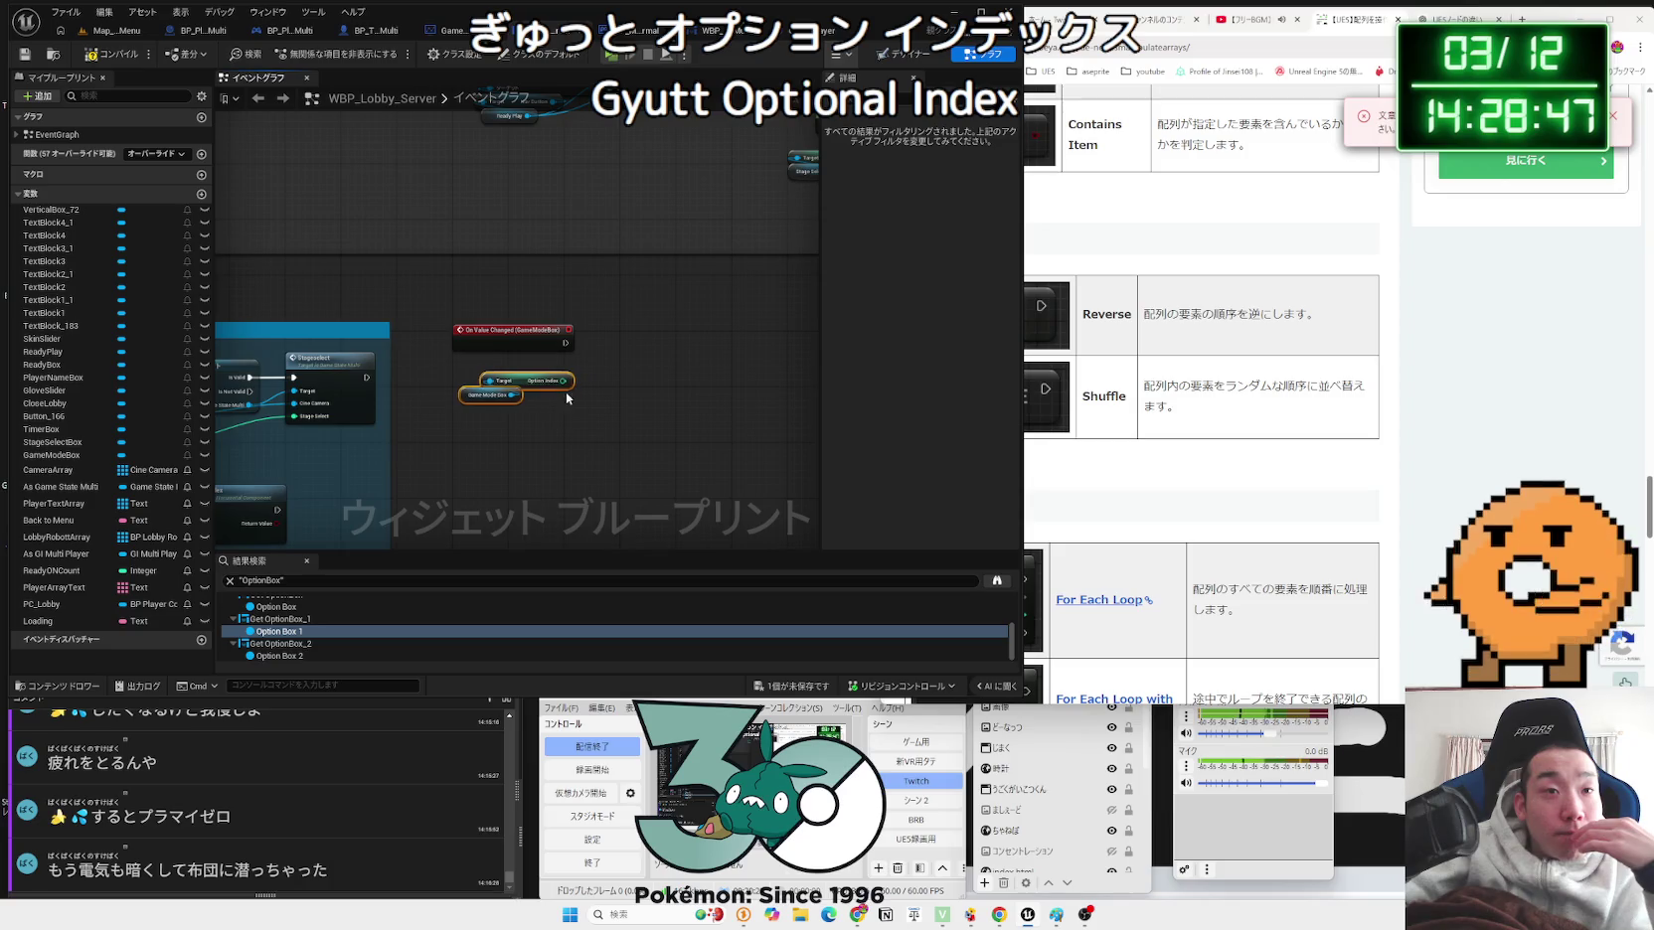
Step: Save all, then paste a copy of the validated As Game State Multi getter beside the GameModeBox event
left_click(821, 688)
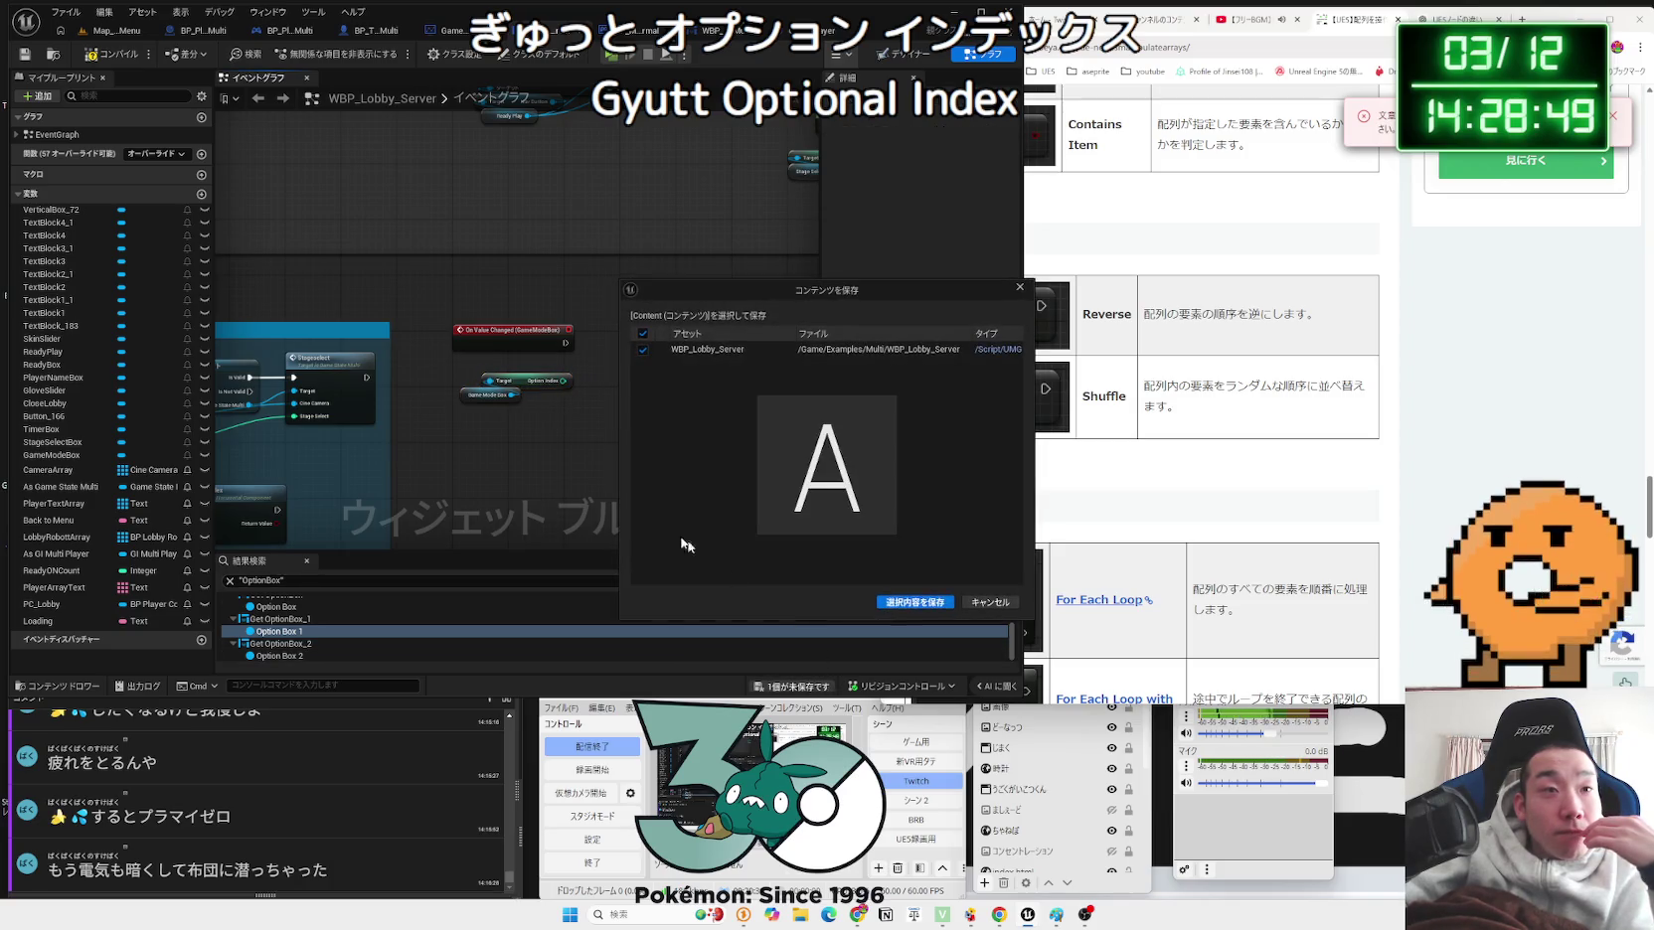
left_click(417, 379)
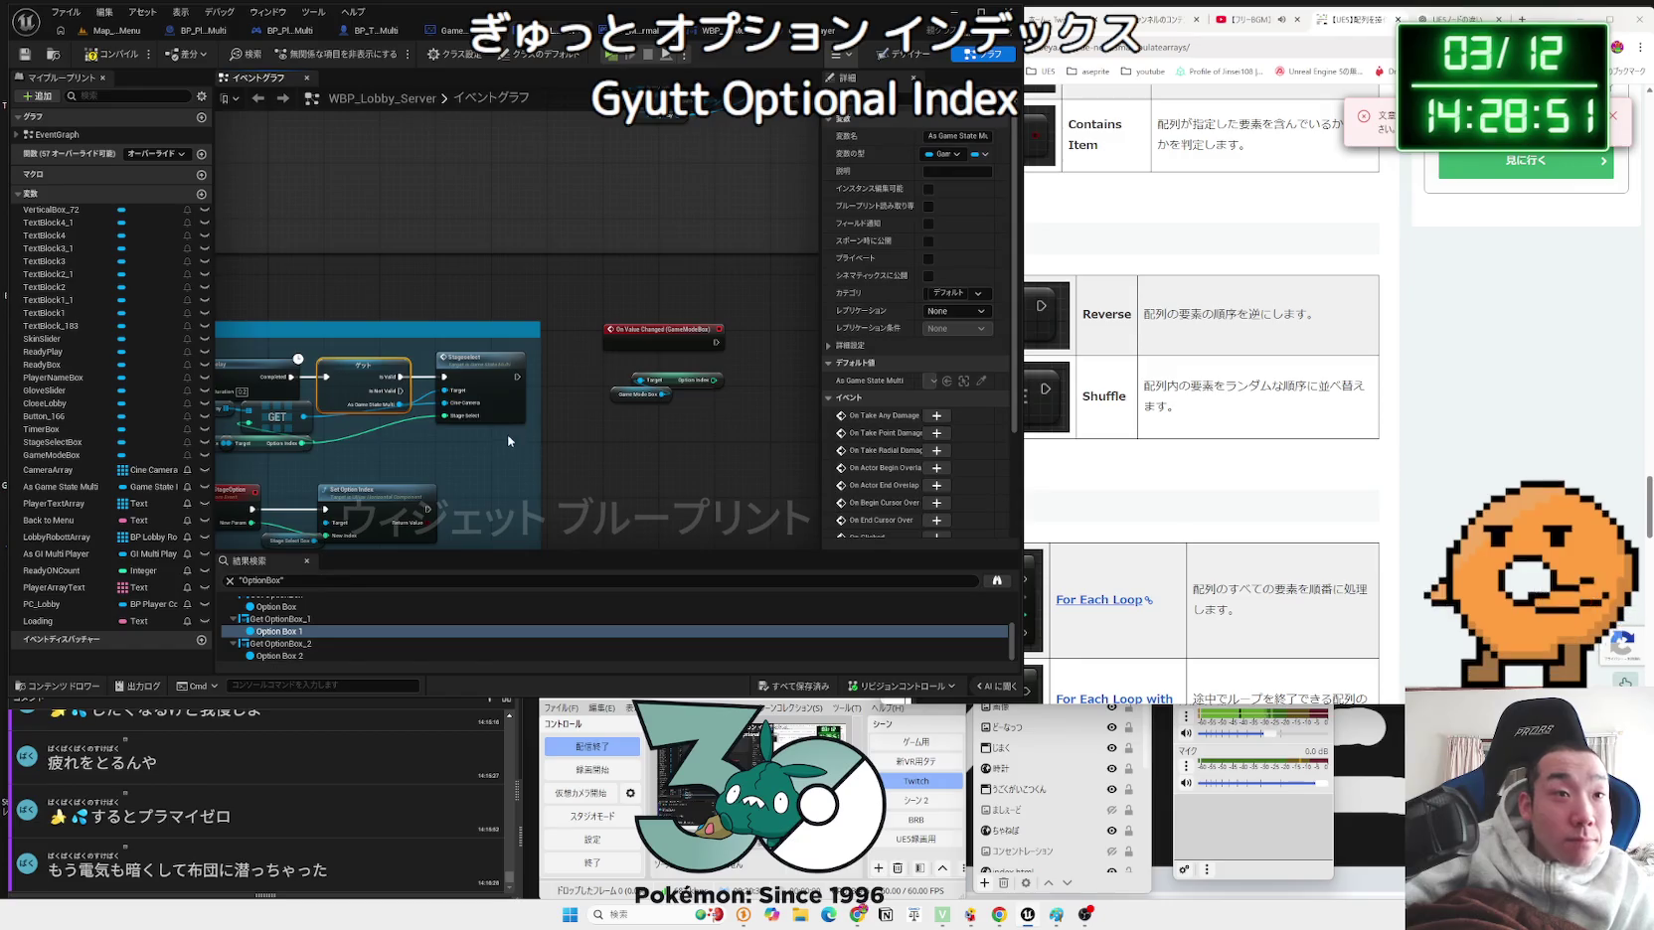
left_click_drag(283, 356, 275, 356)
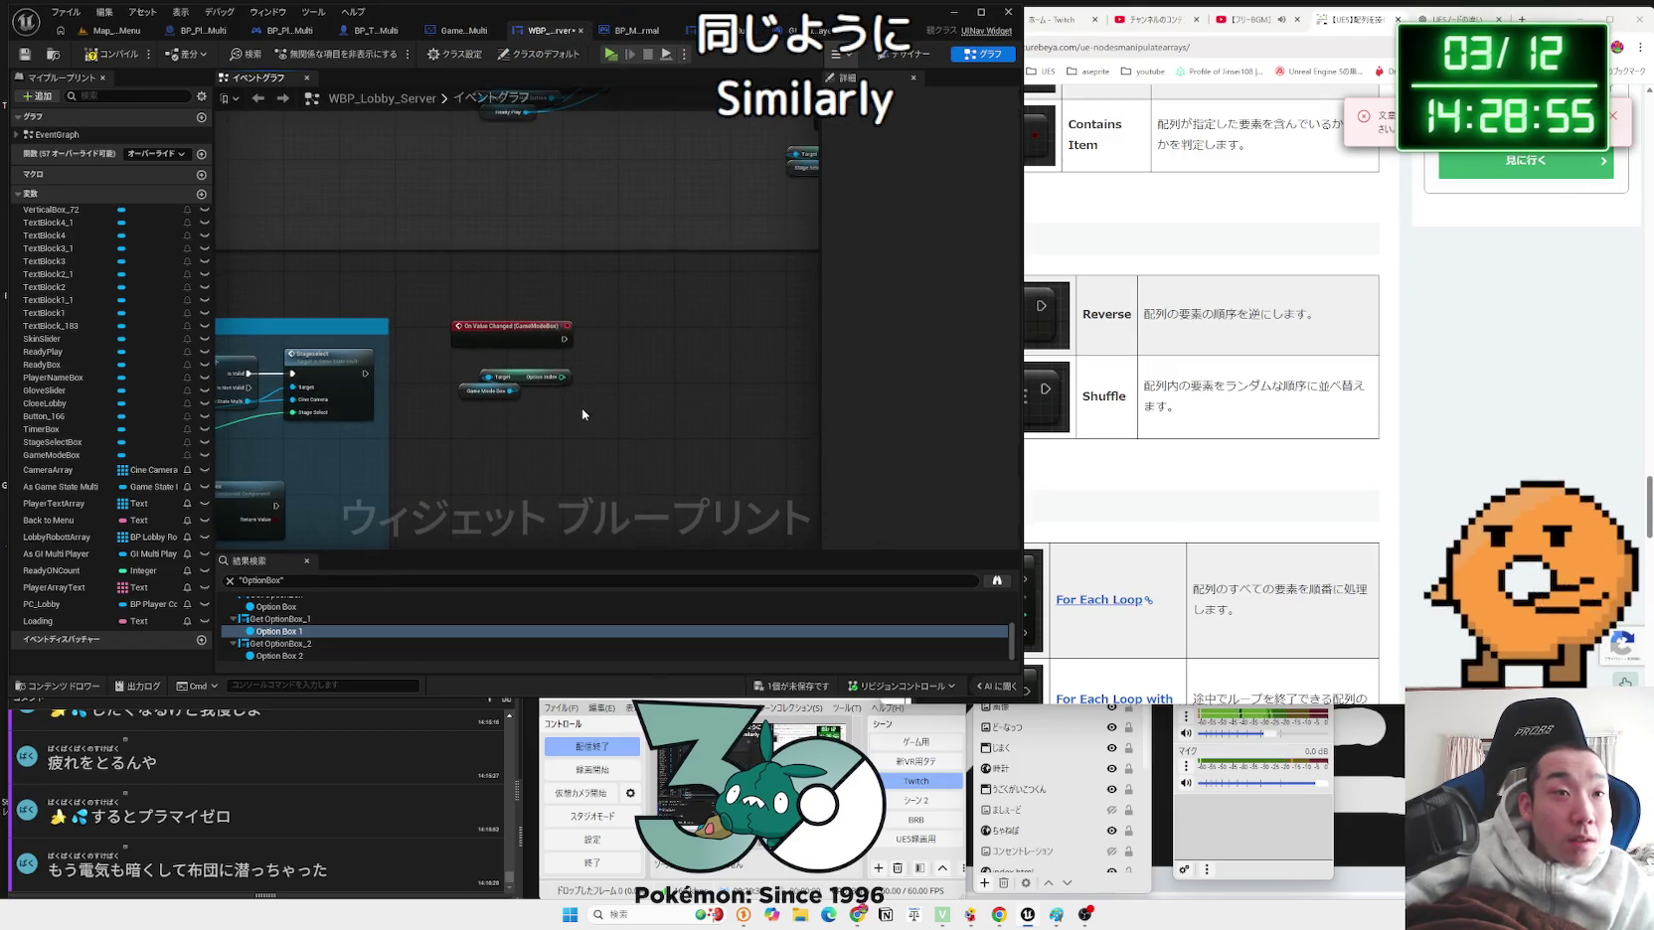
key("ctrl+v")
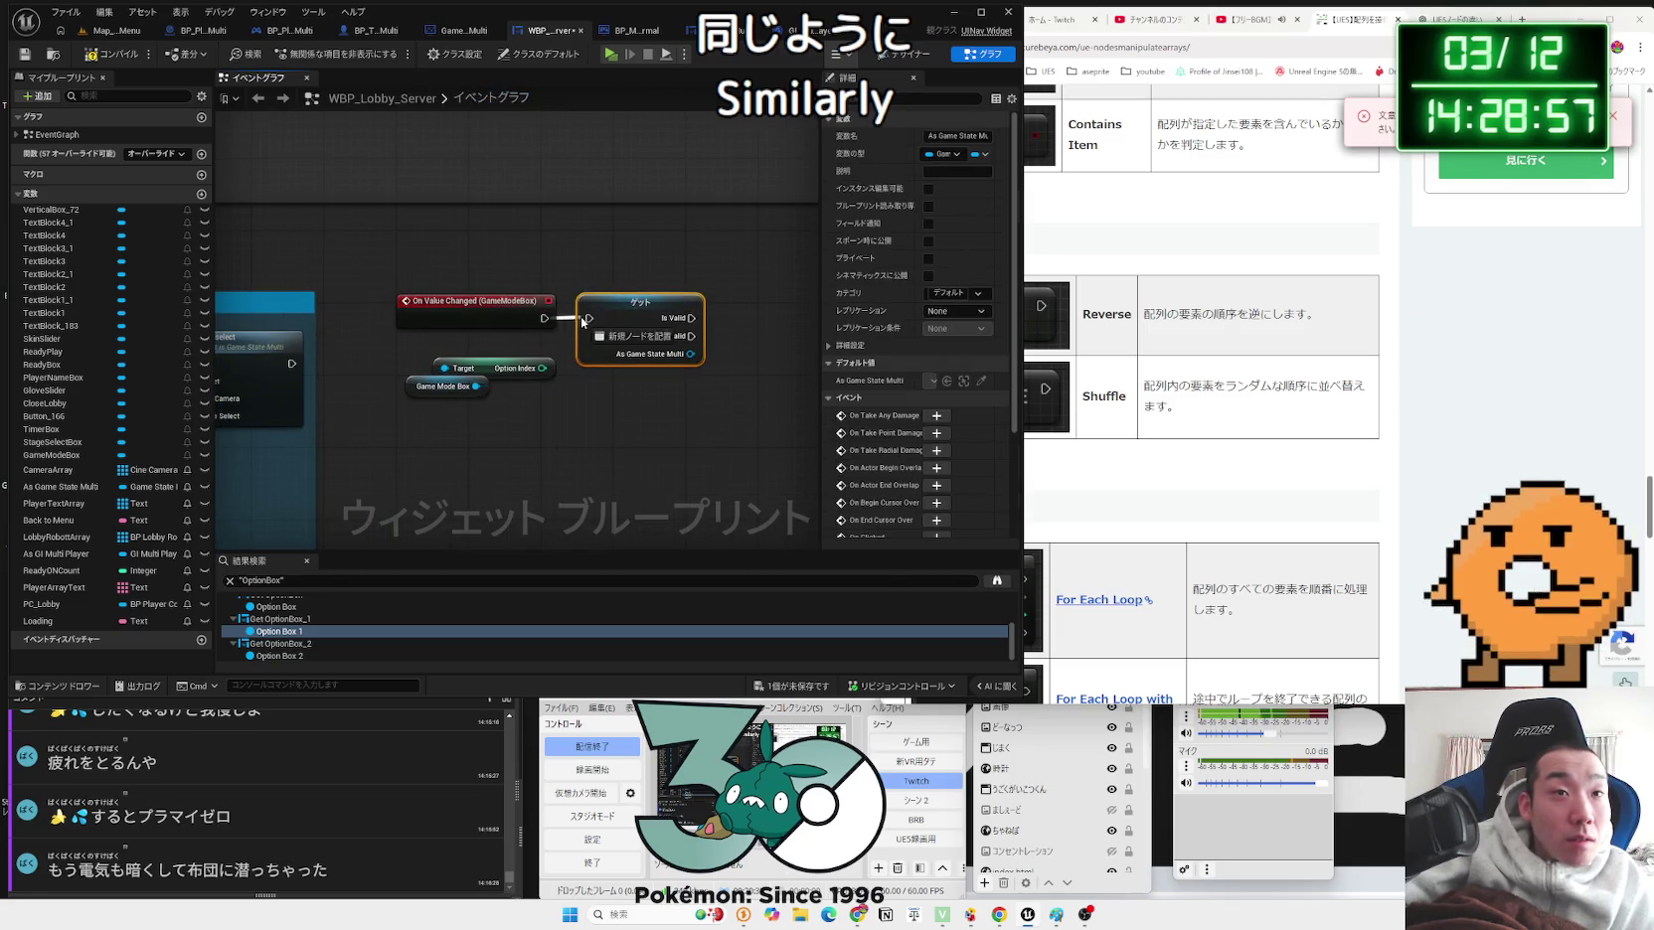
Step: Position the pasted getter and jump to the Stageselect event in GameState_Multi
left_click(614, 391)
left_click_drag(614, 390, 849, 342)
mouse_move(328, 298)
left_mouse_down()
mouse_move(328, 271)
mouse_move(324, 299)
left_mouse_up()
double_click(457, 288)
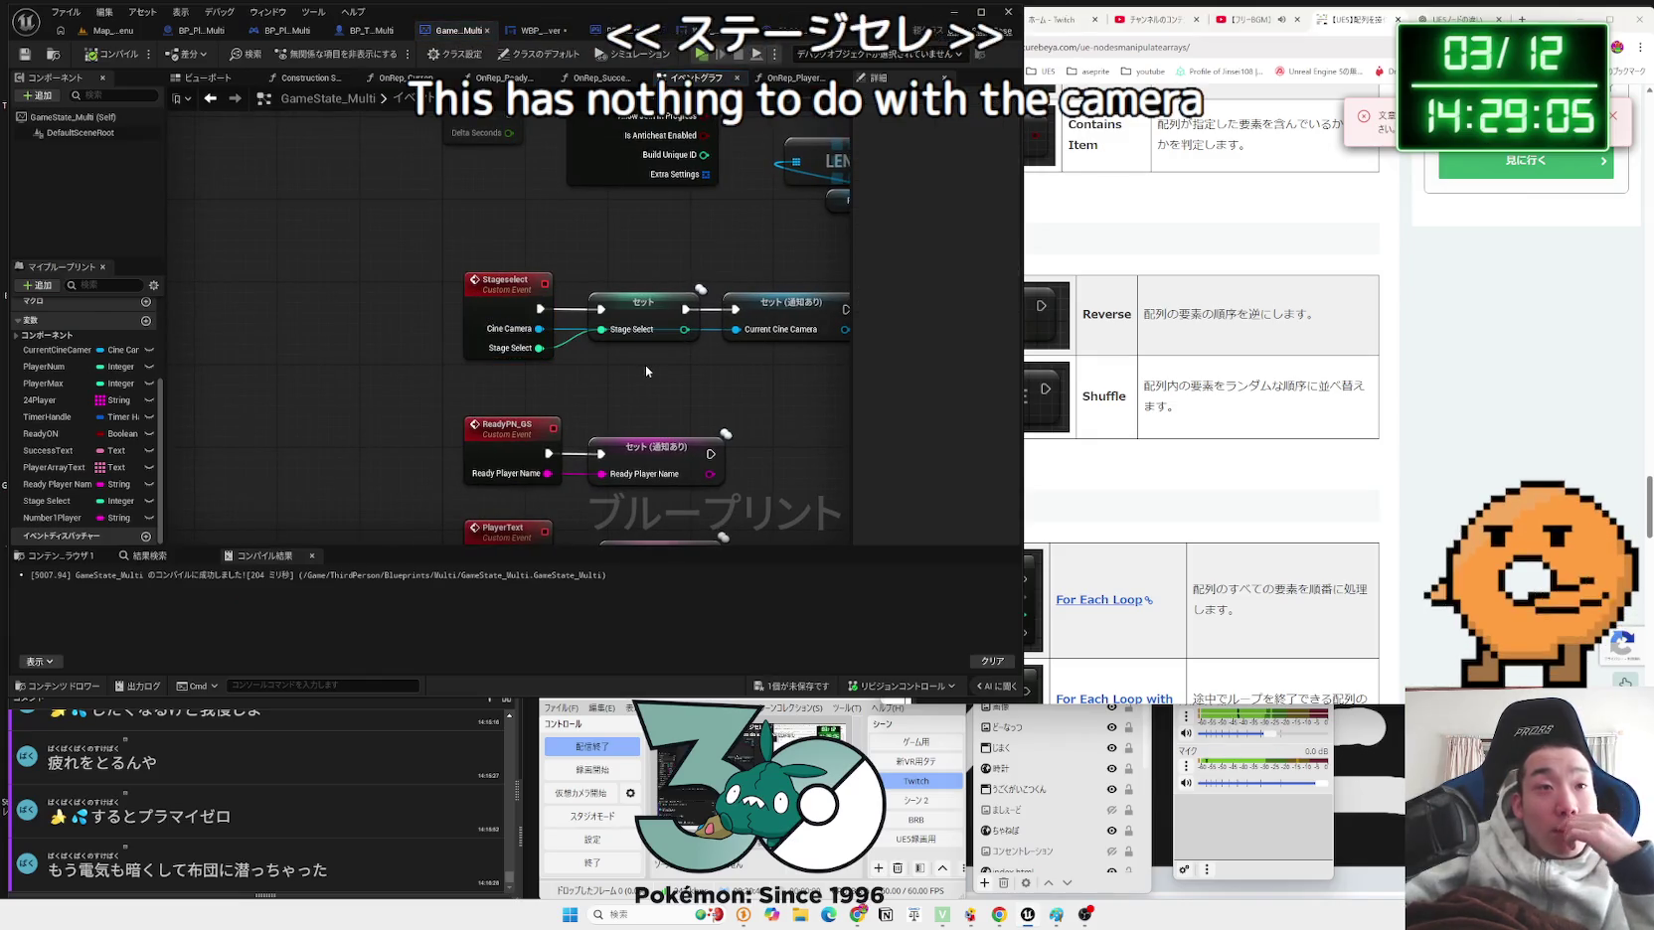
Step: Cycle through the OnRep_CurrentCineCamera, BP_MultiGameMode_Normal and WBP_Lobby_Server graphs
key("ctrl+Tab")
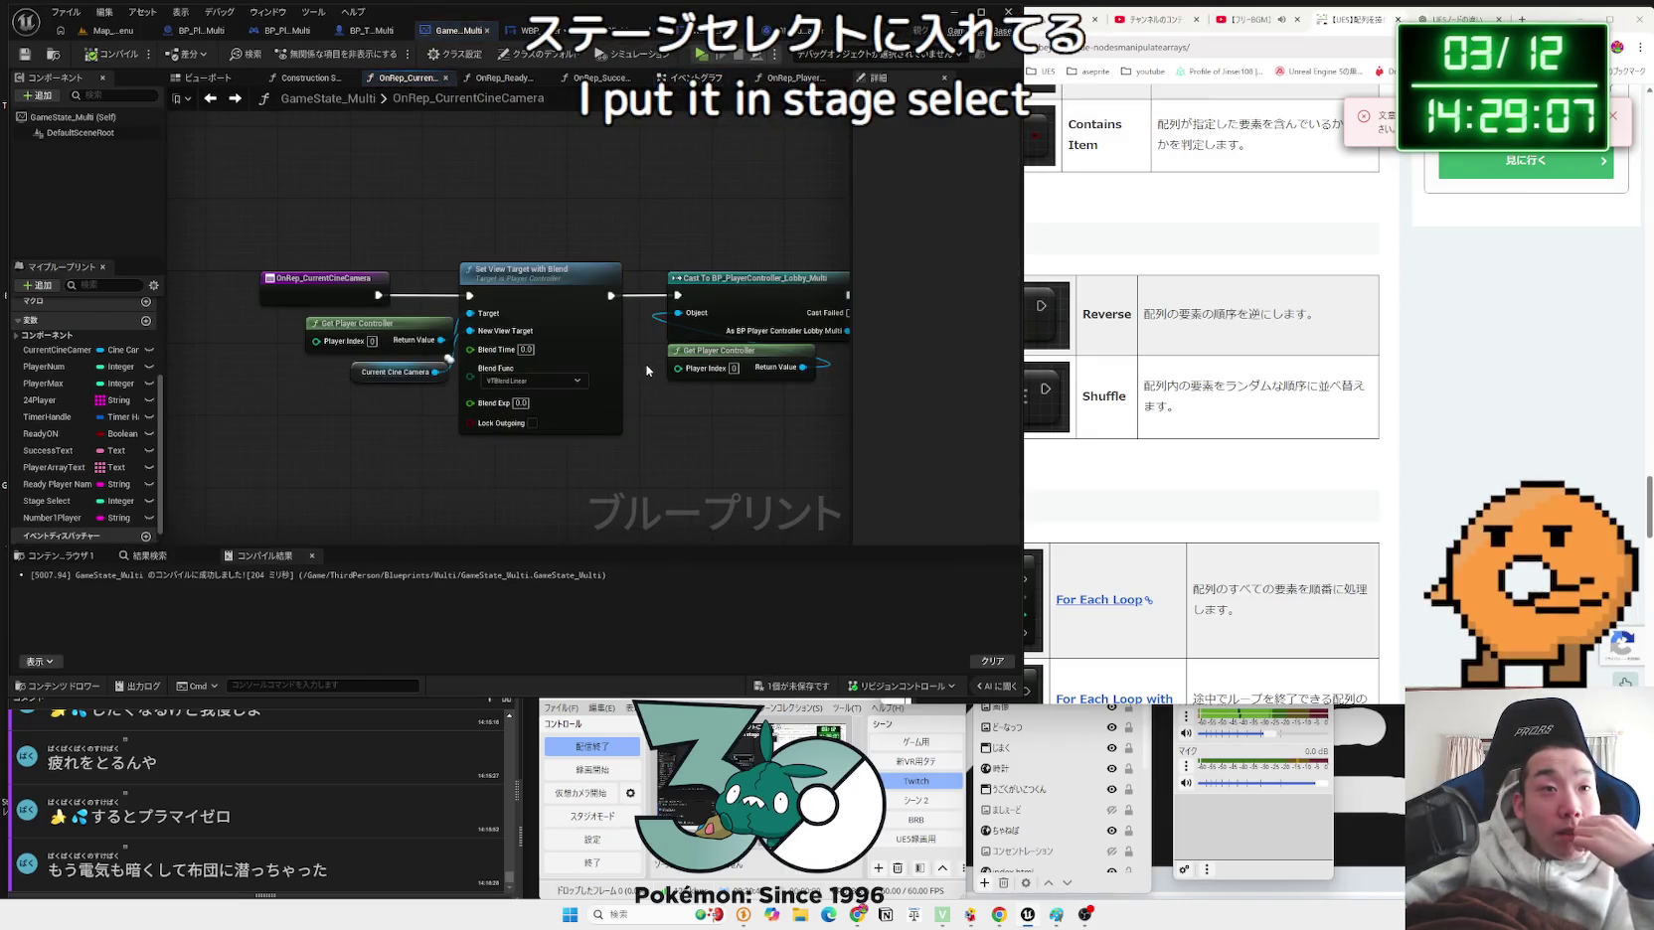
key("ctrl+Tab")
key("ctrl+Tab")
key("ctrl+Tab")
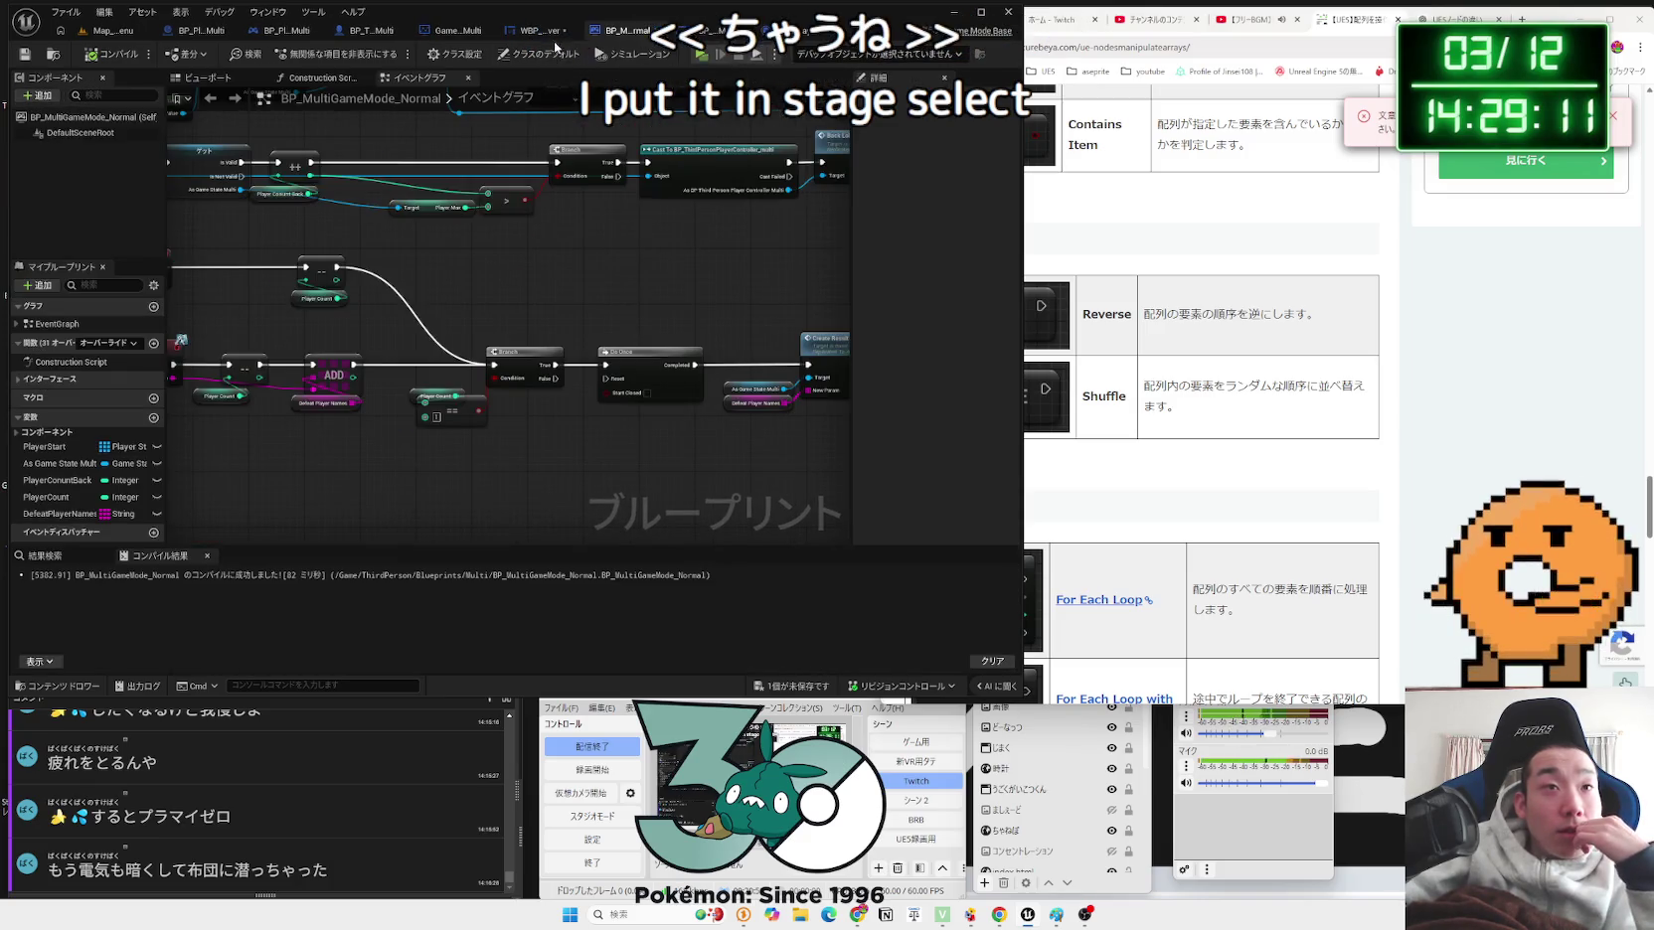
key("ctrl+Tab")
Step: Look over the Skin Slider logic in WBP_Lobby_Server, then bring up GI_MultiPlayer
scroll(540, 446, "down", 2)
left_click_drag(540, 446, 815, 547)
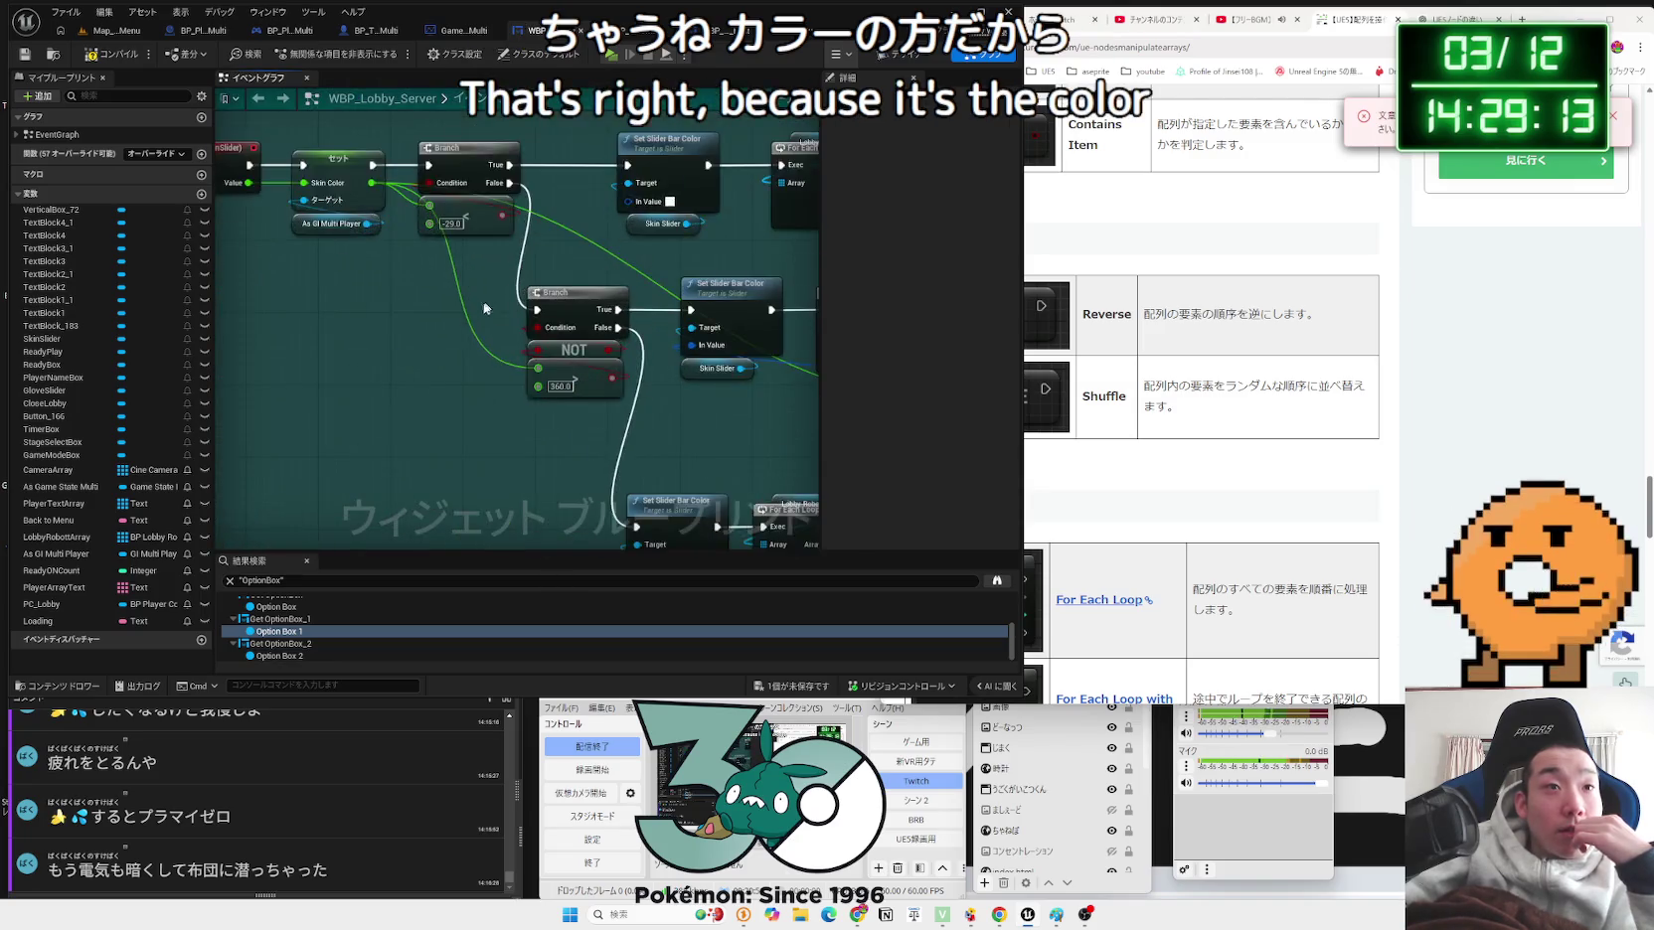
scroll(370, 279, "up", 3)
left_click_drag(372, 275, 443, 327)
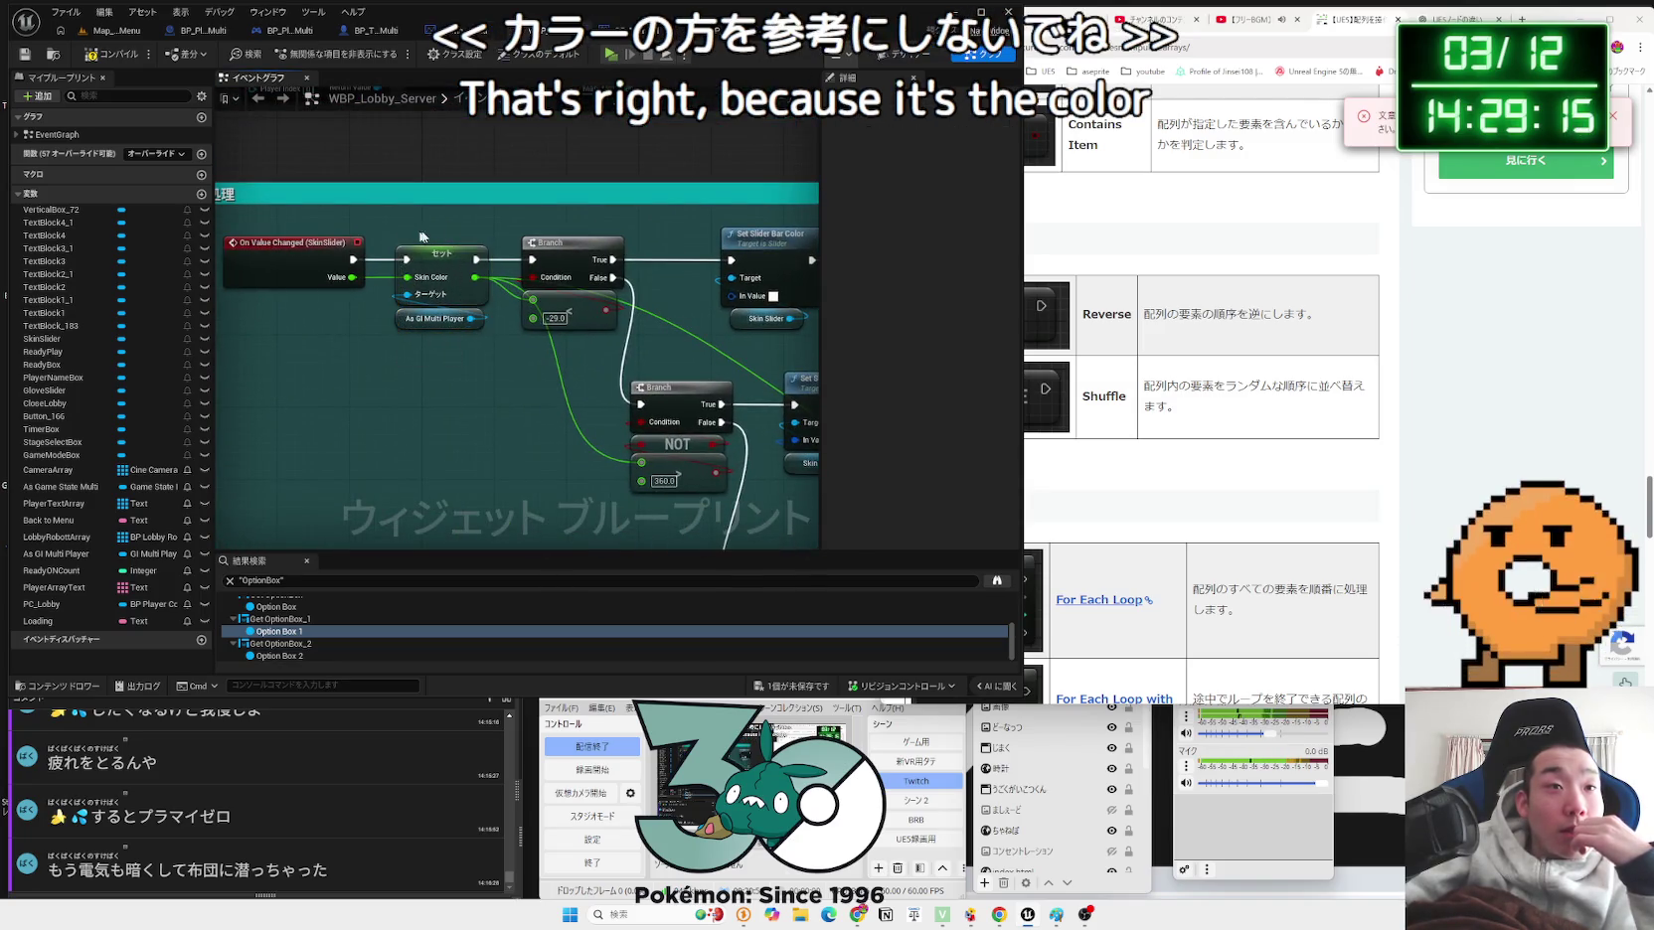
mouse_move(659, 154)
left_mouse_down()
mouse_move(594, 380)
mouse_move(560, 334)
mouse_move(449, 374)
left_mouse_up()
left_click_drag(518, 306, 577, 269)
key("Escape")
left_click(810, 29)
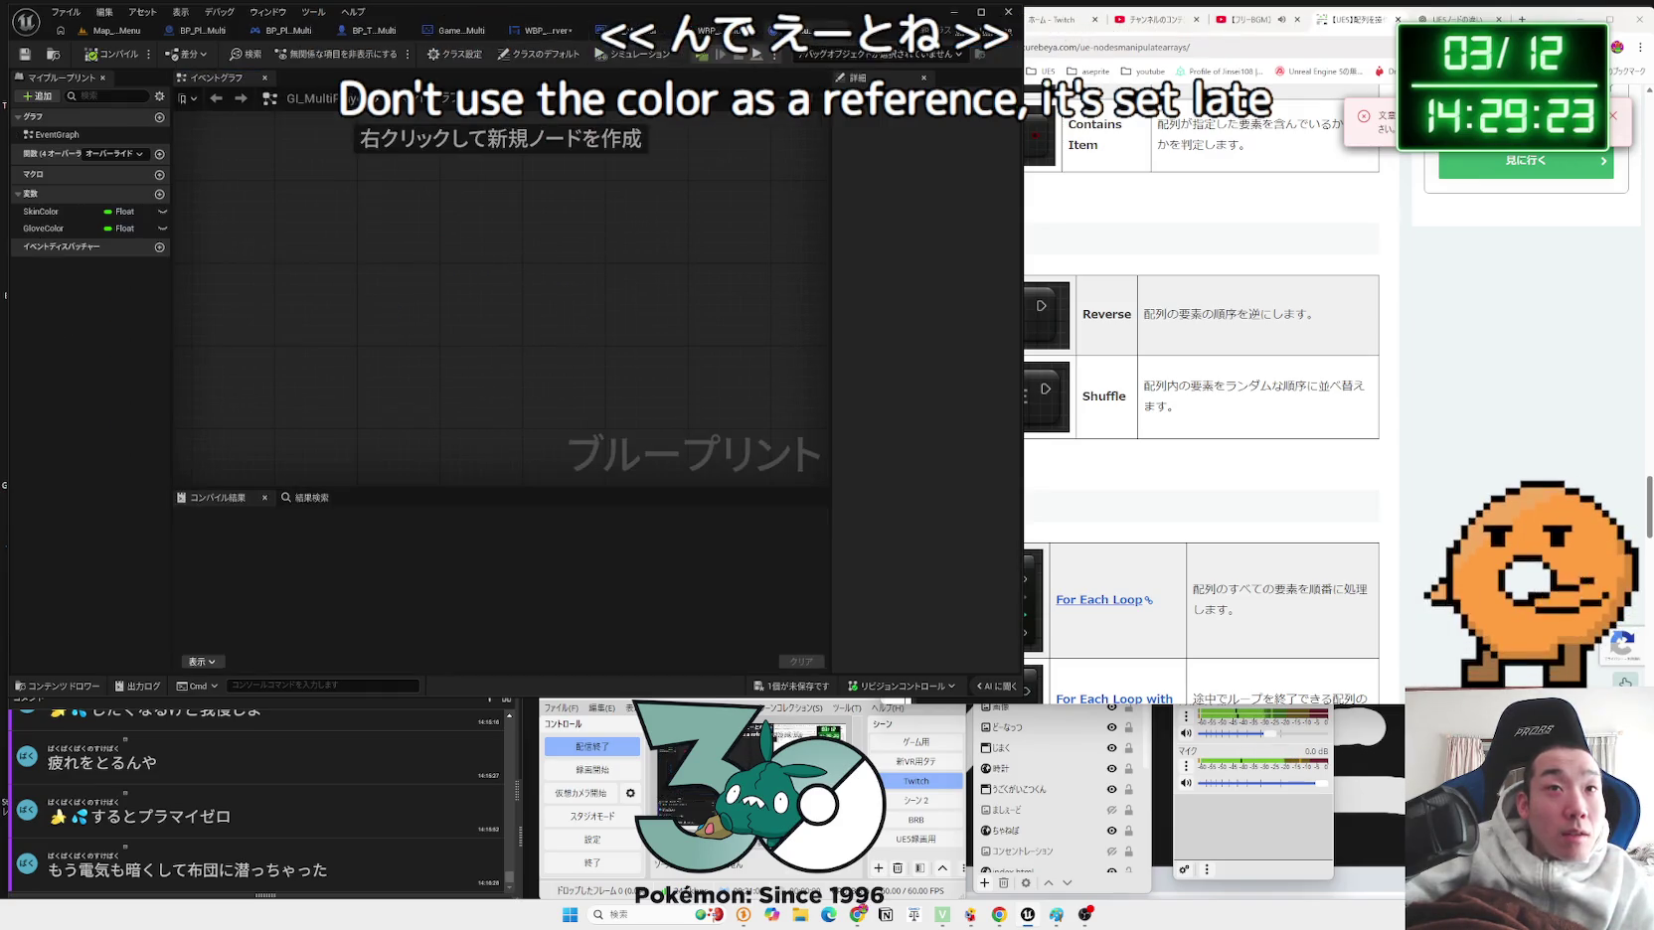
Step: Add an Integer variable named GameModeIndex to GI_MultiPlayer and compile
left_click(159, 194)
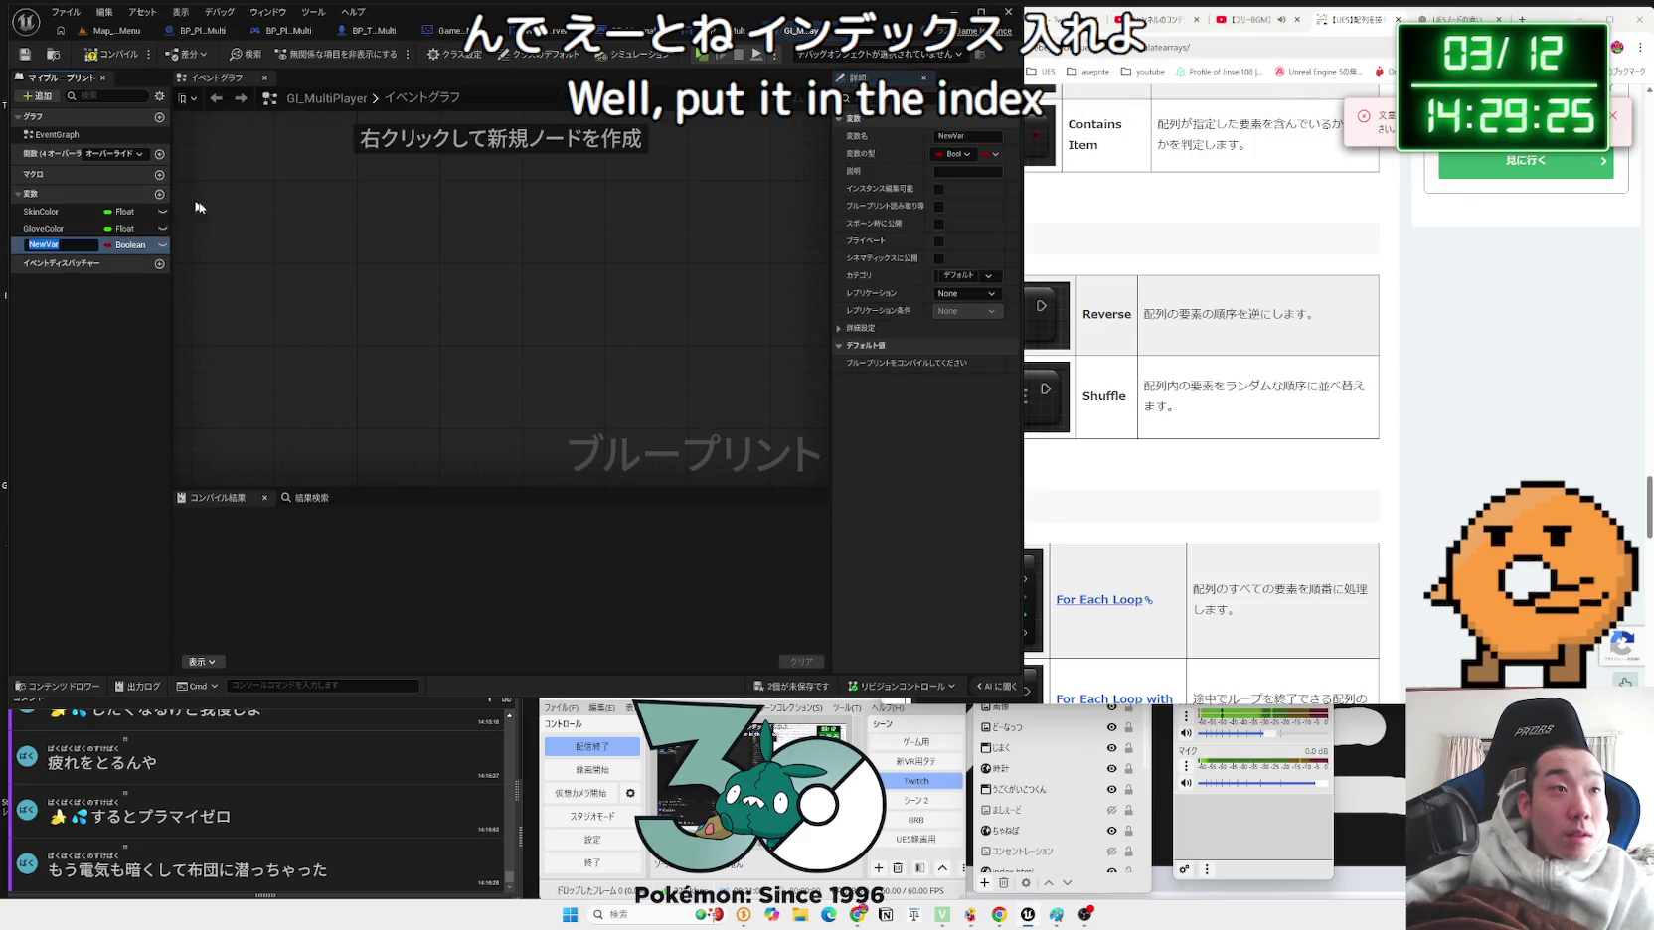
left_click(139, 245)
left_click(129, 309)
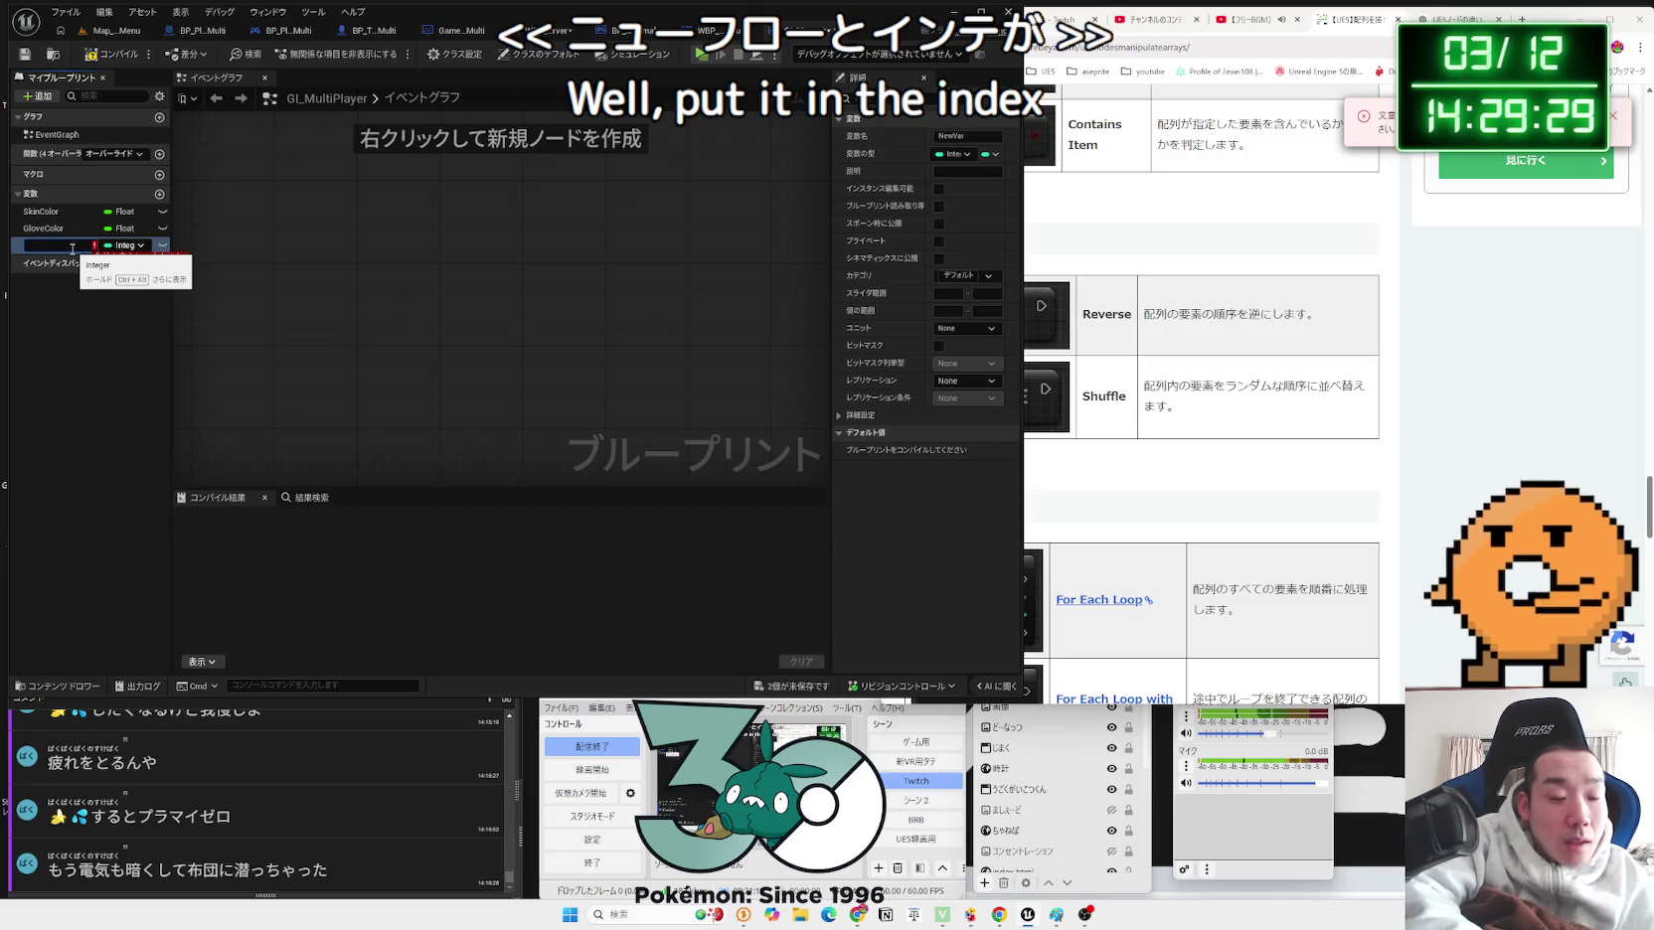
double_click(71, 246)
key("BackSpace")
type("G")
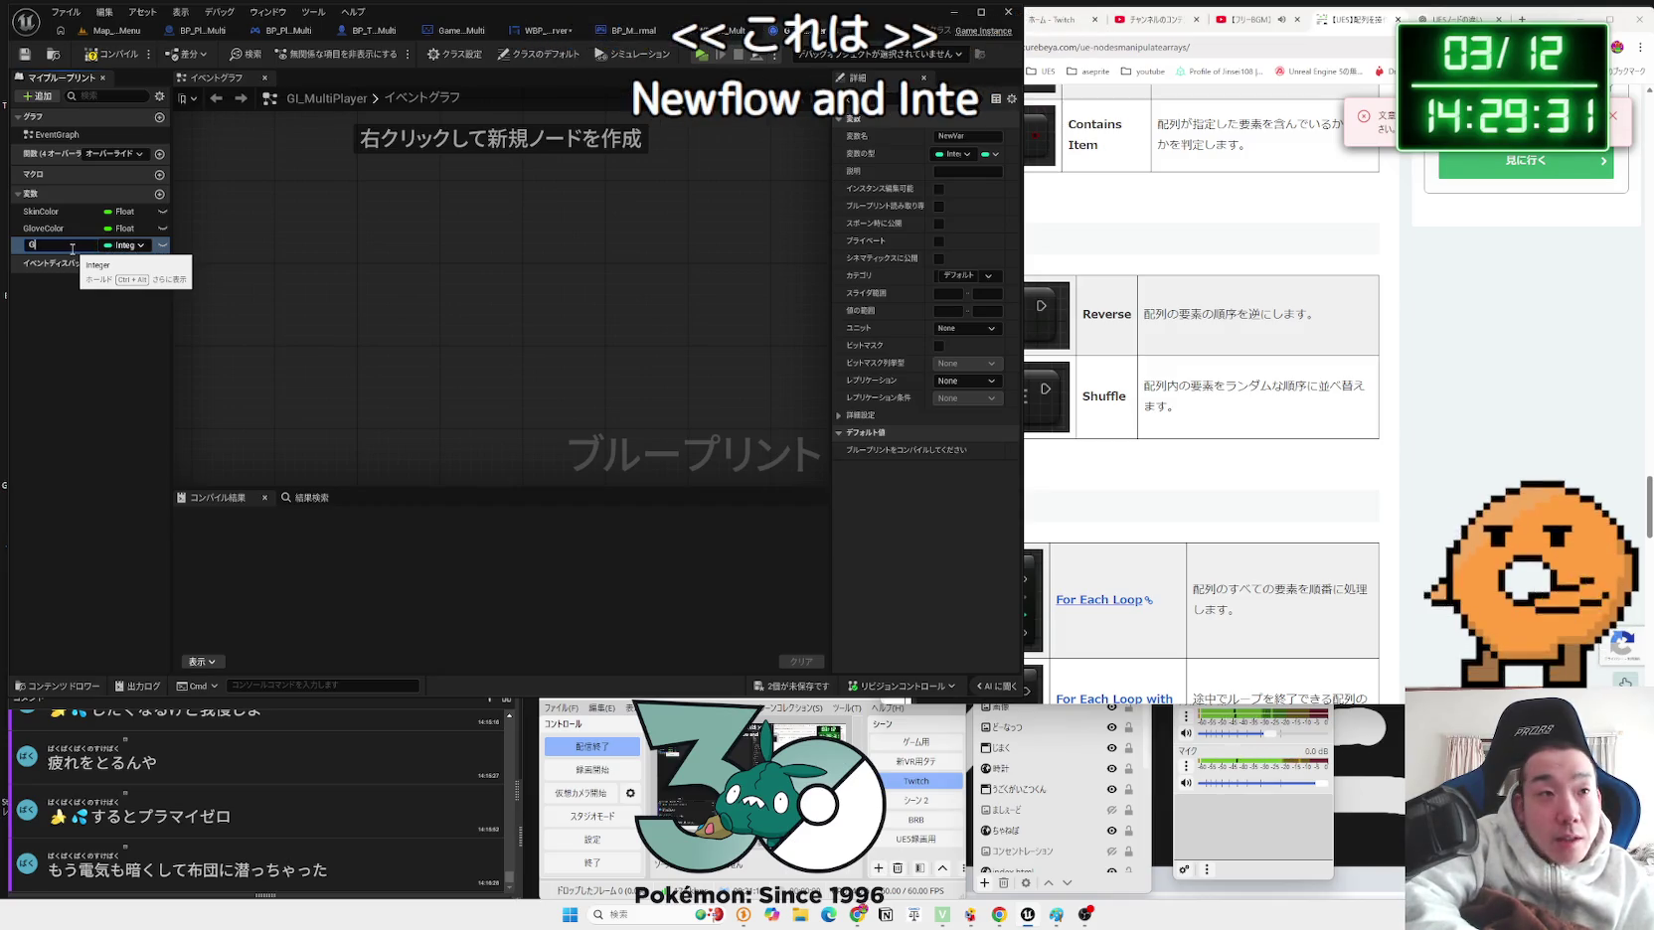
type("ameMode")
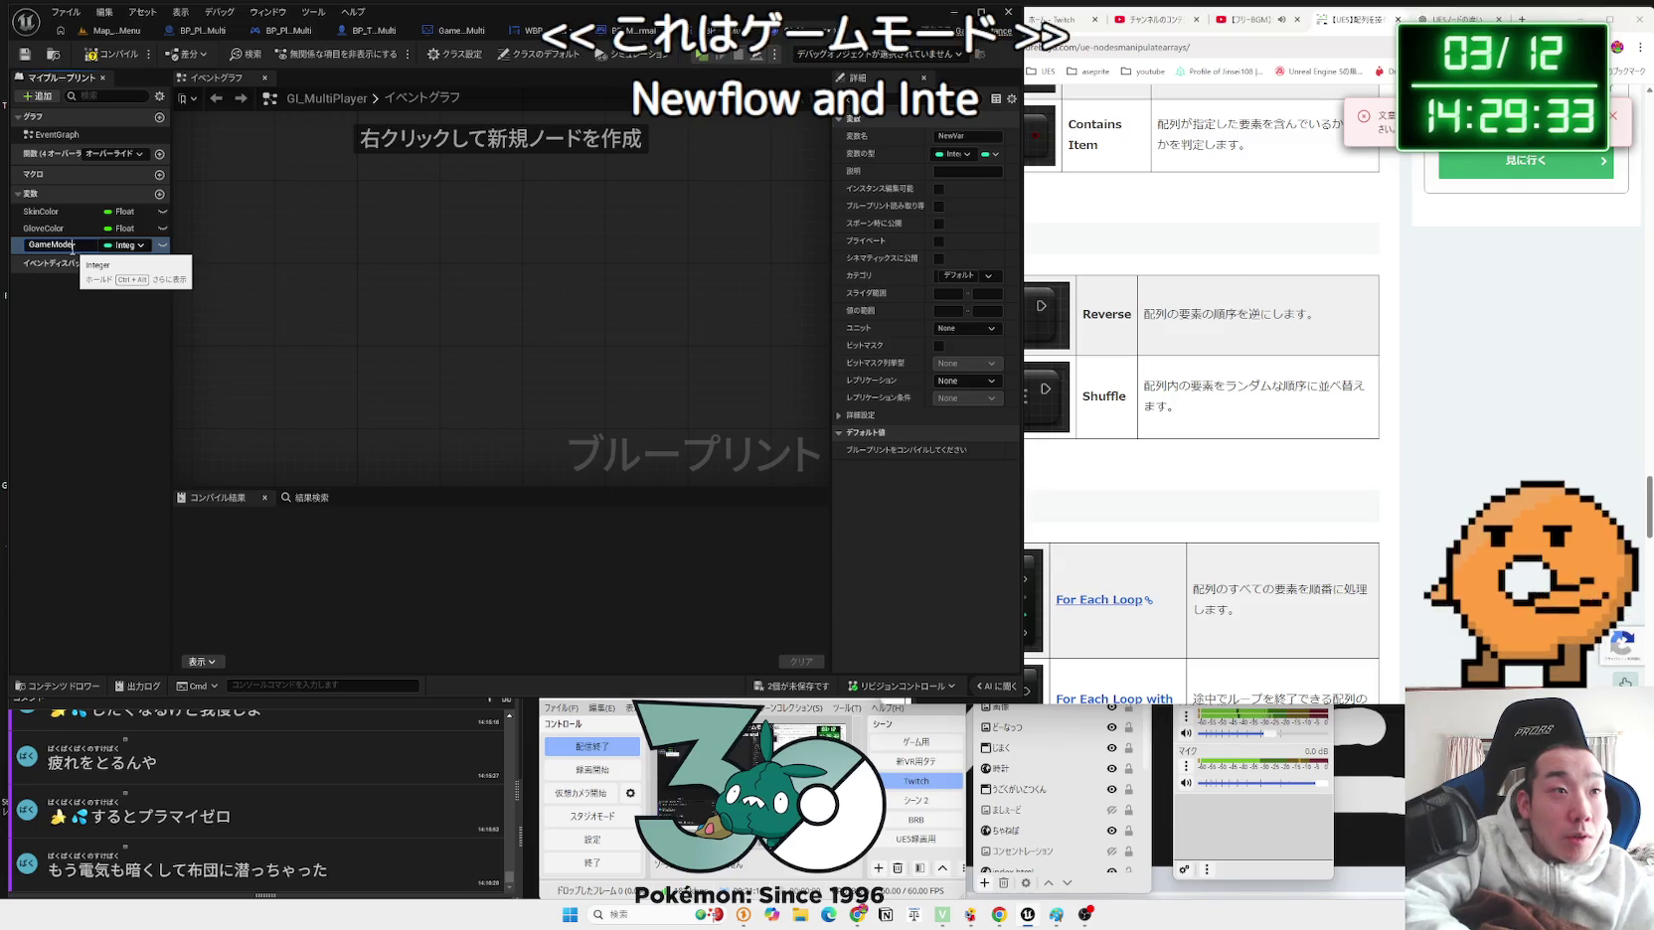
type("Index")
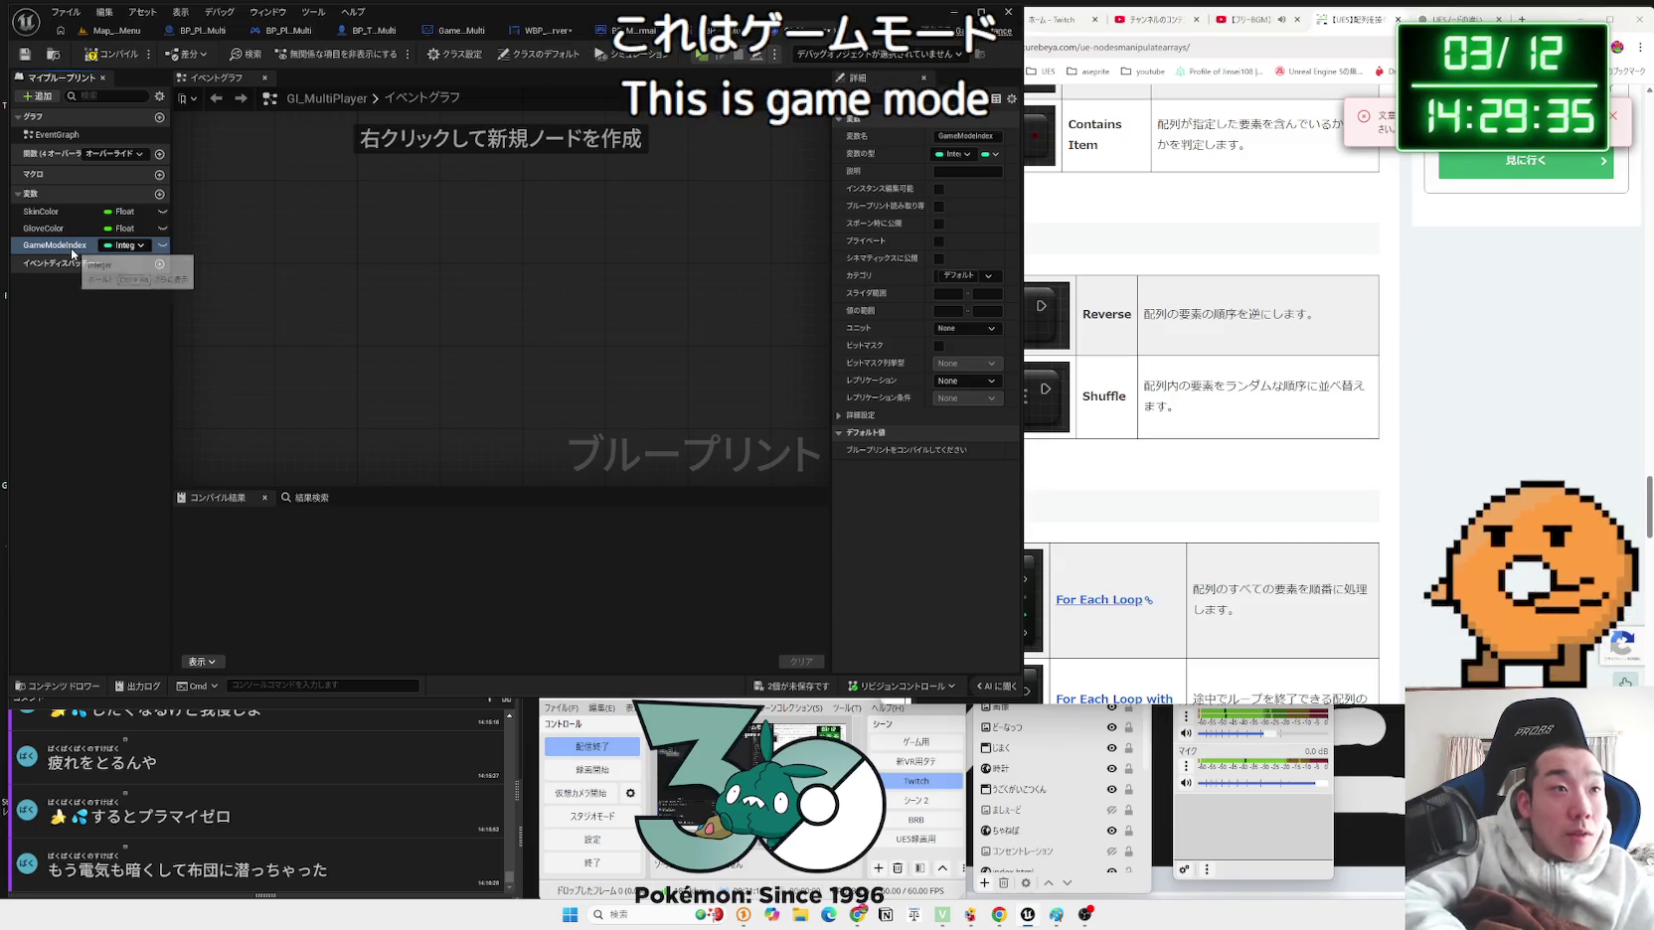
key("Return")
left_click(108, 58)
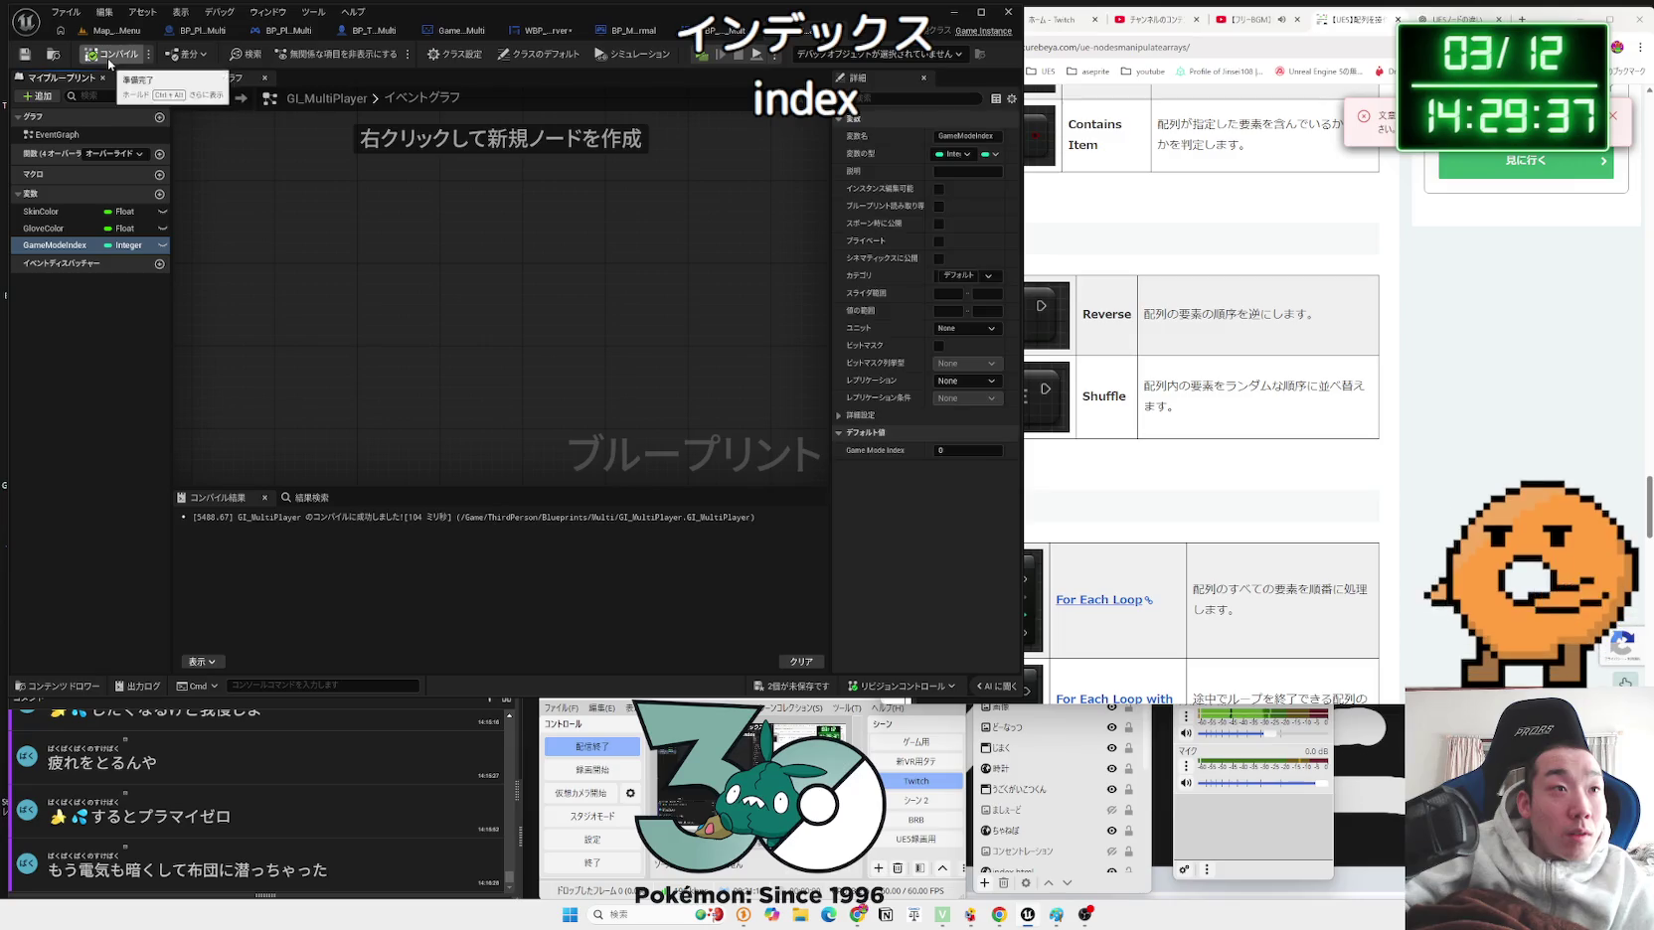
Step: Check the unsaved-assets list and switch to the WBP_Result_Multi graph
left_click(772, 687)
left_click(777, 279)
left_click(719, 36)
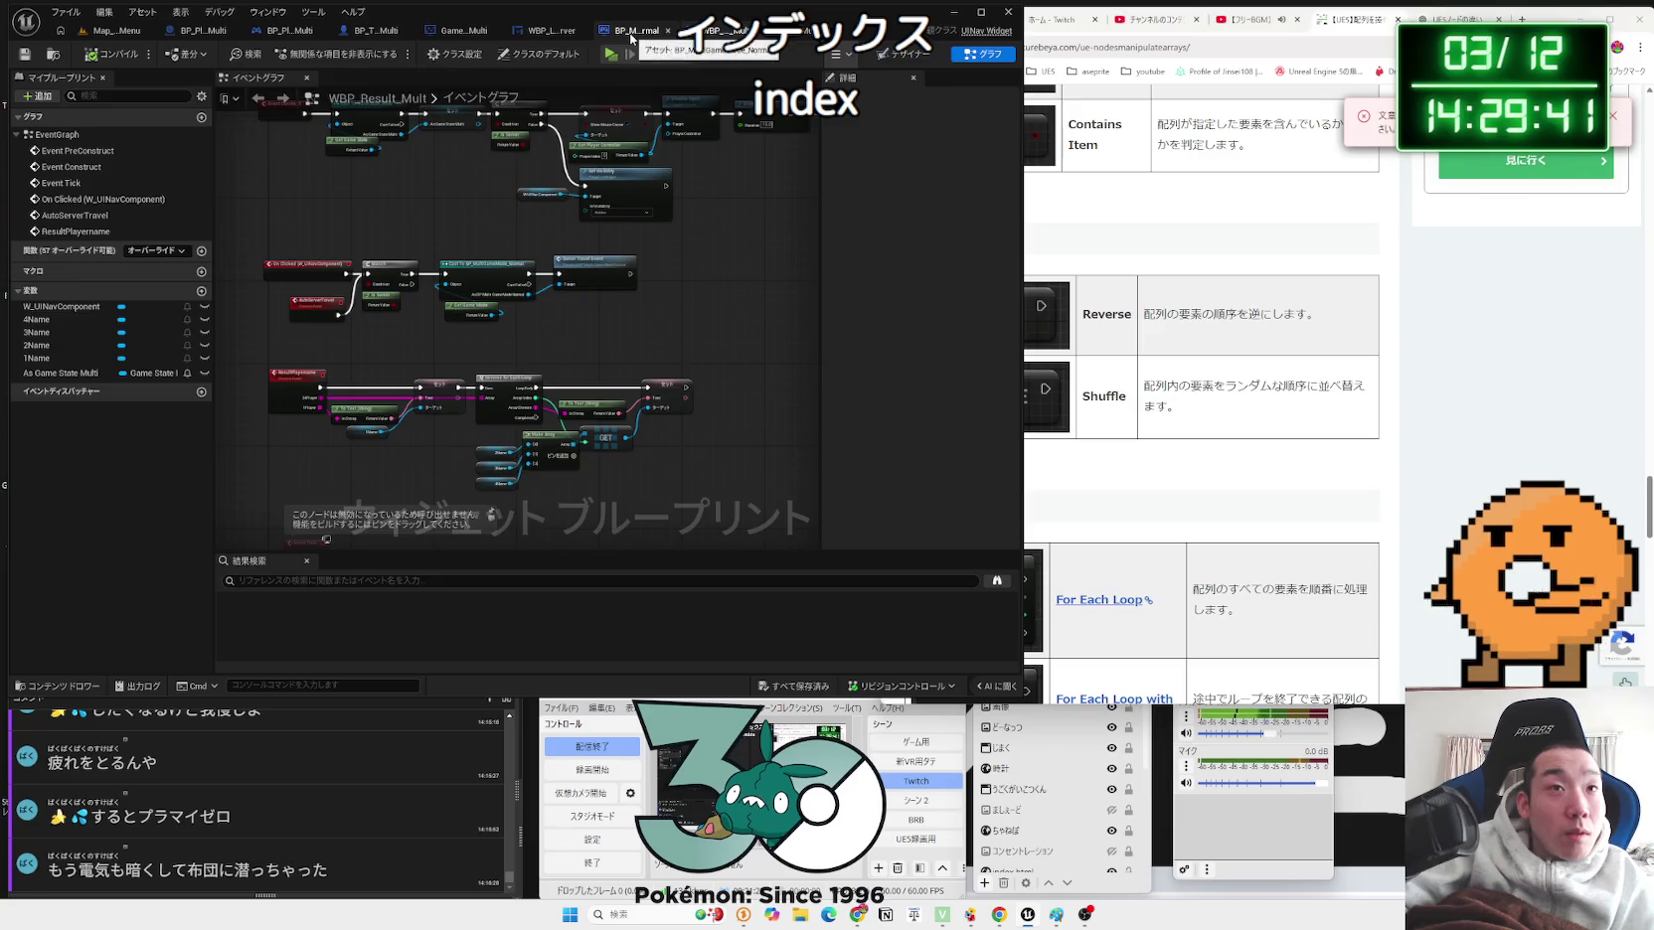
Step: Search from As Game State Multi for a game-mode setter ('set game', 'set gamemo'), finding none
left_click(630, 38)
left_click(522, 37)
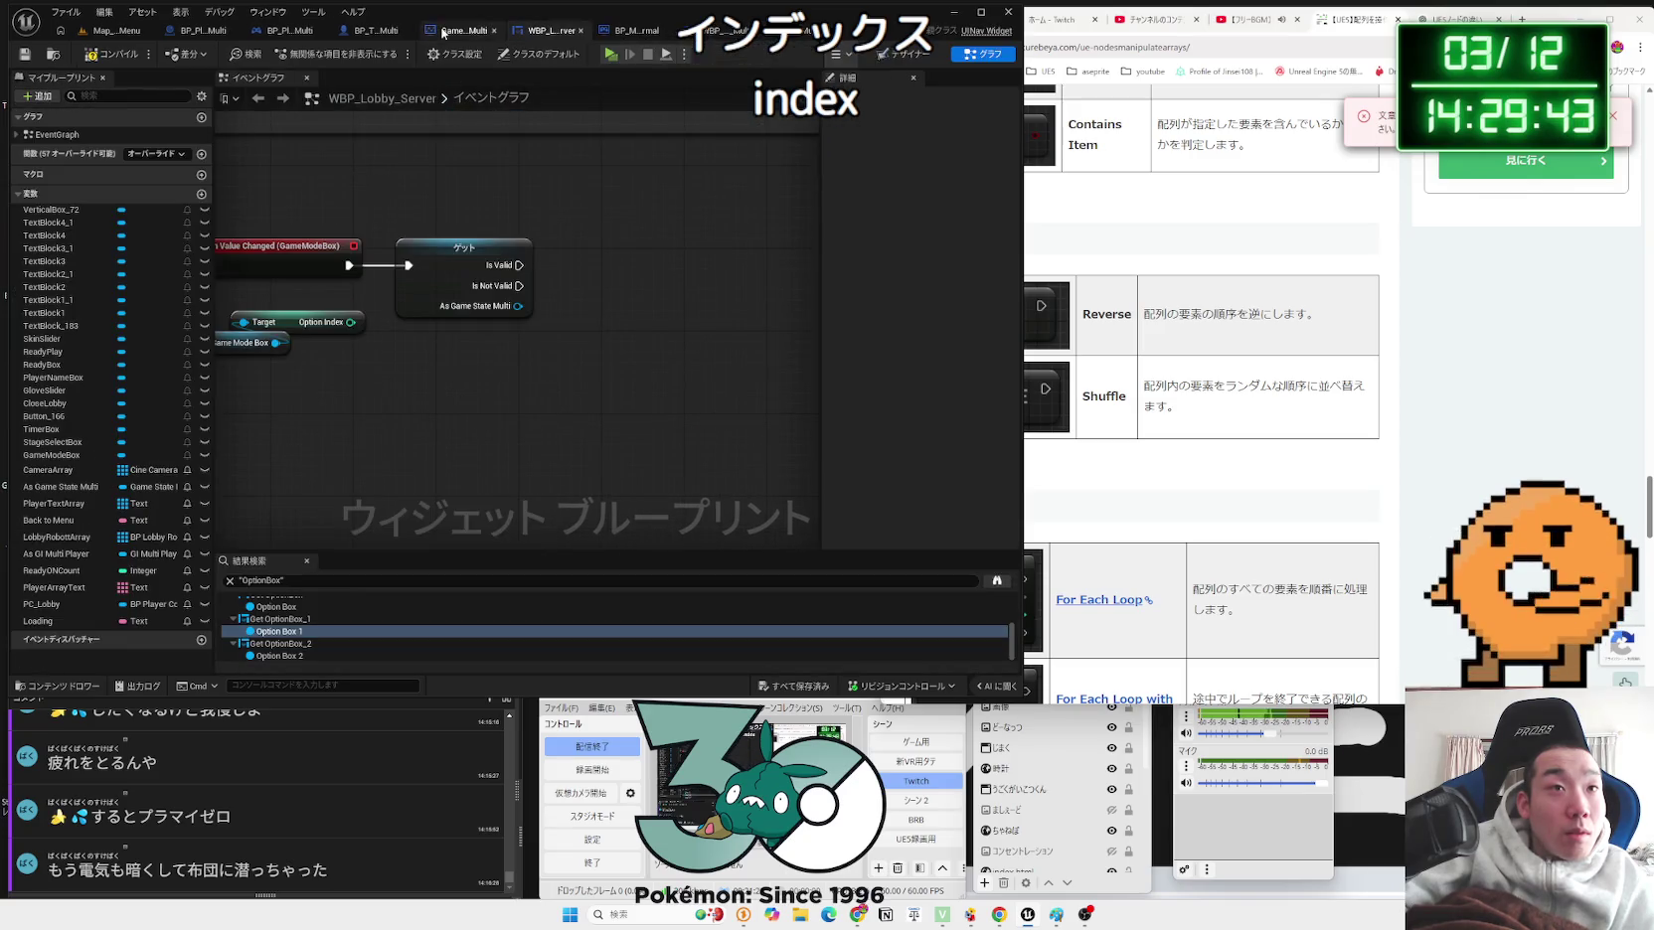
left_click_drag(514, 306, 589, 261)
type("set")
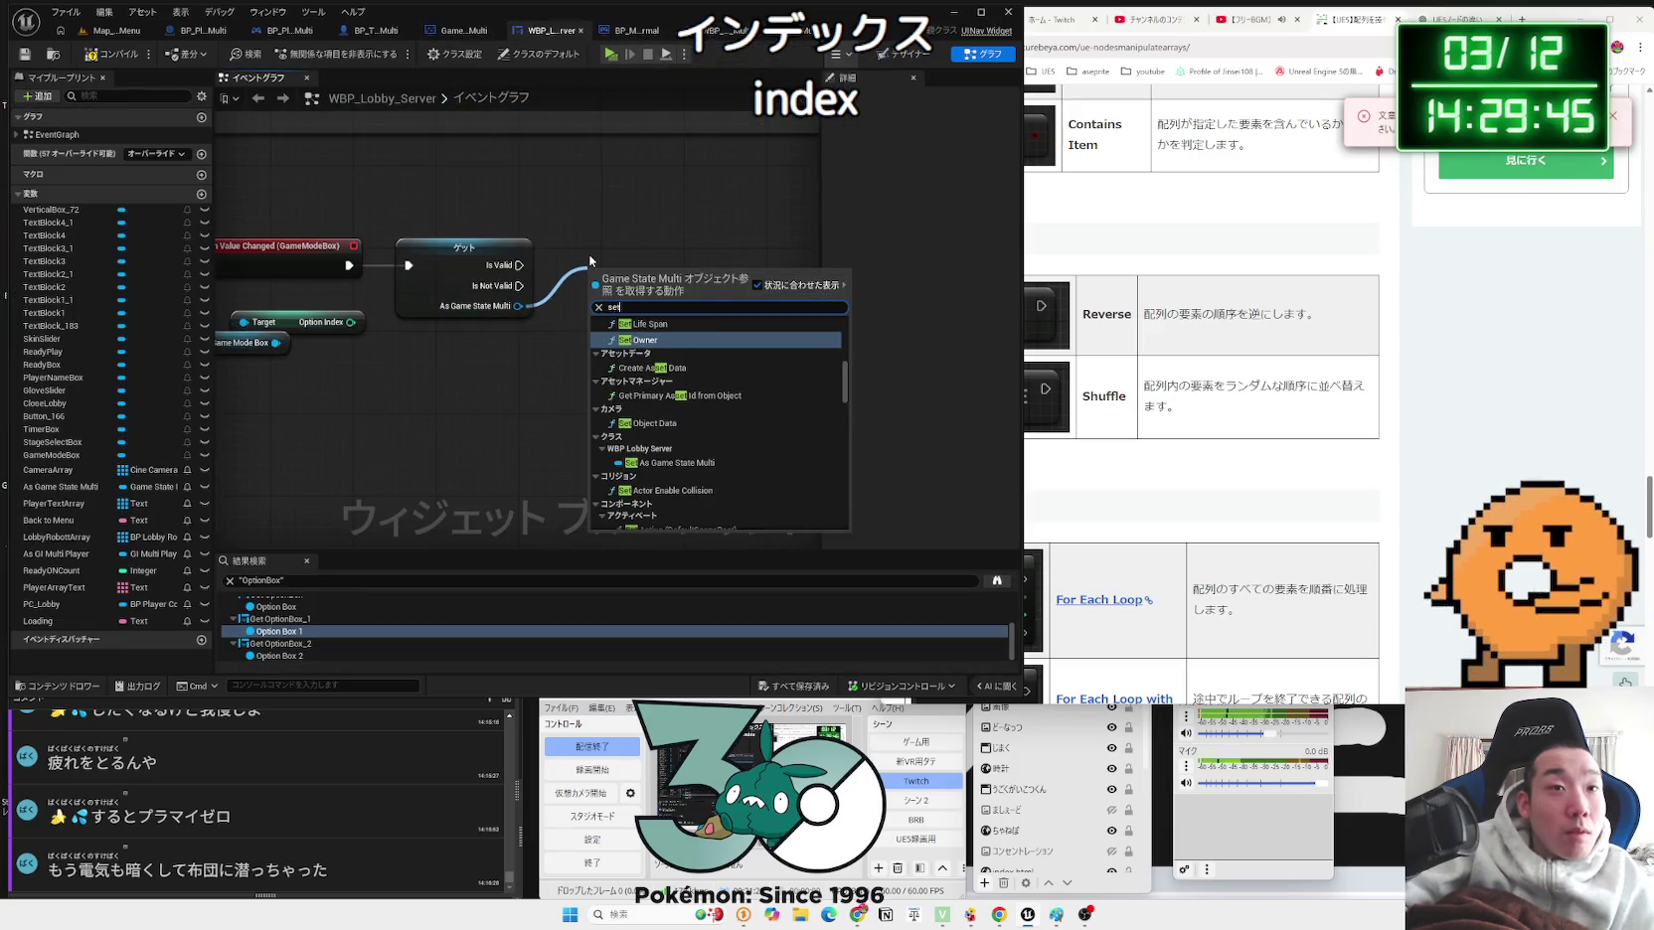
type(" game")
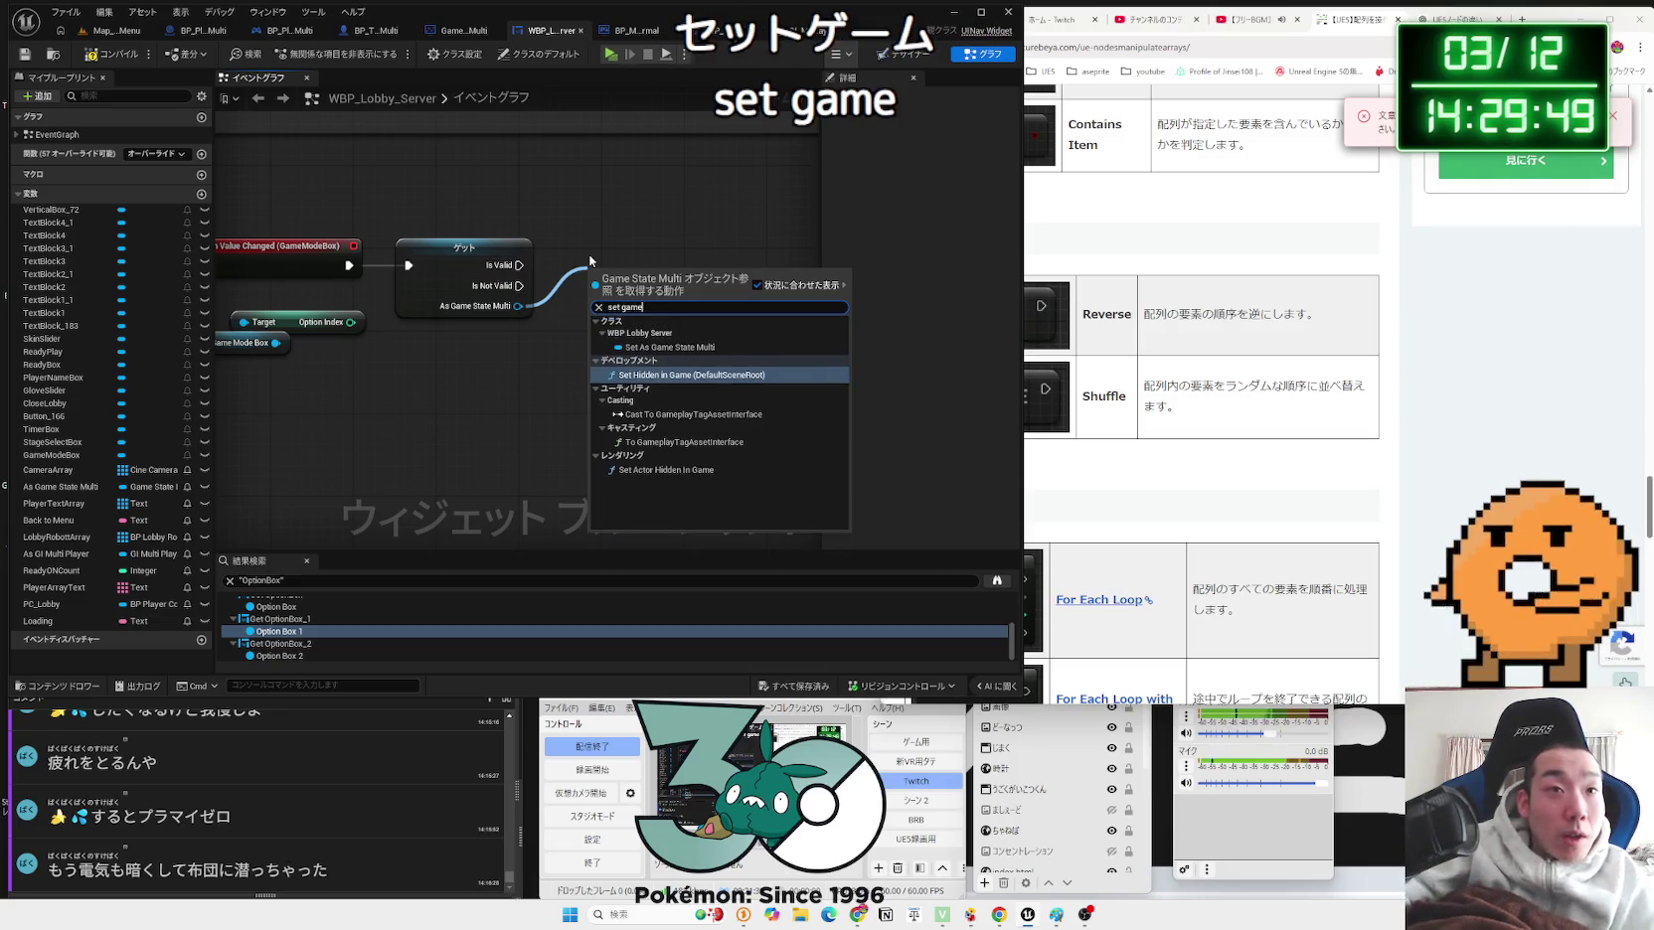
left_click(438, 141)
left_click_drag(505, 314, 577, 285)
type("set gamemo")
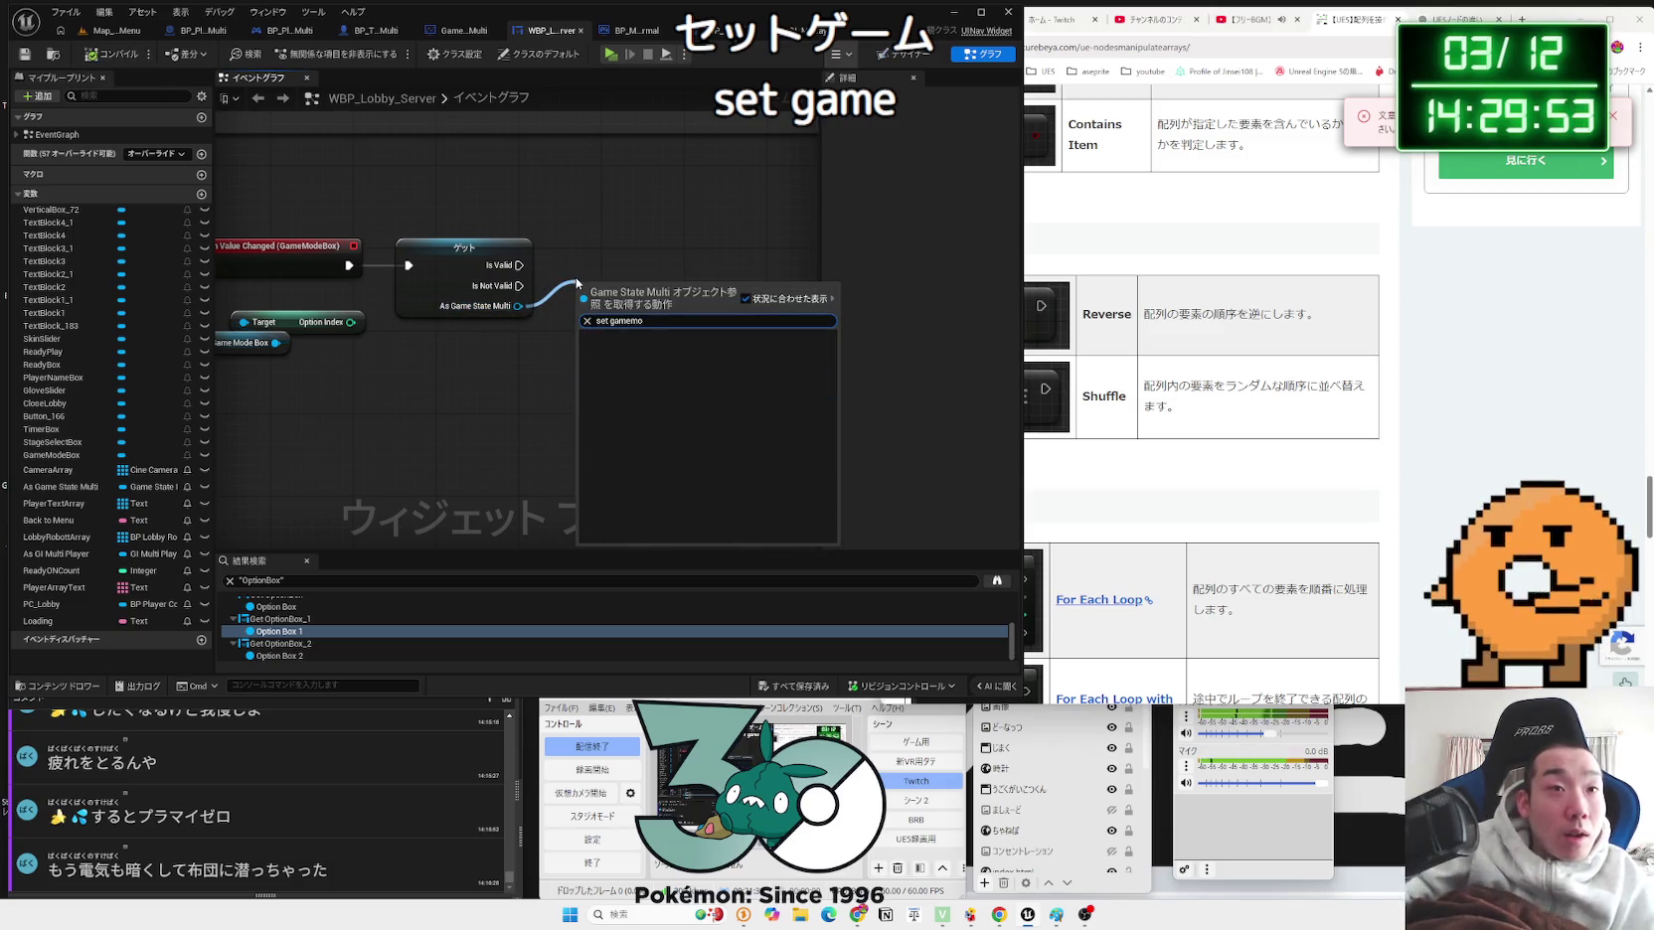
left_click(562, 222)
left_click(795, 29)
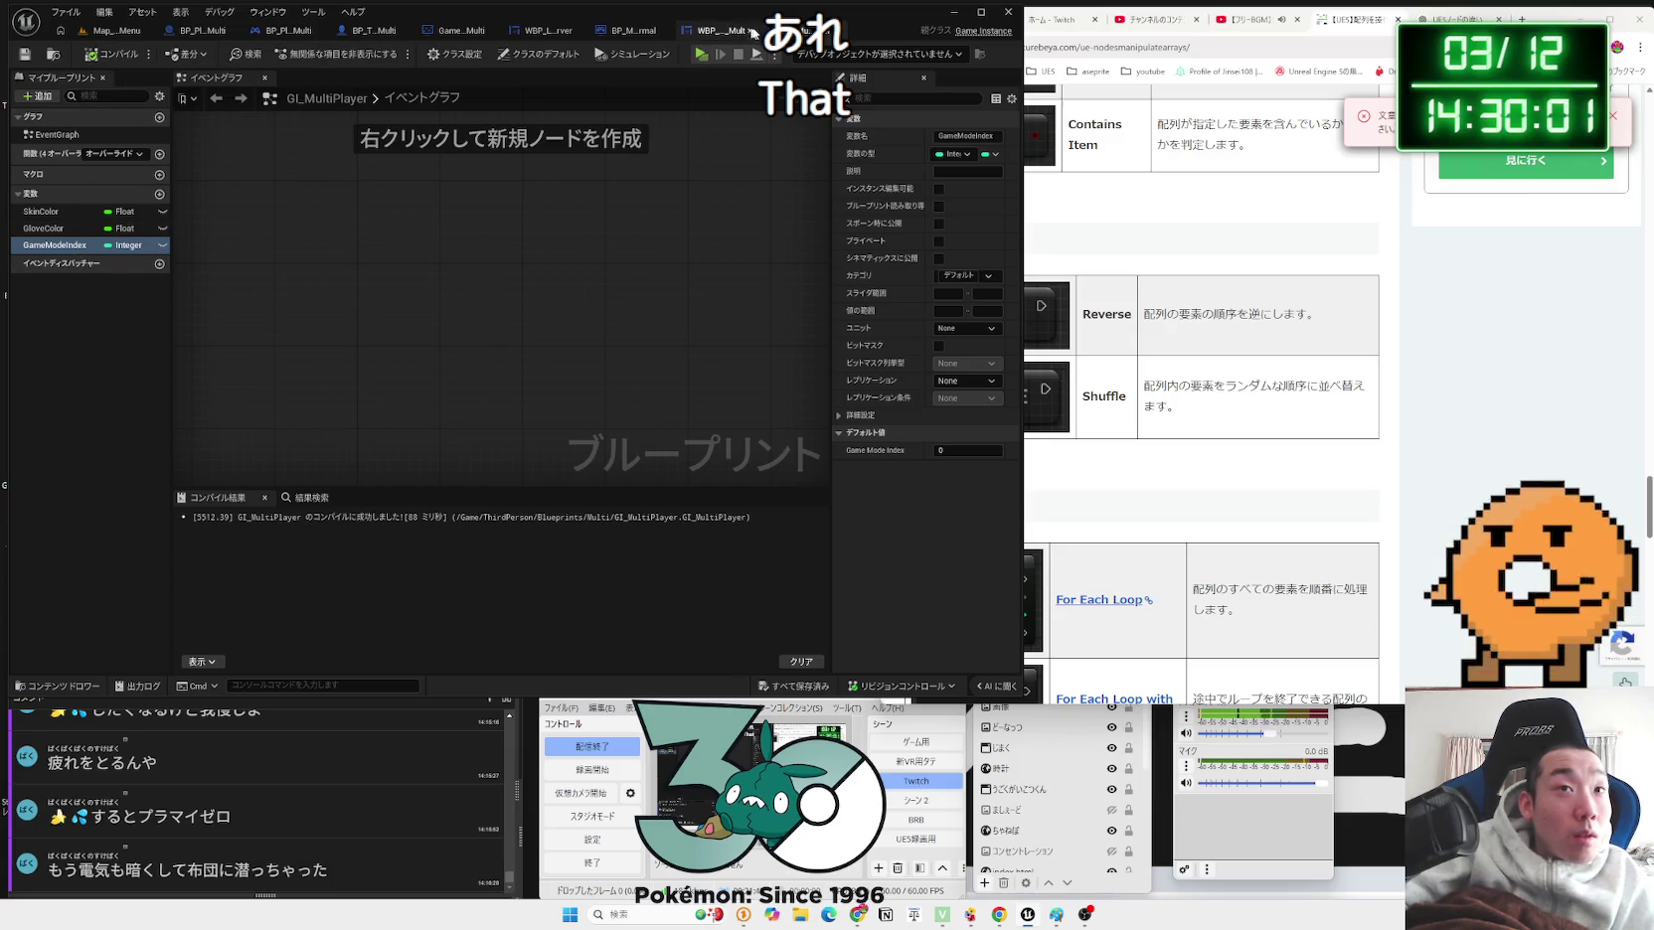
Step: Return to WBP_Lobby_Server and delete the pasted As Game State Multi getter
left_click(712, 31)
left_click(613, 37)
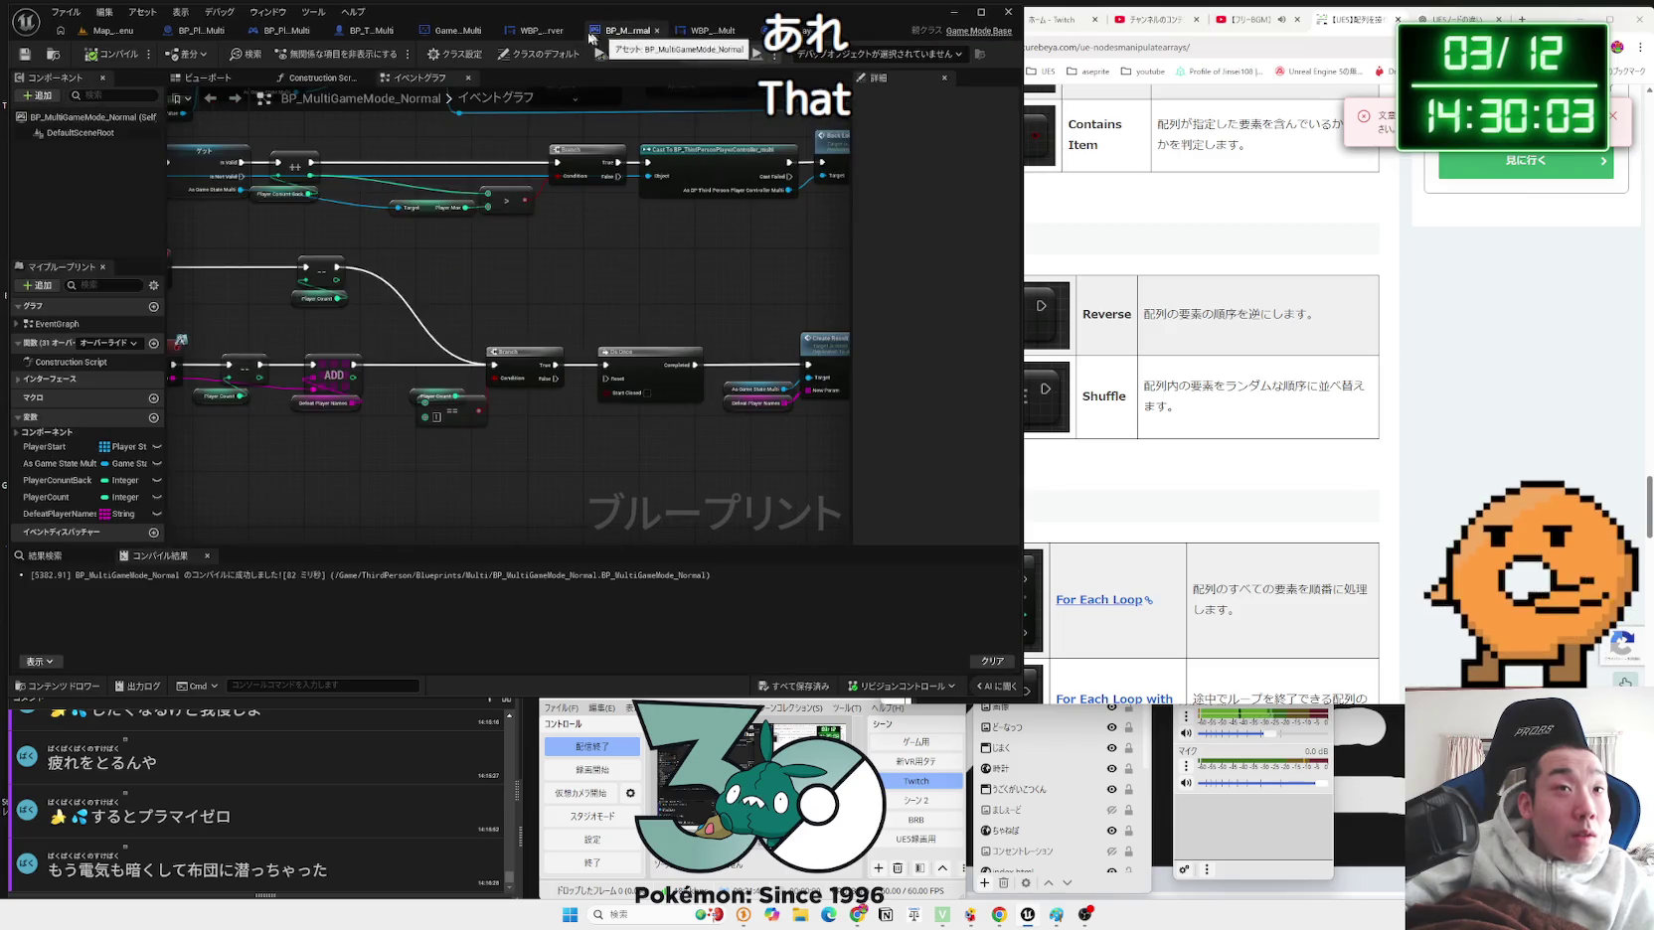
left_click(526, 35)
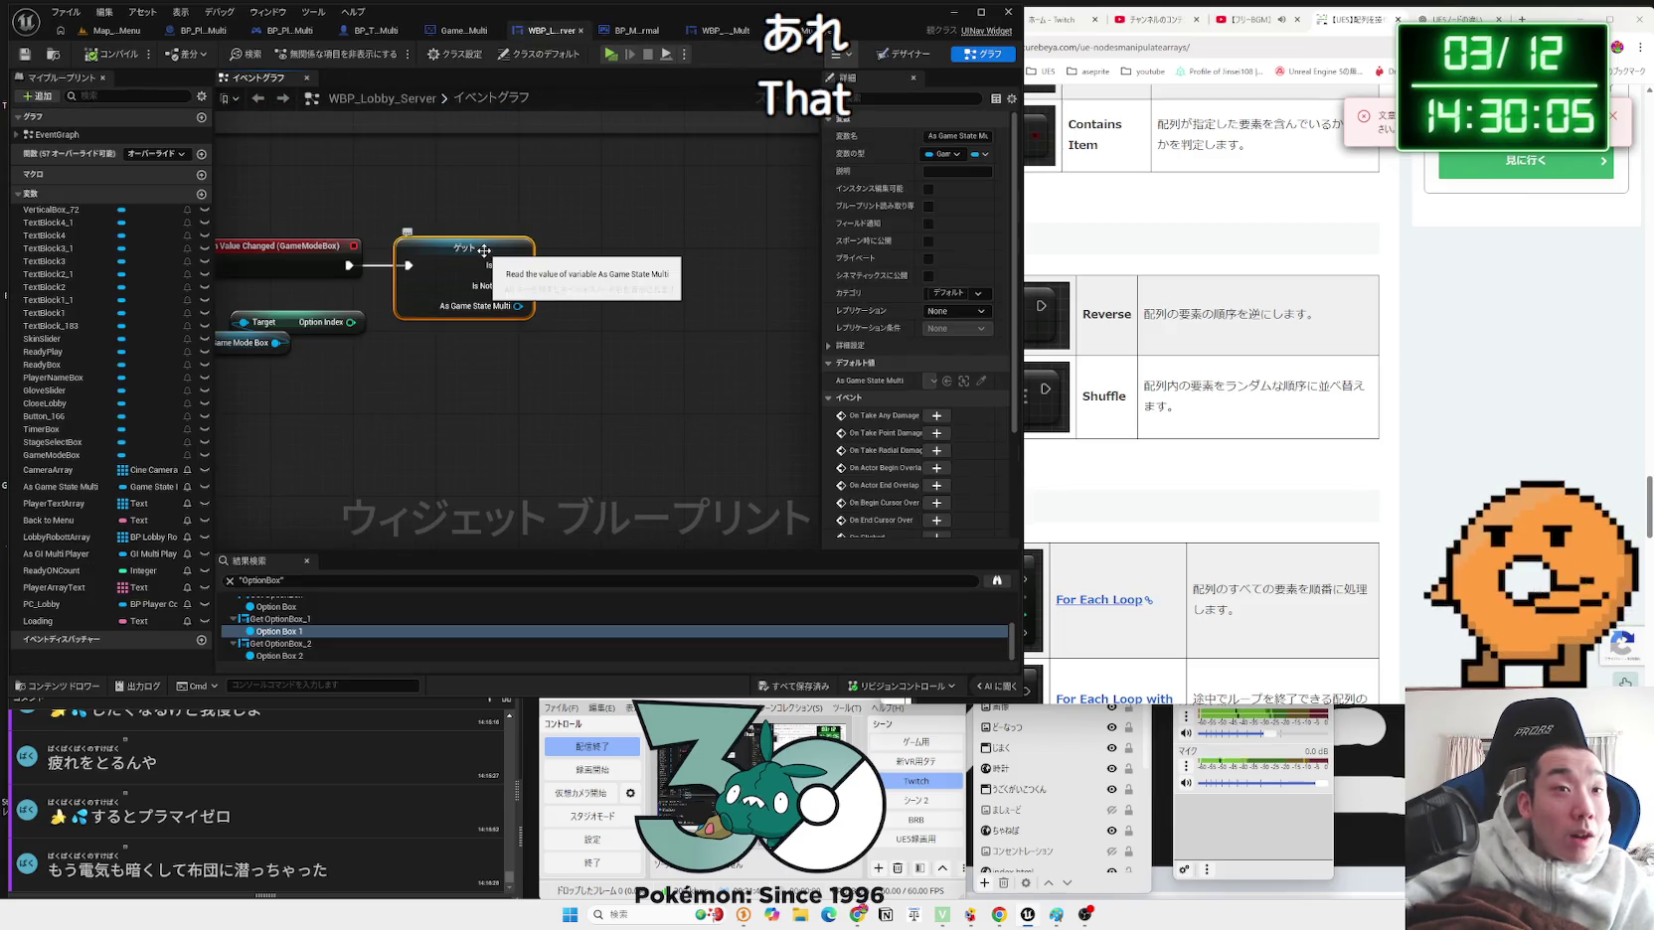
key("Delete")
Step: Review the lobby graph's Make Array, Cast To GameState and Cast To GI_MultiPlayer logic
scroll(483, 250, "down", 2)
mouse_move(492, 244)
left_mouse_down()
mouse_move(661, 407)
mouse_move(591, 414)
left_mouse_up()
scroll(591, 413, "down", 2)
scroll(459, 263, "up", 3)
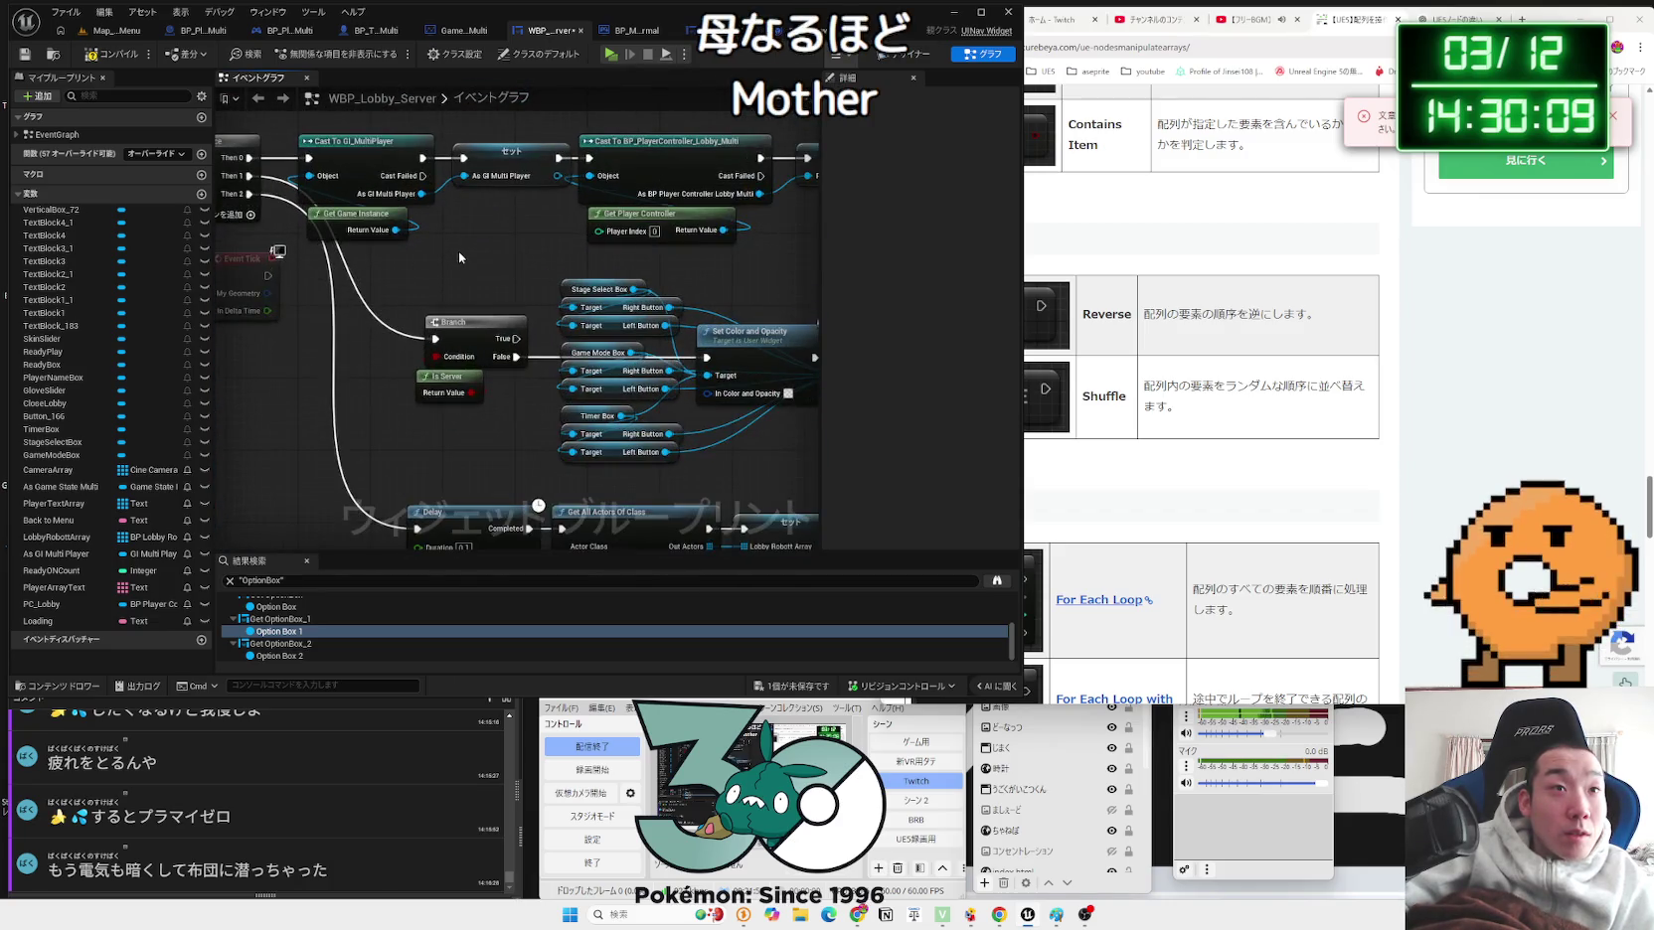
mouse_move(459, 251)
left_mouse_down()
mouse_move(267, 290)
mouse_move(387, 169)
mouse_move(505, 312)
mouse_move(461, 251)
left_mouse_up()
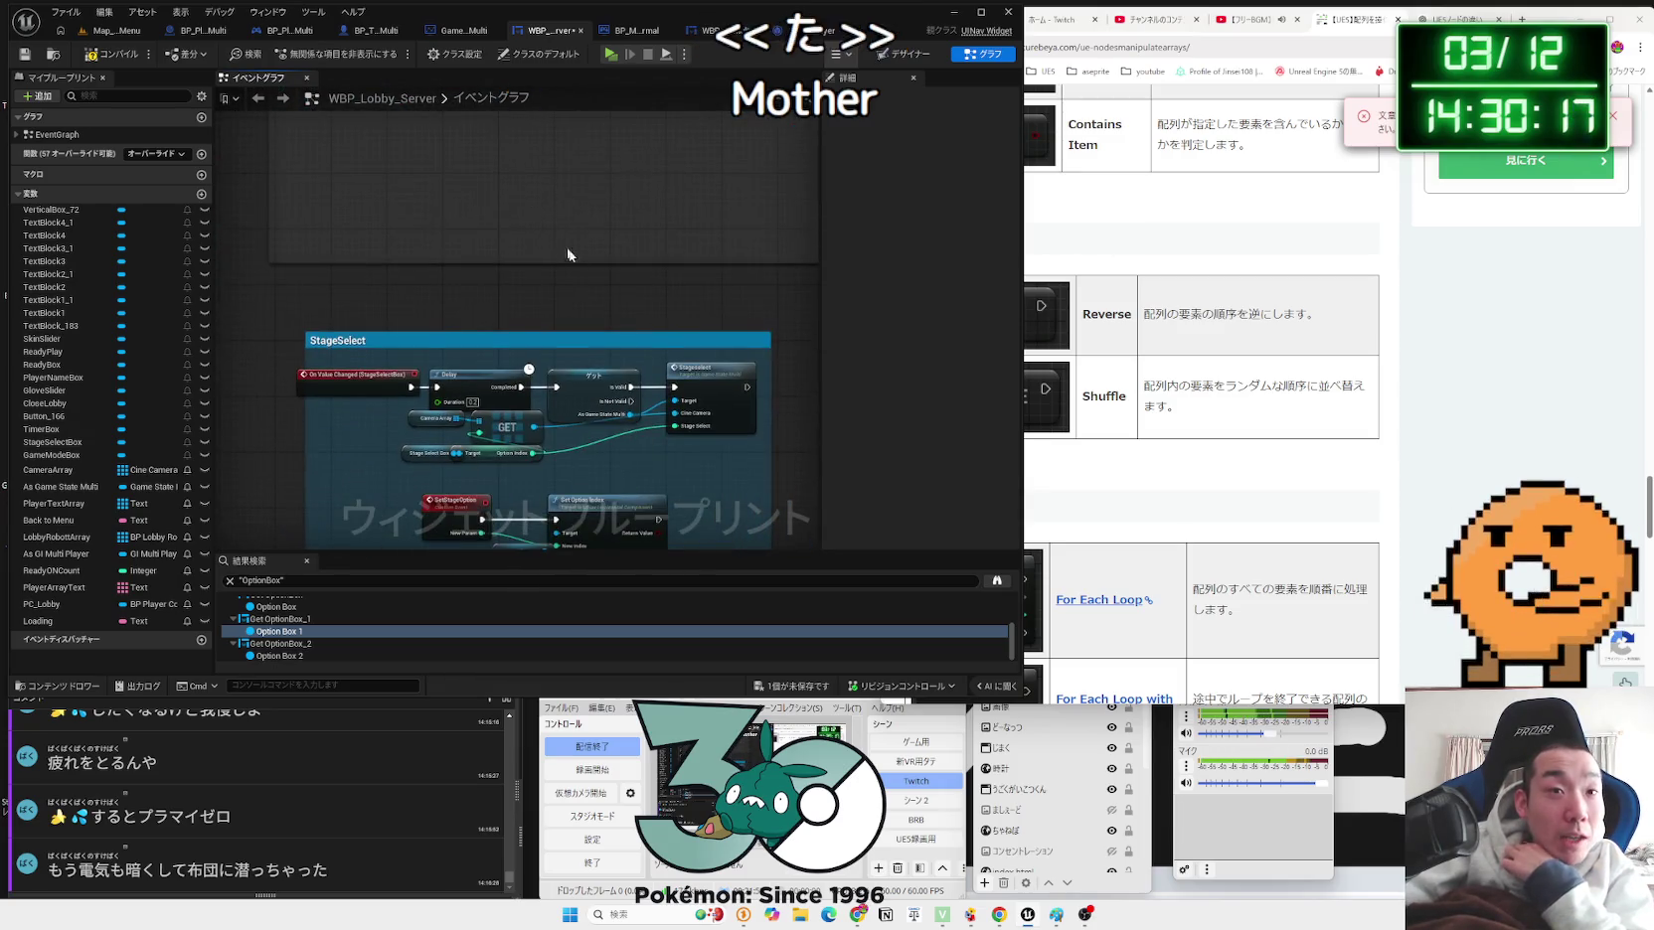
scroll(614, 324, "down", 4)
left_click_drag(614, 324, 542, 439)
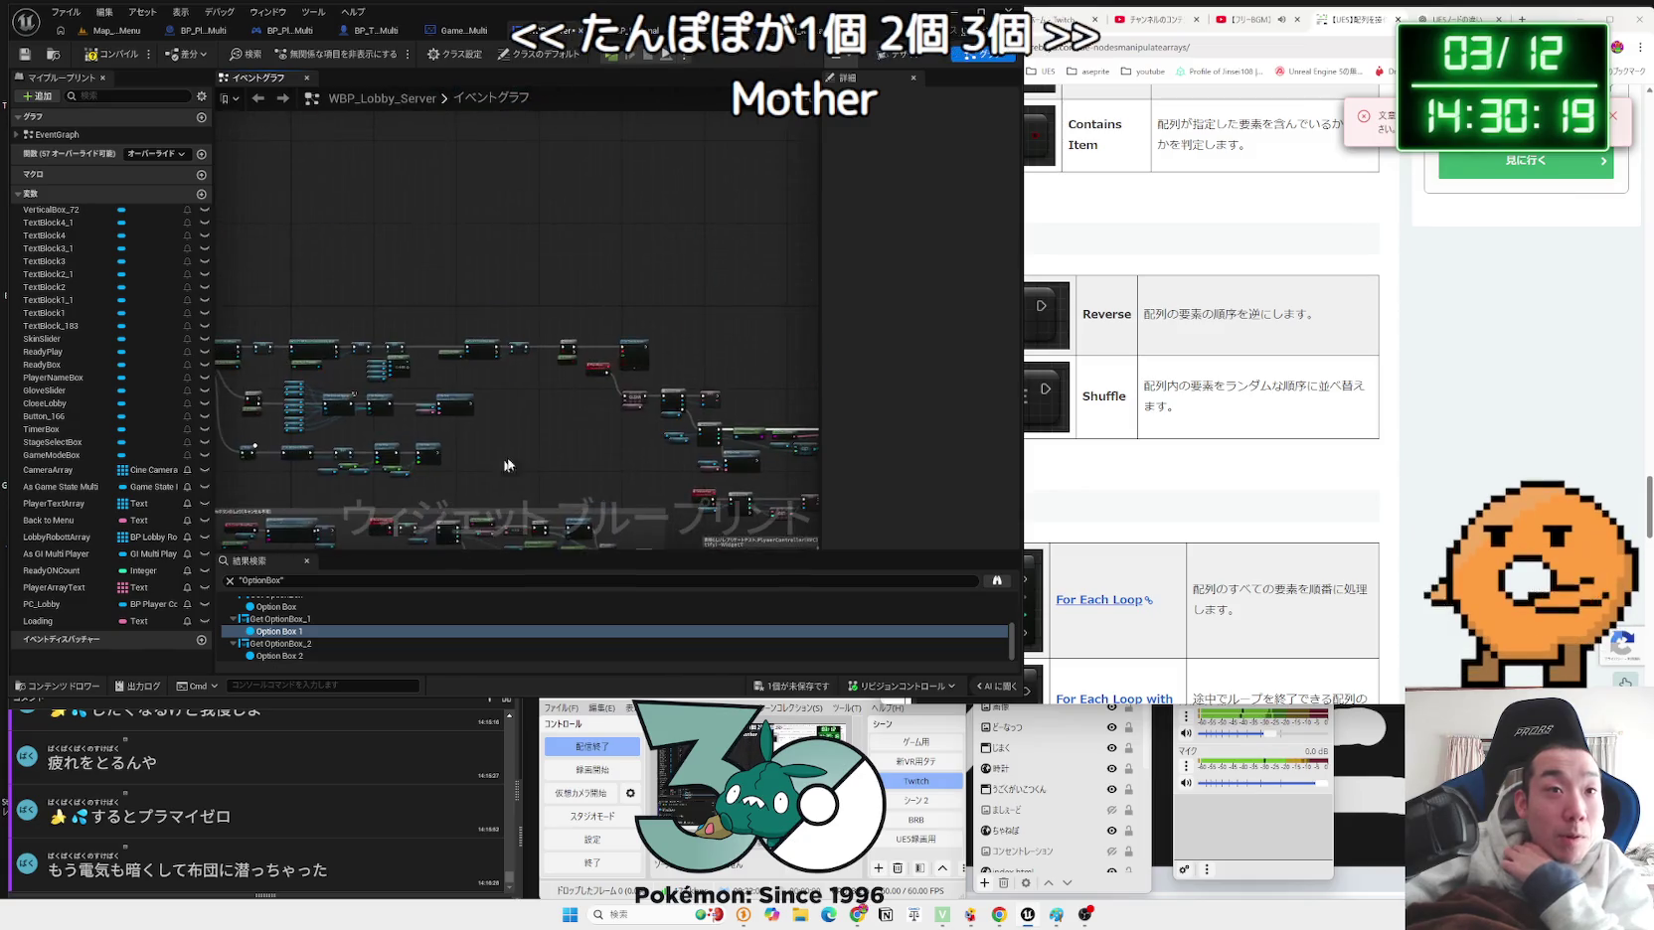
scroll(541, 439, "up", 5)
mouse_move(436, 277)
left_mouse_down()
mouse_move(756, 311)
mouse_move(651, 388)
mouse_move(756, 319)
left_mouse_up()
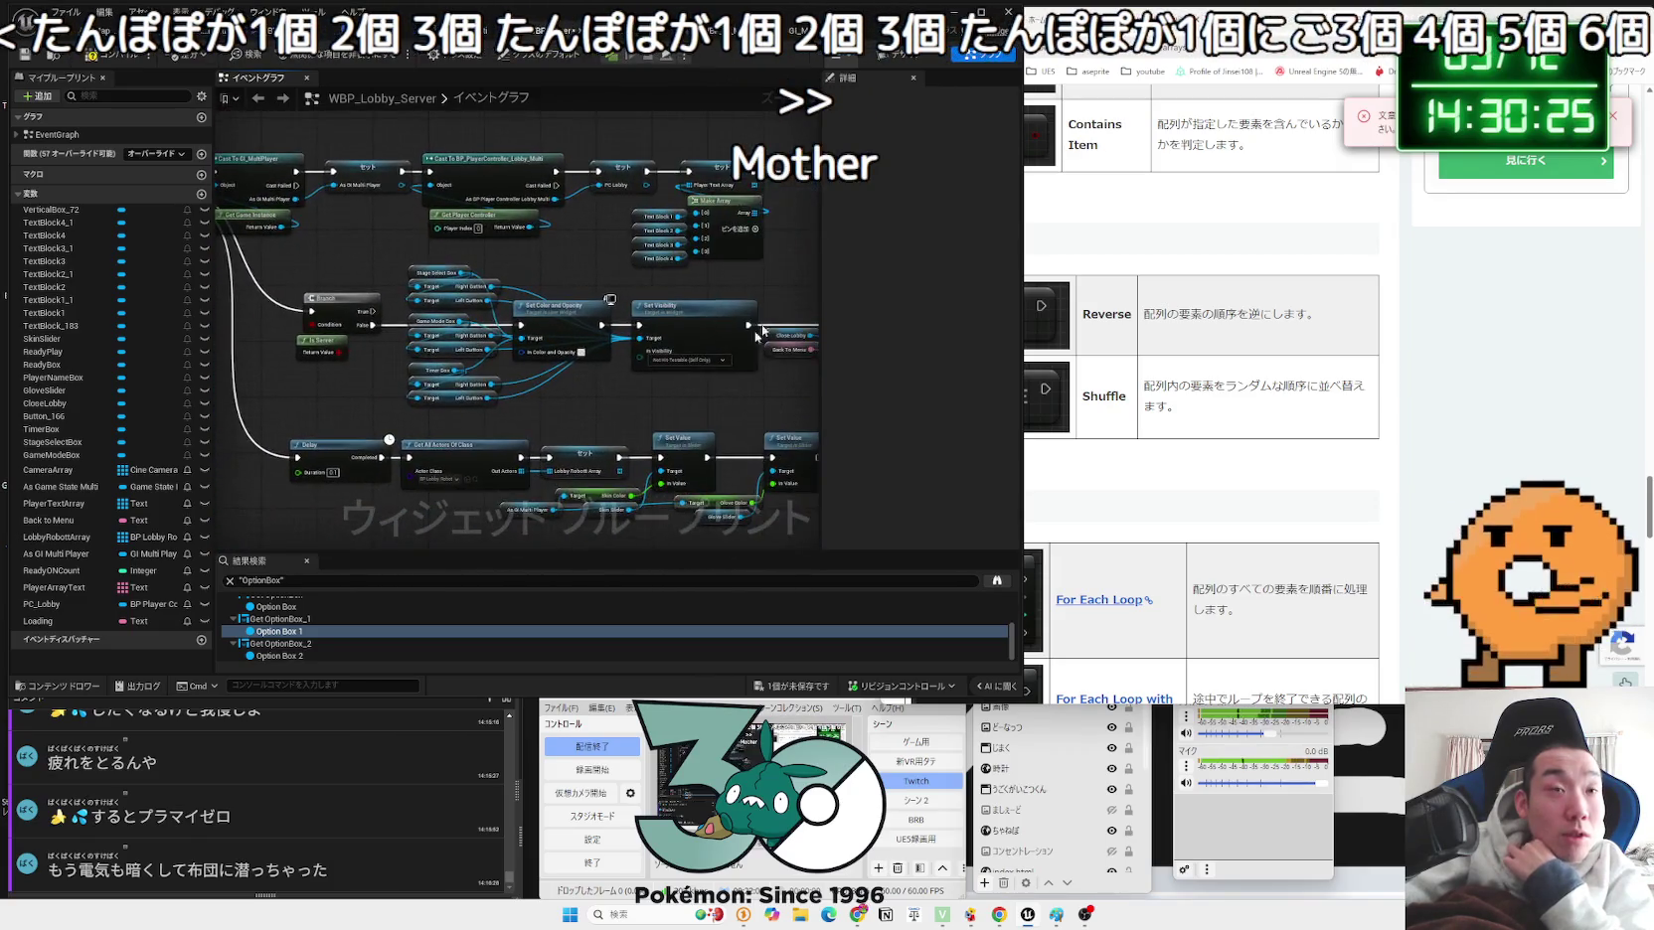
scroll(523, 271, "down", 3)
scroll(467, 299, "up", 3)
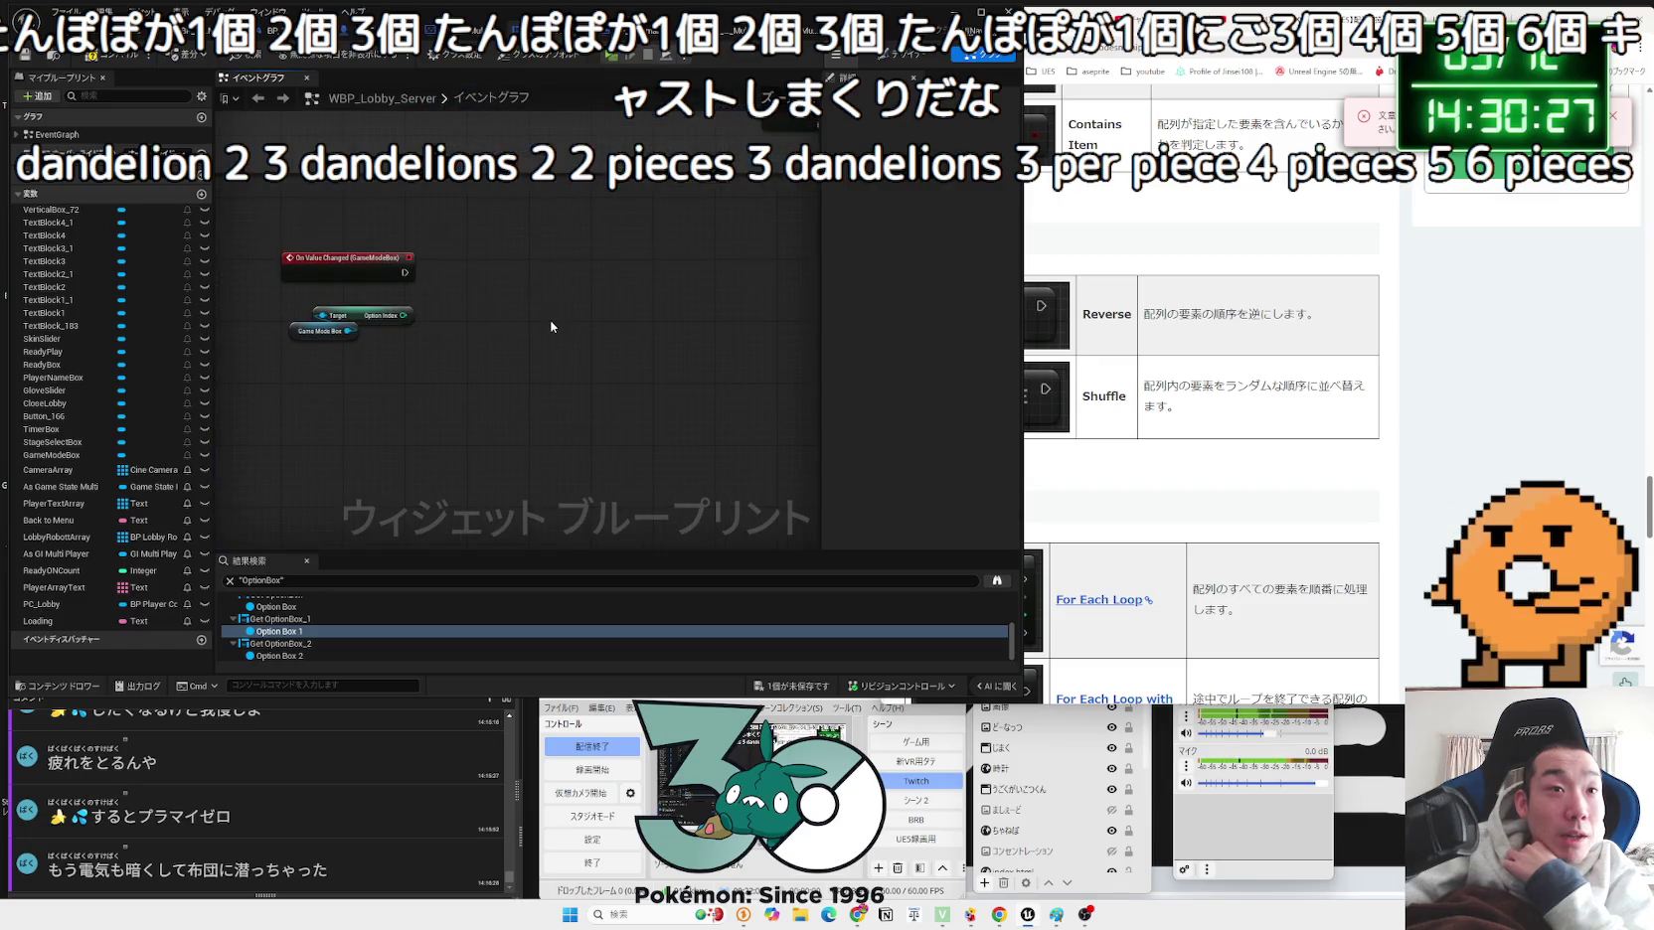
Step: Drag out from GameModeBox's Option Index, cancel, and return to the value-changed event
mouse_move(403, 315)
left_mouse_down()
mouse_move(430, 320)
mouse_move(464, 264)
left_mouse_up()
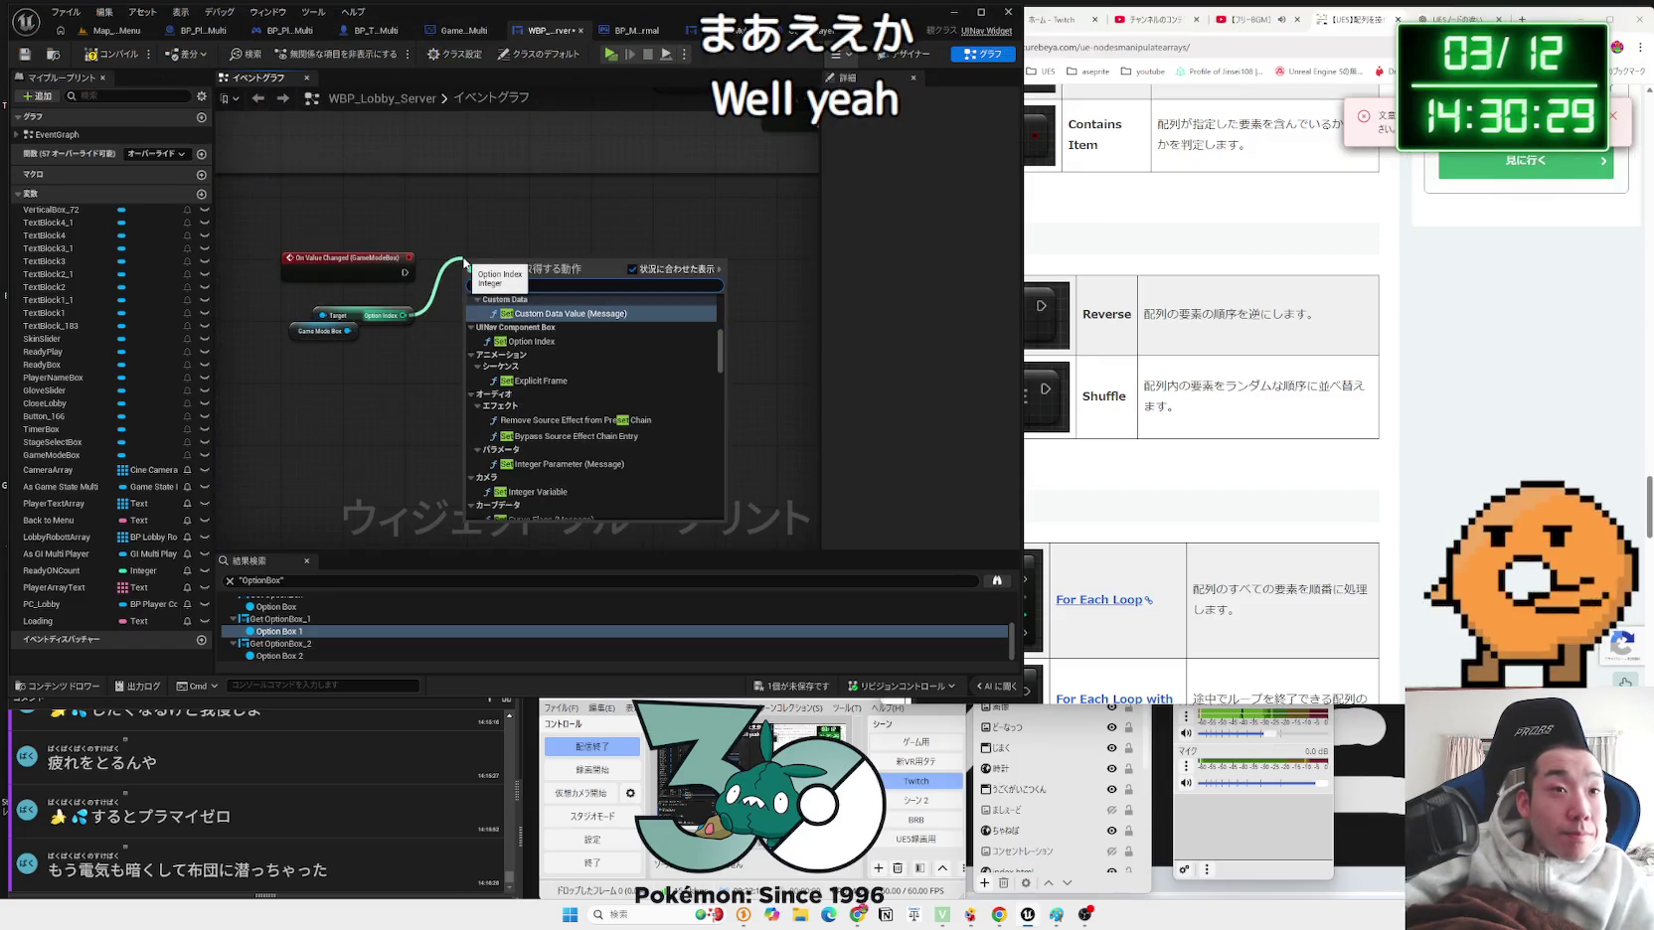
left_click(434, 245)
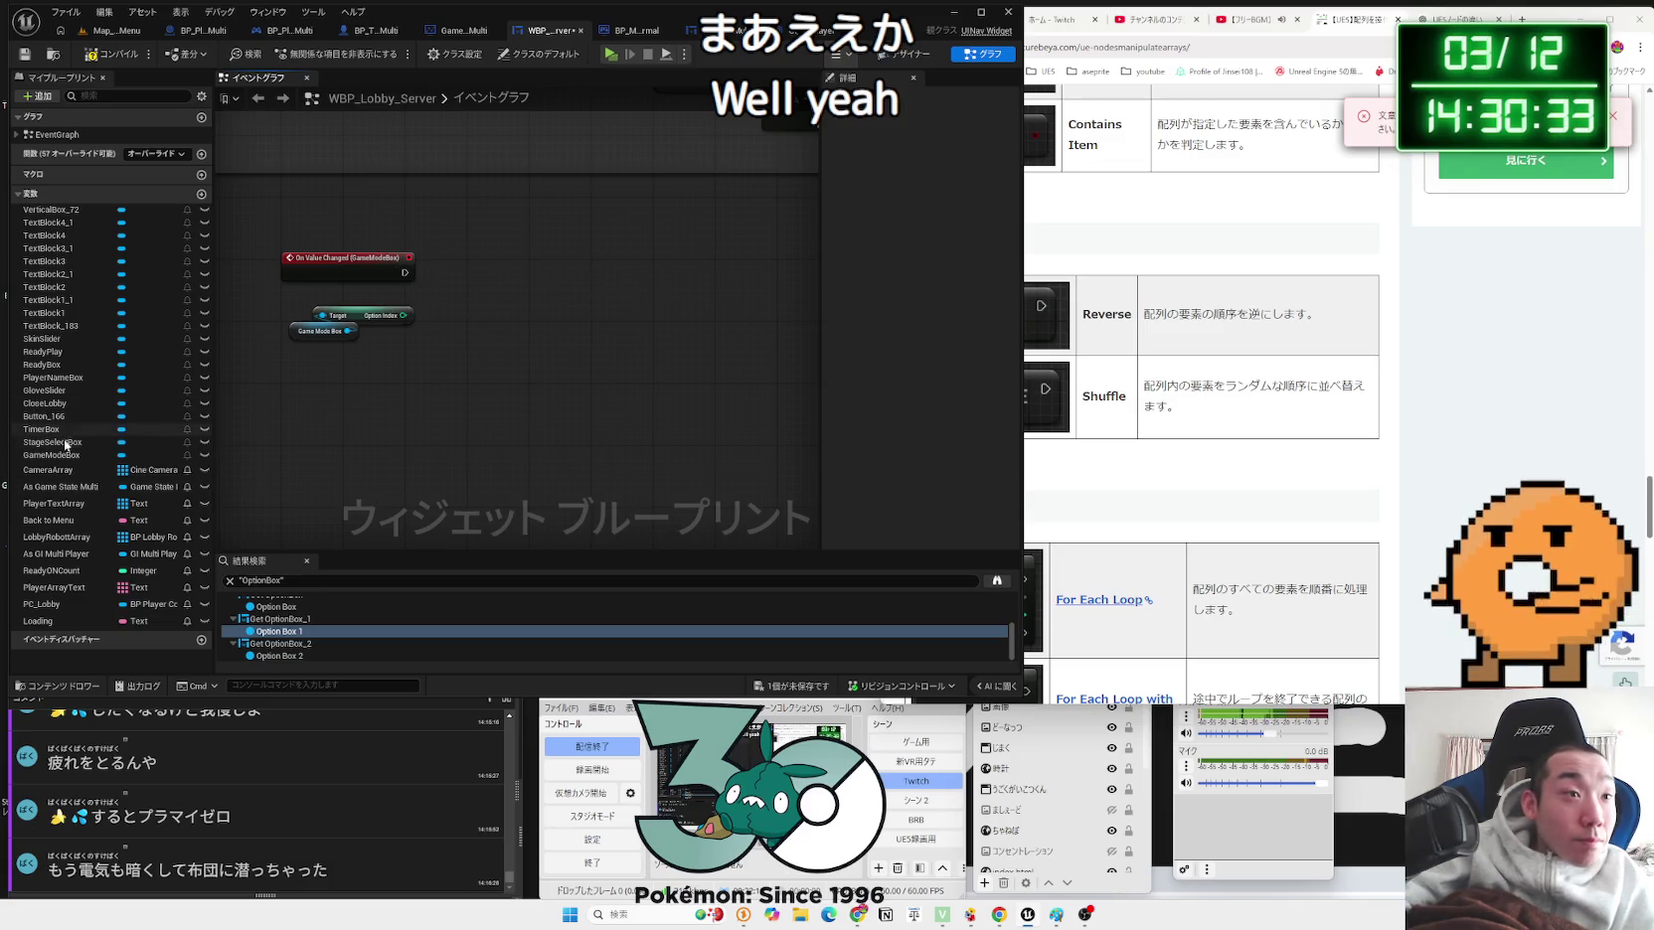
scroll(579, 247, "up", 3)
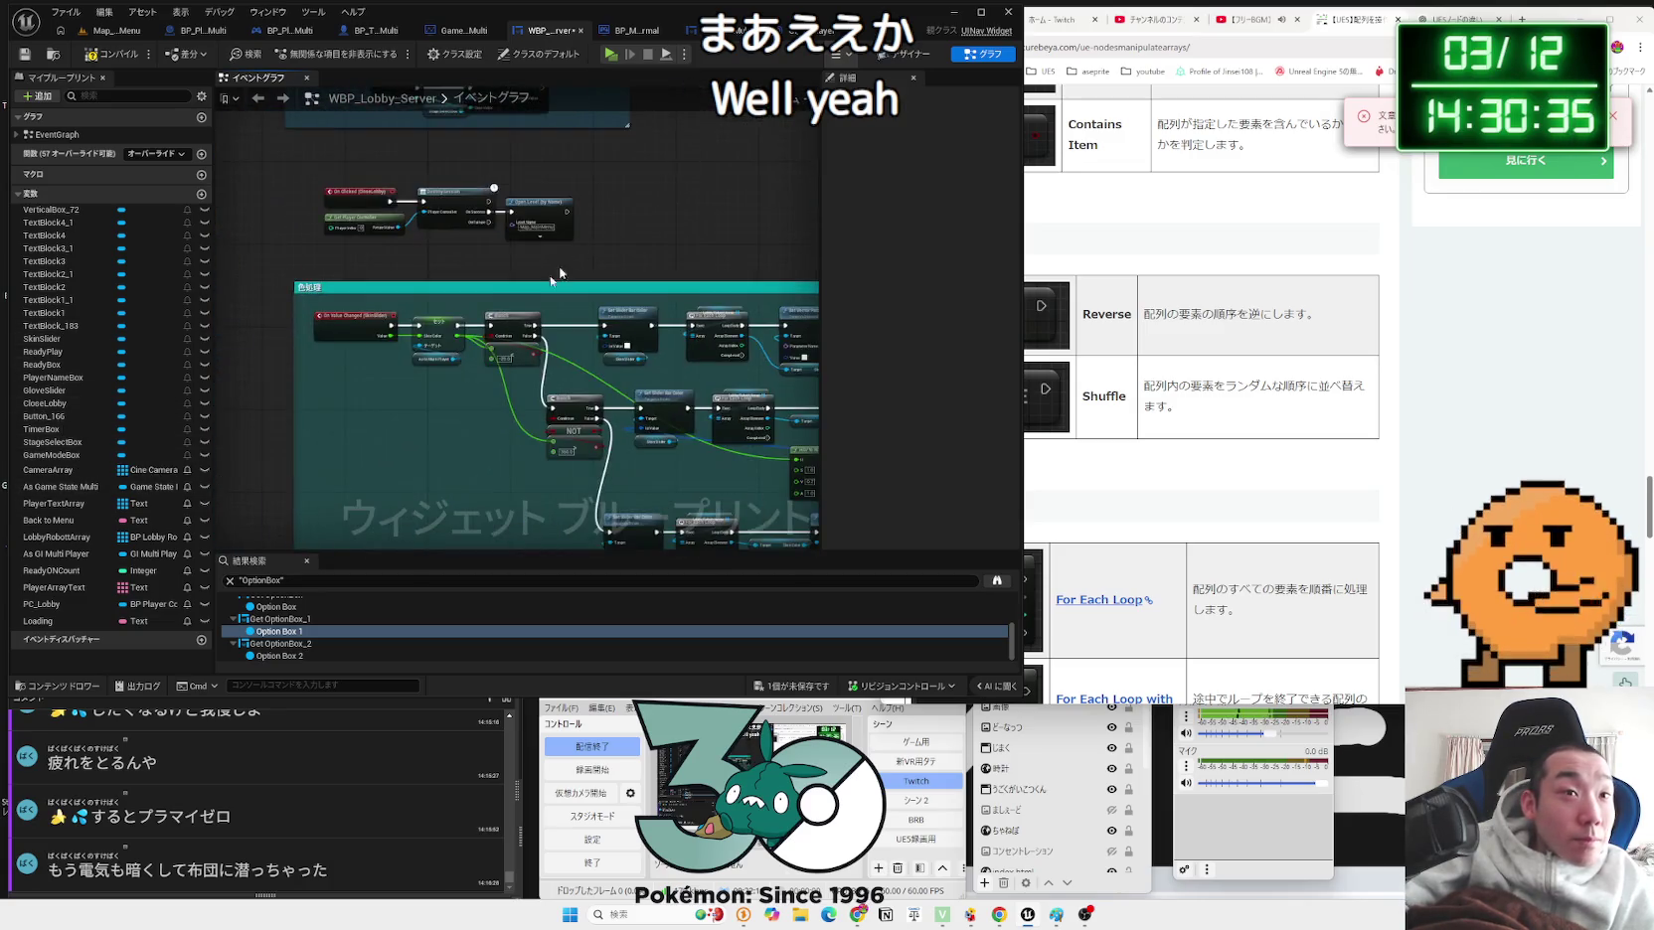
mouse_move(533, 186)
left_mouse_down()
mouse_move(555, 341)
mouse_move(451, 384)
left_mouse_up()
mouse_move(590, 310)
left_mouse_down()
mouse_move(651, 230)
mouse_move(723, 291)
left_mouse_up()
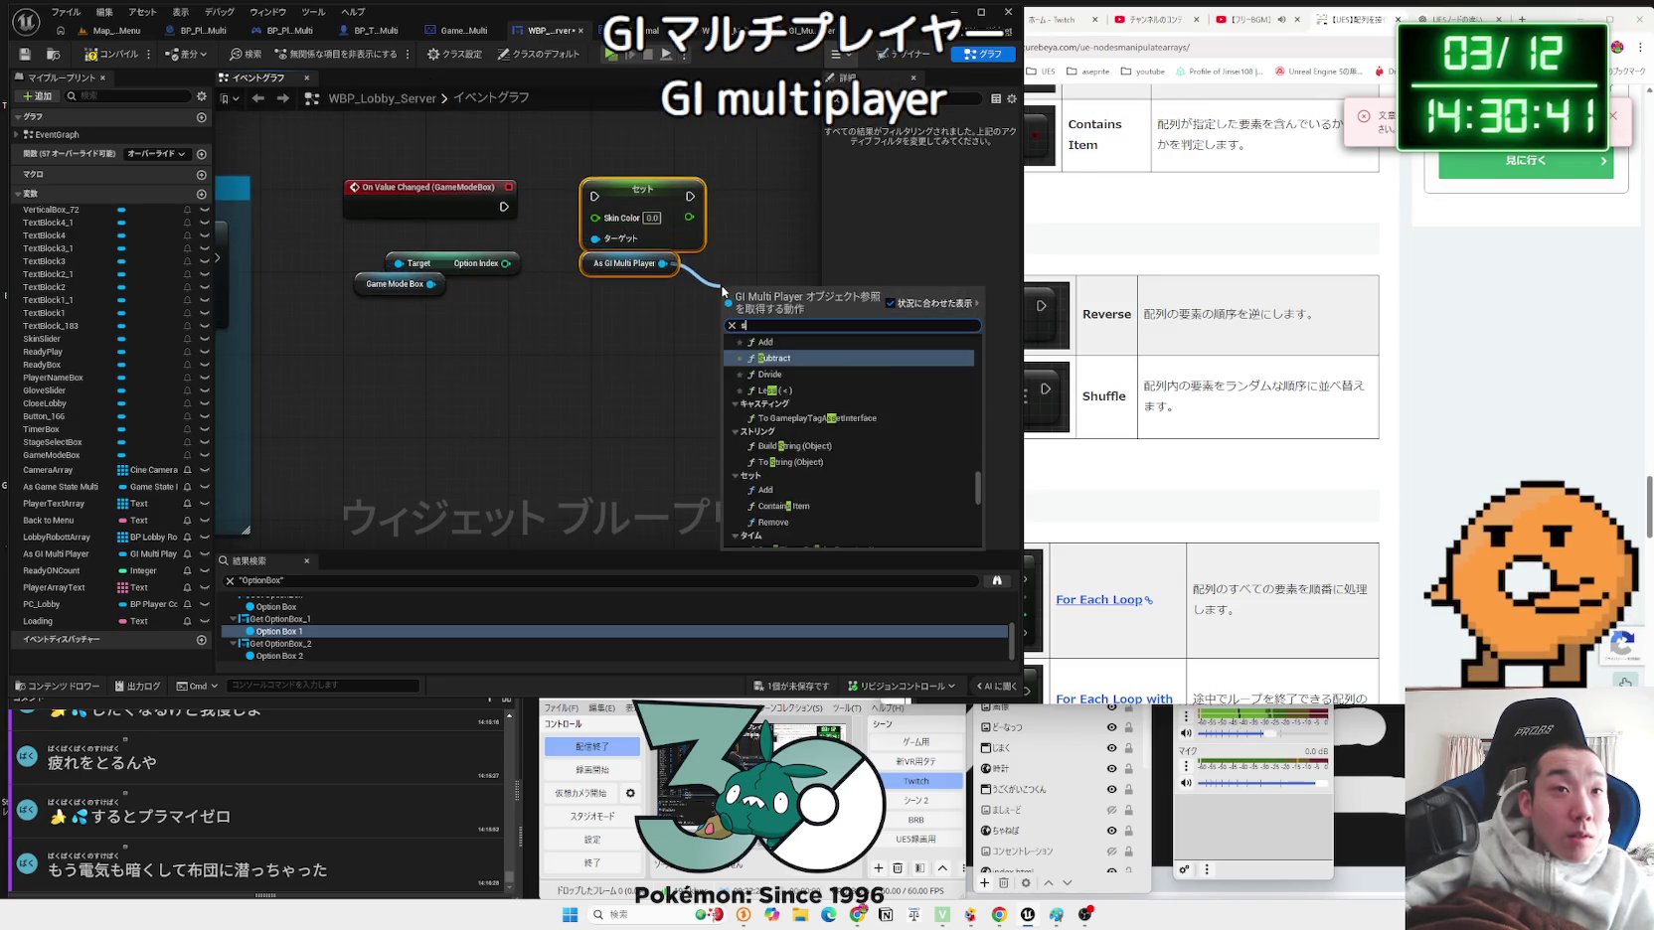
Step: Replace Set Skin Color with a Set Game Mode Index node beside the event and save
type("set index")
key("Return")
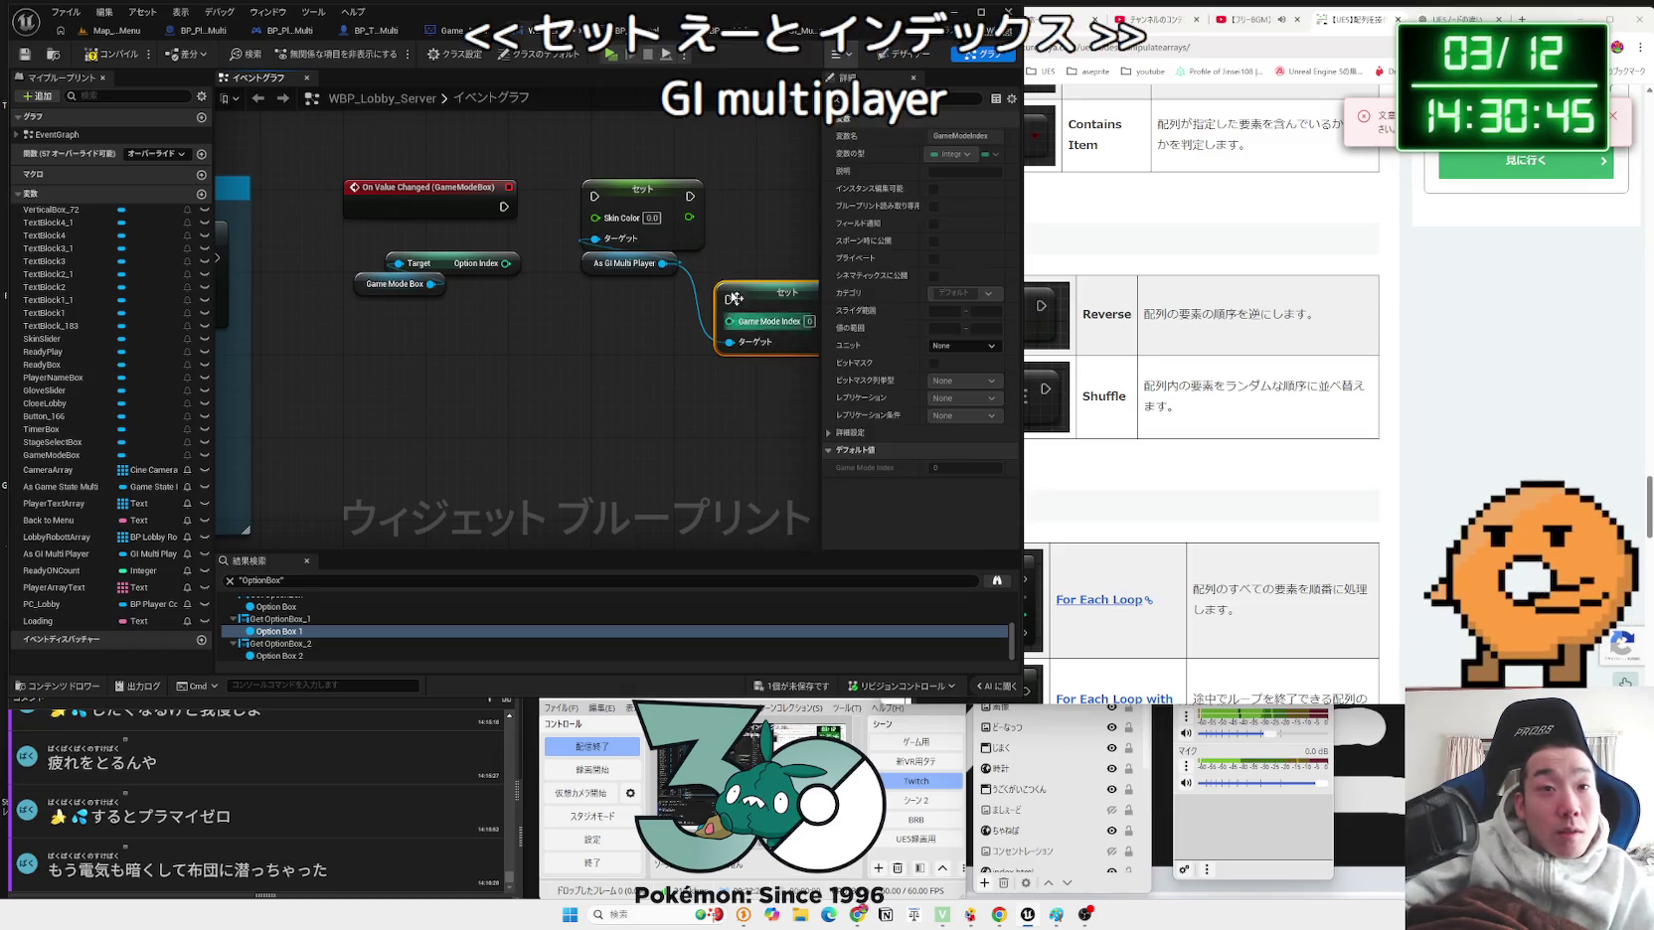
left_click(649, 184)
key("Delete")
left_click_drag(752, 300, 573, 196)
left_click(618, 318)
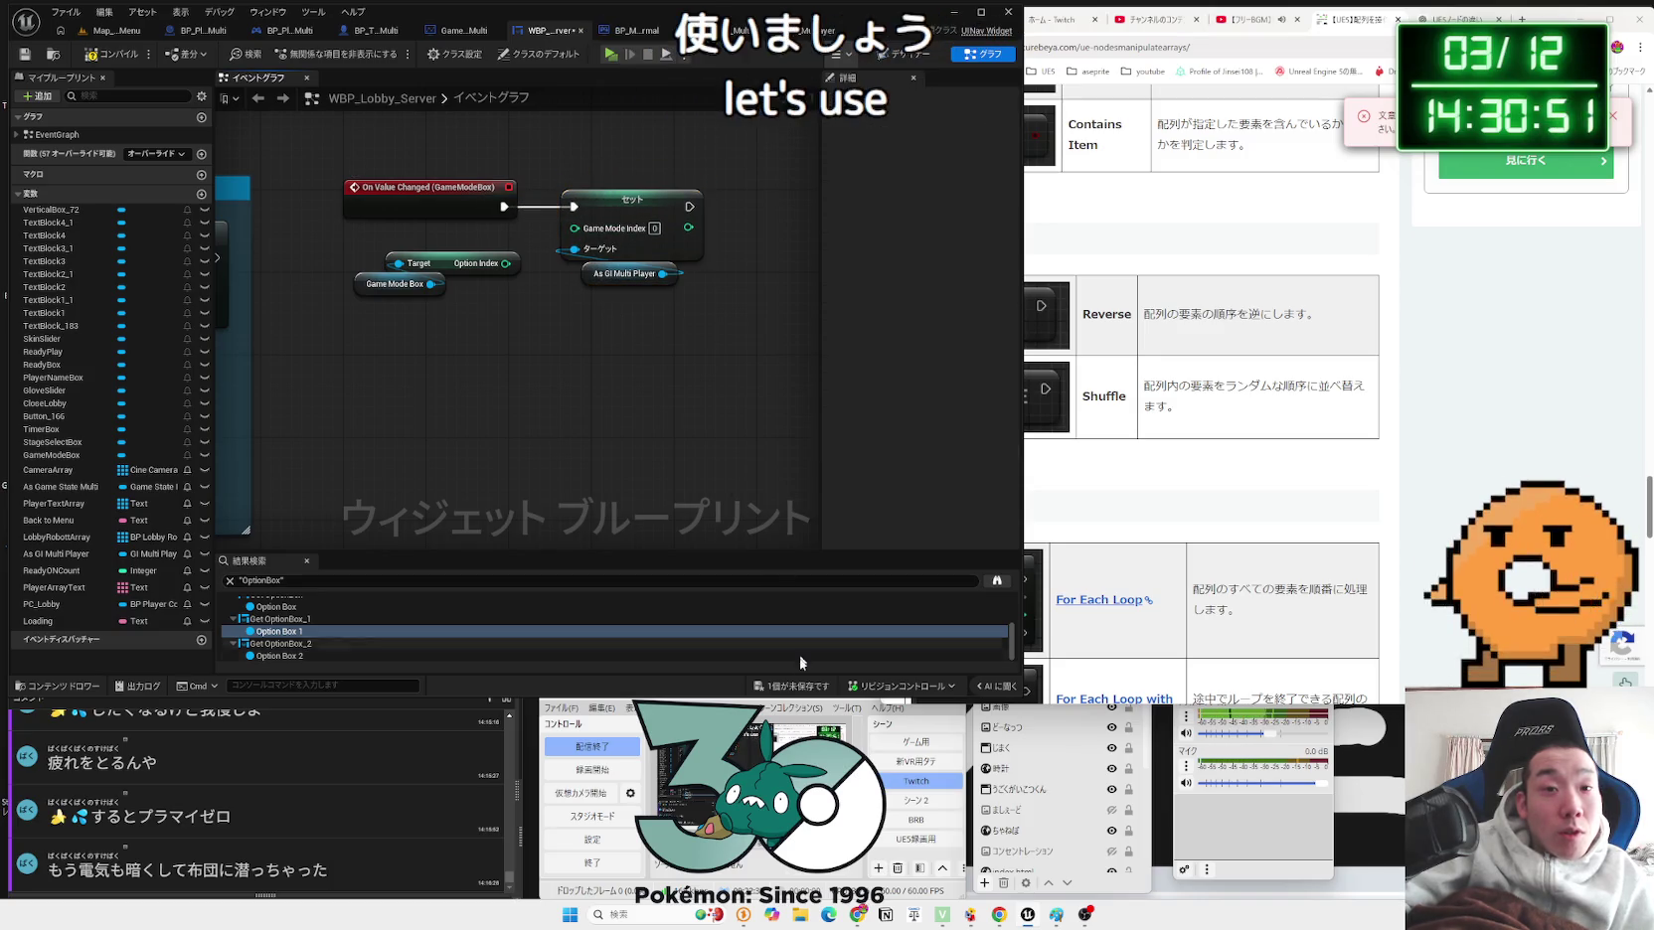
key("ctrl+s")
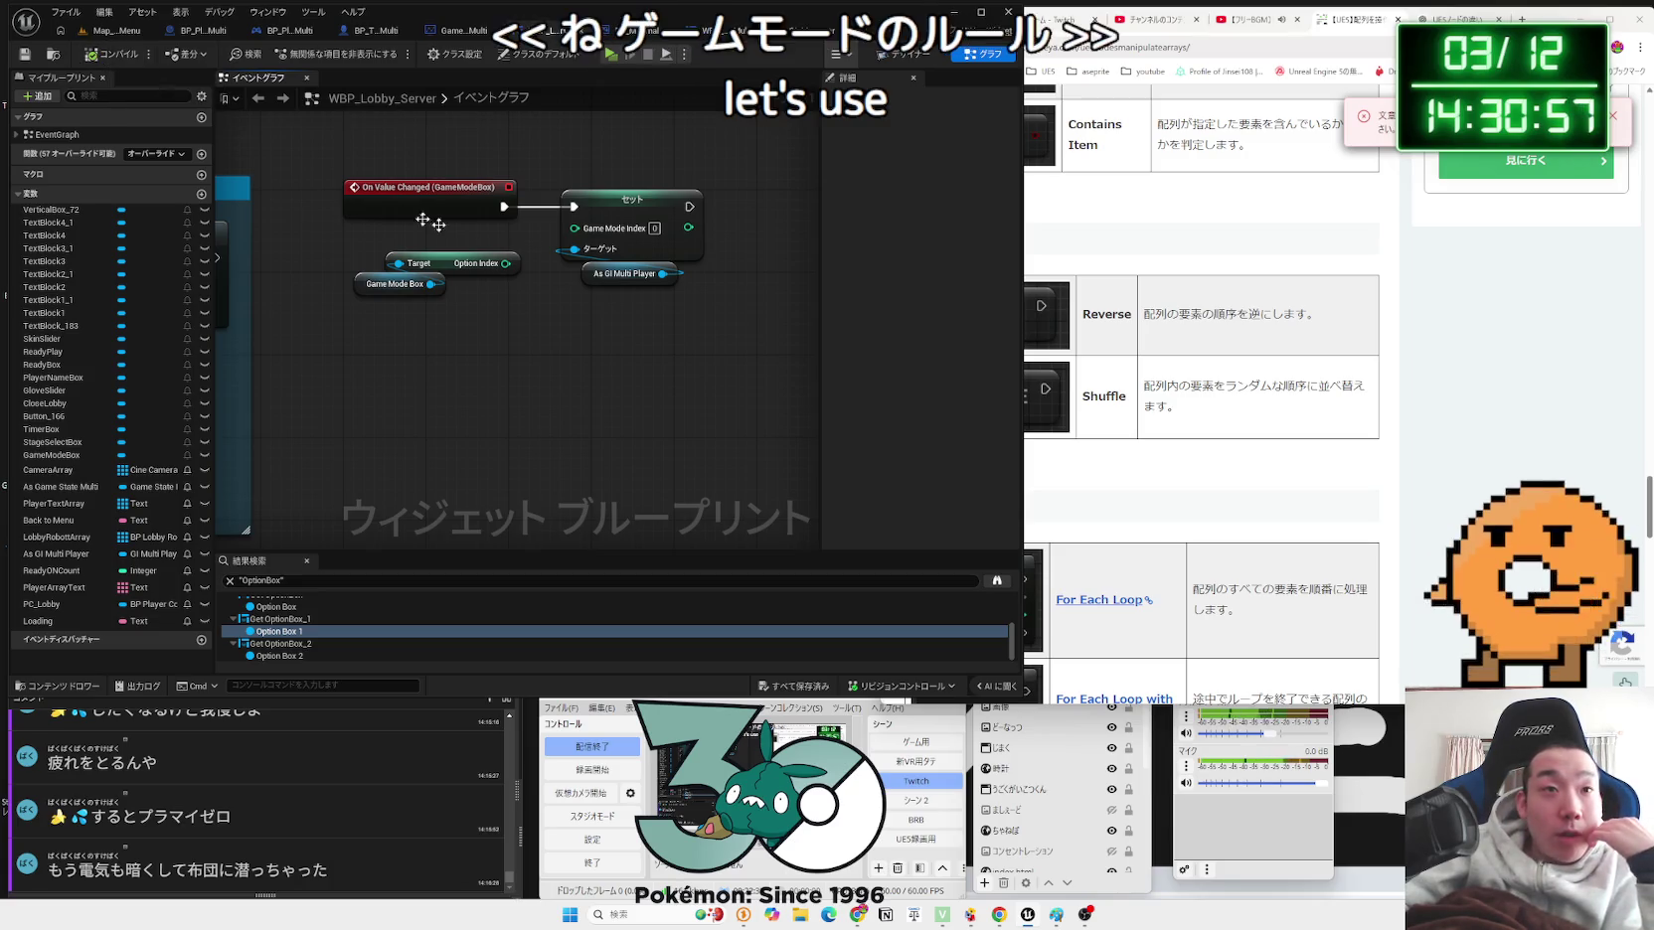
Step: Nudge the As GI Multi Player node left and save the widget again
left_click_drag(599, 281, 577, 281)
left_click(673, 517)
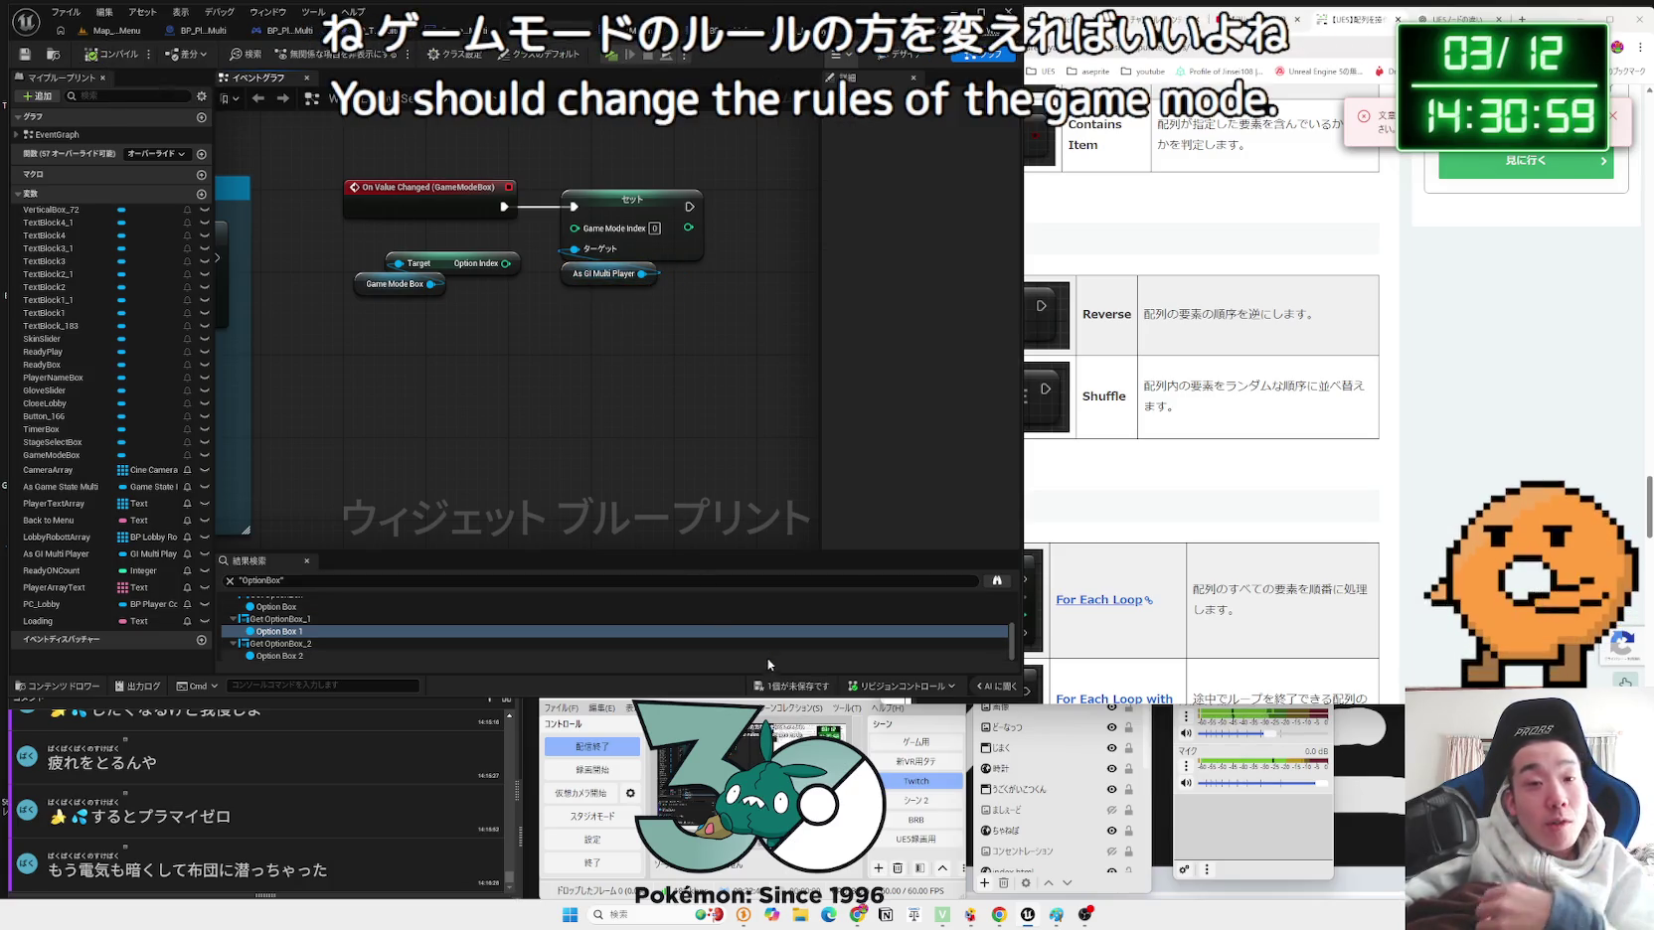
key("ctrl+s")
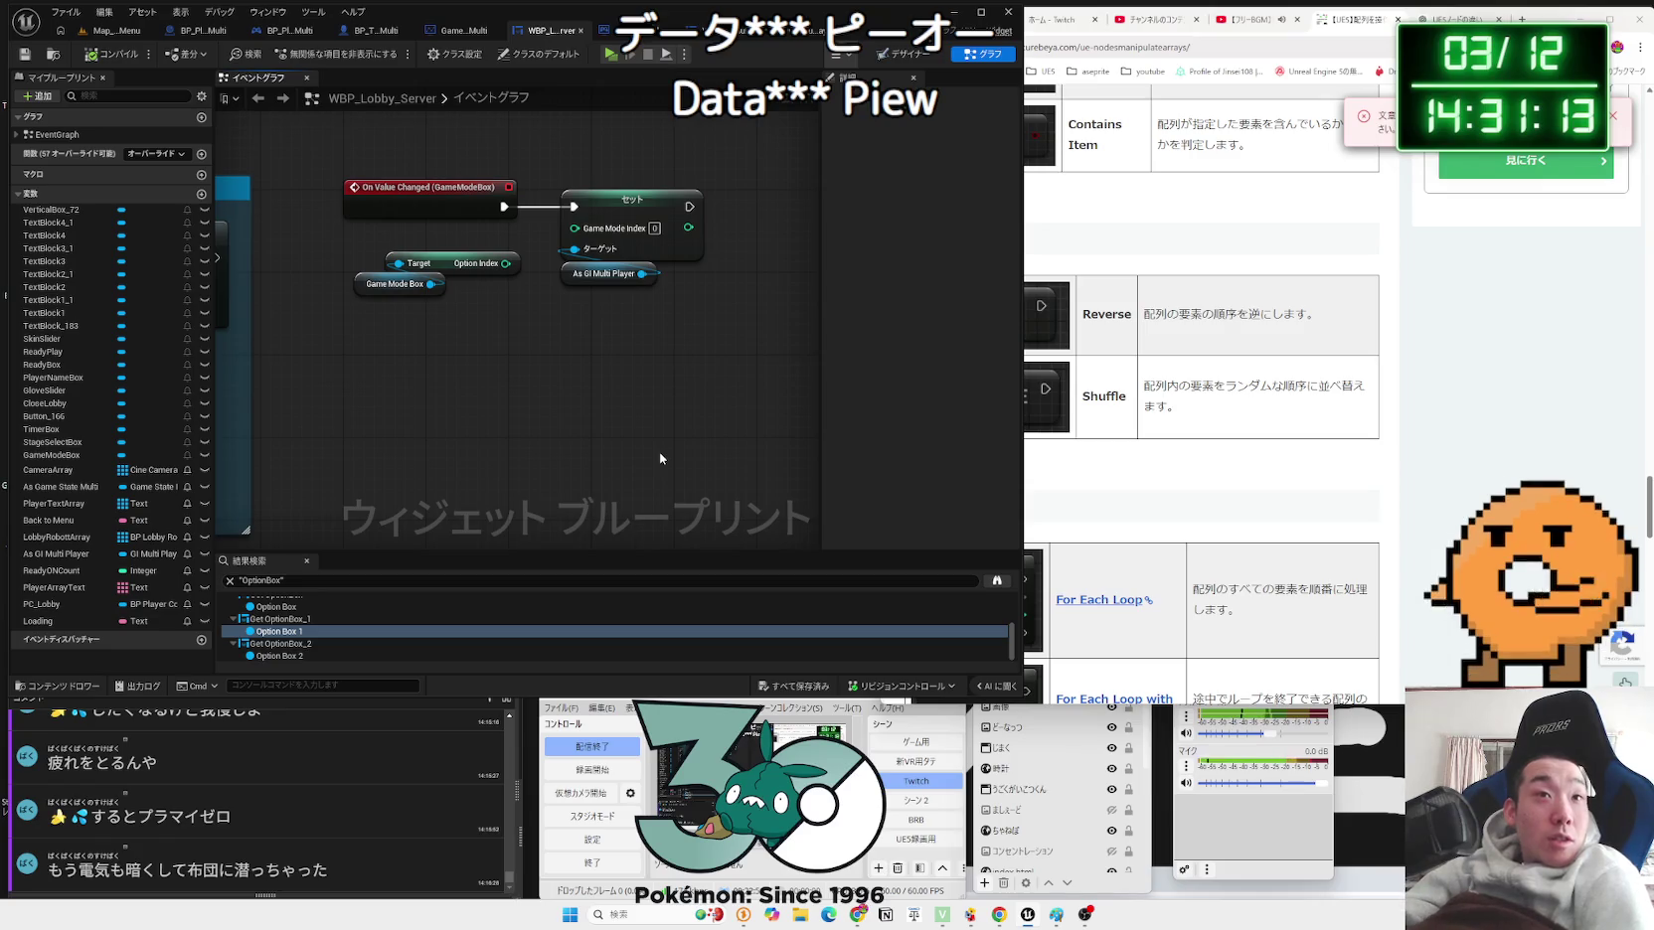
Step: Open the robot character's event graph and select the Set Replicate HP node
left_click(366, 36)
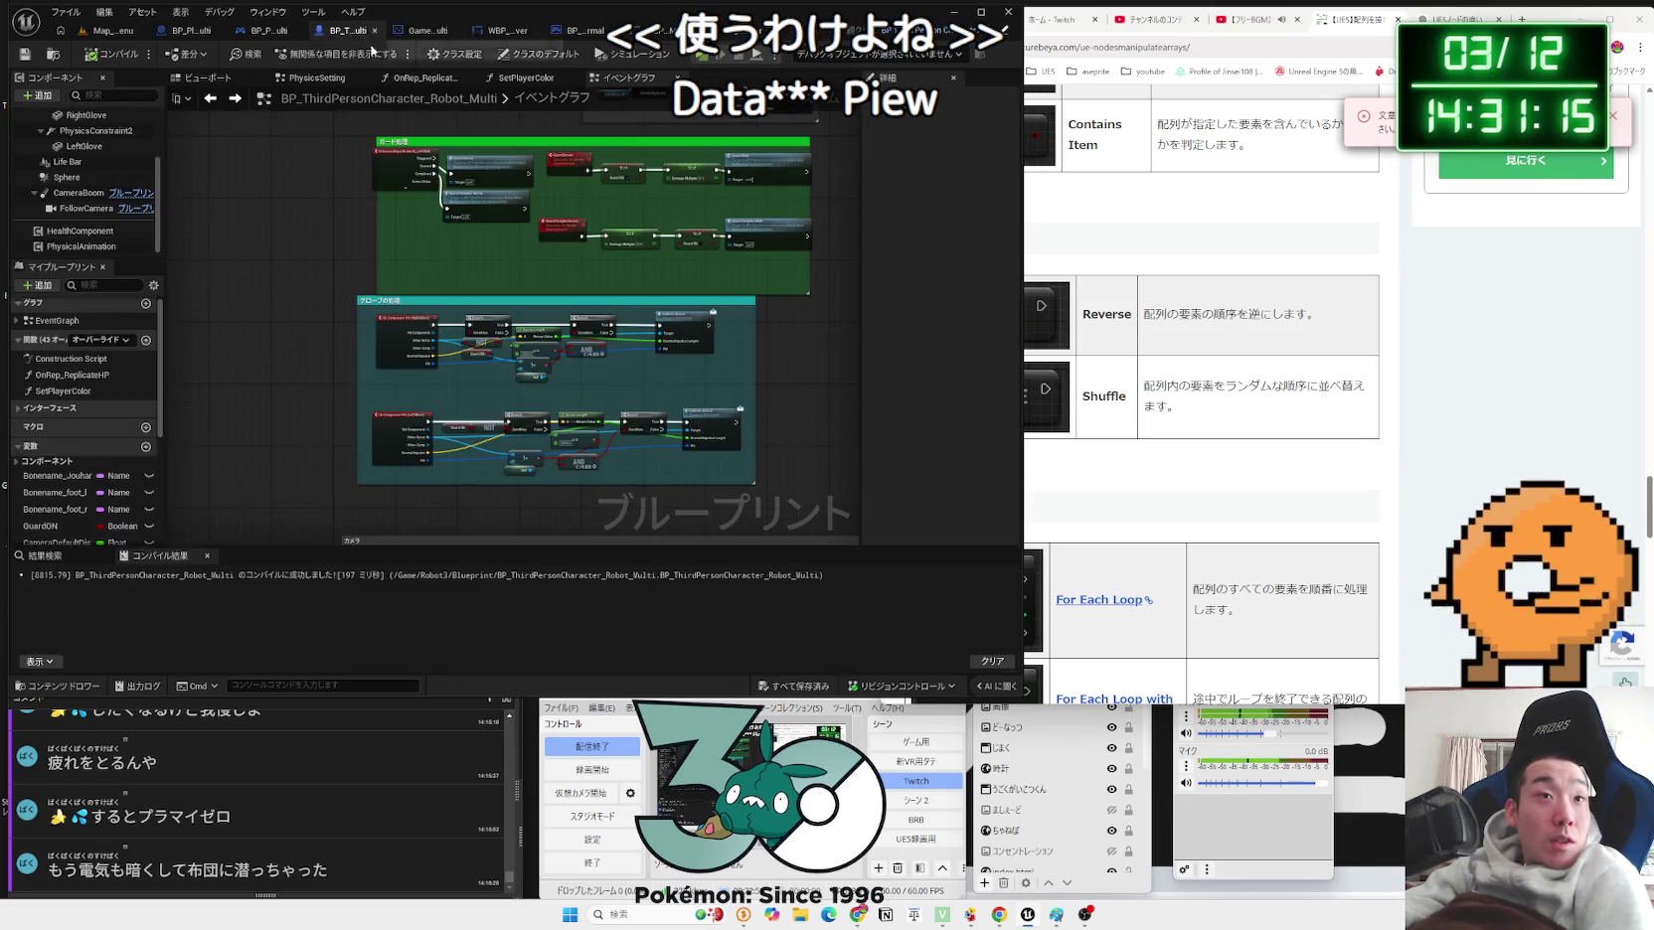
scroll(573, 337, "down", 5)
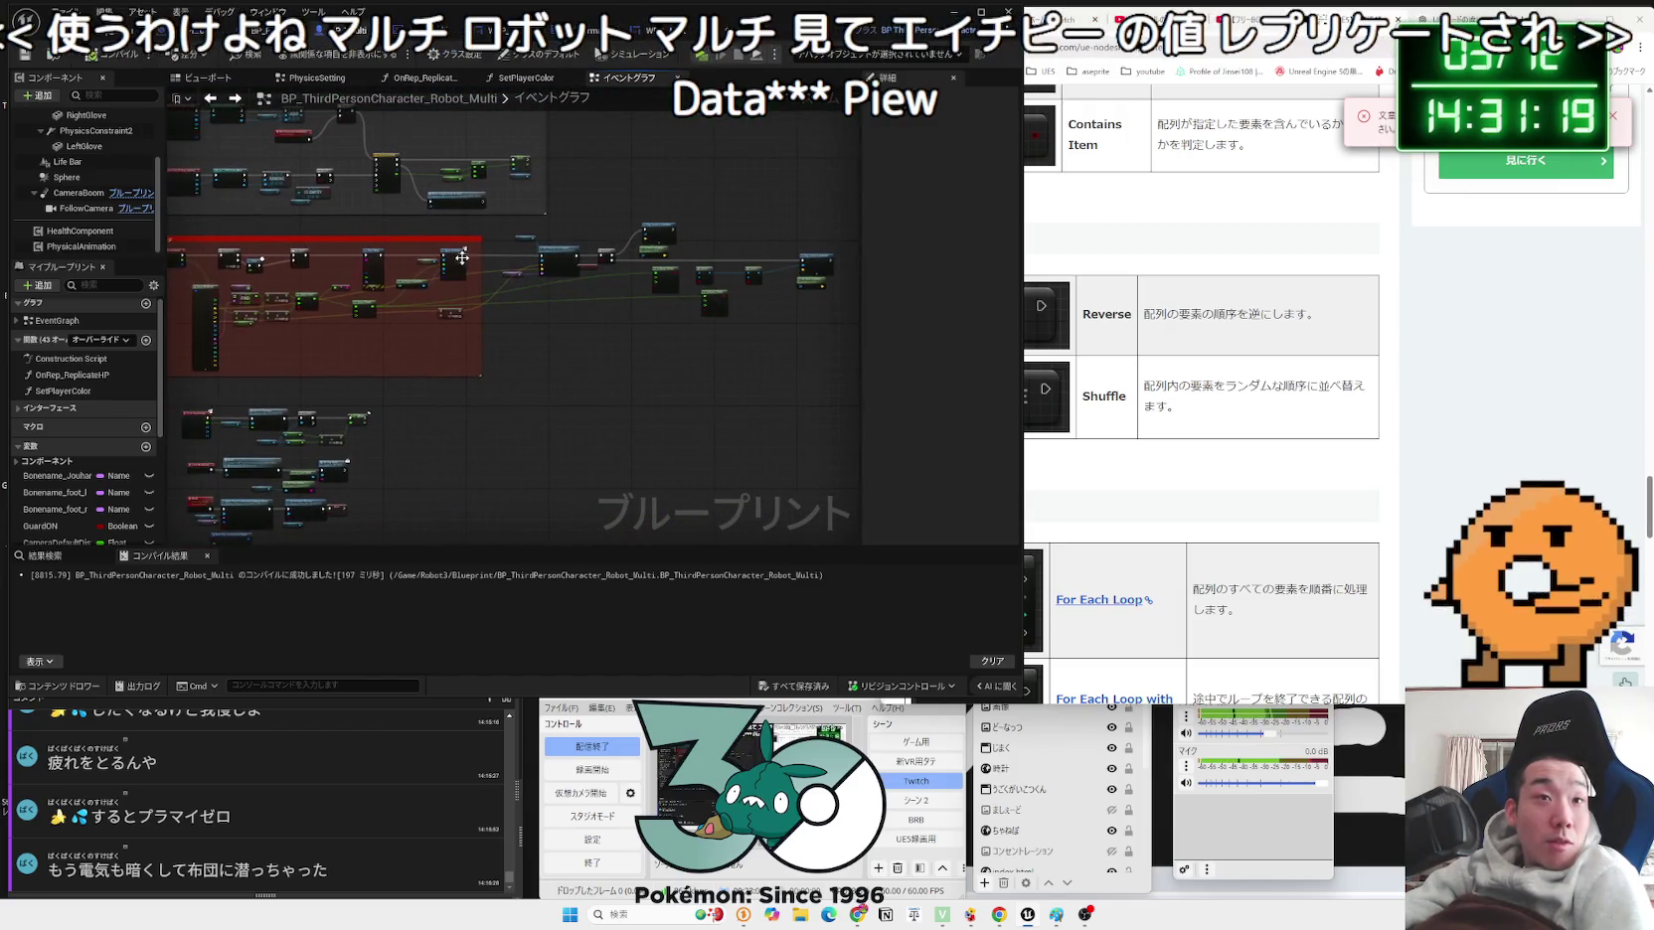
scroll(526, 219, "up", 5)
scroll(560, 438, "down", 5)
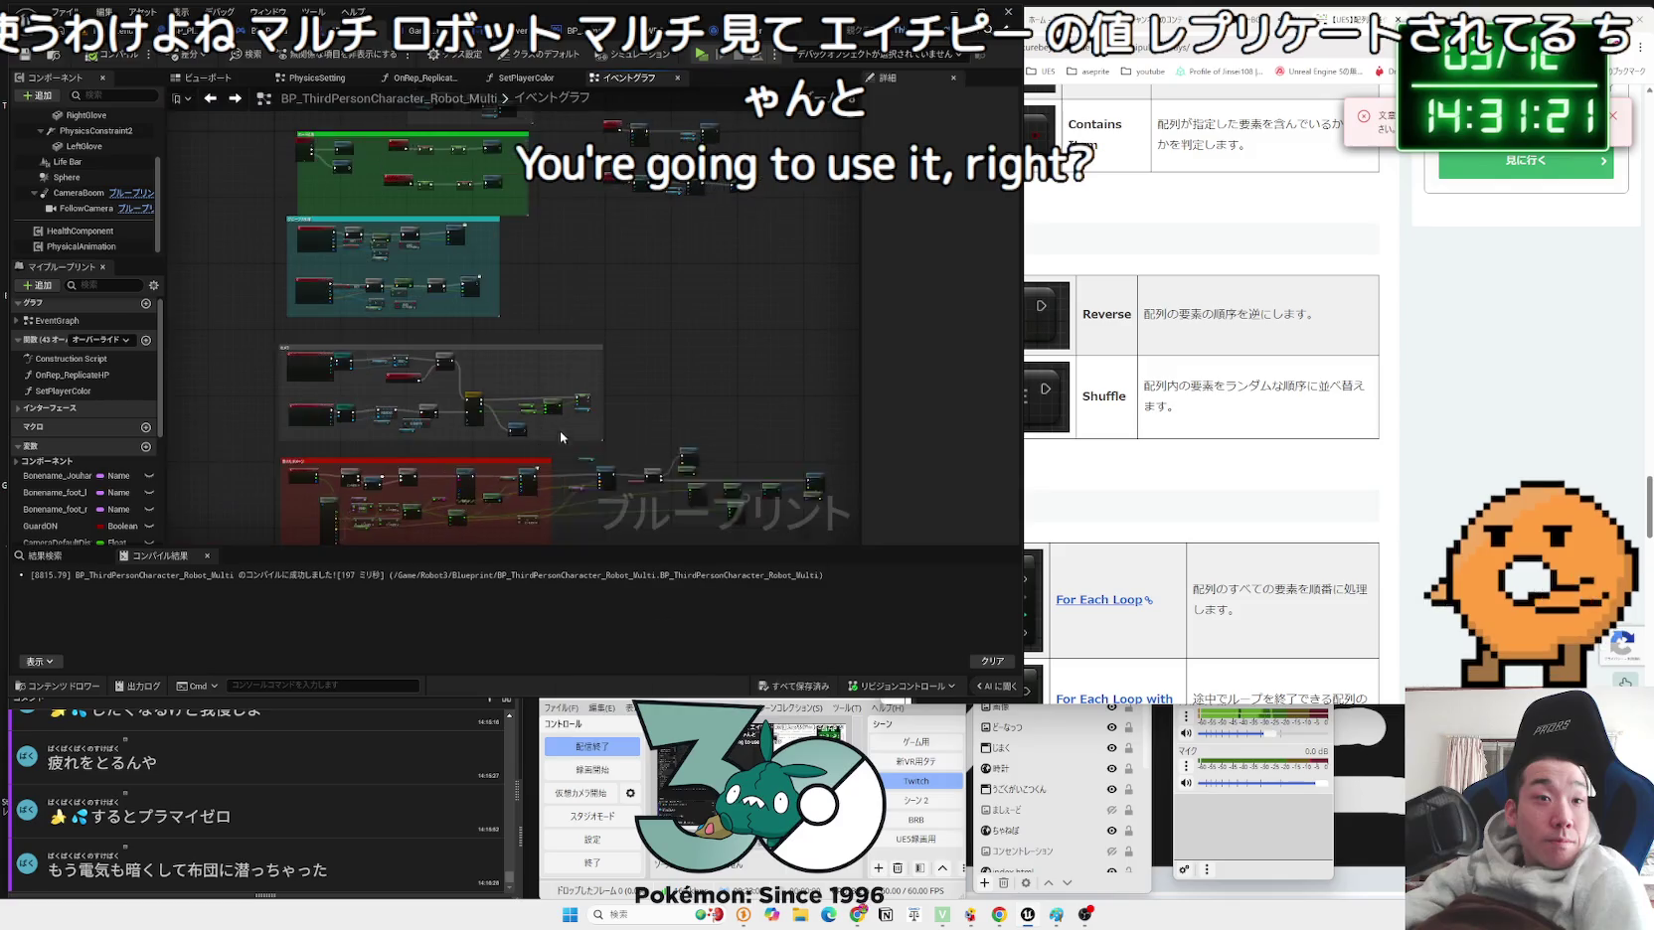
scroll(573, 389, "up", 5)
scroll(574, 390, "up", 1)
left_click(552, 356)
left_click_drag(597, 338, 730, 330)
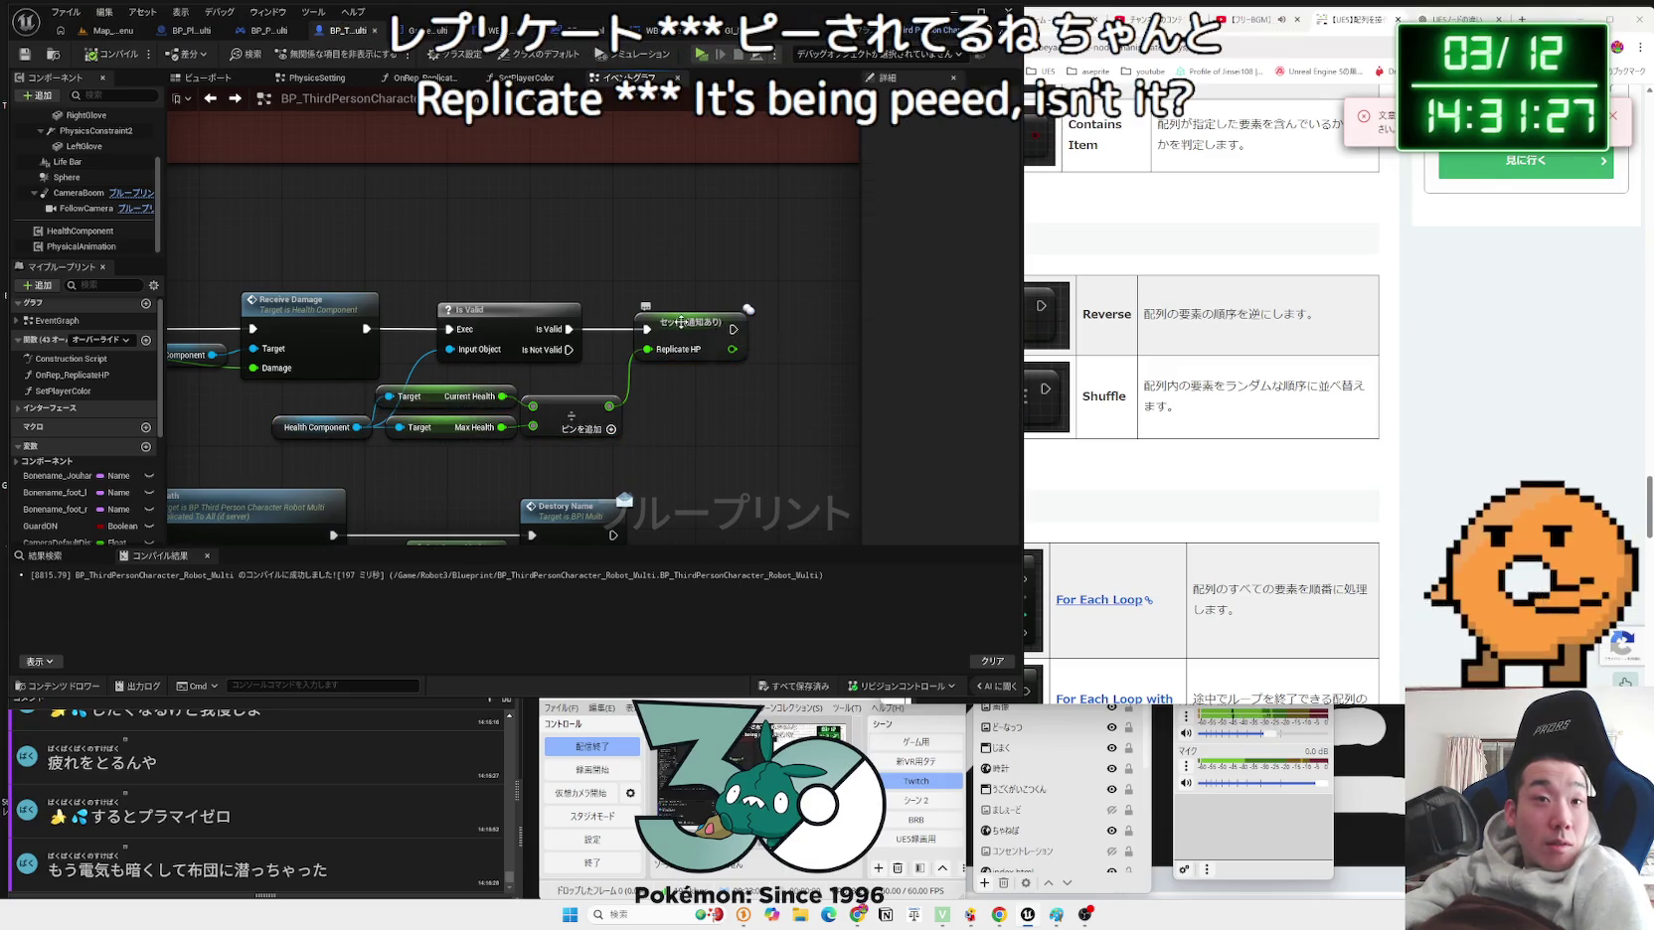
Step: Inspect the Replicate HP nodes inside the OnRep_ReplicateHP function
double_click(730, 331)
left_click_drag(646, 388, 428, 320)
left_click(460, 332)
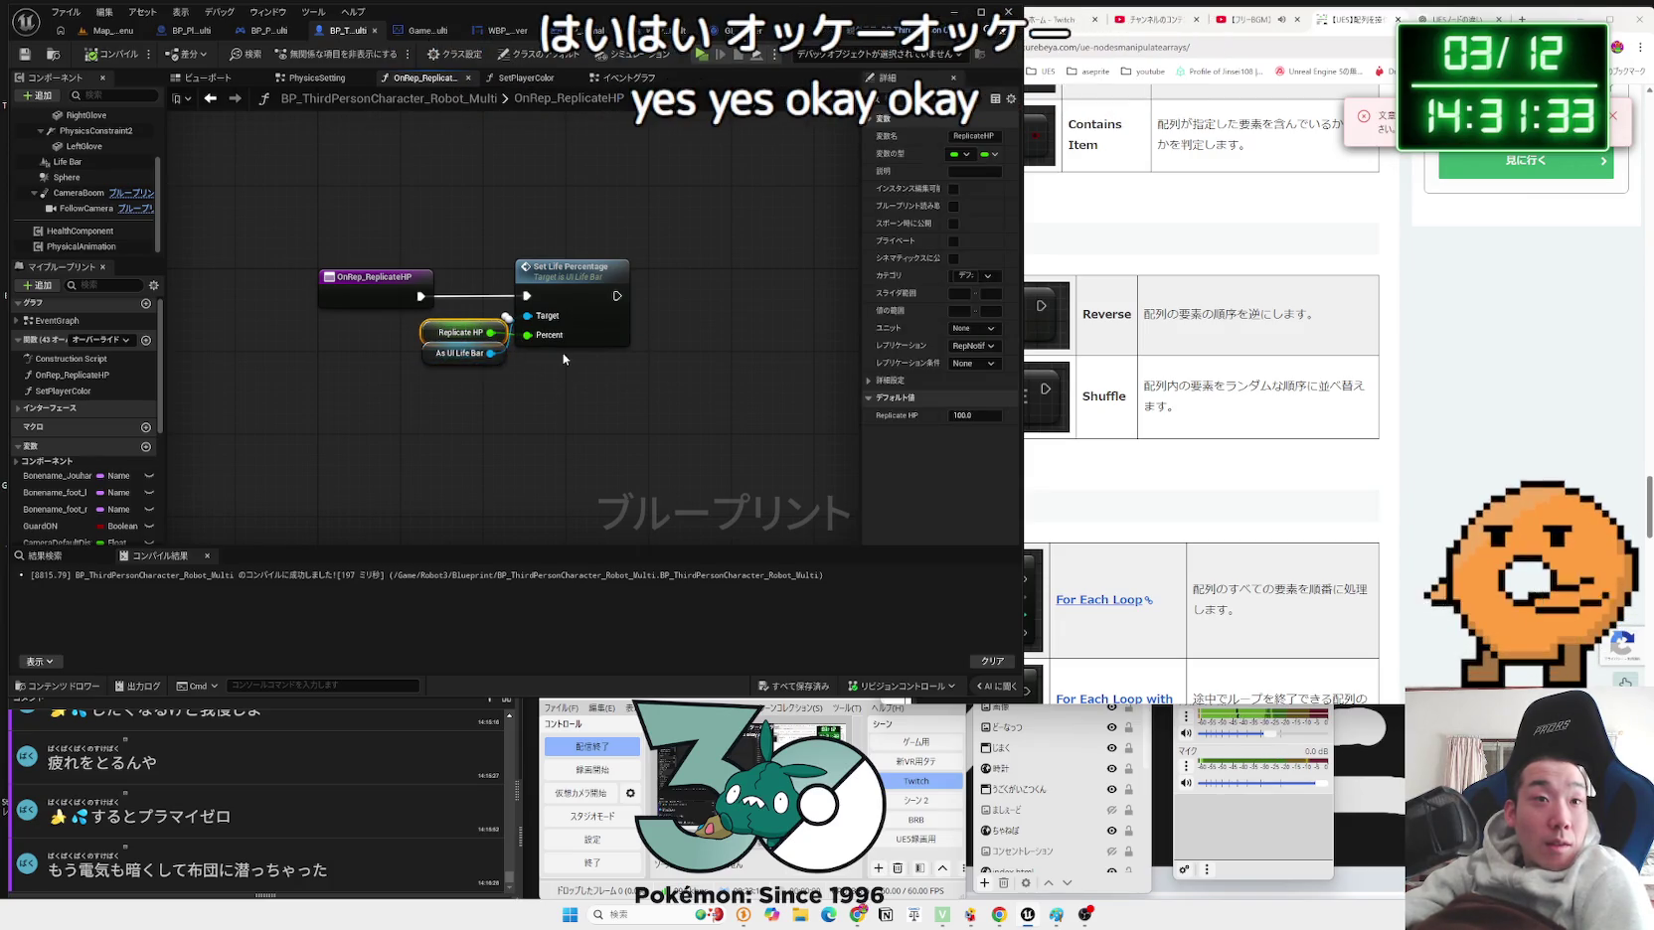
left_click_drag(587, 375, 482, 268)
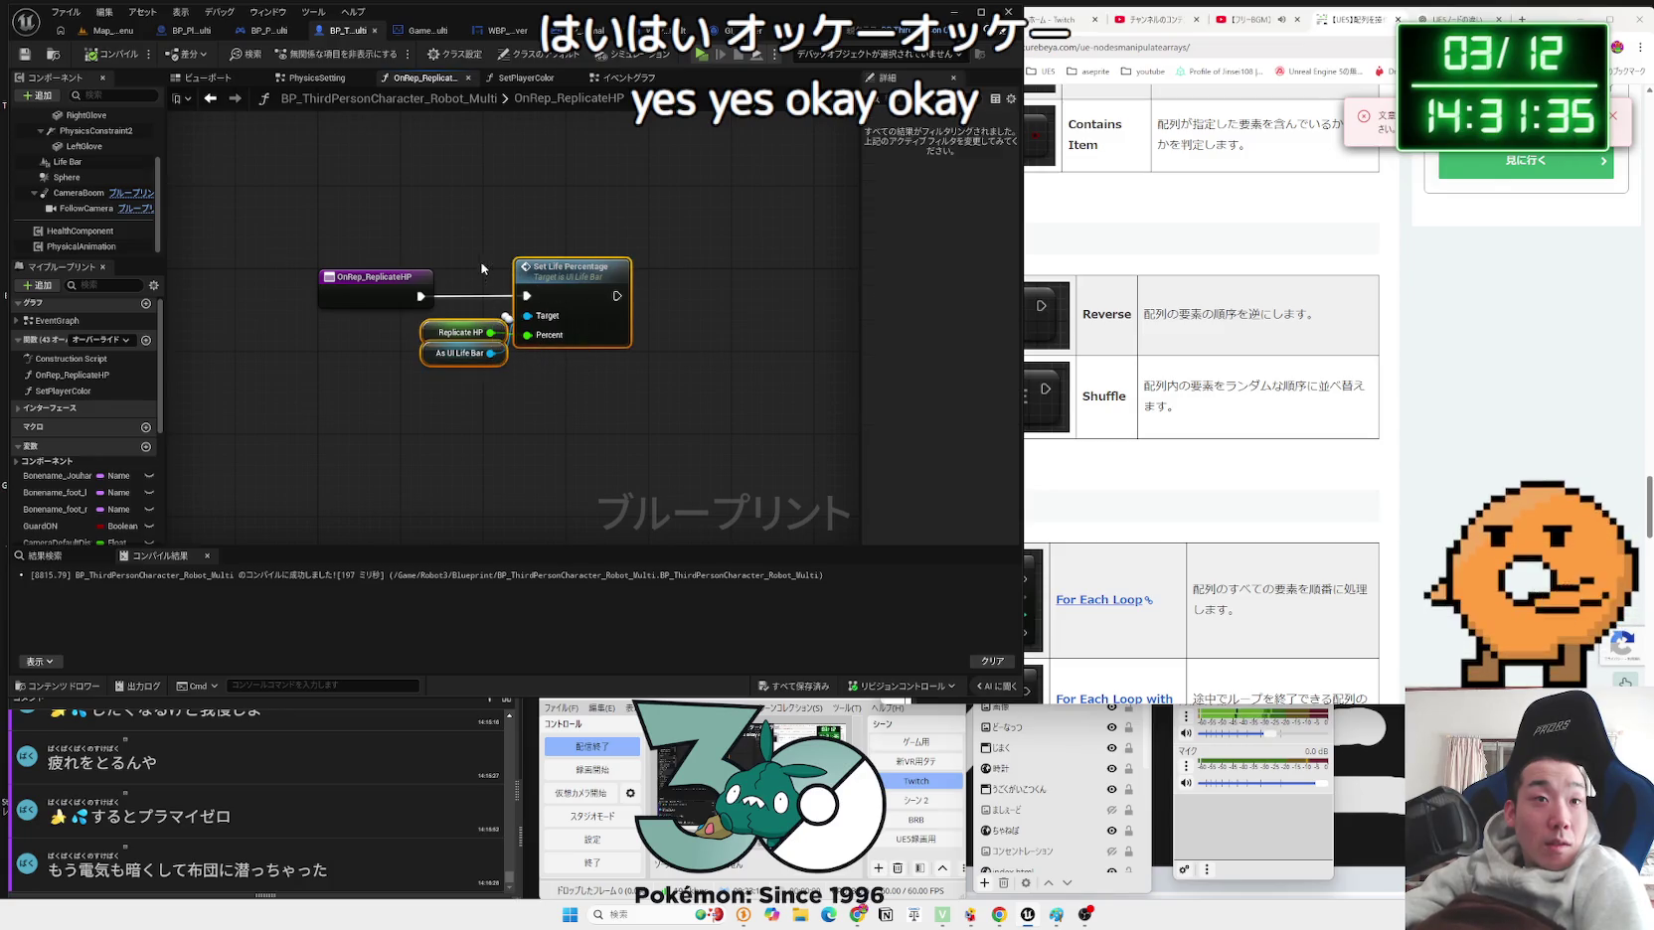
left_click(629, 78)
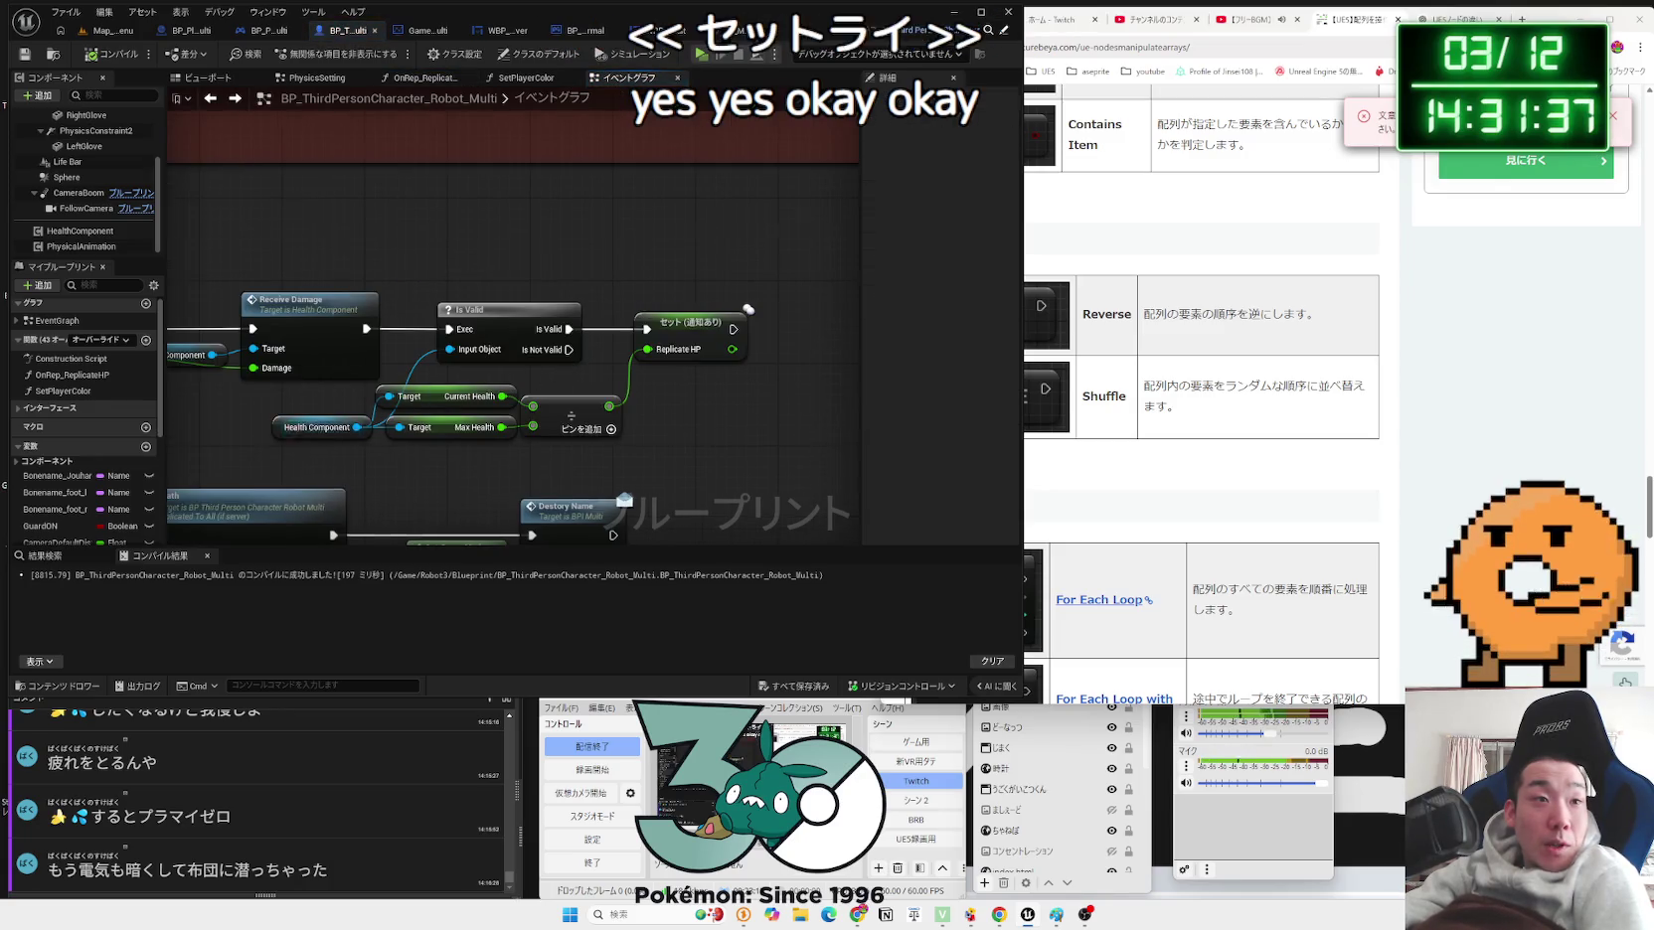
Step: Review the Event AnyDamage and Health Component logic and save the character blueprint
left_click(328, 328)
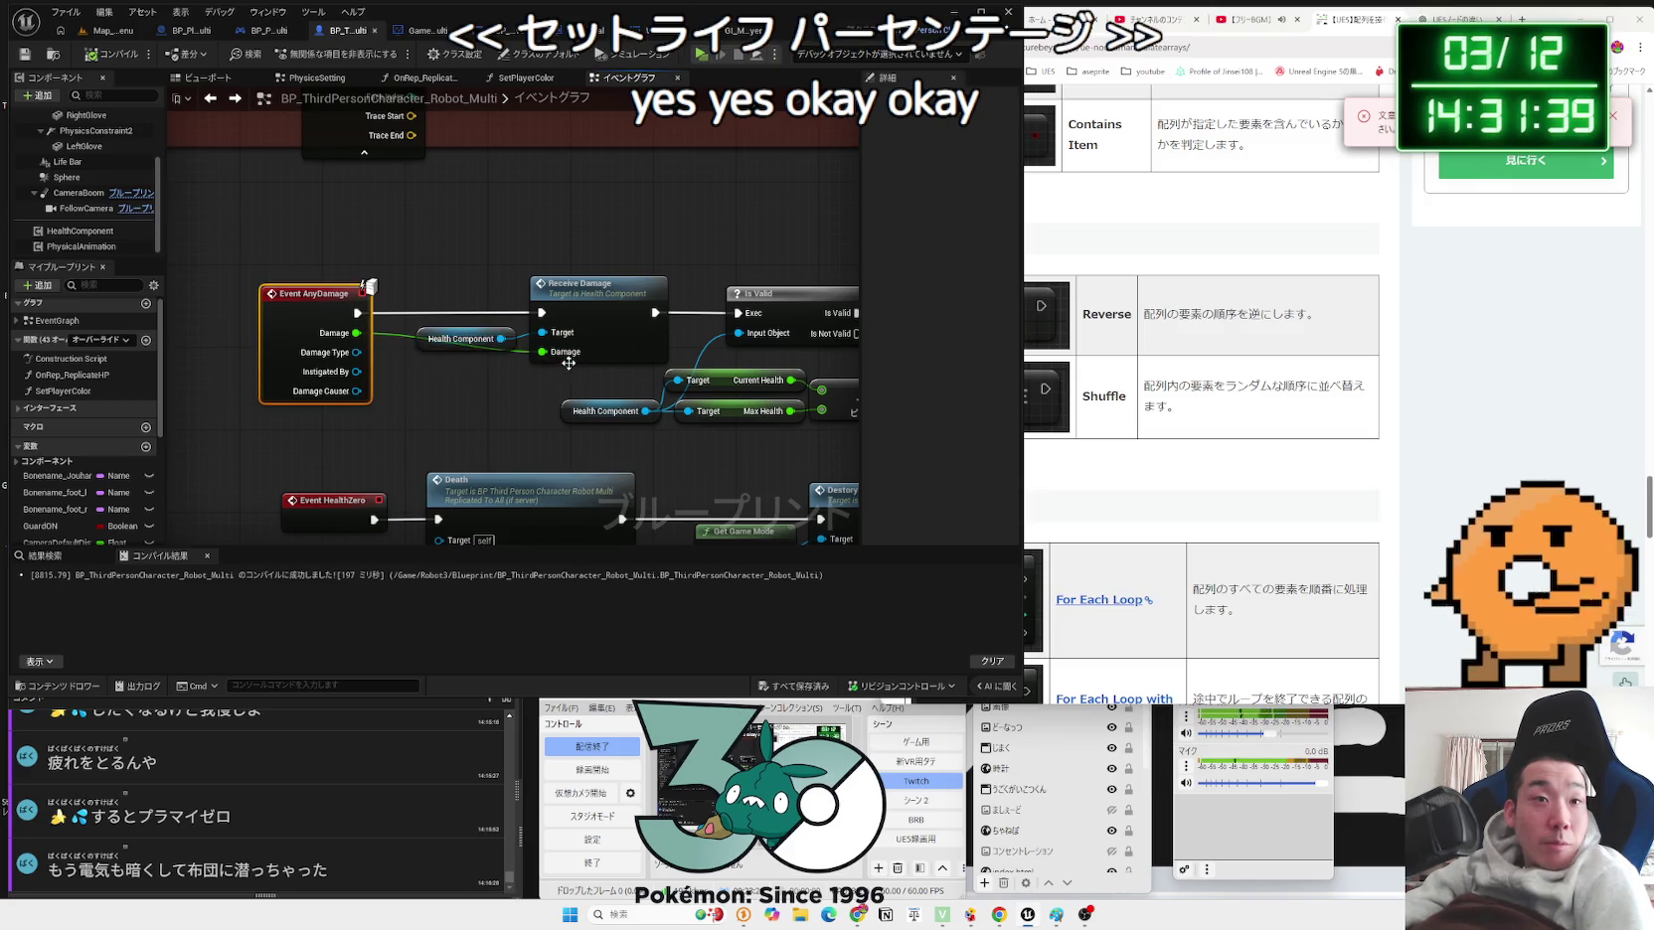
mouse_move(450, 334)
left_mouse_down()
mouse_move(462, 323)
mouse_move(458, 339)
left_mouse_up()
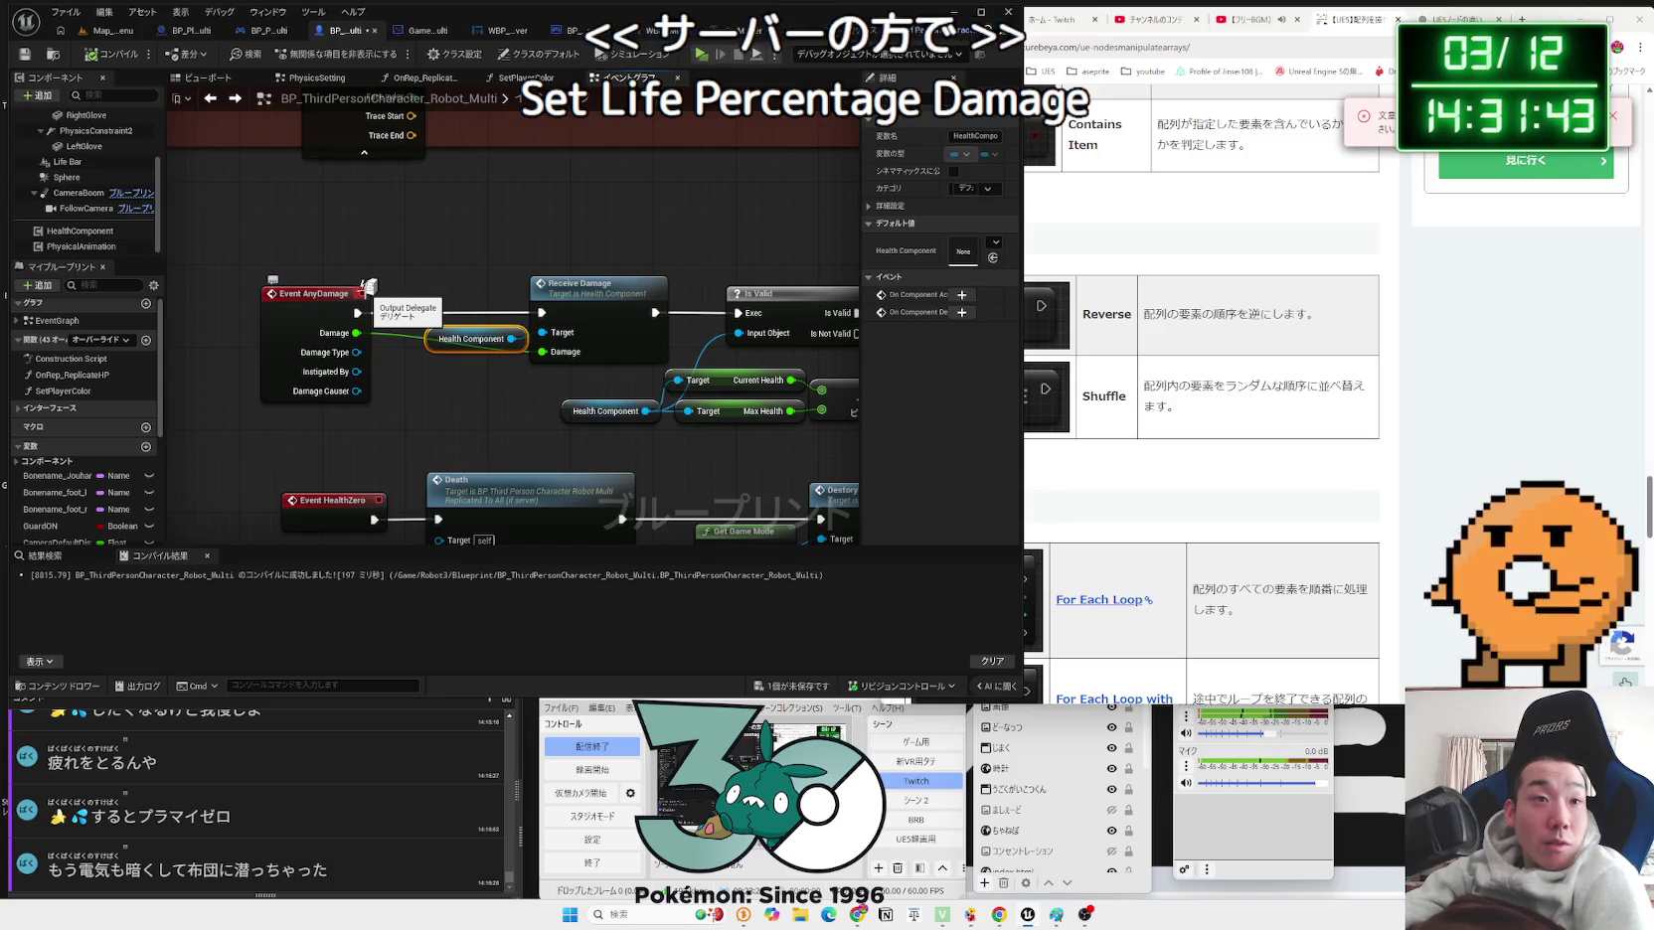
left_click_drag(749, 128, 664, 171)
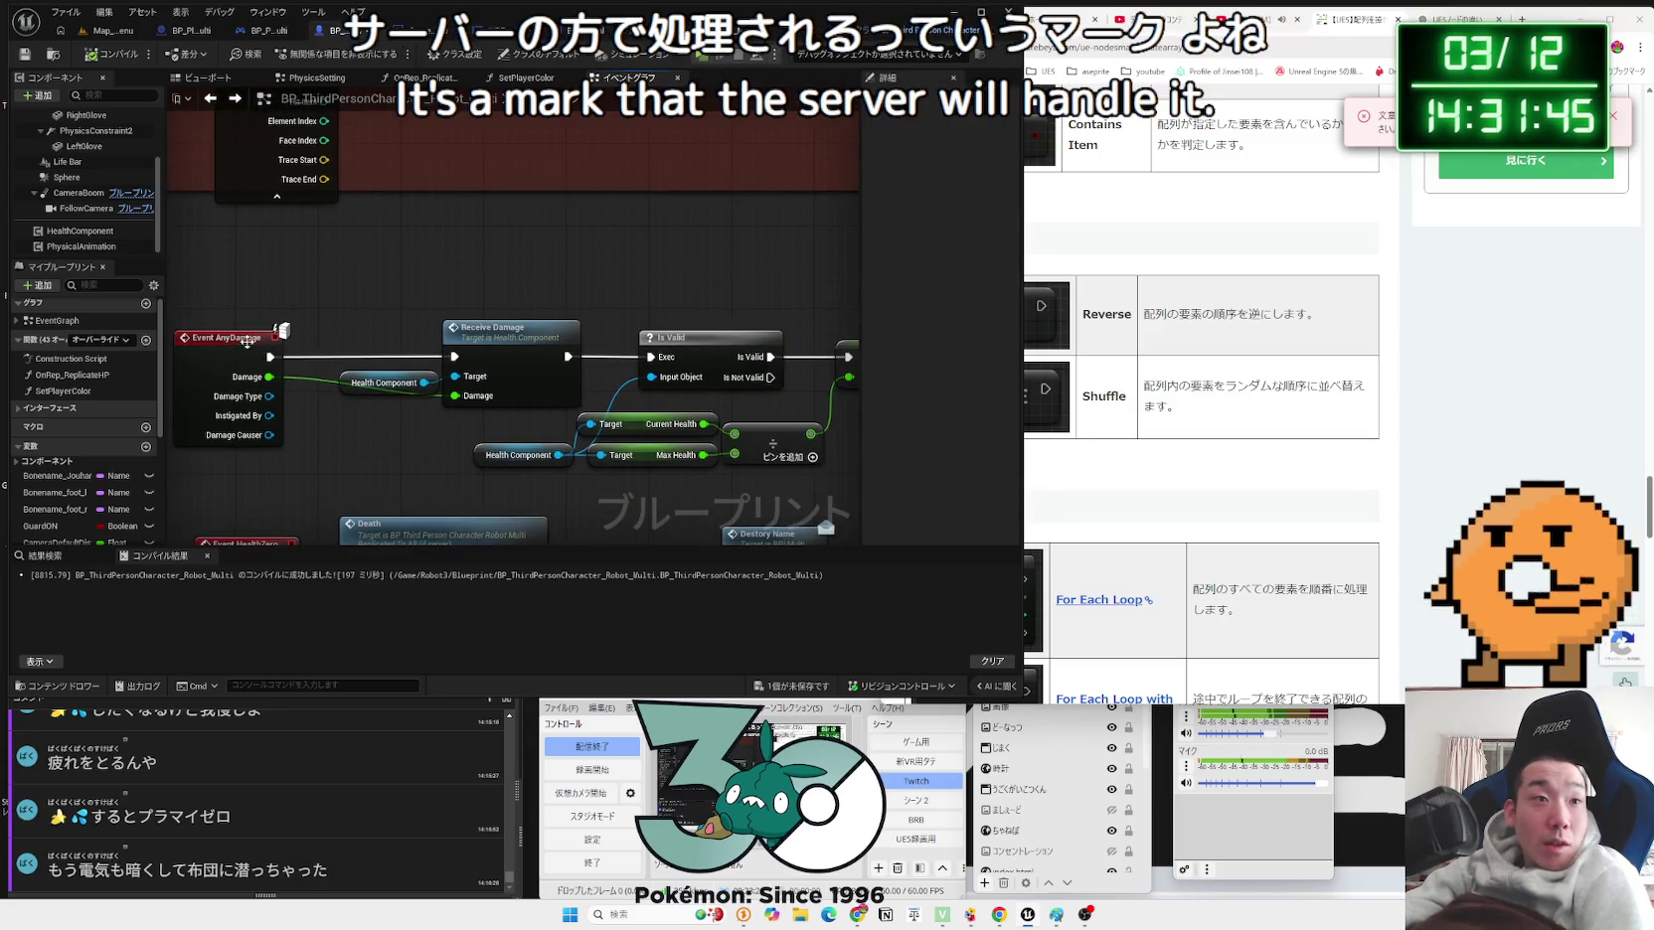
scroll(253, 341, "down", 2)
mouse_move(514, 313)
left_mouse_down()
mouse_move(569, 461)
mouse_move(577, 263)
left_mouse_up()
scroll(569, 460, "up", 1)
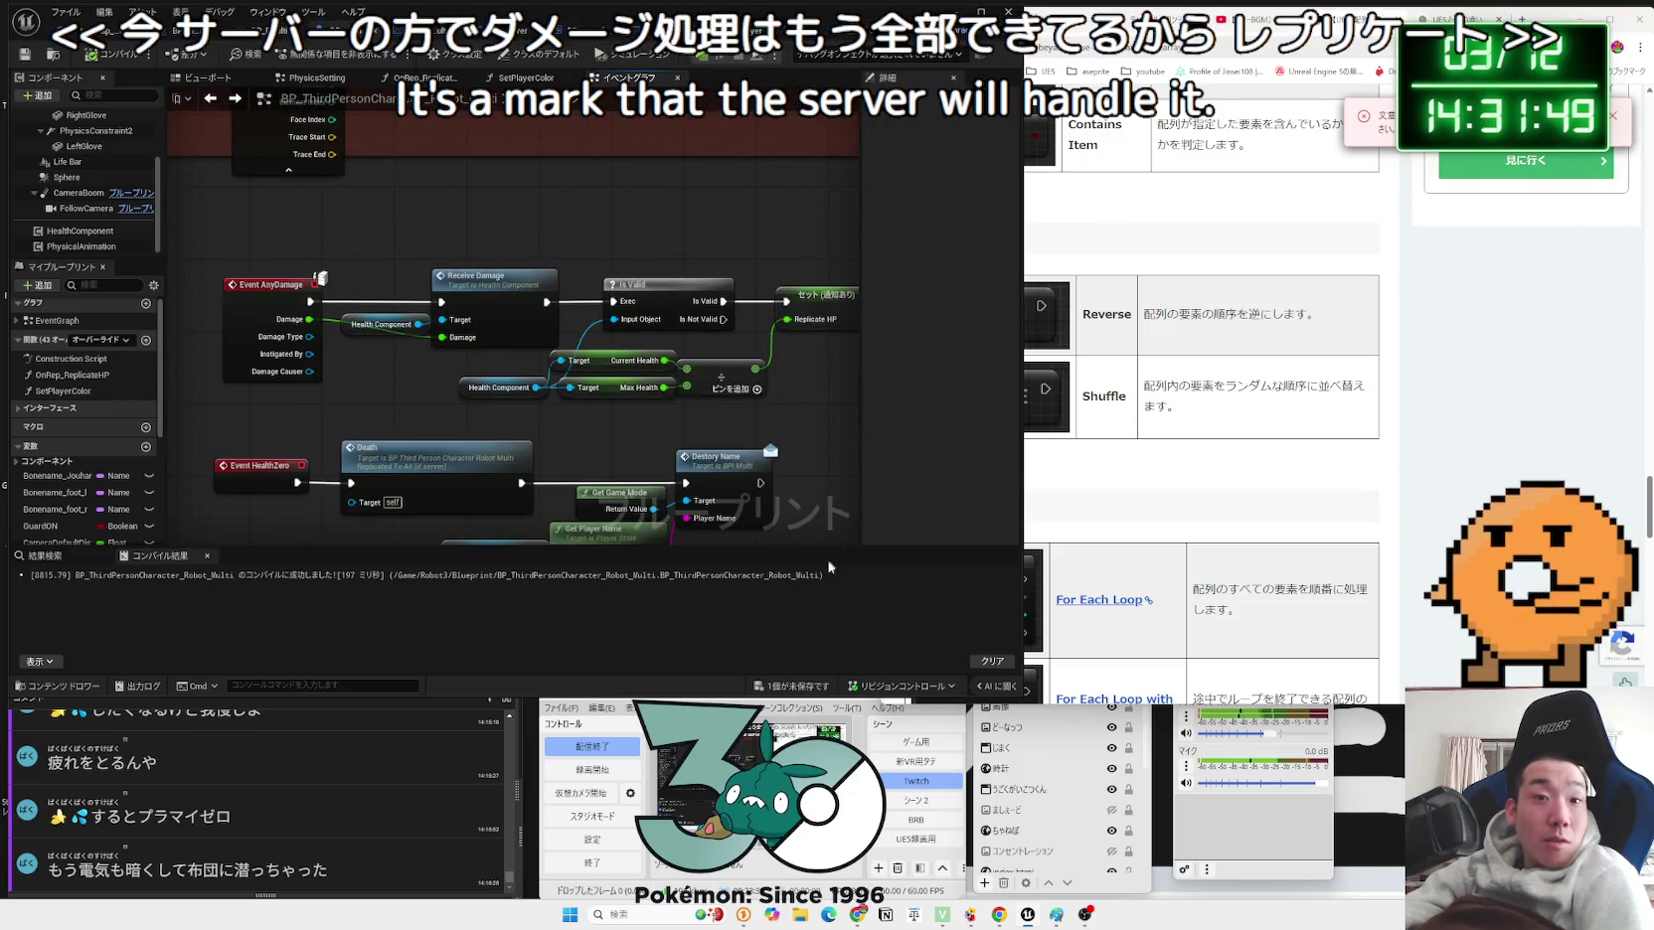
key("ctrl+s")
Step: Nudge the Current Health node down, then move on to GameState_Multi
mouse_move(812, 394)
left_mouse_down()
mouse_move(724, 405)
mouse_move(380, 375)
left_mouse_up()
scroll(770, 437, "up", 1)
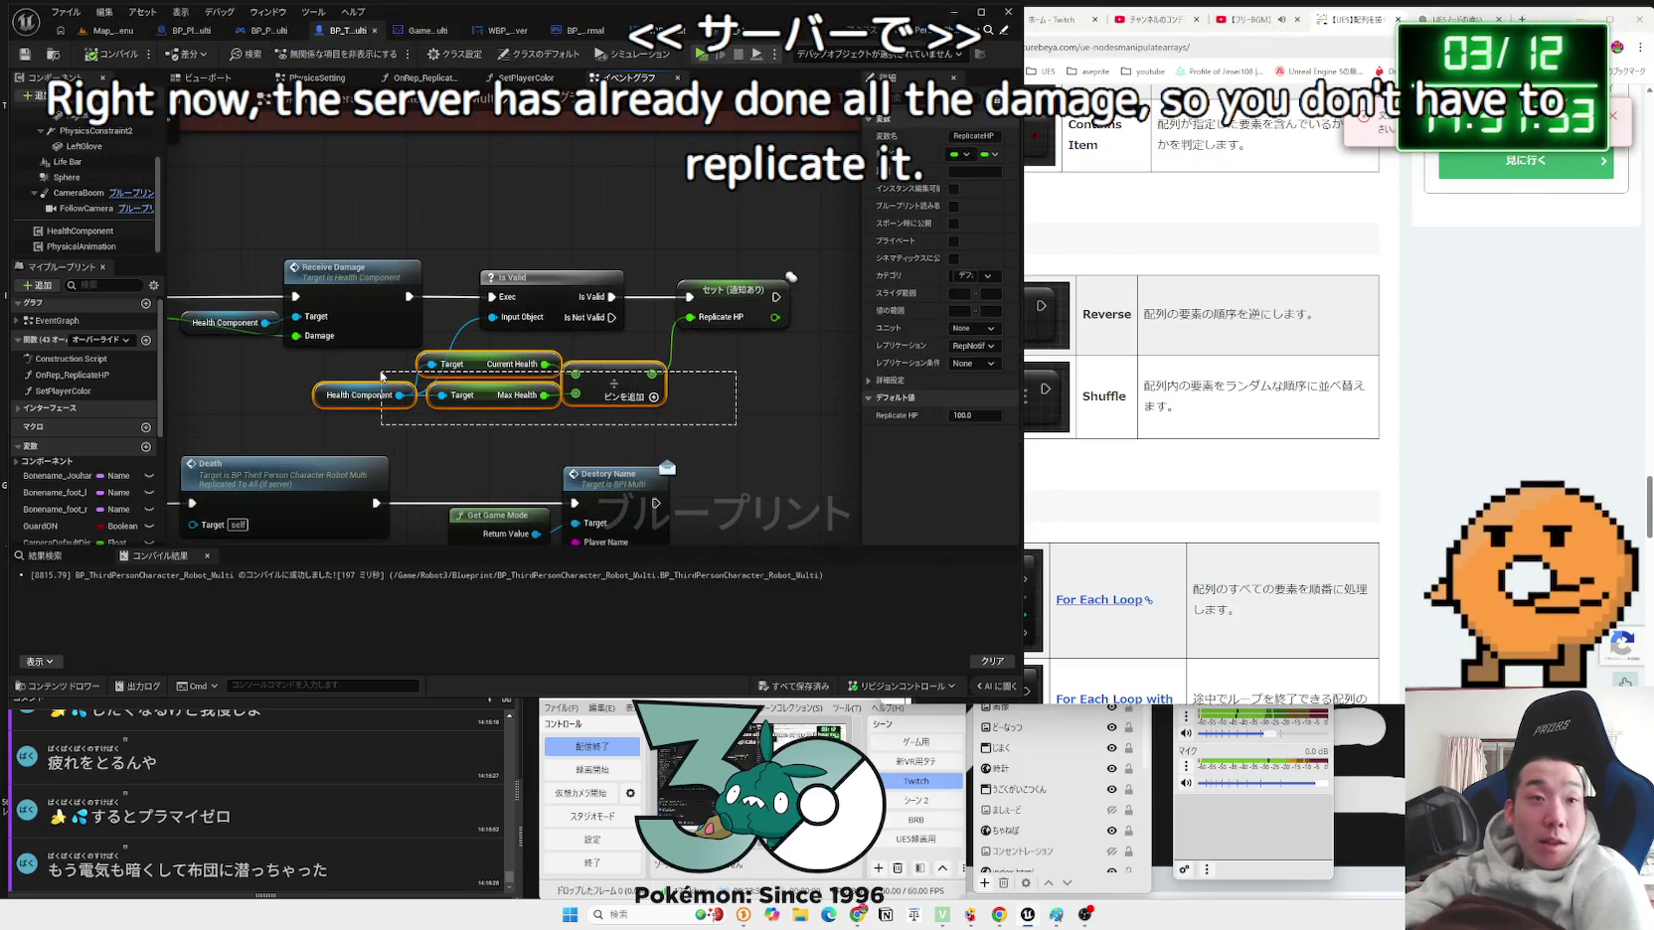
left_click(380, 375)
left_click_drag(502, 363, 502, 374)
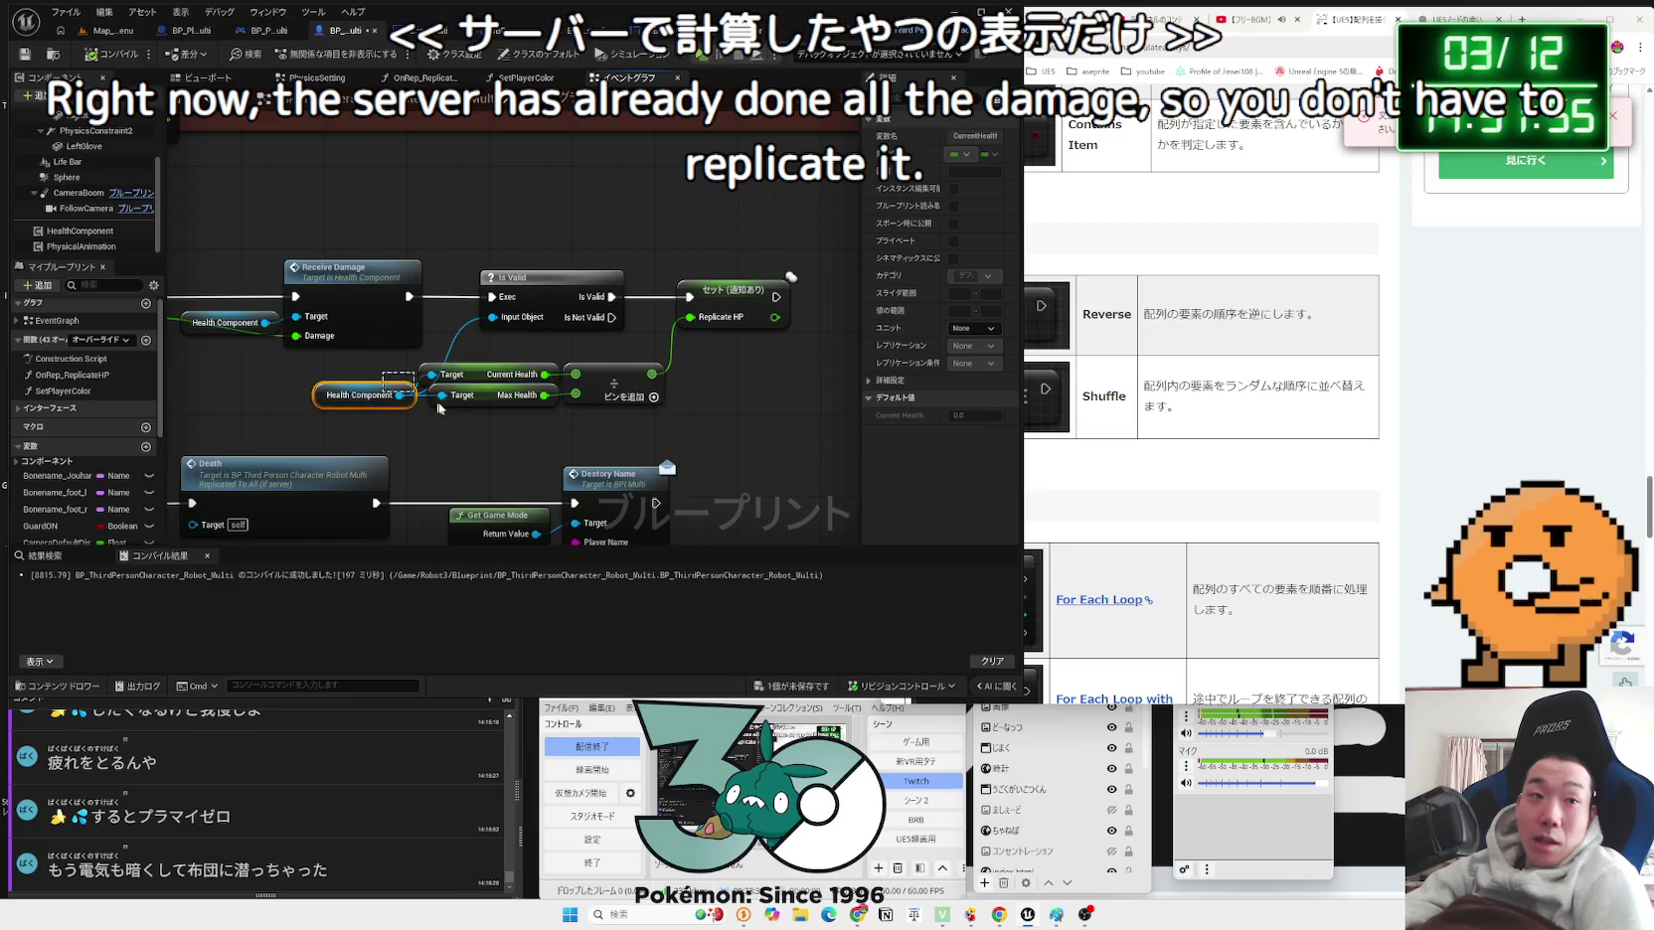
left_click(528, 453)
scroll(528, 452, "down", 3)
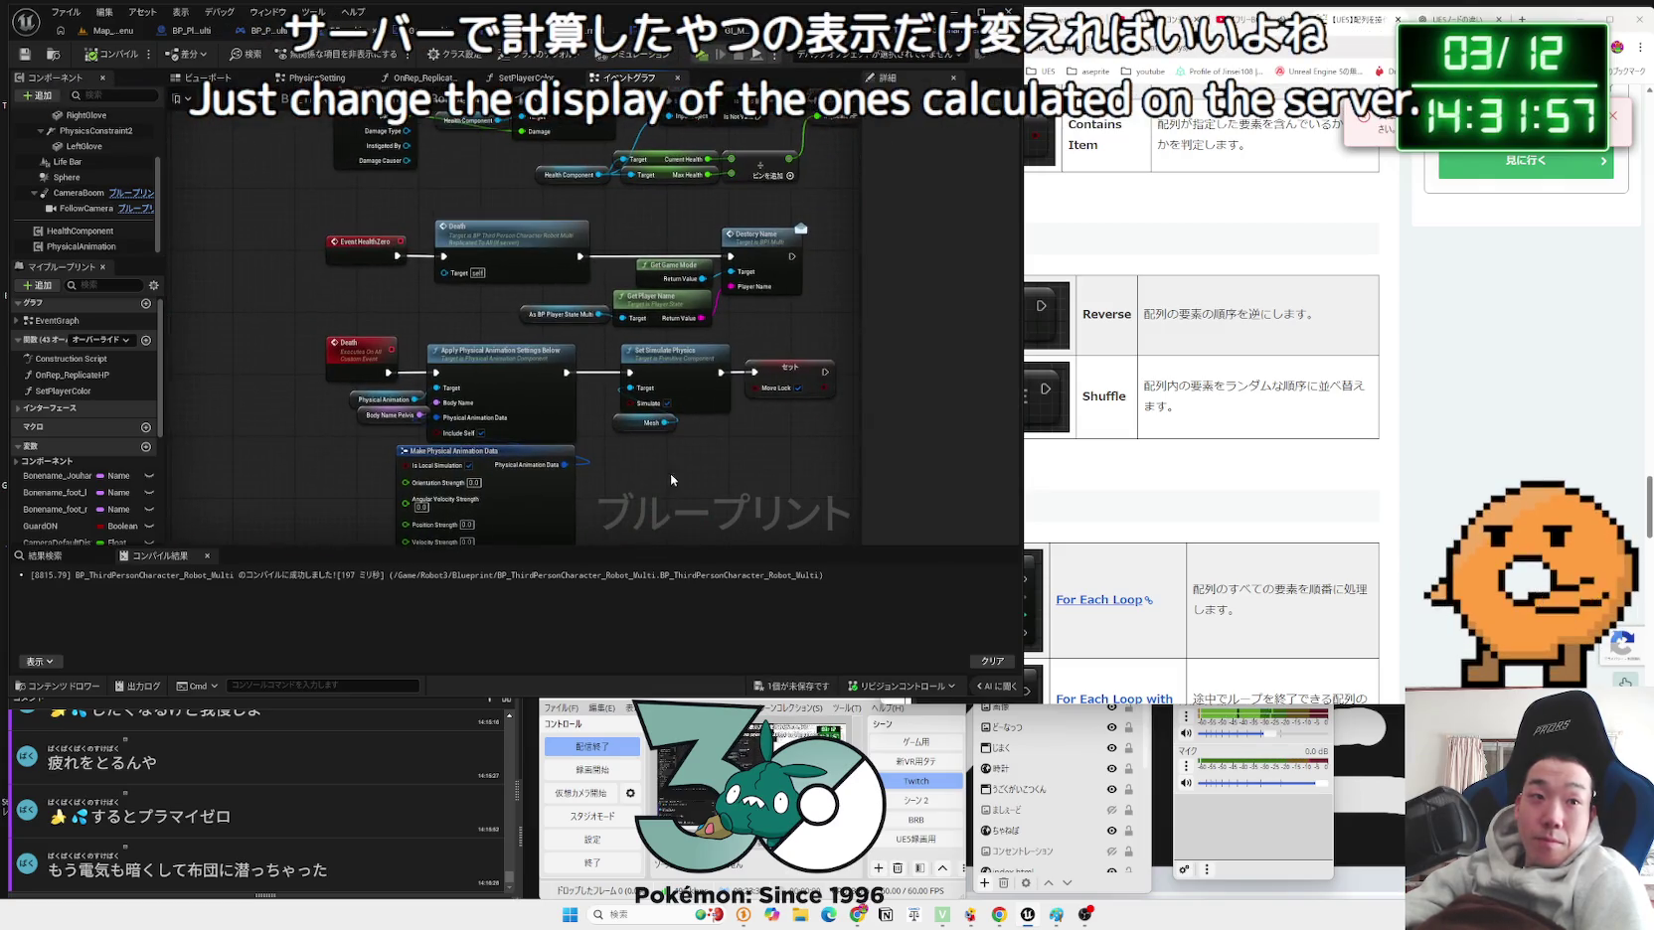
key("ctrl+Tab")
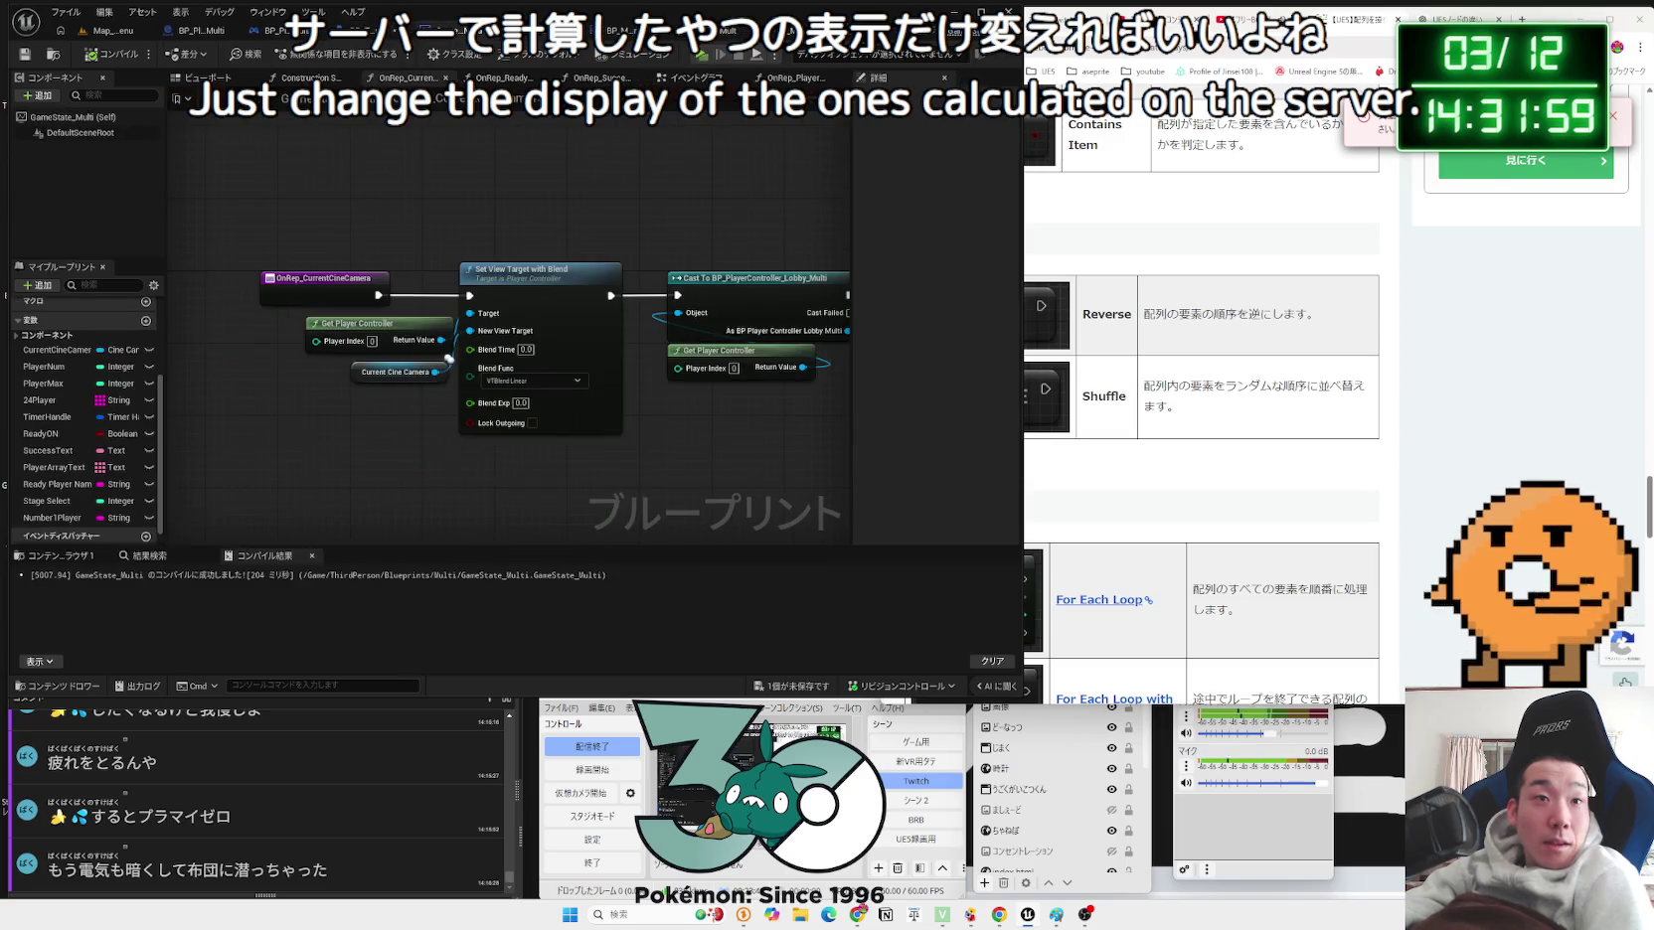
Step: Connect GameModeBox's Option Index to Set Game Mode Index's pin, tidy the getter, open BP_MultiGameMode_Normal
key("ctrl+Tab")
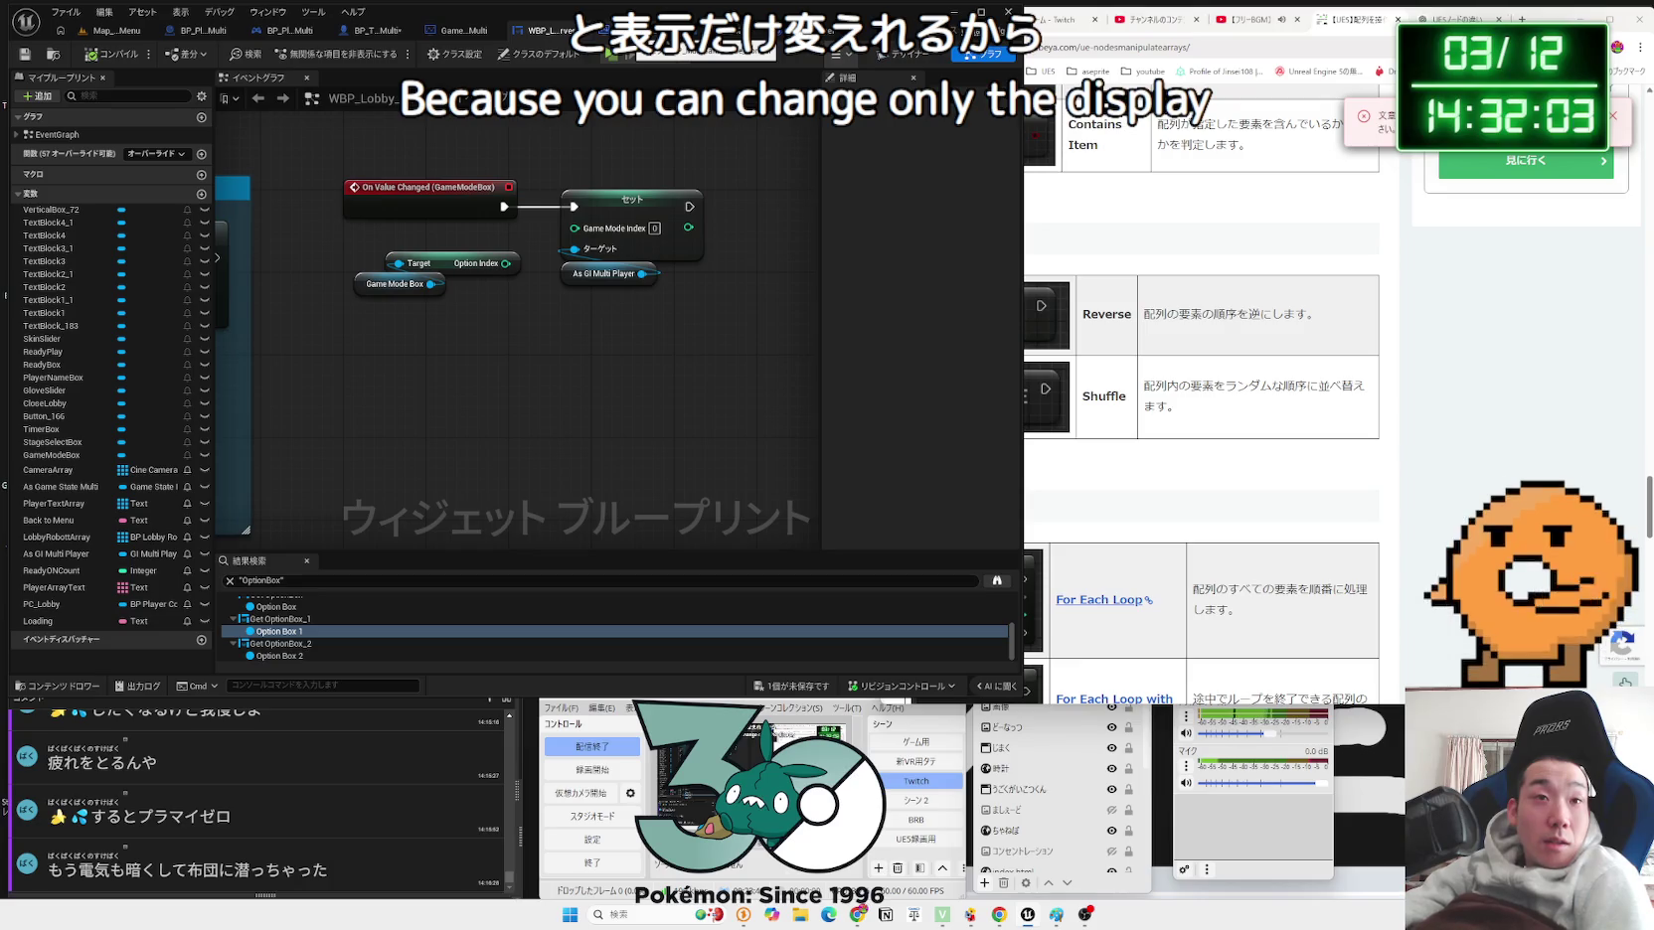
left_click_drag(507, 264, 575, 228)
left_click_drag(407, 284, 448, 264)
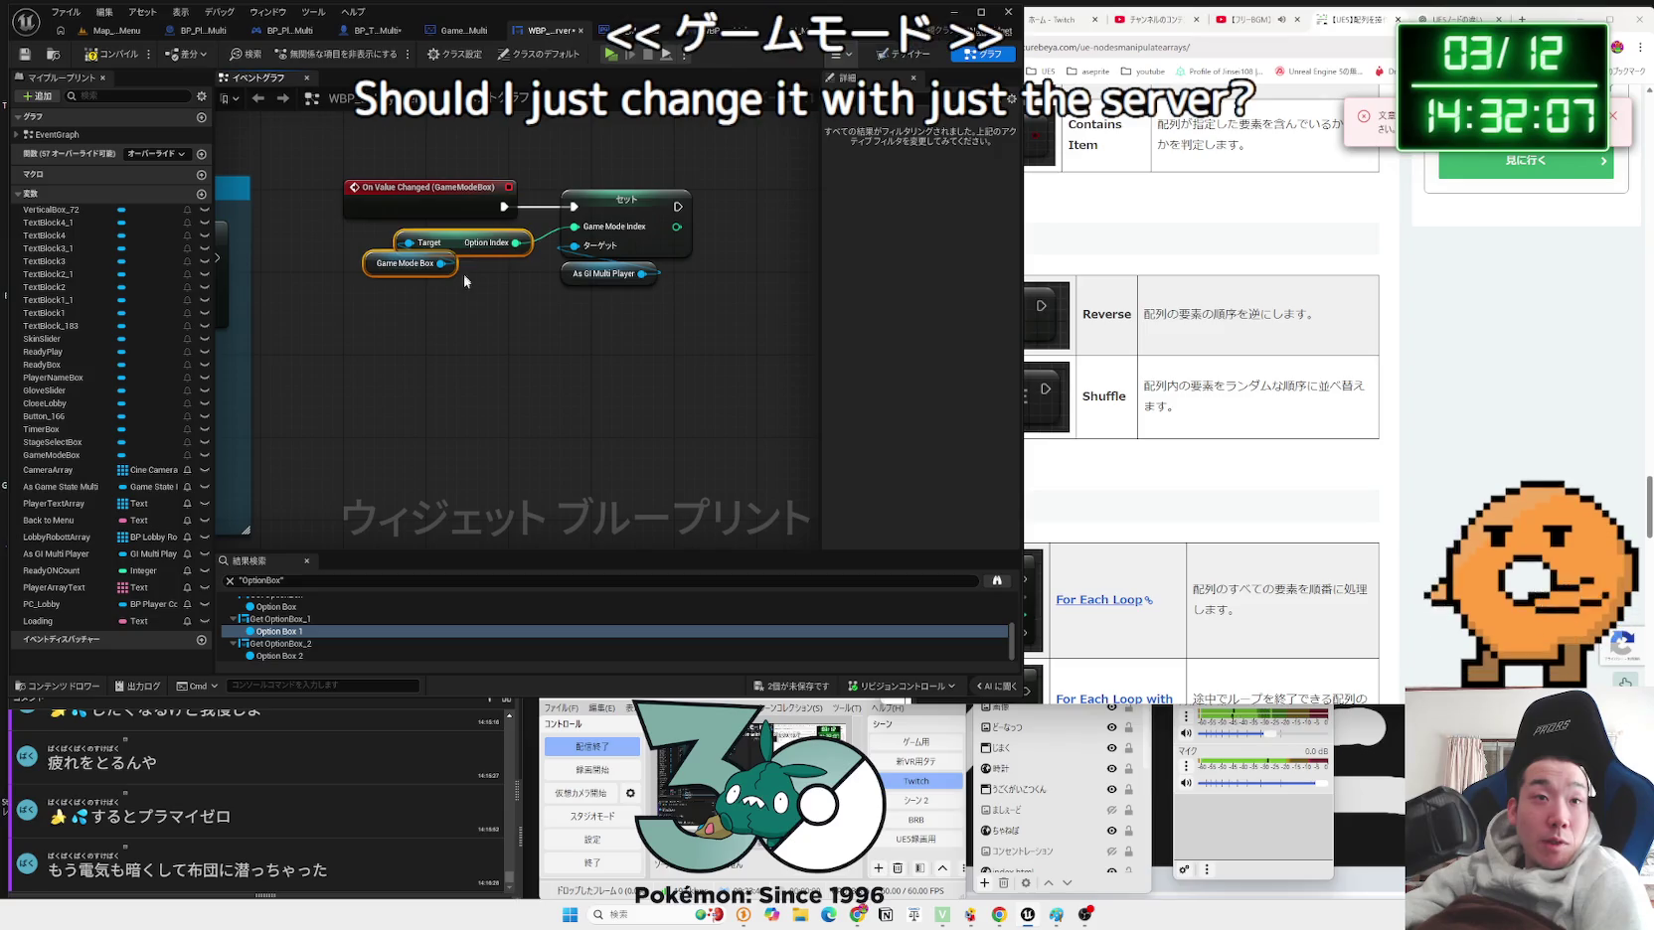
left_click(433, 300)
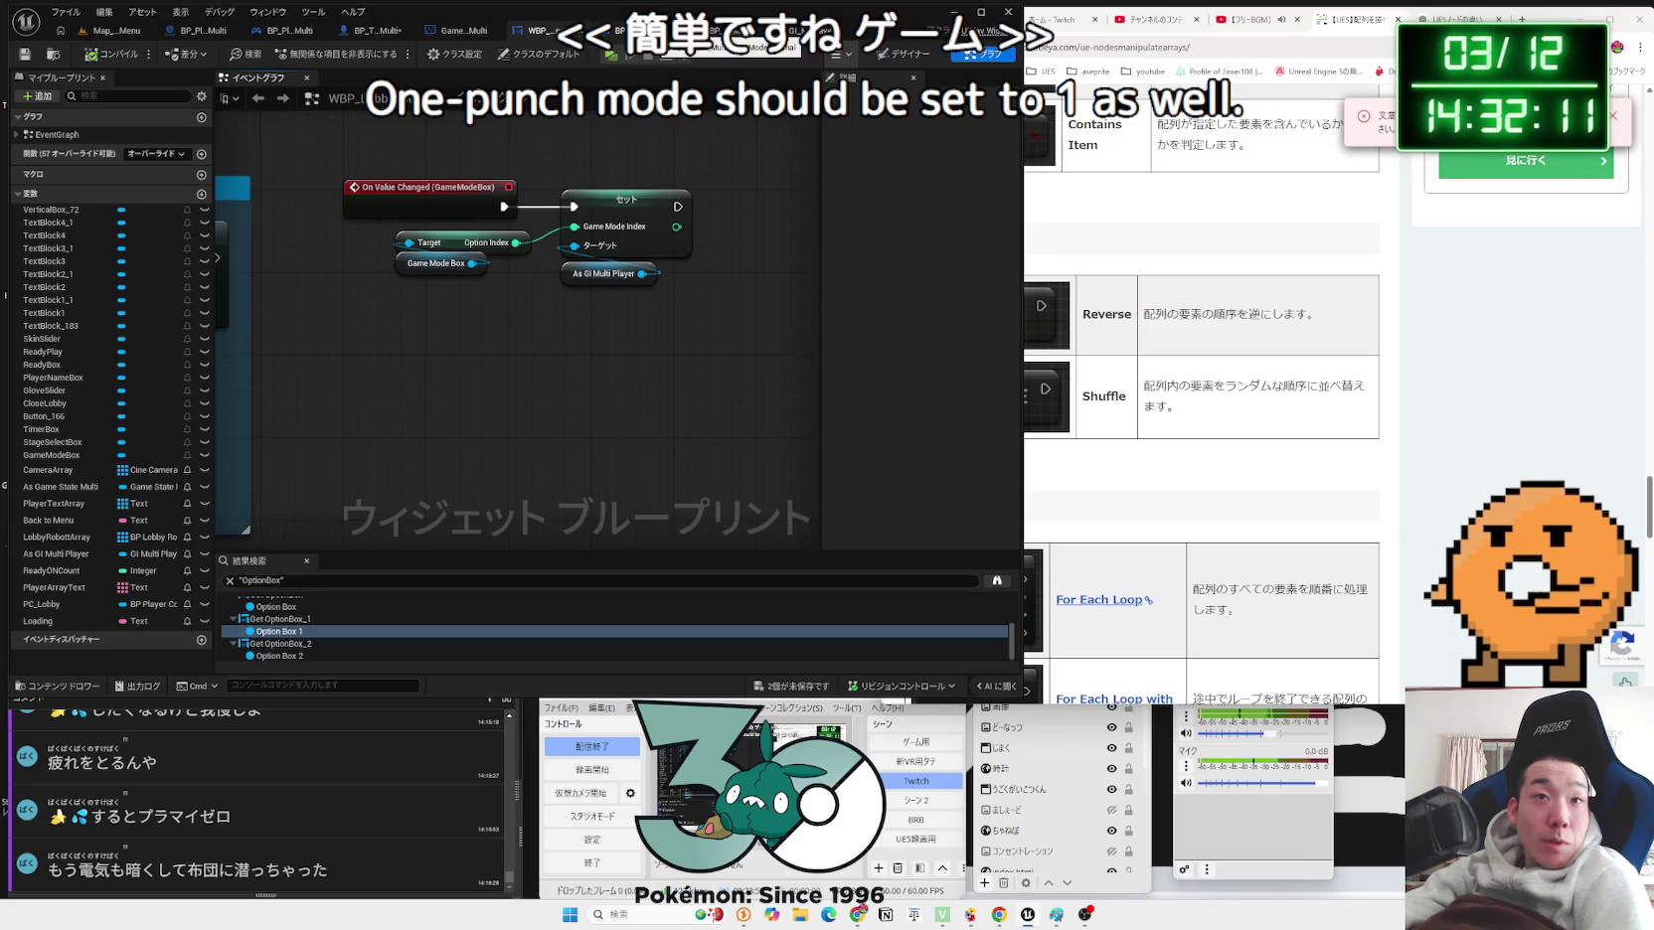
left_click(653, 33)
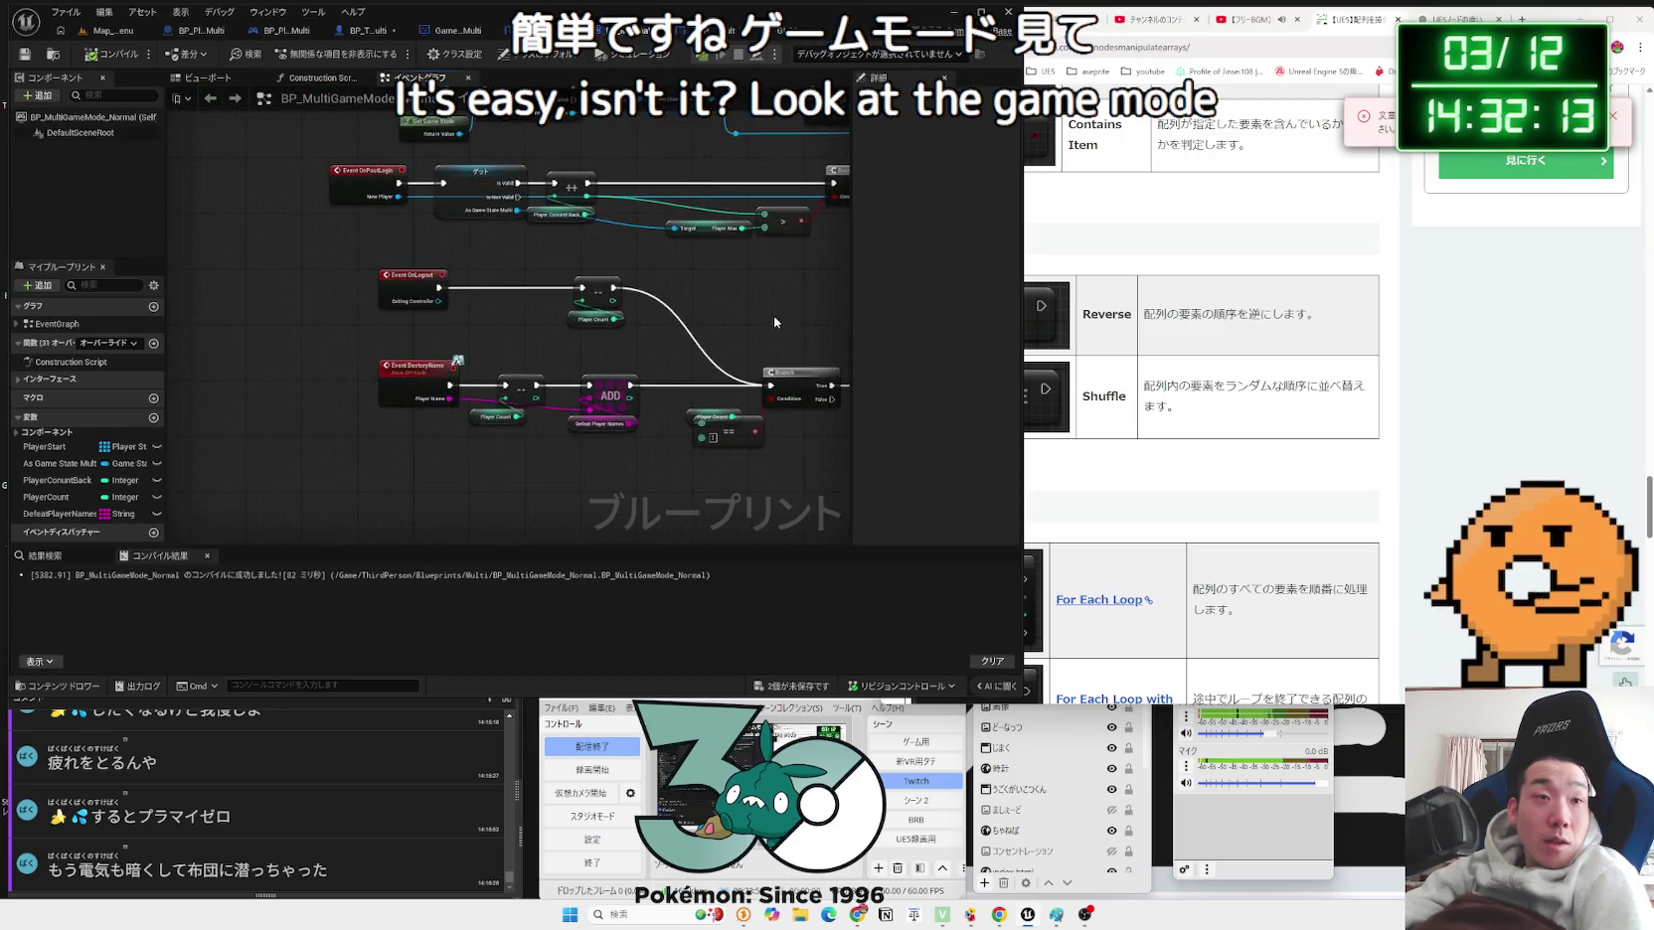
Step: Nudge the Event OnPostLogin and Play Sound 2D nodes left and inspect Player Start
scroll(680, 292, "up", 2)
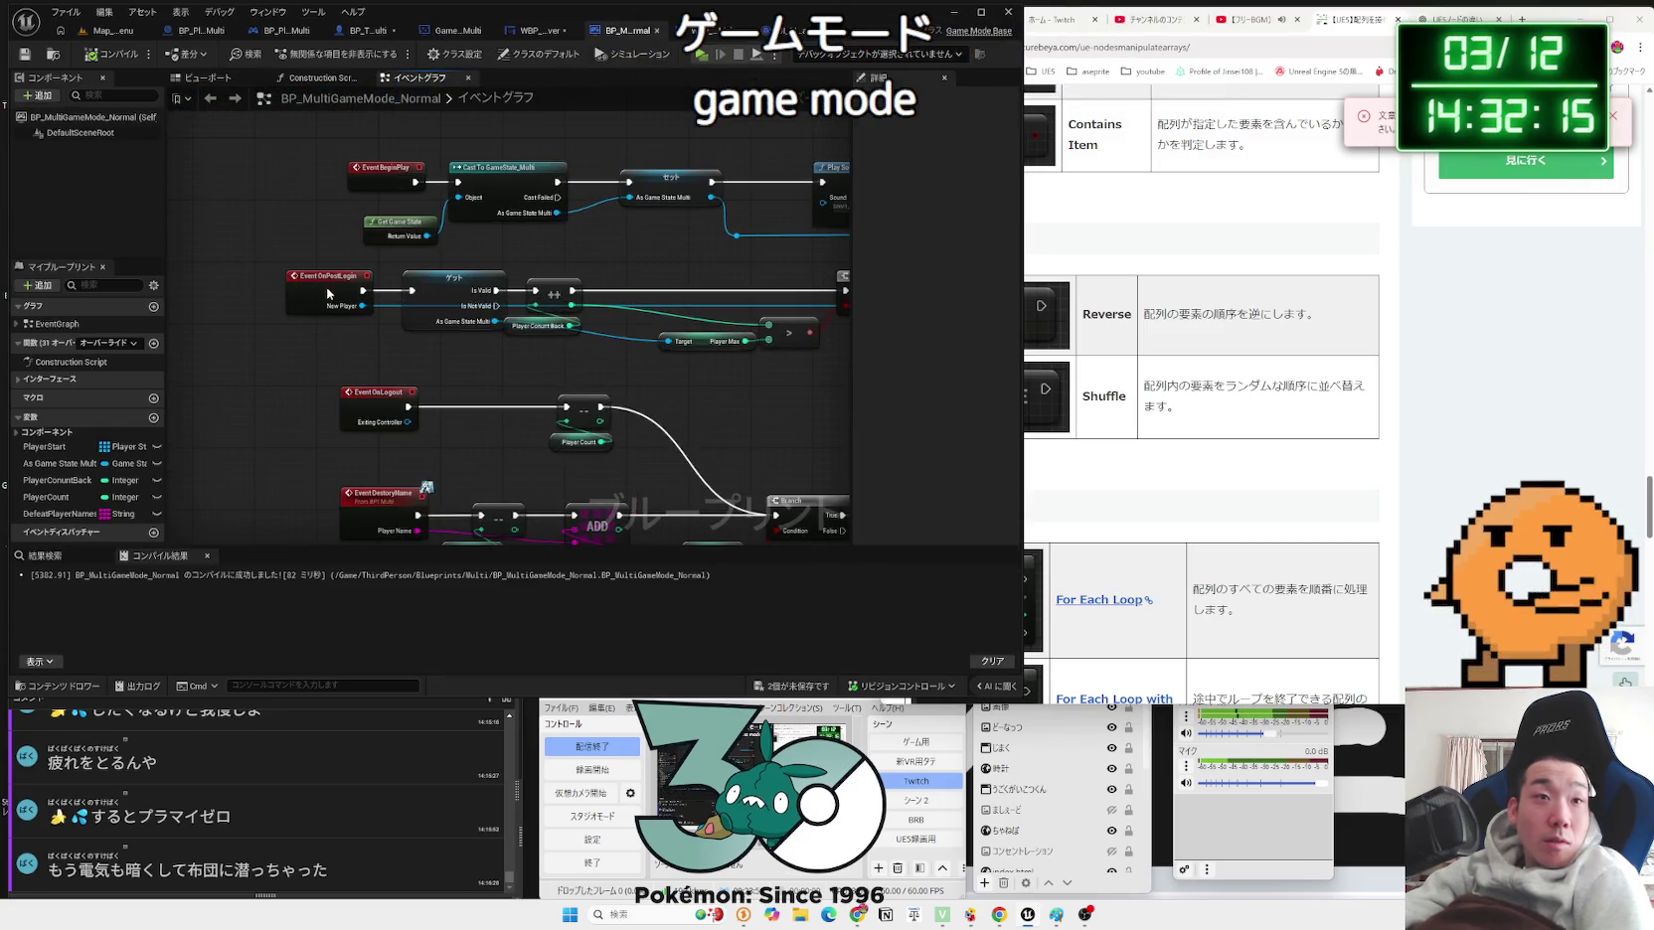
scroll(323, 294, "down", 2)
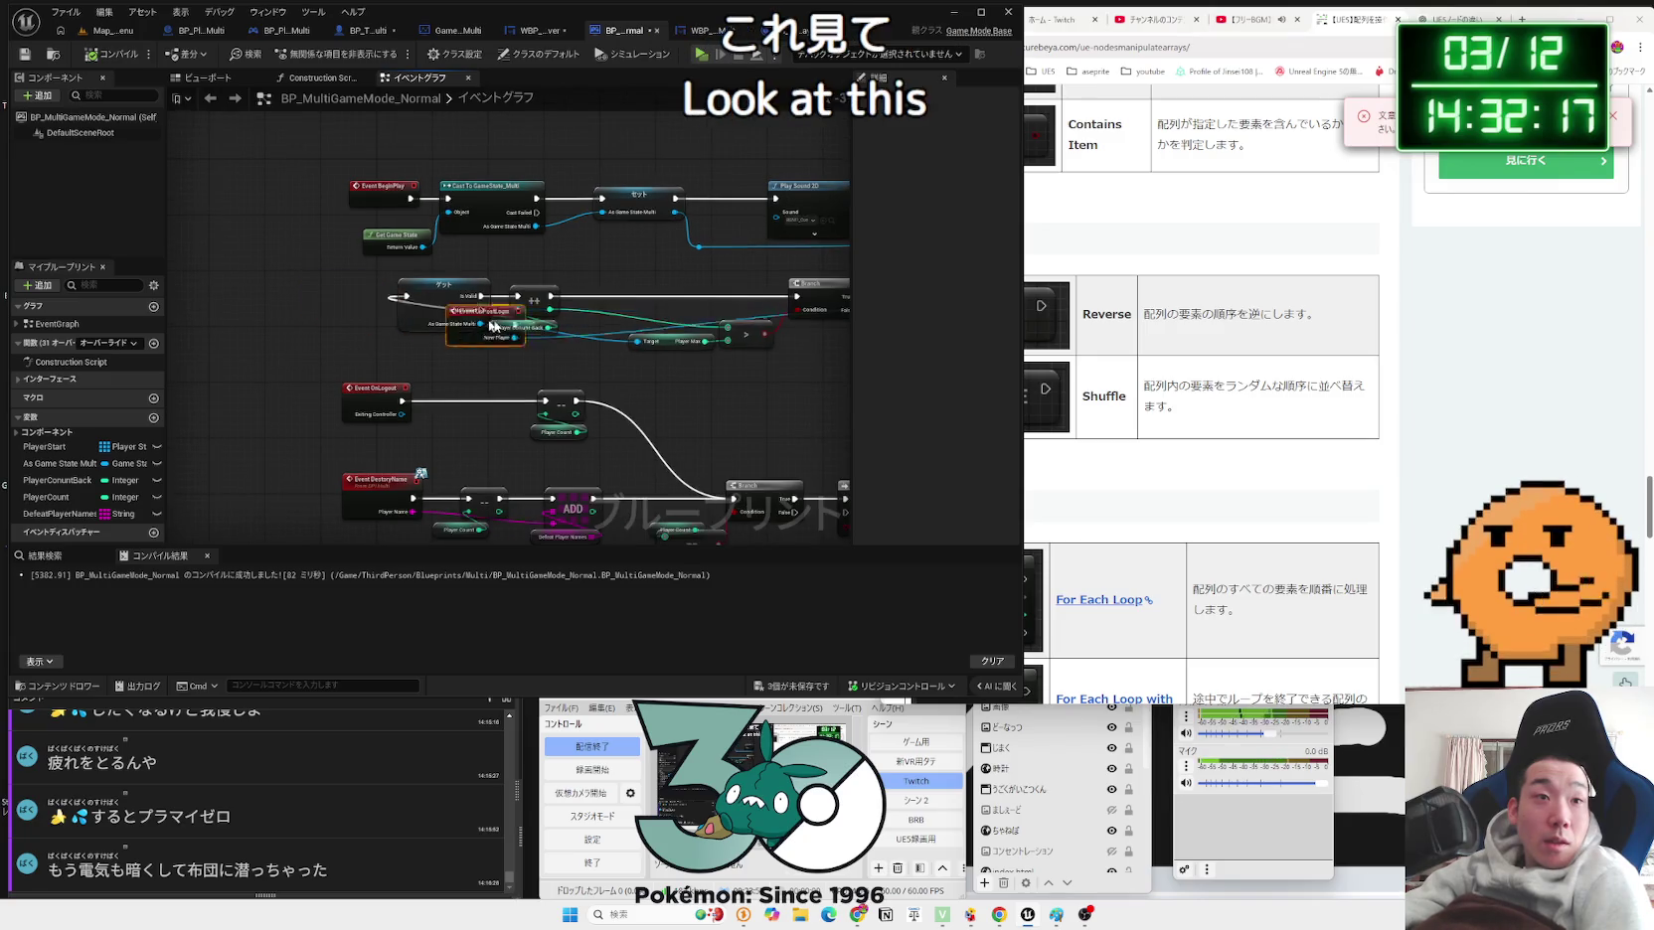
left_click_drag(323, 294, 311, 295)
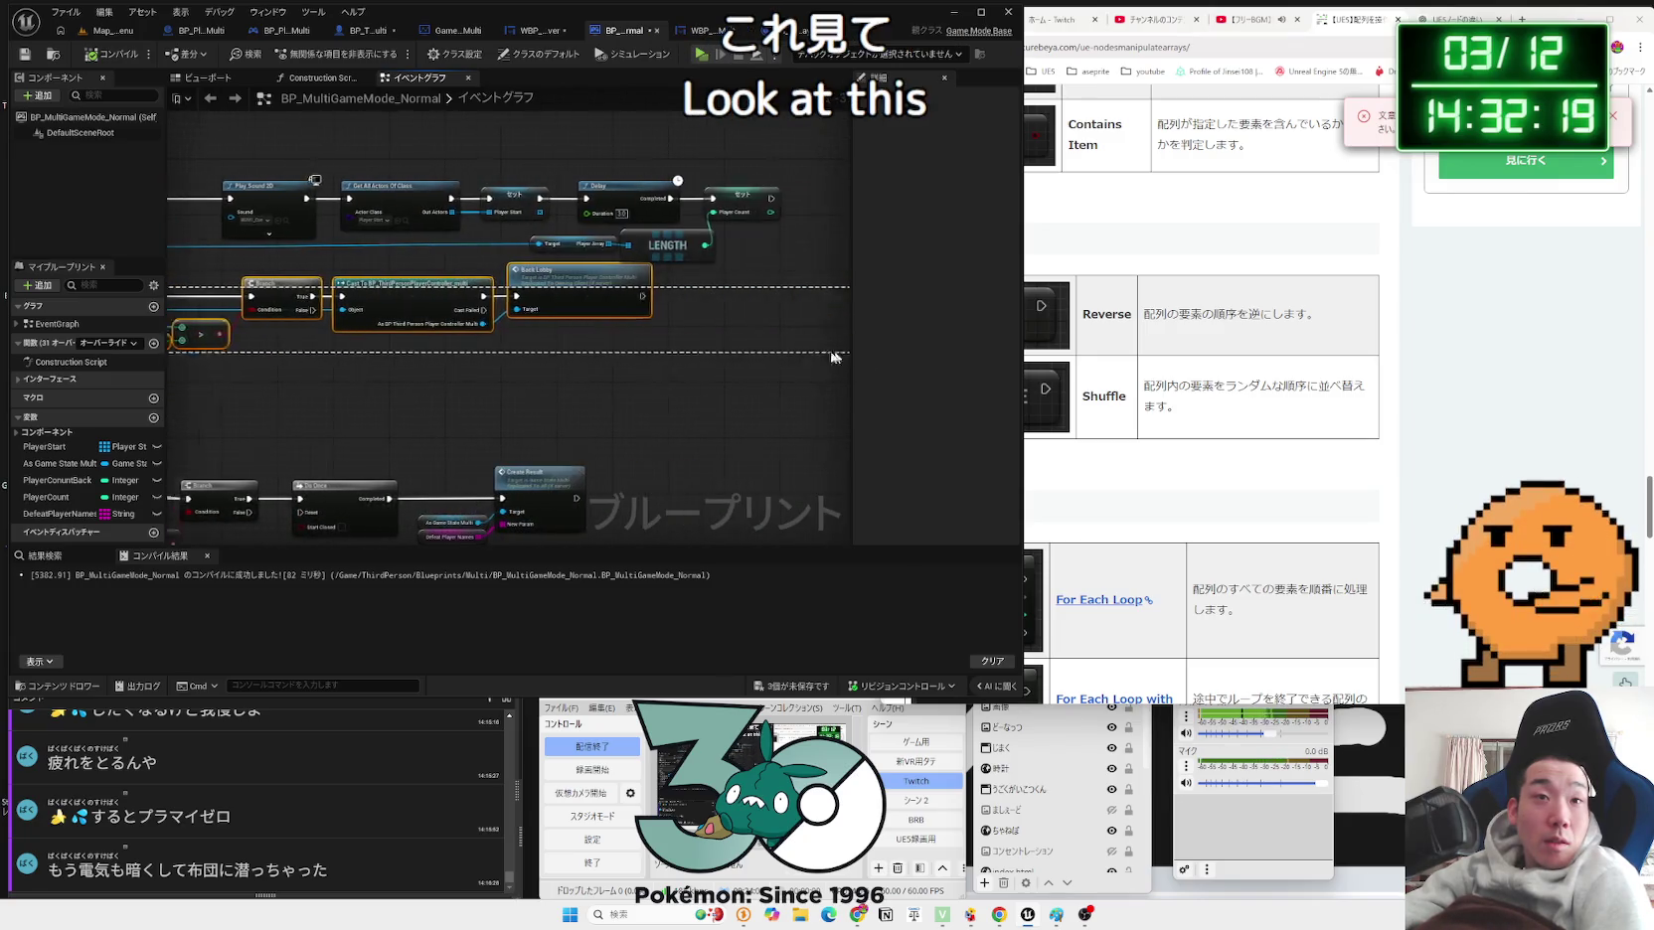
scroll(726, 442, "up", 3)
left_click_drag(340, 359, 699, 393)
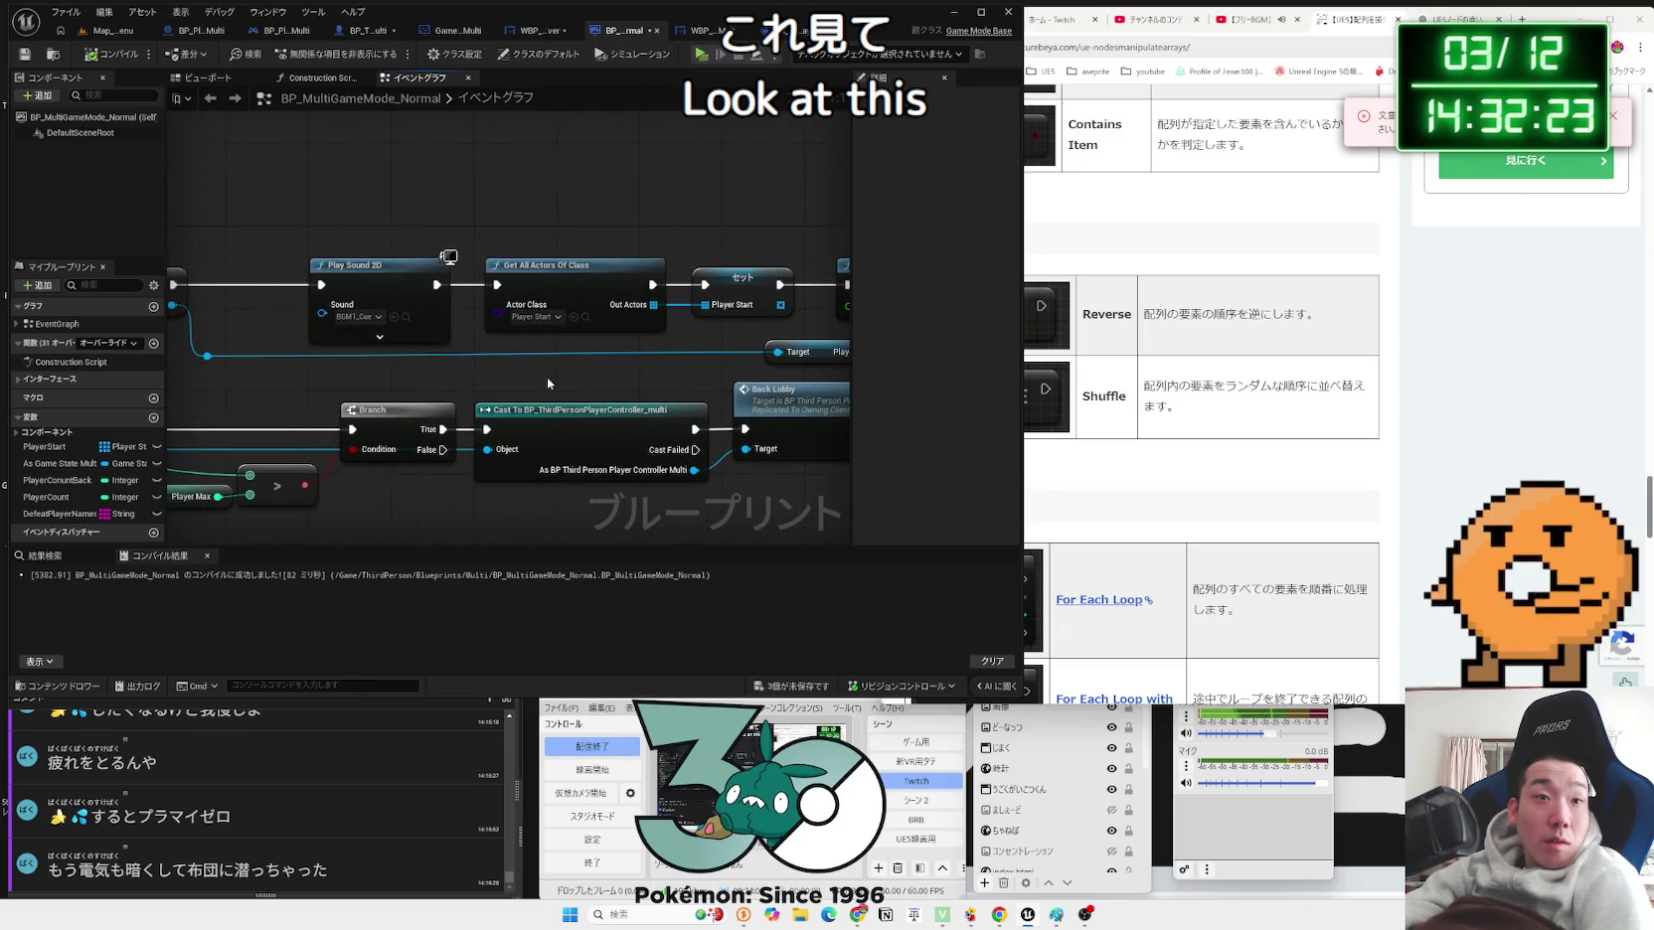
mouse_move(410, 285)
left_mouse_down()
mouse_move(328, 285)
mouse_move(347, 286)
left_mouse_up()
left_click(731, 302)
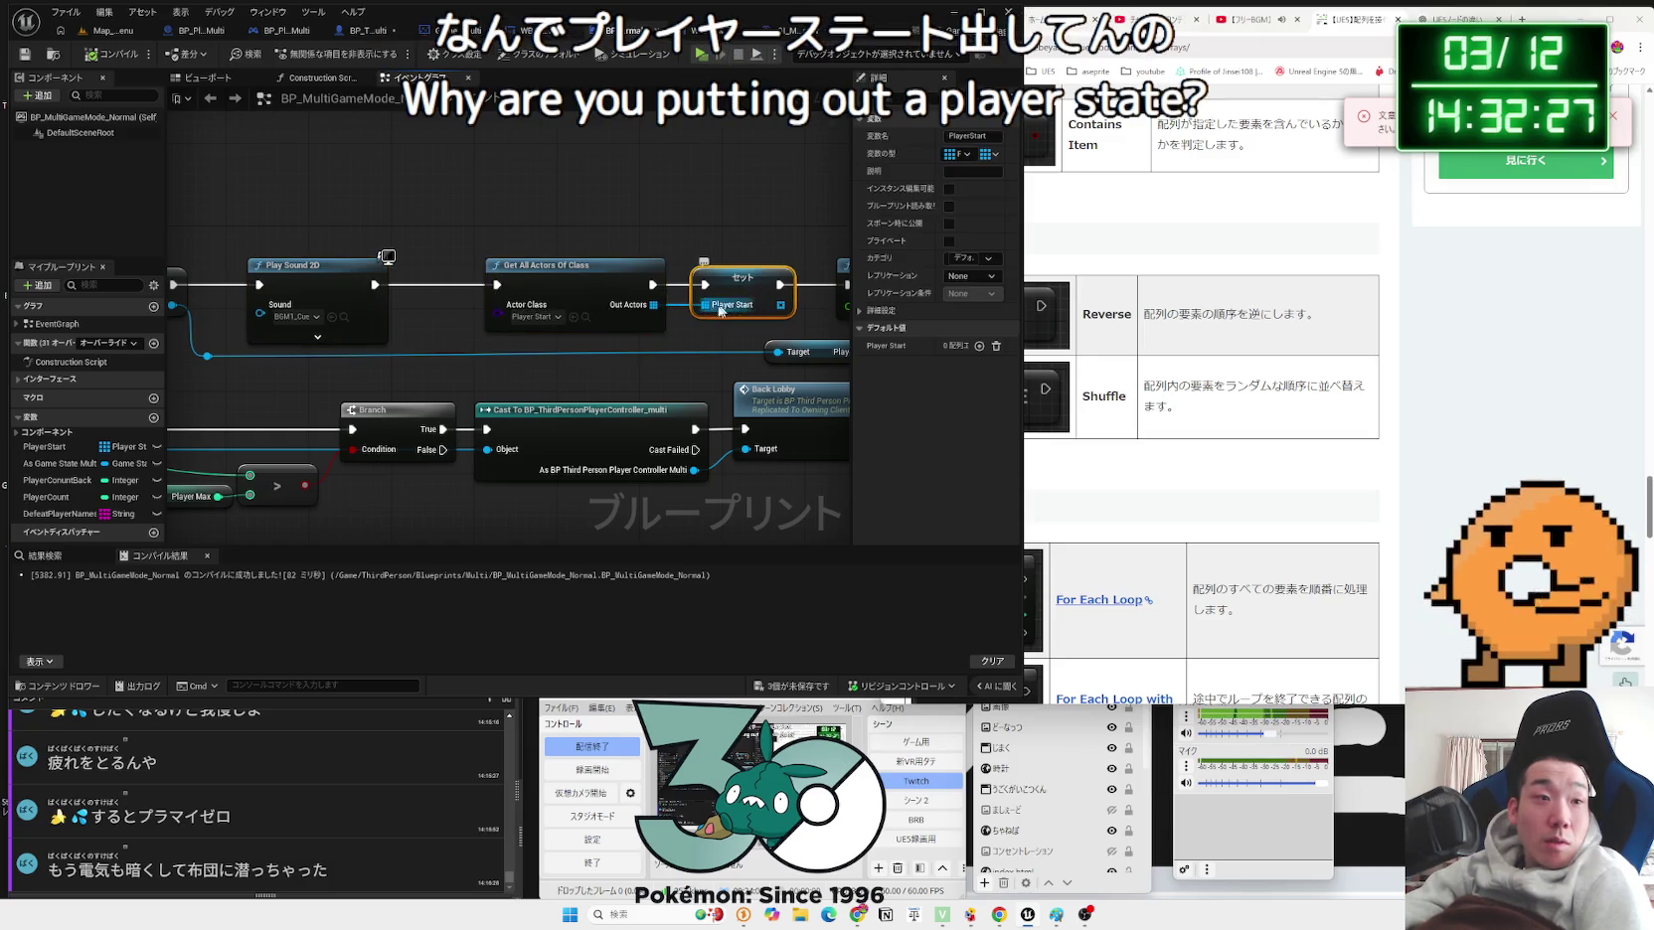
Step: Look over the BeginPlay, OnPostLogin and OnLogout player-count logic
left_click_drag(195, 489, 566, 447)
mouse_move(388, 318)
left_mouse_down()
mouse_move(583, 392)
mouse_move(477, 348)
mouse_move(326, 203)
left_mouse_up()
left_click_drag(298, 338, 475, 341)
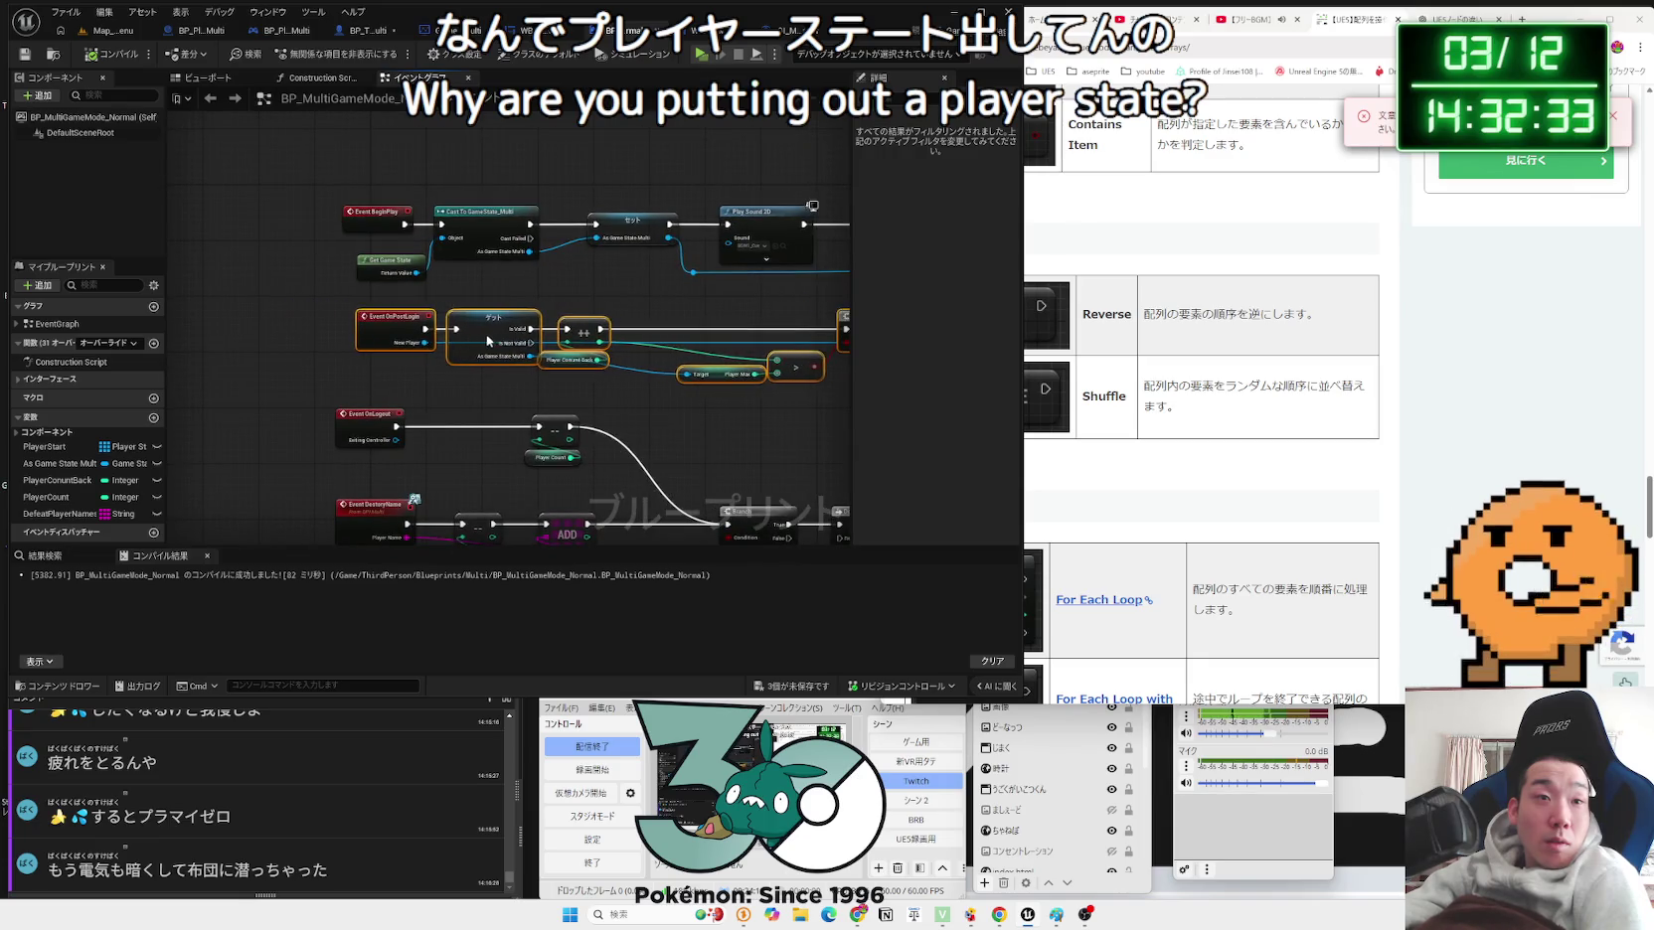
left_click(487, 268)
scroll(487, 268, "up", 2)
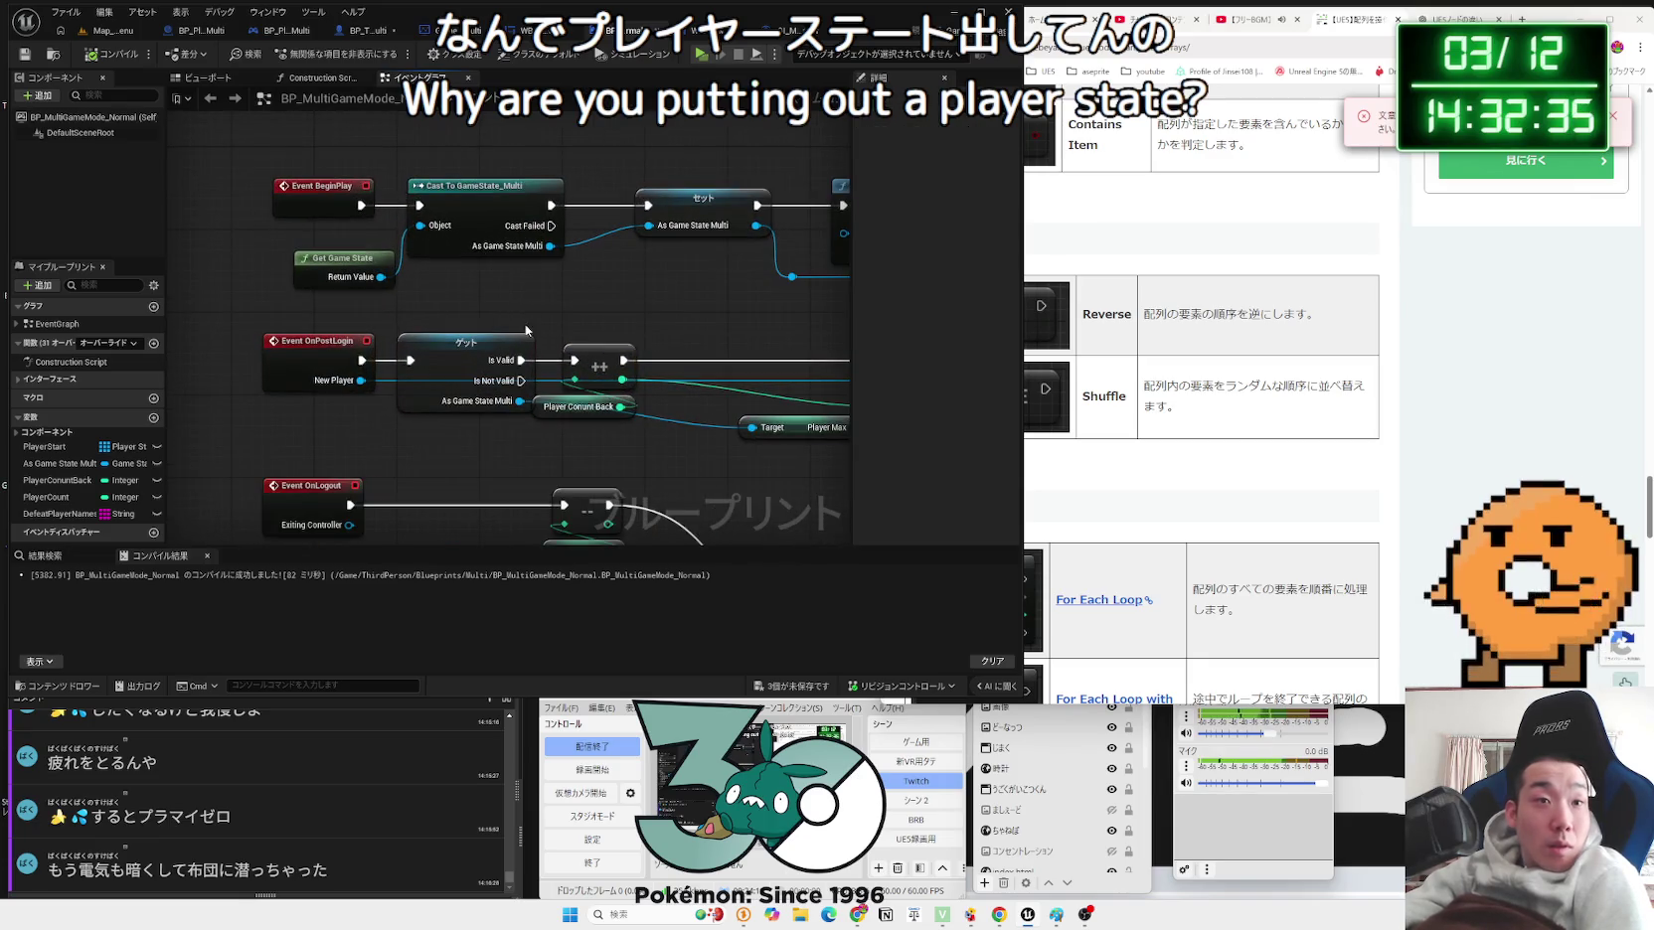
mouse_move(473, 433)
left_mouse_down()
mouse_move(465, 174)
mouse_move(298, 228)
mouse_move(259, 149)
mouse_move(641, 362)
mouse_move(529, 318)
left_mouse_up()
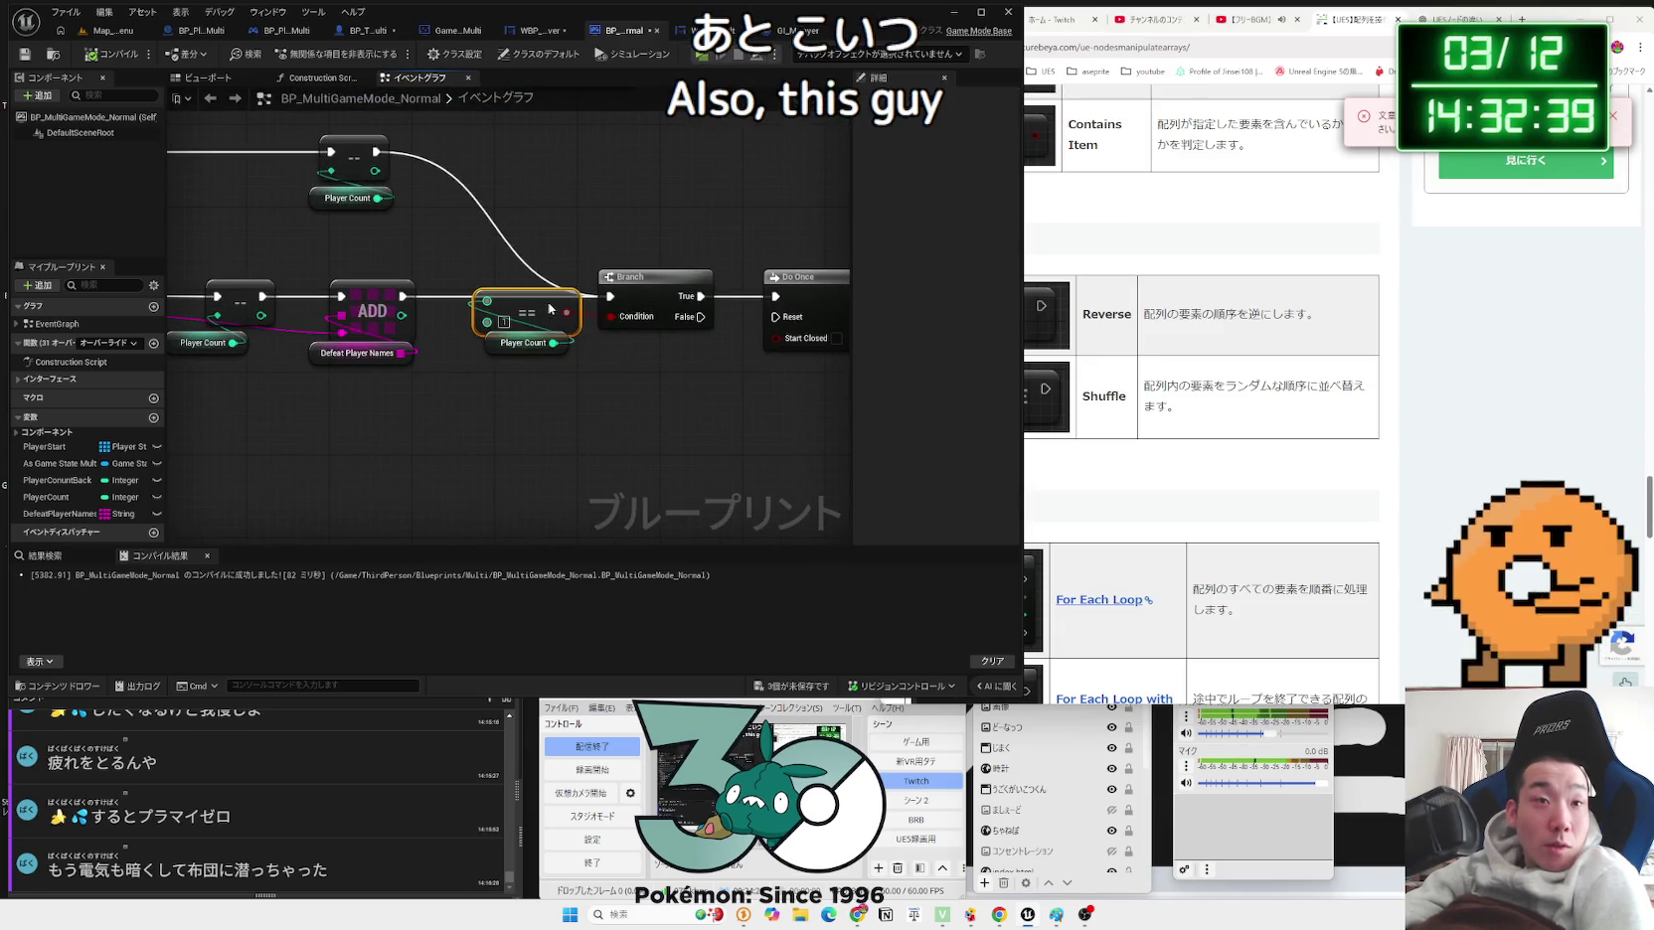
mouse_move(793, 244)
left_mouse_down()
mouse_move(363, 318)
mouse_move(557, 477)
mouse_move(546, 410)
mouse_move(519, 421)
left_mouse_up()
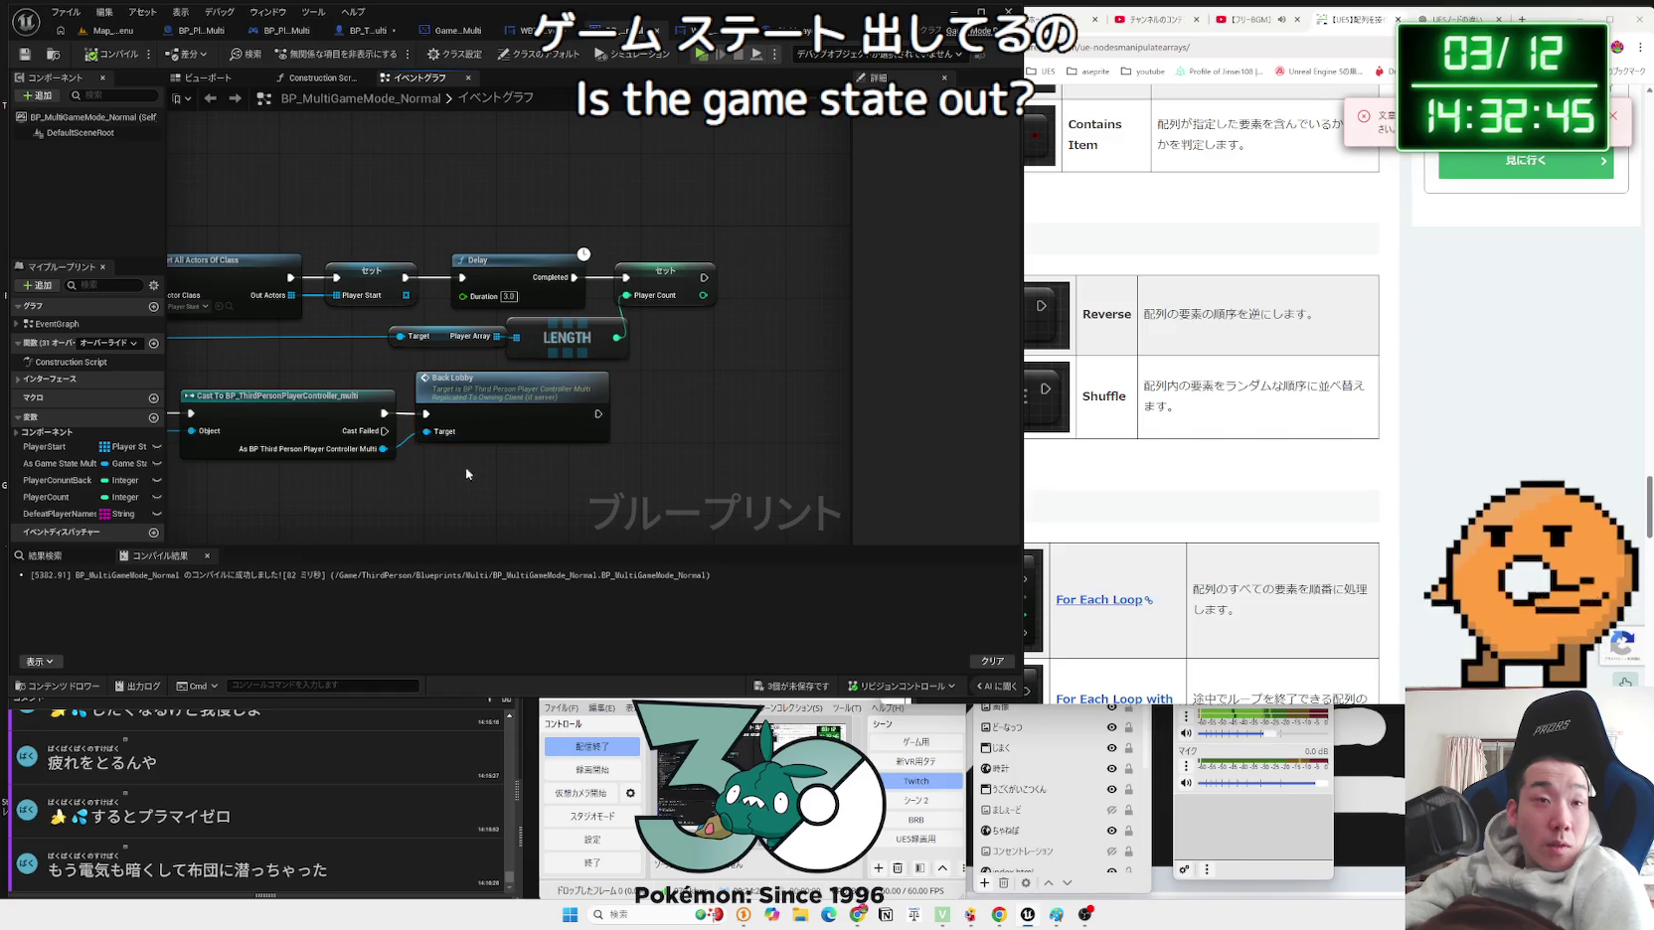
Step: Save all unsaved assets and switch to the GameState_Multi blueprint
left_click(787, 686)
left_click(915, 607)
mouse_move(914, 607)
left_mouse_down()
mouse_move(561, 484)
mouse_move(839, 145)
left_mouse_up()
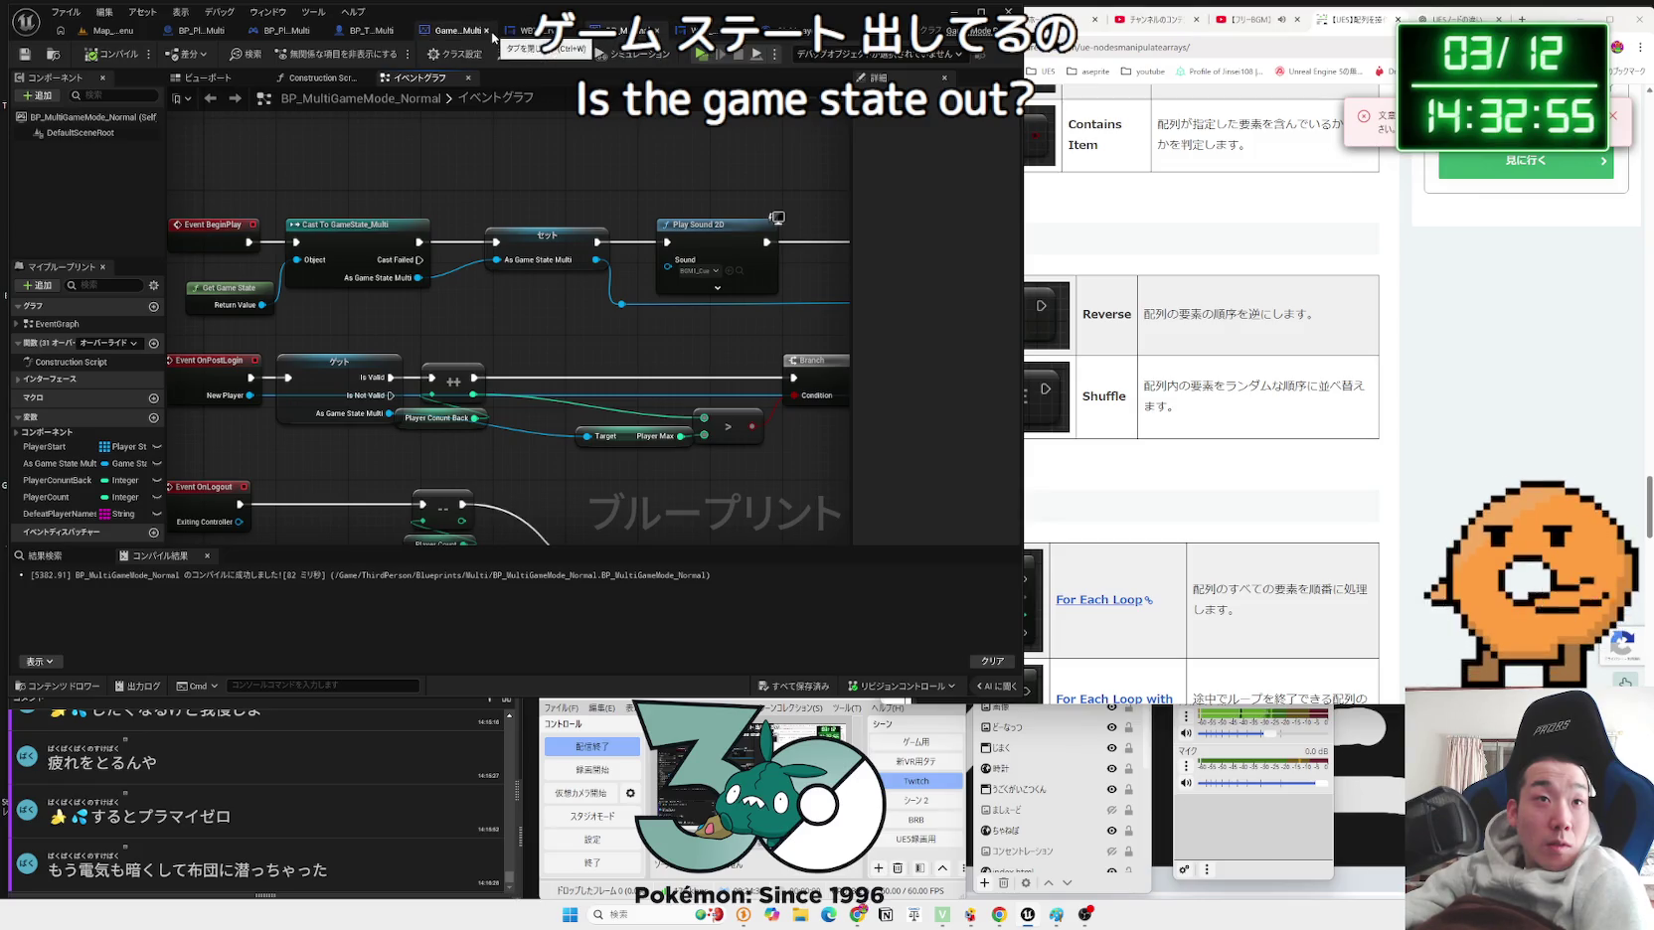
left_click(449, 33)
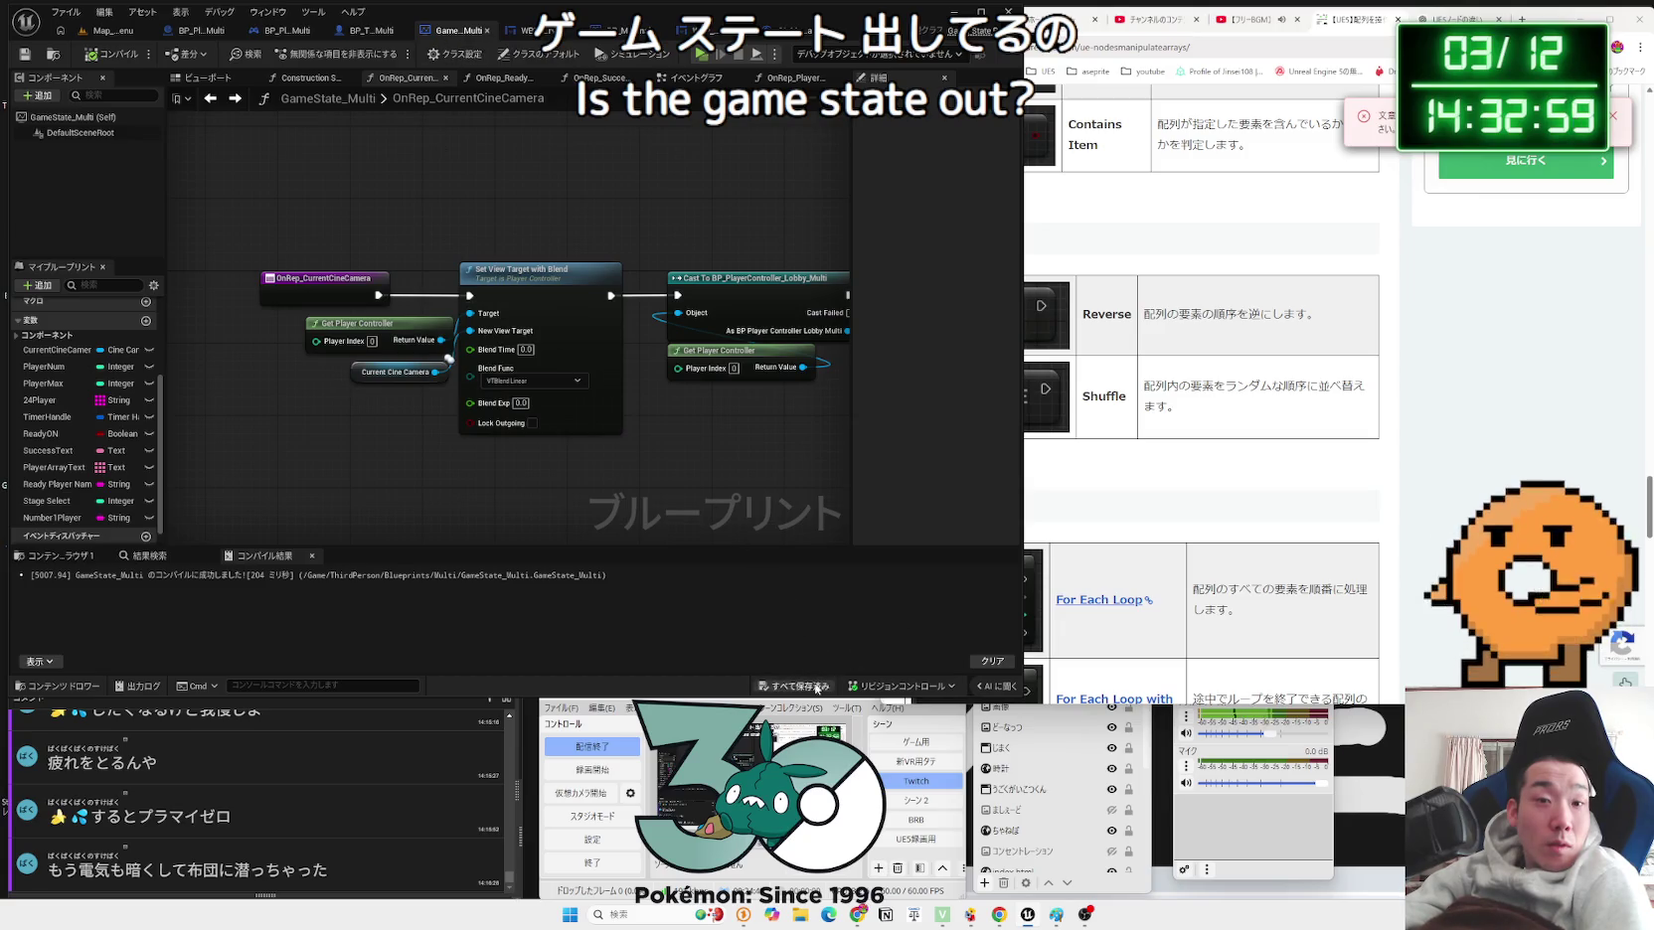
Step: Review the Stageselect and ReadyPN_GS custom events in GameState_Multi, then close BP_T_Multi
key("ctrl+Tab")
key("ctrl+Tab")
key("ctrl+Tab")
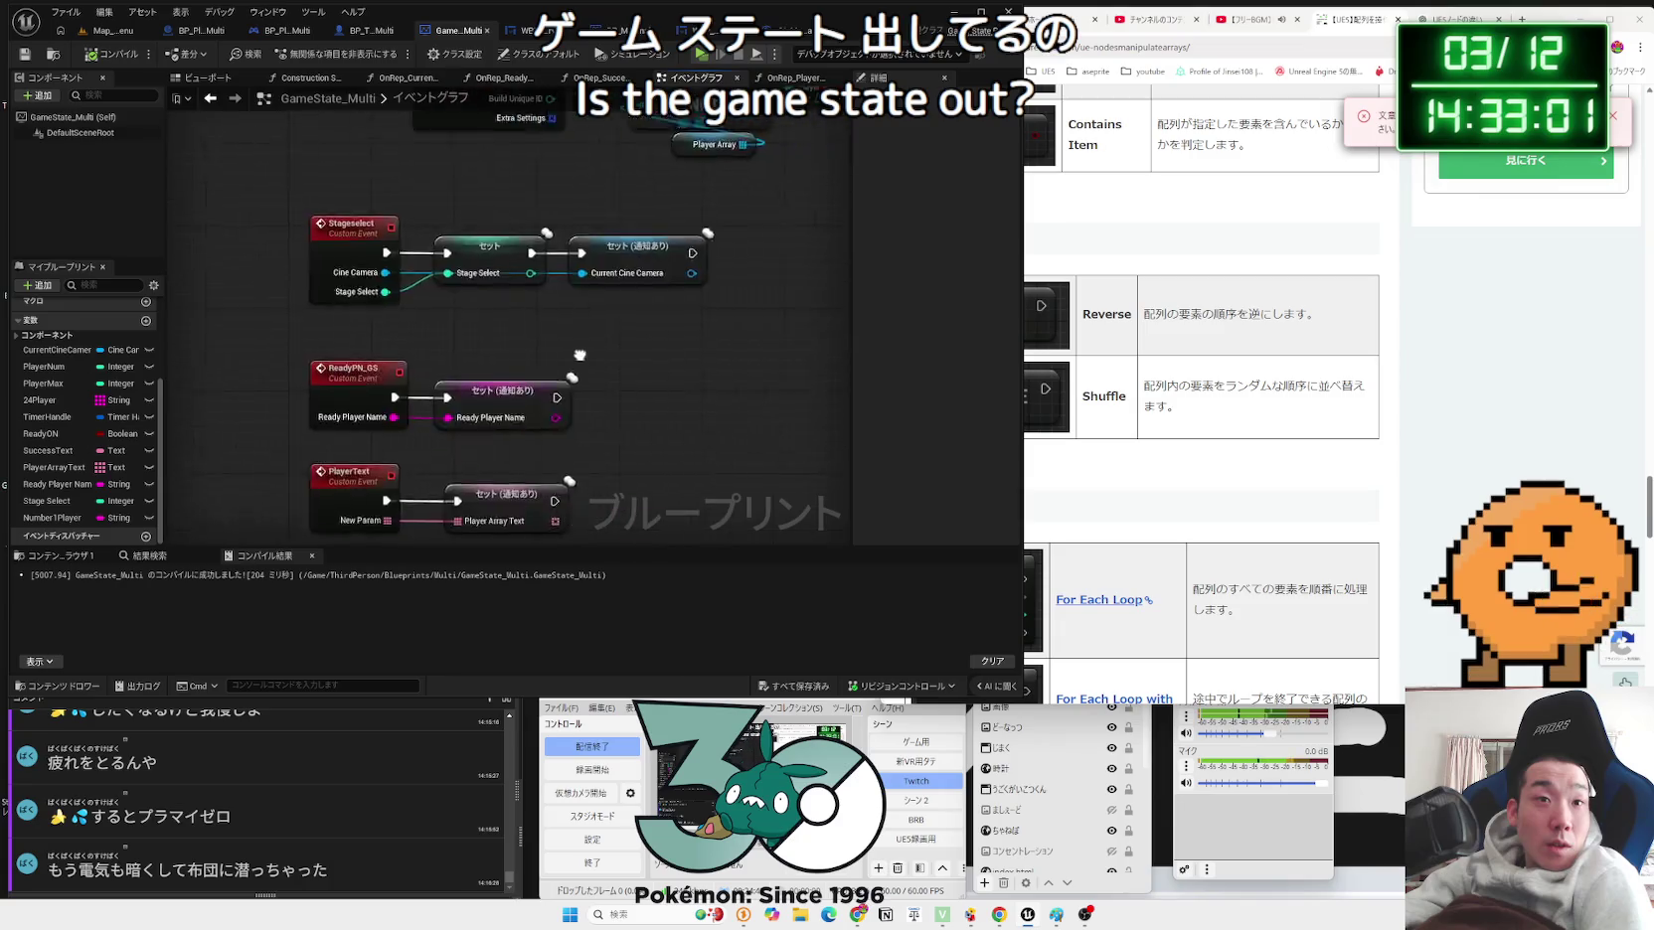
mouse_move(526, 523)
left_mouse_down()
mouse_move(627, 389)
mouse_move(466, 470)
mouse_move(326, 426)
mouse_move(497, 425)
mouse_move(435, 358)
mouse_move(243, 358)
mouse_move(550, 380)
mouse_move(638, 404)
left_mouse_up()
scroll(326, 425, "down", 2)
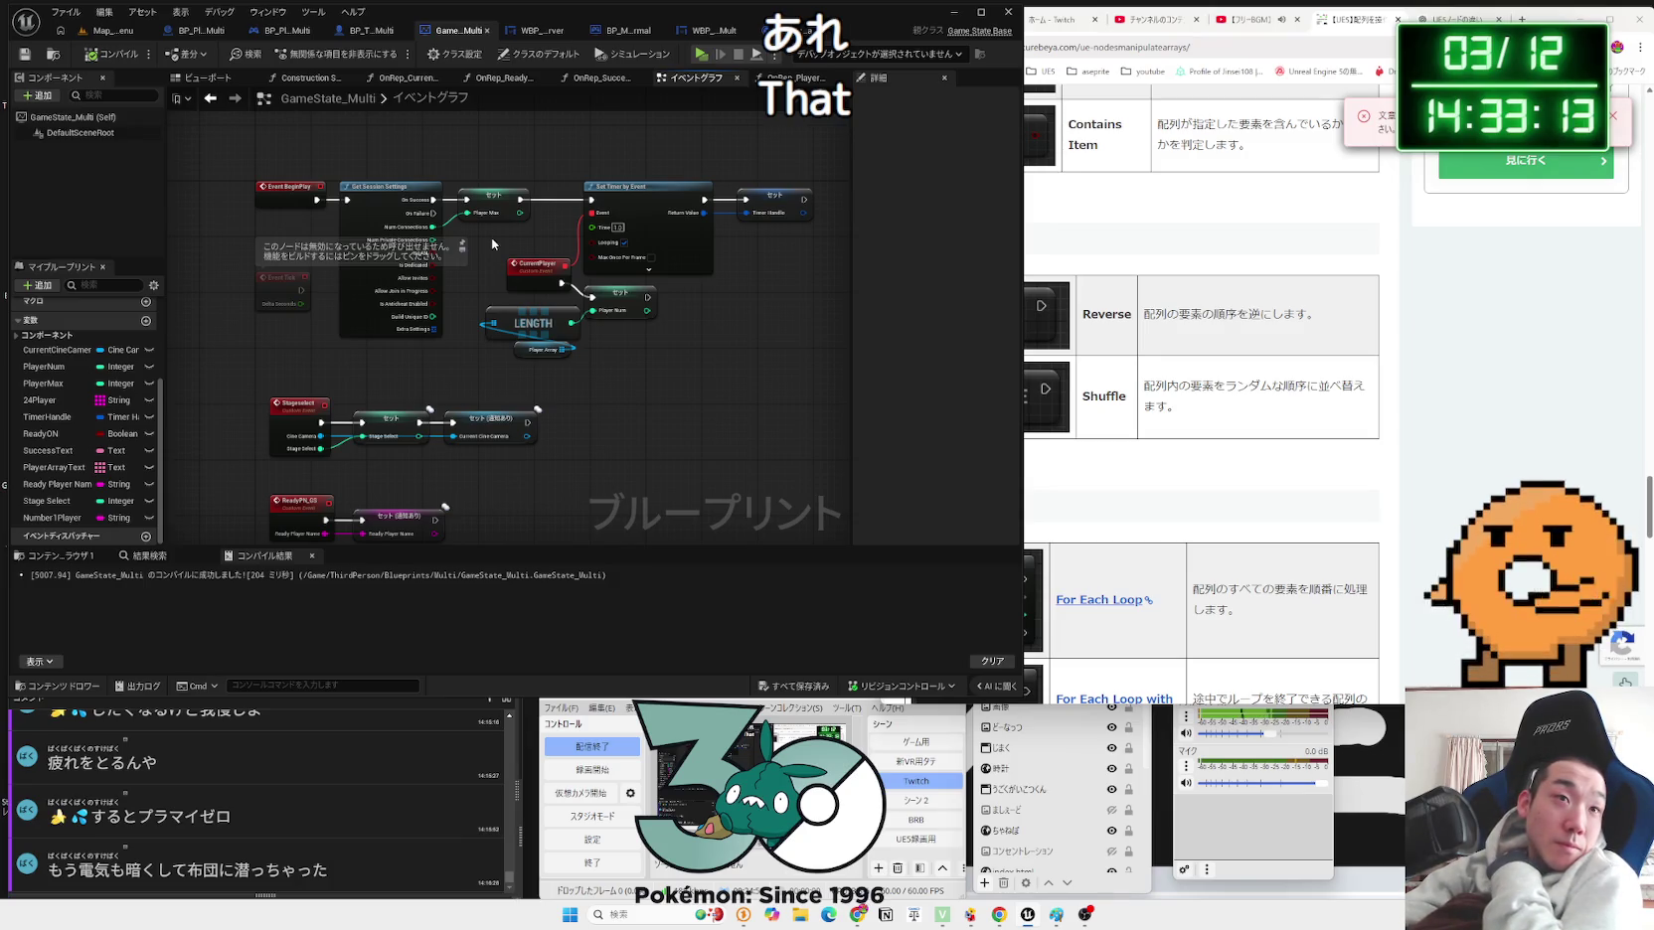
mouse_move(491, 238)
left_mouse_down()
mouse_move(554, 260)
mouse_move(557, 101)
mouse_move(560, 350)
left_mouse_up()
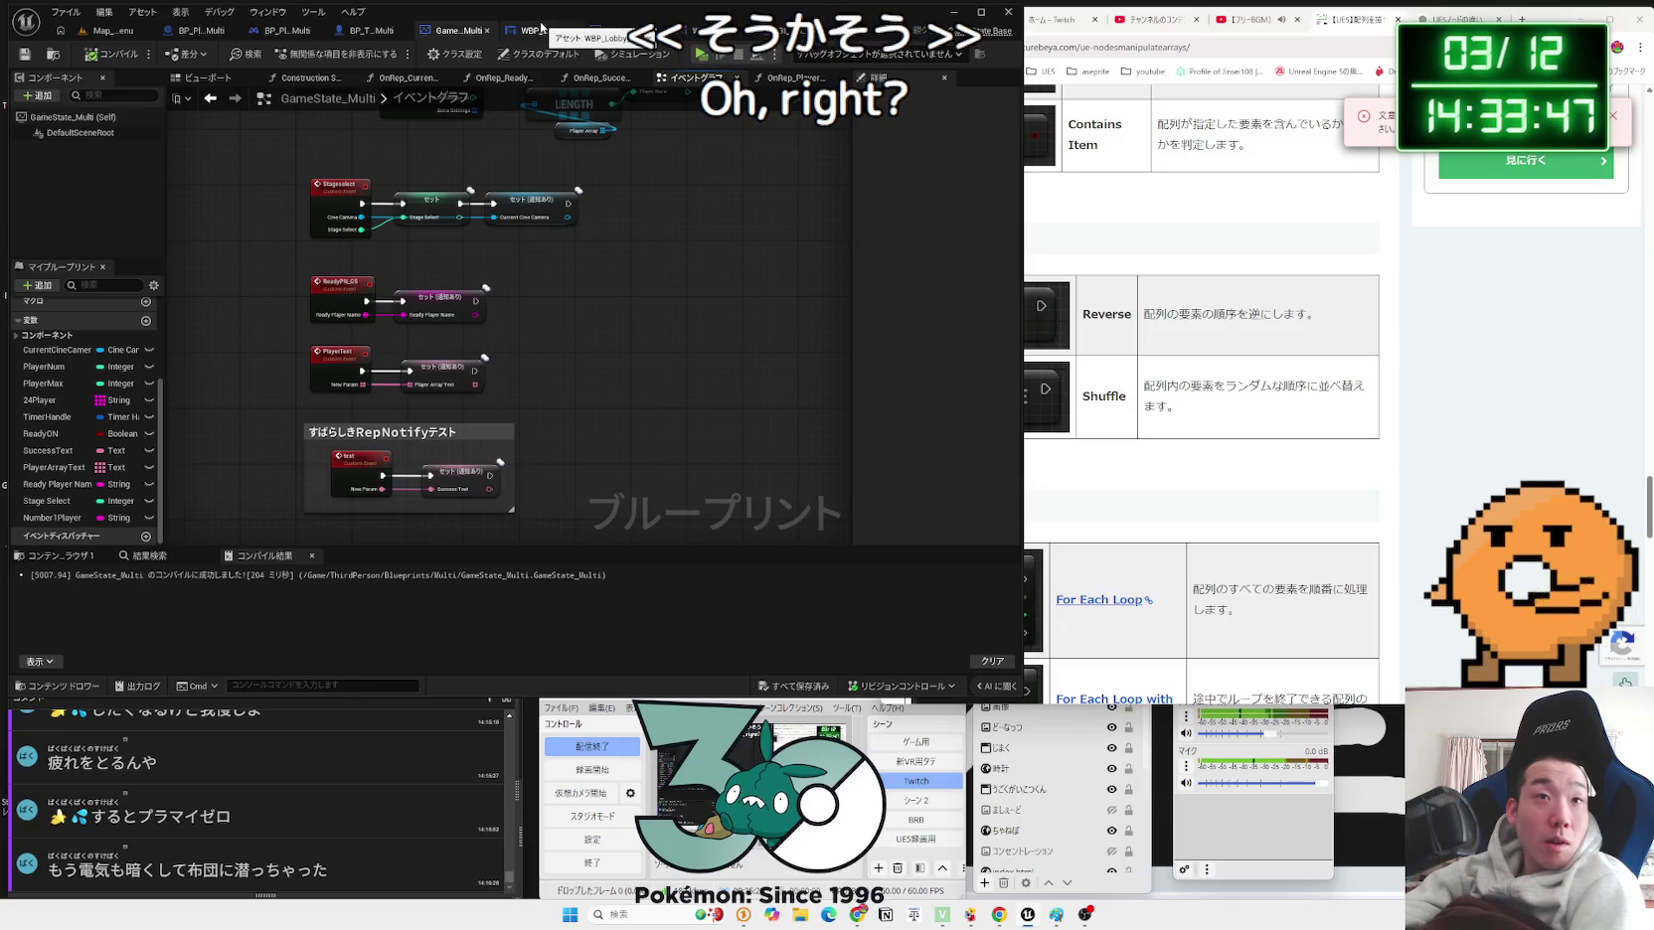
left_click(401, 30)
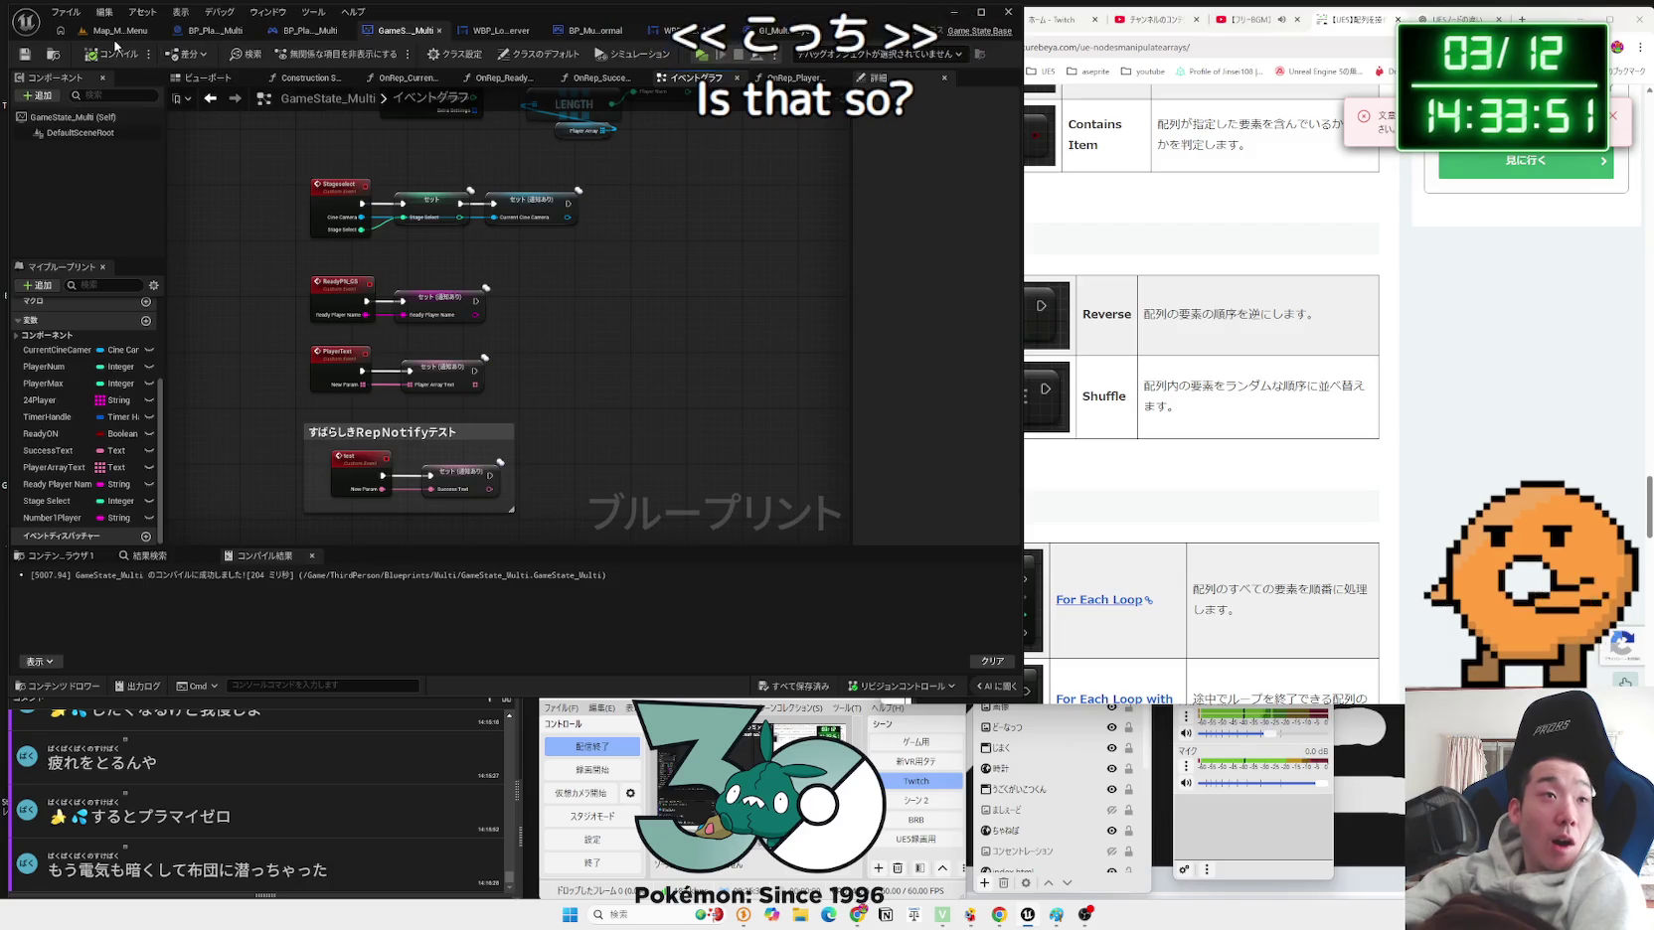
Step: Open BP_ThirdPersonCharacter_Robot_Multi from the Robot3/Blueprint folder in the level editor's Content Browser
left_click(438, 30)
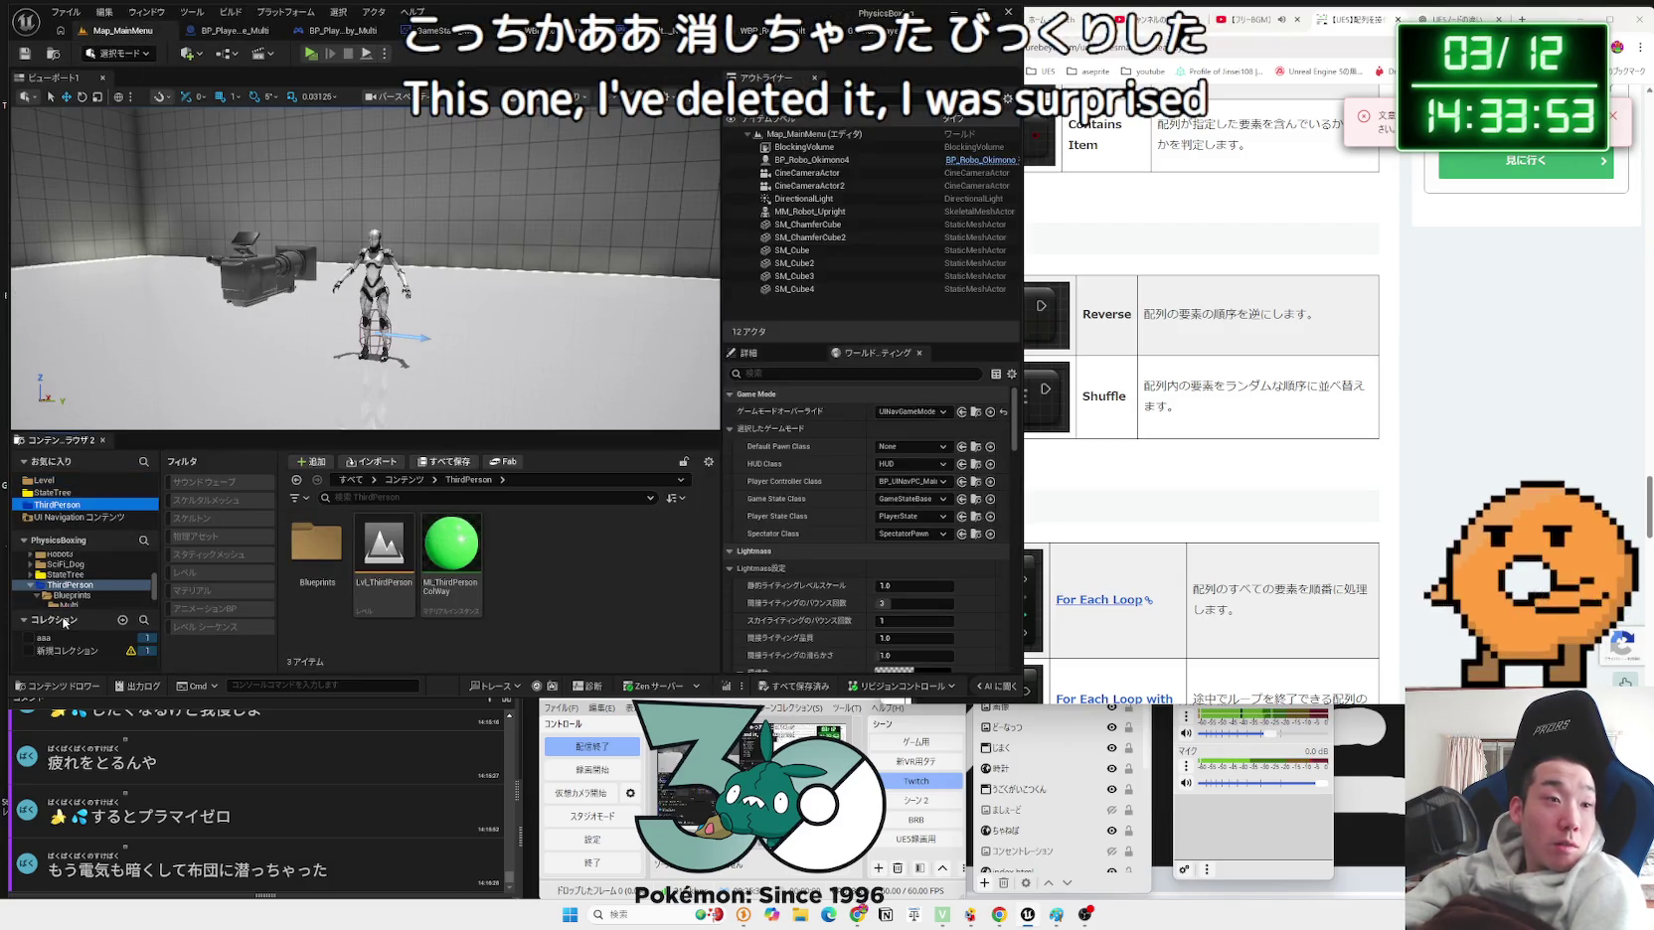
scroll(107, 595, "down", 3)
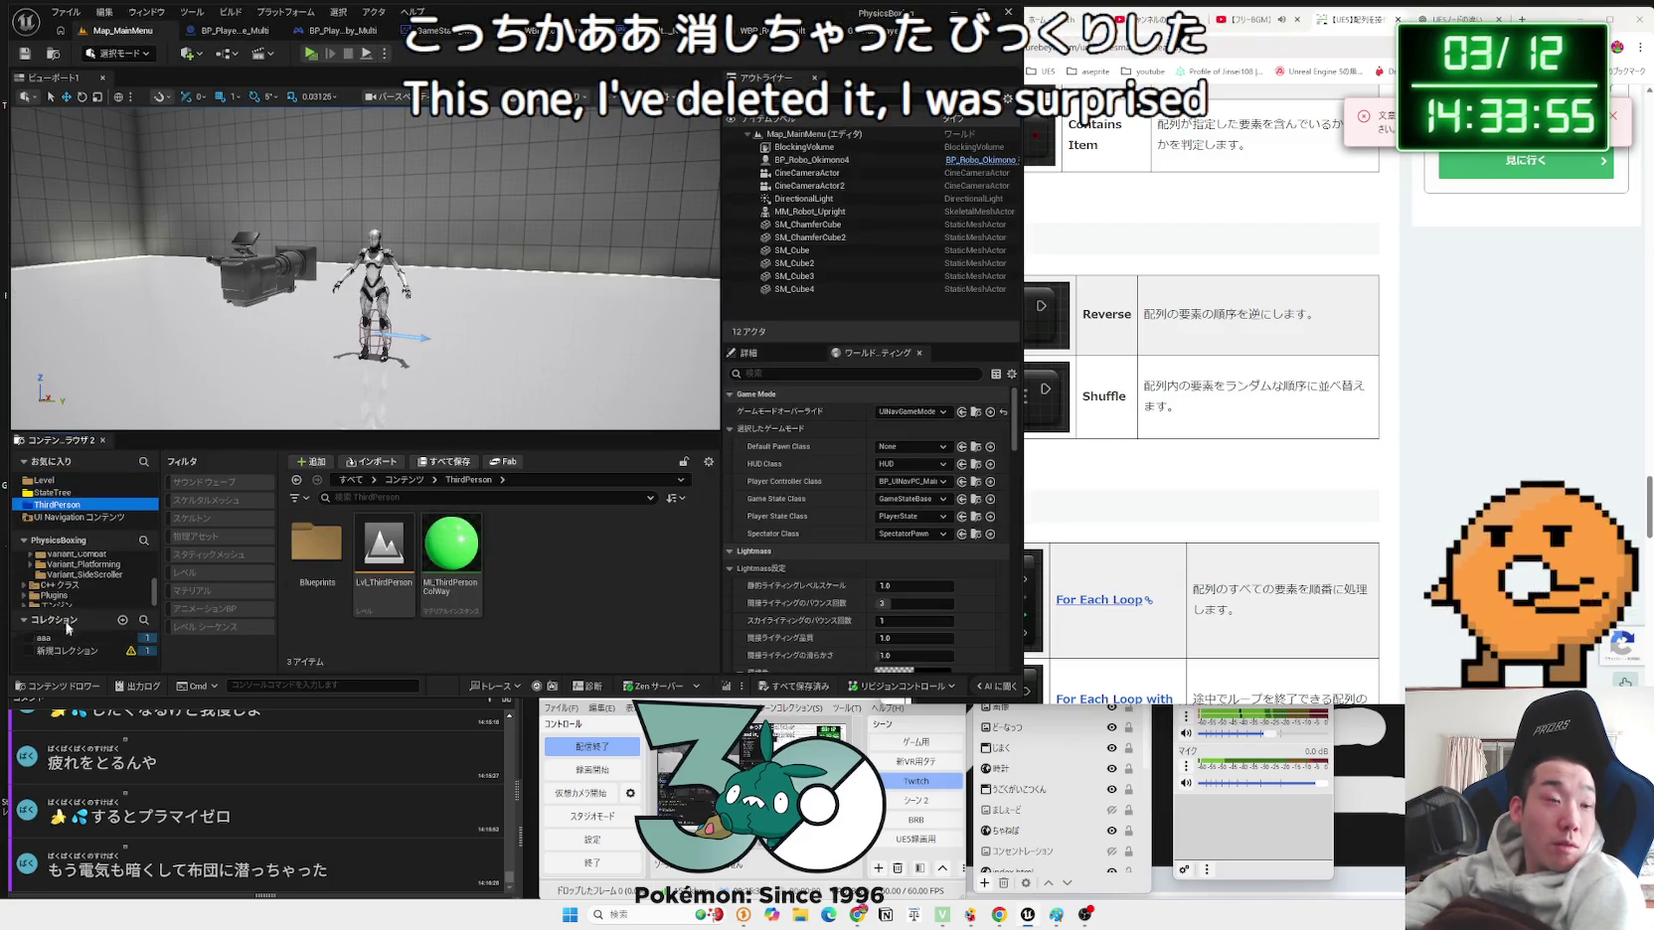
scroll(68, 557, "up", 3)
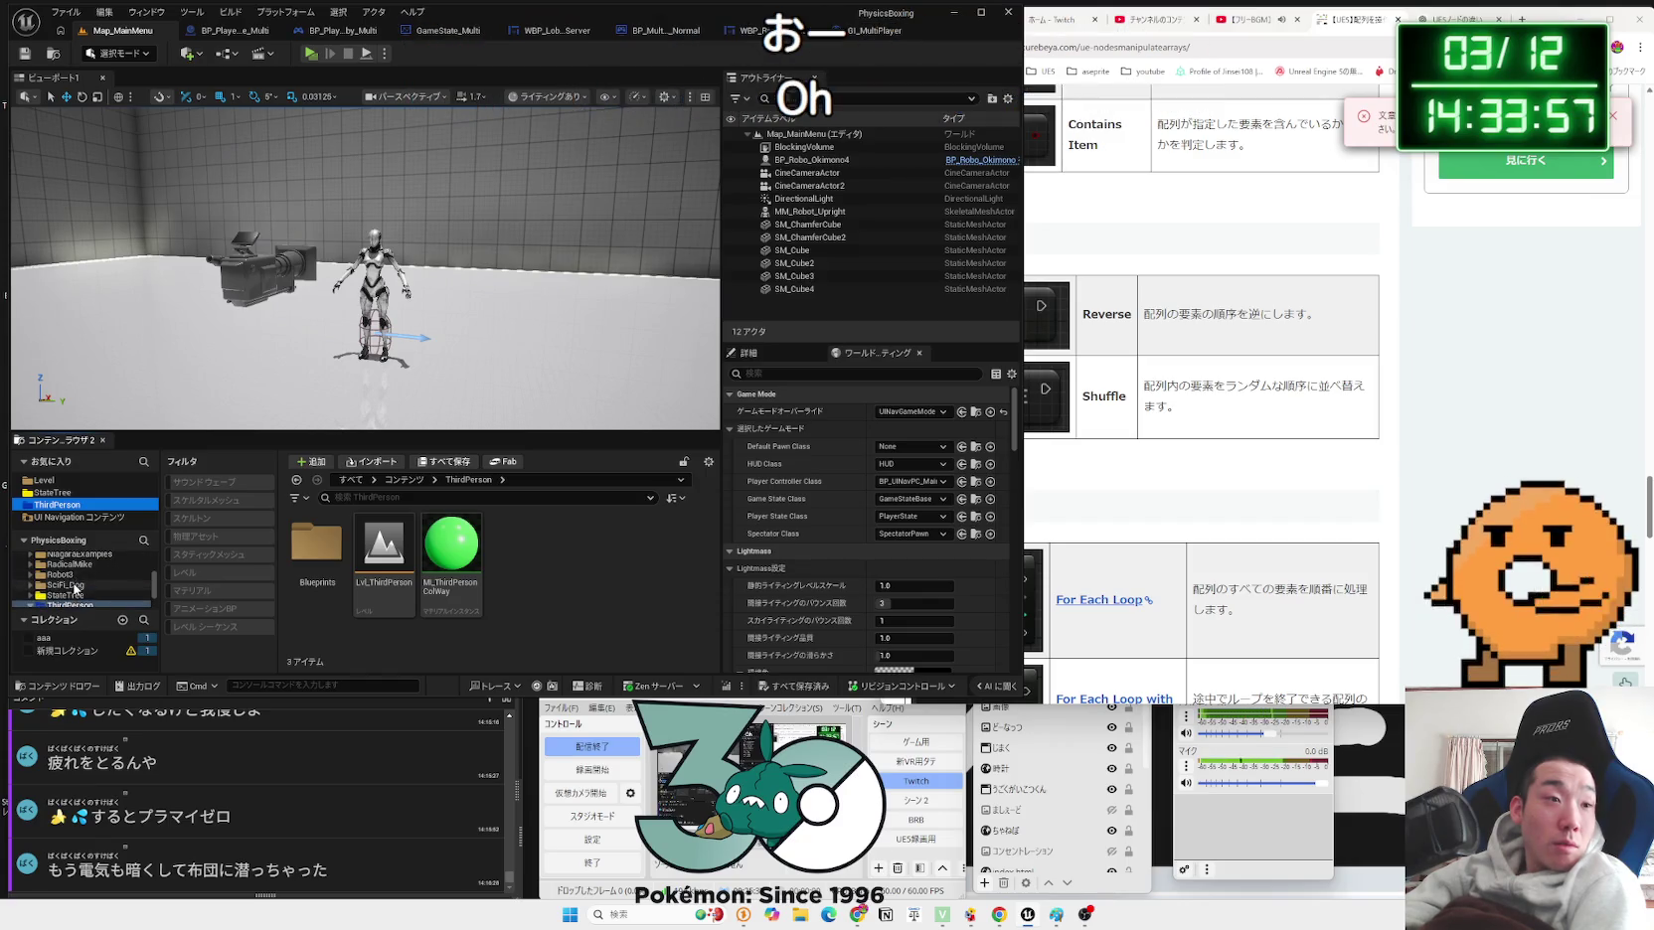
left_click(70, 595)
left_click(458, 565)
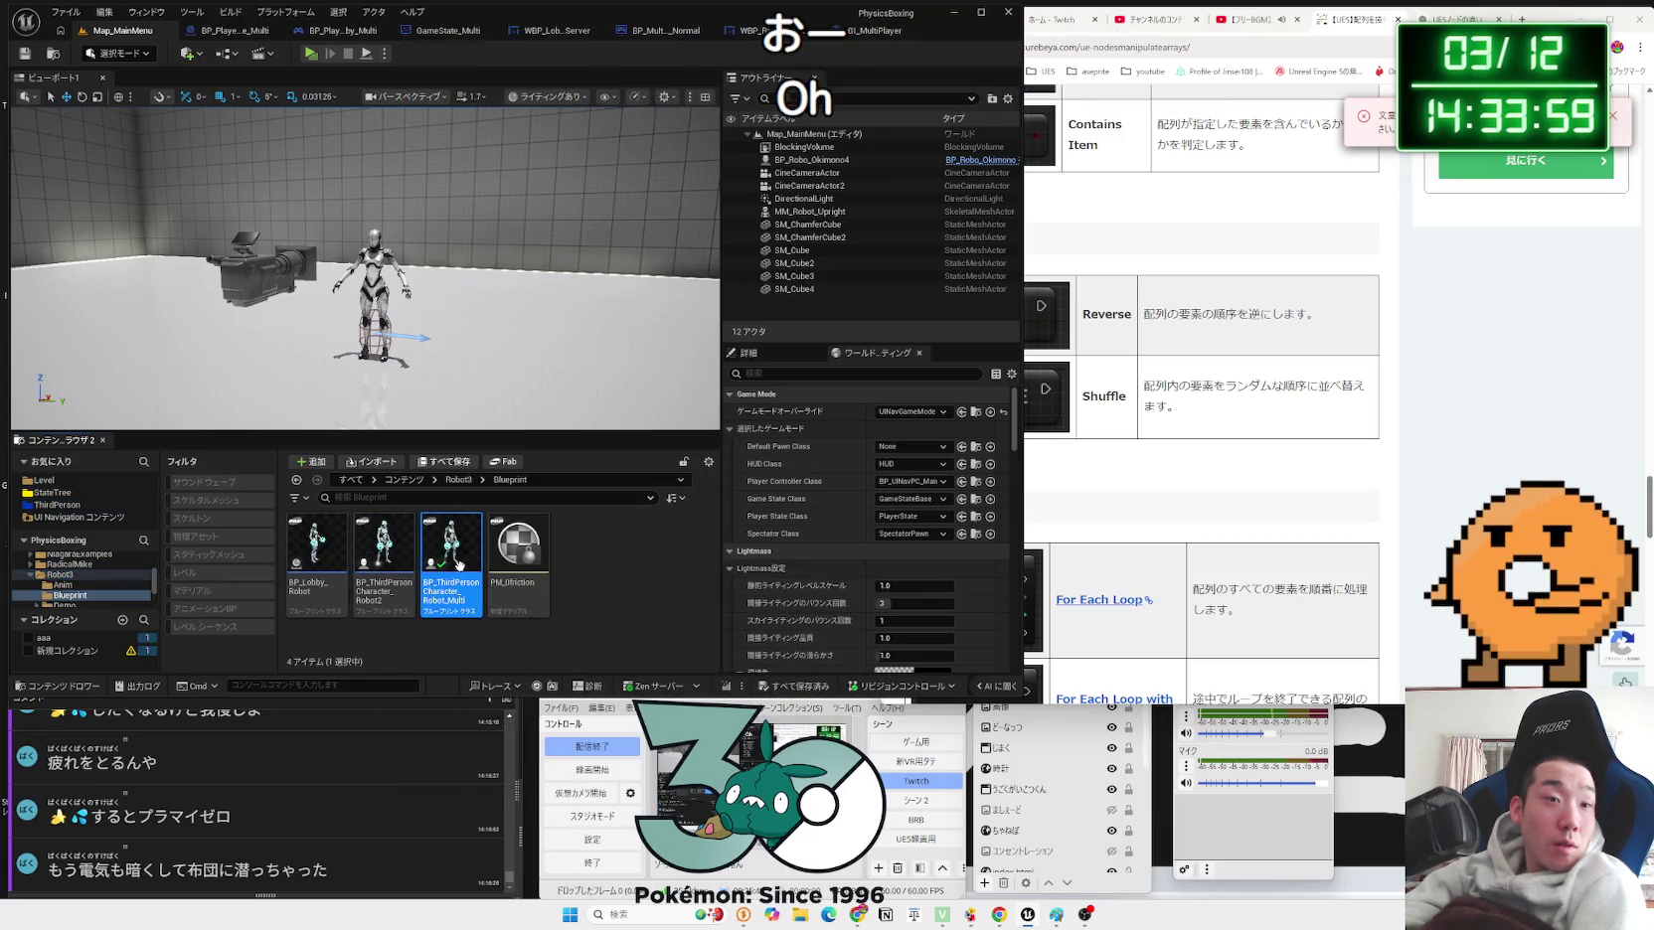
double_click(462, 572)
scroll(435, 428, "down", 8)
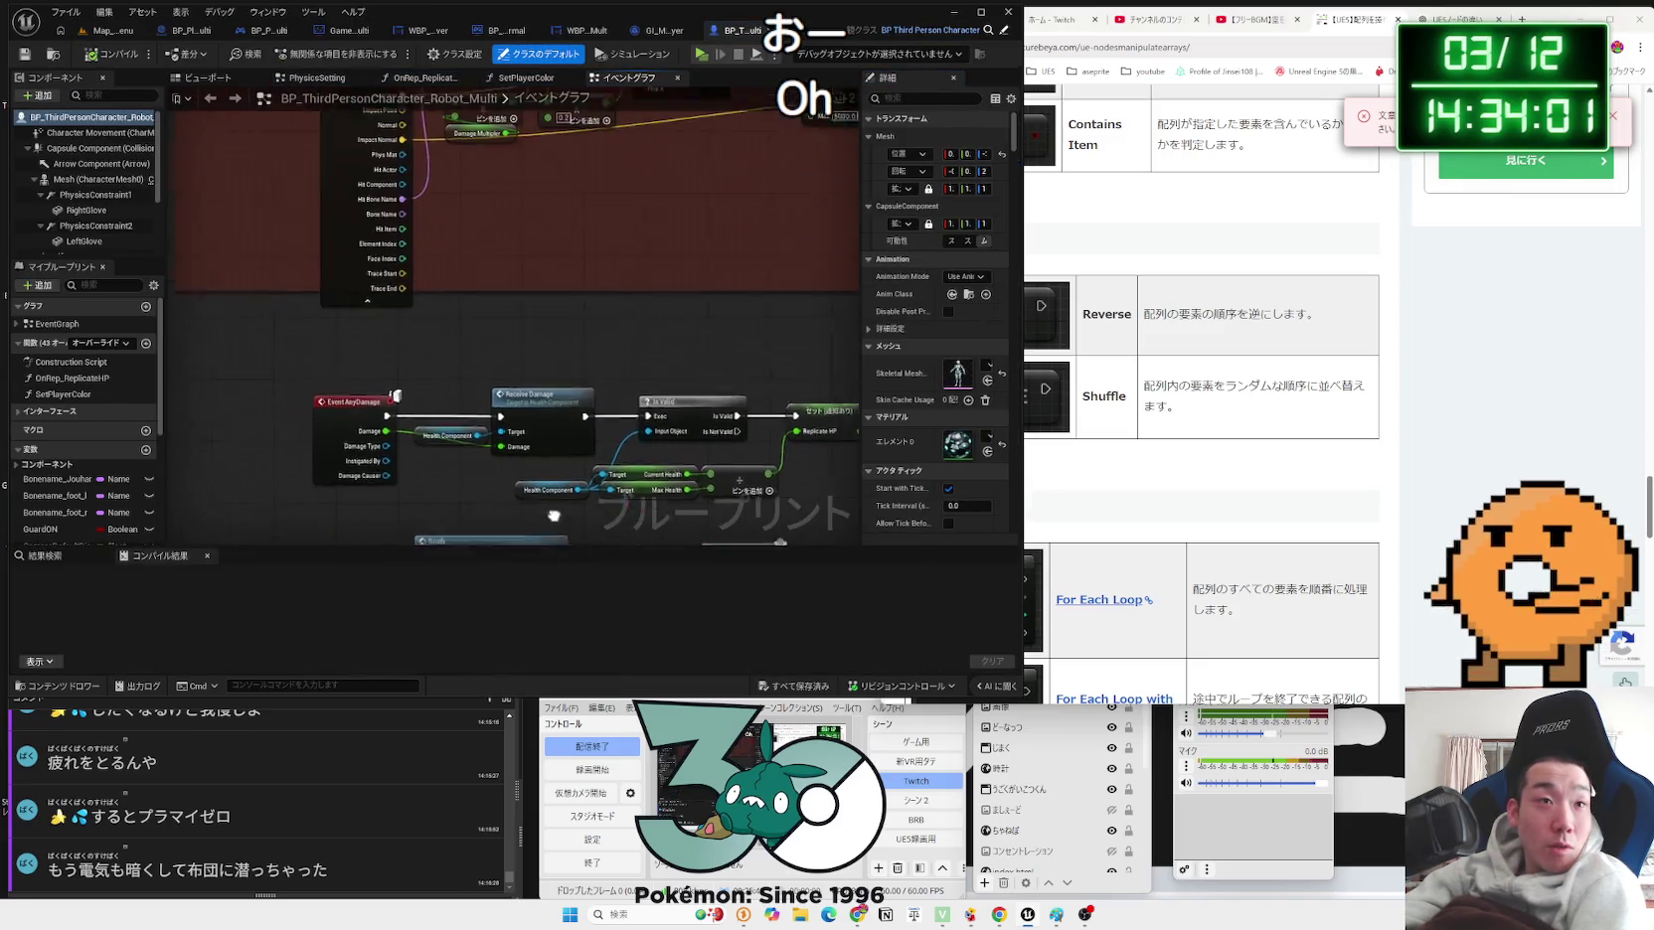
scroll(427, 373, "up", 6)
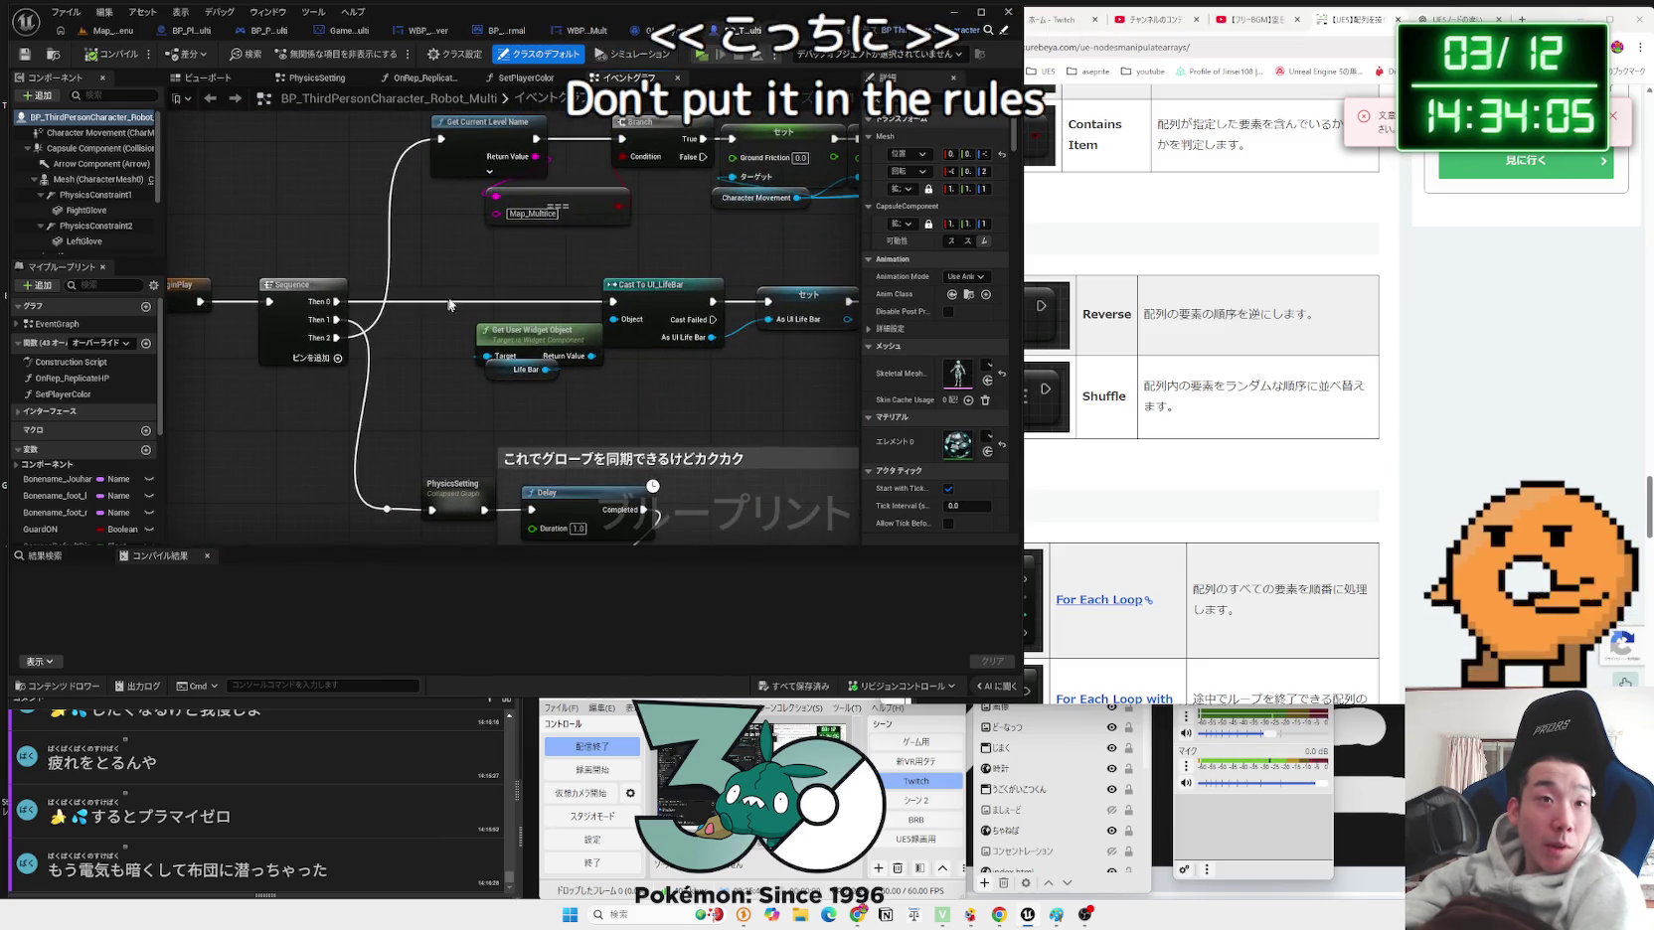
scroll(427, 374, "up", 1)
left_click(568, 295)
left_click(551, 330)
scroll(551, 330, "down", 1)
scroll(595, 337, "down", 1)
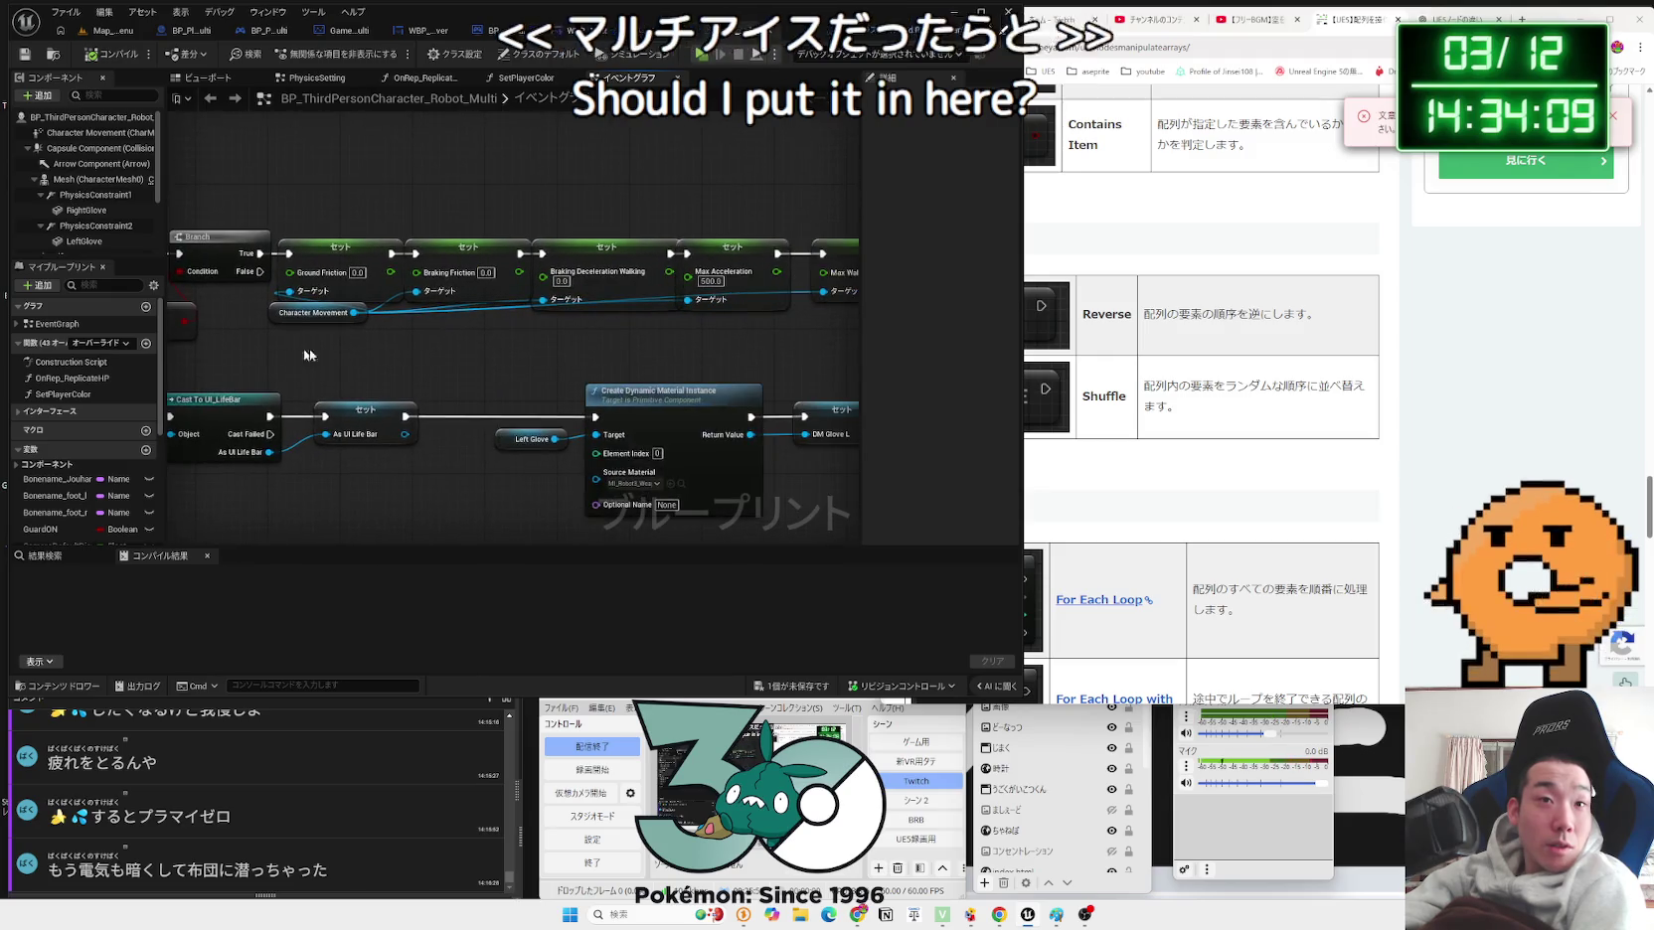
left_click_drag(737, 337, 737, 196)
left_click_drag(565, 161, 564, 238)
left_click(565, 239)
scroll(504, 294, "down", 1)
mouse_move(504, 294)
left_mouse_down()
mouse_move(545, 201)
mouse_move(286, 211)
left_mouse_up()
left_click(500, 305)
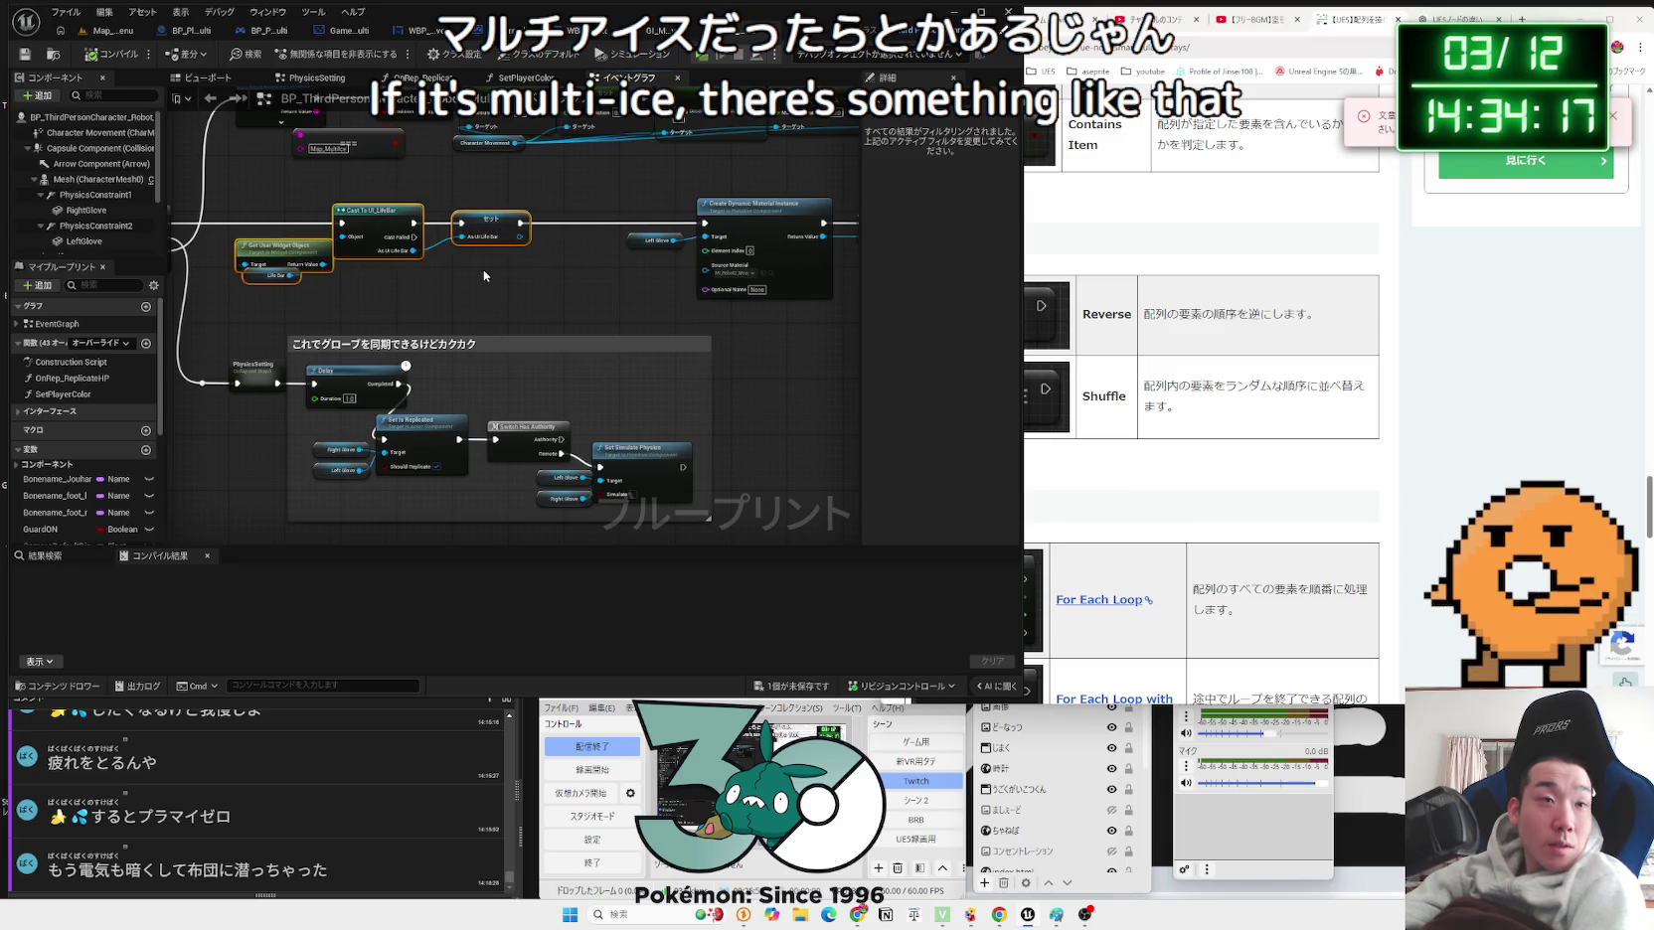
scroll(497, 294, "up", 2)
mouse_move(499, 224)
left_mouse_down()
mouse_move(186, 315)
mouse_move(482, 332)
mouse_move(437, 348)
left_mouse_up()
scroll(187, 315, "up", 2)
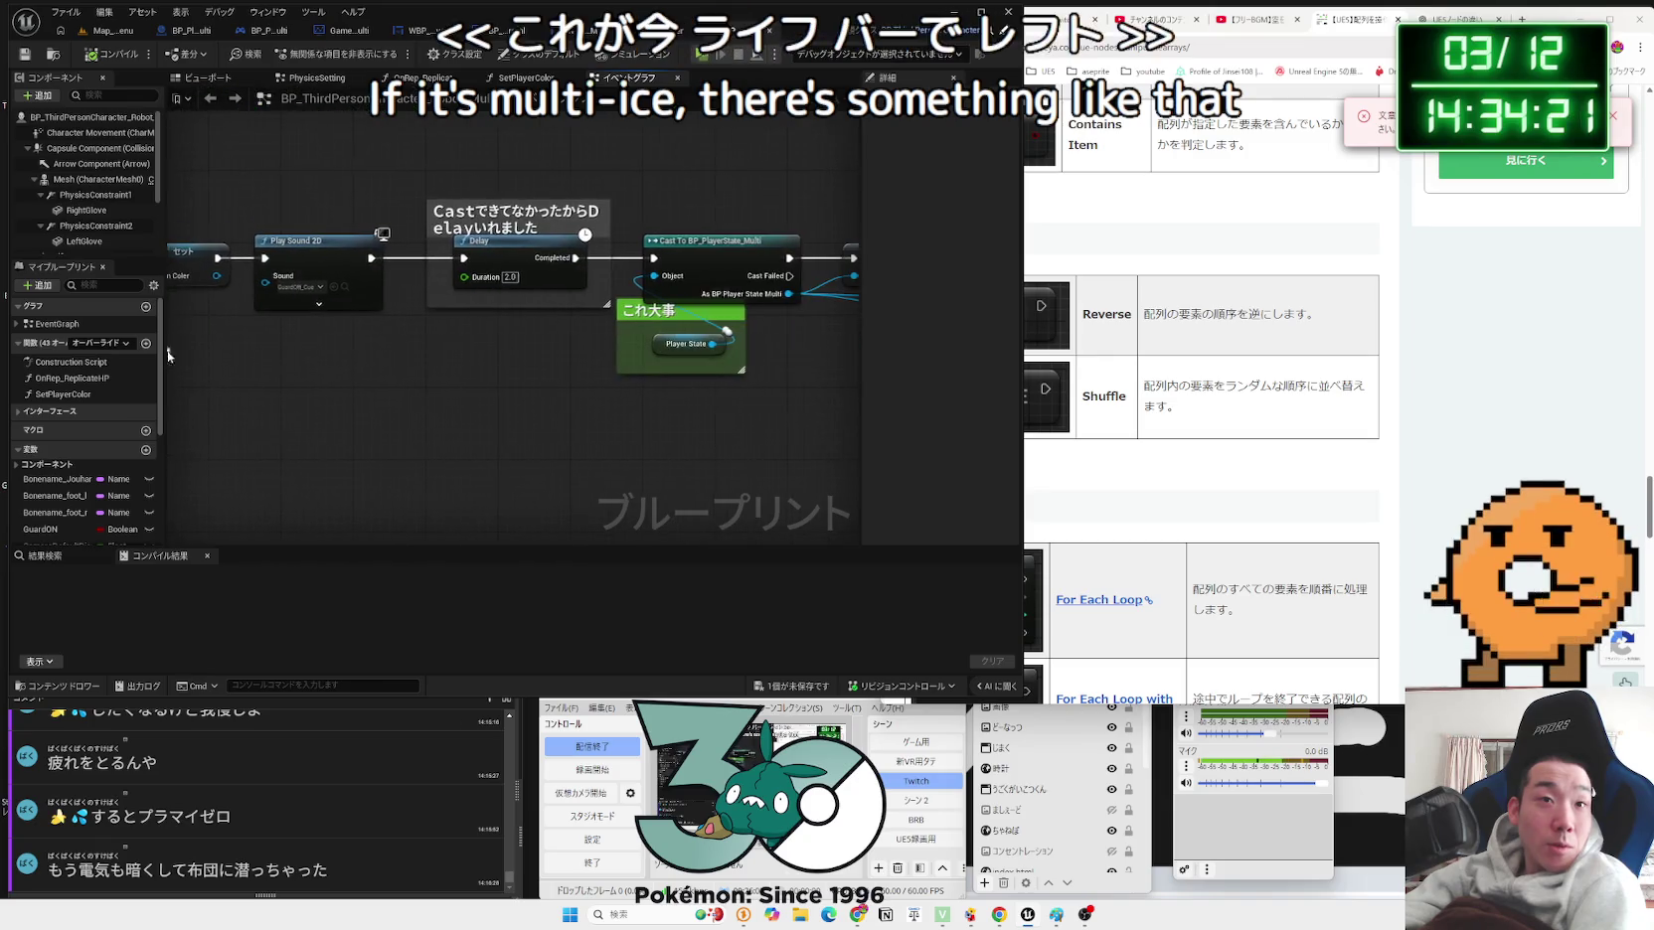
mouse_move(765, 351)
left_mouse_down()
mouse_move(552, 354)
mouse_move(384, 201)
left_mouse_up()
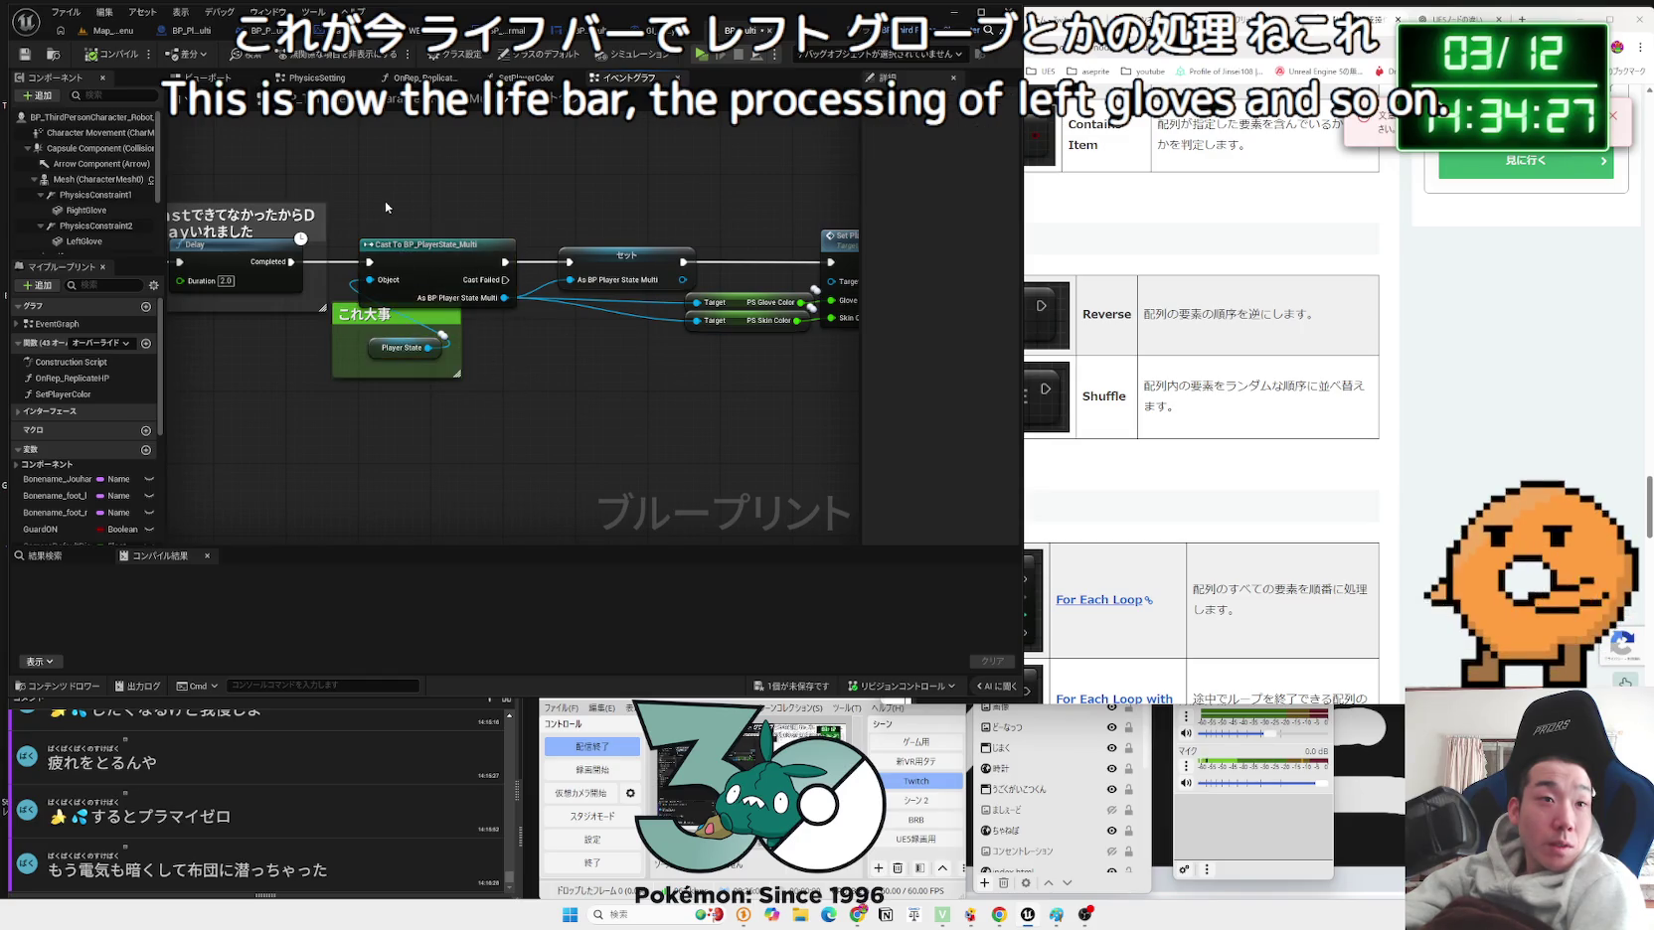
left_click_drag(625, 396, 327, 385)
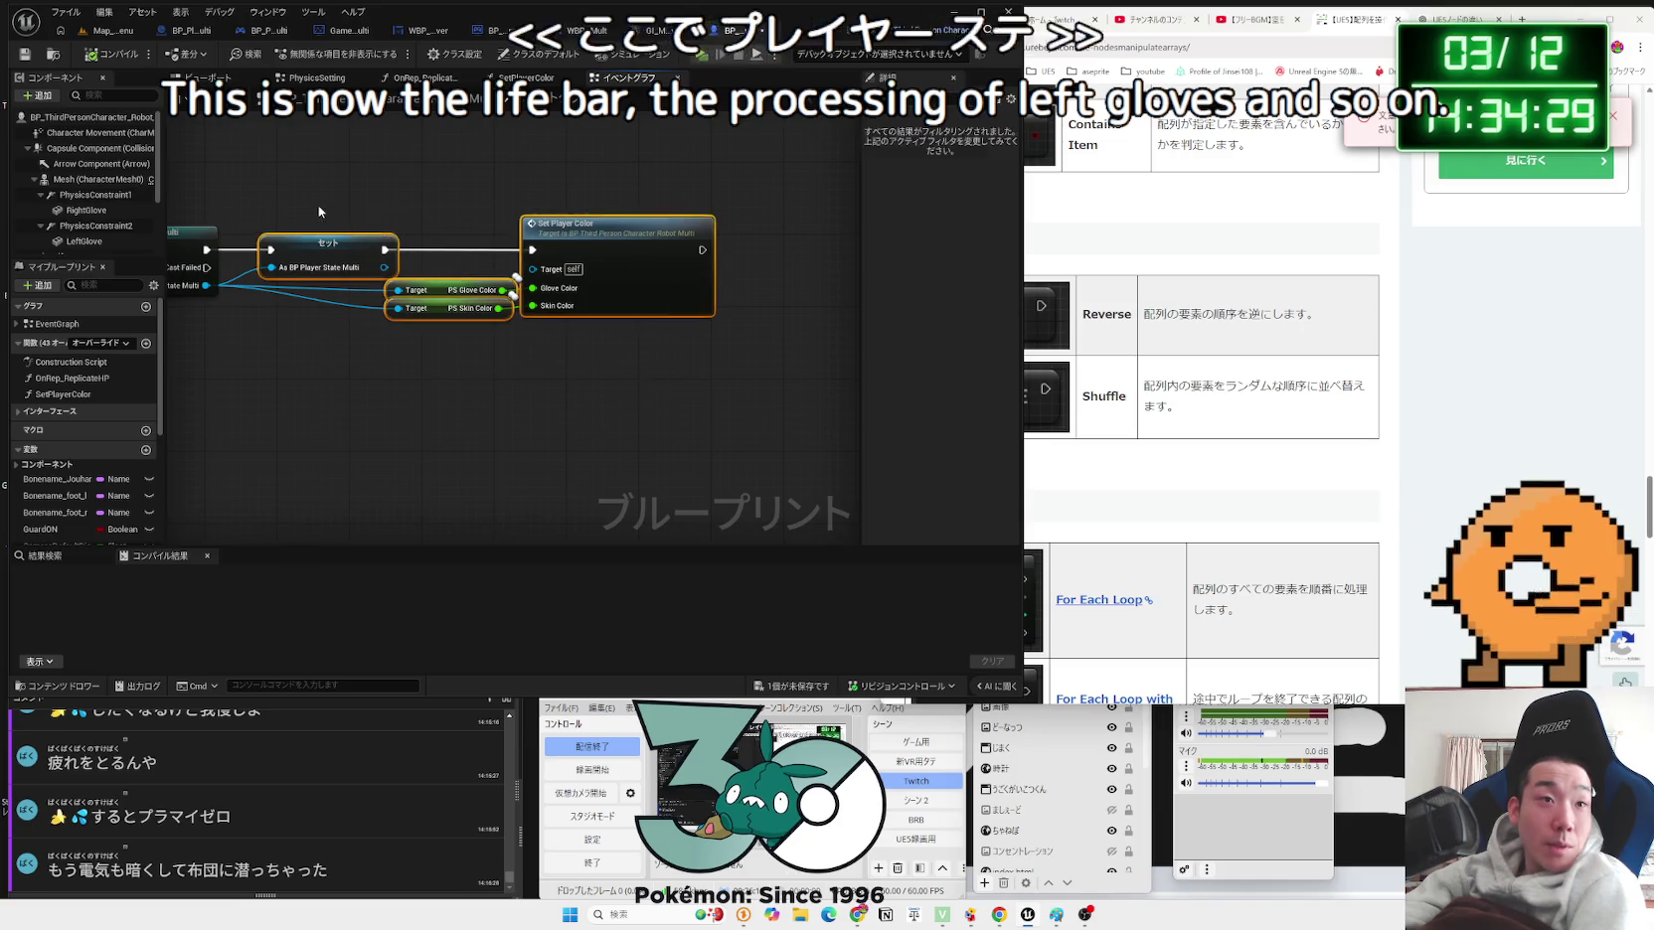
scroll(625, 396, "down", 5)
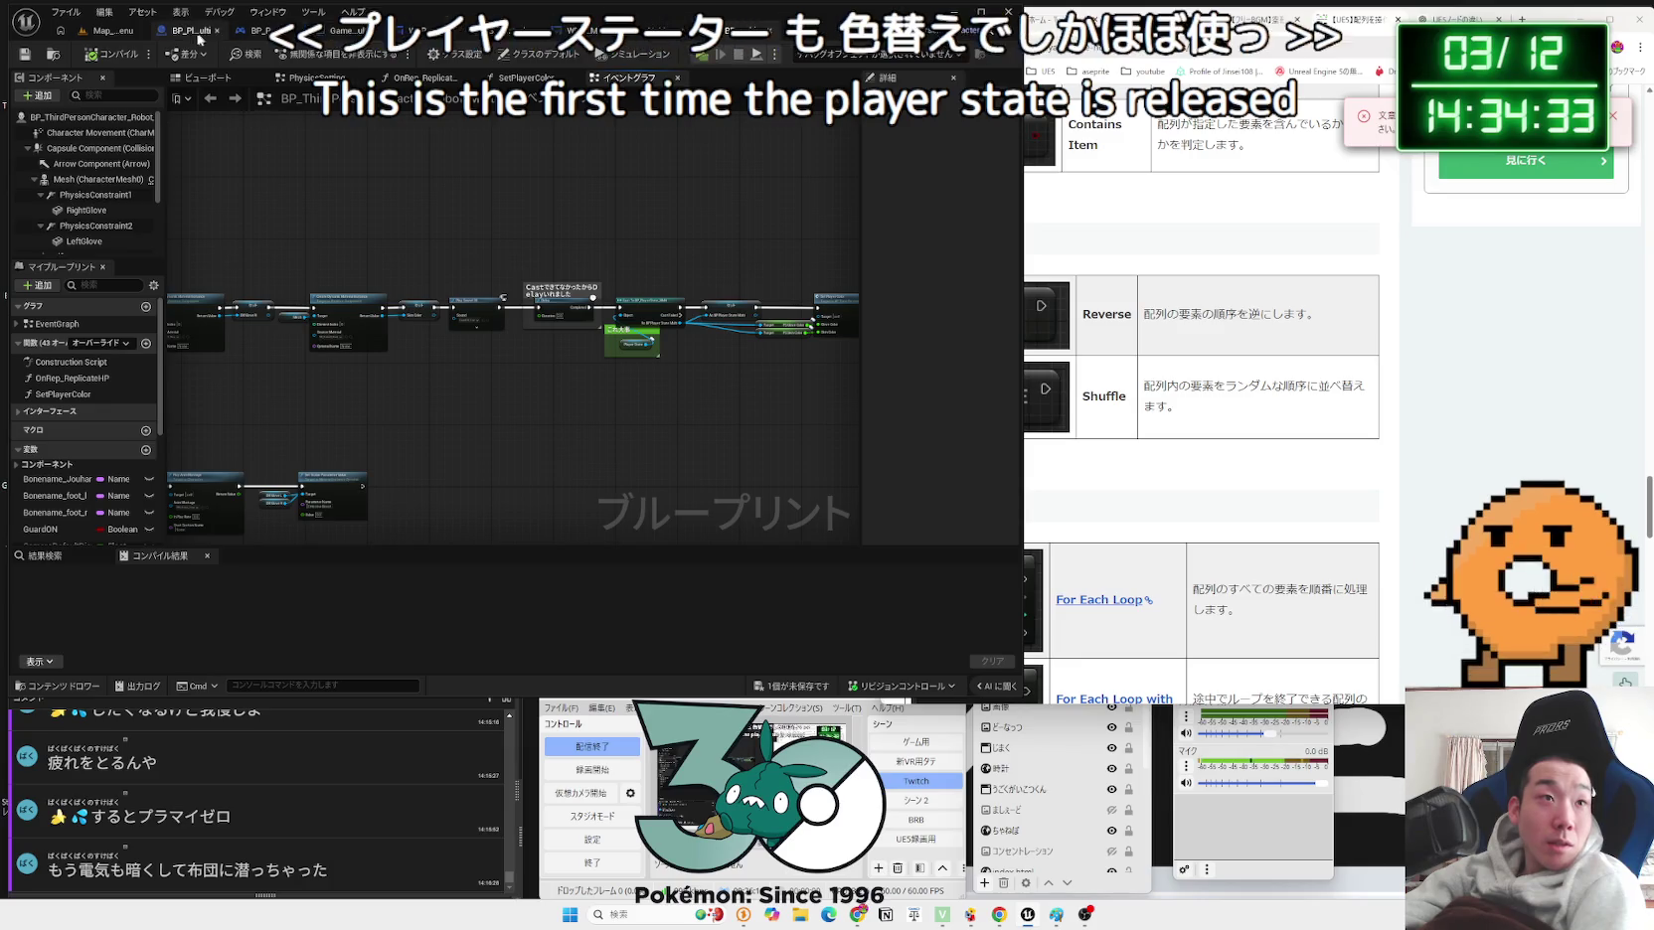
Step: Review BP_PlayerState_Multi's comment group and Event Tick nodes, then save all unsaved assets
left_click(648, 41)
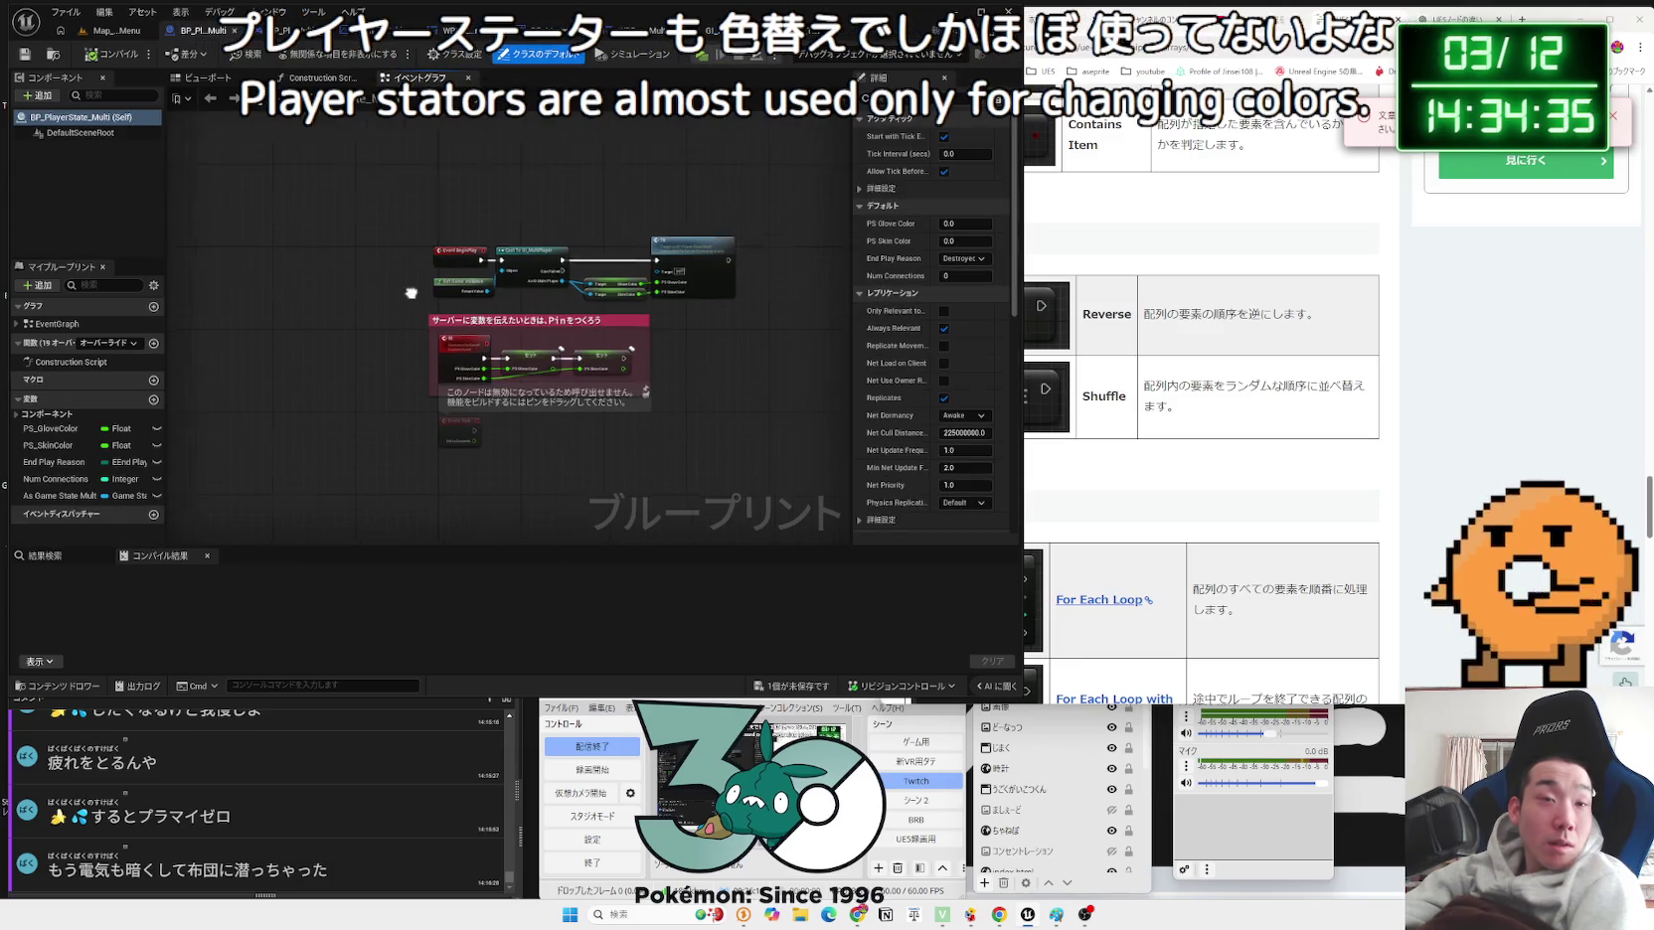
scroll(606, 360, "up", 4)
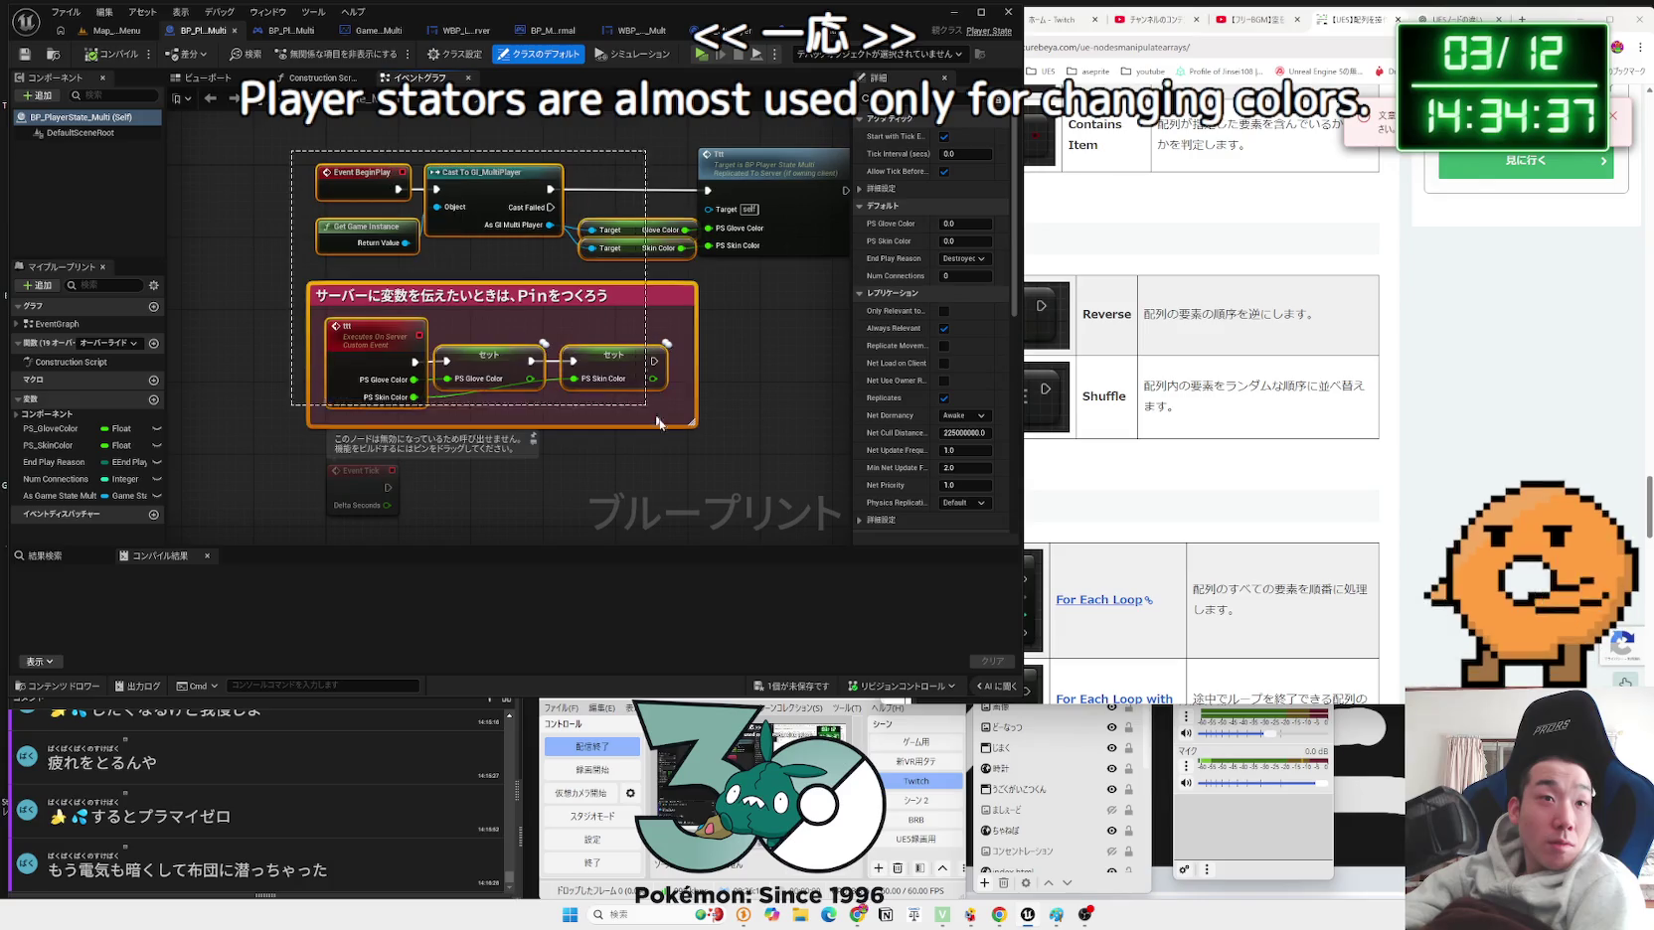
left_click(734, 483)
left_click_drag(529, 324, 318, 299)
left_click(307, 182)
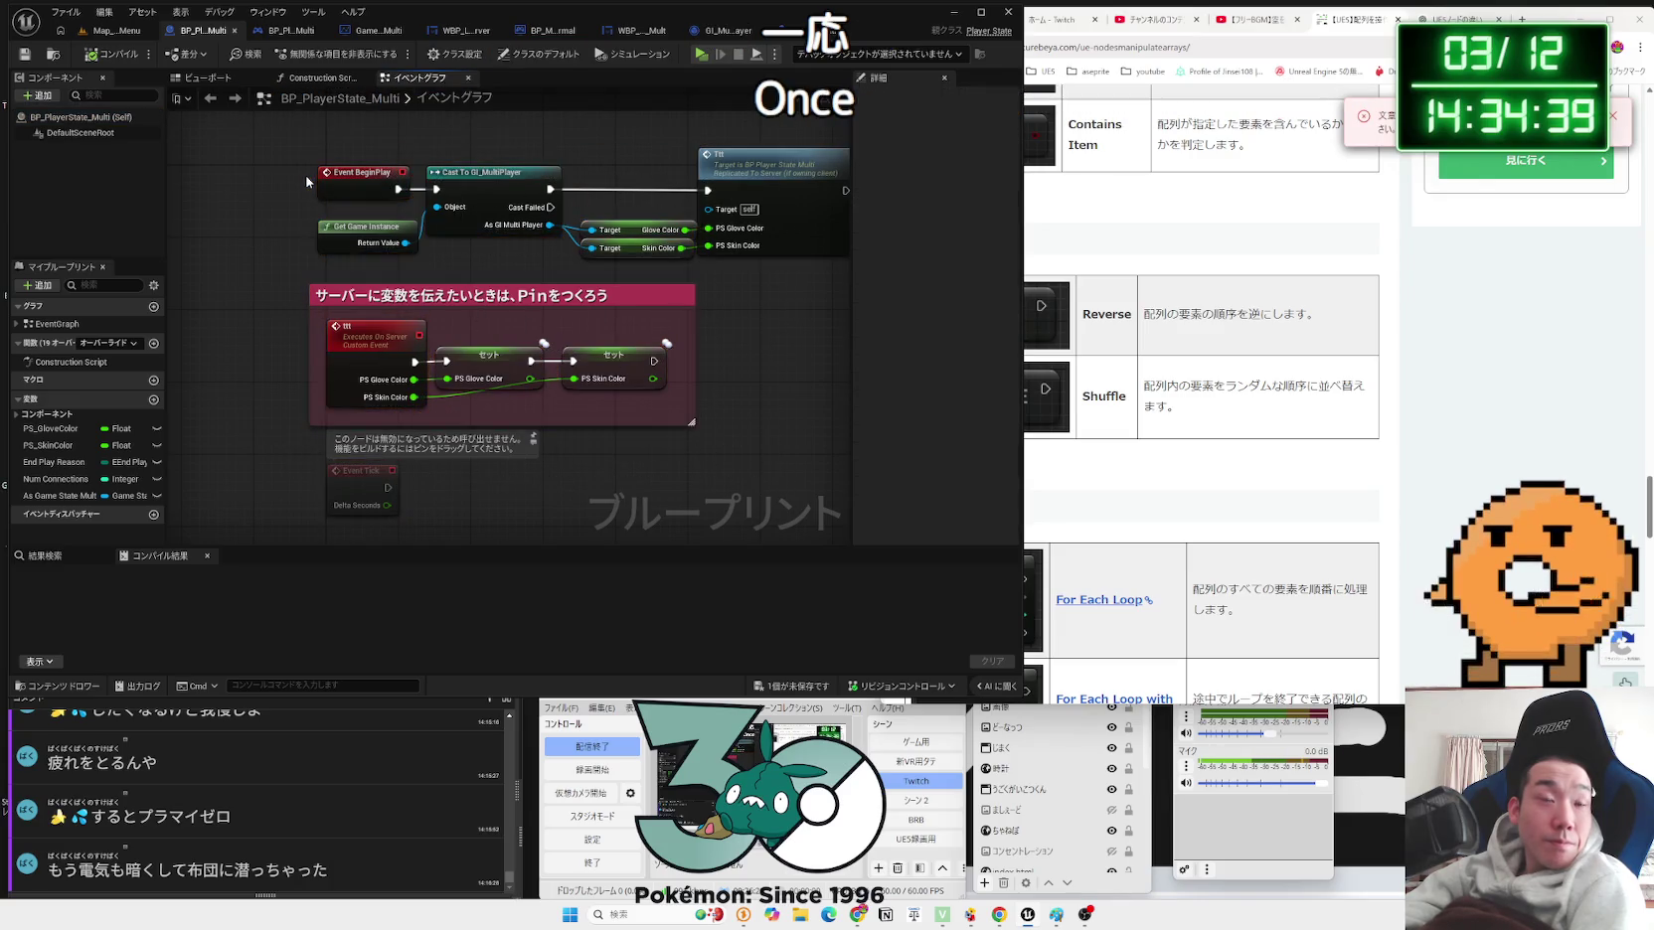
left_click(817, 687)
left_click(911, 590)
Step: Glance over BP_PlayerController_Lobby_Multi, then return to Map_MainMenu and deselect the robot blueprint asset
left_click_drag(764, 519, 291, 164)
left_click(250, 130)
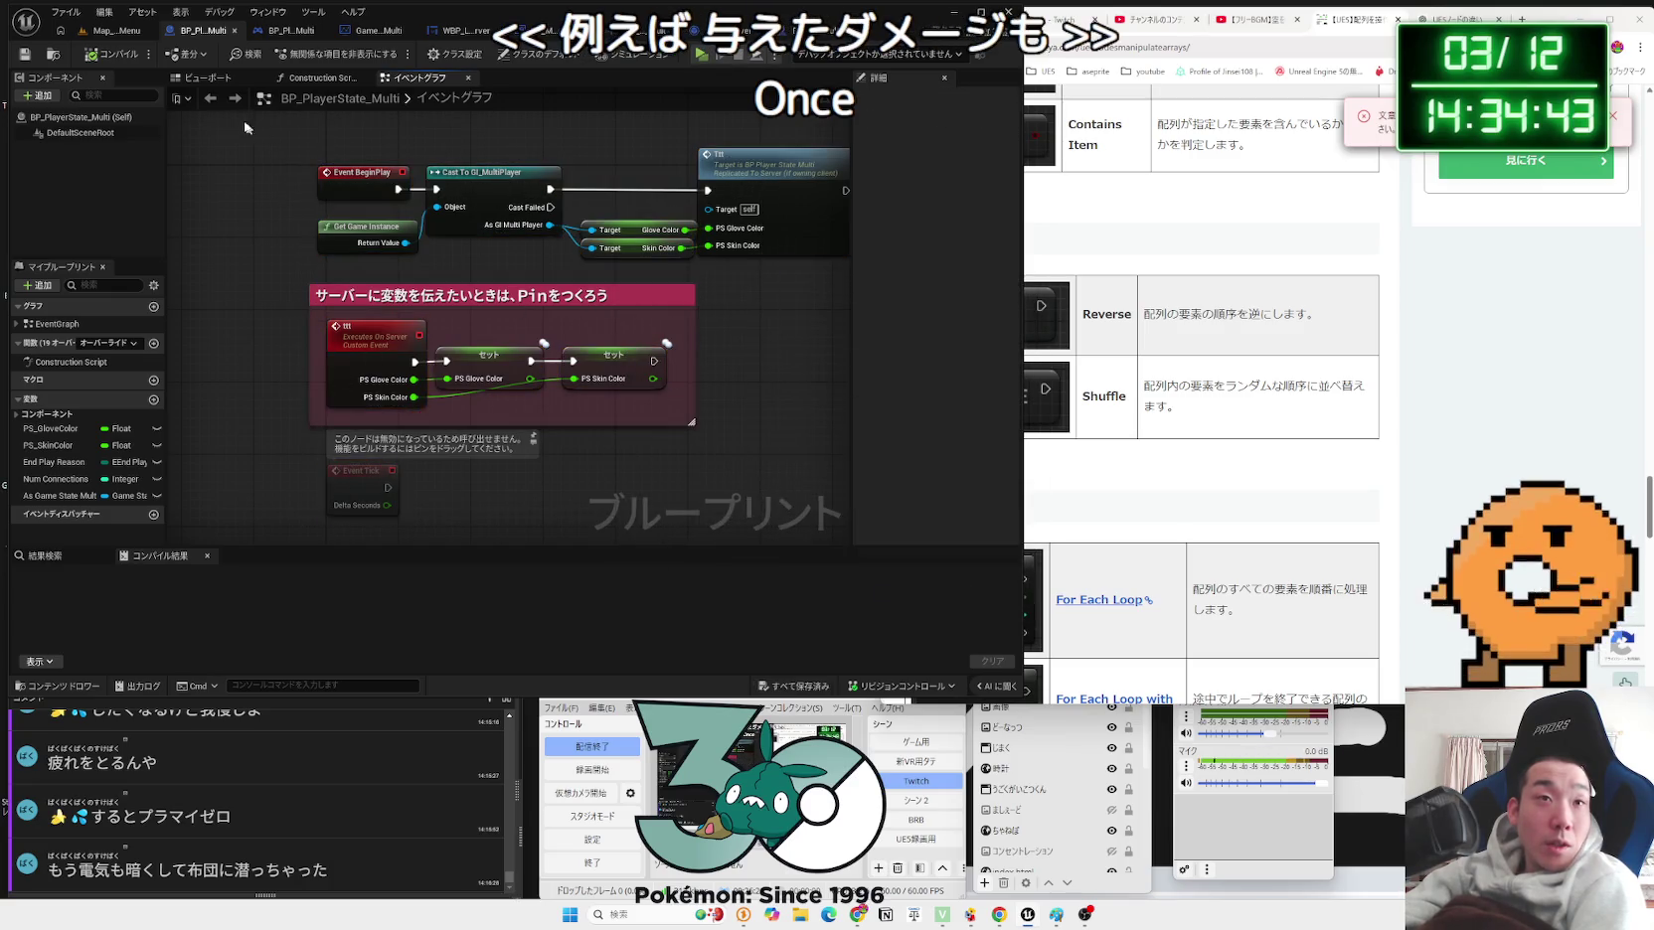
left_click(266, 36)
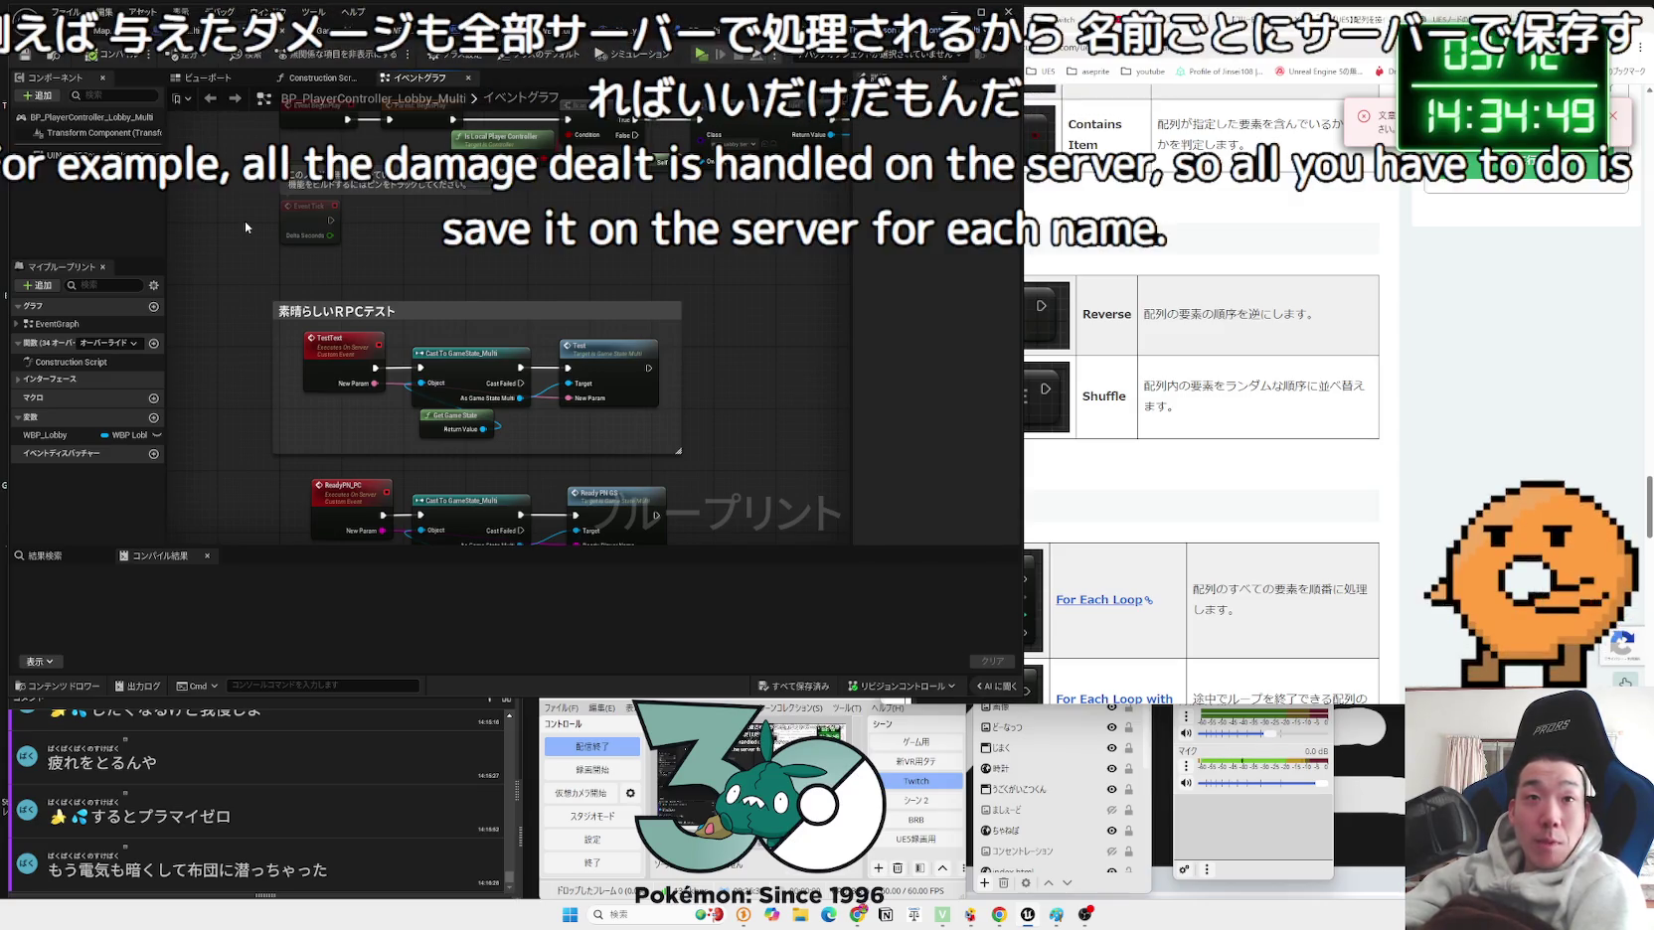
scroll(378, 253, "down", 3)
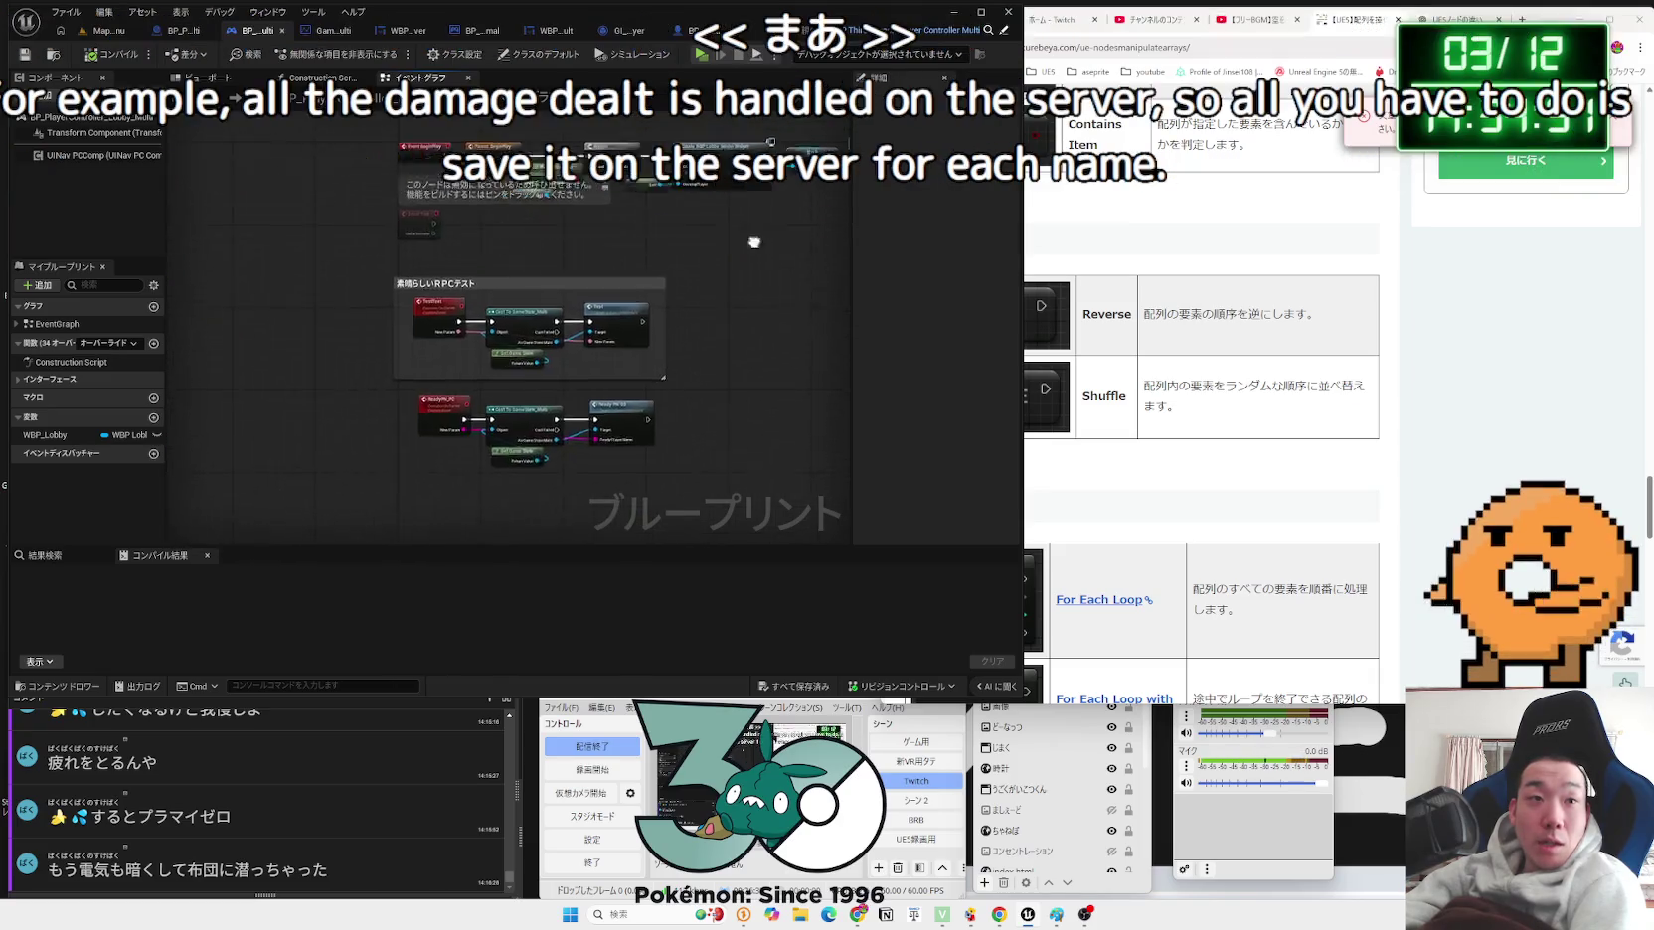
left_click(179, 30)
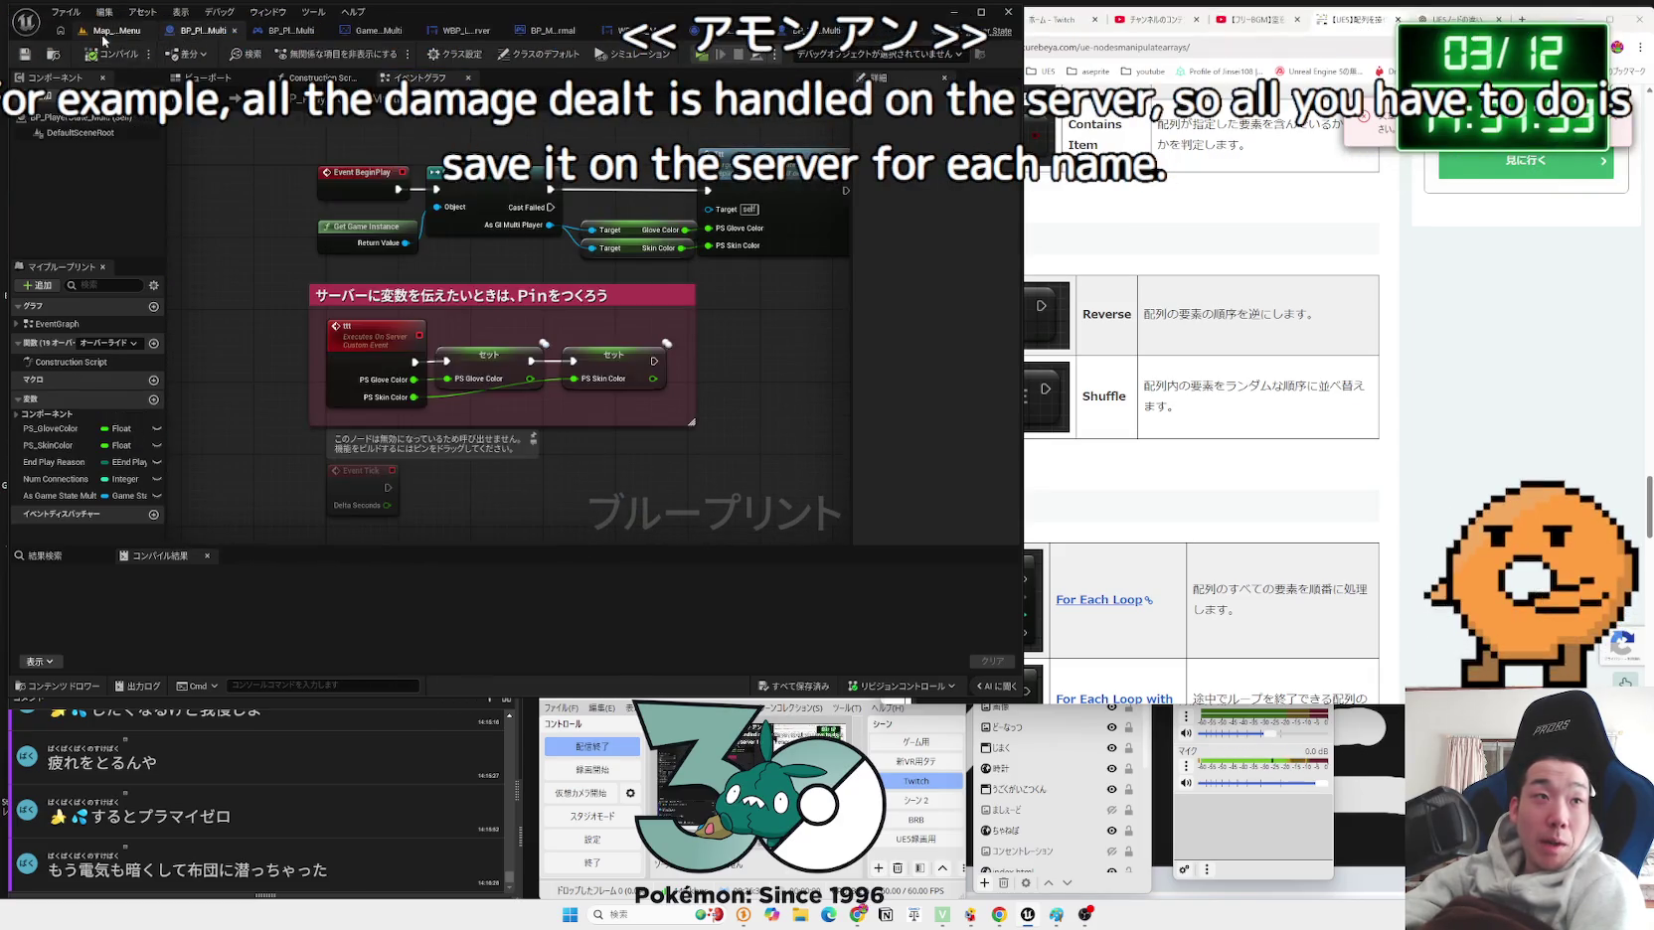
left_click(108, 30)
left_click(609, 581)
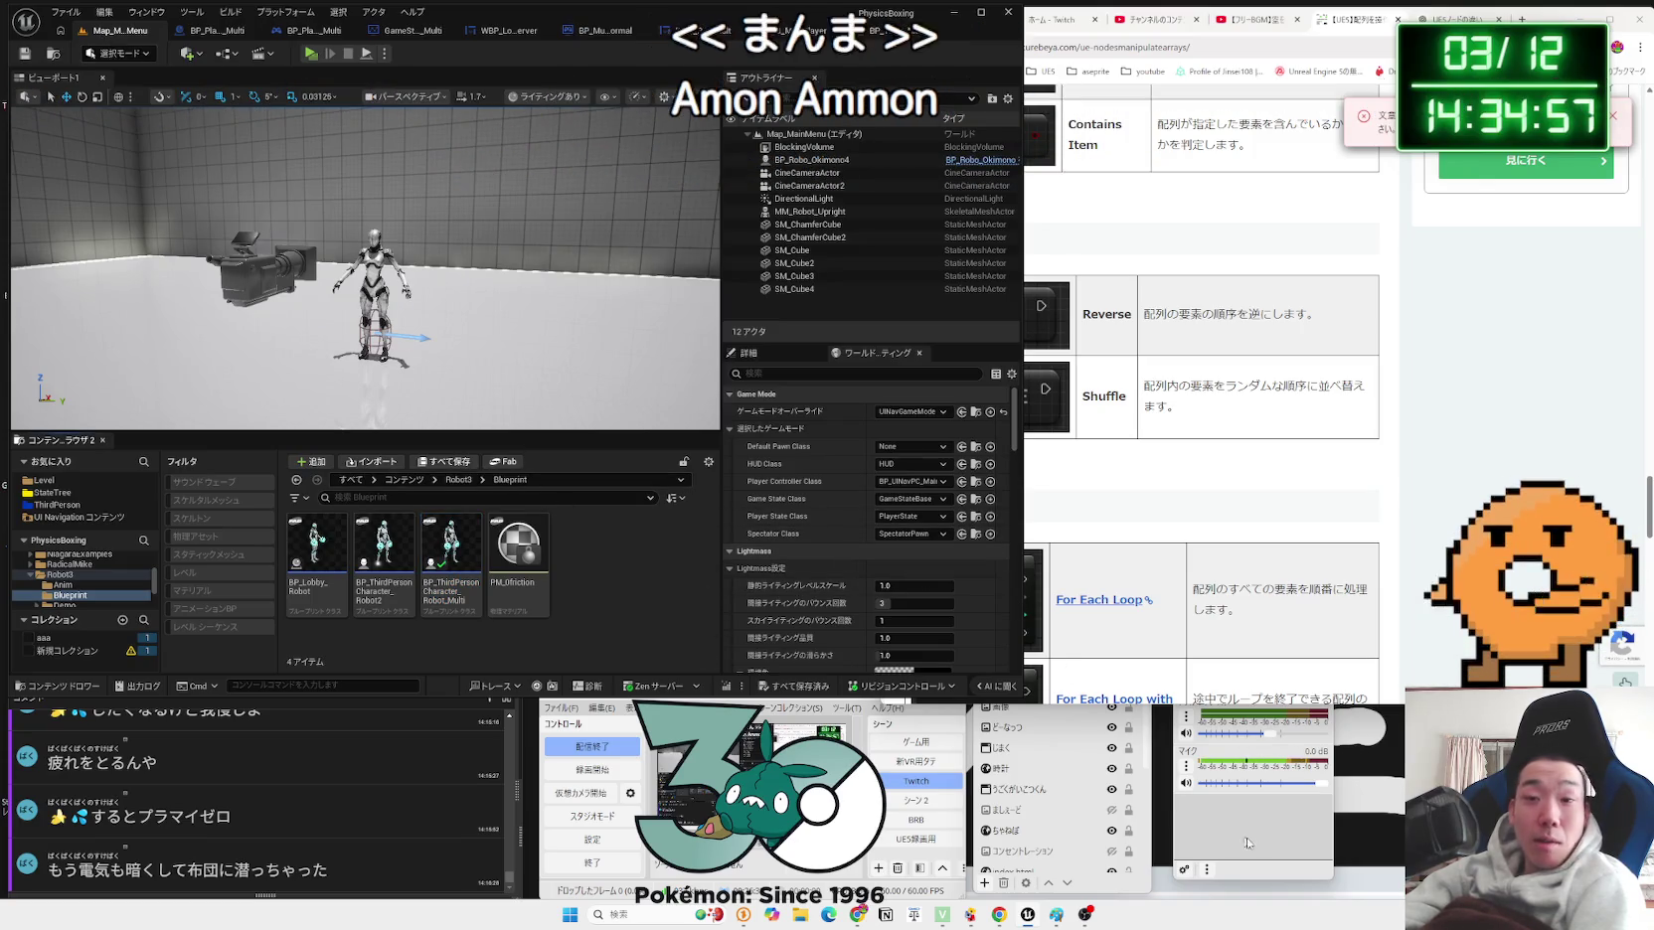
Step: Play the ゆめみるしょくぱん BGM video on YouTube and go back to the 【UE5】配列 article tab
left_click(1064, 696)
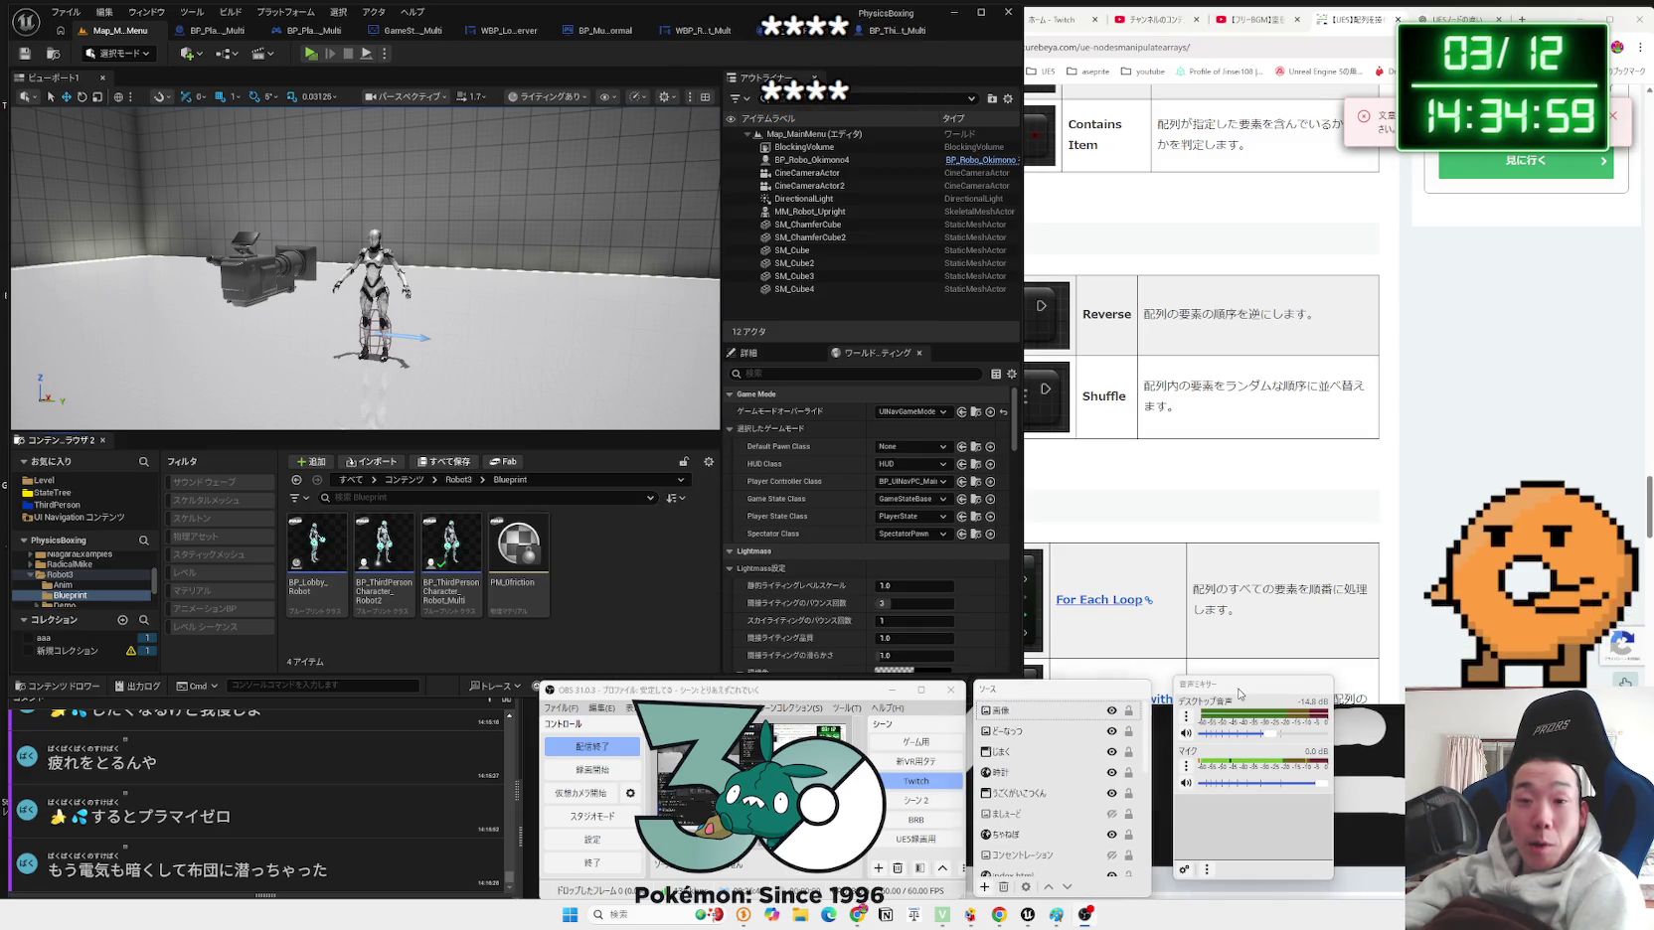
left_click(1250, 19)
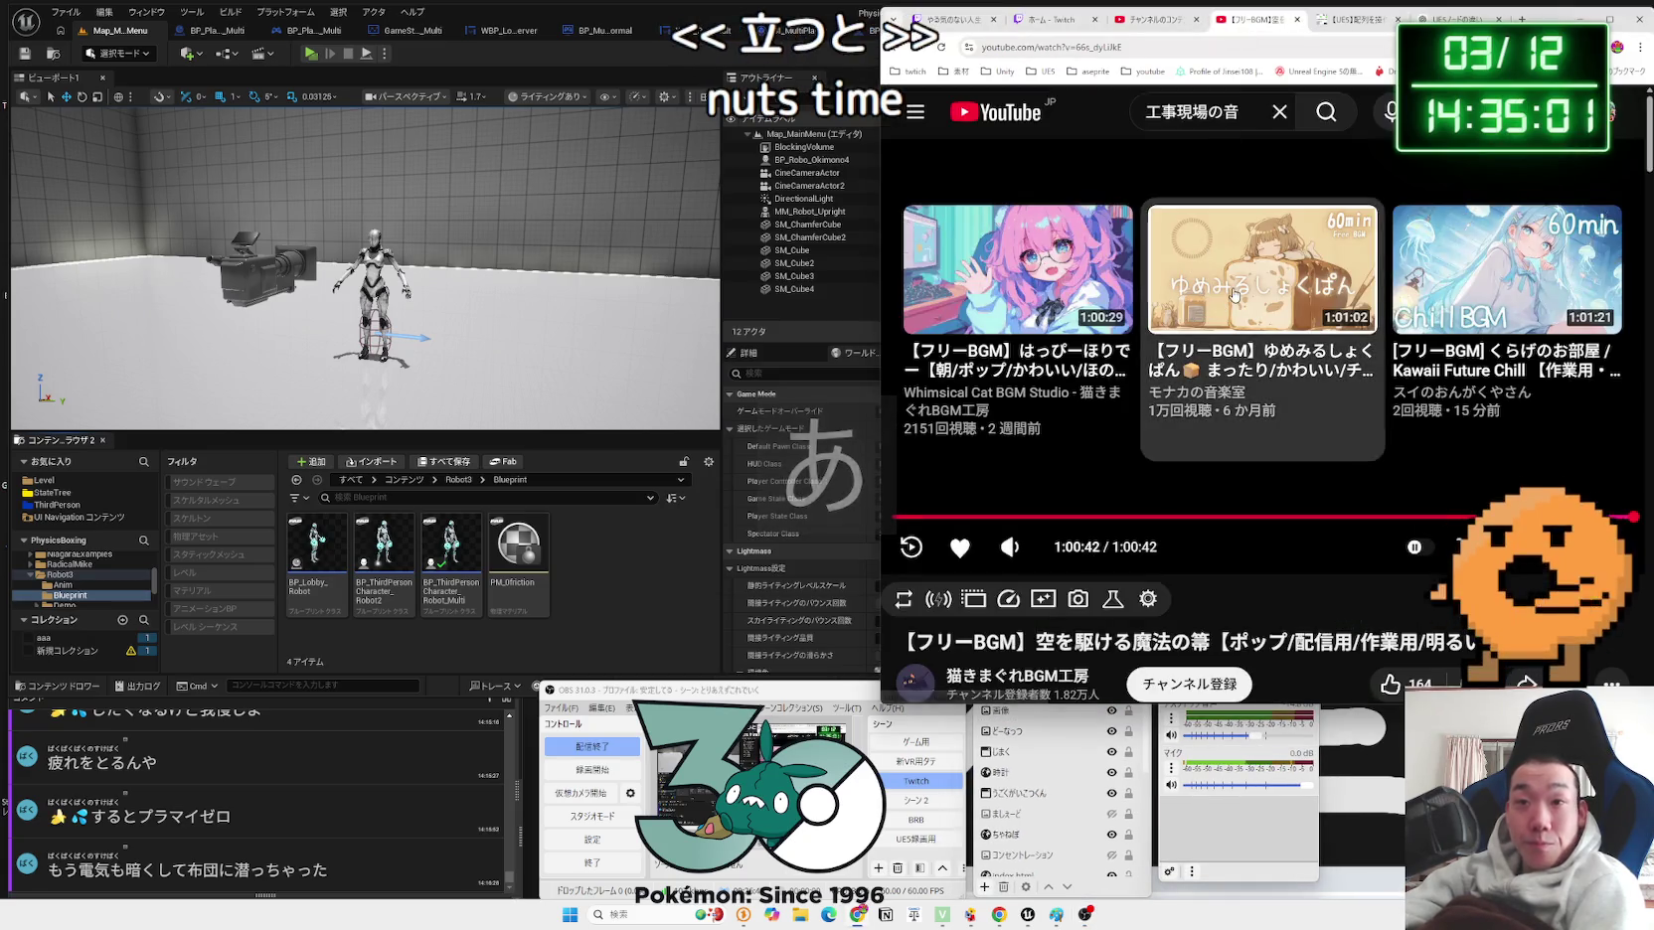
left_click(1206, 232)
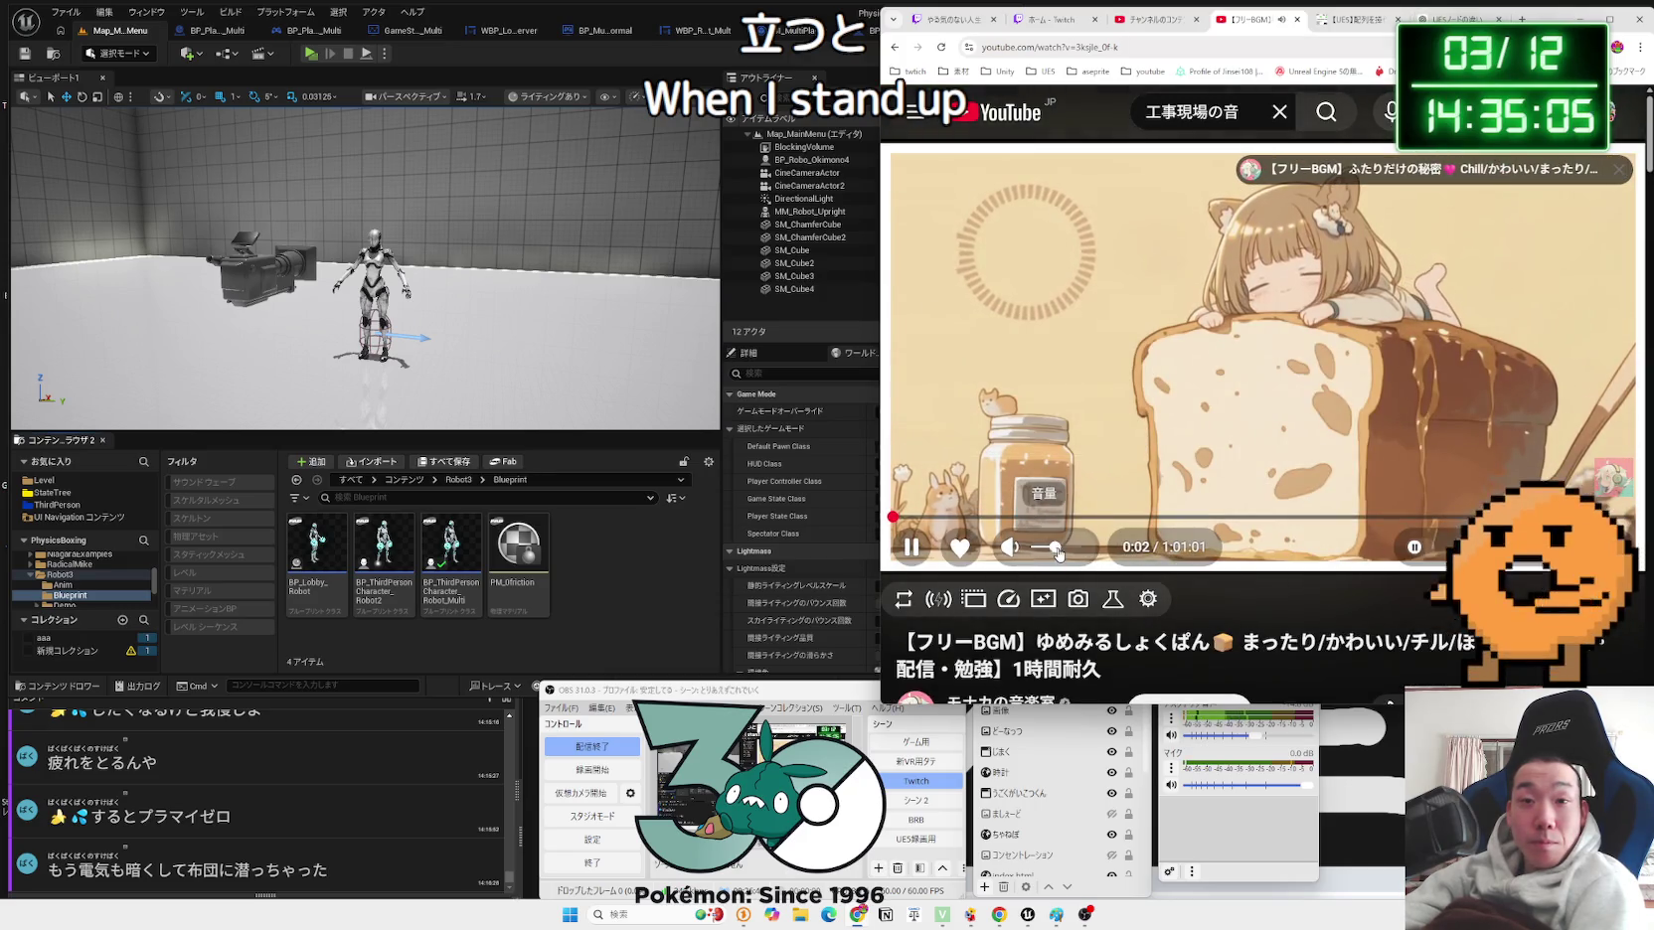
left_click(1453, 19)
left_click(1358, 22)
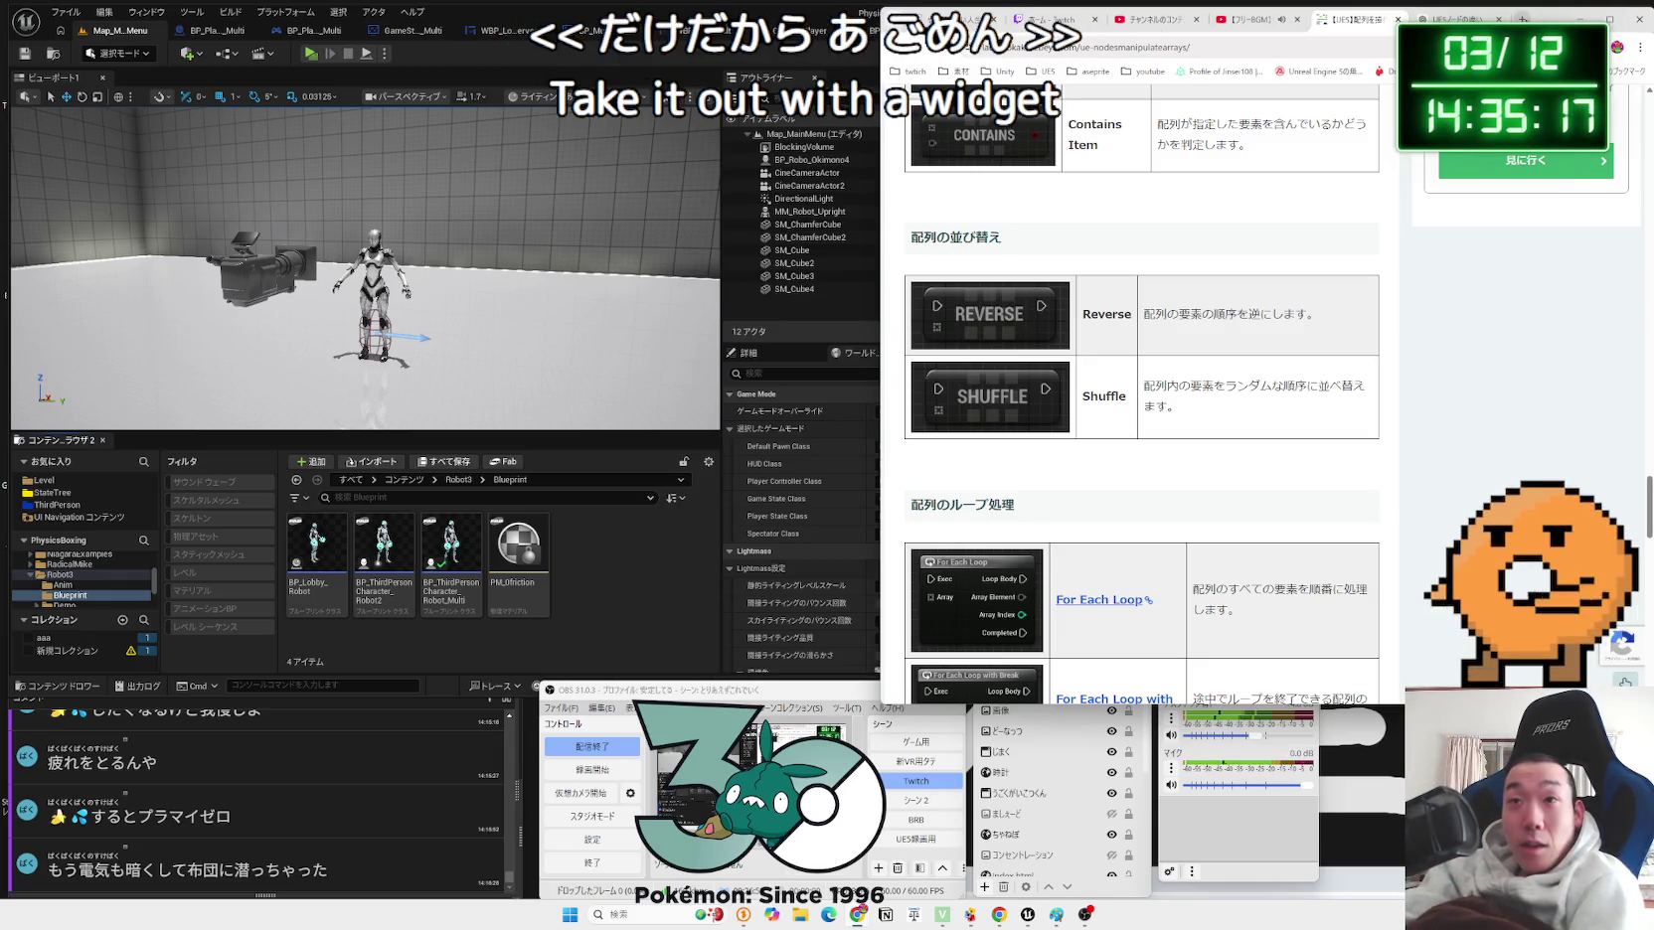
left_click(1523, 20)
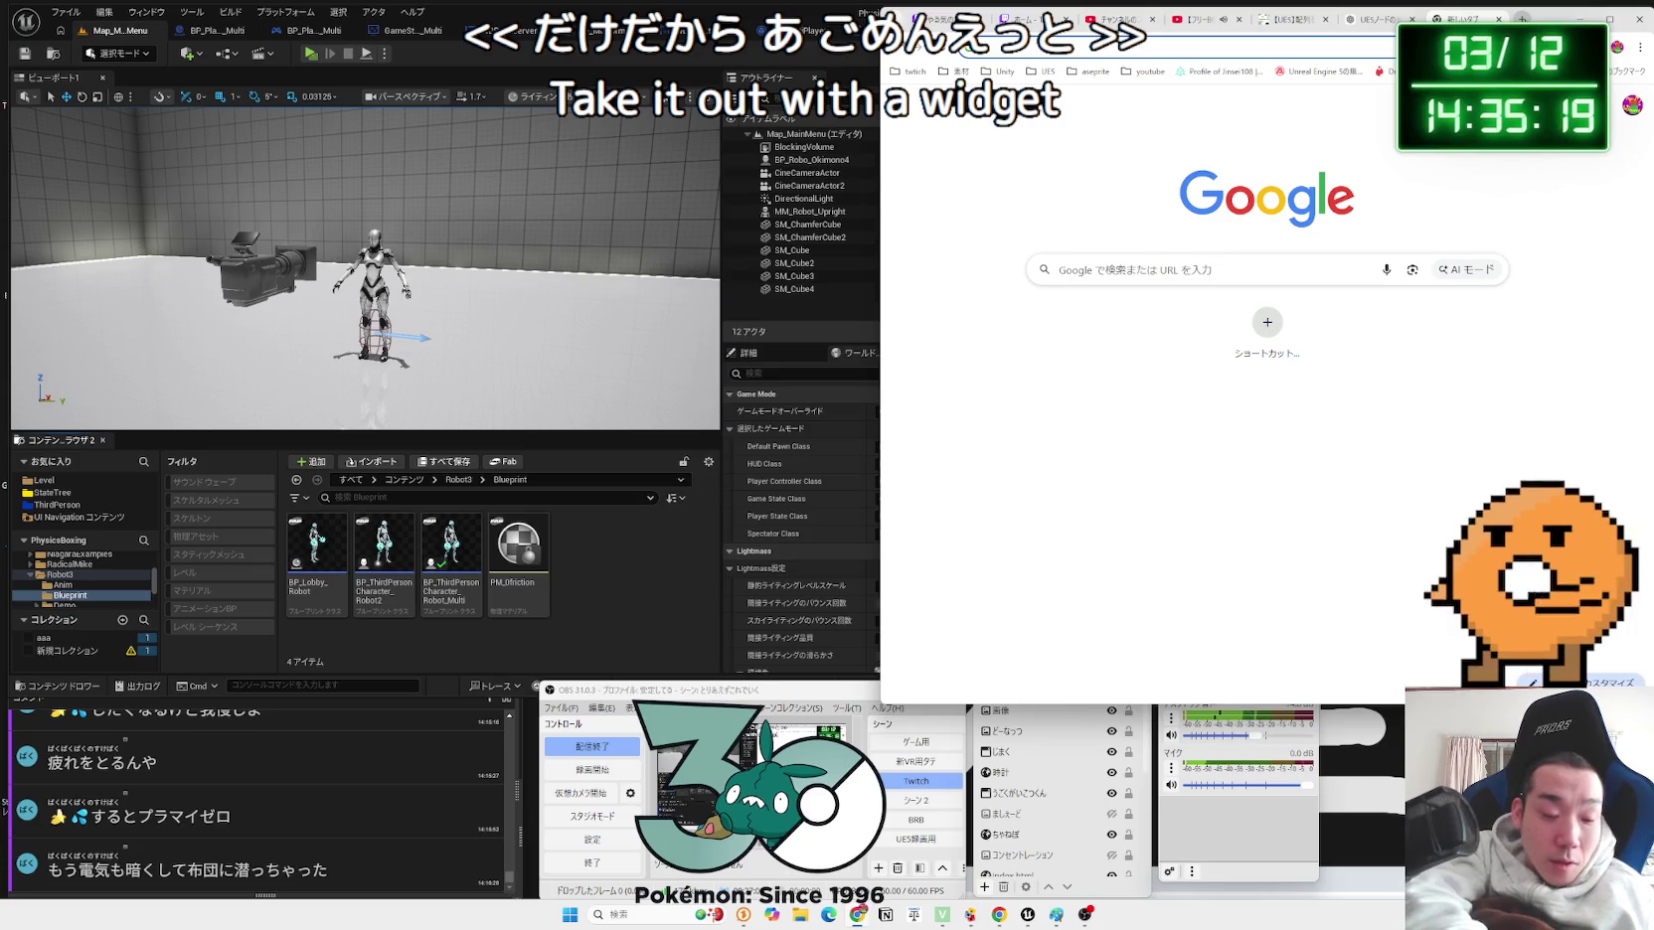
Step: Search Google for 'playerstate gamestate gameinstance' and open the Zenn result comparing them
type("play")
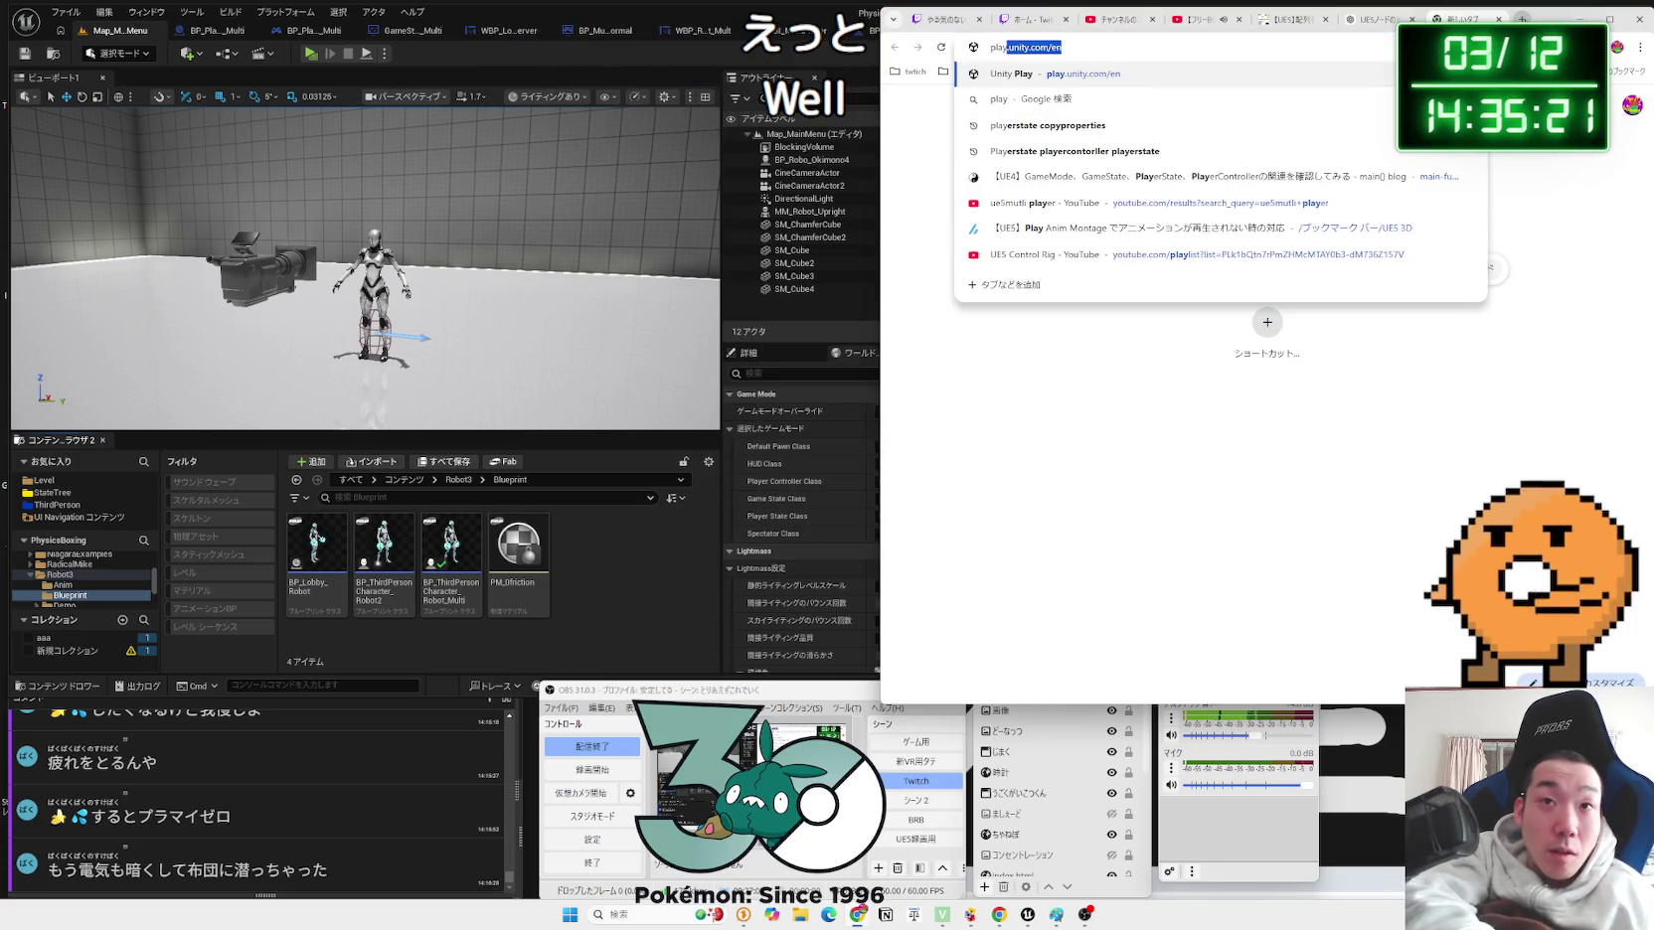
type("erstate gamestate")
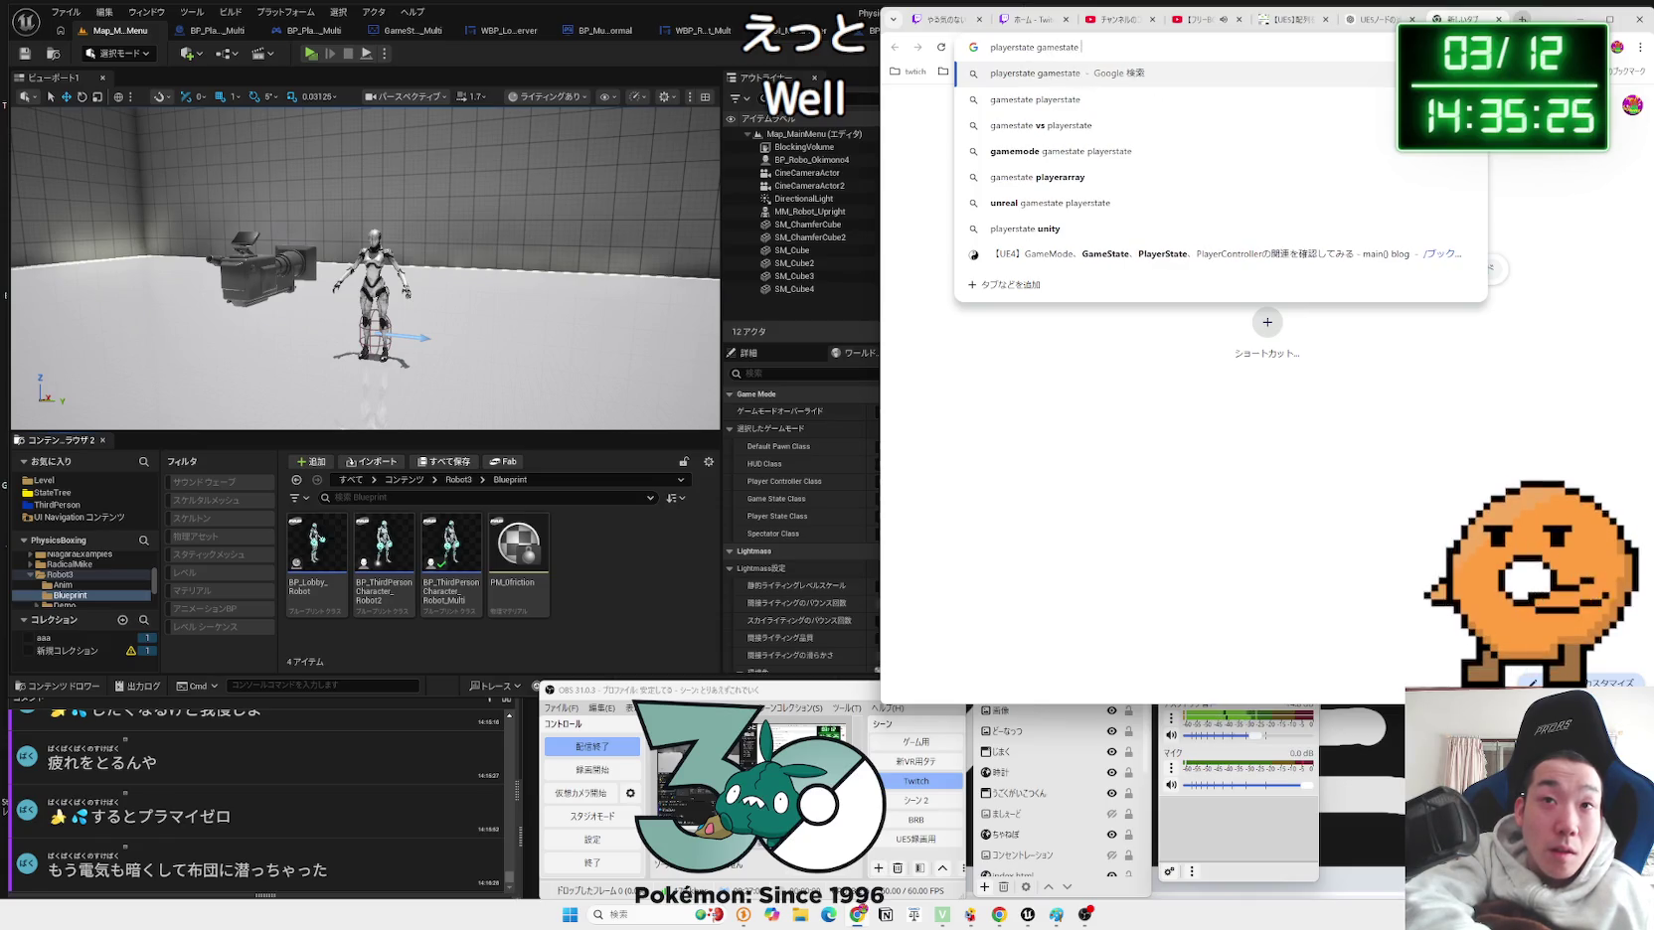
type("meinstance")
key("Return")
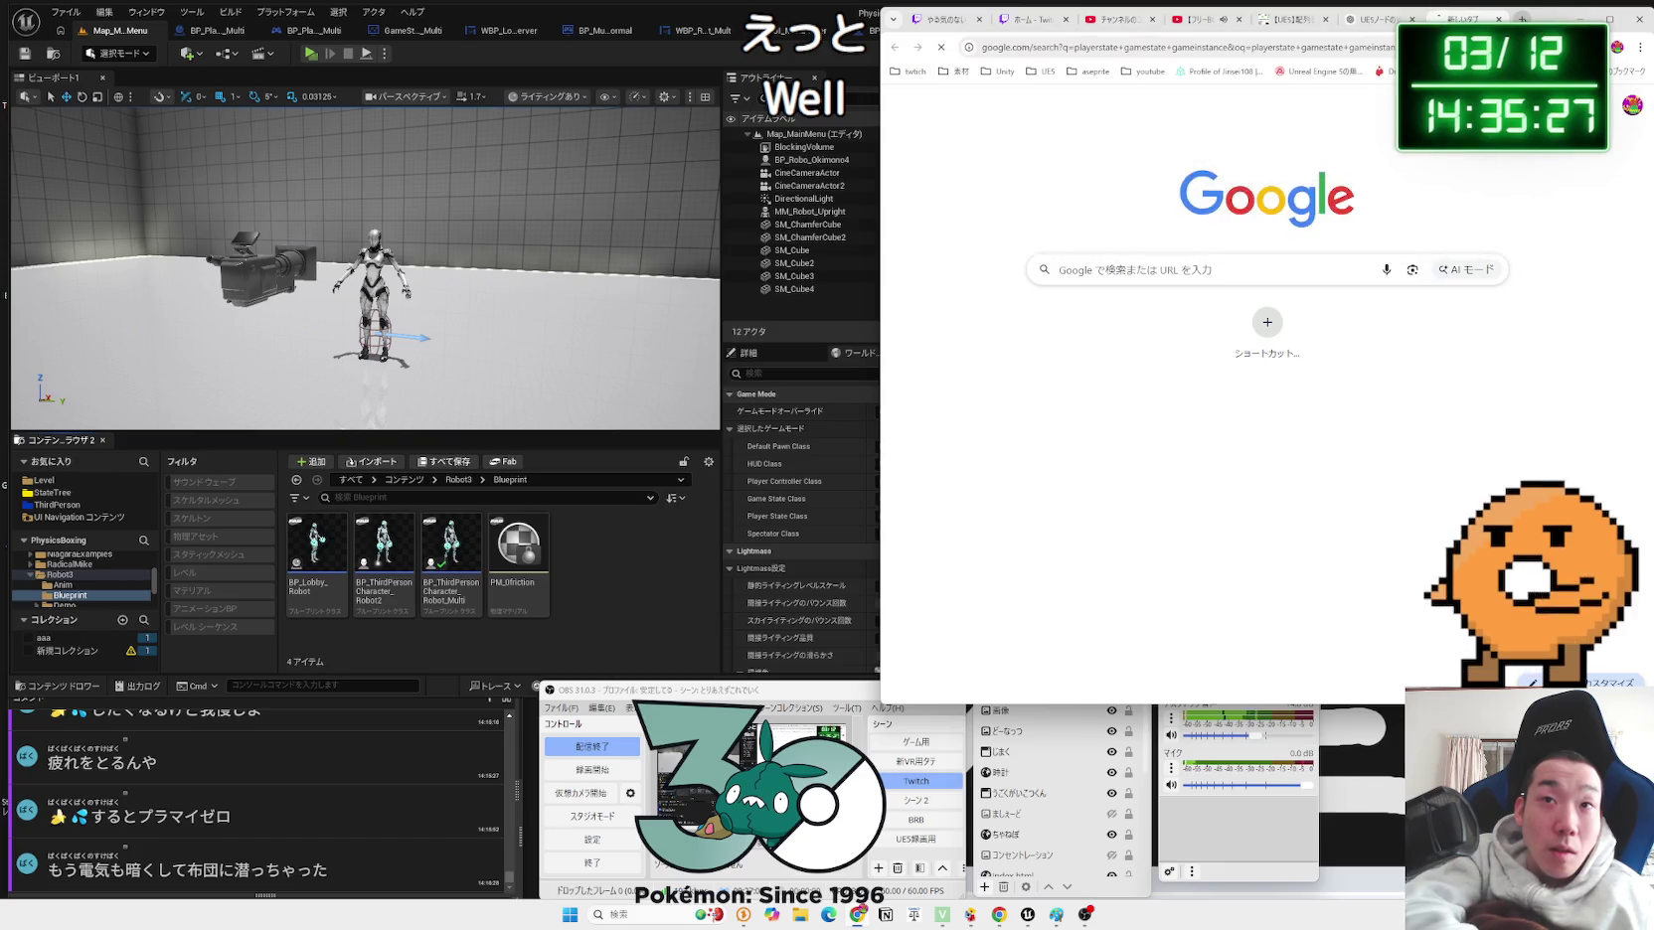
left_click(1230, 250)
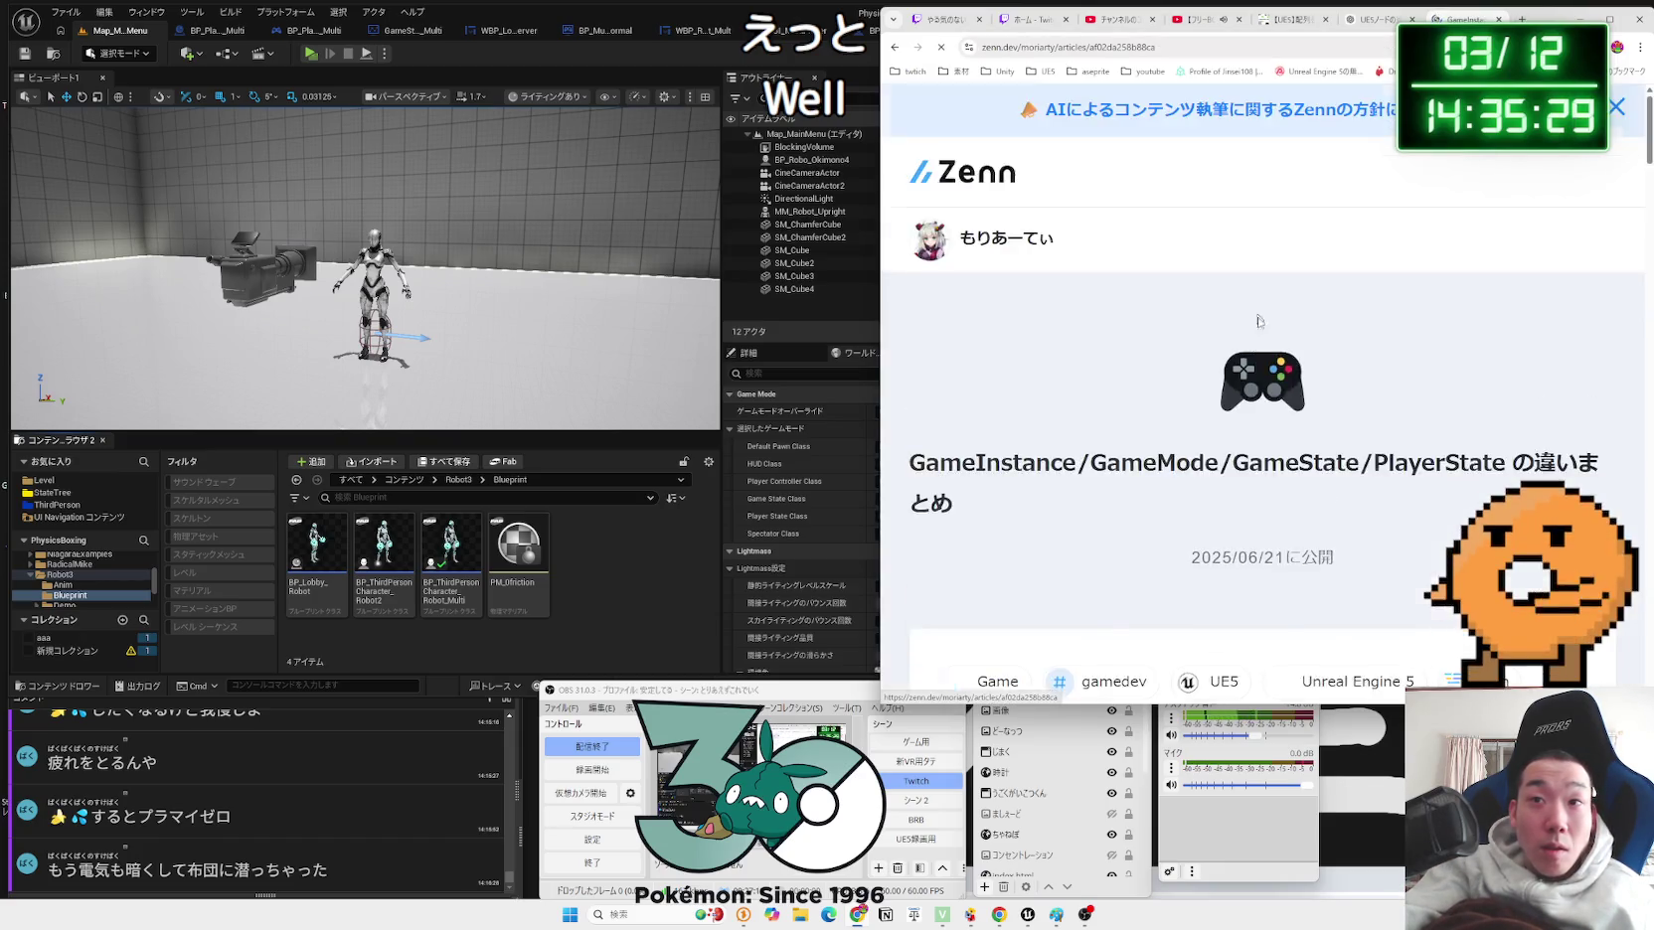
Step: Scroll to the Zenn article's PlayerState table and highlight its description sentences
scroll(1261, 341, "down", 15)
scroll(1262, 341, "down", 5)
scroll(1262, 346, "up", 3)
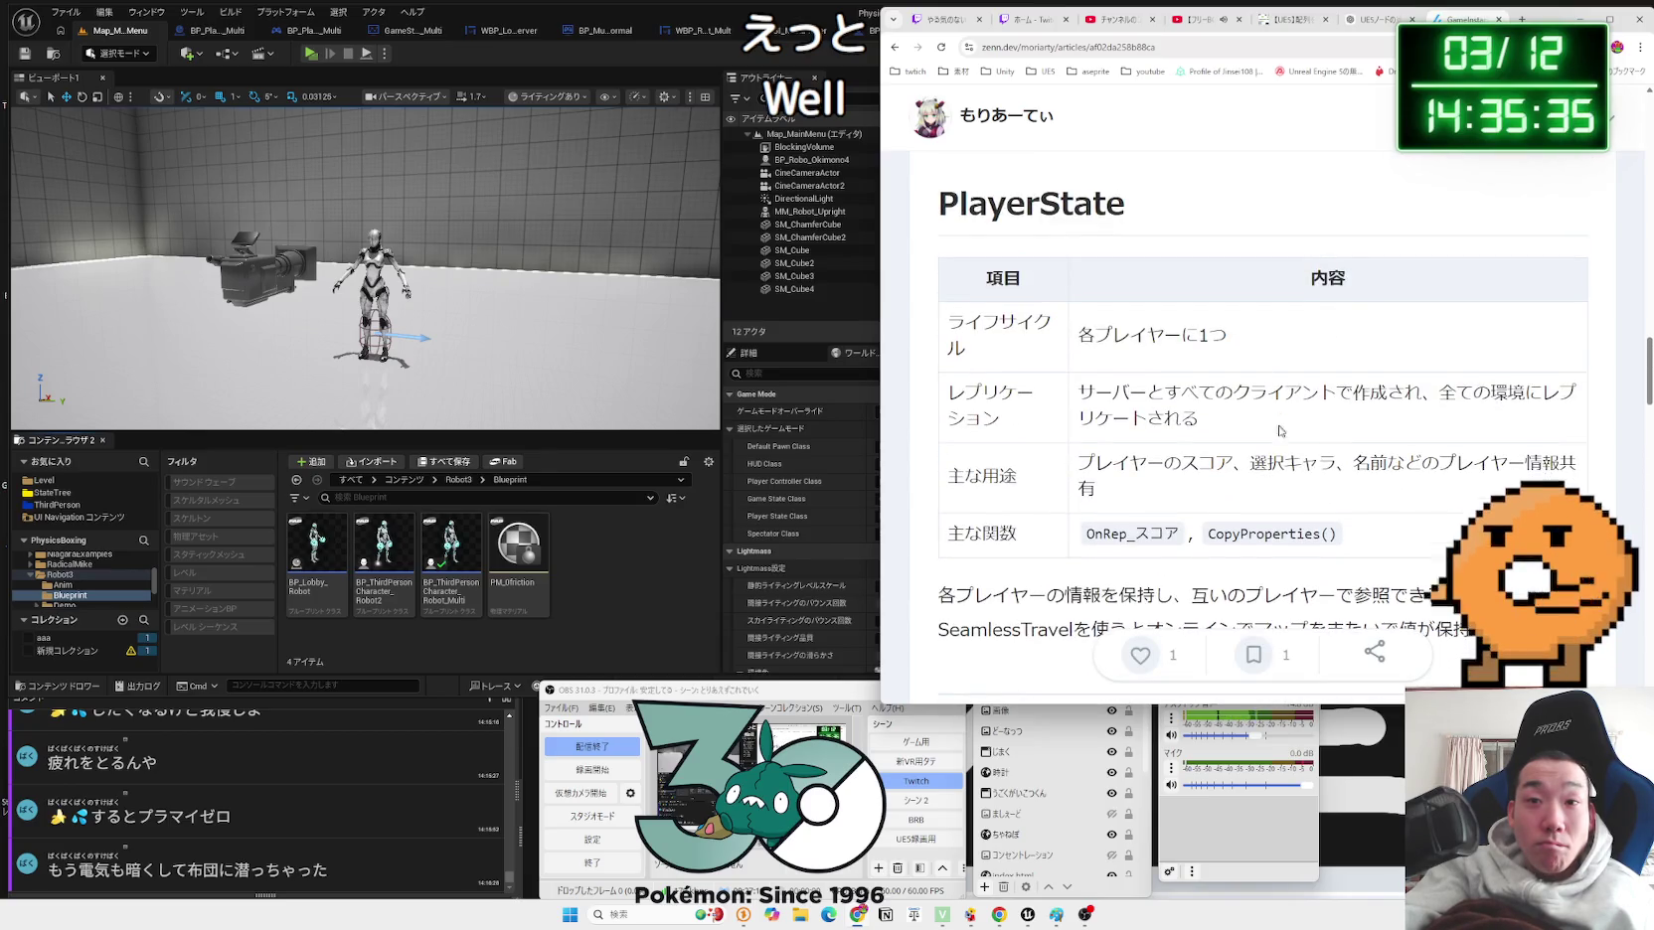
scroll(1242, 500, "down", 1)
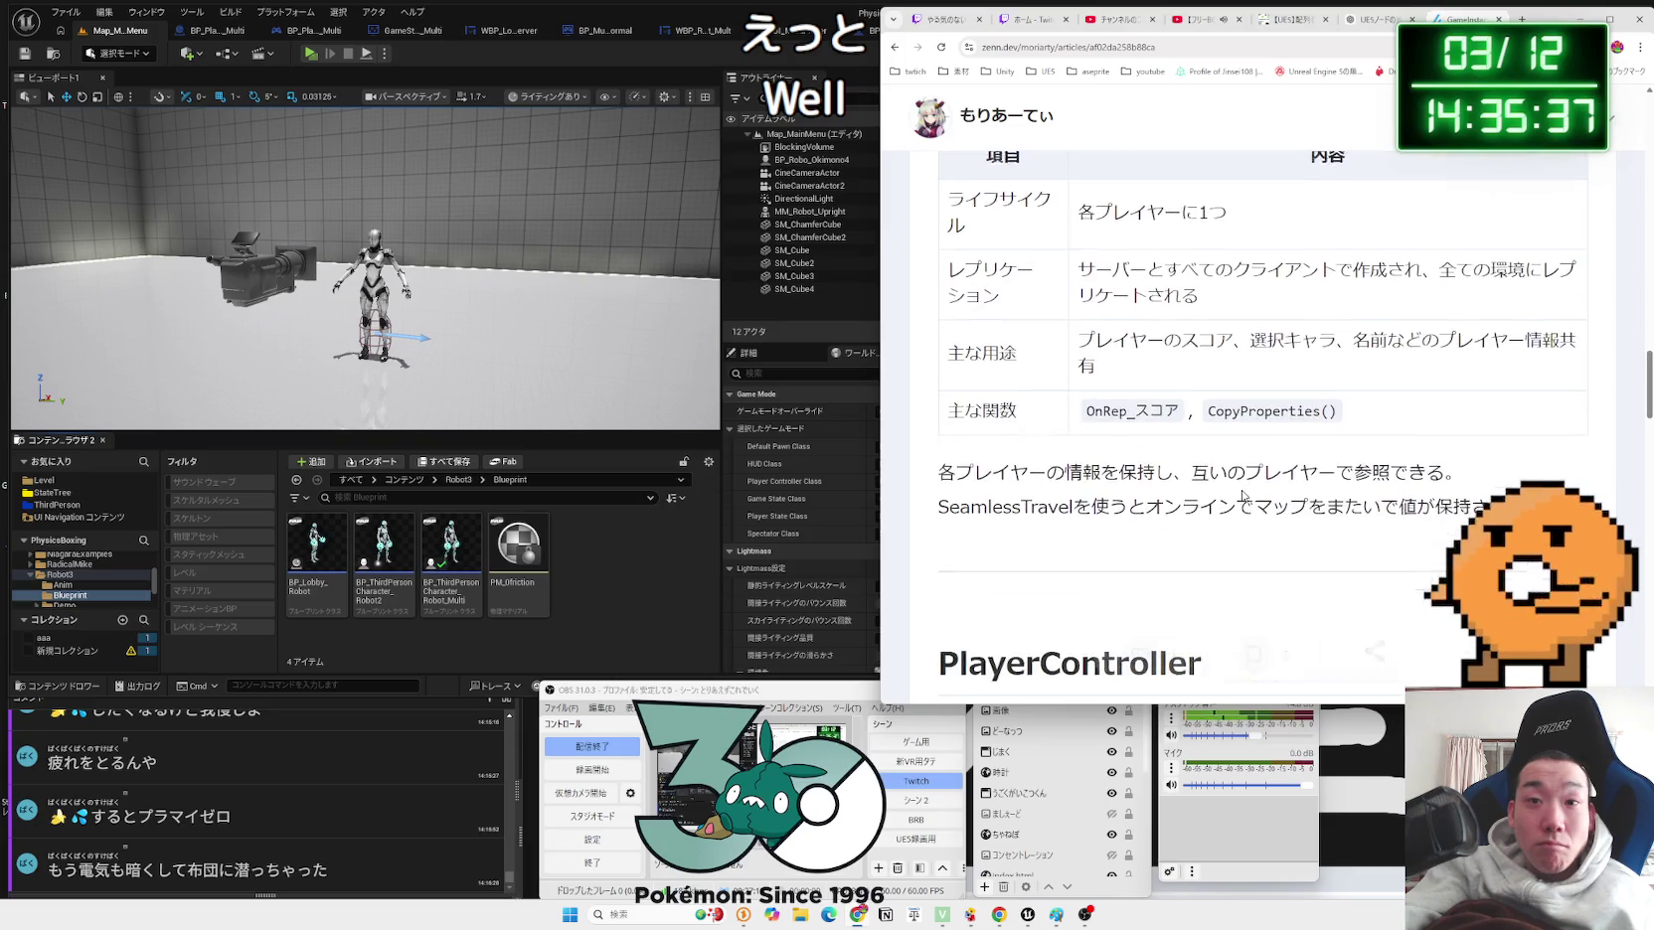
mouse_move(1460, 472)
left_mouse_down()
mouse_move(954, 467)
mouse_move(1254, 502)
left_mouse_up()
left_click_drag(1521, 502, 1060, 470)
mouse_move(940, 466)
left_mouse_down()
mouse_move(1530, 501)
mouse_move(943, 475)
mouse_move(1491, 502)
left_mouse_up()
left_click(1337, 485)
Step: Scroll through the comparison tables and highlight the PlayerState main-use text
scroll(1328, 484, "up", 4)
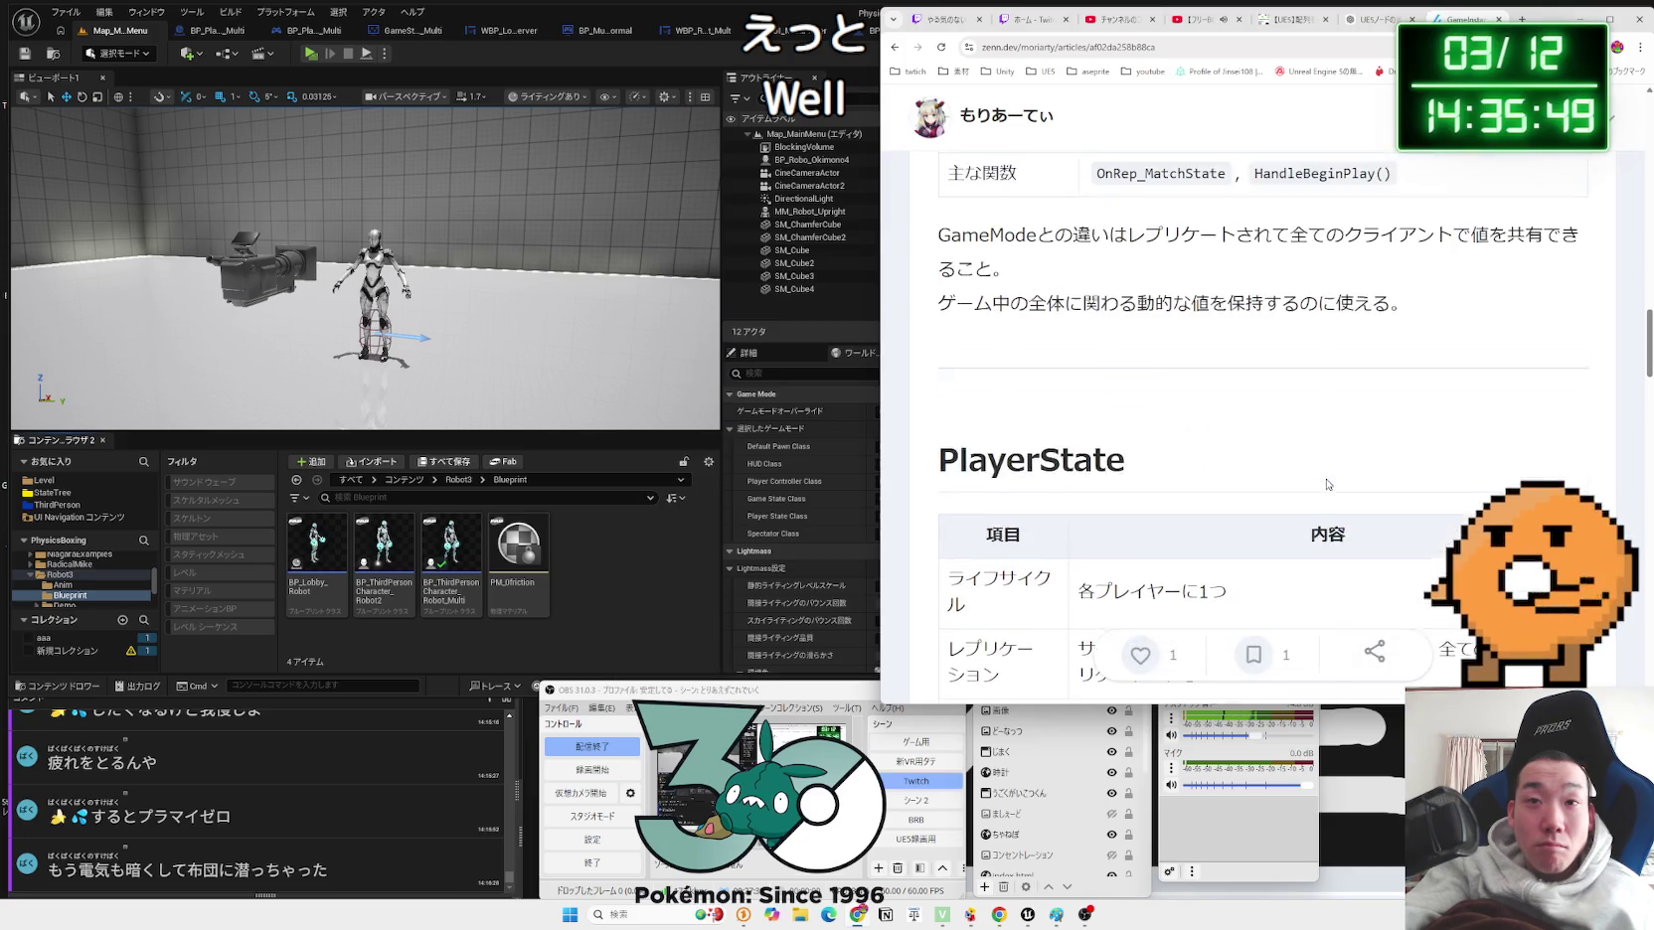
scroll(1328, 484, "up", 10)
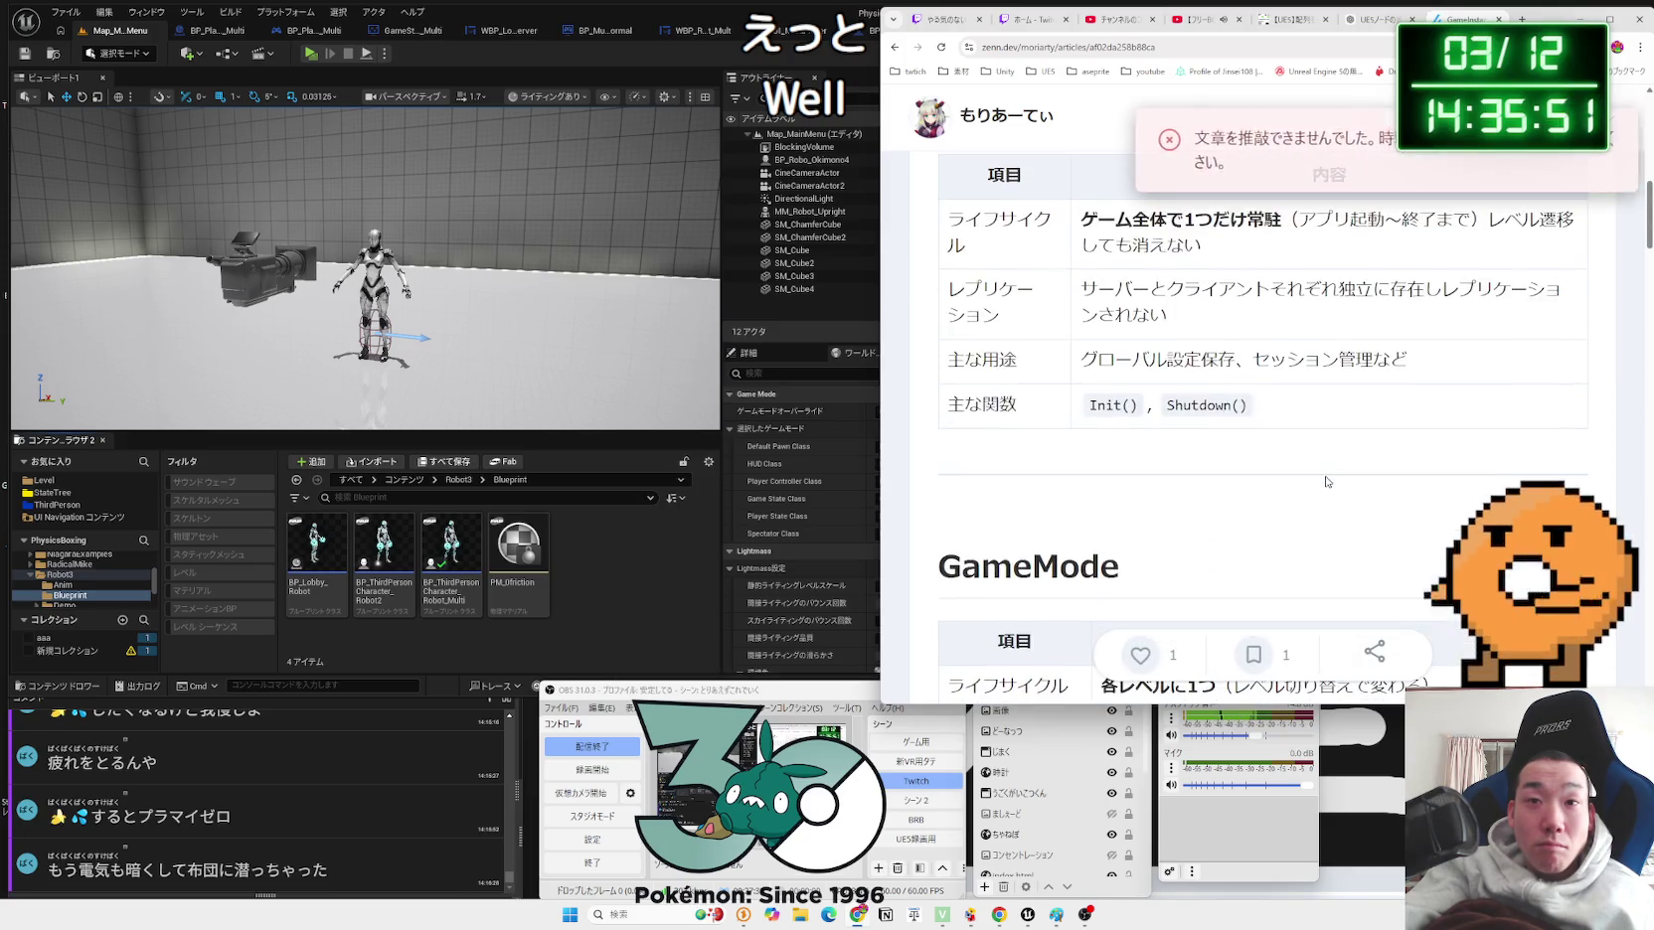
scroll(1326, 482, "up", 5)
scroll(1326, 482, "down", 12)
scroll(1324, 482, "down", 10)
scroll(1325, 482, "up", 6)
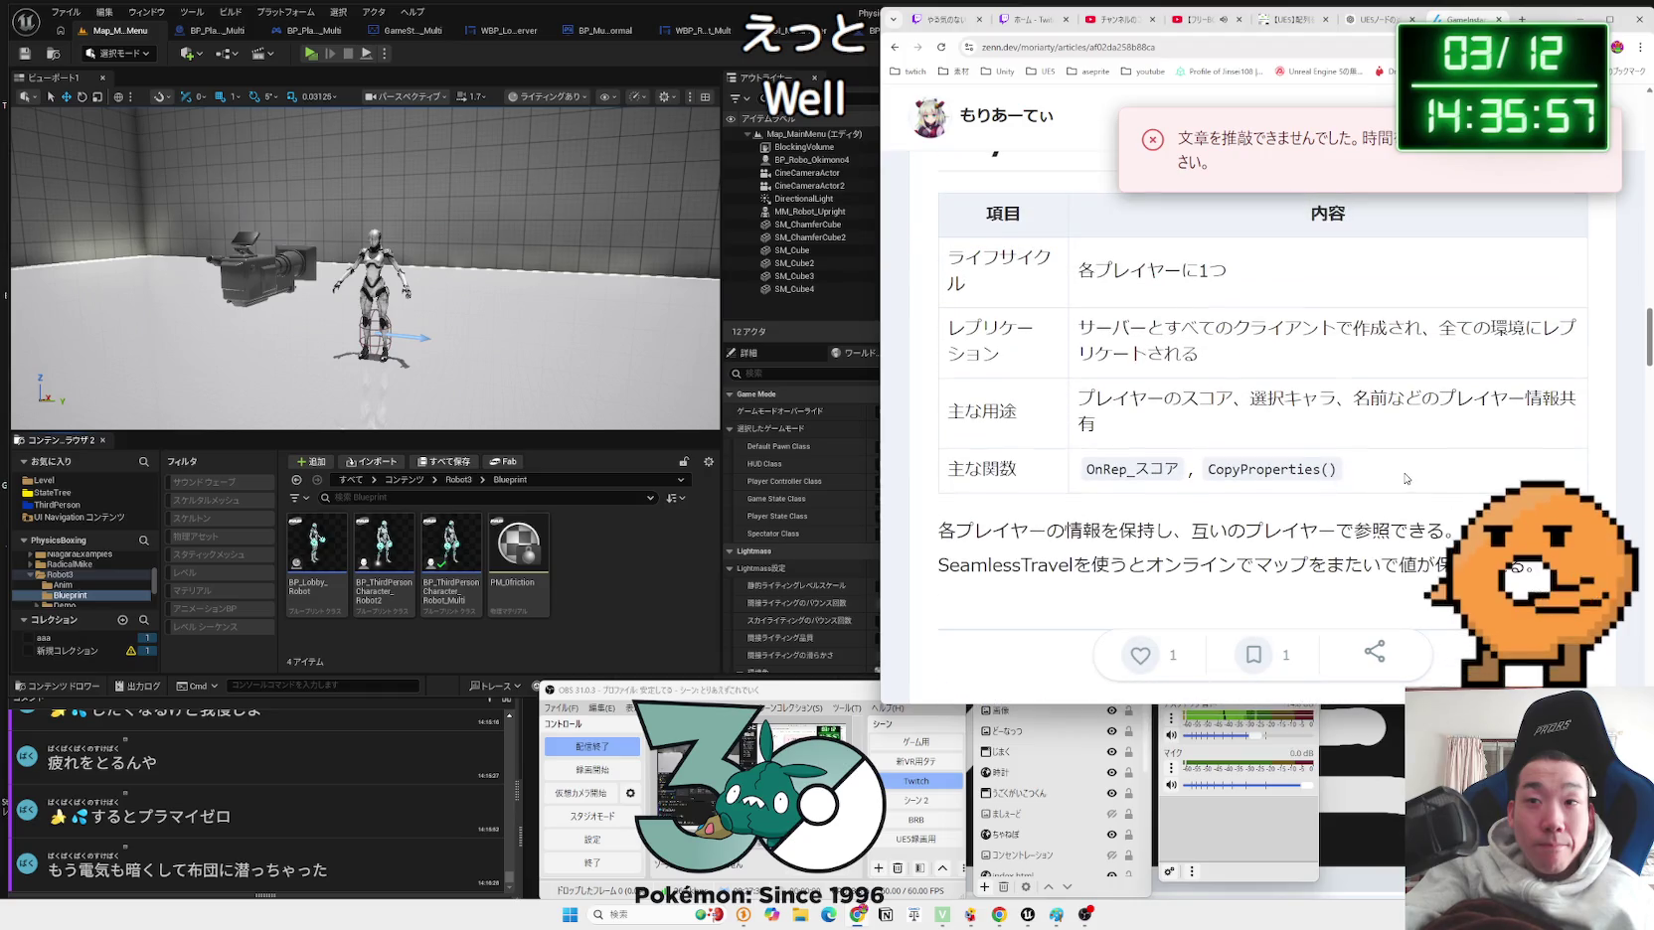
left_click_drag(1189, 418, 1078, 401)
left_click(1167, 424)
scroll(1183, 428, "up", 3)
scroll(1193, 427, "down", 3)
mouse_move(1199, 429)
left_mouse_down()
mouse_move(1143, 406)
mouse_move(1093, 403)
mouse_move(1193, 418)
mouse_move(1072, 407)
left_mouse_up()
Step: Check the GameMode main-use and functions row, then return to the PlayerState main-use text
scroll(1181, 434, "up", 5)
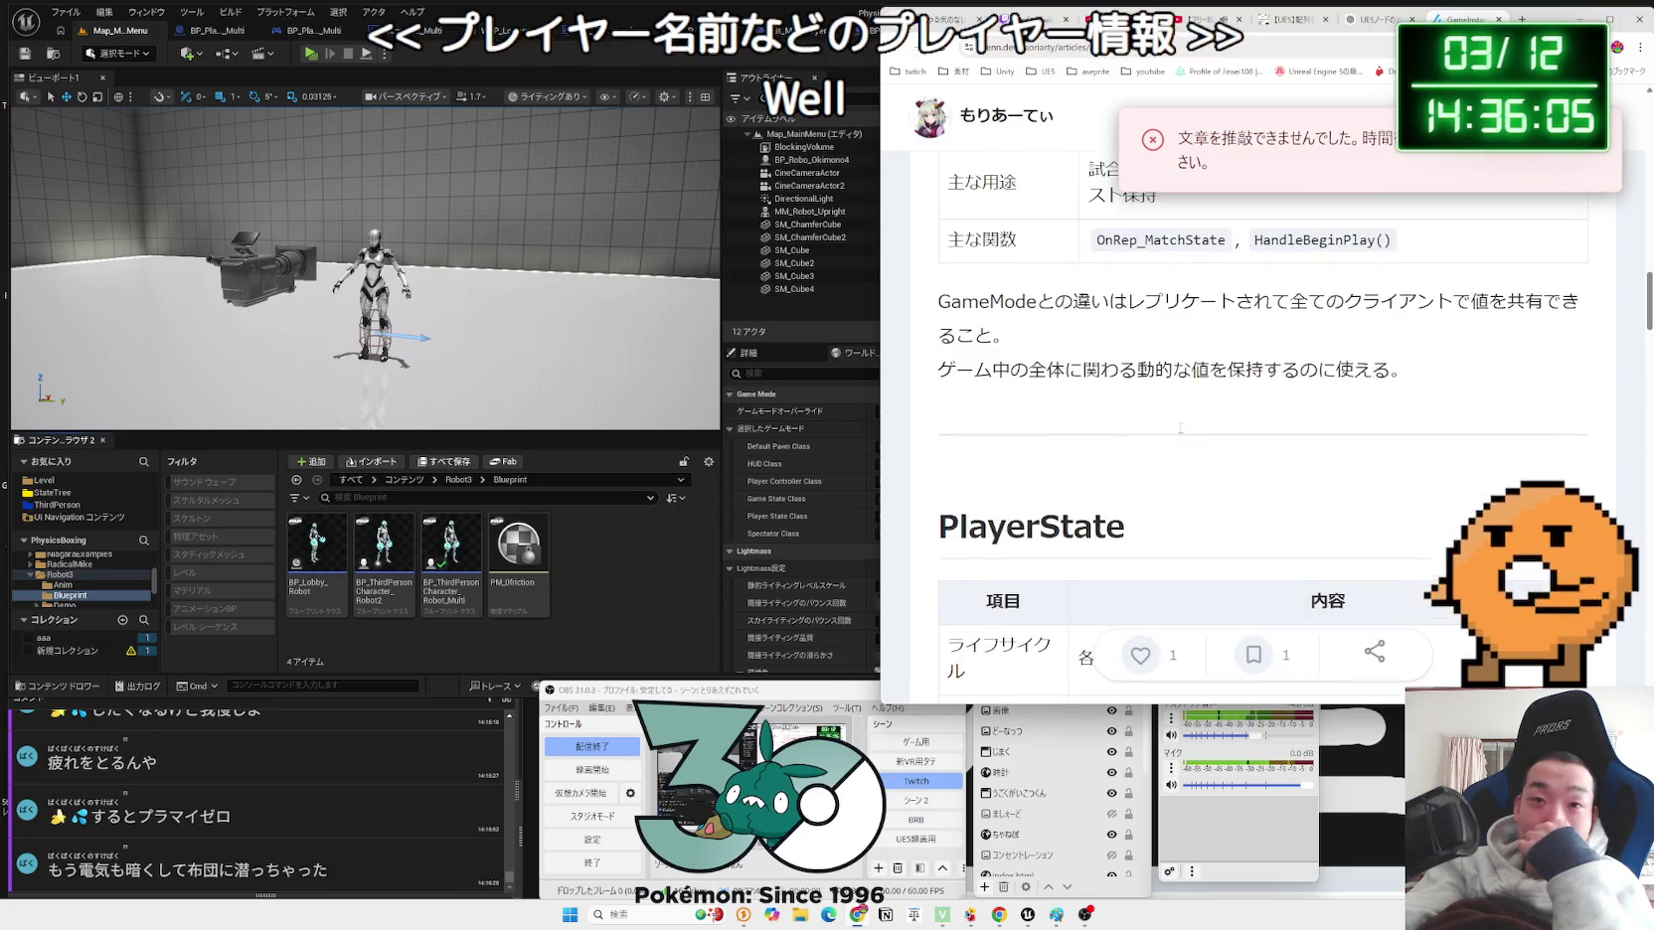
scroll(1179, 428, "up", 5)
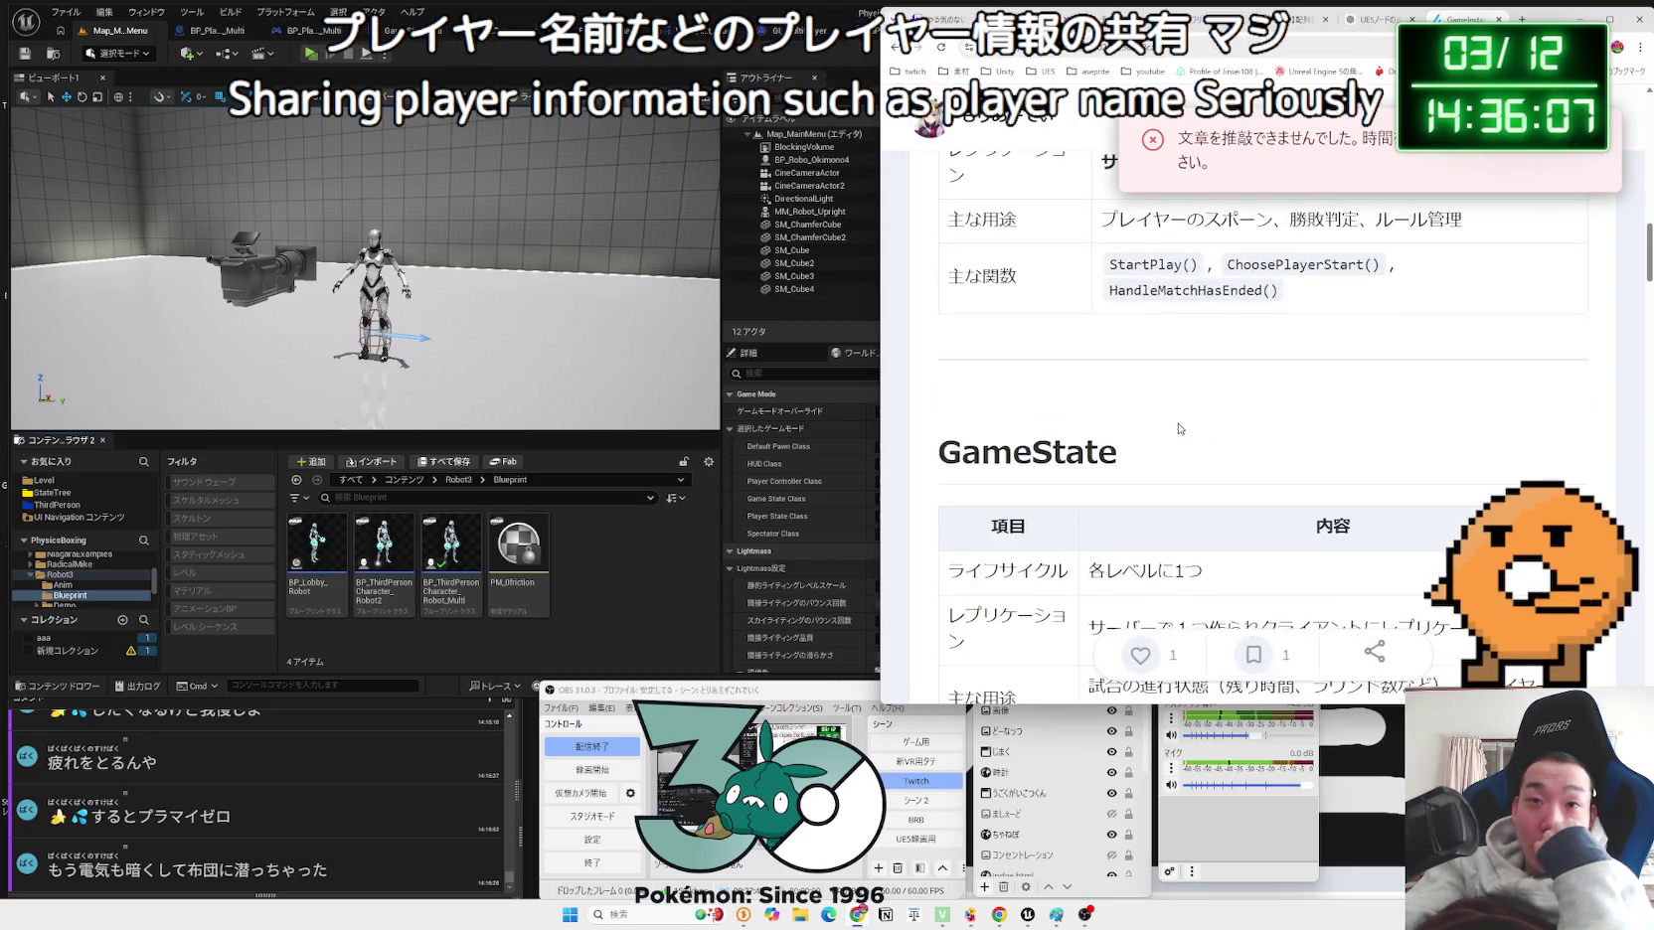
scroll(1179, 423, "up", 3)
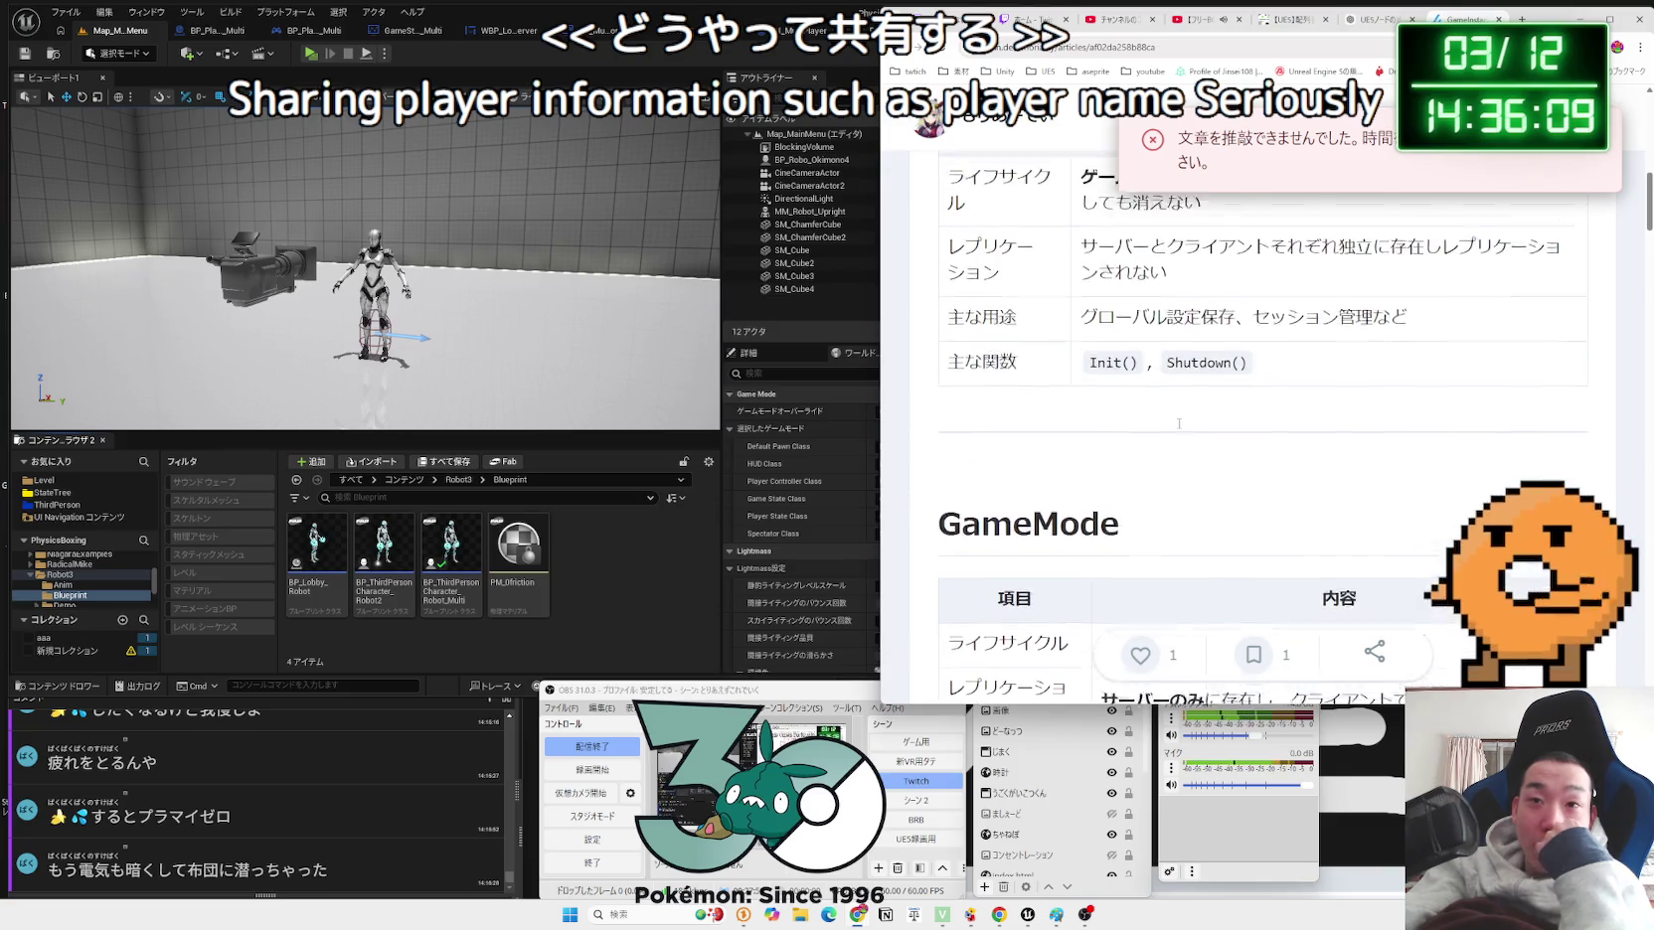
scroll(1178, 421, "down", 3)
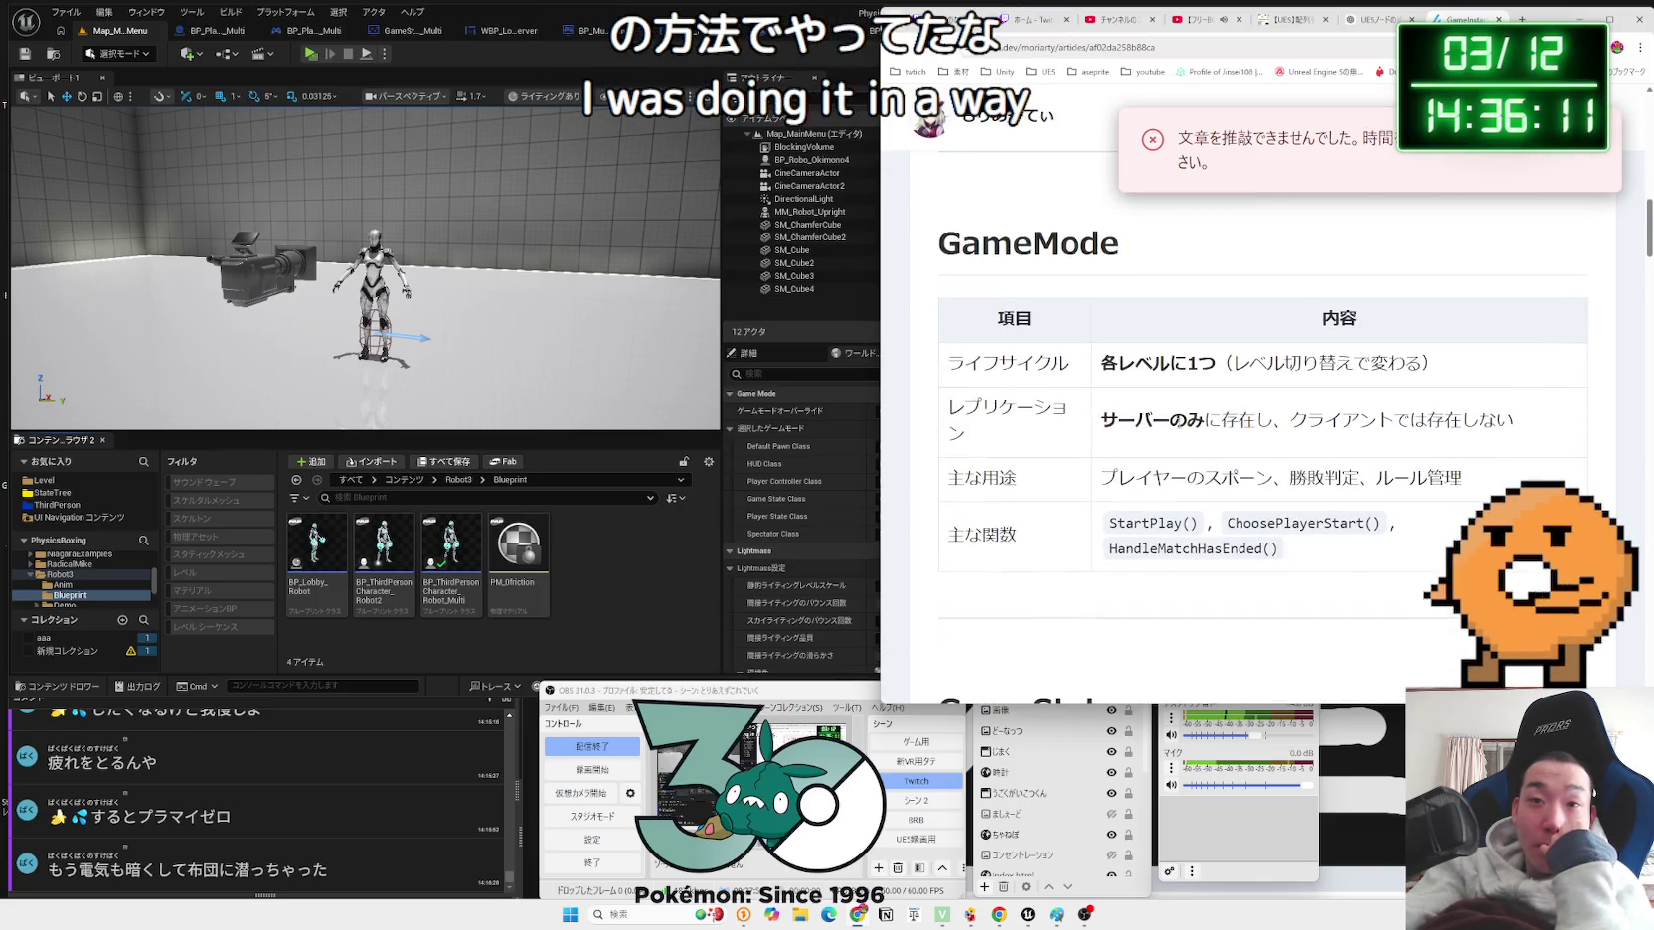
mouse_move(1100, 478)
left_mouse_down()
mouse_move(1318, 523)
mouse_move(1279, 550)
mouse_move(1099, 478)
left_mouse_up()
left_click(1238, 501)
scroll(1238, 501, "down", 4)
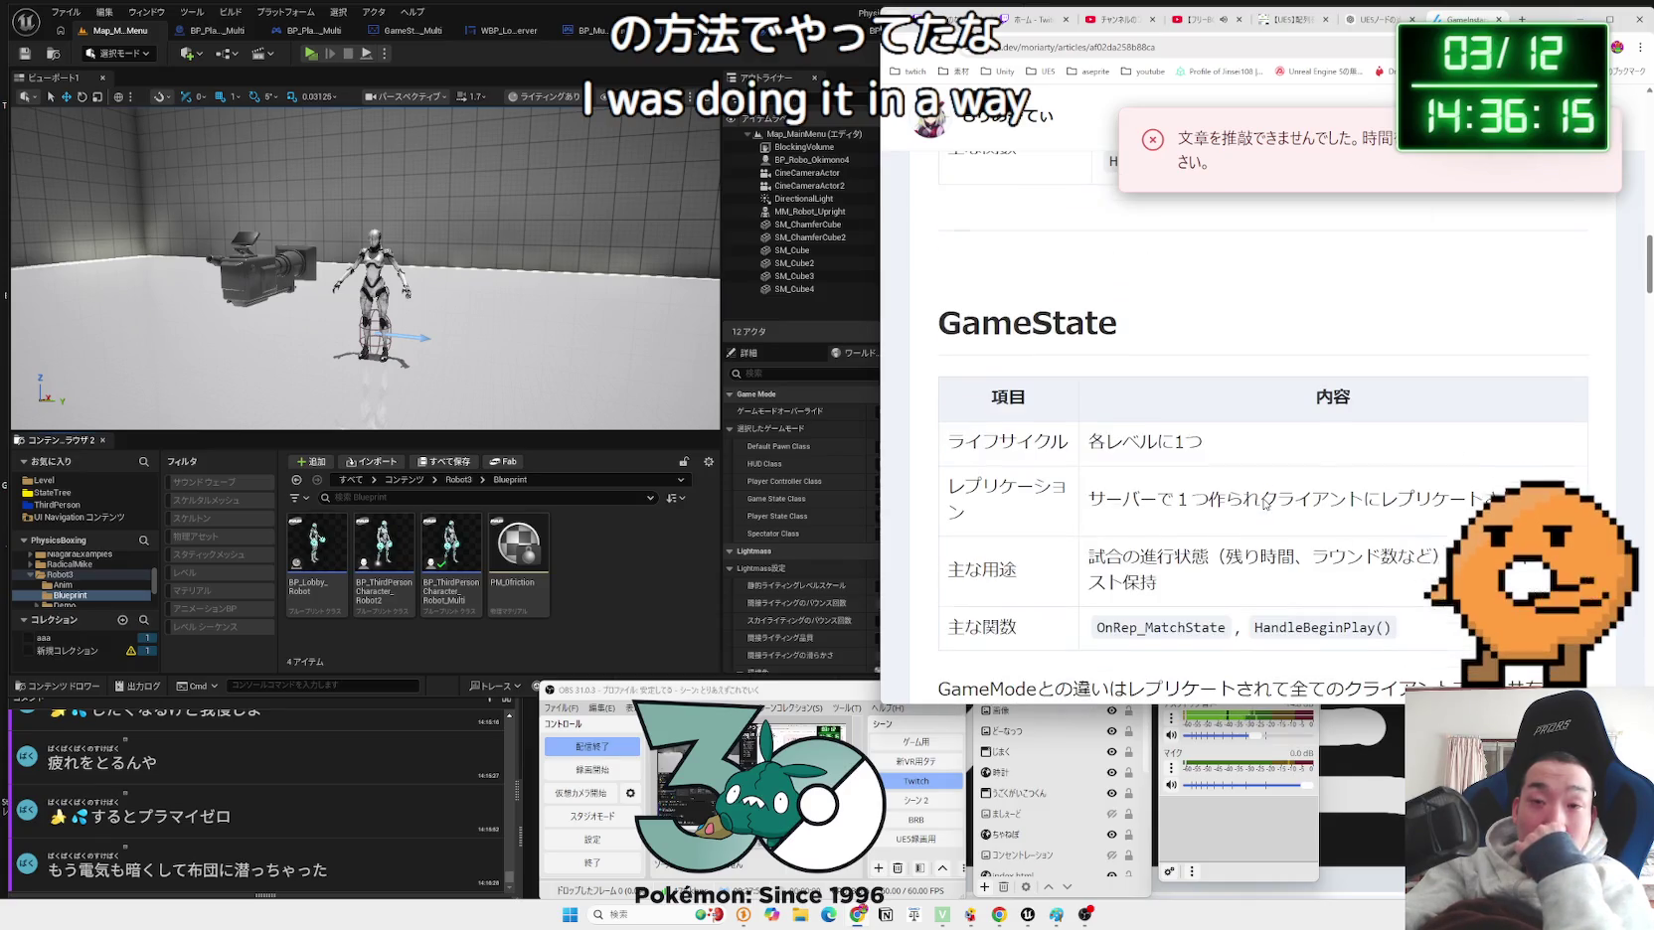
scroll(1238, 501, "down", 2)
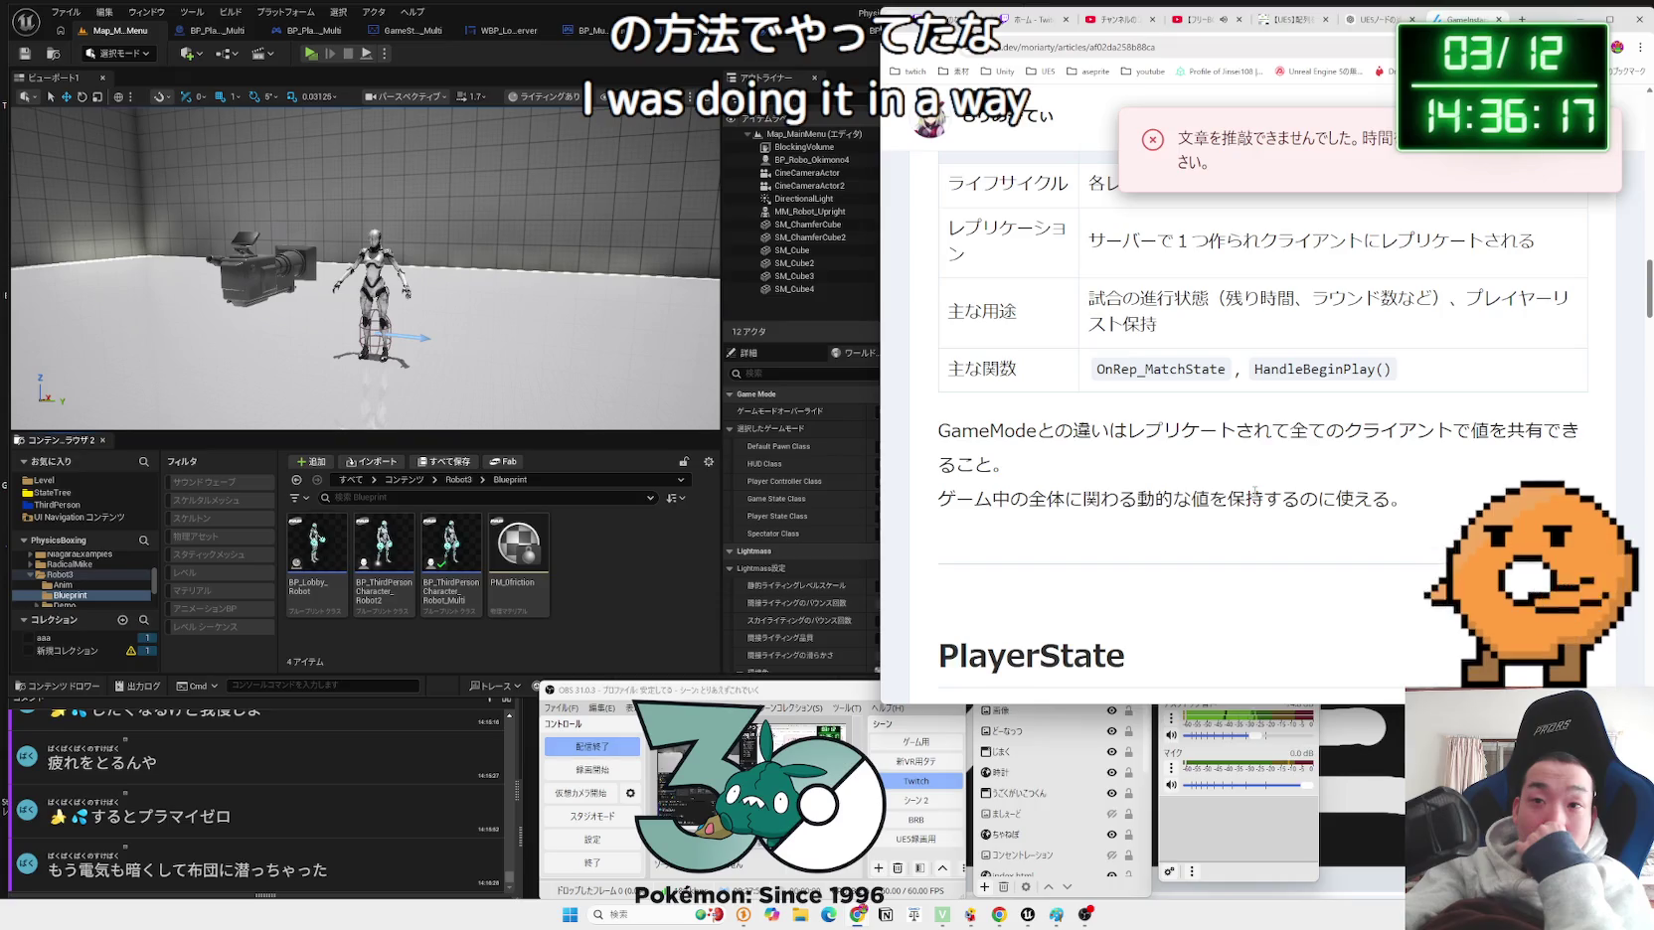
scroll(1254, 491, "down", 4)
scroll(1254, 497, "down", 1)
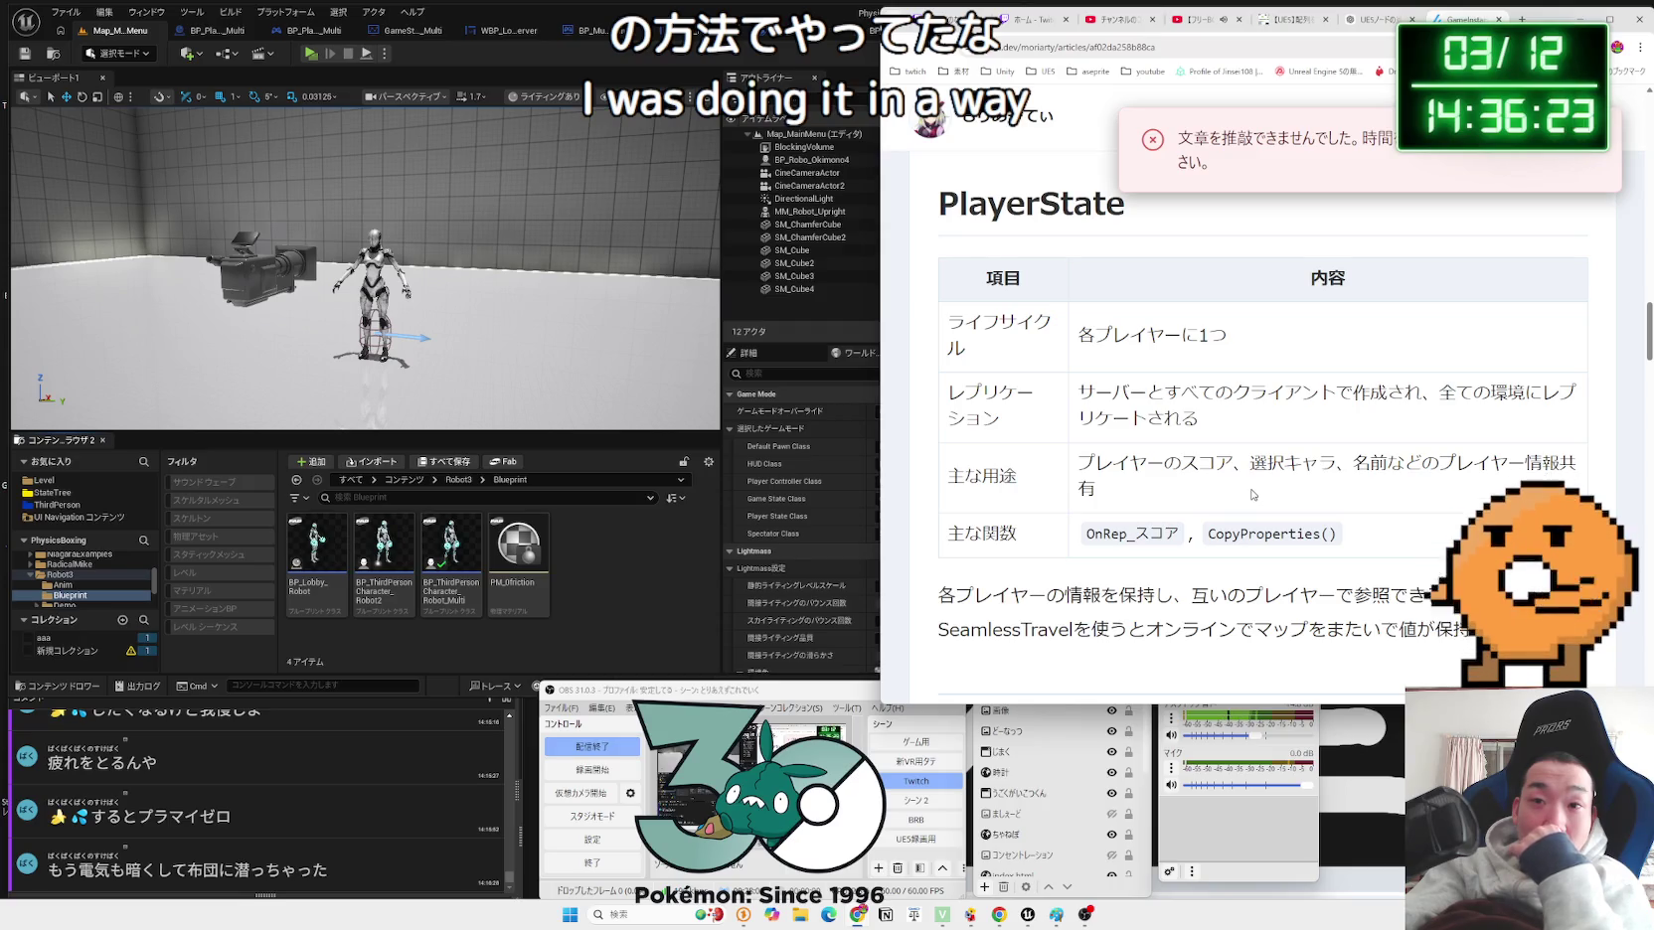
scroll(1252, 486, "down", 1)
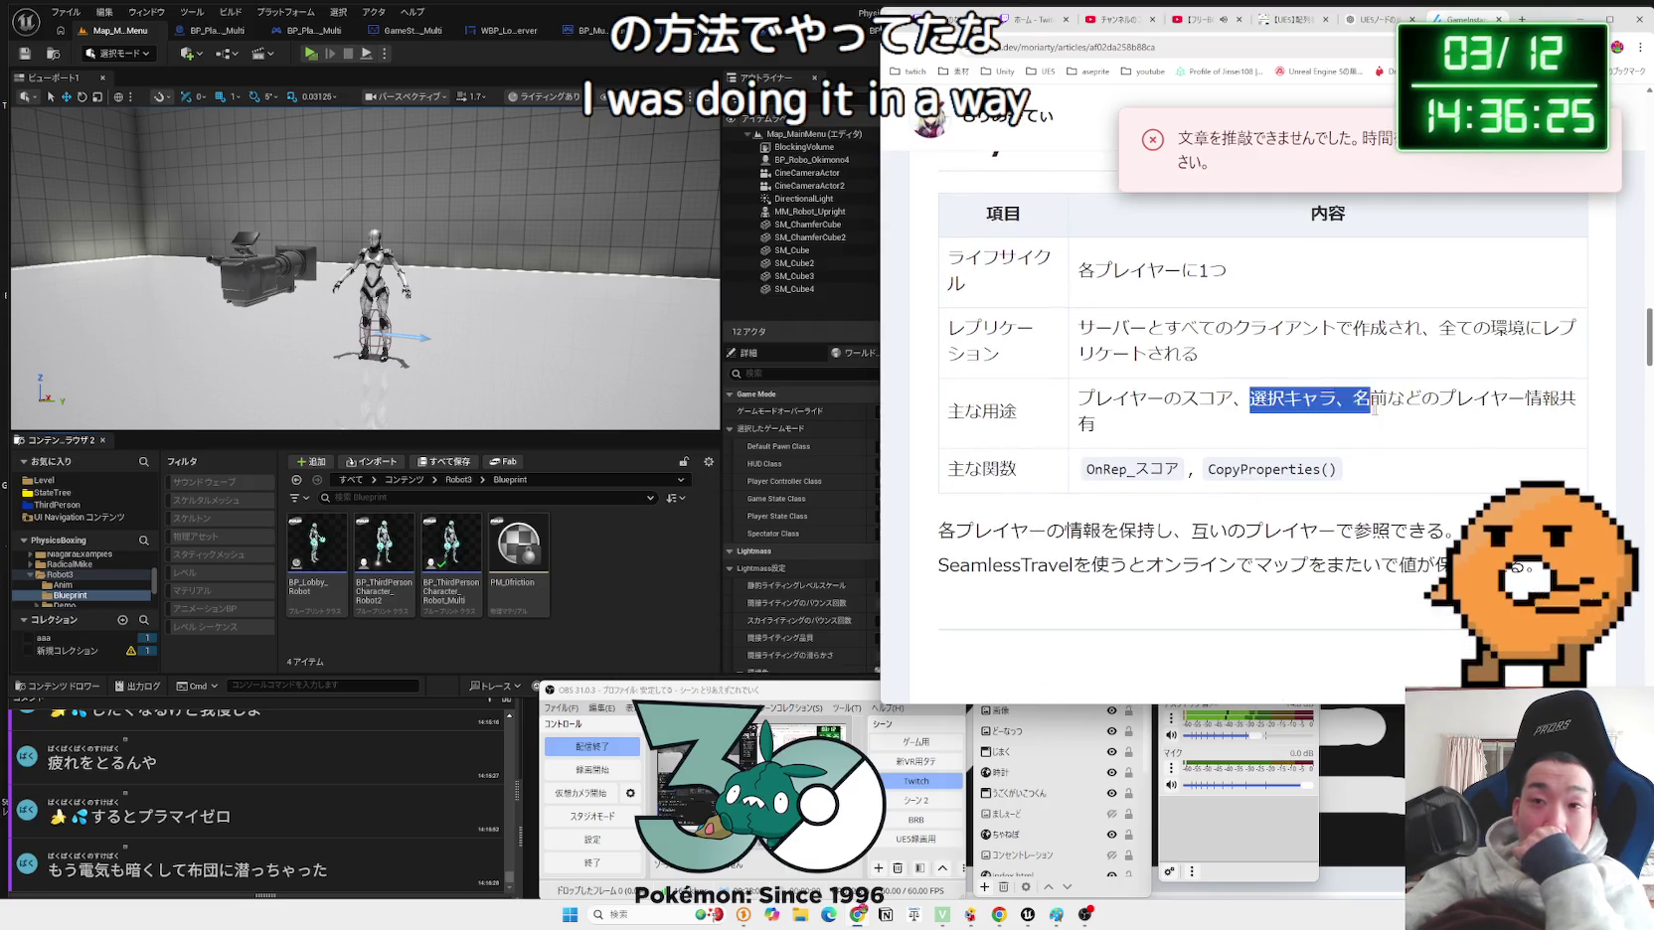
left_click_drag(1520, 424, 1093, 398)
Step: Highlight the PlayerState main-use cell and description lines, then scroll back up the article
triple_click(1214, 424)
left_click(1192, 422)
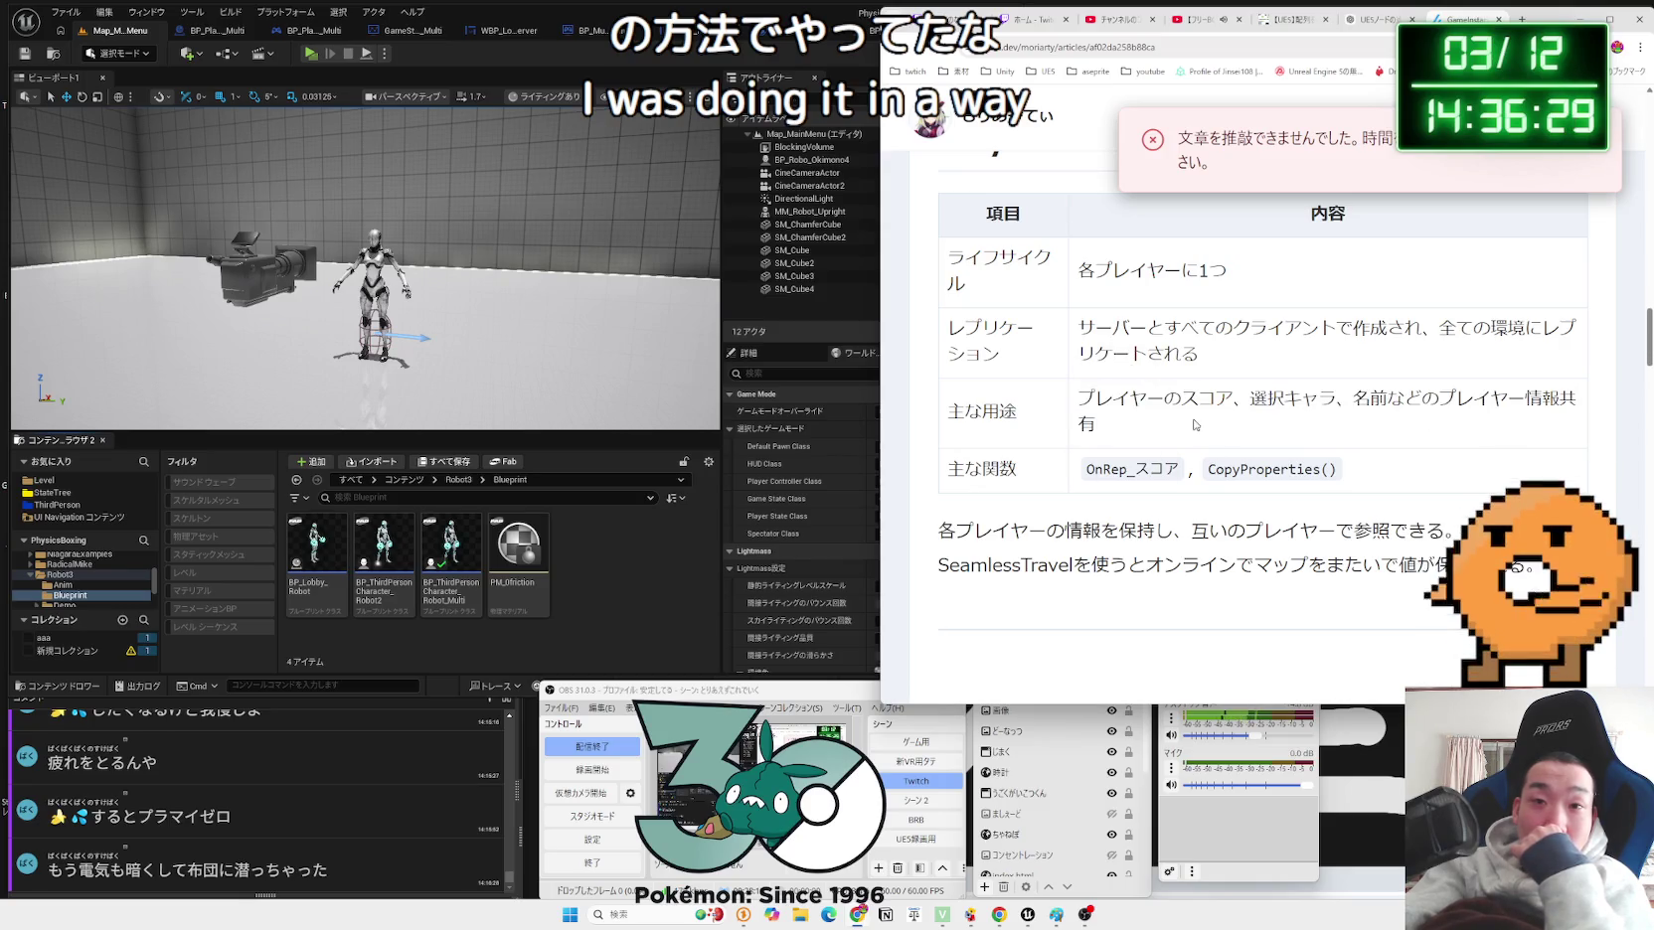
mouse_move(1010, 531)
left_mouse_down()
mouse_move(1364, 535)
mouse_move(956, 533)
mouse_move(1461, 564)
left_mouse_up()
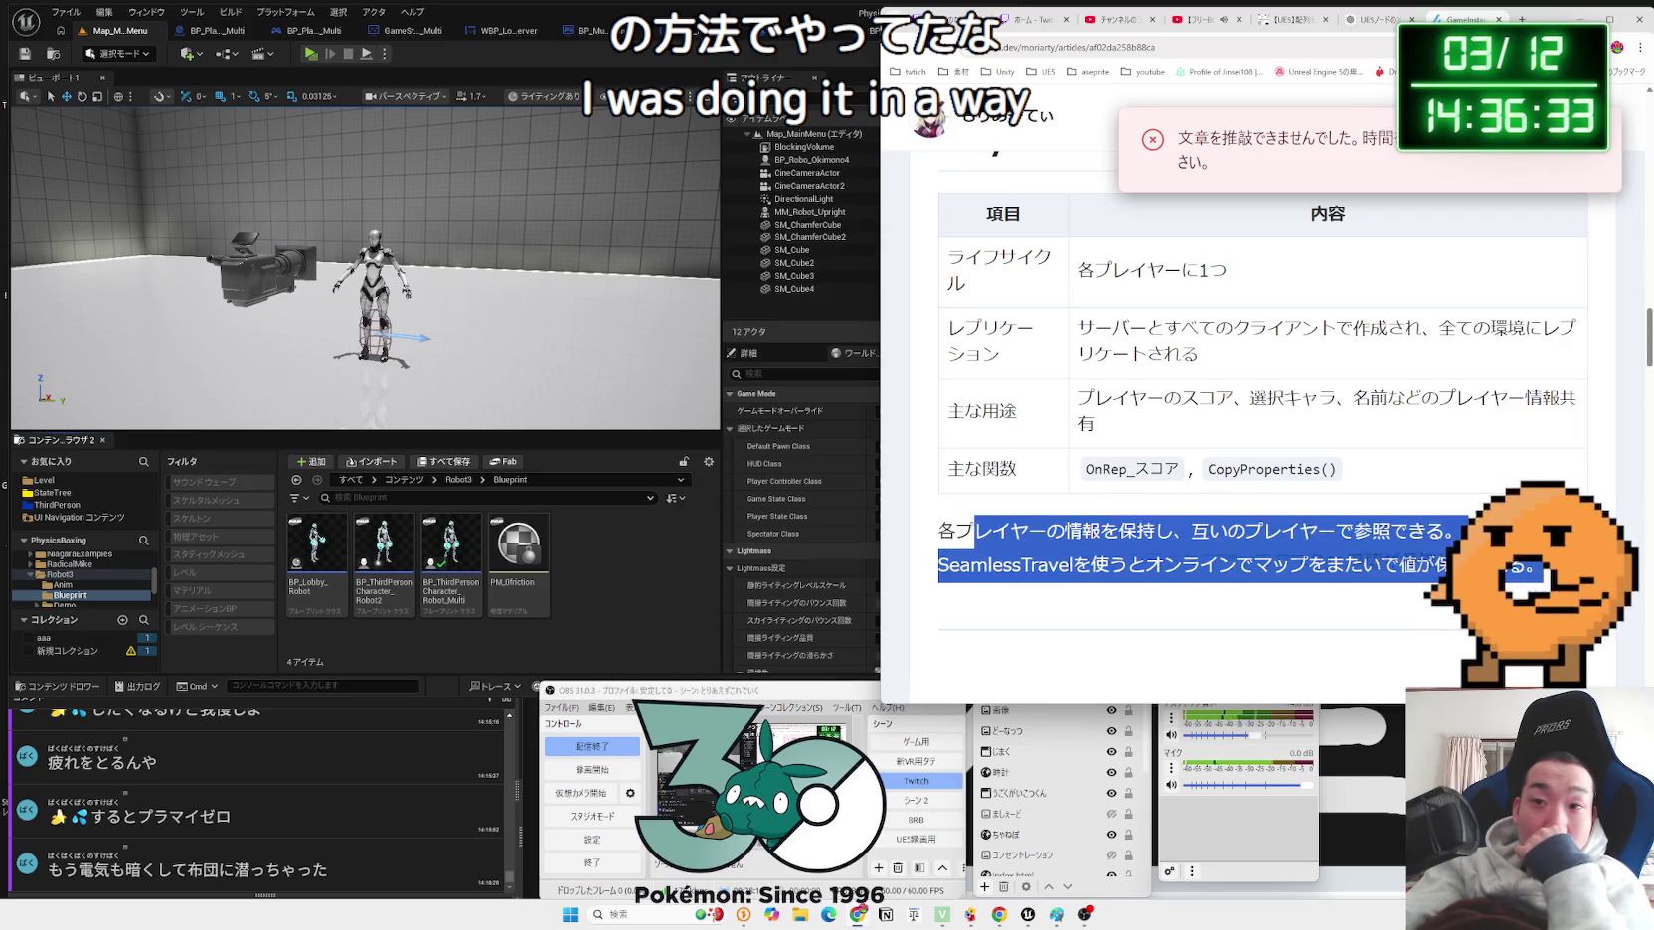
left_click(1194, 556)
scroll(1392, 521, "down", 5)
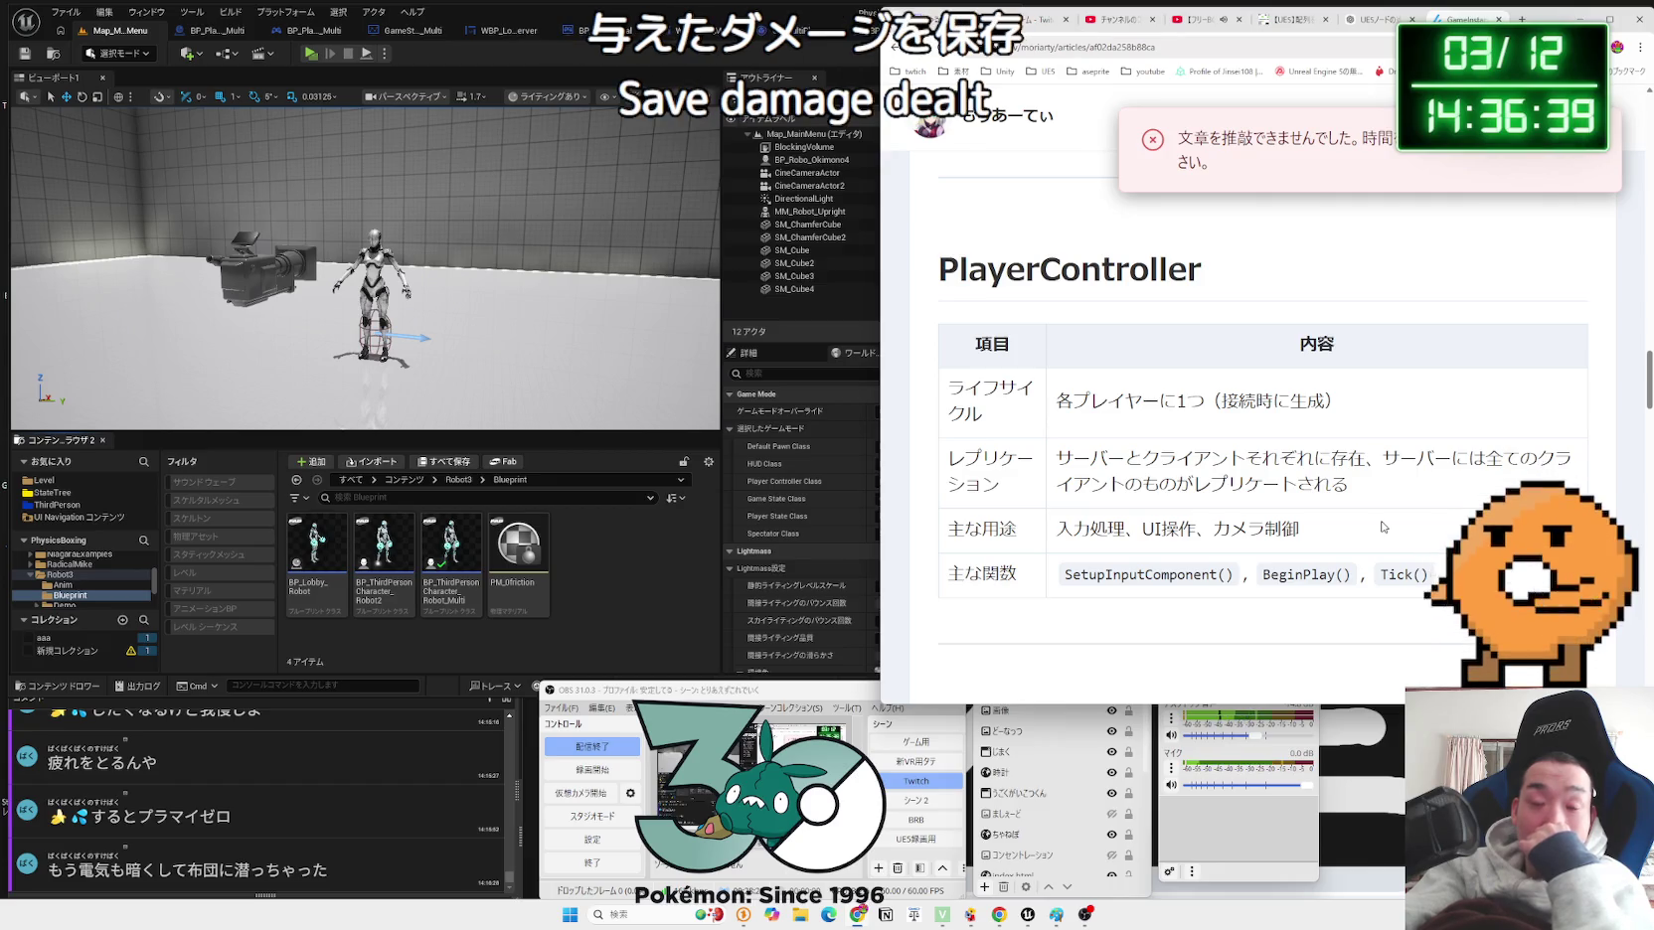
scroll(1381, 527, "up", 3)
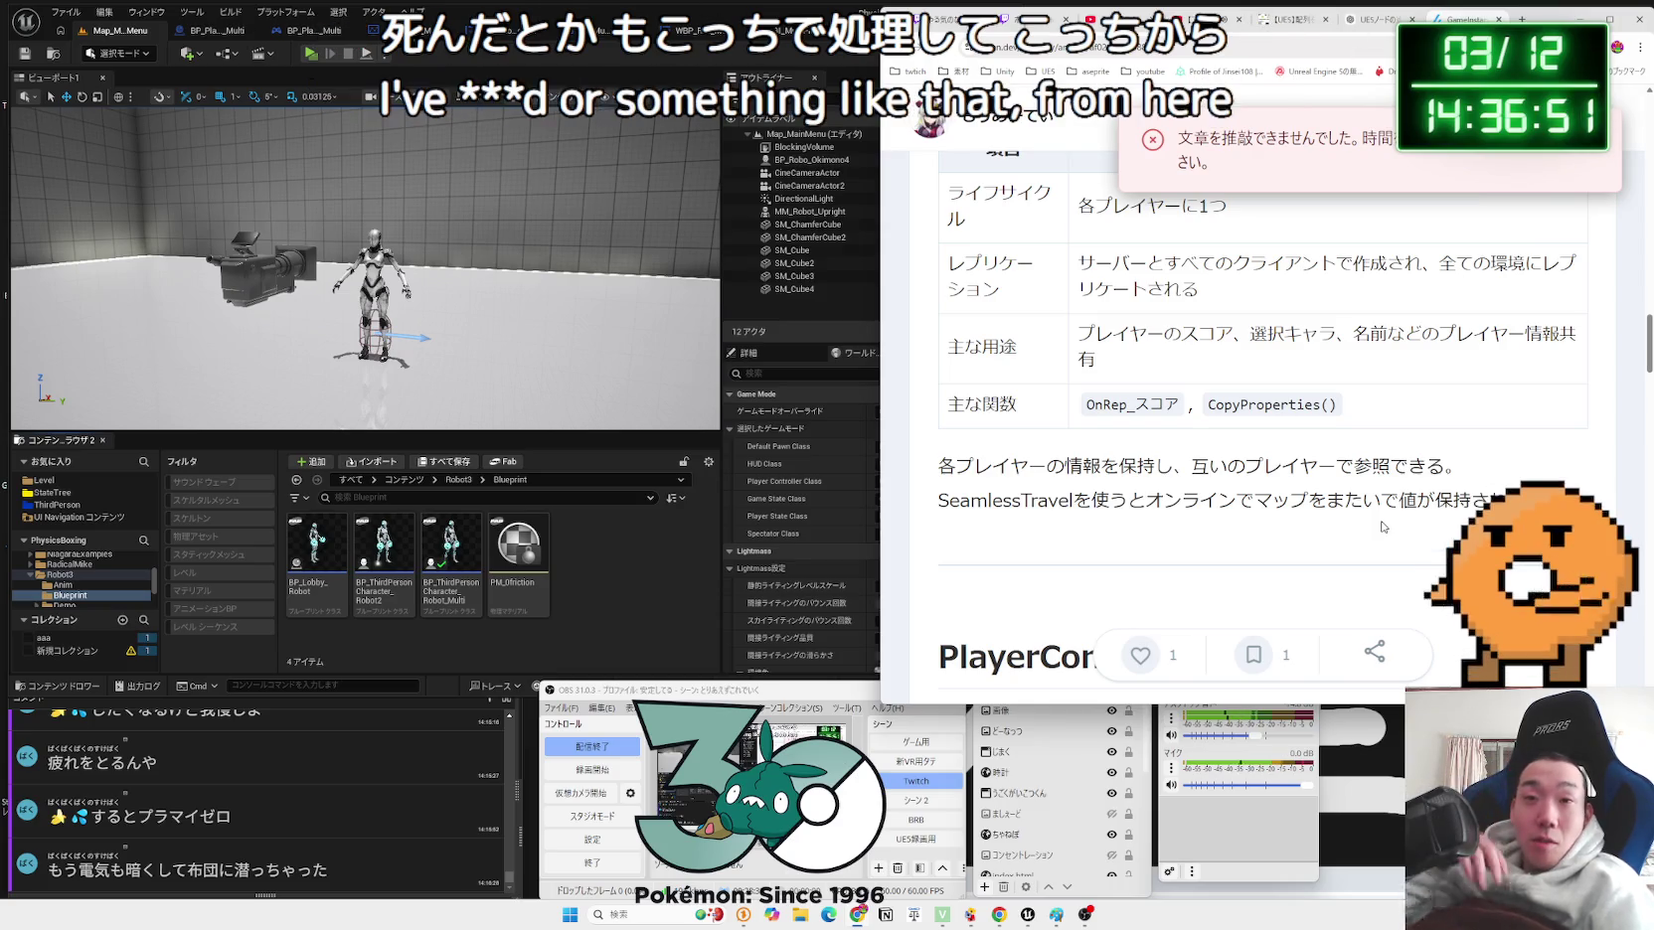
scroll(1257, 372, "up", 4)
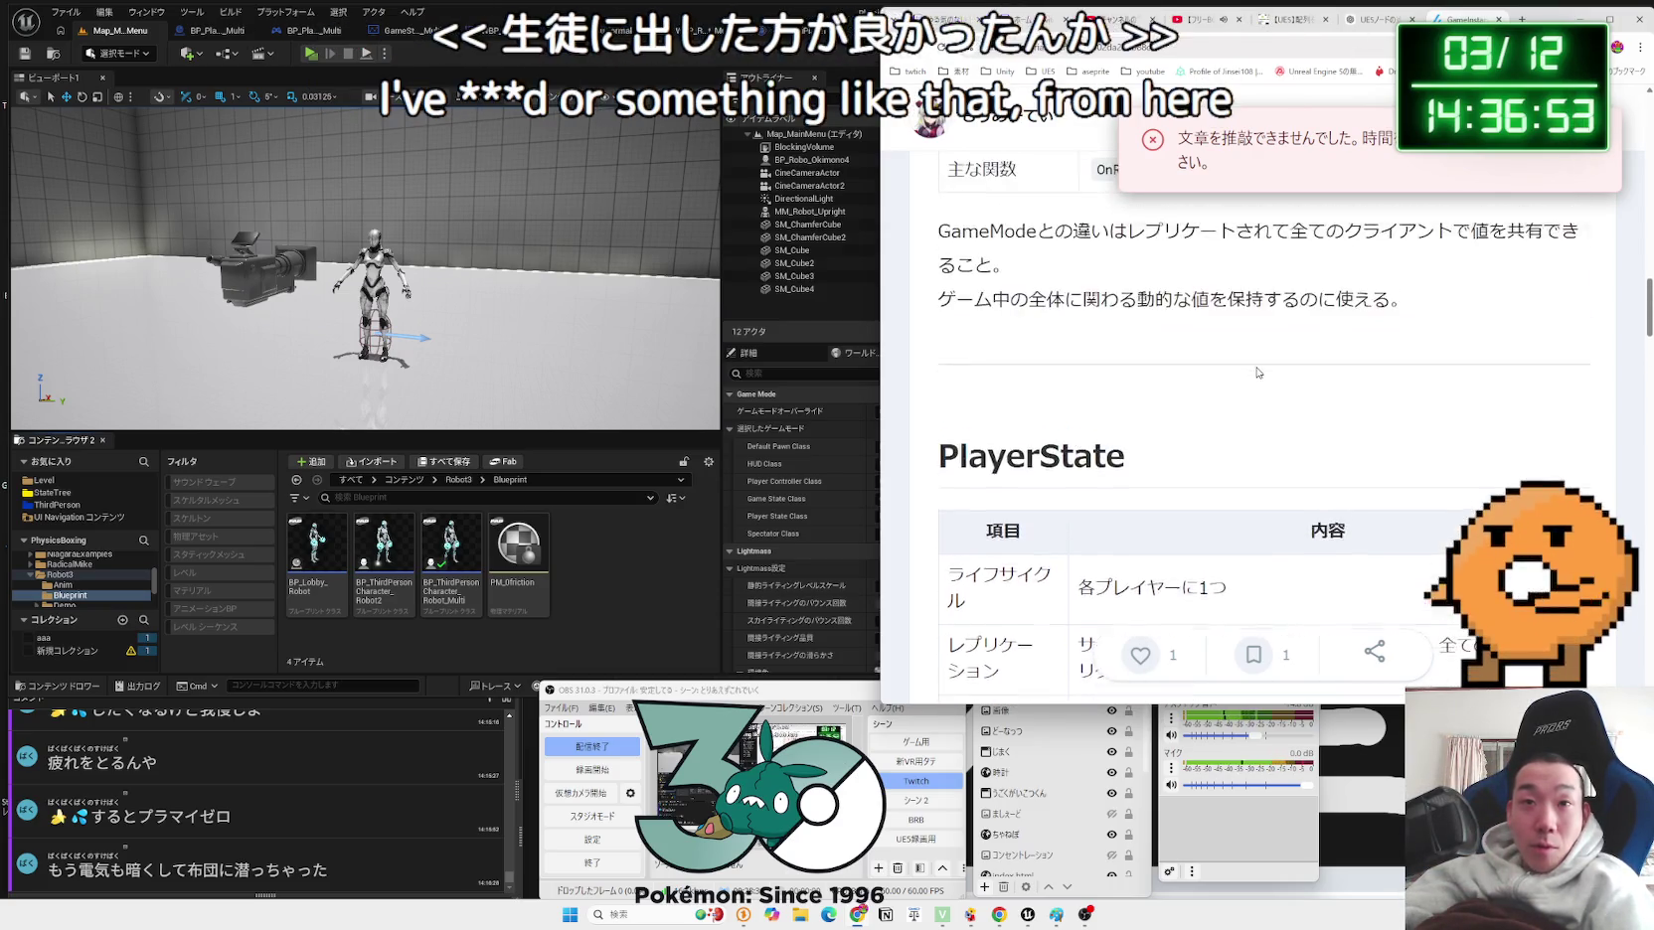
scroll(1257, 373, "up", 10)
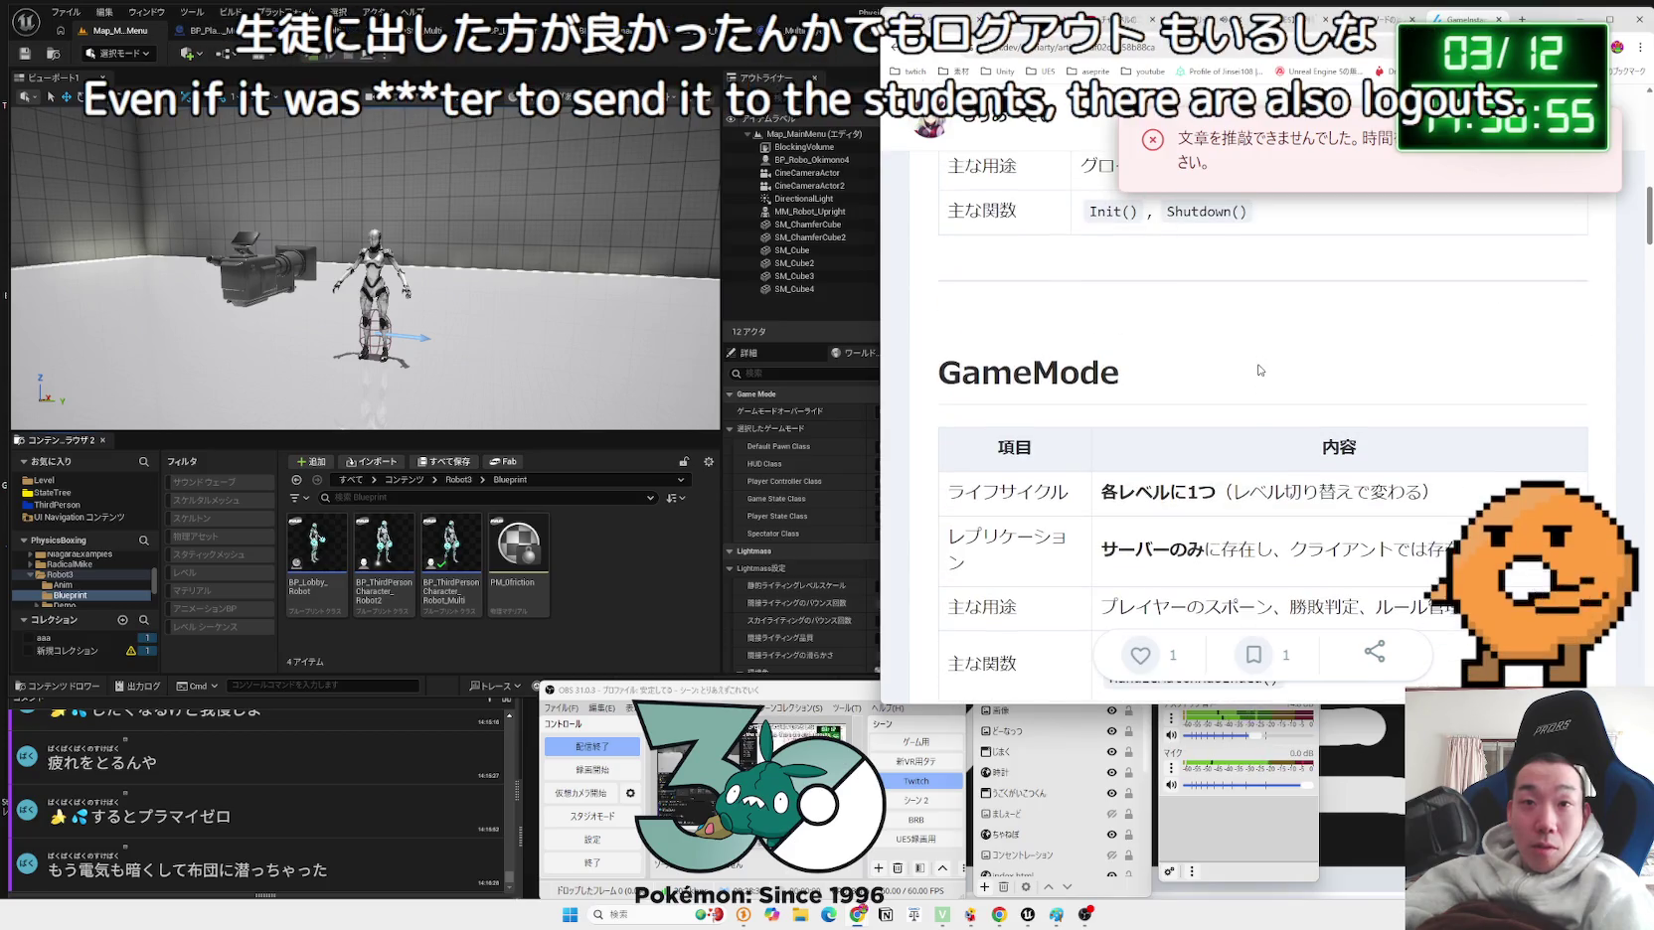
scroll(1258, 365, "up", 5)
scroll(1260, 371, "down", 5)
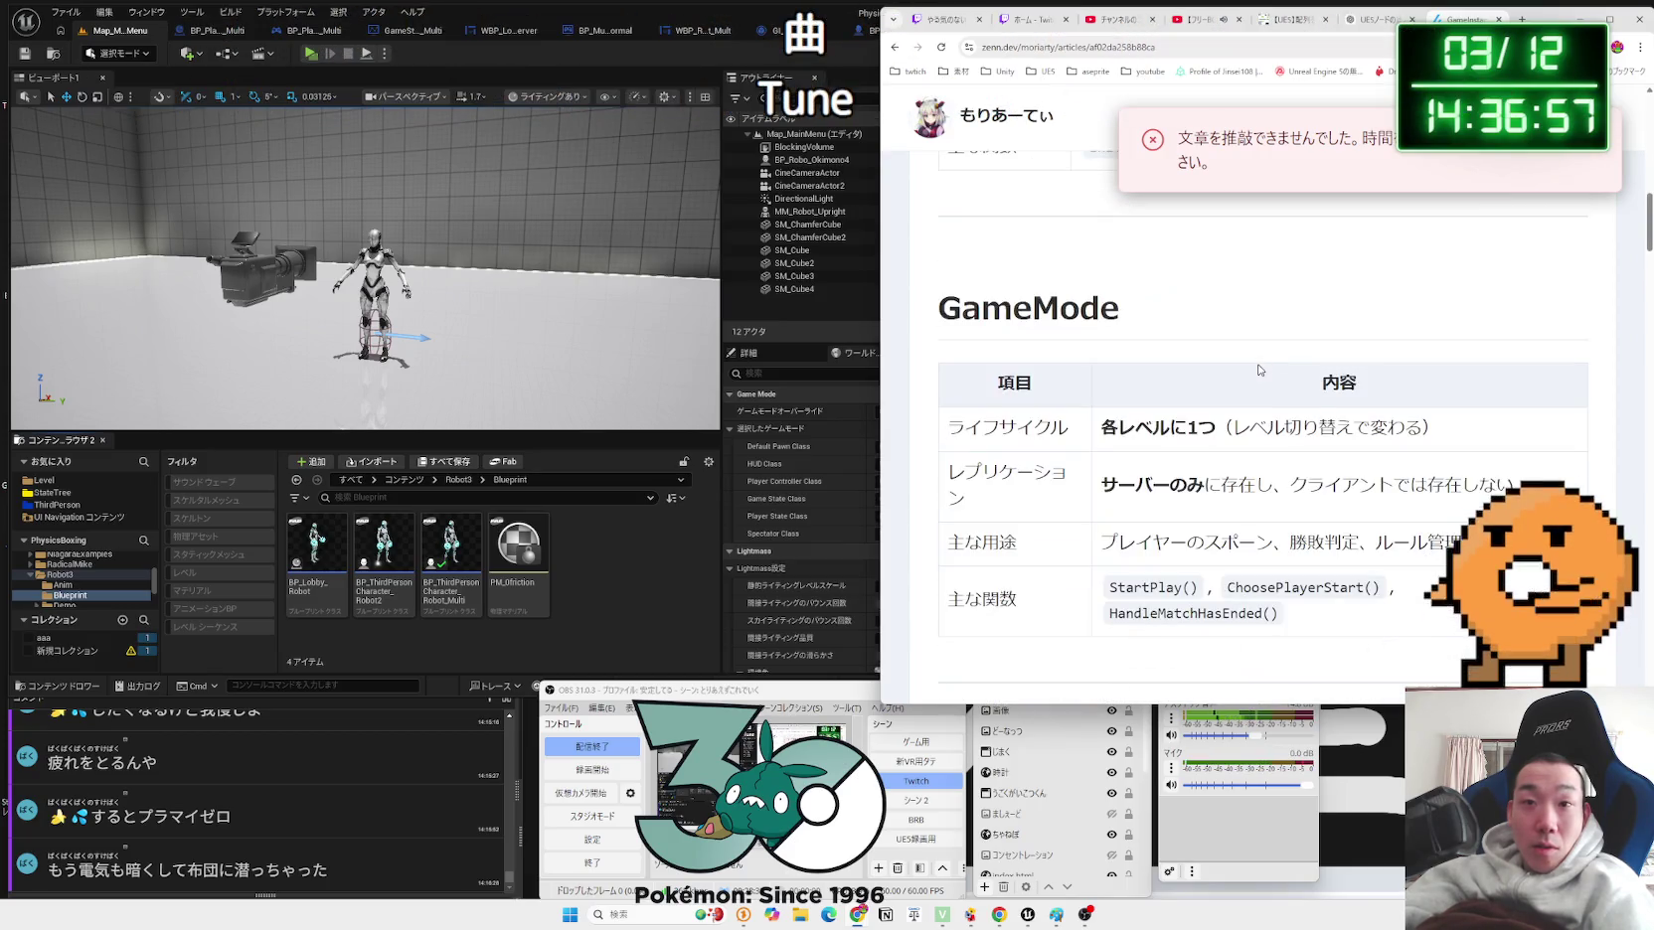
scroll(1260, 371, "down", 1)
Step: Highlight the GameMode main-use description across its table rows
left_click_drag(1462, 487, 1118, 481)
mouse_move(1450, 485)
left_mouse_down()
mouse_move(1282, 551)
mouse_move(1361, 524)
mouse_move(994, 343)
left_mouse_up()
left_click(1182, 409)
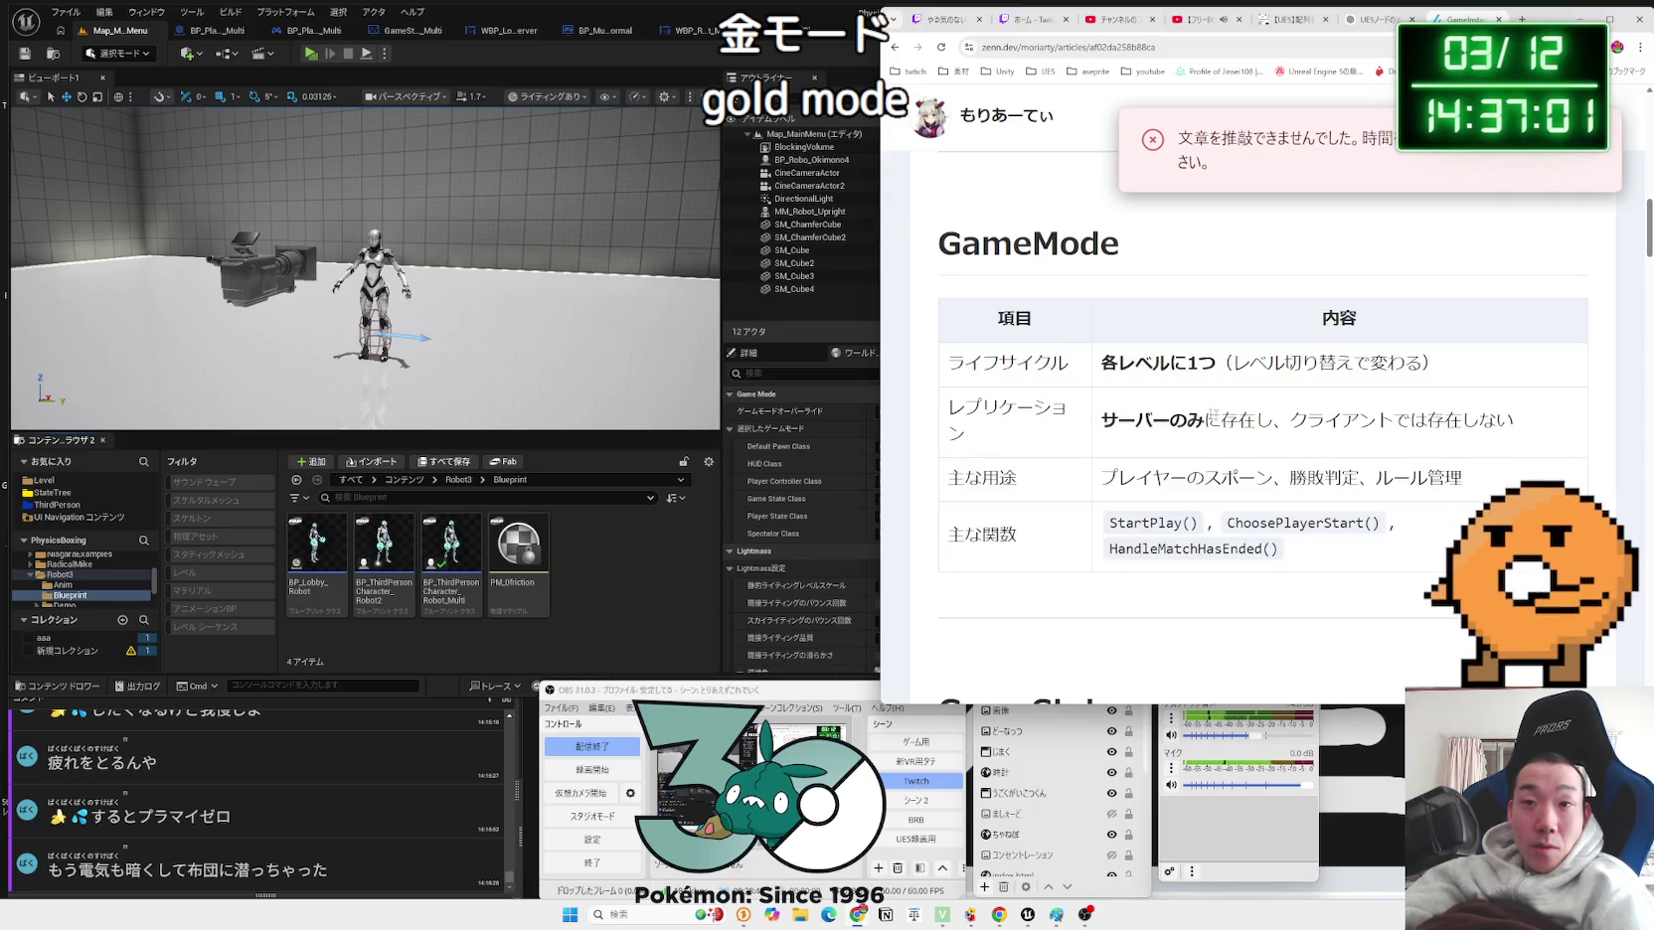
scroll(1182, 410, "down", 10)
scroll(1268, 429, "down", 8)
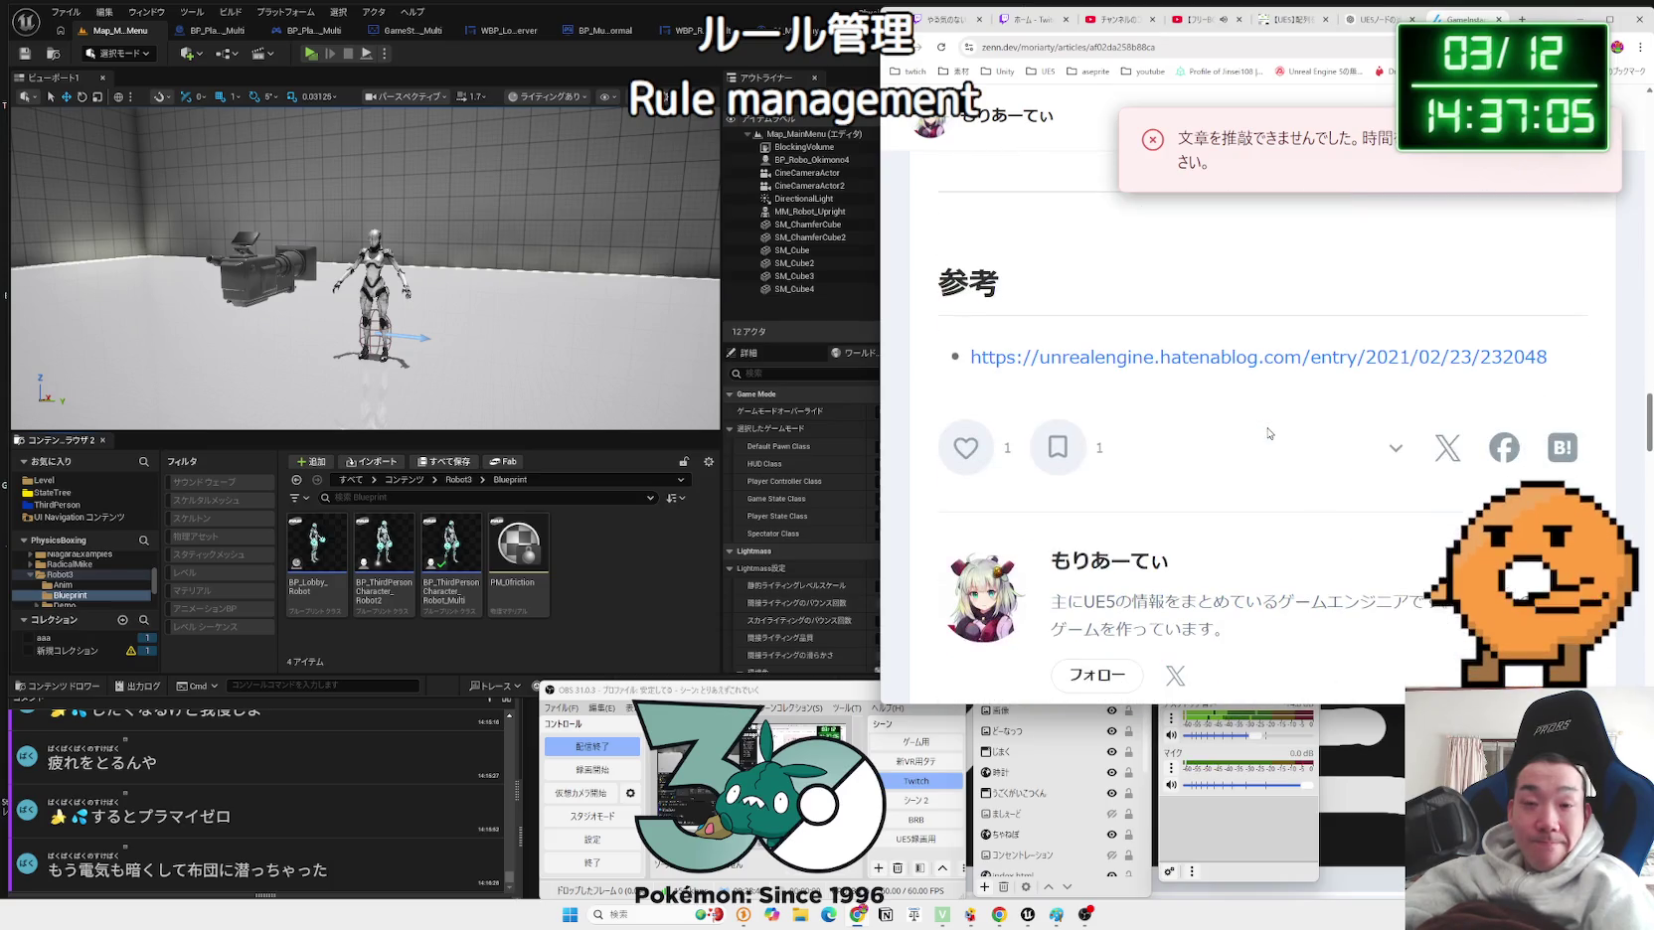
scroll(1268, 433, "up", 6)
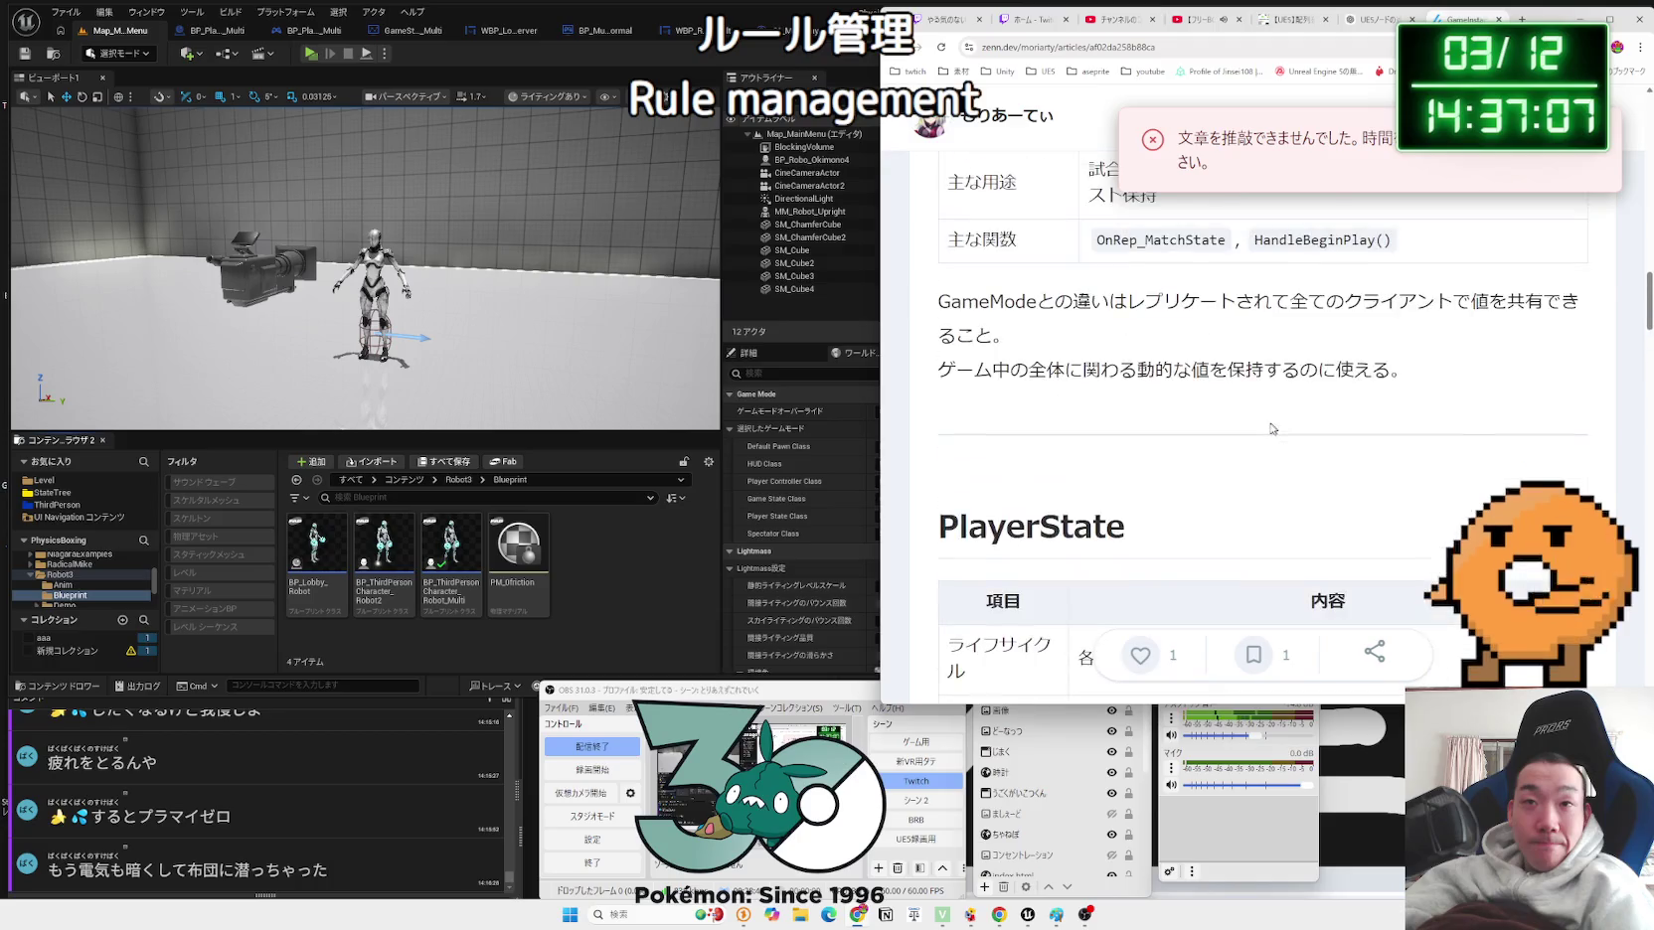
Step: Go back to the Google results and read the main-function.com GameMode/GameState multiplayer diagram
key("alt+Left")
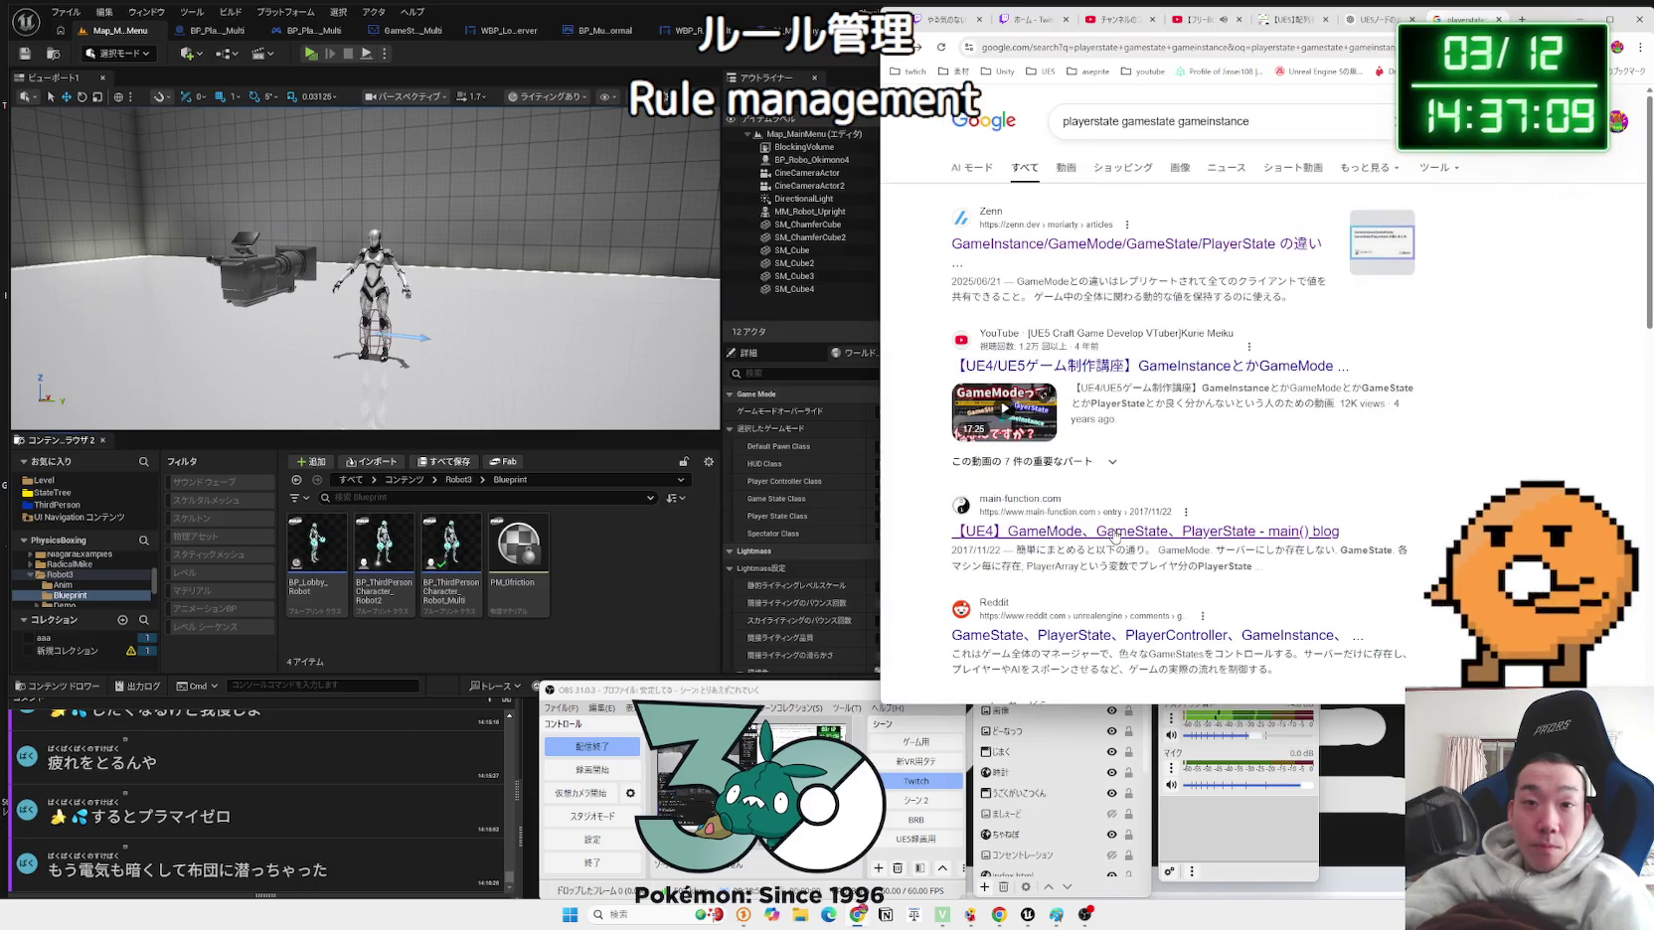
left_click(1260, 490)
scroll(1259, 488, "down", 10)
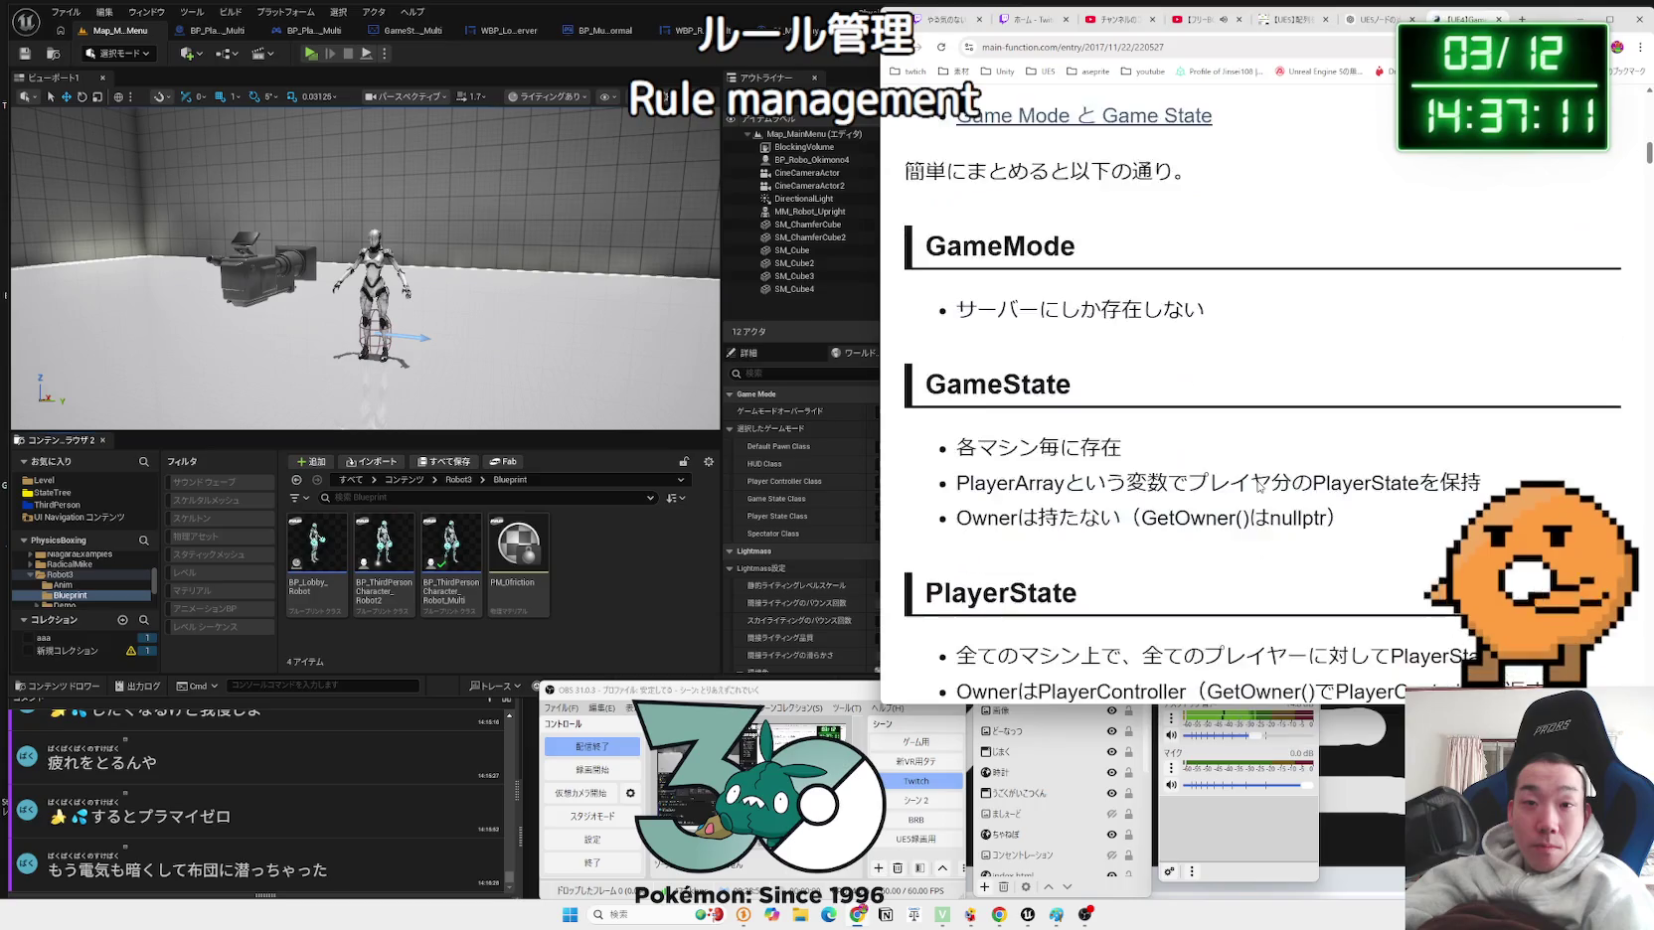
scroll(1258, 487, "down", 10)
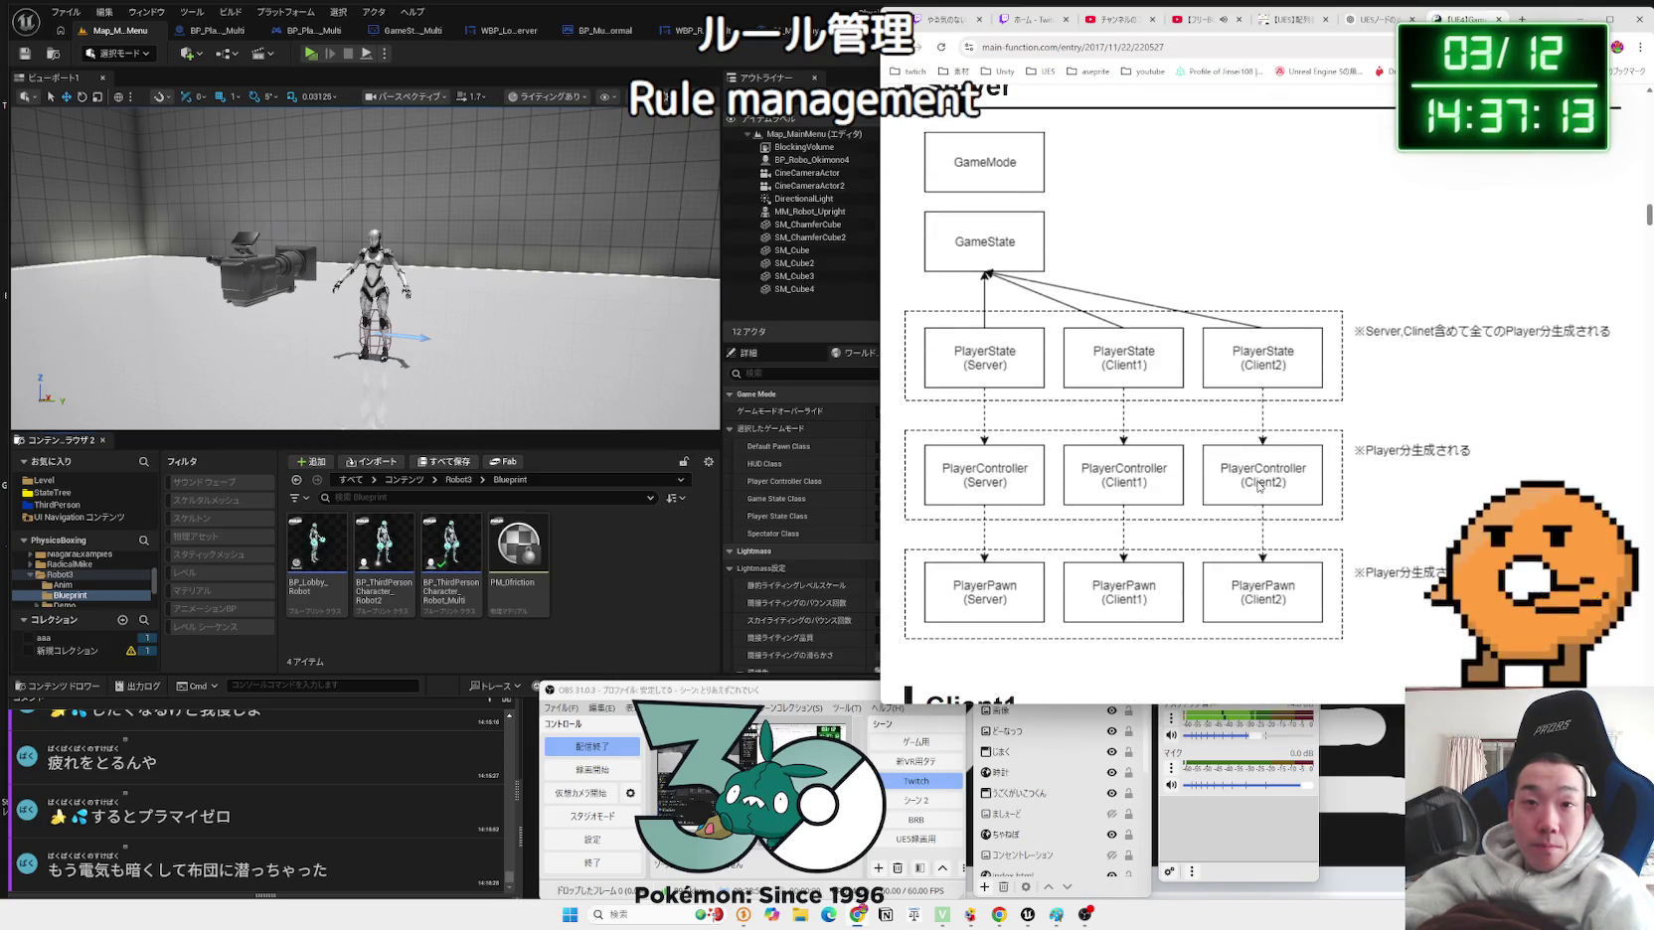
scroll(1258, 487, "up", 2)
scroll(1322, 480, "down", 2)
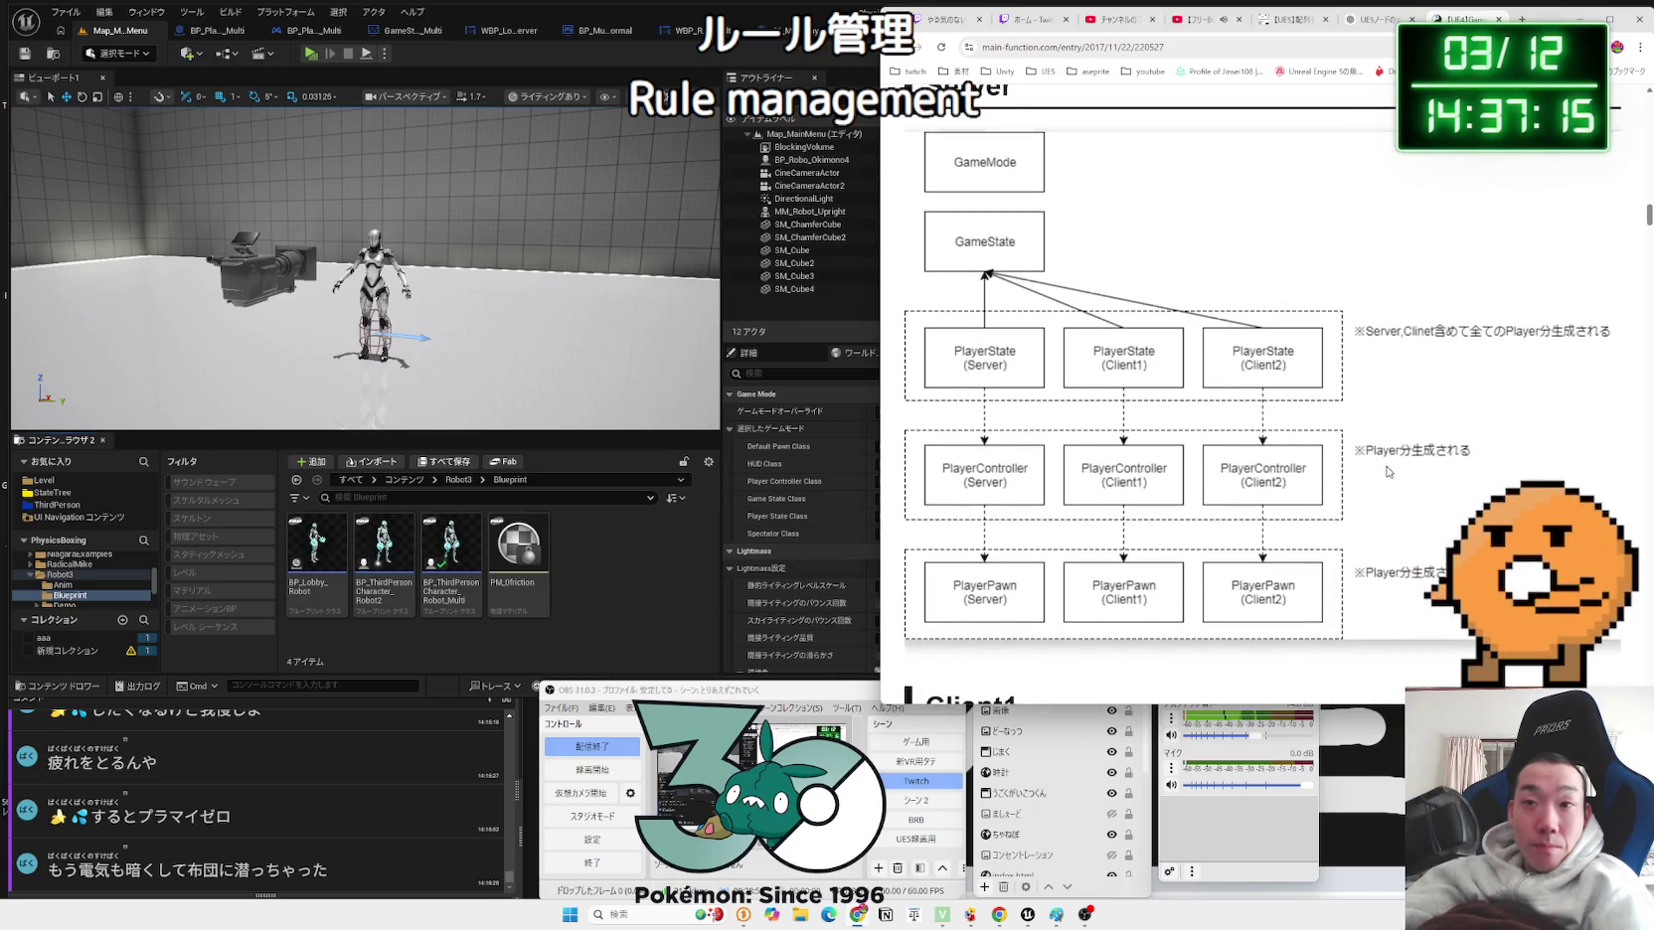
scroll(1386, 471, "down", 2)
scroll(1386, 471, "up", 2)
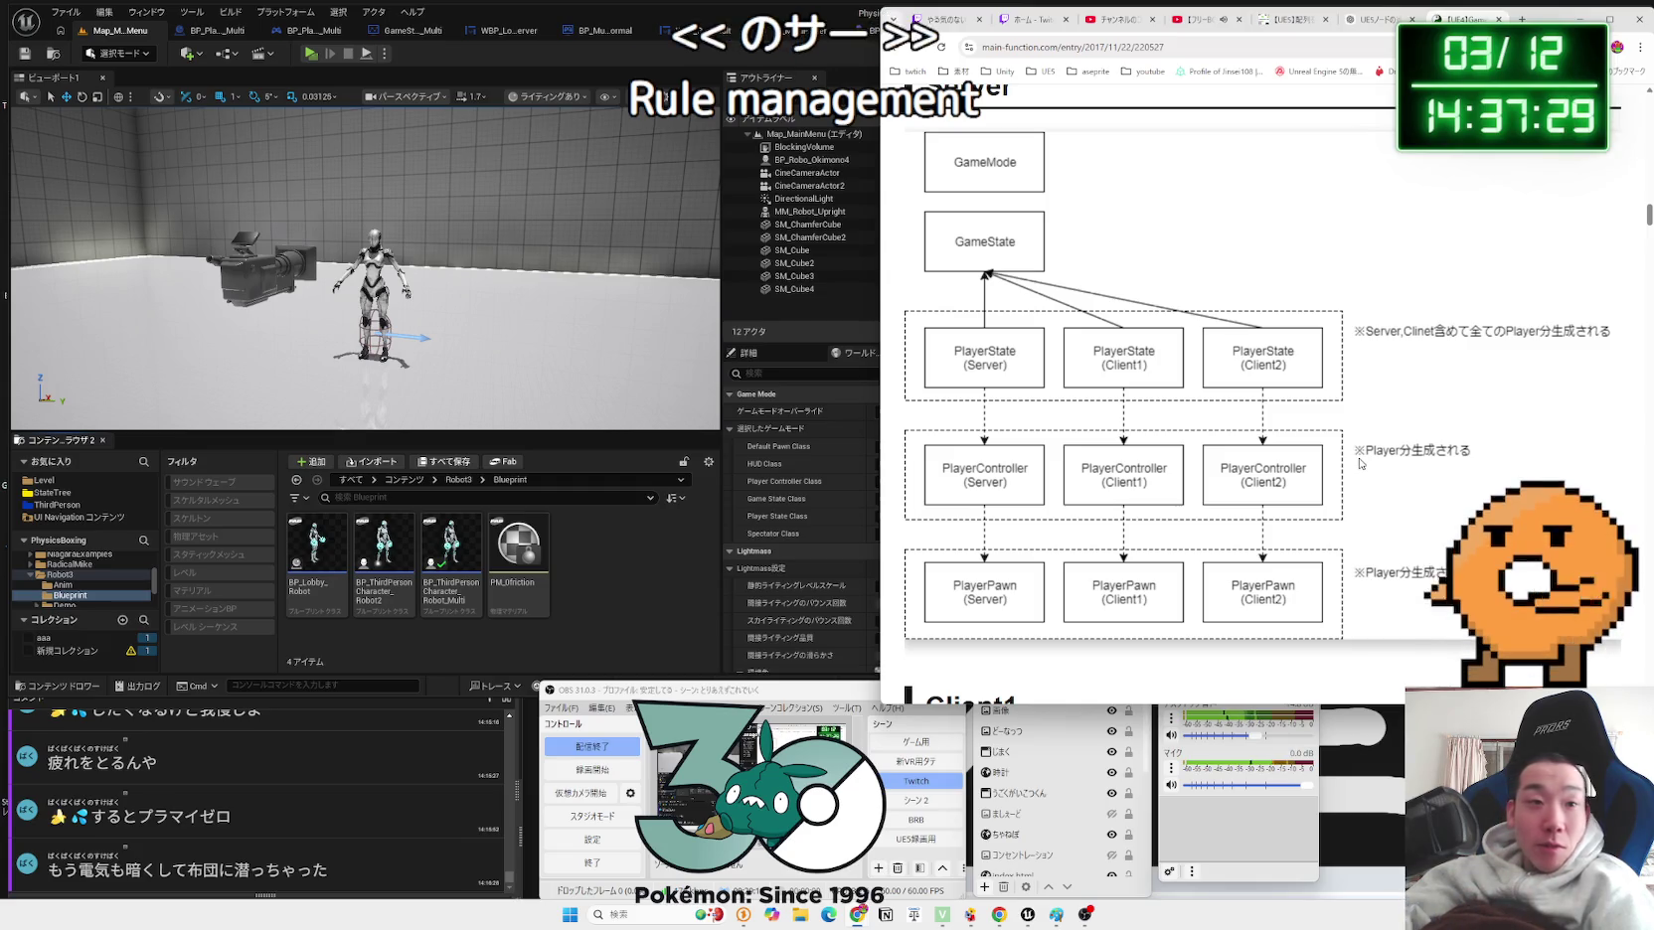
left_click(217, 29)
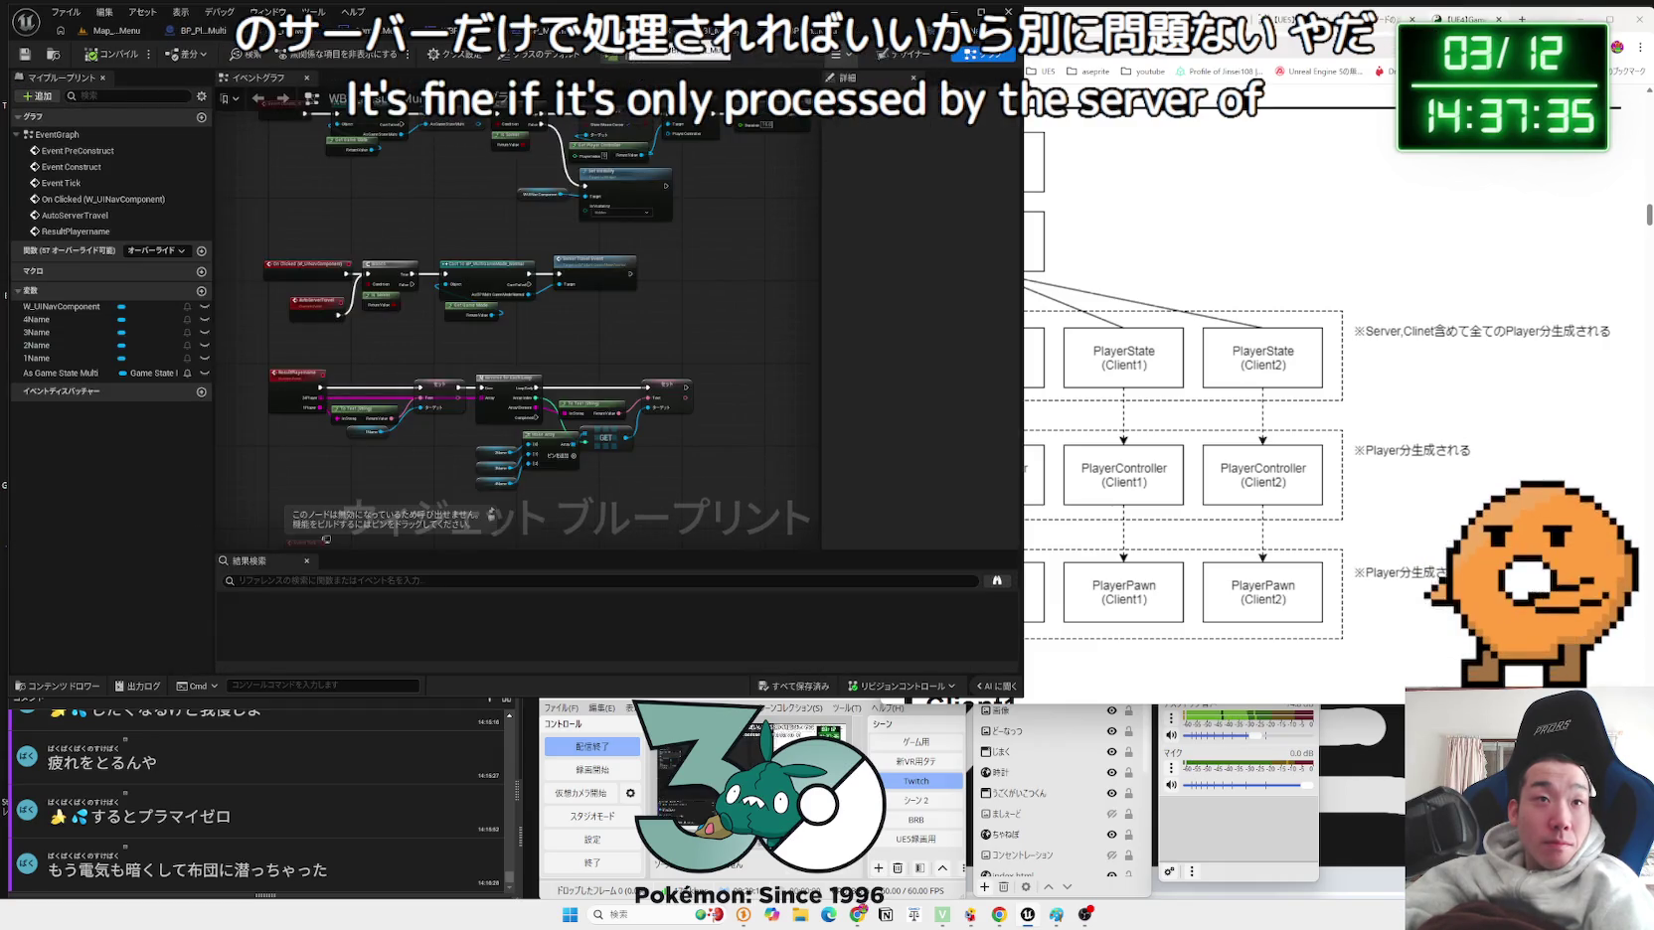
Step: Move through the widget and lobby controller blueprints to the robot character's Event Graph
left_click(448, 38)
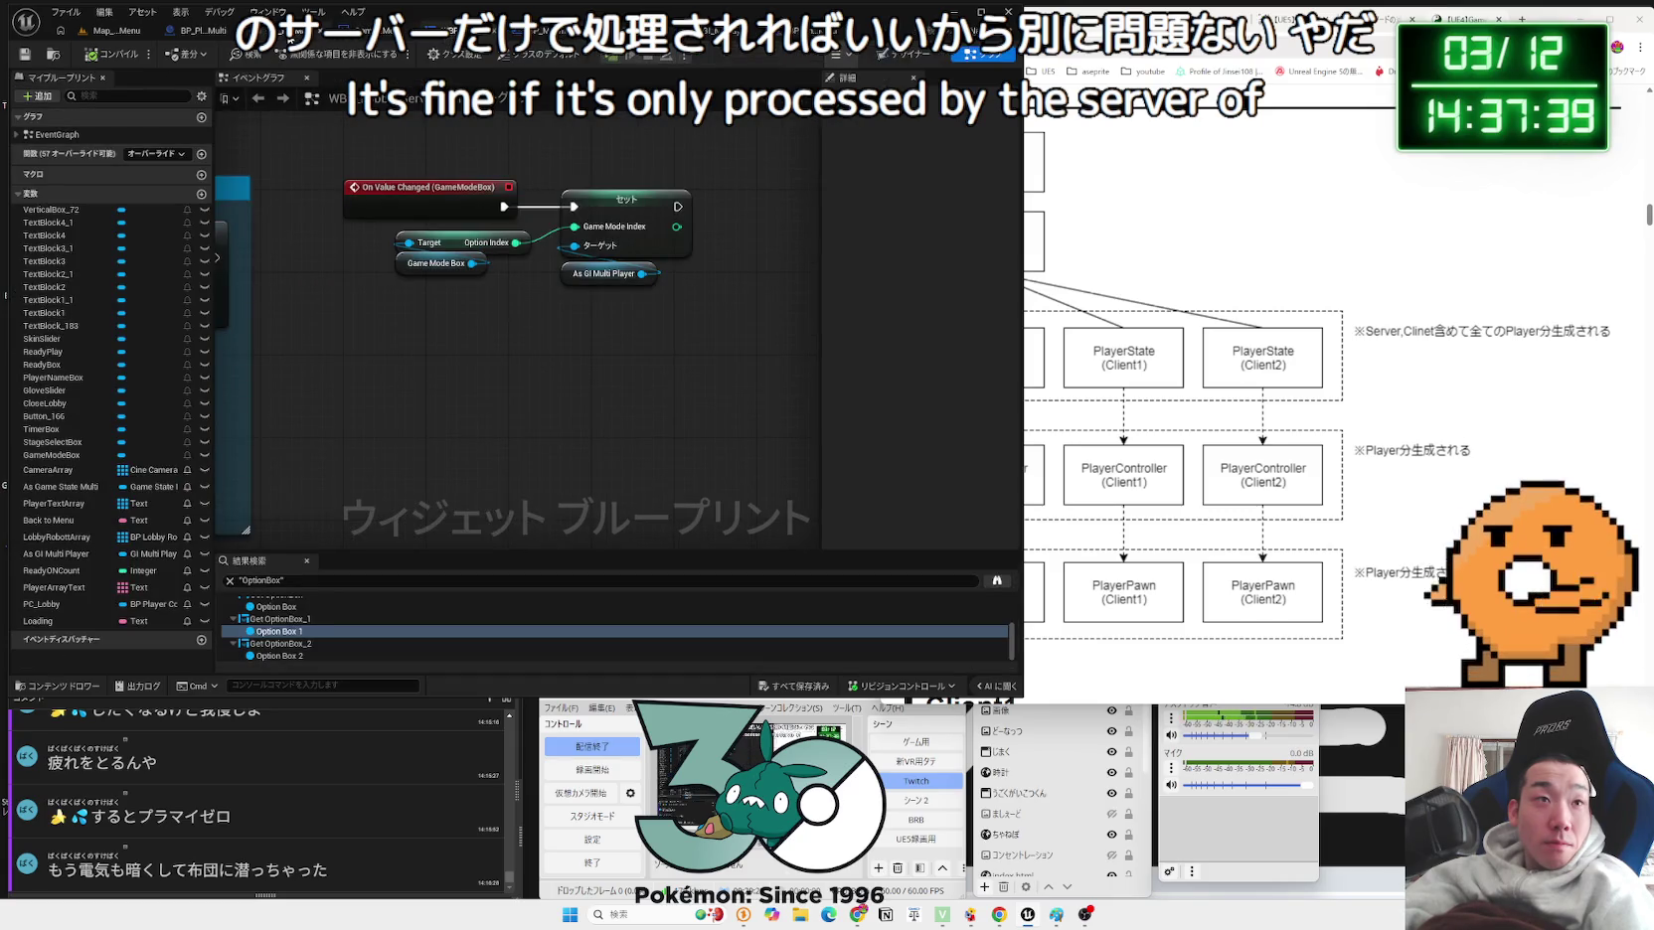
left_click(284, 38)
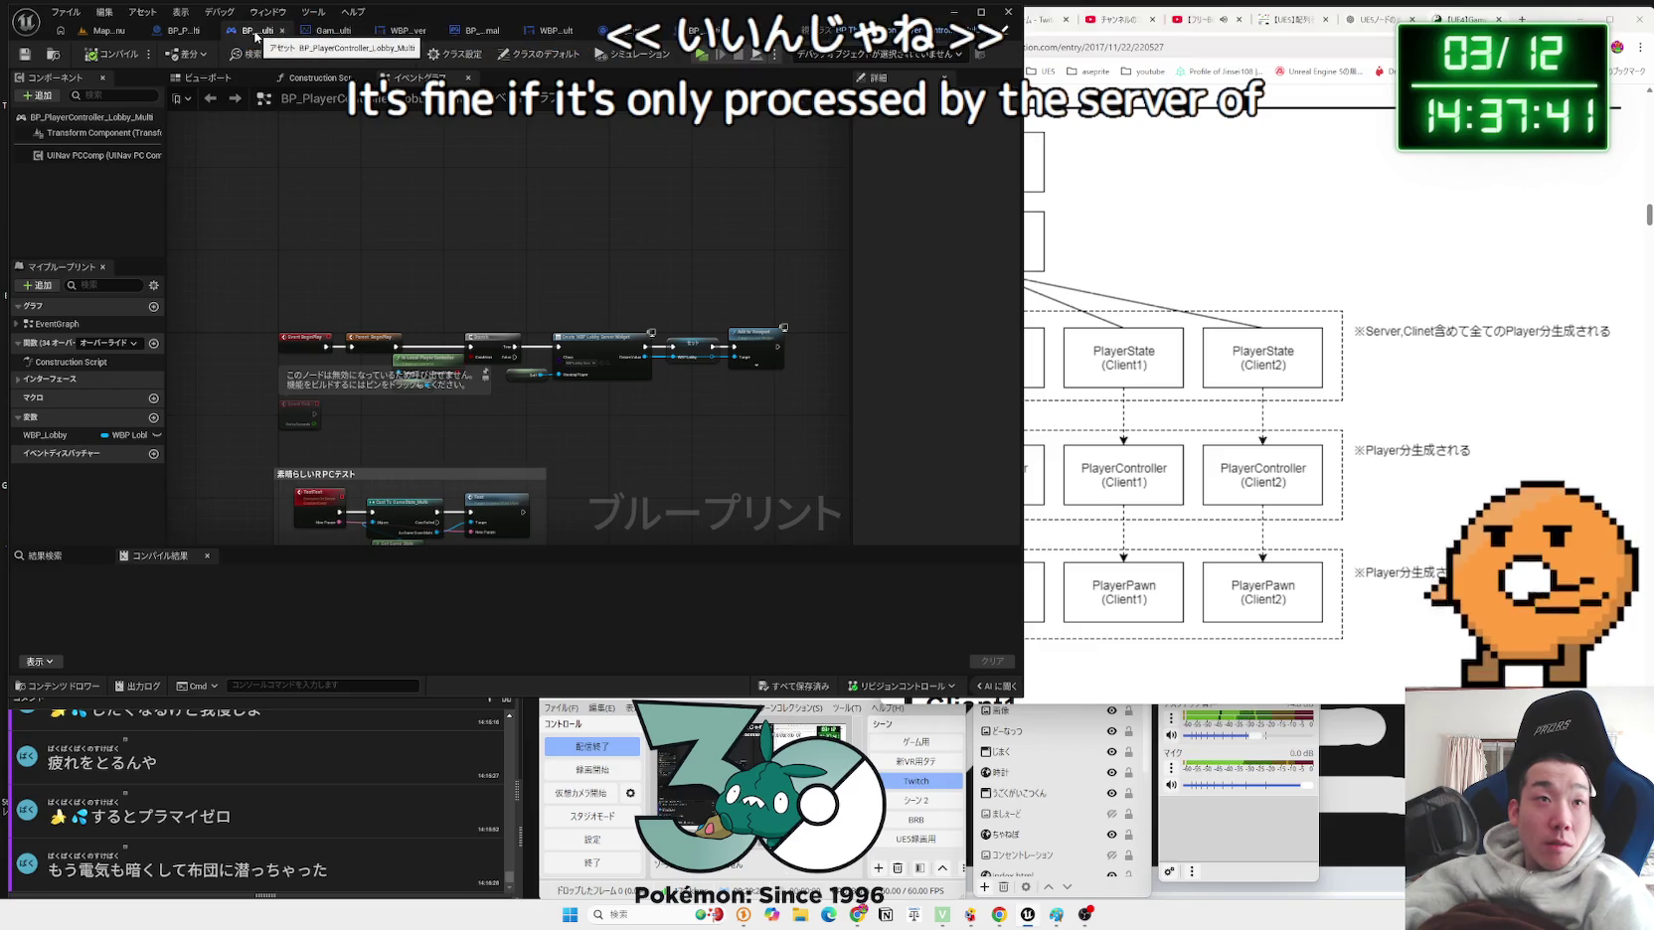
left_click(700, 32)
scroll(682, 360, "up", 5)
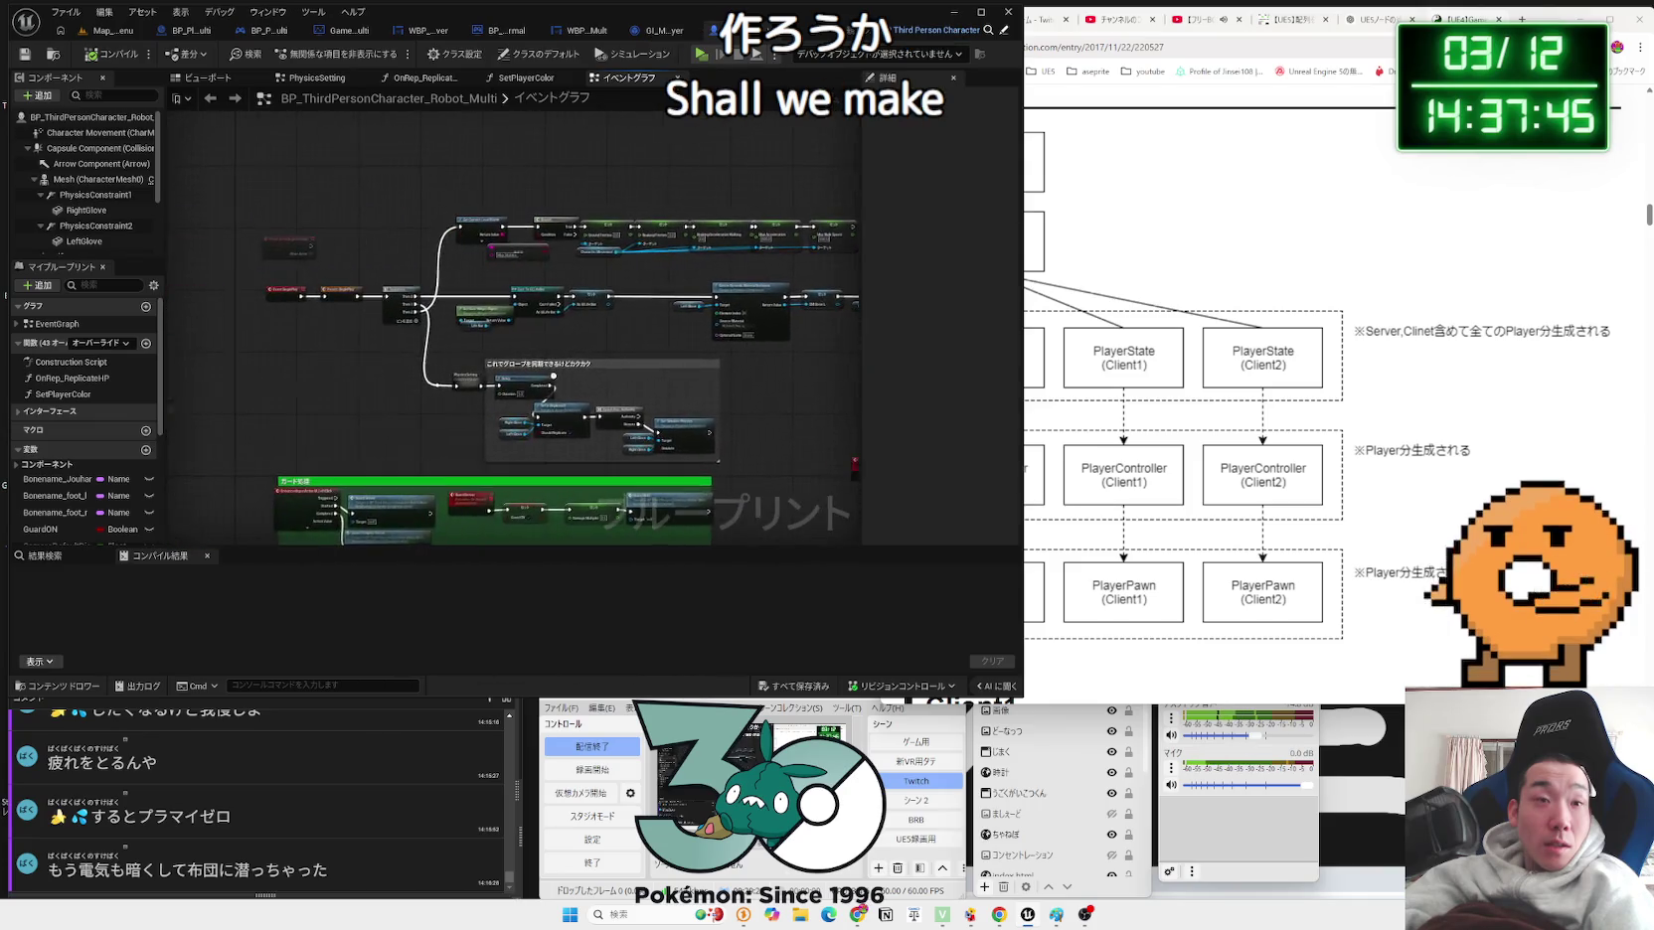
scroll(391, 376, "down", 3)
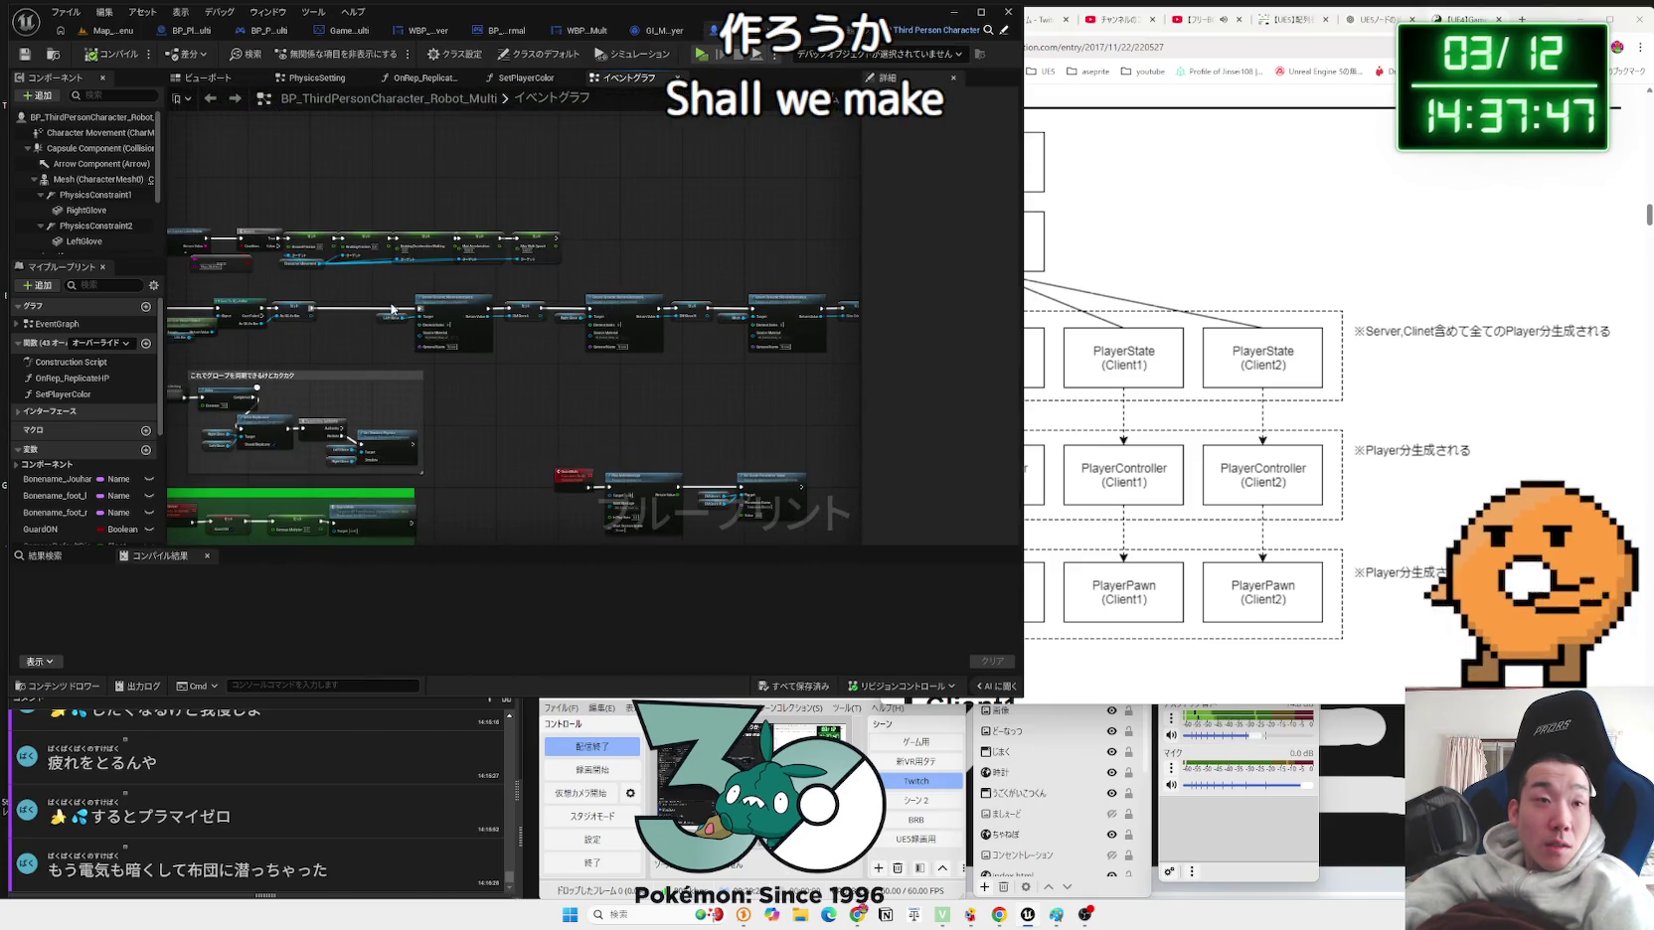
Step: Marquee-select the Delay, Cast To BP_PlayerState_Multi, Set and Set Player Color nodes
left_click_drag(169, 296, 745, 372)
left_click_drag(542, 372, 556, 353)
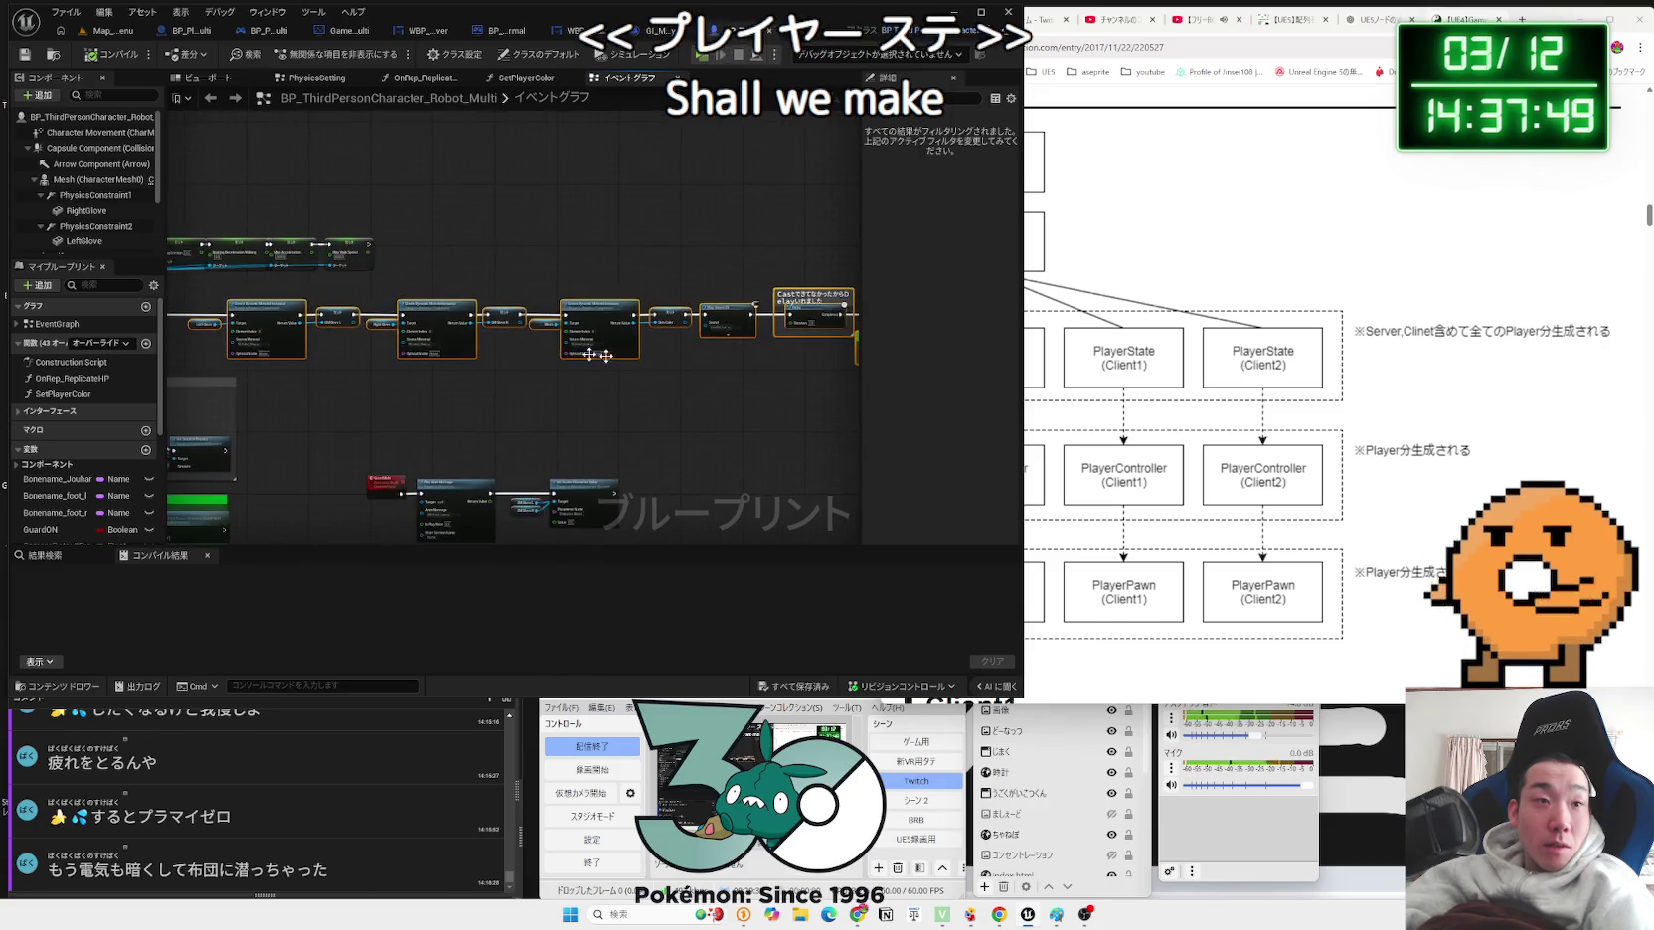
scroll(591, 326, "up", 3)
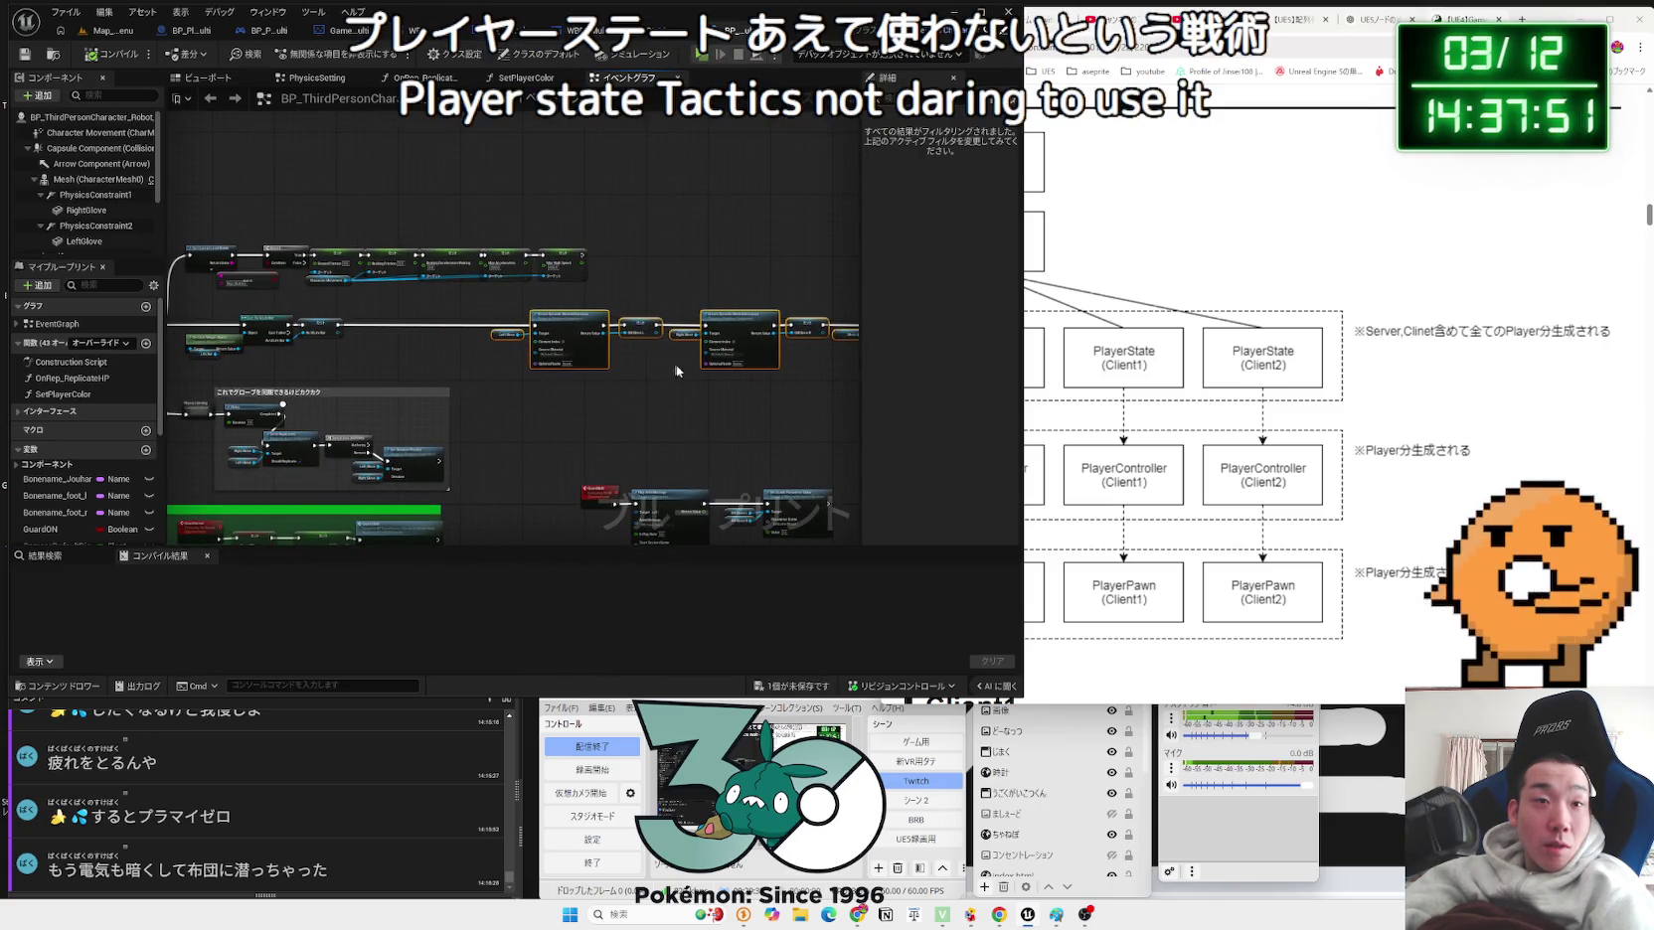
scroll(469, 390, "up", 3)
left_click_drag(469, 391, 434, 372)
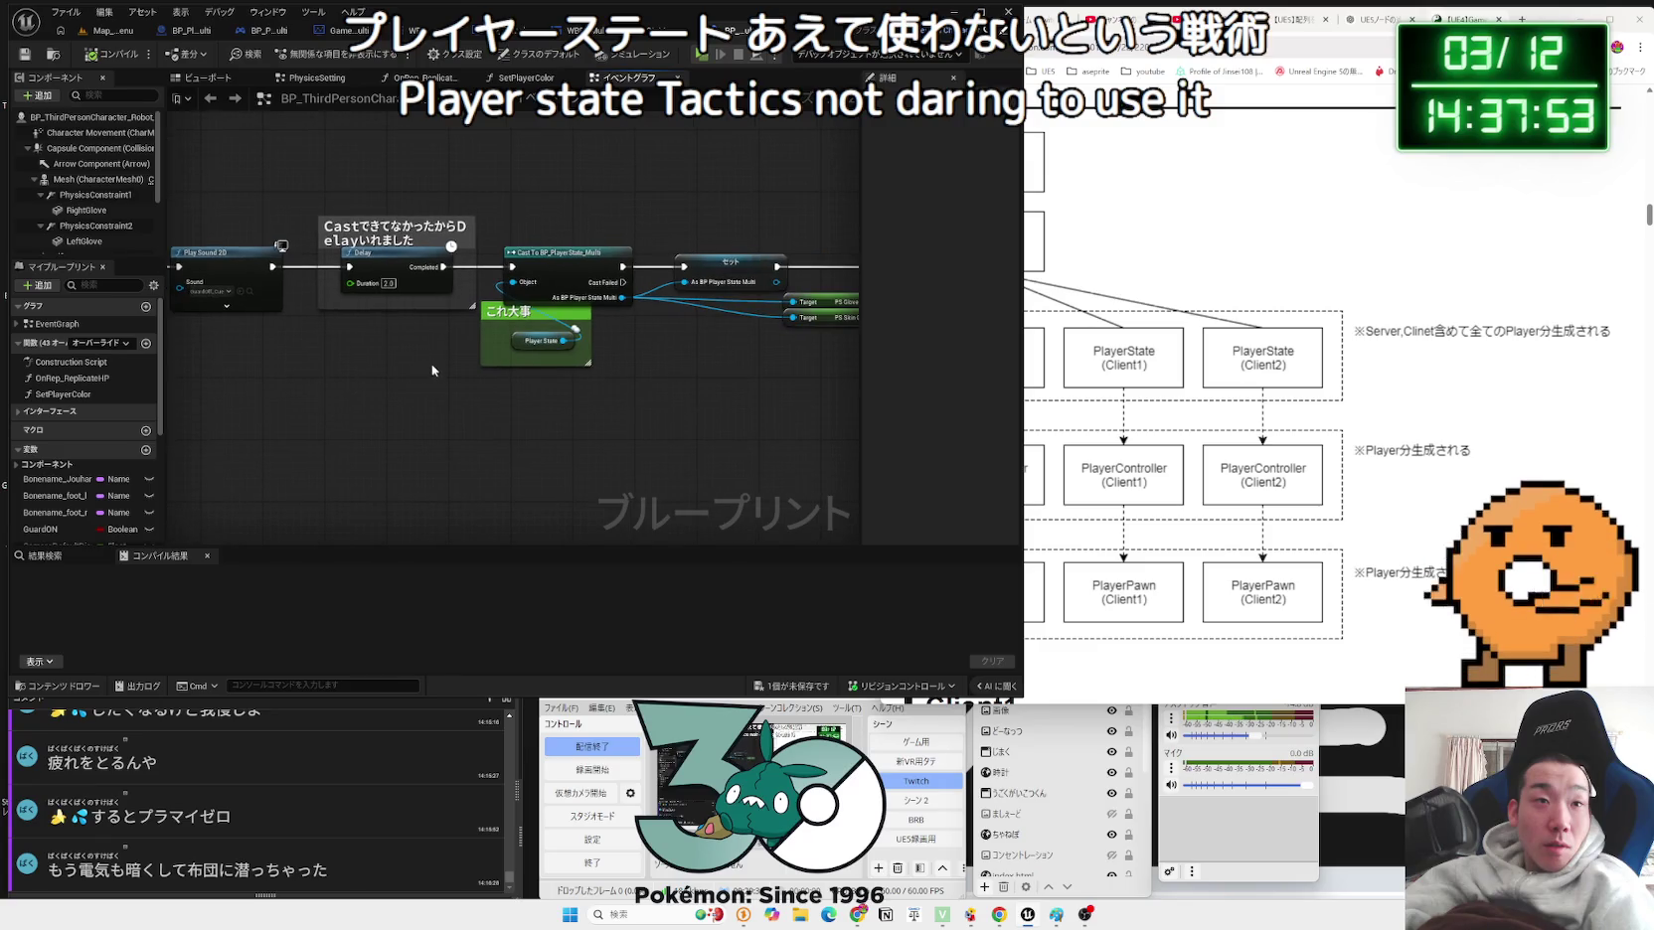
mouse_move(313, 197)
left_mouse_down()
mouse_move(695, 338)
mouse_move(855, 358)
mouse_move(696, 378)
left_mouse_up()
scroll(544, 391, "down", 3)
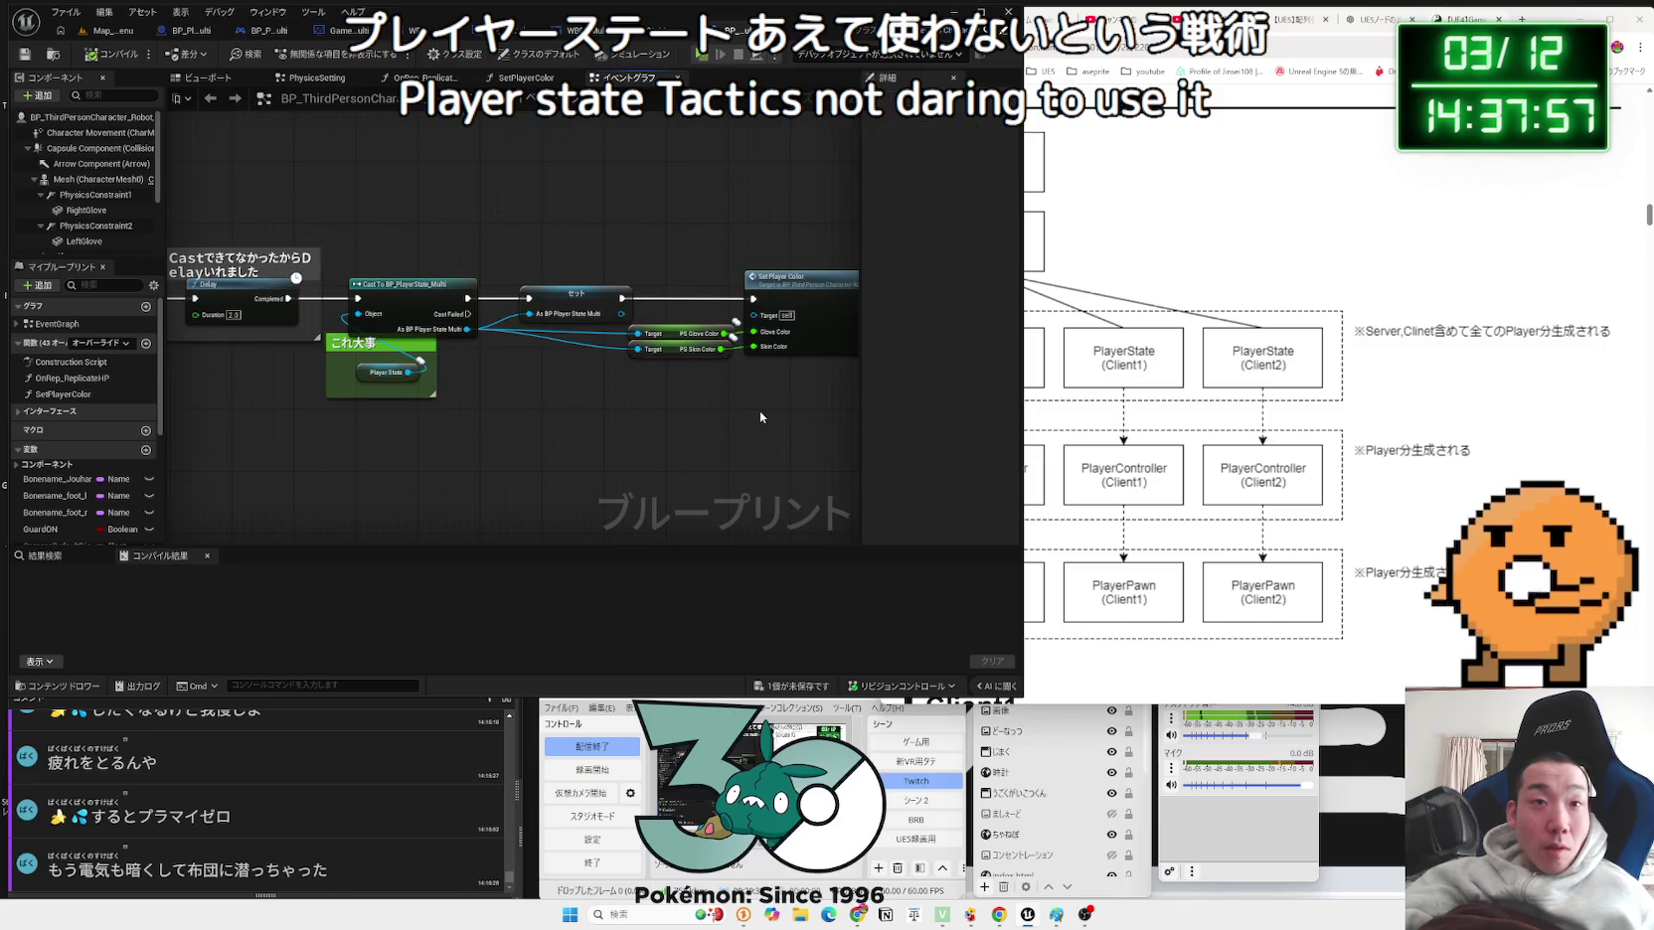
left_click_drag(602, 409, 711, 383)
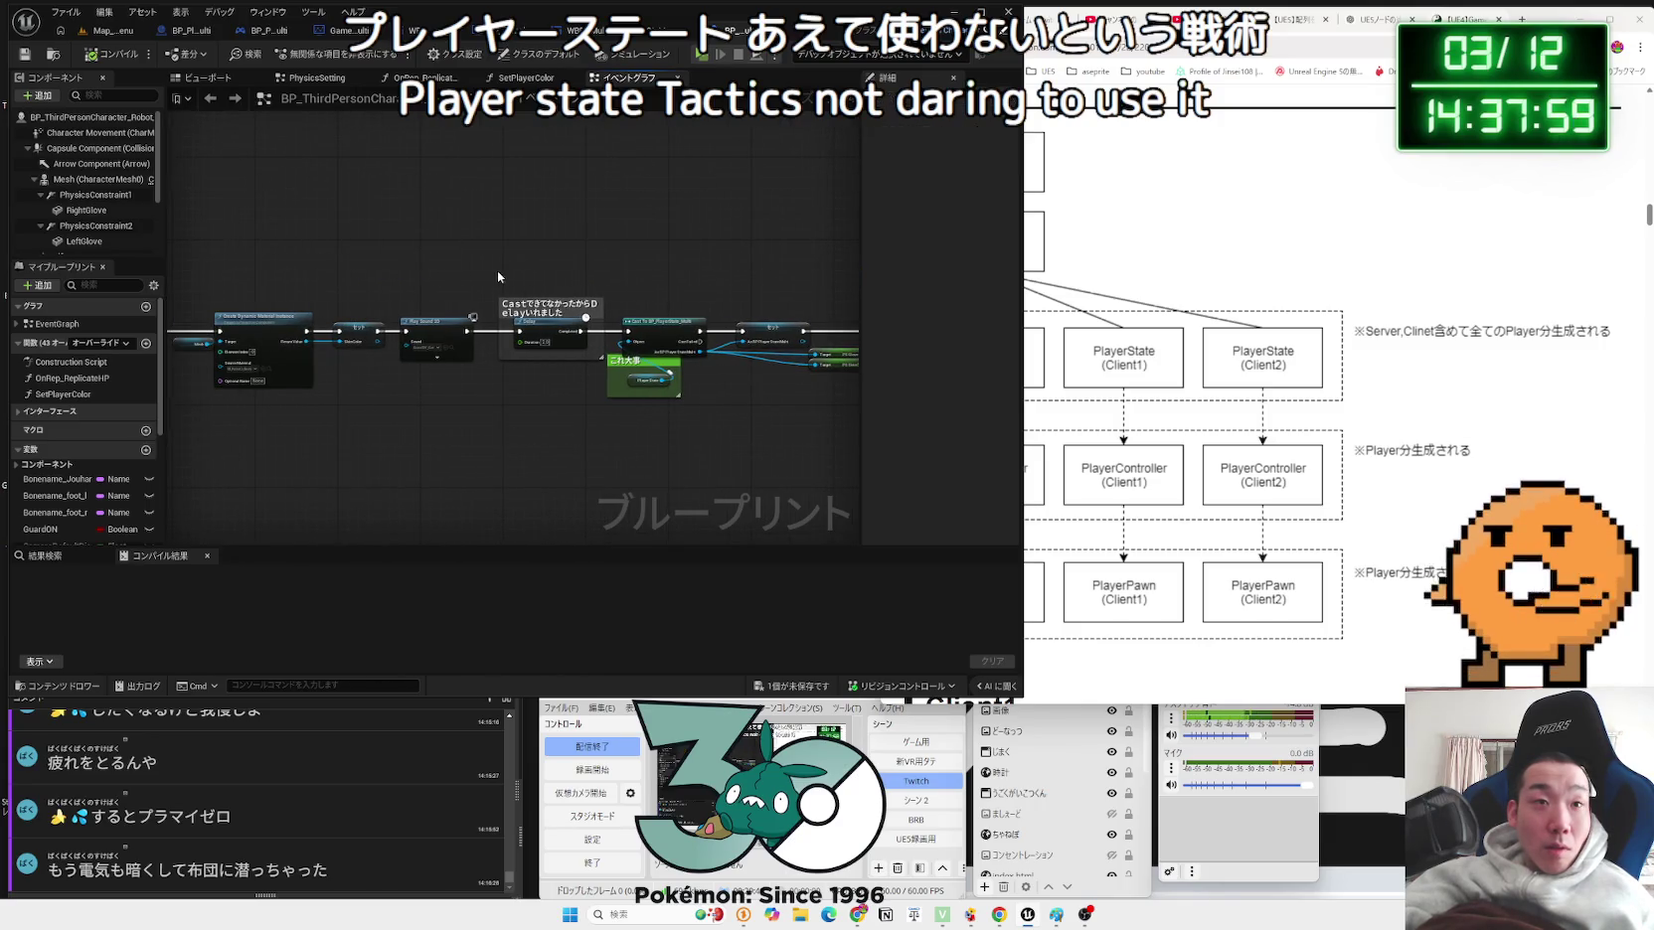
mouse_move(823, 393)
left_mouse_down()
mouse_move(639, 413)
mouse_move(641, 336)
mouse_move(576, 283)
mouse_move(144, 257)
mouse_move(318, 271)
left_mouse_up()
scroll(446, 416, "up", 5)
scroll(318, 271, "down", 1)
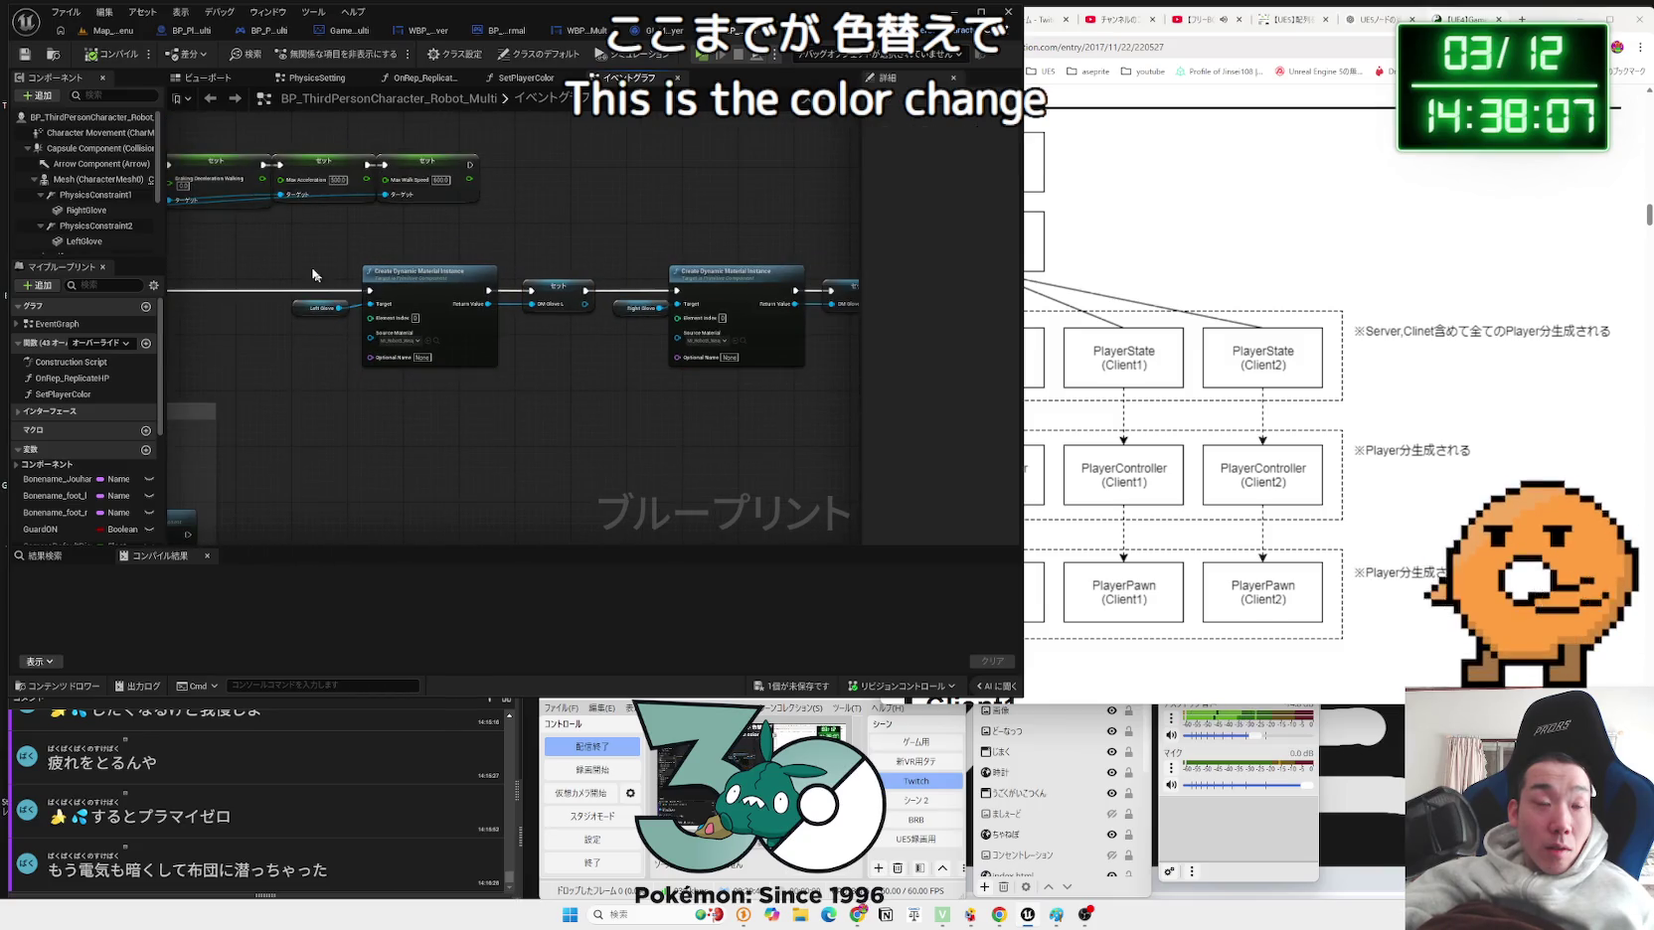
mouse_move(453, 289)
left_mouse_down()
mouse_move(169, 298)
mouse_move(199, 348)
mouse_move(448, 419)
left_mouse_up()
scroll(425, 406, "up", 2)
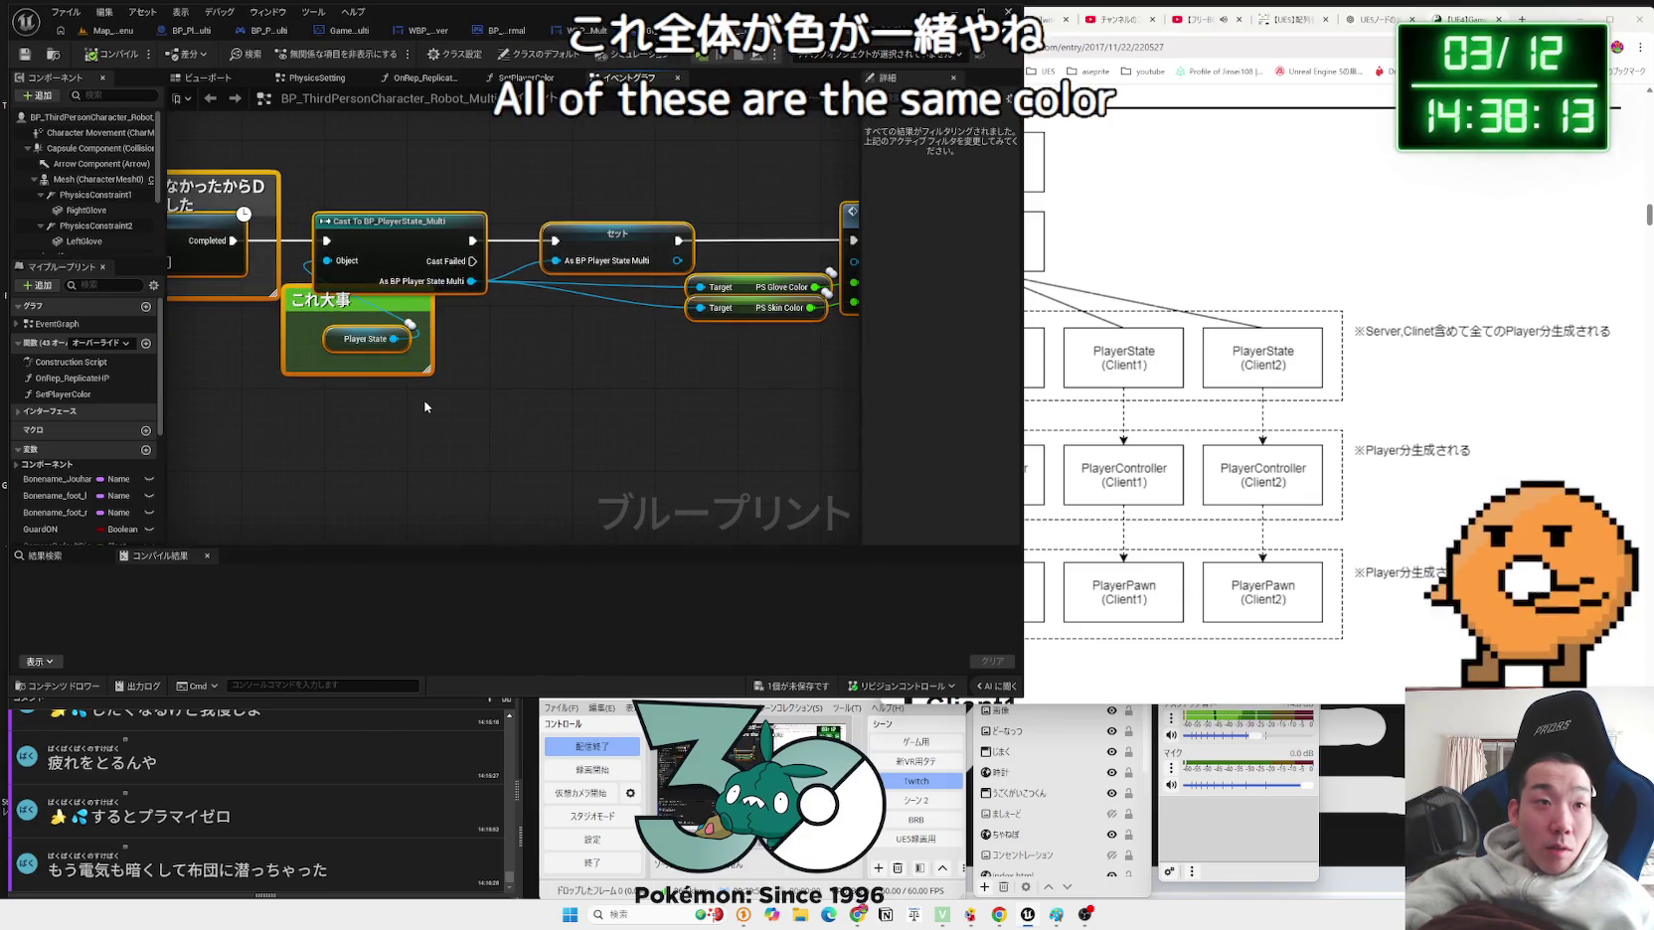
scroll(425, 406, "down", 1)
Step: Collapse the selected colour nodes into a single graph named ColerChange
right_click(398, 254)
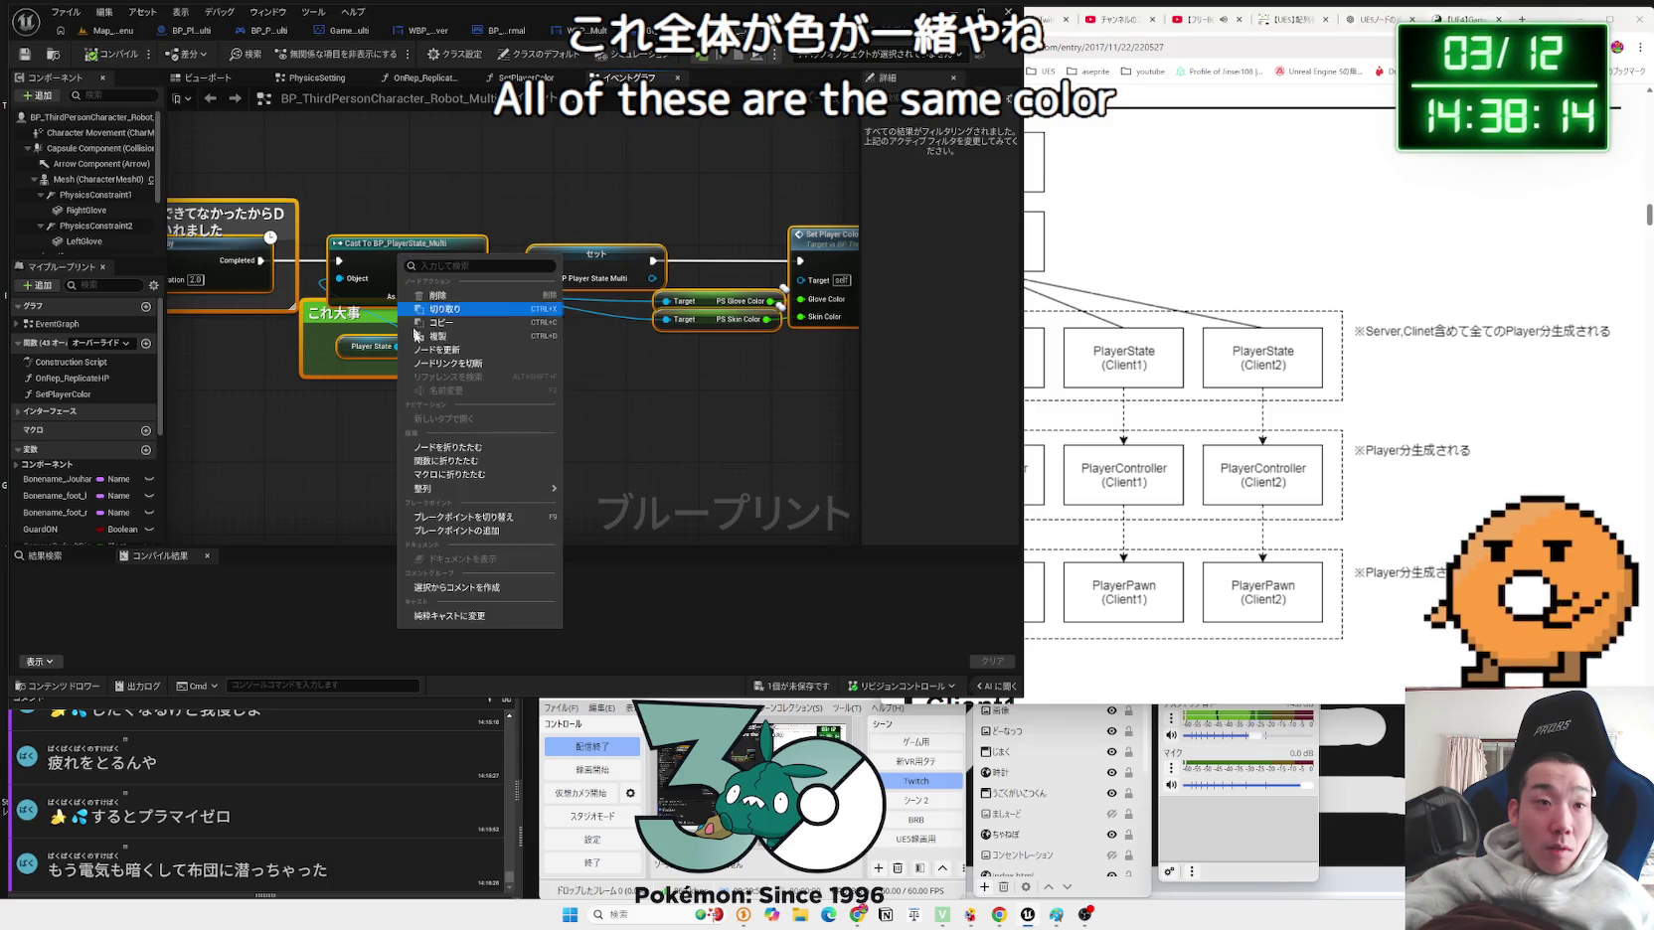
left_click(448, 448)
type("Colot")
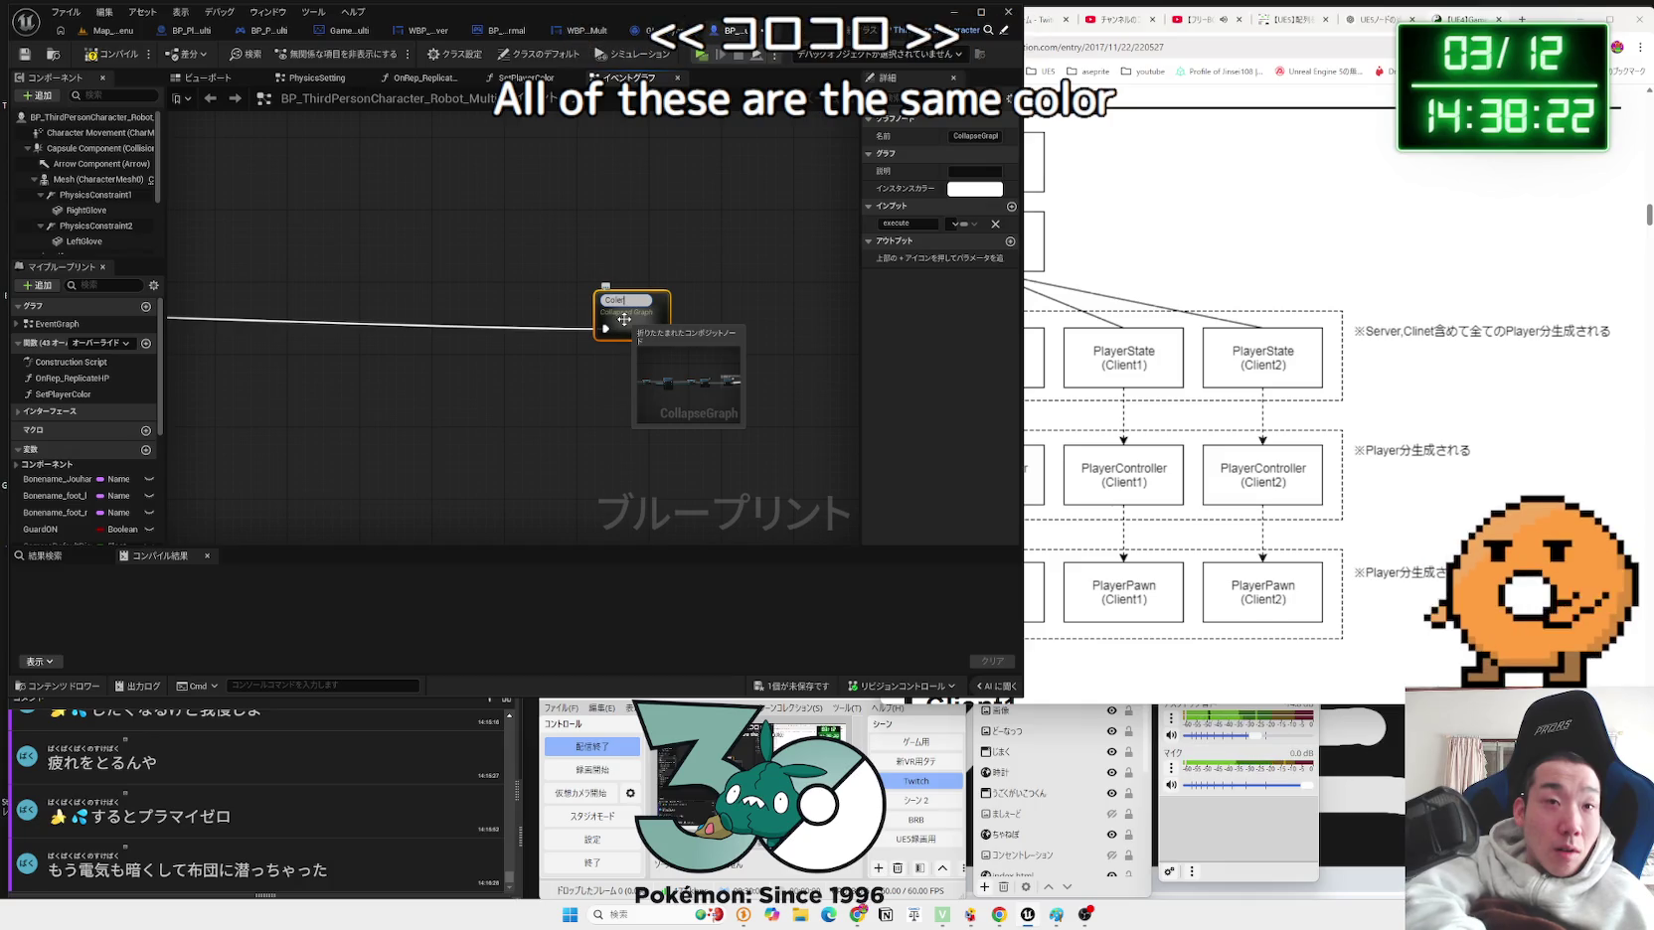
type("Change")
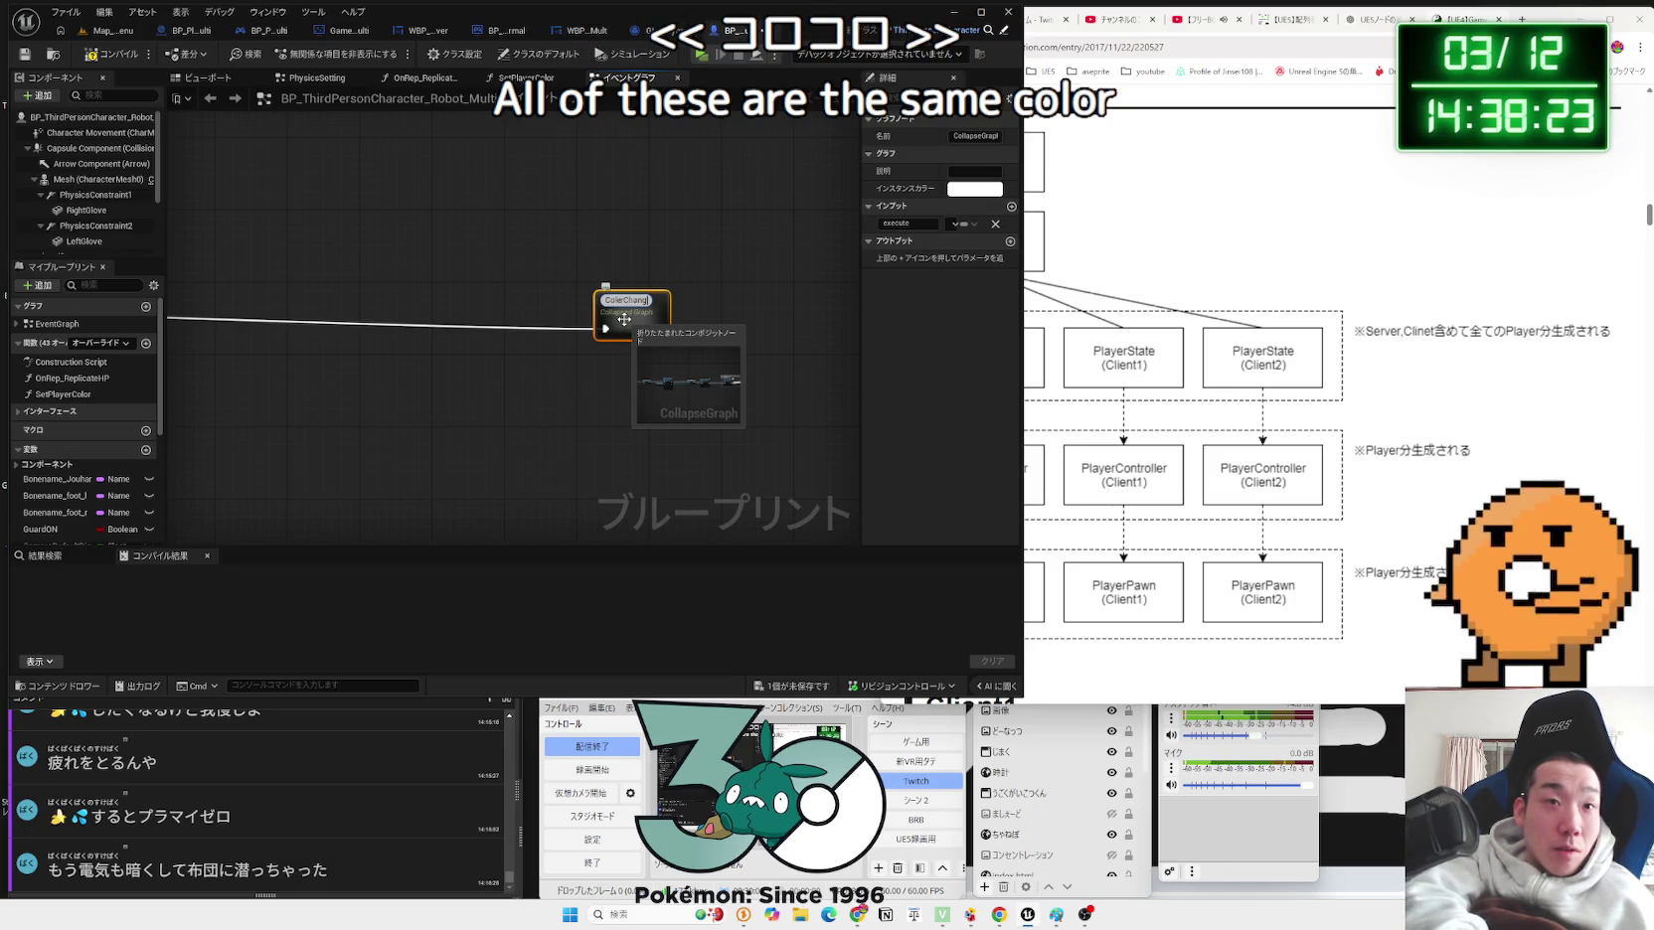
key("Return")
left_click(624, 319)
Step: Look into the SetPlayerColor function graph and compile the robot character Blueprint
scroll(499, 391, "down", 3)
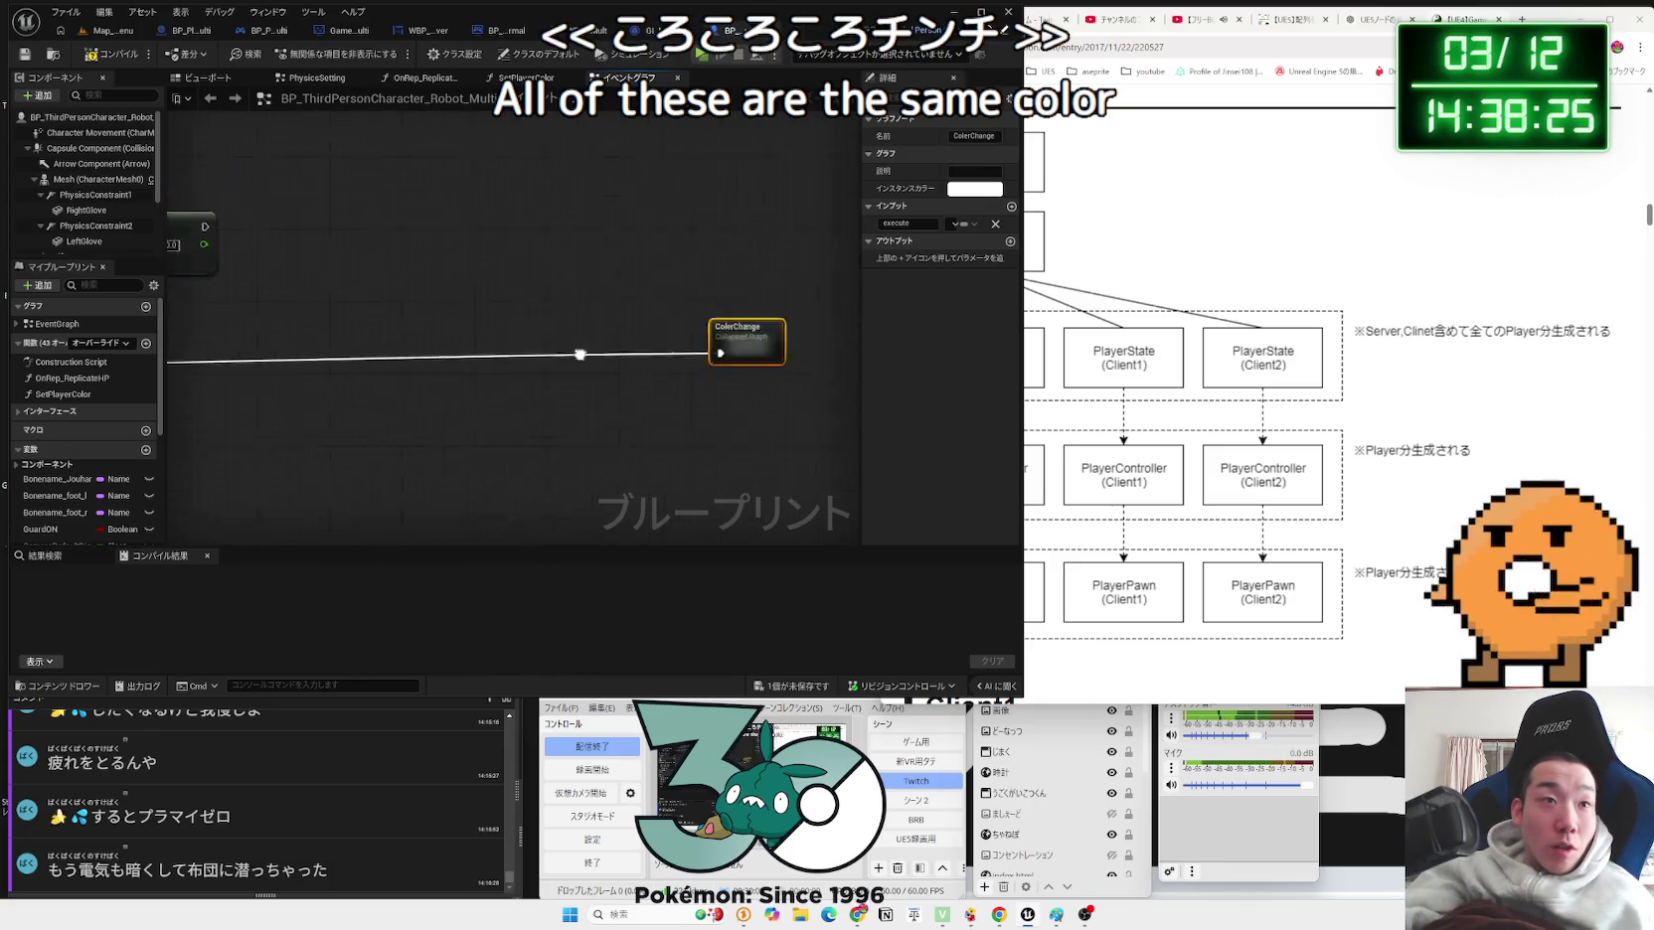
scroll(659, 330, "down", 2)
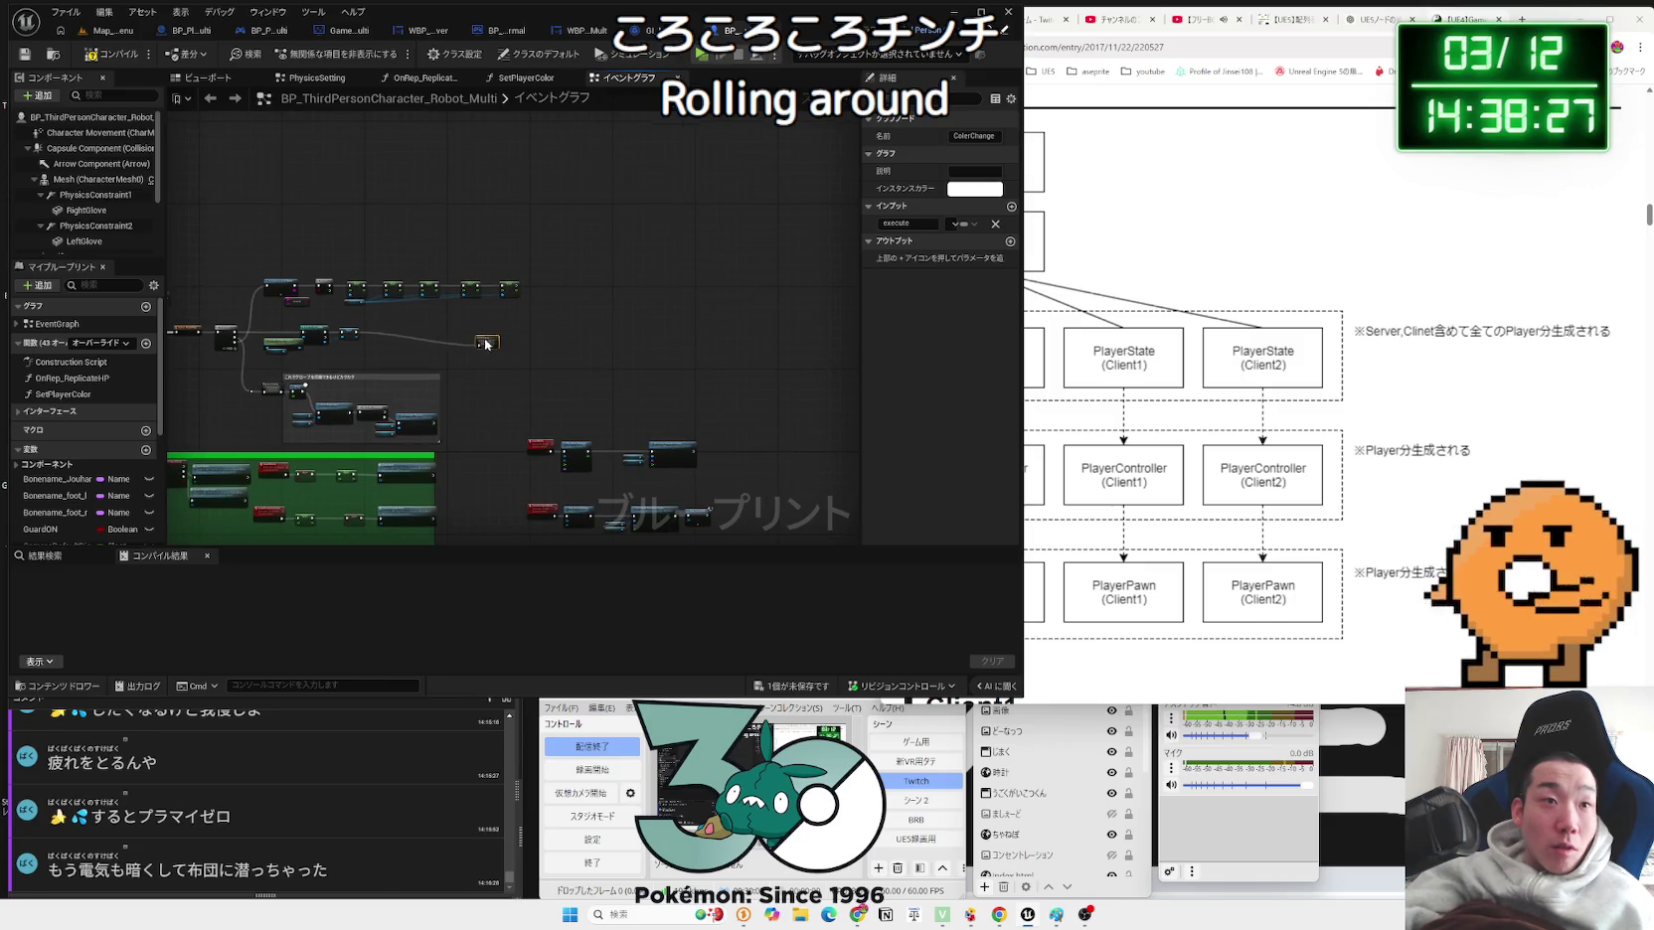
scroll(446, 335, "up", 5)
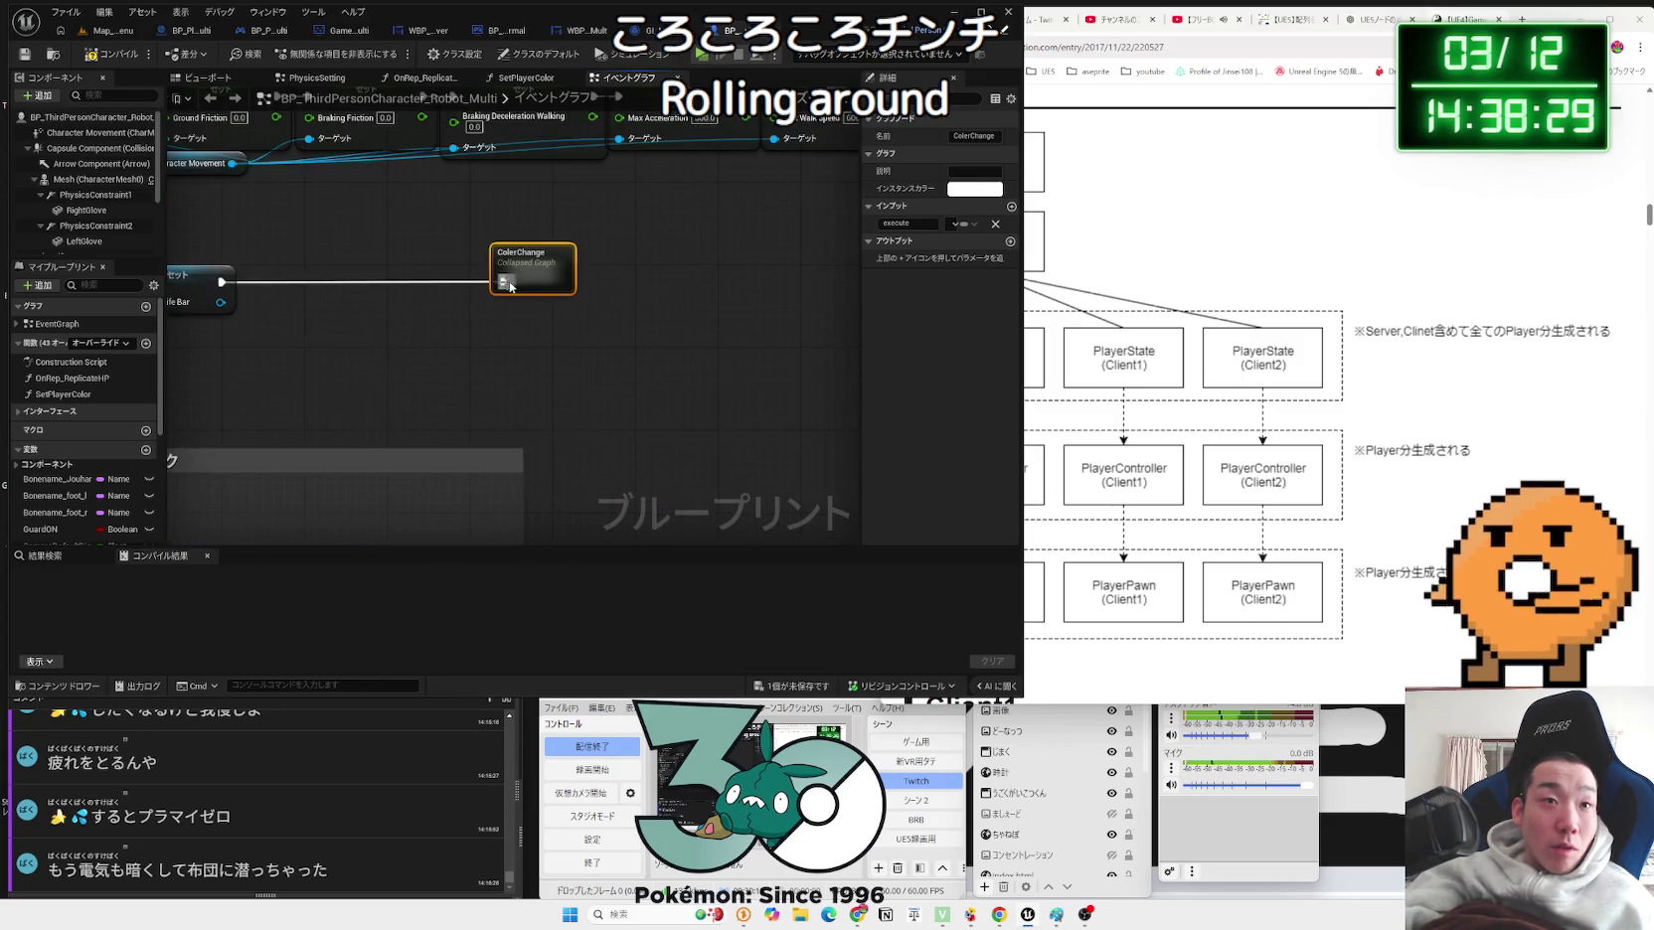
left_click_drag(379, 374, 503, 374)
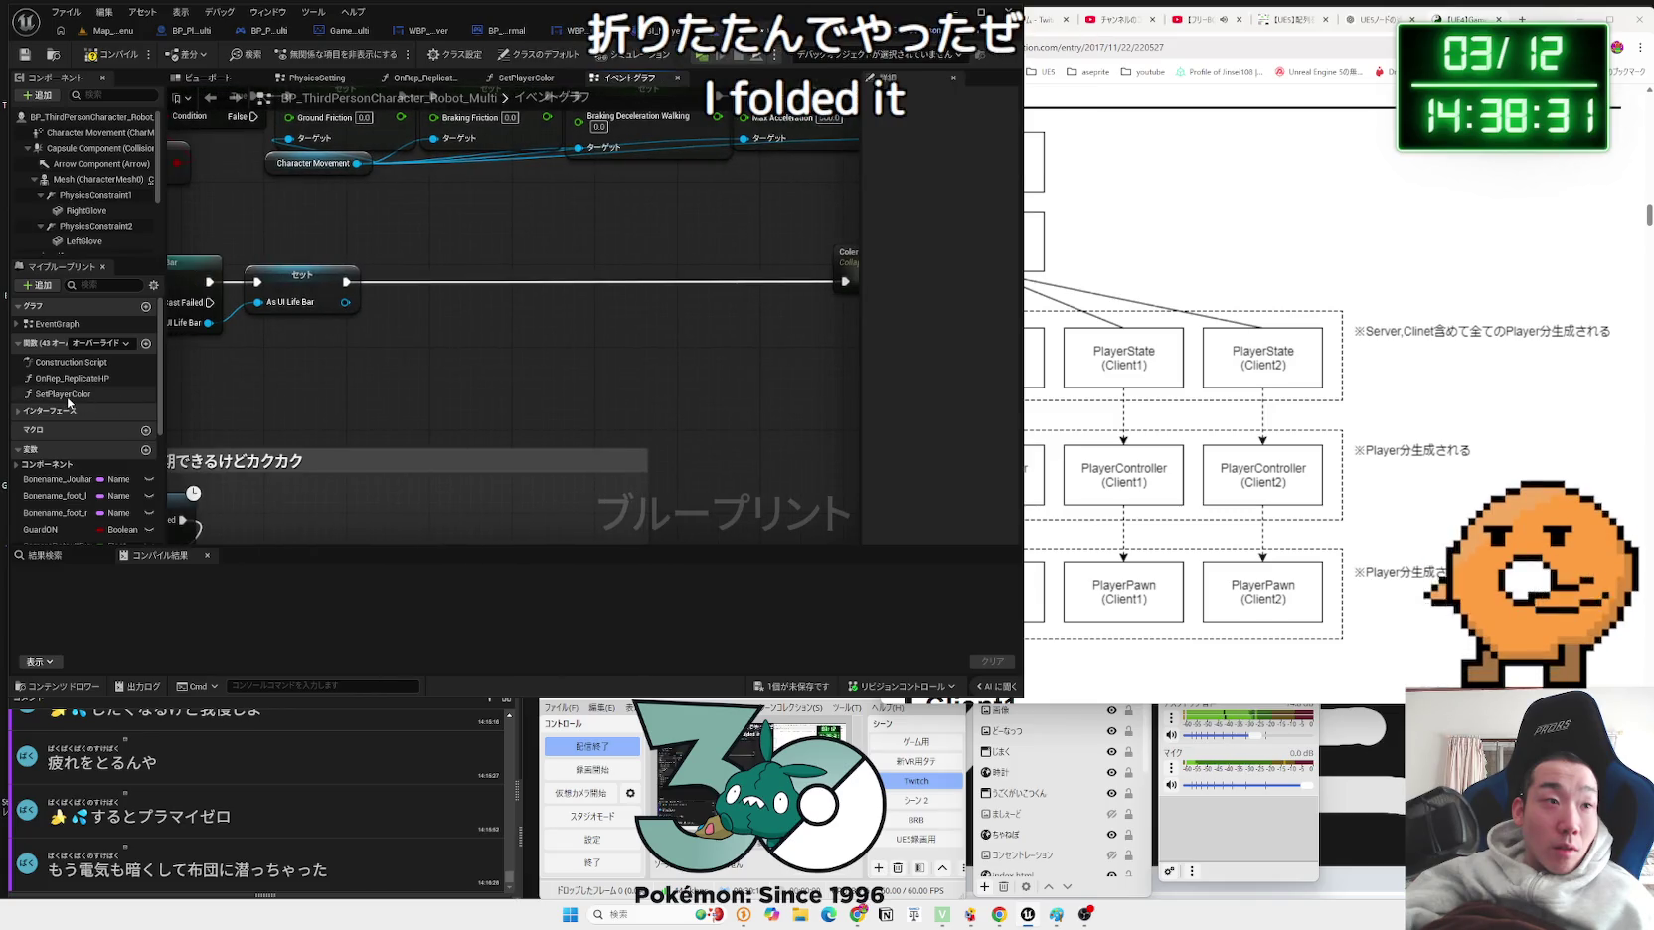
double_click(66, 398)
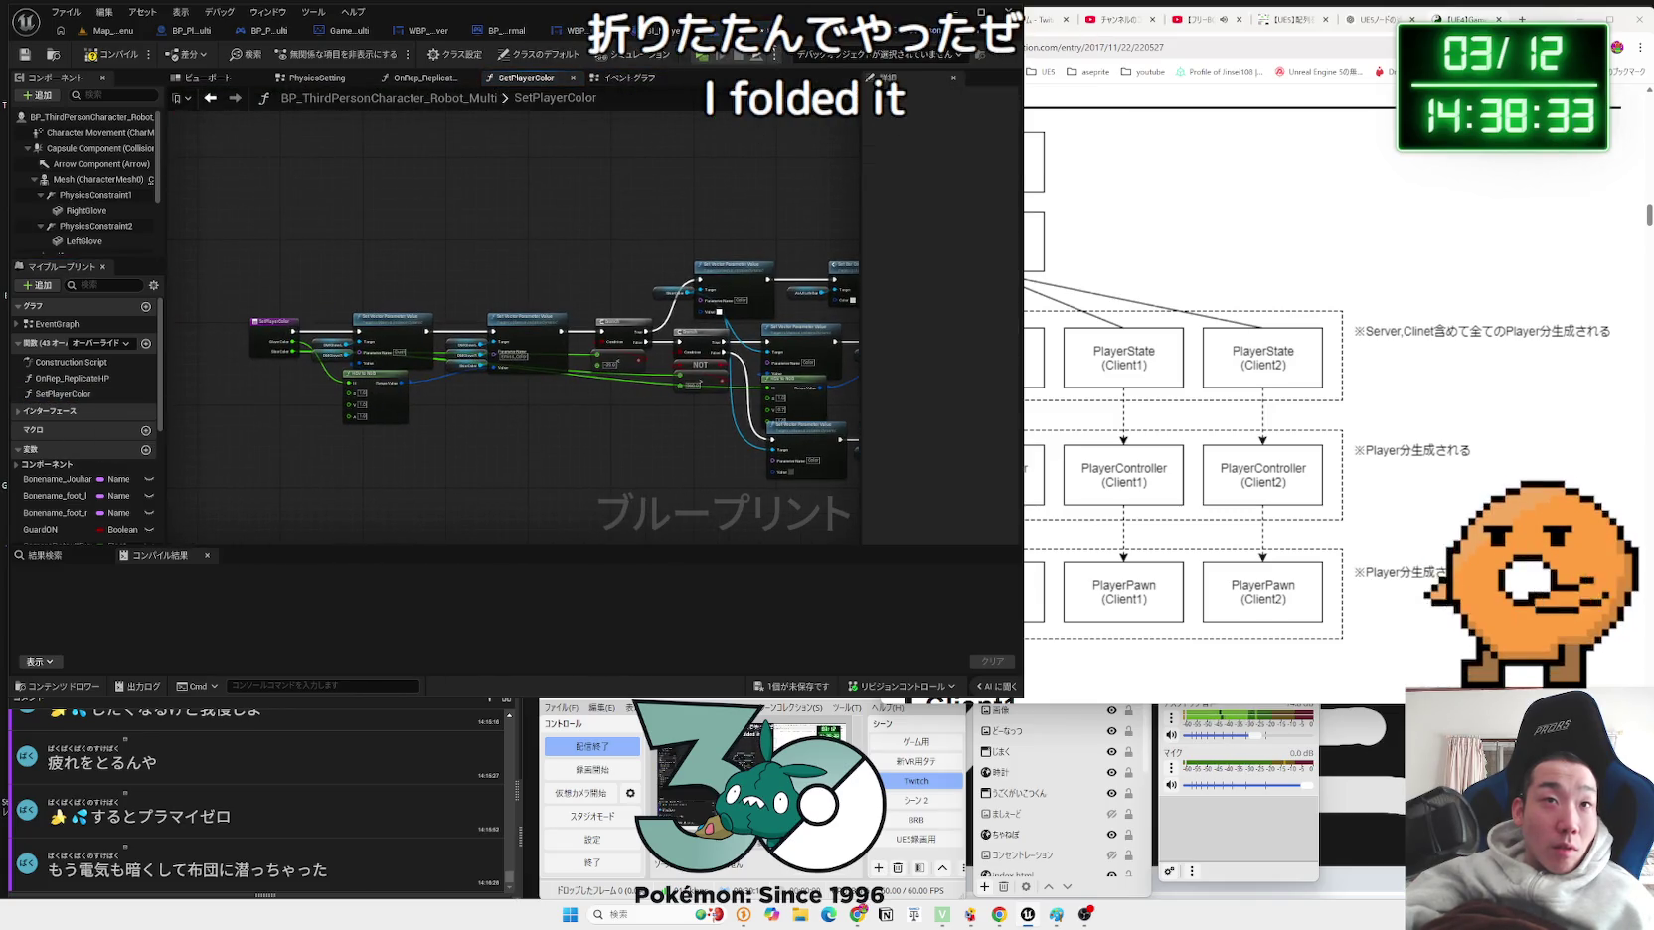
left_click(119, 56)
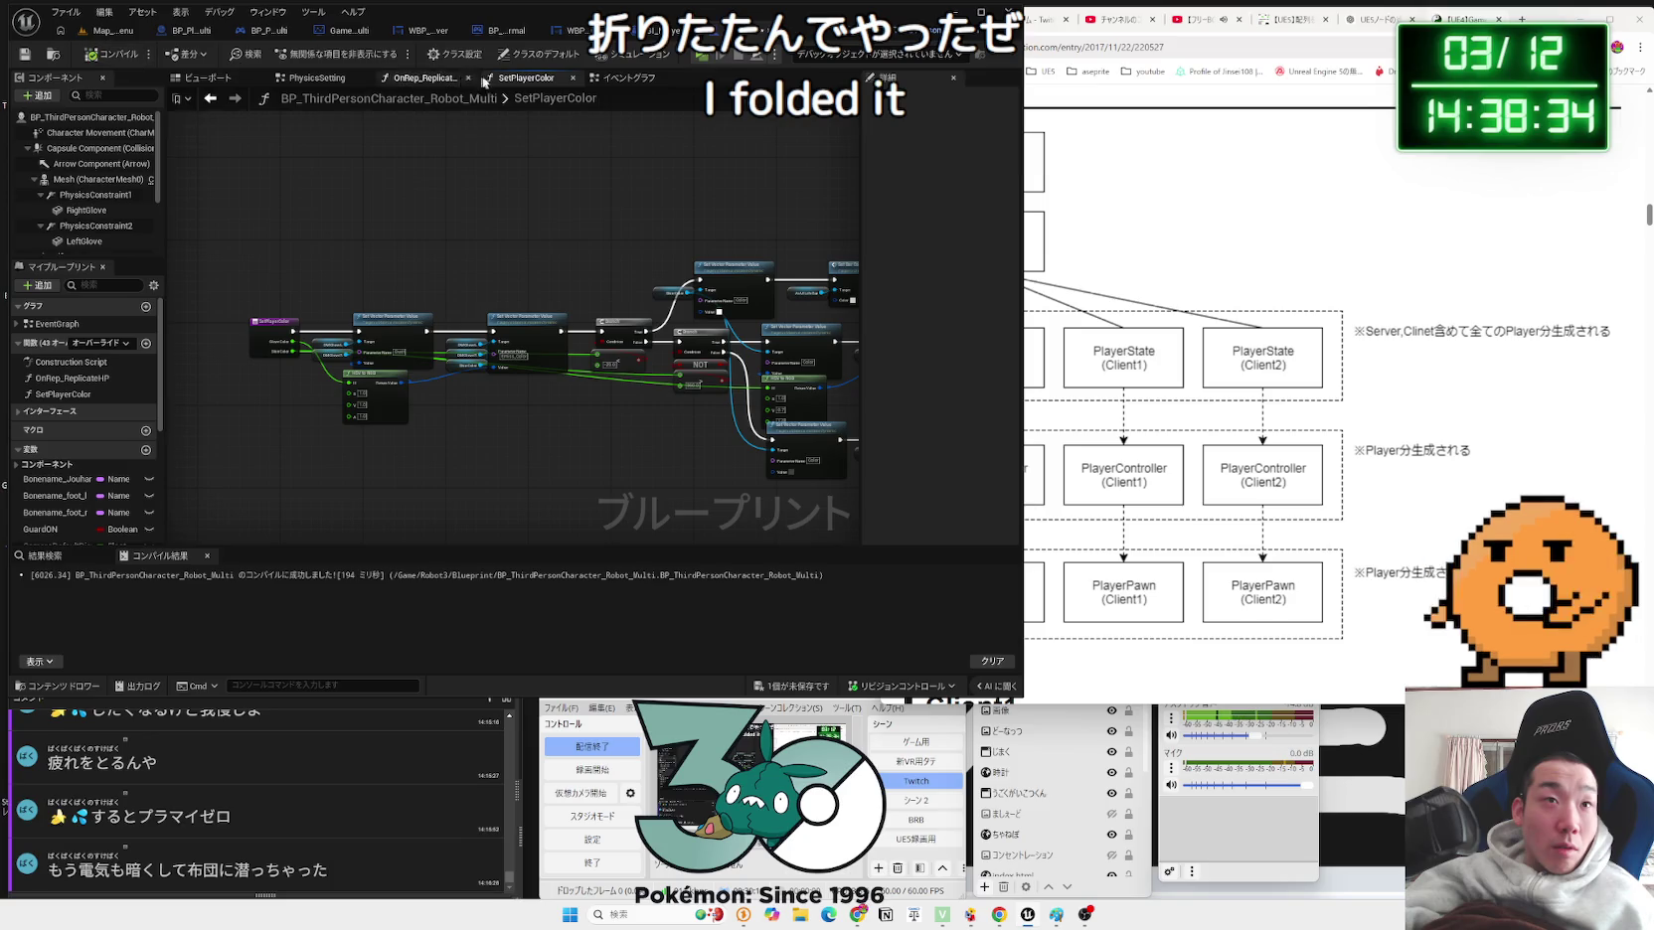
left_click(629, 77)
Step: Add a Branch node off the UI life bar Set node's execution pin
mouse_move(327, 346)
left_mouse_down()
mouse_move(707, 369)
mouse_move(487, 378)
left_mouse_up()
left_click_drag(606, 303, 605, 303)
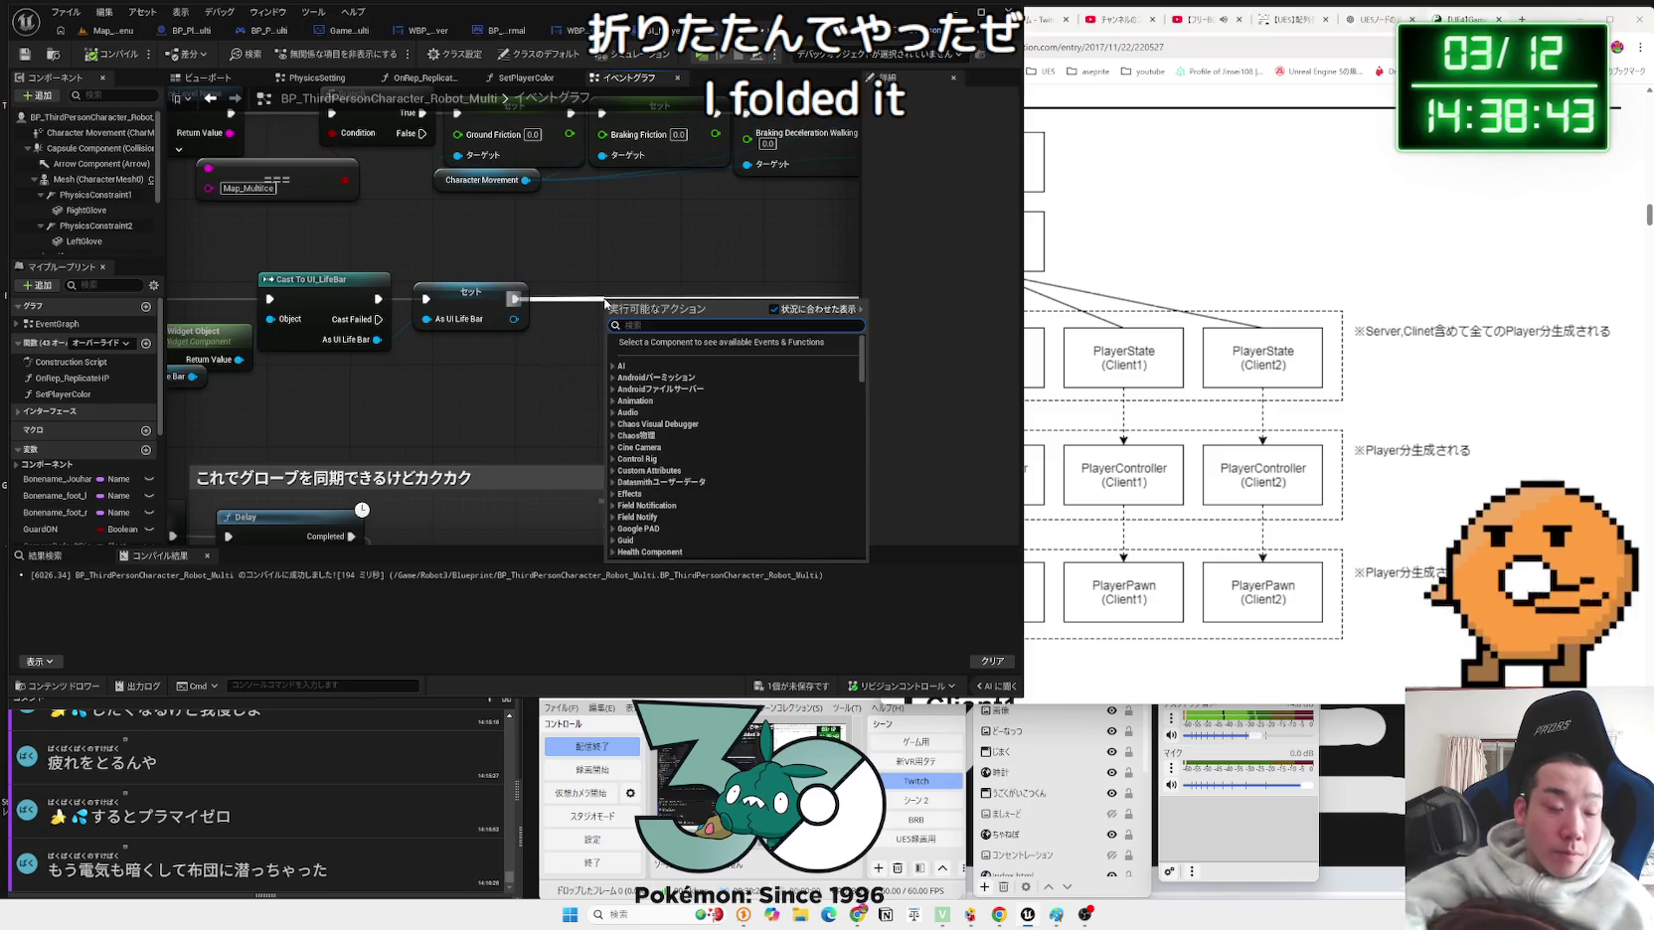
type("branch")
key("Return")
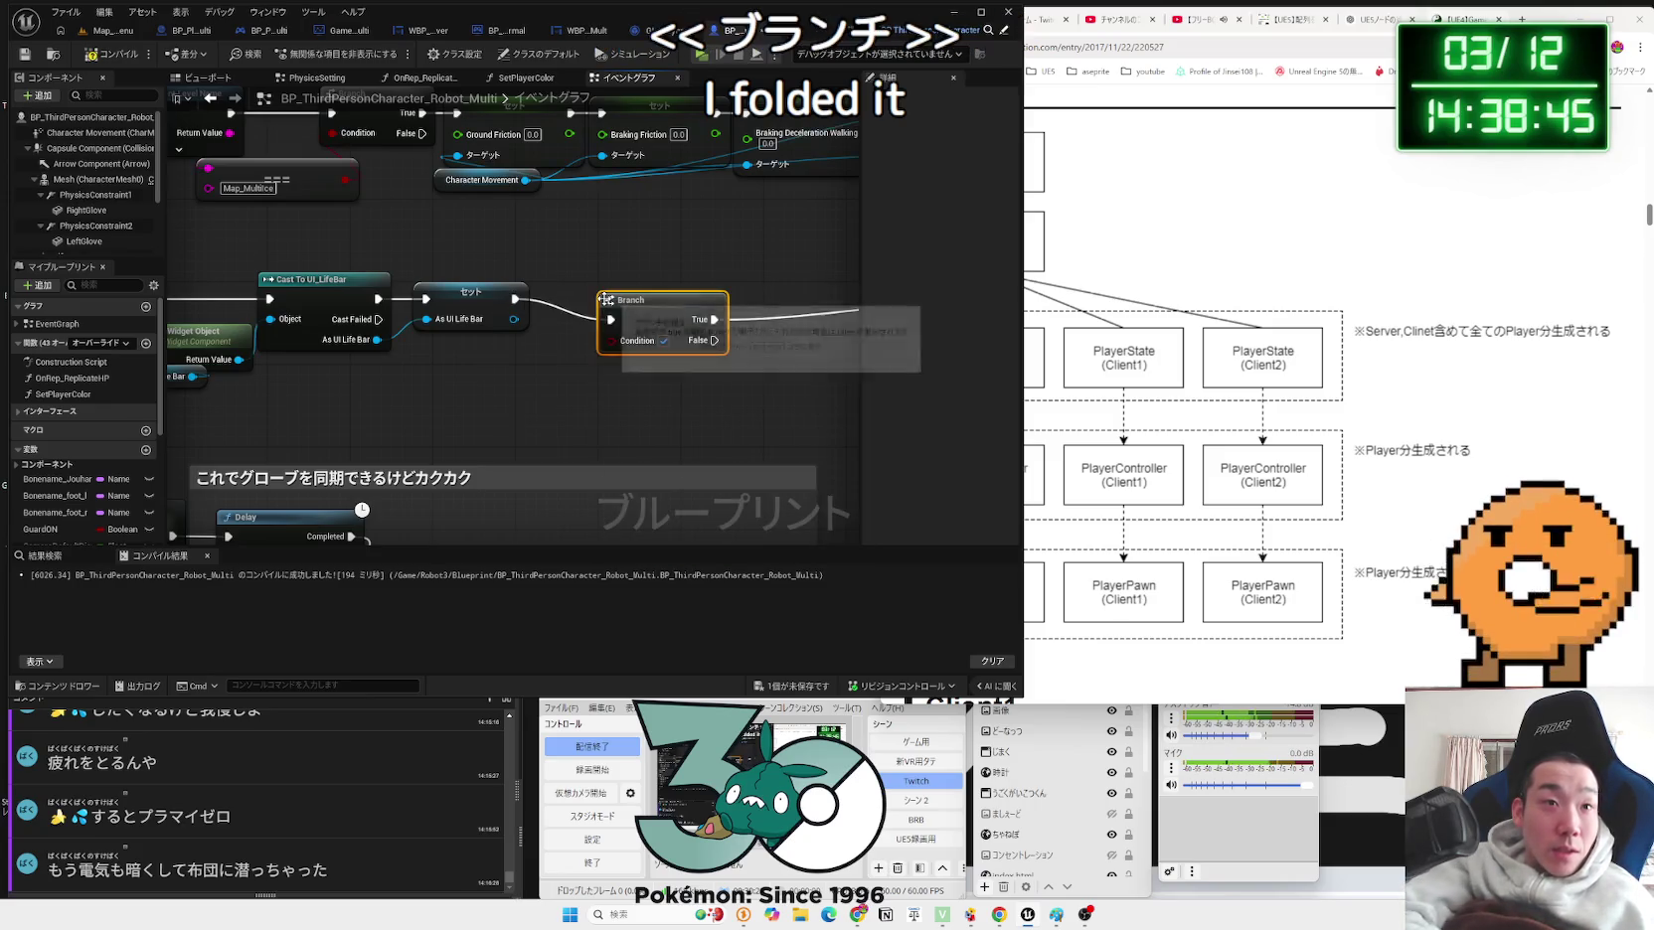
Step: Delete the Branch and wire the Set node's exec directly into ColerChange
left_click_drag(781, 333, 294, 427)
left_click_drag(505, 376, 596, 376)
left_click_drag(243, 409, 557, 375)
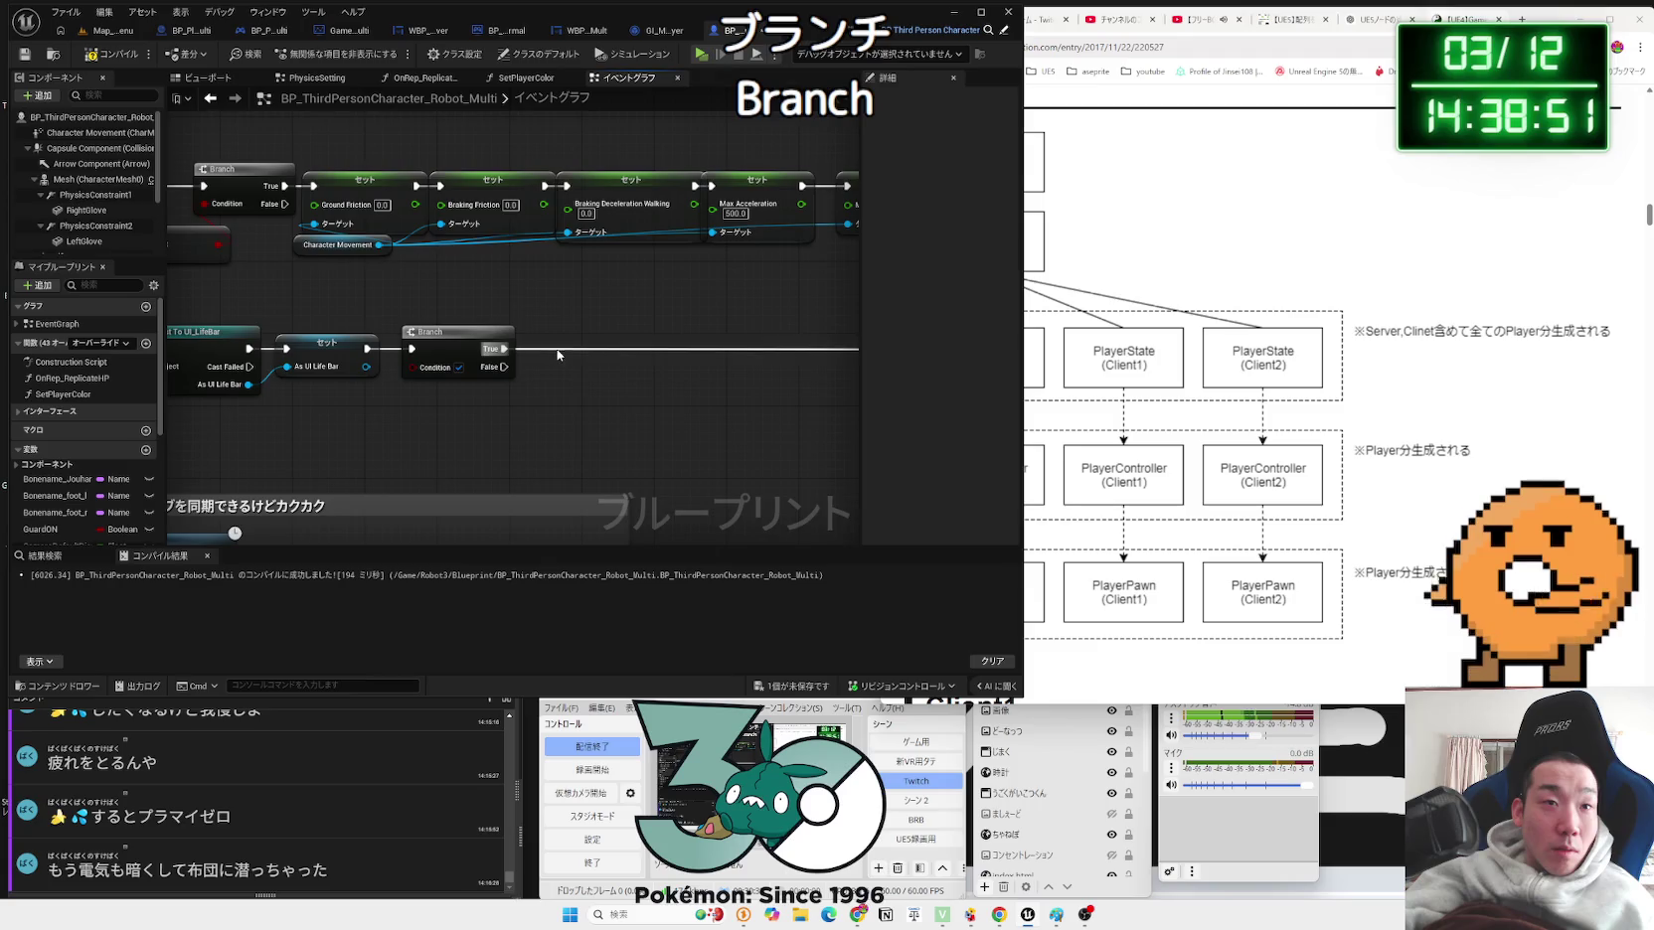
left_click(448, 338)
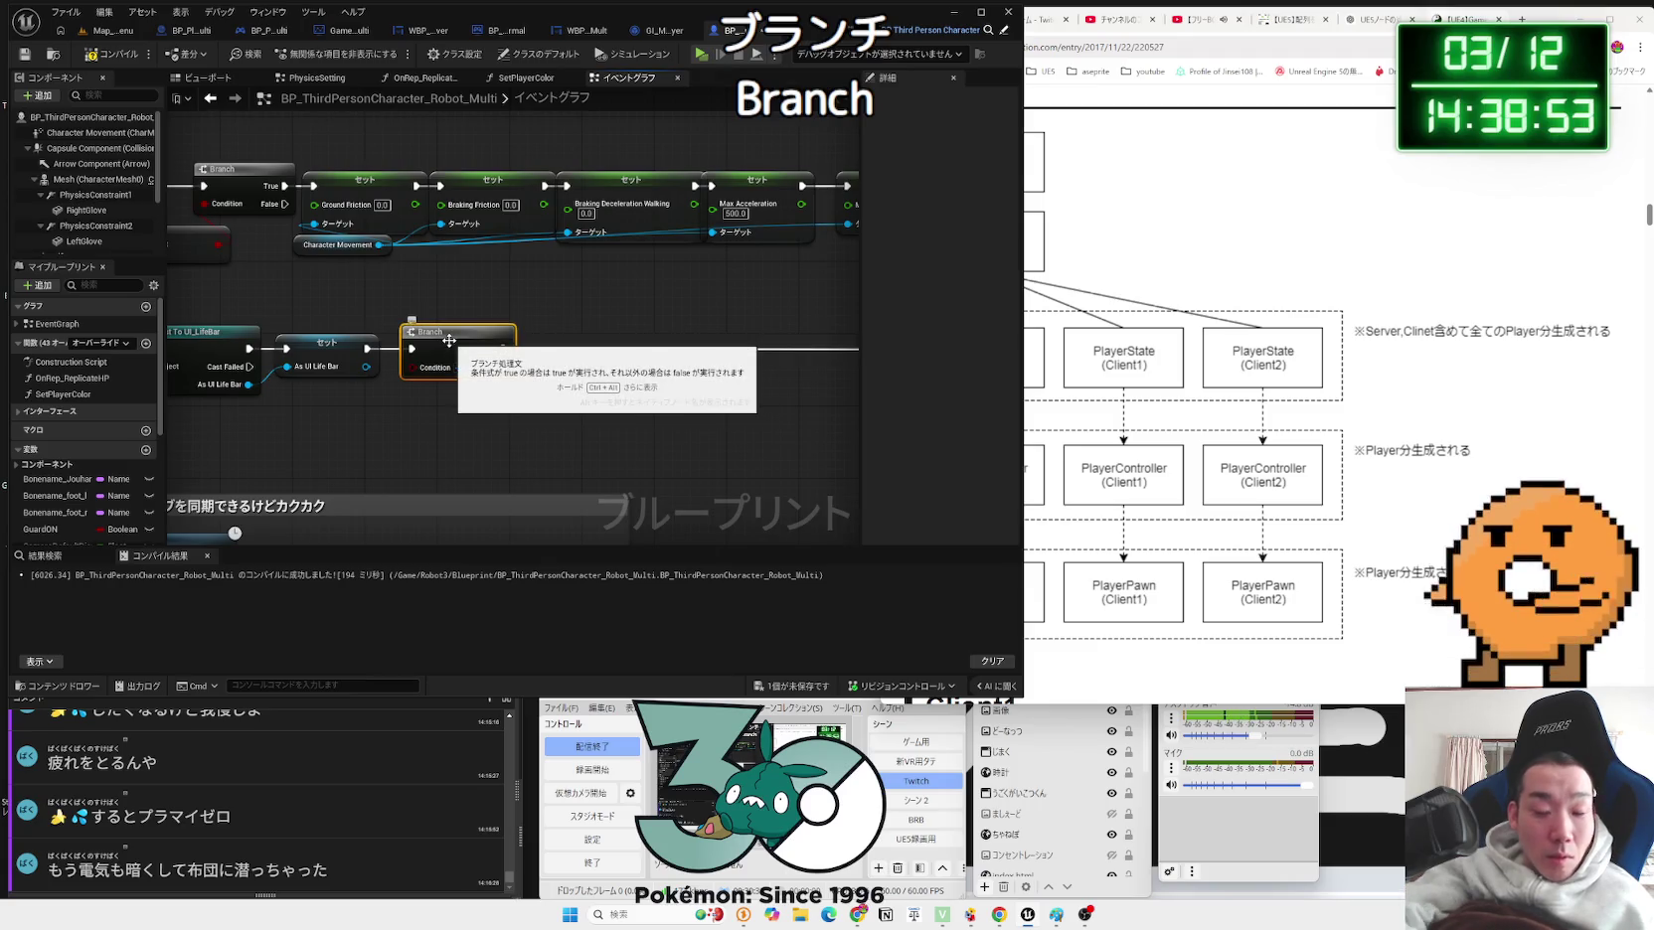
key("Delete")
mouse_move(368, 349)
left_mouse_down()
mouse_move(566, 350)
mouse_move(869, 403)
mouse_move(663, 305)
mouse_move(543, 314)
mouse_move(427, 477)
mouse_move(854, 467)
left_mouse_up()
Step: Add a Get Game Instance node beside the life bar Set node
scroll(565, 416, "down", 5)
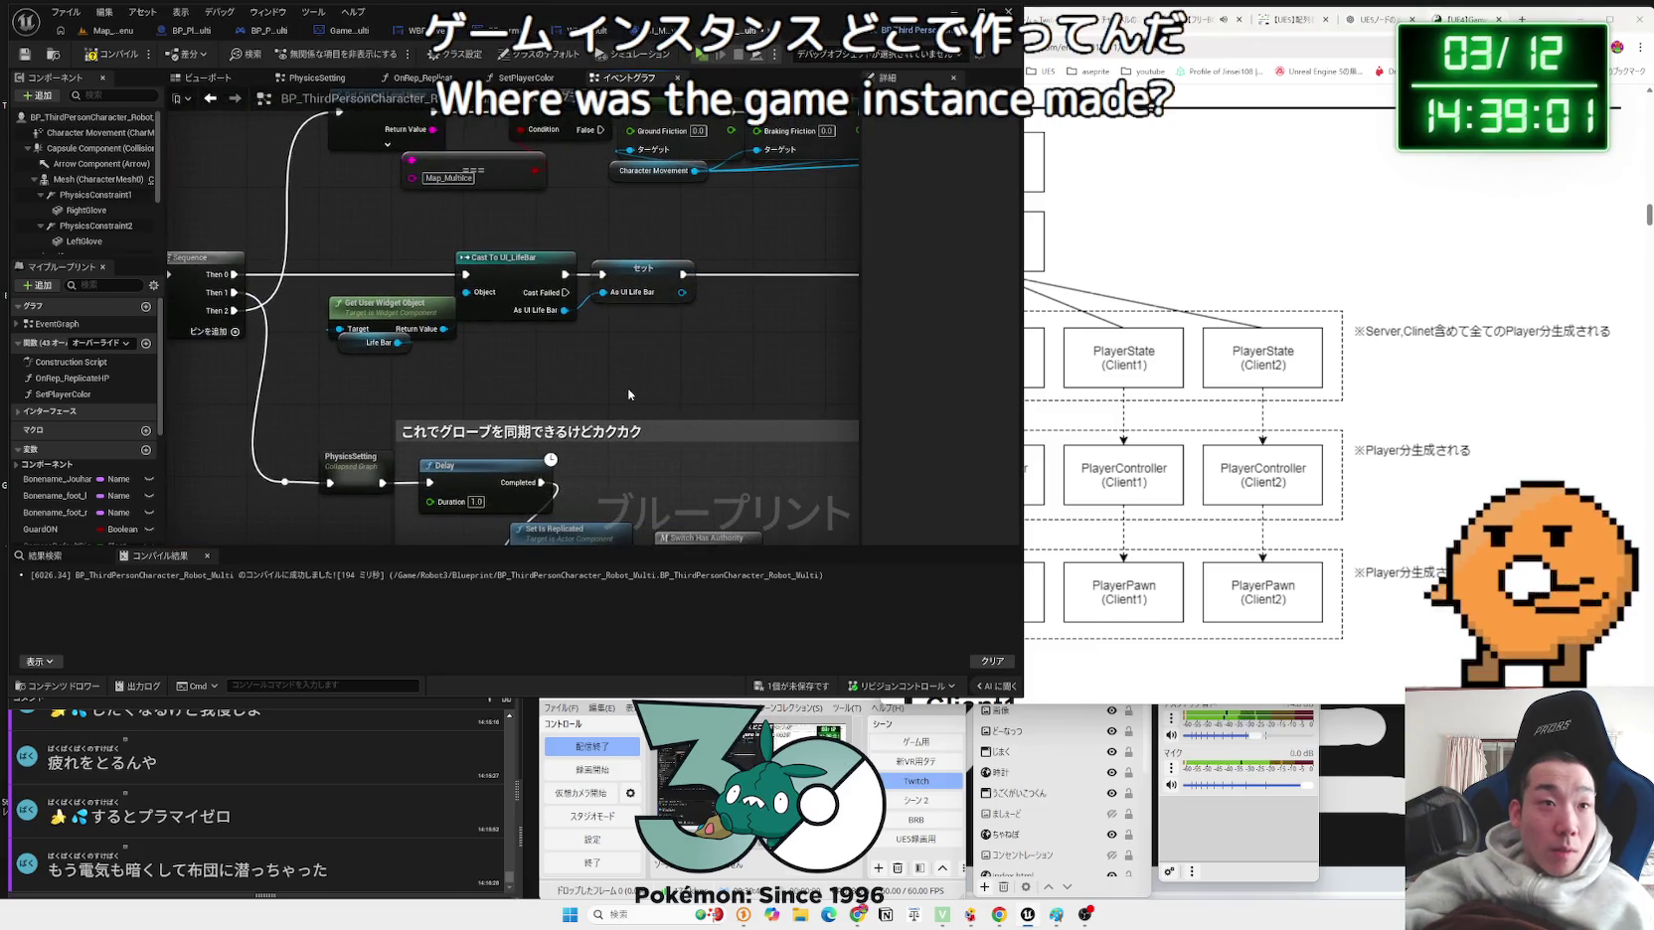
scroll(564, 416, "up", 3)
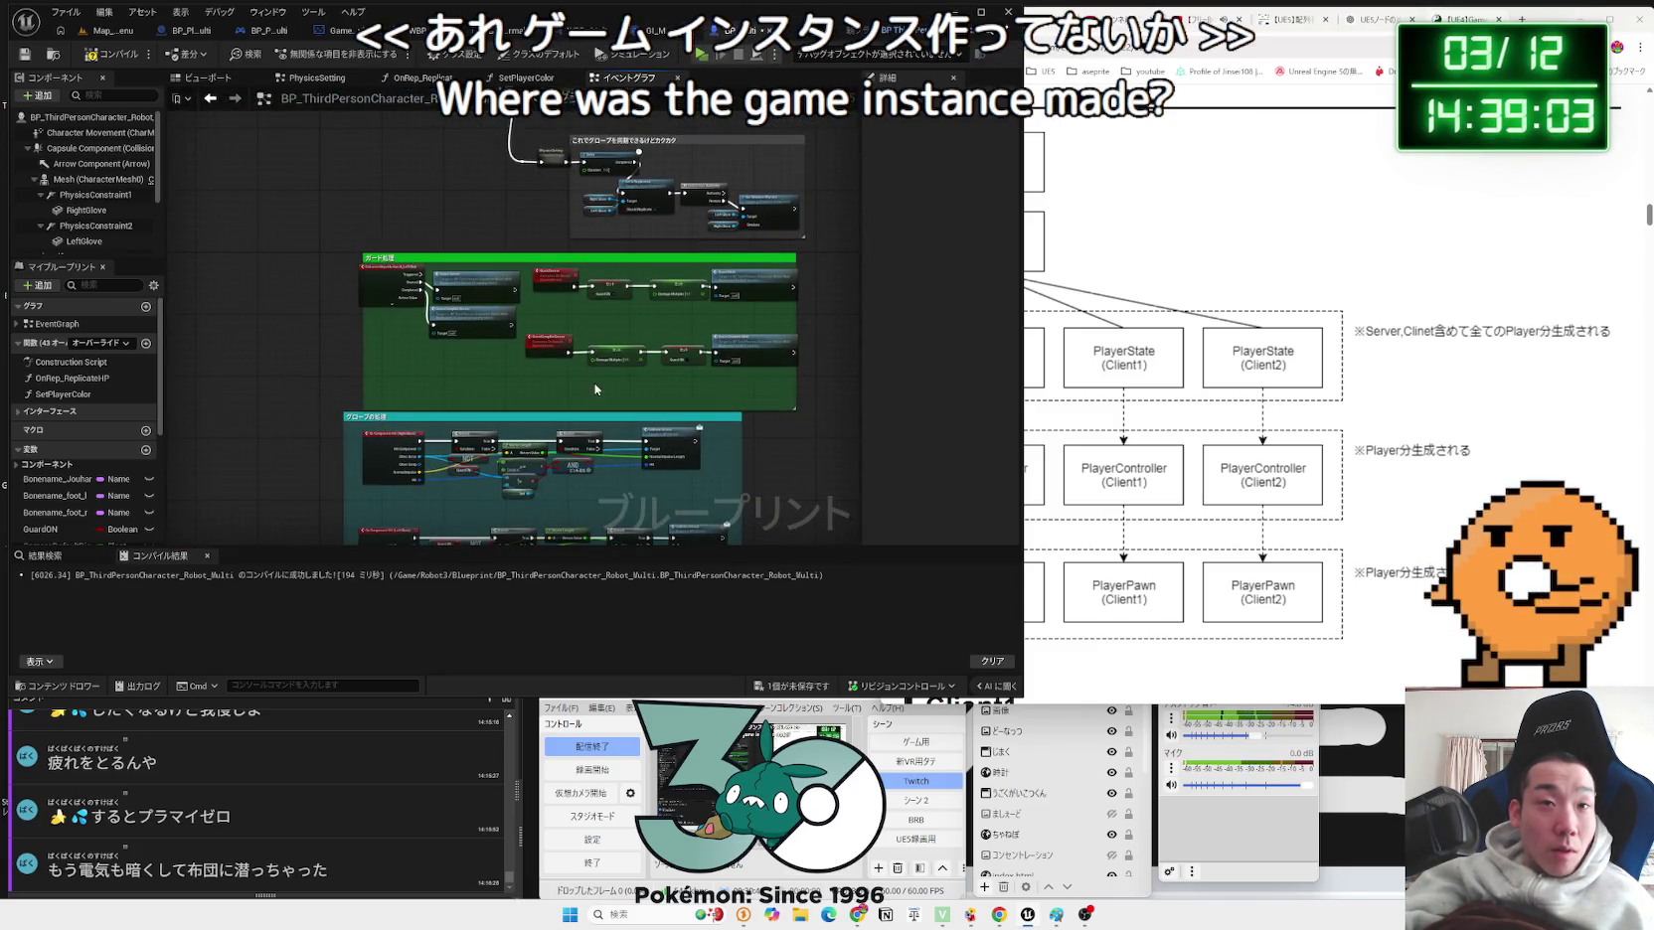
scroll(588, 325, "up", 2)
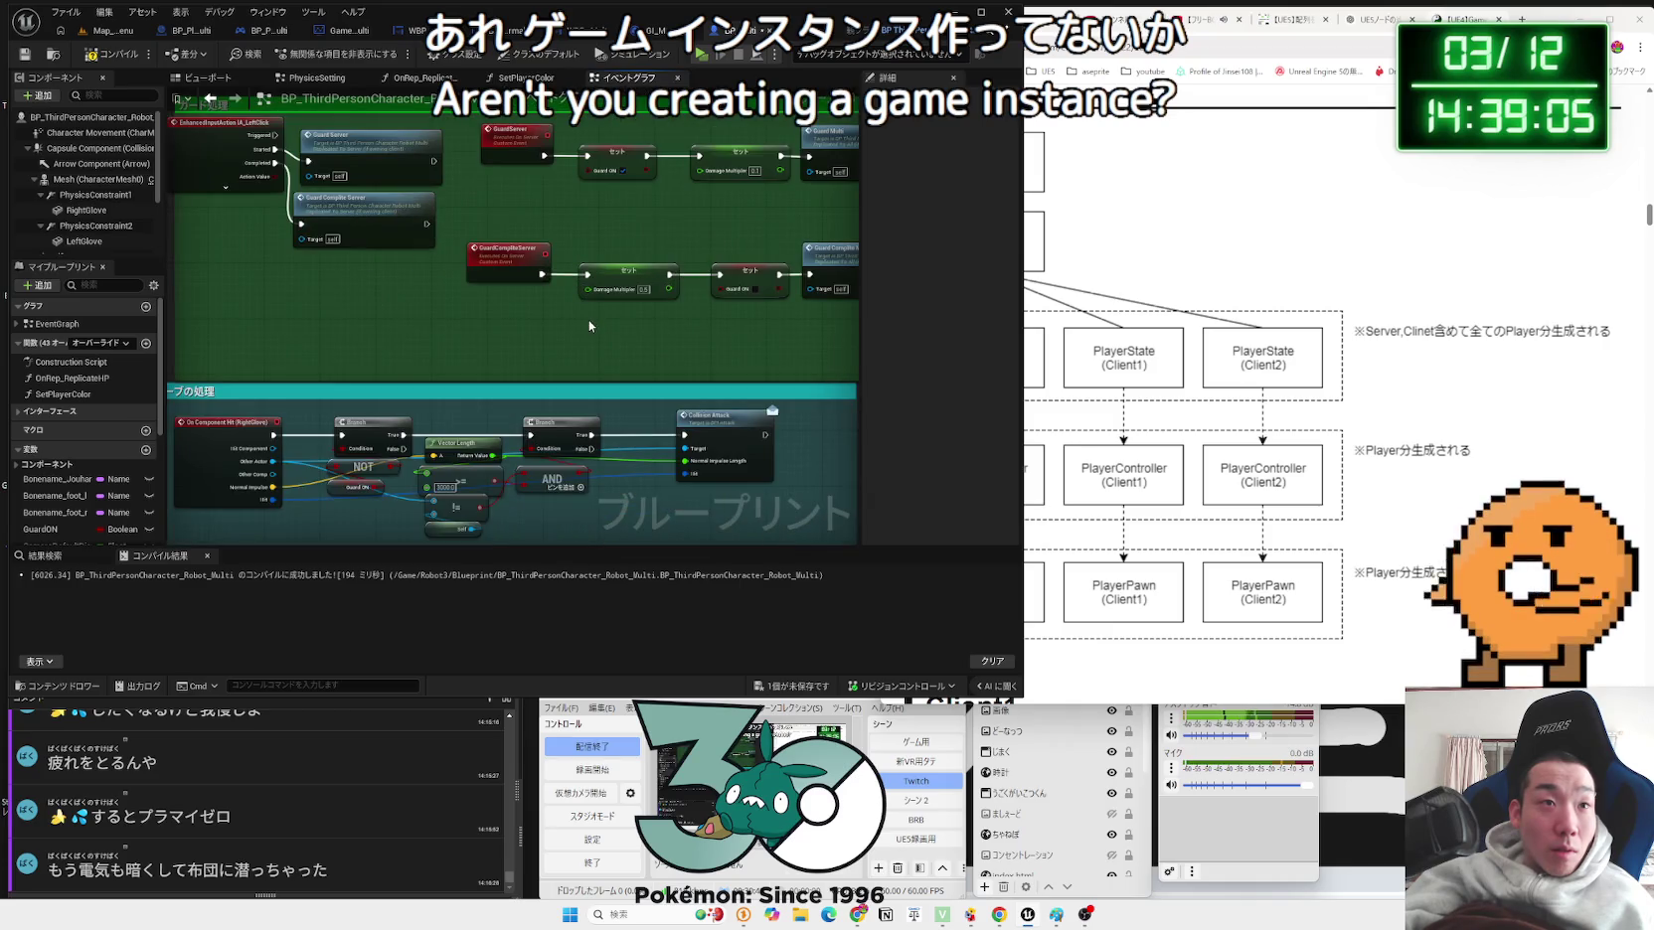
scroll(589, 319, "down", 4)
scroll(127, 448, "down", 2)
scroll(127, 449, "down", 2)
scroll(118, 504, "down", 2)
scroll(55, 435, "up", 2)
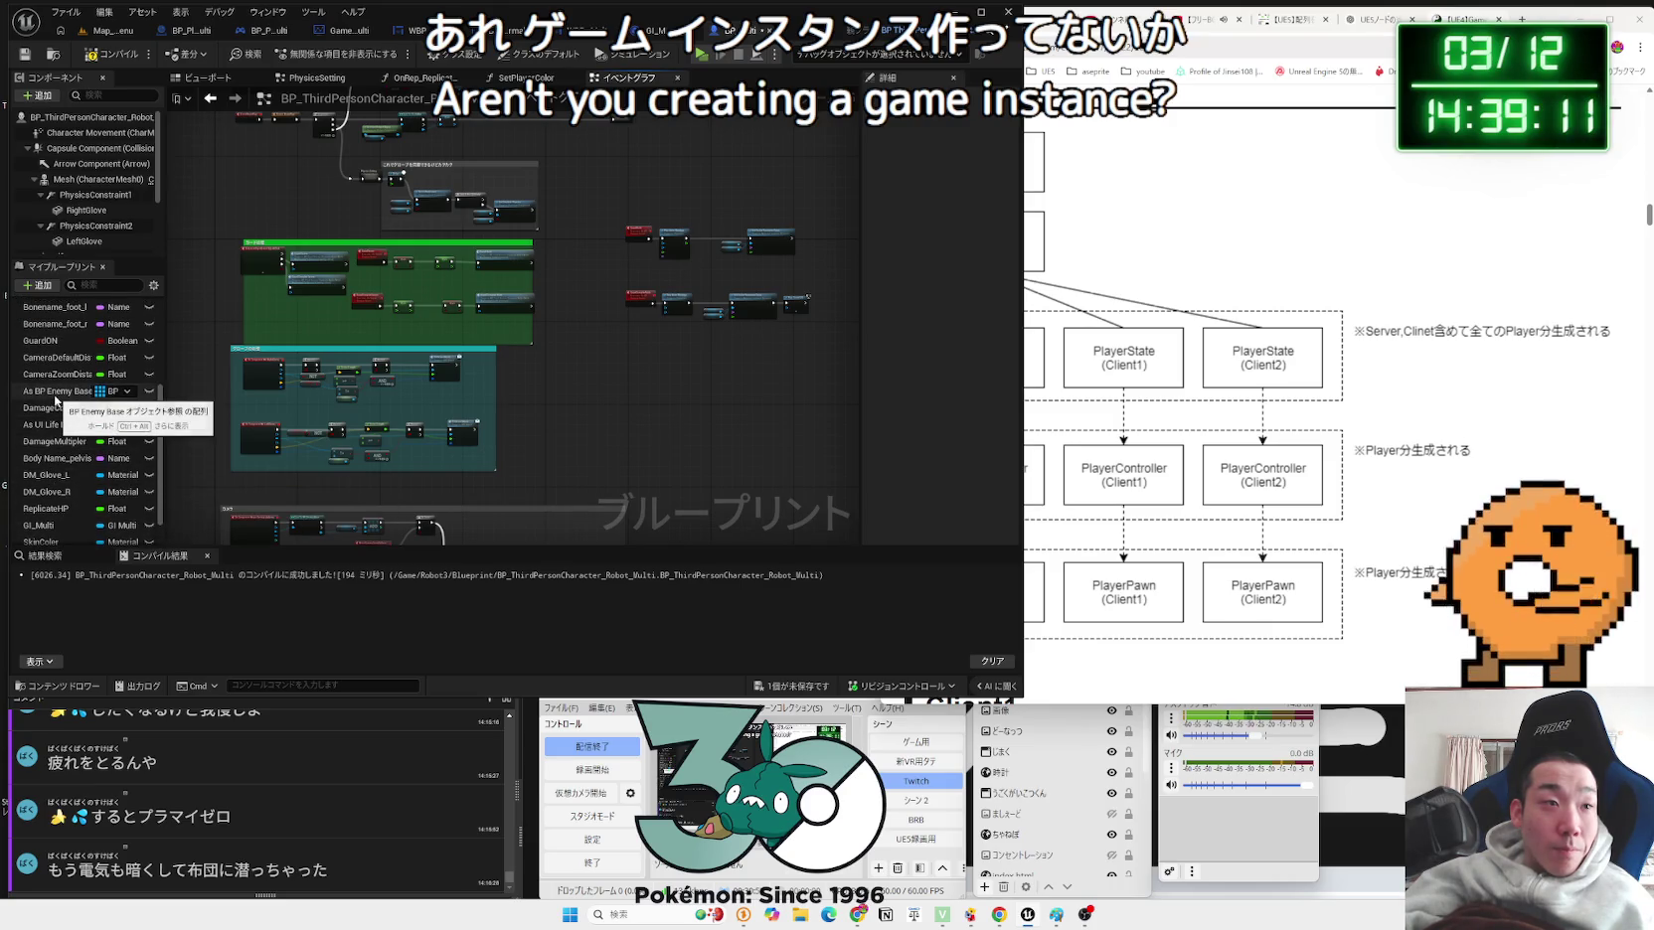
scroll(522, 226, "up", 6)
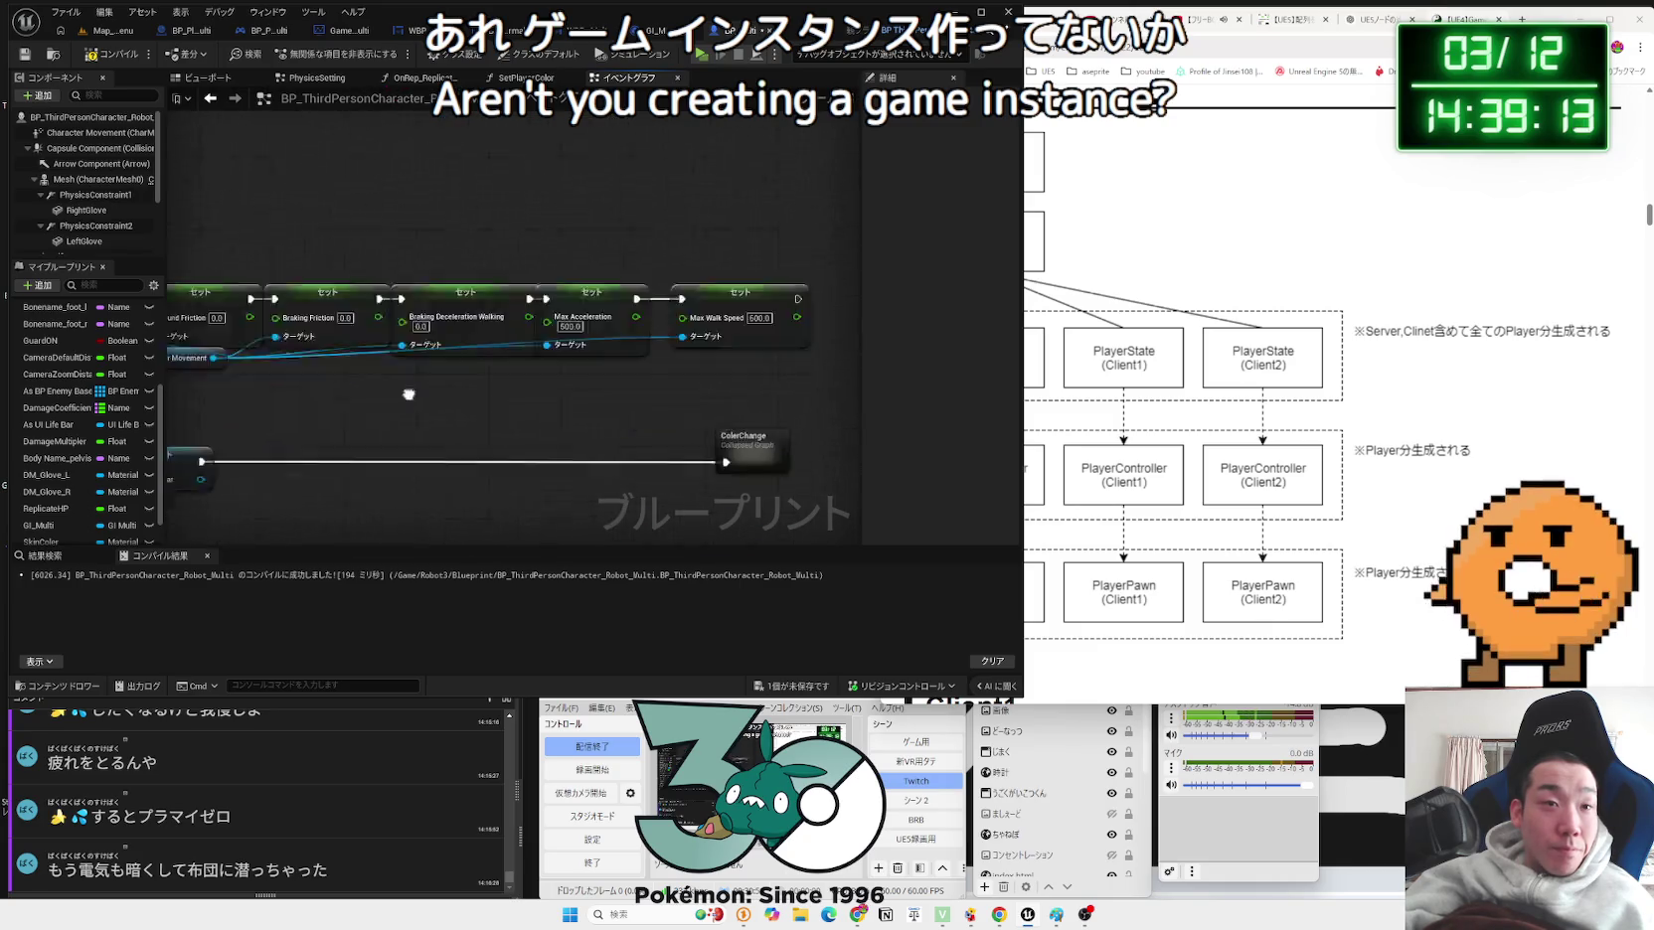
left_click_drag(488, 288, 604, 286)
right_click(636, 356)
type("get gamein")
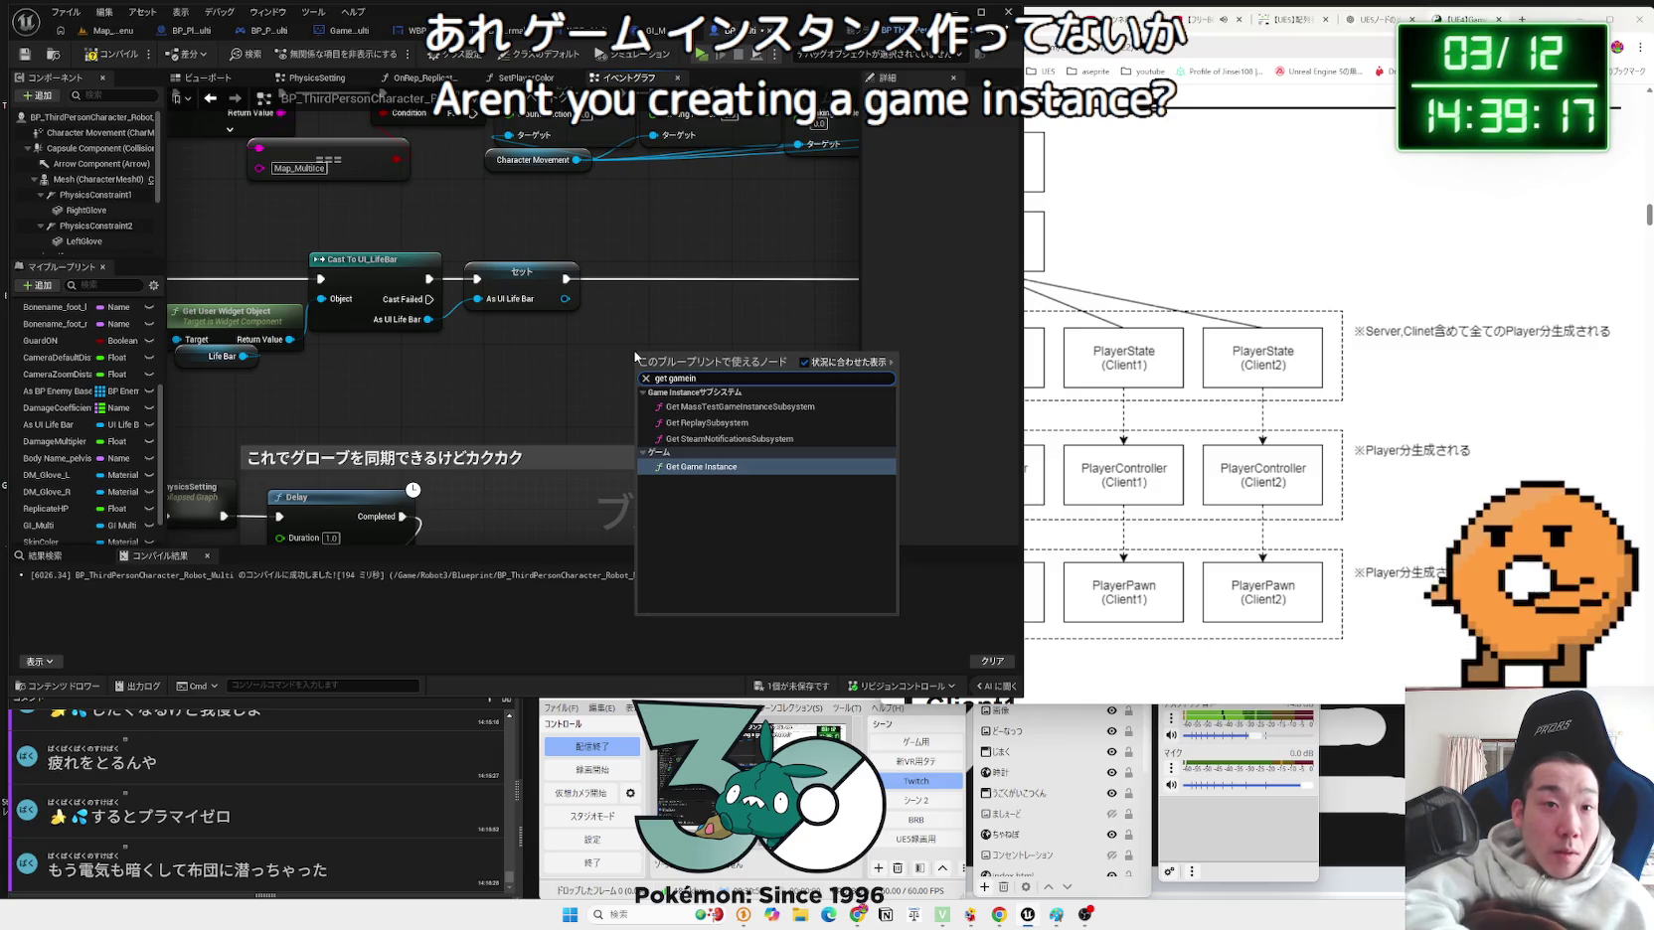
left_click(701, 467)
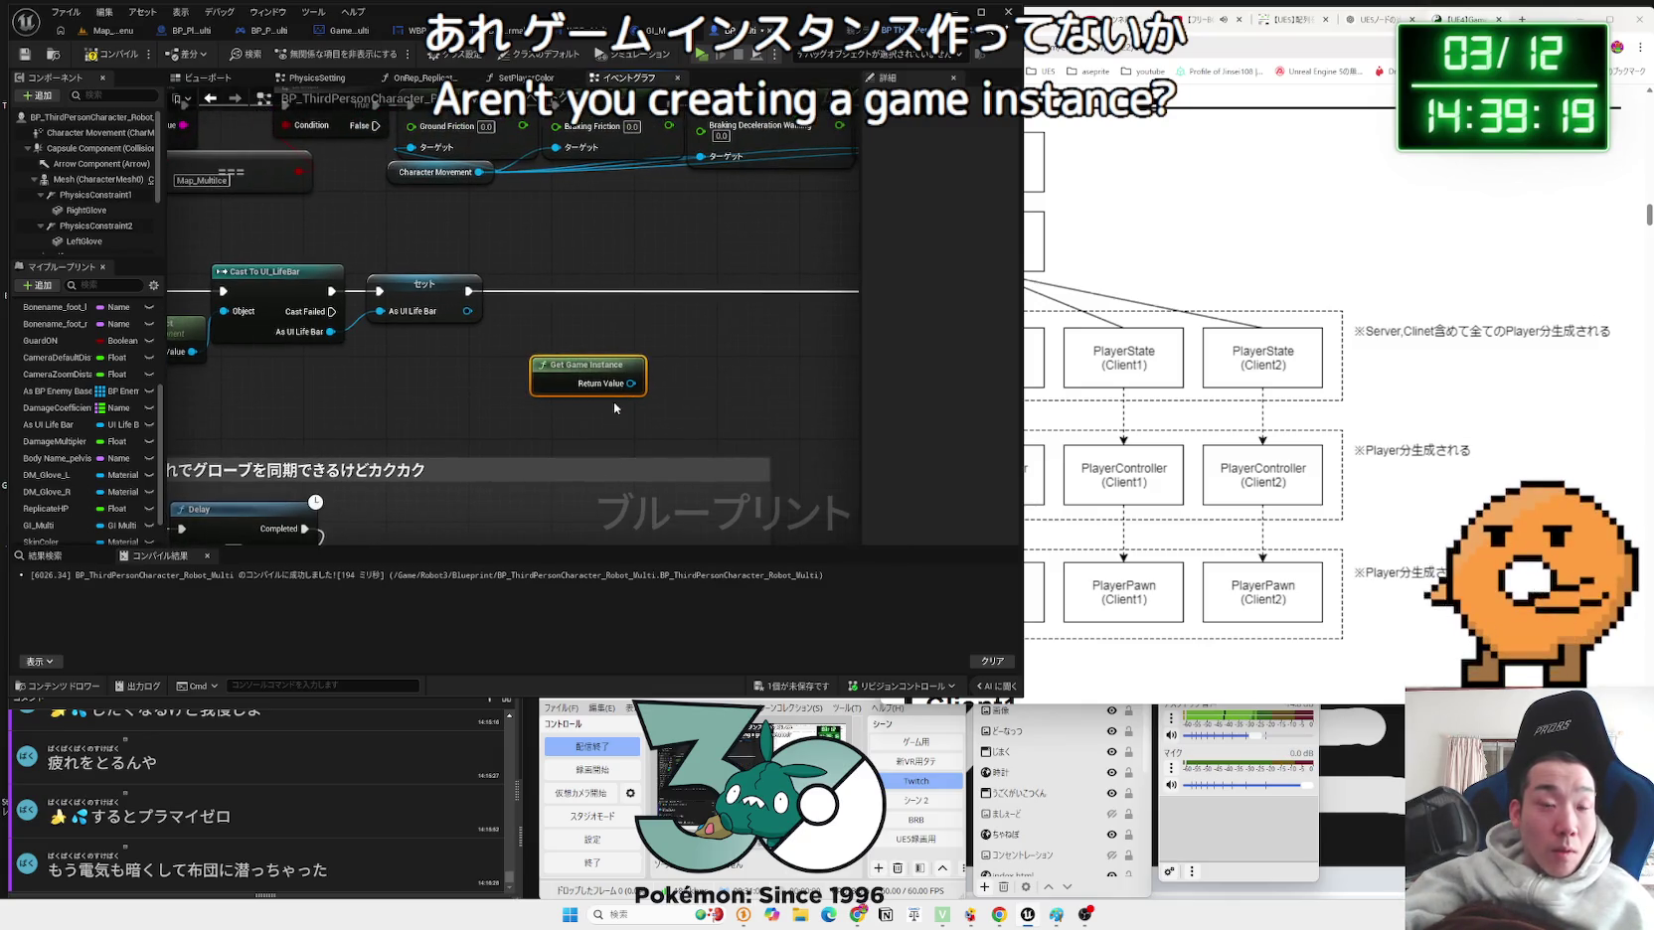
Step: Check Get Game Instance's references, reposition the node, and recompile the Blueprint
right_click(572, 369)
mouse_move(644, 505)
left_click(724, 513)
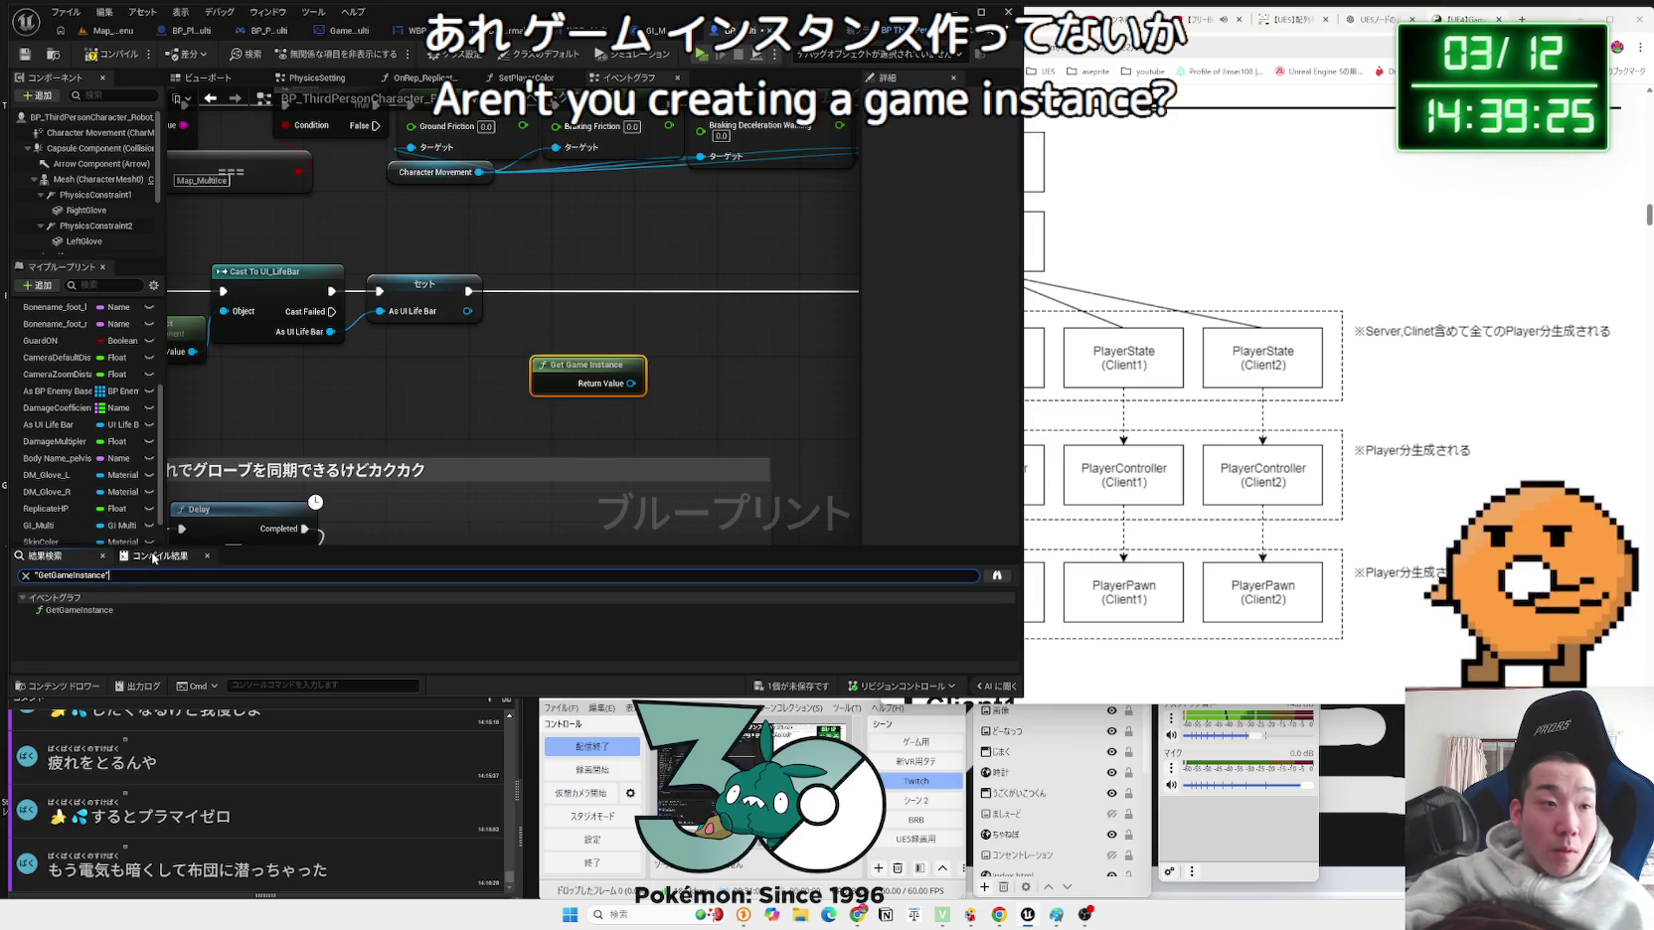
left_click(103, 557)
left_click_drag(617, 363, 576, 365)
left_click_drag(450, 369, 481, 359)
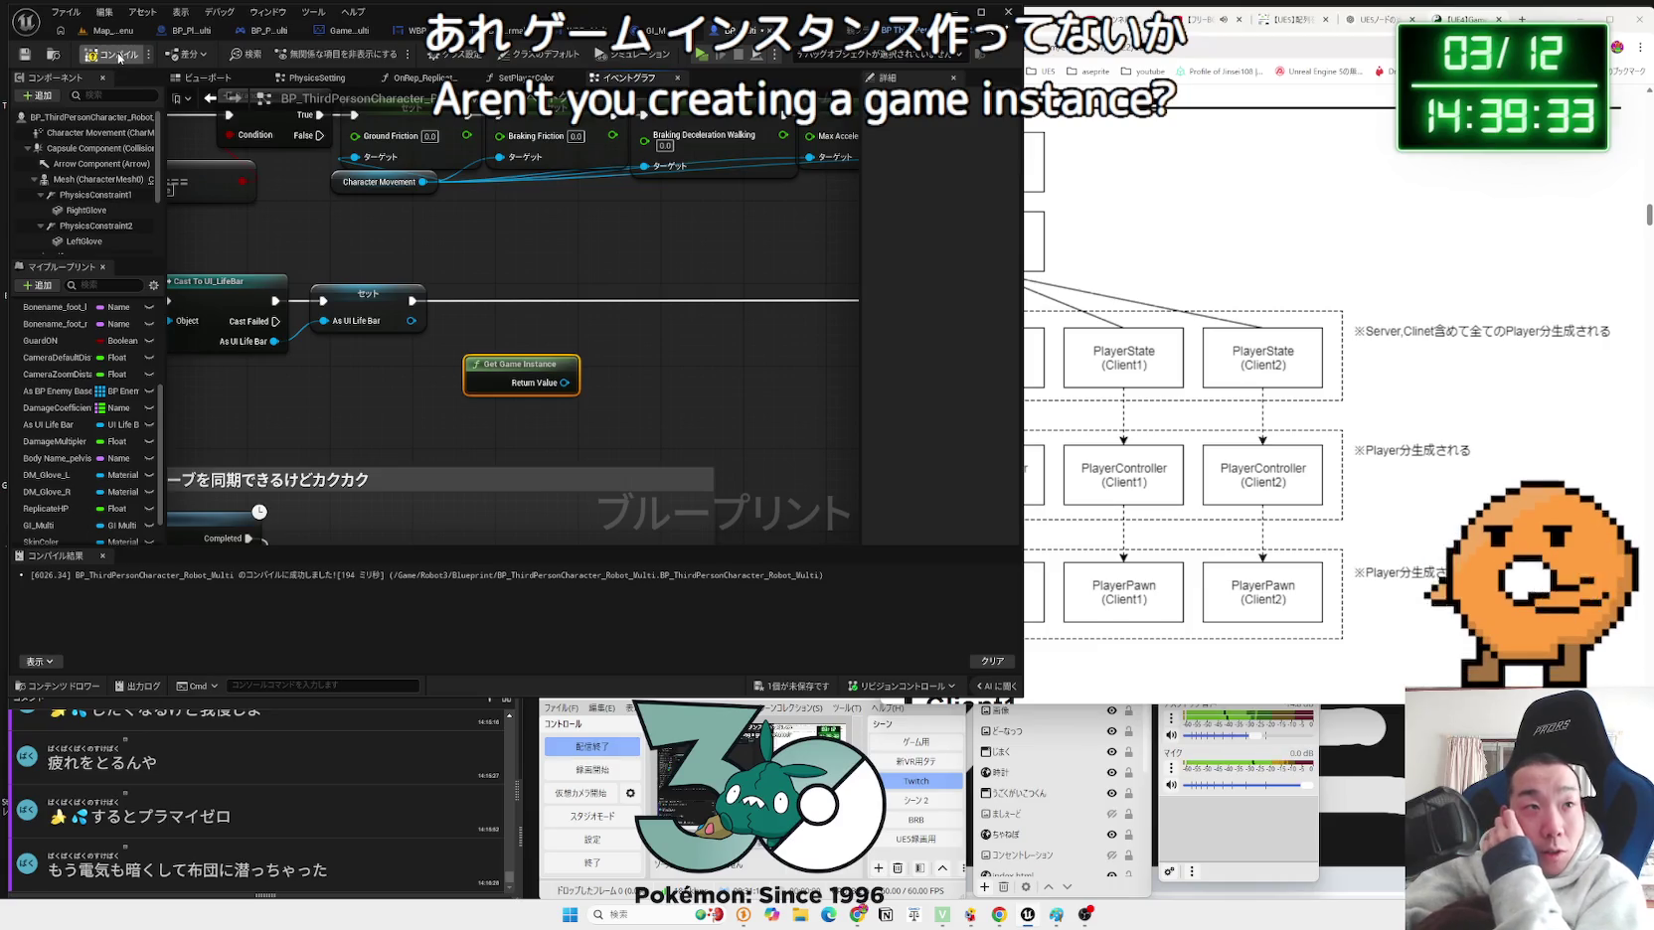
left_click(118, 56)
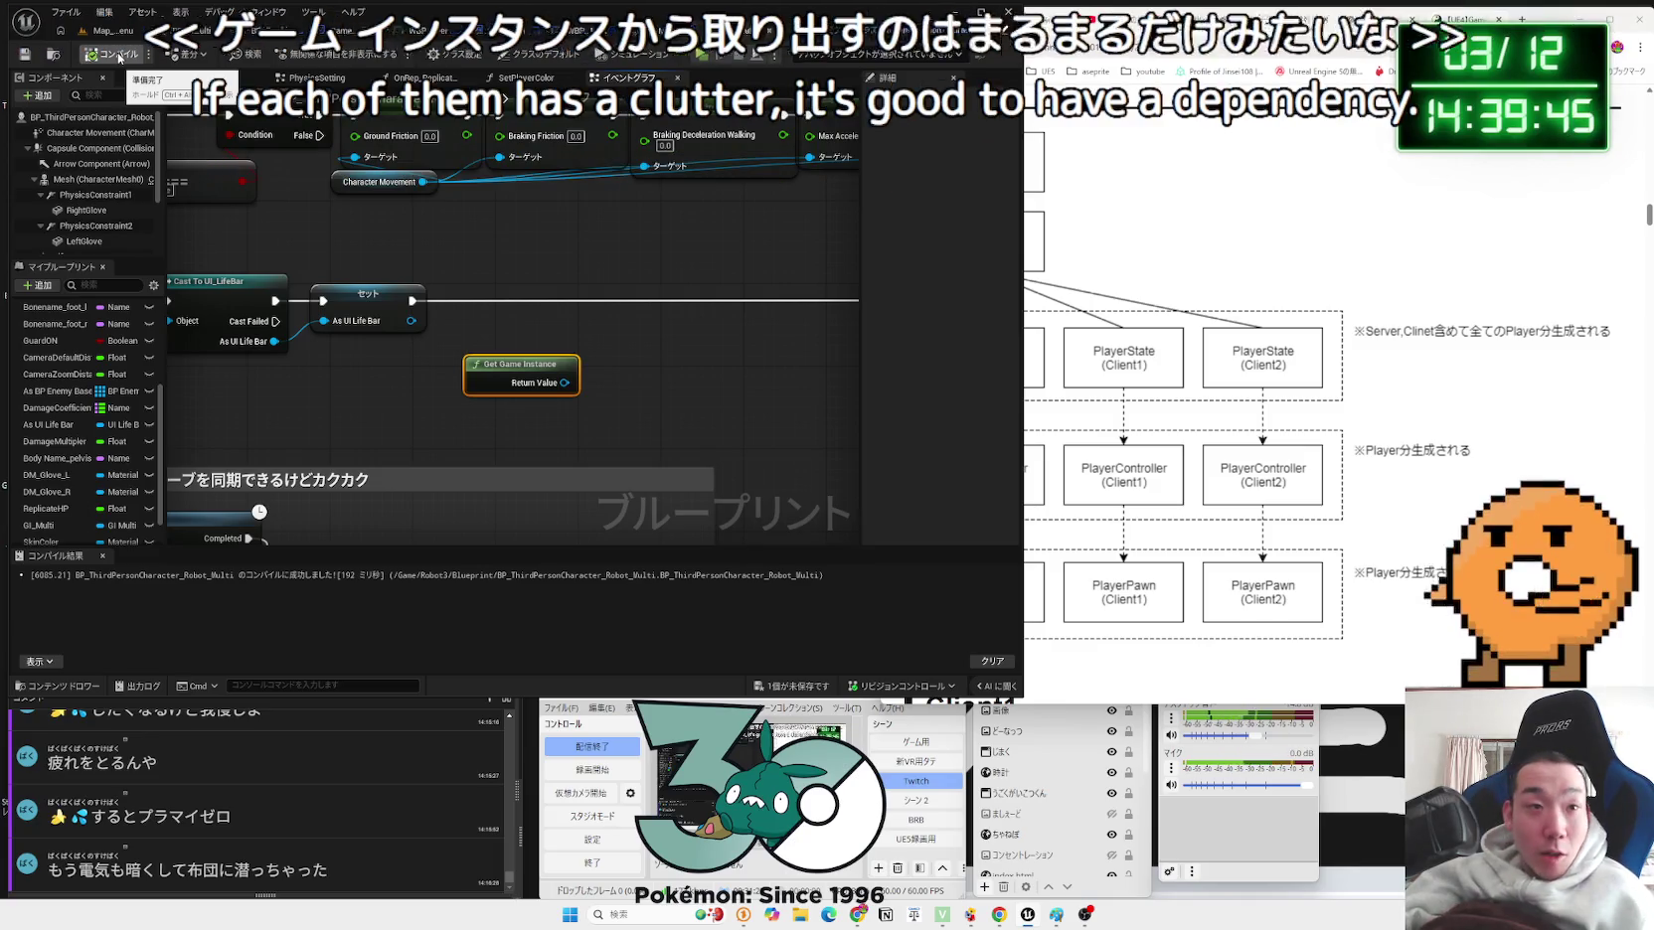
Step: Cast the Game Instance to GI_MultiPlayer and wire the life bar Set's execution into the cast
left_click_drag(564, 382, 632, 355)
type("game insta")
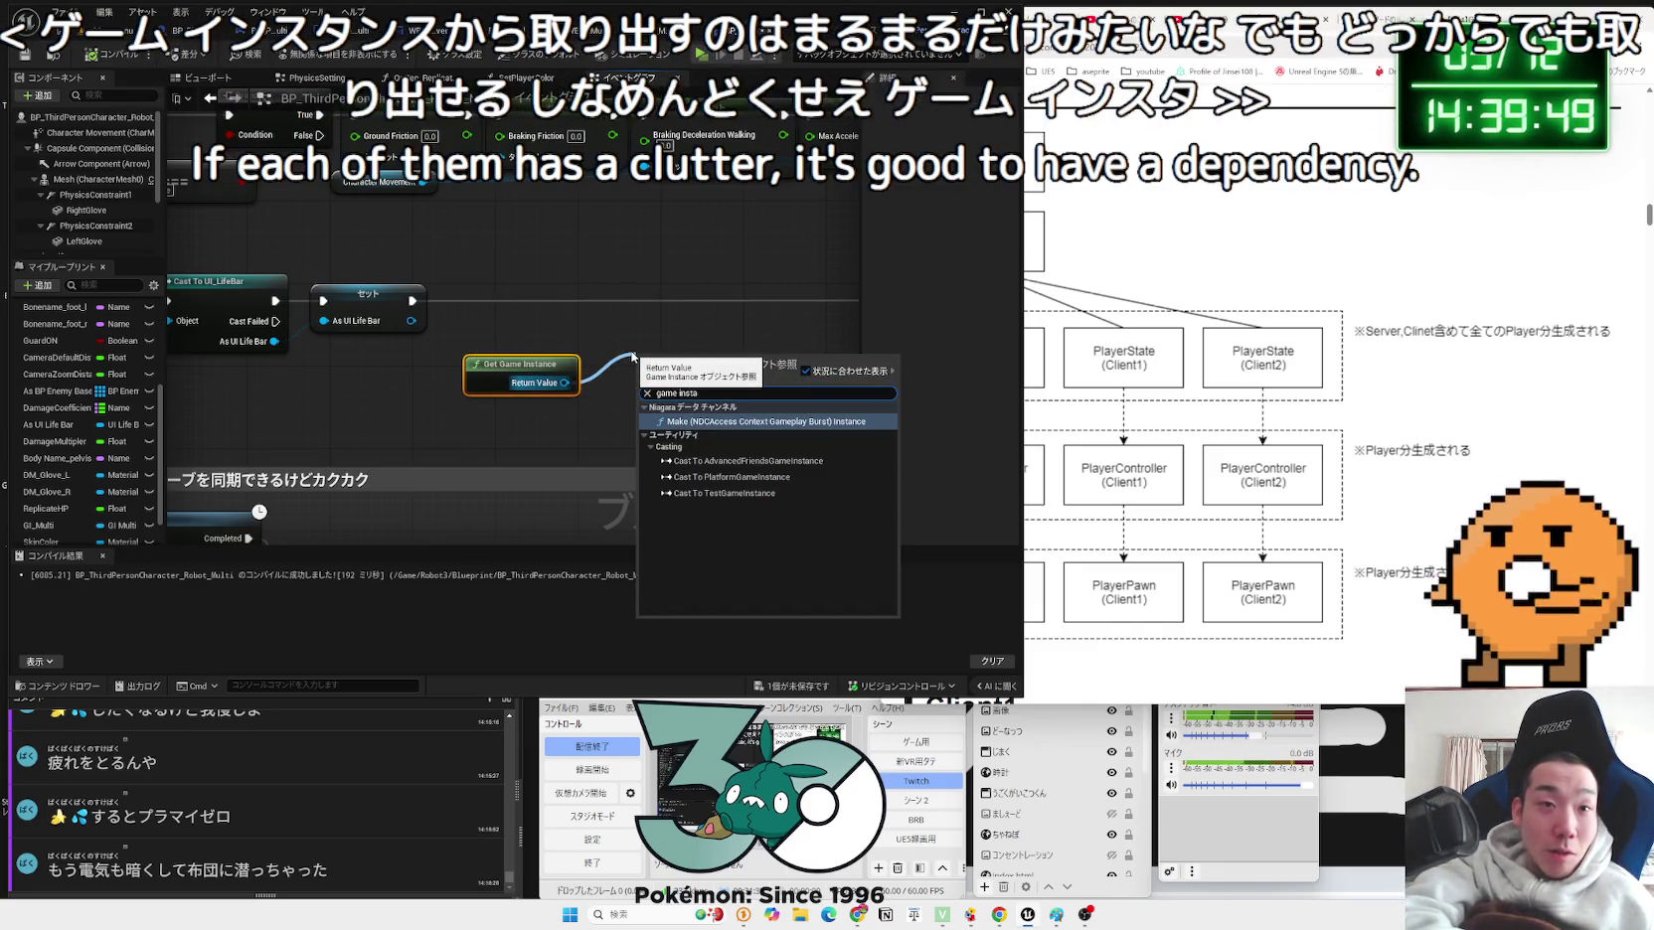
key("BackSpace")
key("BackSpace")
key("BackSpace")
type("cast to")
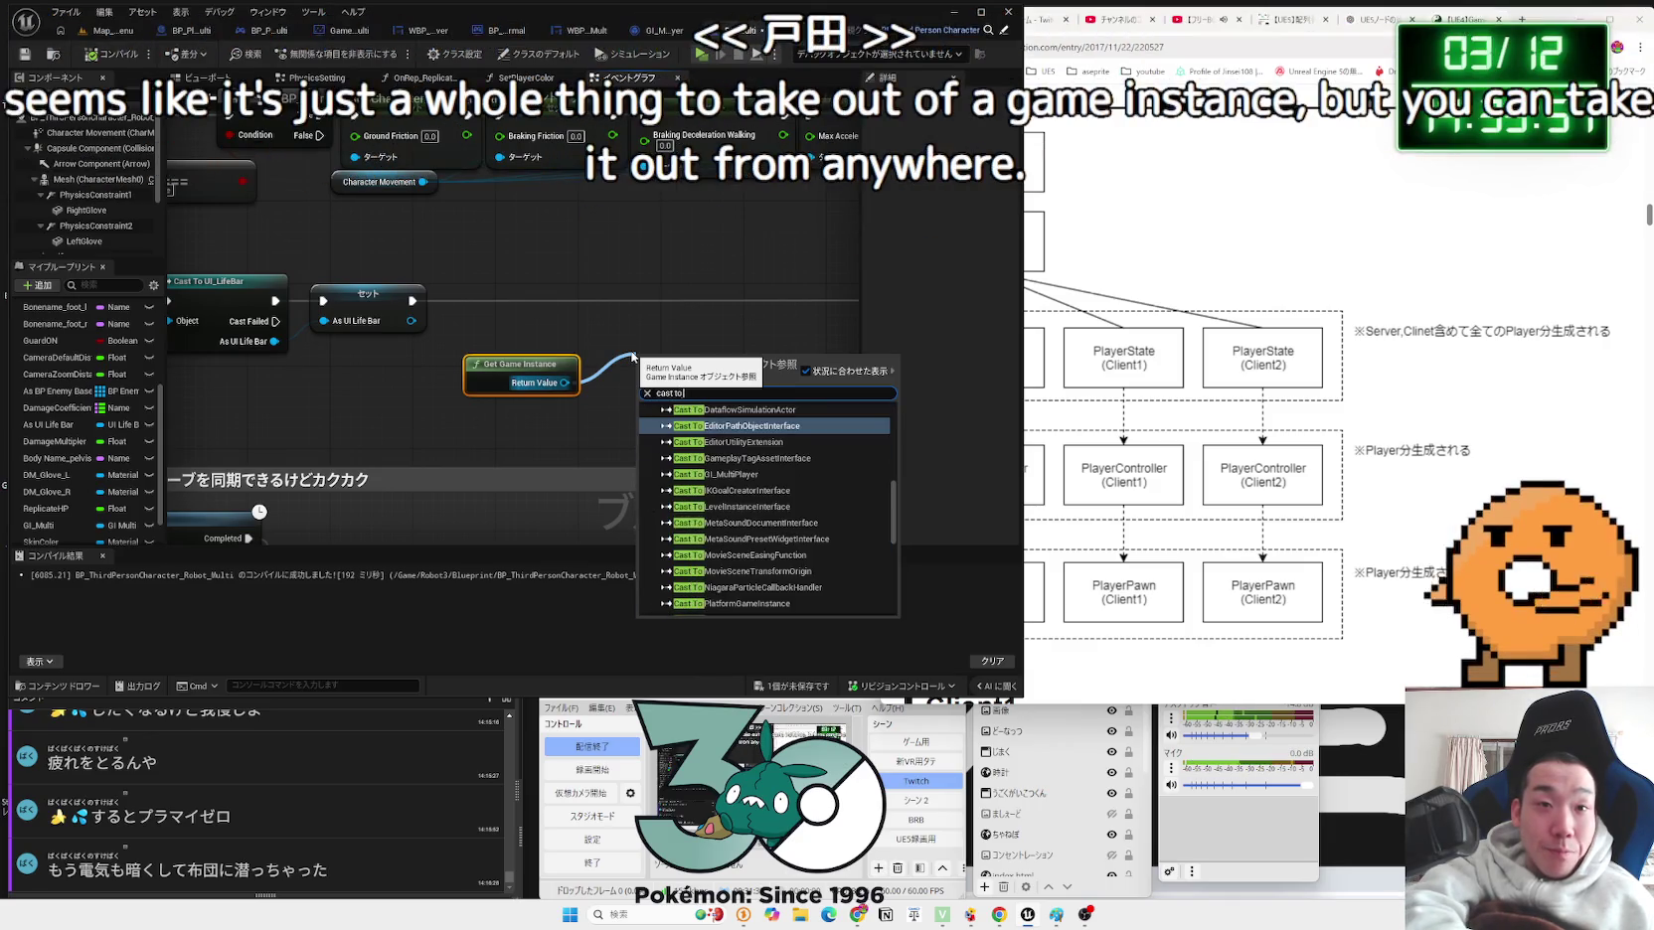
type(" gi")
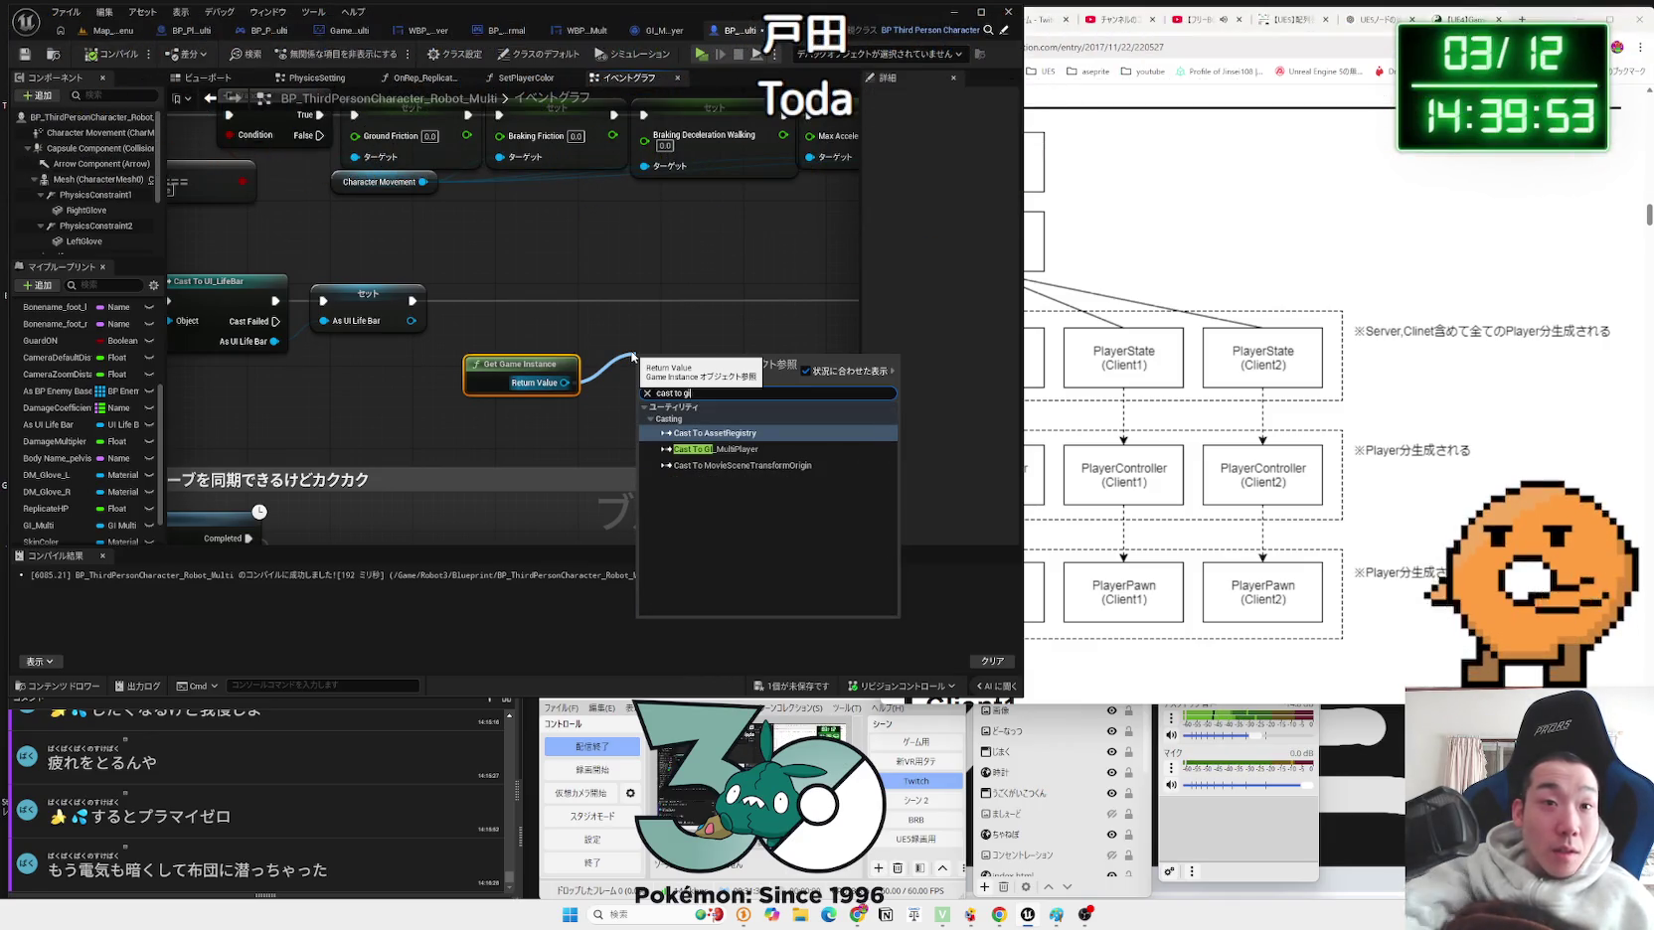
left_click(716, 449)
mouse_move(701, 378)
left_mouse_down()
mouse_move(642, 325)
mouse_move(553, 298)
left_mouse_up()
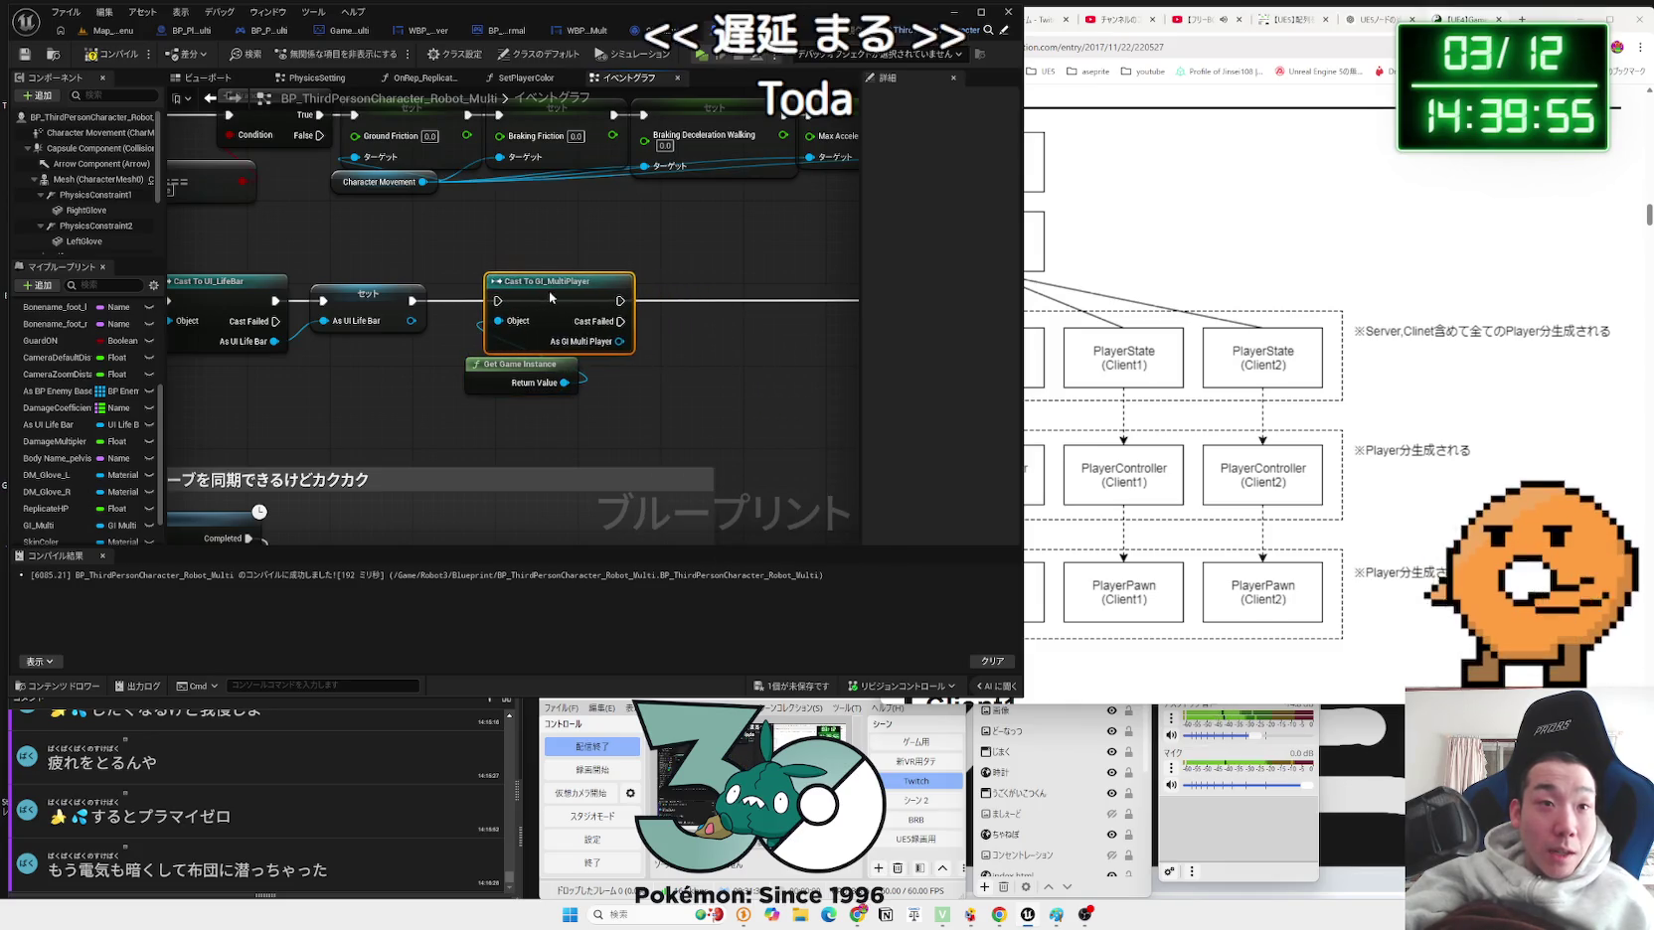
left_click_drag(413, 300, 478, 303)
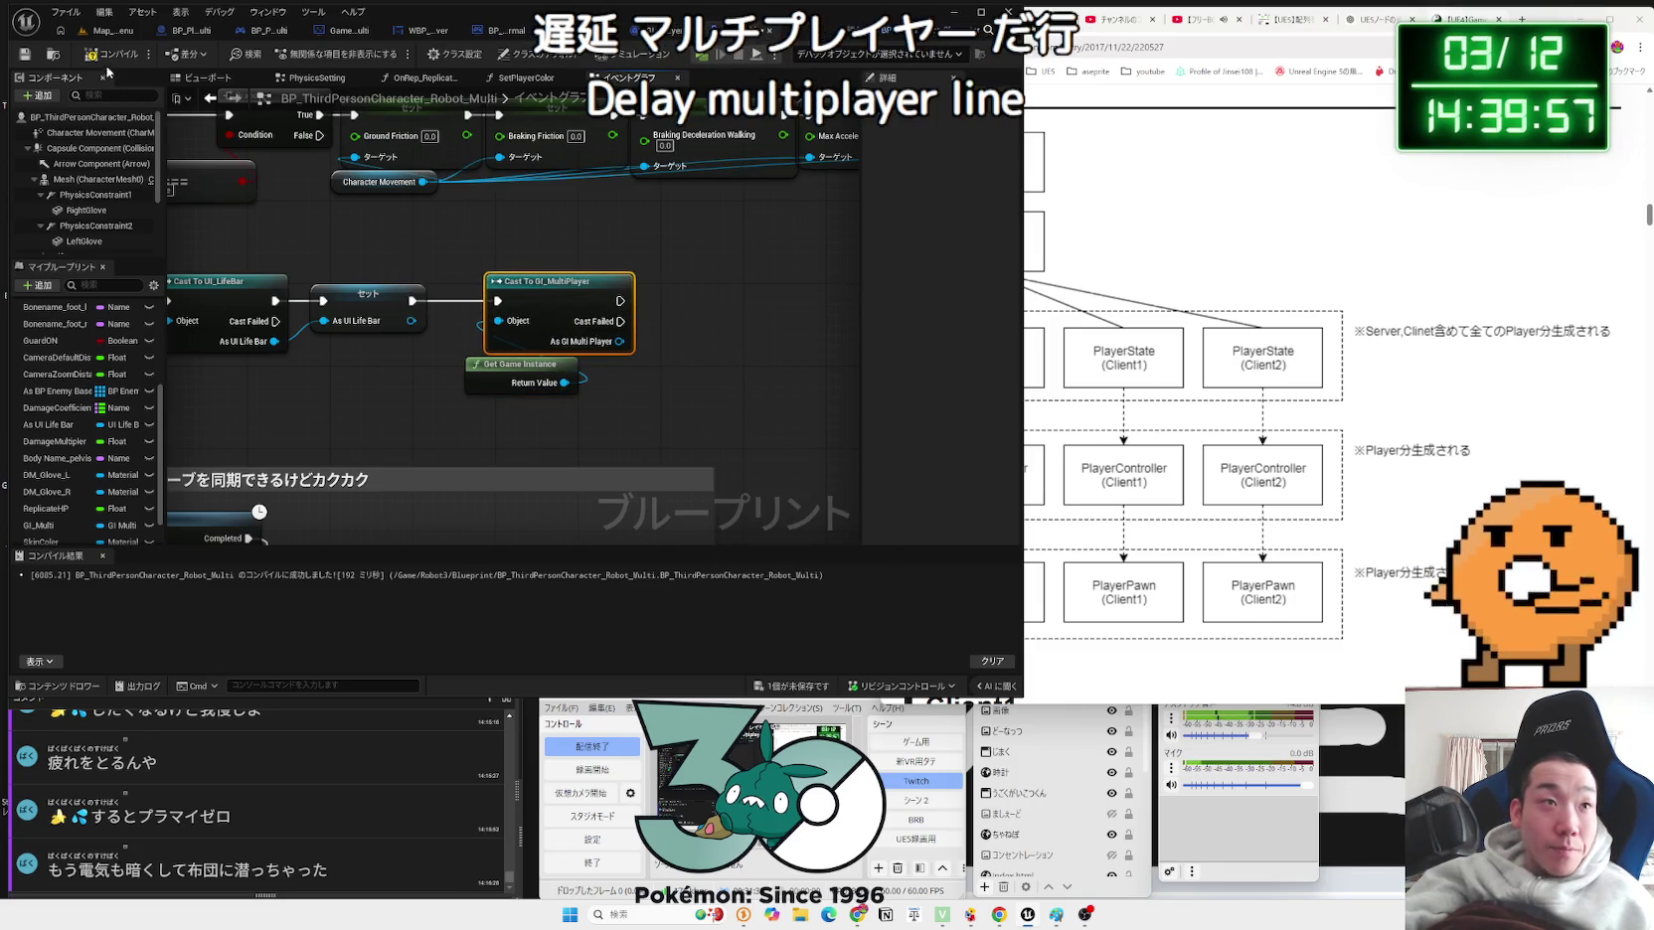
left_click_drag(628, 261, 303, 301)
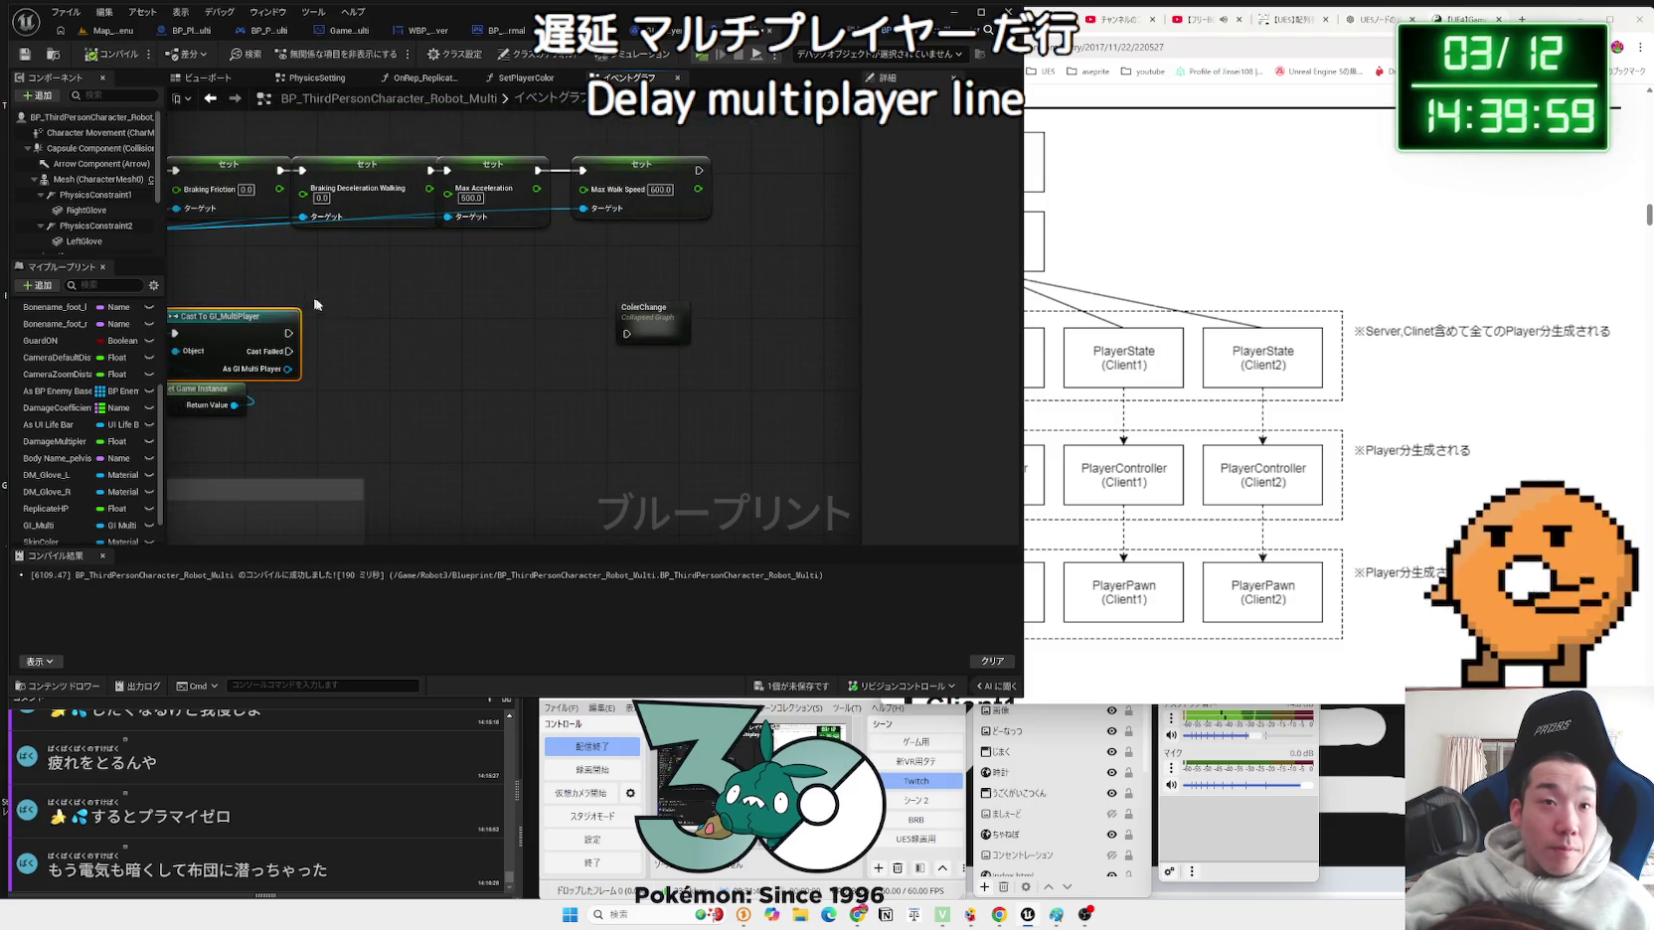
mouse_move(638, 340)
left_mouse_down()
mouse_move(419, 300)
mouse_move(703, 307)
mouse_move(492, 333)
left_mouse_up()
Step: Inside the ColerChange collapsed graph, remove the execution output from the Outputs node
double_click(769, 289)
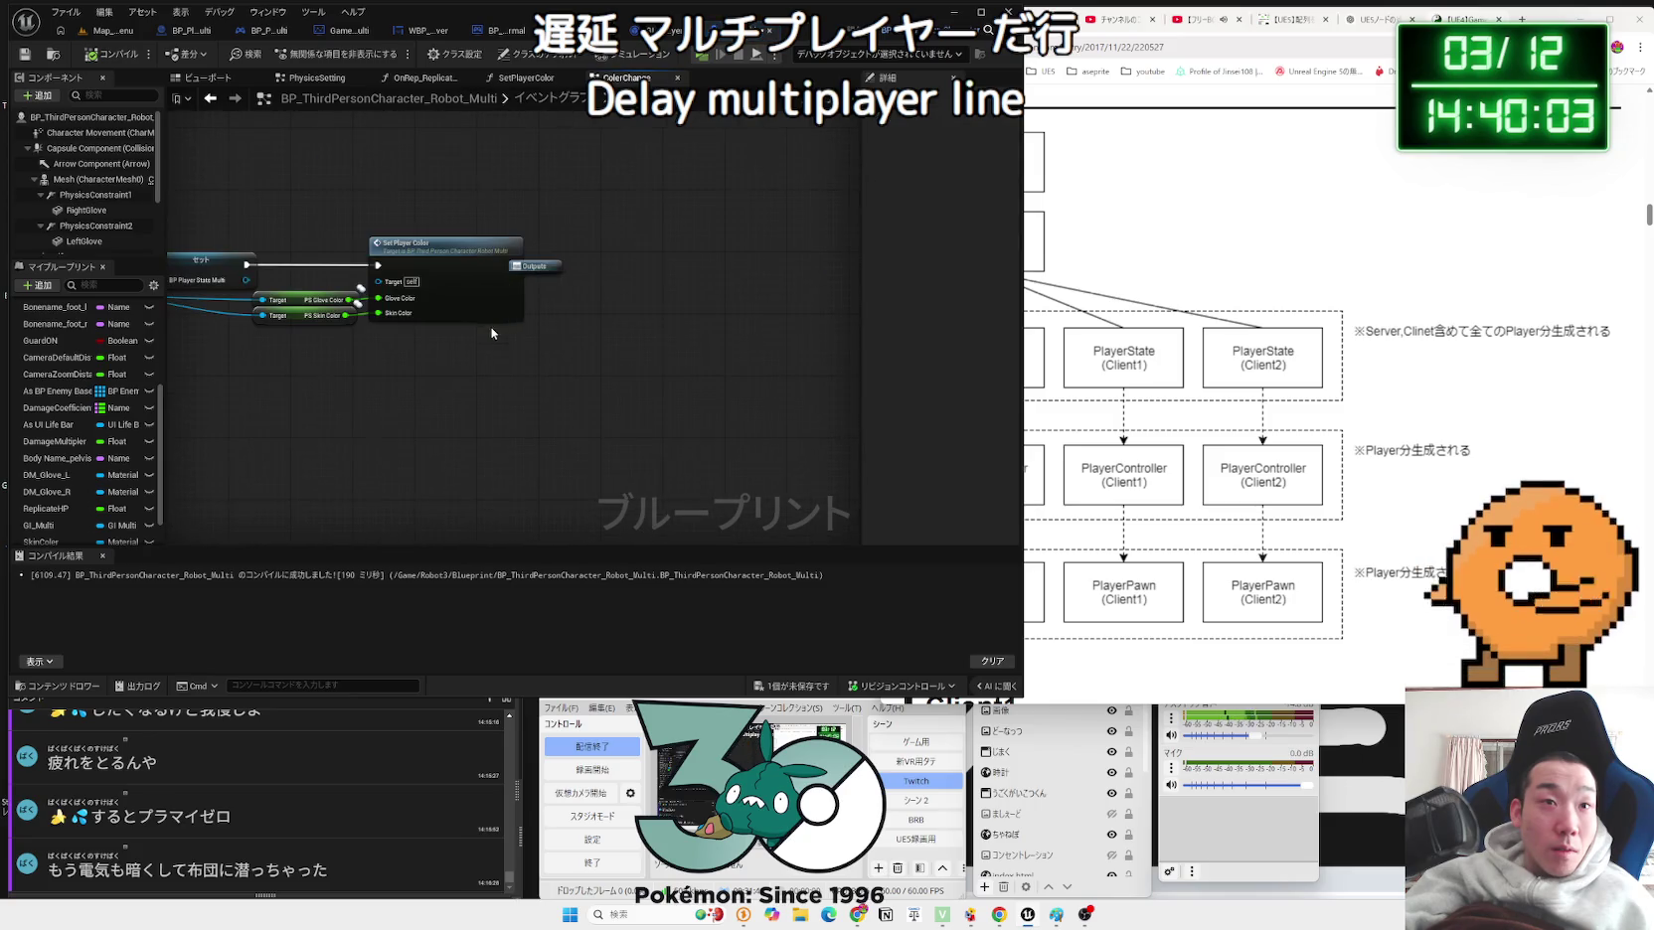
mouse_move(545, 271)
left_mouse_down()
mouse_move(604, 270)
mouse_move(582, 271)
mouse_move(697, 315)
left_mouse_up()
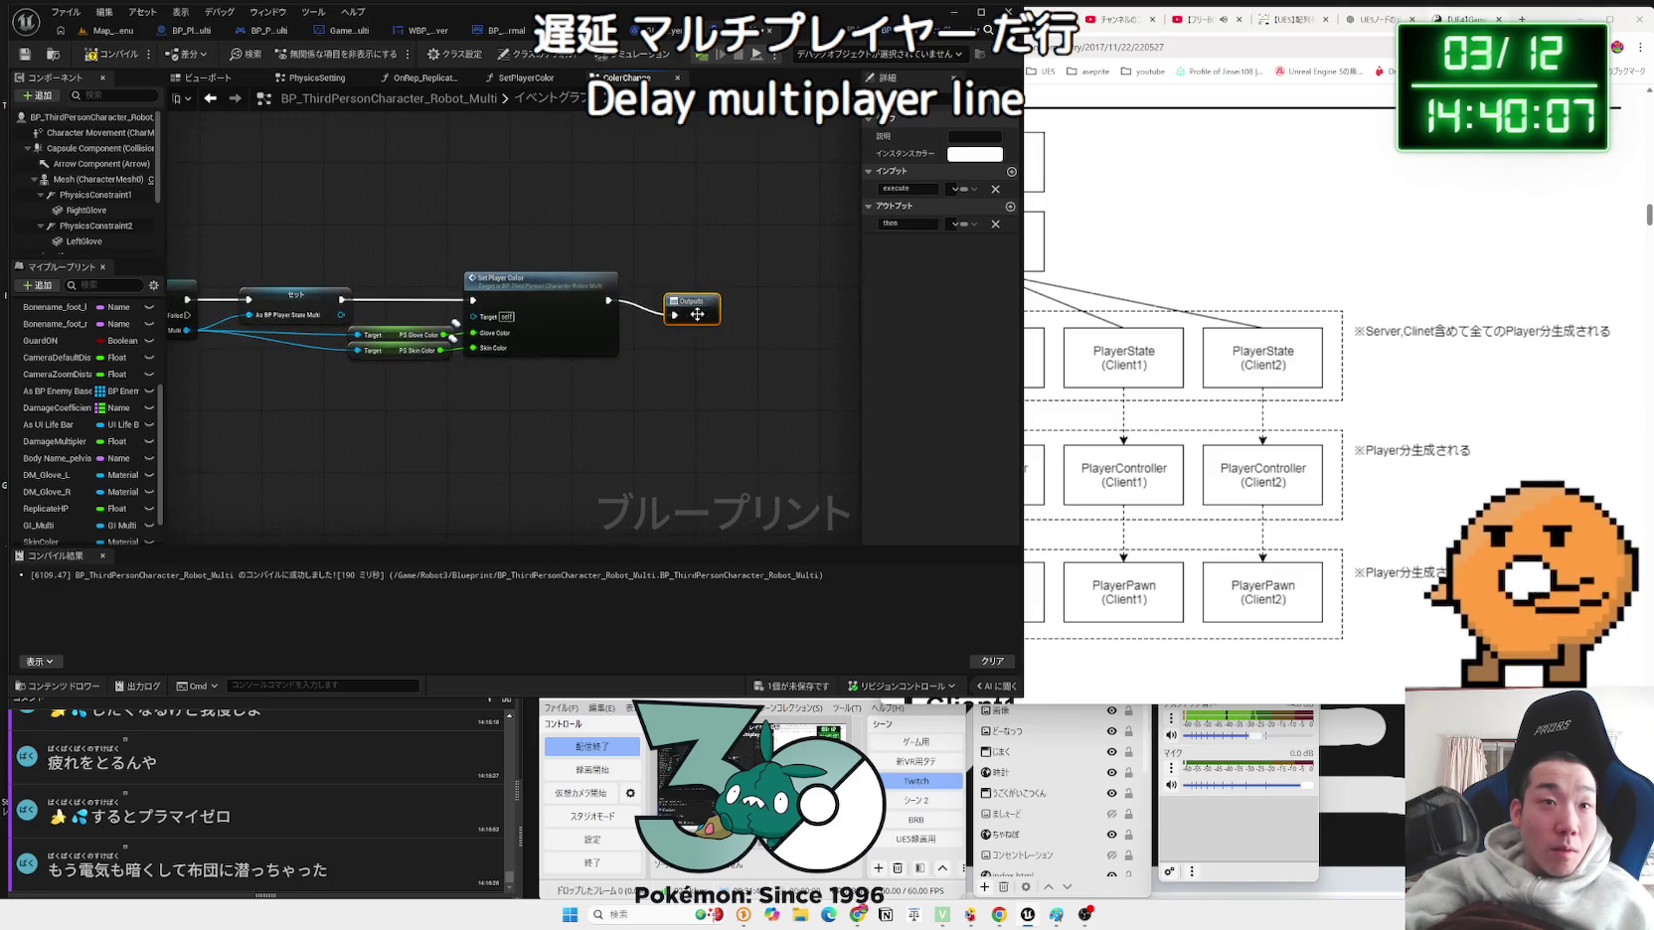
key("ctrl+z")
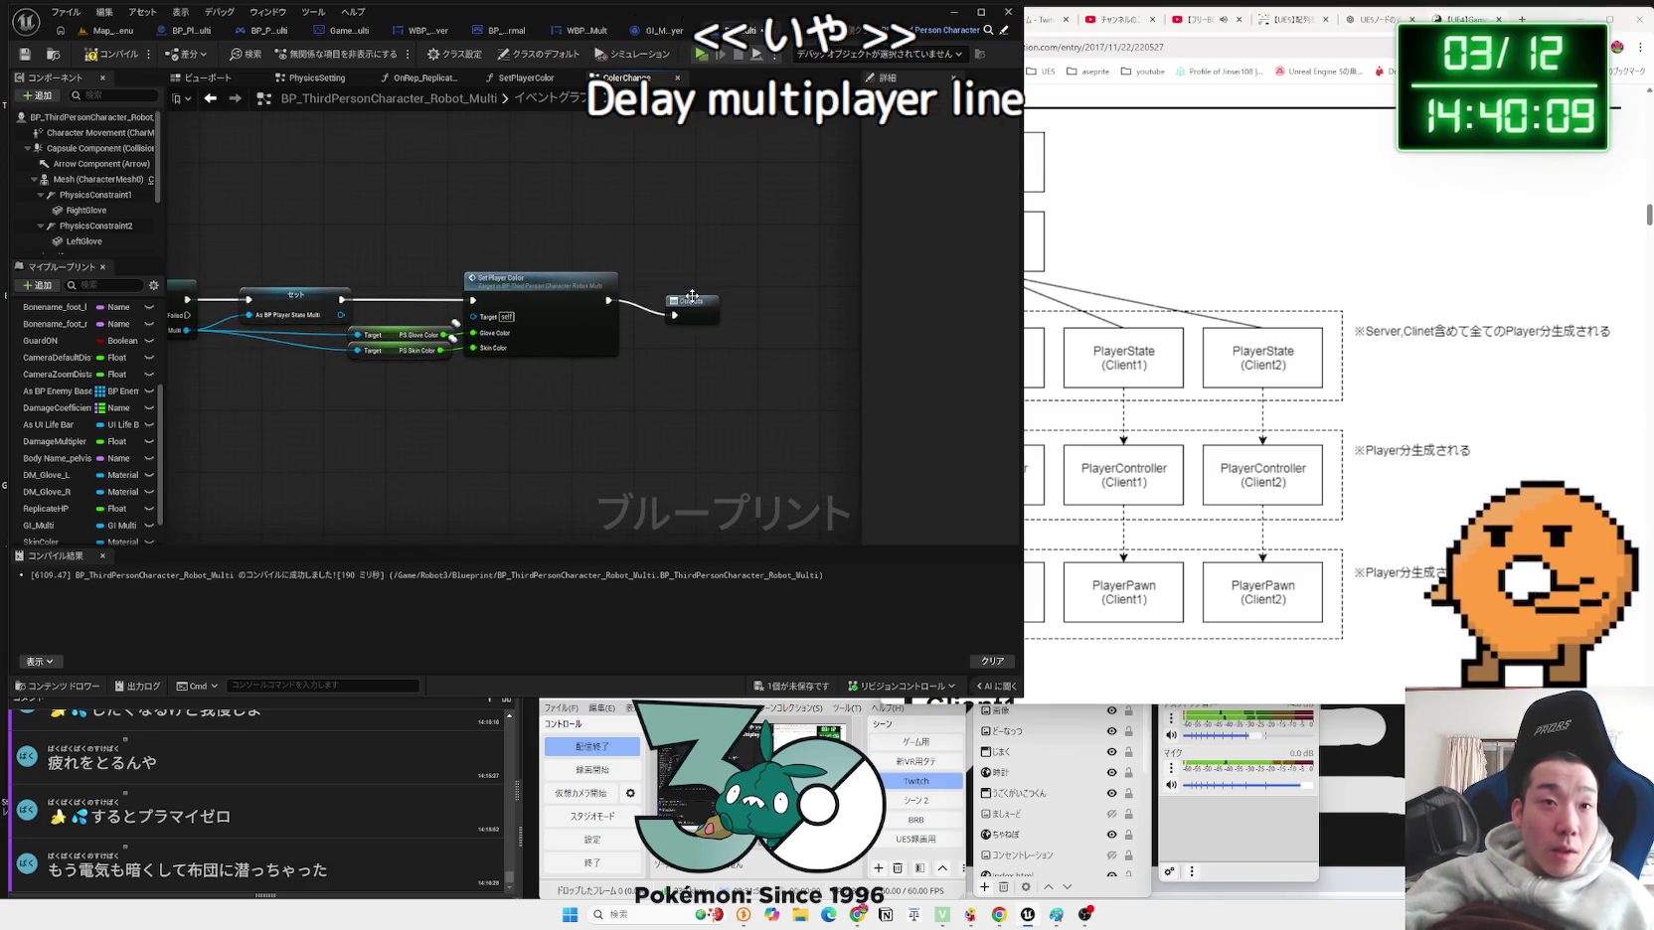
Step: Browse the SetPlayerColor, OnRep_ReplicateHP and PhysicsSetting graphs, then return to the main event graph
left_click(493, 77)
left_click(409, 79)
left_click(304, 79)
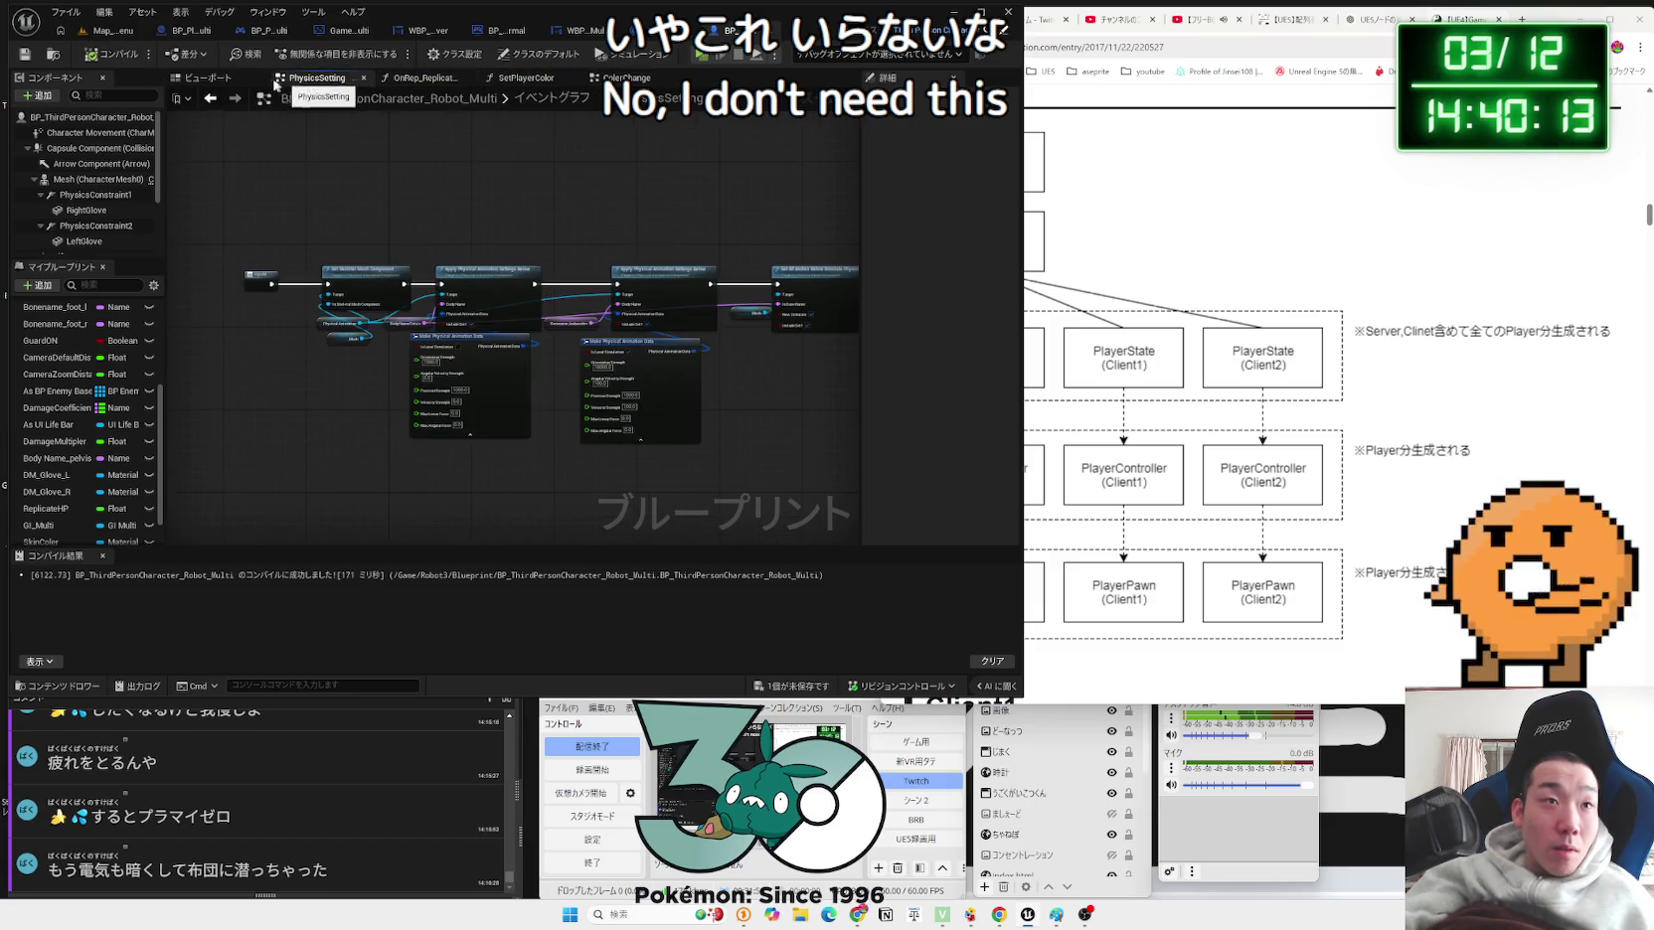
left_click(210, 78)
left_click(527, 77)
left_click(622, 78)
double_click(517, 278)
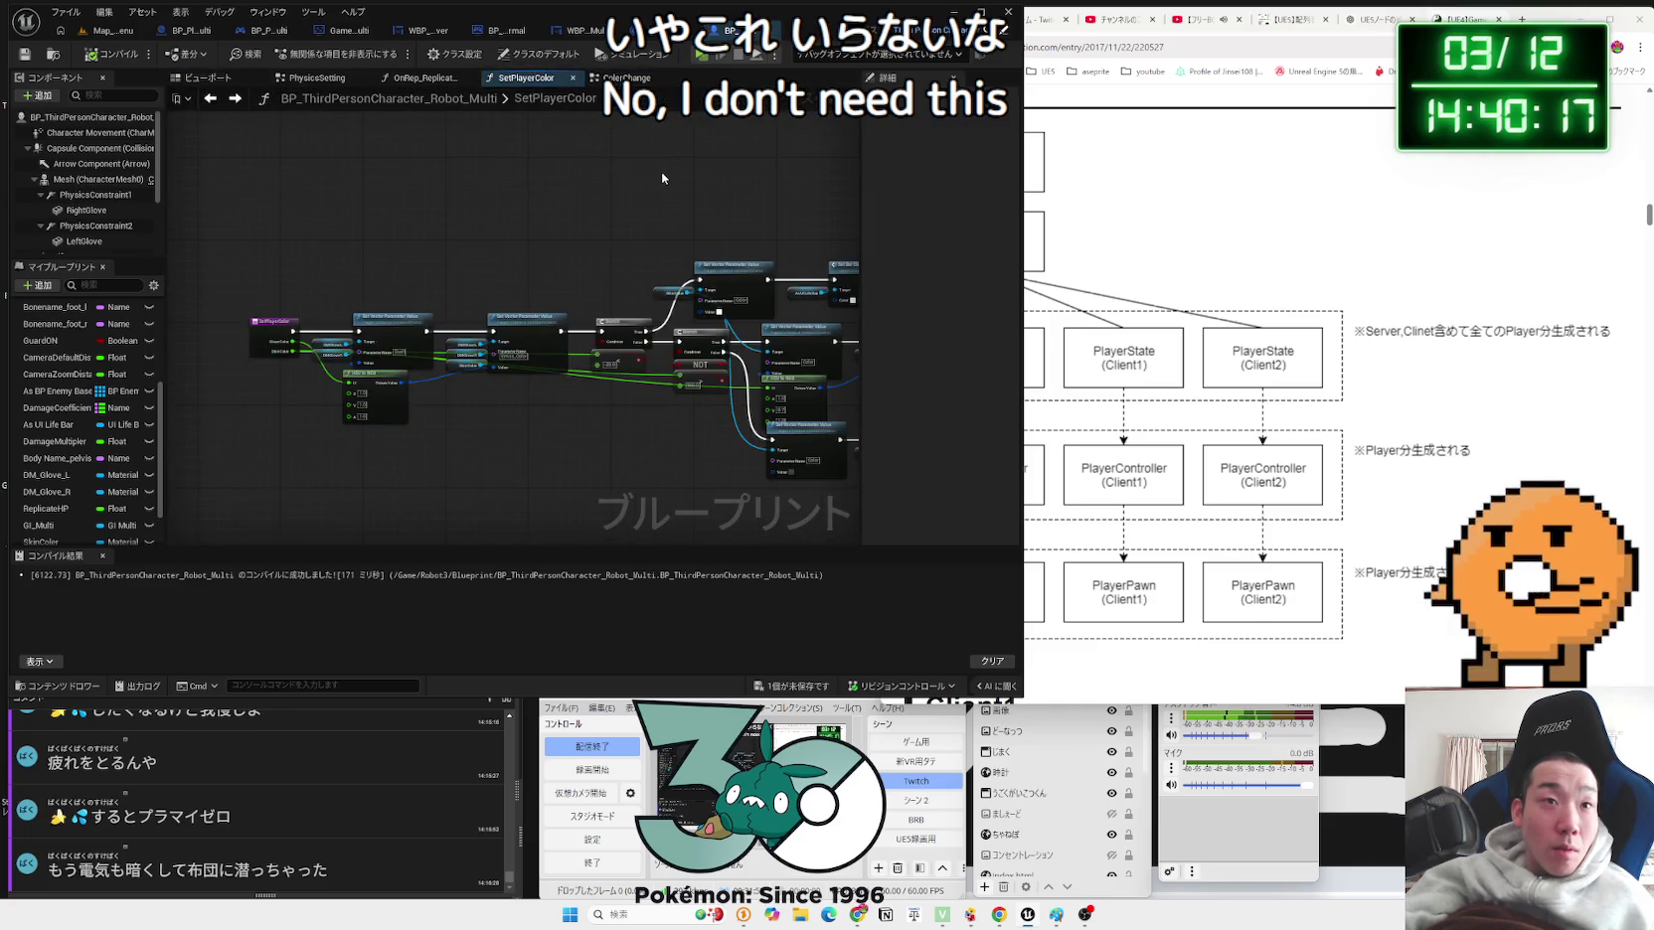
scroll(82, 352, "up", 4)
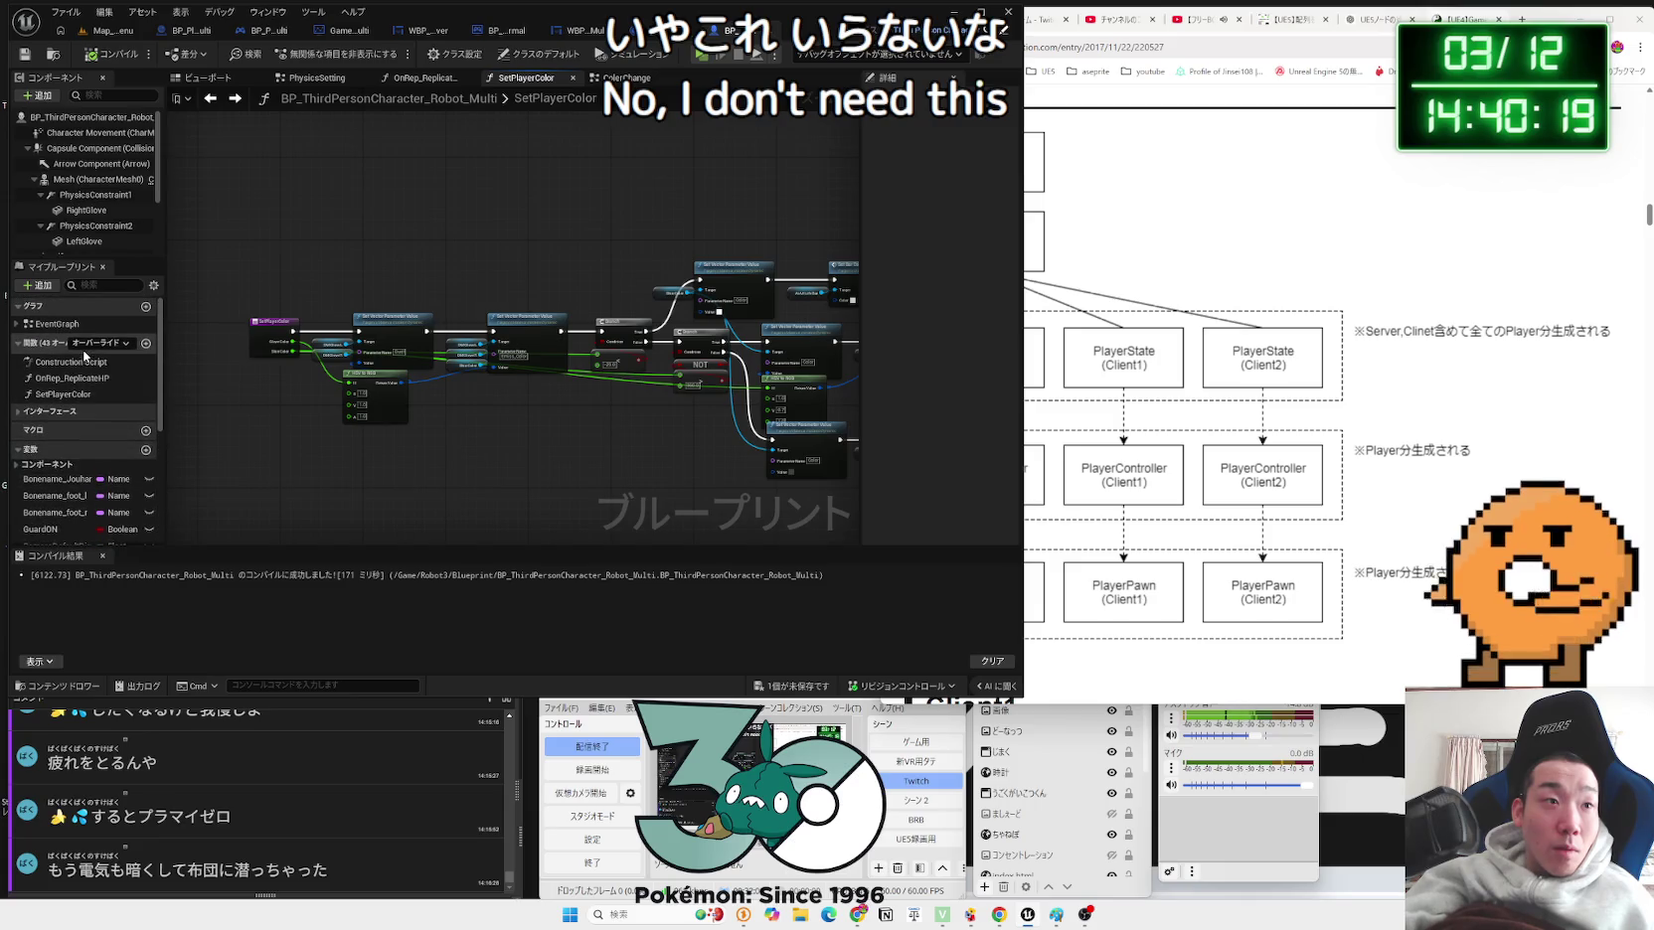
double_click(49, 325)
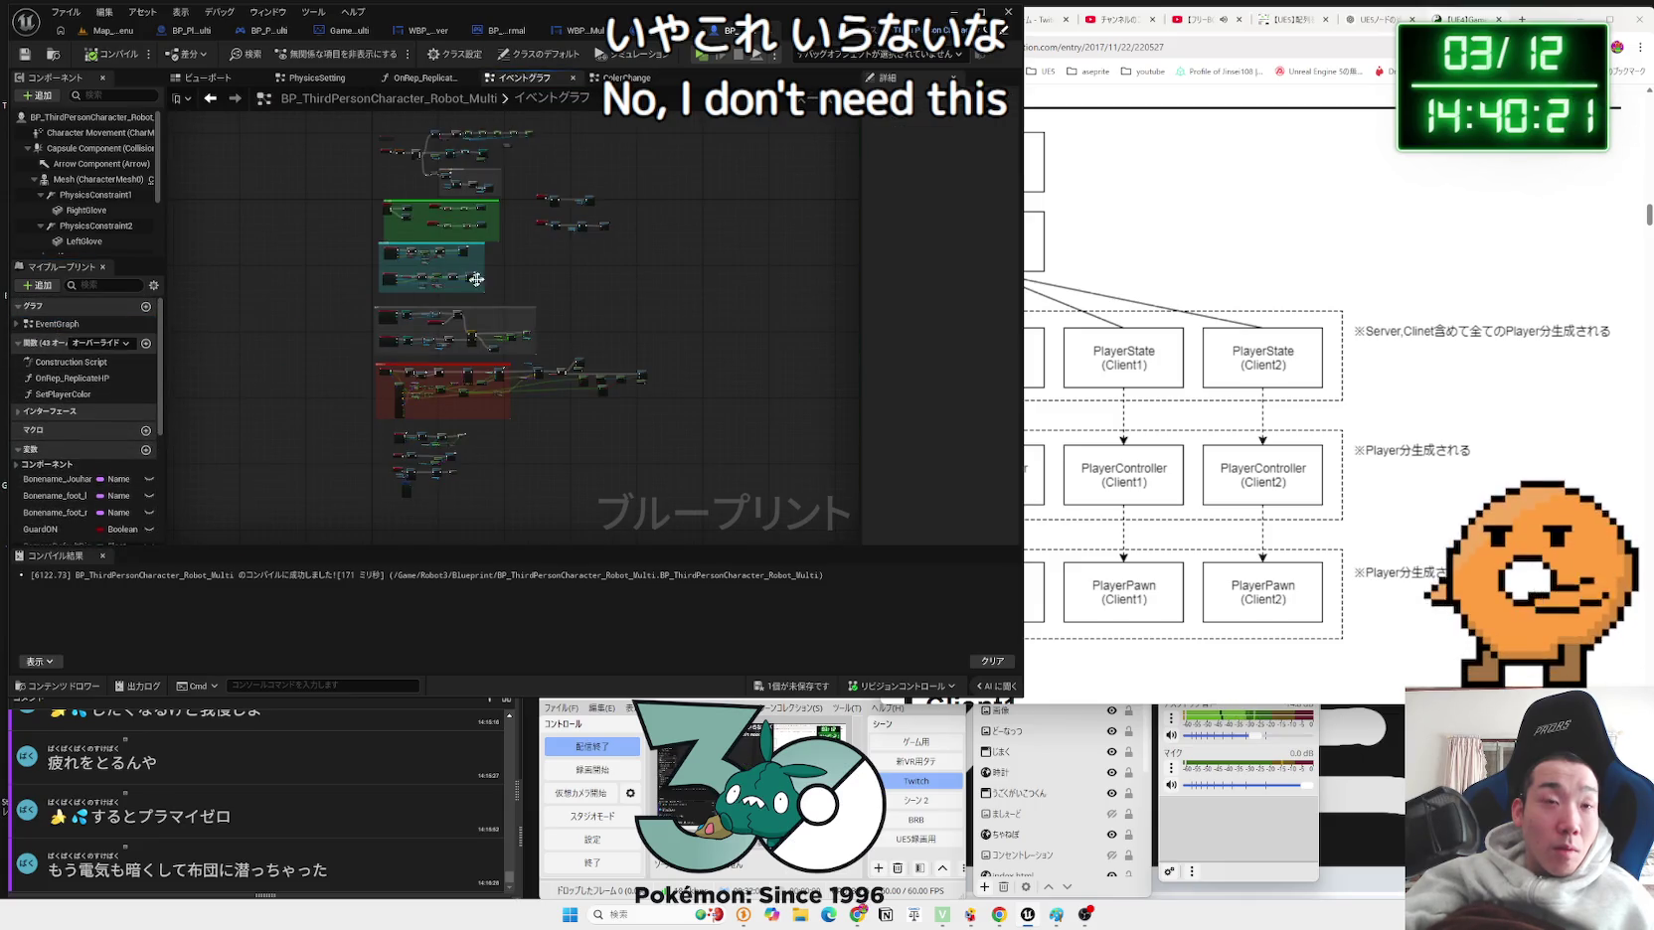
scroll(534, 374, "up", 5)
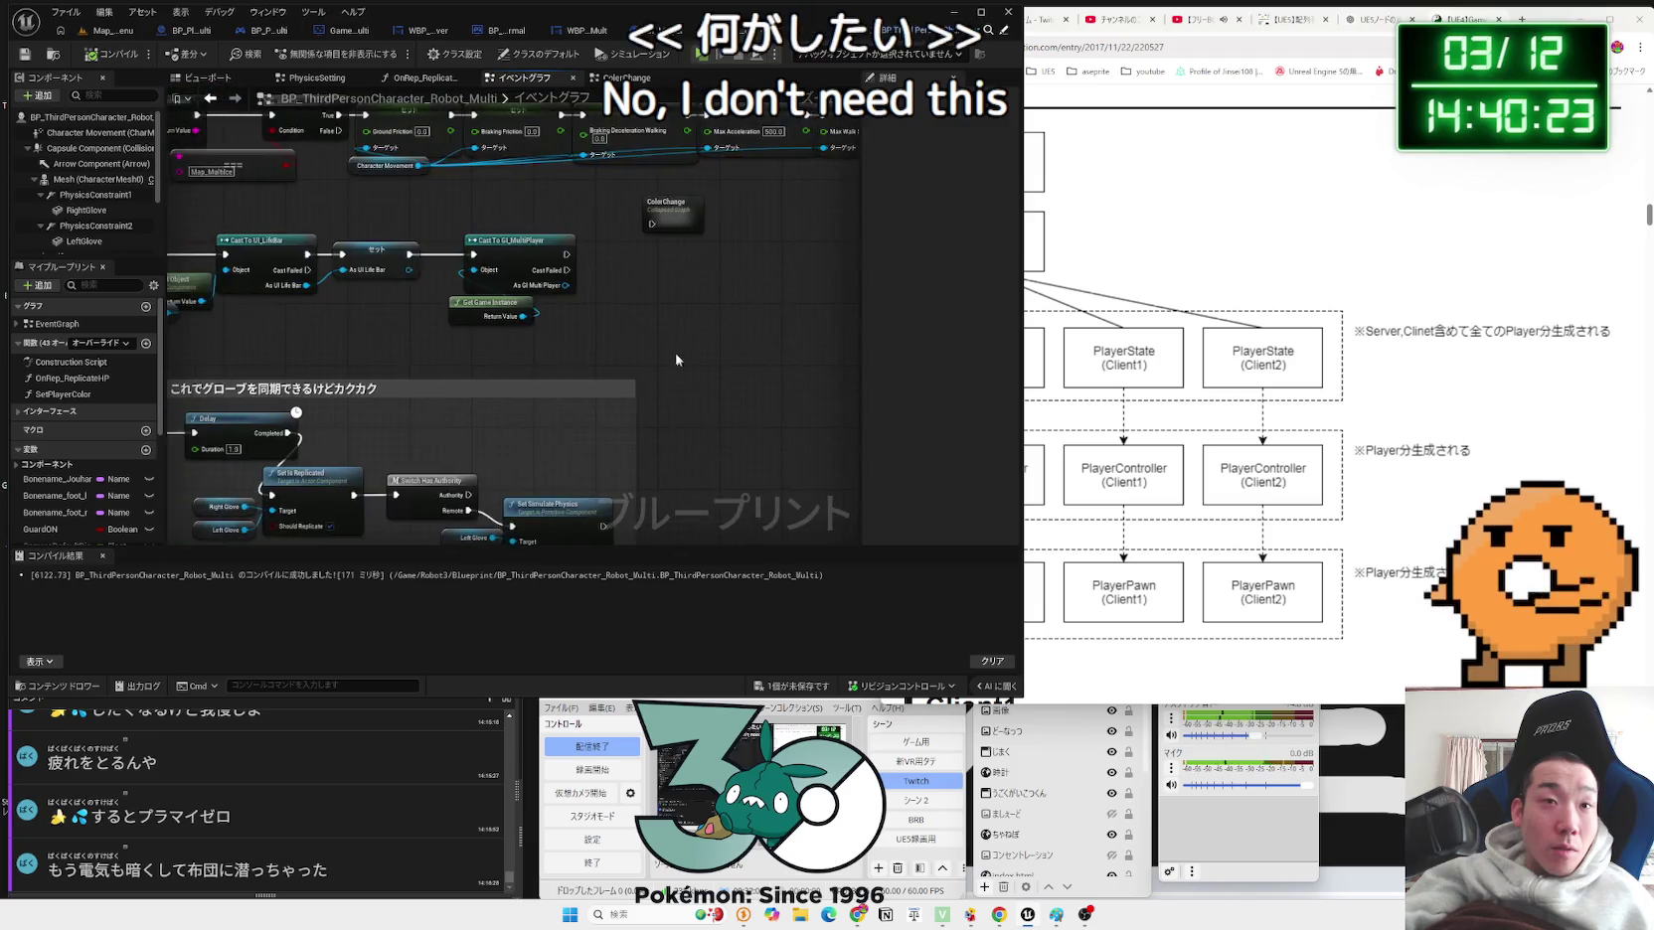
left_click(758, 283)
left_click(616, 328)
scroll(517, 348, "up", 2)
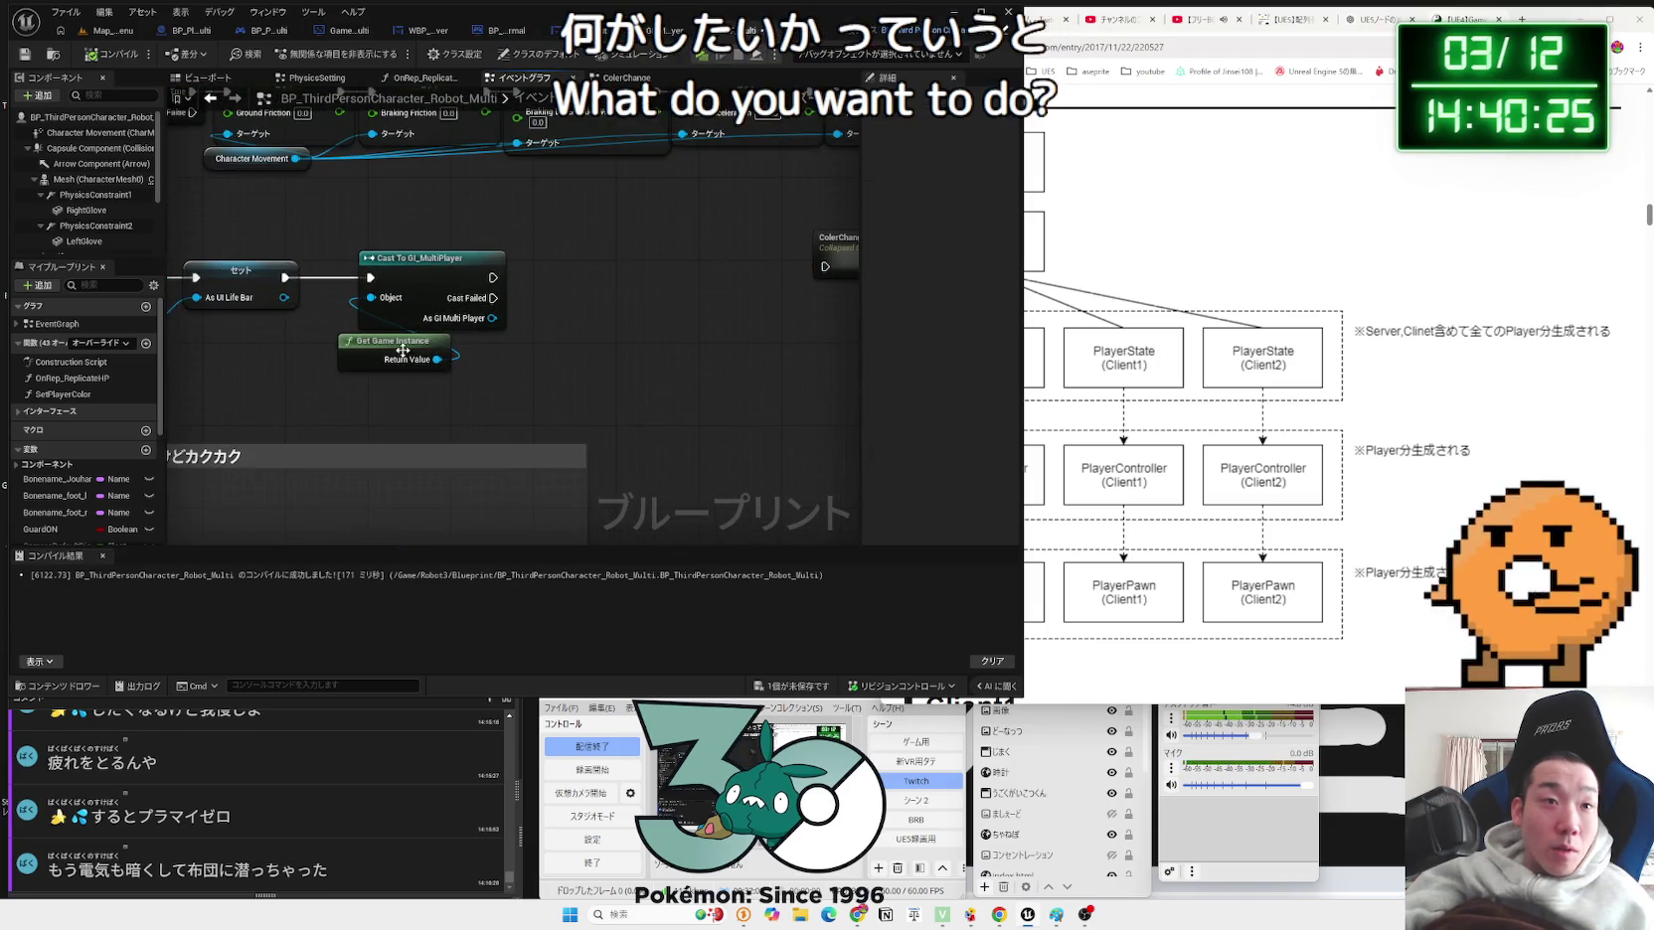
Step: Add a Get Game Mode Index node fed from the As GI Multi Player output
left_click(488, 320)
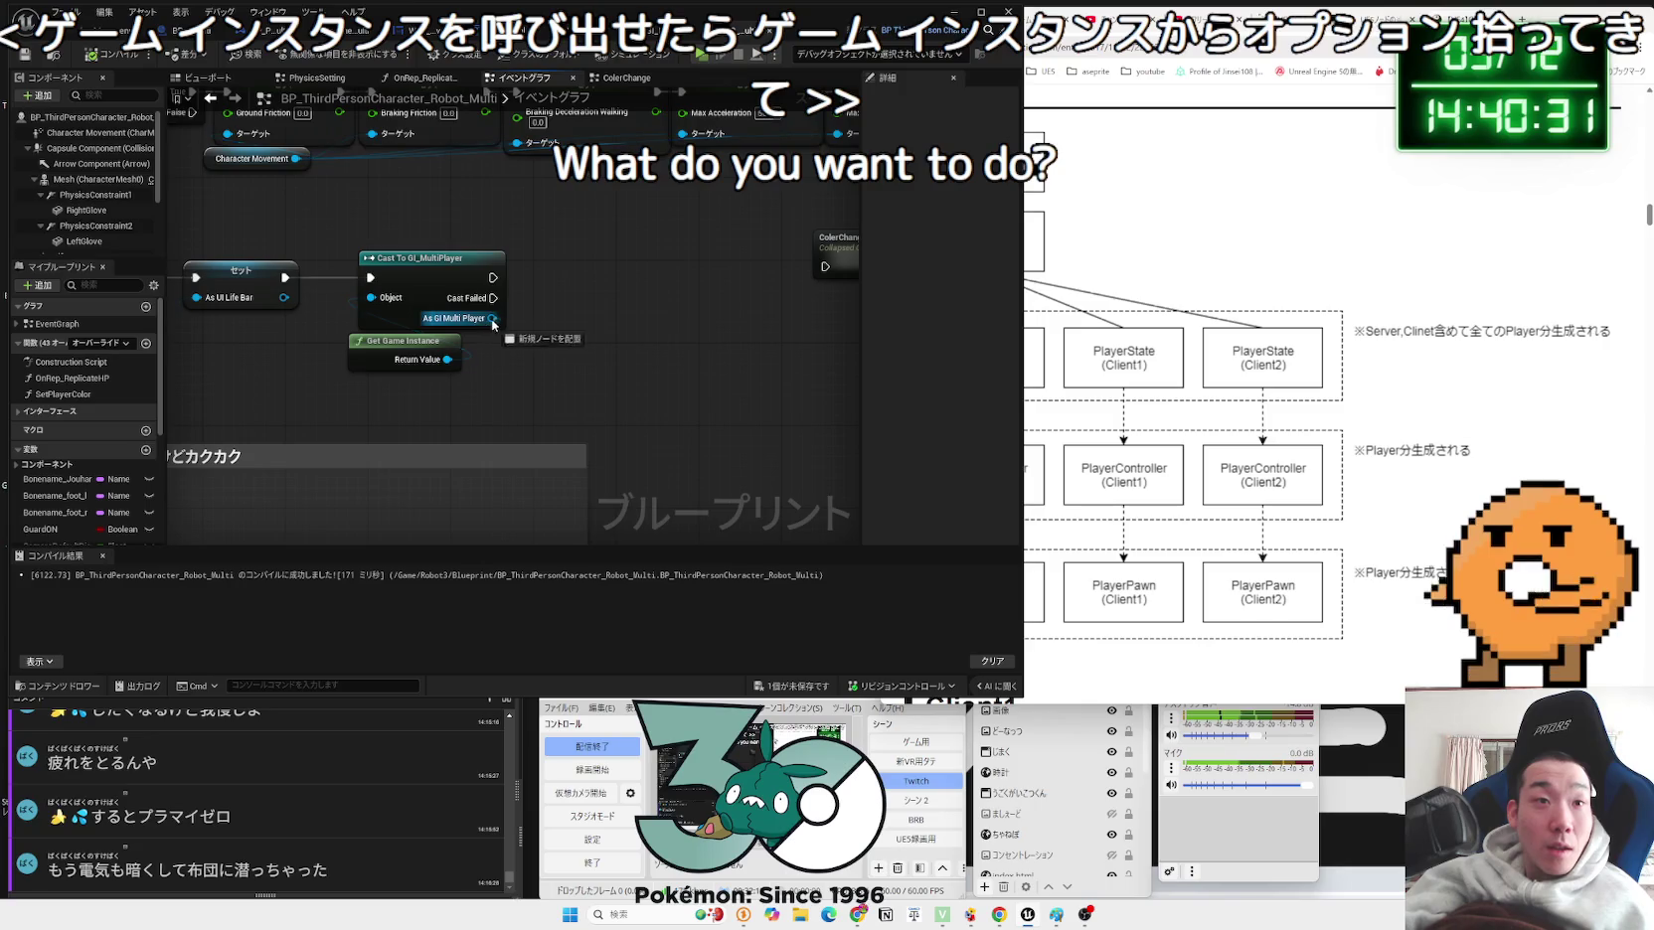
left_click_drag(491, 318, 559, 314)
type("ge")
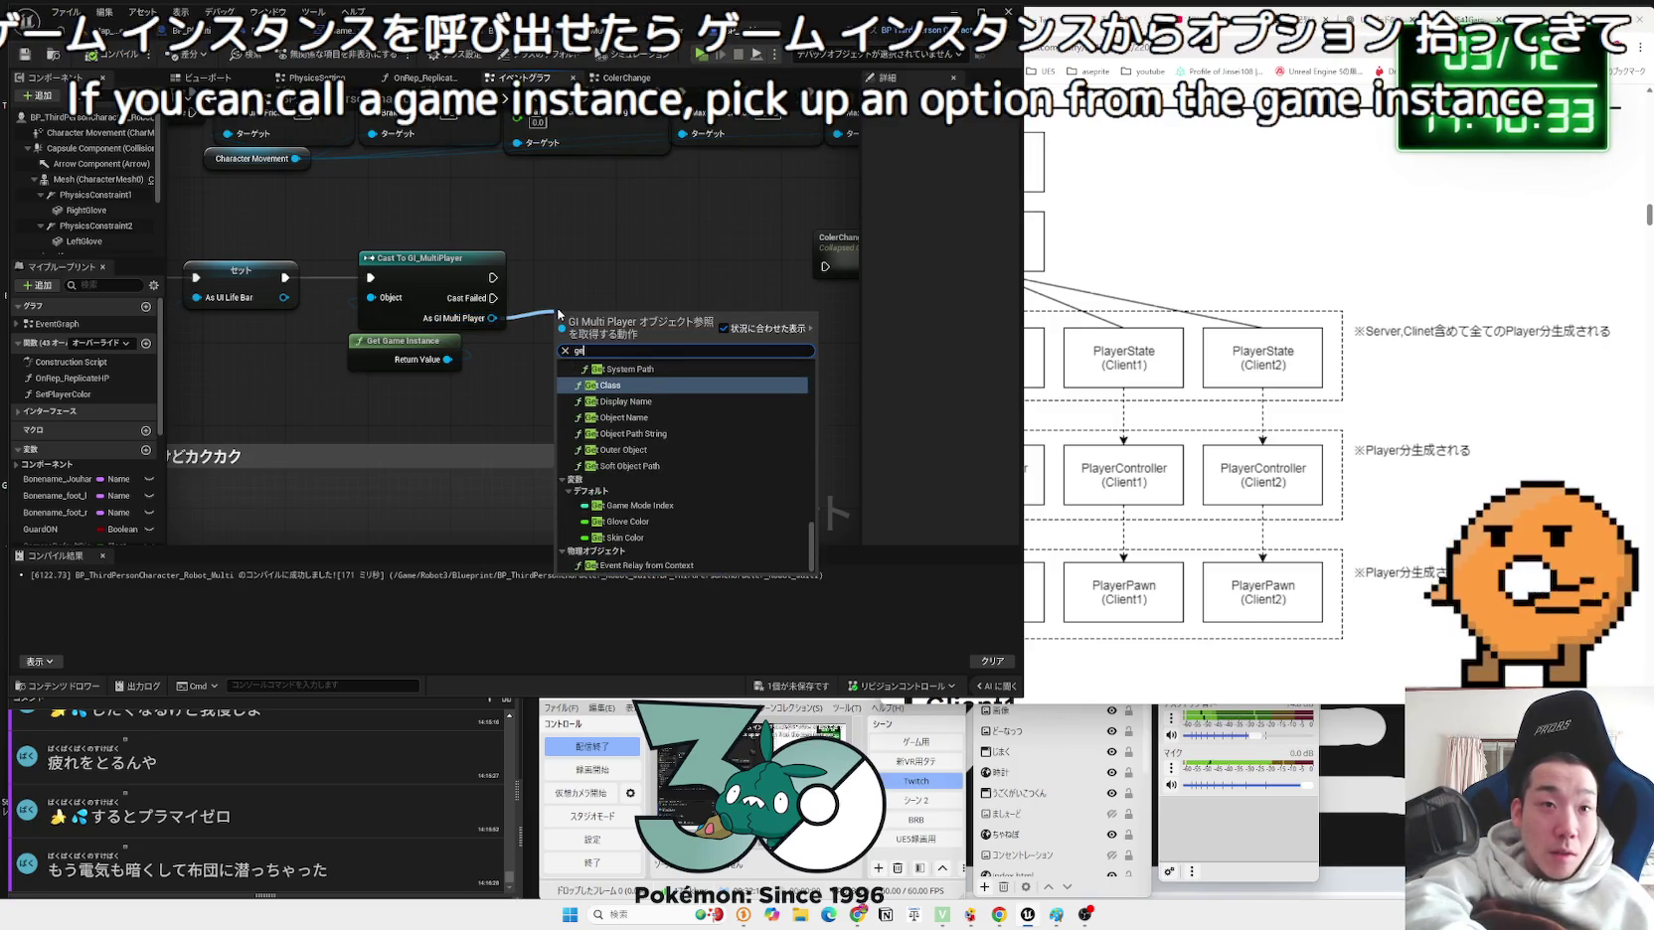
type("t game")
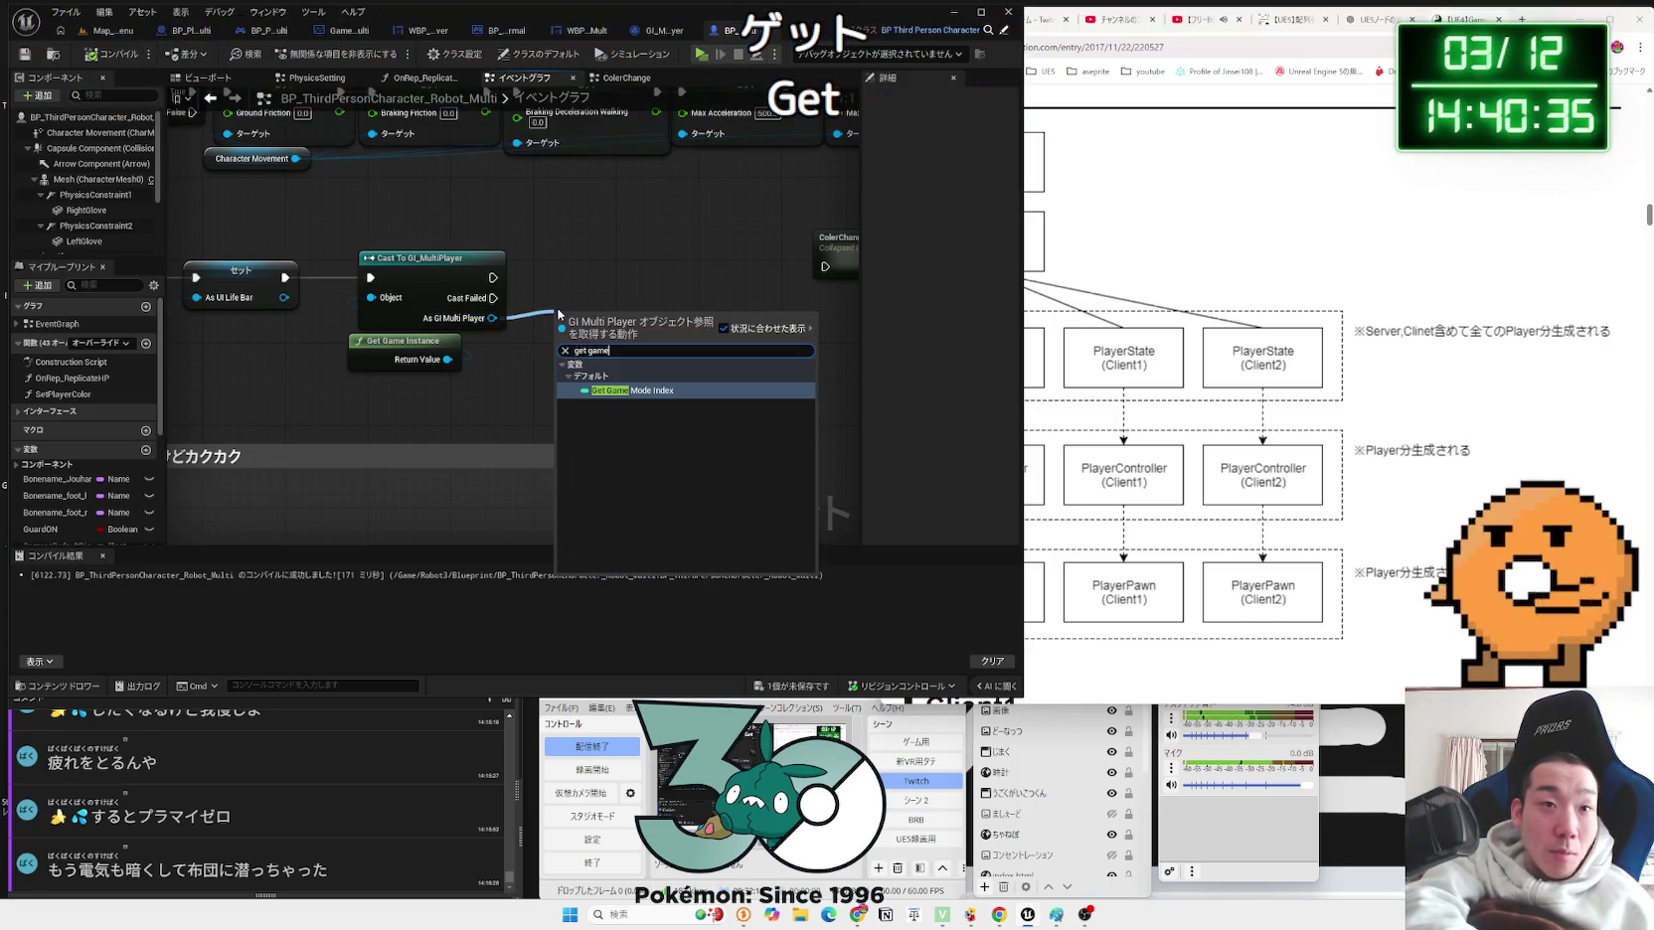
key("Return")
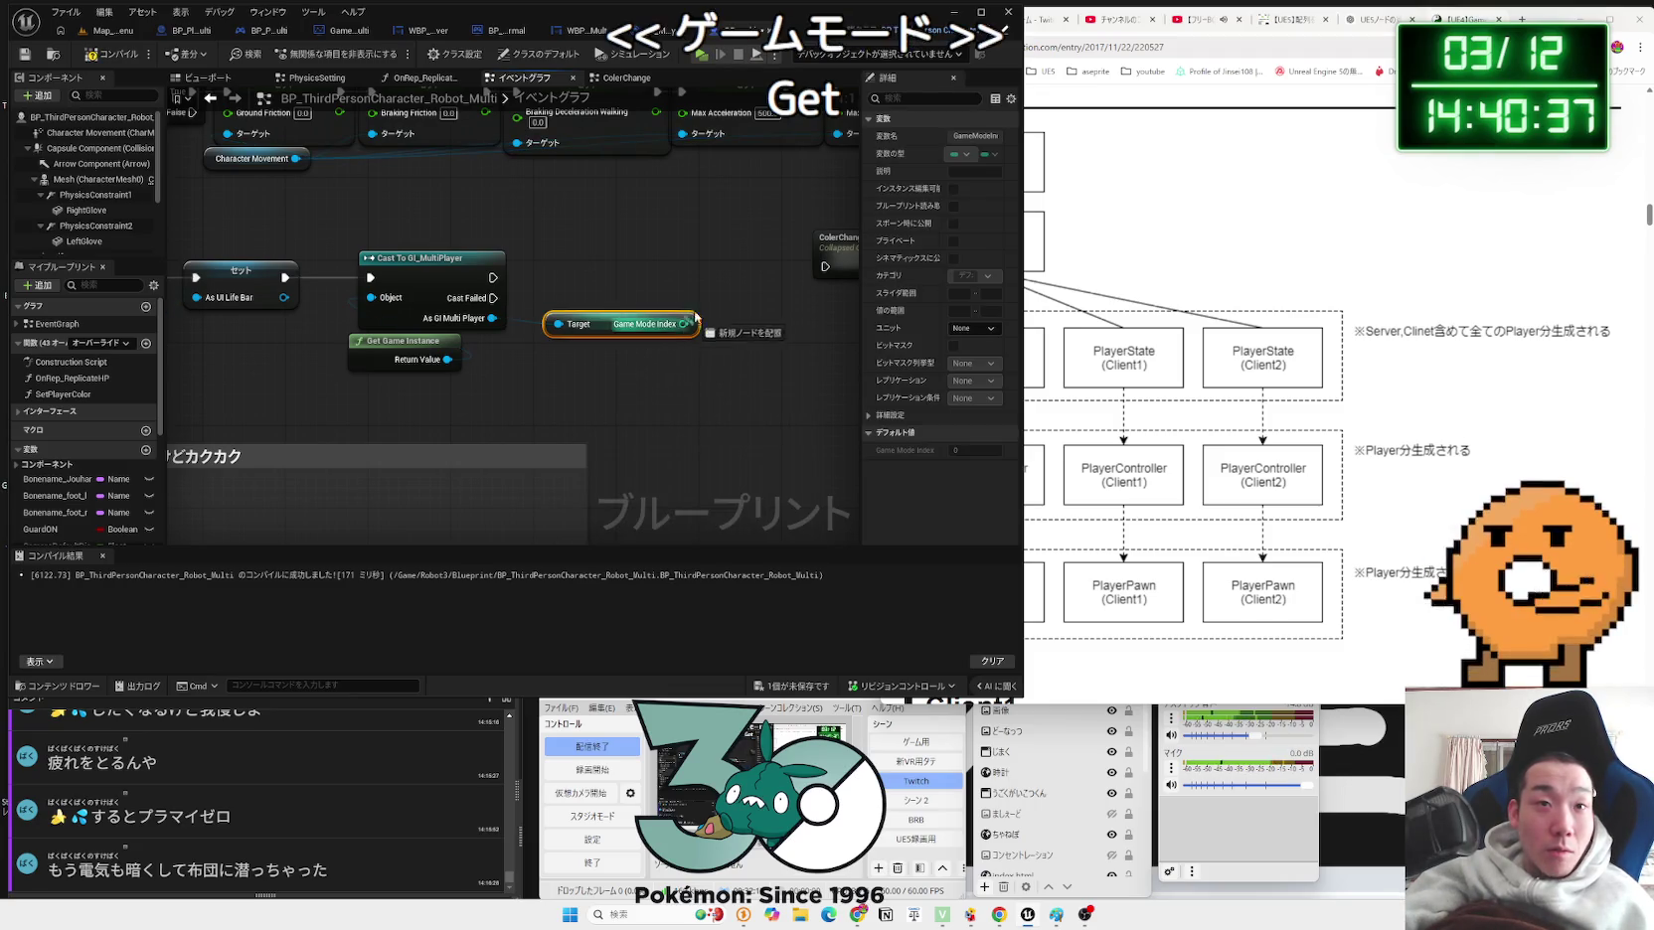
Step: Add a Switch on Int driven by Game Mode Index, fed by the cast's execution
left_click_drag(684, 324, 725, 298)
type("switch")
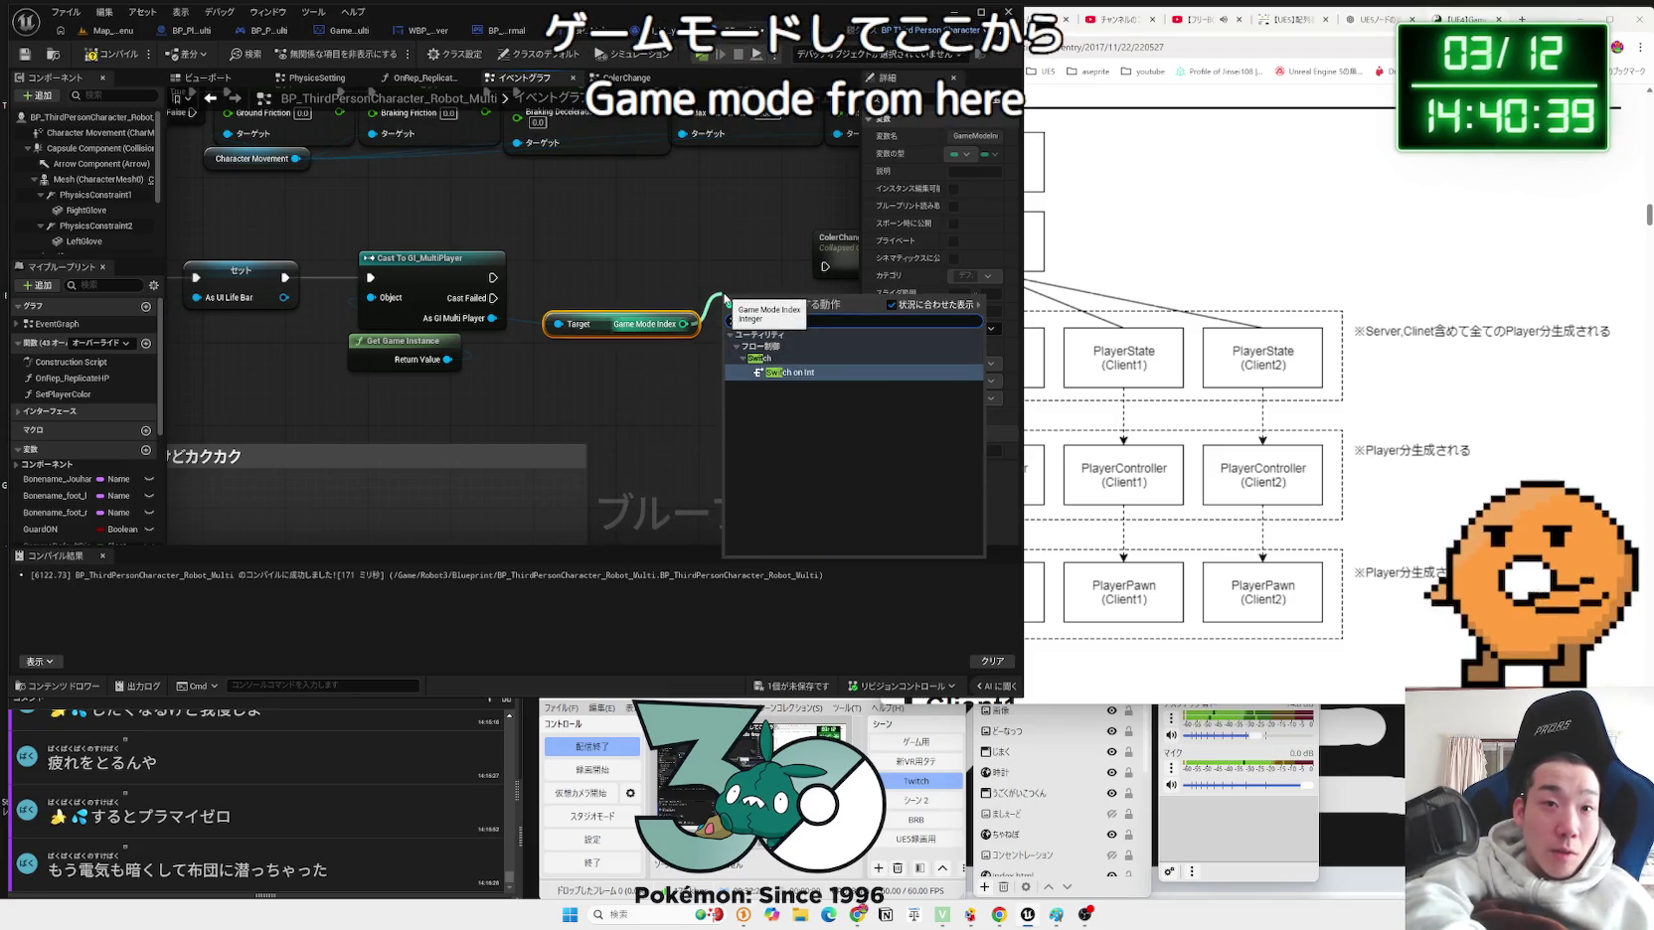
key("Return")
left_click_drag(724, 295, 694, 274)
left_click_drag(493, 277, 698, 298)
left_click(616, 328)
left_click(736, 269)
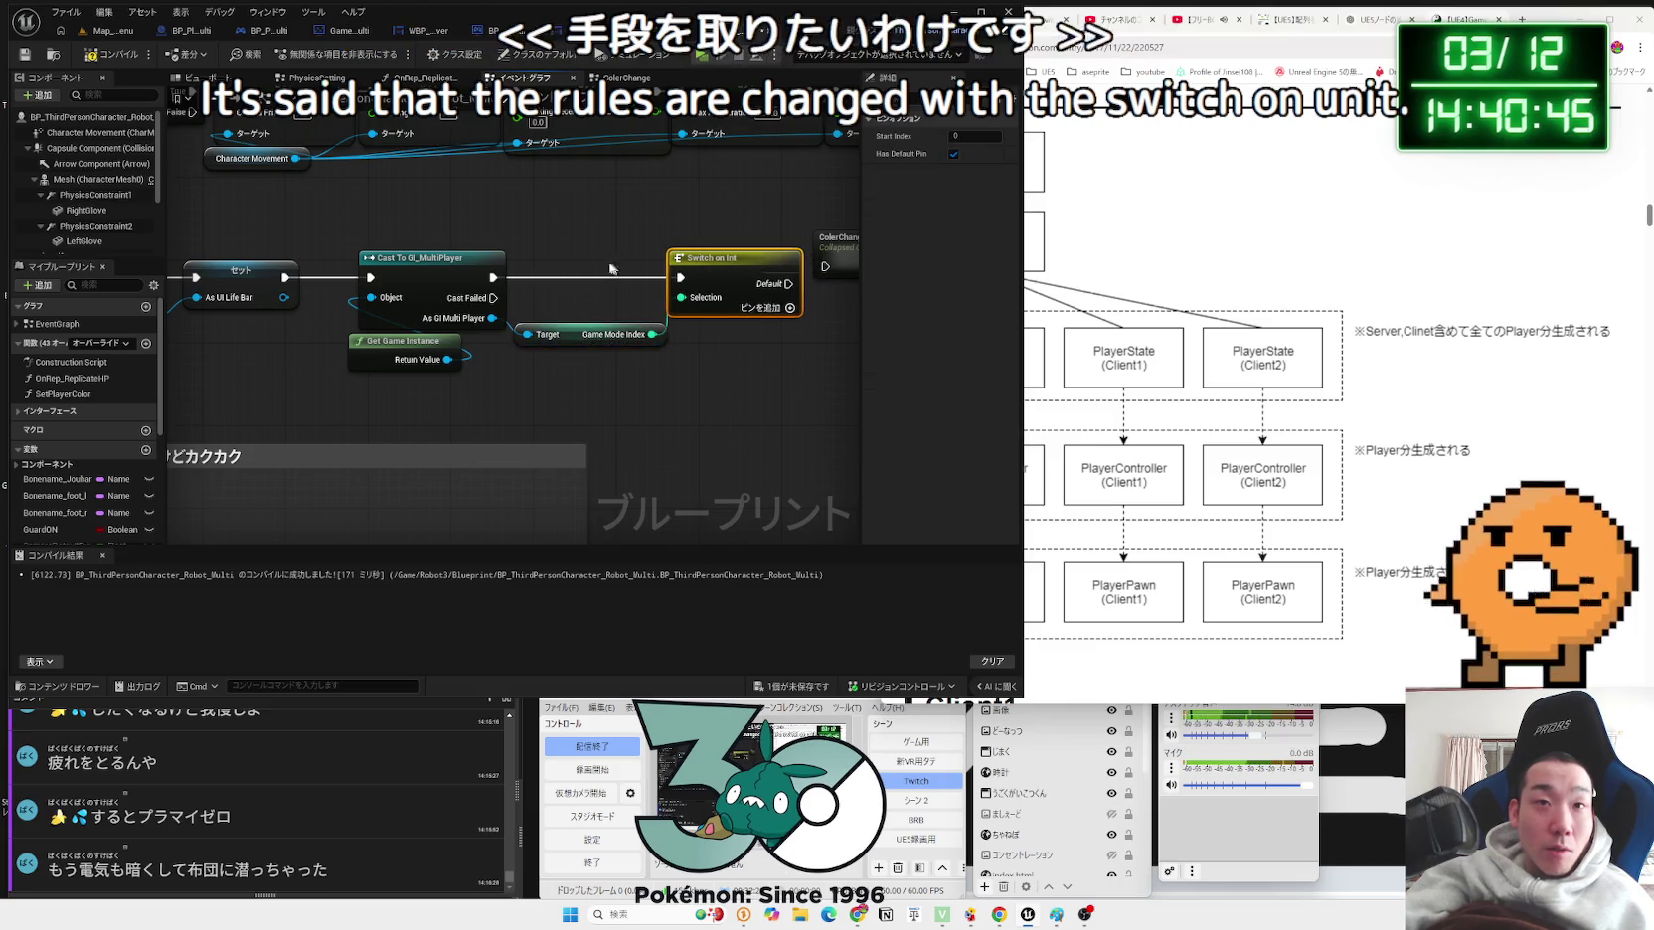
left_click_drag(625, 285, 528, 322)
scroll(529, 322, "down", 2)
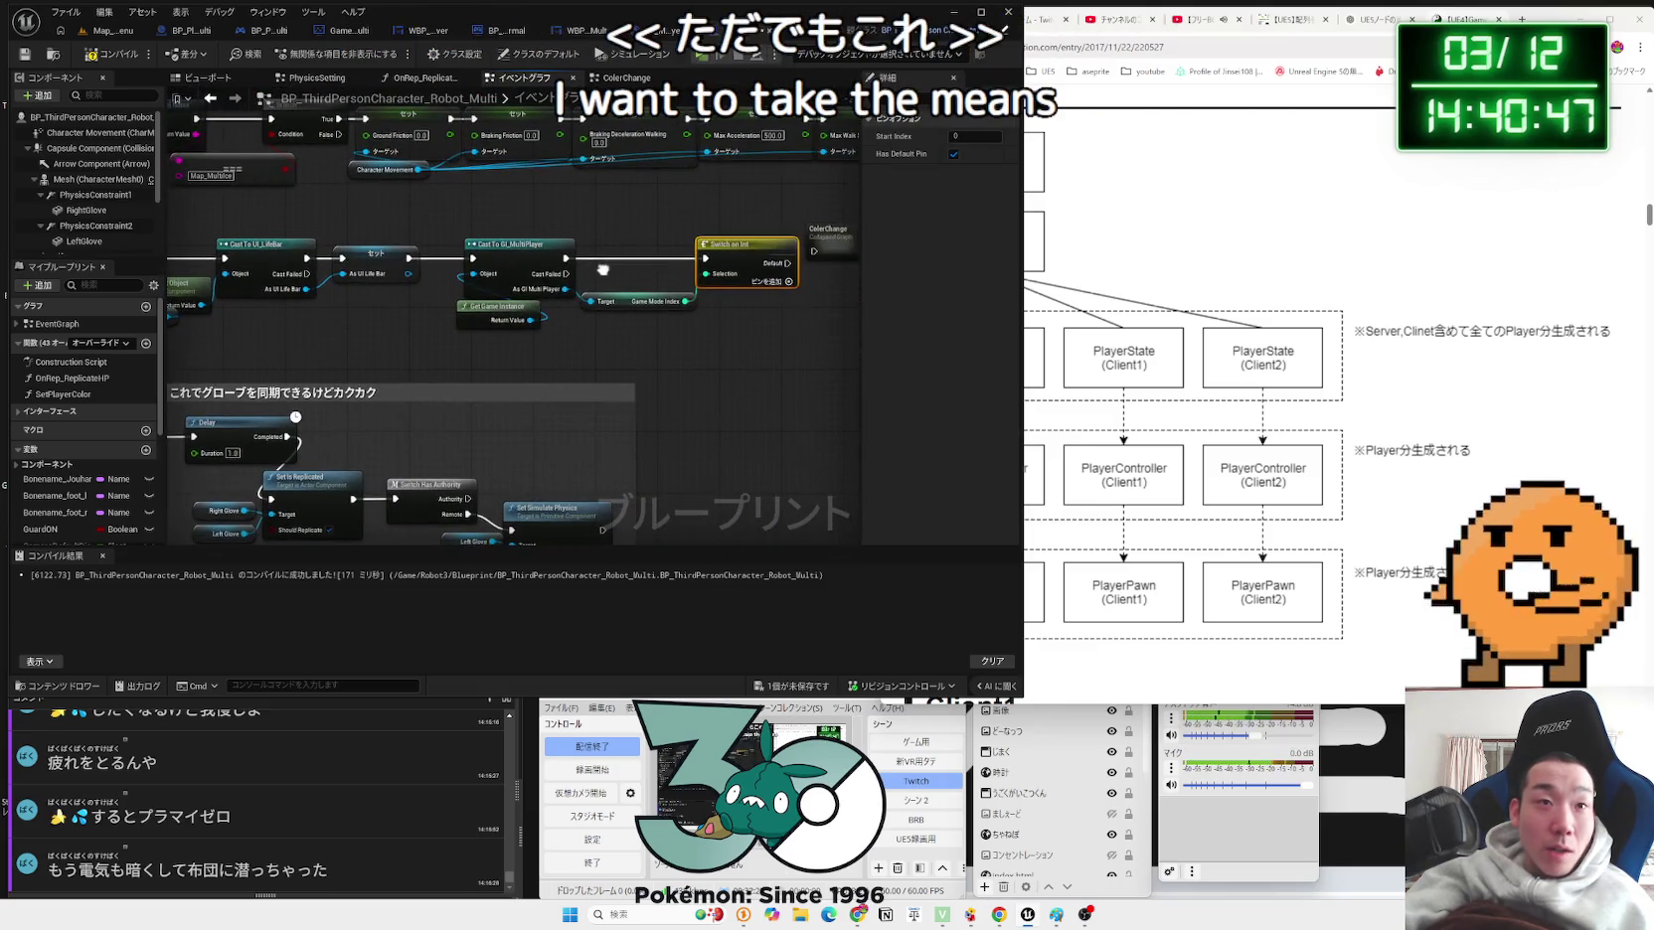
left_click(447, 264)
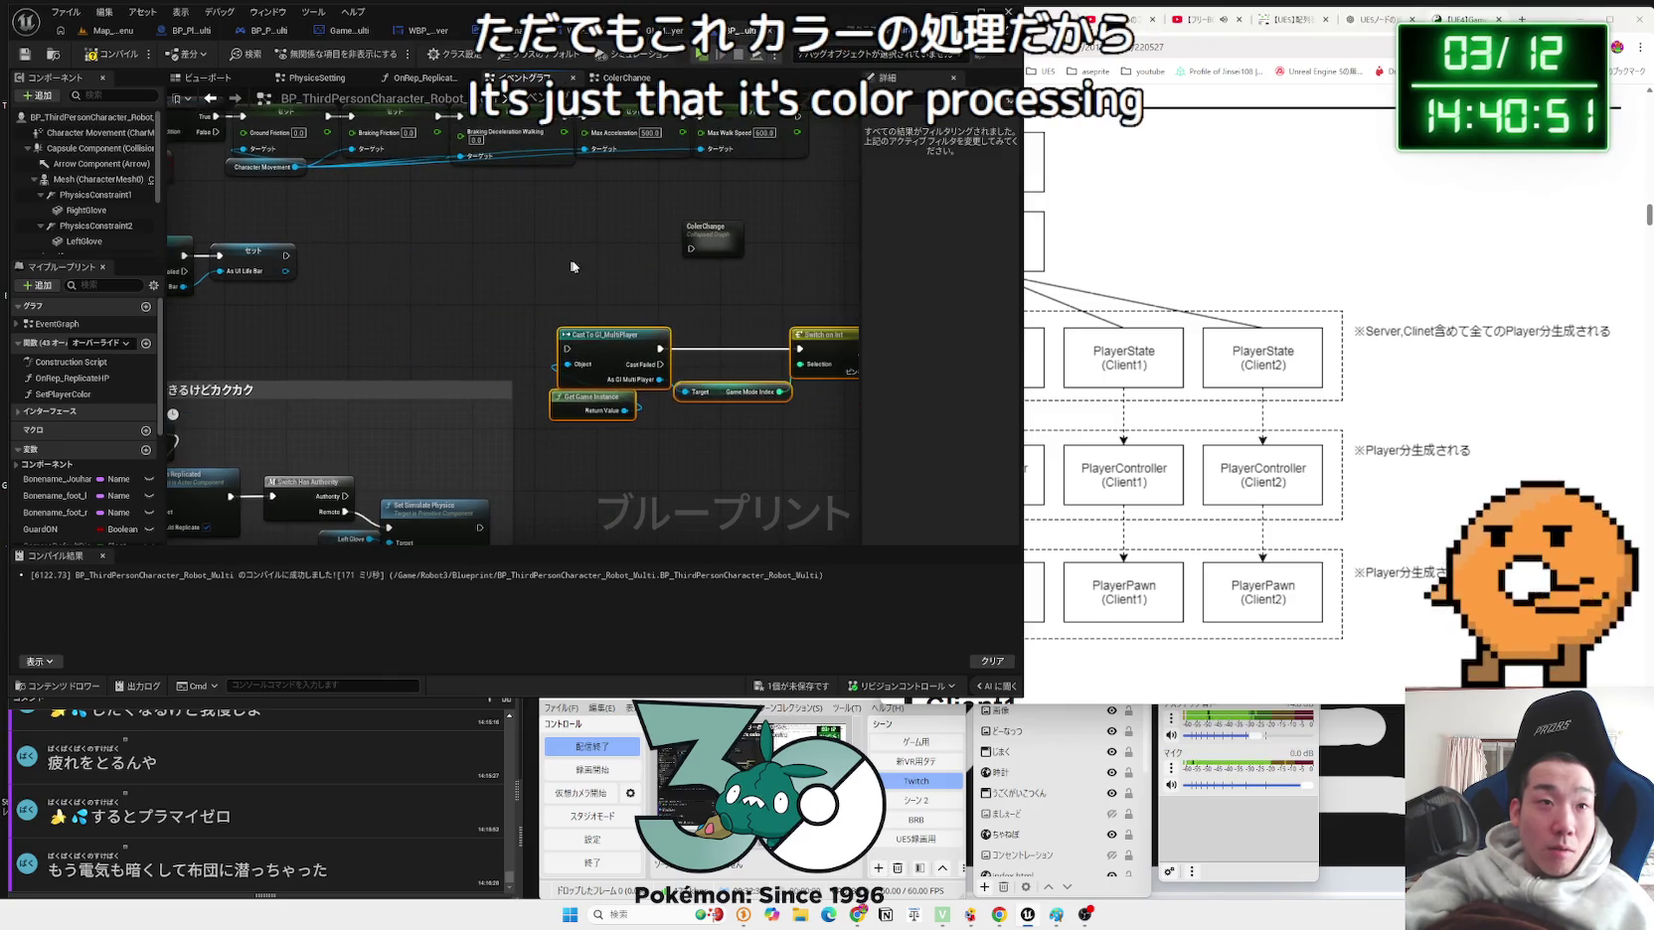
left_click_drag(700, 240, 342, 249)
Step: Wire the life bar Set node's execution output into ColorChange
left_click_drag(376, 239, 469, 246)
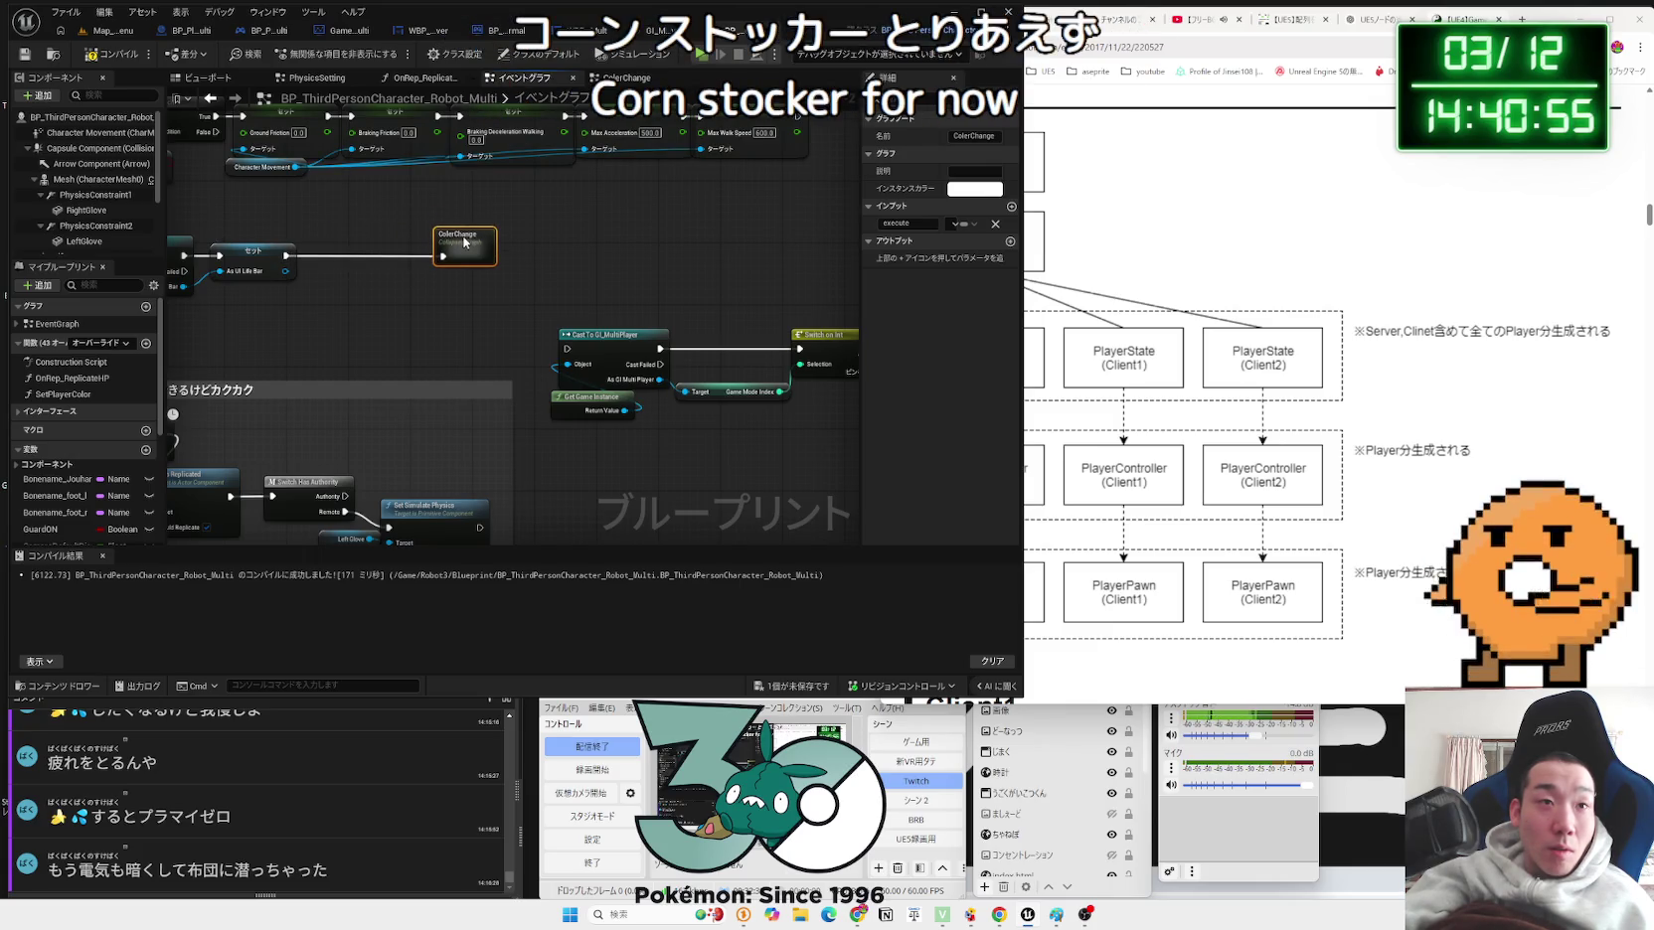
scroll(464, 241, "down", 2)
left_click_drag(361, 269, 360, 271)
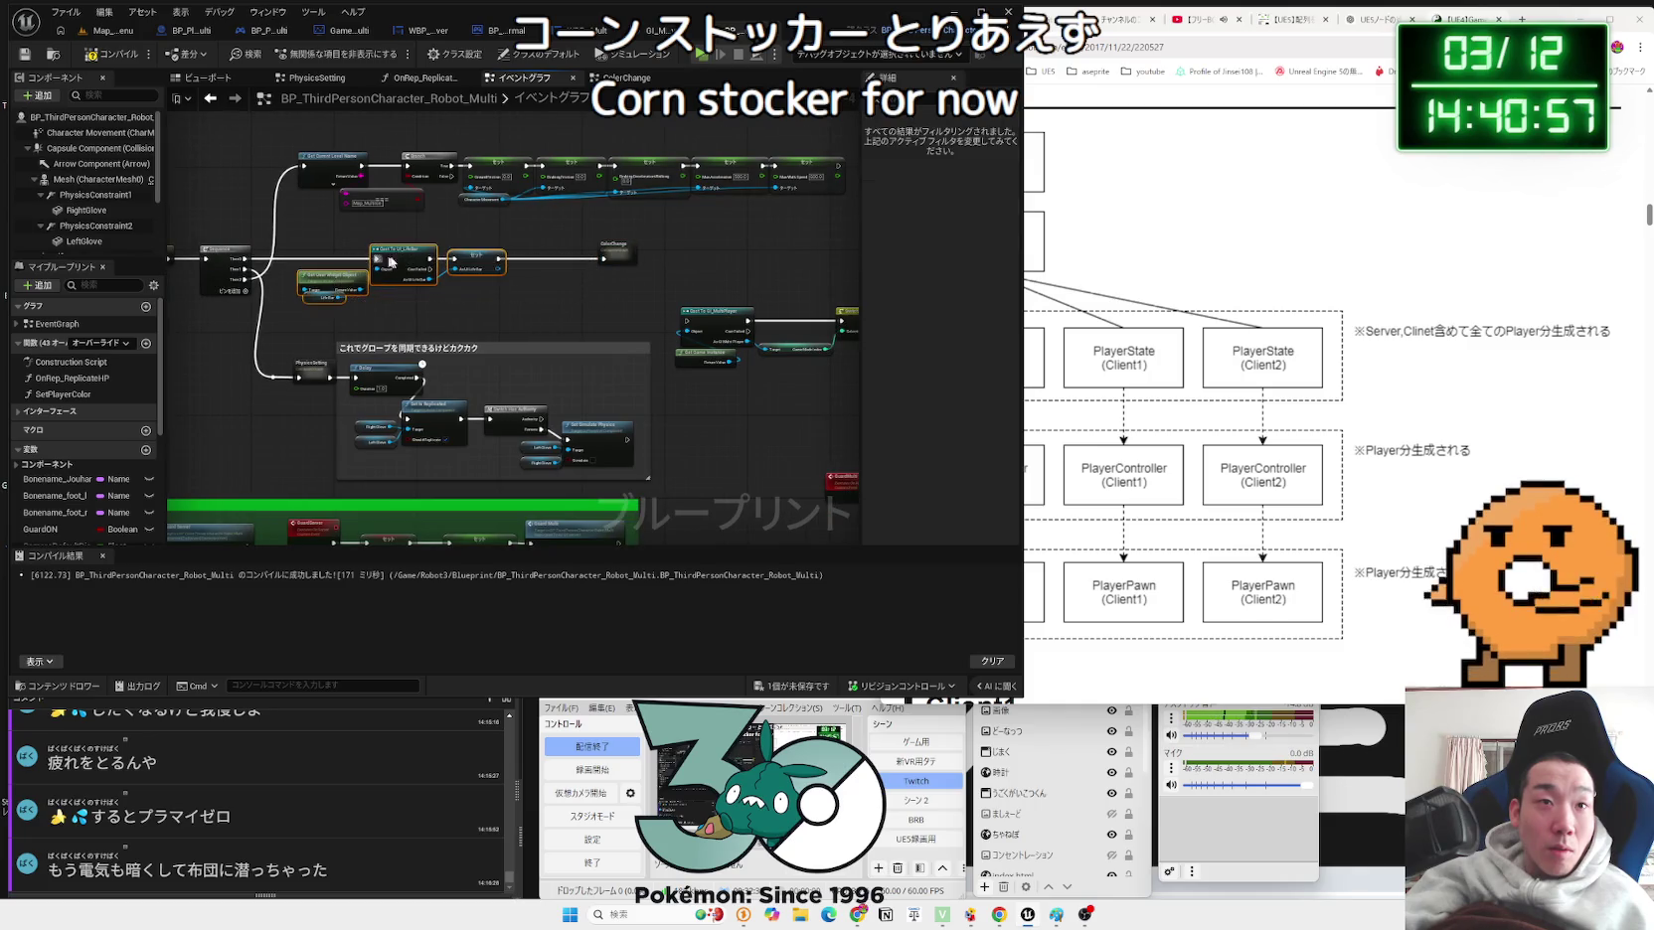
left_click_drag(468, 265, 638, 339)
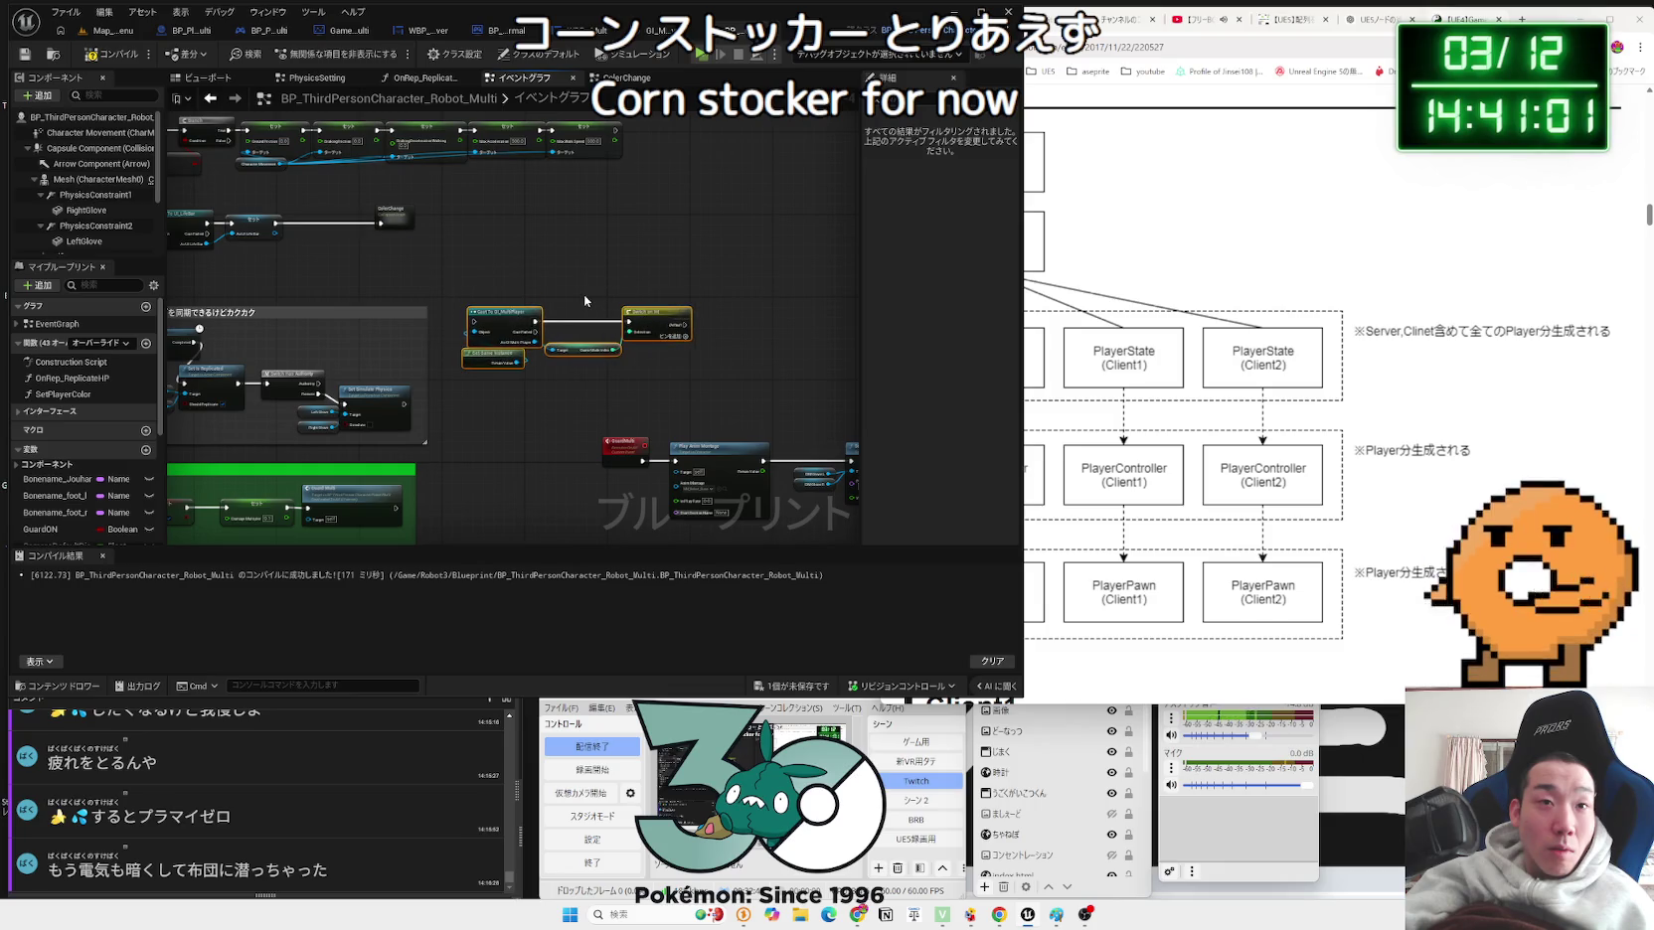
scroll(585, 309, "up", 3)
scroll(589, 314, "down", 3)
left_click_drag(683, 288, 858, 295)
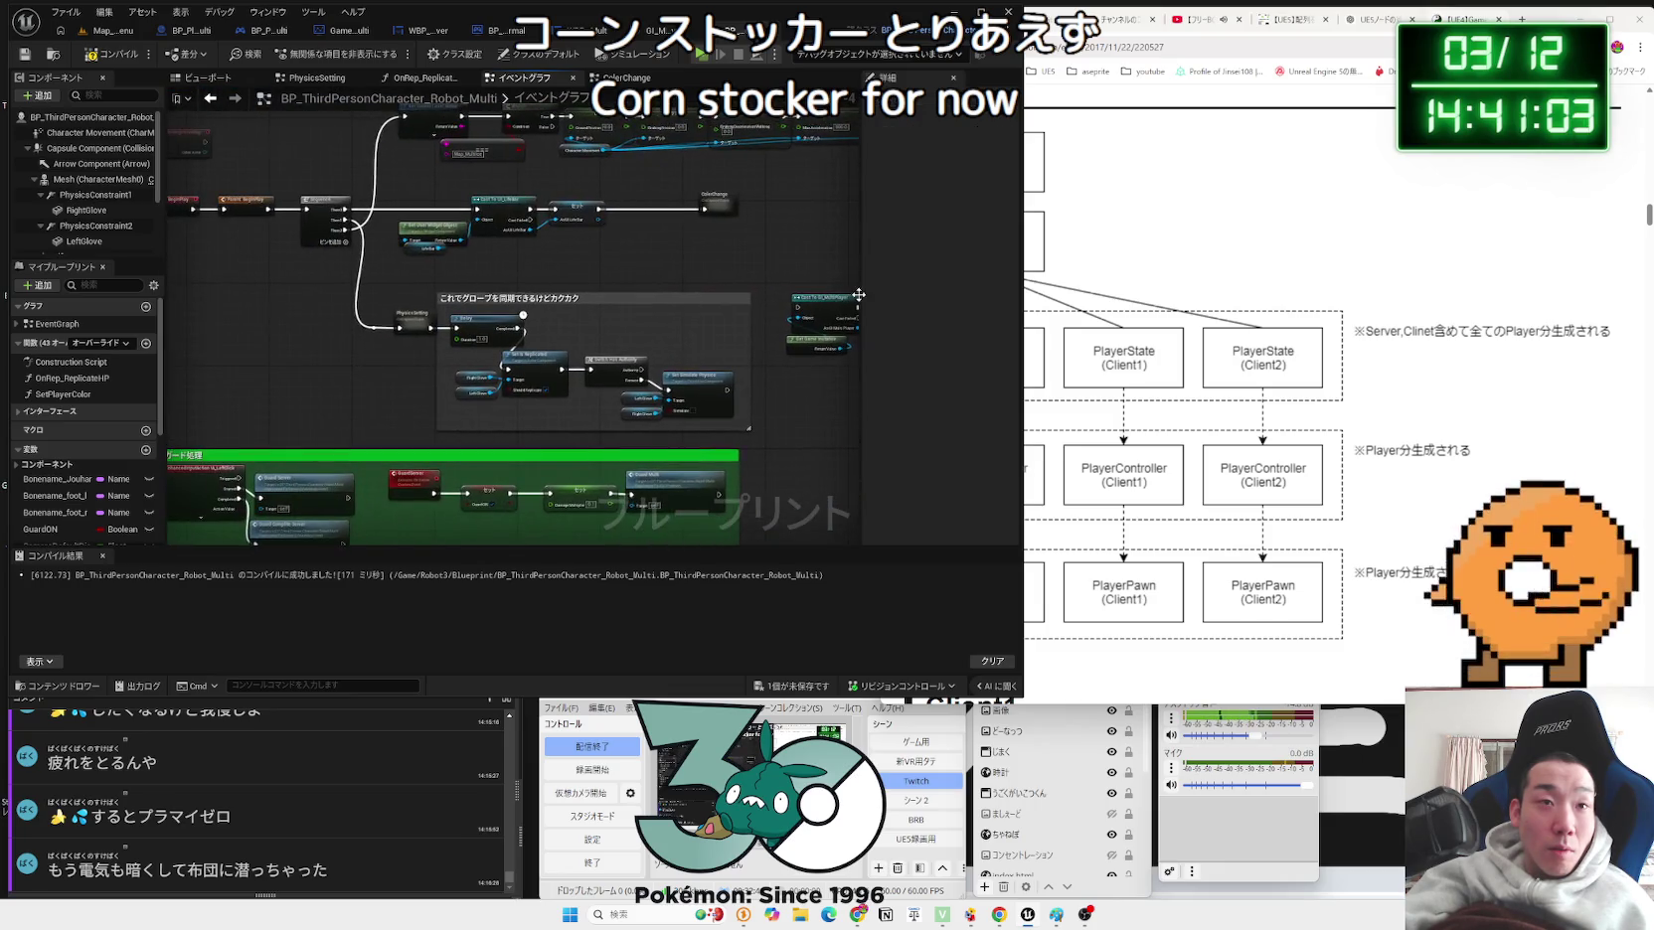
scroll(682, 293, "up", 2)
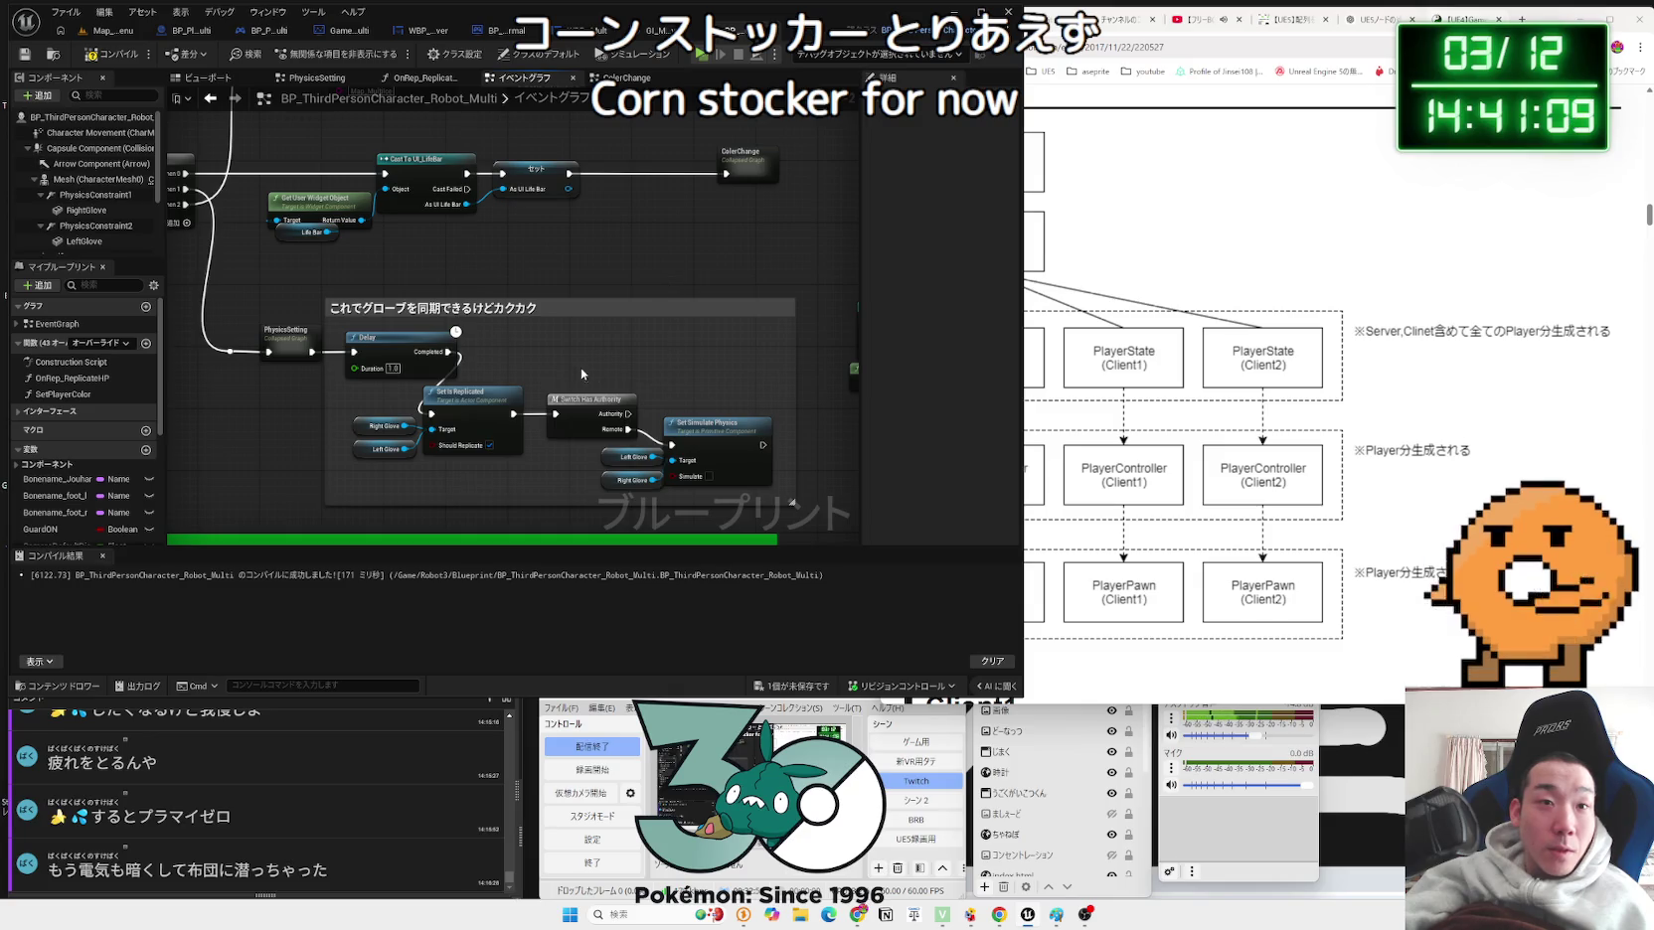
Step: Rearrange the GI_MultiPlayer cast and Switch on Int group below ColorChange
mouse_move(722, 494)
left_mouse_down()
mouse_move(399, 425)
mouse_move(423, 397)
left_mouse_up()
left_click(629, 405)
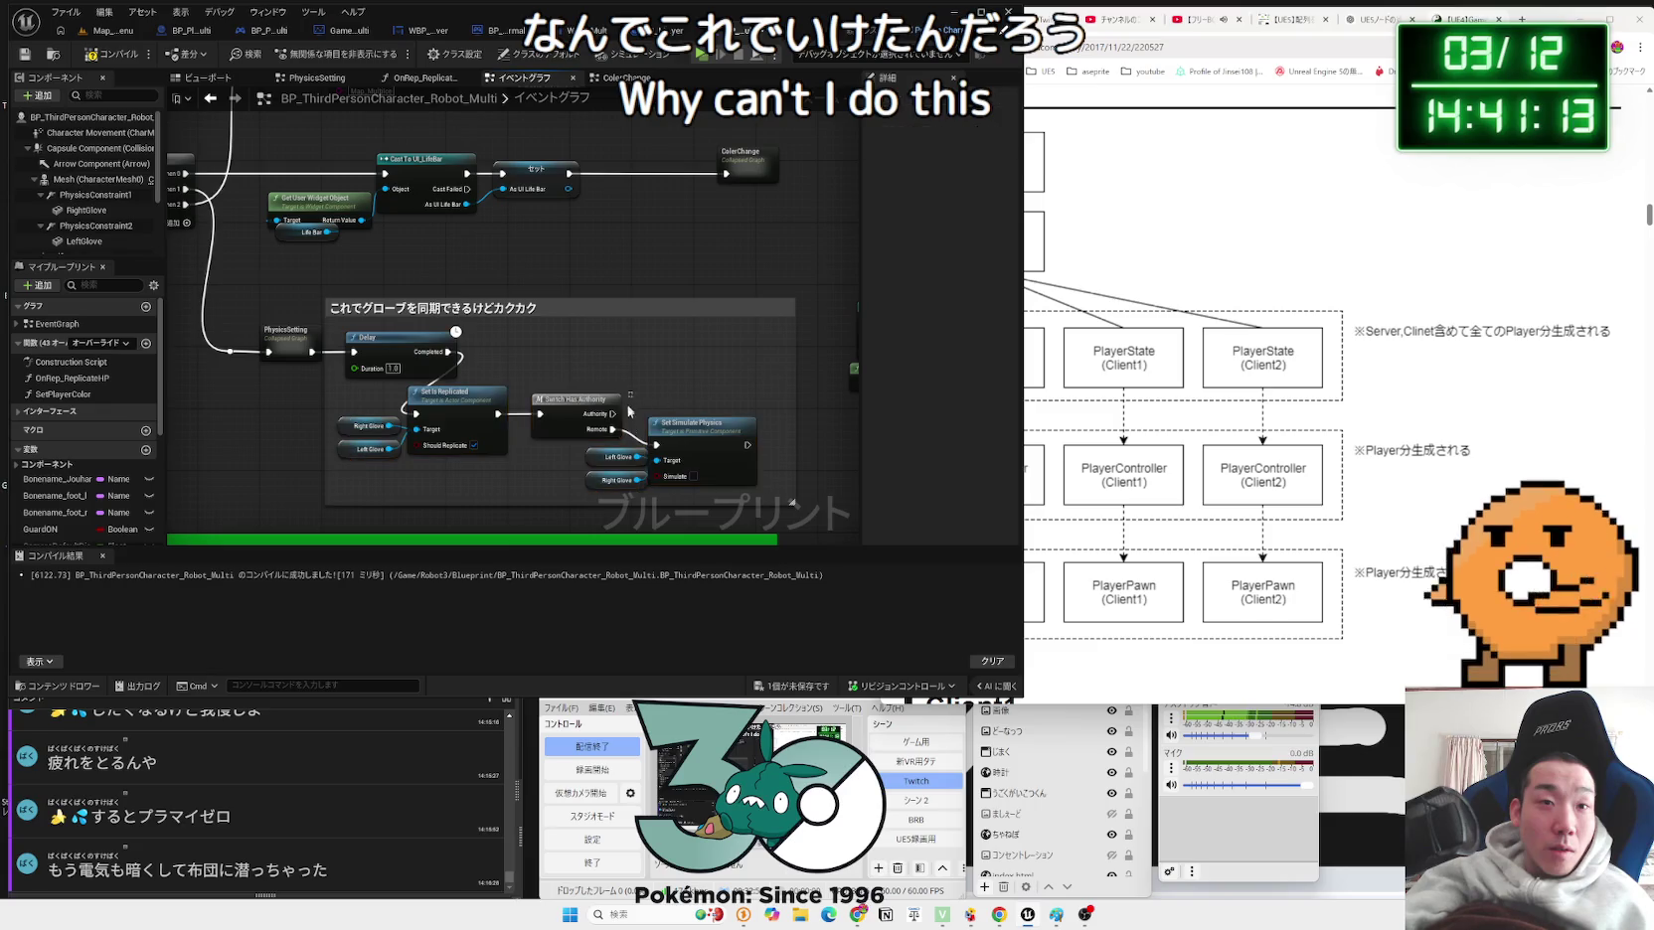
left_click_drag(727, 495, 722, 492)
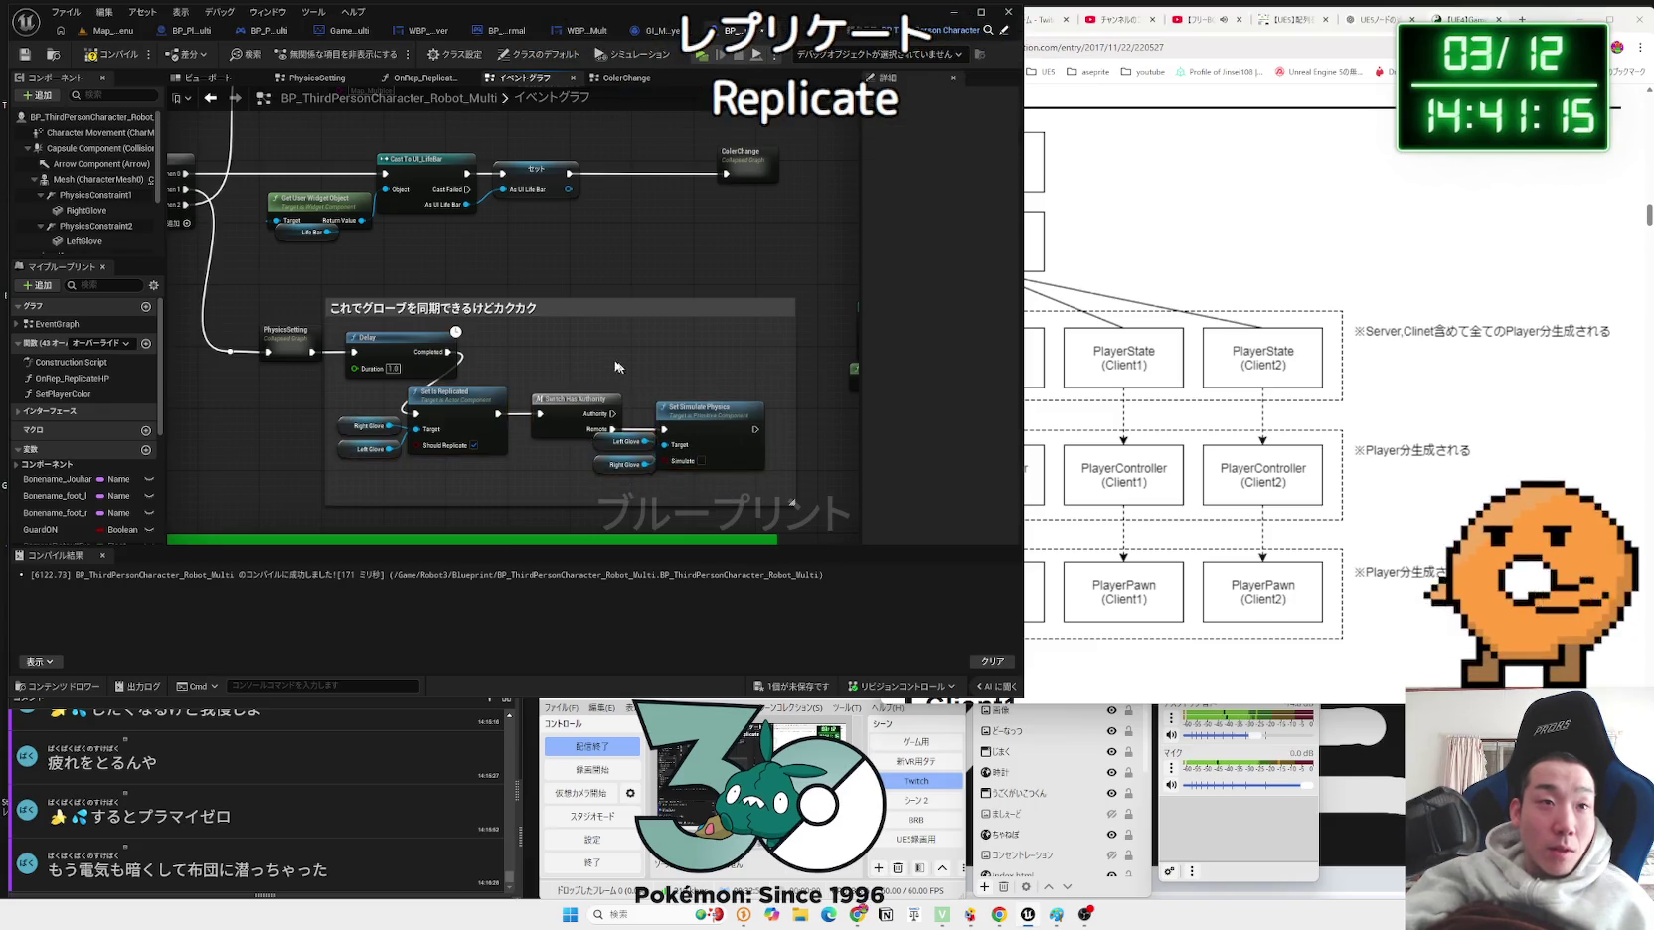
left_click_drag(595, 357, 798, 377)
left_click_drag(466, 319, 444, 463)
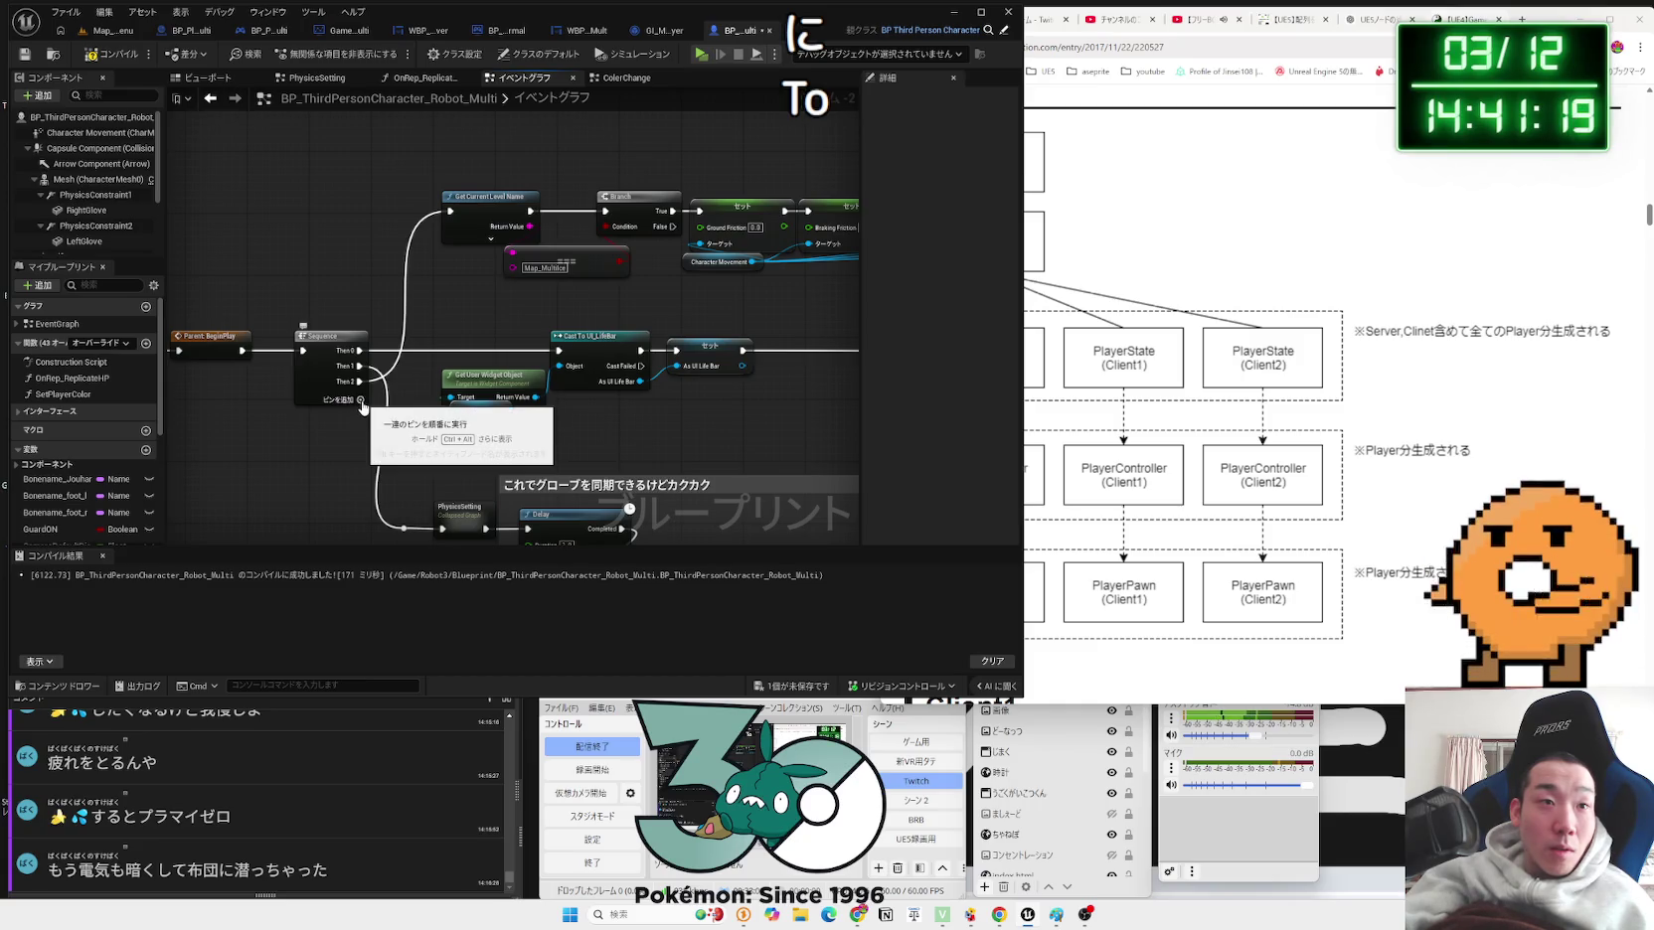
left_click_drag(366, 403, 262, 433)
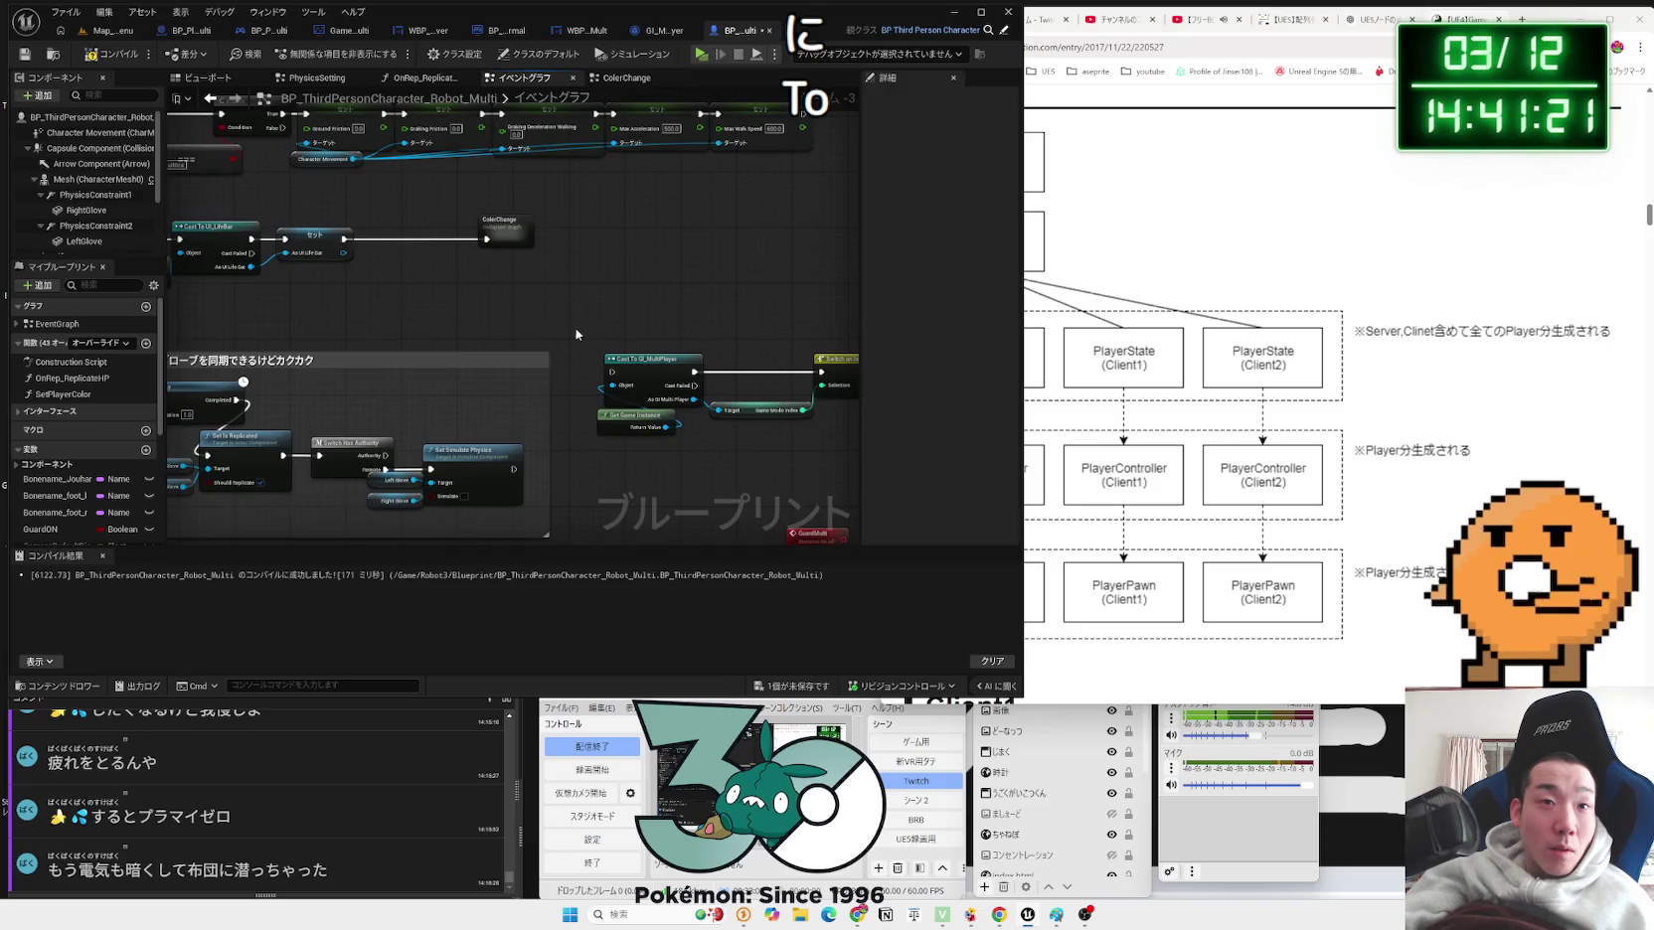
left_click_drag(776, 464, 537, 311)
left_click_drag(776, 448, 776, 448)
mouse_move(776, 360)
left_mouse_down()
mouse_move(417, 278)
mouse_move(535, 277)
left_mouse_up()
key("ctrl+z")
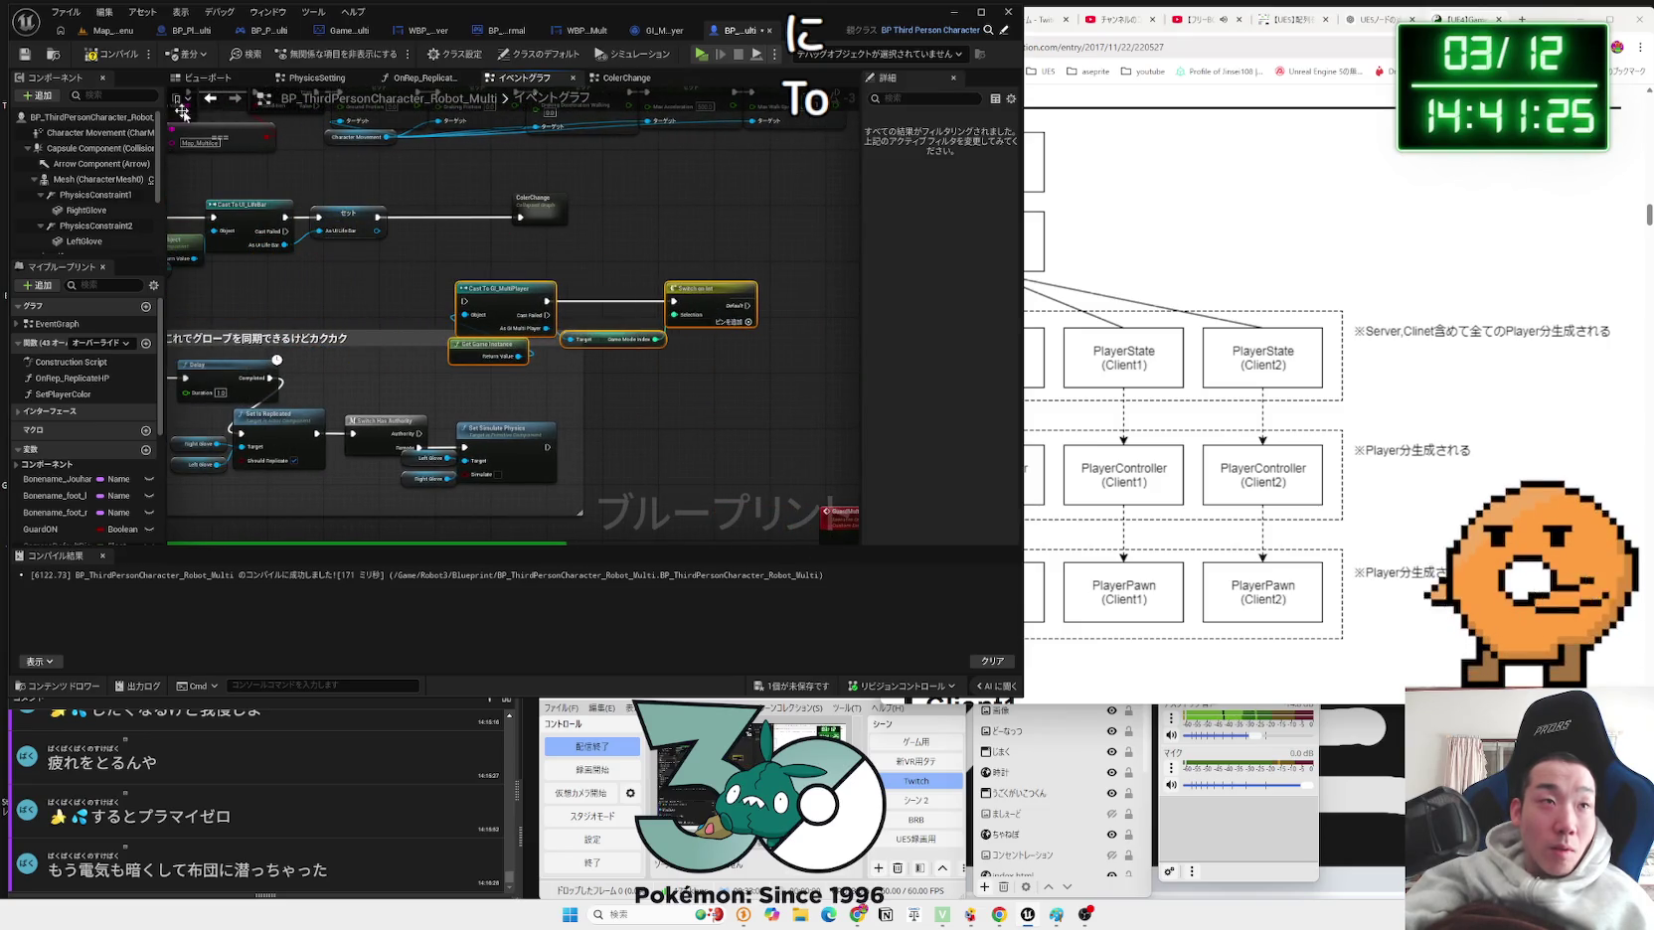
left_click_drag(395, 281, 570, 275)
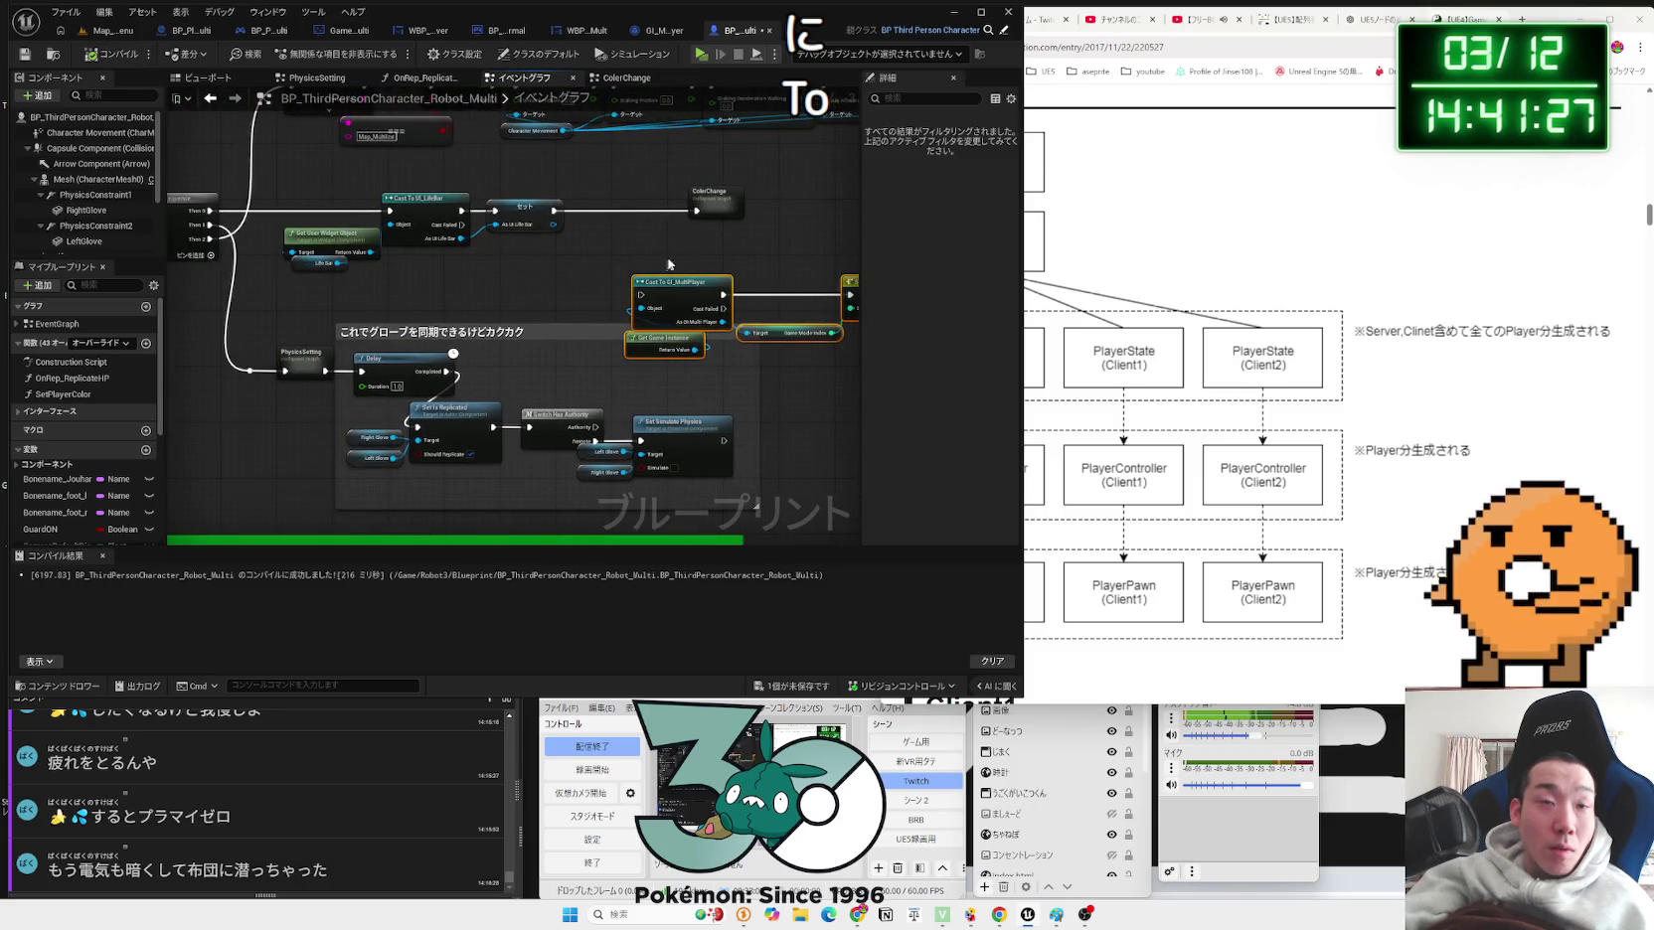
left_click_drag(304, 187, 449, 263)
left_click_drag(692, 258, 650, 204)
left_click(712, 210)
left_click(563, 322)
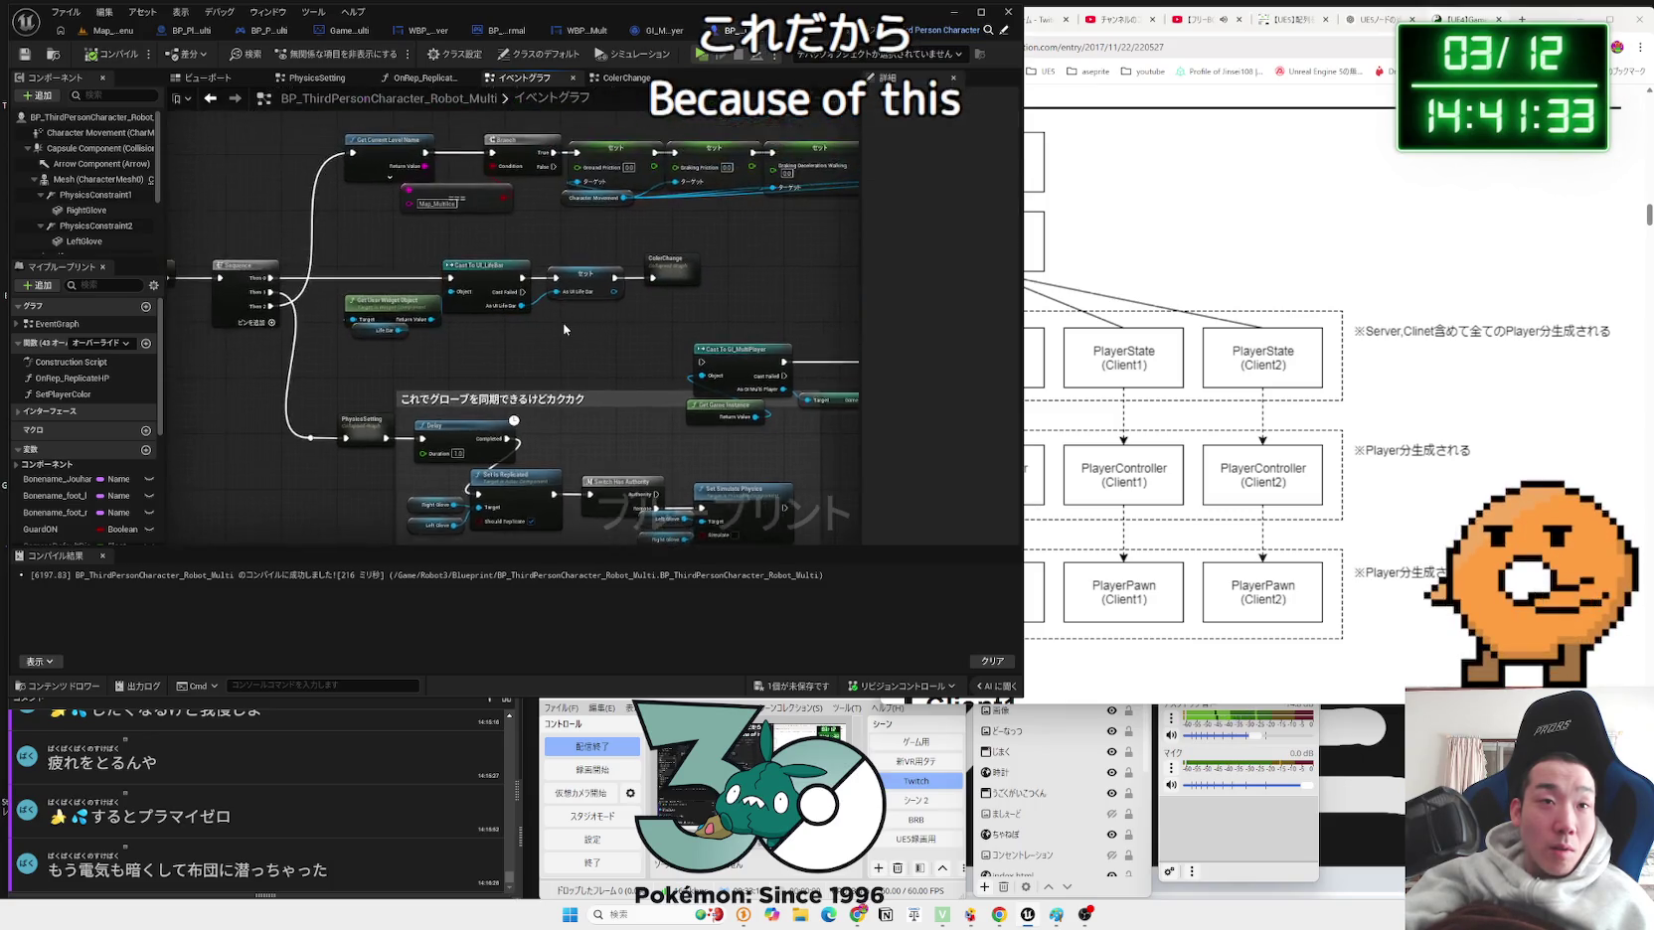
Step: Navigate back to the Switch on Int node after the cast to add its 0 and 1 case pins
scroll(563, 322, "up", 2)
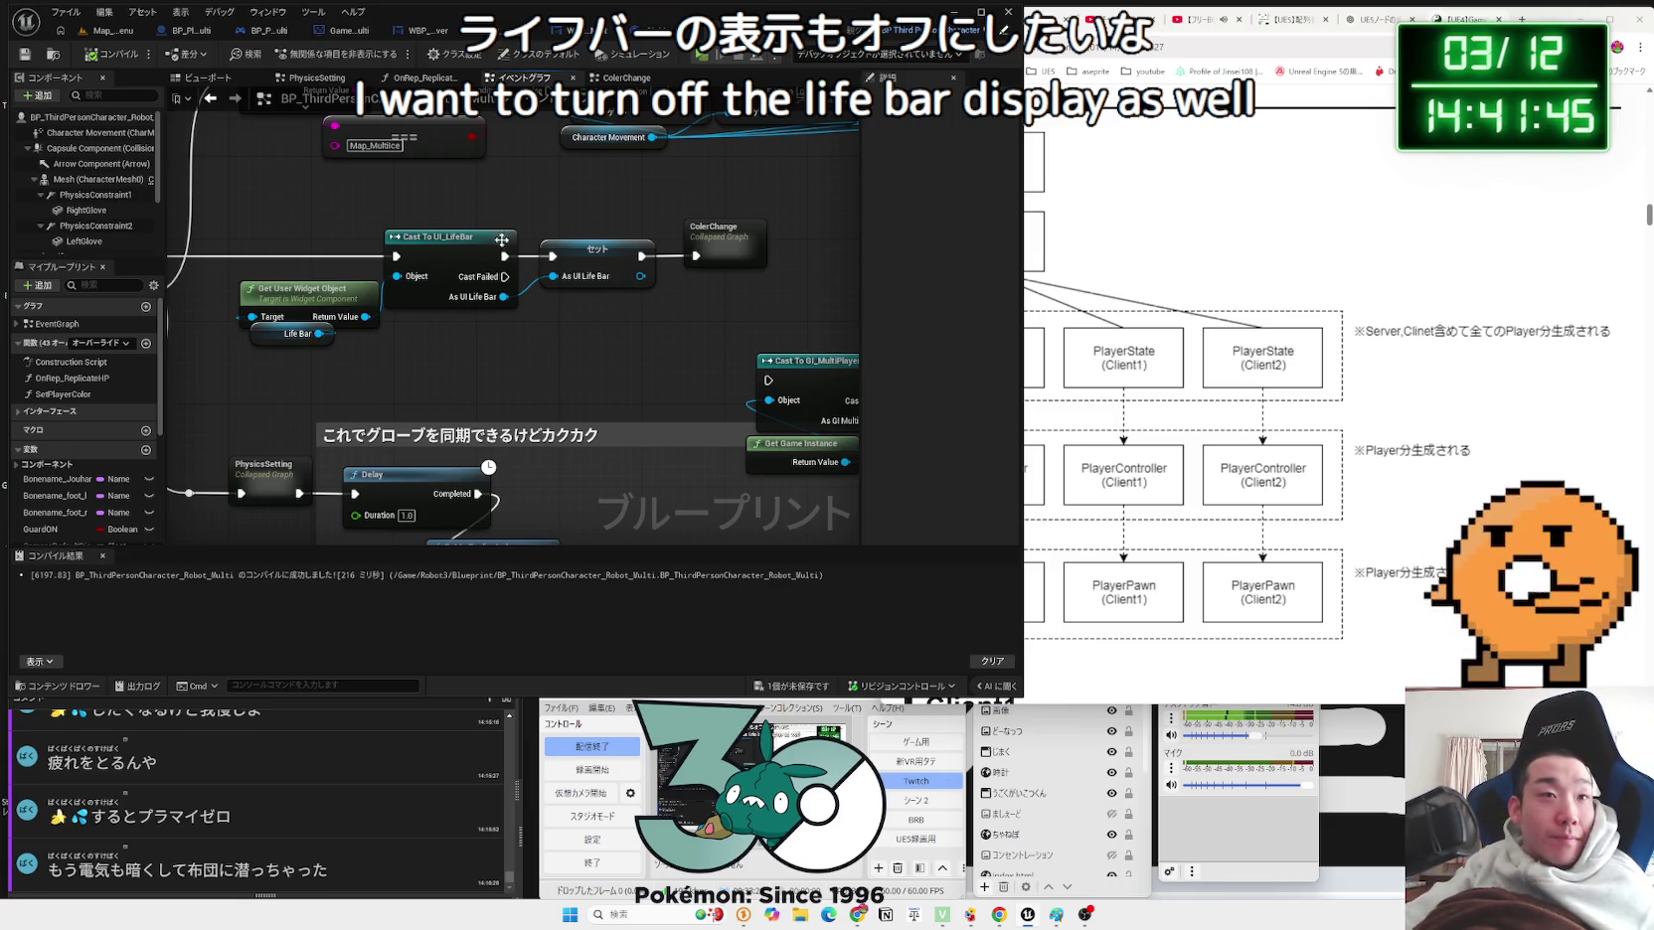
scroll(505, 242, "down", 2)
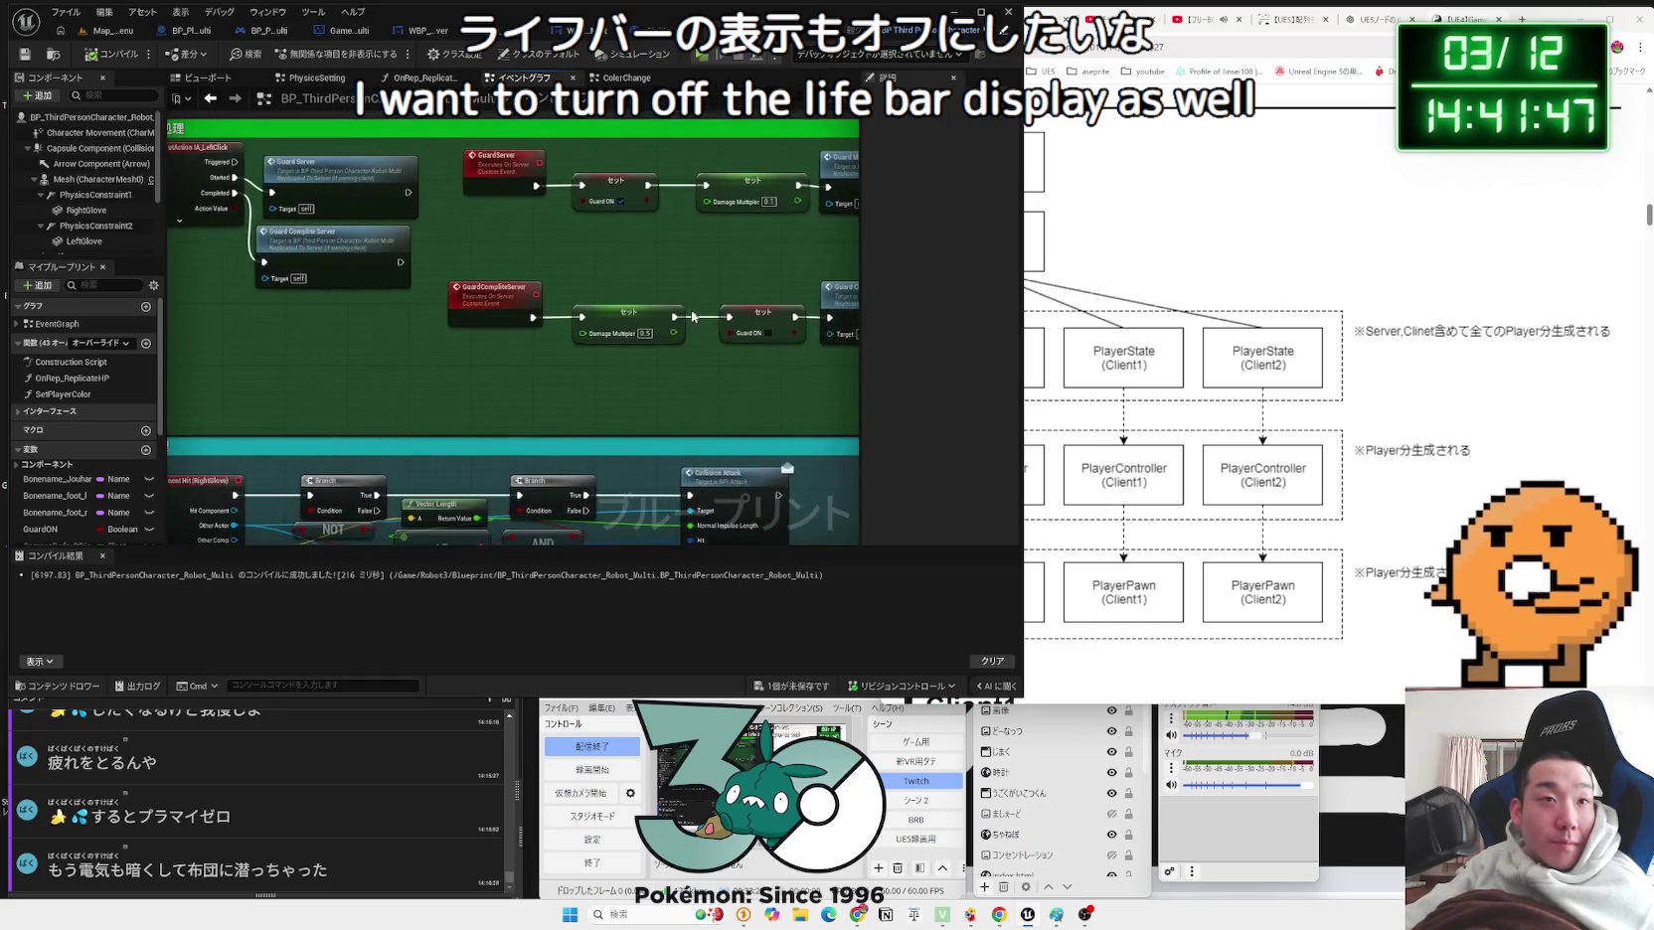
left_click_drag(627, 316, 585, 306)
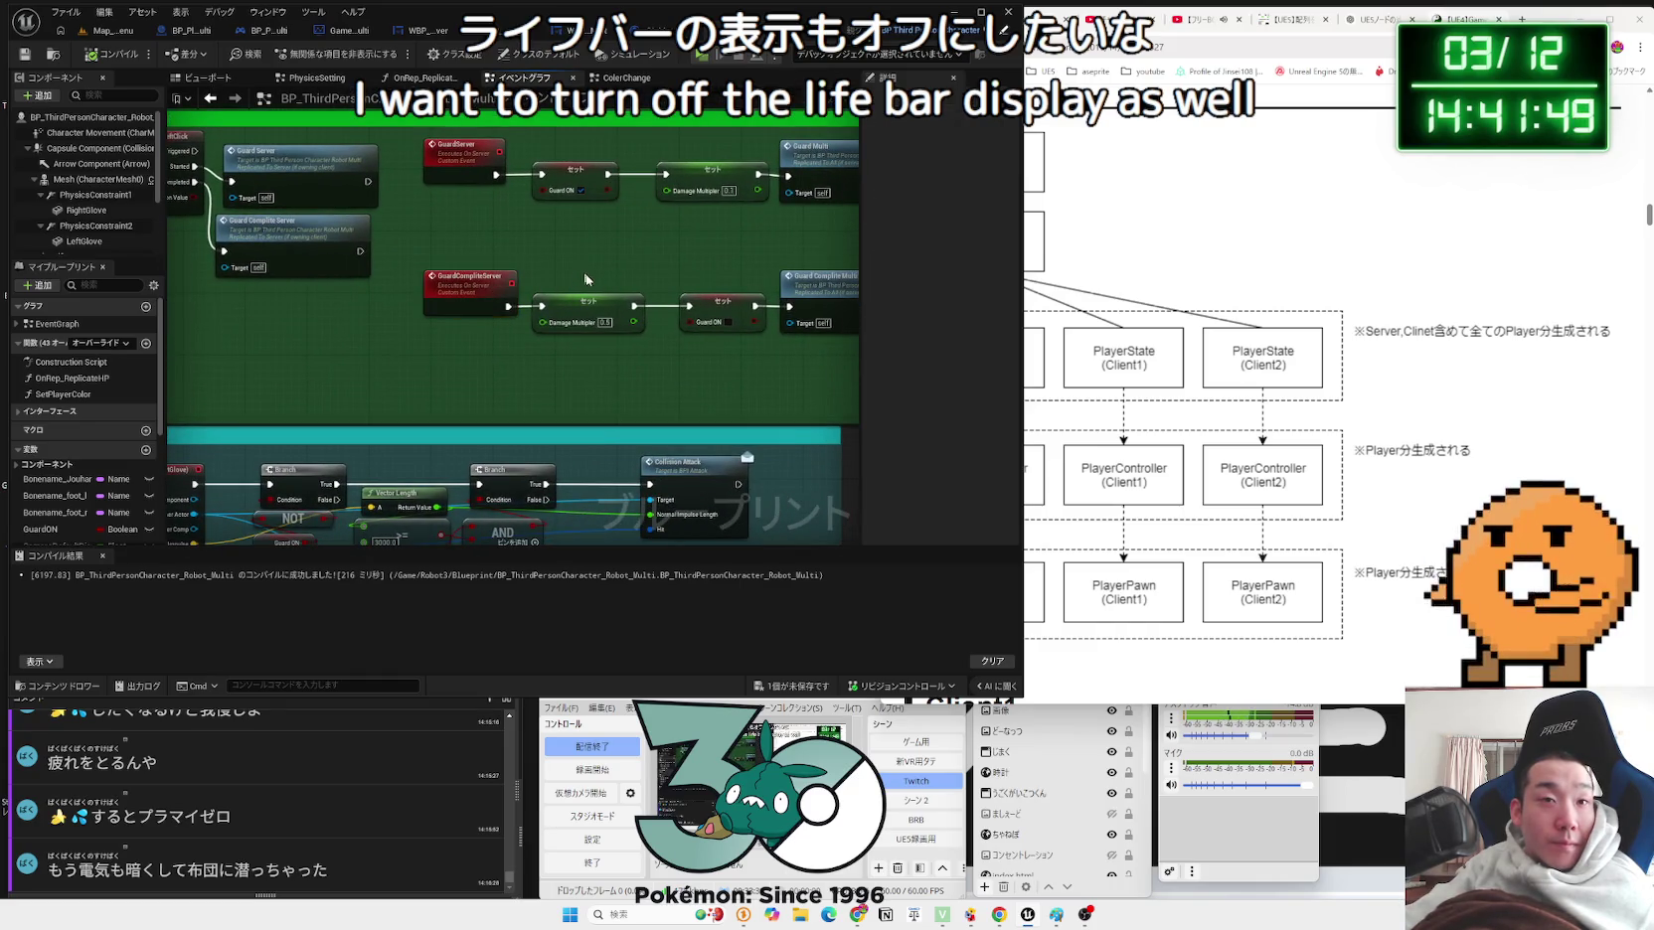
left_click_drag(733, 357, 558, 298)
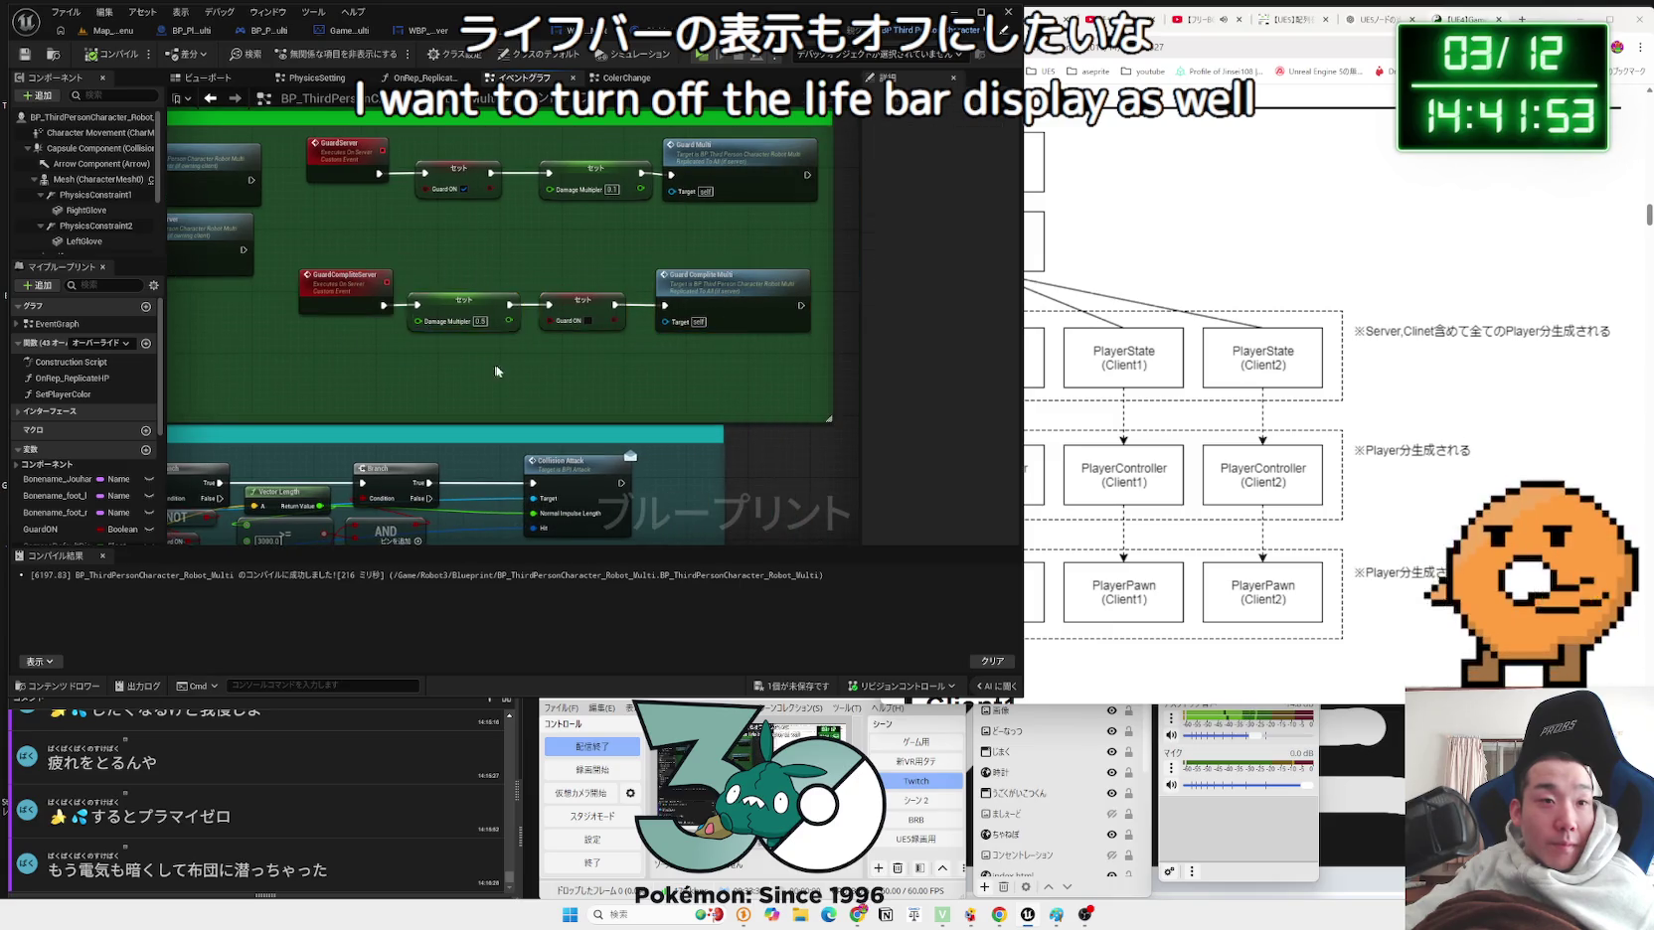
scroll(516, 297, "down", 5)
scroll(515, 297, "up", 3)
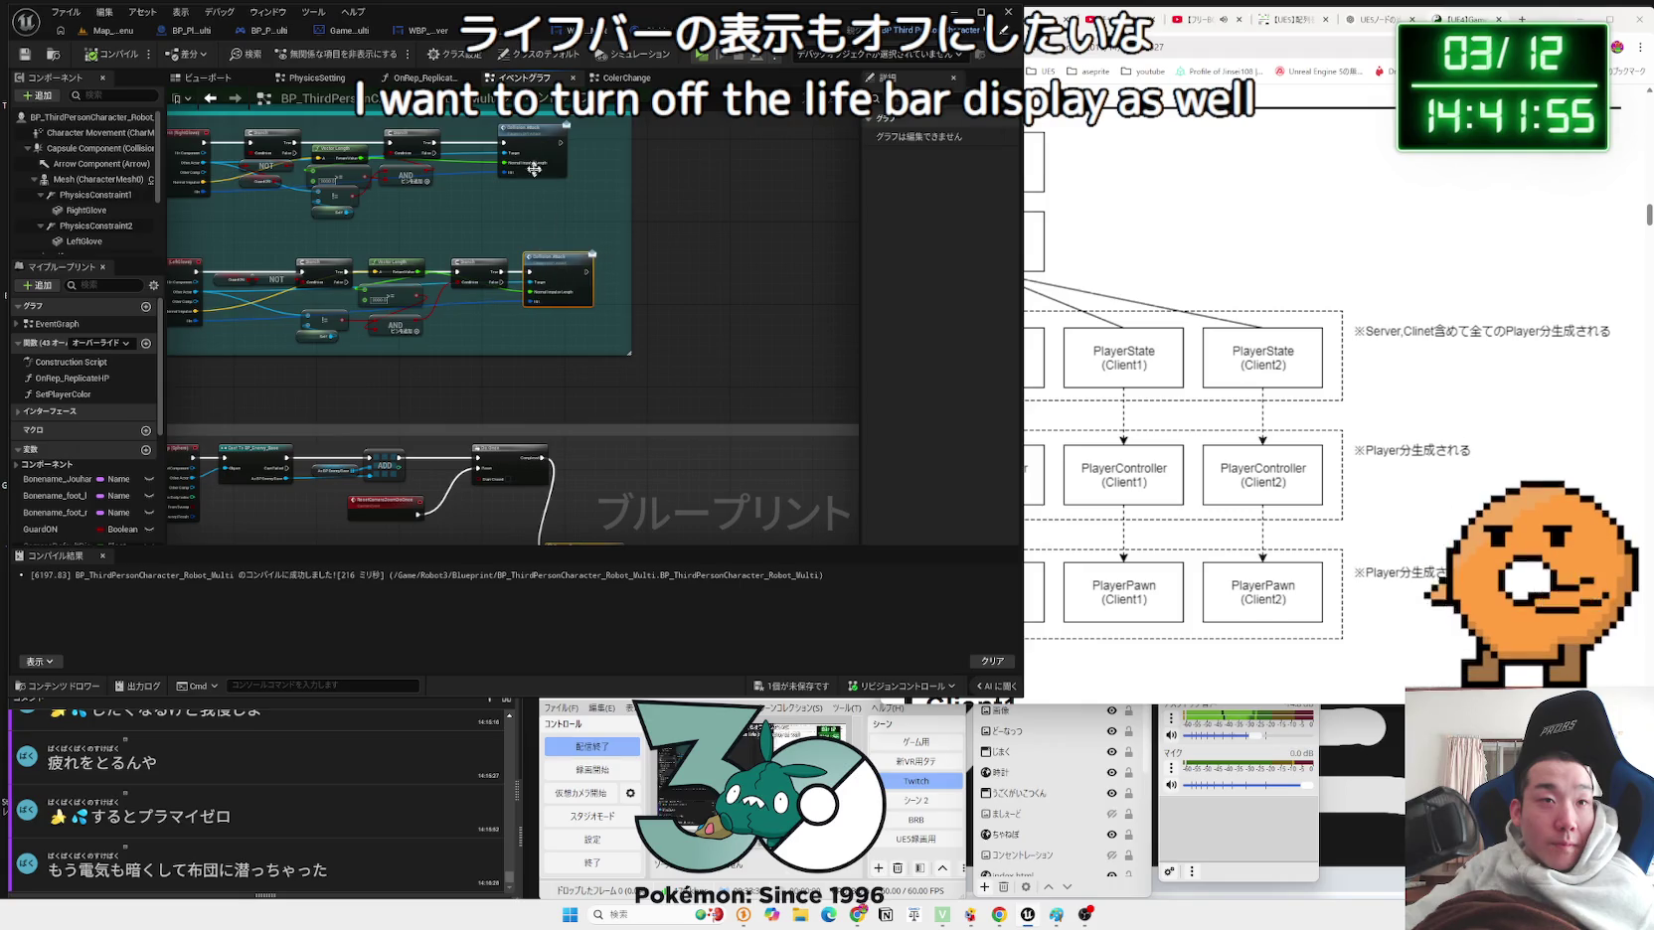
scroll(515, 195, "down", 4)
scroll(625, 316, "up", 5)
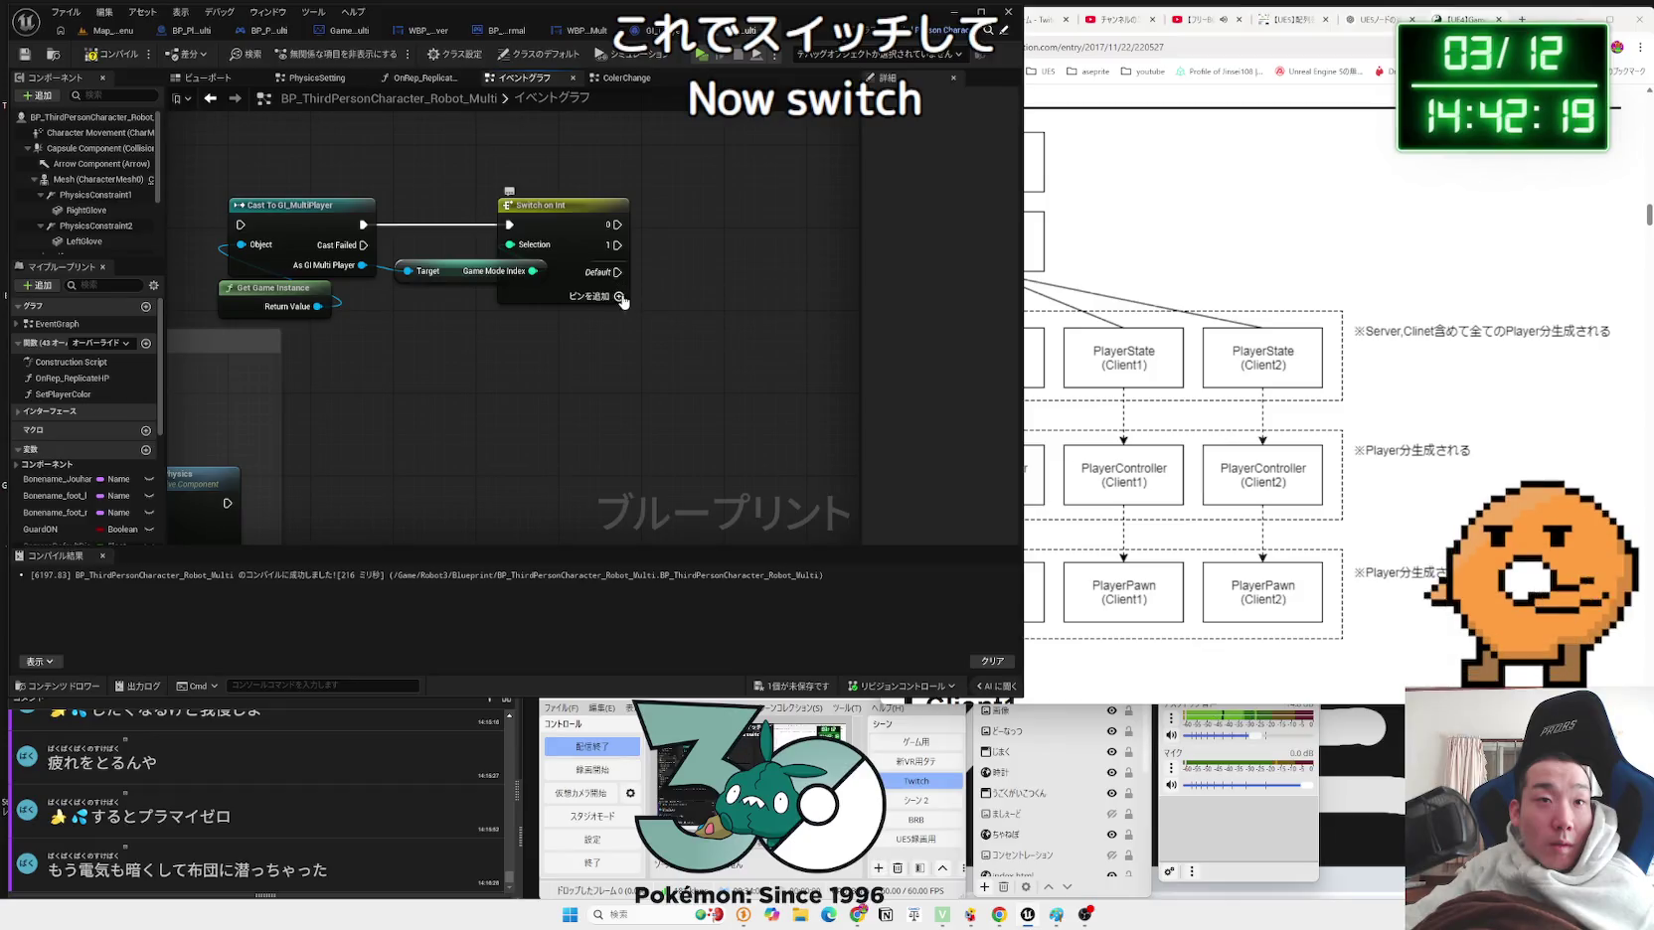
Step: Compile, then place a Health Component reference next to the Switch on Int
left_click(142, 54)
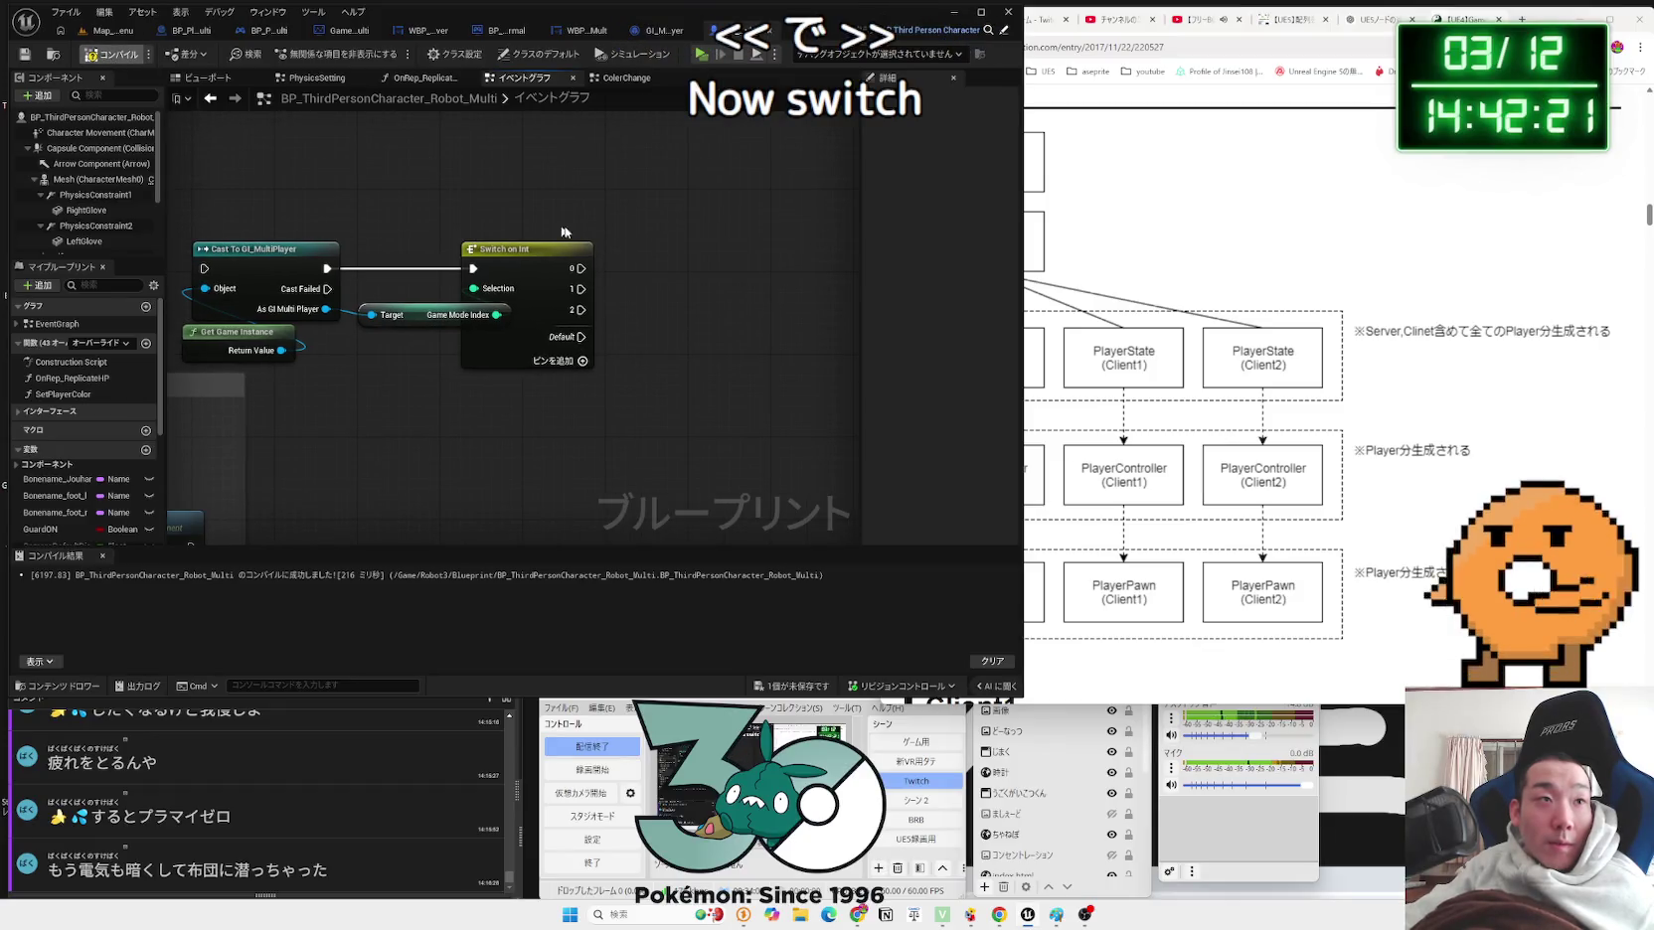
left_click_drag(508, 265, 445, 302)
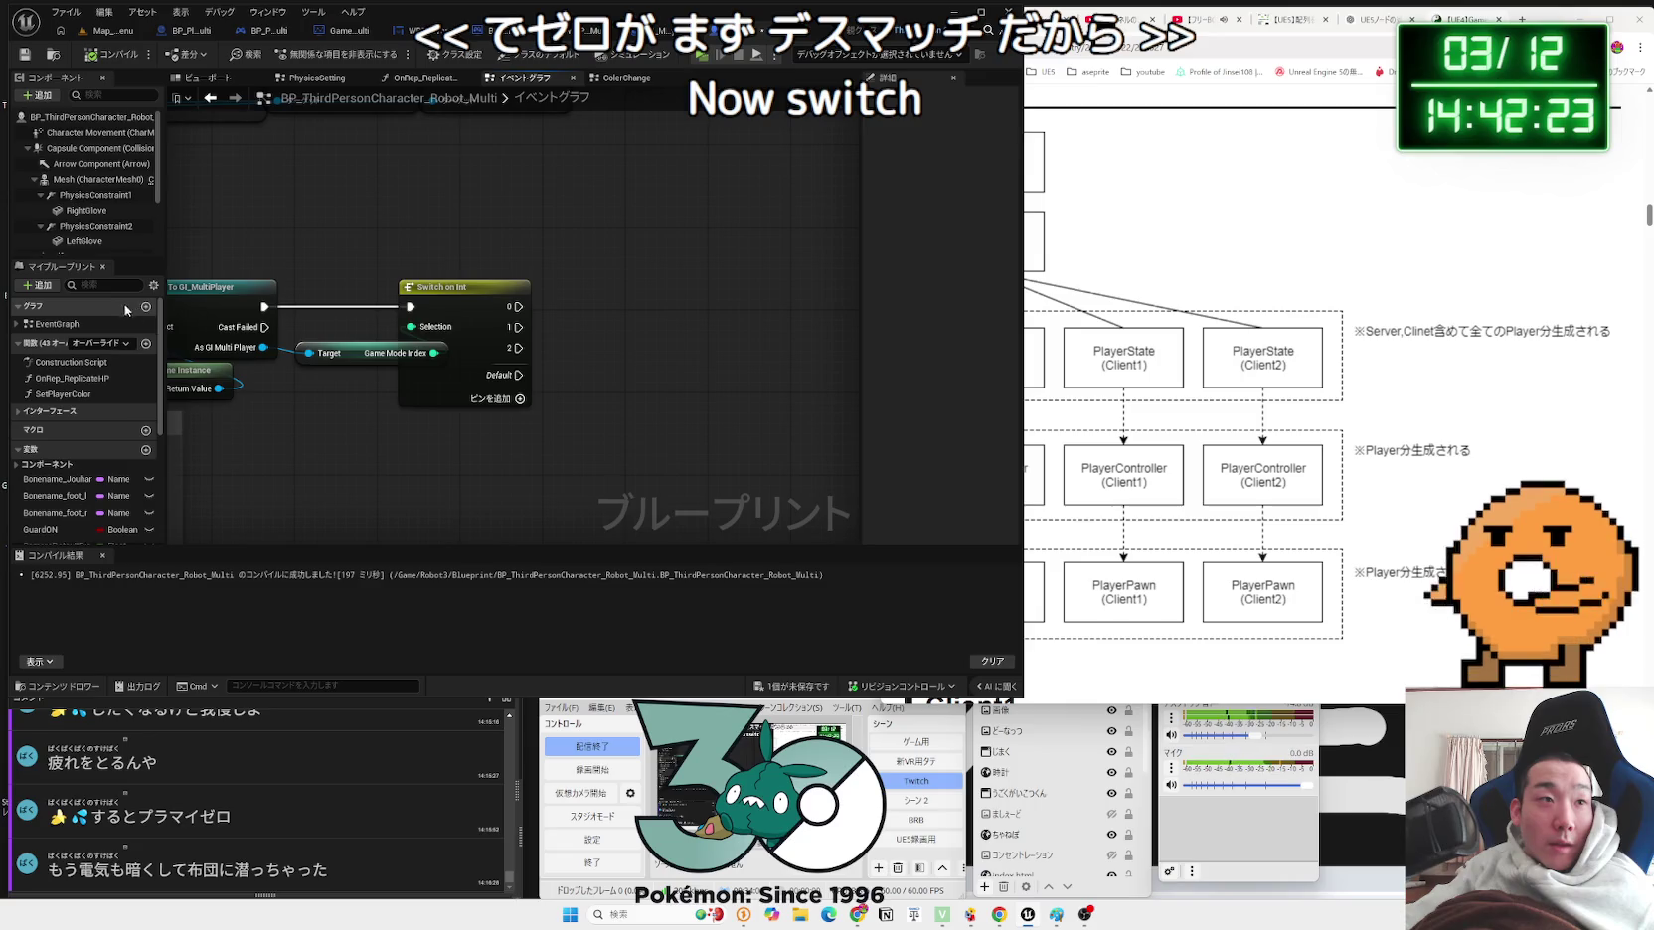
scroll(405, 438, "down", 1)
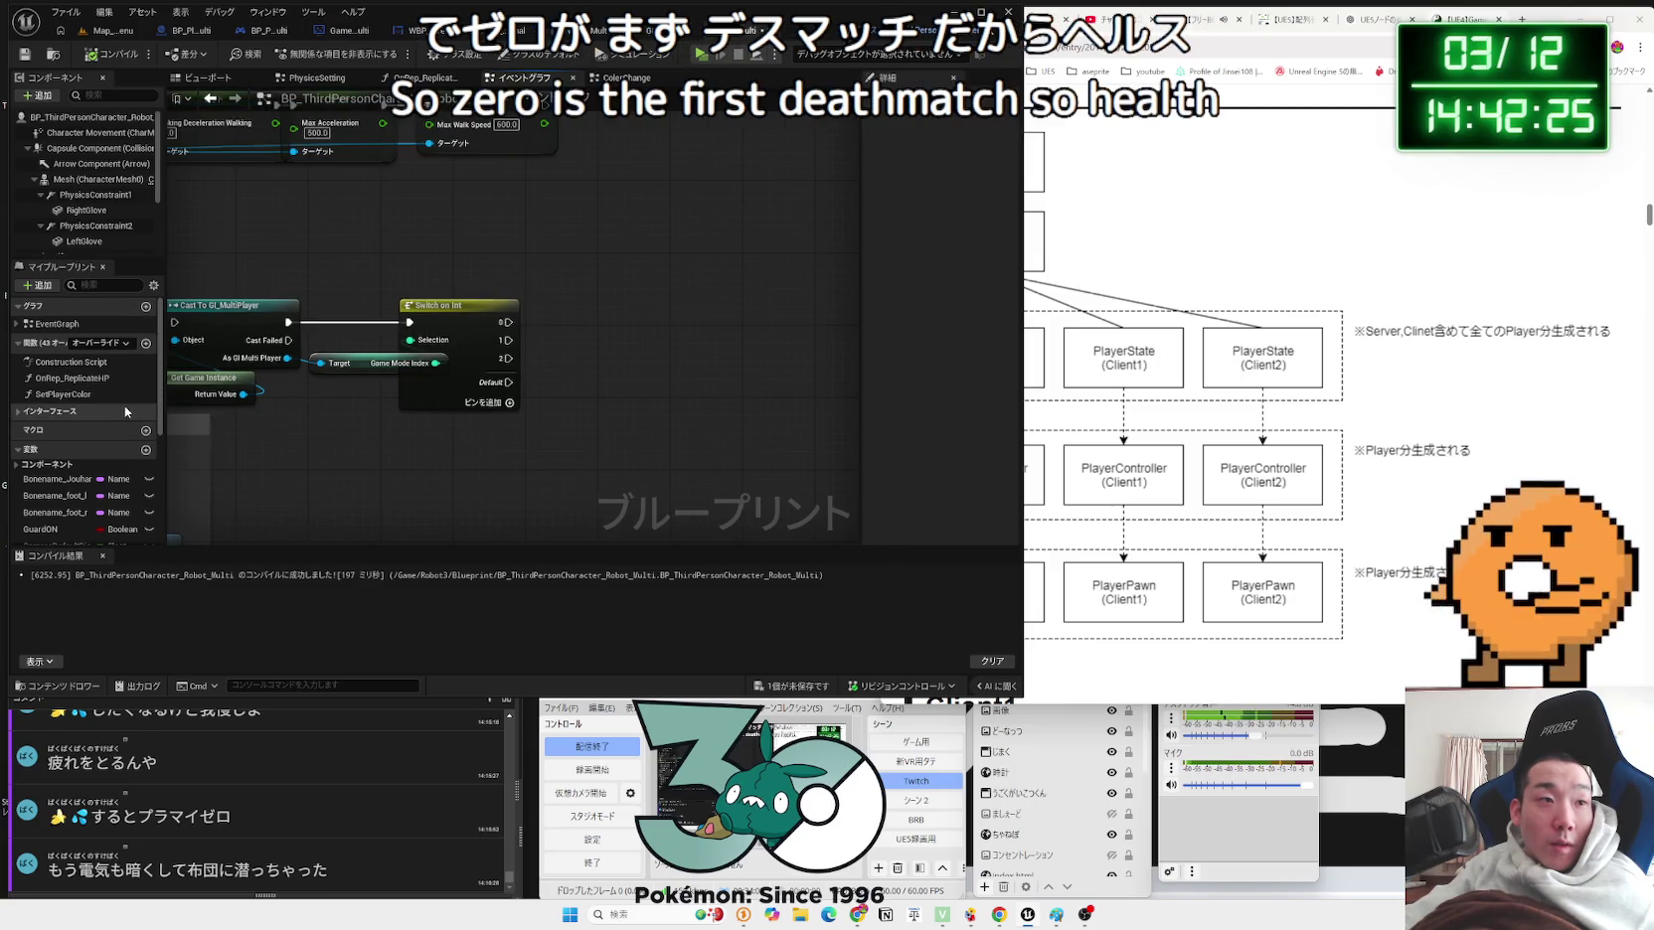
scroll(116, 239, "down", 2)
mouse_move(99, 233)
left_mouse_down()
mouse_move(447, 328)
mouse_move(562, 345)
mouse_move(663, 329)
left_mouse_up()
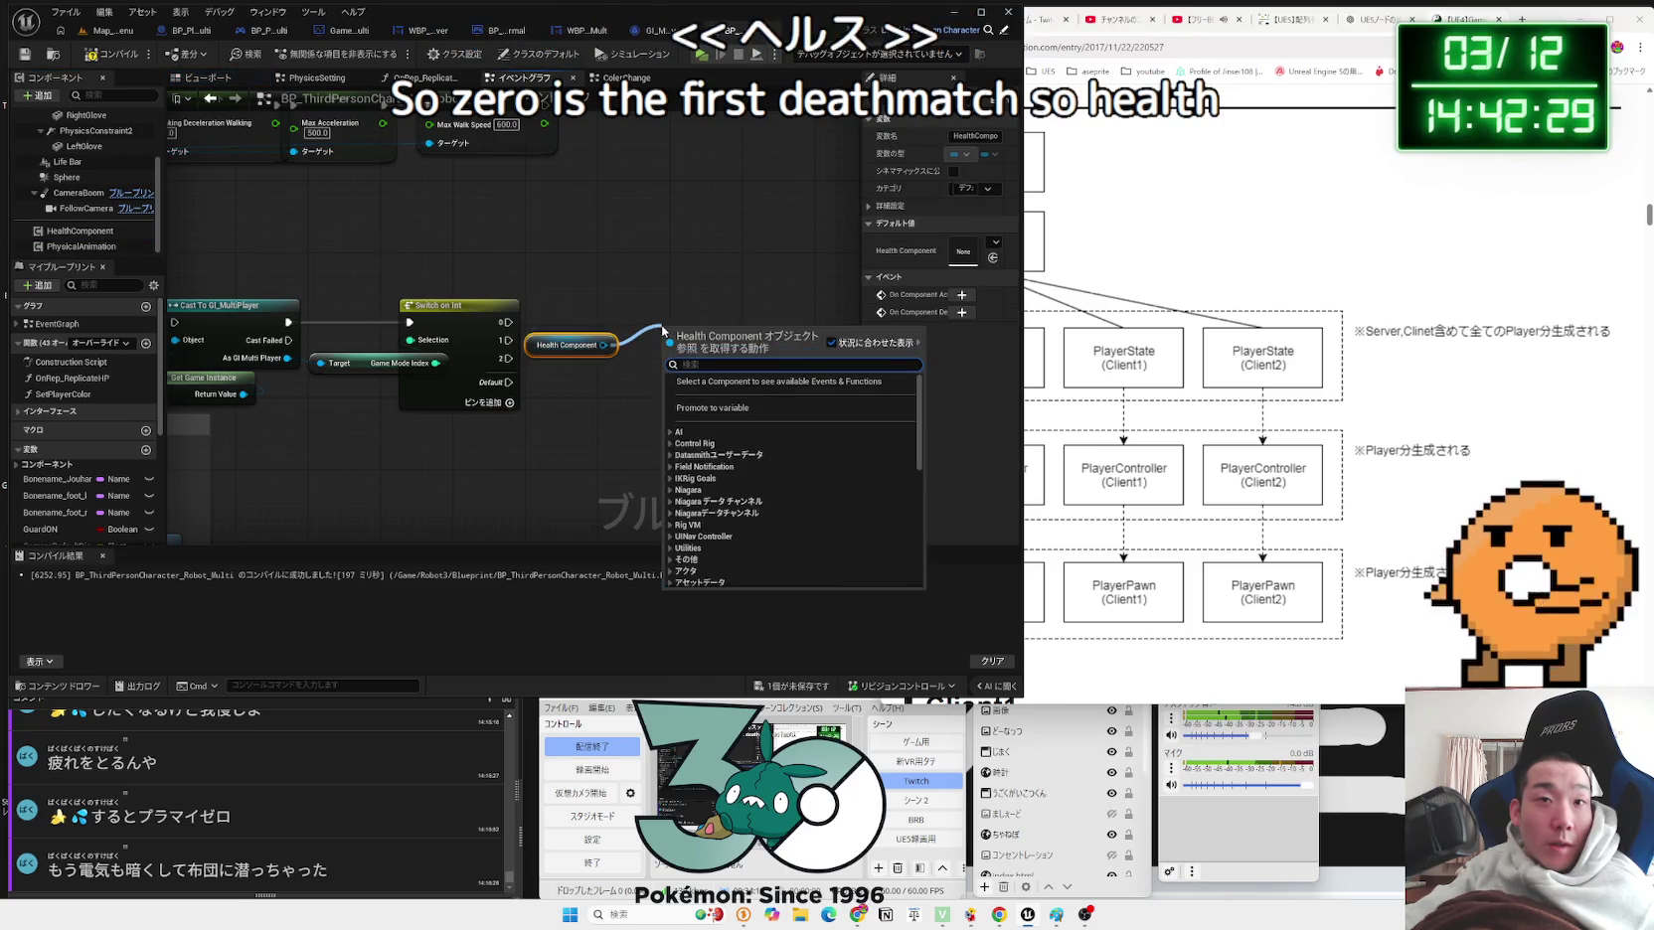
type("curre")
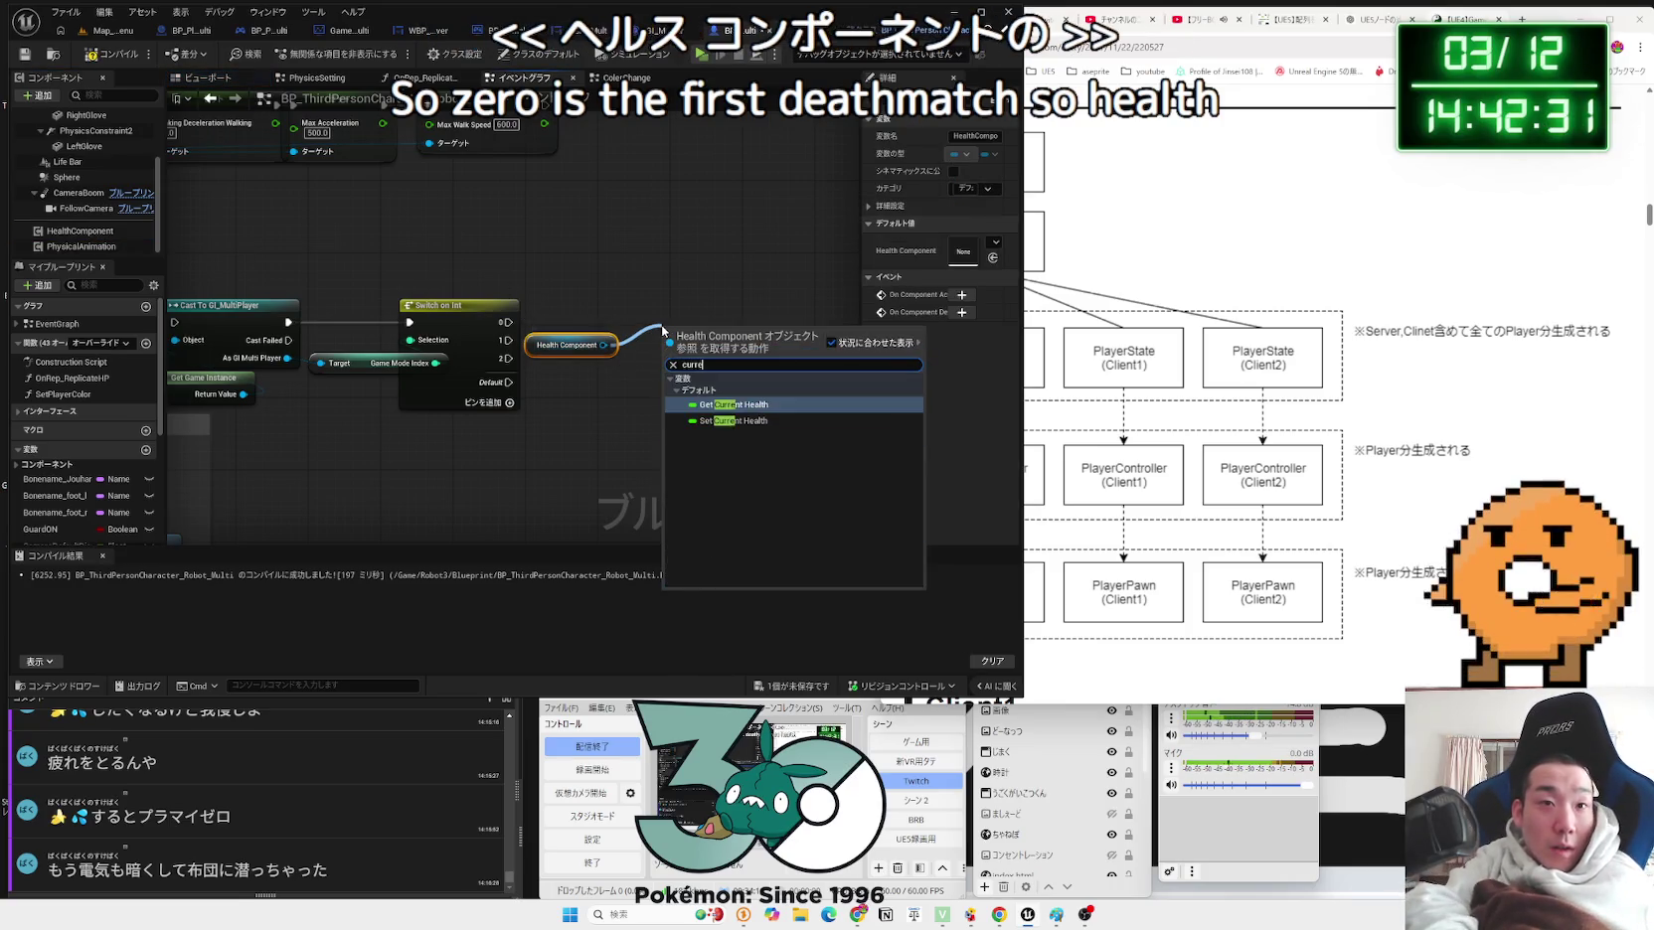
type("nt")
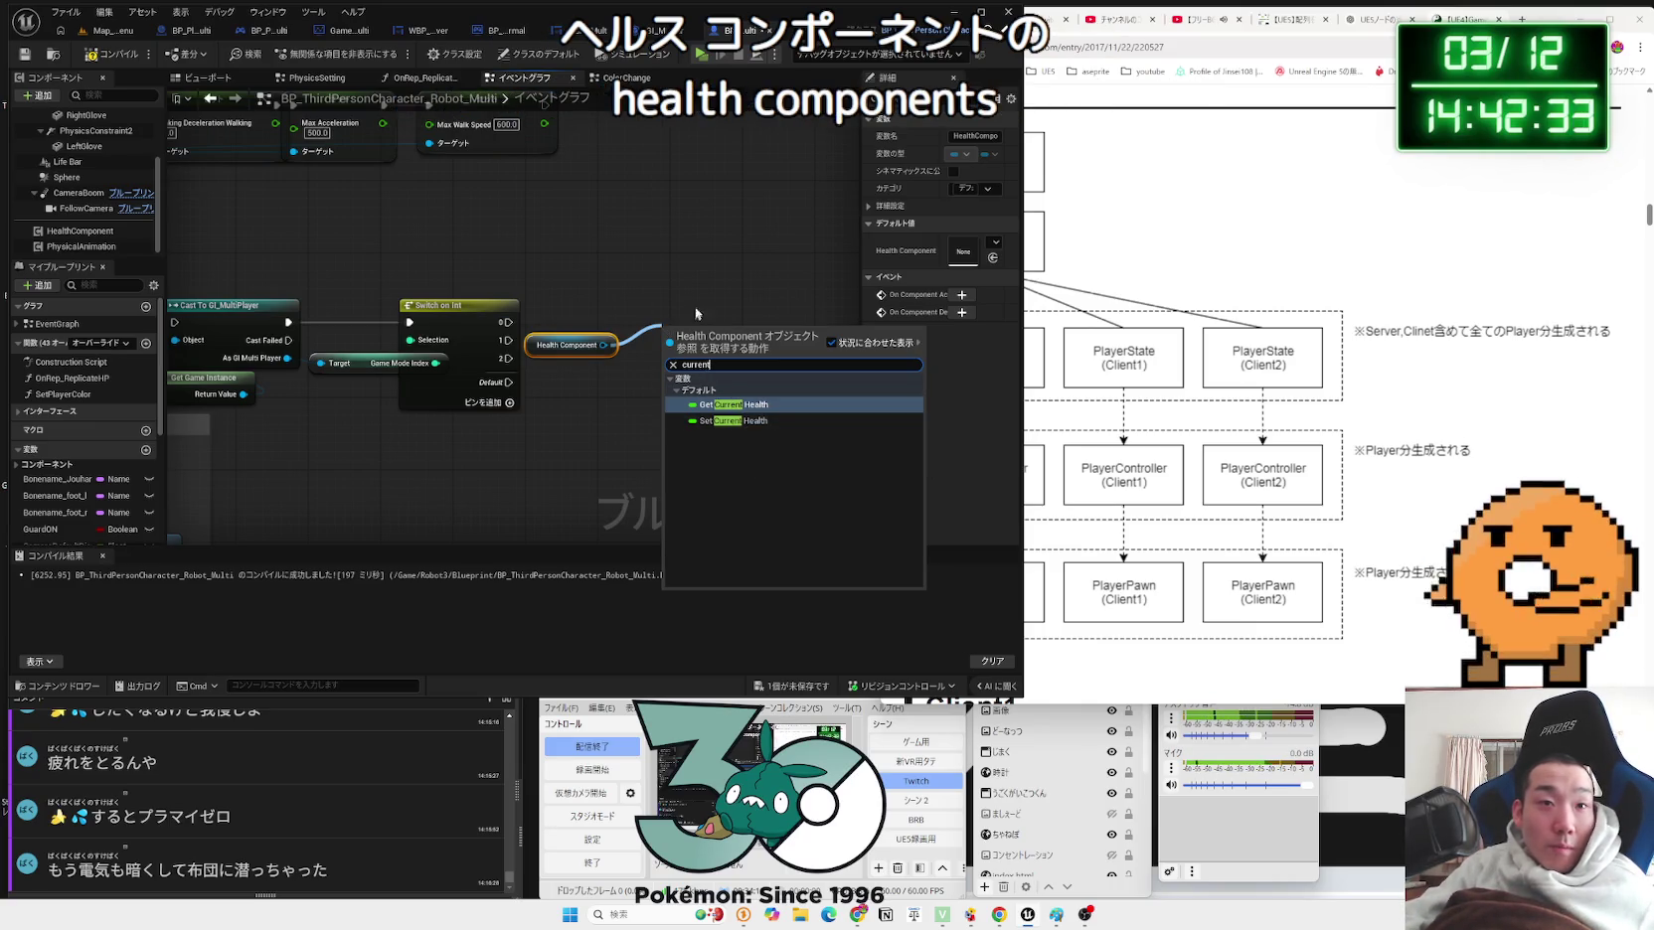
left_click(693, 320)
Step: Add Set Max Health of 15000 on Health Component, driven by the Switch's case 0
left_click_drag(603, 345, 653, 327)
type("set max")
left_click(717, 398)
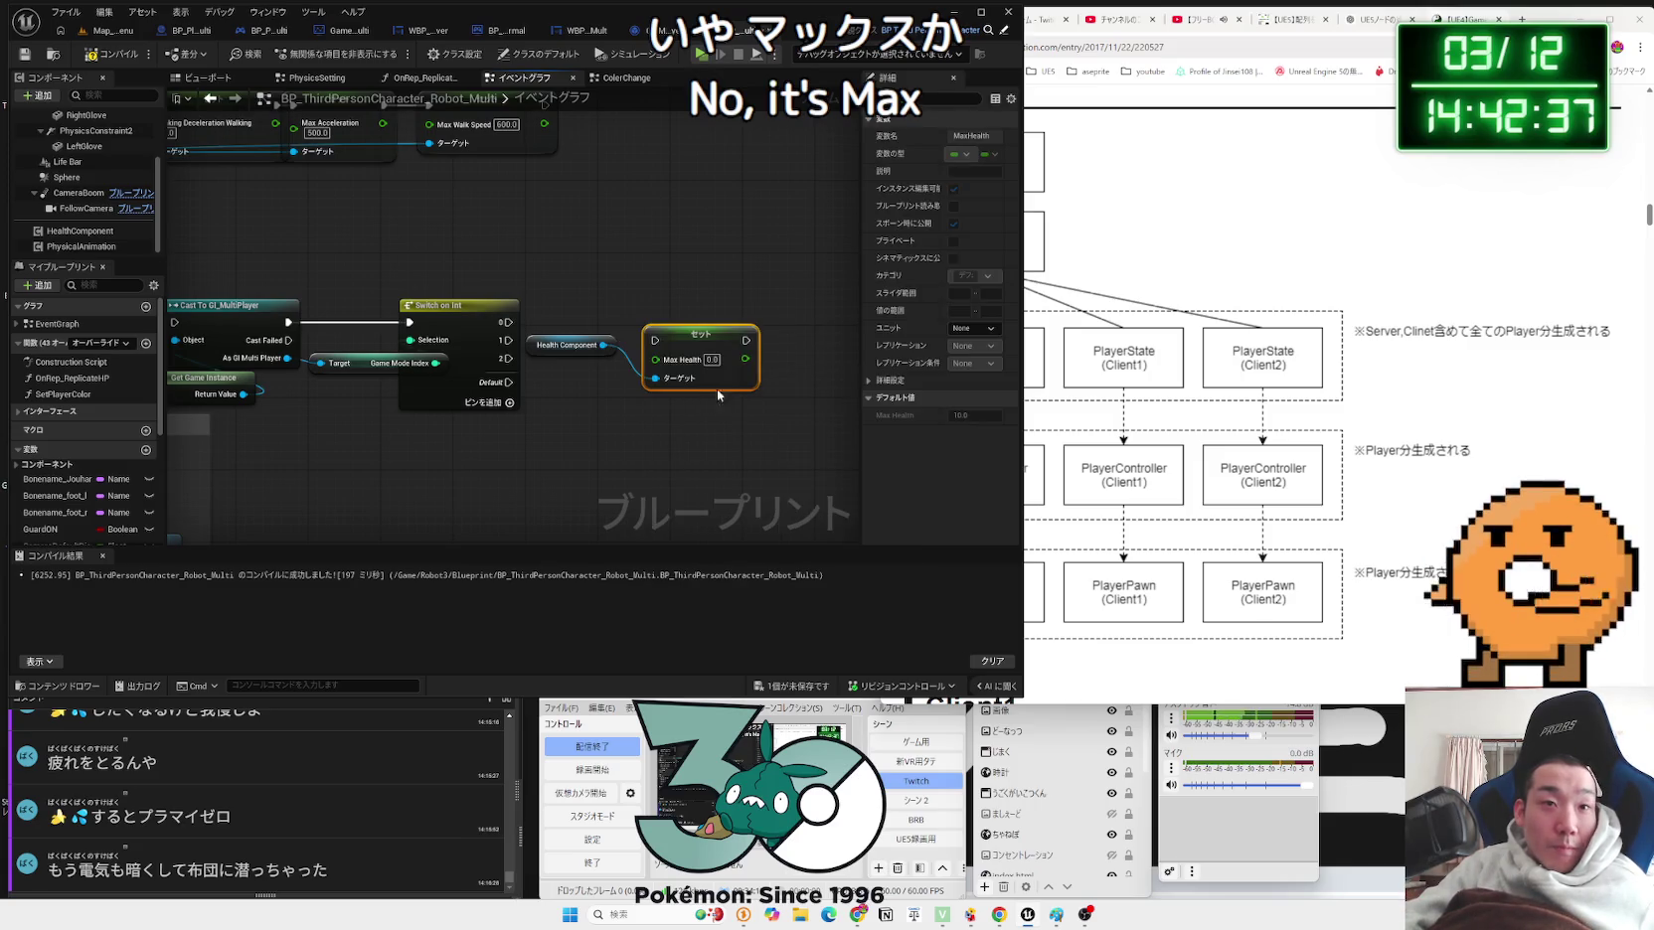
type("1500")
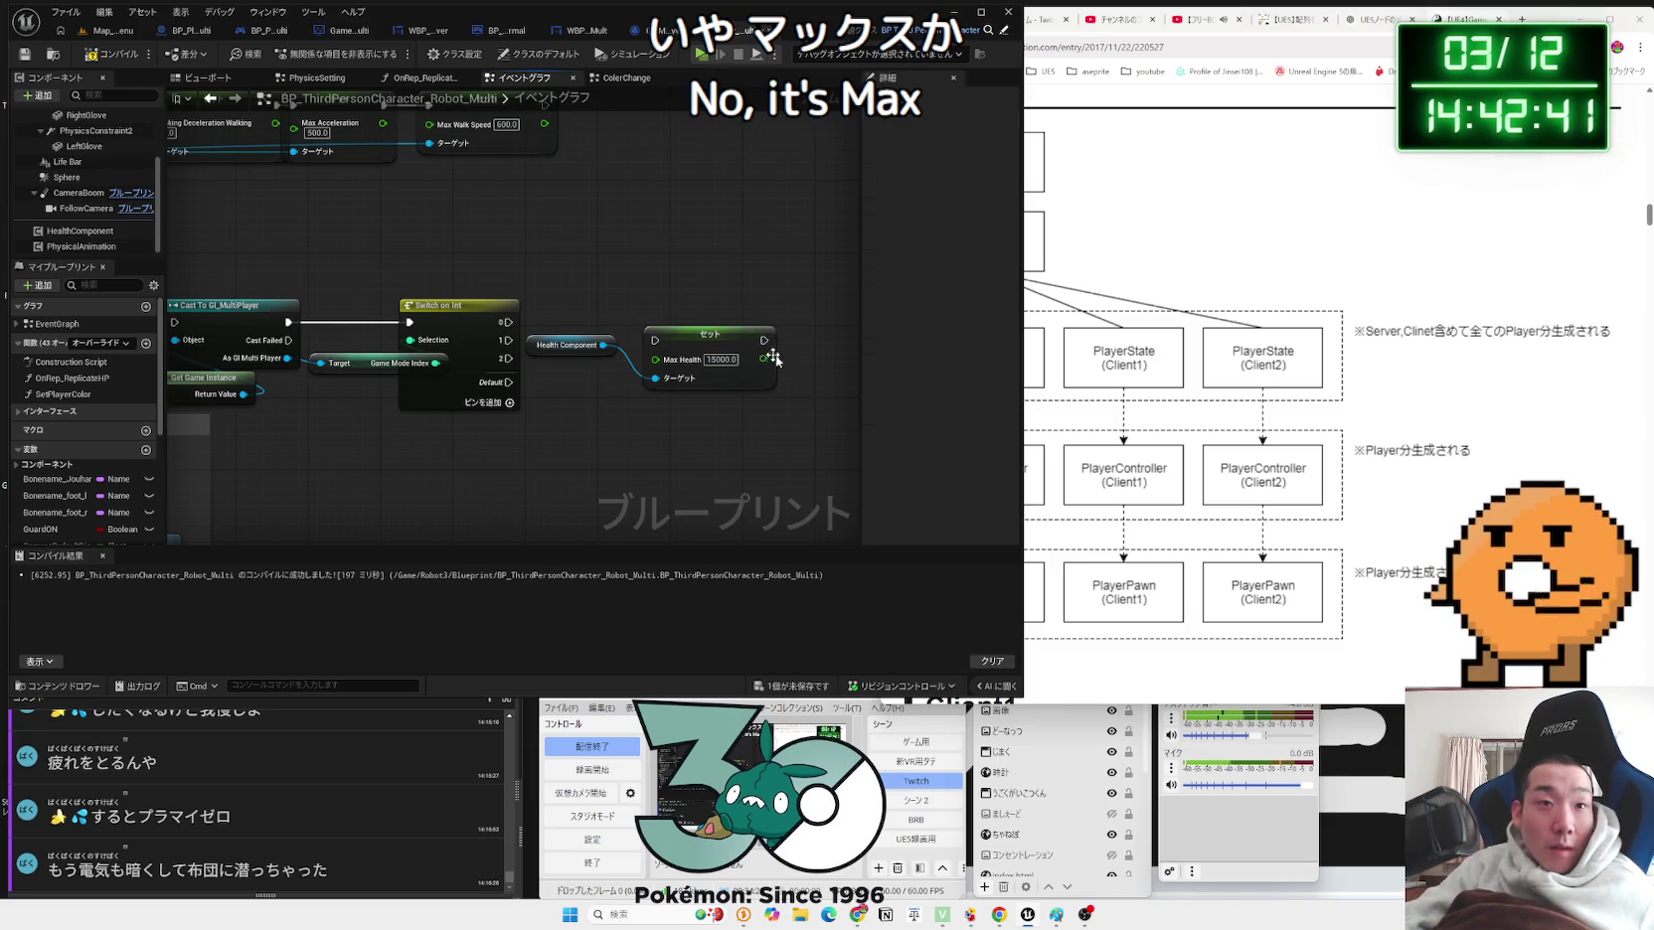
left_click_drag(706, 334, 697, 299)
left_click_drag(508, 322, 692, 301)
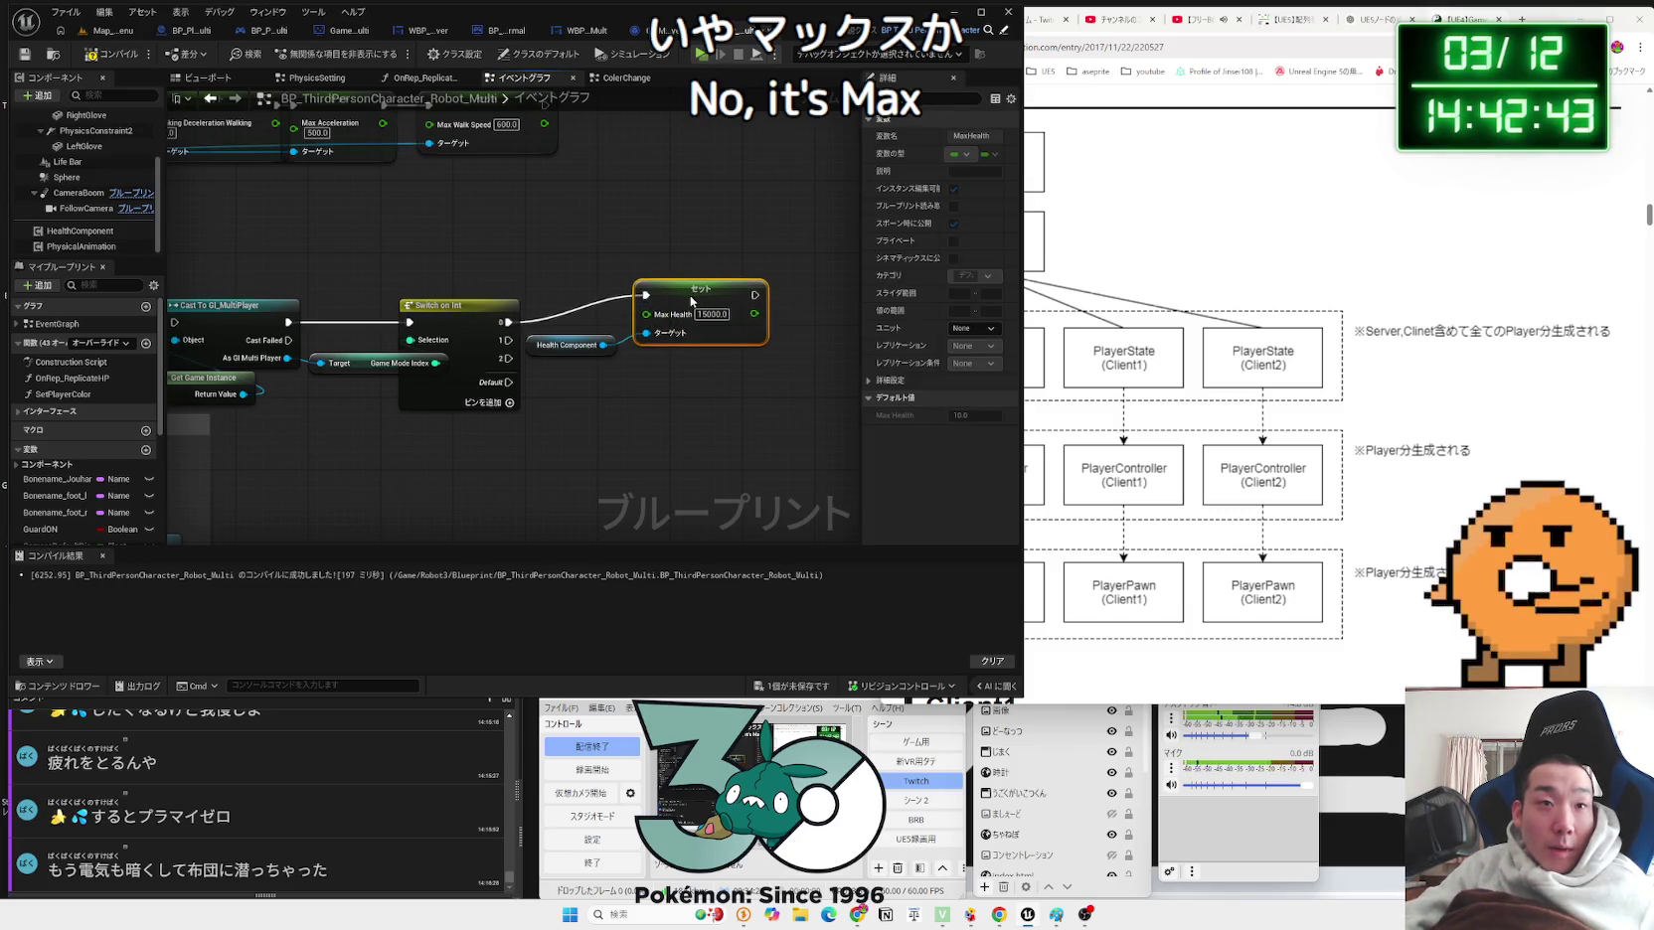
mouse_move(559, 347)
left_mouse_down()
mouse_move(677, 357)
mouse_move(694, 334)
mouse_move(671, 306)
left_mouse_up()
mouse_move(527, 304)
left_mouse_down()
mouse_move(683, 322)
mouse_move(676, 234)
left_mouse_up()
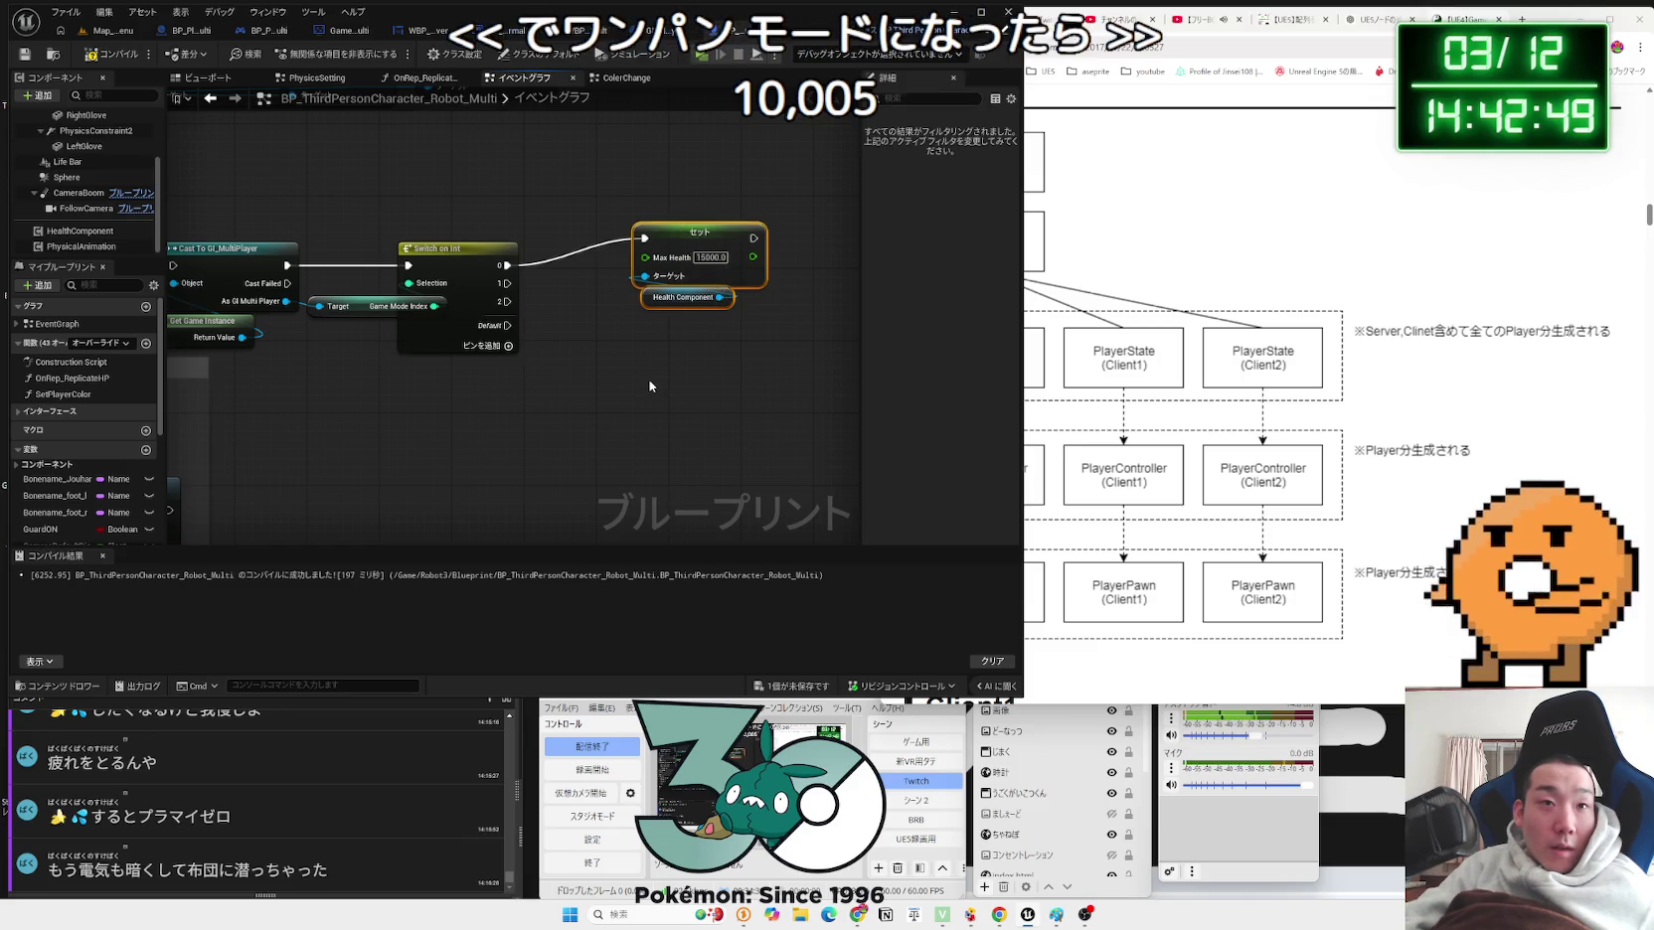
Step: Duplicate the Set Max Health pair for case 1 with Max Health 2.0, and save
key("ctrl+c")
key("ctrl+v")
left_click_drag(694, 355, 694, 319)
left_click(677, 304)
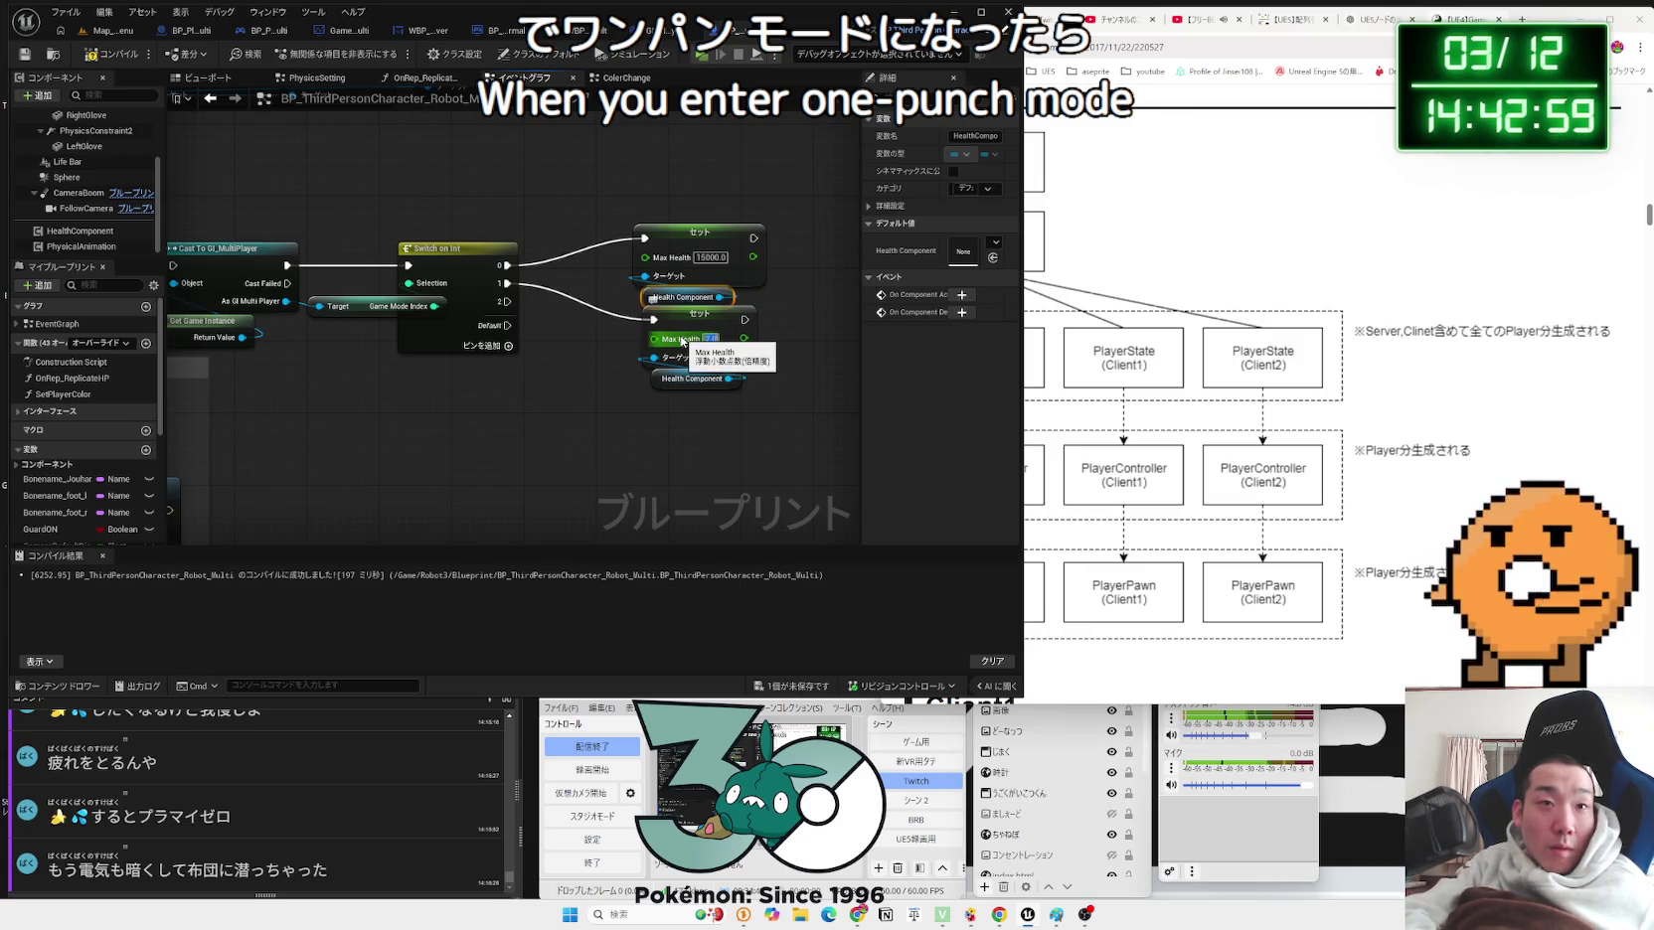
type("2")
left_click(769, 527)
left_click(795, 693)
left_click(701, 444)
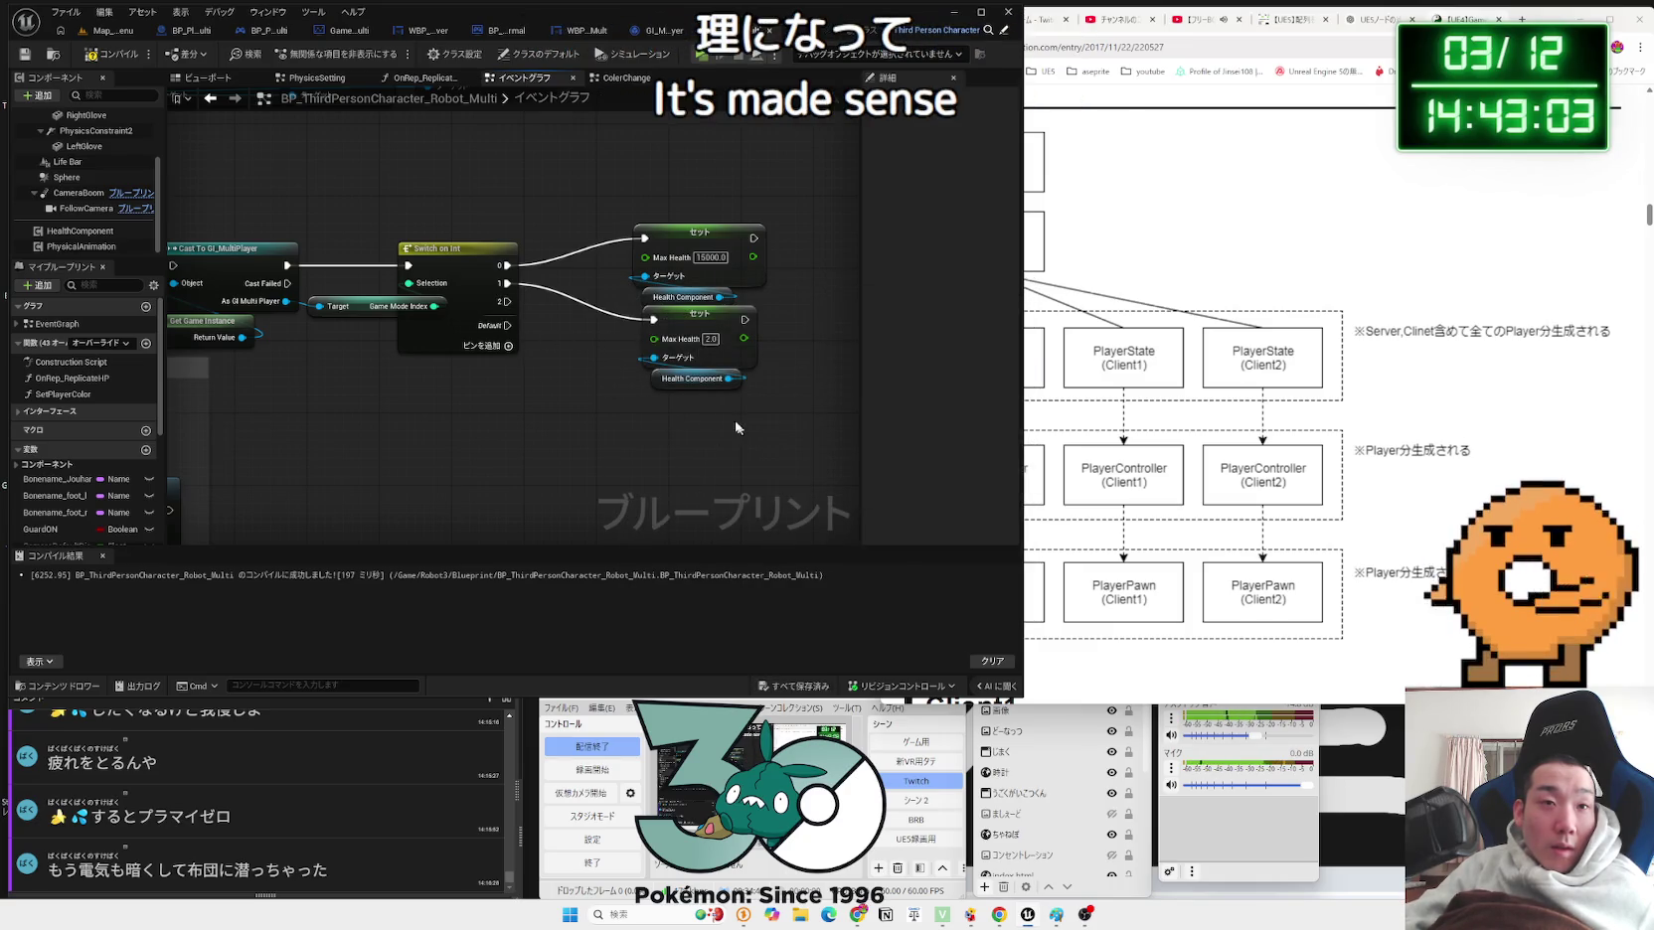
Step: Paste a third Set Max Health copy wired to case 2, then save and compile
left_click_drag(739, 425, 636, 303)
key("ctrl+c")
key("ctrl+v")
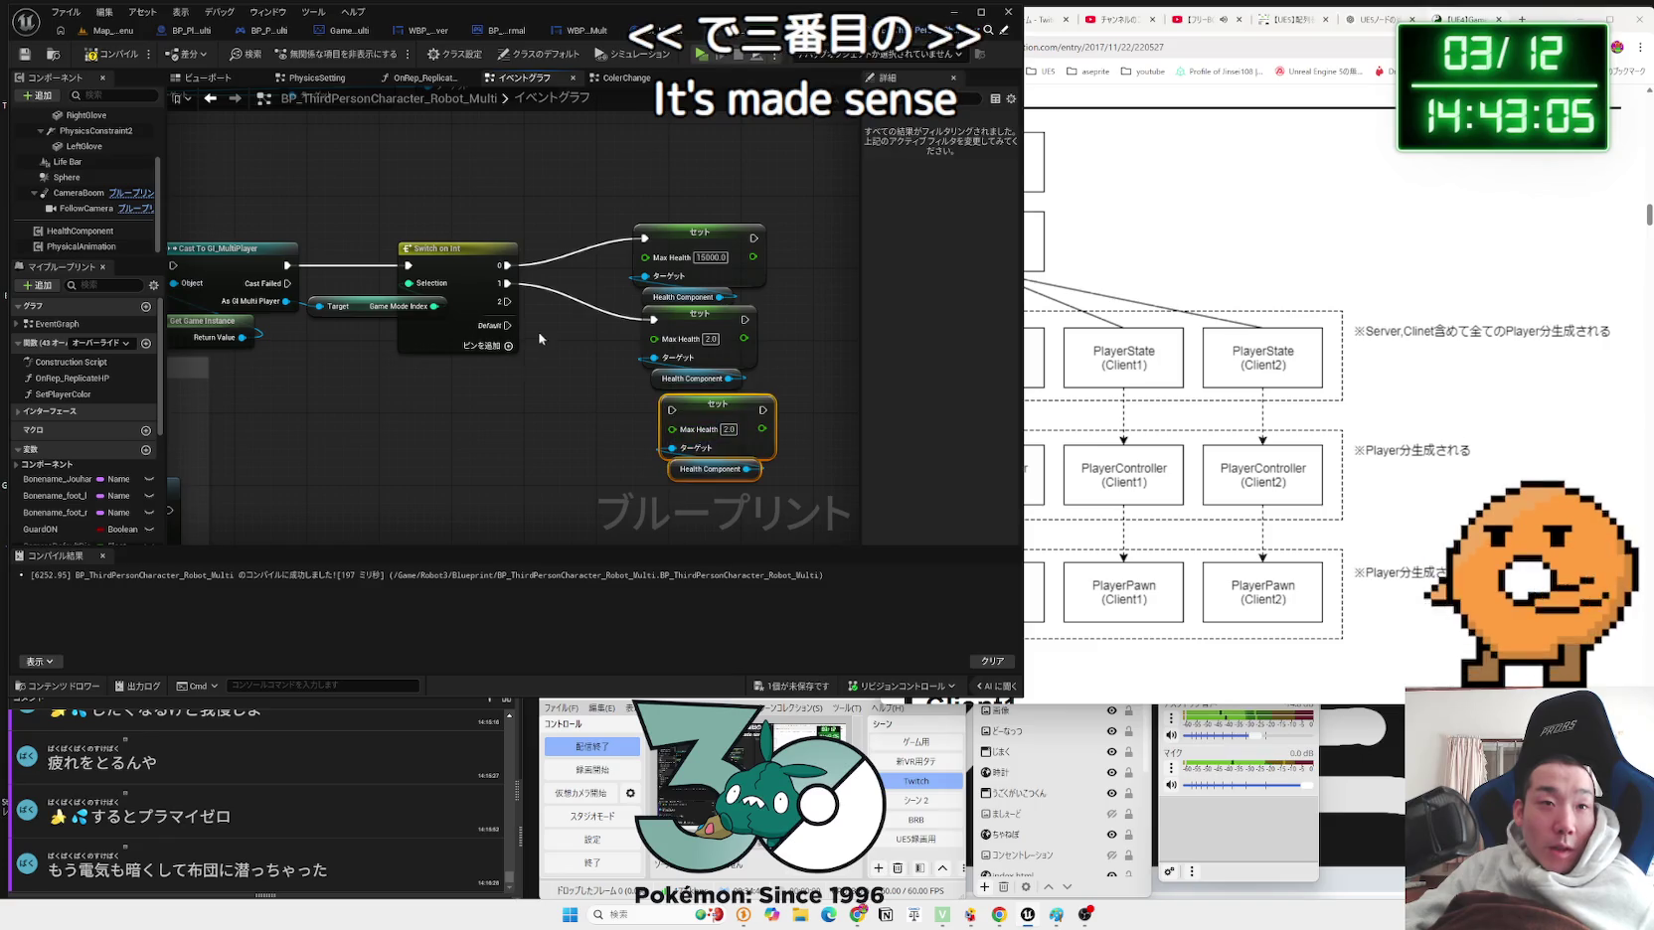
left_click_drag(507, 302, 672, 410)
mouse_move(756, 505)
left_mouse_down()
mouse_move(633, 433)
mouse_move(698, 395)
left_mouse_up()
left_click(777, 419)
left_click(795, 422)
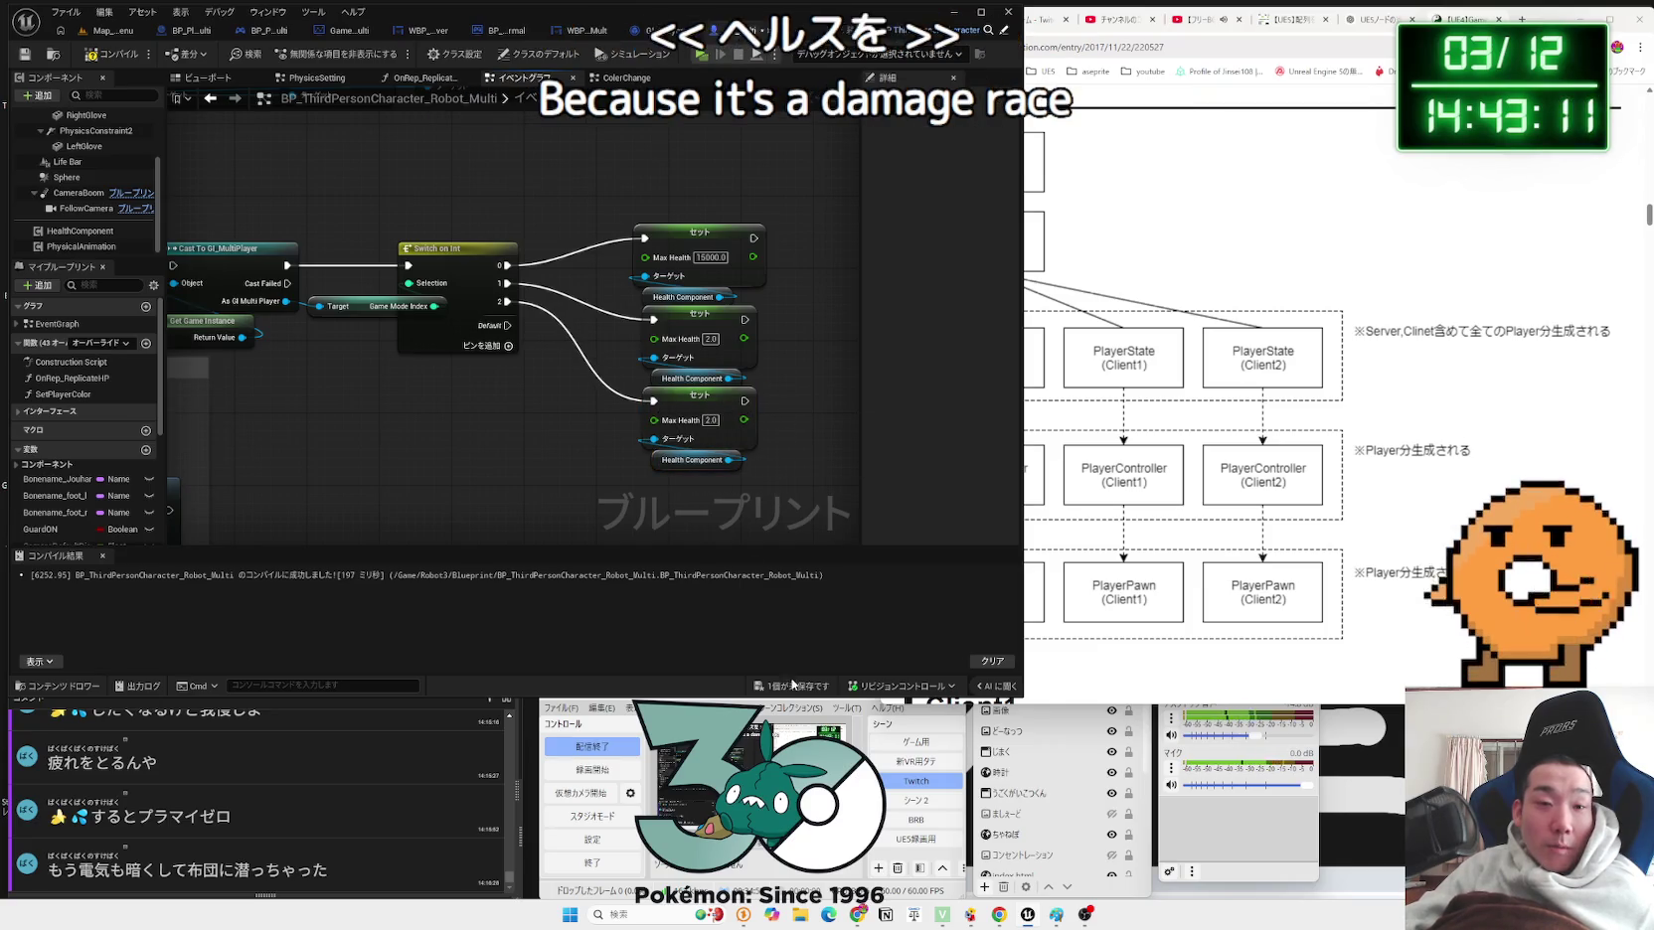
left_click(792, 684)
left_click(906, 599)
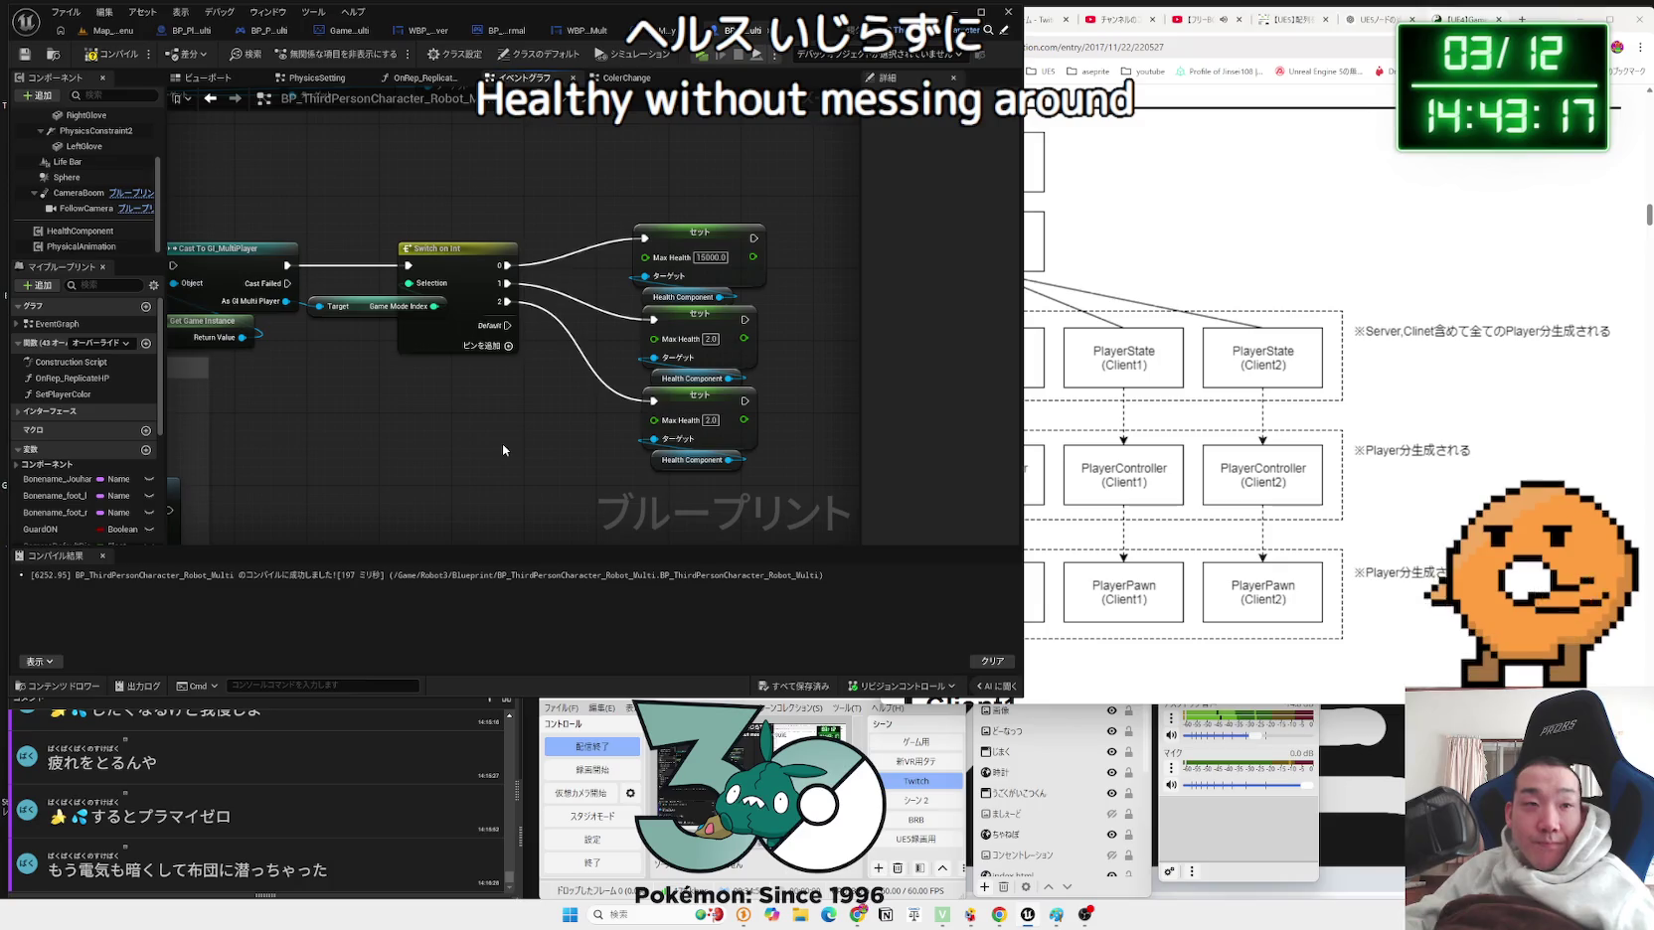
left_click(112, 54)
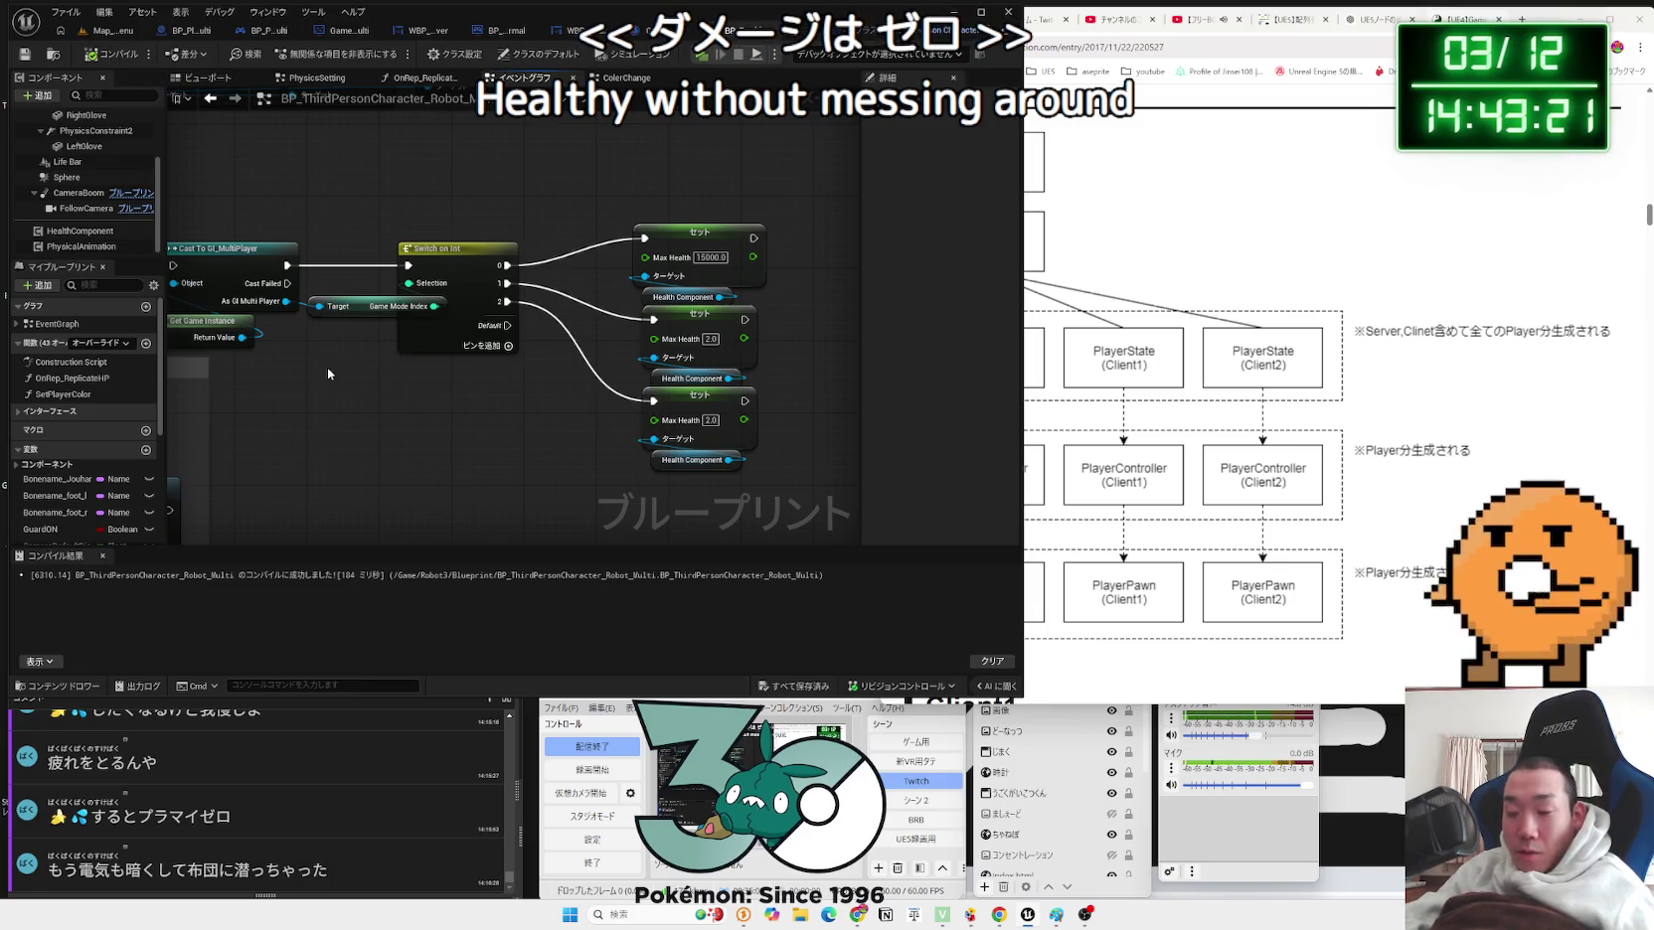
Step: Locate Event AnyDamage and open its Receive Damage node's function graph
scroll(325, 364, "down", 5)
scroll(323, 361, "up", 3)
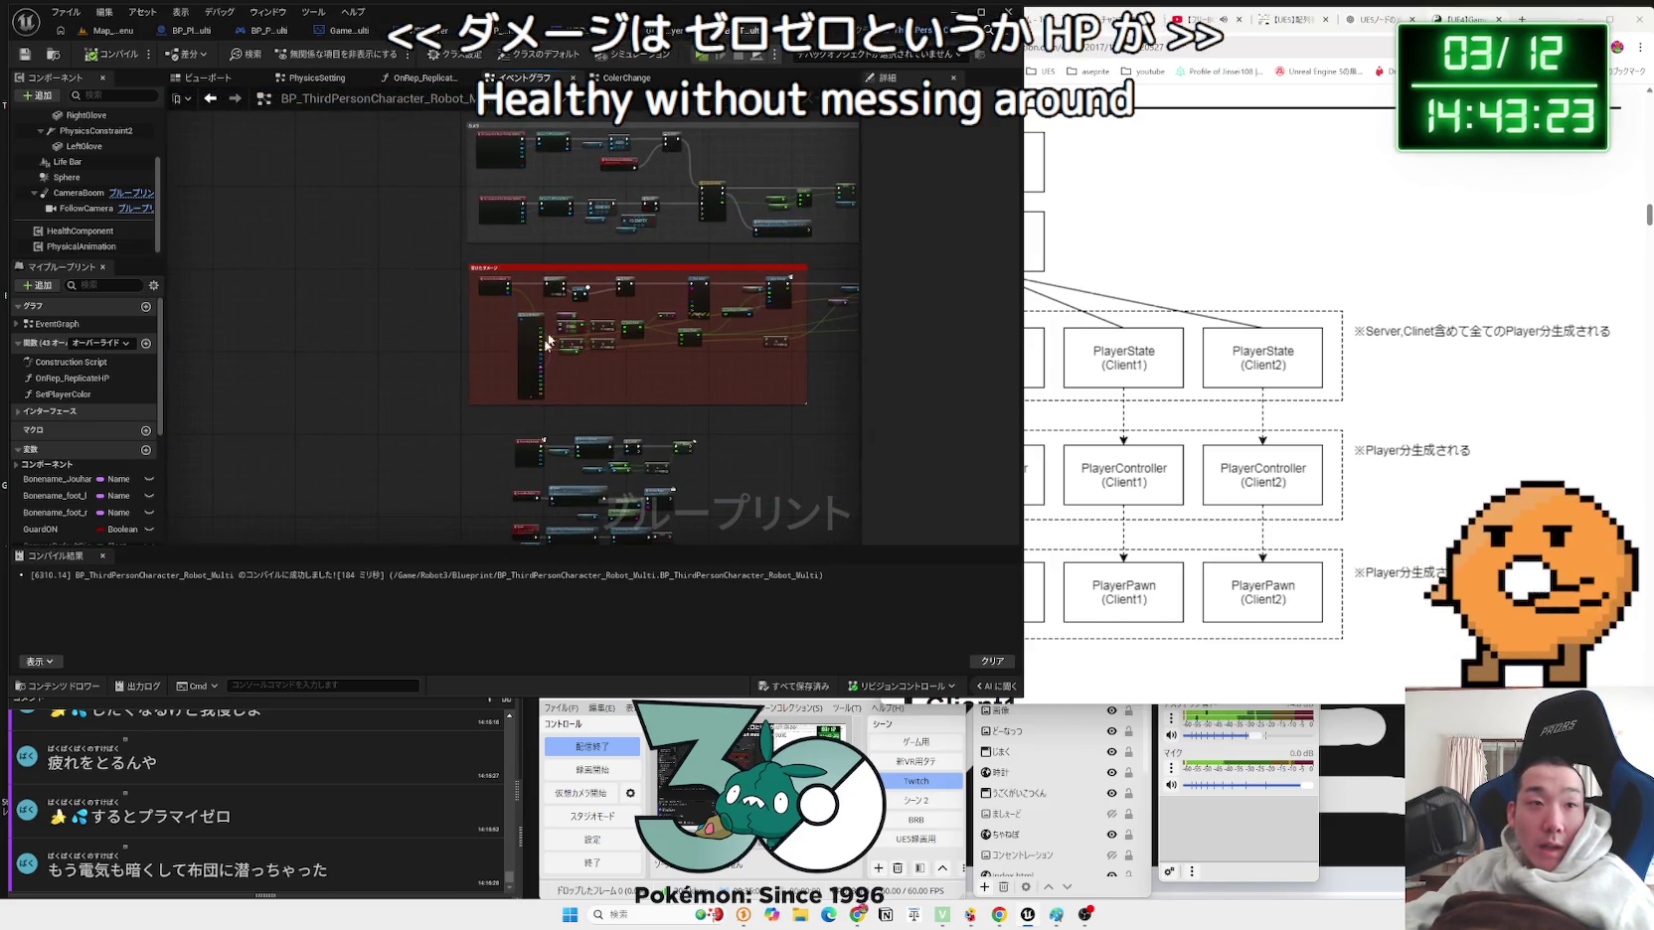
scroll(599, 426, "up", 5)
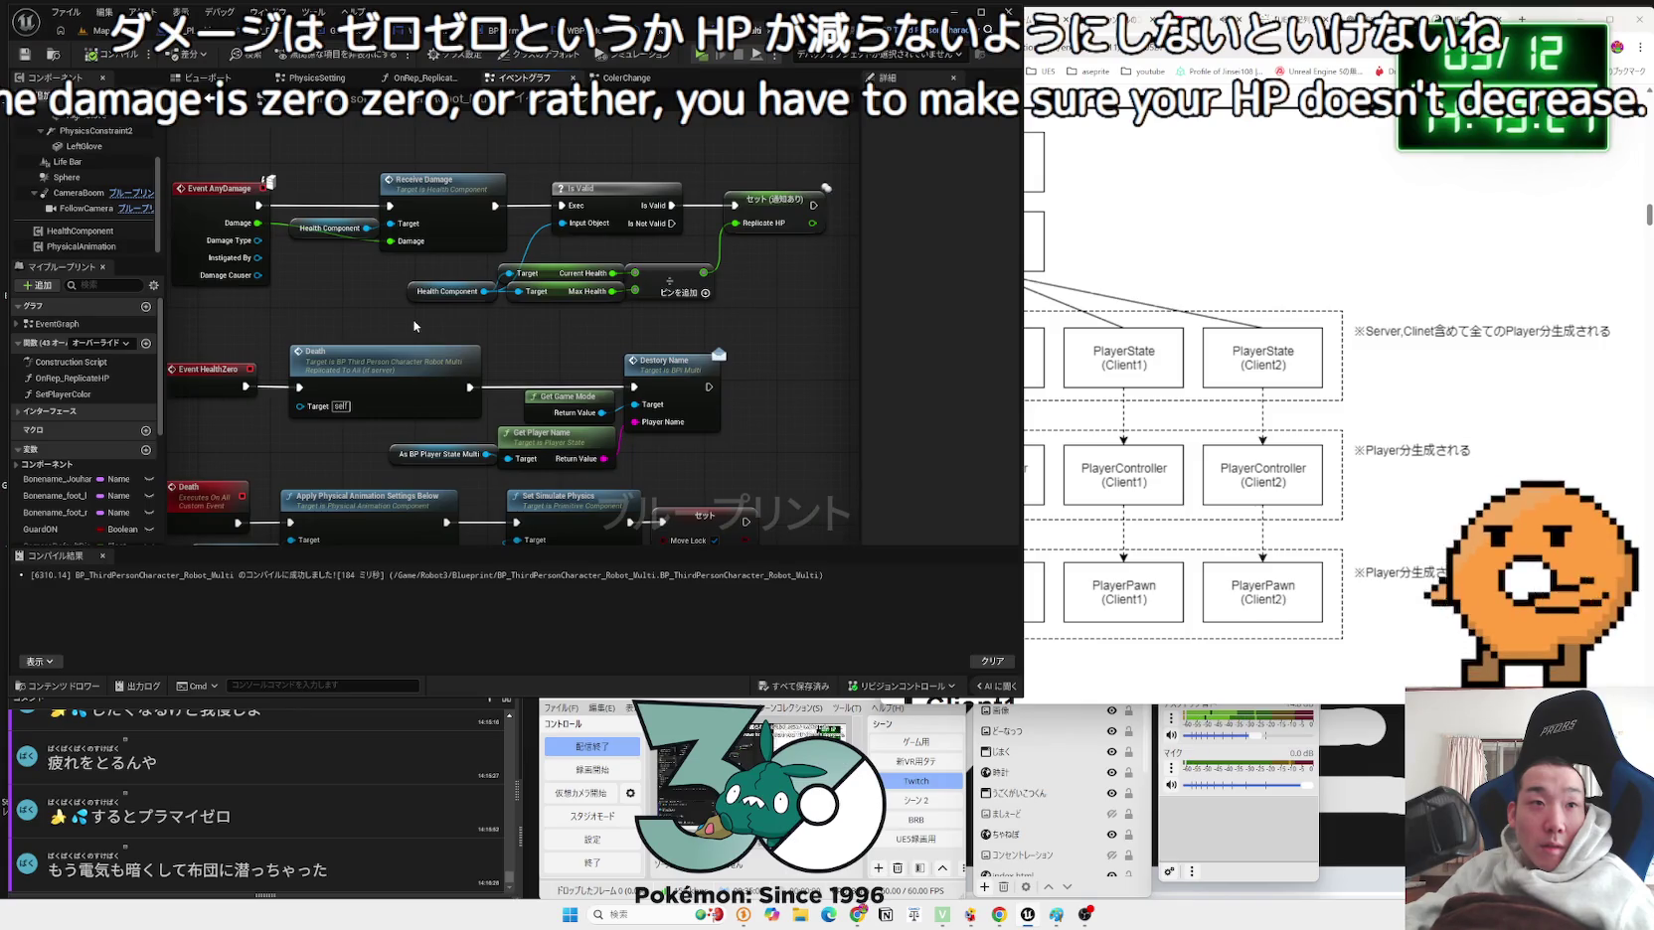
left_click(422, 199)
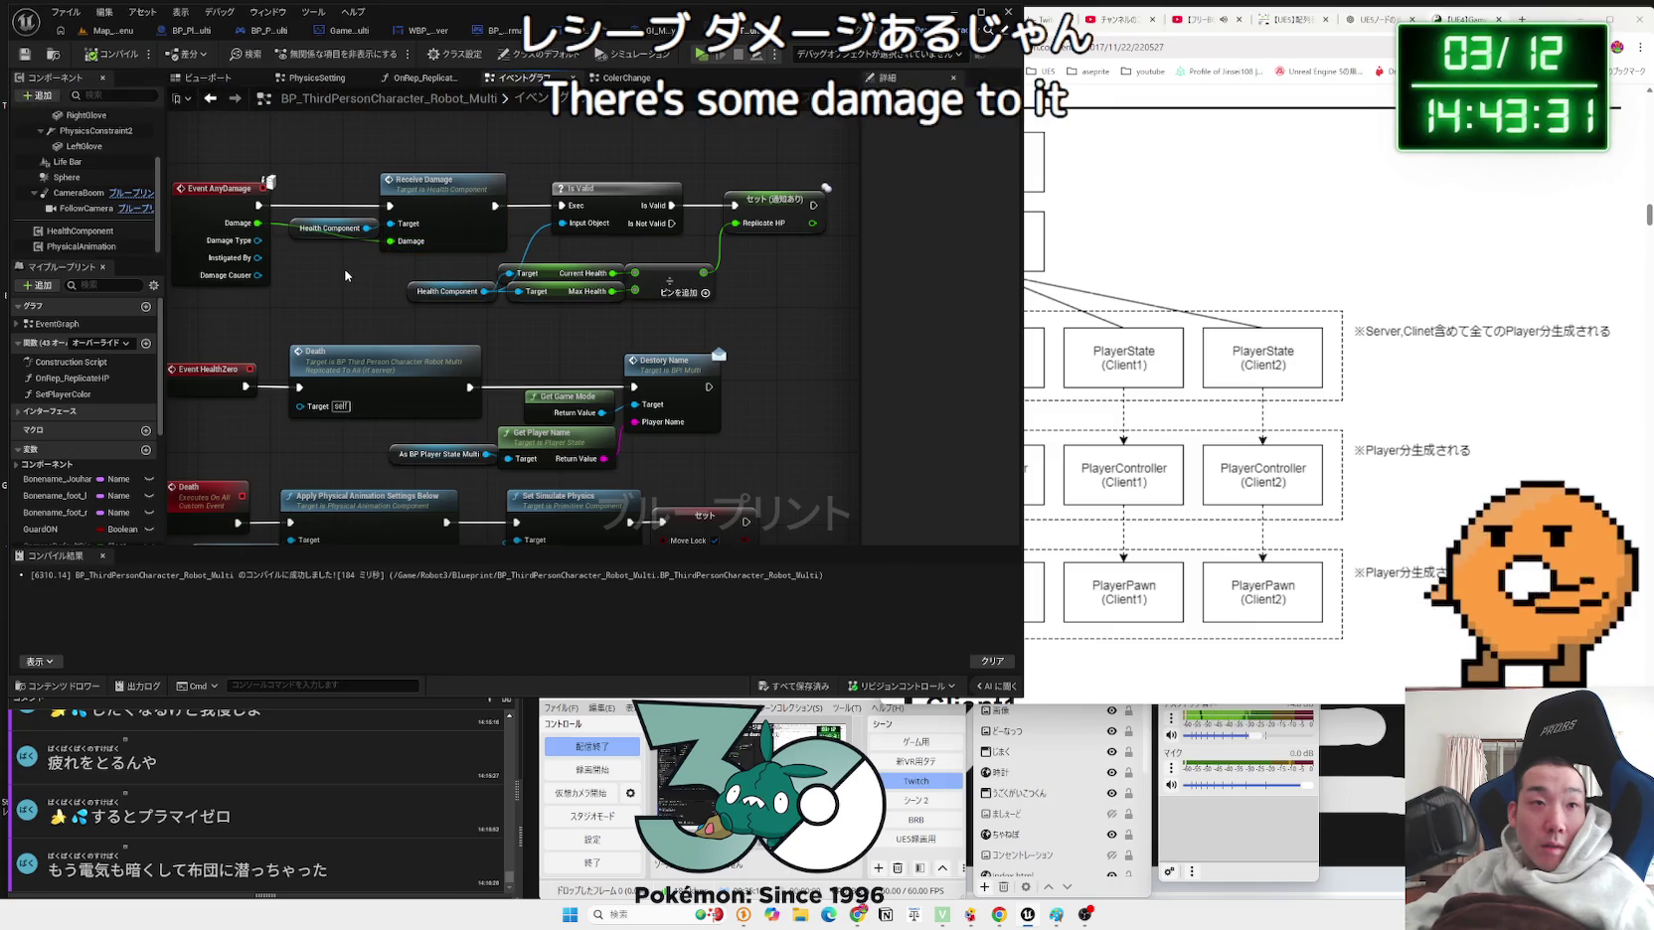
left_click_drag(346, 276, 586, 295)
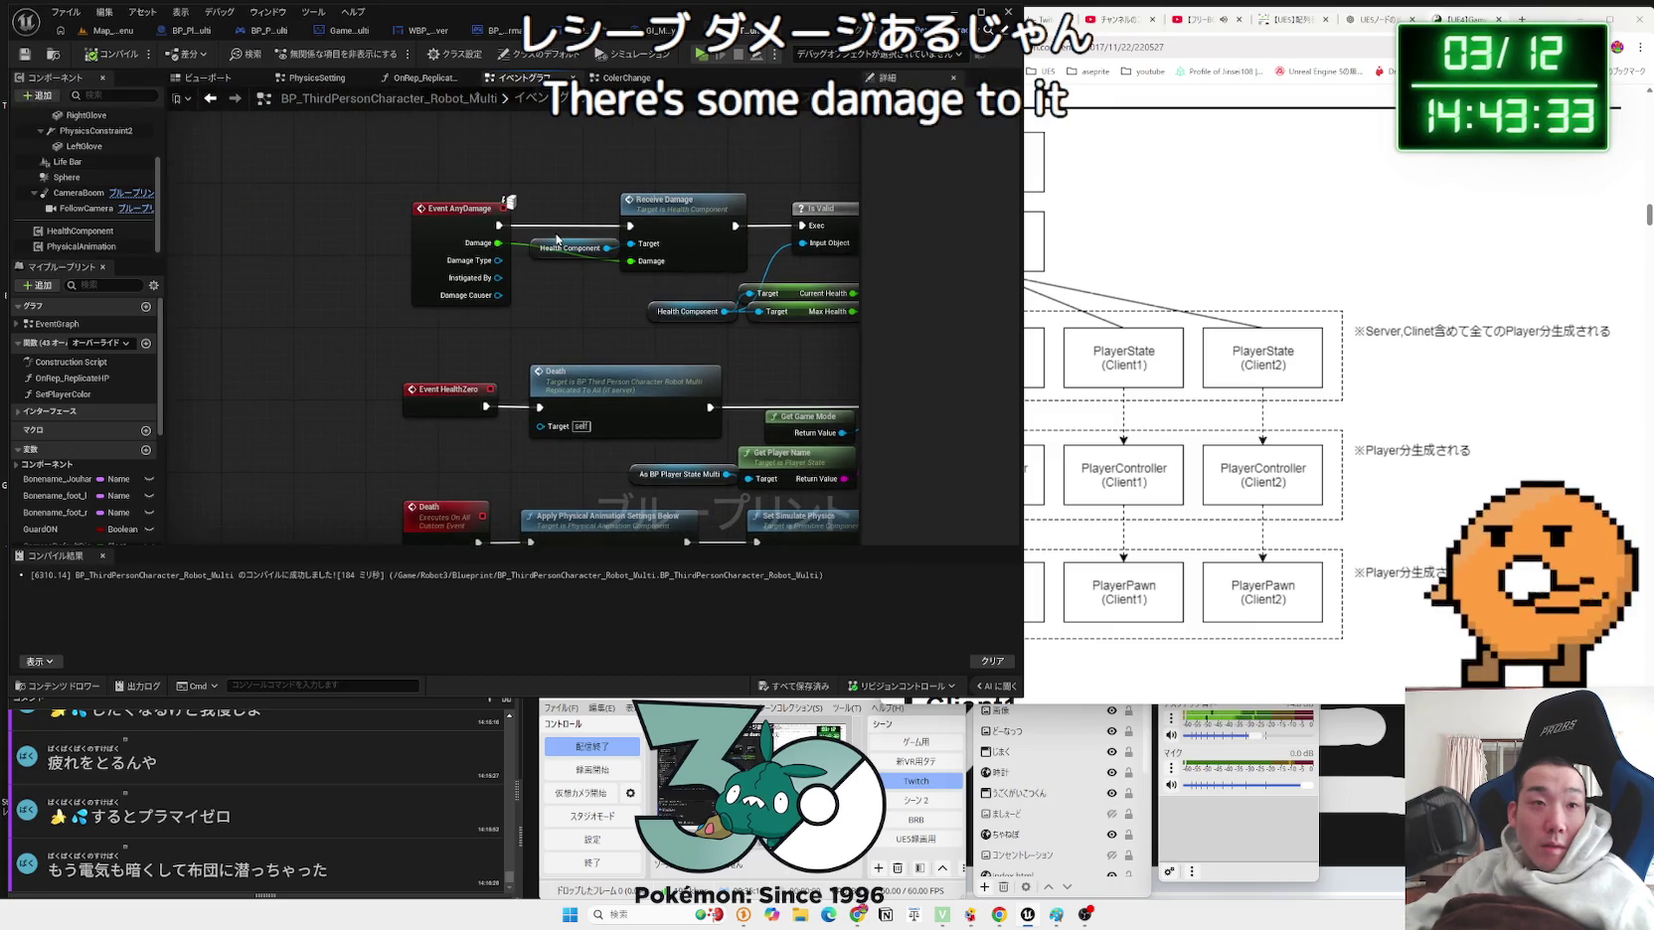
left_click_drag(577, 208, 438, 371)
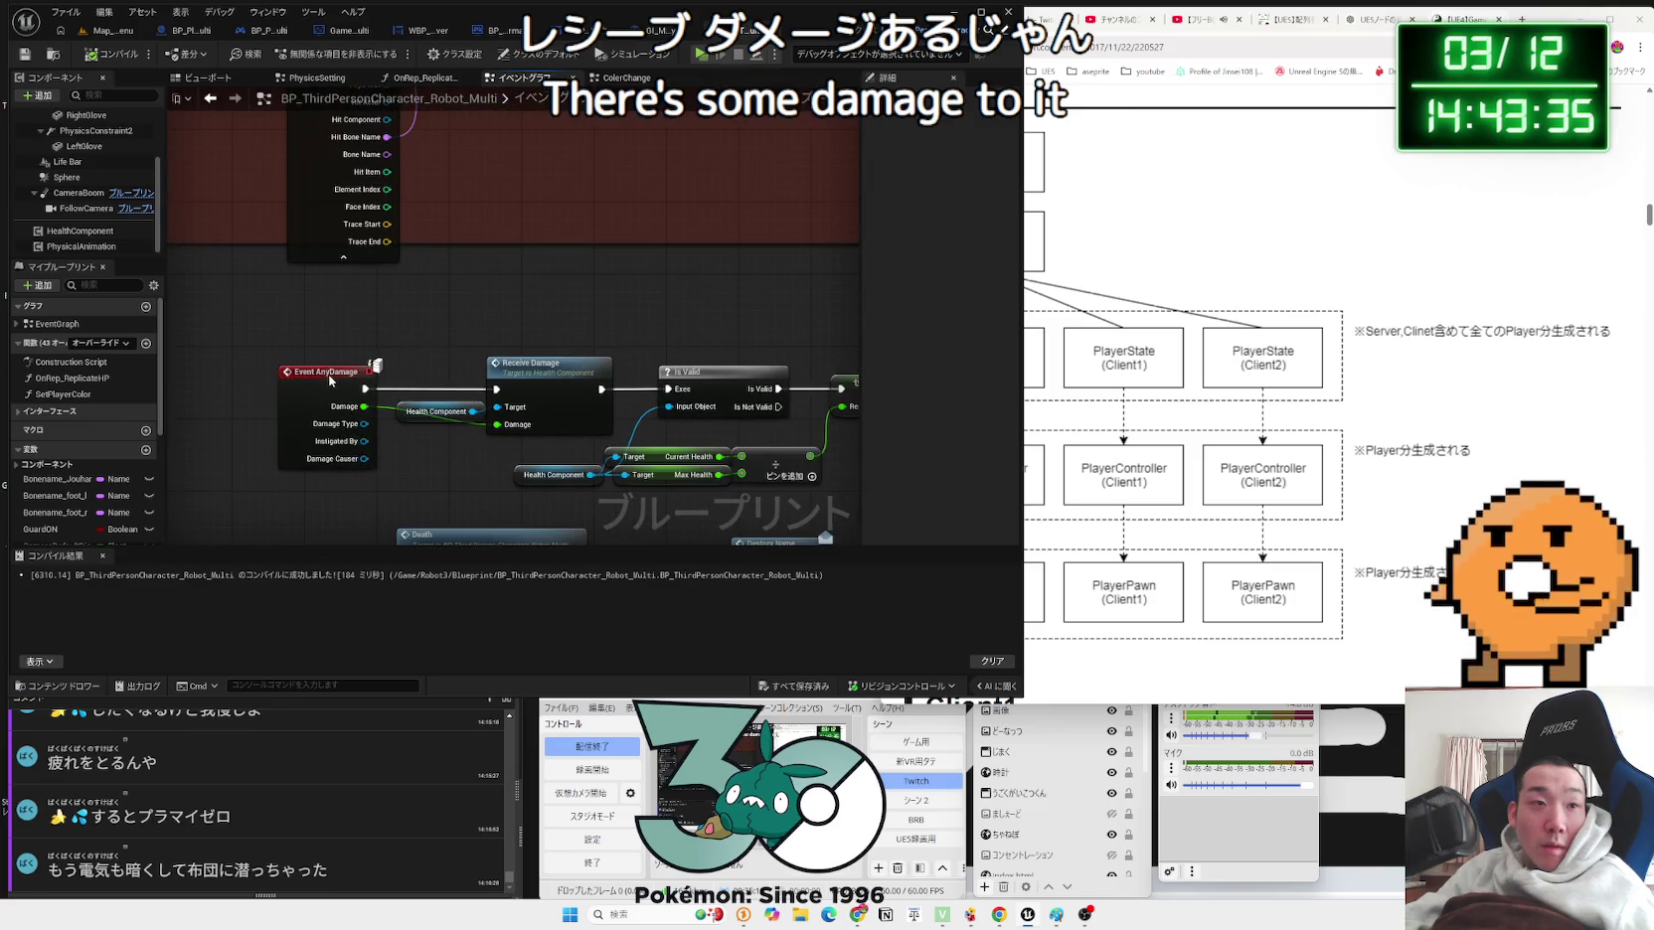
left_click(435, 365)
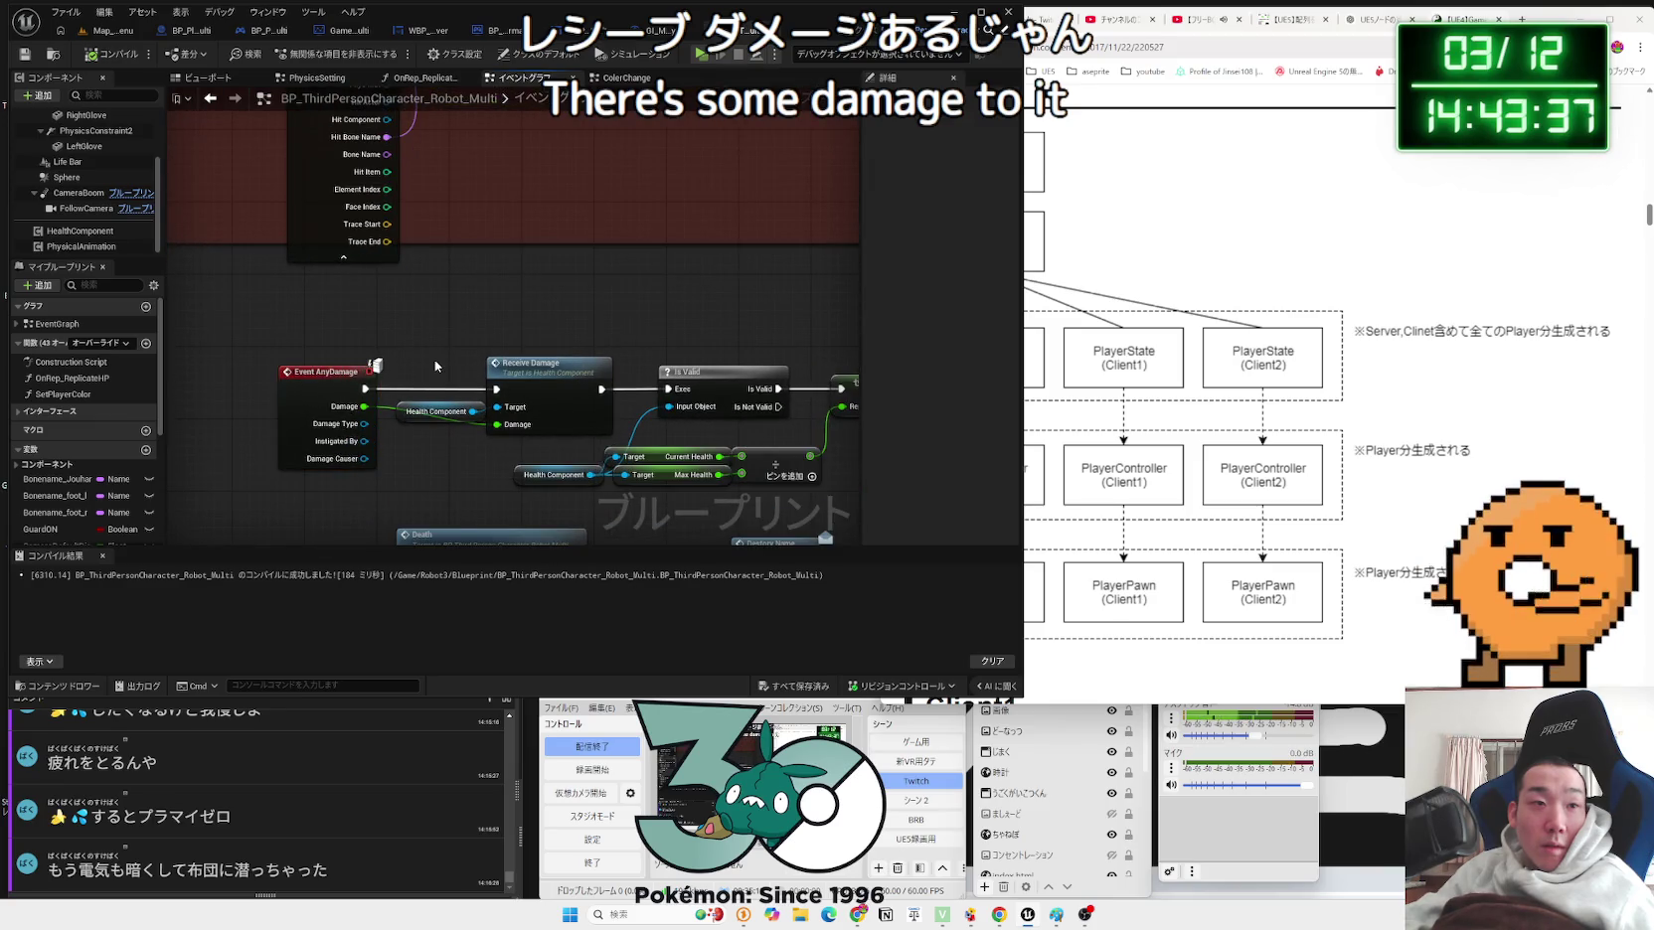
double_click(531, 367)
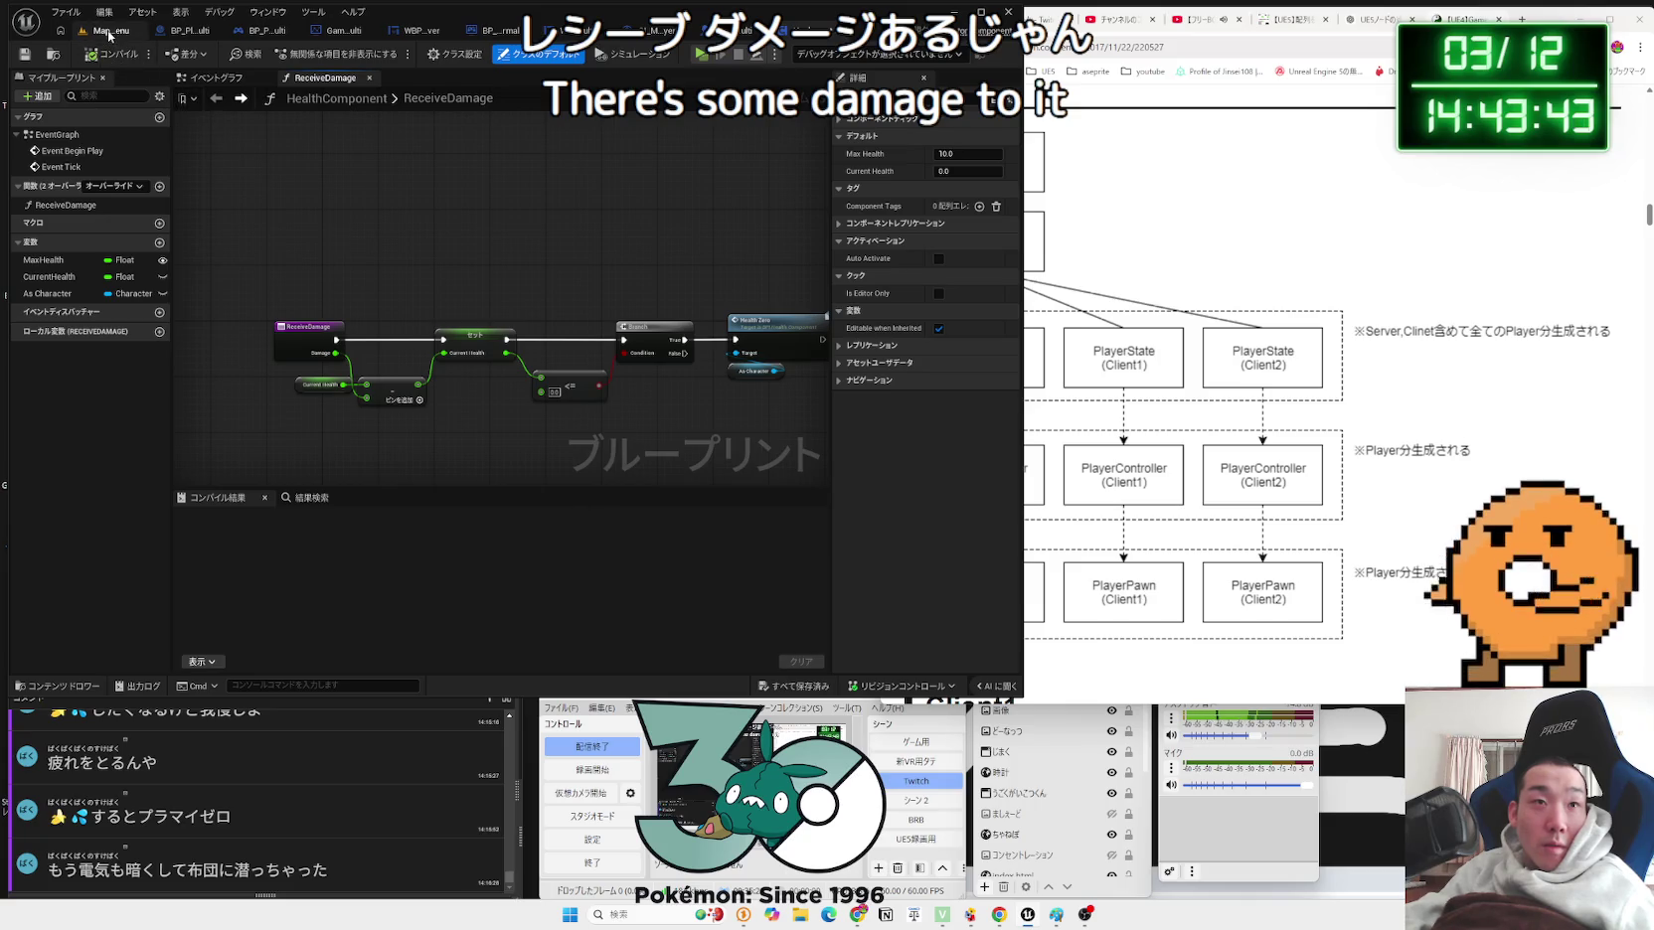
Step: Switch to the BP_ThirdPersonCharacter_Robot_Multi tab and centre the AnyDamage and Receive Damage nodes
left_click(747, 30)
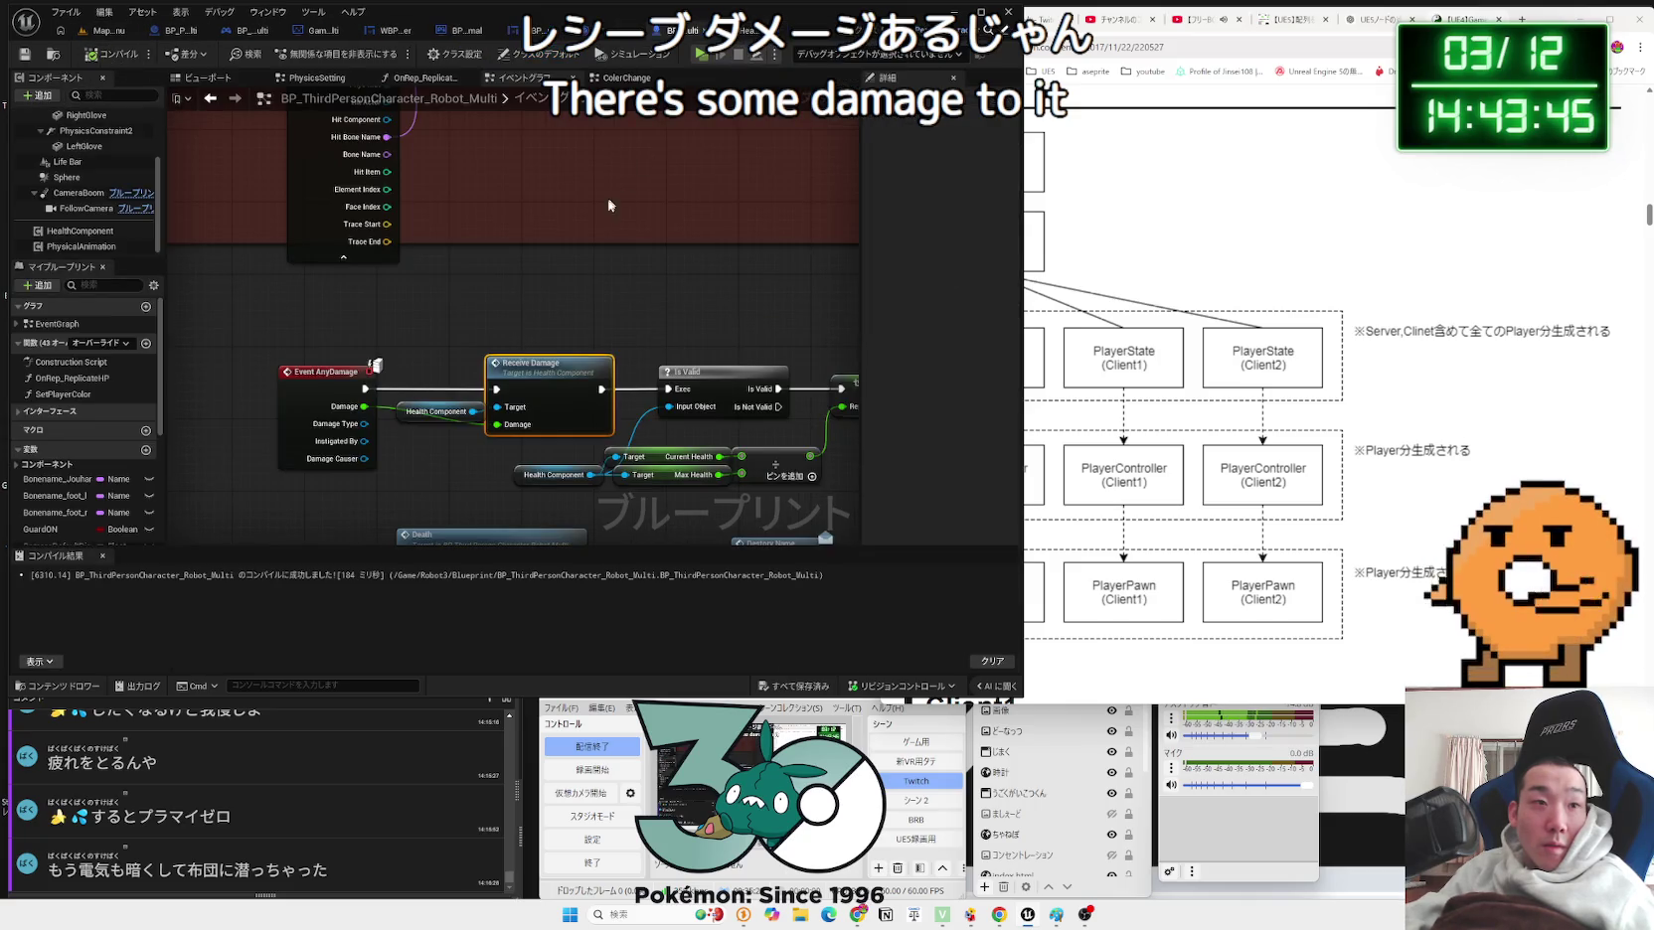
mouse_move(610, 404)
left_mouse_down()
mouse_move(576, 377)
mouse_move(596, 438)
mouse_move(557, 397)
mouse_move(511, 457)
mouse_move(502, 189)
mouse_move(488, 471)
left_mouse_up()
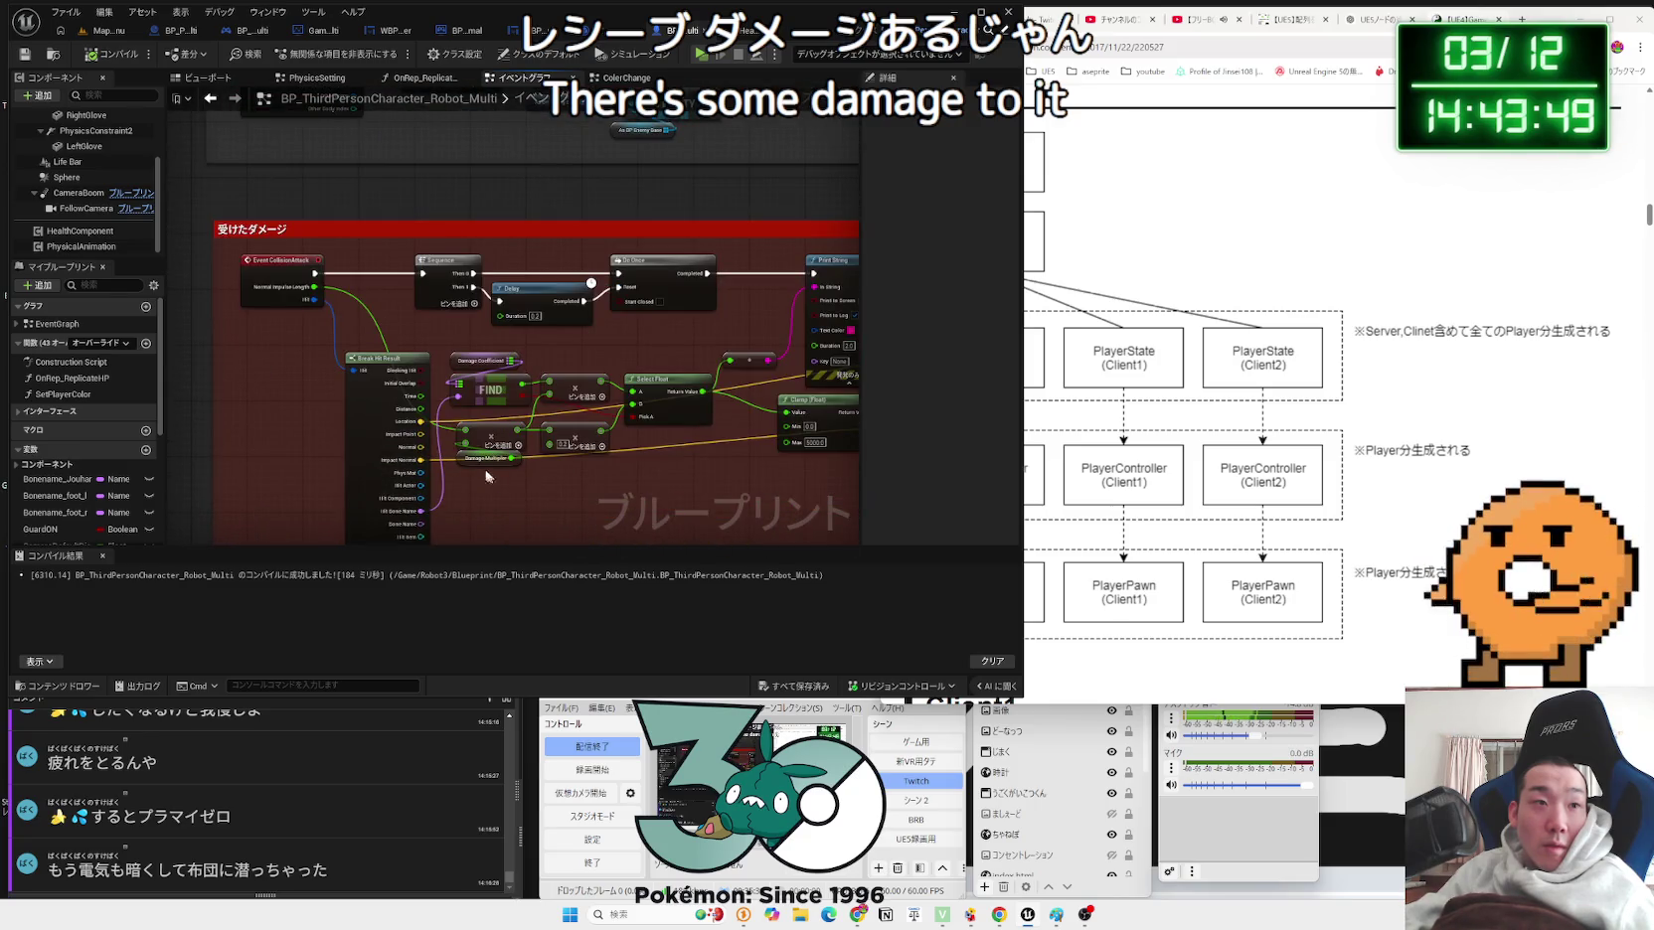
scroll(313, 393, "up", 2)
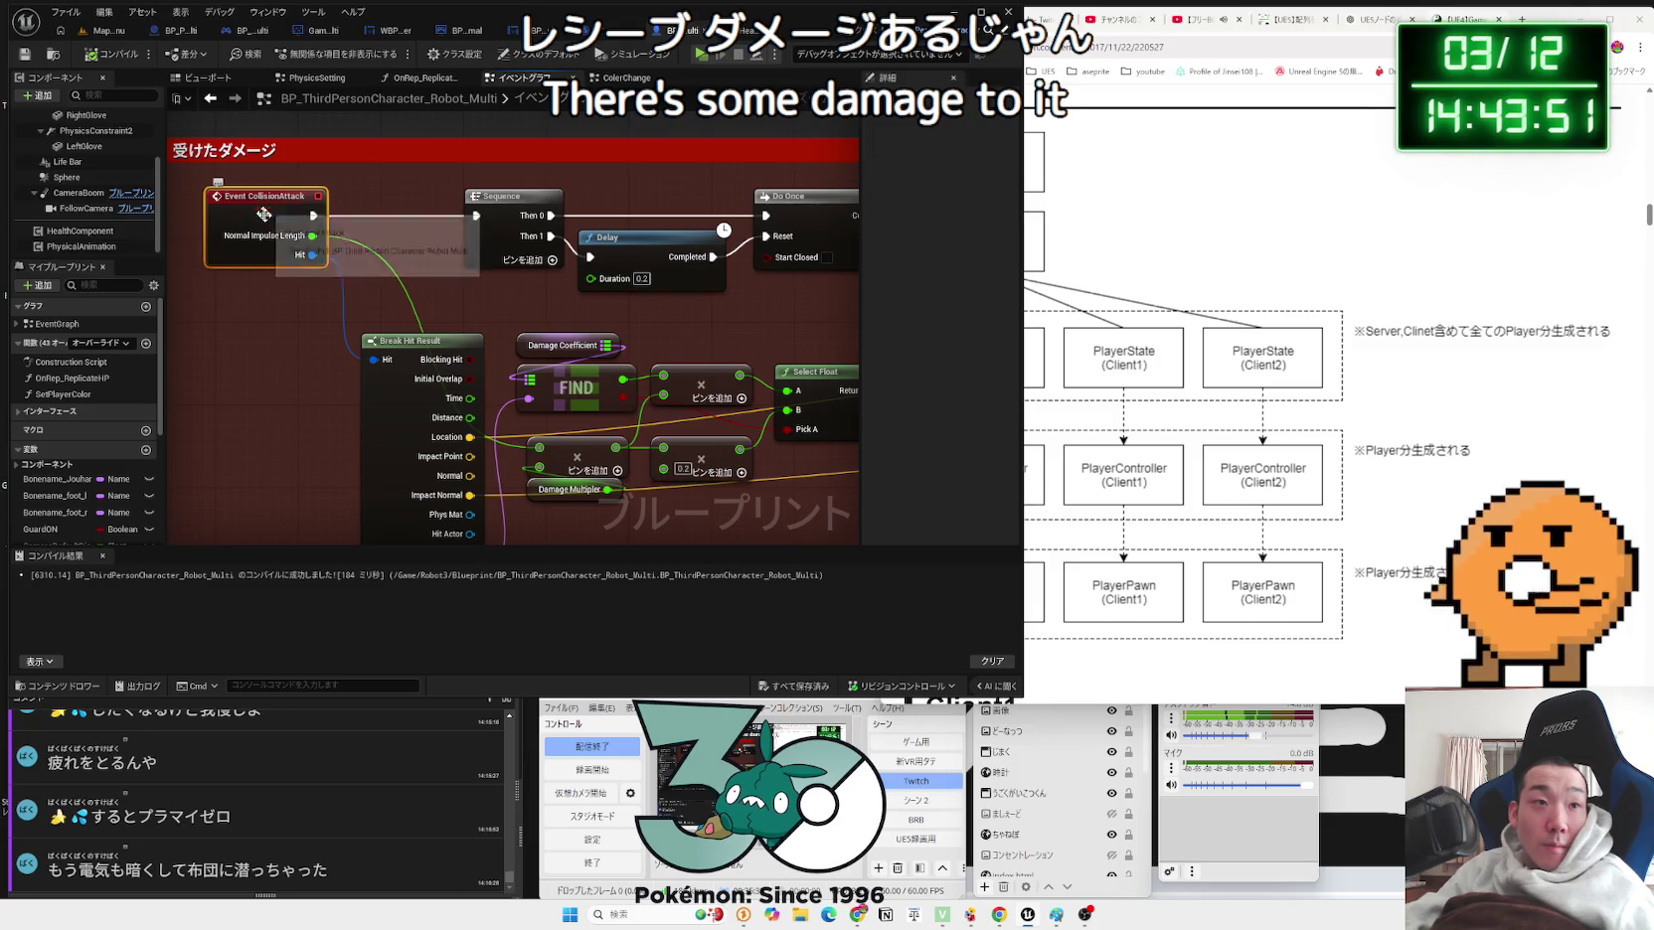
mouse_move(502, 346)
left_mouse_down()
mouse_move(656, 326)
mouse_move(195, 388)
mouse_move(696, 383)
mouse_move(417, 362)
mouse_move(827, 390)
mouse_move(517, 357)
mouse_move(696, 298)
mouse_move(643, 221)
left_mouse_up()
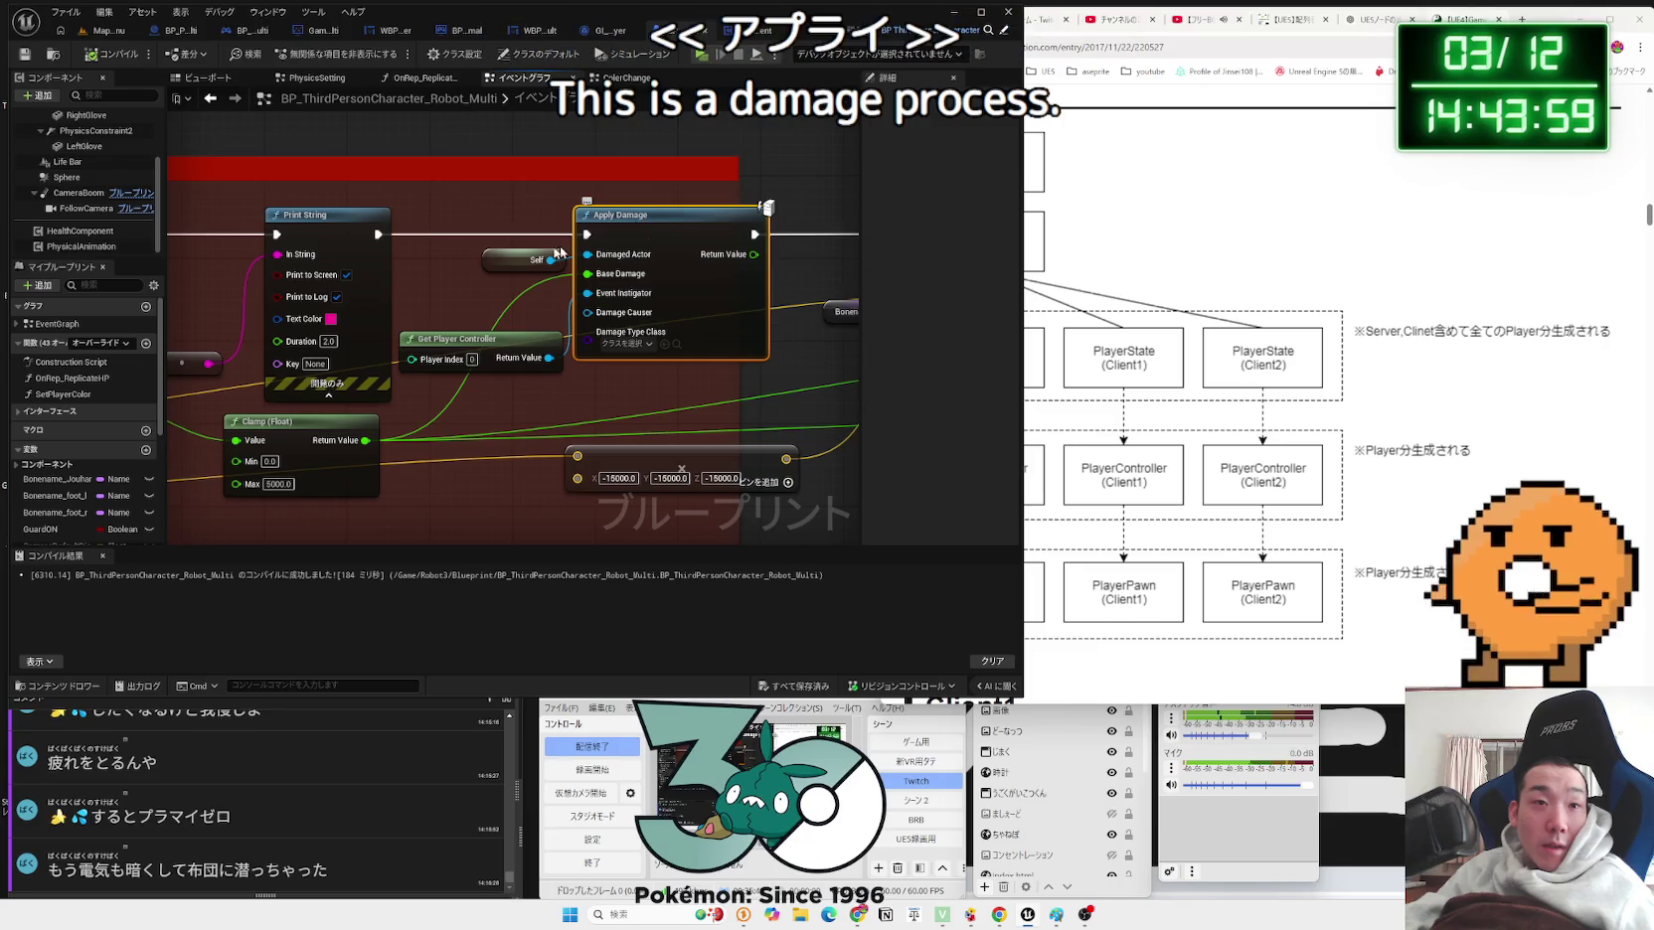
mouse_move(534, 394)
left_mouse_down()
mouse_move(596, 299)
mouse_move(661, 527)
left_mouse_up()
scroll(661, 526, "up", 2)
left_click_drag(612, 297, 355, 290)
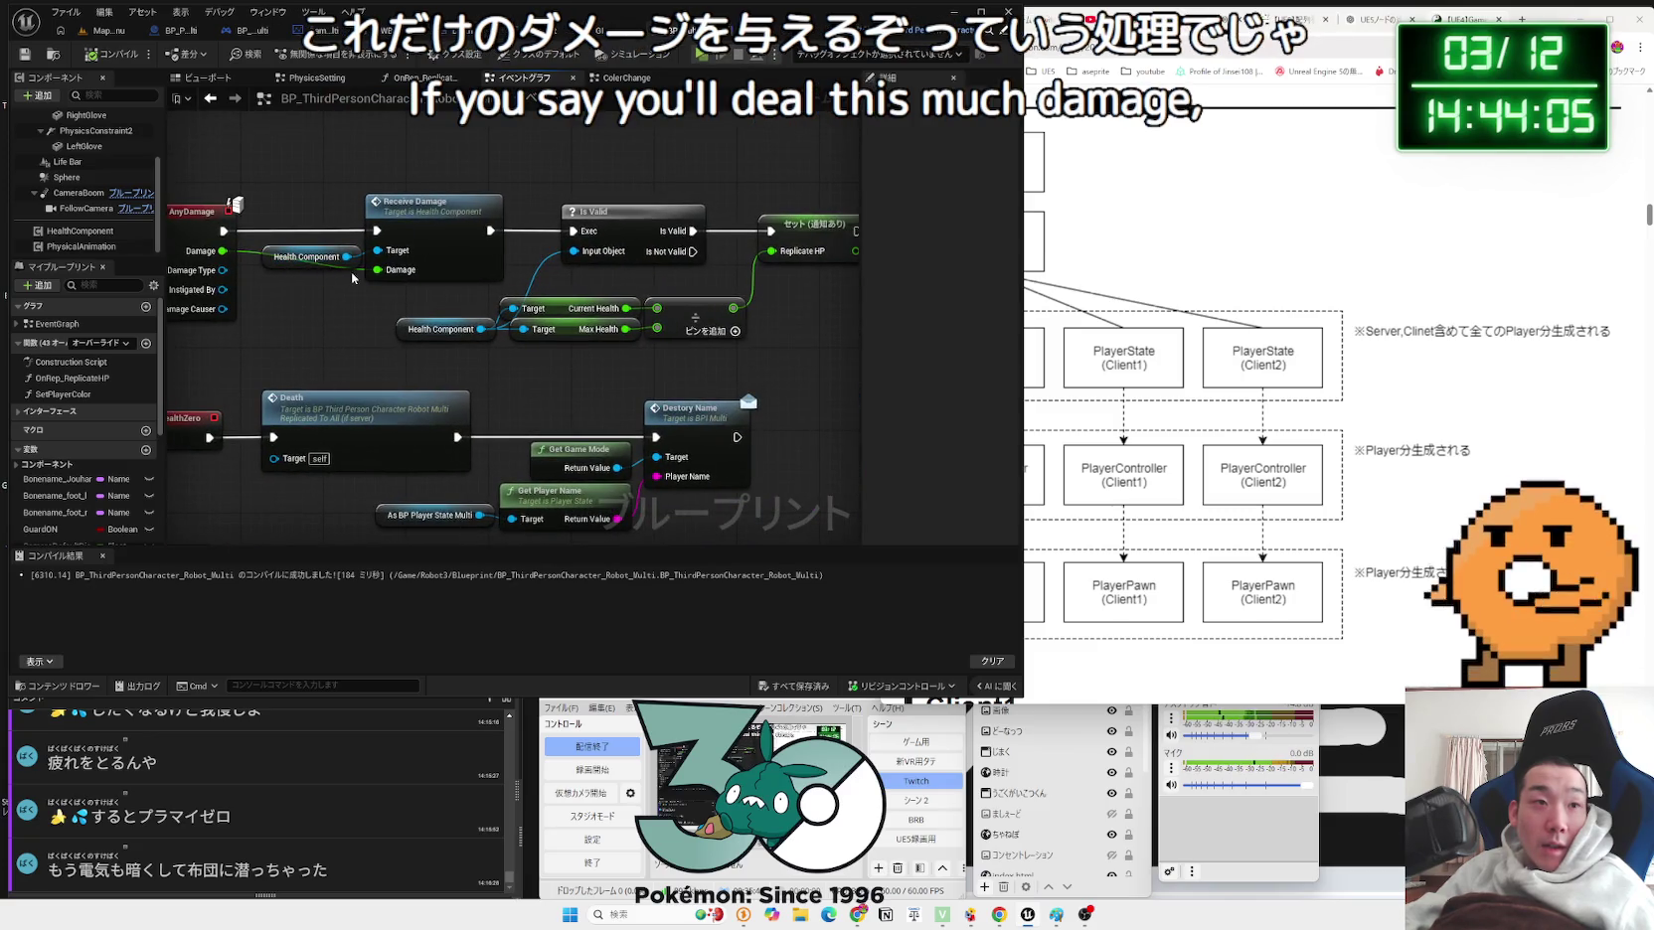
Step: Look over the ReceiveDamage function graph, then return to the Event Graph
double_click(423, 203)
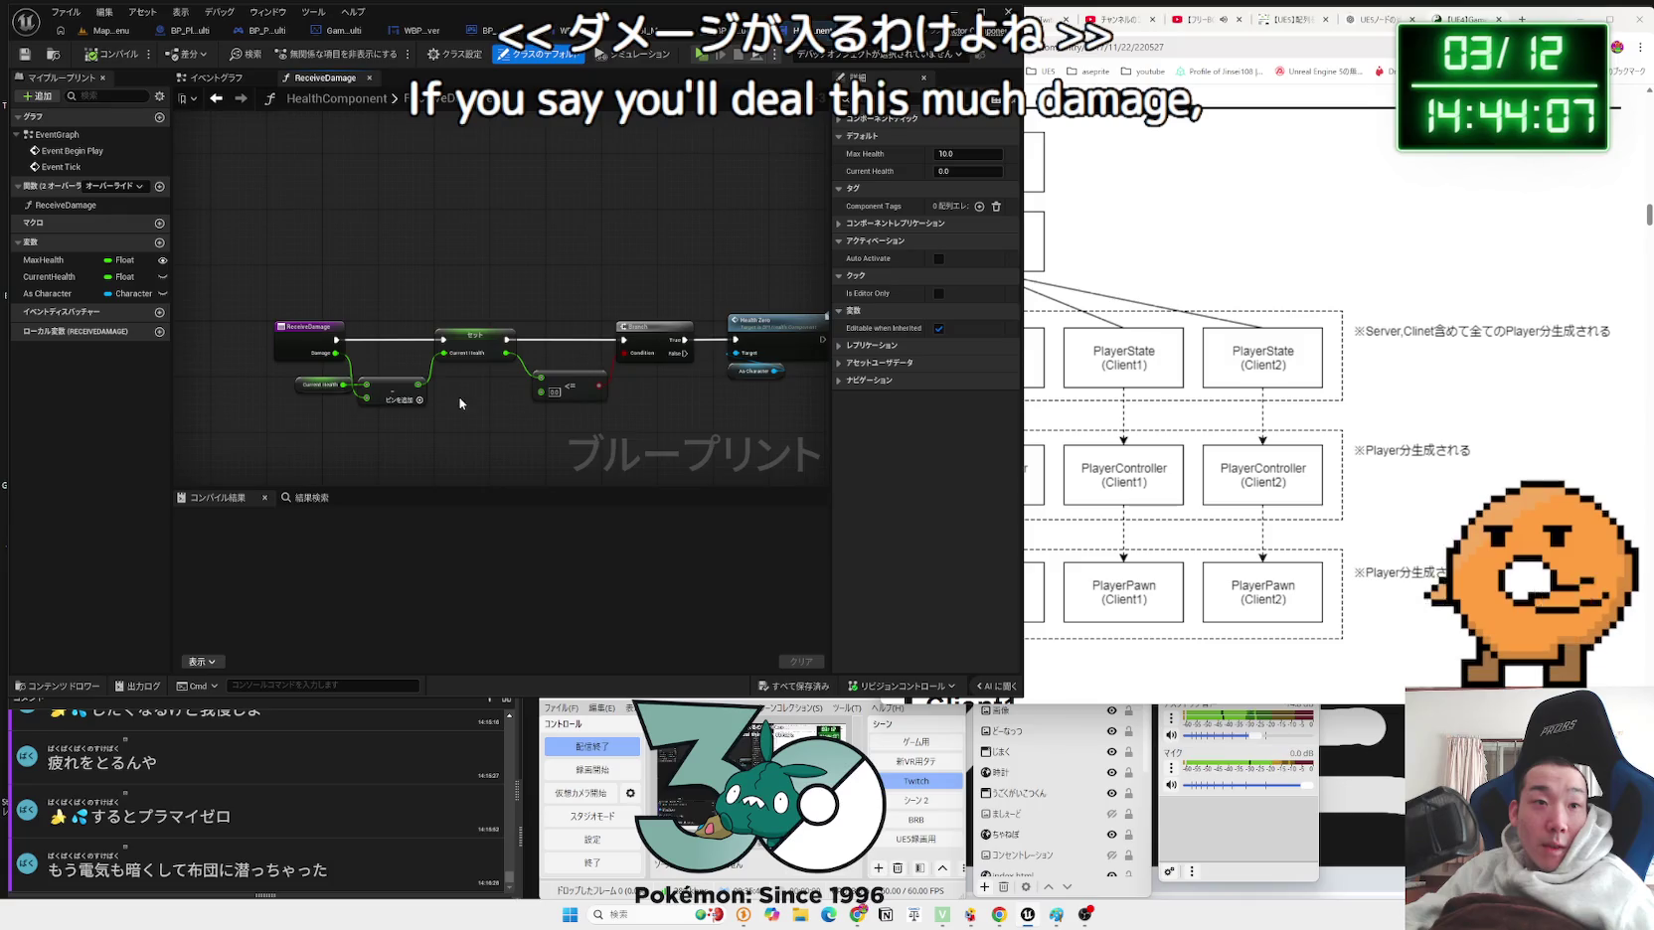
scroll(459, 402, "up", 2)
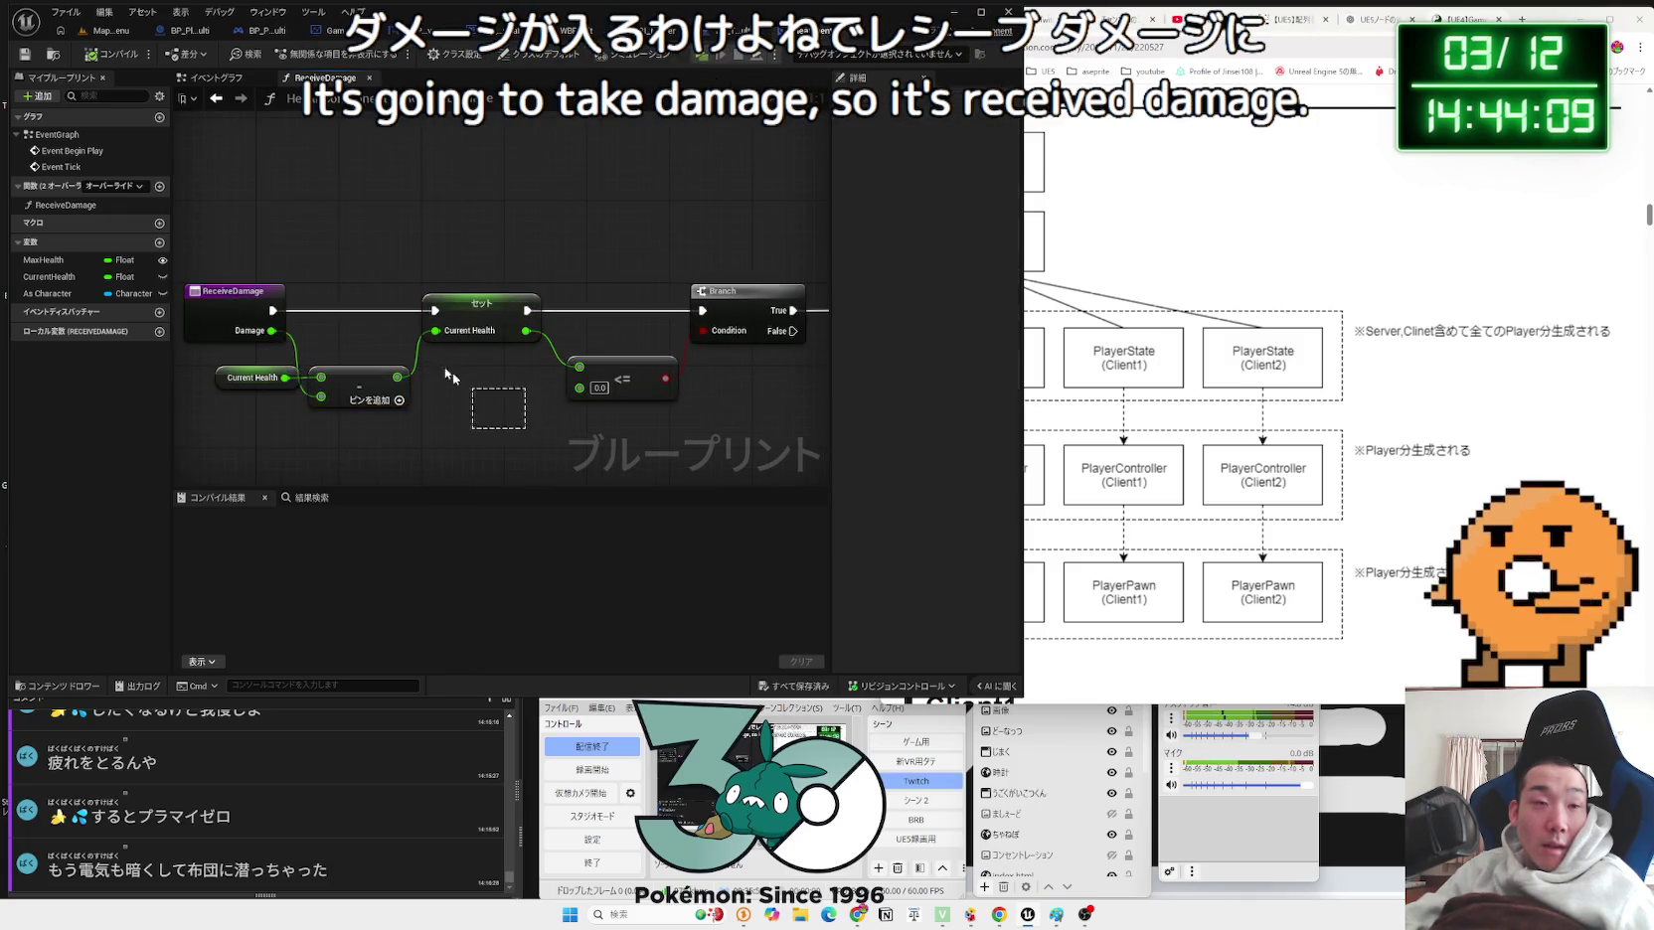
scroll(468, 390, "down", 2)
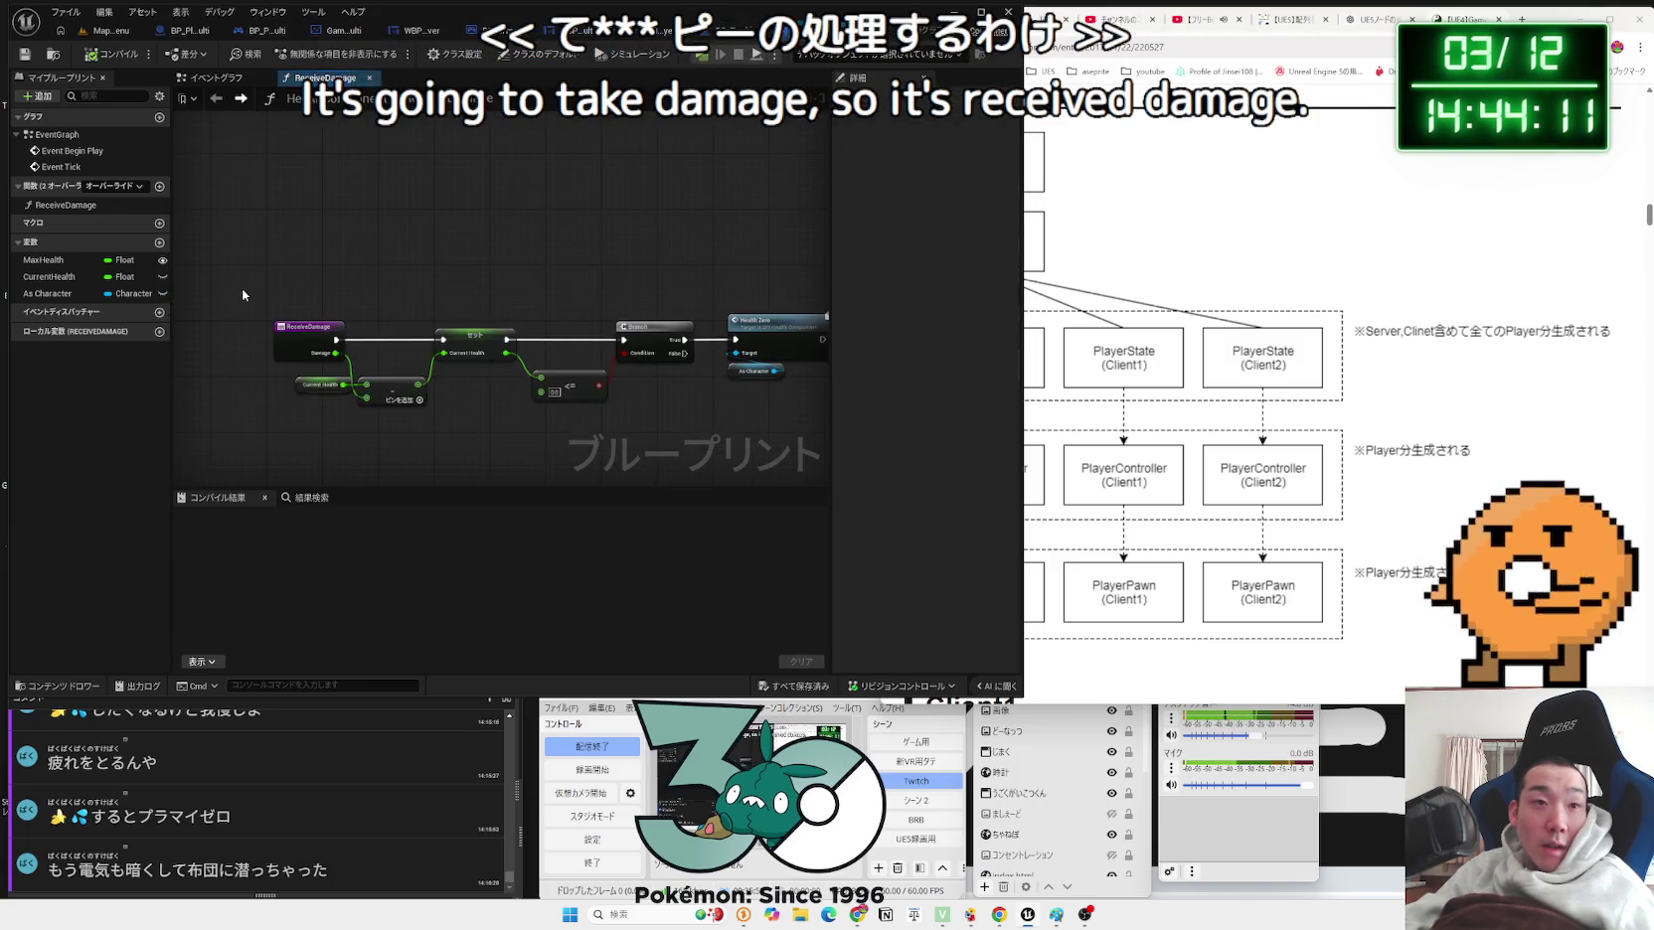
left_click(210, 78)
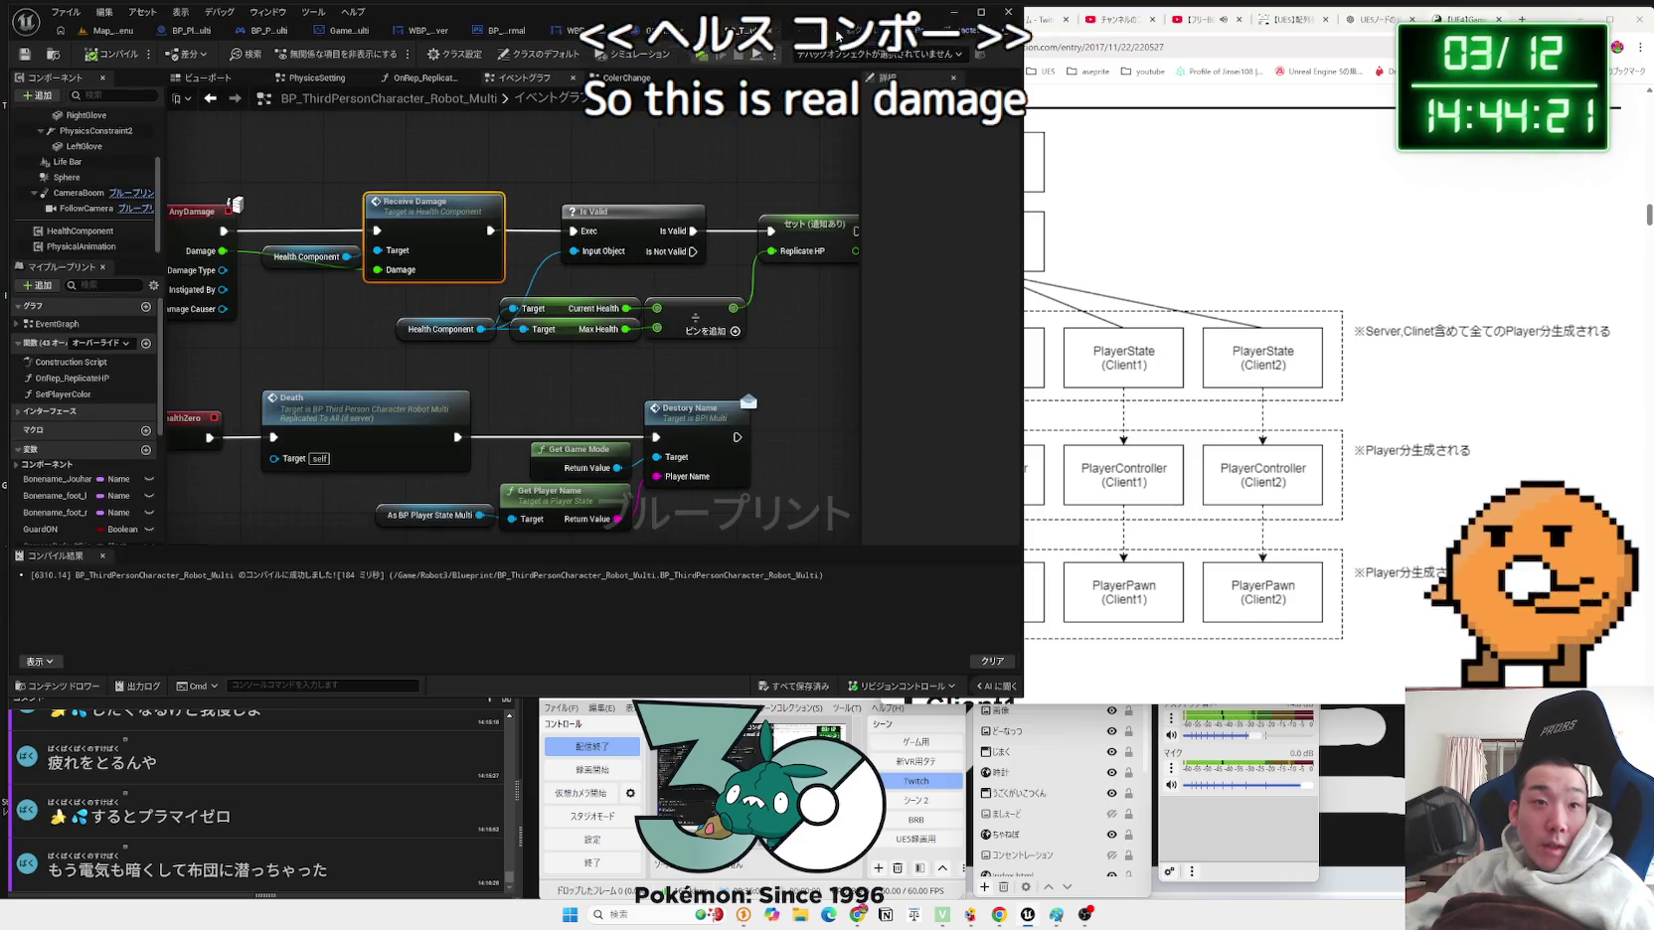
Step: Shift the Is Valid, Set Replicate HP and Current/Max Health nodes slightly right and up after Receive Damage
mouse_move(310, 220)
left_mouse_down()
mouse_move(174, 210)
mouse_move(649, 205)
left_mouse_up()
scroll(587, 304, "down", 2)
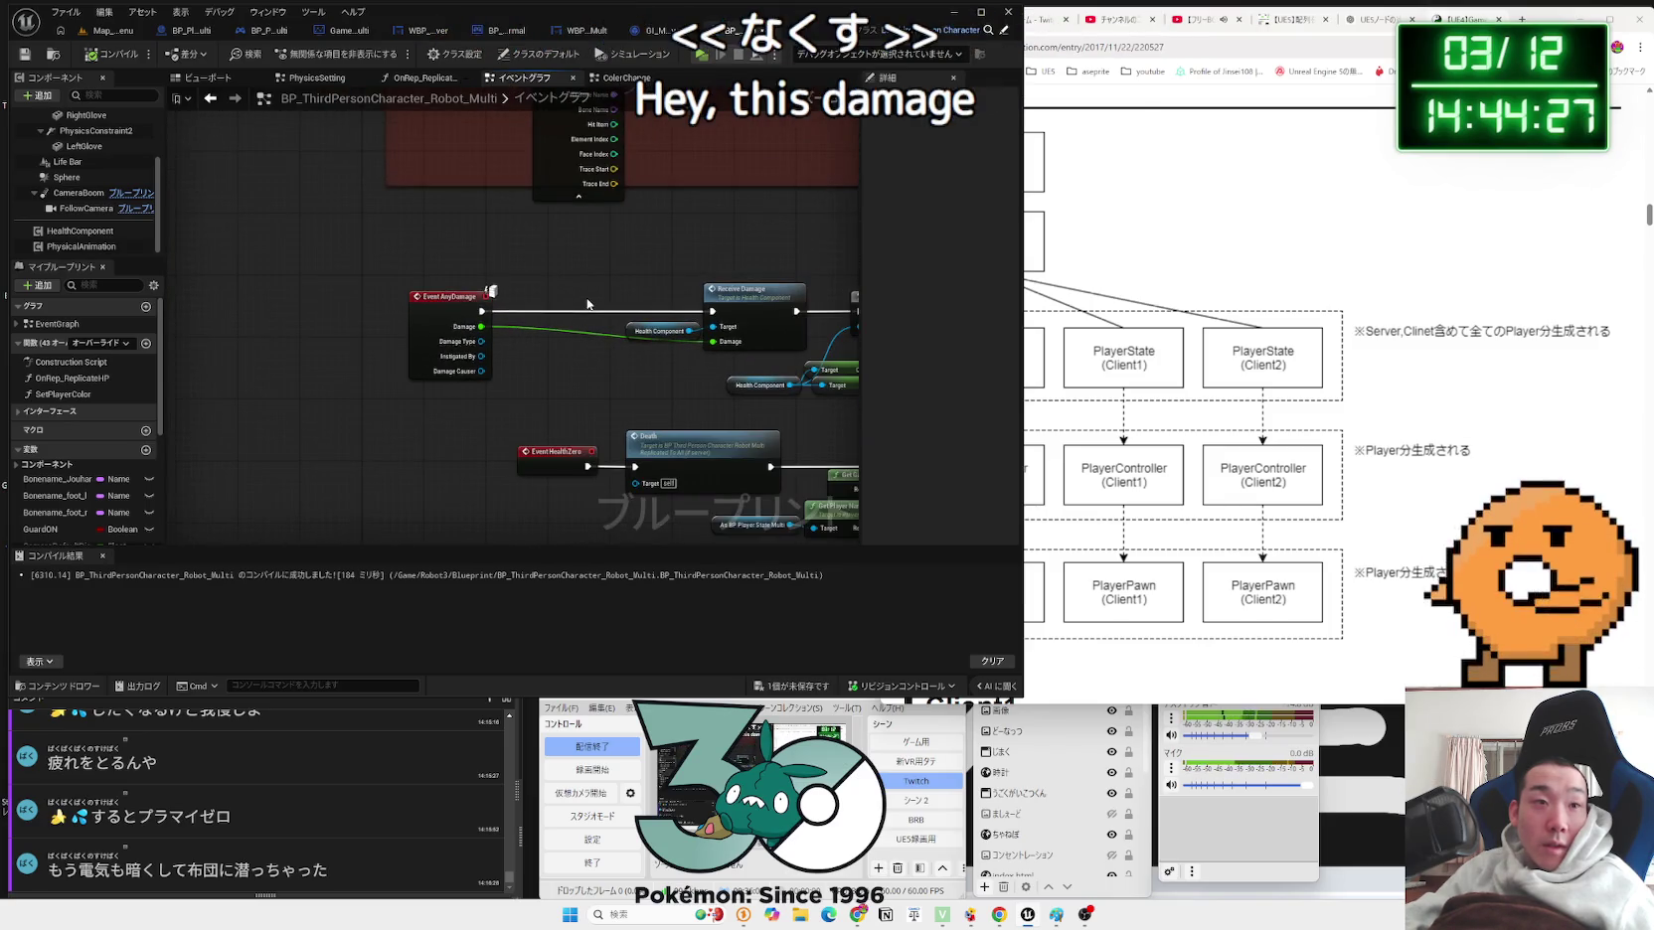
left_click_drag(646, 290, 453, 318)
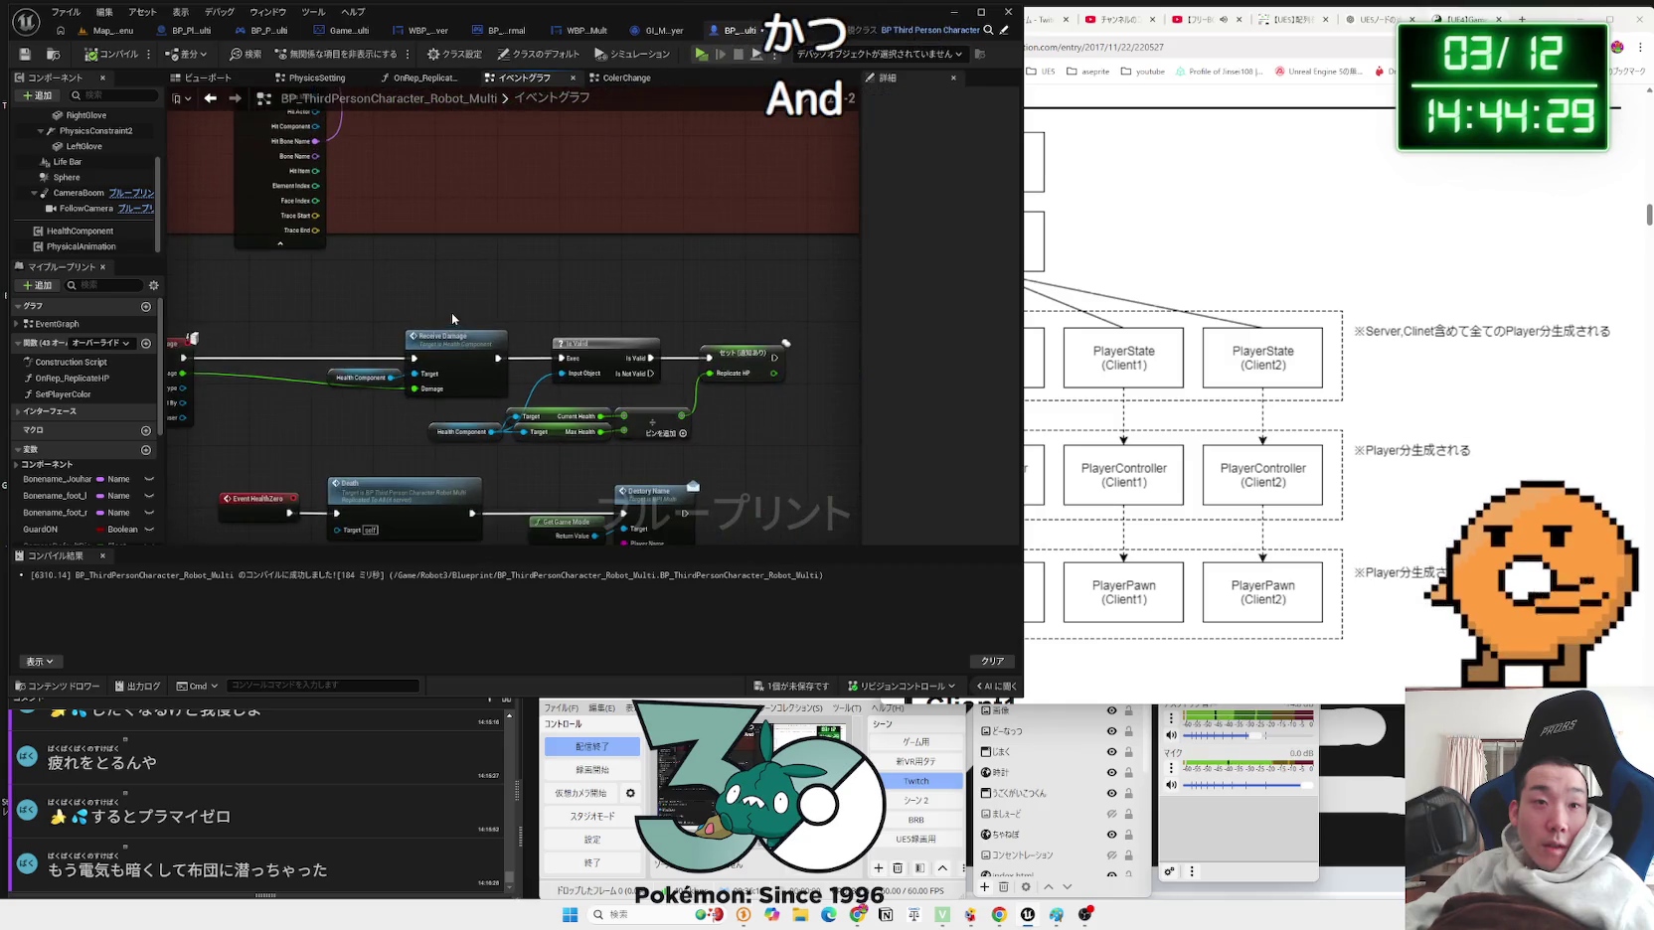
mouse_move(701, 462)
left_mouse_down()
mouse_move(509, 407)
mouse_move(427, 405)
left_mouse_up()
left_click_drag(670, 426, 743, 402)
left_click_drag(533, 324, 742, 430)
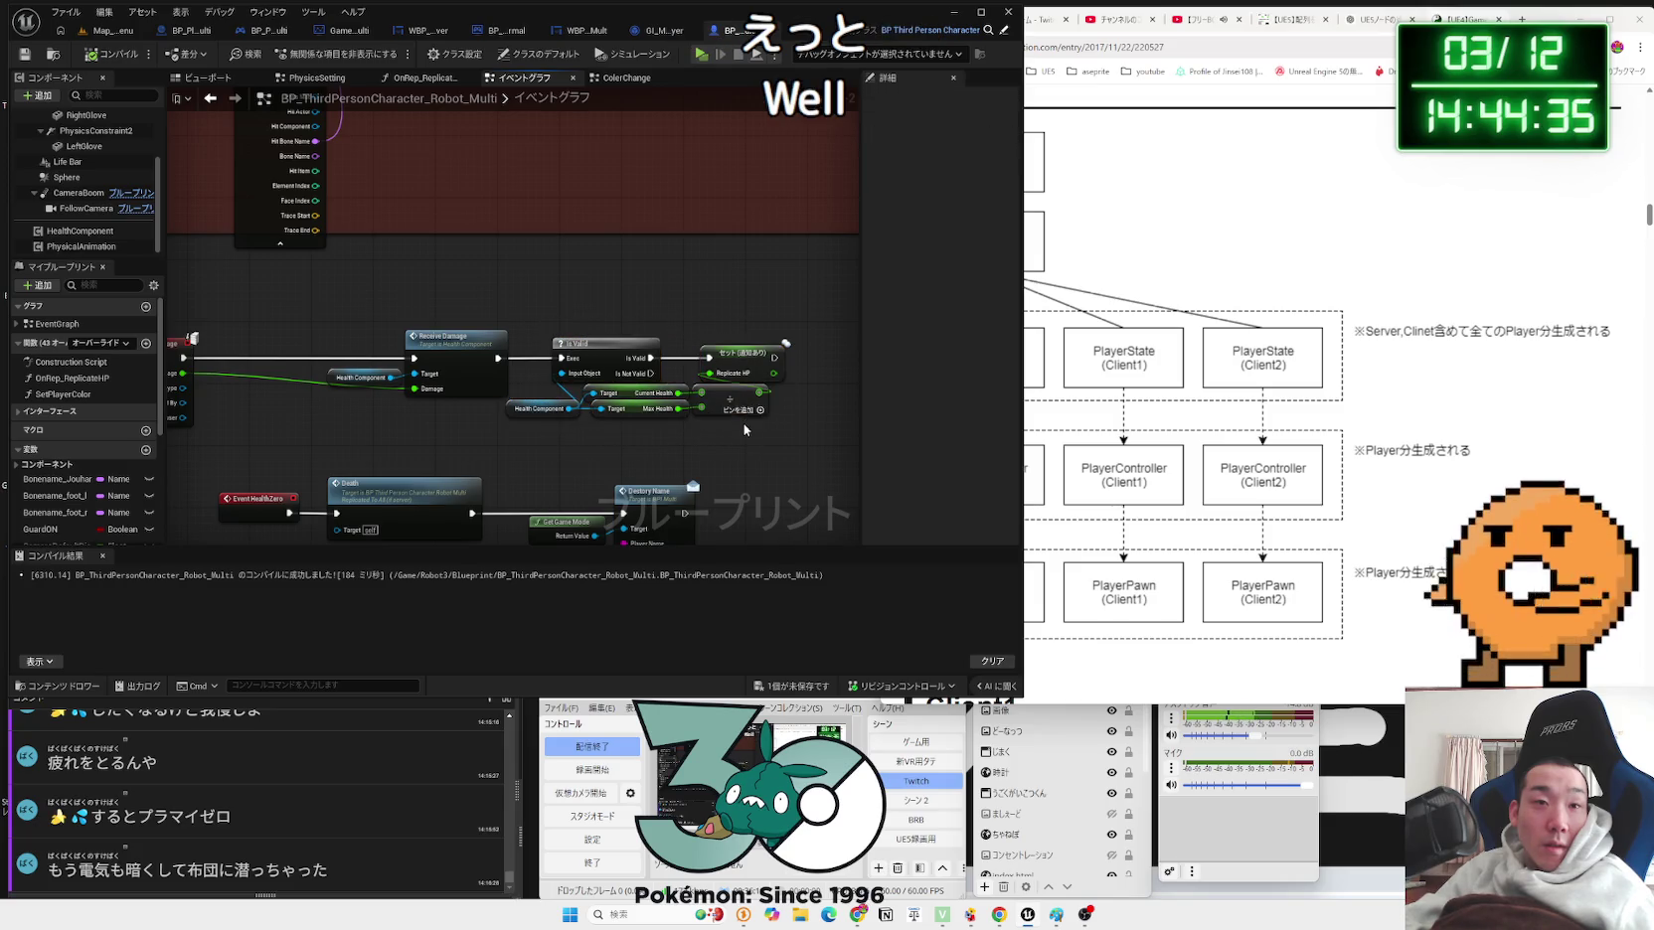
left_click(542, 330)
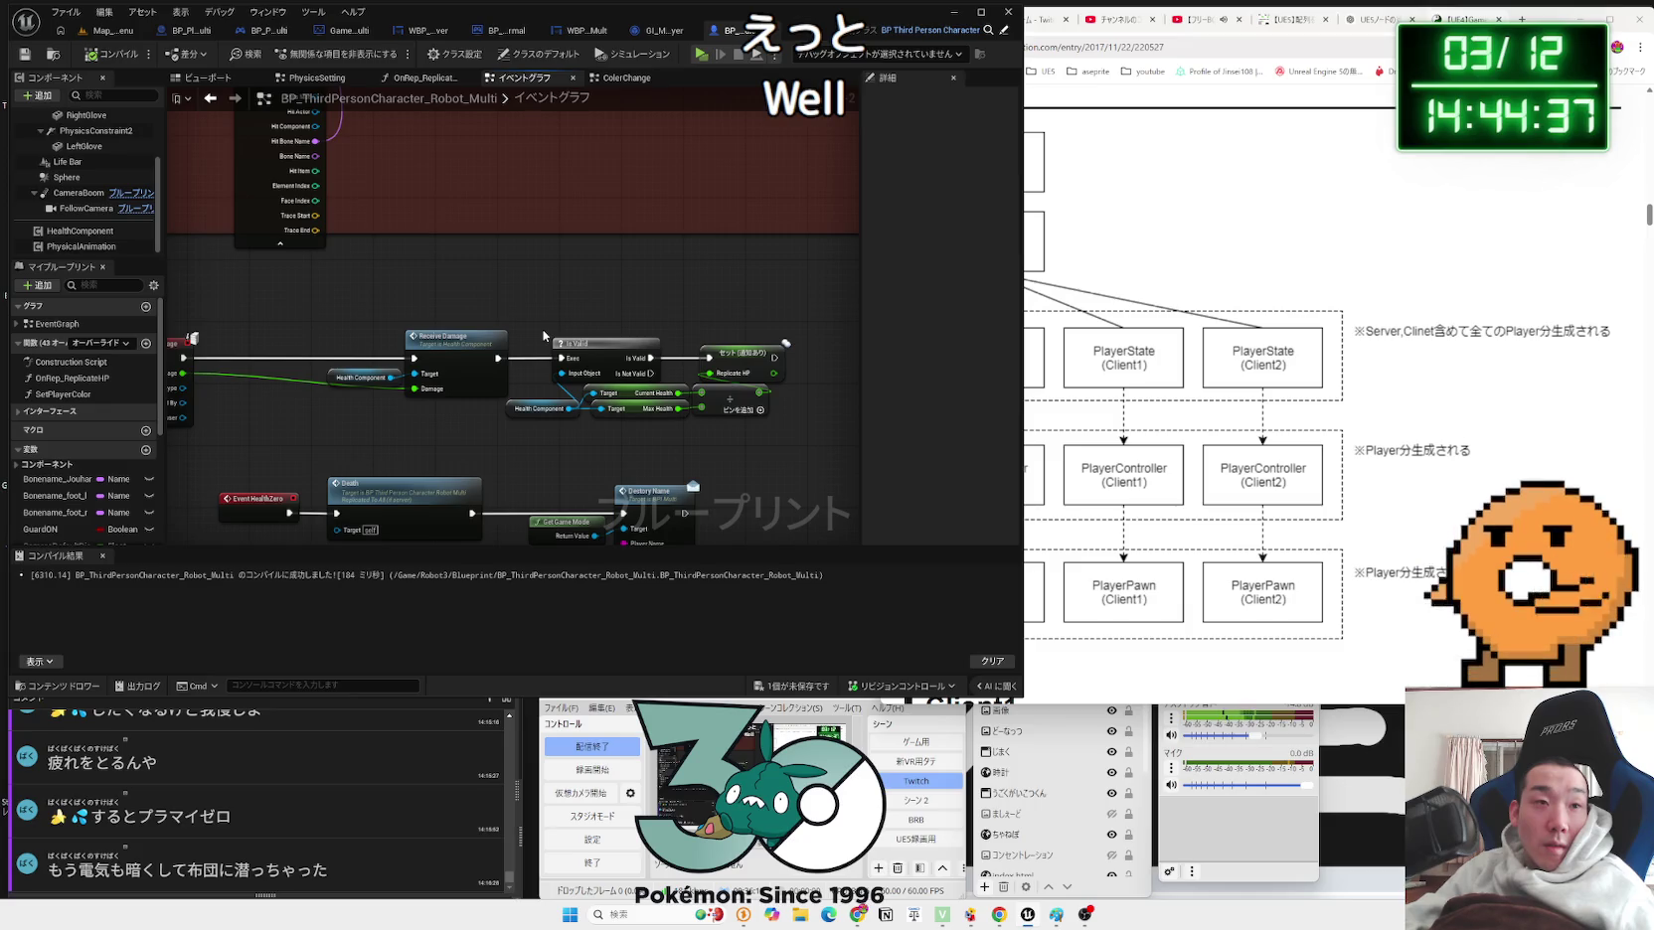
mouse_move(533, 335)
left_mouse_down()
mouse_move(740, 419)
mouse_move(747, 402)
left_mouse_up()
left_click(430, 395)
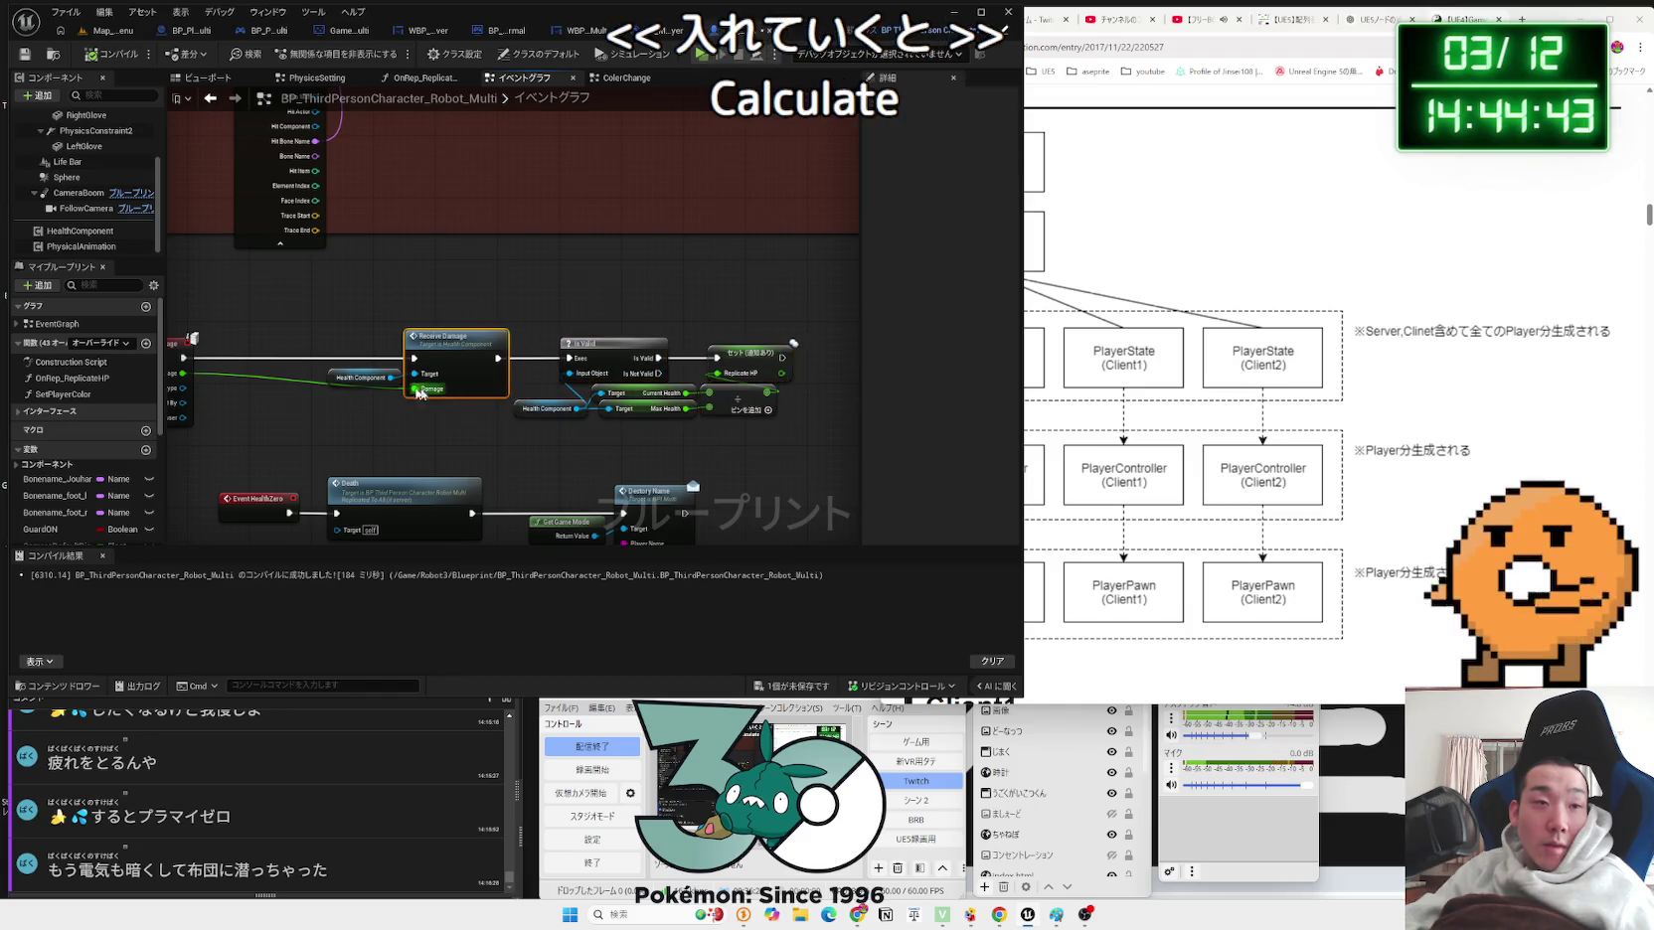
left_click_drag(293, 345, 411, 318)
scroll(84, 471, "down", 5)
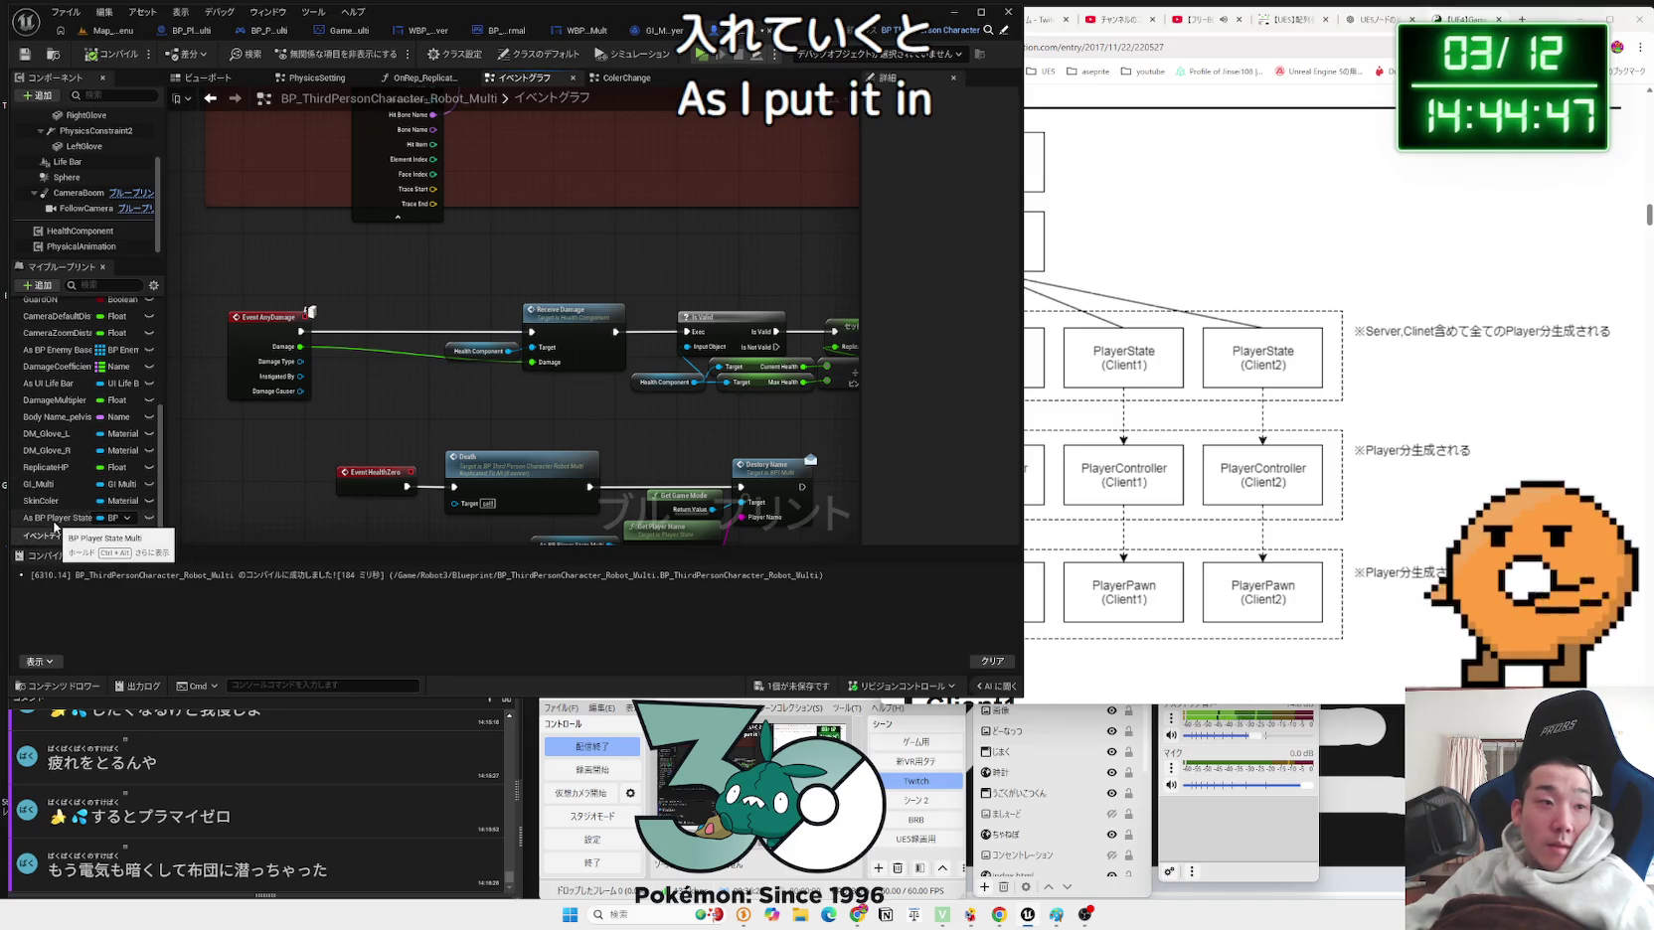
left_click(54, 524)
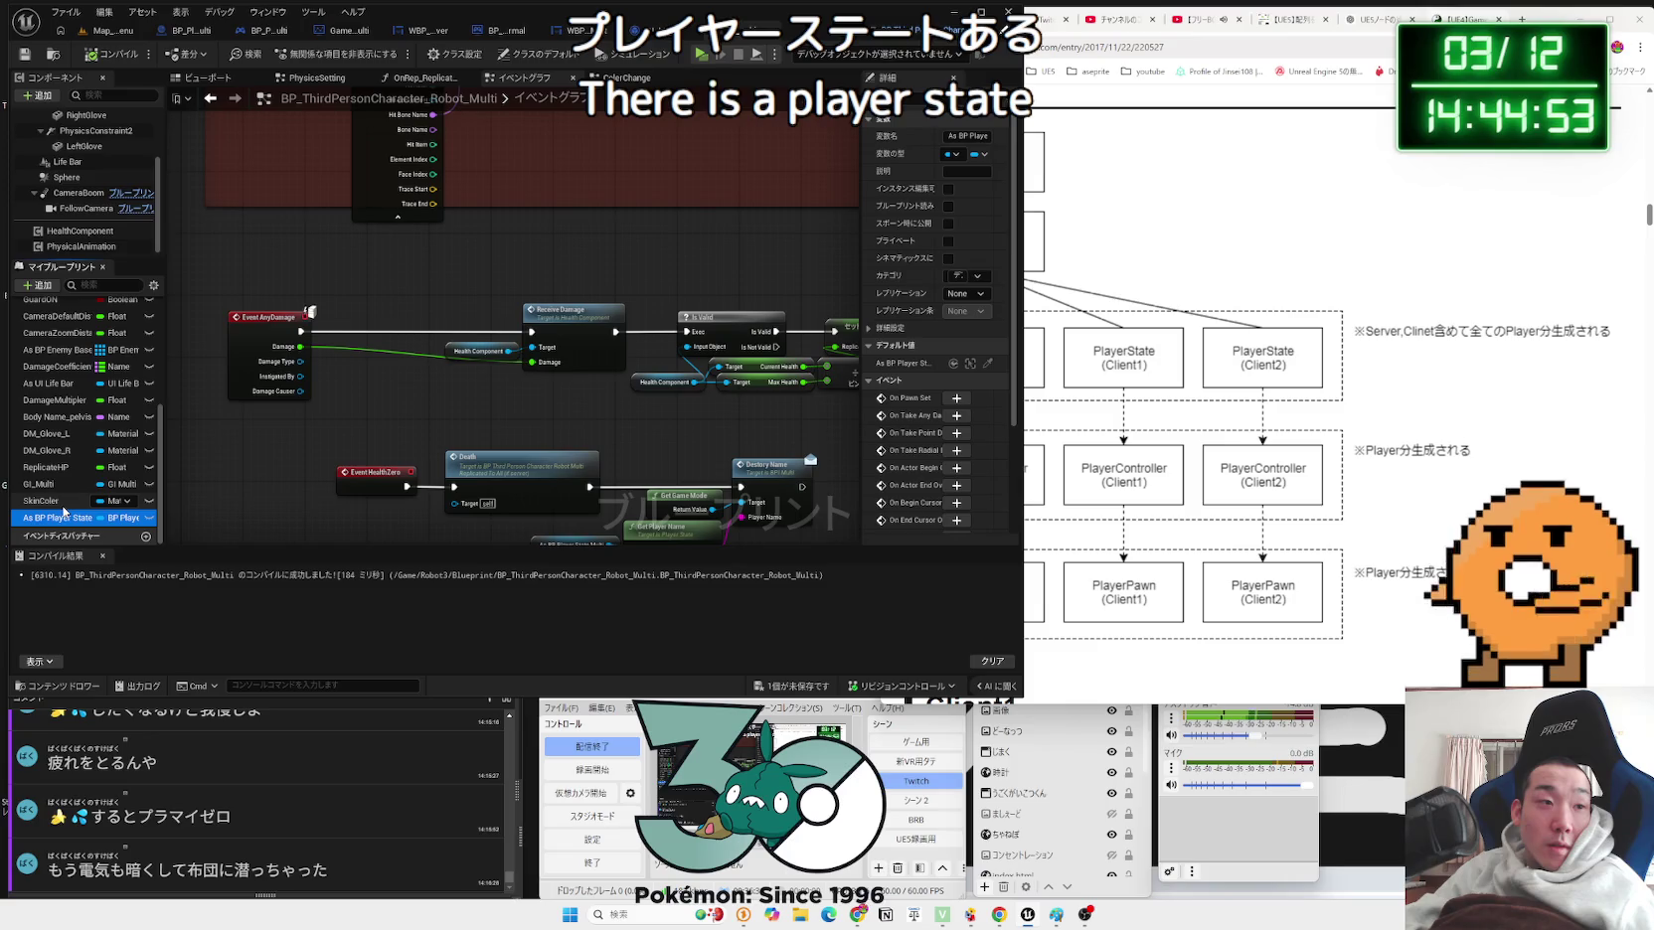
left_click_drag(403, 537, 295, 299)
mouse_move(557, 394)
left_mouse_down()
mouse_move(614, 457)
mouse_move(398, 320)
mouse_move(530, 338)
left_mouse_up()
scroll(612, 451, "up", 3)
scroll(40, 480, "up", 2)
scroll(39, 480, "up", 1)
left_click(56, 416)
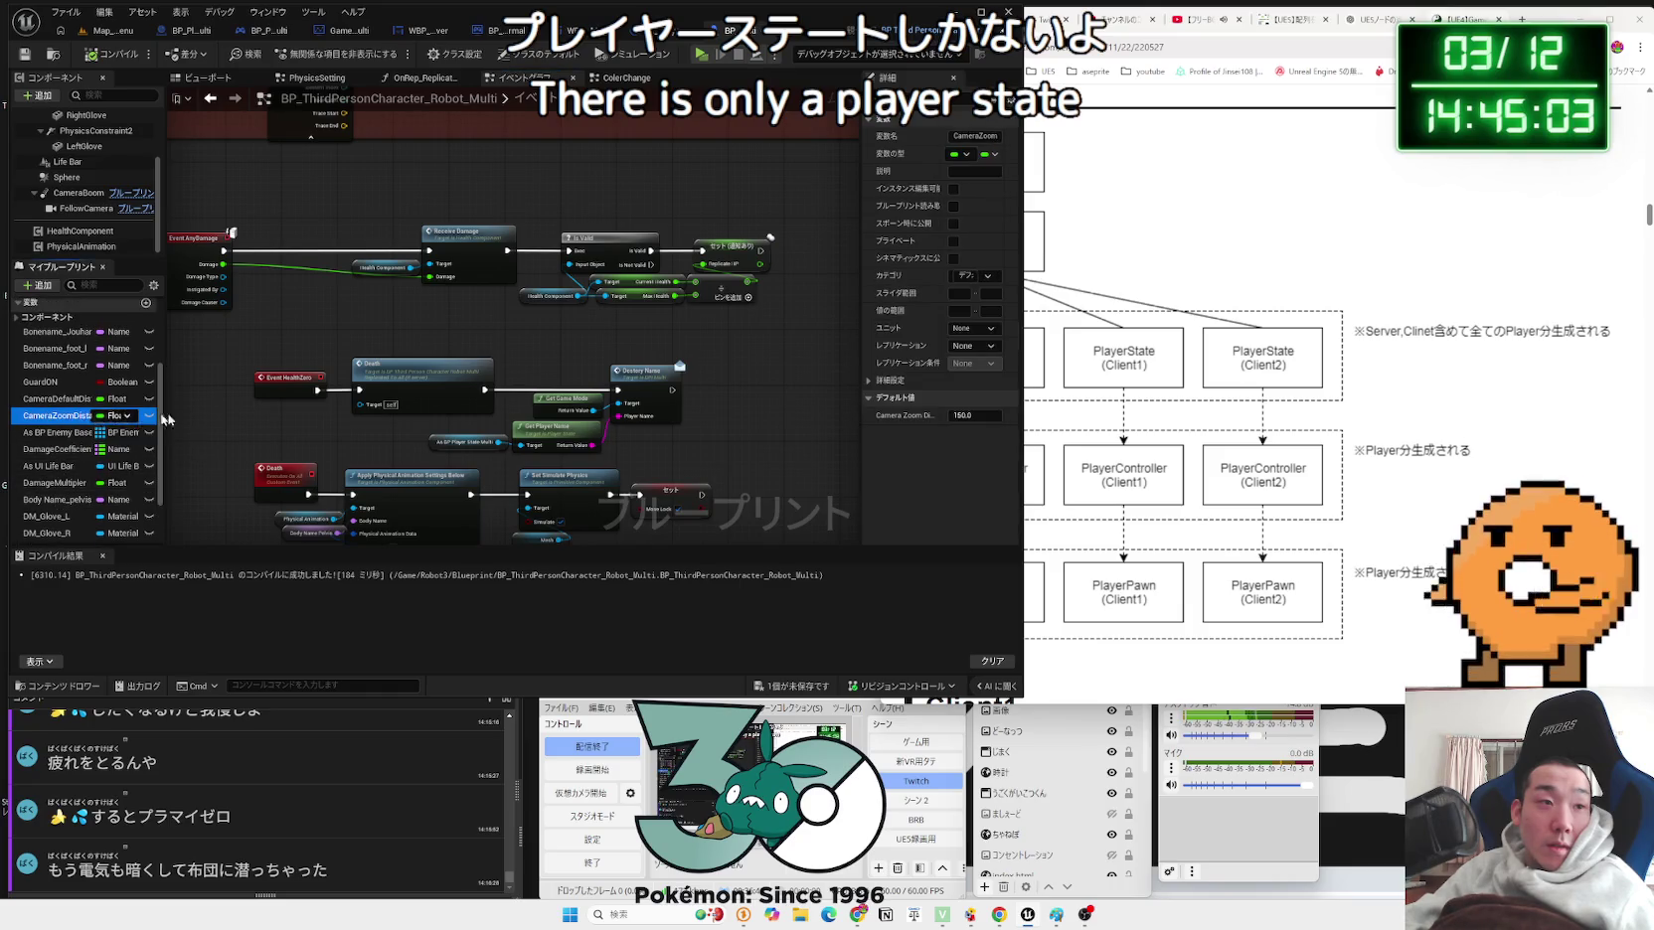
scroll(74, 410, "up", 3)
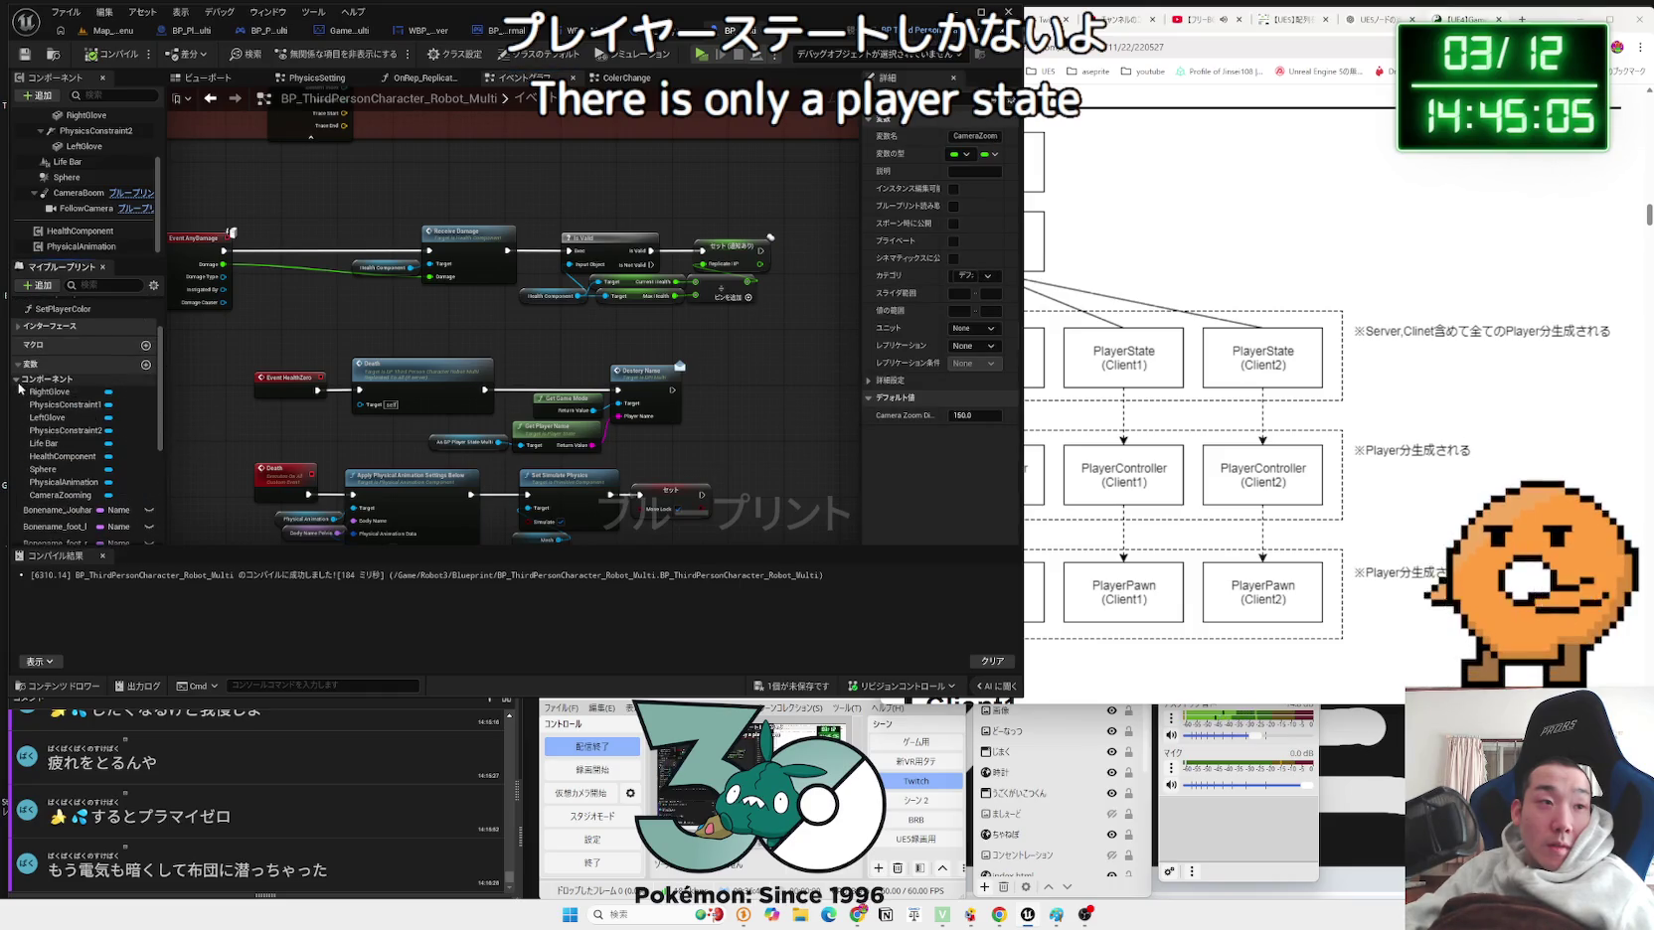
scroll(120, 463, "down", 3)
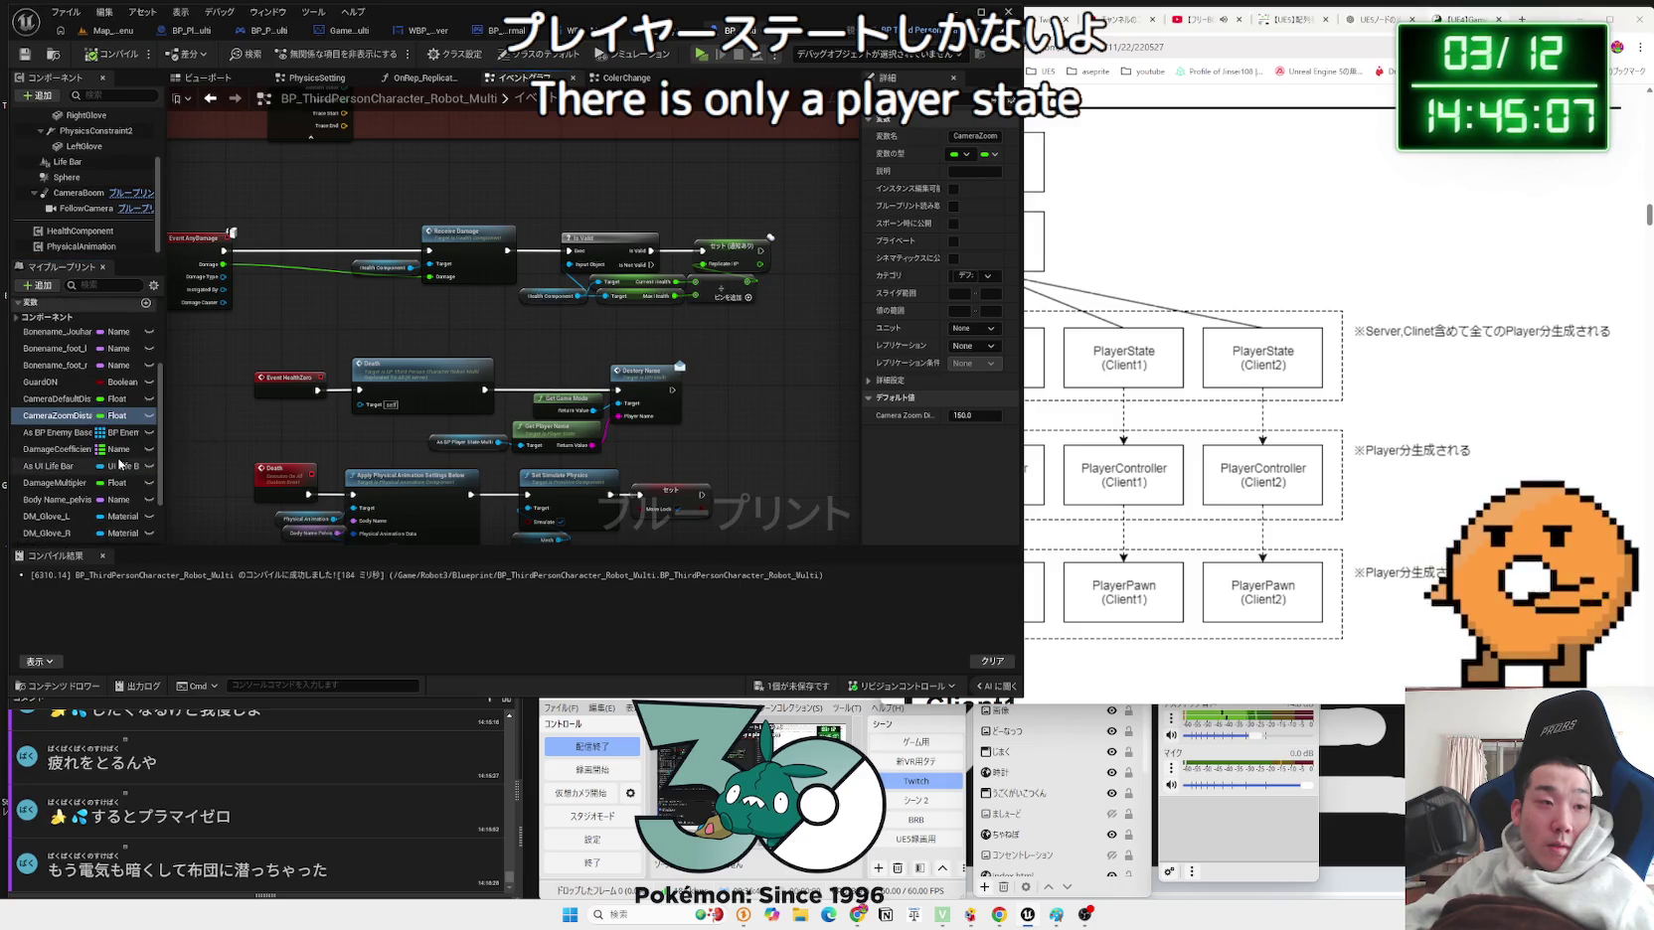
scroll(106, 456, "down", 4)
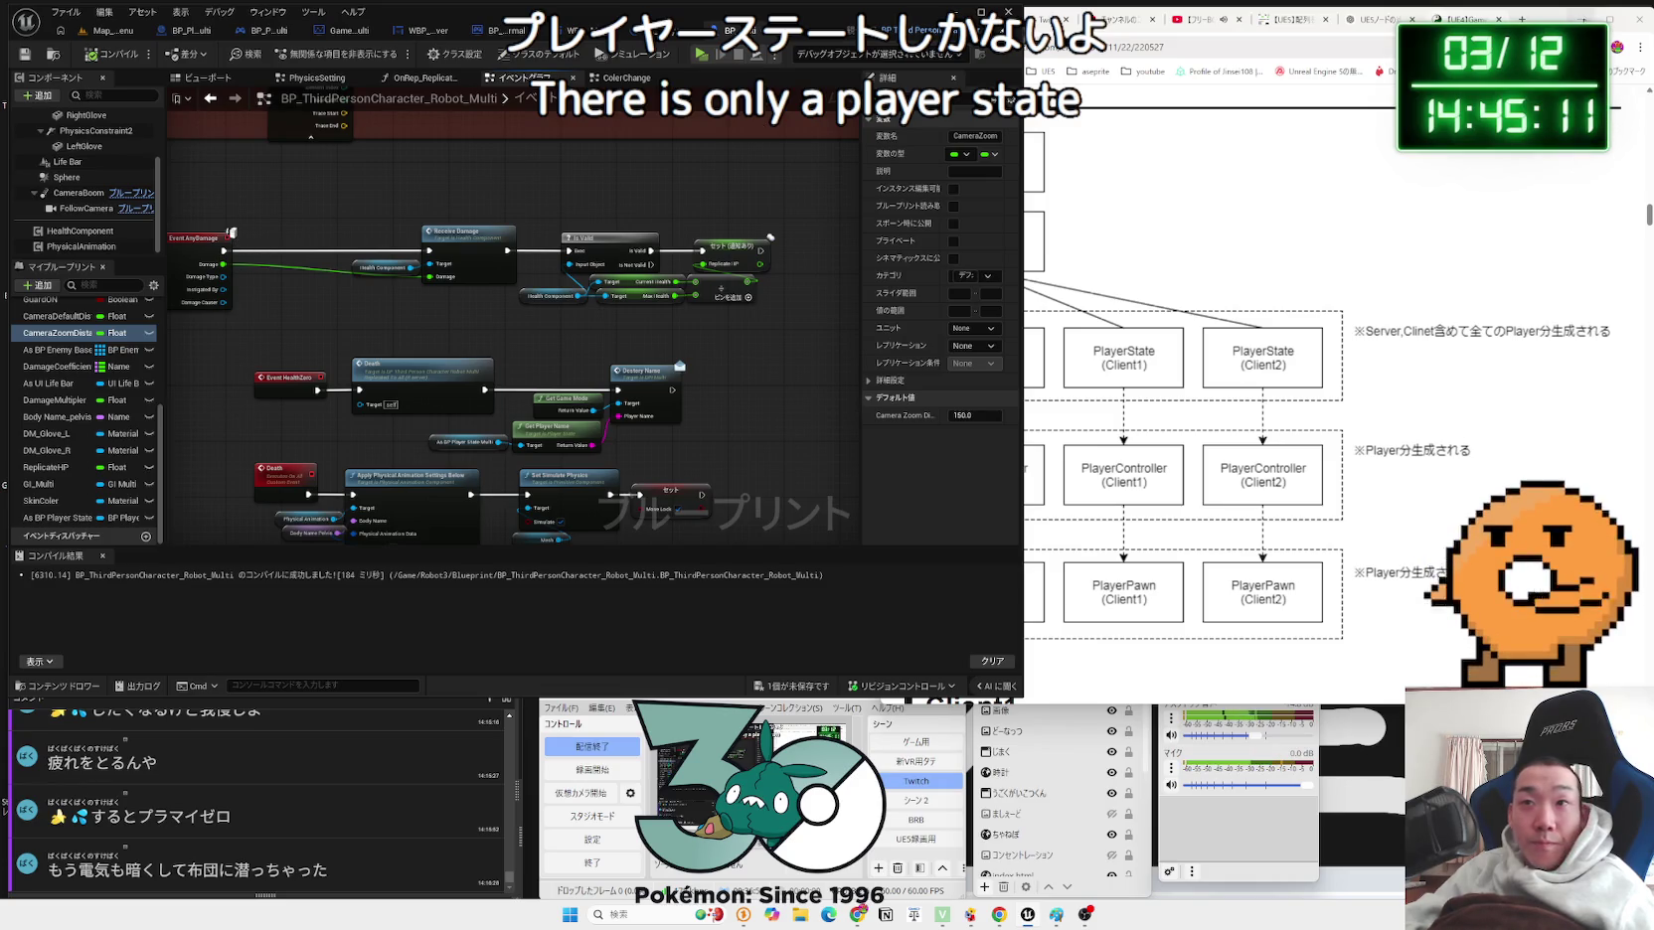
key("ctrl+t")
Step: Load x.com in a new tab and close the UE4 diagram tab
type("x.com")
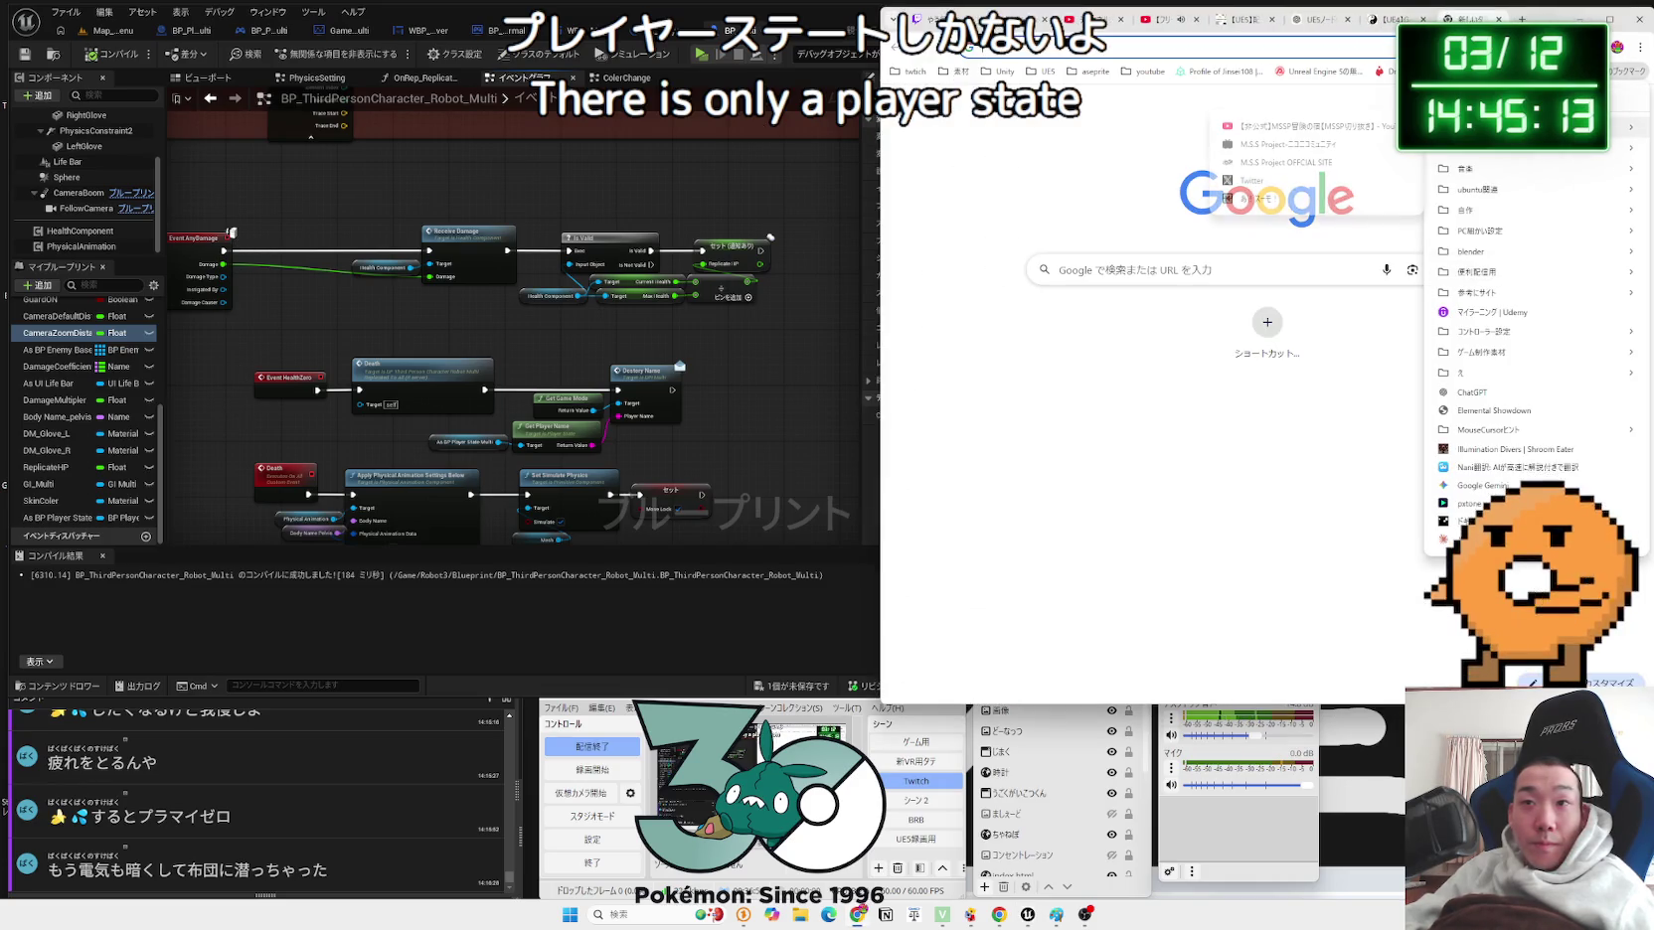
key("Return")
left_click(1396, 19)
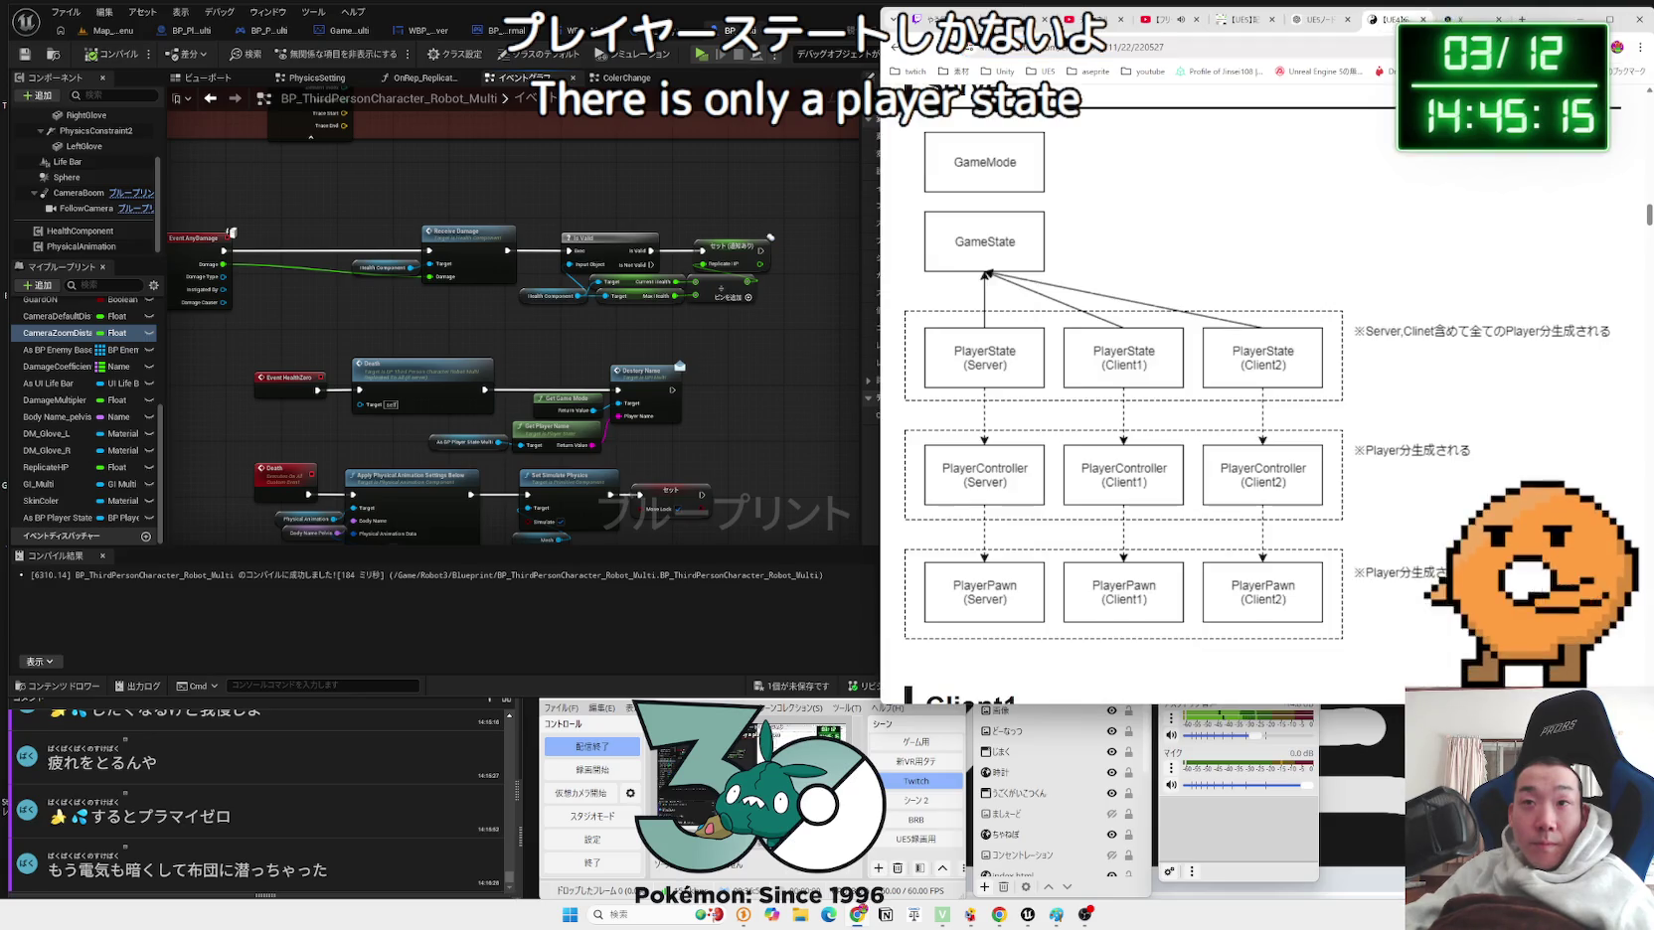
left_click(1424, 19)
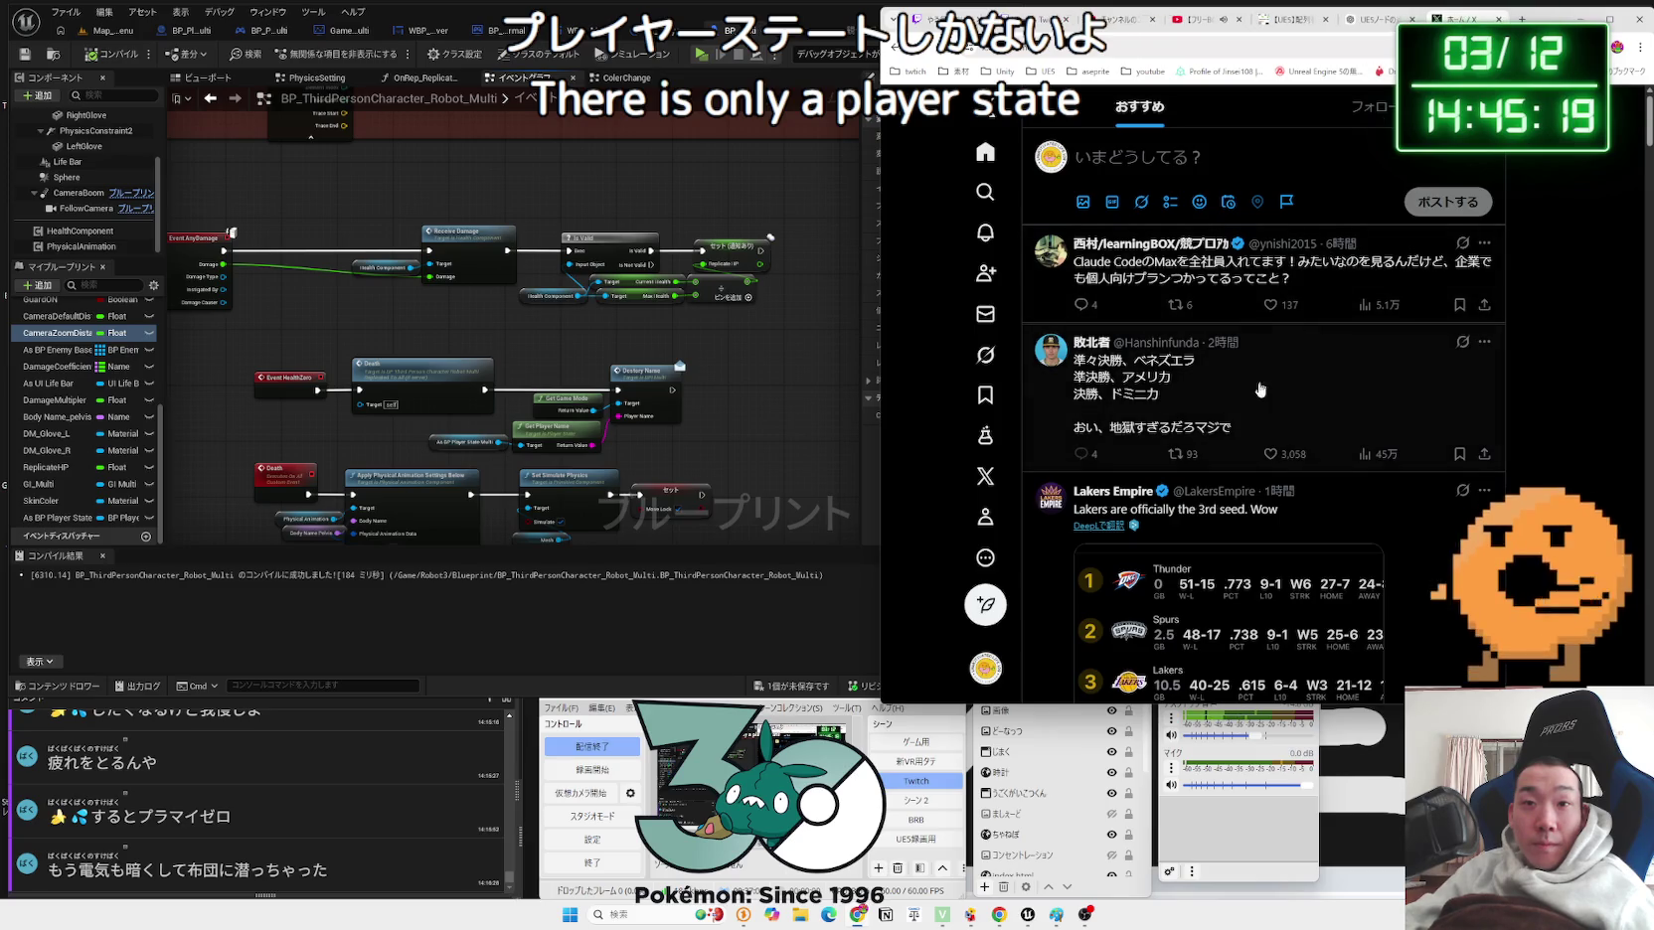
Step: Scroll through the X home feed's posts, then close the X tab
left_click(1081, 375)
left_click_drag(1080, 375, 1178, 397)
left_click(1273, 379)
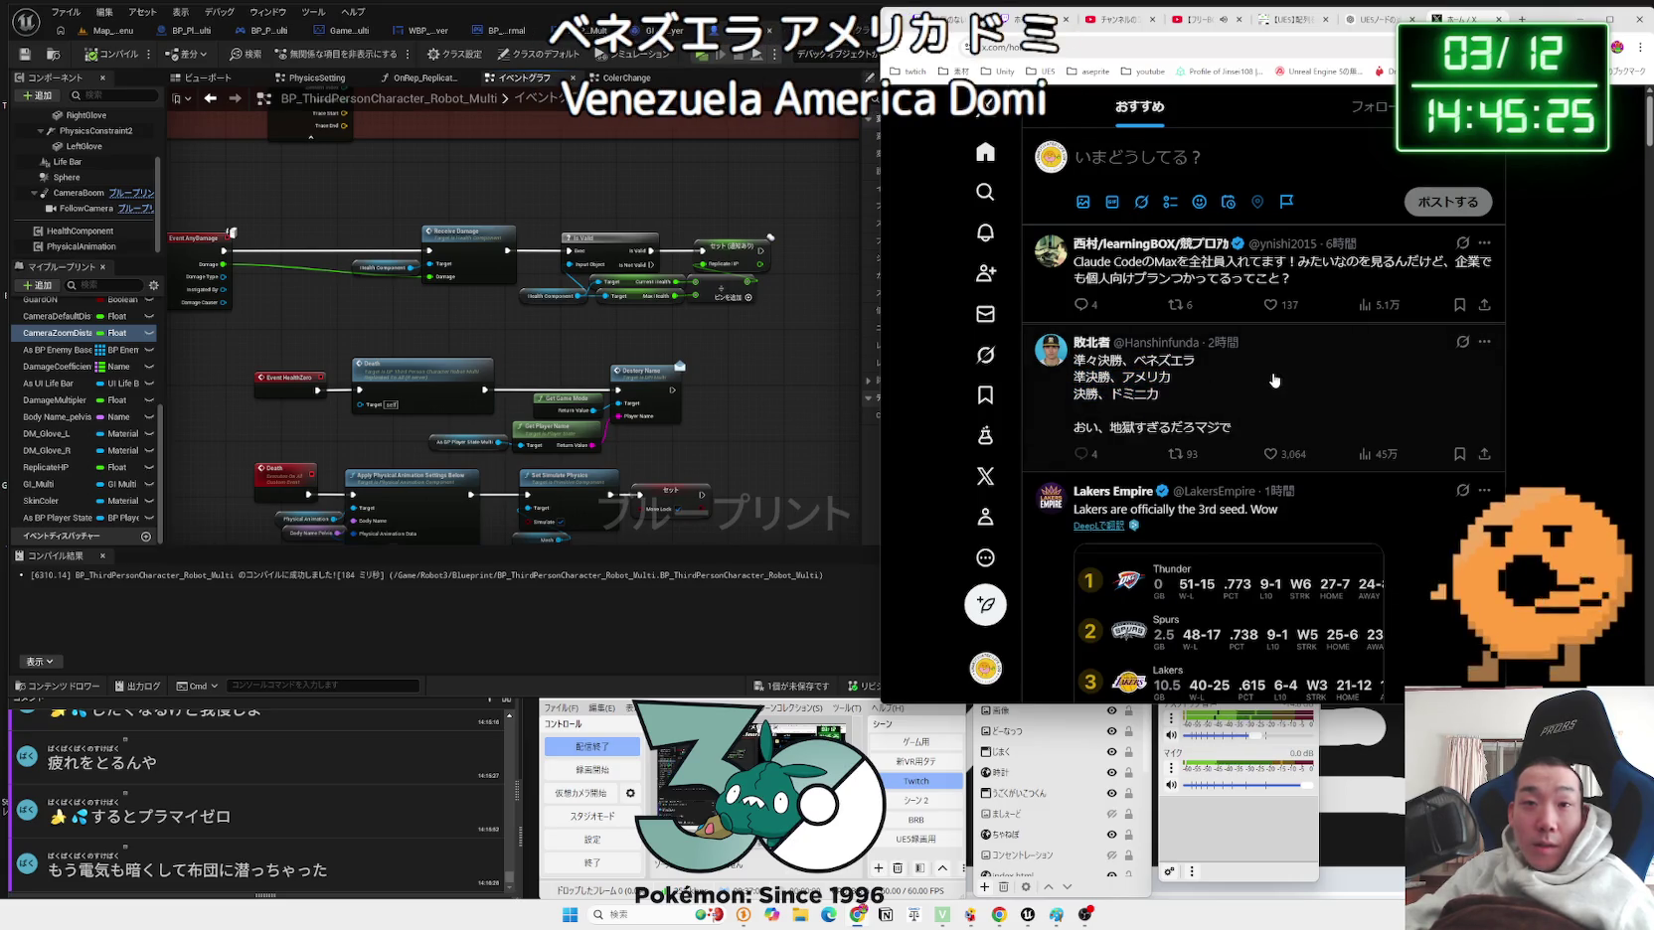
scroll(1297, 371, "down", 3)
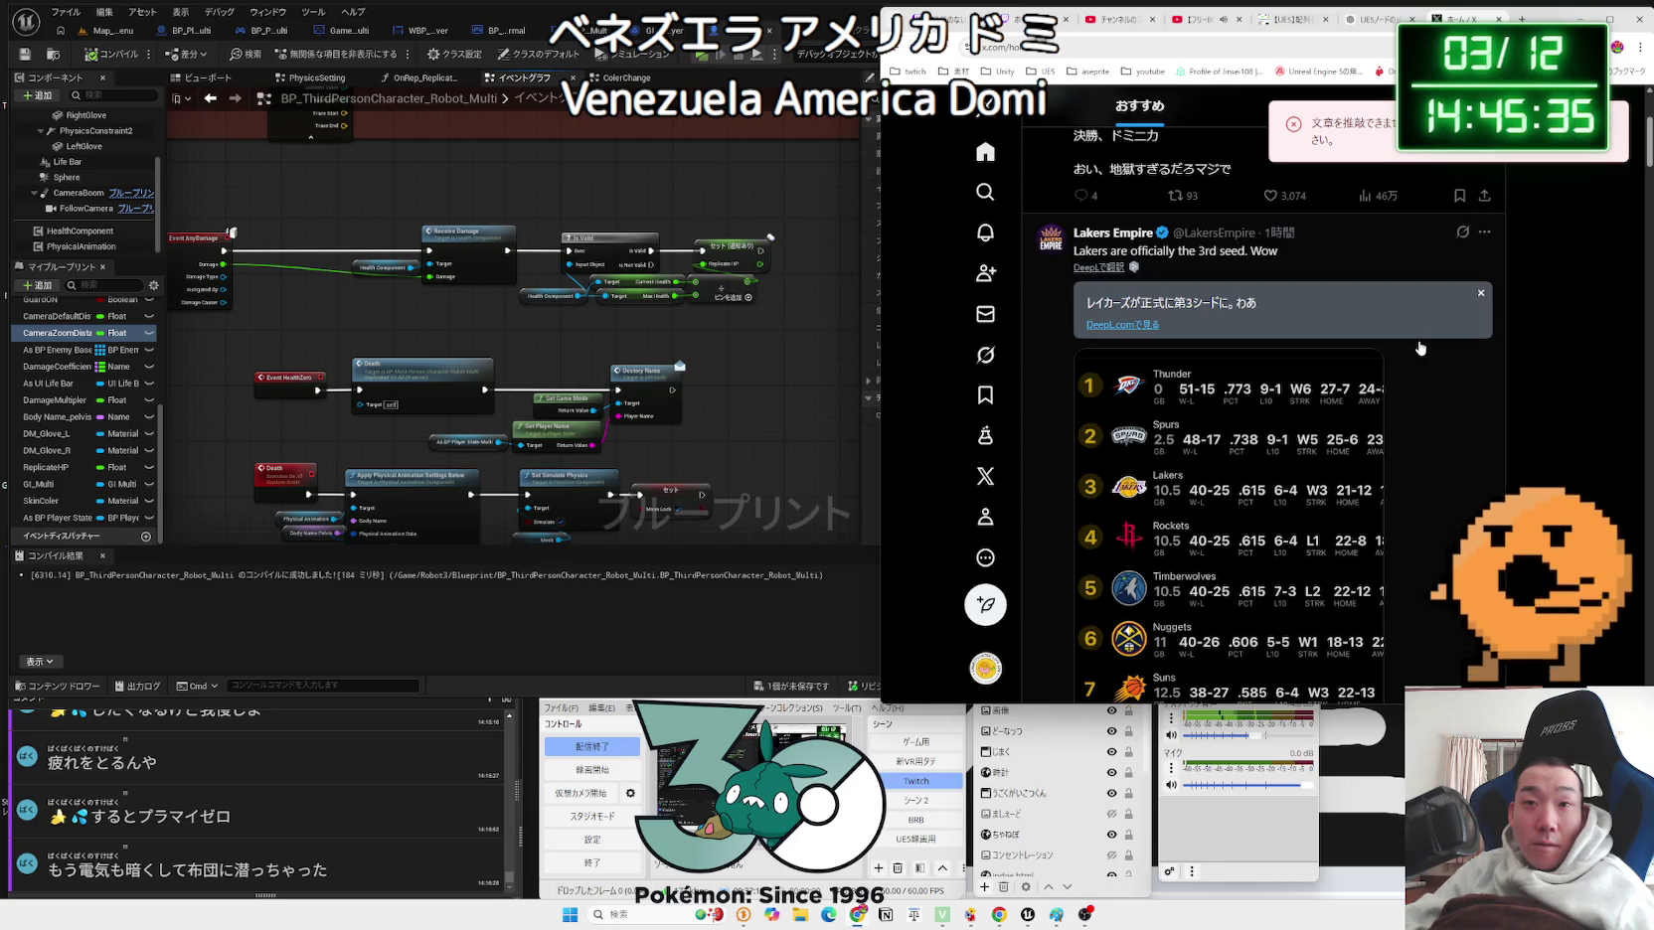
scroll(1420, 348, "down", 2)
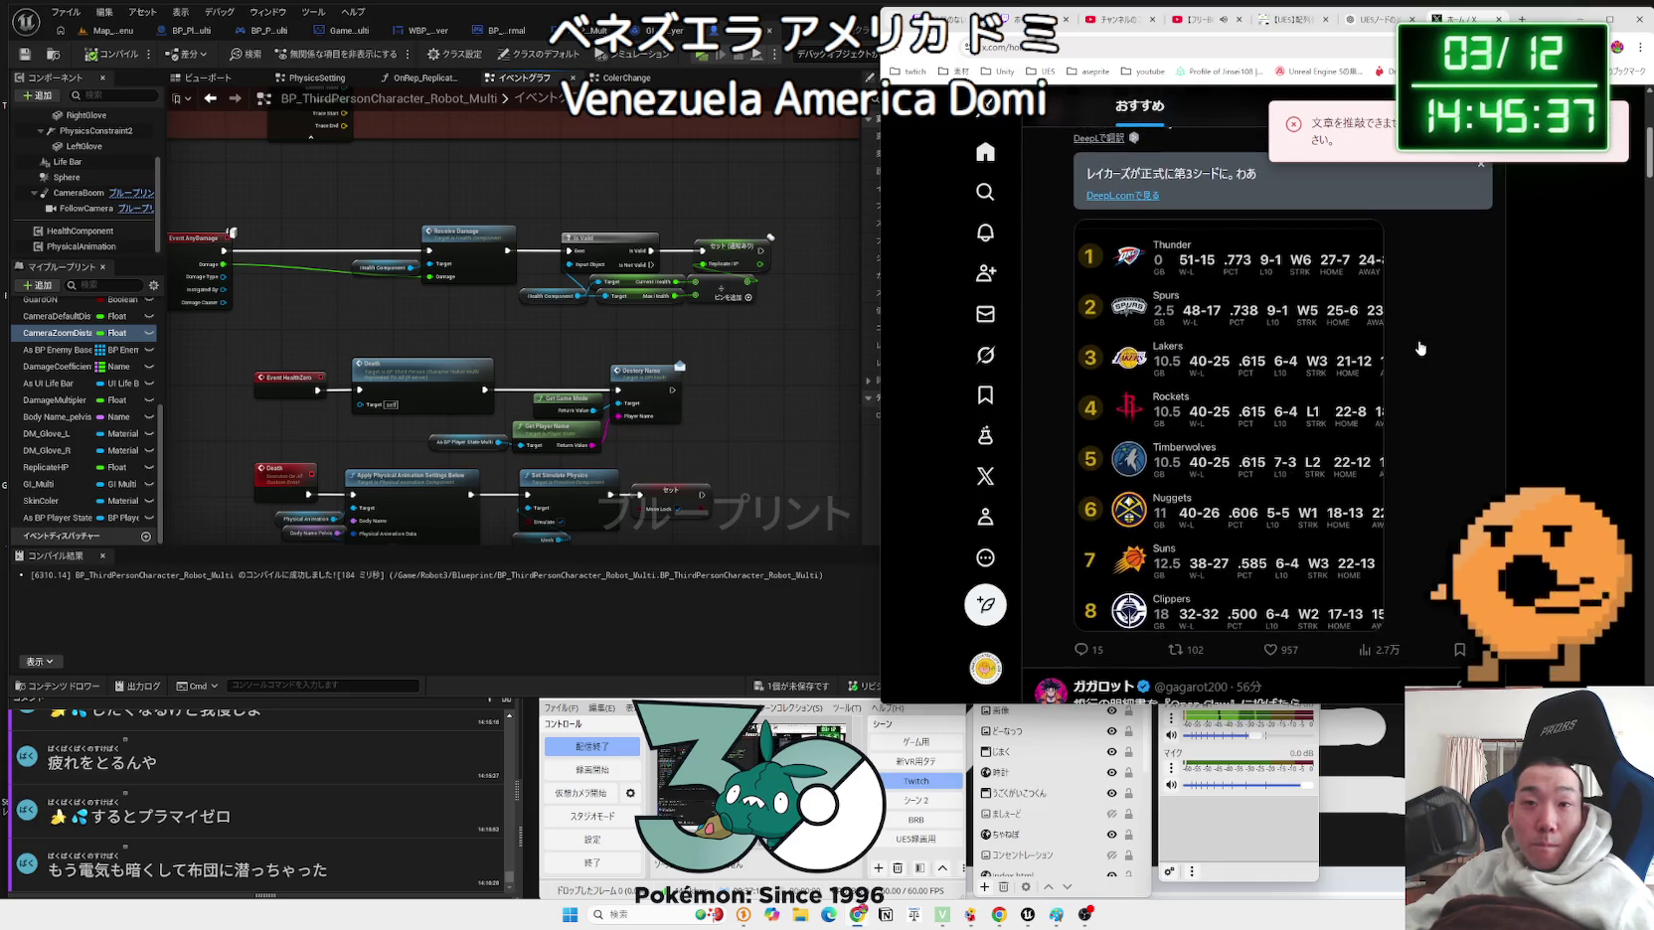
scroll(1420, 348, "down", 3)
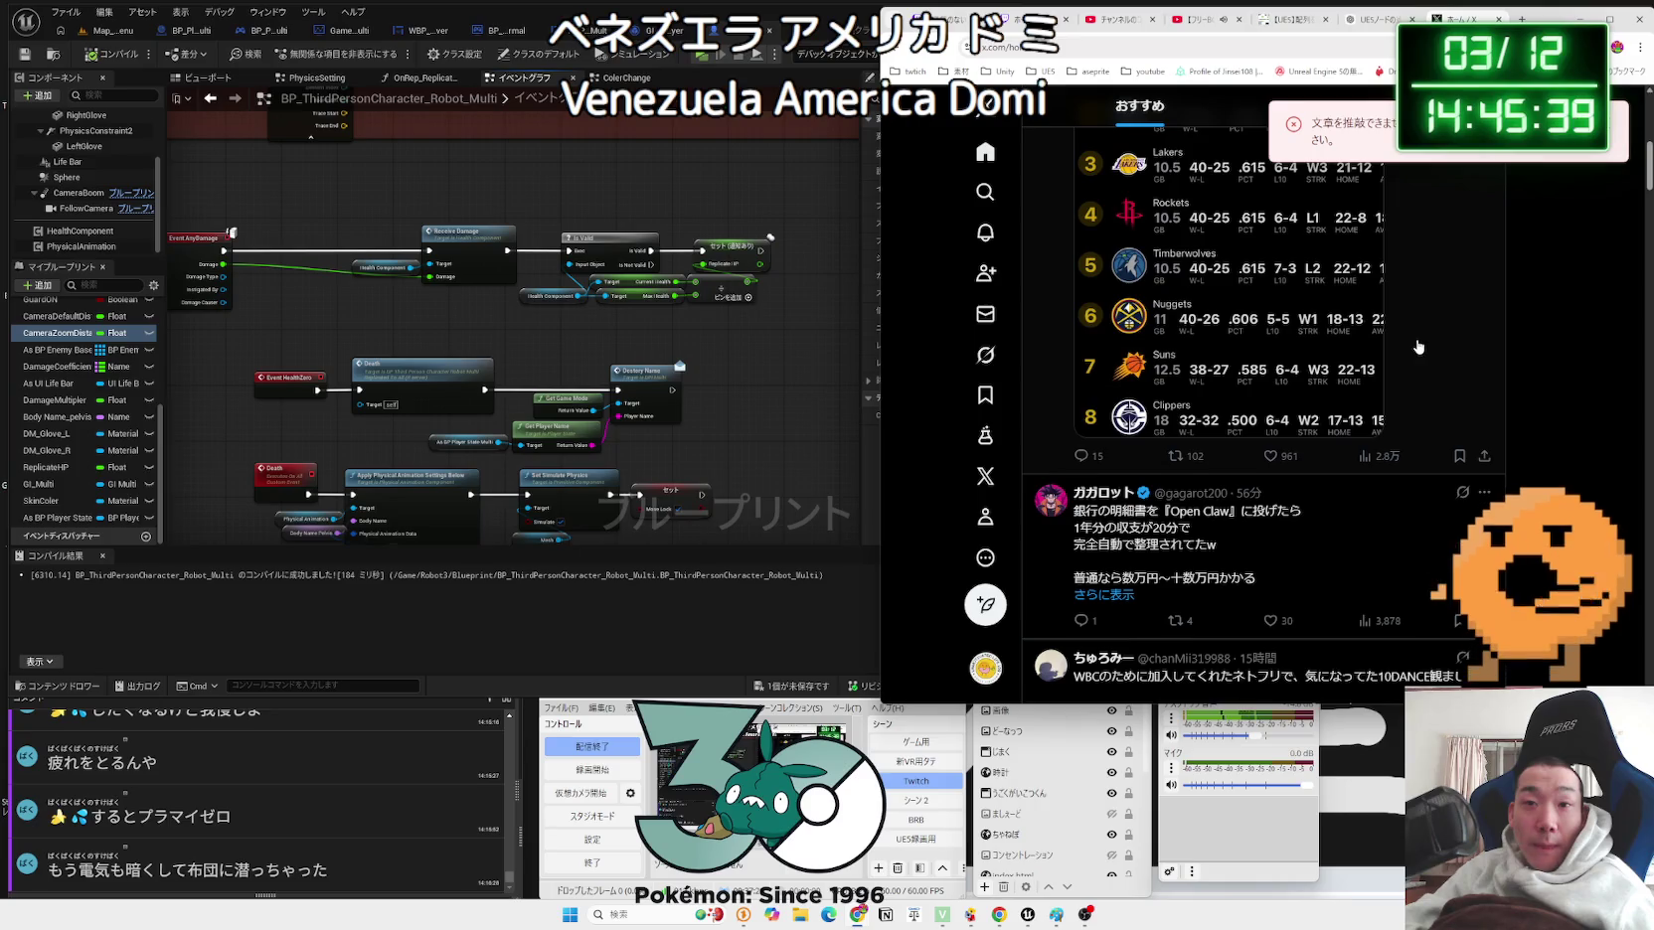
scroll(1418, 346, "down", 6)
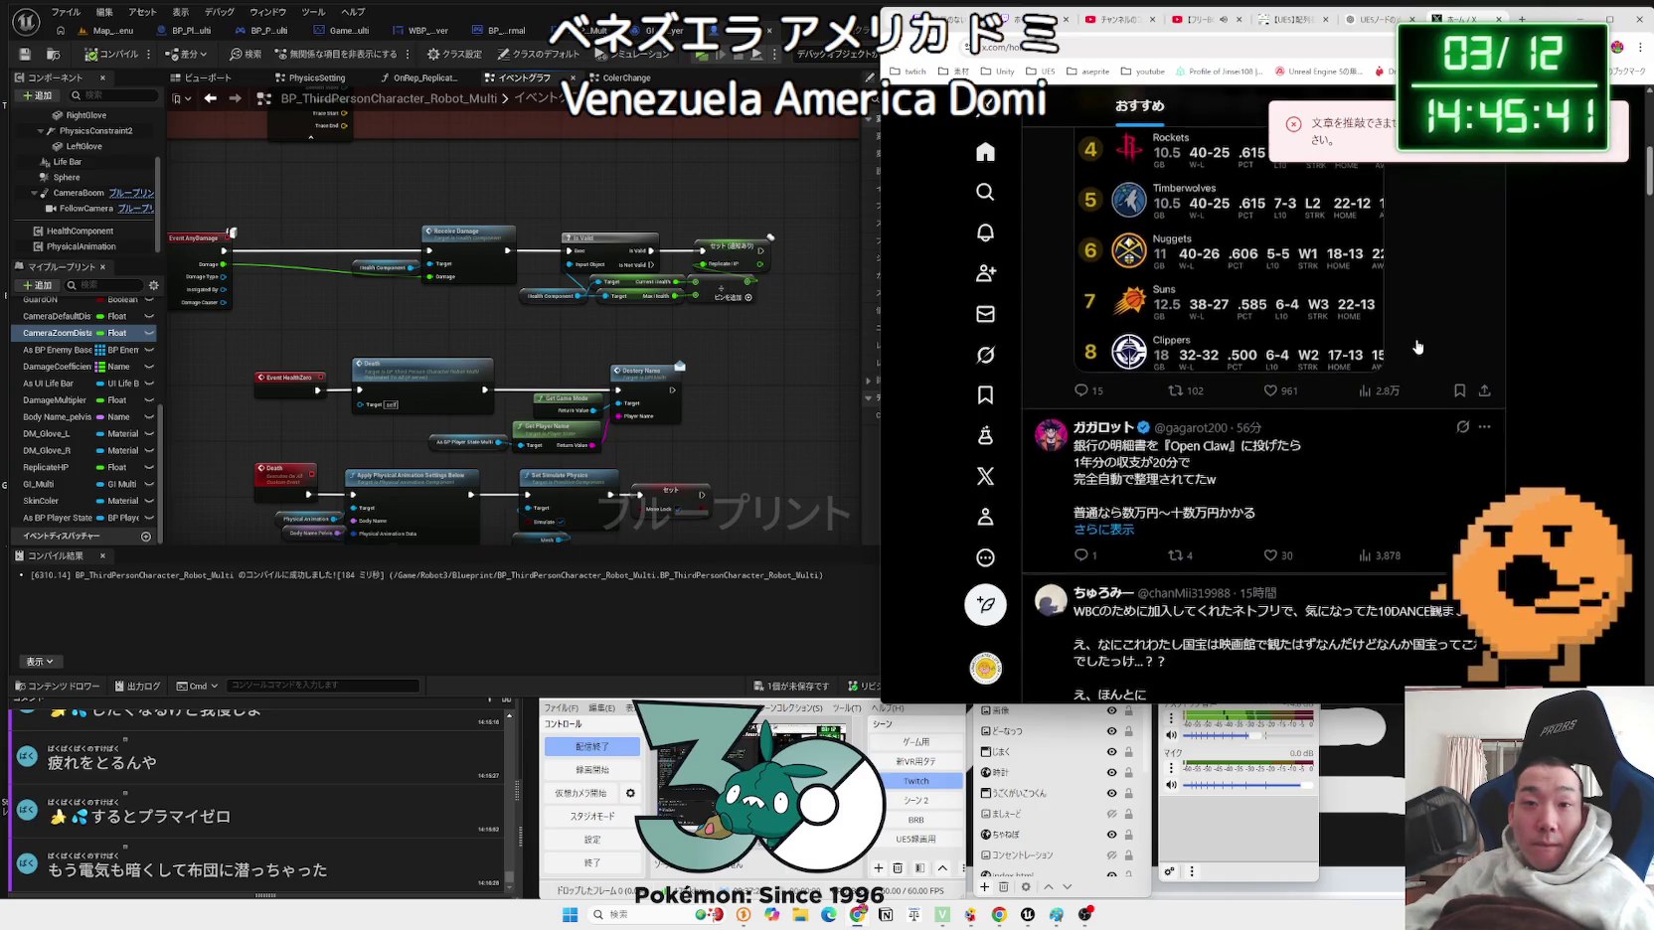
scroll(1419, 347, "down", 2)
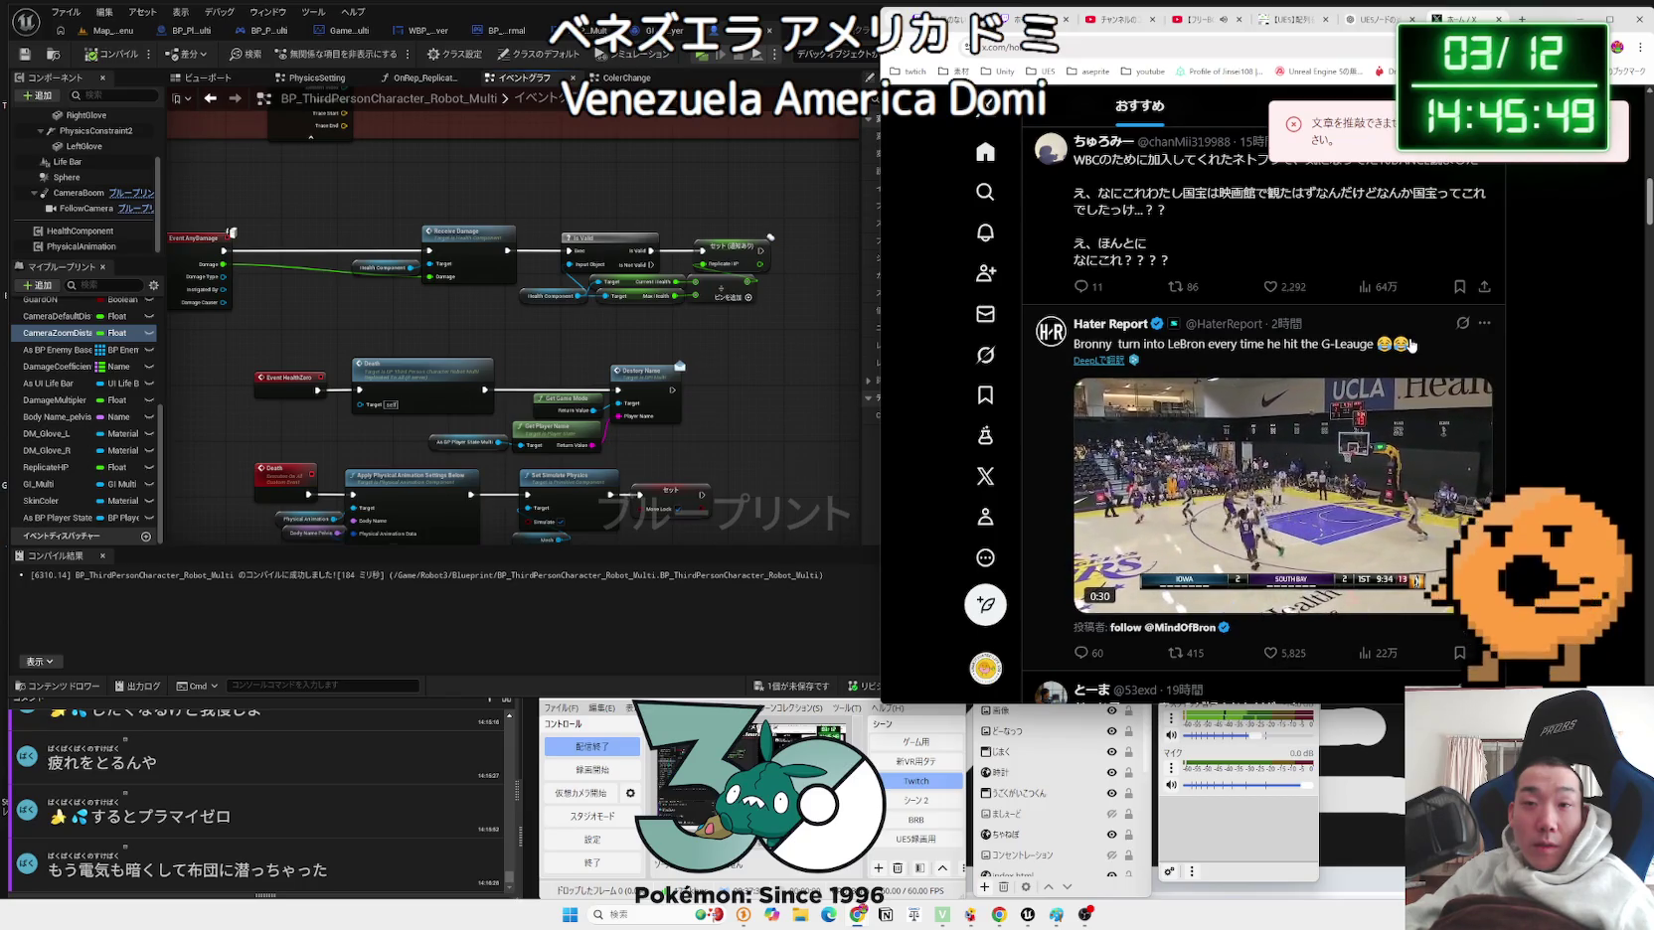
scroll(1410, 344, "down", 3)
scroll(1409, 344, "down", 2)
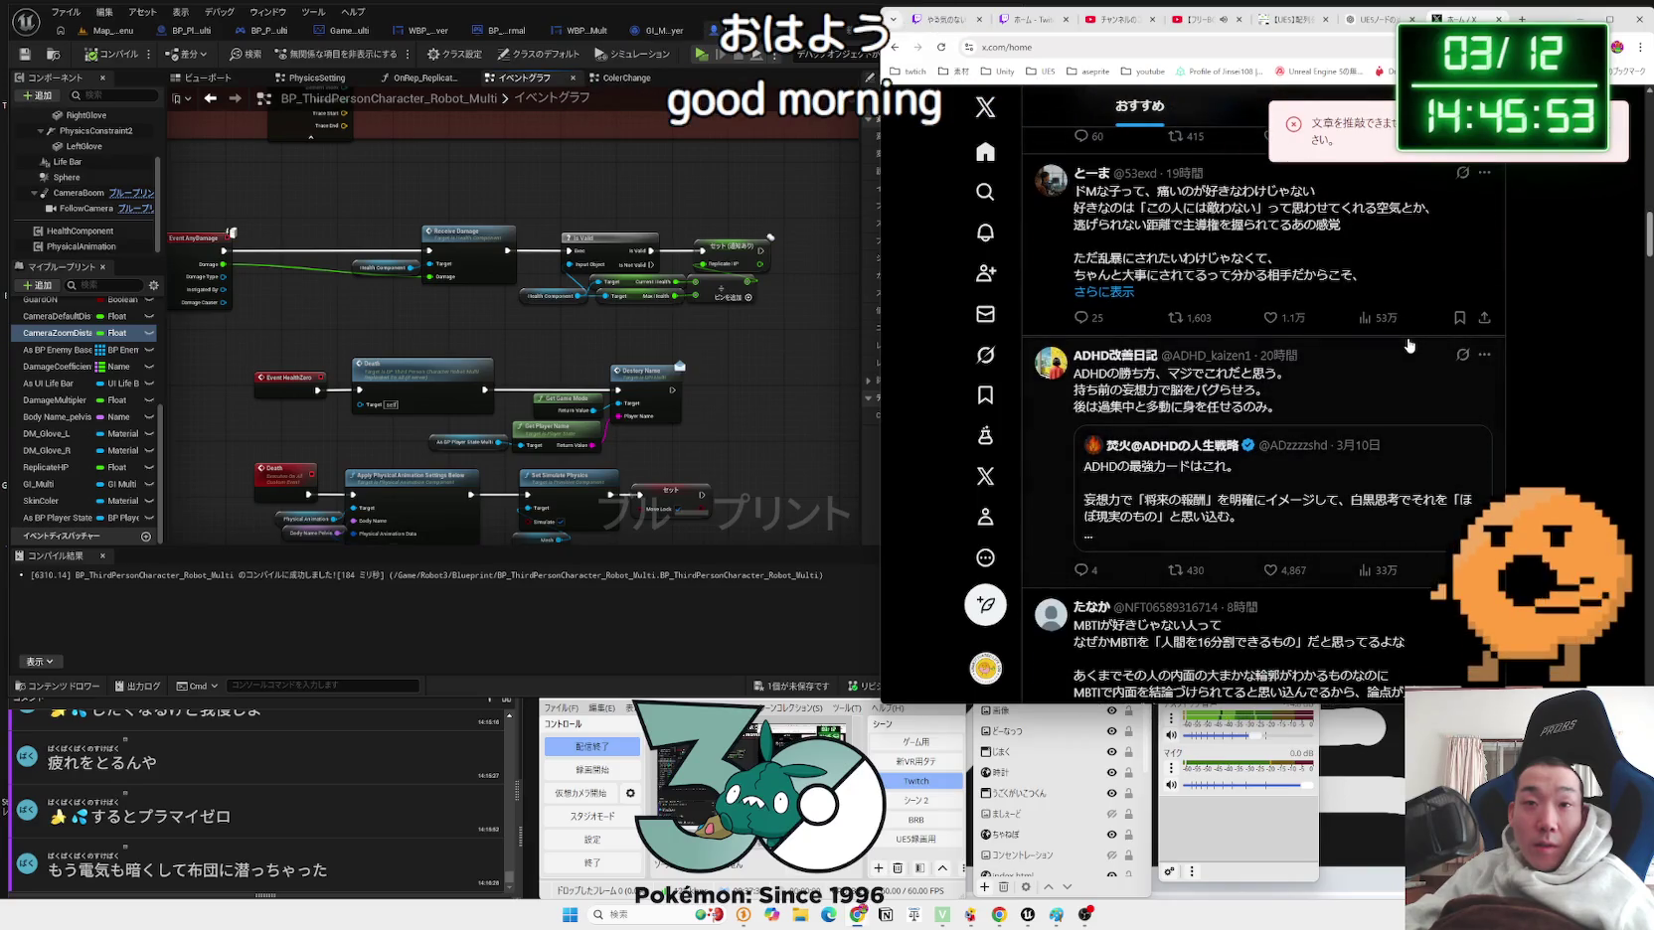
scroll(1410, 344, "down", 3)
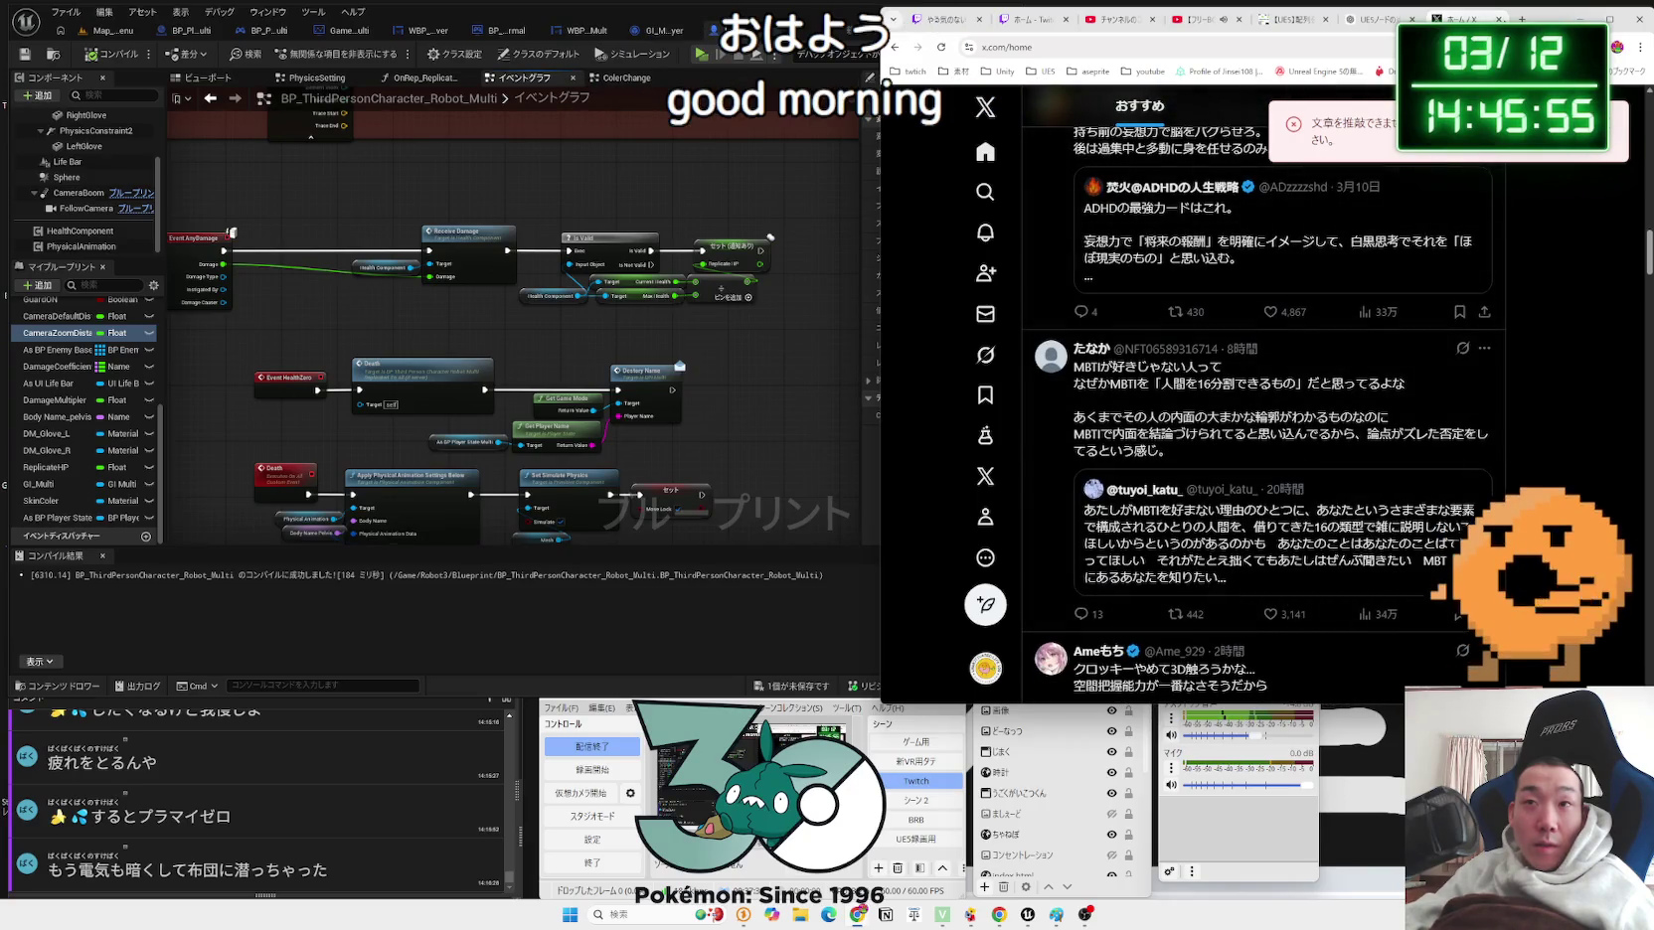
key("ctrl+w")
Step: Back in Unreal's Event Graph, peek into the ColerChange collapsed graph and return
left_click(399, 353)
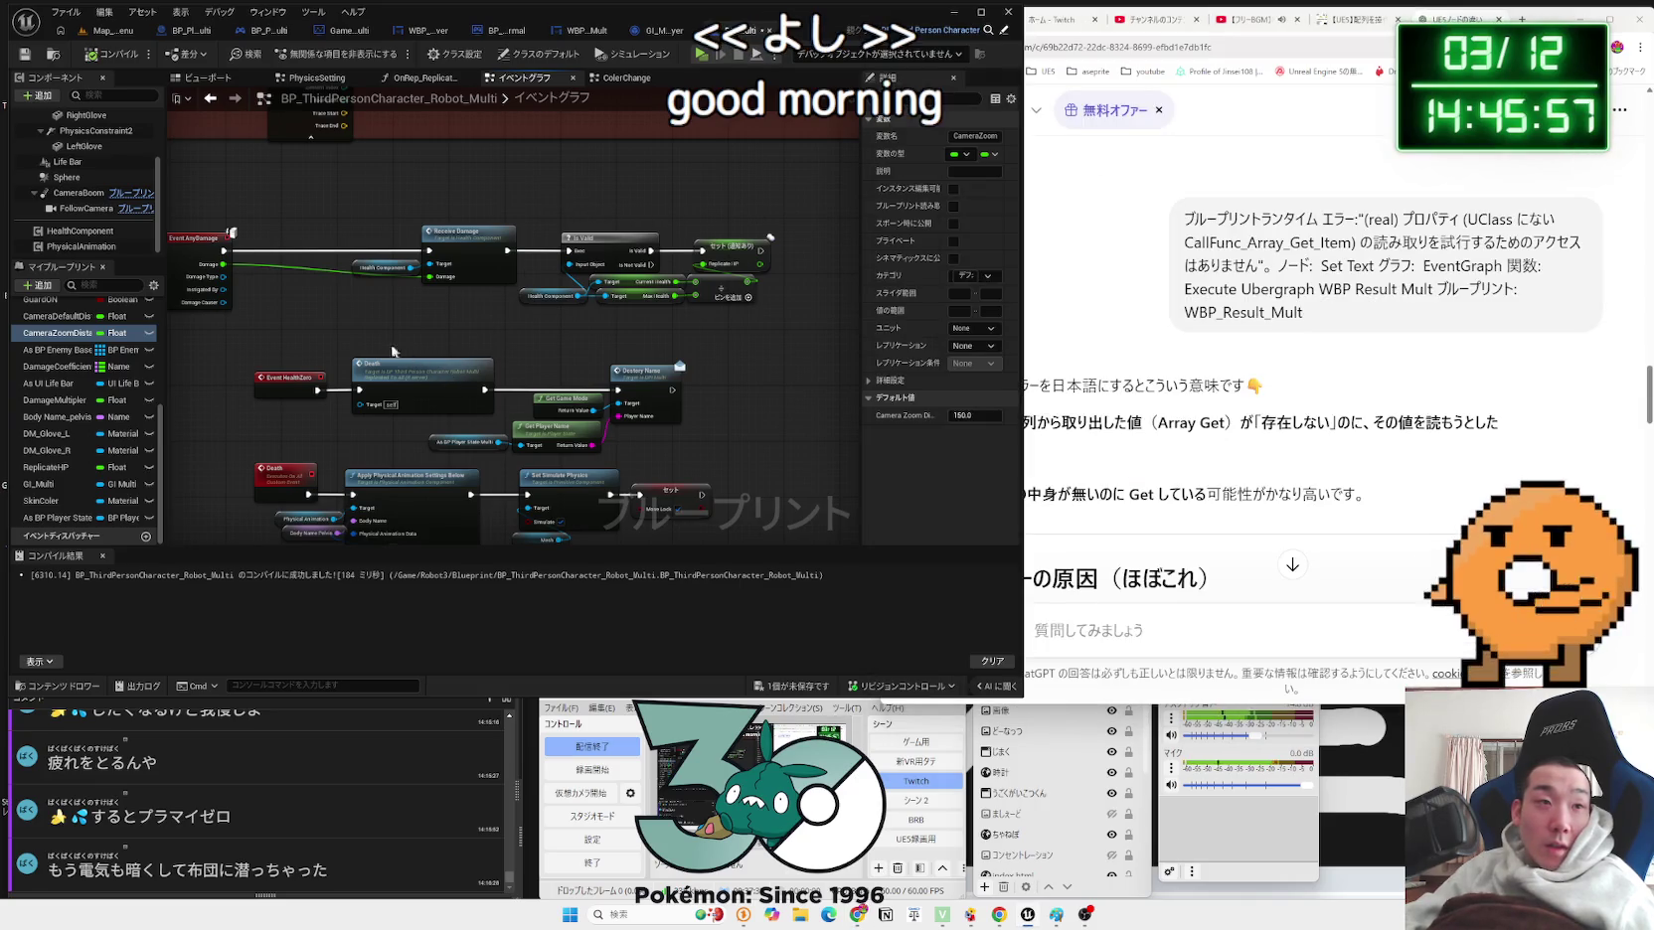
scroll(342, 418, "up", 3)
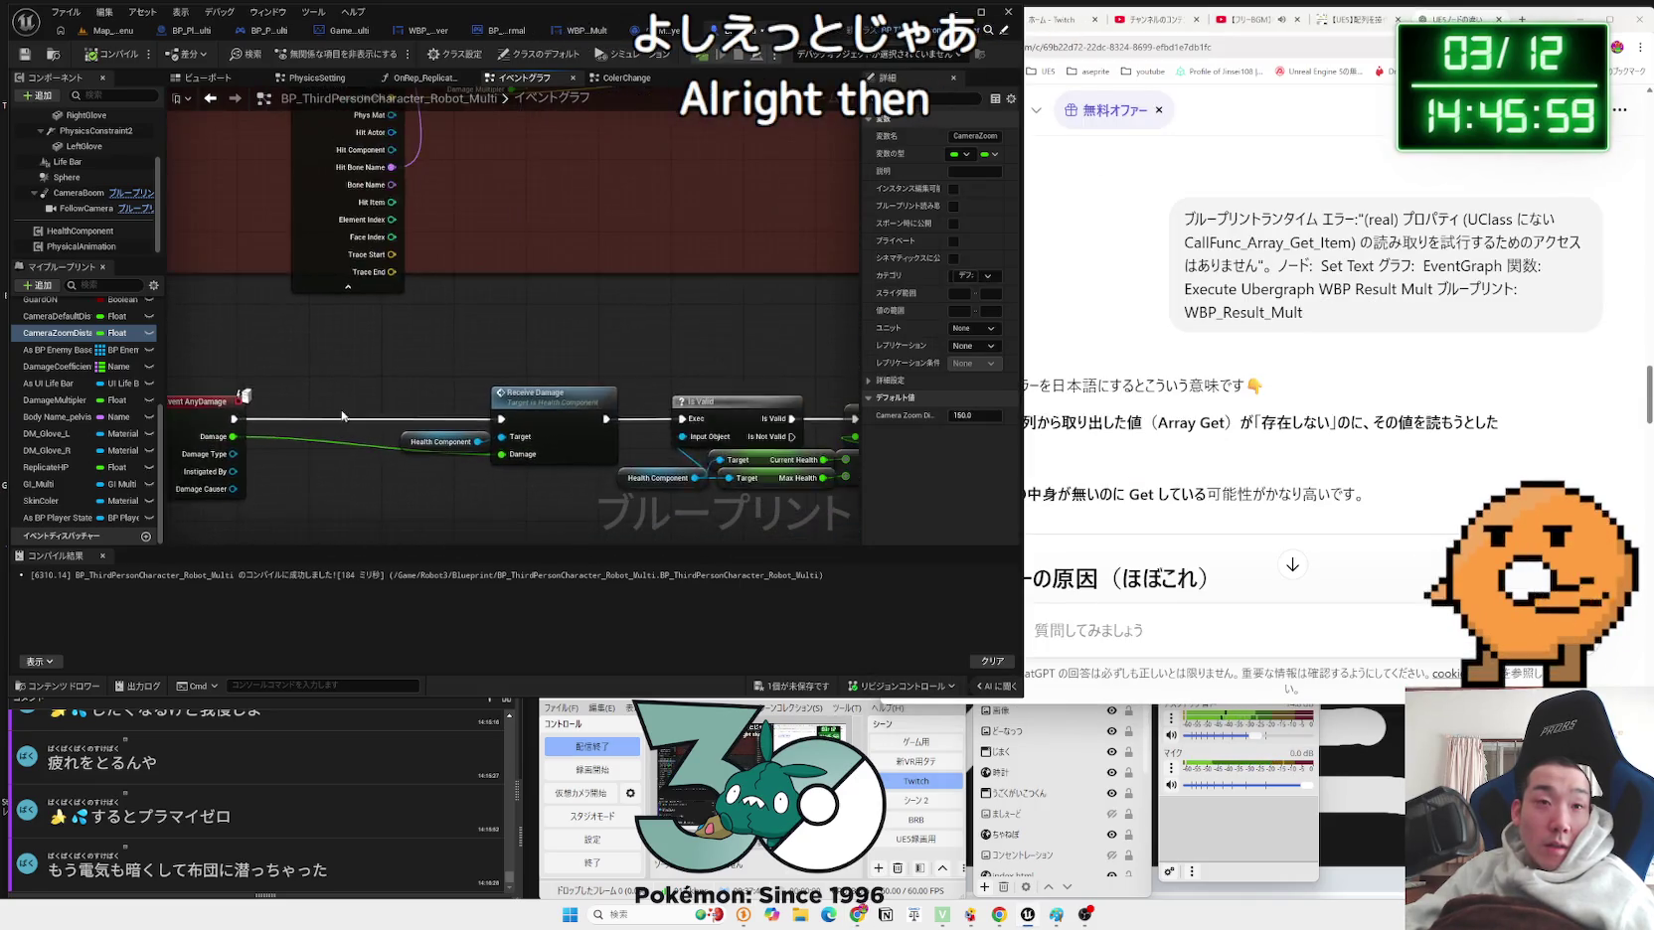
scroll(342, 418, "down", 5)
scroll(603, 417, "up", 5)
scroll(603, 418, "down", 4)
scroll(795, 484, "up", 4)
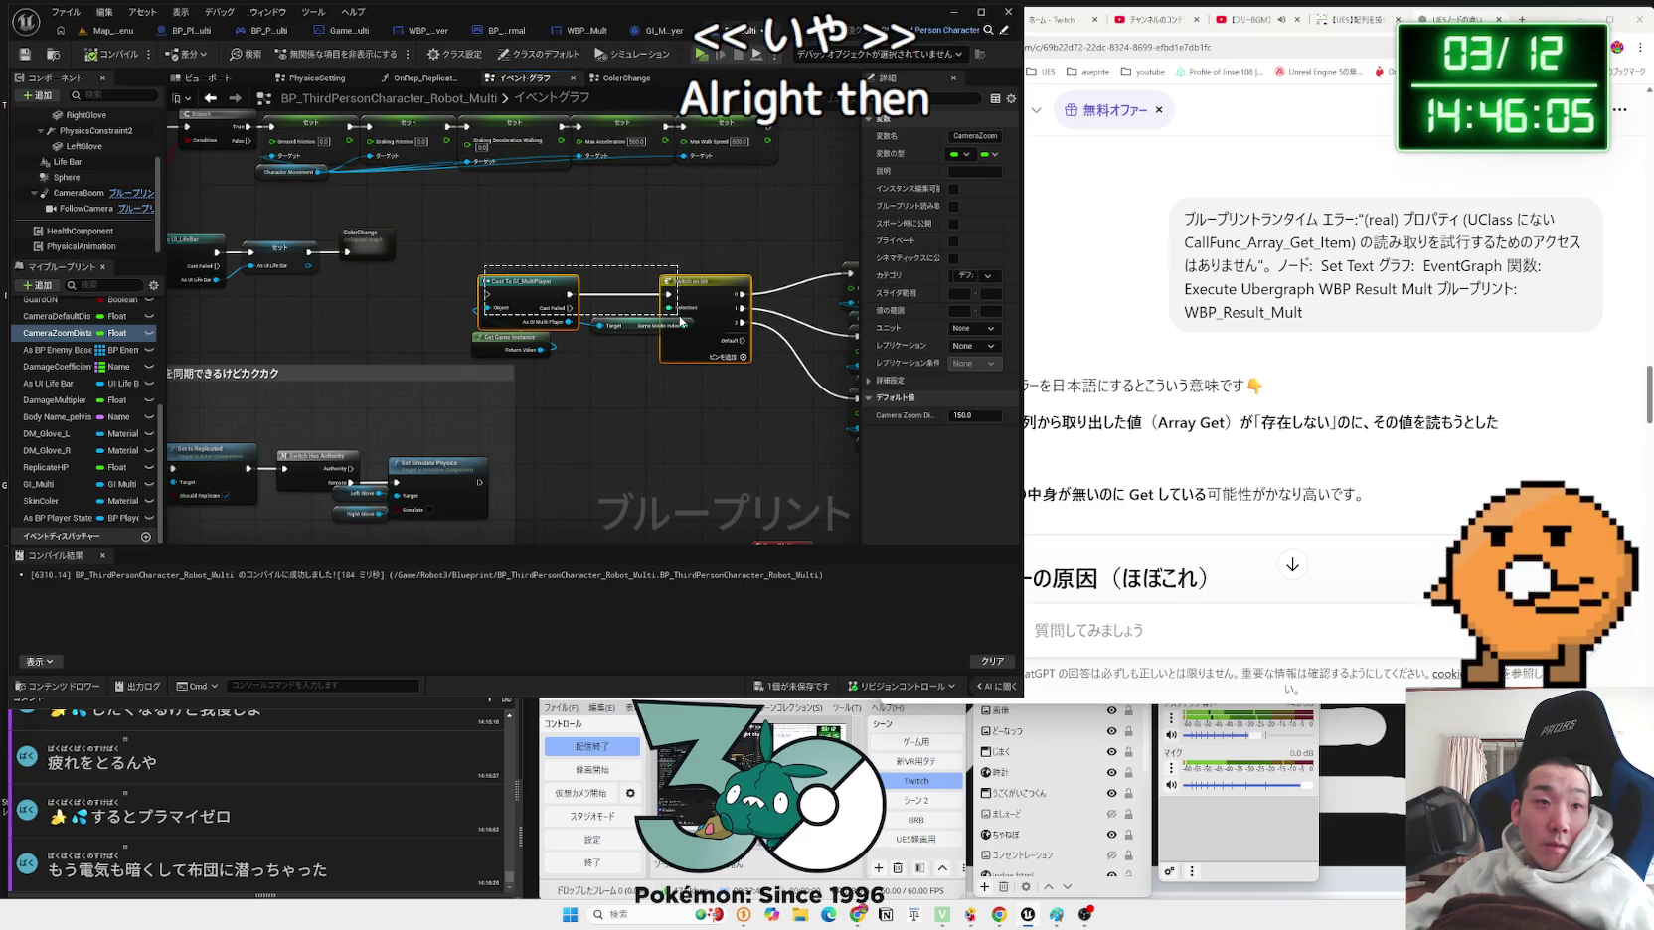
left_click(600, 362)
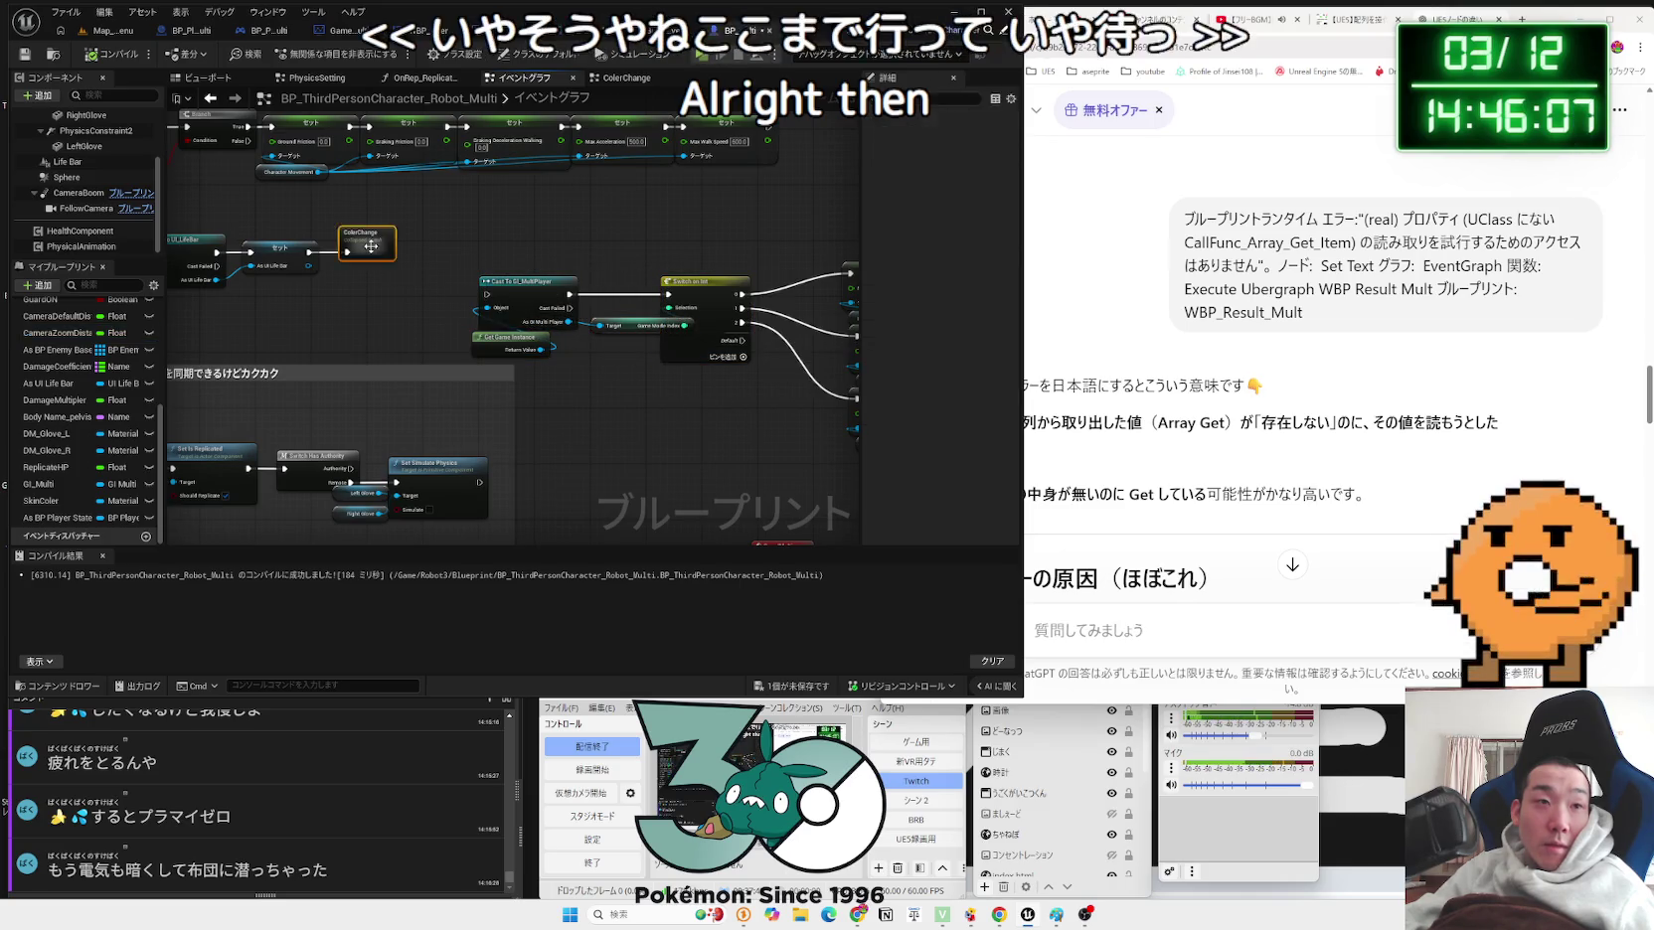
double_click(382, 252)
key("alt+Left")
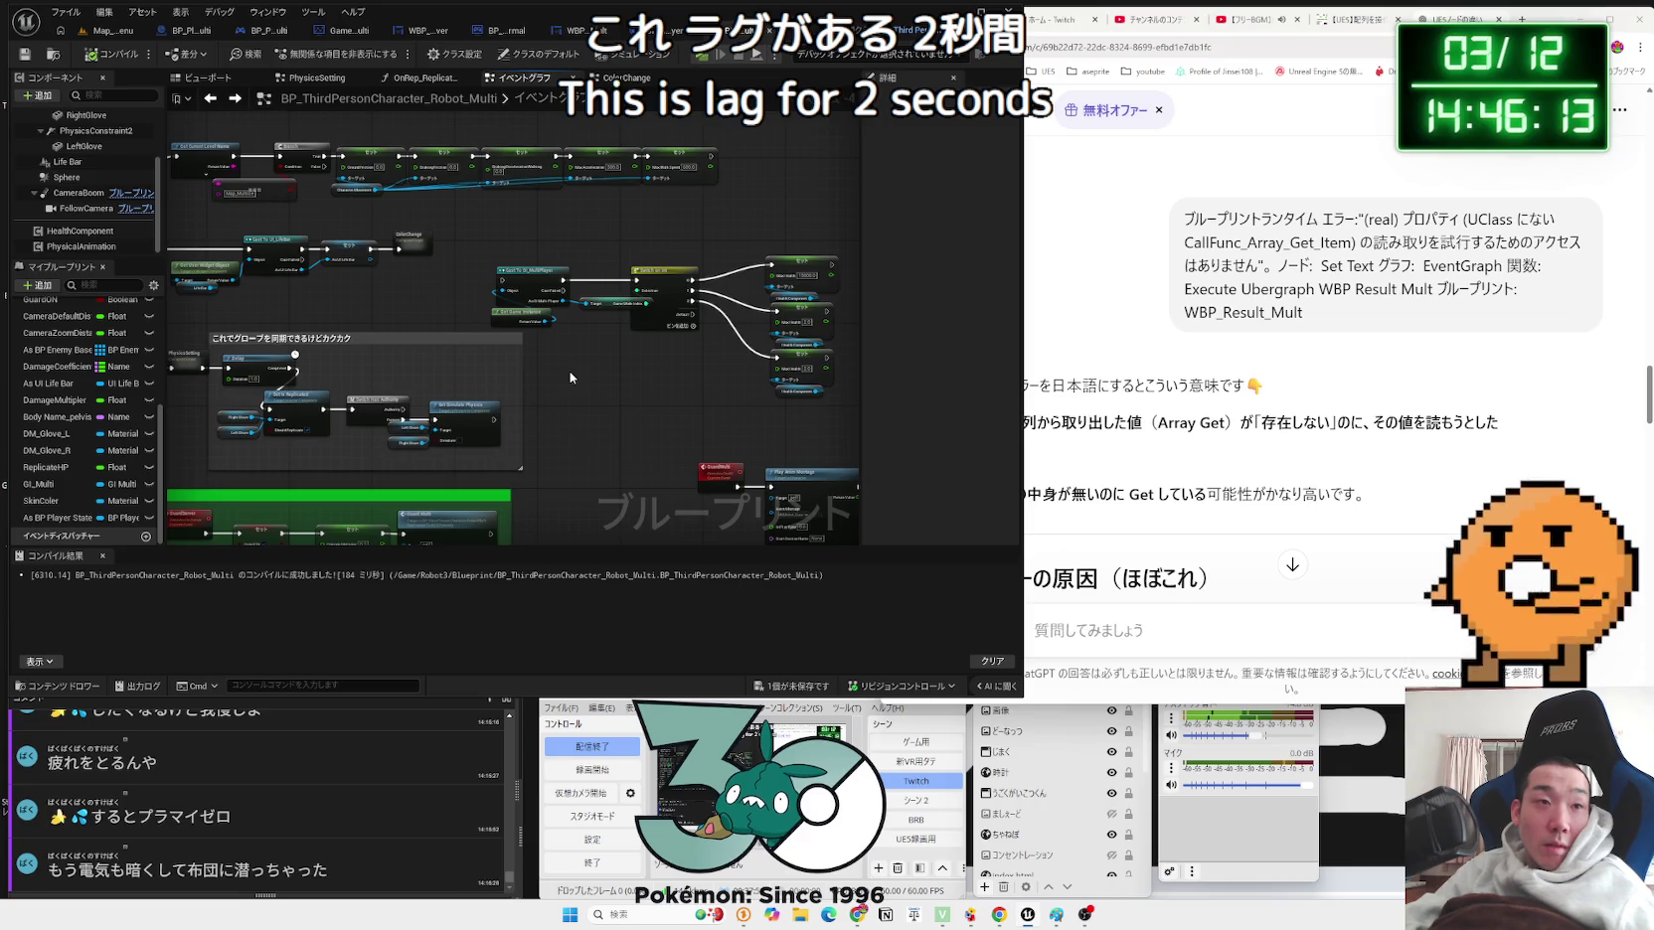
Step: Bring the Cast To GI_MultiPlayer, Switch on Int and three Set Max Health nodes into view
mouse_move(418, 251)
left_mouse_down()
mouse_move(731, 298)
mouse_move(429, 247)
left_mouse_up()
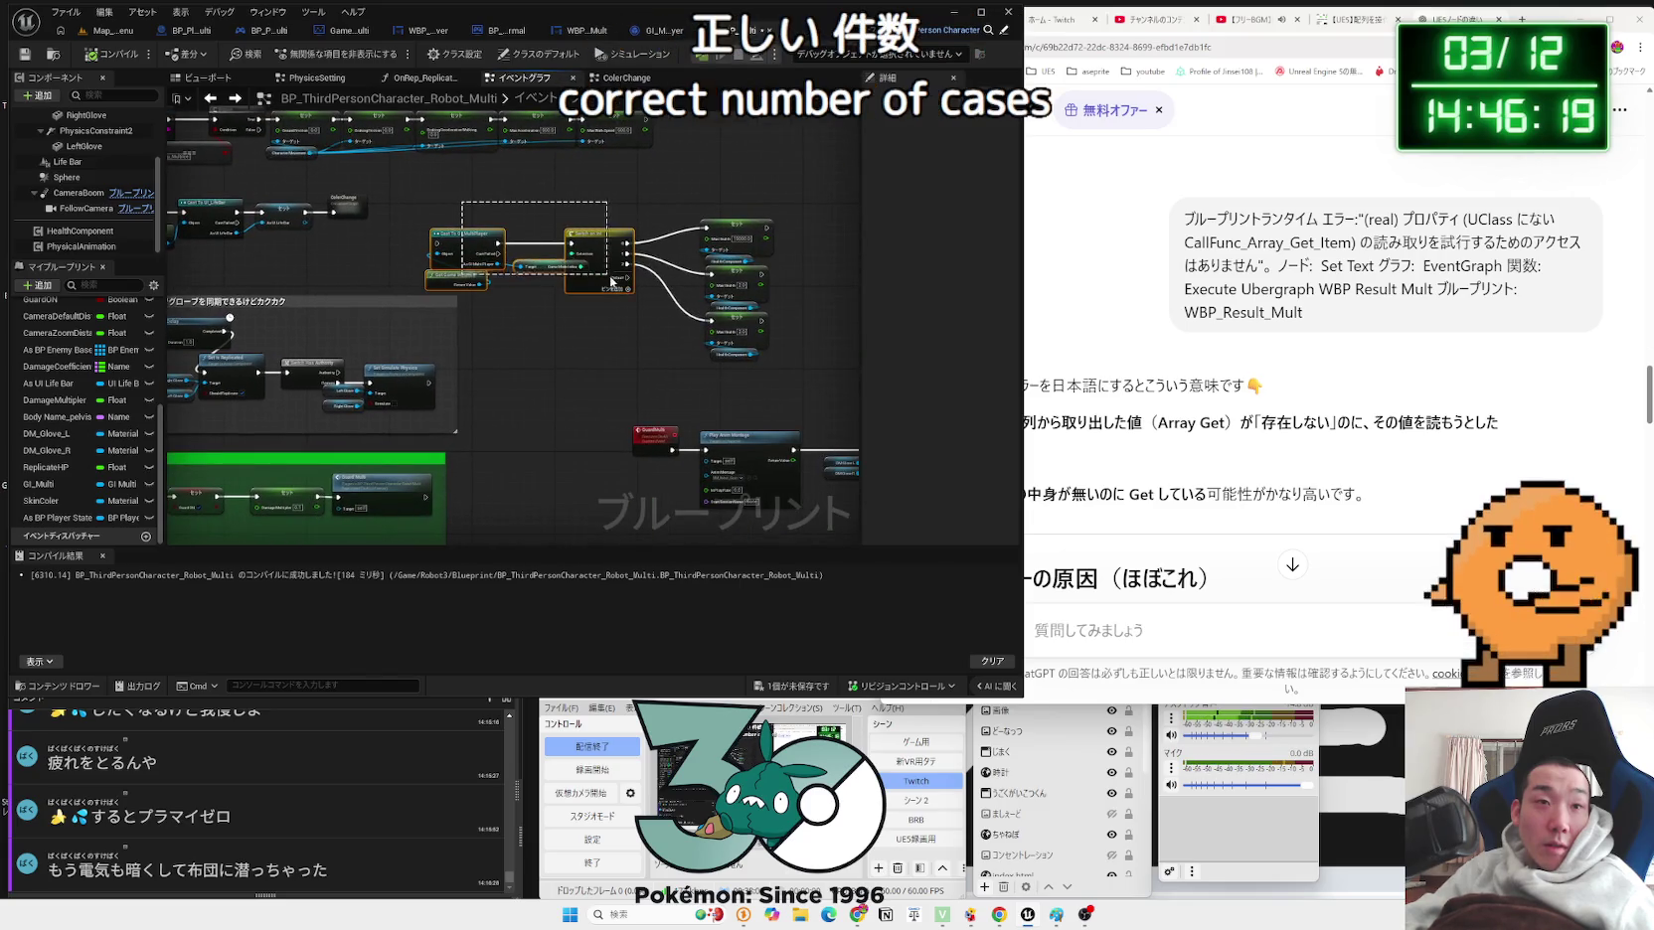
left_click_drag(740, 364, 740, 364)
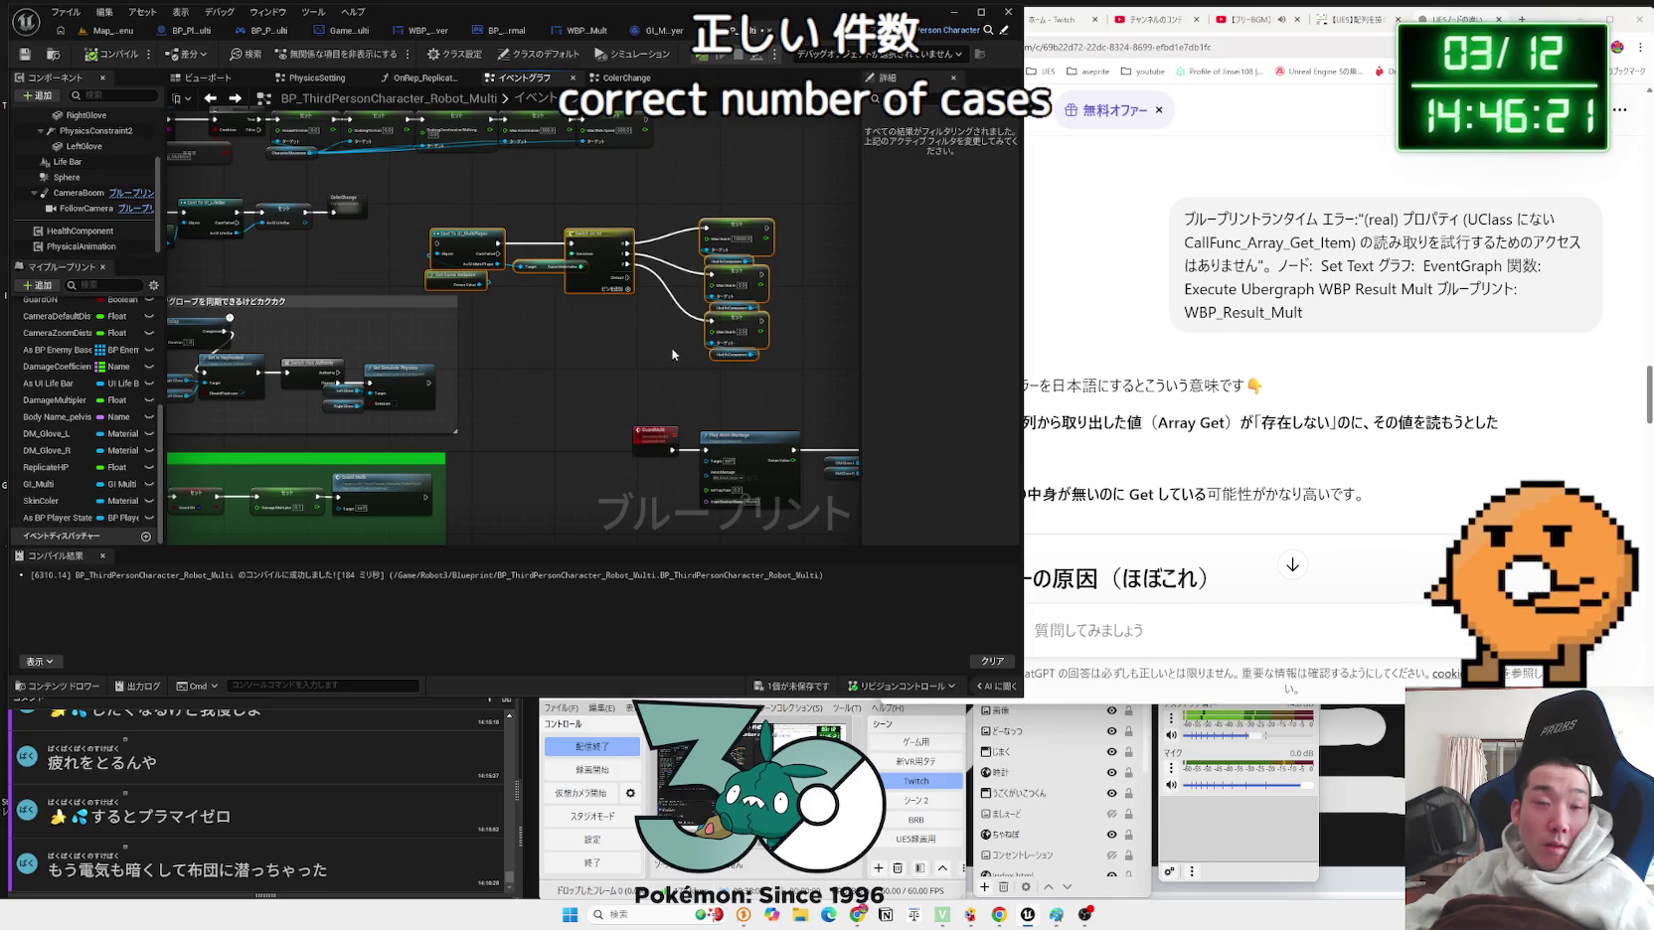
scroll(634, 332, "up", 2)
scroll(571, 231, "up", 1)
mouse_move(571, 232)
left_mouse_down()
mouse_move(845, 268)
mouse_move(627, 321)
mouse_move(429, 339)
left_mouse_up()
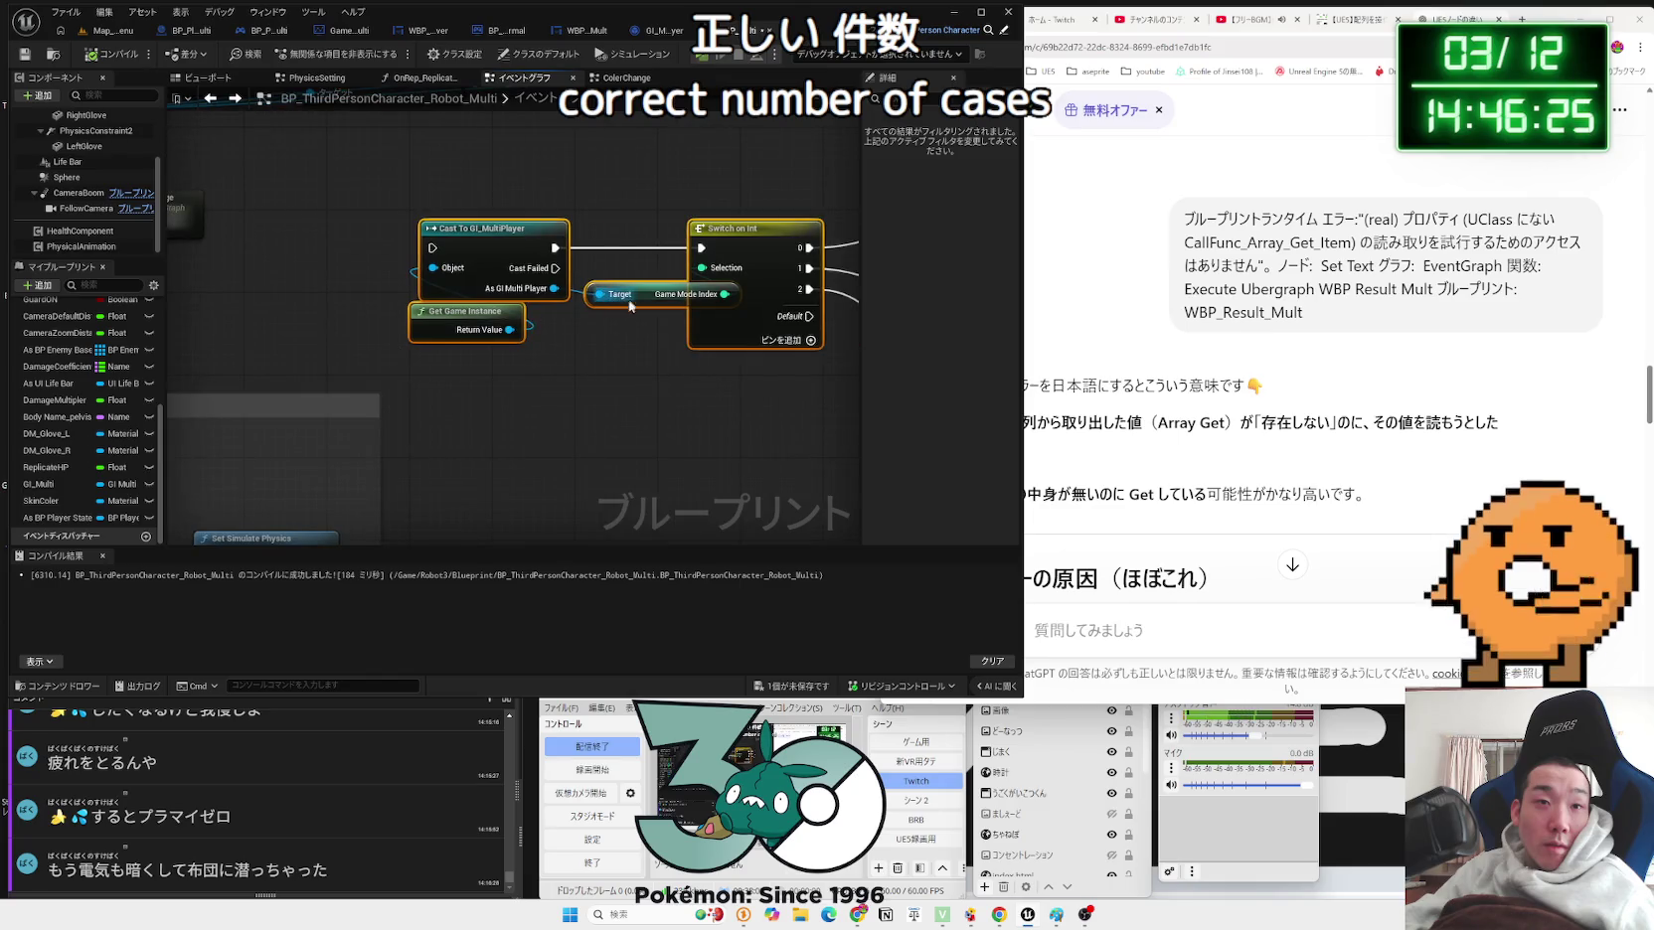
scroll(644, 301, "down", 2)
mouse_move(644, 301)
left_mouse_down()
mouse_move(408, 313)
mouse_move(593, 264)
left_mouse_up()
left_click(460, 329)
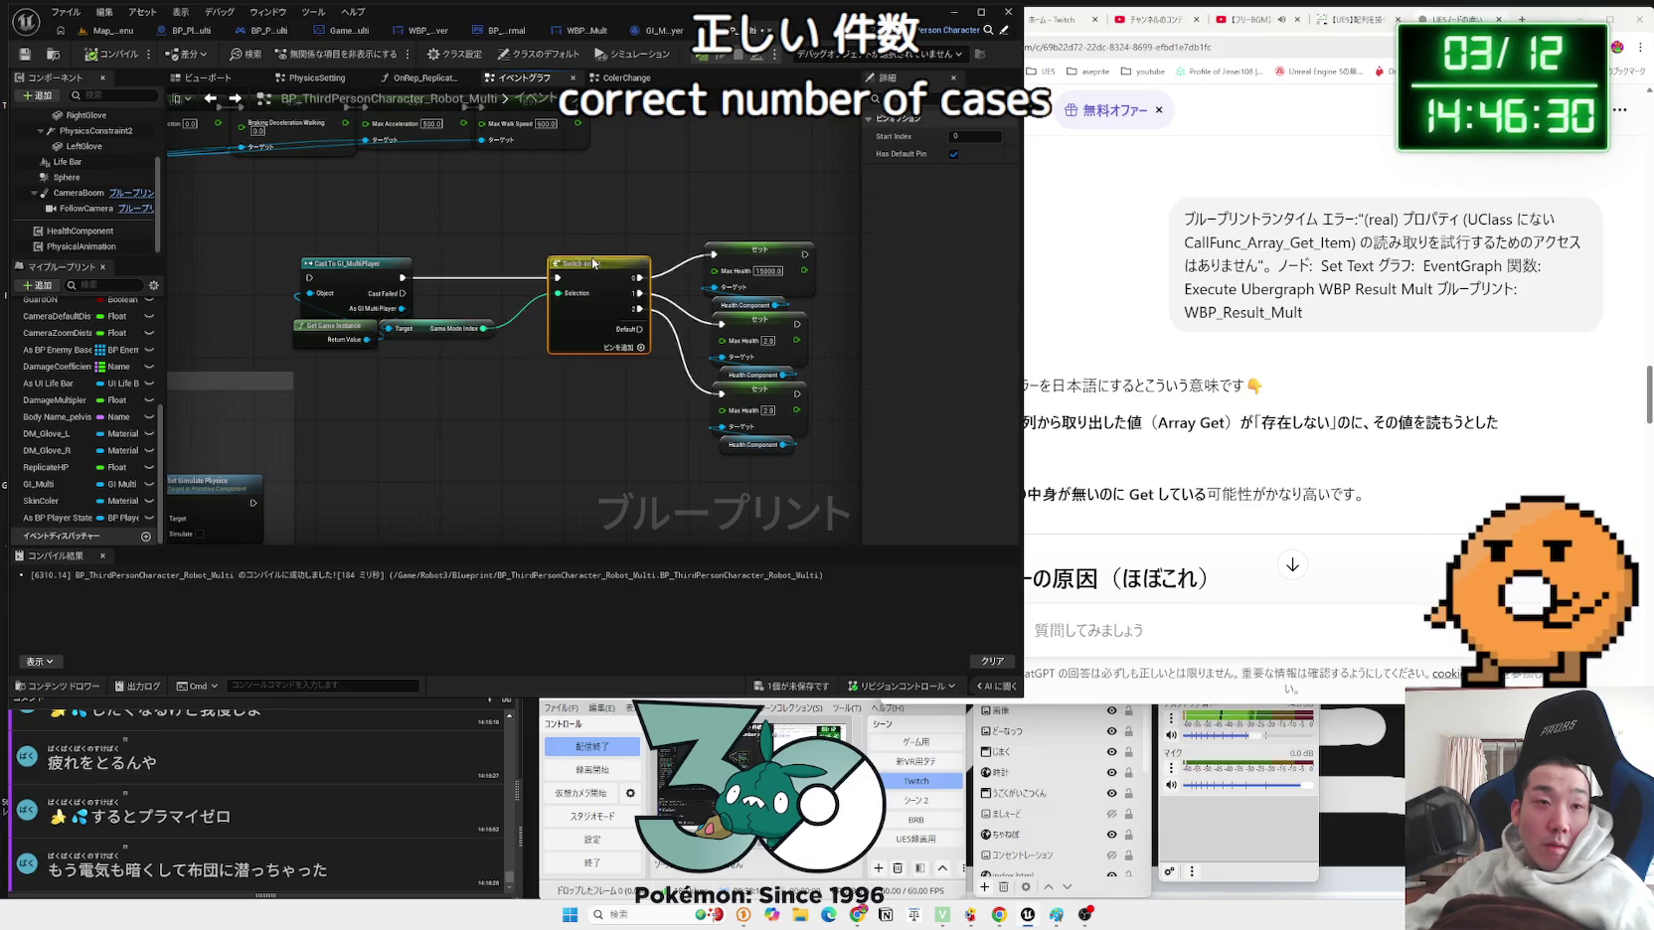
Step: Connect the Sequence output to the Cast node's execution input
left_click(447, 329)
scroll(515, 325, "up", 2)
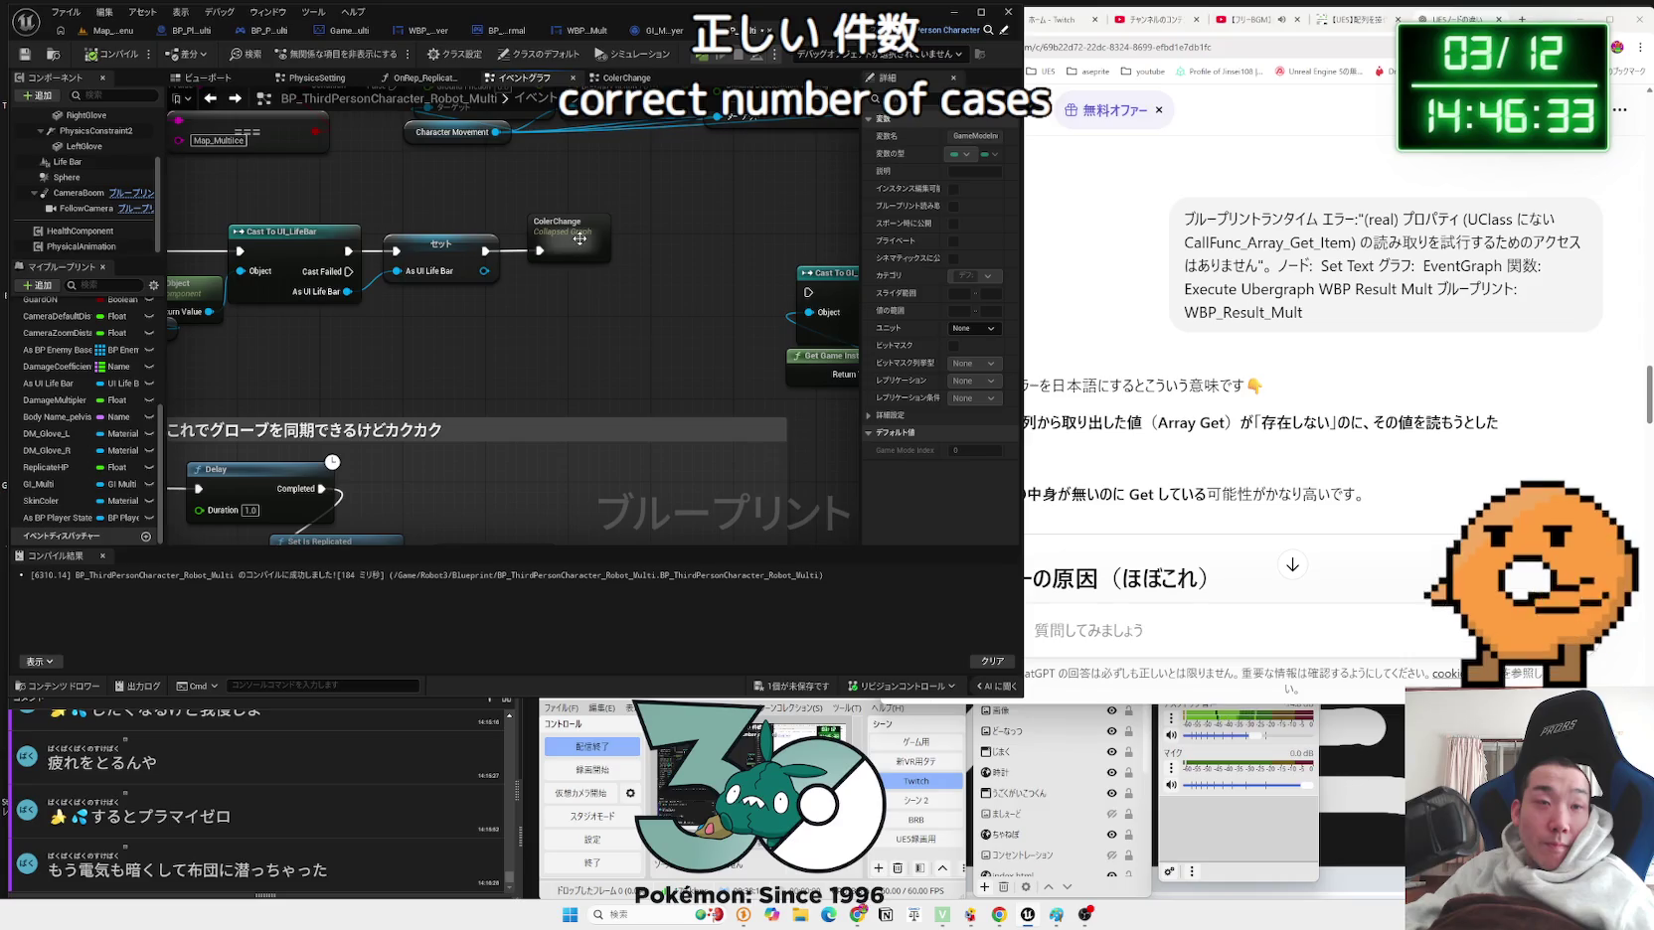
mouse_move(580, 238)
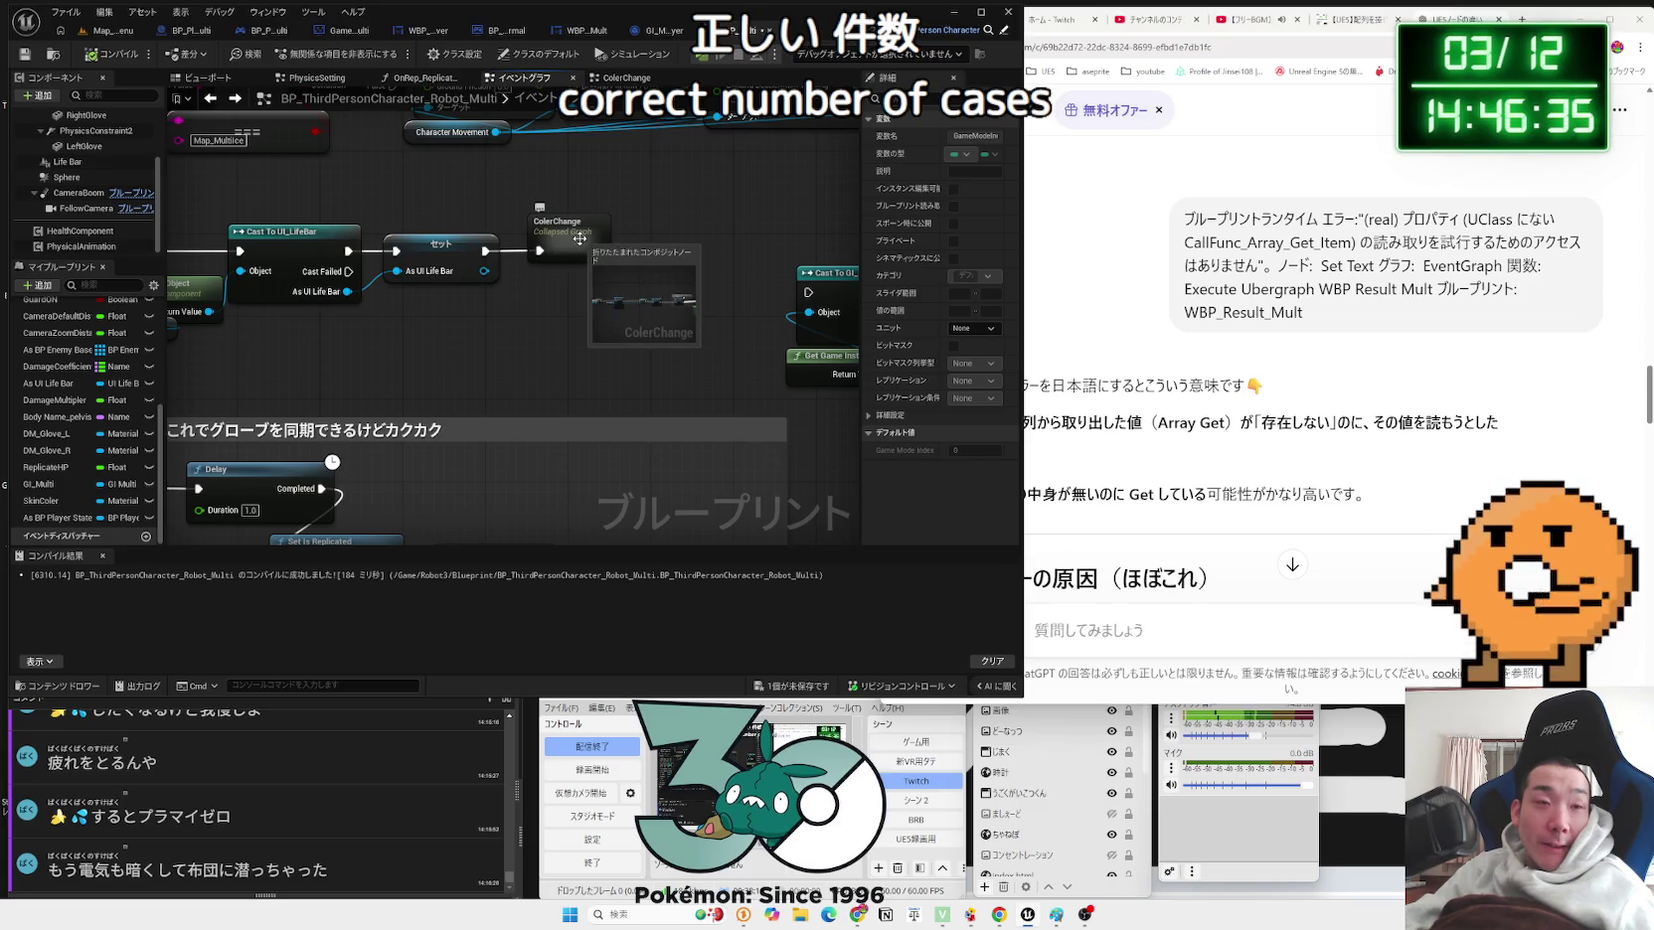
left_click_drag(580, 239, 754, 367)
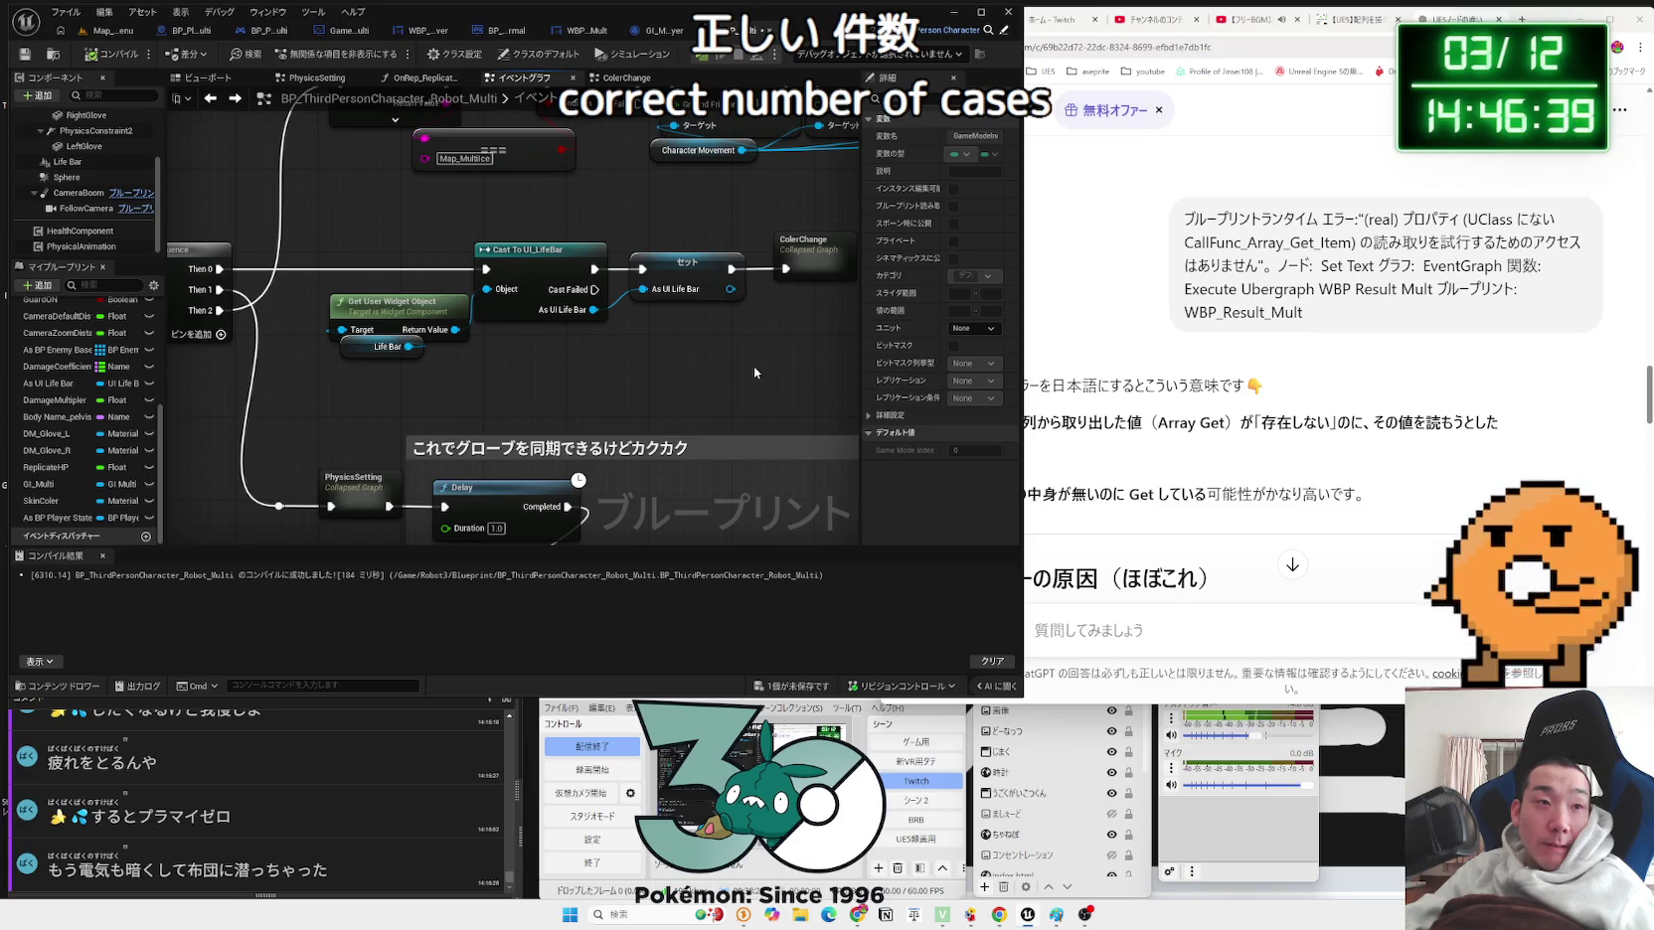
scroll(753, 366, "down", 2)
left_click_drag(753, 366, 391, 364)
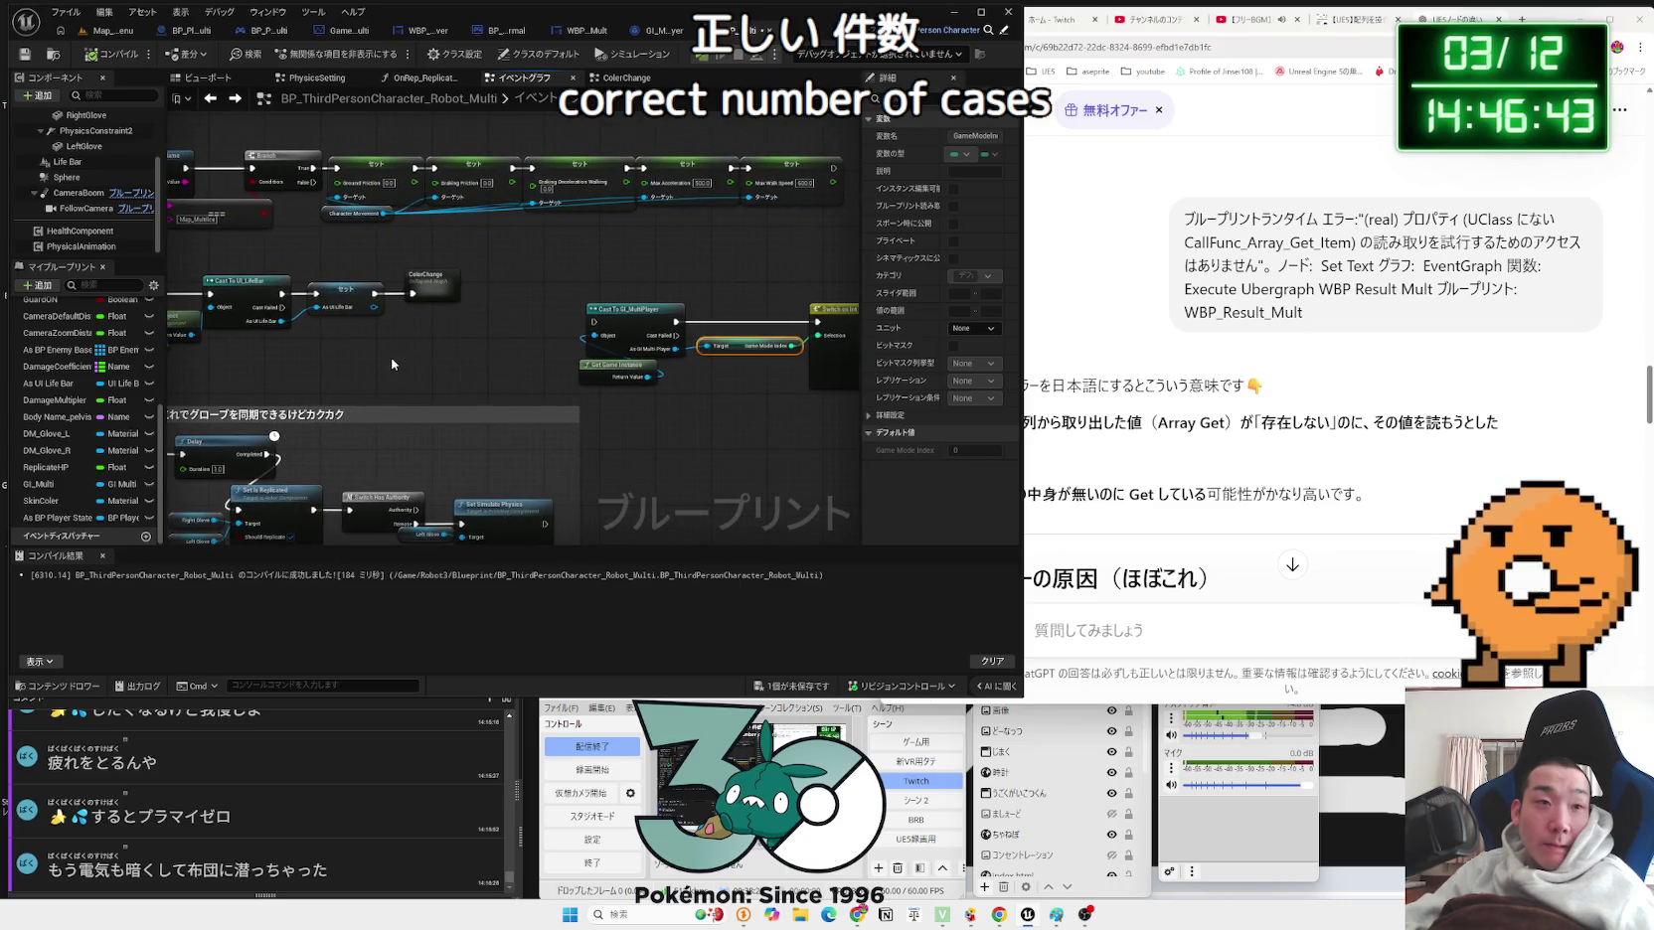
scroll(391, 364, "down", 3)
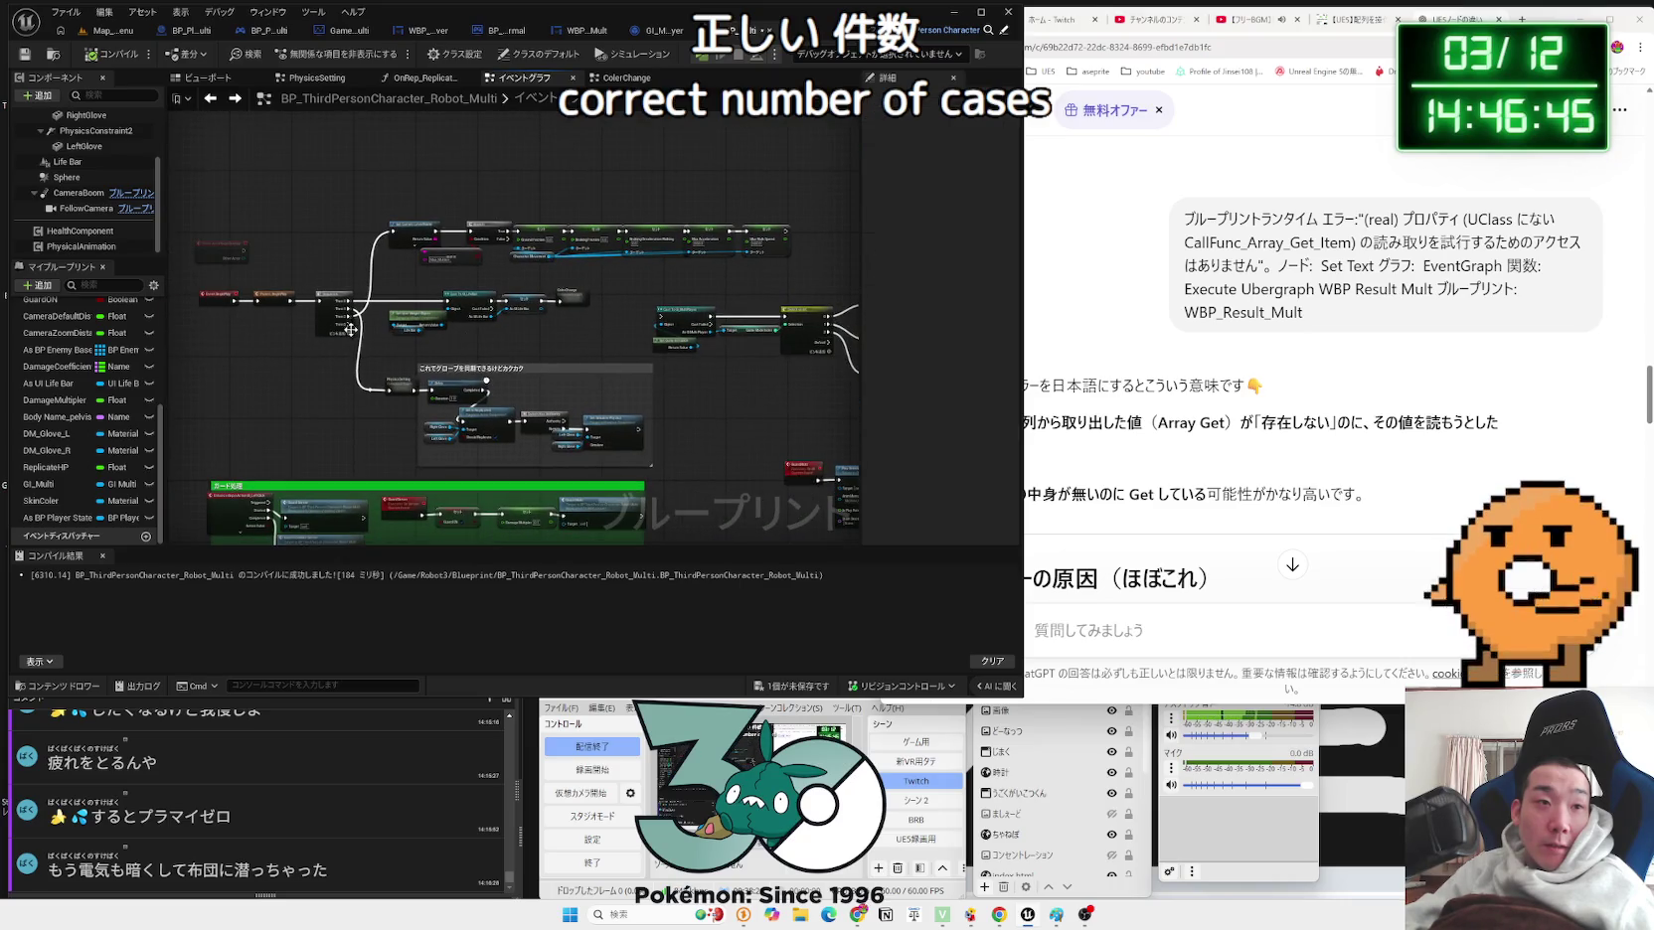
left_click_drag(658, 347, 534, 316)
mouse_move(722, 320)
left_mouse_down()
mouse_move(463, 384)
mouse_move(504, 226)
left_mouse_up()
left_click_drag(517, 171, 513, 167)
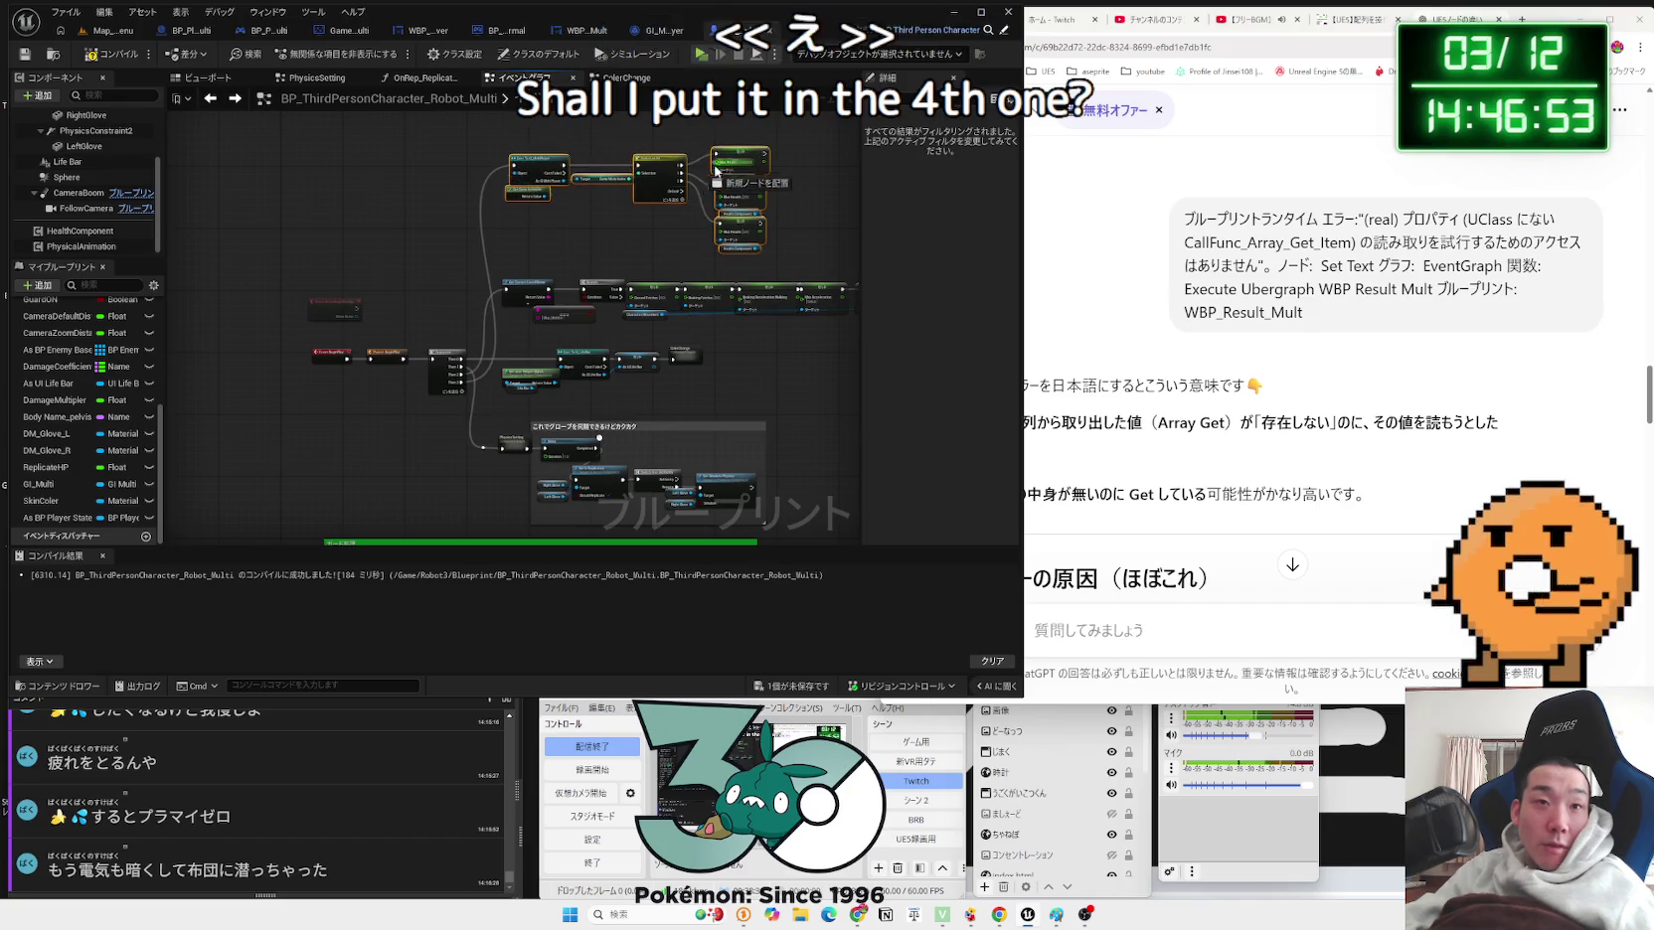
Step: Move the whole Cast, Switch and Set Max Health group slightly lower
key("f")
scroll(453, 396, "down", 1)
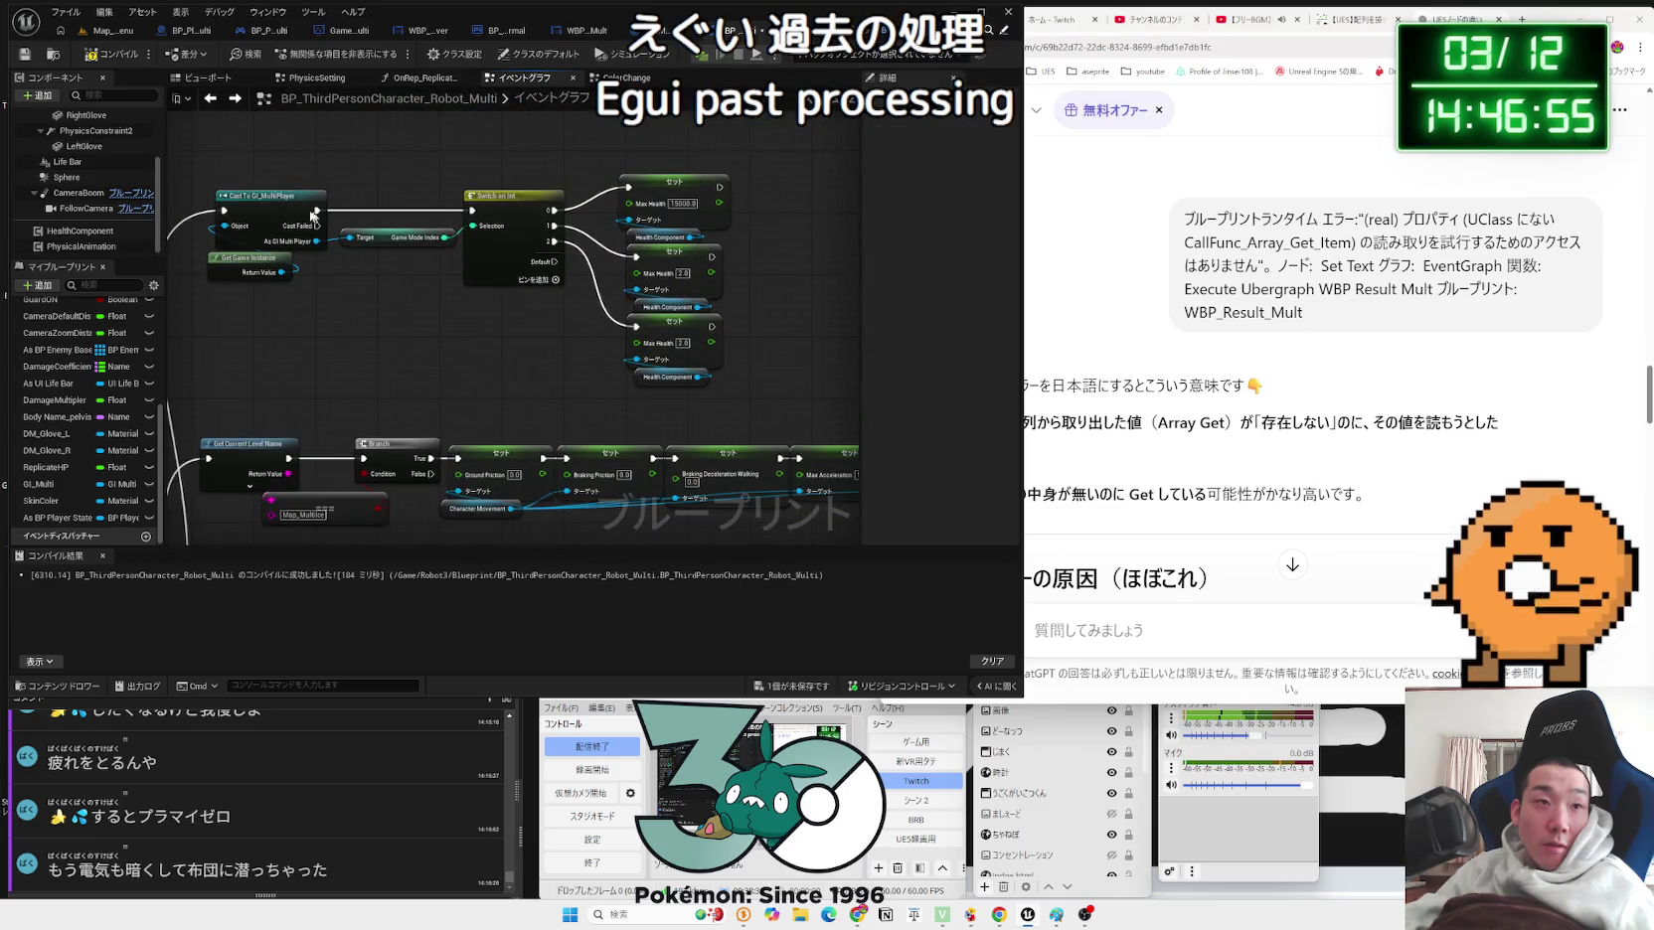
left_click_drag(376, 278, 740, 393)
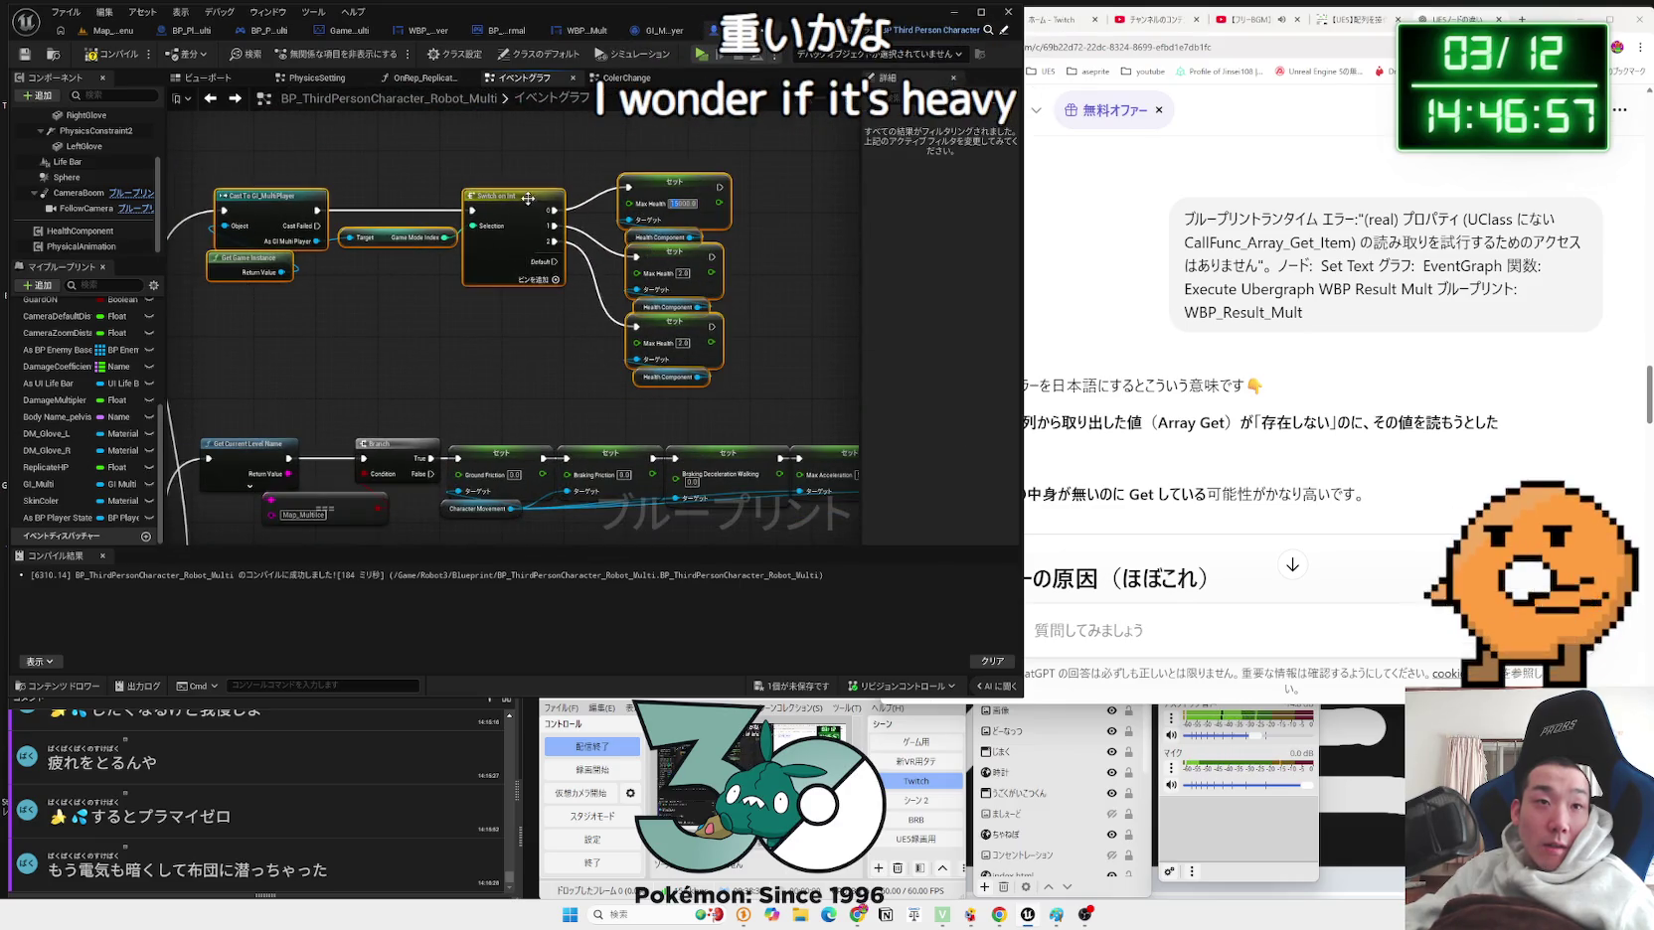
left_click_drag(525, 216, 511, 252)
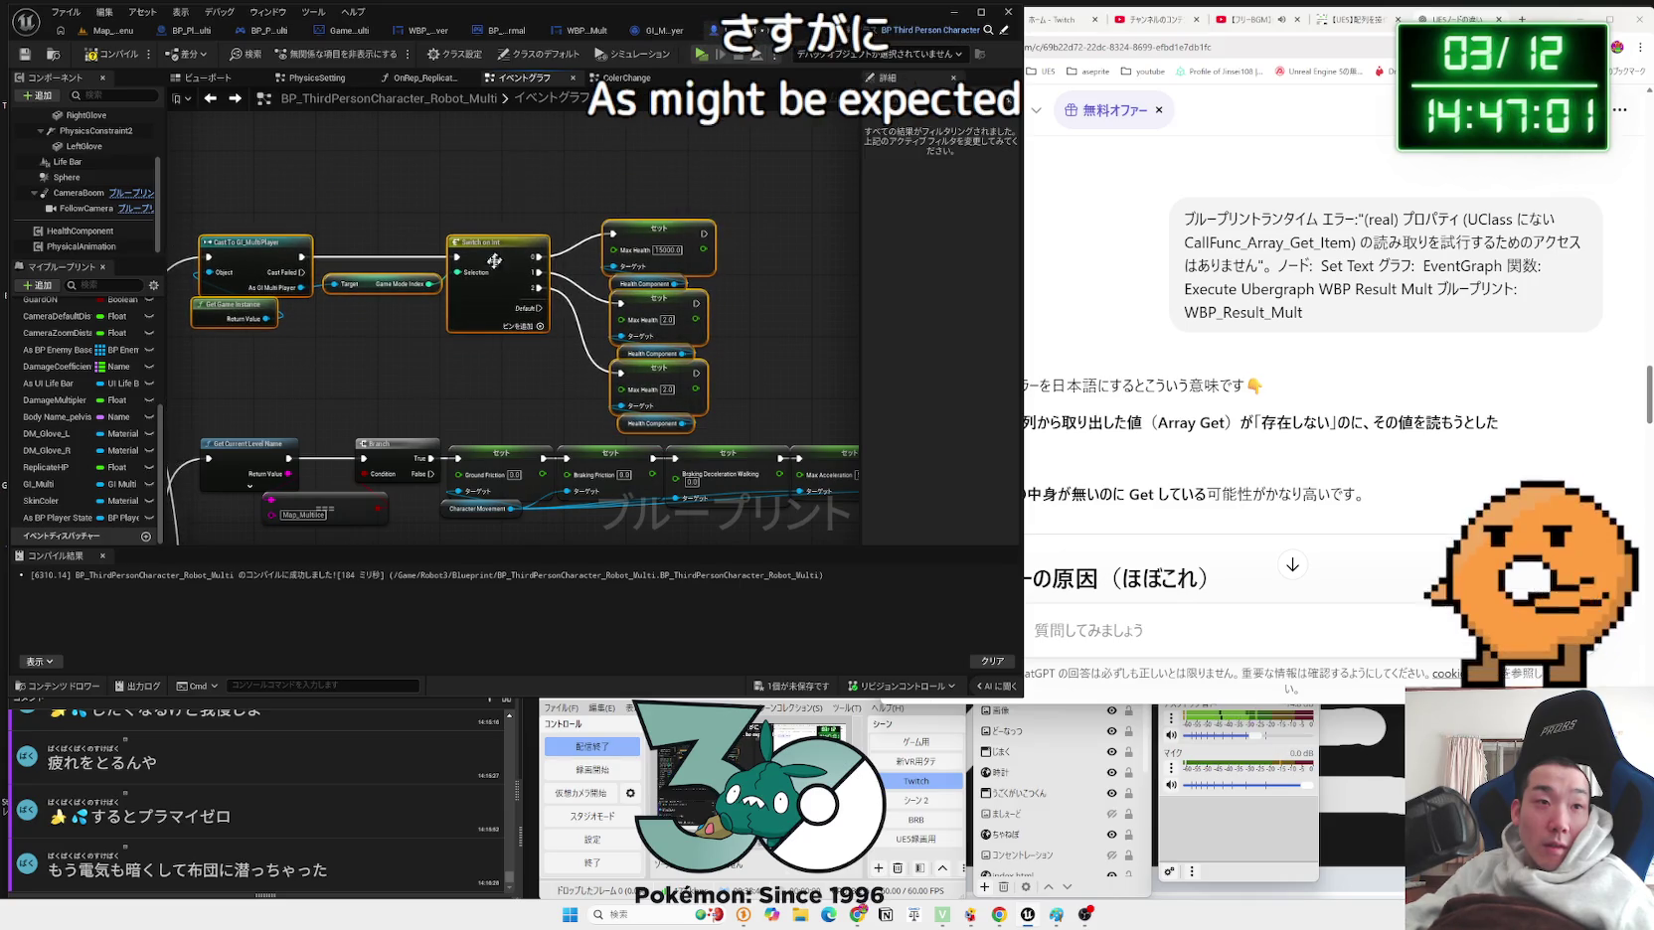
left_click(486, 381)
Step: Delete the third Set Max Health 2.0 node for case 2
scroll(686, 526, "up", 2)
left_click(637, 346)
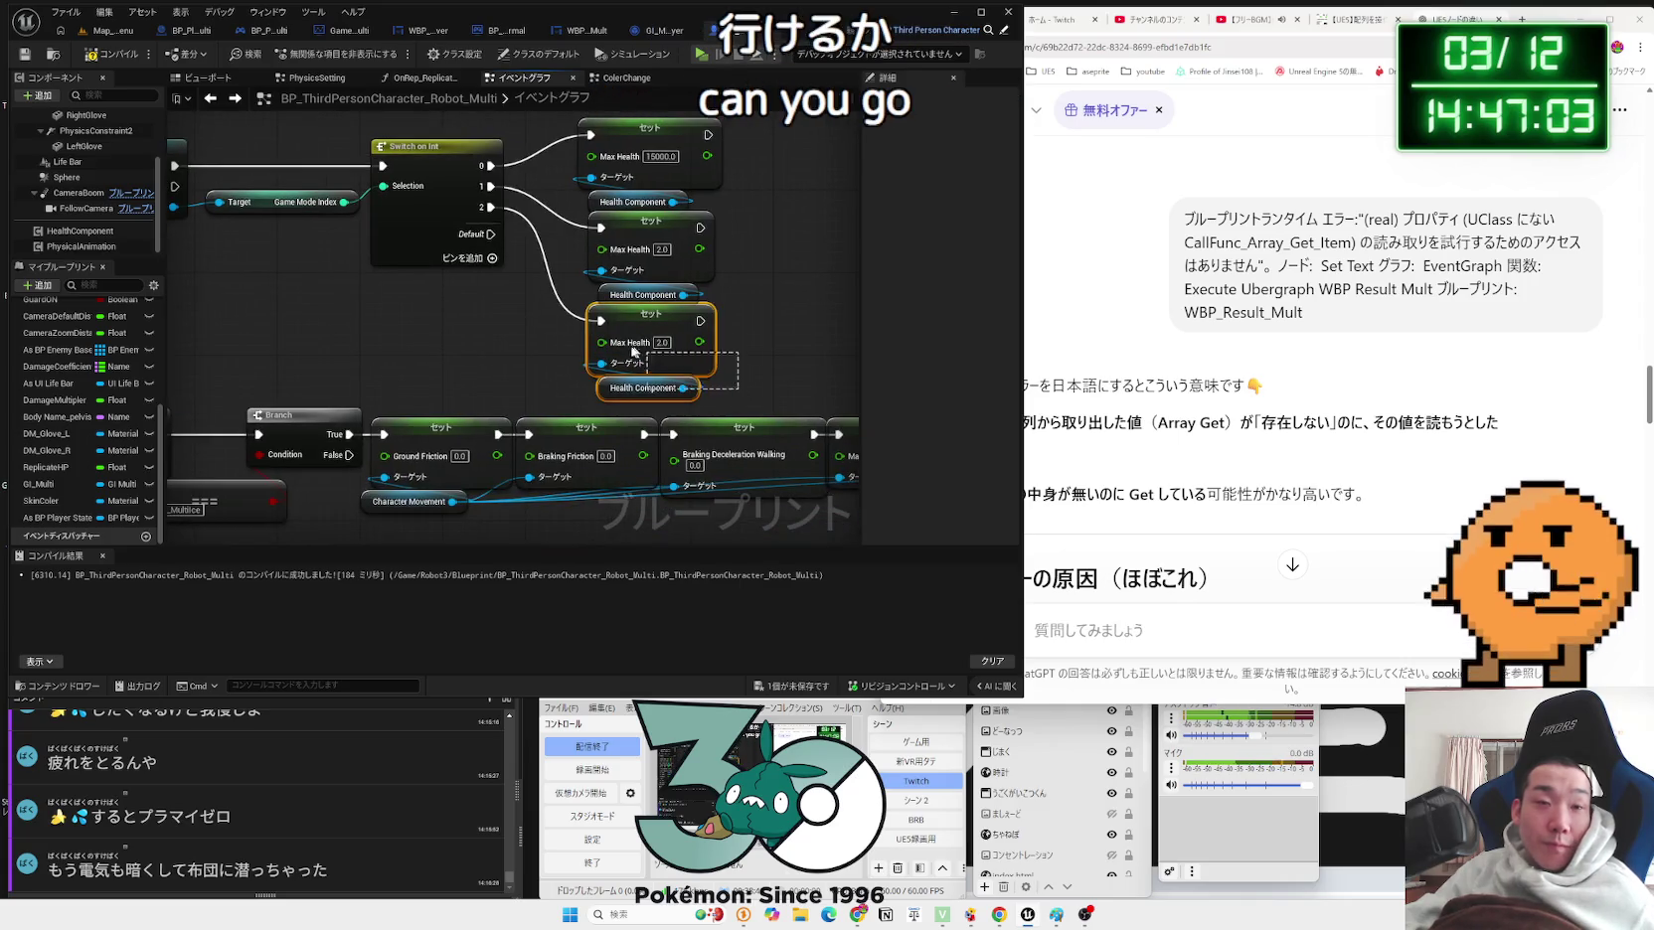
key("Delete")
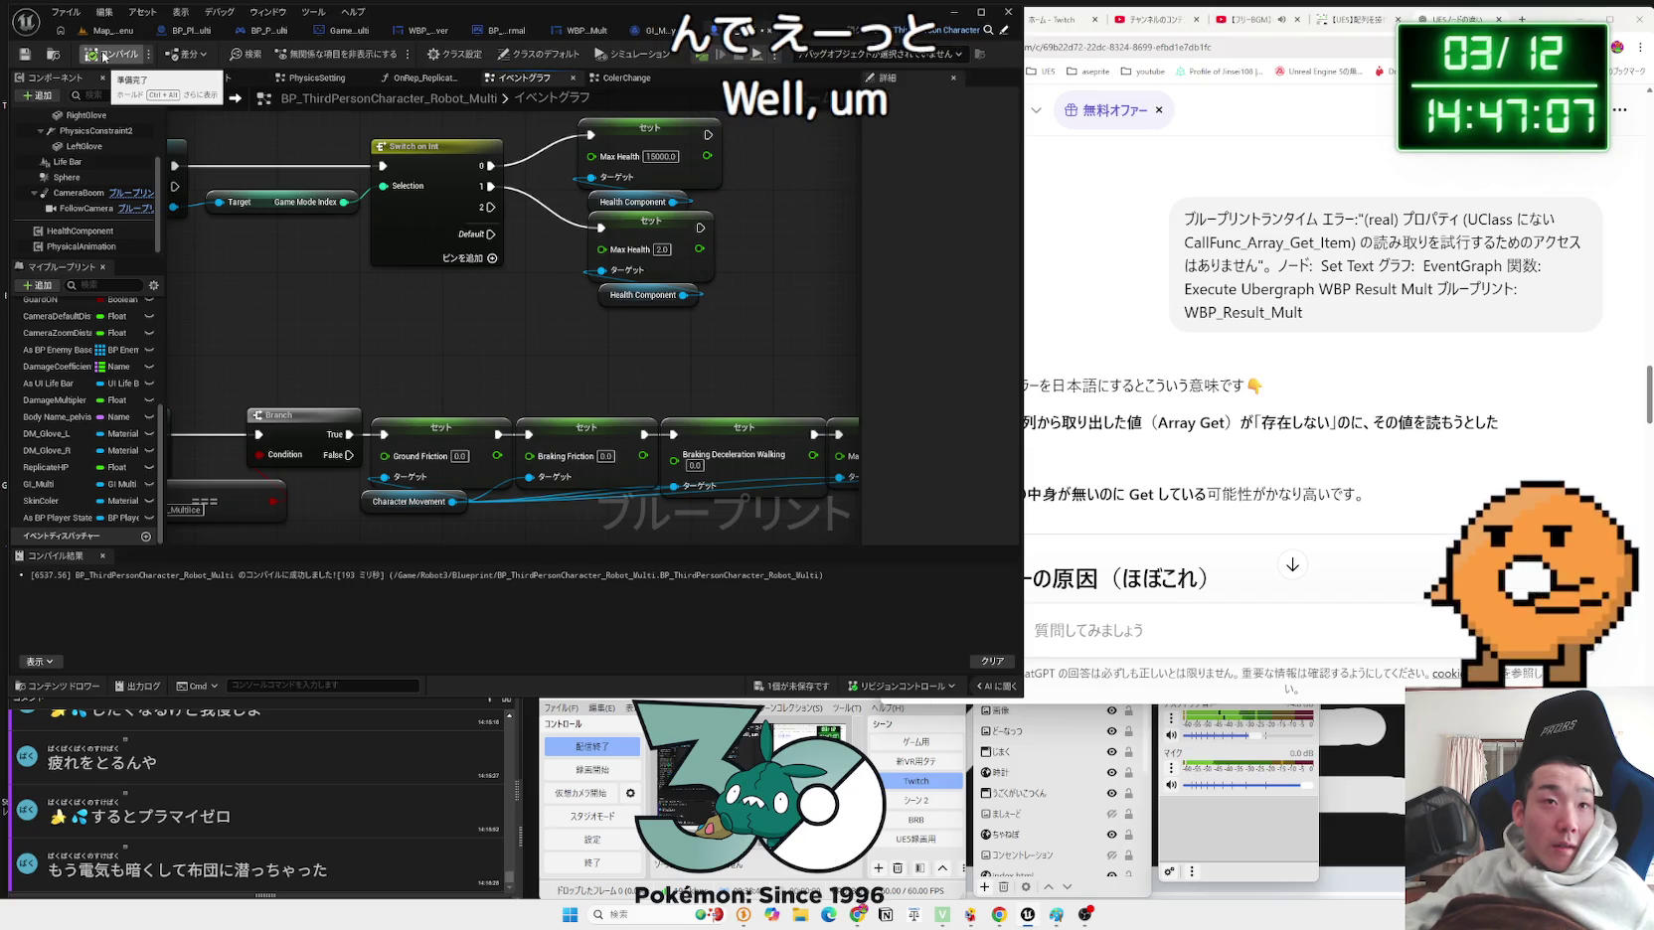
Step: Create Boolean variable Muteki, set it from the Switch's 2 case, and compile
scroll(149, 387, "up", 5)
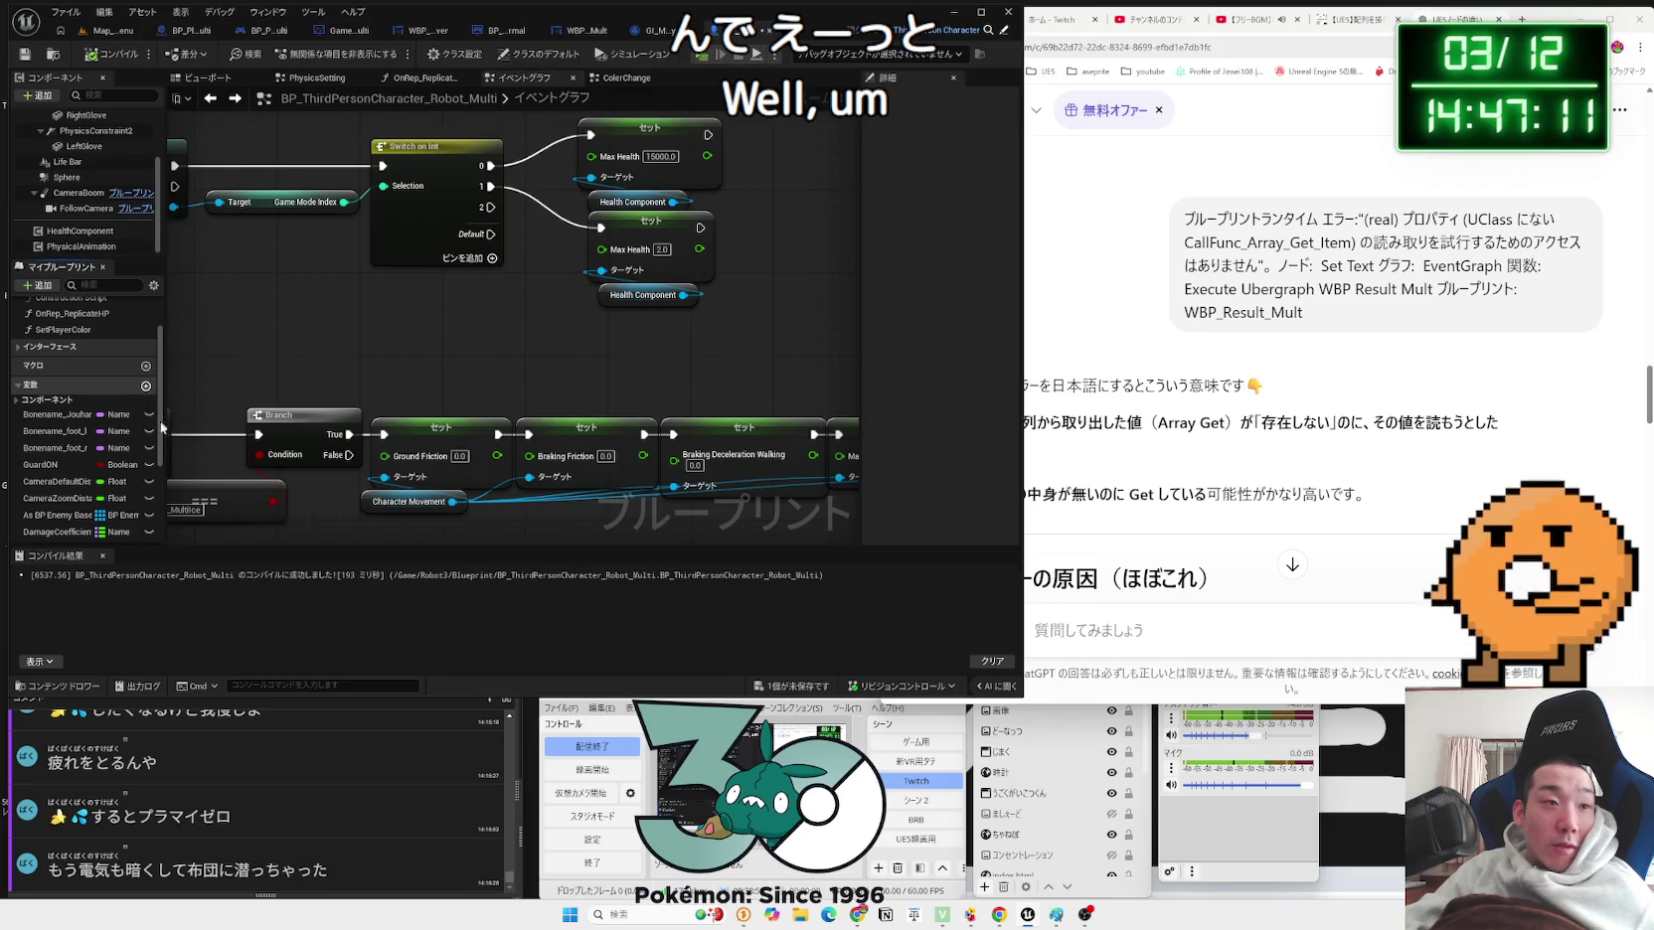
left_click(146, 386)
type("Muteki")
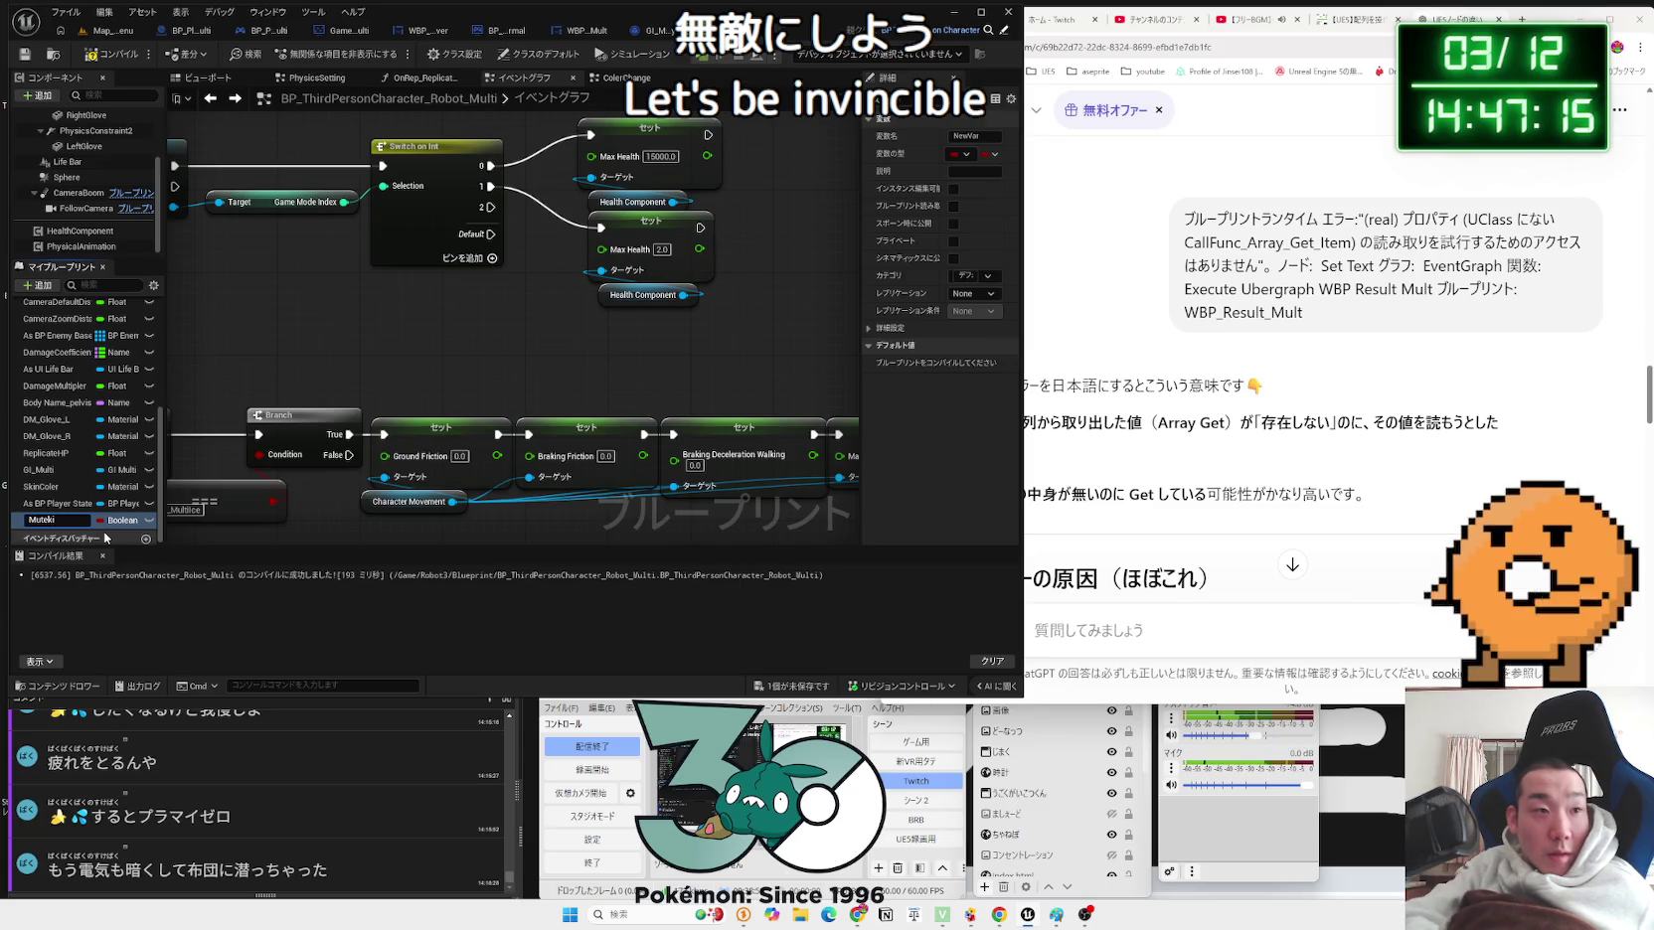
mouse_move(36, 520)
left_mouse_down()
mouse_move(611, 333)
mouse_move(593, 330)
left_mouse_up()
left_click_drag(491, 207, 622, 341)
left_click(196, 135)
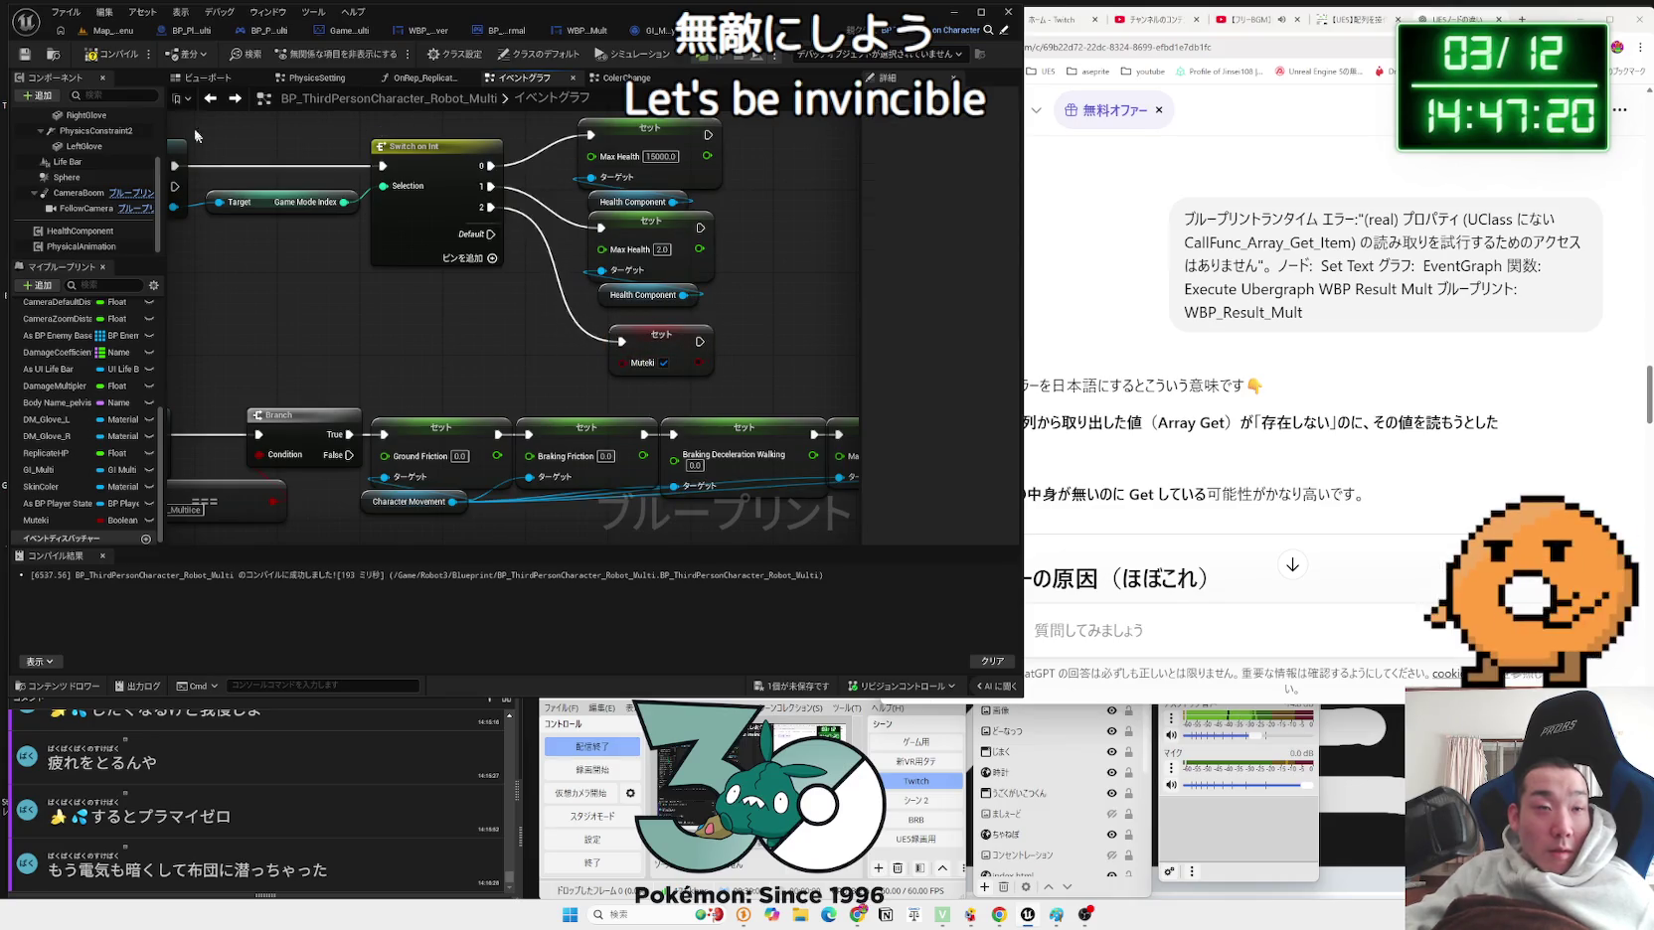
left_click(112, 54)
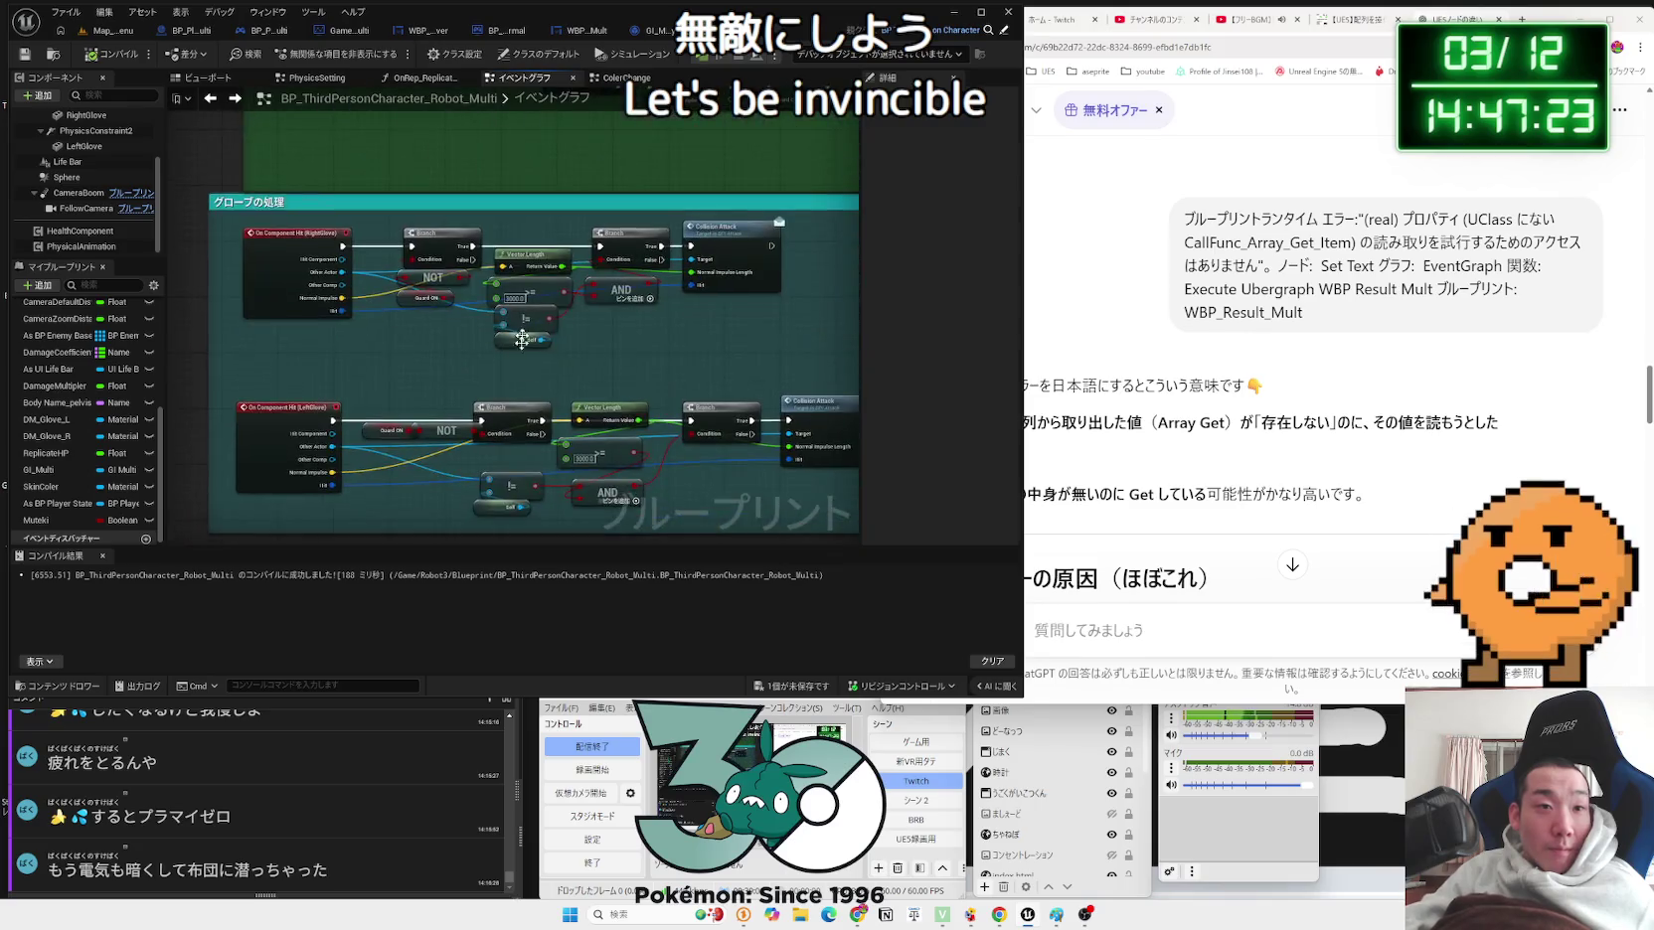
Step: Add a Branch after Event AnyDamage with the Muteki getter as its Condition
left_click_drag(548, 406, 409, 445)
scroll(409, 445, "up", 3)
mouse_move(527, 254)
left_mouse_down()
mouse_move(275, 257)
mouse_move(311, 226)
mouse_move(462, 246)
mouse_move(517, 225)
left_mouse_up()
type("branch")
key("Return")
mouse_move(40, 520)
left_mouse_down()
mouse_move(308, 467)
mouse_move(445, 368)
left_mouse_up()
mouse_move(472, 266)
left_mouse_down()
mouse_move(451, 310)
mouse_move(375, 367)
mouse_move(425, 385)
left_mouse_up()
Step: Try a NOT node on Muteki, then delete it and wire Muteki directly into the Branch Condition
type("not")
left_click(487, 518)
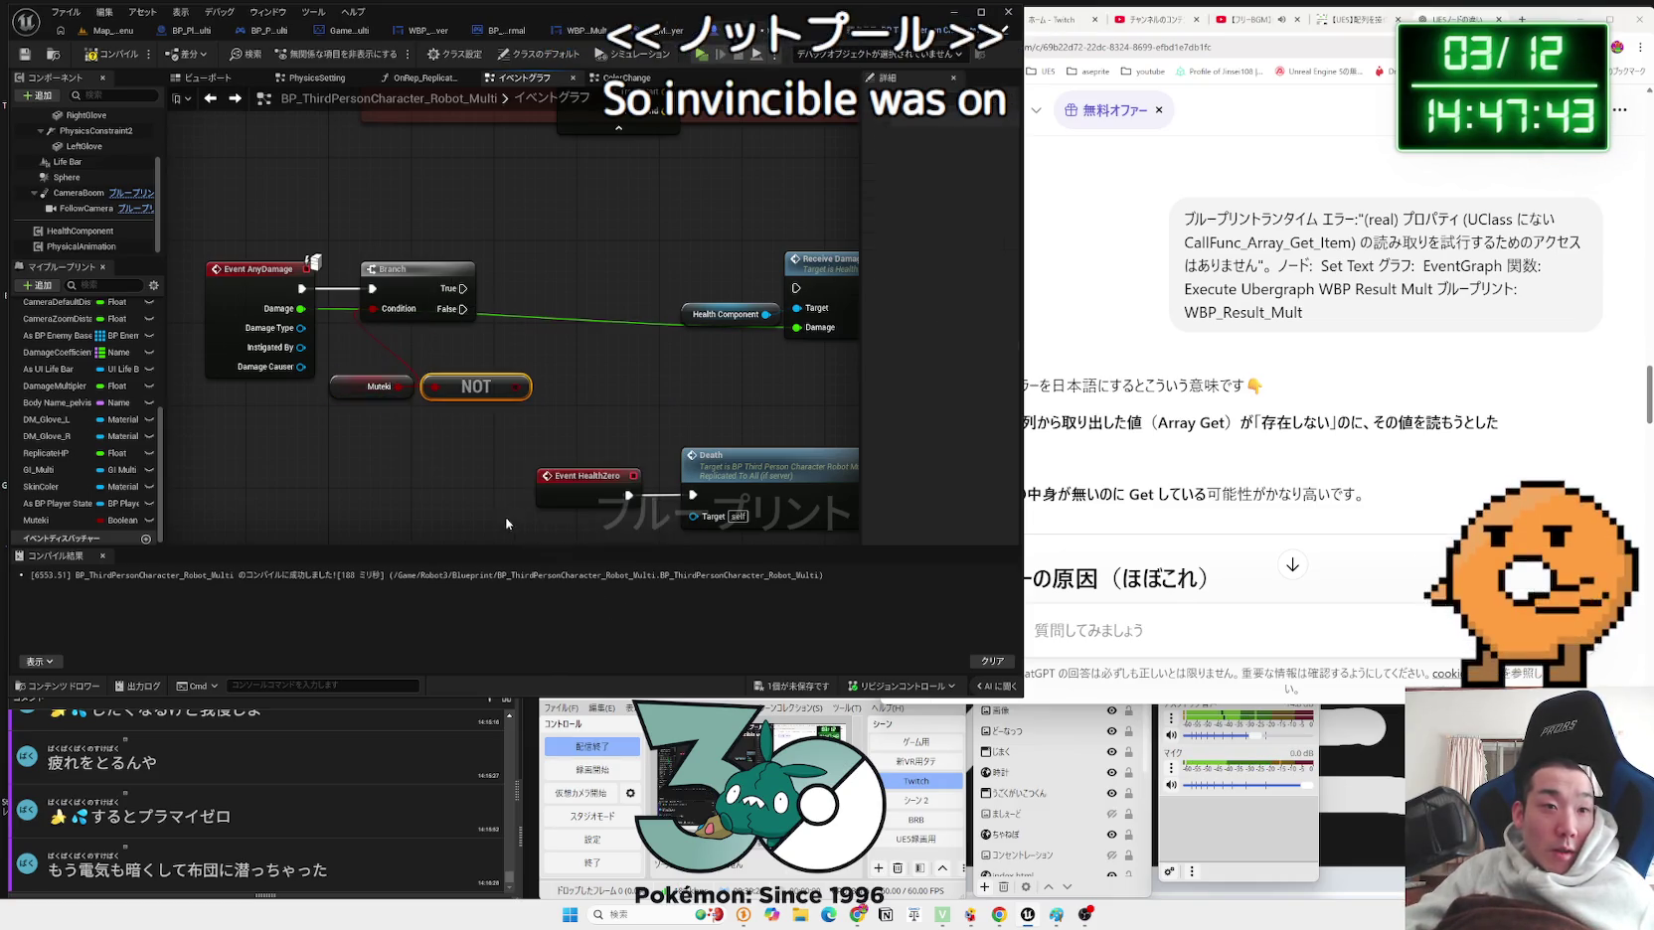
left_click_drag(486, 398, 391, 367)
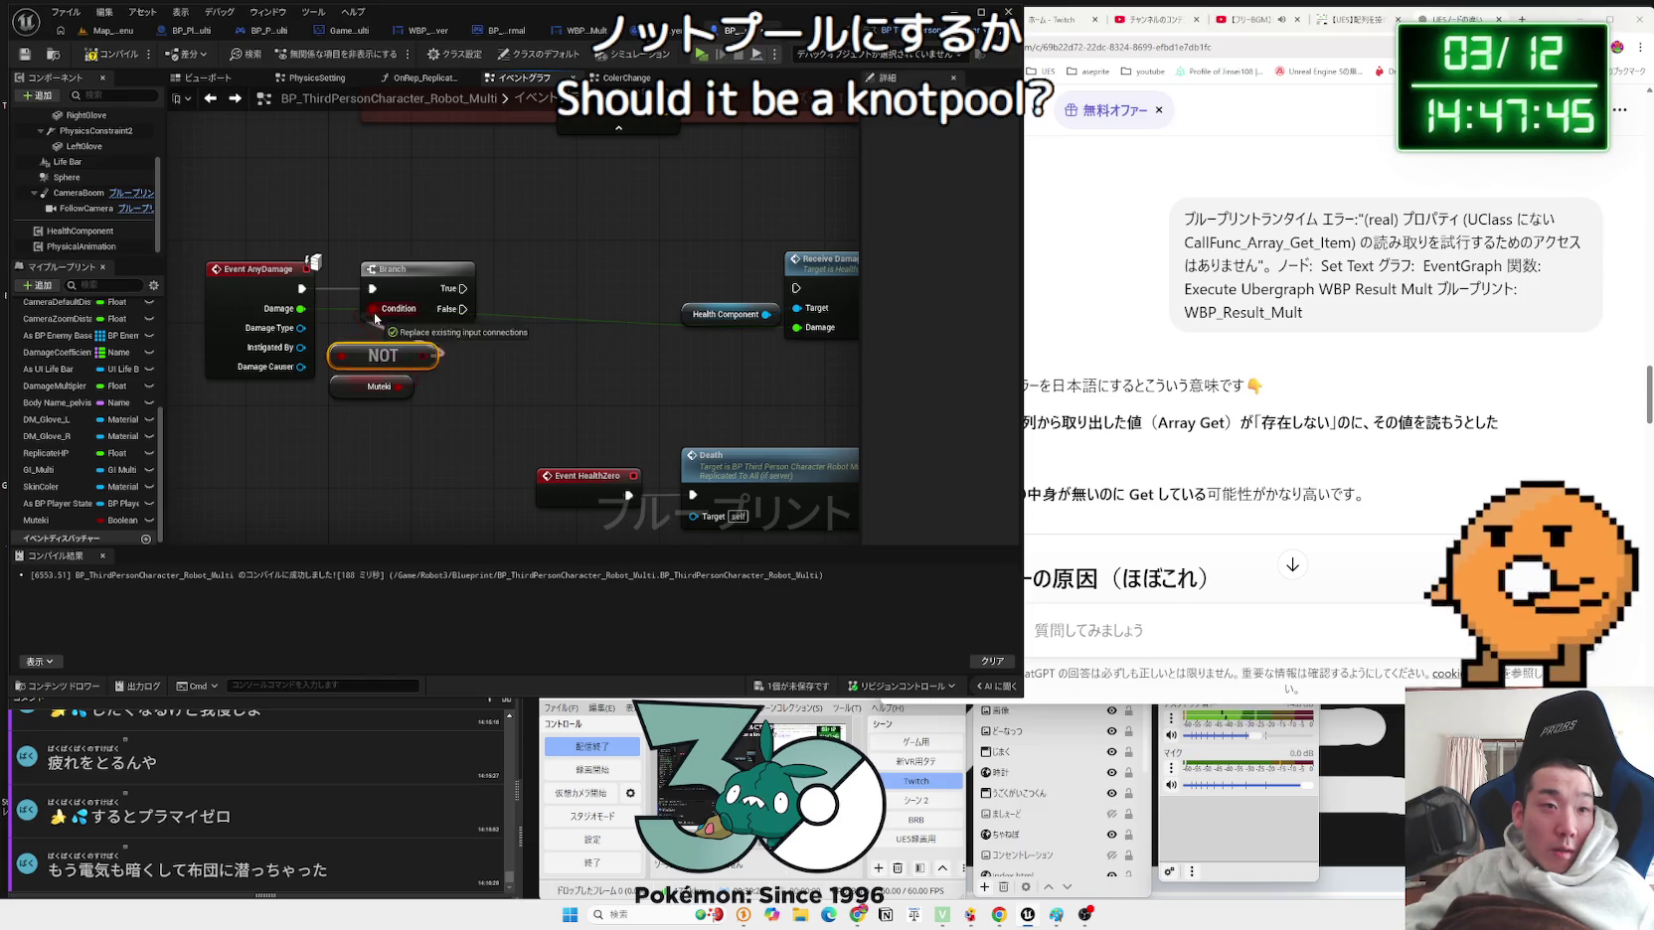
left_click(367, 390, "ctrl")
left_click_drag(383, 355, 392, 333)
left_click(347, 375)
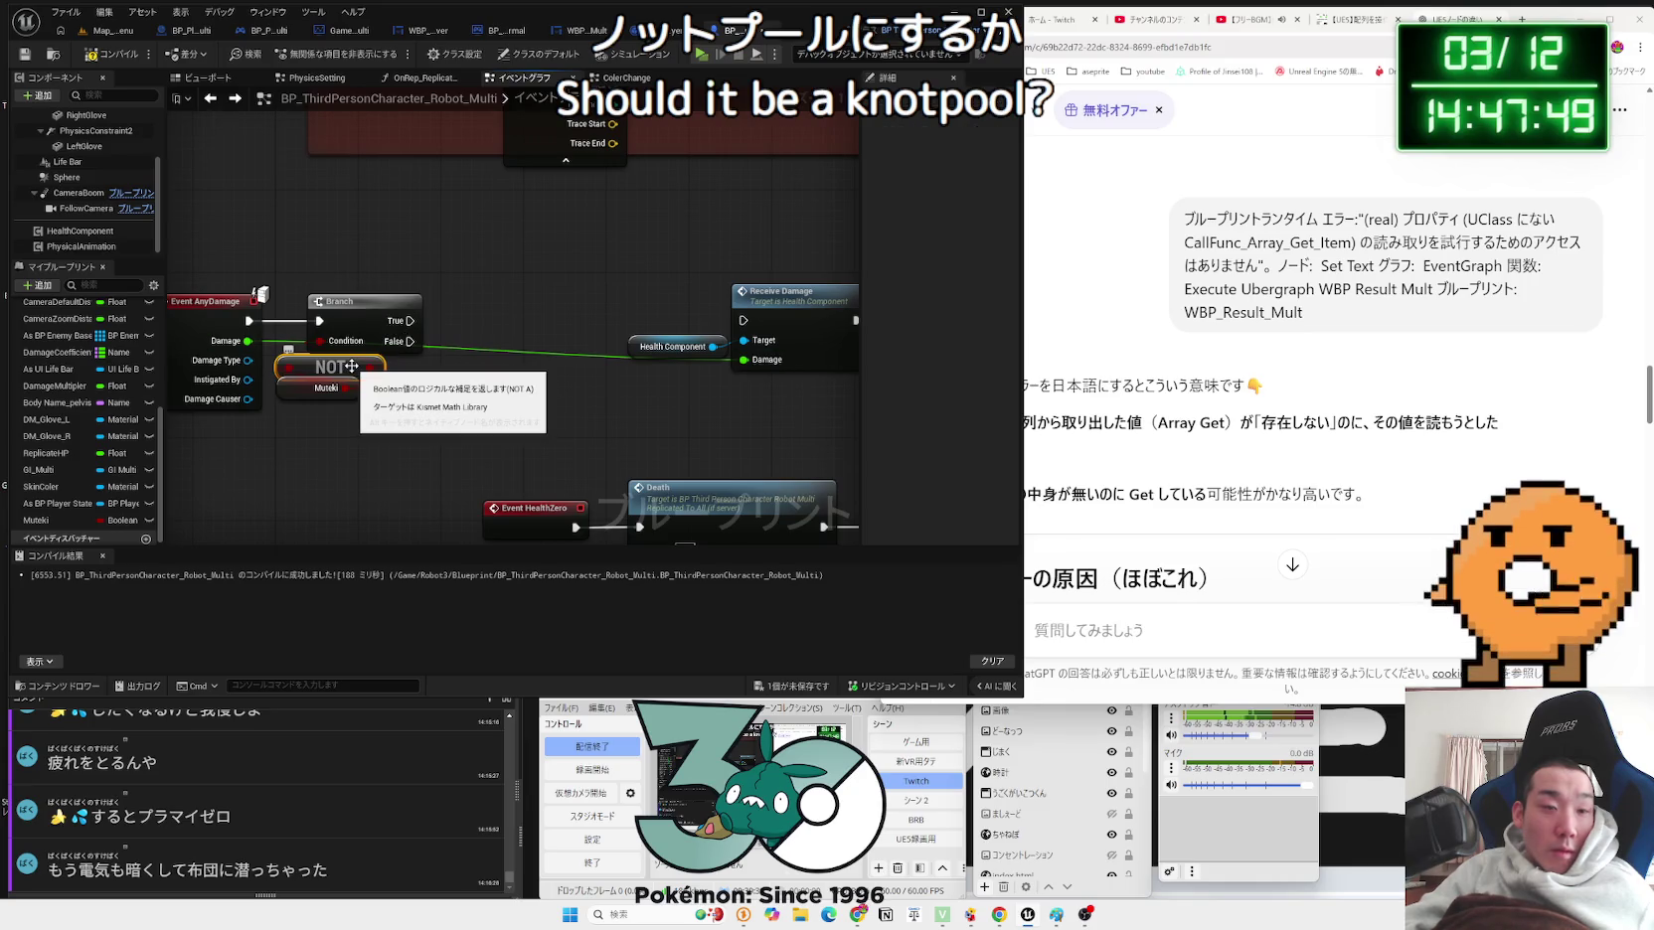
key("Delete")
mouse_move(345, 387)
left_mouse_down()
mouse_move(315, 341)
mouse_move(387, 331)
left_mouse_up()
Step: Connect the Branch False output to Receive Damage and reposition the AnyDamage, Branch and Muteki nodes
left_click_drag(602, 319, 743, 320)
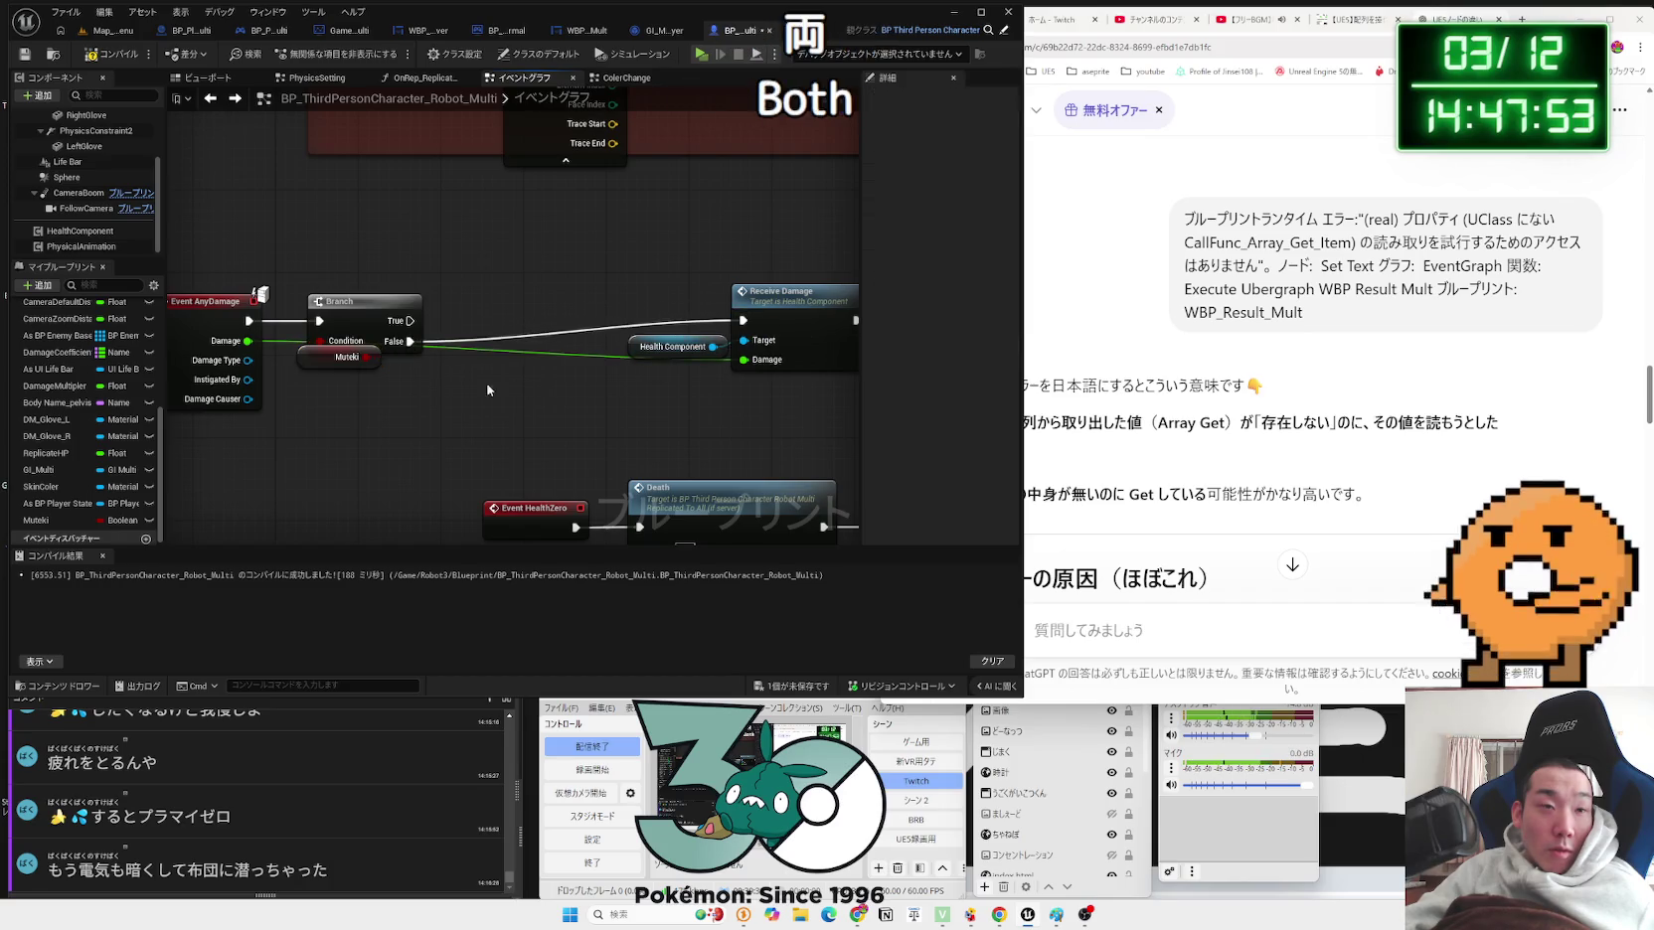
left_click_drag(597, 328, 716, 301)
left_click_drag(436, 245, 287, 355)
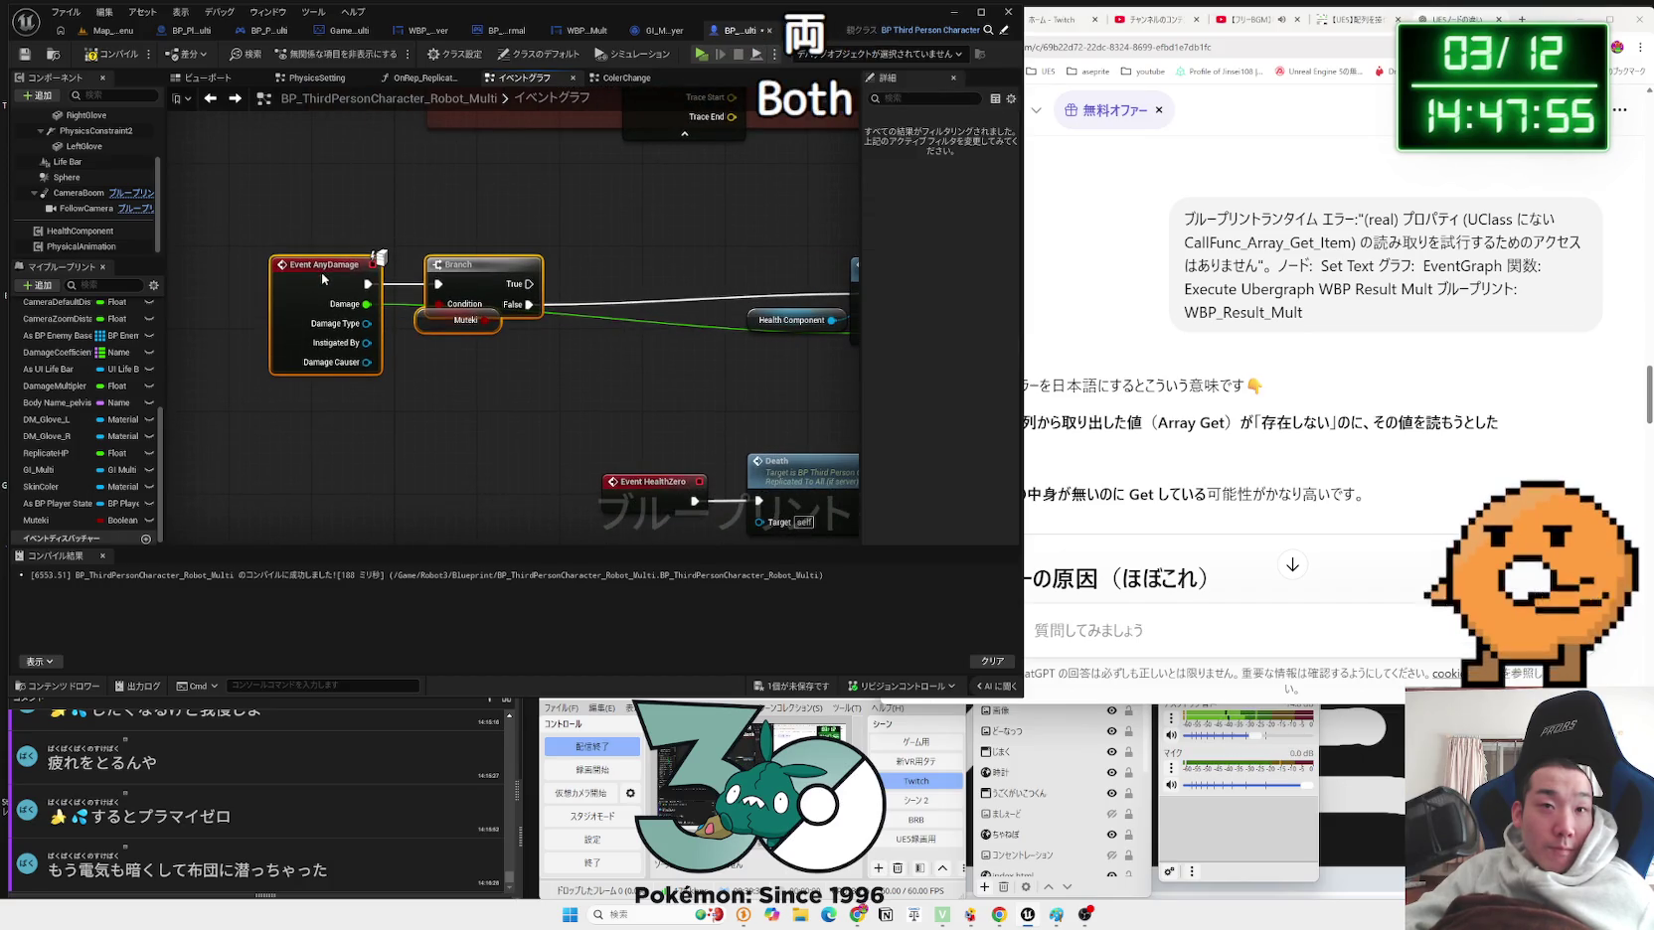
left_click_drag(320, 272, 343, 263)
left_click(553, 369)
left_click_drag(492, 240, 283, 377)
left_click_drag(512, 309, 439, 299)
left_click(437, 304)
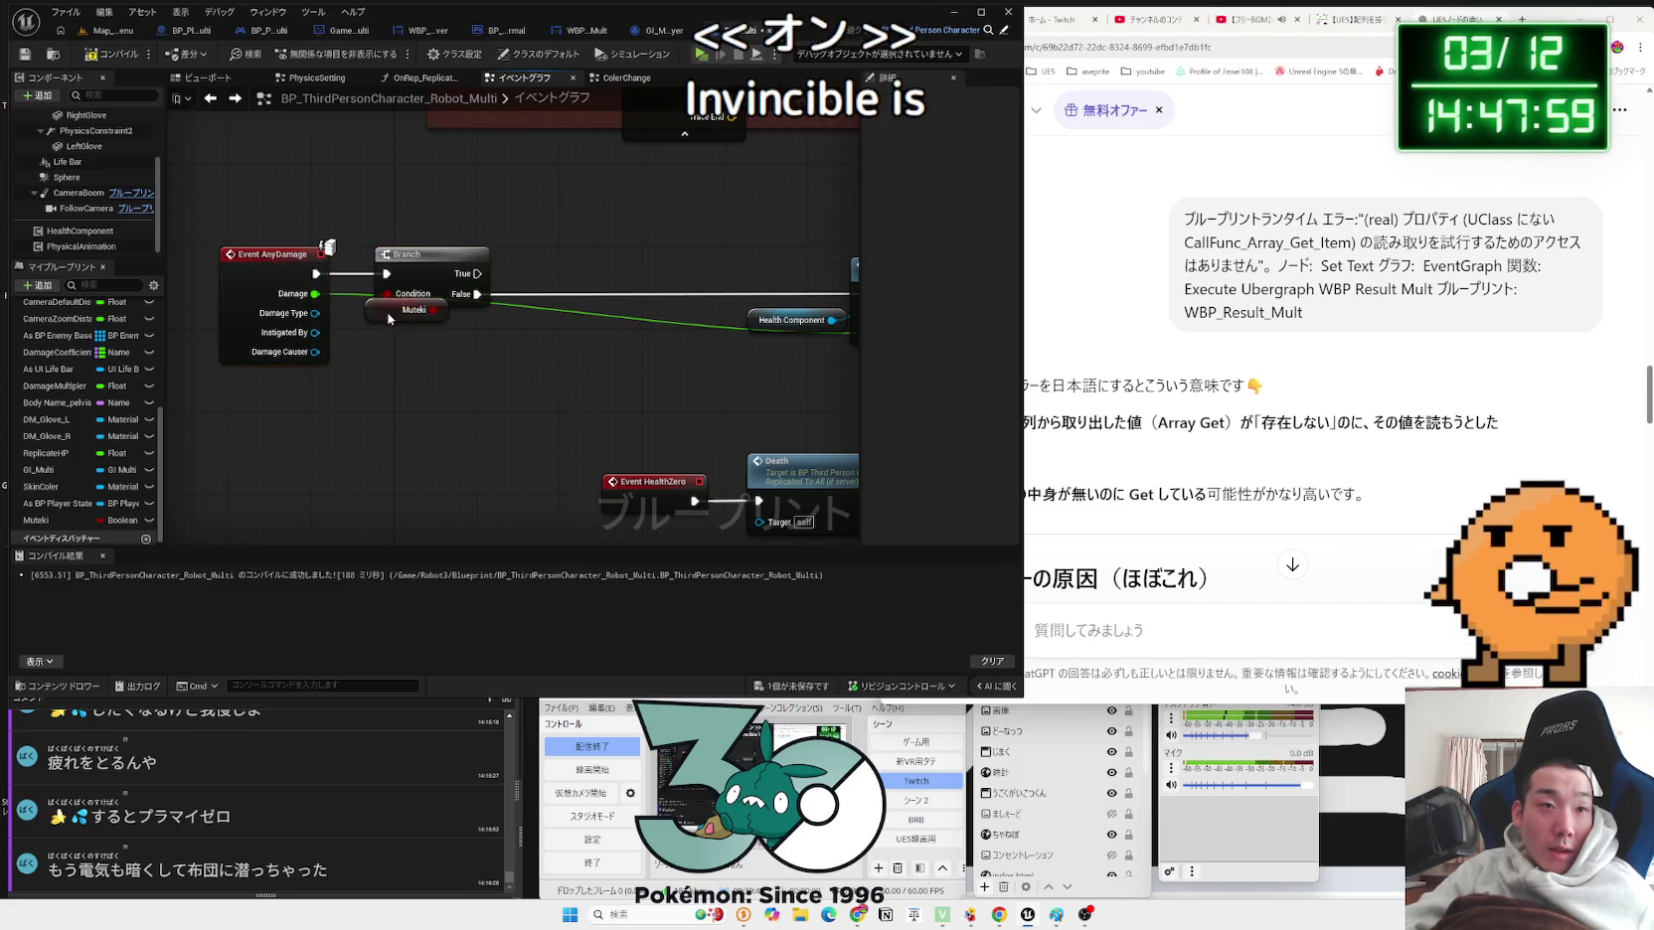
Step: Check the Branch True output and inspect the As BP Player State and DM_Glove_L variables
mouse_move(767, 298)
left_mouse_down()
mouse_move(320, 442)
mouse_move(952, 372)
left_mouse_up()
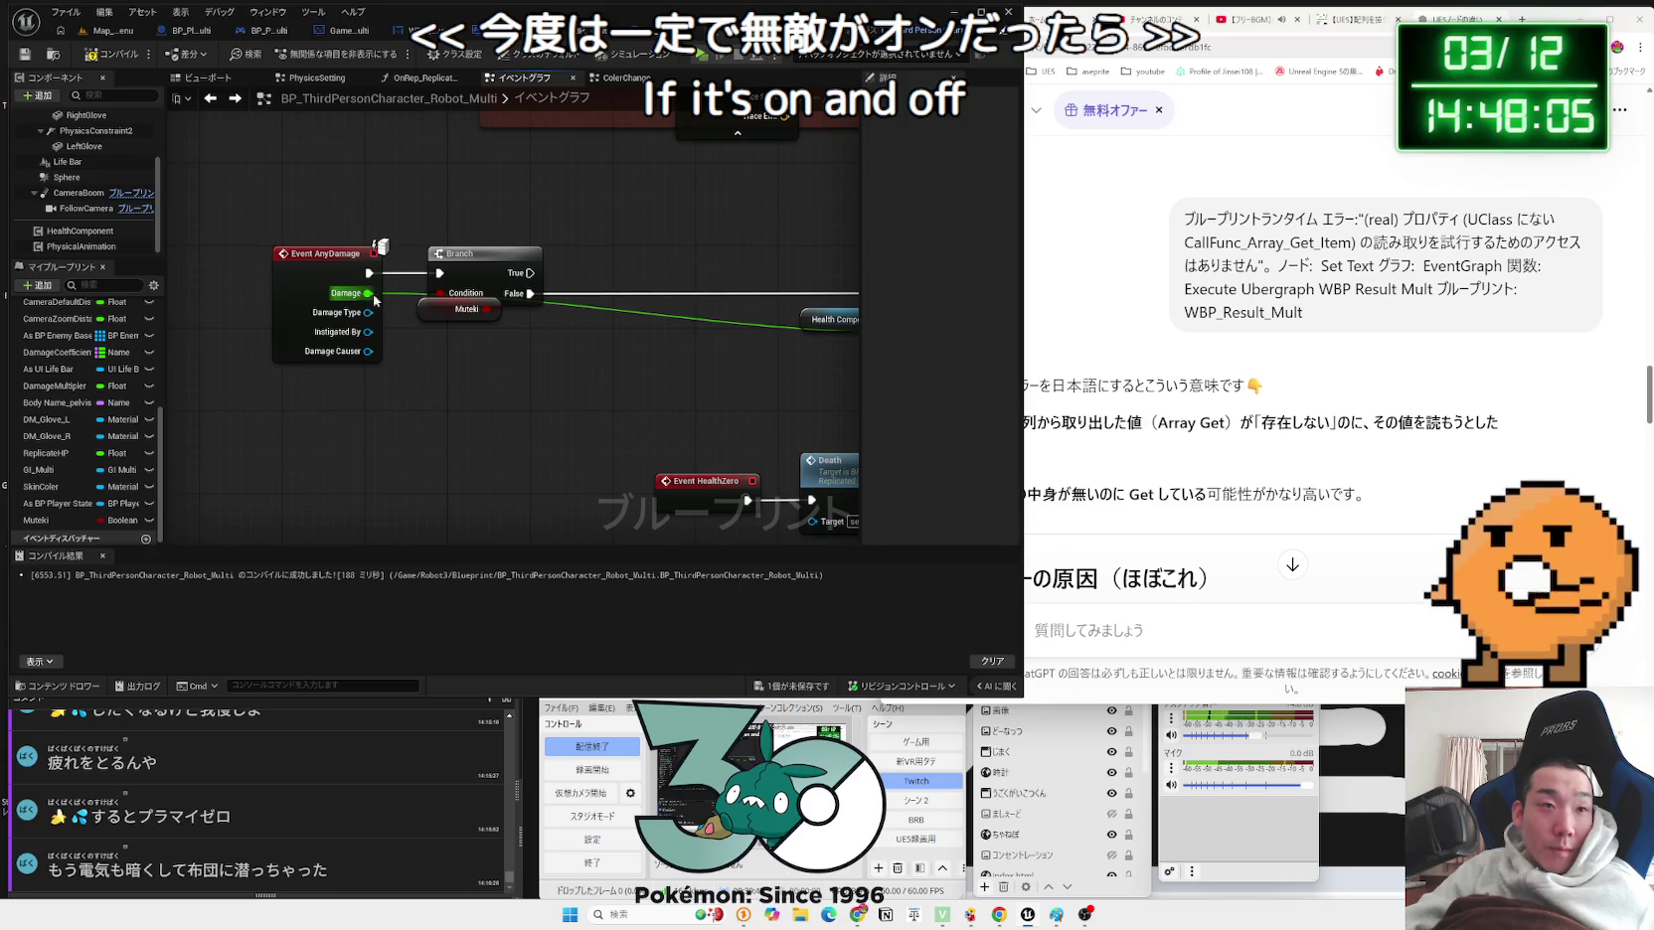
left_click_drag(581, 373, 531, 275)
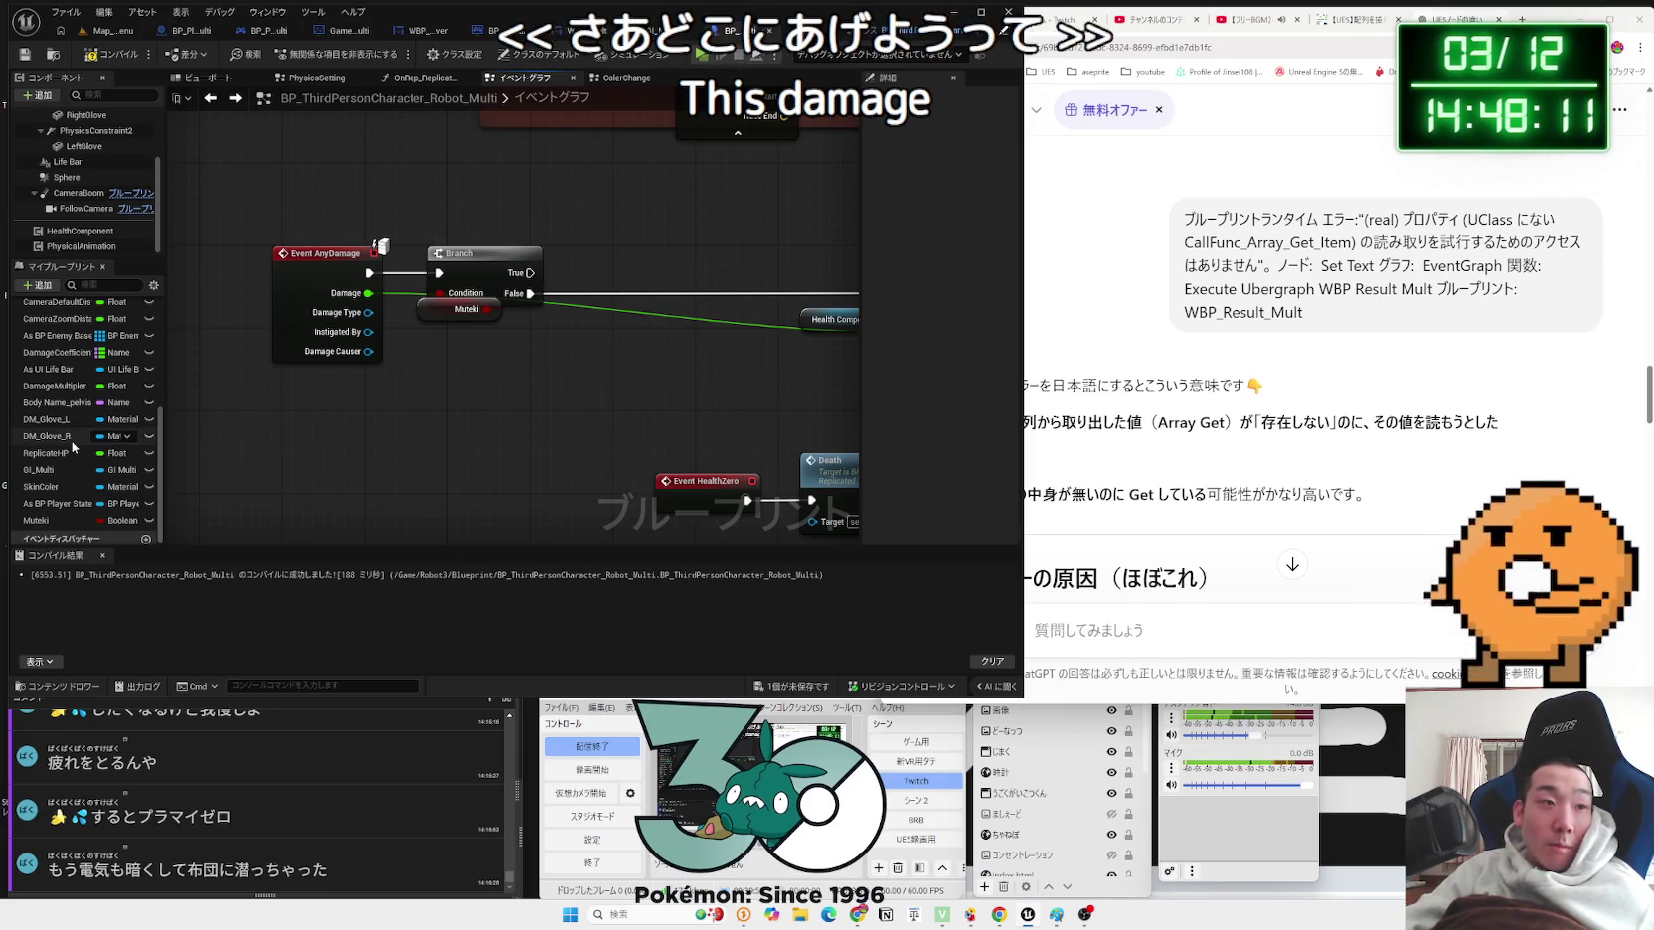
left_click(50, 503)
left_click(49, 419)
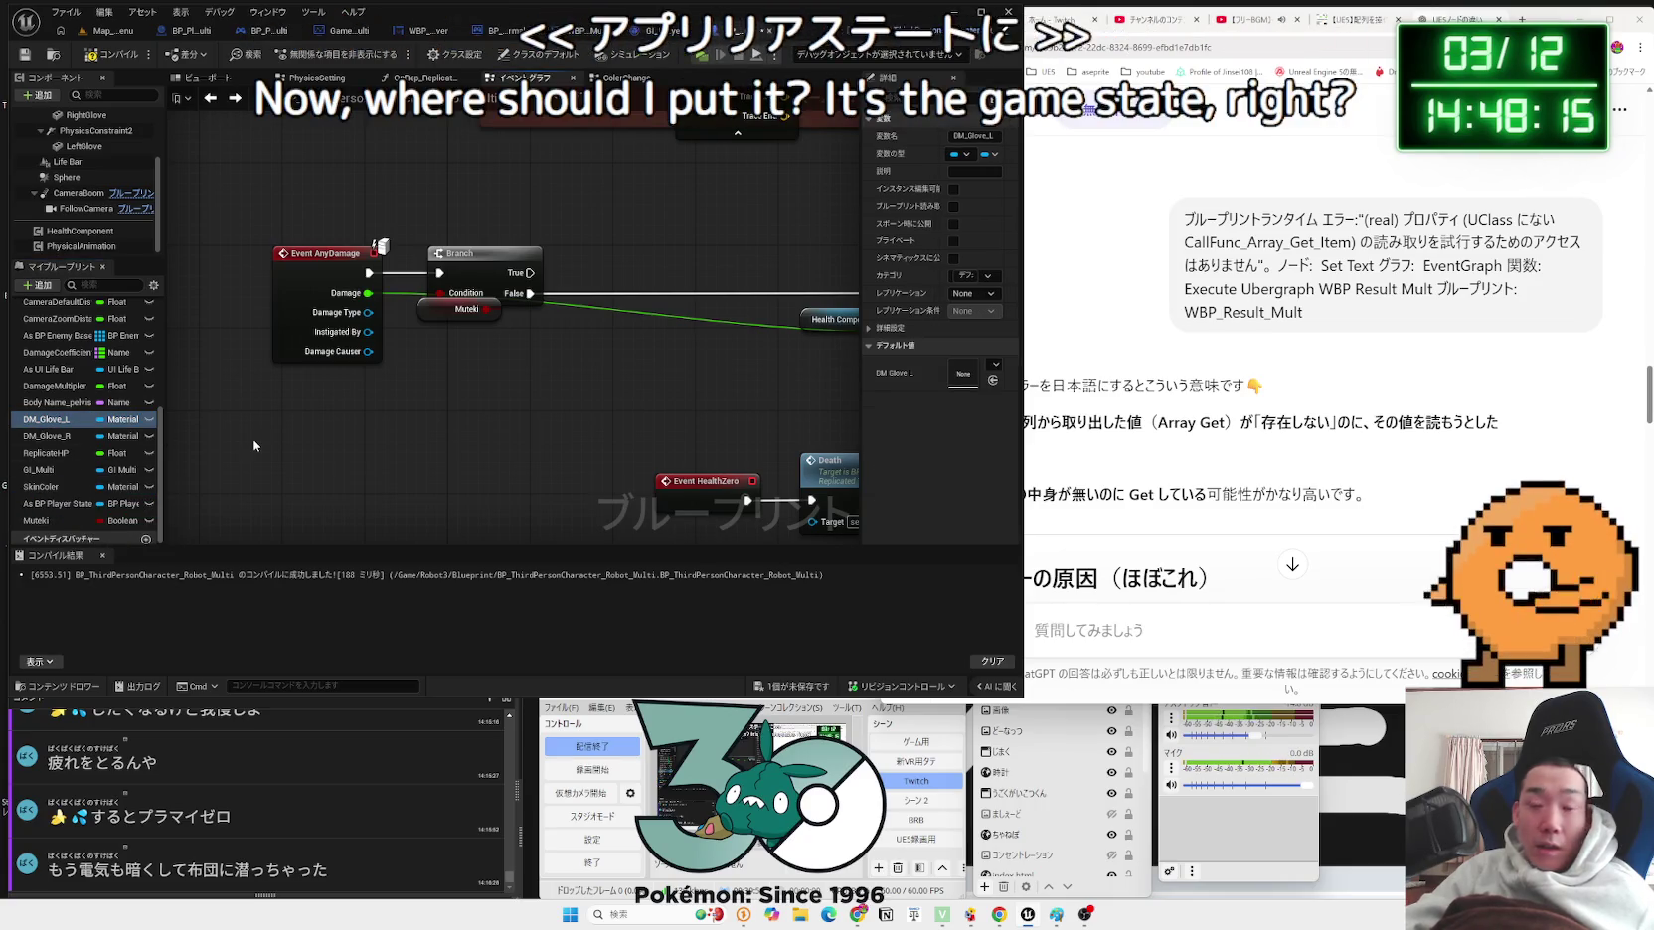
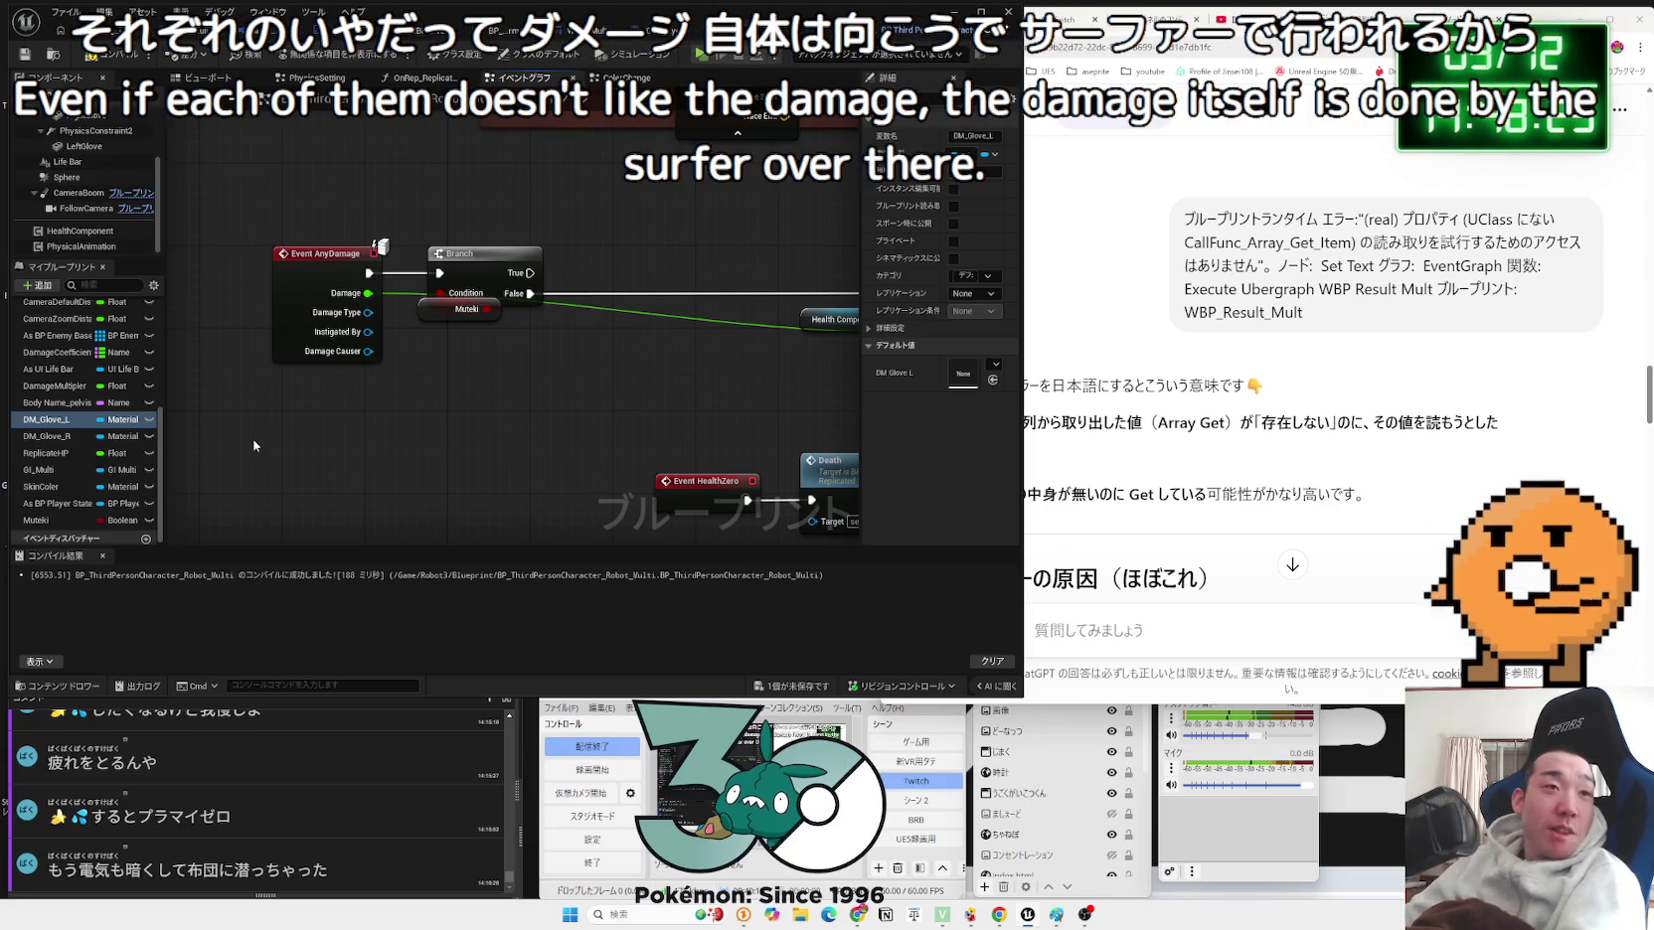
Step: Compile the robot Blueprint, add a Print String after the damage Branch's True output, and return to Map_MainMenu
left_click(112, 58)
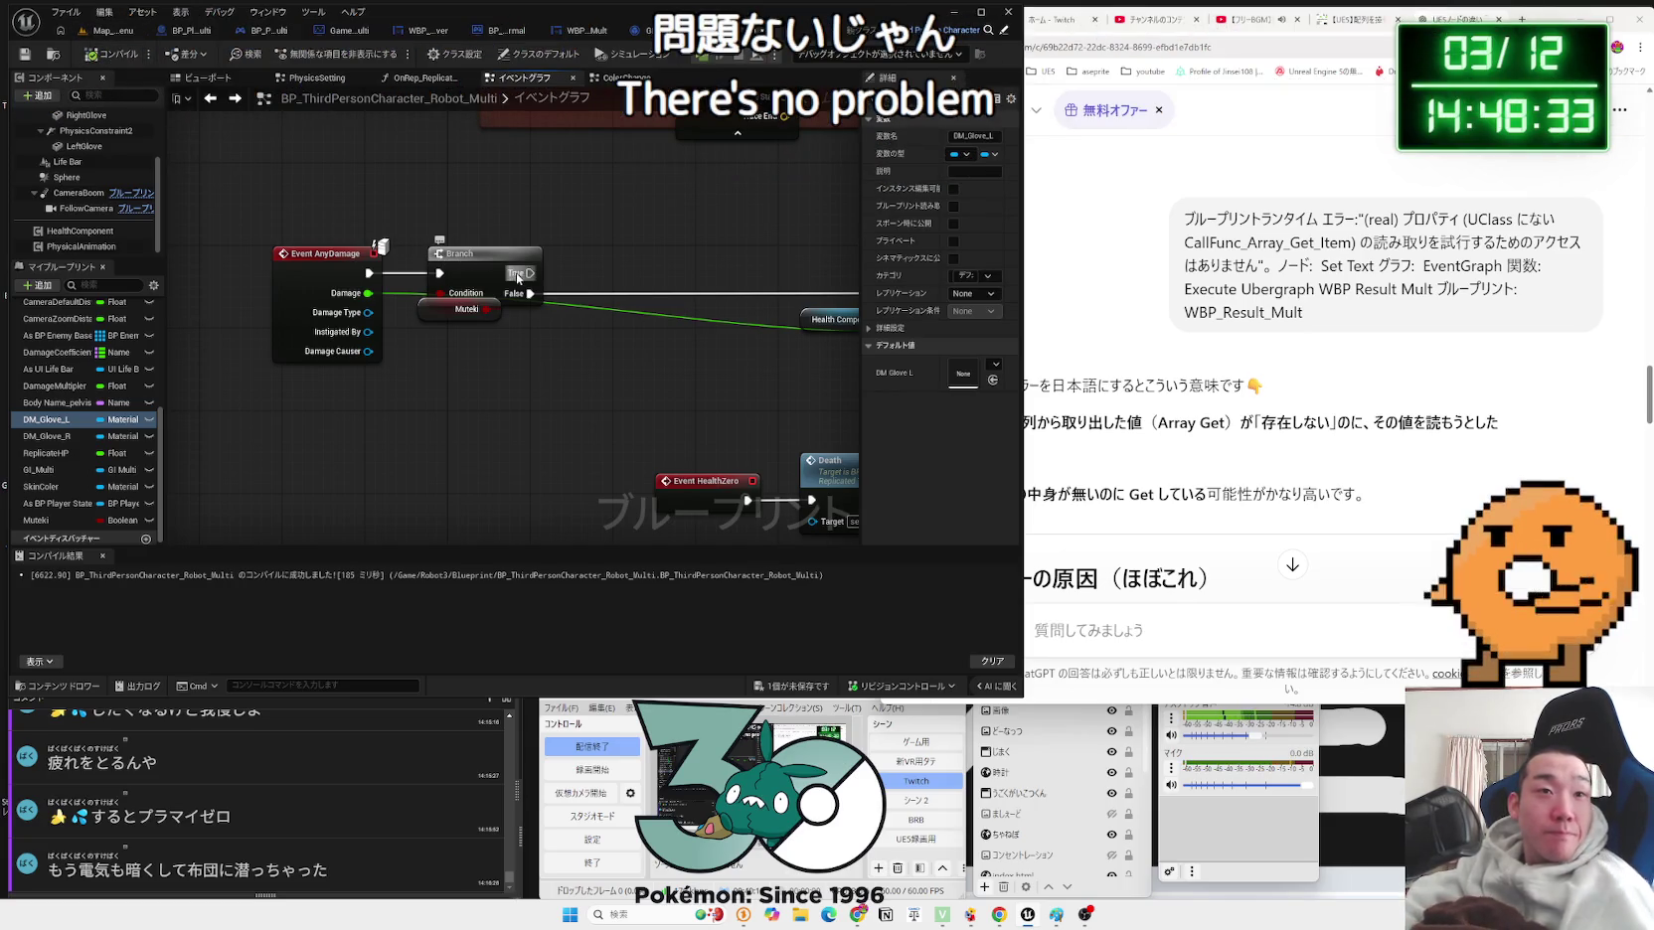
left_click_drag(565, 246, 572, 239)
type("print")
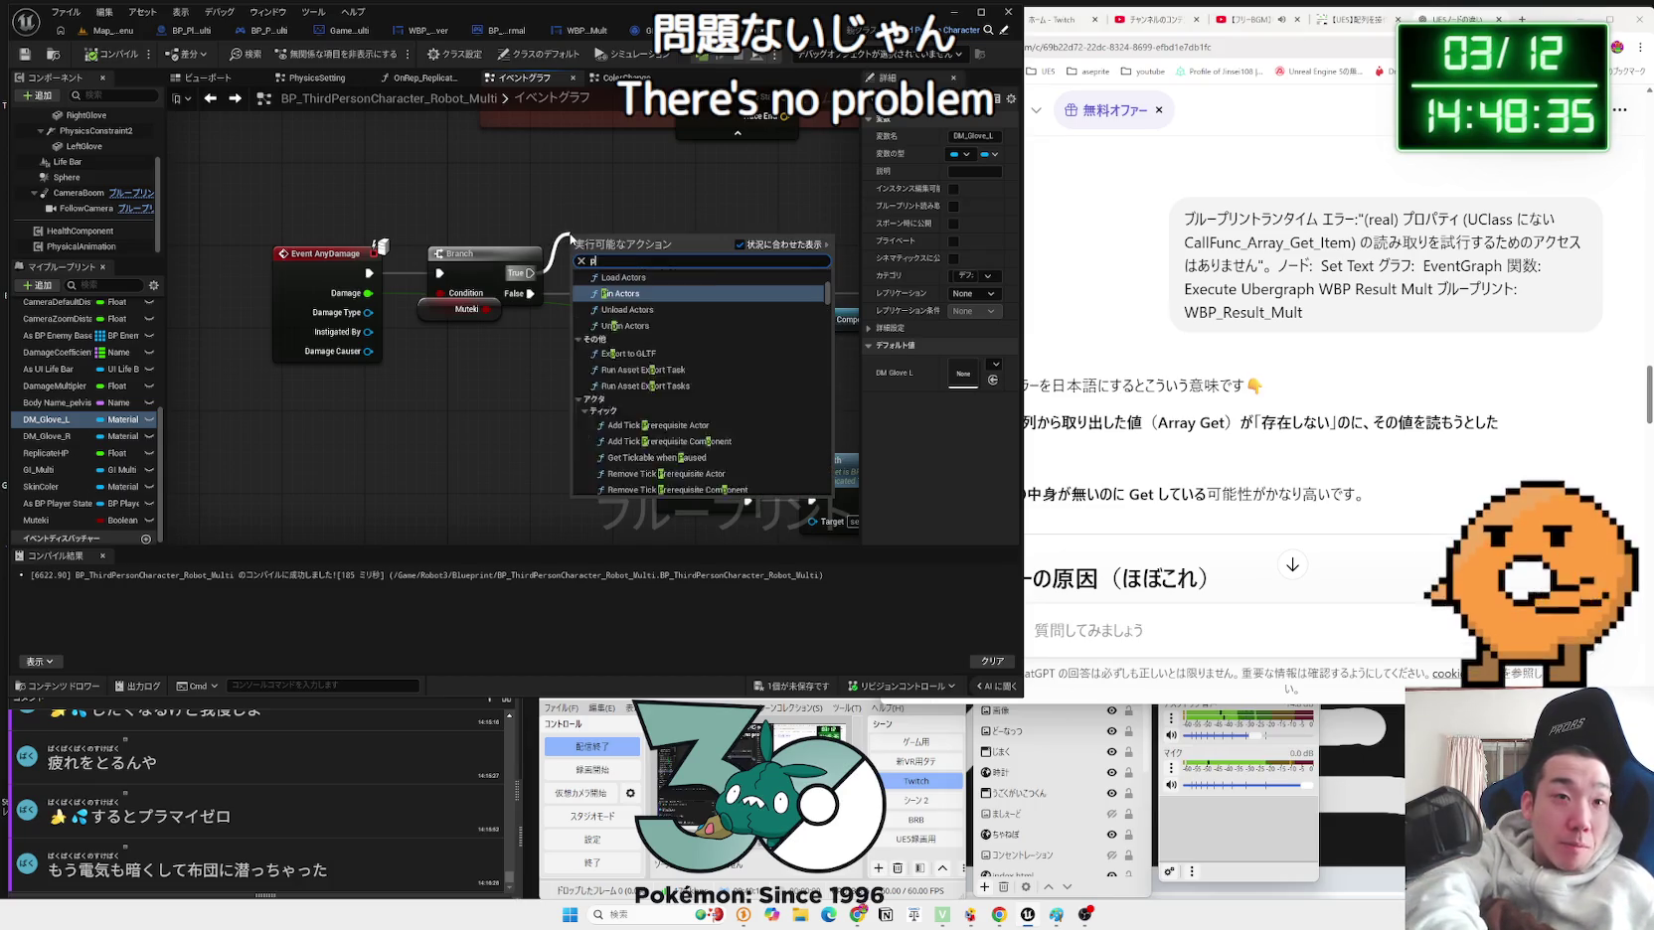
key("Return")
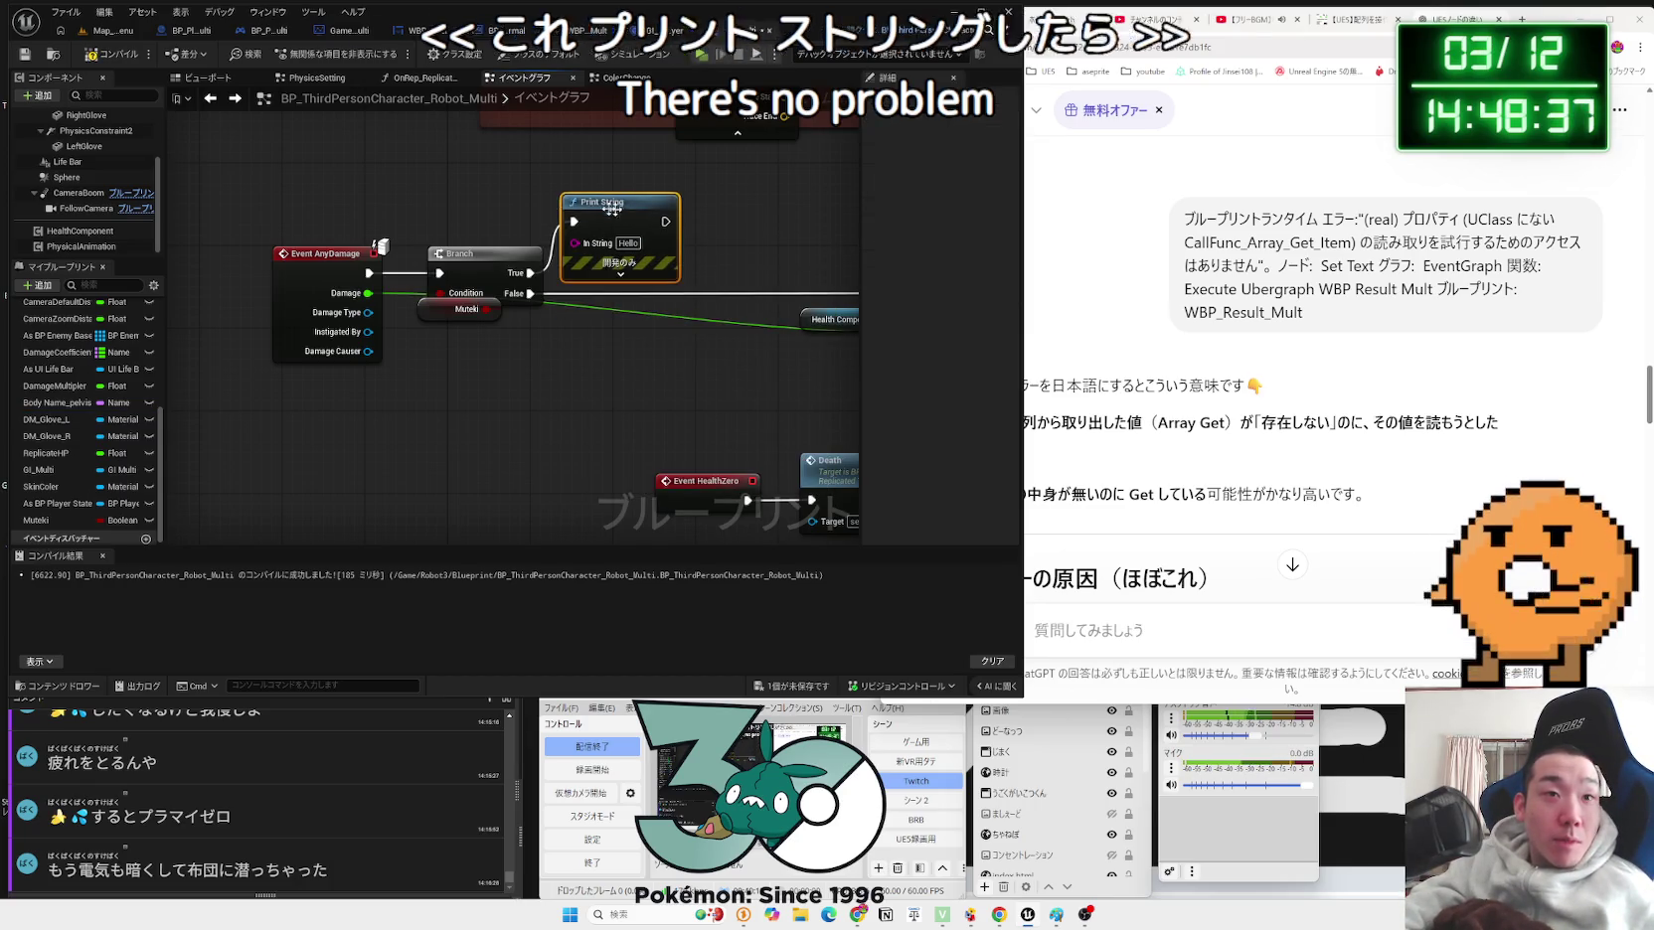
left_click(114, 30)
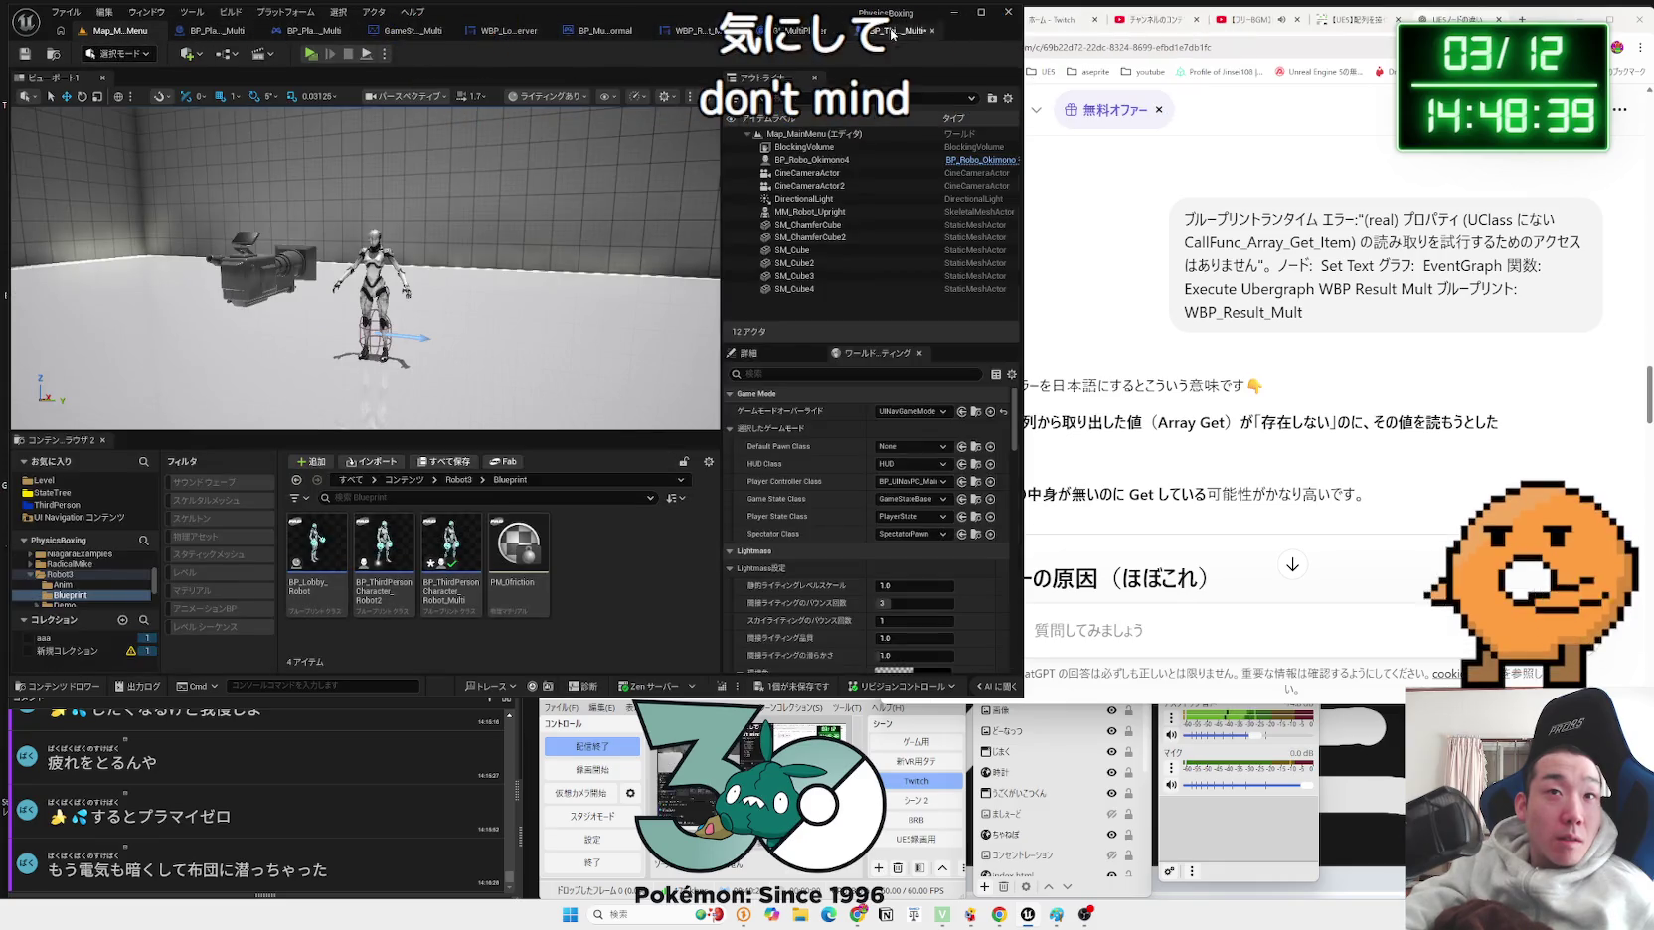
Step: Run a three-player test from the main menu, then exit the game and confirm quitting
left_click(891, 33)
left_click(115, 32)
left_click(385, 54)
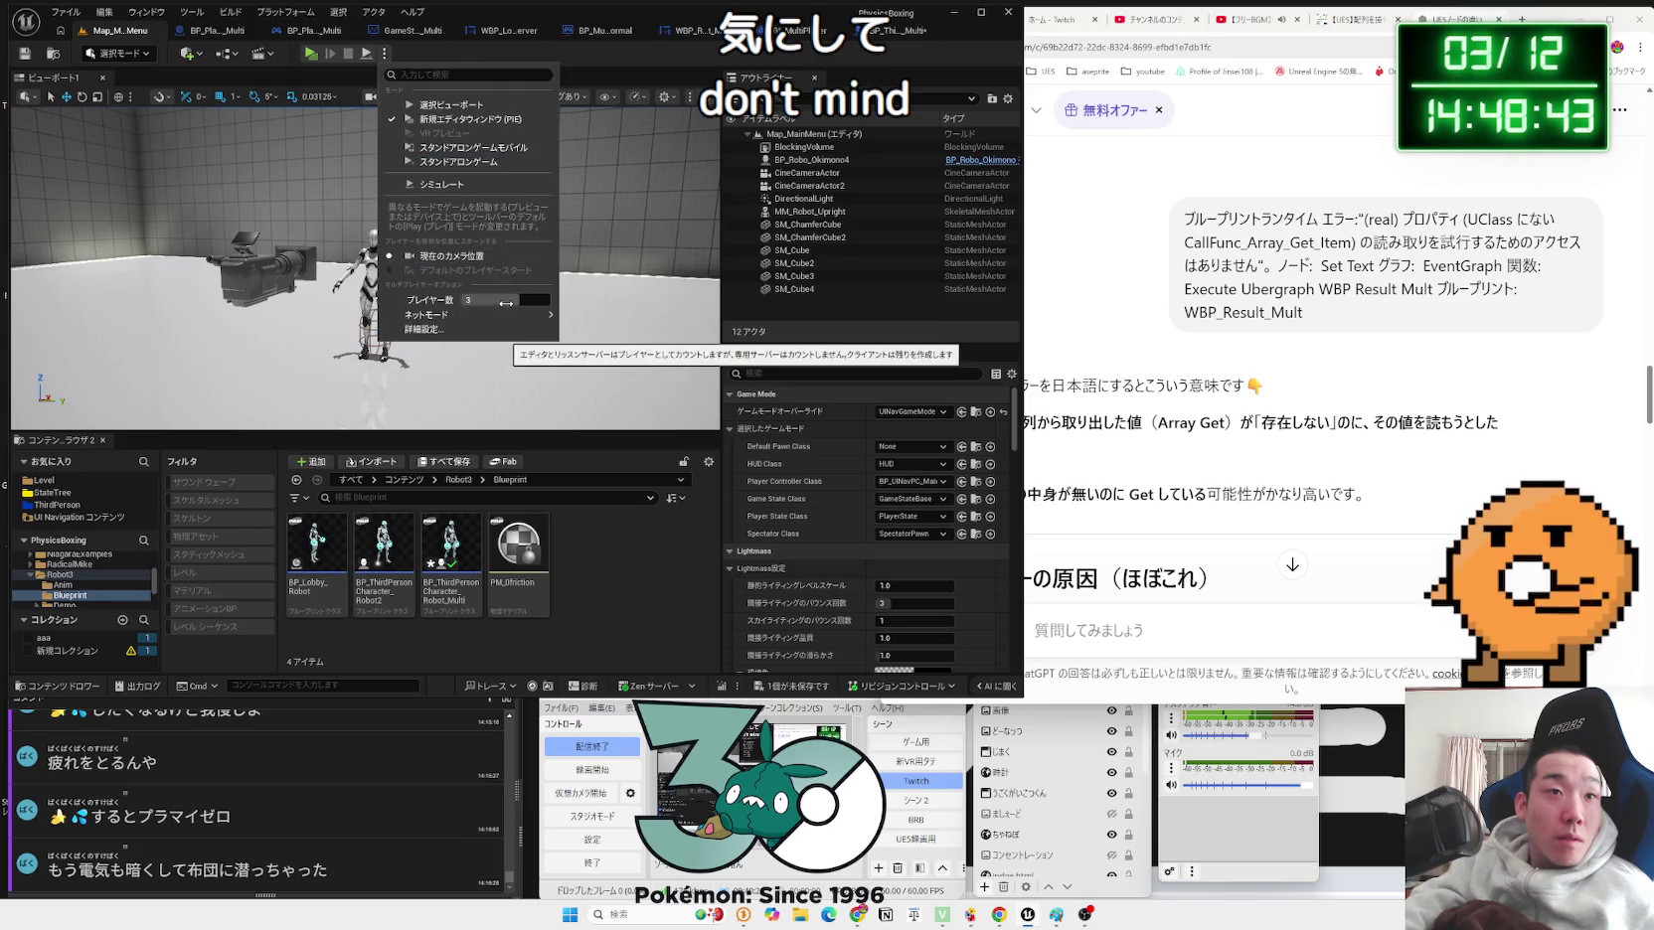
left_click(483, 161)
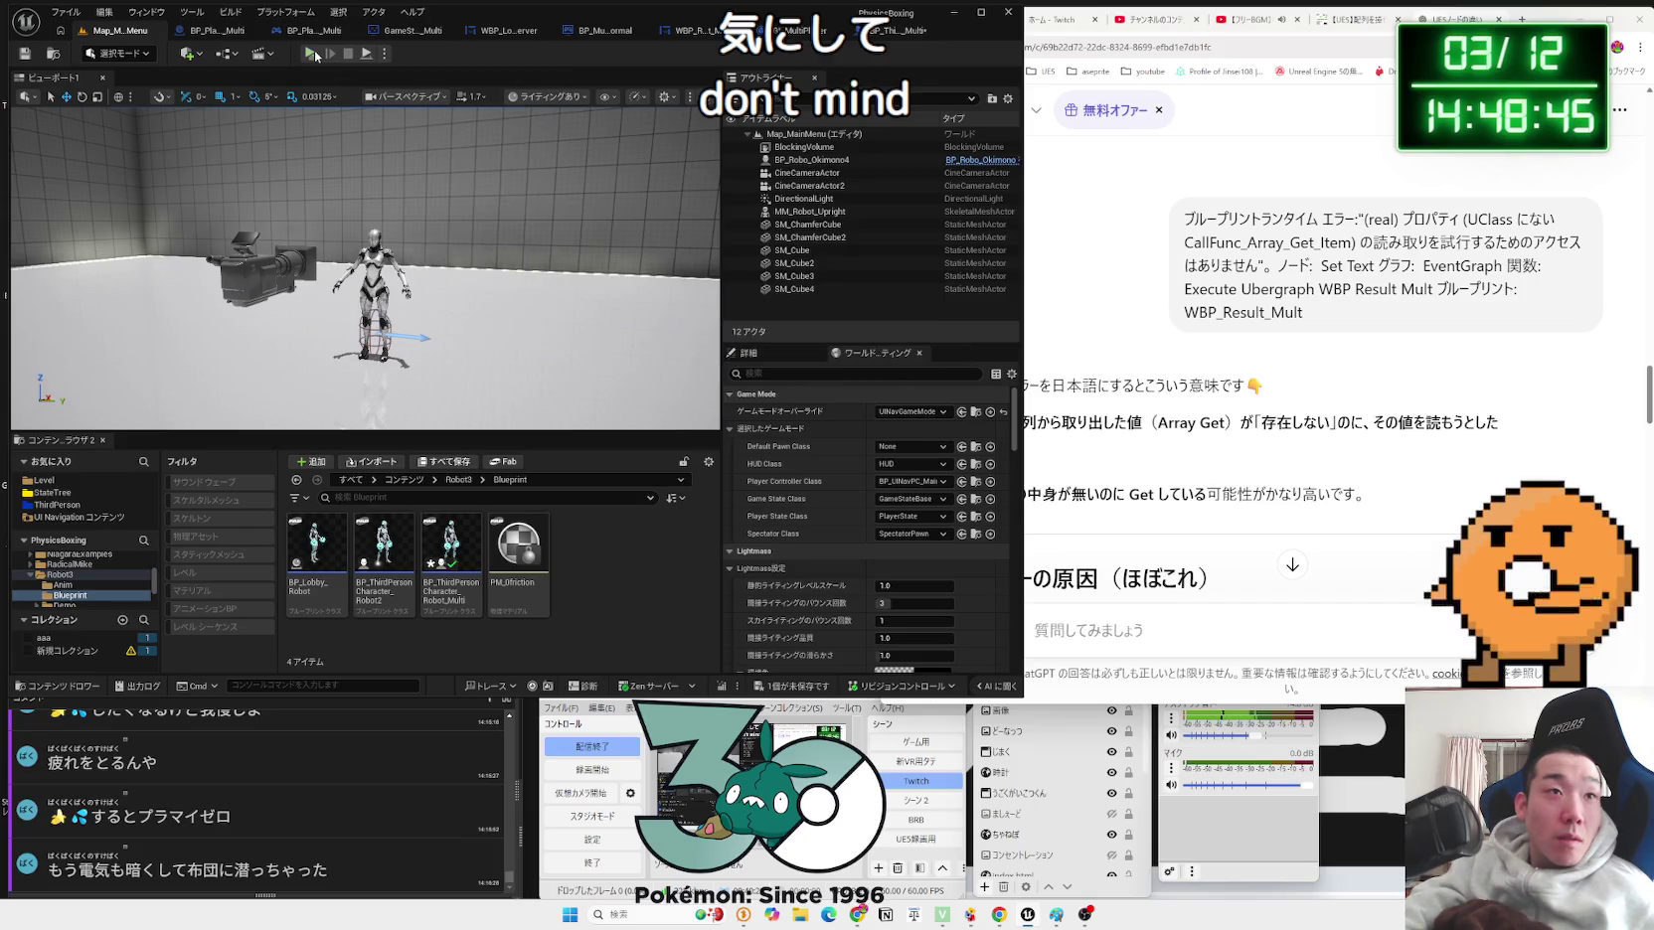
left_click(311, 54)
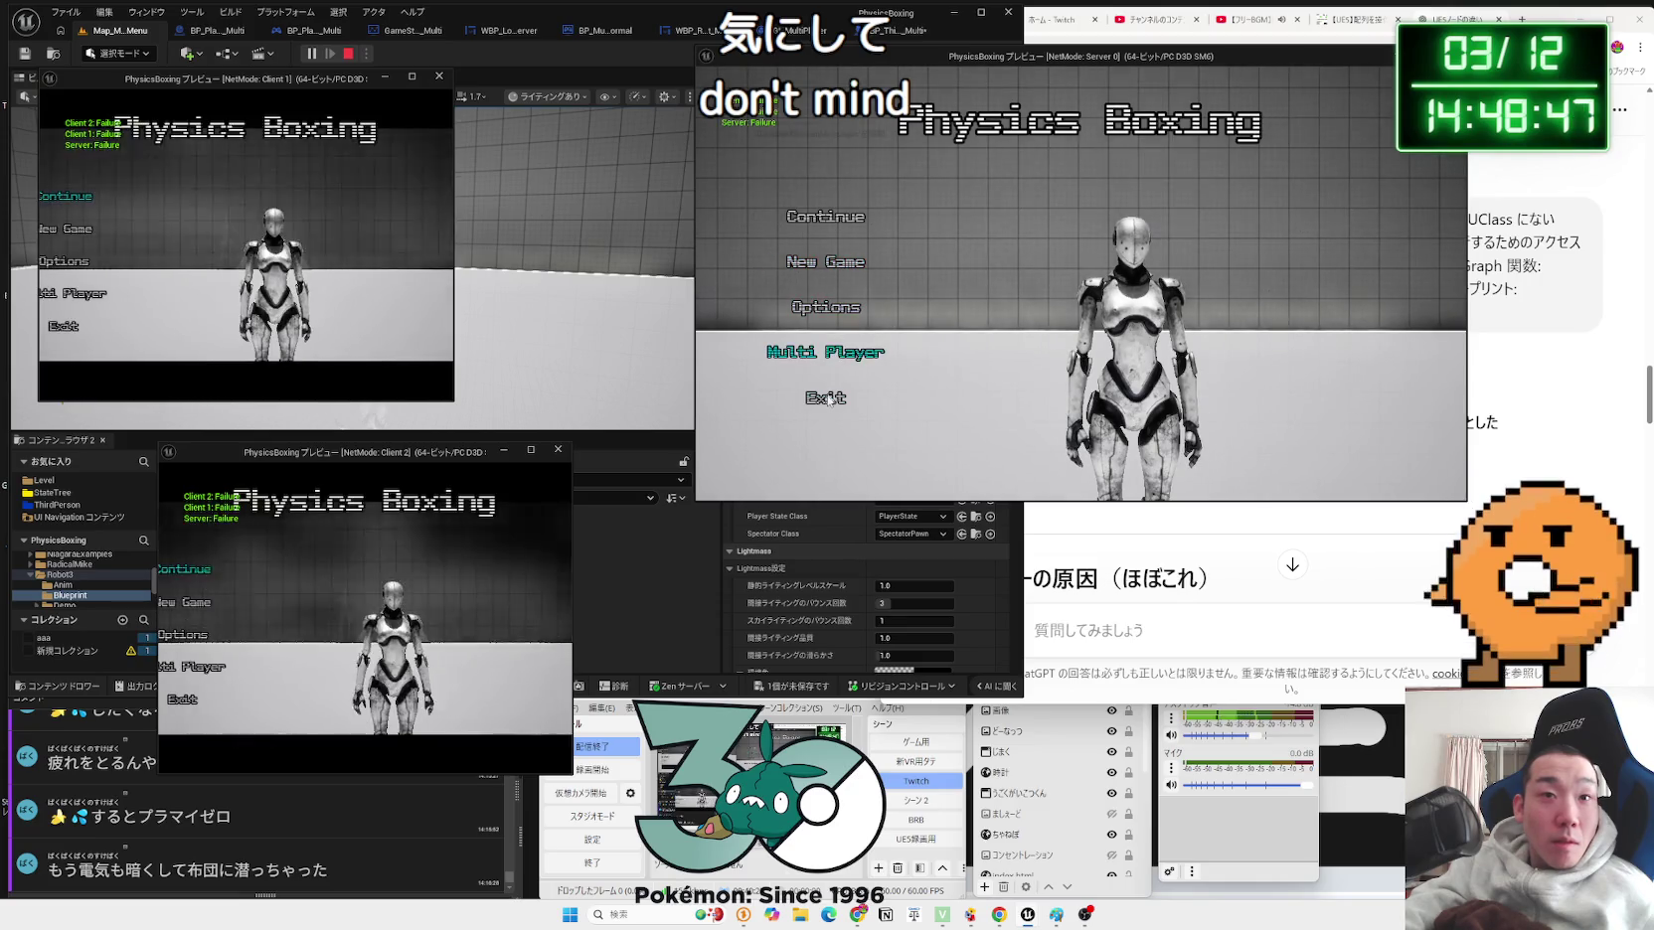
left_click(827, 394)
left_click(1138, 314)
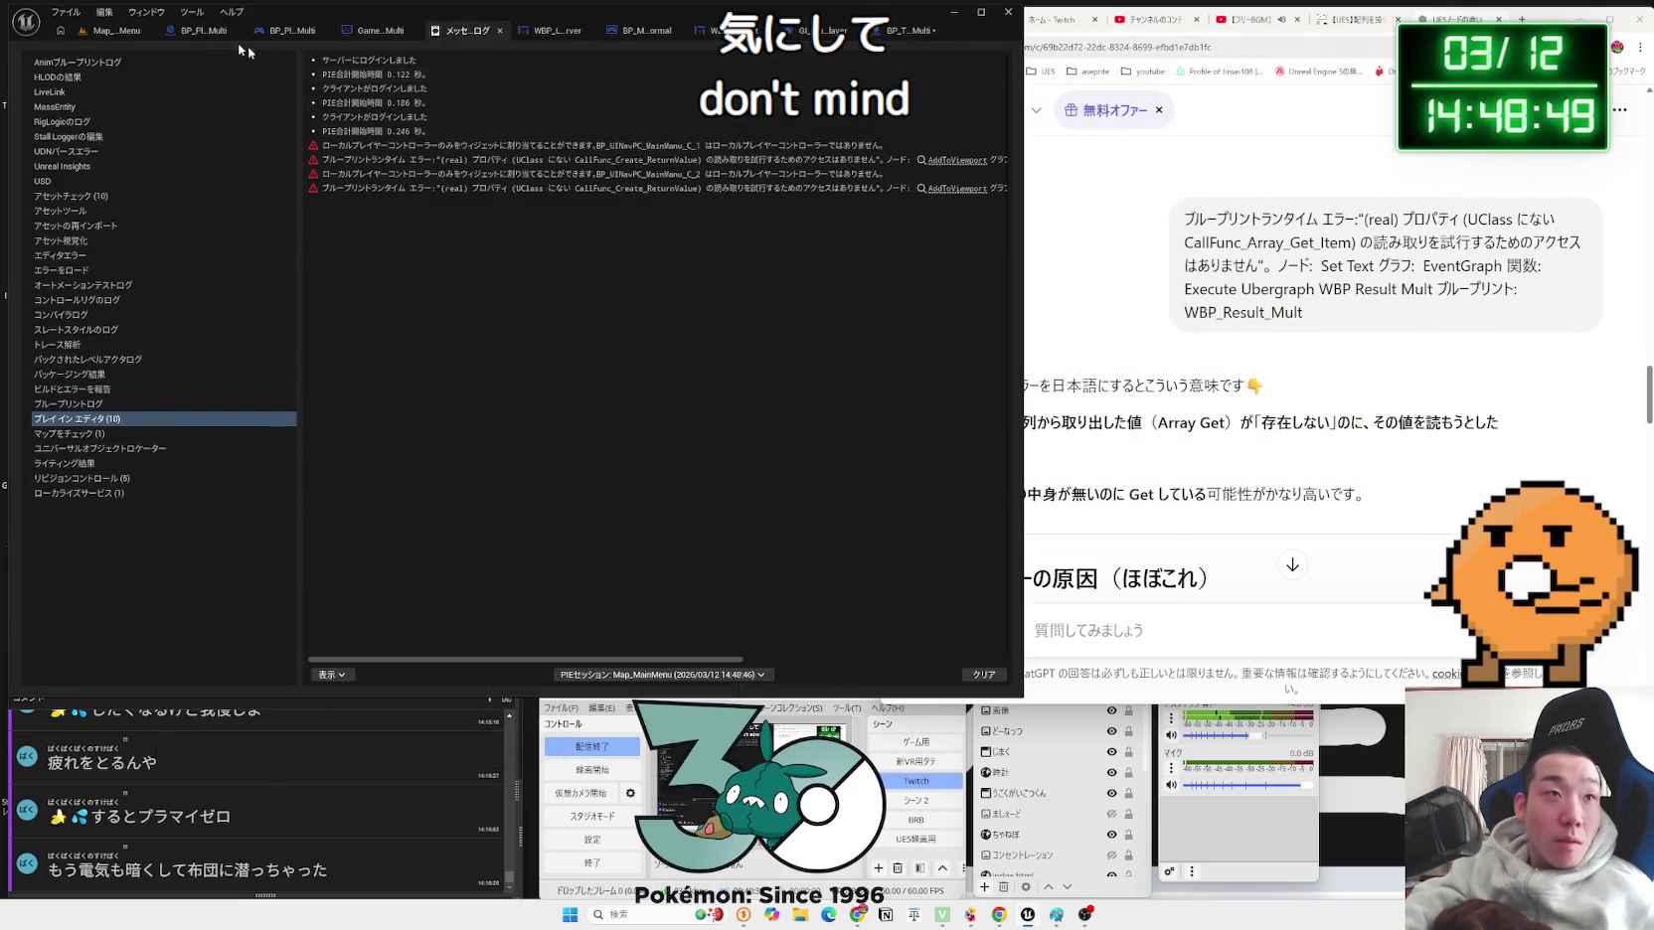
Step: Open the Level > Multi folder in the Content Browser to show the four multiplayer maps
left_click(110, 31)
left_click(44, 480)
double_click(383, 552)
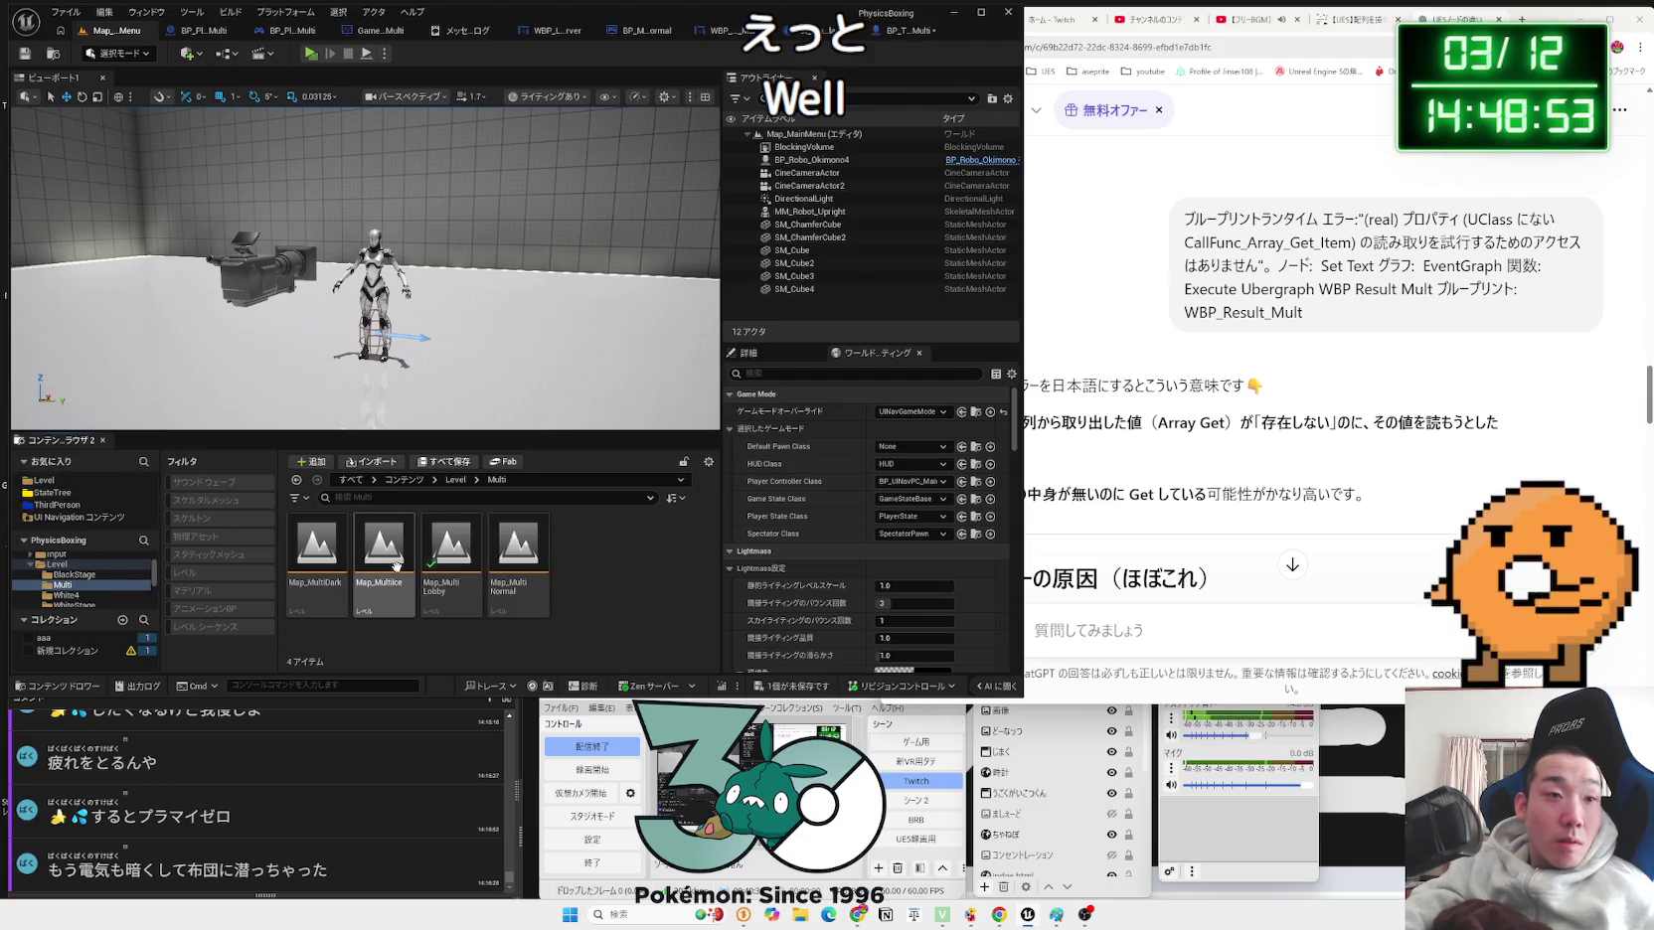
Step: Open Map_MultiLobby, save changes, and start a three-player test in the lobby
double_click(451, 592)
left_click(863, 605)
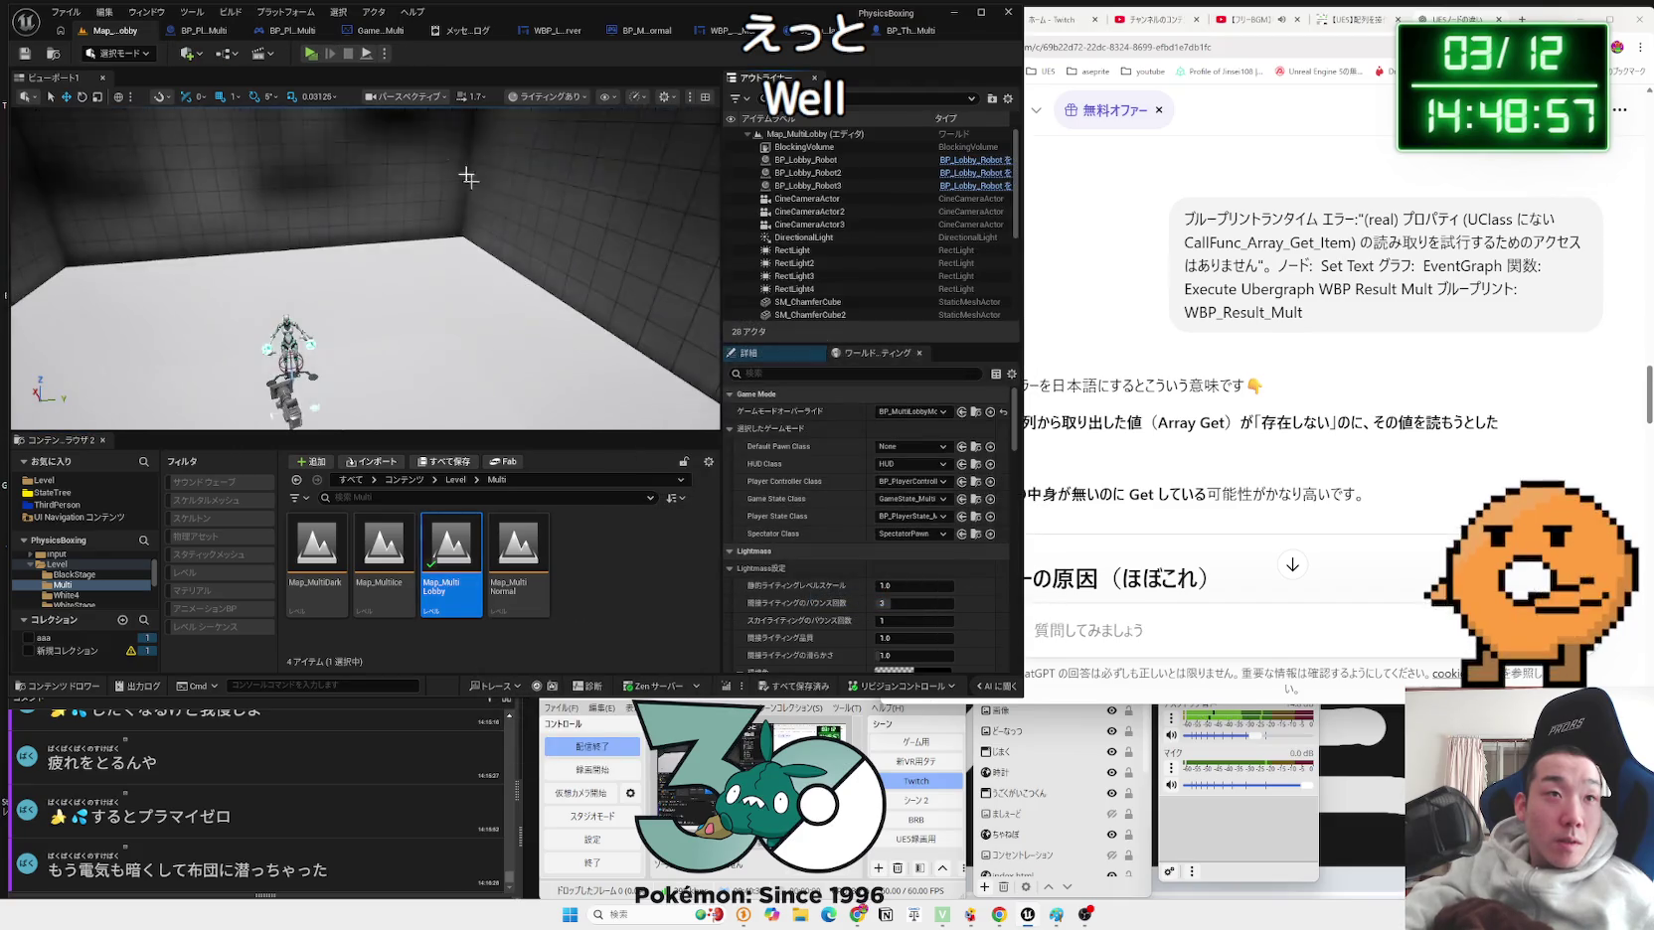
left_click(308, 57)
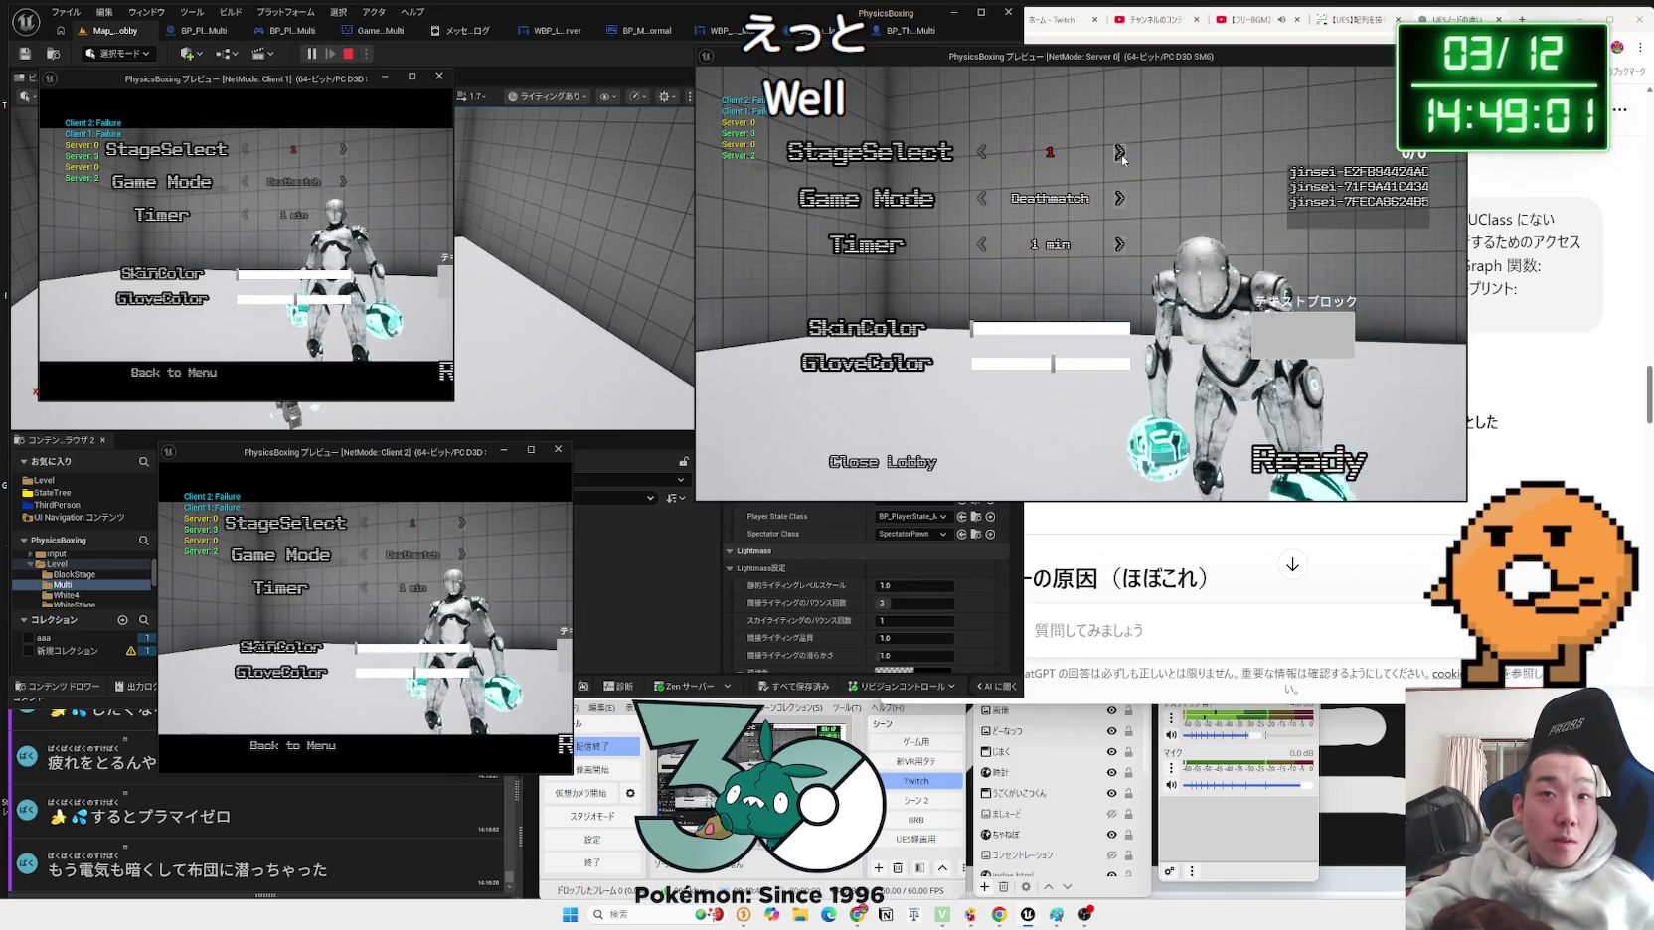
Step: Cycle StageSelect through 2 and 3 back to 1, widen Client 2's window, and arrange the game windows
left_click(1119, 152)
left_click(1119, 152)
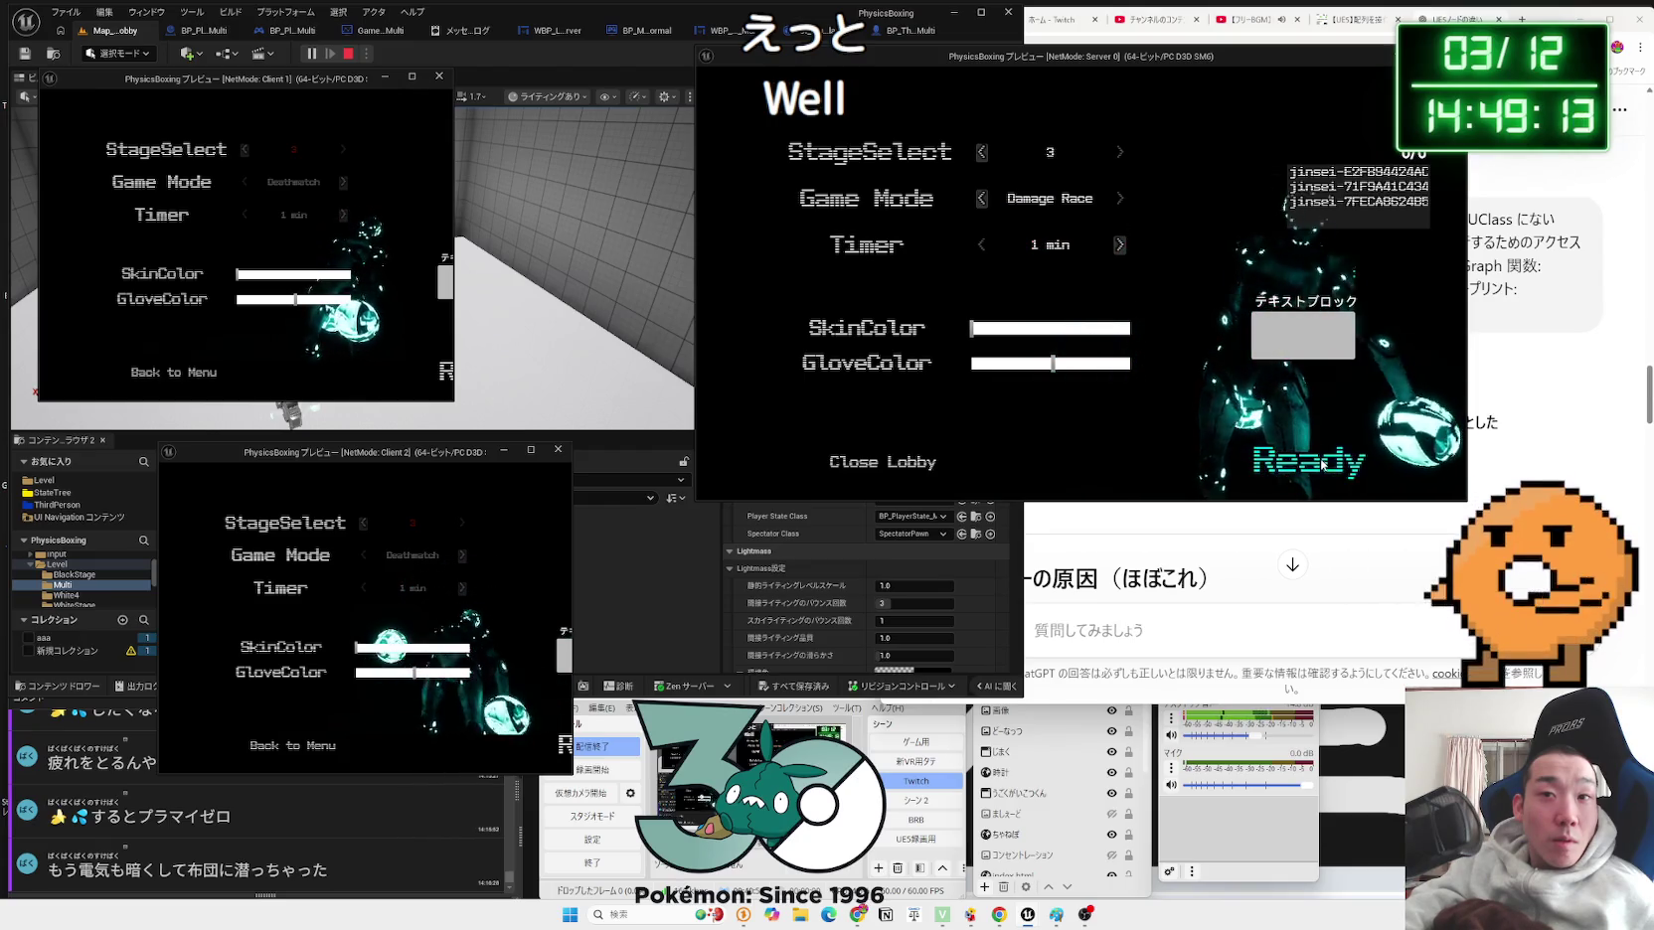
left_click(982, 152)
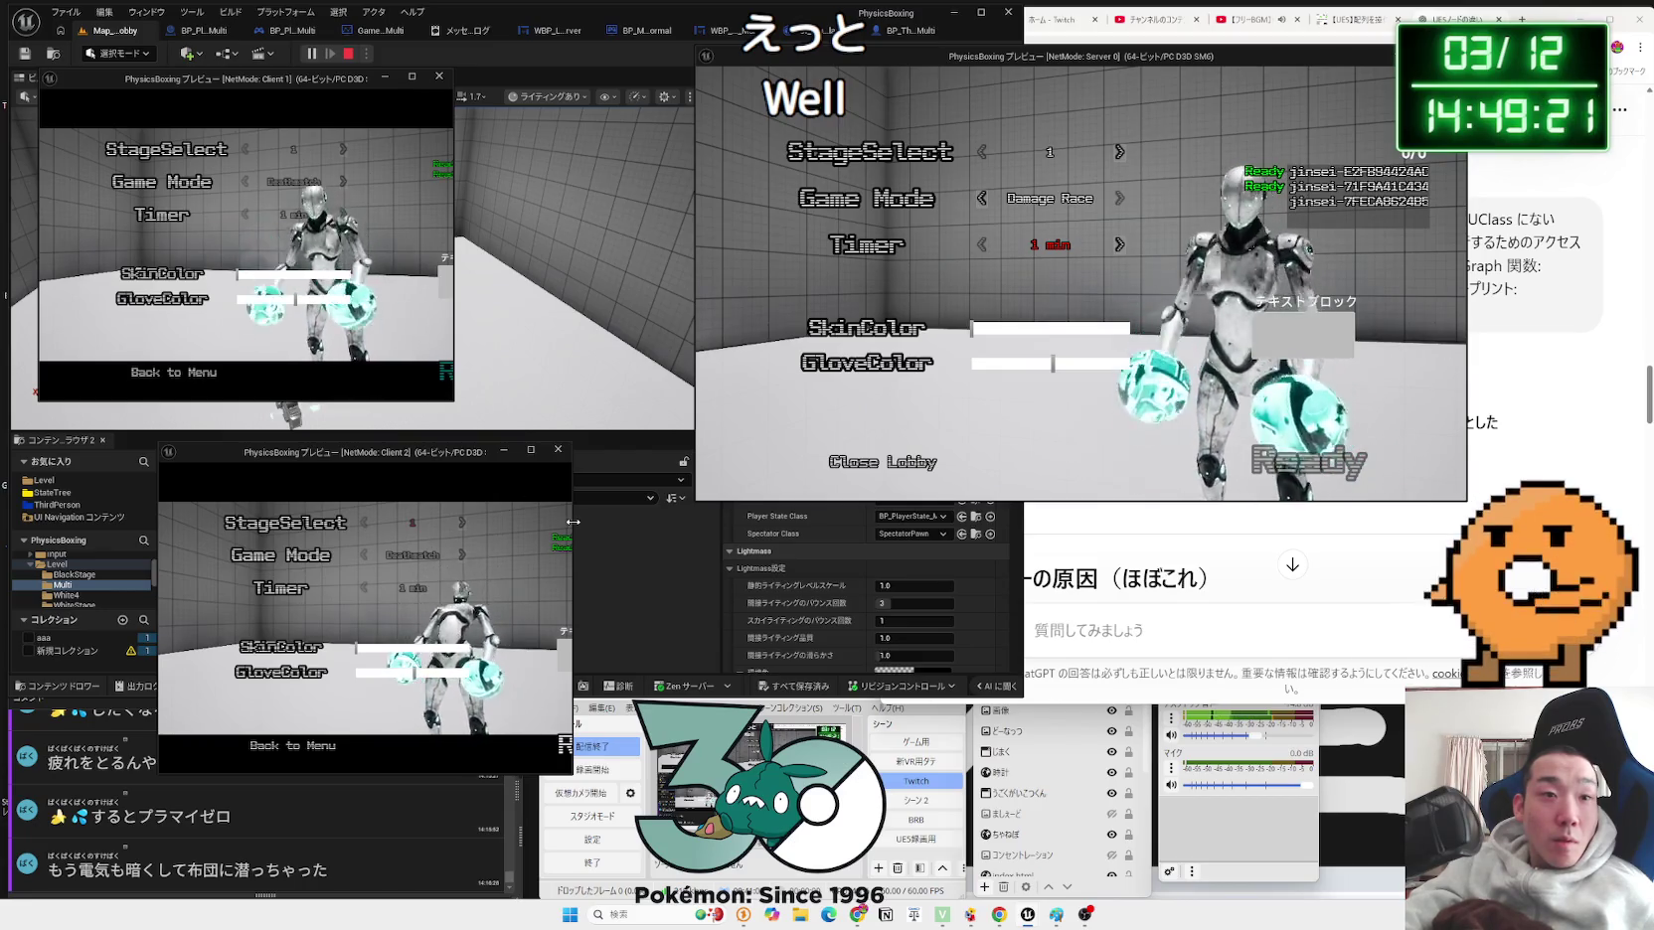
left_click_drag(572, 522, 713, 522)
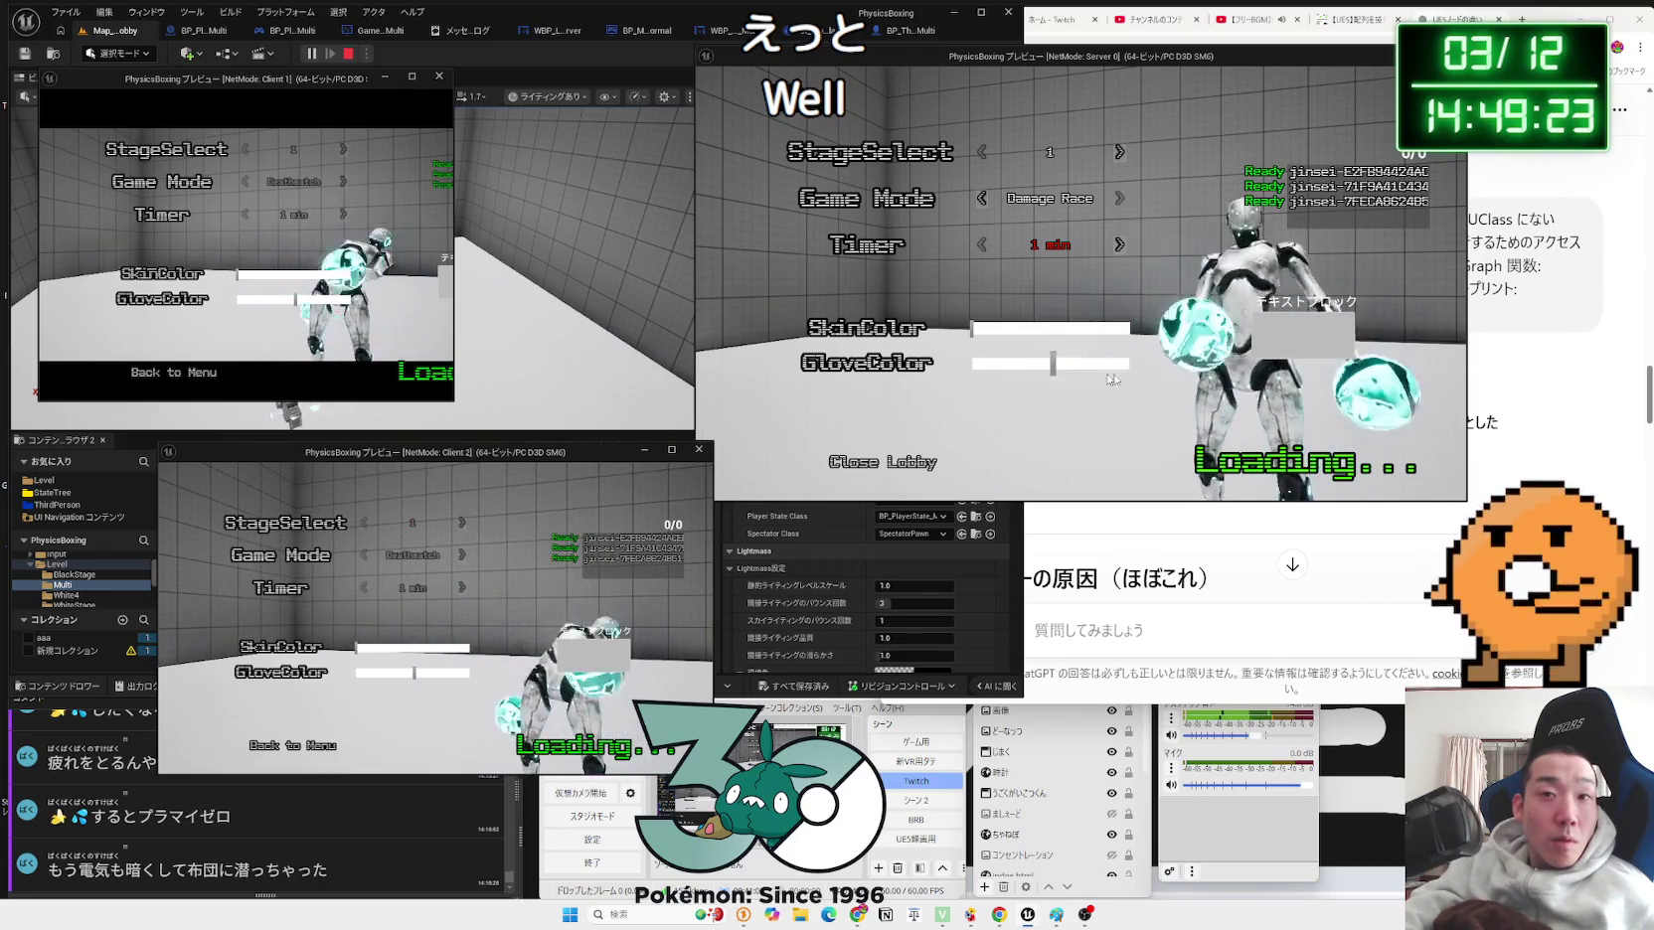
left_click(1276, 478)
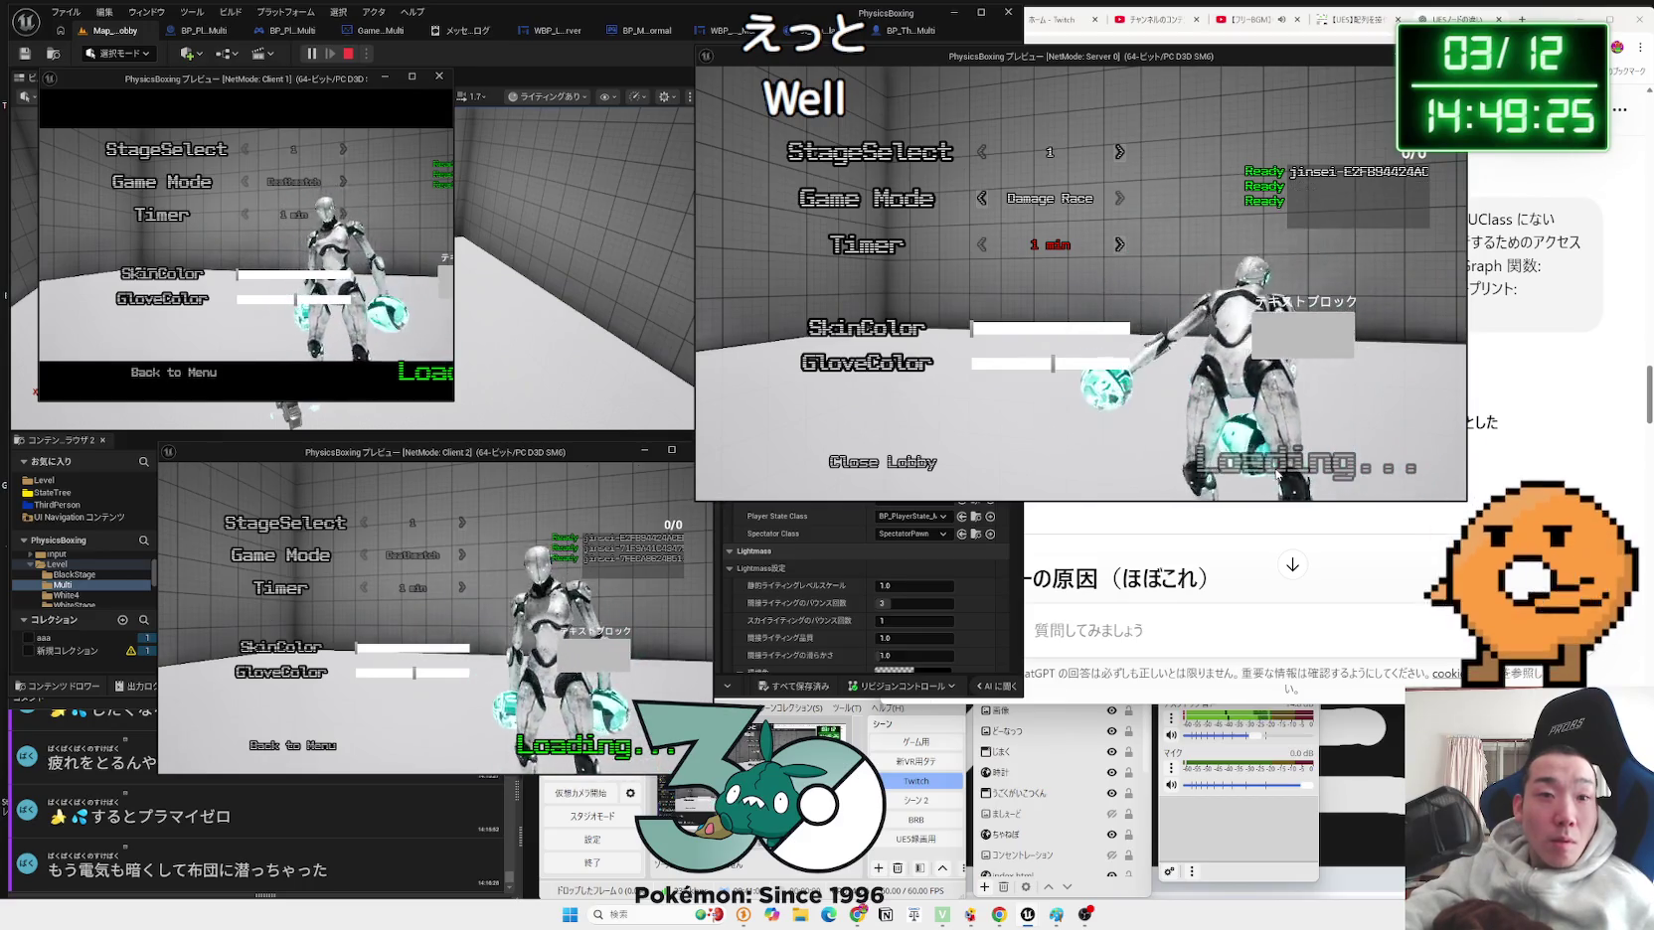
left_click(619, 752)
left_click(1225, 497)
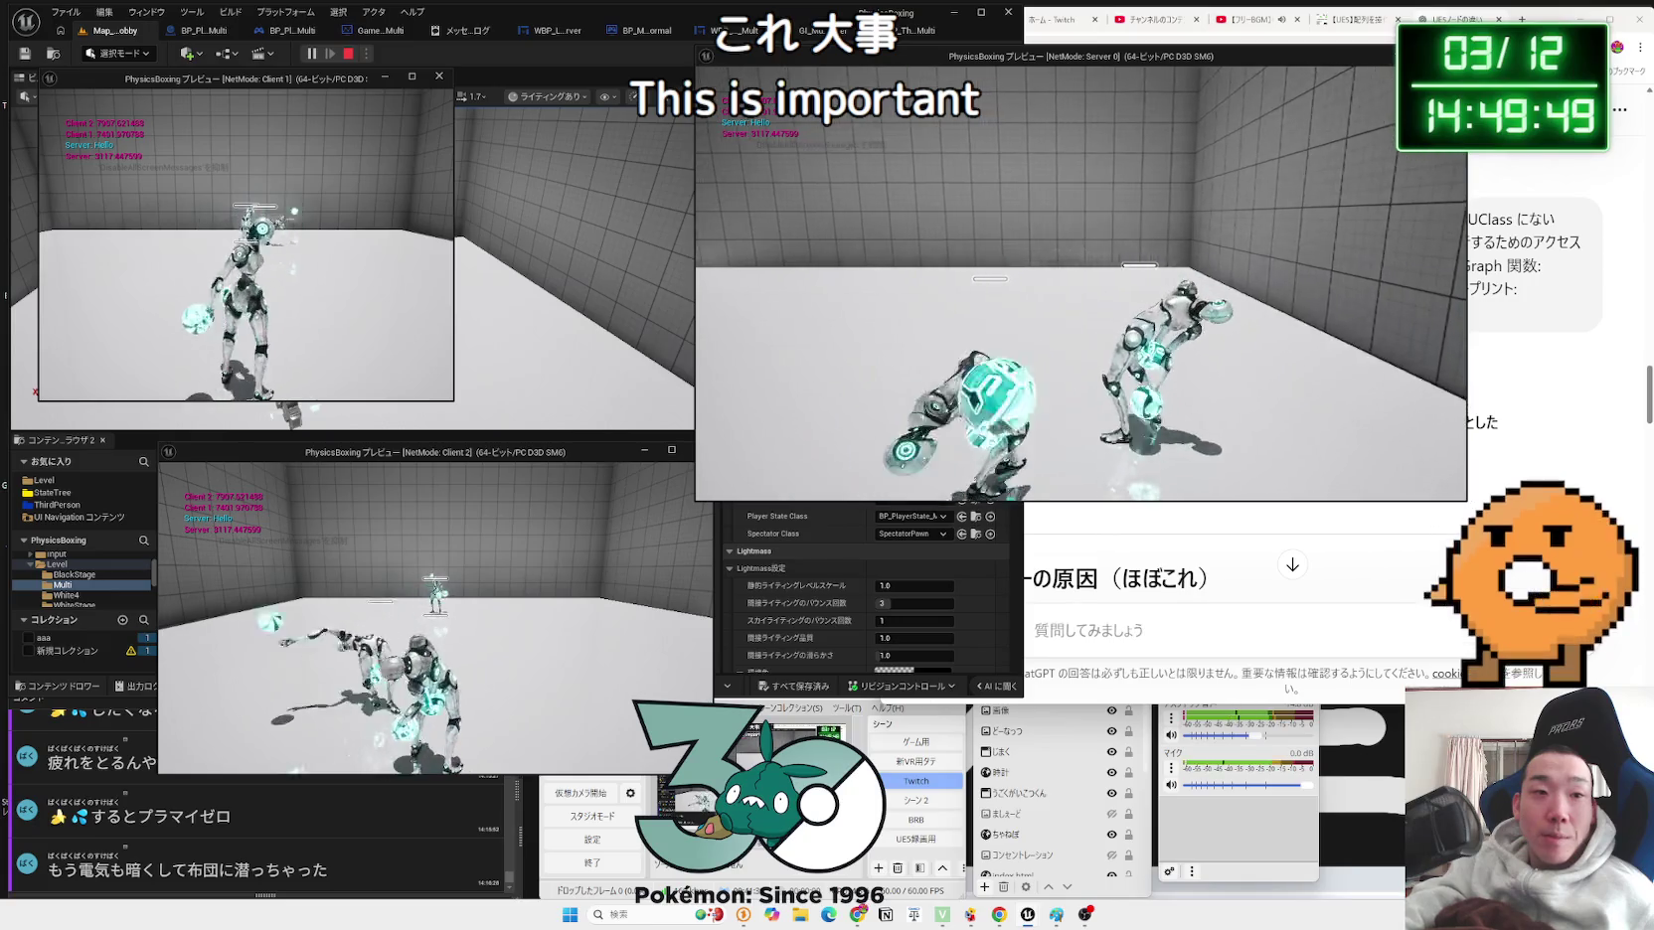
Step: Play the match from Client 2, stop PIE, and select the None-assignment error in the Message Log
key("alt+Tab")
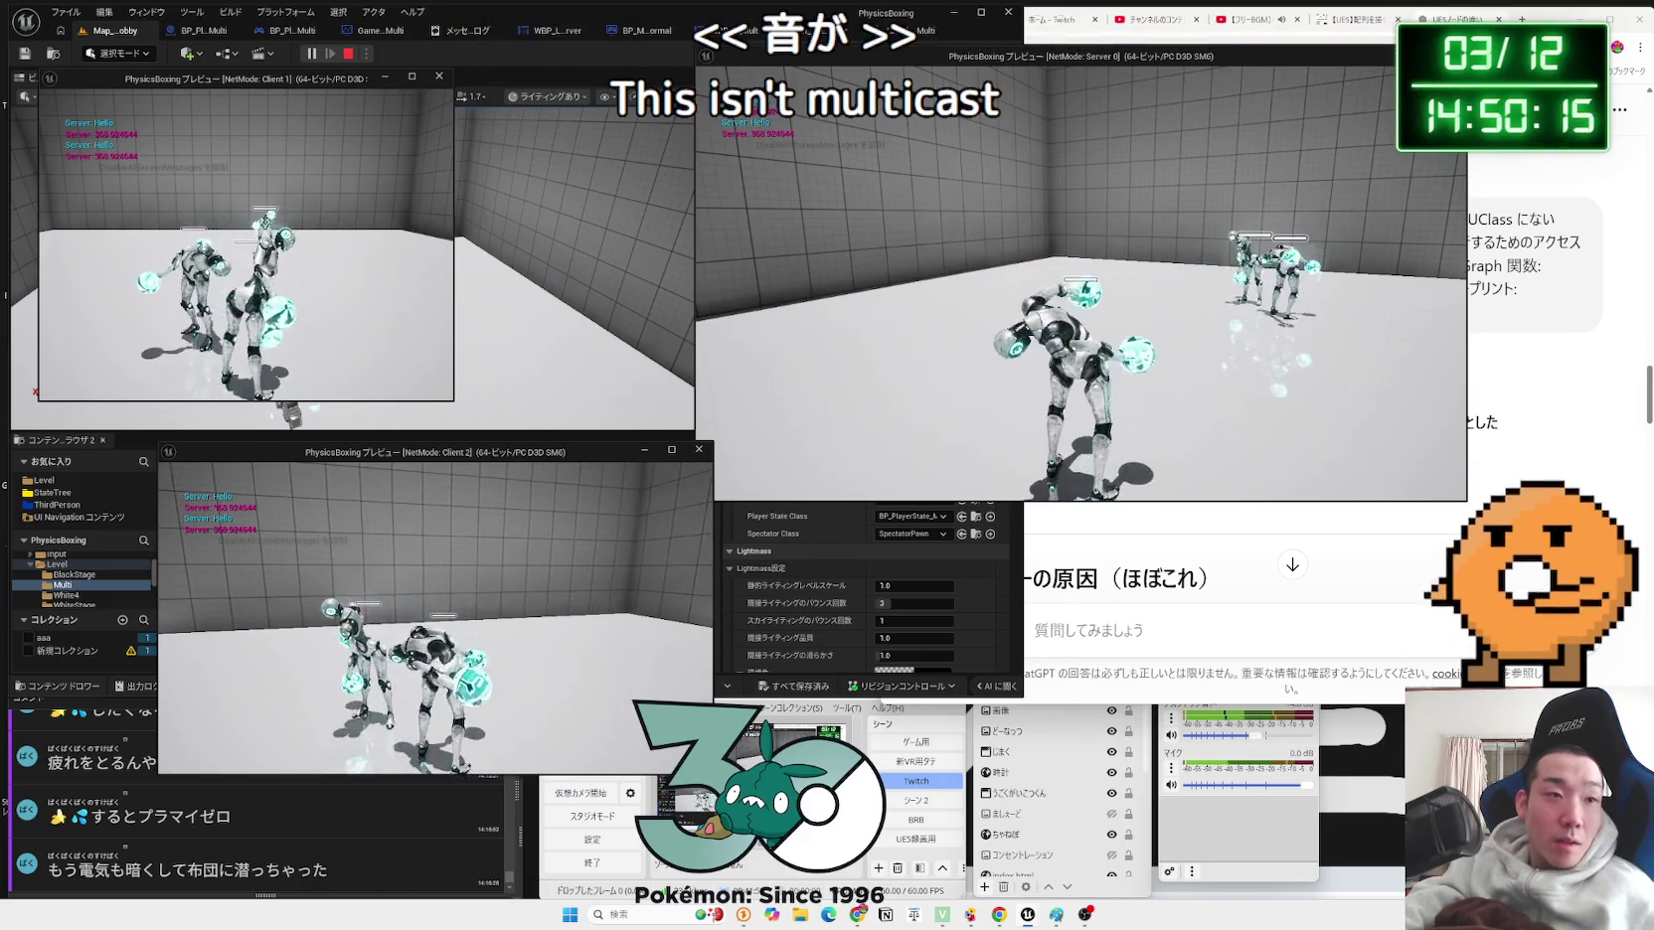
key("Escape")
left_click(450, 188)
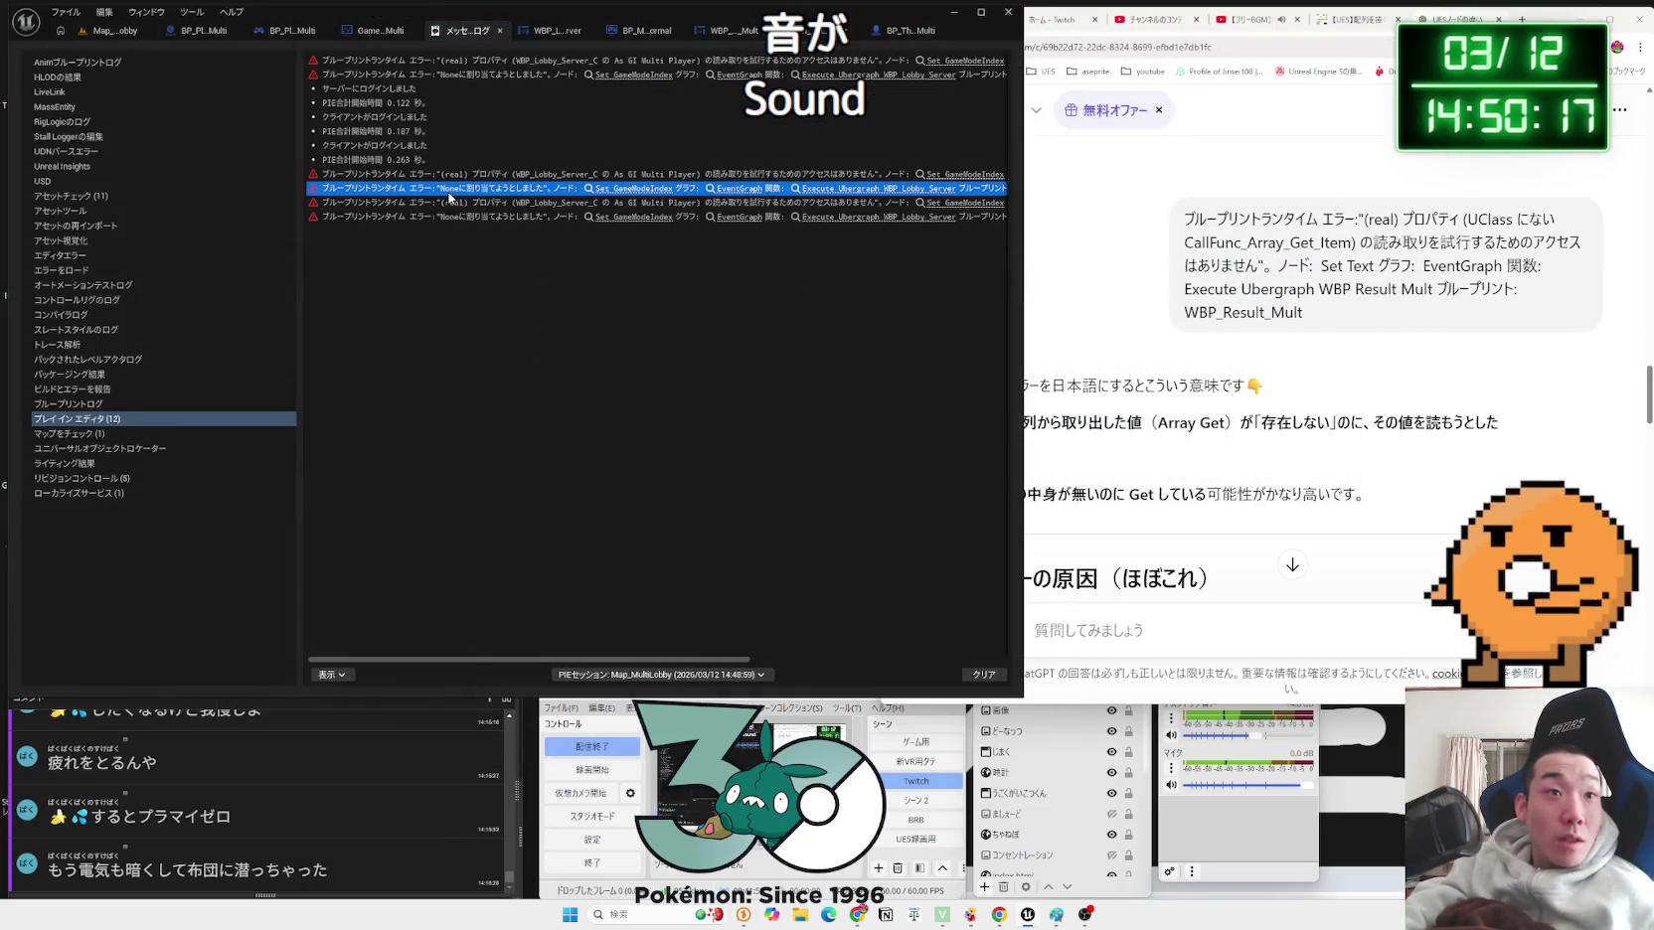
Step: Paste the copied WBP_Lobby_Server runtime error into ChatGPT and send it
left_click(466, 62)
left_click(1221, 626)
key("ctrl+v")
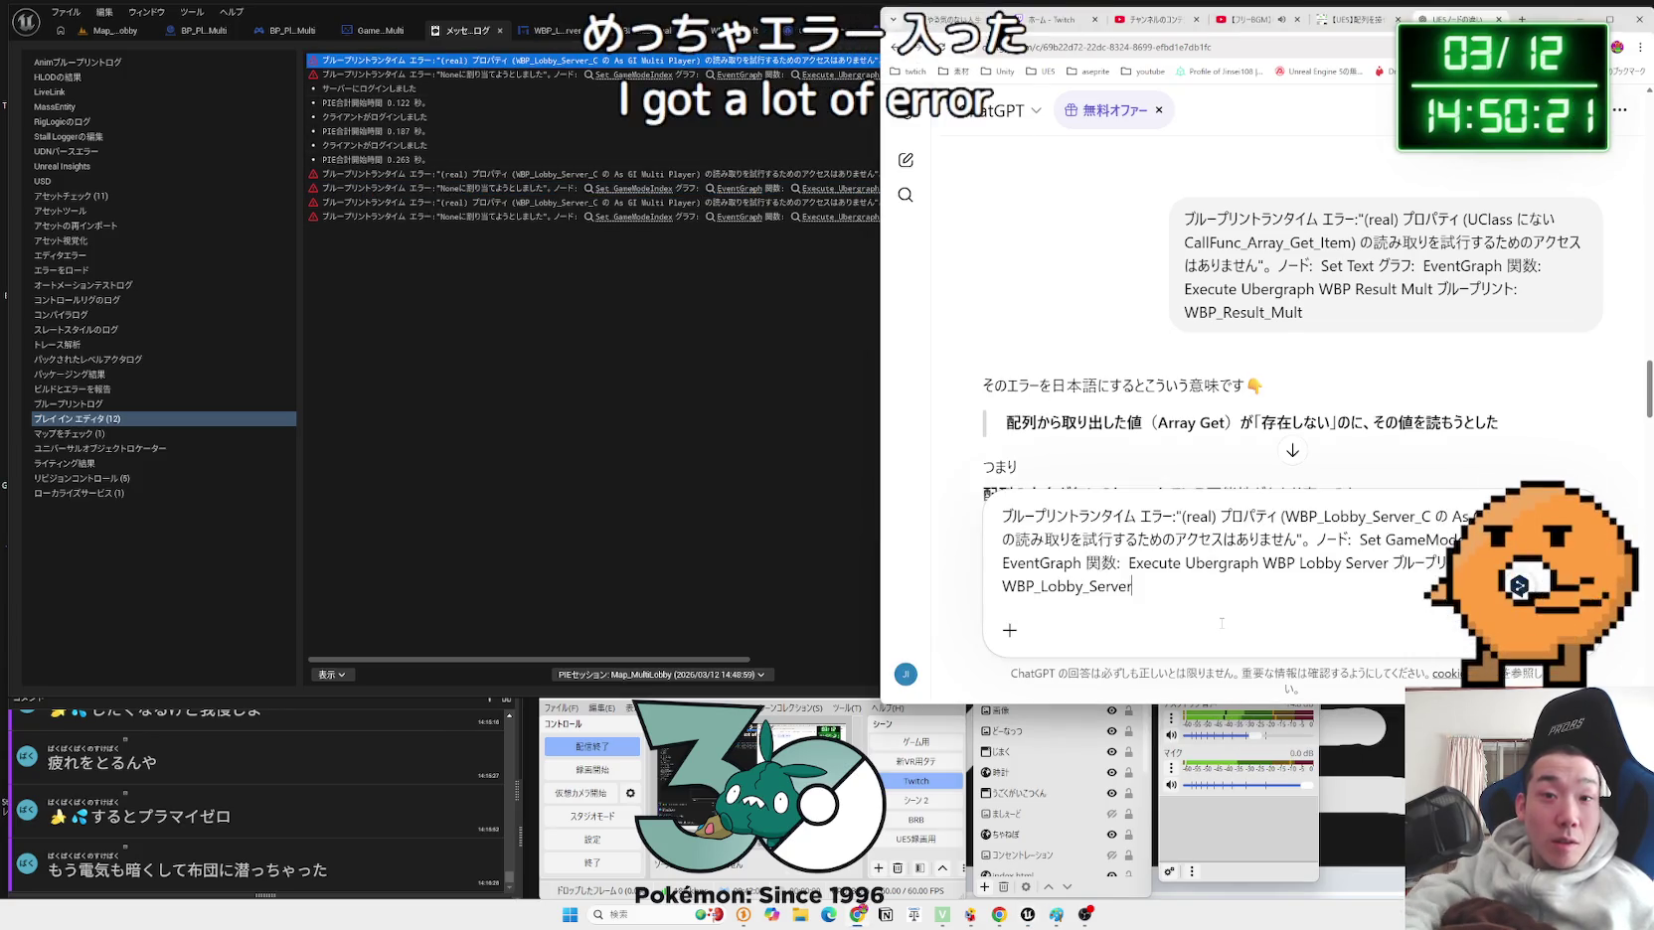
key("Return")
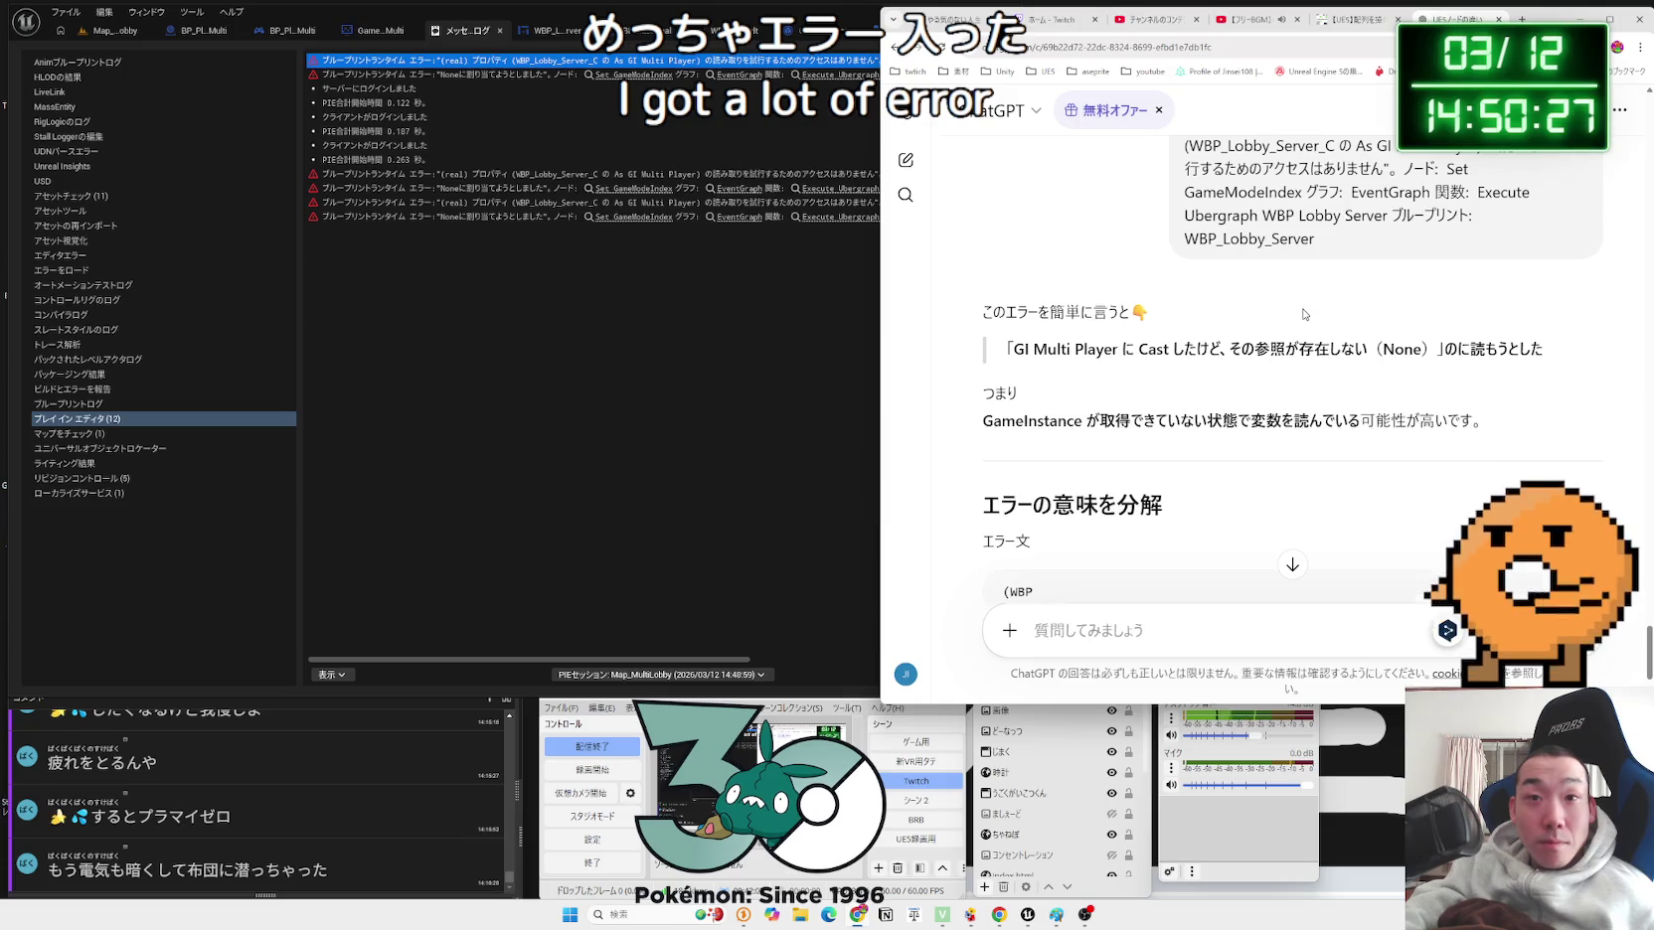
Step: Read through ChatGPT's reply about the failed GameInstance cast and Game Instance Class setting
scroll(1304, 314, "down", 1)
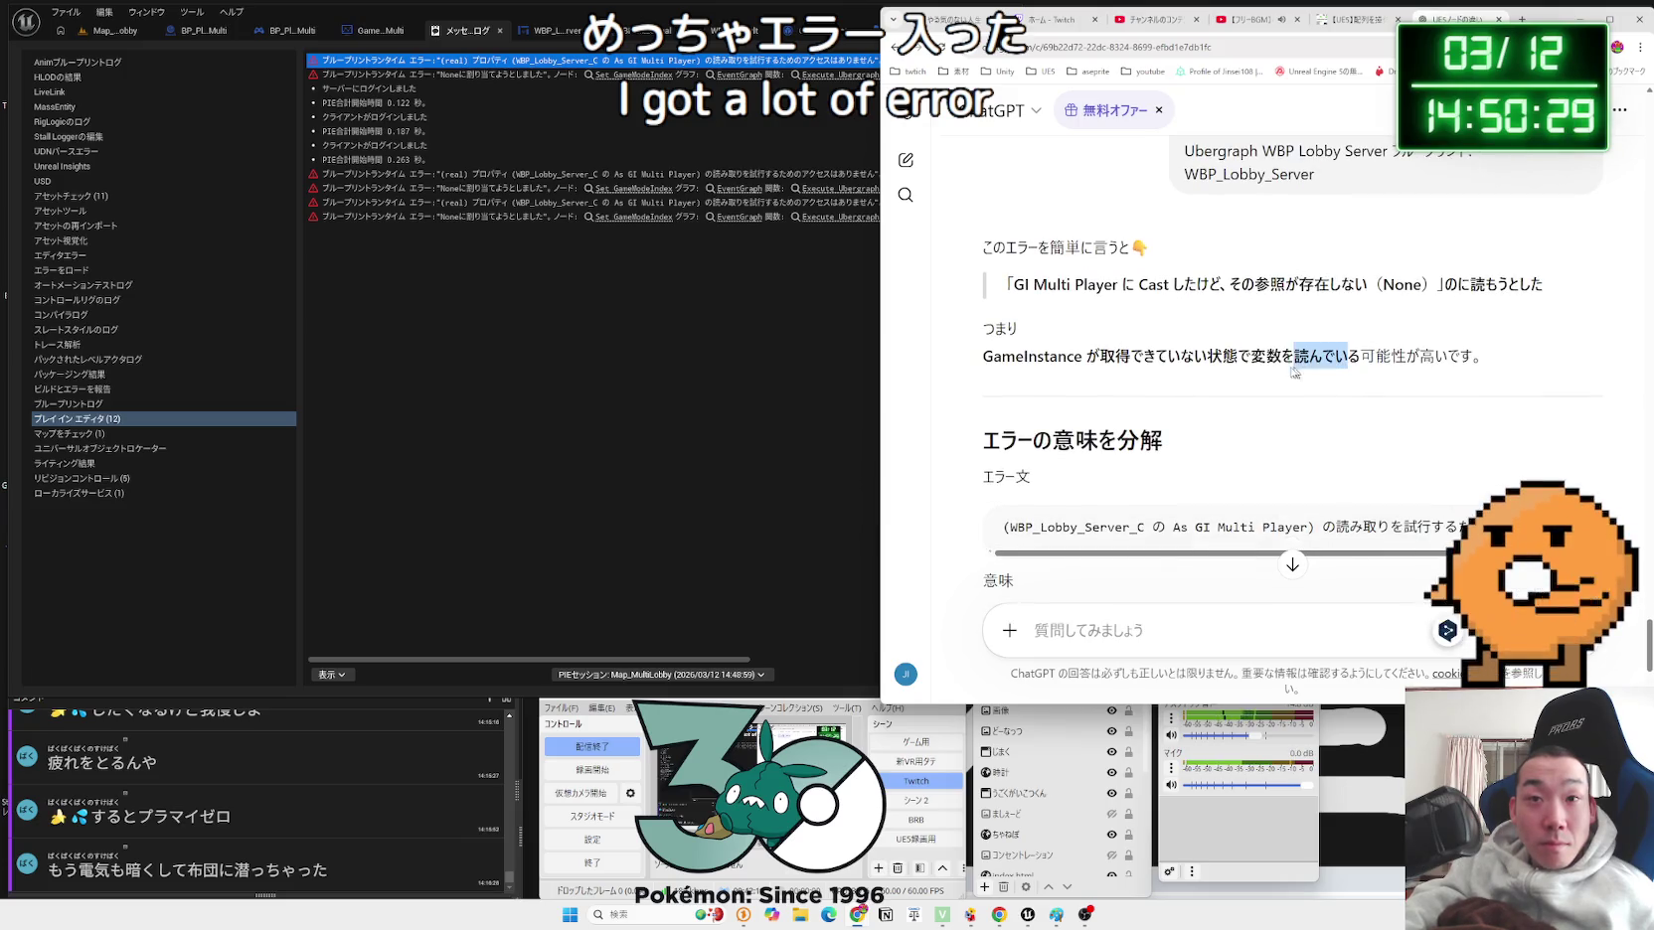
left_click(1047, 371)
scroll(1179, 395, "down", 3)
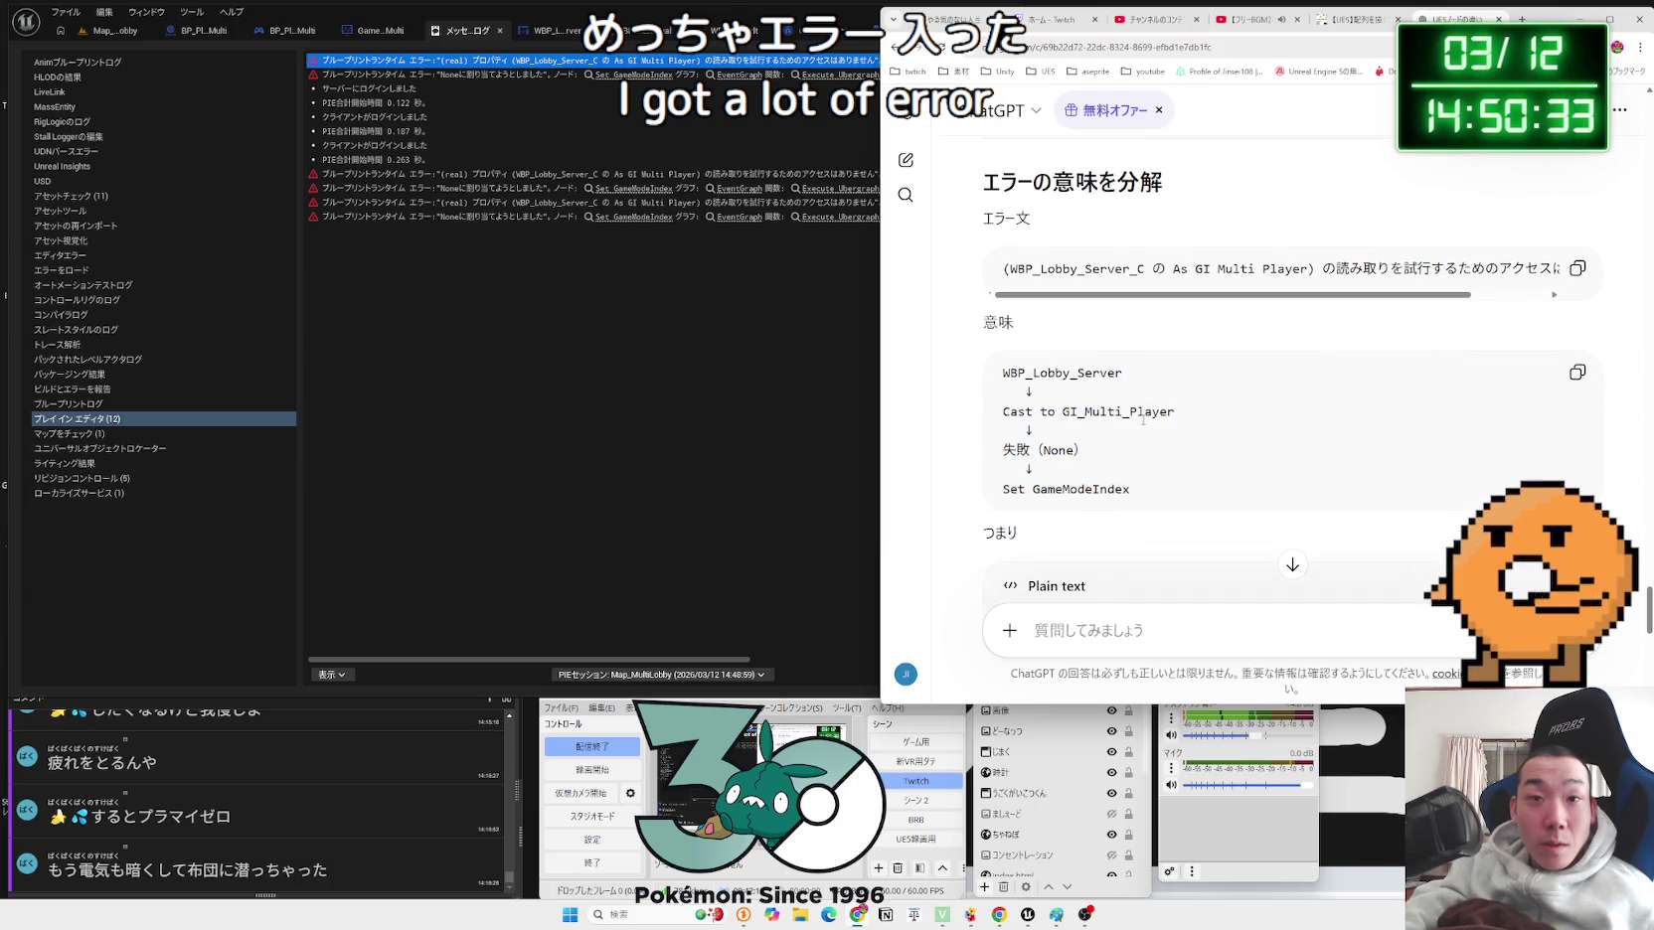
scroll(1144, 426, "down", 3)
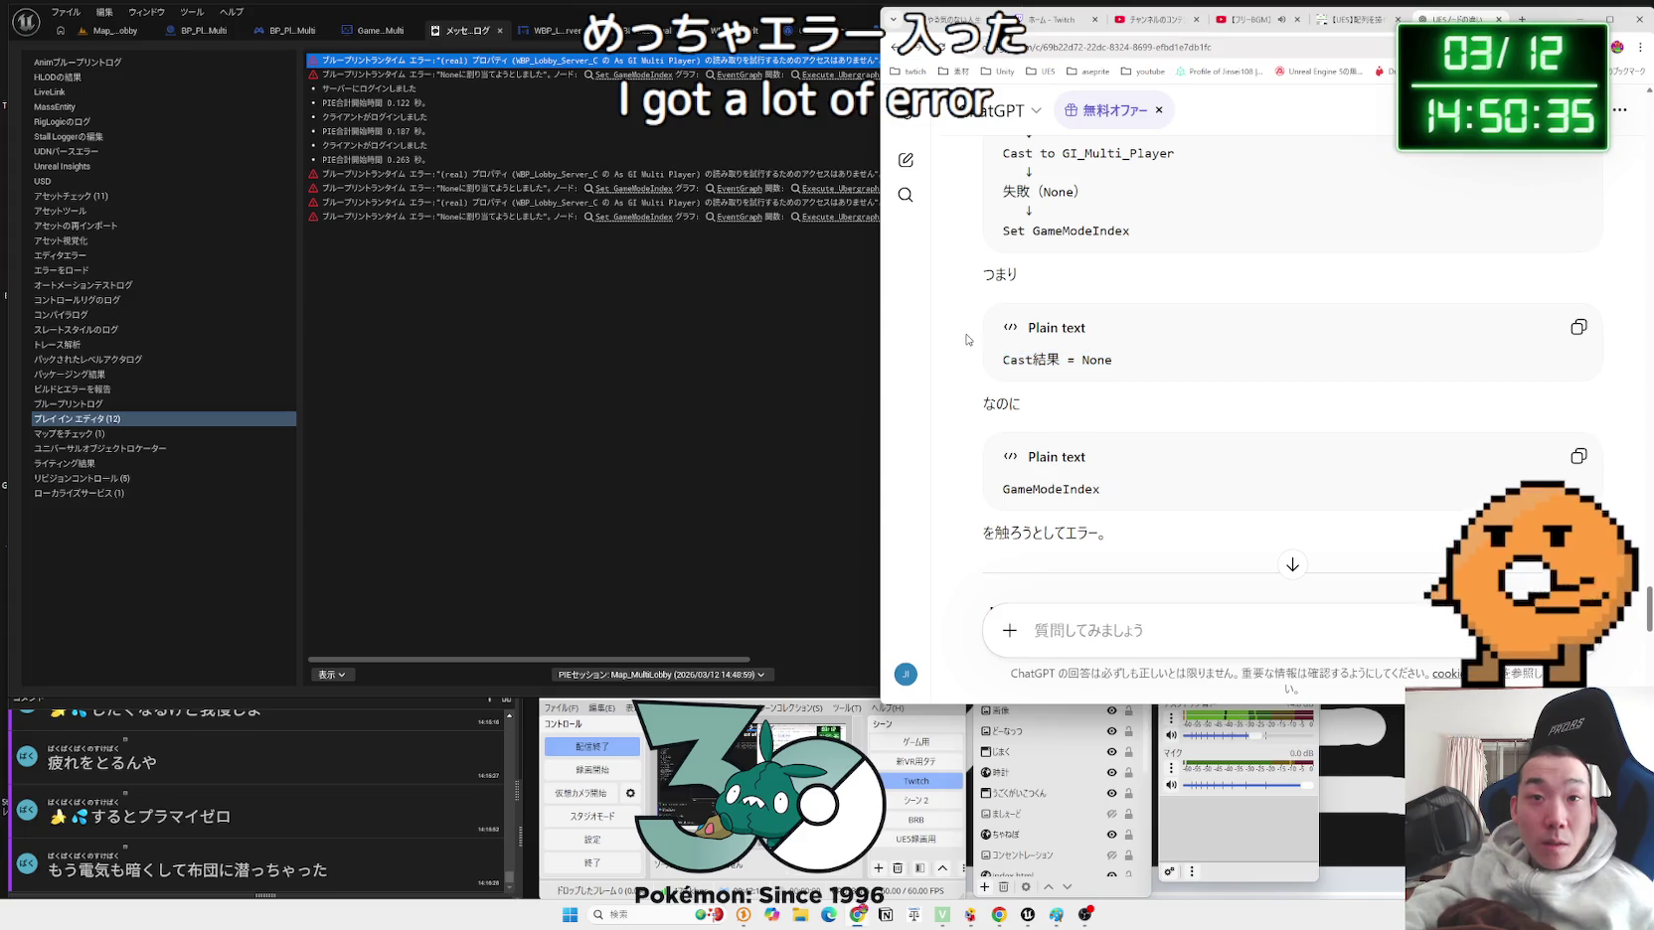
scroll(967, 340, "down", 3)
left_click(1197, 409)
scroll(1197, 408, "down", 2)
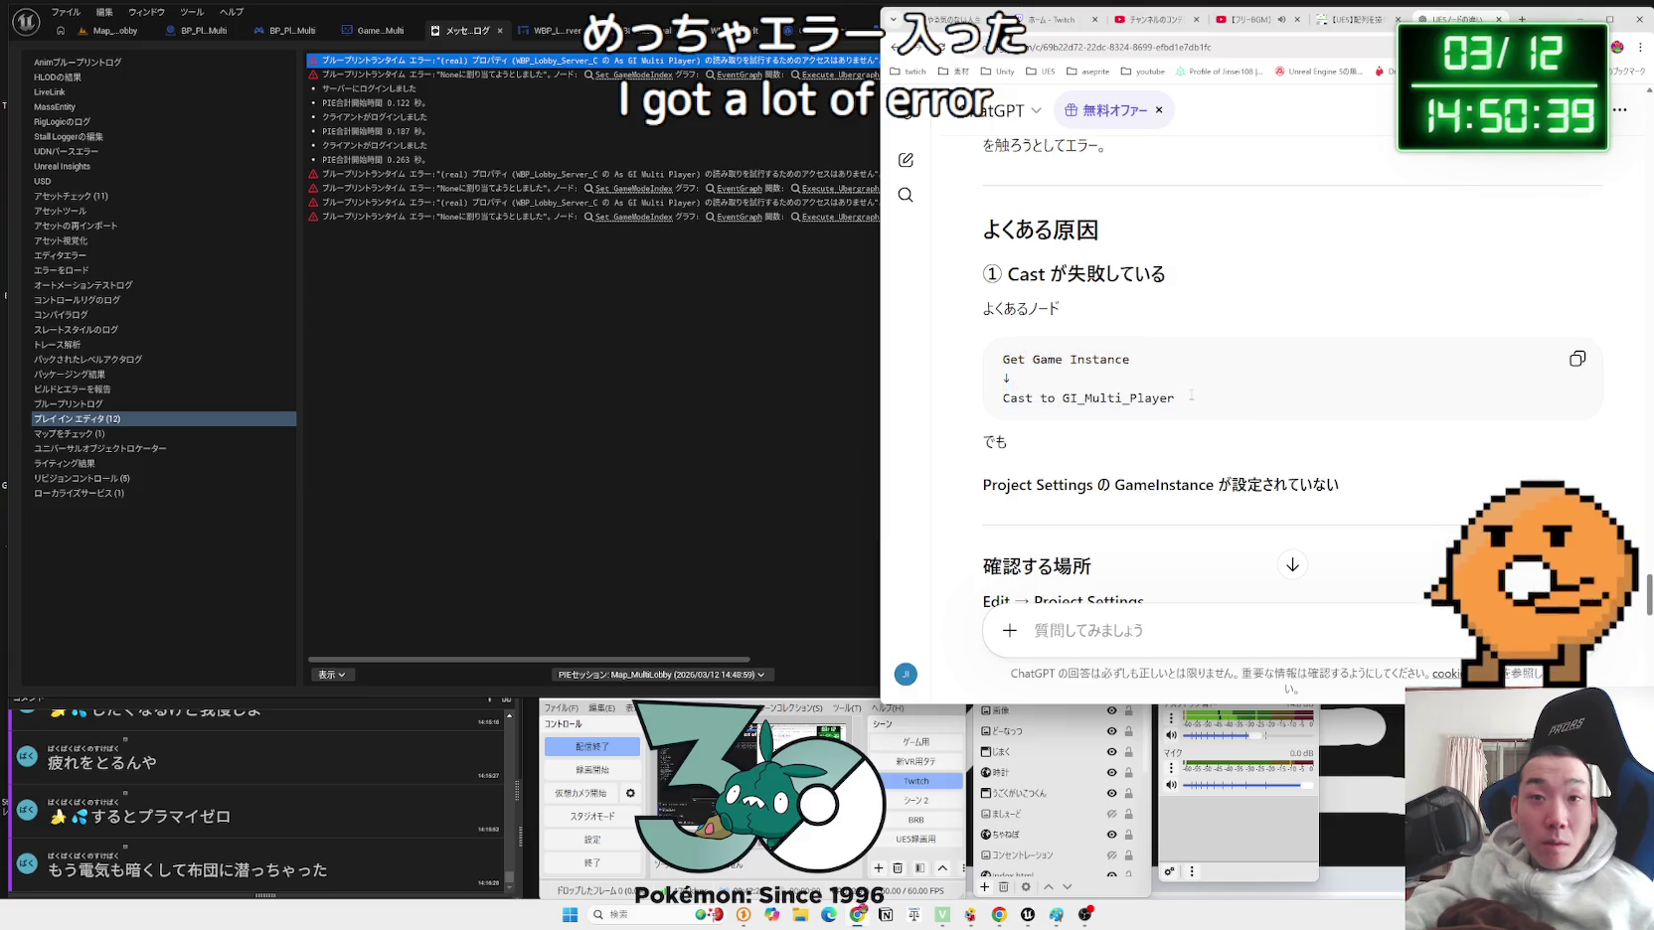
left_click(984, 371)
scroll(984, 371, "down", 1)
triple_click(988, 420)
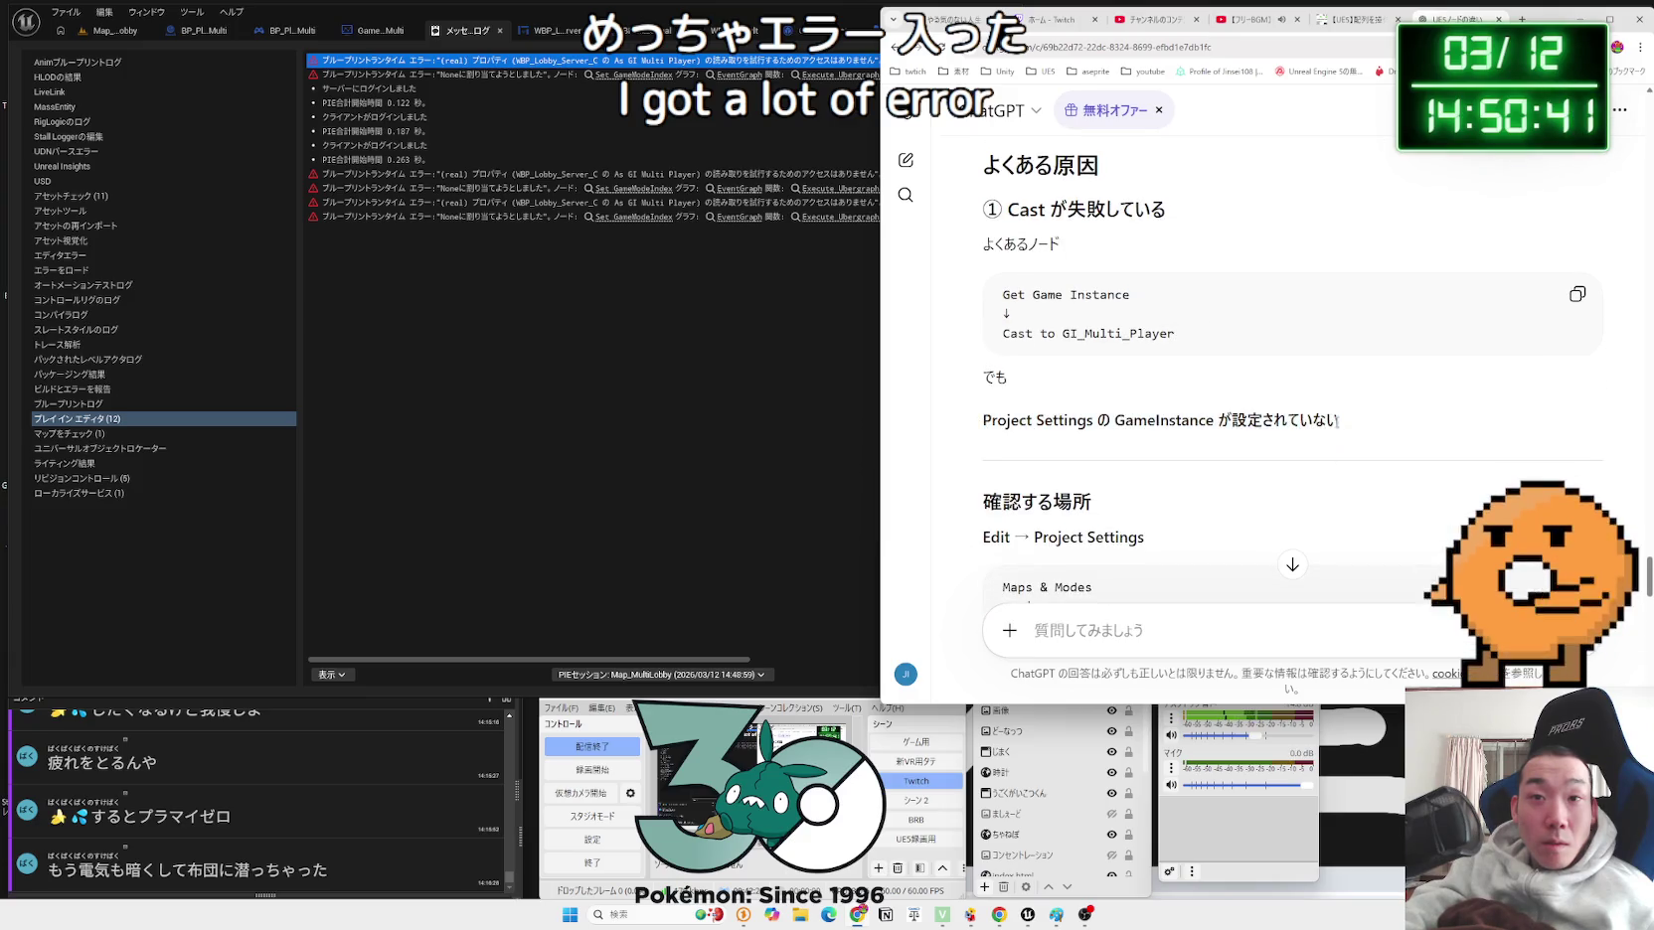
left_click(973, 425)
scroll(973, 425, "down", 4)
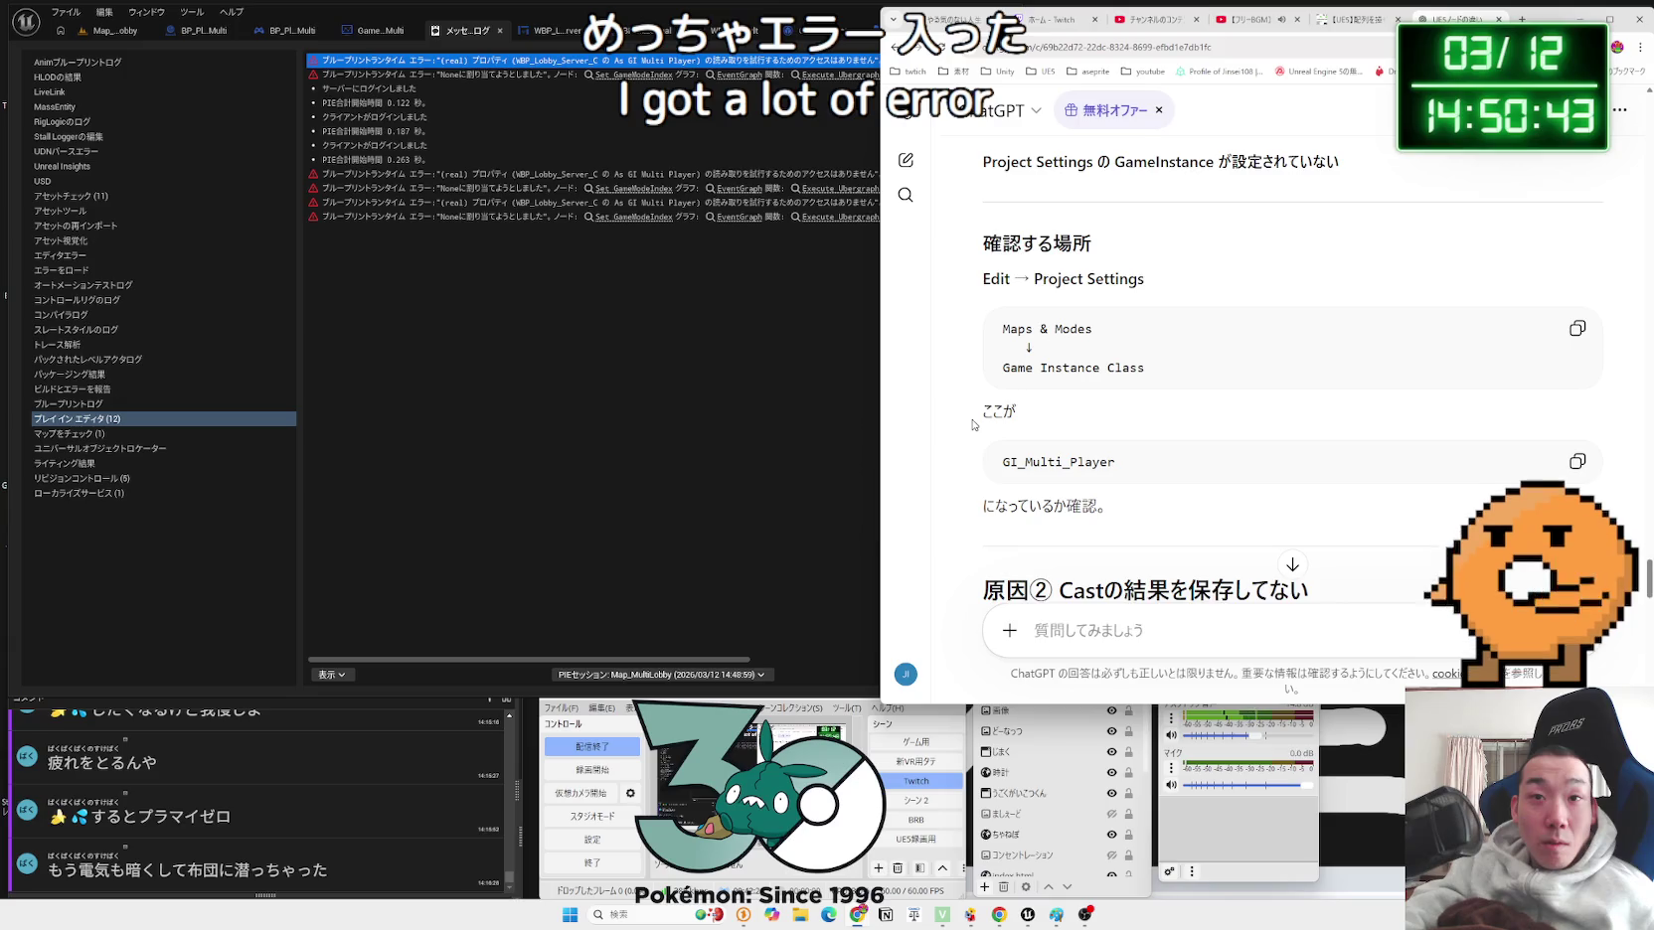
Step: Look through the editor's Window and Edit menus and the Plugins browser, then return to the lobby level
left_click(115, 33)
left_click(236, 55)
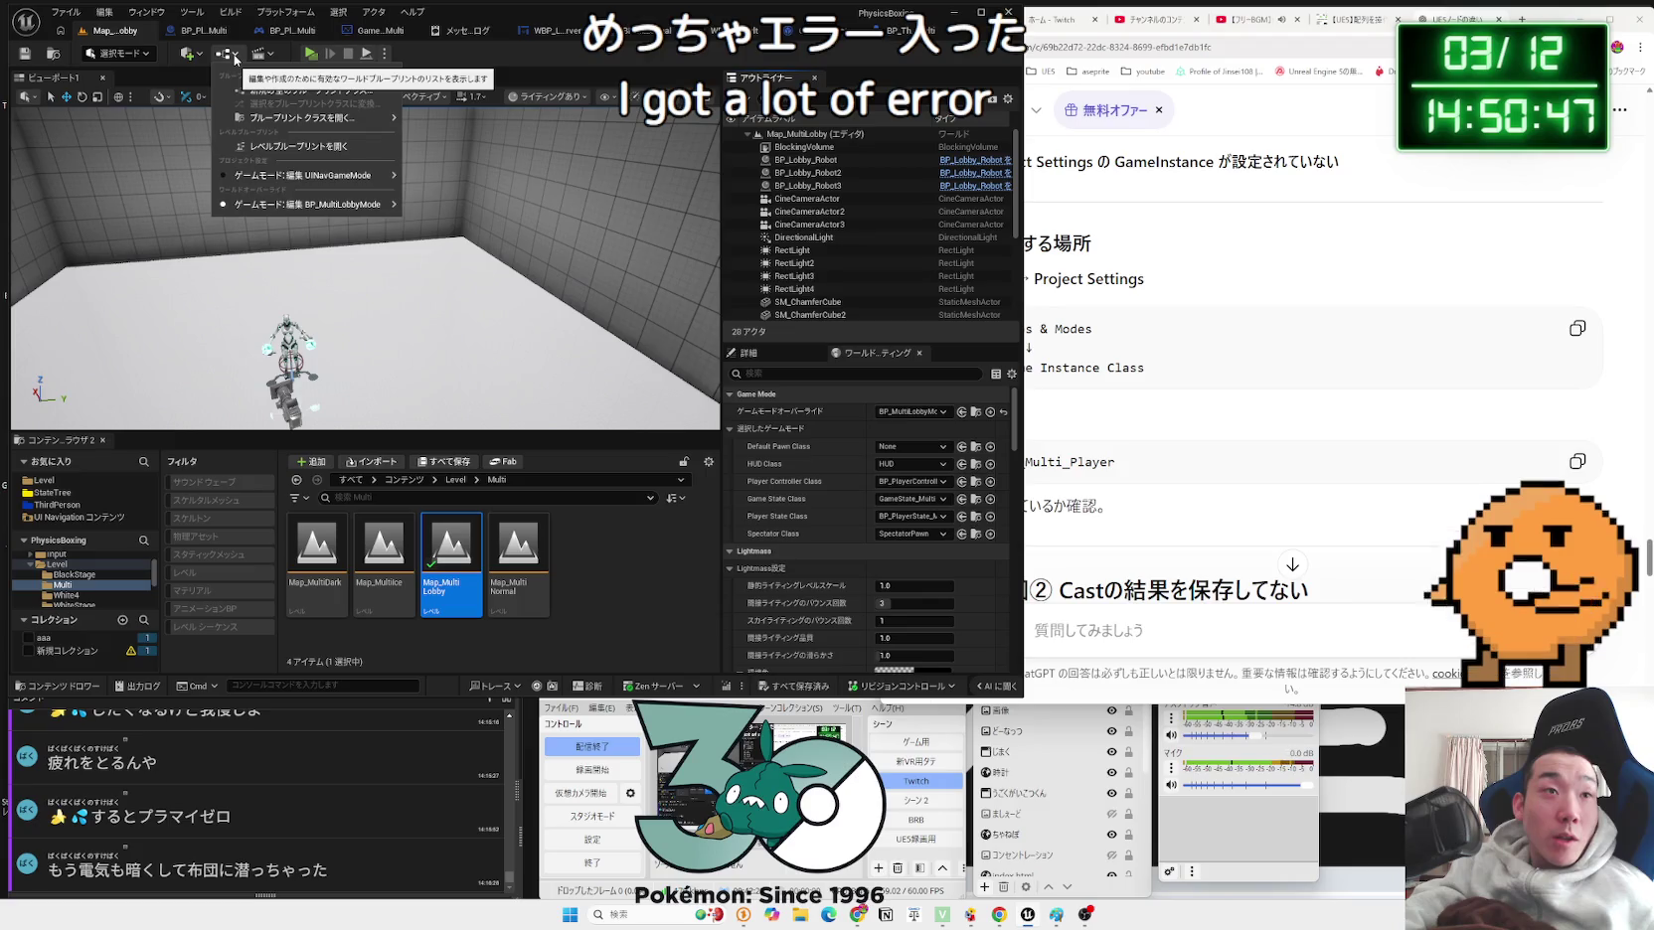
left_click(236, 56)
left_click(146, 12)
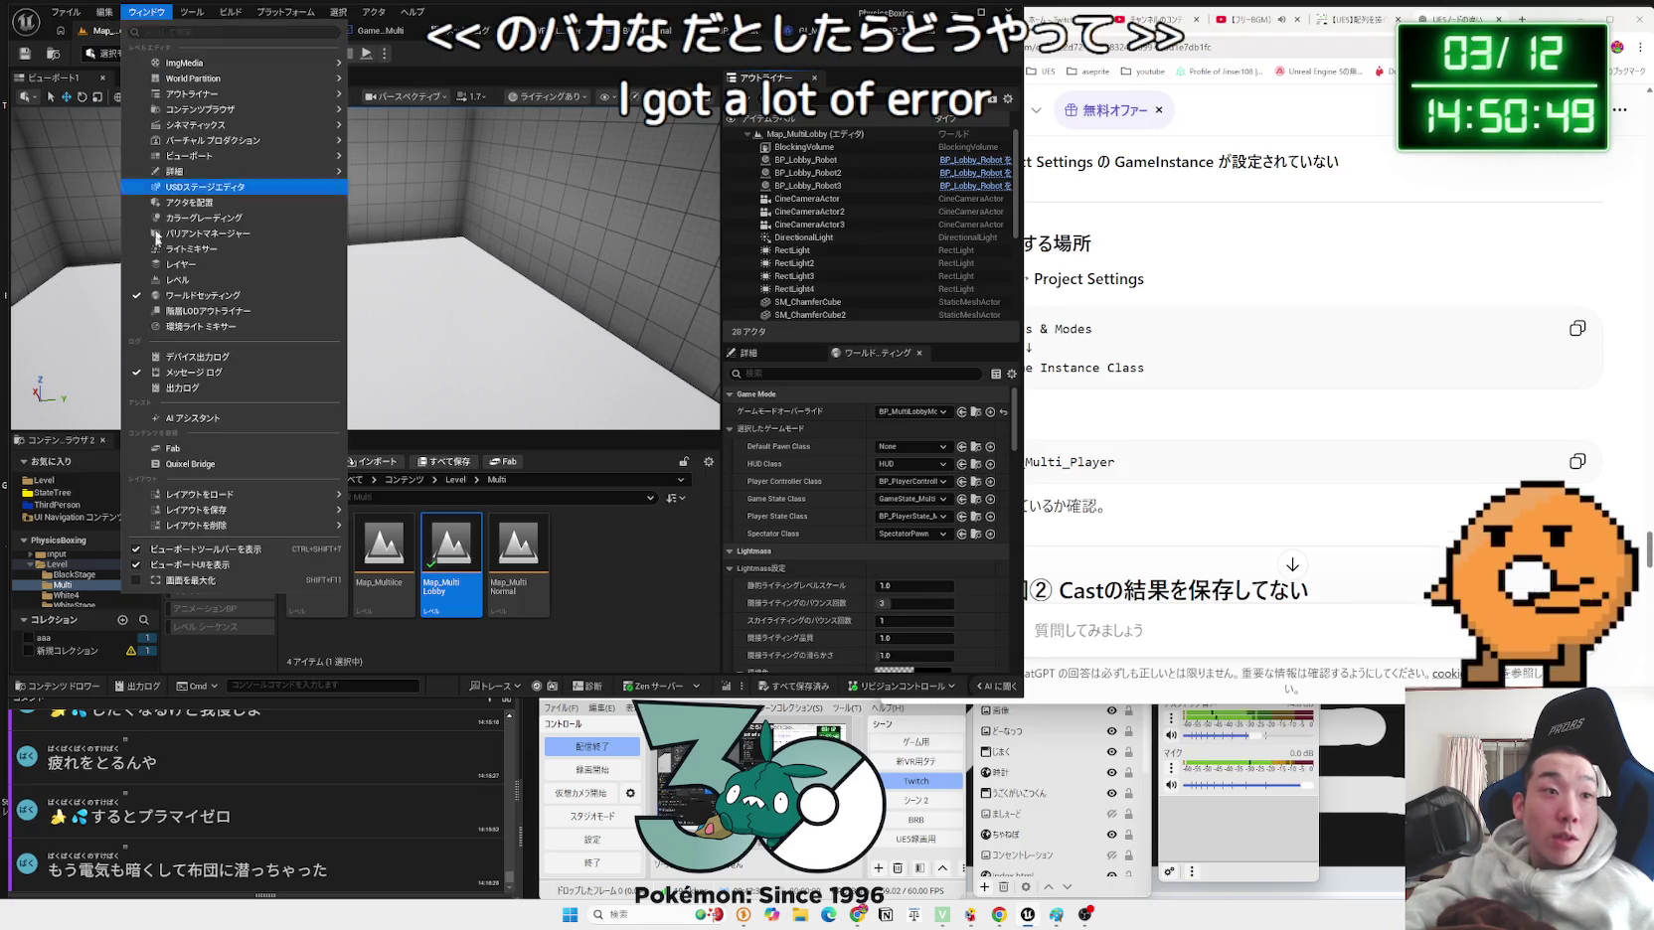
left_click(104, 12)
left_click(162, 230)
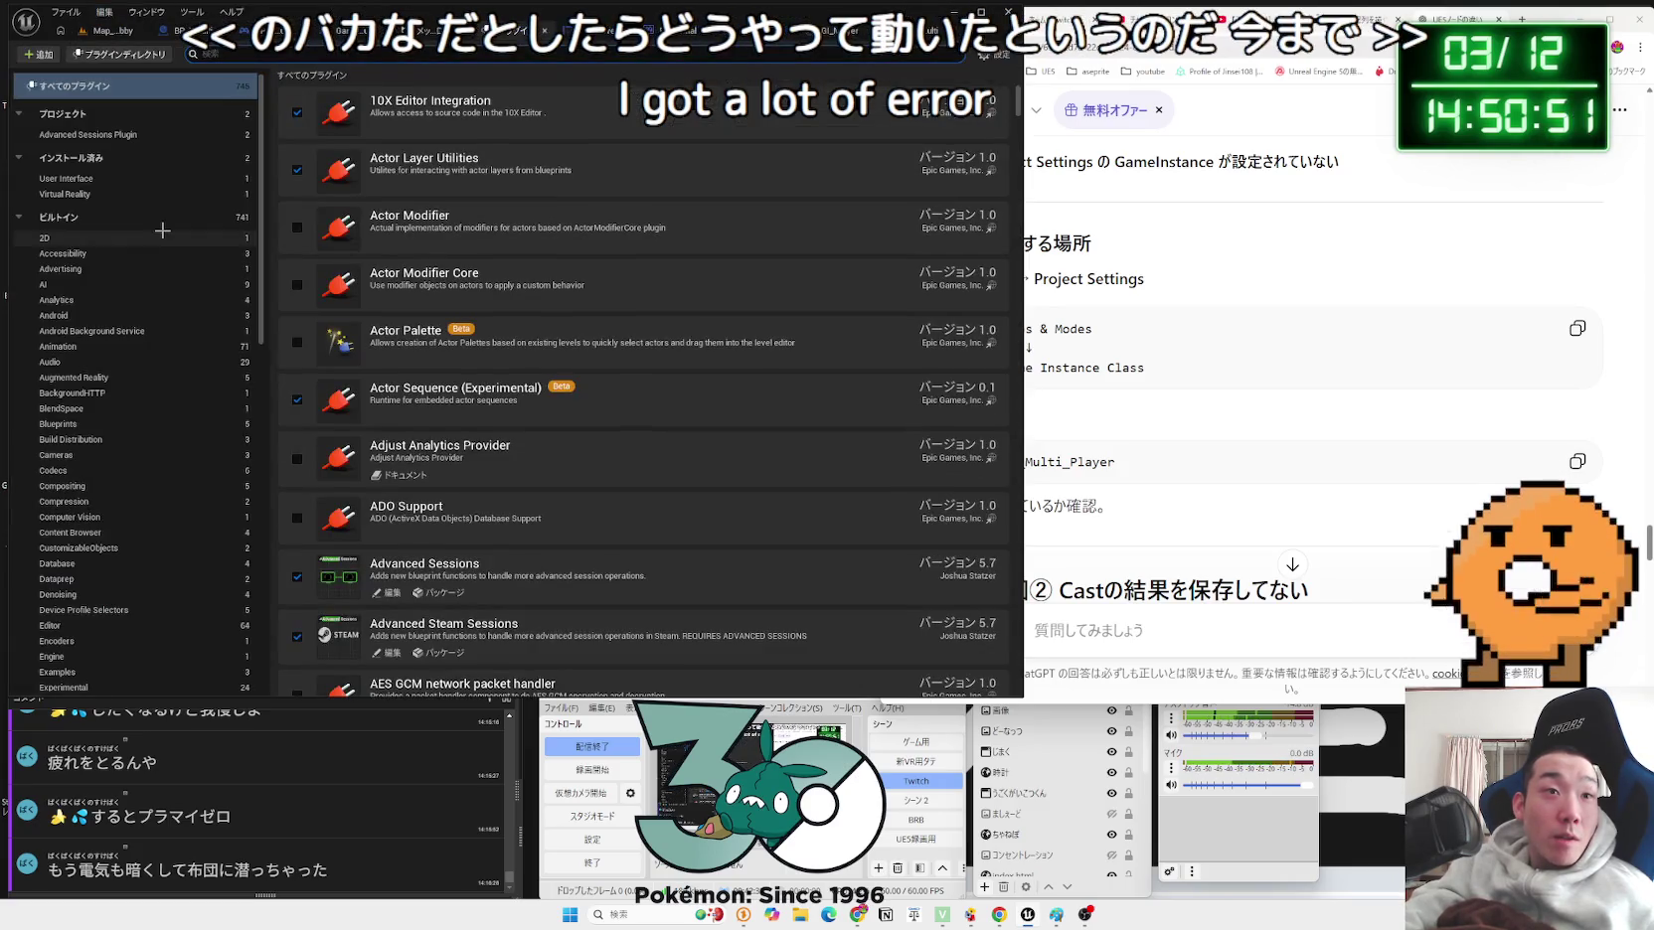
left_click(105, 38)
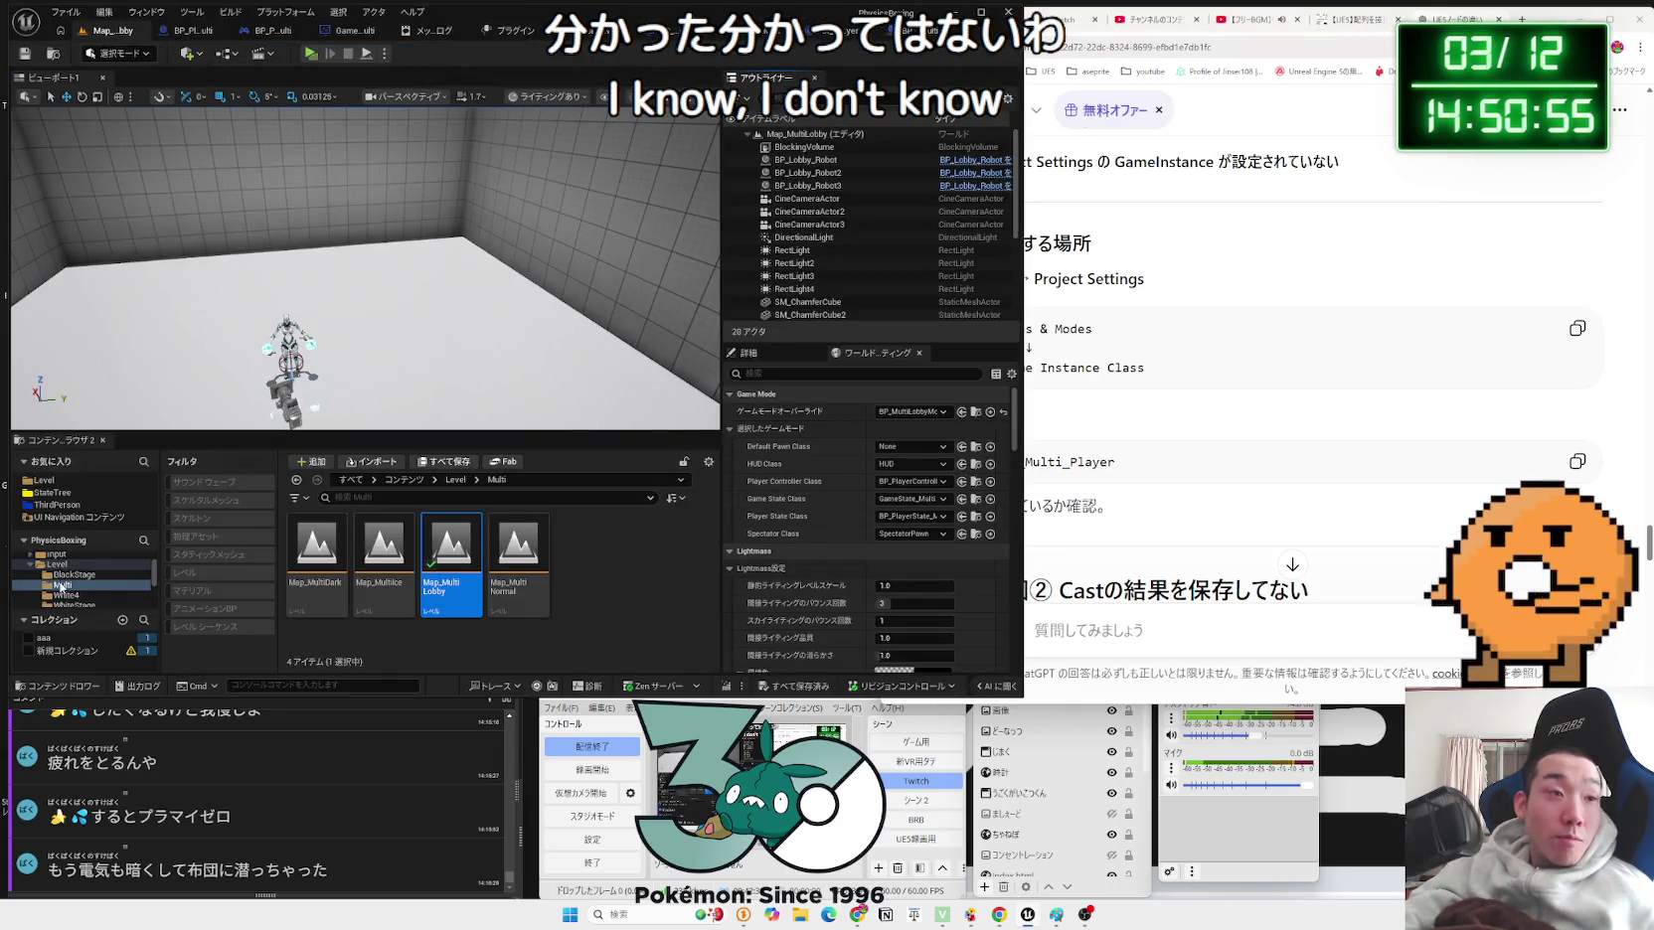
Step: Open Map_MainMenu from the Level folder and set the Play options to 3 standalone players
left_click(67, 506)
left_click(44, 480)
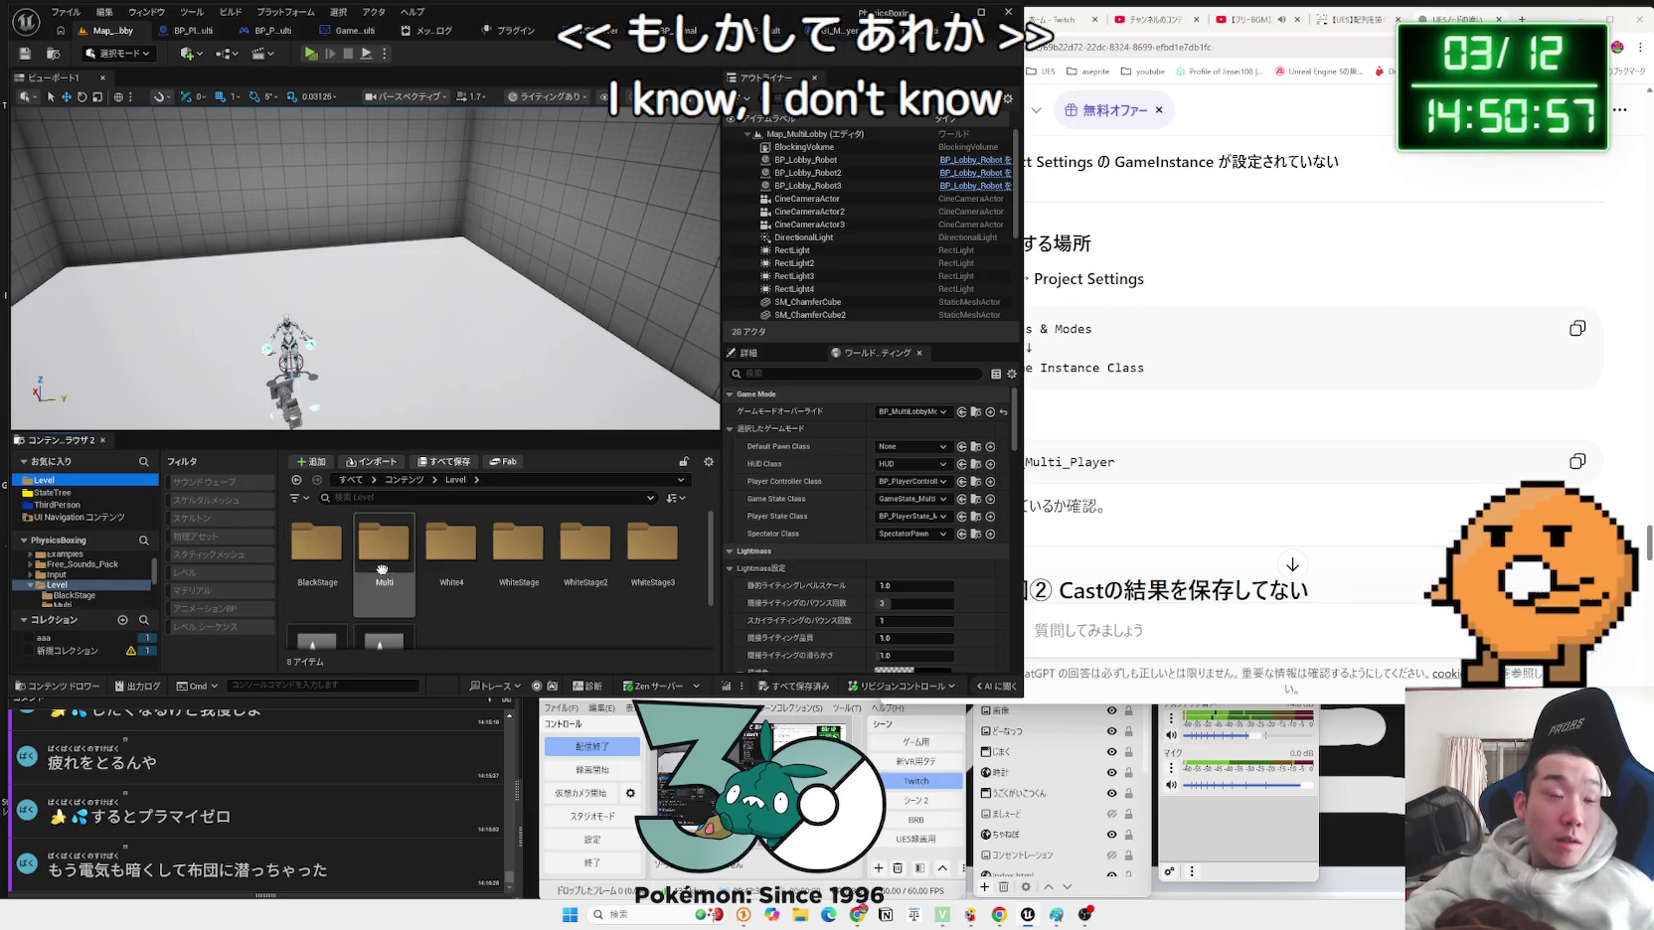
scroll(363, 602, "down", 2)
double_click(317, 576)
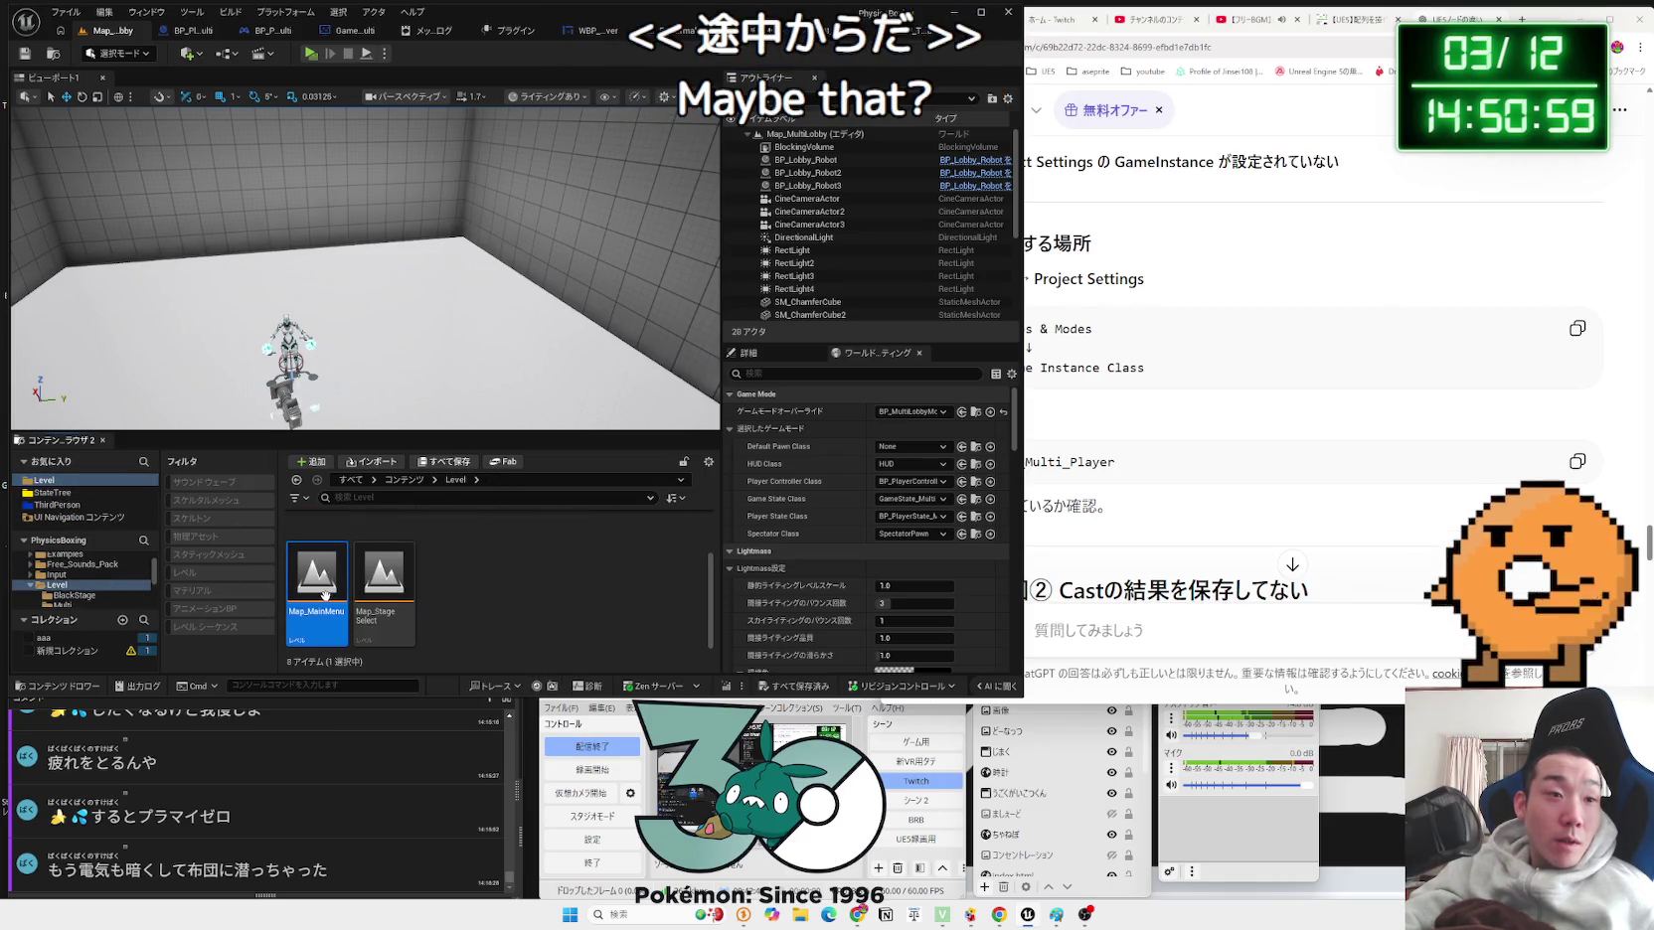
left_click(383, 54)
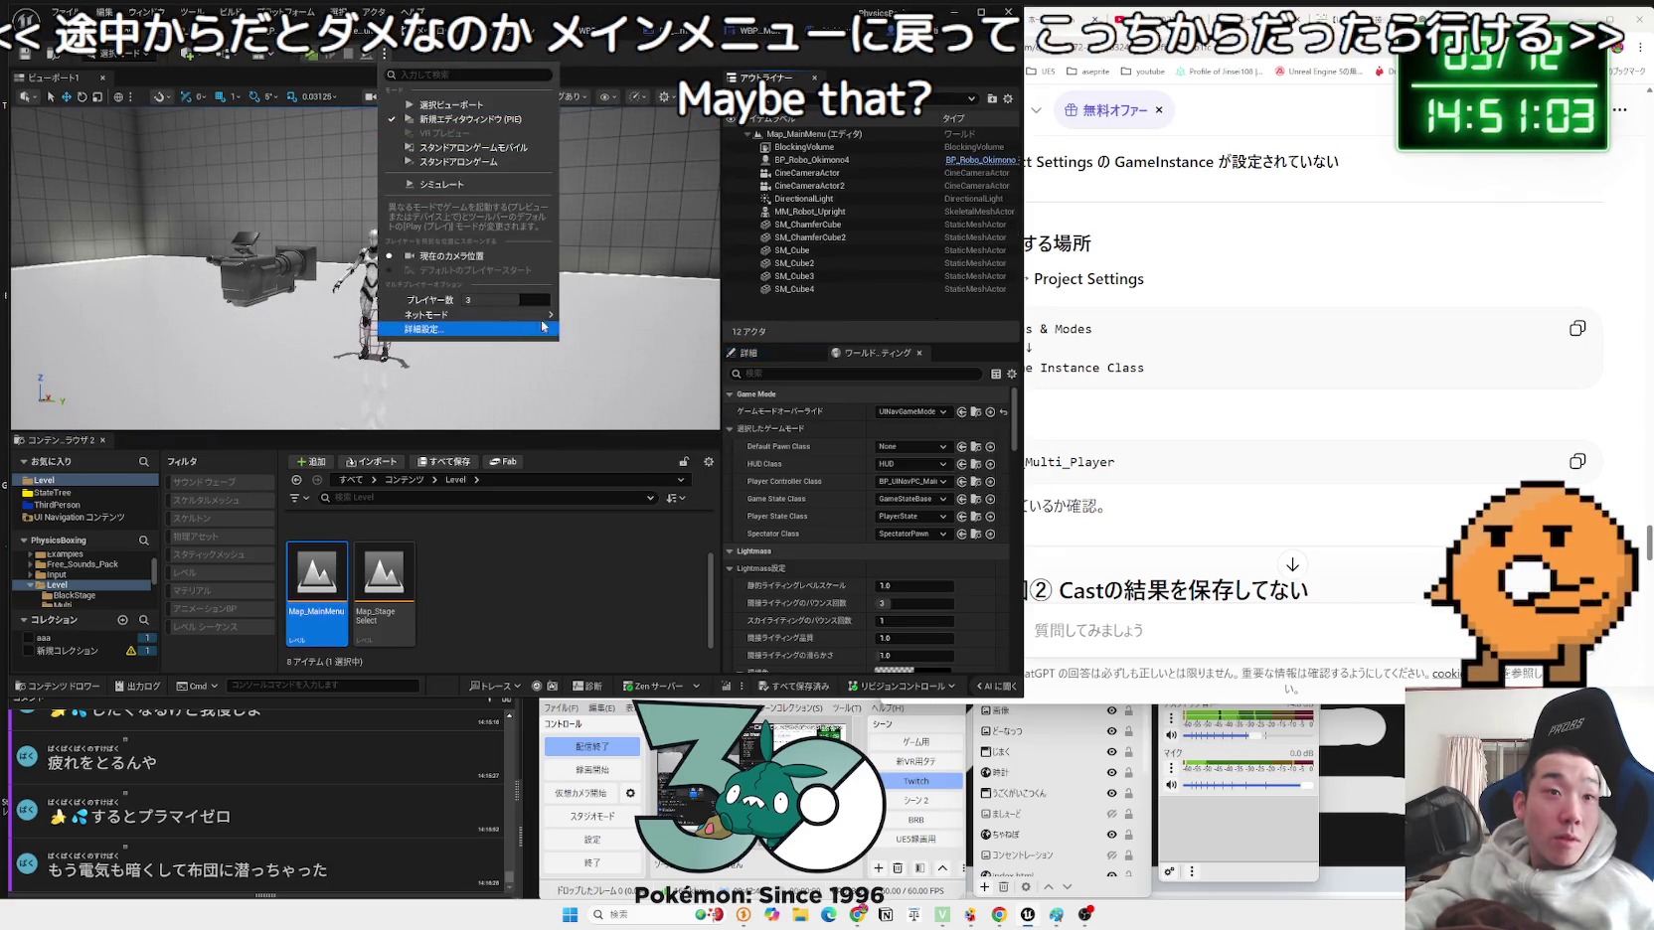
left_click(534, 328)
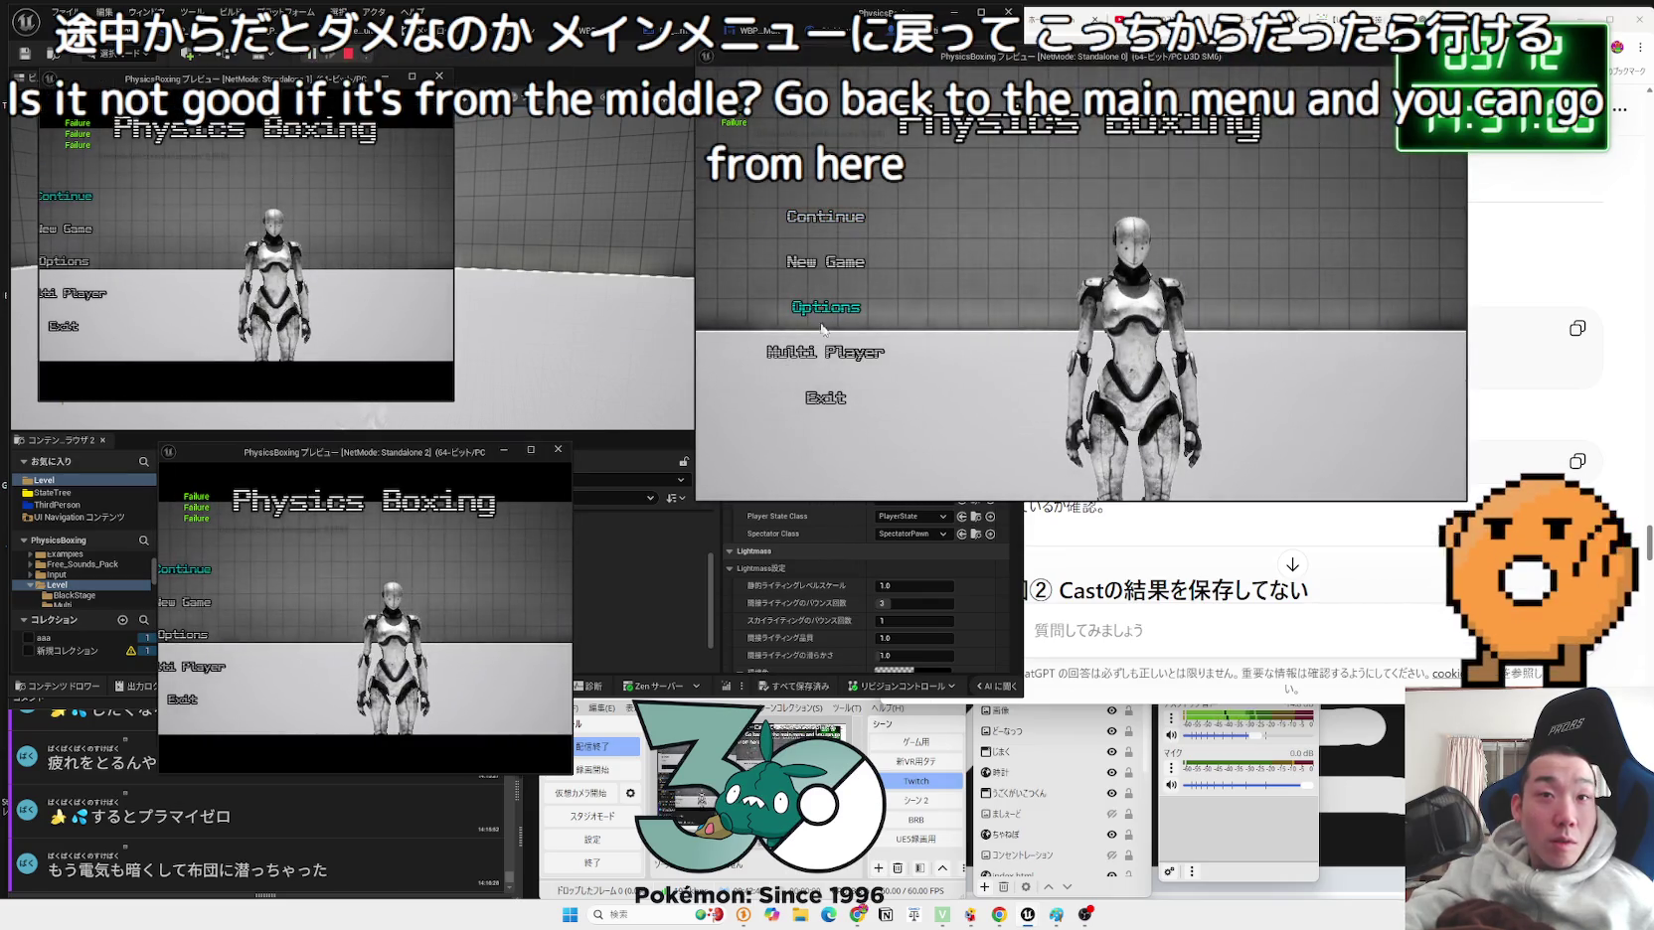
Step: Launch the three-player test from the main menu and widen the two game windows
left_click(845, 353)
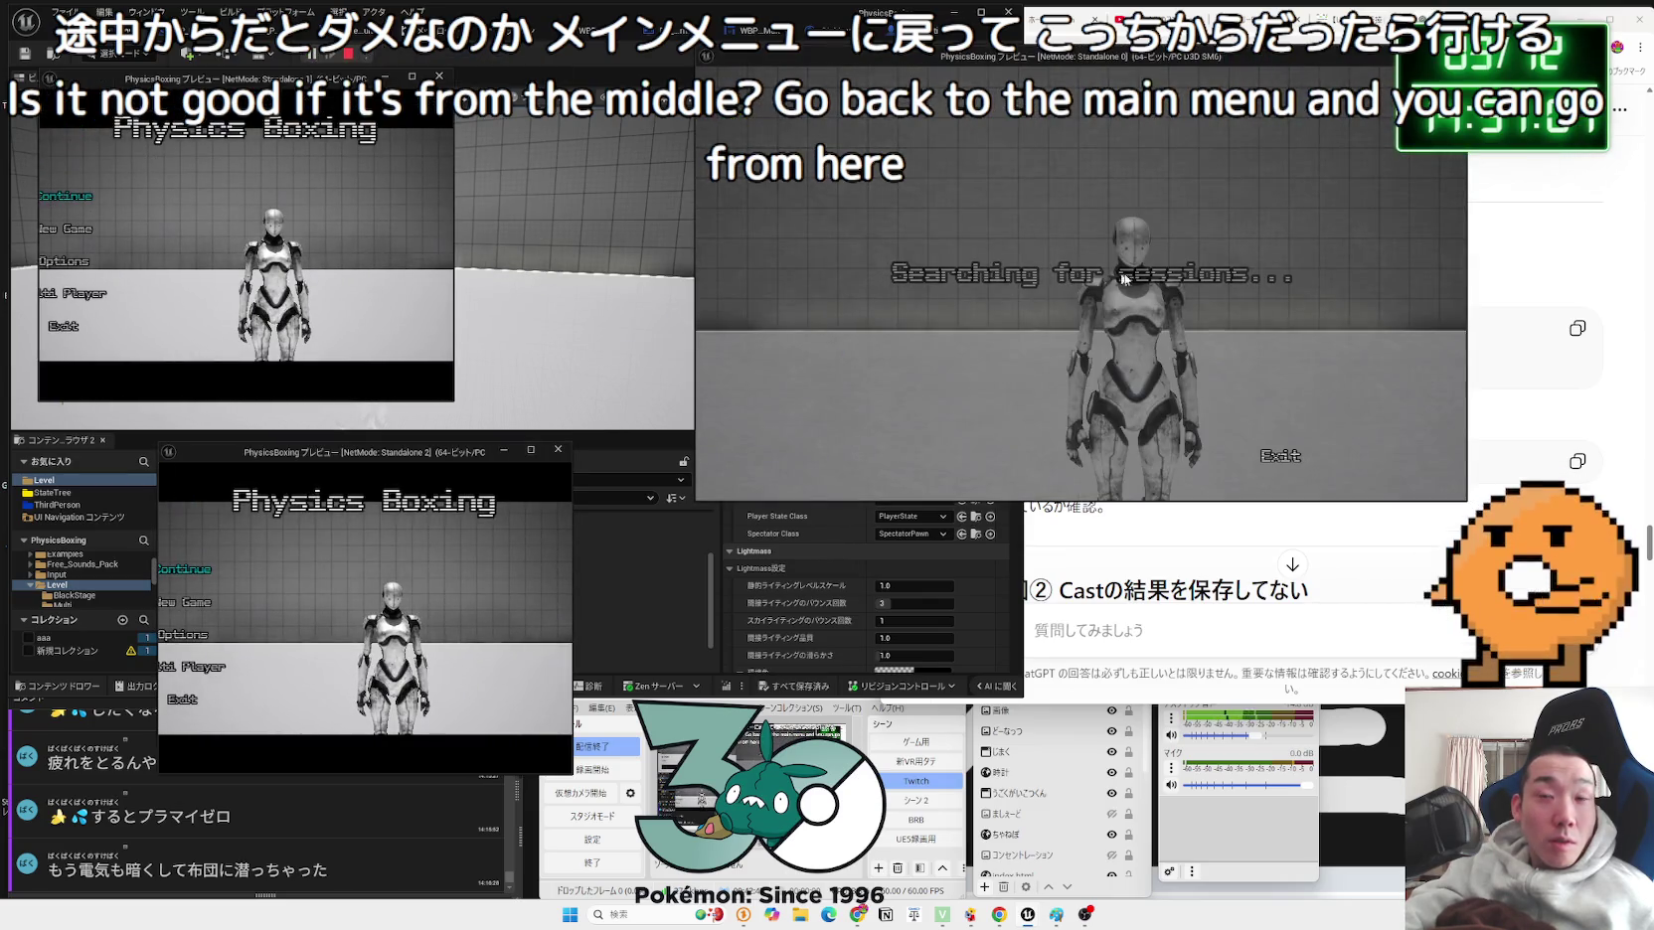
left_click_drag(572, 524, 700, 529)
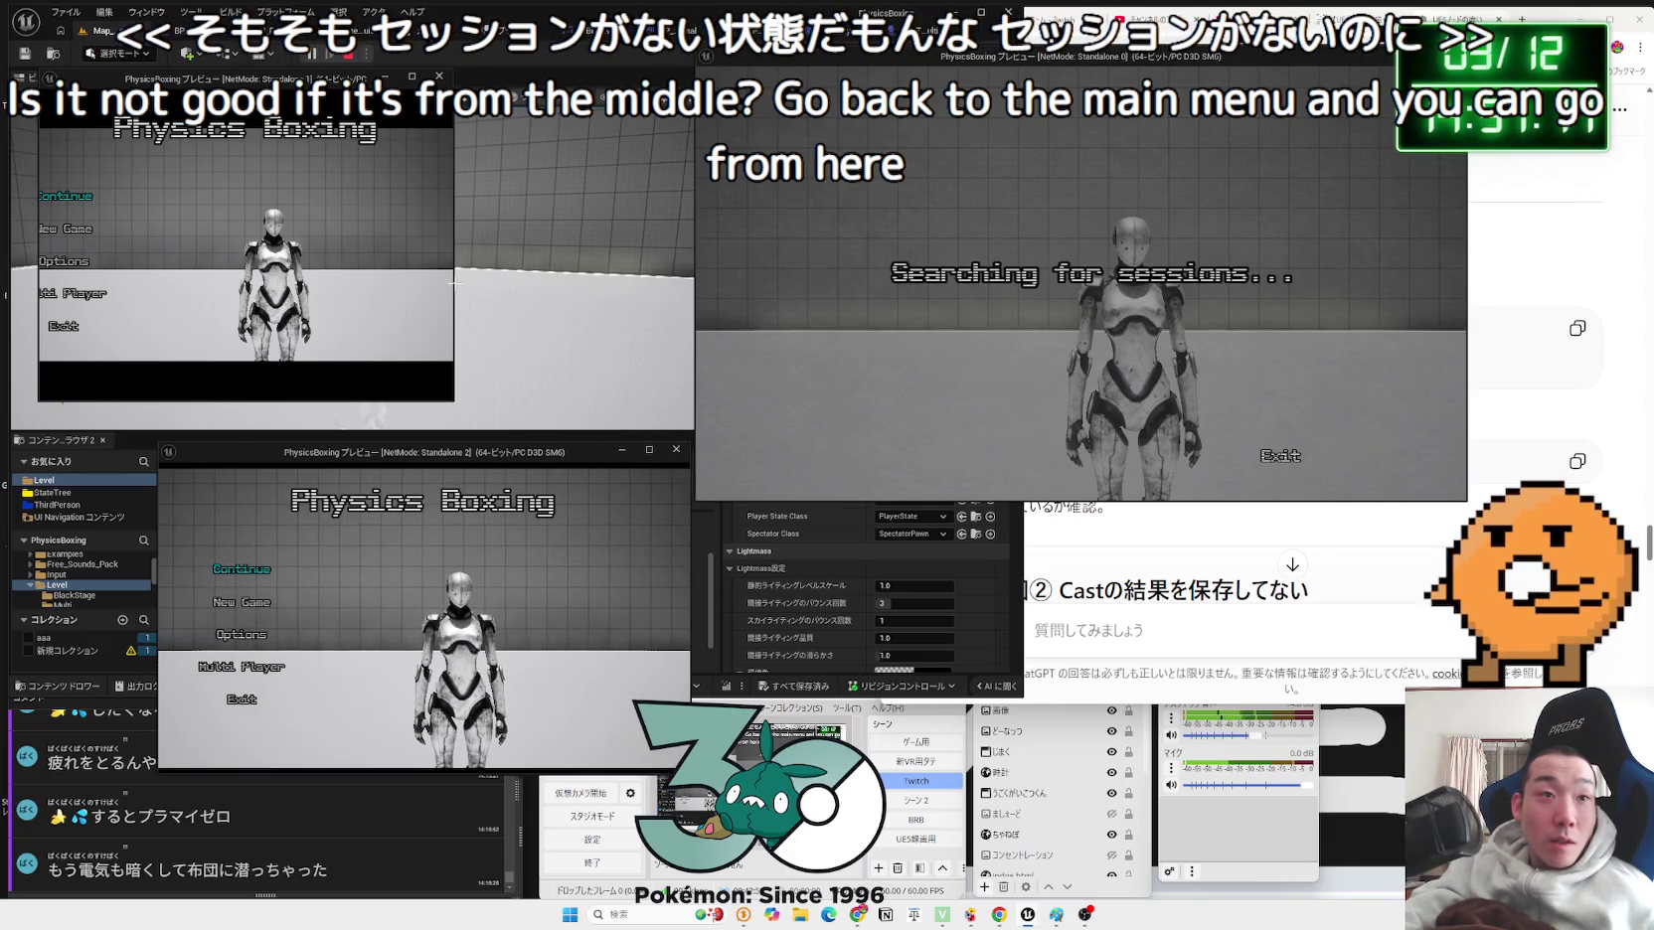
left_click_drag(454, 284, 591, 288)
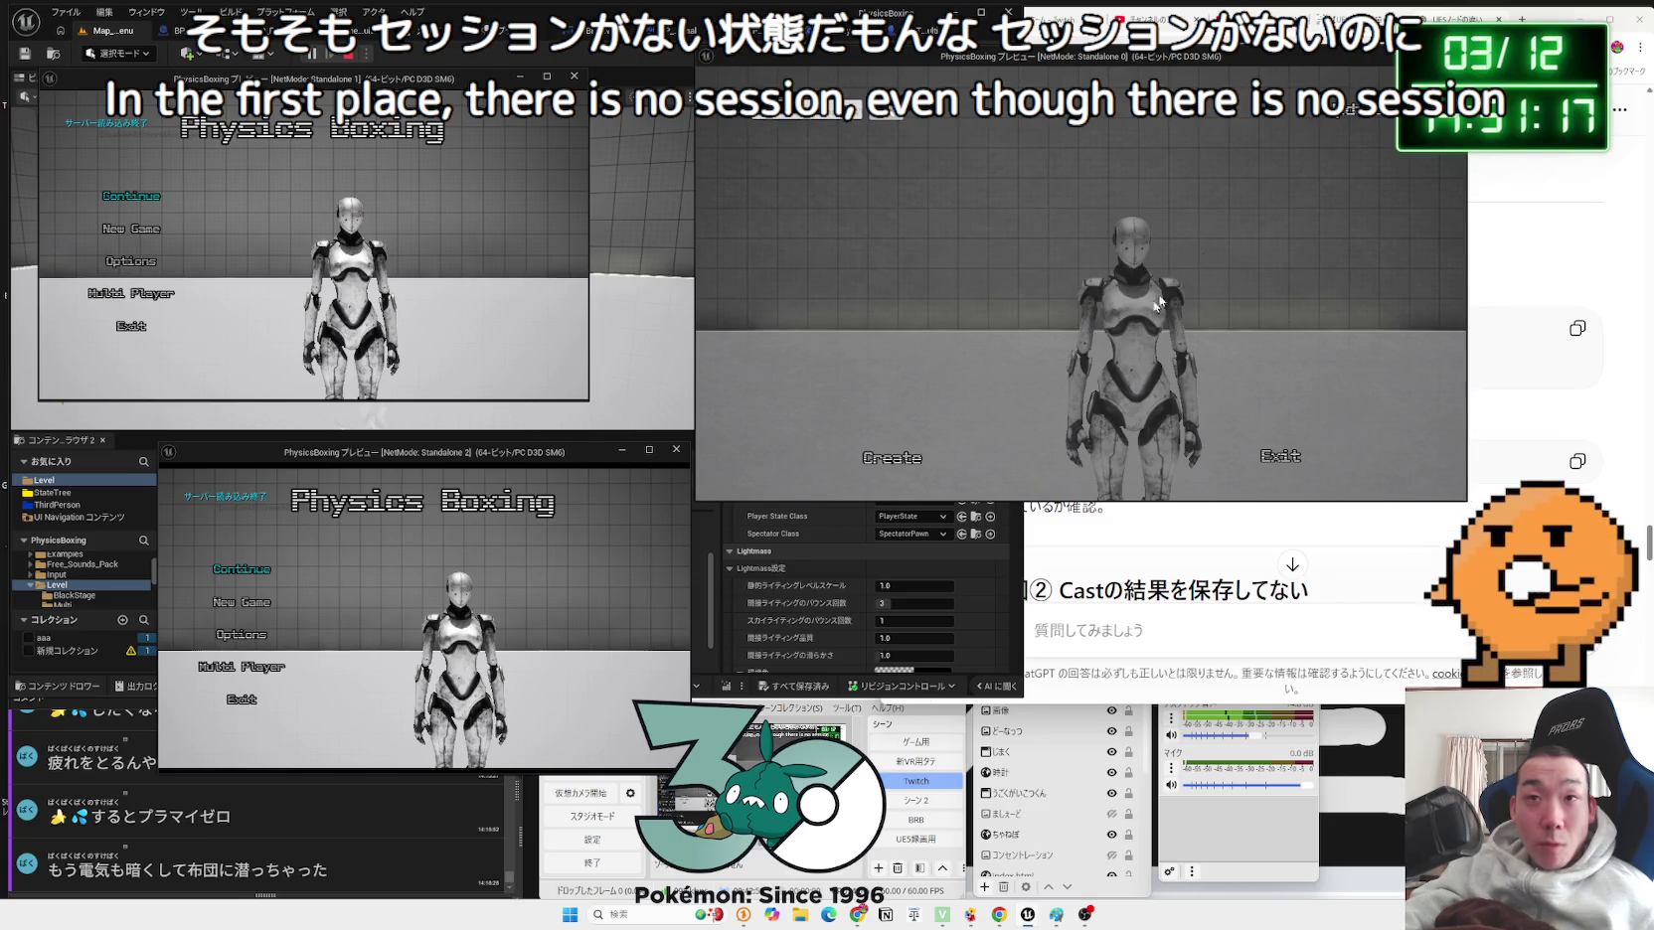
Step: Create a server session on the host and have both clients search for and join it
left_click(905, 453)
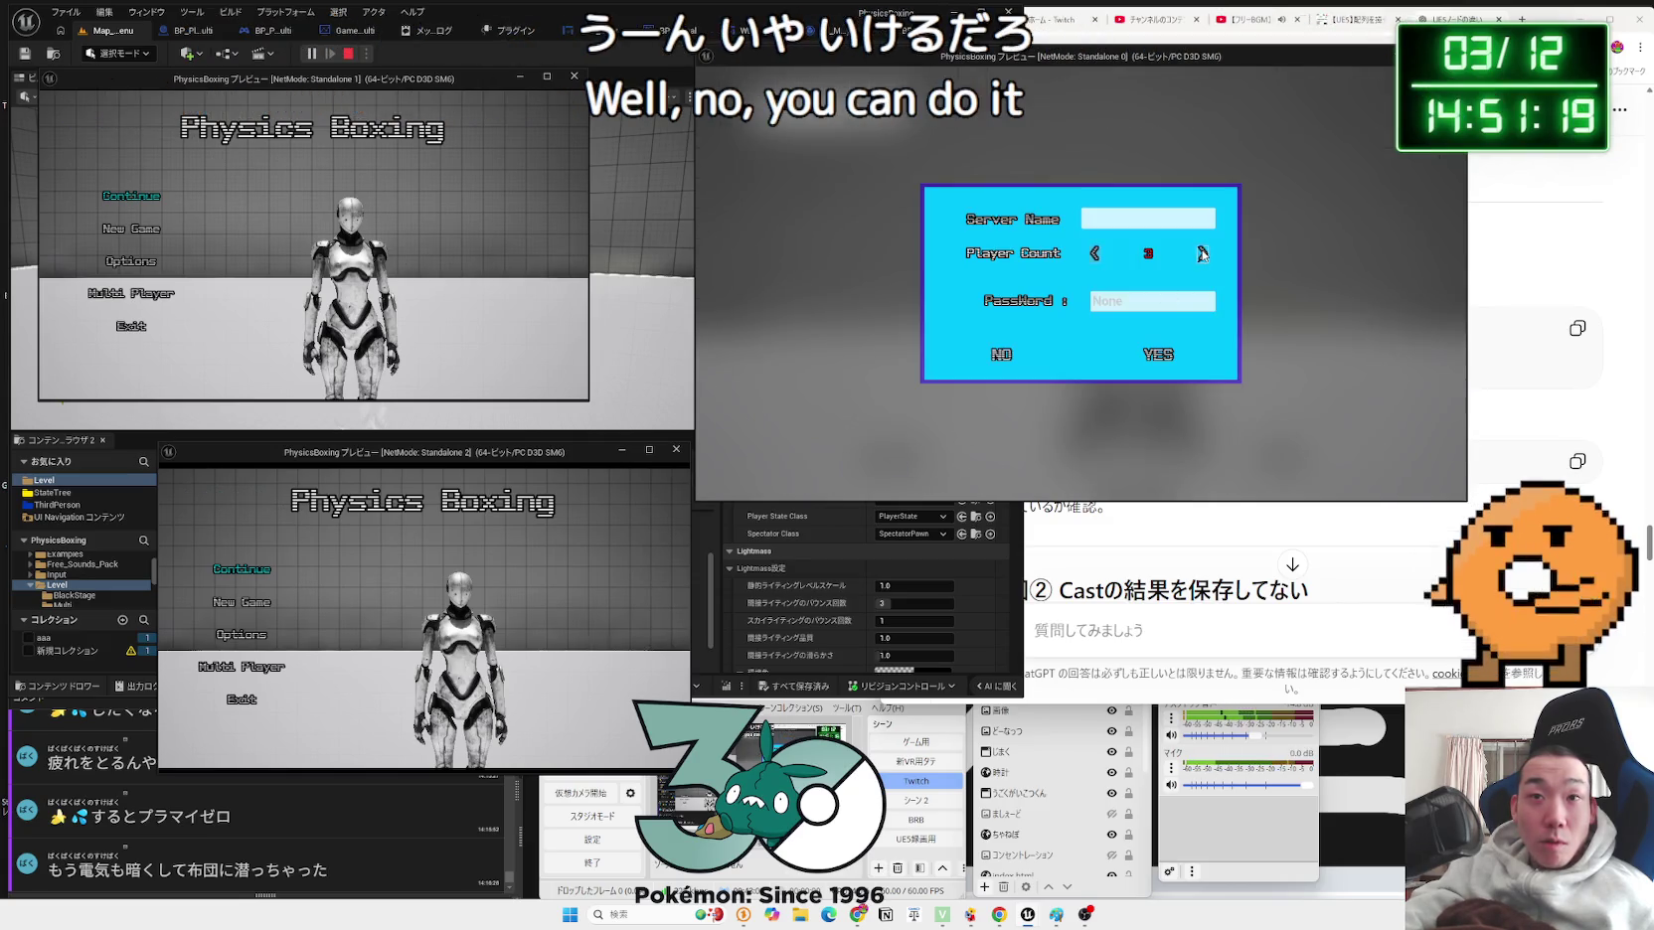
left_click(1153, 369)
key("alt+Tab")
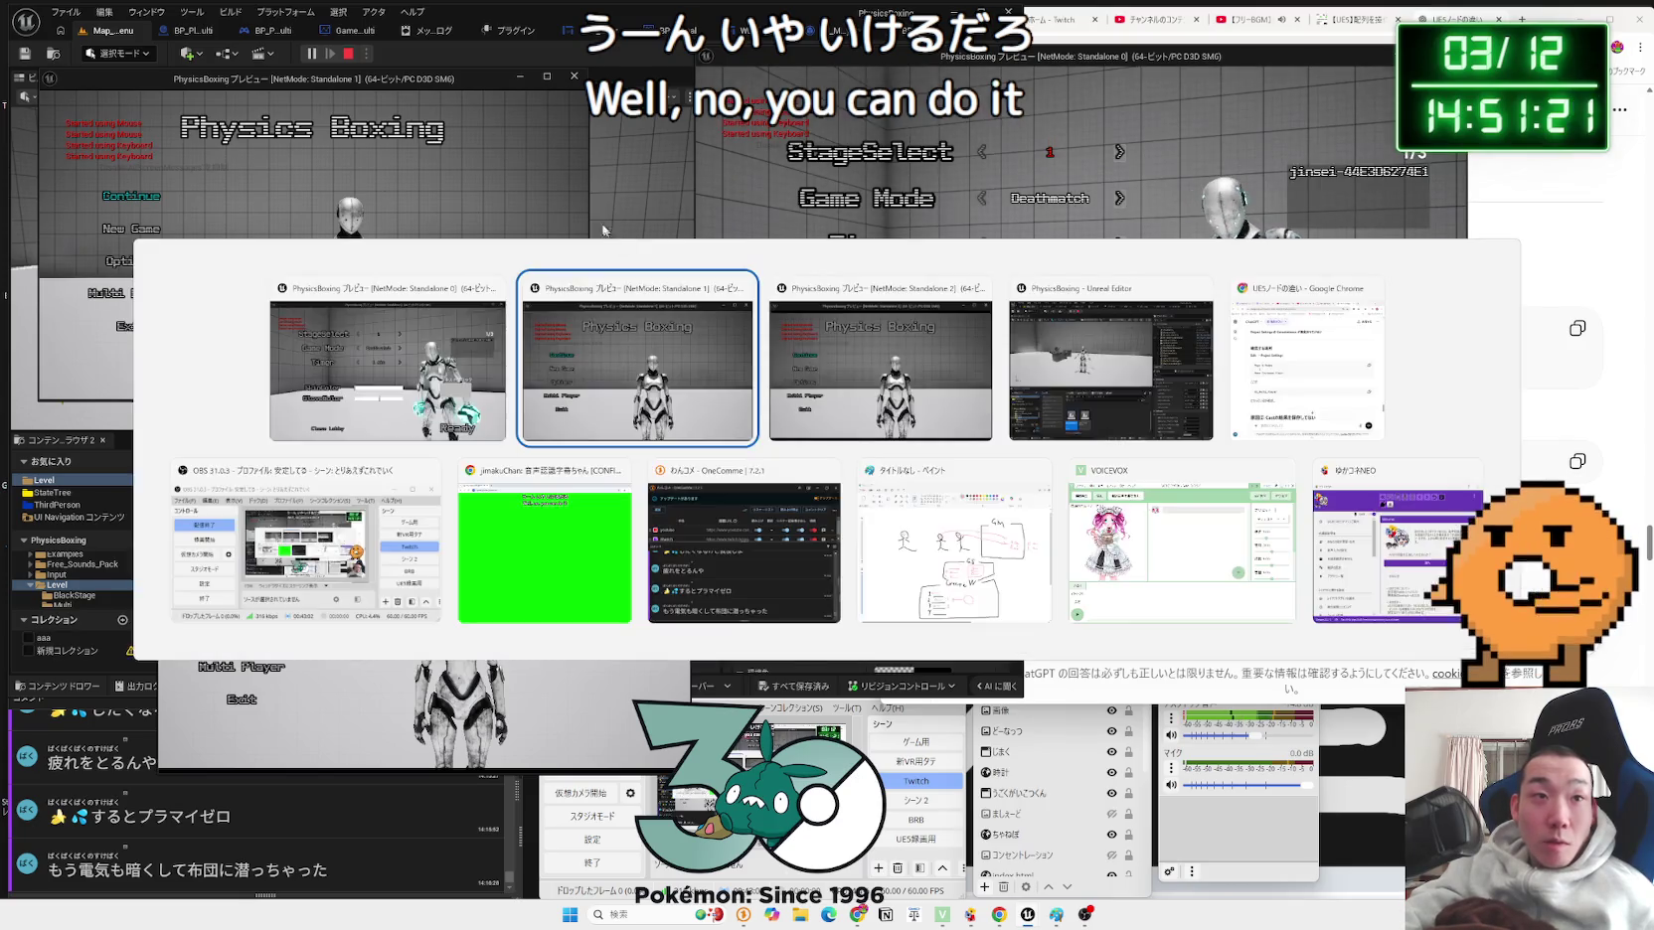
left_click(146, 296)
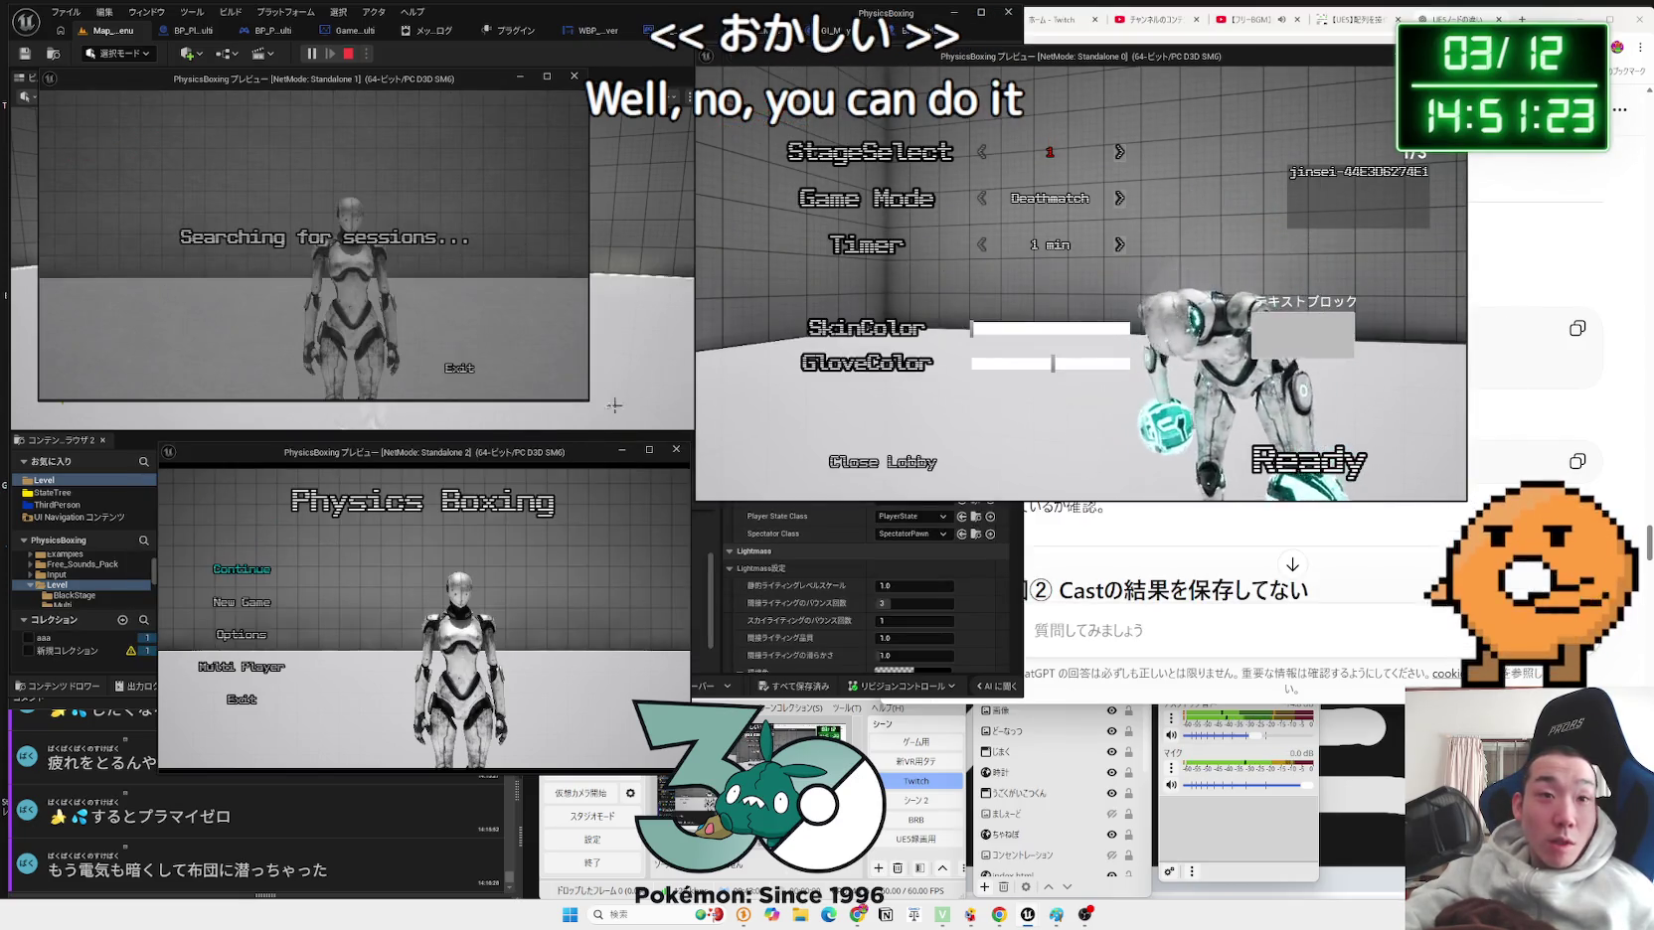
left_click(286, 647)
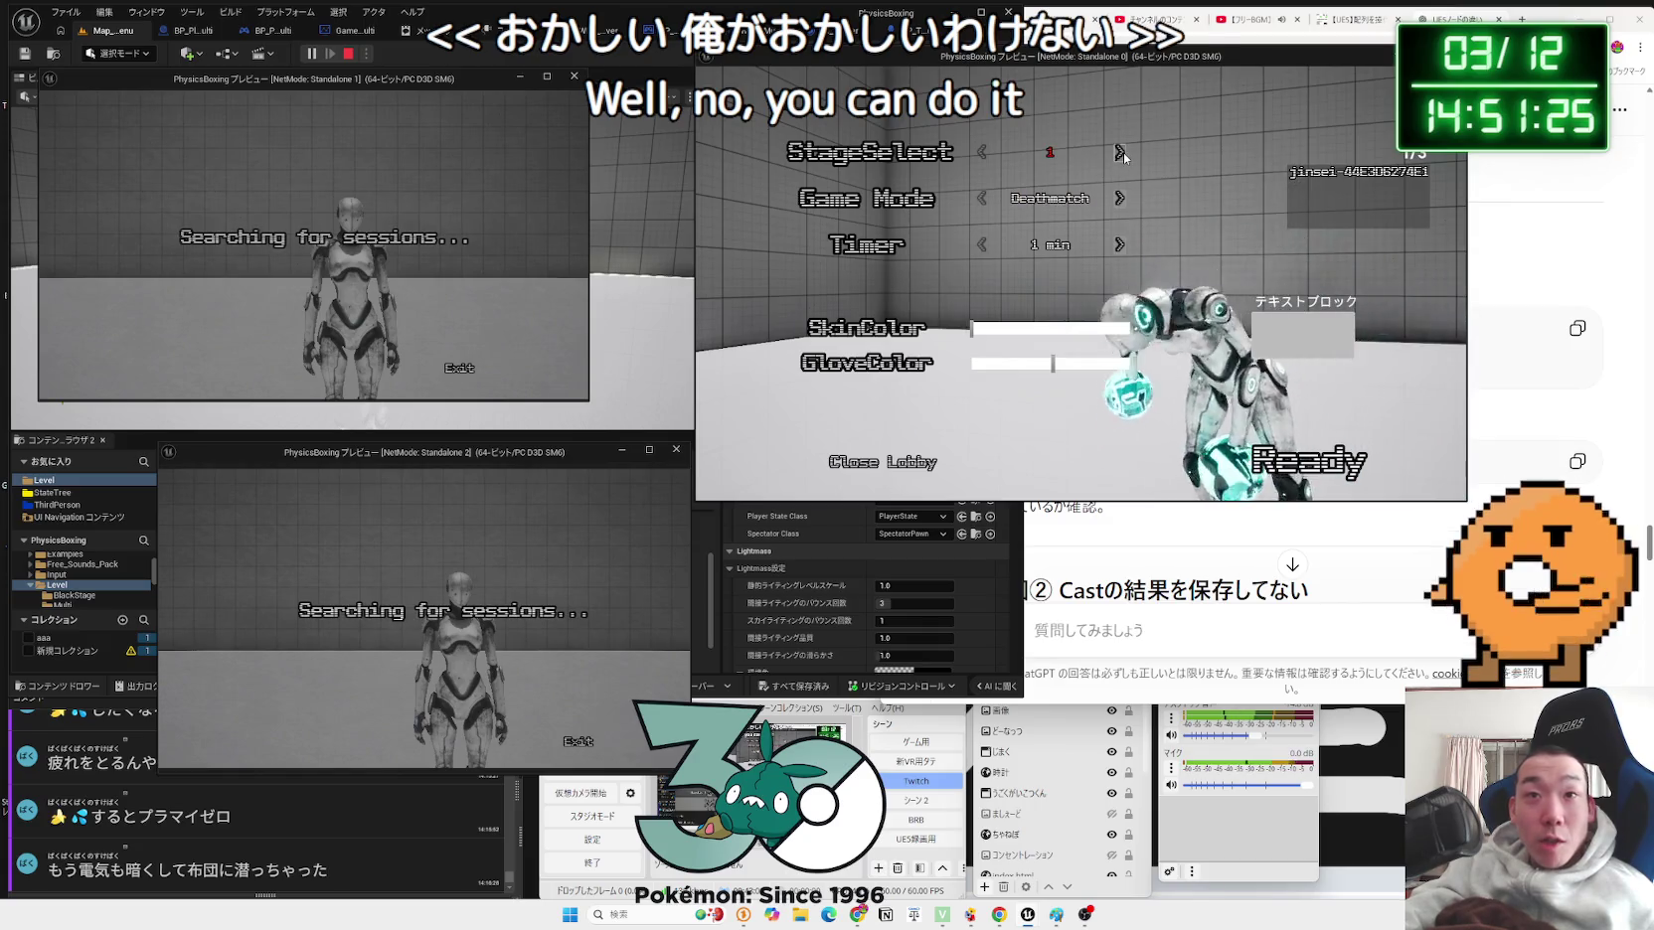
Step: Set the lobby to StageSelect 1 with the One-Punch game mode
left_click(1119, 151)
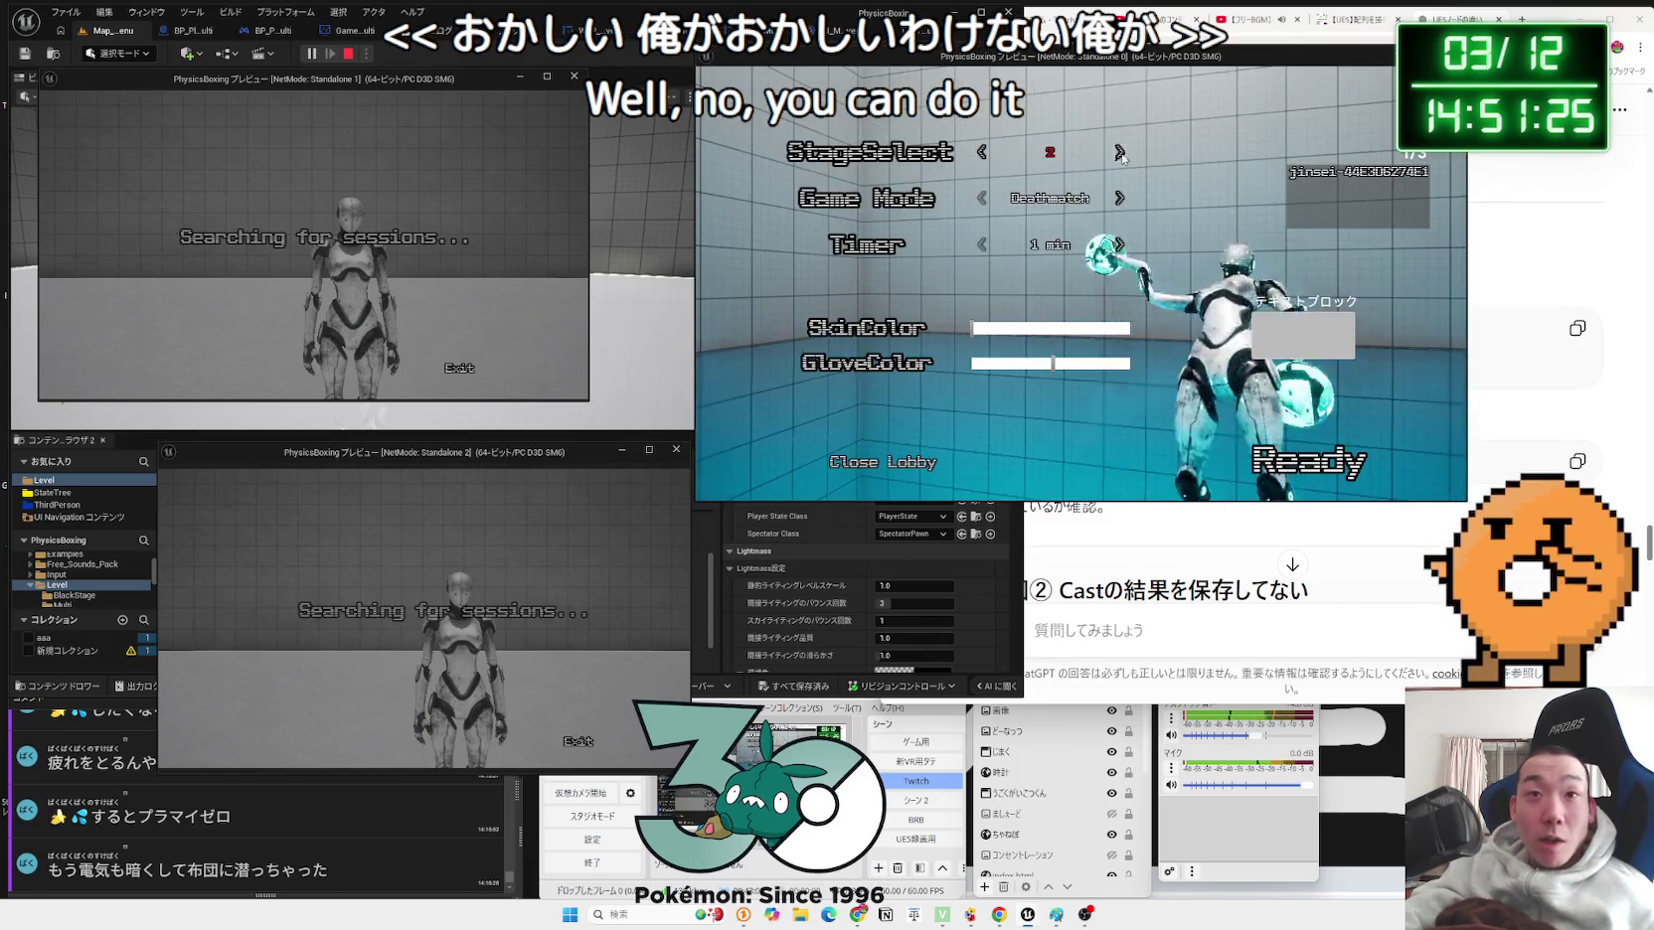
left_click(1120, 200)
left_click(977, 200)
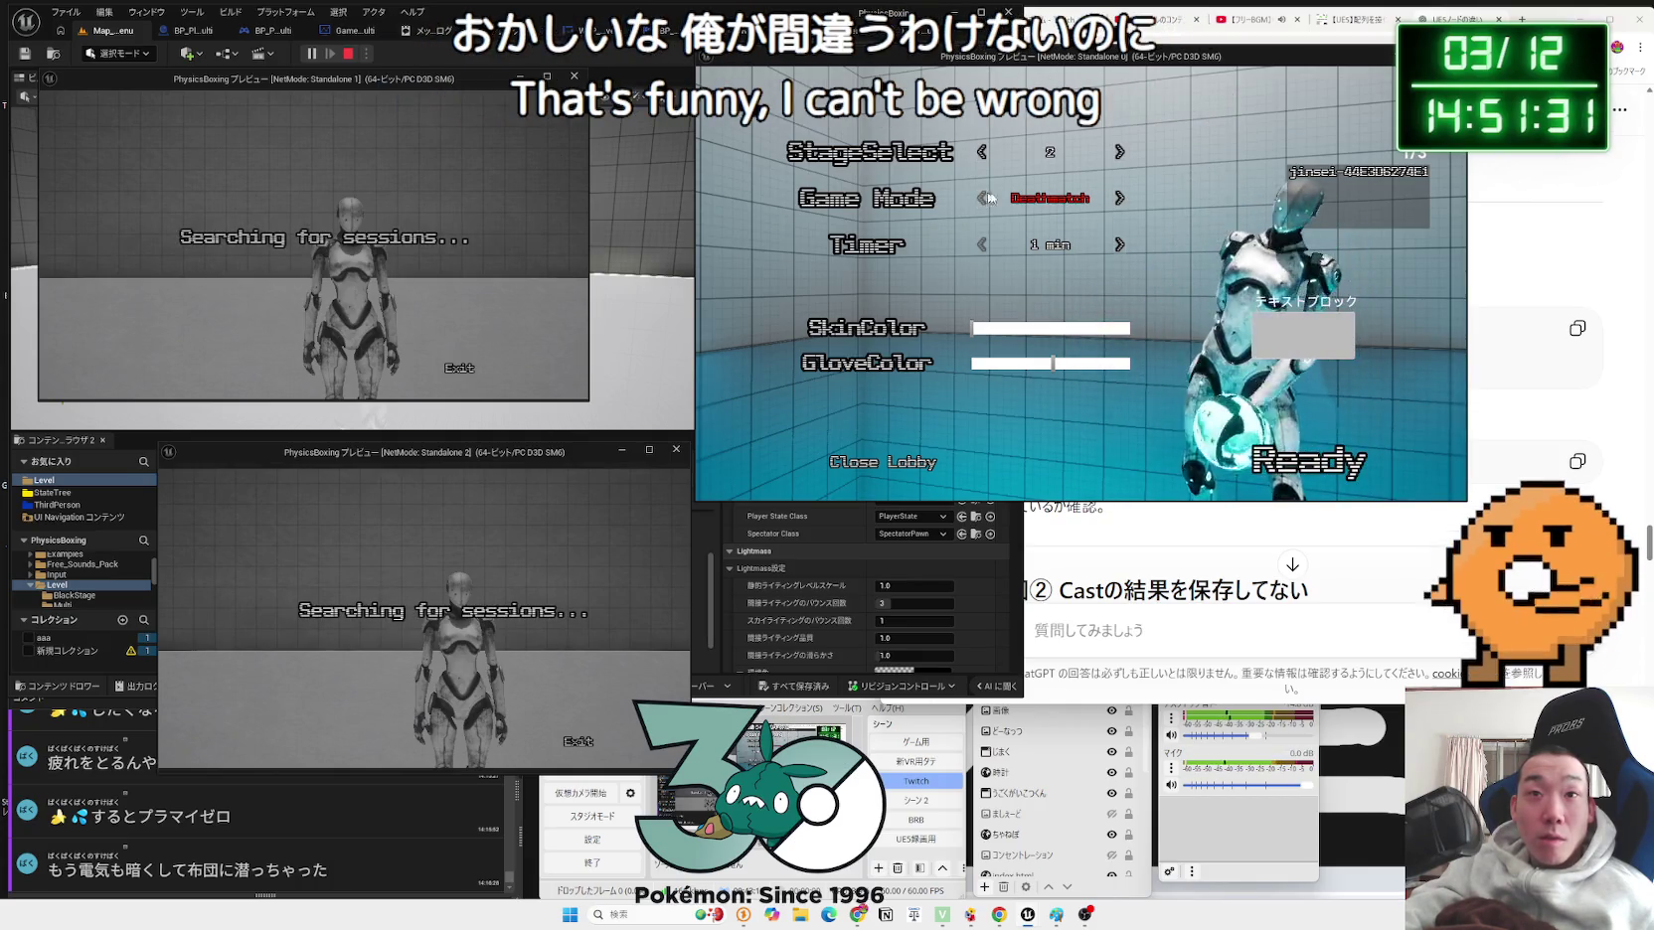
left_click(1120, 198)
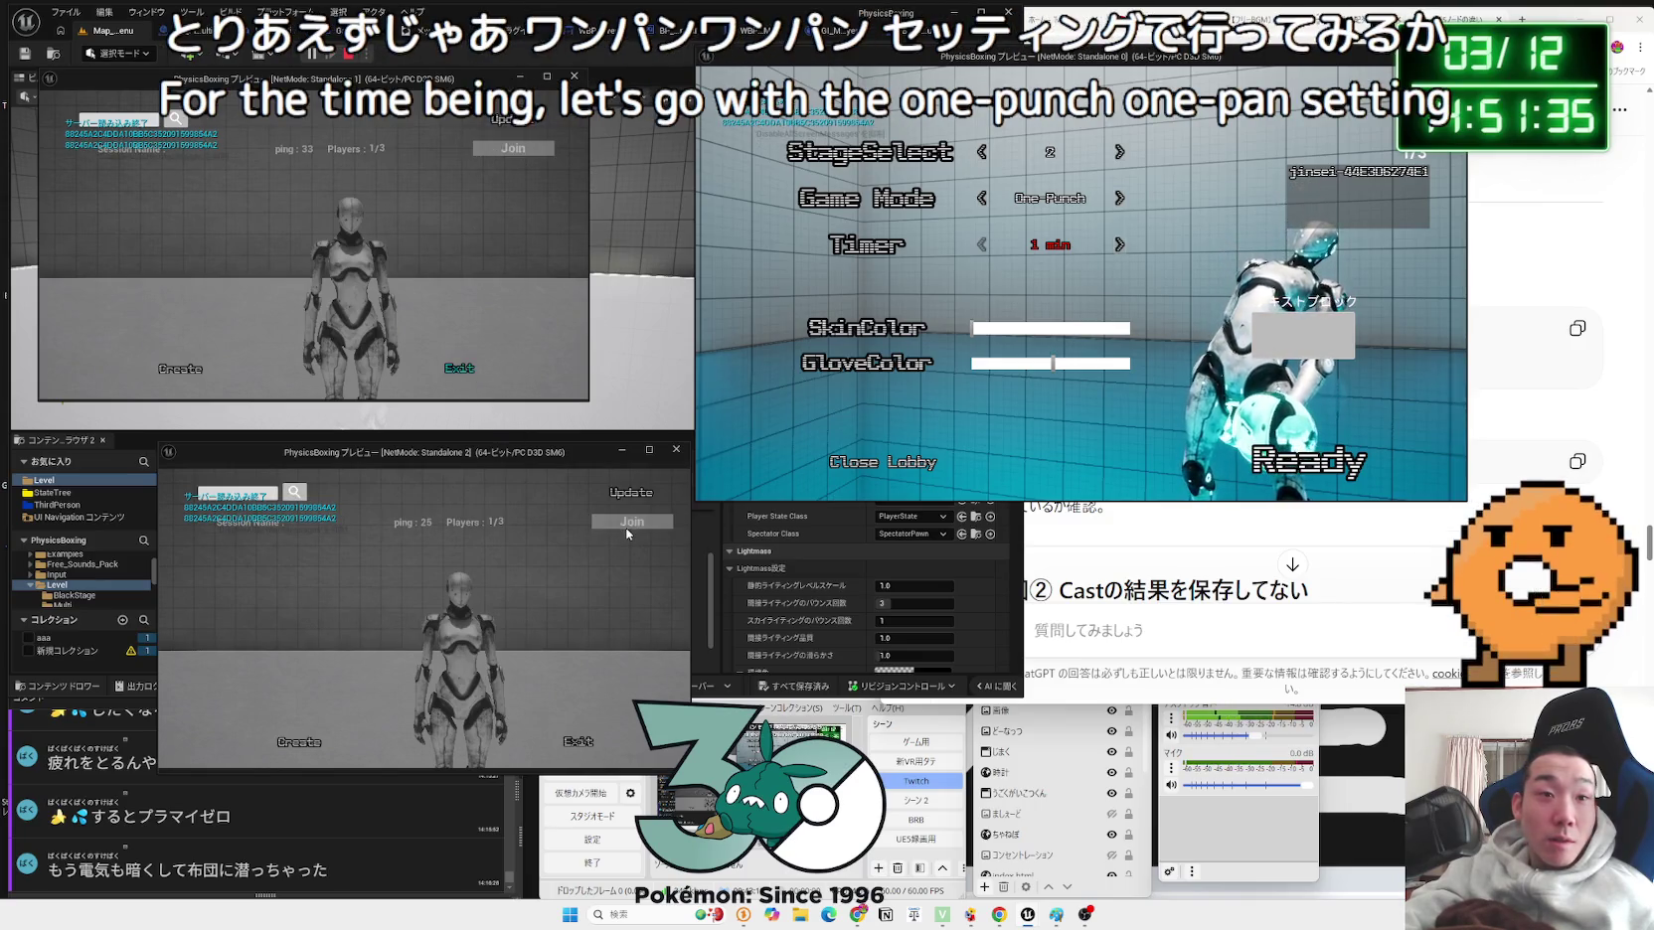
left_click(1301, 346)
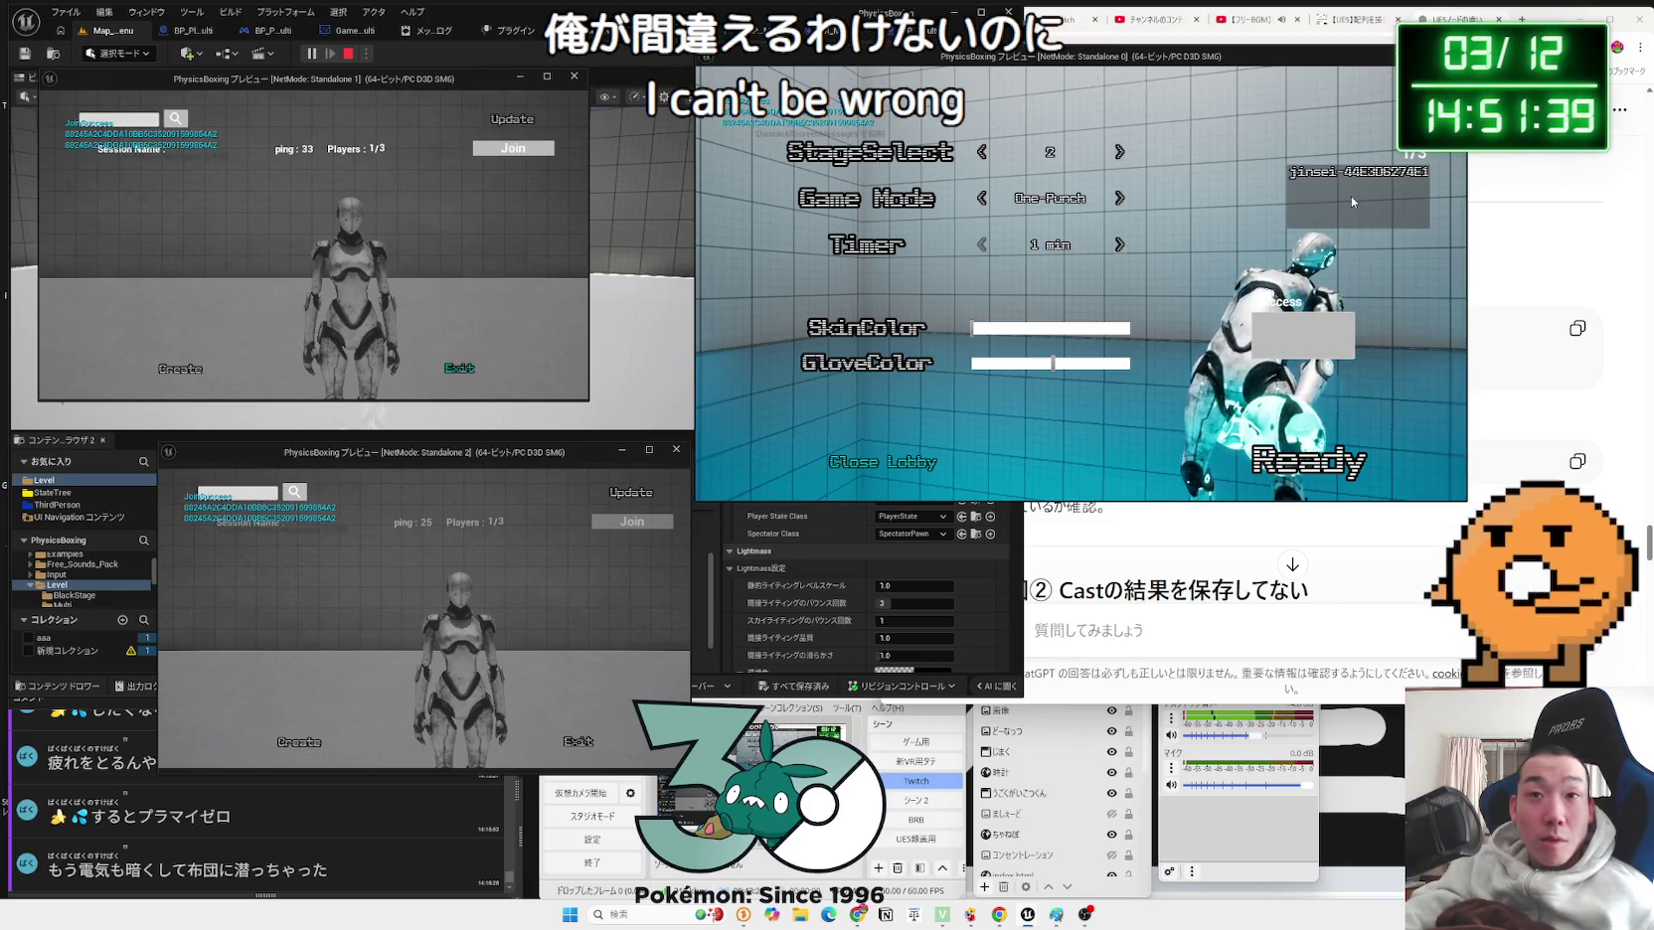
left_click(981, 155)
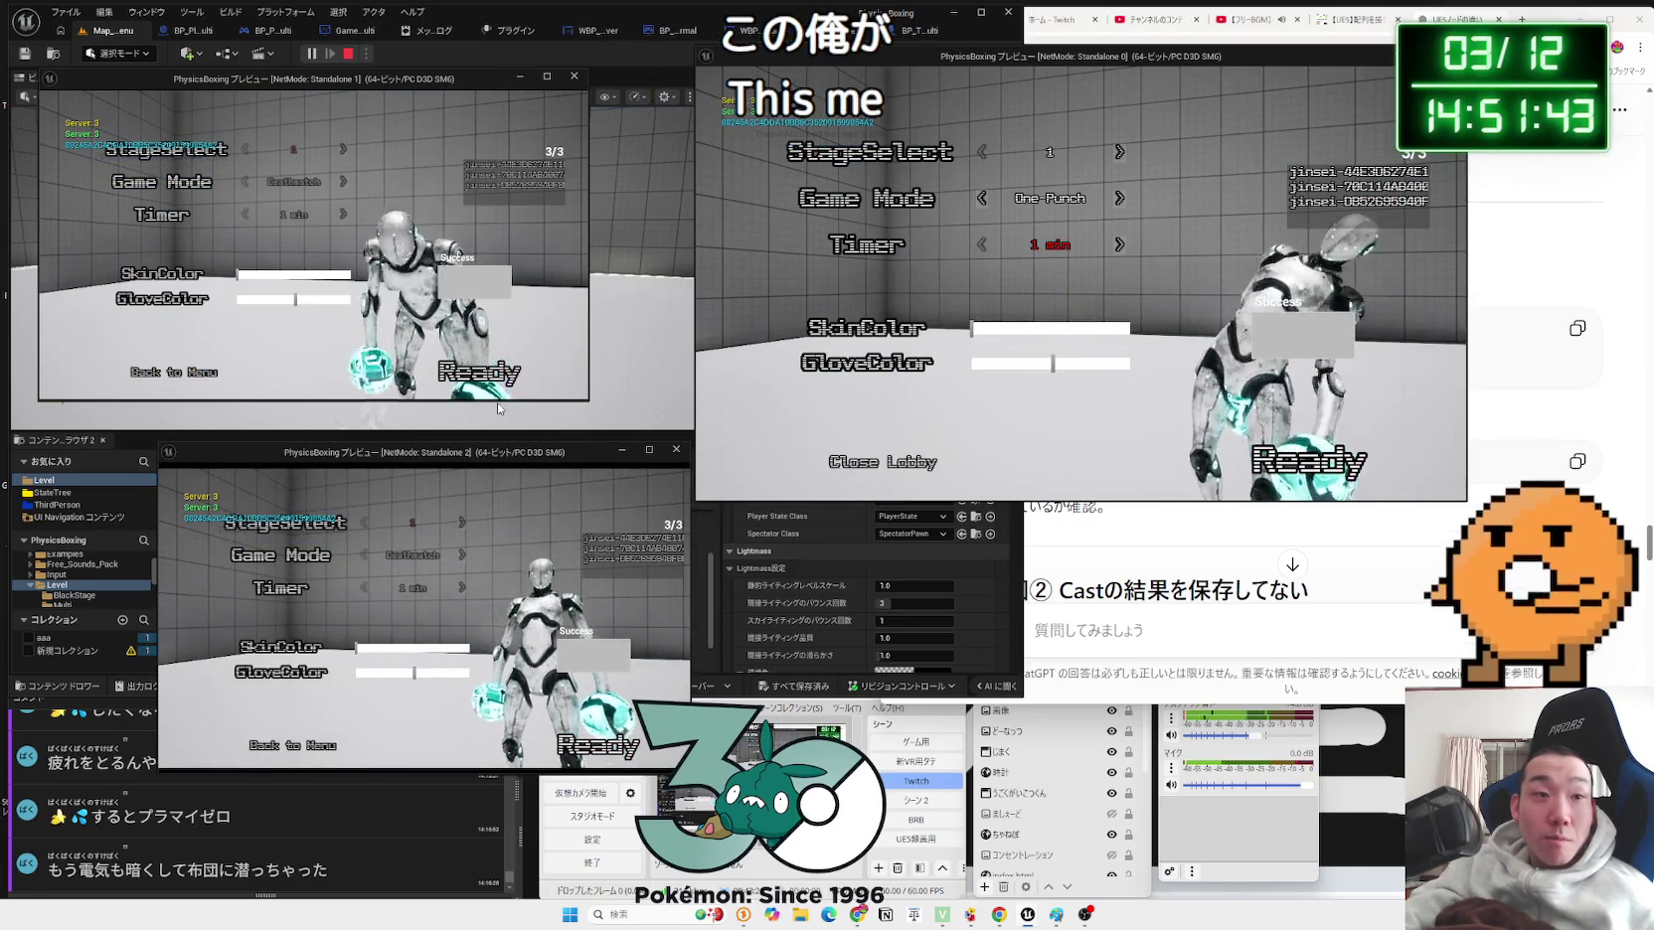
Step: Mark both clients and the host as ready, then stop the test after the match
left_click(518, 374)
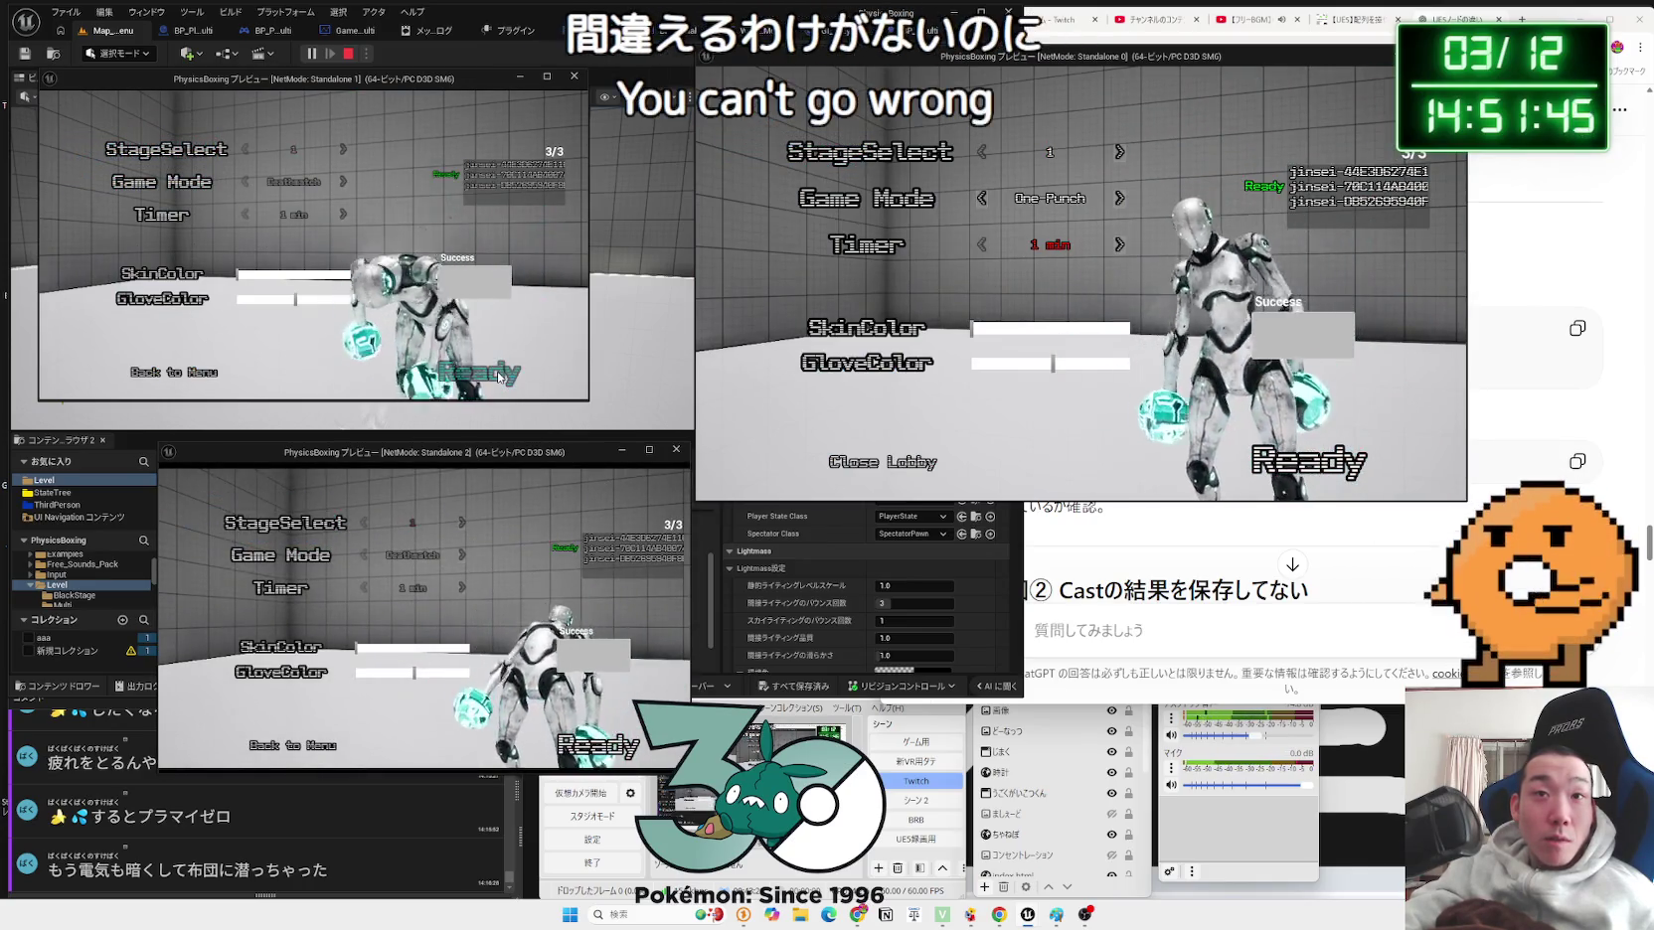
left_click(596, 745)
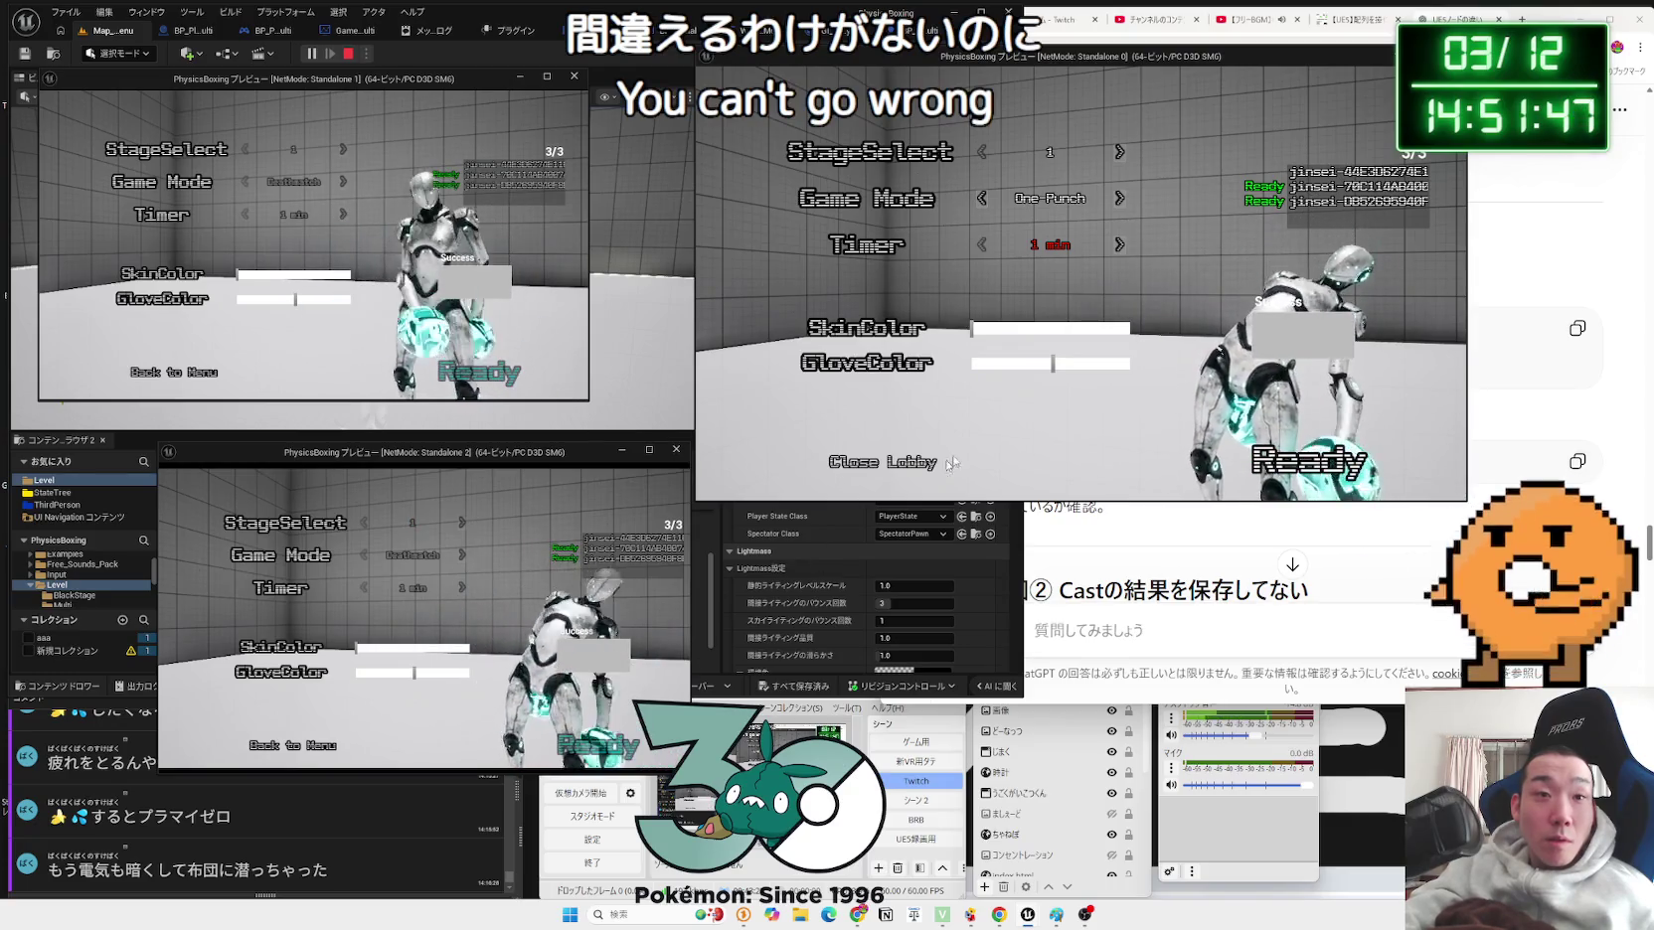
left_click(1277, 465)
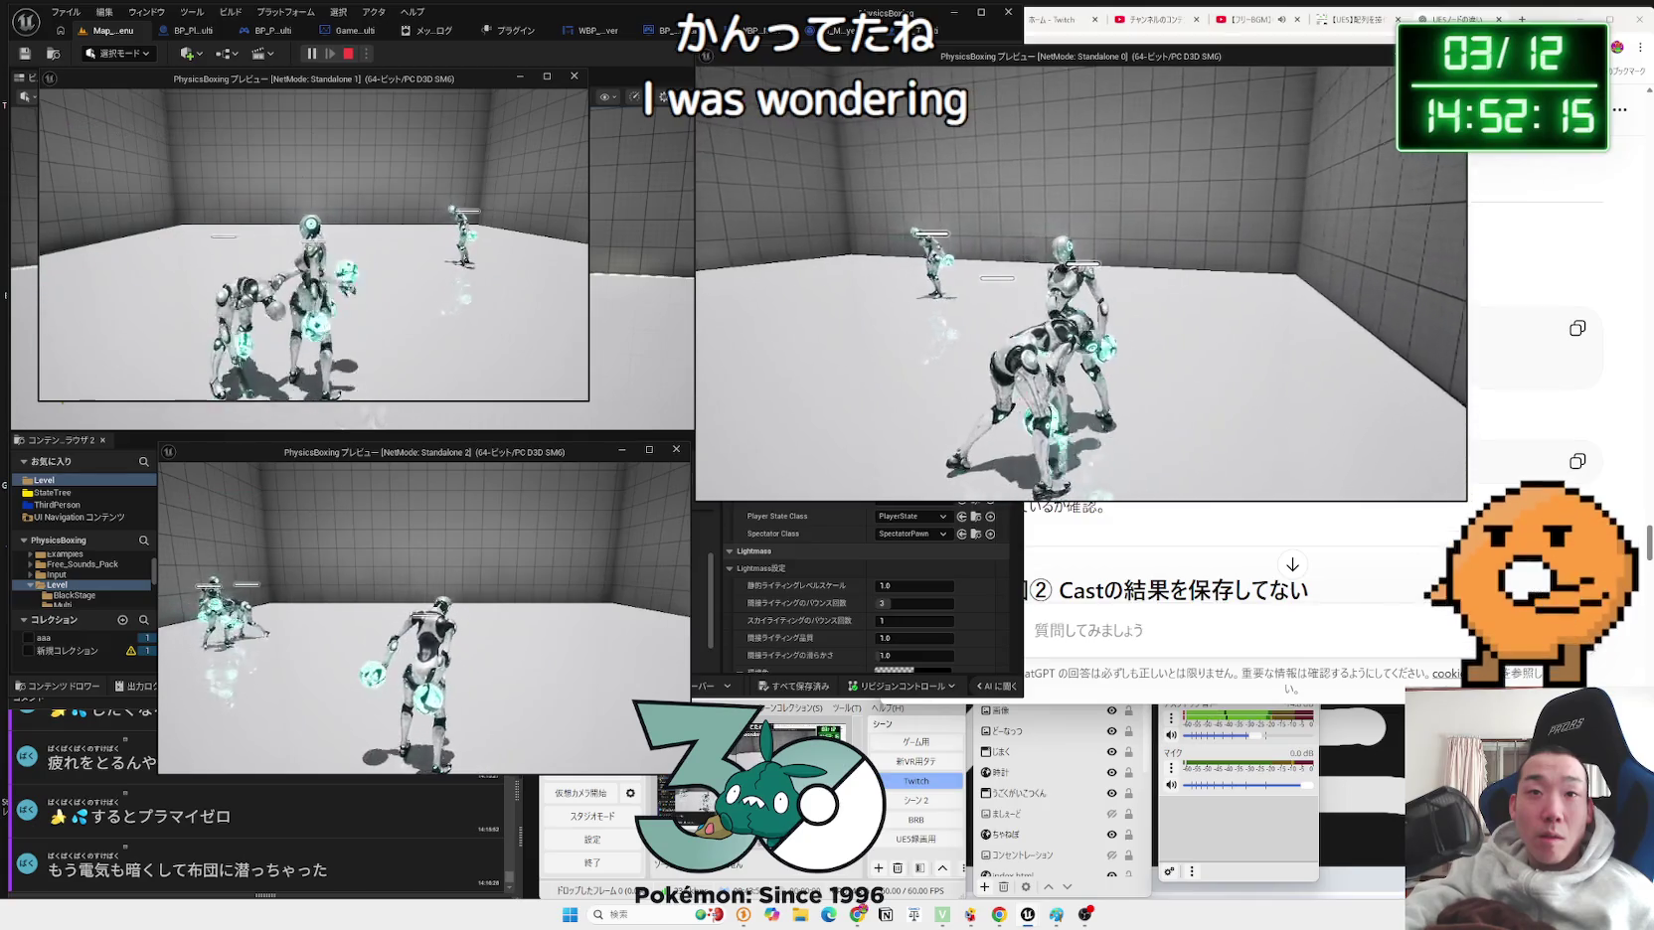
key("Escape")
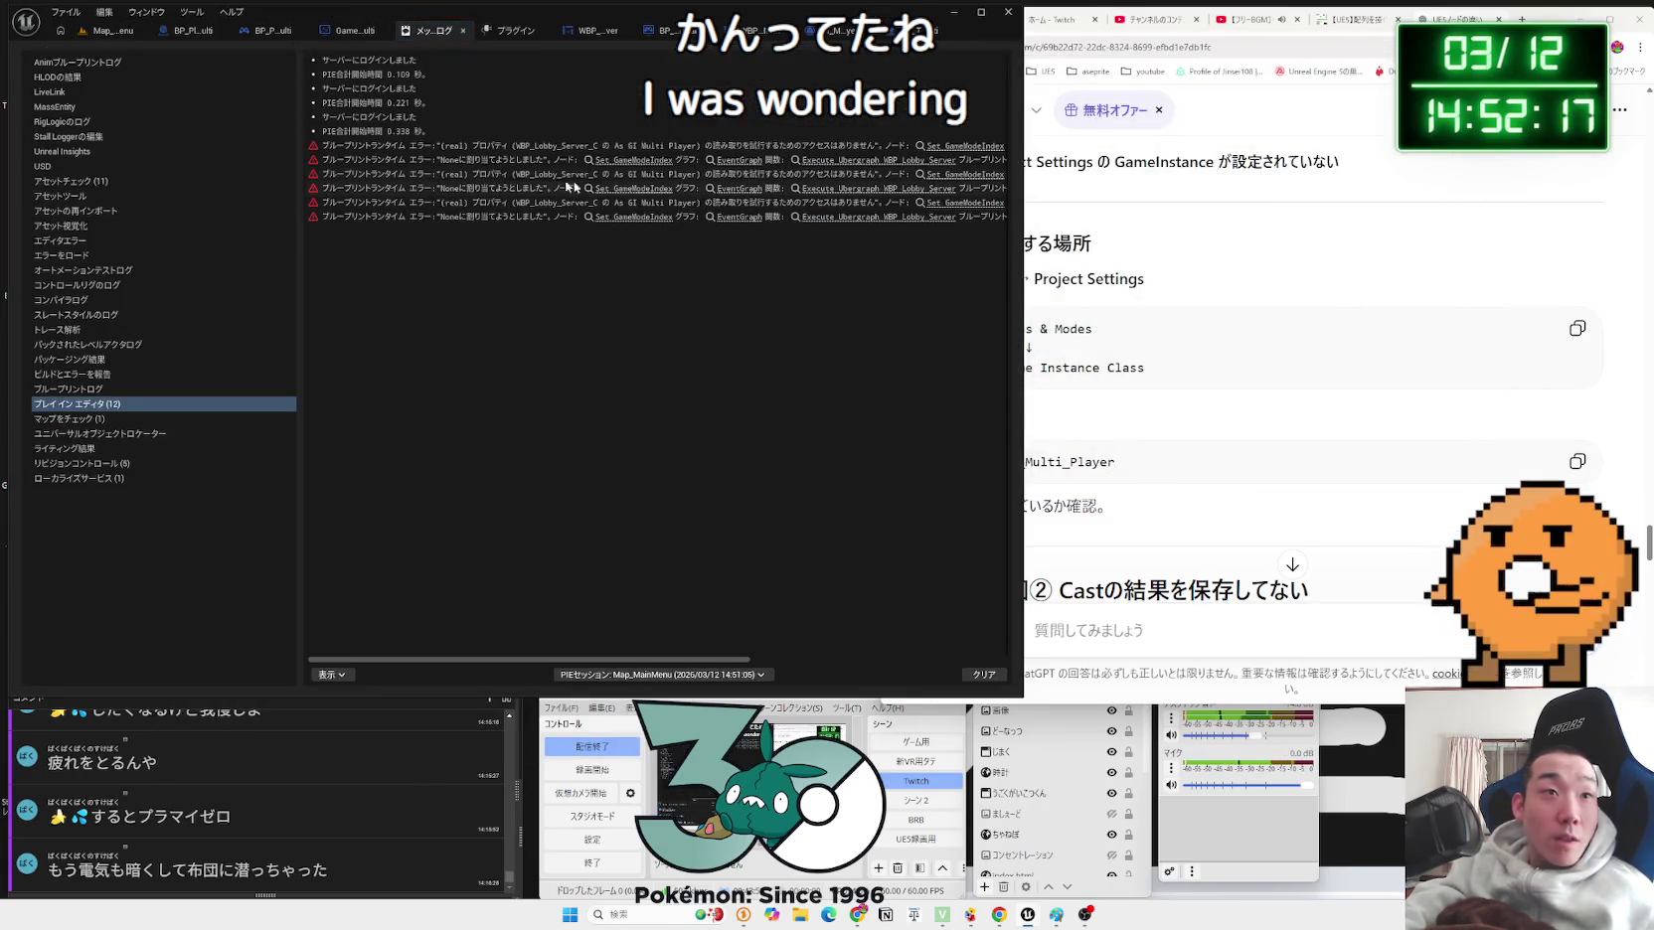
Step: Inspect each Set GameModeIndex runtime error entry in the Message Log
left_click(439, 176)
left_click(436, 161)
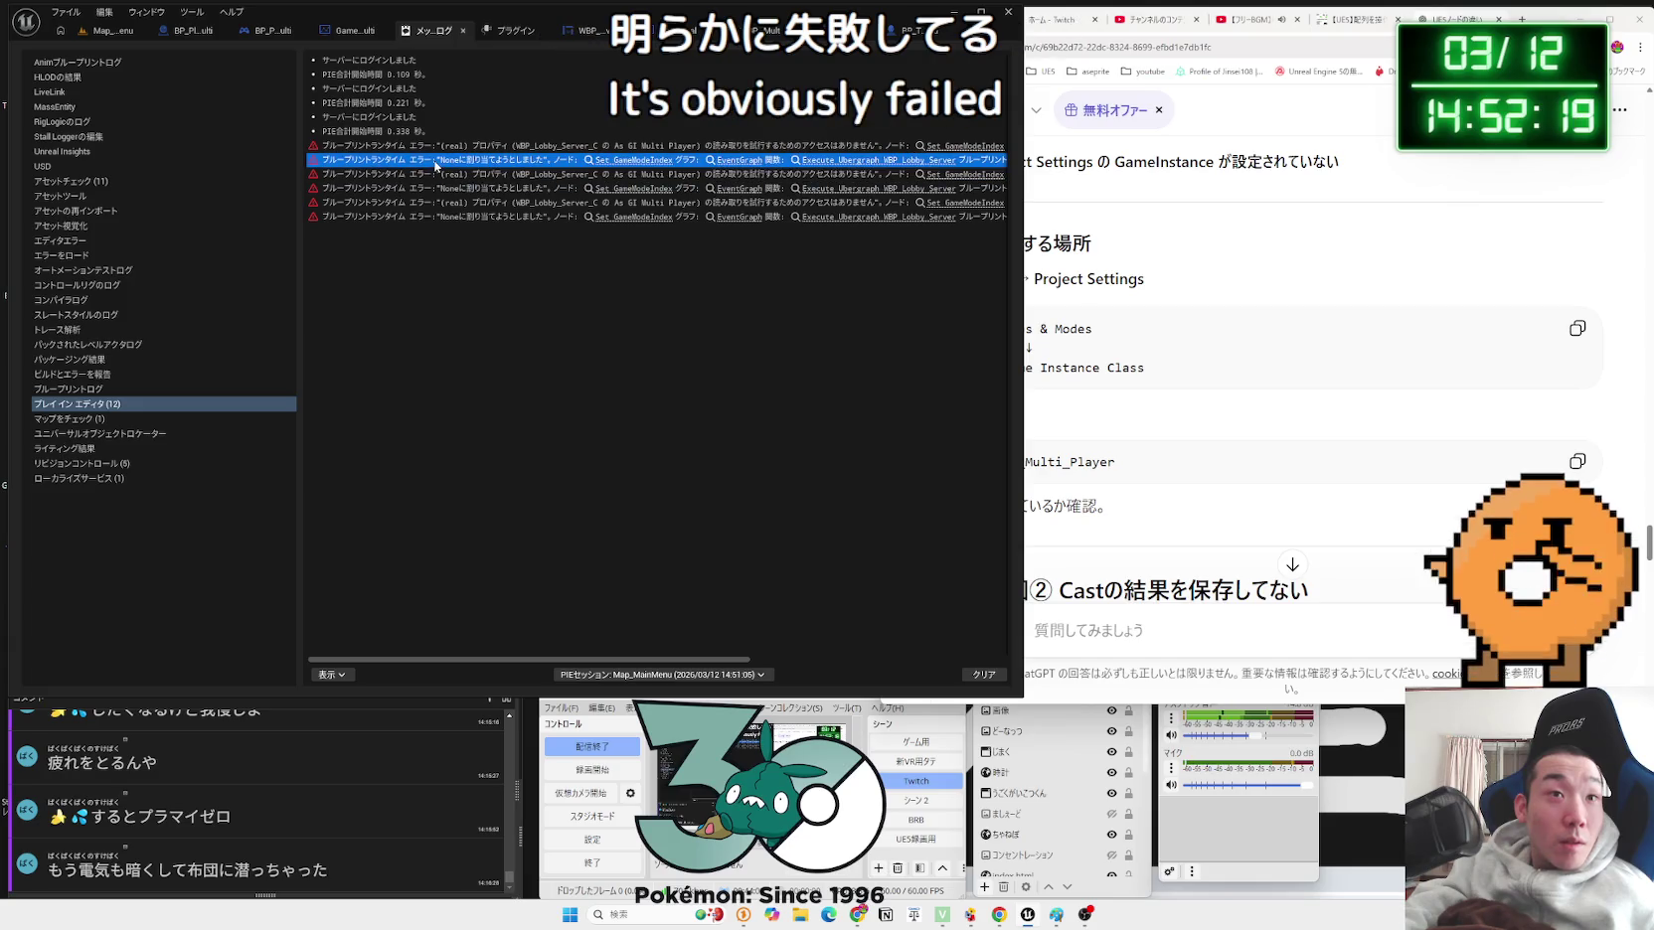
left_click(521, 146)
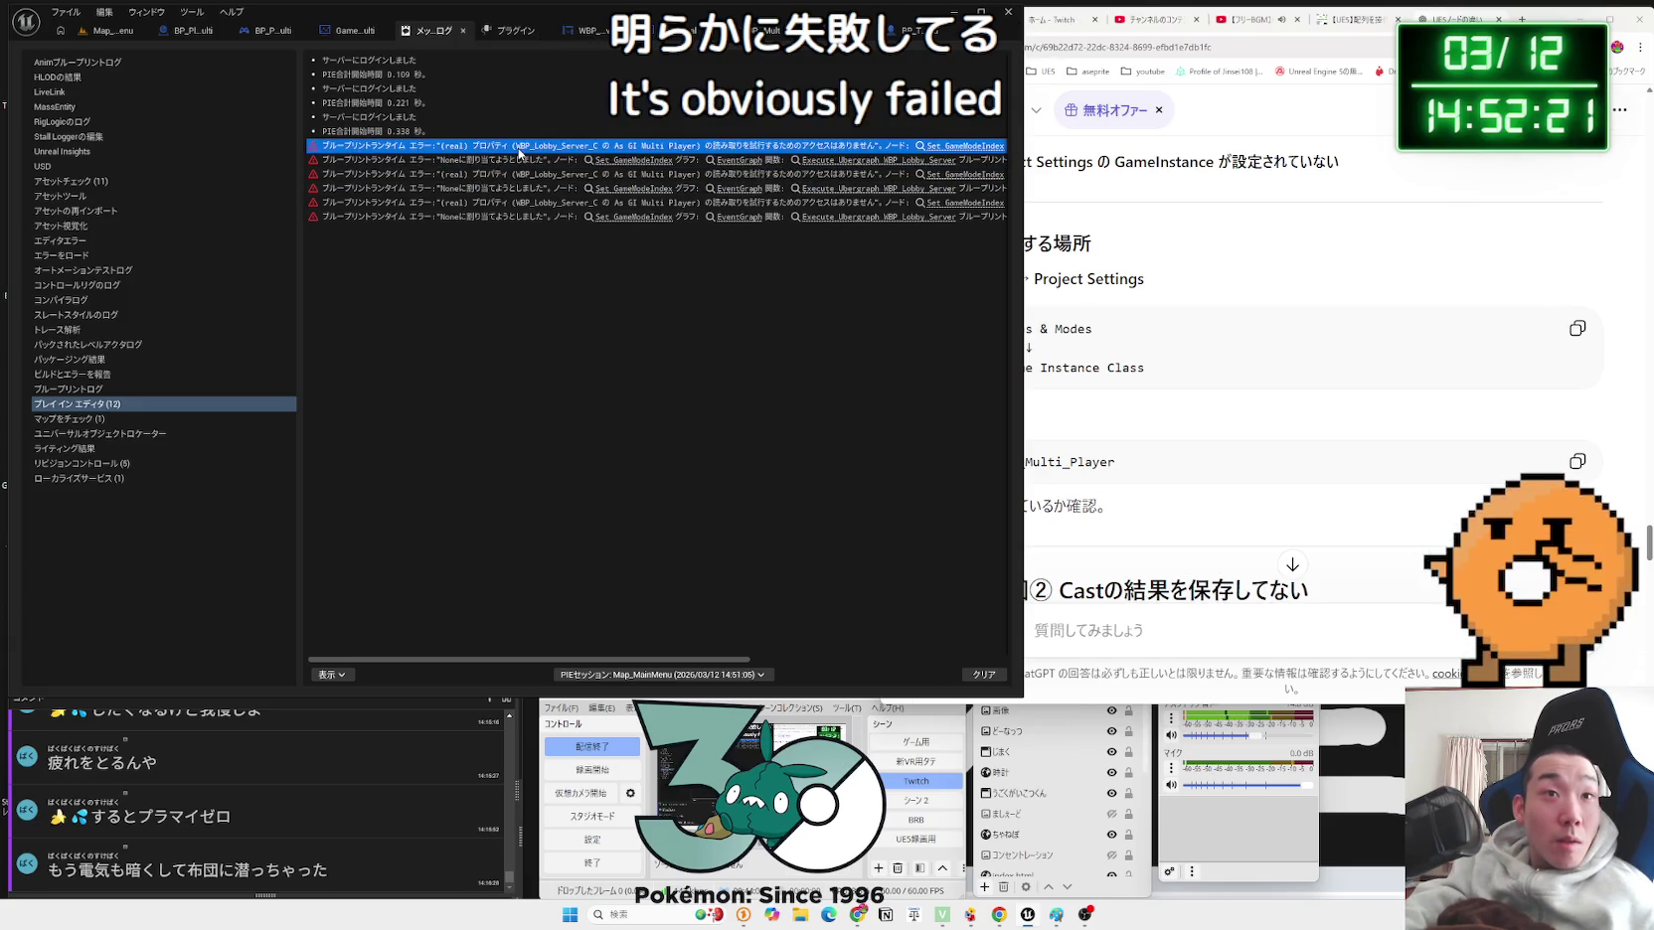
left_click(758, 174)
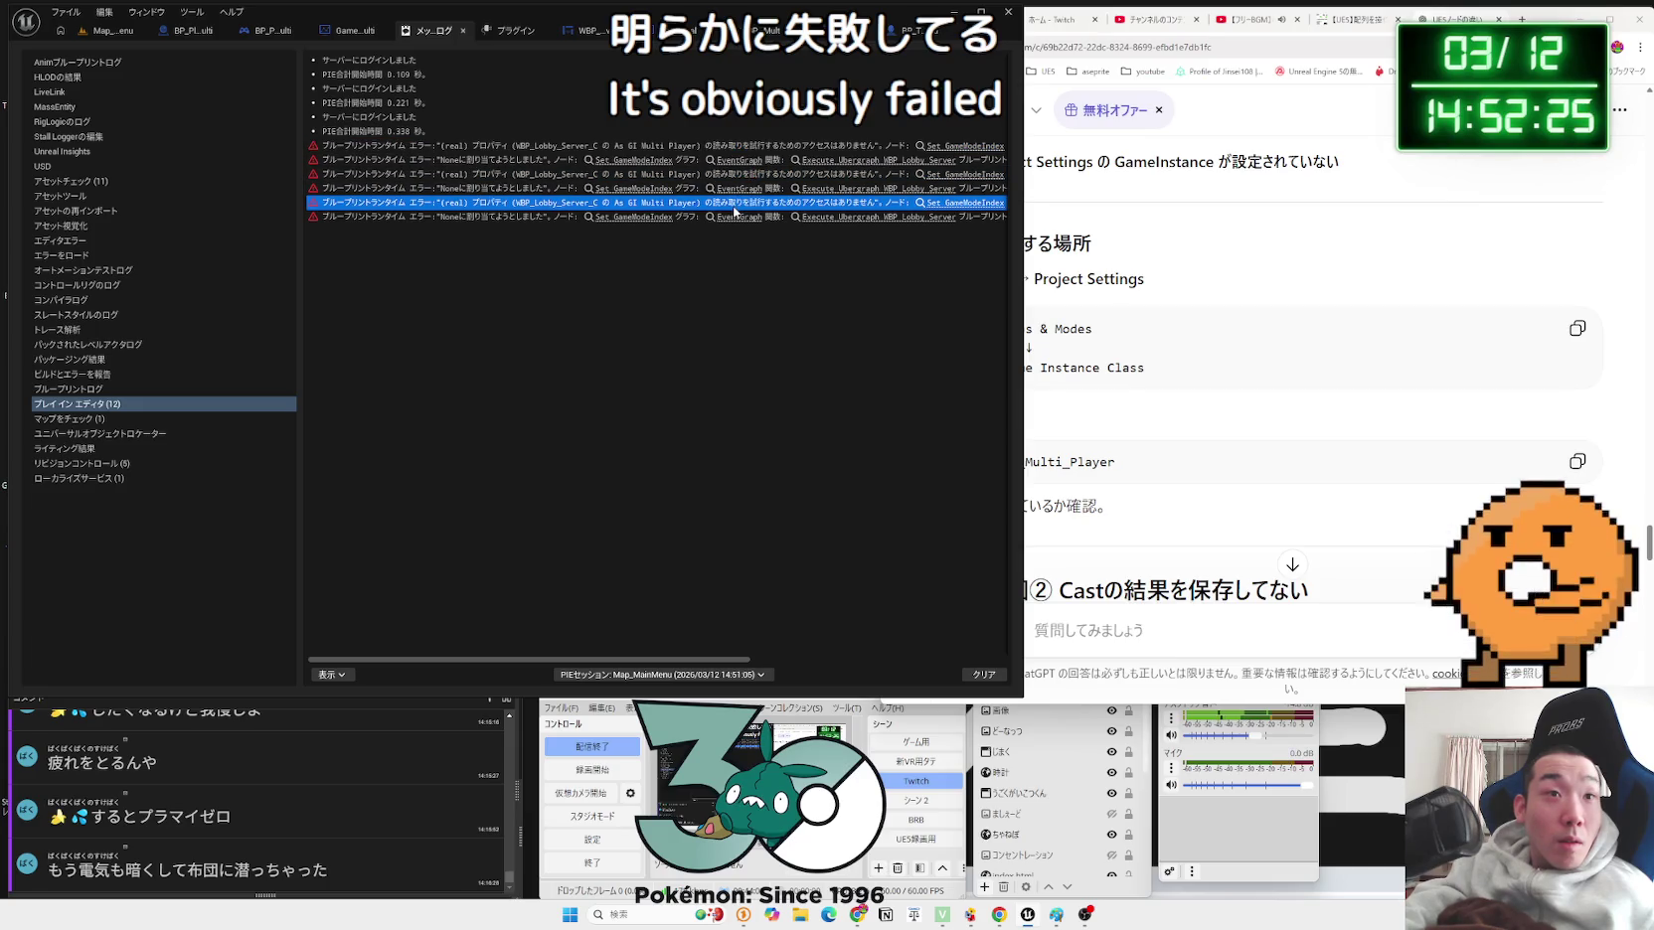
left_click(518, 218)
Step: Send the copied error to ChatGPT, read its reply, then switch to the WBP_Result_Multi event graph
left_click(1083, 628)
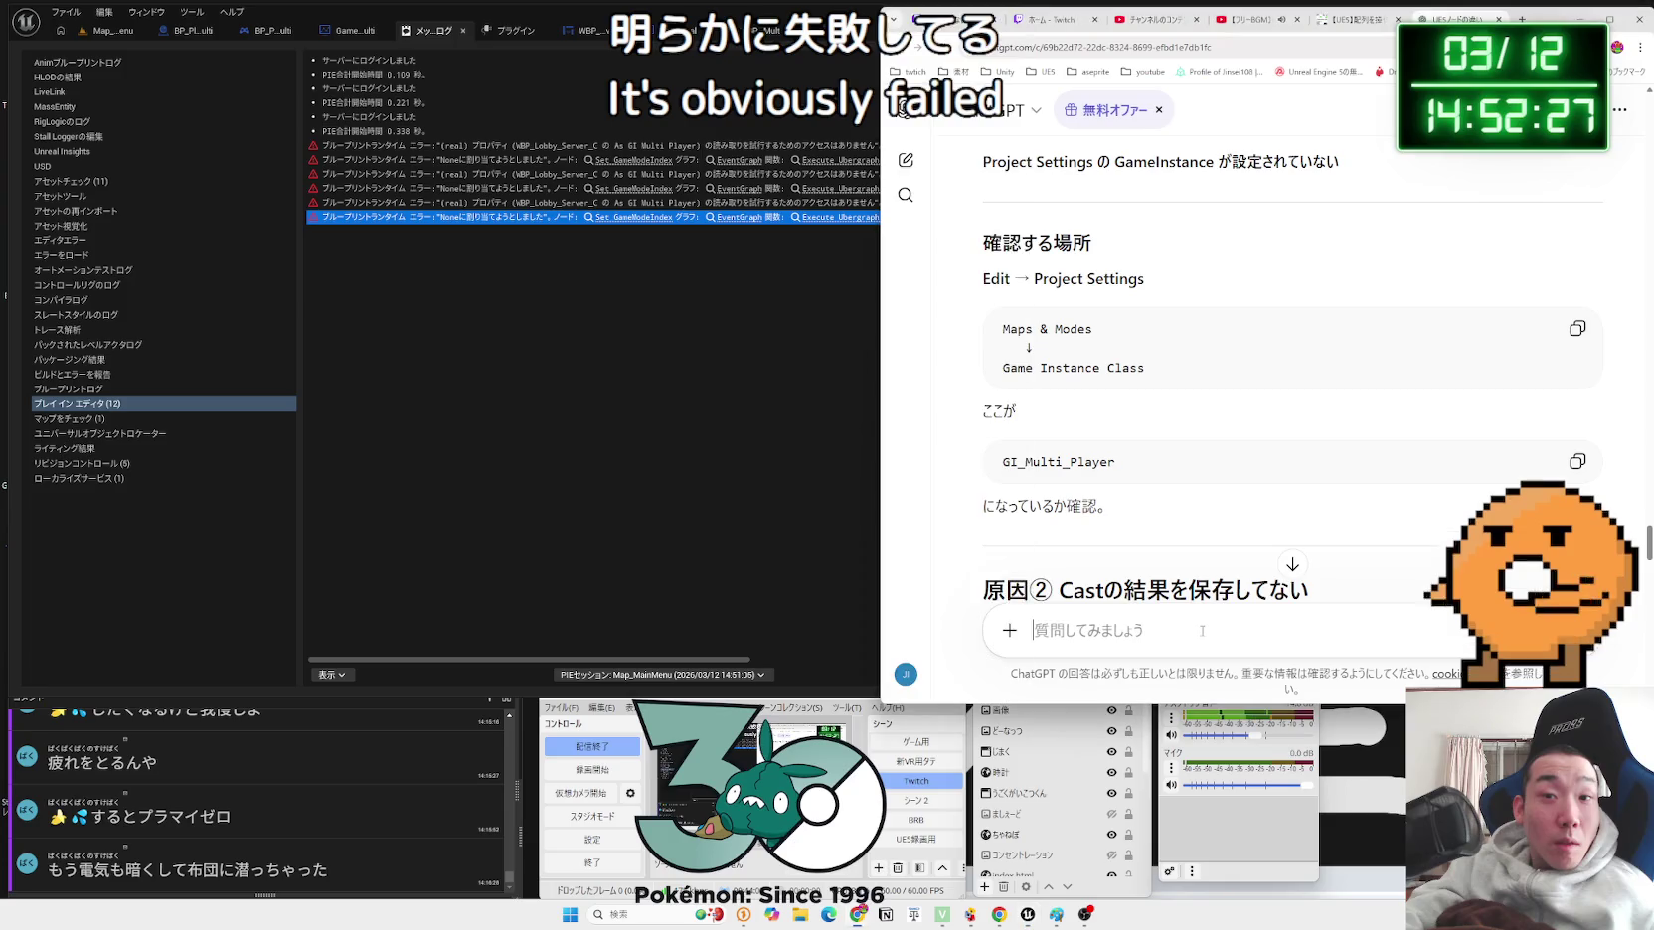
type("ブループリントランタイム エラー:\"Noneに割り当てようとしました\"。ノード: Set GameModeIndex グラフ: EventGraph 関数: Execute Ubergraph WBP Lobby Server ブループリント: WBP_Lobby_Server")
key("Return")
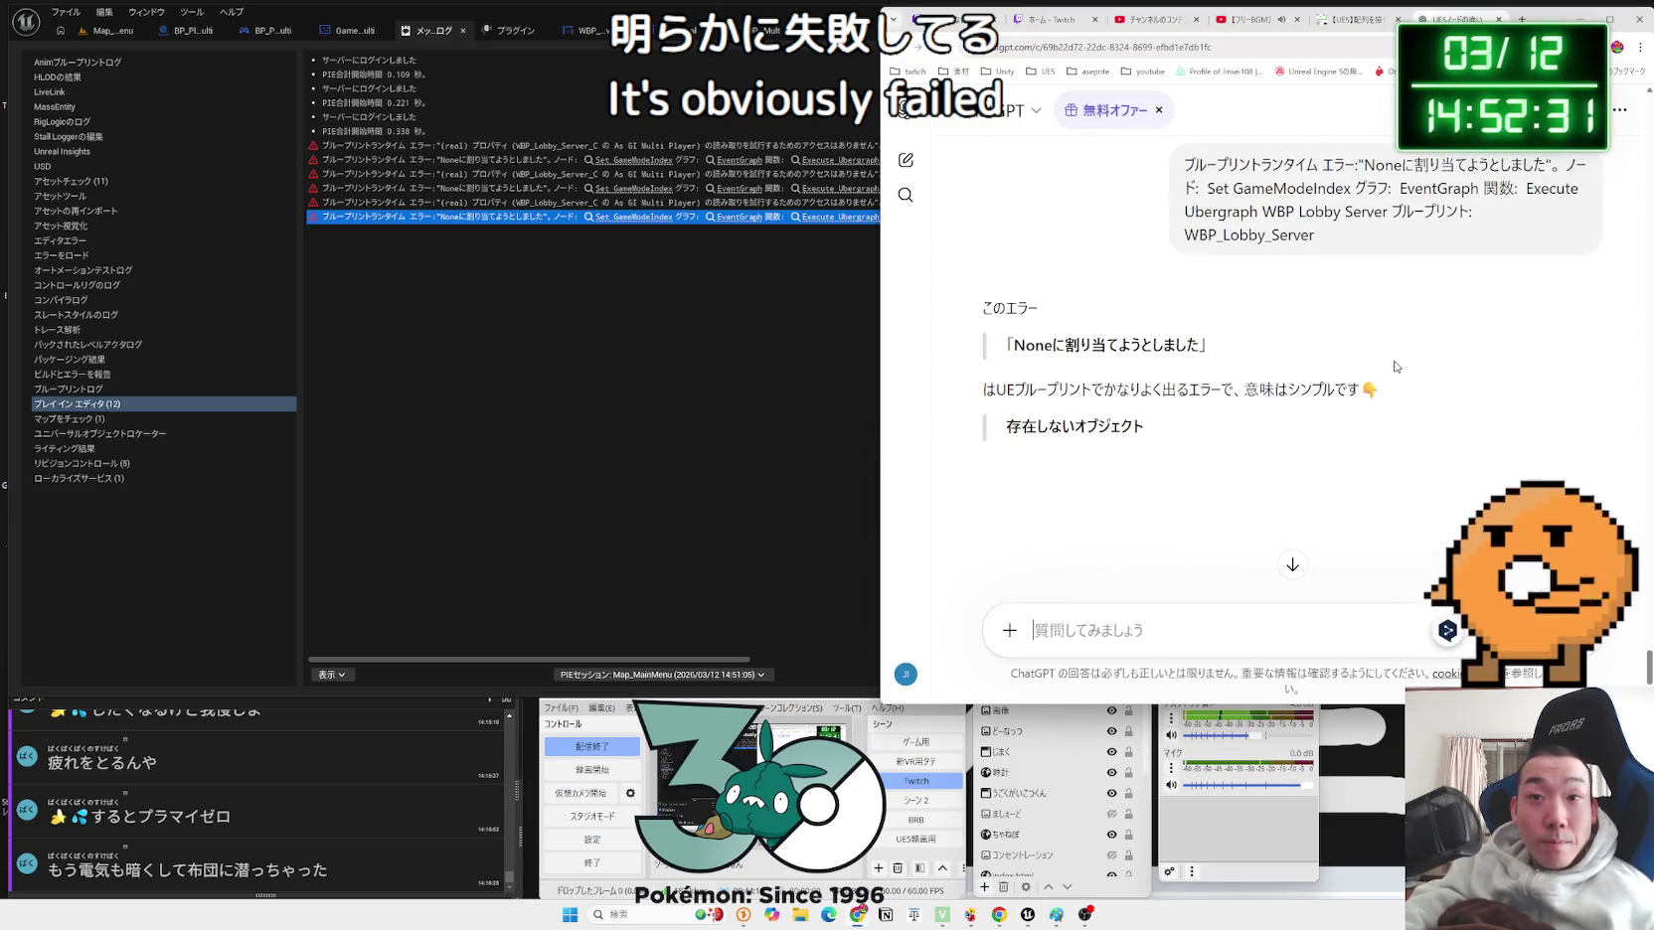
scroll(1394, 360, "down", 3)
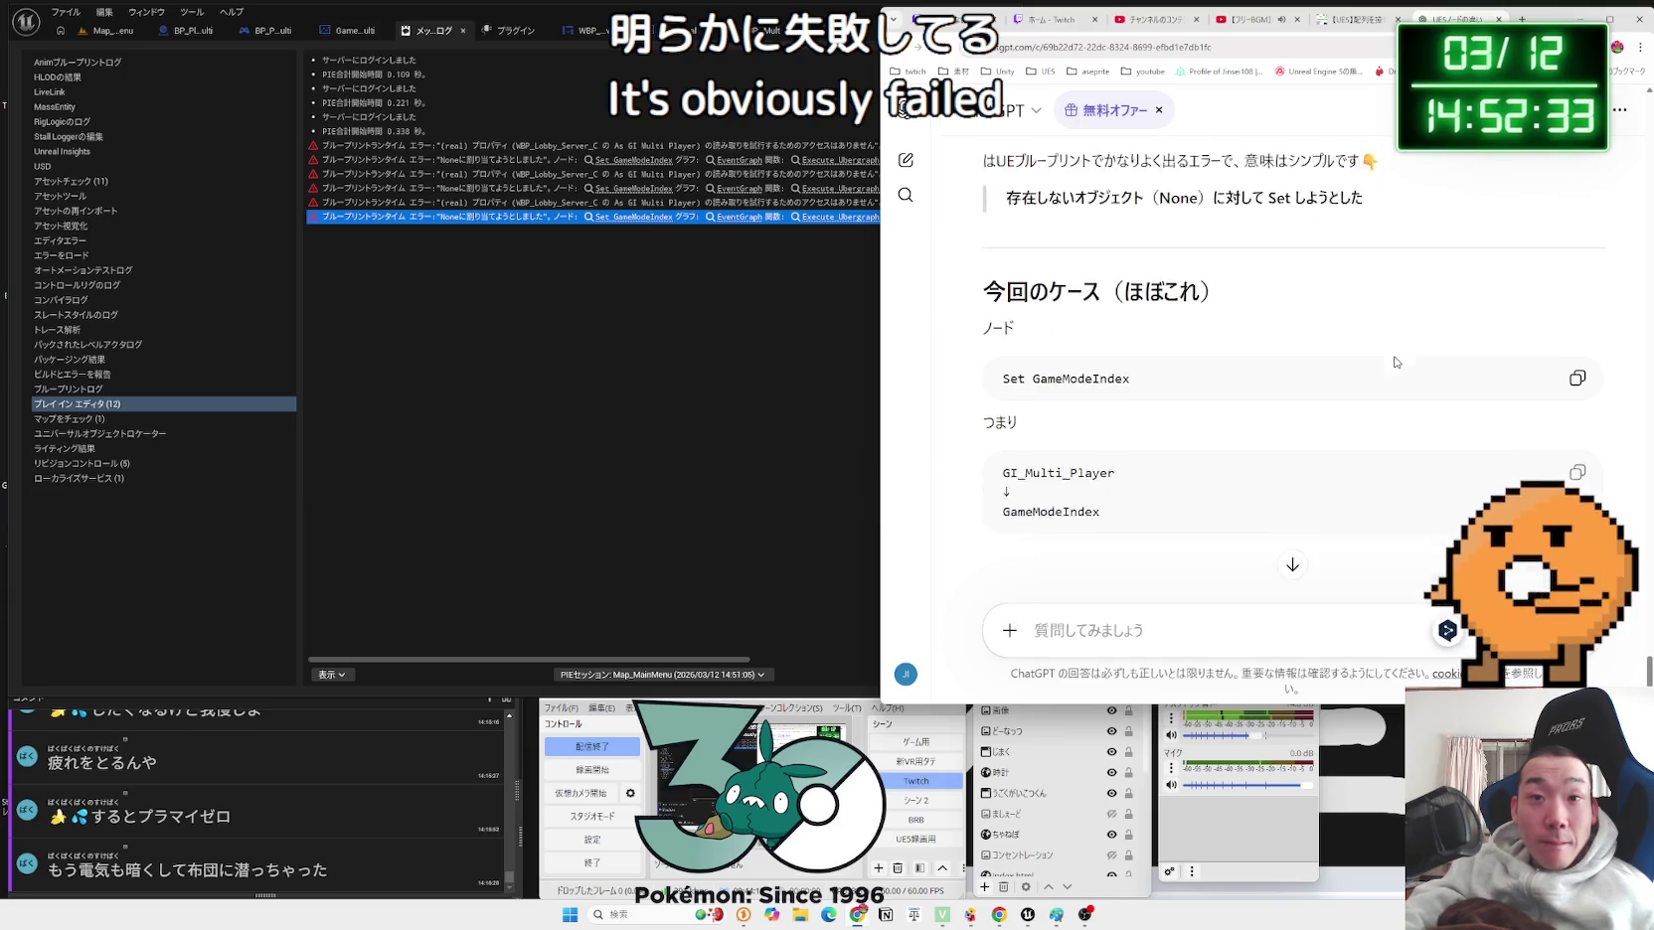
left_click(355, 30)
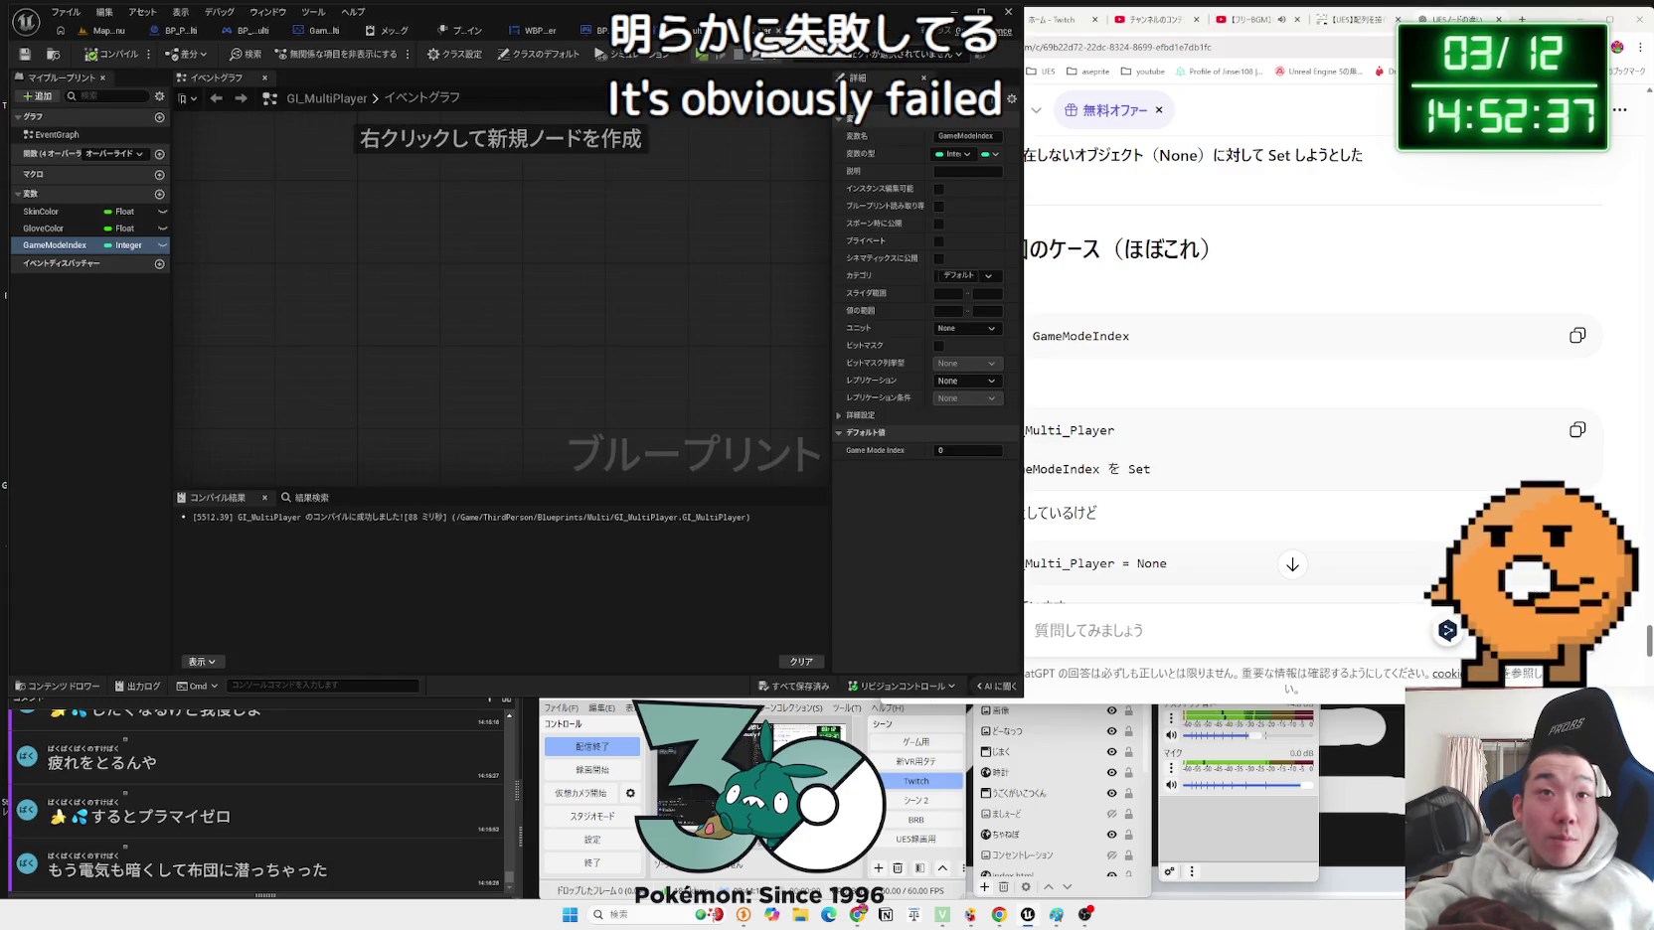
left_click(697, 32)
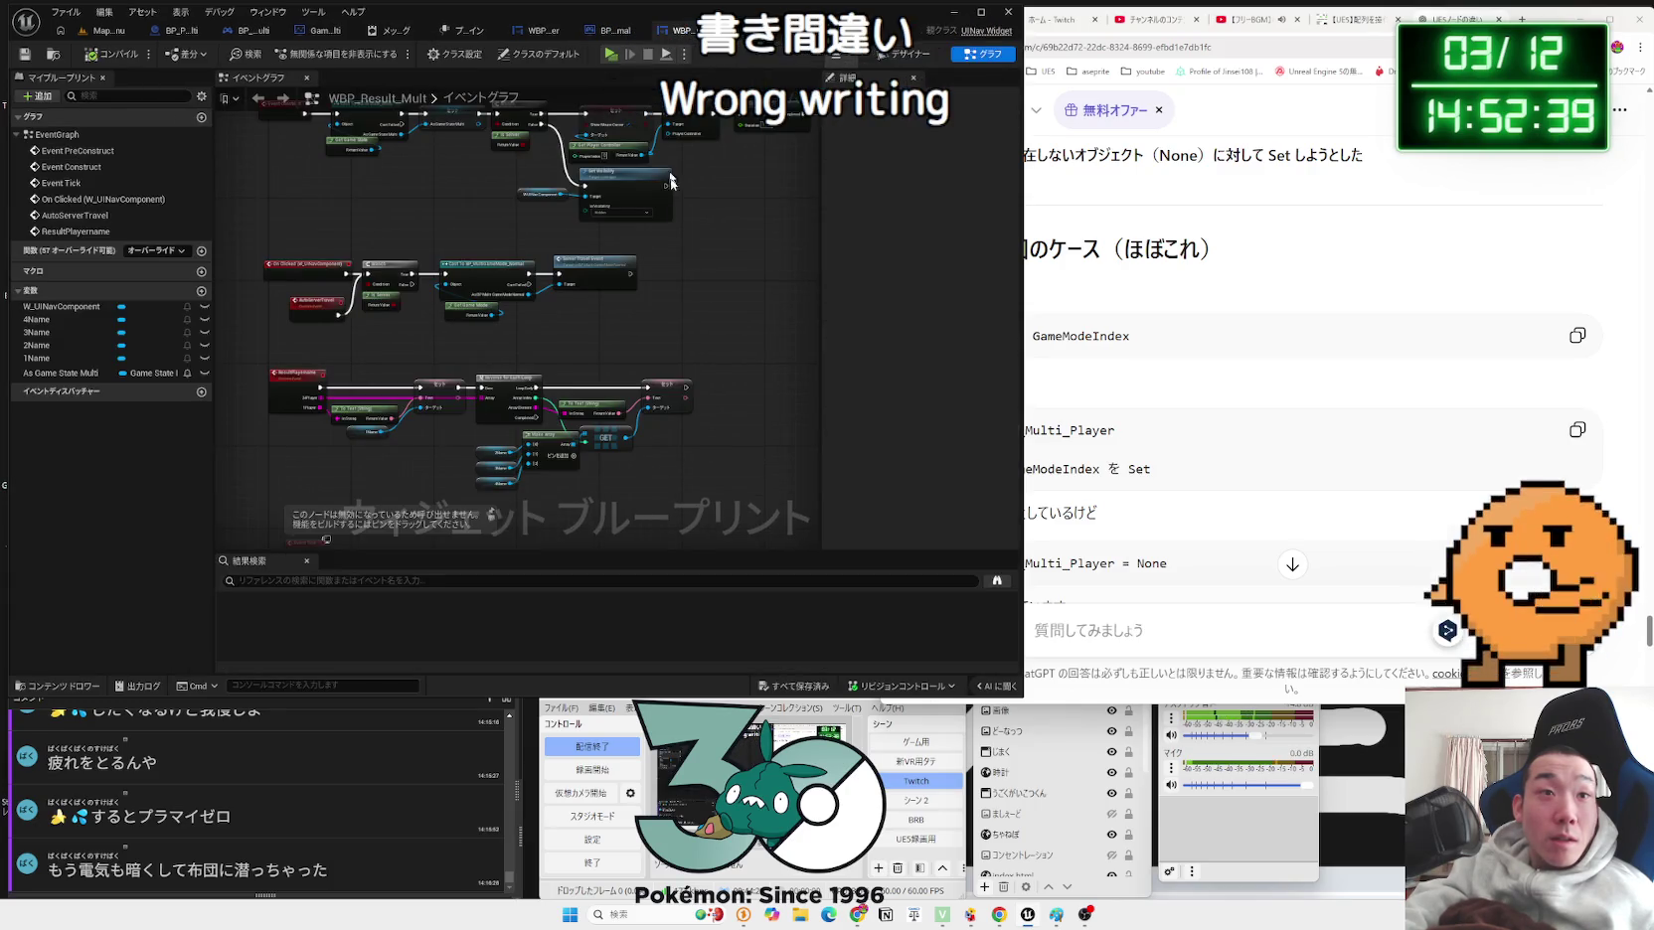
Step: Look over the results graph and GameState_Multi, then go to BP_ThirdPersonCharacter_Robot_Multi
mouse_move(659, 440)
left_mouse_down()
mouse_move(516, 350)
mouse_move(657, 252)
left_mouse_up()
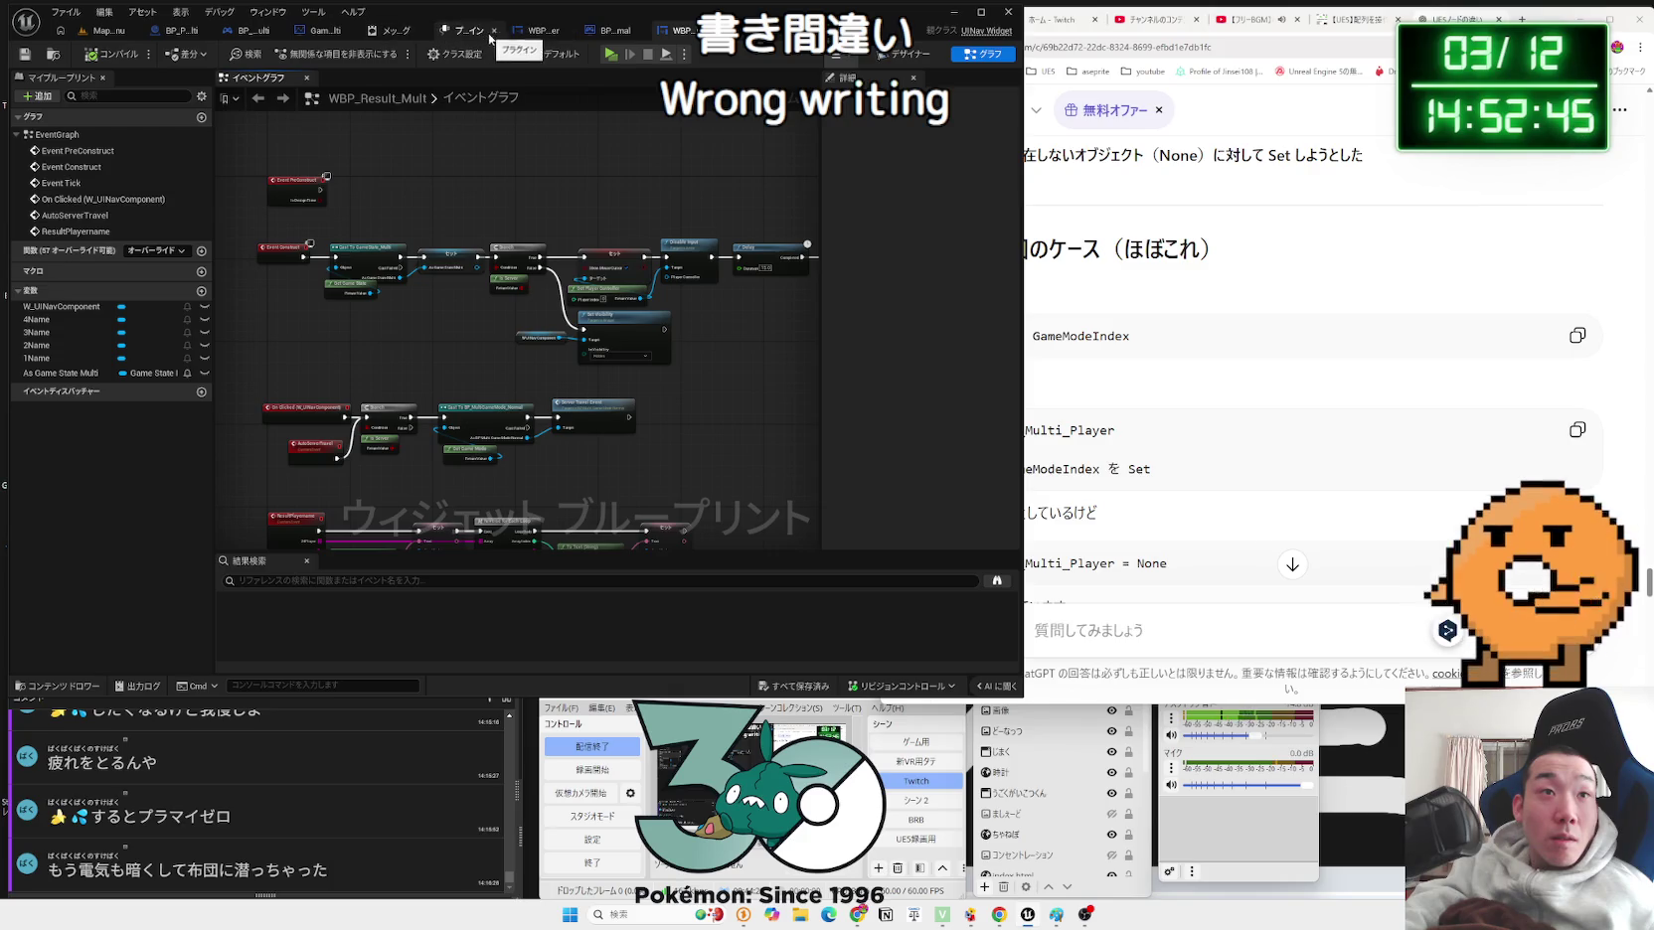
left_click(336, 33)
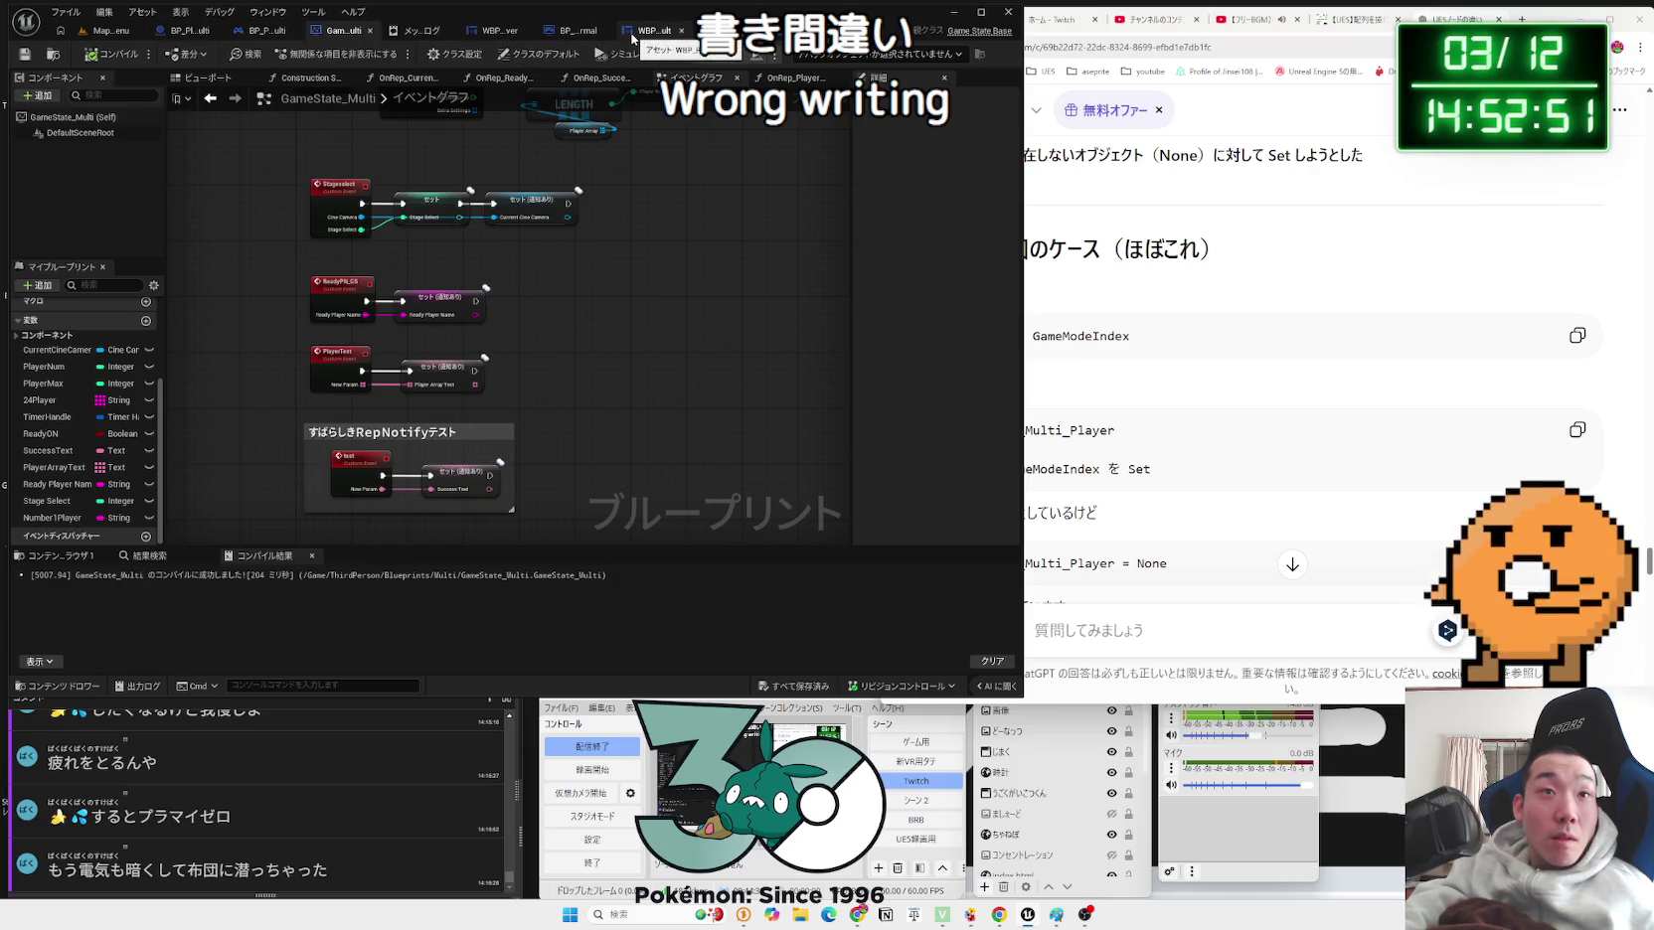
left_click(865, 30)
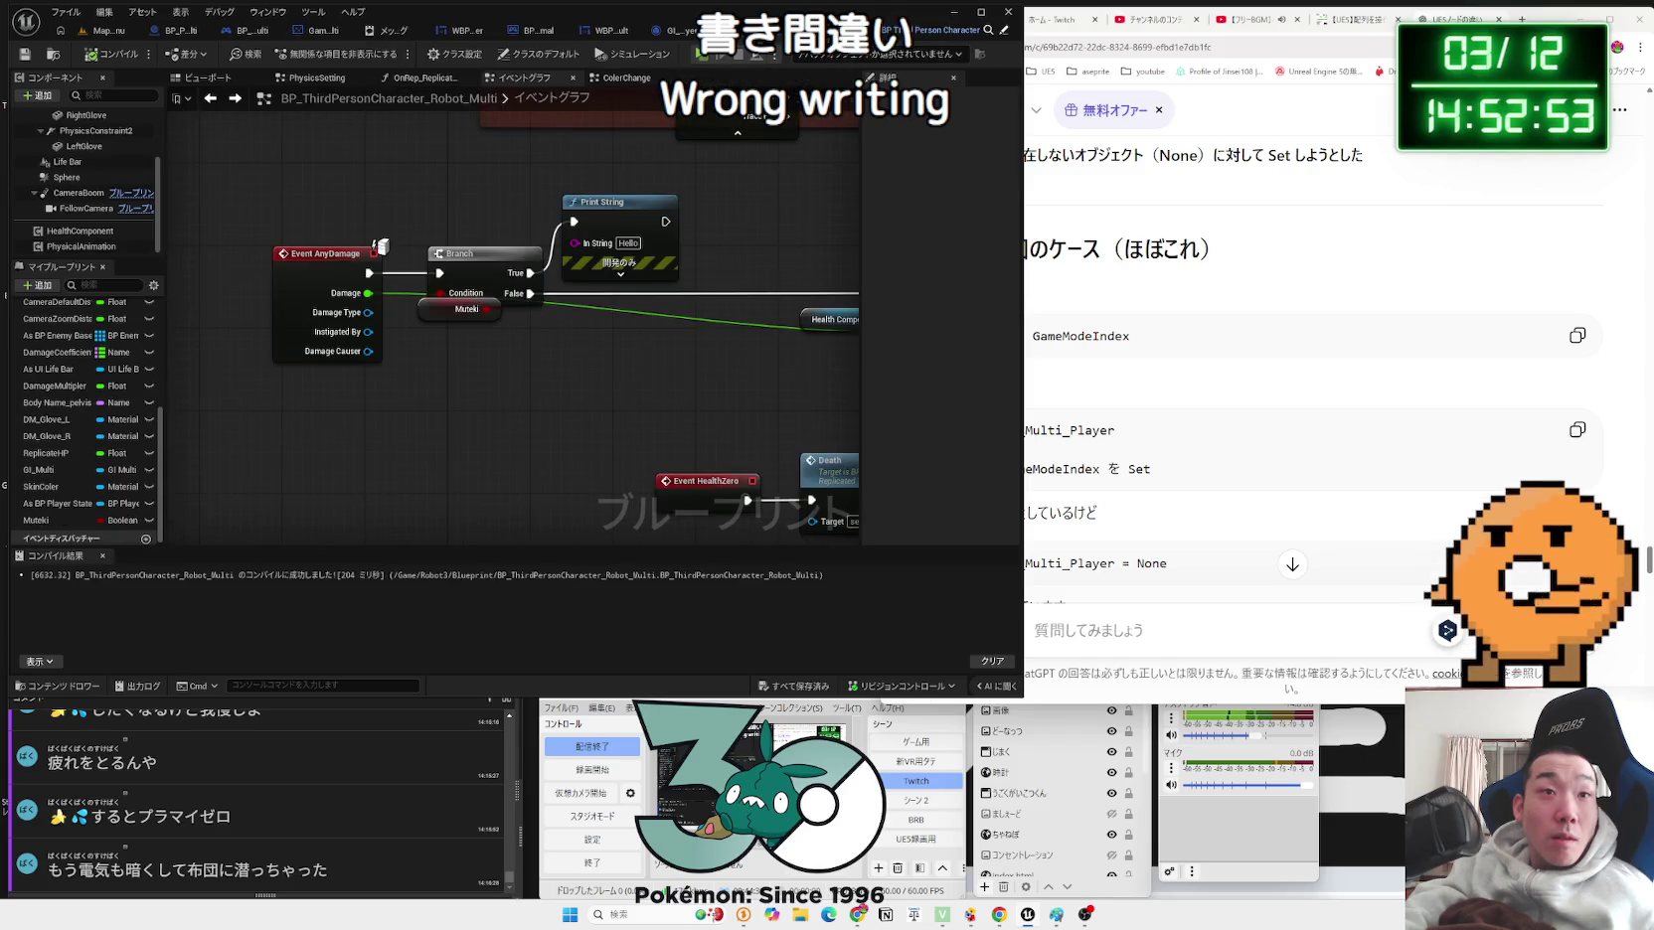
Step: Zoom into the Cast To GI_MultiPlayer area and nudge the Get Game Instance node slightly up
mouse_move(452, 416)
left_mouse_down()
mouse_move(507, 353)
mouse_move(600, 373)
mouse_move(522, 337)
left_mouse_up()
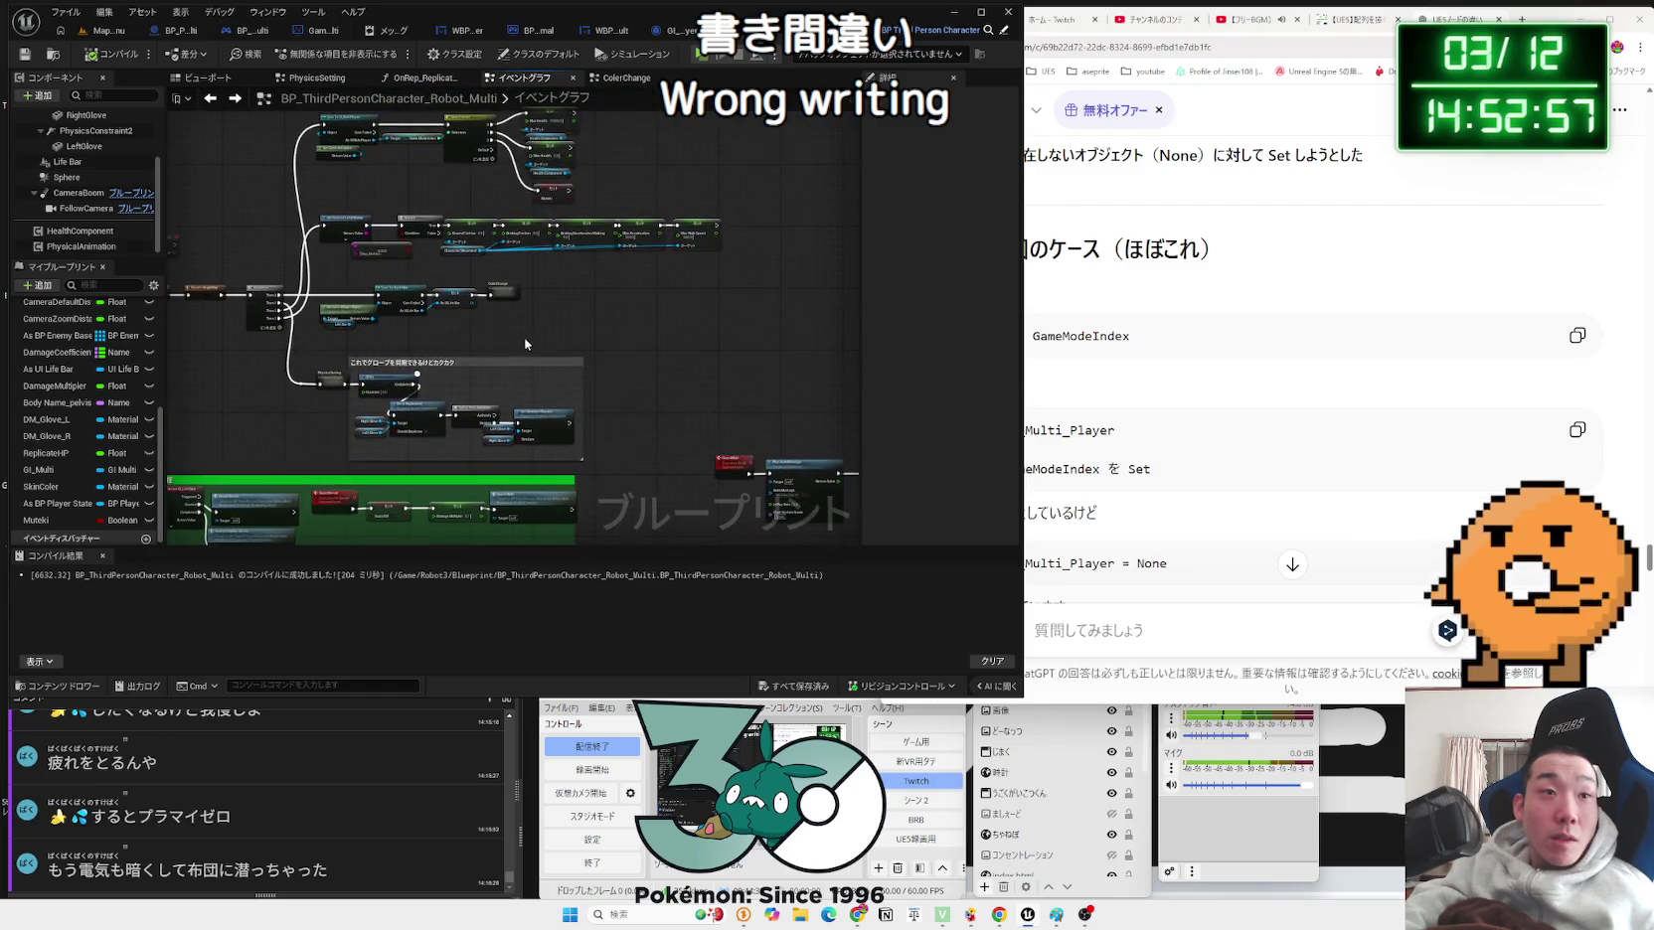
scroll(522, 337, "up", 5)
scroll(457, 379, "up", 2)
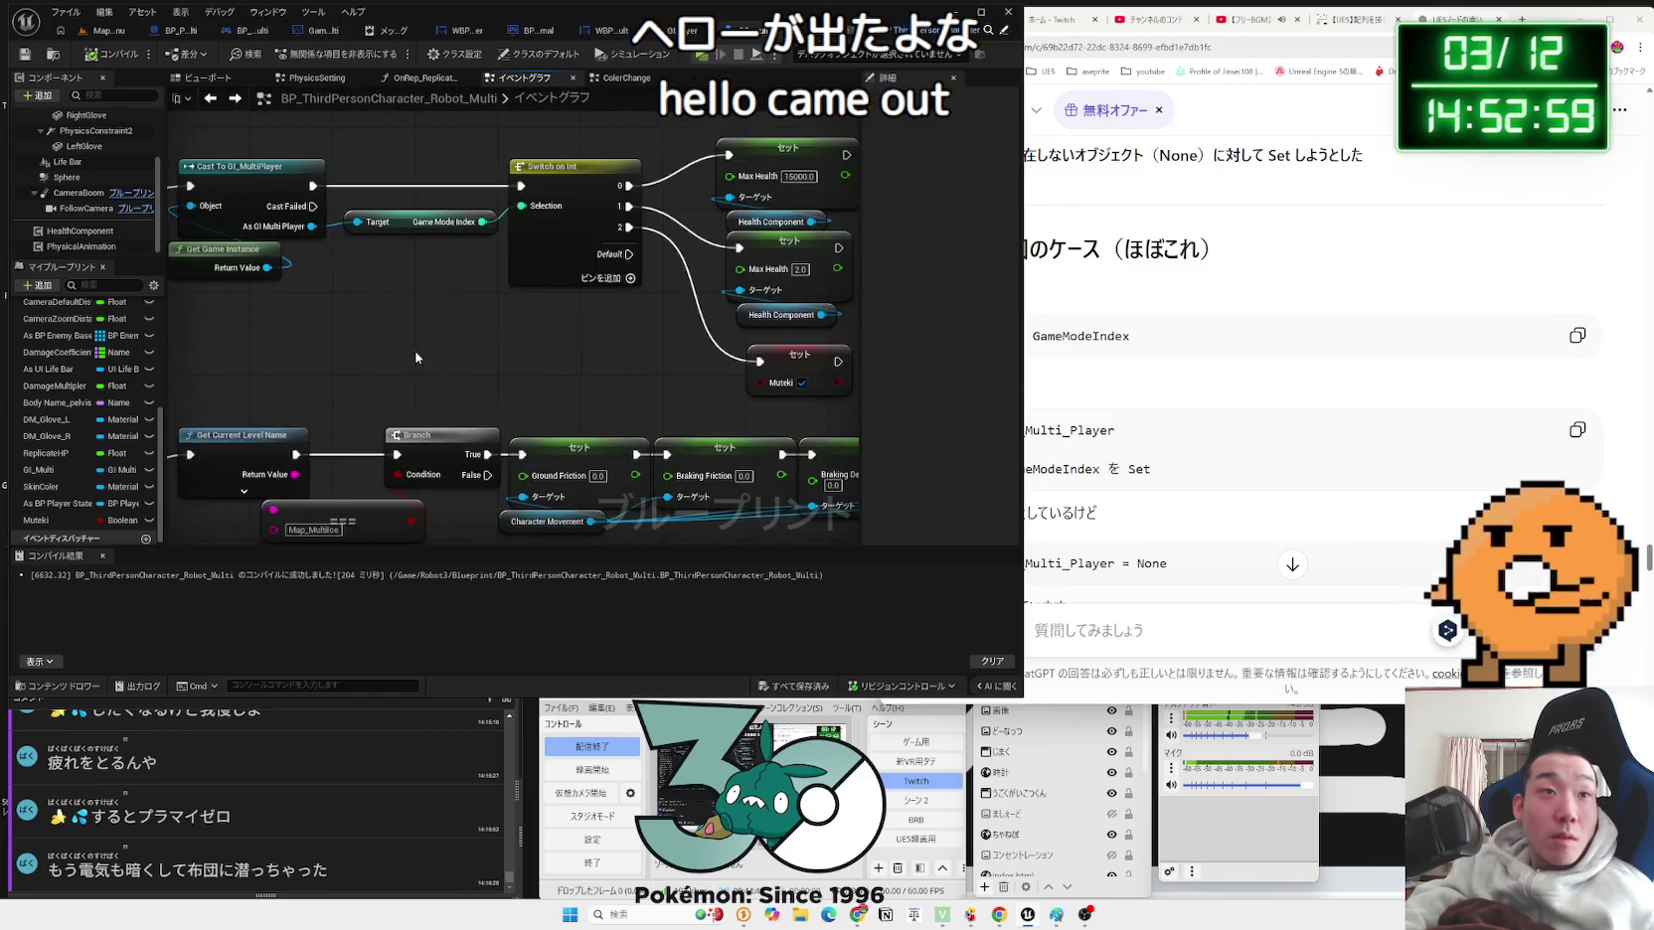
left_click_drag(389, 306, 407, 324)
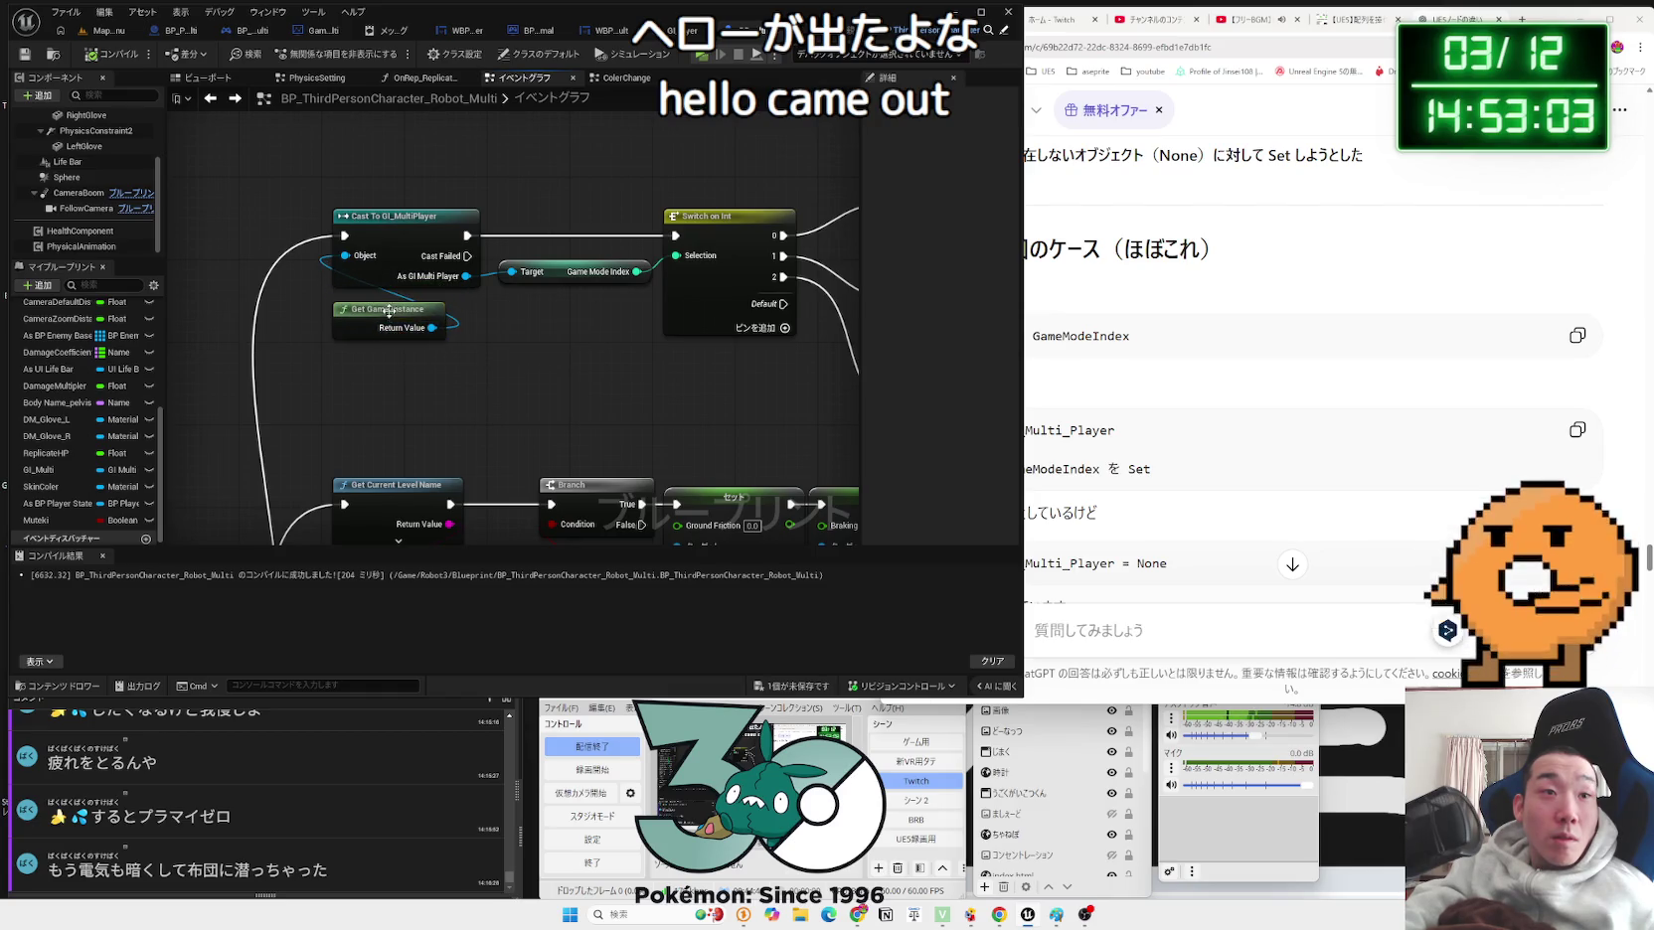
left_click_drag(390, 308, 483, 364)
Step: Cancel the 'get game' node search and nudge the Game Mode Index getter up-left
left_click(430, 231)
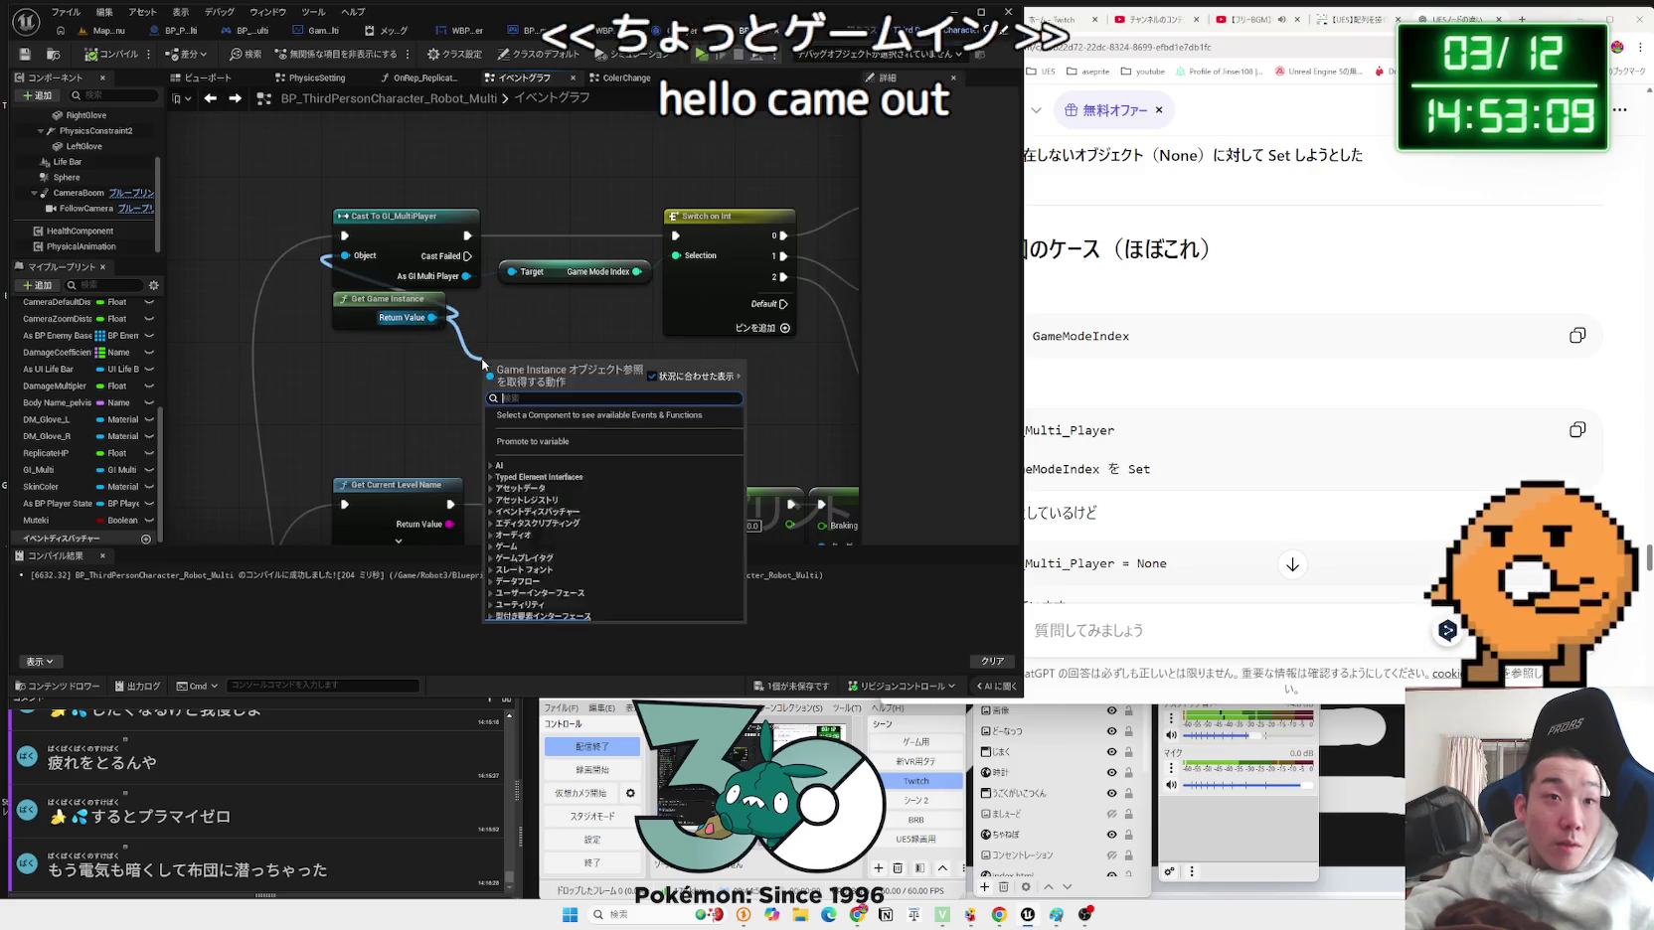
type("get game")
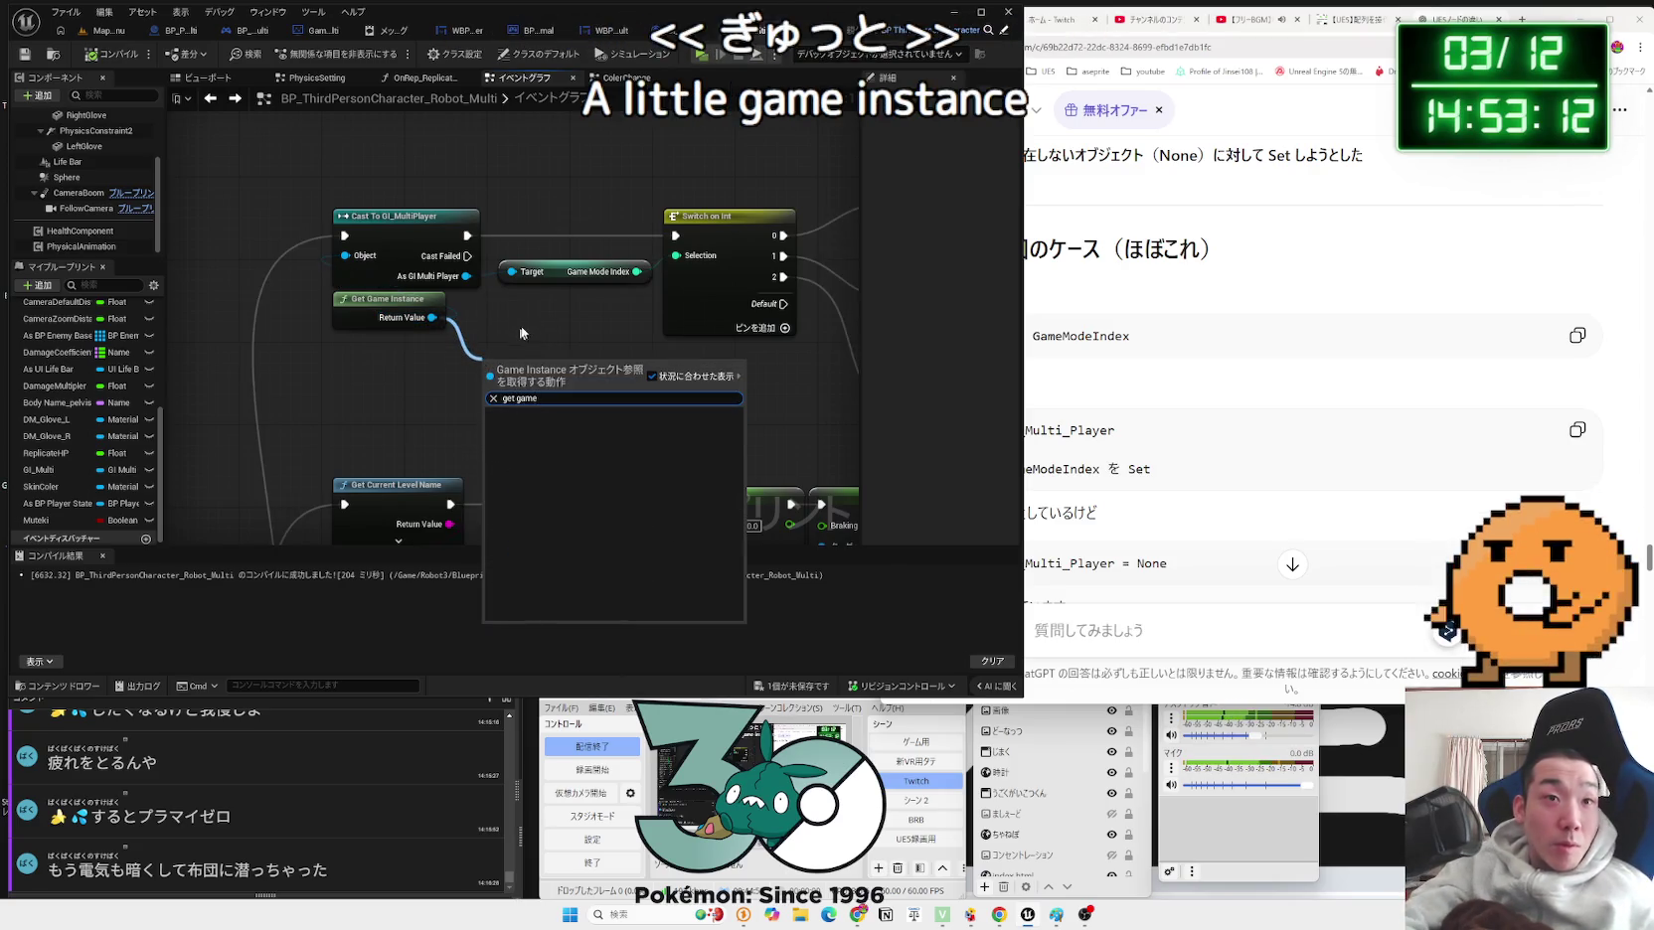
key("Escape")
left_click(572, 275)
left_click_drag(571, 275, 545, 264)
left_click(577, 292)
left_click(422, 293)
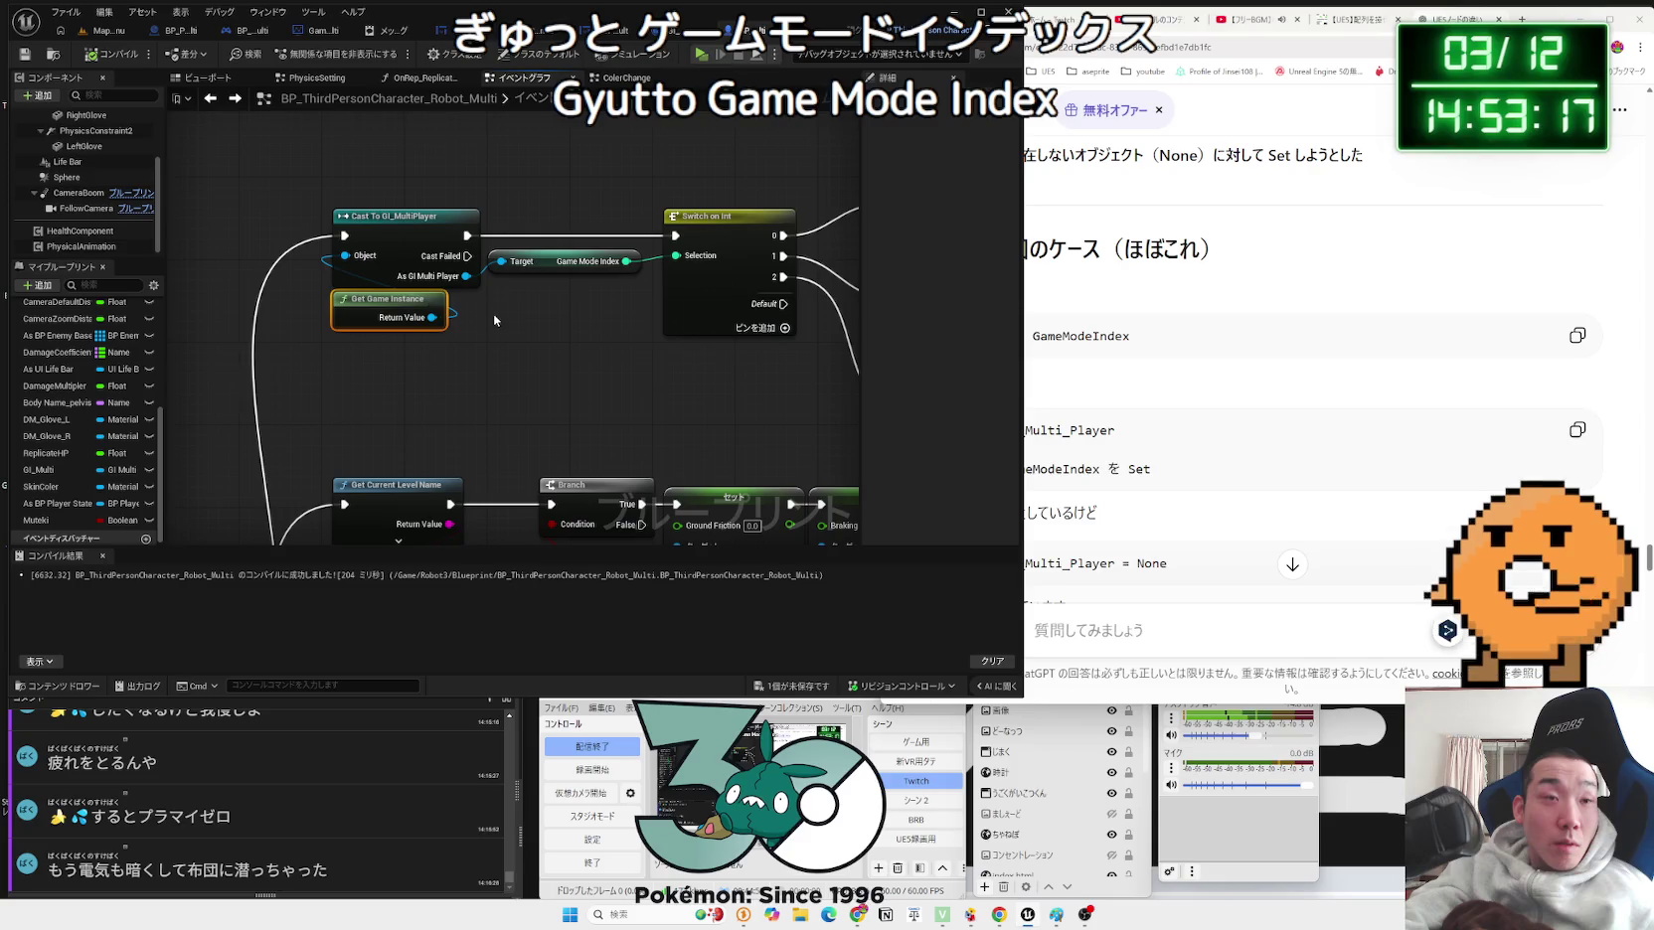
Step: Save the character blueprint, then view the WBP_Result_Mult and BP_MultiGameMode_Normal blueprints
key("ctrl+s")
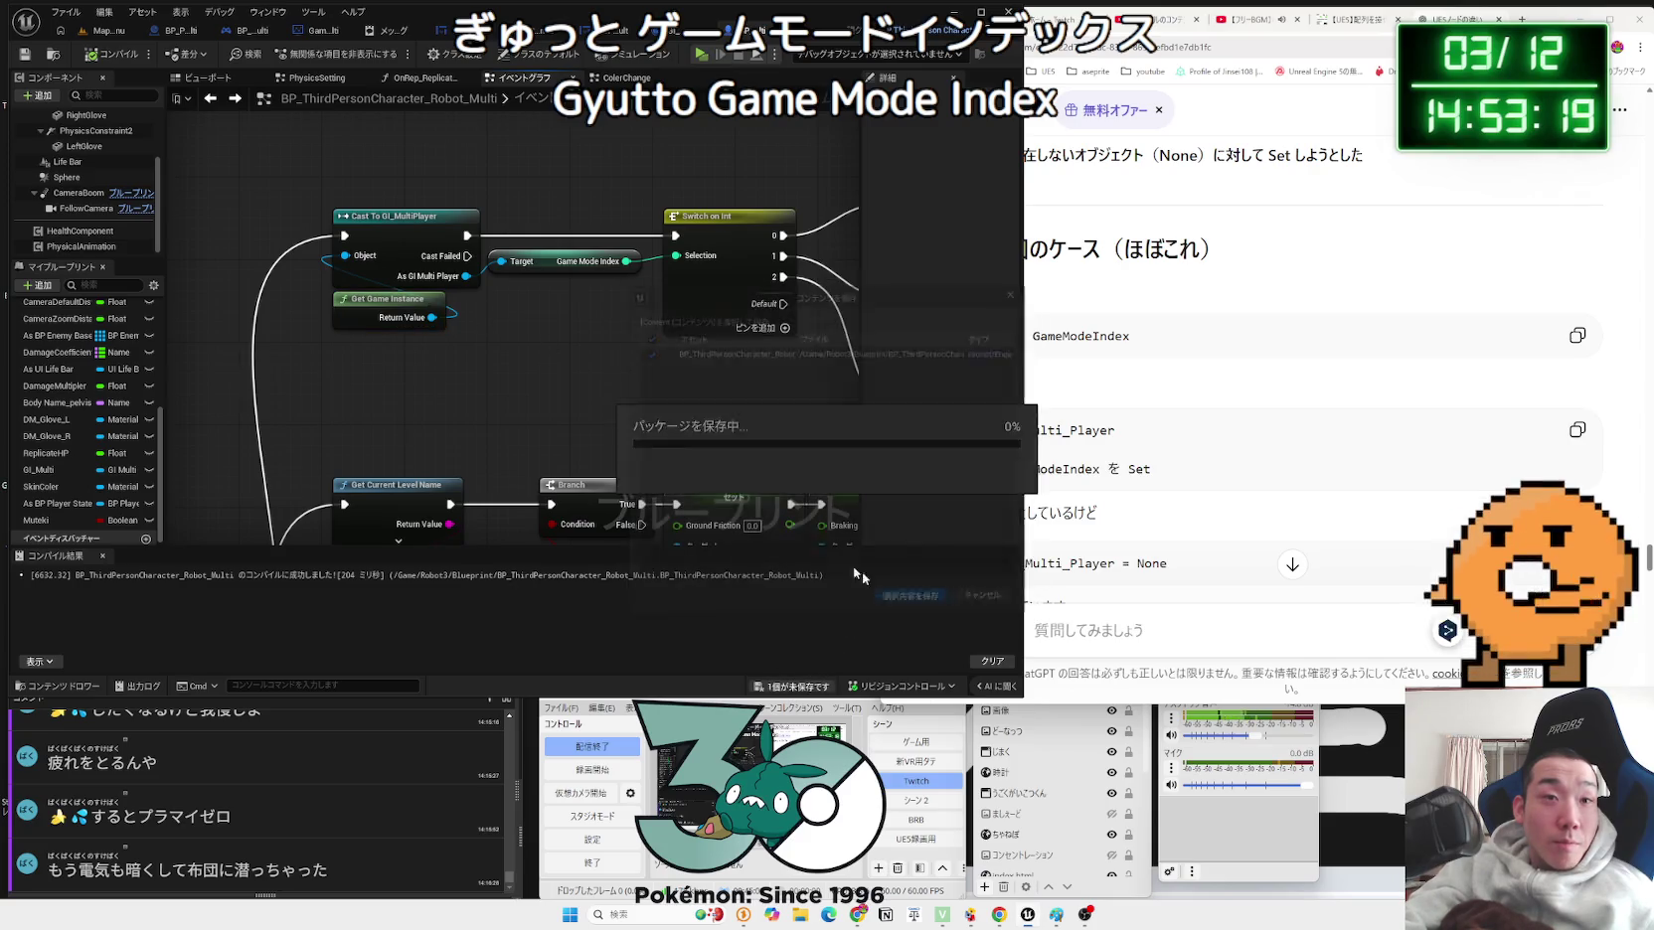
left_click(580, 250)
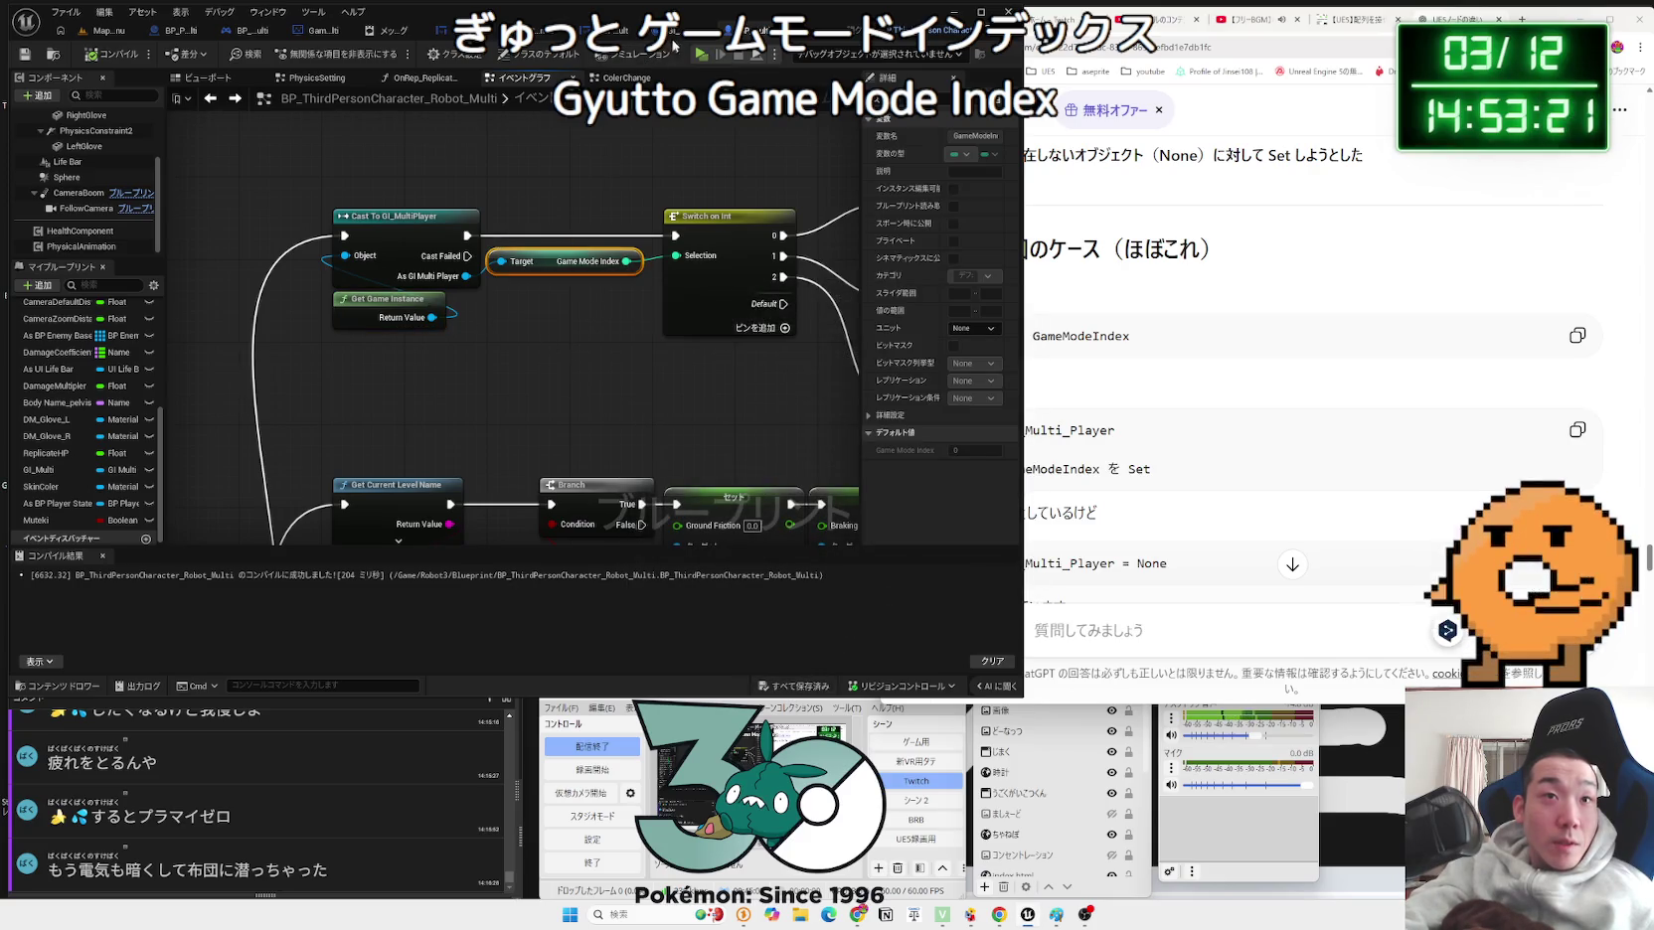
left_click(680, 32)
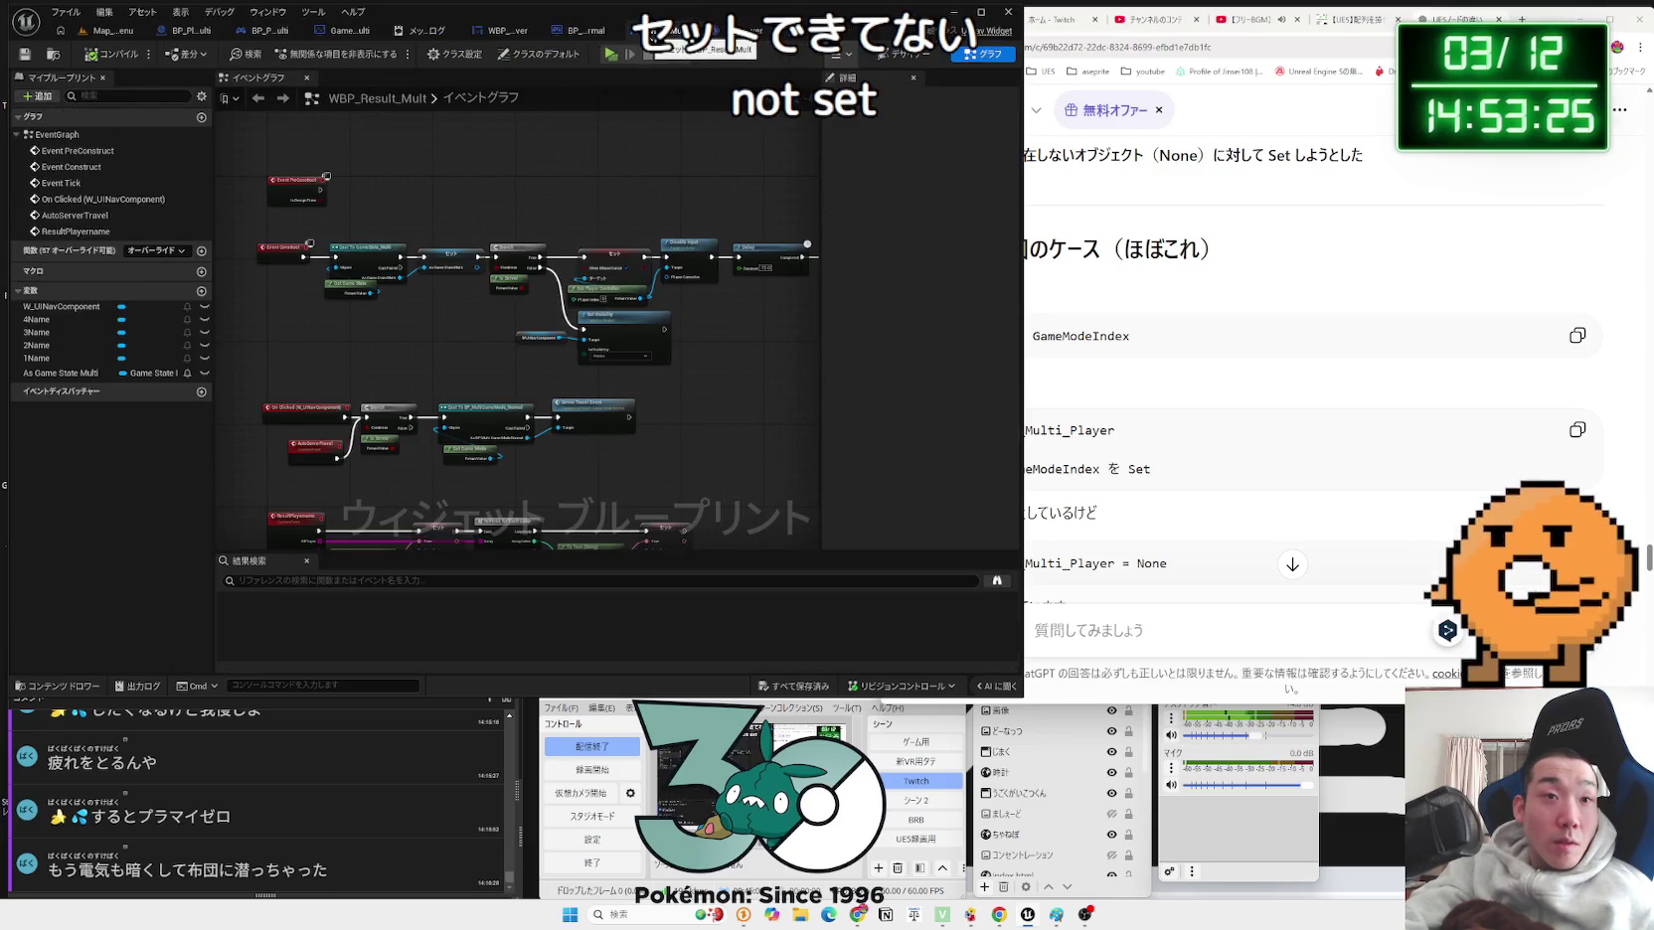
left_click(573, 38)
Step: Open WBP_Lobby_Server's graph and inspect the GameModeBox and Option Index nodes
left_click(639, 38)
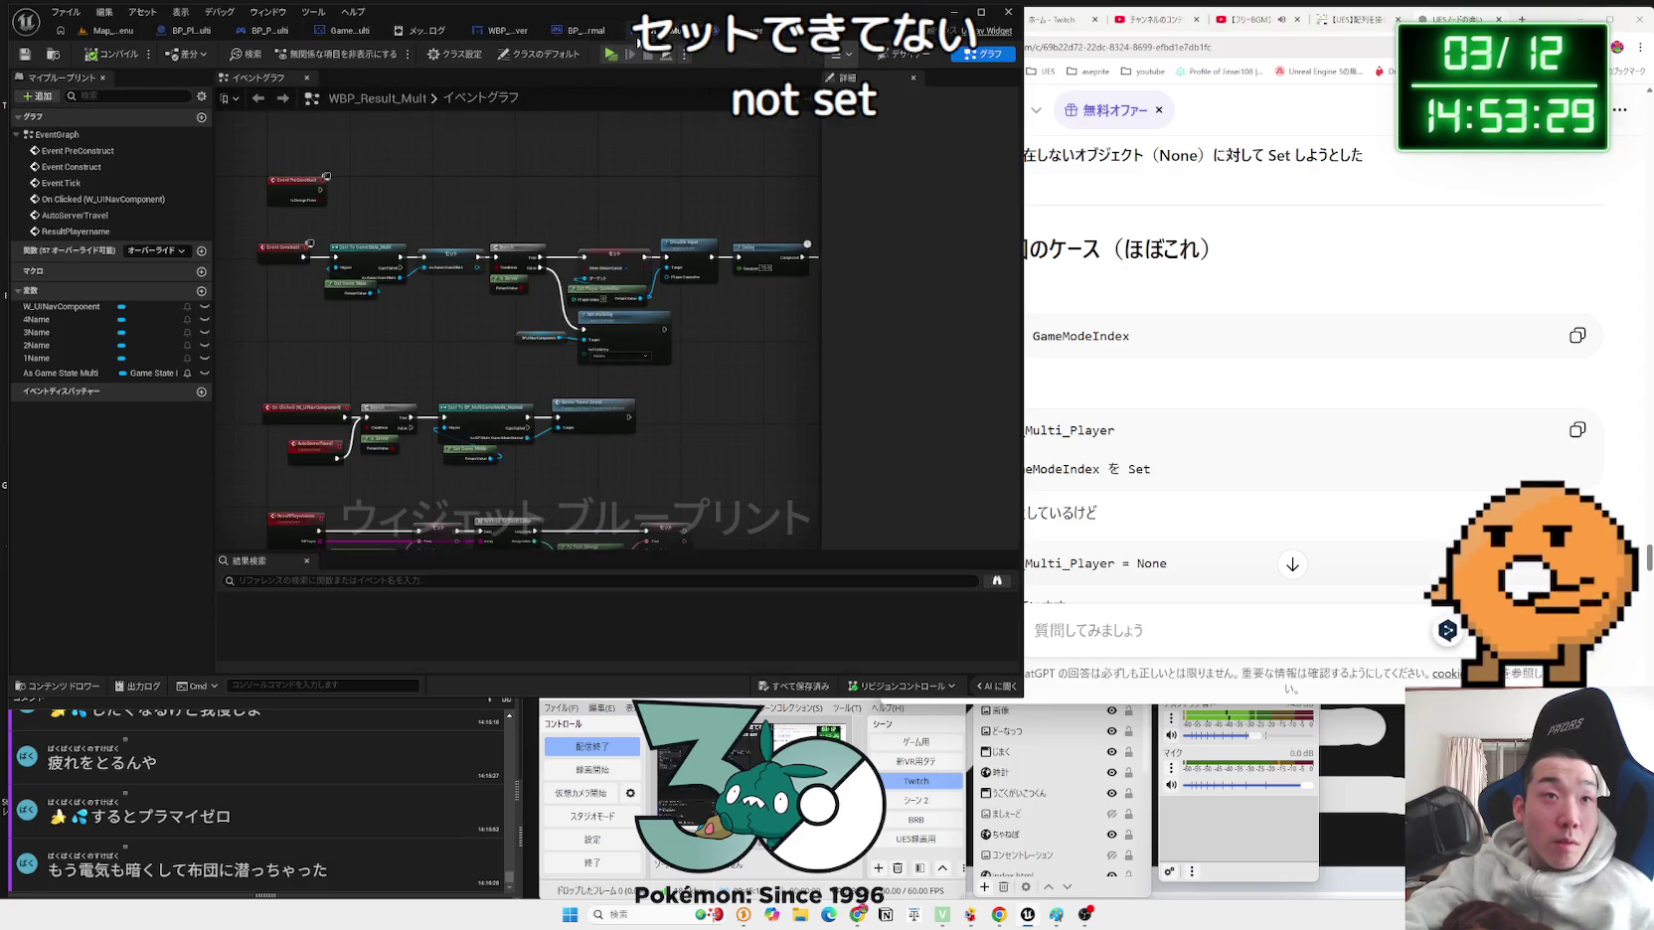
left_click(512, 31)
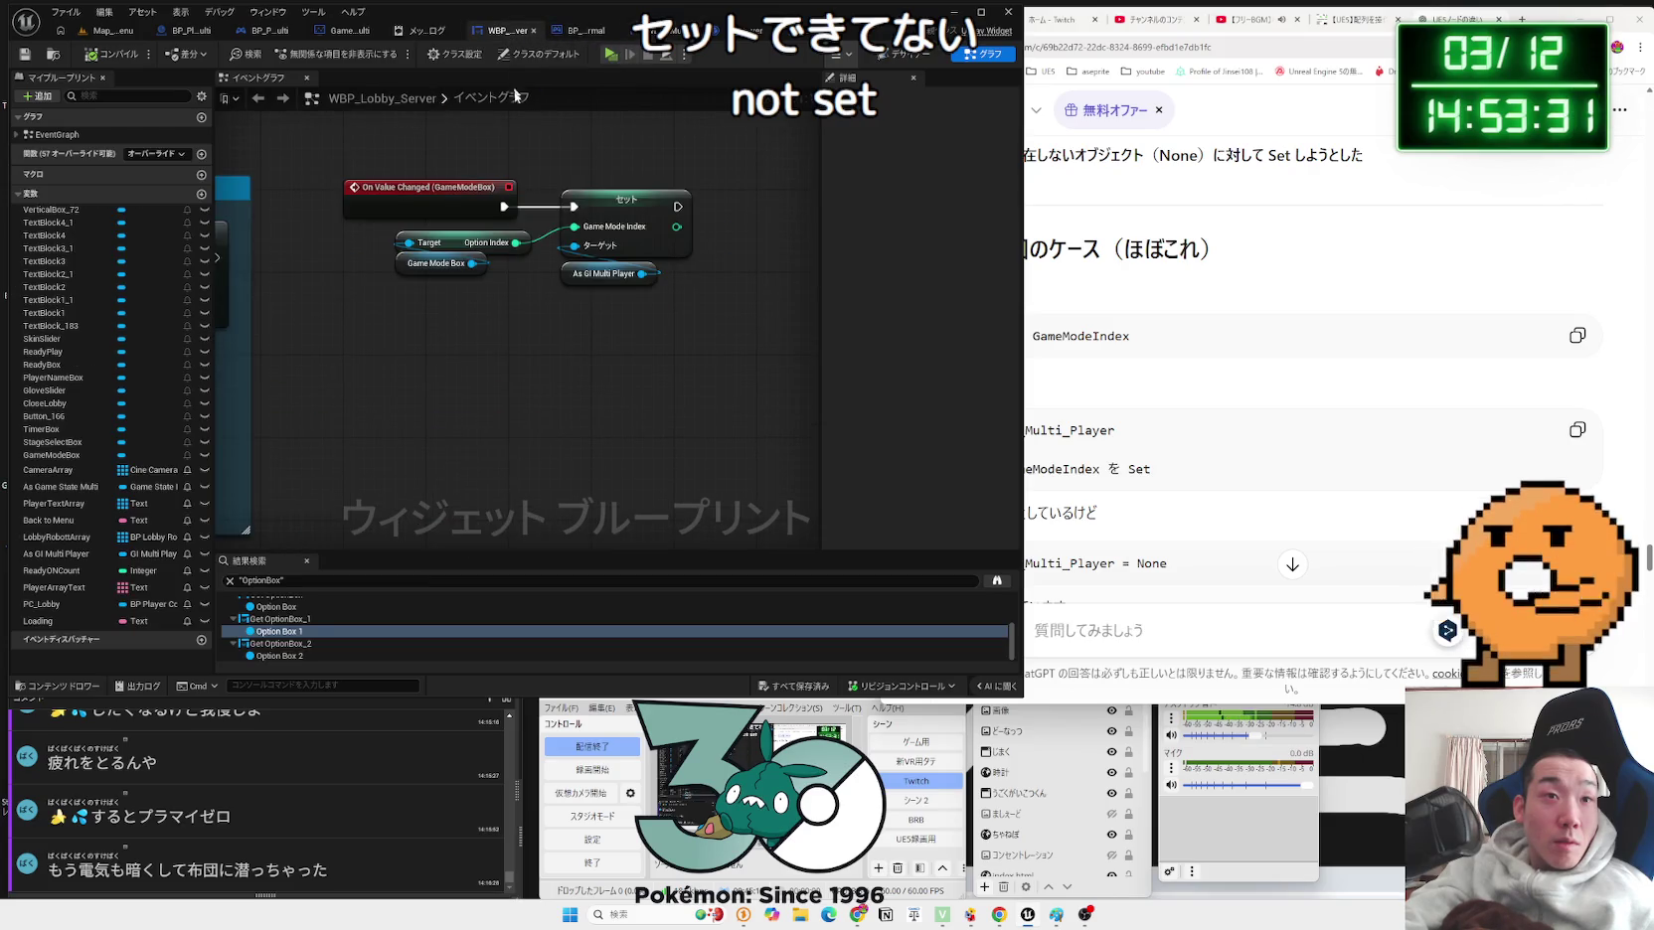
mouse_move(488, 284)
left_mouse_down()
mouse_move(393, 228)
mouse_move(461, 232)
mouse_move(430, 233)
left_mouse_up()
left_click(443, 162)
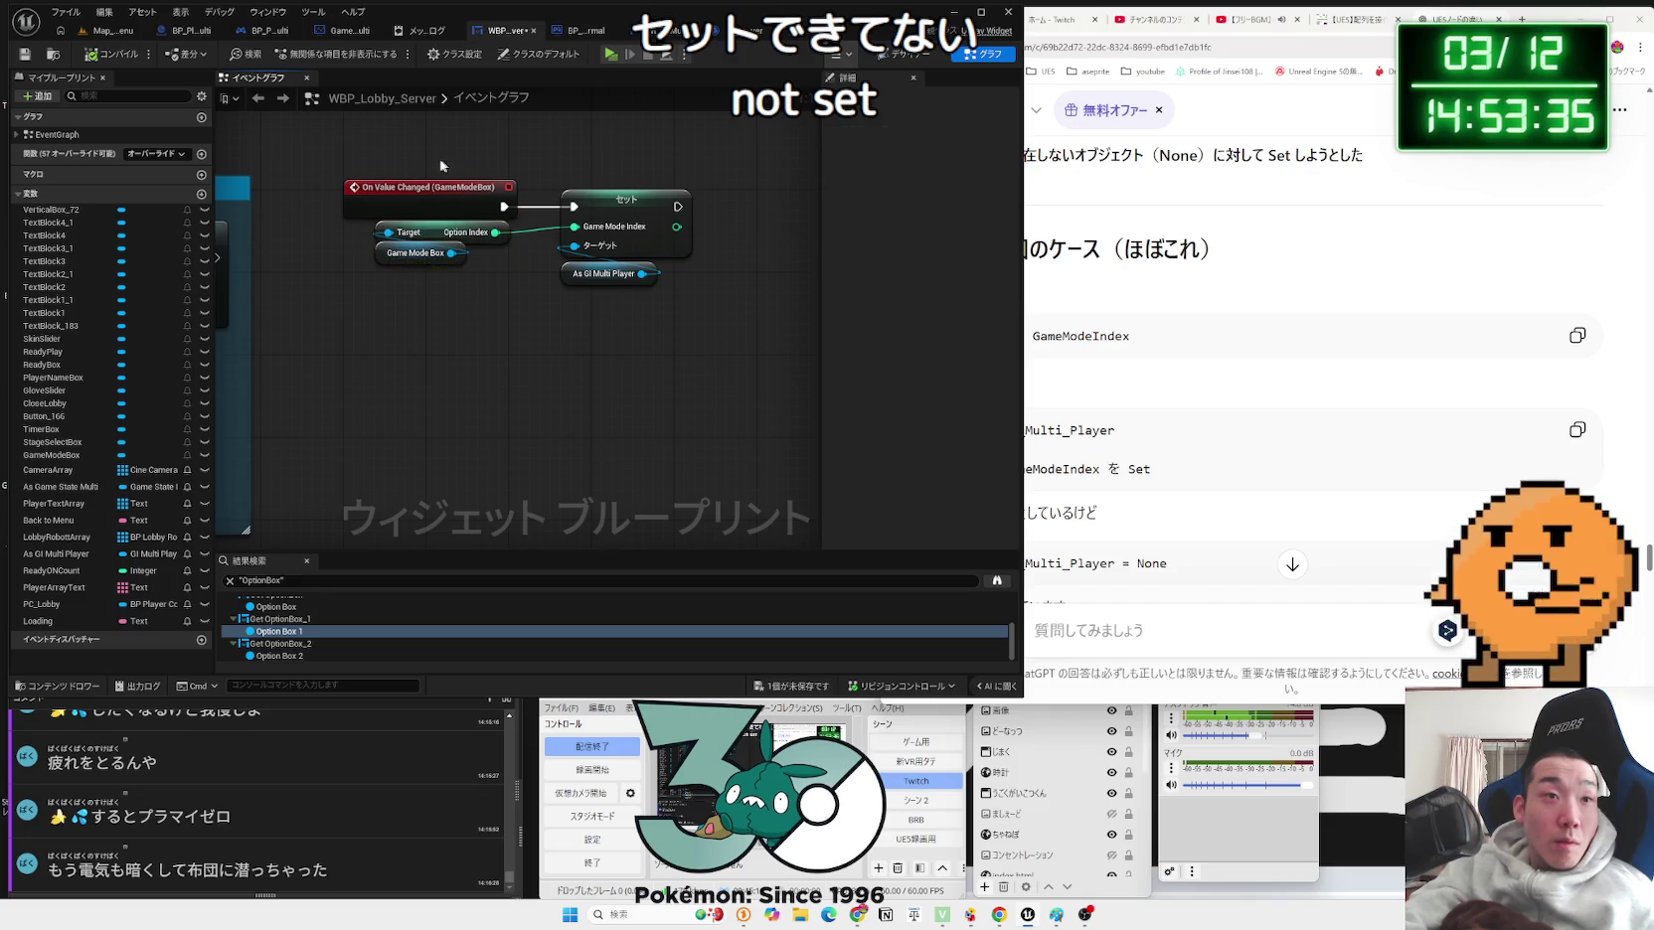
left_click(415, 255)
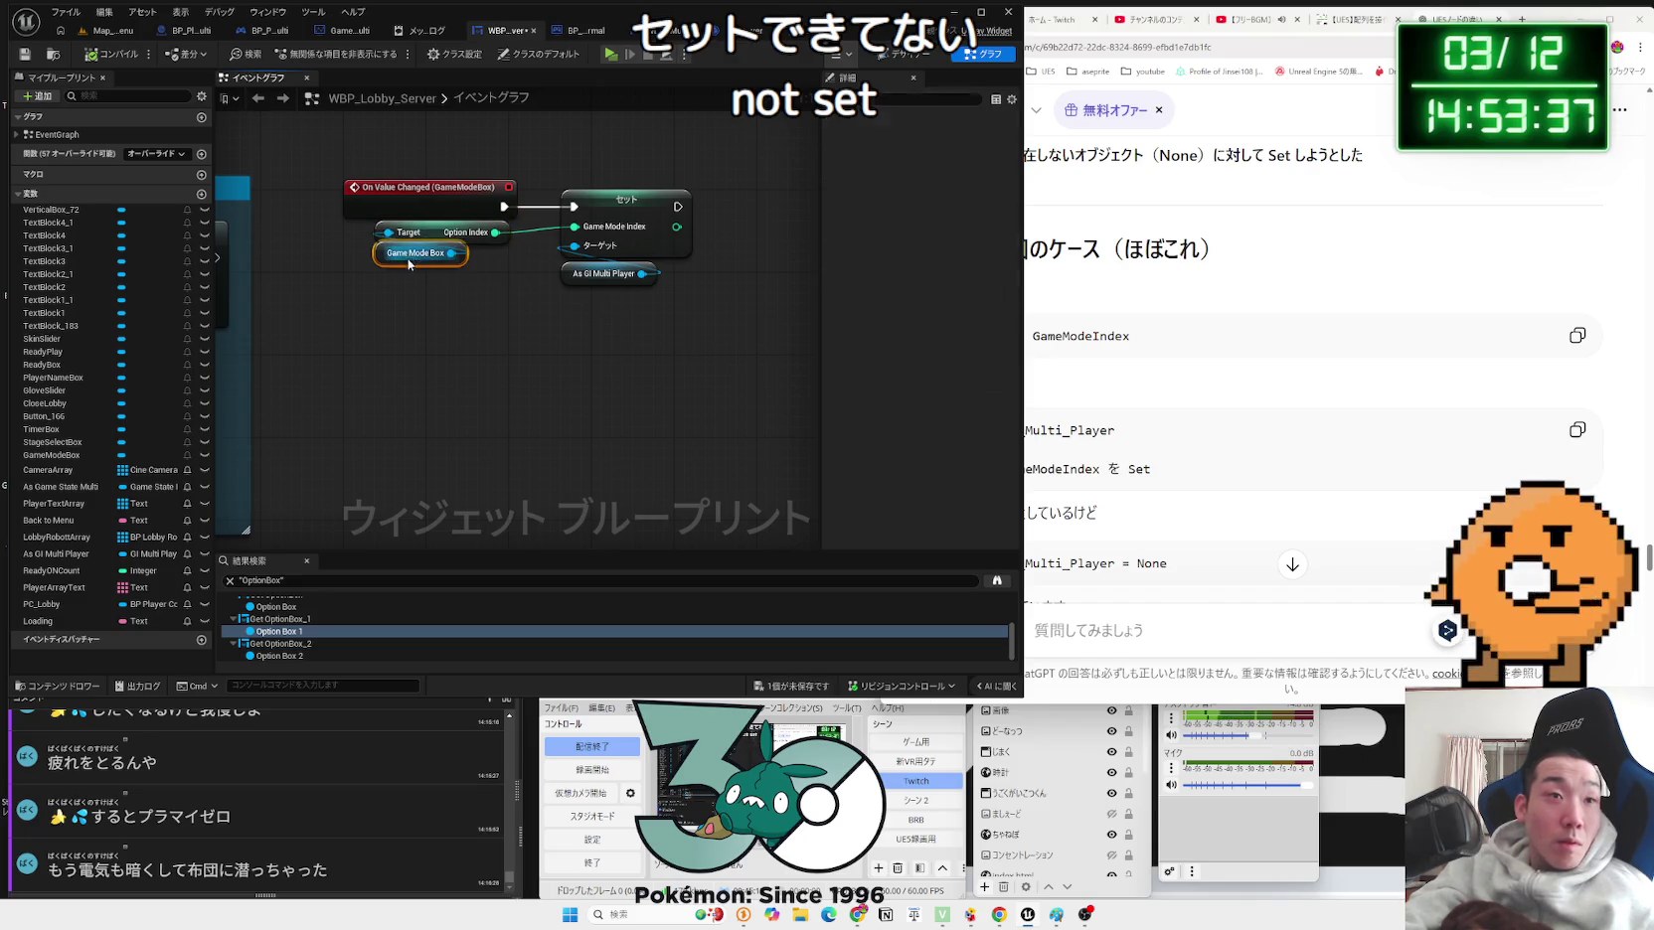
left_click(462, 236)
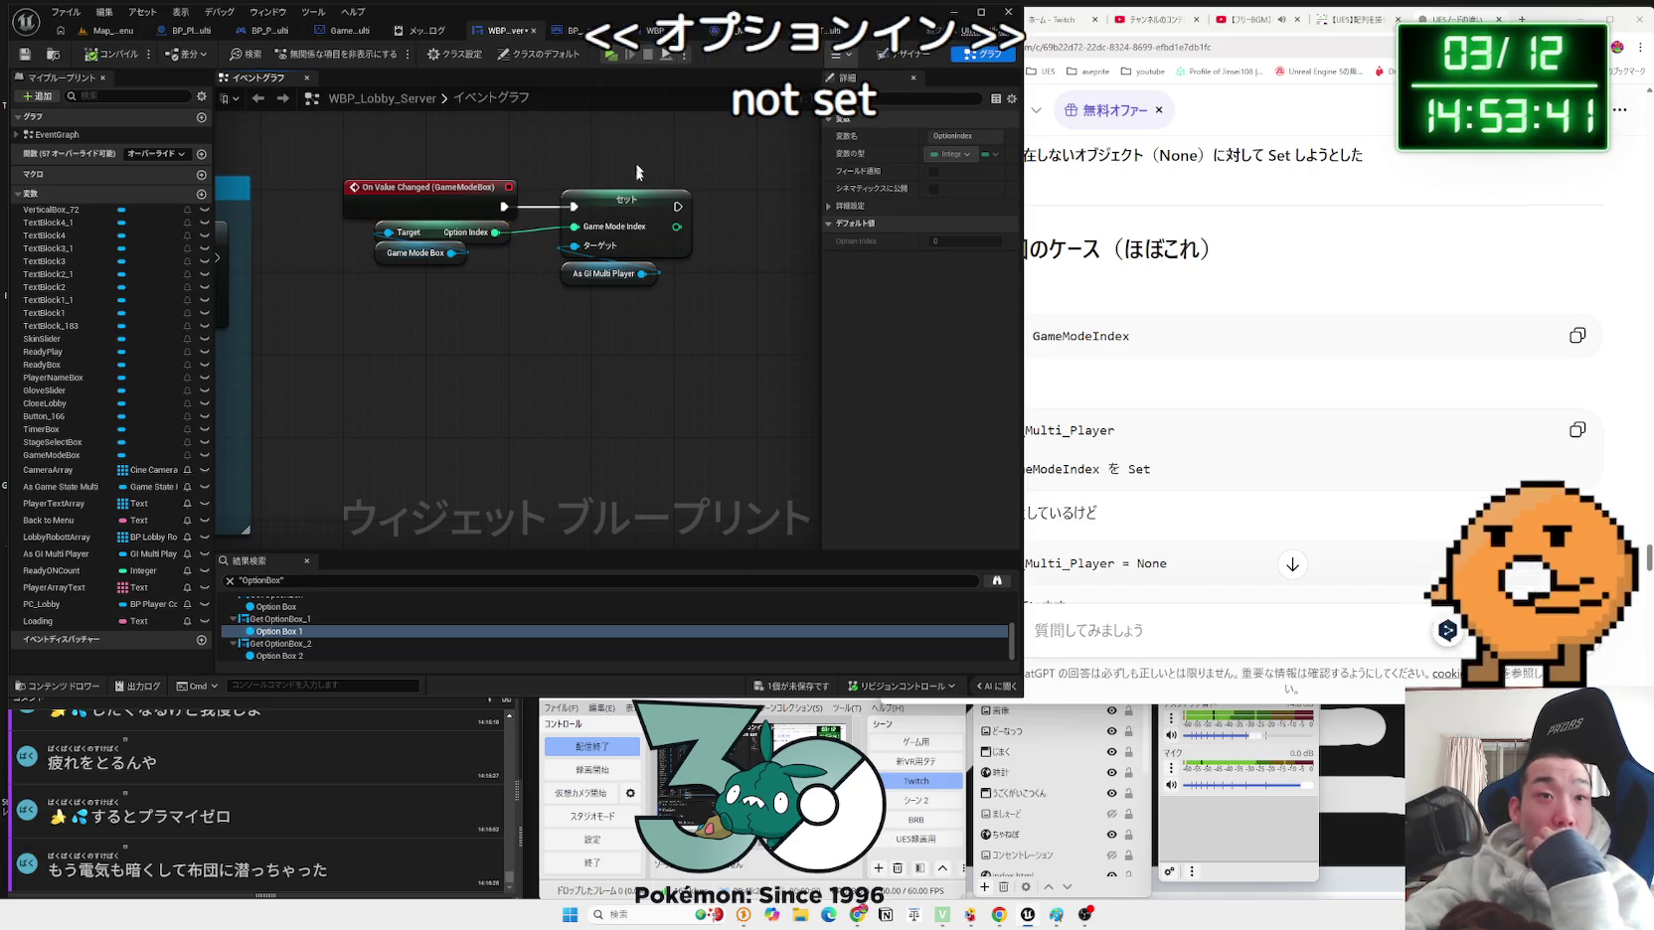
Step: Check the game mode box's three mode options in the Designer, then go back to the graph
left_click_drag(658, 321, 608, 241)
left_click(581, 182)
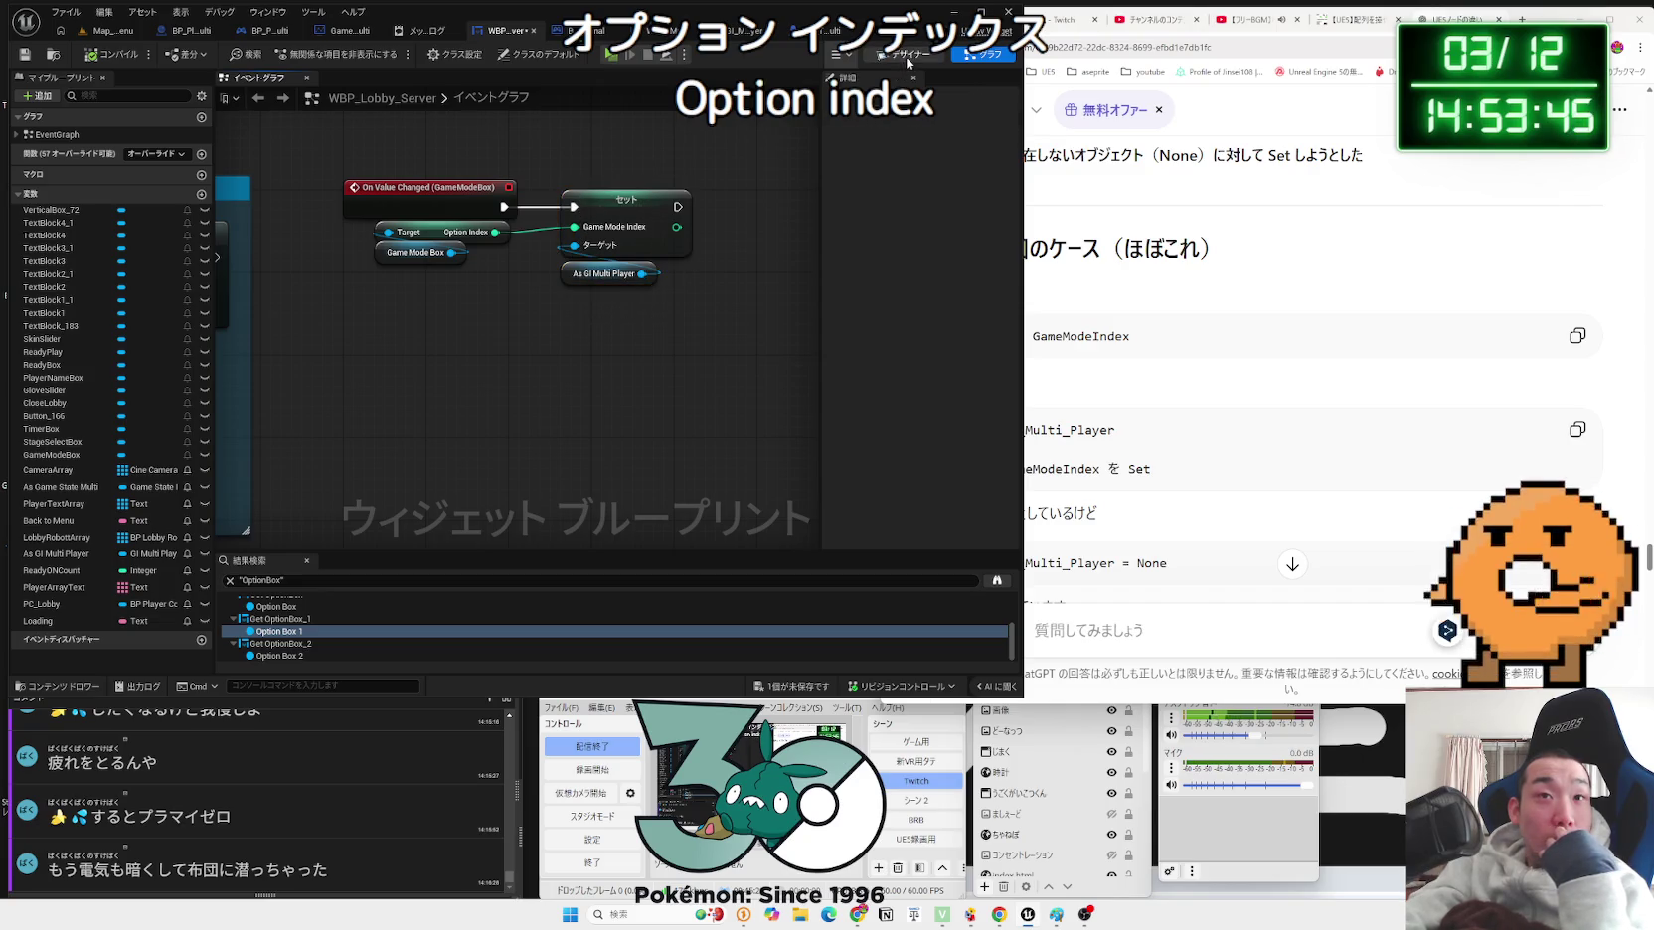
left_click(963, 60)
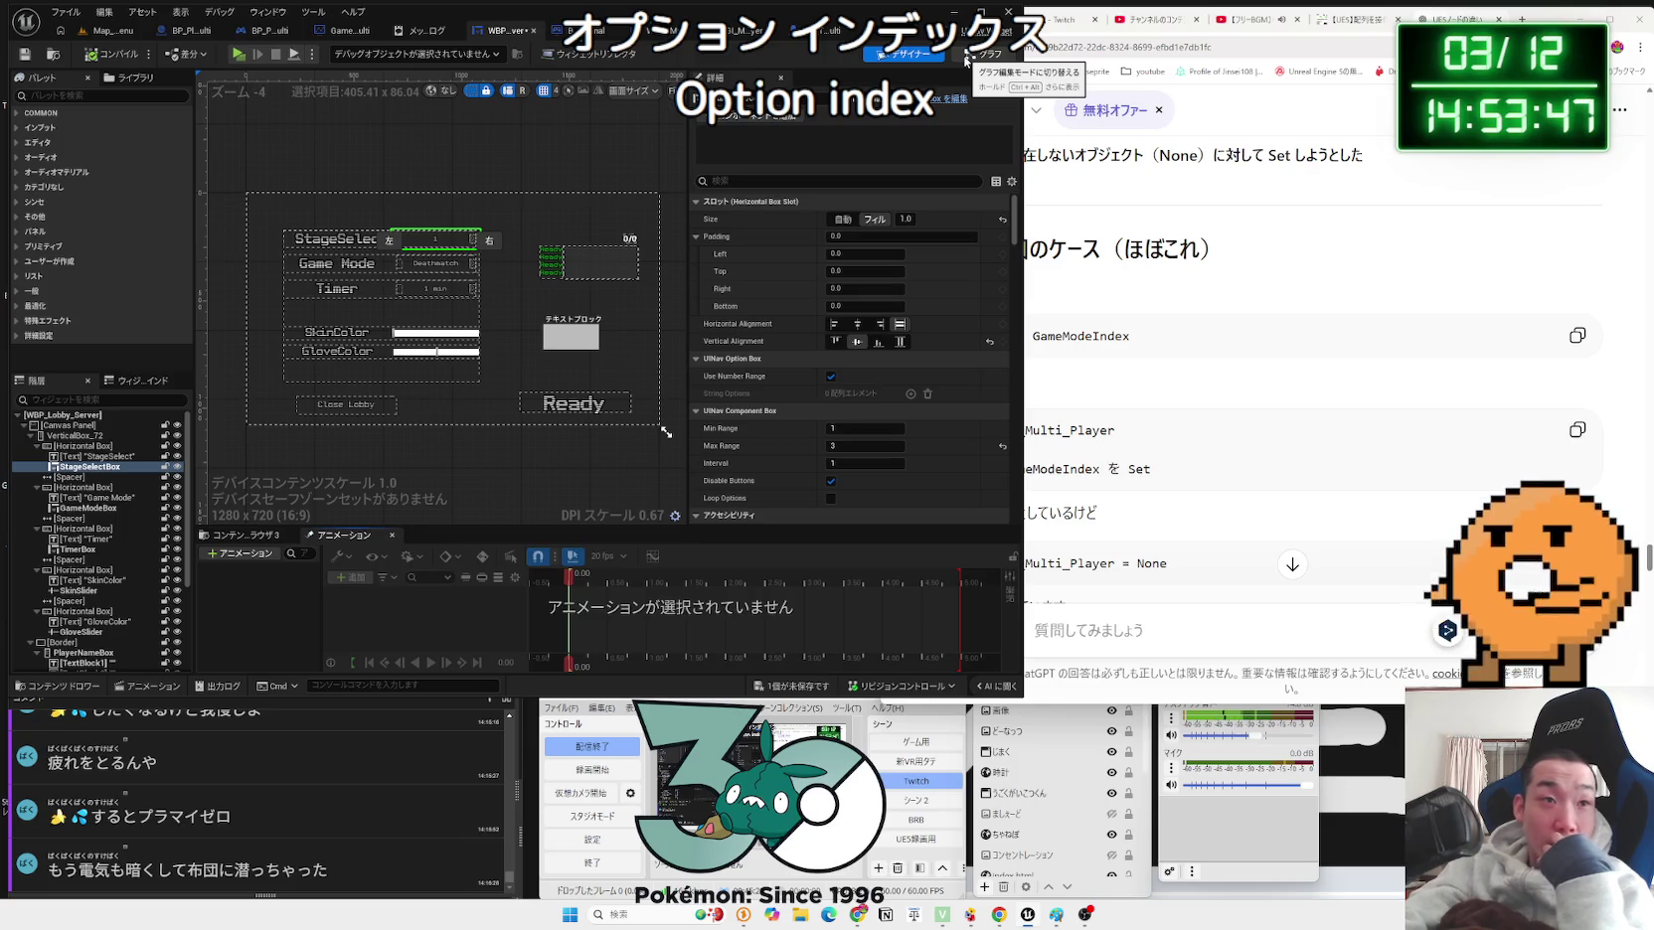
left_click(437, 264)
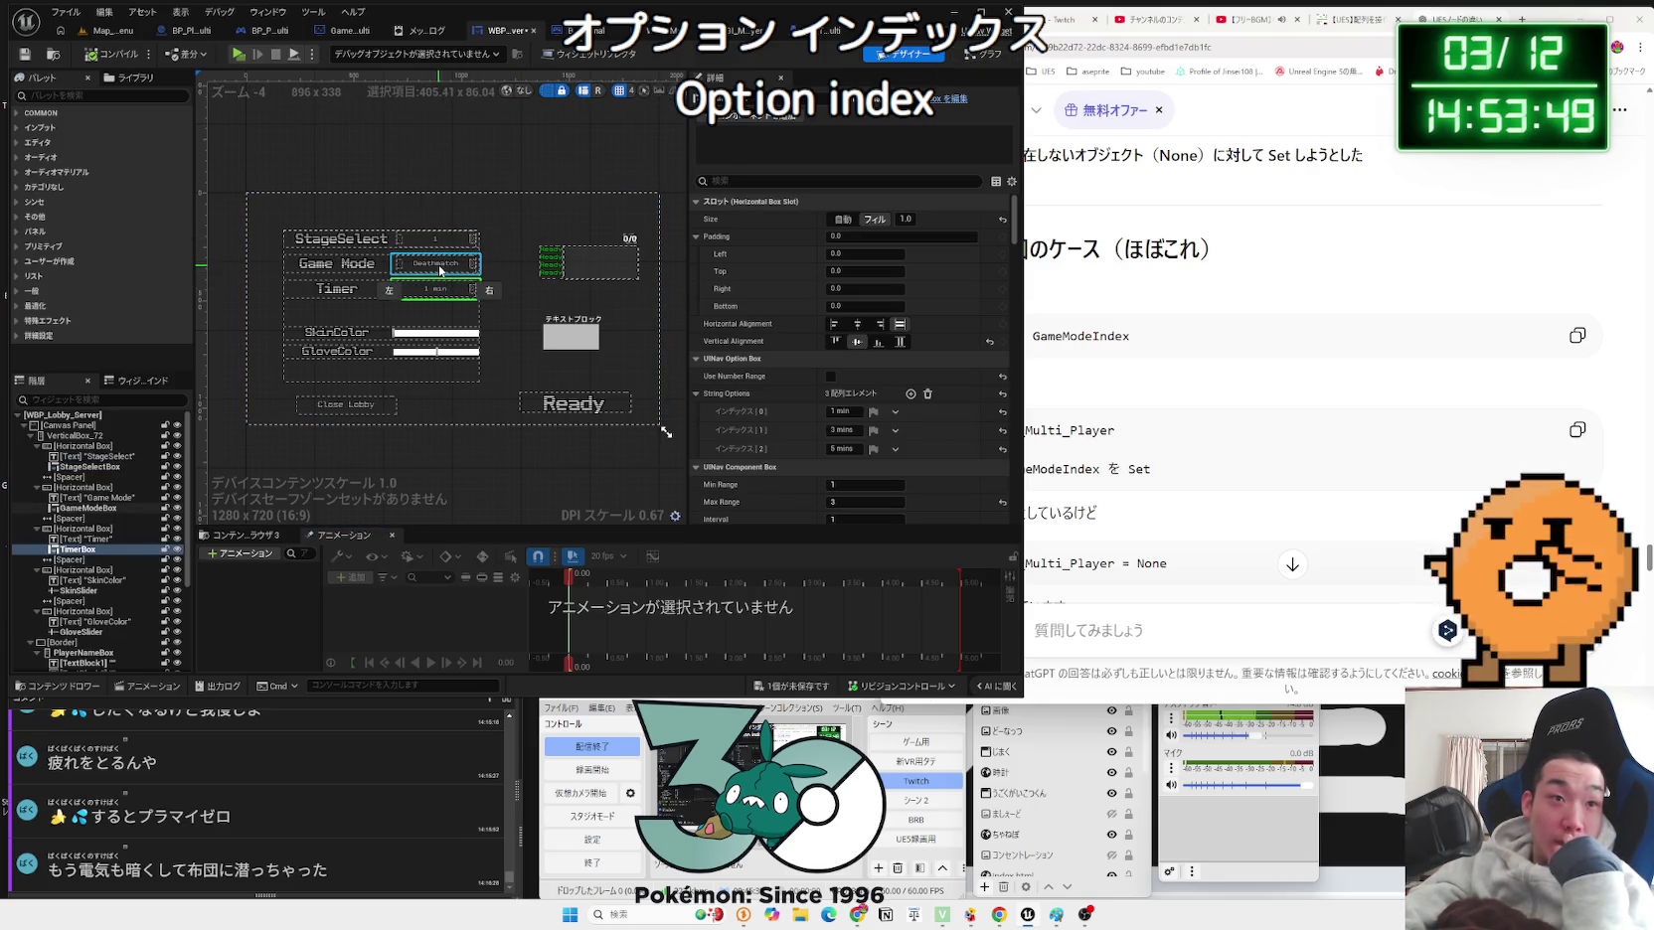
left_click(979, 62)
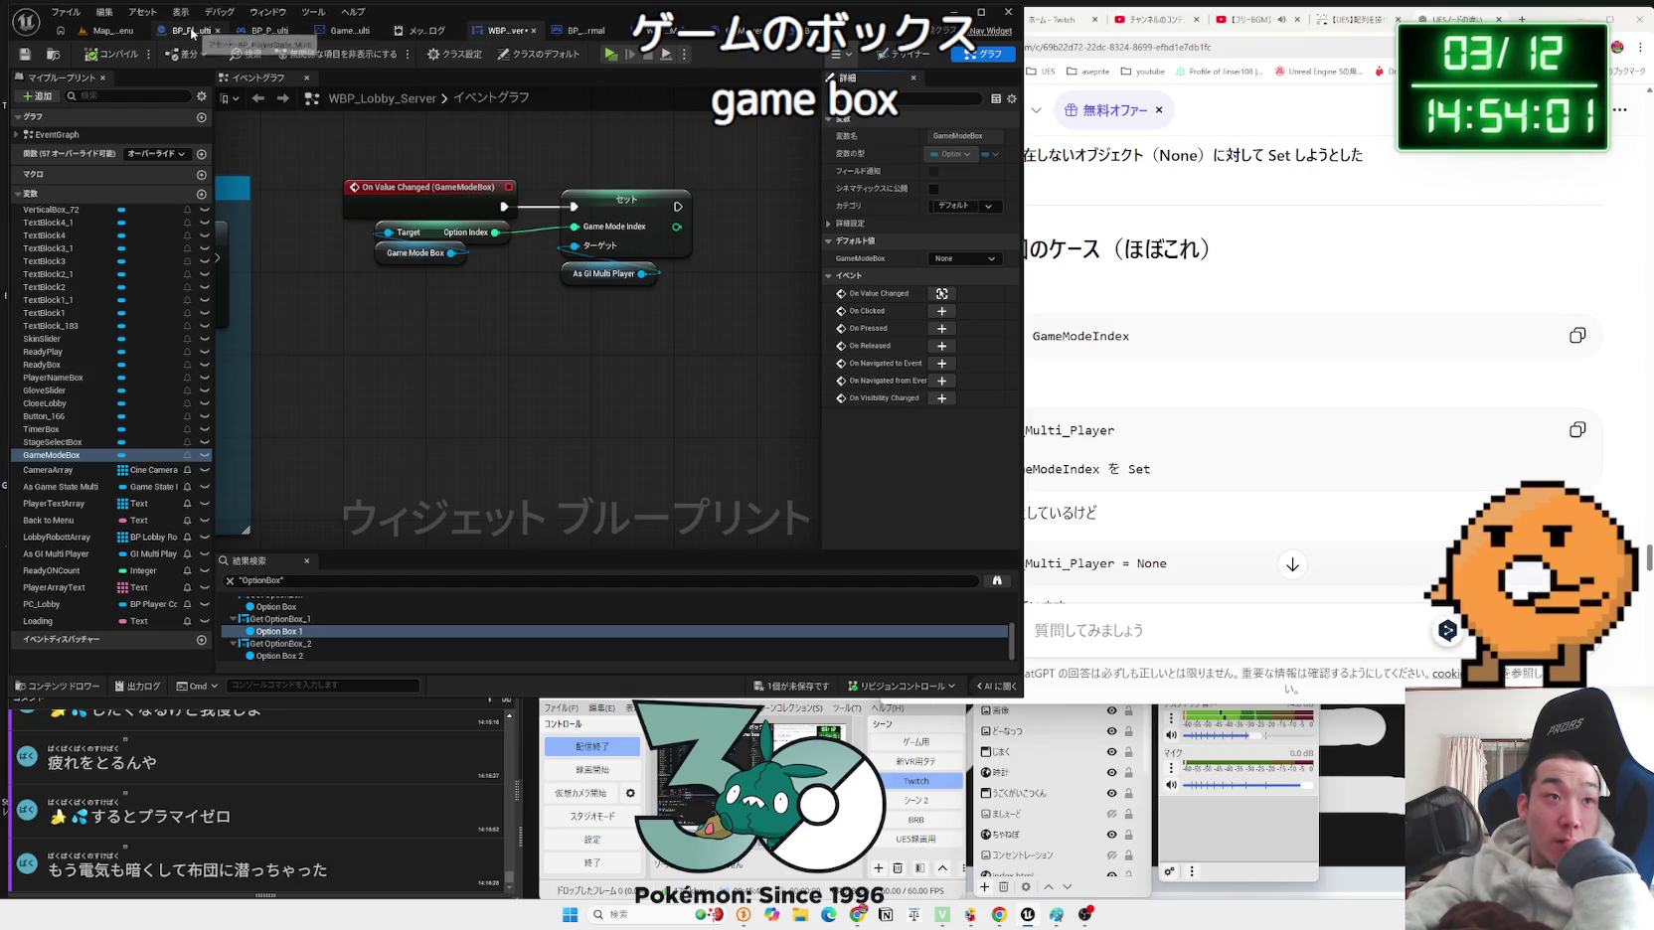
Step: Review GI_MultiPlayer's GameModeIndex variable and save all unsaved changes
left_click(661, 30)
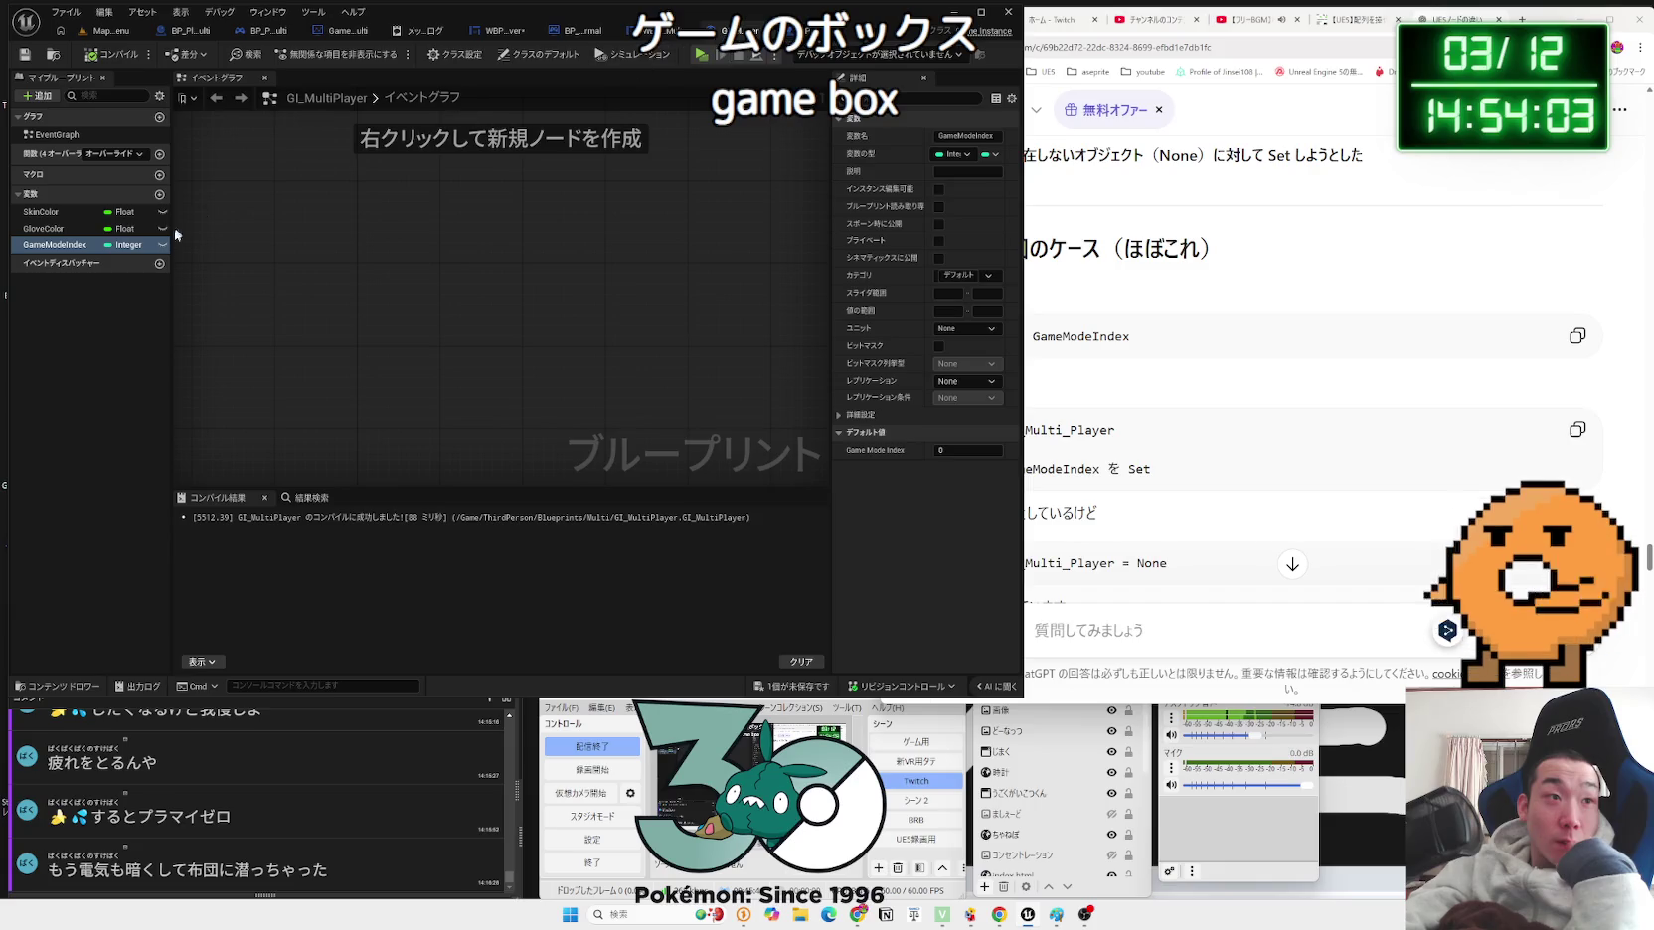
left_click(93, 282)
left_click(71, 253)
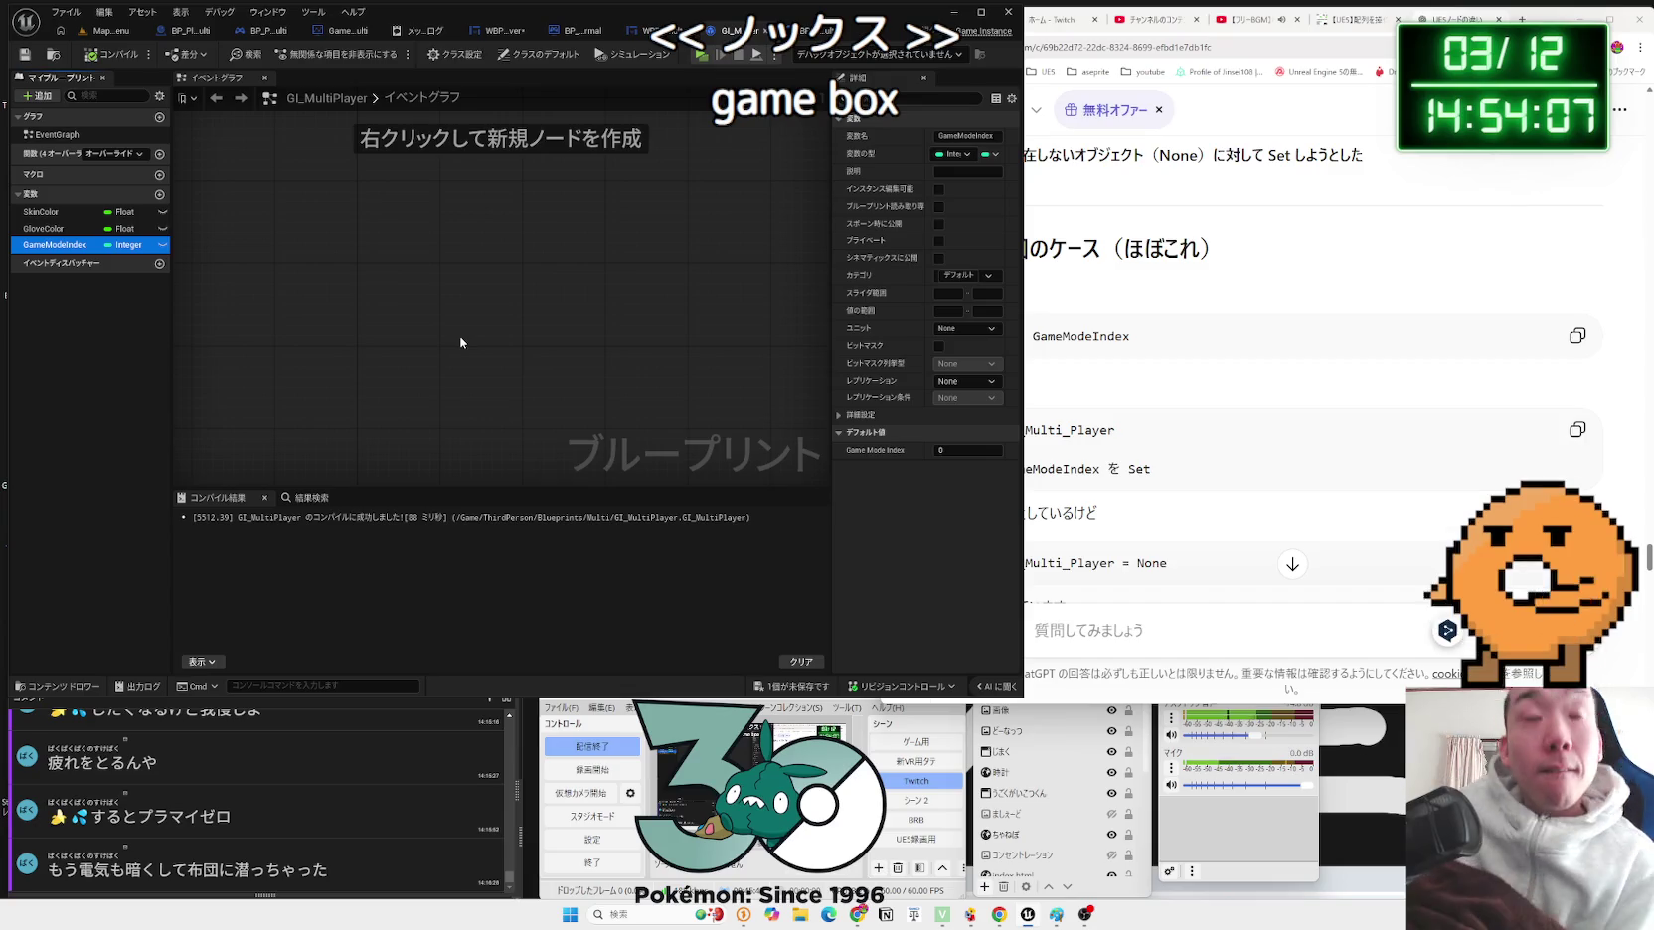
left_click(792, 689)
left_click(912, 605)
Step: Scroll ChatGPT's reply to the safe Cast, IsValid, Set GameModeIndex pattern
left_click(1208, 420)
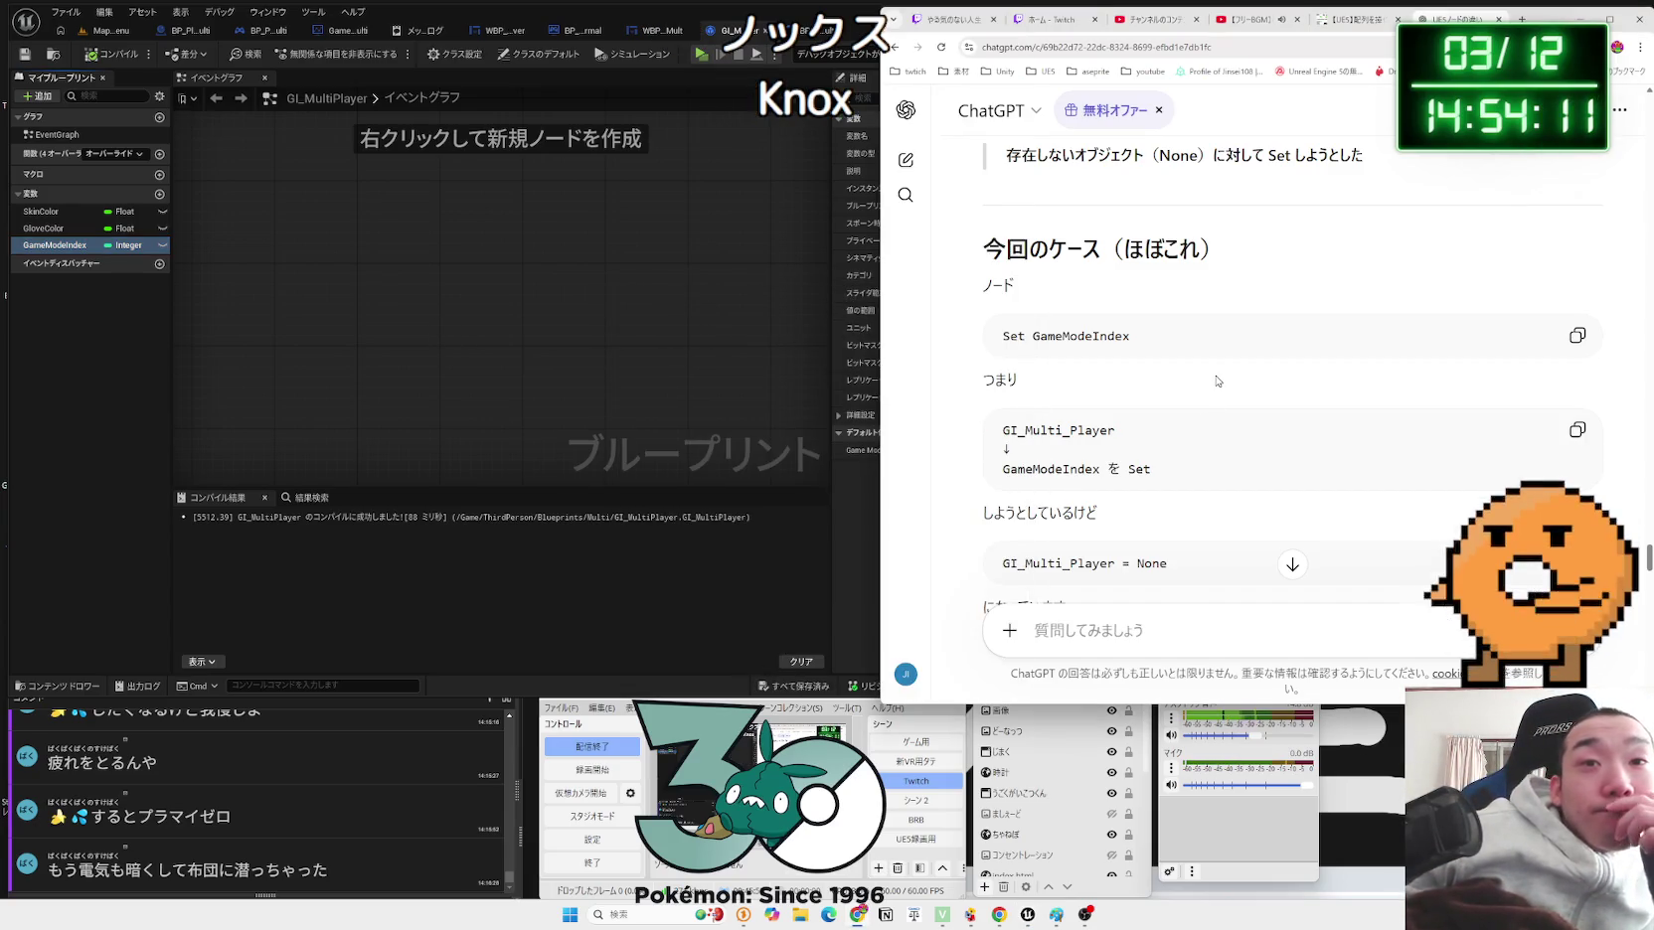
scroll(1217, 380, "down", 2)
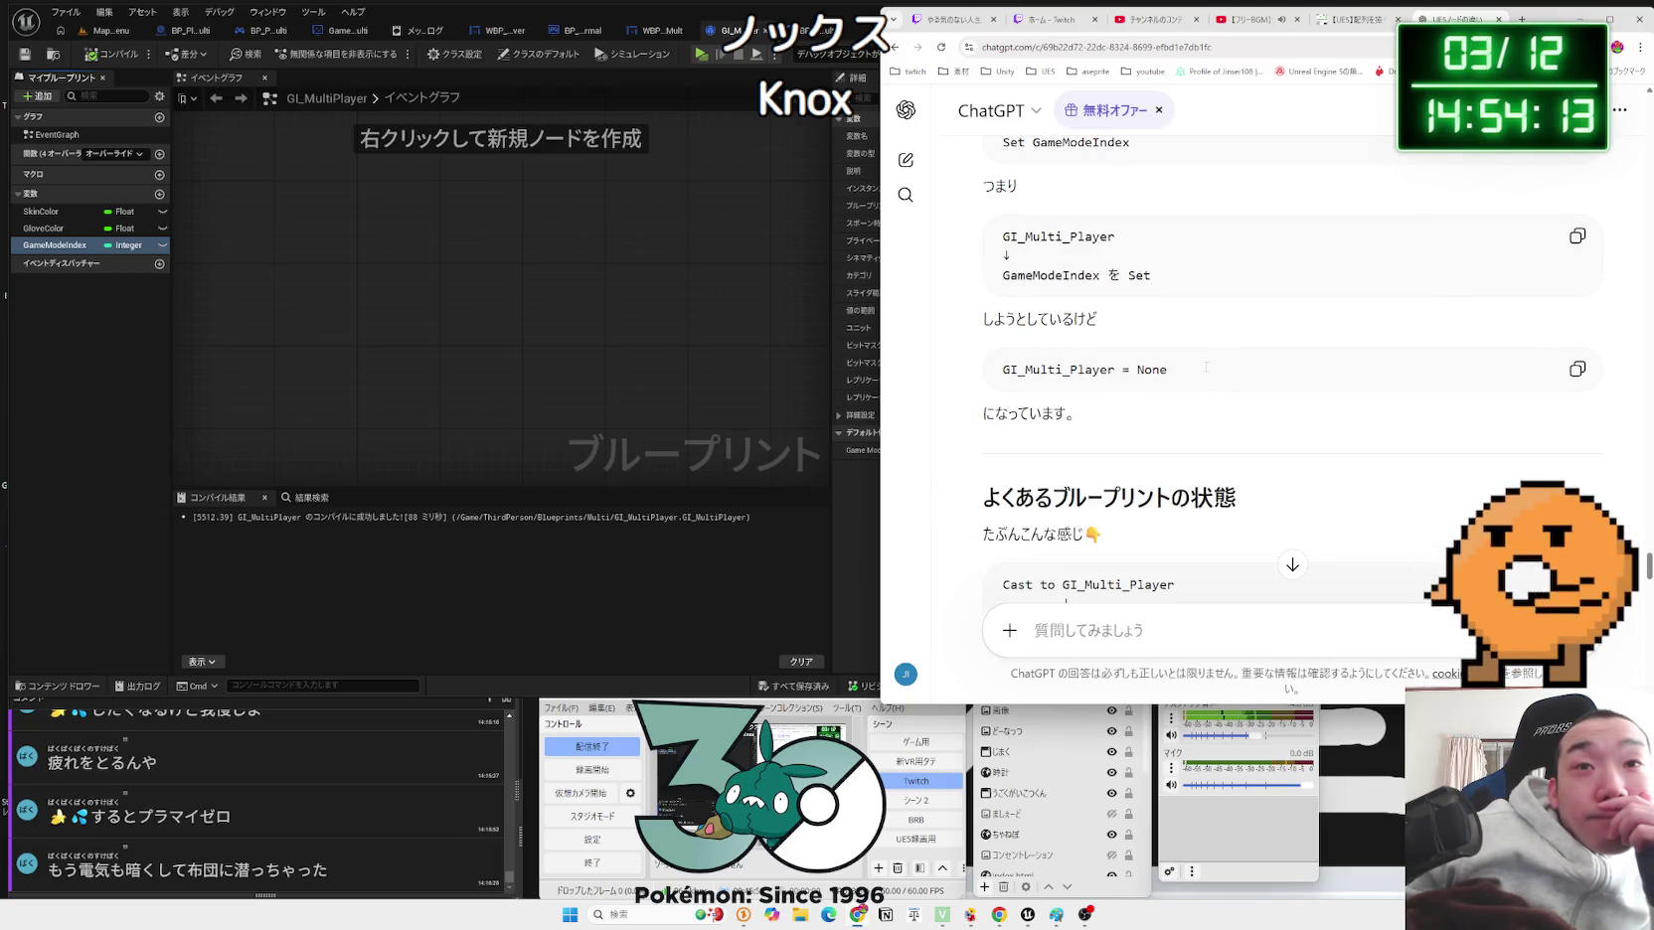
scroll(1206, 366, "up", 1)
scroll(1208, 371, "up", 1)
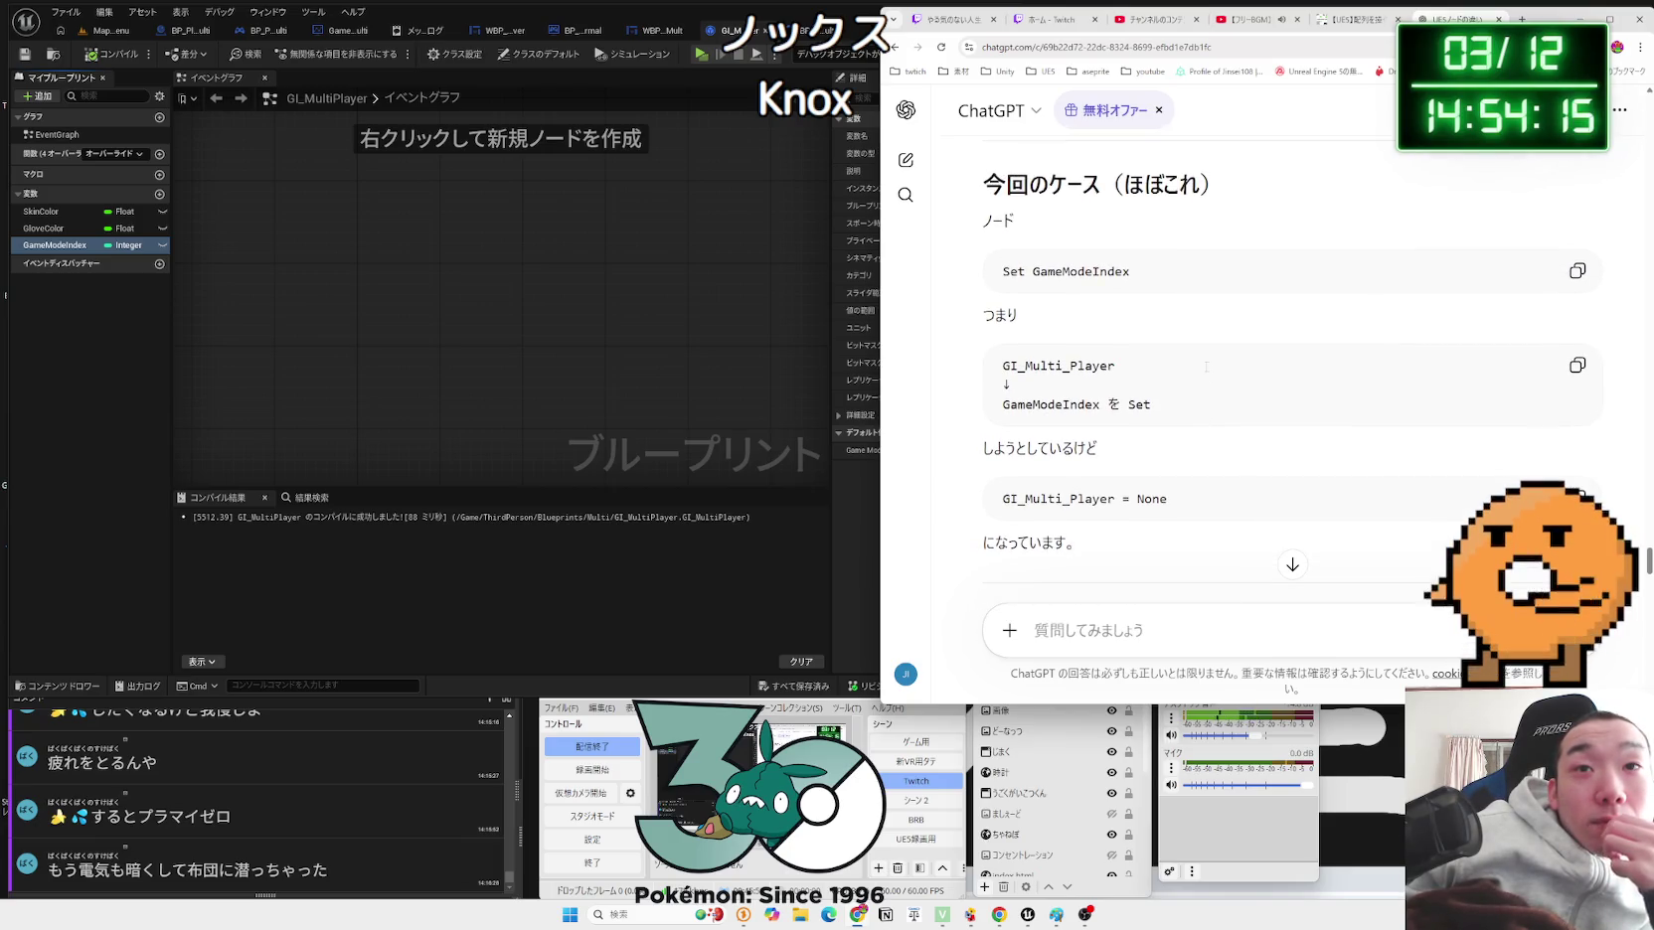
scroll(1206, 367, "down", 7)
scroll(1205, 372, "down", 2)
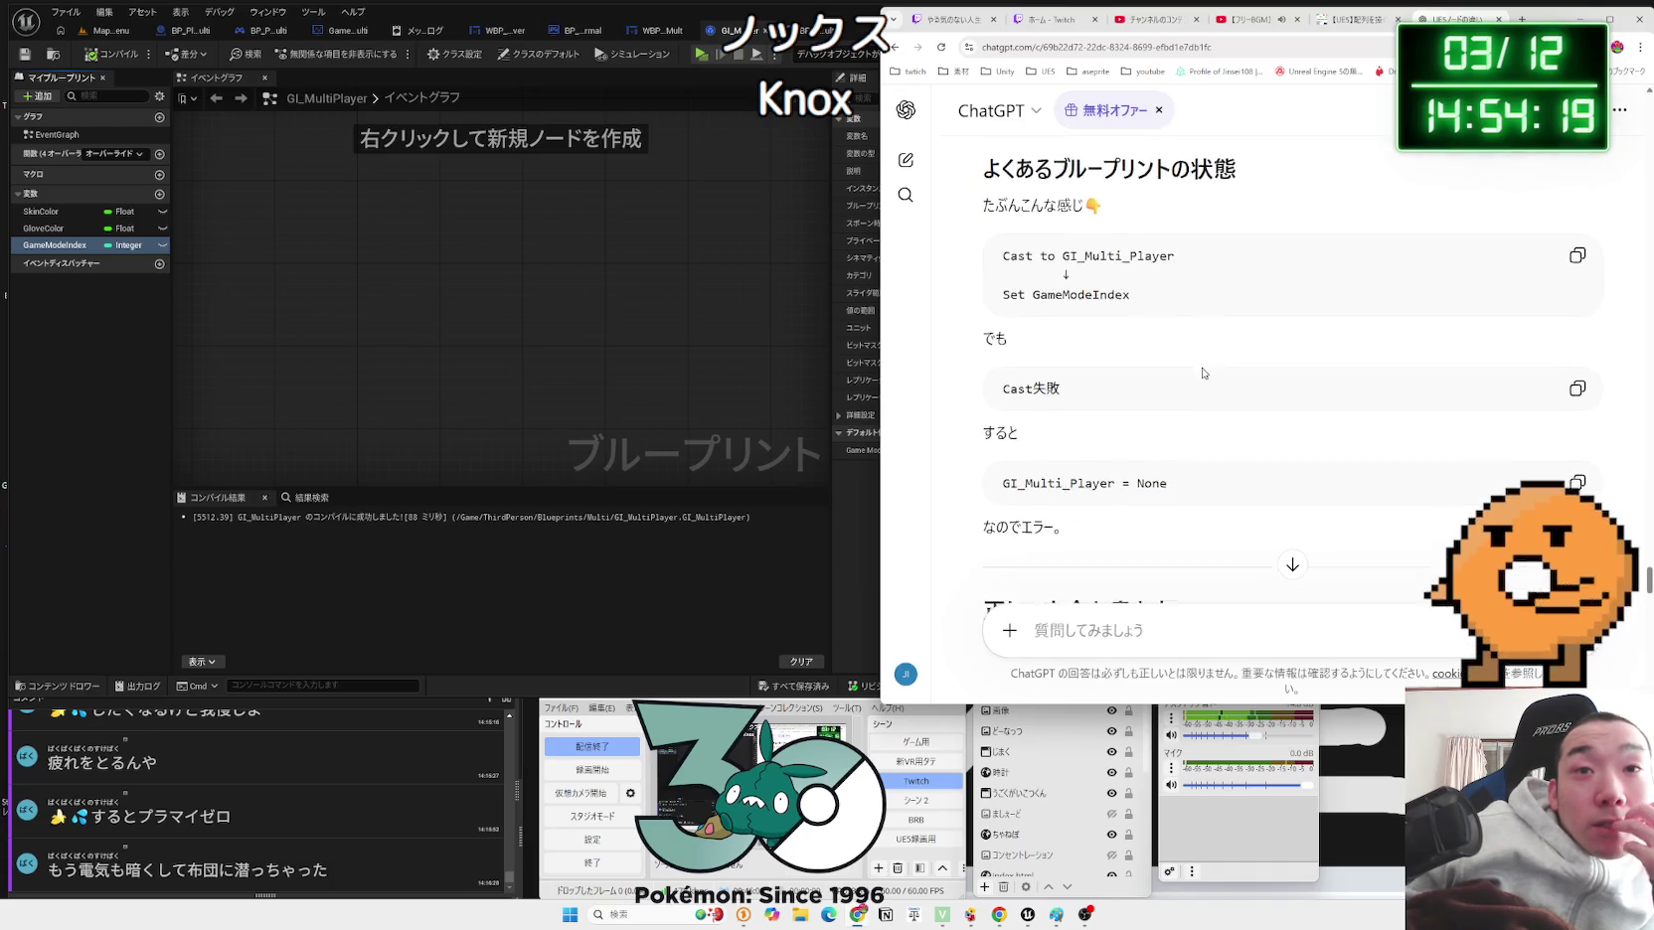
scroll(1201, 368, "down", 4)
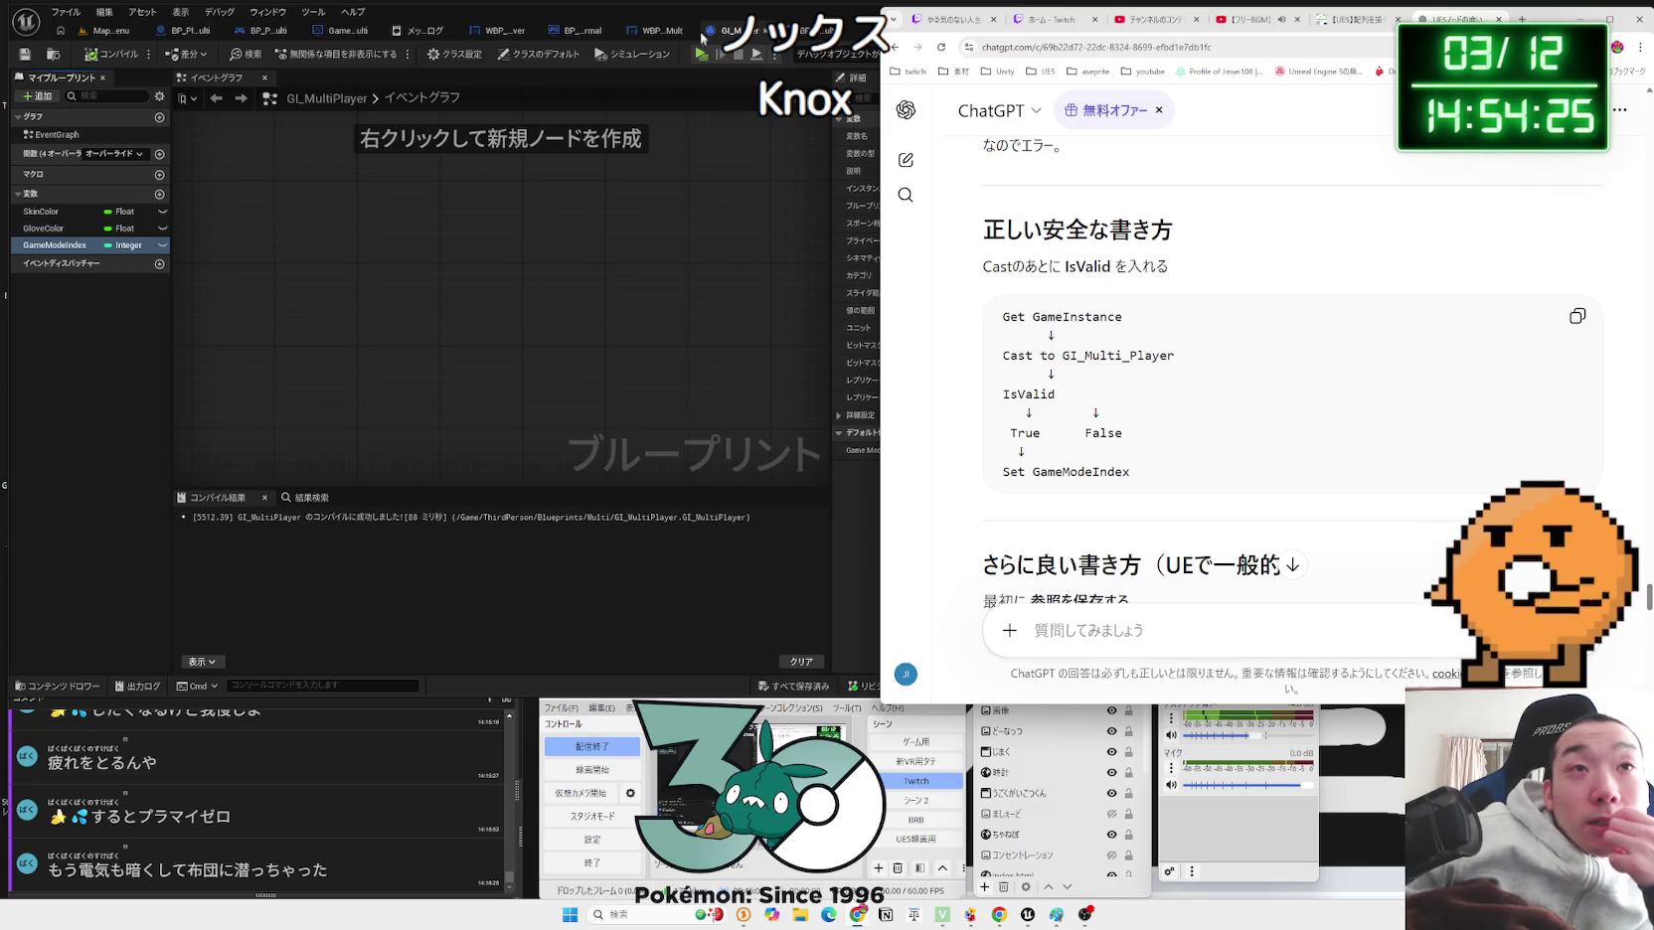
left_click(802, 36)
Step: Reposition the Game Mode Index getter beside the Cast To GI_MultiPlayer node
left_click_drag(582, 271, 597, 308)
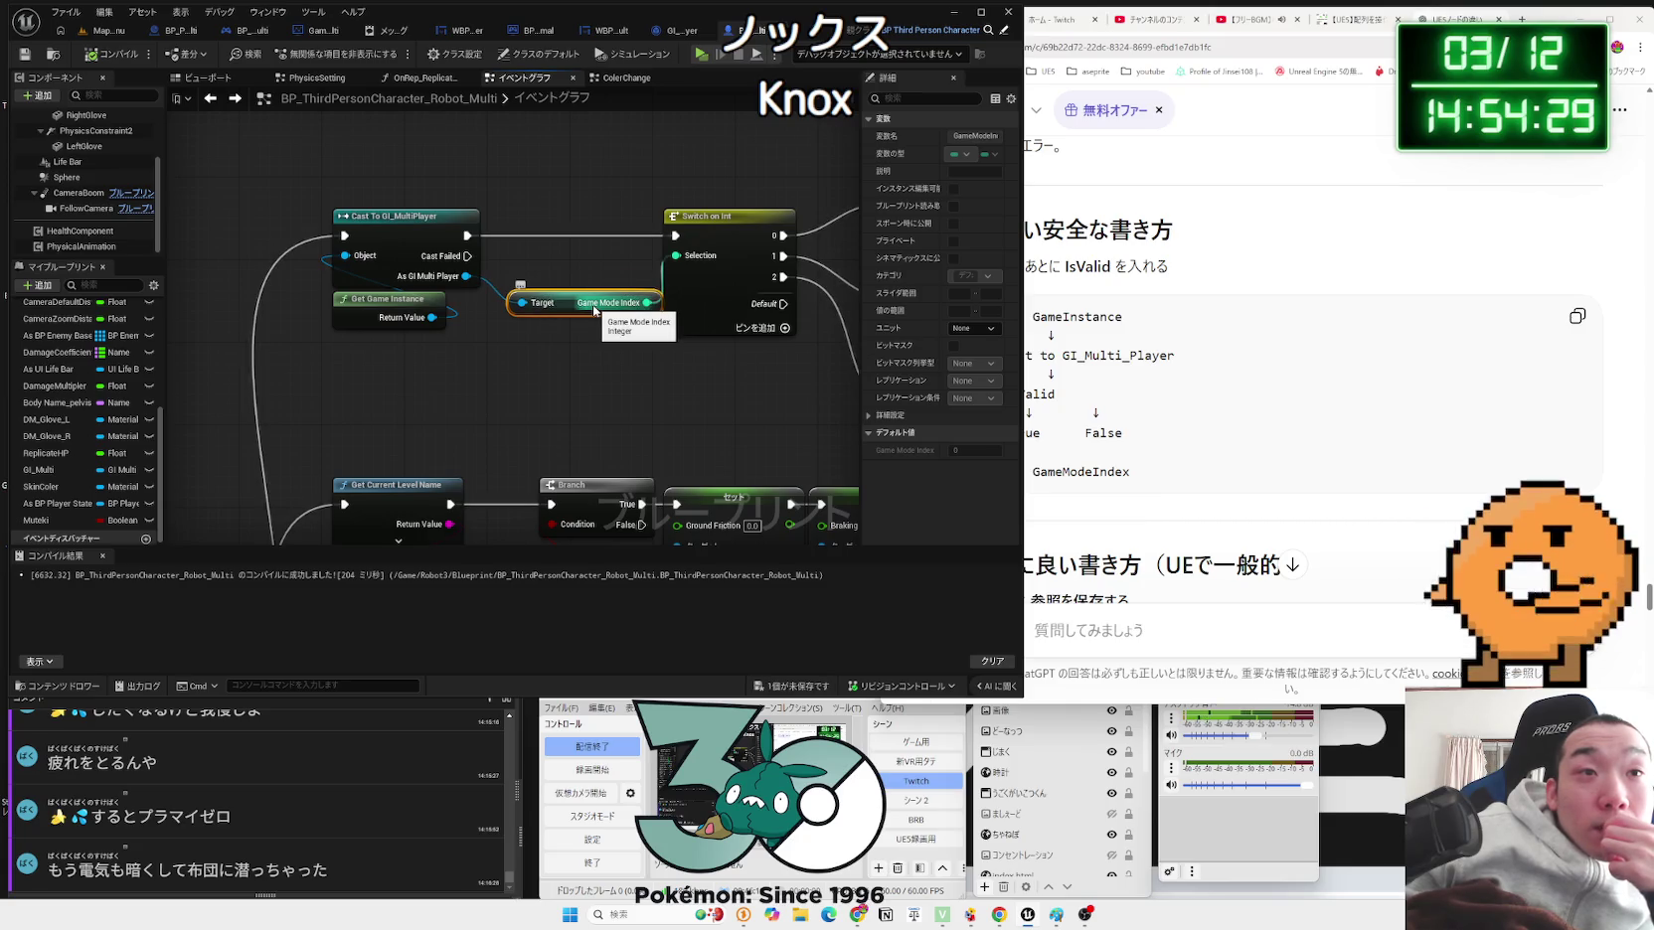
left_click_drag(594, 310, 429, 312)
right_click(561, 307)
mouse_move(602, 374)
left_click(533, 382)
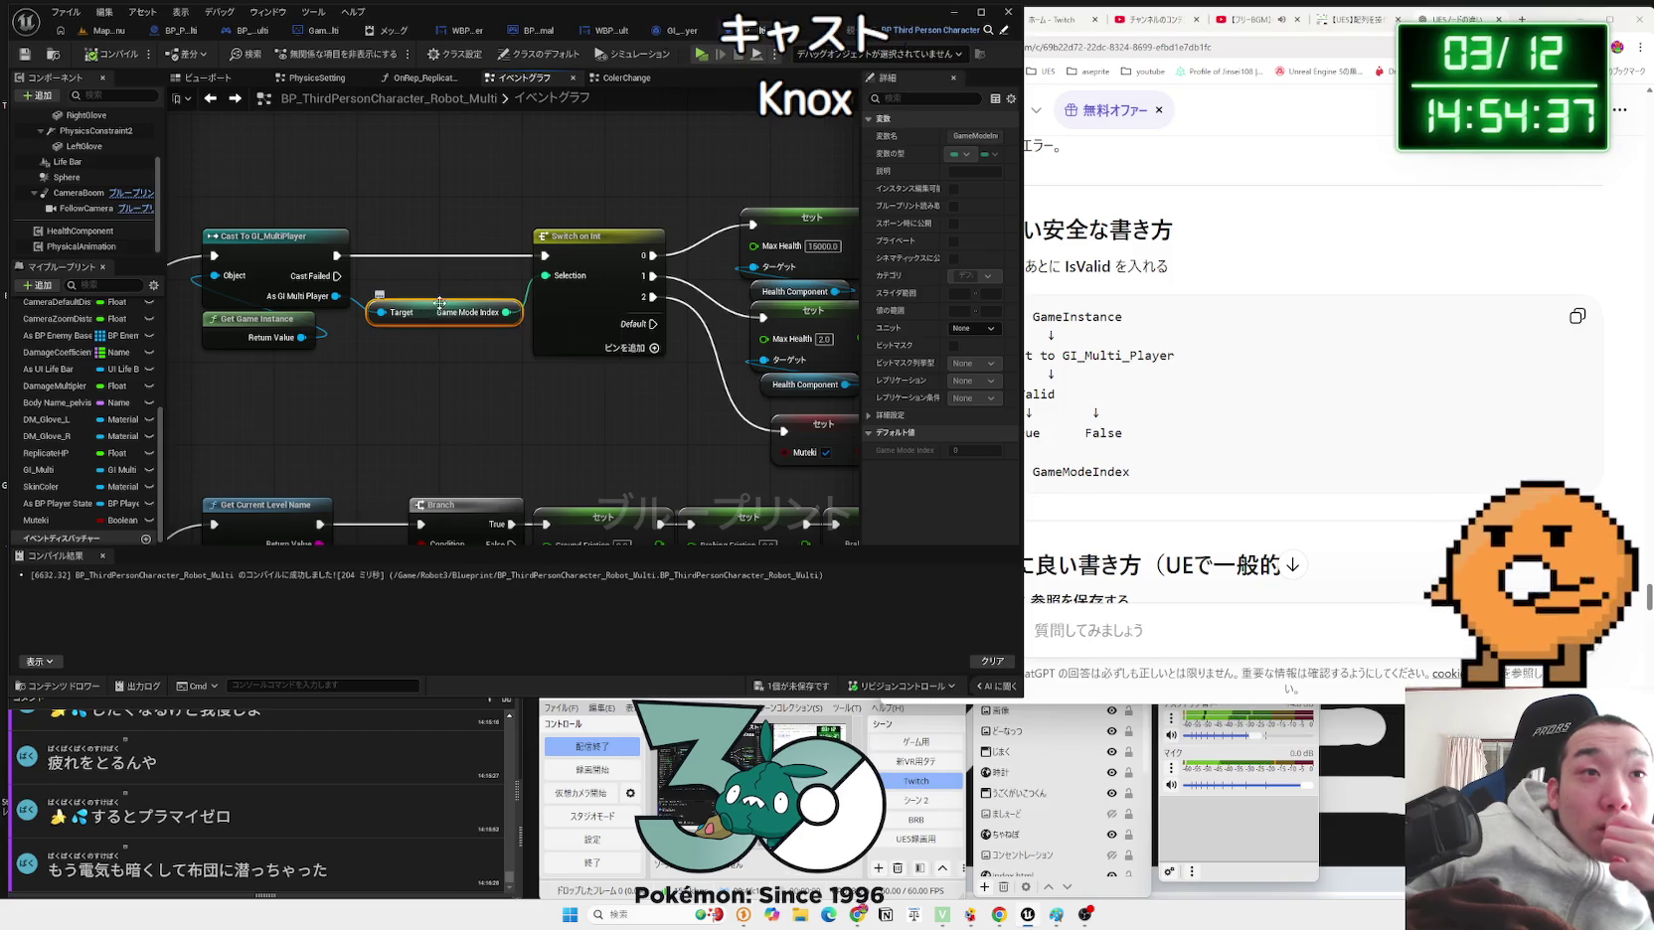
Step: Rearrange the Switch on Int and Health nodes, then drag a wire from the cast's exec output
left_click_drag(445, 320, 257, 351)
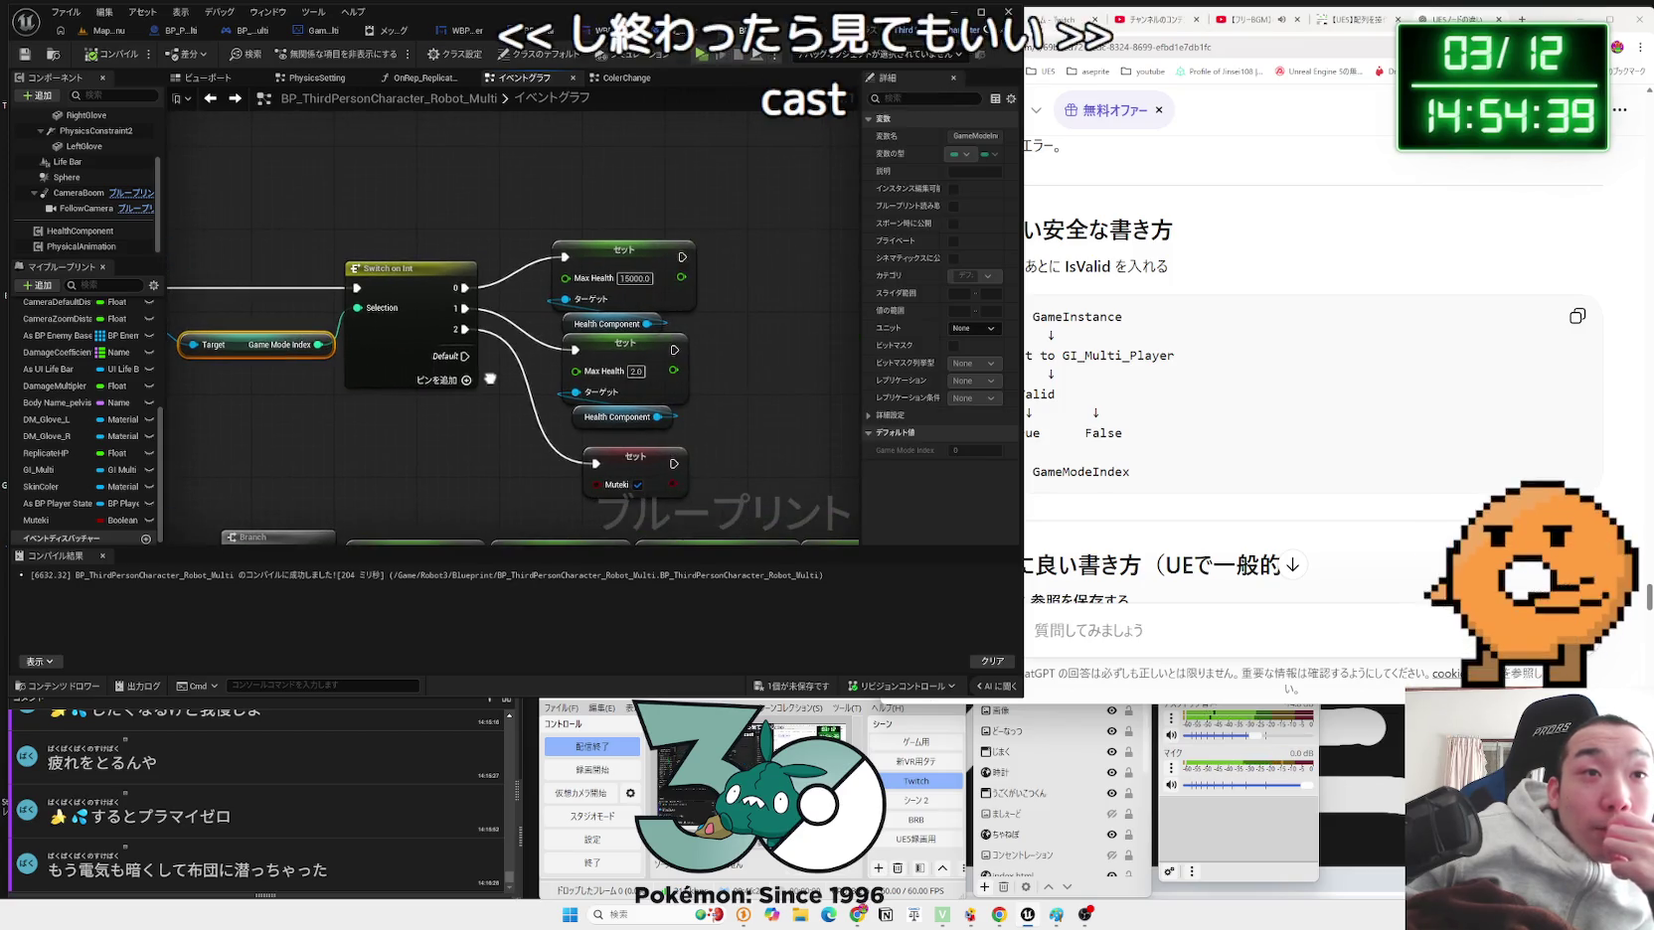
left_click_drag(666, 218, 743, 460)
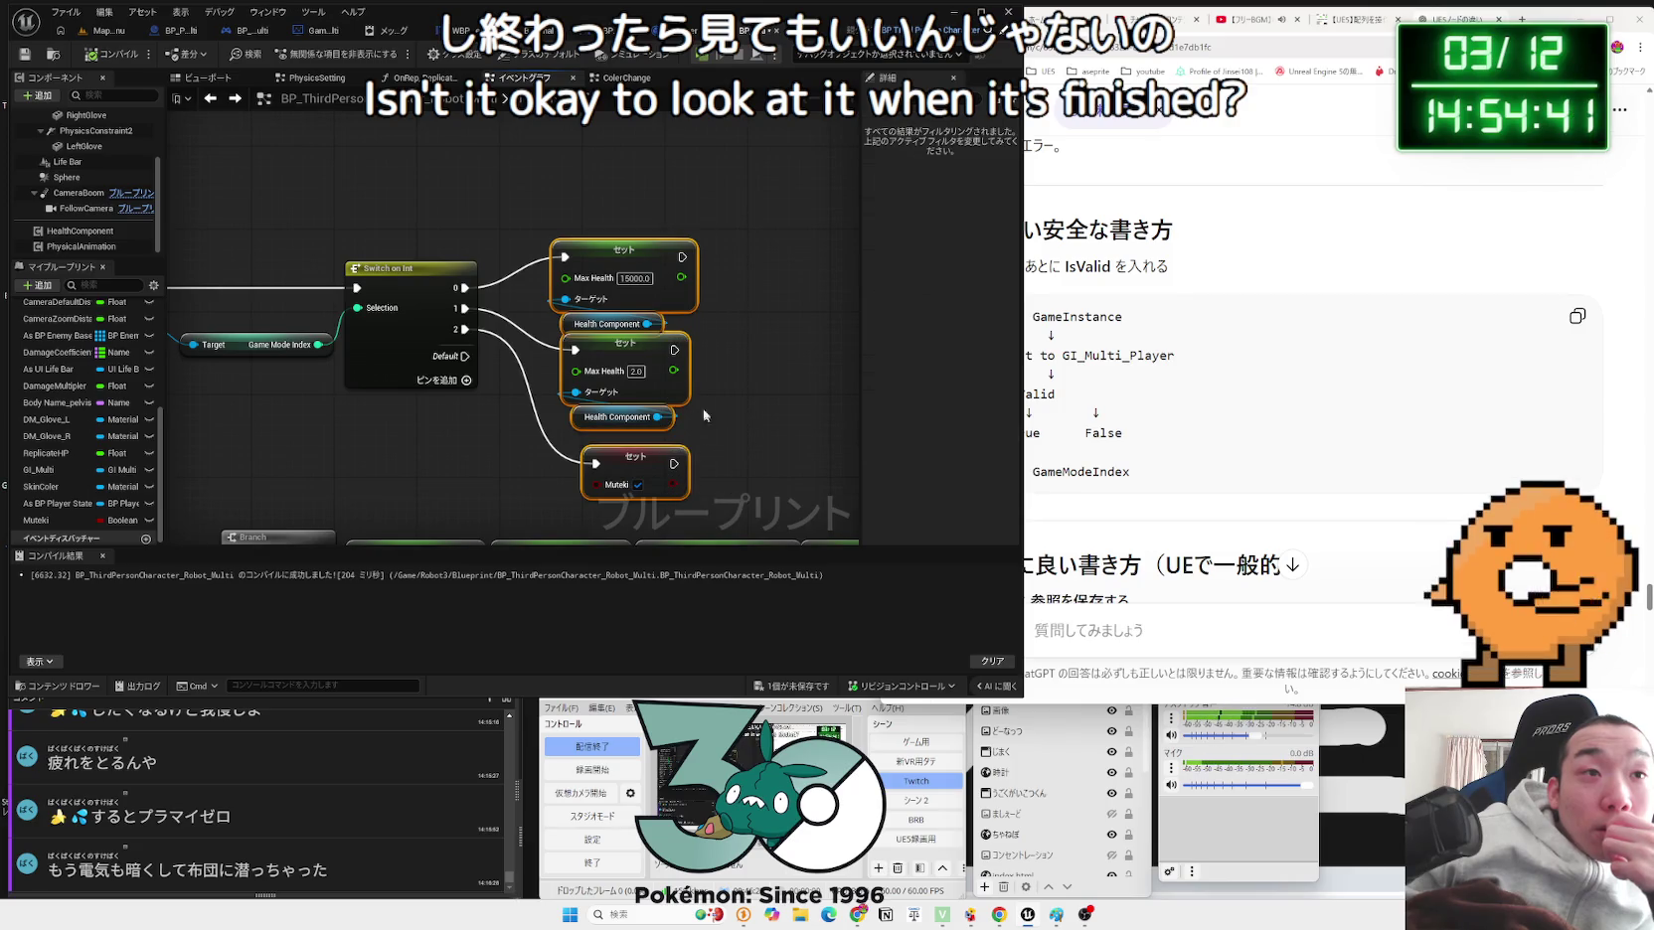
mouse_move(438, 287)
left_mouse_down()
mouse_move(579, 310)
mouse_move(632, 359)
left_mouse_up()
left_click(526, 260)
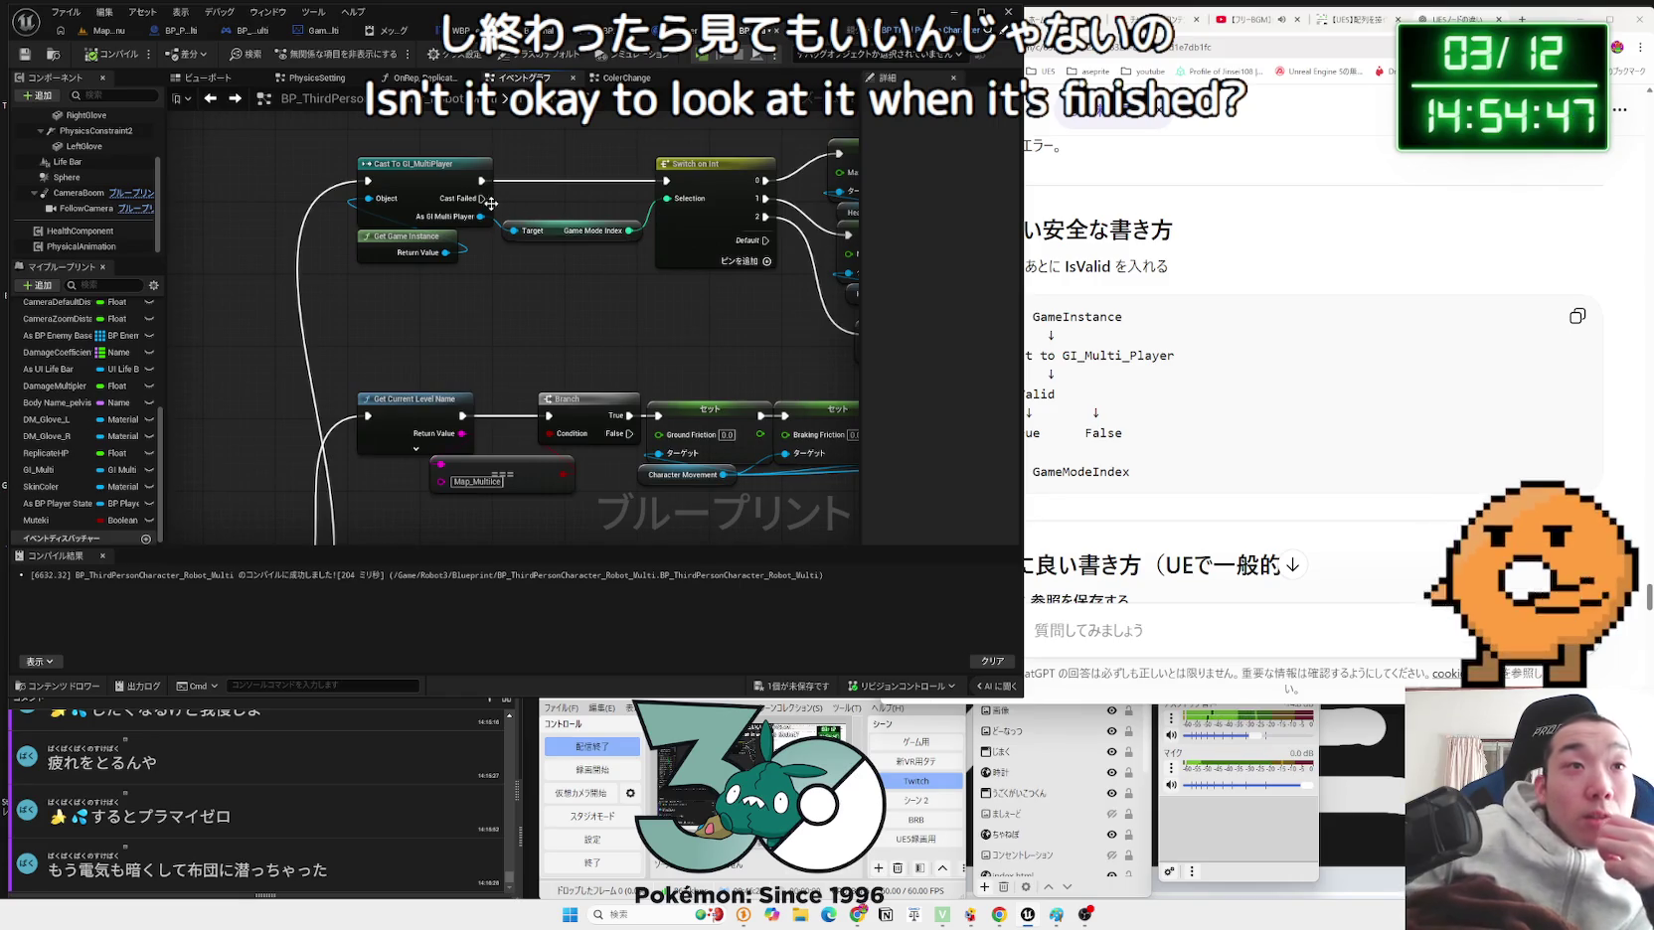
mouse_move(481, 181)
left_mouse_down()
mouse_move(507, 199)
mouse_move(532, 149)
left_mouse_up()
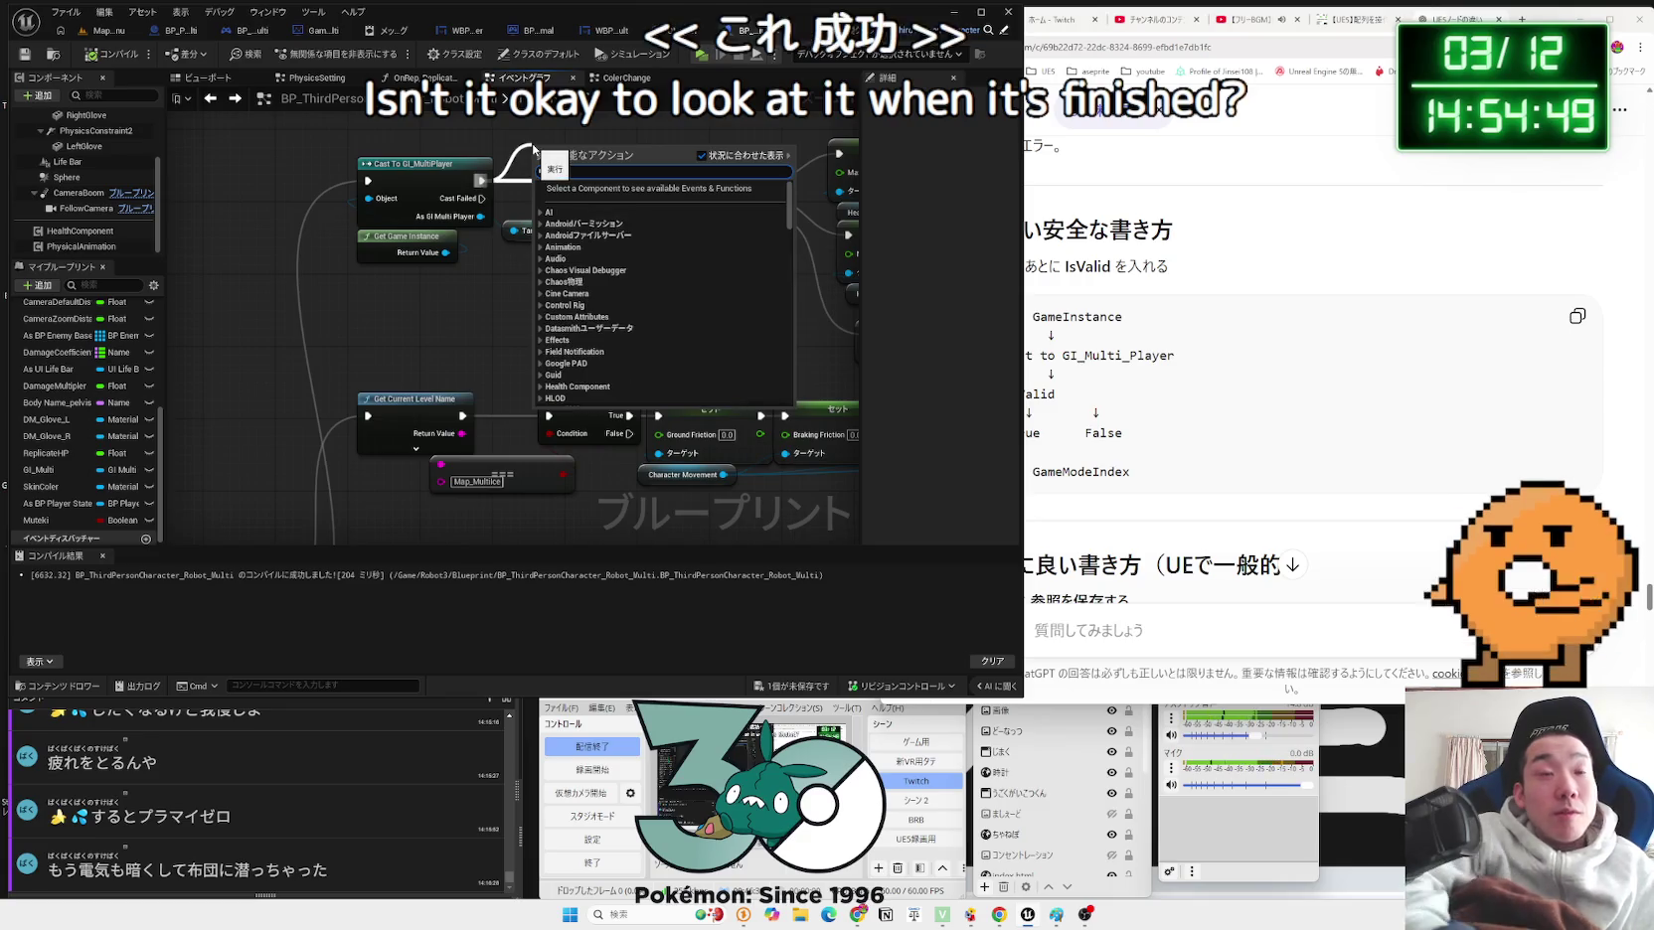
Step: Add a Print String after the cast with the text 'Scucess'
type("print")
left_click(589, 200)
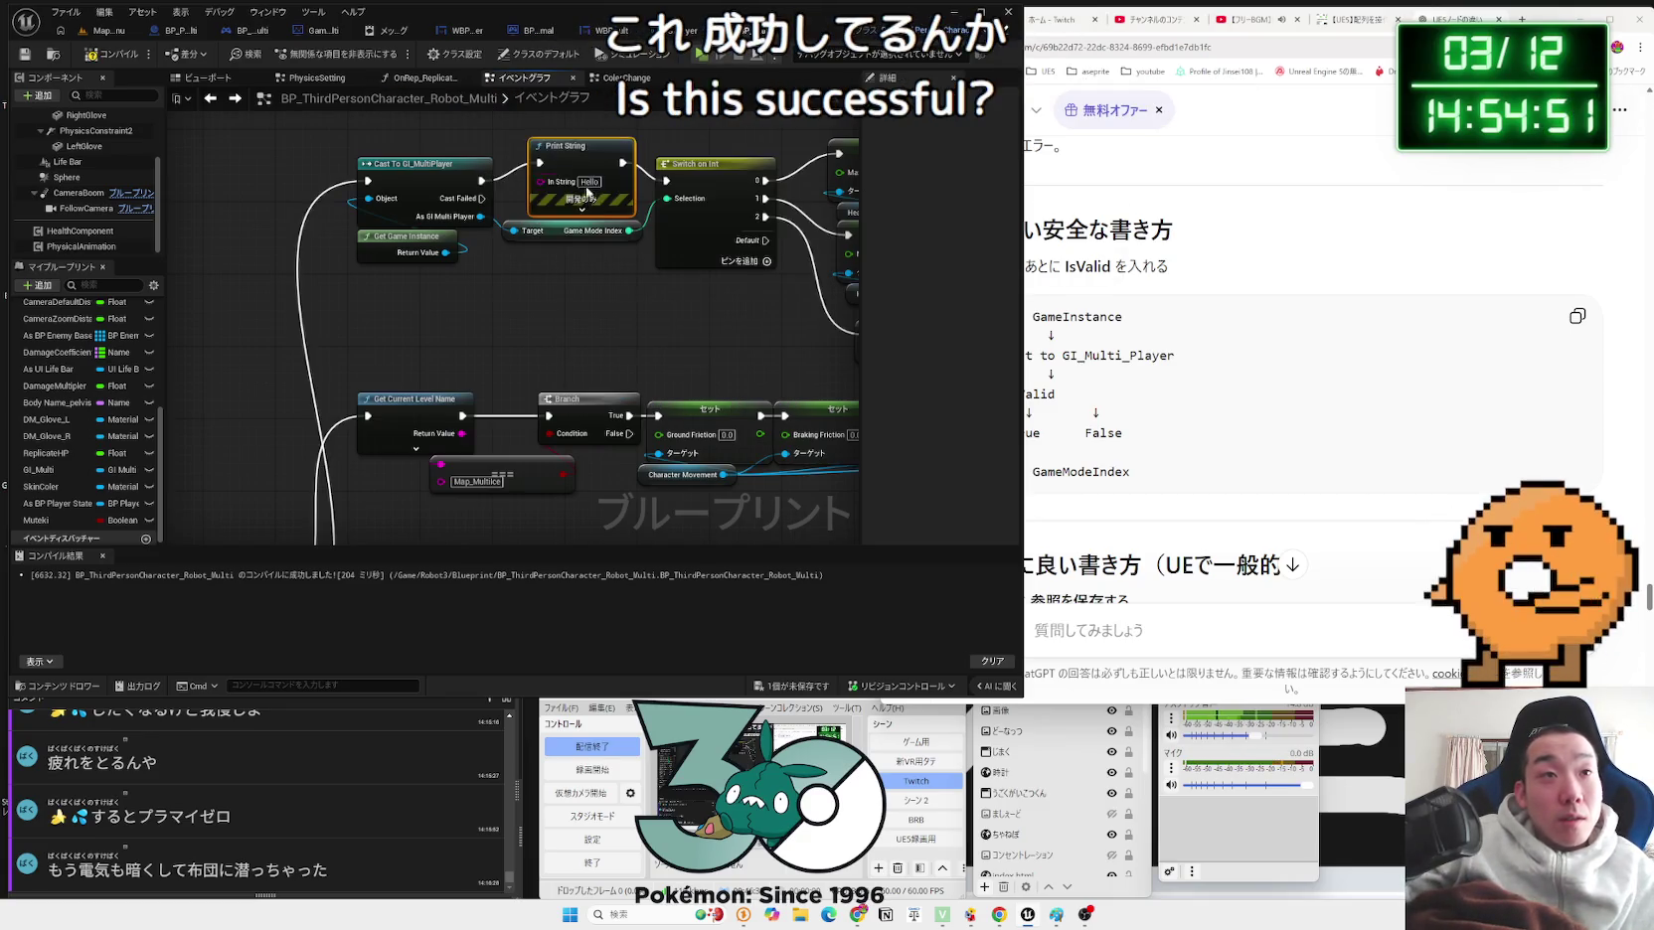
left_click_drag(587, 194, 566, 115)
type("Scu")
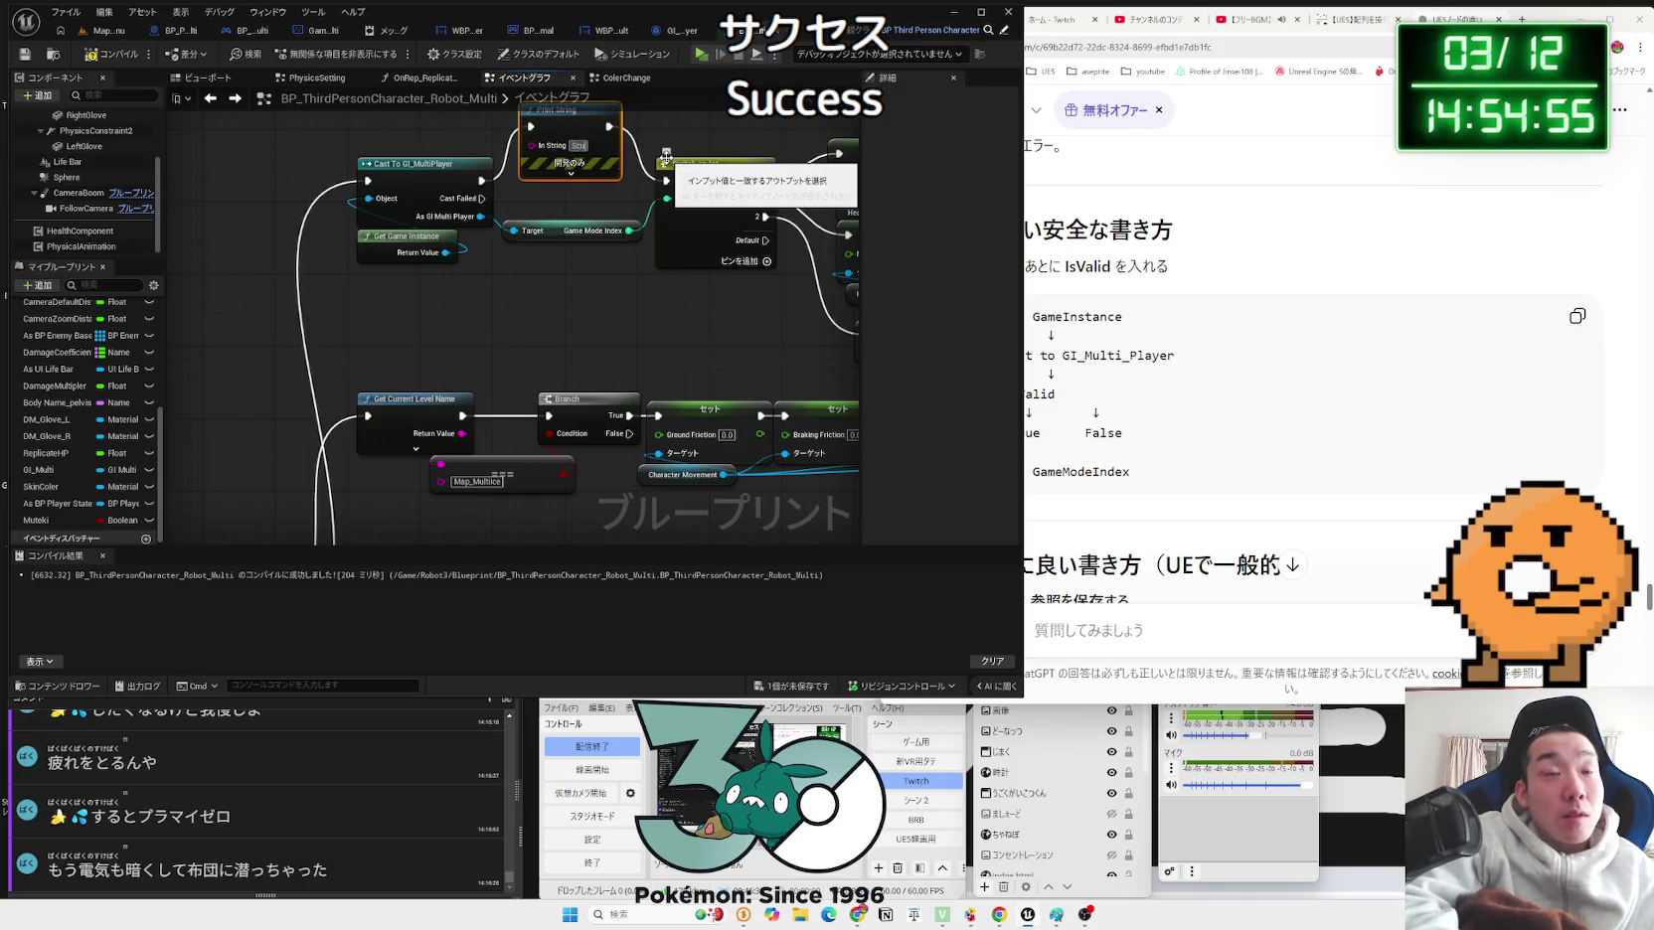
type("cess")
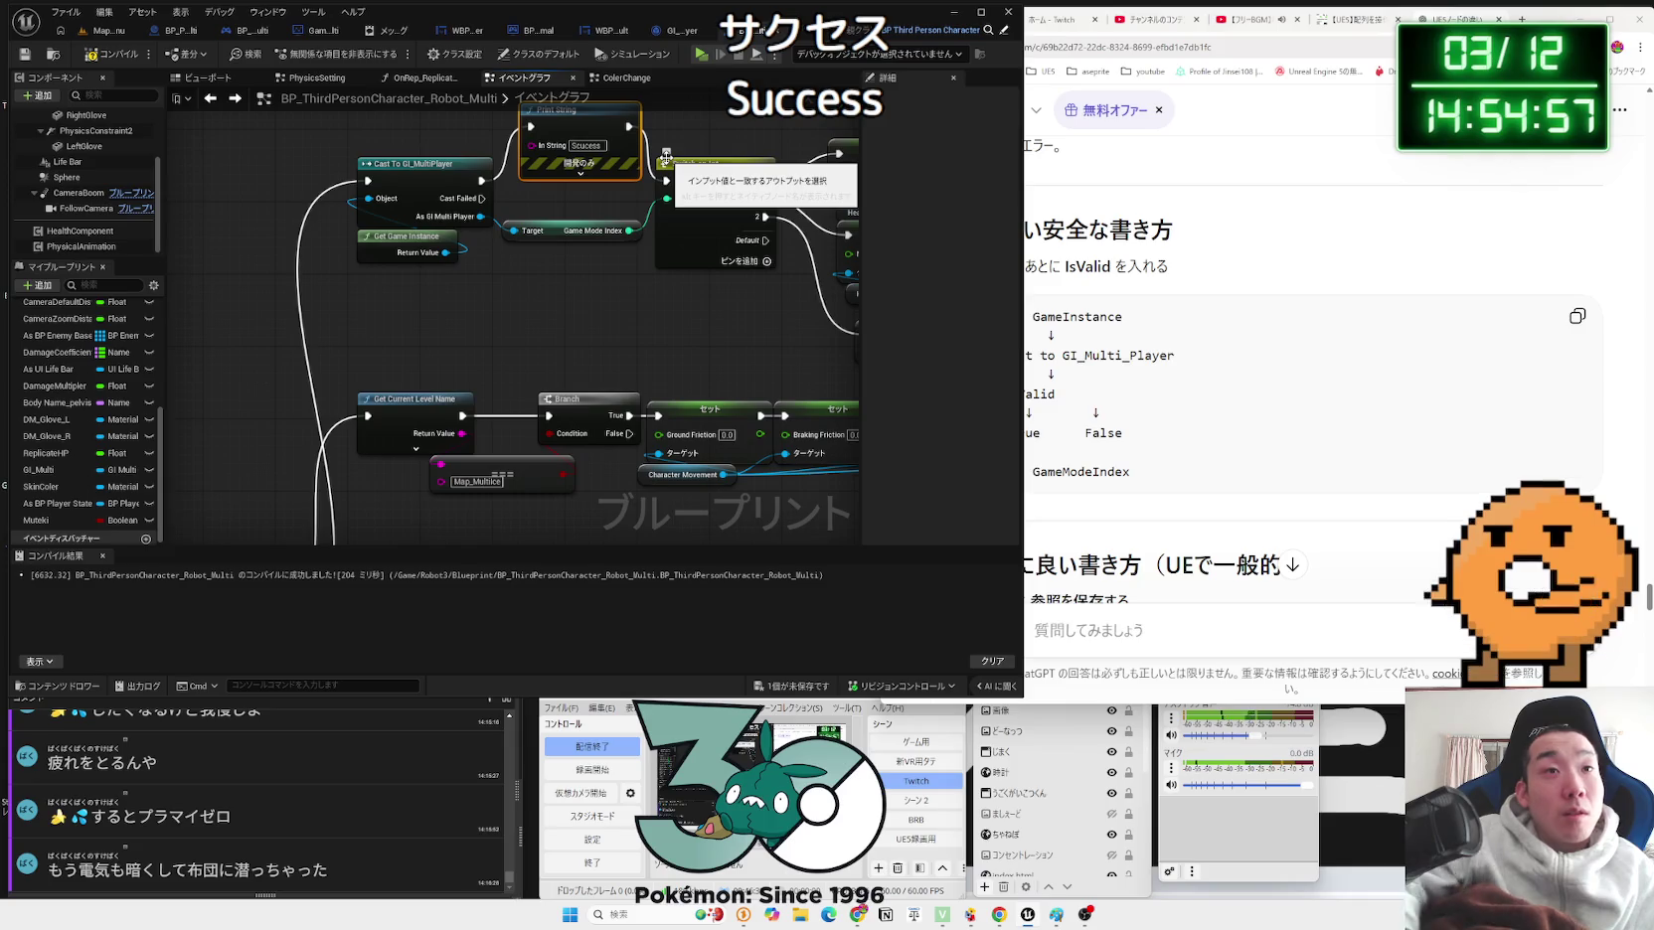
Step: Duplicate the Print String, wire Cast Failed to it, and set its text to 'Failed'
key("ctrl+v")
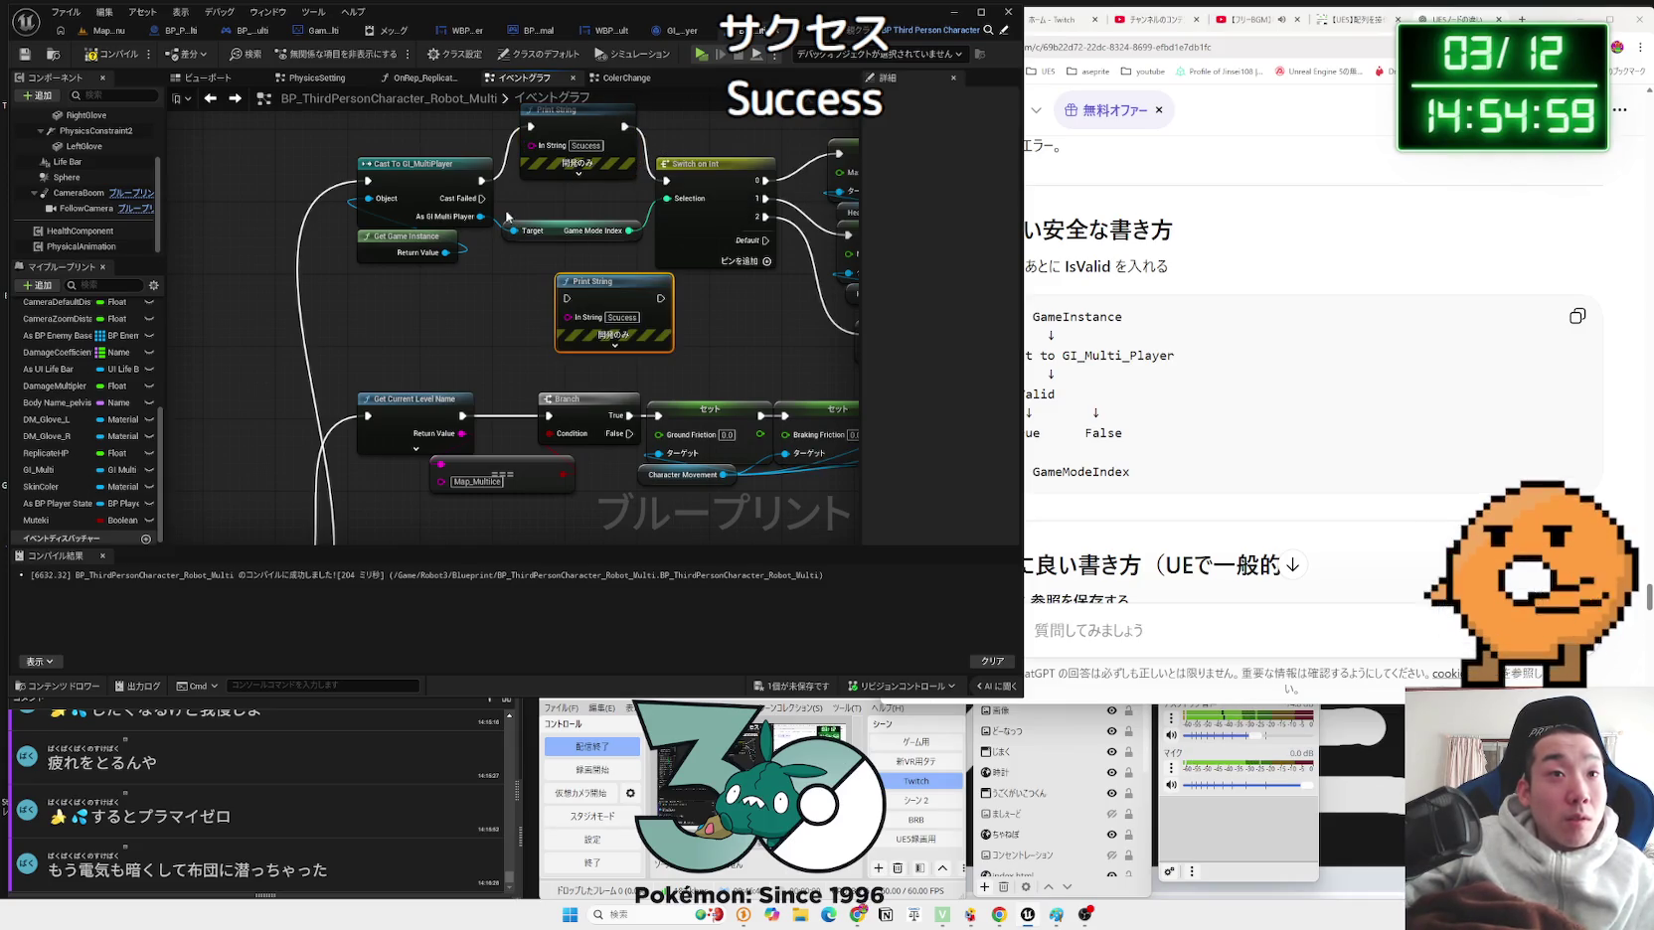
left_click_drag(480, 199, 628, 325)
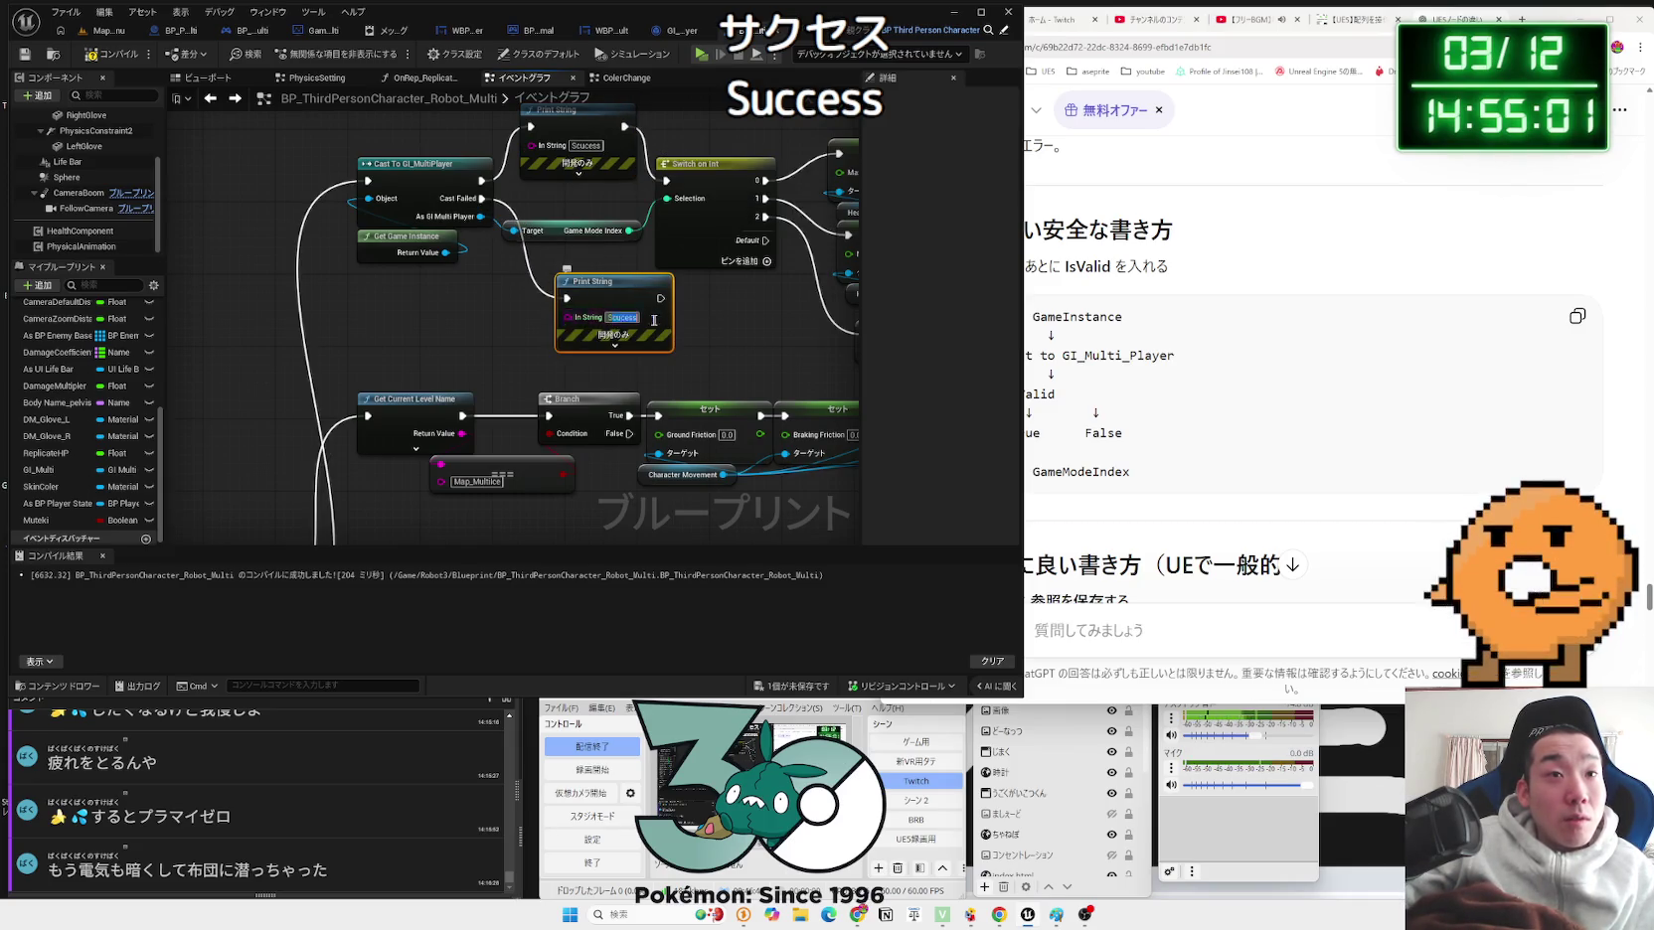
type("失敗Failed")
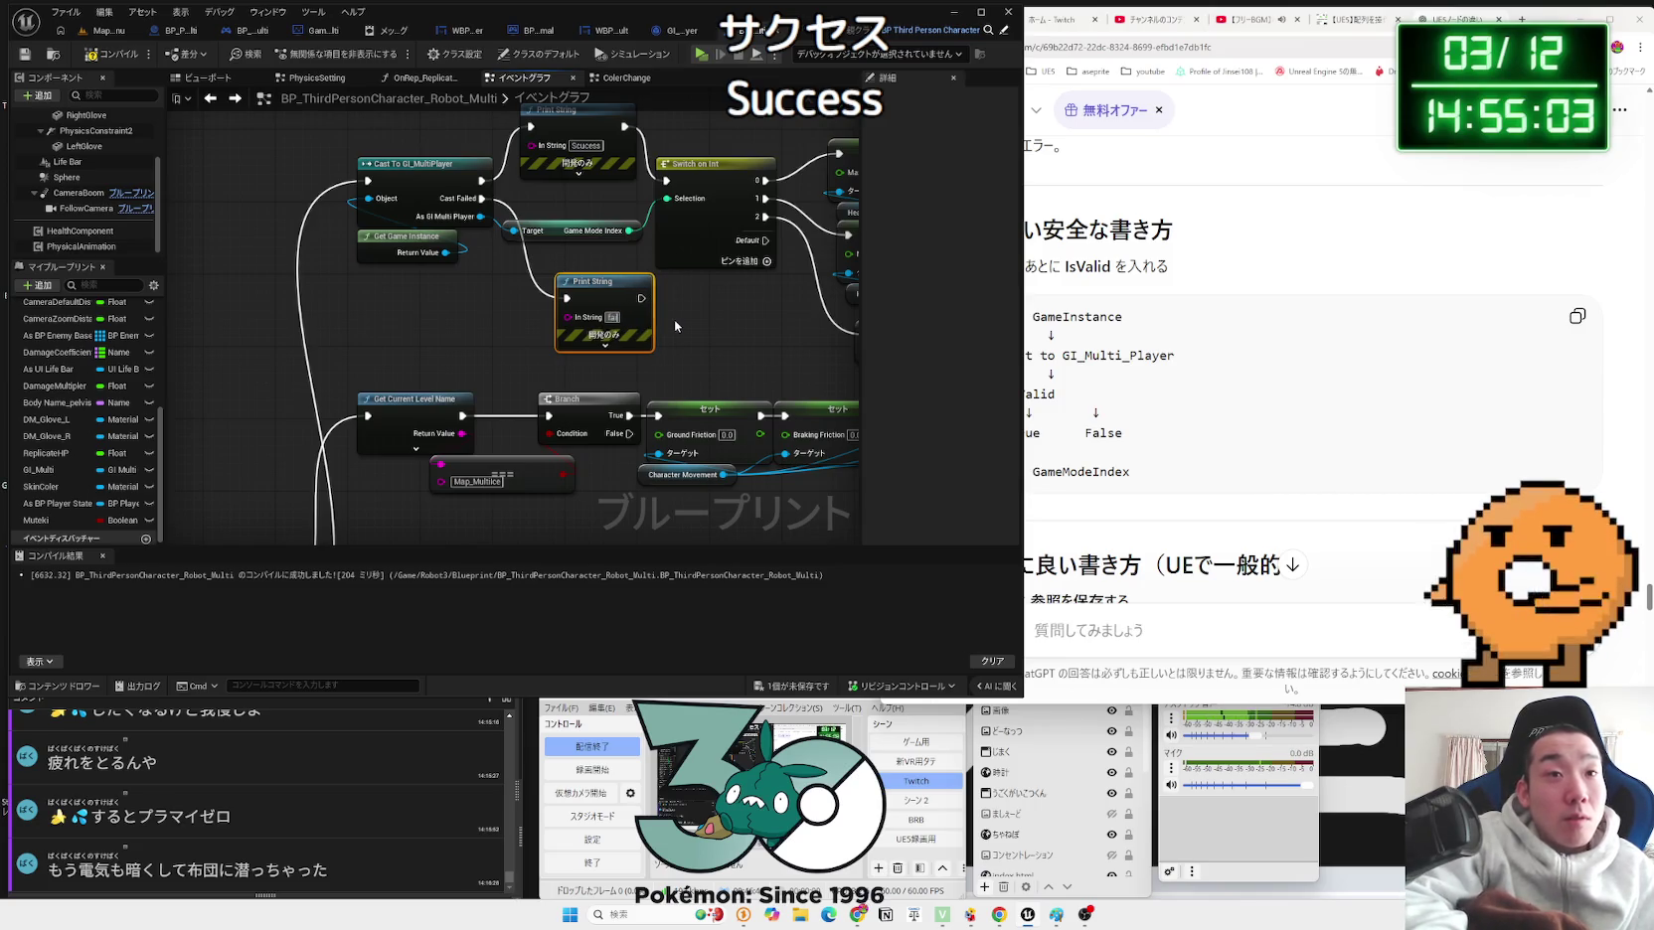
key("Return")
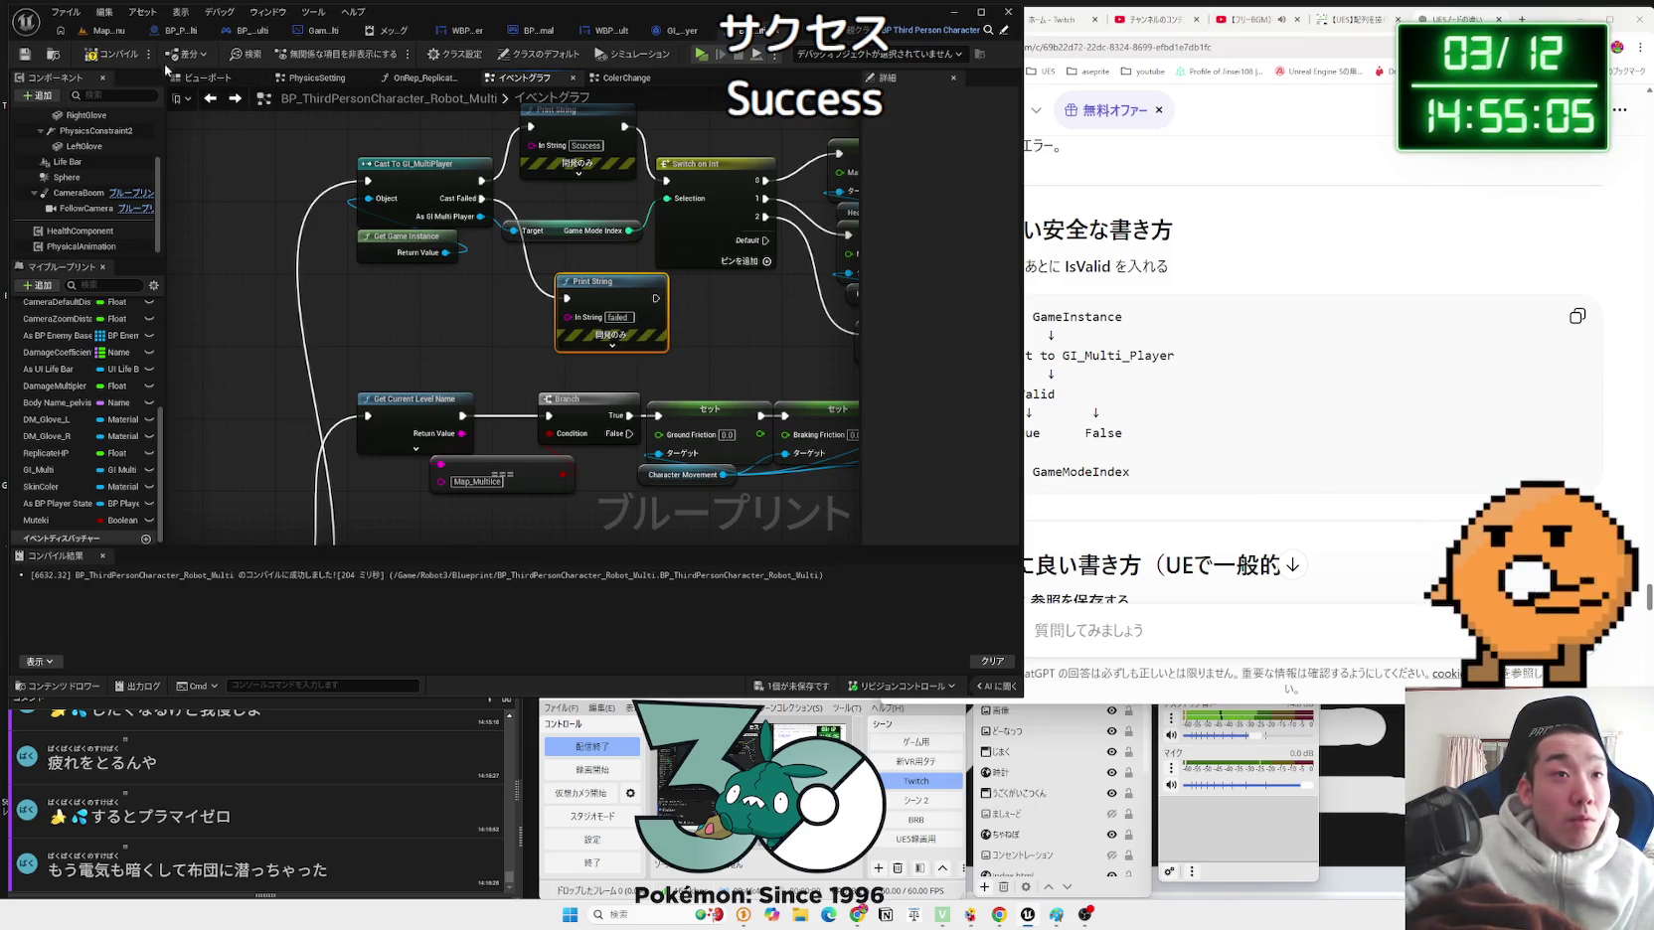
Step: Open Map_MultiLobby, save the character blueprint, and start a networked three-player PIE session
left_click(107, 30)
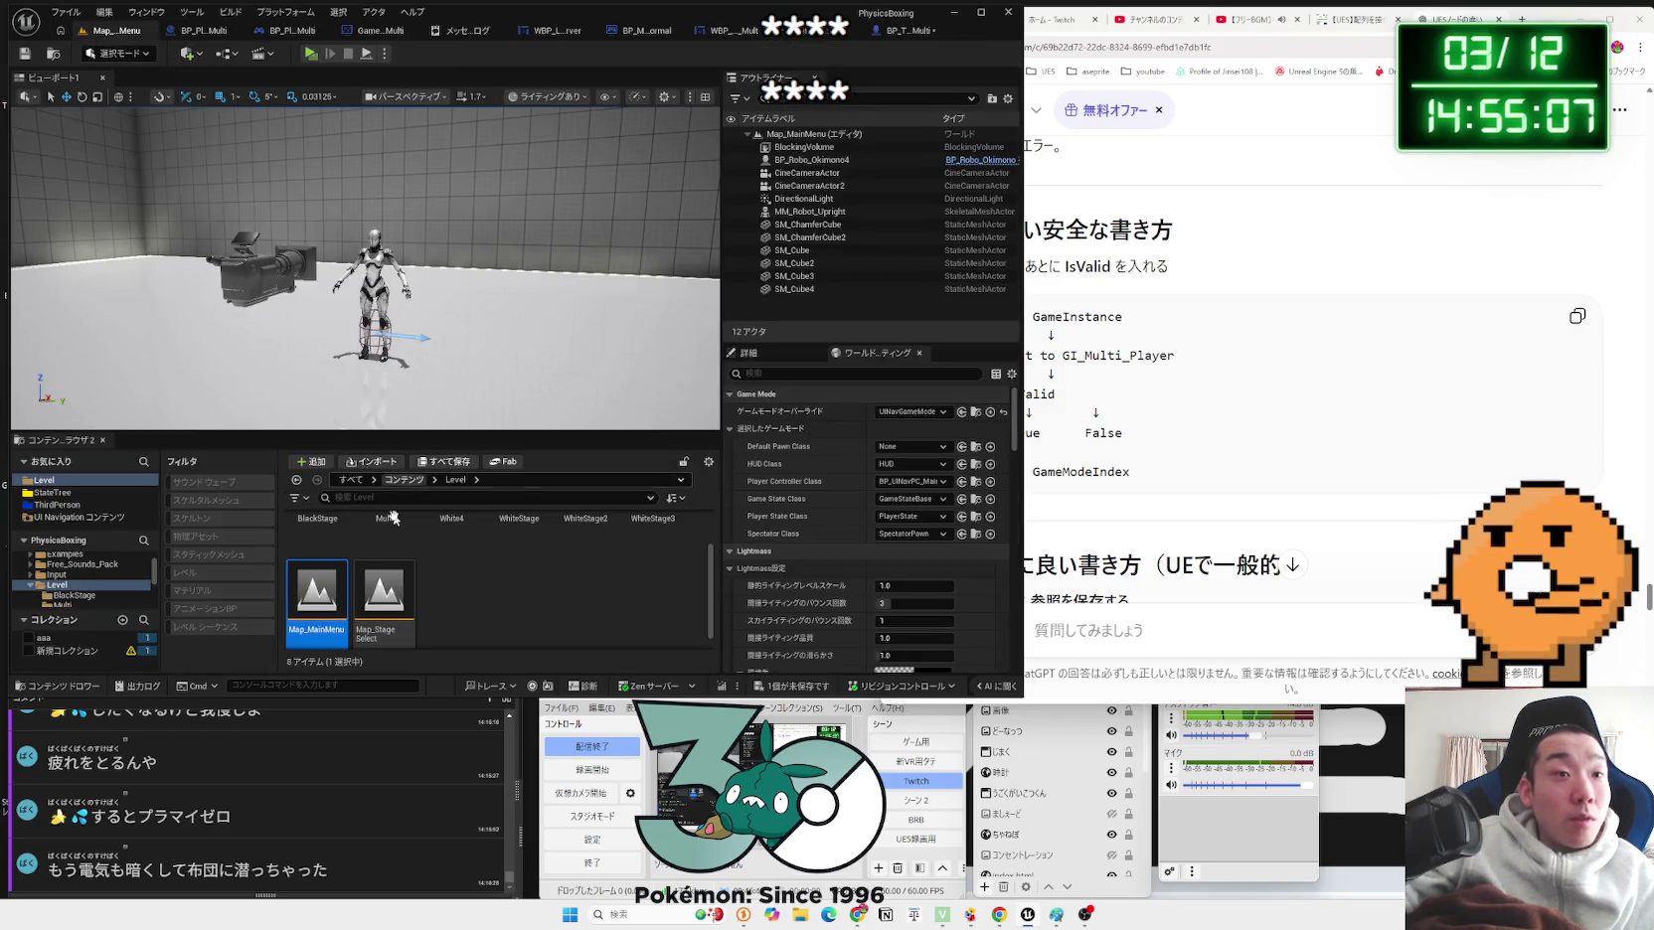
double_click(395, 550)
double_click(451, 547)
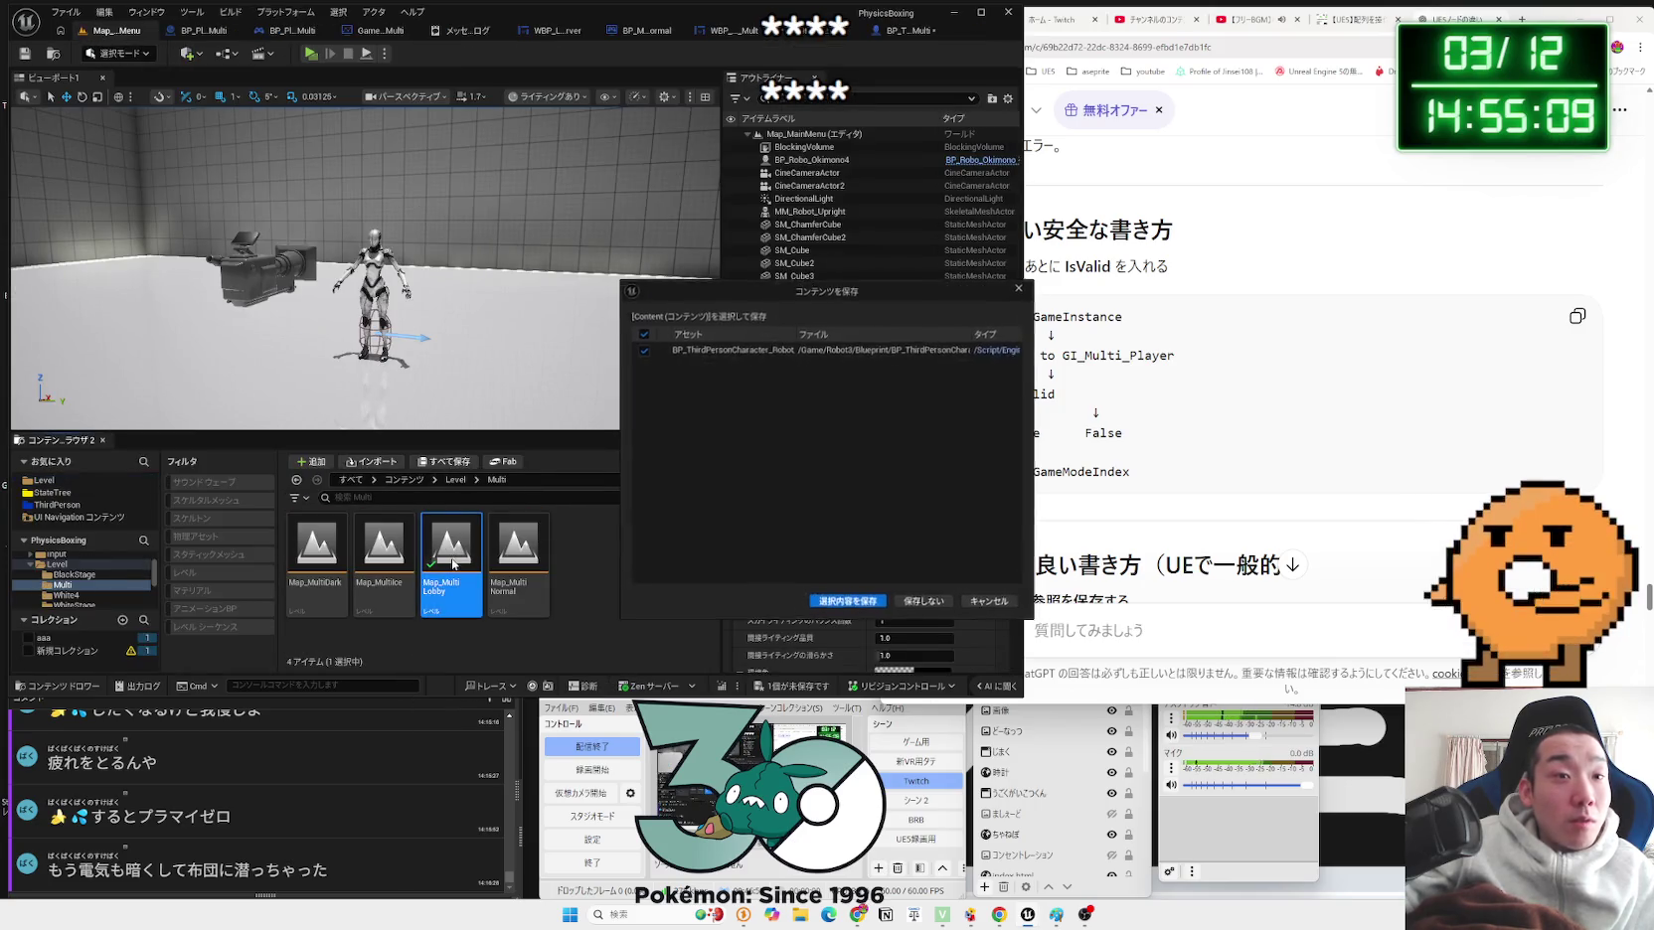
left_click(850, 601)
left_click(385, 53)
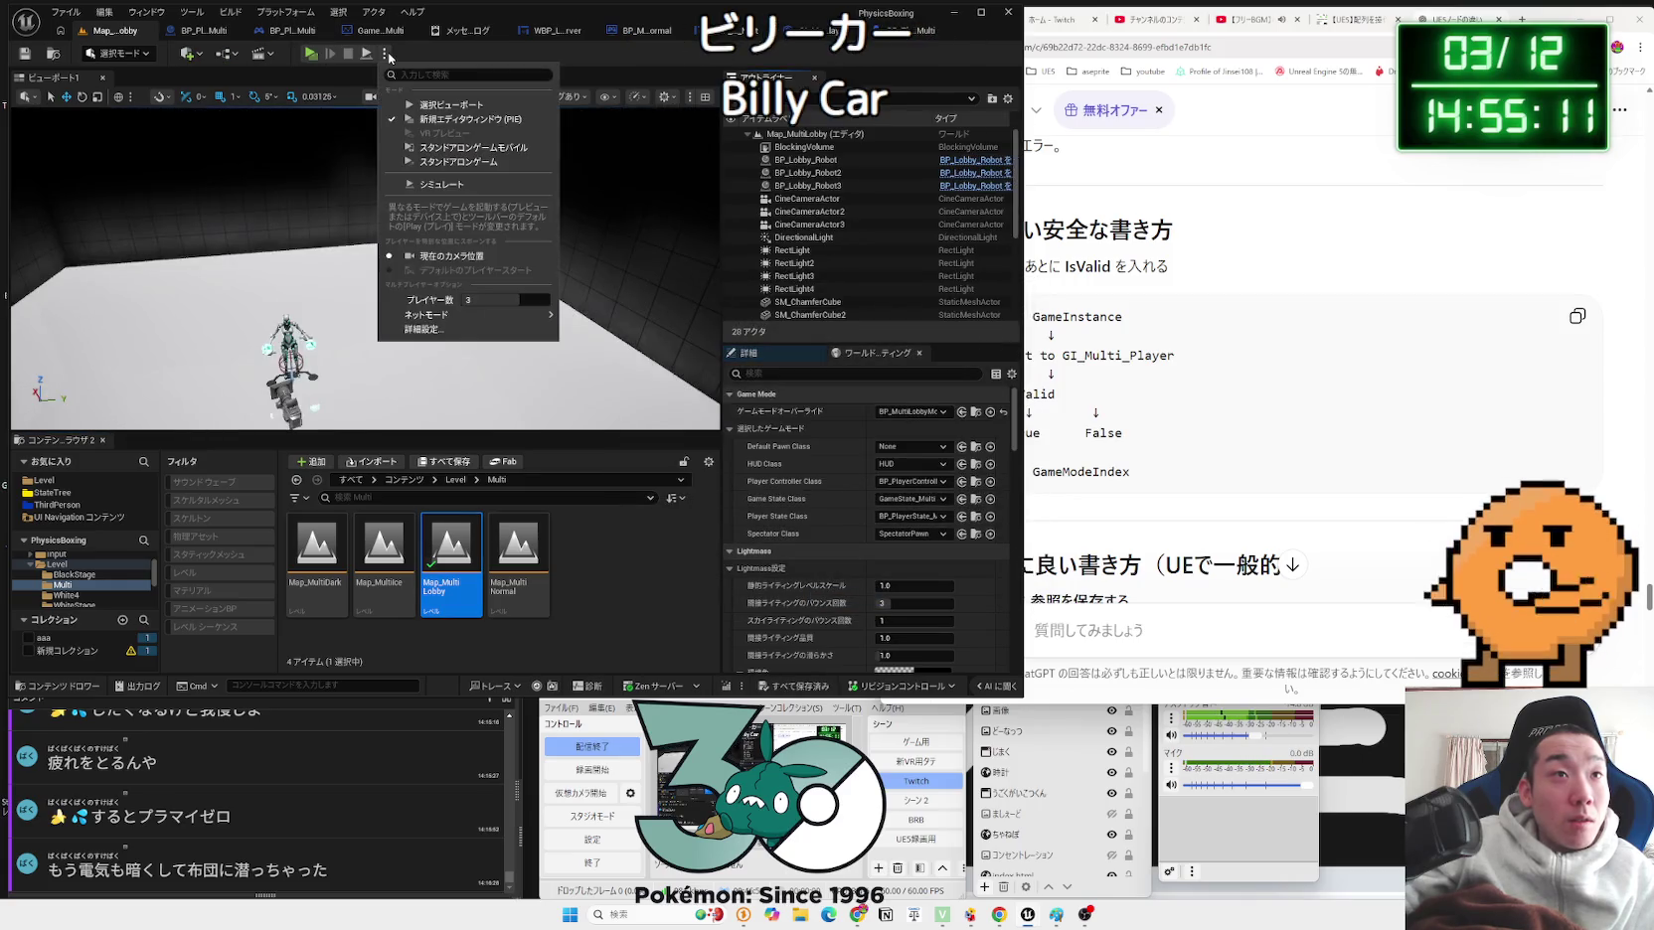
mouse_move(477, 314)
left_click(606, 328)
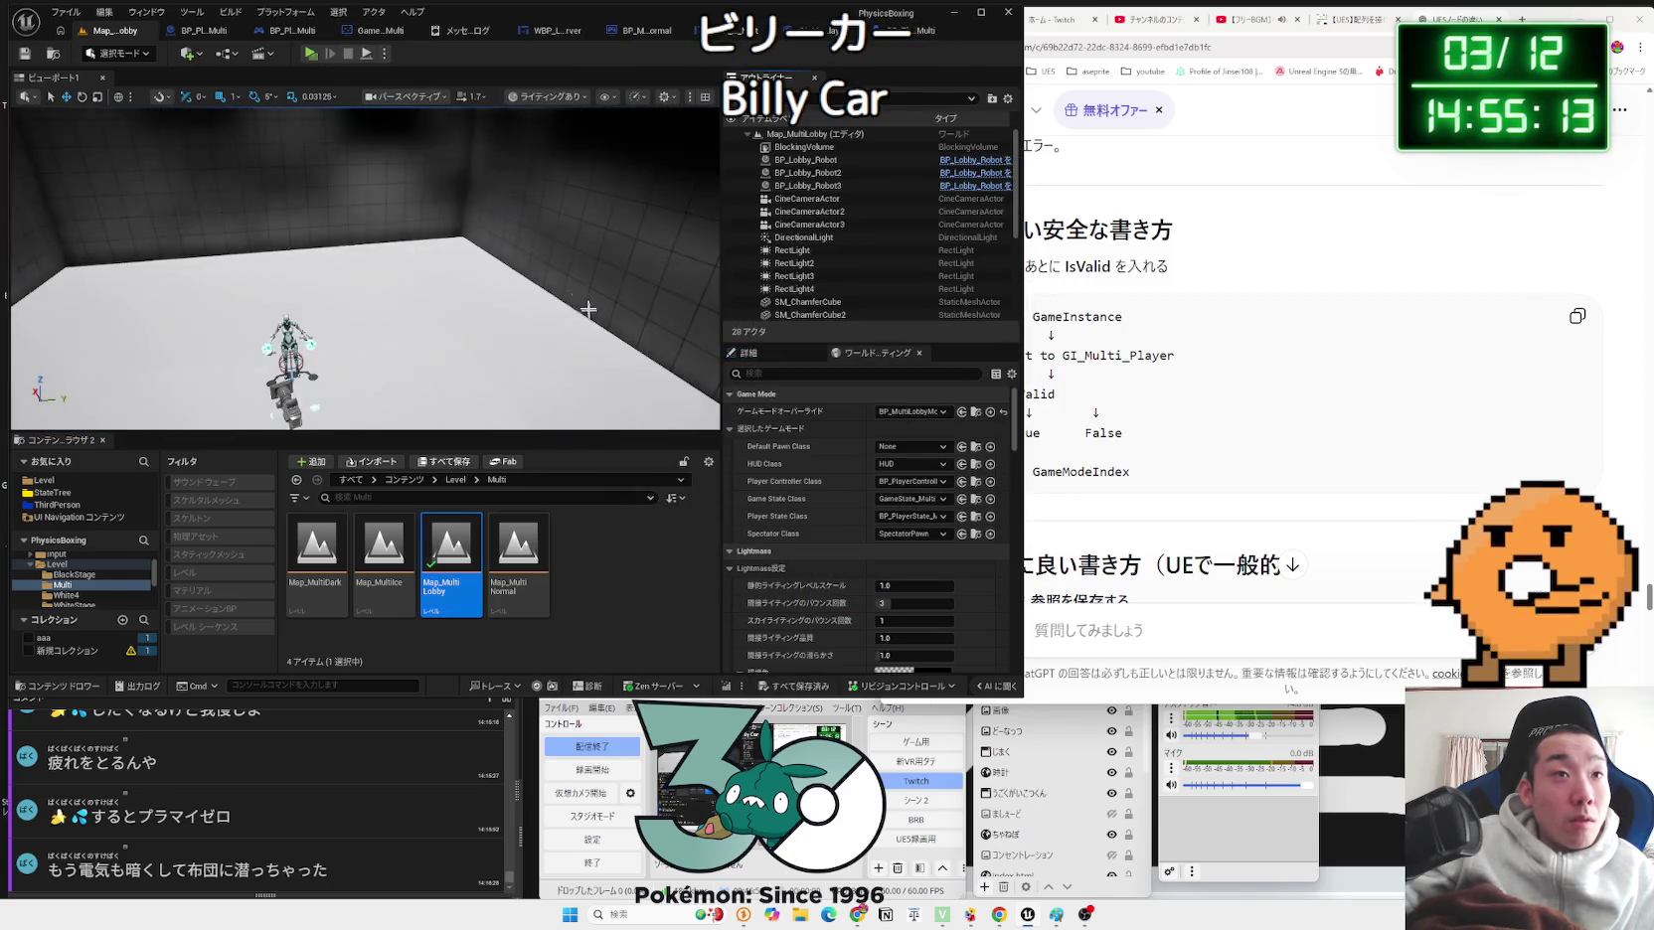
left_click(315, 54)
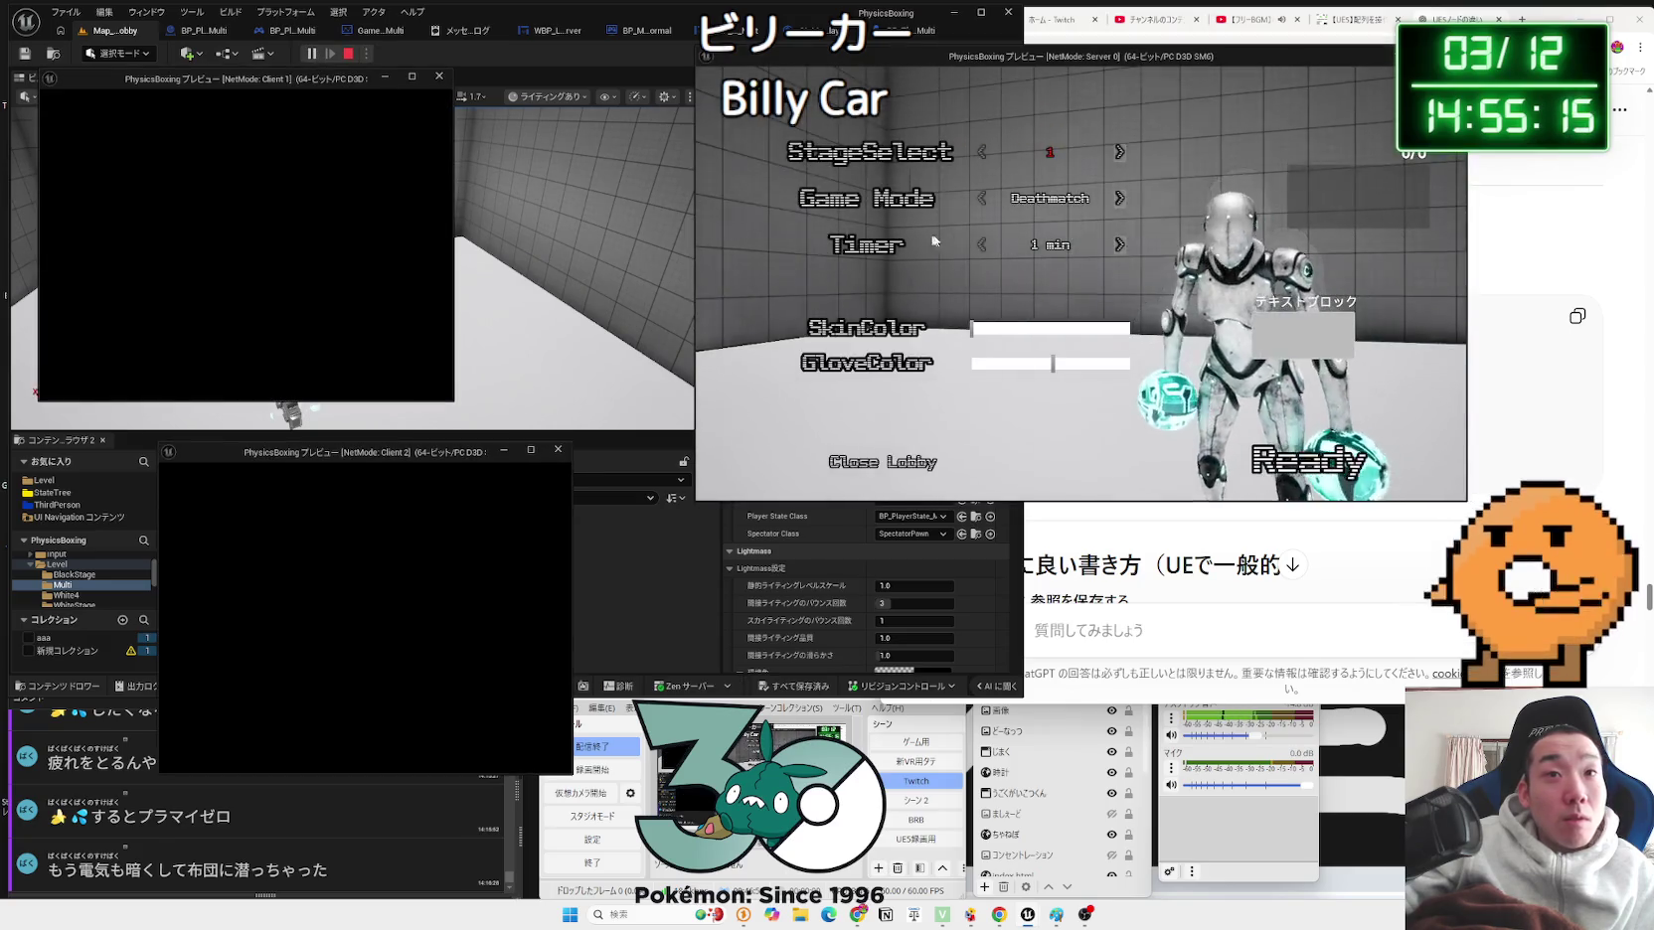
Step: In the lobby, keep stage 1, pick One-Punch, and color players green, magenta, and yellow
left_click(1118, 152)
left_click(1118, 152)
left_click(1119, 199)
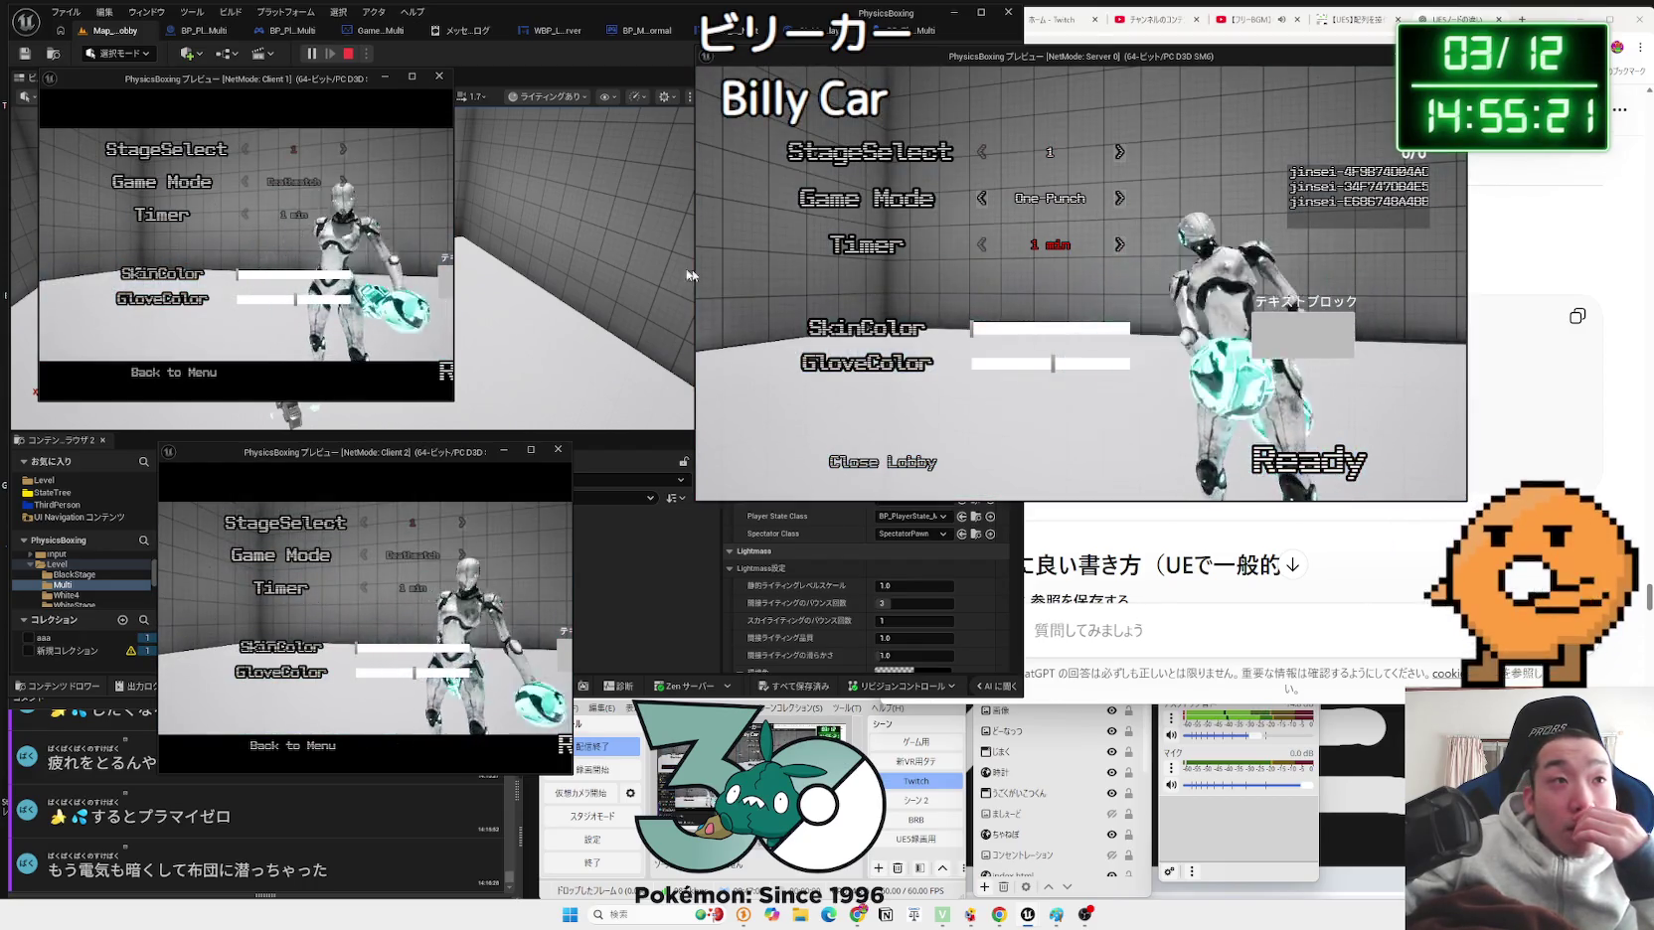
mouse_move(972, 328)
left_mouse_down()
mouse_move(1029, 328)
mouse_move(1032, 363)
left_mouse_up()
left_click_drag(341, 296, 329, 298)
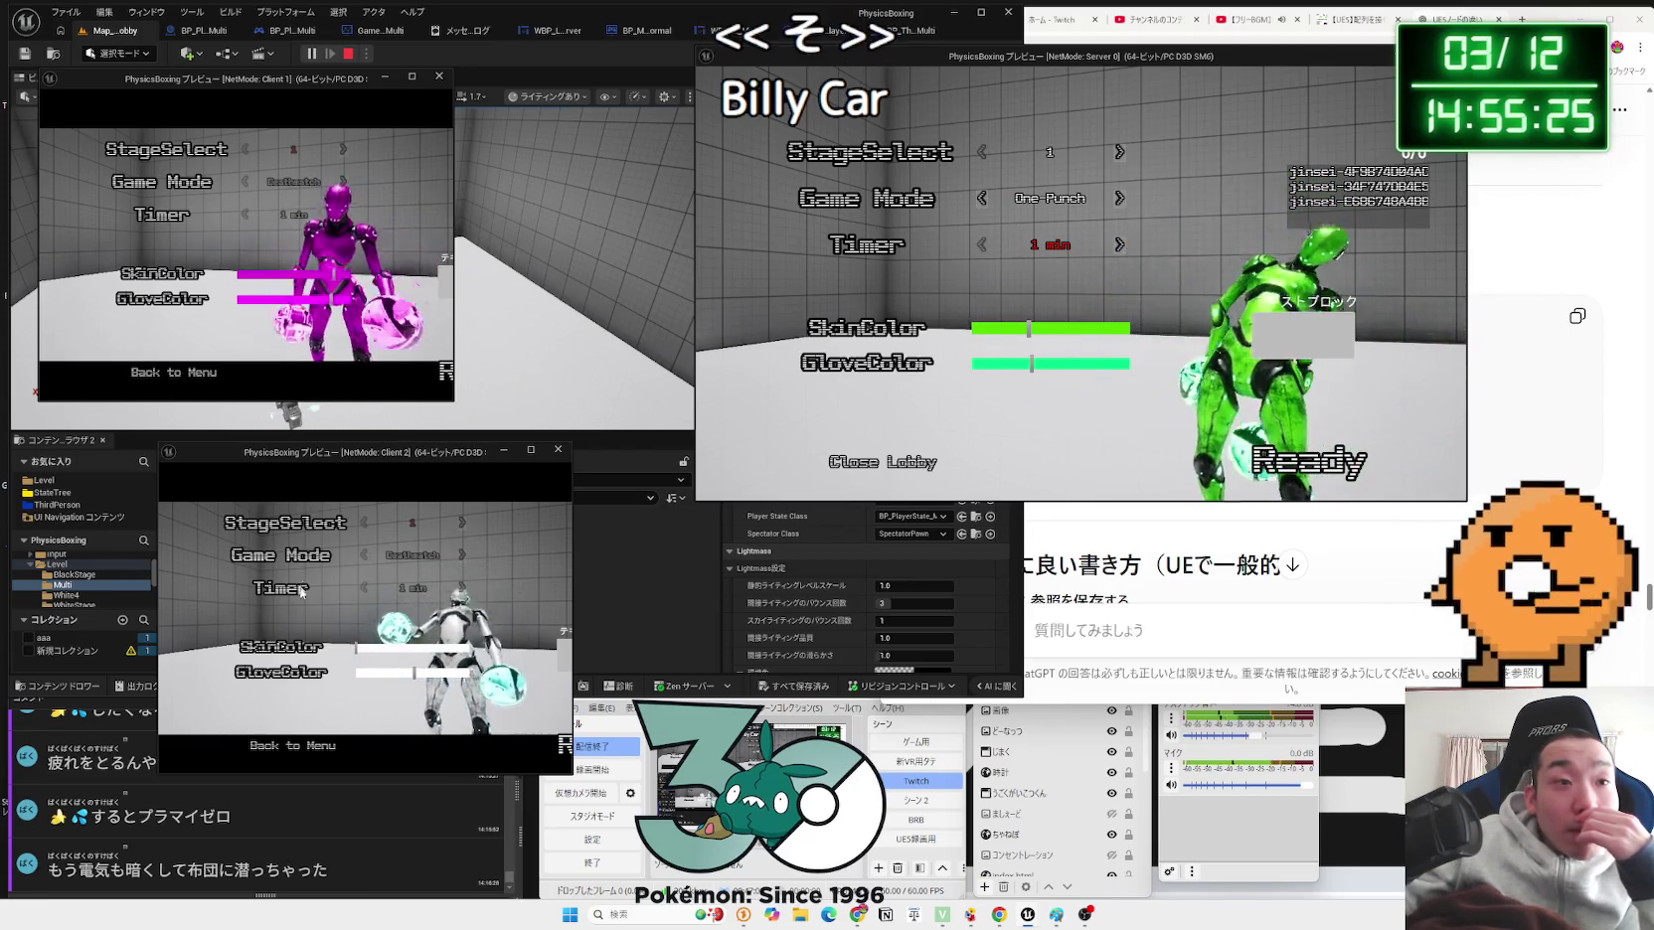
left_click(384, 673)
left_click(385, 673)
Step: Ready the server and both clients, then stop the playtest with Esc
left_click(1232, 462)
left_click(445, 372)
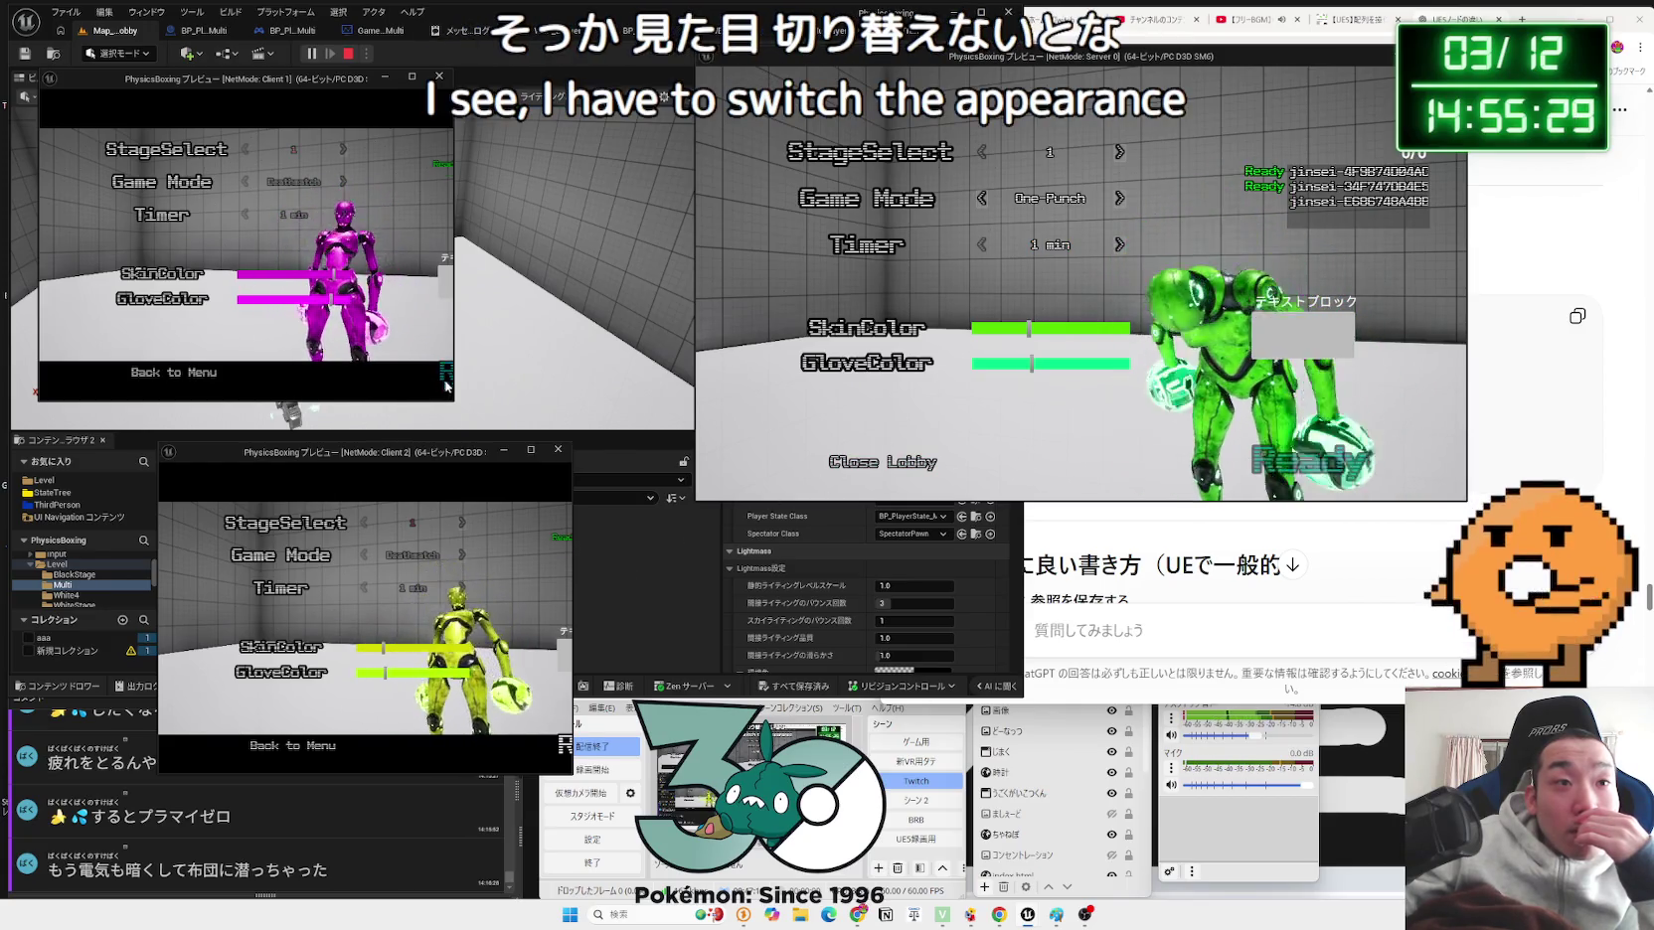
left_click(564, 745)
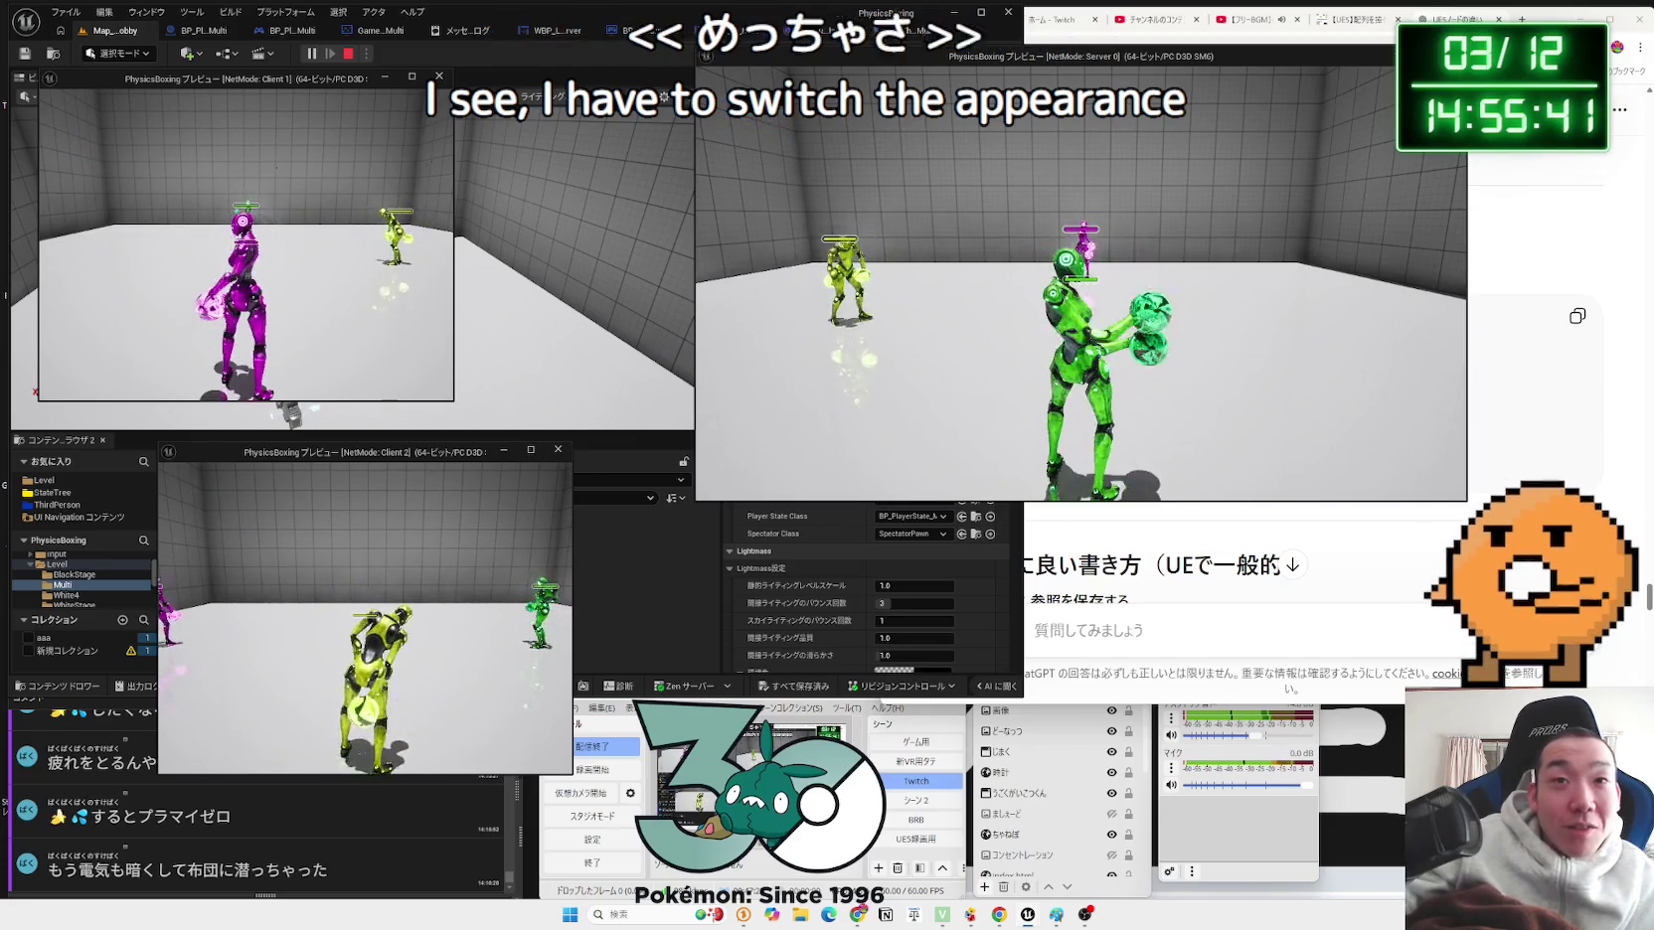
key("Escape")
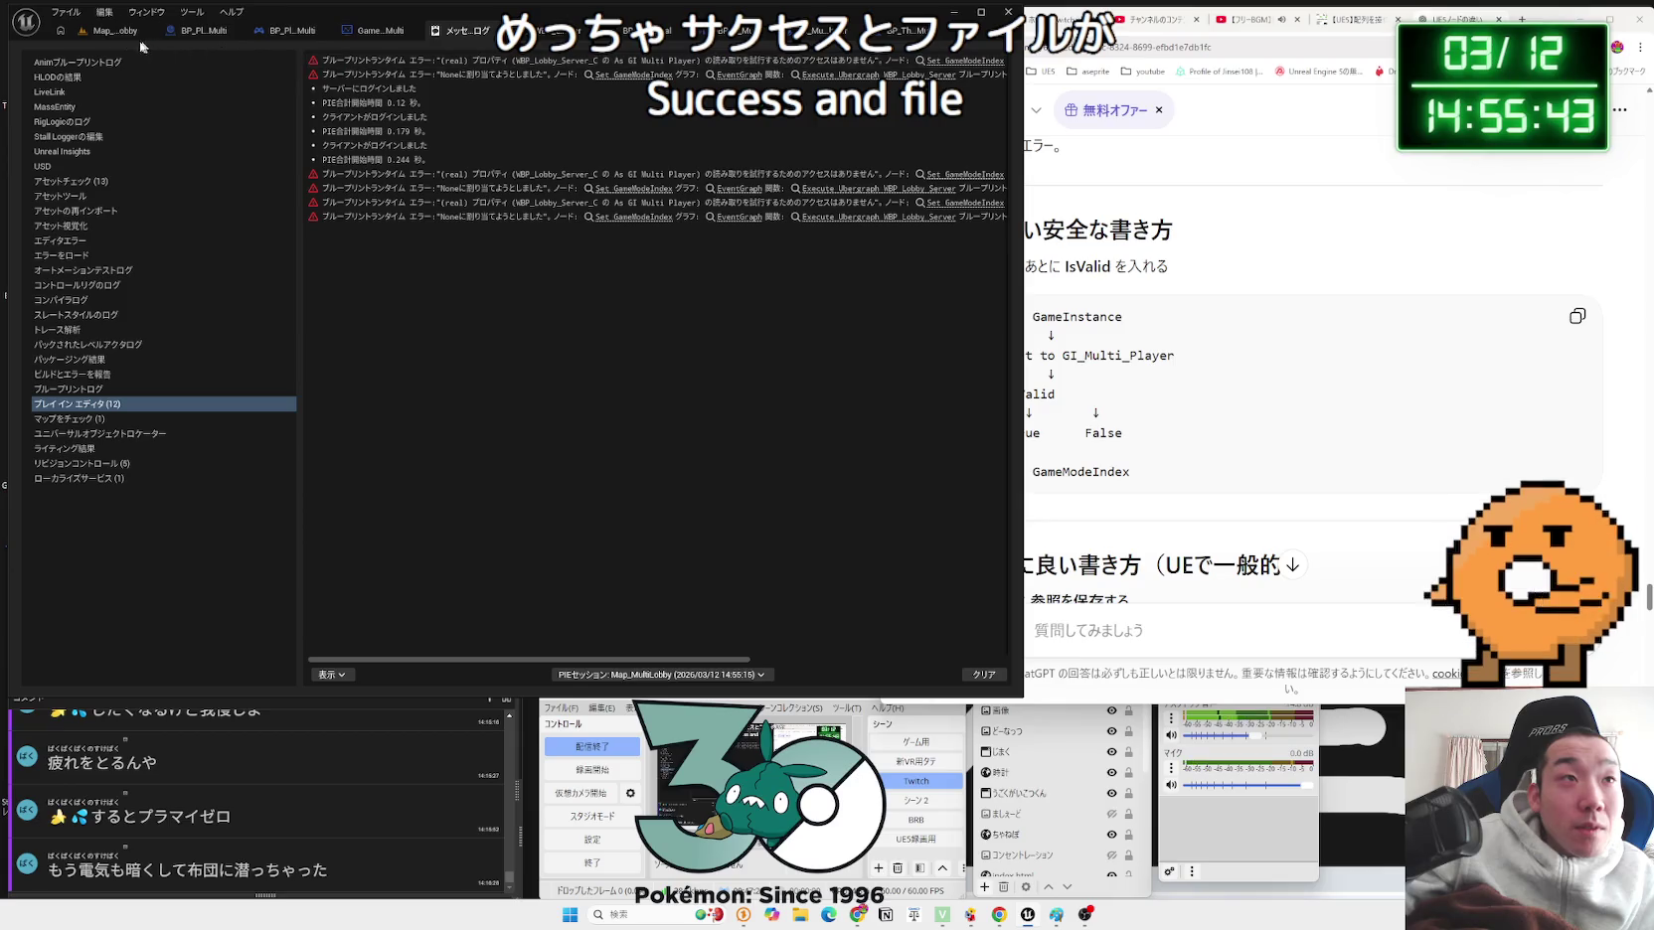
Step: Rerun the lobby test with One-Punch mode and ready up the players
left_click(146, 36)
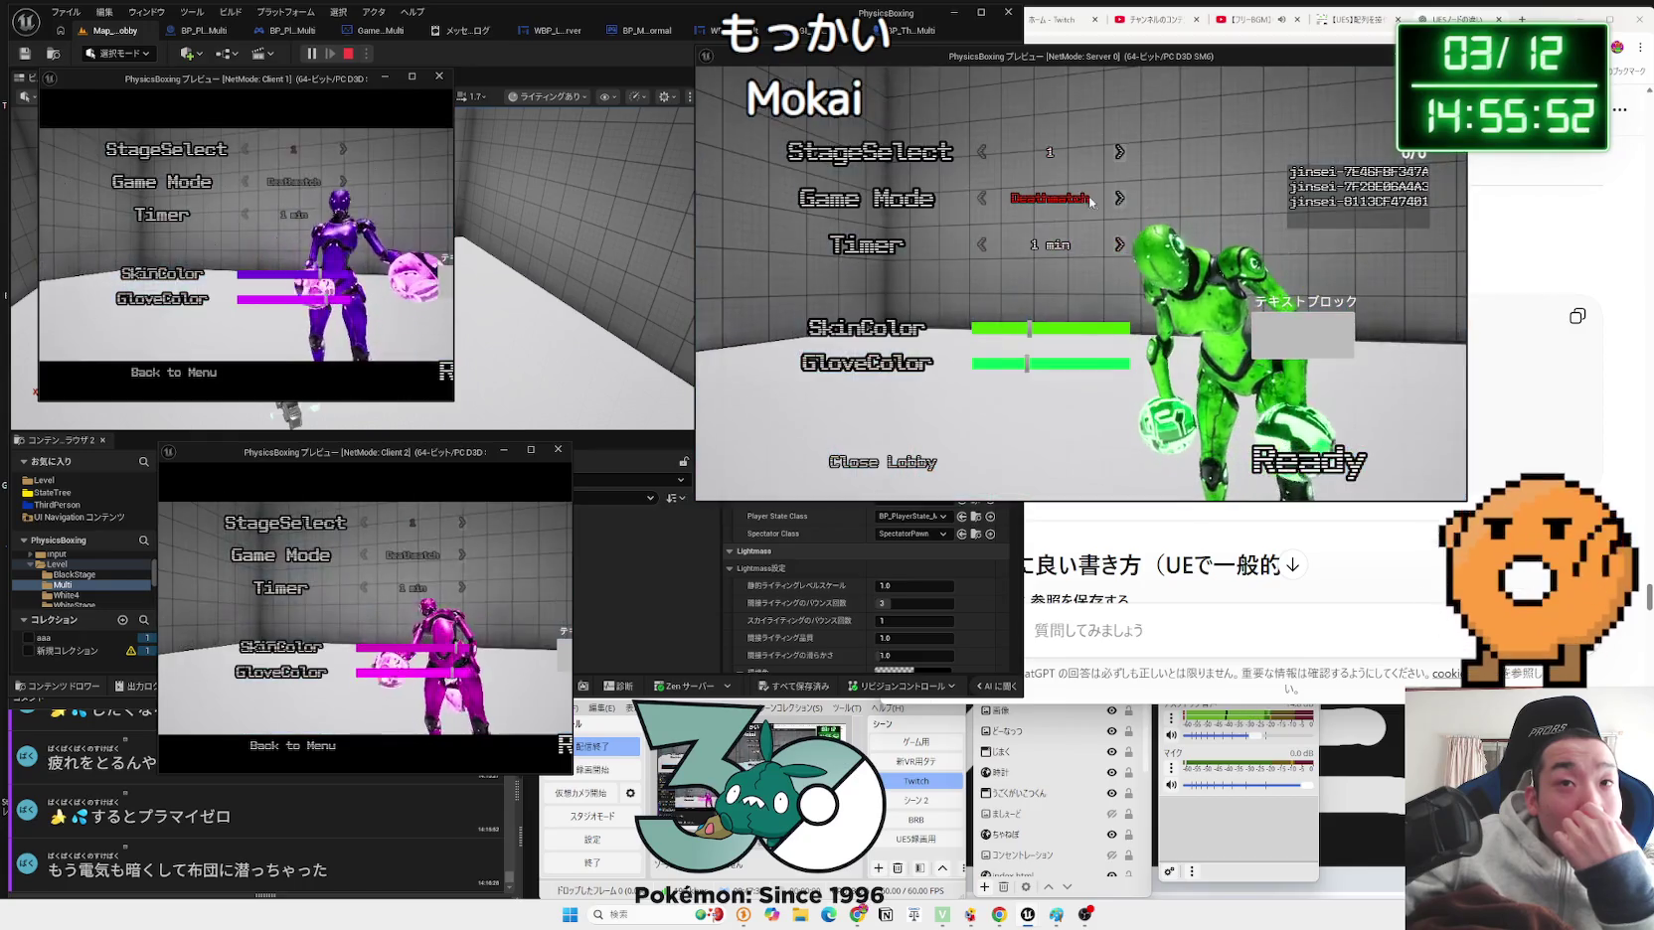
left_click(1118, 200)
left_click(1118, 200)
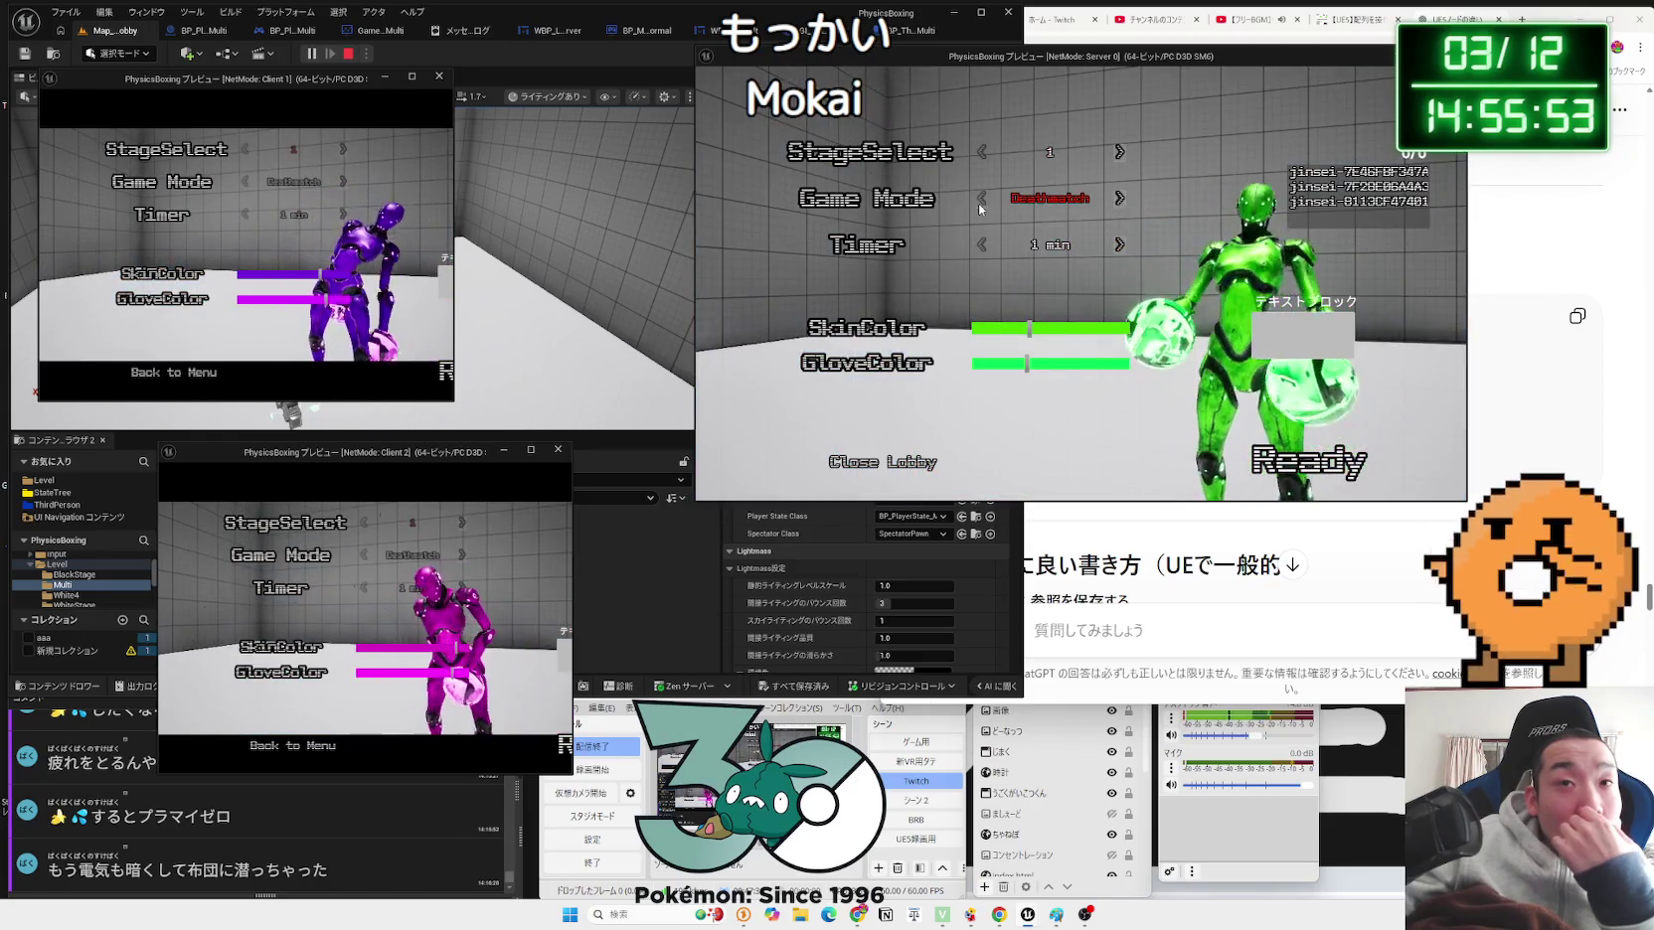
left_click(1118, 200)
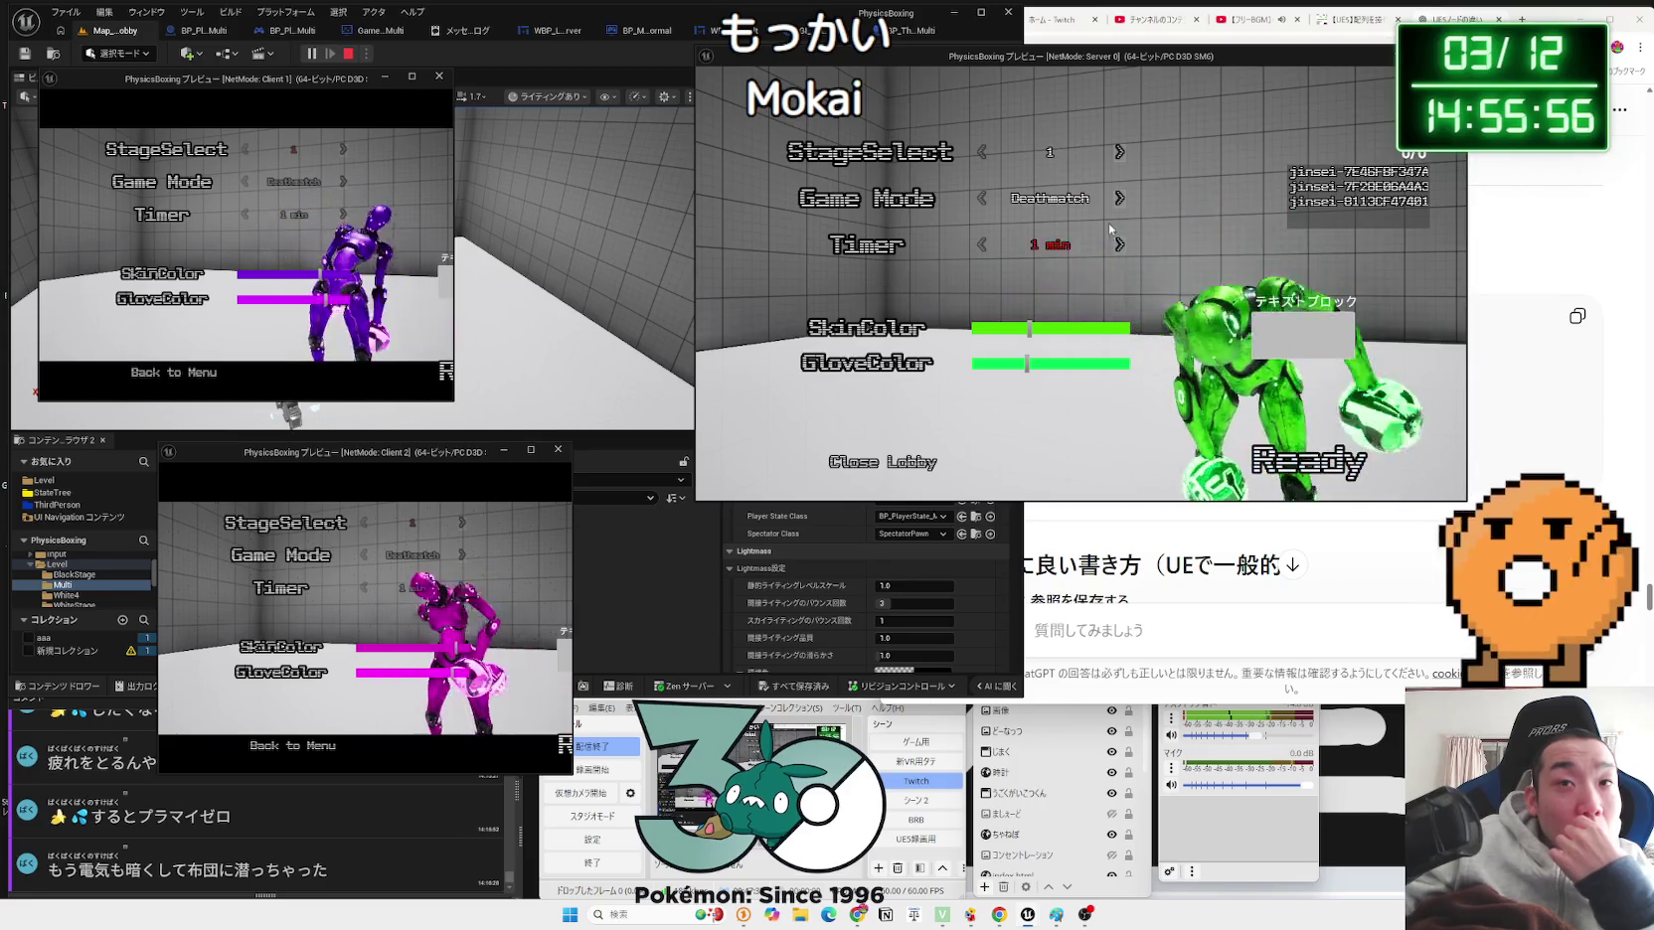
left_click(1272, 455)
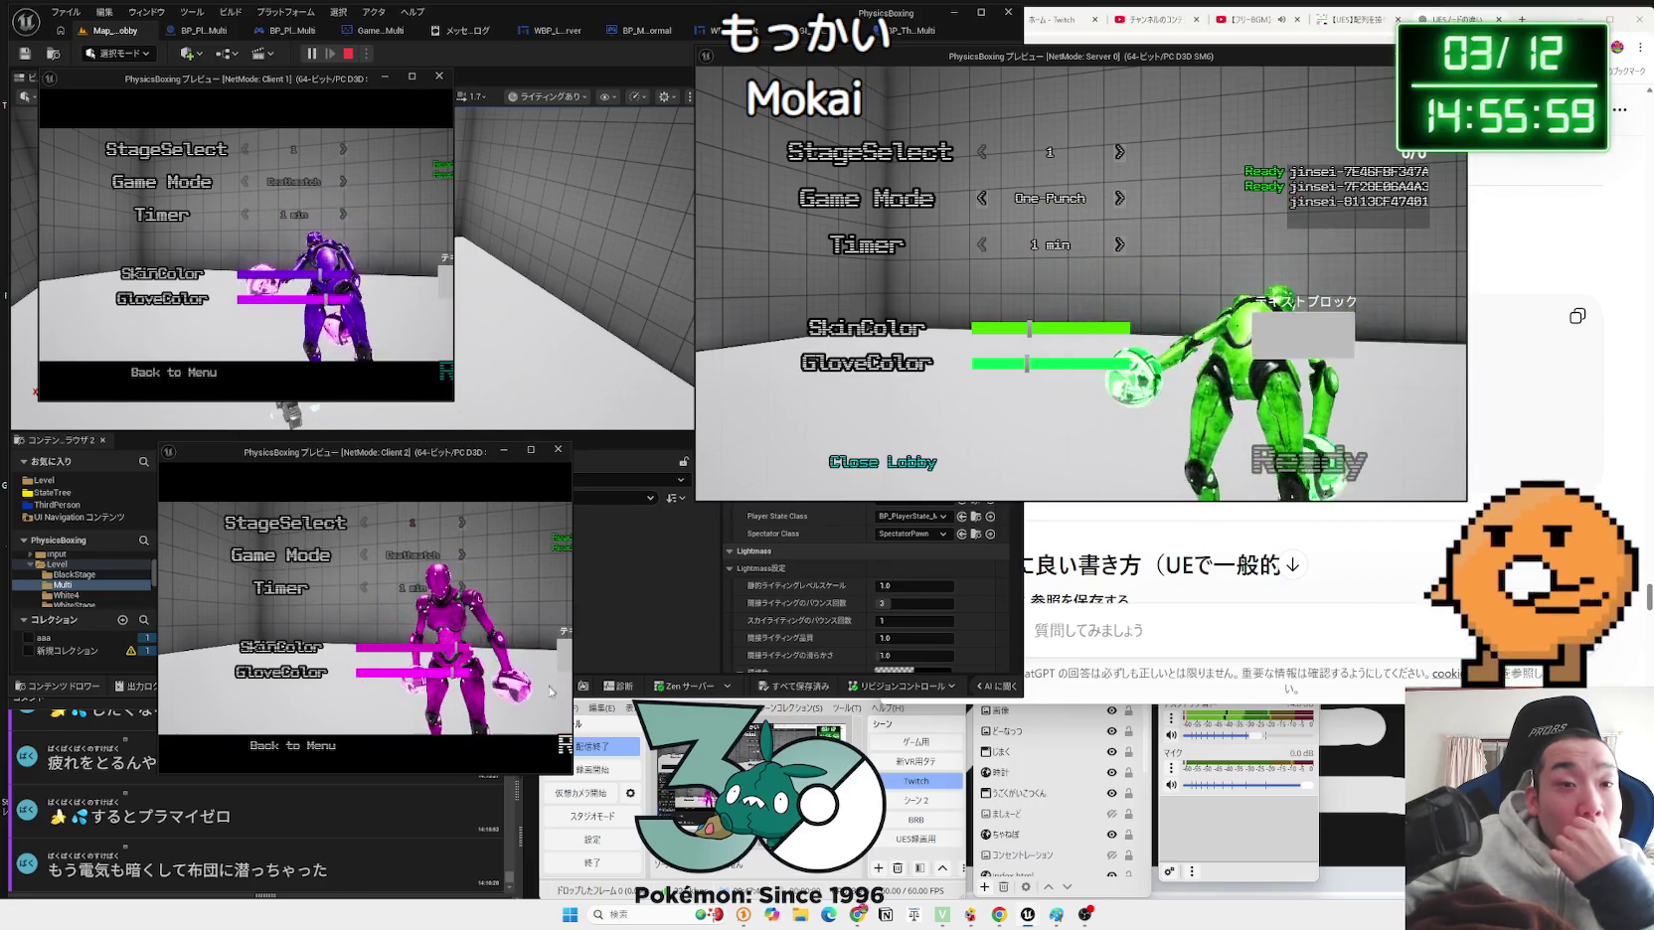
left_click(562, 746)
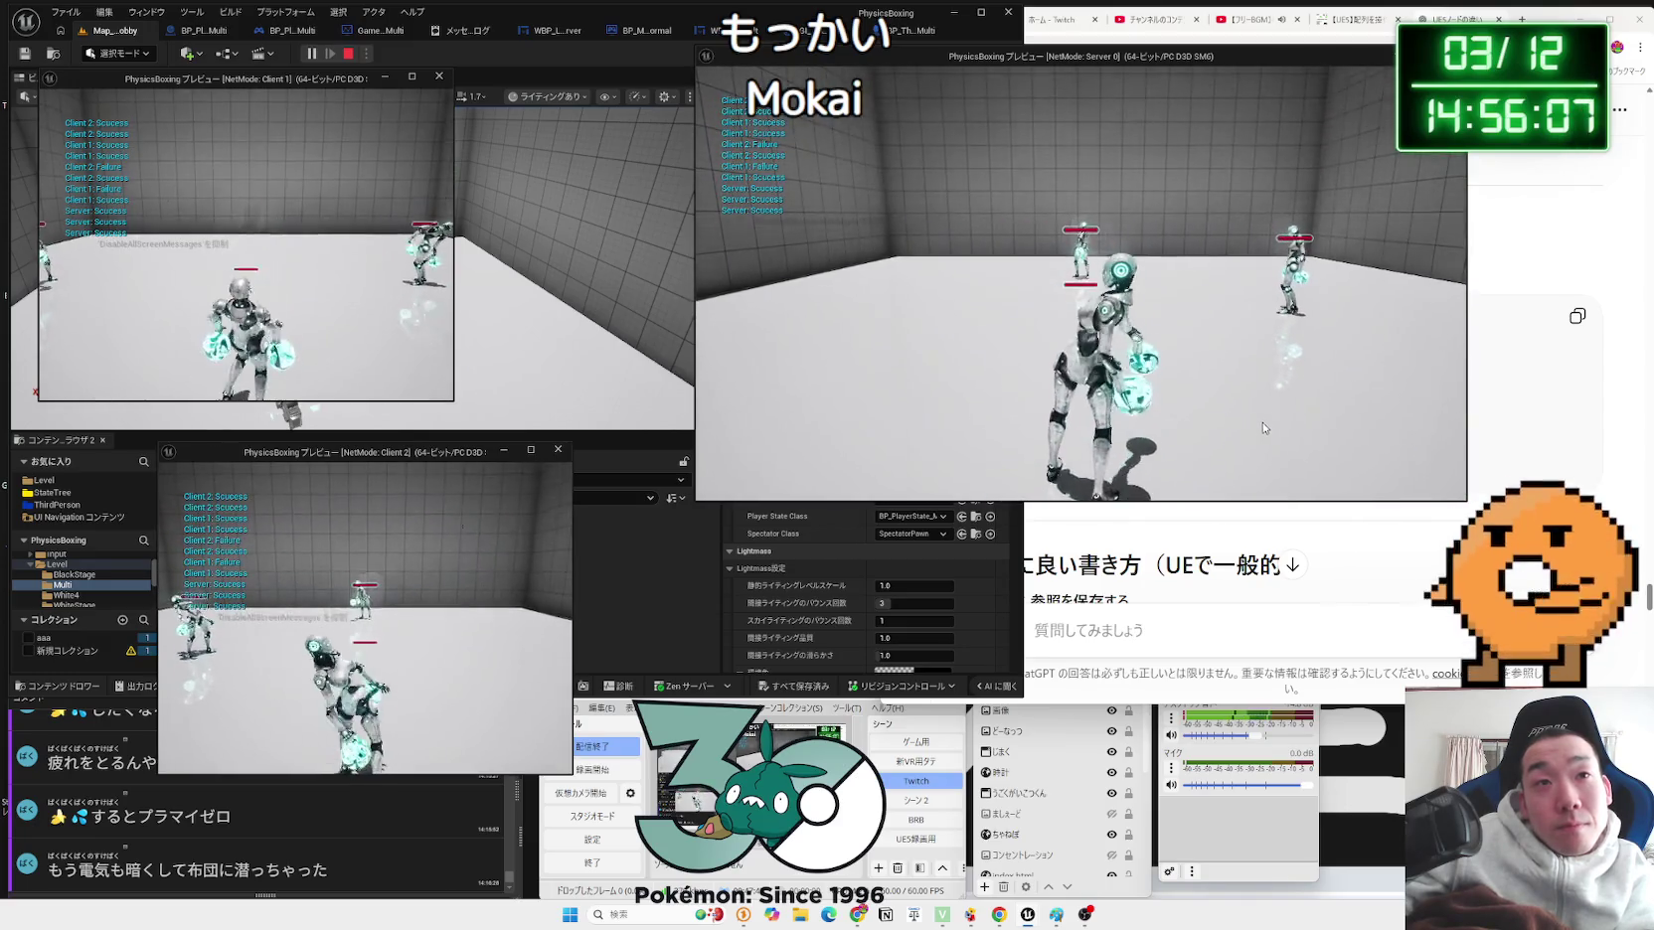
Step: Snip the printed Success and Failure messages from the server window
key("super+shift+s")
left_click_drag(800, 211, 801, 213)
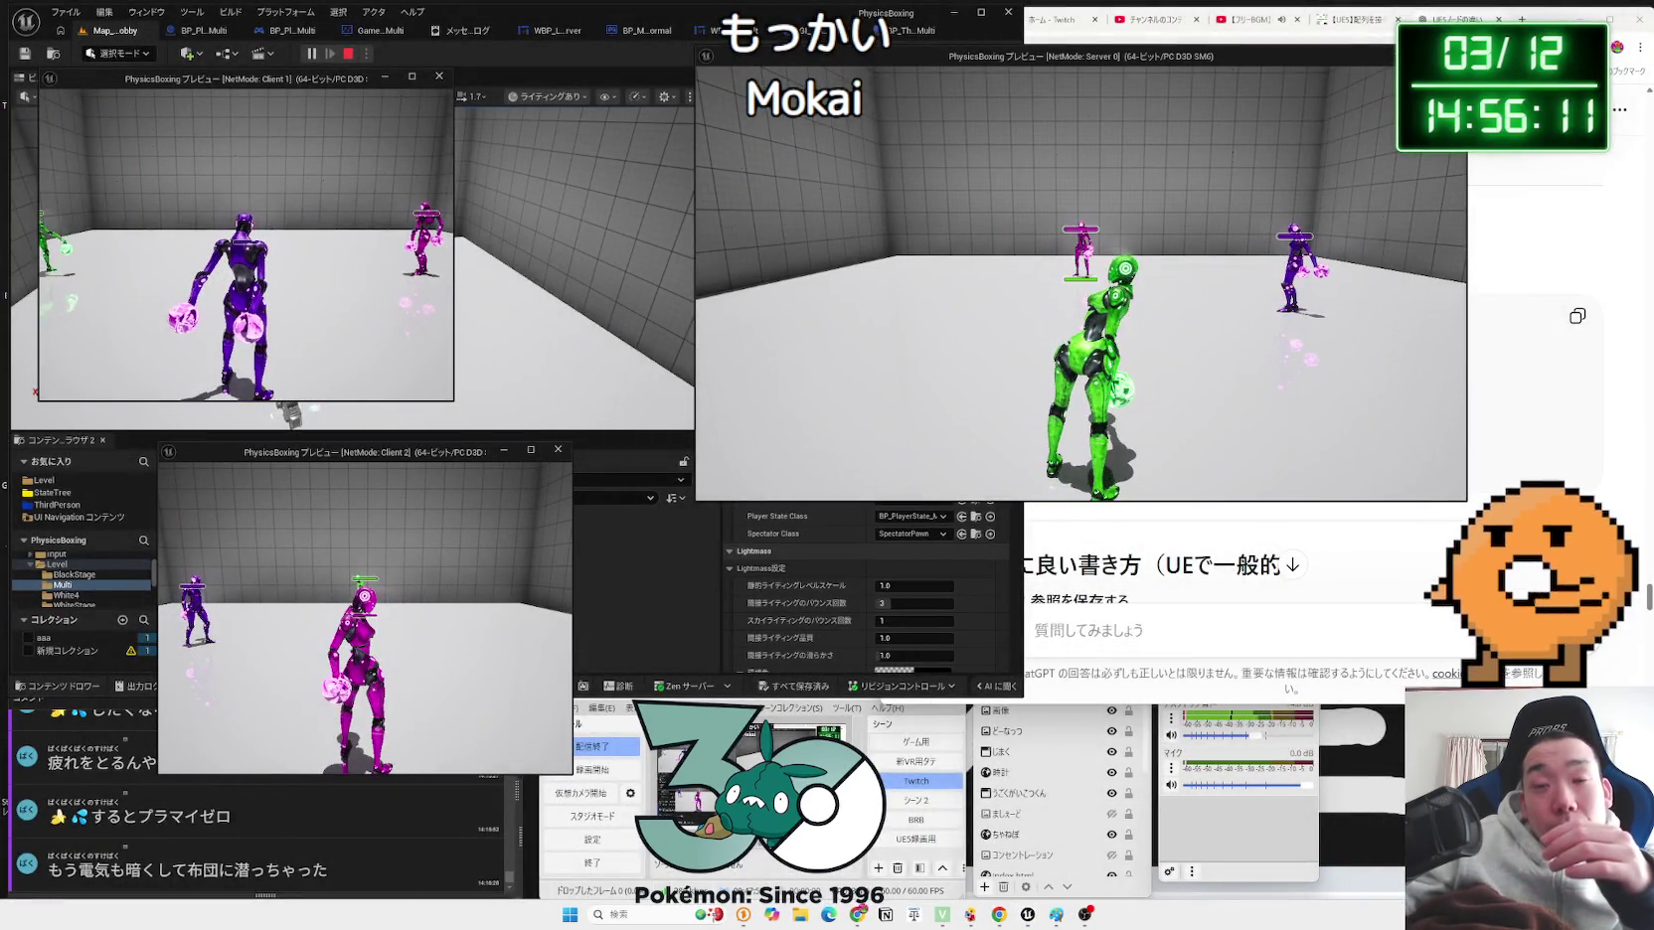
left_click(1235, 283)
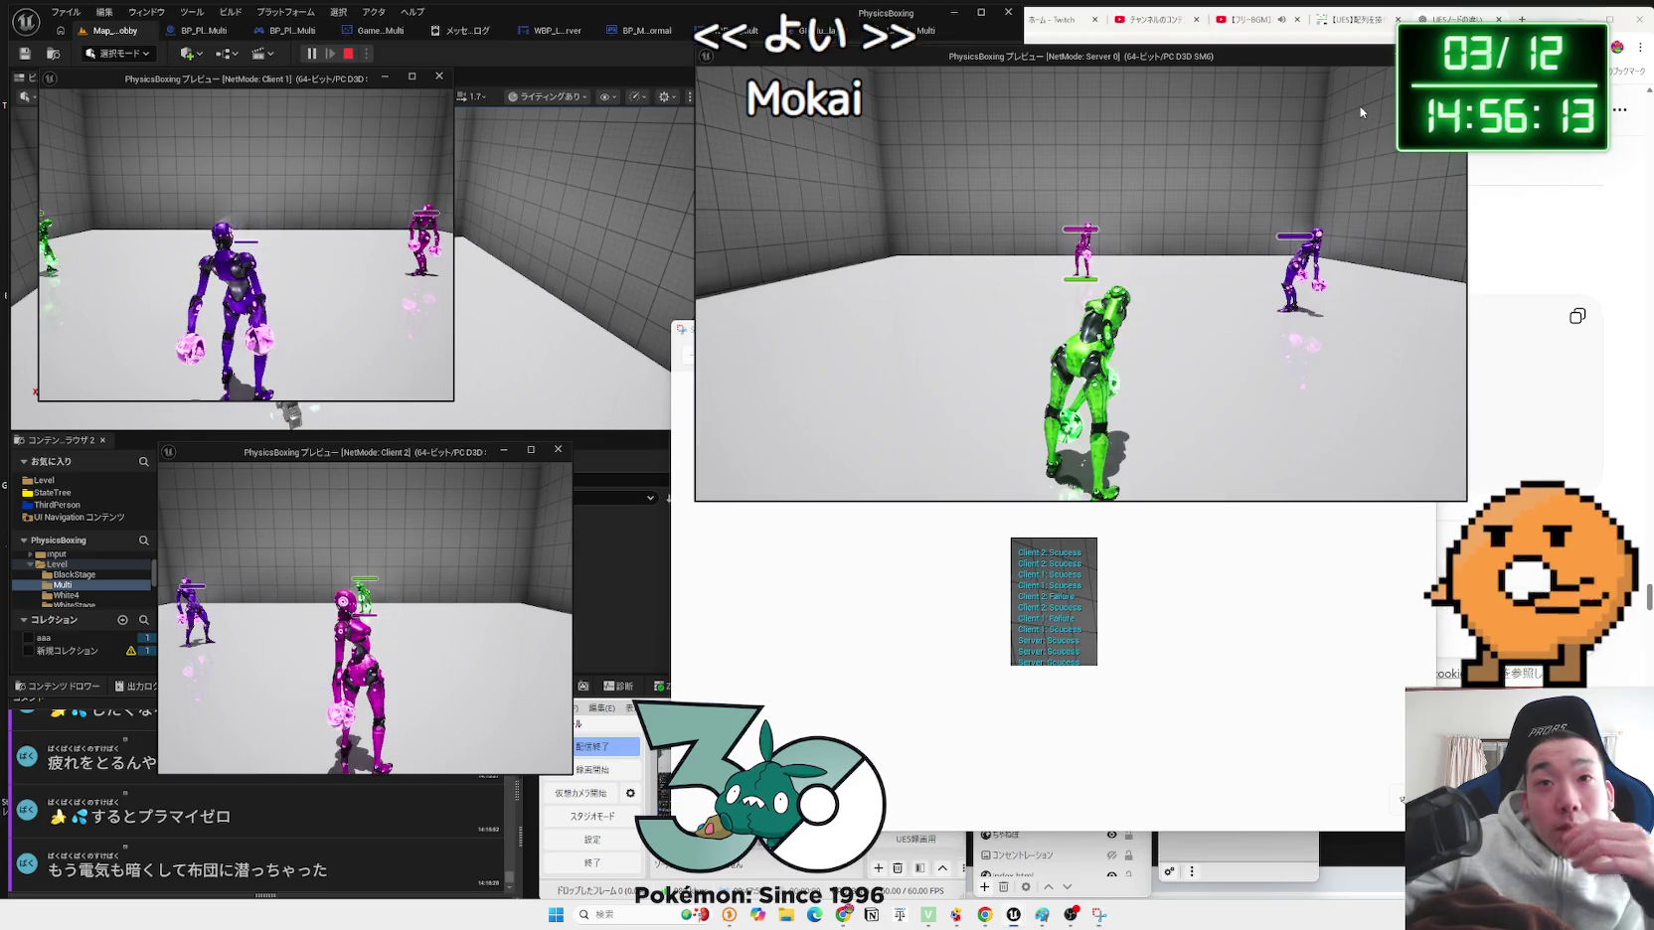
Step: Stop PIE, zoom the snip and move it right, then show WBP_Lobby_Server's graph
key("Escape")
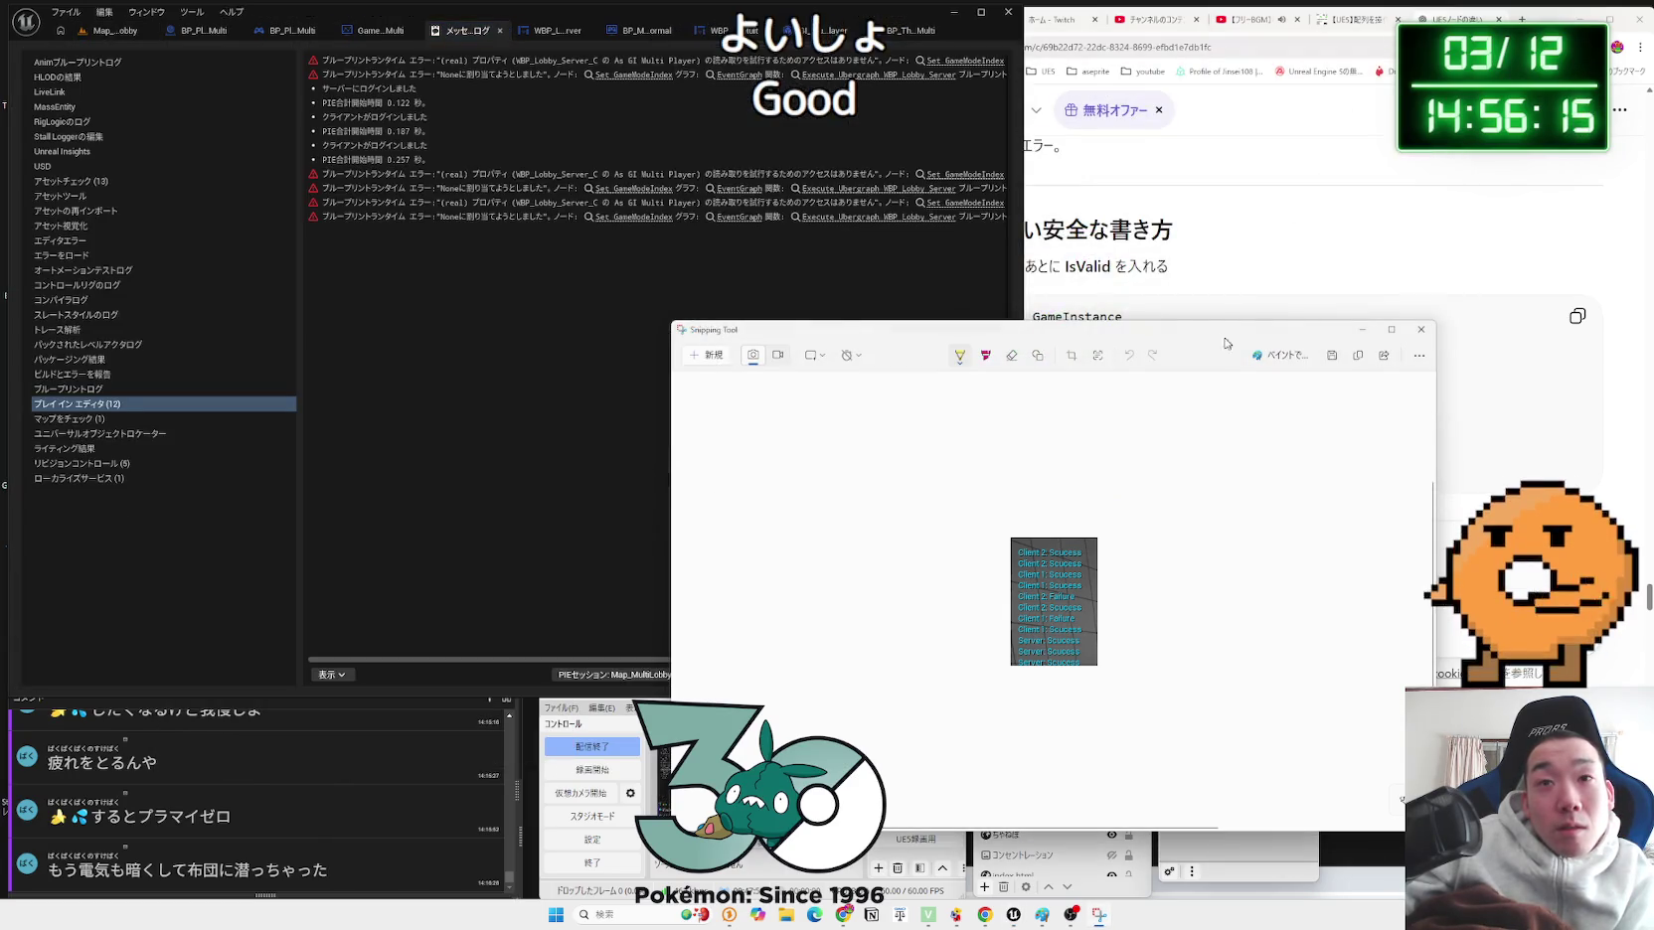
scroll(1036, 596, "up", 5)
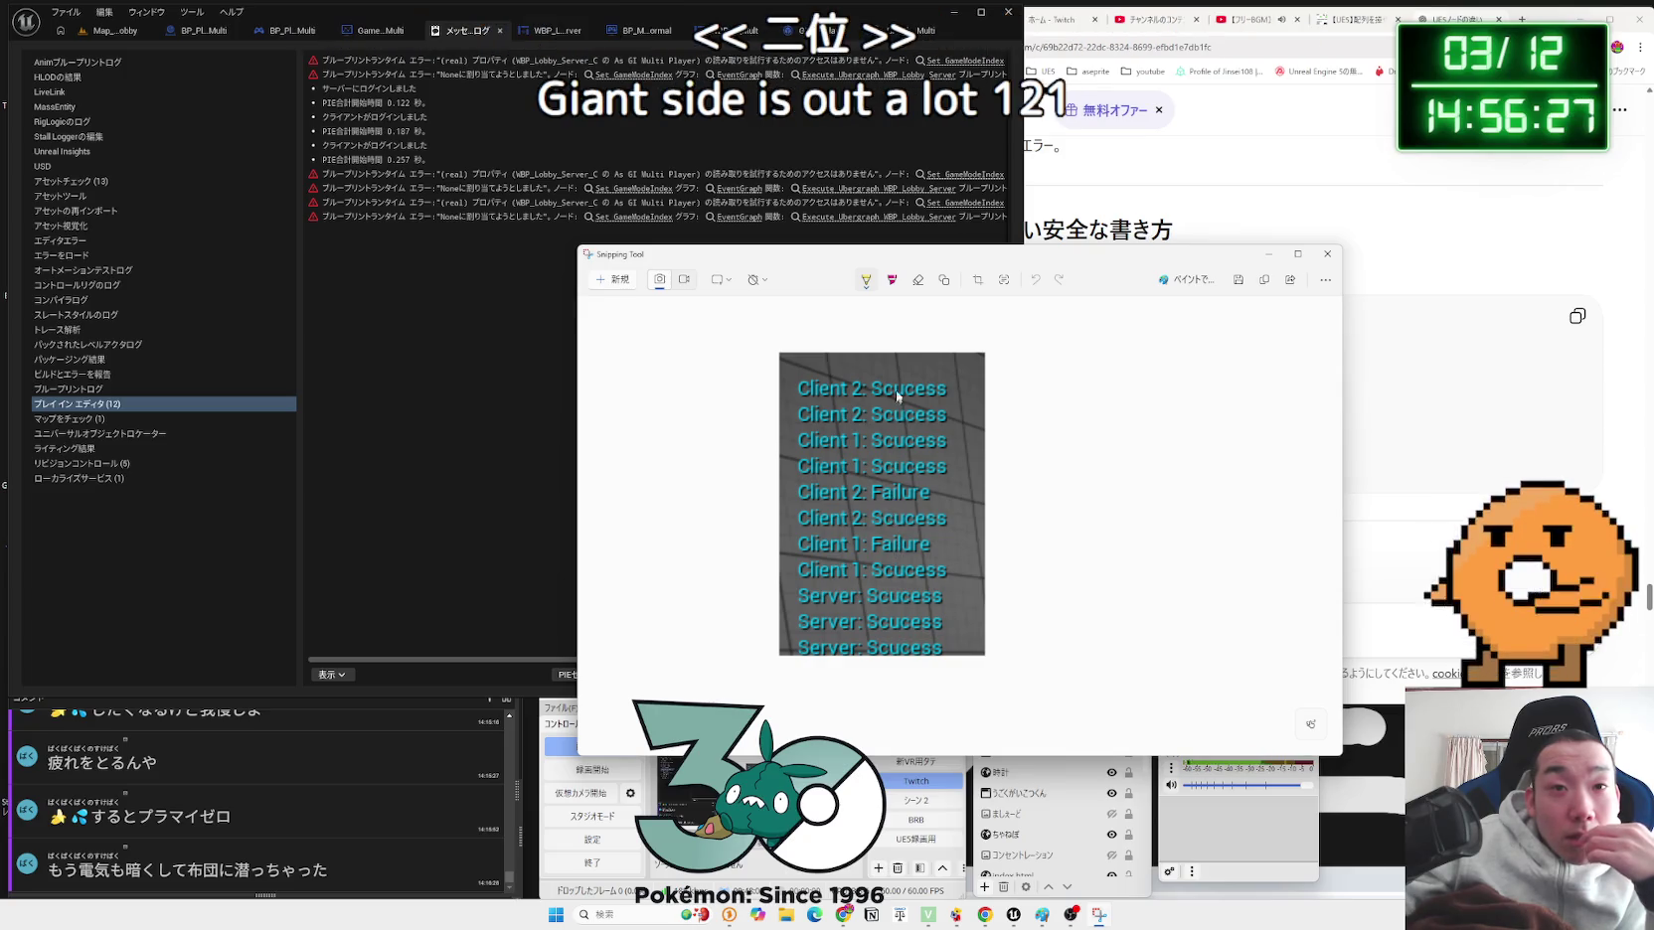
left_click_drag(923, 277, 1163, 269)
left_click(657, 309)
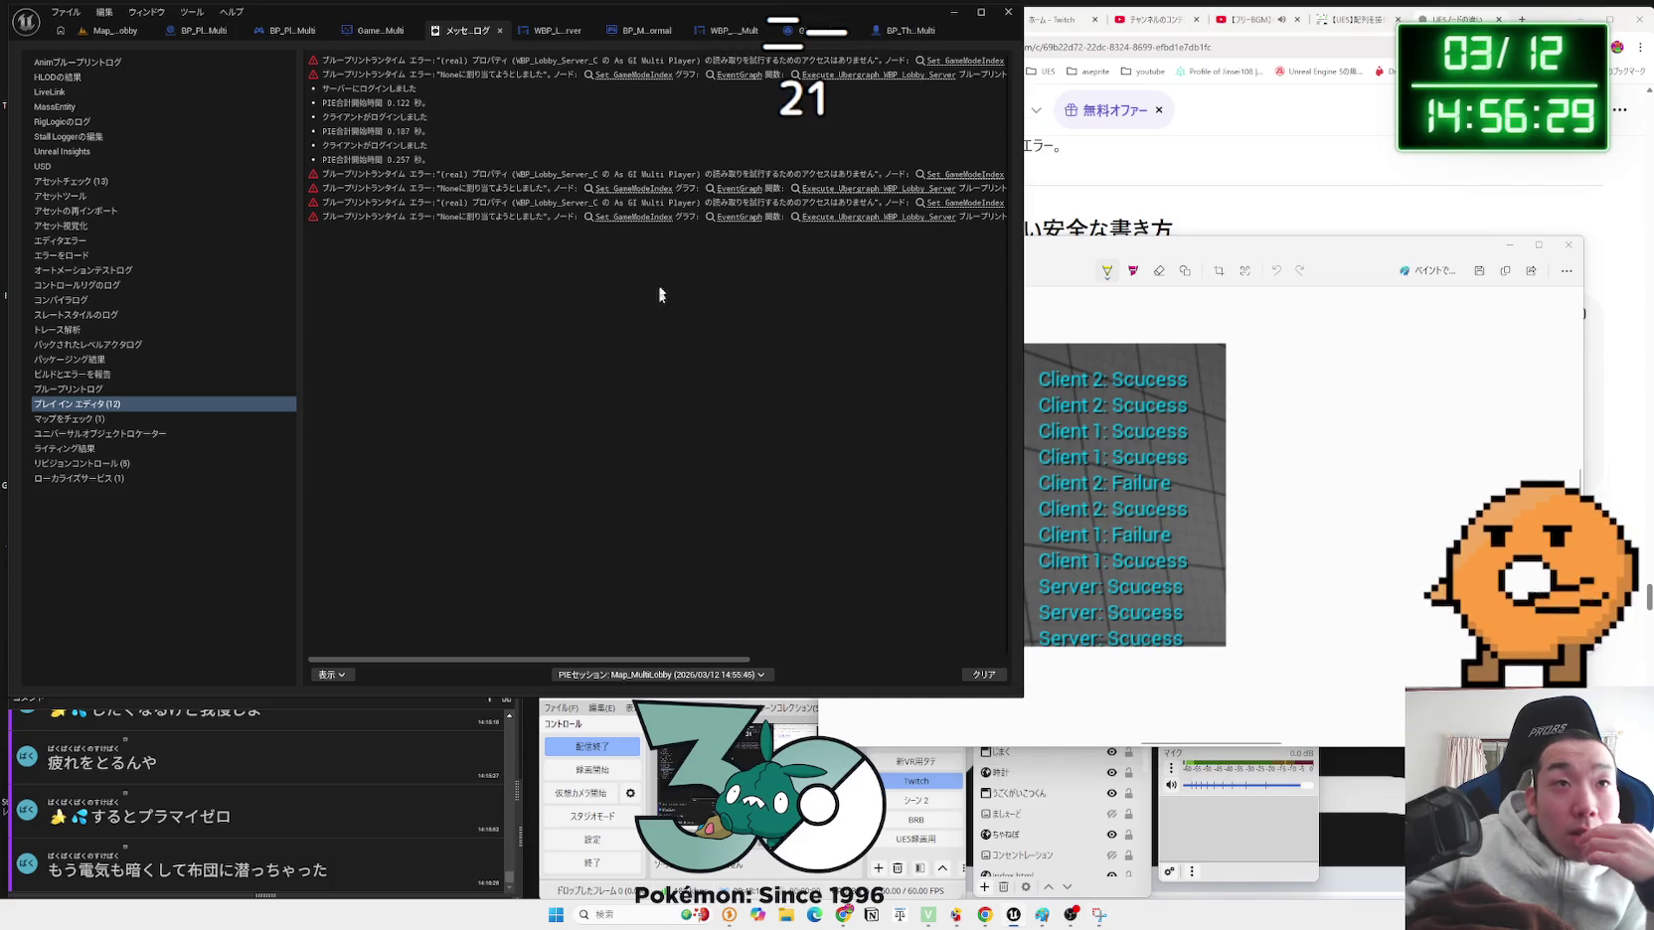
left_click(500, 31)
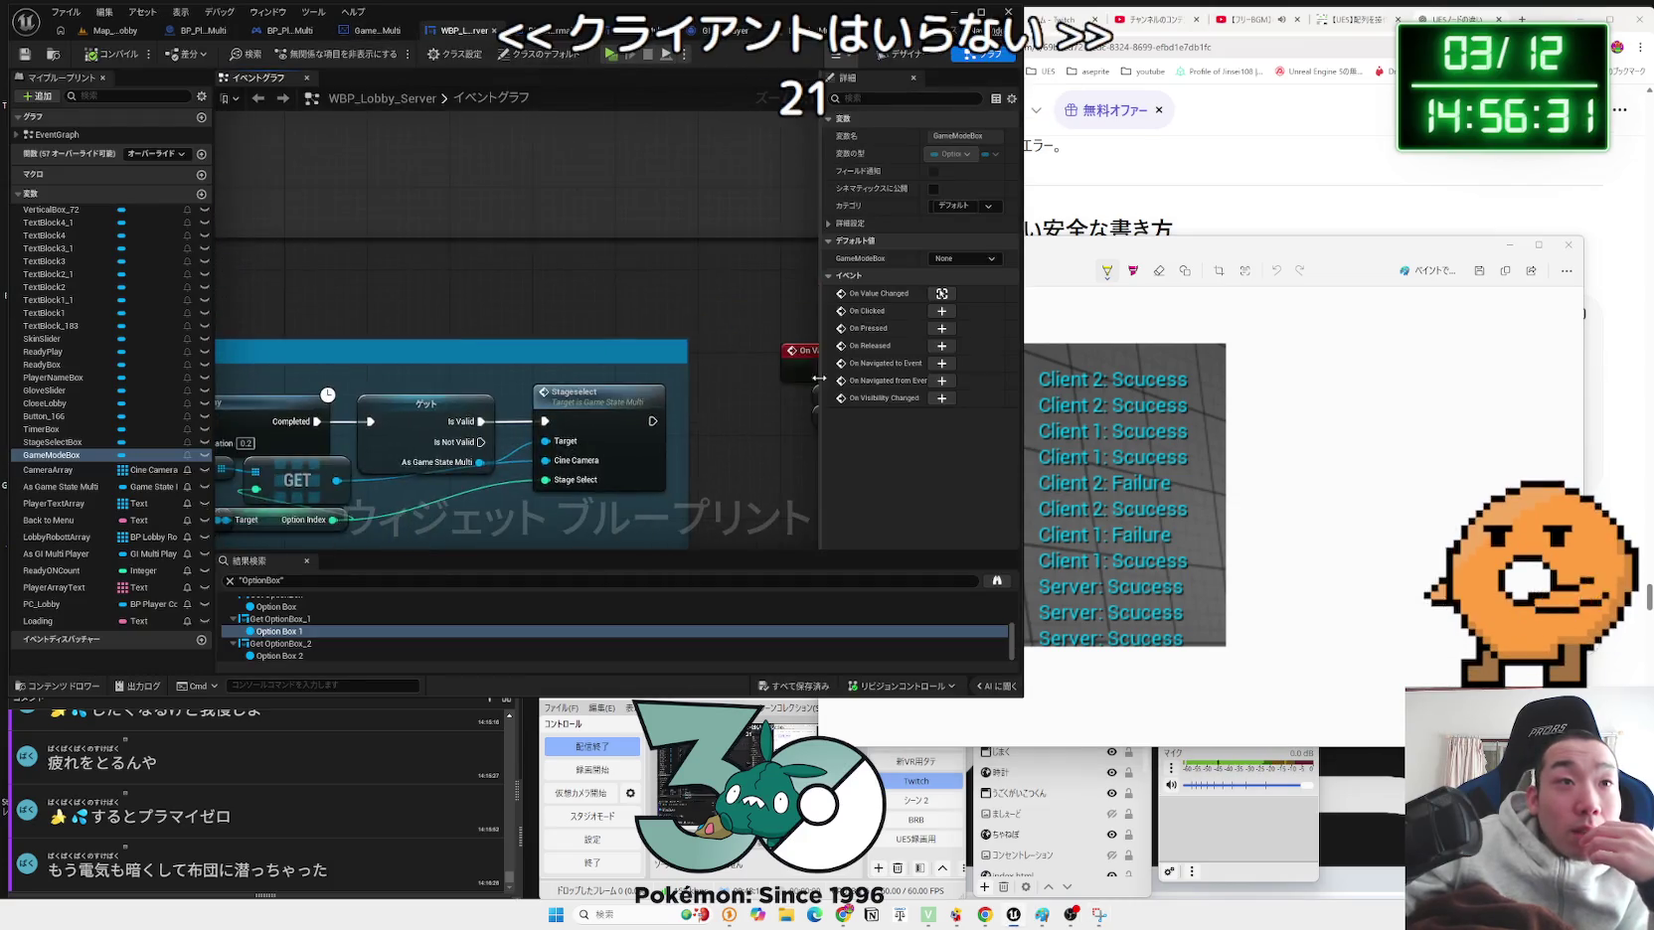
Step: Bring the robot character's BeginPlay Sequence chain into view
scroll(497, 342, "down", 5)
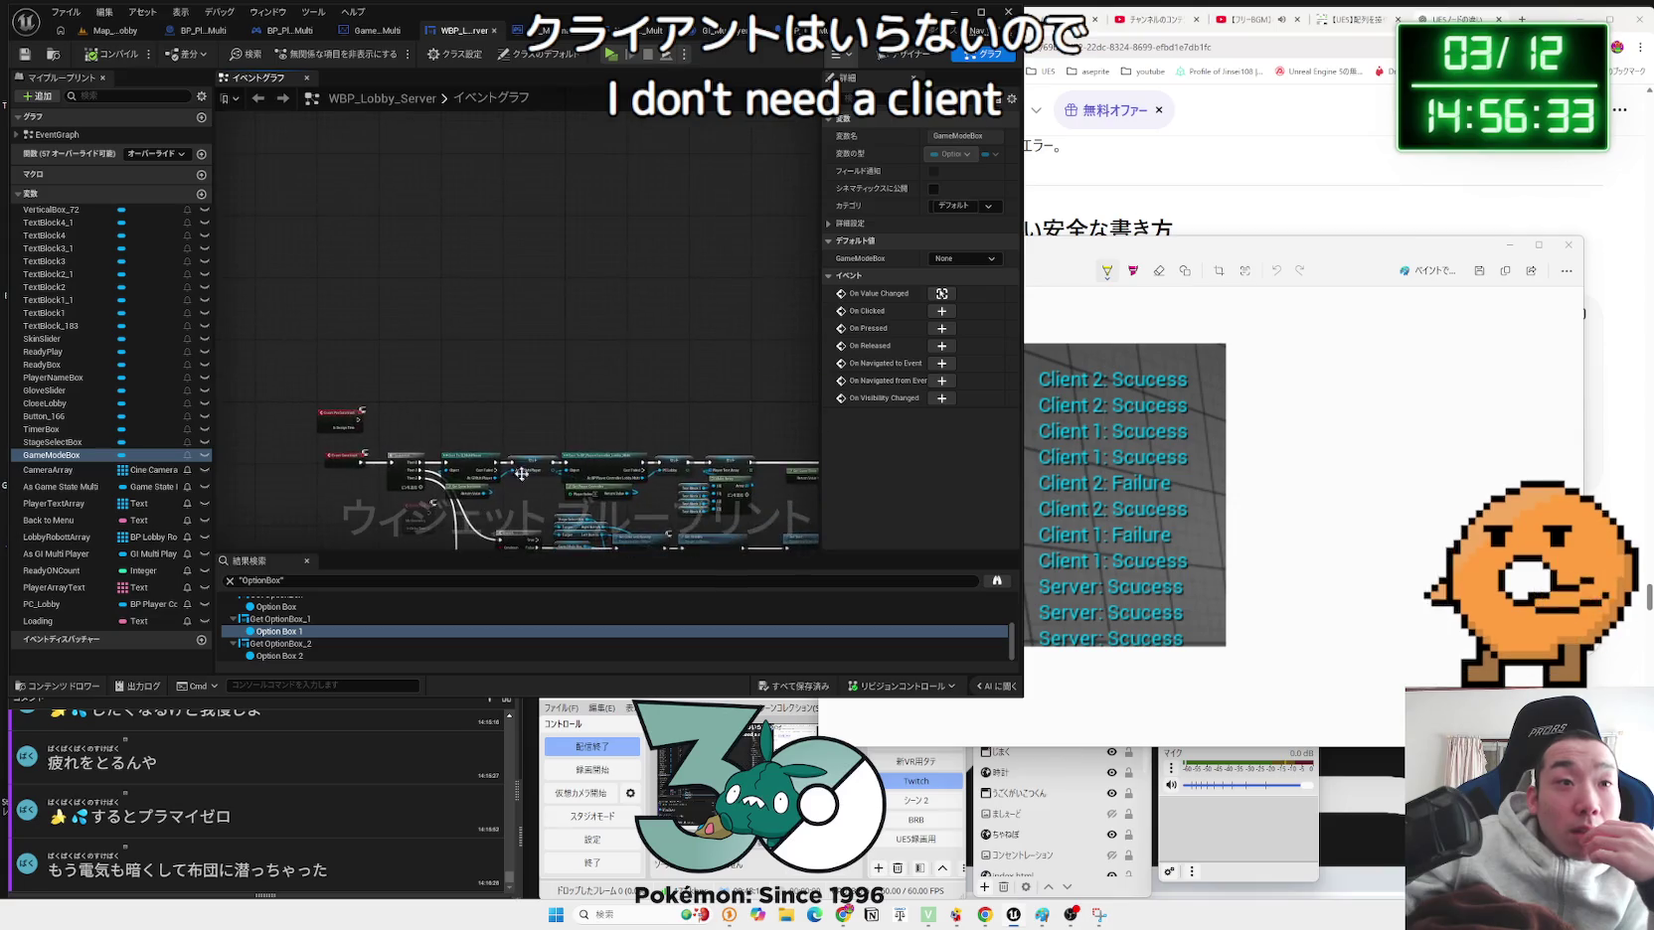
left_click(652, 32)
mouse_move(313, 490)
left_mouse_down()
mouse_move(427, 437)
mouse_move(552, 429)
mouse_move(551, 354)
mouse_move(462, 233)
left_mouse_up()
scroll(462, 233, "down", 2)
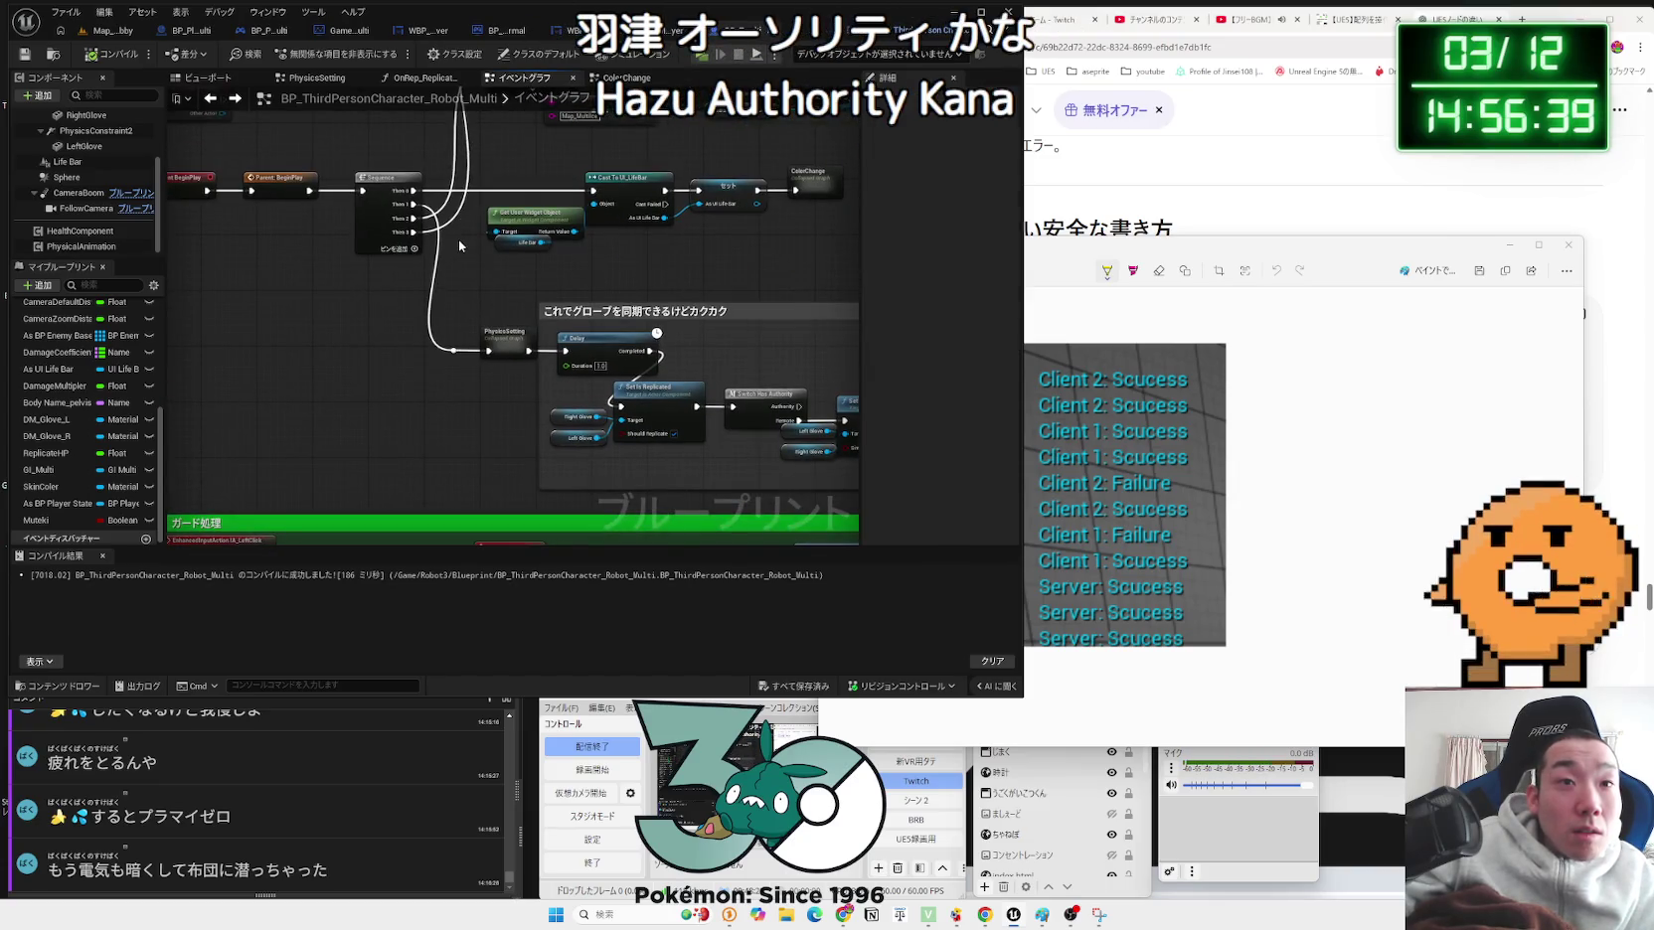
left_click_drag(459, 238, 283, 236)
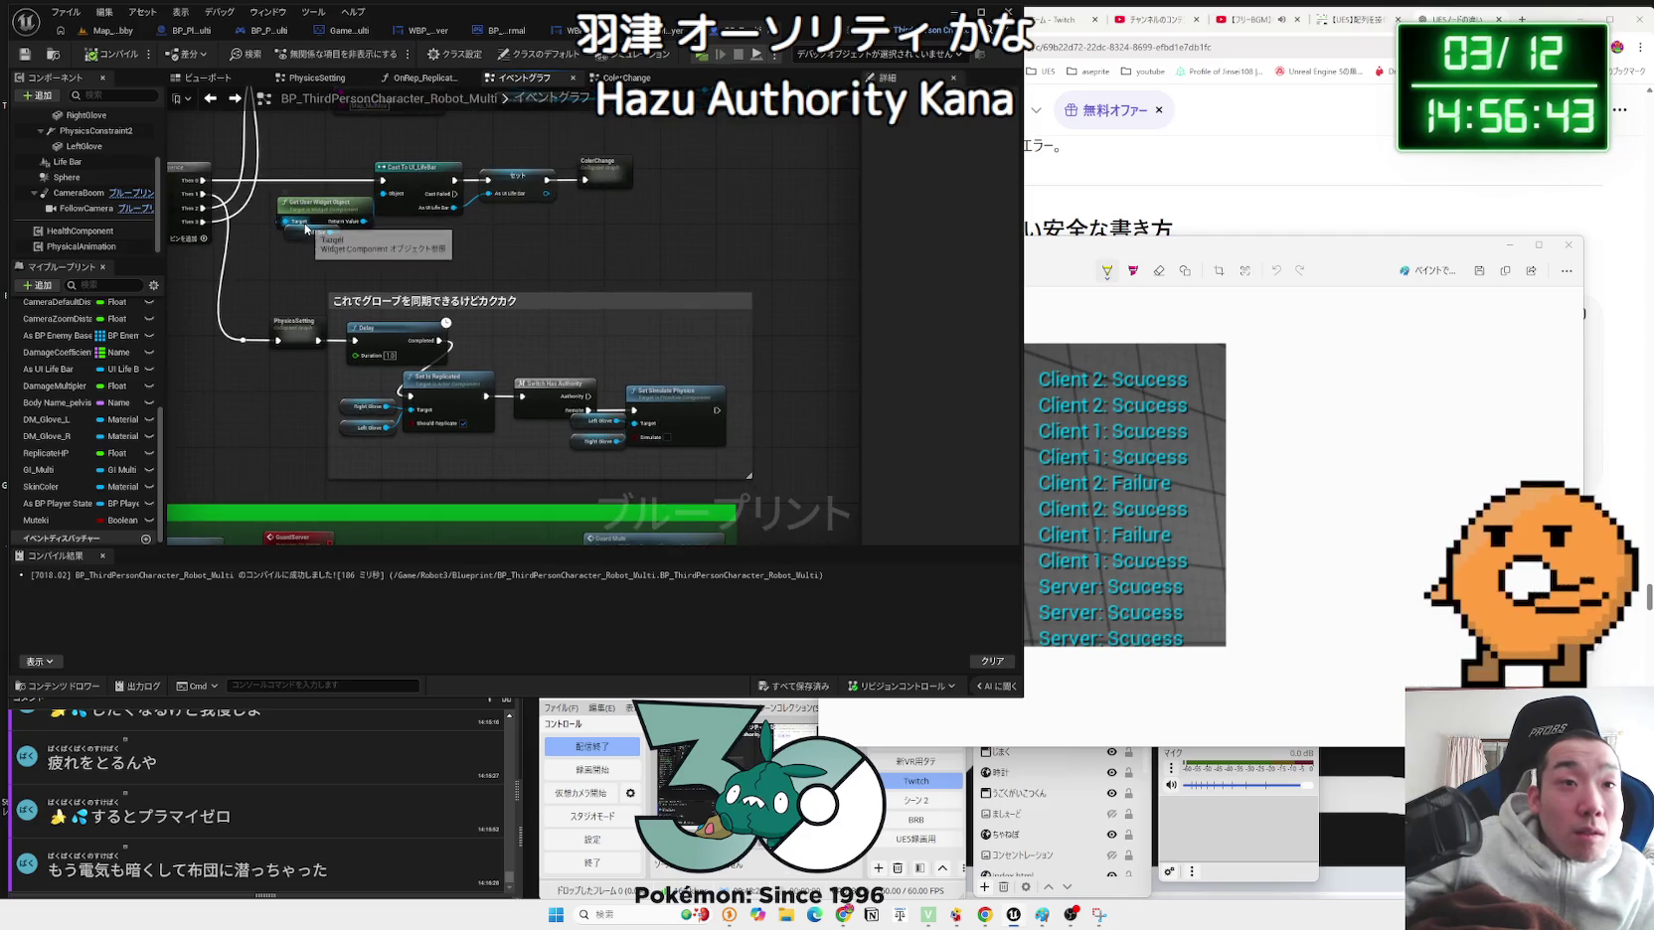
left_click_drag(305, 227, 457, 421)
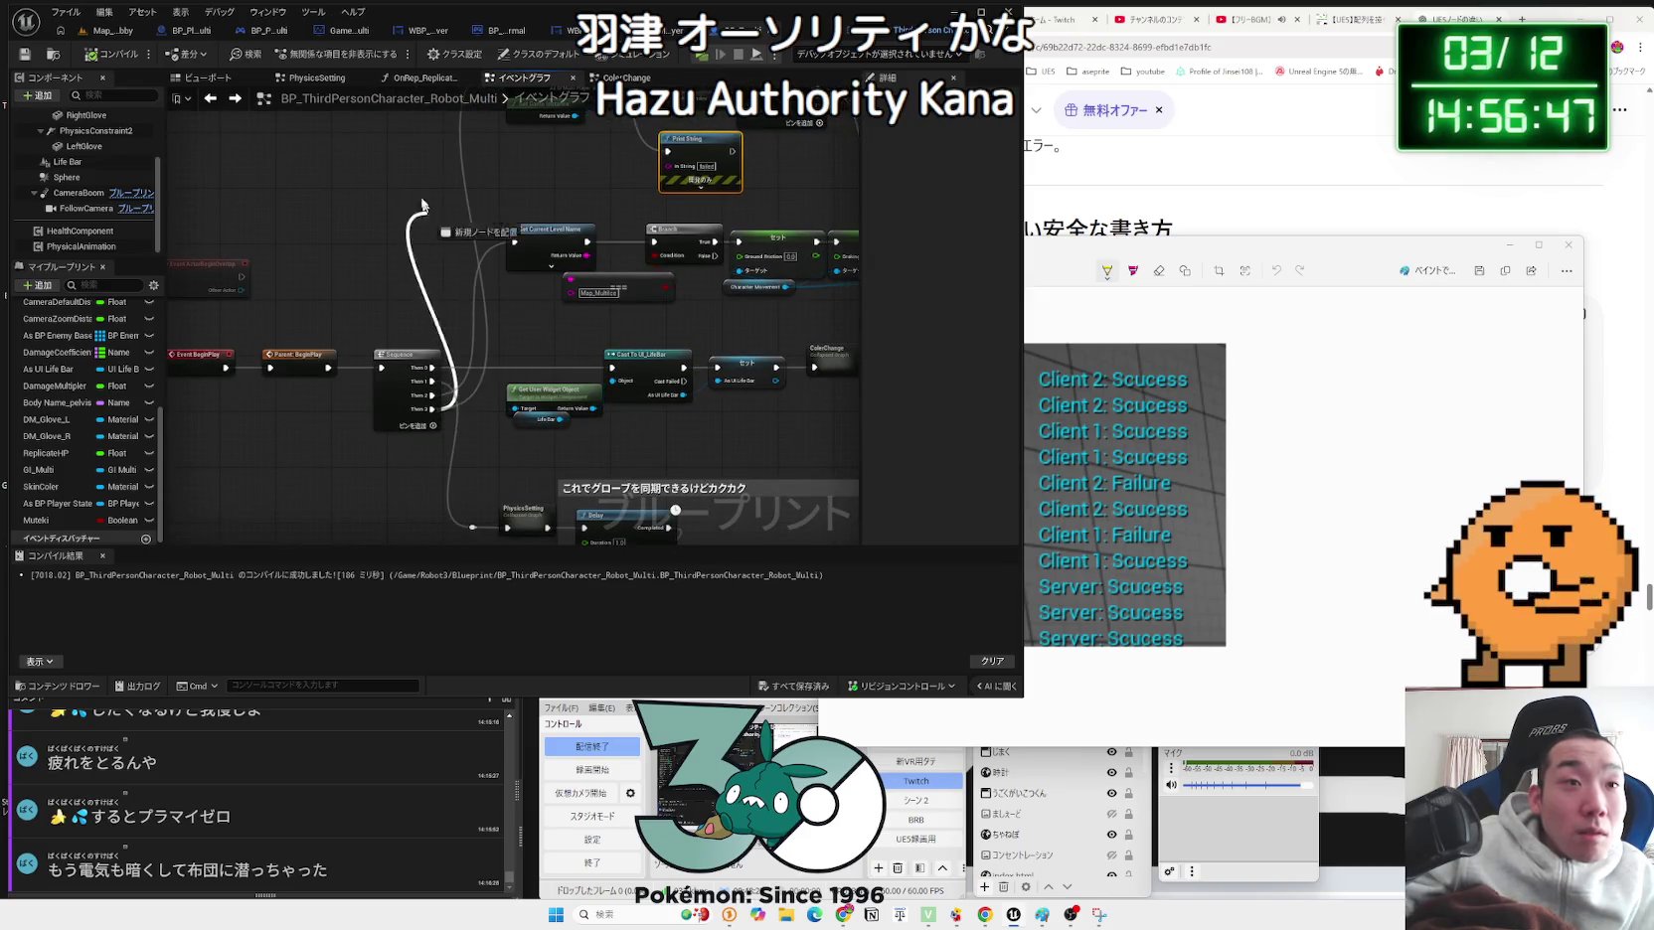
Step: Add Switch Has Authority after the Sequence's third output and shift the upper nodes right
left_click_drag(425, 213, 407, 142)
type("switch has autho")
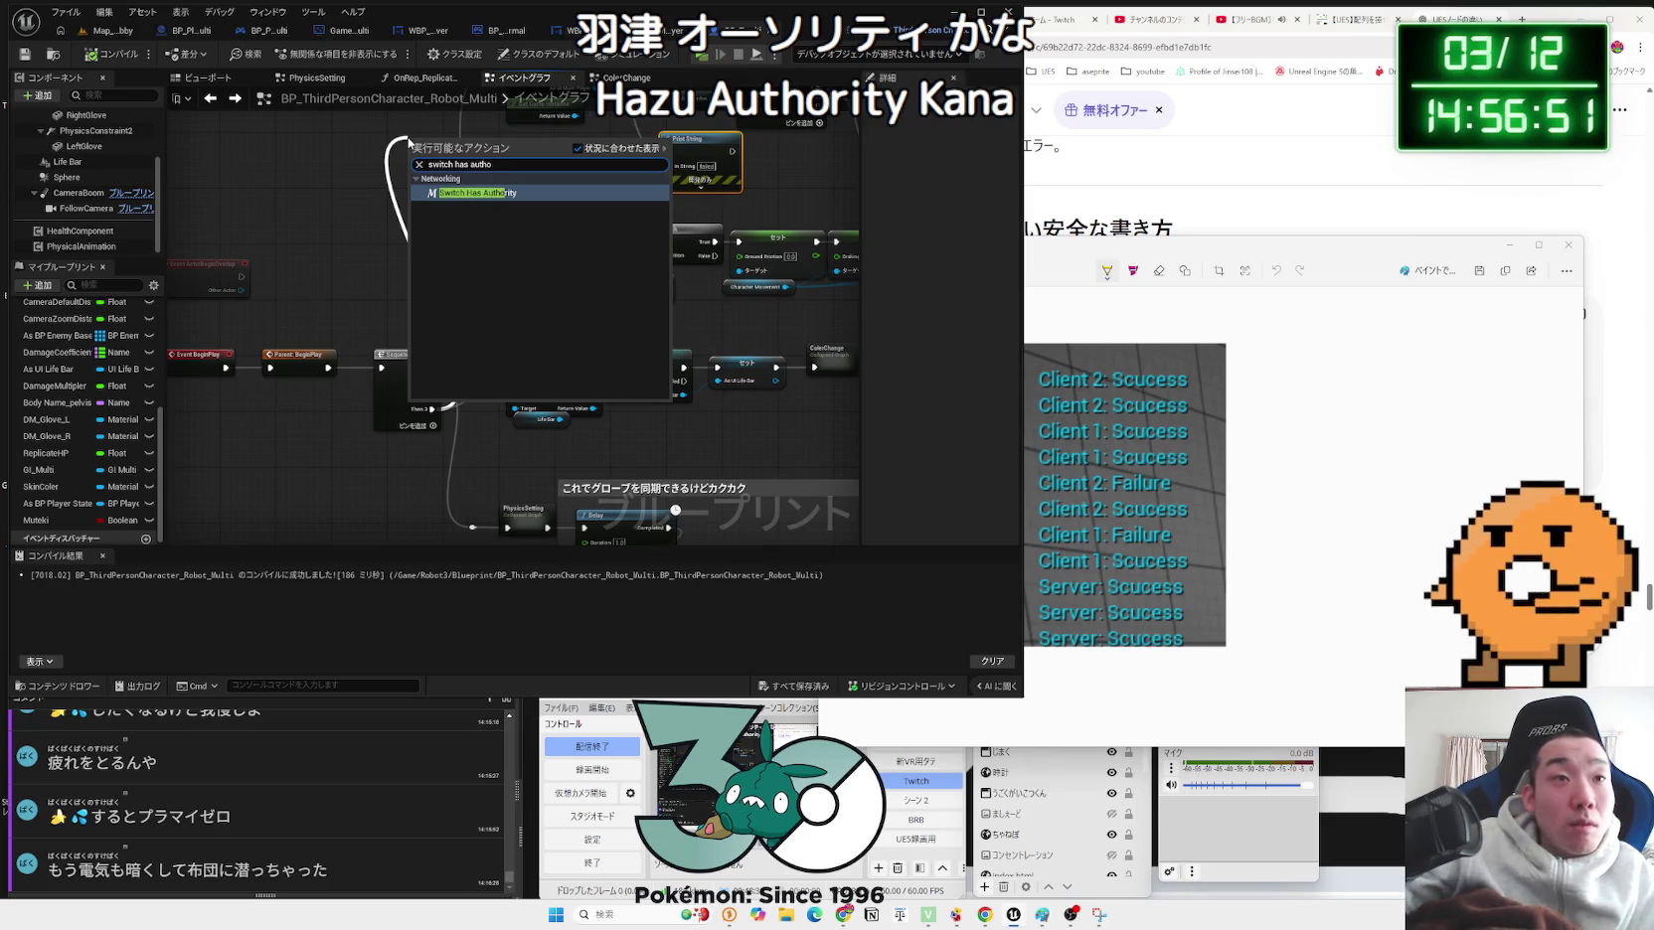
key("Return")
mouse_move(454, 108)
left_mouse_down()
mouse_move(418, 217)
mouse_move(421, 171)
left_mouse_up()
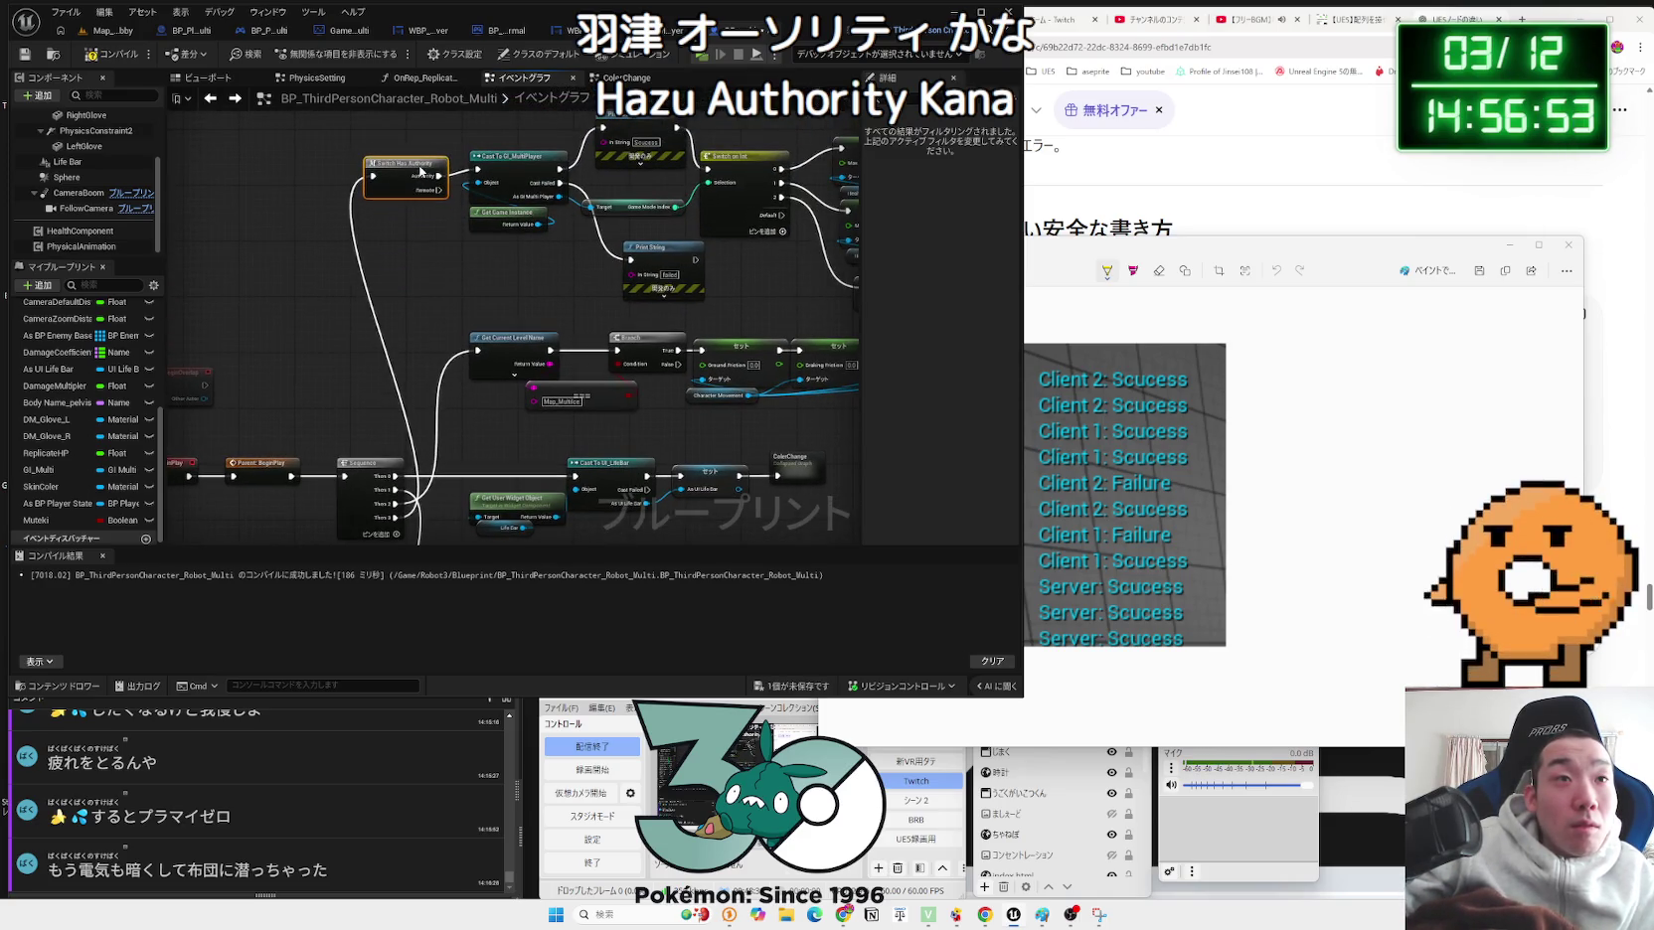
scroll(434, 178, "down", 2)
mouse_move(283, 170)
left_mouse_down()
mouse_move(308, 213)
mouse_move(654, 310)
left_mouse_up()
left_click_drag(371, 218, 495, 212)
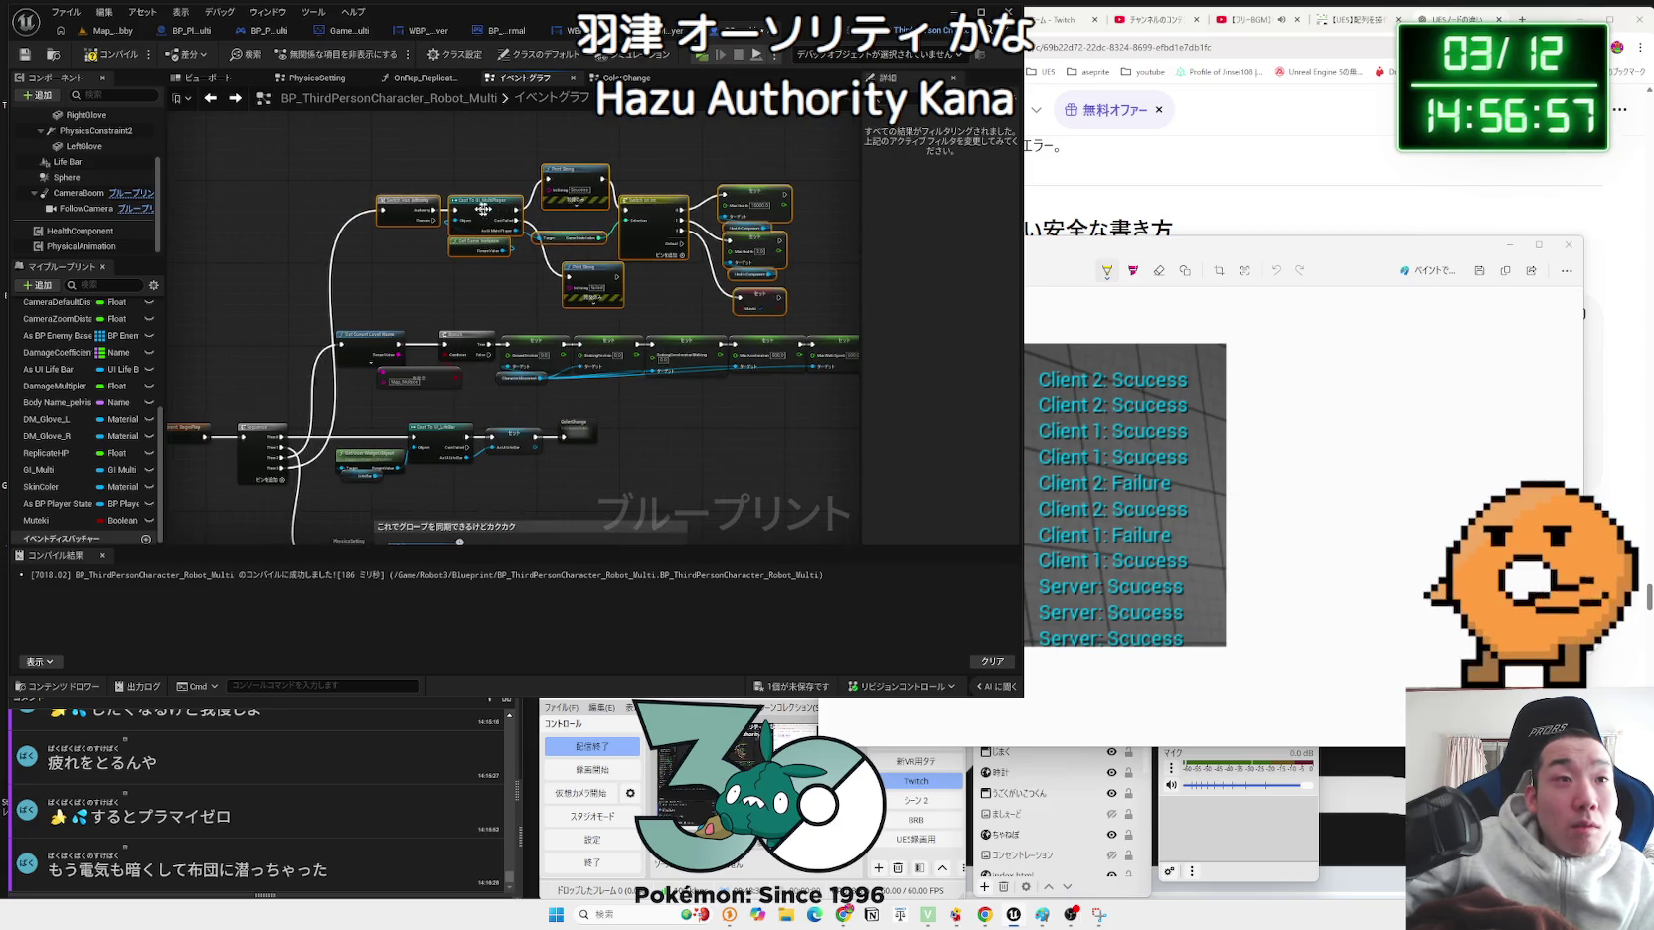
left_click(113, 32)
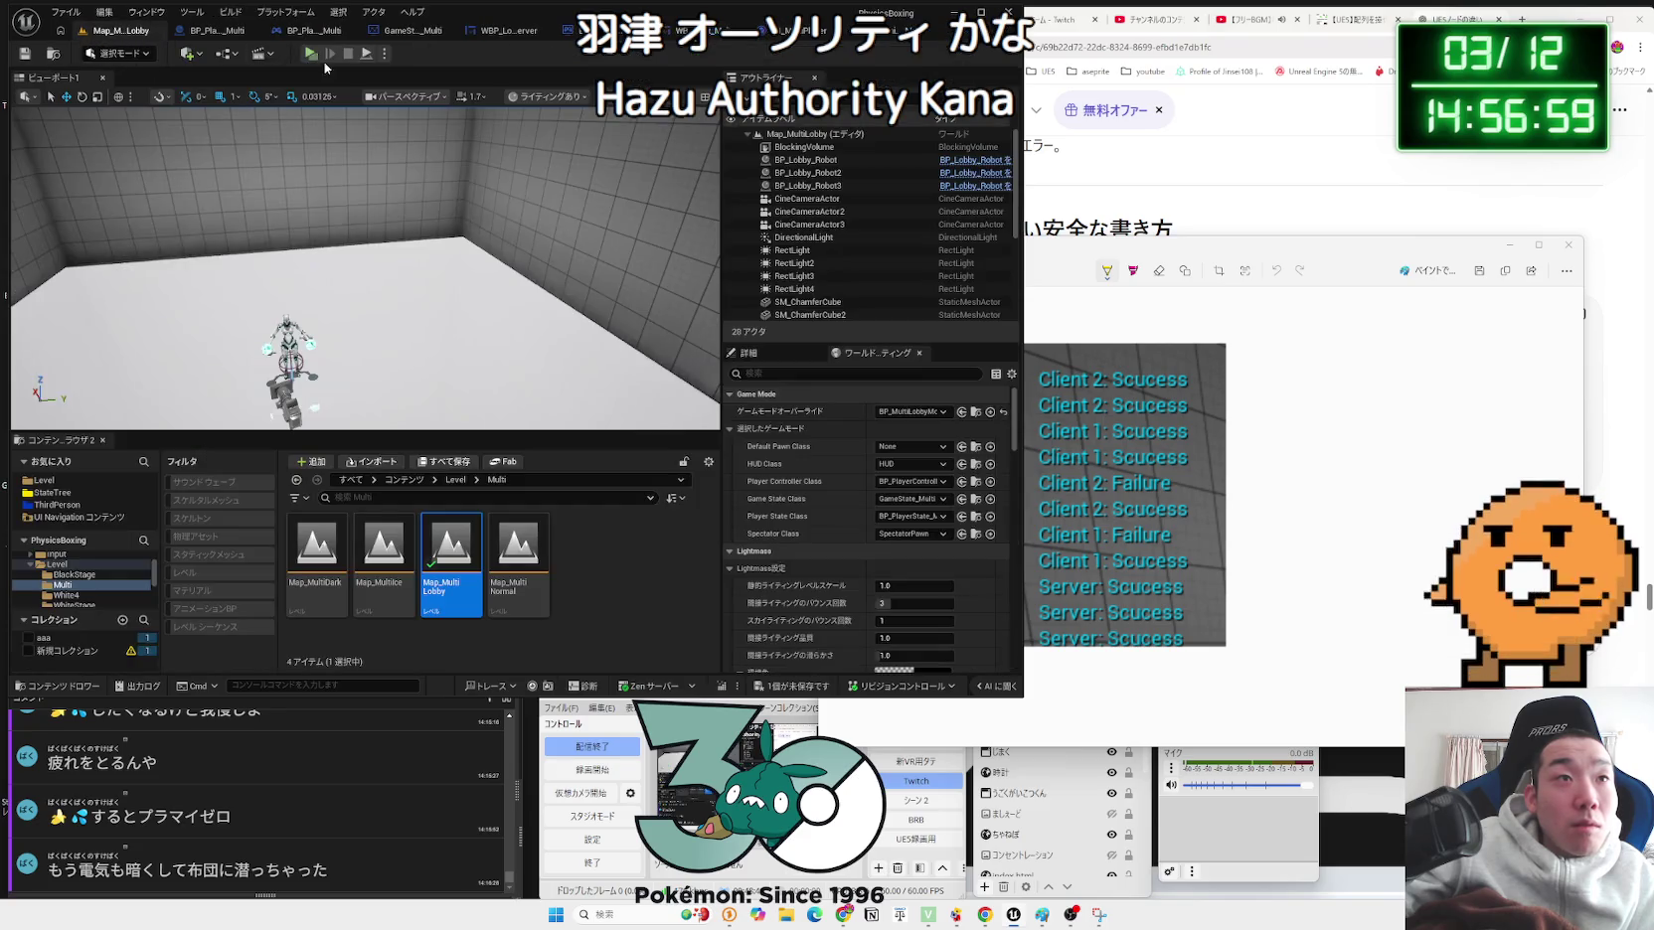
Step: Launch the three-player PIE, ready the server and both clients, and snip the debug messages
left_click(310, 53)
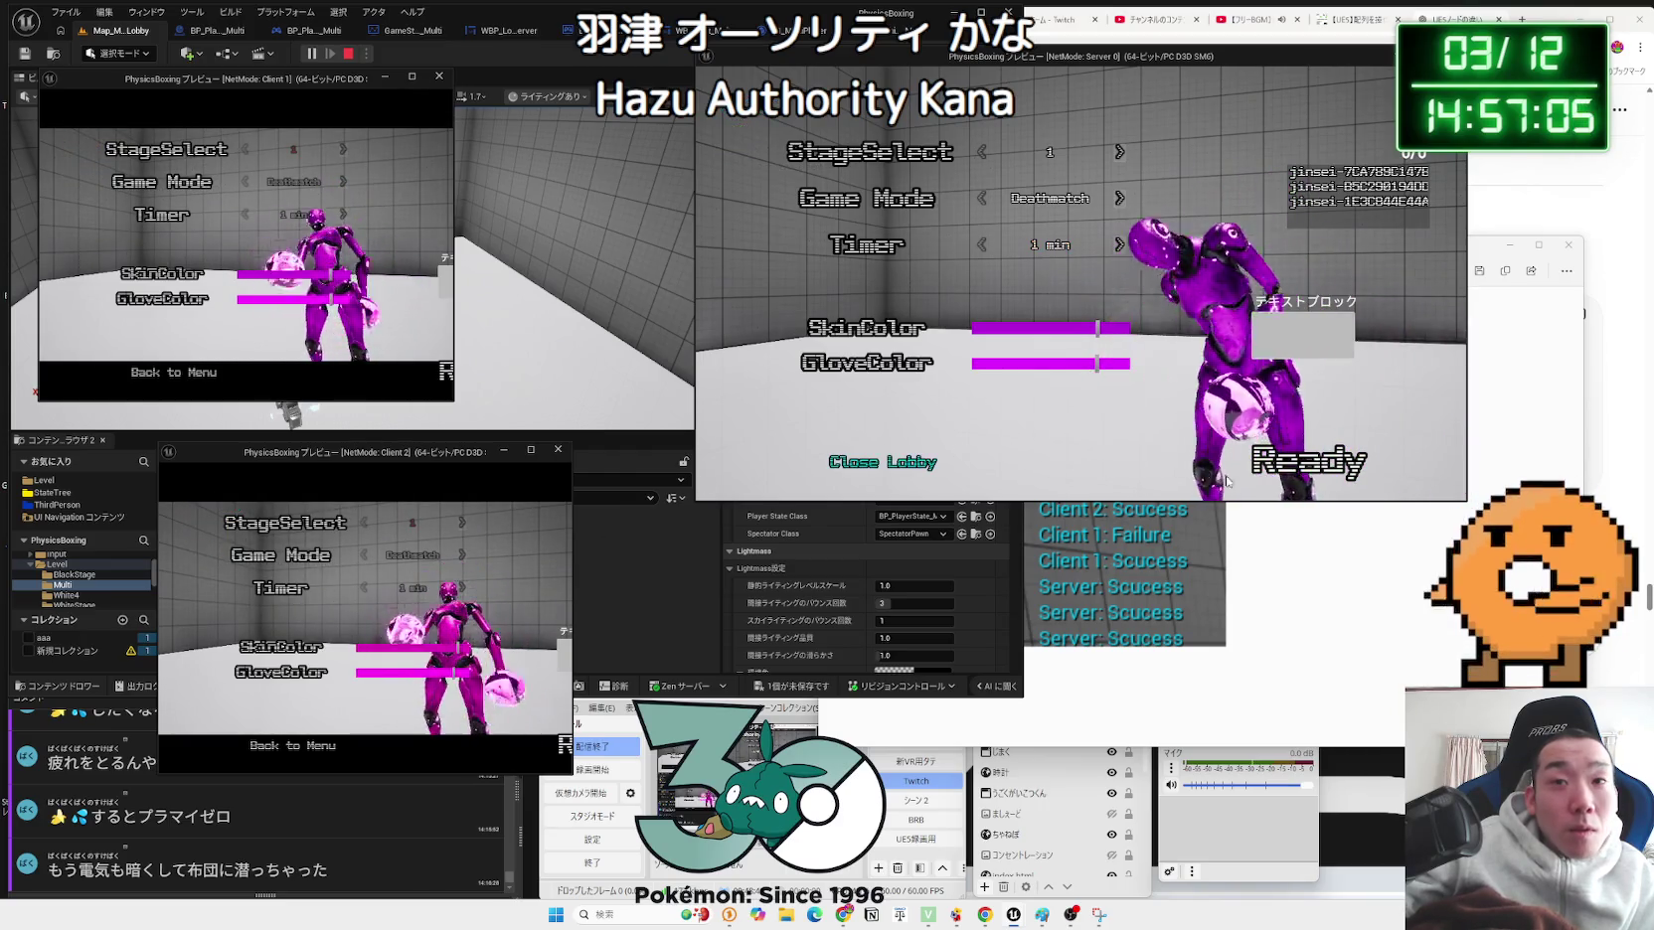
left_click(1289, 481)
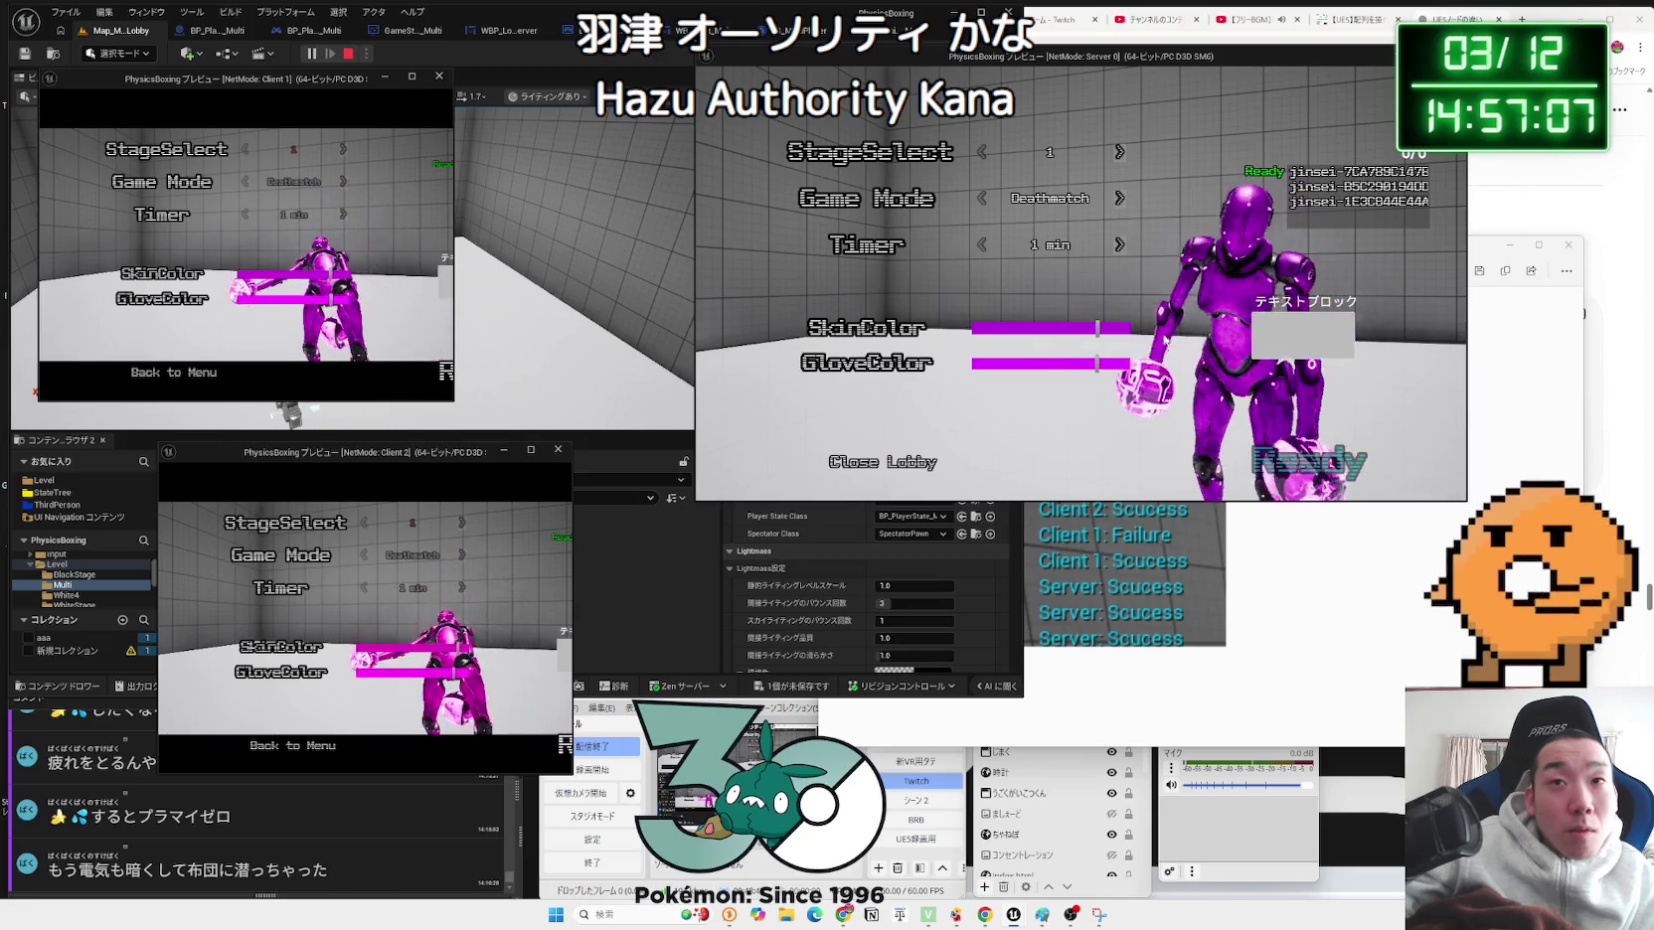
left_click(445, 371)
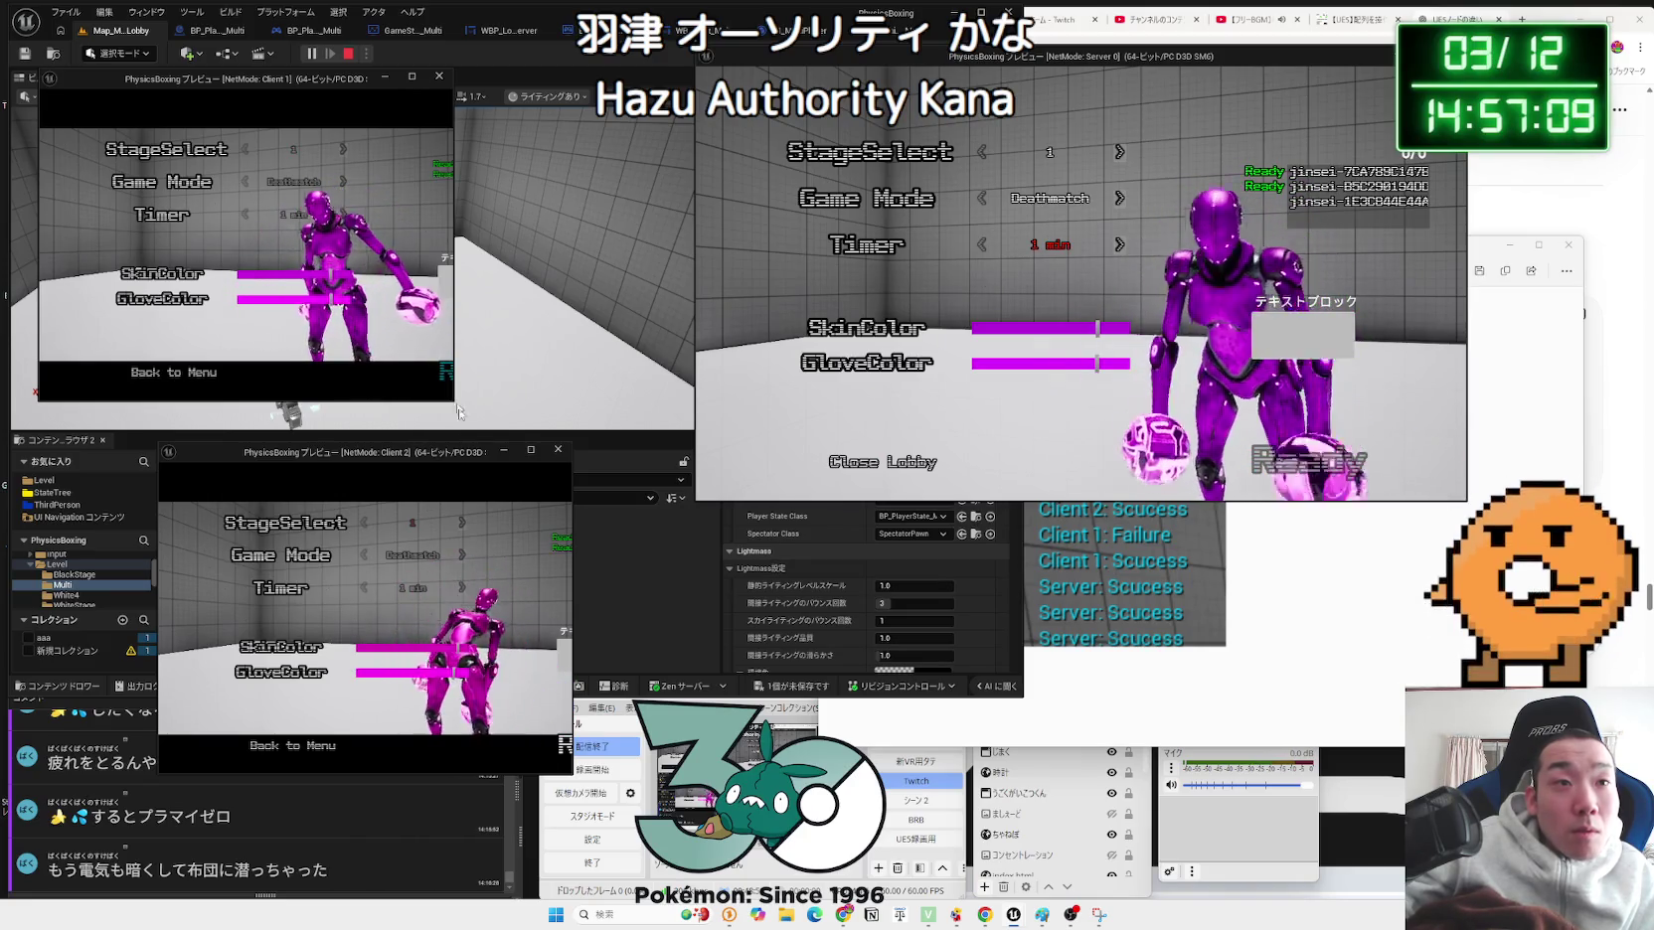
left_click(566, 743)
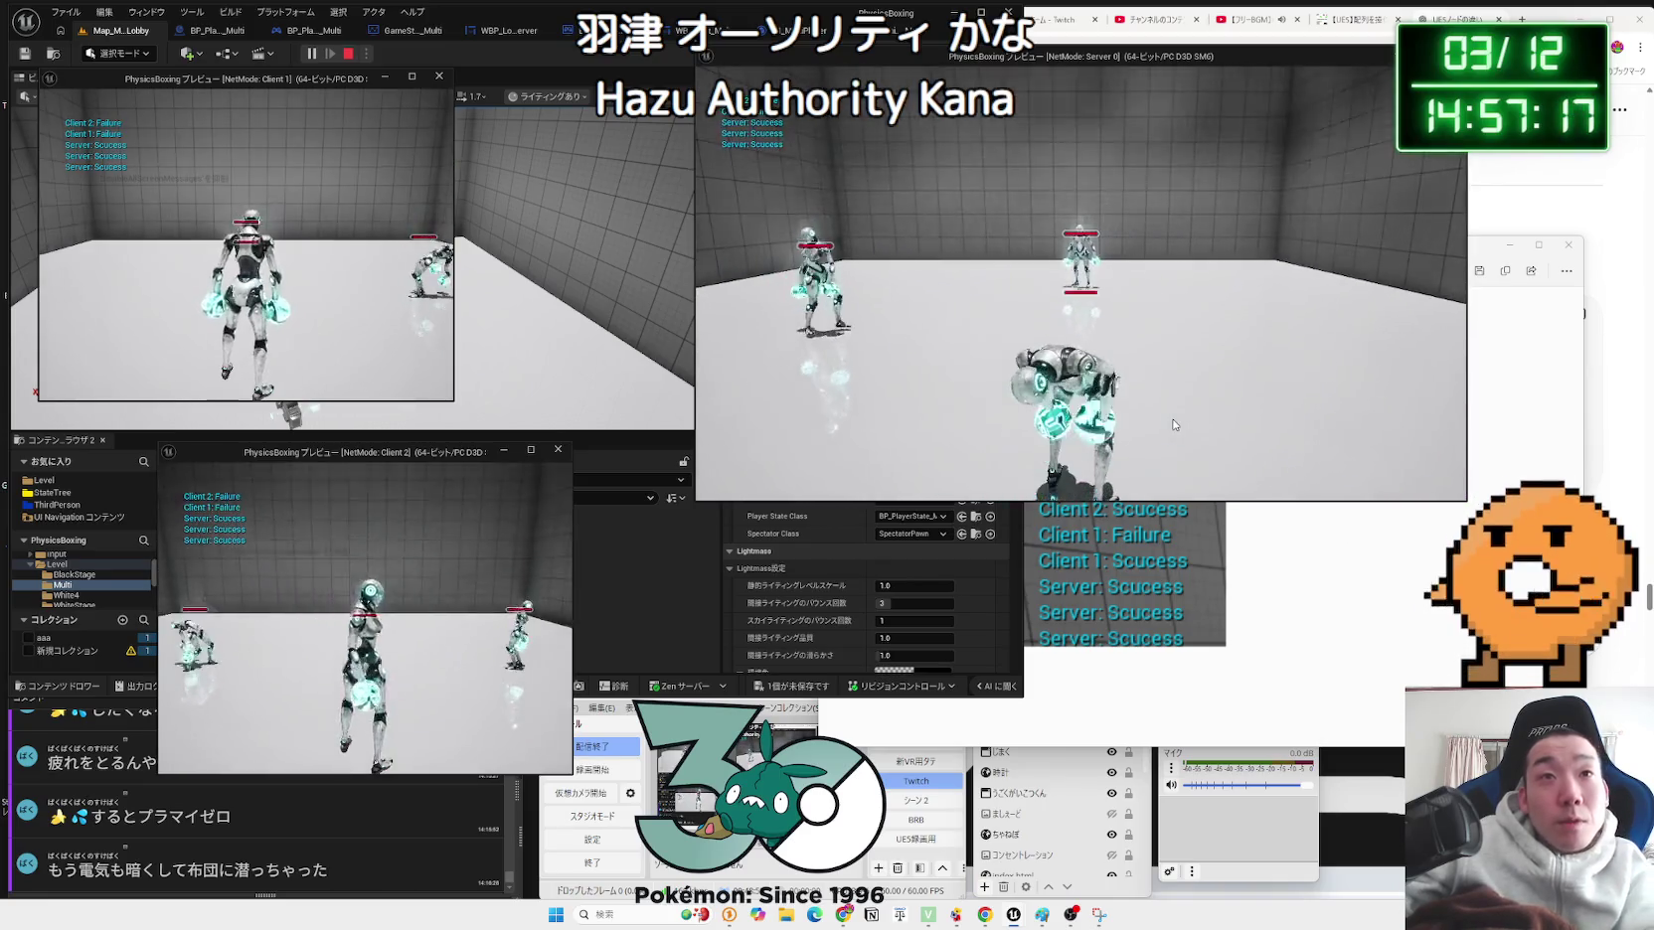
key("super+shift+s")
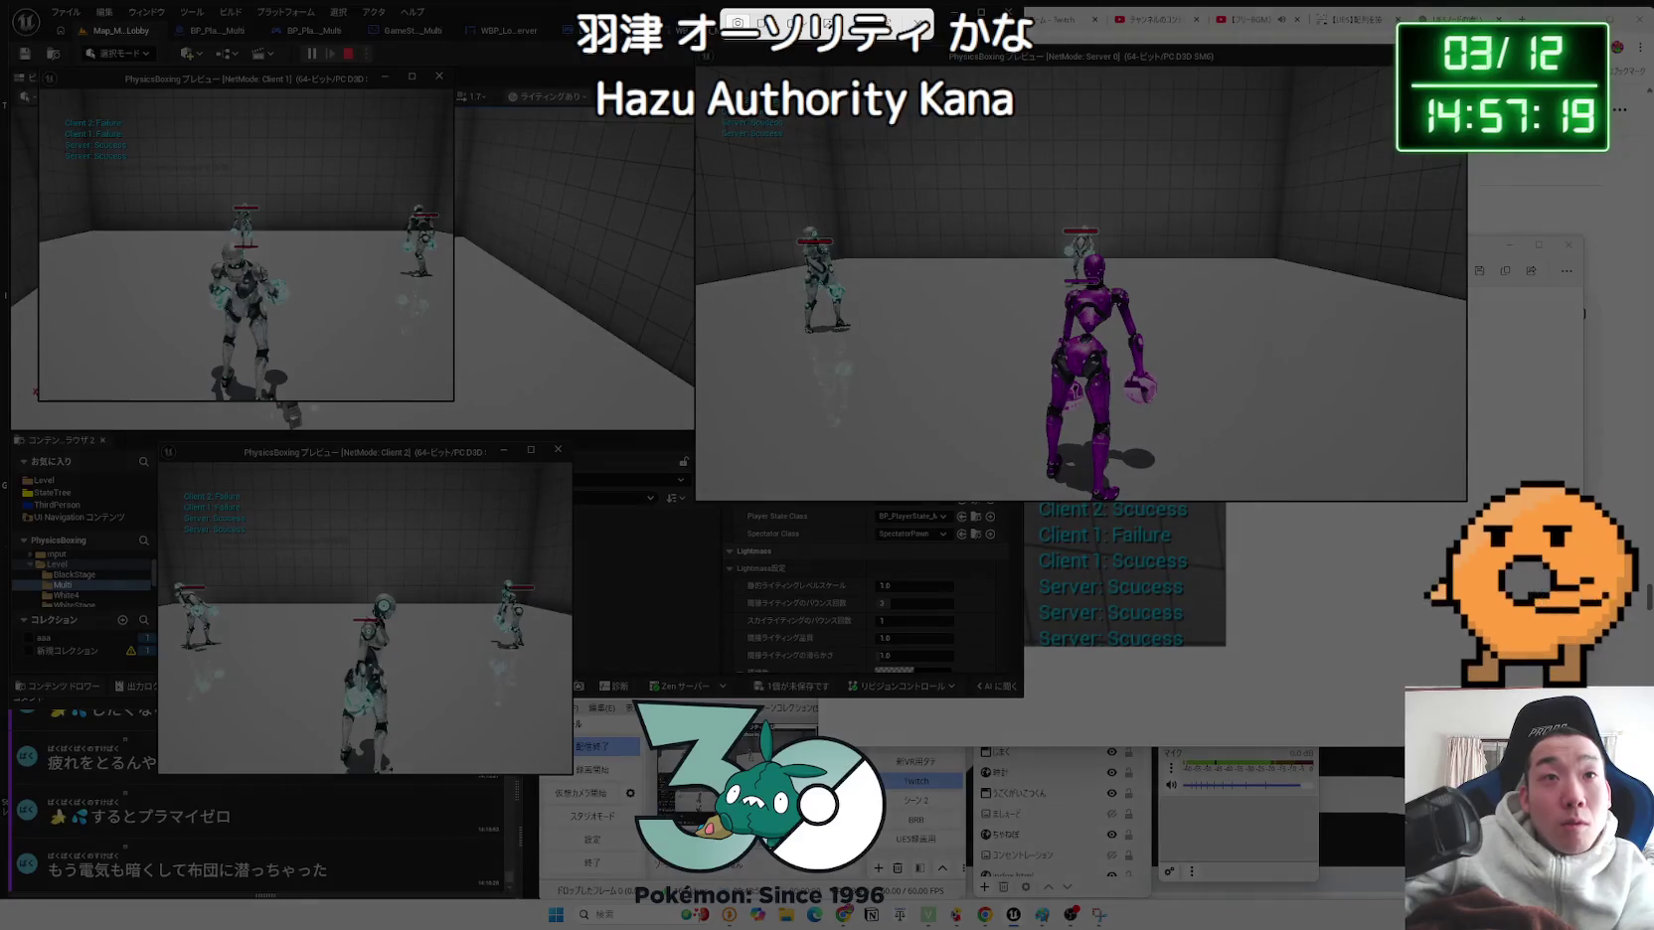
left_click_drag(803, 165, 804, 164)
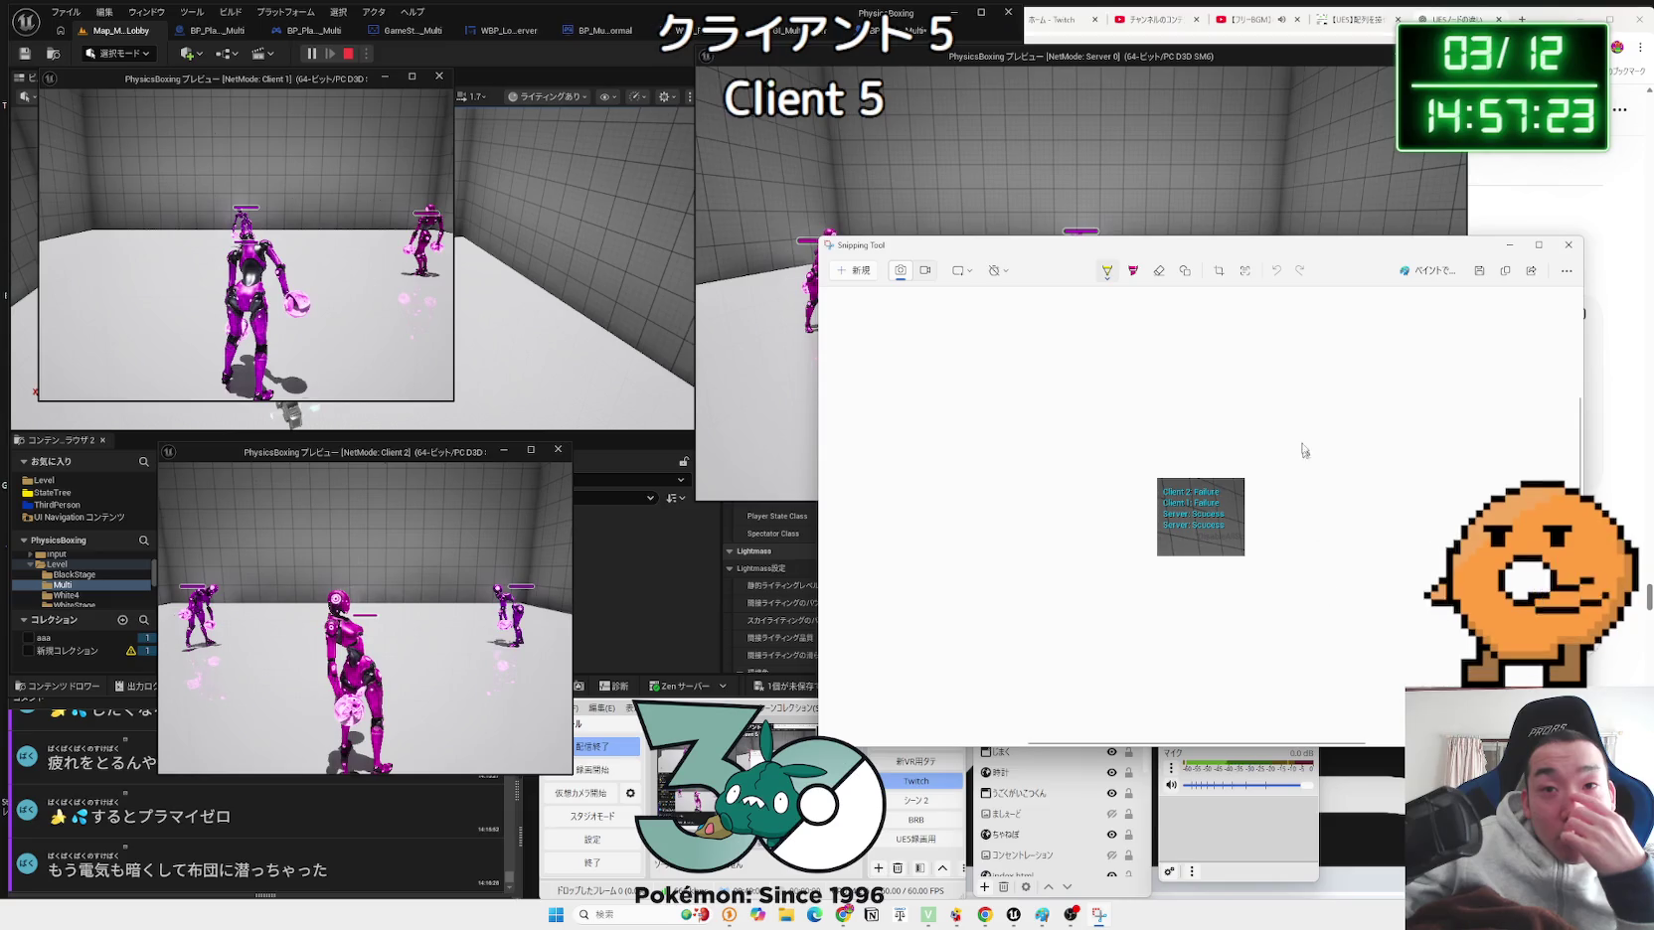
Step: Close the snip, stop PIE, inspect the first runtime error, and reopen the robot character Blueprint
left_click(1566, 248)
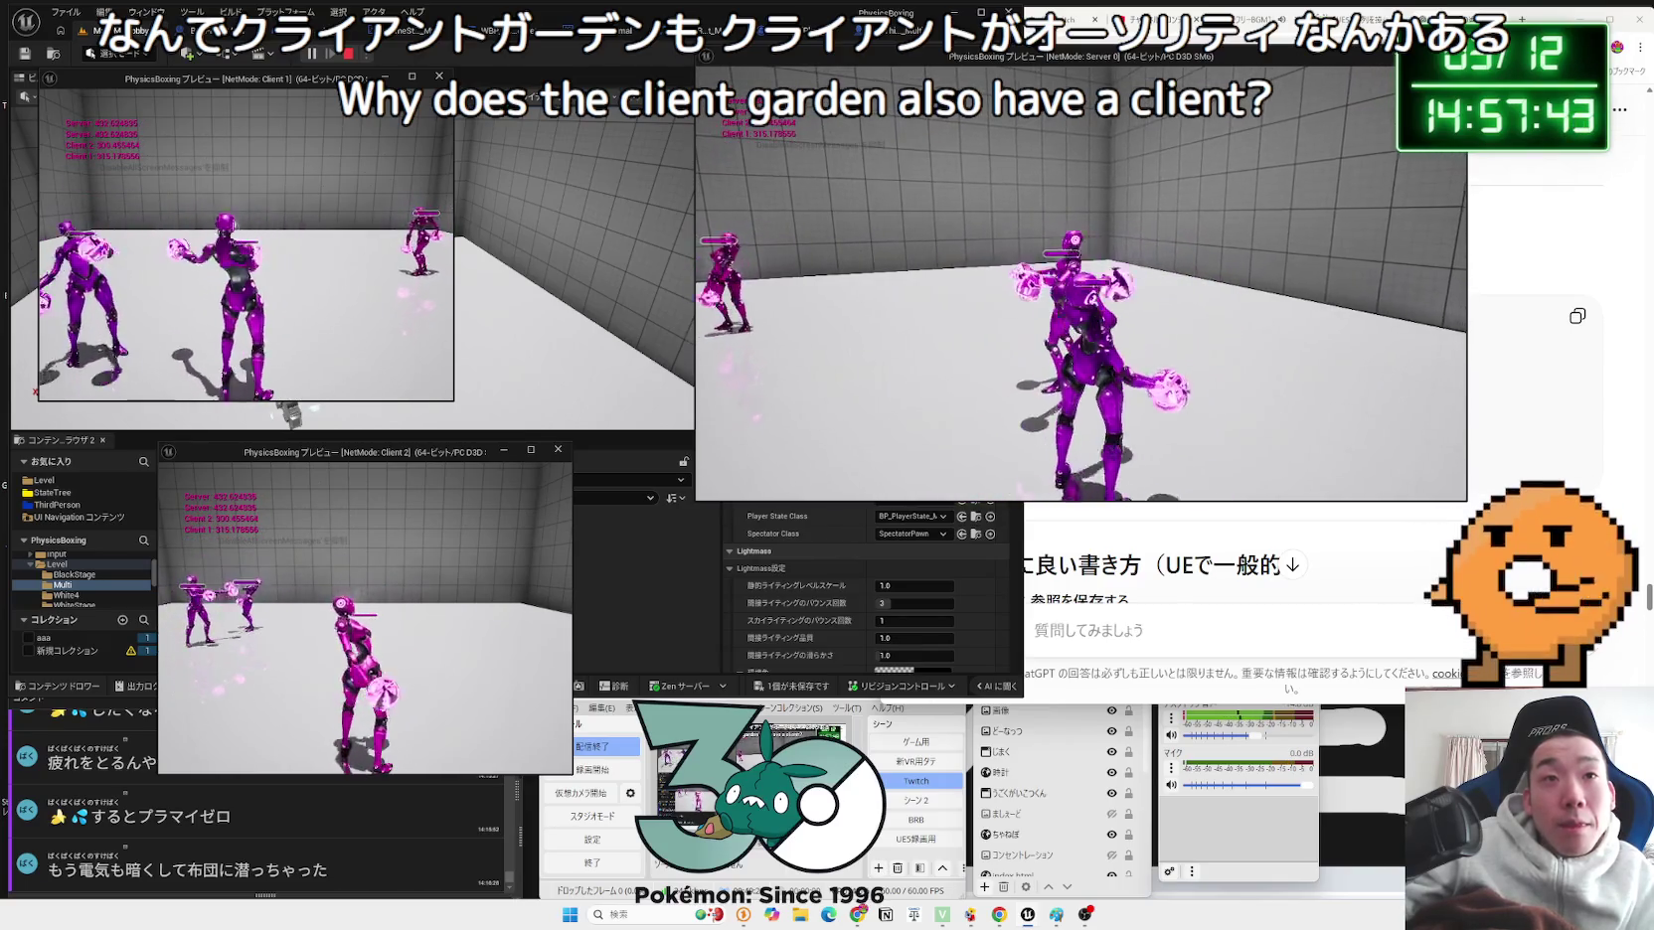
key("Escape")
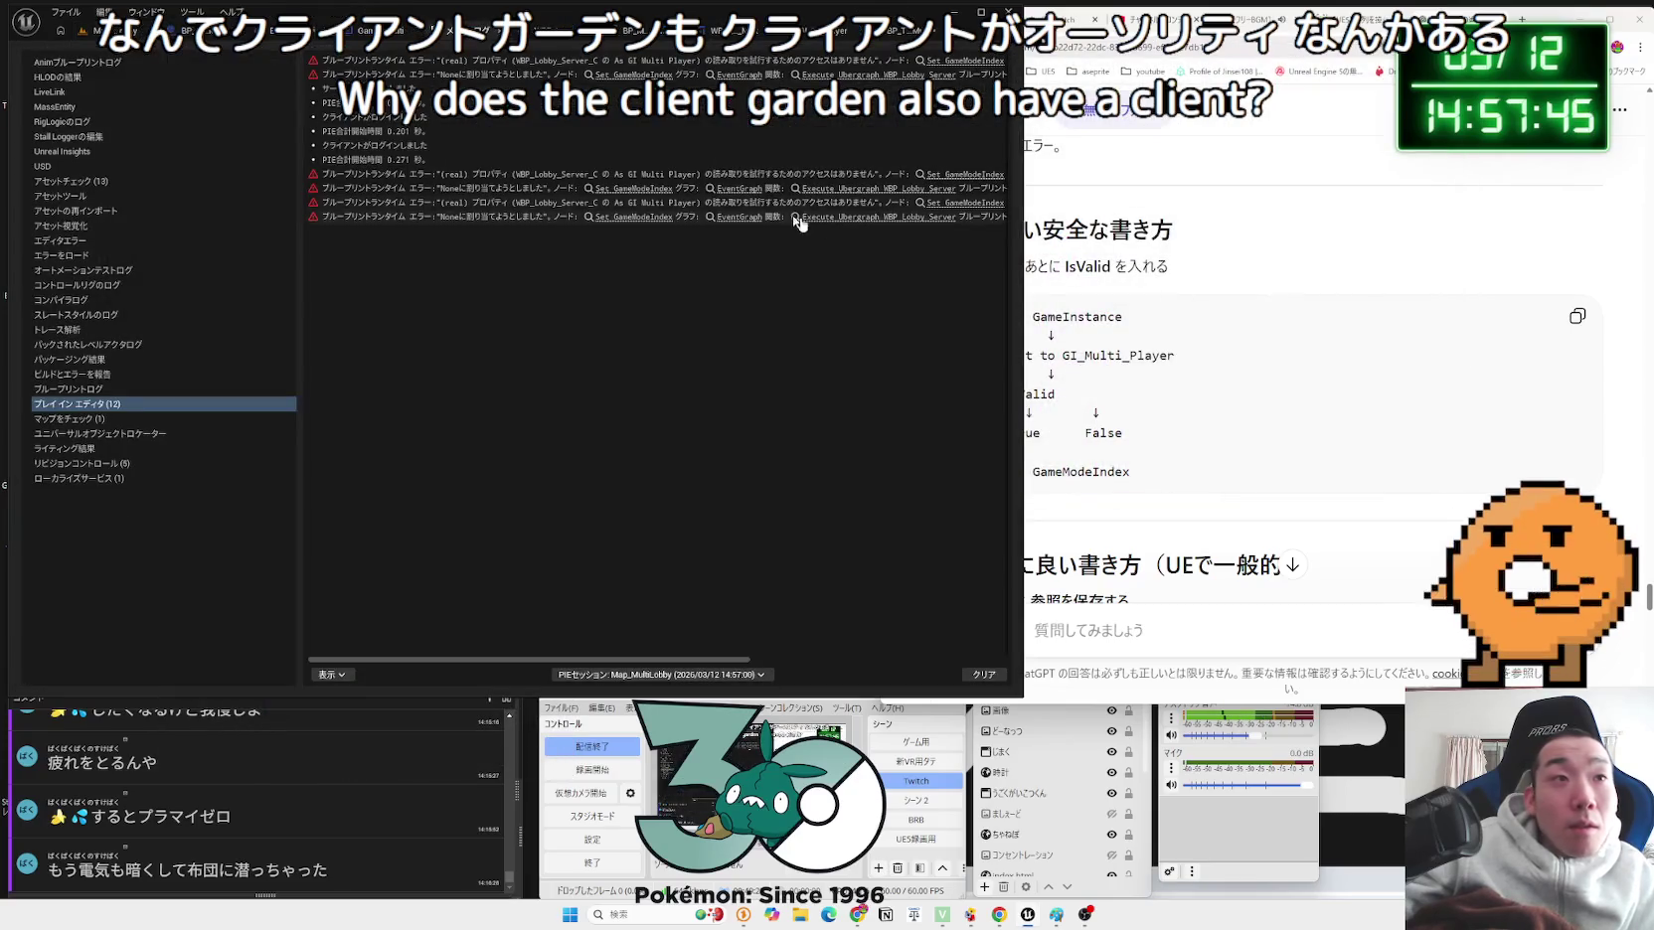
left_click(610, 64)
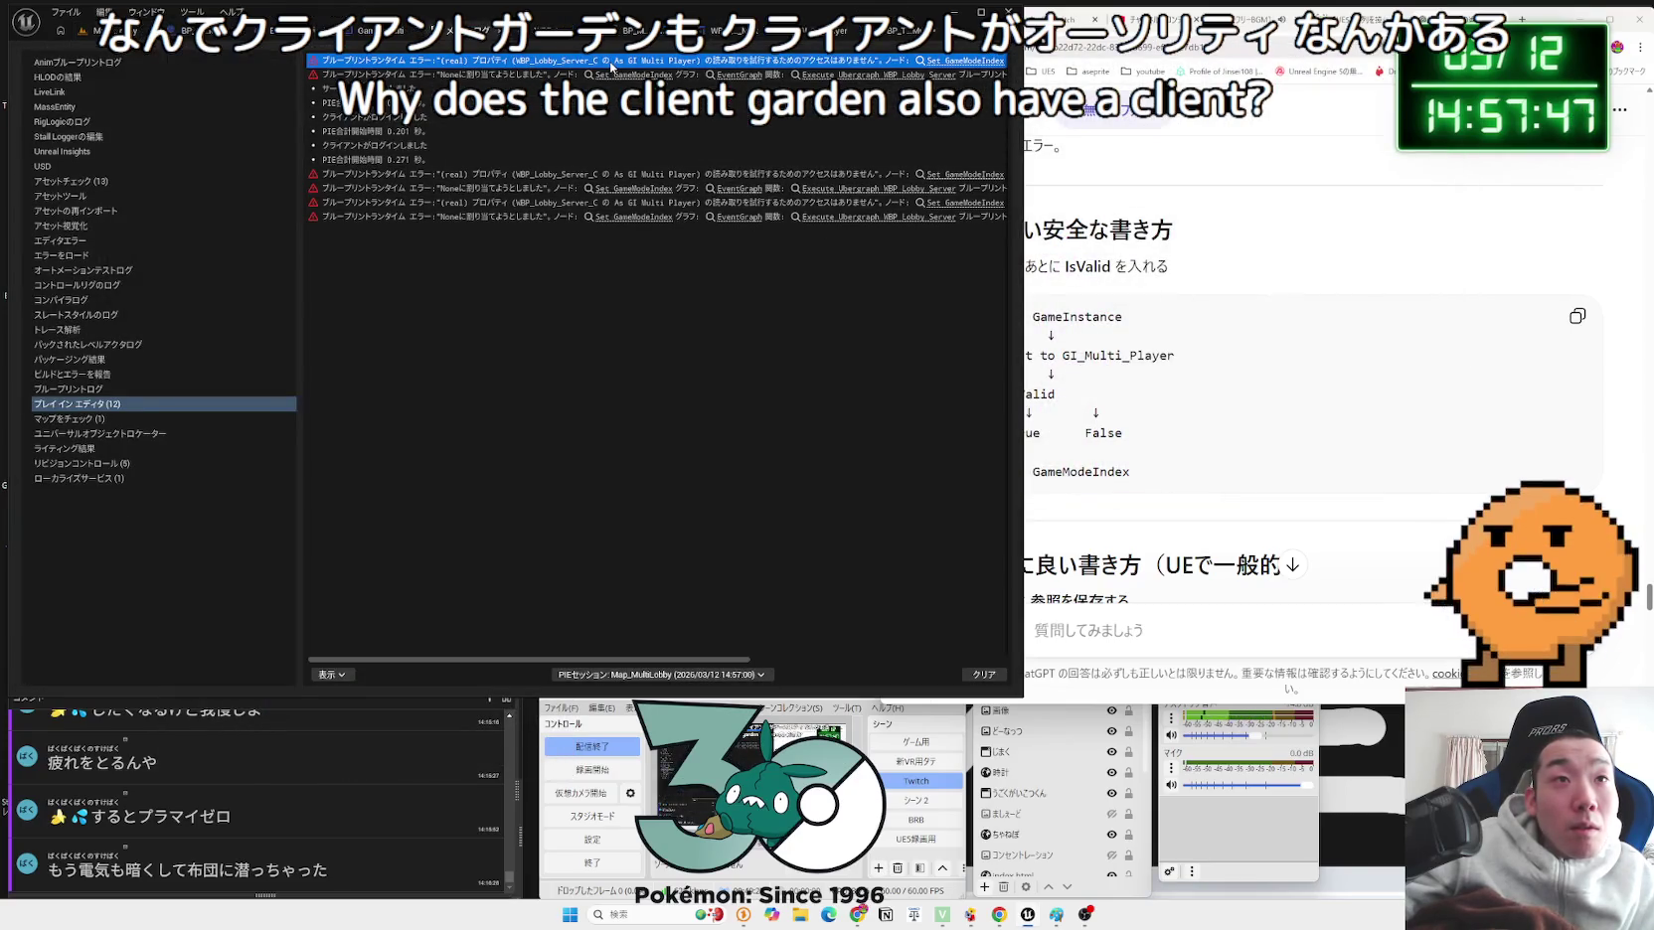
left_click(902, 36)
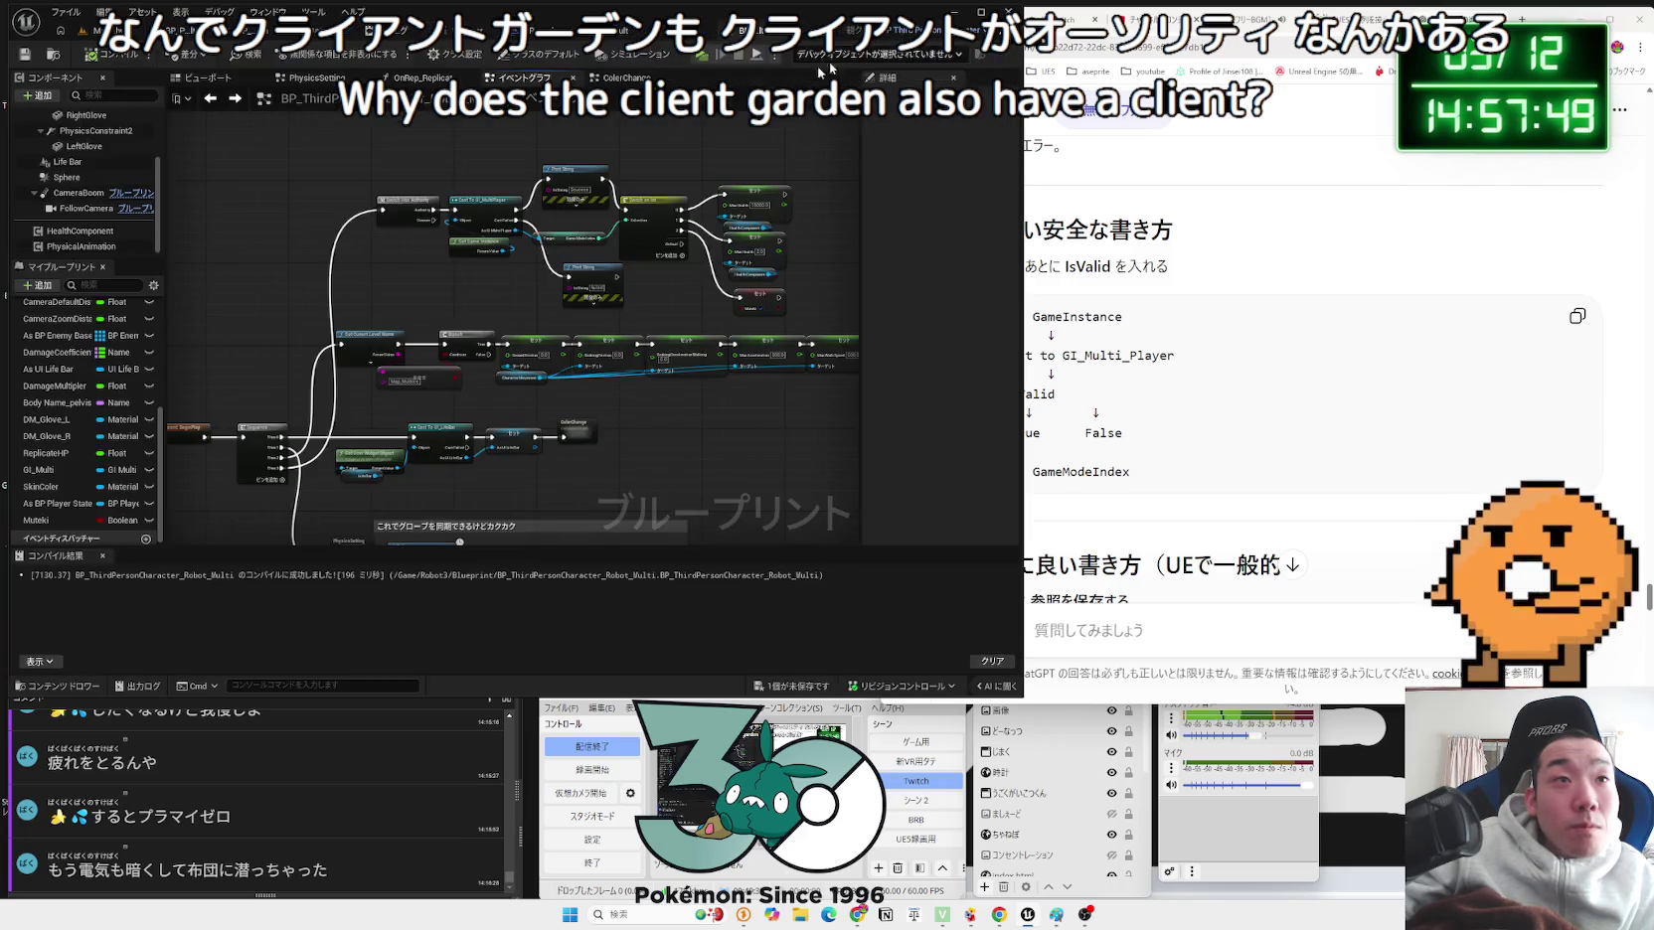
Step: Search Google for 'switch has authority ue5'
left_click_drag(437, 277, 557, 274)
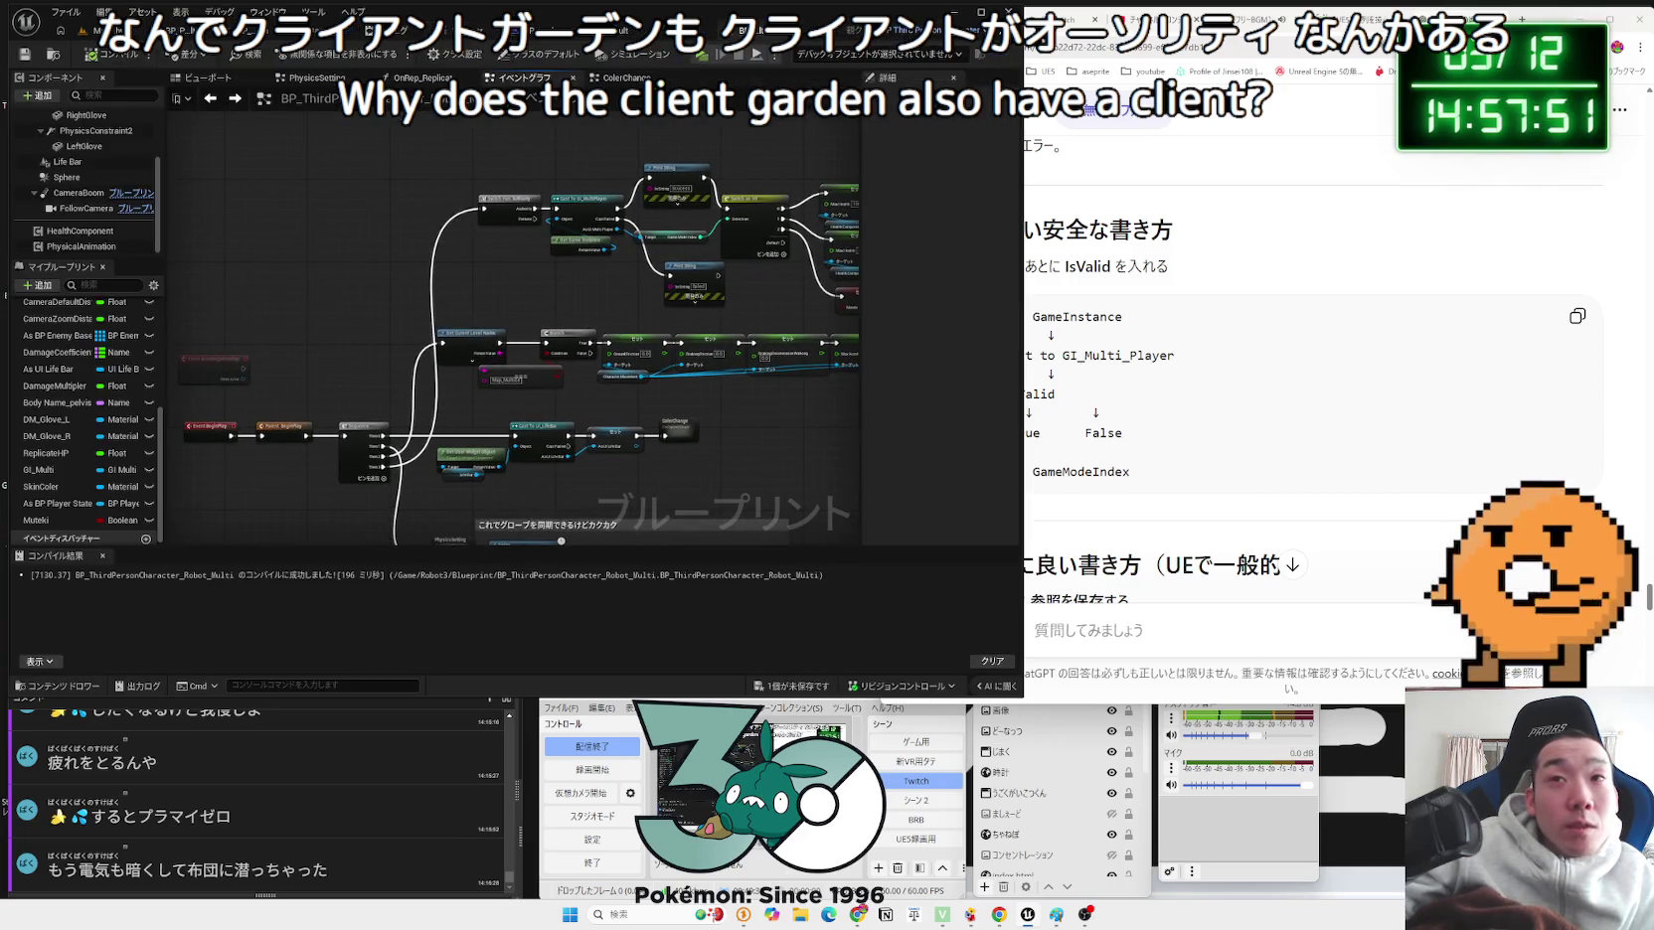
left_click(1521, 19)
type("s")
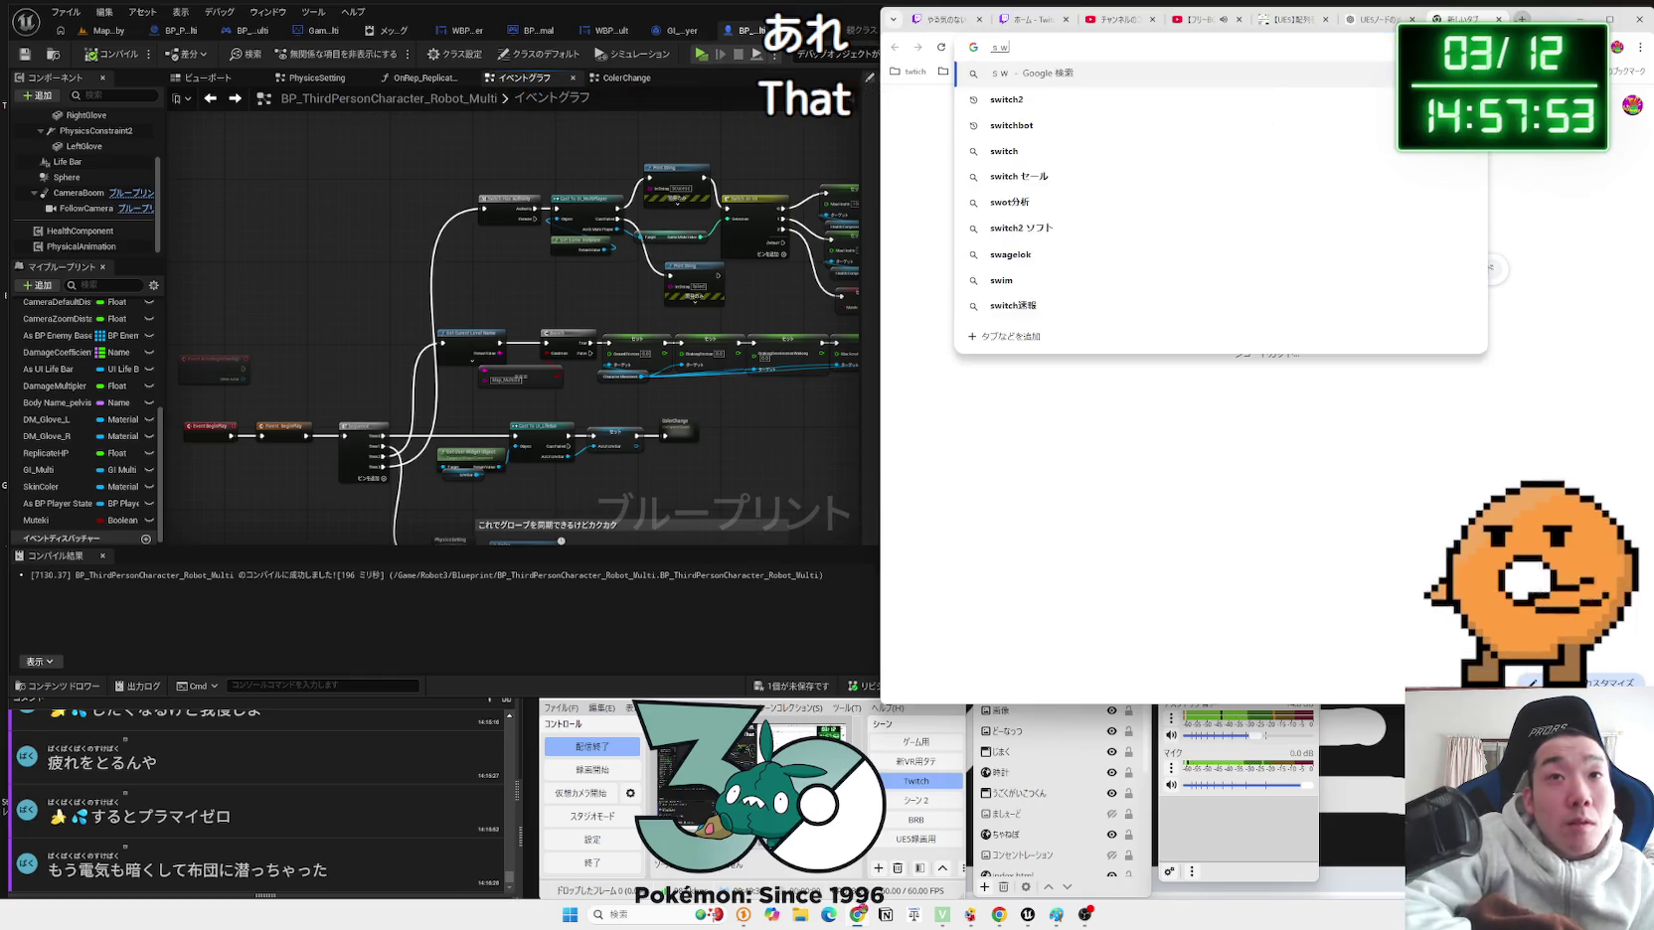
type("witch ha")
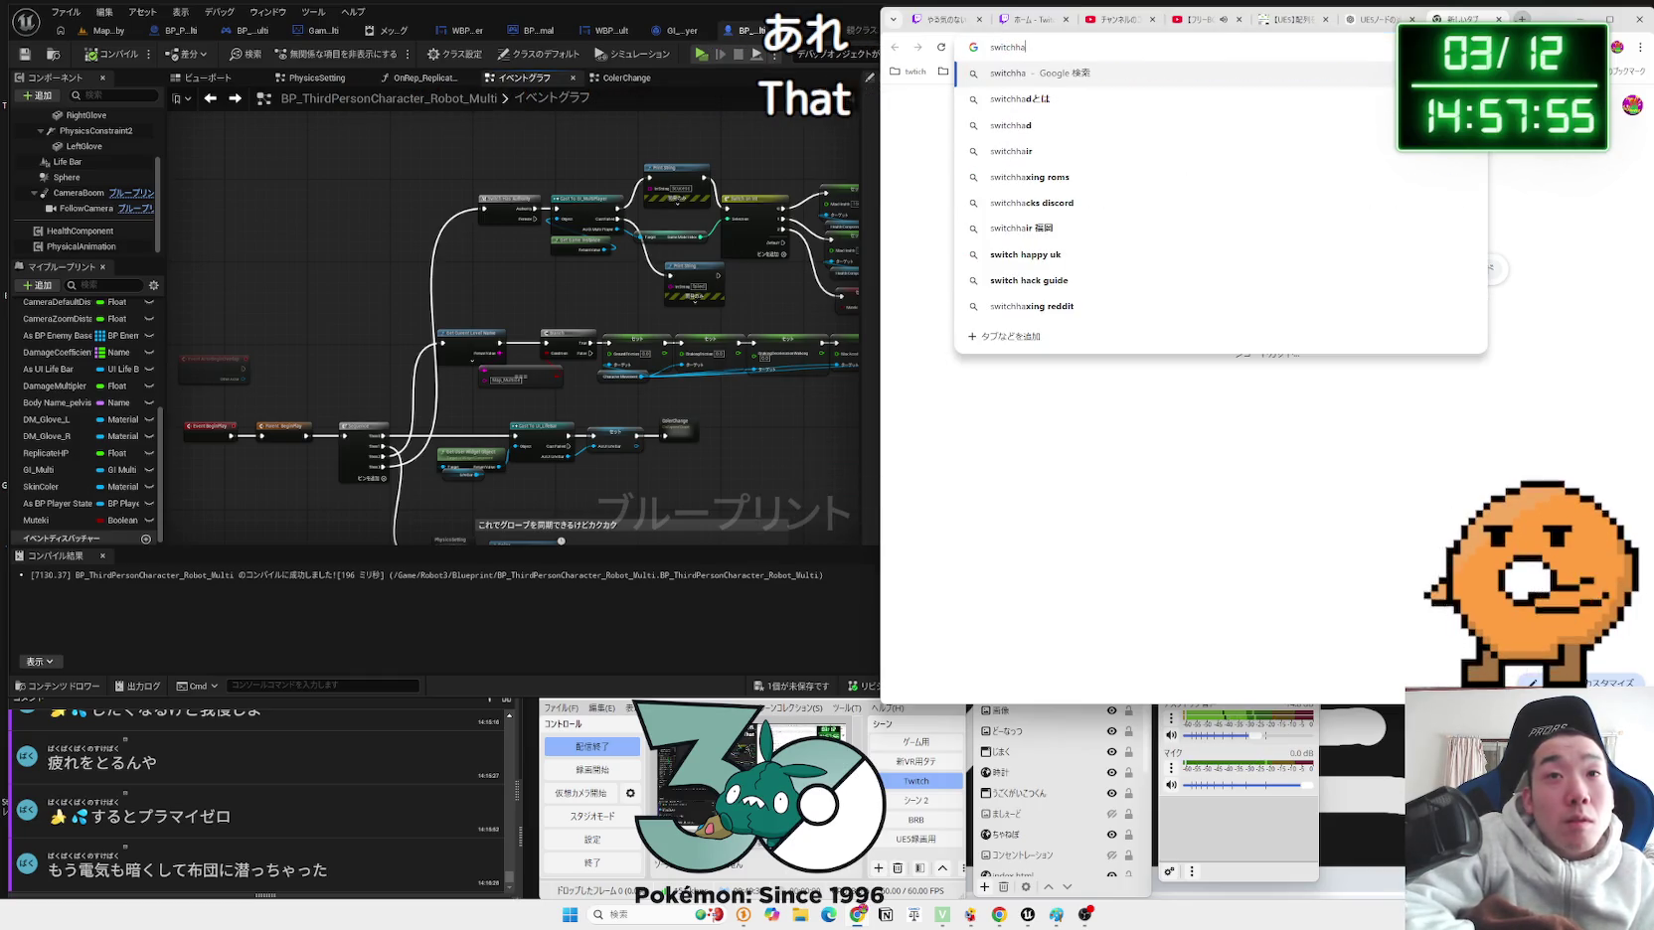
type("s authority")
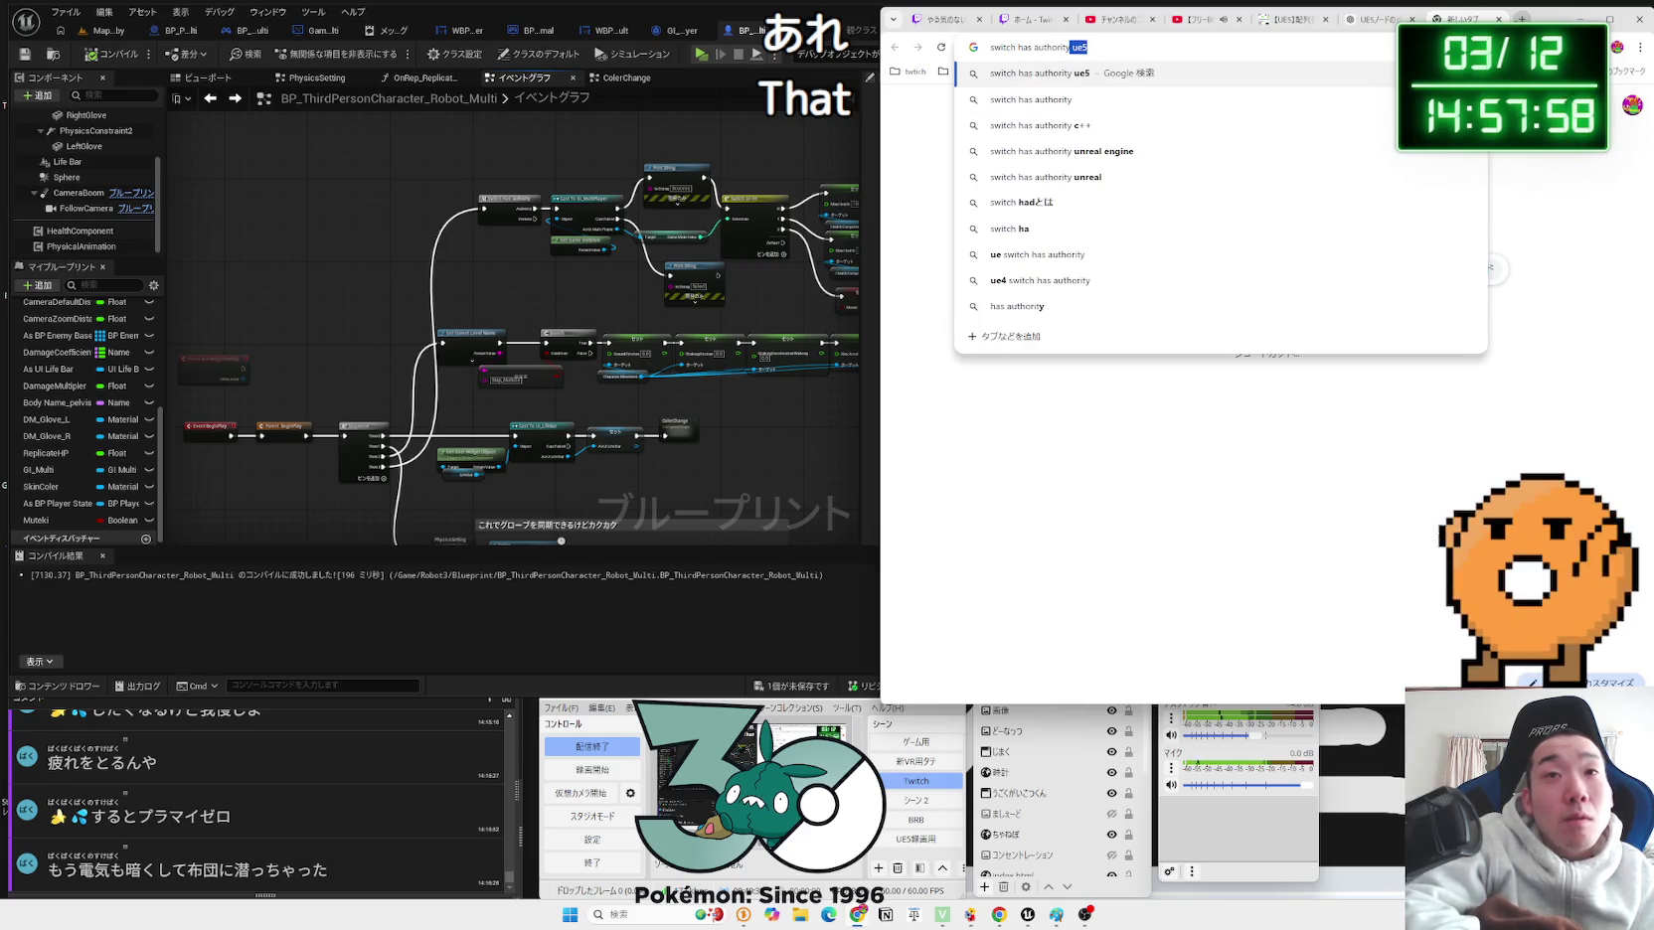
key("Return")
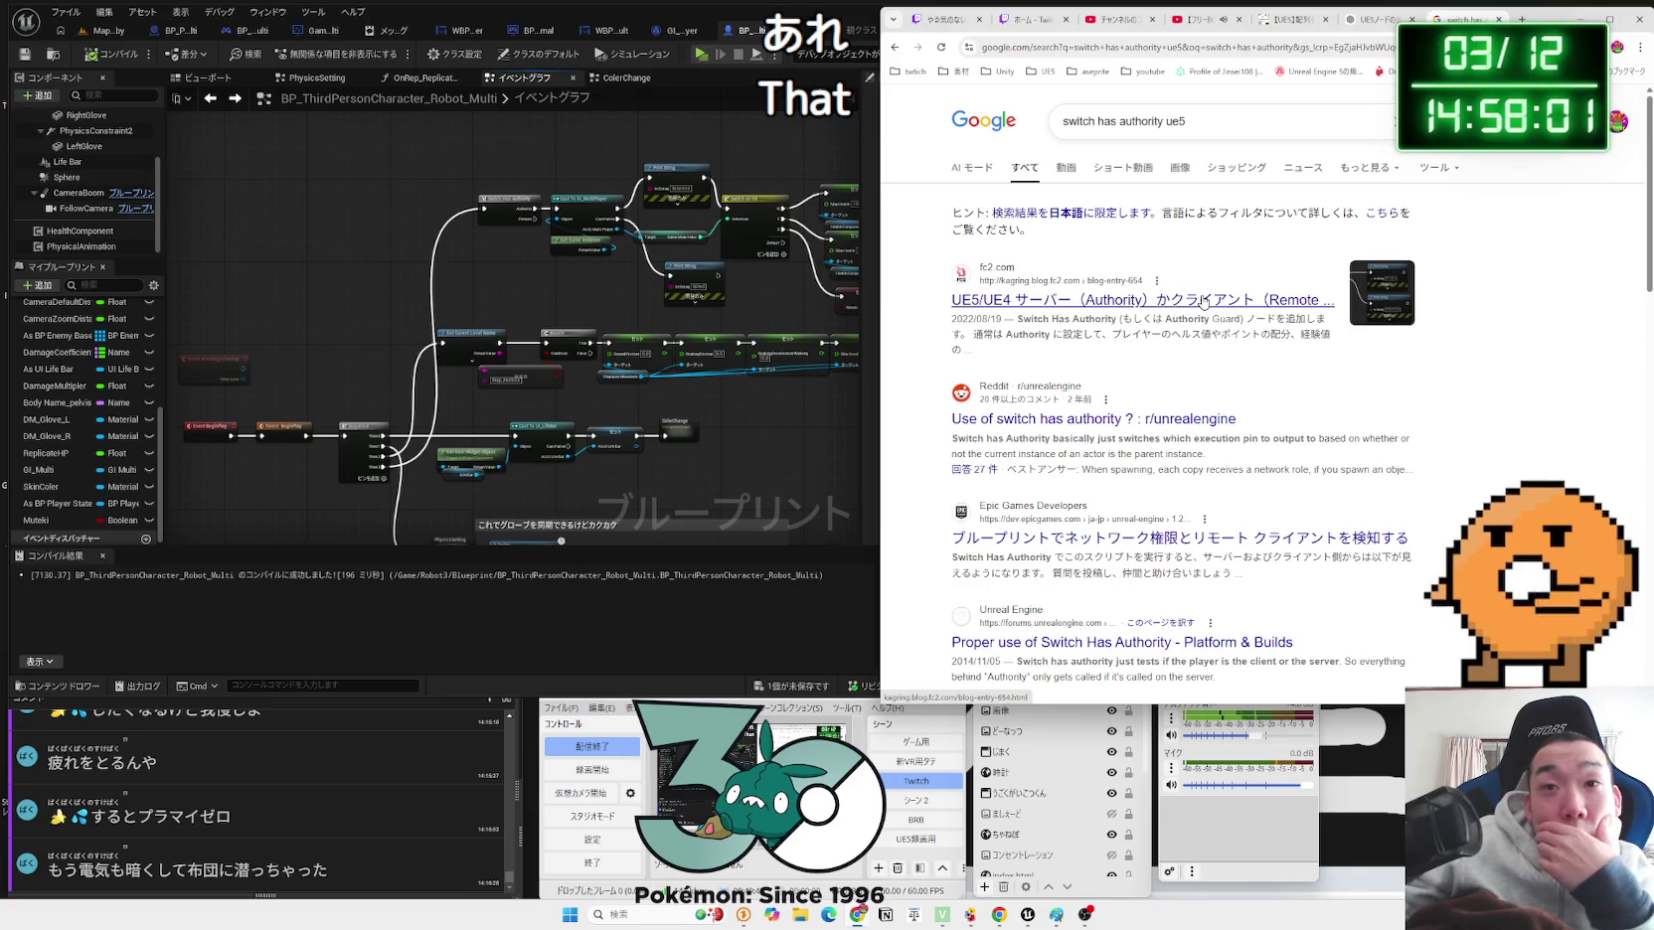
Step: Read the FC2 blog article's Authority vs Remote examples, then return to the blueprint editor
scroll(1204, 301, "down", 5)
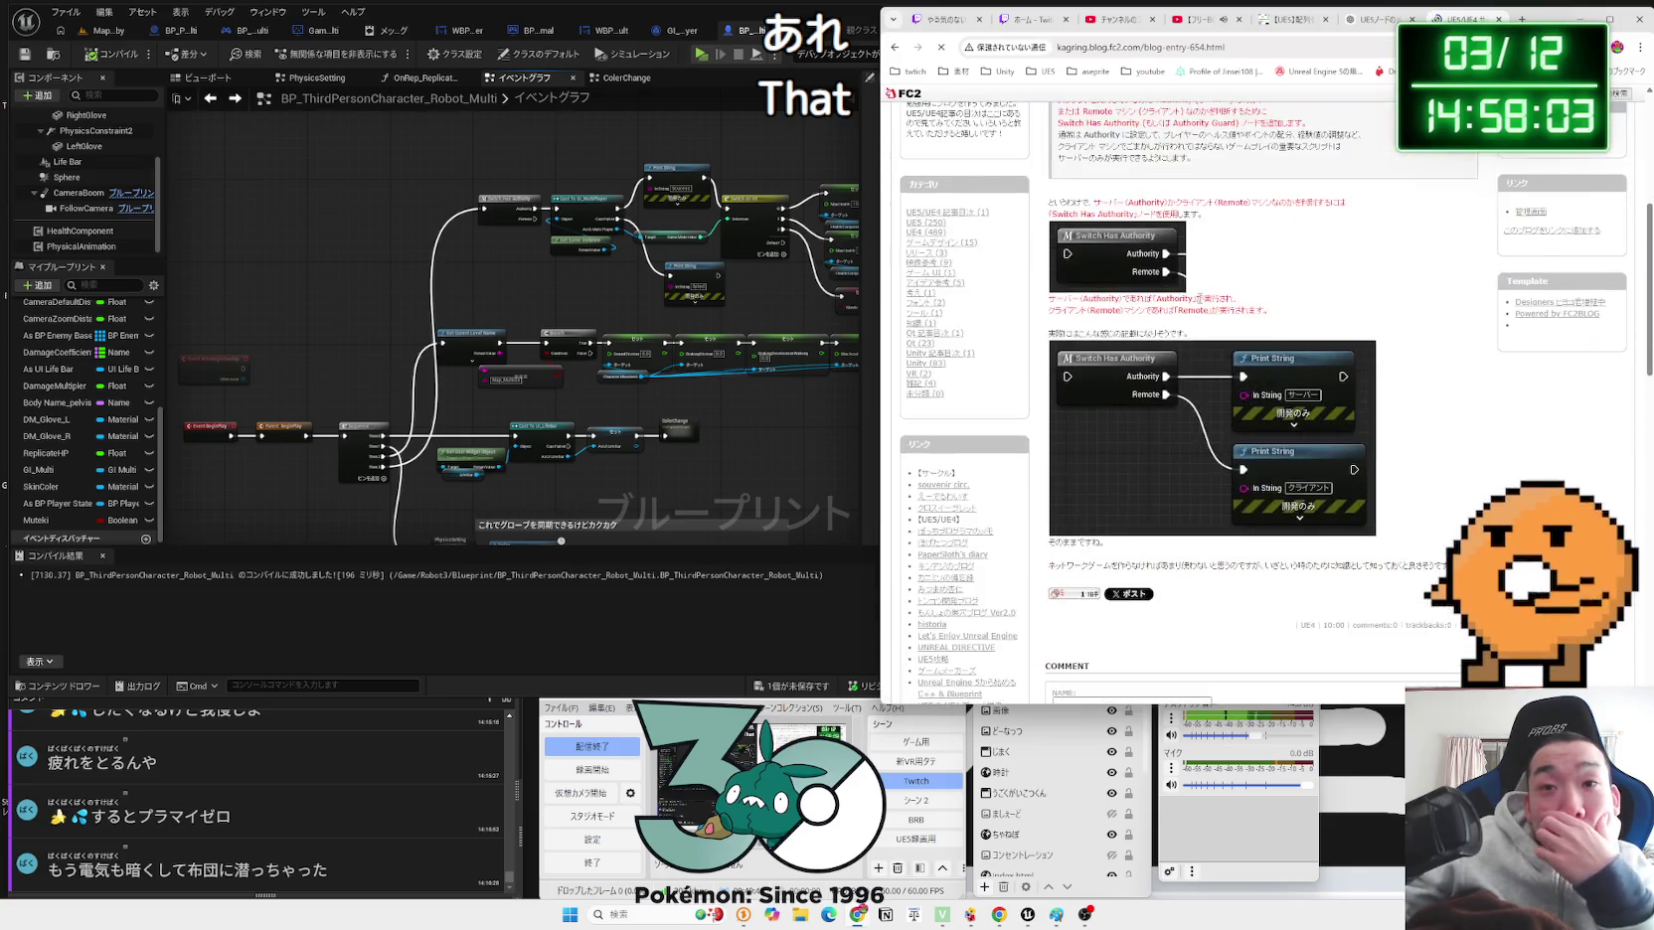
scroll(1201, 304, "up", 1)
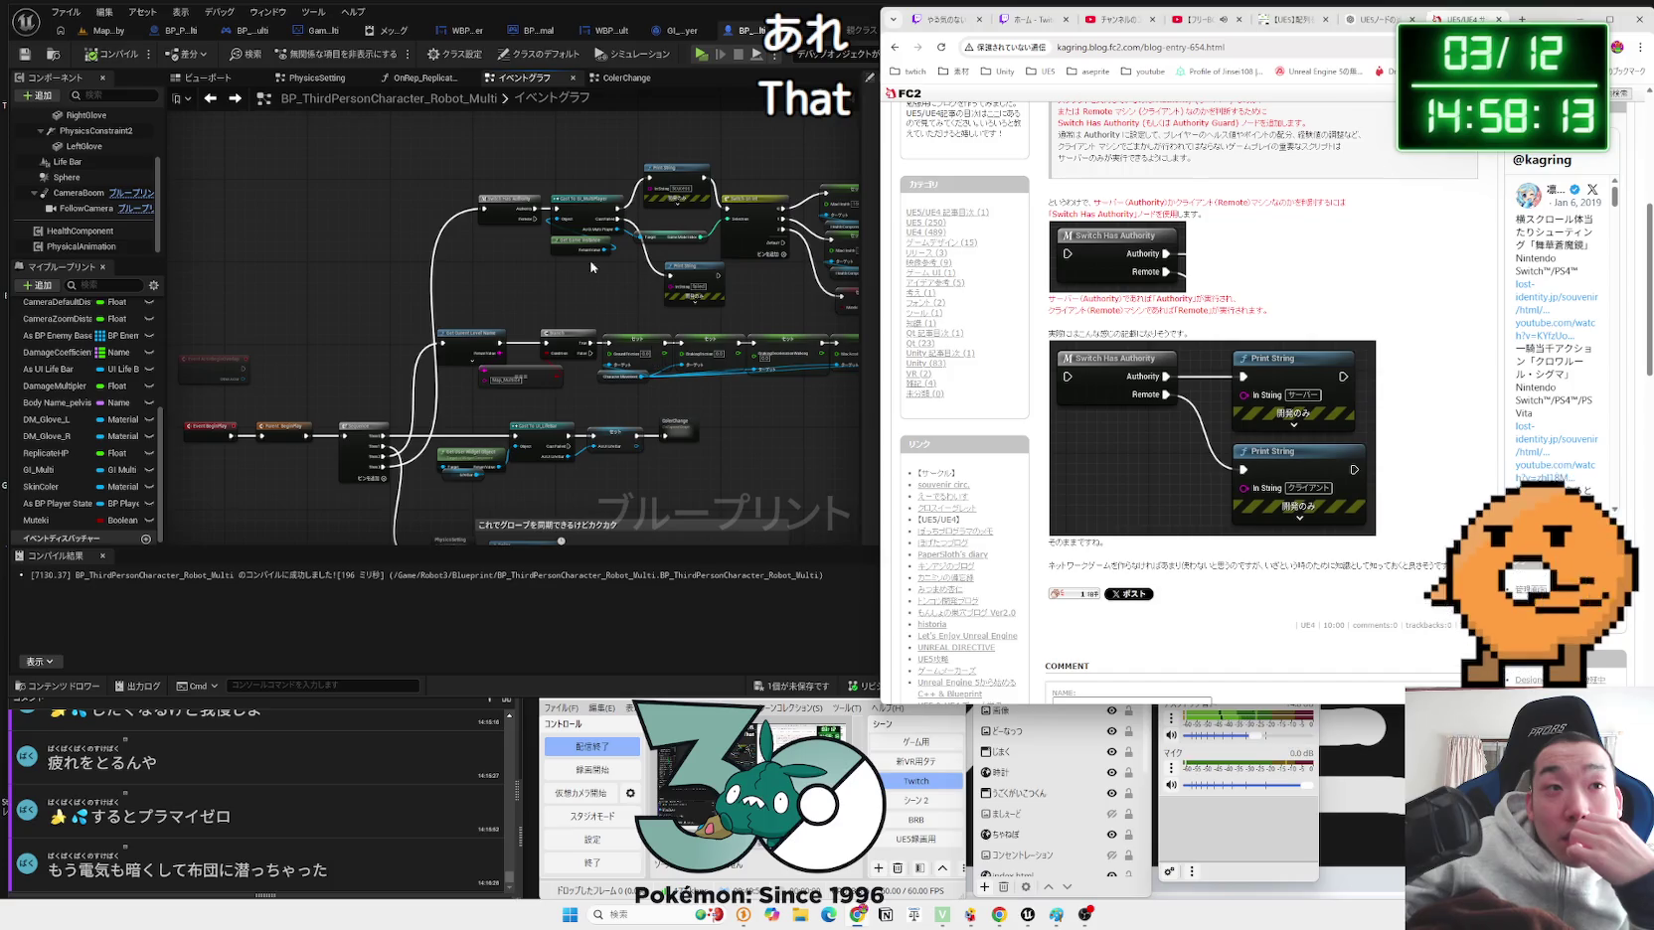
scroll(535, 286, "up", 5)
left_click(616, 284)
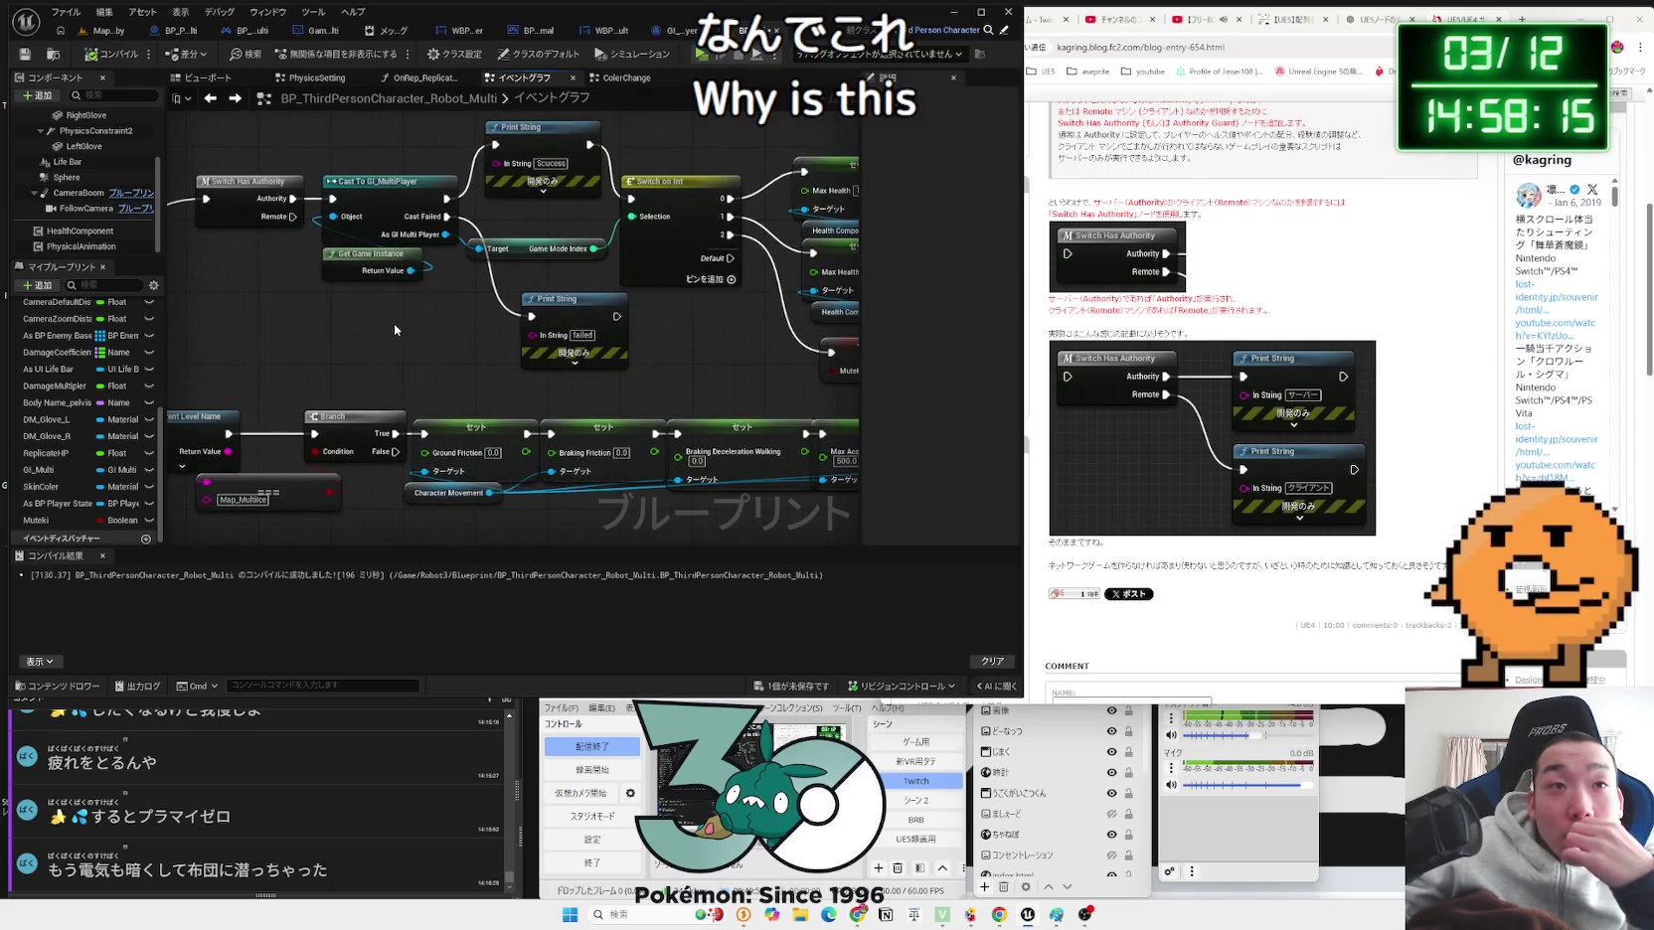
Step: Save the modified blueprint, confirming the unsaved asset
scroll(393, 323, "down", 1)
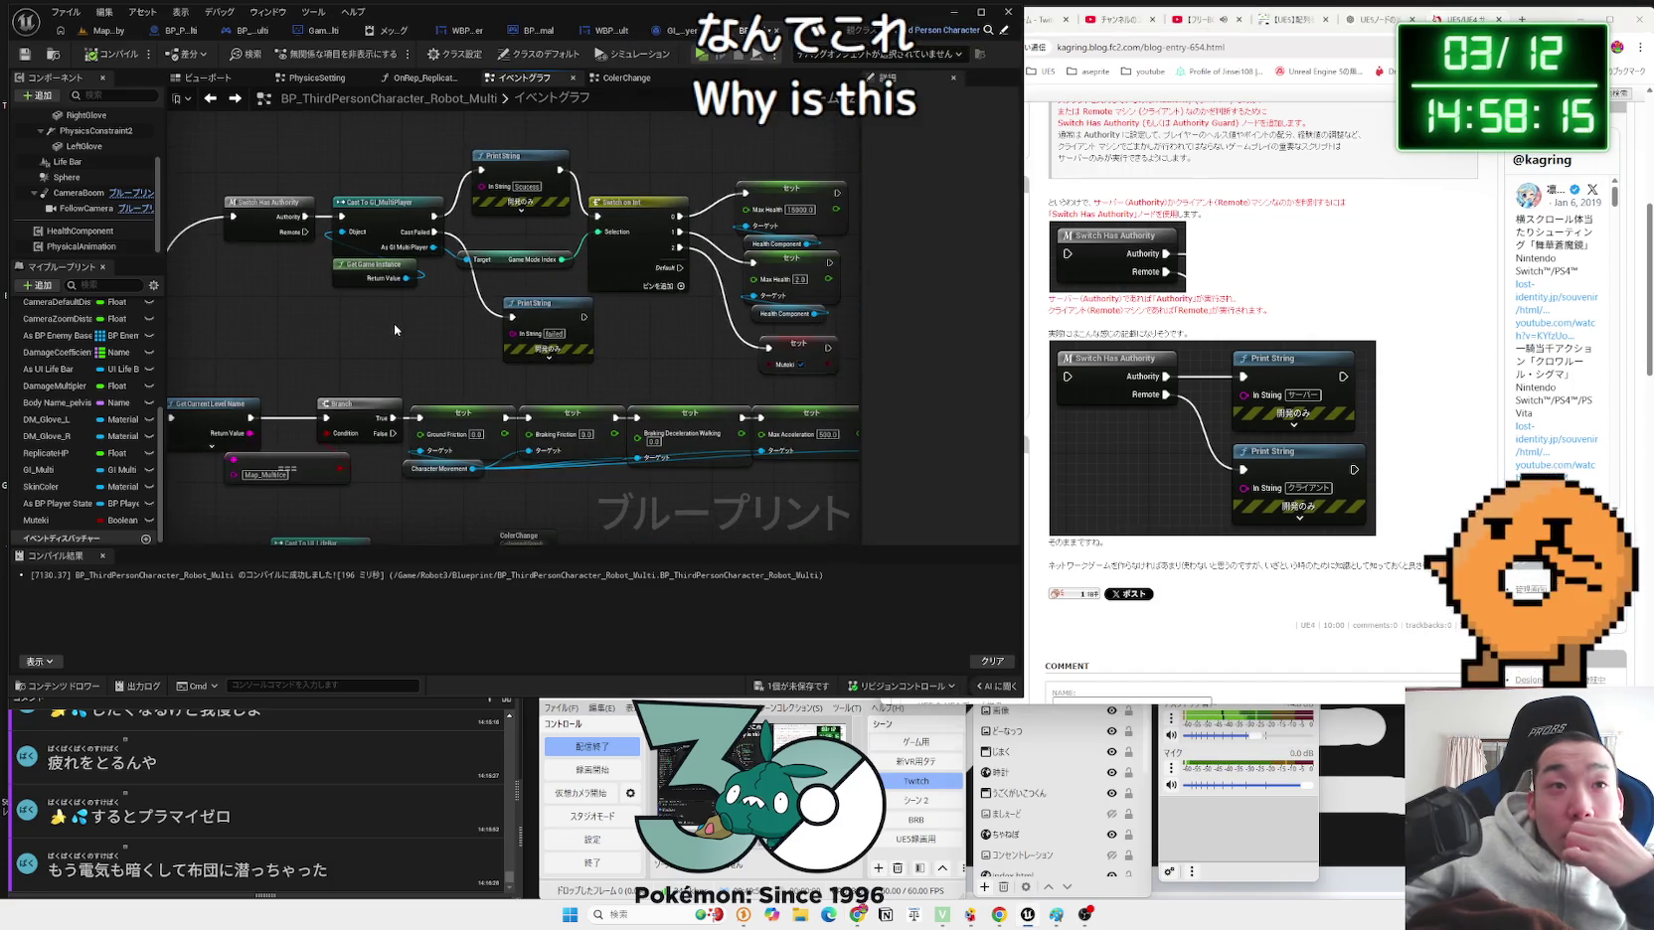
left_click(808, 687)
left_click(922, 600)
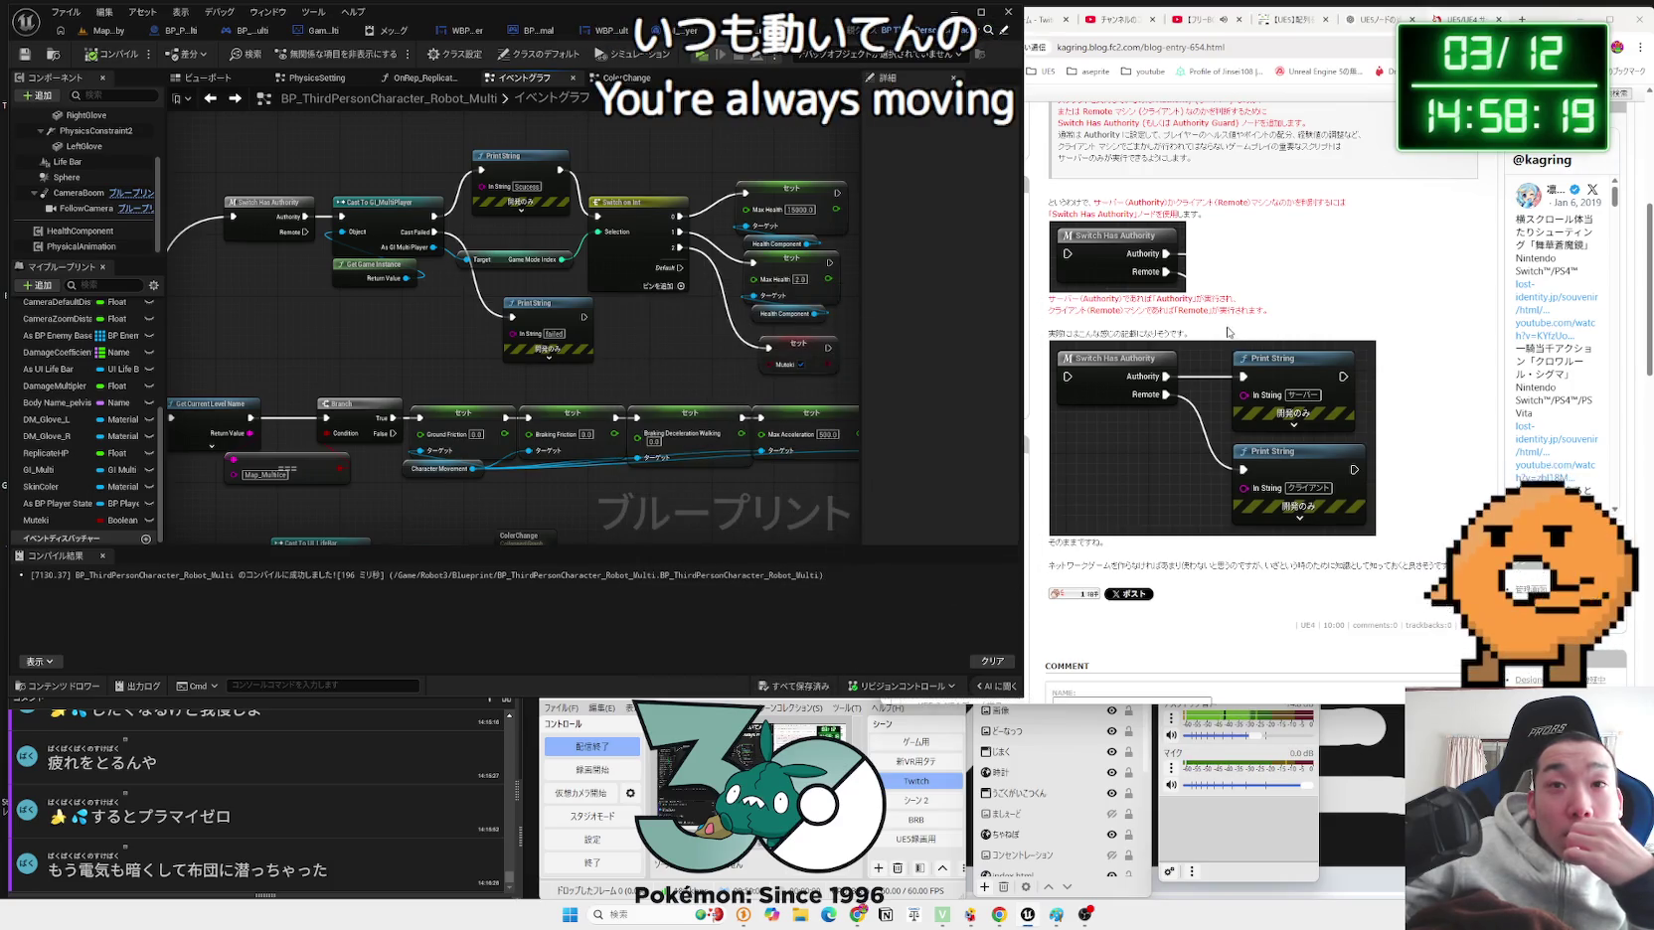
Step: Back in Chrome, refine the Google query to 'authority ue5'
left_click(1228, 332)
key("alt+Left")
scroll(1211, 362, "down", 10)
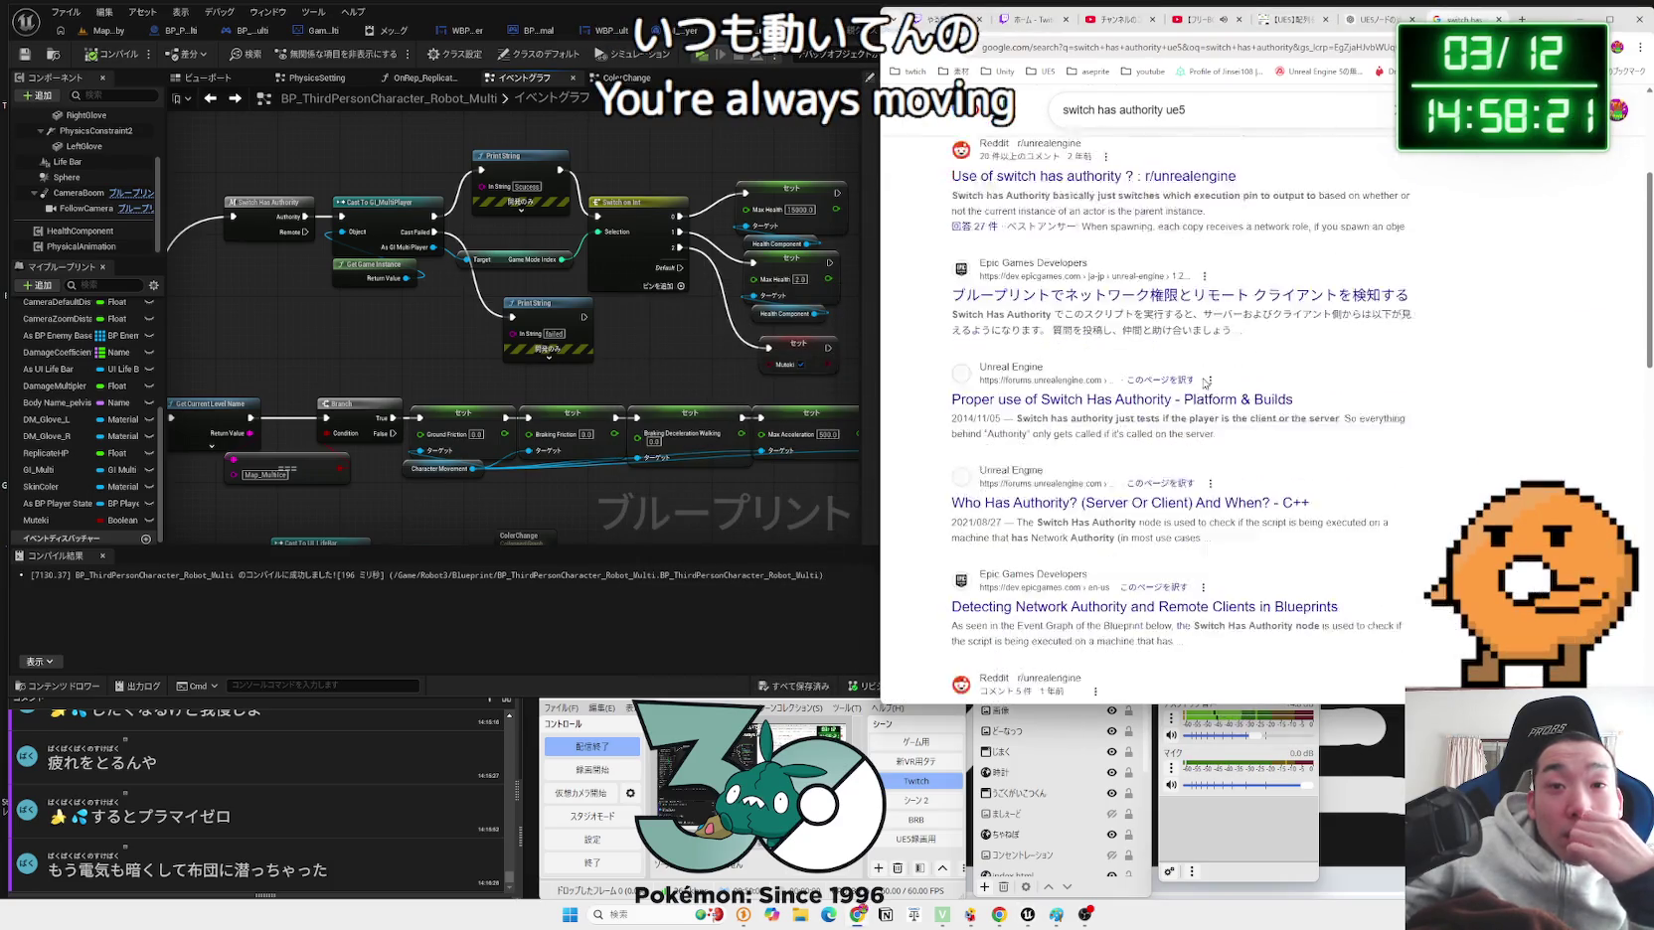
scroll(1202, 386, "down", 5)
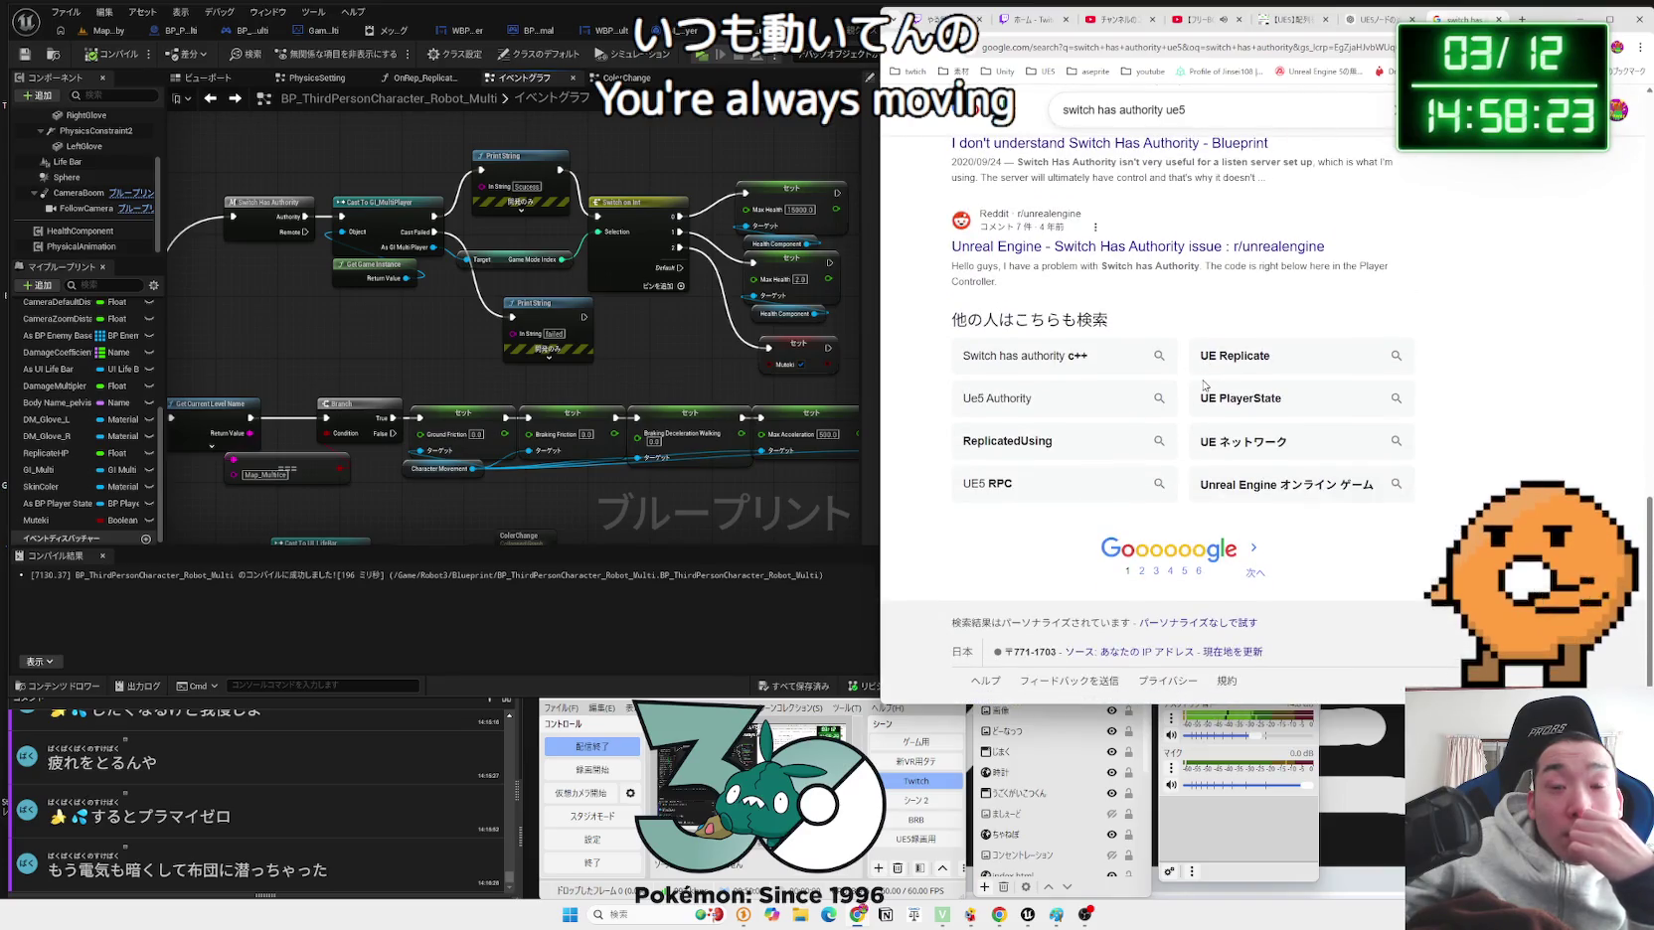
key("ctrl+t")
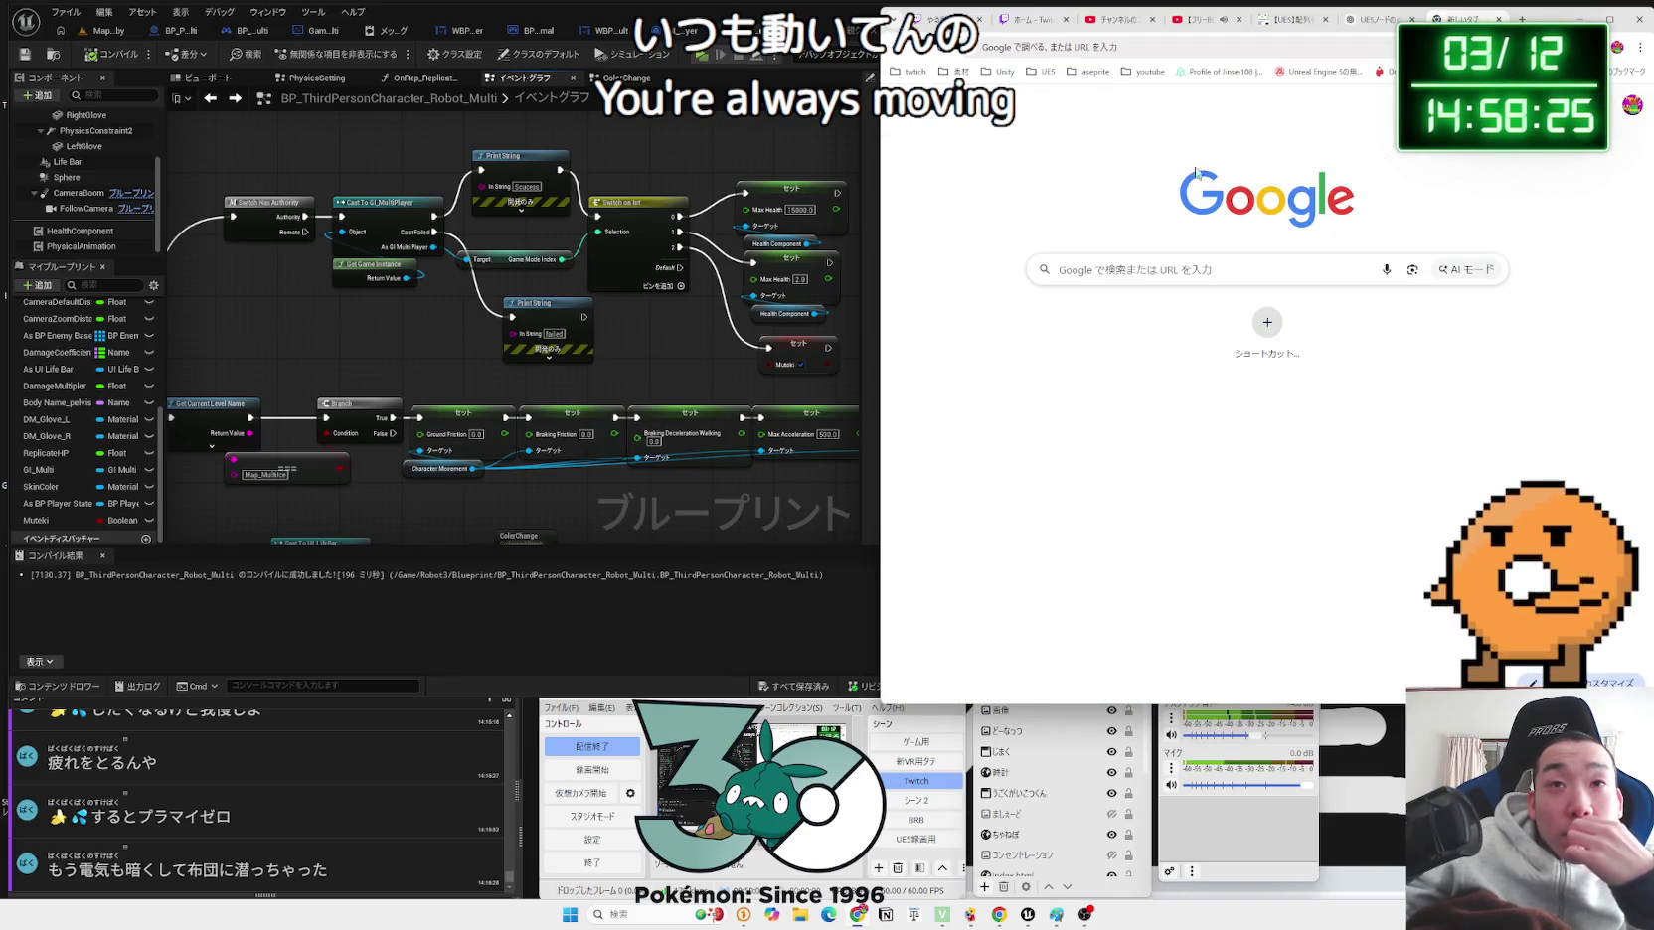
left_click(912, 53)
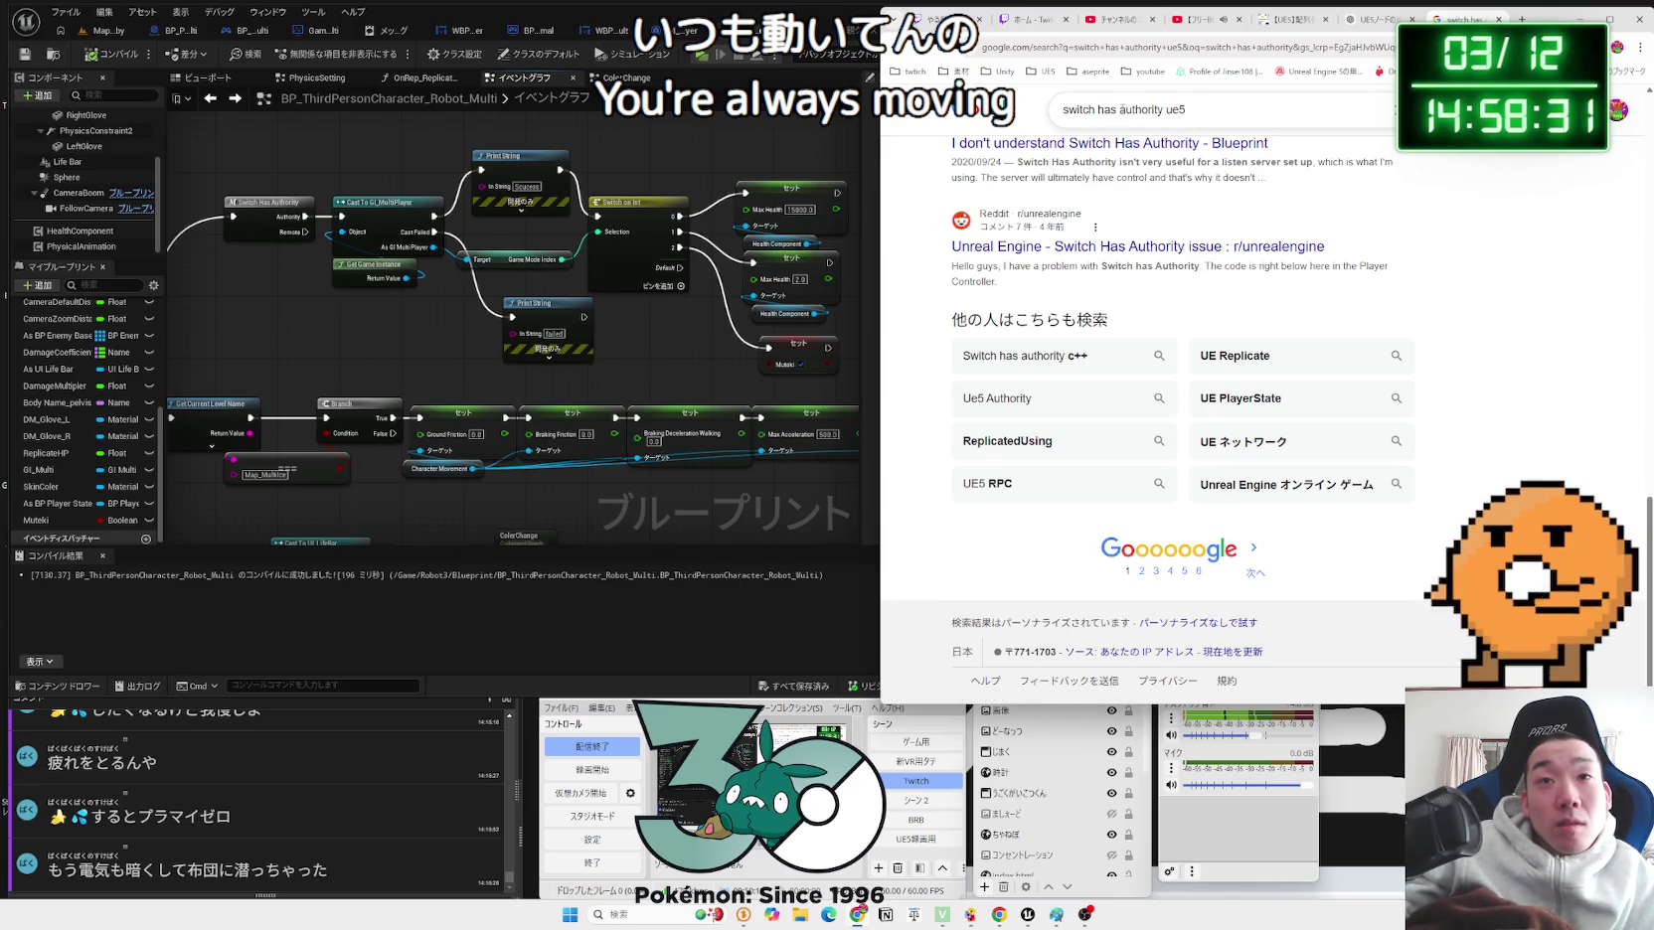
key("BackSpace")
key("Return")
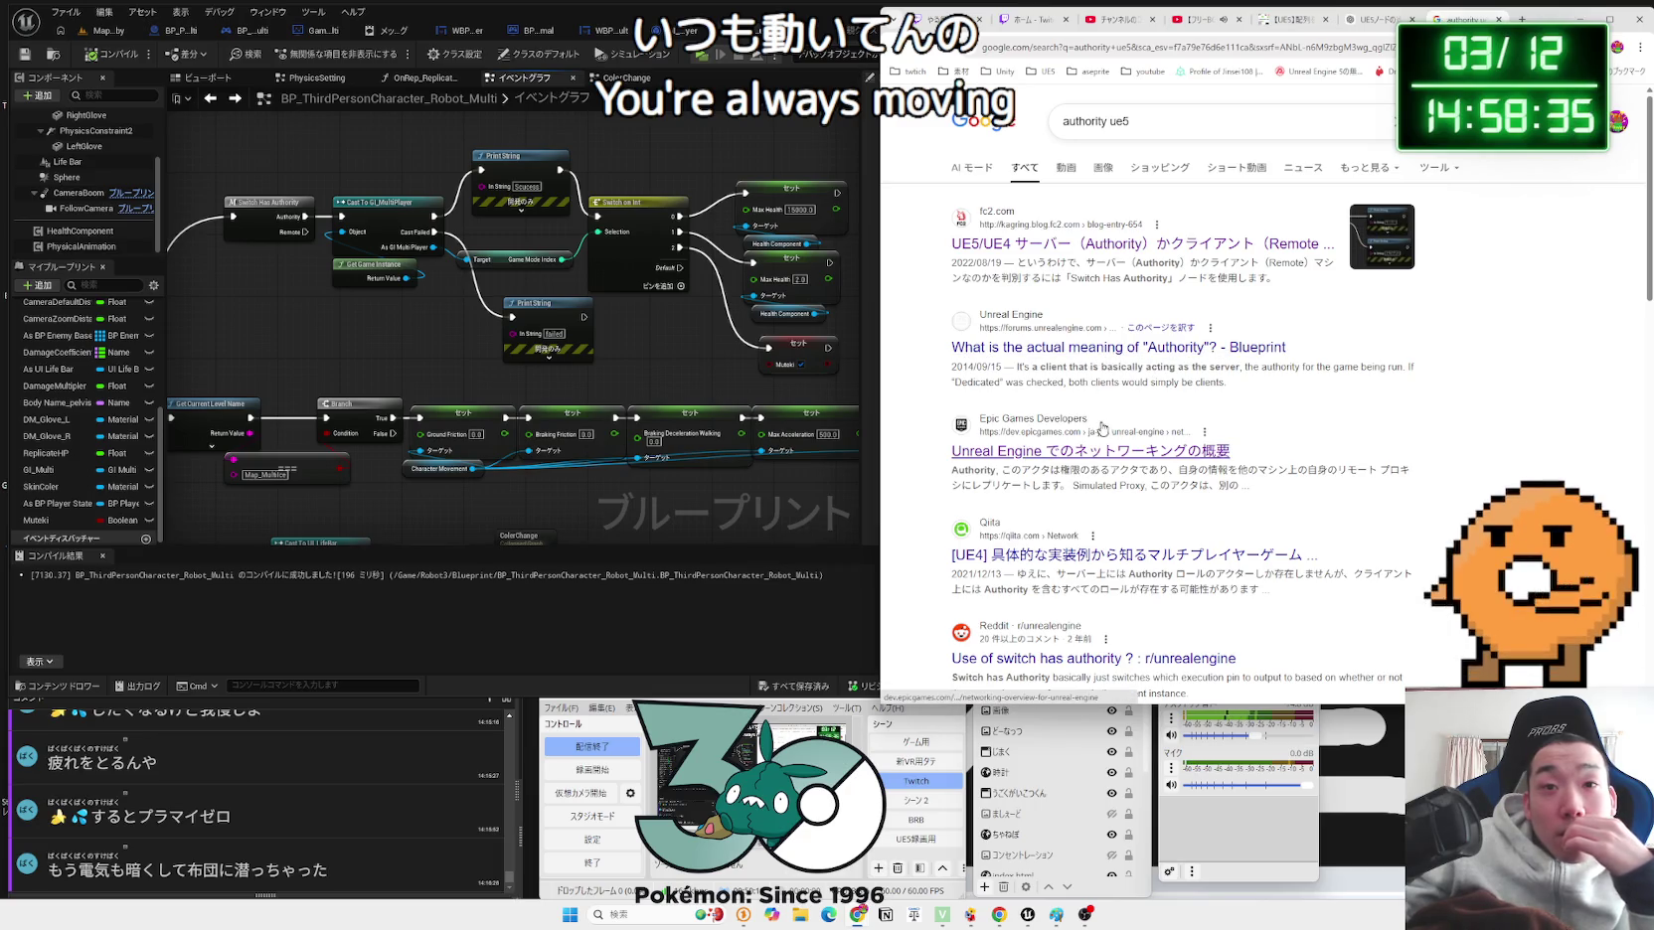
Step: Open the 'Server Authority & Replication Explained' YouTube Short from the results
scroll(1093, 377, "down", 4)
scroll(1103, 425, "down", 3)
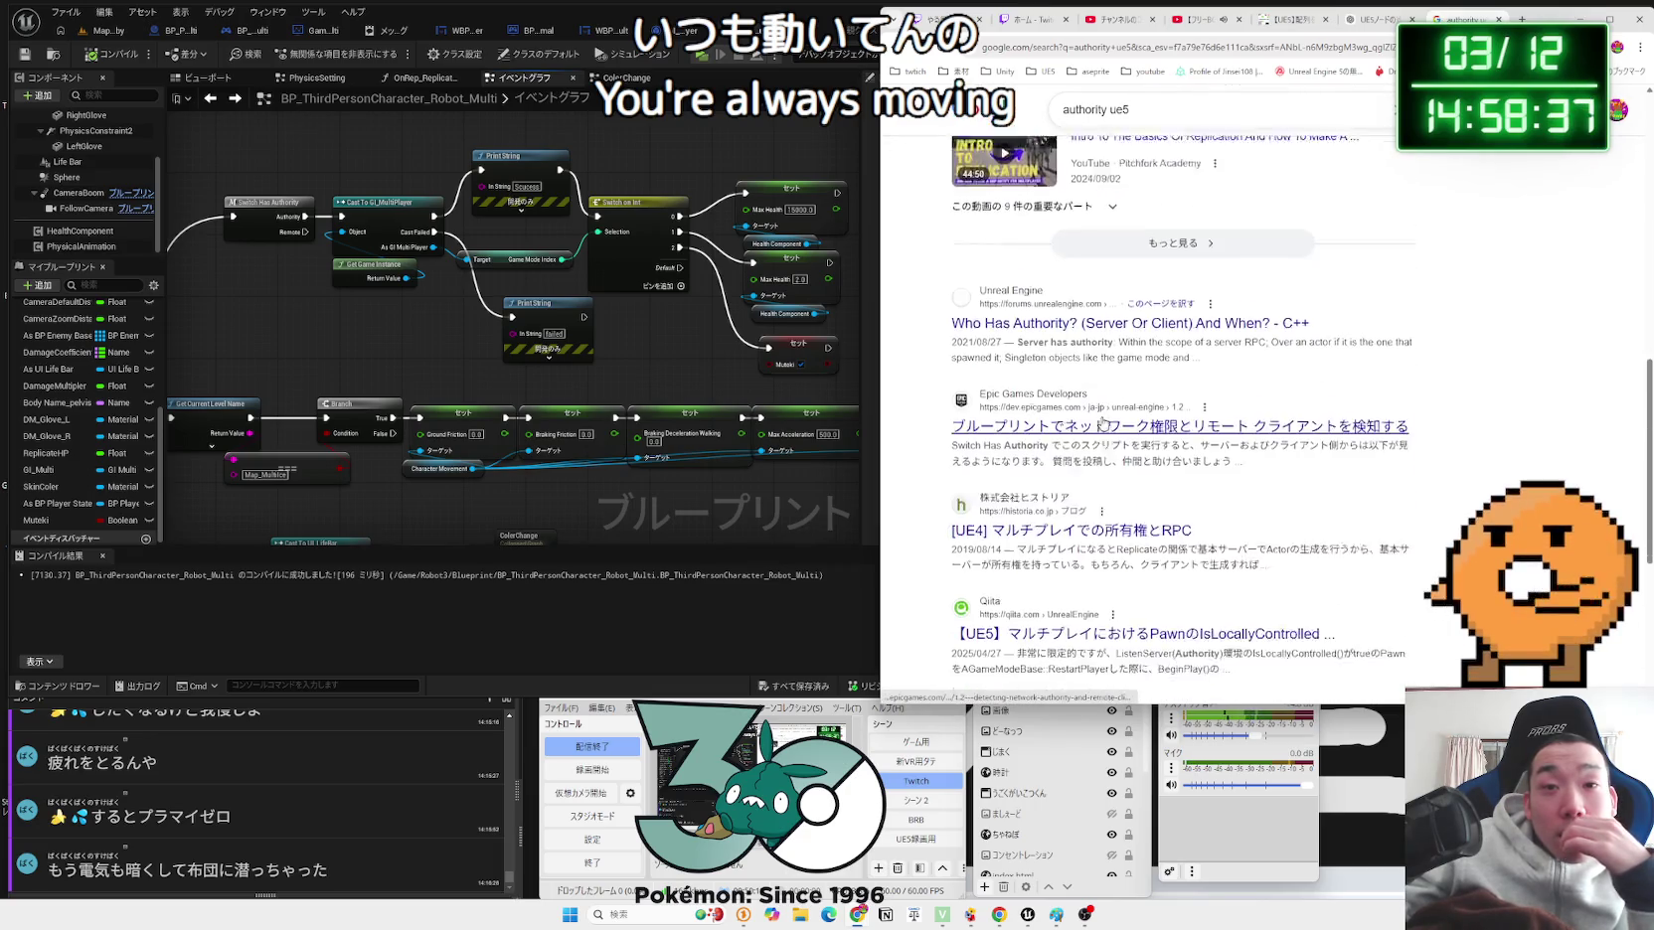
scroll(1103, 401, "up", 3)
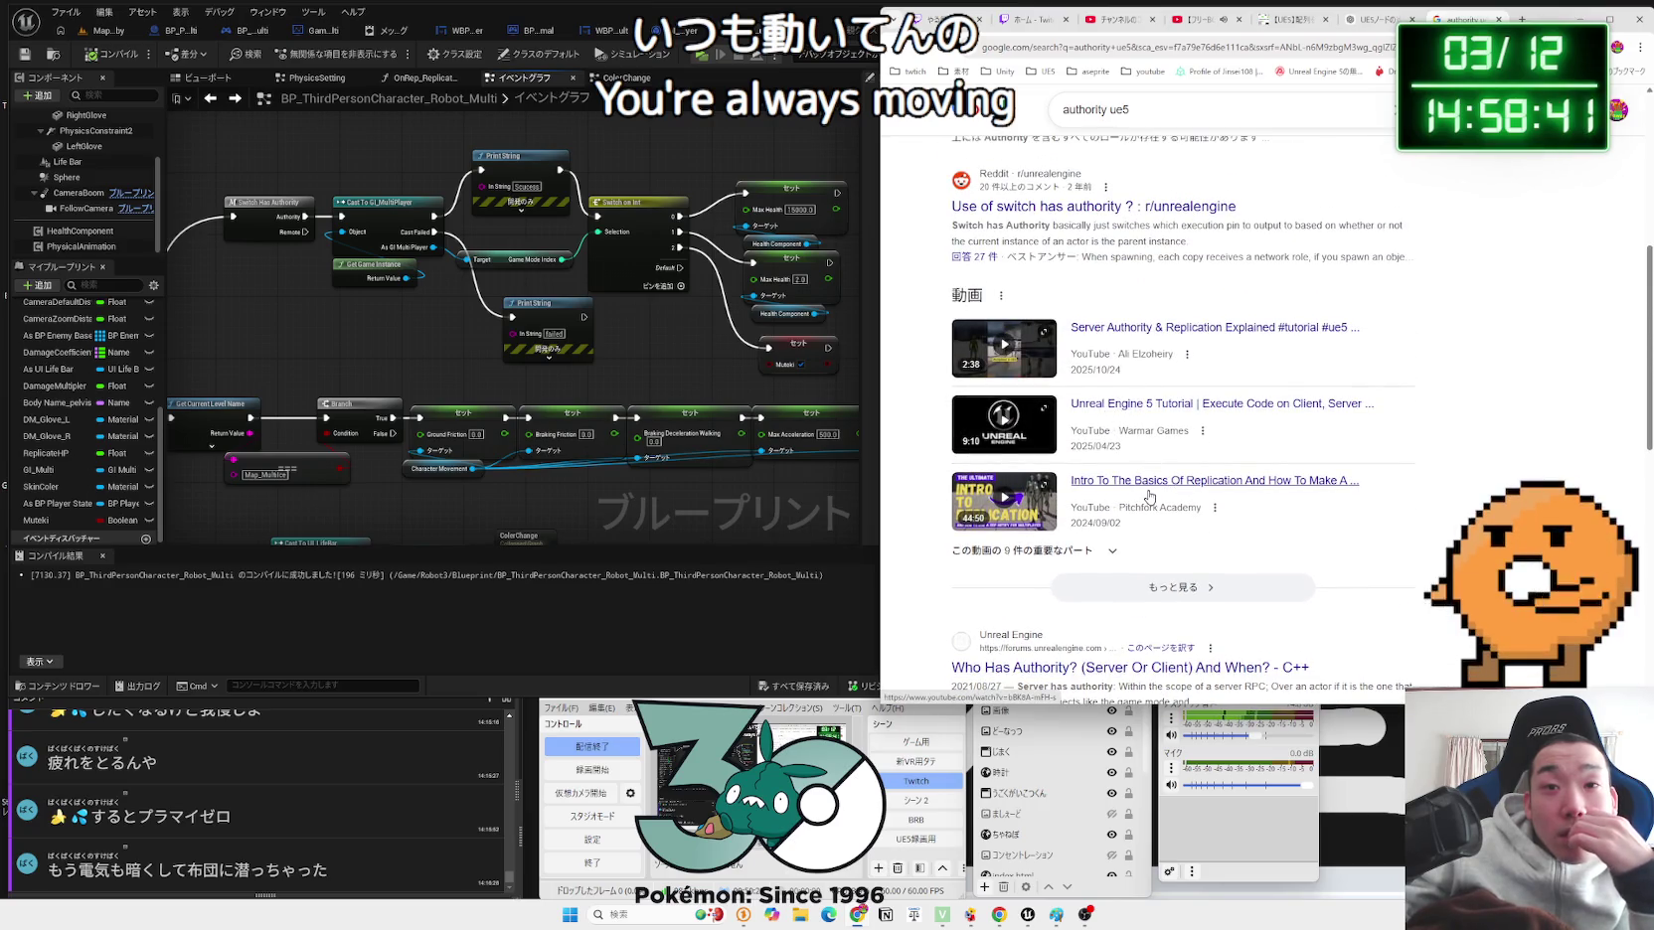
left_click(1127, 336)
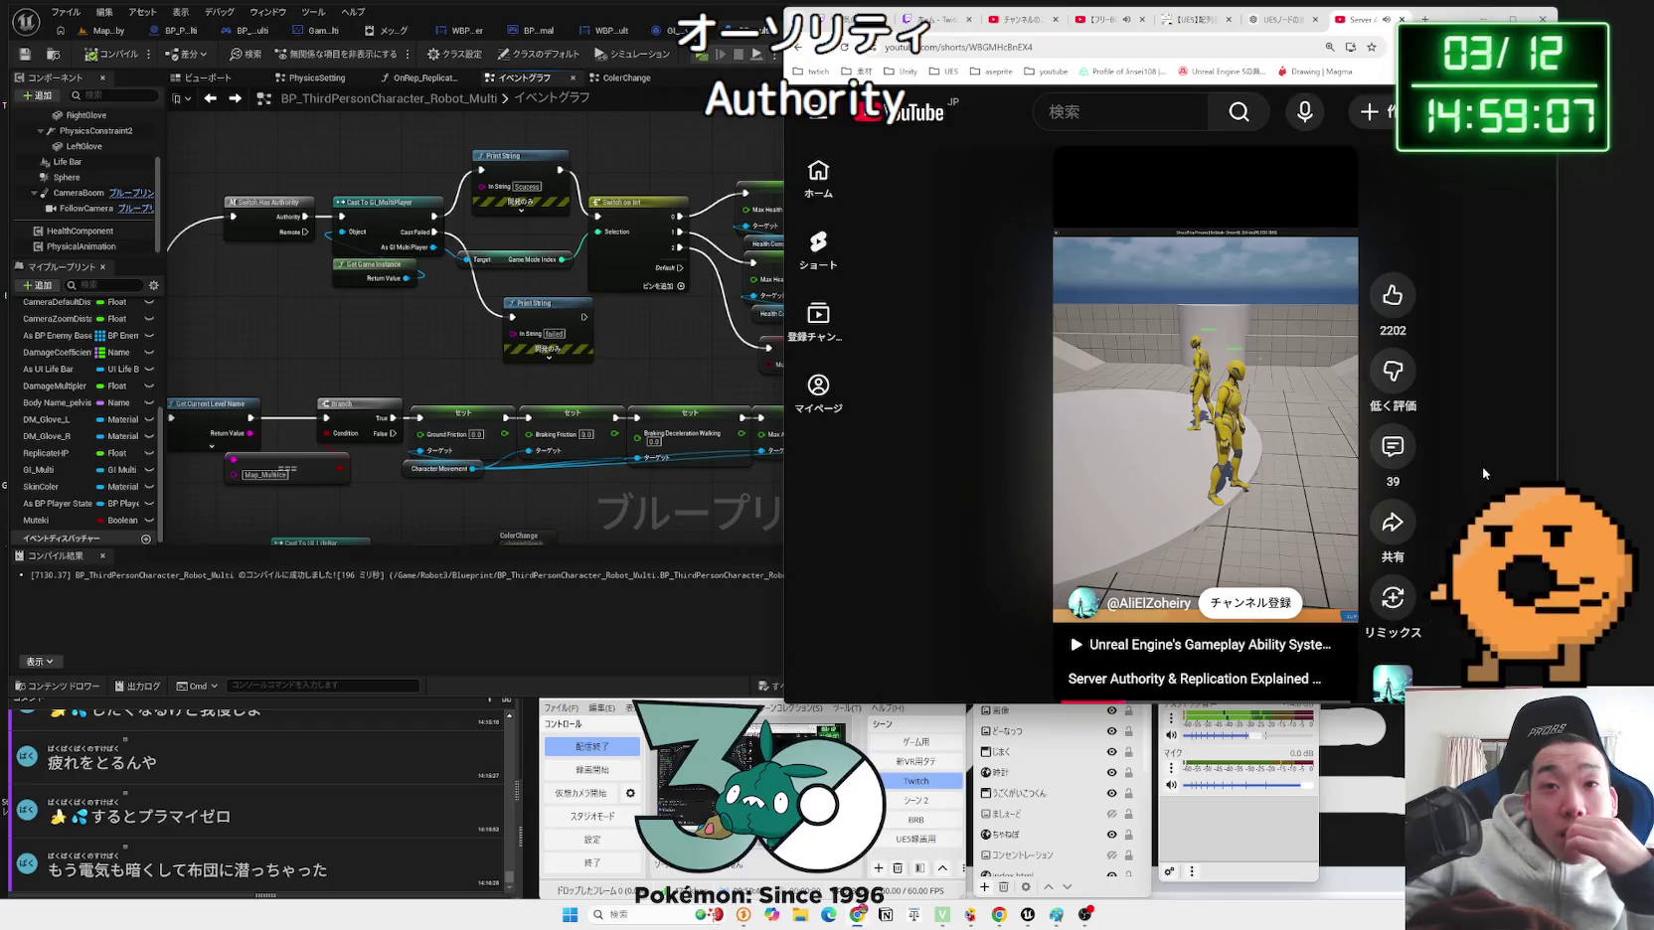
Step: Watch the Short maximized, restore the browser to side-by-side size, and pause it
mouse_move(1282, 338)
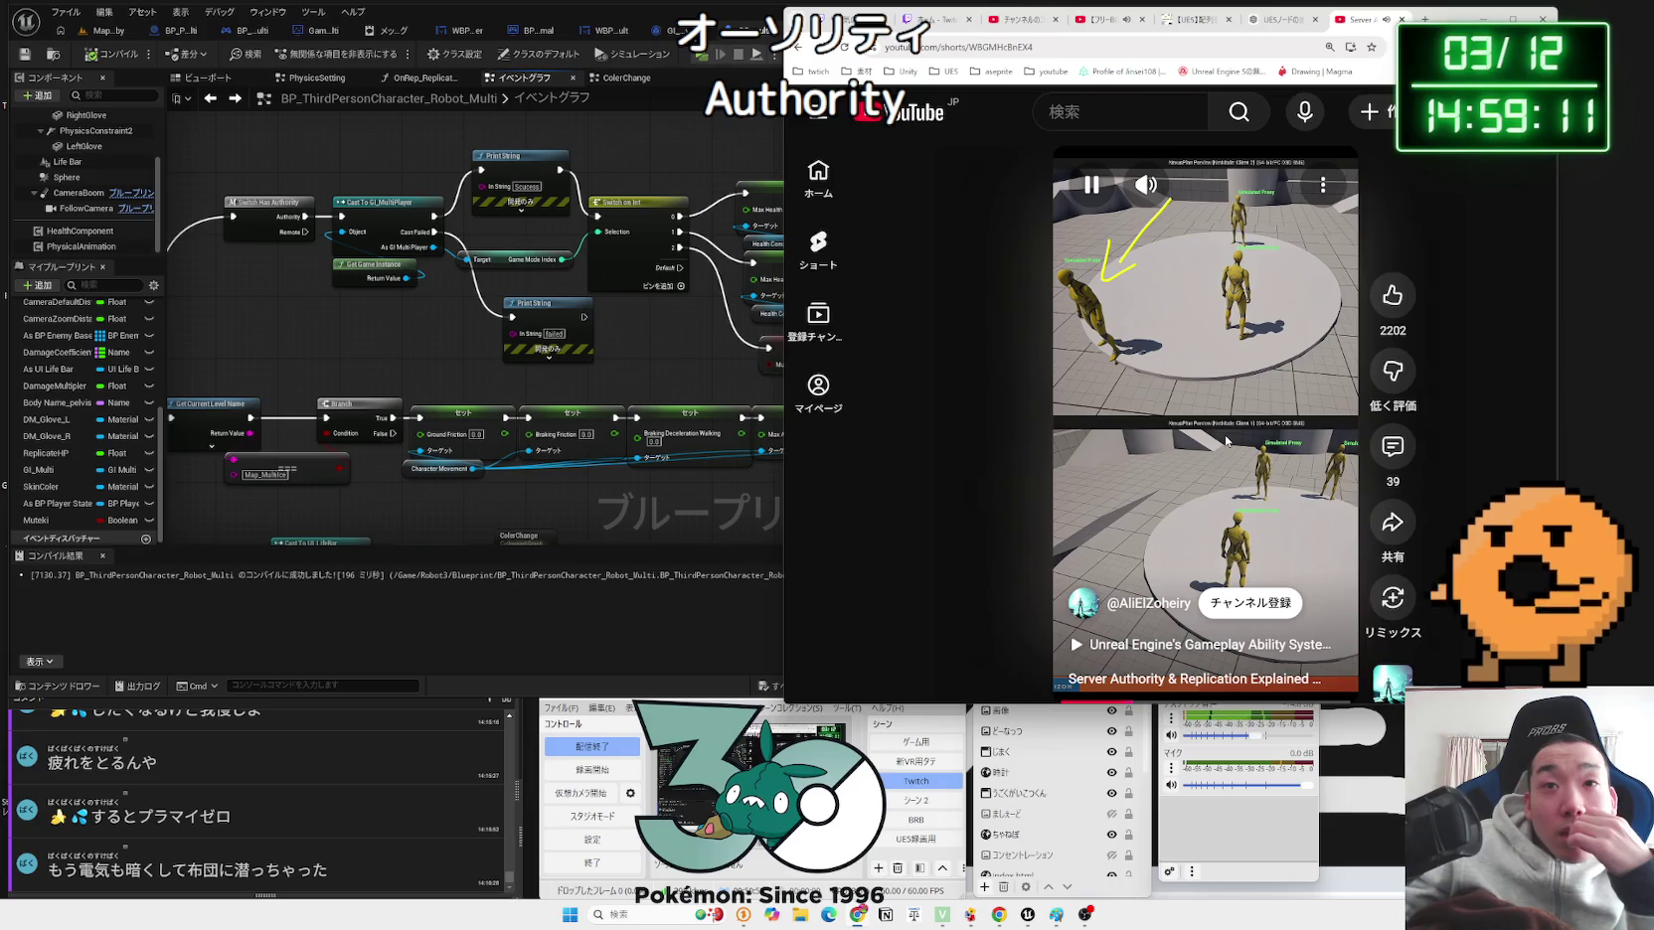
key("super+Up")
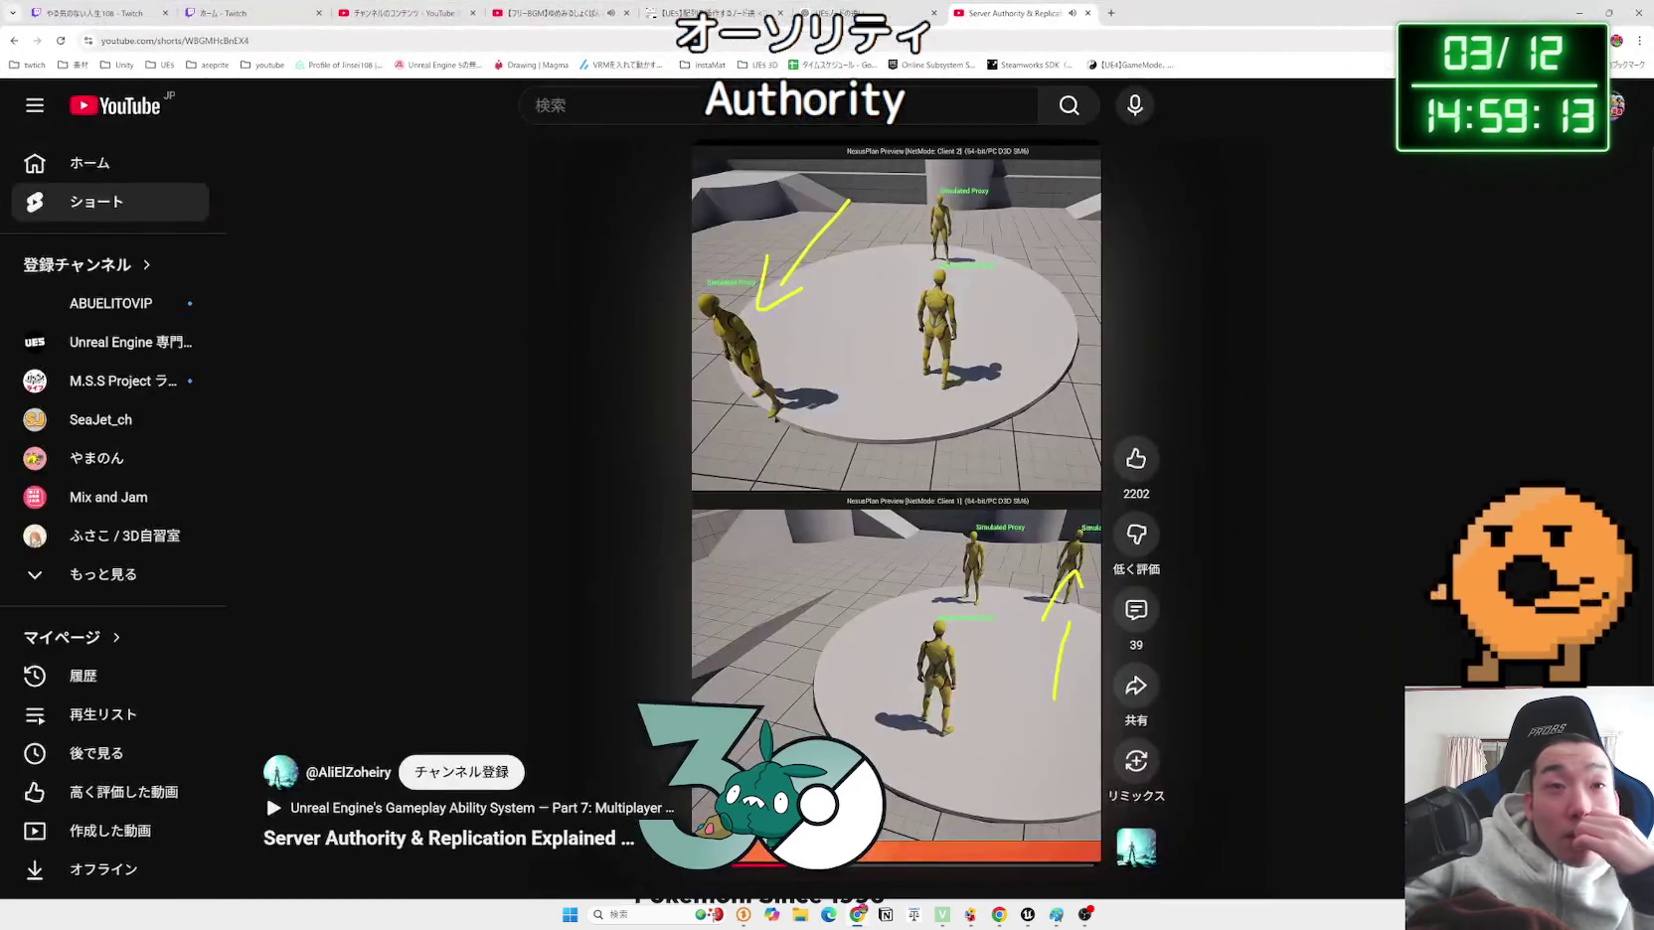
mouse_move(950, 354)
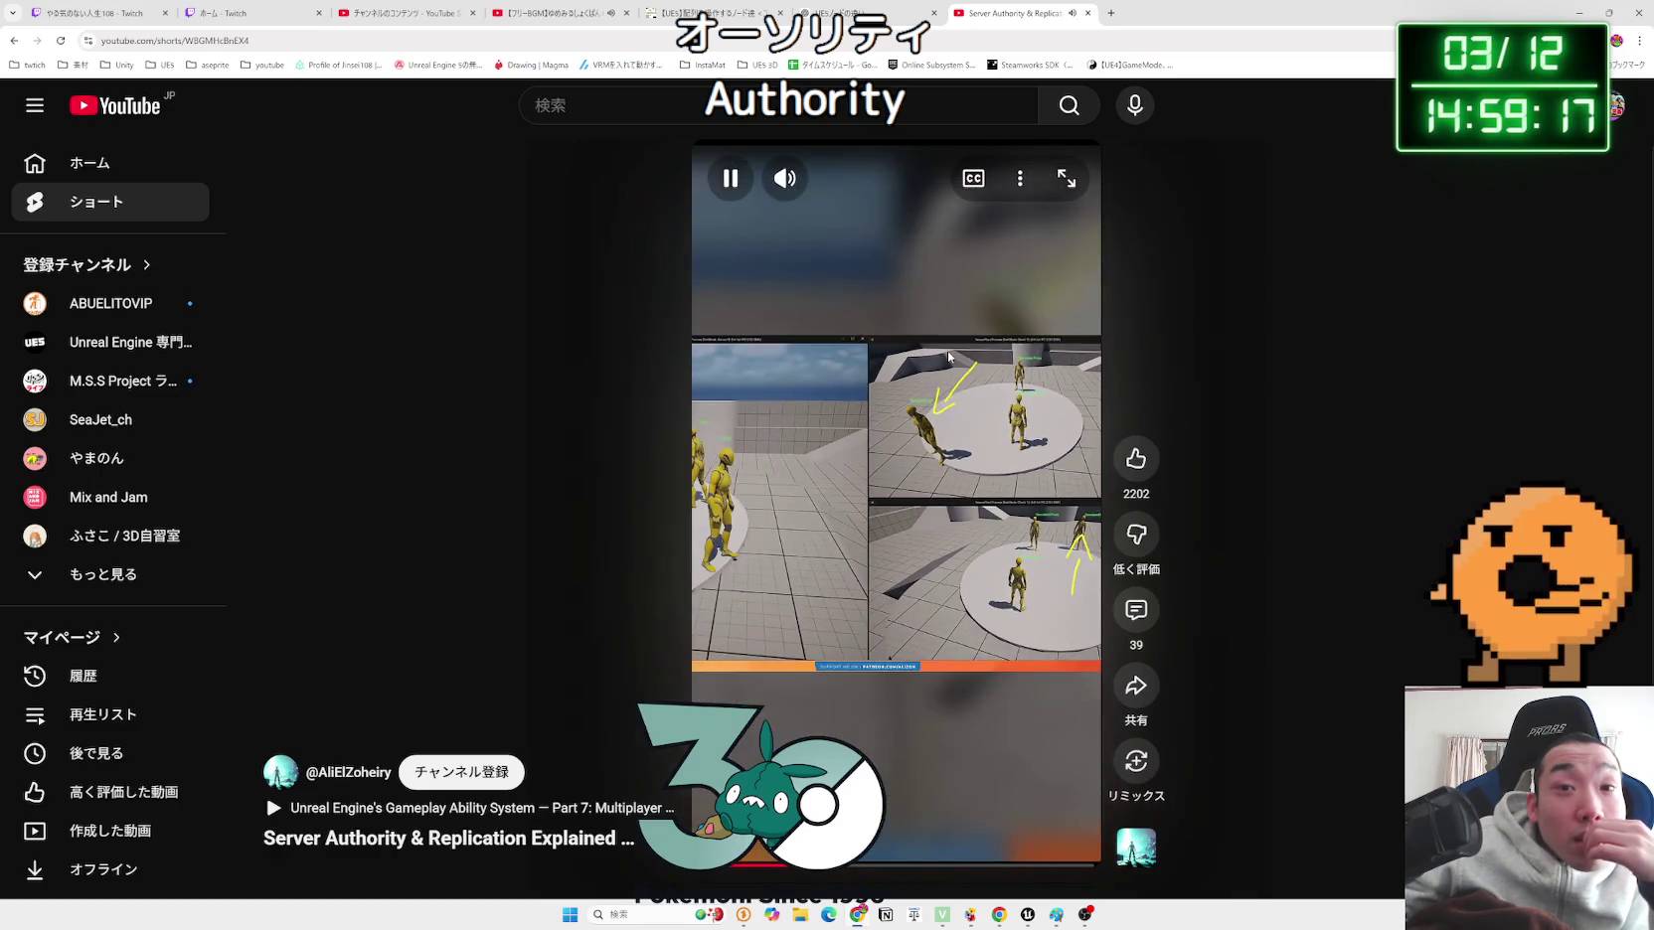
key("super+Down")
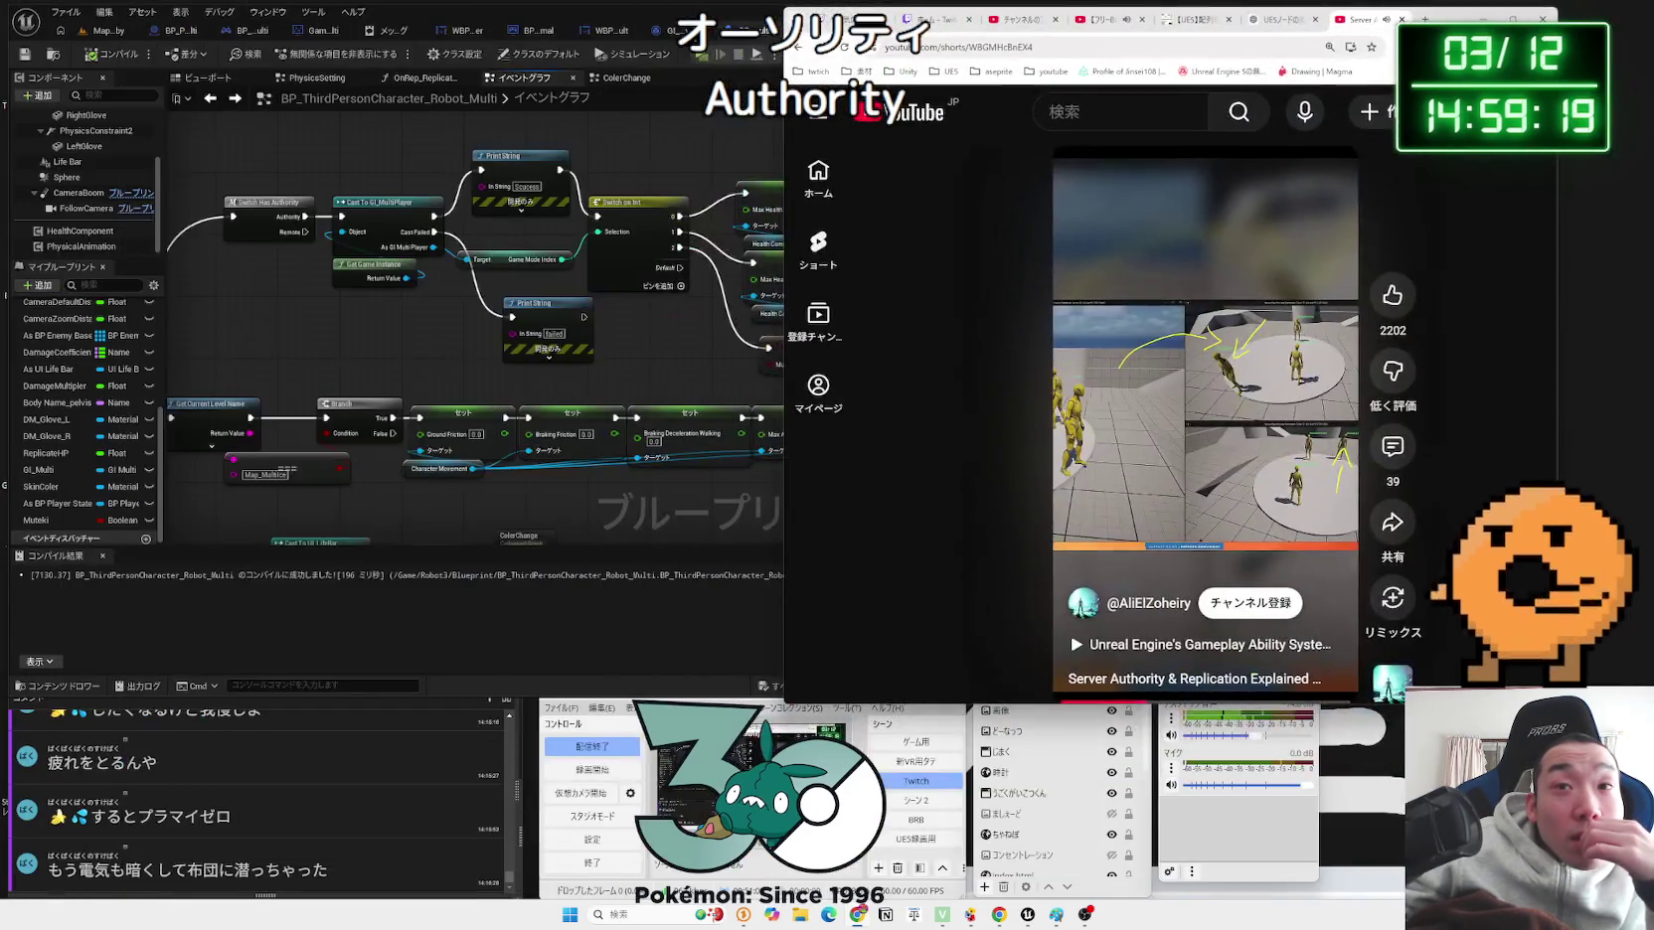
left_click(1211, 397)
Step: Nudge the 'failed' Print String node in the character blueprint and compile it
left_click(407, 372)
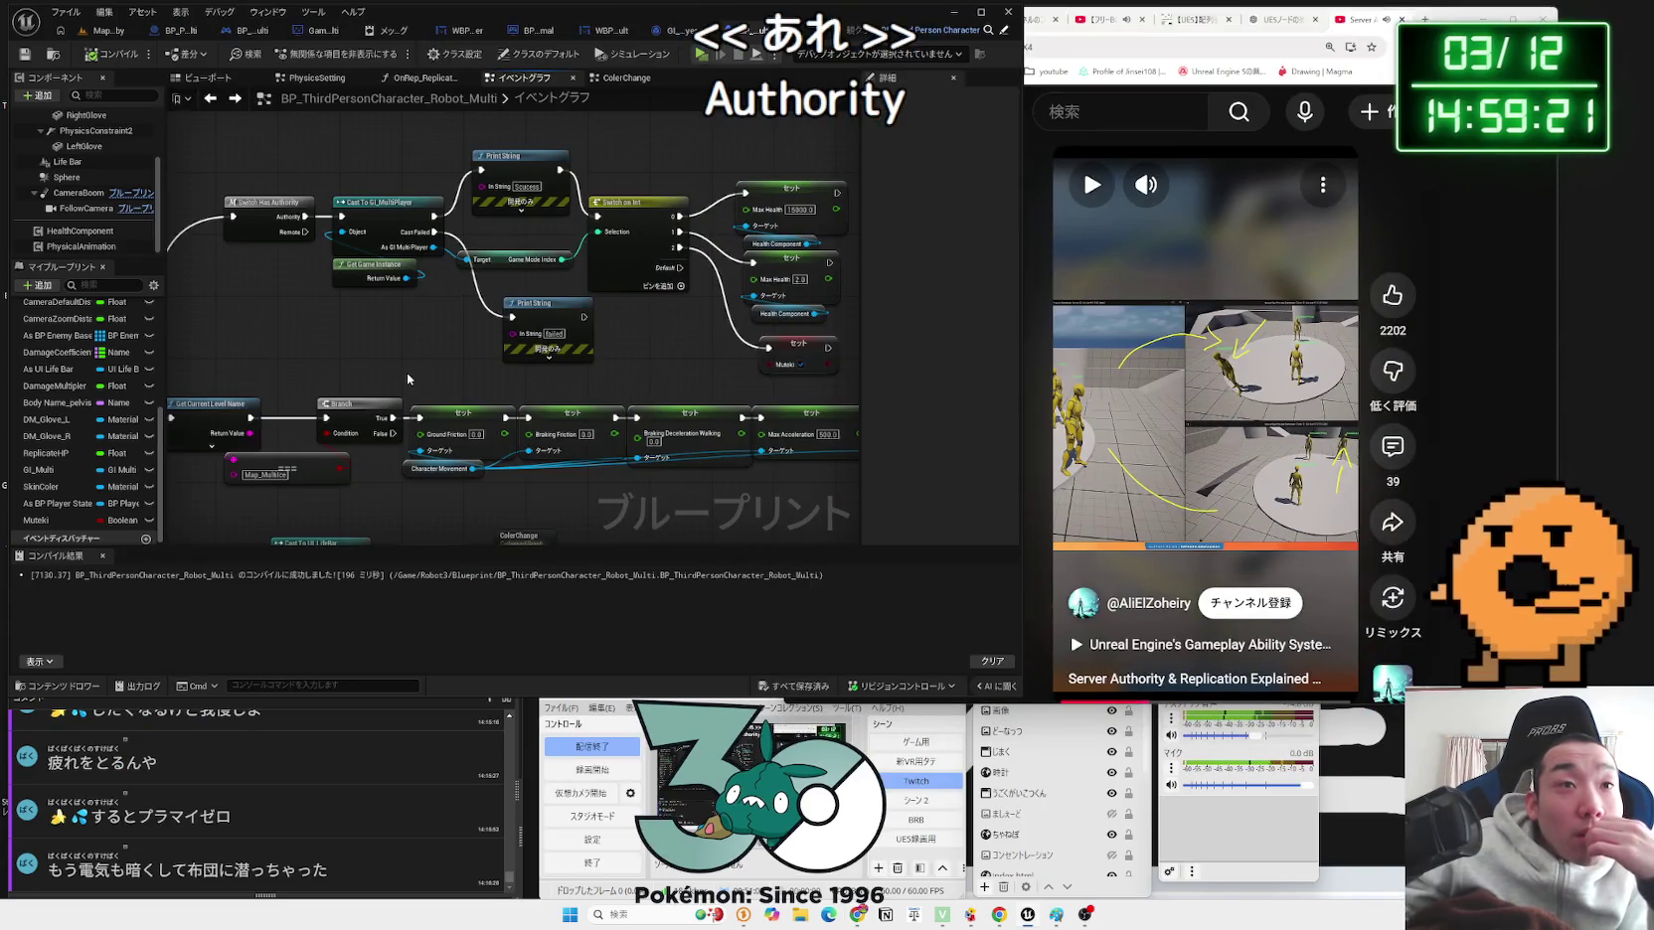
left_click_drag(556, 320, 531, 321)
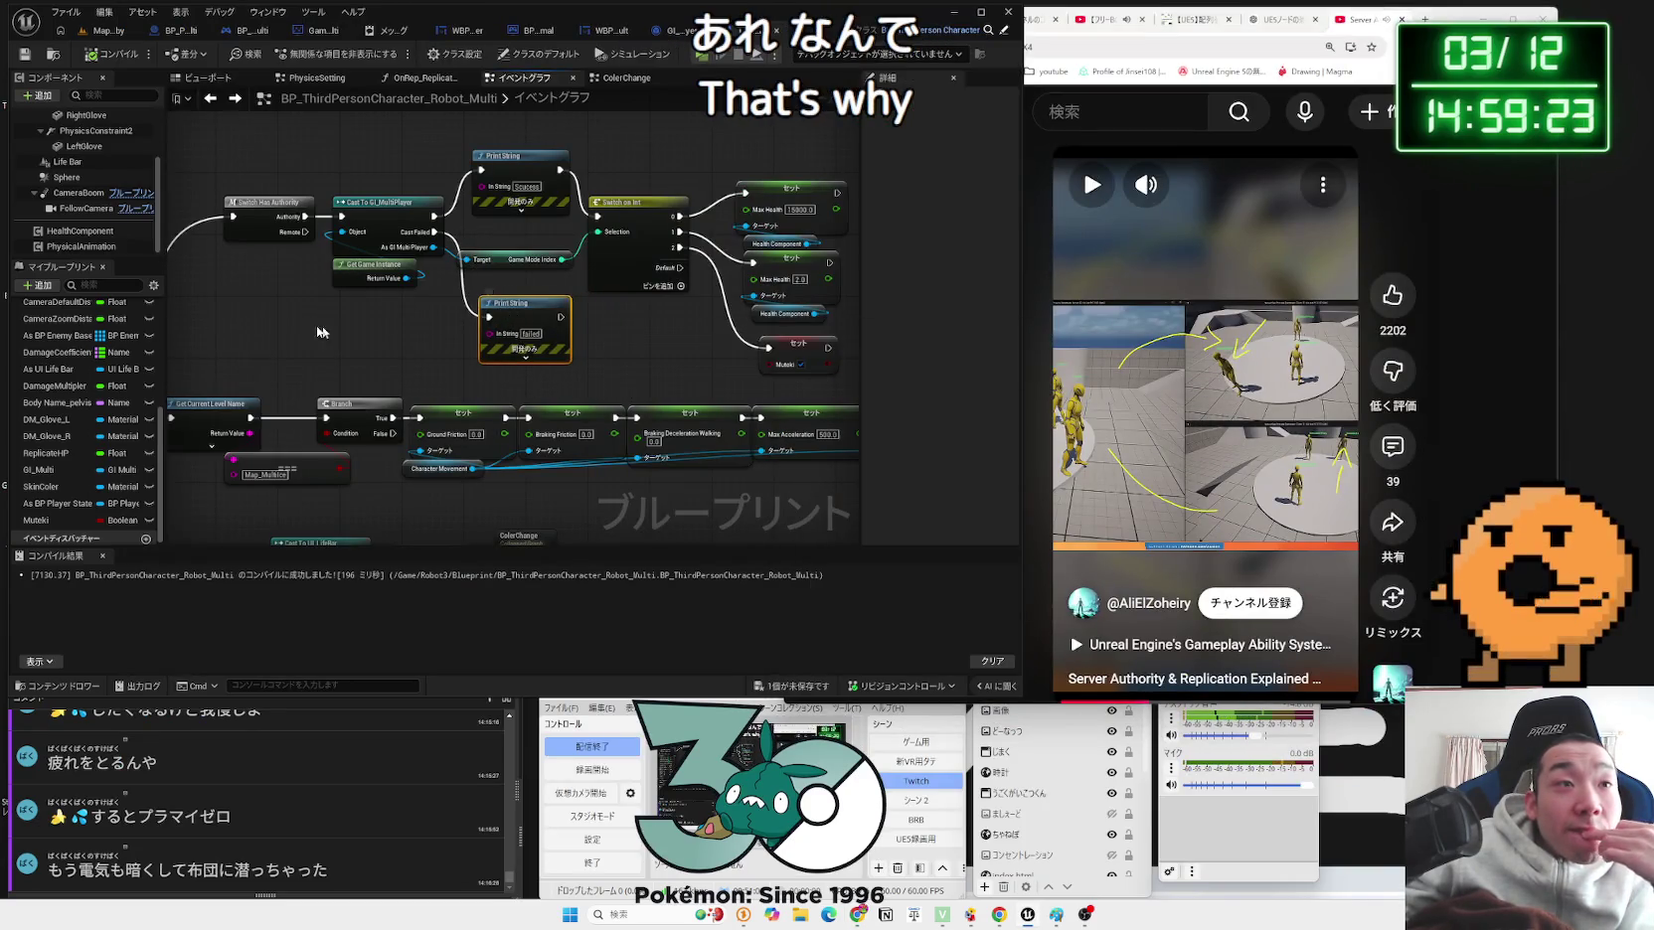
scroll(426, 348, "up", 2)
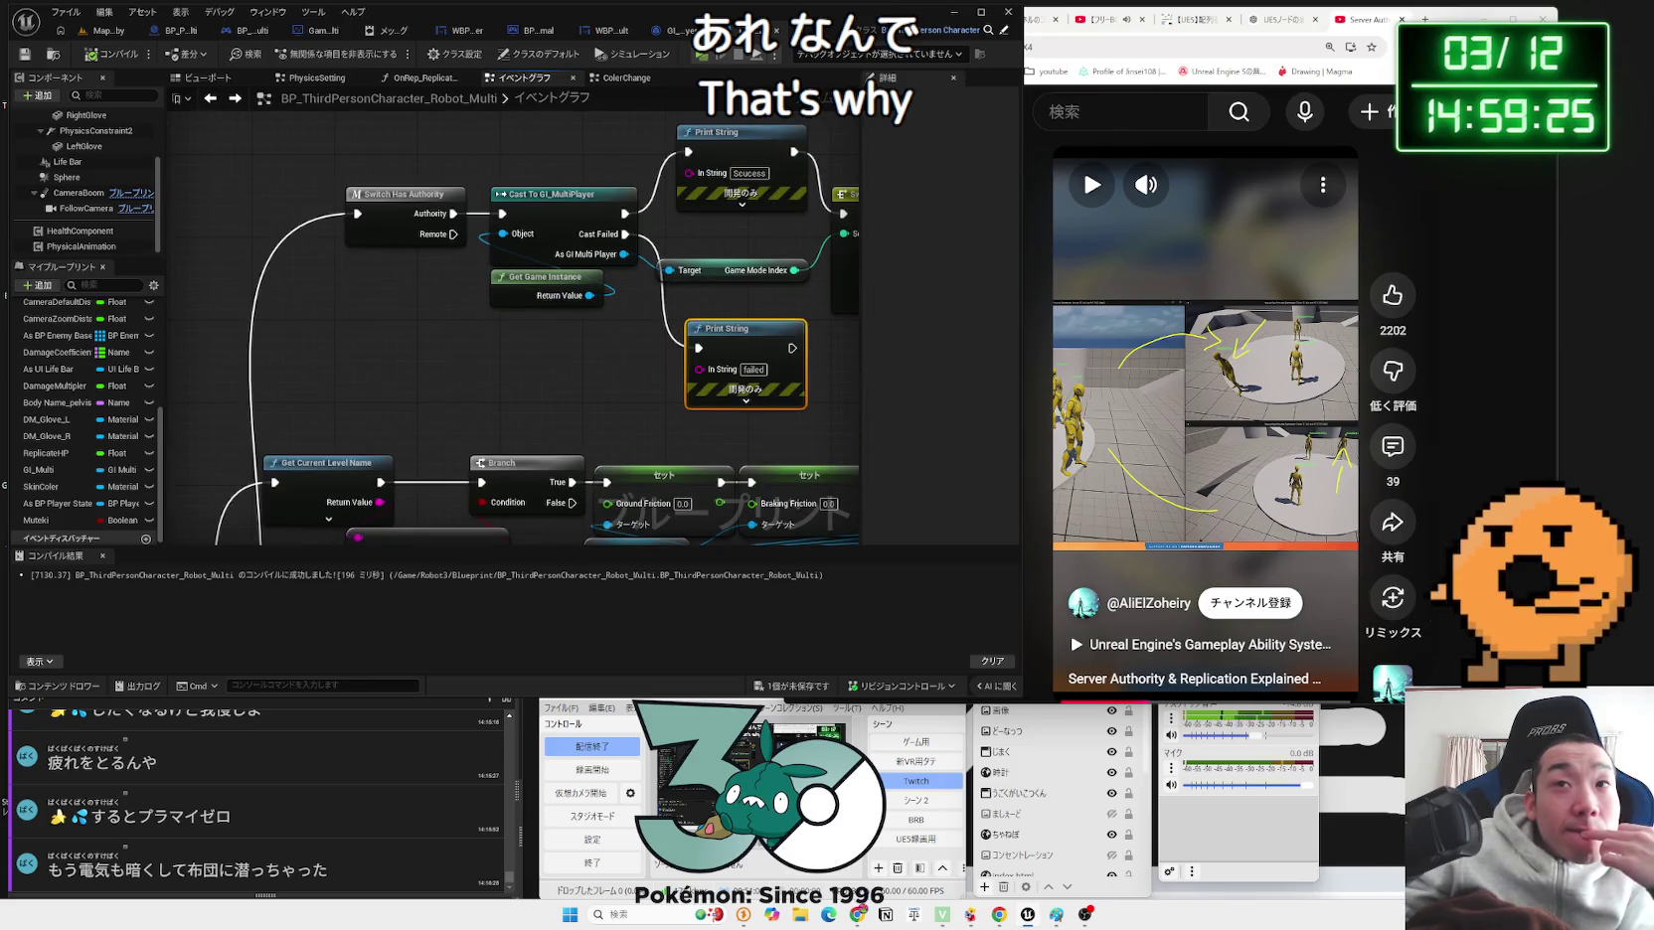
left_click(1467, 632)
left_click(1198, 17)
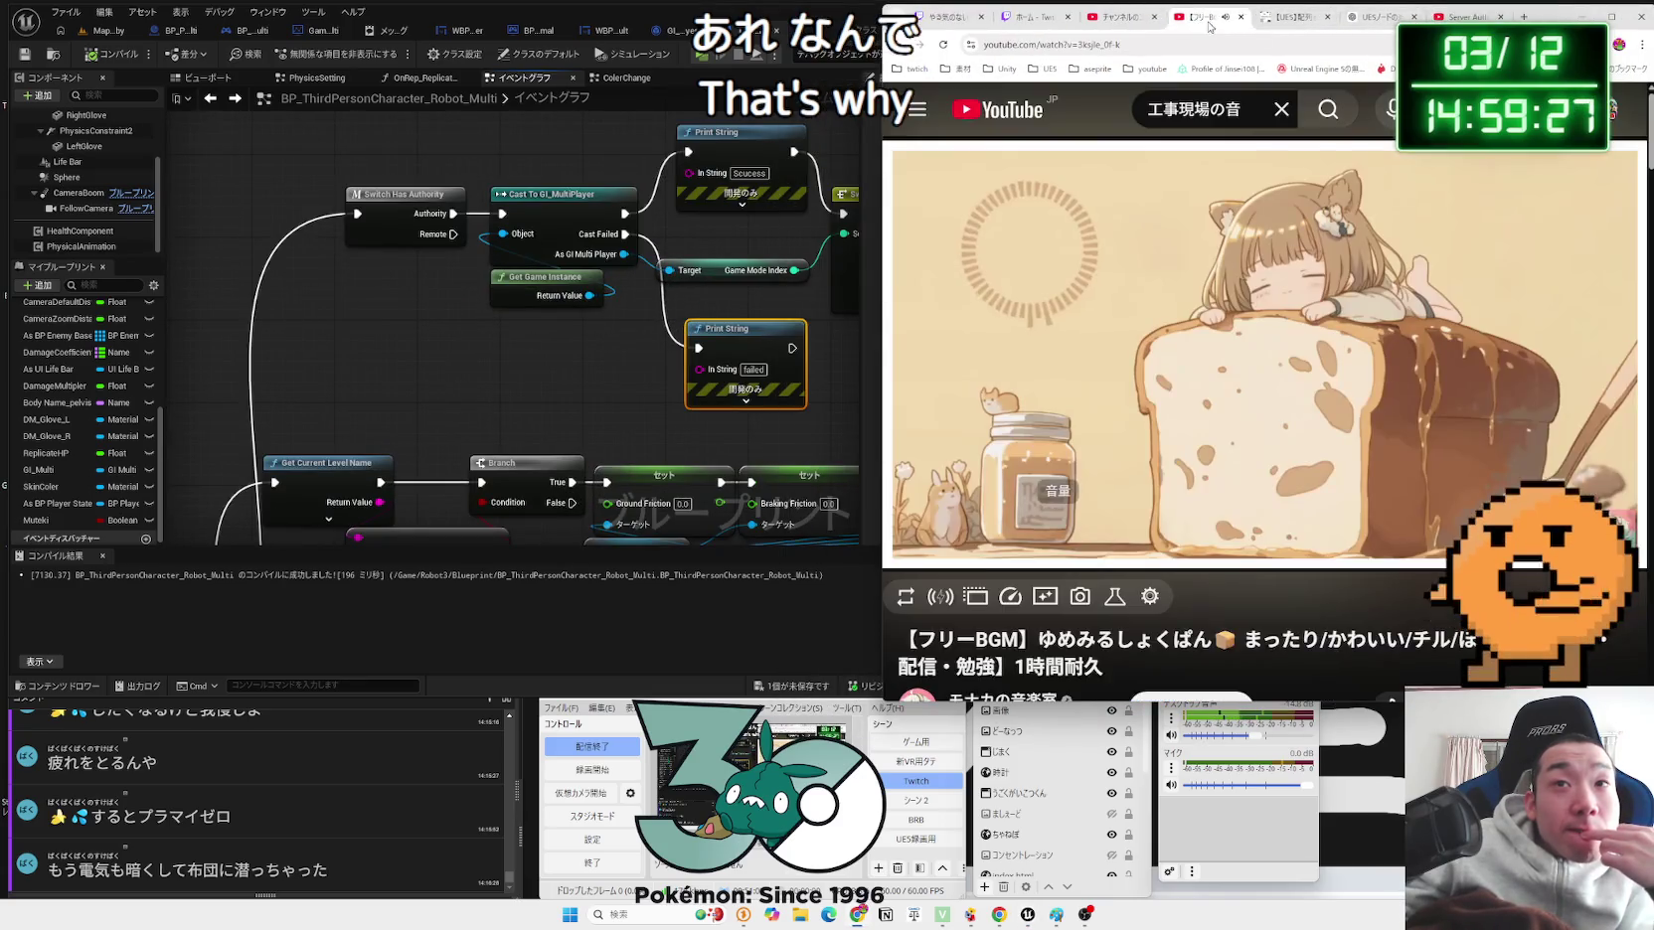
left_click(1113, 20)
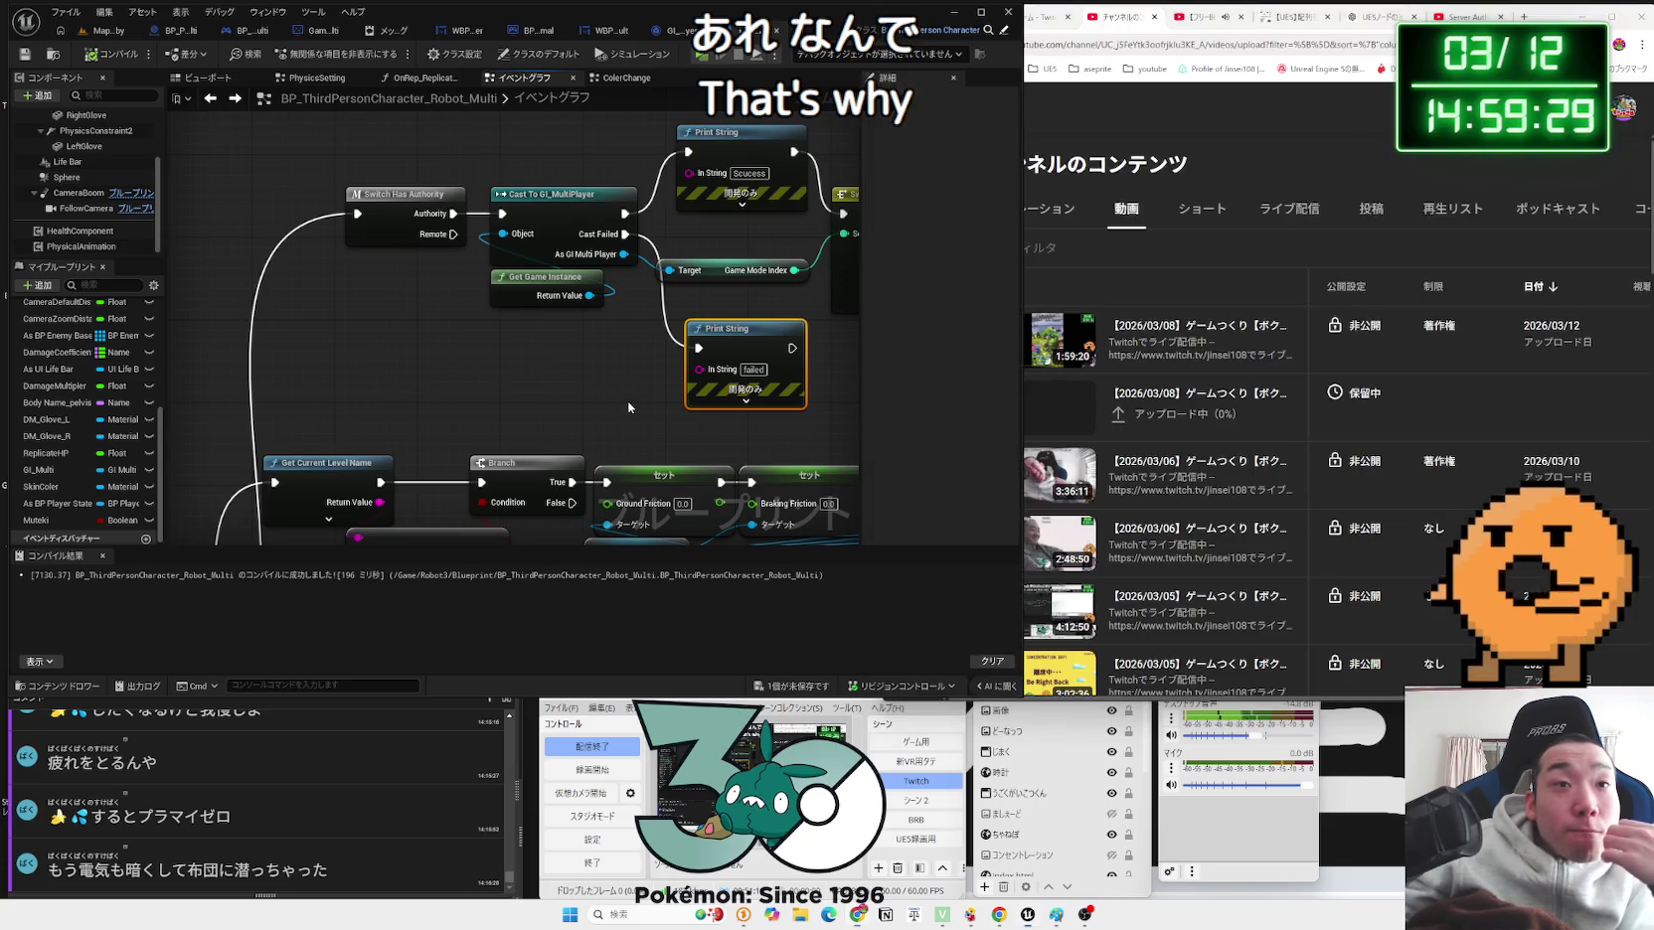
left_click(771, 382)
left_click(107, 55)
left_click(104, 30)
Step: Play with 2 clients, set StageSelect 2 then 1, green glove, ready Client 1, then stop PIE
left_click(311, 53)
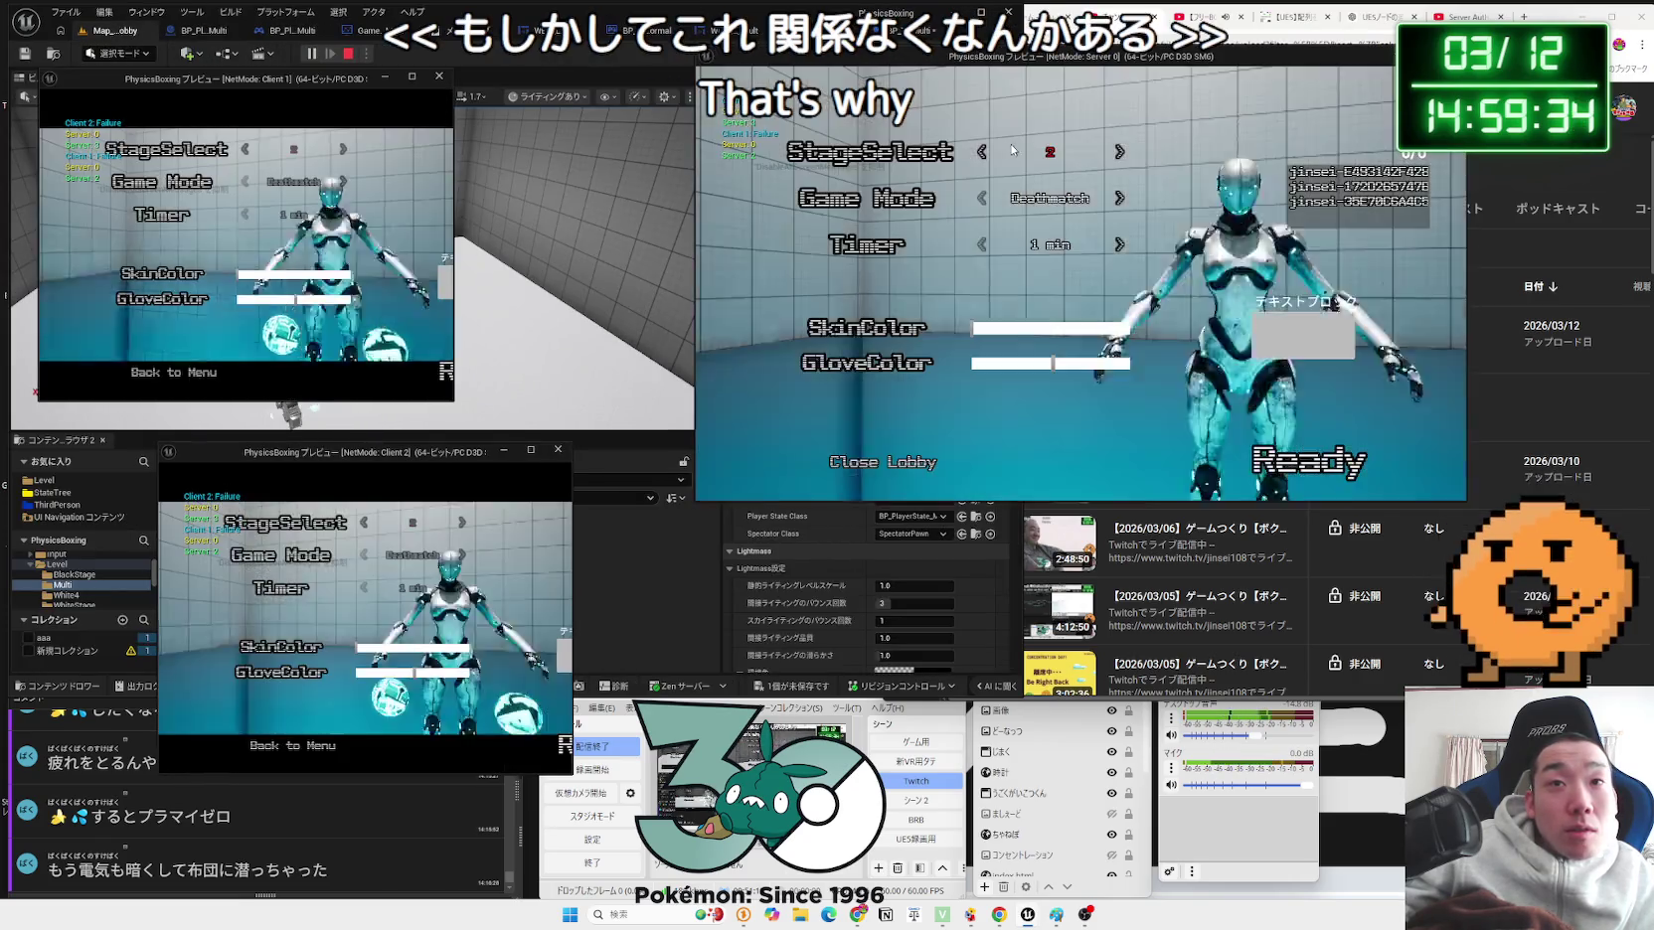
left_click(982, 152)
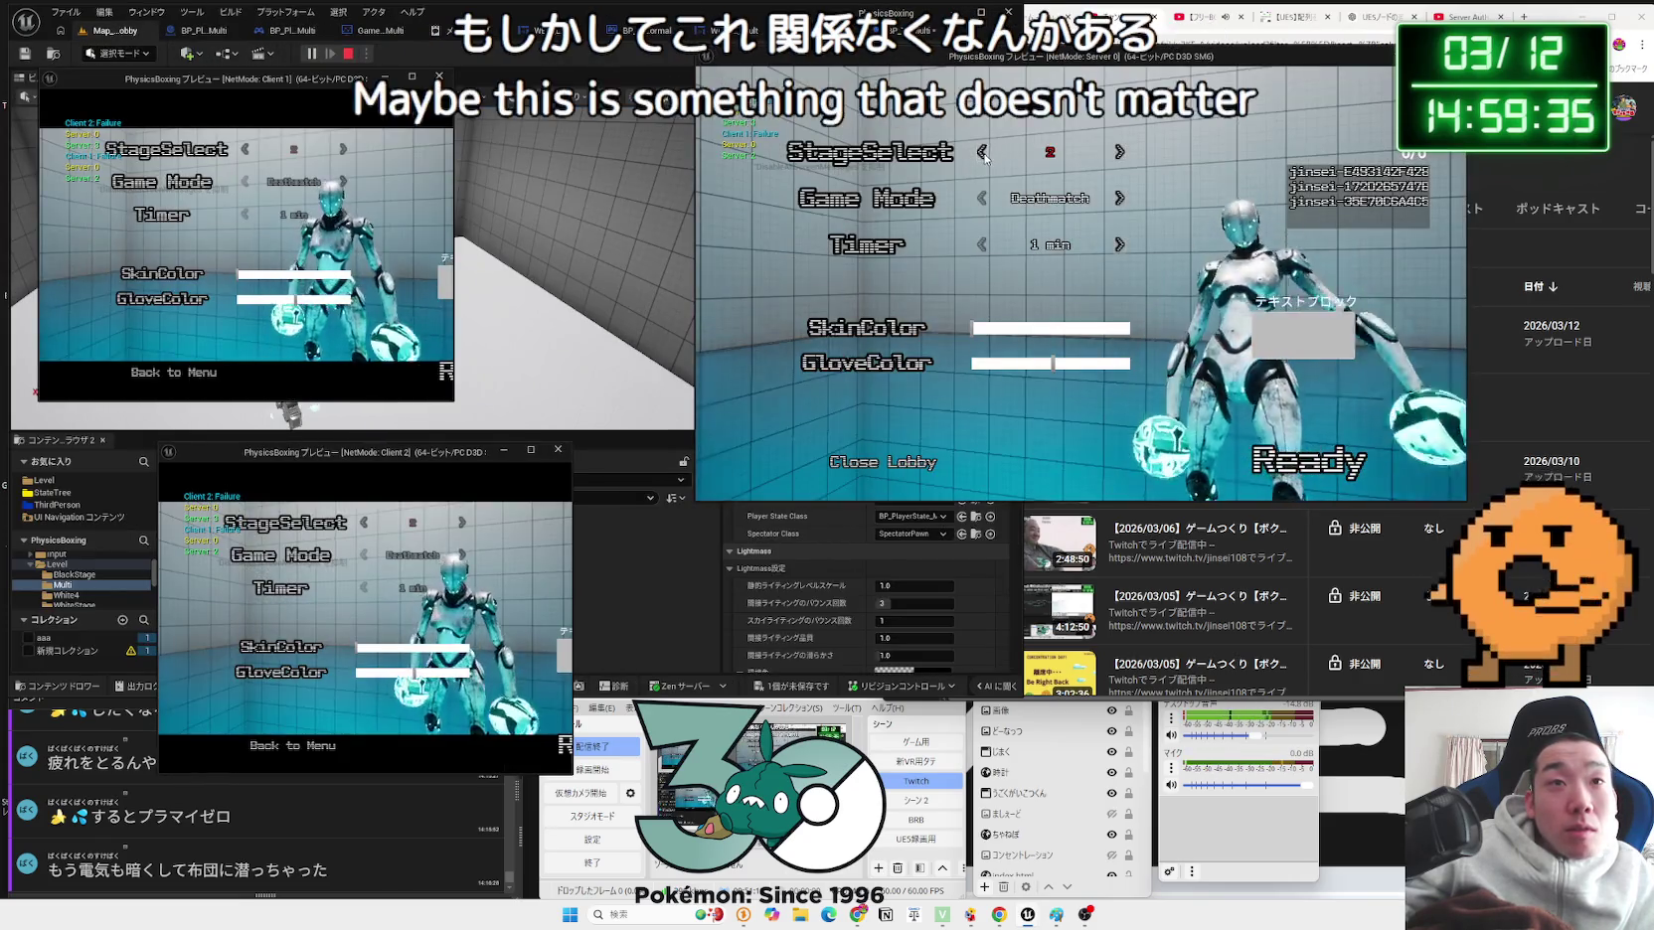
left_click(983, 154)
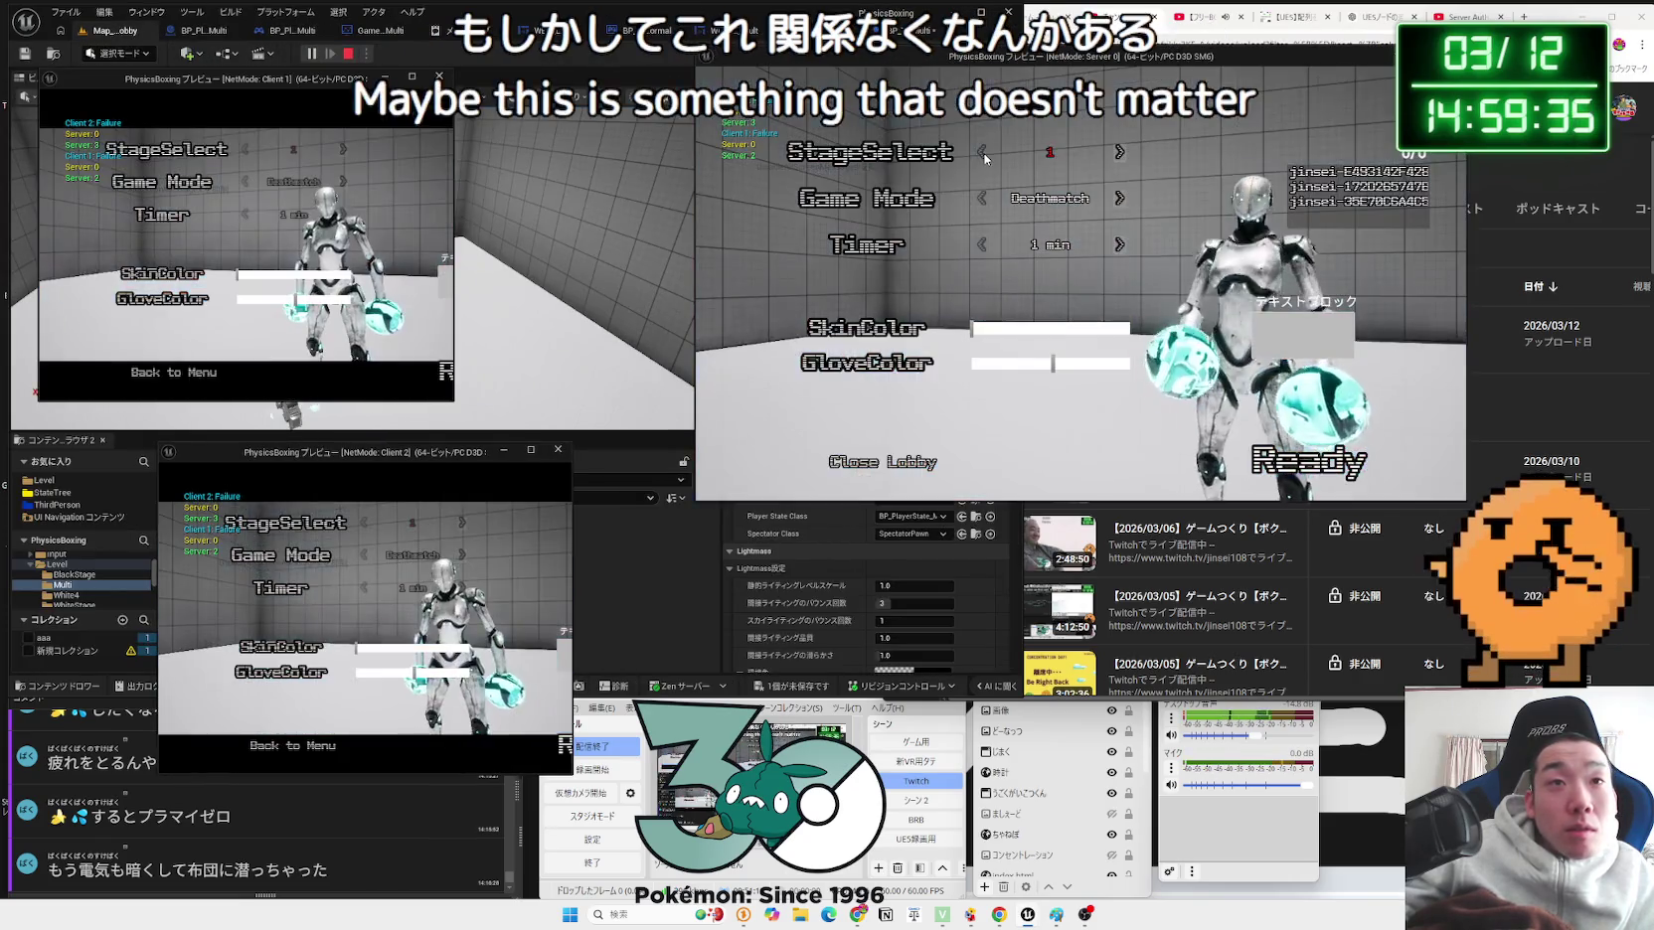
left_click(1013, 363)
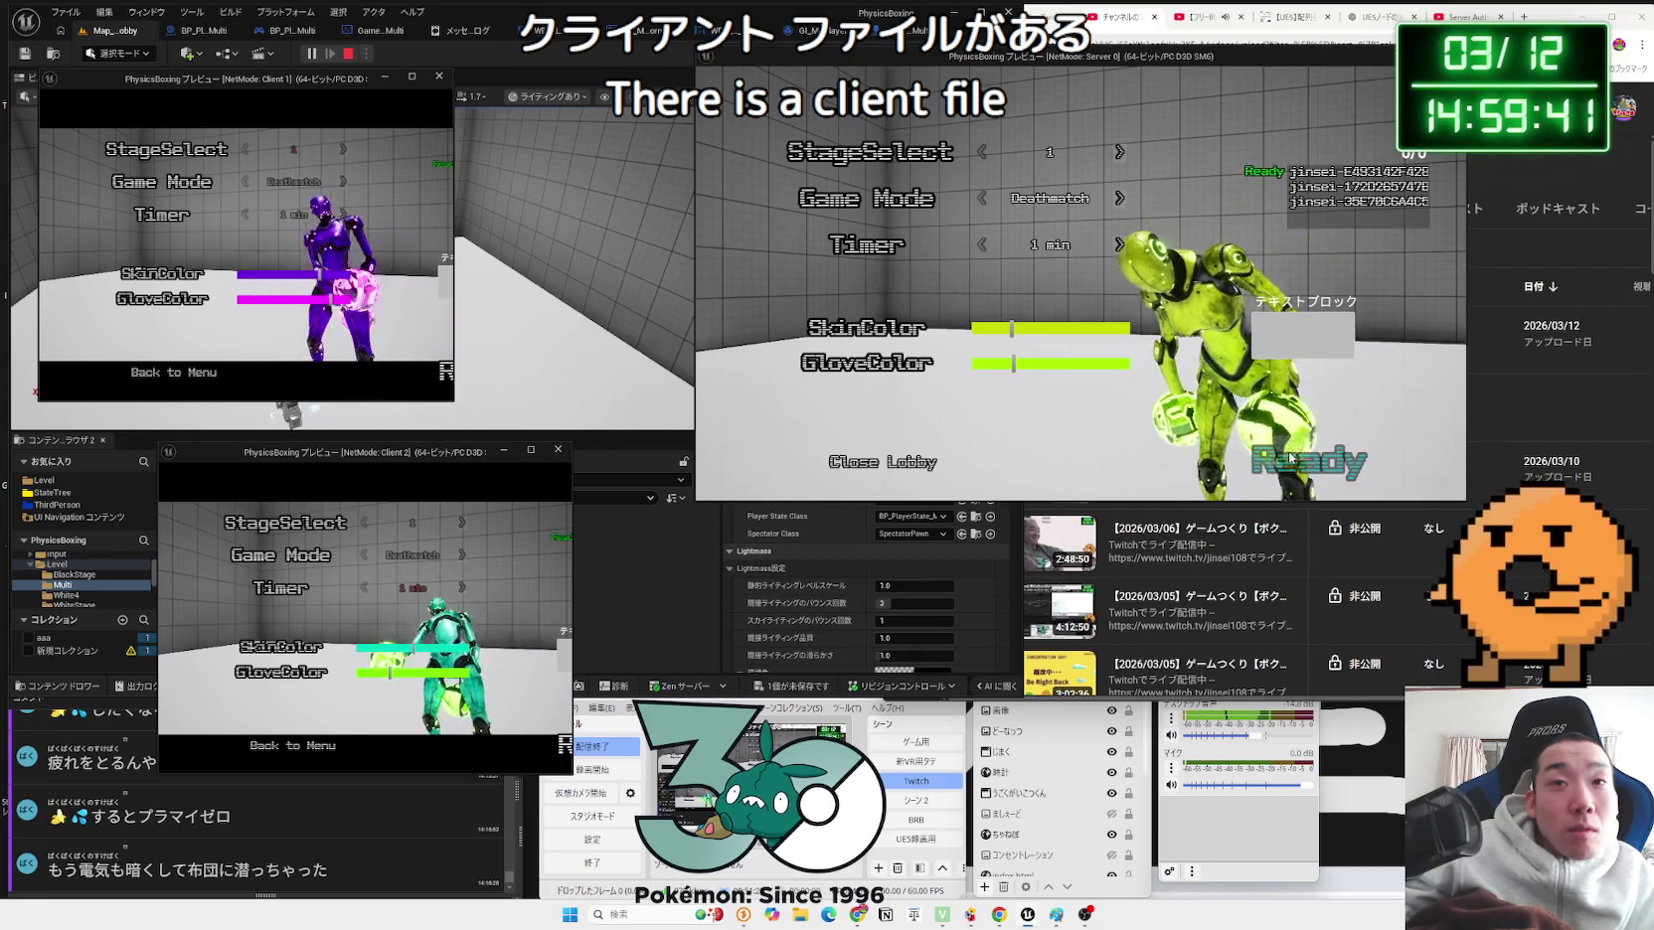
left_click(446, 373)
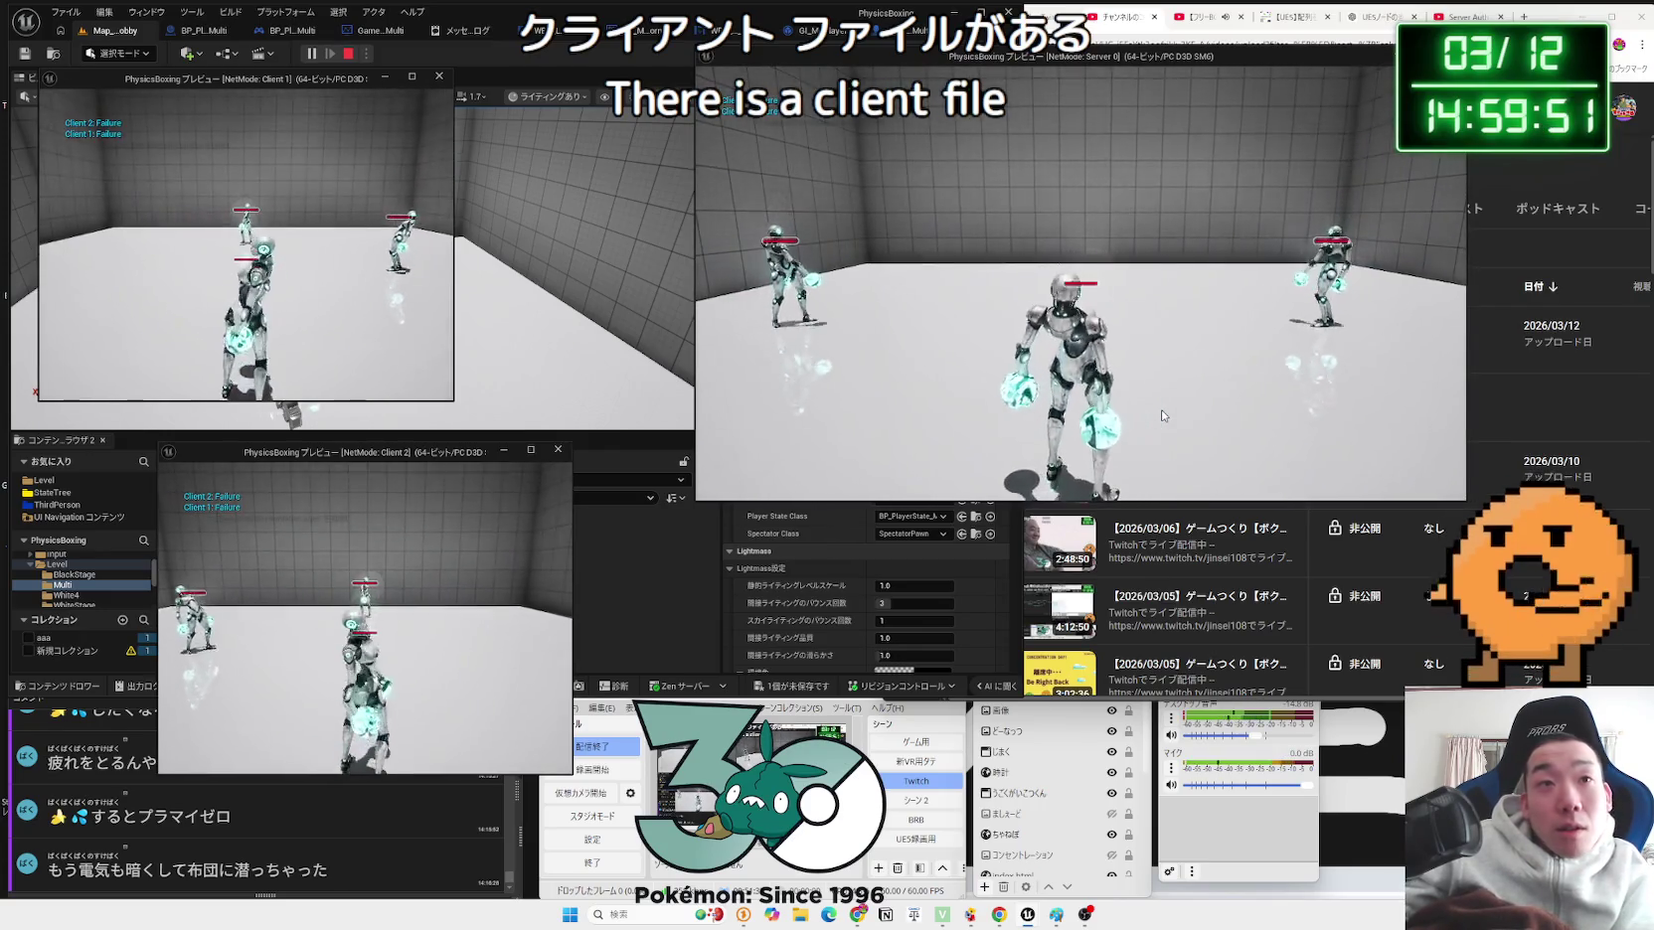
key("Escape")
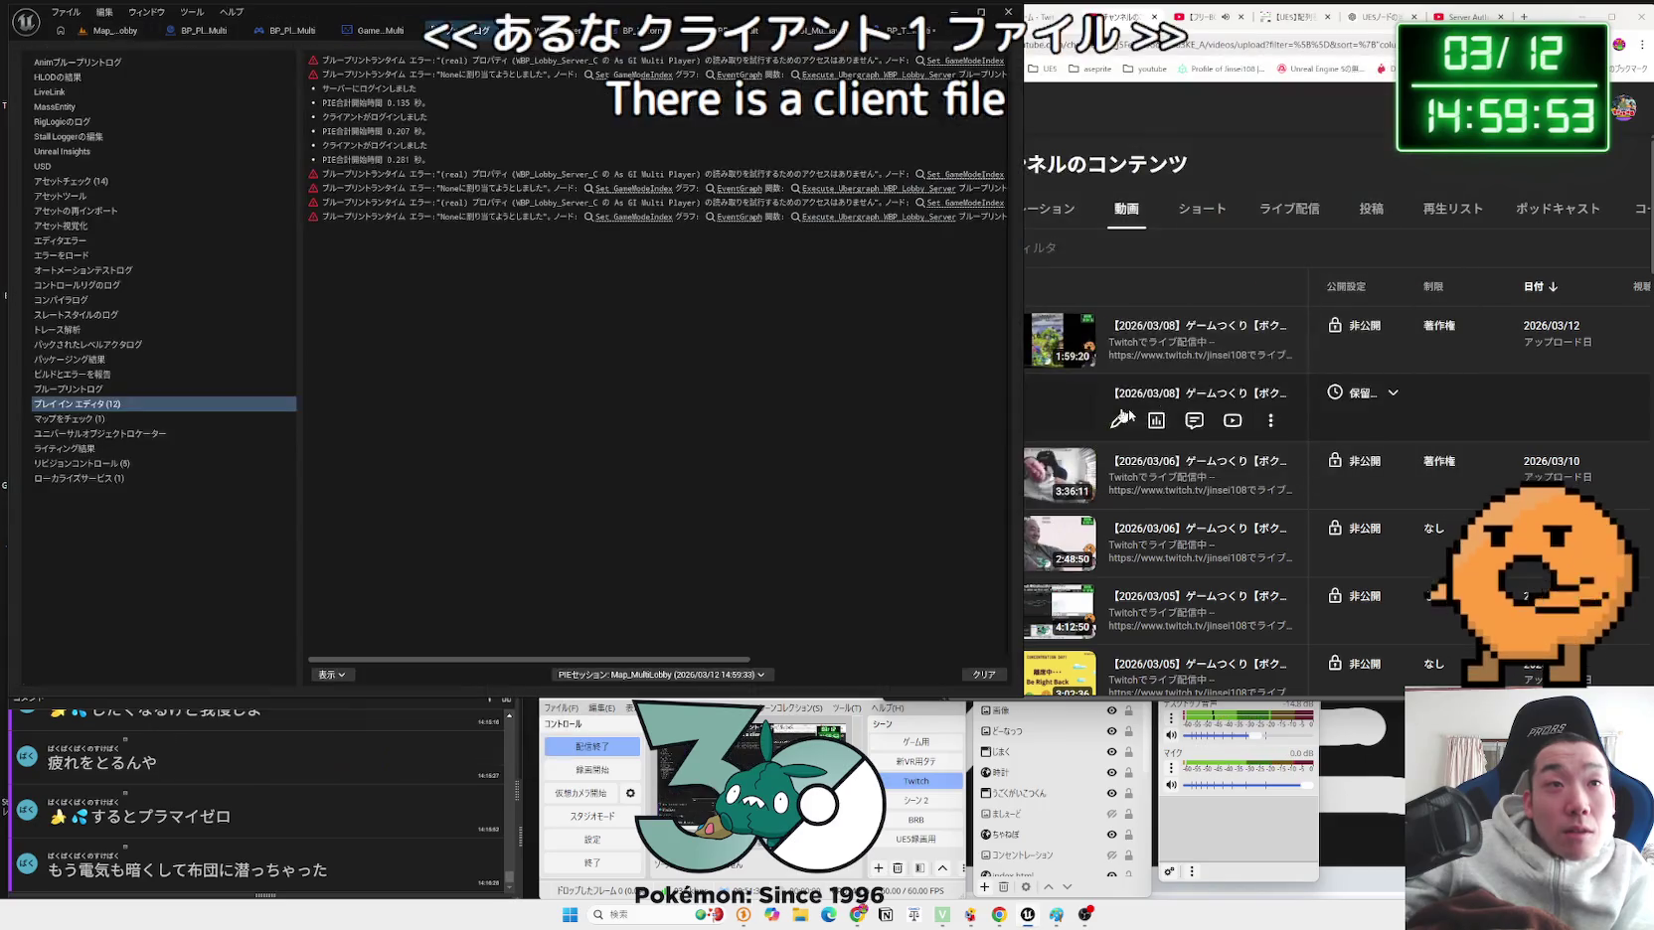
left_click(450, 64)
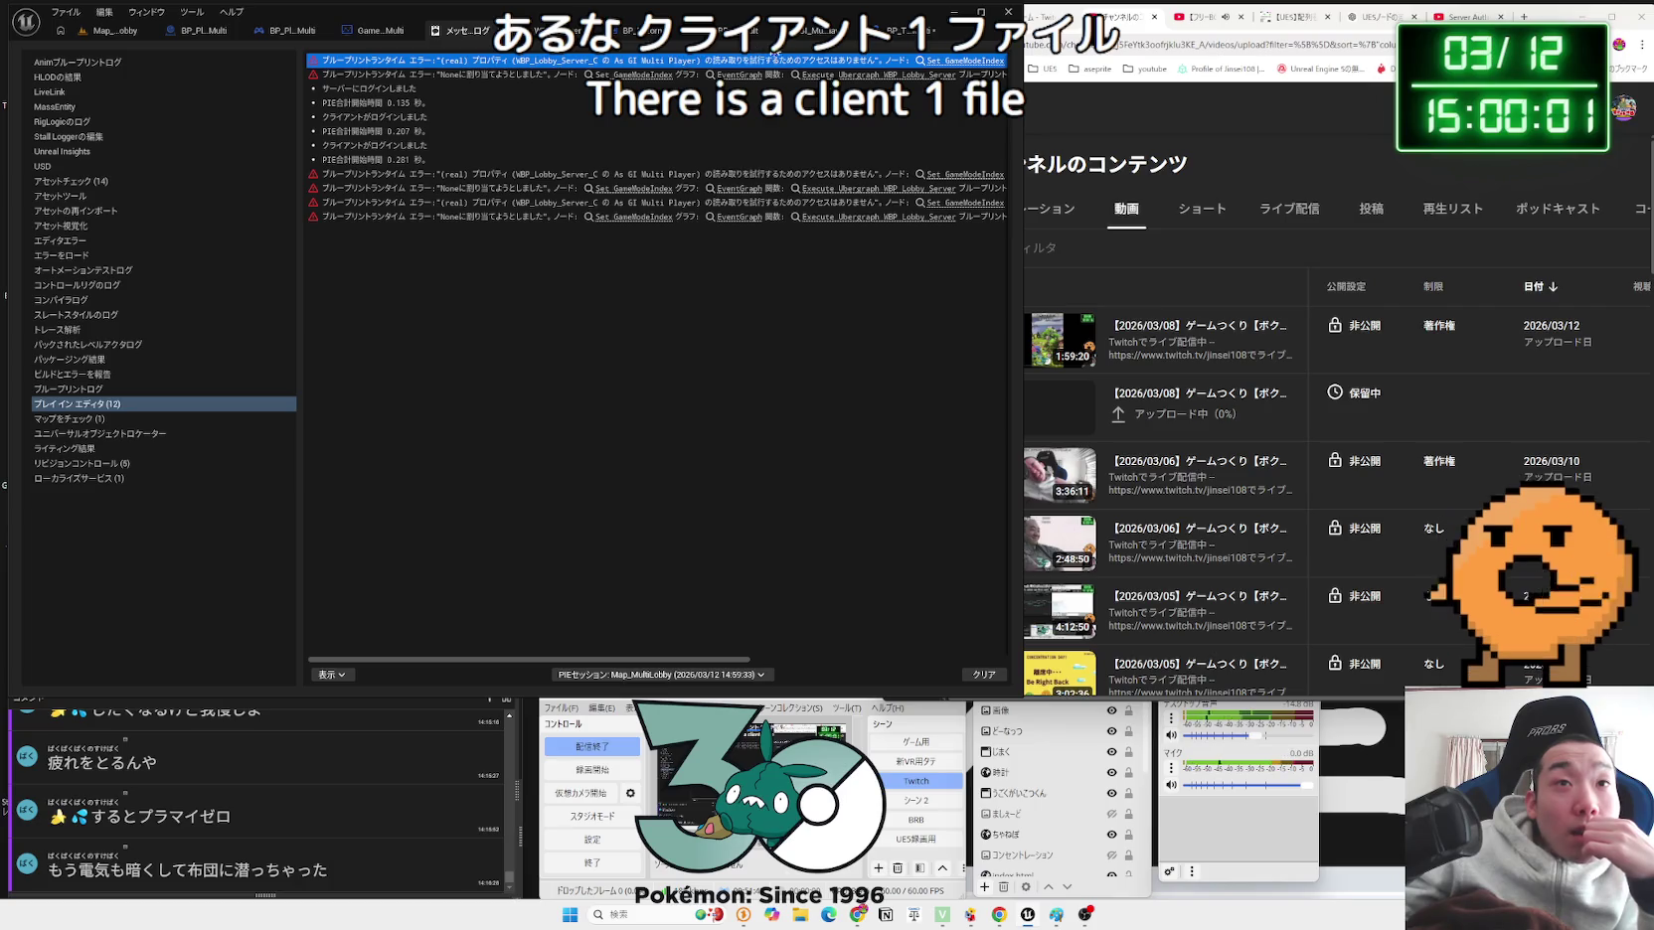
left_click(906, 31)
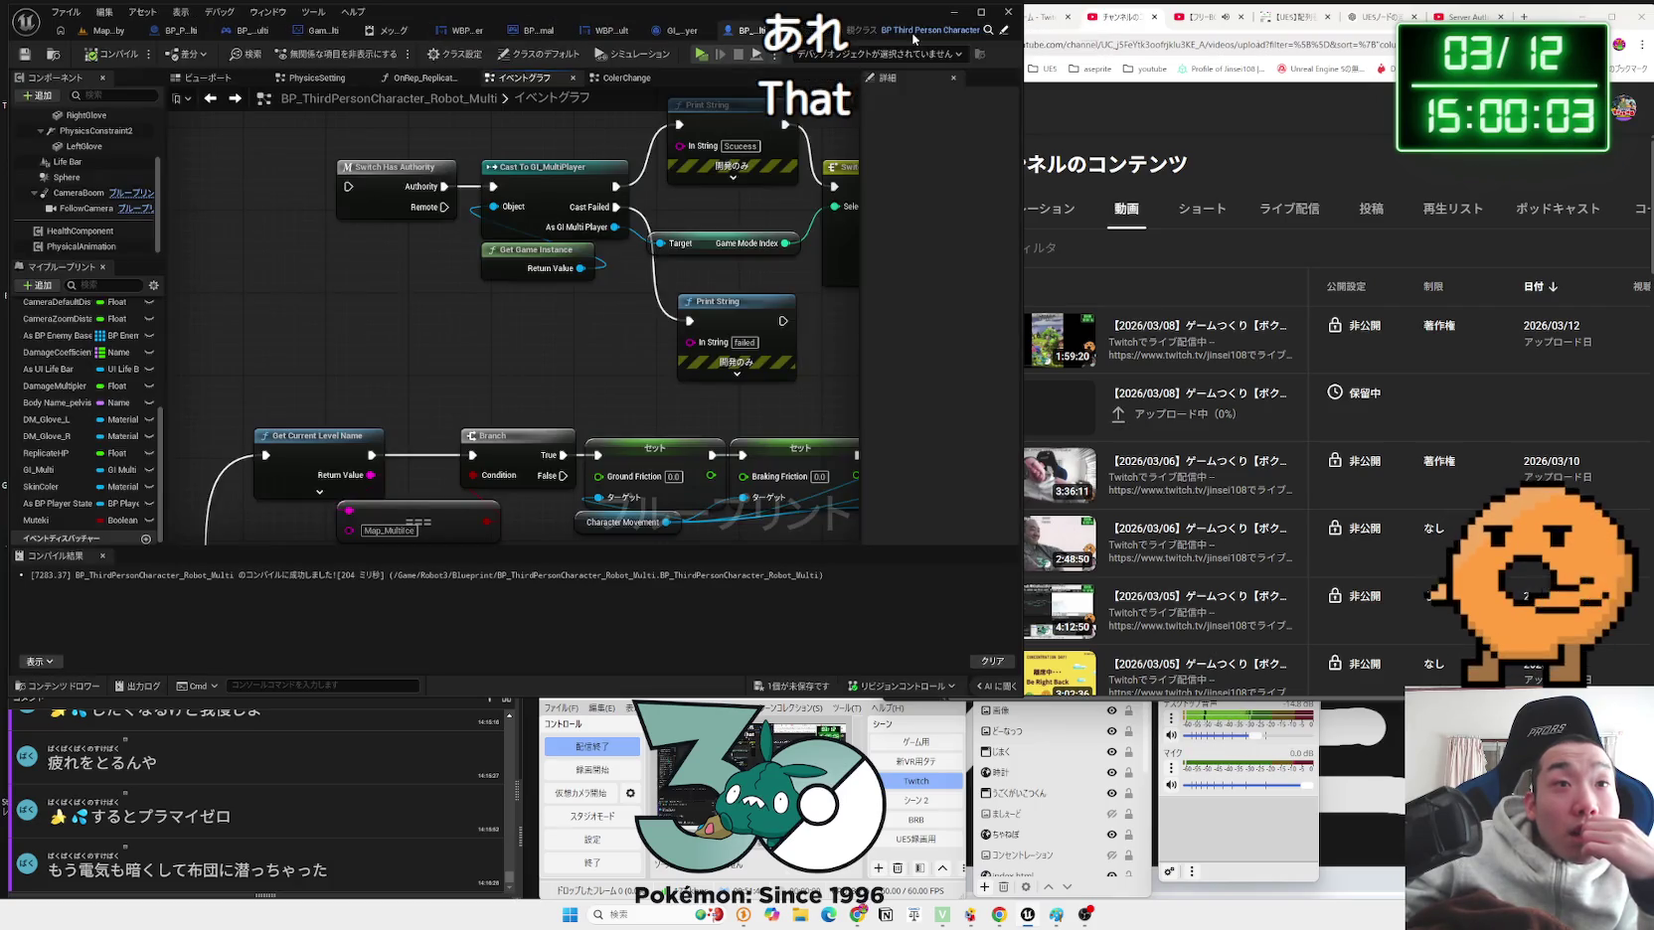
scroll(583, 315, "down", 3)
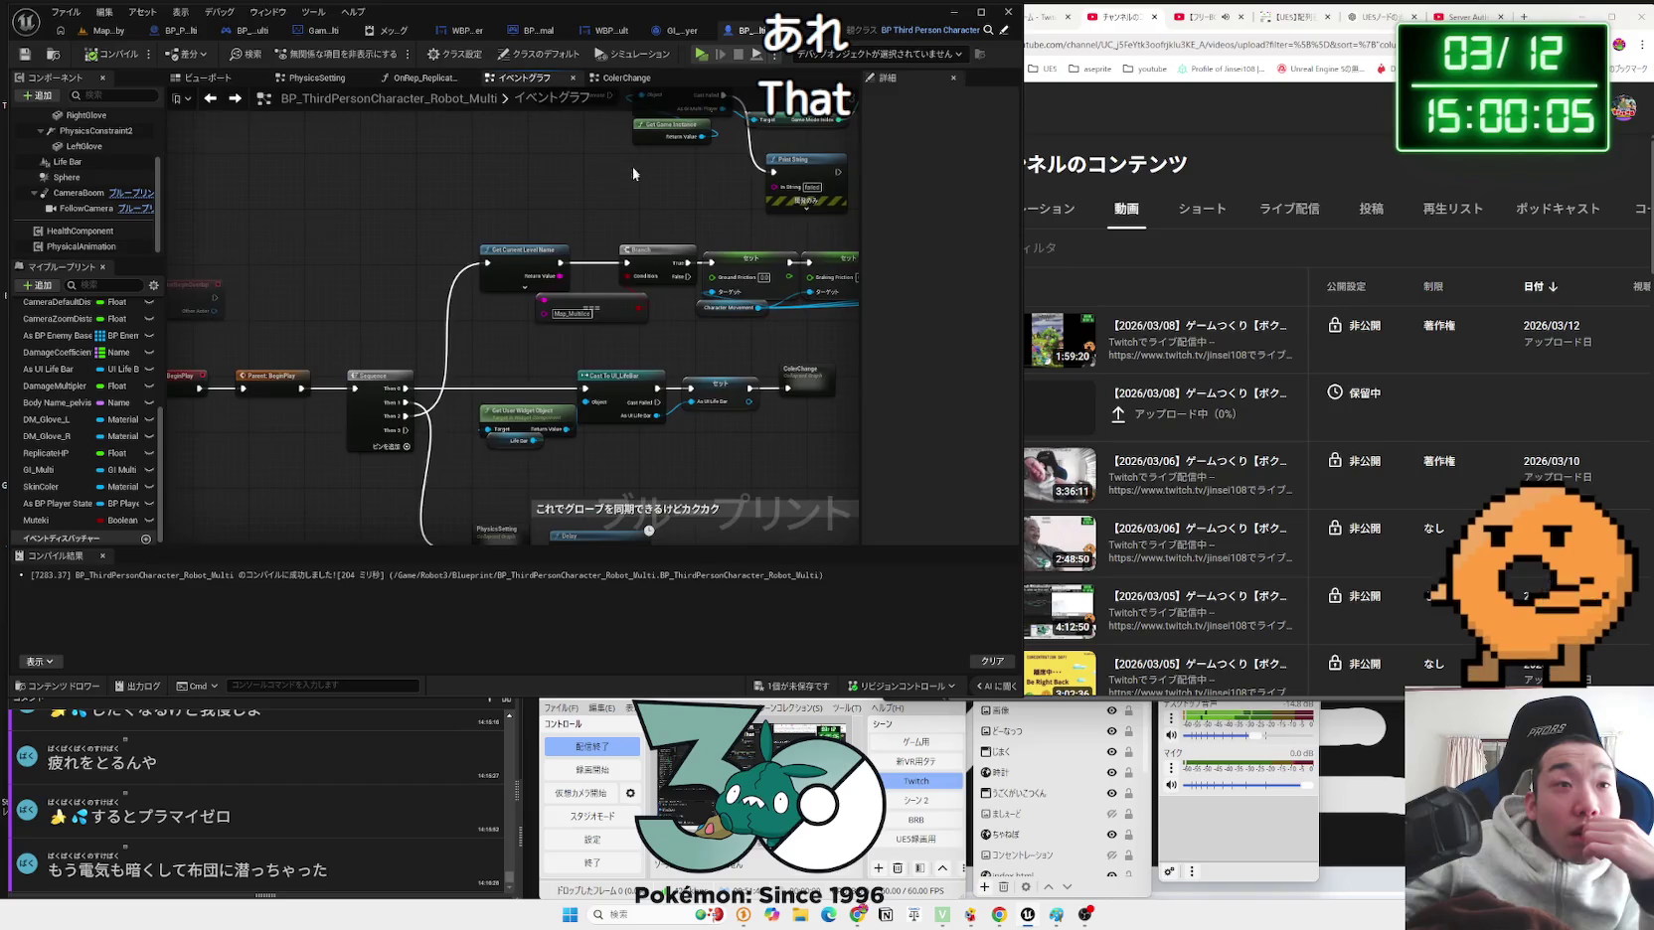
left_click_drag(570, 356, 537, 257)
mouse_move(772, 341)
left_mouse_down()
mouse_move(742, 367)
mouse_move(671, 369)
left_mouse_up()
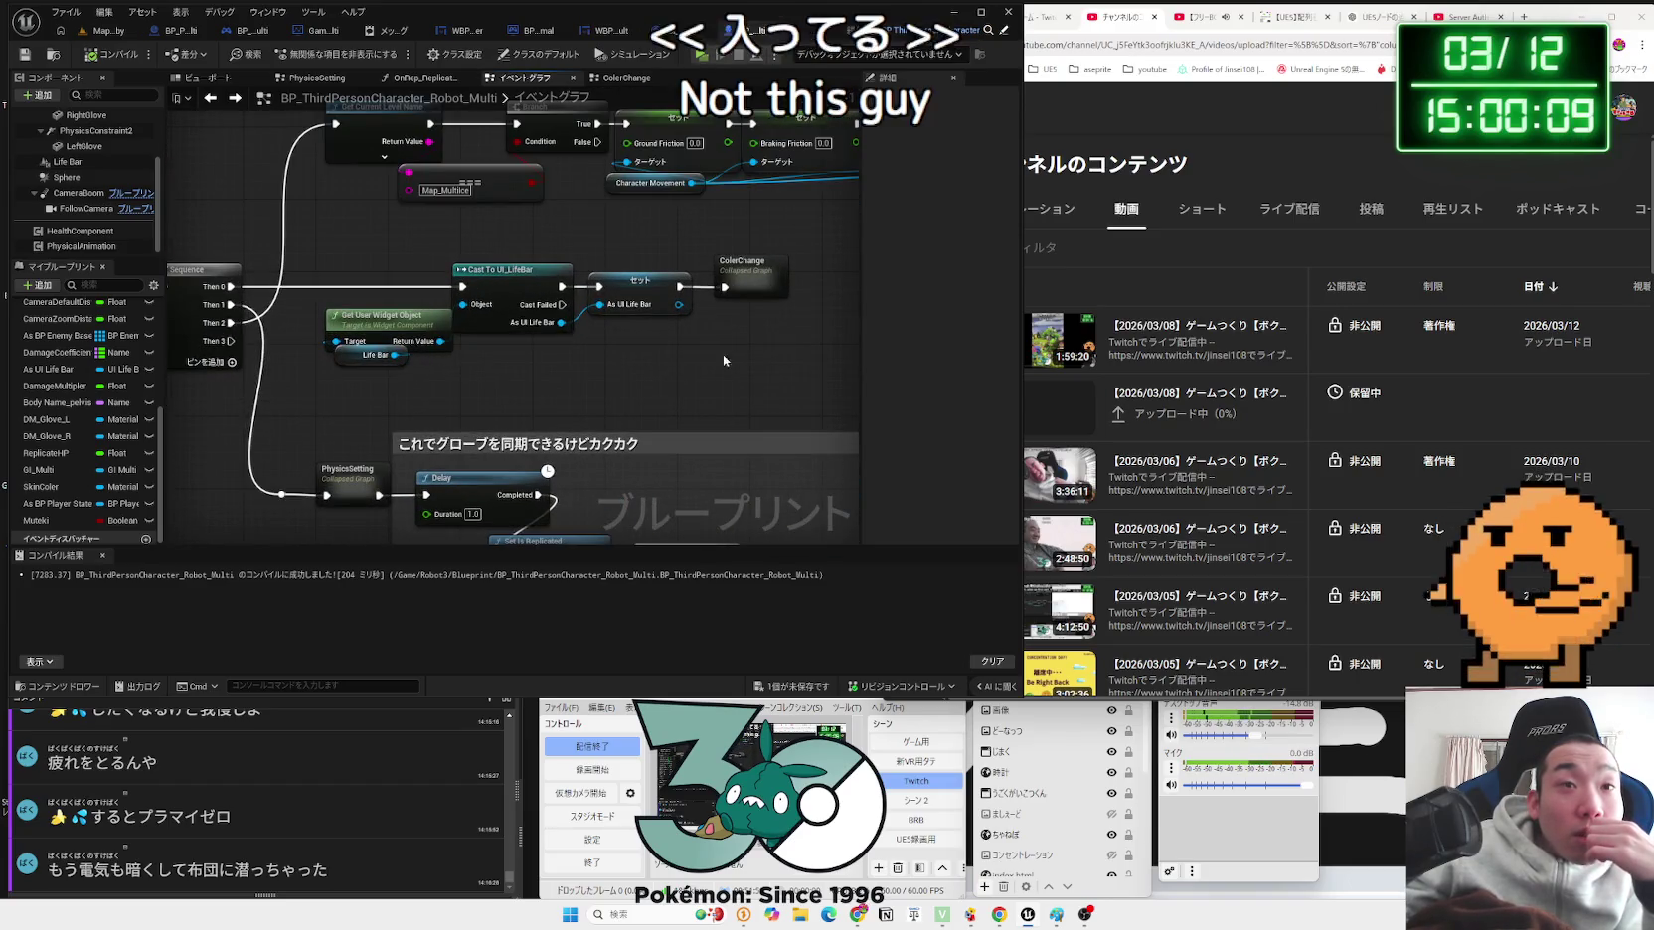
scroll(527, 395, "up", 2)
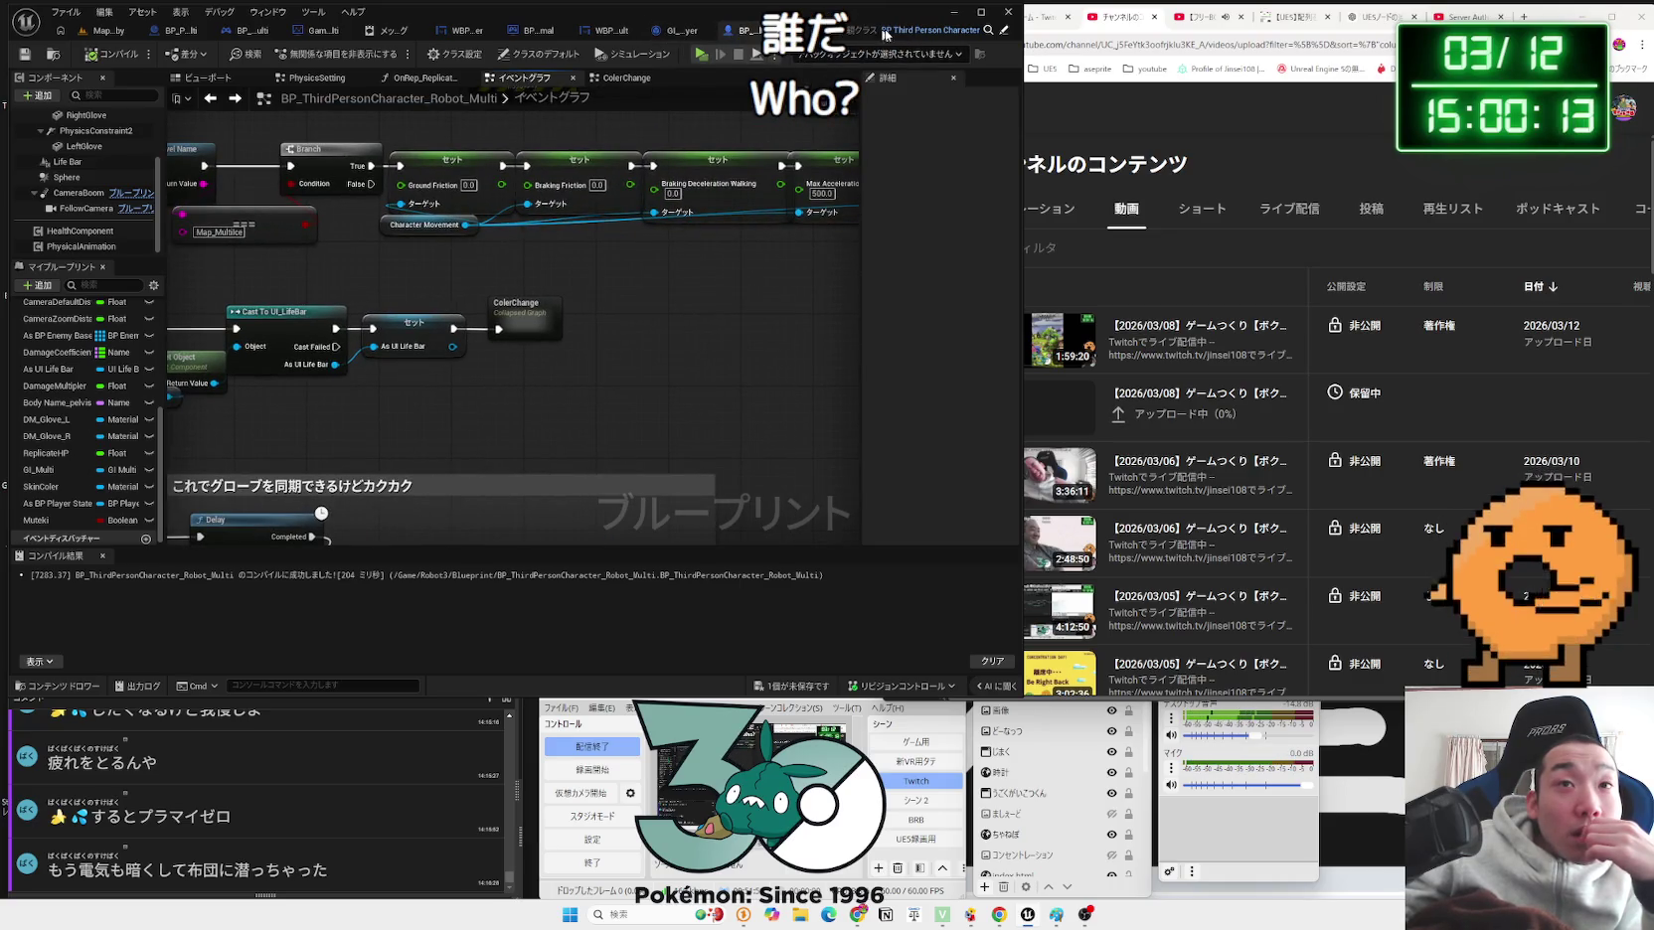
left_click(393, 30)
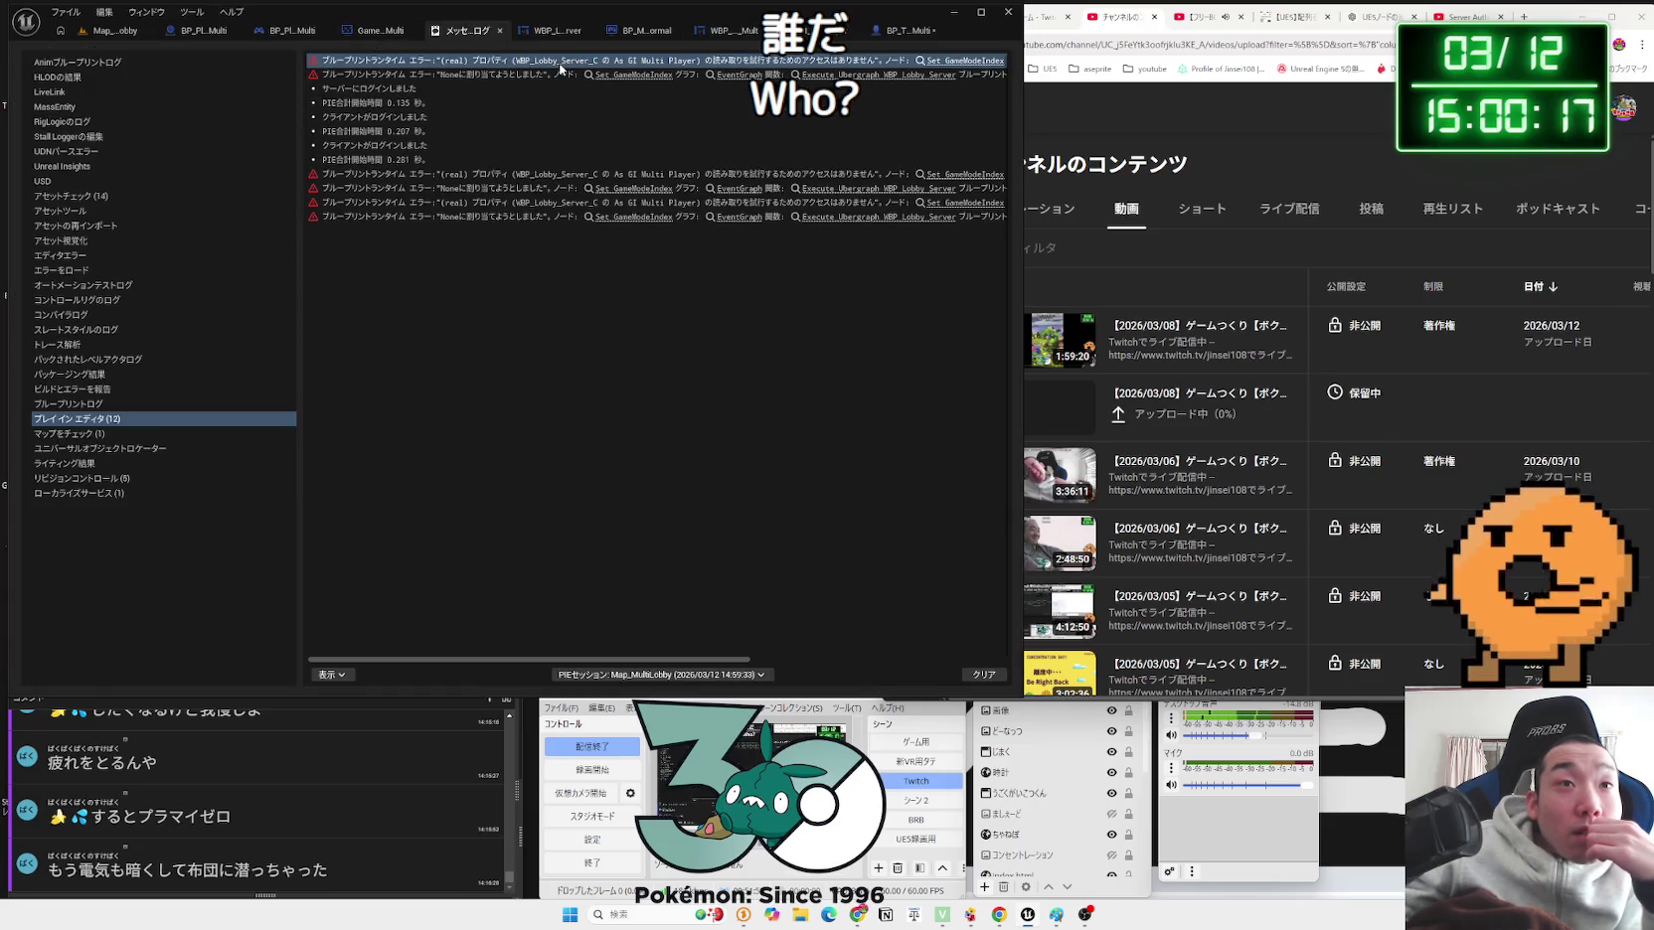
left_click(637, 33)
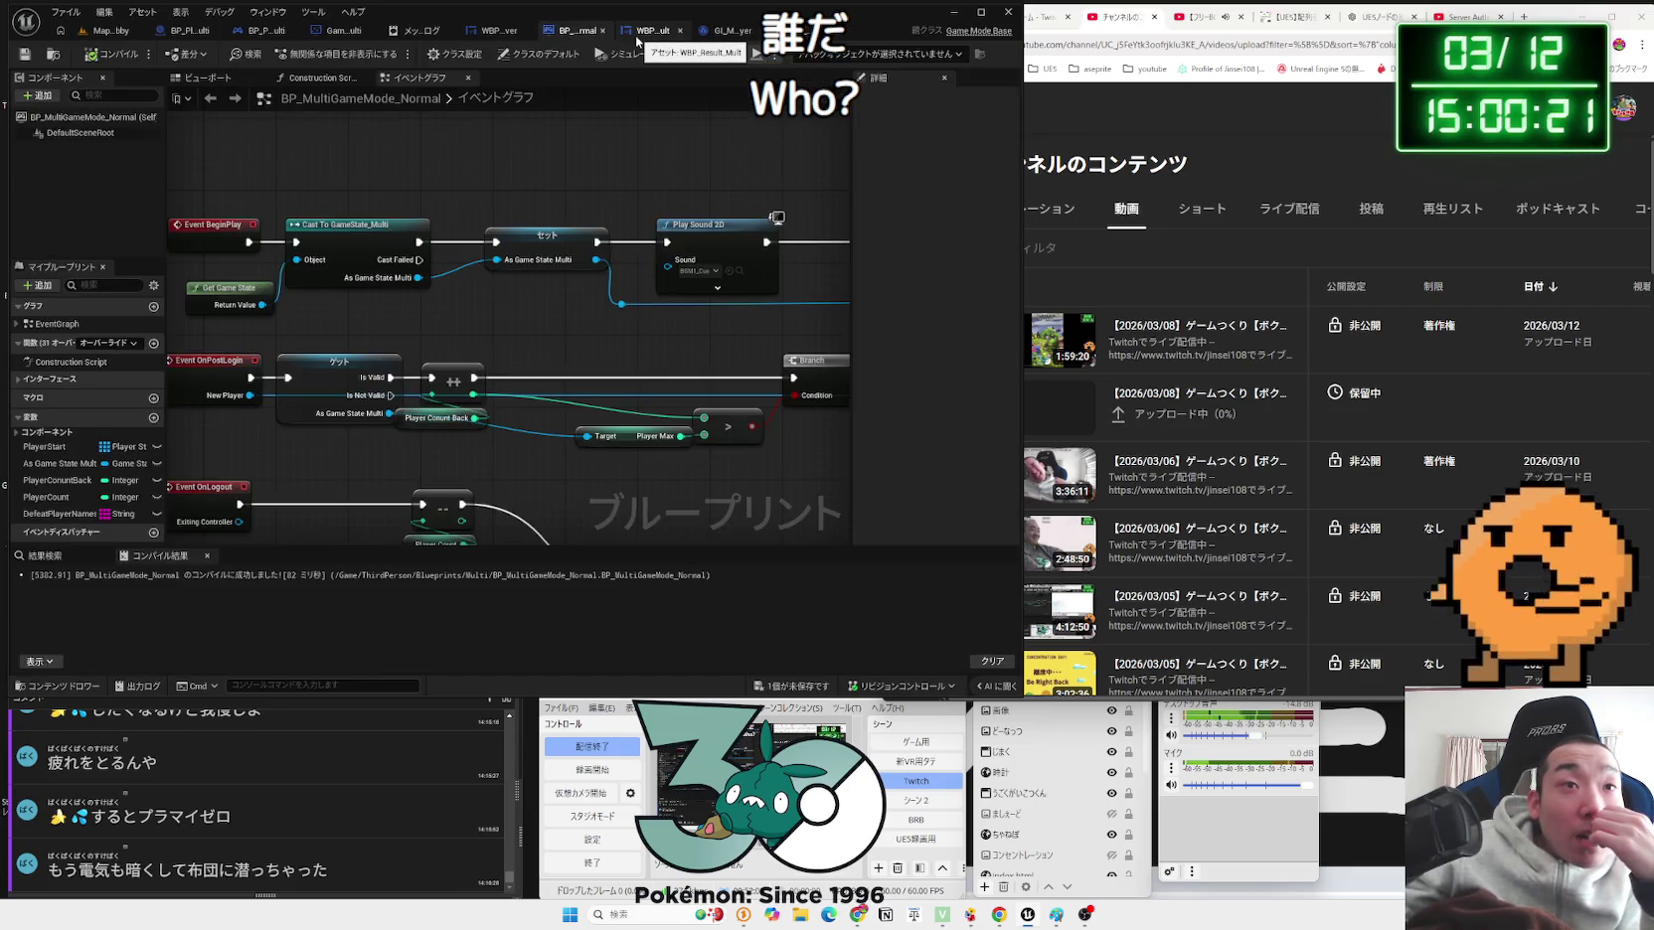
left_click(497, 31)
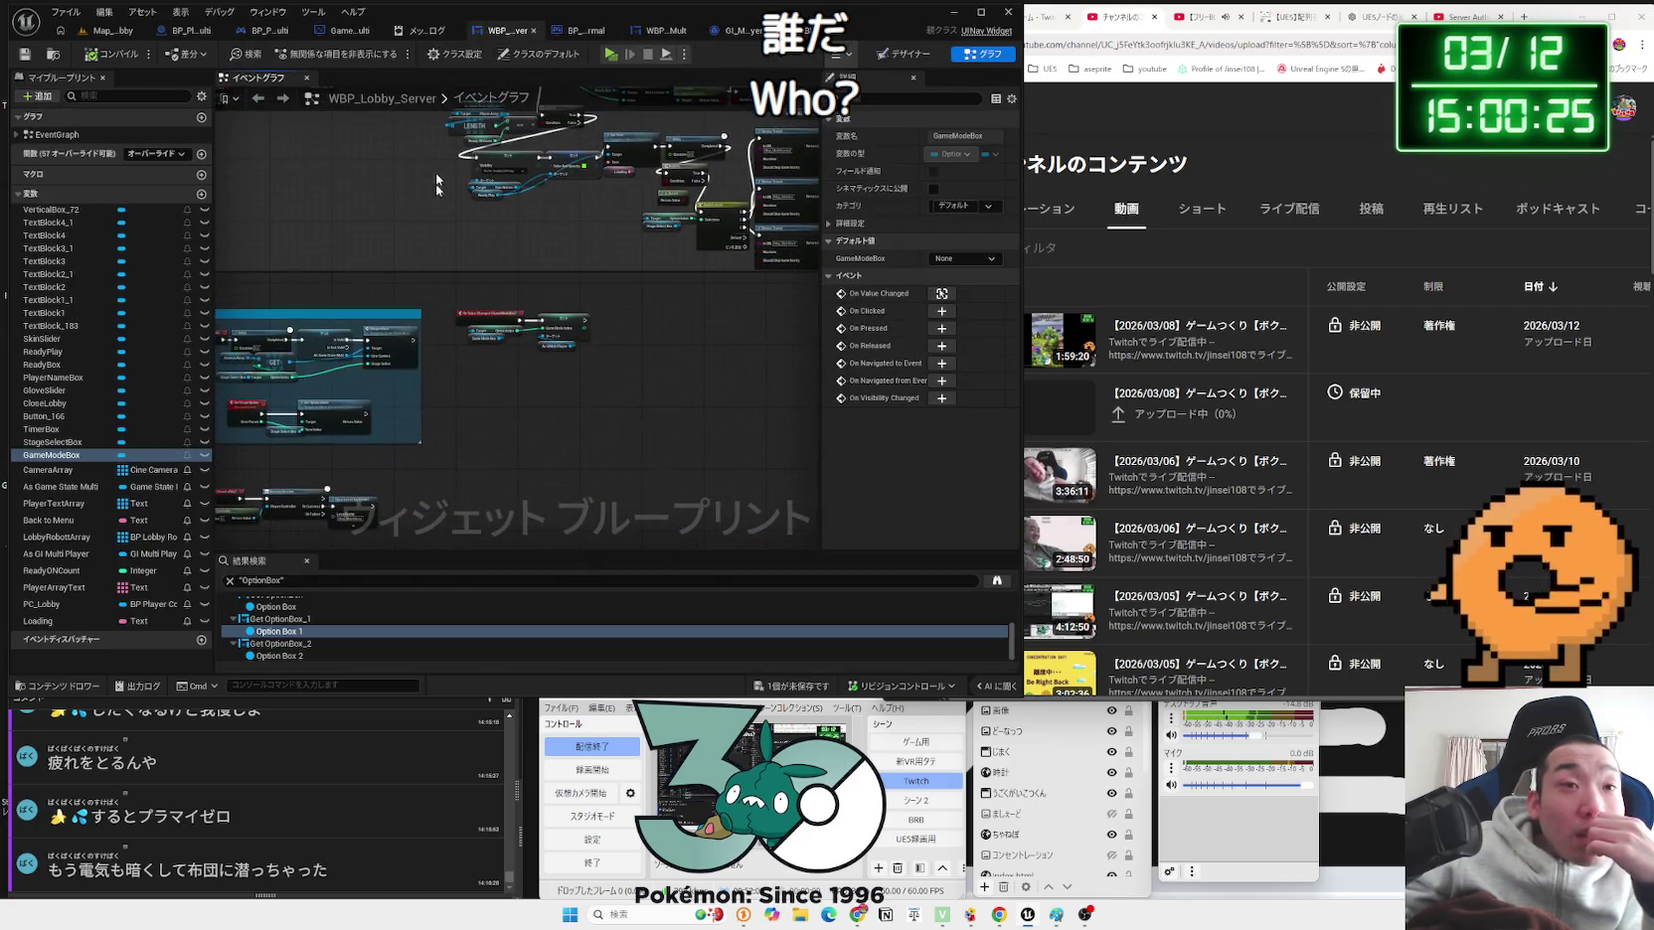
scroll(560, 393, "up", 5)
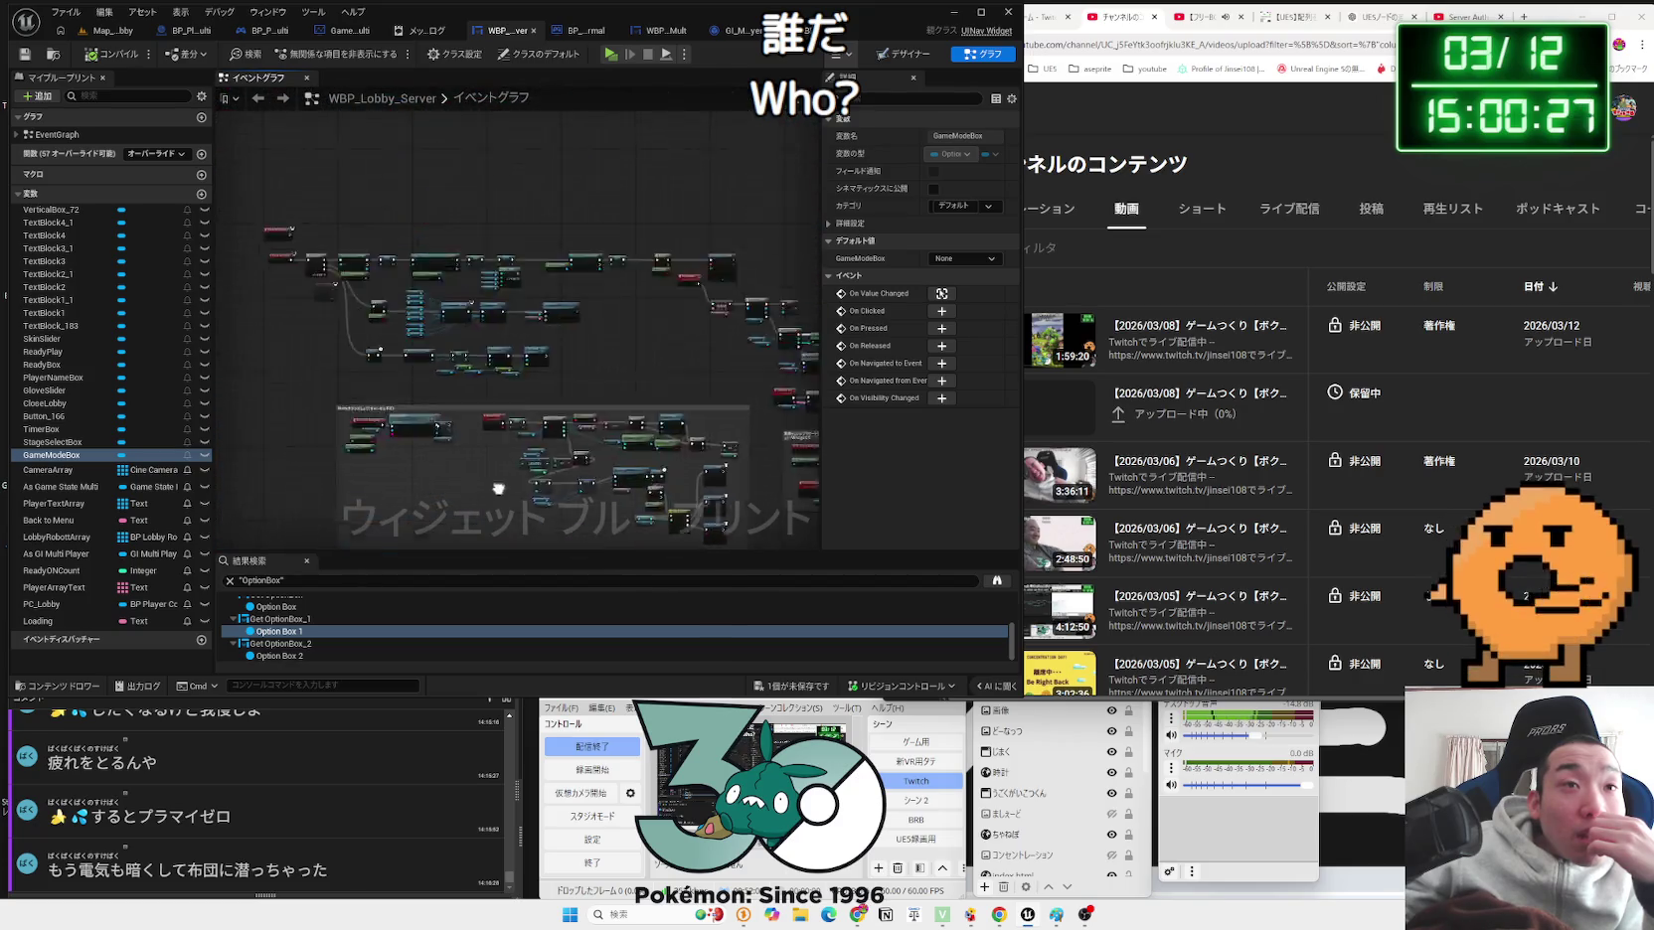
mouse_move(692, 273)
left_mouse_down()
mouse_move(466, 181)
mouse_move(537, 294)
left_mouse_up()
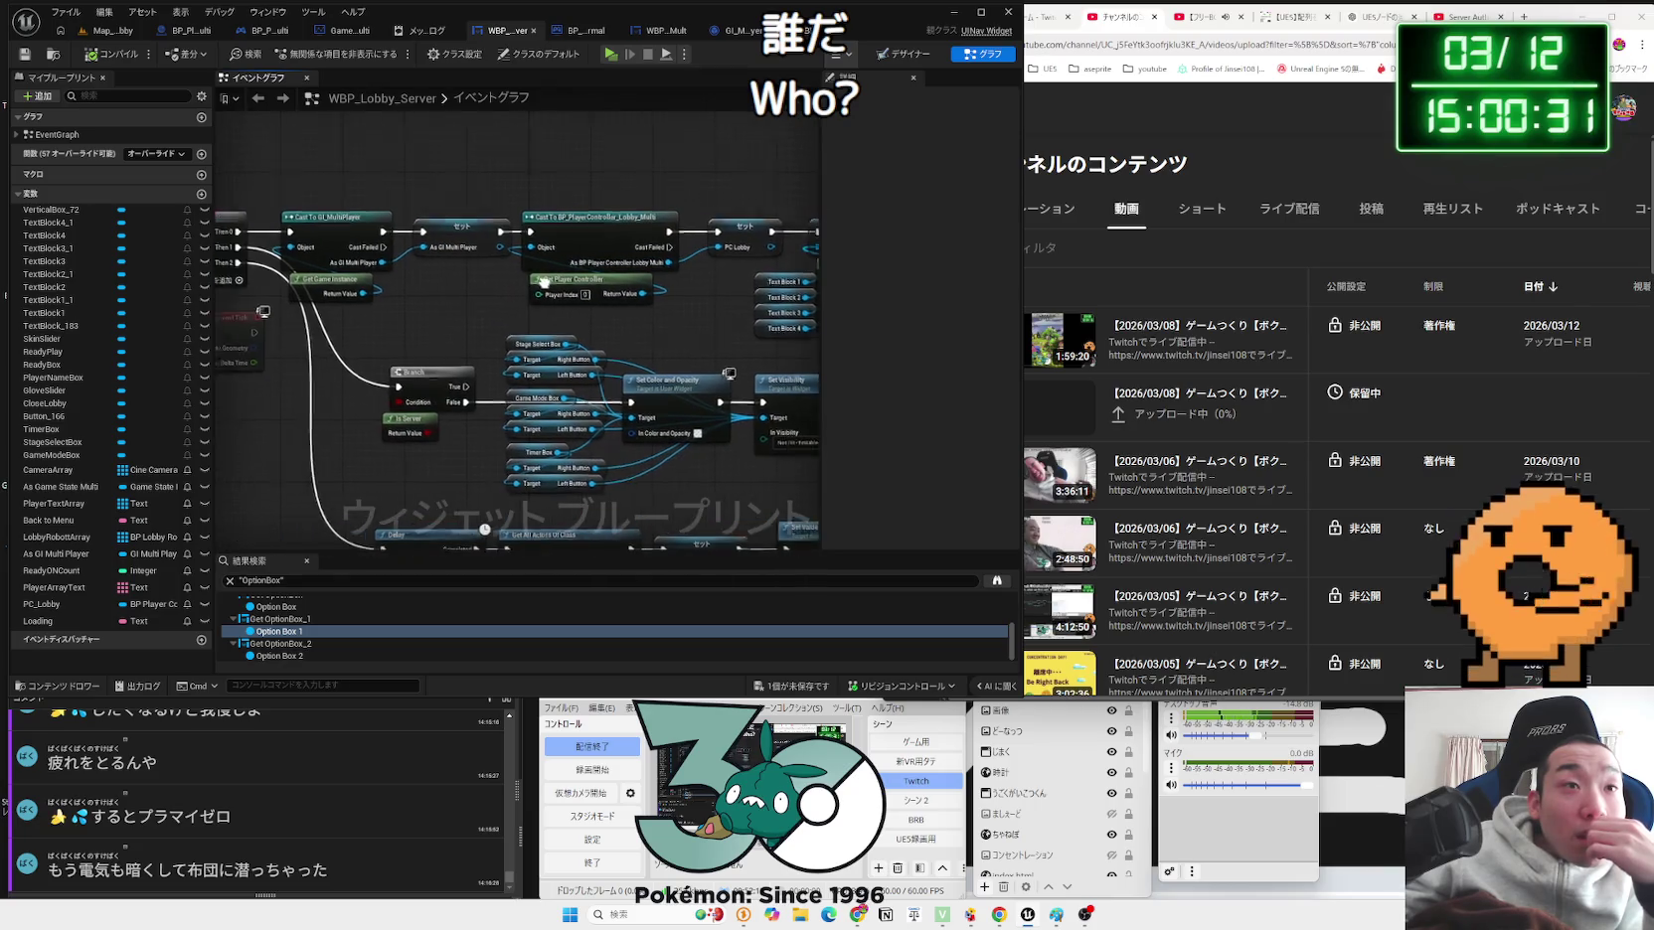
scroll(537, 294, "up", 2)
left_click(471, 260)
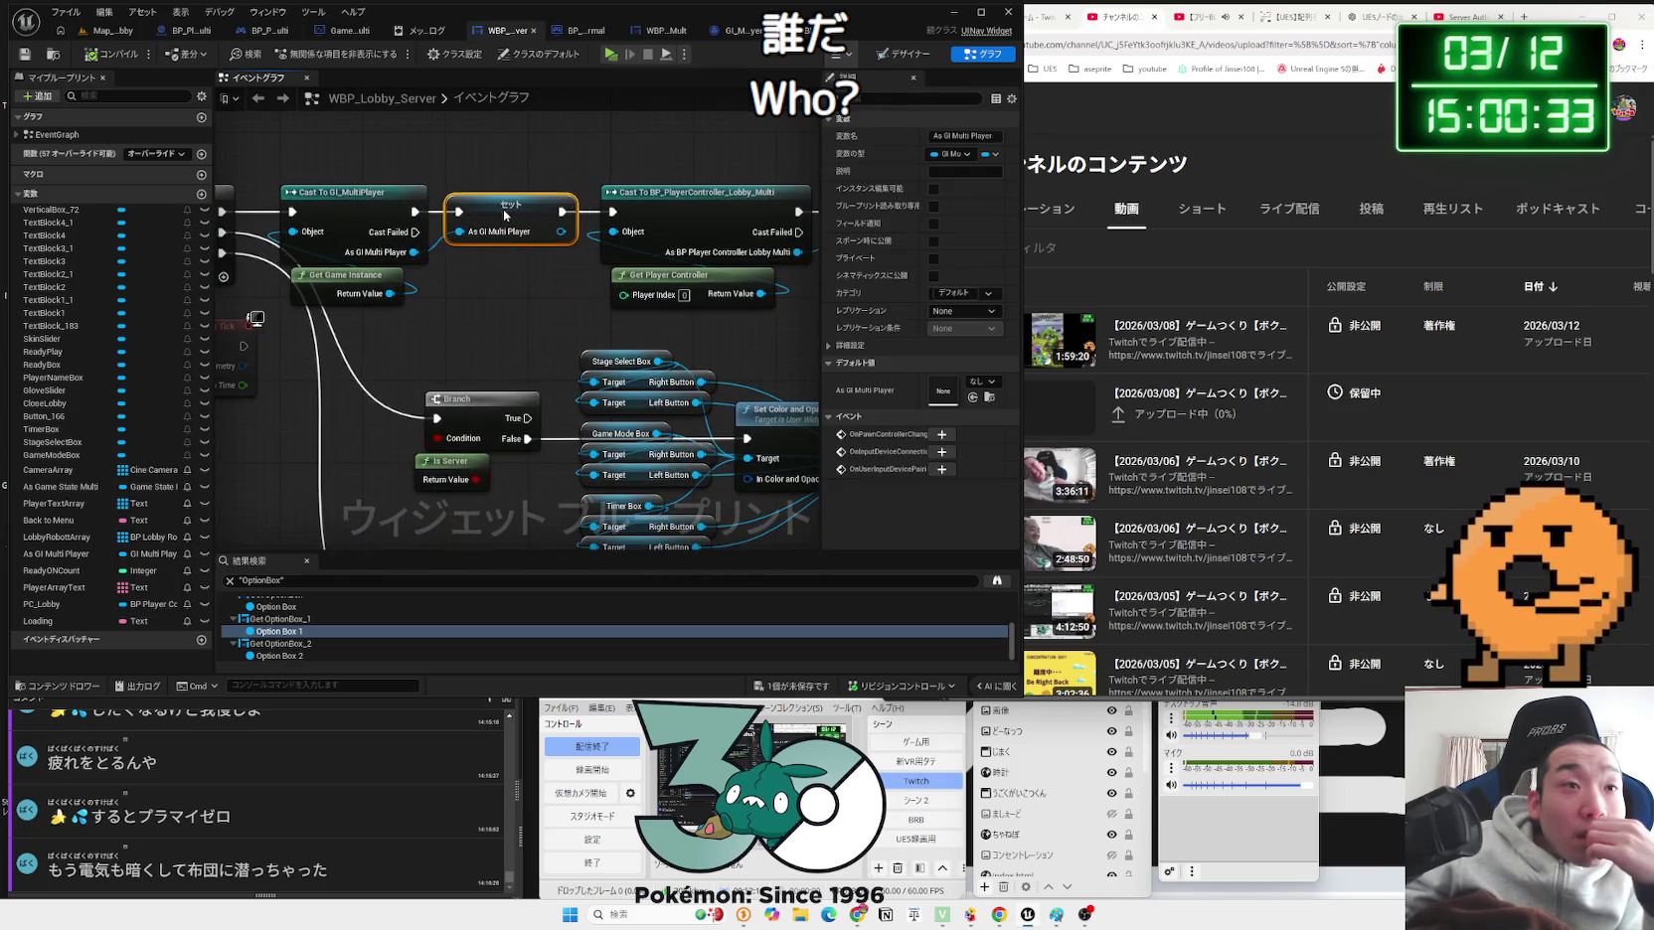
scroll(471, 264, "down", 1)
left_click_drag(471, 264, 621, 285)
left_click_drag(507, 353, 490, 230)
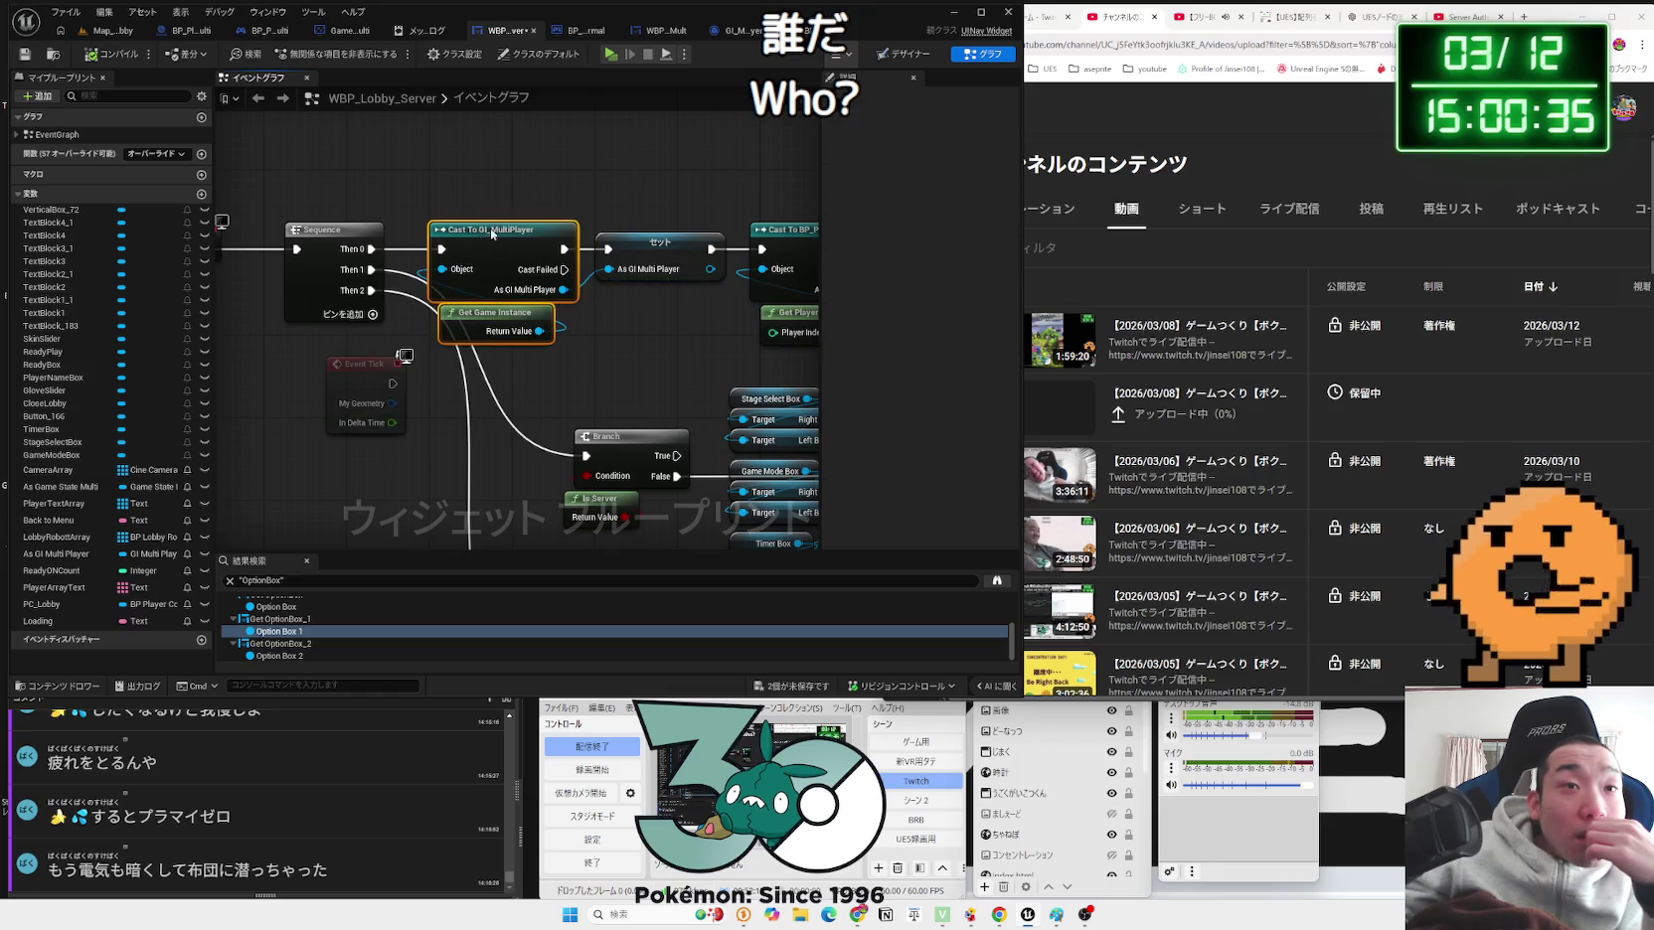
mouse_move(562, 290)
left_mouse_down()
mouse_move(438, 315)
mouse_move(518, 336)
left_mouse_up()
scroll(520, 340, "down", 5)
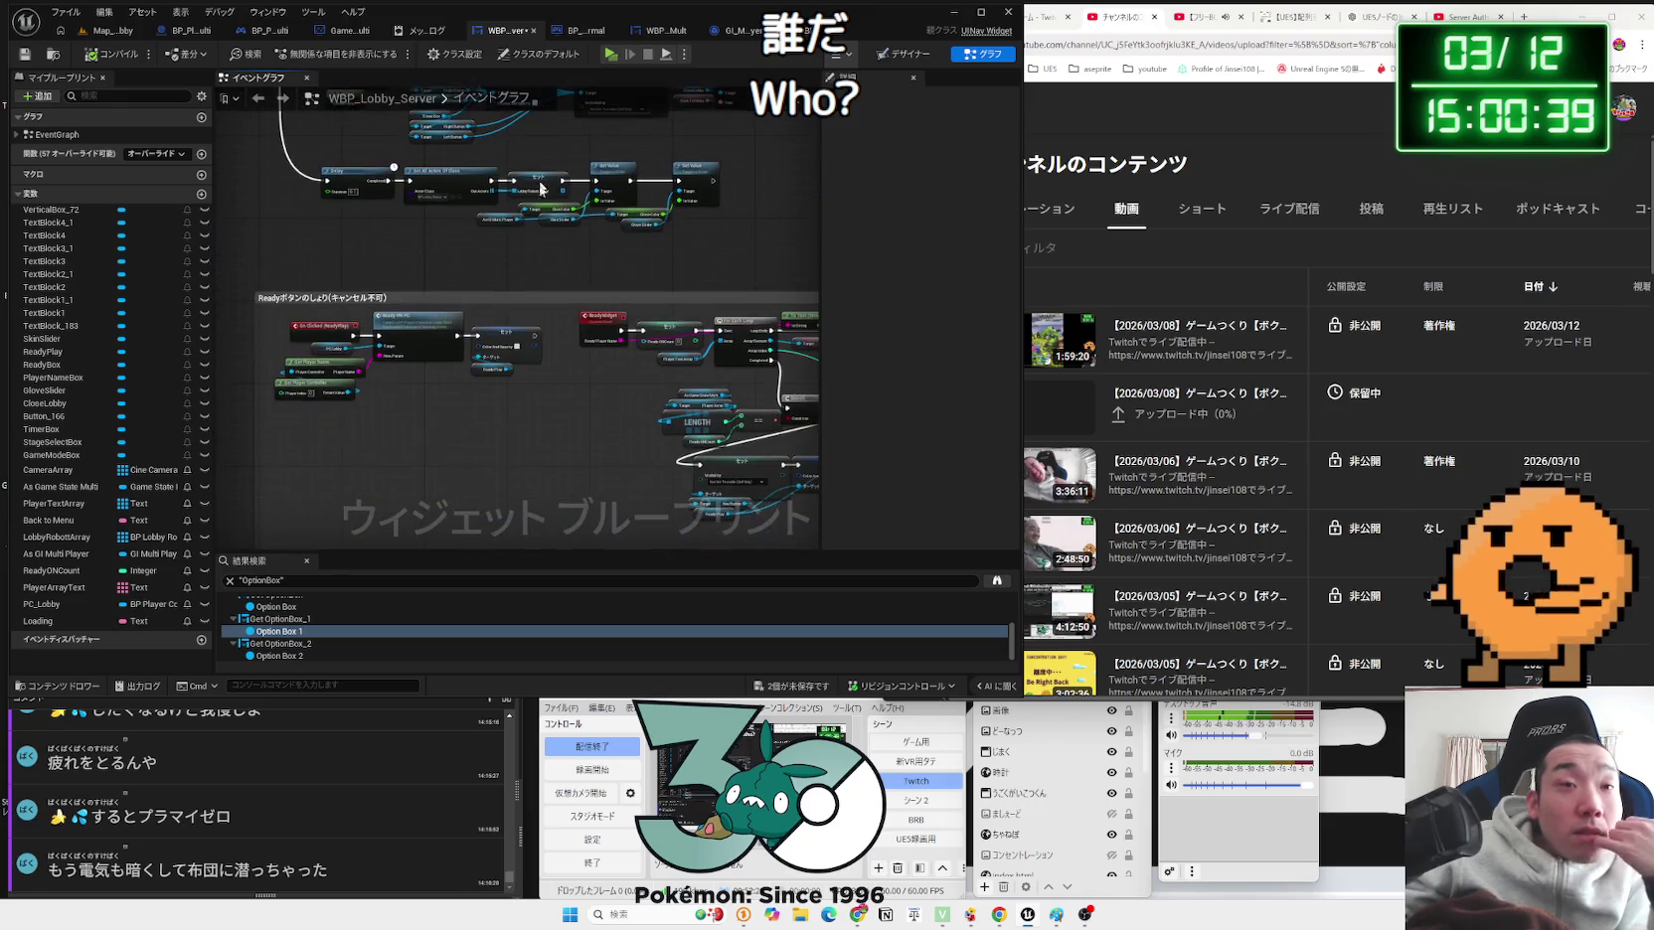
scroll(625, 407, "up", 3)
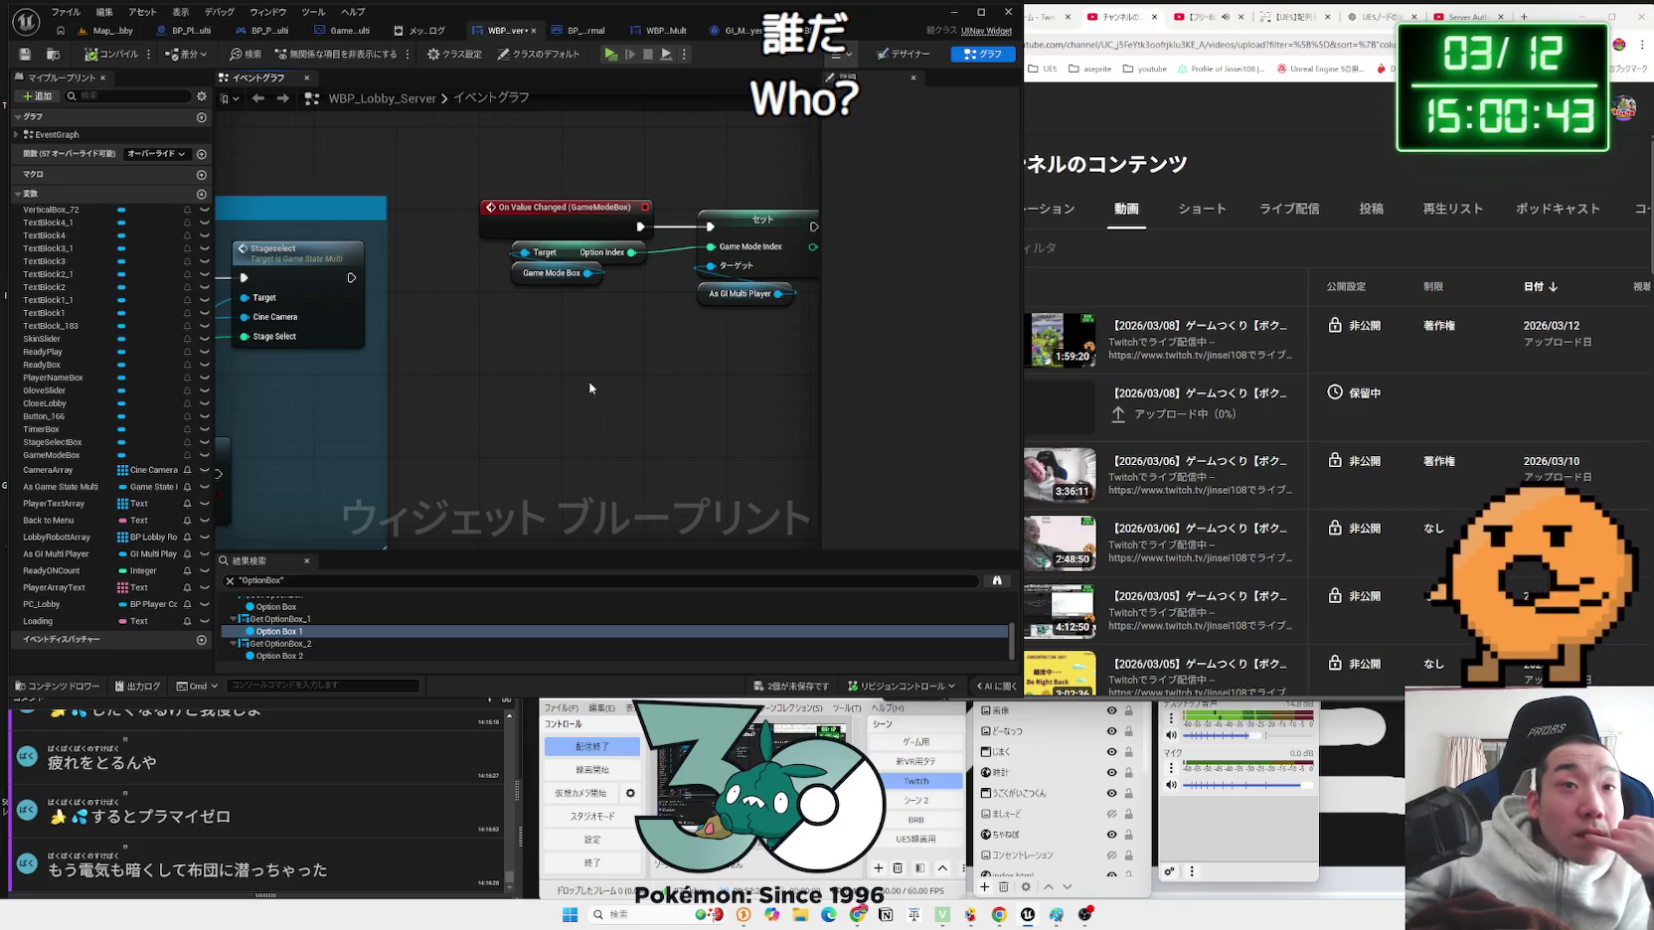
scroll(590, 388, "down", 3)
scroll(744, 393, "up", 2)
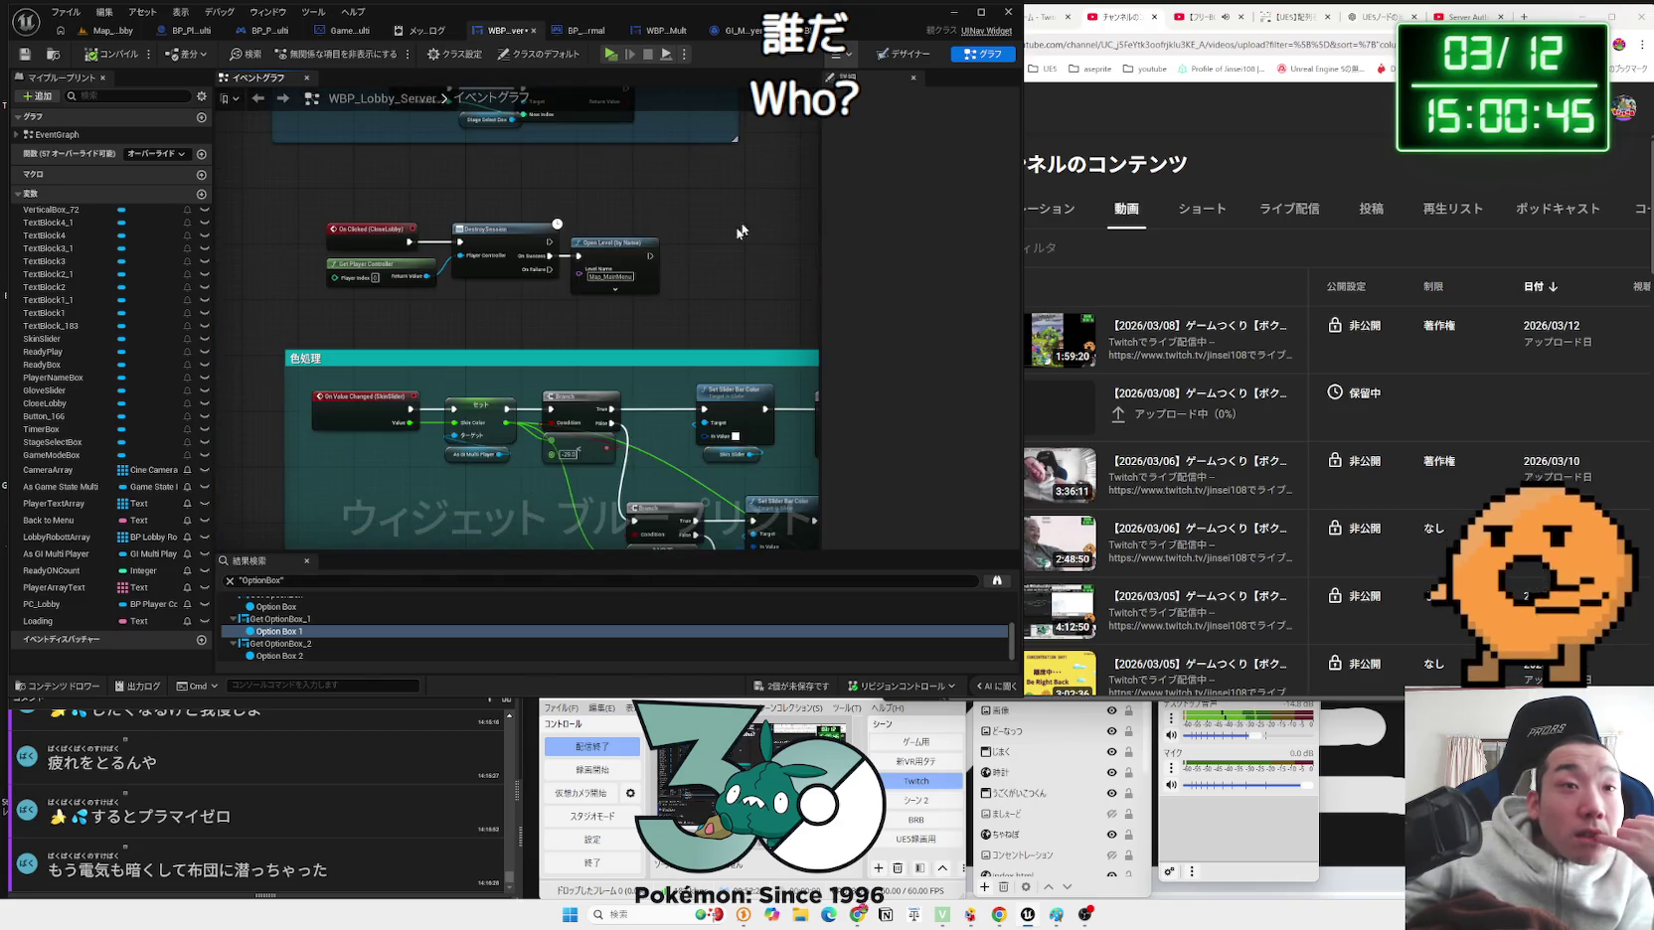
scroll(731, 239, "up", 2)
scroll(730, 239, "down", 2)
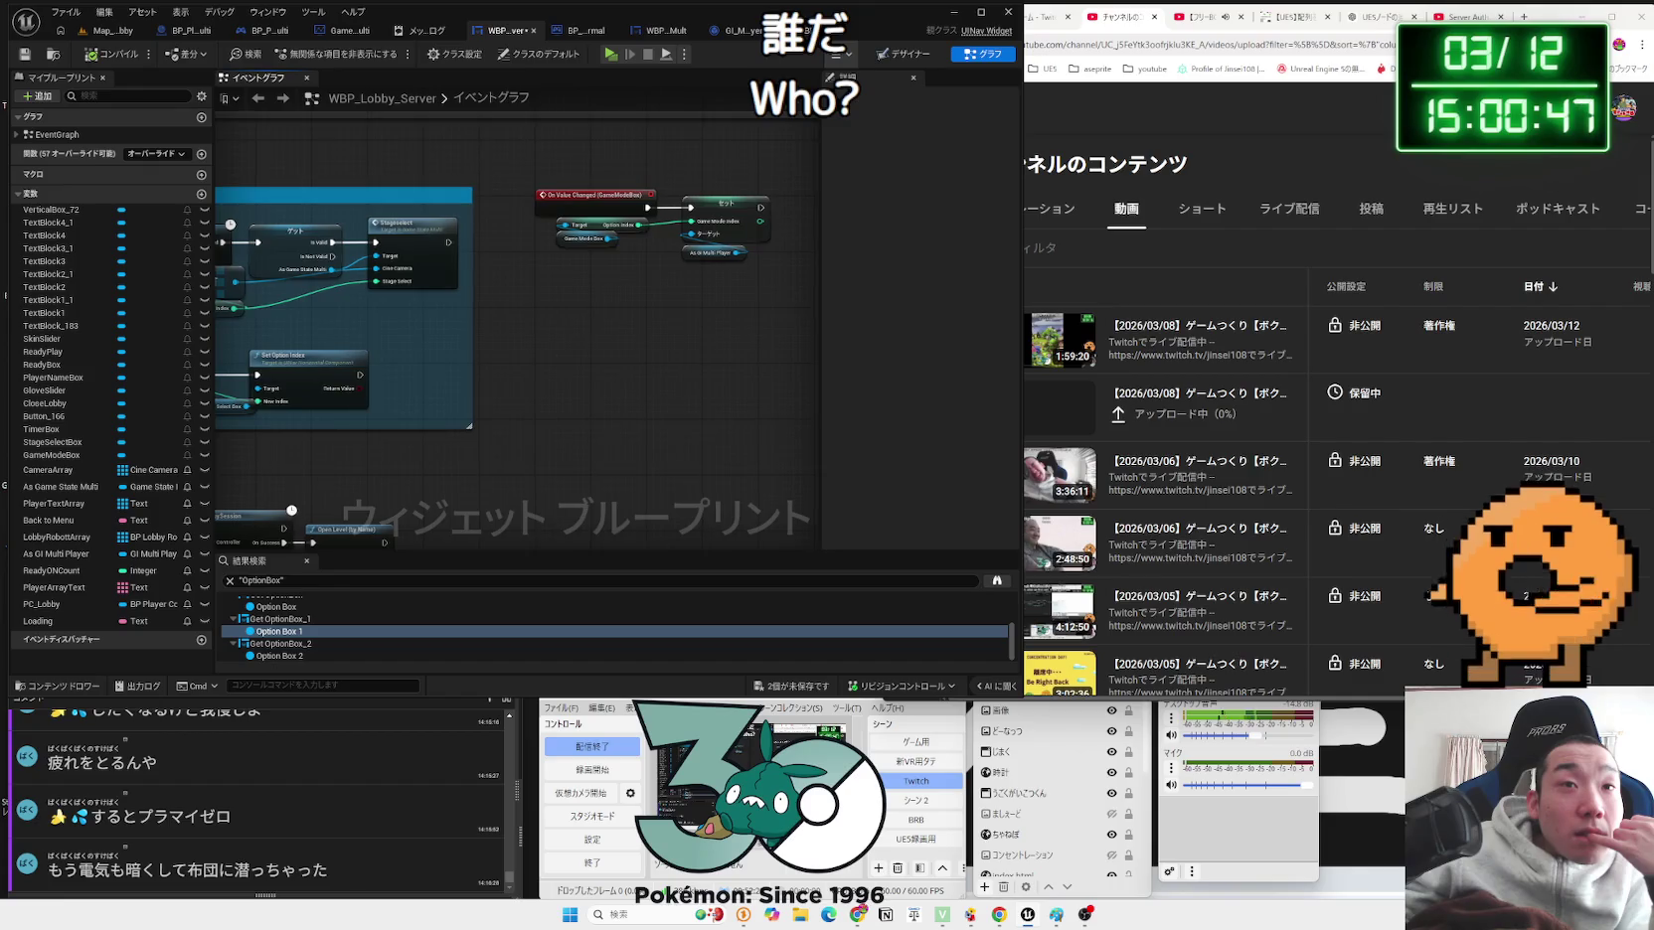
scroll(781, 252, "down", 3)
scroll(781, 252, "up", 3)
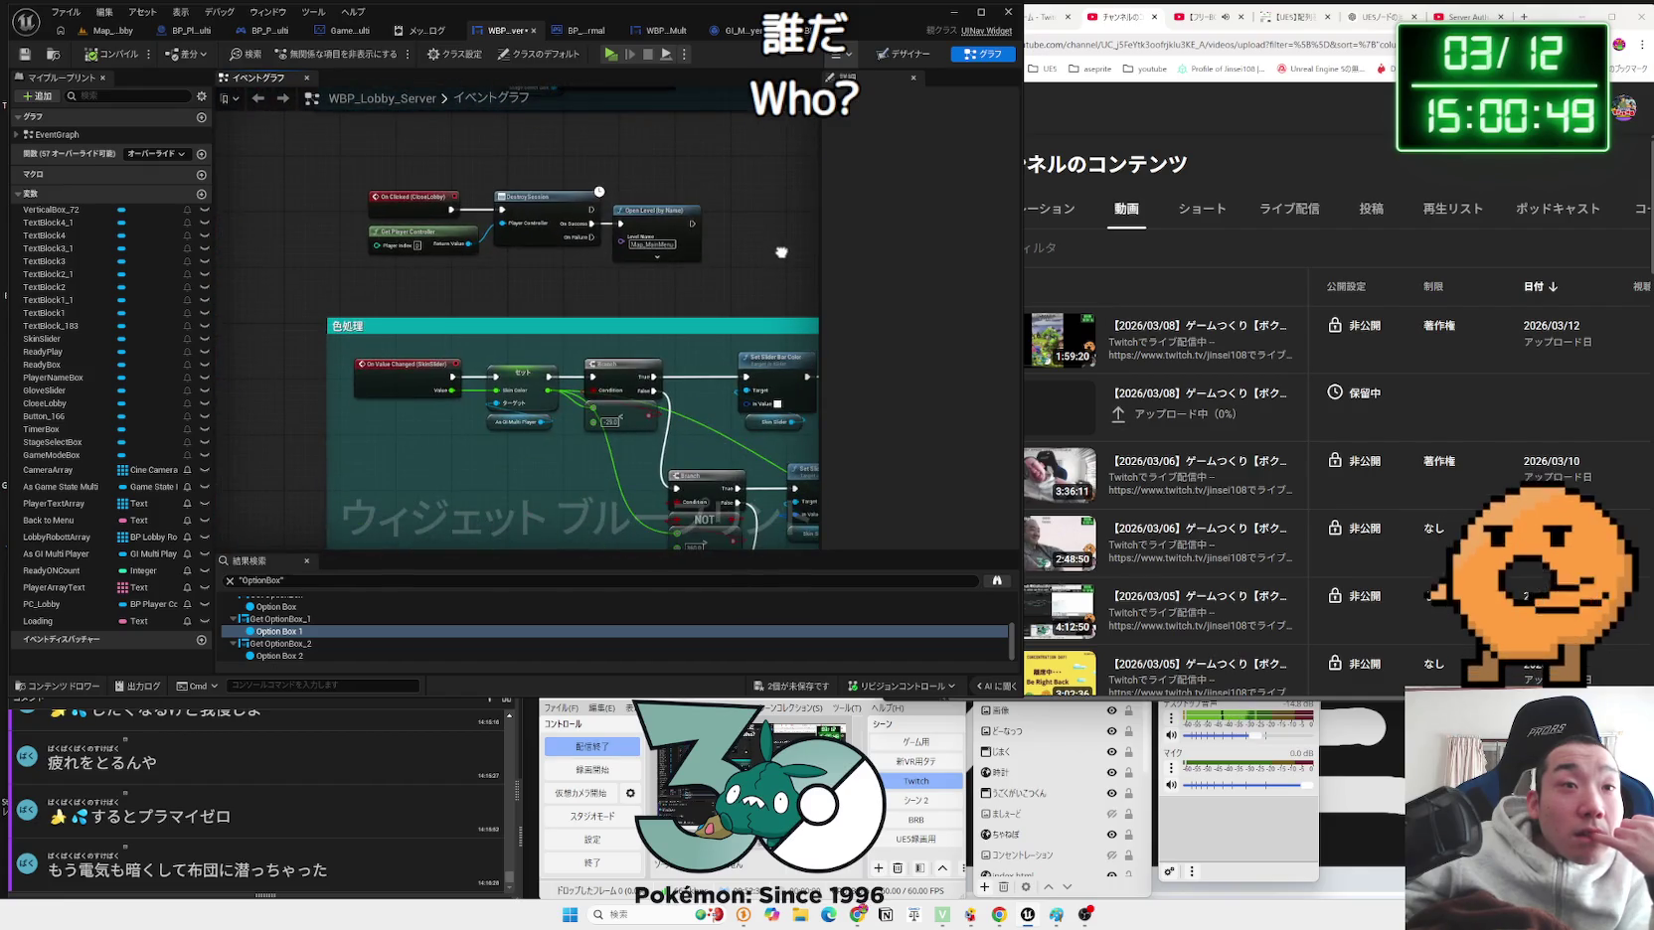
left_click_drag(781, 252, 743, 279)
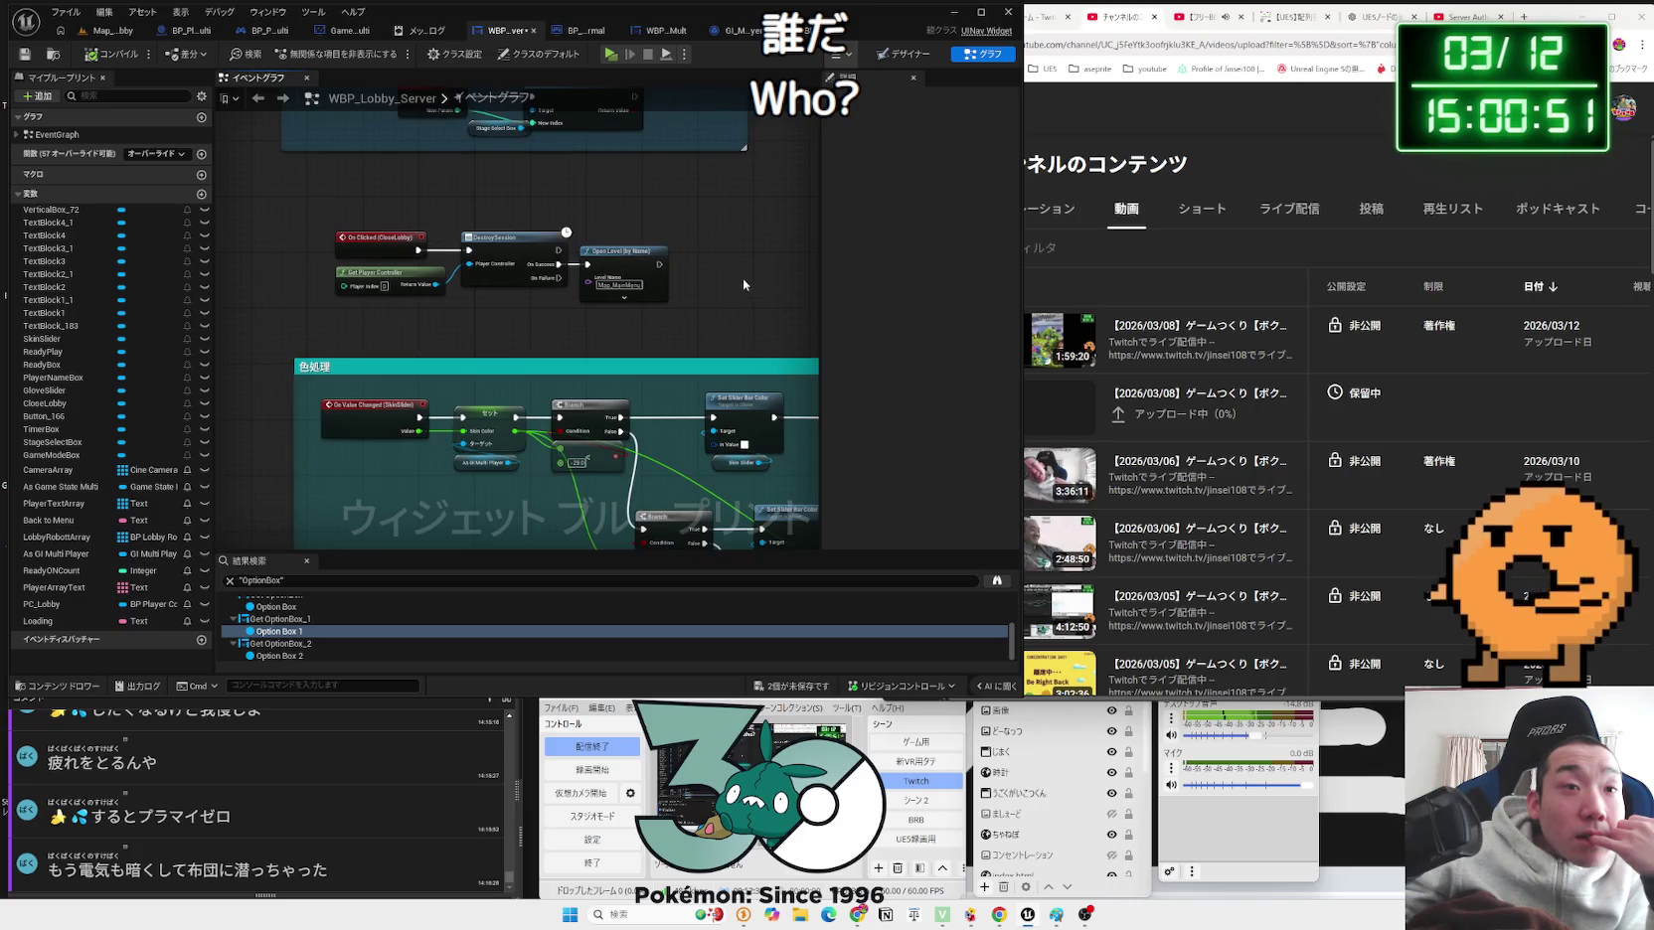
scroll(723, 274, "down", 4)
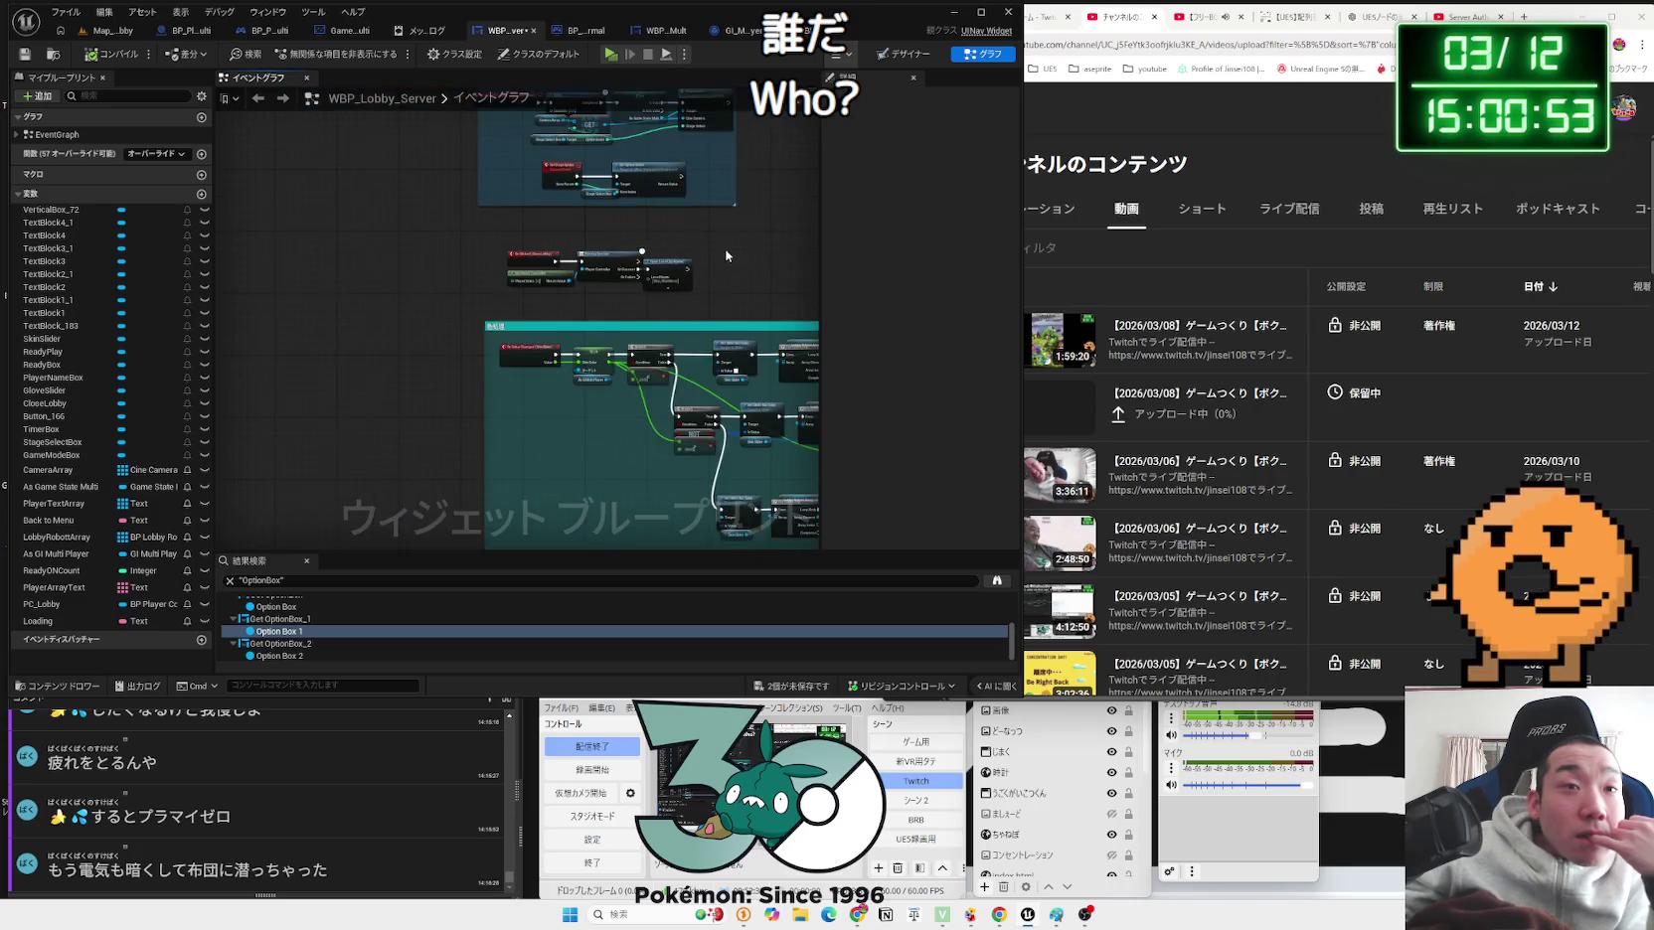
scroll(497, 366, "up", 4)
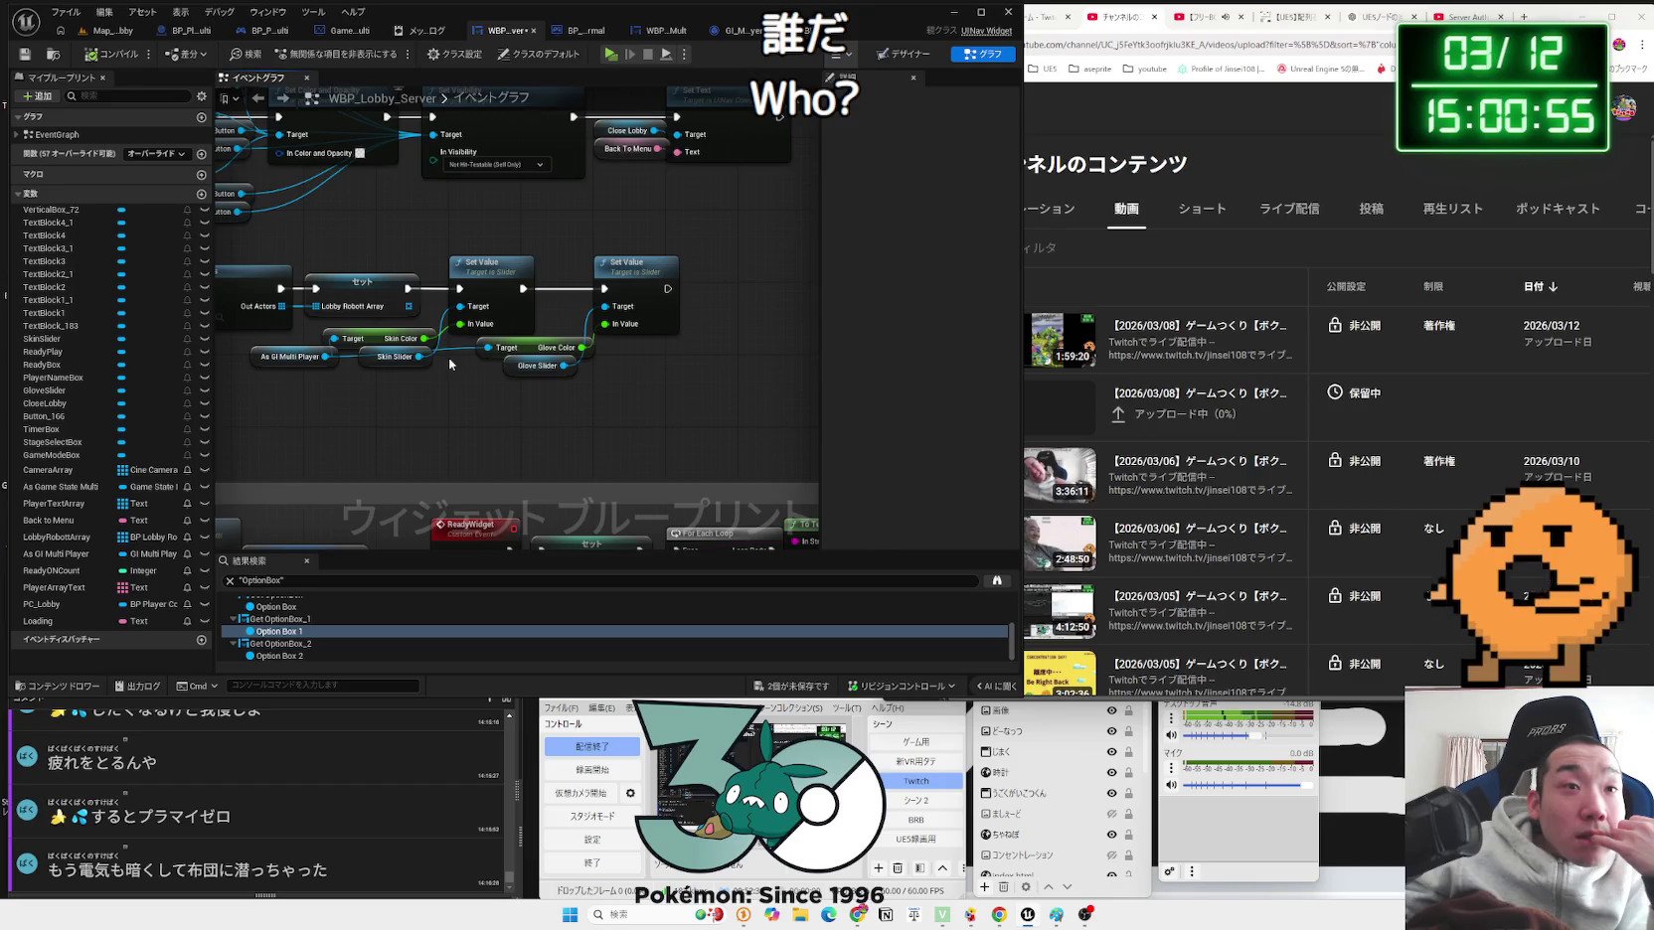
mouse_move(289, 363)
left_mouse_down()
mouse_move(468, 385)
mouse_move(454, 439)
left_mouse_up()
left_click(274, 377)
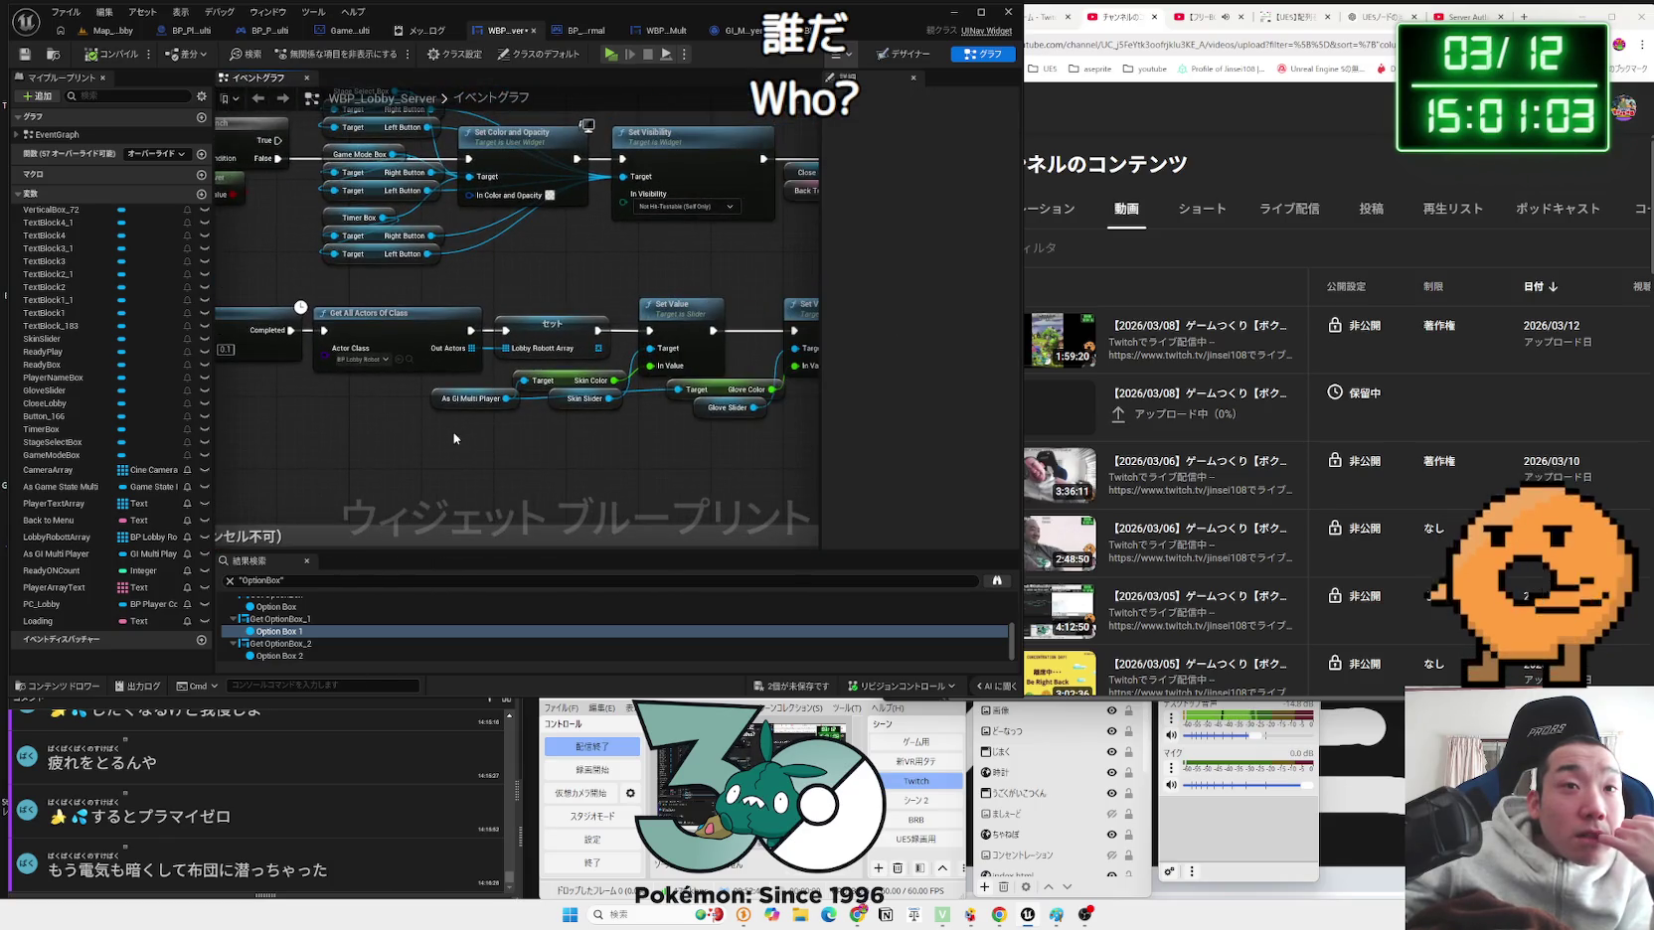
scroll(454, 438, "down", 3)
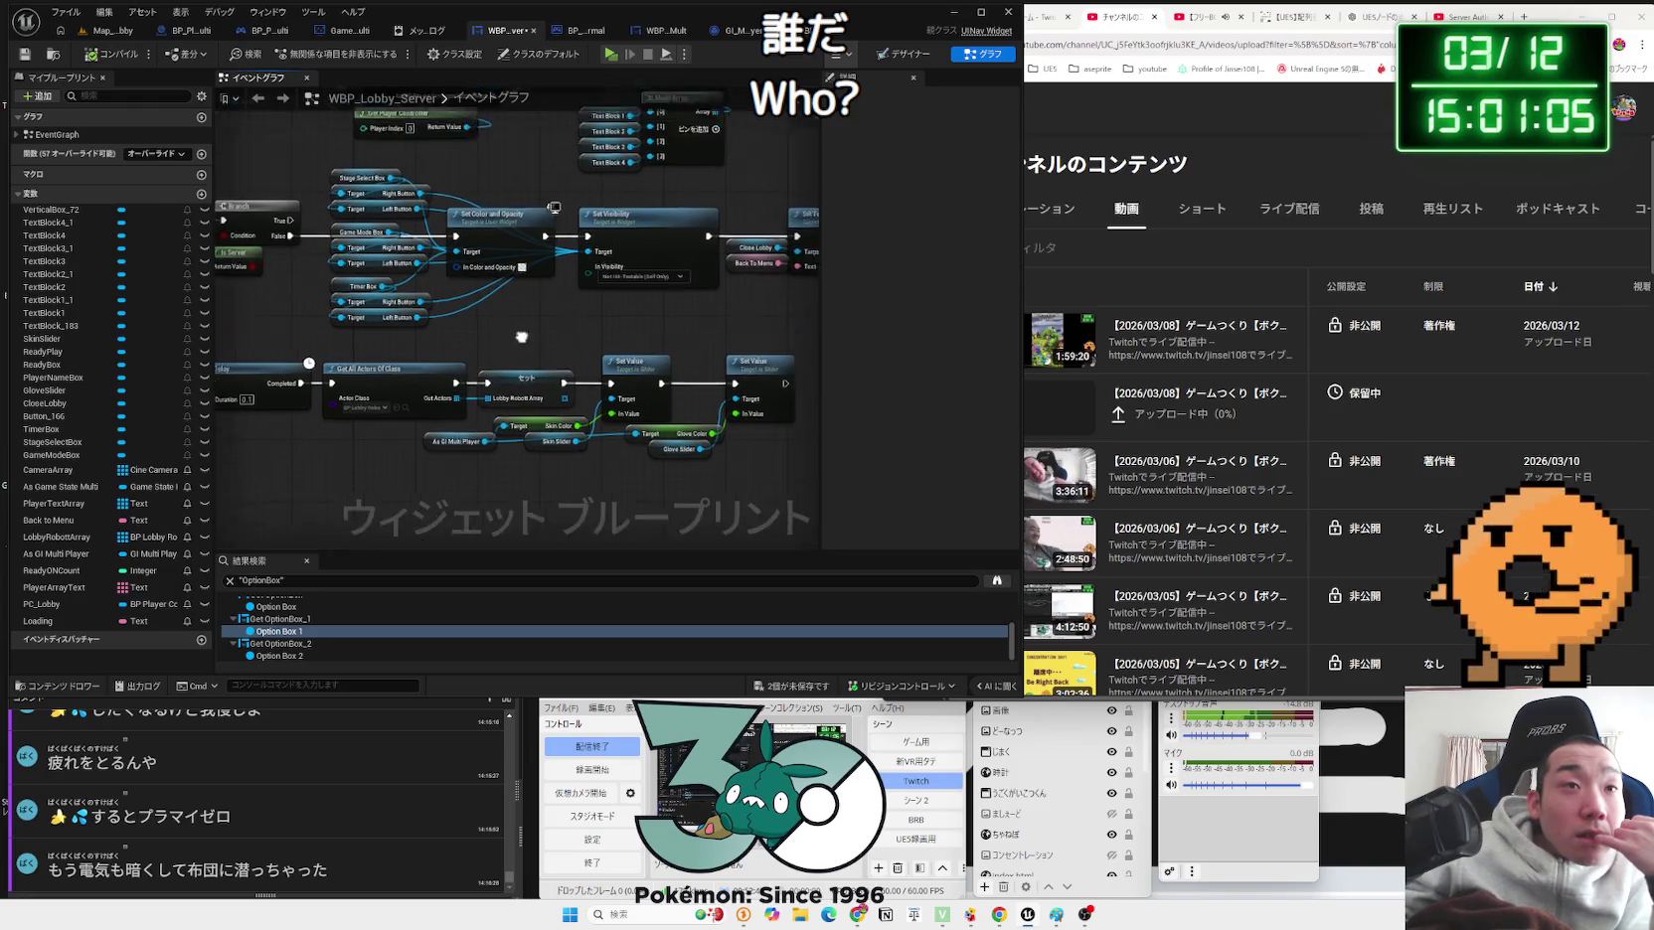
left_click_drag(668, 474, 799, 492)
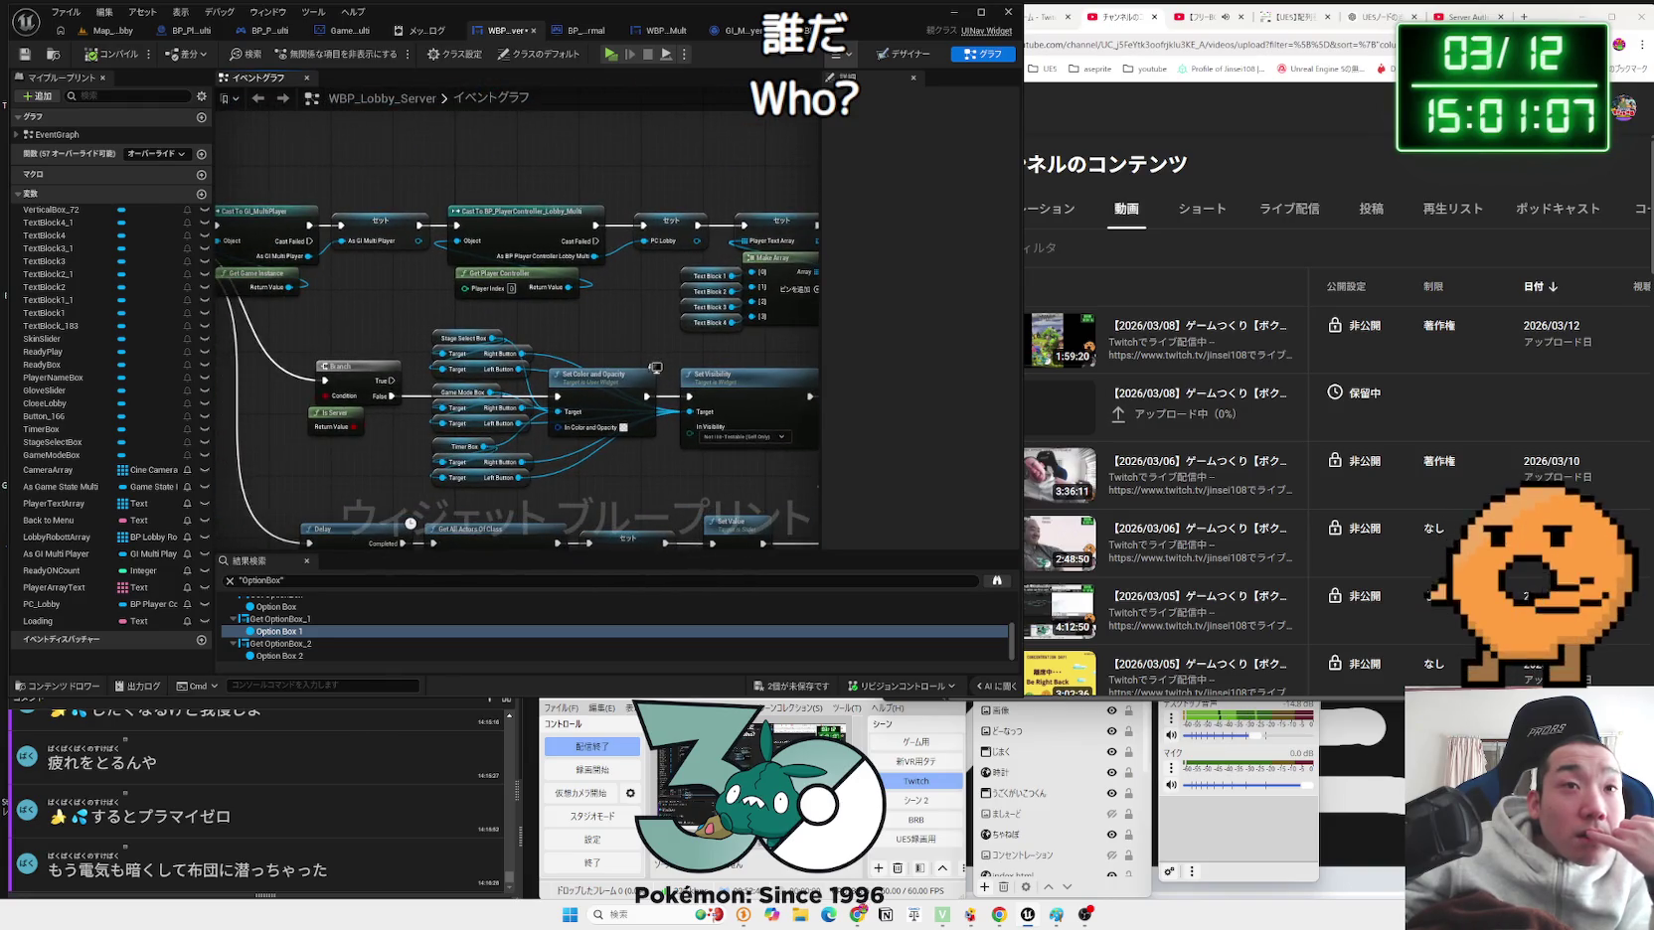
mouse_move(445, 439)
left_mouse_down()
mouse_move(444, 298)
mouse_move(457, 447)
mouse_move(636, 460)
mouse_move(588, 353)
left_mouse_up()
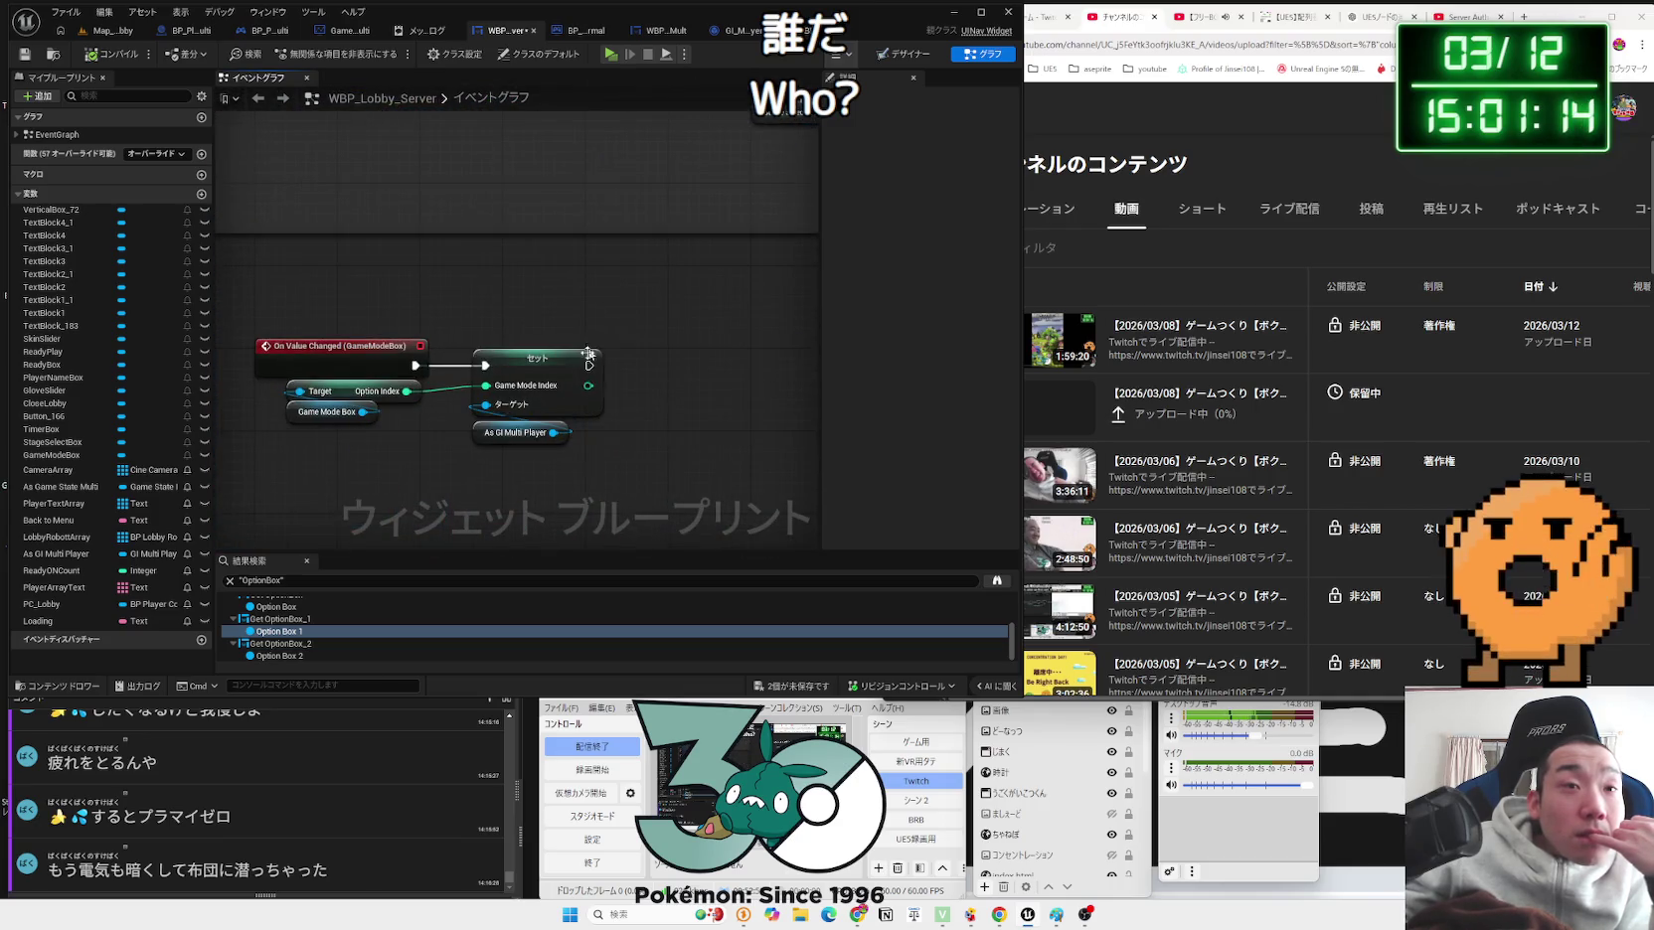
right_click(505, 439)
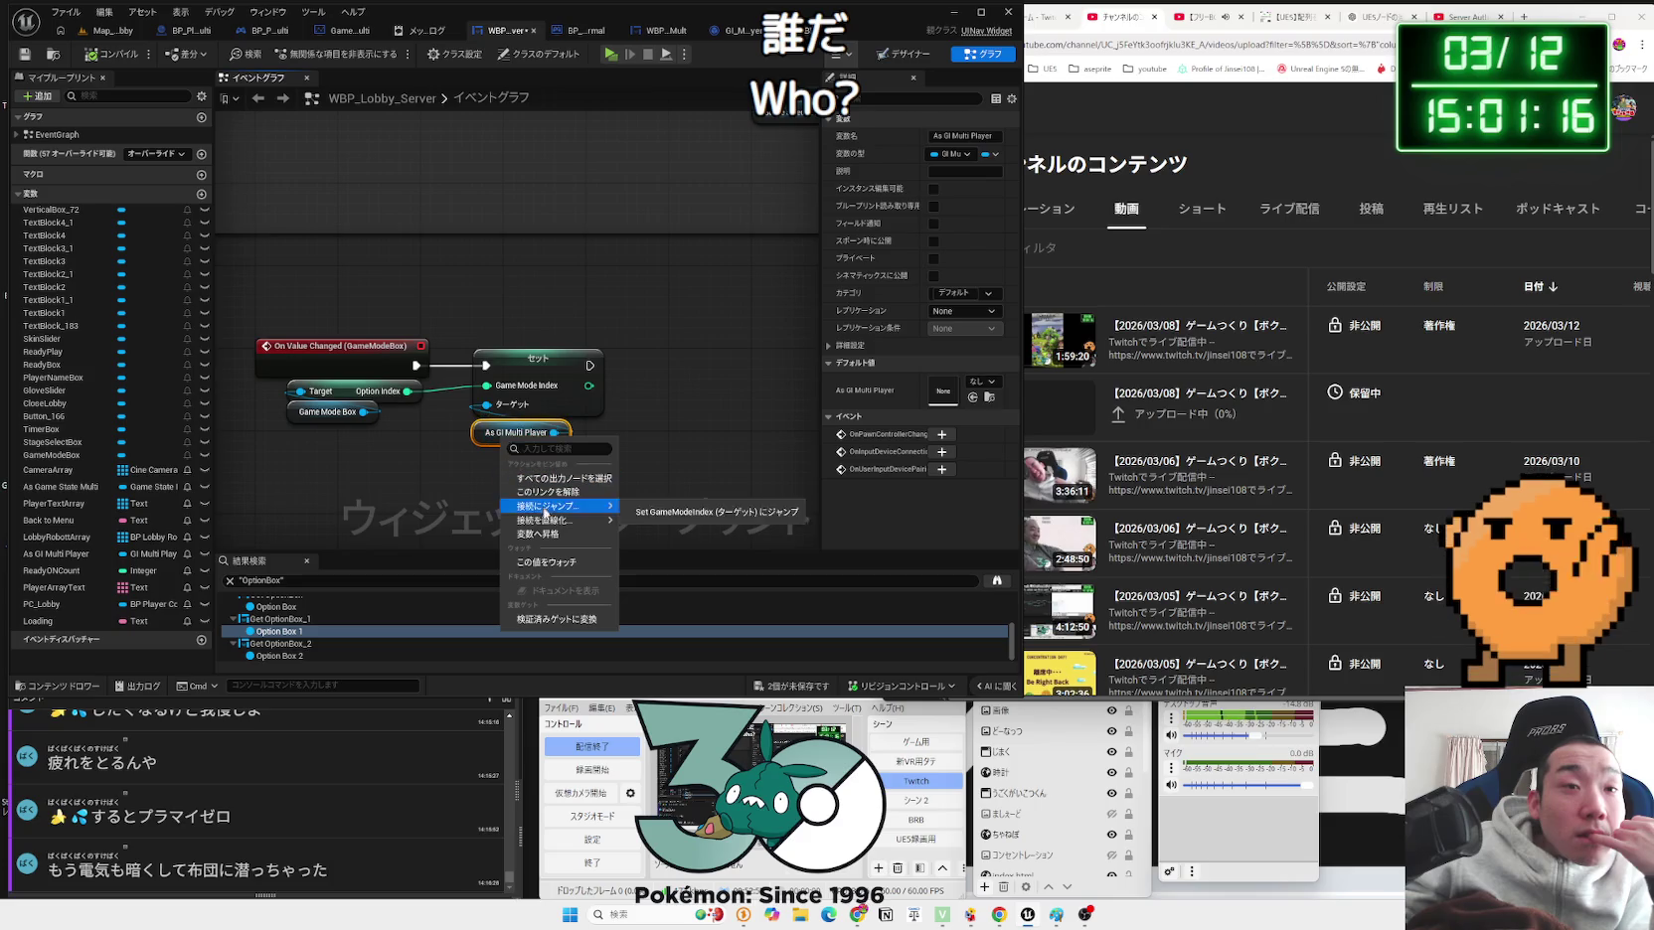
Step: Convert As GI Multi Player to a validated get and wire Is Valid into Set Game Mode Index
left_click(574, 622)
left_click_drag(537, 383, 670, 370)
mouse_move(546, 462)
left_mouse_down()
mouse_move(504, 370)
mouse_move(654, 376)
left_mouse_up()
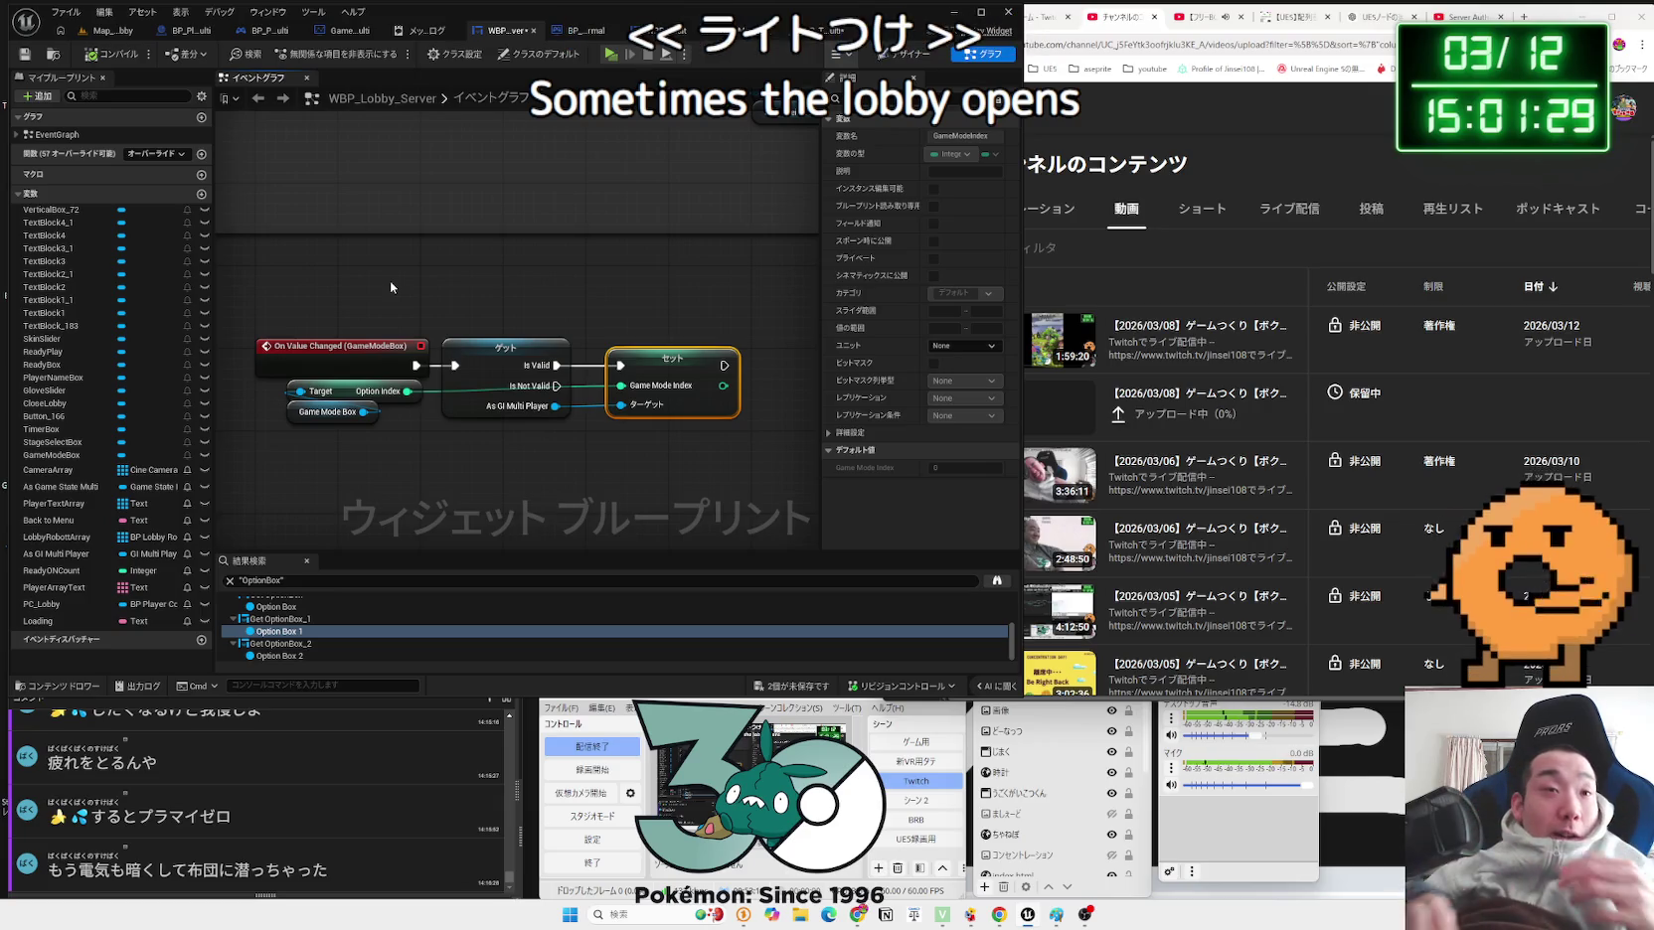
left_click(367, 494)
left_click_drag(368, 494, 702, 313)
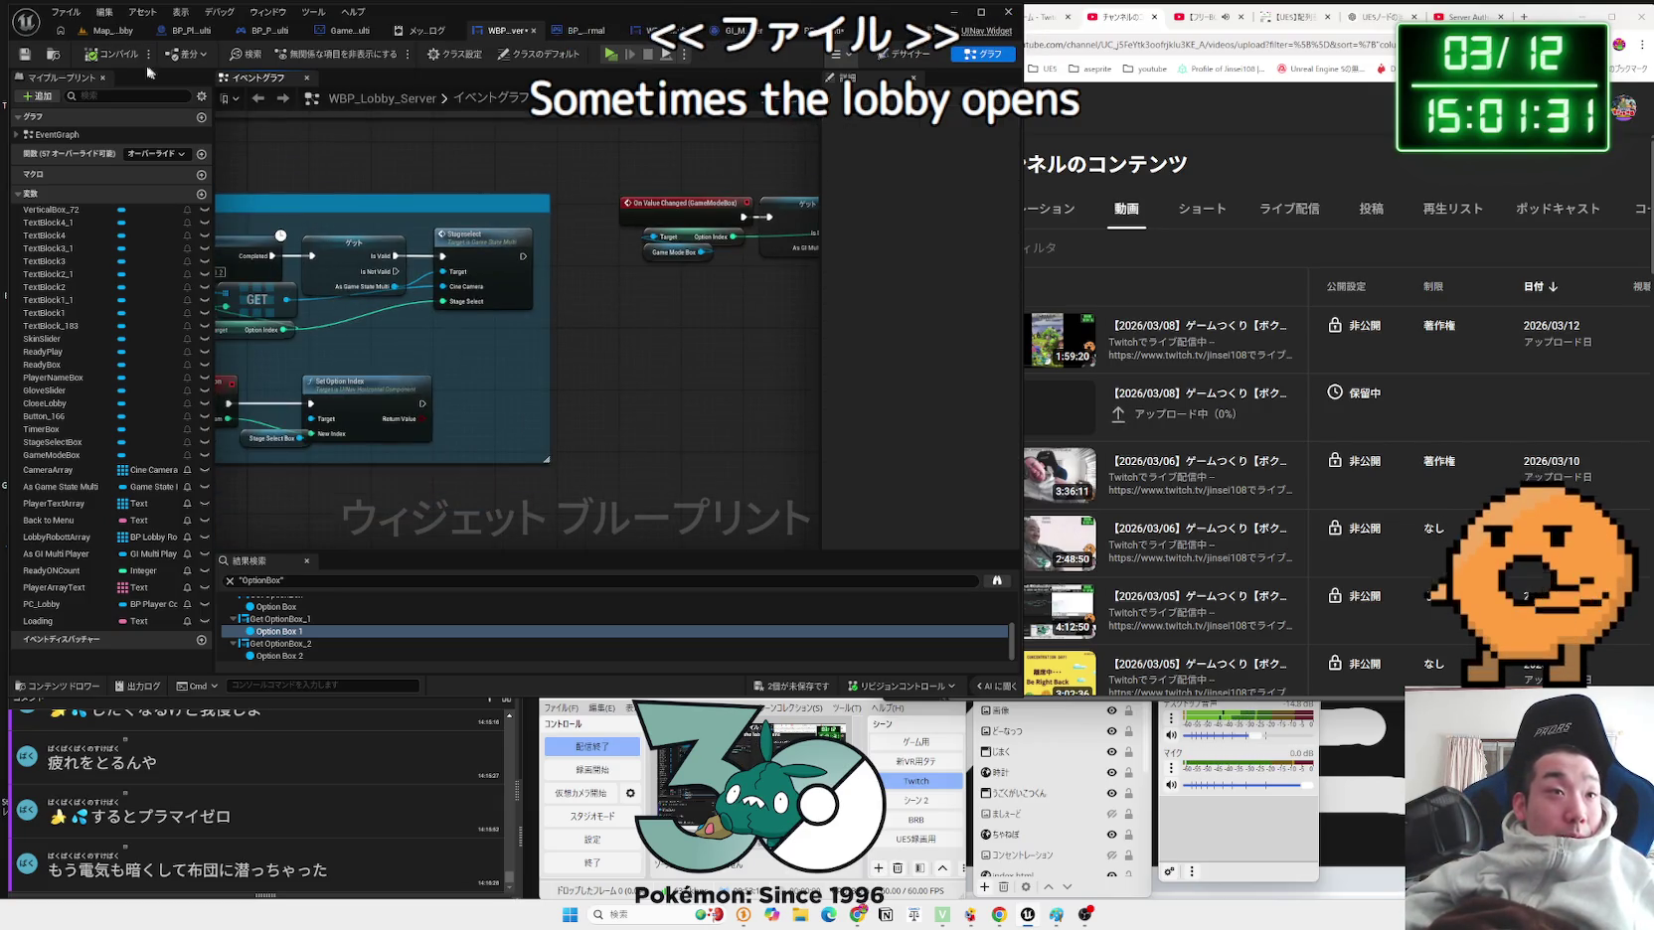
left_click(343, 30)
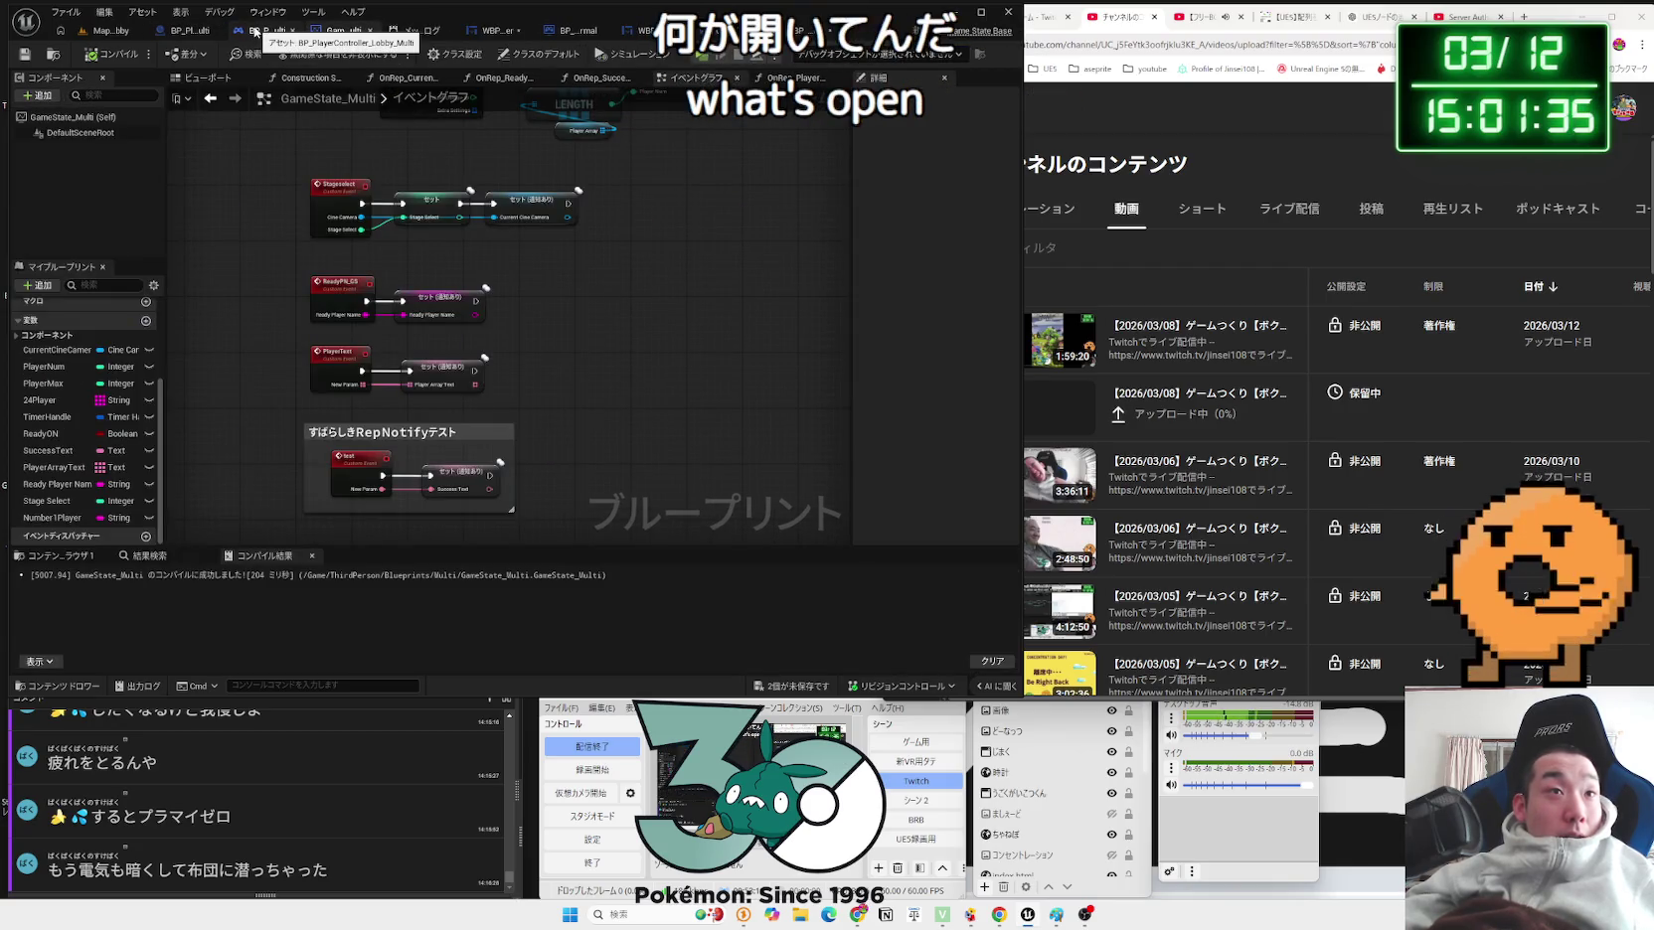
Step: Search the robot character blueprint for print string and step through all four results, including Failed
left_click(200, 37)
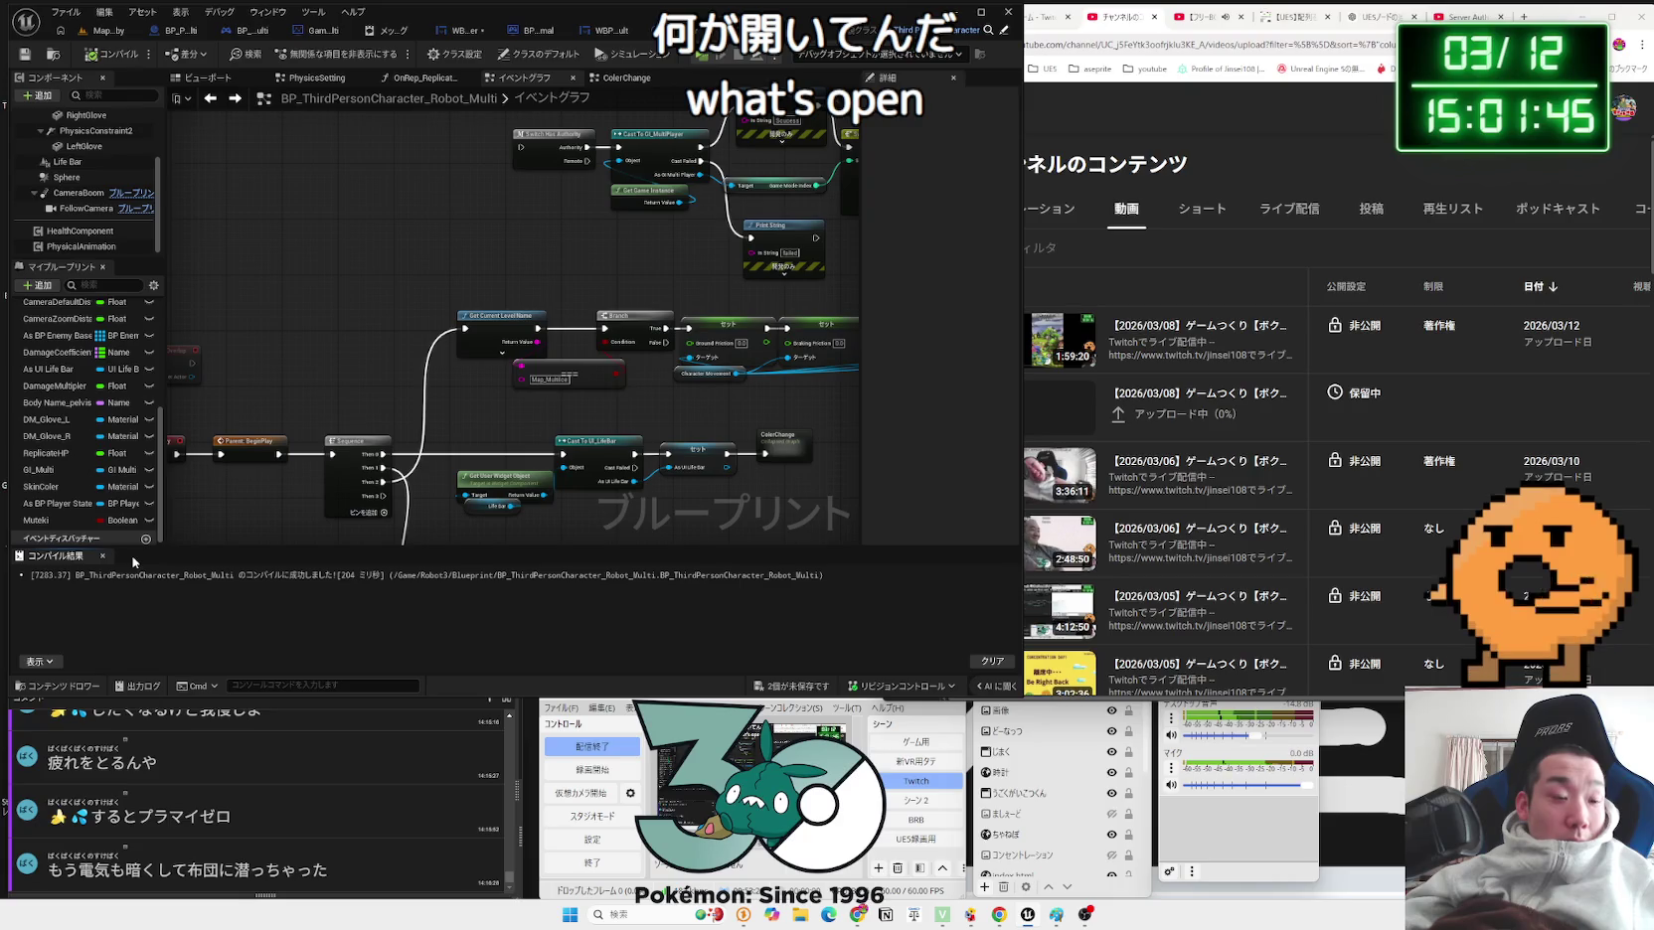
key("ctrl+f")
type("pl")
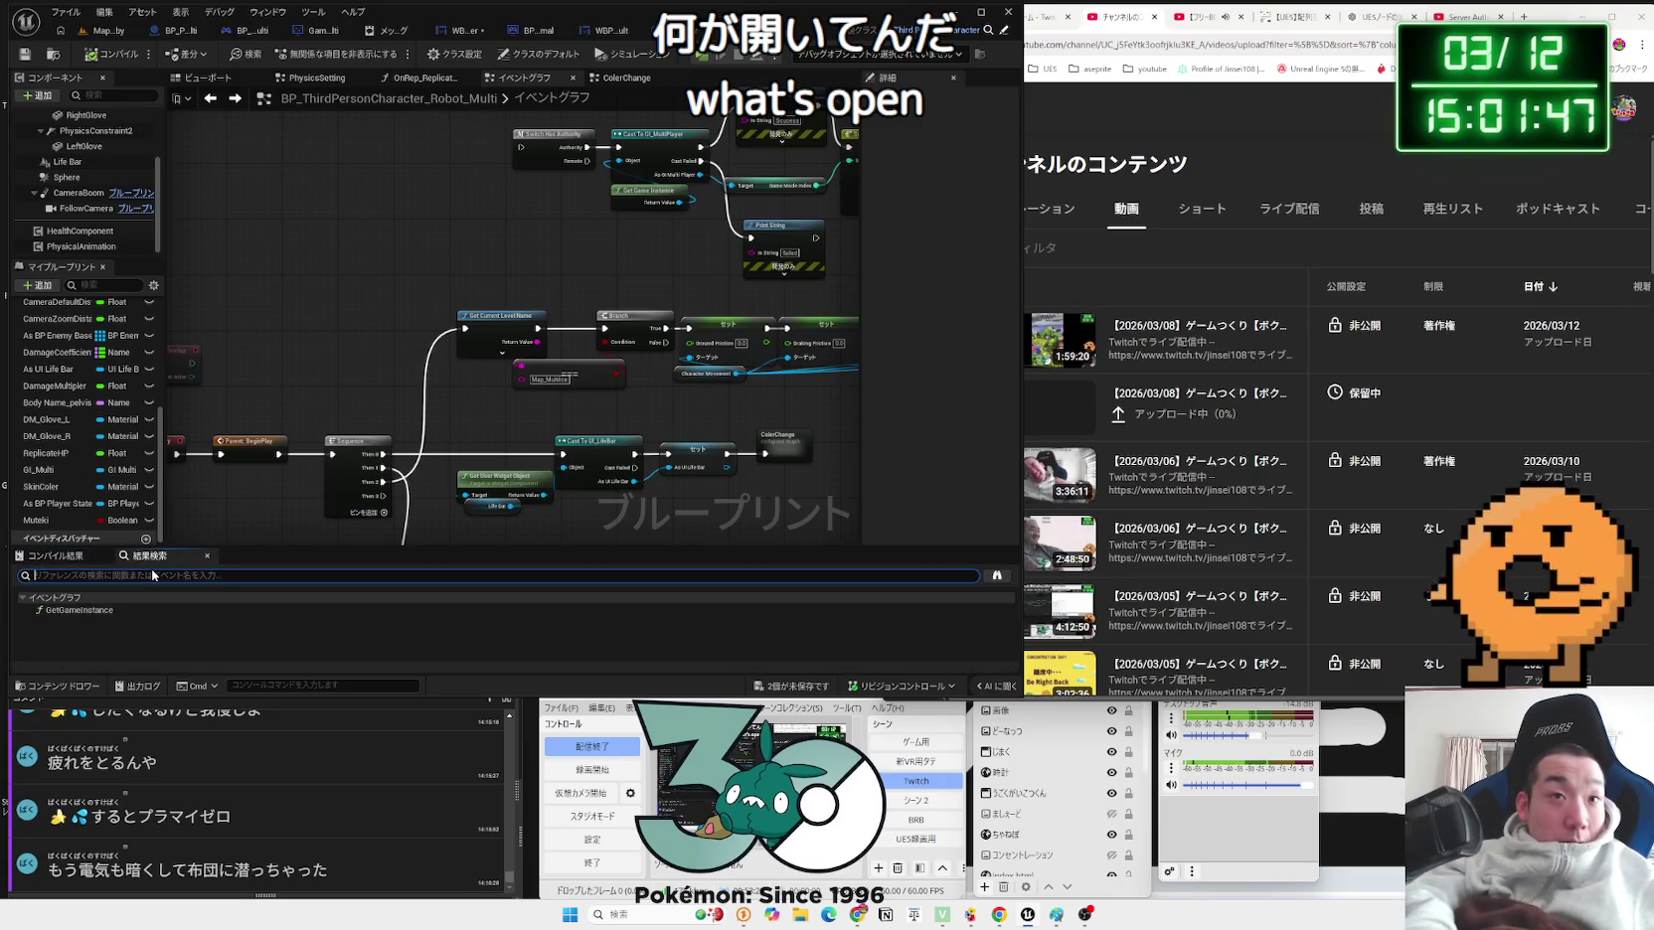
type("int")
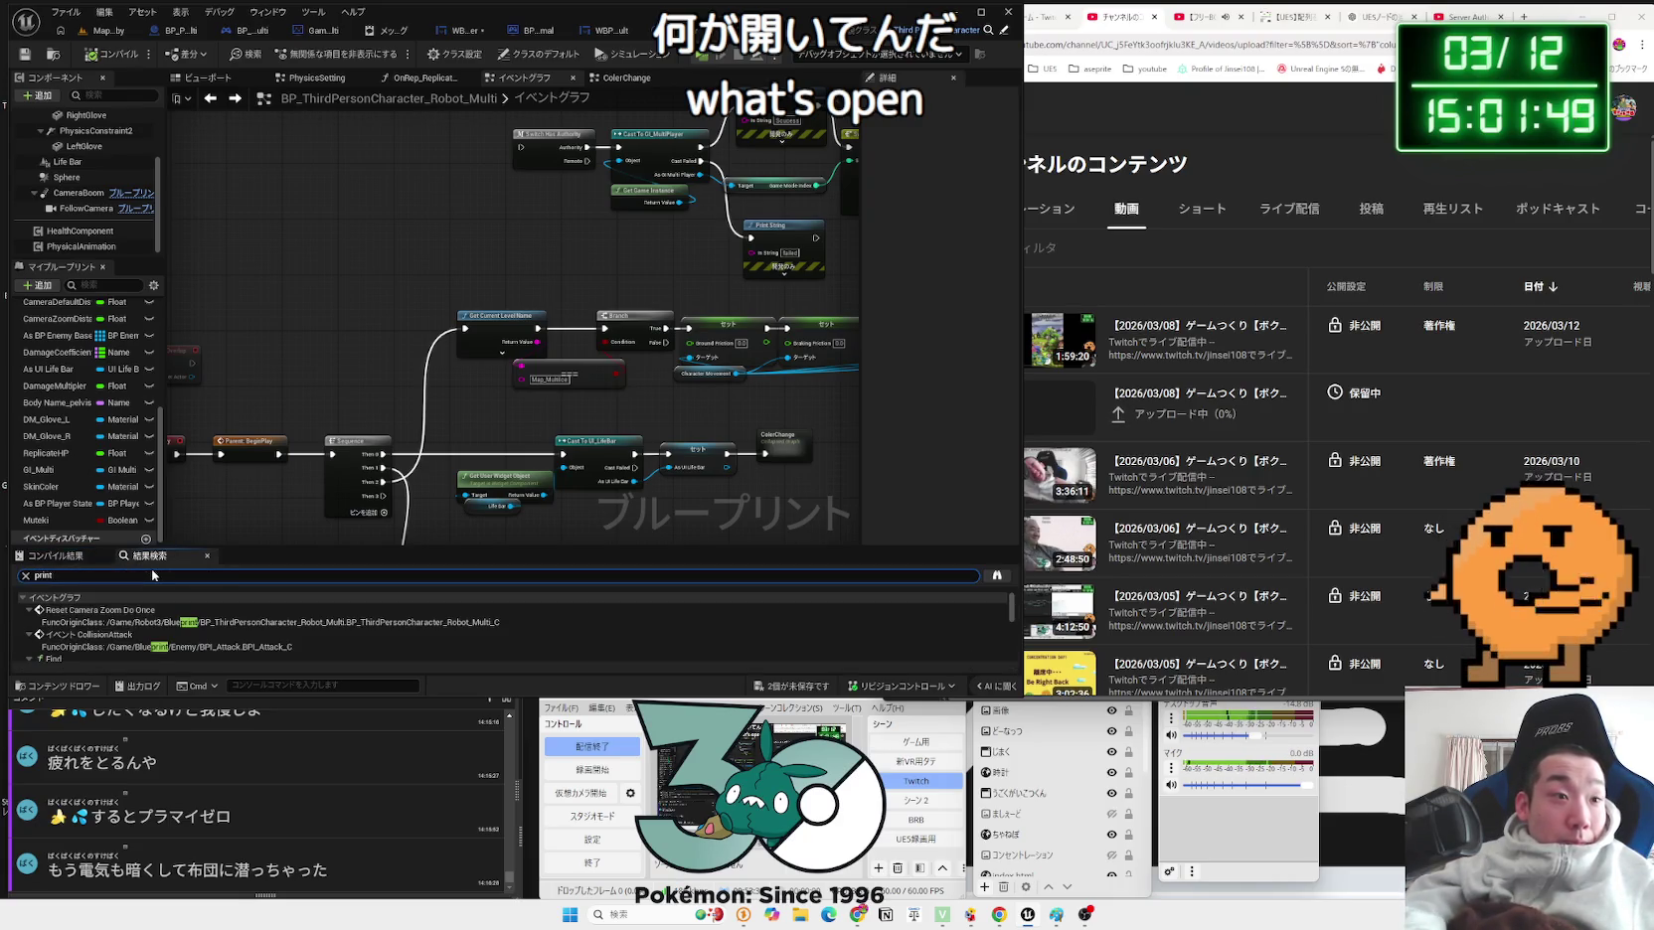
type(" strin")
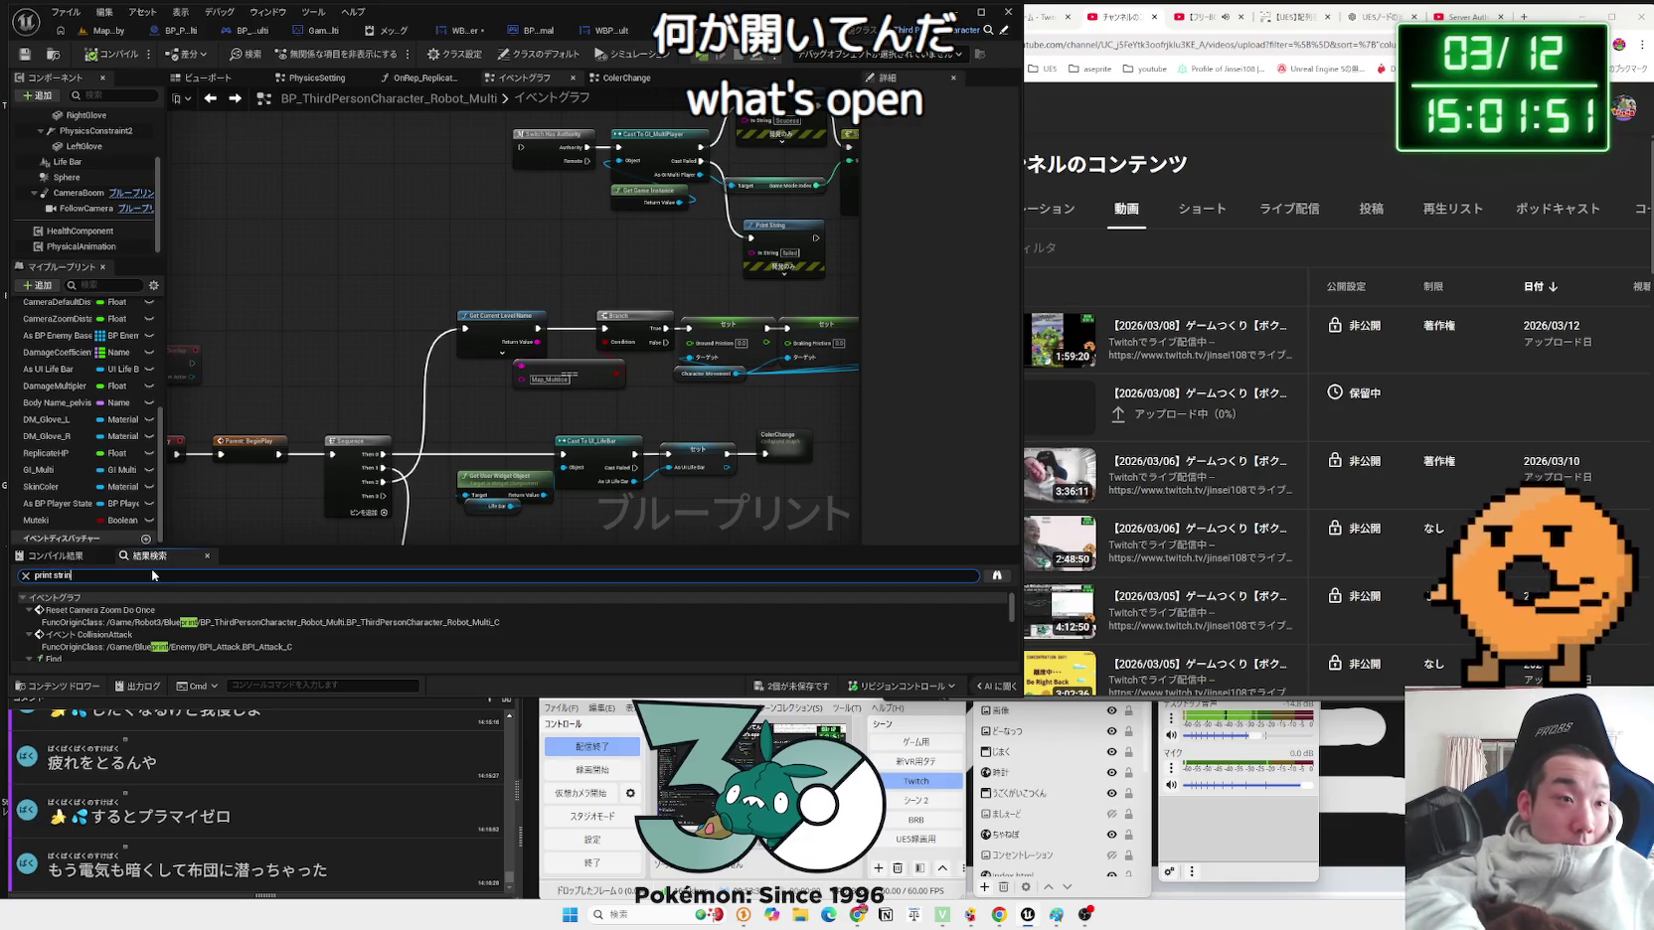
type("g")
left_click(81, 613)
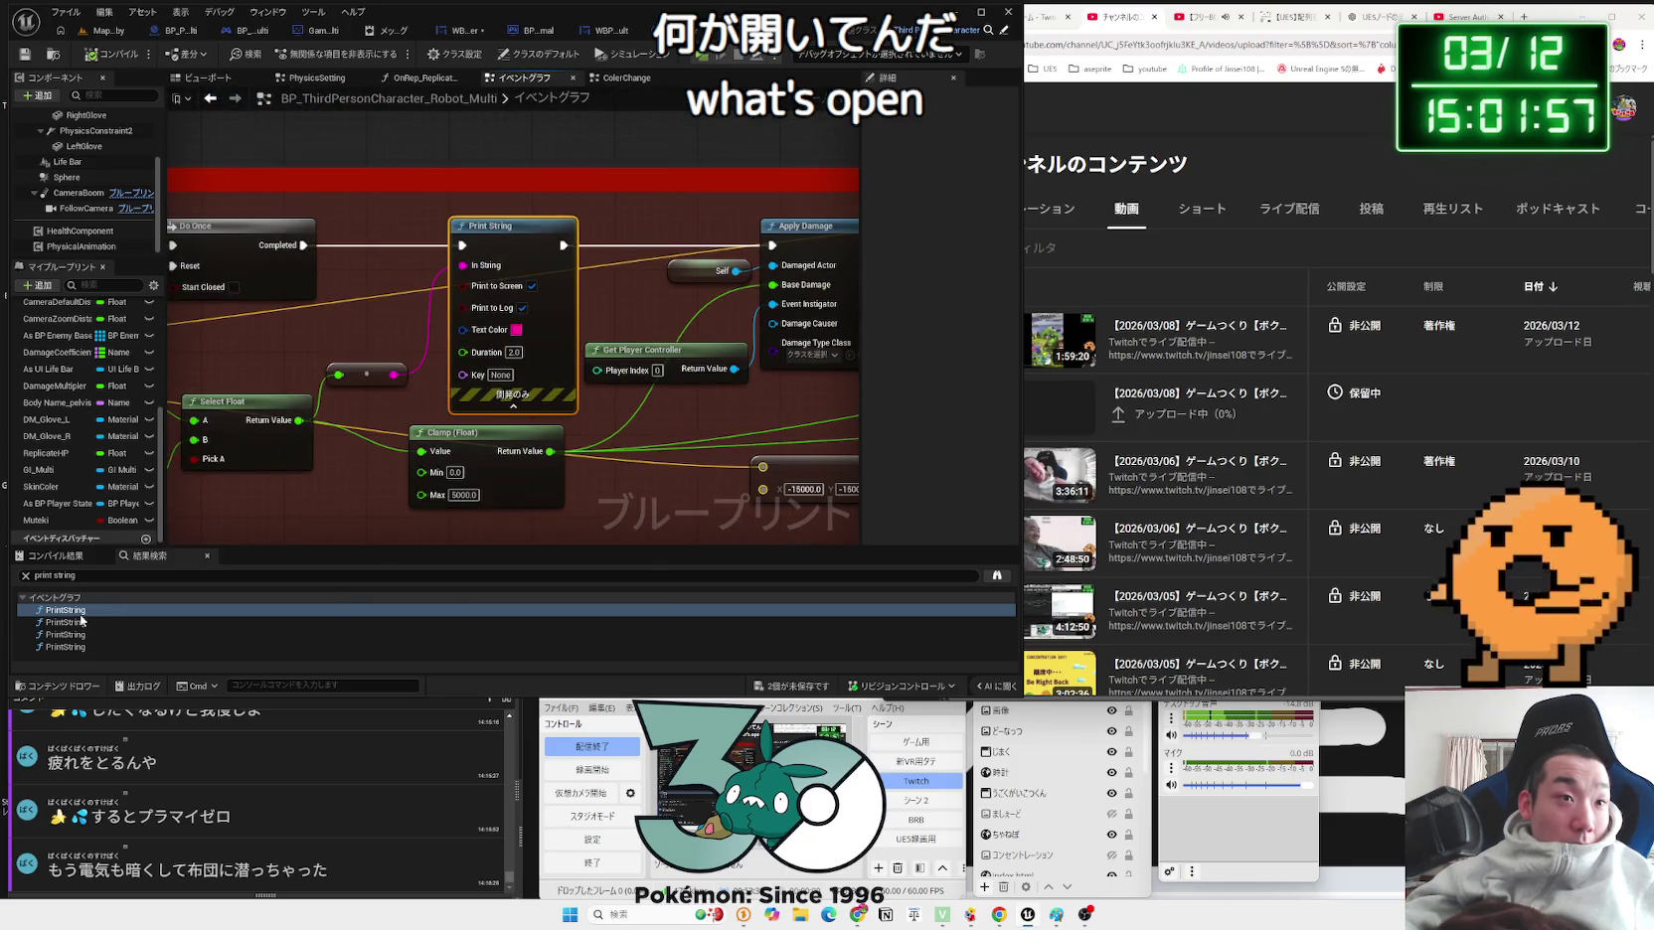
left_click(82, 621)
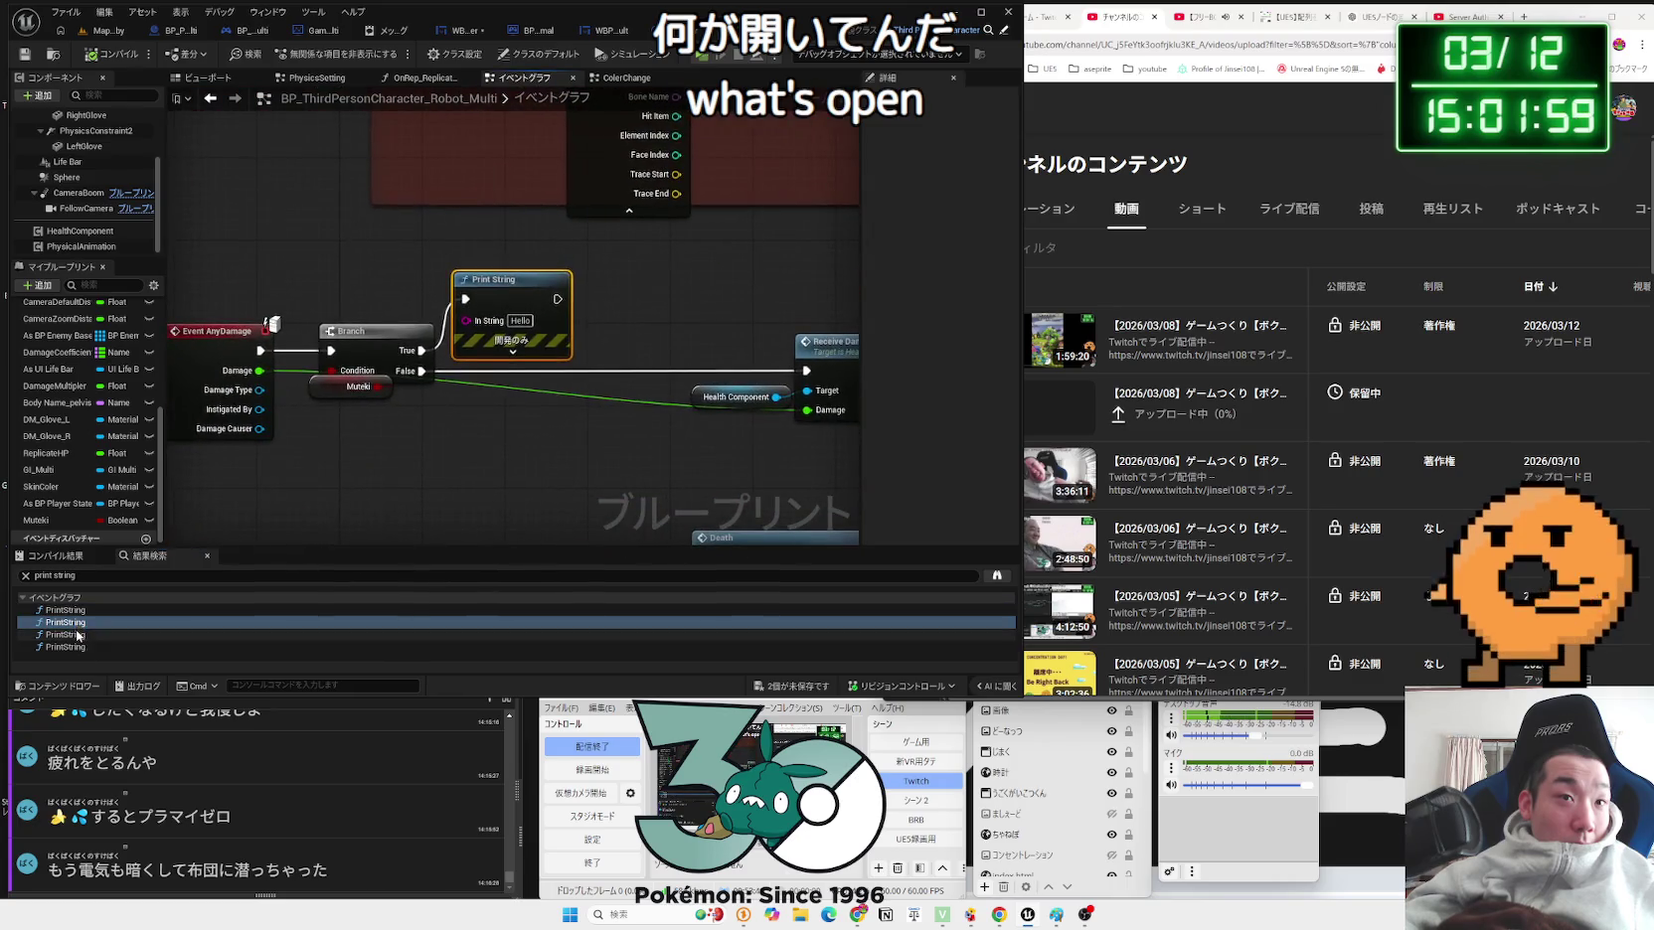
left_click(76, 634)
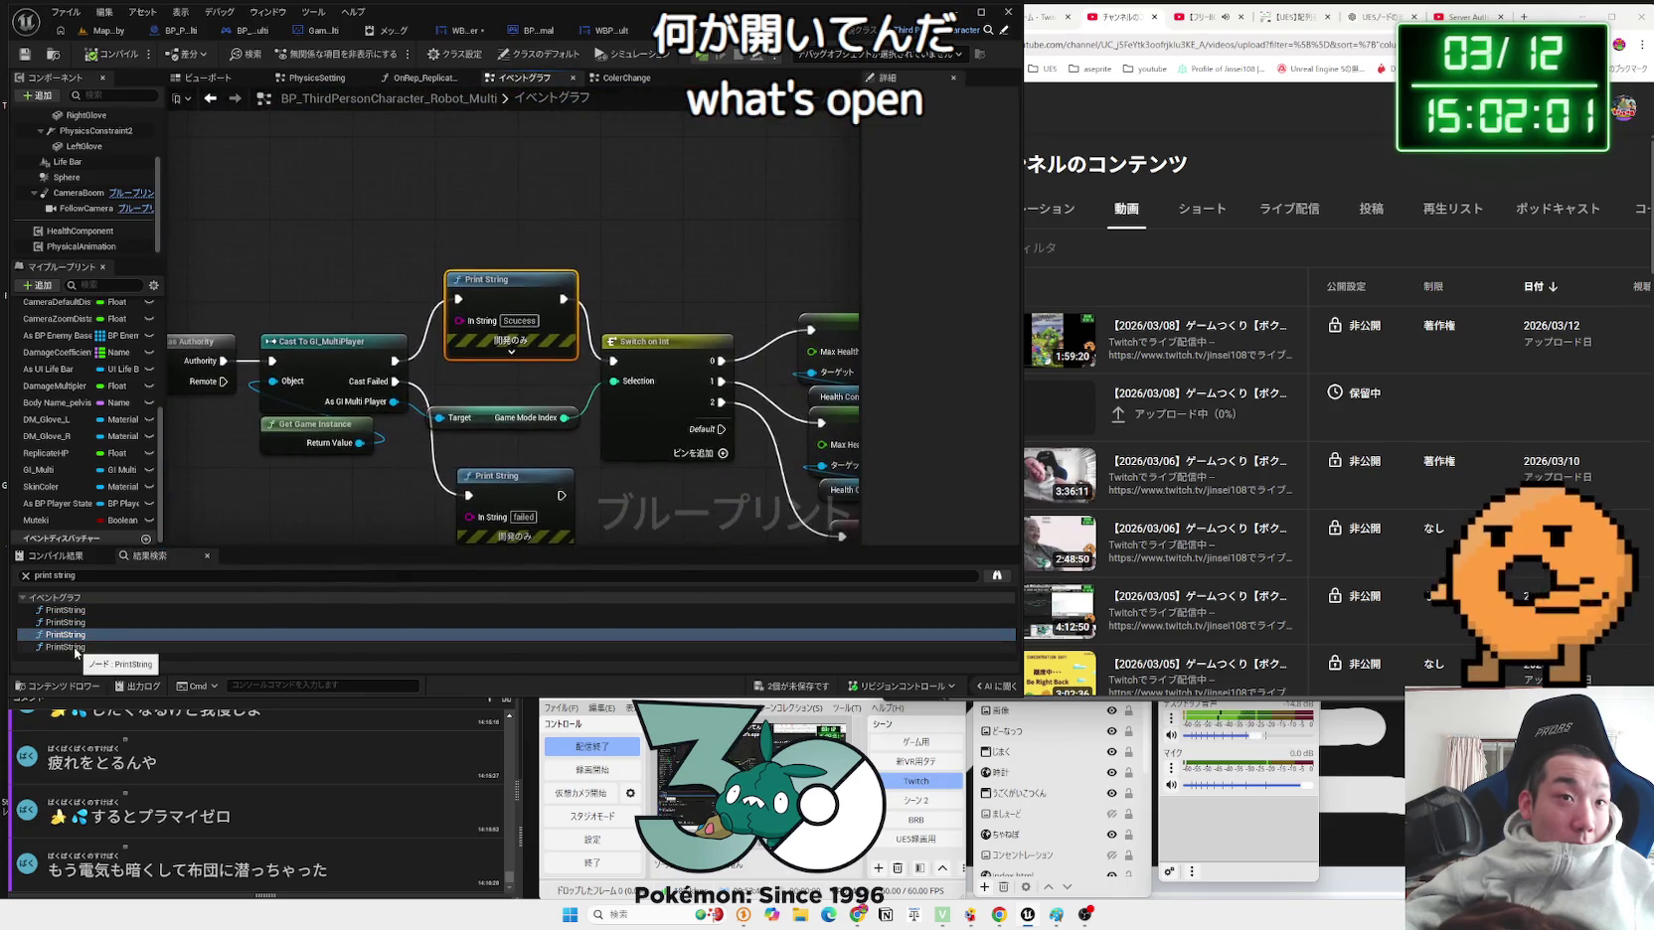
left_click(76, 648)
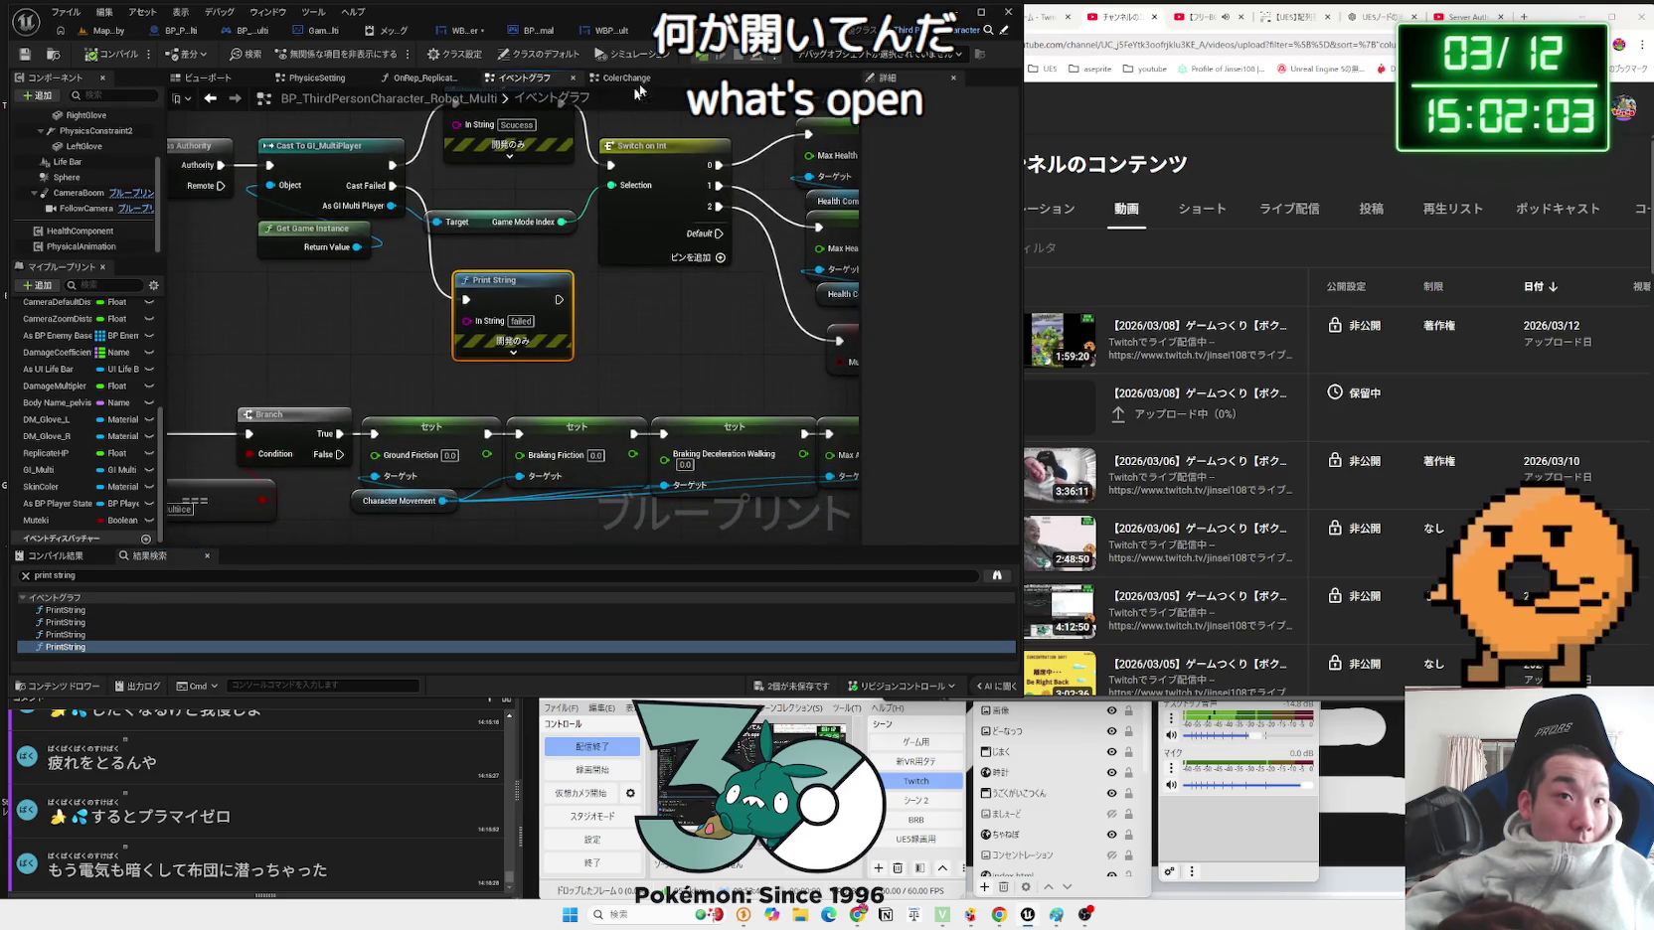
left_click(650, 30)
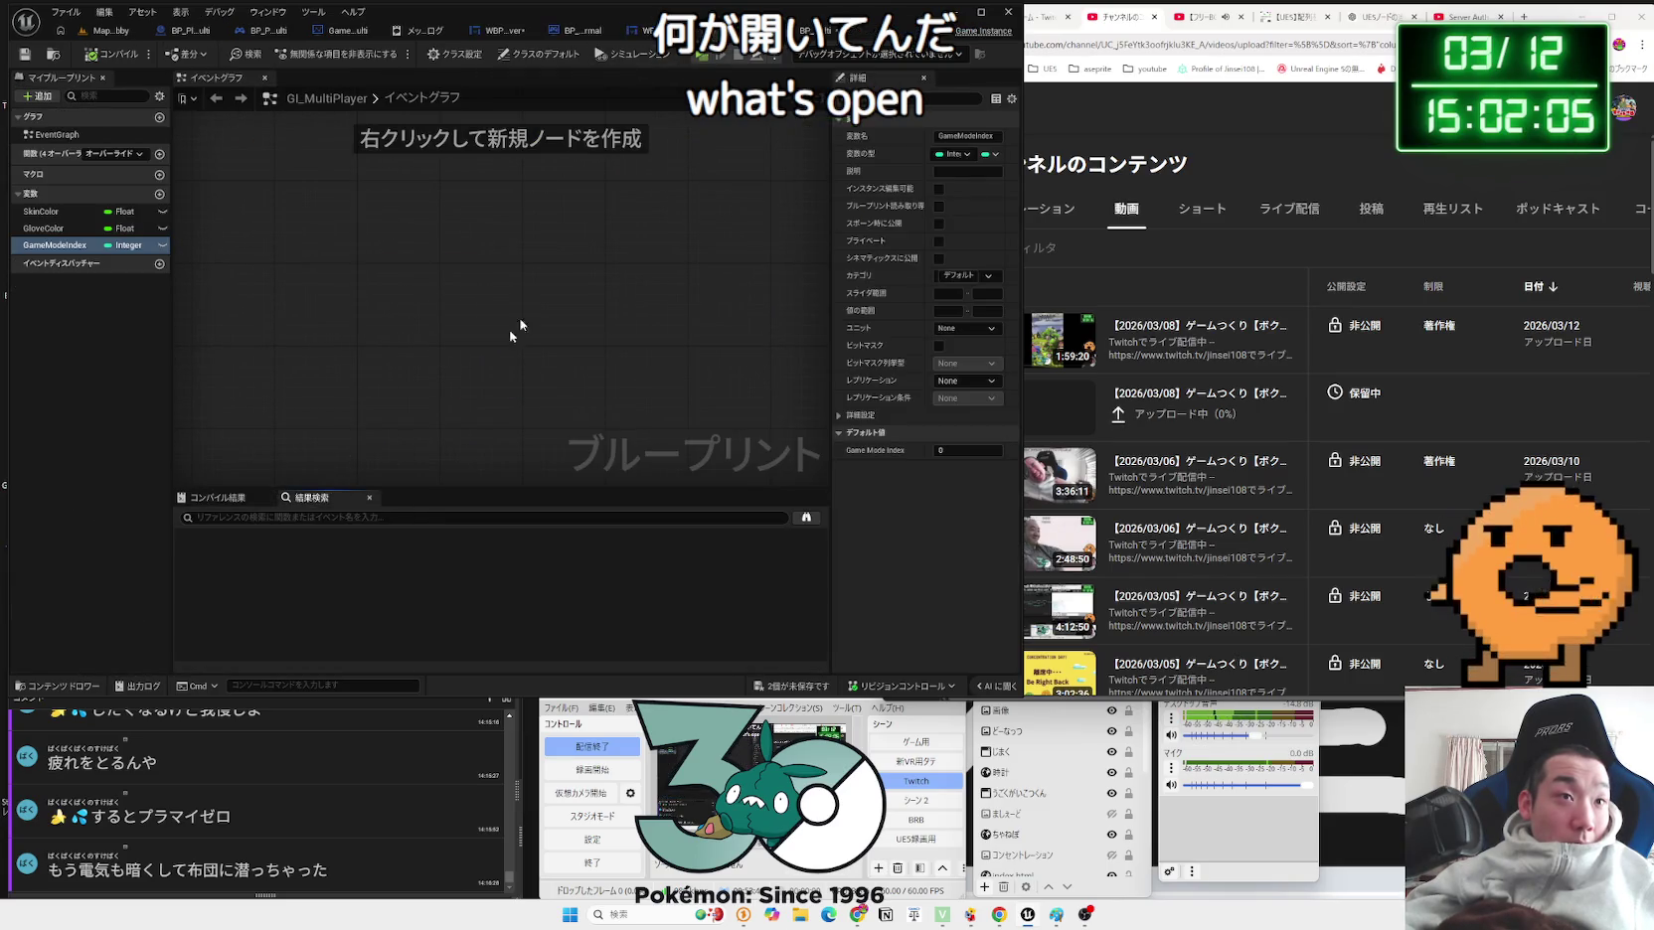
Step: Look over the node chains in the WBP_Result_Mult widget graph
left_click(648, 29)
scroll(577, 390, "down", 5)
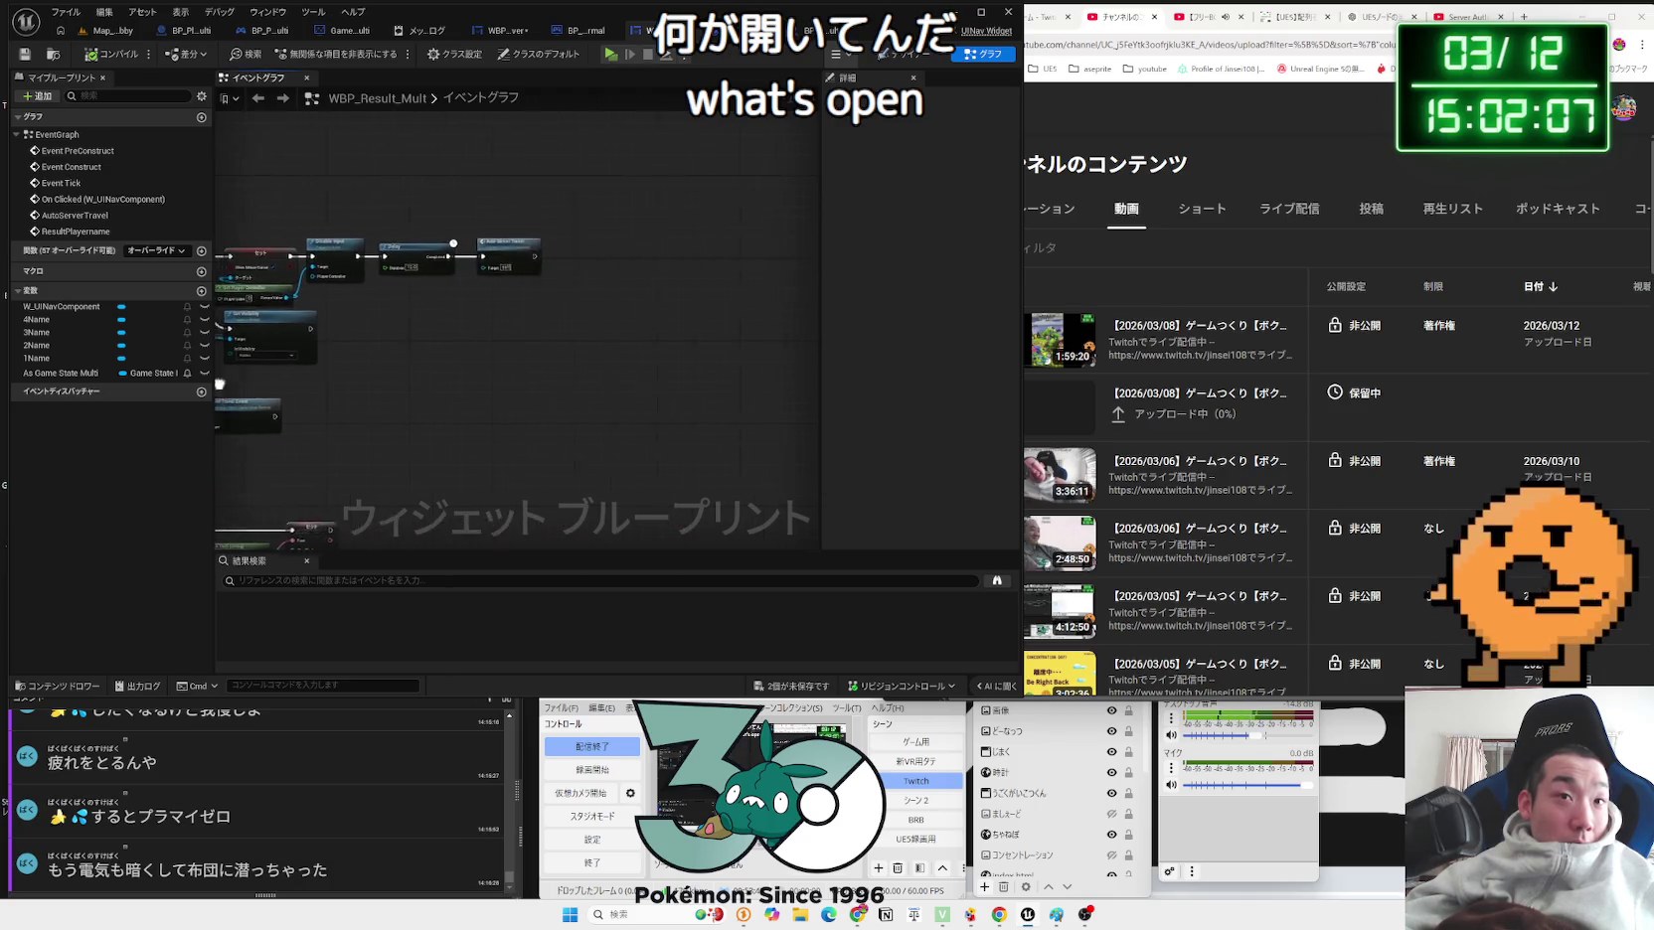
scroll(503, 397, "up", 10)
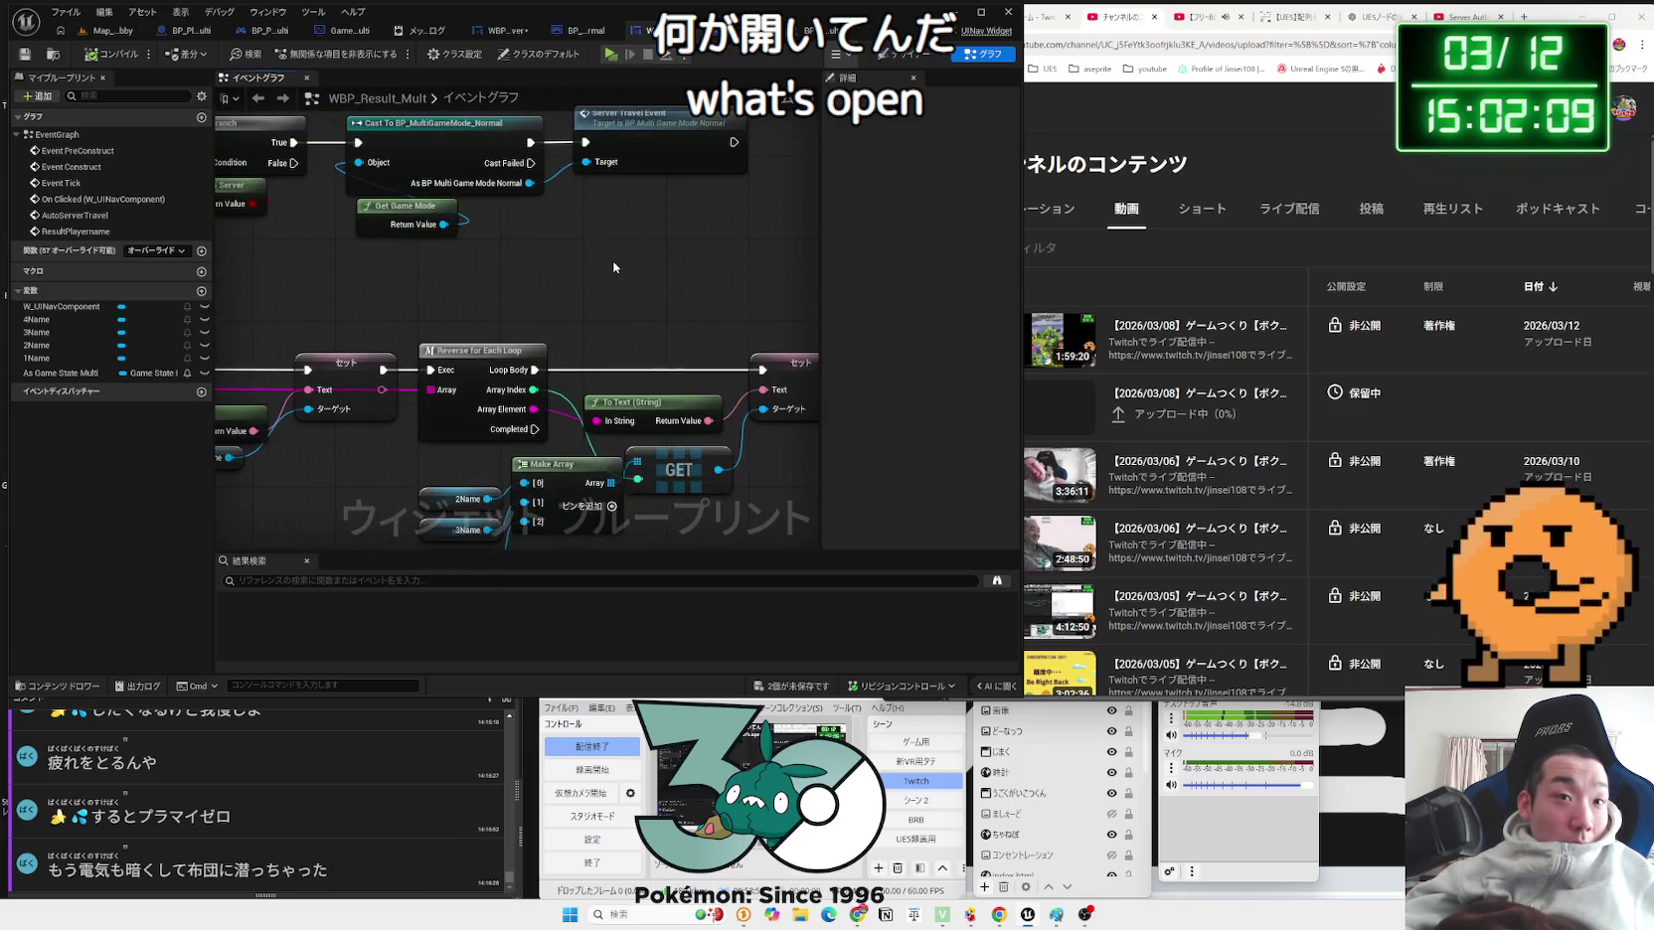
mouse_move(702, 174)
left_mouse_down()
mouse_move(652, 468)
mouse_move(792, 119)
mouse_move(675, 265)
left_mouse_up()
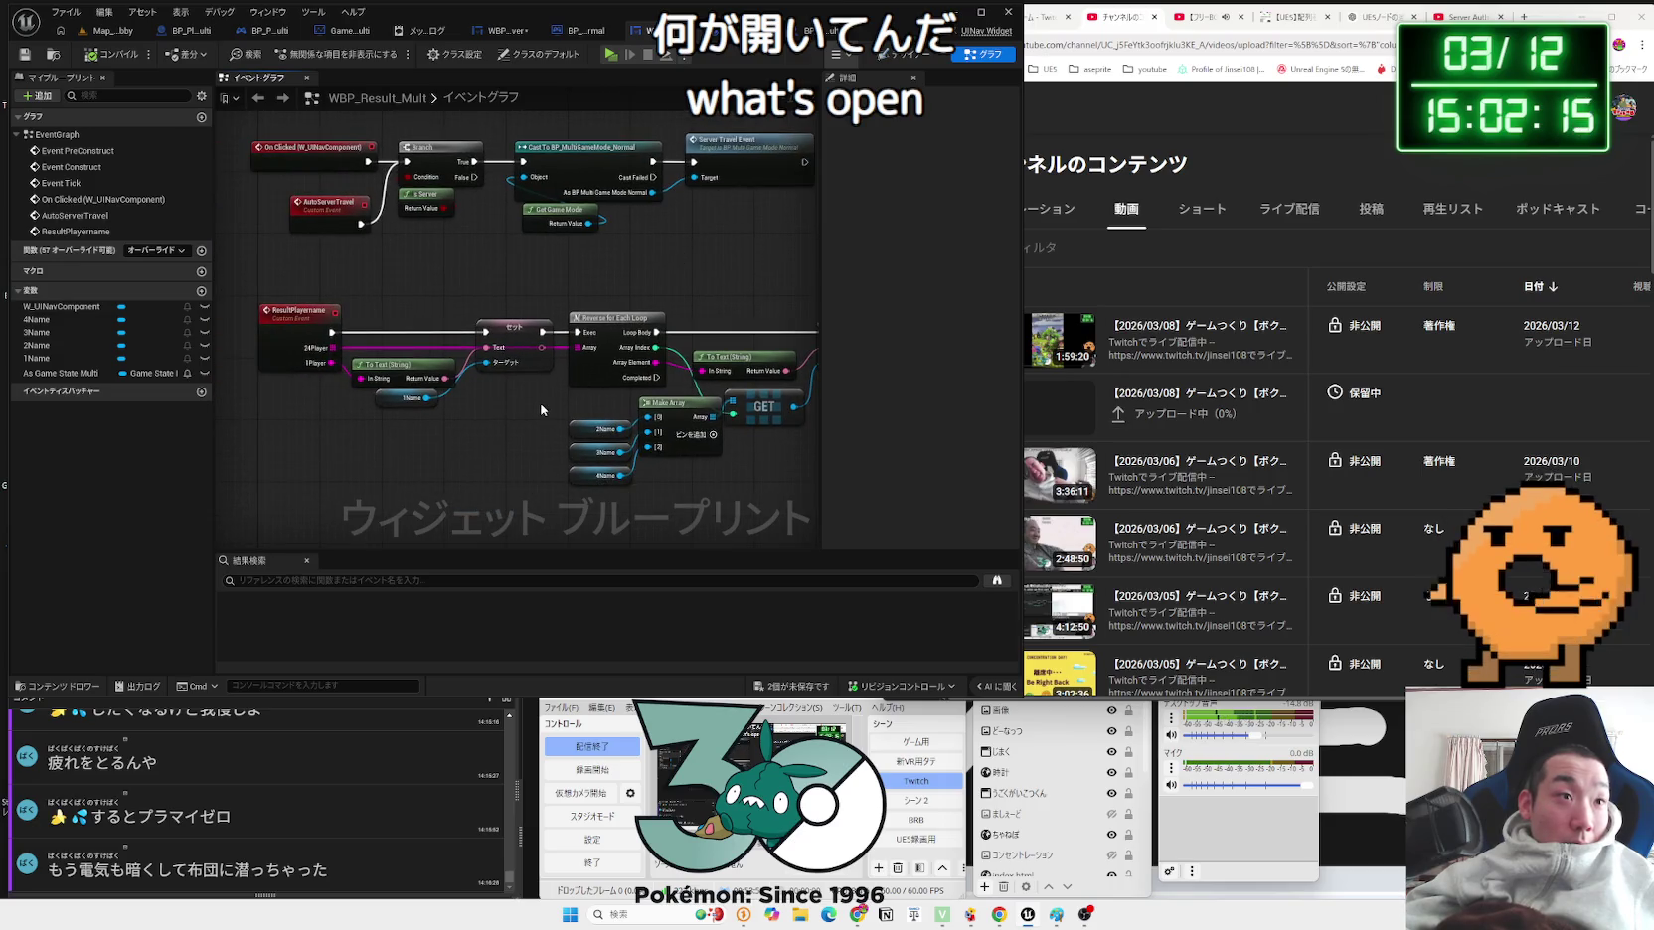
Step: Search BP_MultiGameMode_Normal for 'print' (no results) and inspect its ServerTravel nodes
left_click(584, 30)
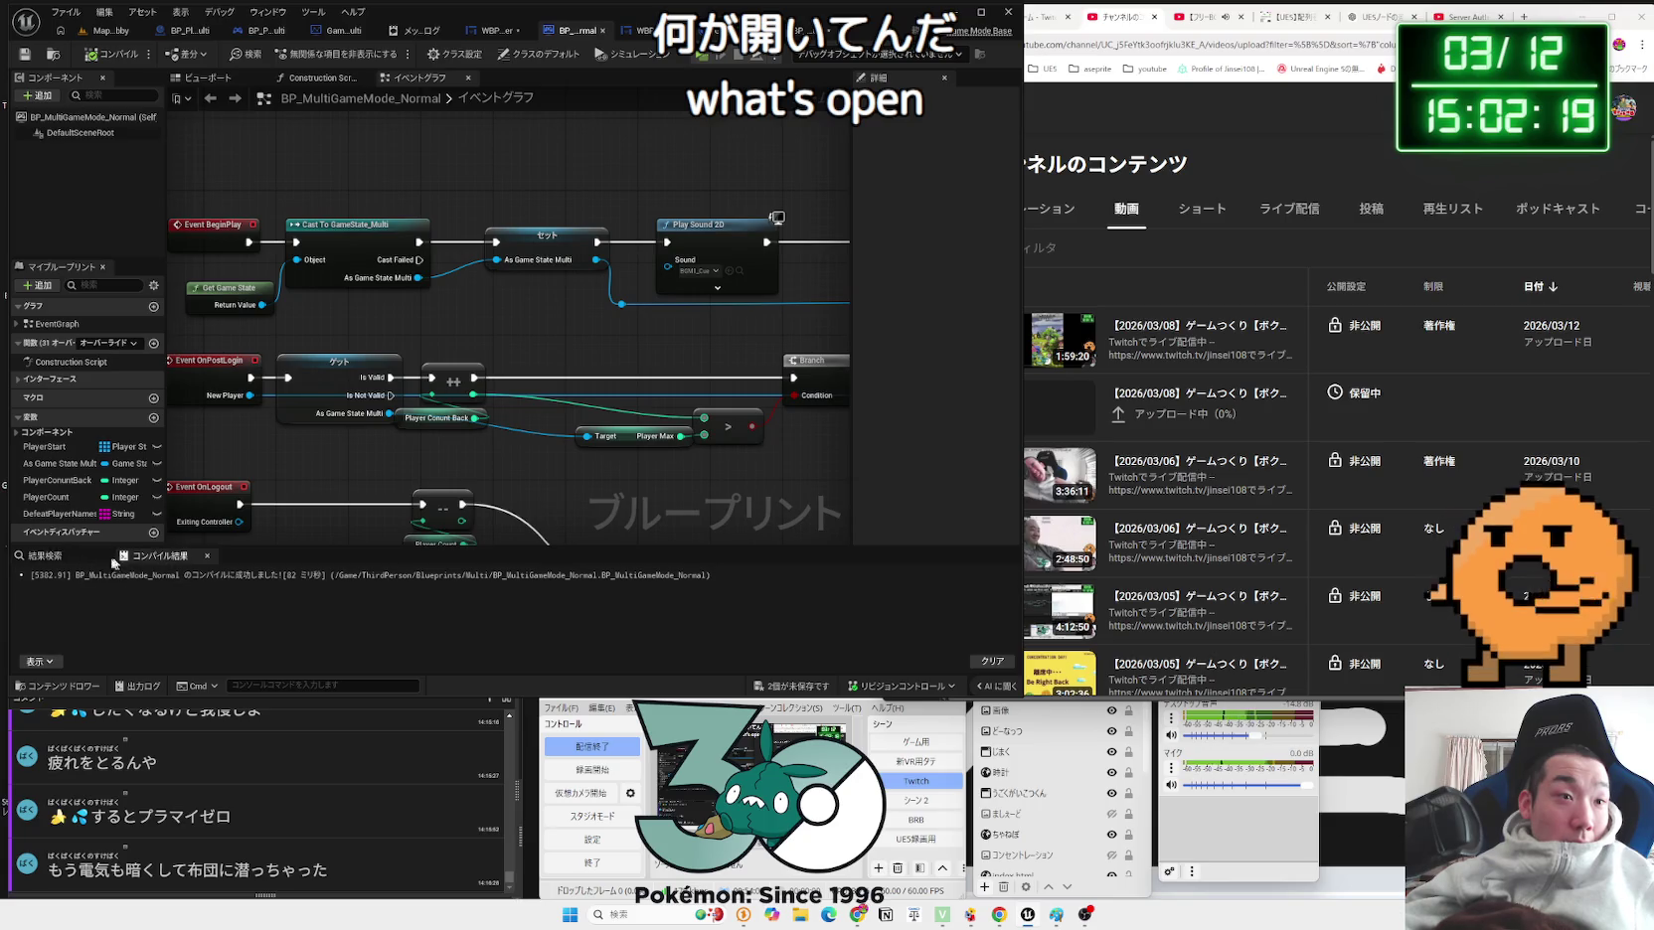
key("ctrl+f")
type("print")
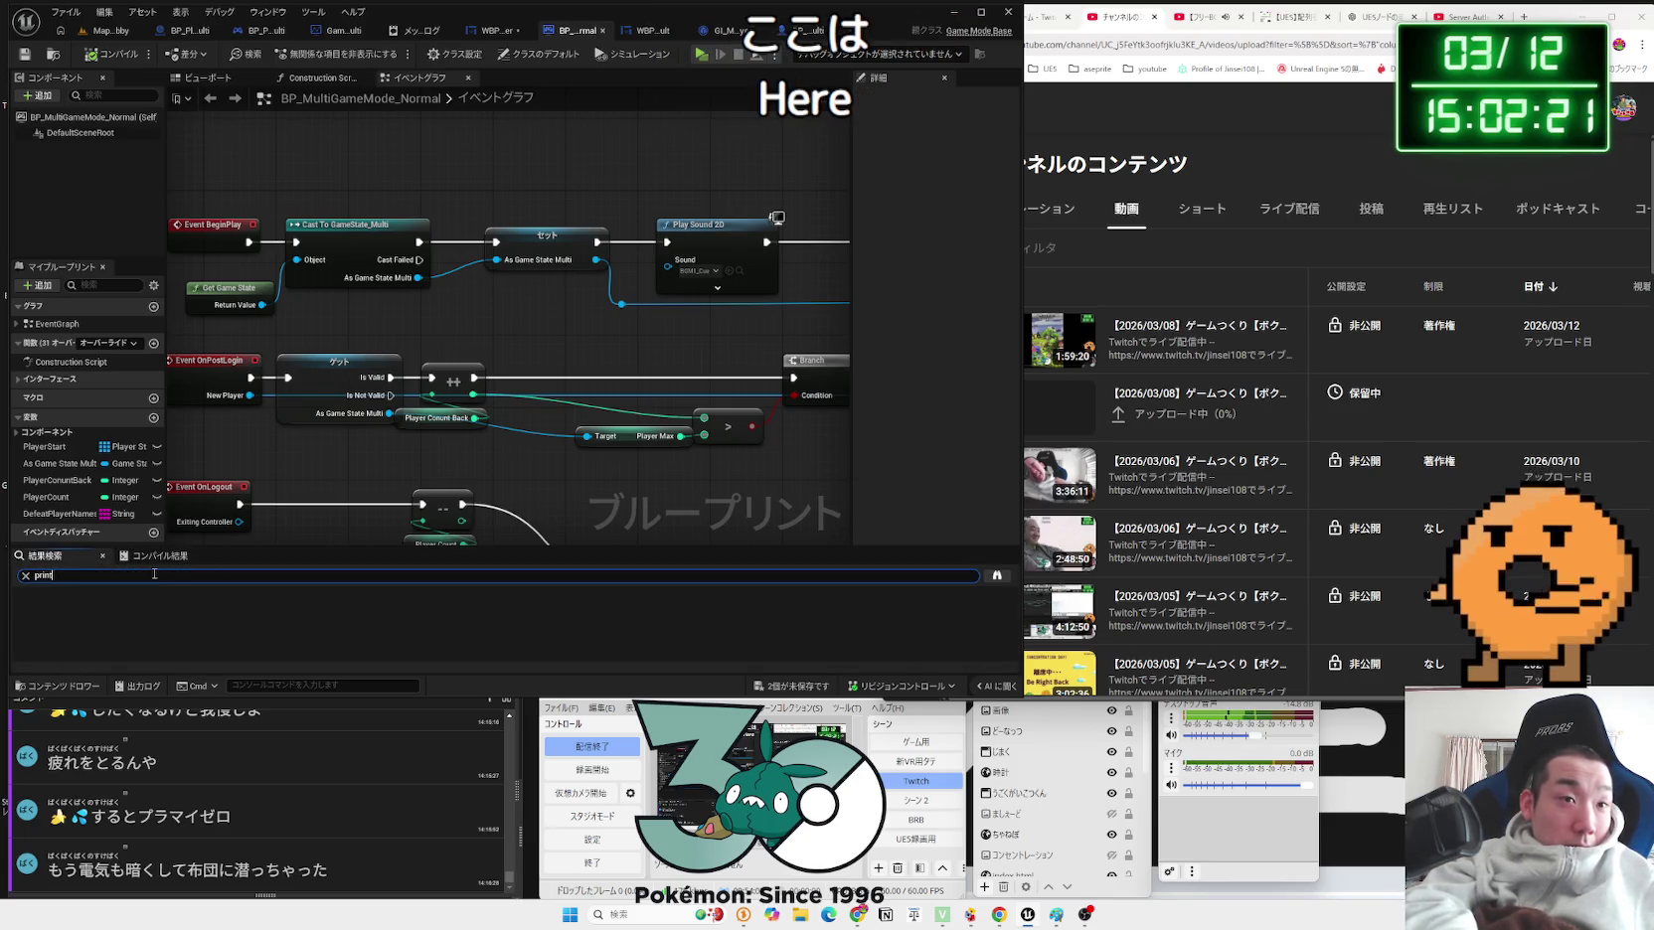
key("Return")
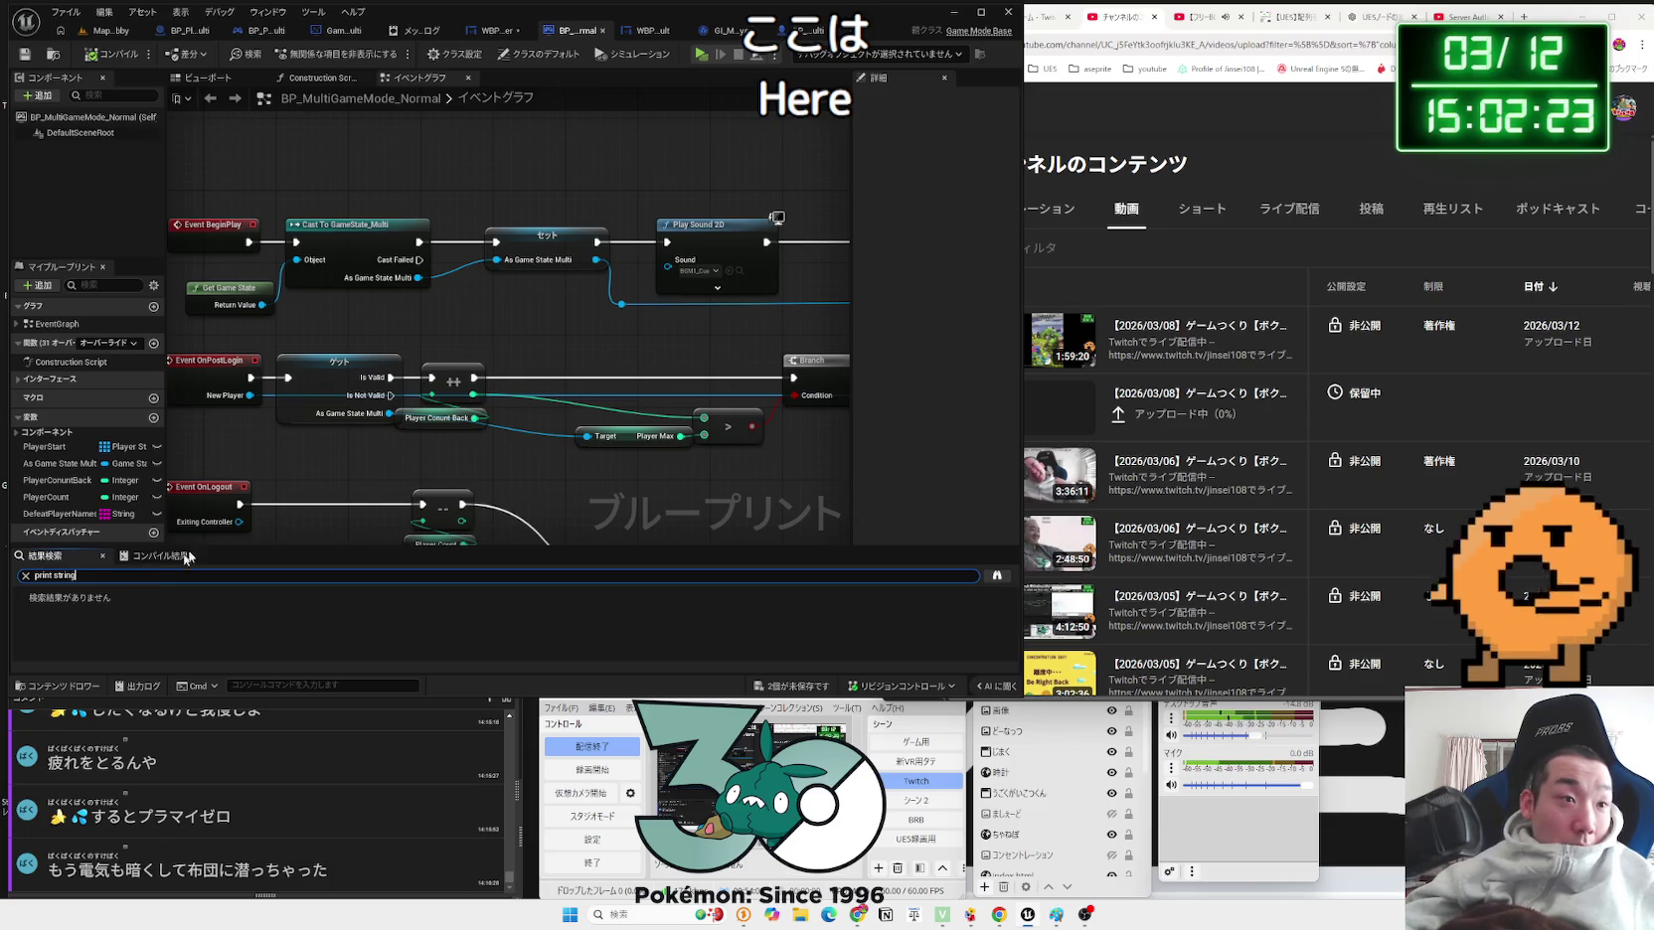
scroll(417, 261, "down", 4)
mouse_move(417, 261)
left_mouse_down()
mouse_move(471, 280)
mouse_move(631, 103)
left_mouse_up()
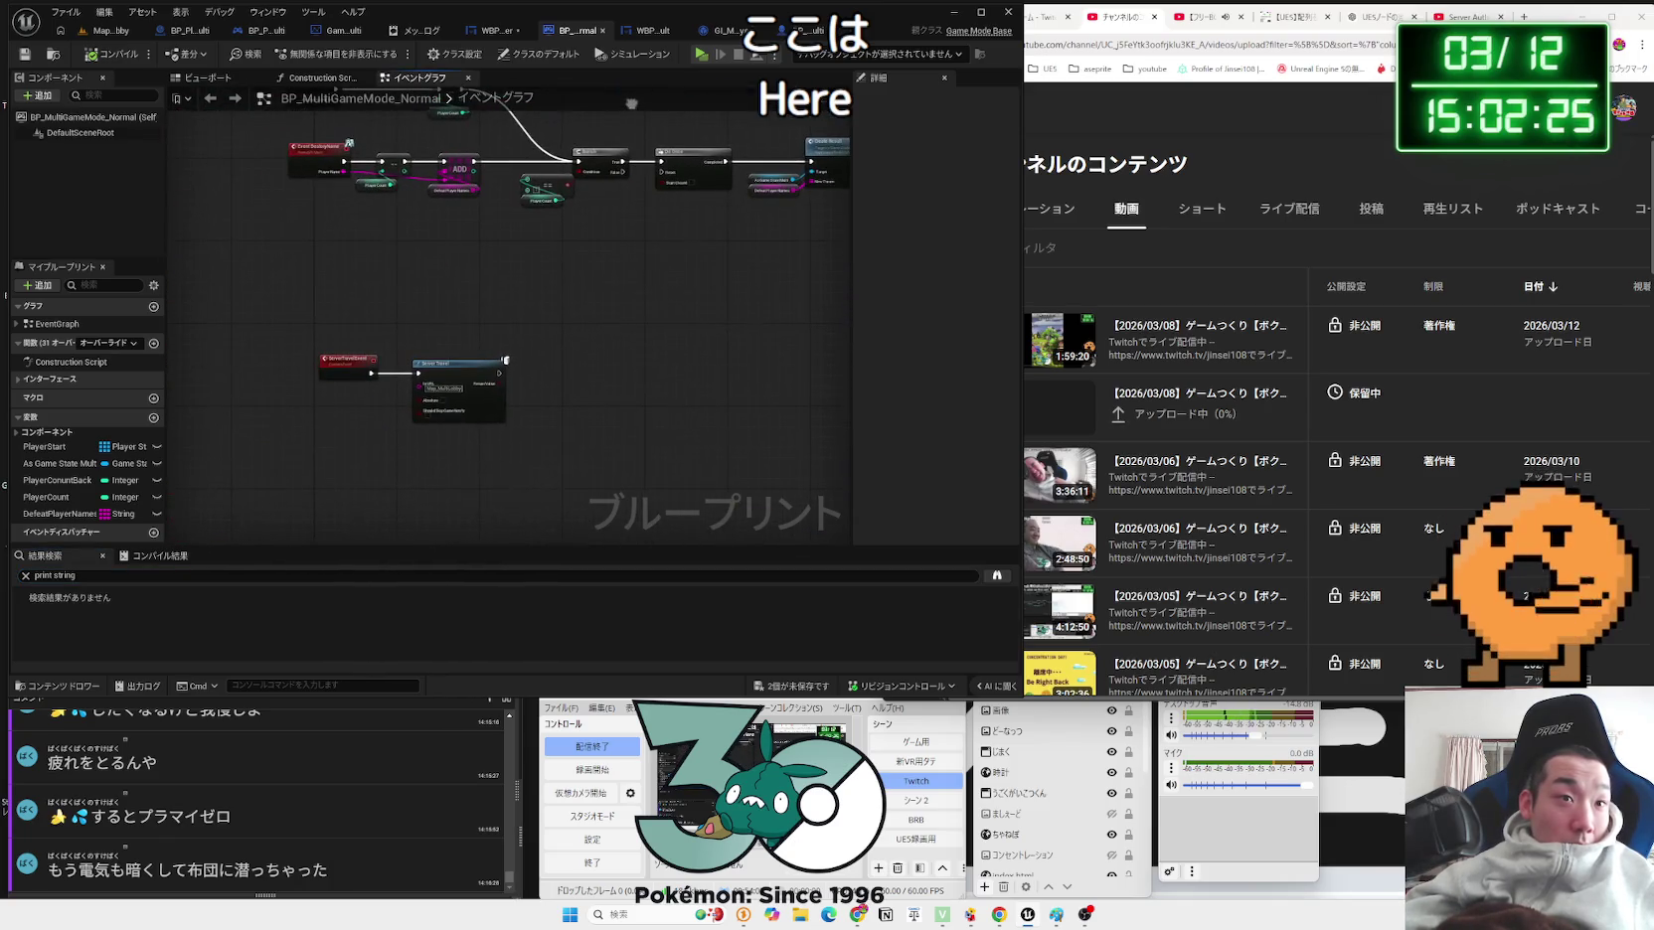
left_click_drag(424, 288, 314, 426)
mouse_move(418, 373)
left_mouse_down()
mouse_move(431, 250)
mouse_move(175, 545)
mouse_move(742, 369)
mouse_move(566, 399)
left_mouse_up()
key("Escape")
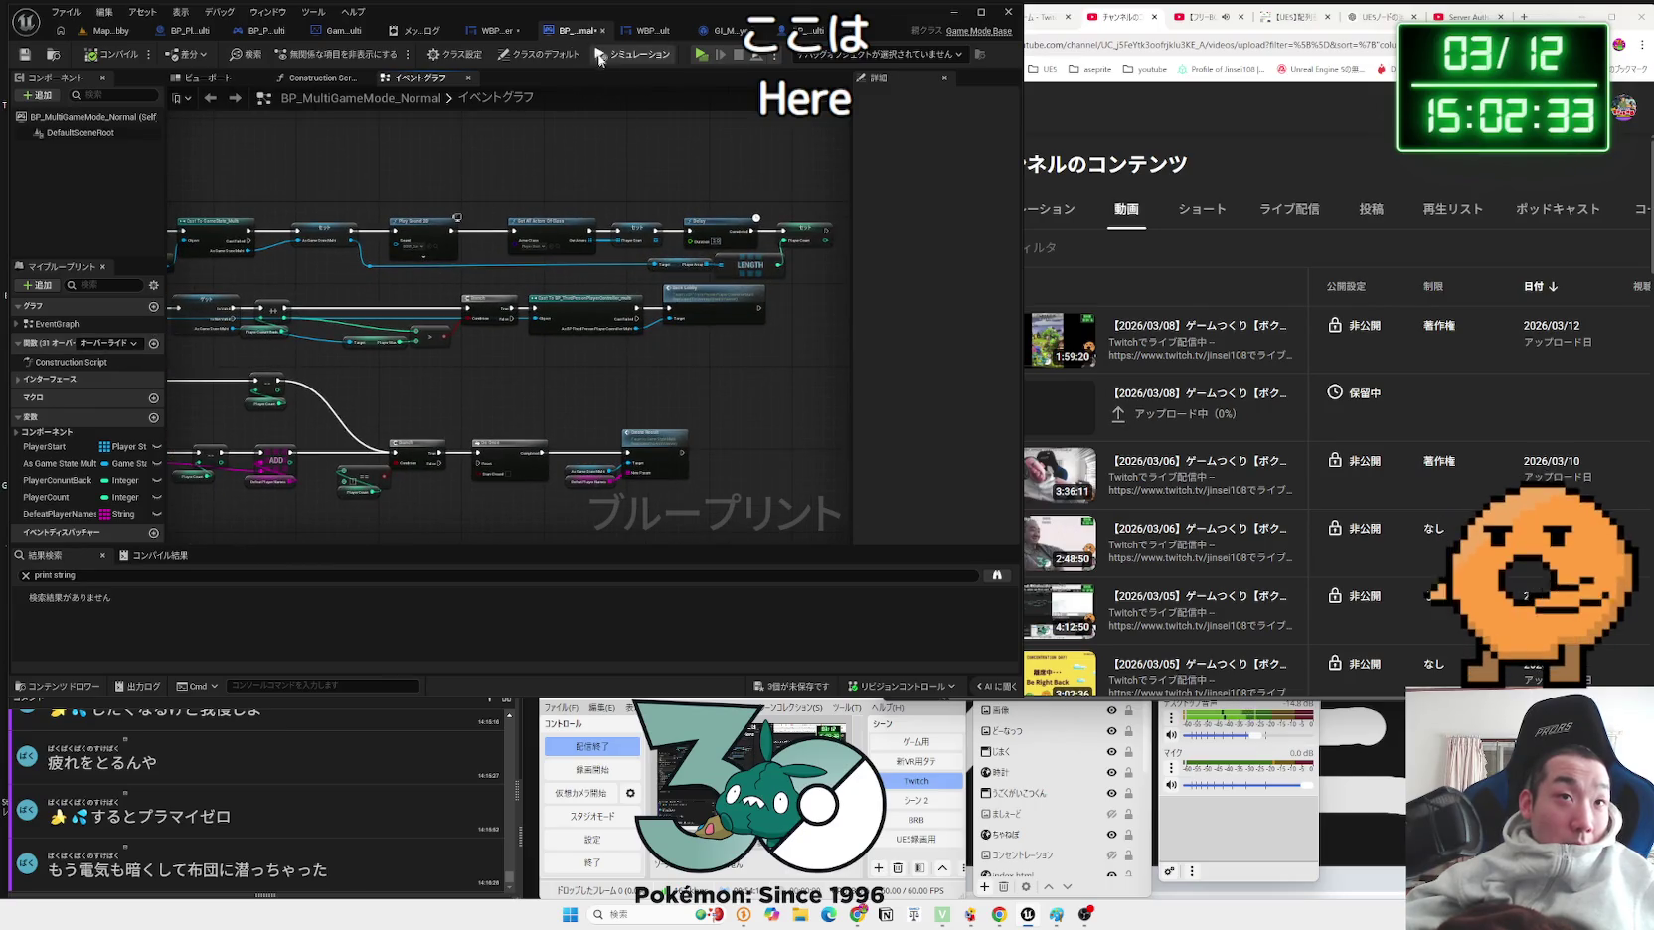
Step: Return to WBP_Lobby_Server and bring up its graph's node menu
left_click(488, 31)
scroll(717, 385, "down", 3)
right_click(718, 386)
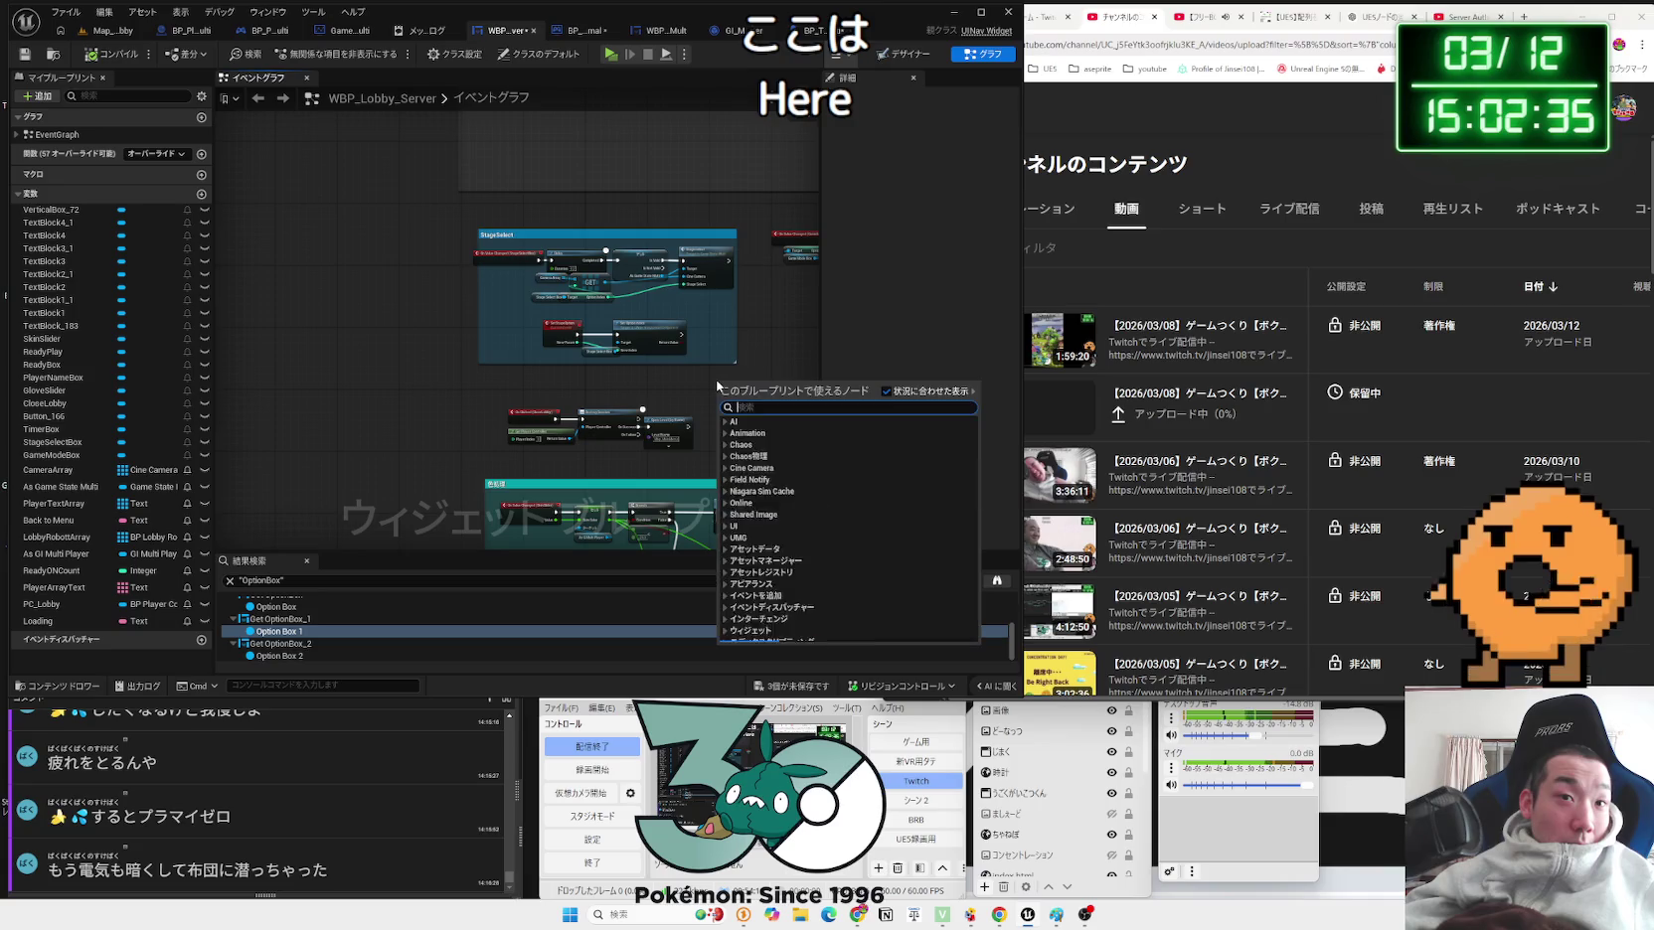
Step: Search WBP_Lobby_Server and GameState_Multi for Print String nodes
left_click(318, 581)
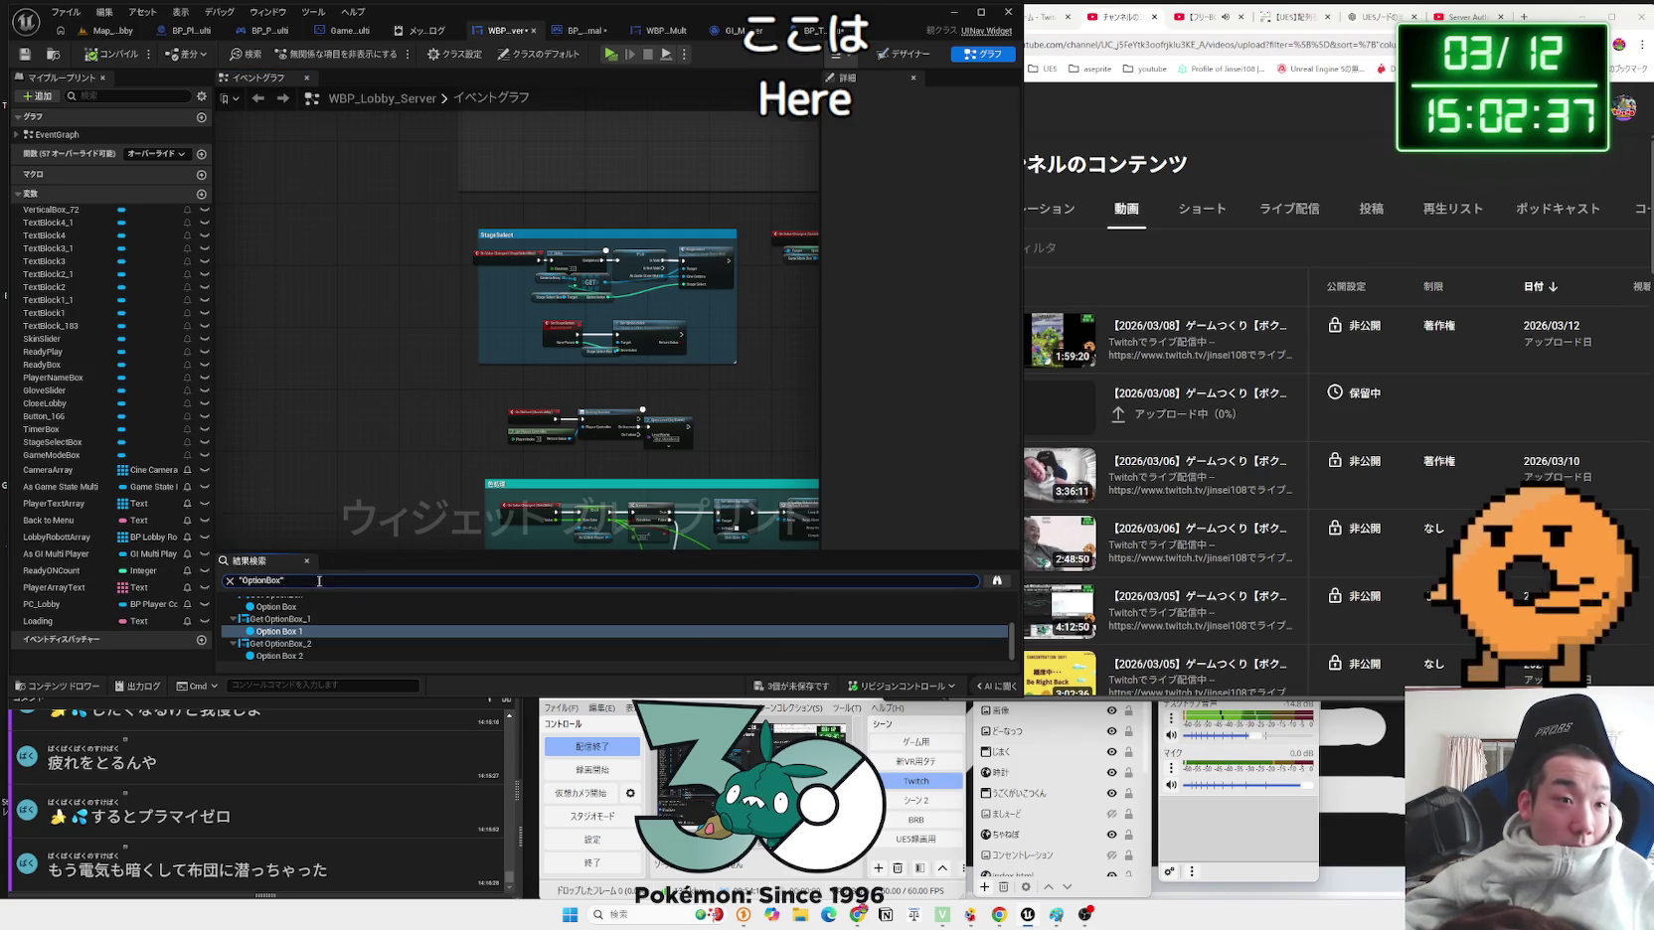
type("print string")
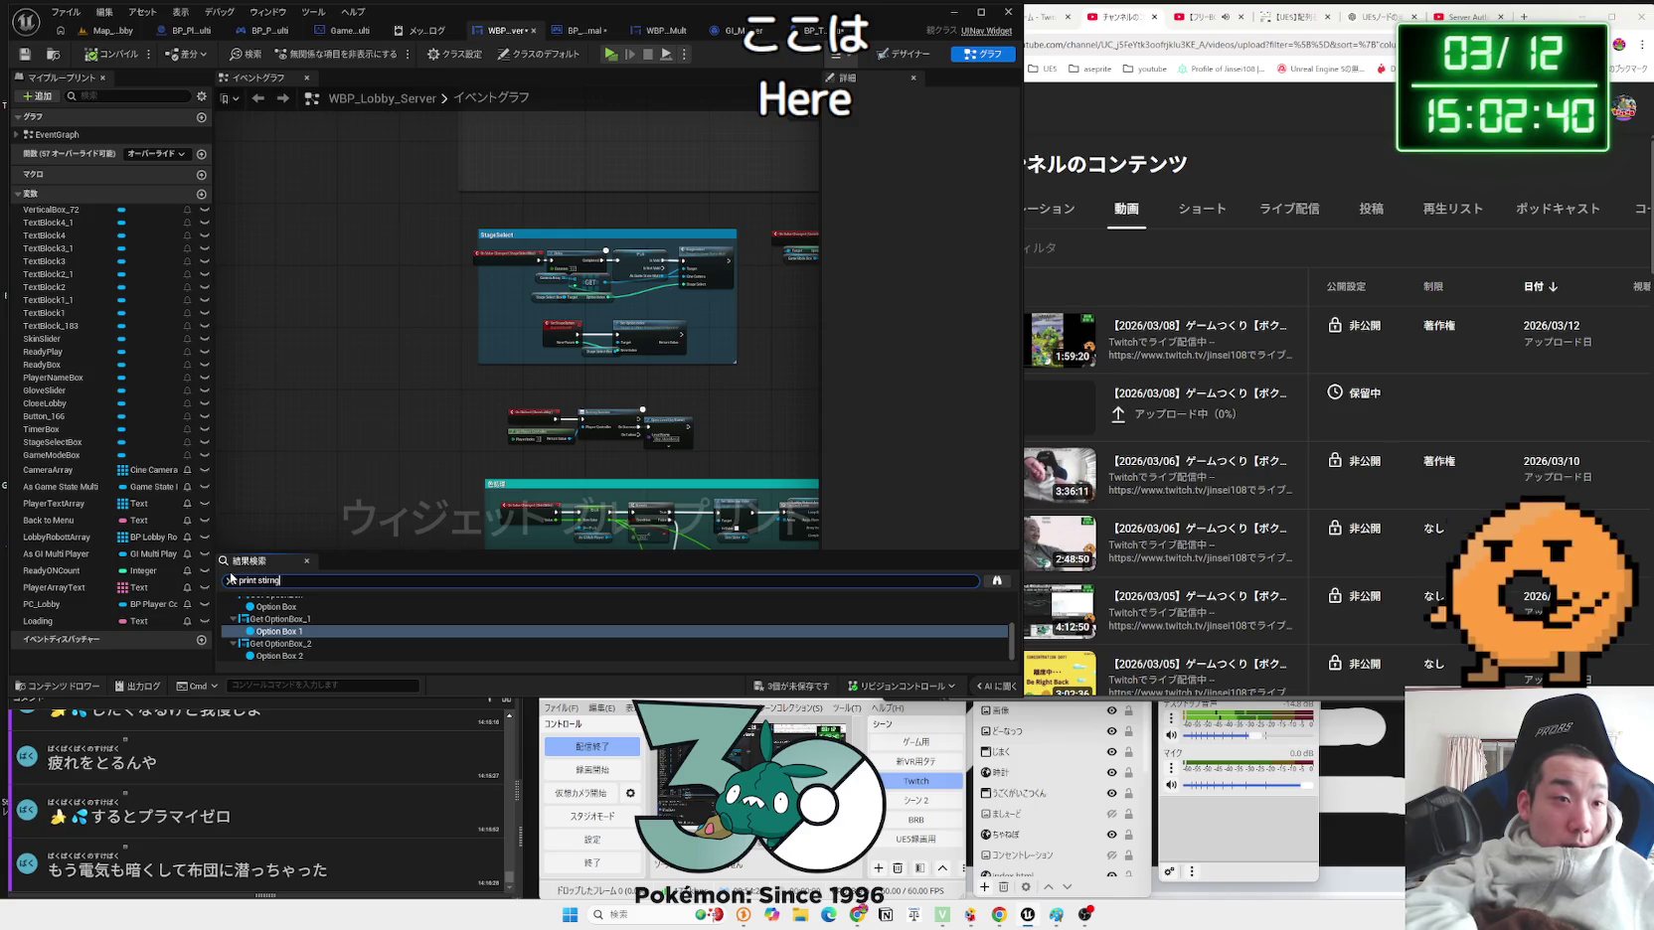
key("Return")
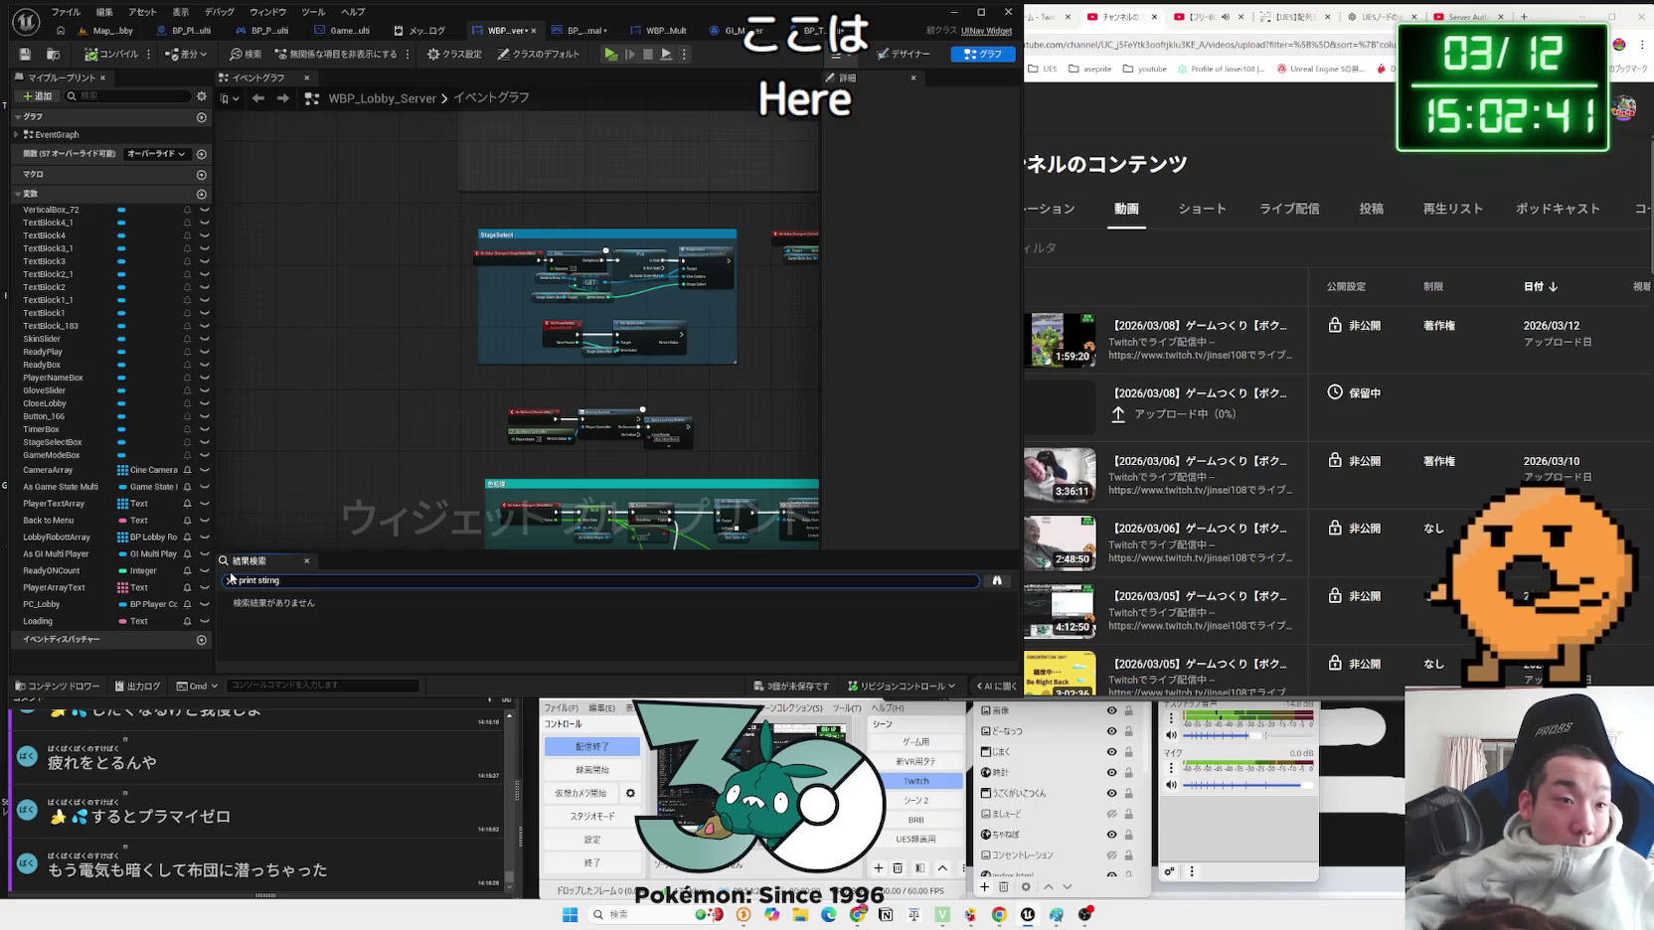
key("BackSpace")
key("BackSpace")
key("BackSpace")
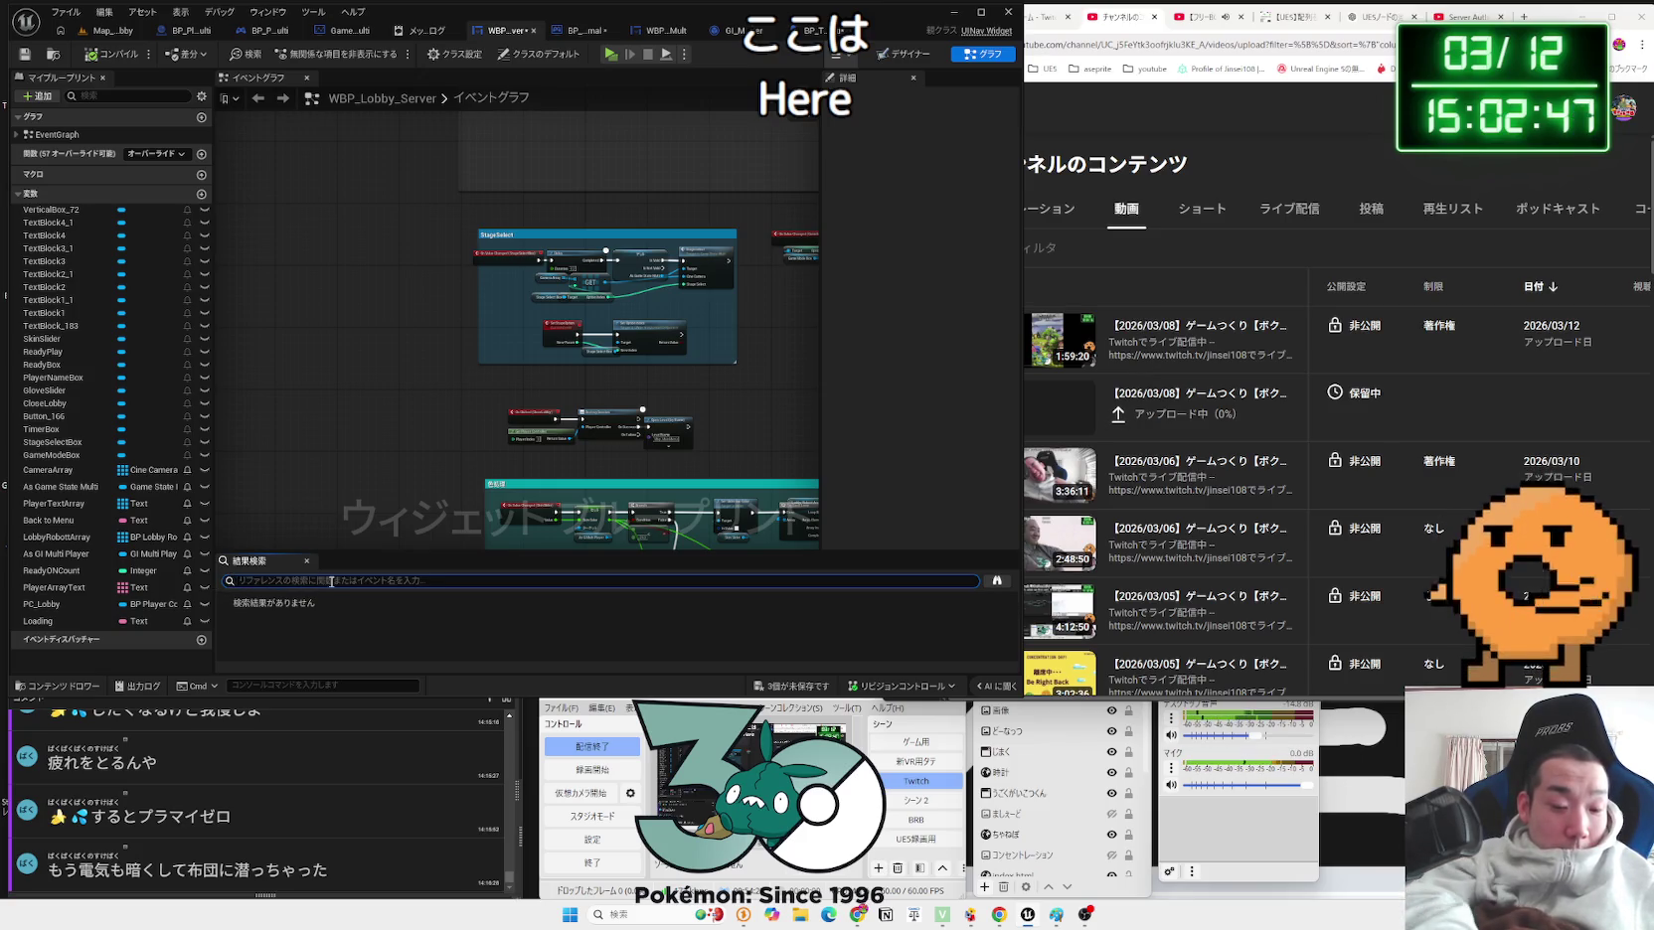
type("print")
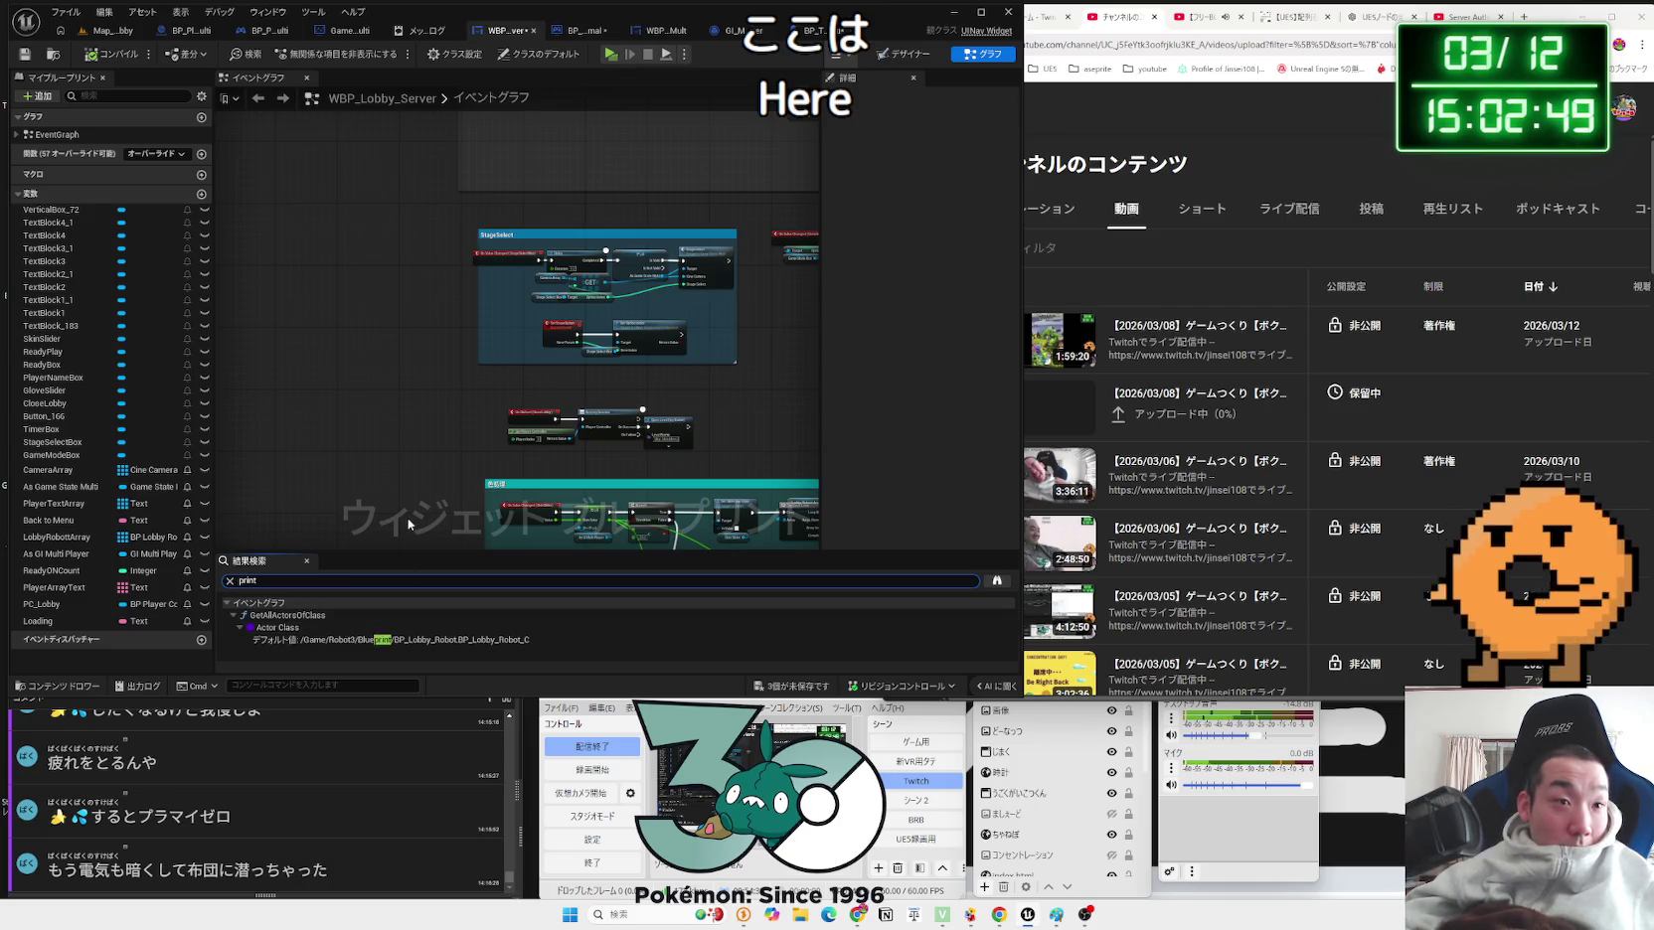
left_click(351, 31)
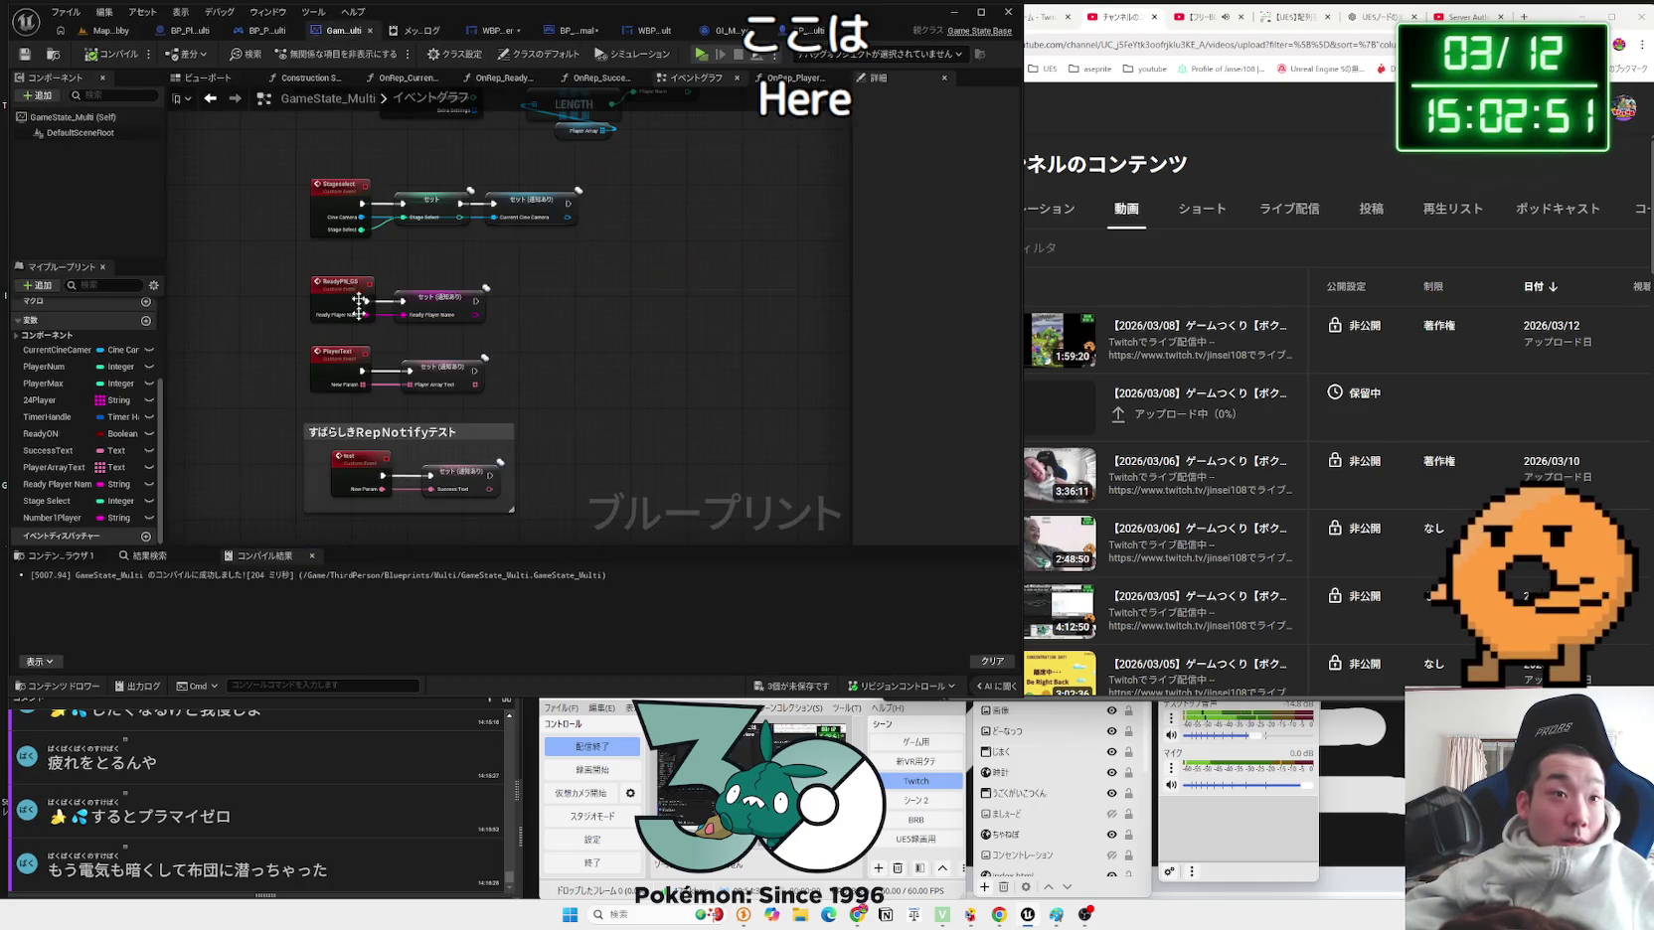
left_click(146, 558)
type("print string")
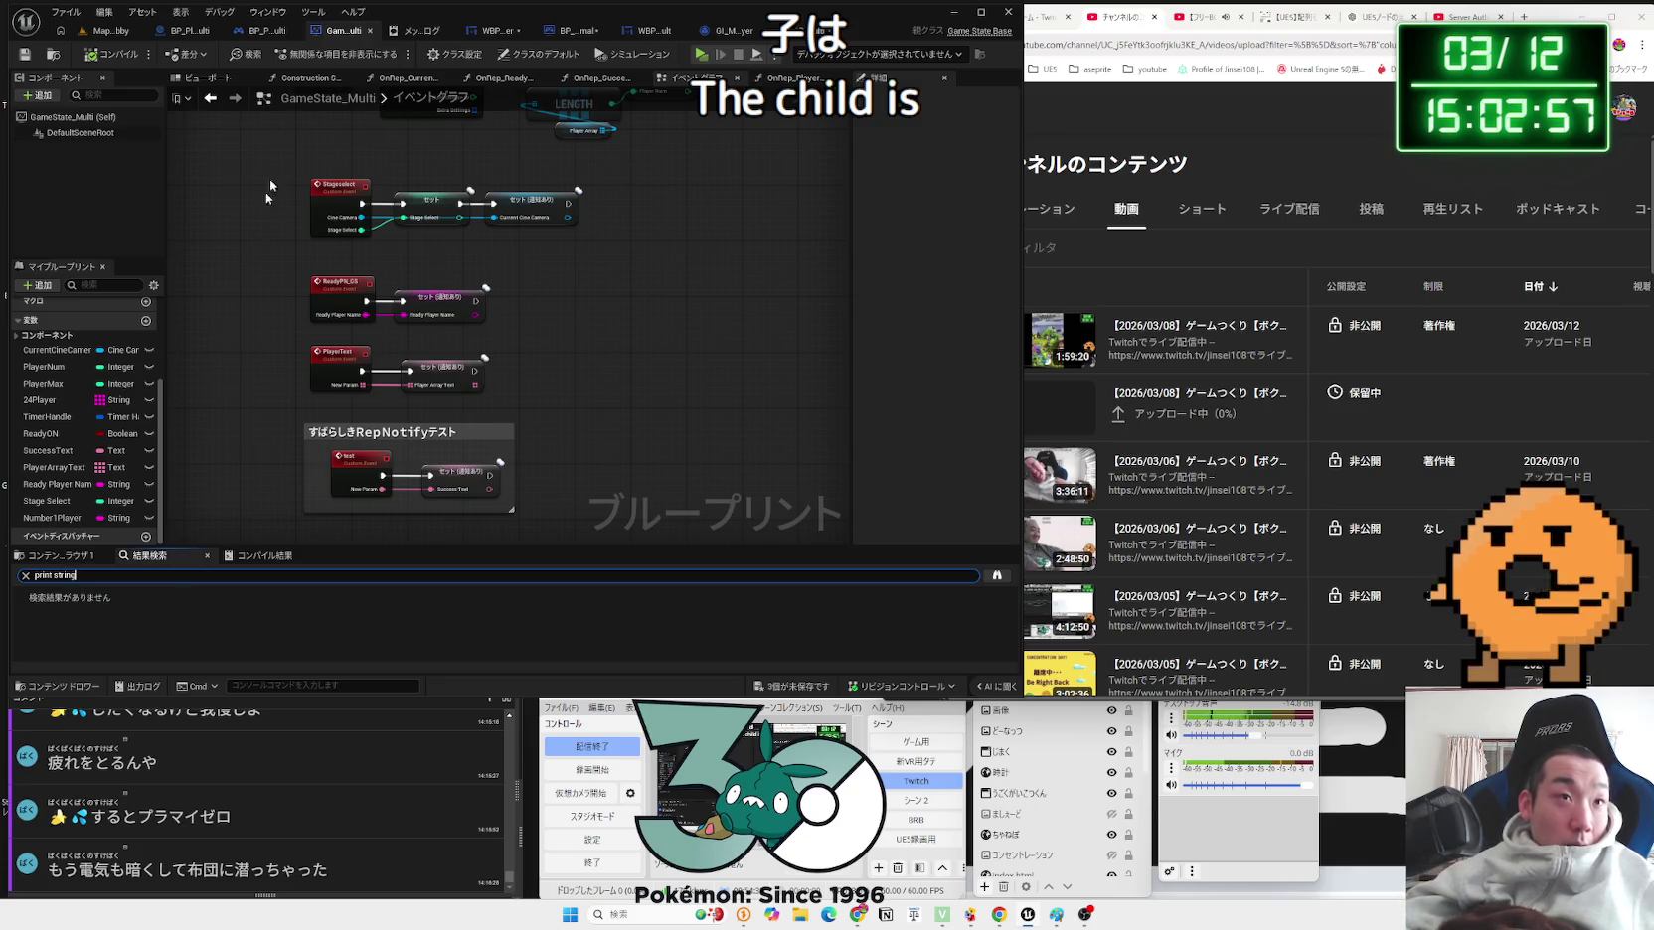
Step: Search the lobby player controller for print nodes, then show Map_MultiLobby's ThirdPerson folder
left_click(266, 31)
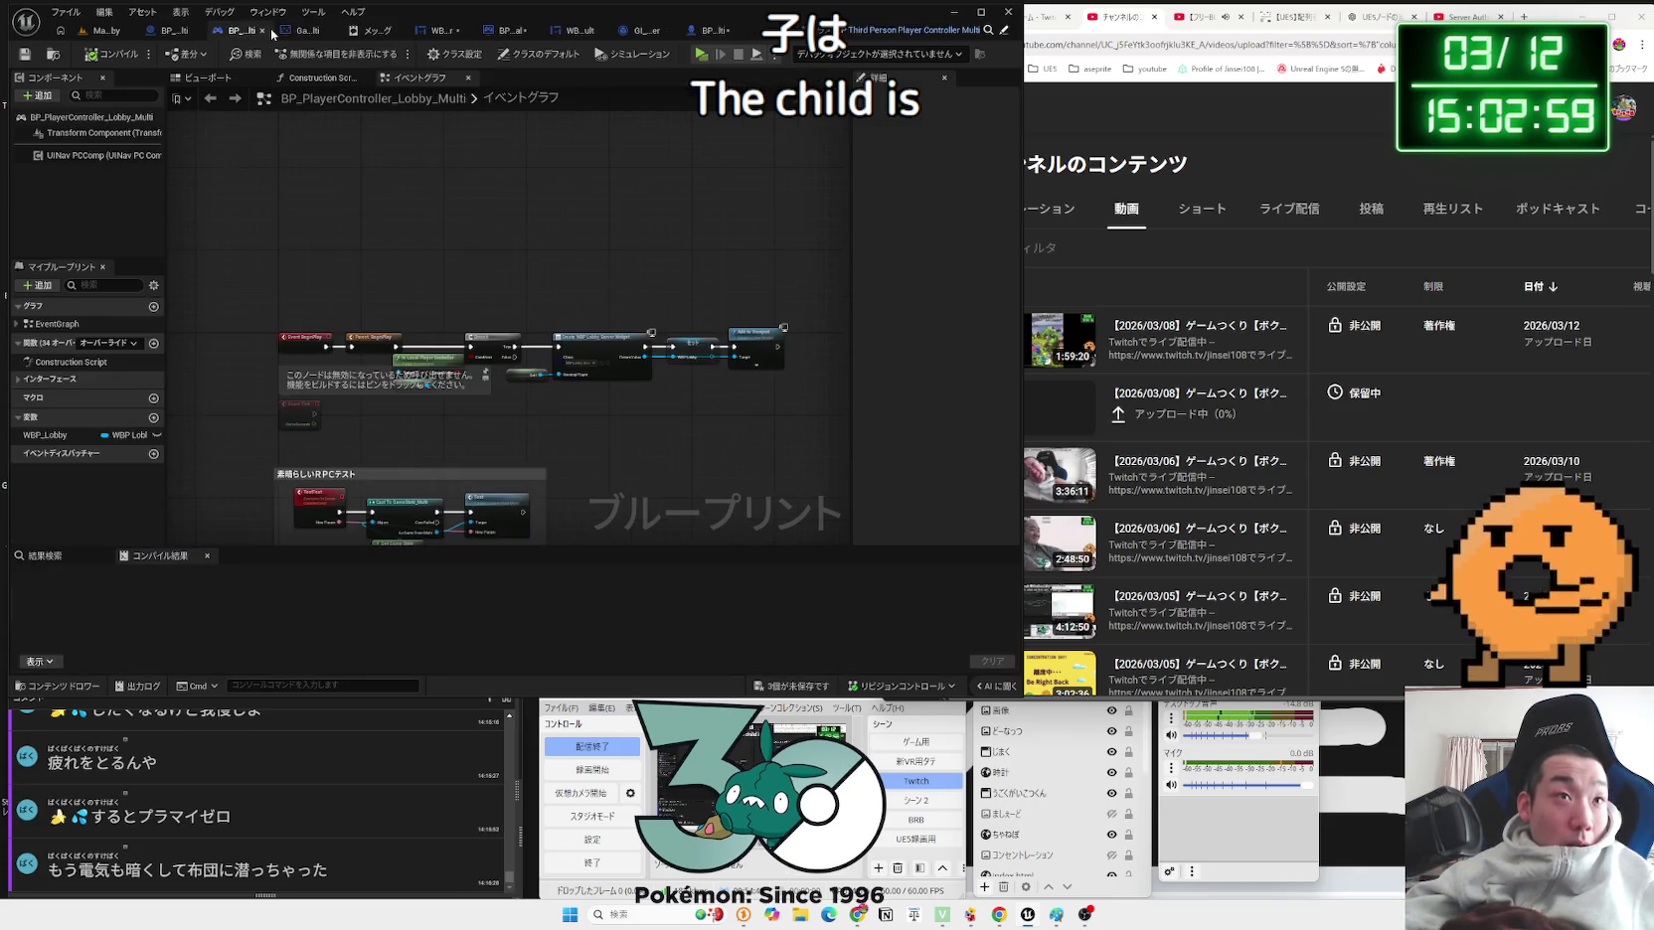
key("ctrl+f")
type("pl")
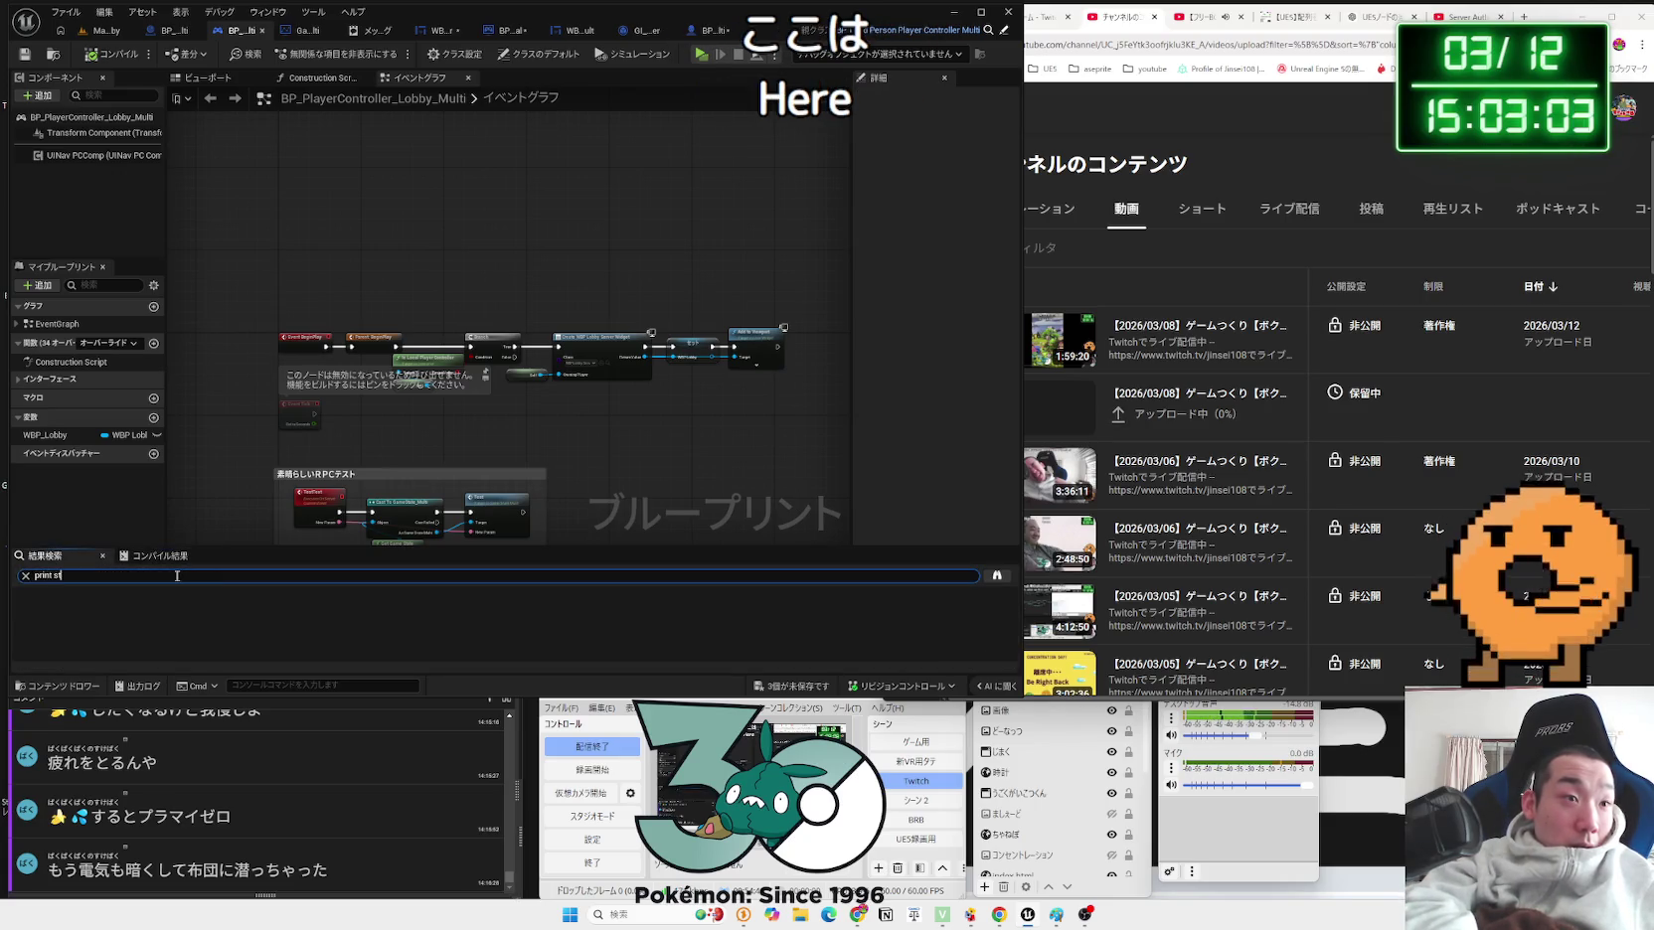
left_click(151, 34)
scroll(483, 478, "down", 3)
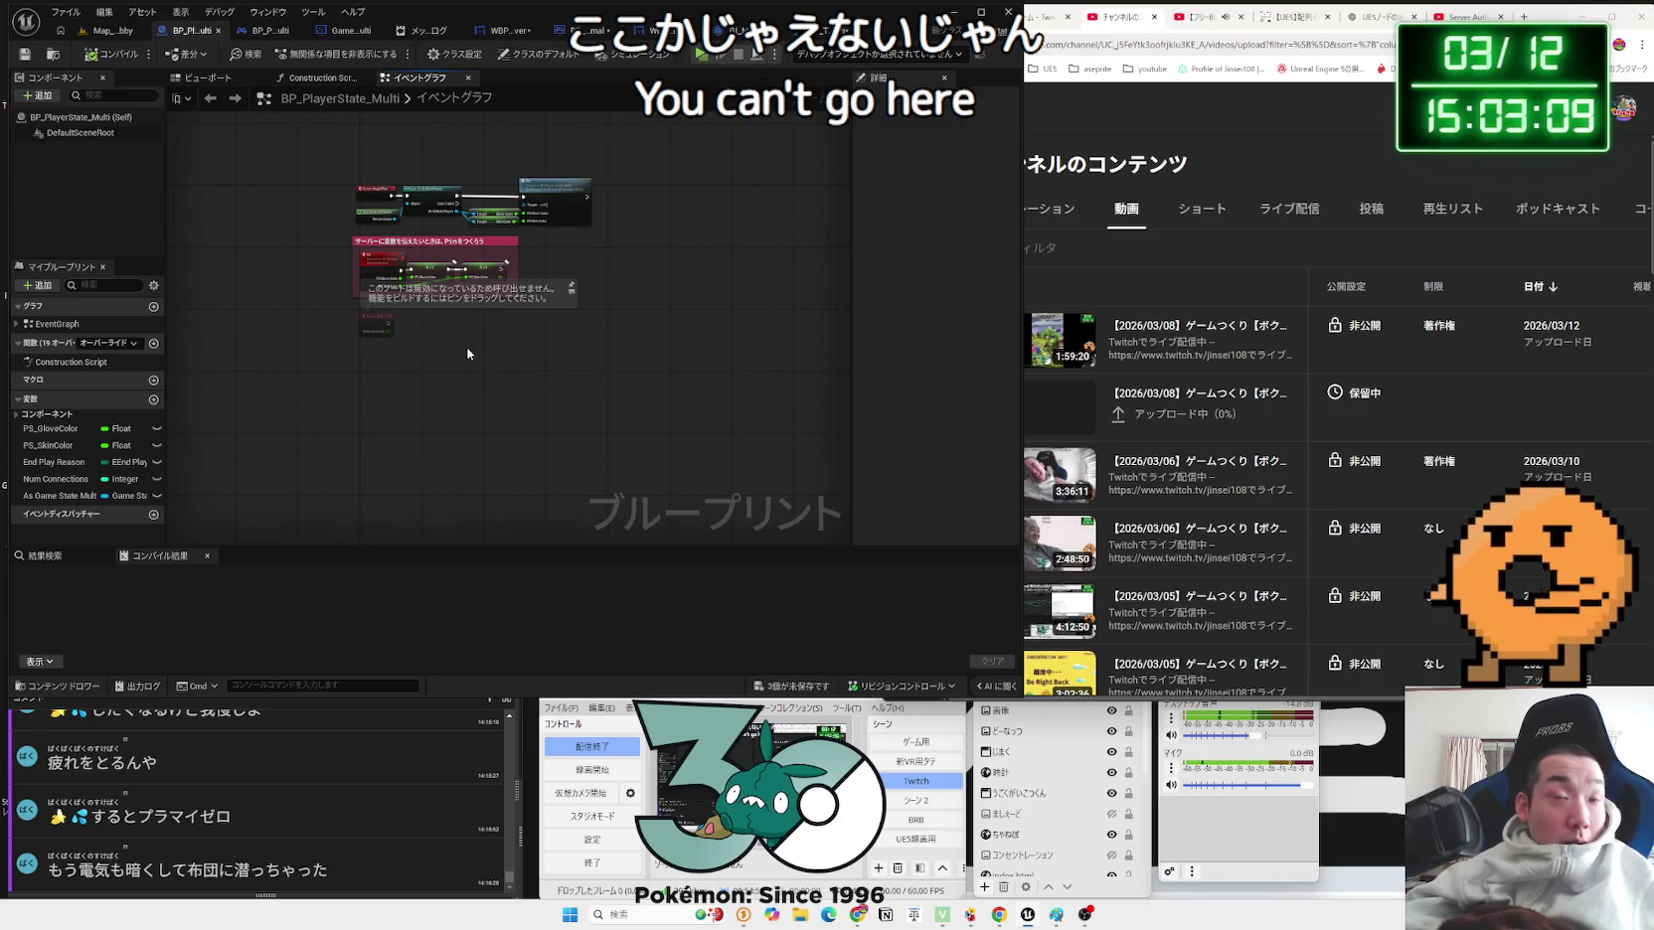
left_click(100, 36)
left_click(57, 504)
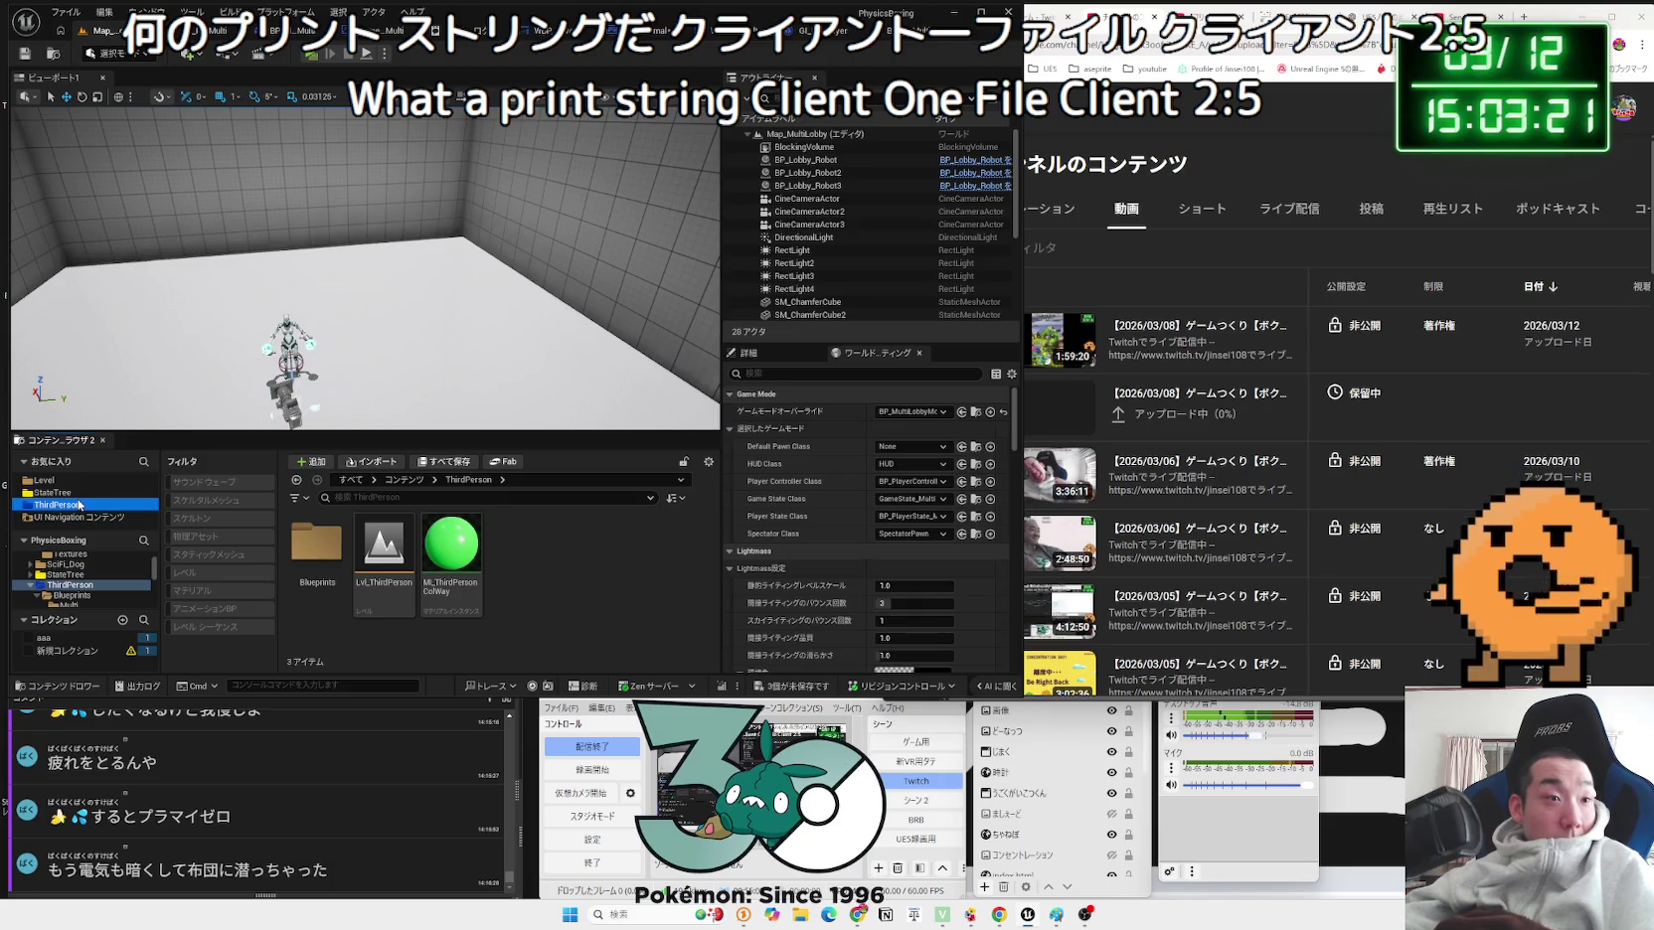
Step: Browse the StateTree, Level, then ThirdPerson > Blueprints folders in the Content Browser
left_click(31, 587)
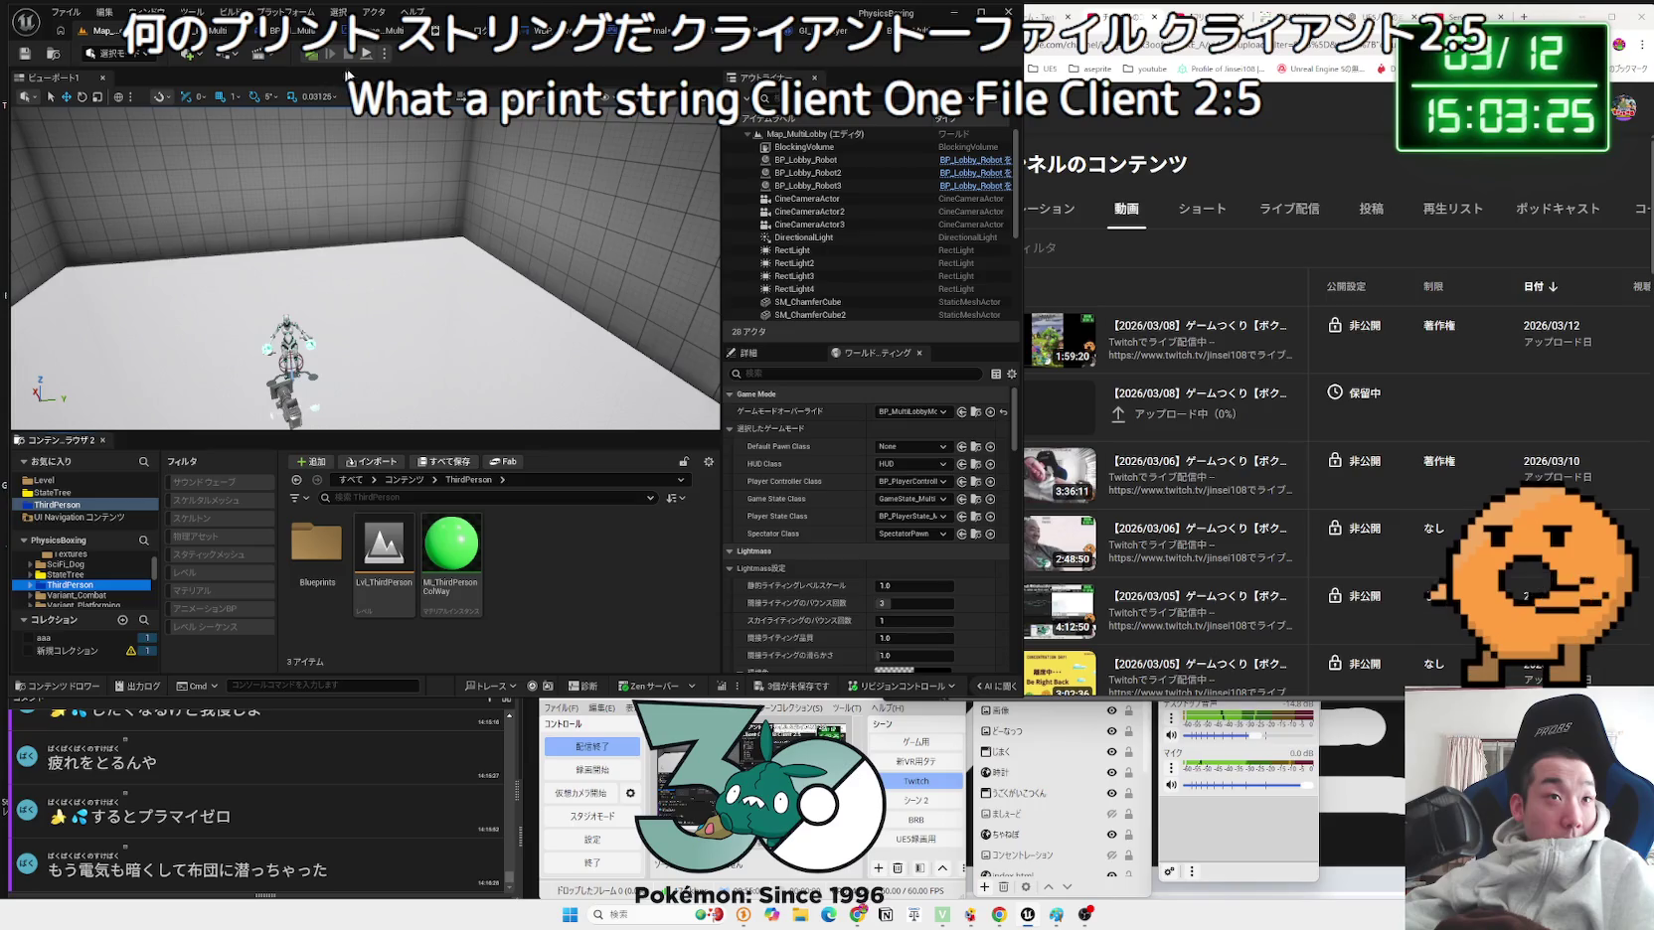
left_click(383, 60)
left_click(386, 55)
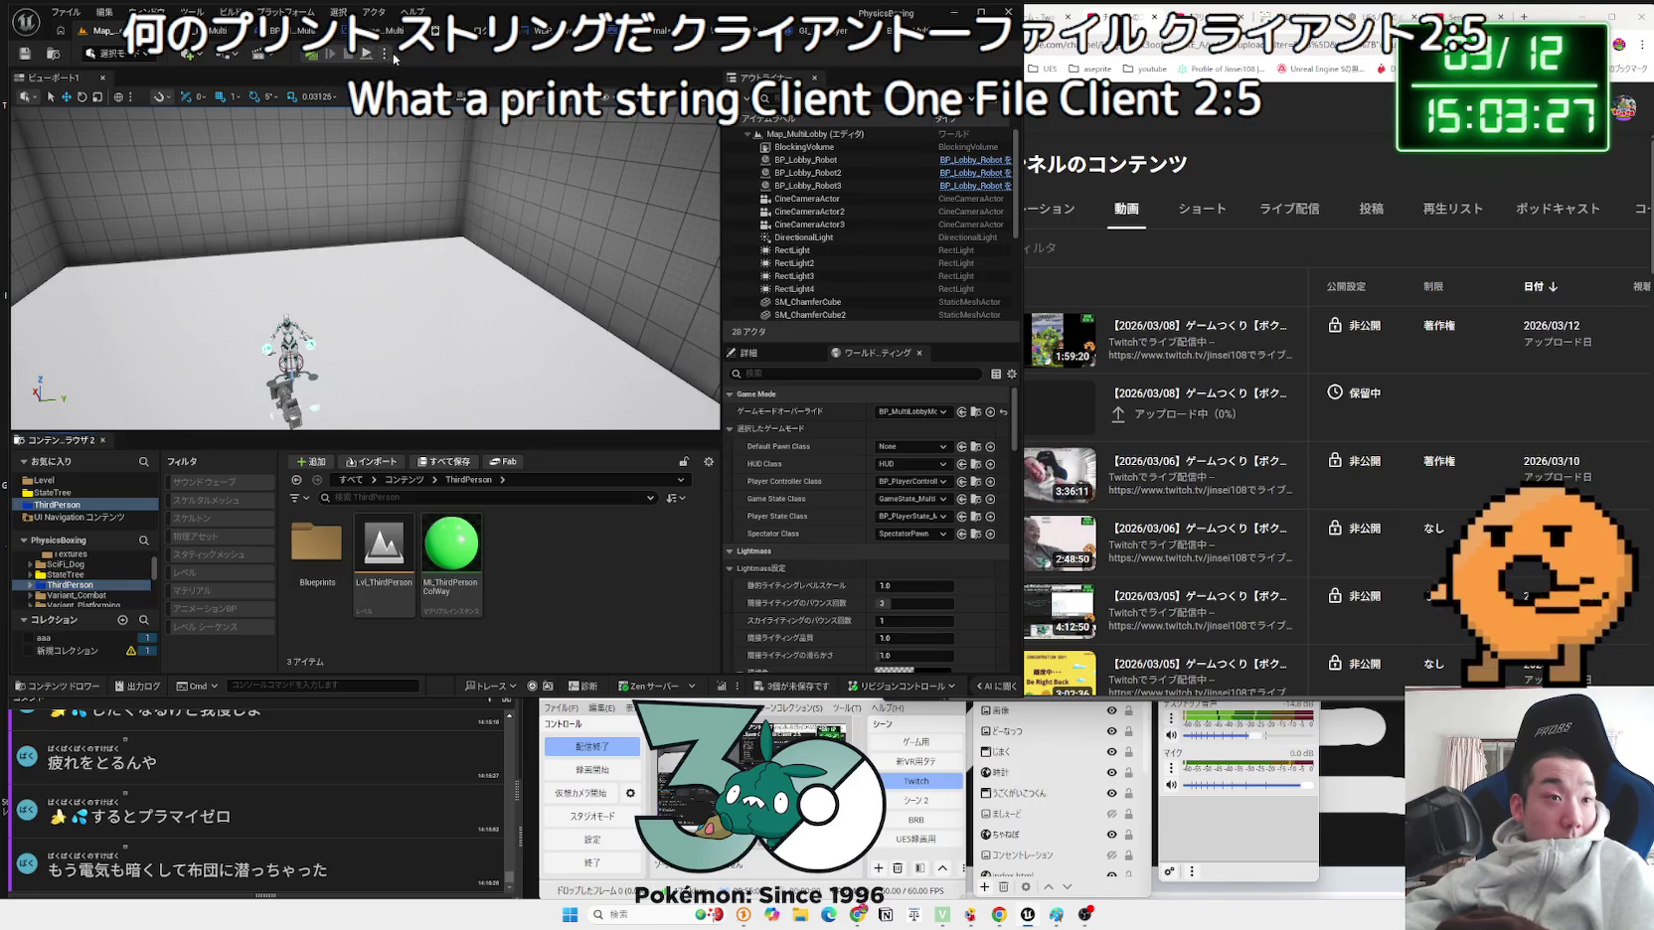
left_click(51, 493)
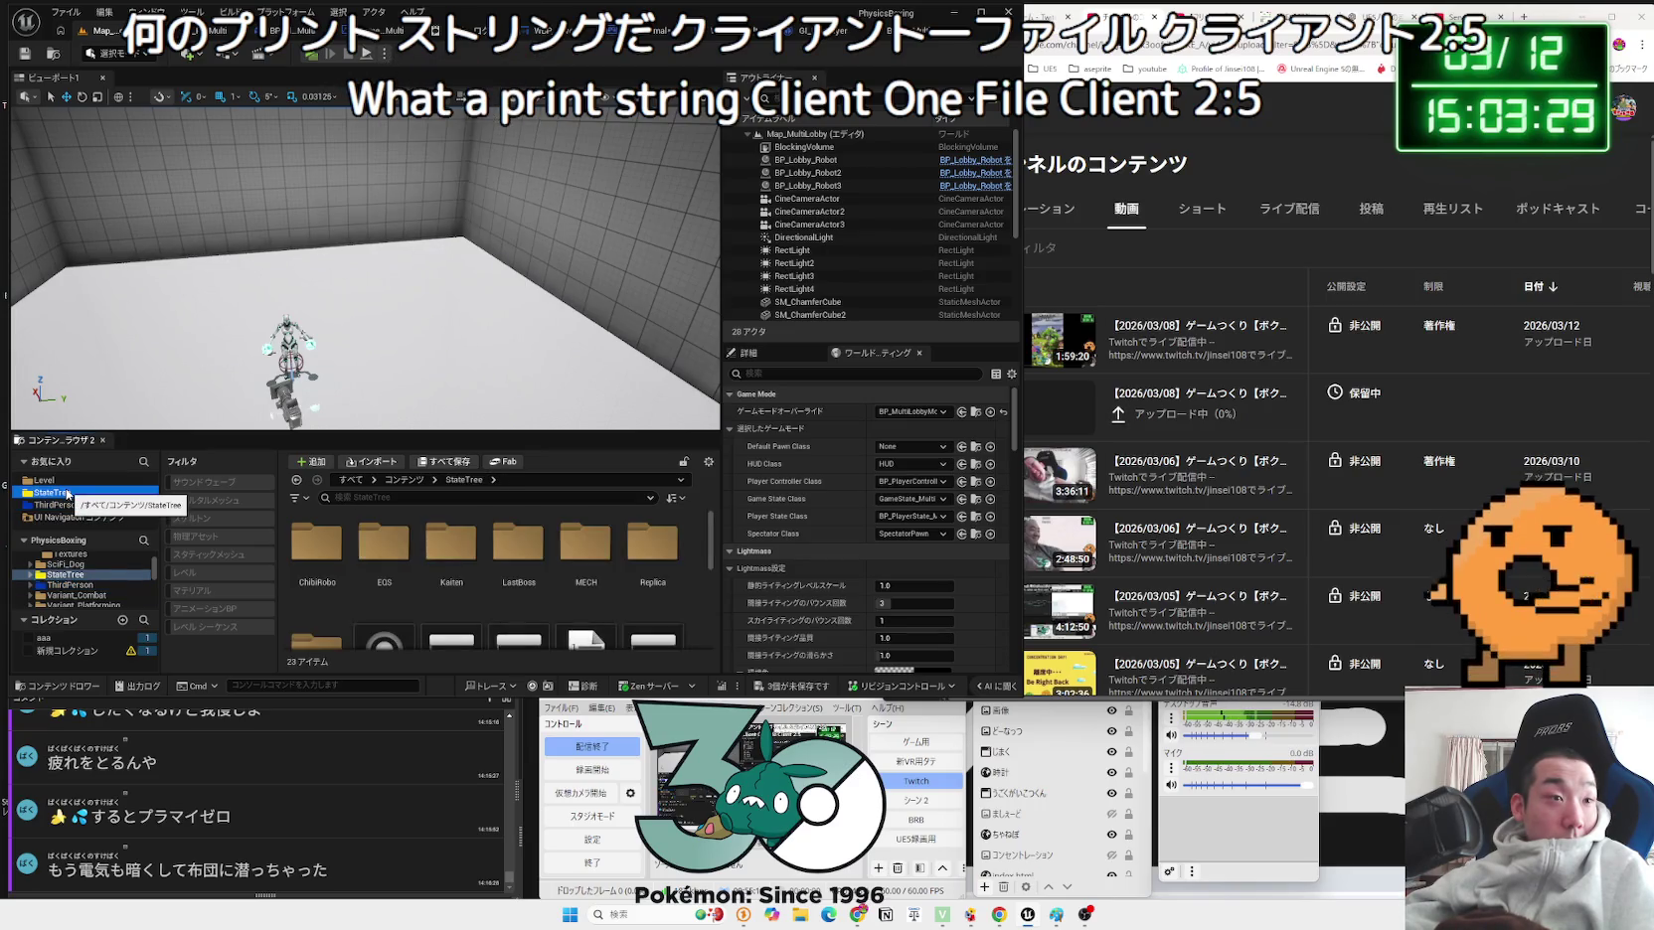
left_click(60, 480)
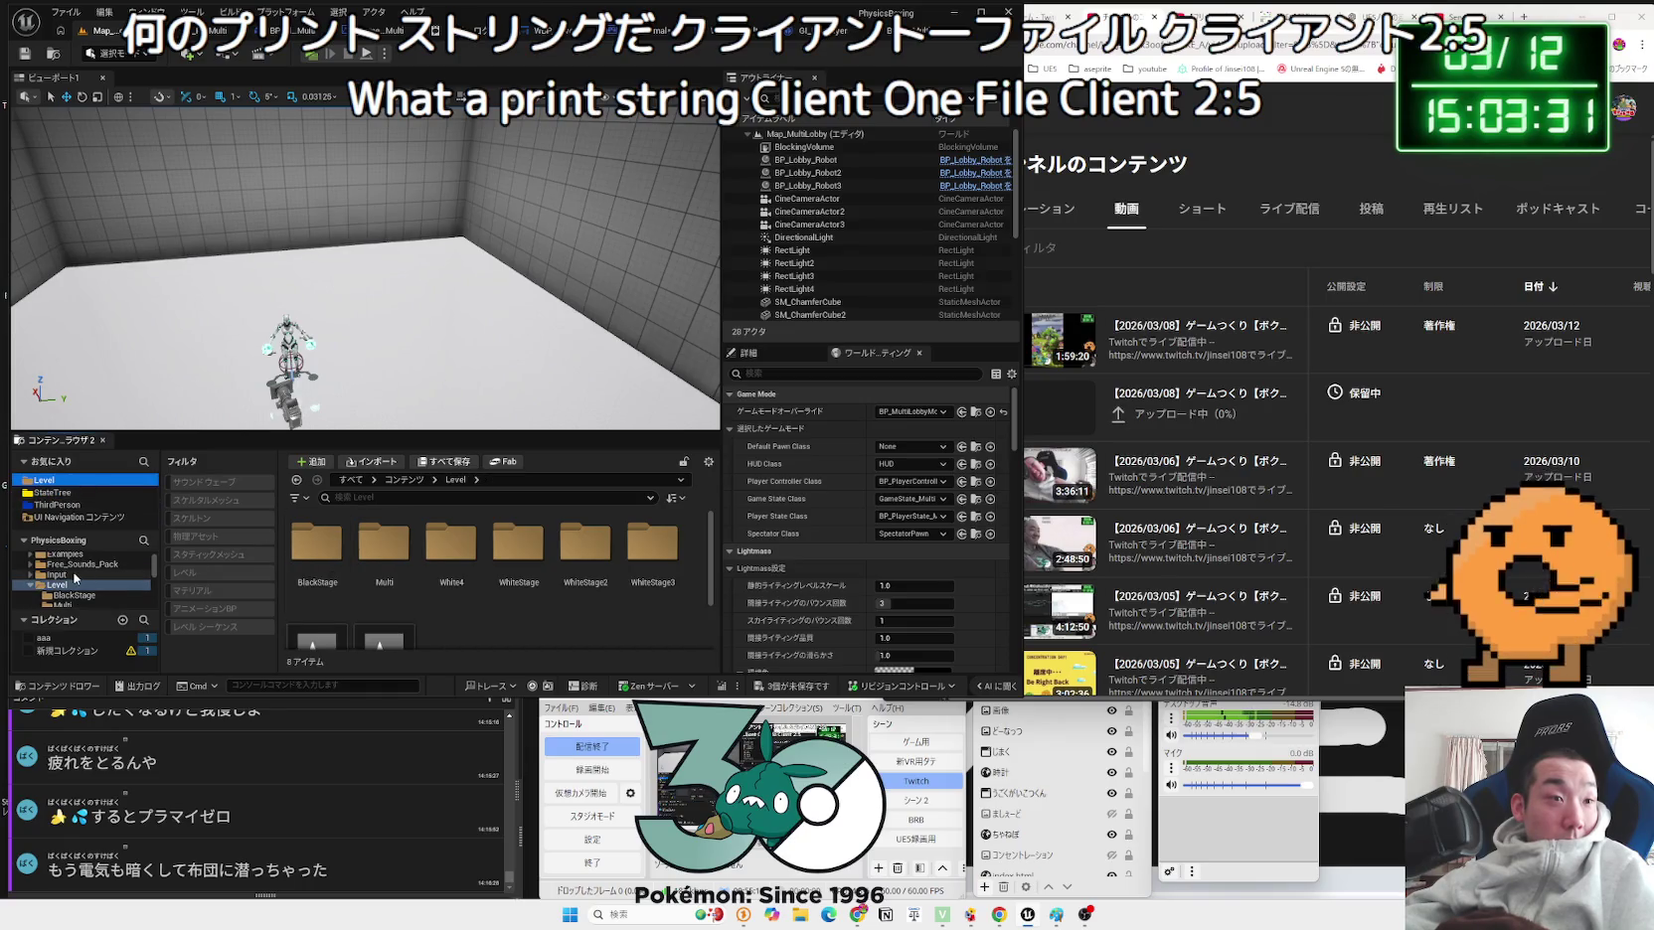
left_click(57, 505)
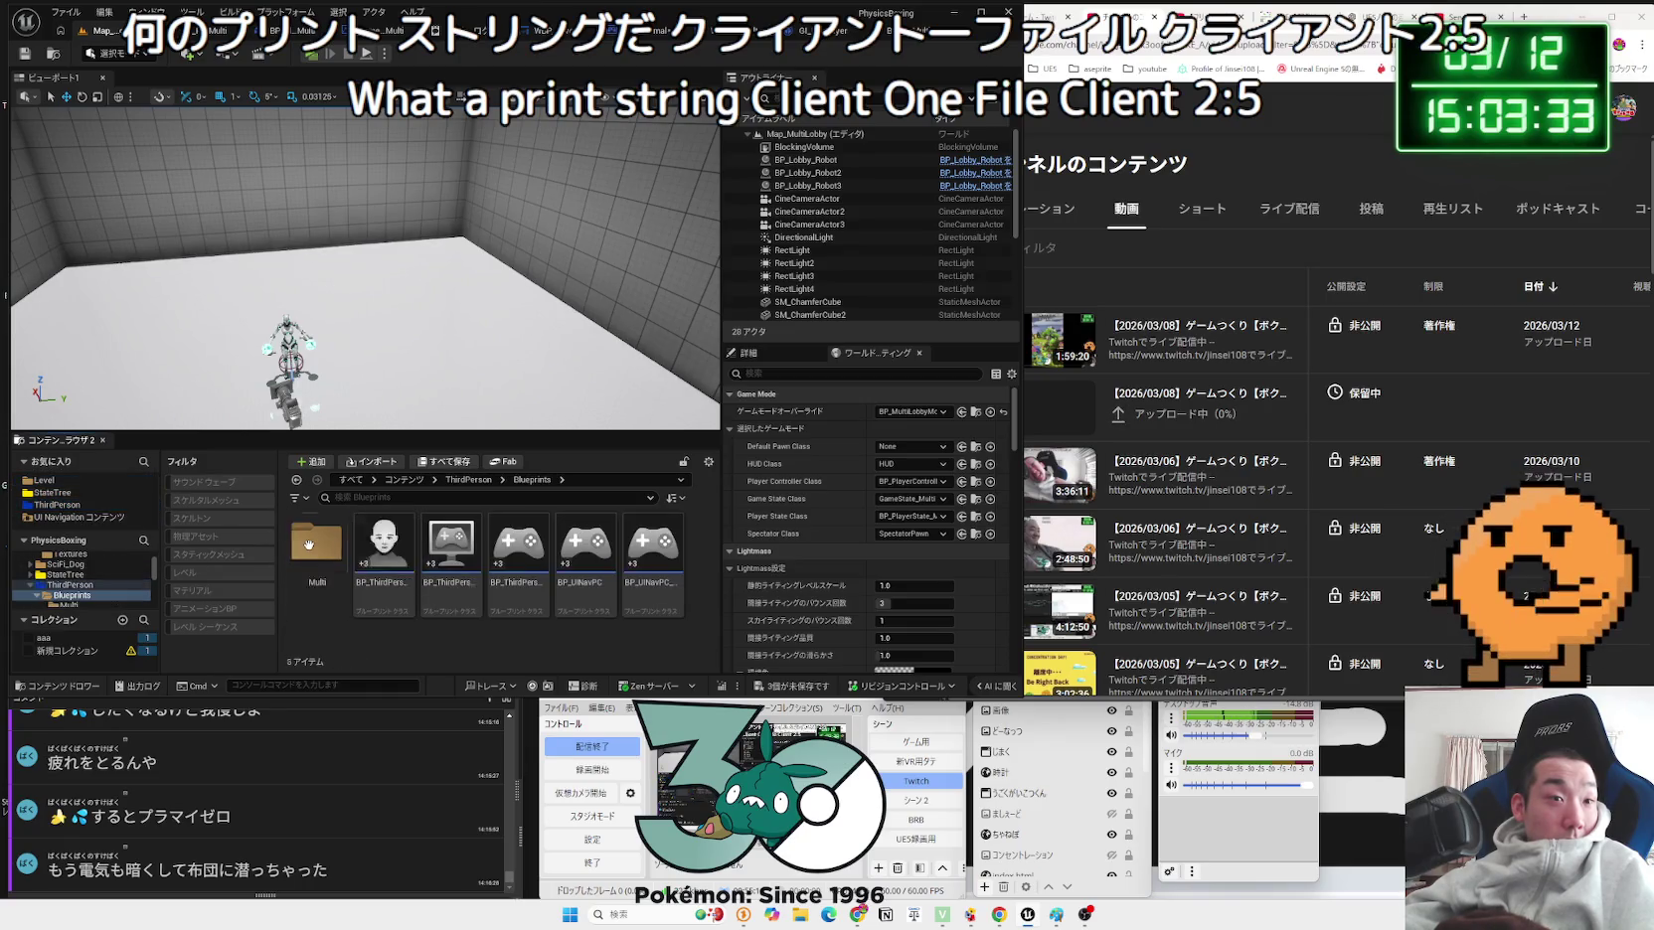
scroll(458, 610, "down", 1)
Step: Open BP_ThirdPersonPlayerController_multi and locate the BackLobby event's Failure Print String
double_click(593, 568)
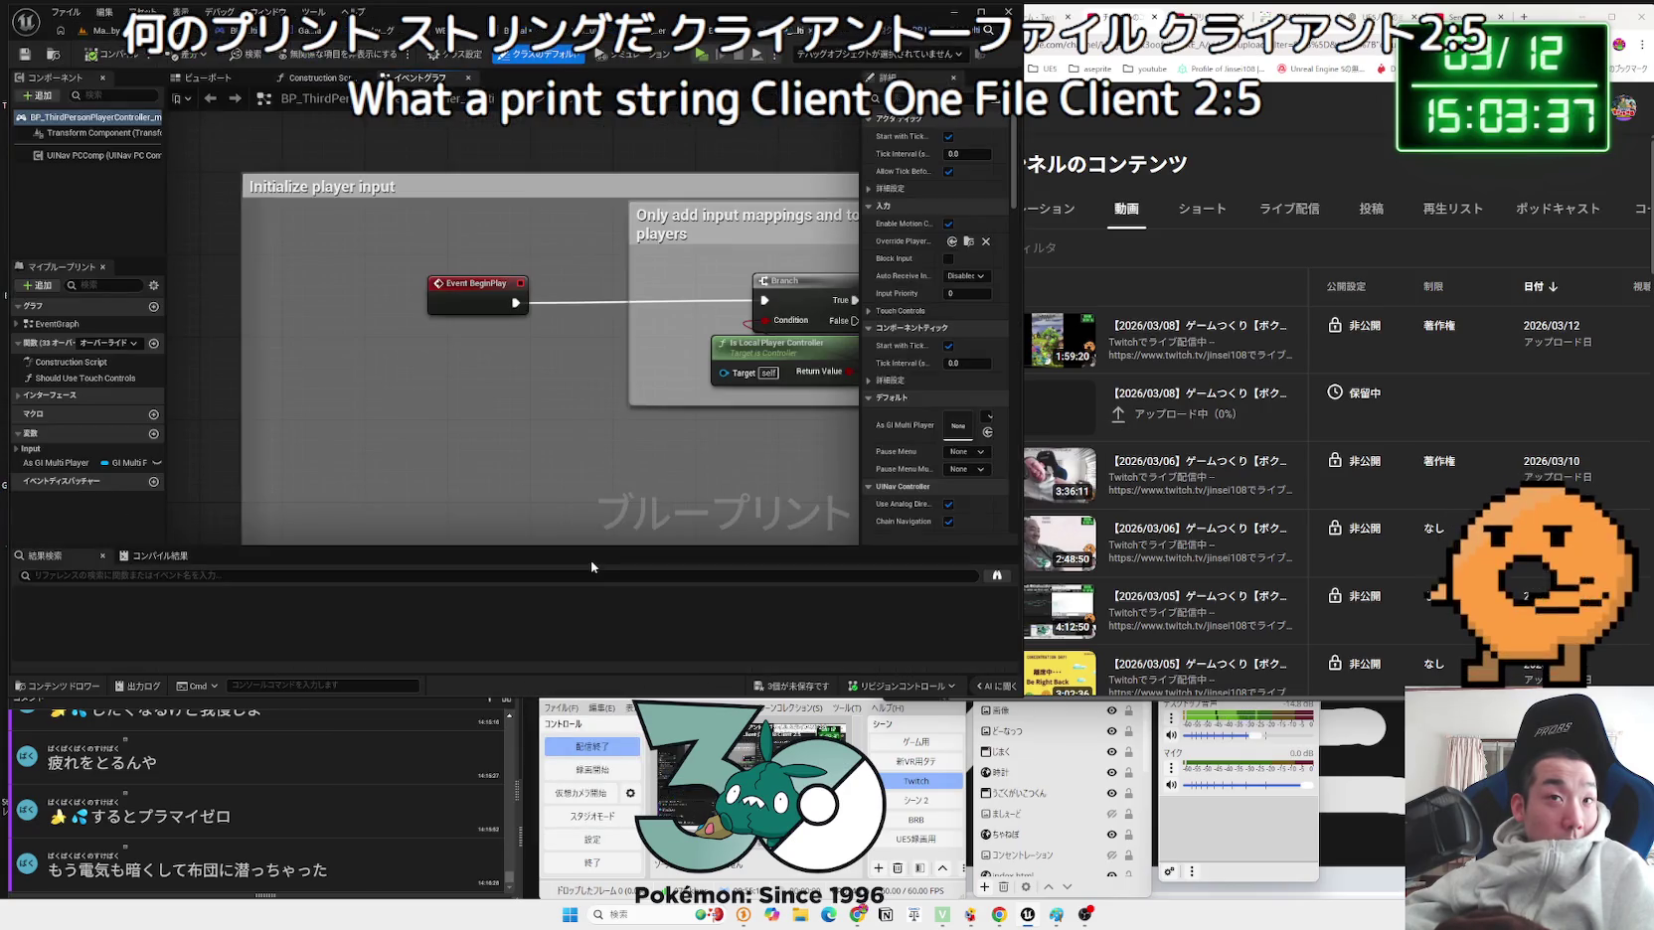
left_click_drag(651, 517, 430, 304)
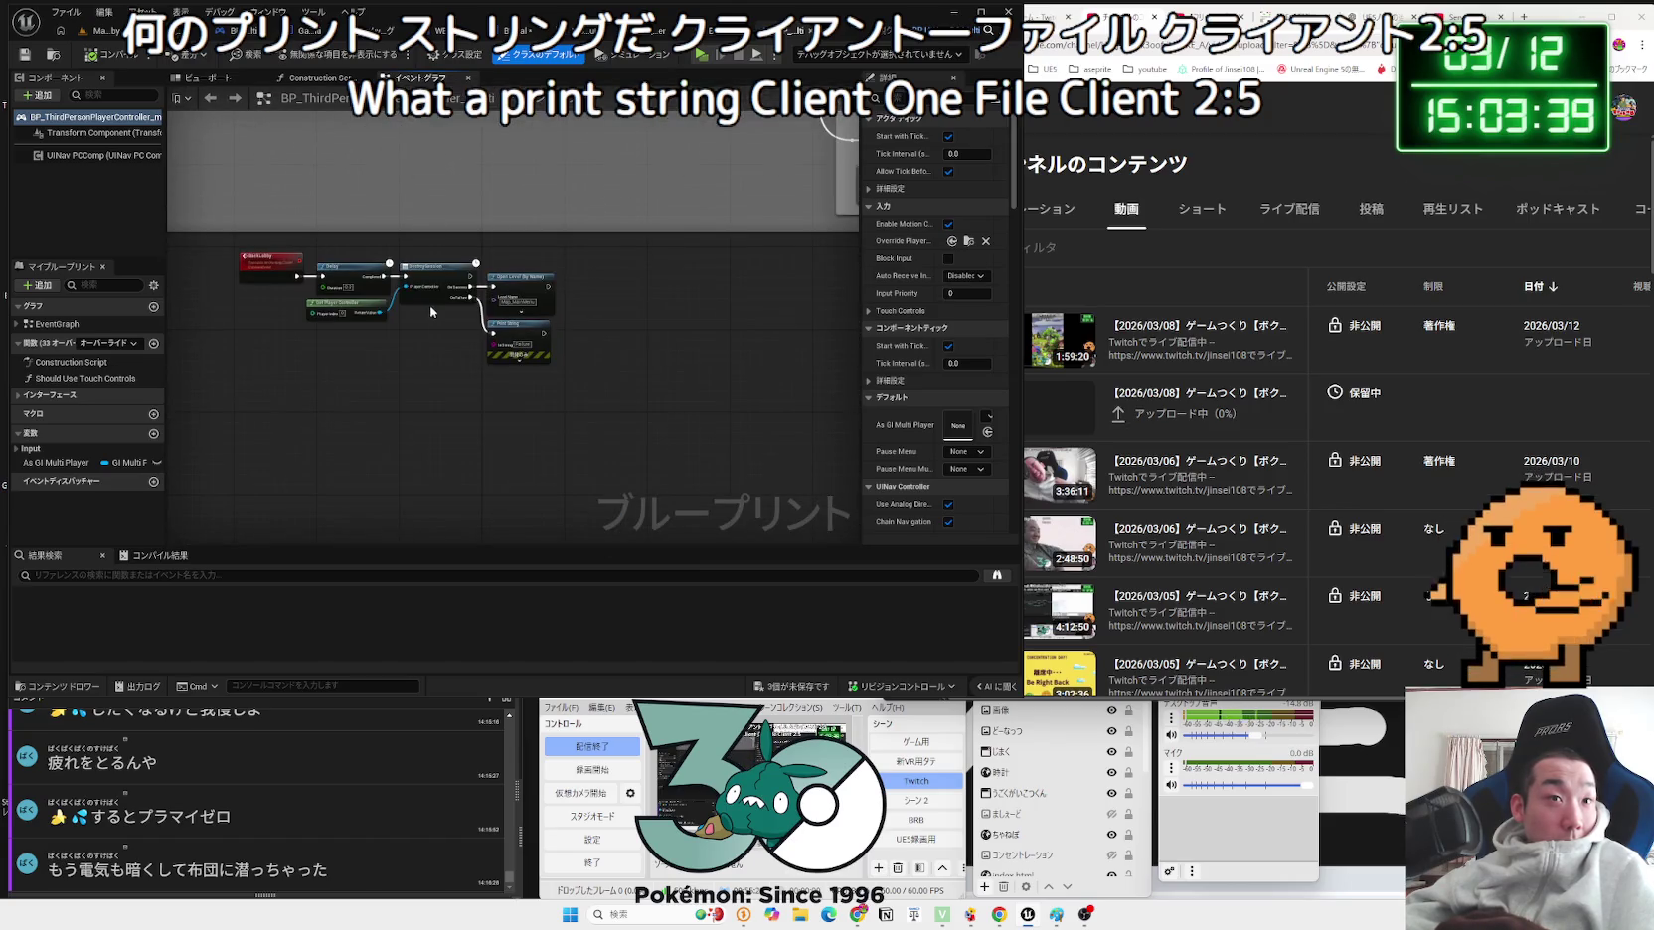
left_click(582, 349)
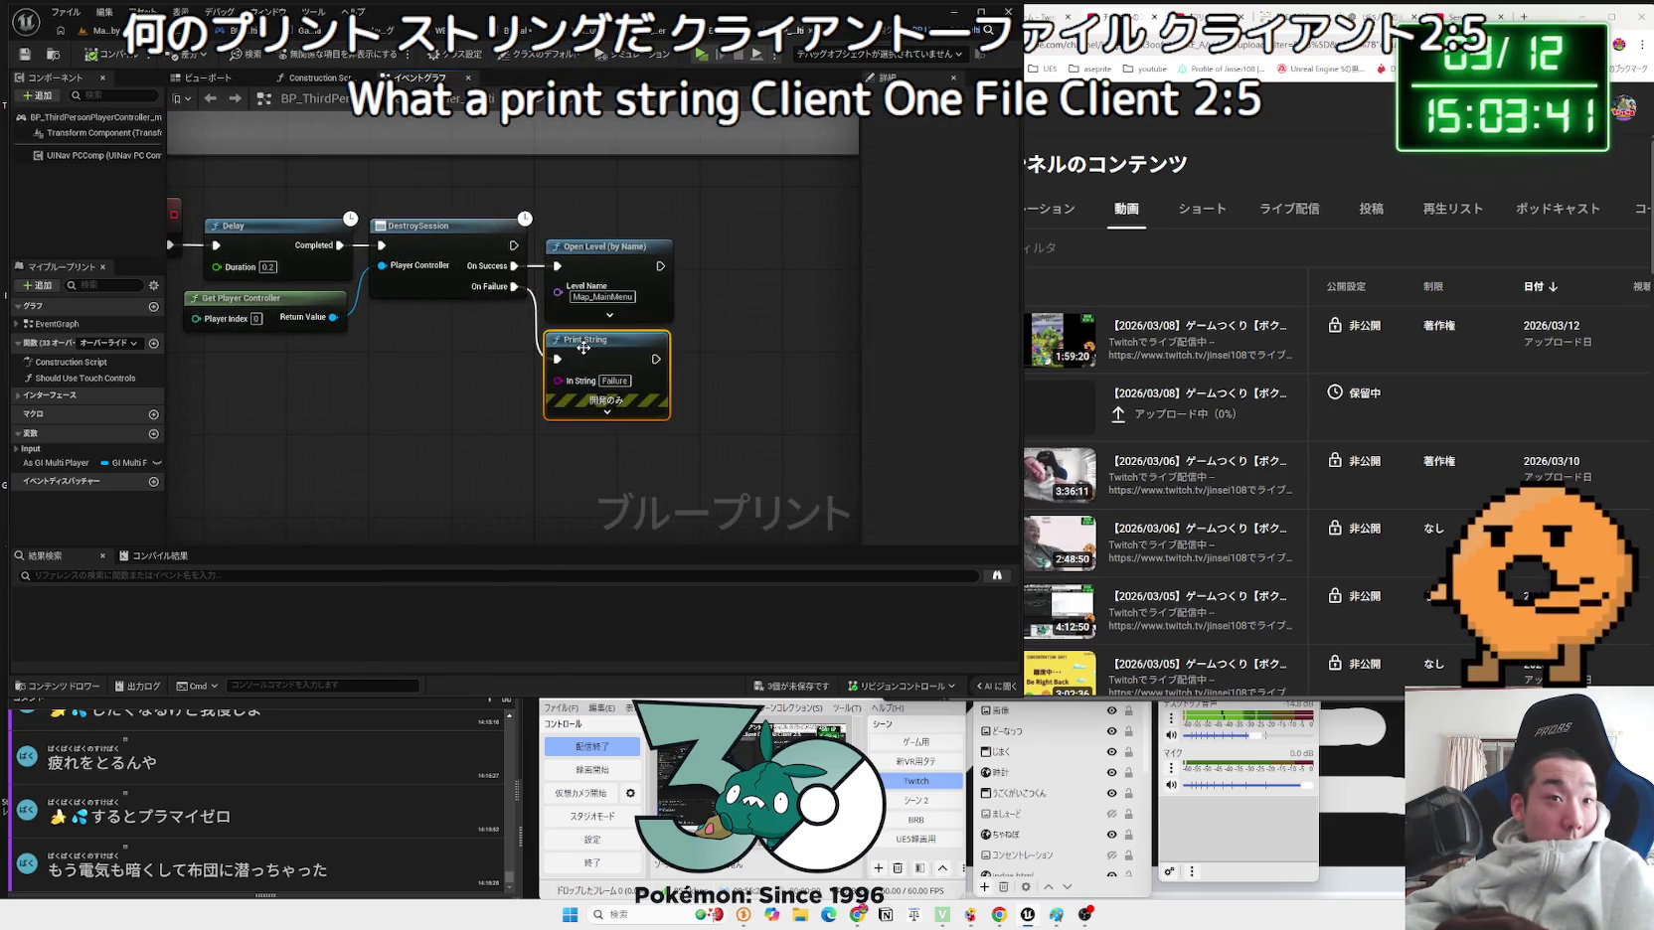
left_click_drag(486, 338, 654, 403)
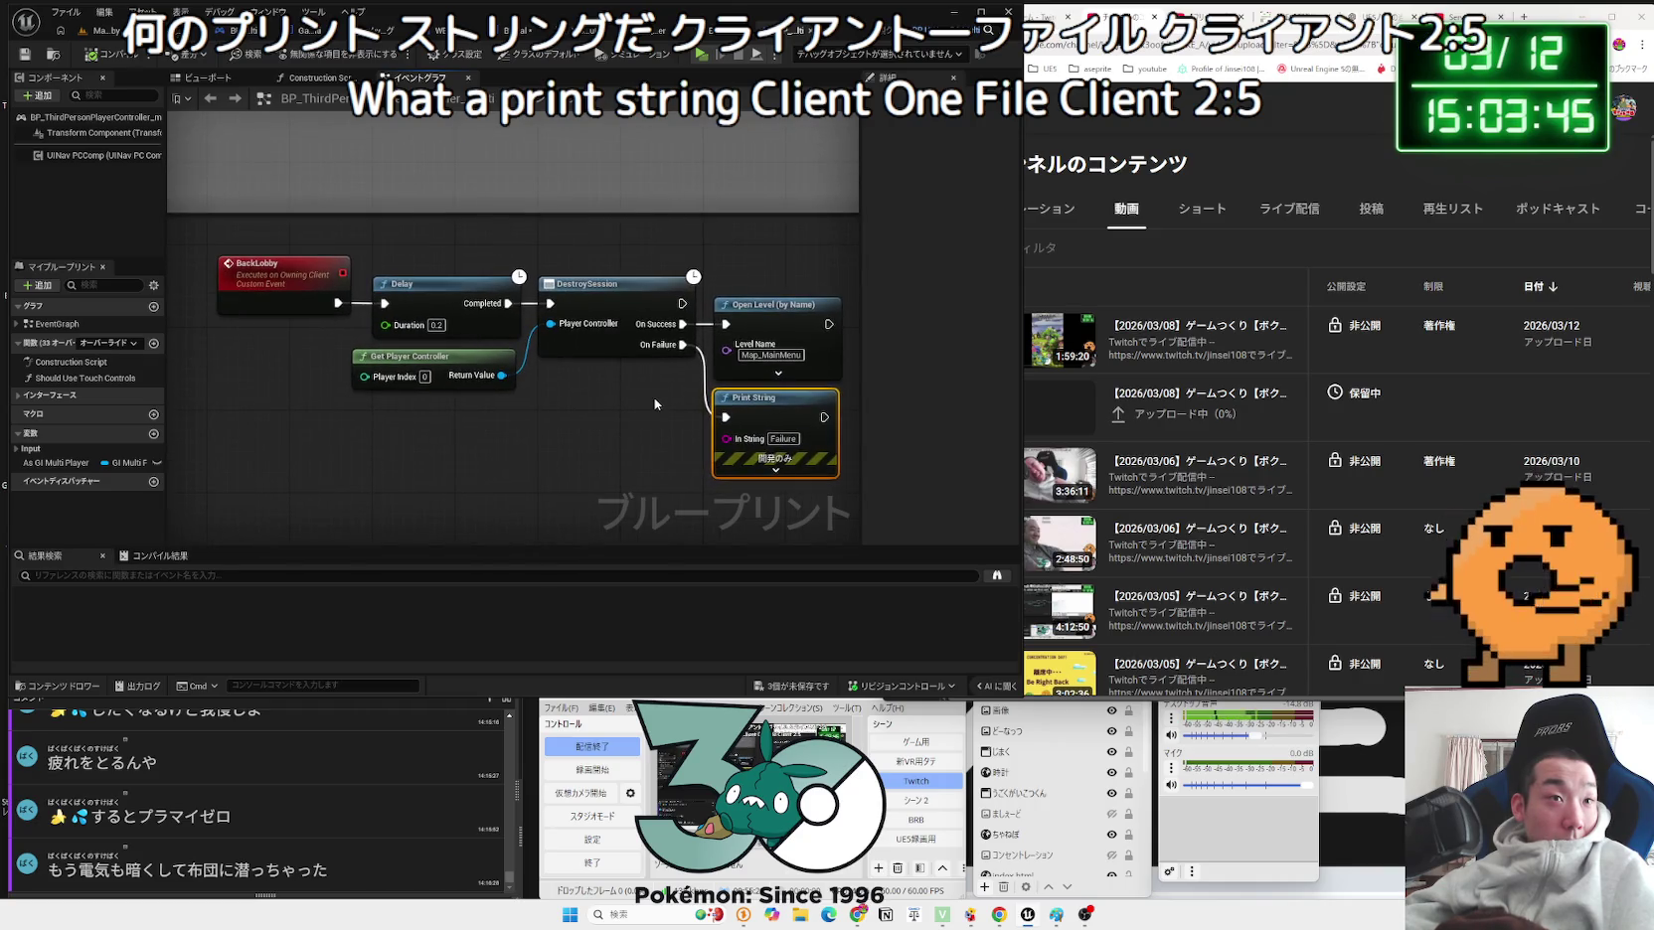
left_click(341, 296)
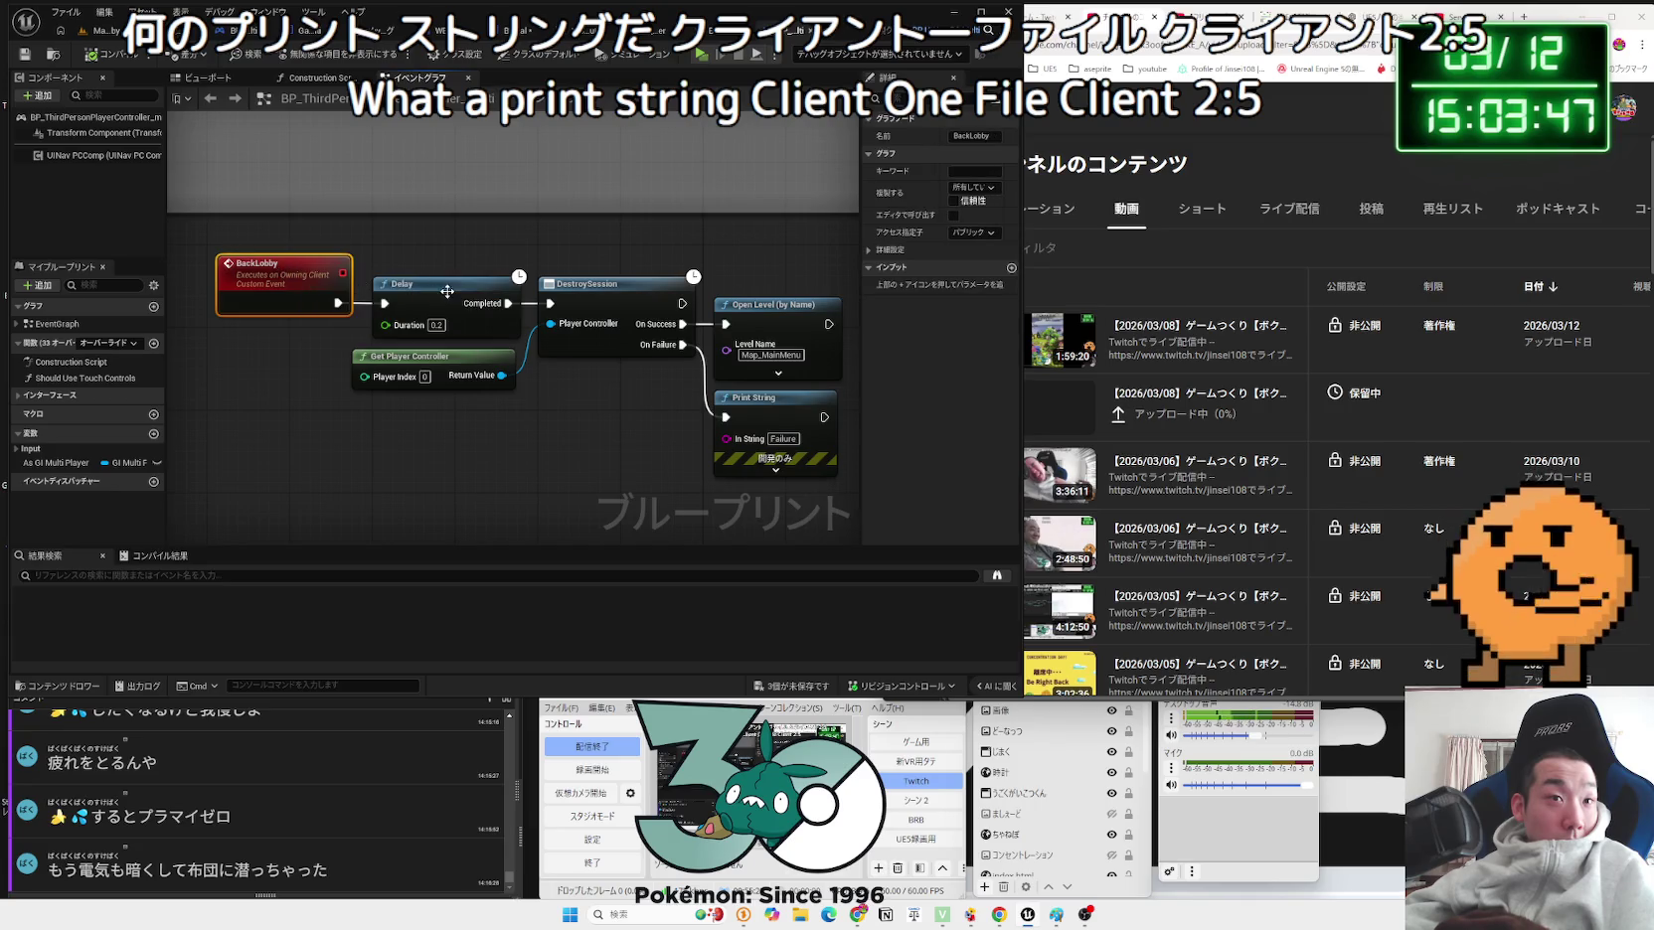
left_click(540, 371)
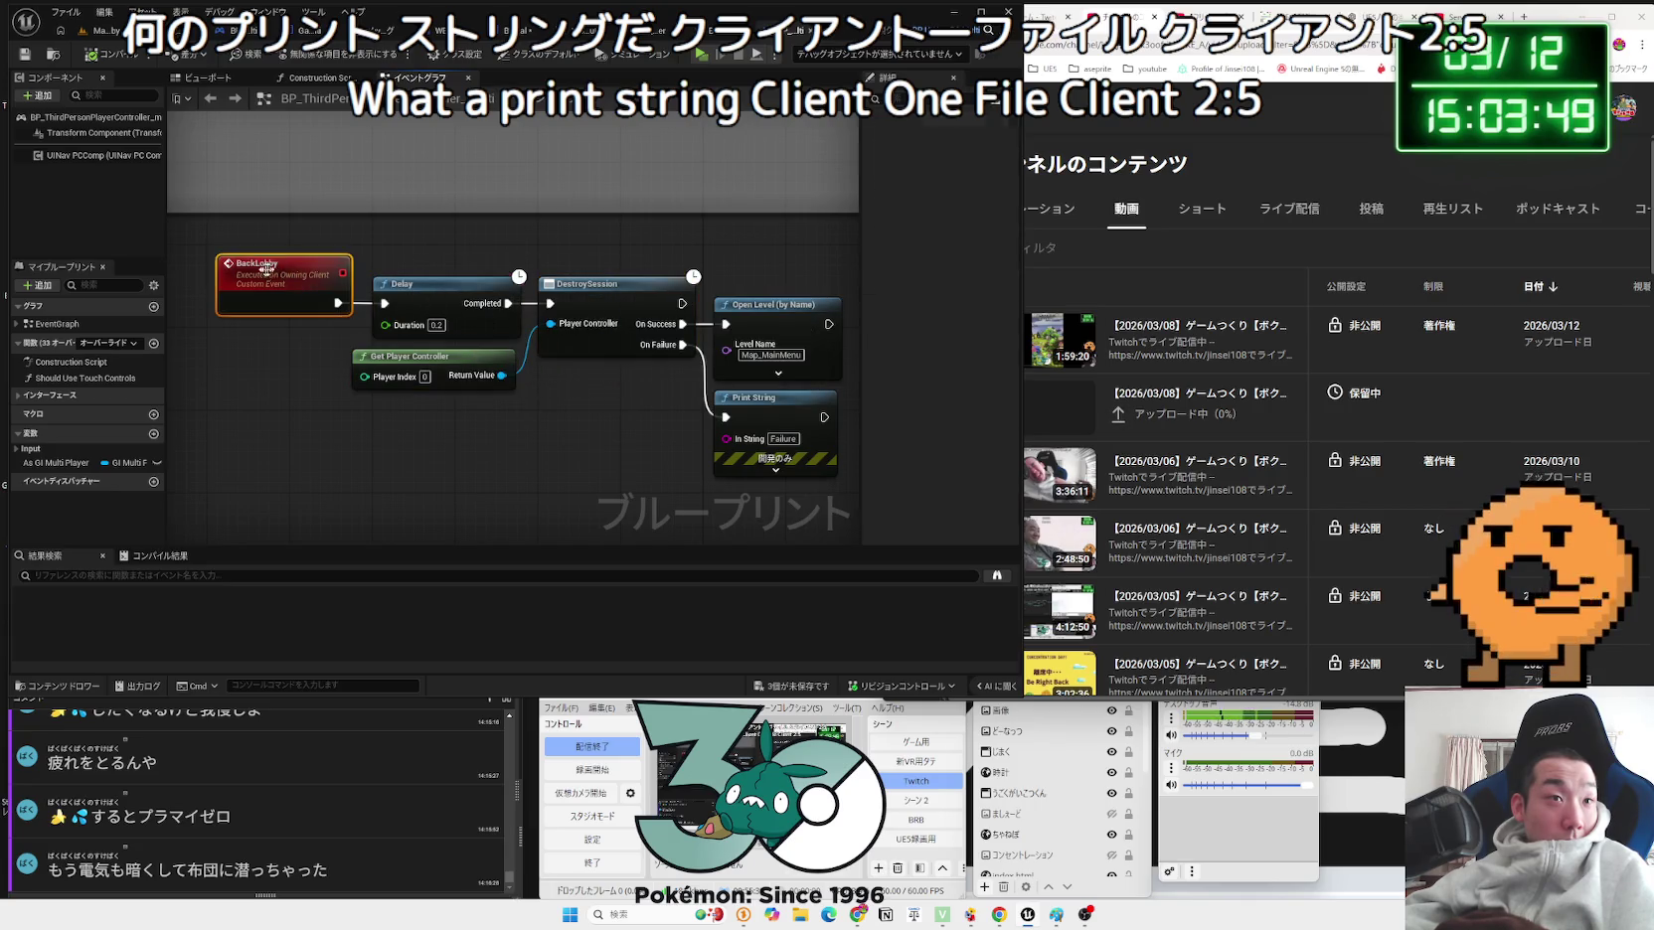
Step: Survey the rest of the controller graph, including input-mapping comments, then return to Map_MultiLobby
left_click_drag(434, 250, 457, 411)
scroll(457, 411, "down", 3)
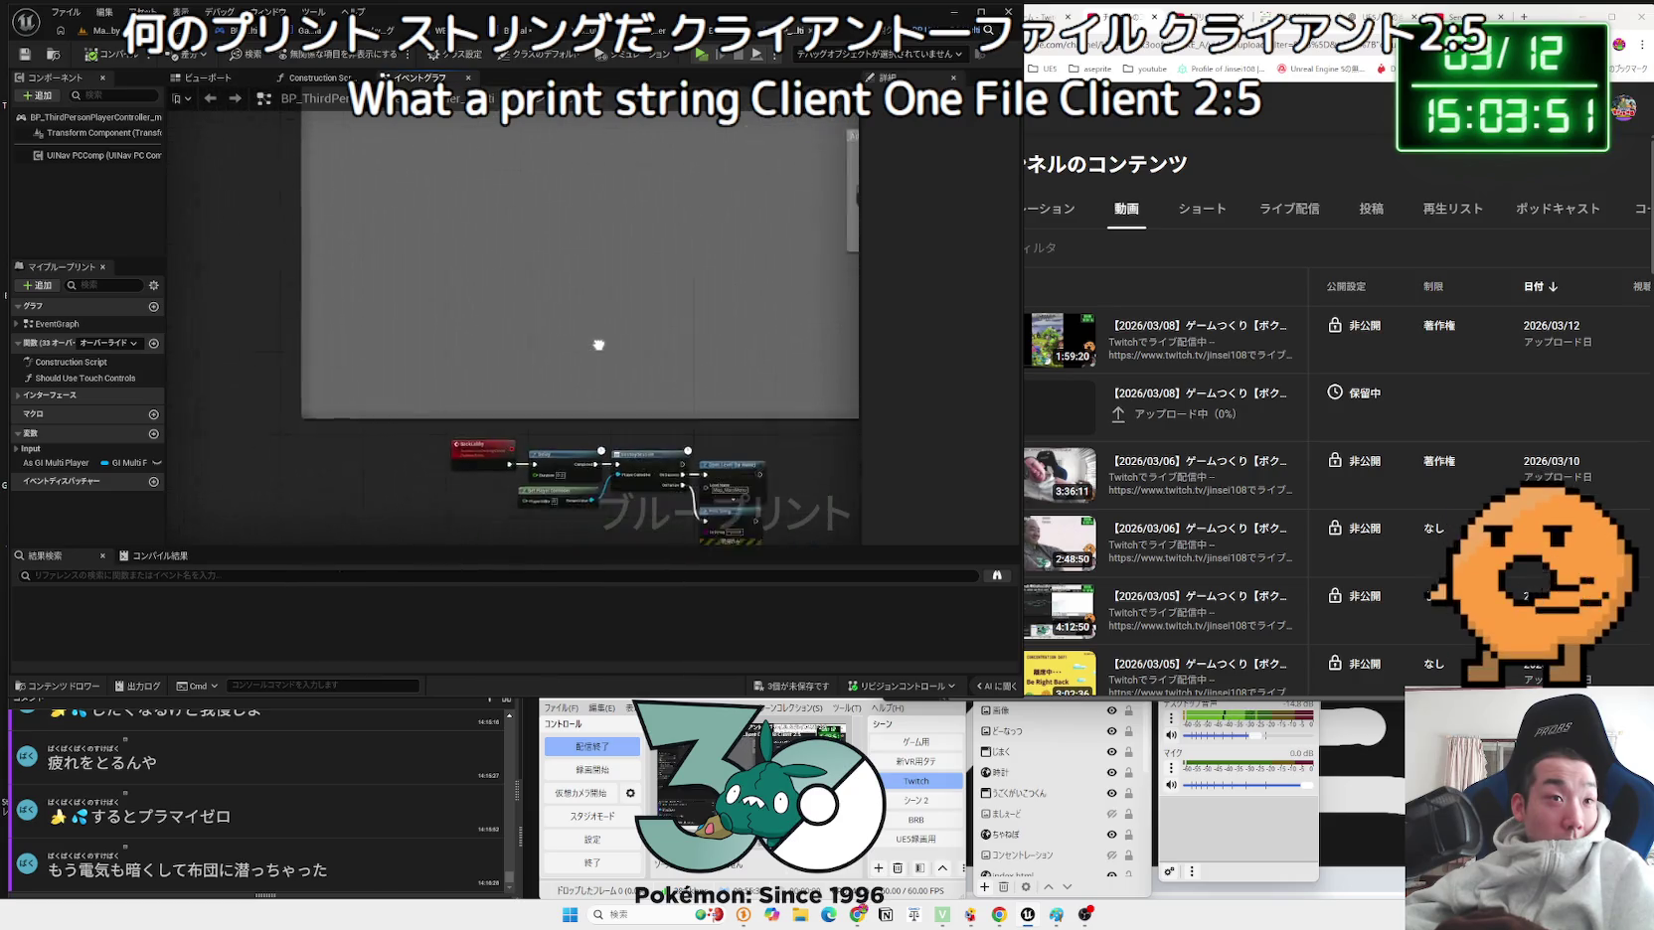
scroll(477, 437, "up", 3)
left_click(456, 334)
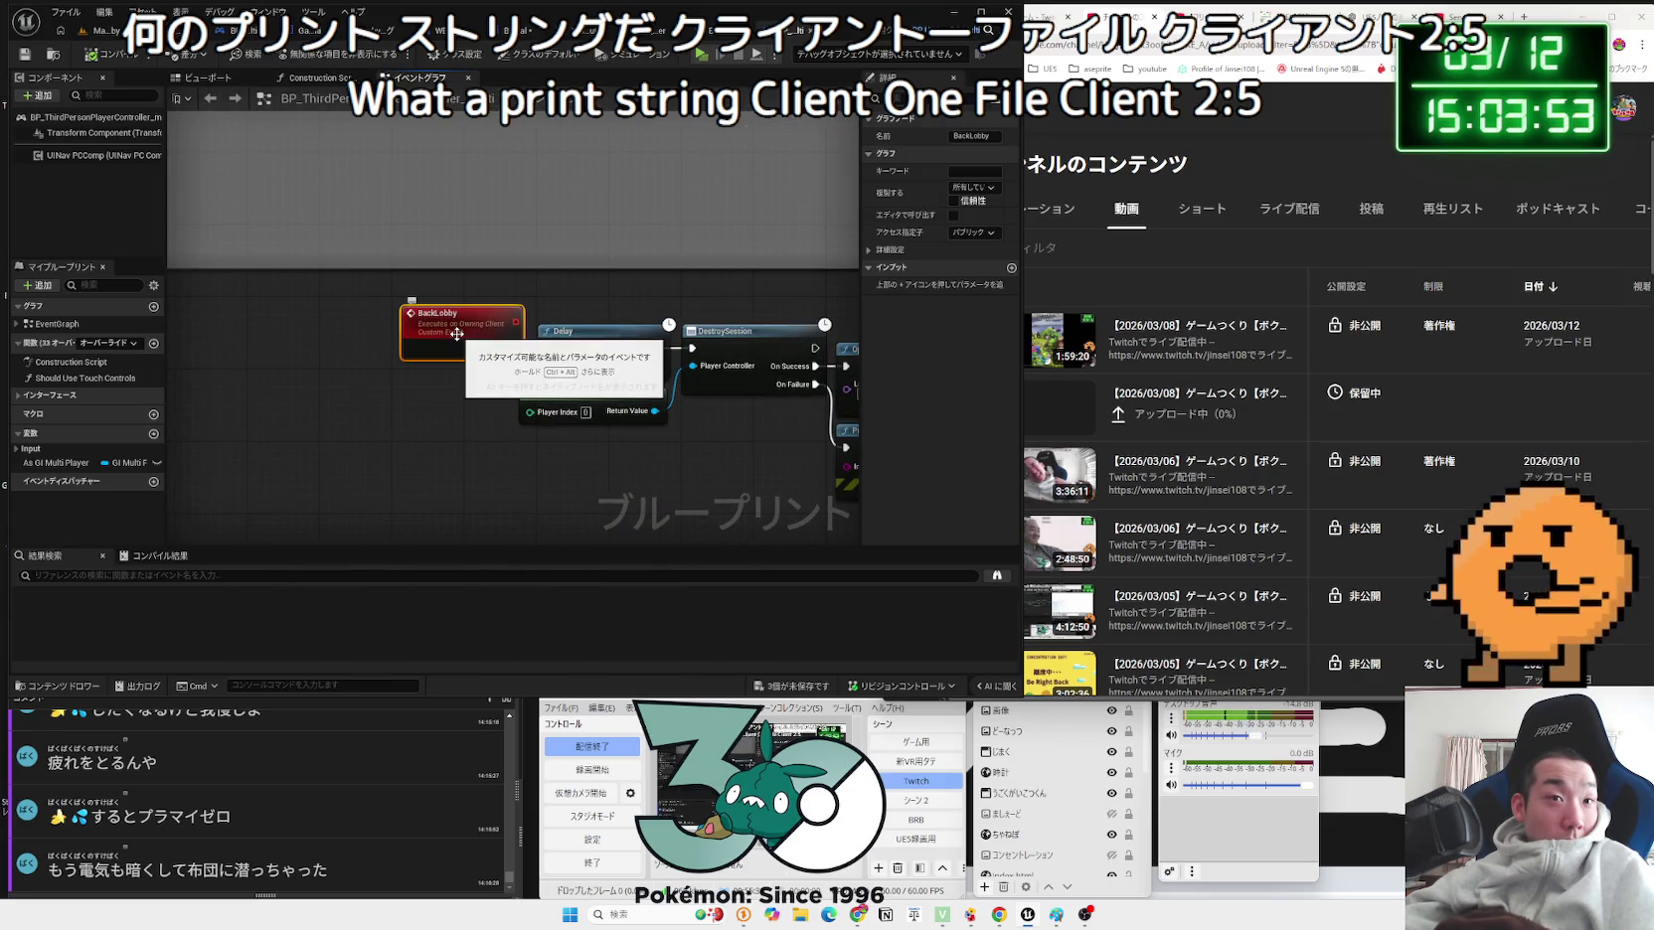
scroll(456, 334, "down", 2)
mouse_move(456, 334)
left_mouse_down()
mouse_move(444, 406)
mouse_move(328, 545)
left_mouse_up()
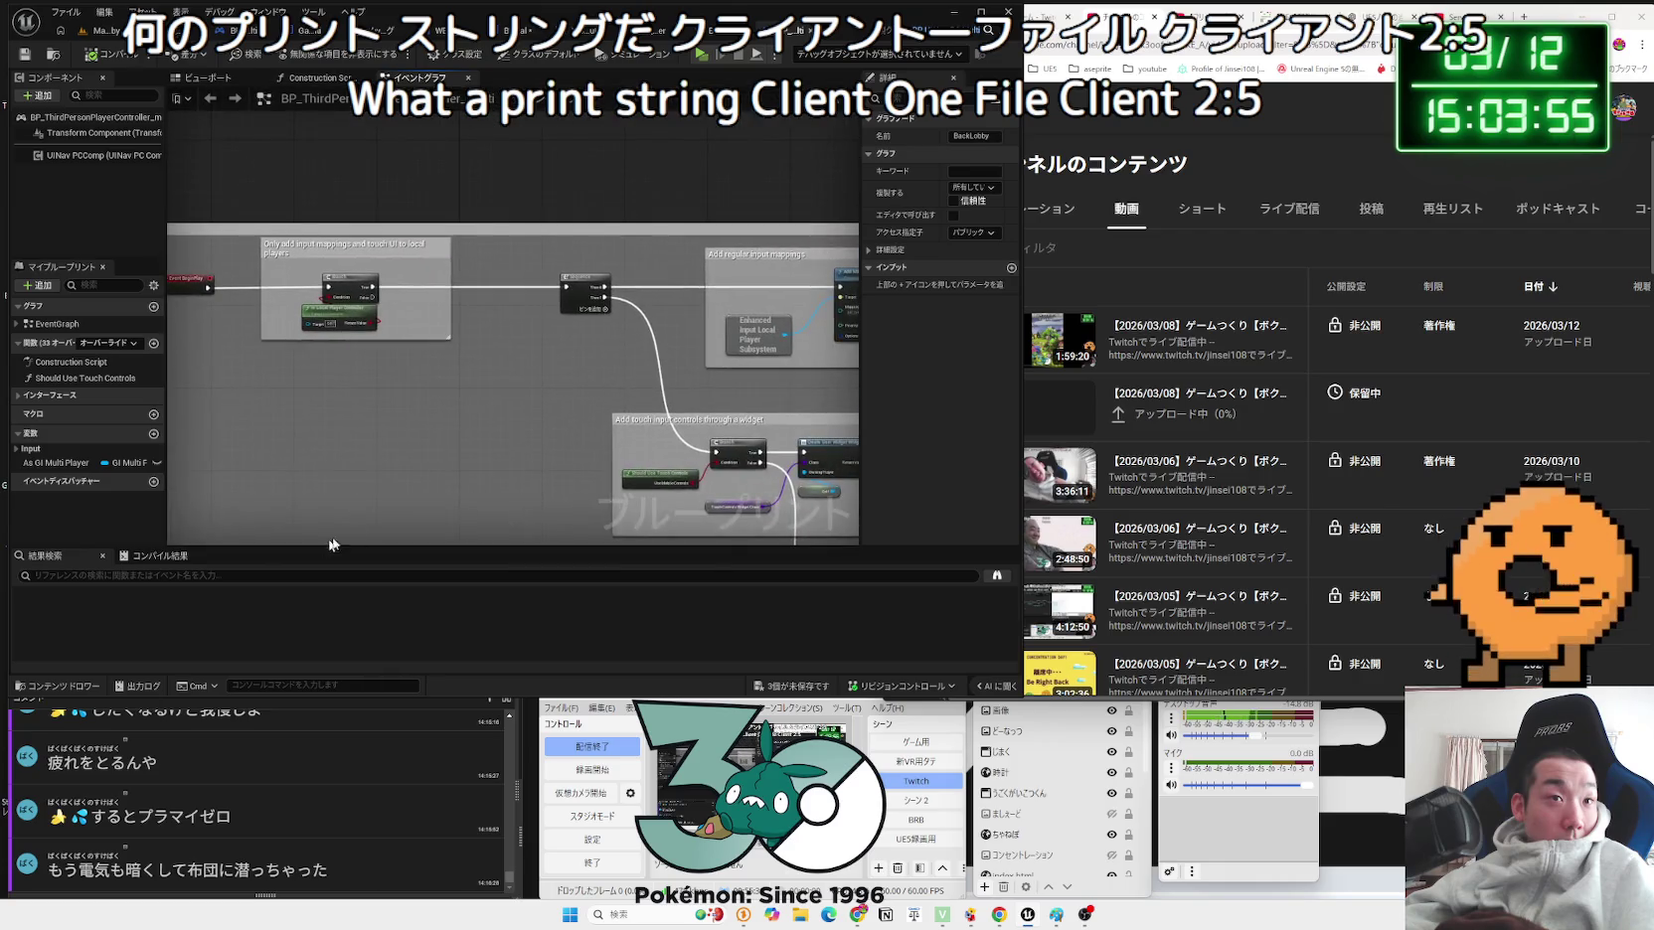
scroll(635, 549, "up", 2)
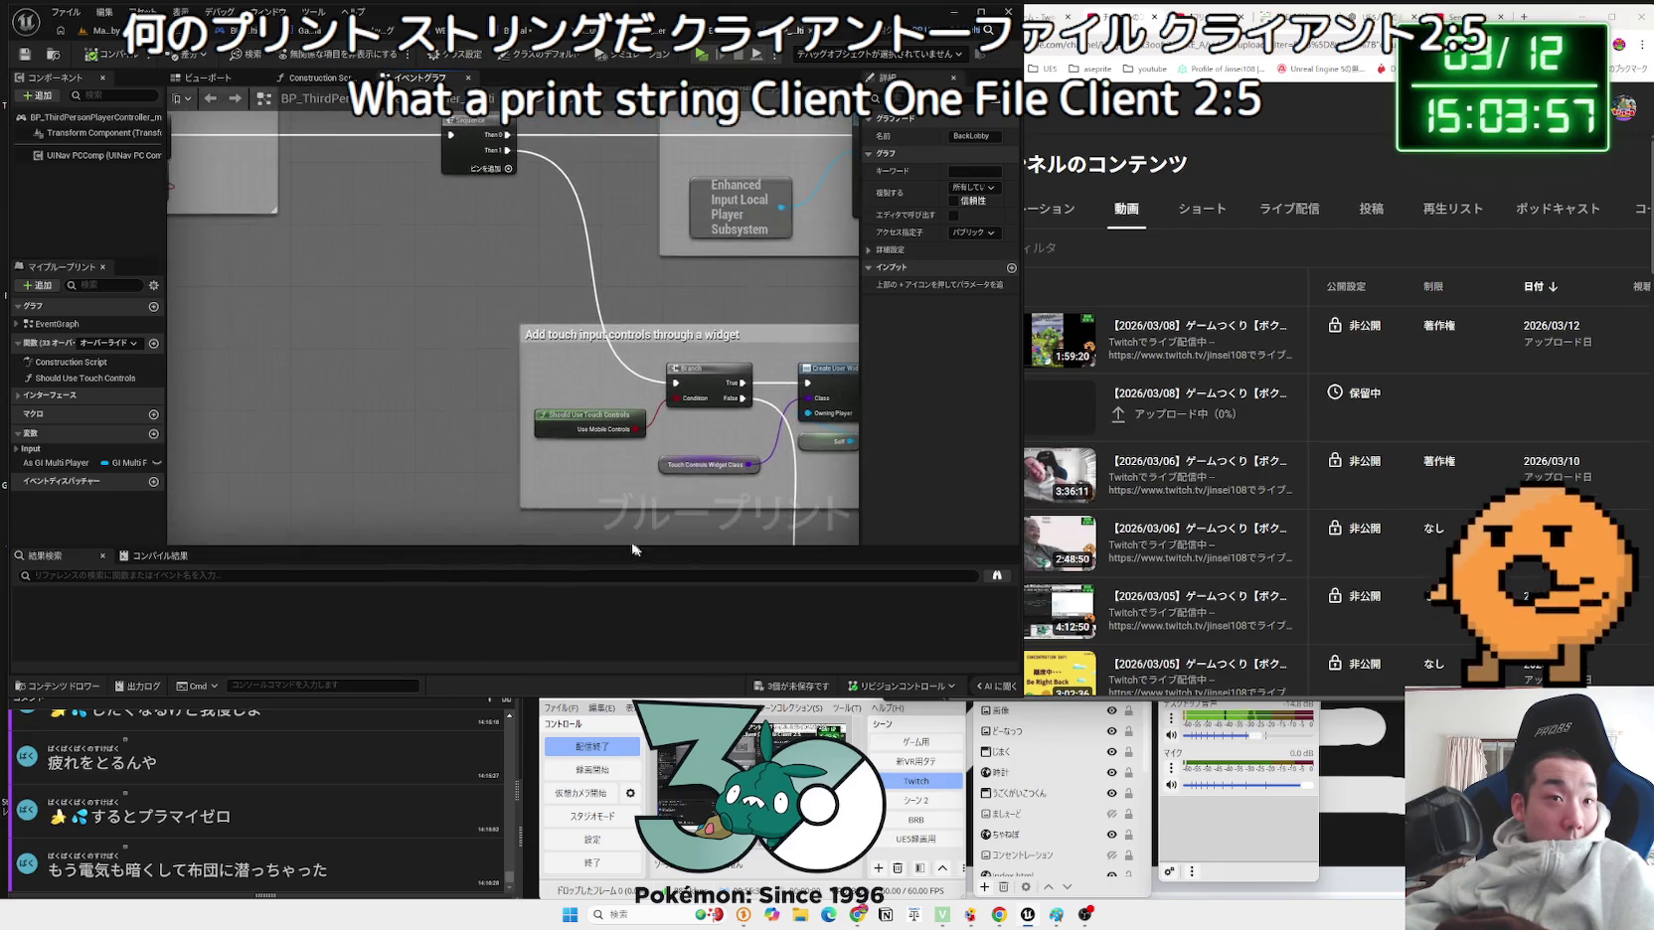
scroll(635, 549, "down", 2)
mouse_move(635, 549)
left_mouse_down()
mouse_move(668, 277)
mouse_move(762, 96)
left_mouse_up()
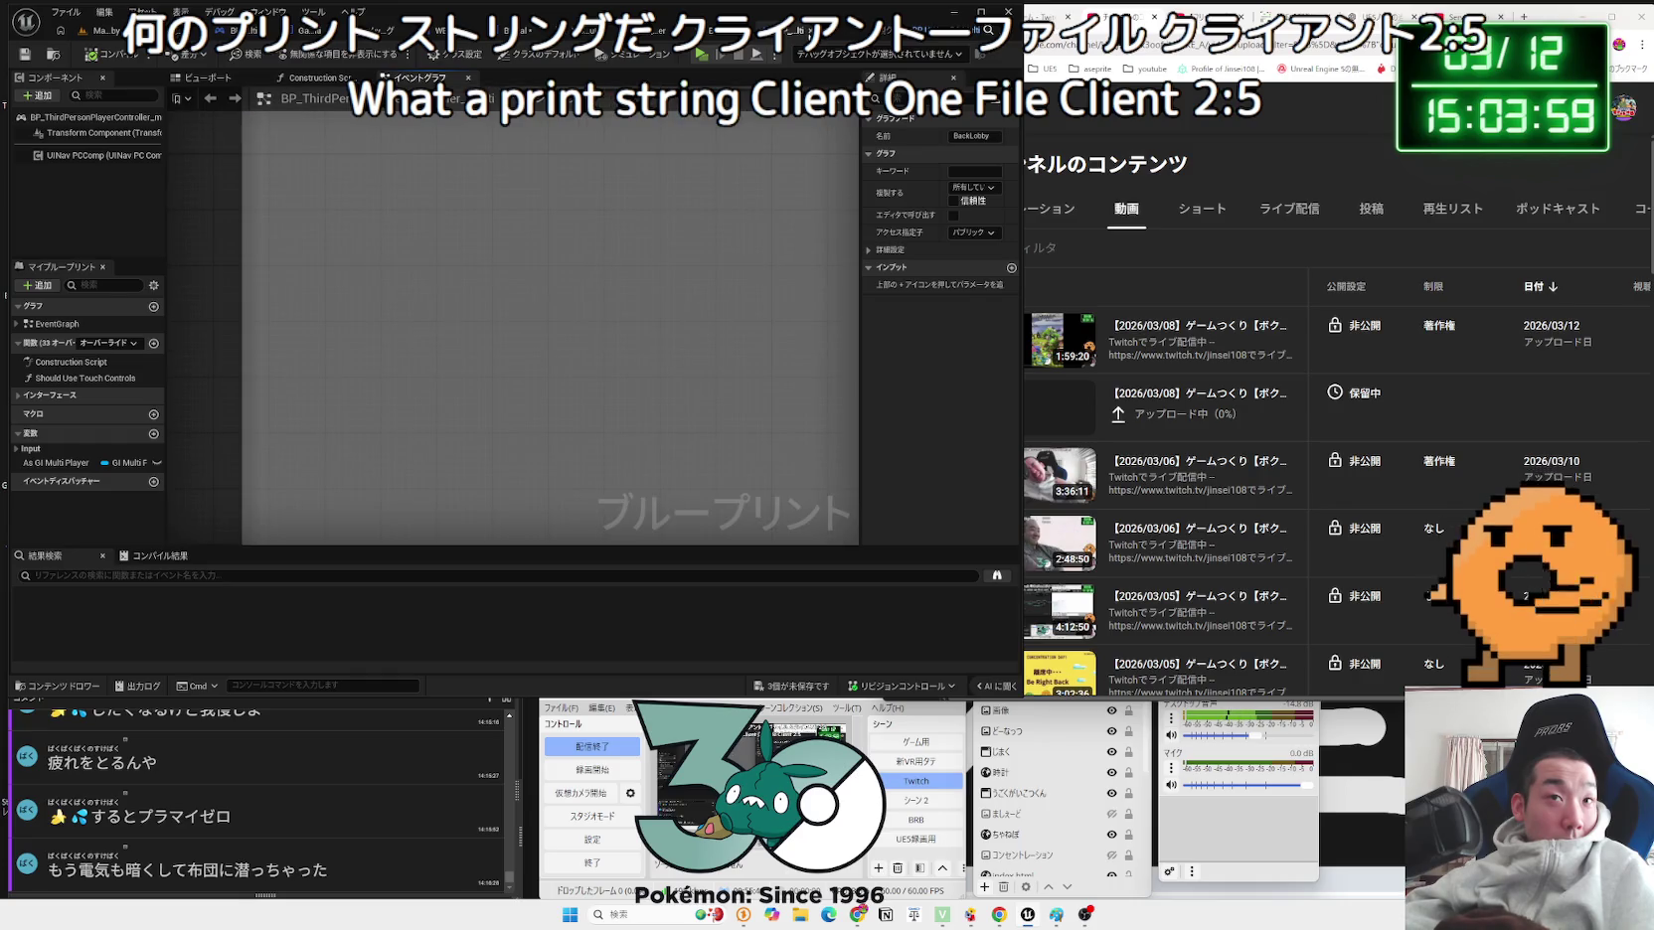
left_click(599, 31)
left_click(105, 33)
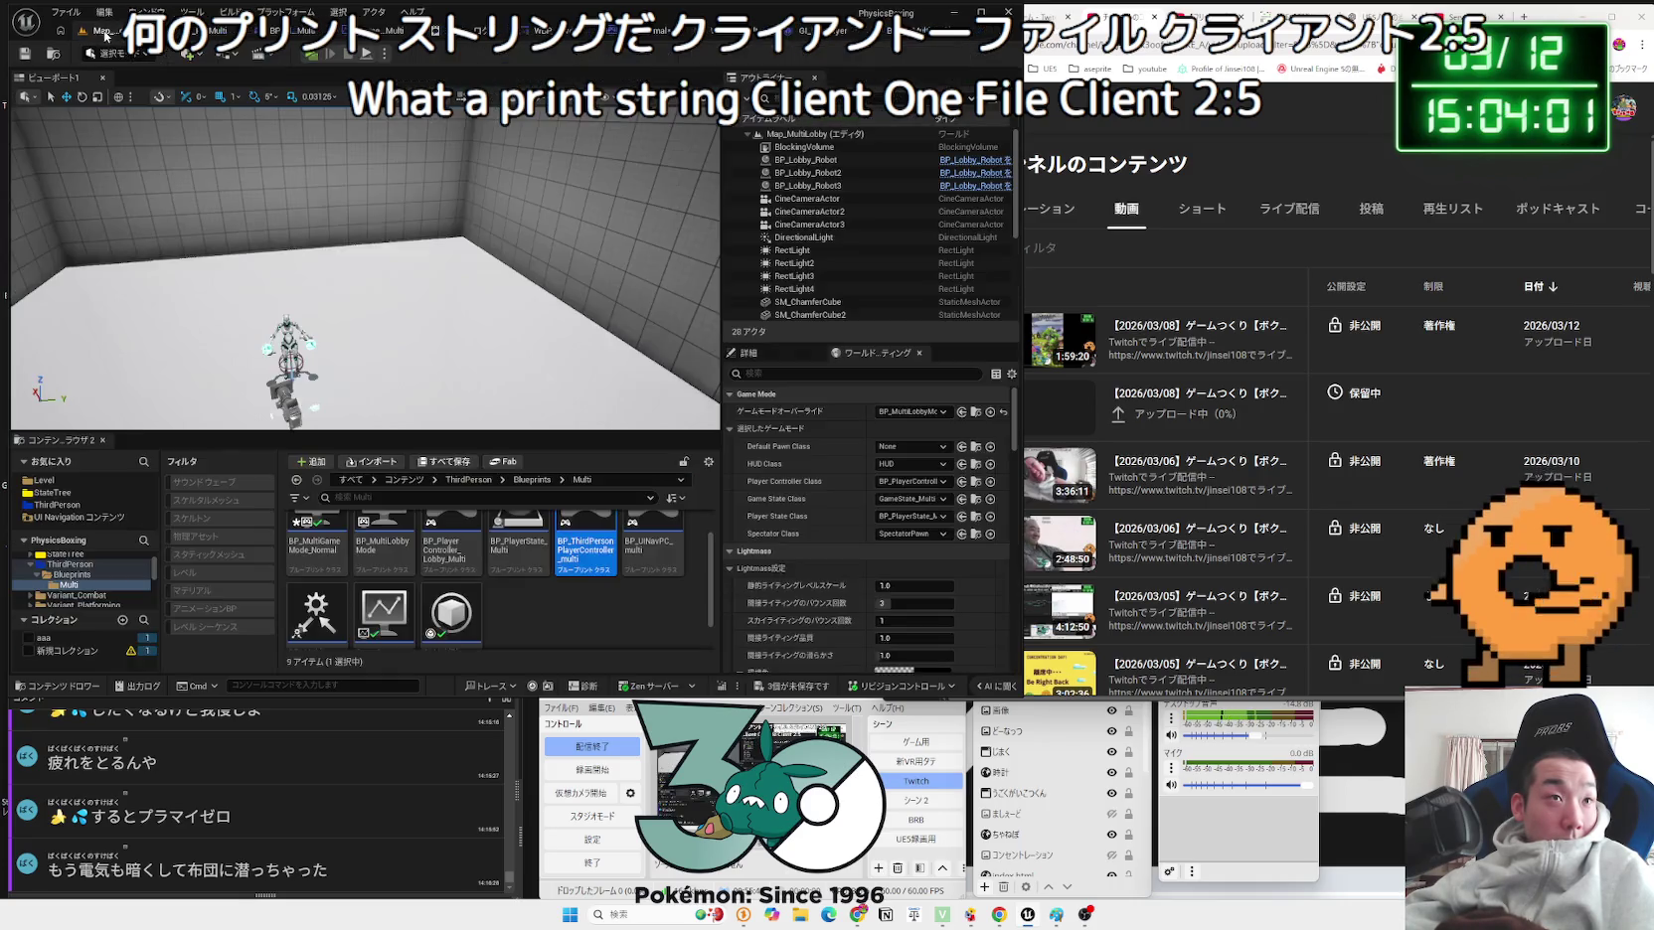
scroll(490, 608, "down", 1)
left_click(452, 602)
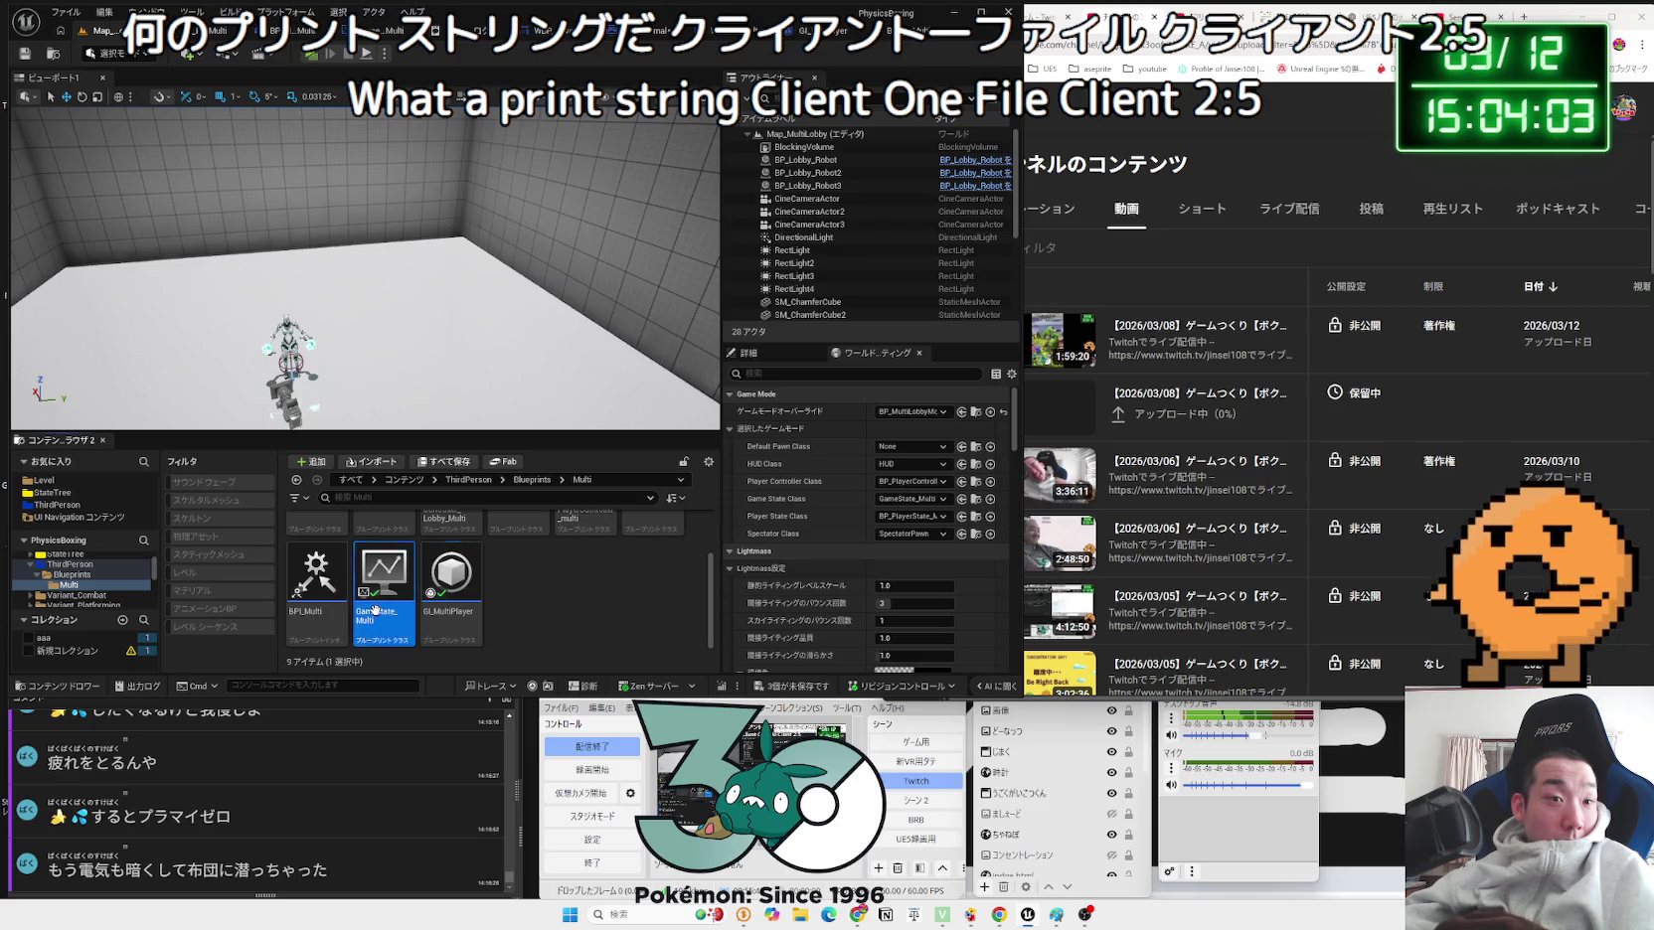
left_click(331, 621)
scroll(331, 621, "up", 1)
left_click(648, 575)
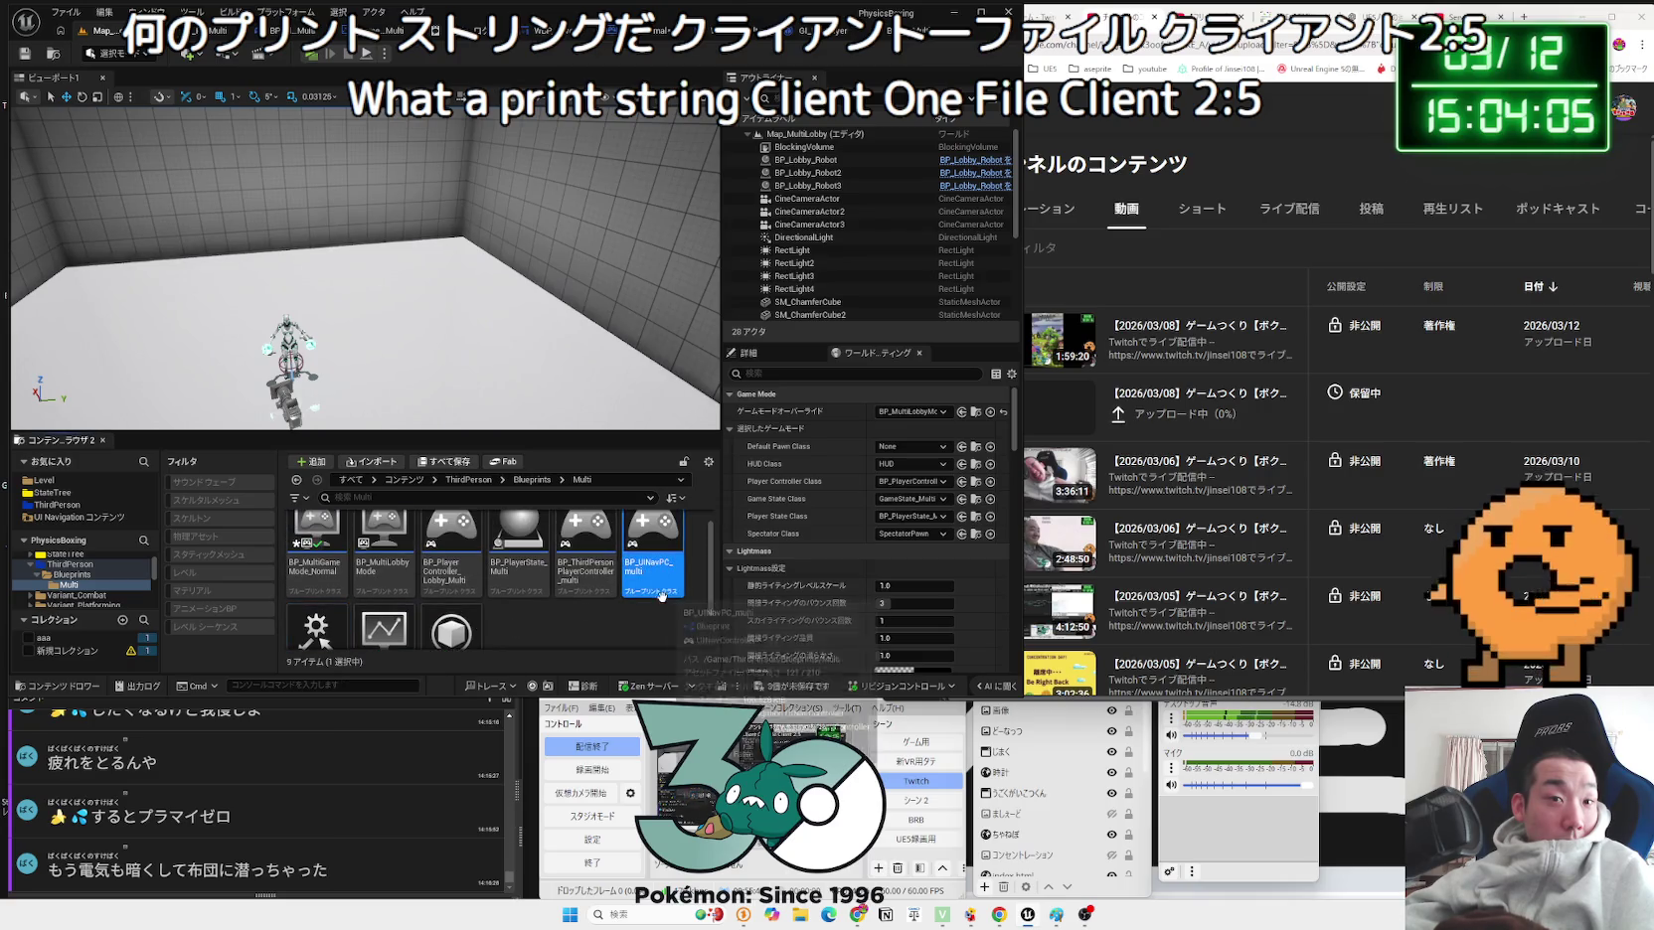
double_click(651, 584)
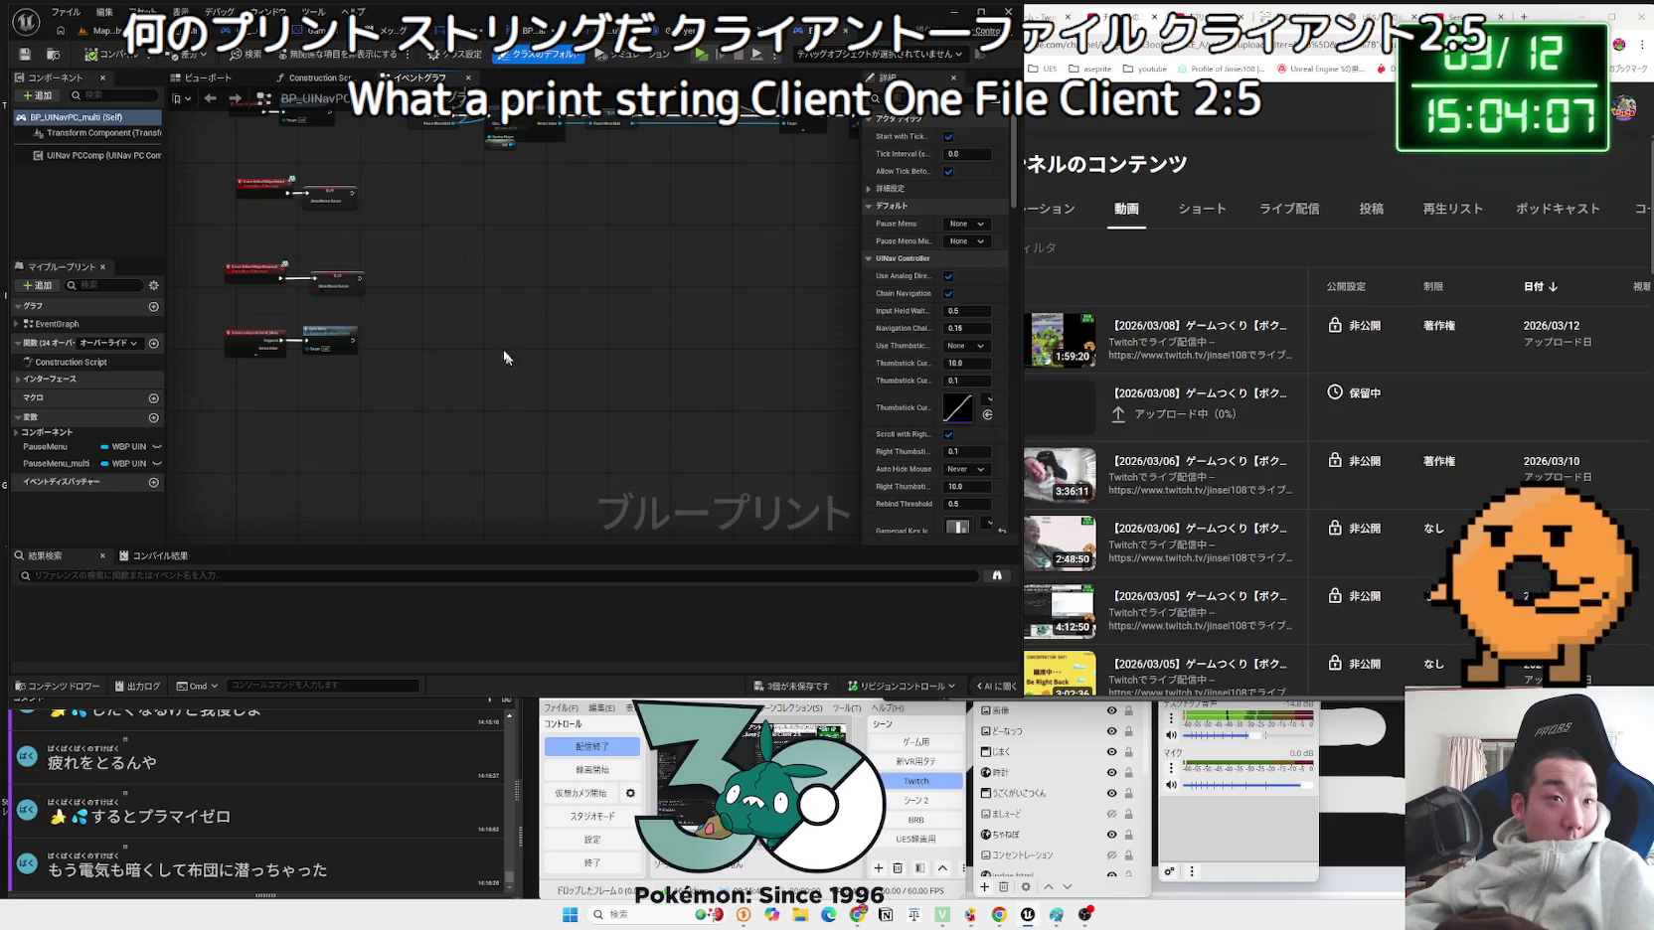
scroll(510, 363, "up", 7)
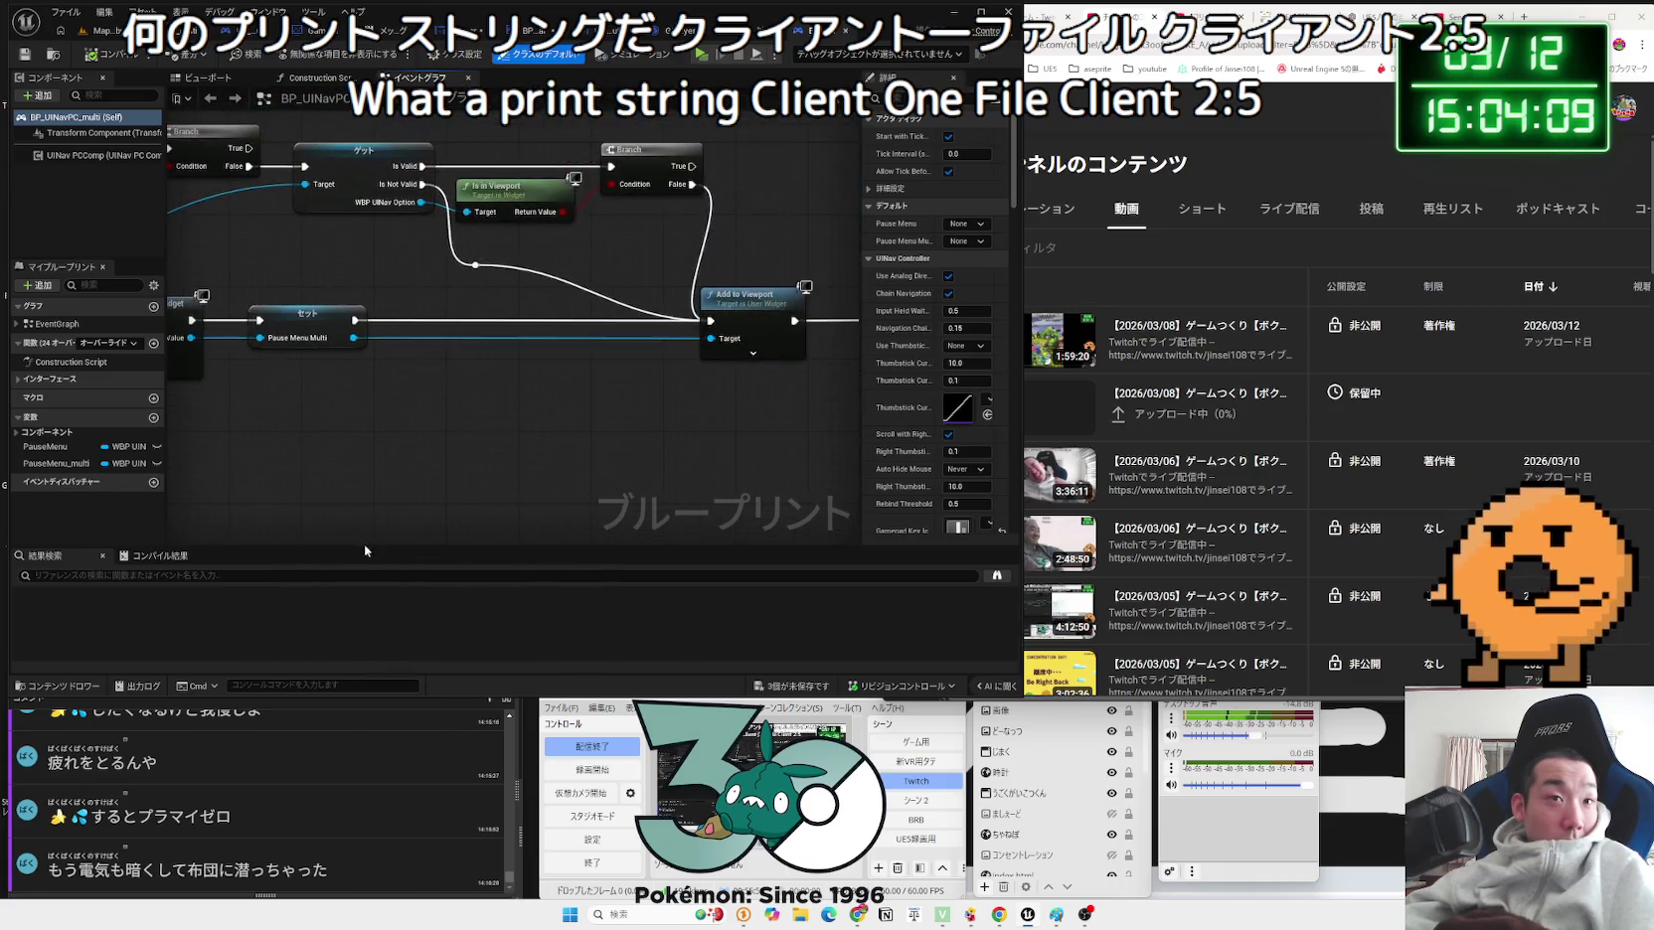
scroll(364, 544, "down", 1)
mouse_move(399, 520)
left_mouse_down()
mouse_move(468, 477)
mouse_move(679, 172)
left_mouse_up()
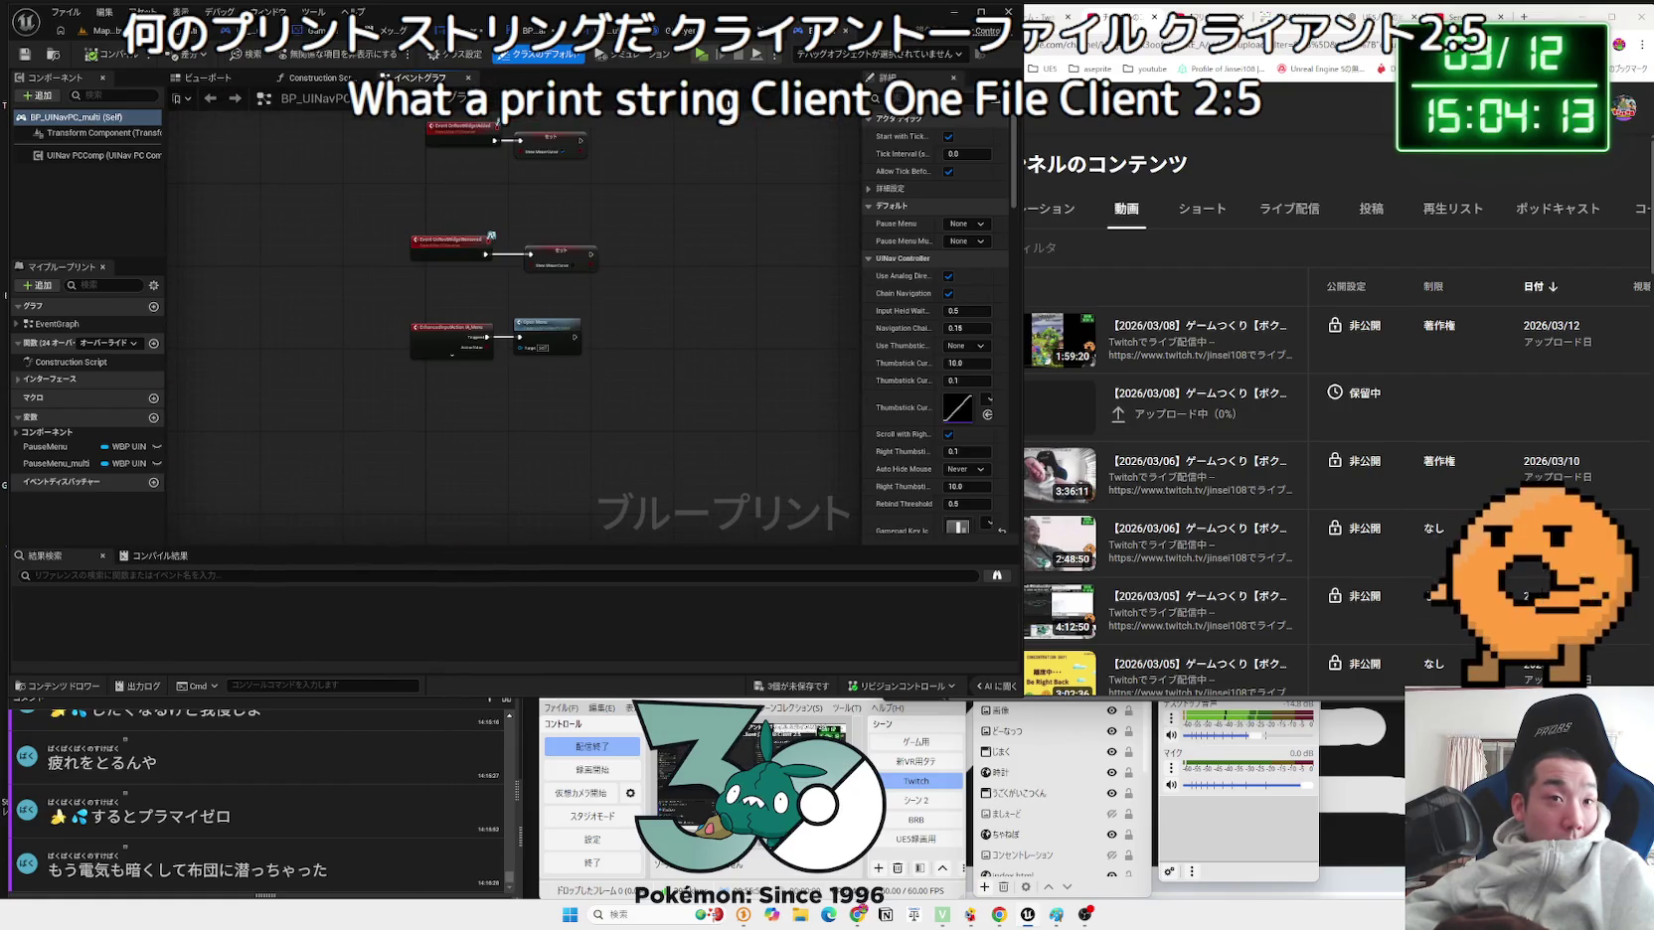
left_click(847, 36)
left_click(105, 30)
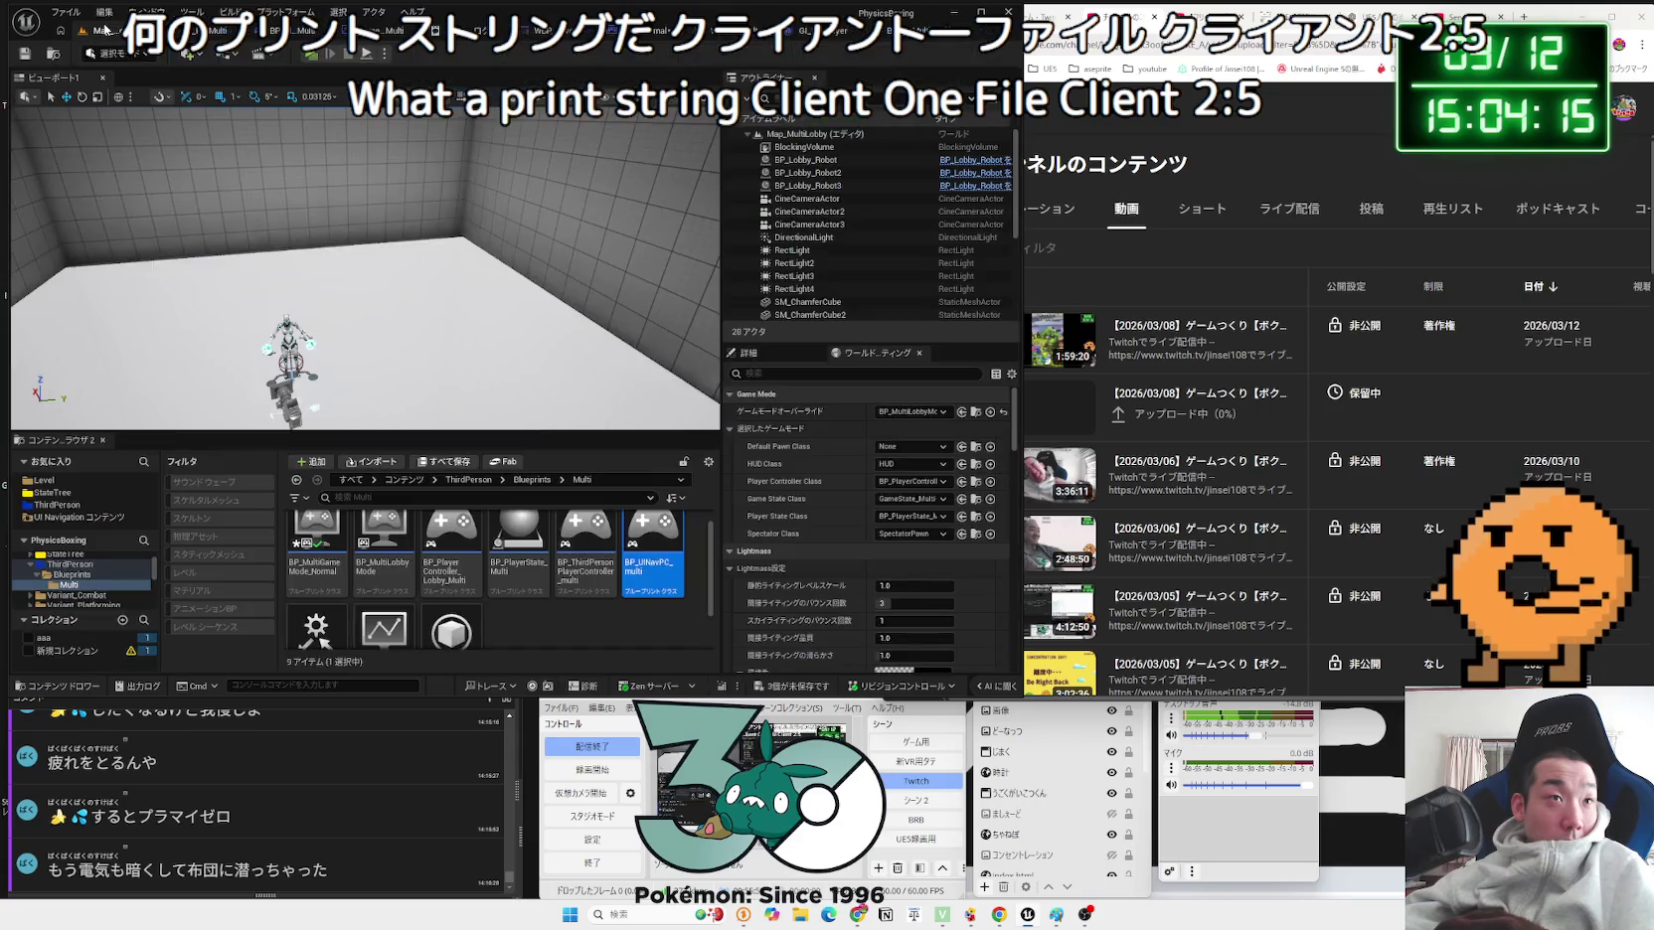
scroll(552, 610, "up", 1)
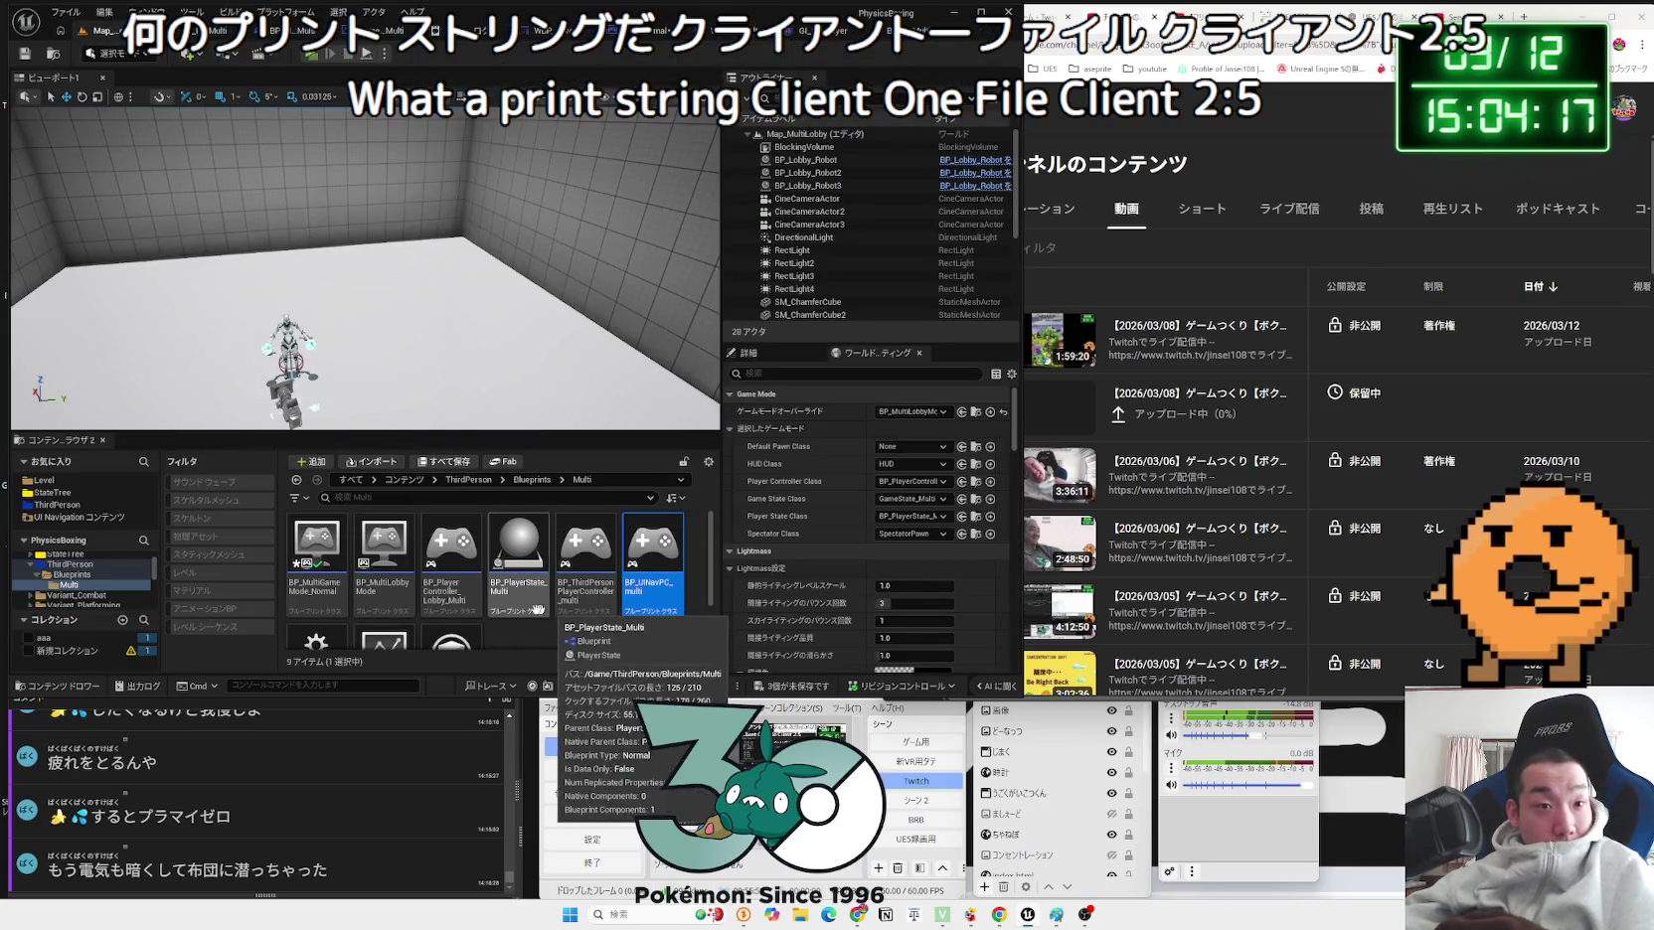
double_click(458, 605)
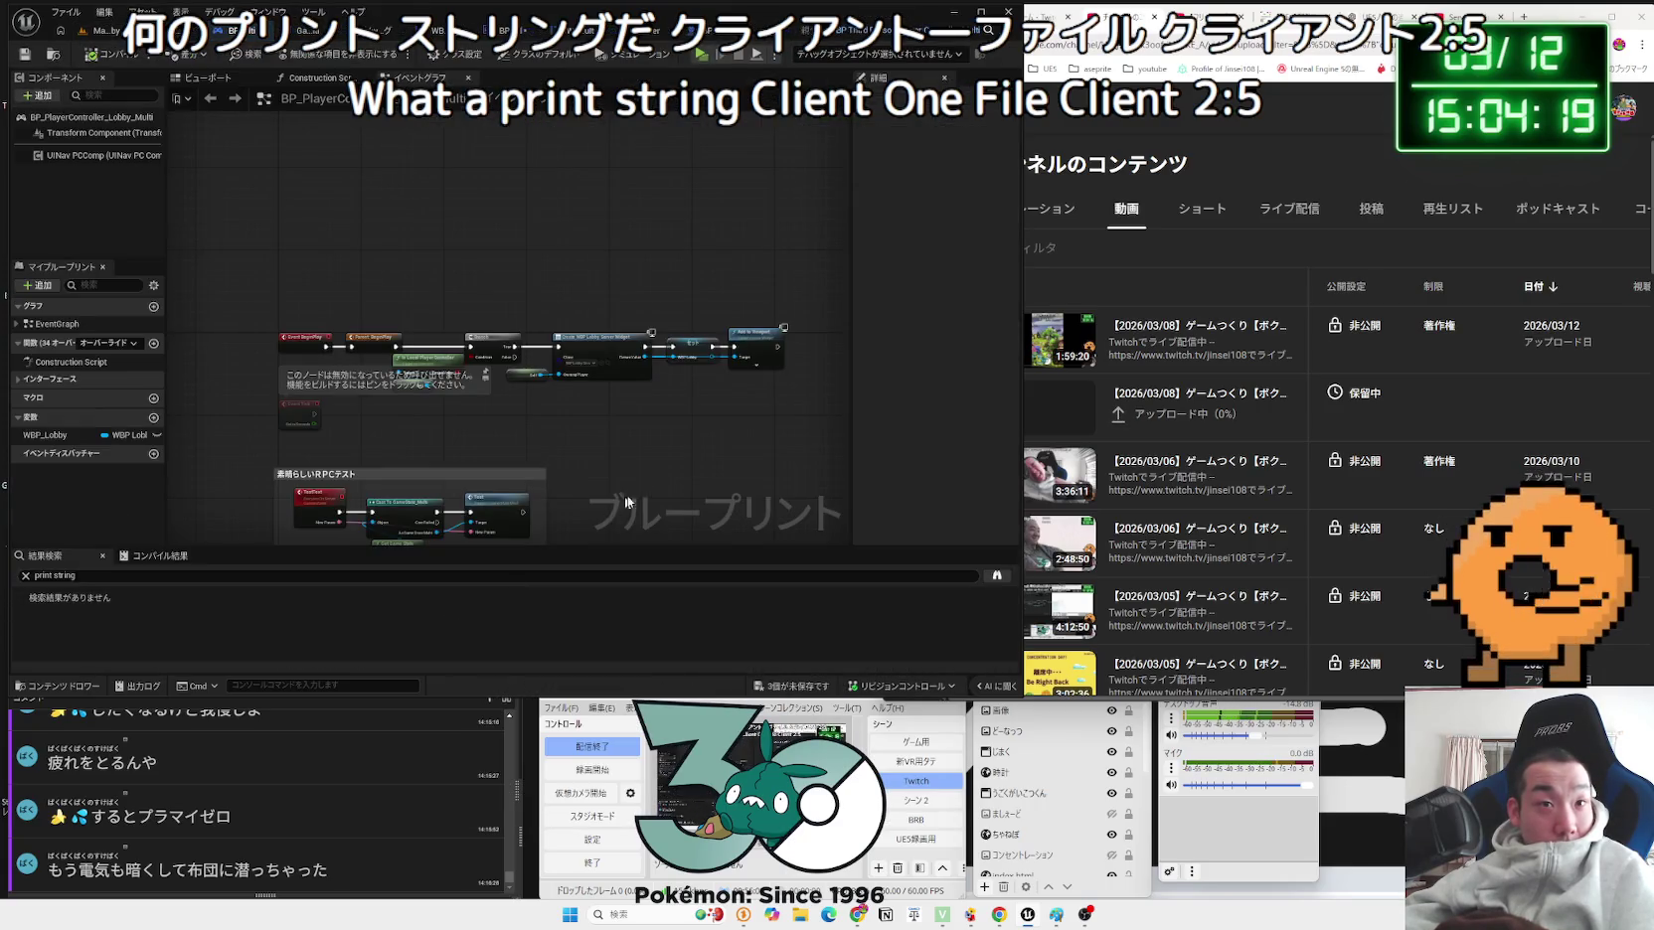
scroll(611, 517, "up", 5)
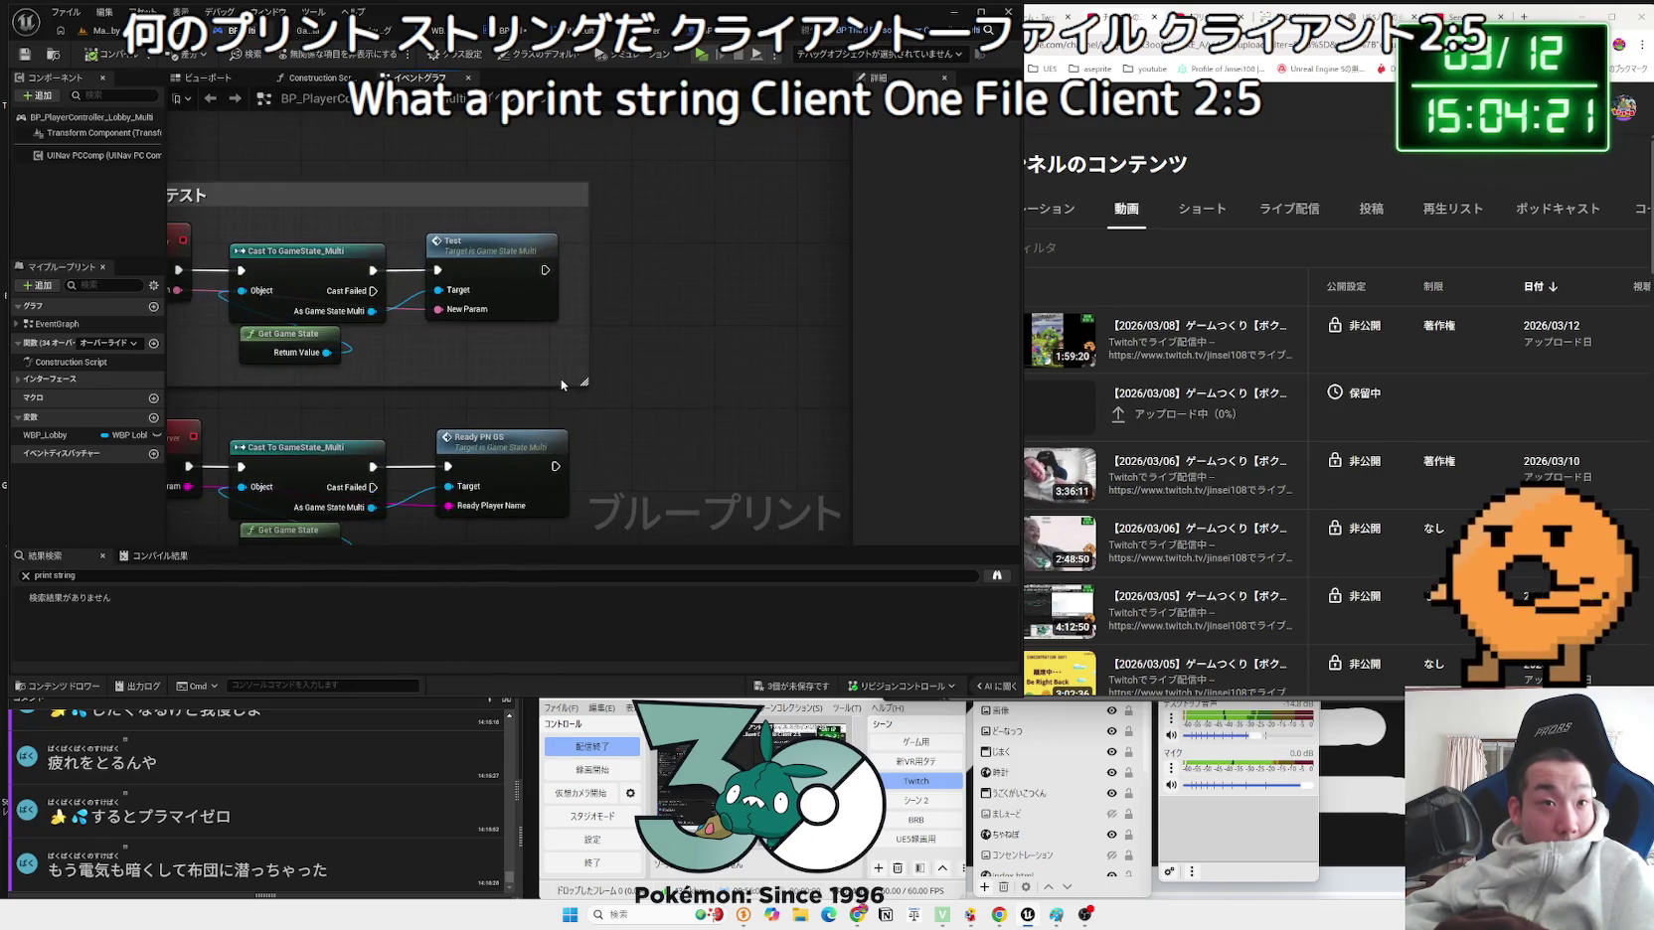
left_click_drag(555, 378, 621, 358)
scroll(259, 175, "down", 3)
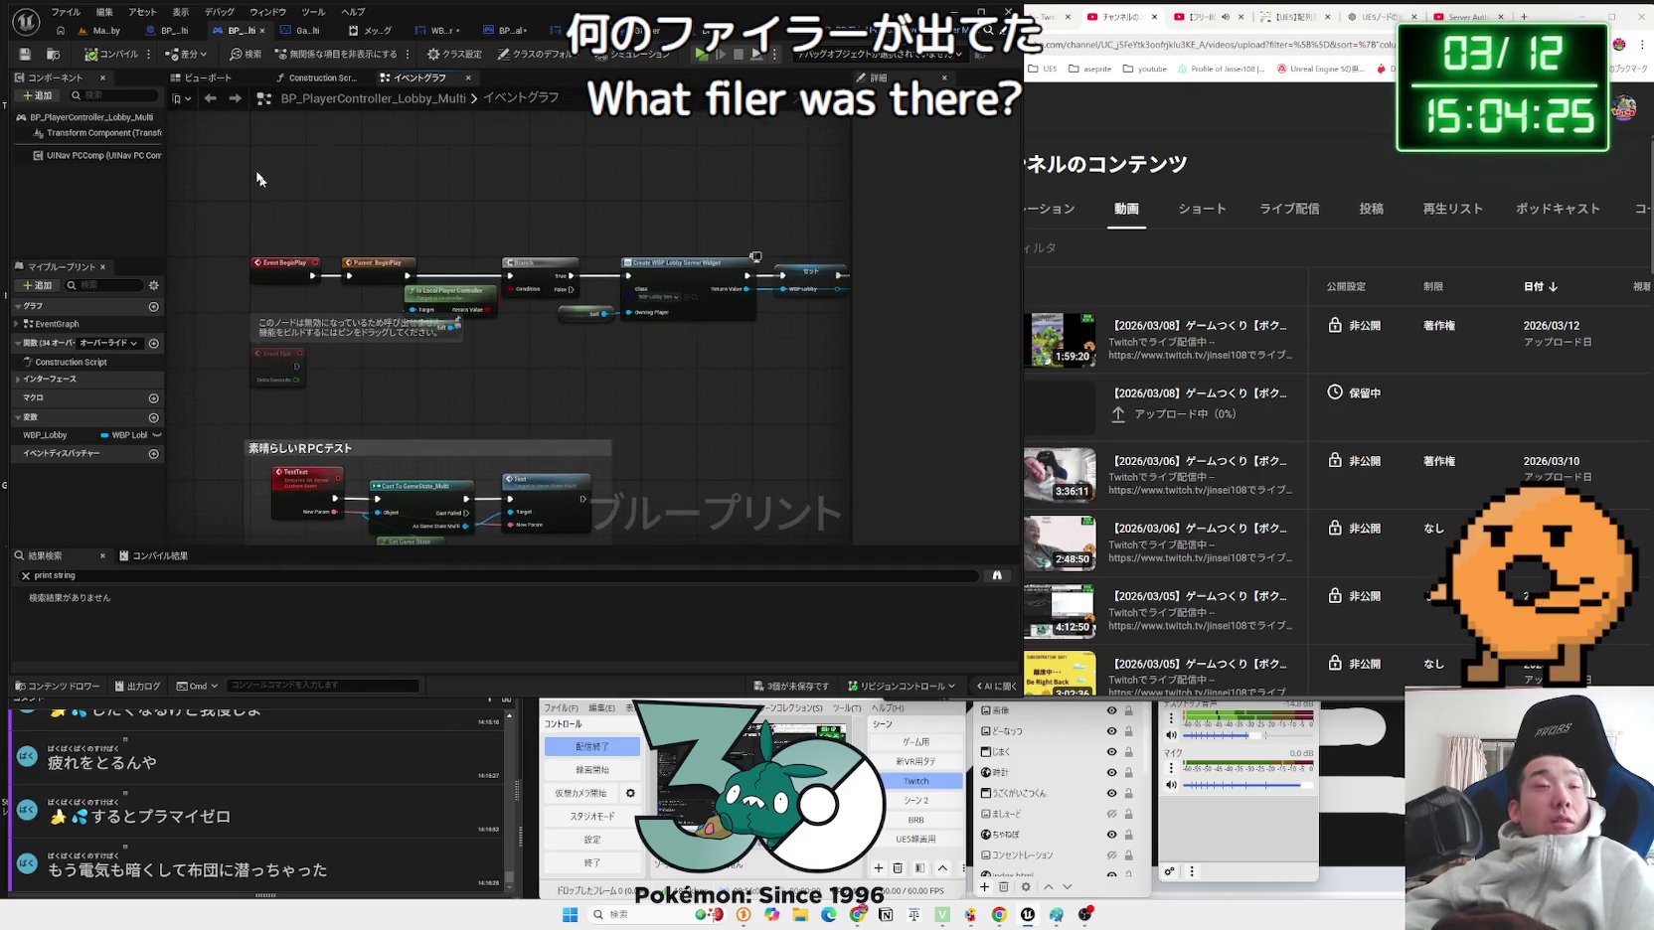
left_click(98, 31)
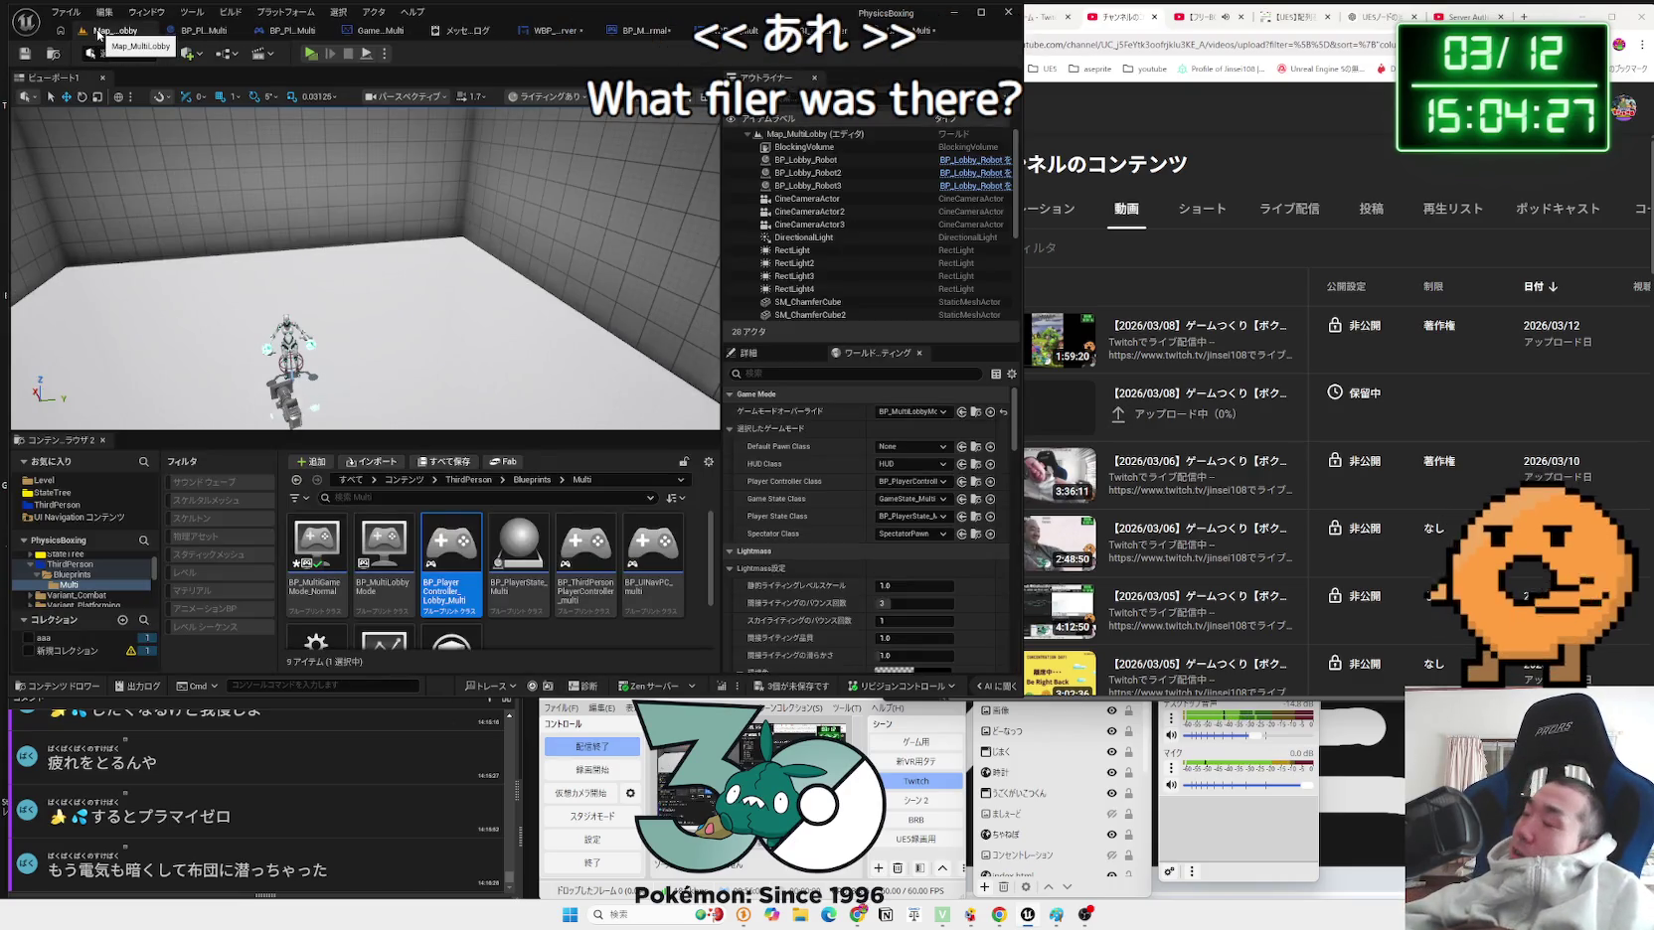
Step: Open BP_MultiLobbyMode and bring its OnPostLogin chain into view
double_click(385, 543)
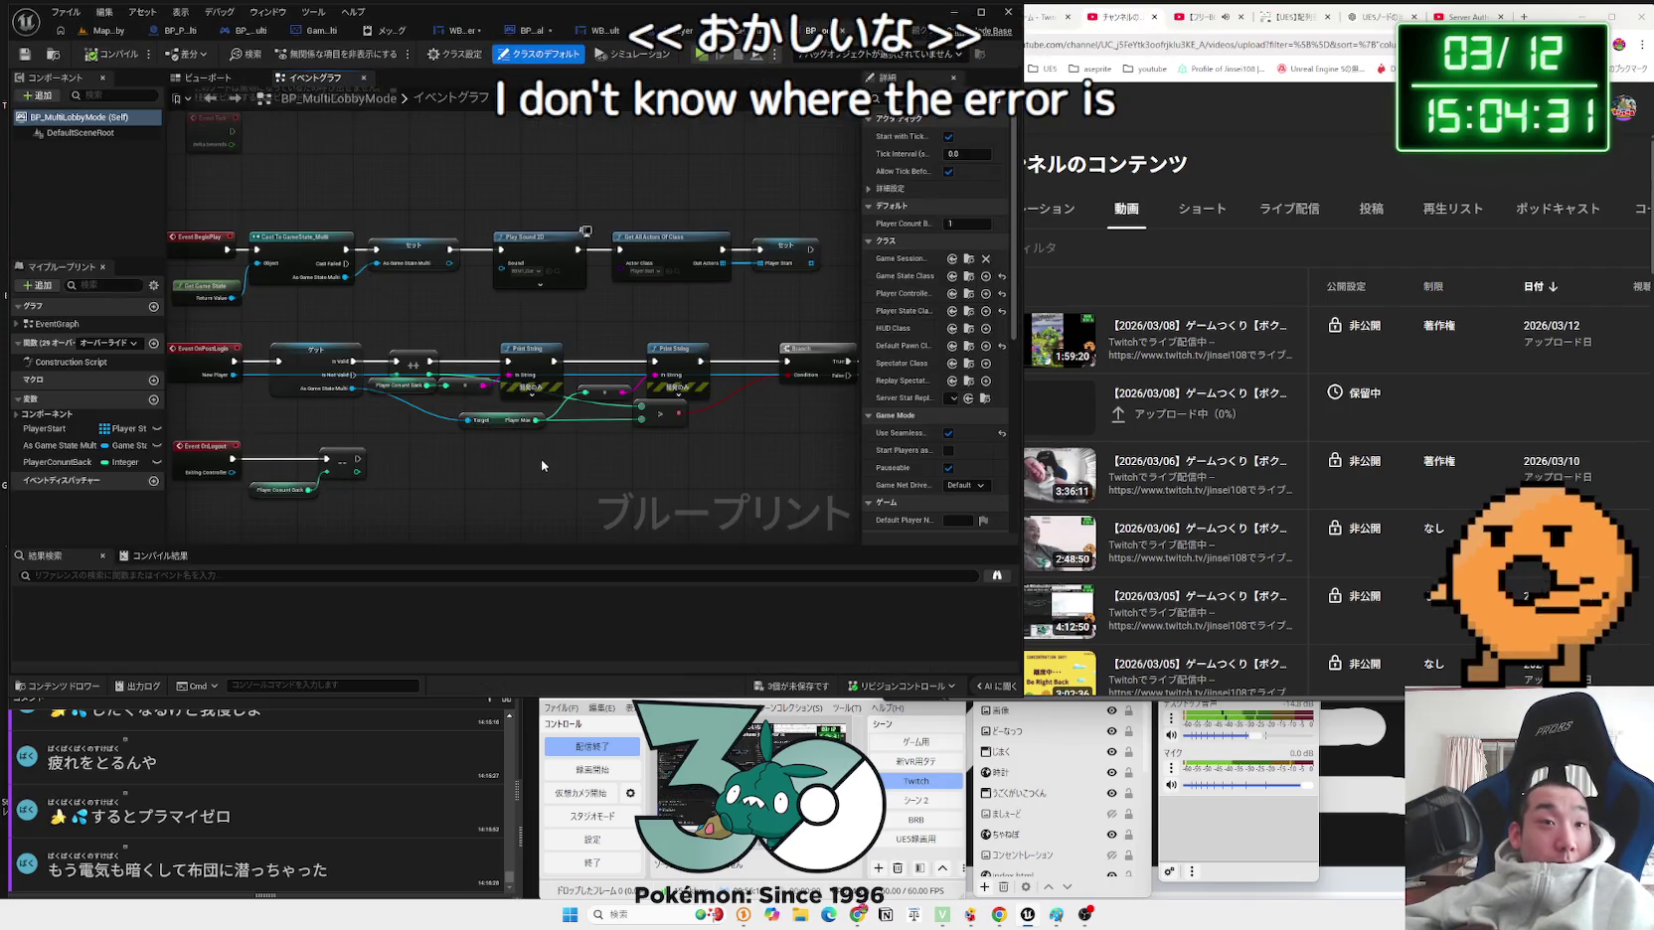
scroll(540, 459, "up", 3)
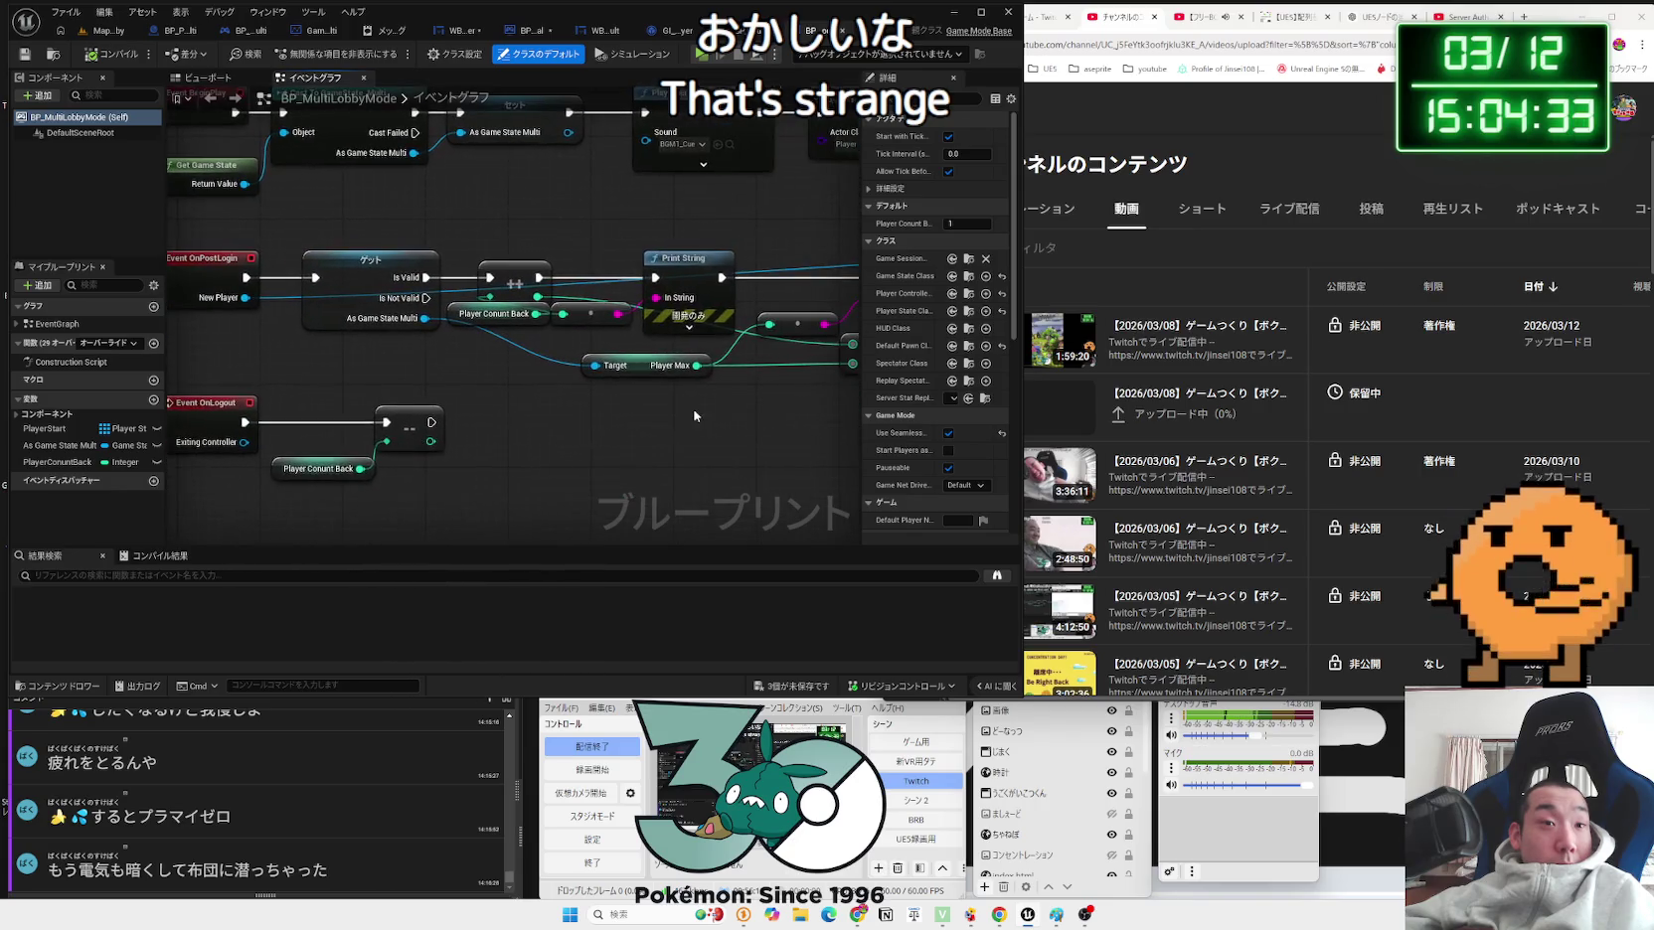
scroll(692, 410, "down", 1)
left_click_drag(691, 408, 565, 474)
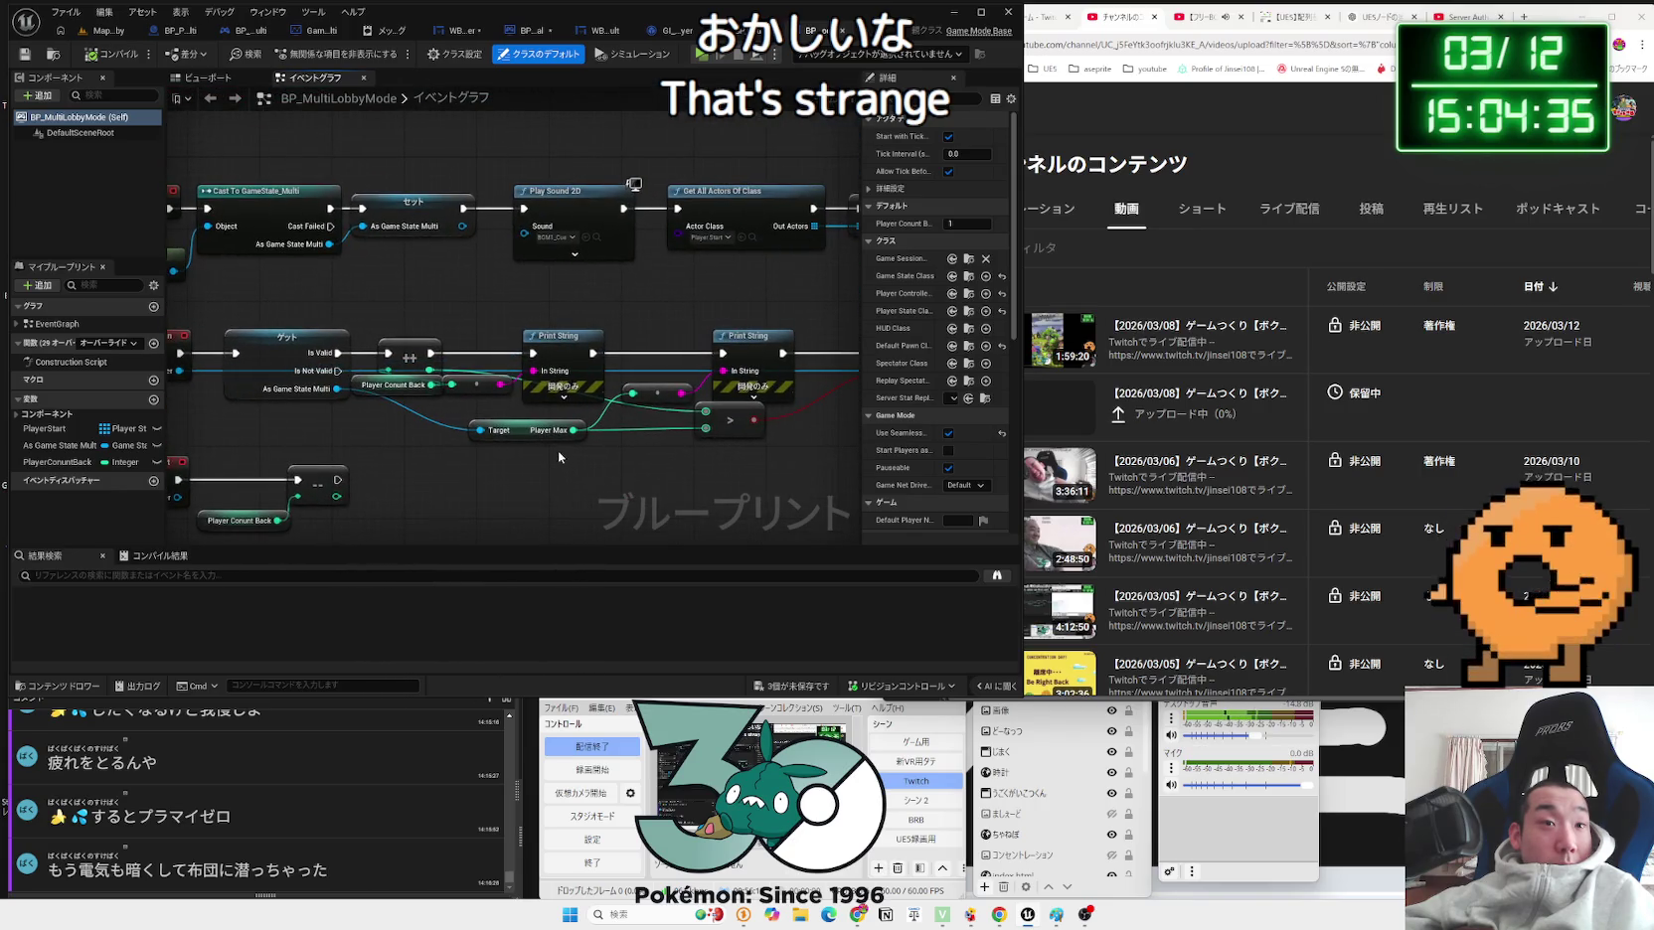
Step: Delete both Print String nodes and the reroute node from the OnPostLogin chain
left_click_drag(567, 339, 576, 288)
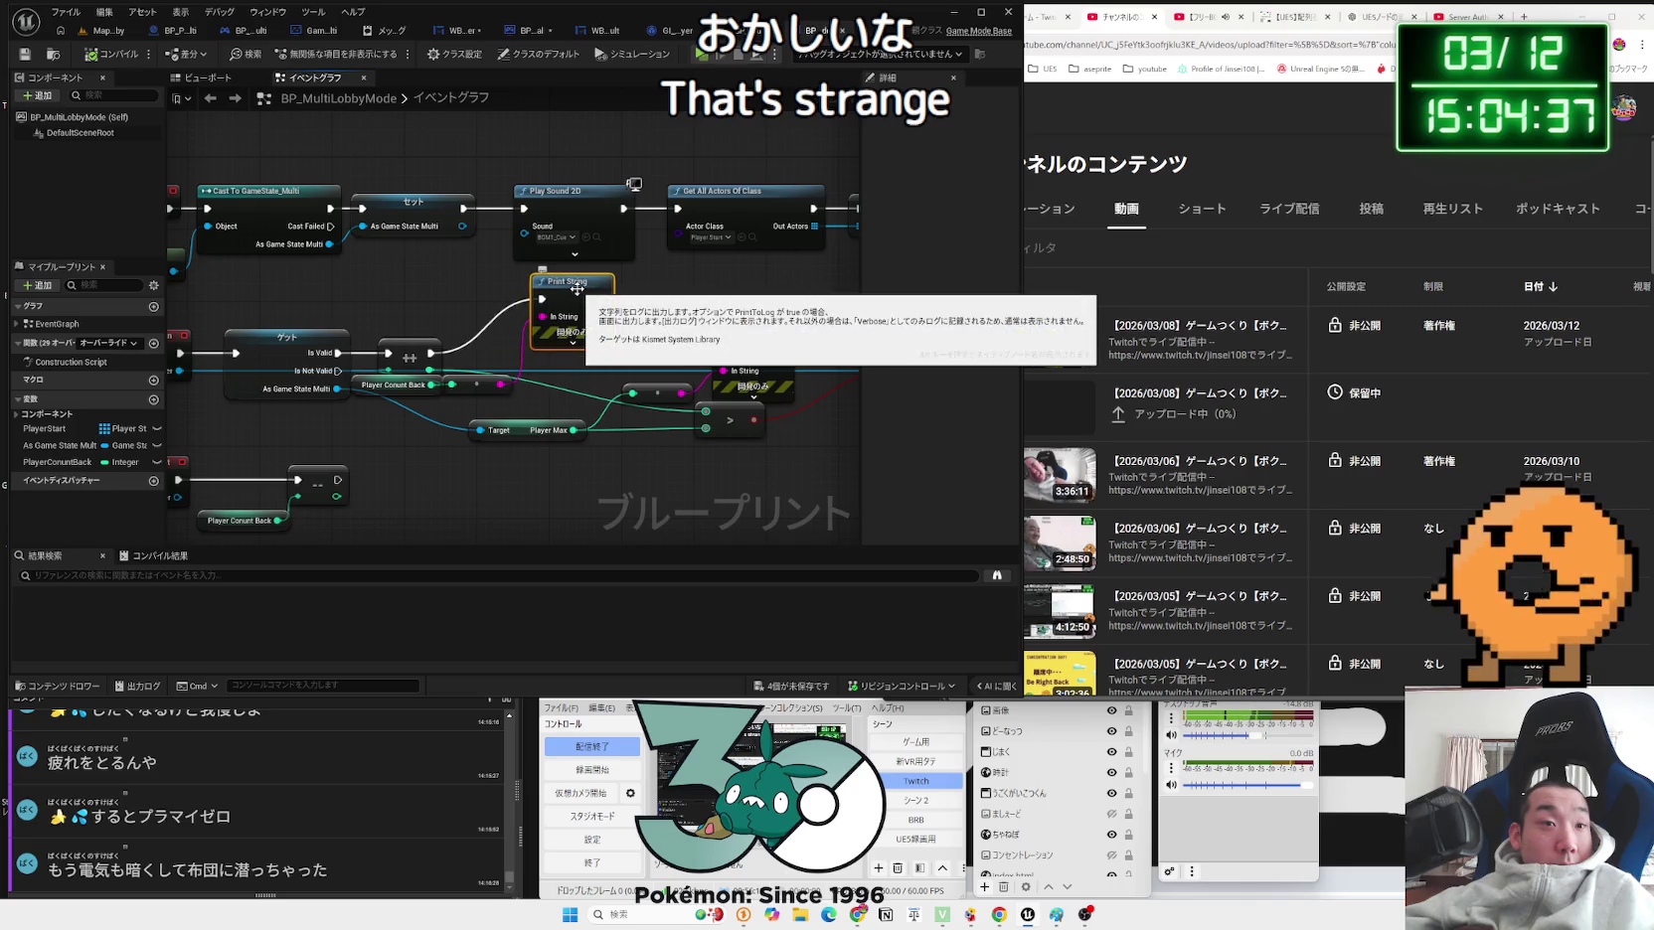
mouse_move(478, 388)
left_mouse_down()
mouse_move(553, 414)
mouse_move(525, 345)
mouse_move(455, 292)
mouse_move(502, 303)
left_mouse_up()
left_click(557, 331, "ctrl")
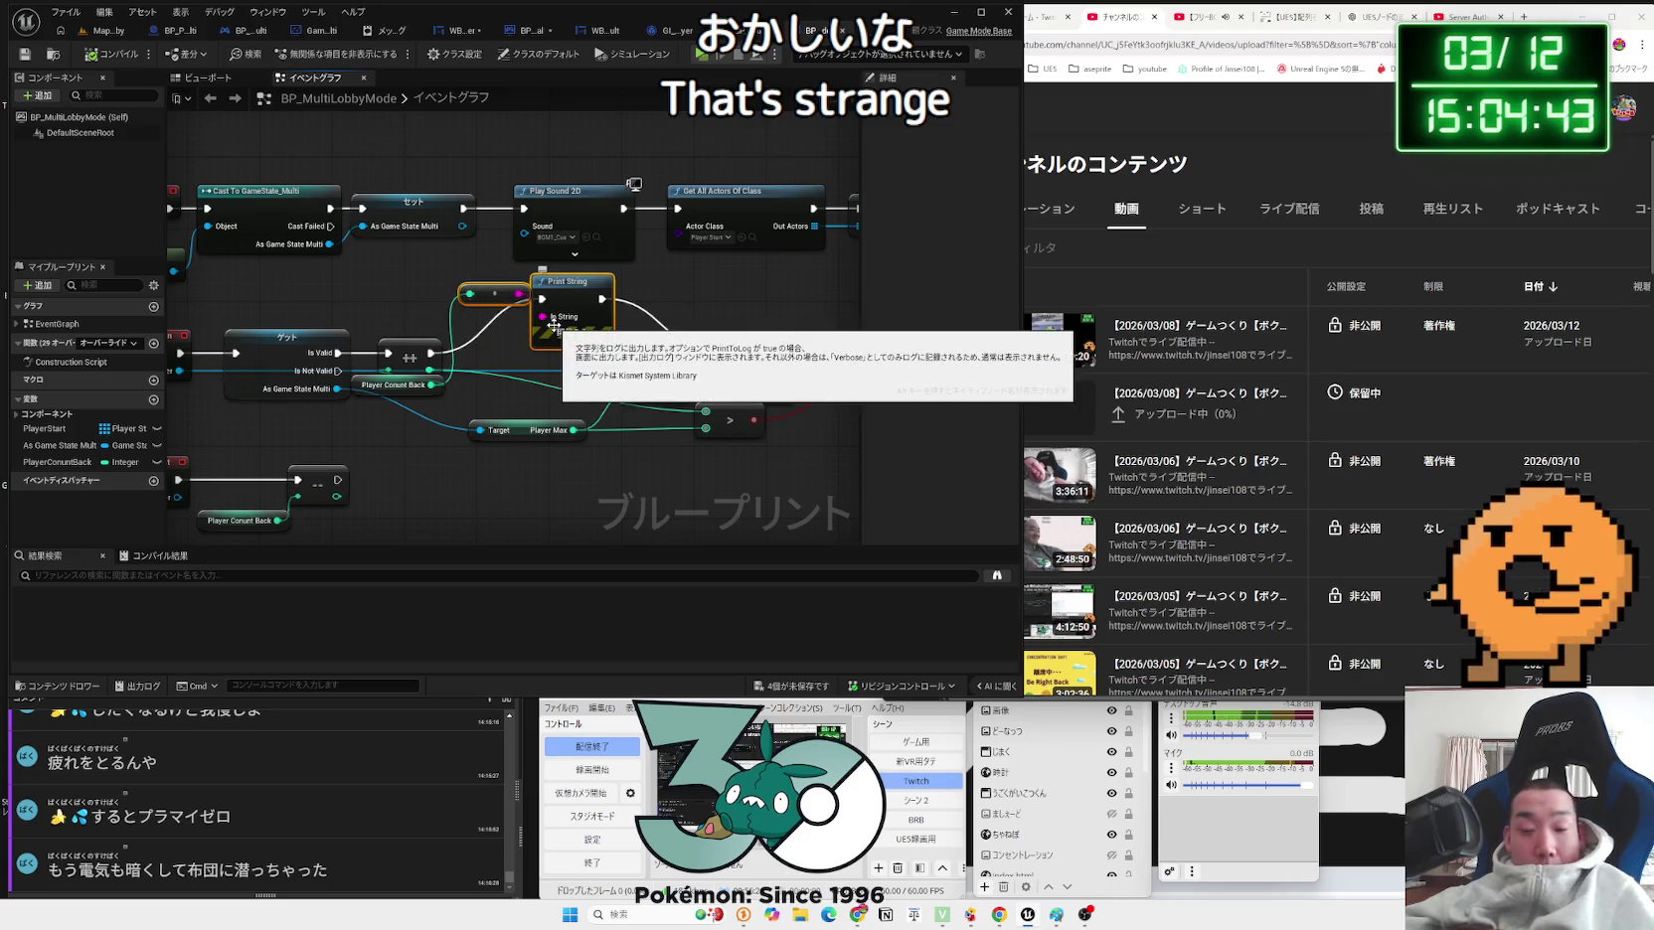
key("Delete")
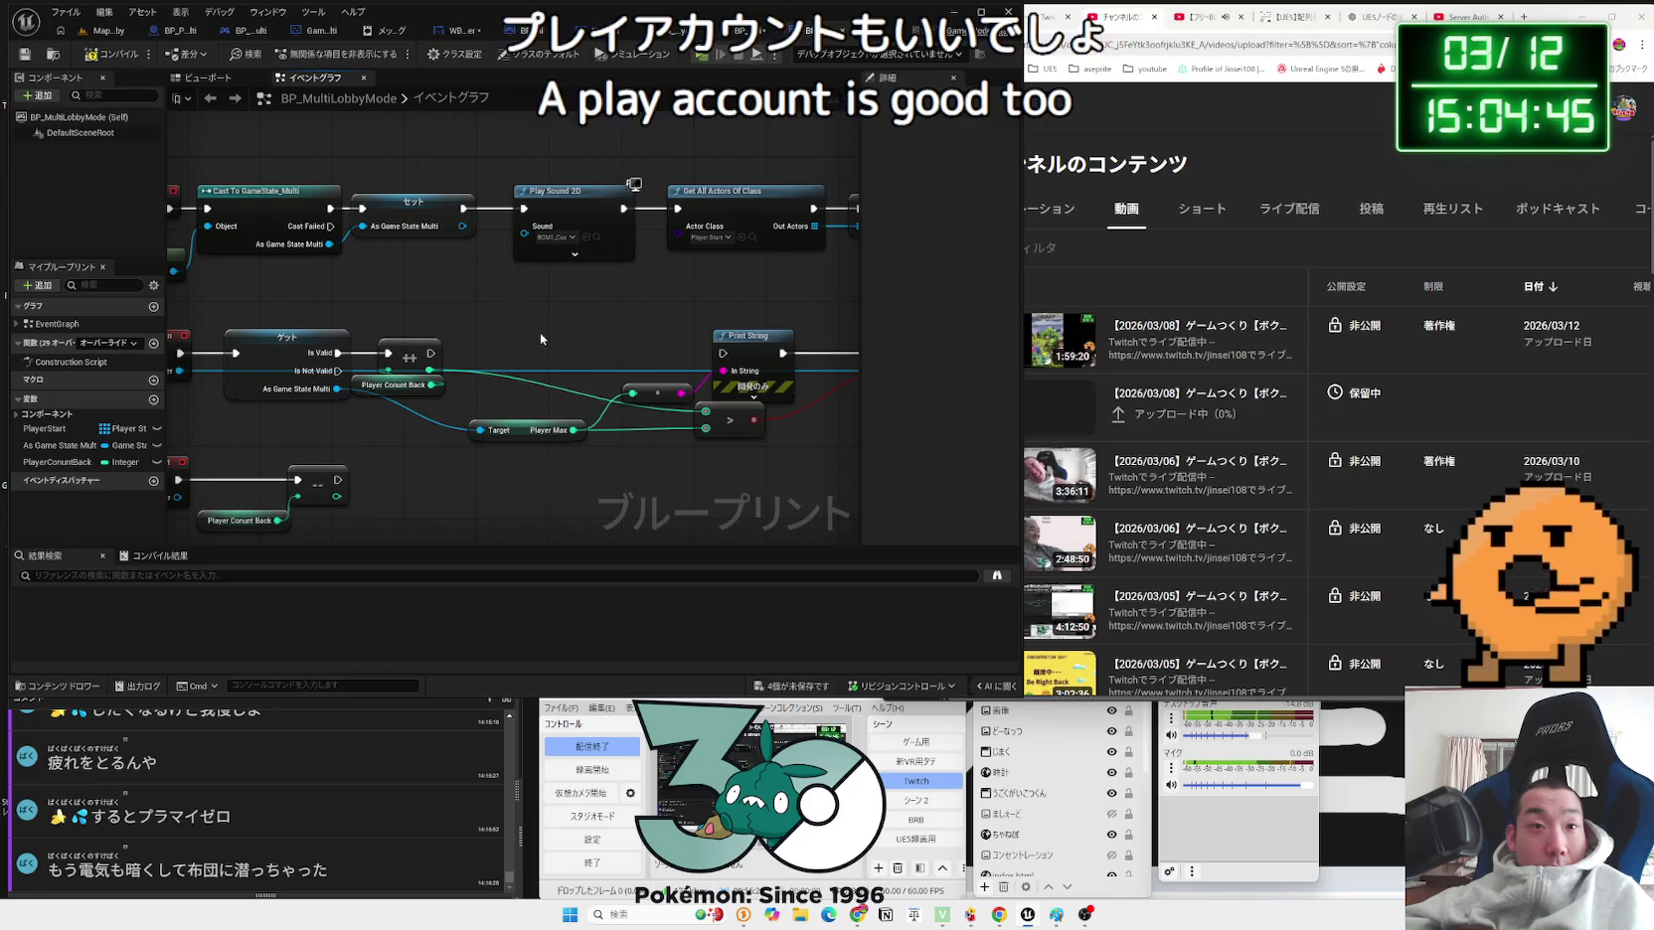
mouse_move(663, 330)
left_mouse_down()
mouse_move(498, 323)
mouse_move(580, 378)
mouse_move(588, 307)
left_mouse_up()
key("Delete")
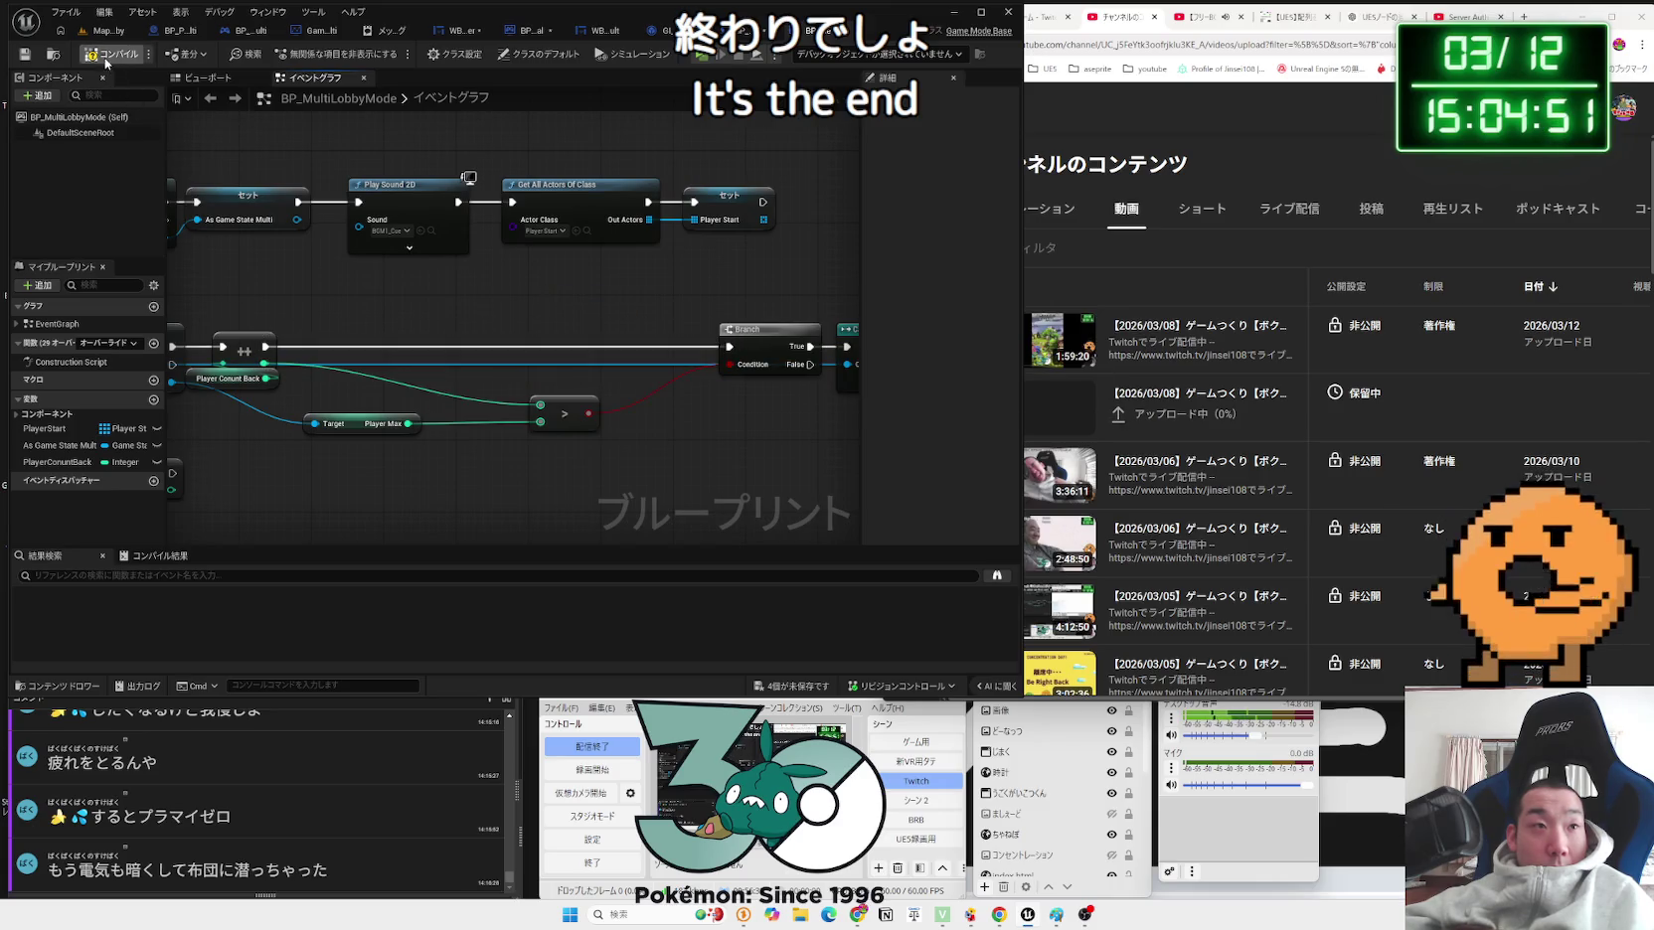
Step: Move the Player Max getter, and shift Branch, Cast and Back Lobby left to close the gap
scroll(527, 352, "down", 2)
left_click(439, 384)
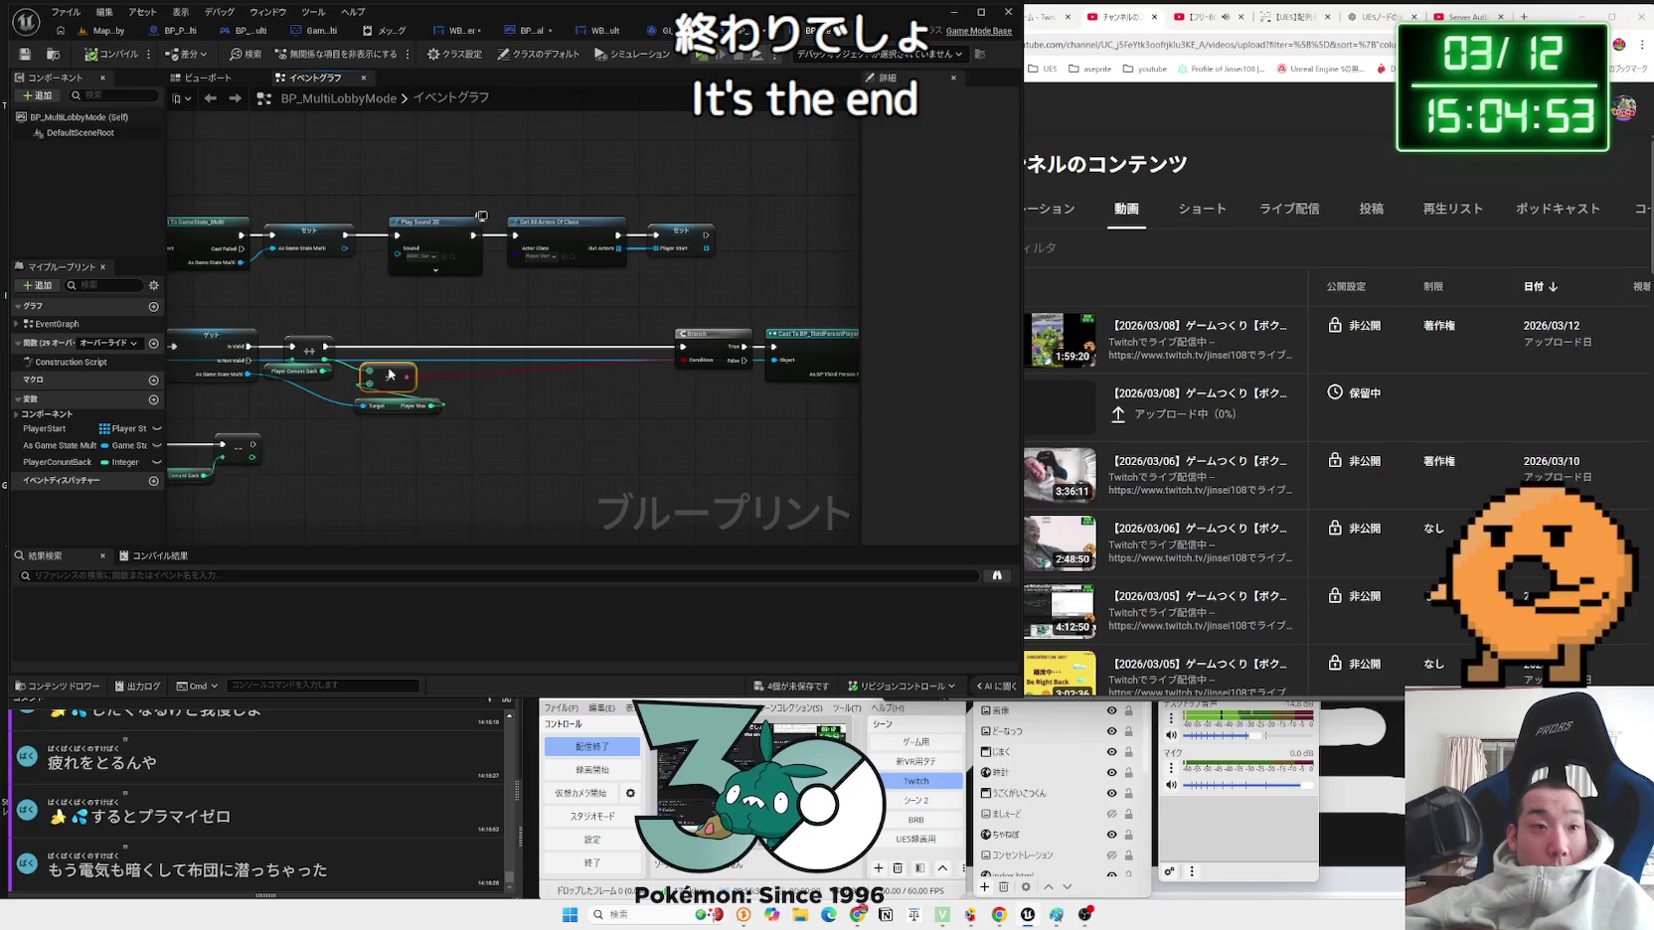
left_click_drag(401, 411, 363, 403)
left_click_drag(682, 302, 655, 432)
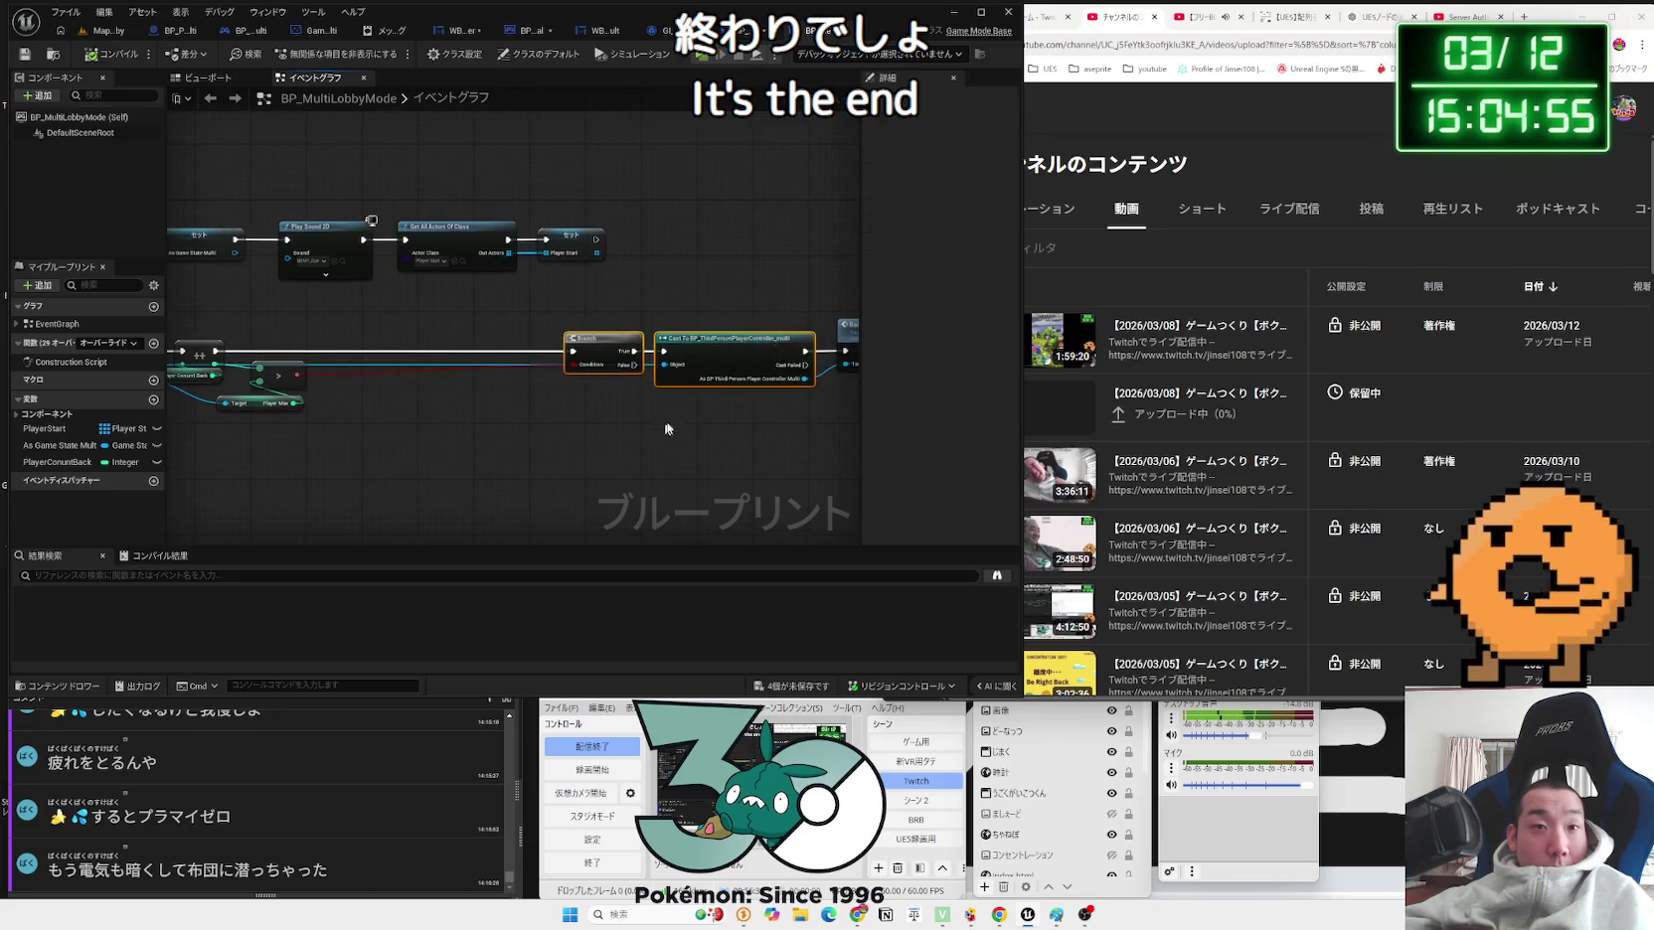
mouse_move(752, 355)
left_mouse_down()
mouse_move(249, 355)
mouse_move(669, 354)
left_mouse_up()
left_click(702, 408)
Step: Inspect Back Lobby's source in BP_ThirdPersonPlayerController_multi, then return to BP_MultiLobbyMode
scroll(636, 410, "up", 2)
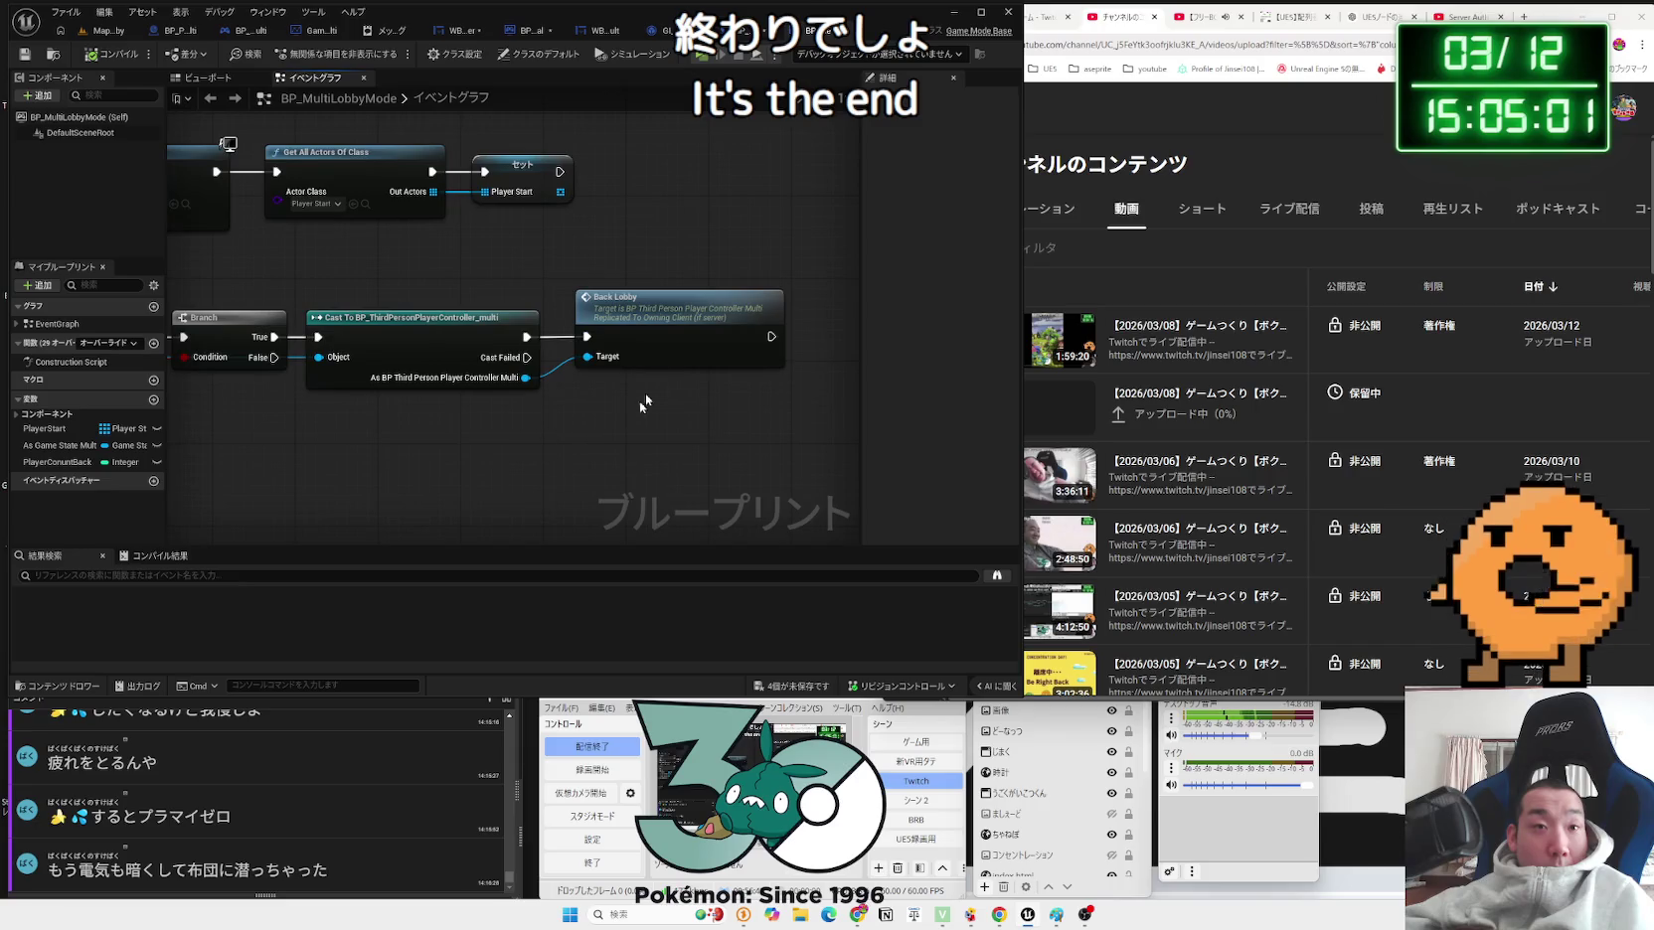
left_click(651, 314)
double_click(651, 315)
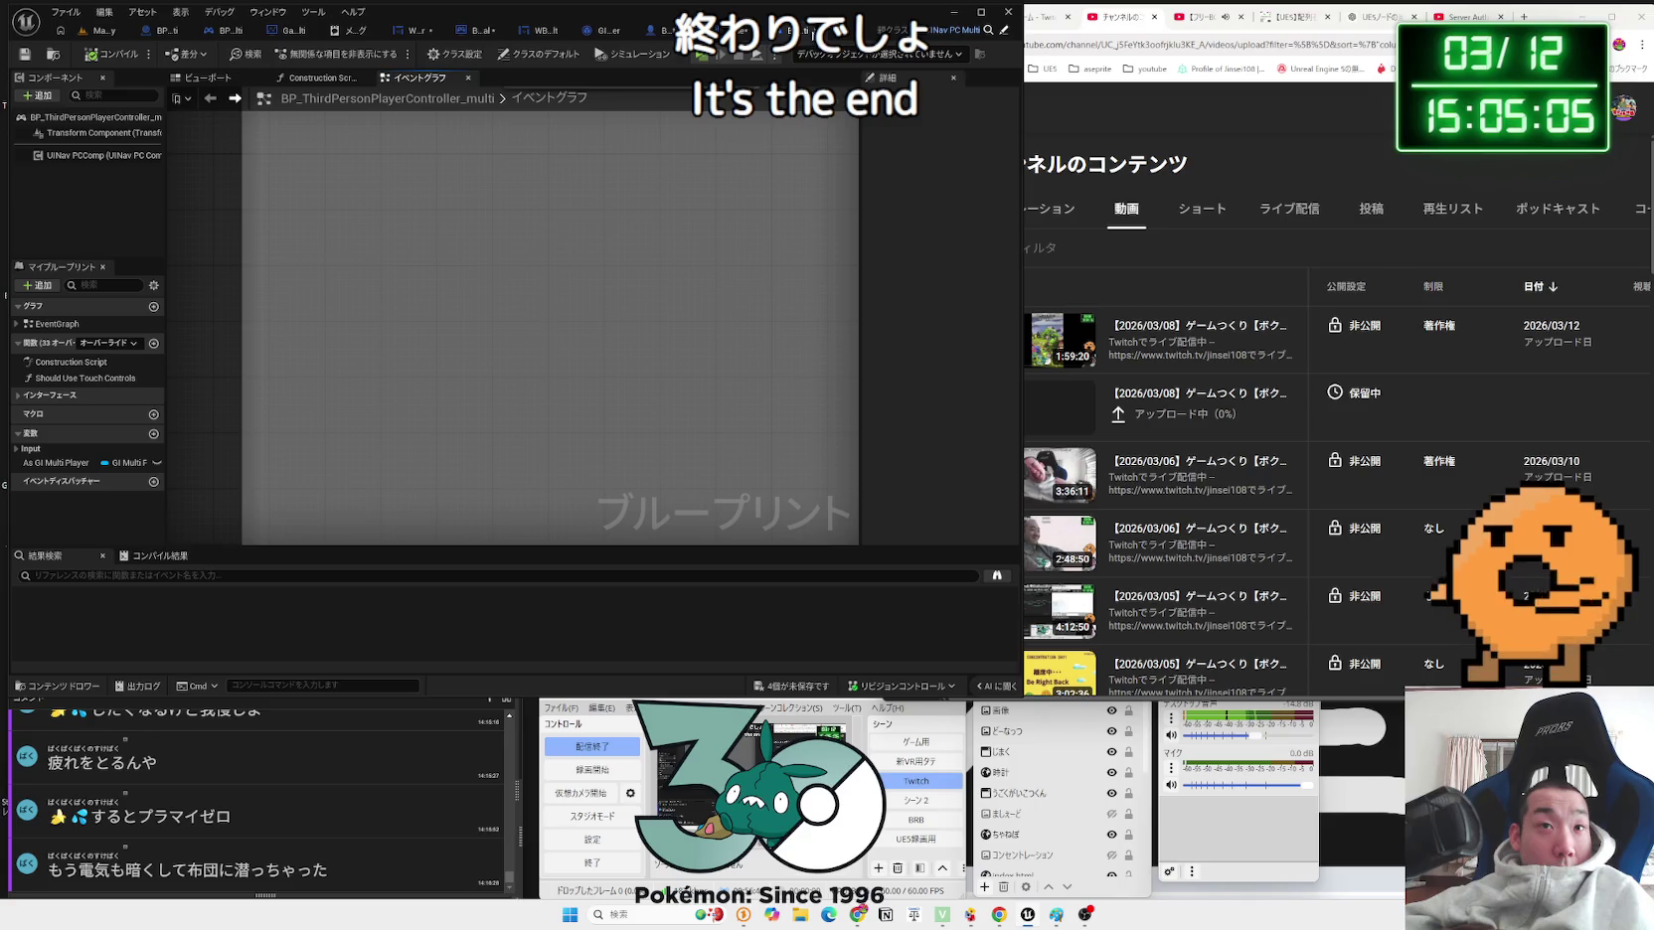
double_click(65, 377)
scroll(398, 348, "up", 2)
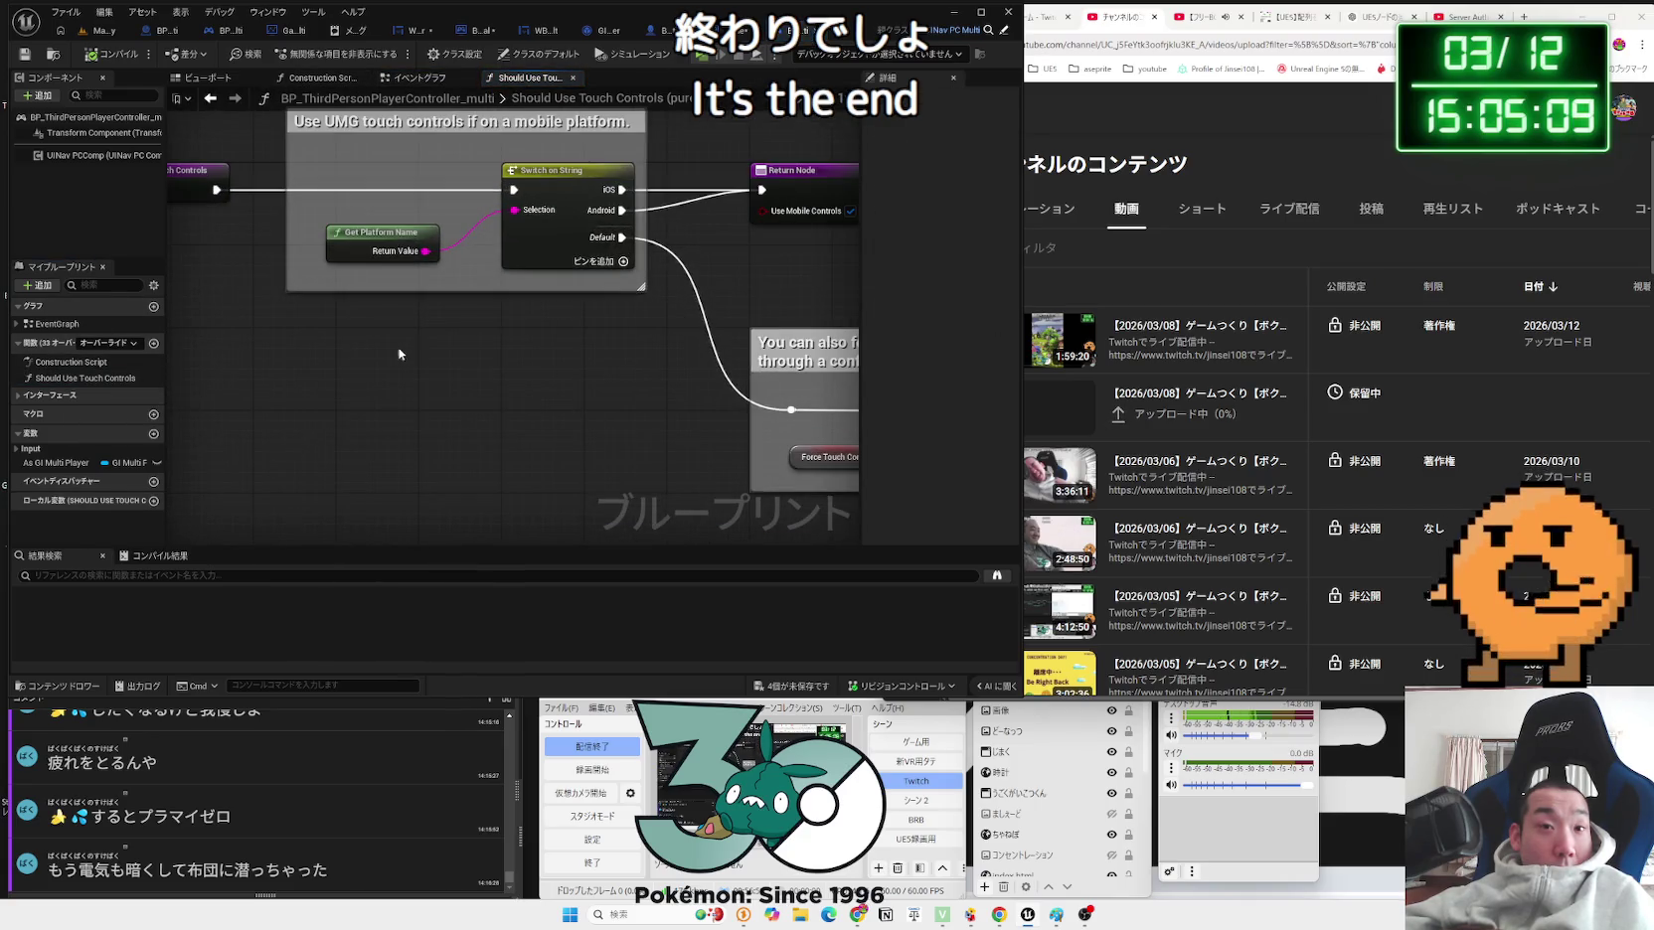
left_click(119, 30)
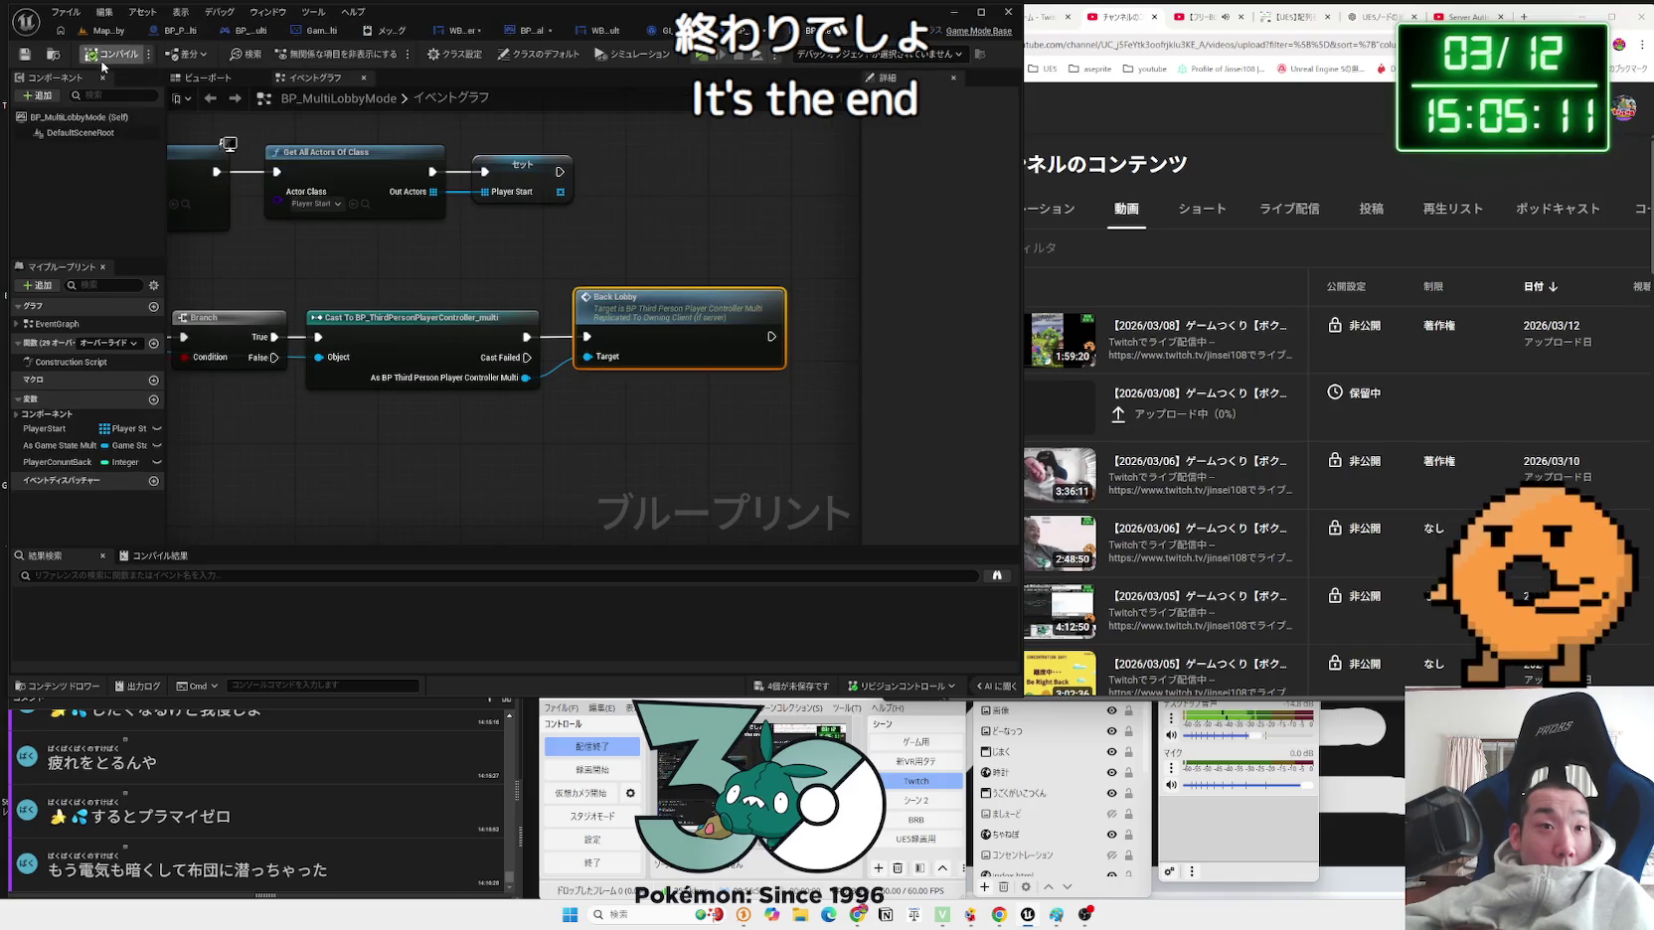
scroll(393, 273, "down", 5)
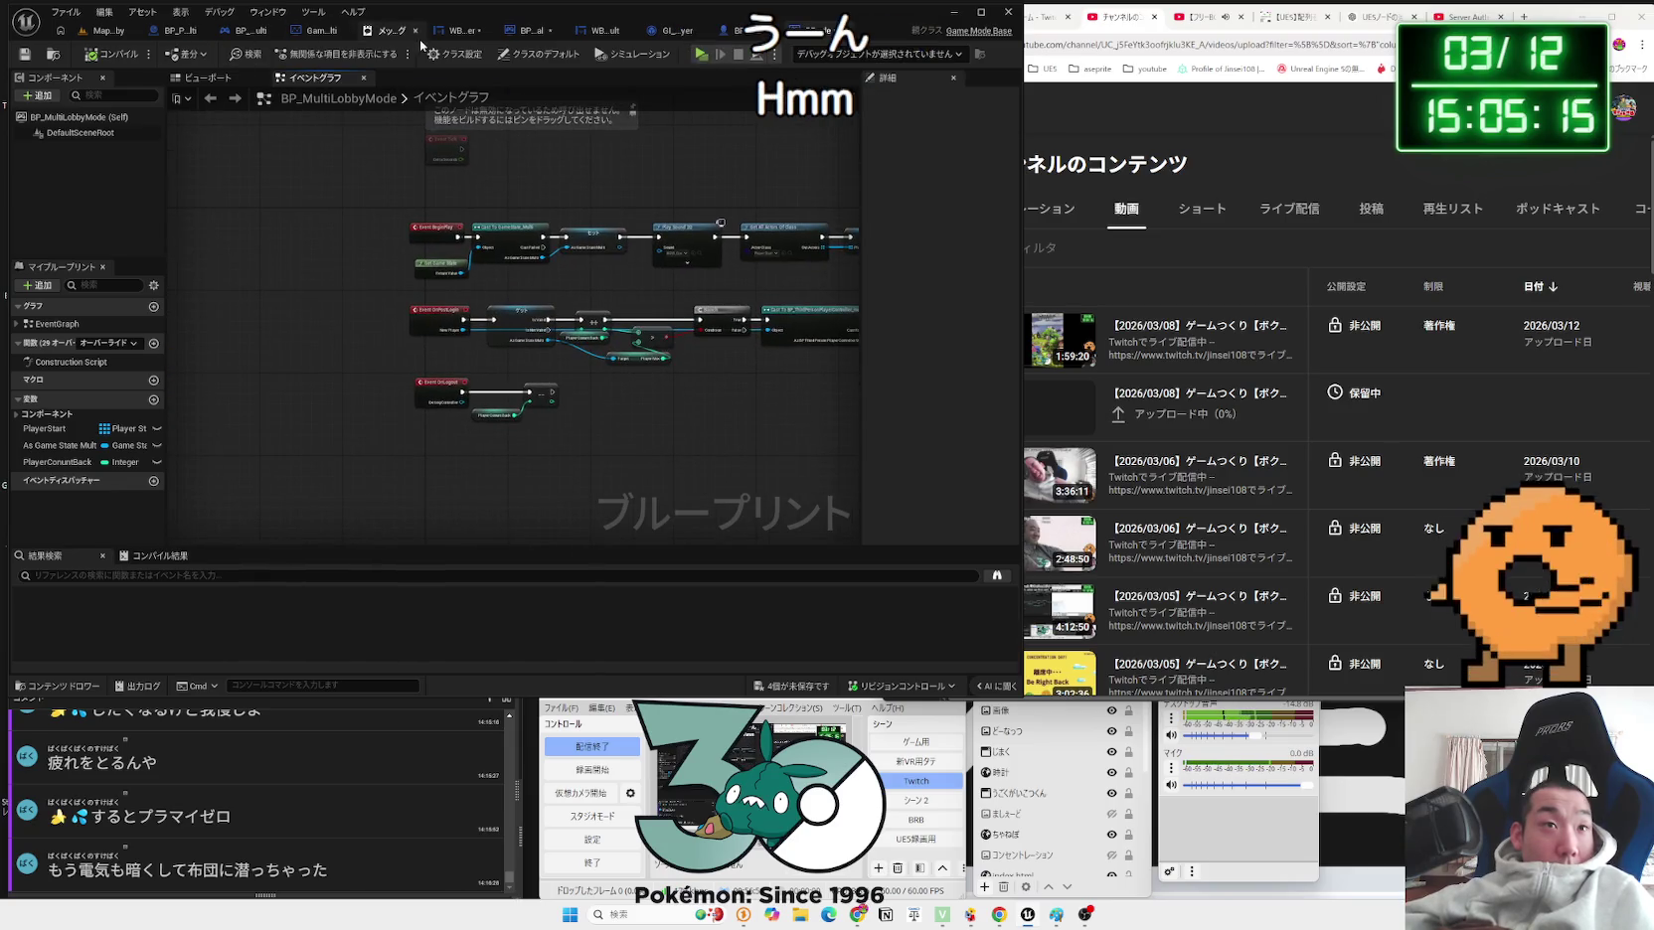
Step: Review the GameModeIndex errors in the Message Log and the WBP_Lobby_Server graph
left_click(396, 34)
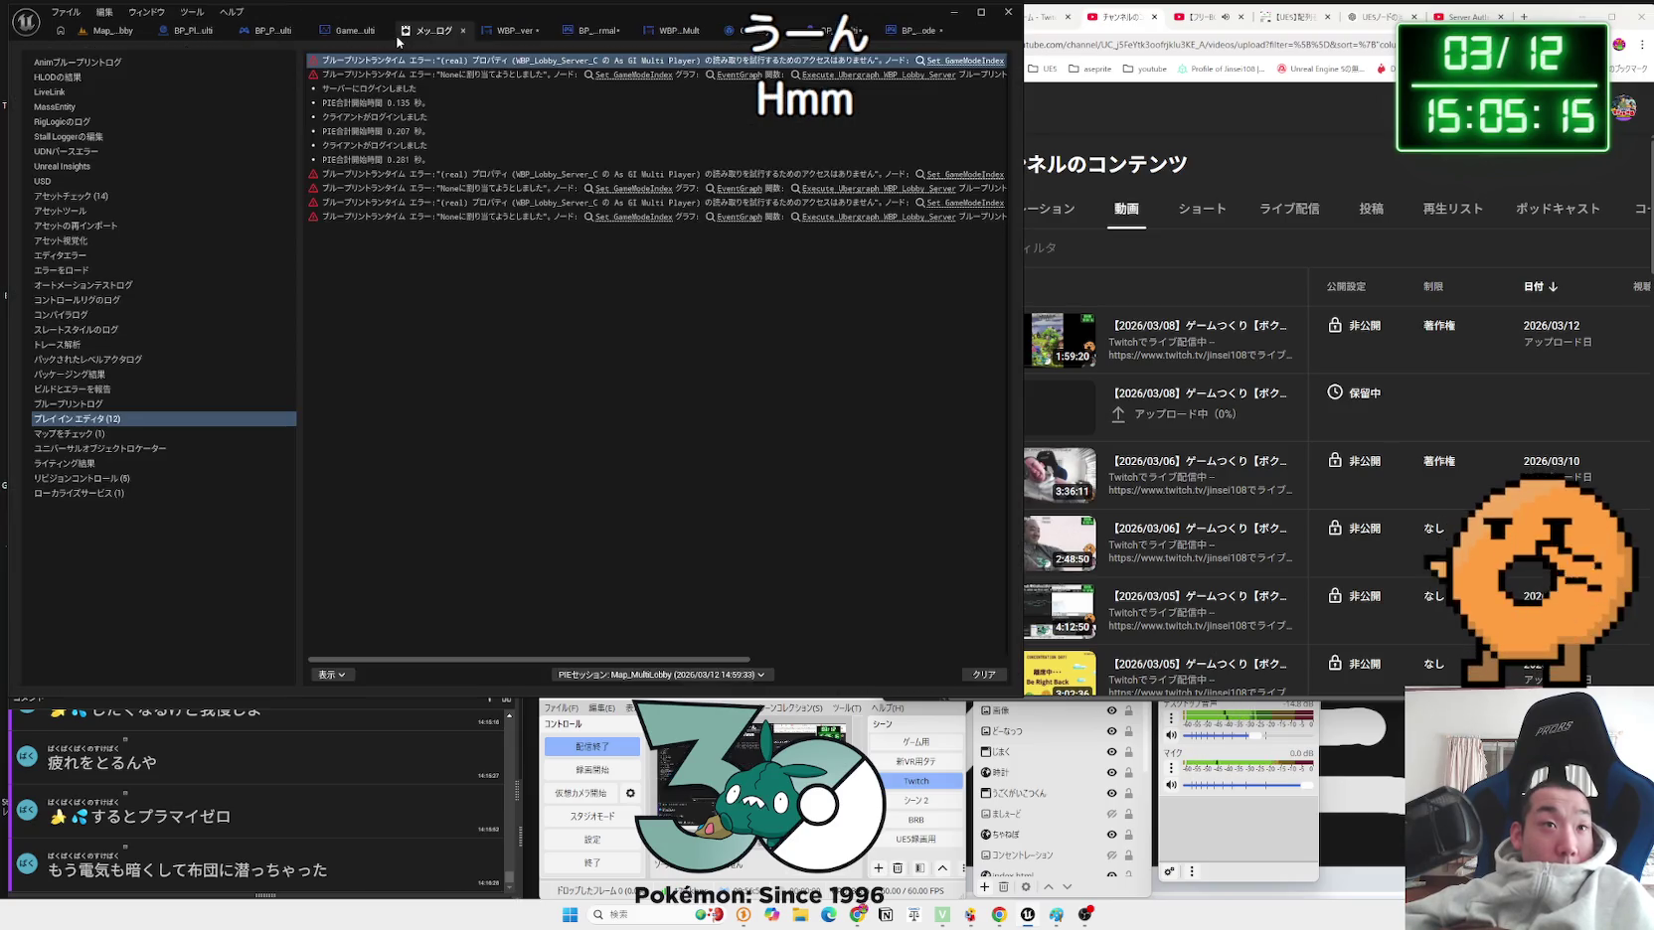
left_click(477, 188)
left_click(504, 36)
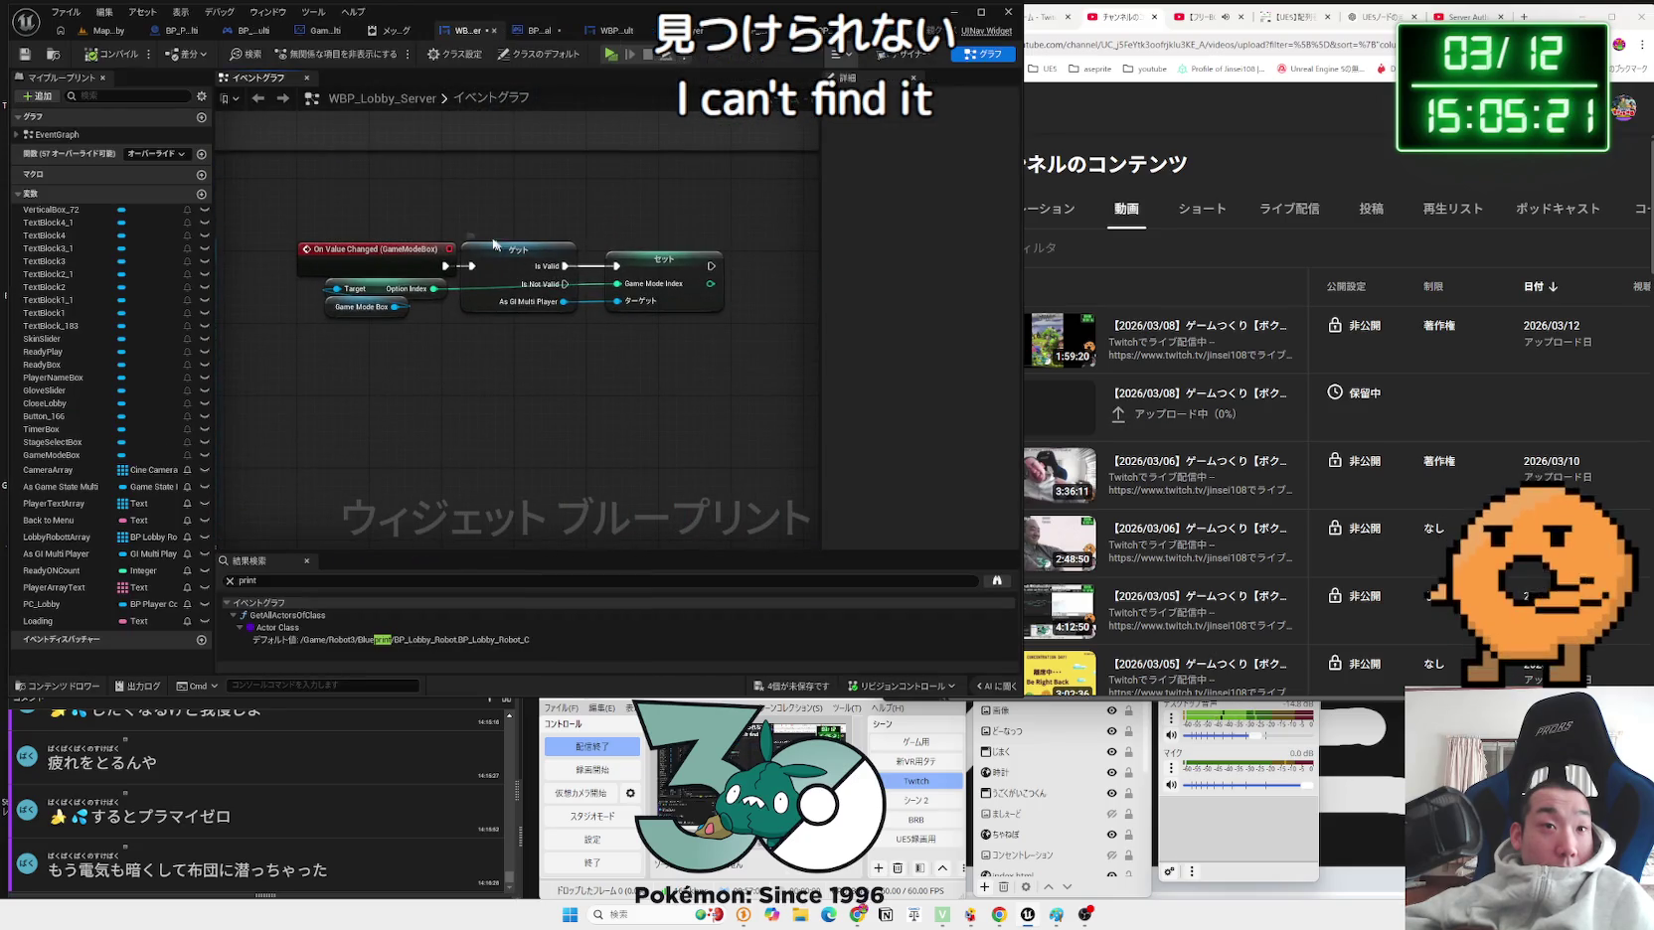
Step: Launch multi-client PIE with a server and two clients, and mark the server player Ready
left_click(96, 33)
left_click(312, 53)
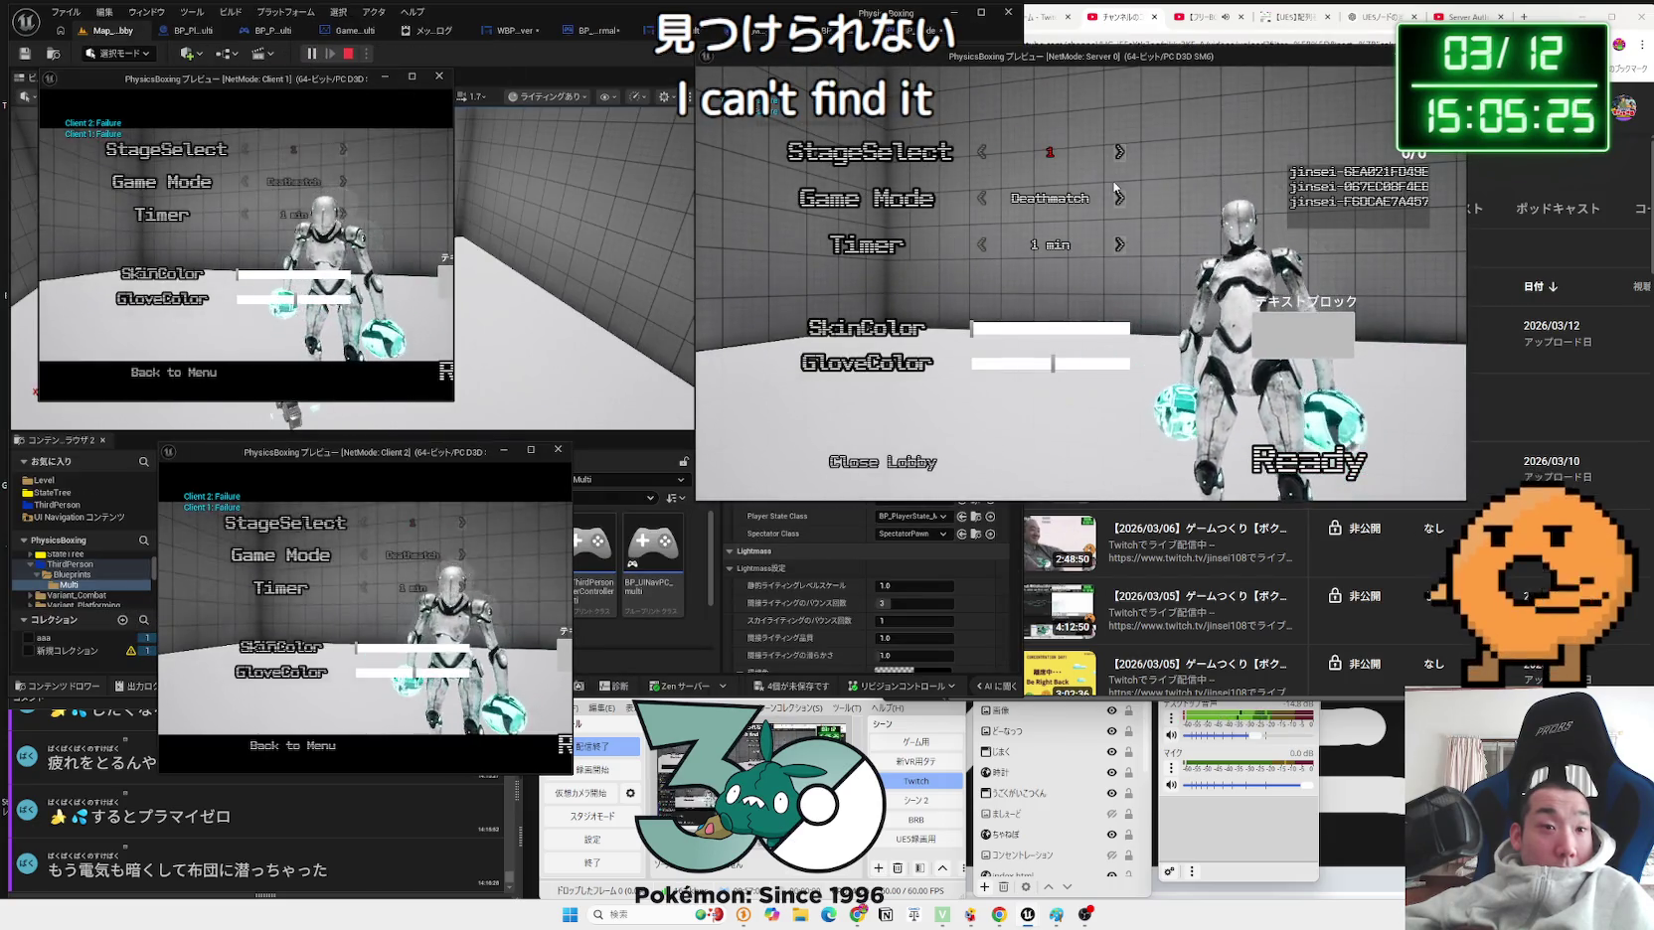
left_click(1292, 465)
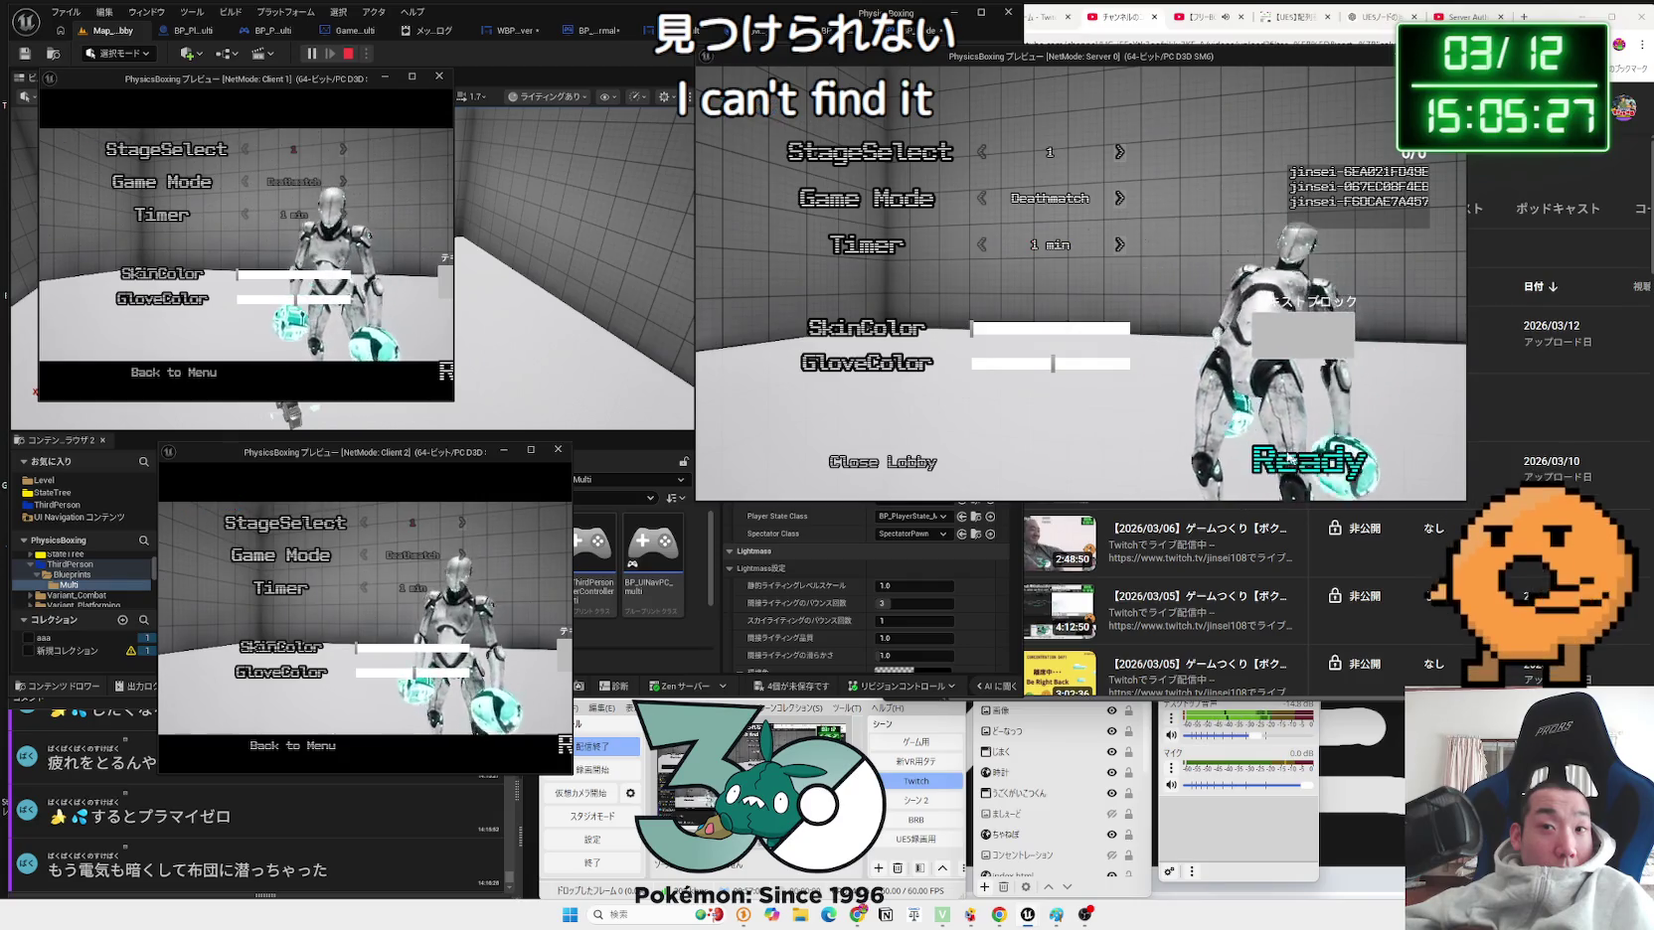
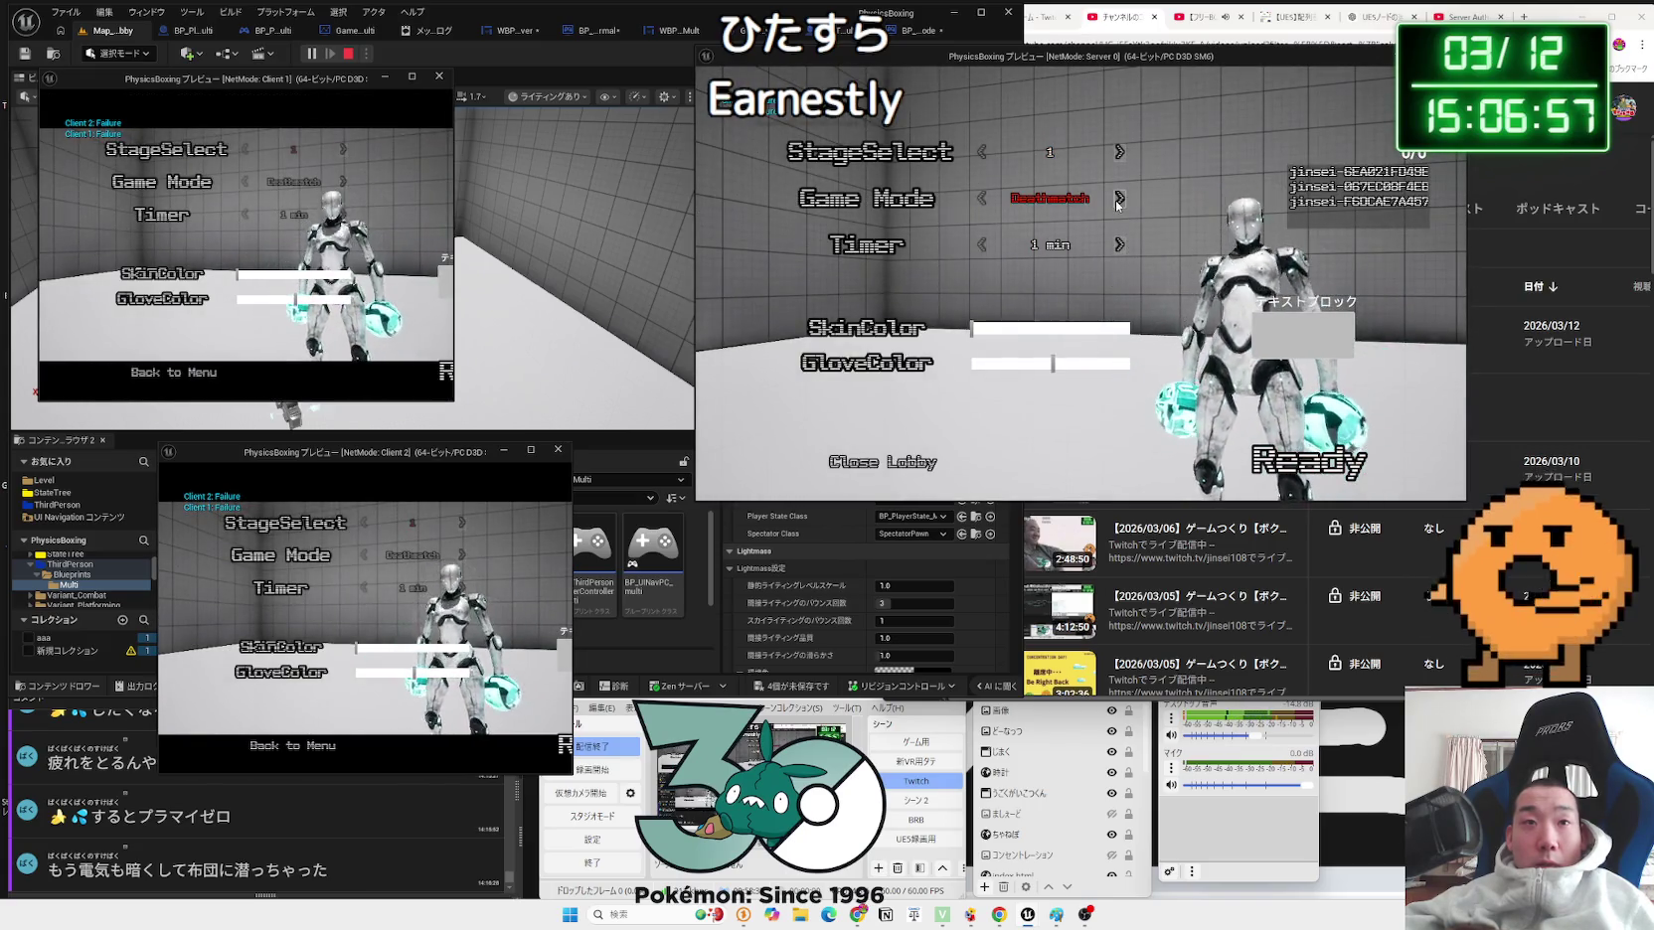
Step: Switch the lobby game mode to One-Punch, ready the host and both clients, then stop the session
left_click(1119, 199)
left_click(1262, 458)
key("alt+Tab")
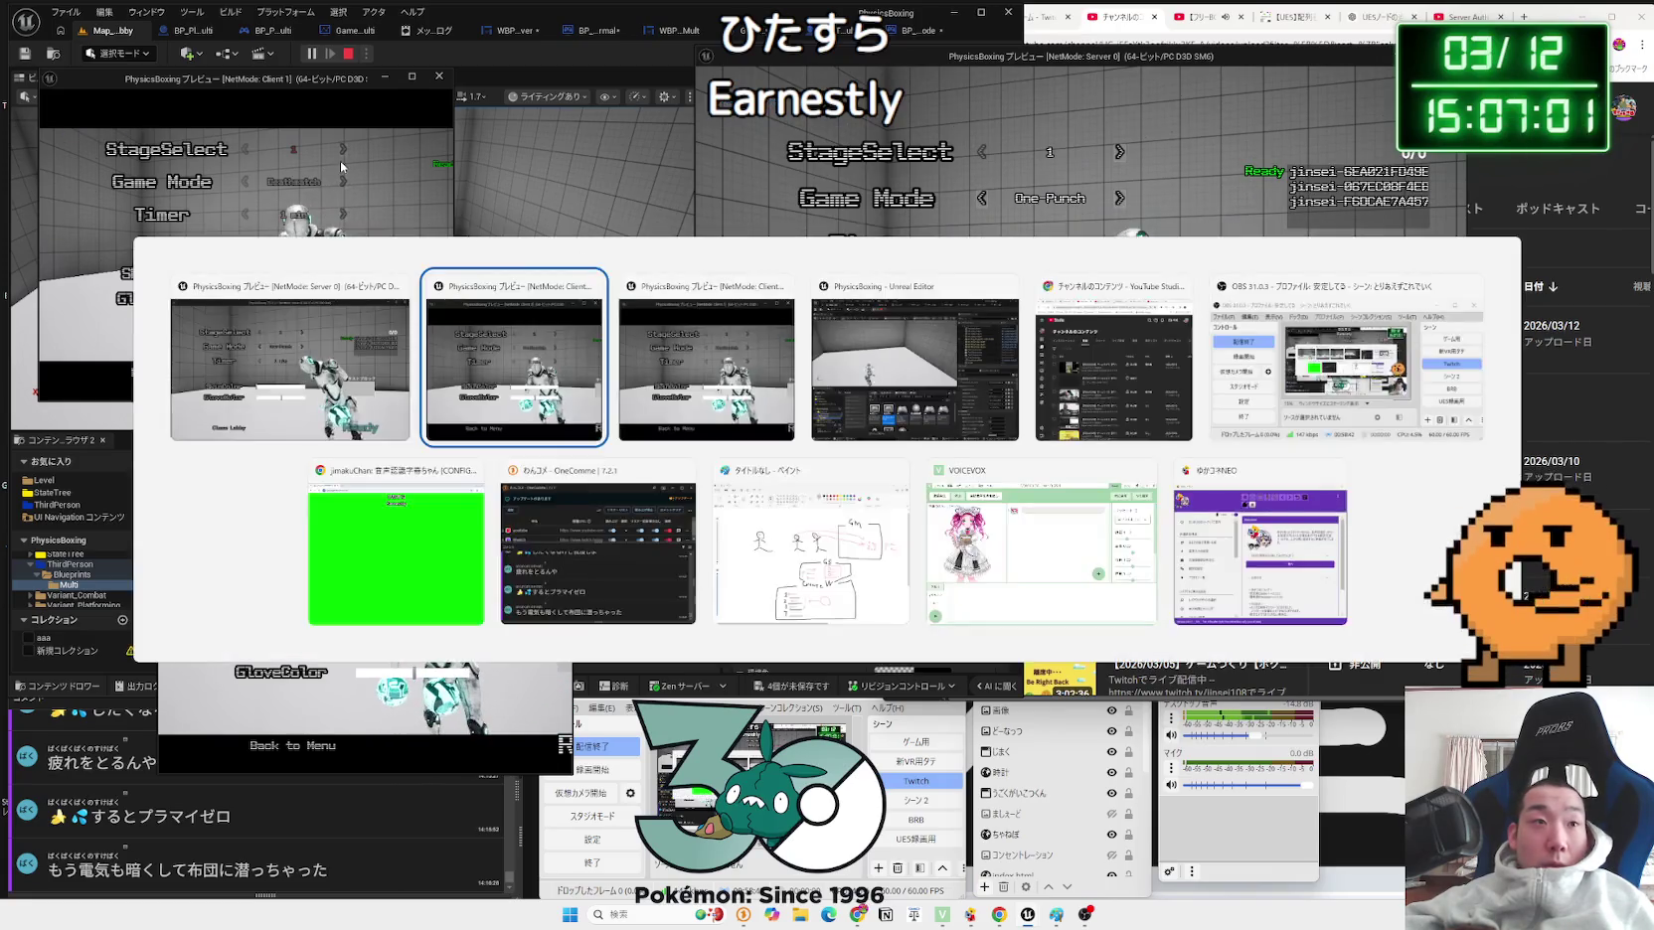
left_click(438, 370)
left_click(562, 745)
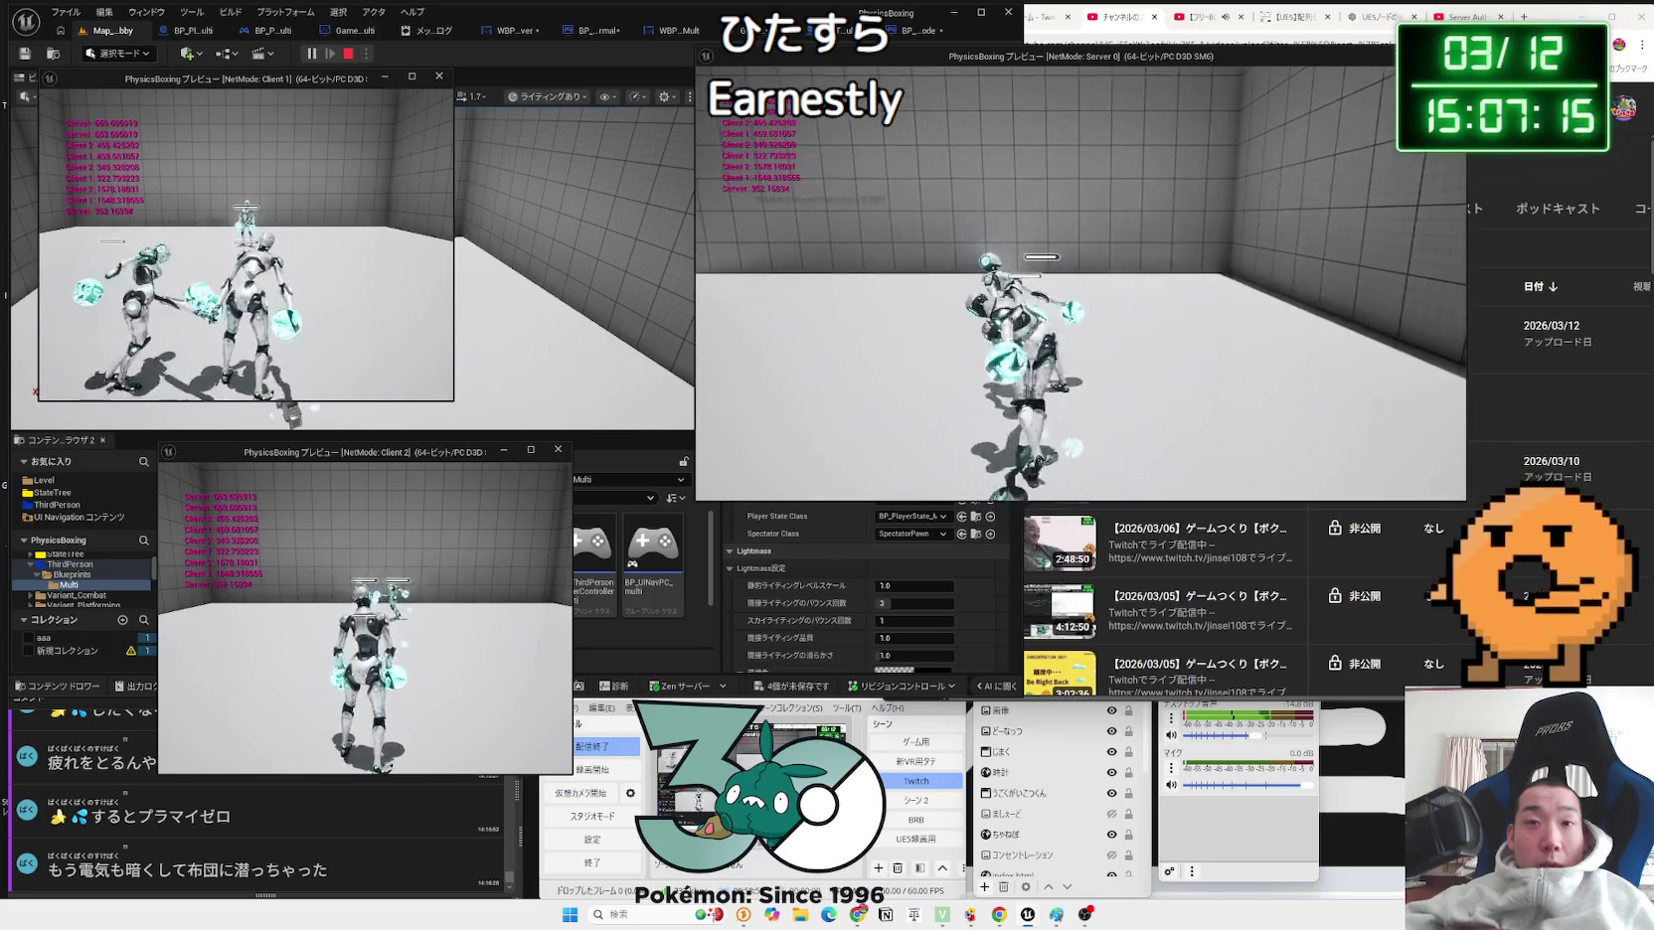
key("Escape")
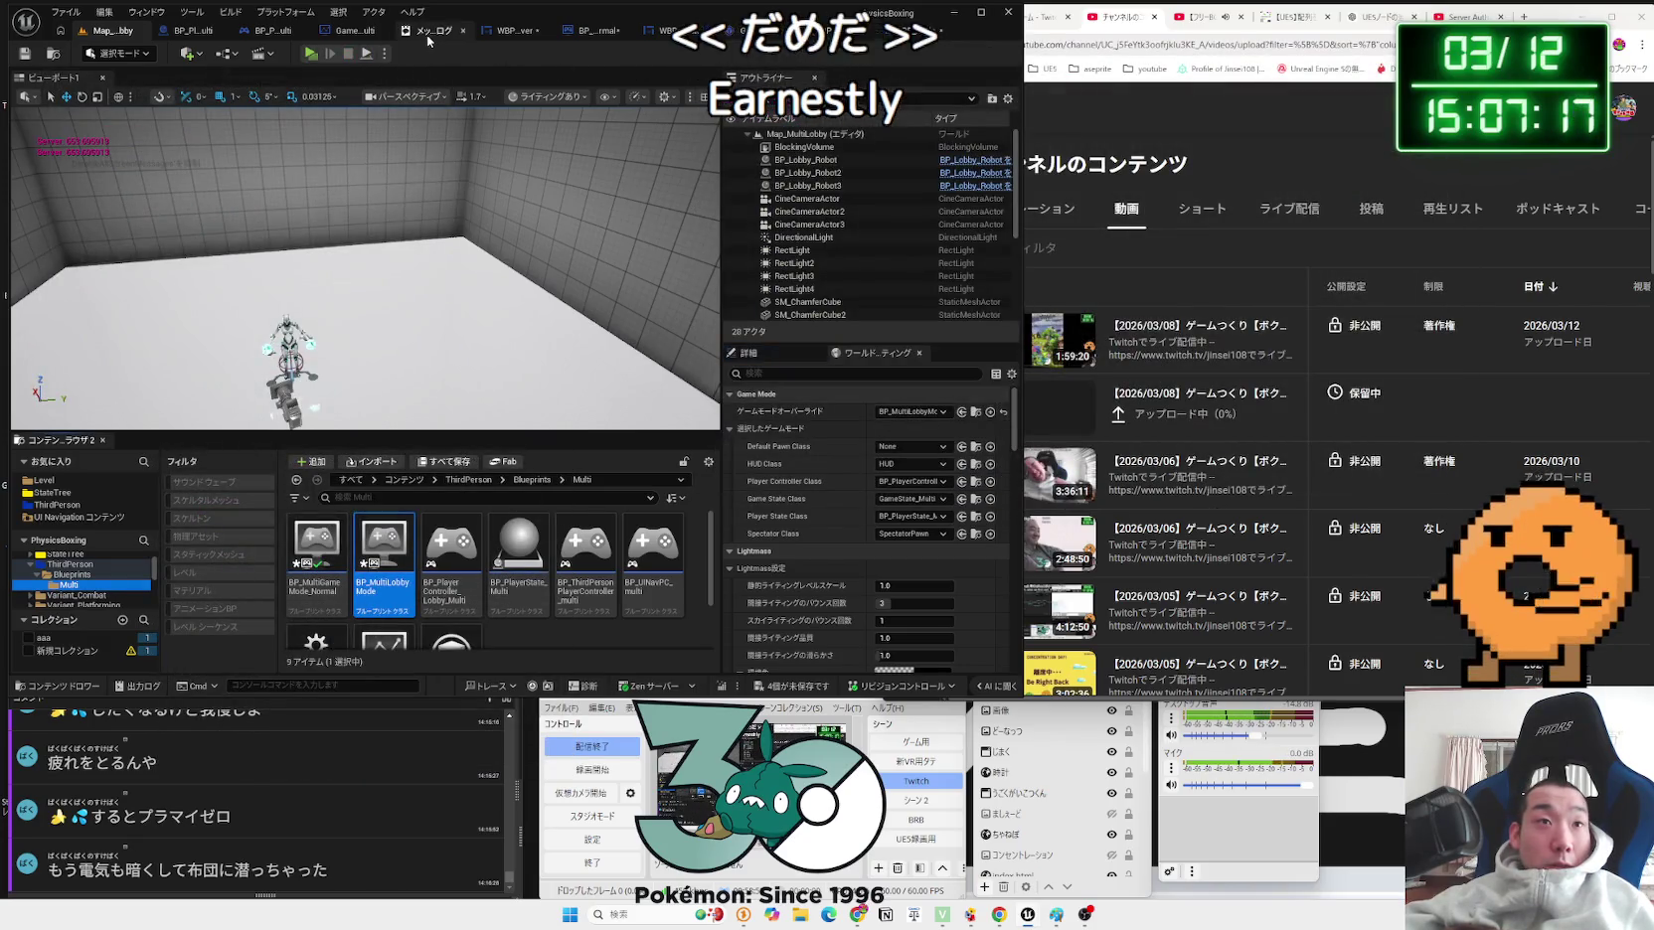
Step: Inspect WBP_Lobby_Server's GameModeIndex Set node and save all unsaved assets
left_click(462, 31)
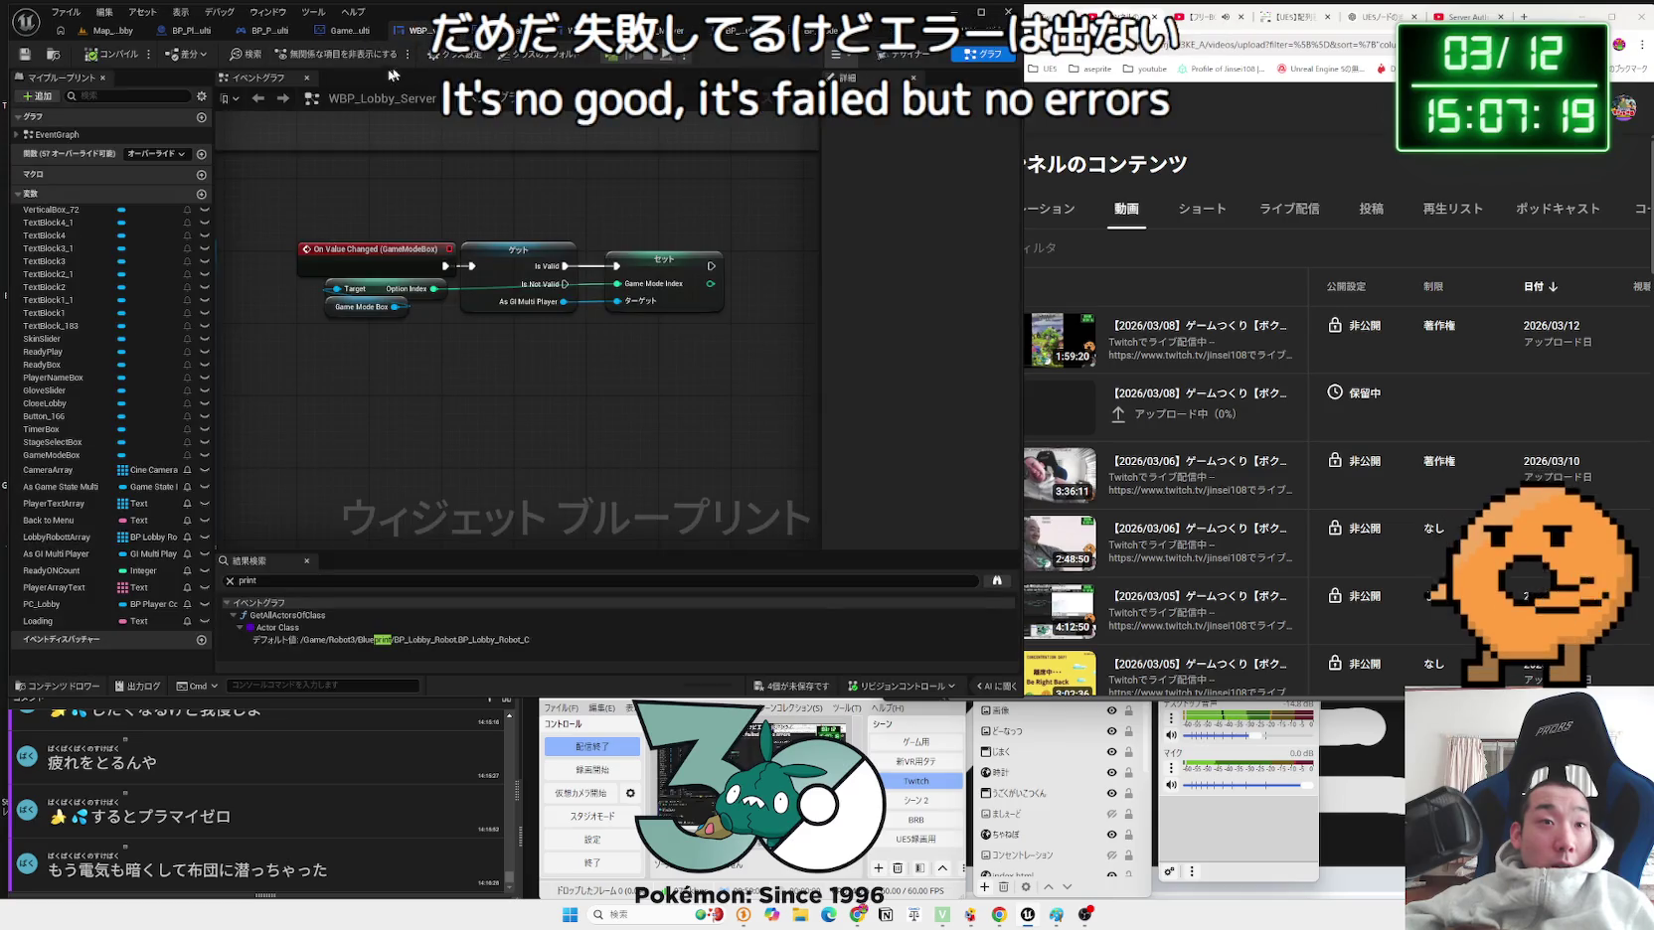
left_click(676, 282)
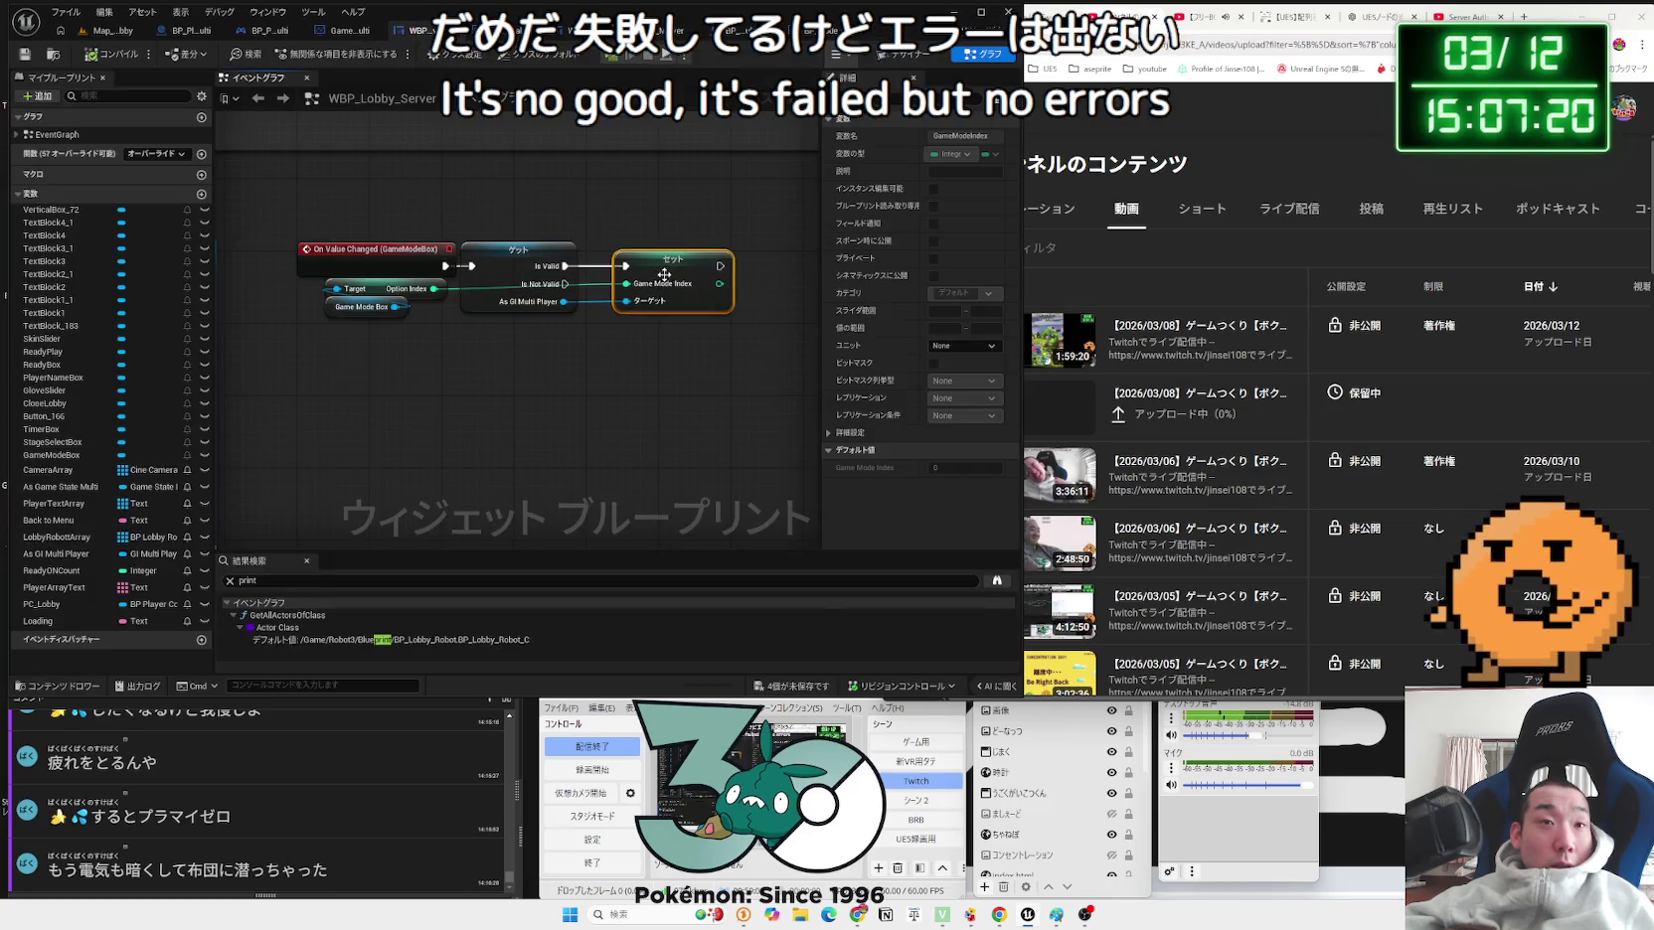
left_click(532, 374)
scroll(523, 368, "down", 4)
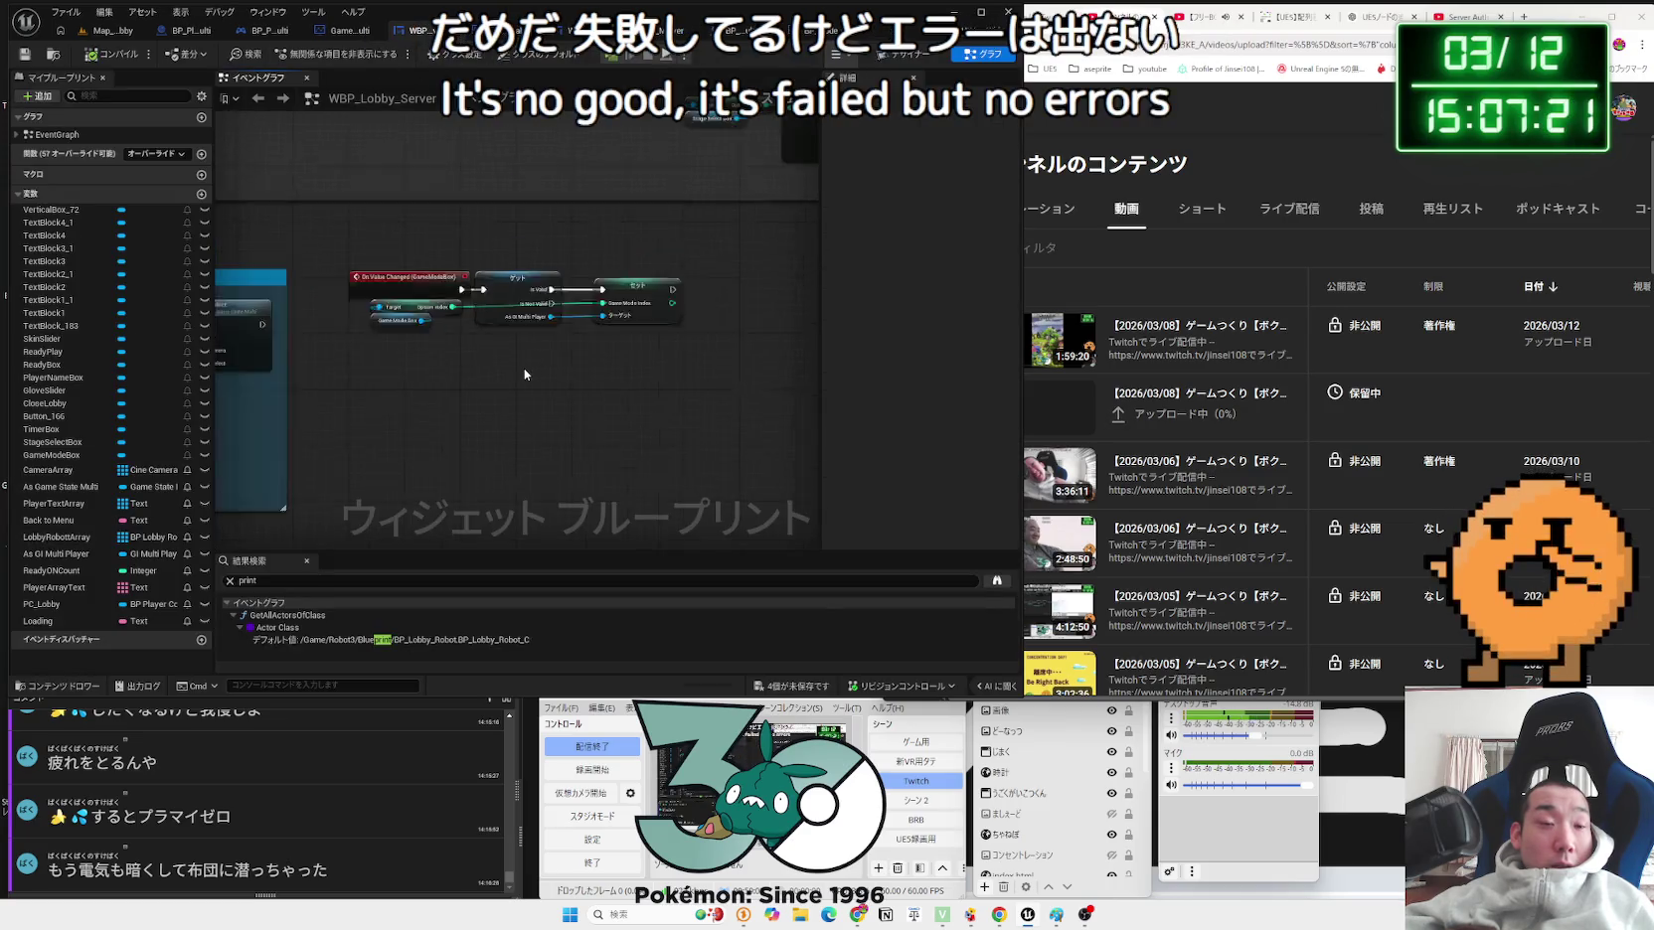
left_click(787, 678)
left_click(604, 449)
Step: Pan through the widget graph's commented node groups, including 色処理, then return to Map_MultiLobby
left_click_drag(604, 450, 717, 290)
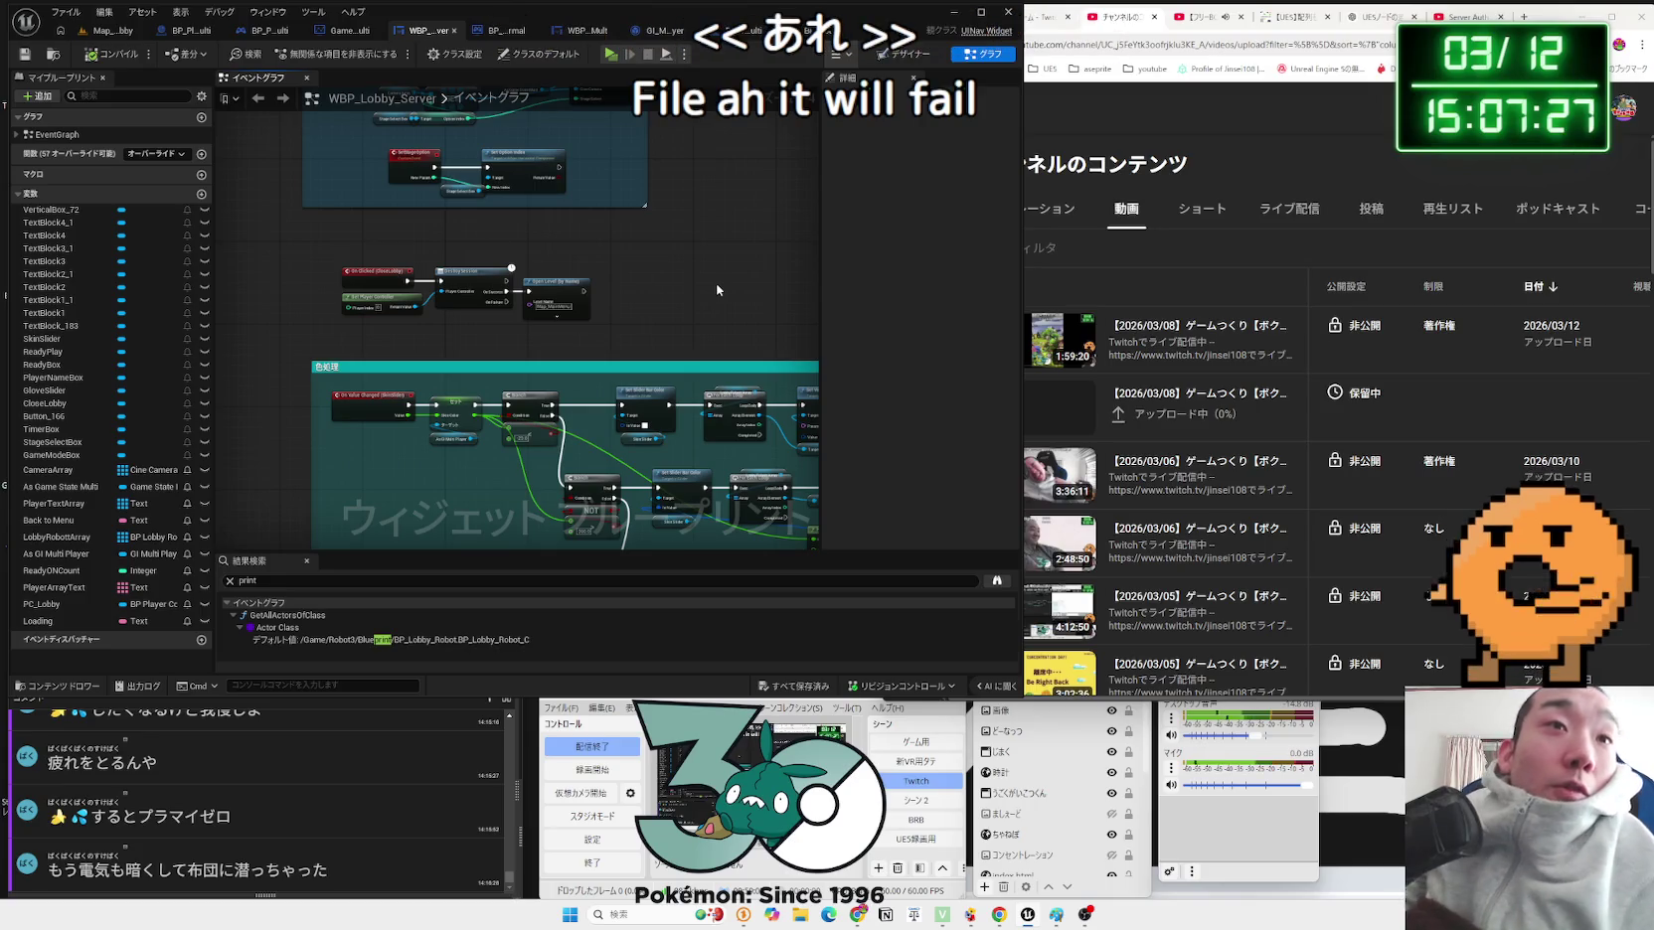
scroll(716, 288, "down", 2)
mouse_move(716, 288)
left_mouse_down()
mouse_move(553, 140)
mouse_move(262, 545)
left_mouse_up()
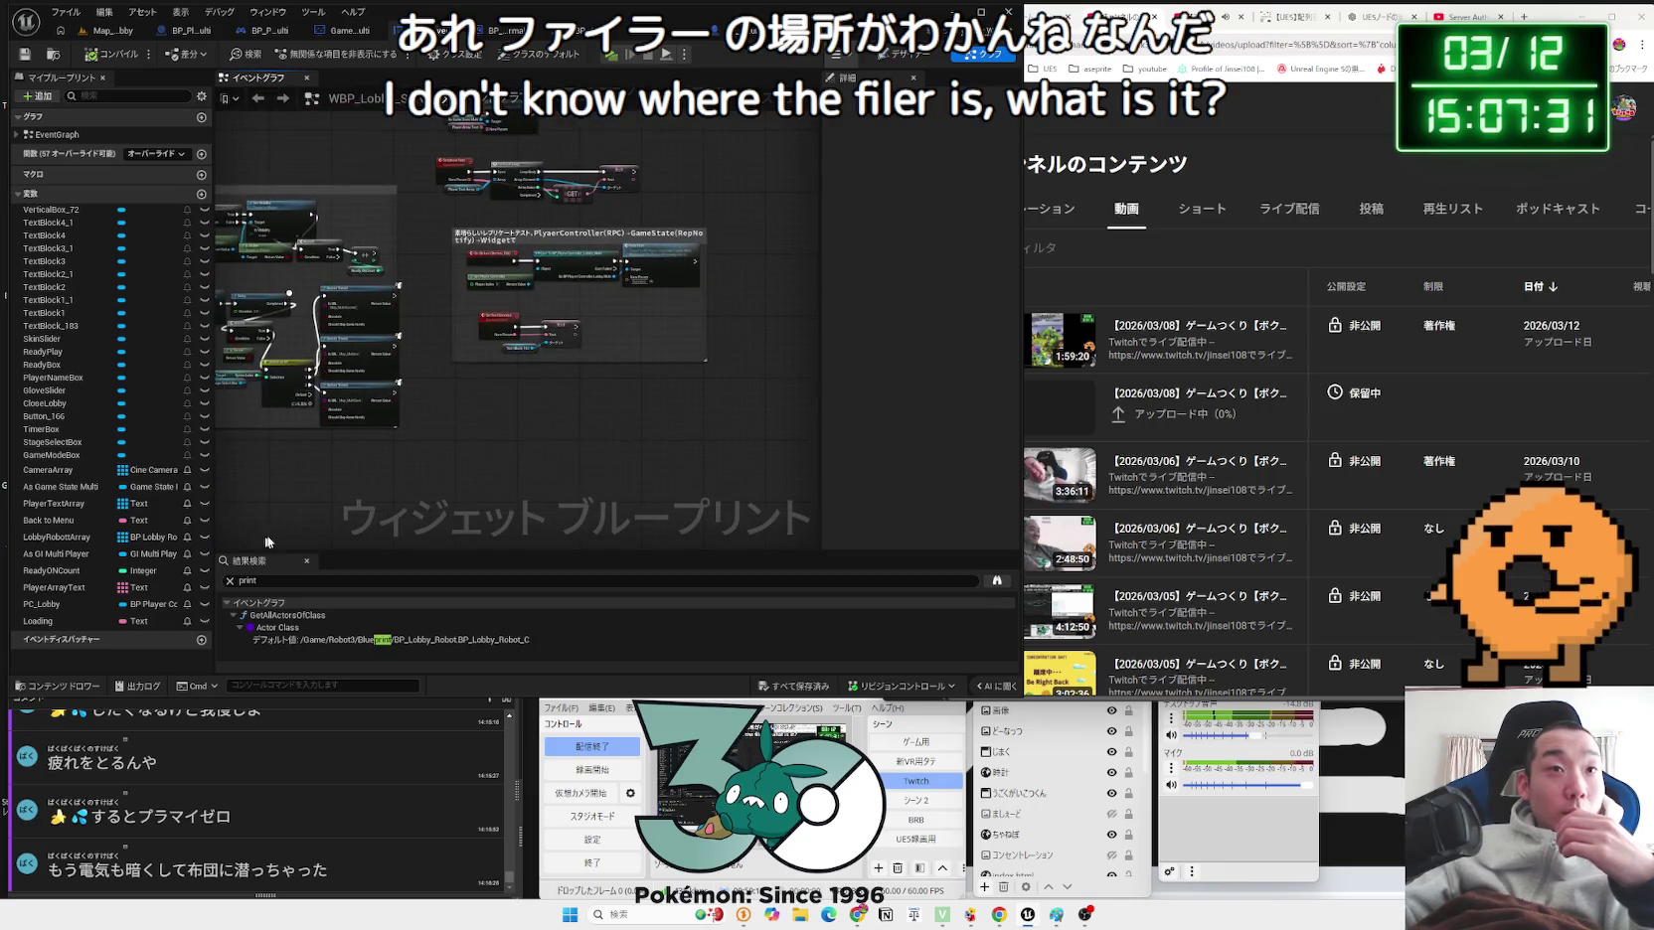
left_click_drag(435, 435, 621, 352)
left_click_drag(790, 225, 815, 244)
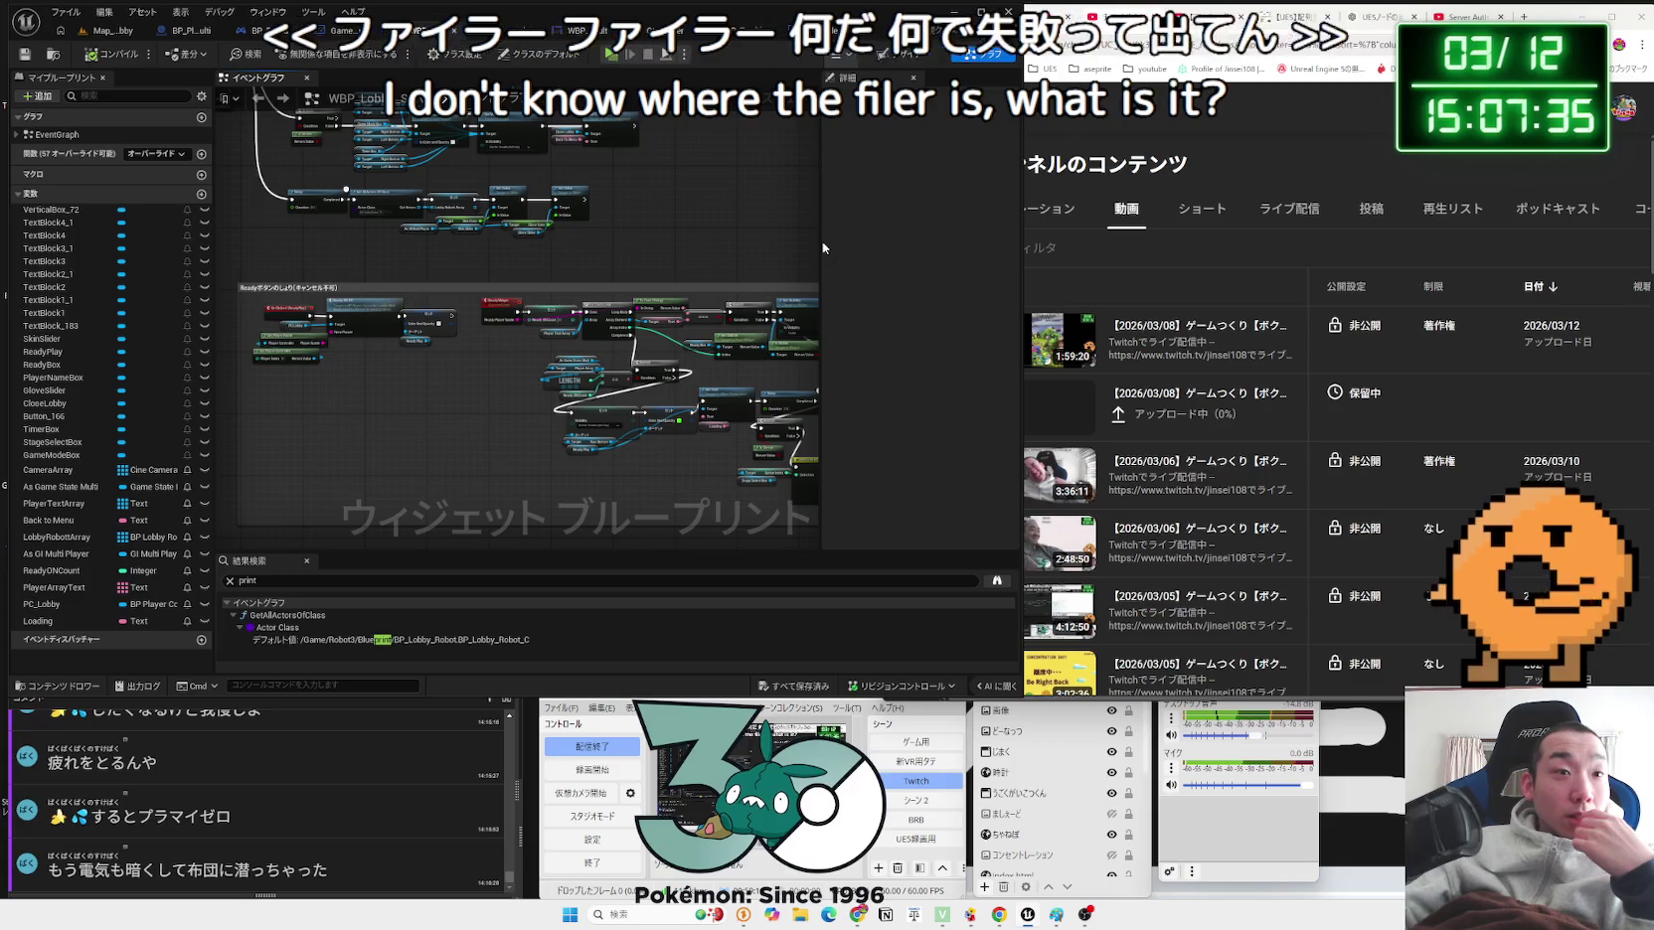
left_click(97, 33)
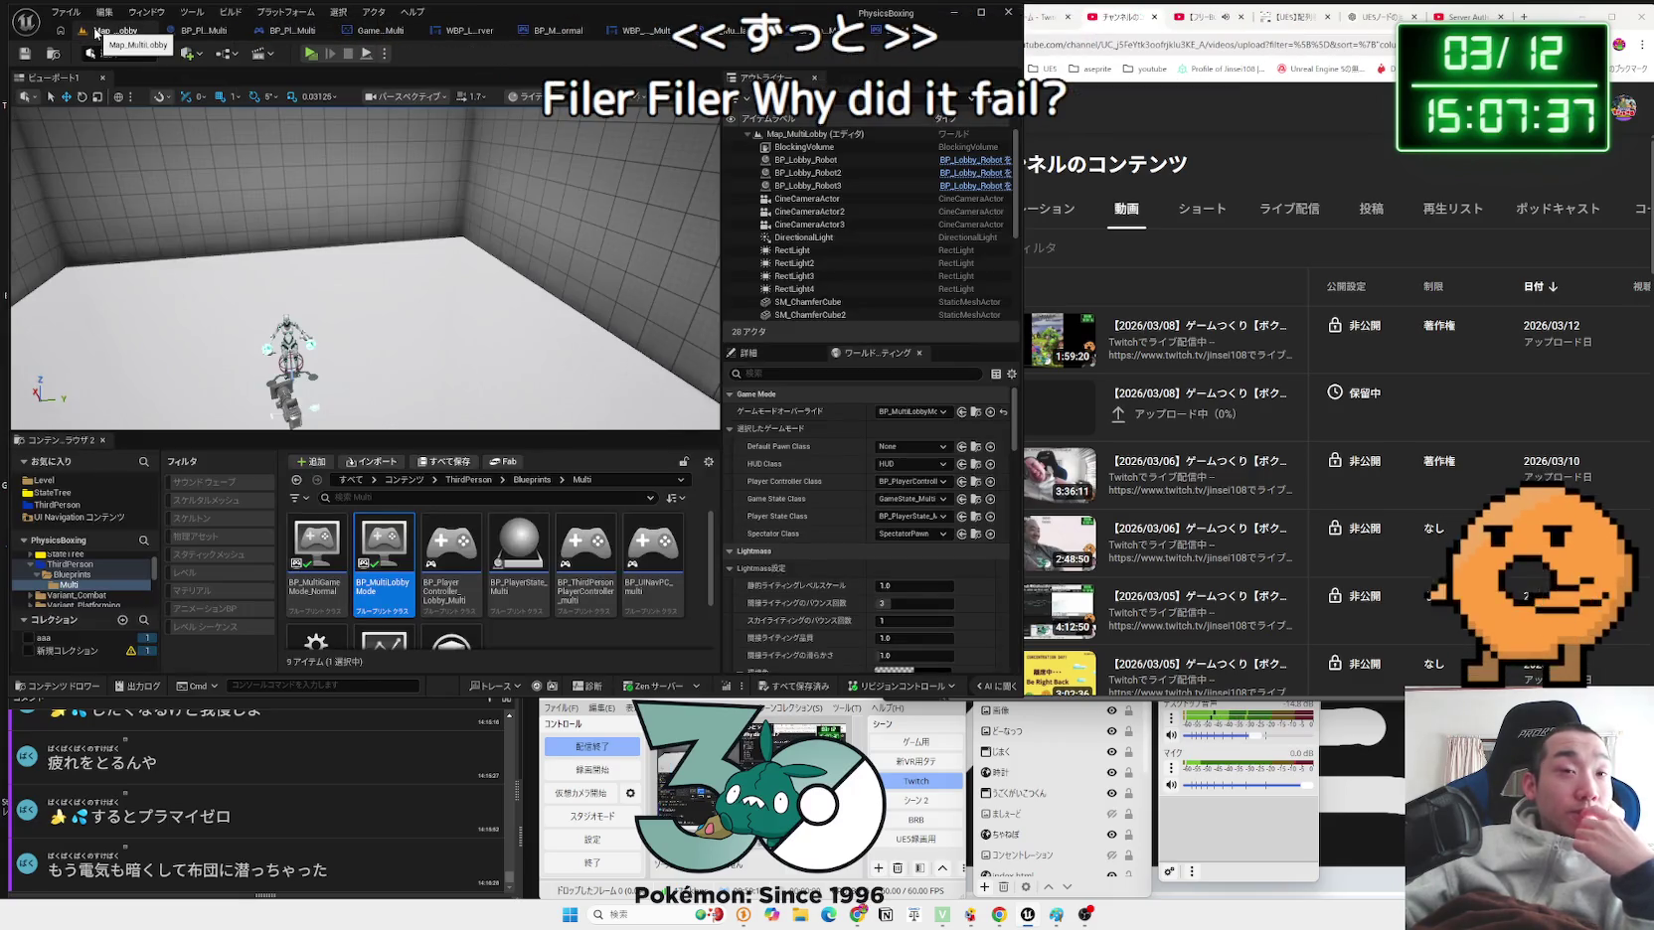
left_click(1399, 15)
type("UE5")
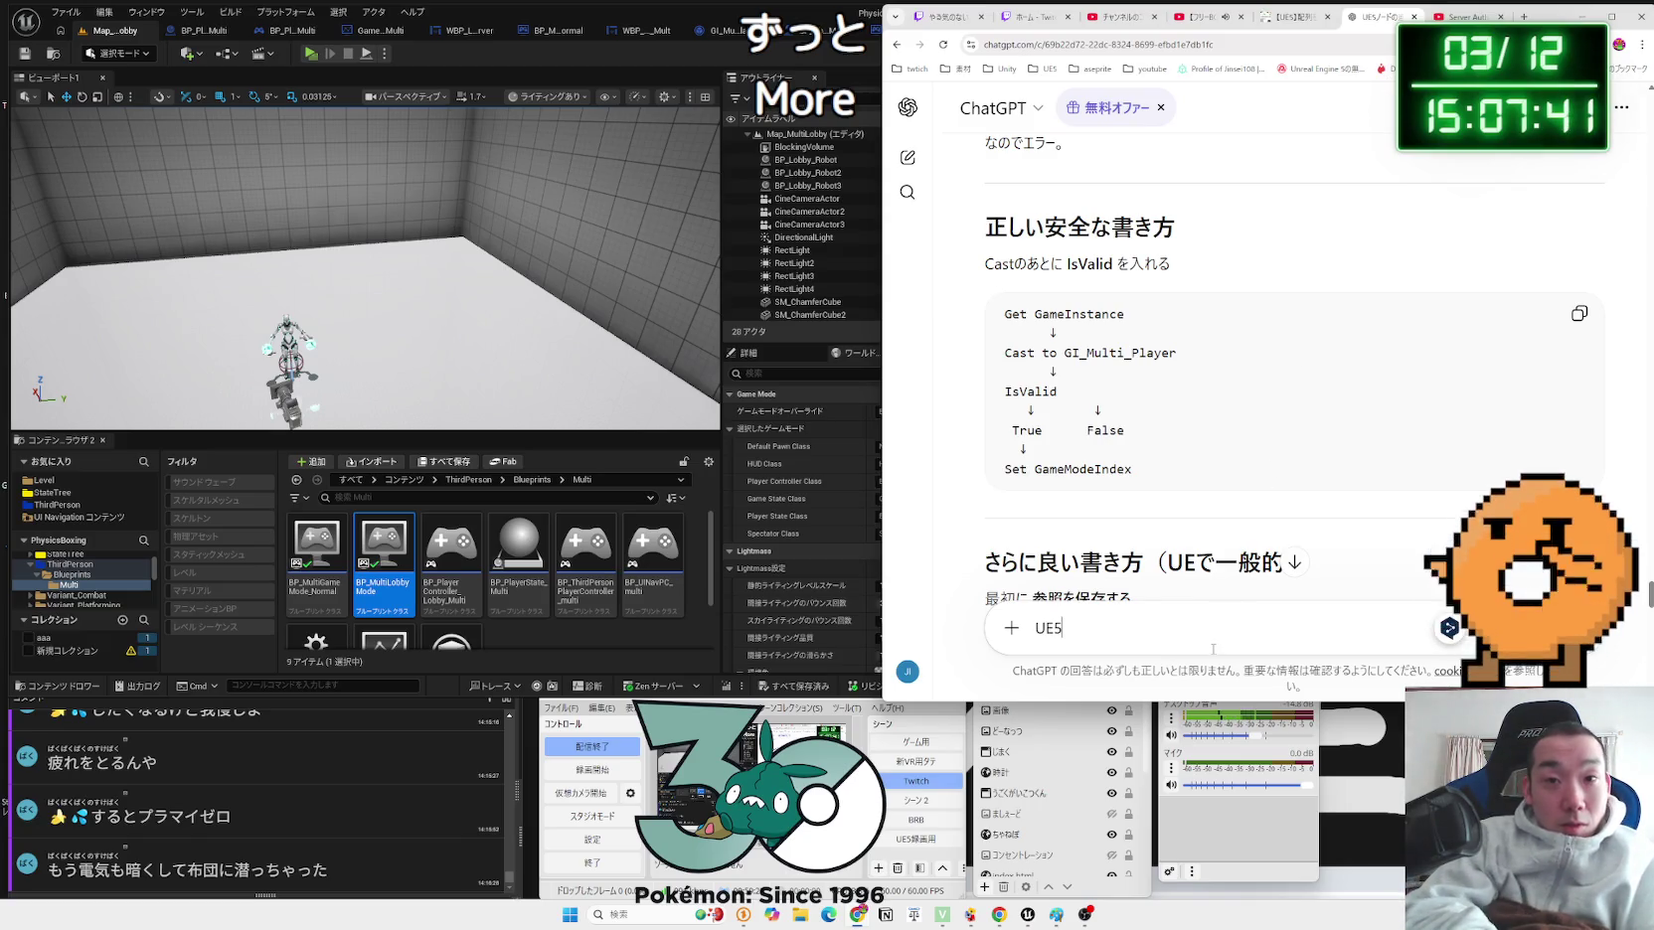
Step: Ask ChatGPT in Japanese how to find your own Print String nodes in the UE5 project
key("Zenkaku_Hankaku")
type("で自分で作ったＰｒｉｎｔＳｔｒｉｎｇのばしょがわからなくな")
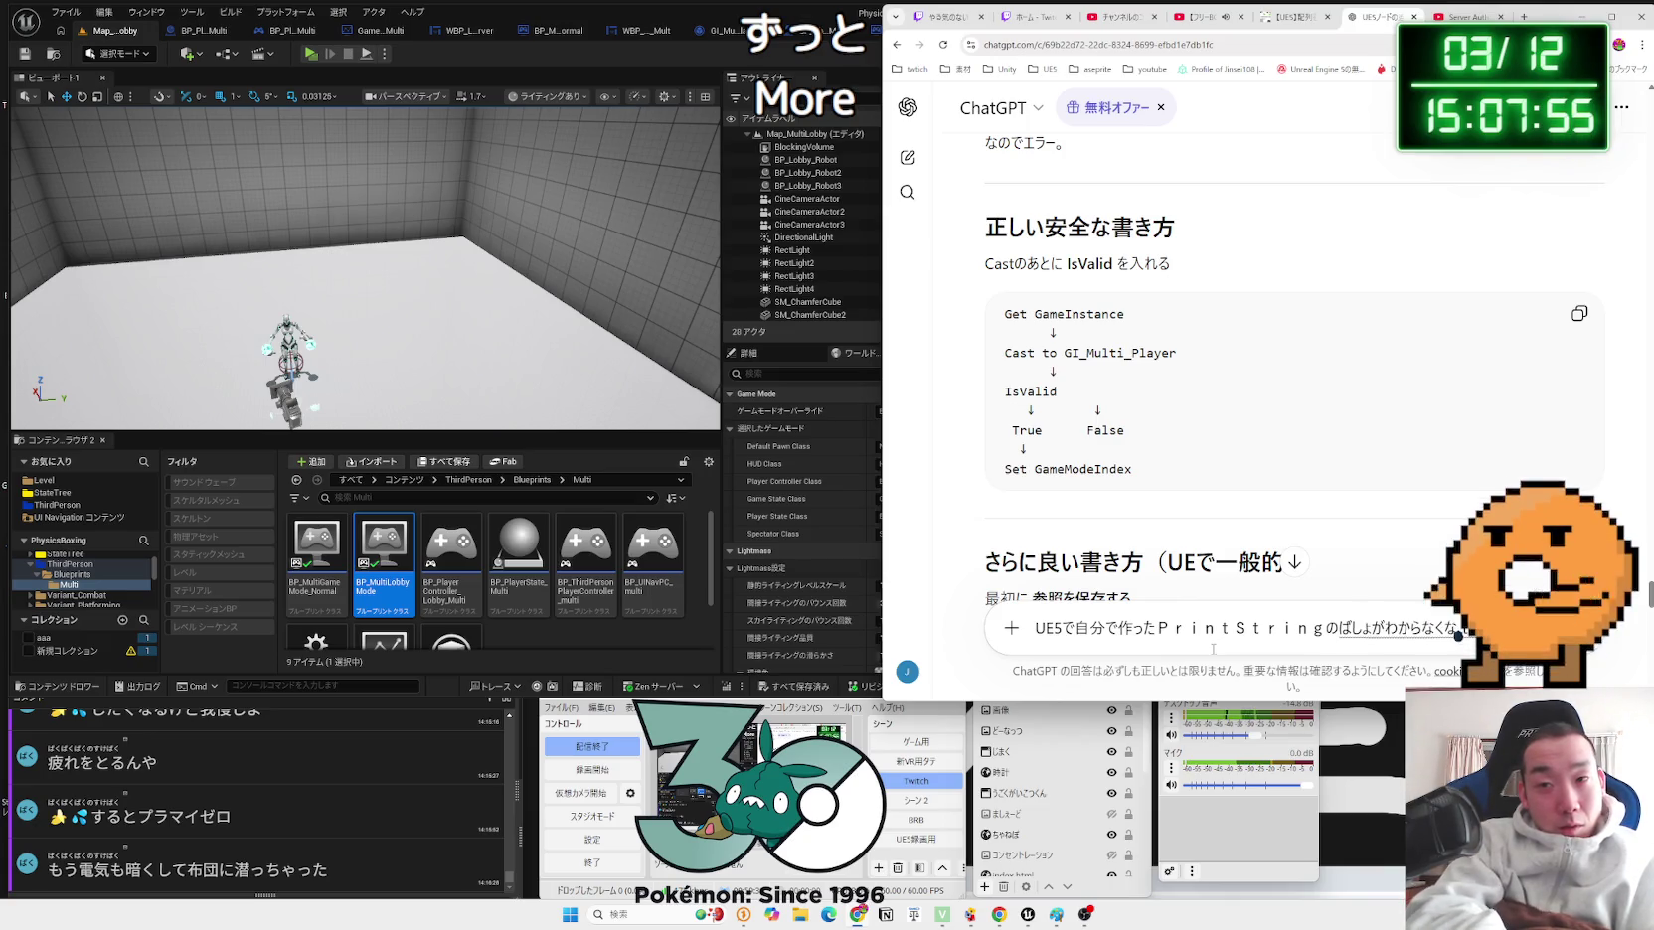
type("っ")
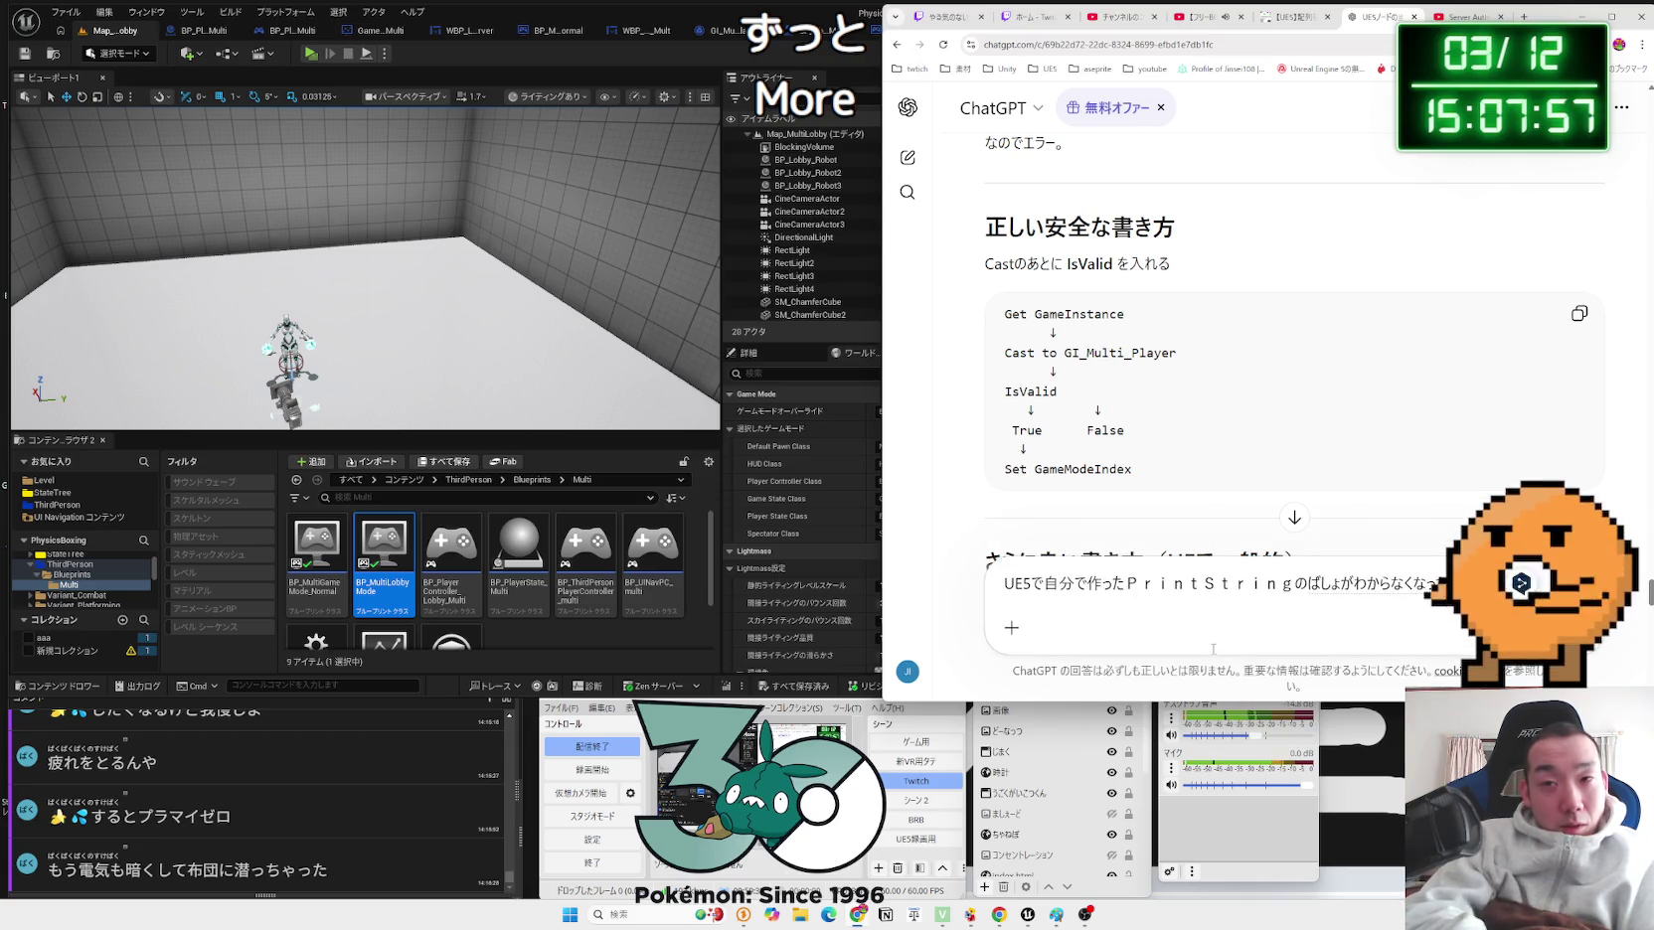
type("ちゃたよぉ")
key("Return")
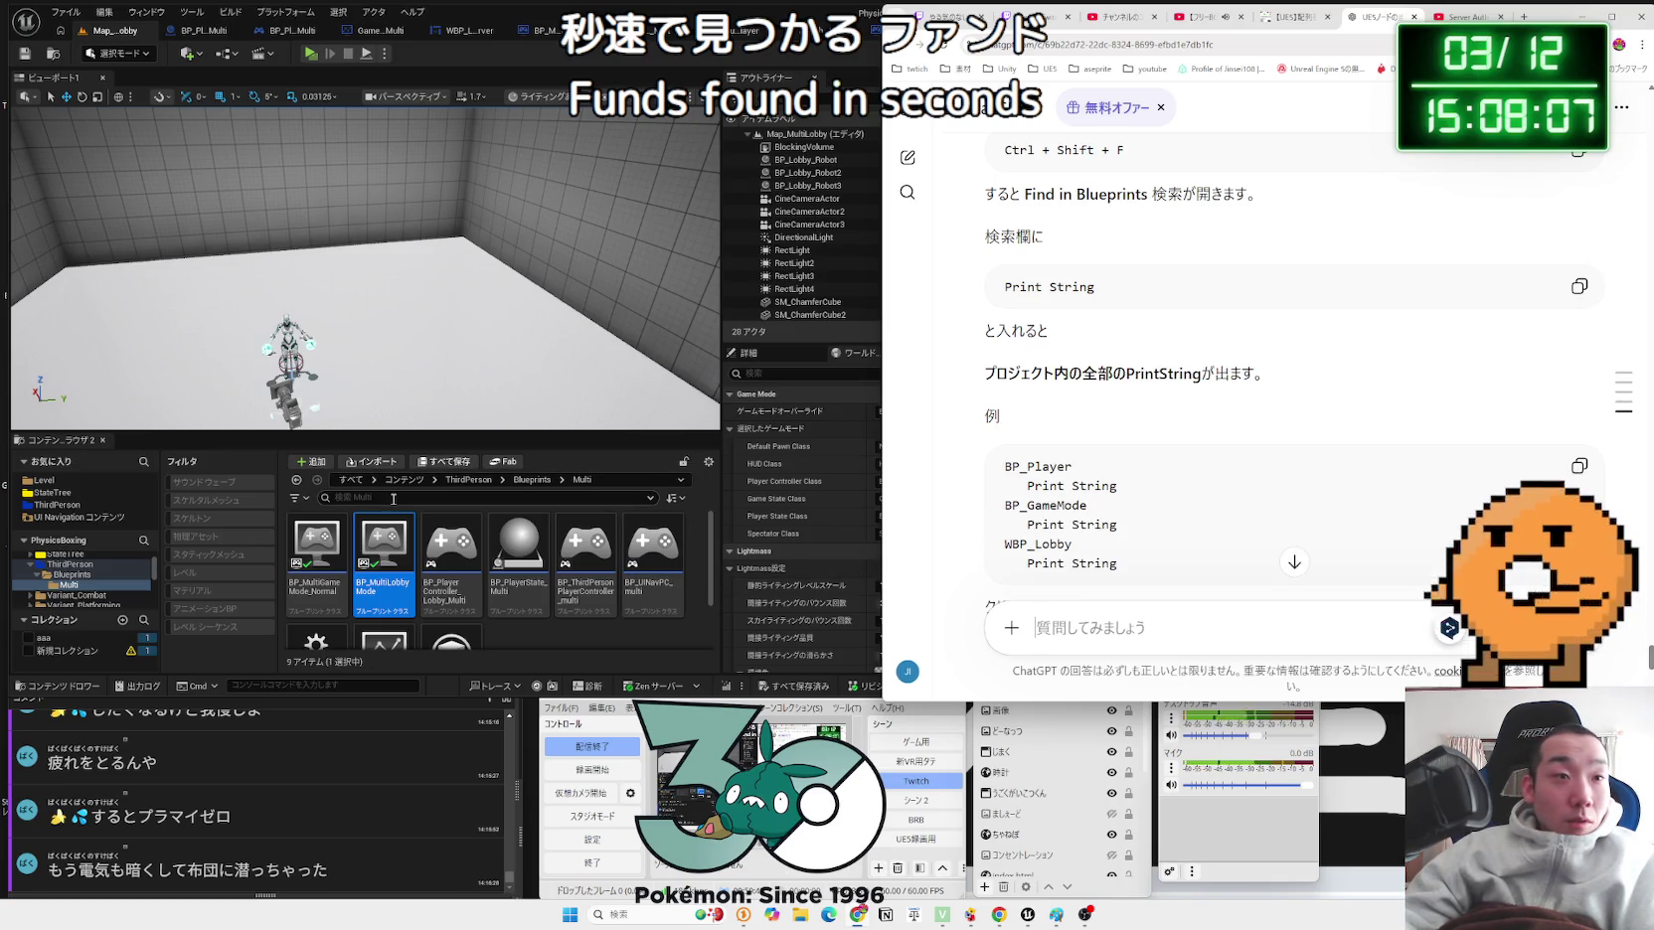
left_click(383, 43)
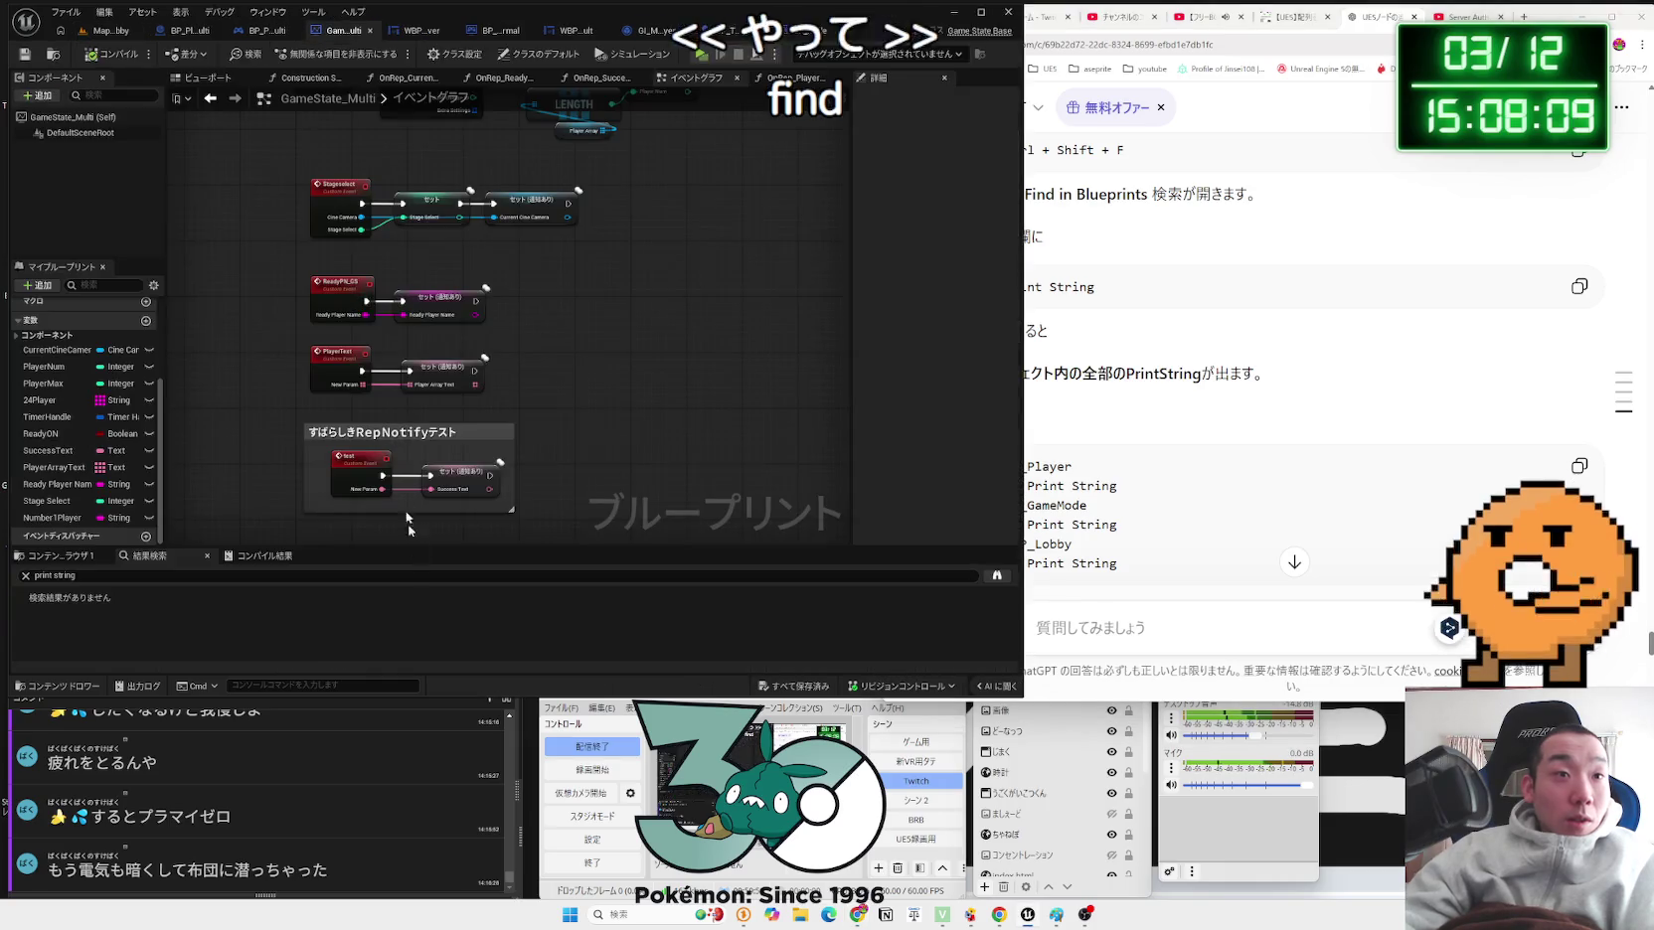
Step: Search all blueprints for 'print string' while reading ChatGPT's answer alongside
left_click(414, 578)
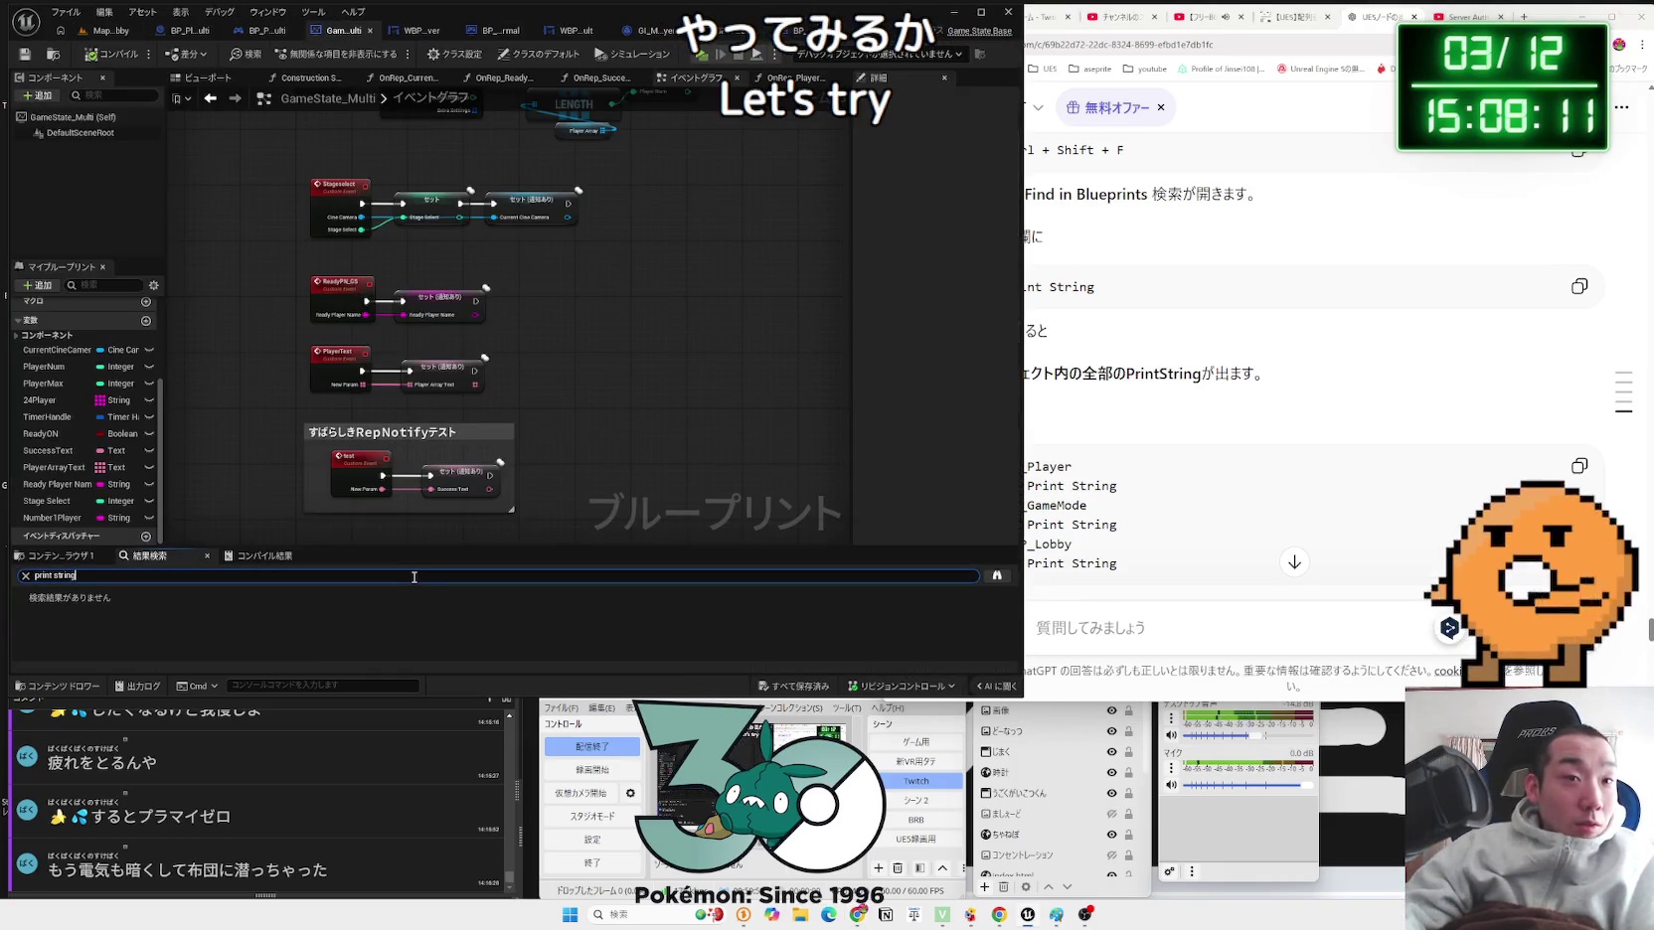
left_click(997, 575)
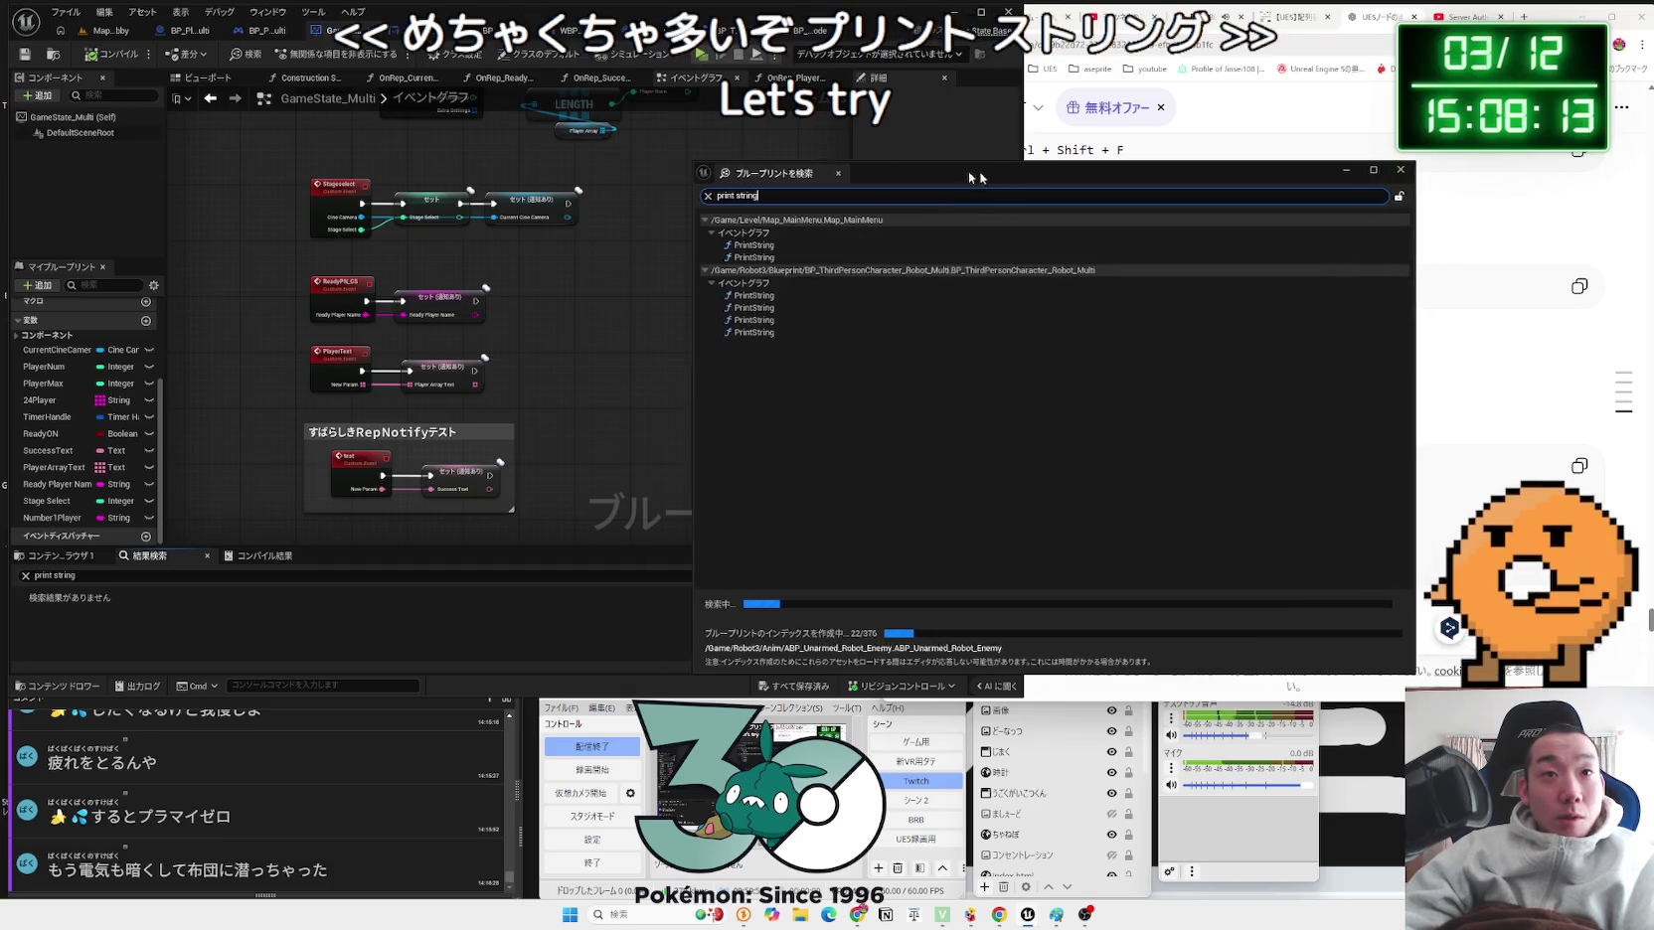
left_click_drag(1020, 173, 438, 114)
left_click(1175, 355)
scroll(1176, 355, "down", 5)
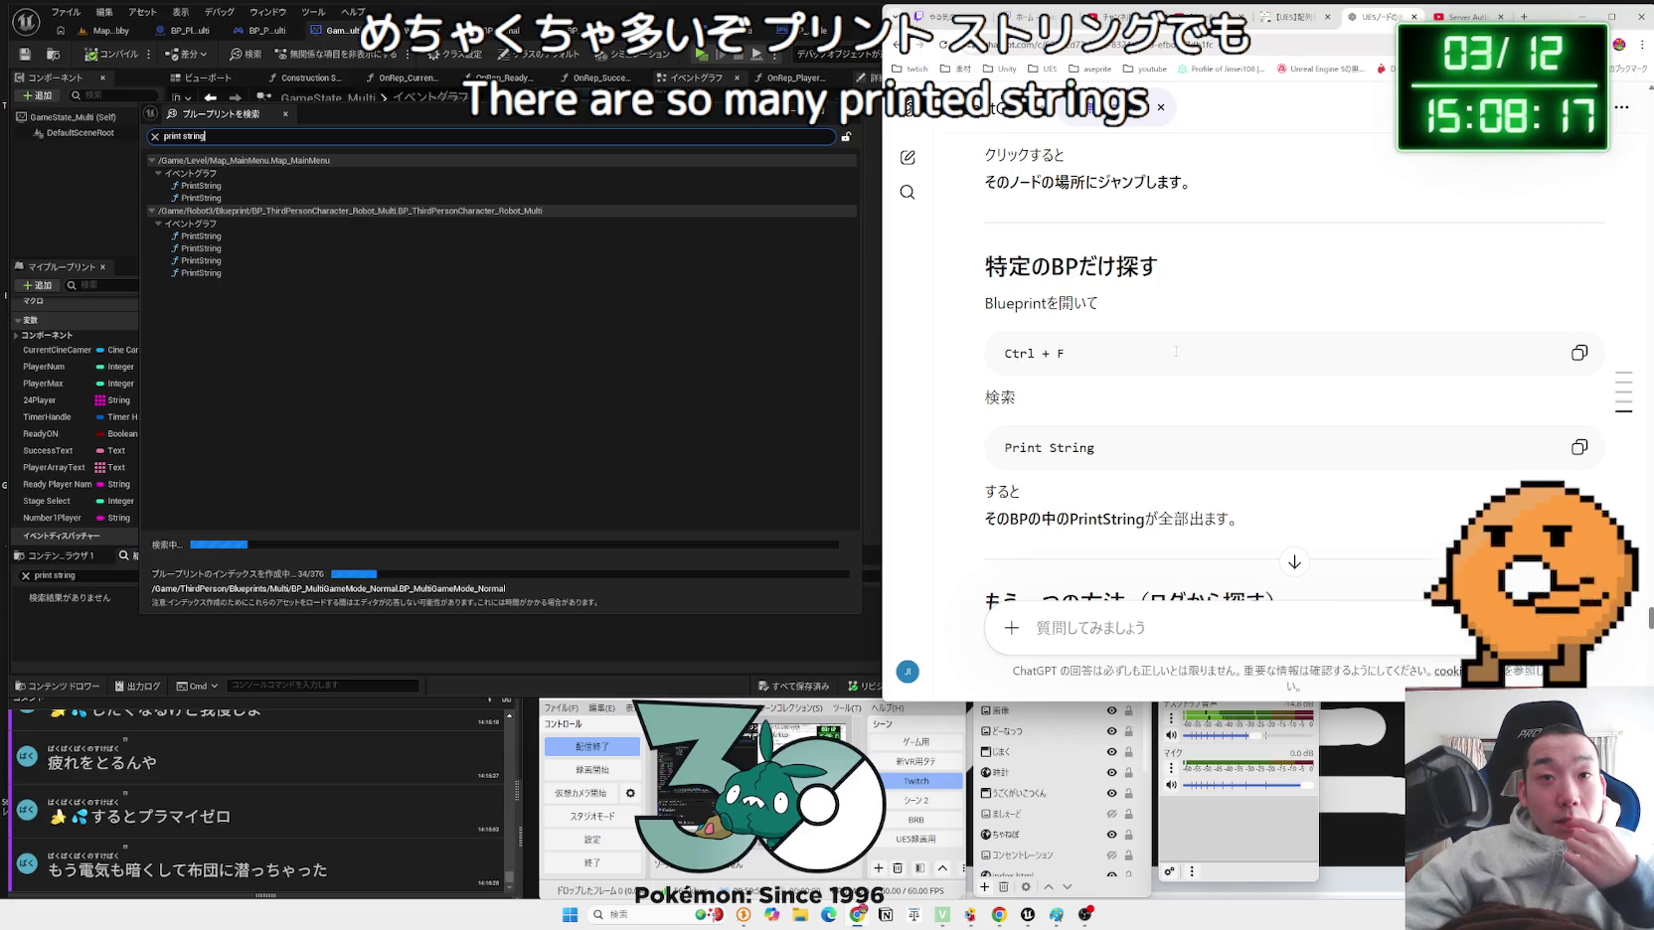
scroll(1175, 351, "down", 3)
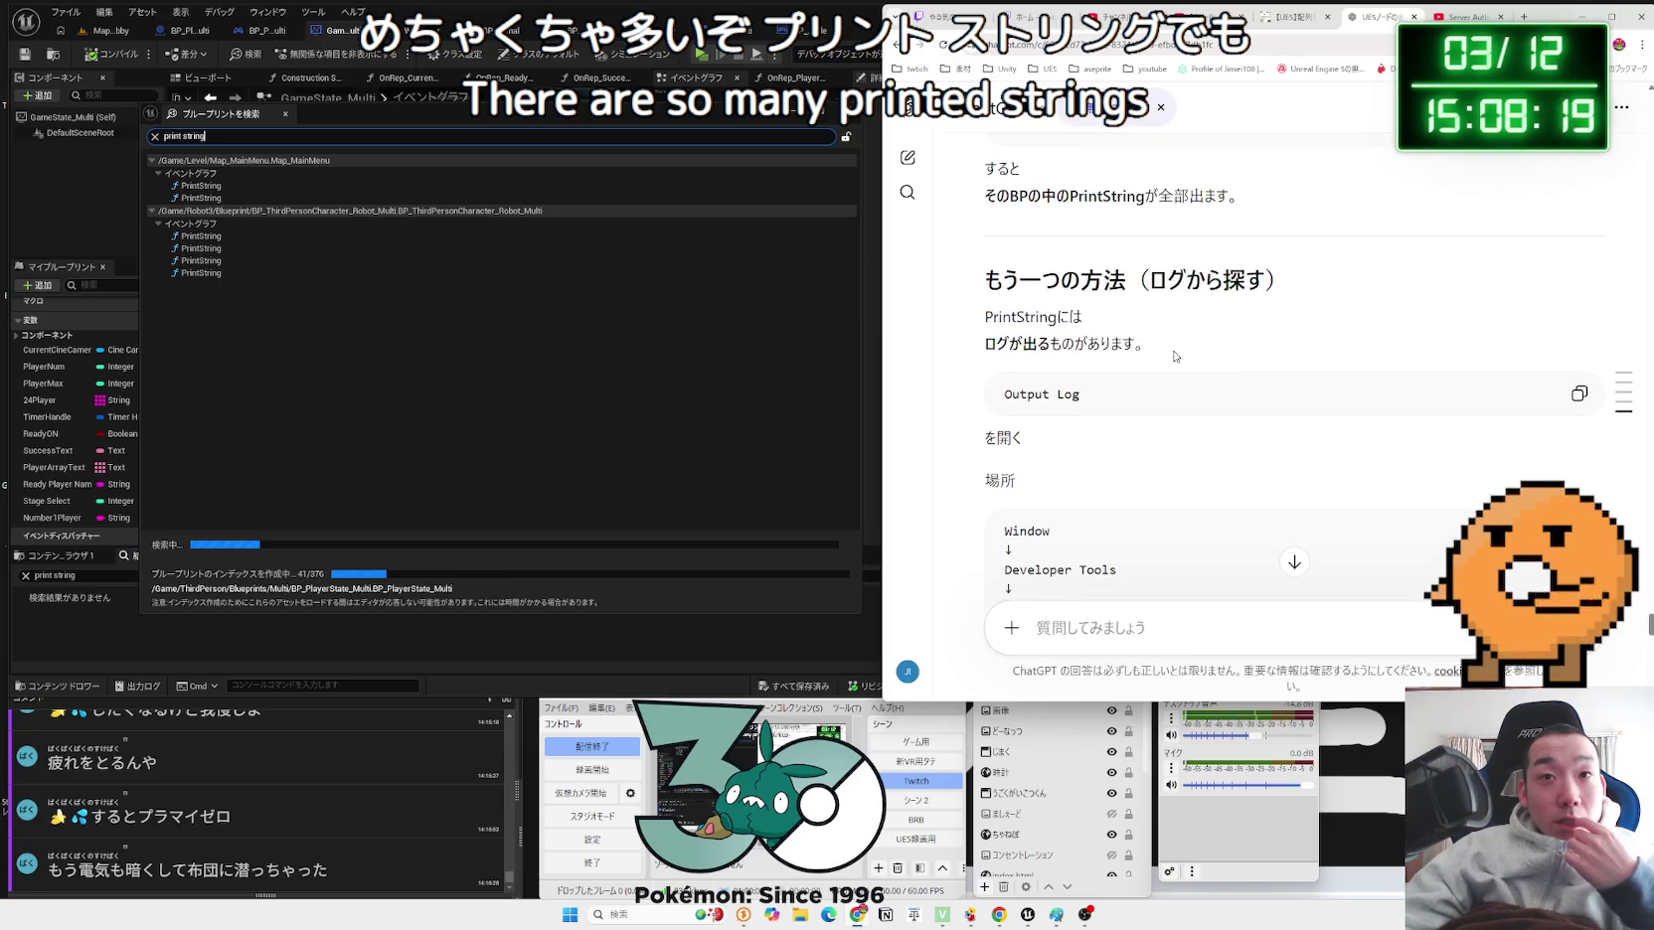
scroll(1175, 356, "down", 6)
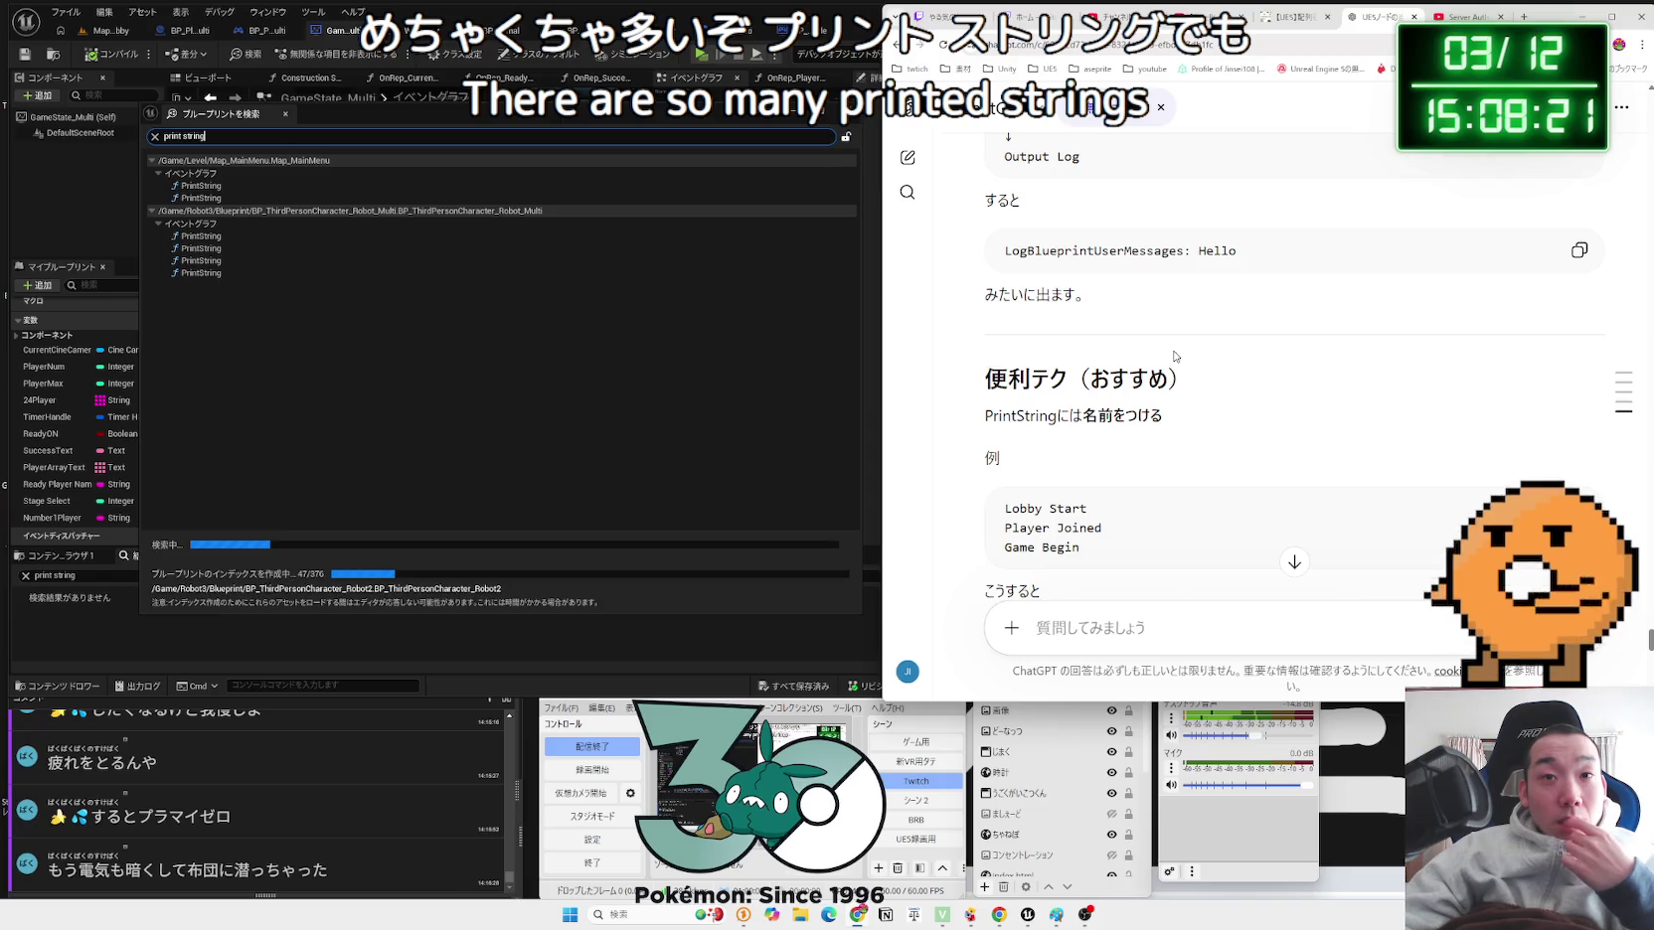
scroll(1173, 356, "down", 1)
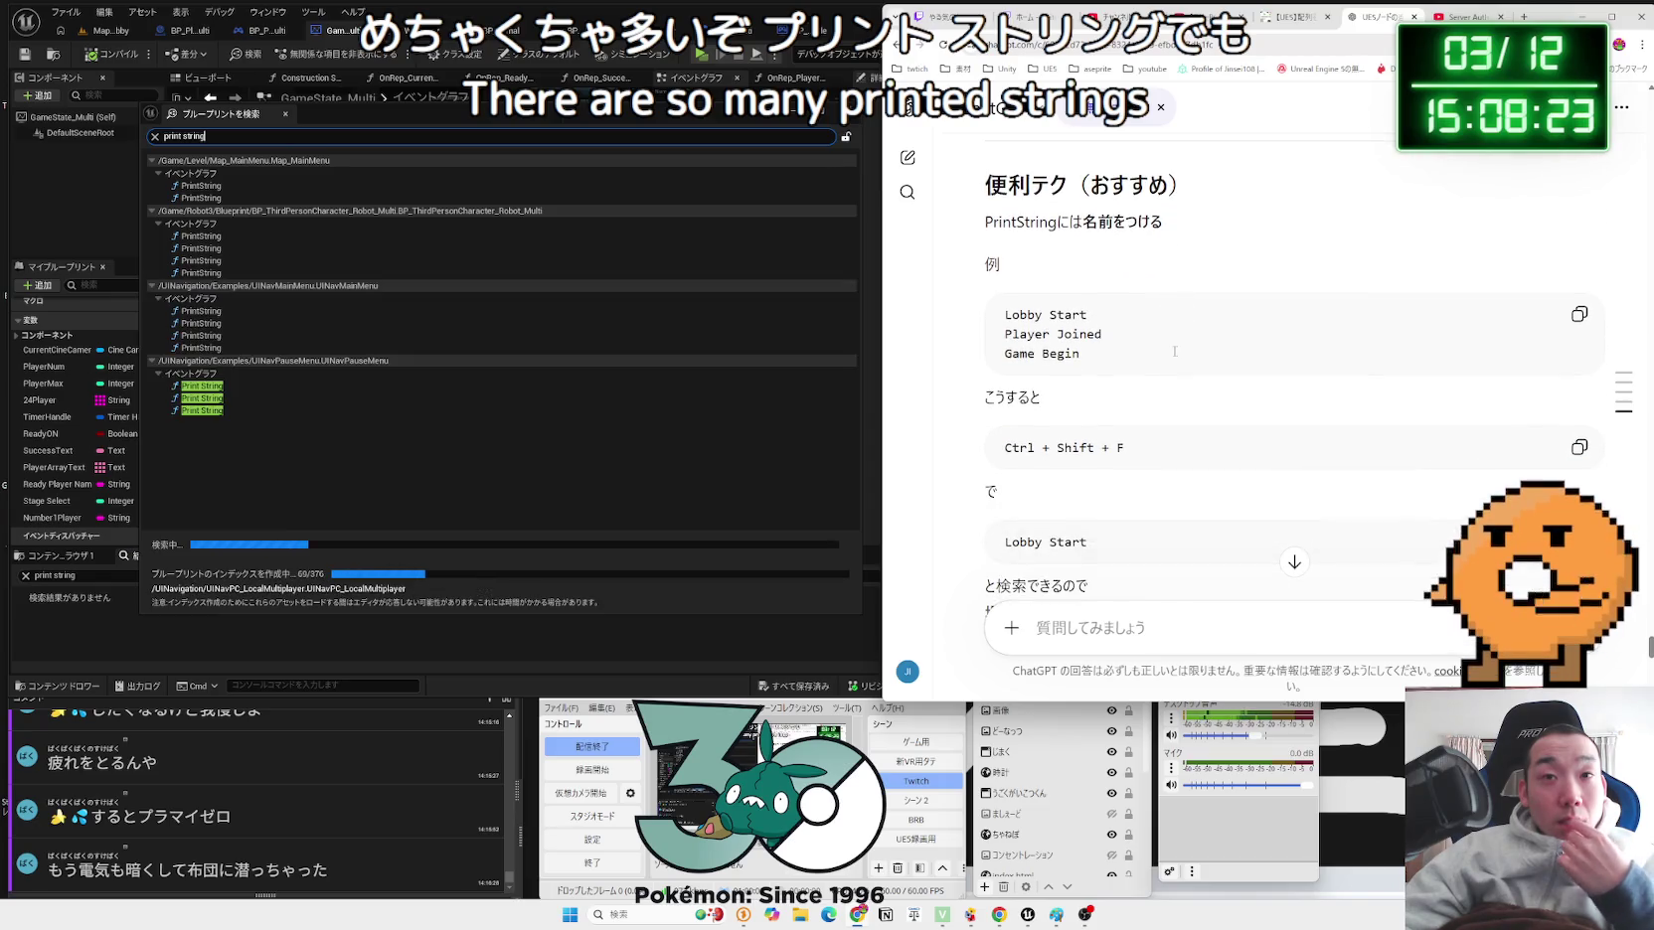
Step: Move the results window aside and open the first PrintString result in Map_MainMenu's level blueprint
left_click(469, 138)
left_click_drag(626, 109, 1101, 107)
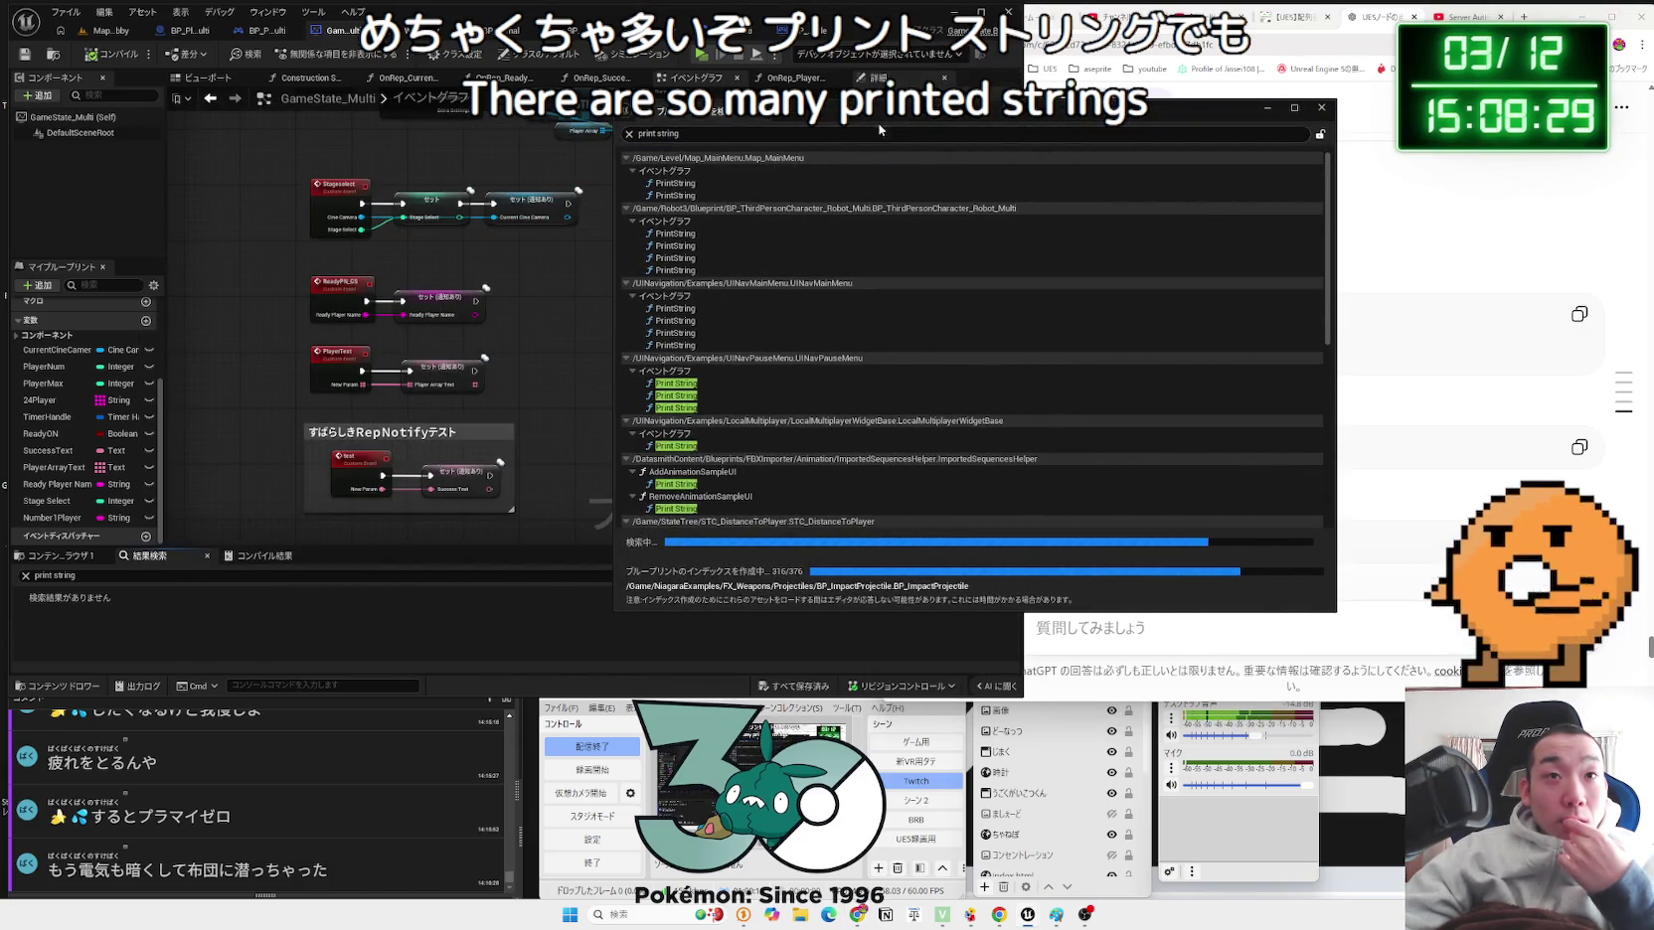
left_click_drag(919, 117, 1224, 114)
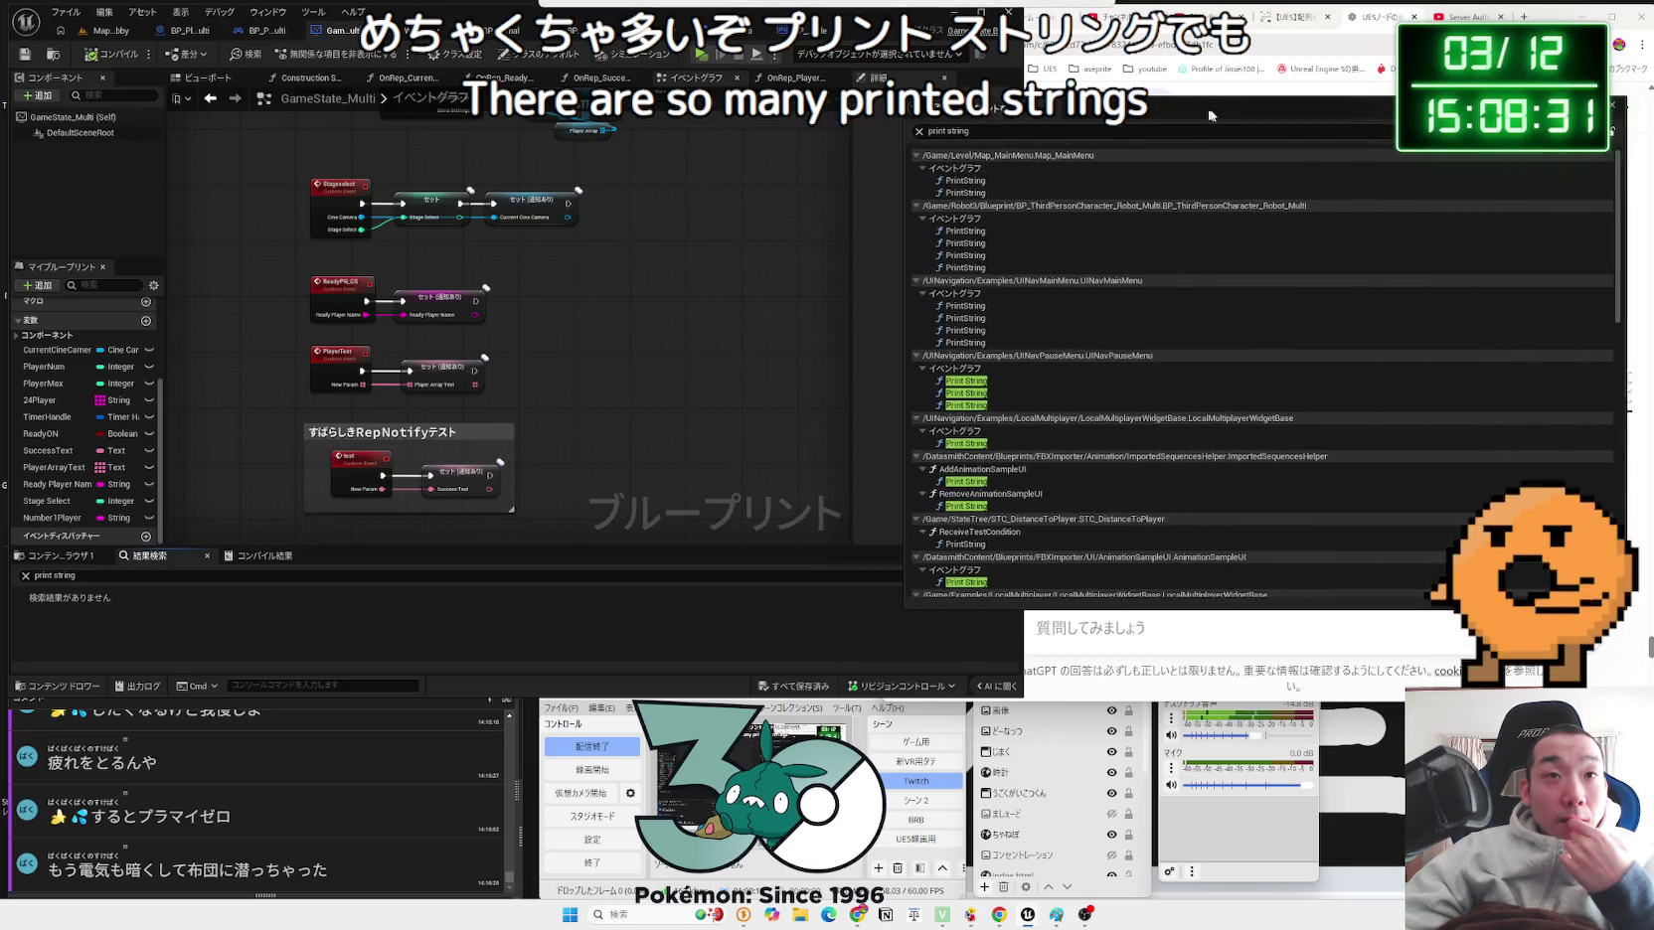
left_click(976, 181)
double_click(977, 181)
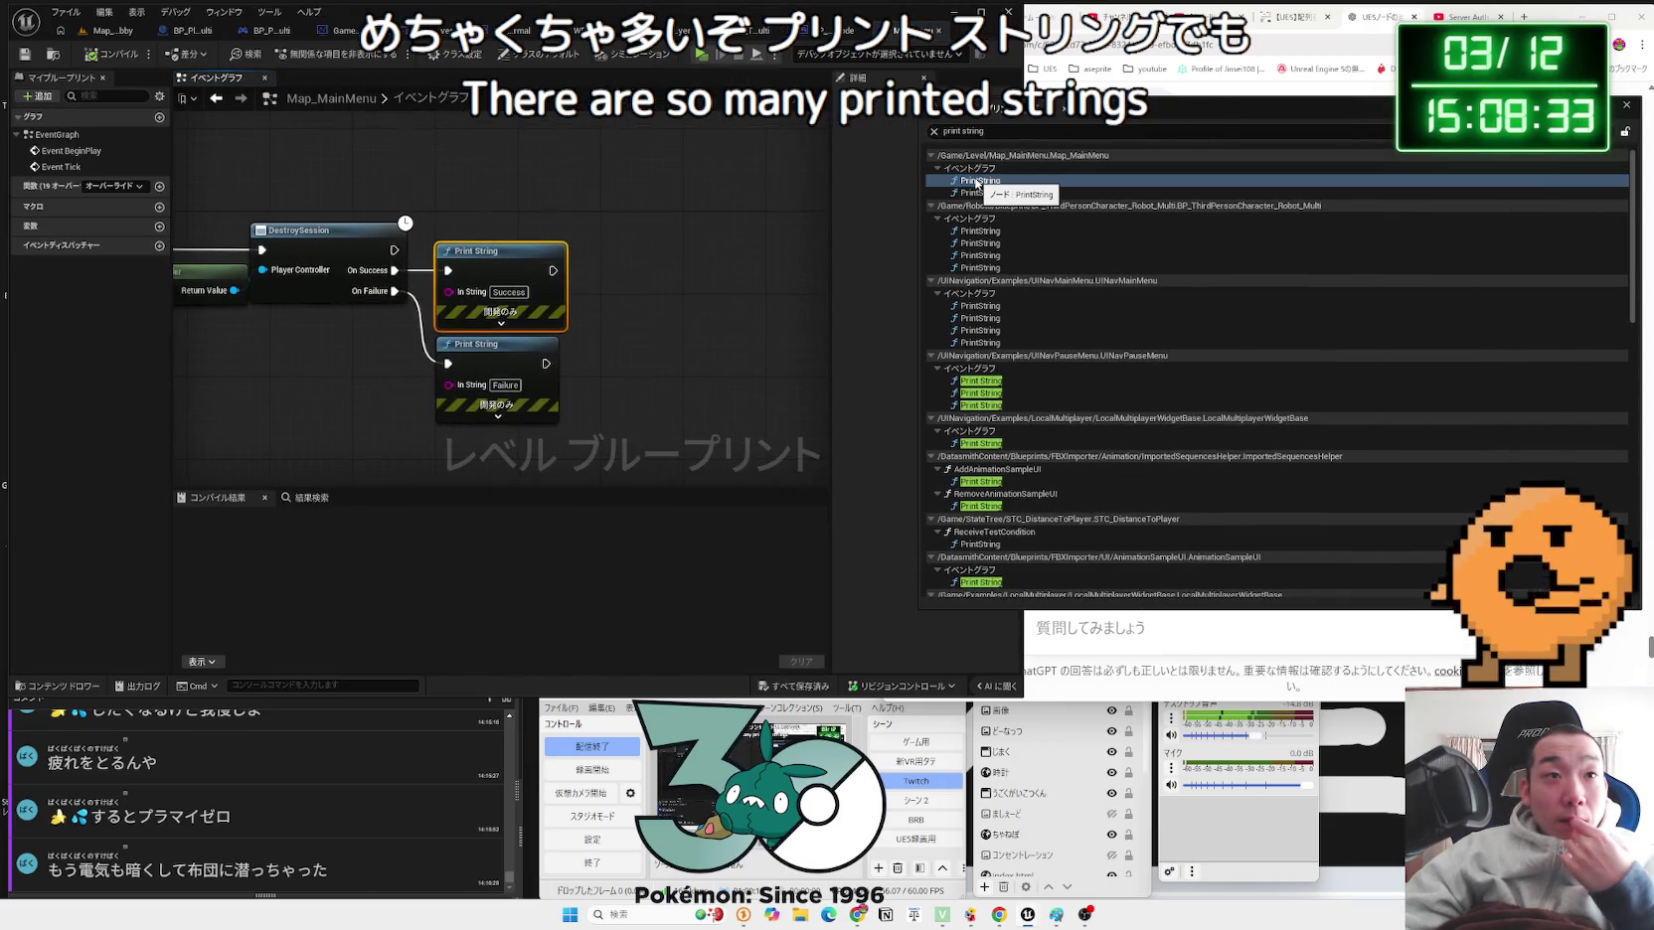
Step: Review the Map_MainMenu graph's BeginPlay and Tick events, then switch to BP_MultiLobbyMode
left_click_drag(353, 364, 764, 368)
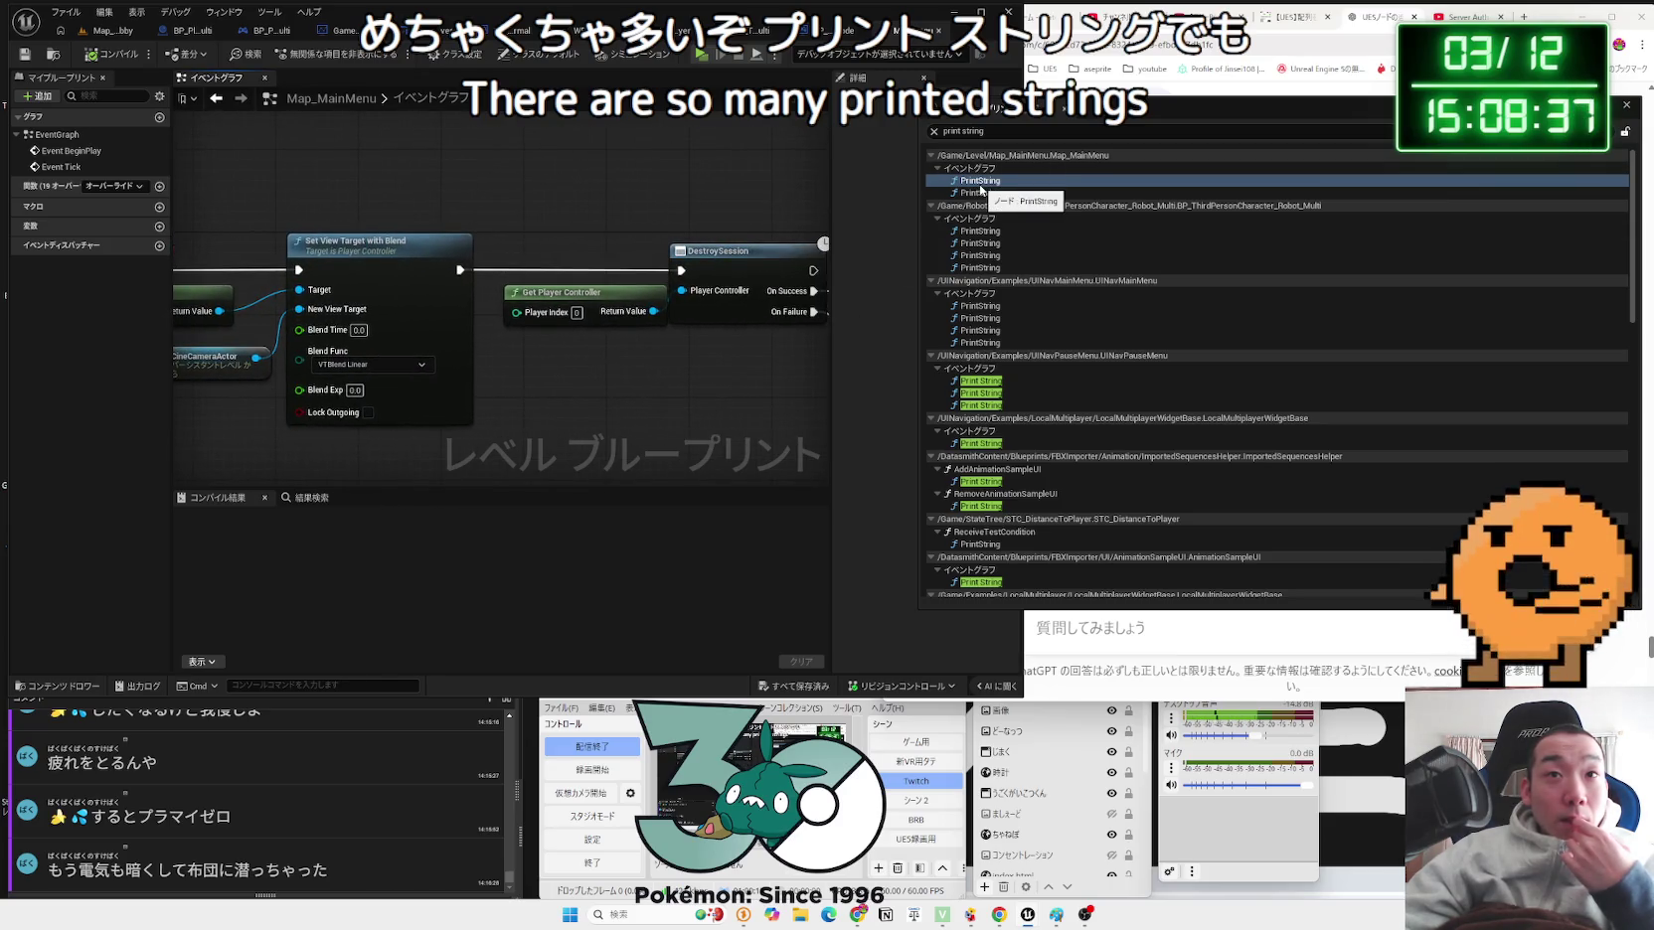
left_click_drag(1024, 108, 1157, 104)
mouse_move(234, 340)
left_mouse_down()
mouse_move(565, 278)
mouse_move(465, 310)
left_mouse_up()
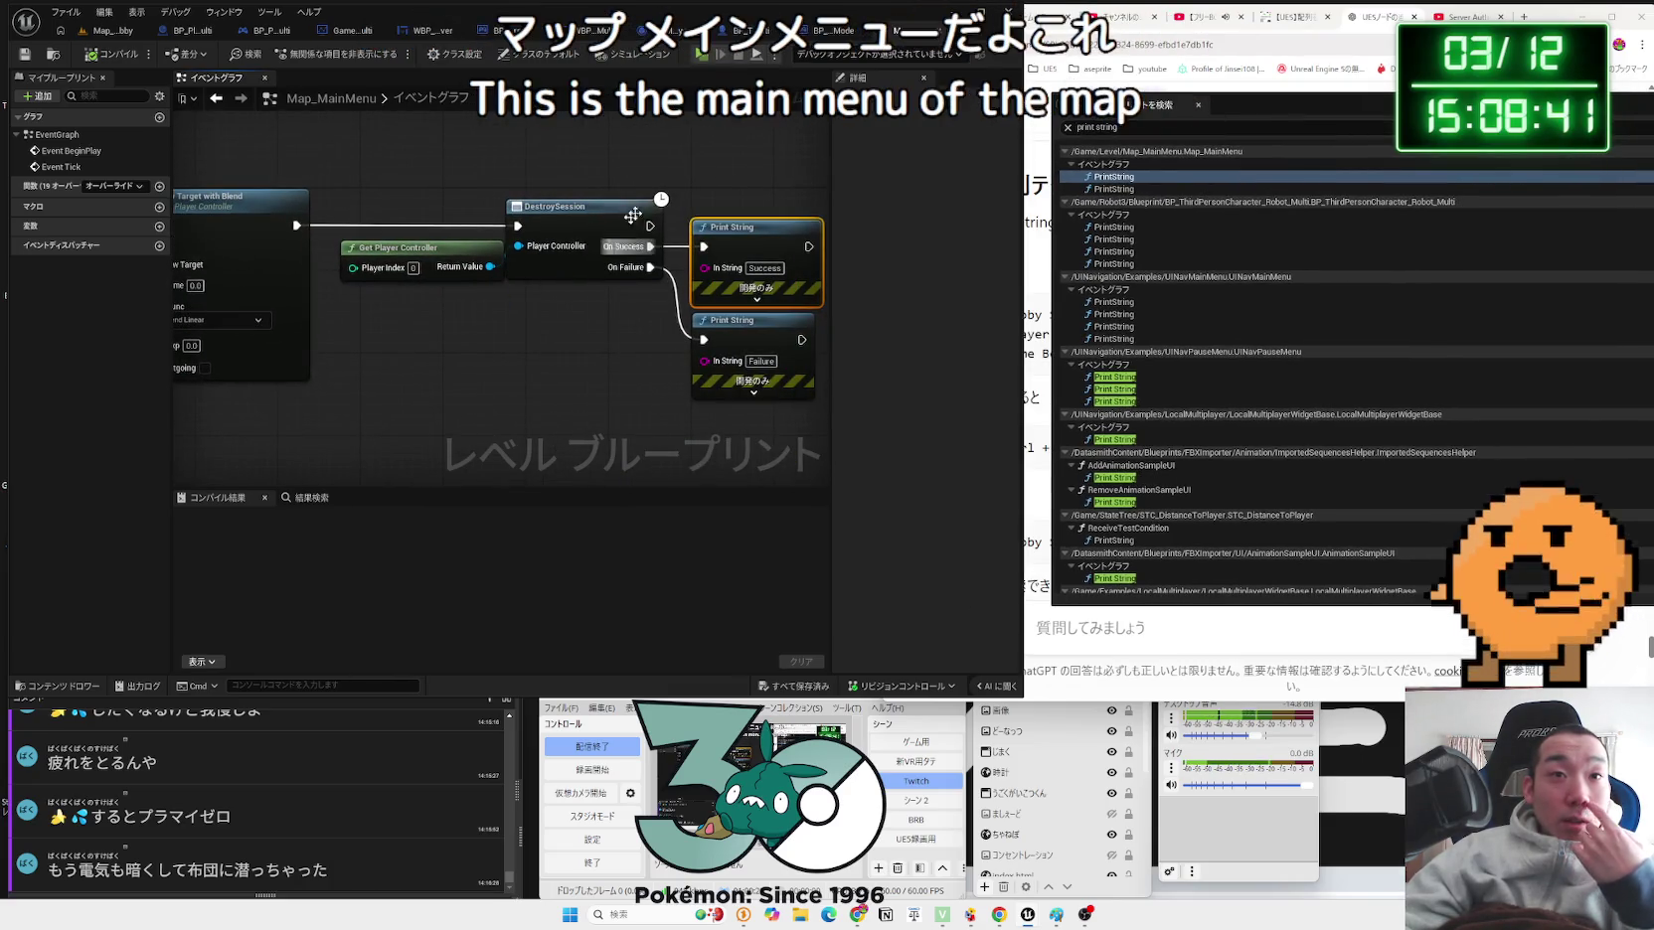
left_click(829, 29)
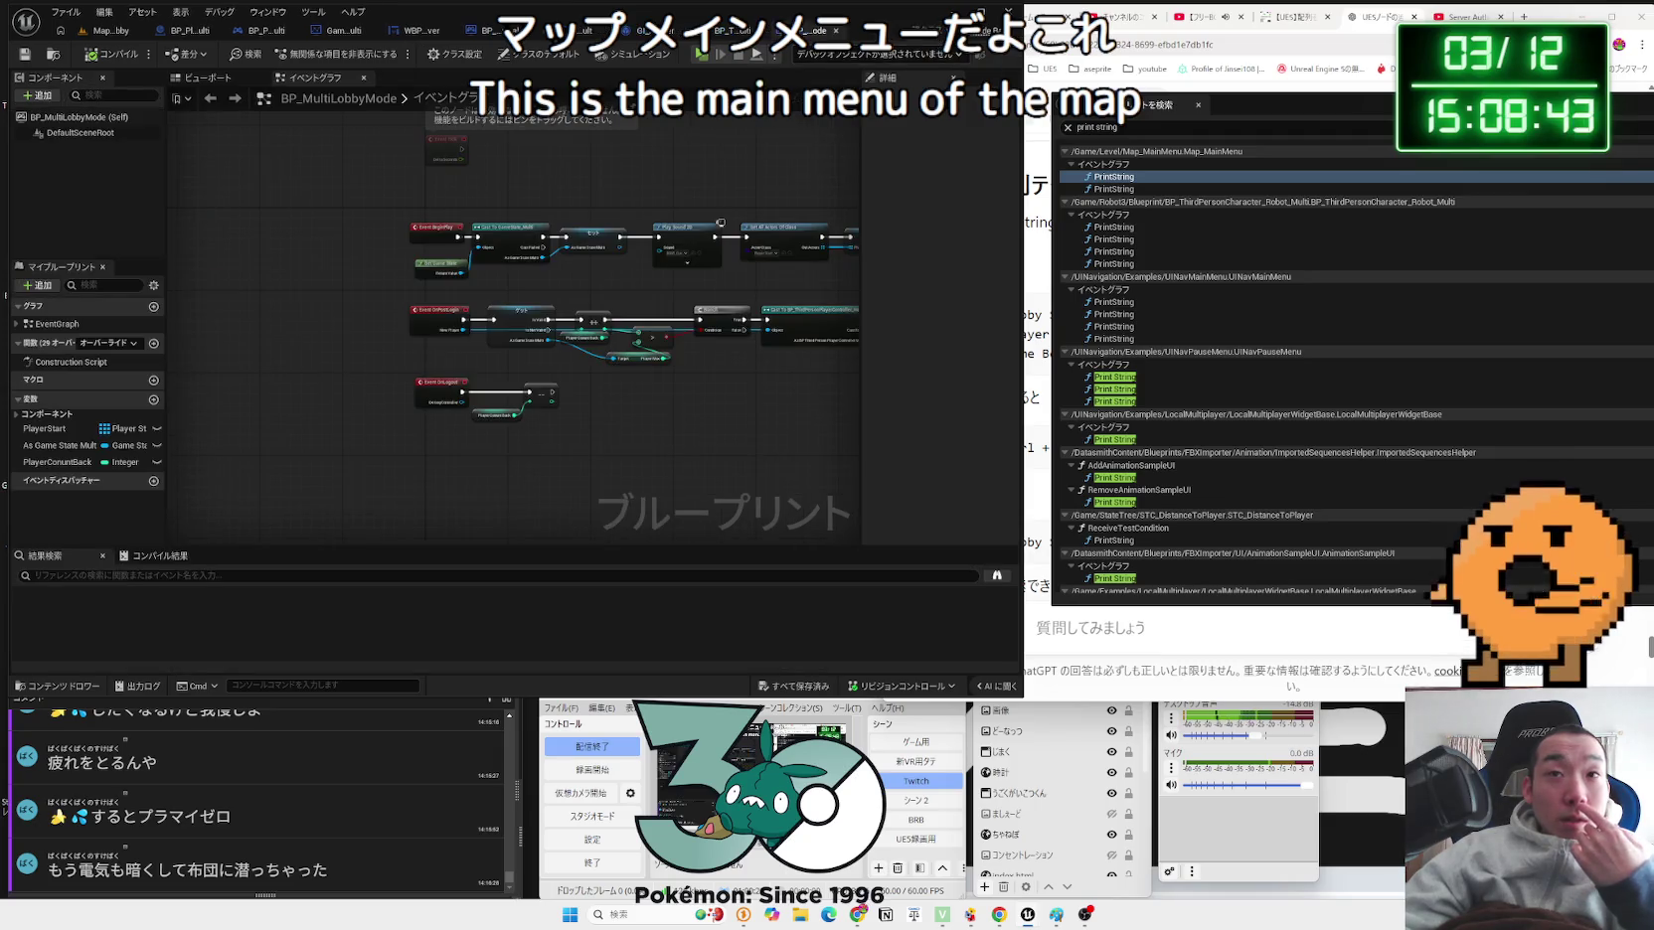
Step: Step through the character blueprint's and UINavMainMenu widget's Print String nodes, then close the menu graph
double_click(1130, 228)
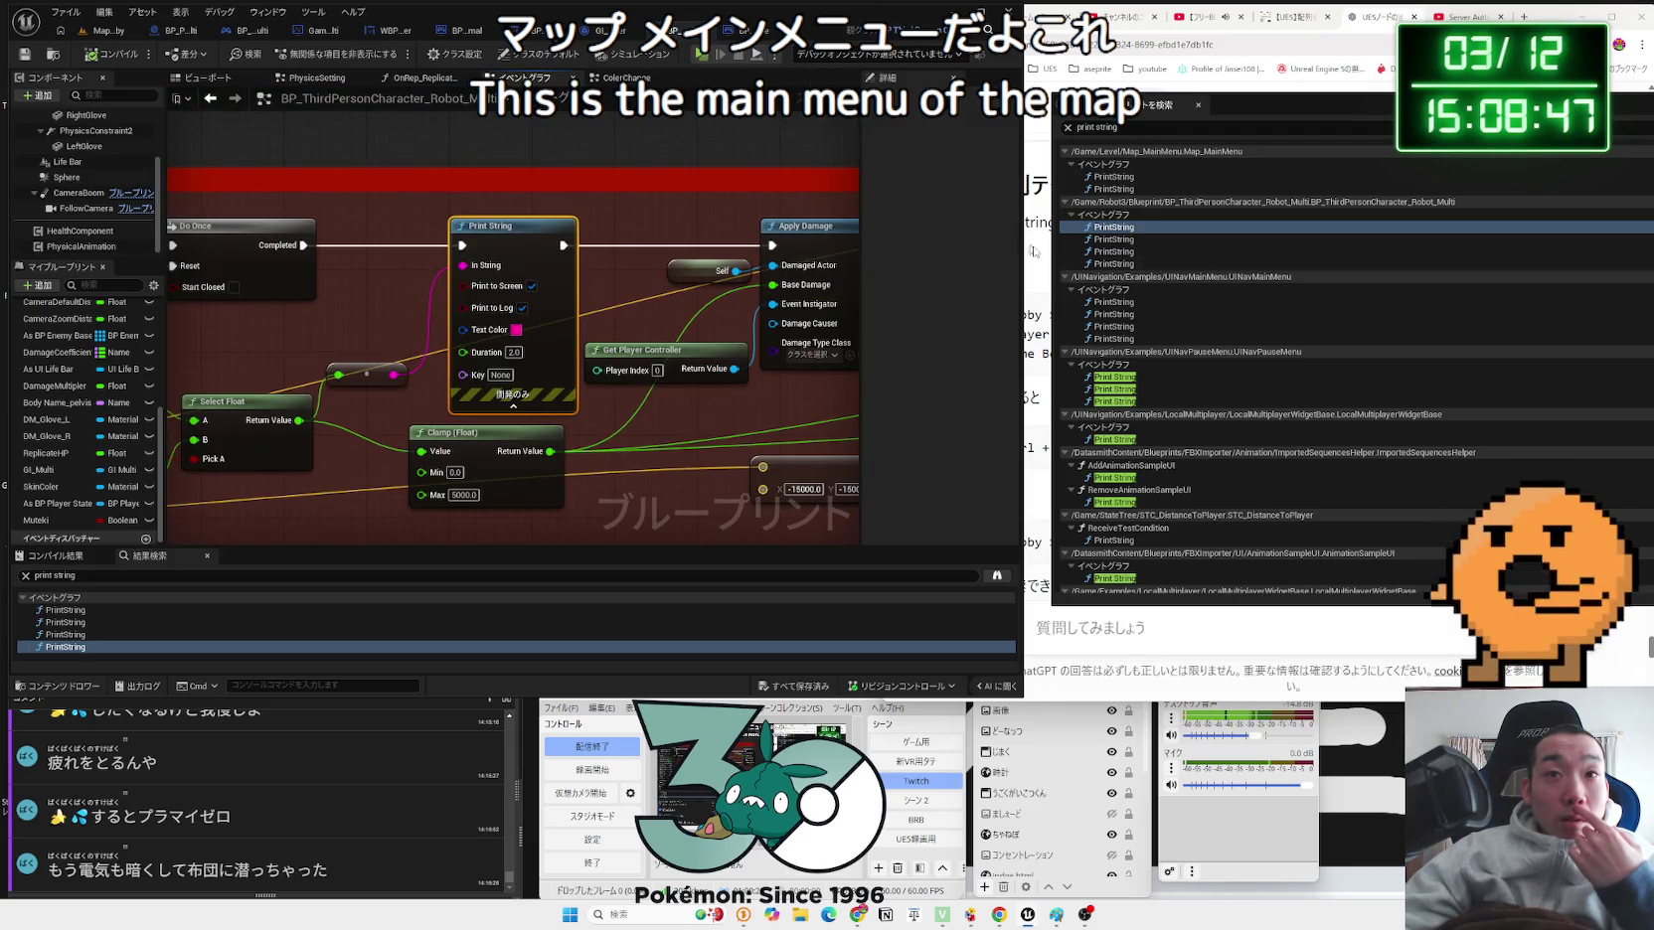
double_click(1118, 240)
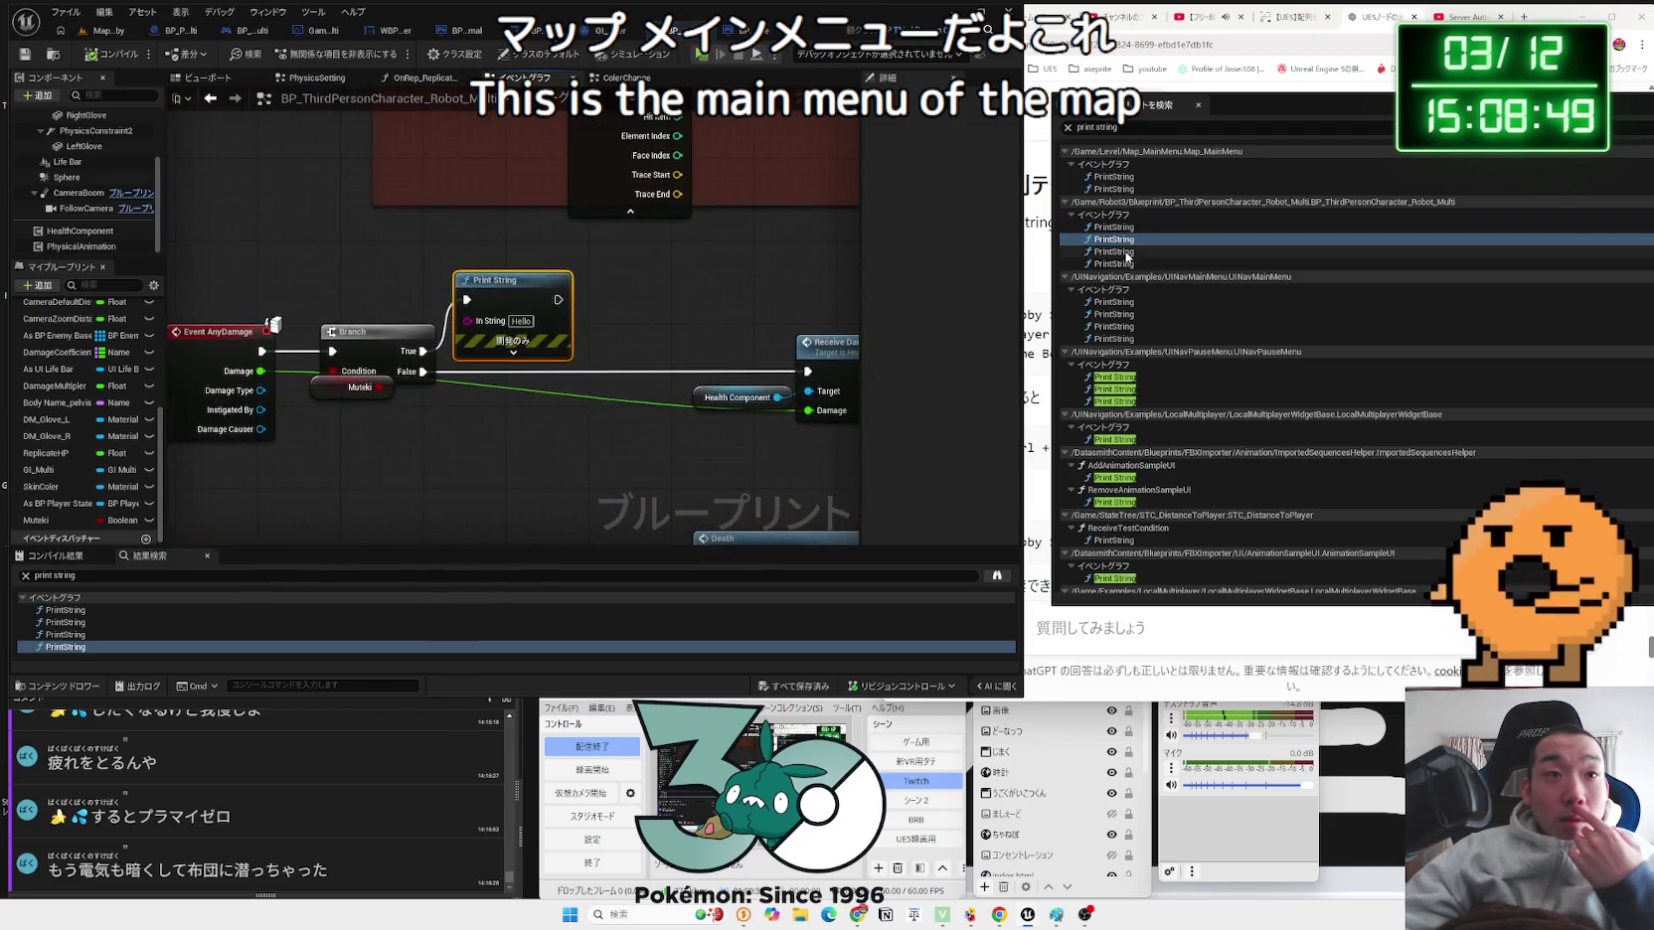
double_click(1126, 252)
double_click(1128, 265)
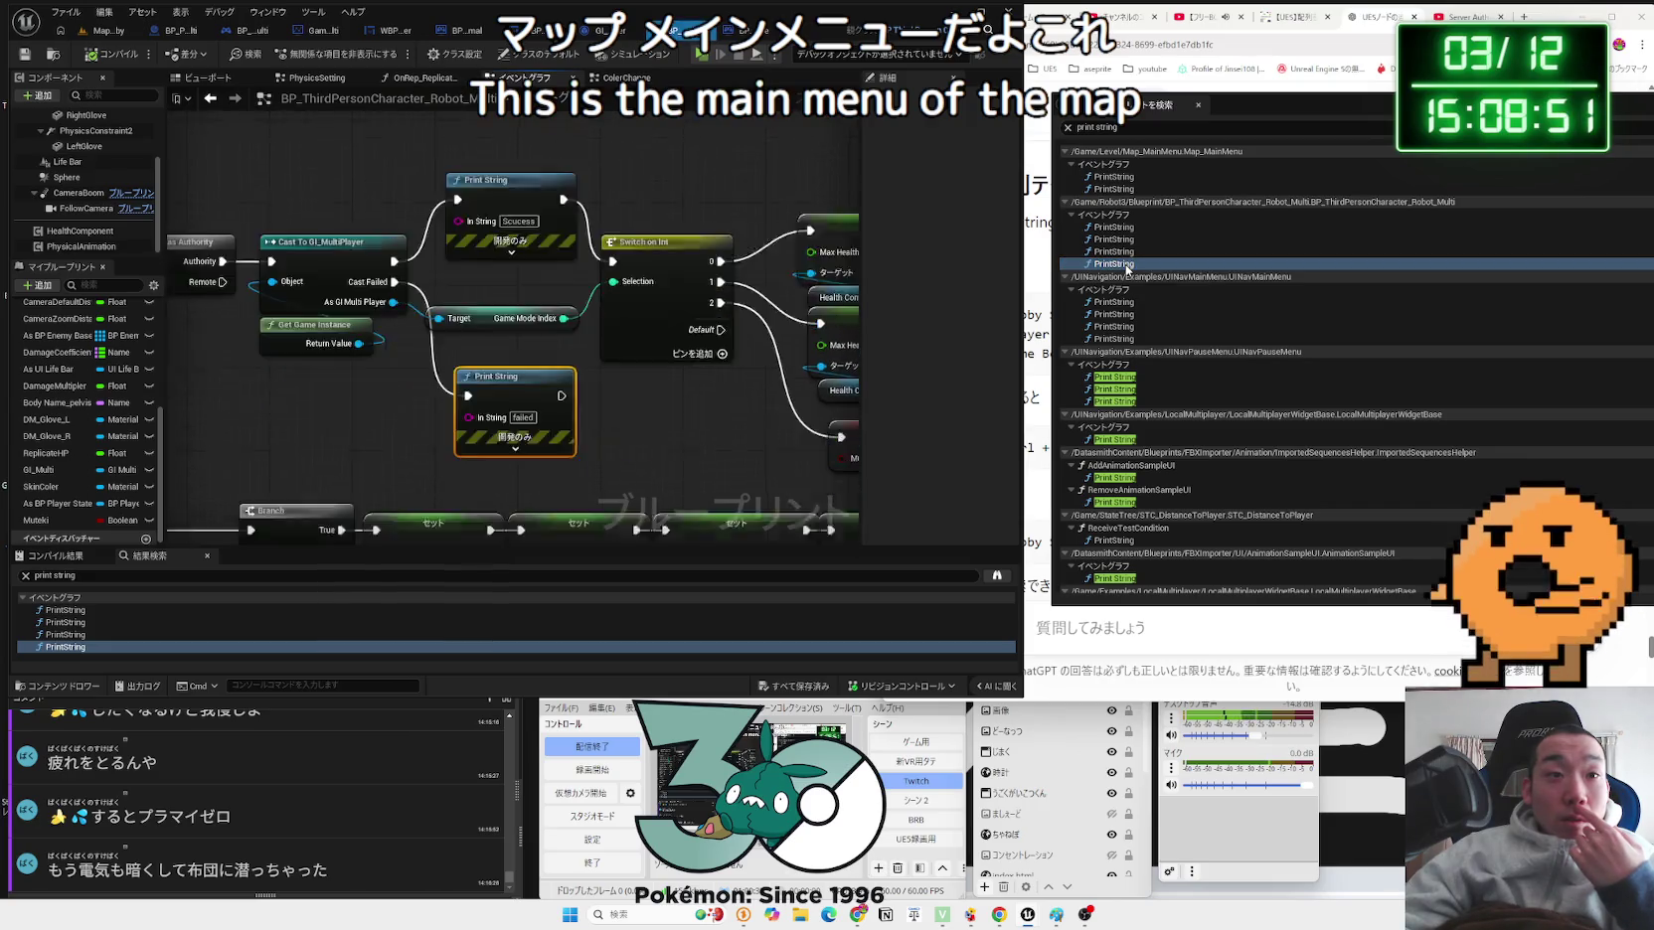
double_click(1130, 301)
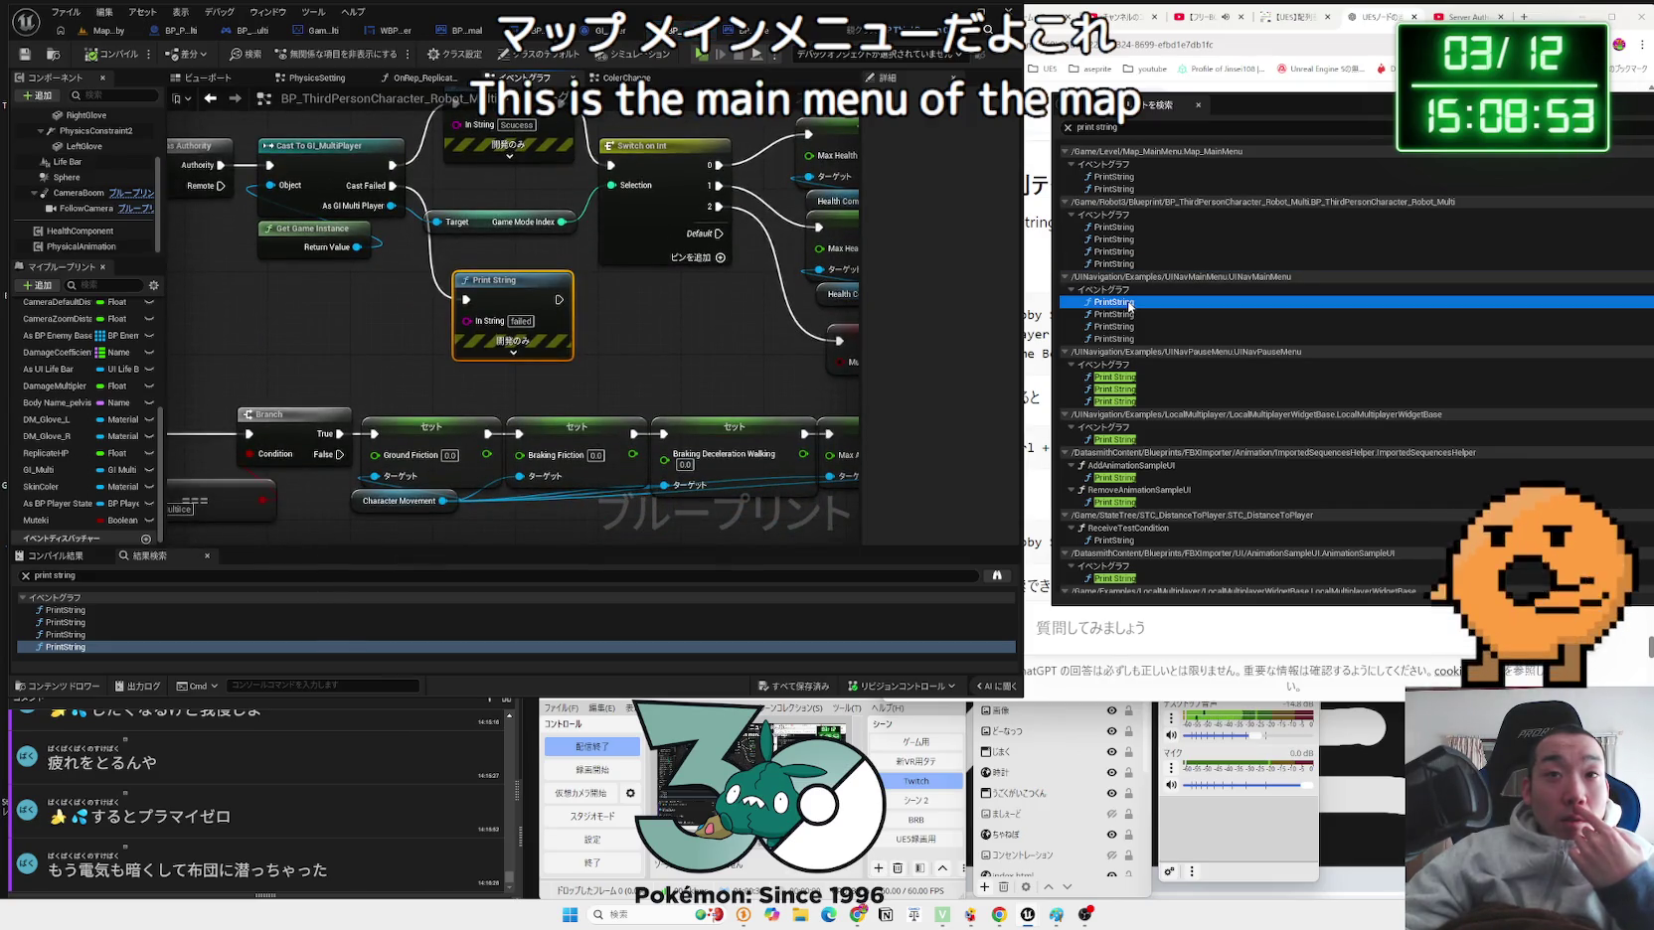
double_click(1121, 314)
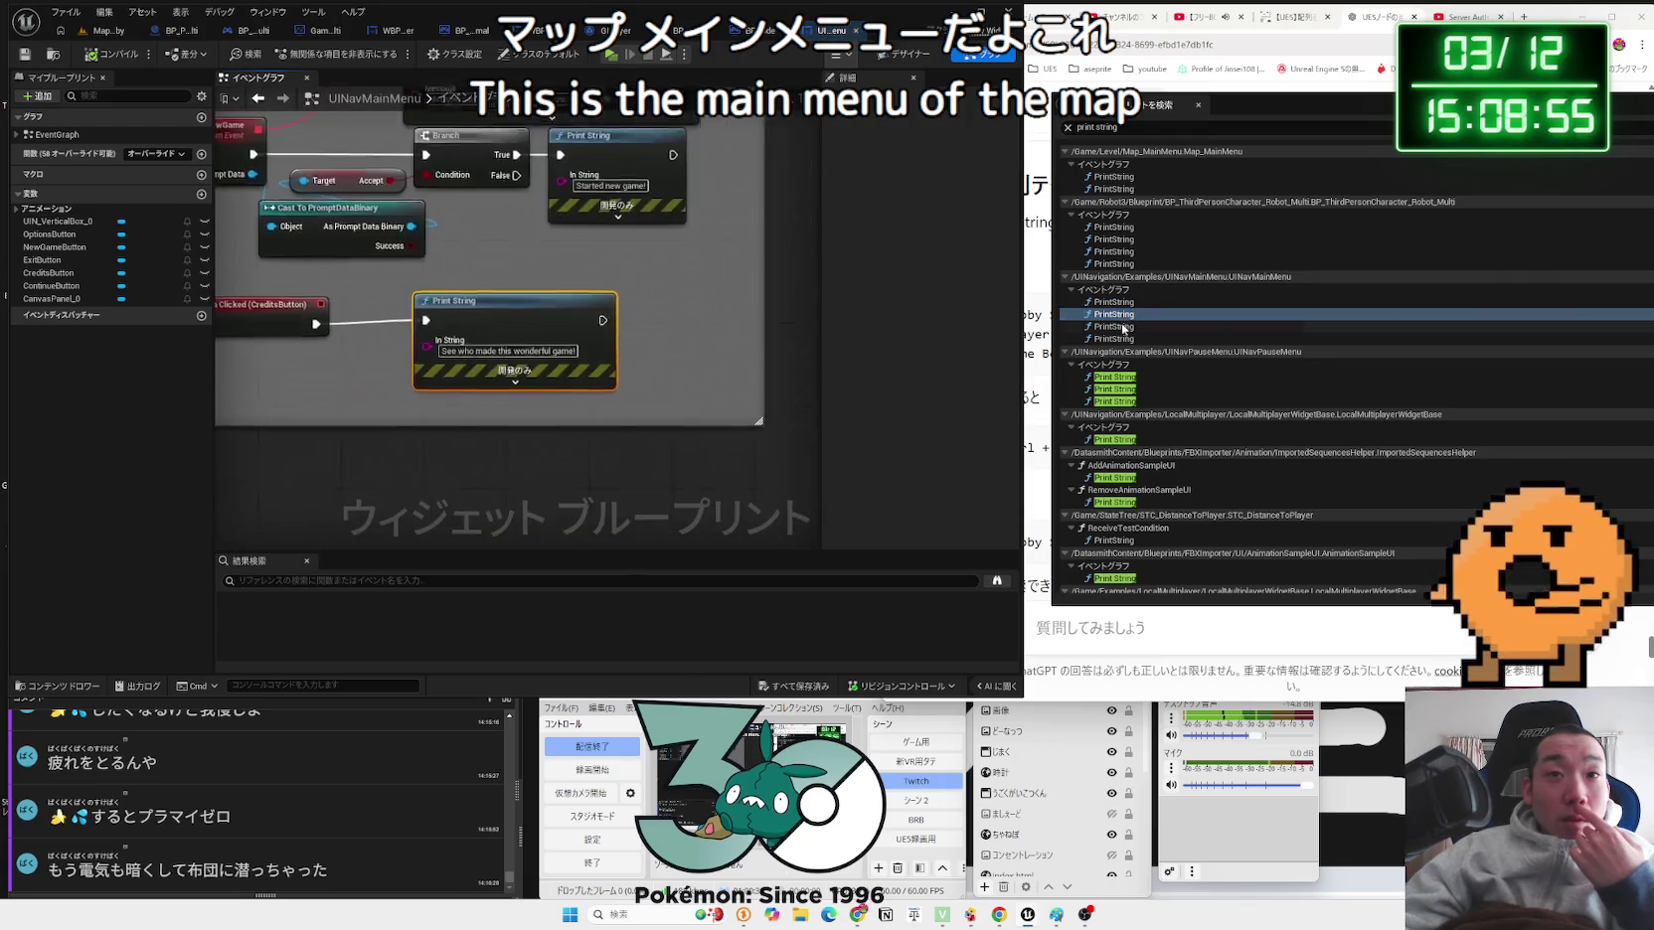
double_click(1123, 326)
double_click(1121, 339)
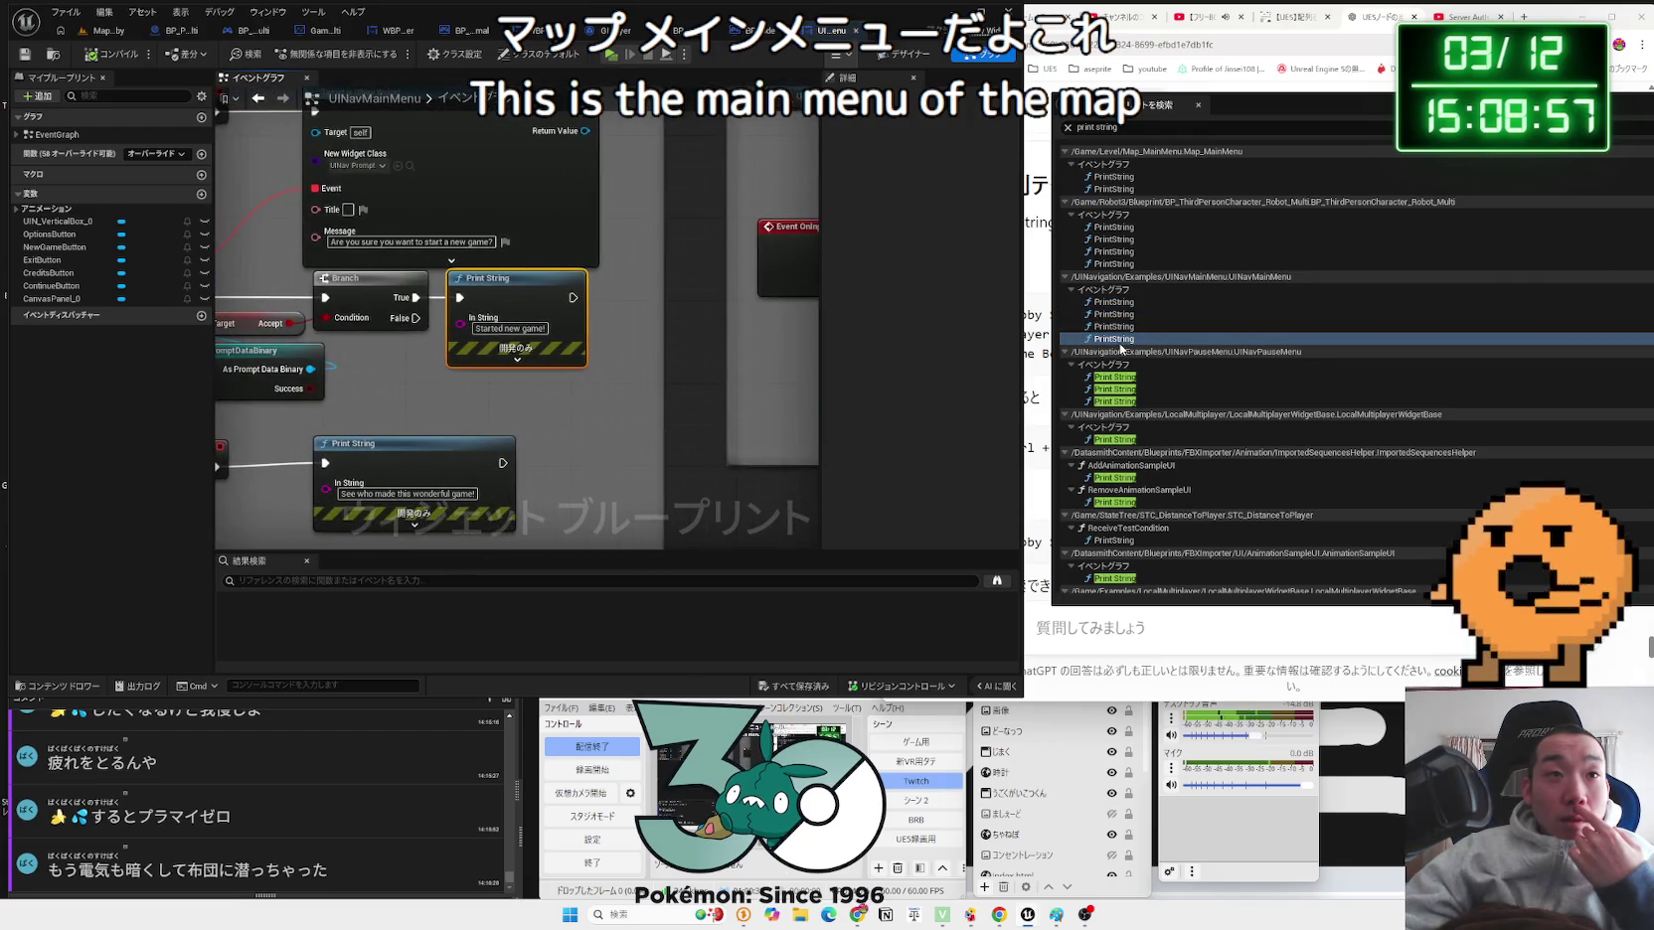
left_click(856, 31)
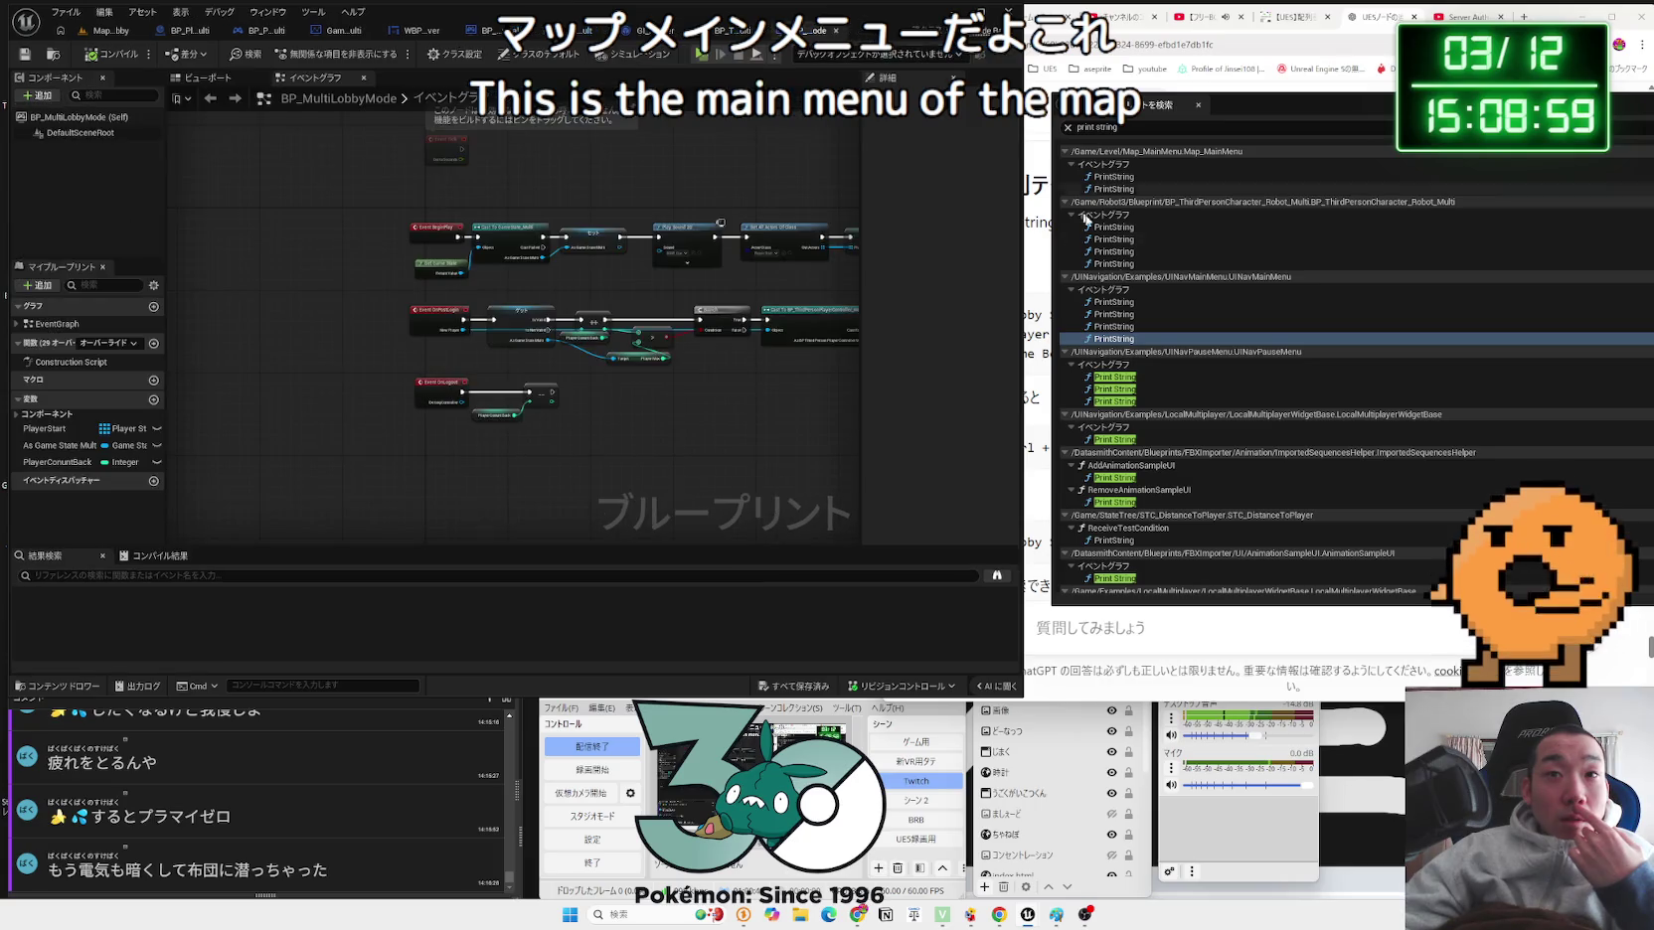
Step: Inspect the pause menu widget's Print Strings, including 'Started new game!', and close it
scroll(1130, 363, "down", 1)
double_click(1130, 360)
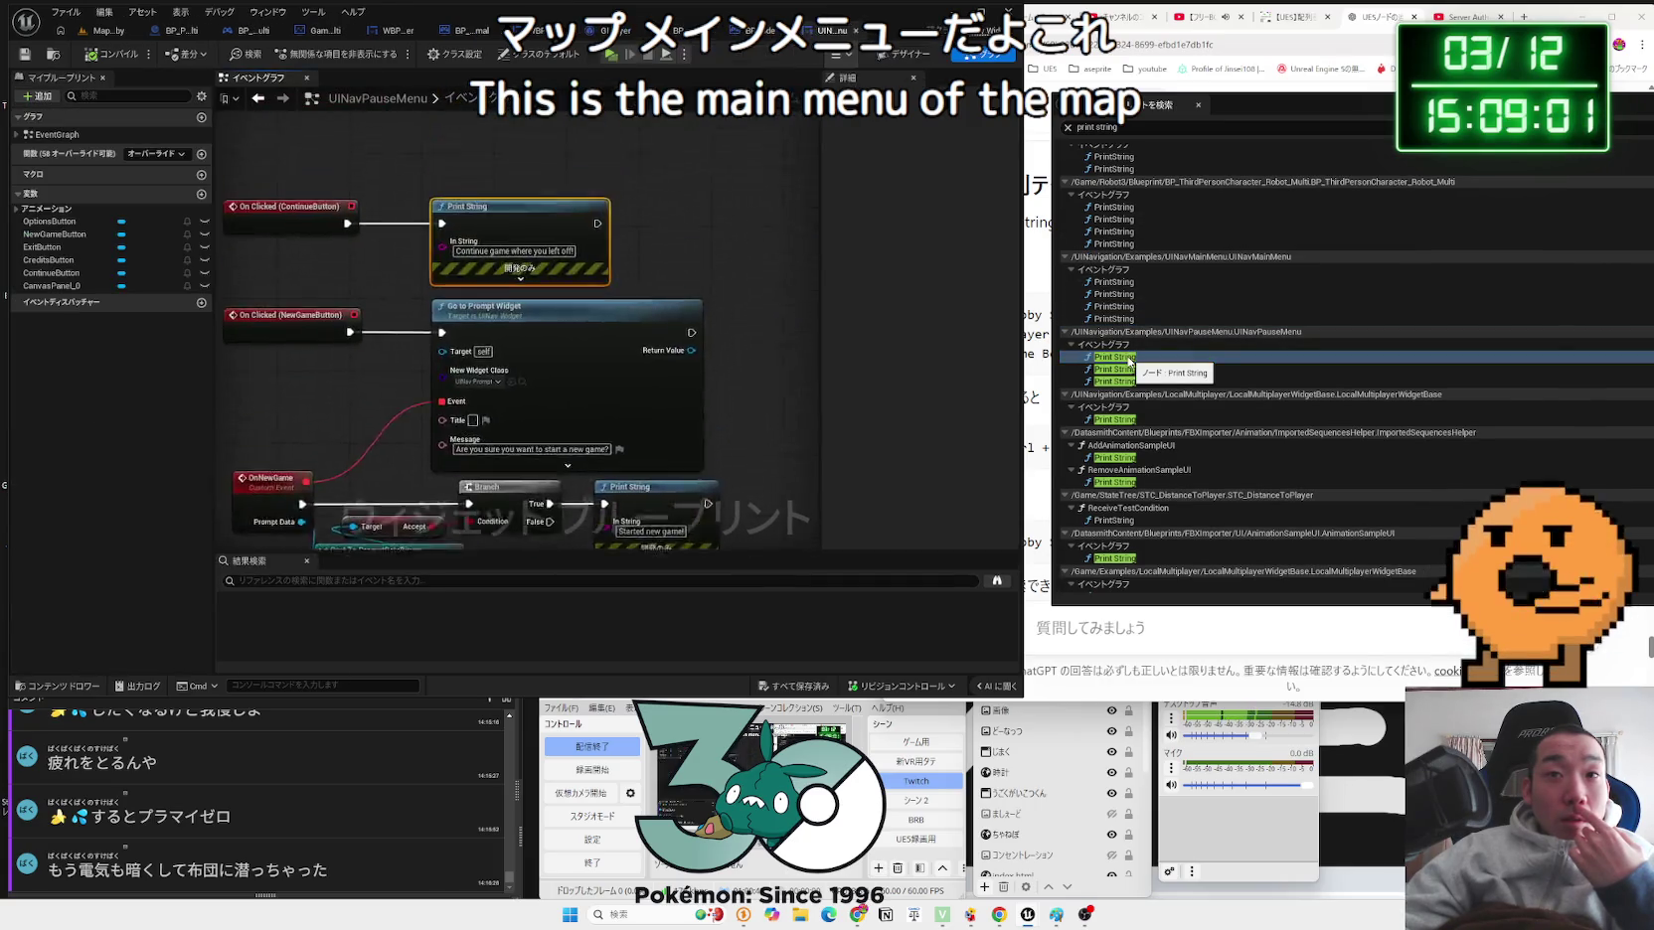
double_click(1119, 369)
double_click(1121, 381)
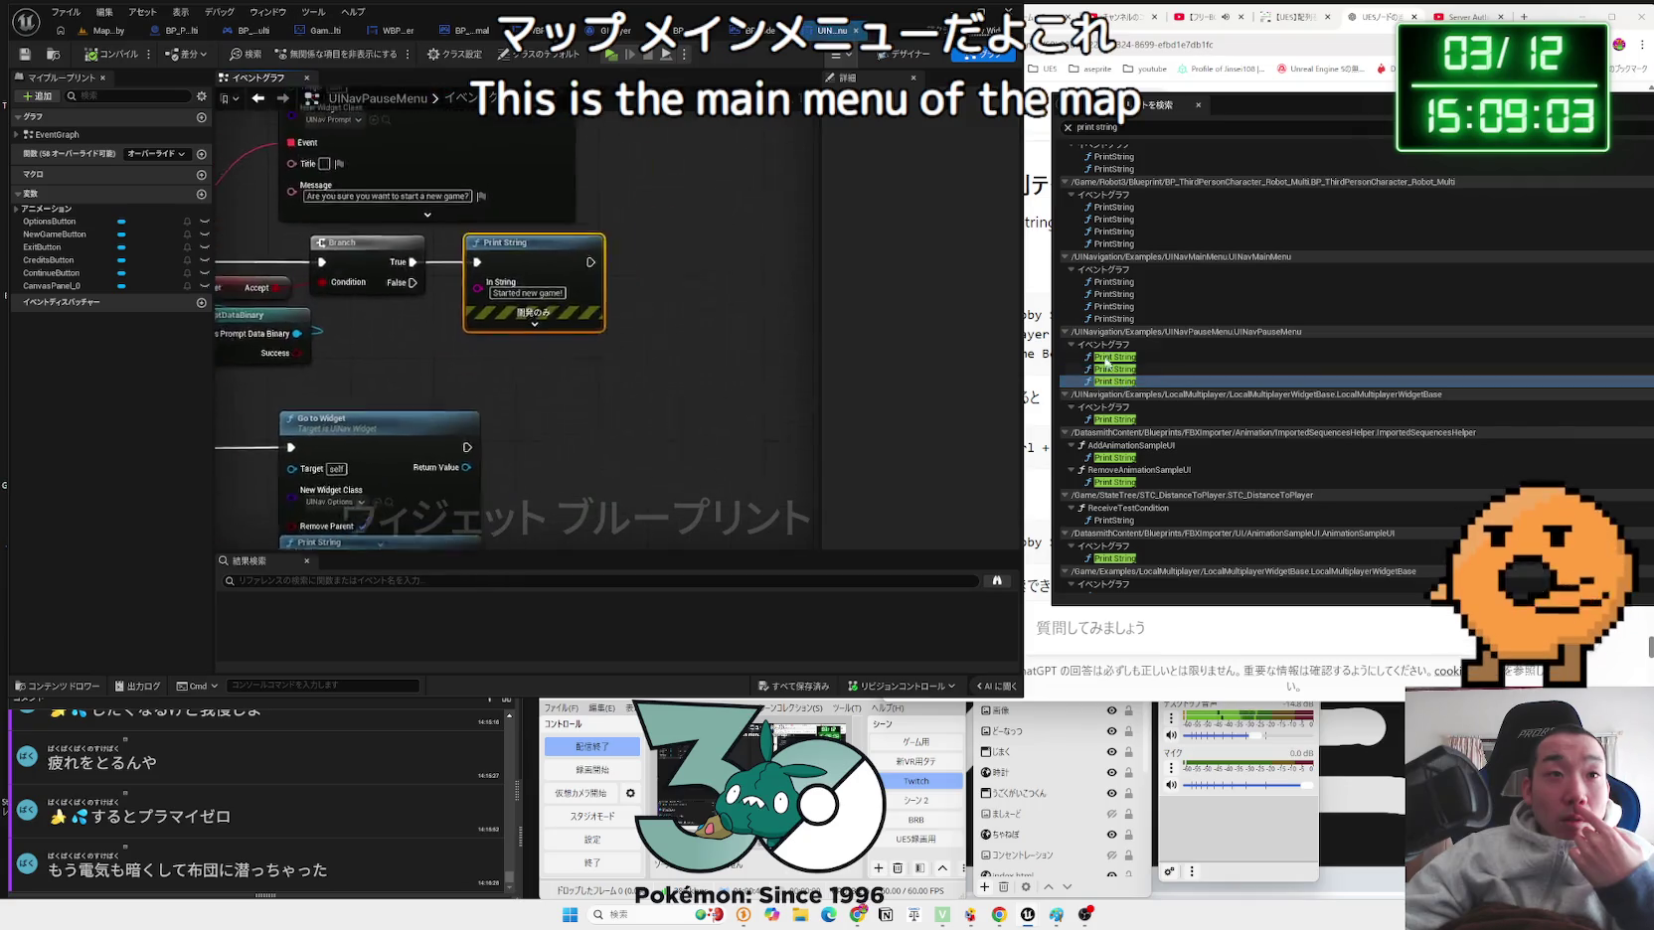
left_click(856, 30)
Step: Inspect the LocalMultiplayerWidgetBase Print String nodes, including its OnNavigatedTo event, and close its graph
scroll(1131, 328, "down", 3)
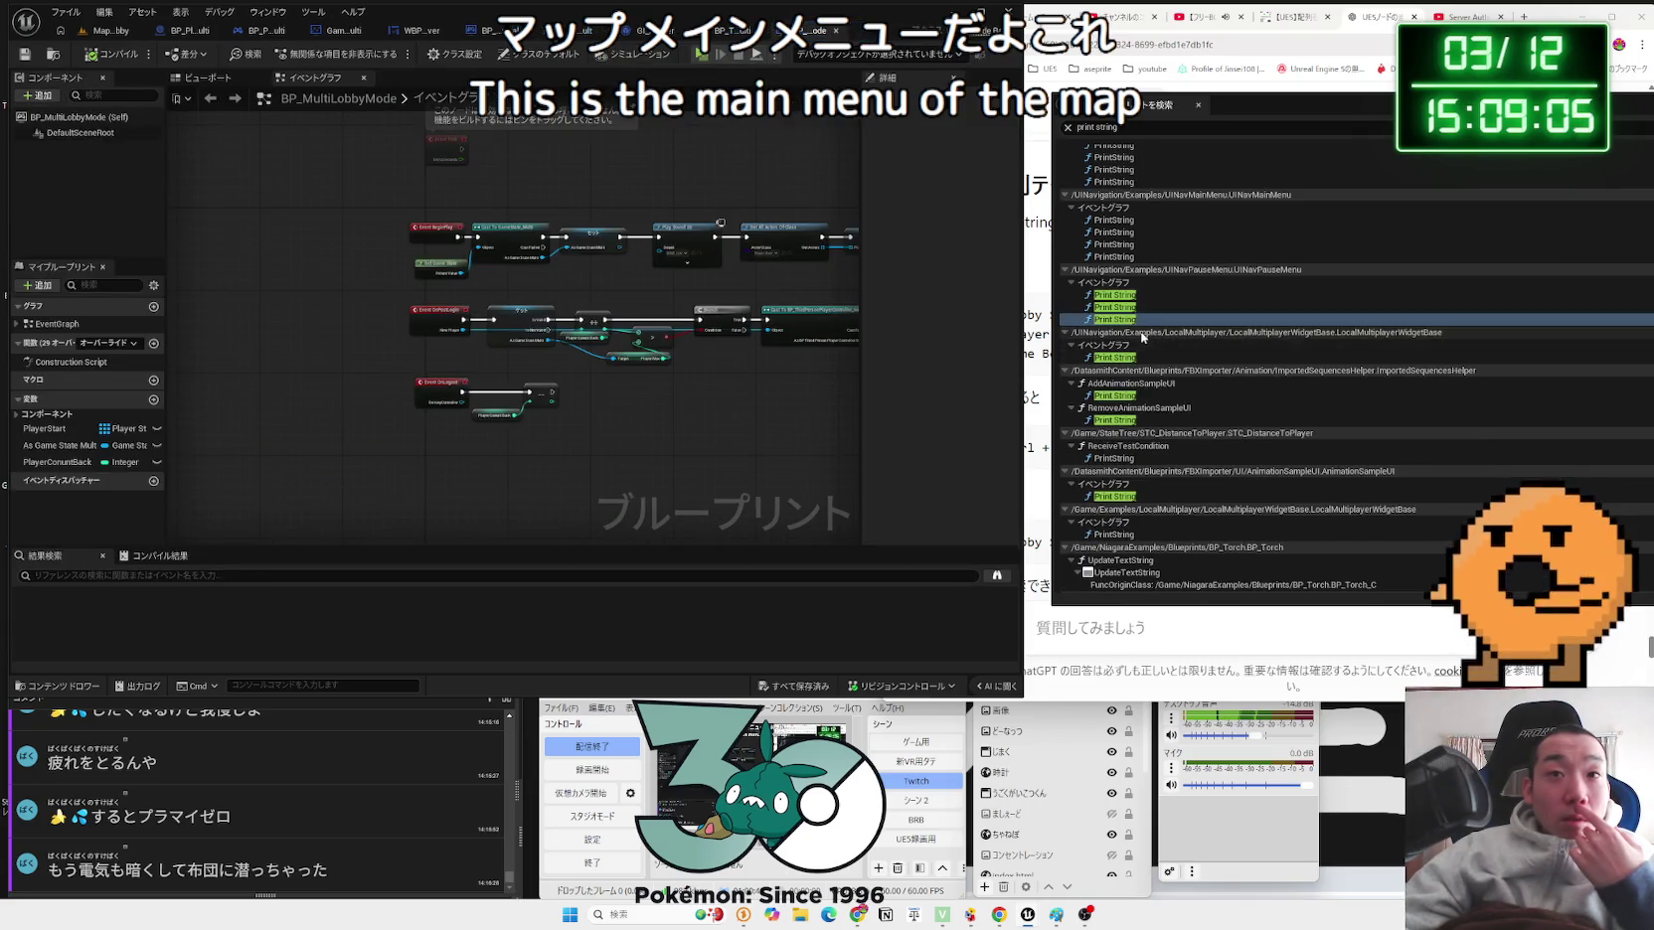
double_click(1123, 358)
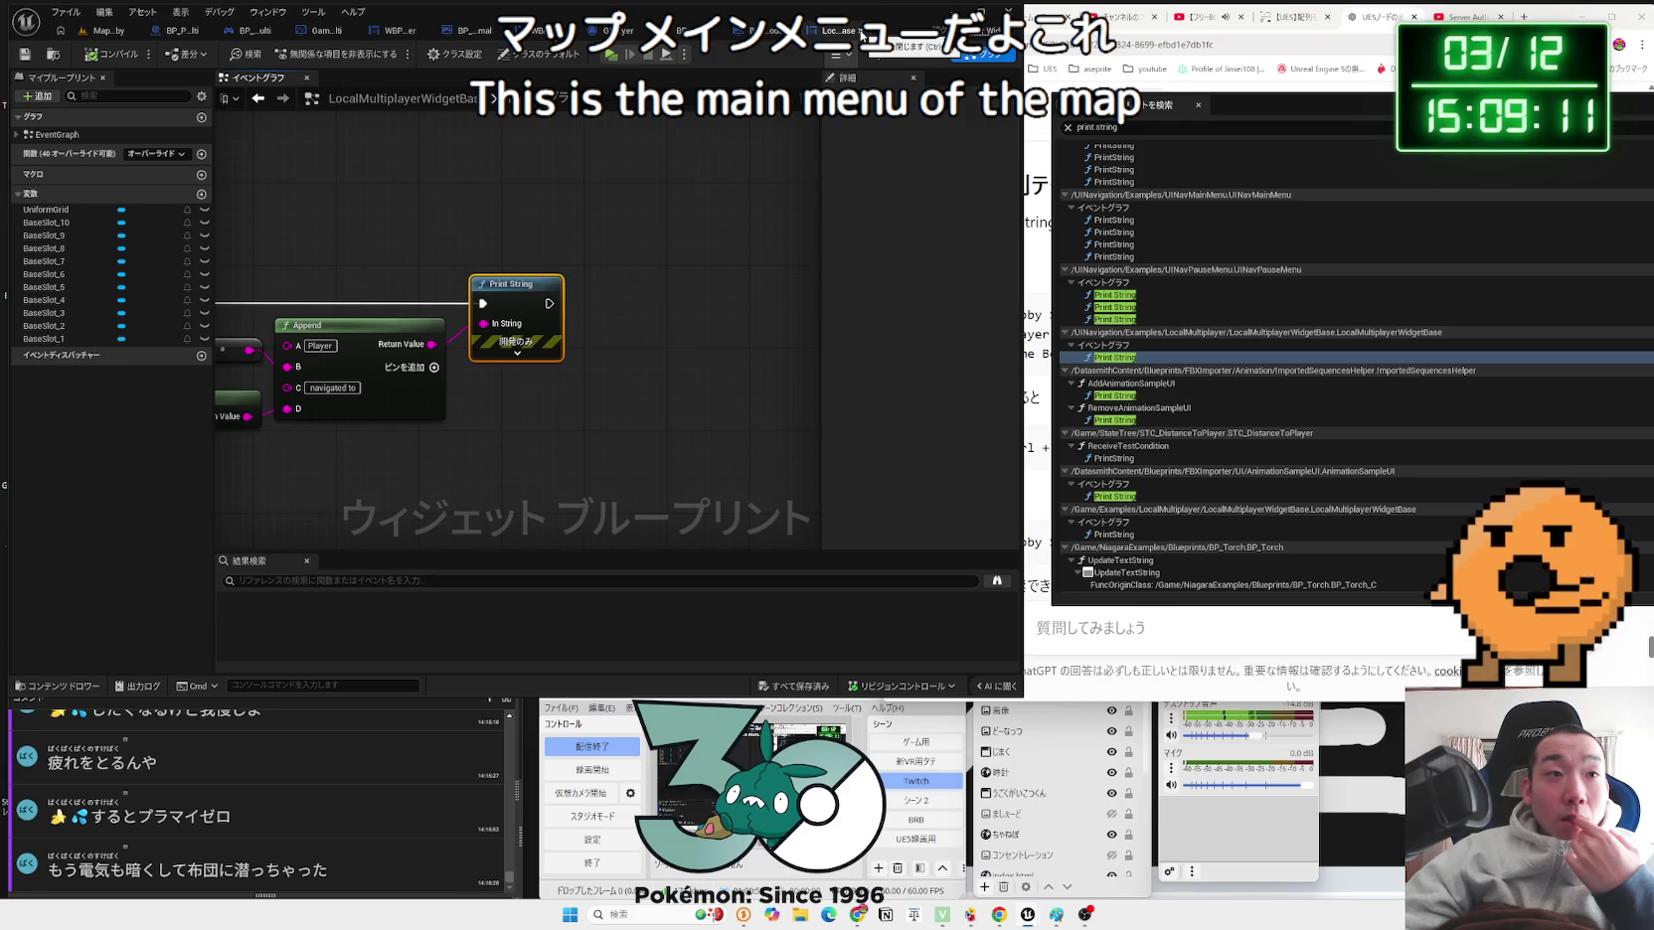
mouse_move(486, 177)
left_mouse_down()
mouse_move(973, 205)
mouse_move(704, 176)
left_mouse_up()
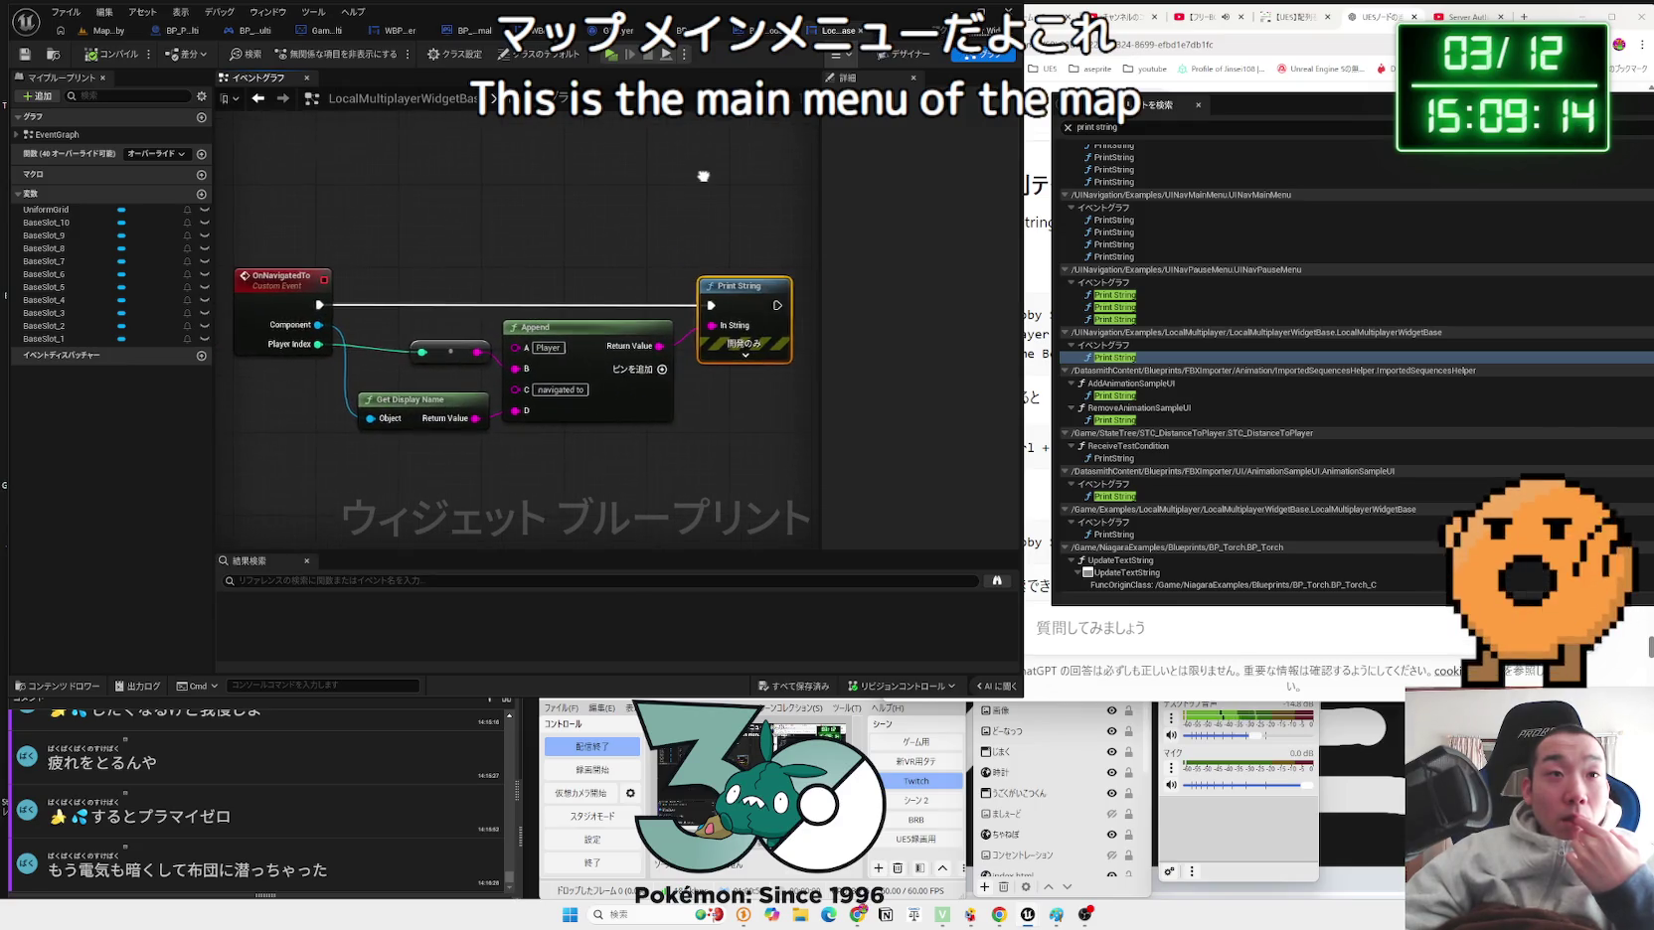
left_click(861, 32)
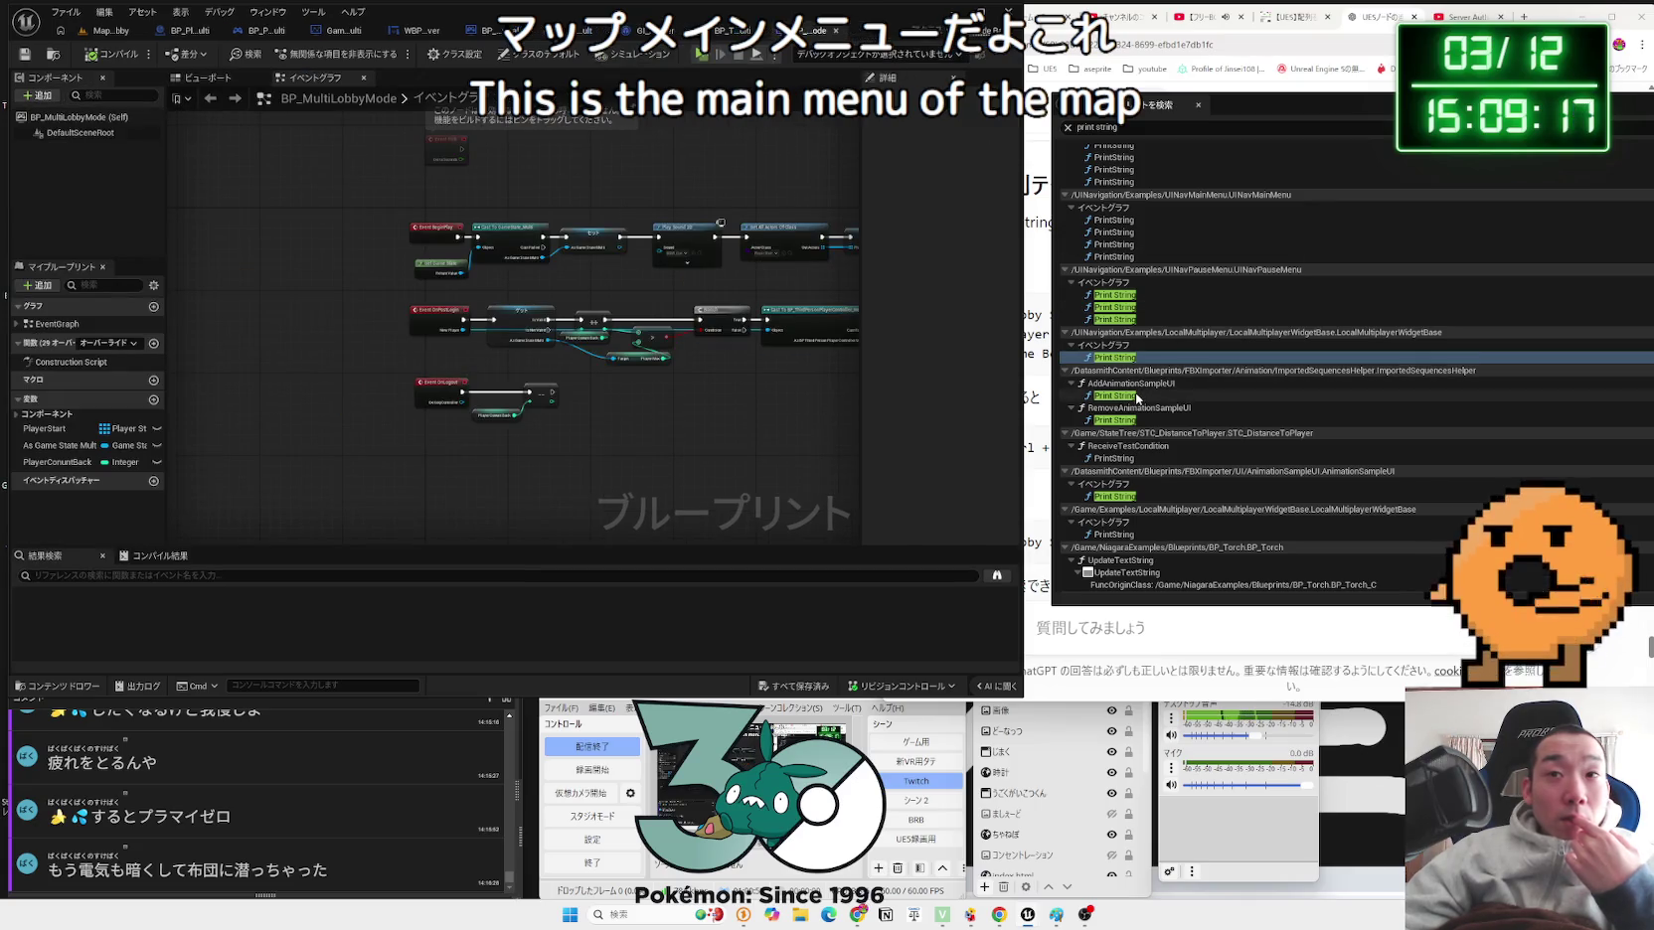
scroll(1225, 389, "down", 2)
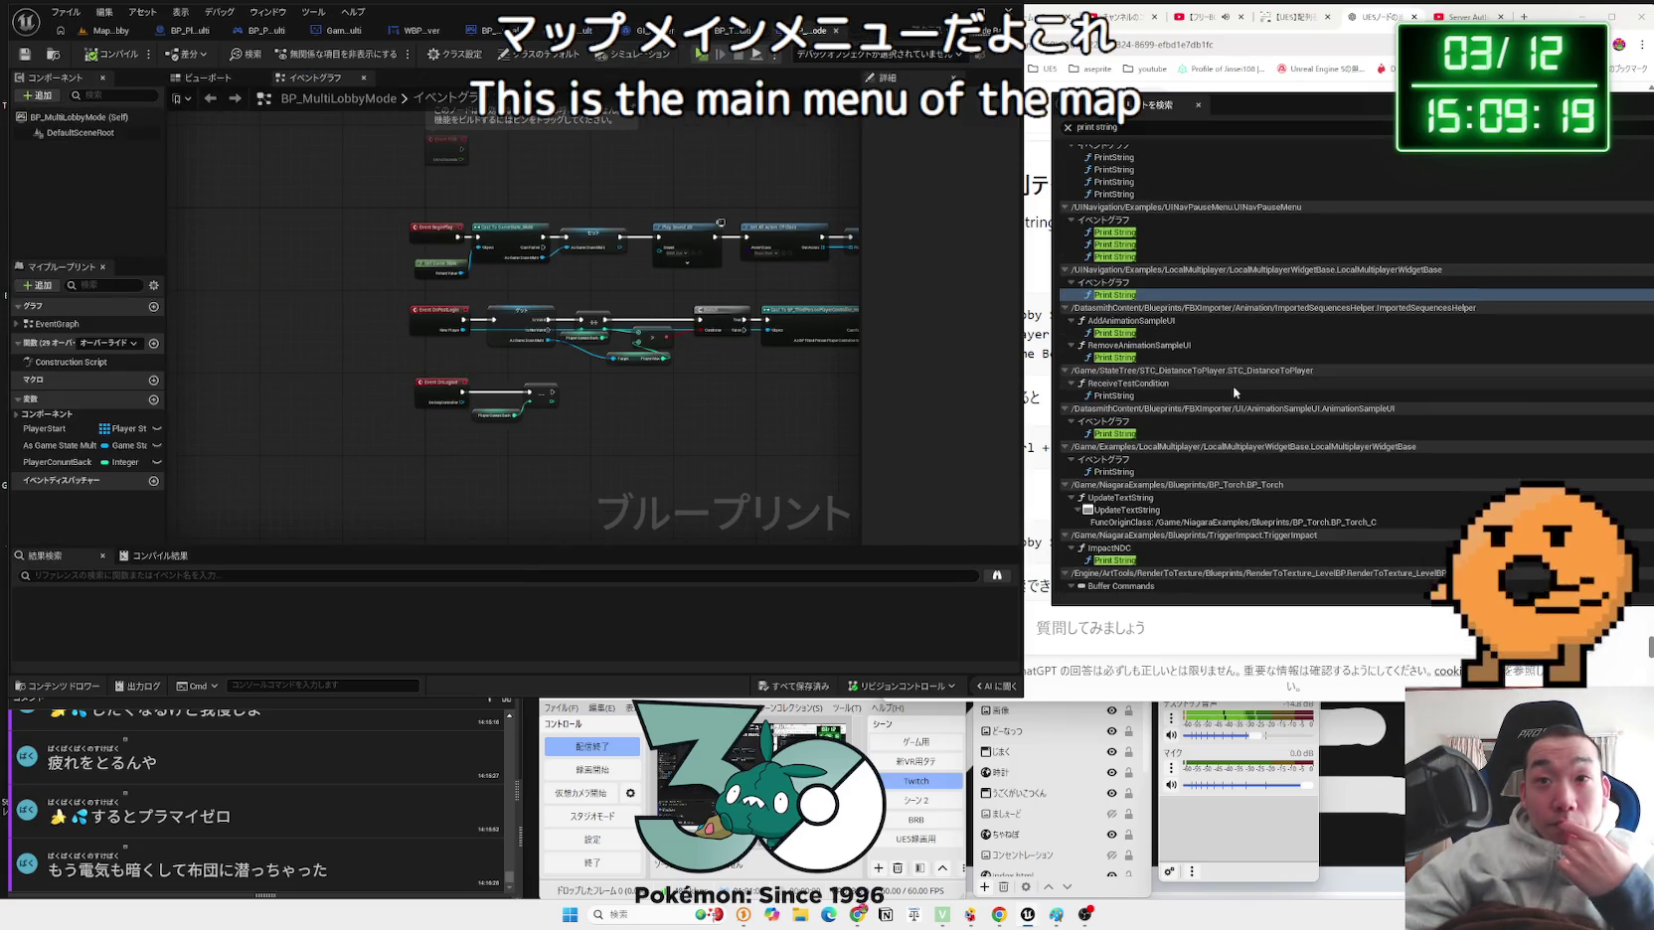
scroll(1232, 386, "down", 1)
left_click(1119, 378)
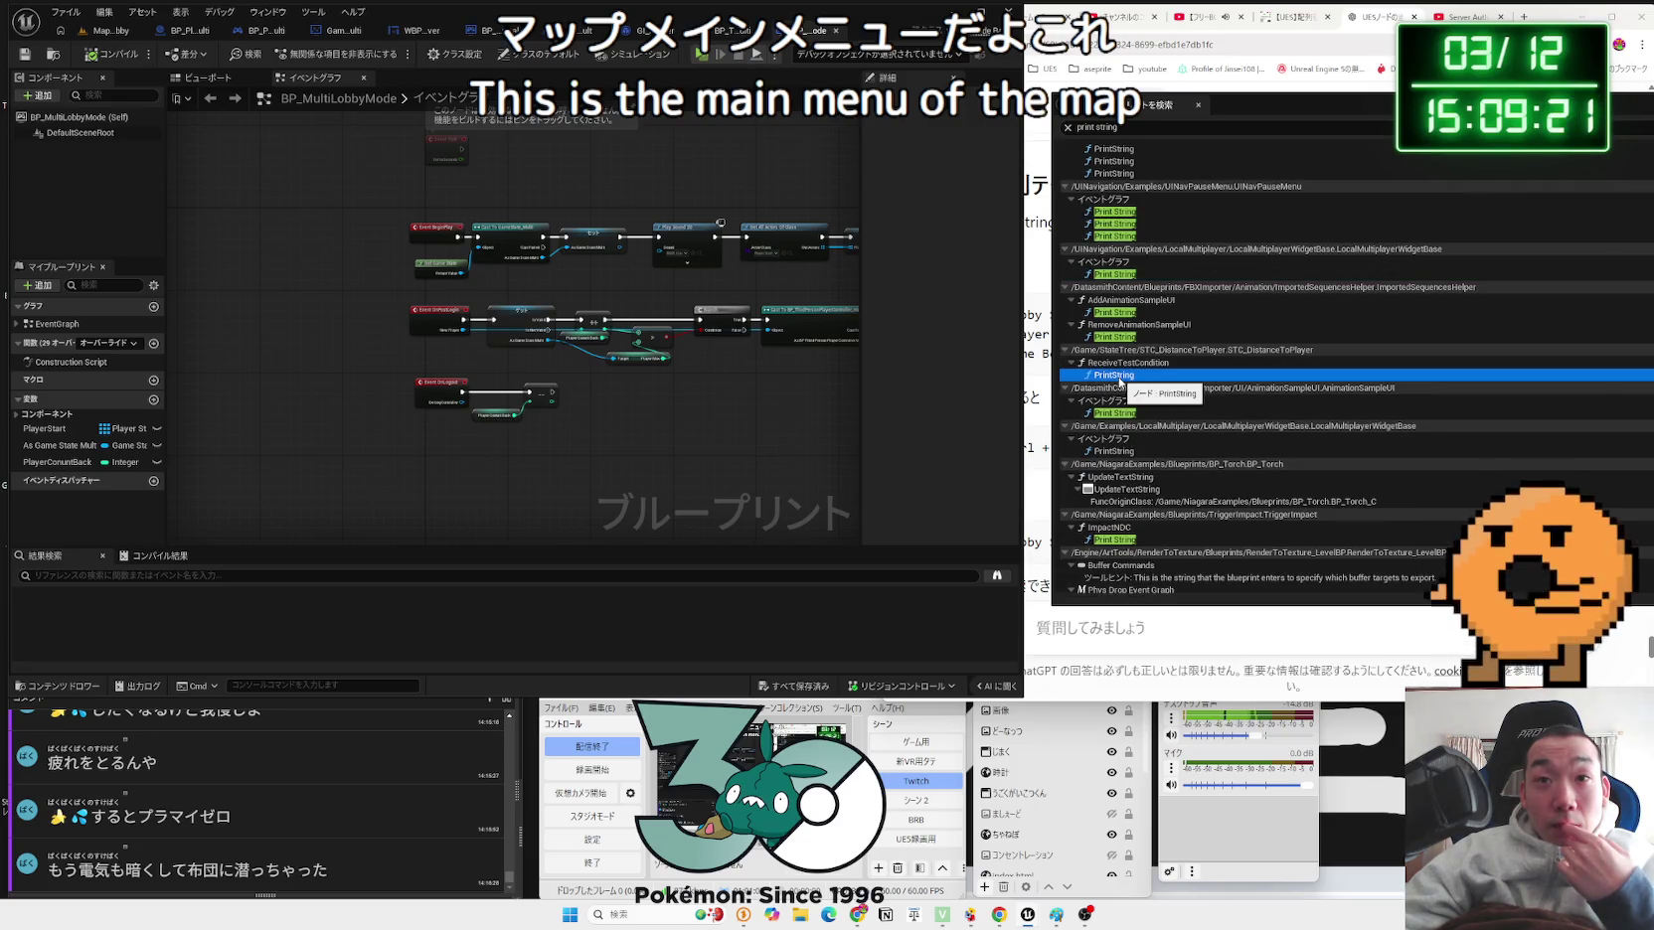
scroll(1119, 380, "down", 1)
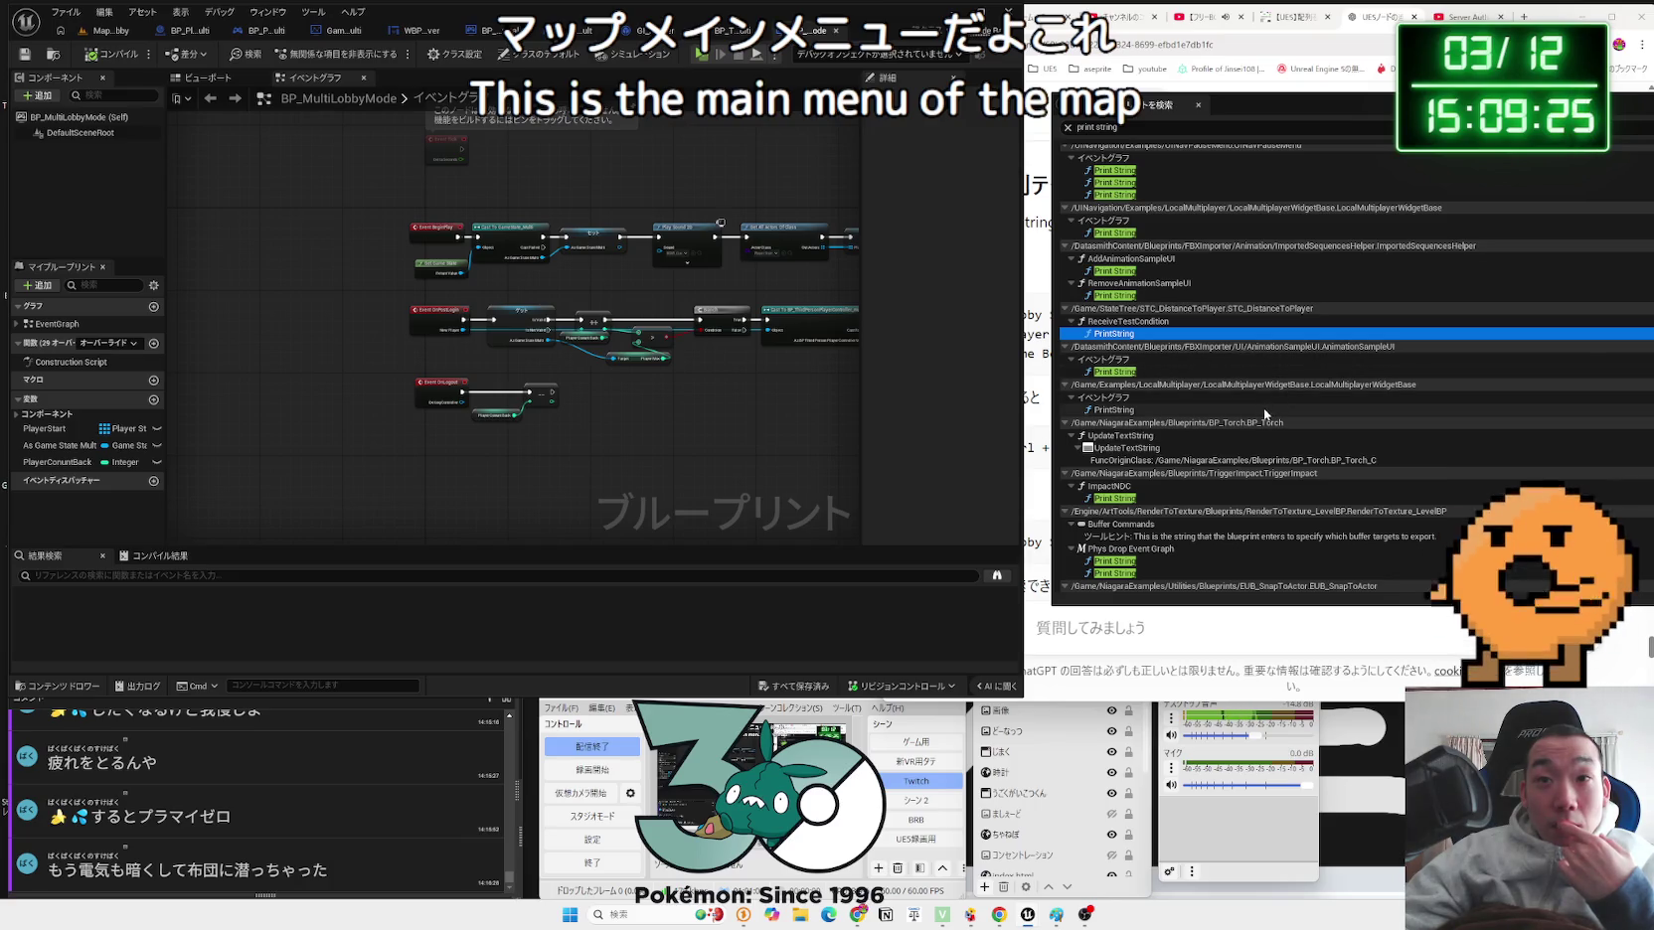
left_click(1126, 411)
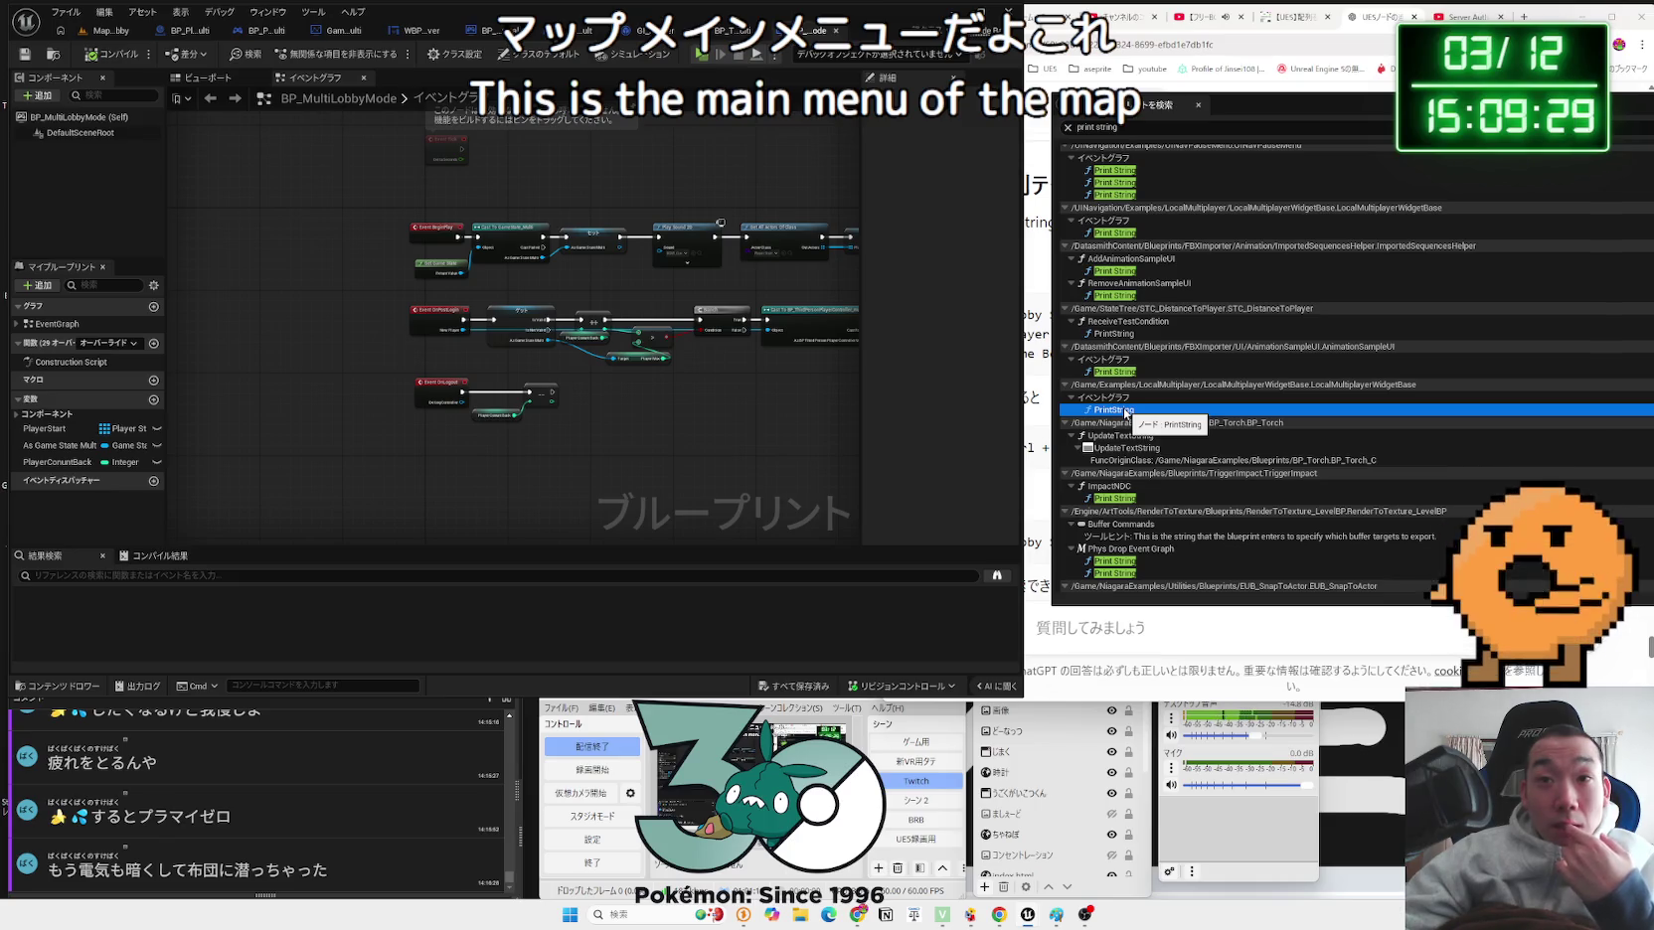
double_click(1114, 410)
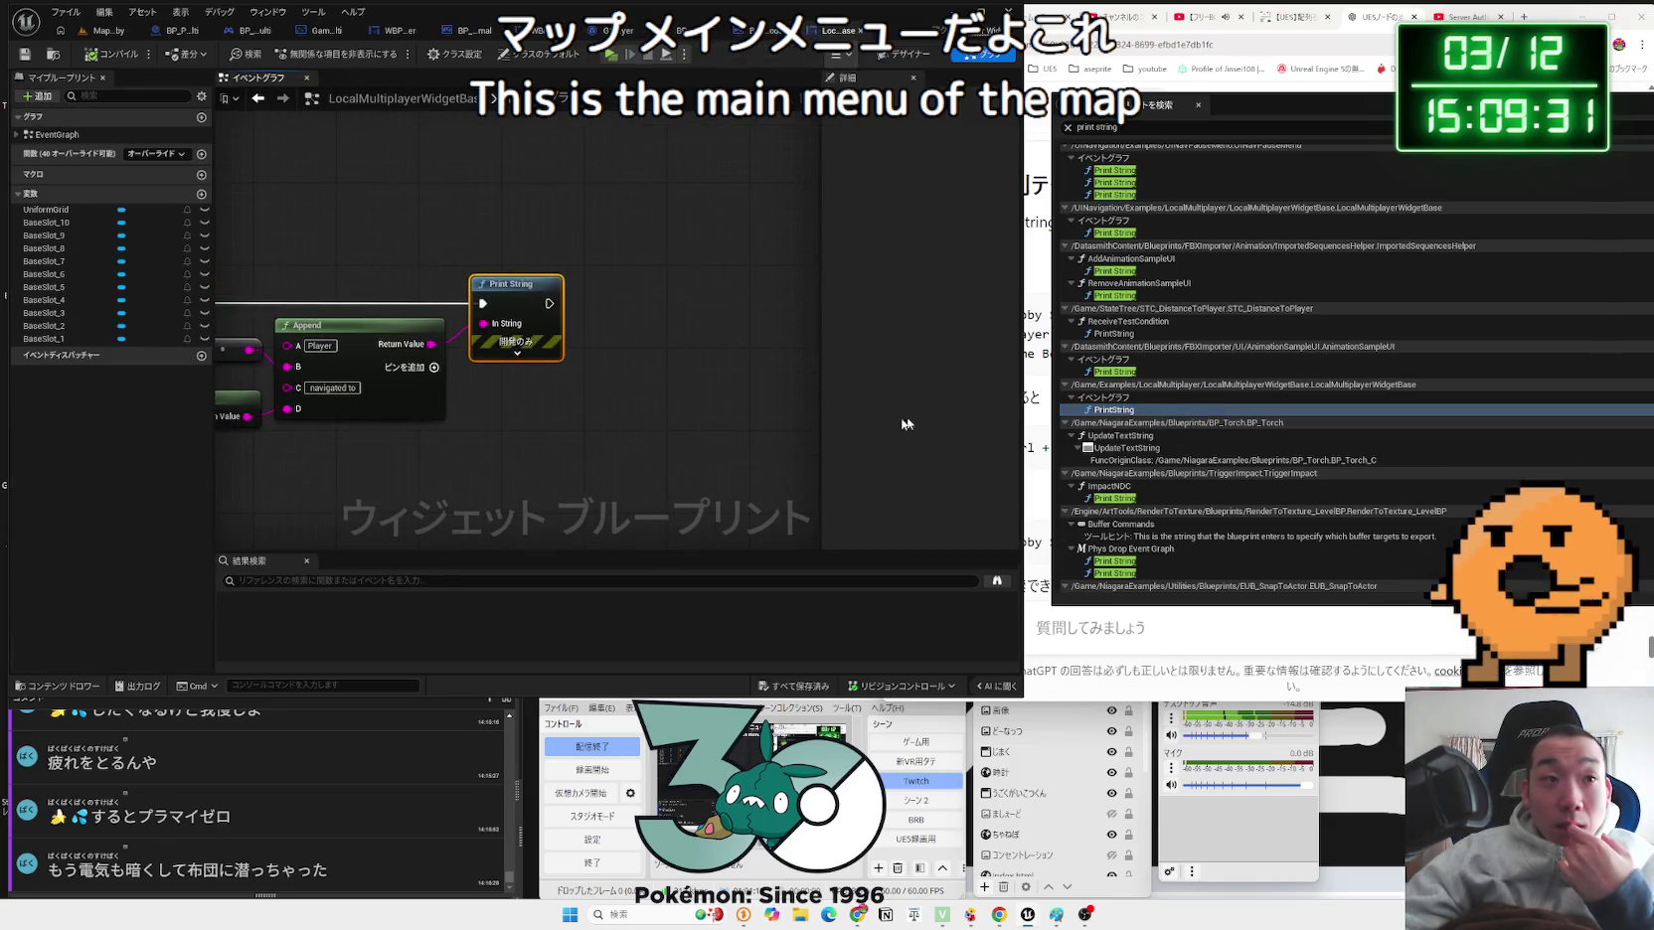
left_click(858, 33)
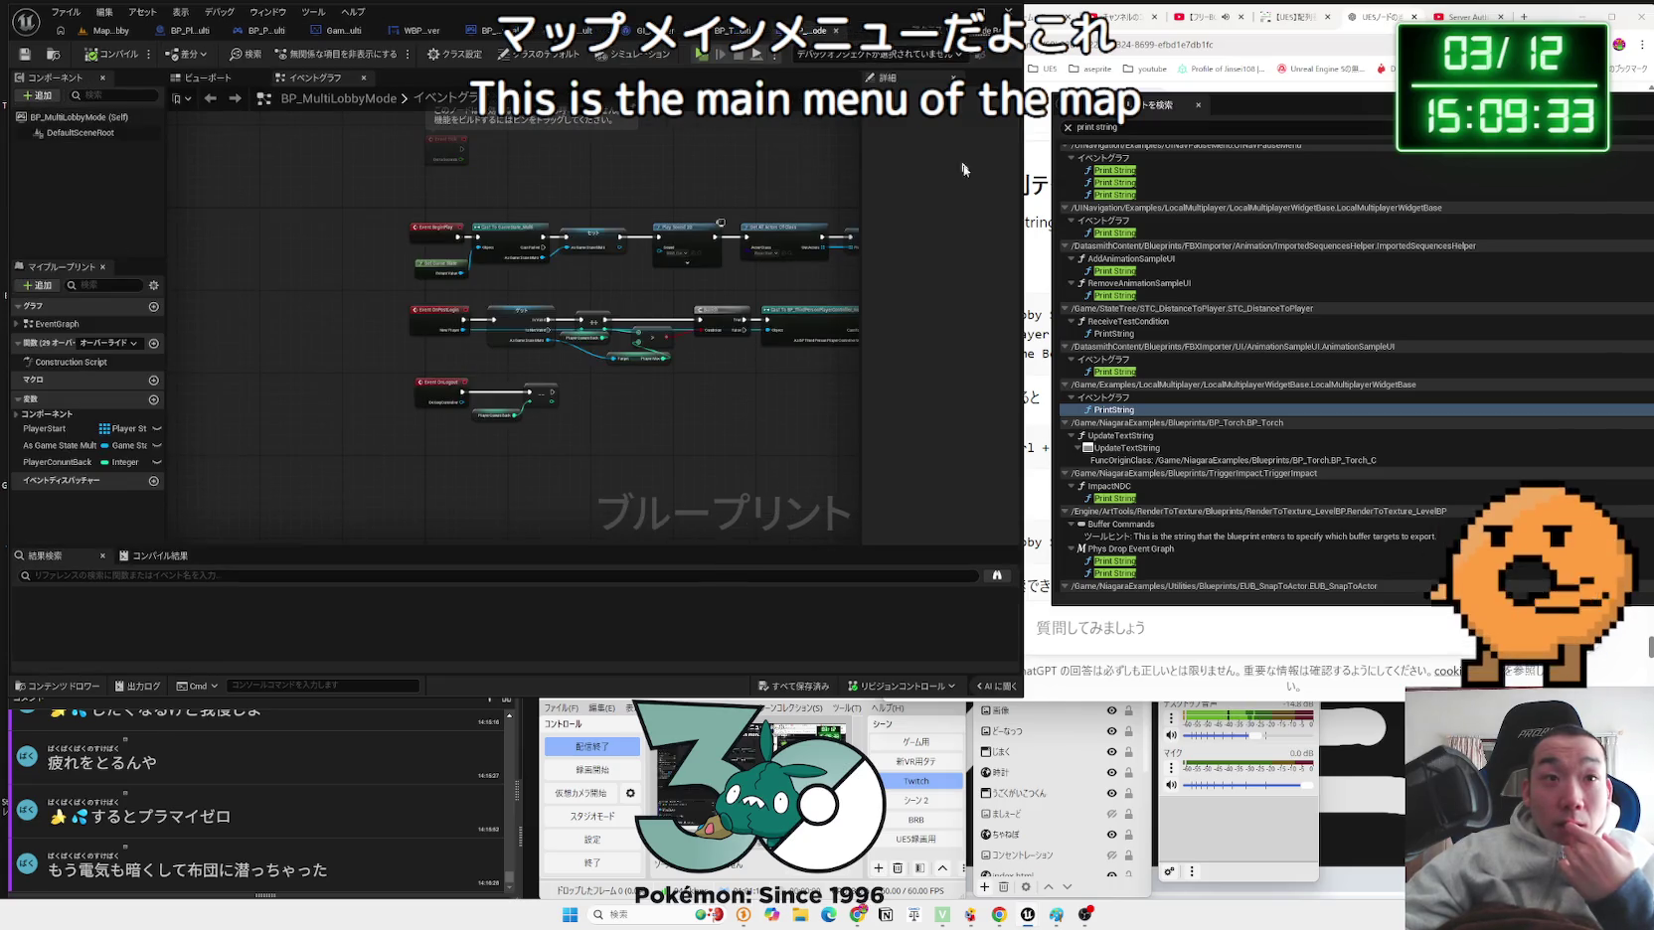
Step: Check the ImpactNDC, Phys Drop and FindActorUnderPointer Print Strings, then open BP_ThirdPersonPlayerController_multi's
scroll(1206, 418, "down", 5)
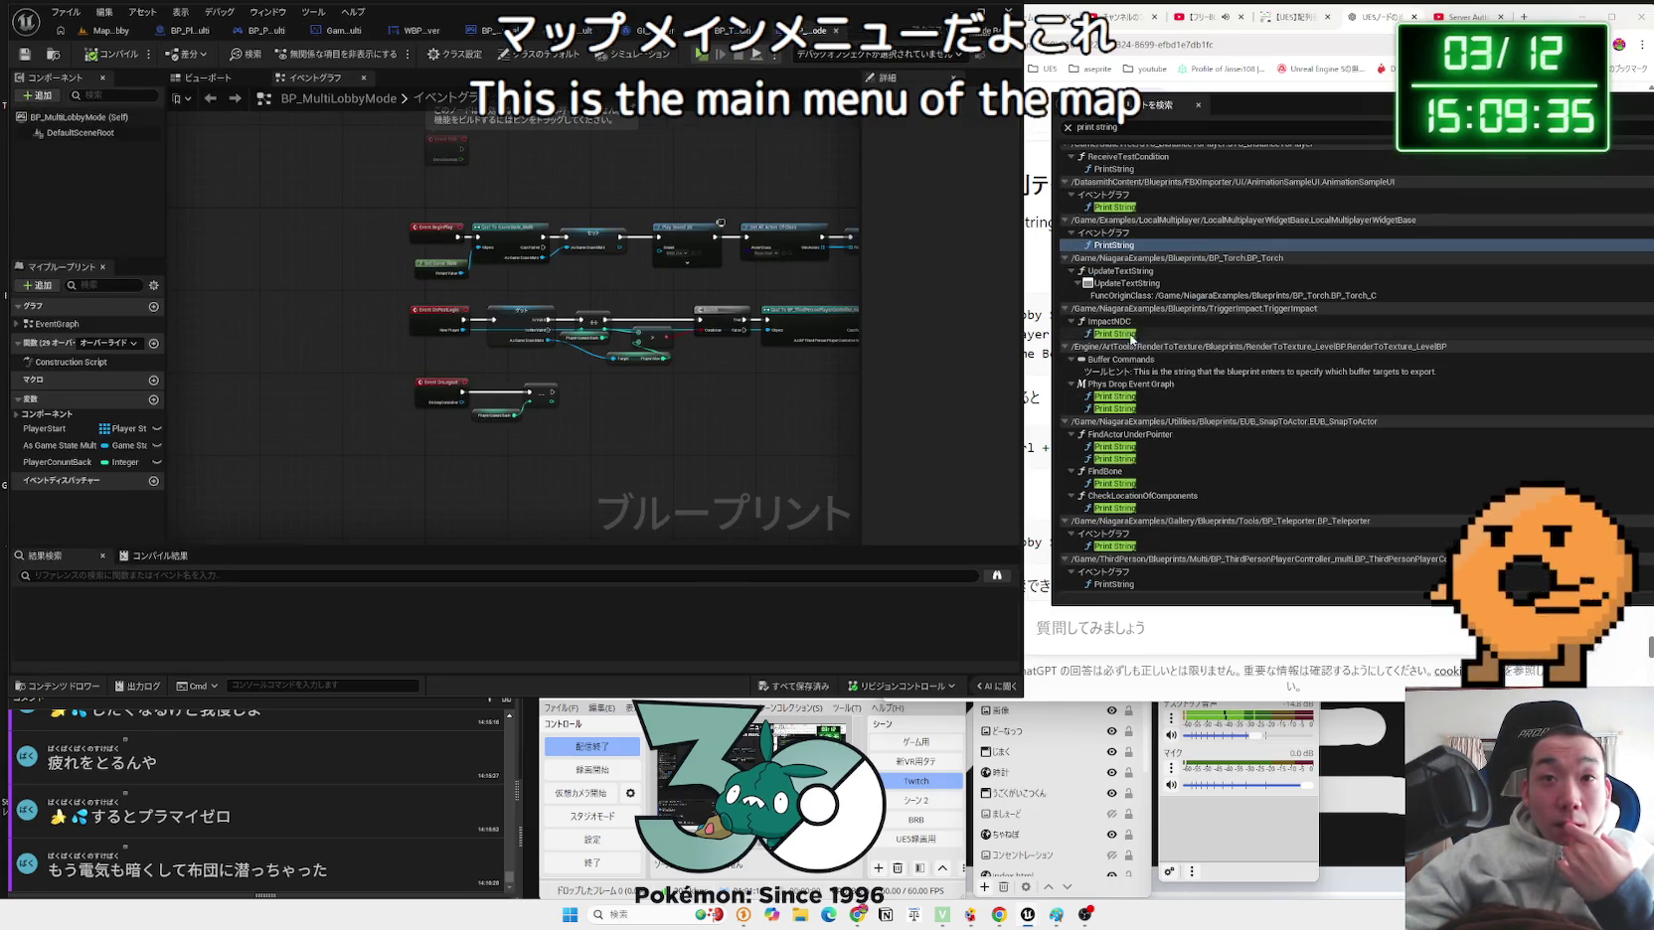
left_click(1131, 338)
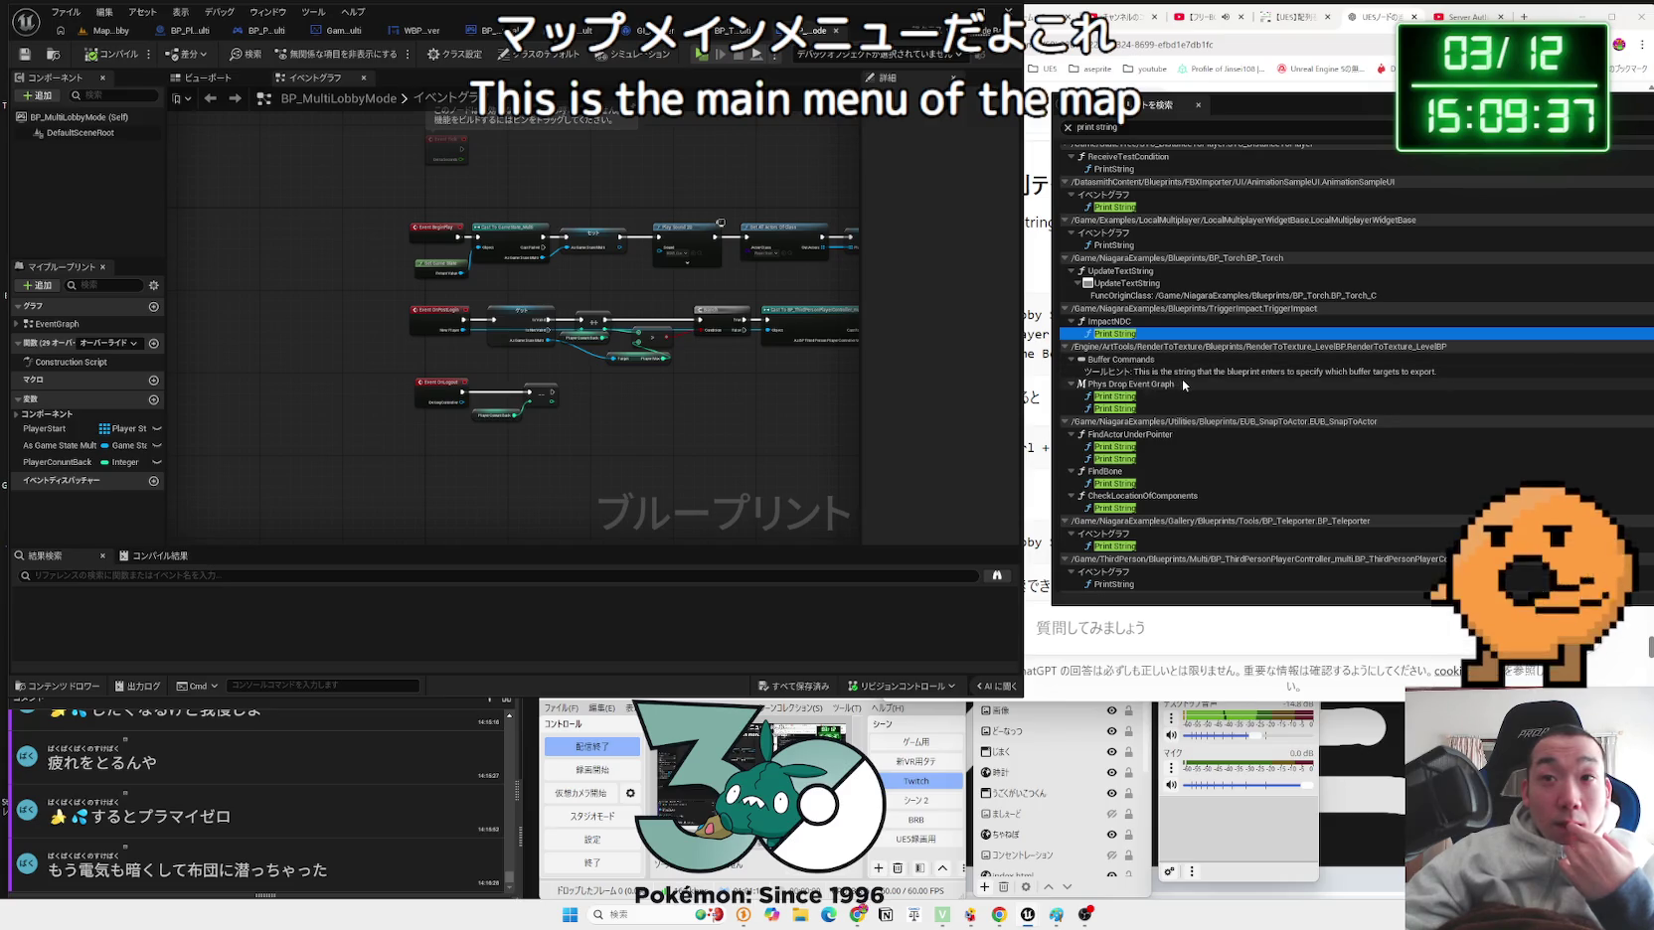
left_click(1115, 409)
scroll(1115, 398, "down", 2)
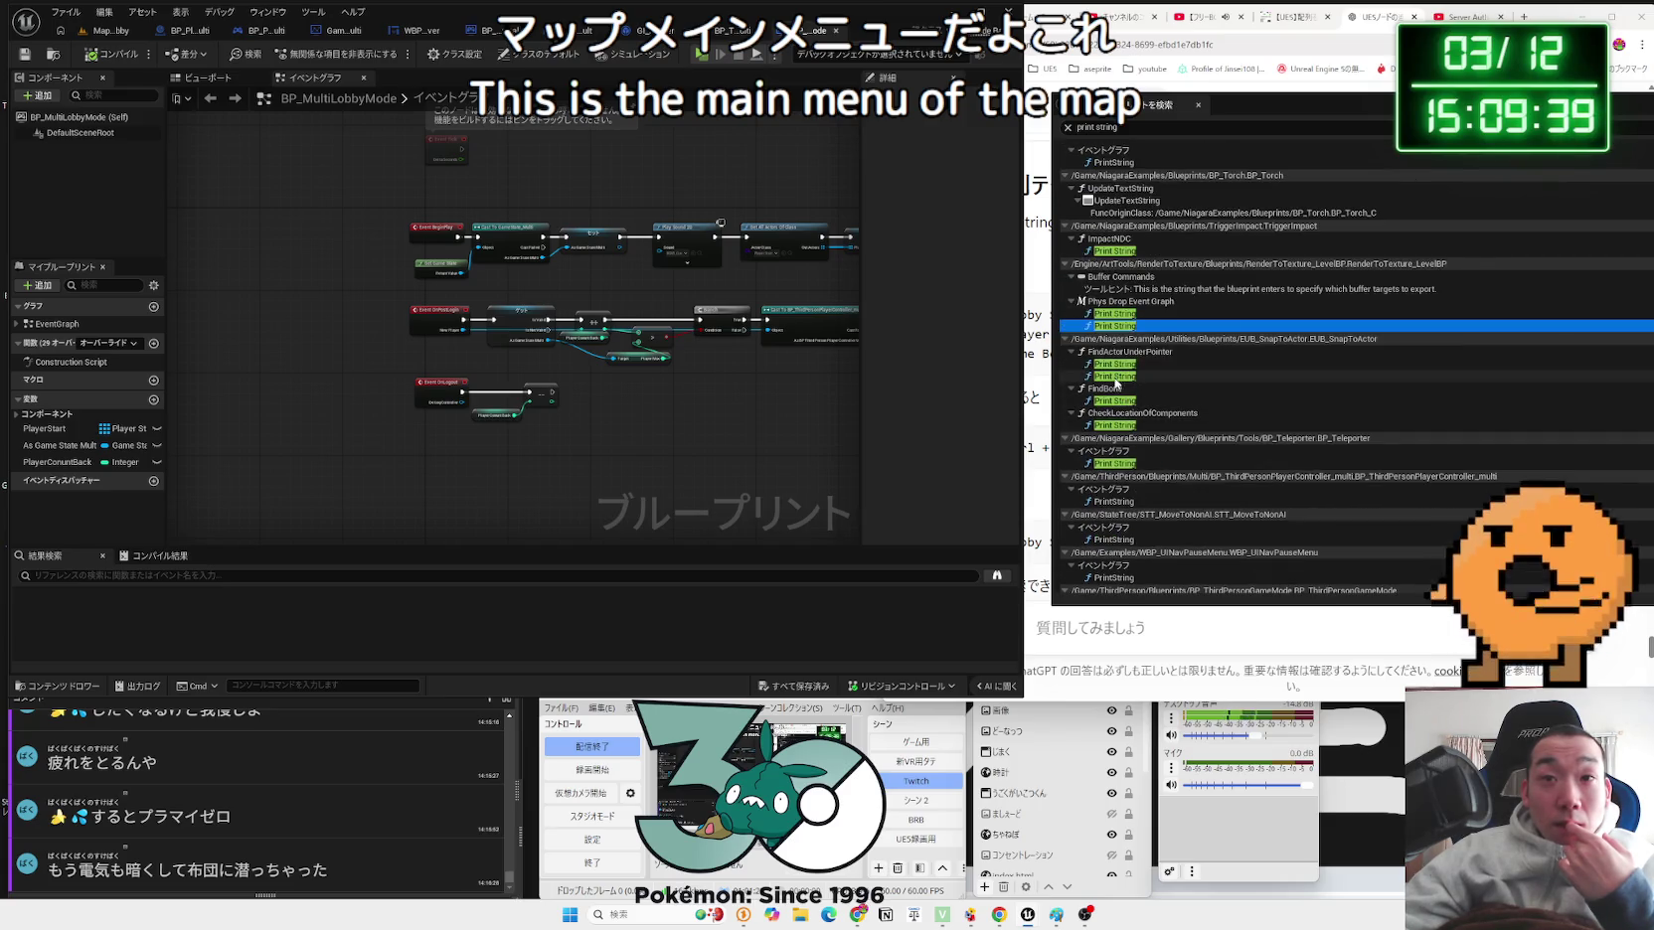
left_click(1114, 366)
left_click(1115, 376)
scroll(1121, 395, "down", 1)
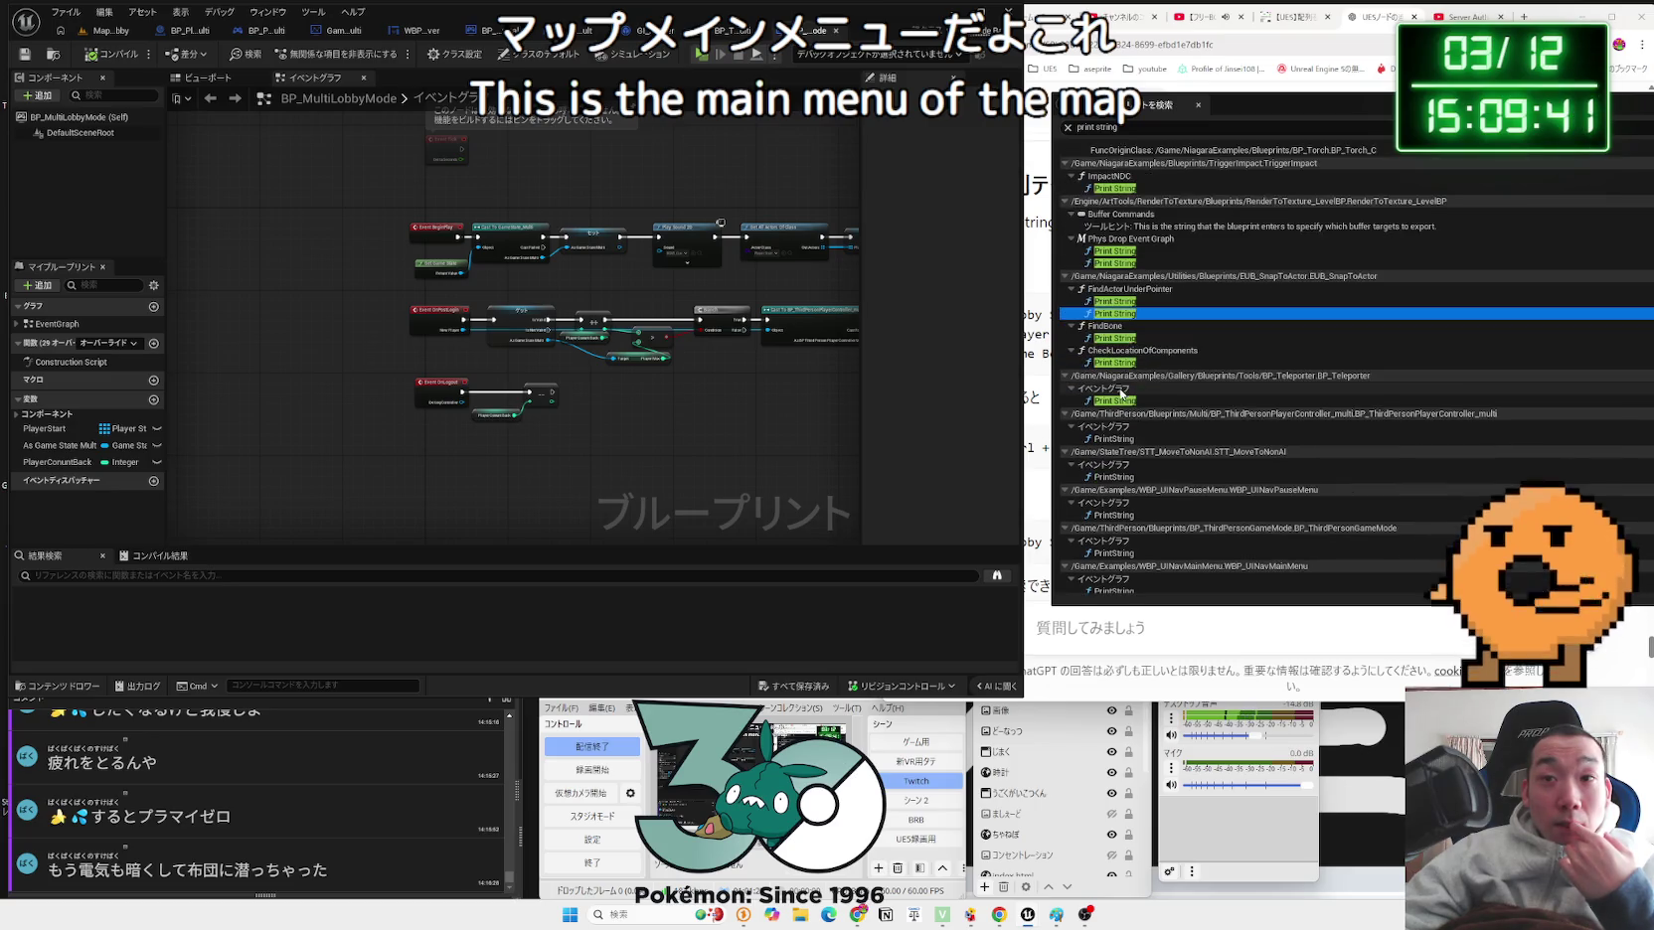
scroll(1272, 395, "down", 2)
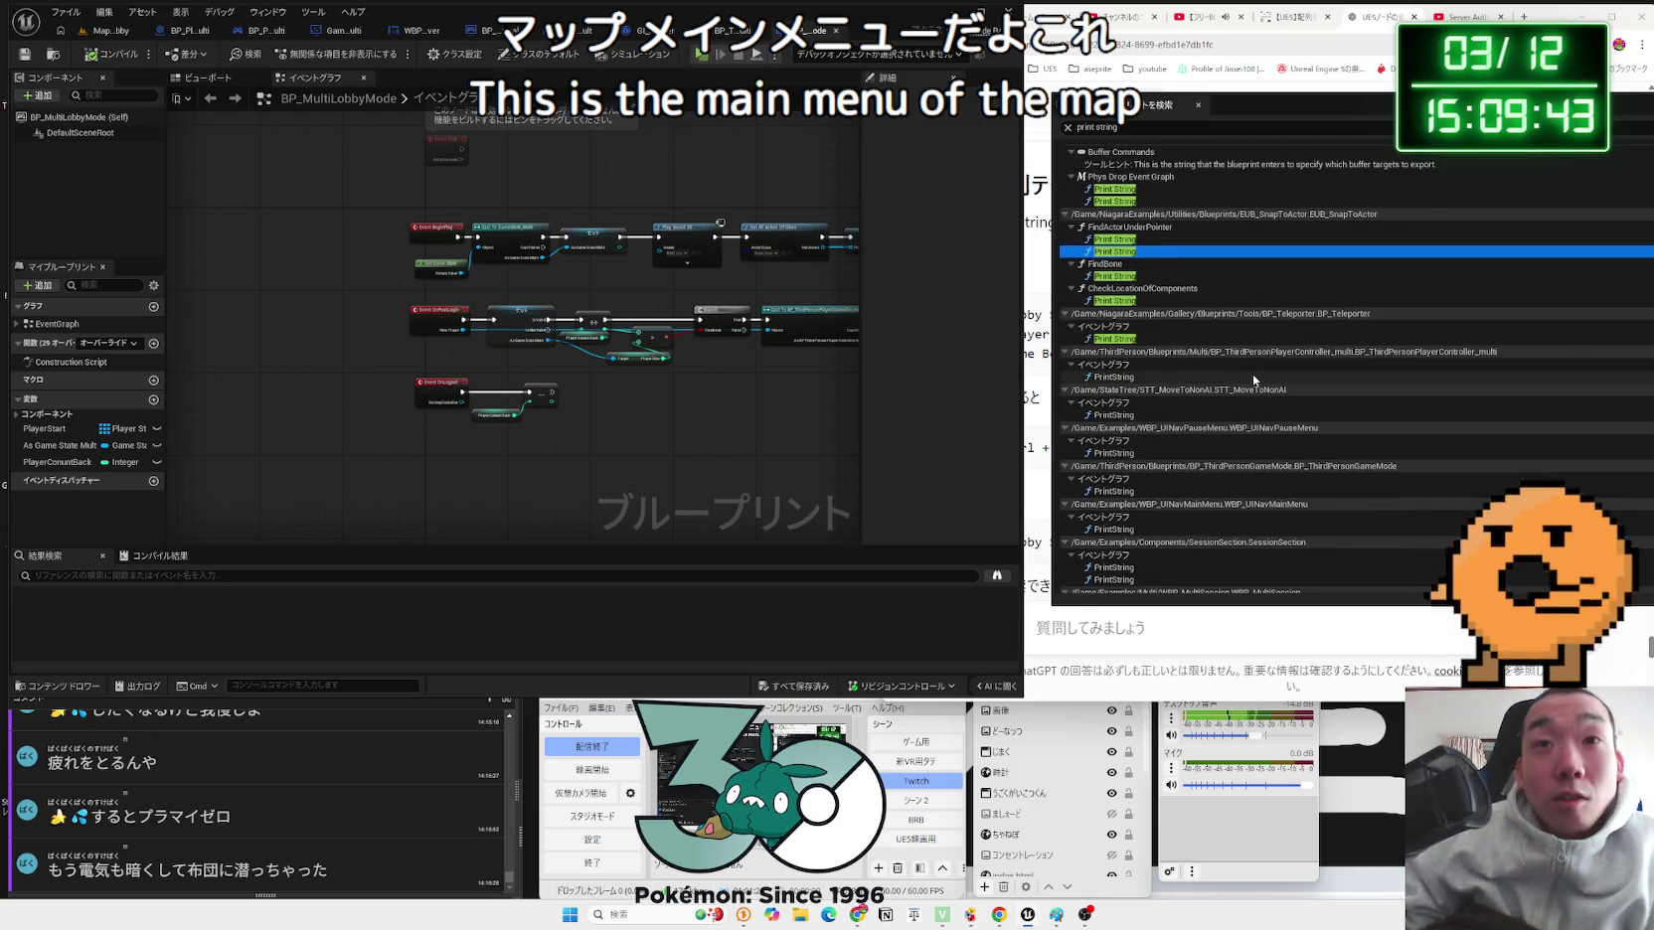
double_click(1191, 377)
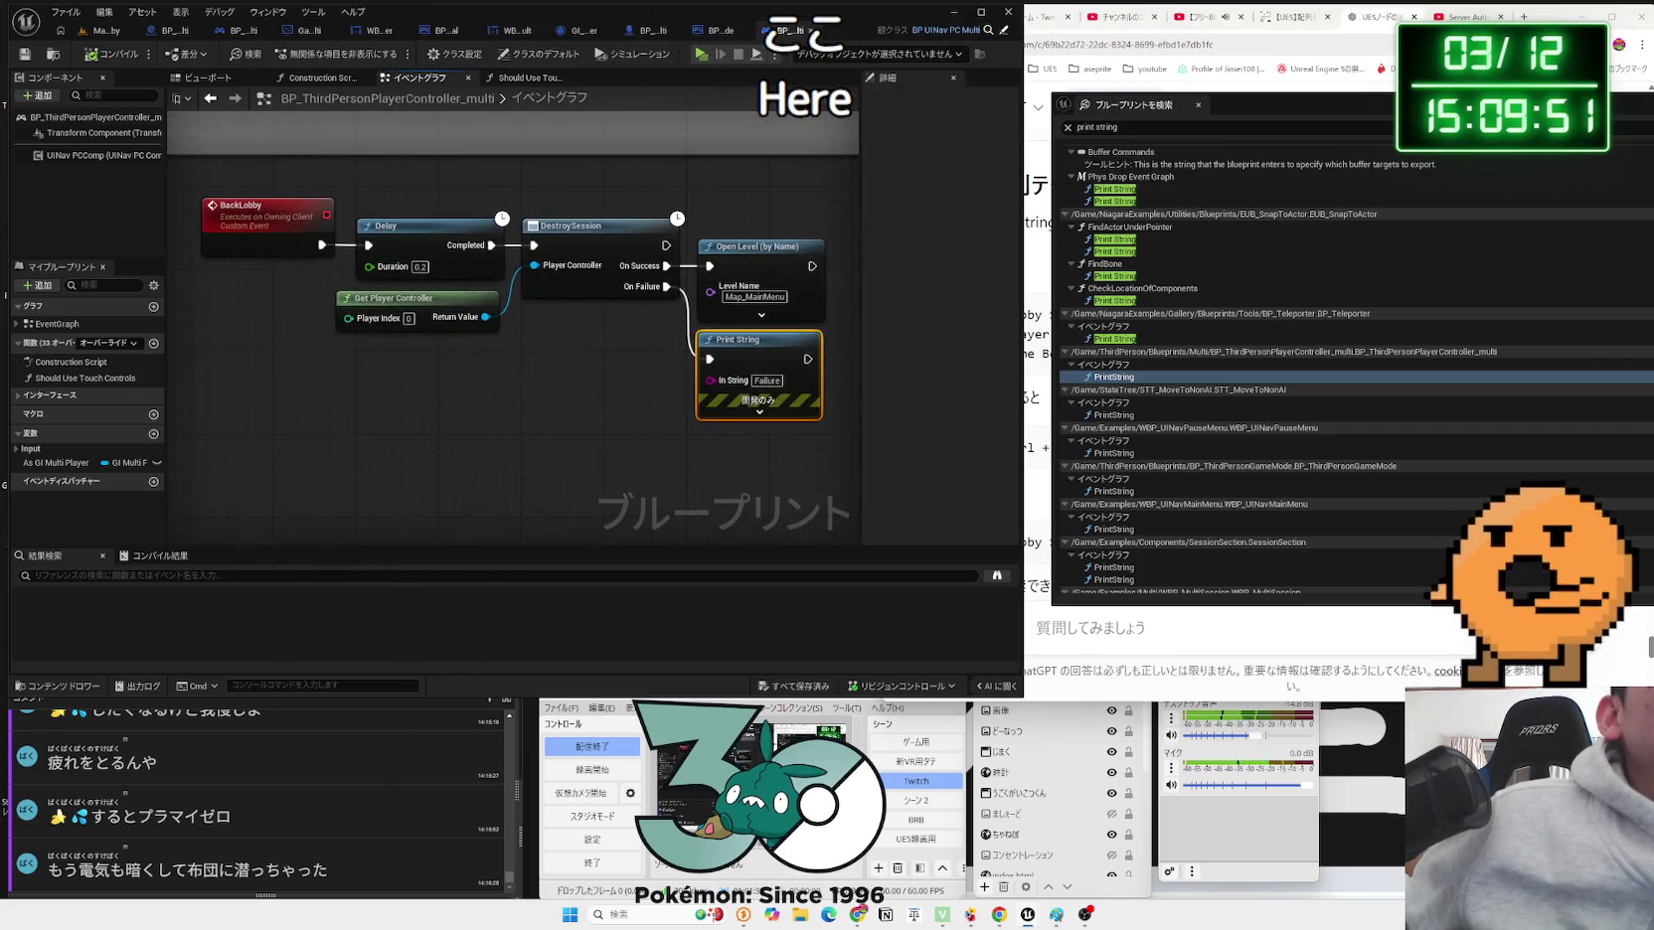
Step: Disconnect the Failure Print String from On Failure and run a three-player lobby test
left_click(551, 316, "alt")
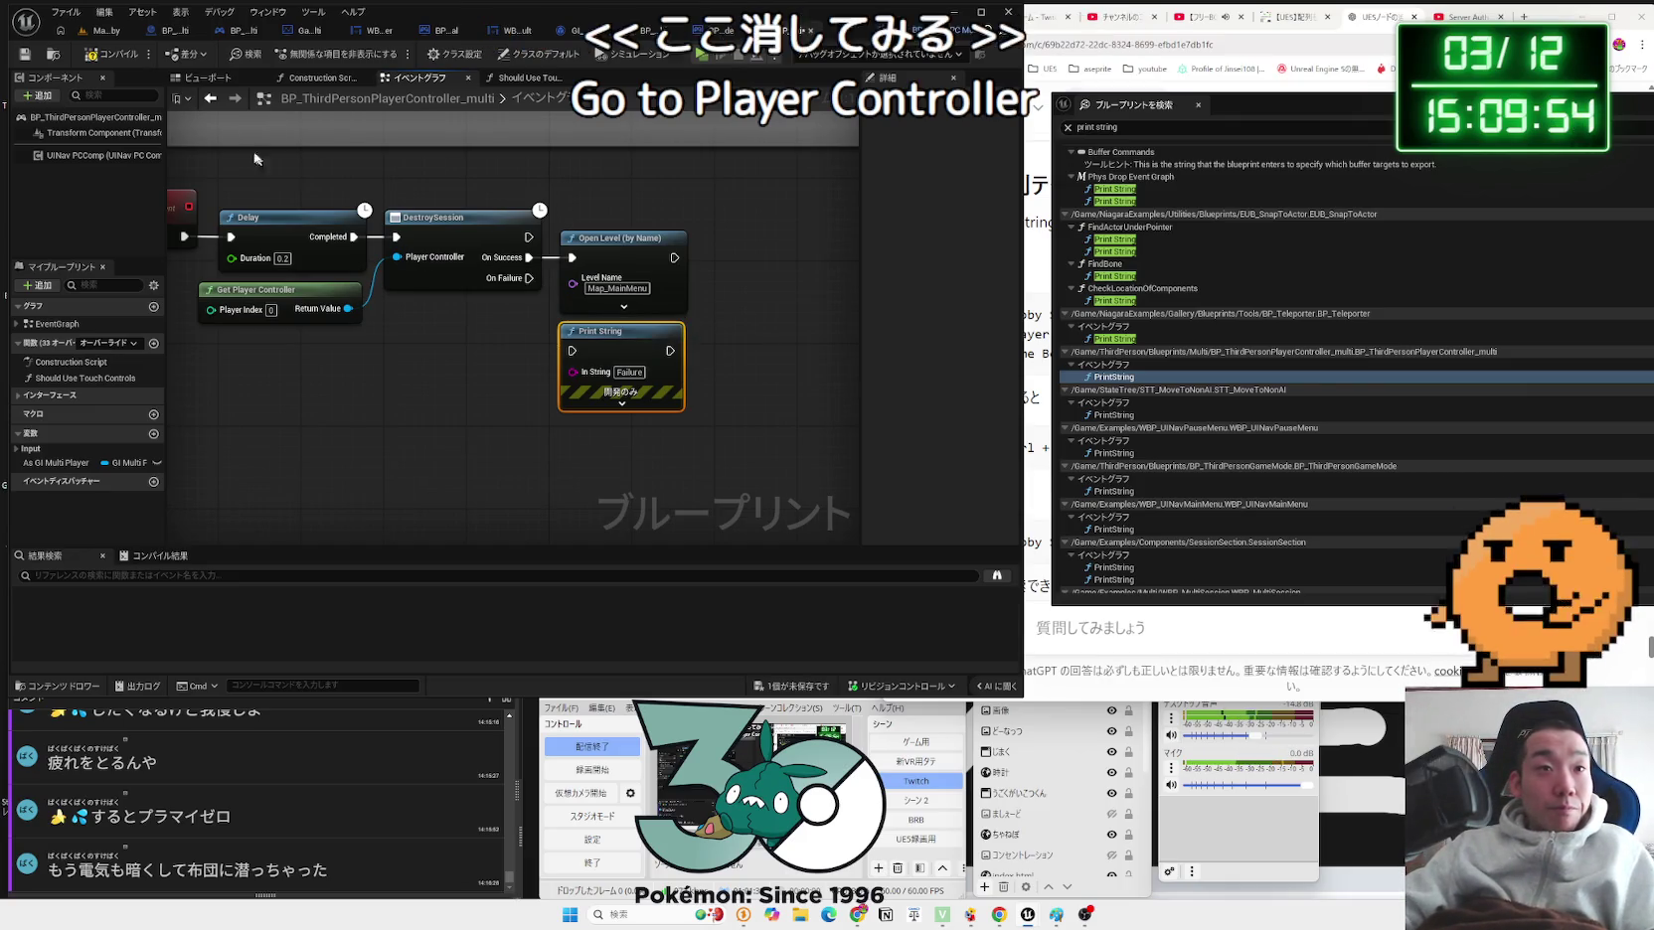
left_click(105, 37)
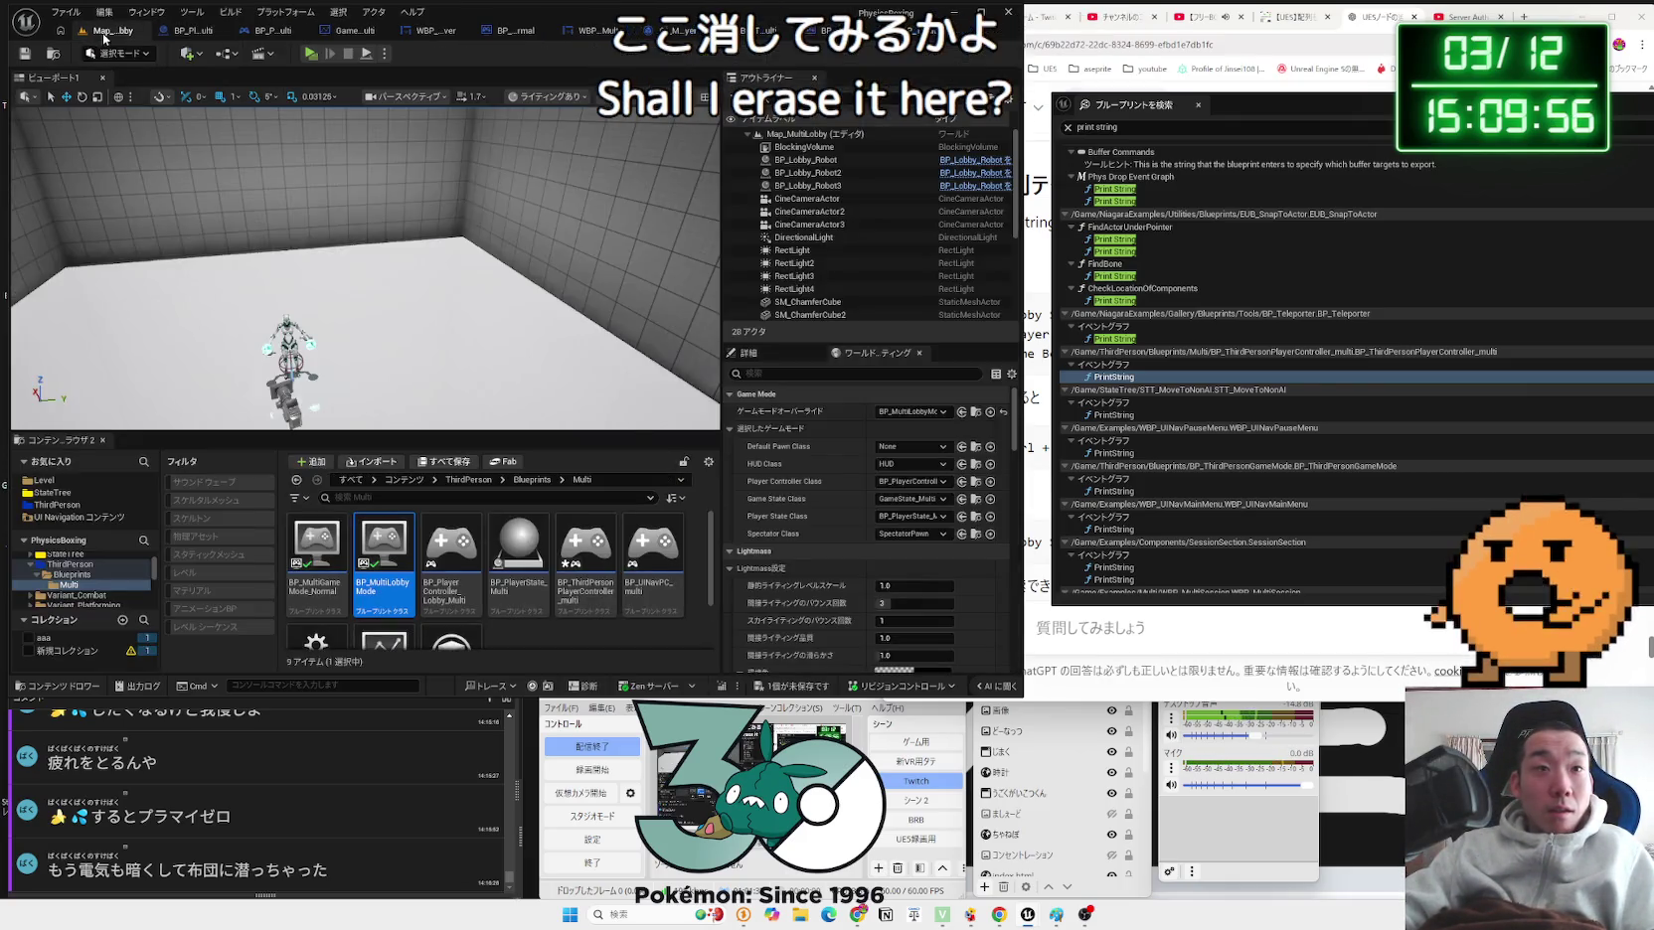
left_click(311, 54)
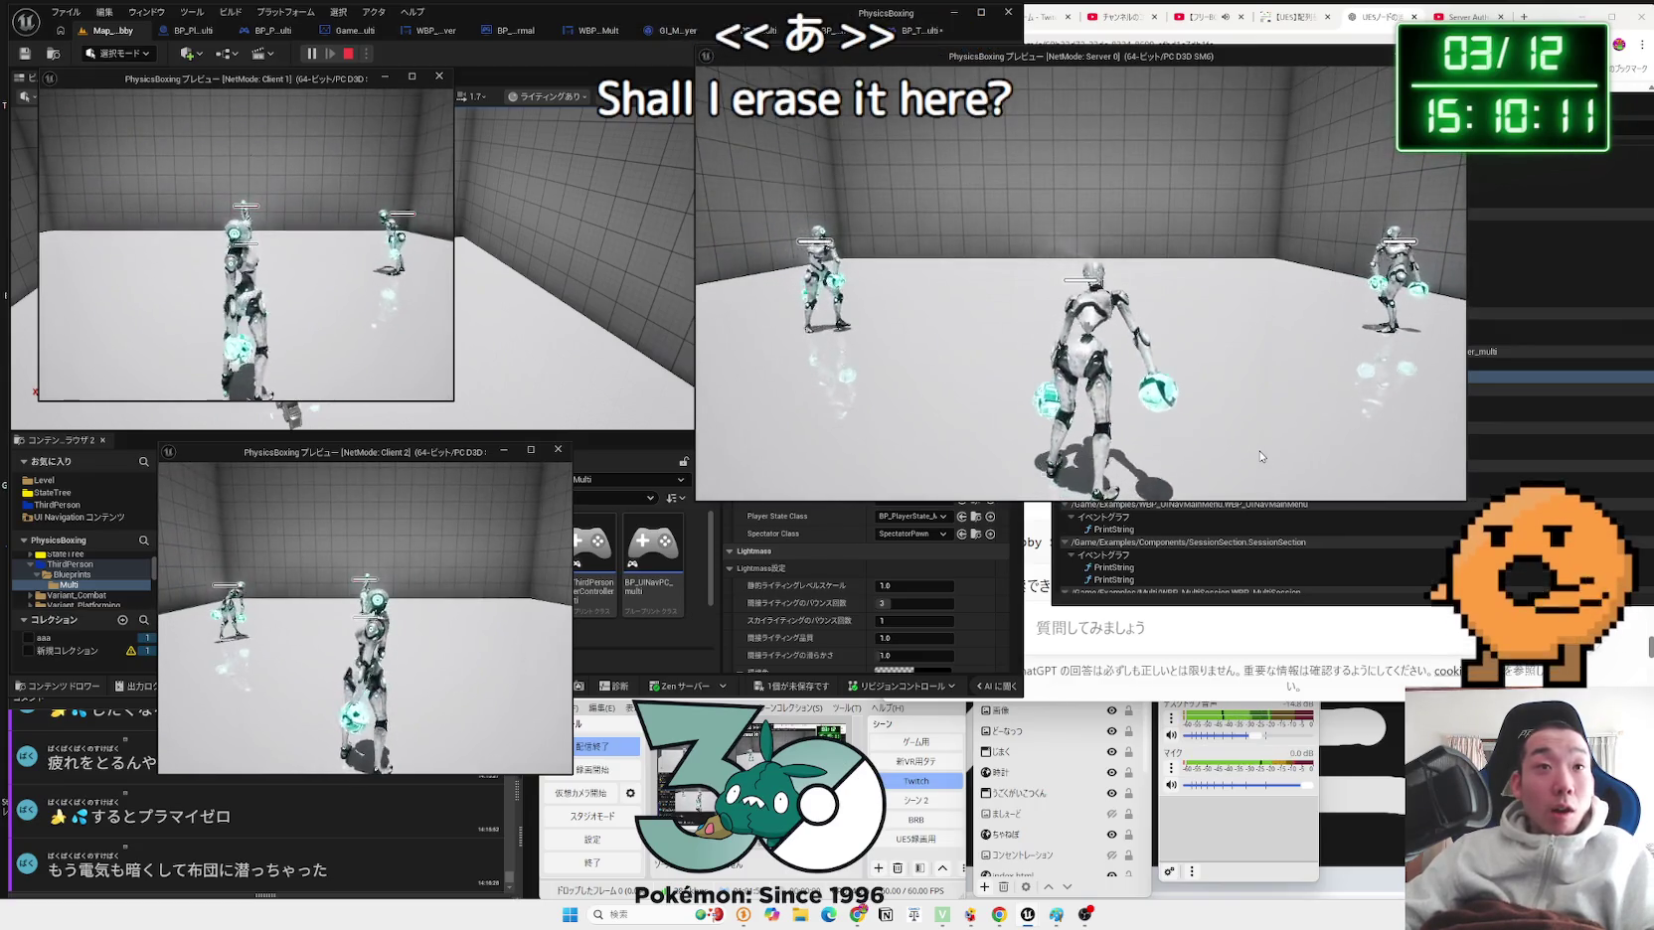
key("Escape")
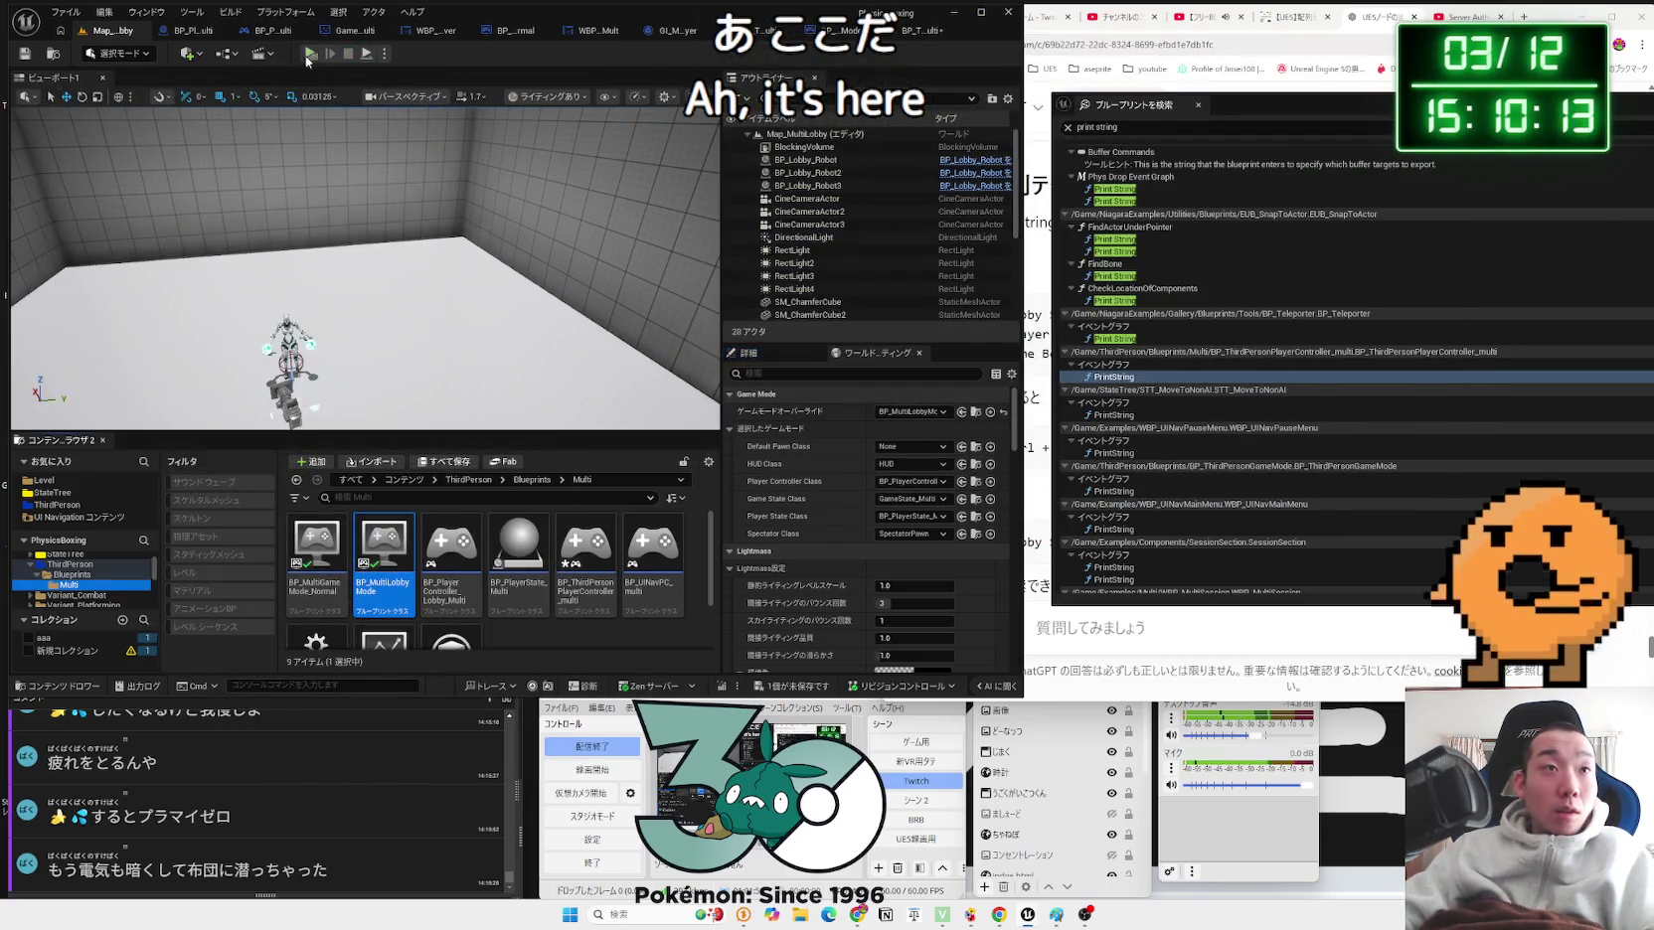
Step: Rerun the lobby test, checking the Client 1 and server preview windows, then stop it
left_click(311, 53)
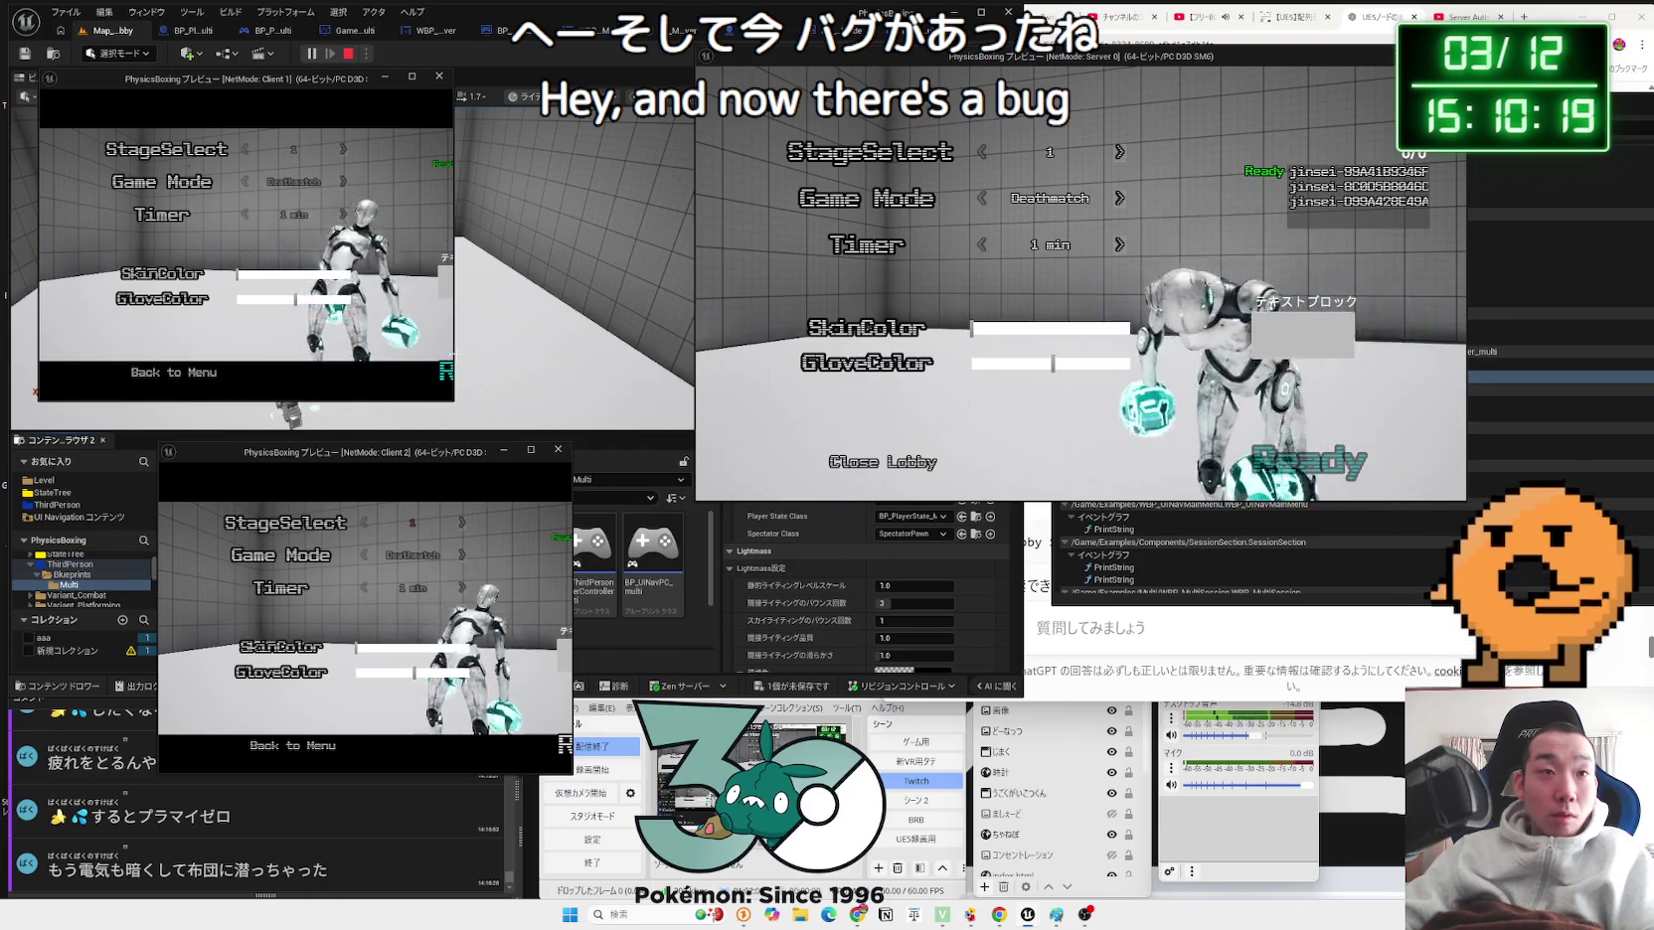
key("Escape")
left_click(540, 729)
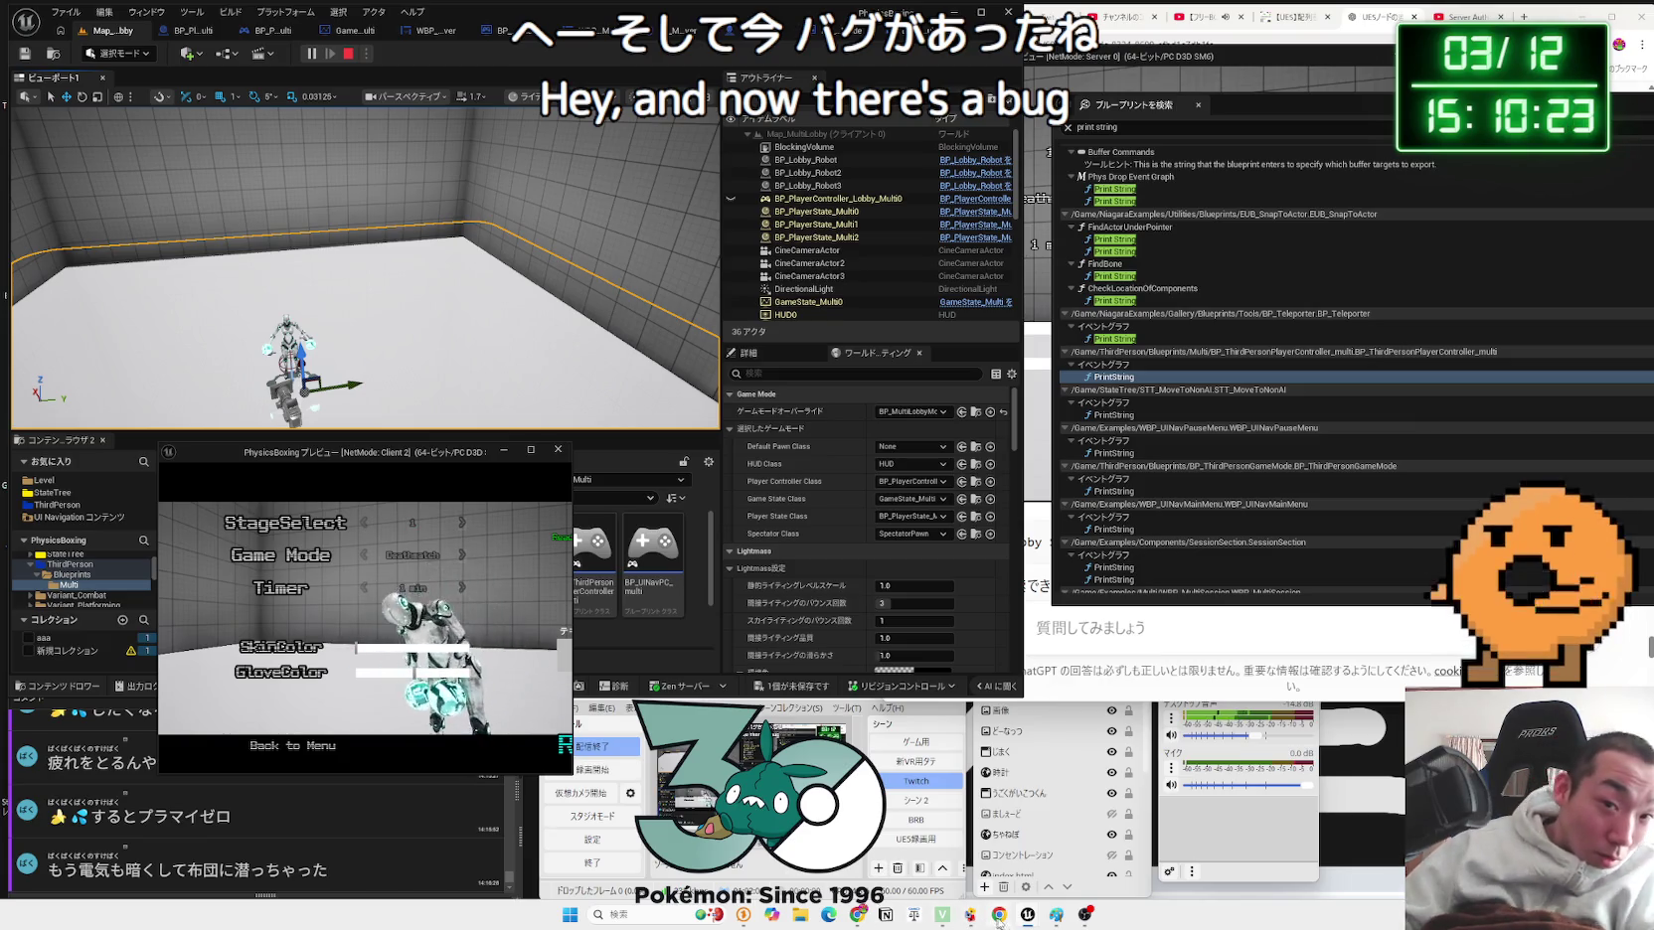
mouse_move(1027, 915)
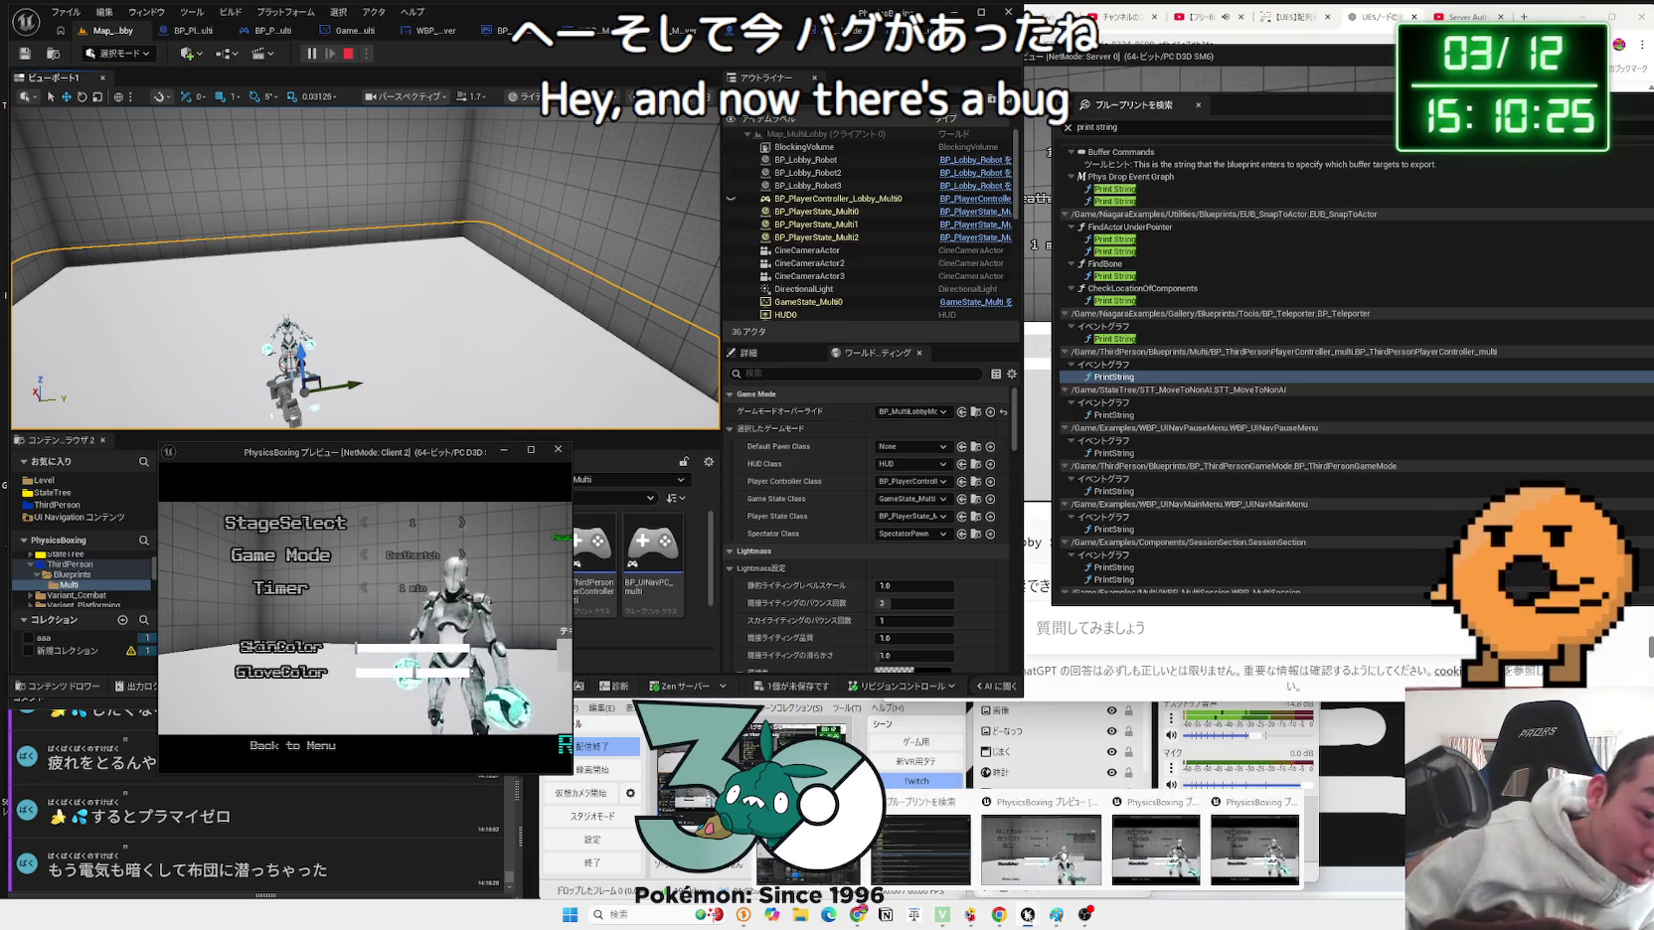
mouse_move(1088, 867)
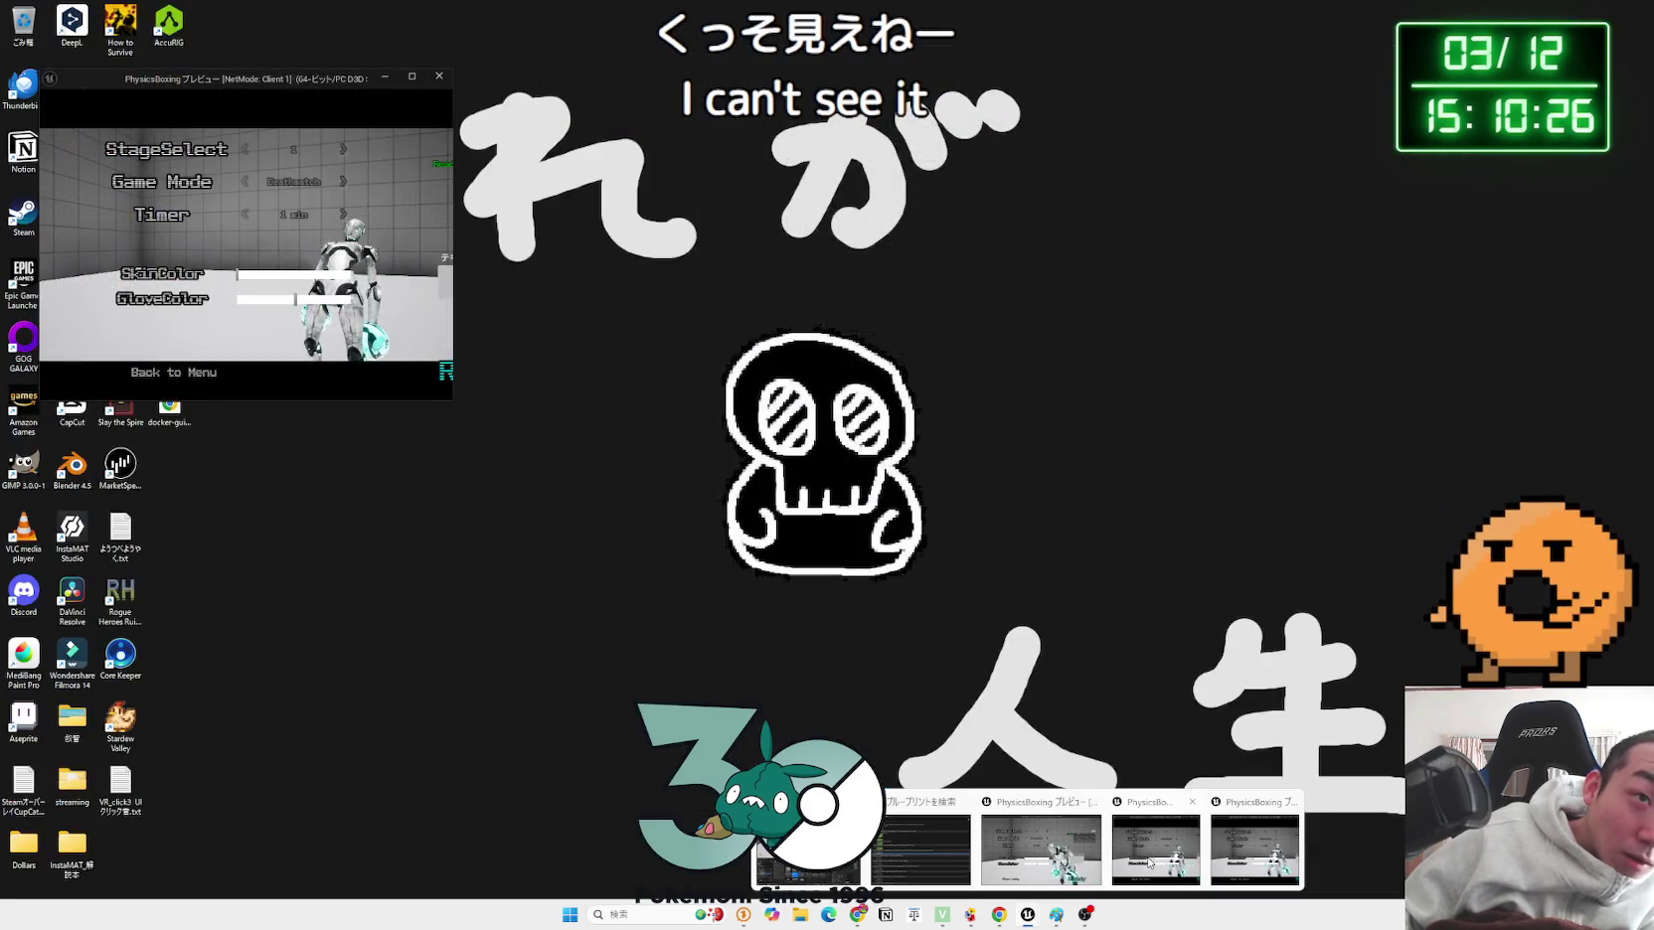
left_click(1156, 849)
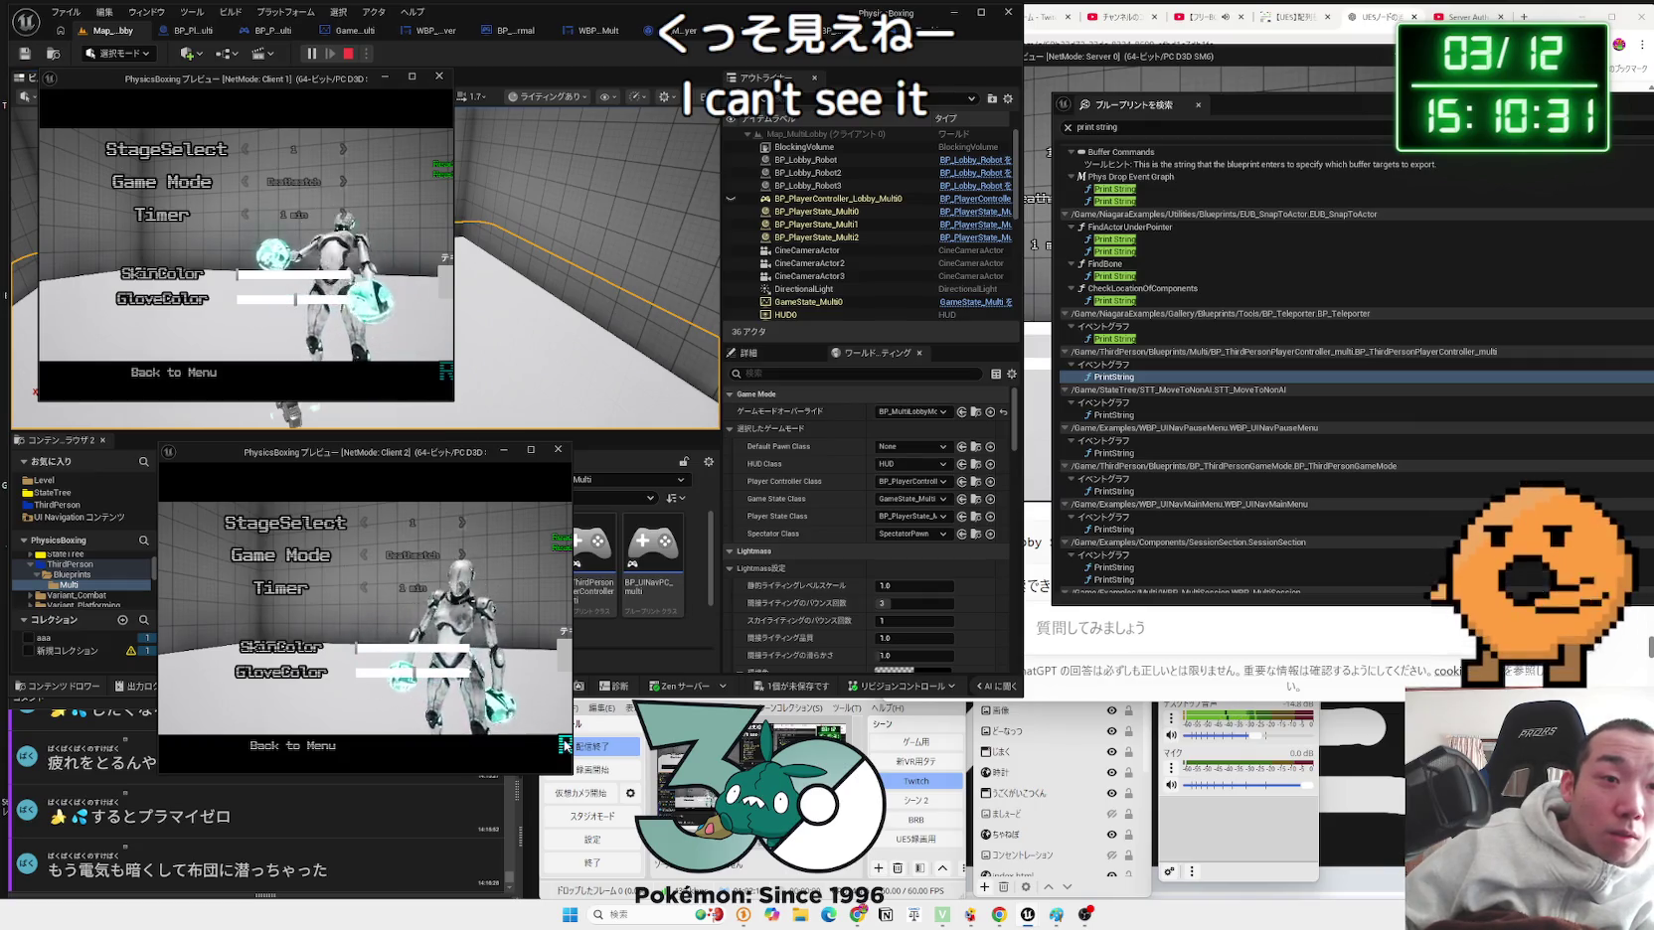
left_click(1275, 75)
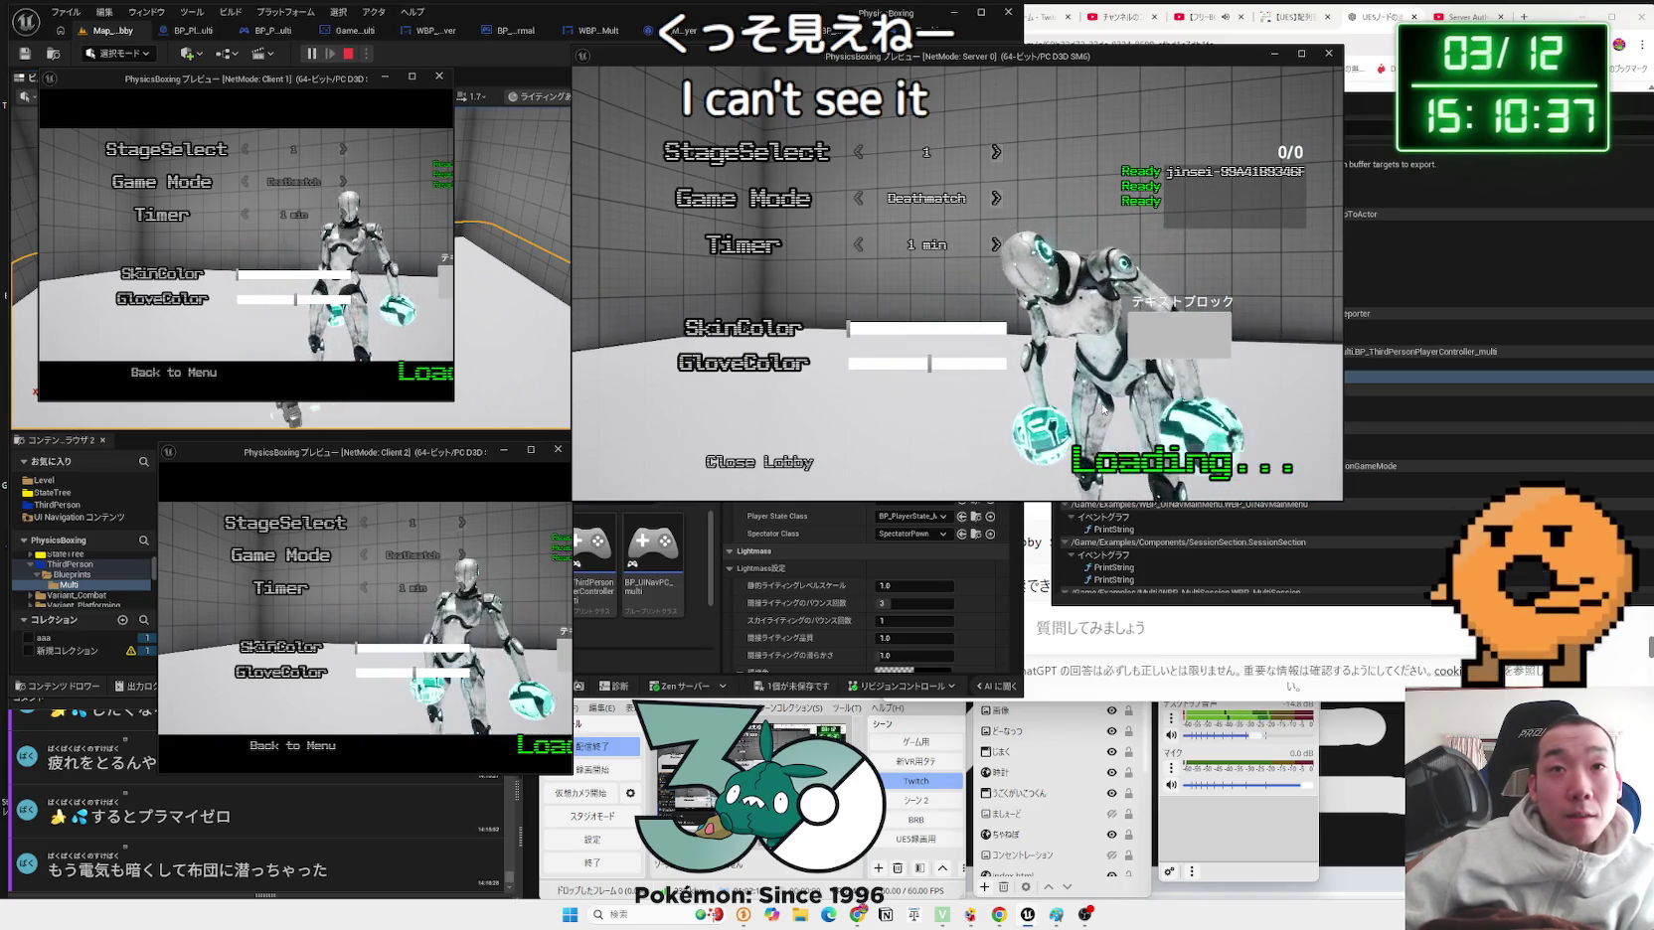
key("Escape")
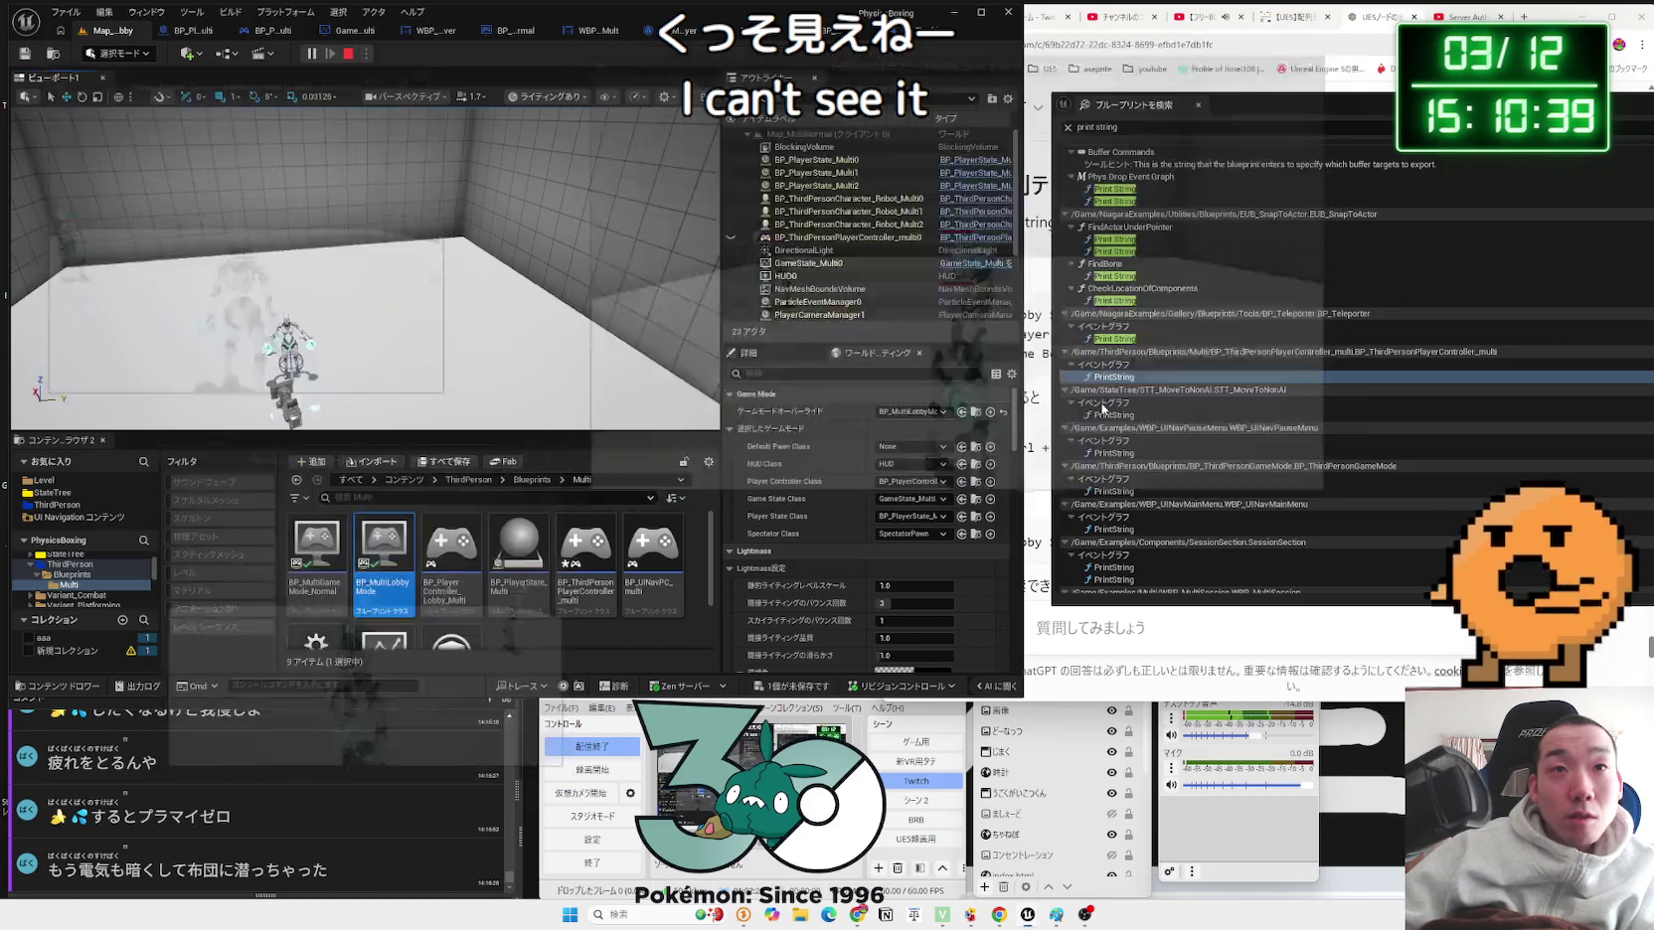
double_click(1114, 377)
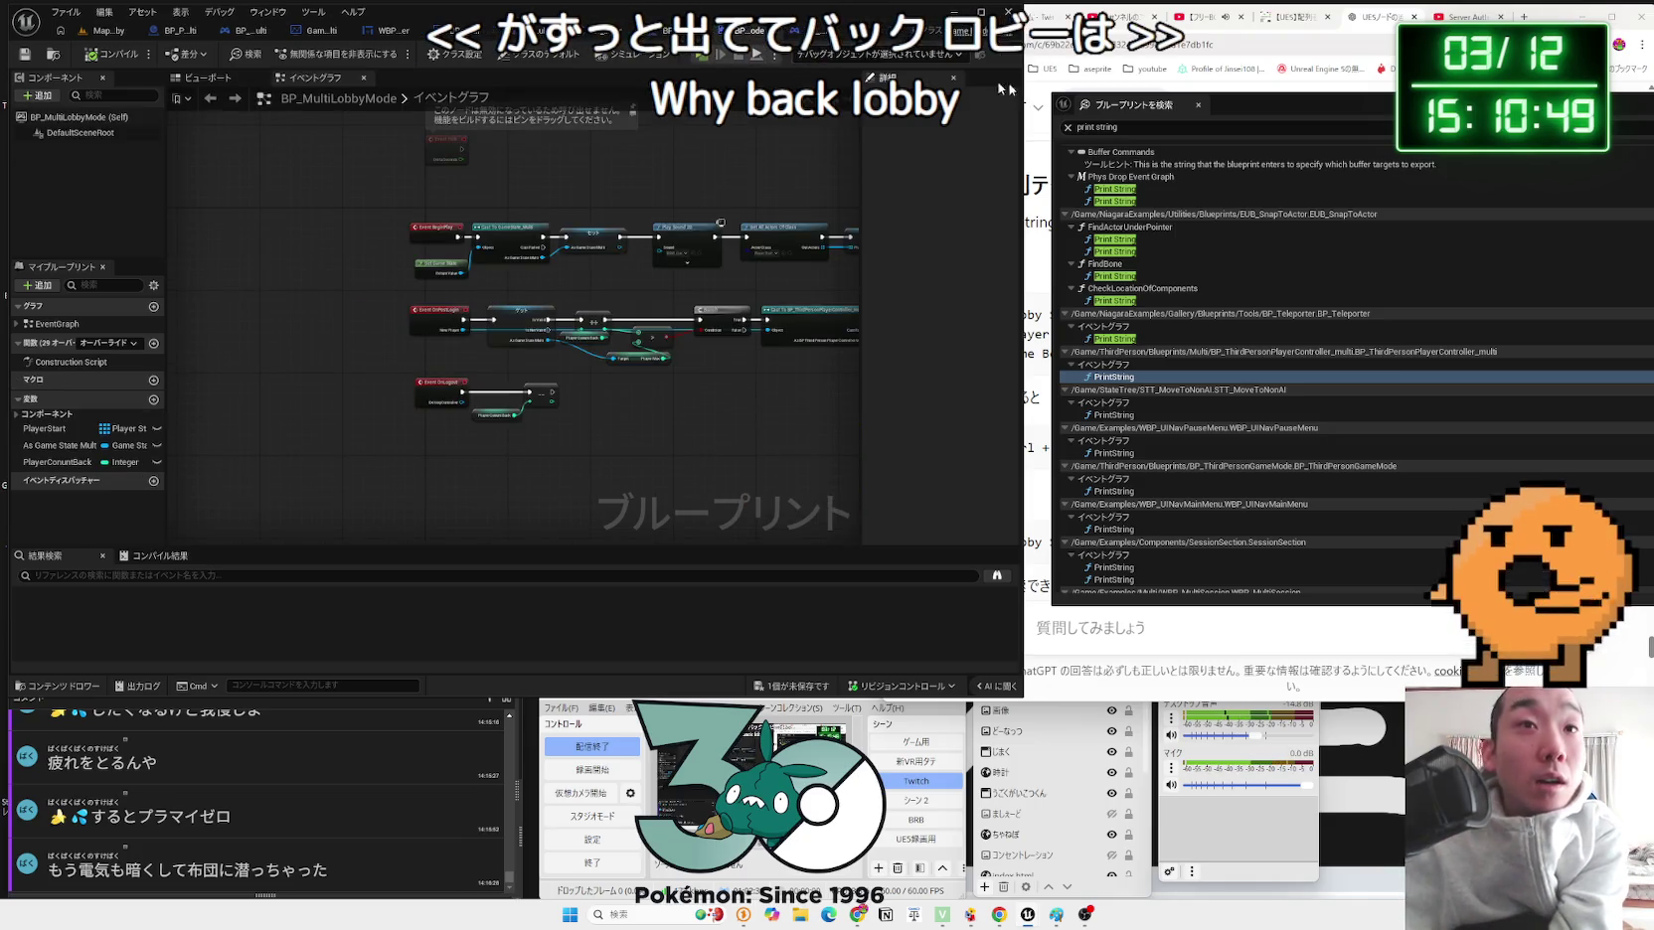
Step: Close the search results and add a Player Max getter to the lobby's player-count comparison
left_click(1199, 106)
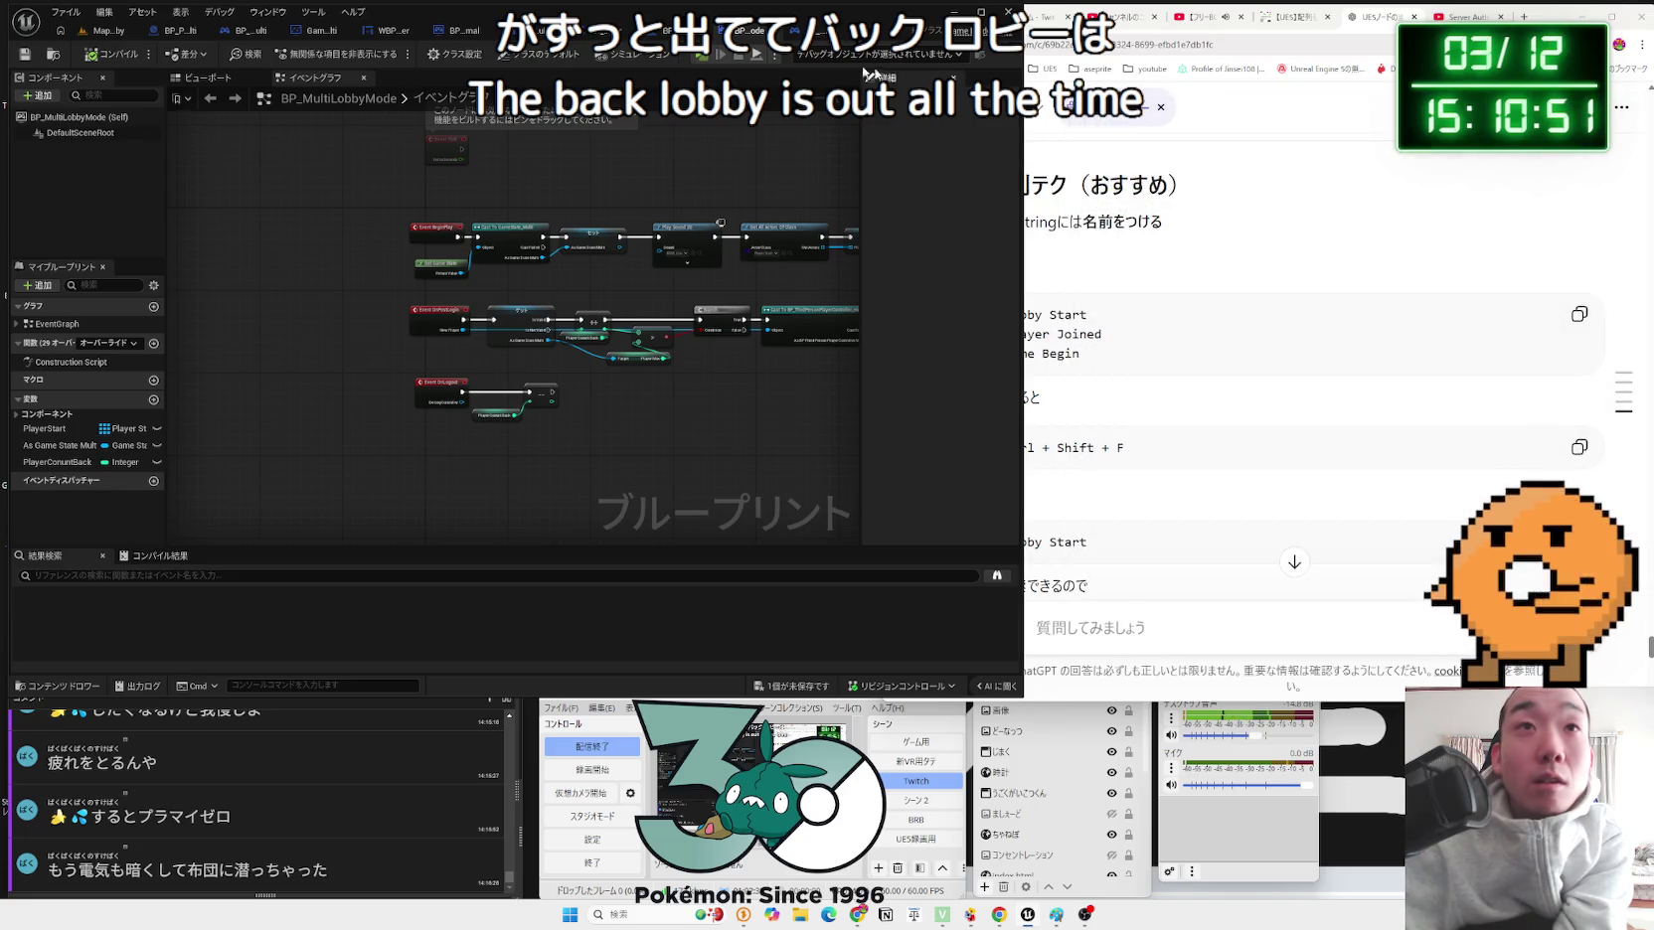
scroll(541, 271, "up", 5)
left_click_drag(529, 303, 685, 134)
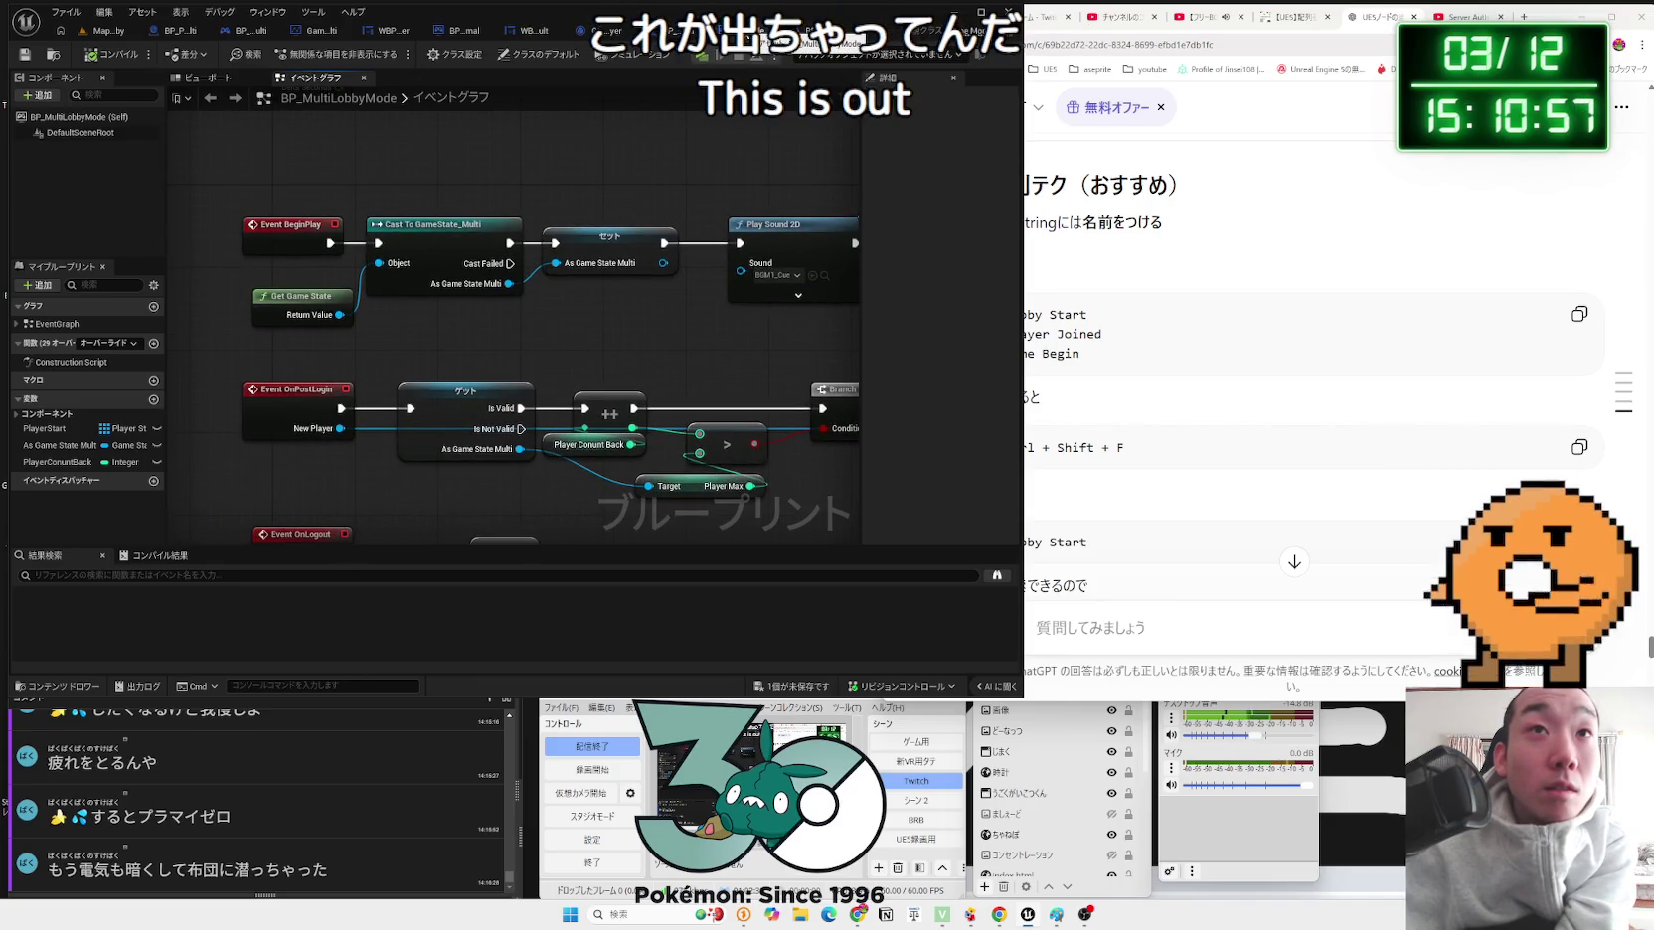
mouse_move(712, 316)
left_mouse_down()
mouse_move(679, 230)
mouse_move(678, 254)
mouse_move(397, 263)
left_mouse_up()
scroll(680, 261, "down", 1)
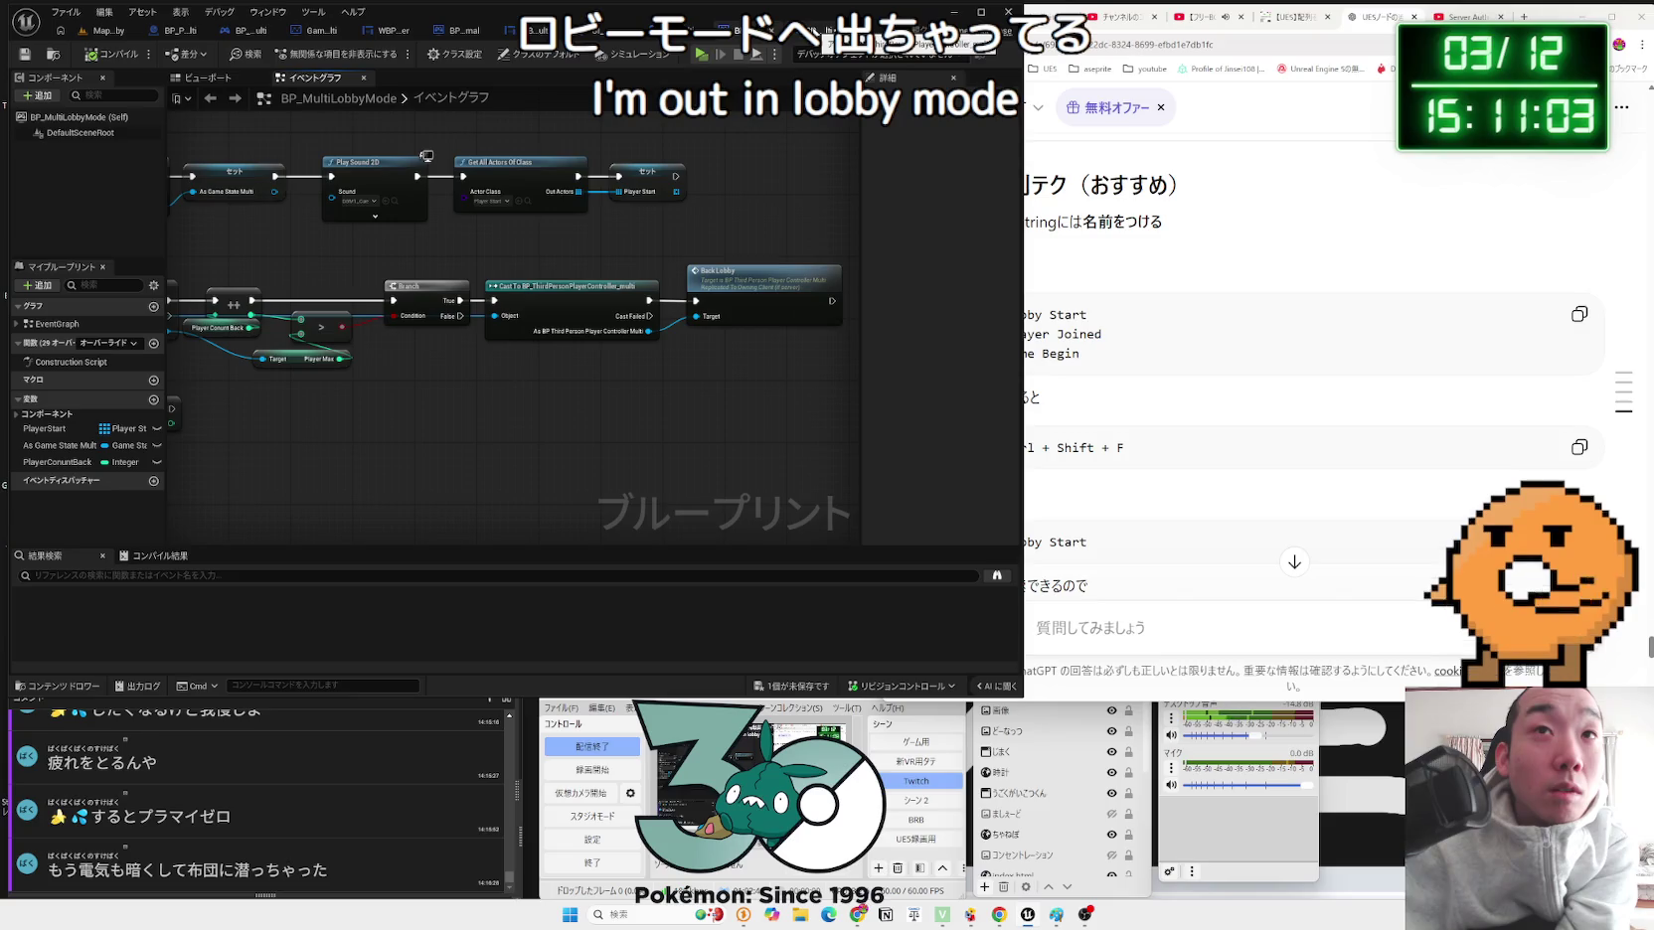
left_click_drag(461, 256, 752, 260)
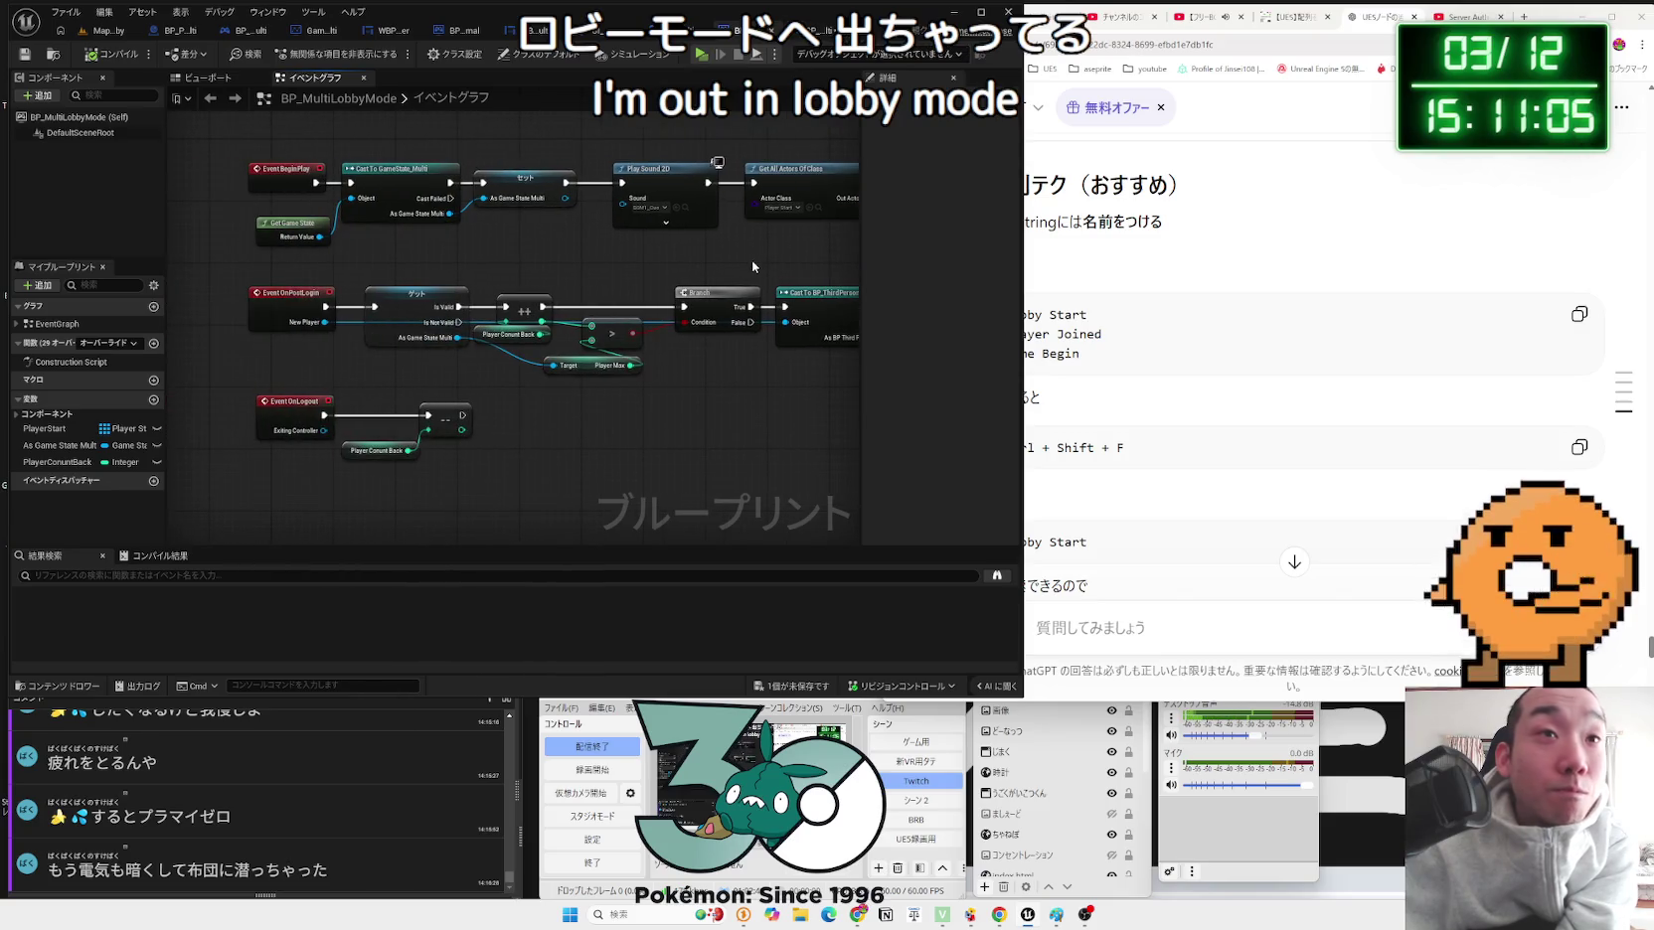
scroll(449, 314, "up", 2)
mouse_move(449, 314)
left_mouse_down()
mouse_move(367, 263)
mouse_move(548, 259)
left_mouse_up()
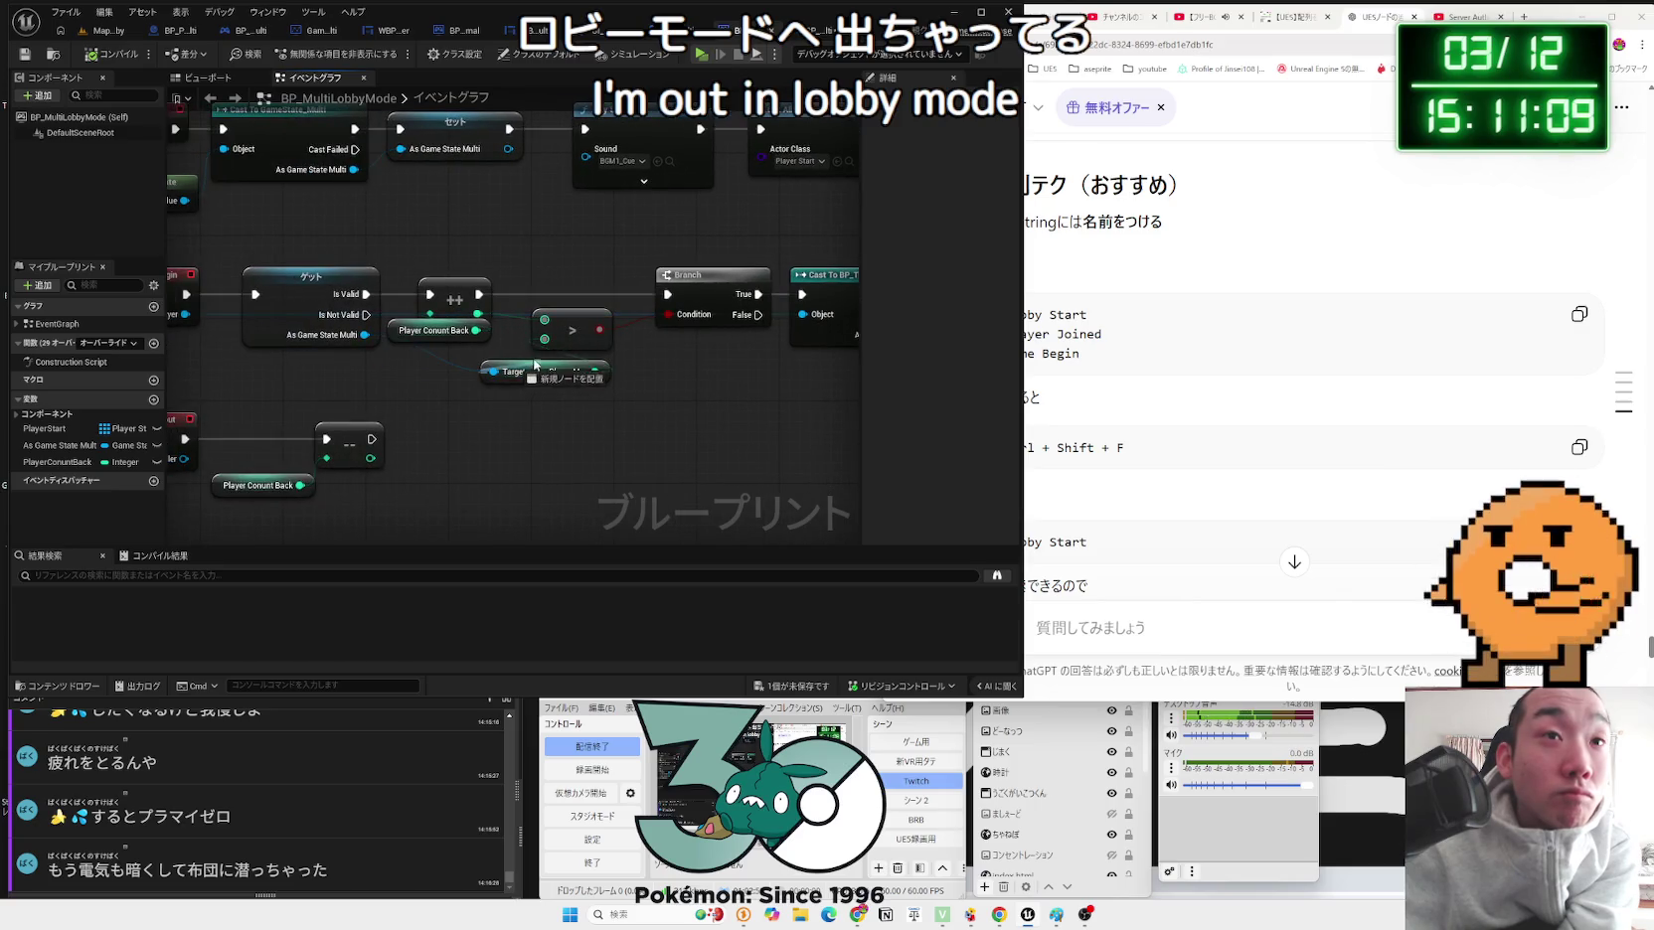
left_click_drag(535, 365, 534, 365)
left_click(535, 365)
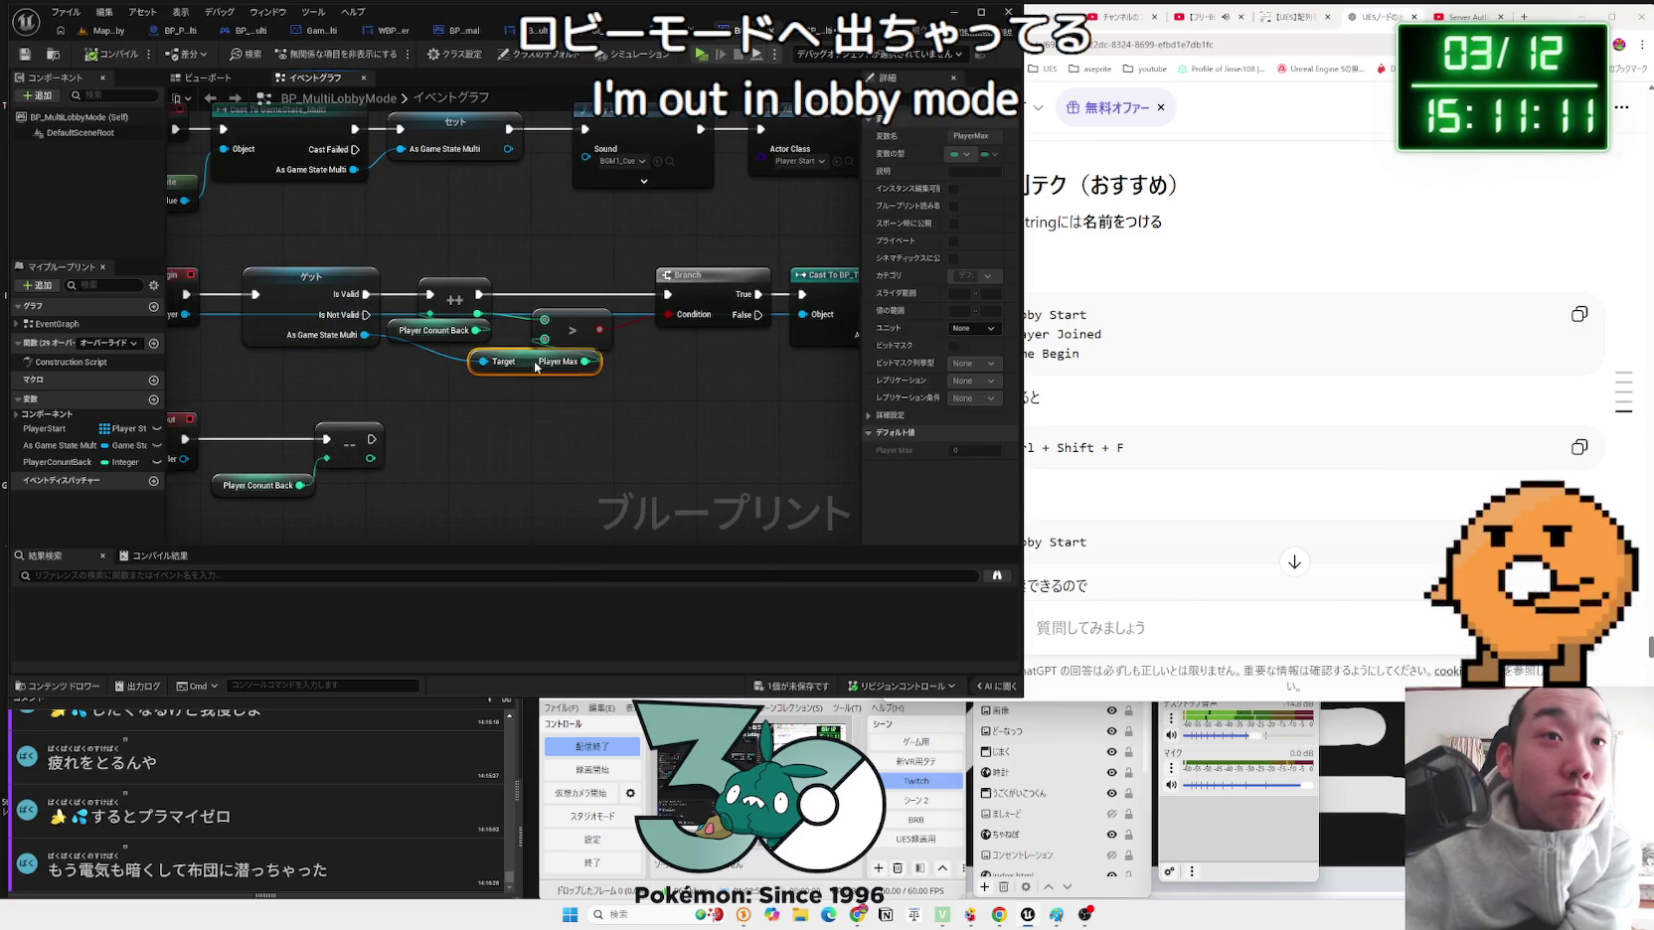
Step: Review the OnPostLogin Branch and Play Sound 2D nodes, then open the Back Lobby call's definition
left_click_drag(532, 395, 732, 400)
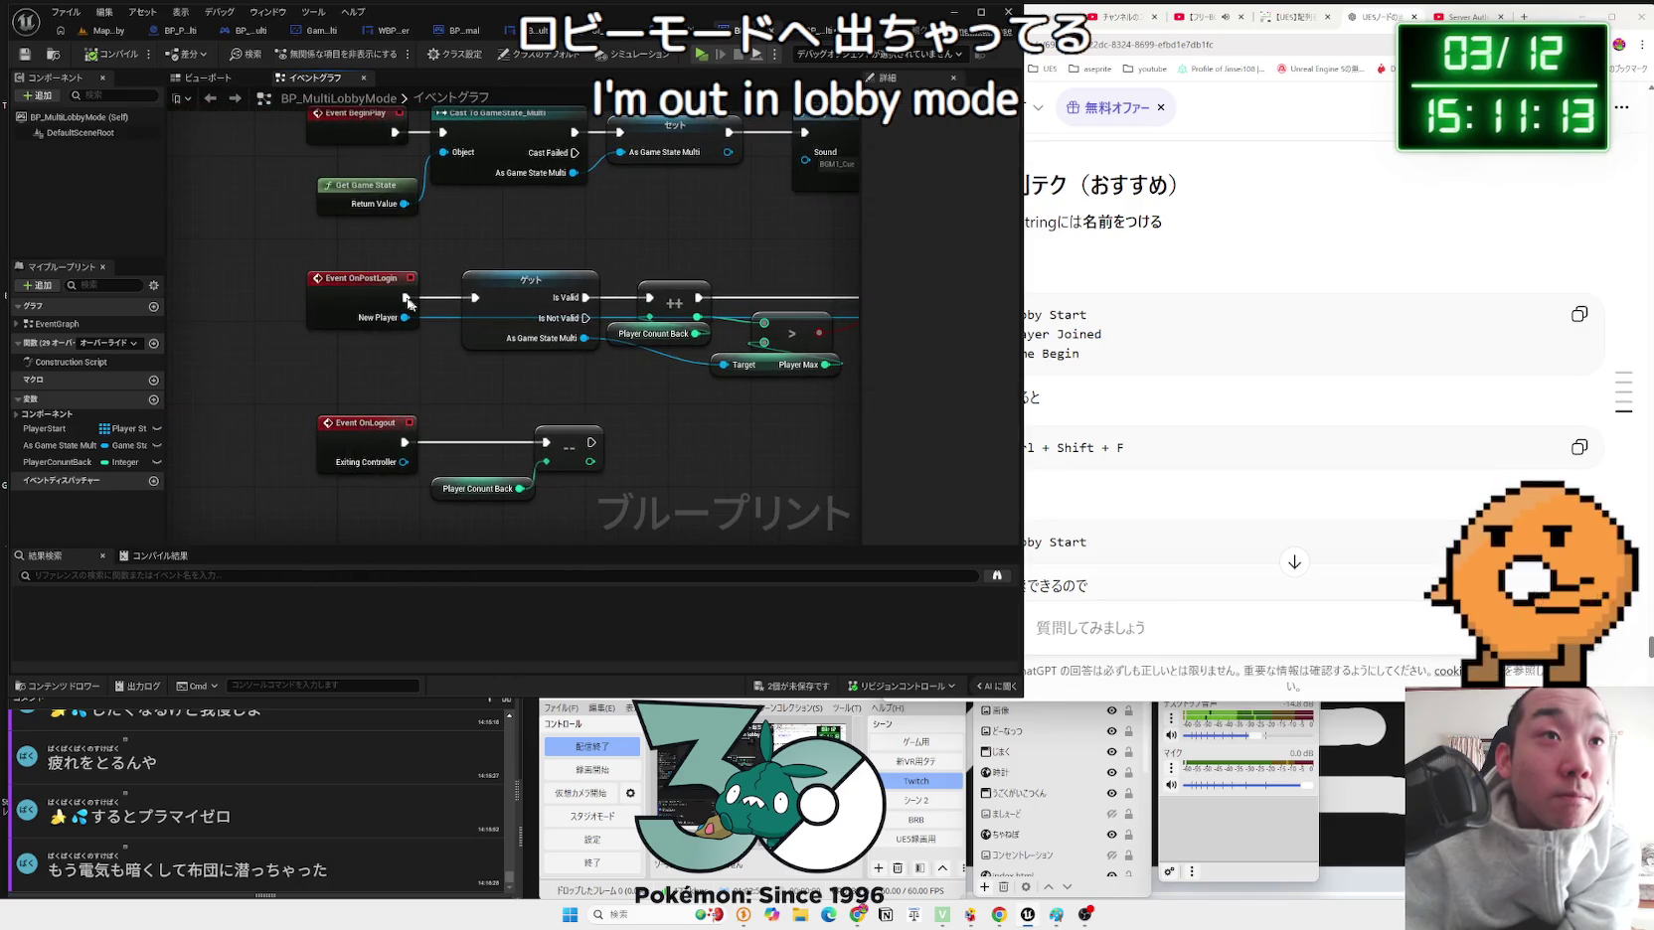
left_click(355, 282)
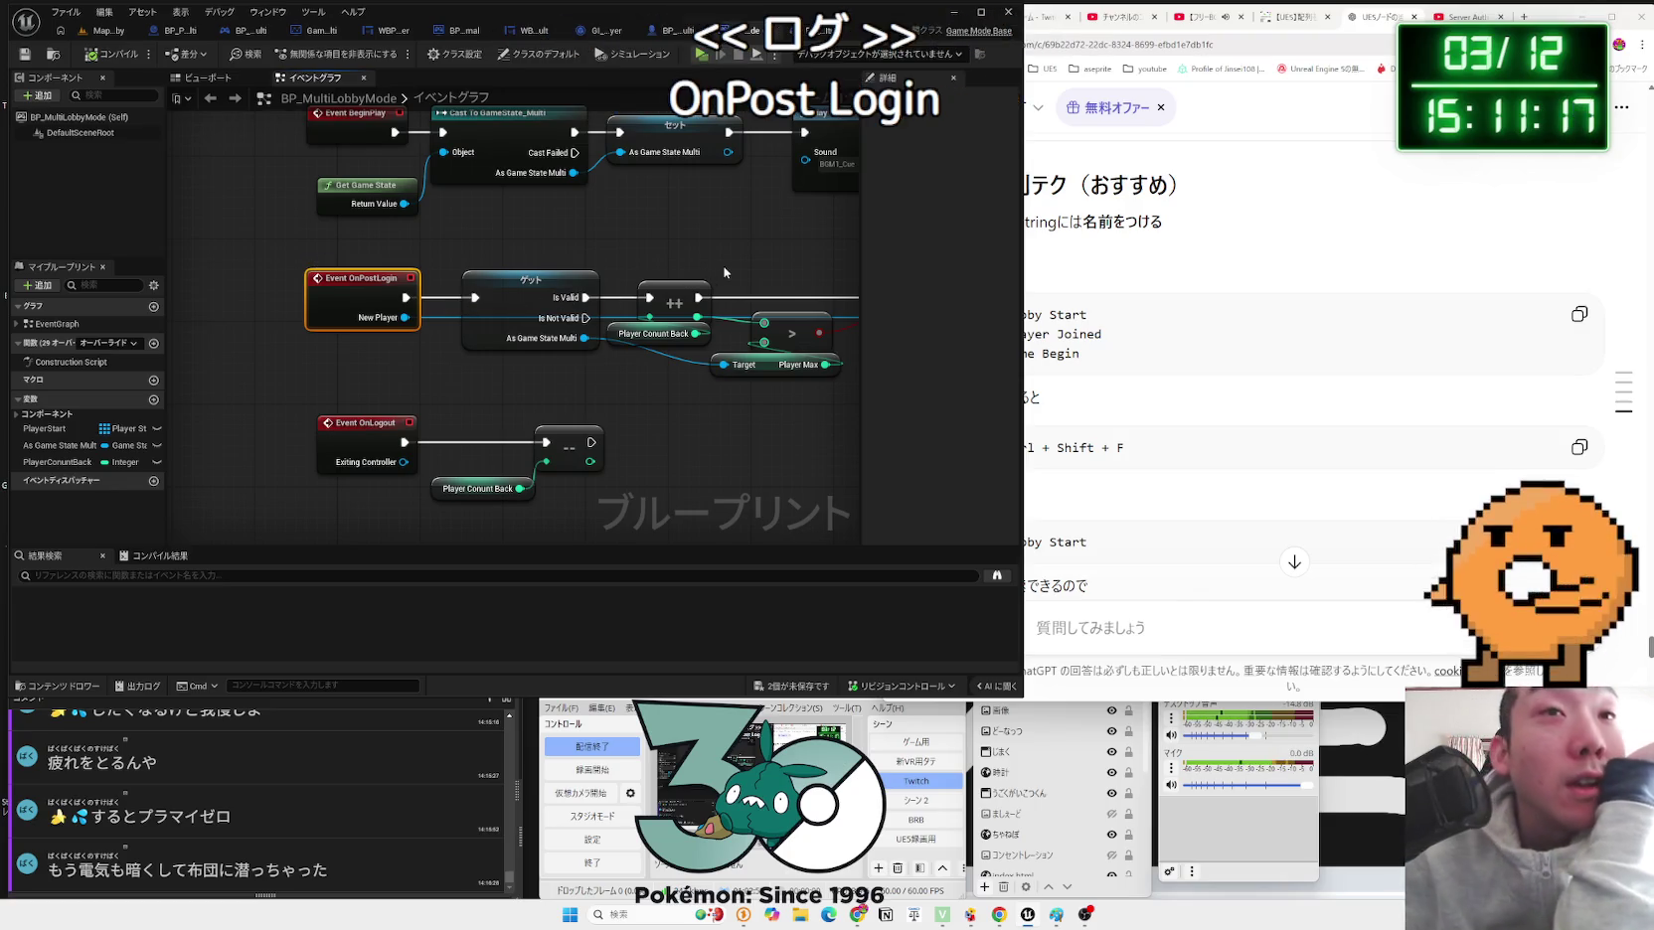
left_click_drag(724, 272, 566, 256)
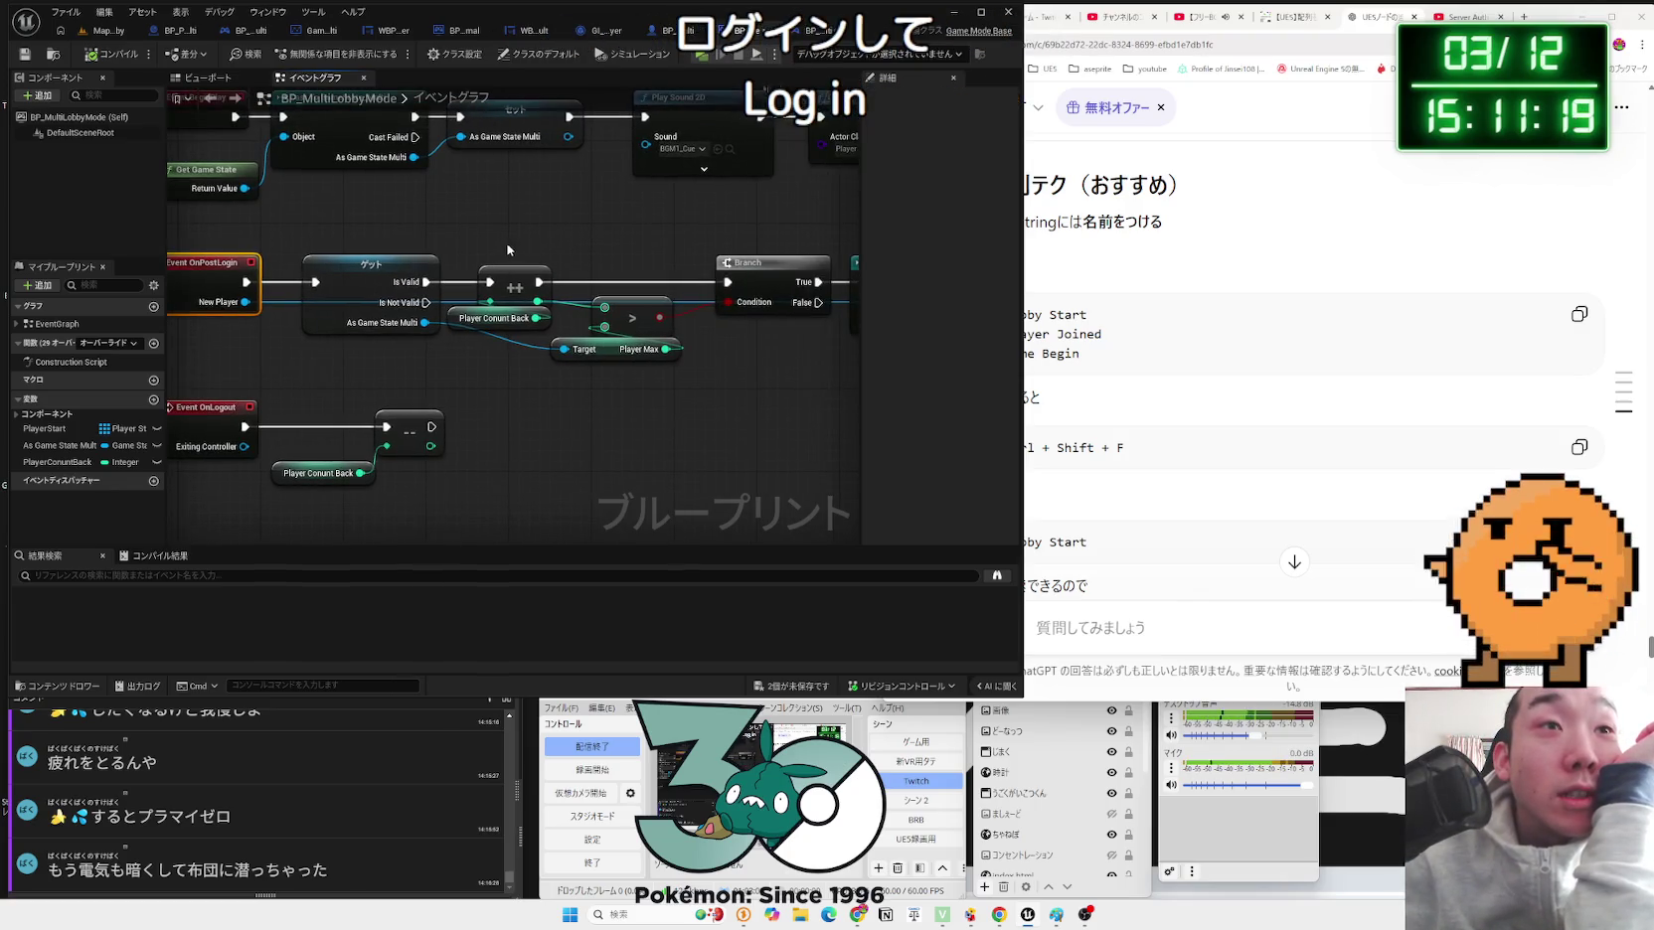
left_click(597, 378)
mouse_move(715, 380)
left_mouse_down()
mouse_move(426, 355)
mouse_move(508, 369)
left_mouse_up()
left_click(676, 263)
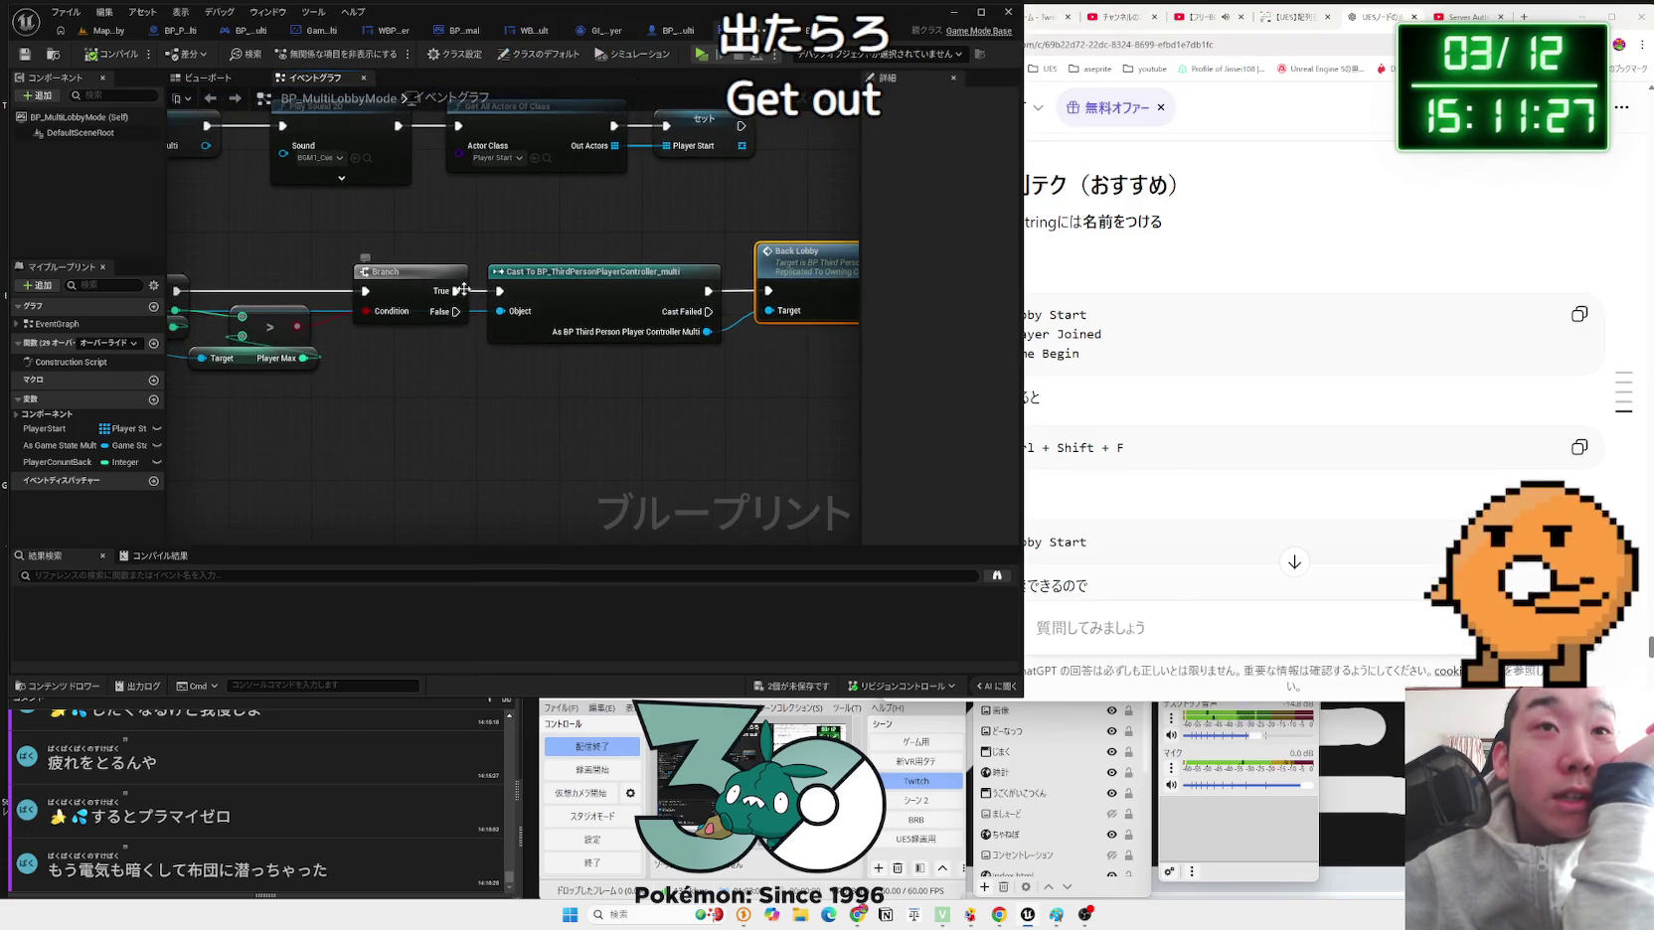
left_click_drag(278, 302, 426, 311)
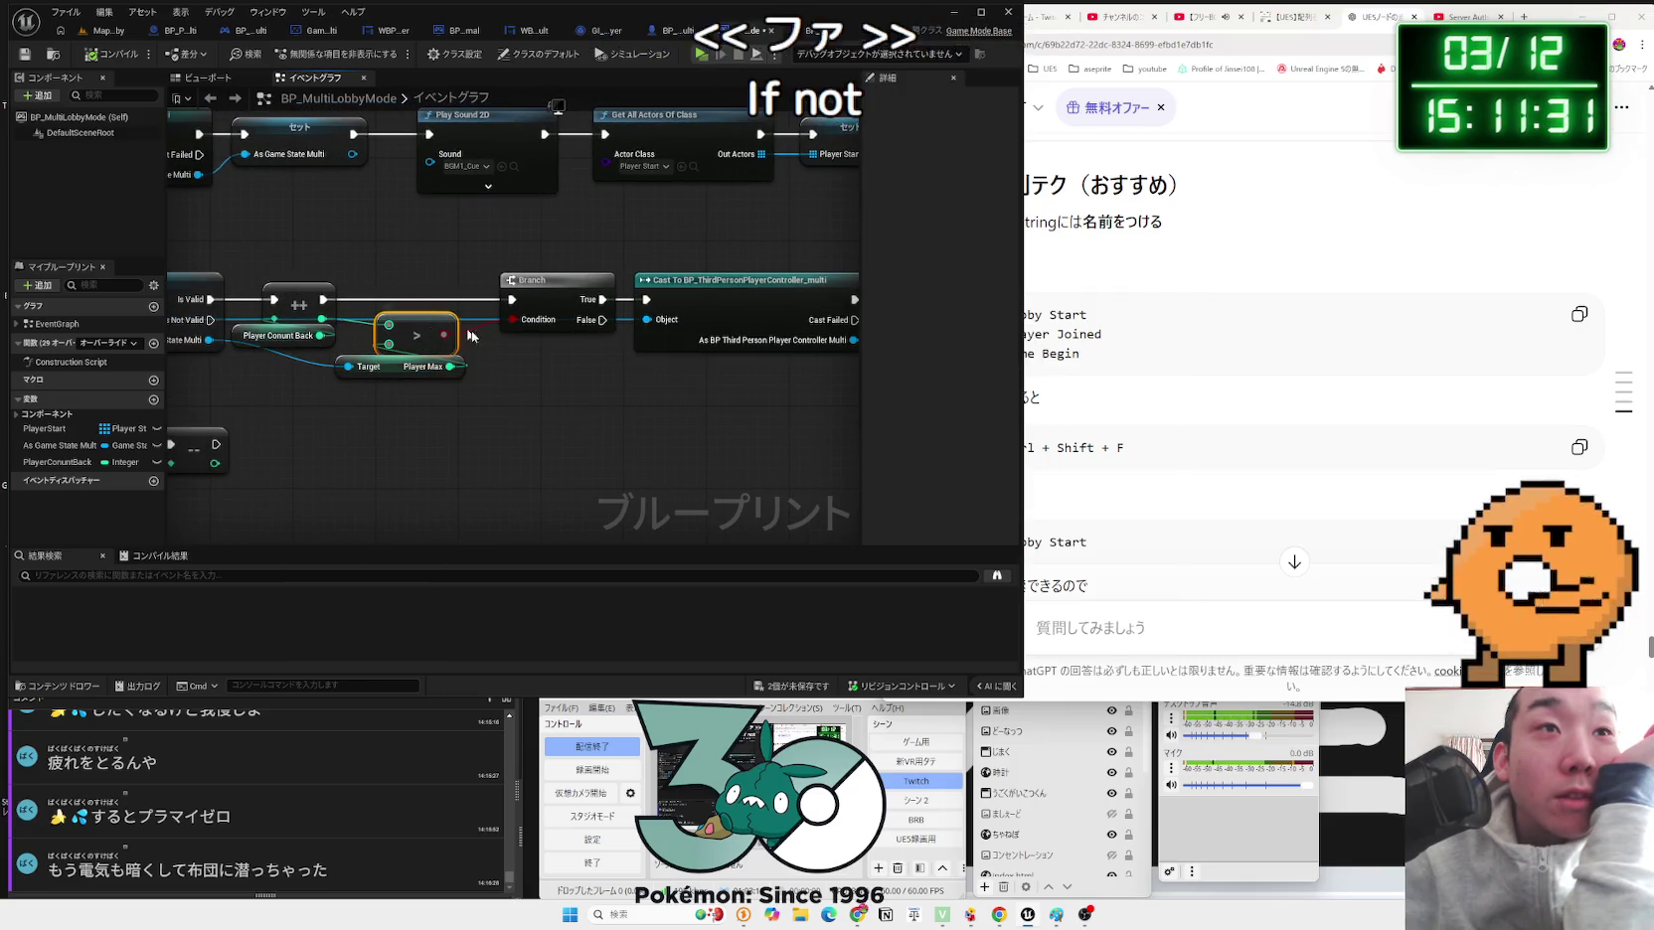
left_click_drag(586, 348, 310, 351)
left_click(714, 272)
double_click(714, 272)
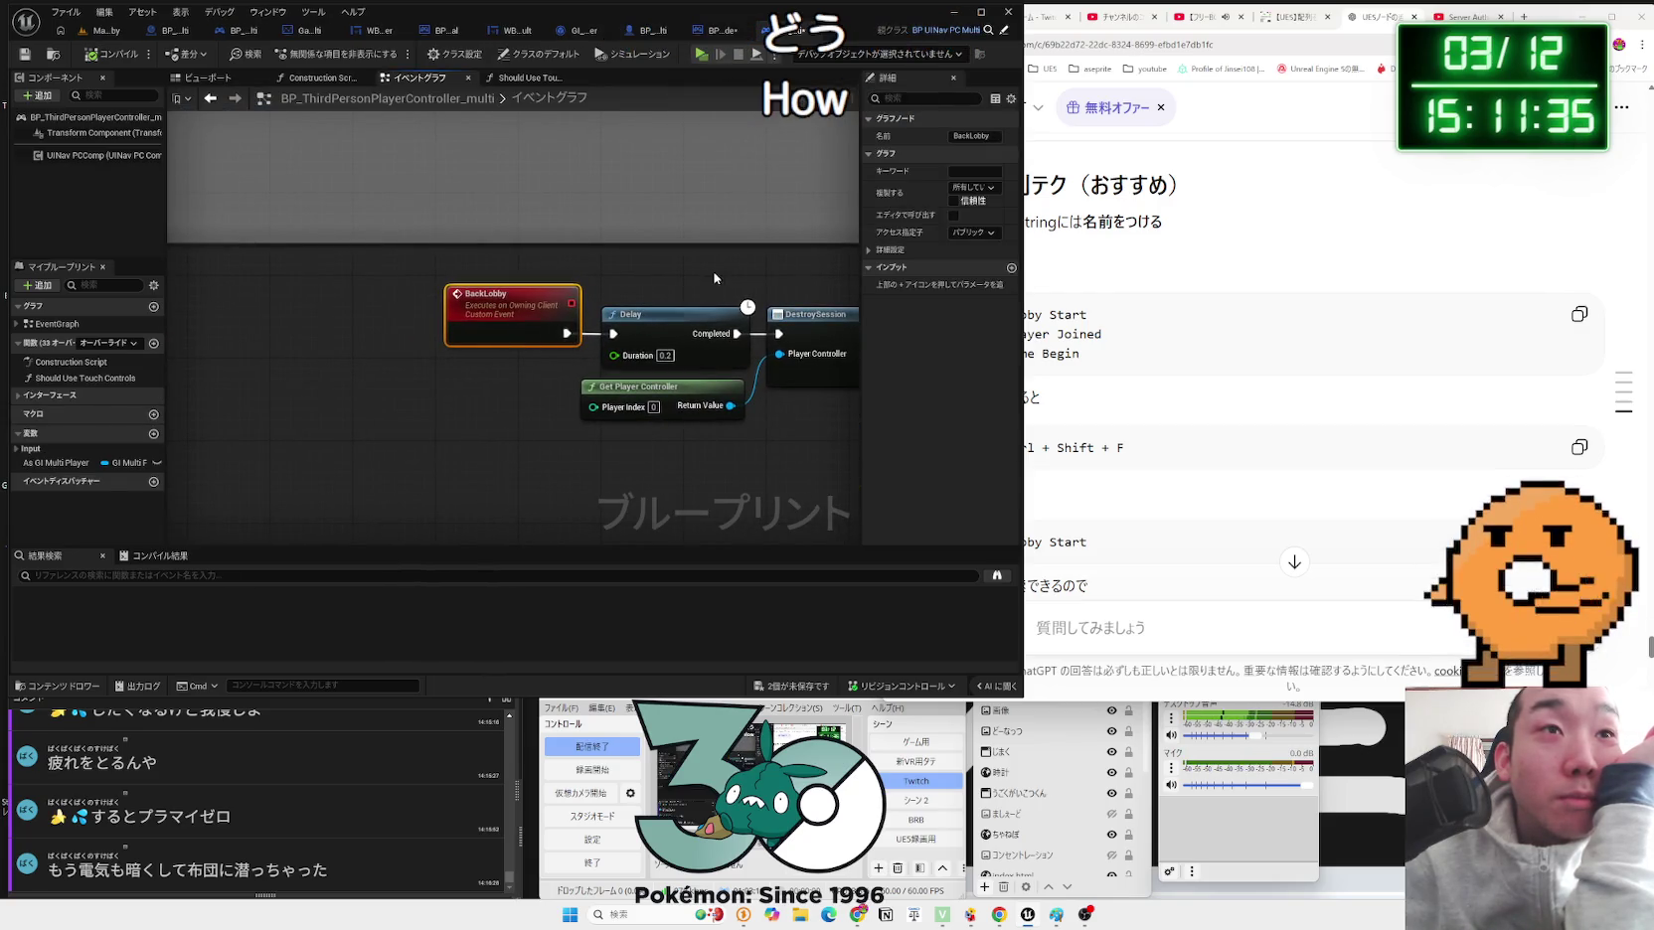
Step: Review BackLobby's DestroySession chain, then add a Print String after Back Lobby in BP_MultiLobbyMode
left_click_drag(714, 279, 471, 270)
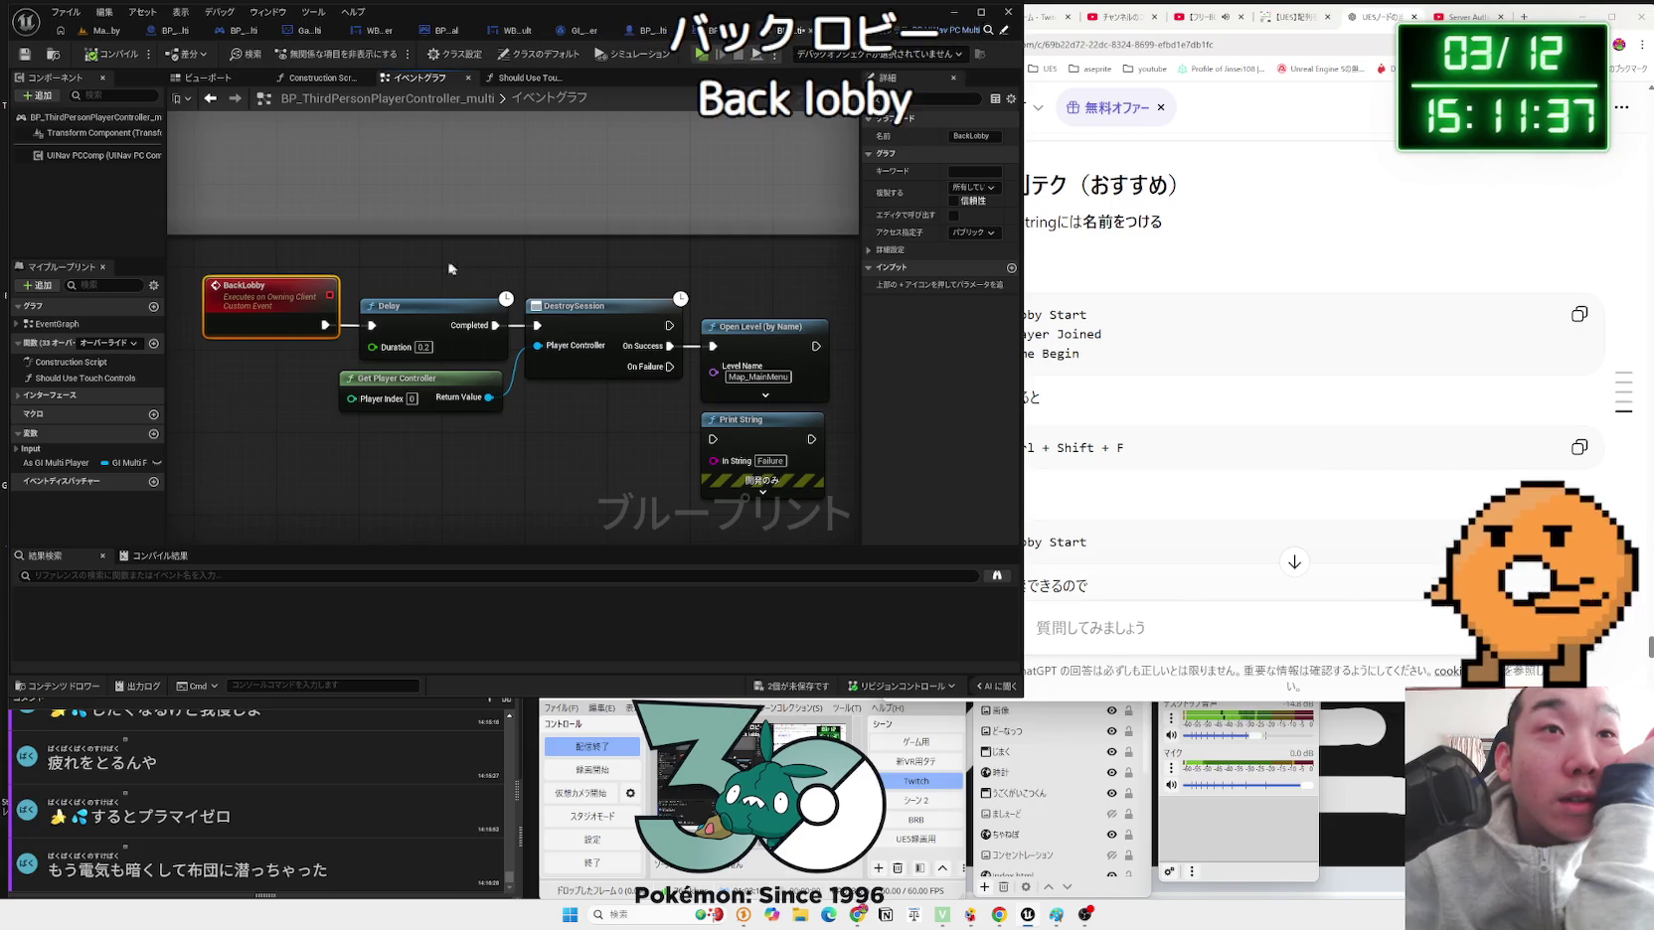
left_click_drag(594, 406, 596, 409)
left_click(630, 421)
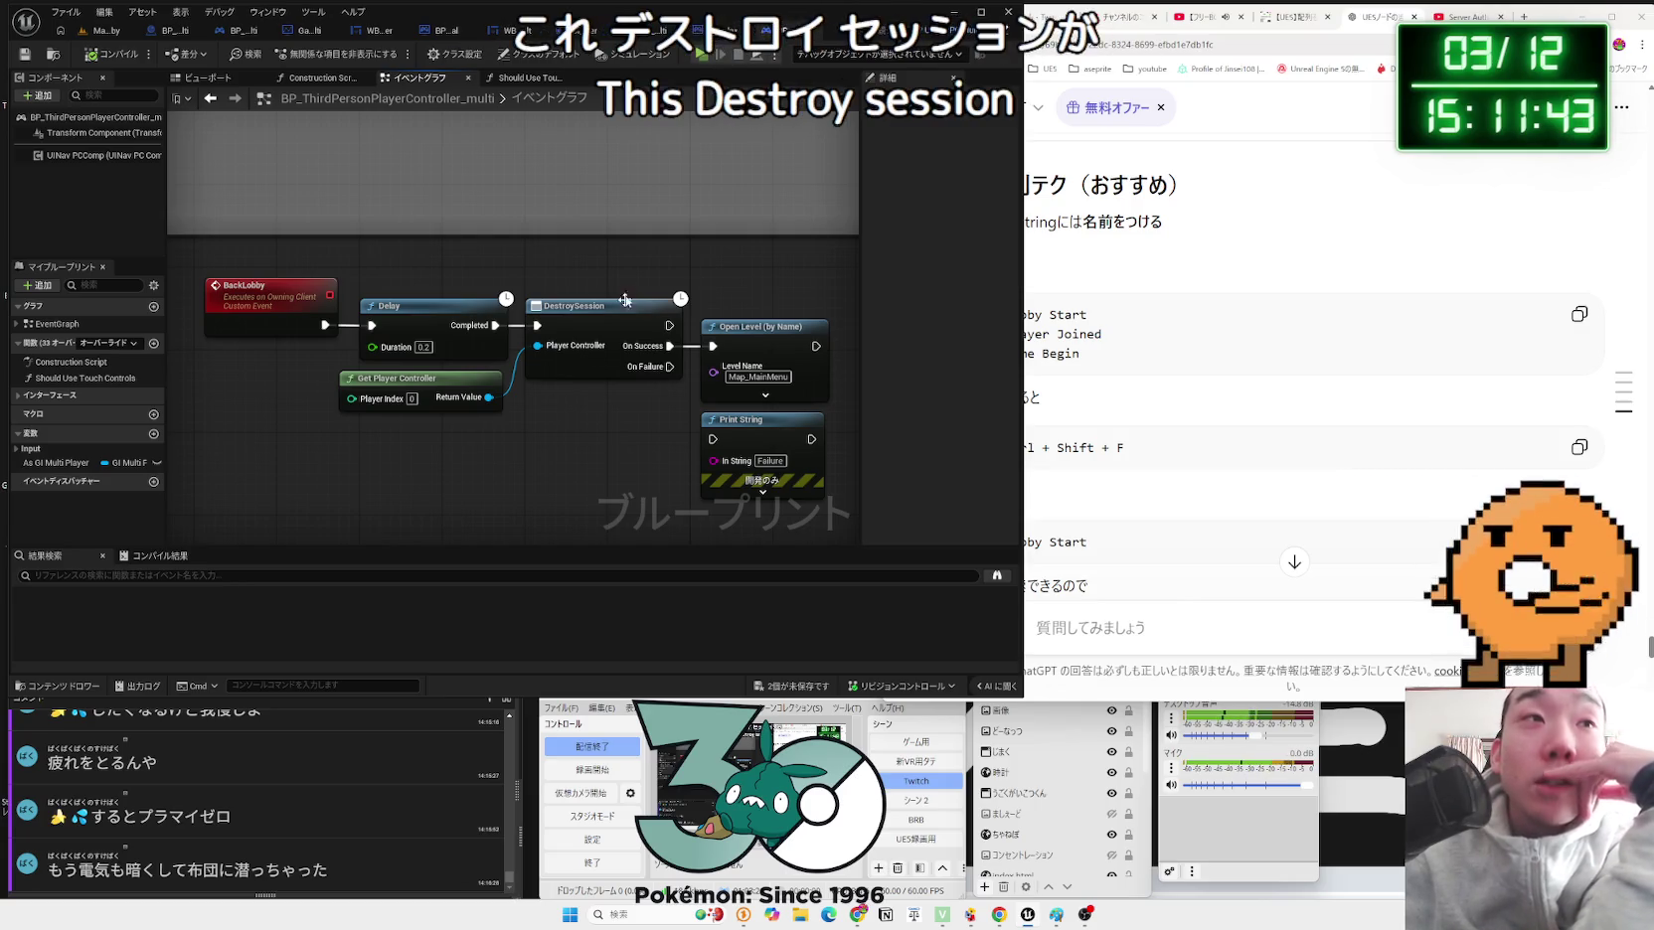
key("alt+Left")
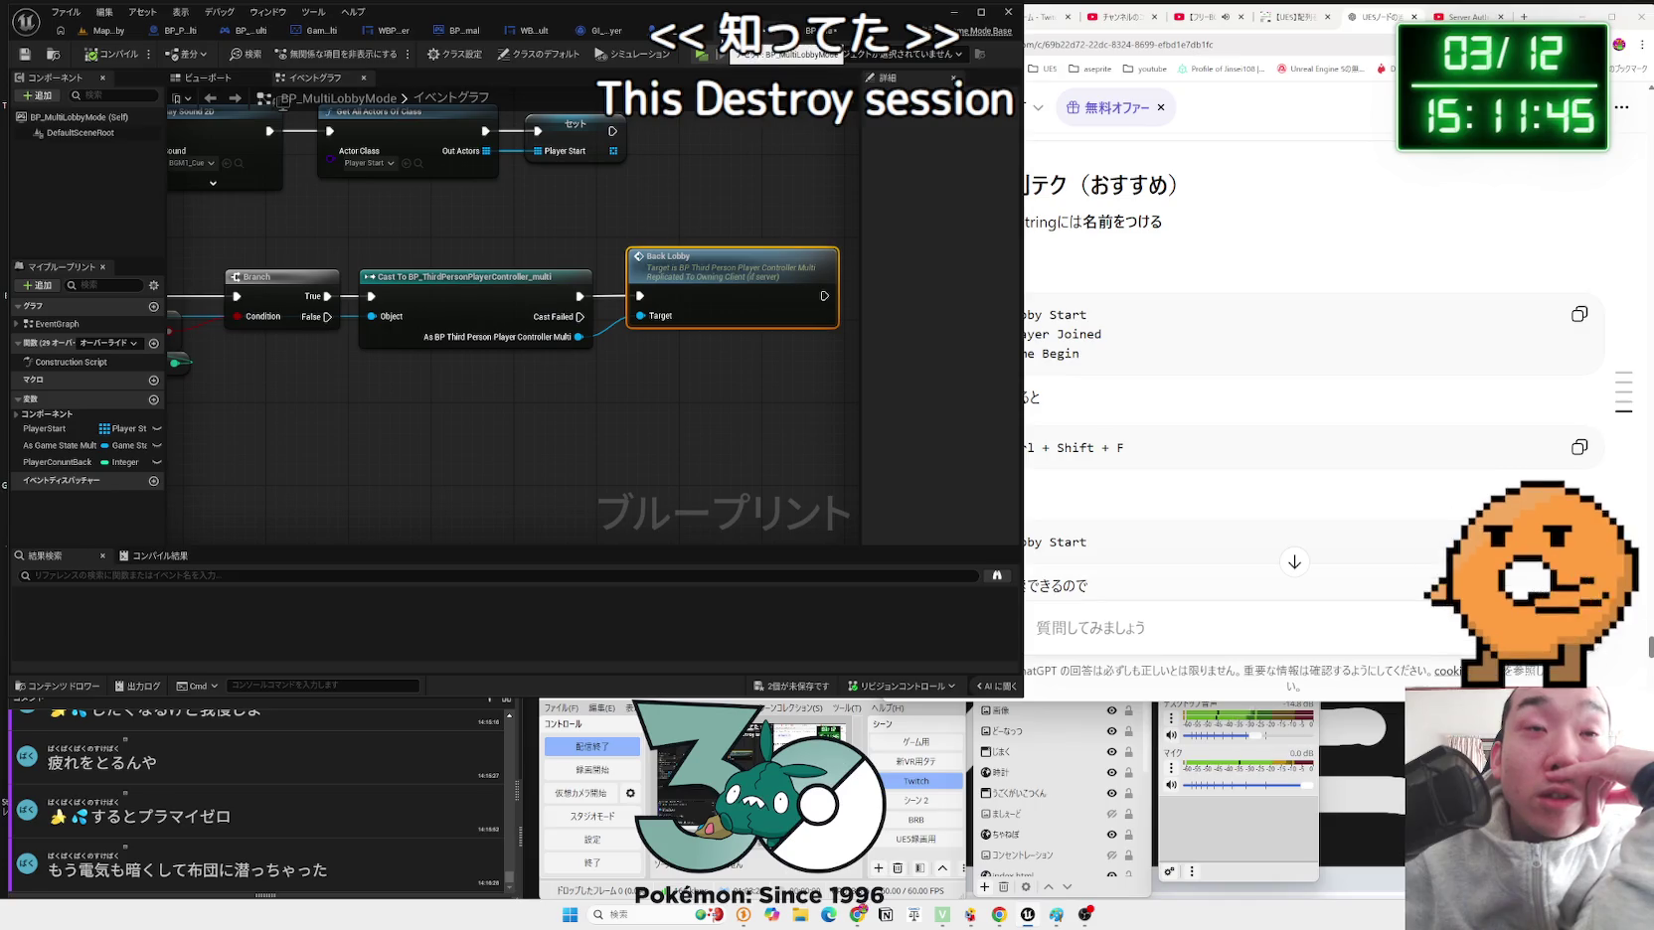
left_click_drag(686, 249, 716, 516)
left_click_drag(857, 227, 744, 213)
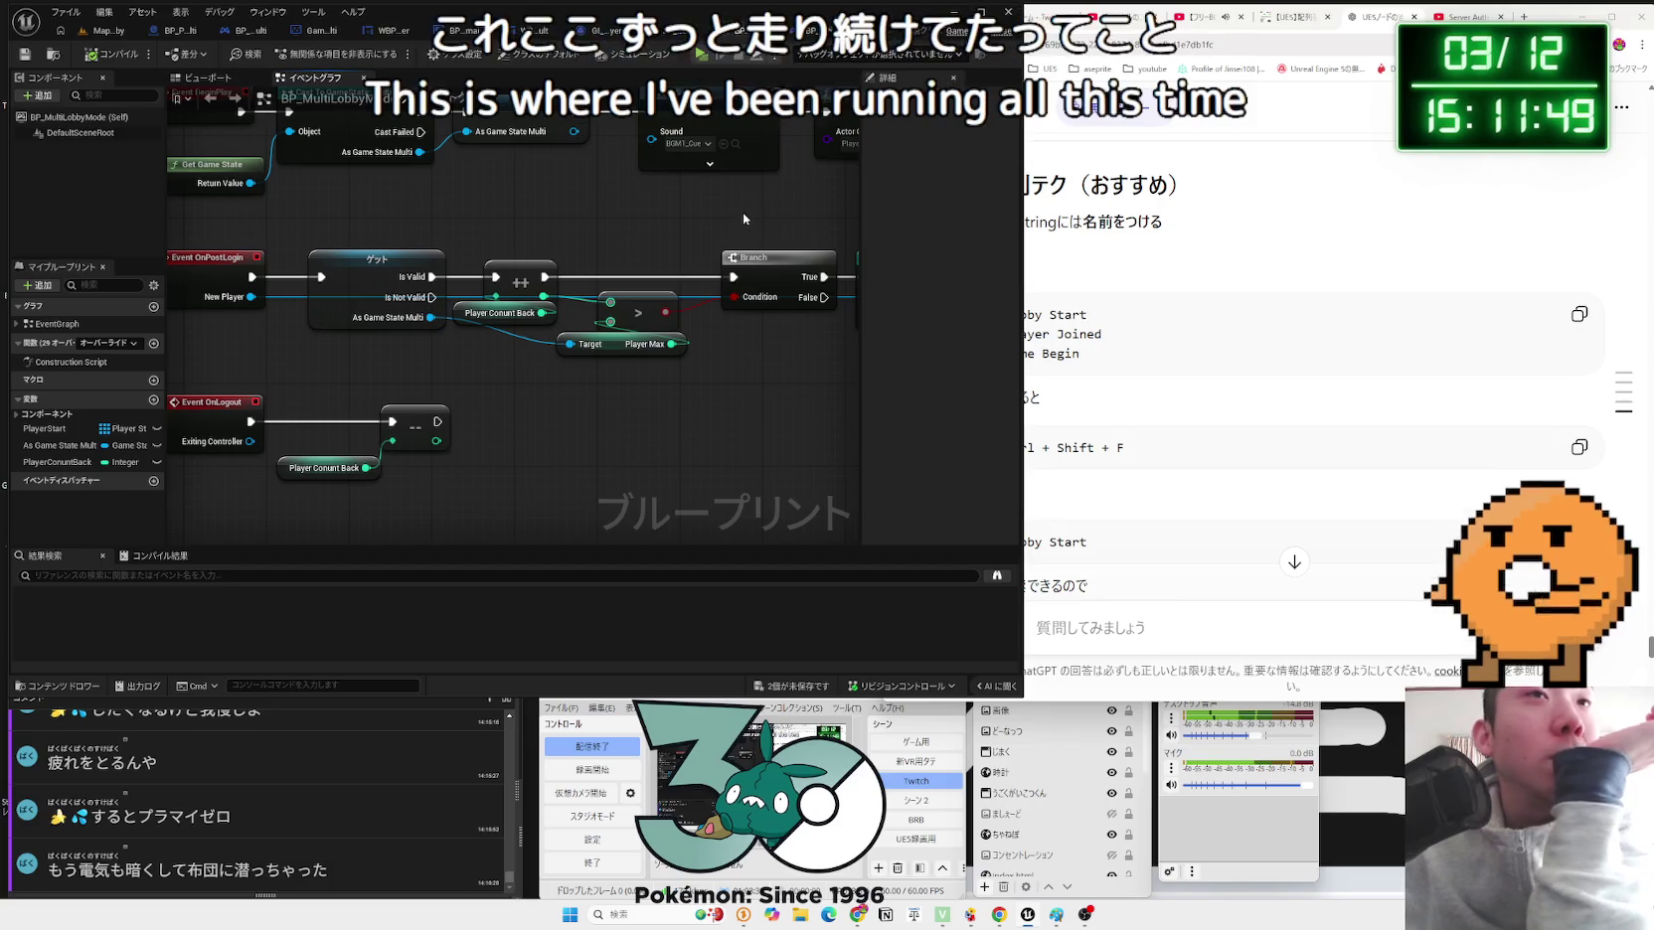
mouse_move(618, 245)
left_mouse_down()
mouse_move(340, 208)
mouse_move(175, 214)
left_mouse_up()
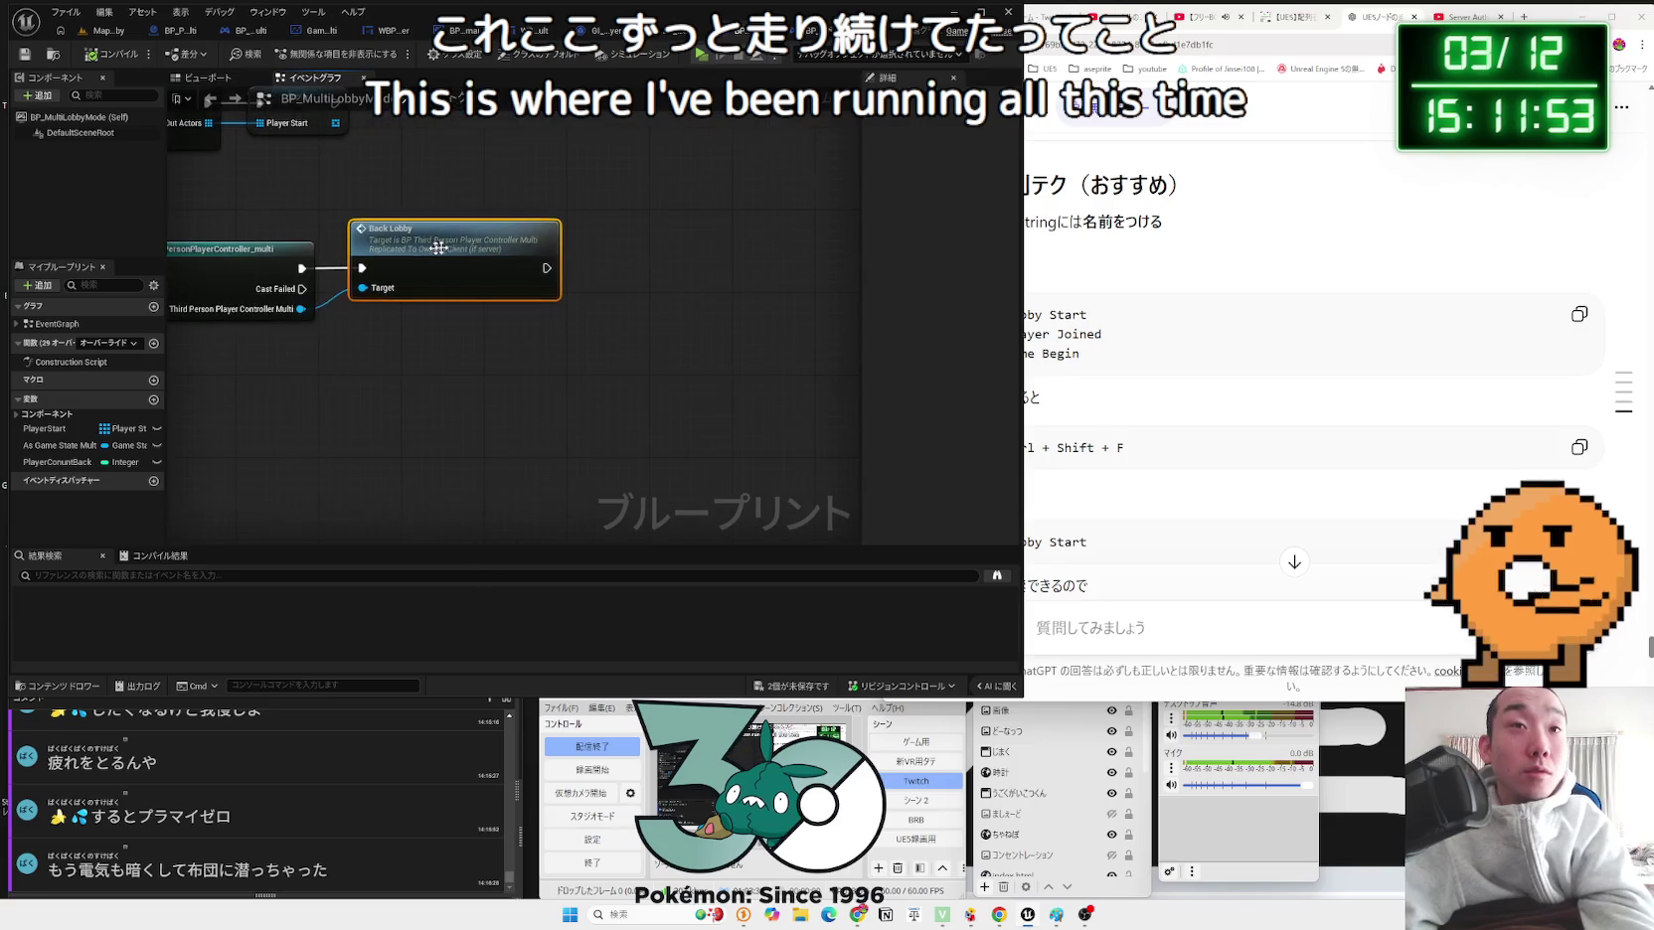
left_click_drag(547, 268, 630, 264)
type("print")
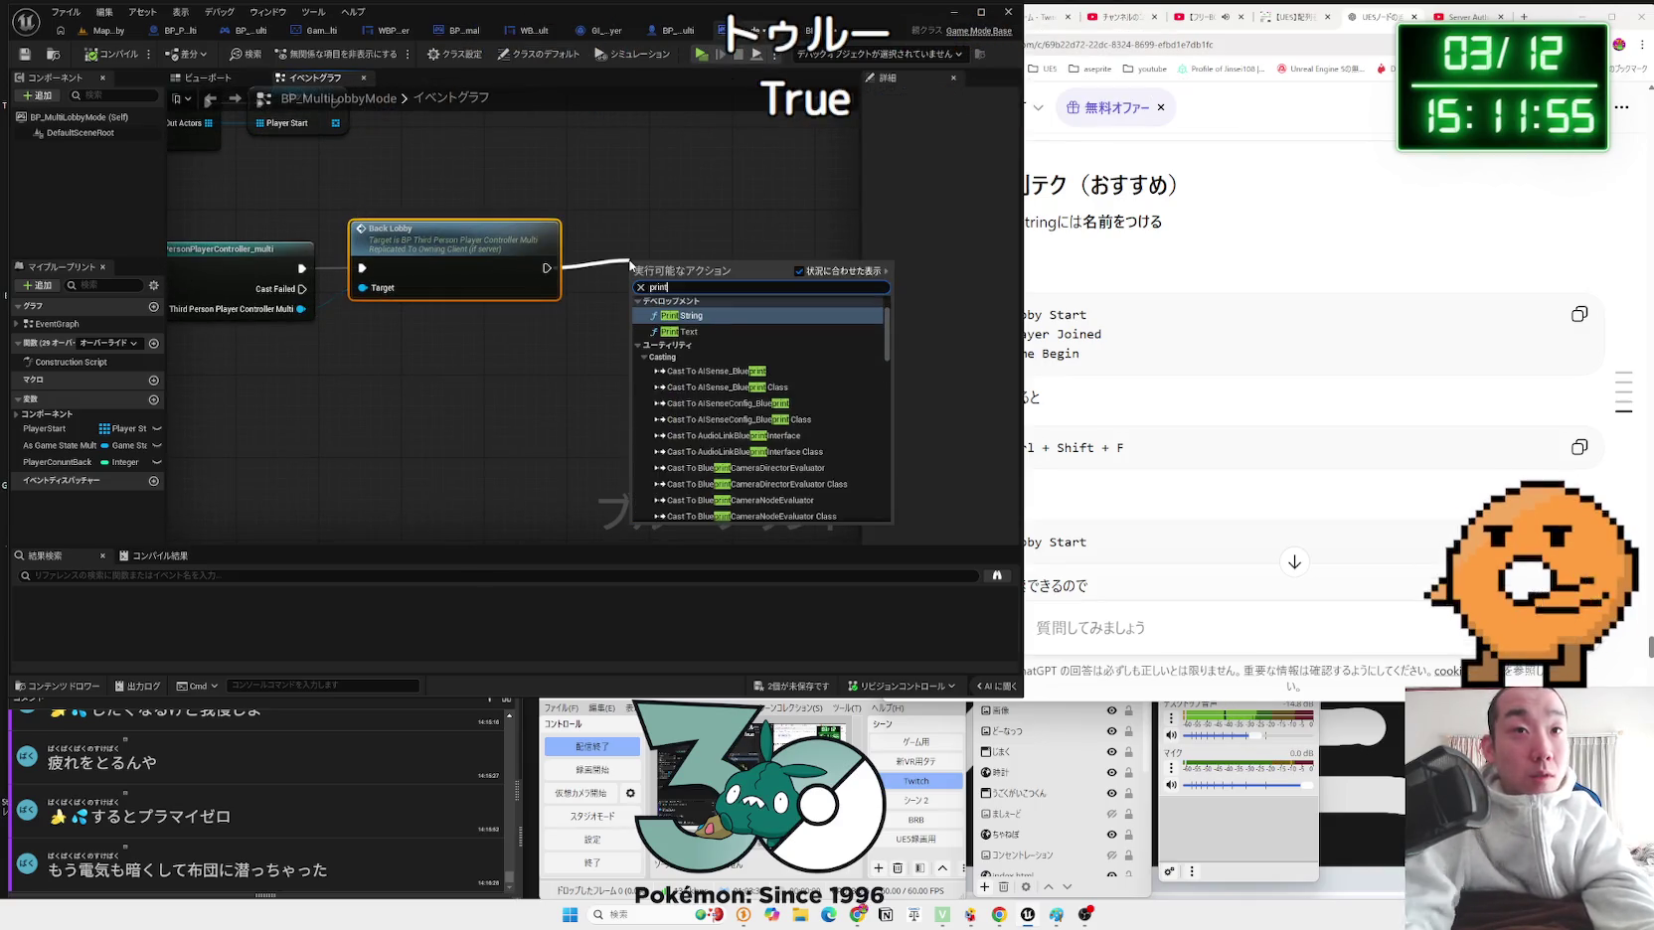
left_click(710, 316)
Step: Run and stop a three-player test from the Map_MultiLobby level
left_click(106, 31)
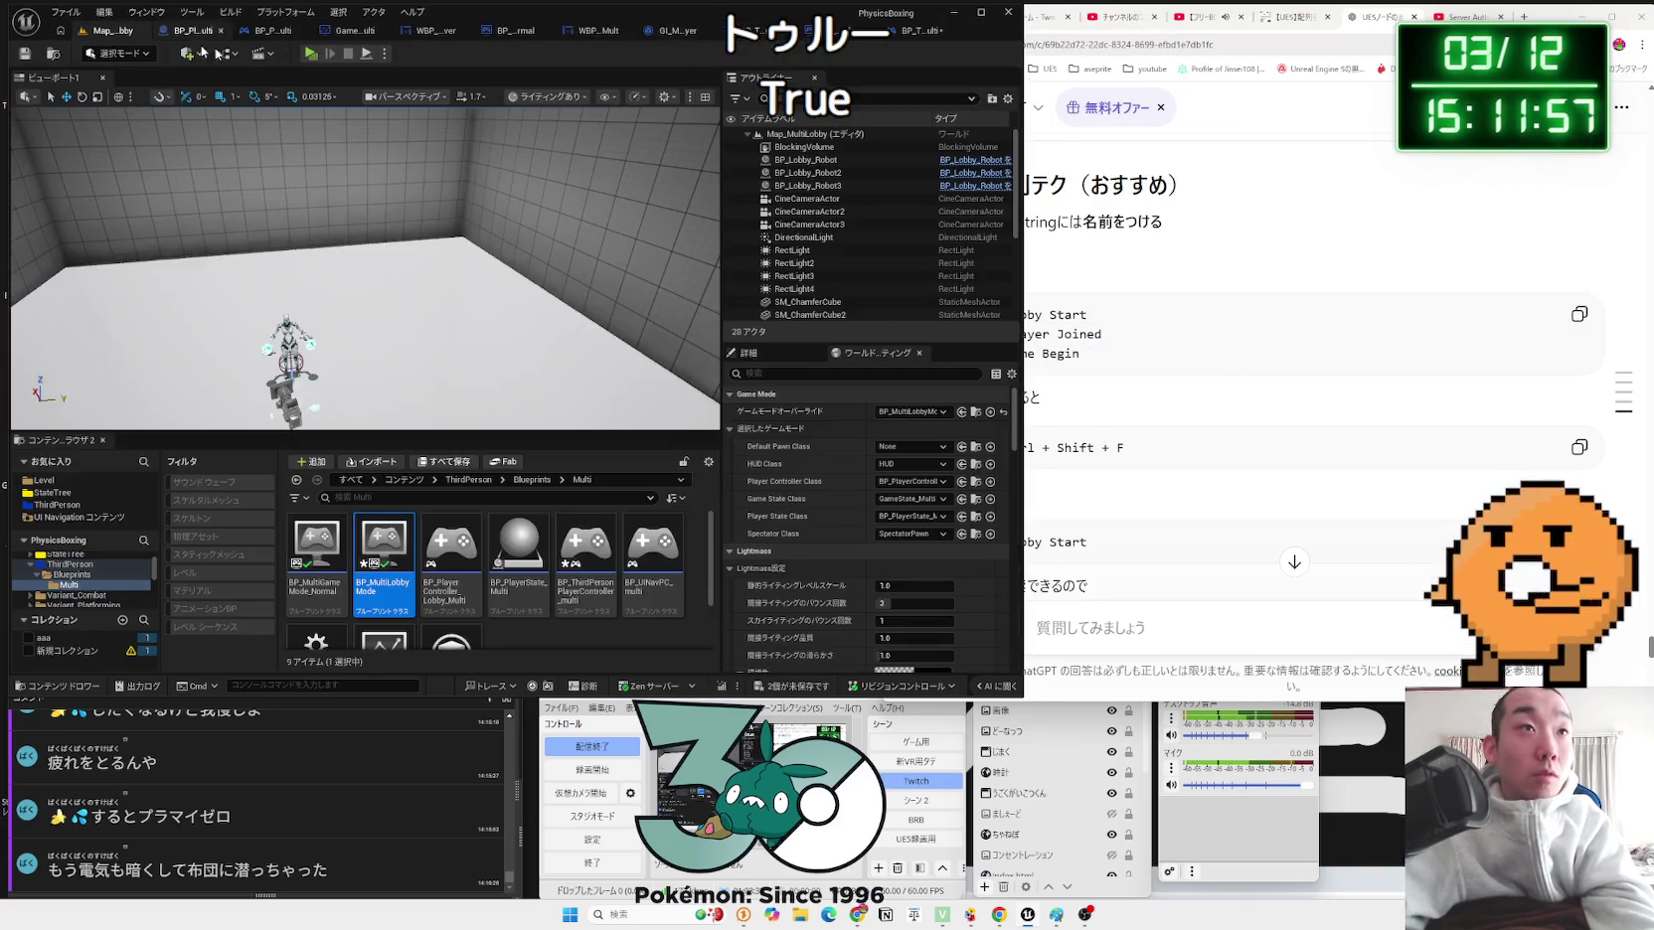
left_click(310, 54)
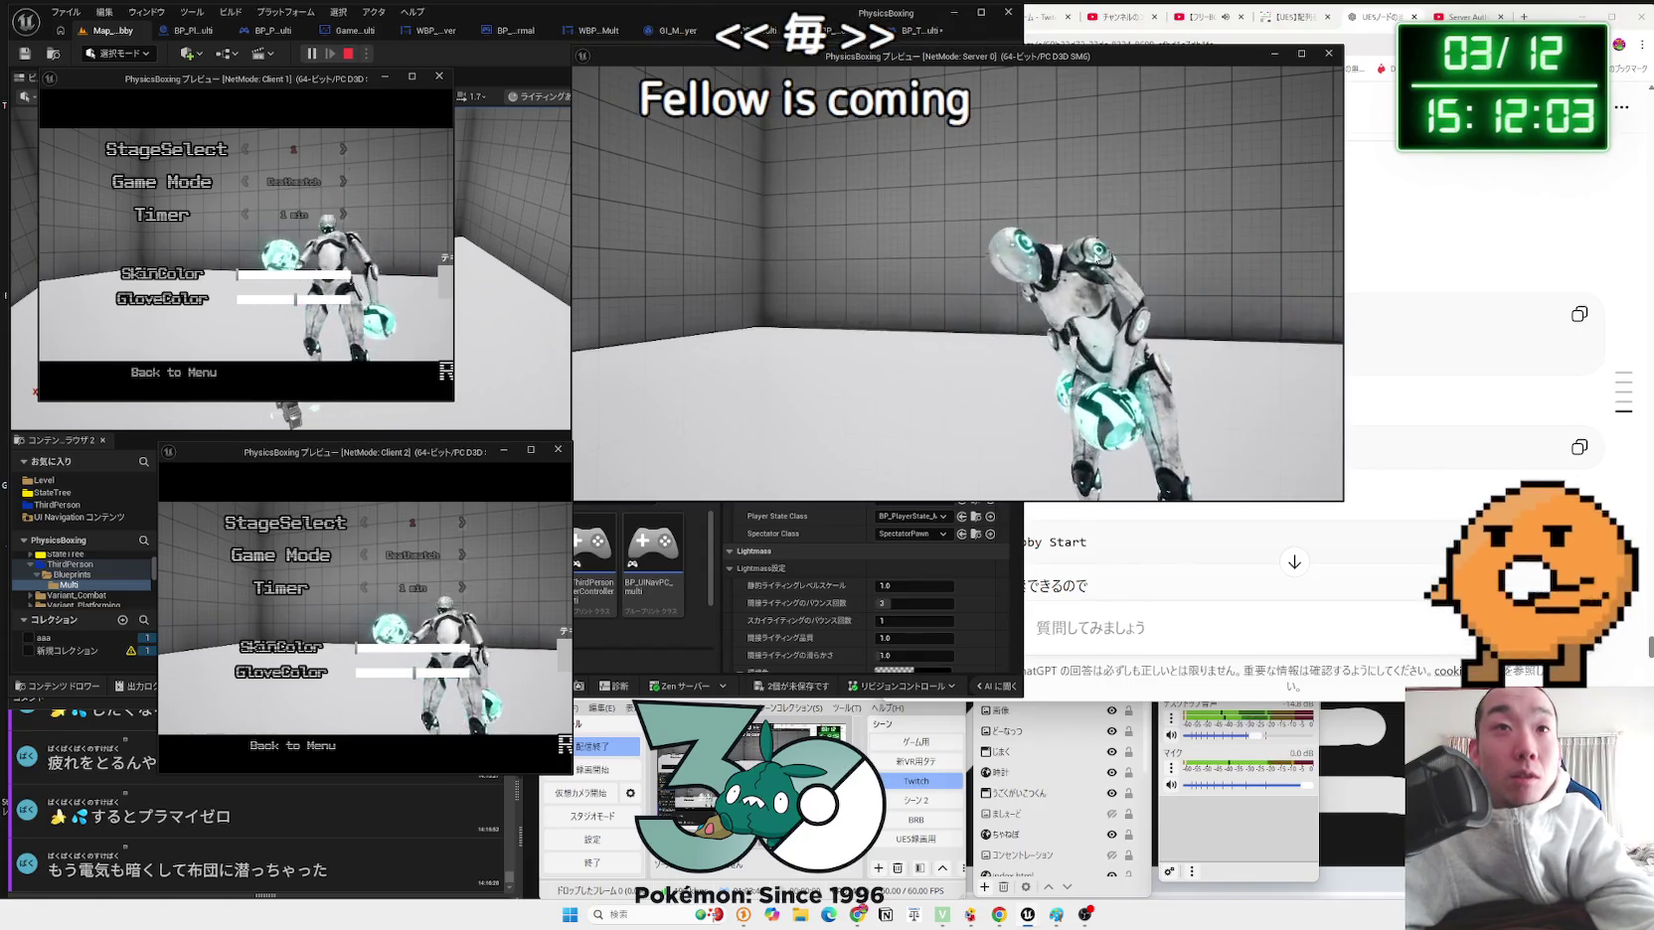
key("Escape")
left_click(376, 103)
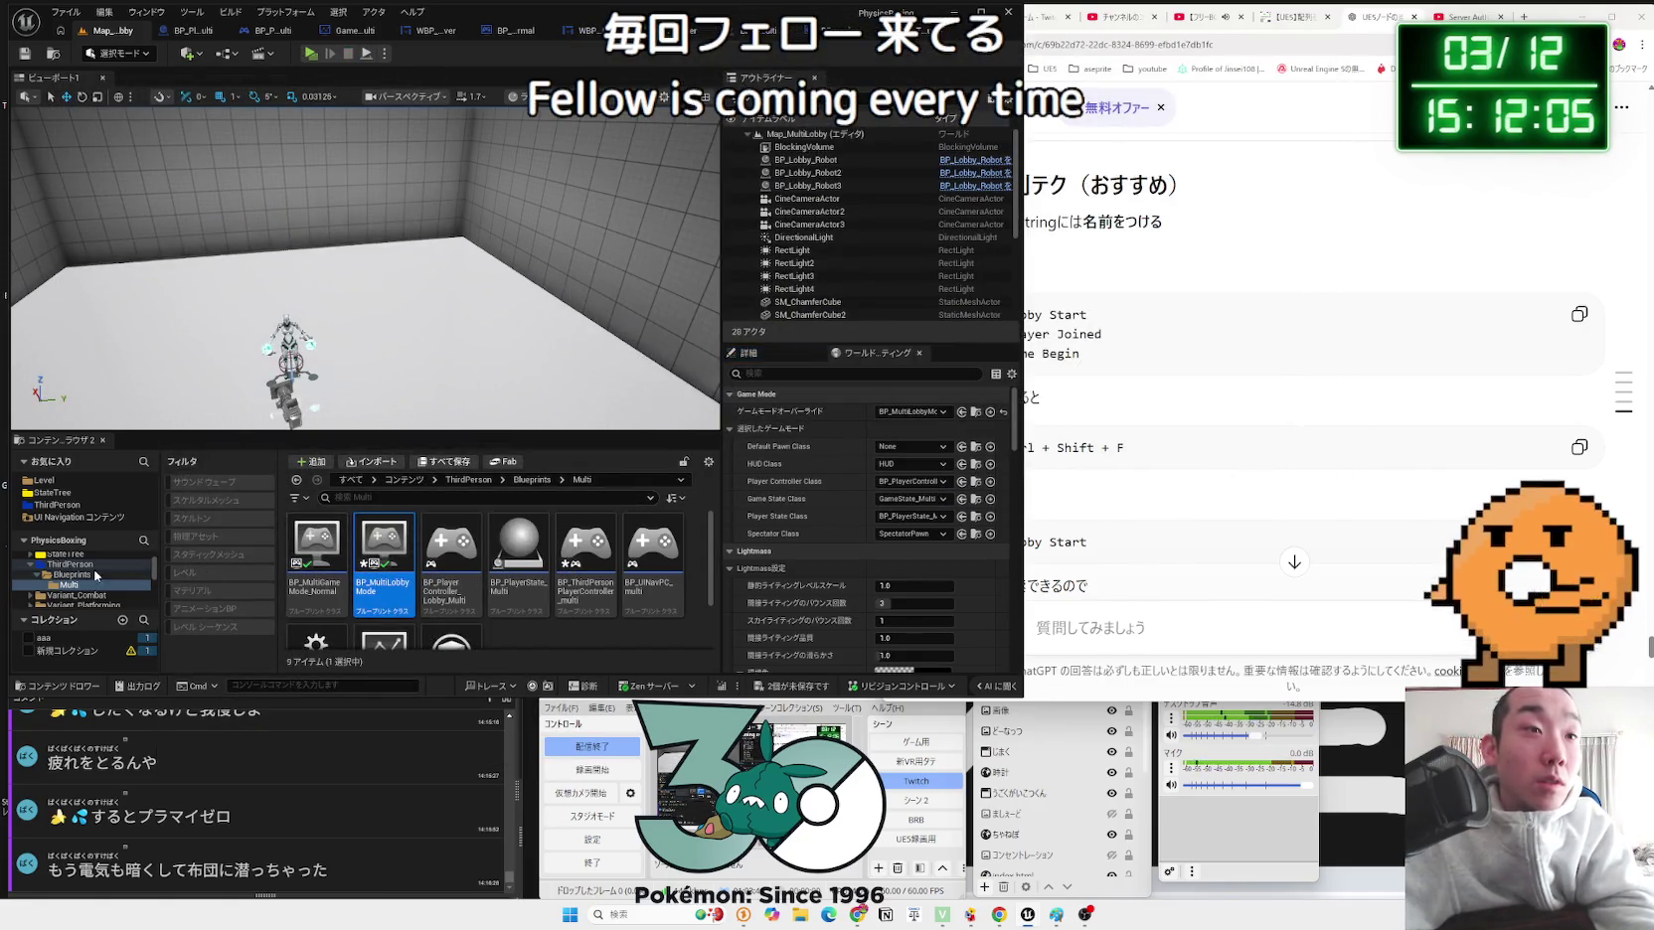
Step: Open the Map_MainMenu level from the Level folder, saving the modified blueprints
left_click(55, 496)
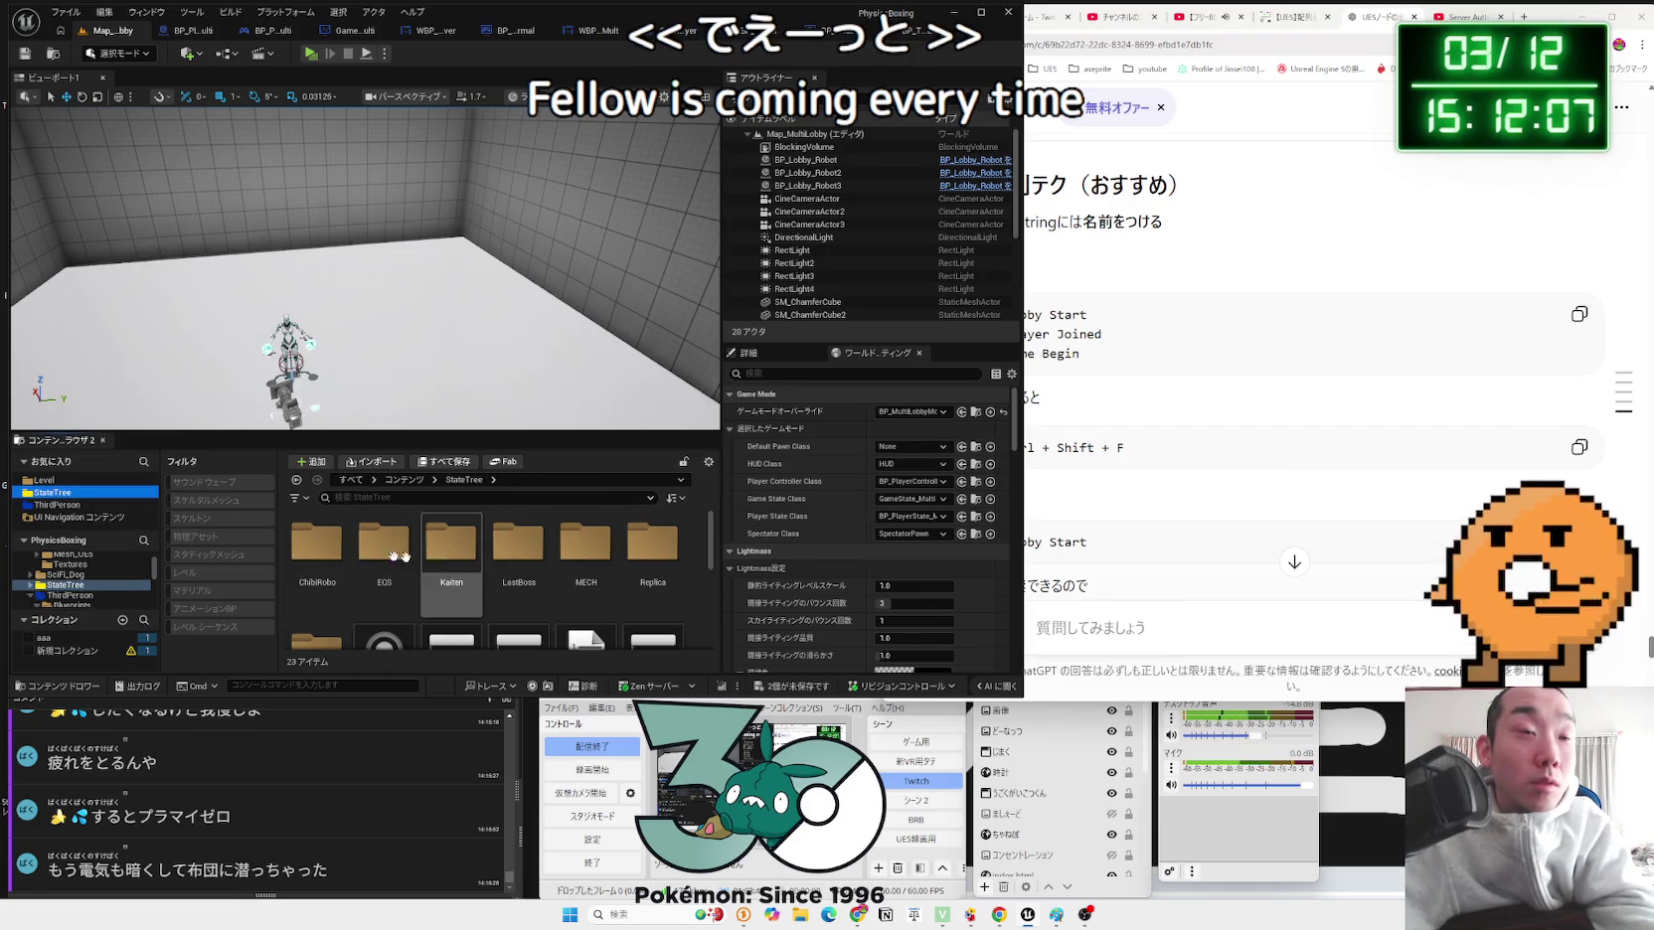
double_click(310, 549)
left_click(72, 574)
left_click(50, 481)
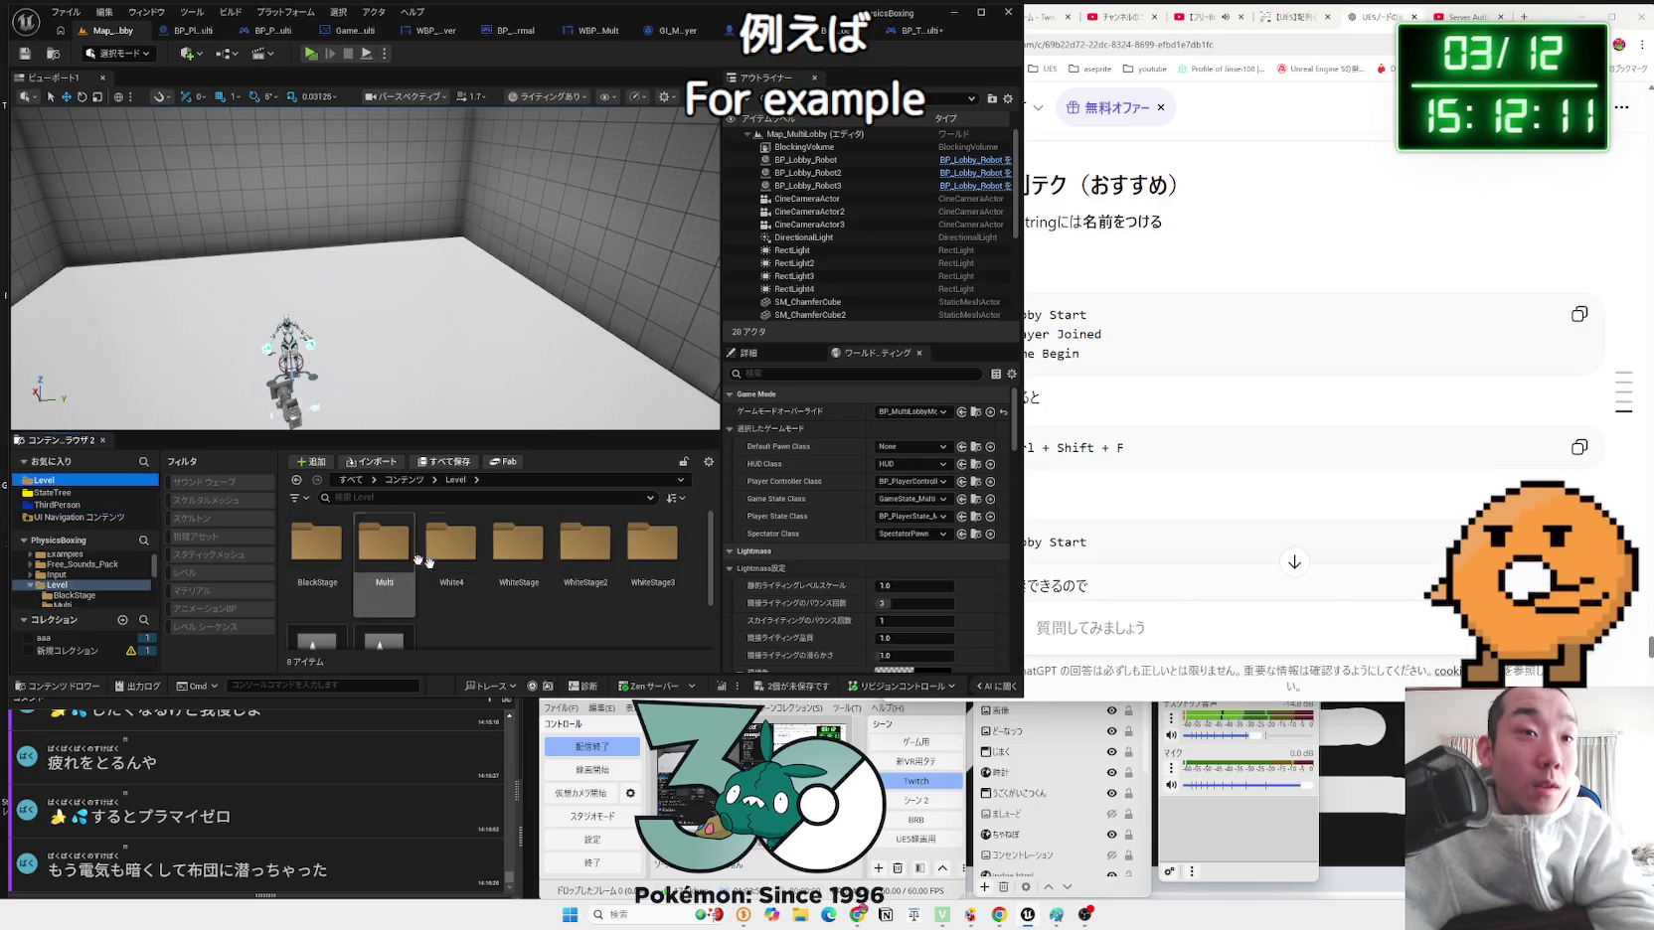
scroll(393, 565, "down", 1)
double_click(316, 594)
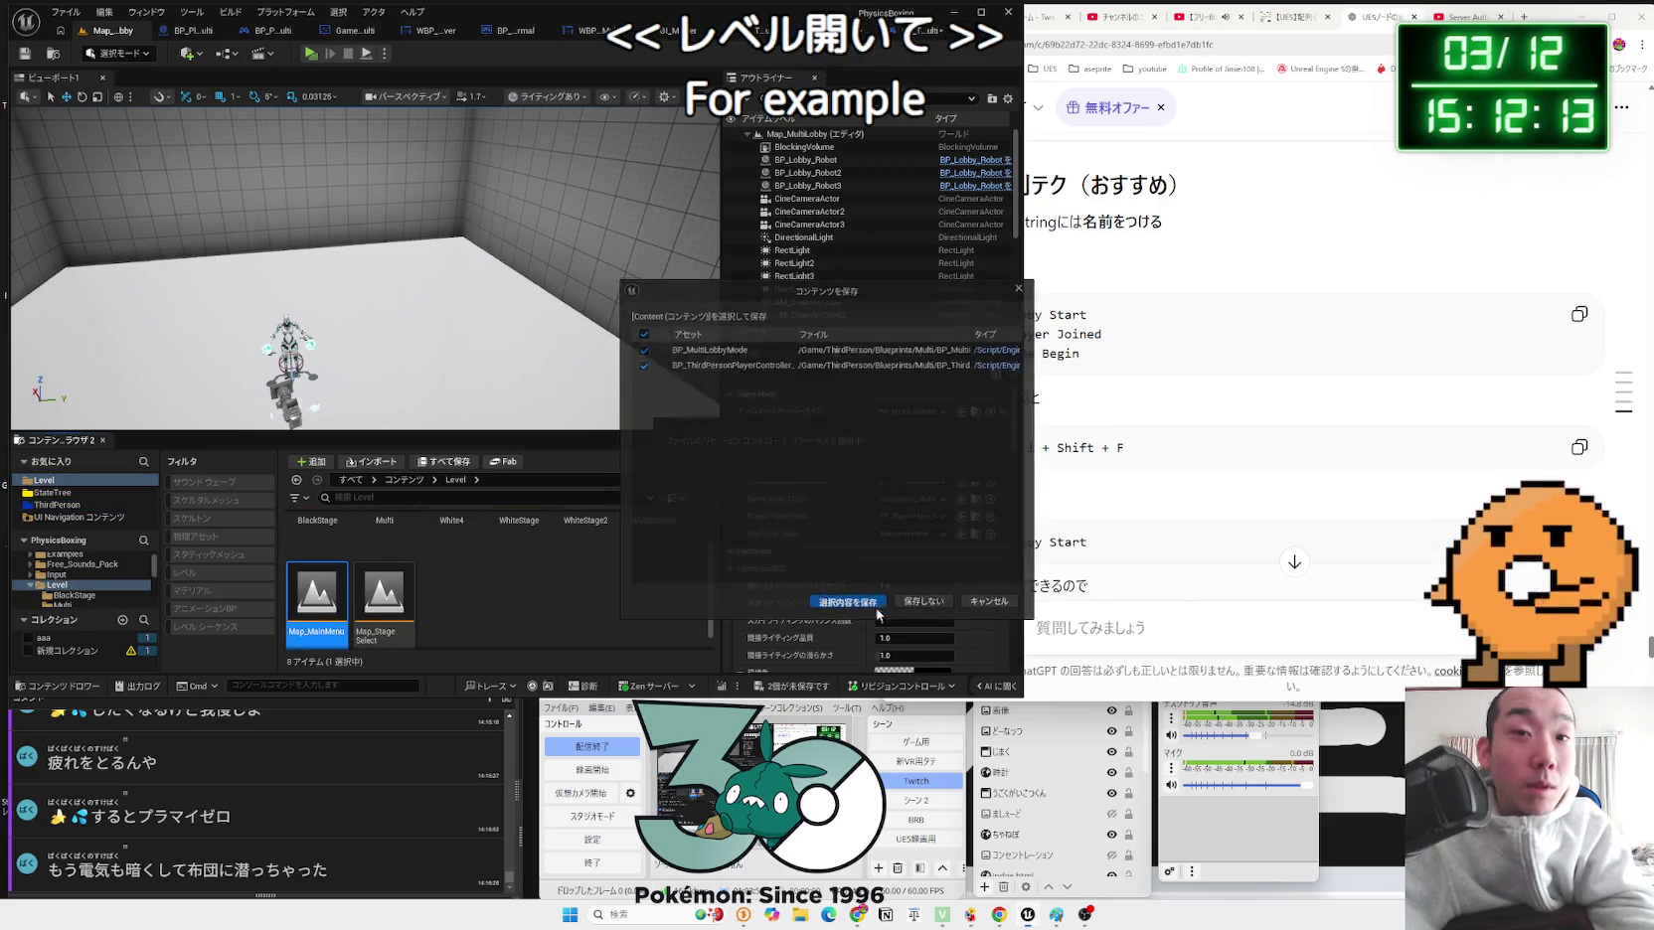
left_click(845, 608)
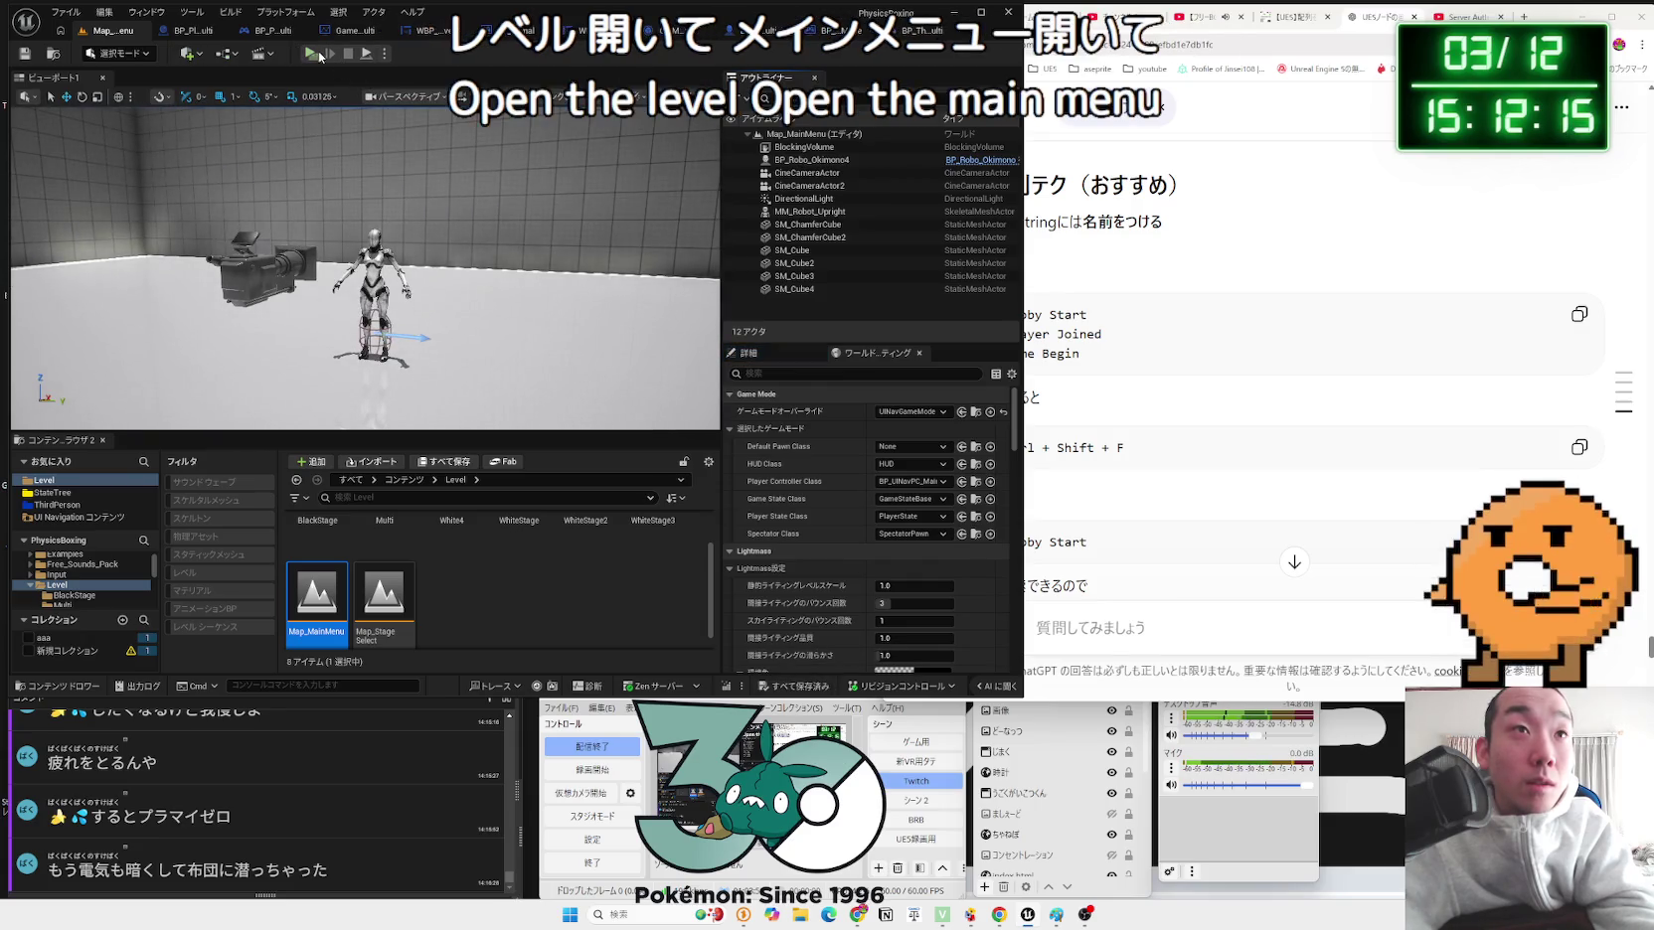
Step: Set the play net mode to Play Standalone for the three previews
left_click(386, 53)
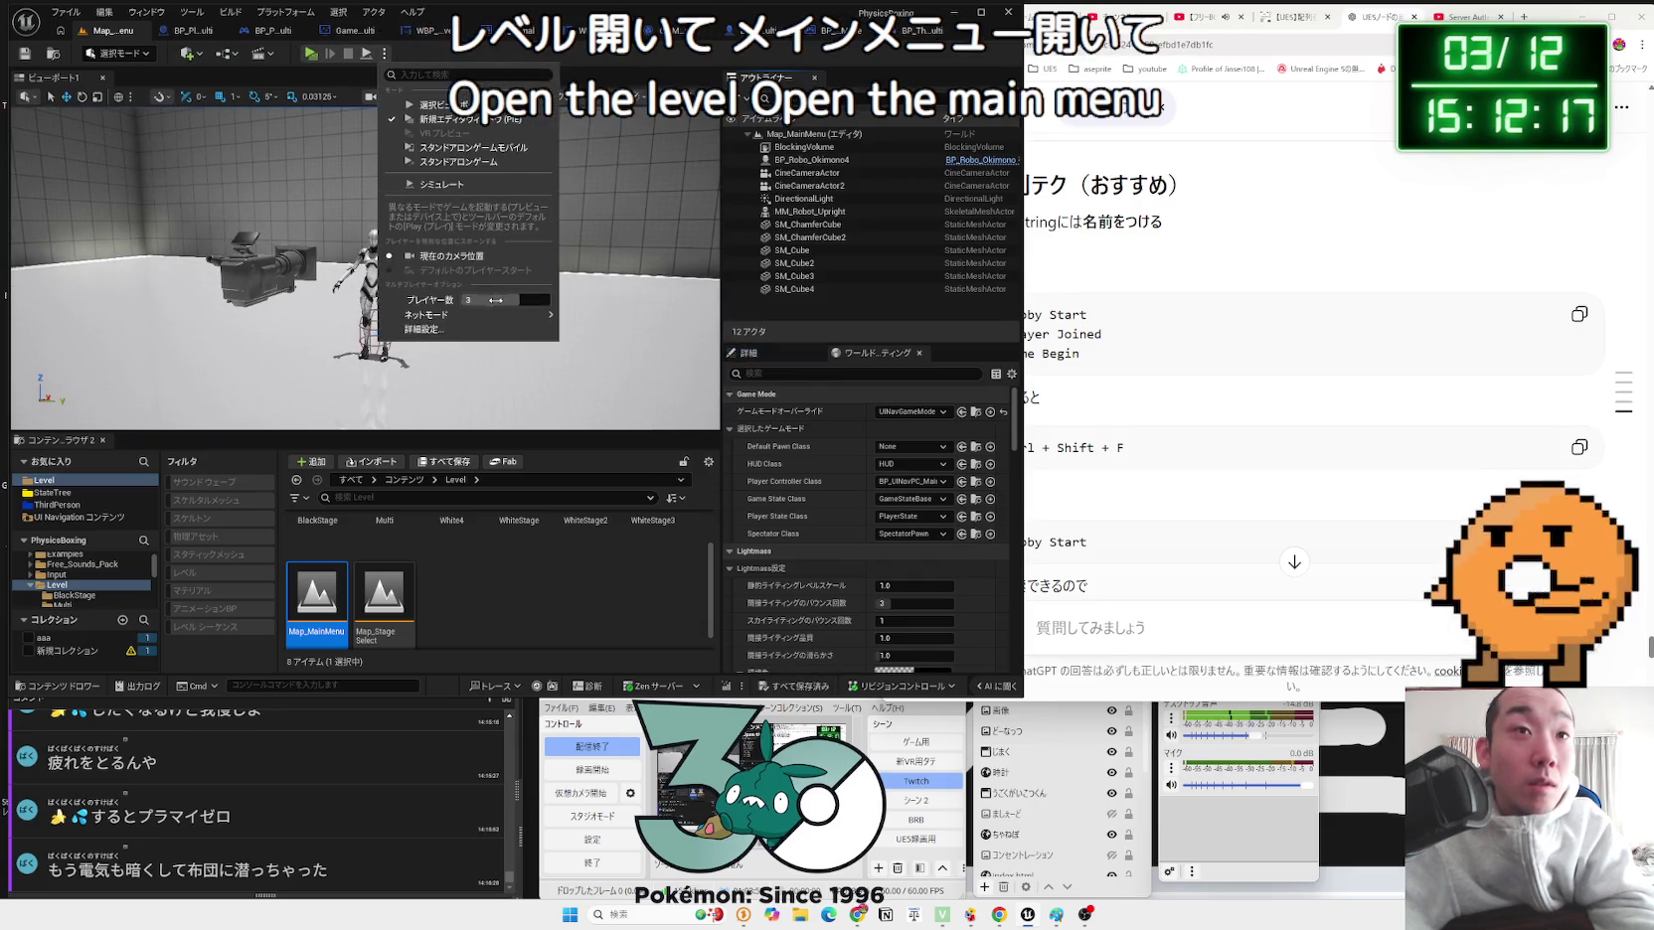
mouse_move(499, 314)
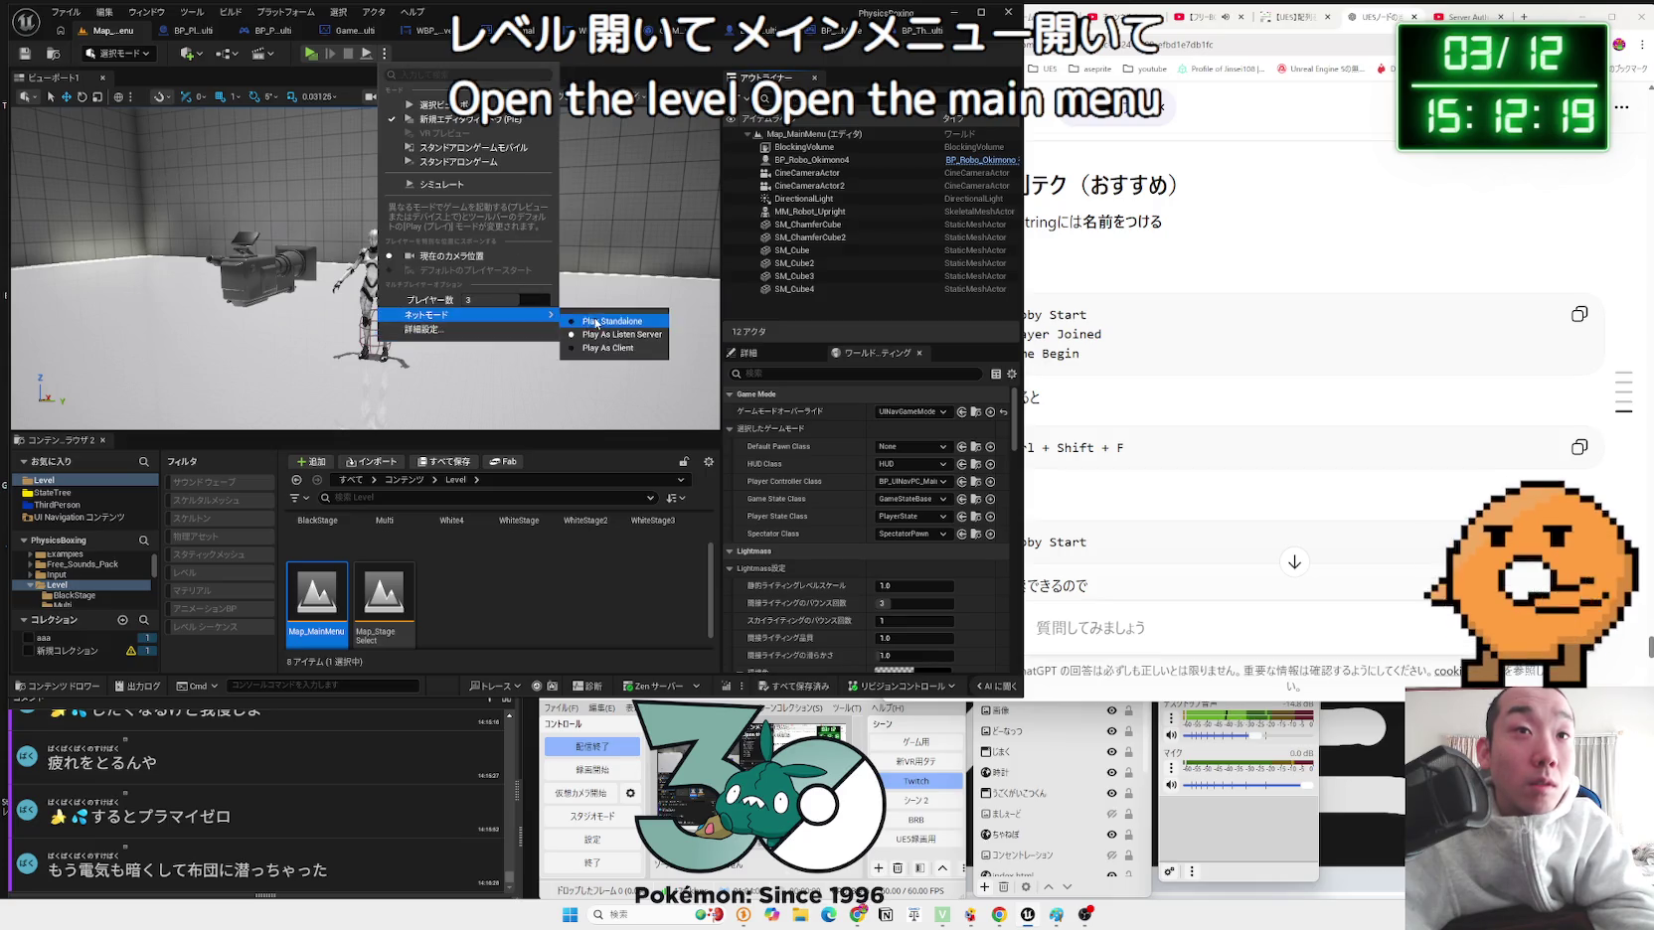
left_click(597, 323)
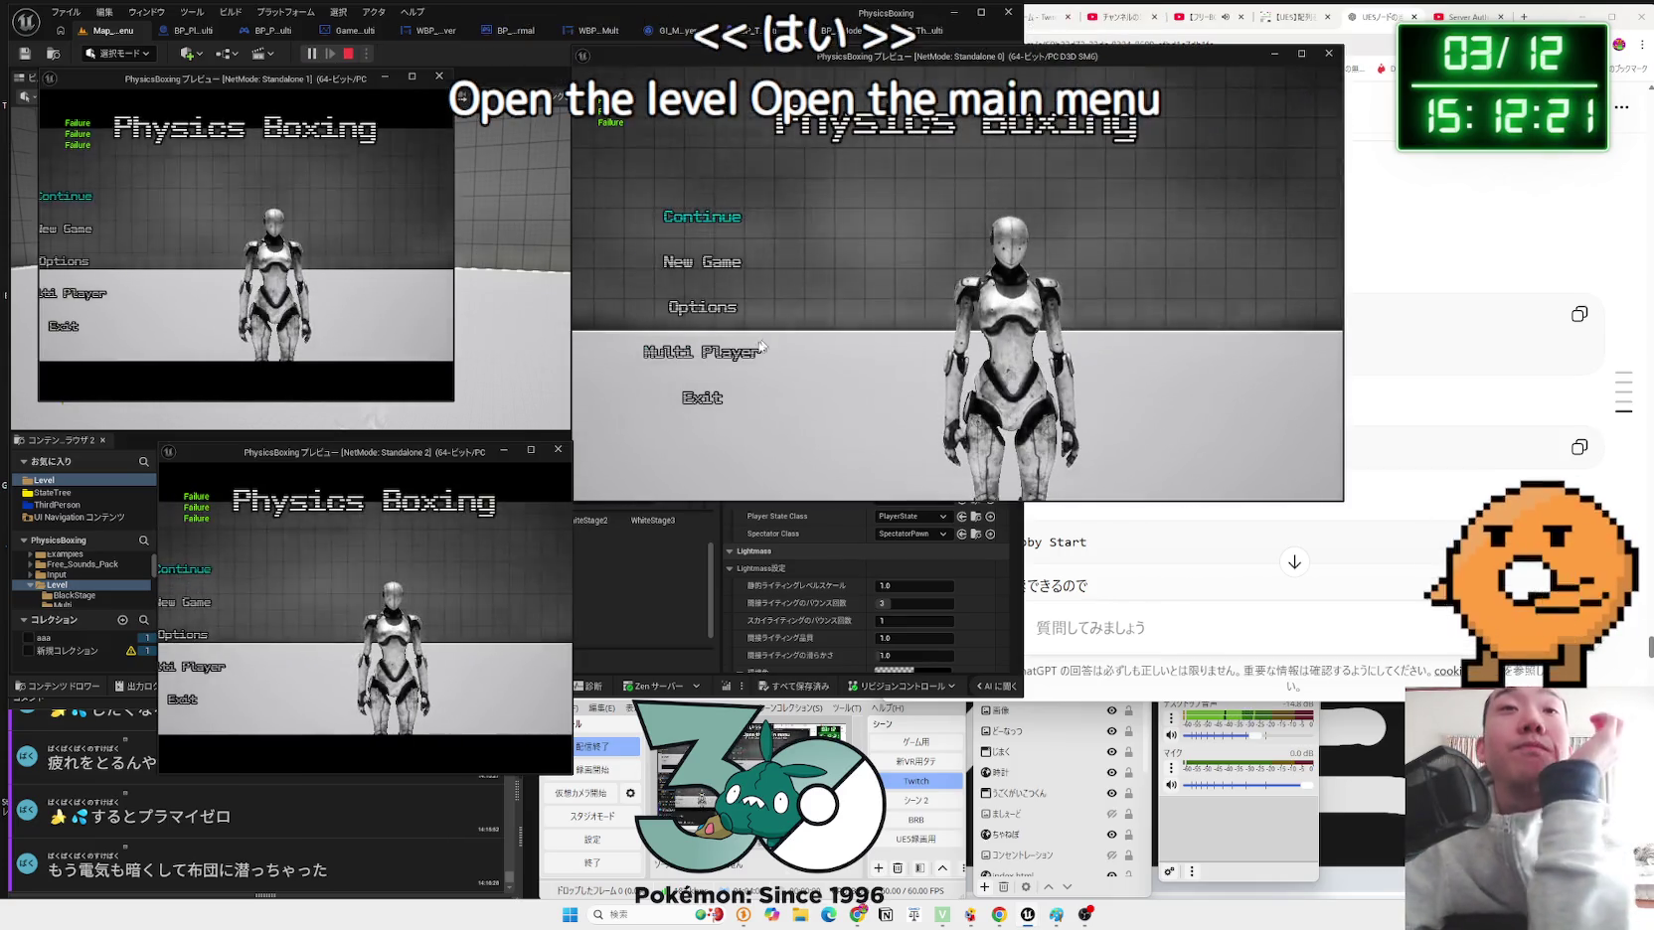
left_click(488, 277)
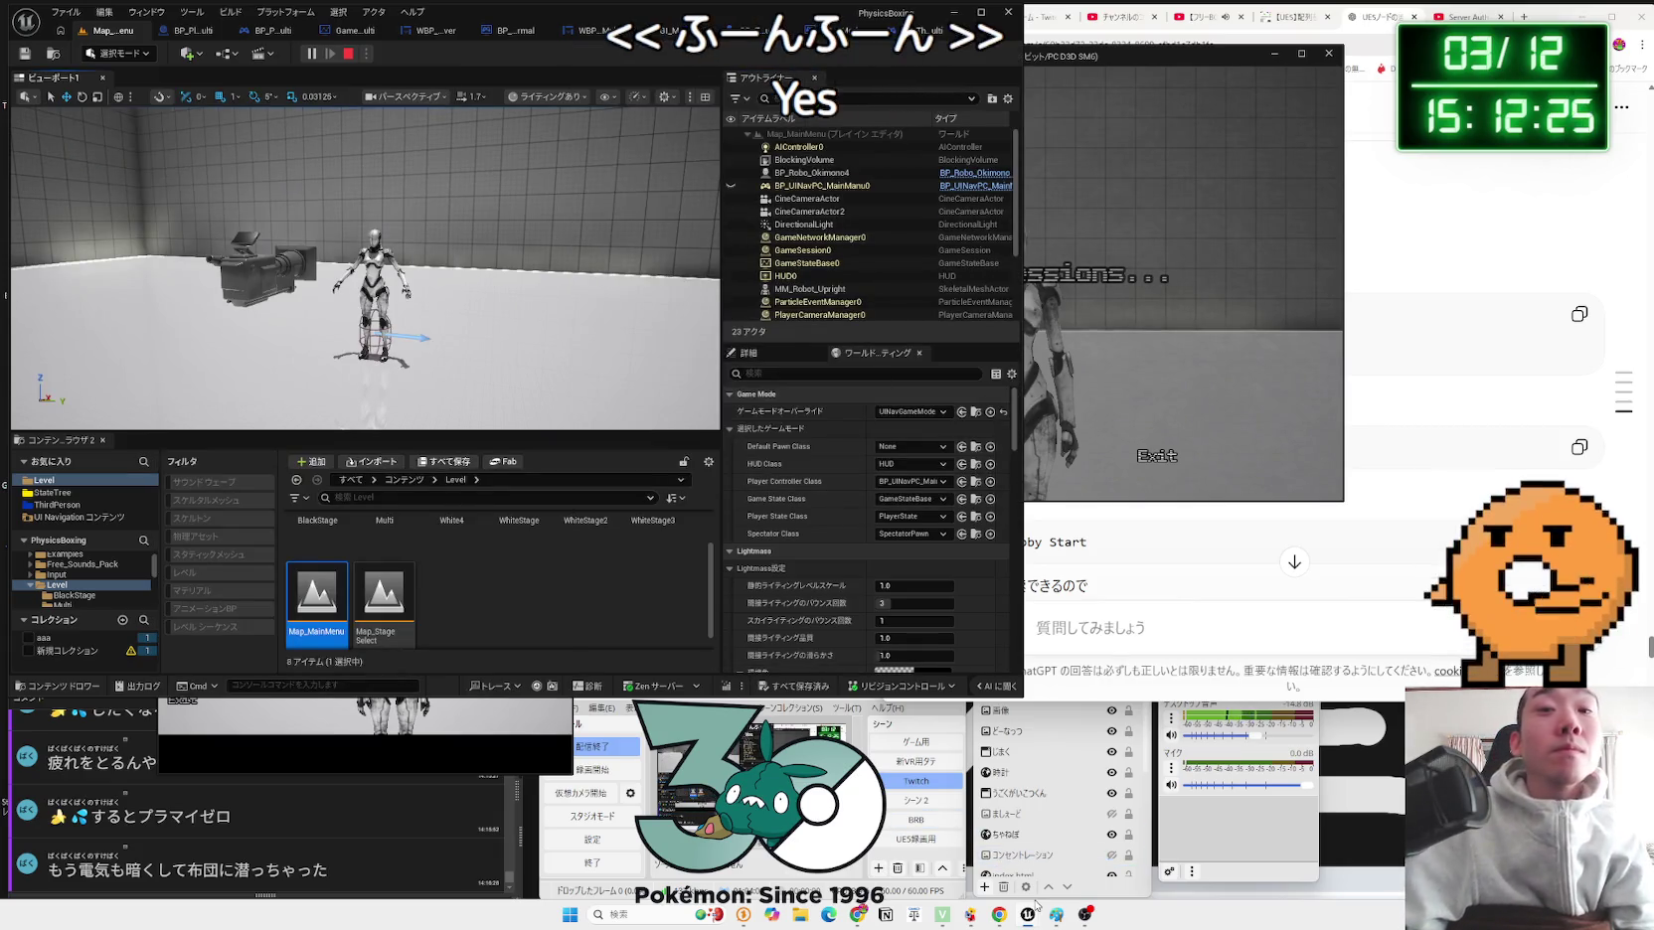
Step: Widen both Standalone preview windows and create a new lobby session
mouse_move(1028, 914)
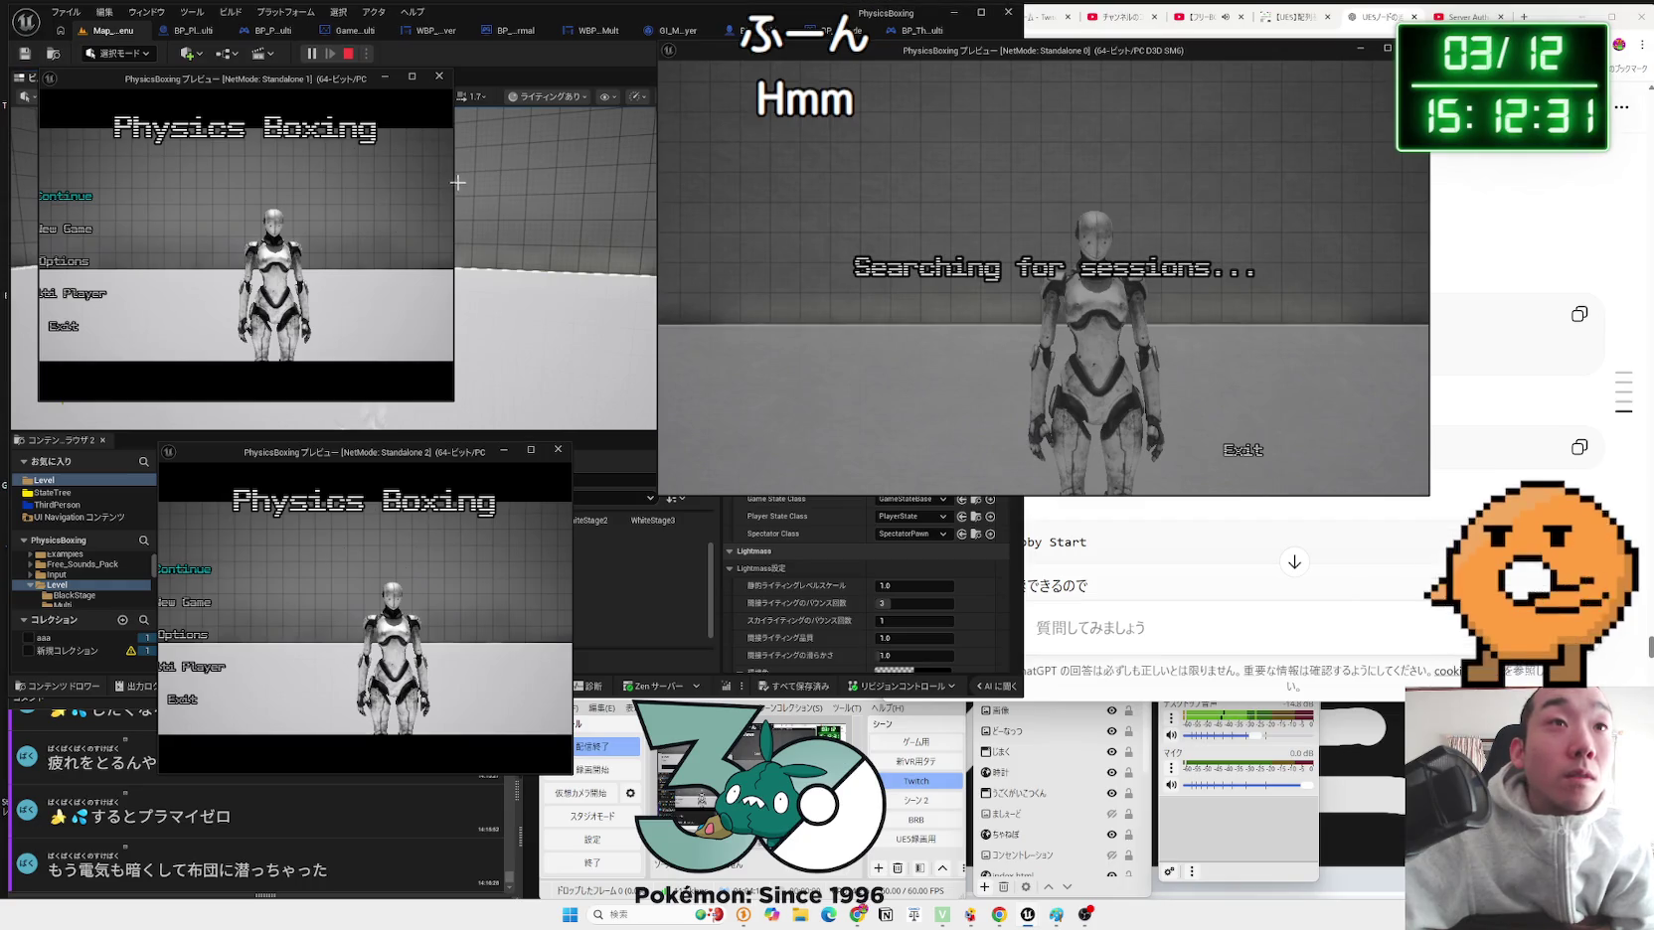
left_click_drag(455, 183, 572, 183)
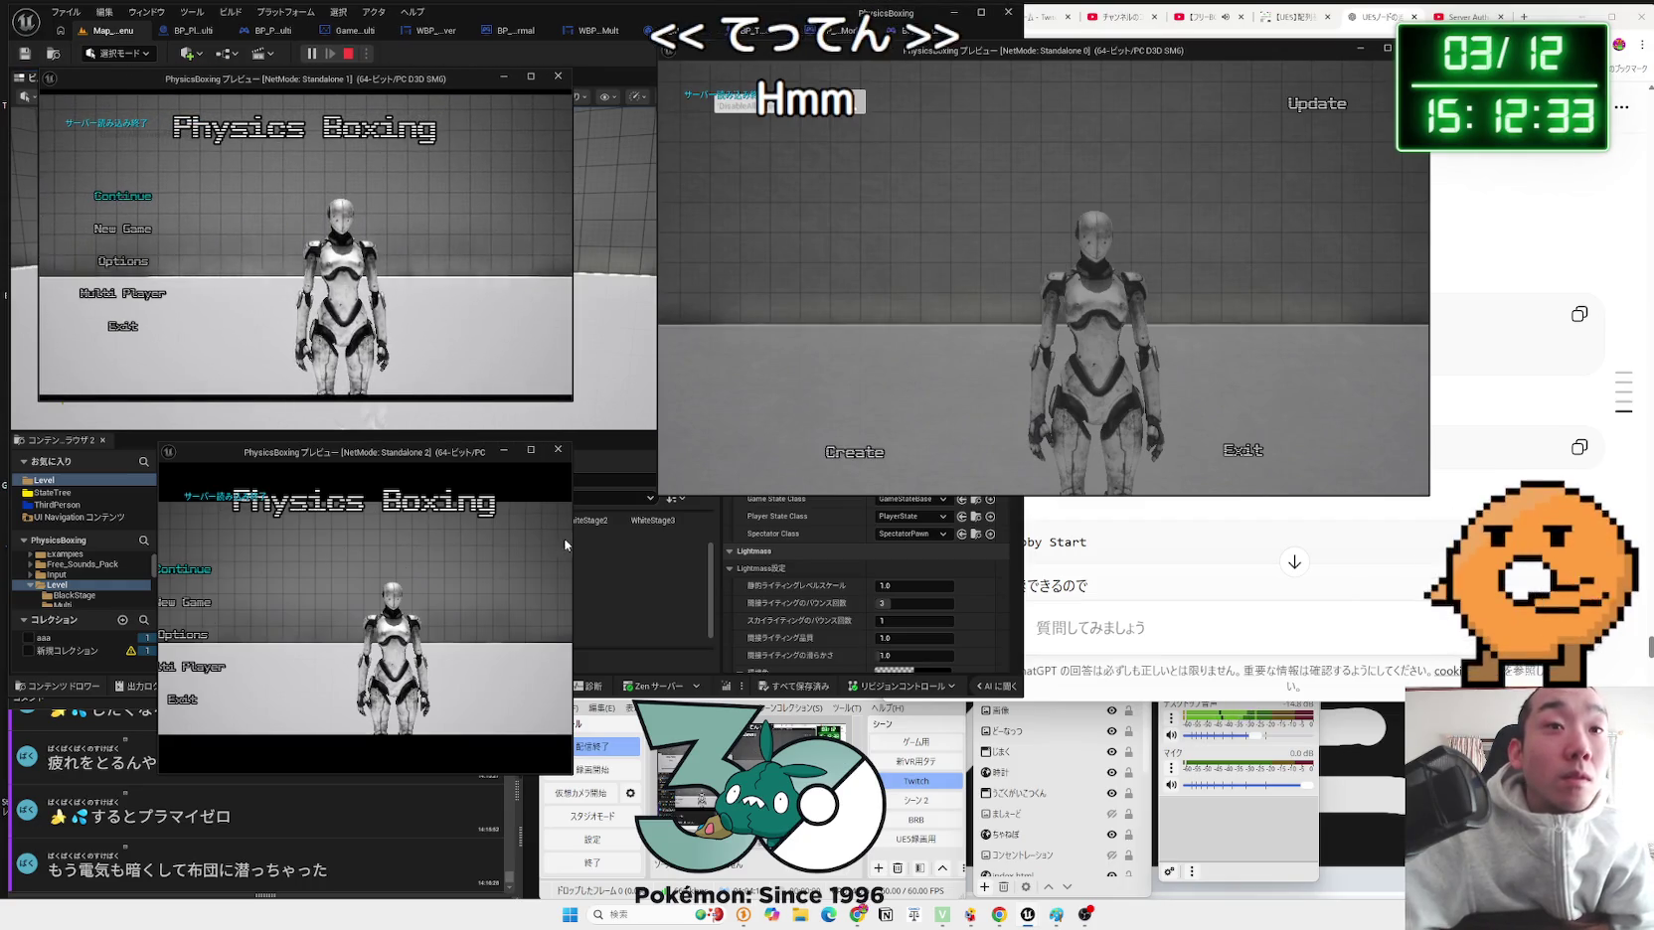
left_click_drag(574, 540, 726, 539)
left_click(882, 453)
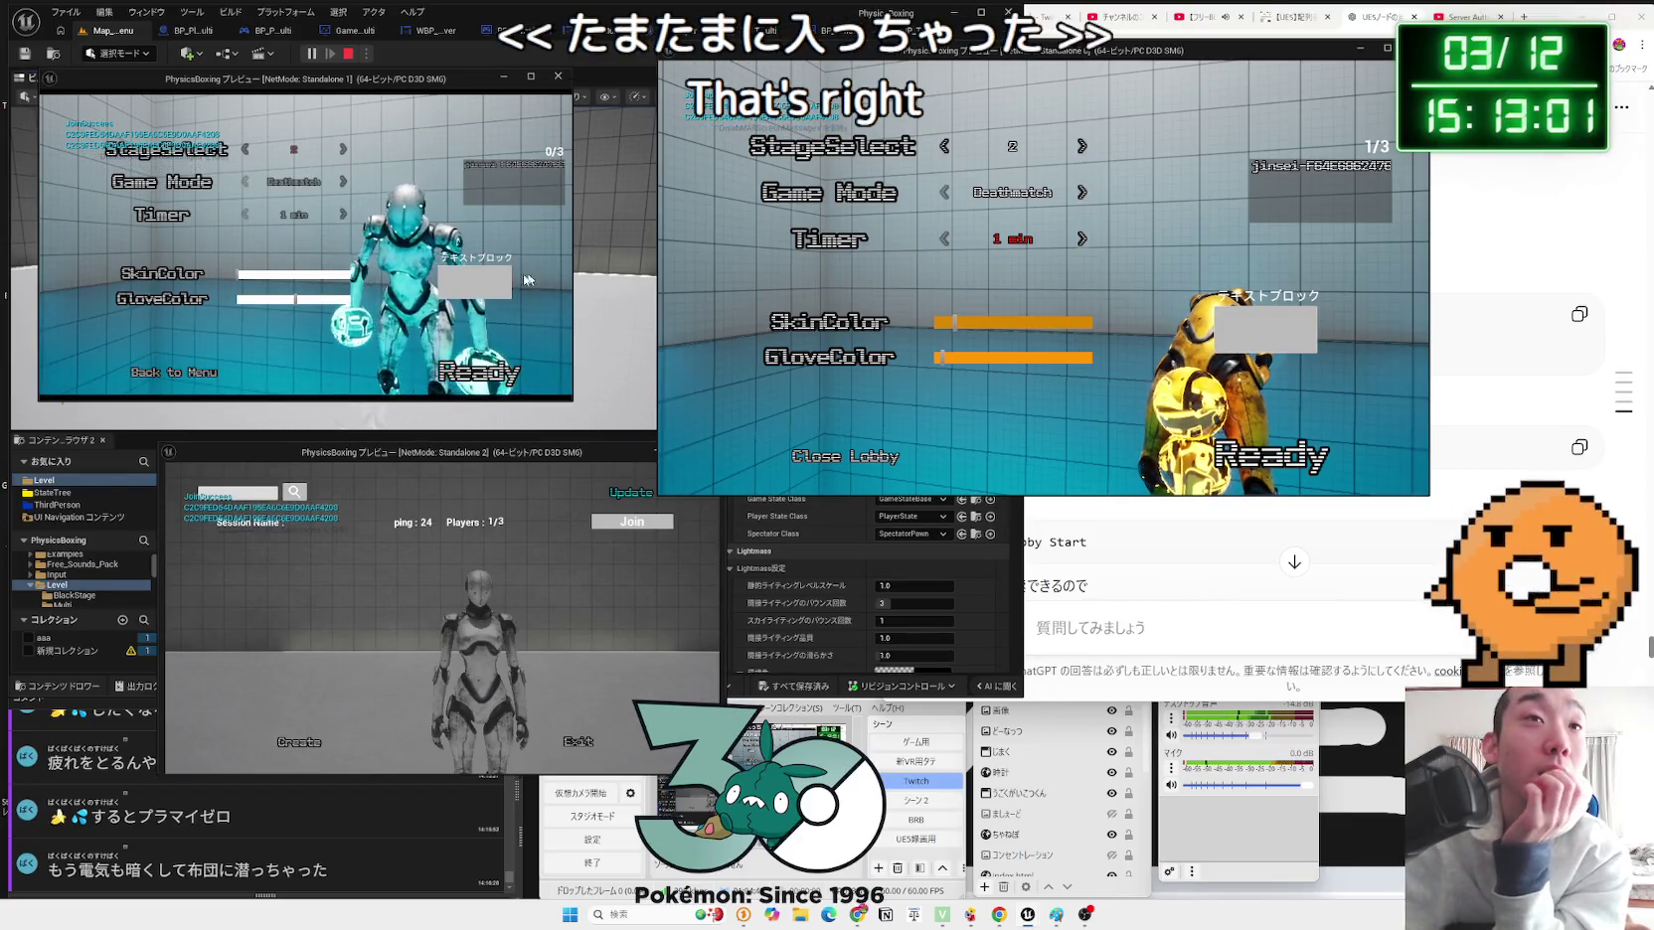
Step: Ready both joined players and the host on stage 1 to load the match, then stop the test
left_click(477, 378)
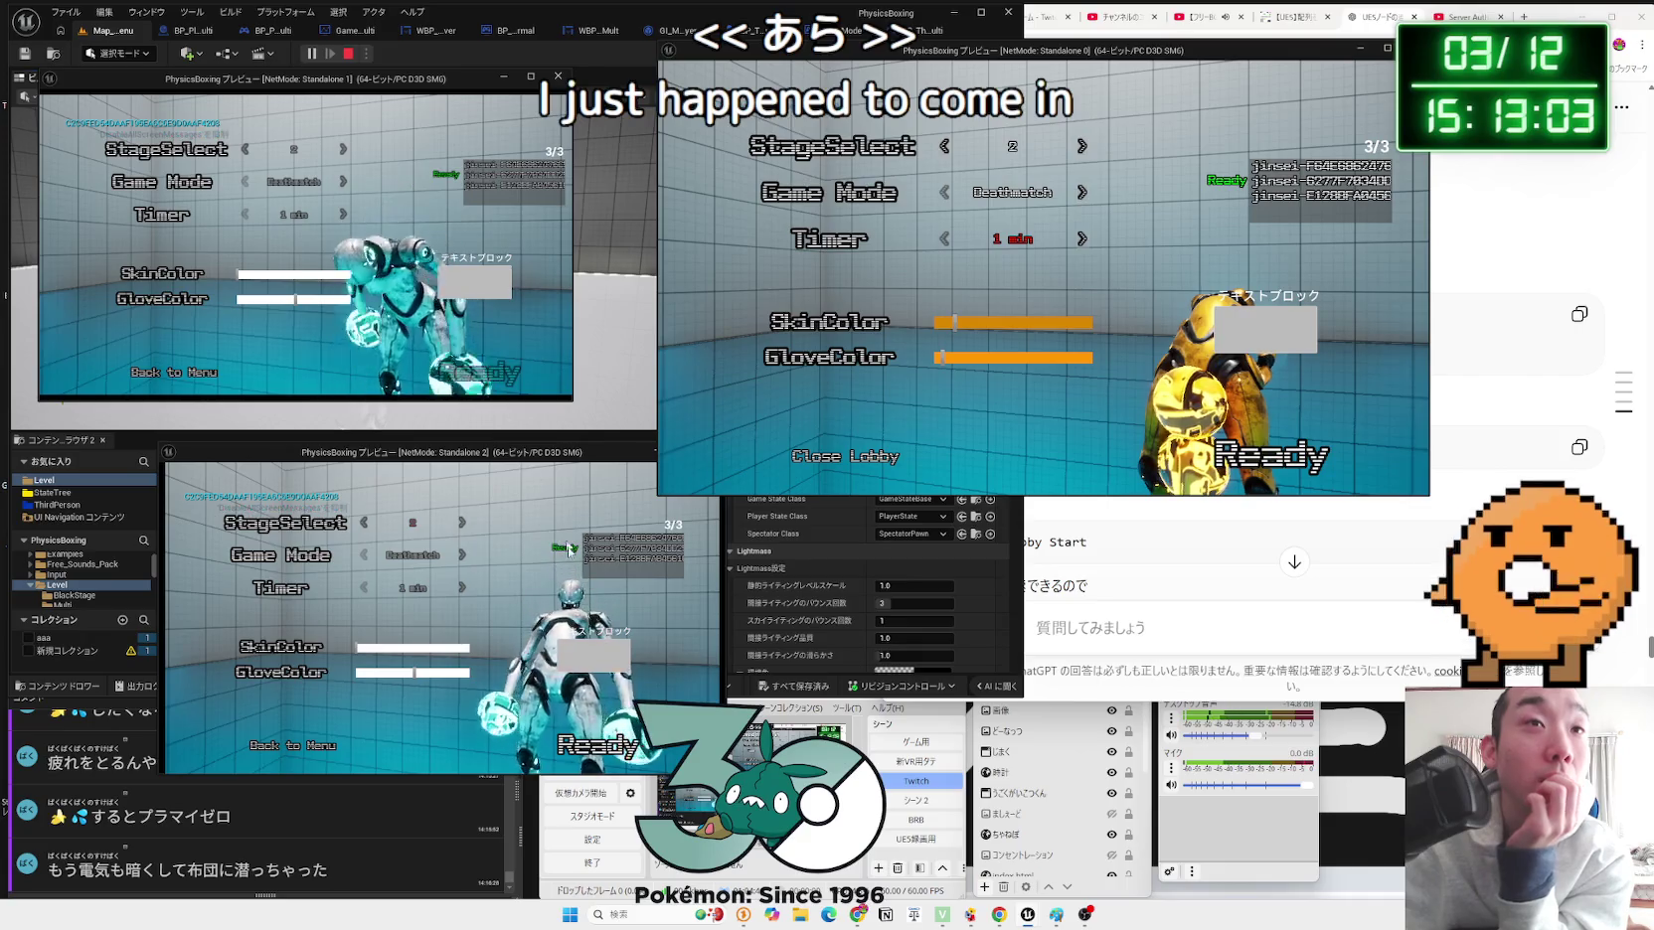
left_click(596, 745)
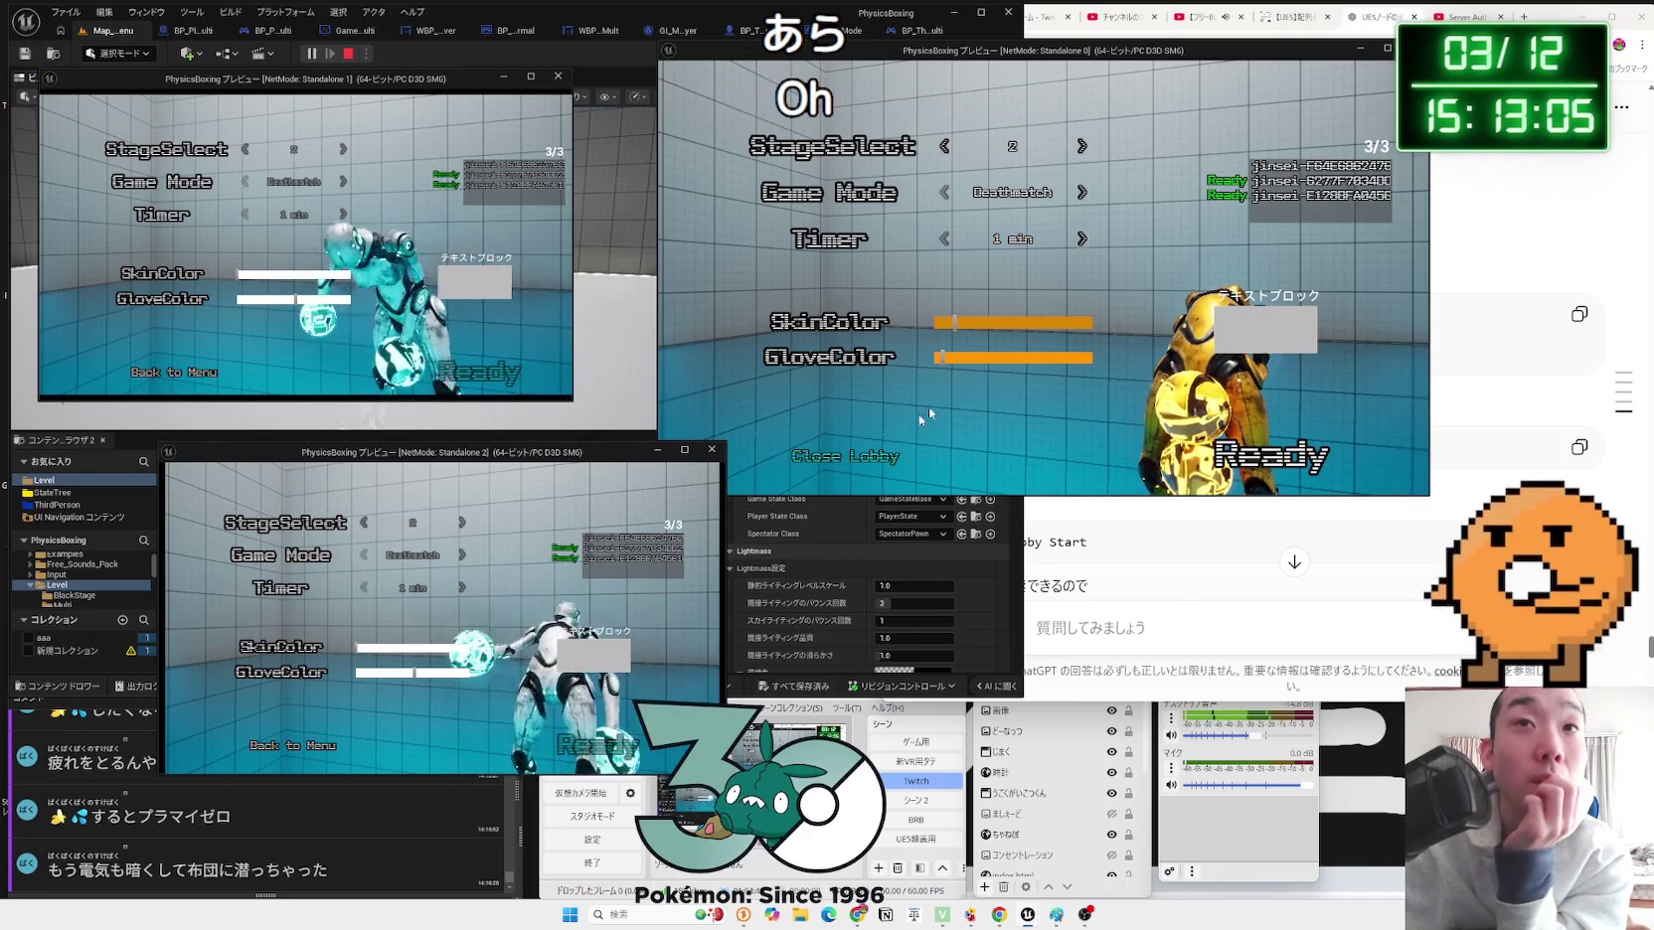
left_click(946, 147)
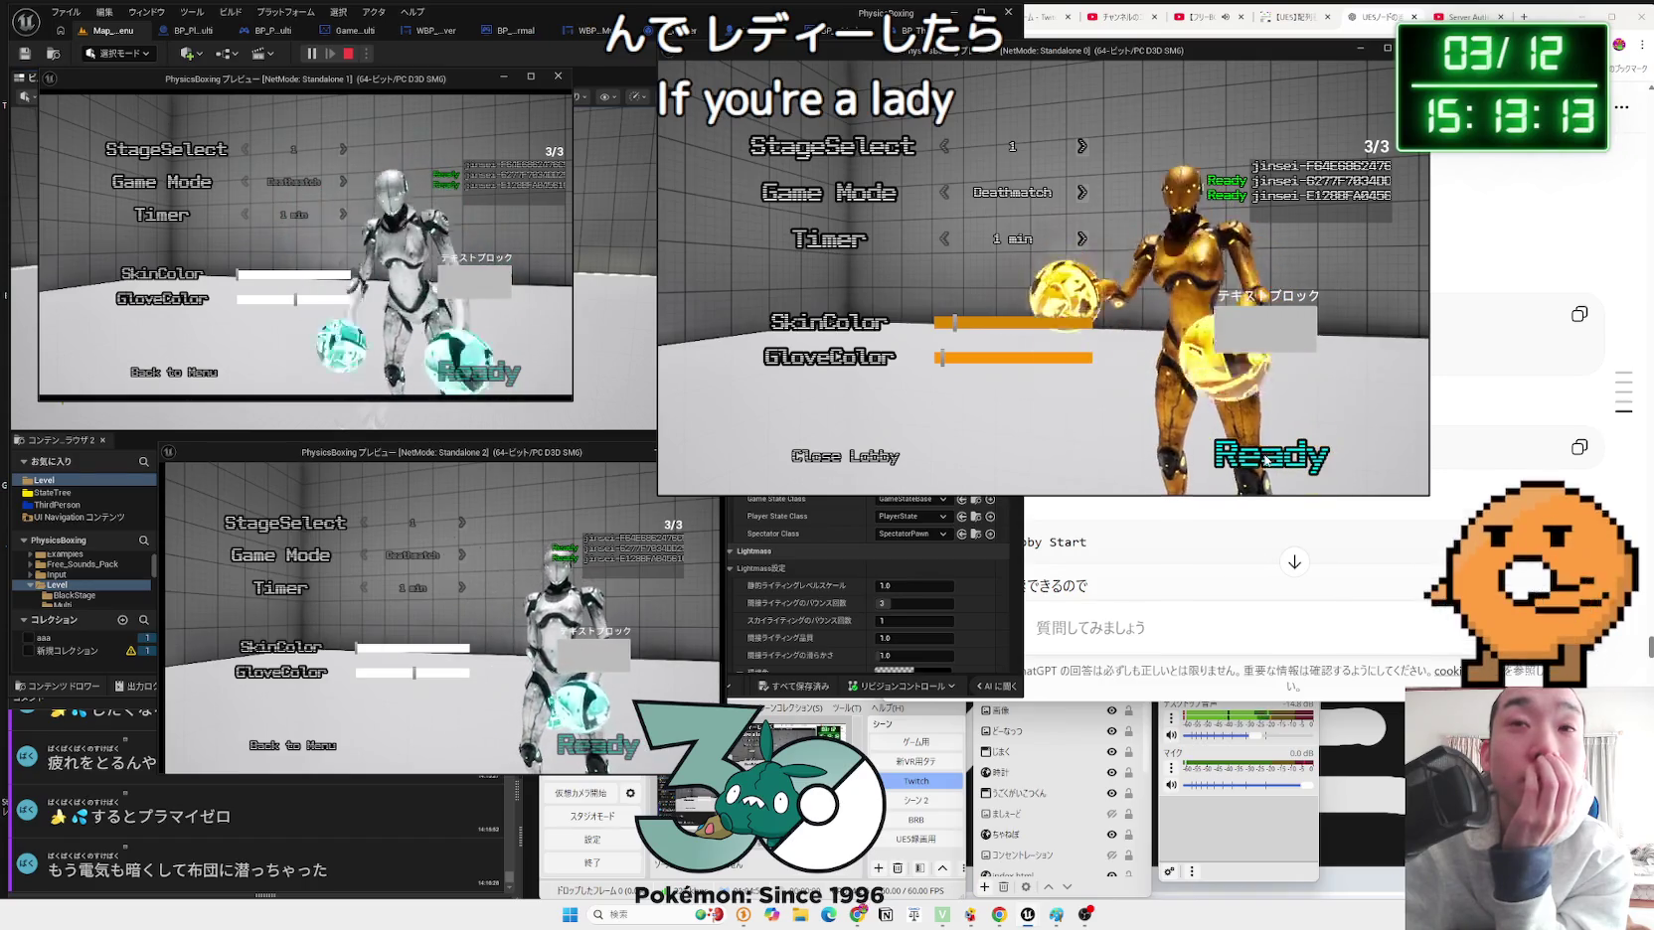
left_click(1265, 458)
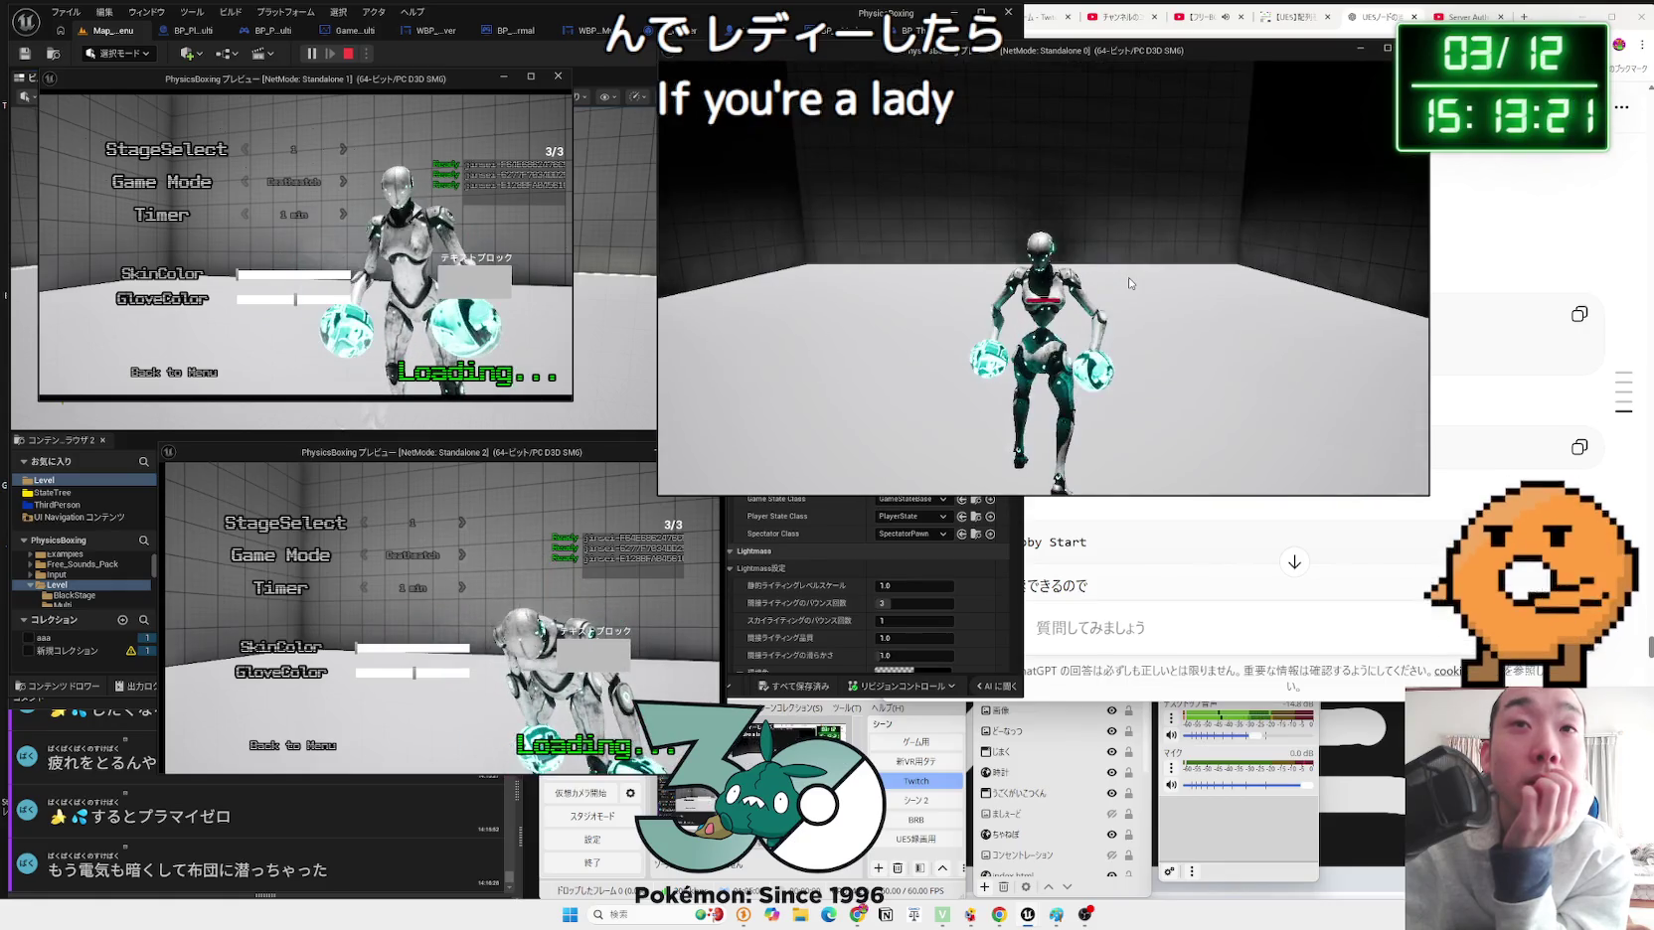
key("Escape")
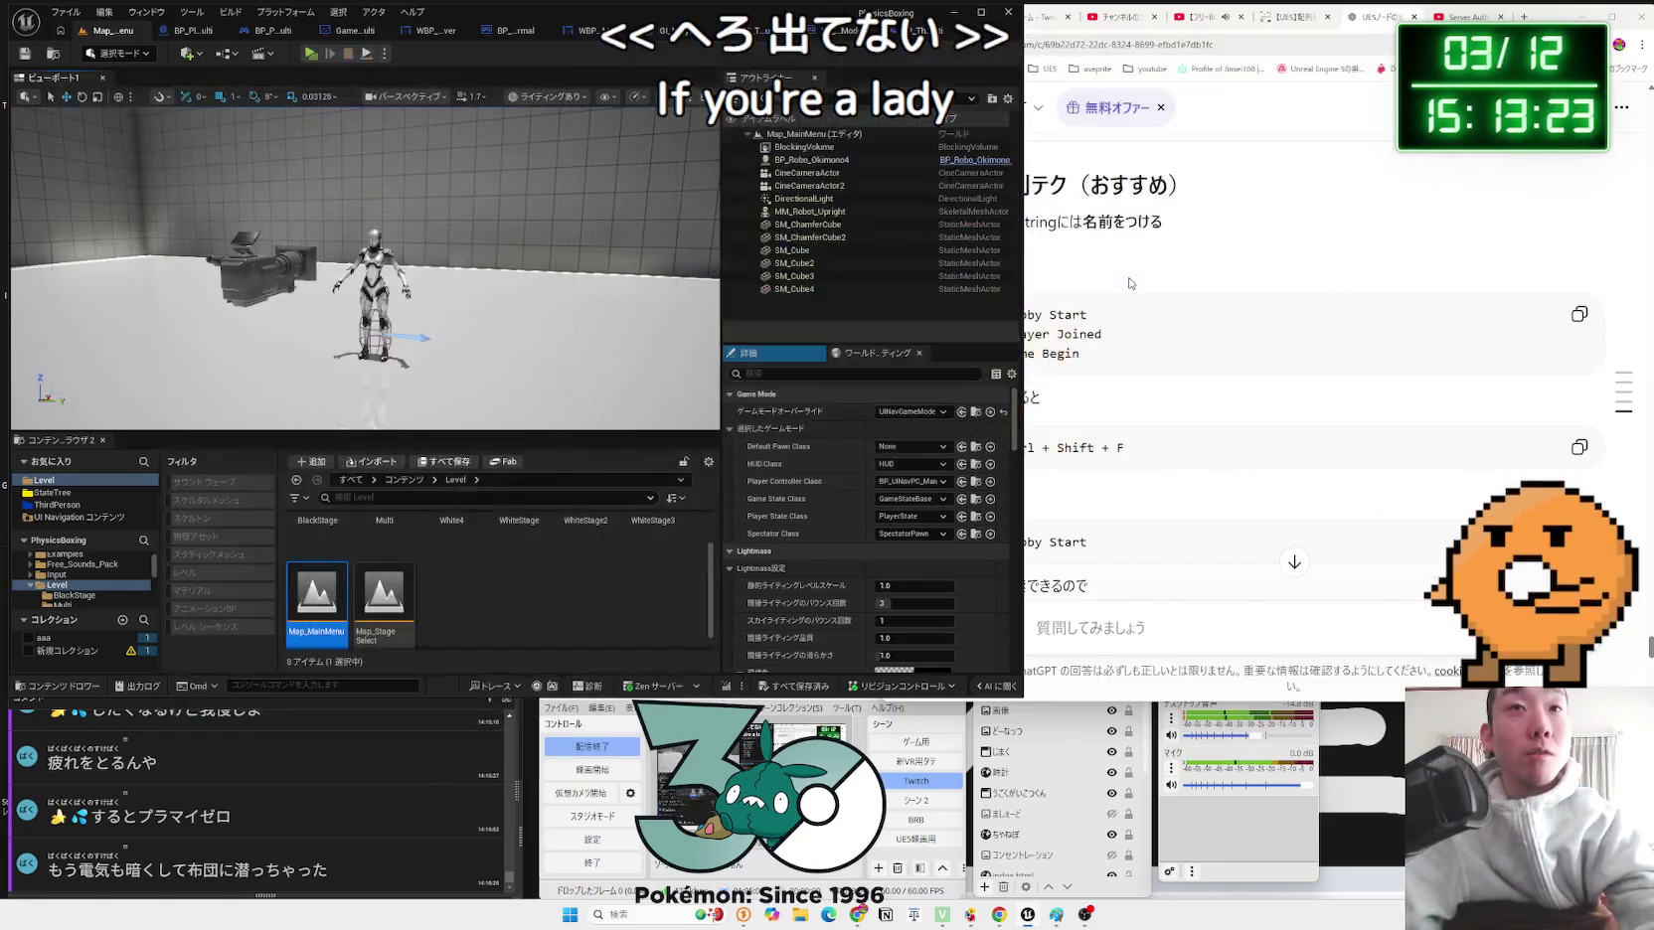
Step: Delete the failure Print String node from BP_ThirdPersonPlayerController
left_click(912, 37)
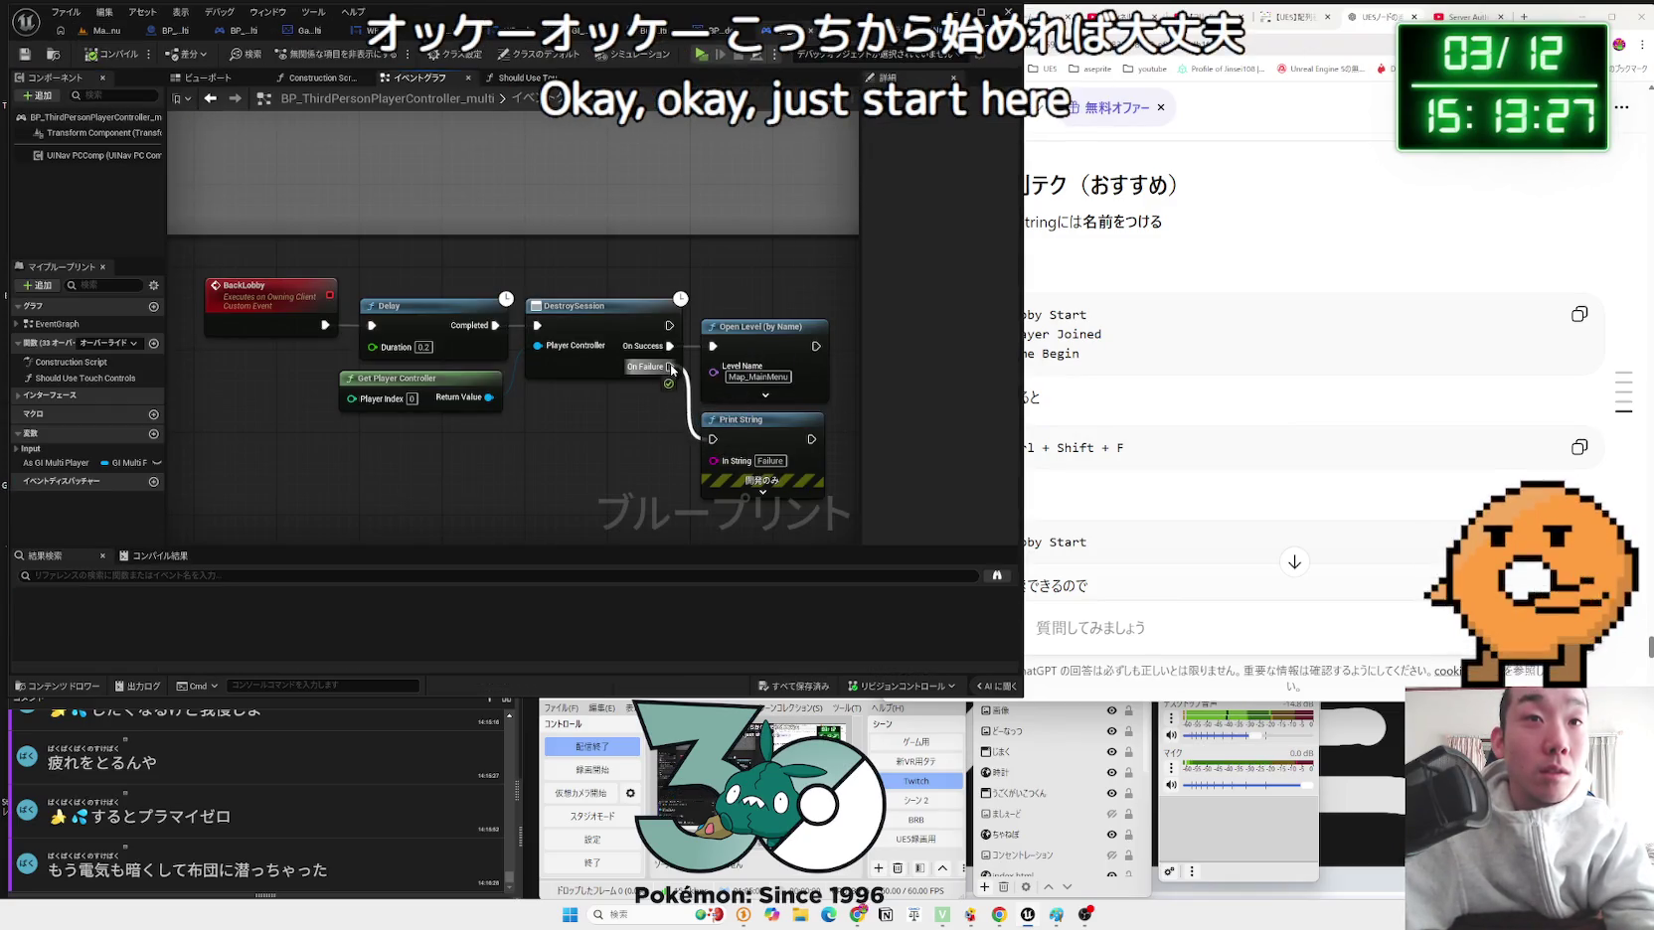
left_click(731, 432)
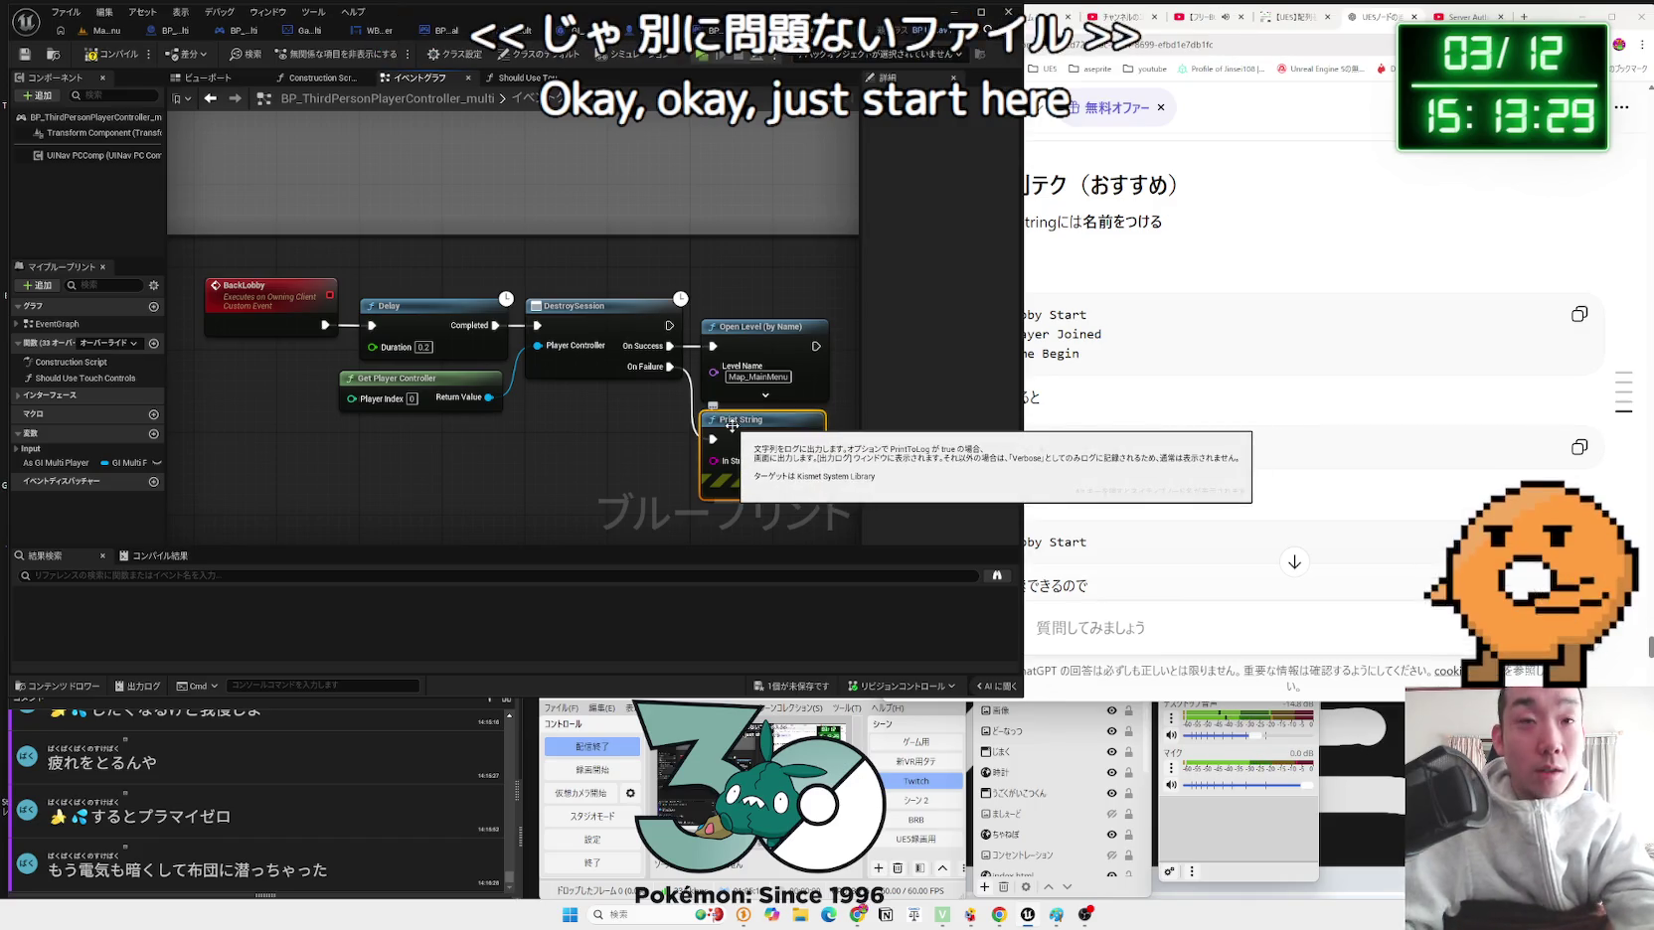
key("Delete")
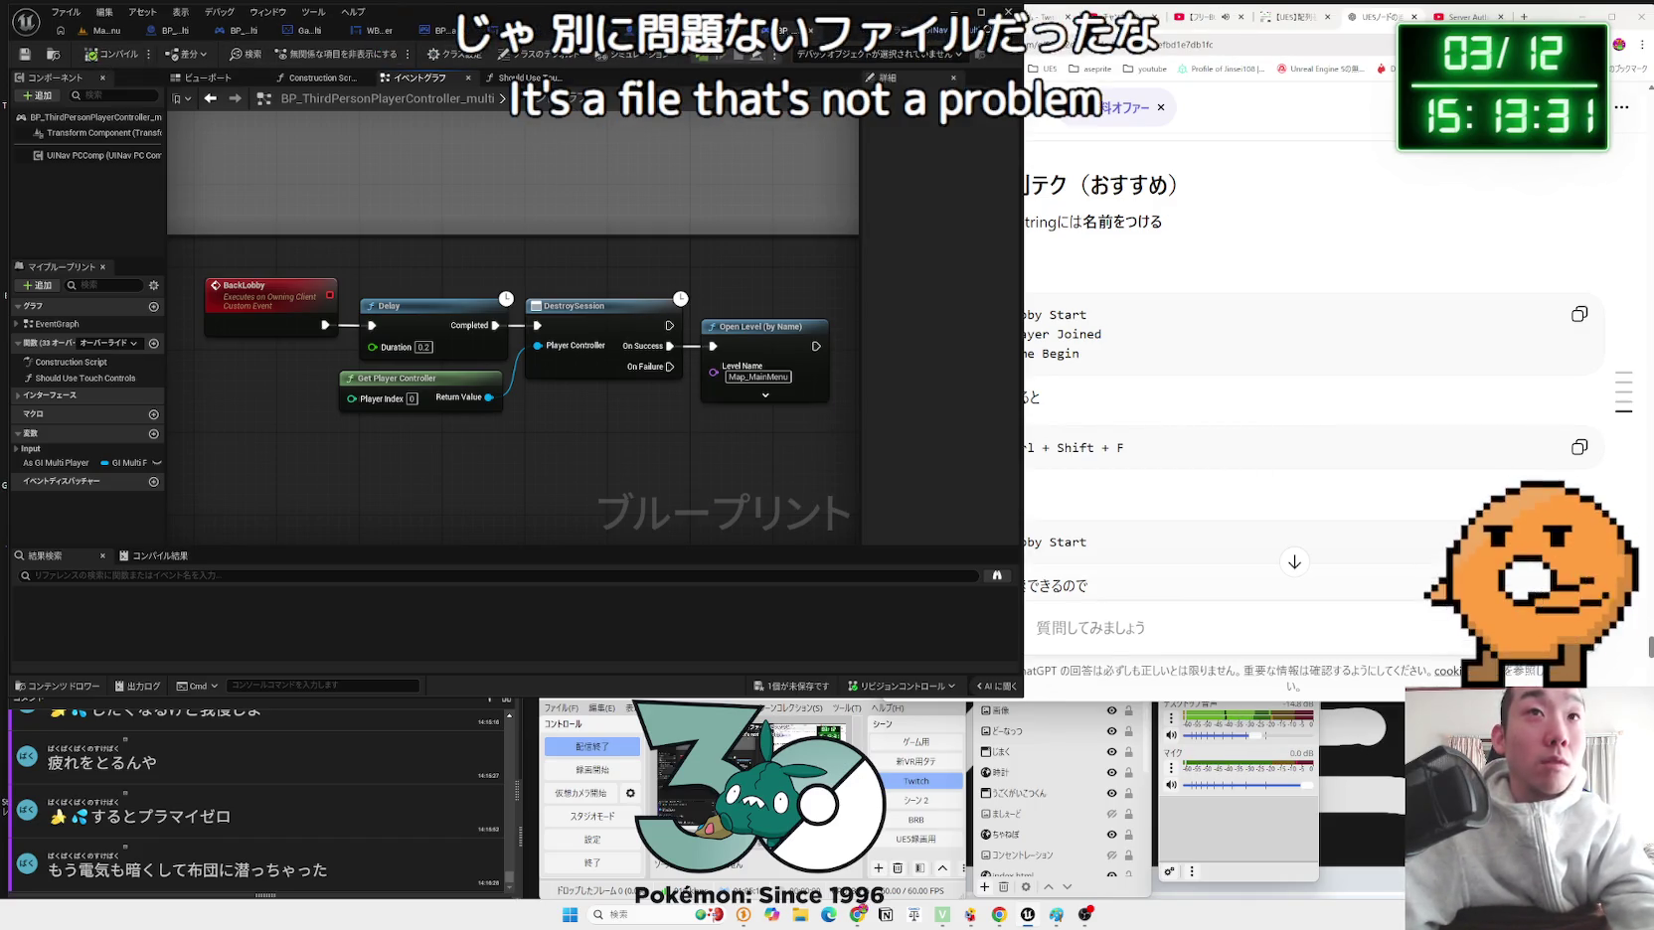
Step: Delete the 'Hello' Print String in BP_MultiLobbyMode, then return to the Map_MainMenu level
left_click(815, 37)
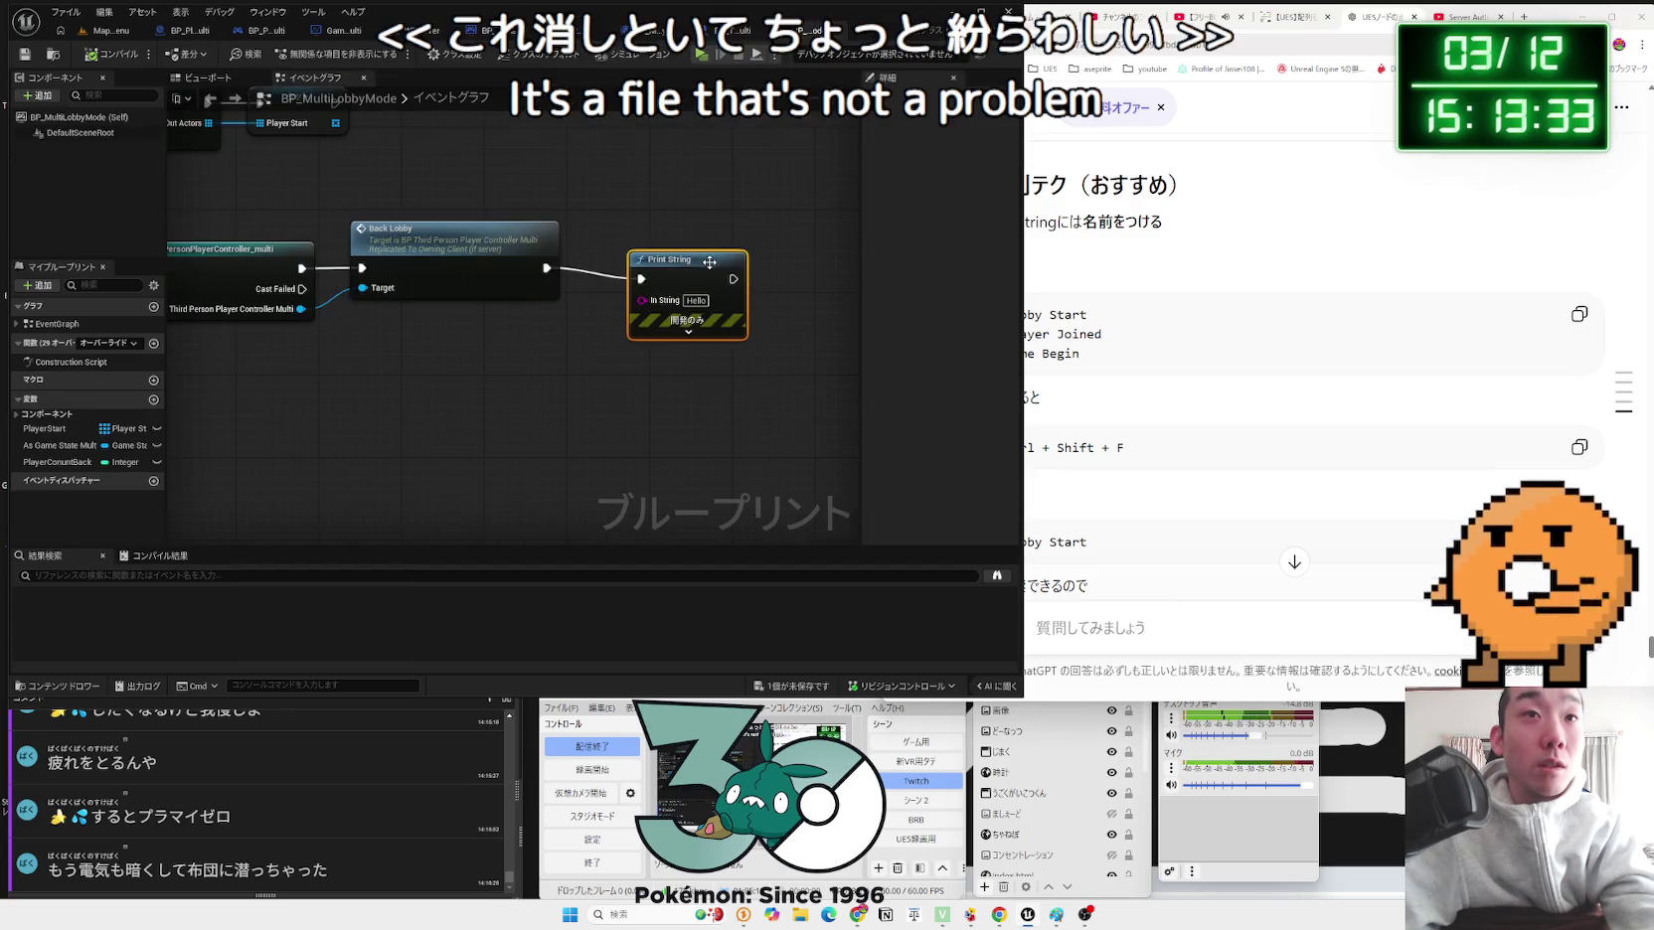
key("Delete")
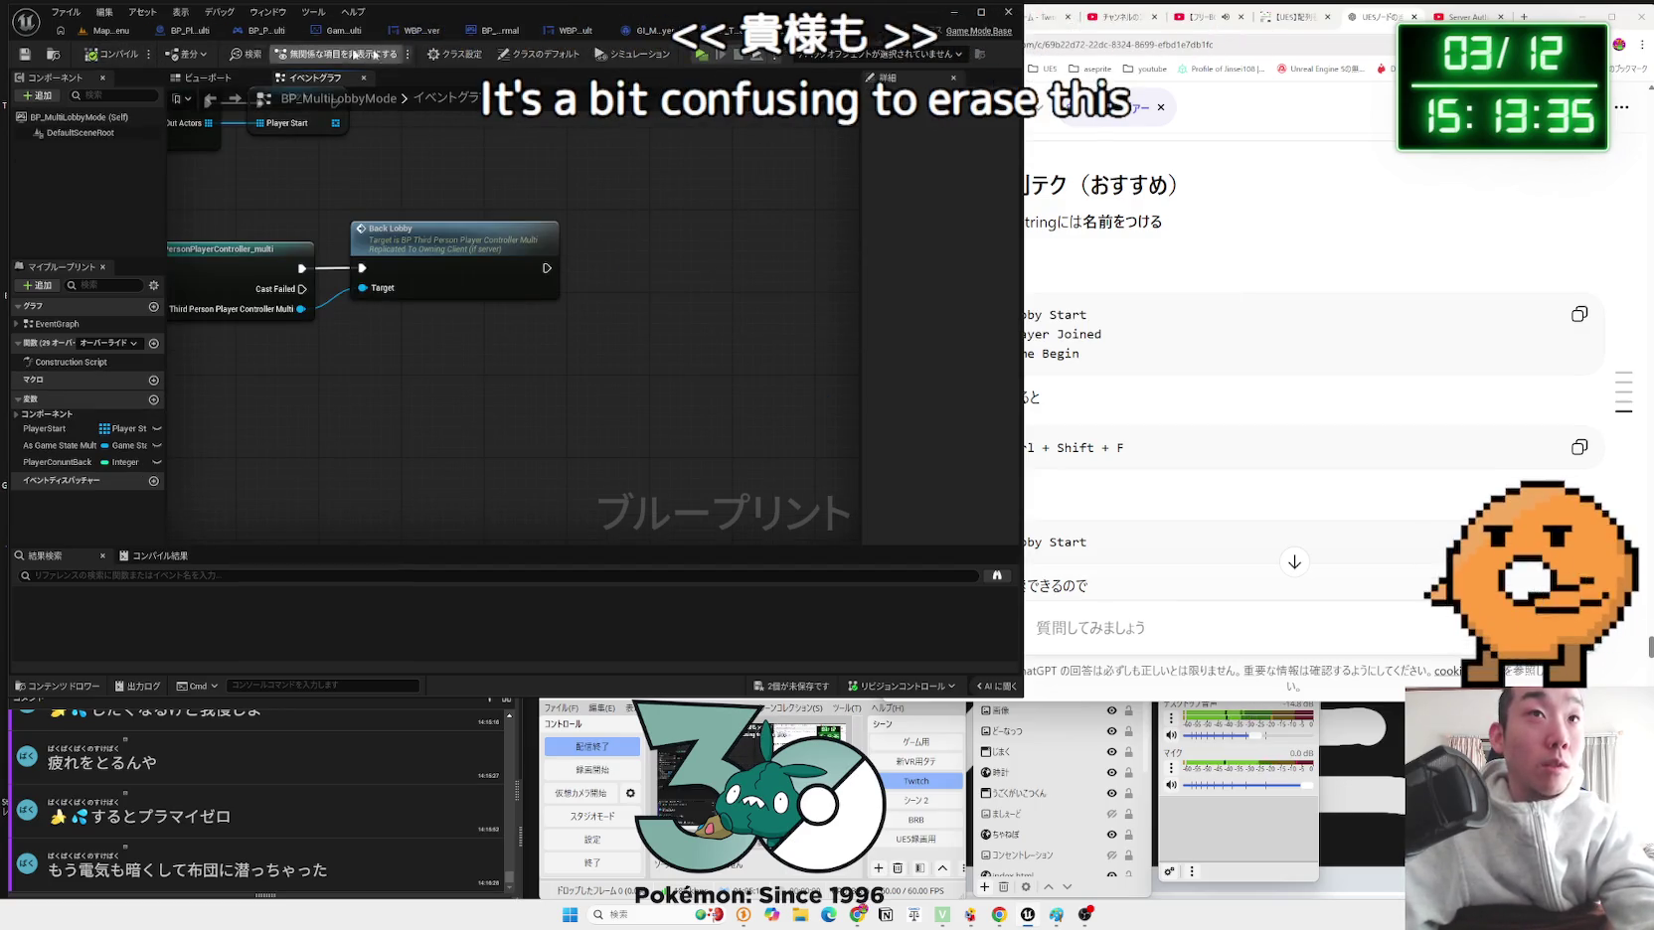
key("ctrl+w")
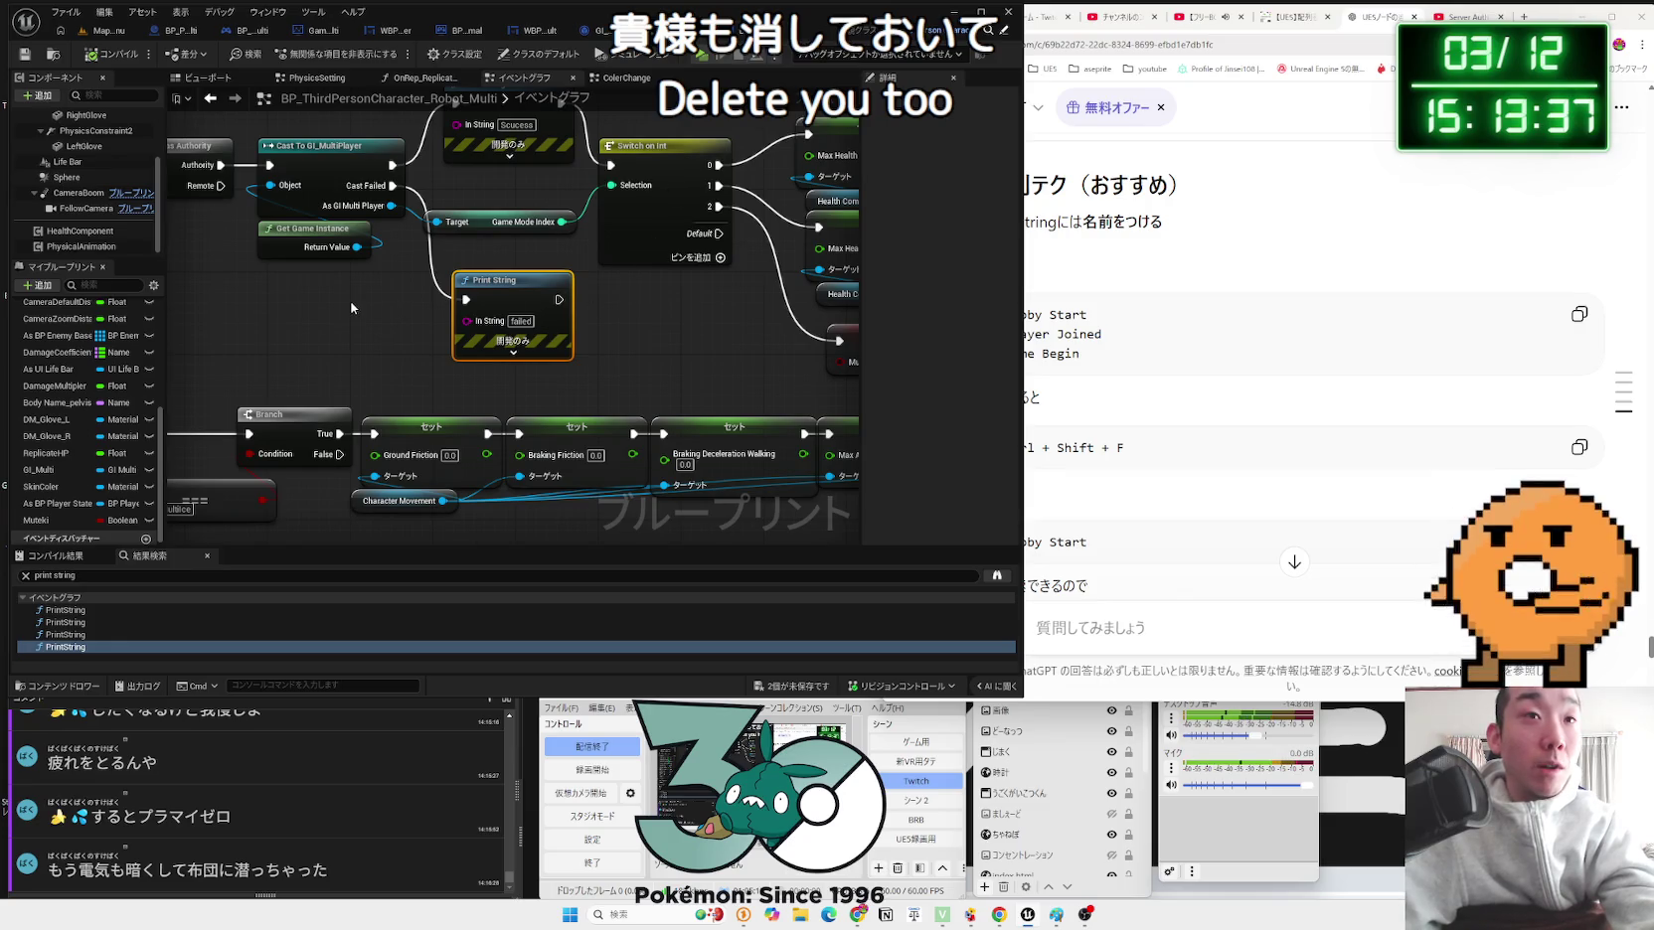
scroll(351, 310, "down", 4)
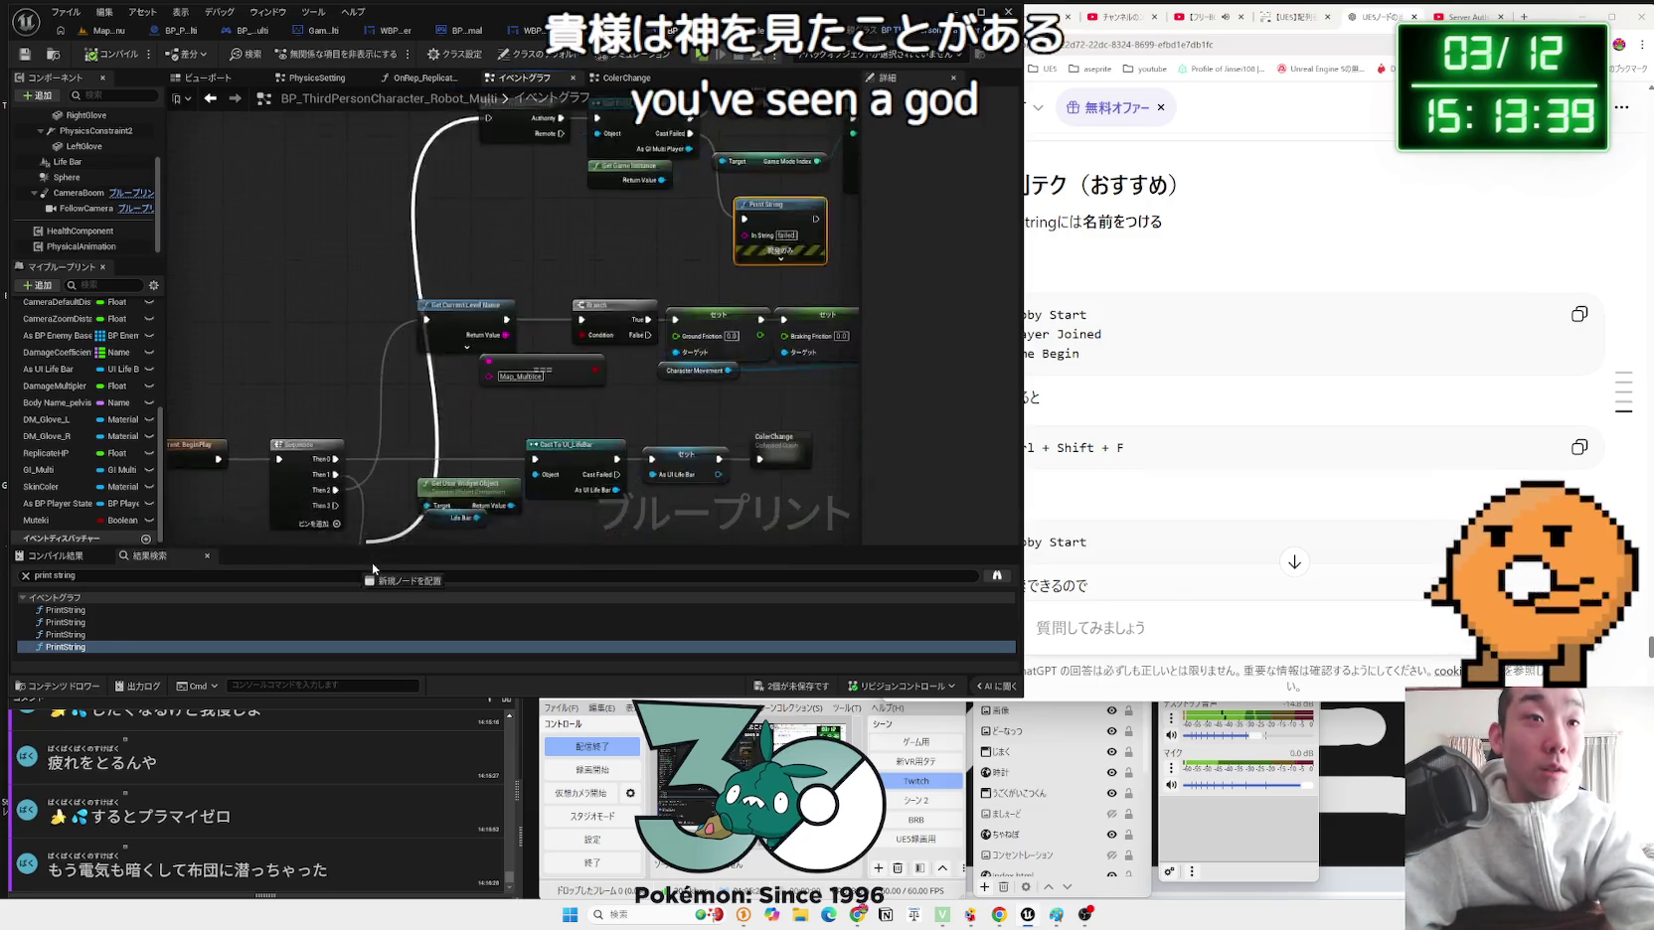
left_click_drag(437, 397, 418, 266)
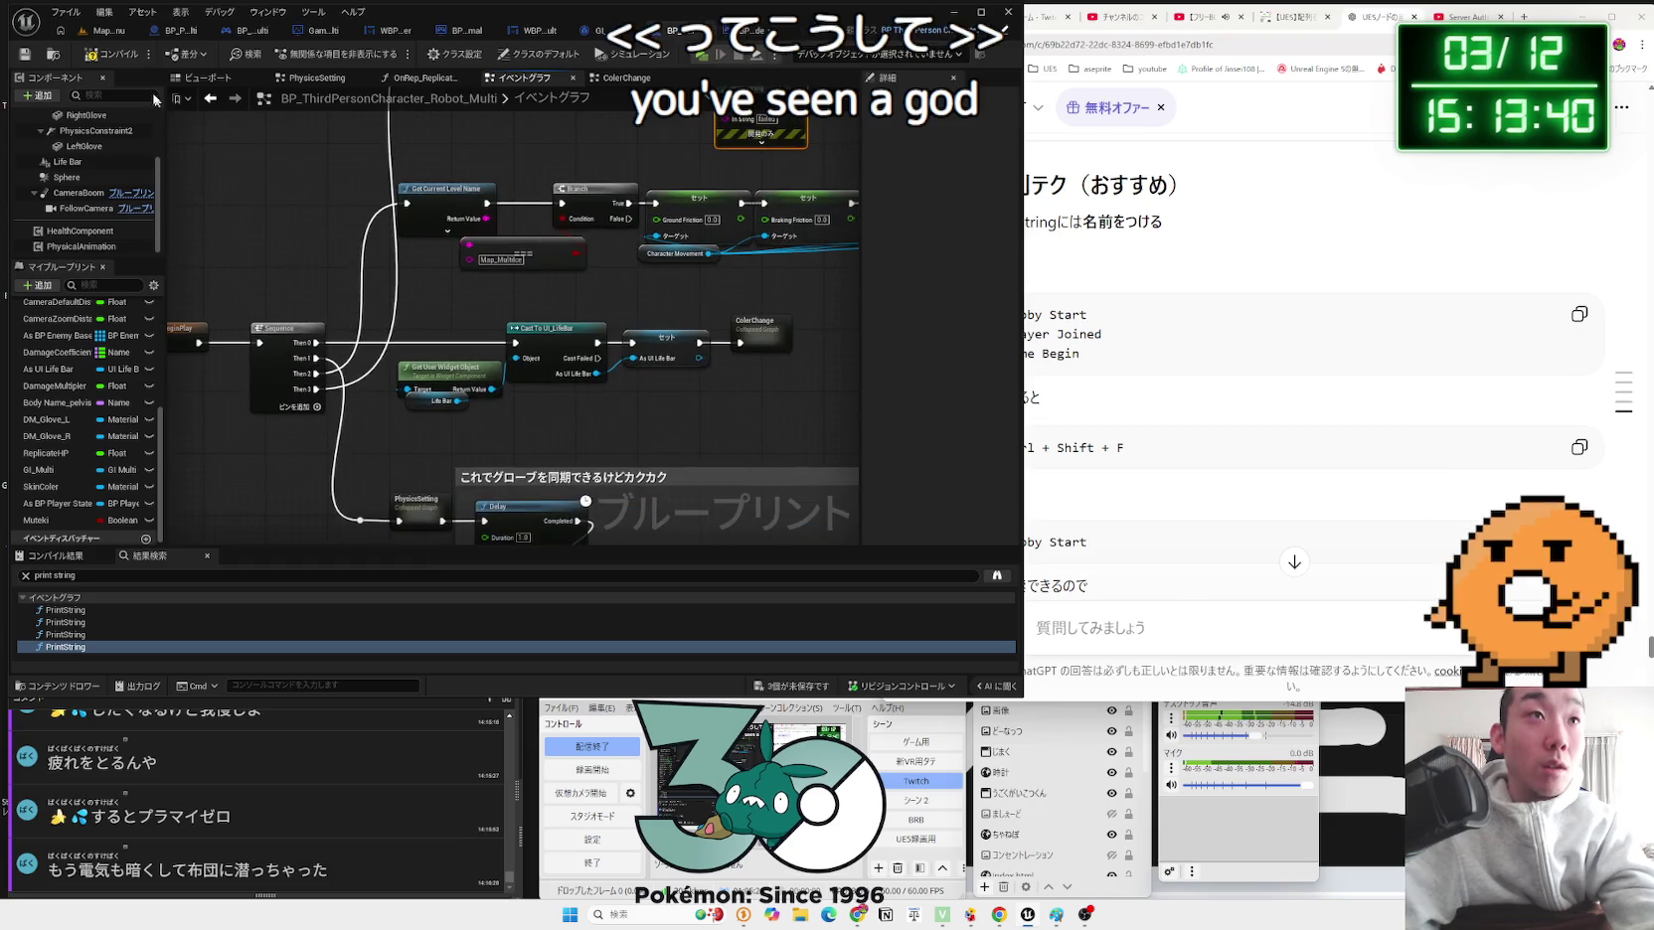
left_click(99, 31)
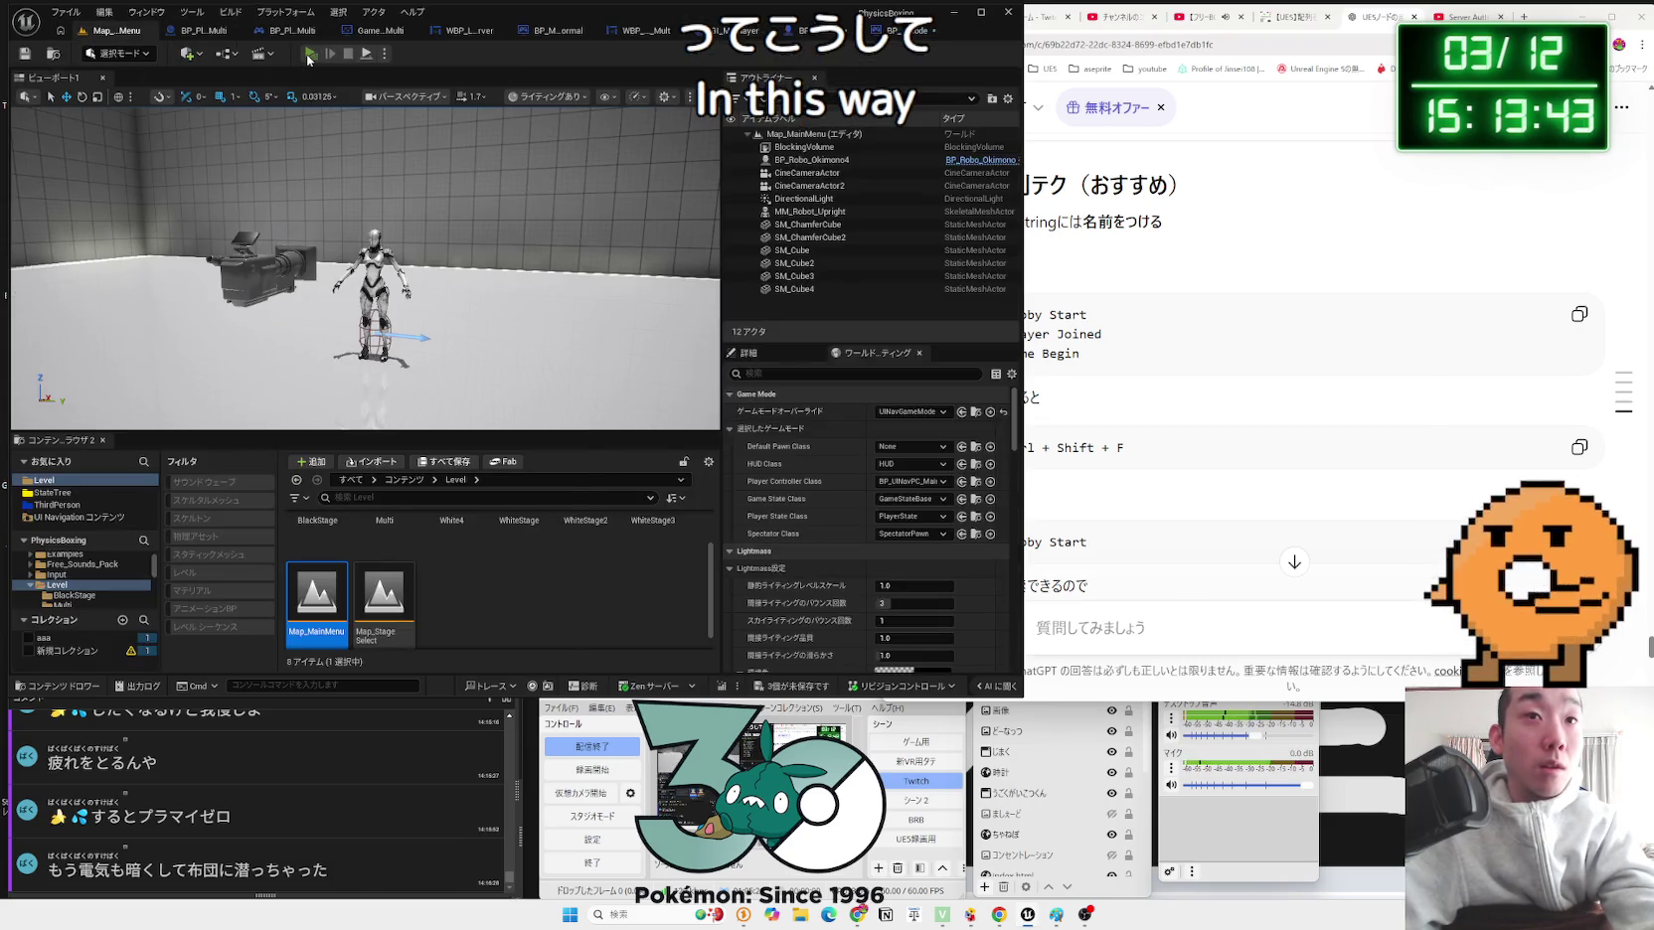
Step: Launch the three-player test, arrange the preview windows, and host a new server lobby
left_click(310, 54)
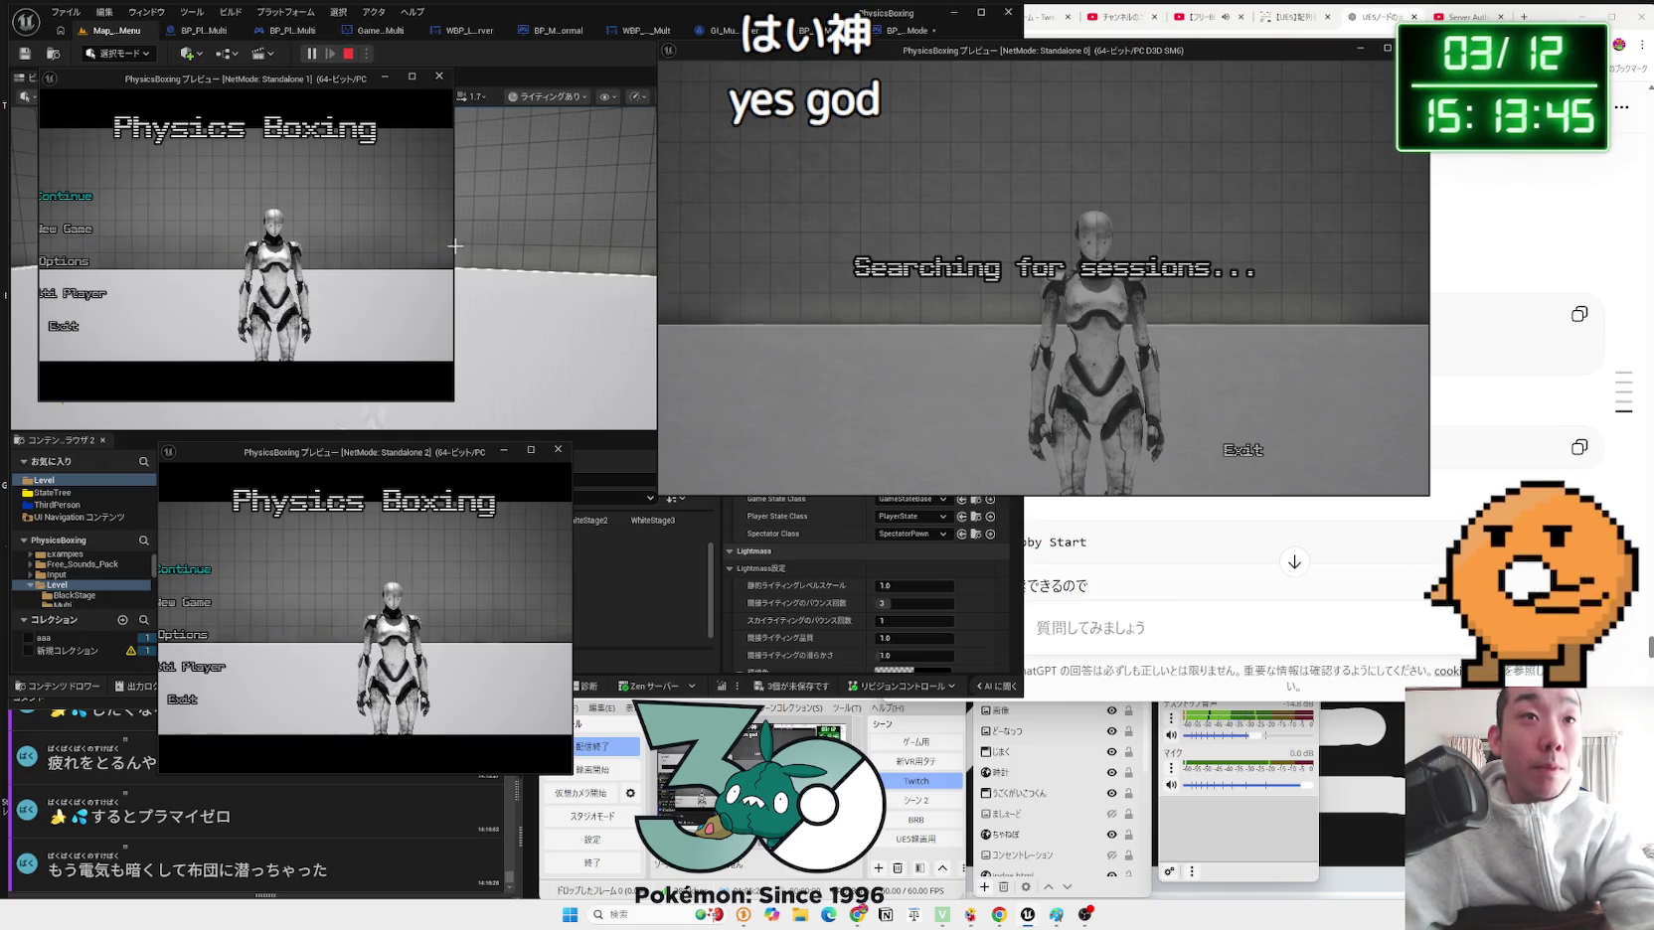
left_click_drag(458, 253, 588, 257)
left_click_drag(573, 481, 734, 481)
left_click_drag(599, 446, 546, 450)
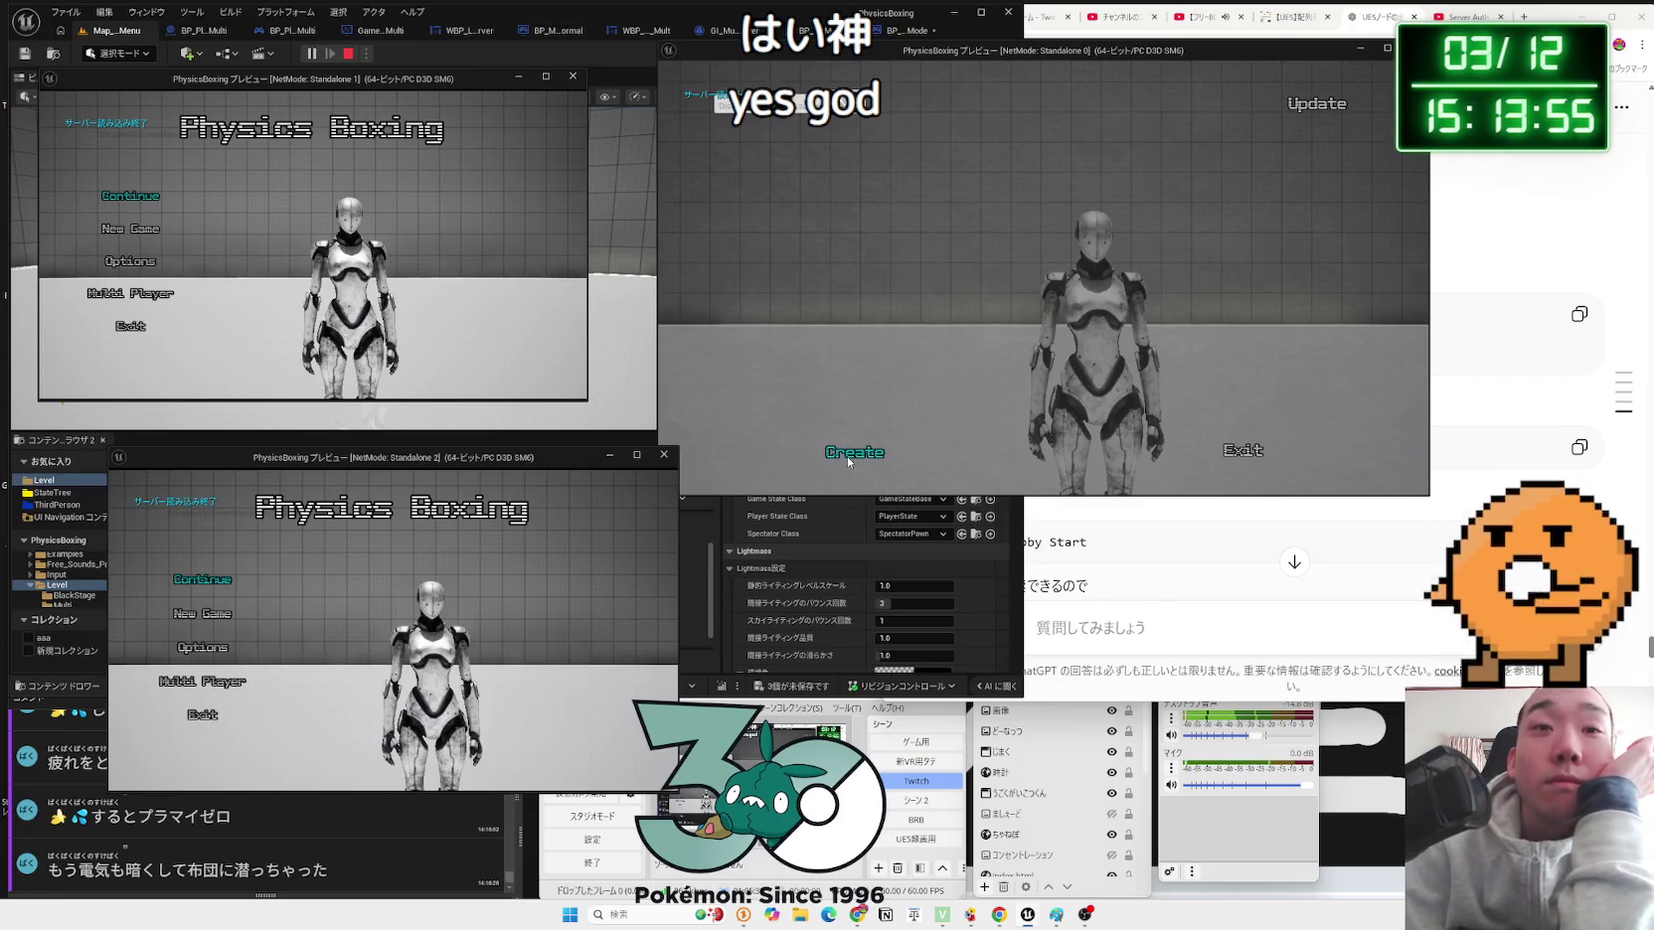
left_click(846, 456)
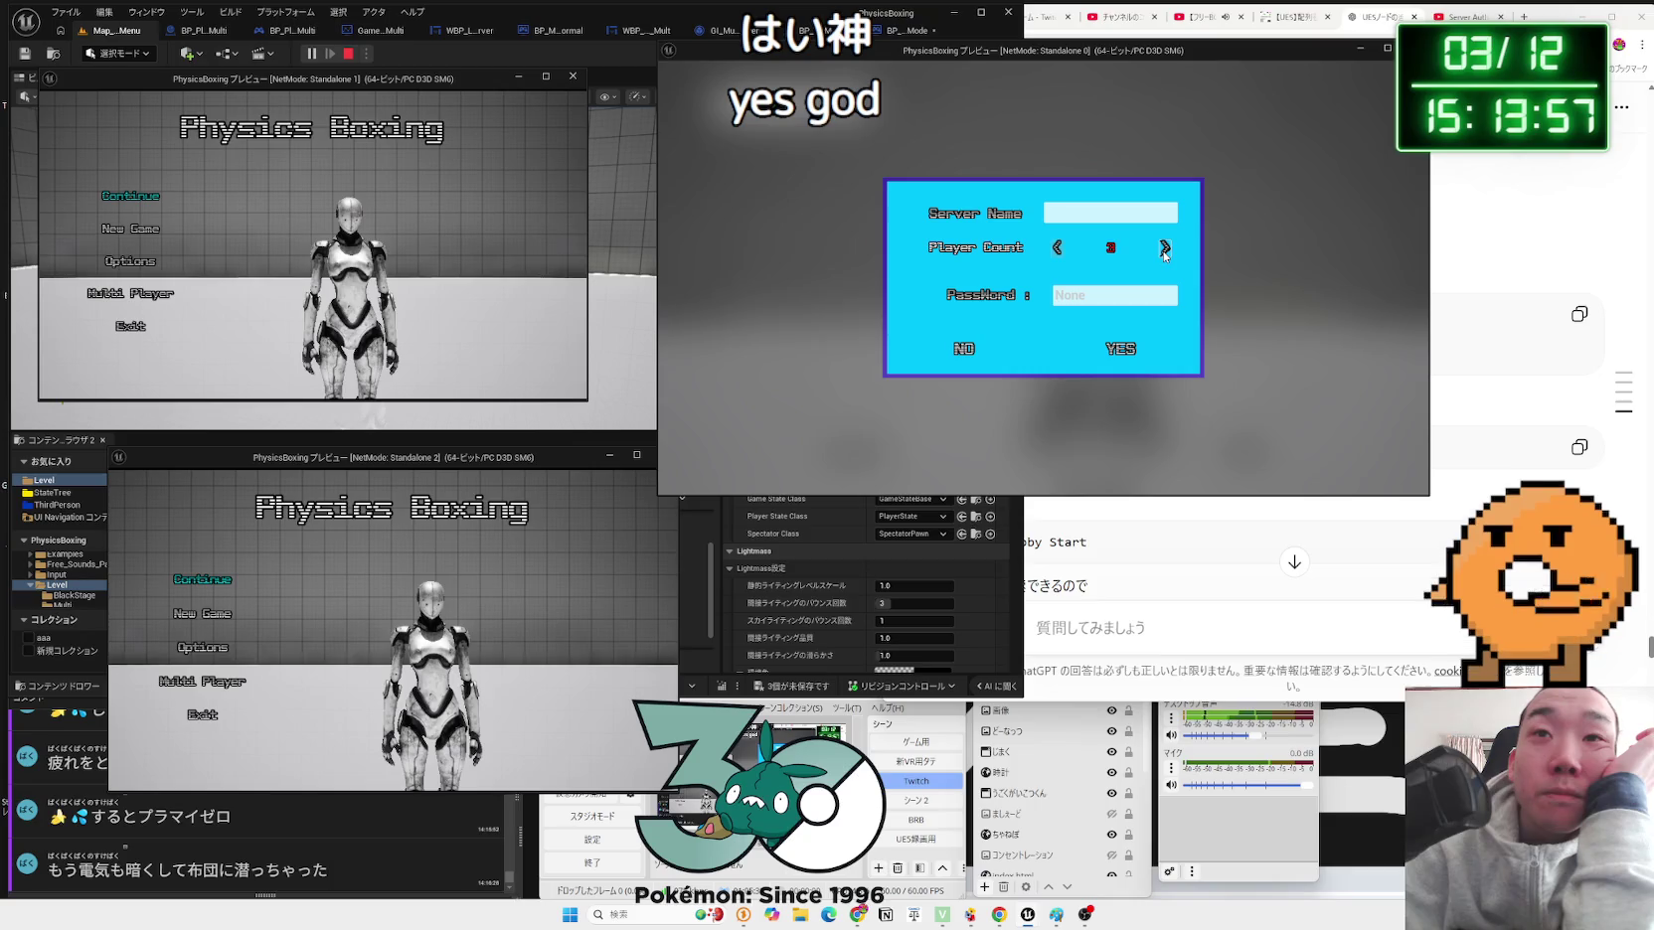
left_click(1114, 340)
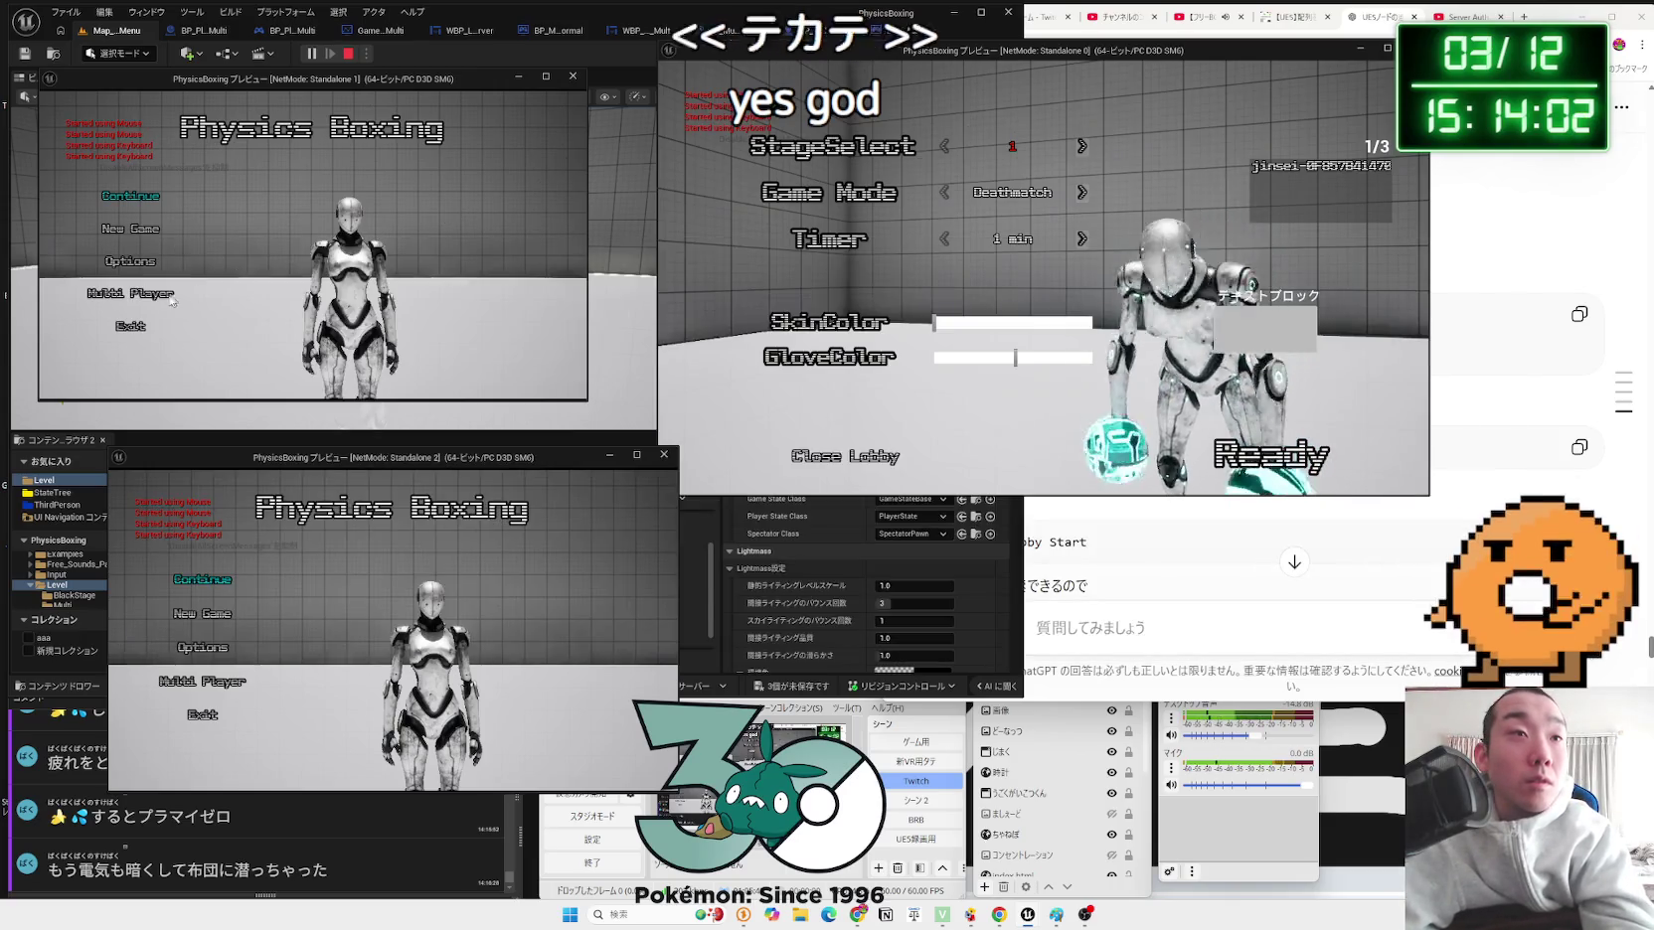
Step: Have both other players search for sessions and make the host's skin and gloves green
left_click(155, 297)
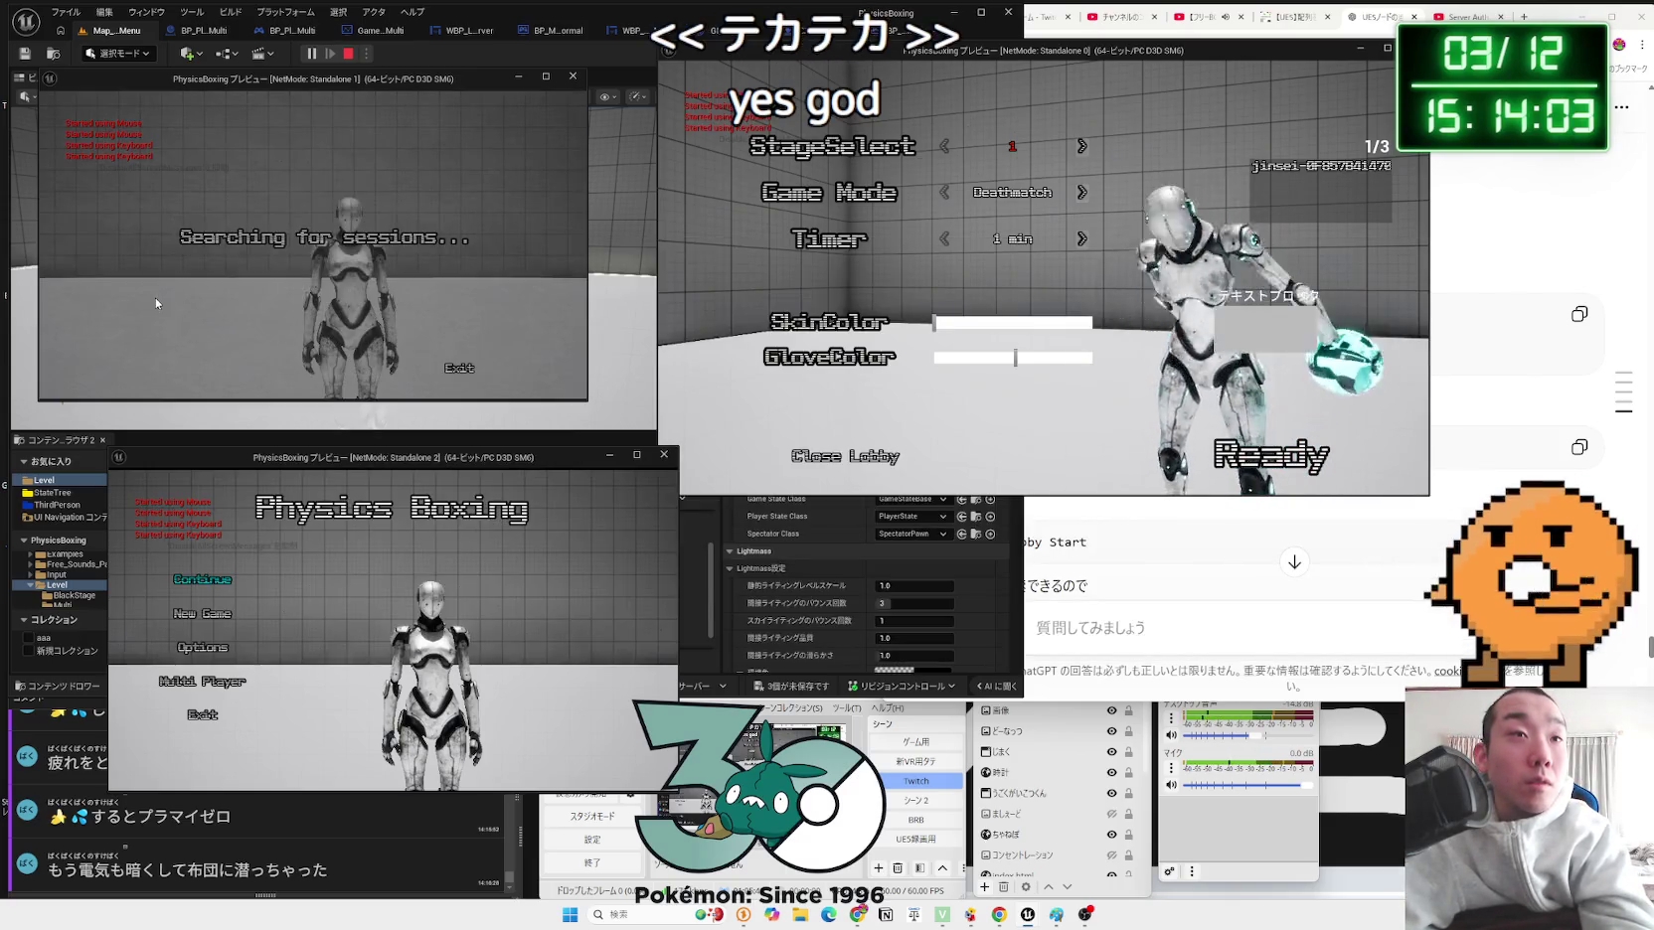
left_click(224, 680)
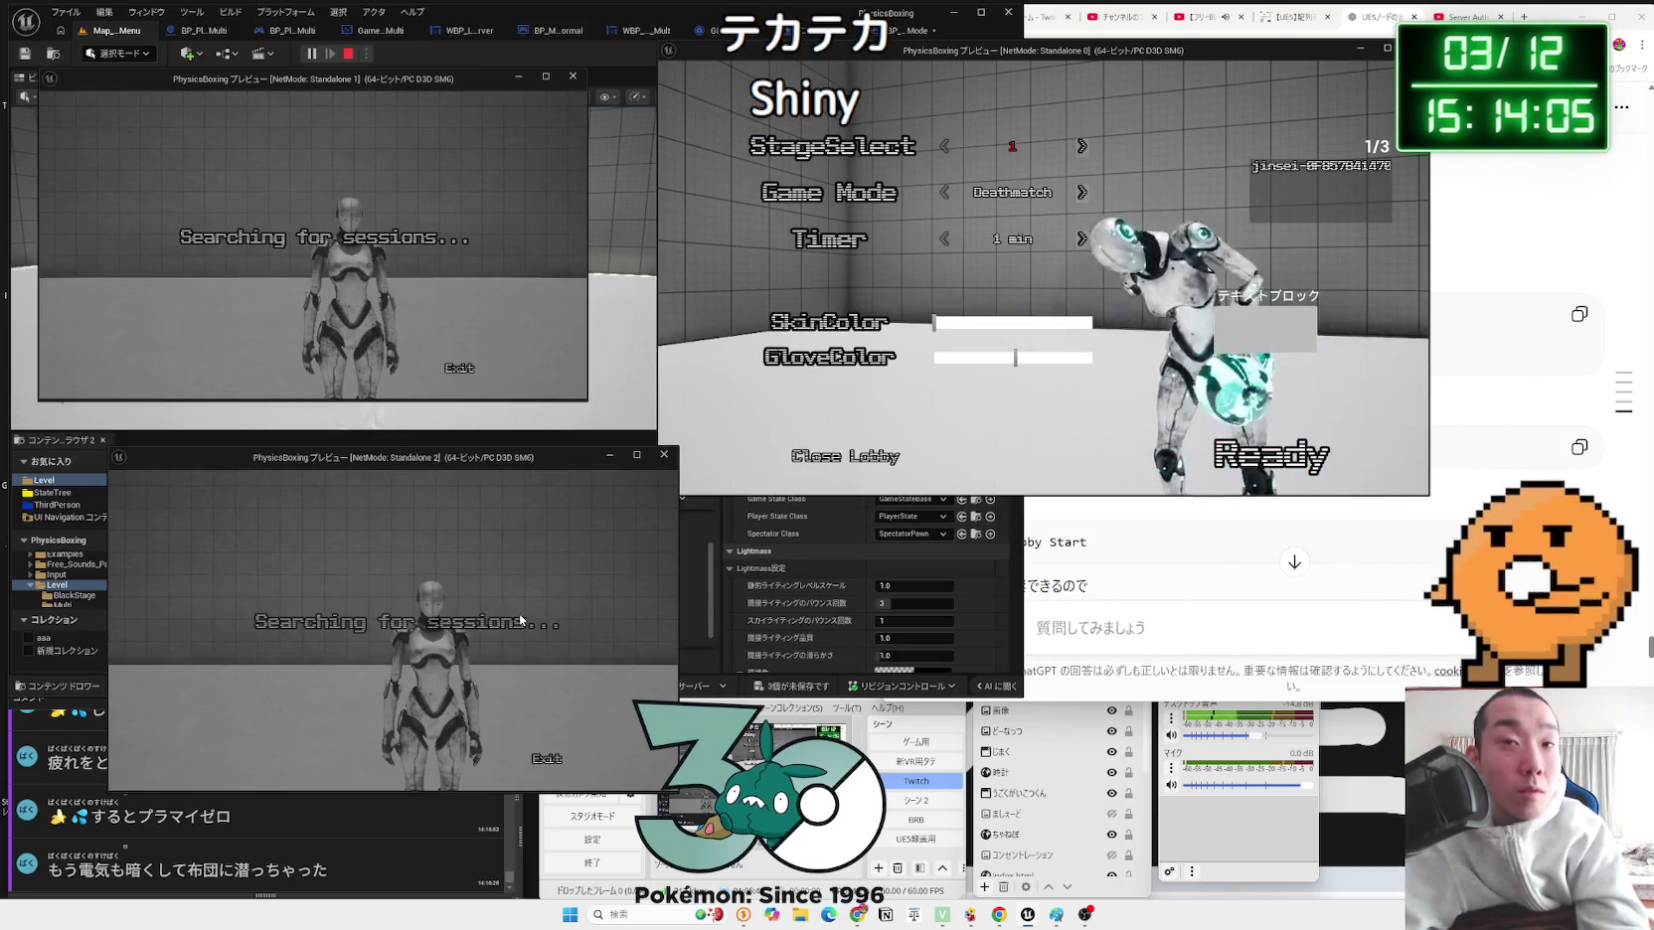
left_click(989, 322)
left_click(990, 358)
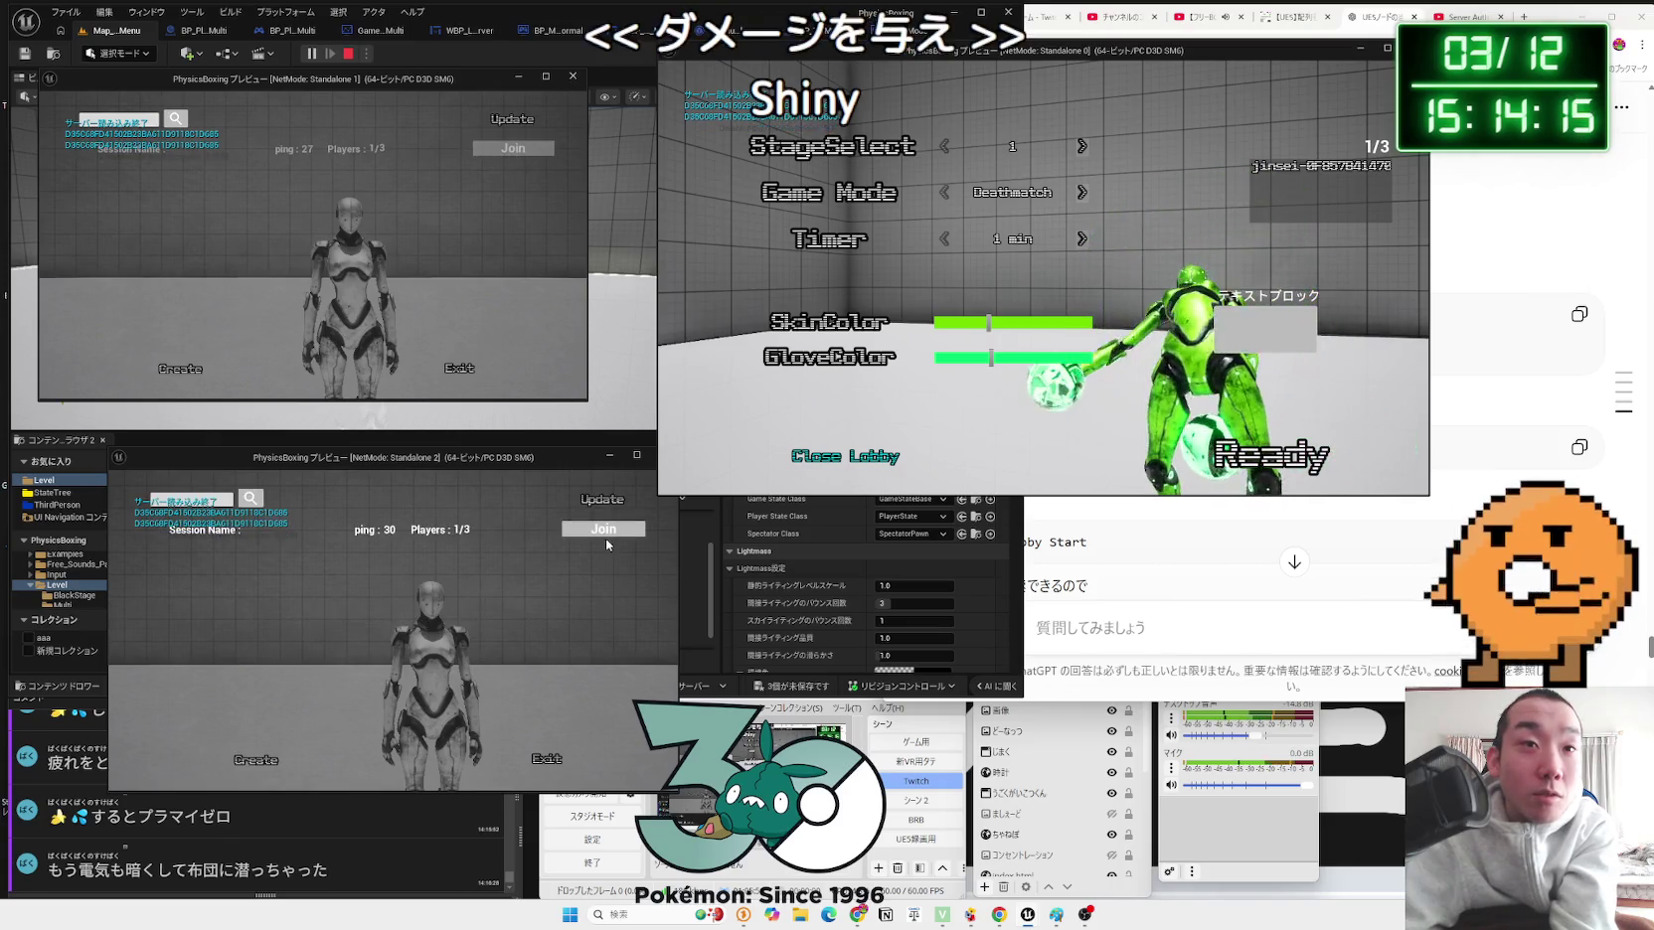
Step: Keep stage 1, join both players to the host's lobby, and ready everyone for Deathmatch
left_click(606, 544)
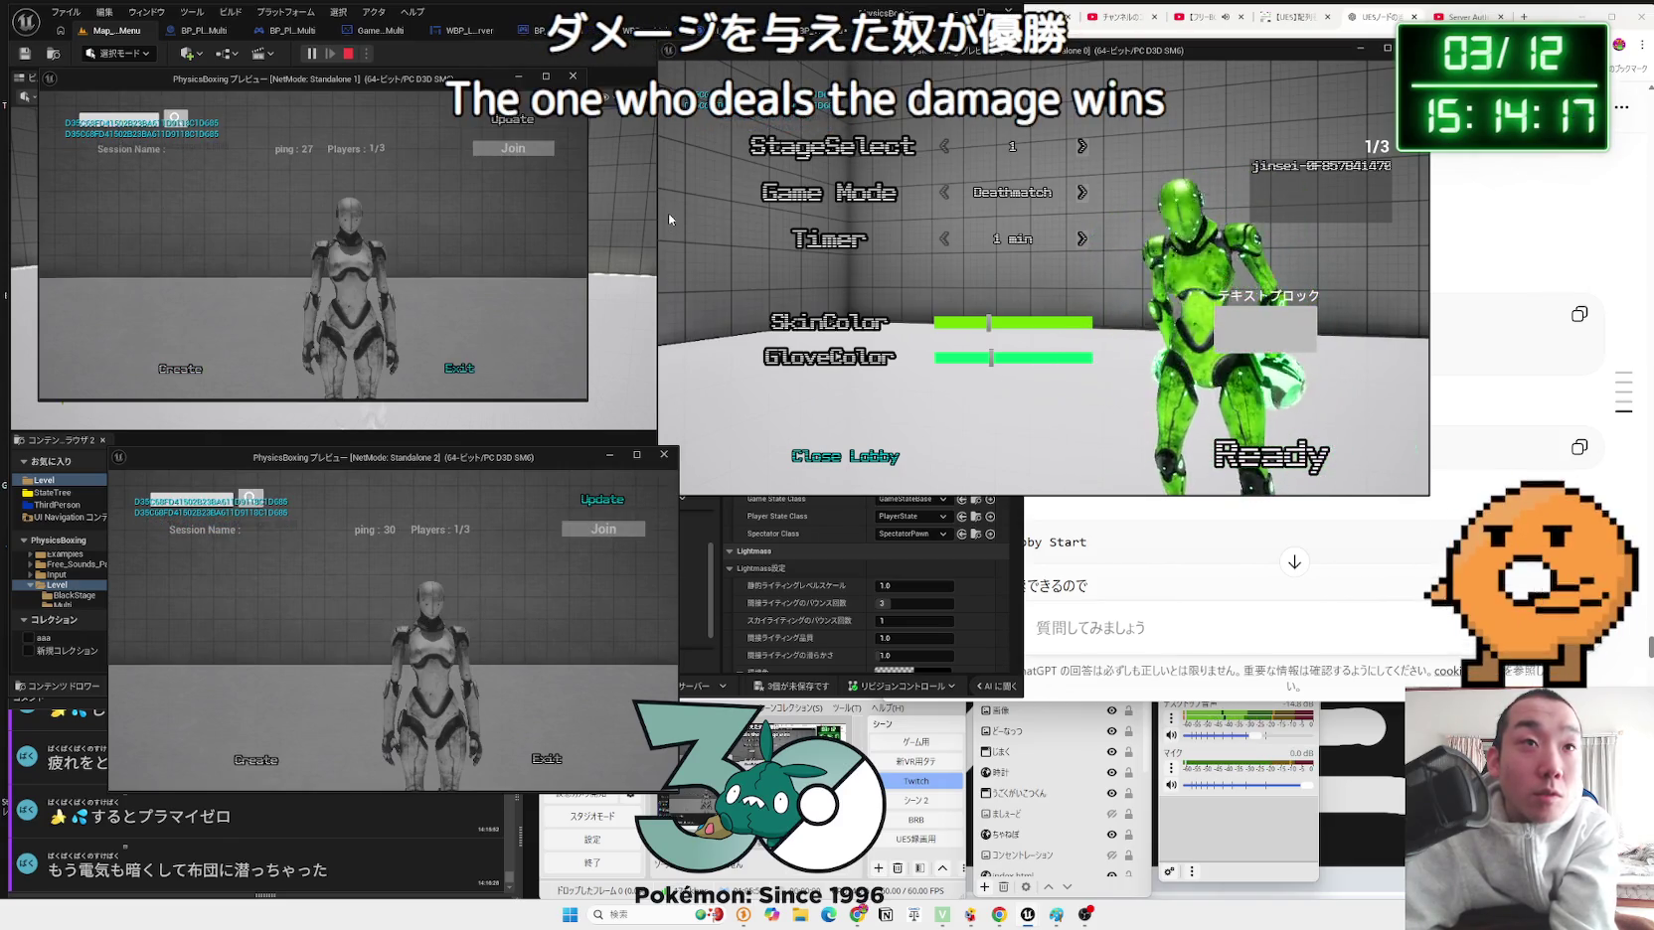
left_click(946, 150)
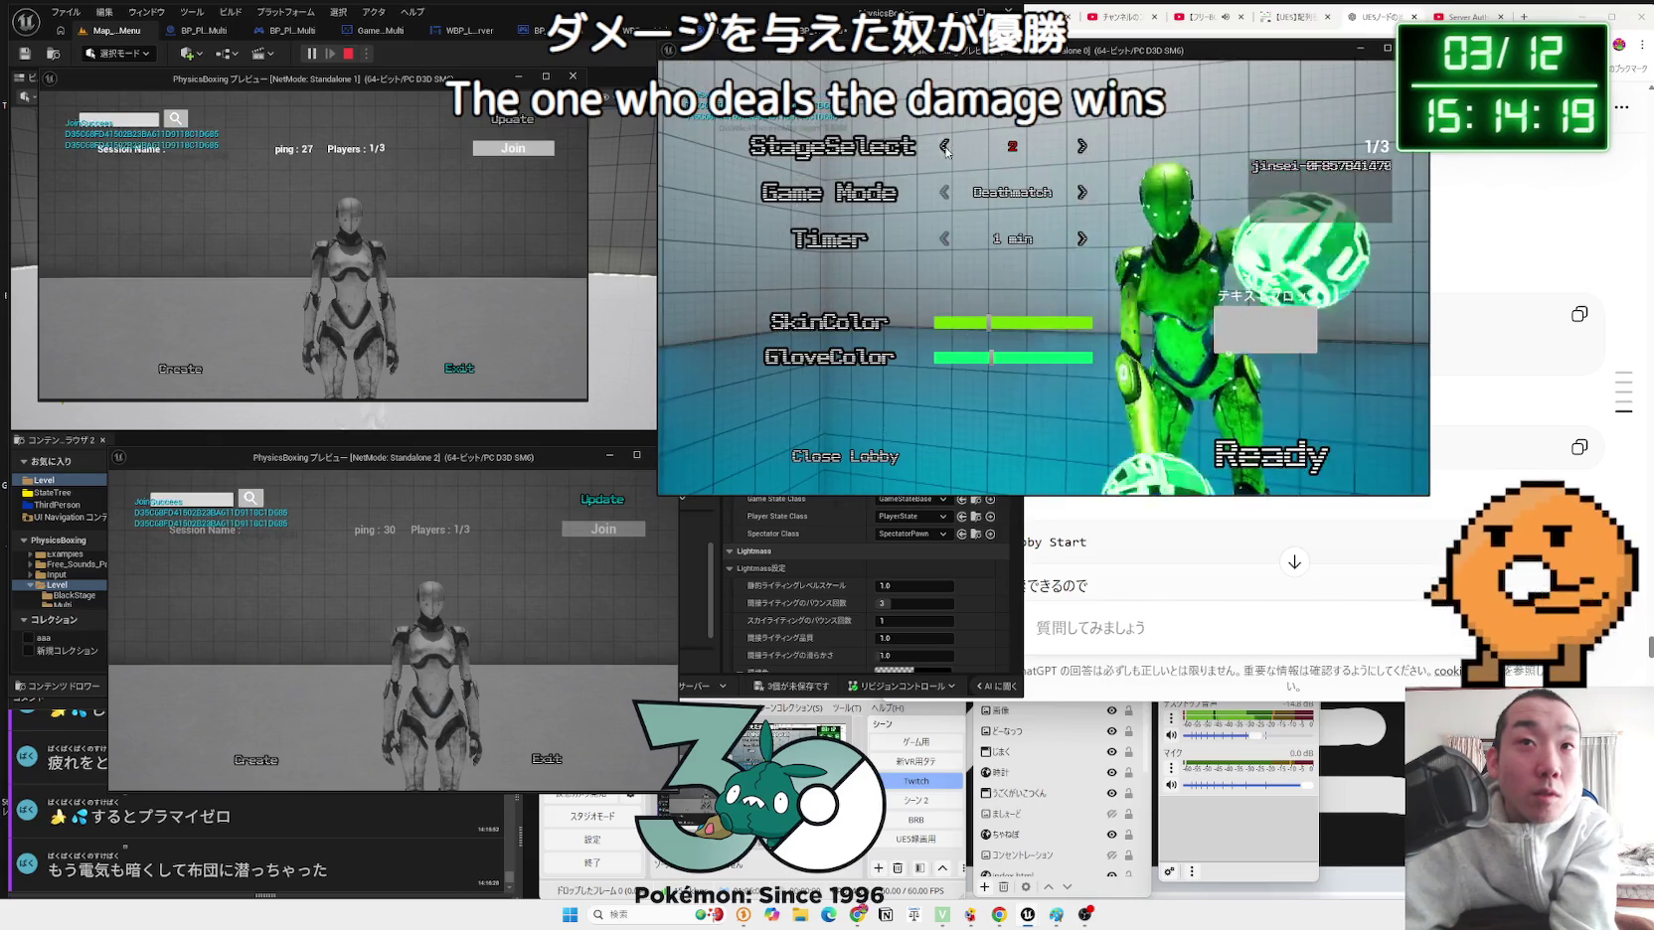
left_click(945, 147)
left_click(512, 147)
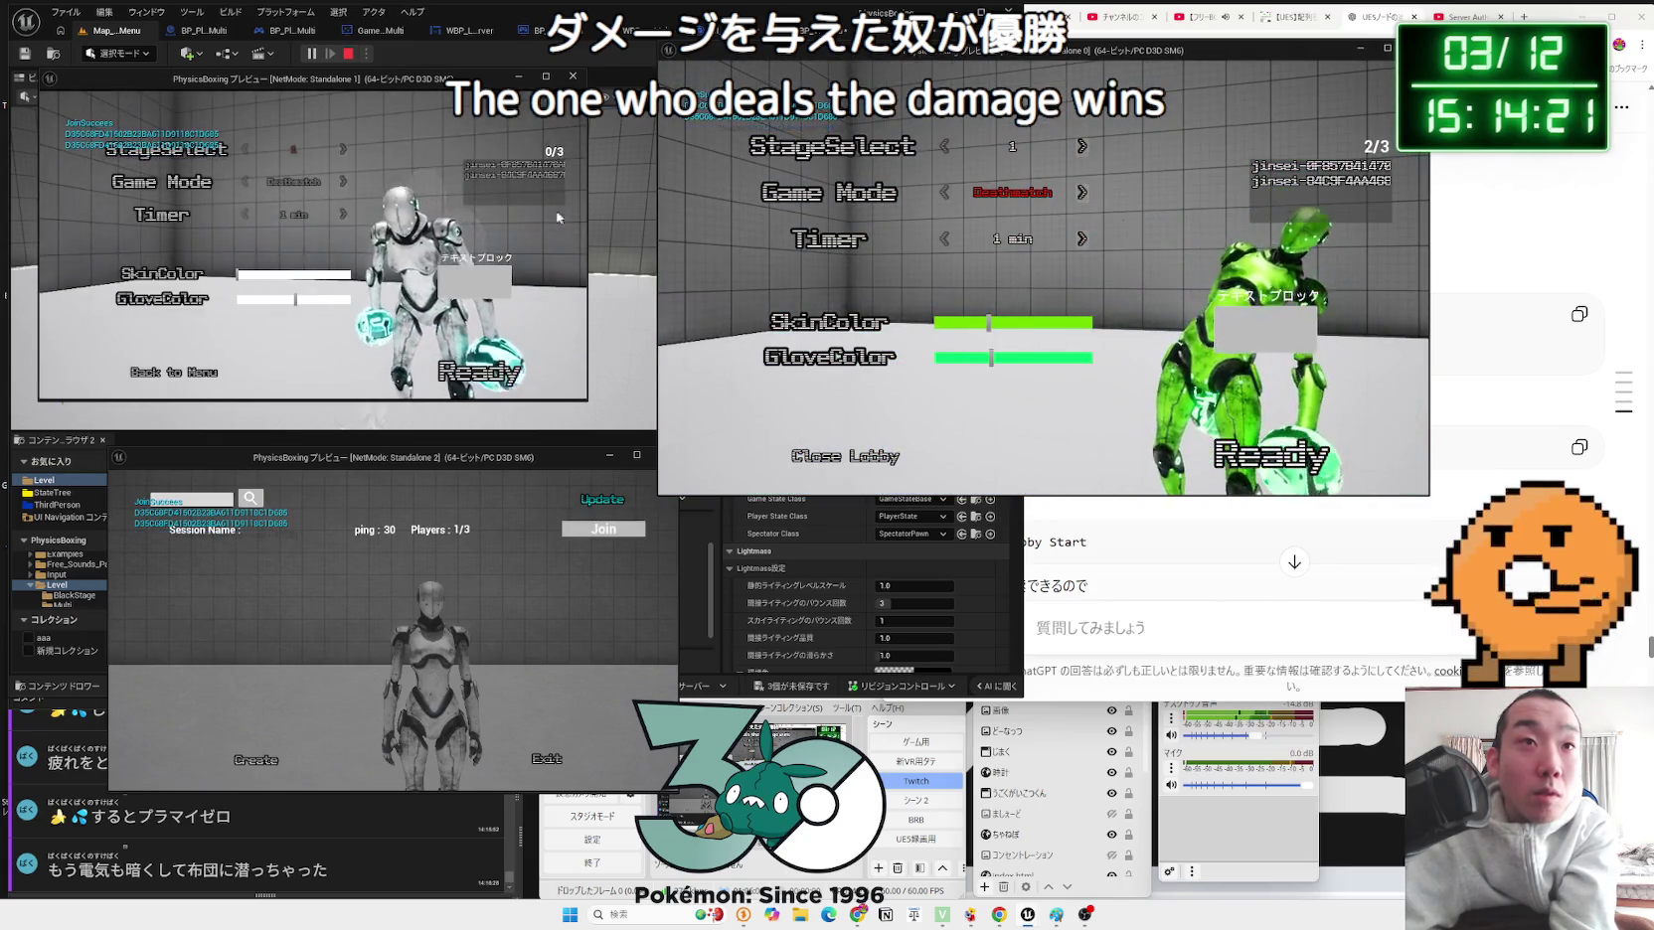
left_click(603, 529)
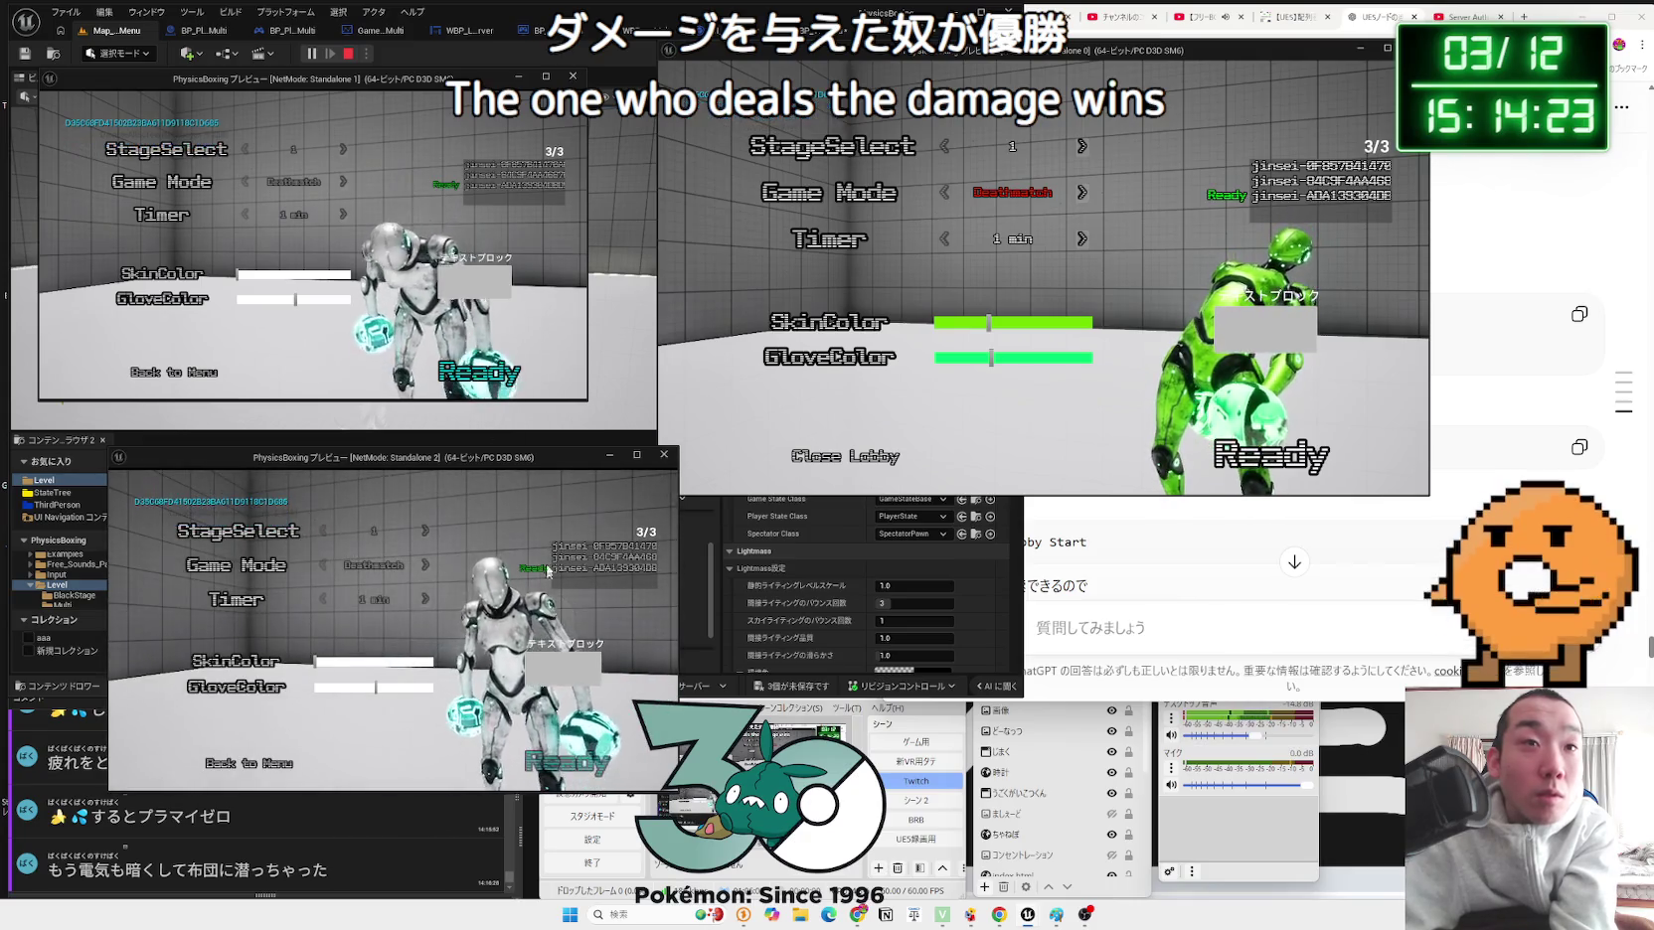
left_click(511, 382)
left_click(1272, 455)
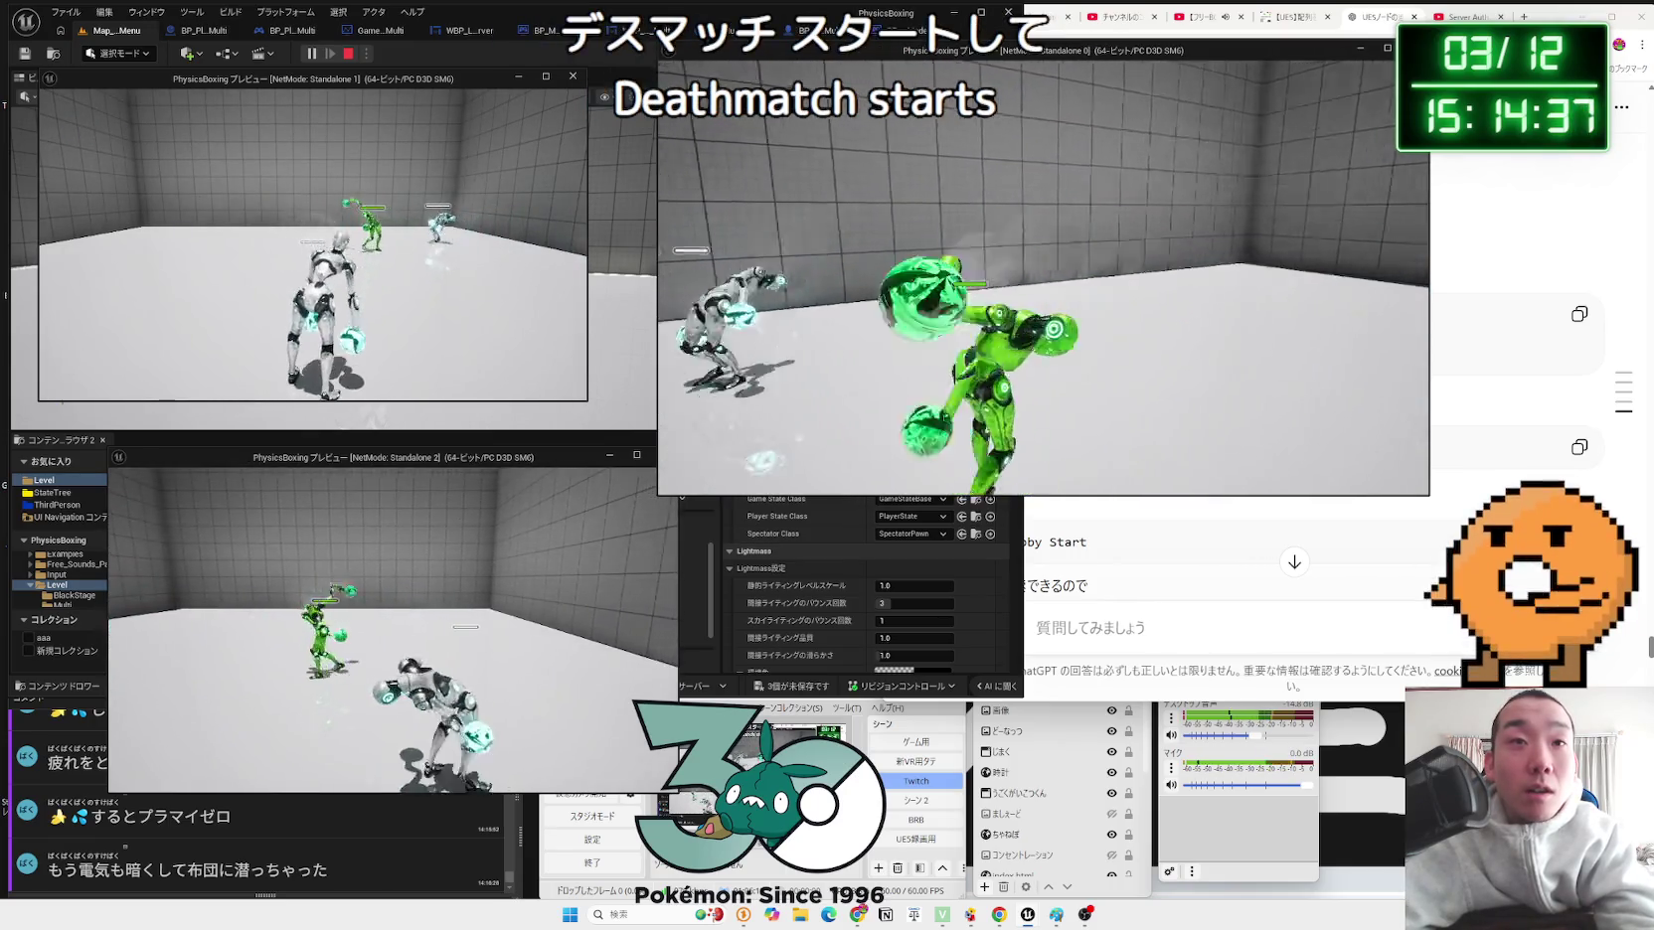
Step: Control the second player's and host's windows in turn, fighting the Deathmatch to its end
key("alt+Tab")
left_click(463, 702)
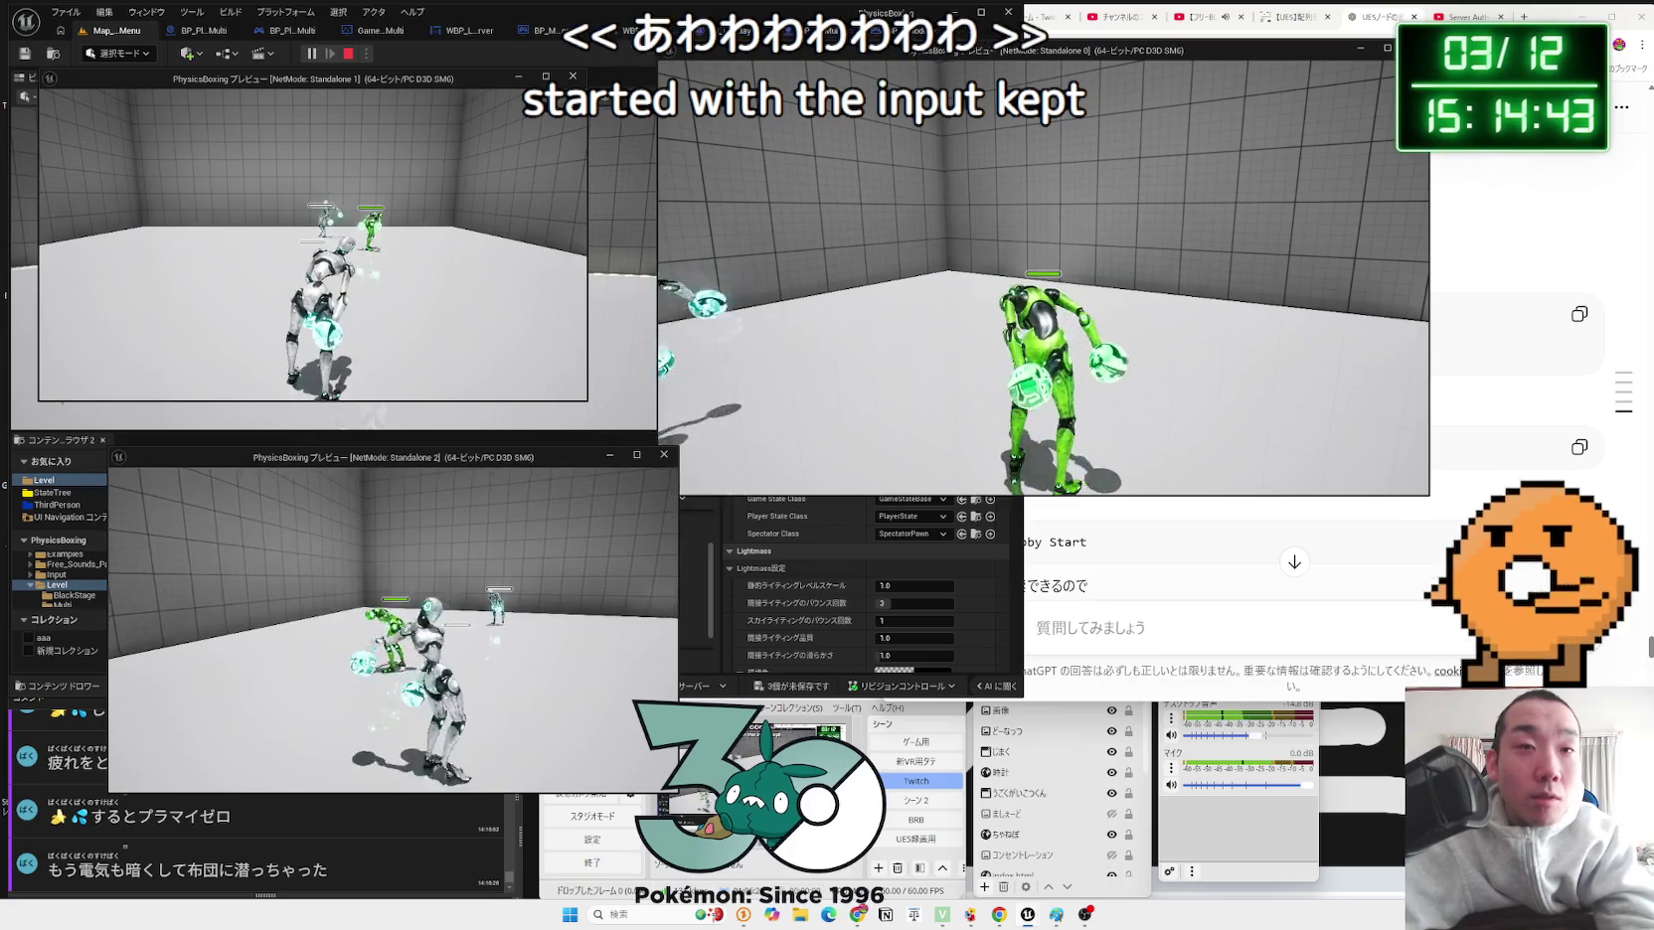
key("alt+Tab")
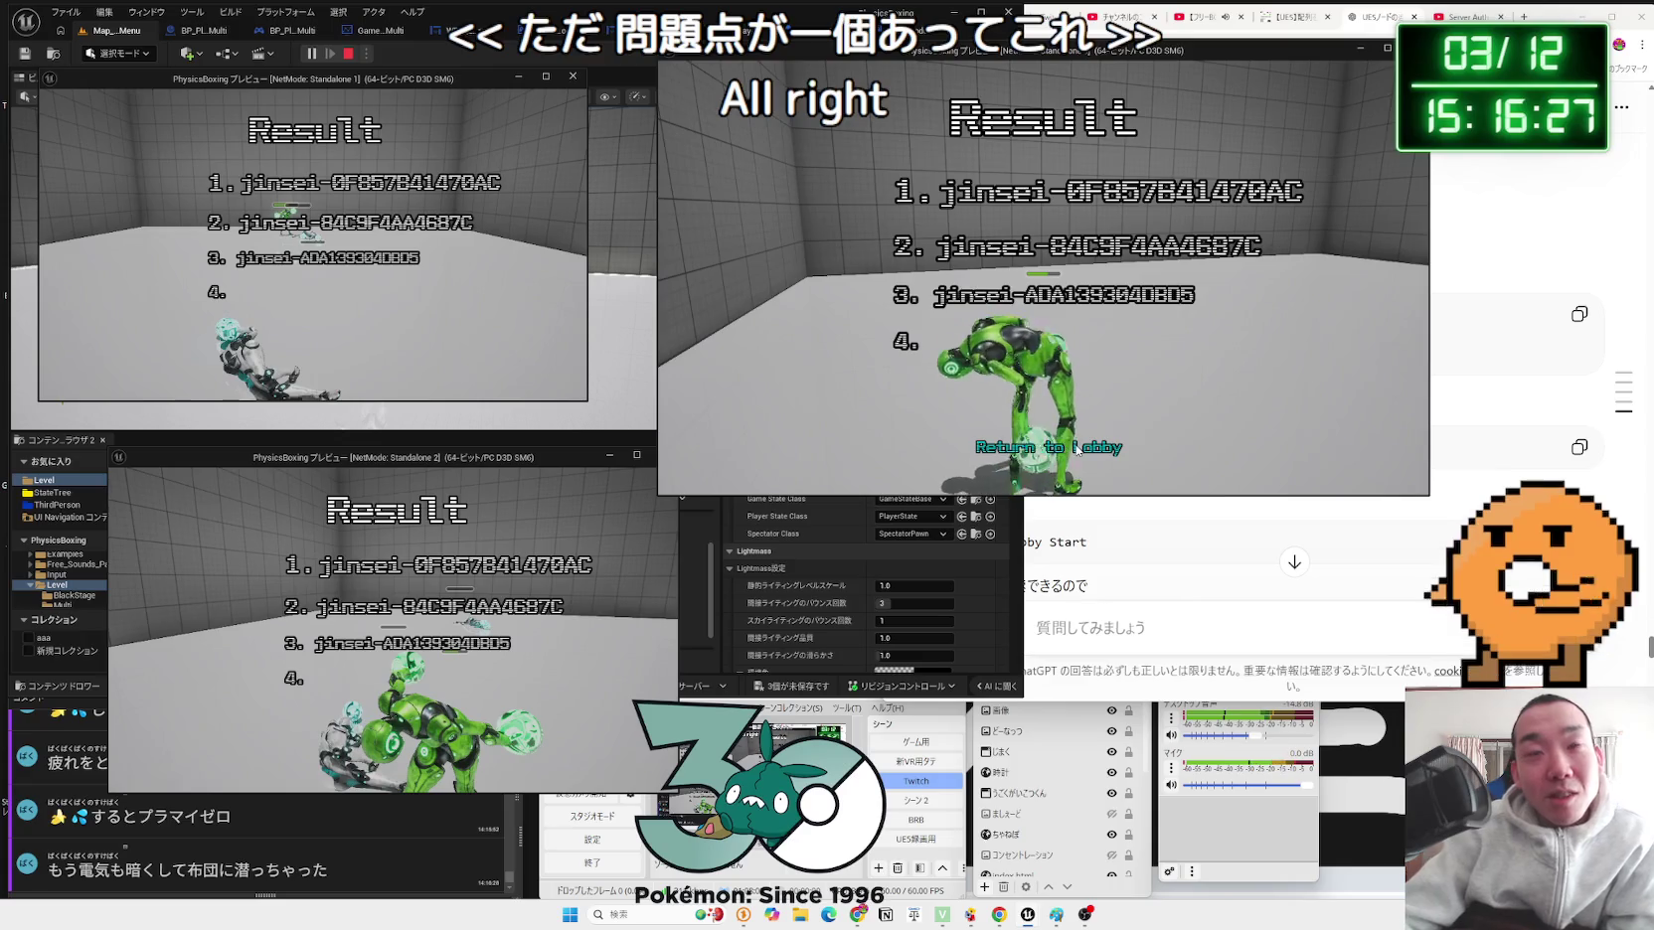
Step: Return the host to the lobby, set stage 1, and switch the game mode to One Punch
left_click(1077, 450)
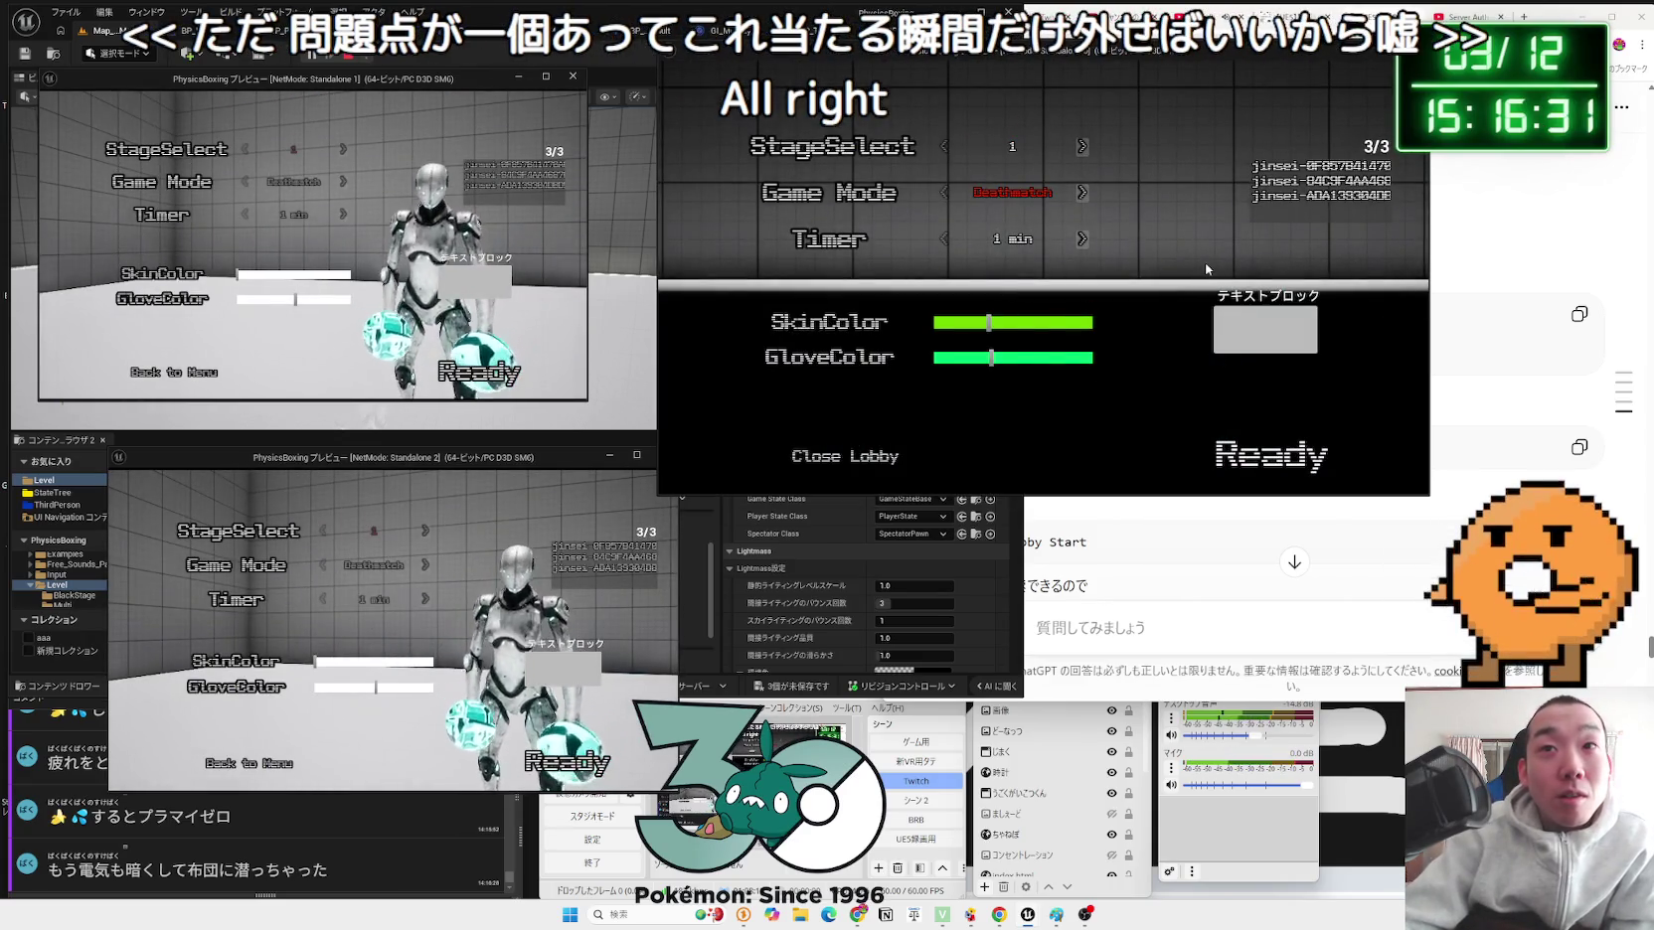
left_click(1083, 147)
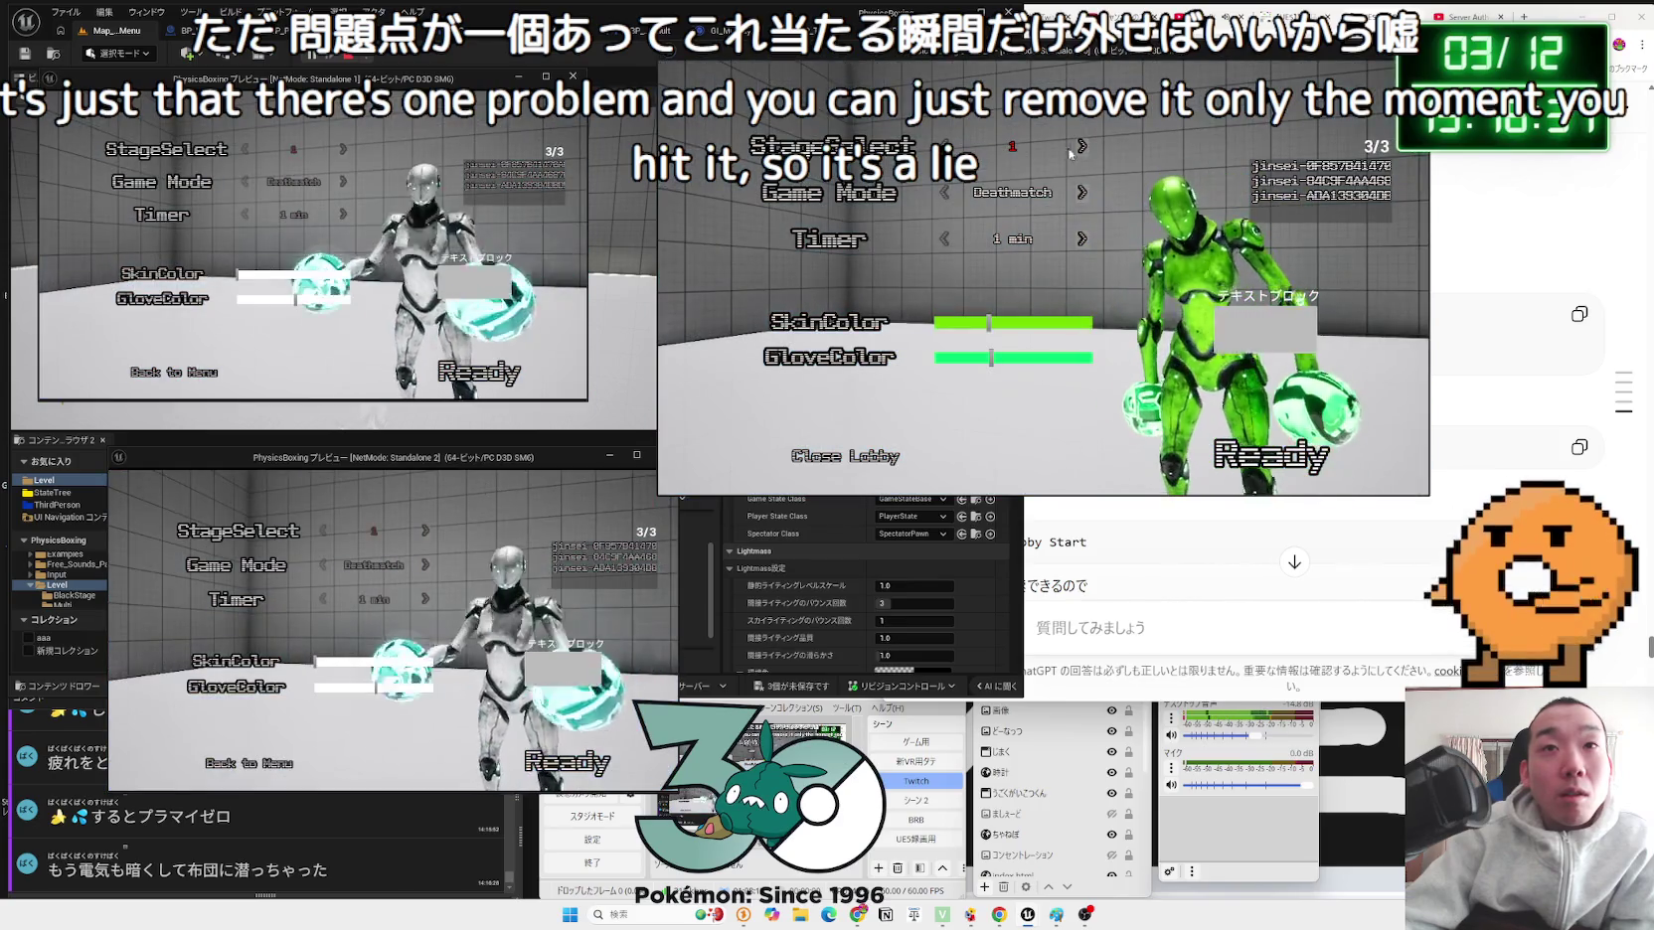
left_click(1084, 194)
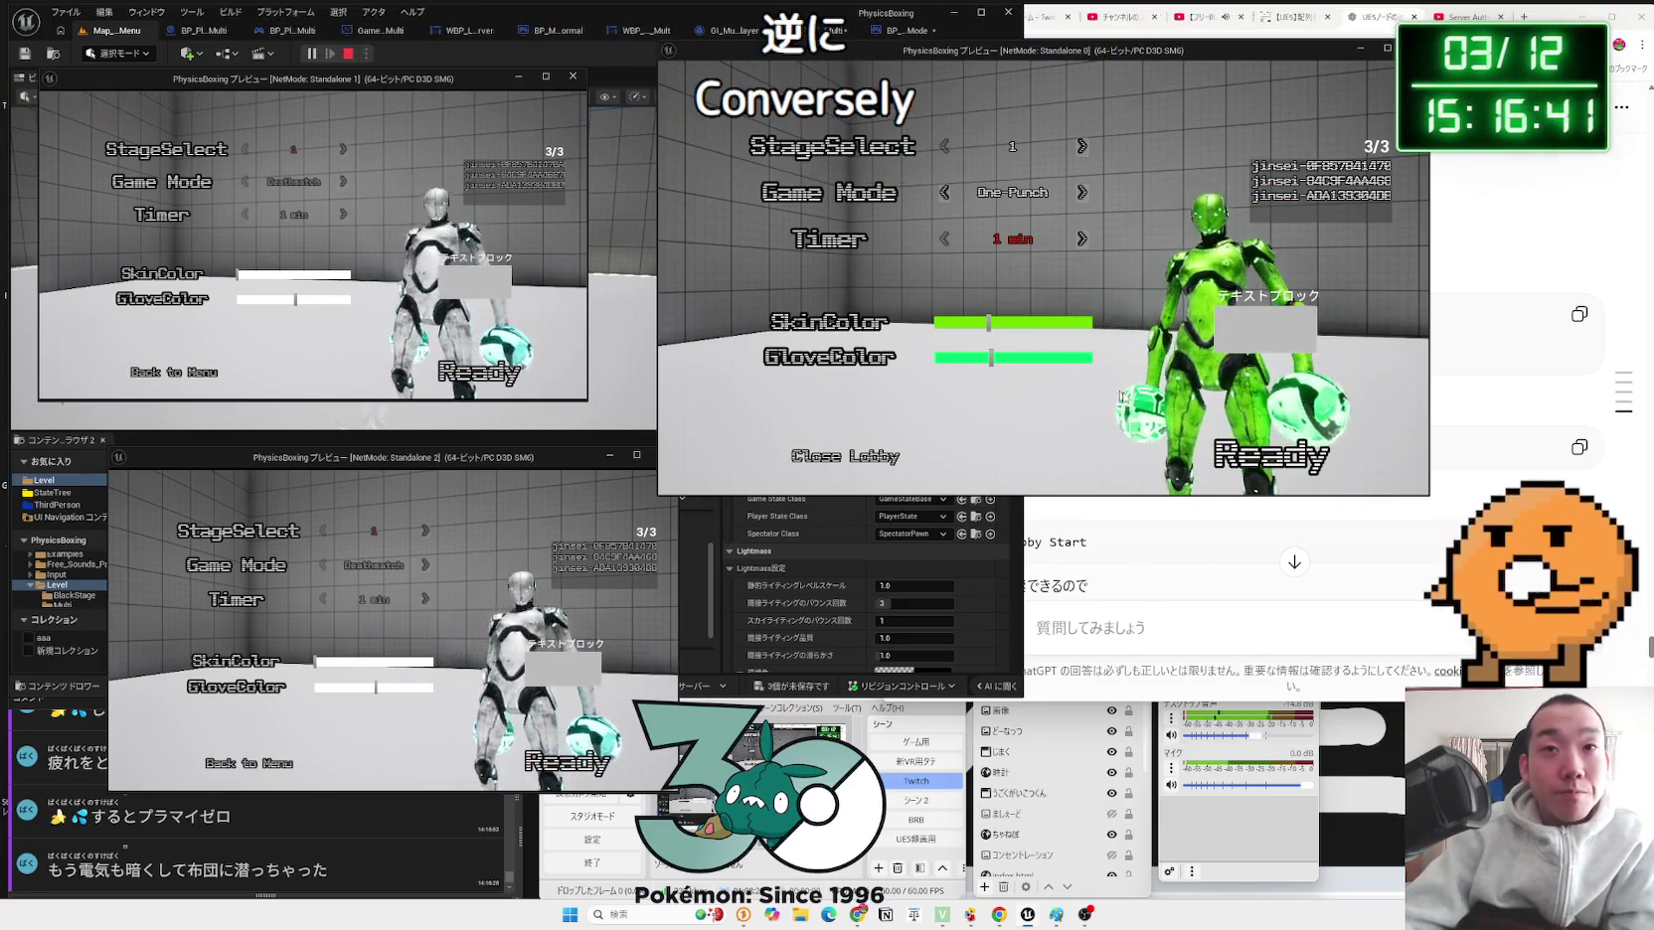
Step: Ready the host and first joined player, then bring the main editor window forward
key("Return")
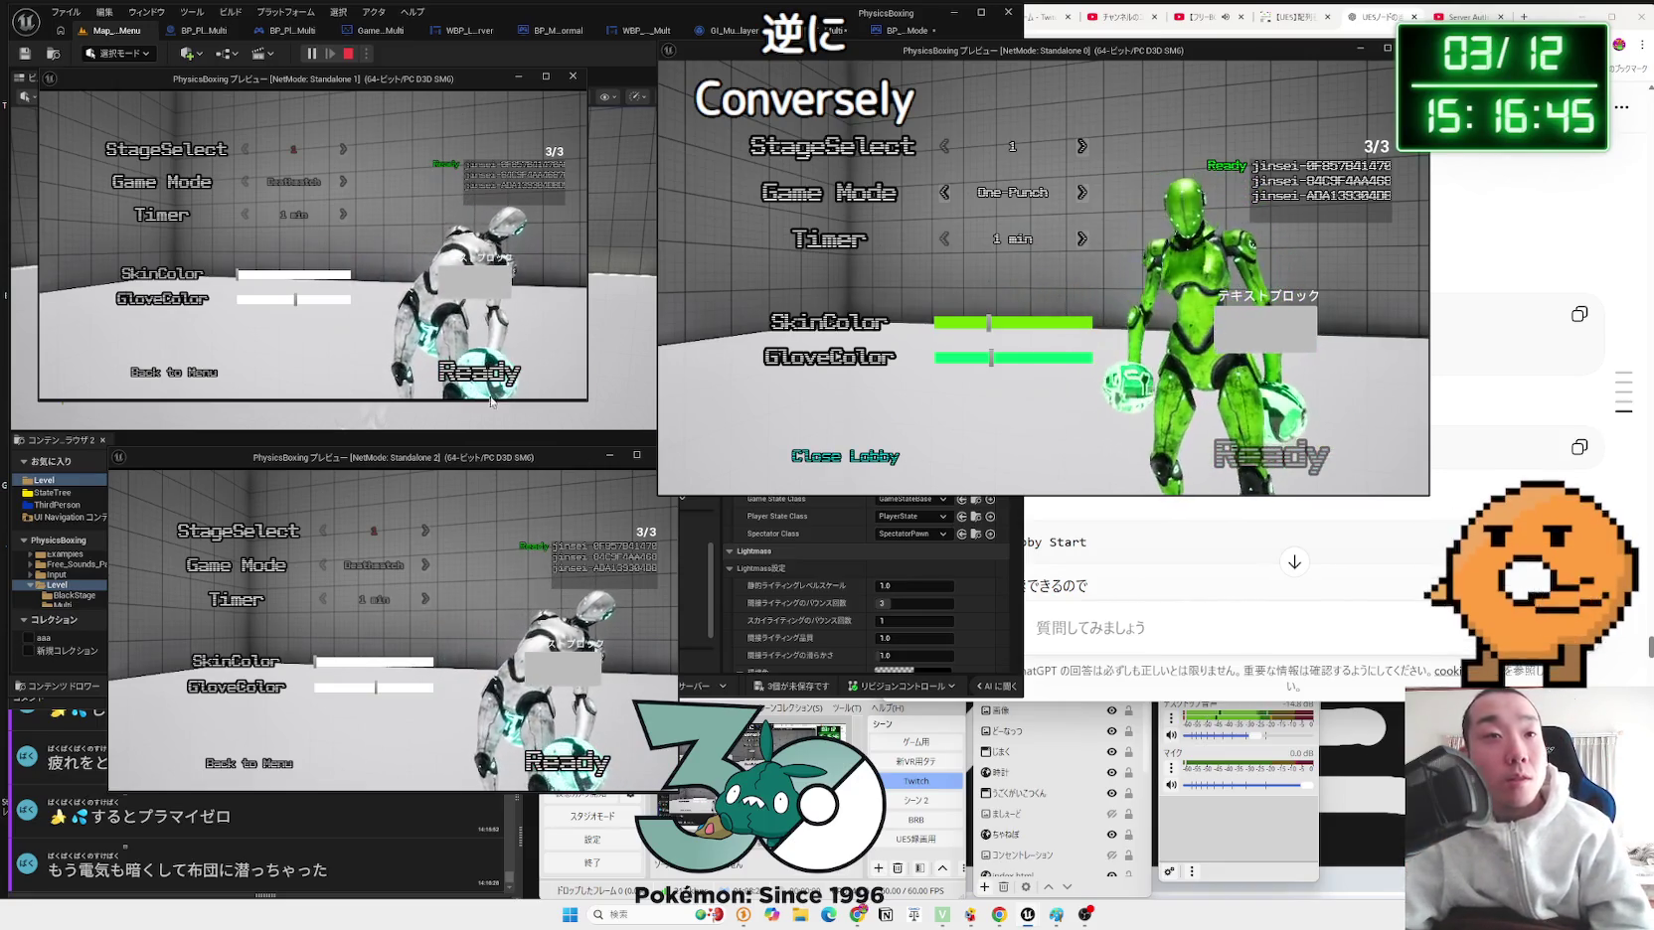
left_click(518, 381)
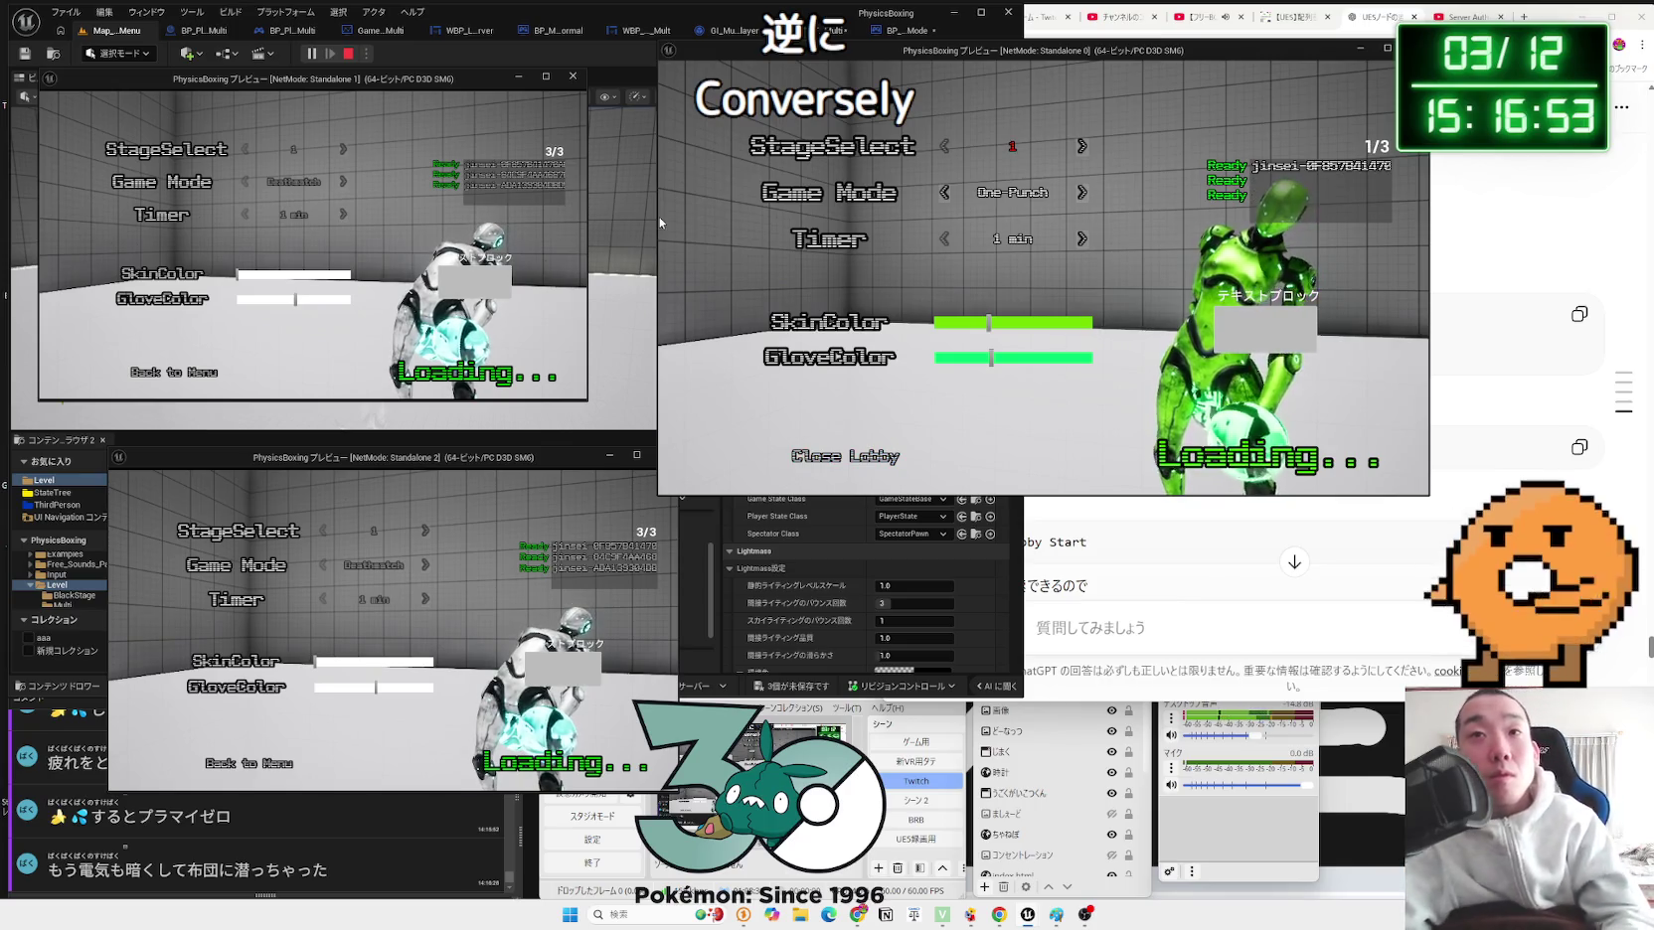
left_click(651, 295)
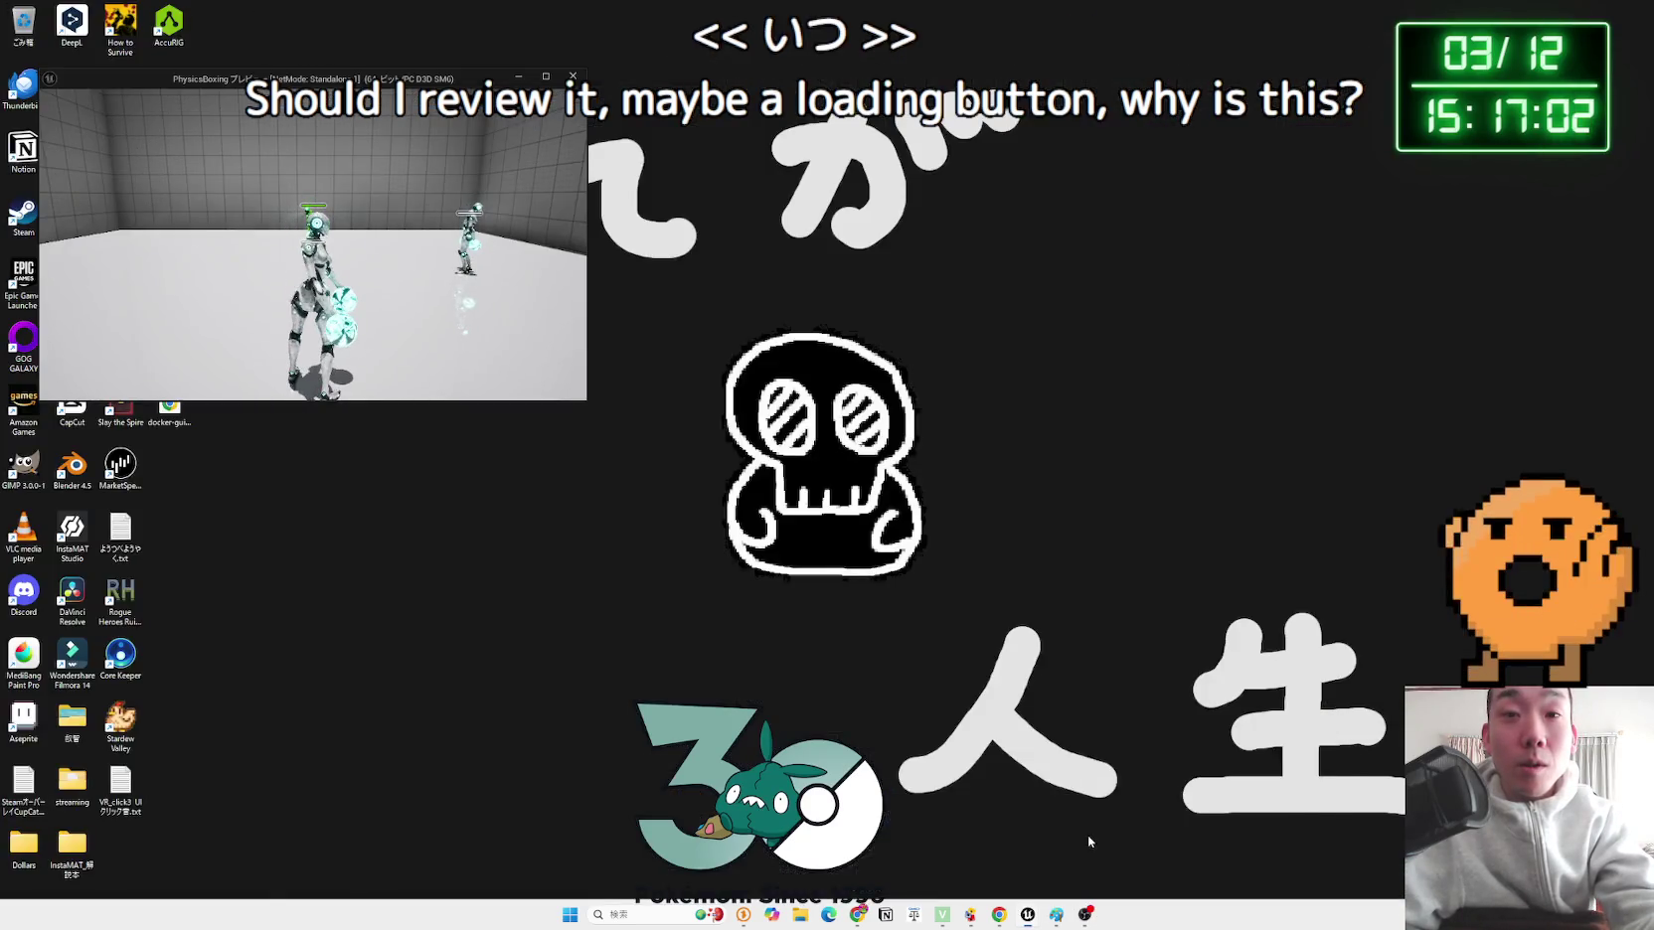
Step: Bring both game previews forward to watch the One Punch match, then stop the session
left_click(1089, 842)
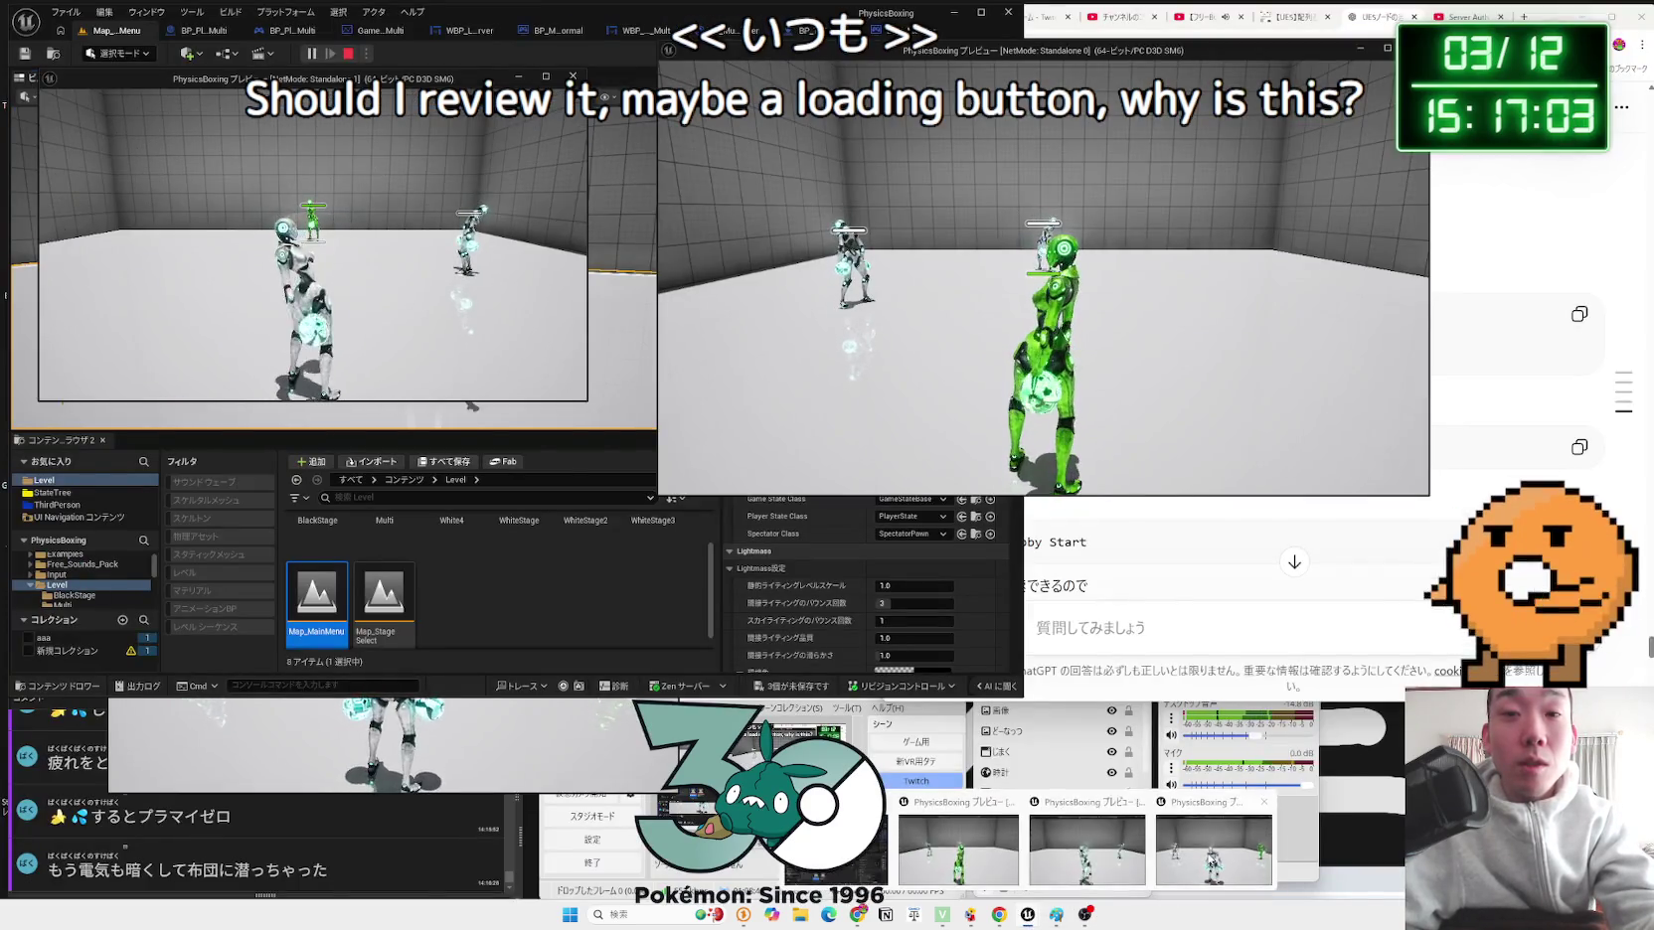
left_click(1083, 845)
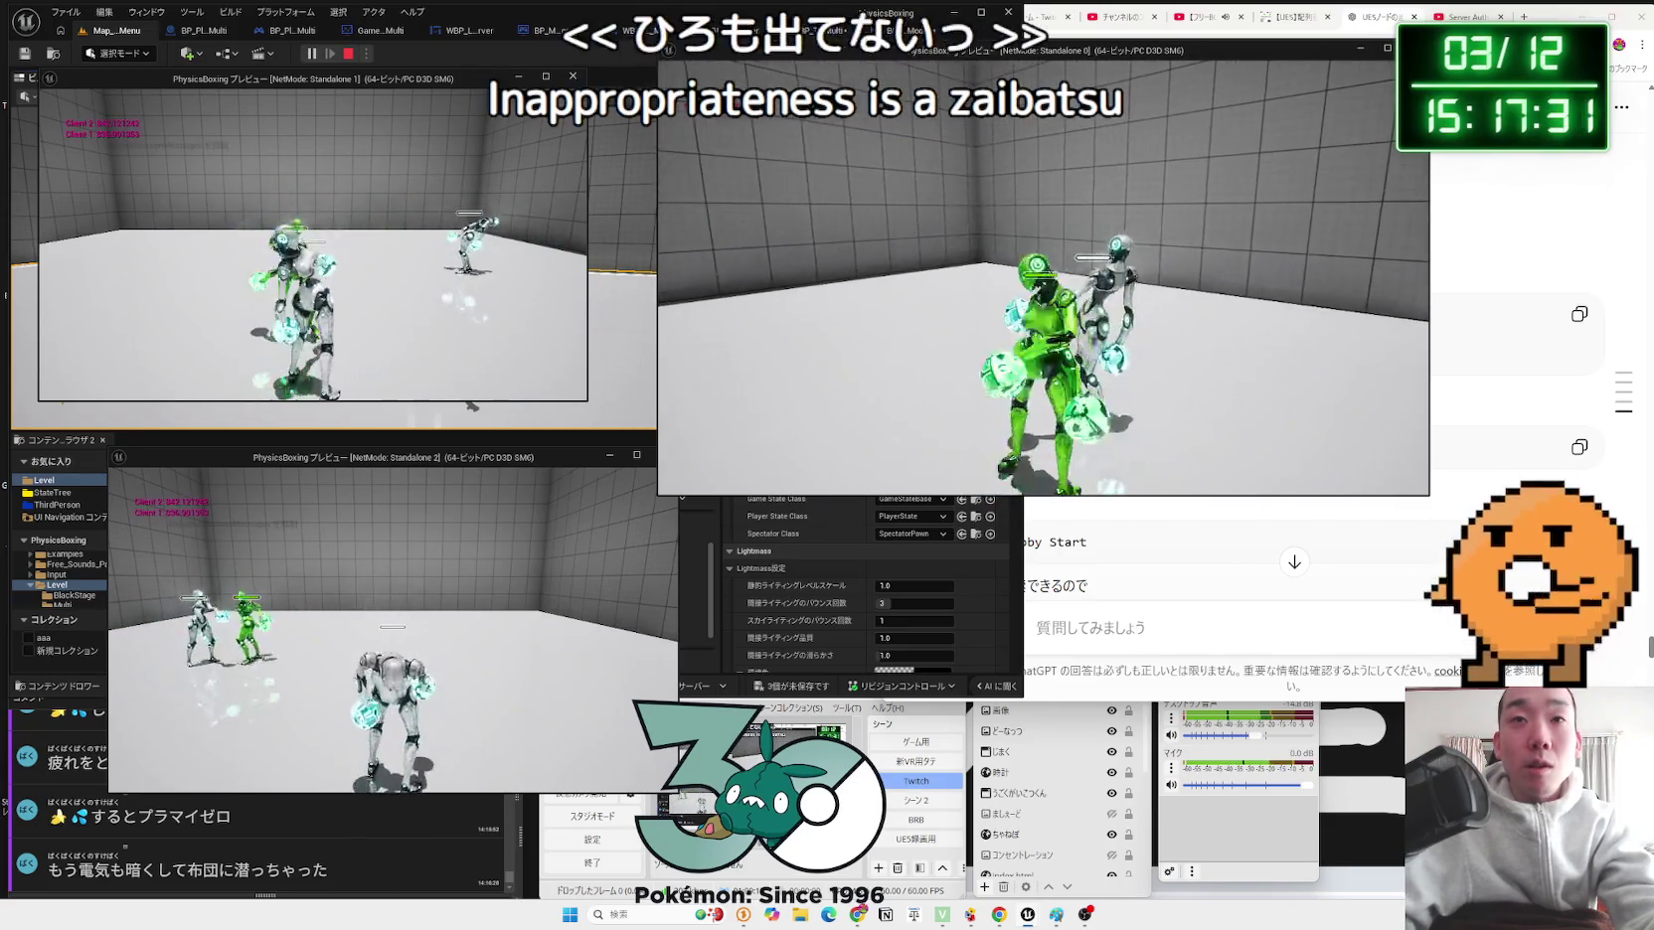
key("Escape")
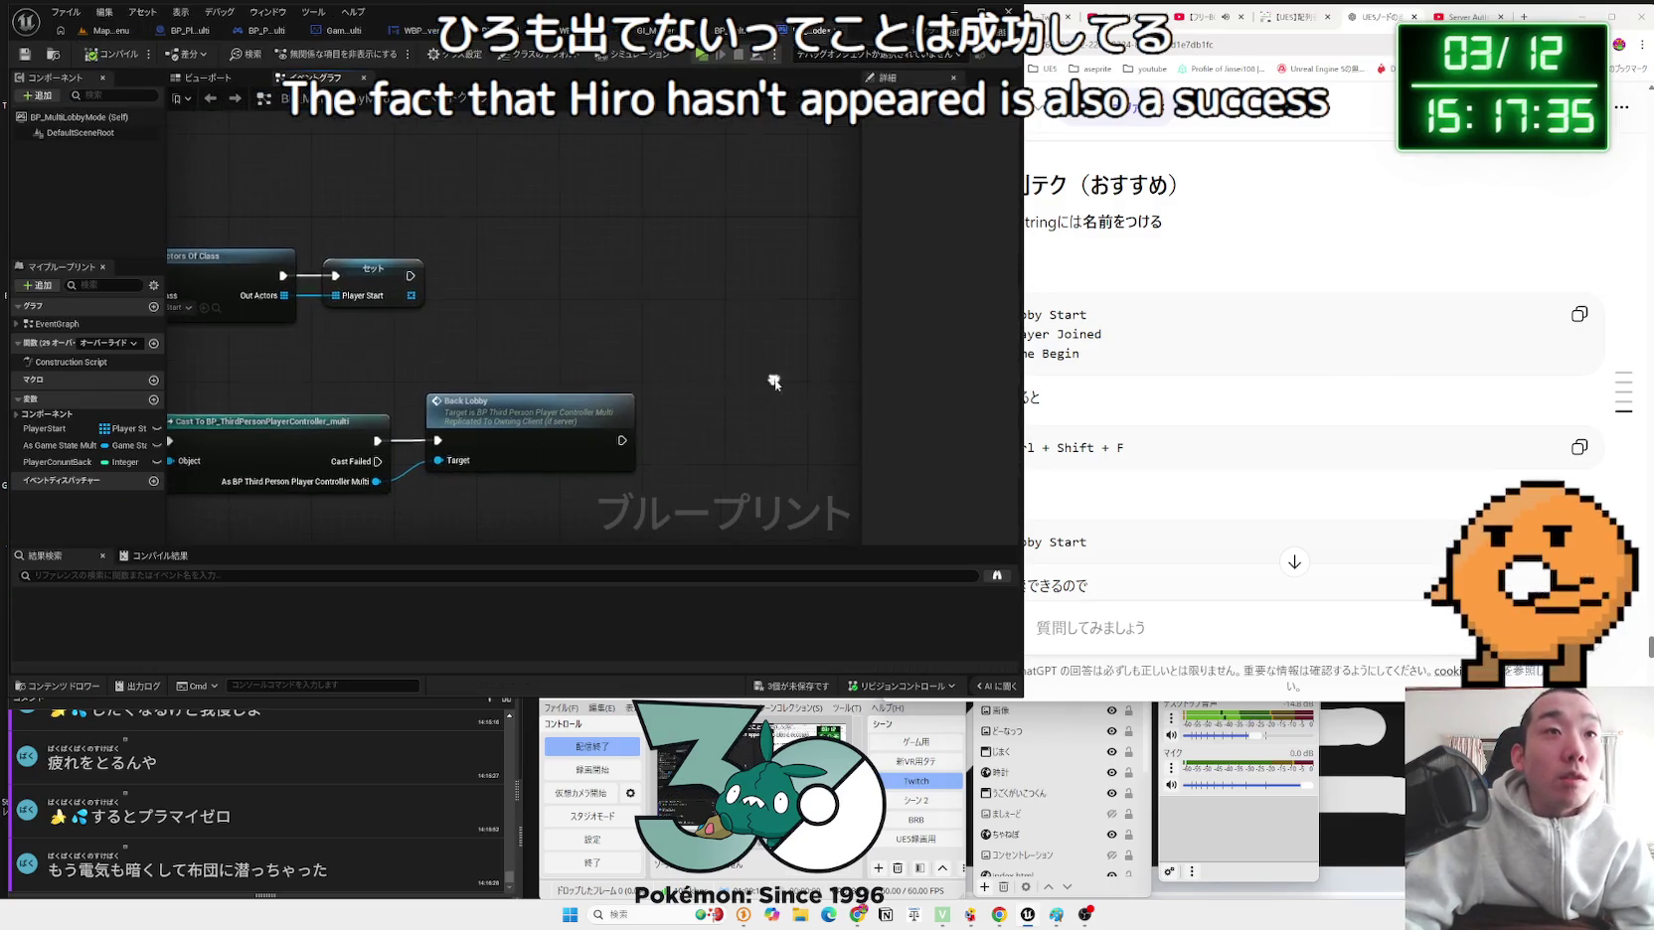
Step: Open the robot character's Event Graph, nudge the Muteki set node, then return to Map_MainMenu
left_click(65, 647)
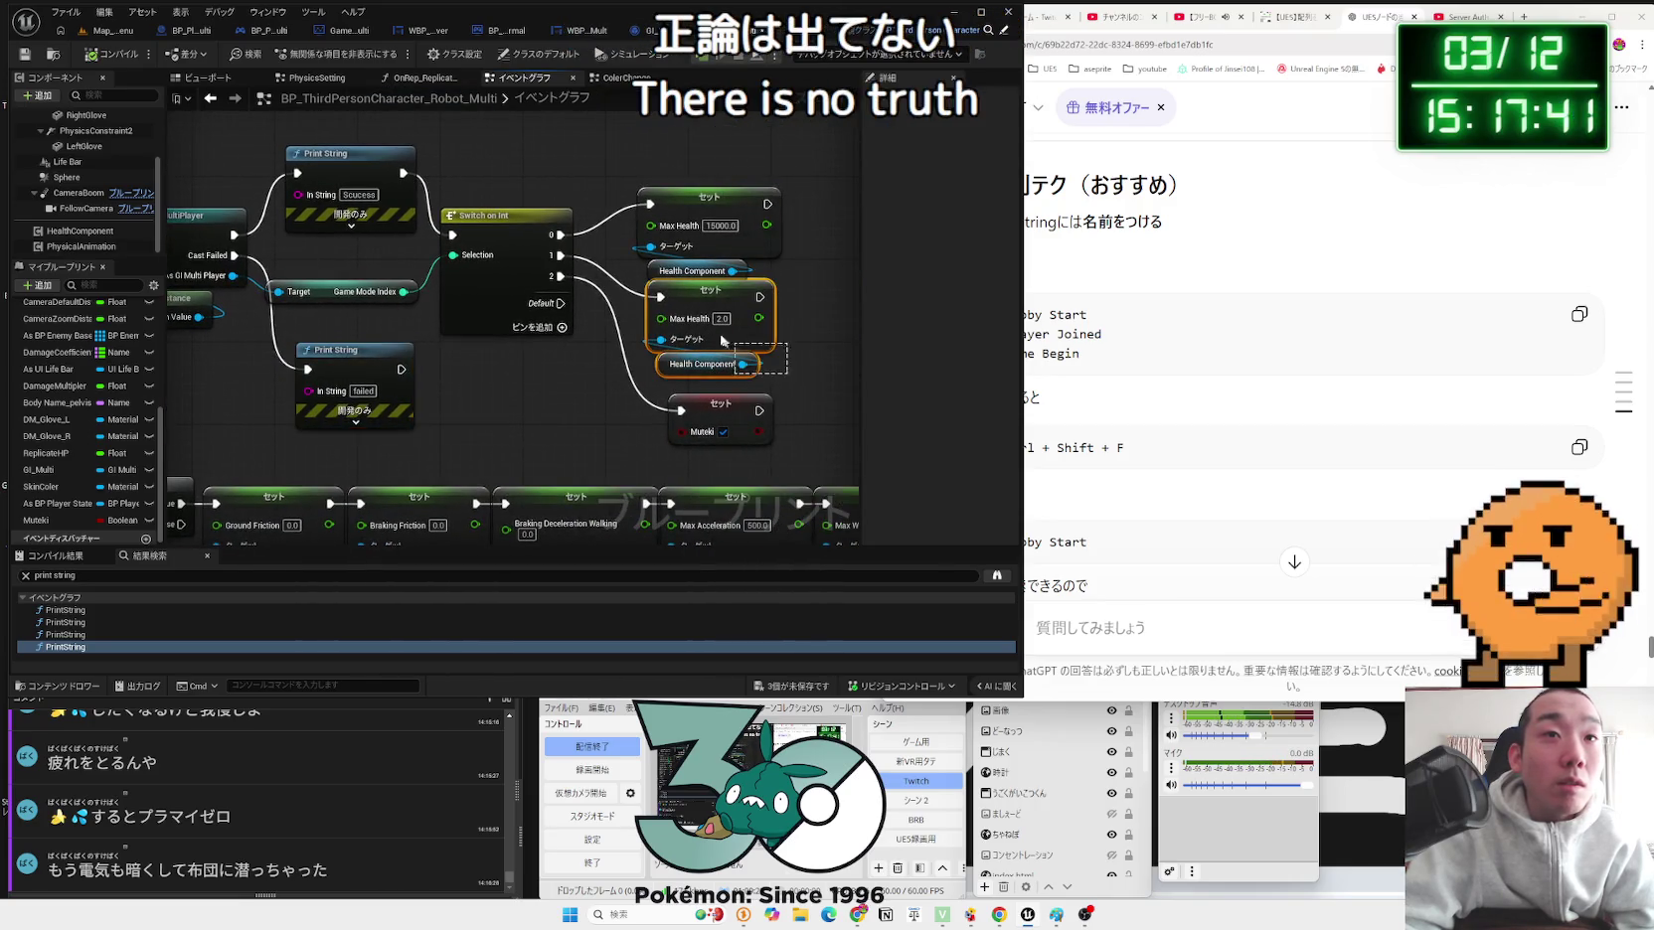
left_click_drag(740, 405, 728, 393)
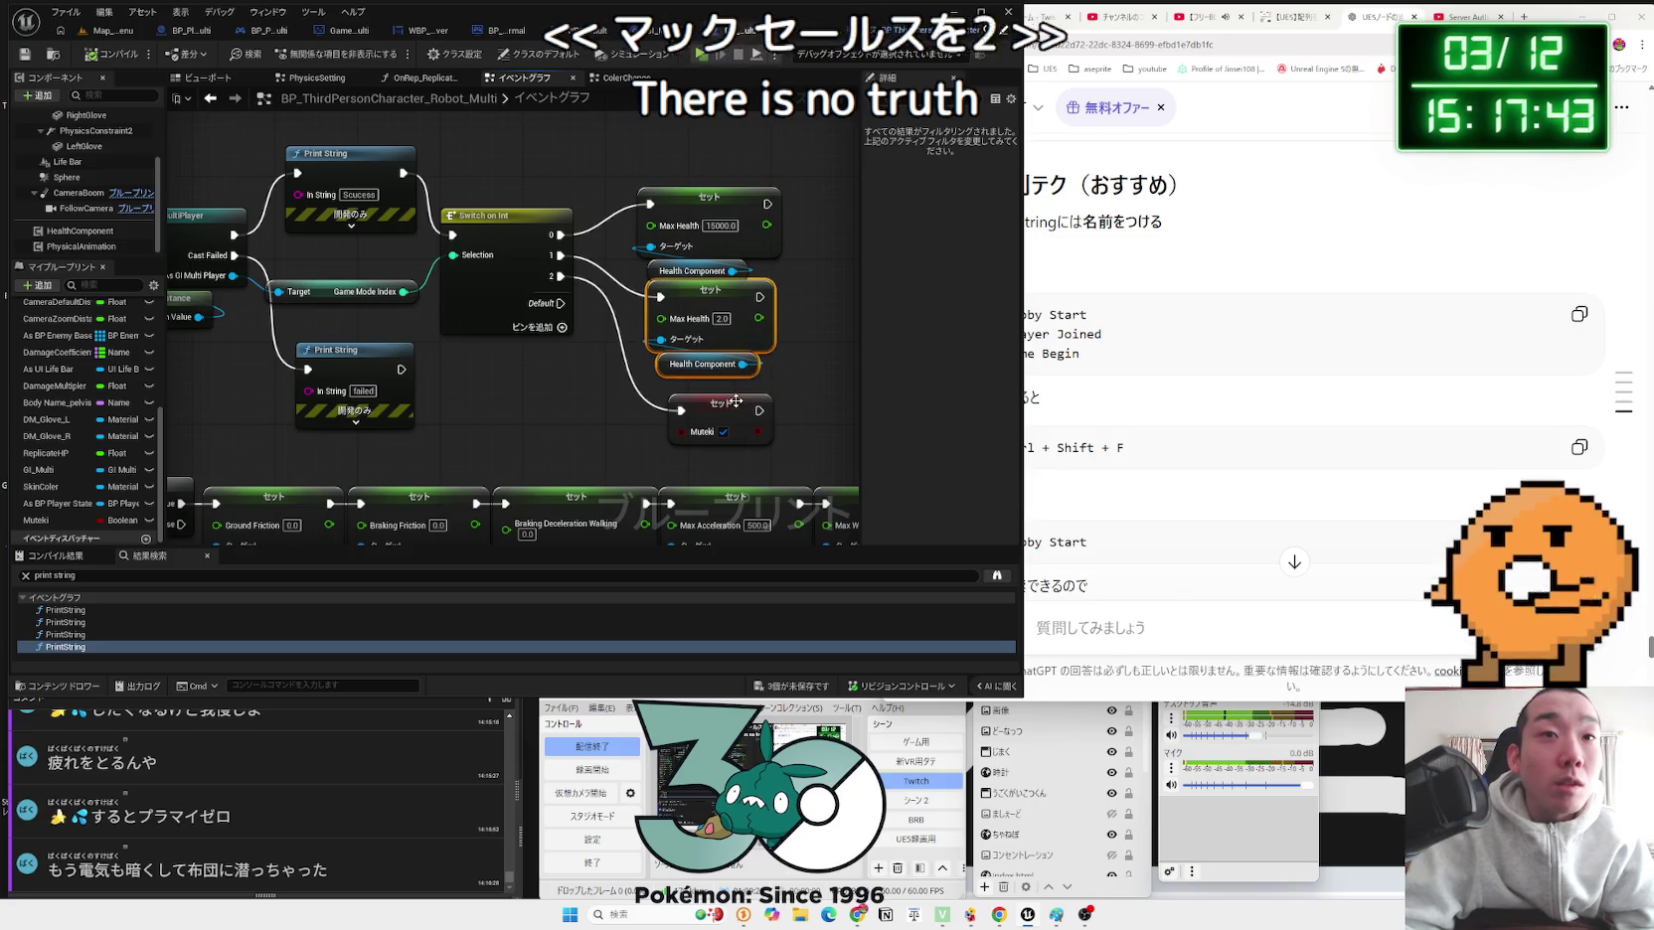
left_click(781, 375)
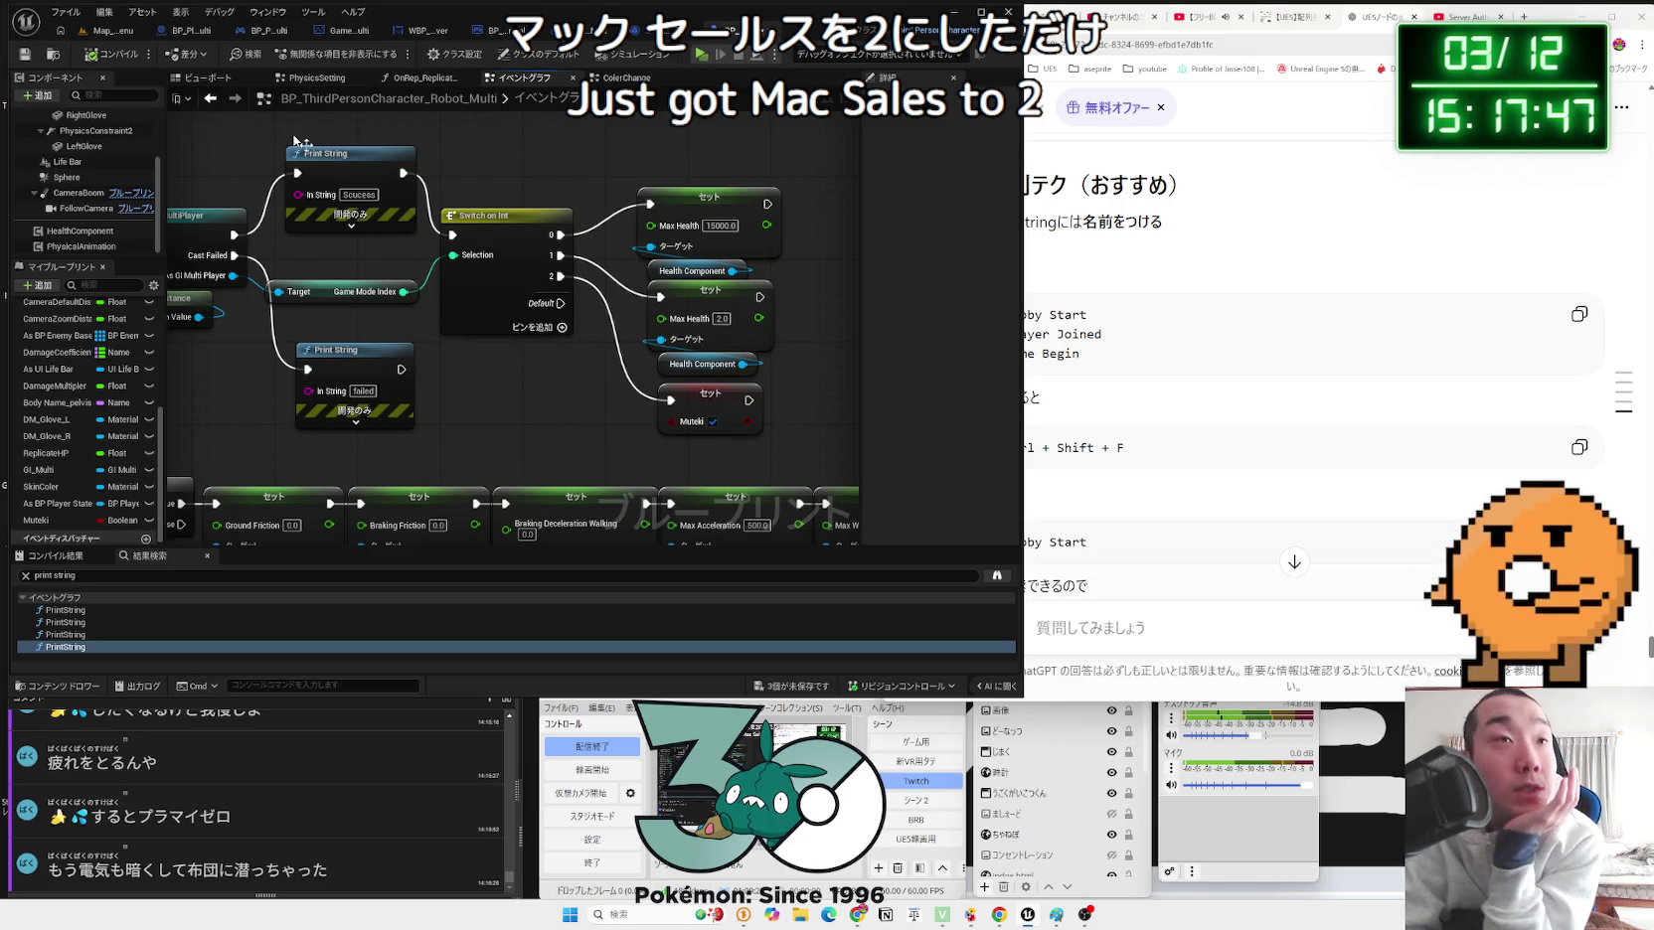
left_click(117, 33)
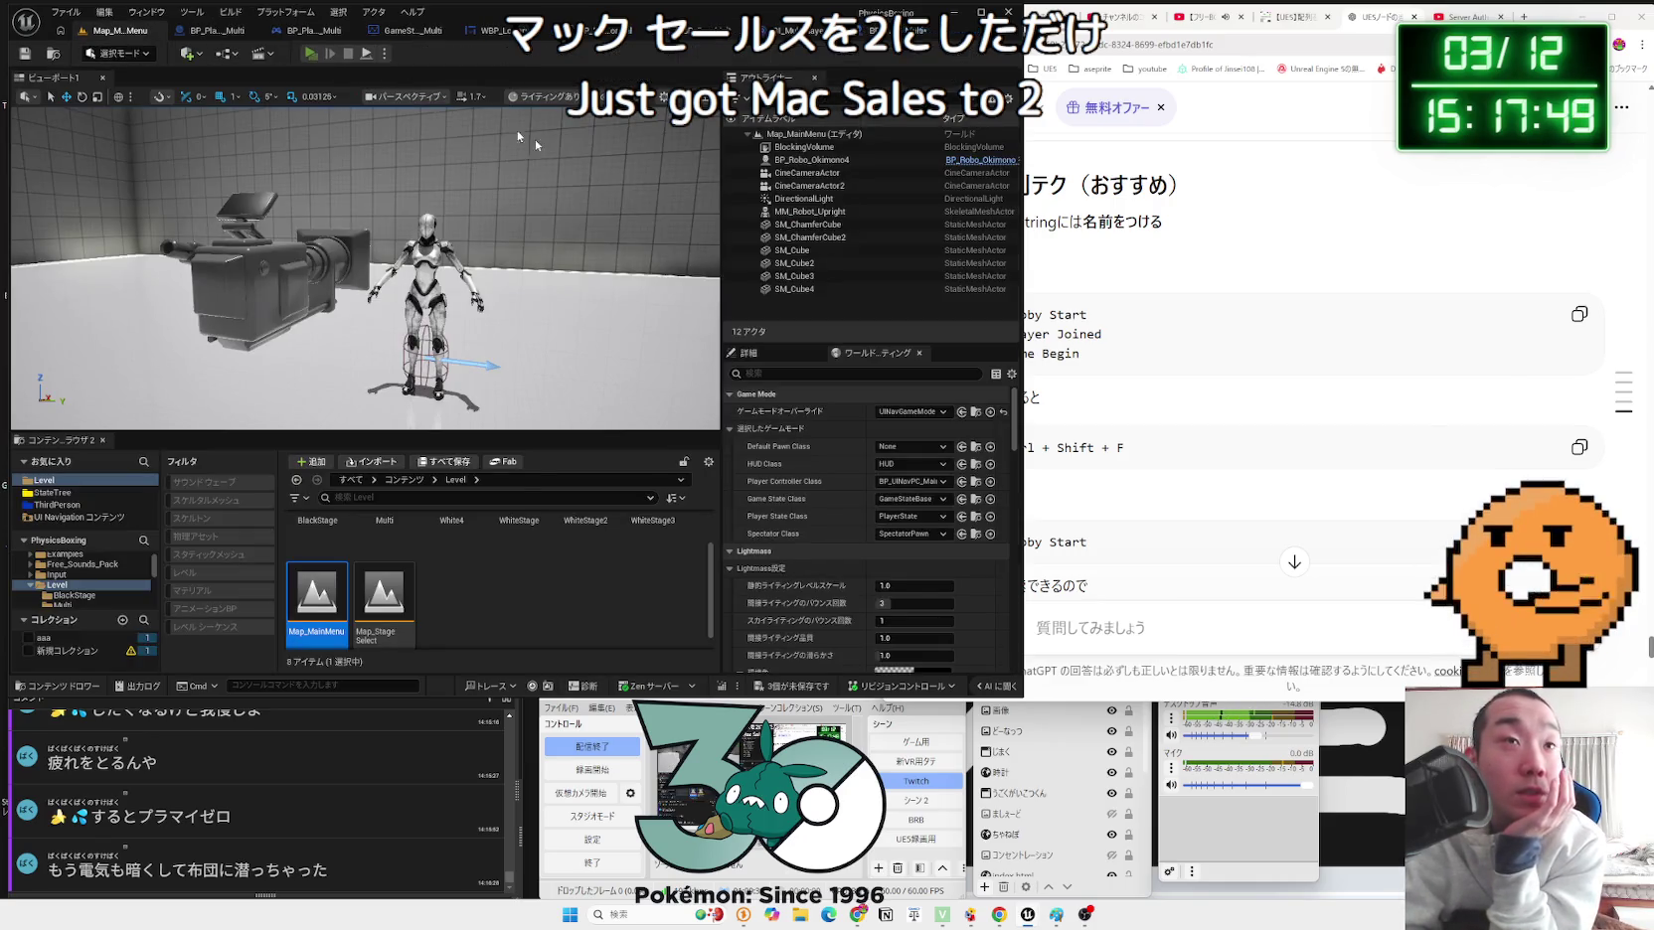
Step: Start a multiplayer play test, send two previews into Multi Player, and host a server lobby
key("alt+p")
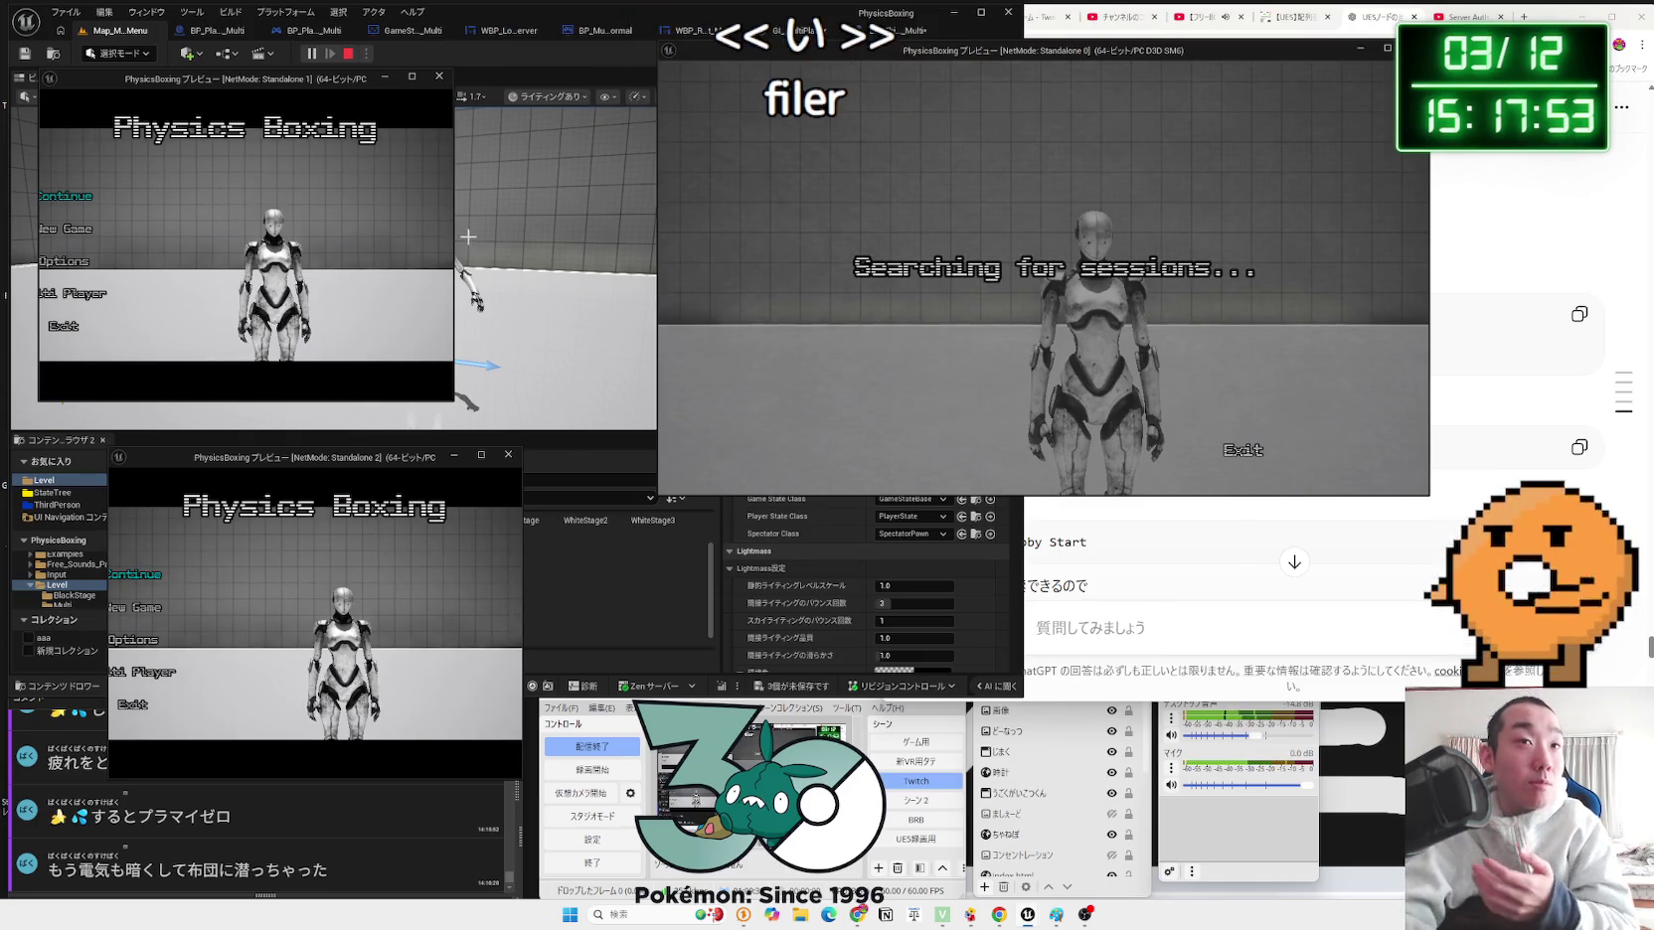
left_click_drag(455, 236, 570, 236)
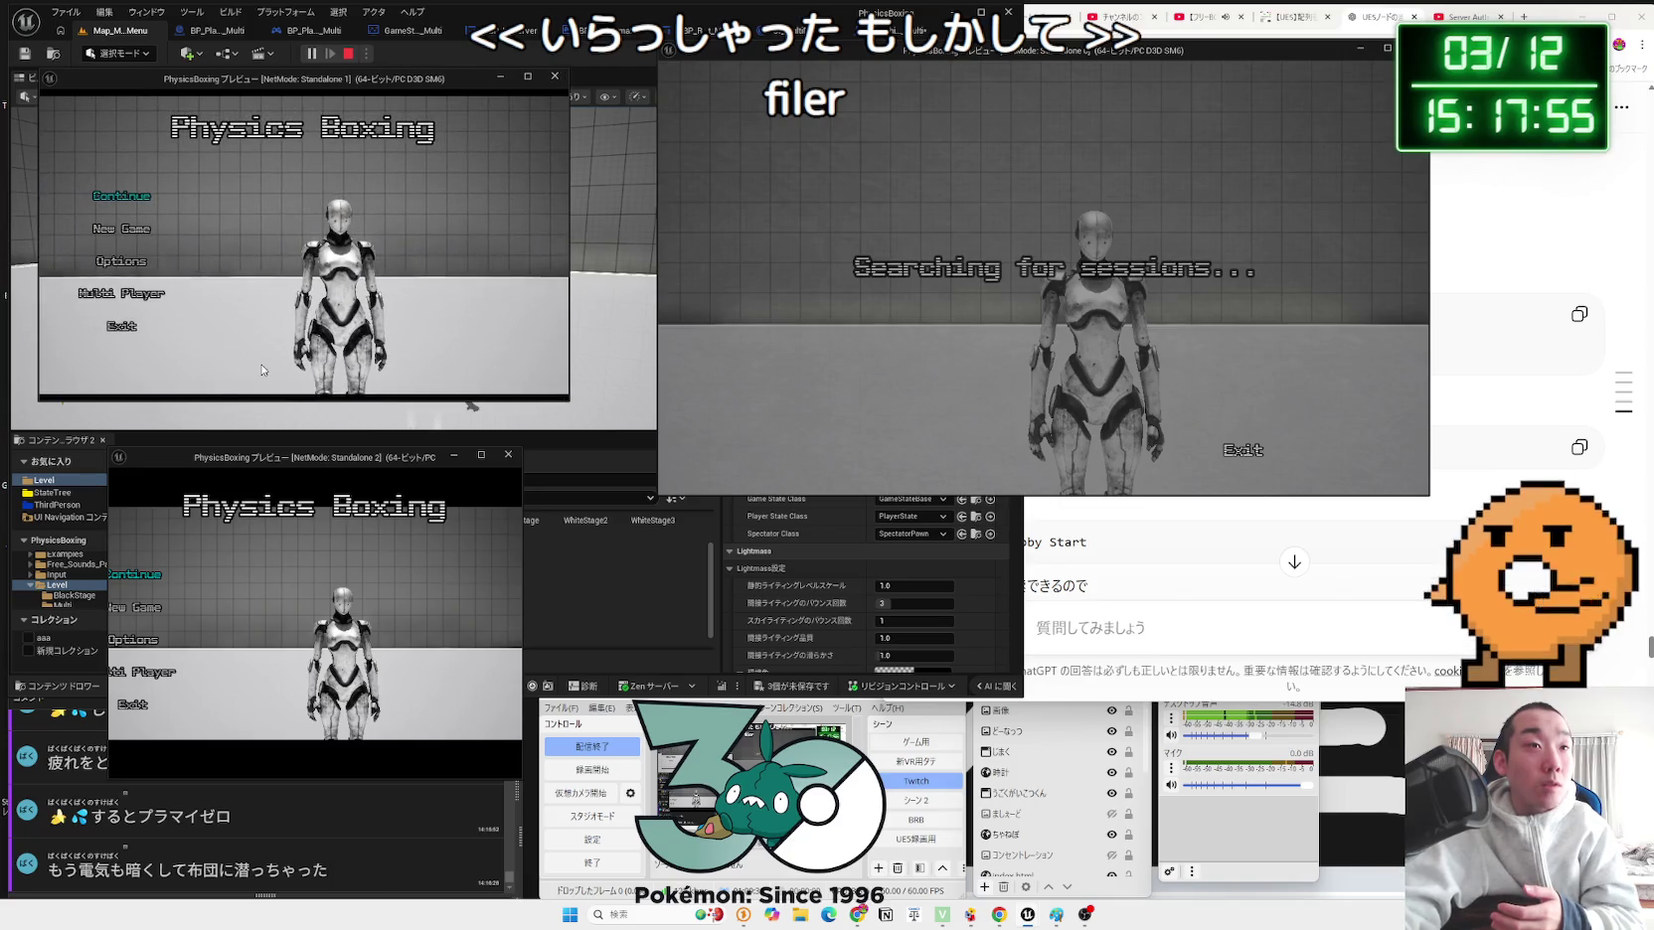
left_click(120, 293)
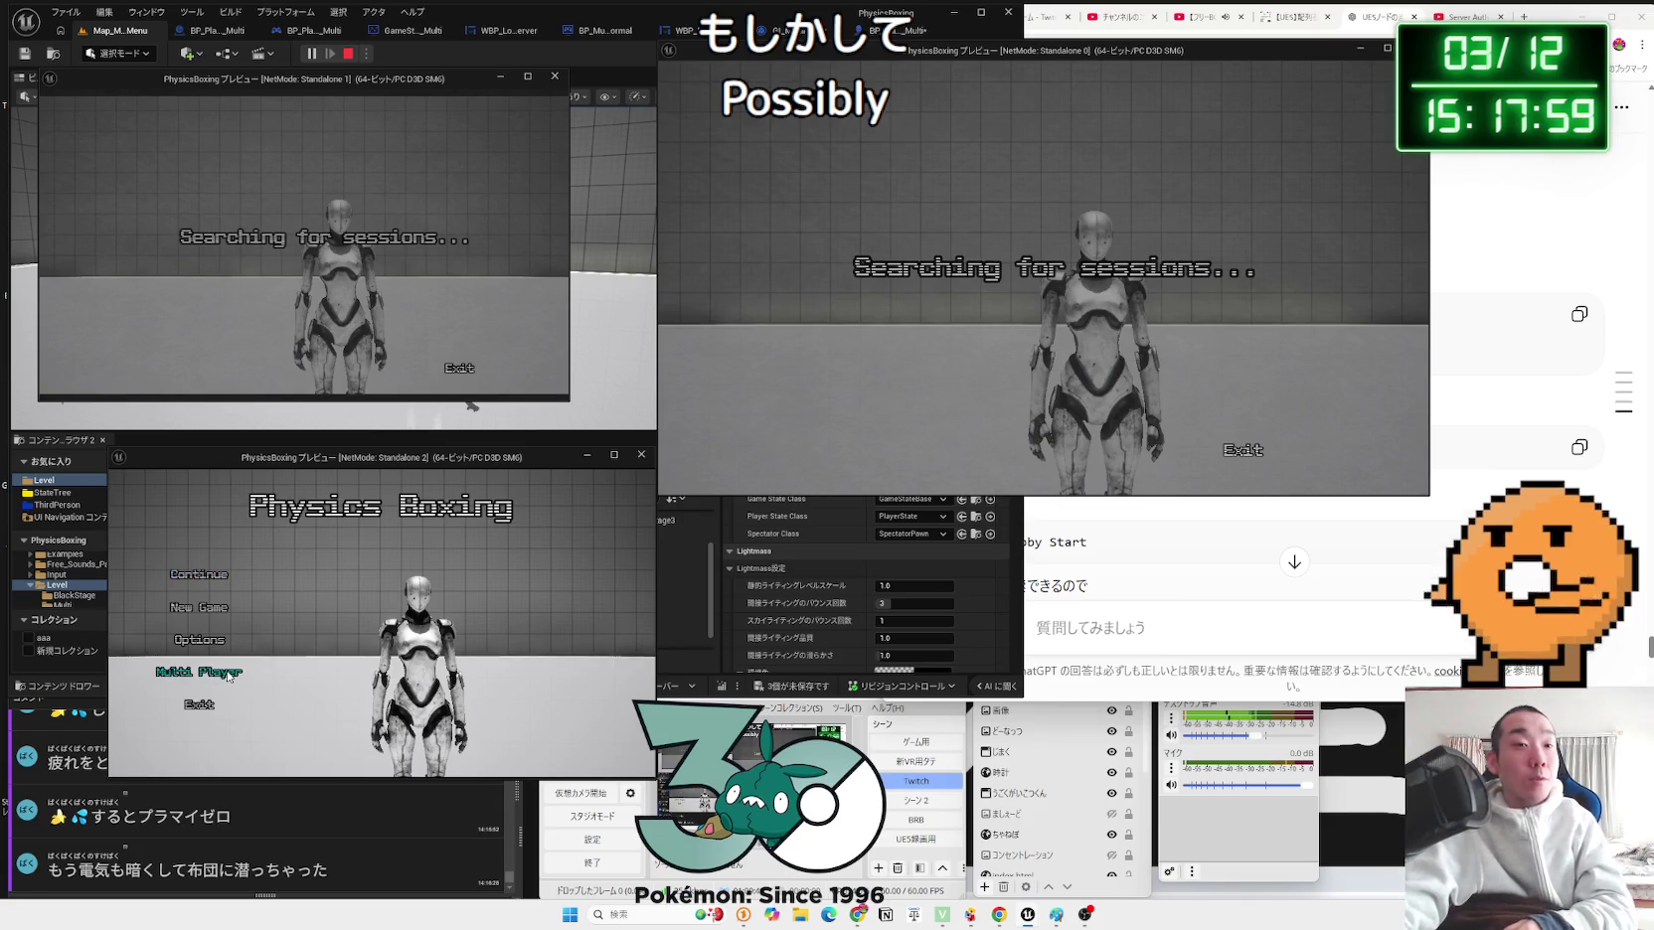
left_click(228, 675)
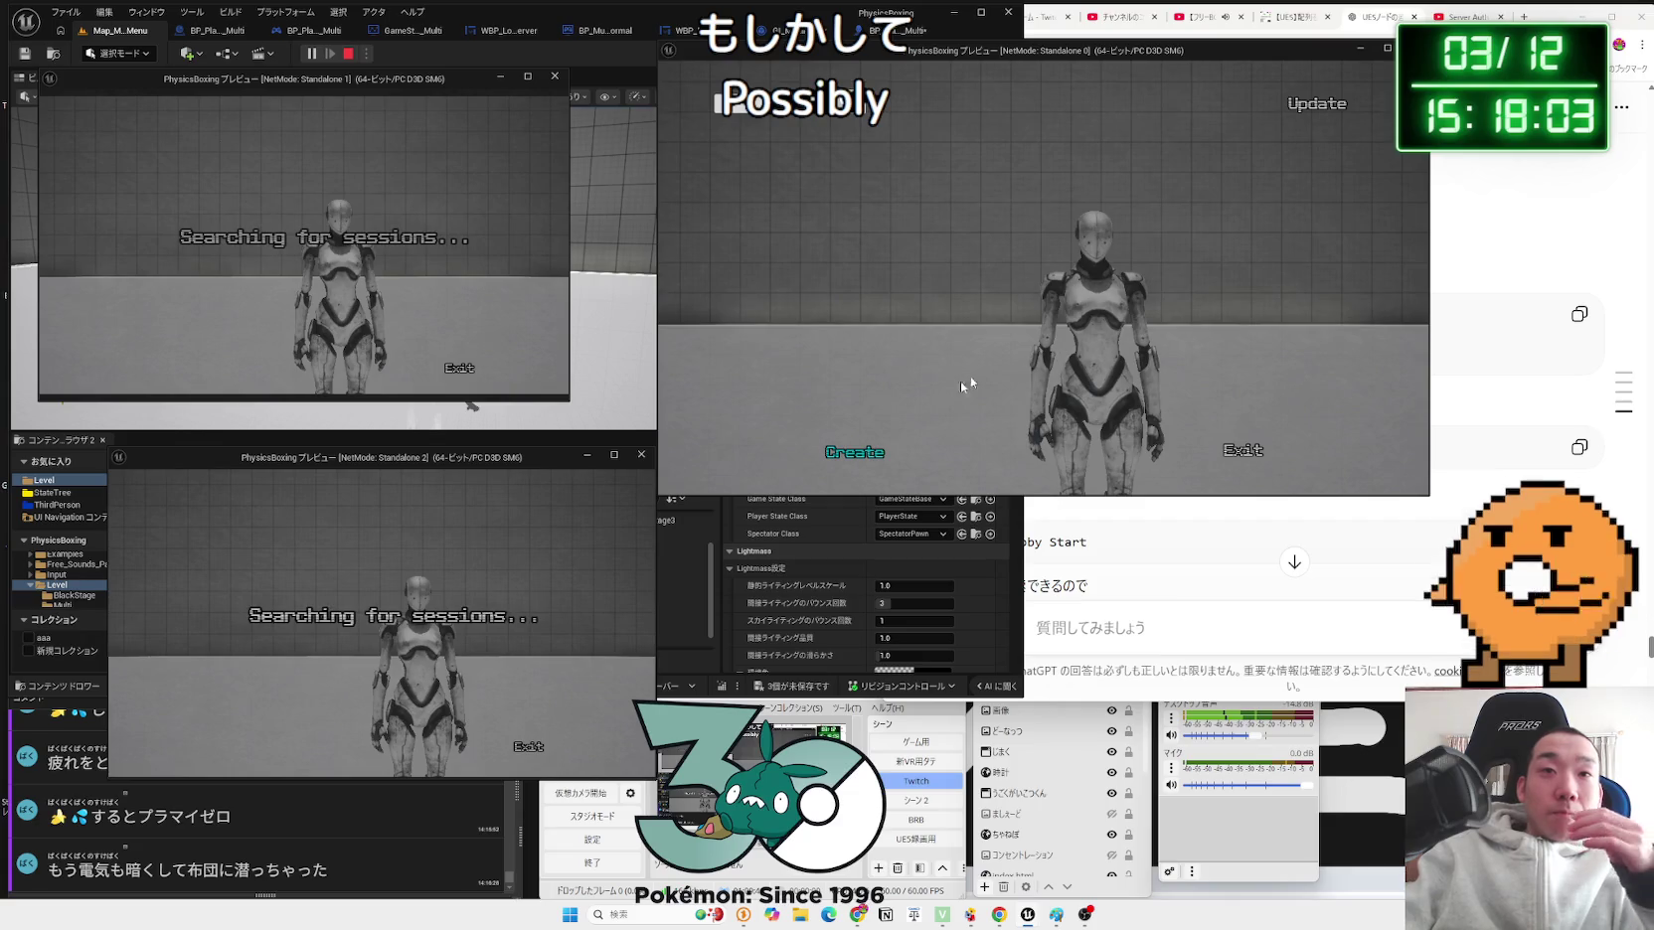
left_click(877, 454)
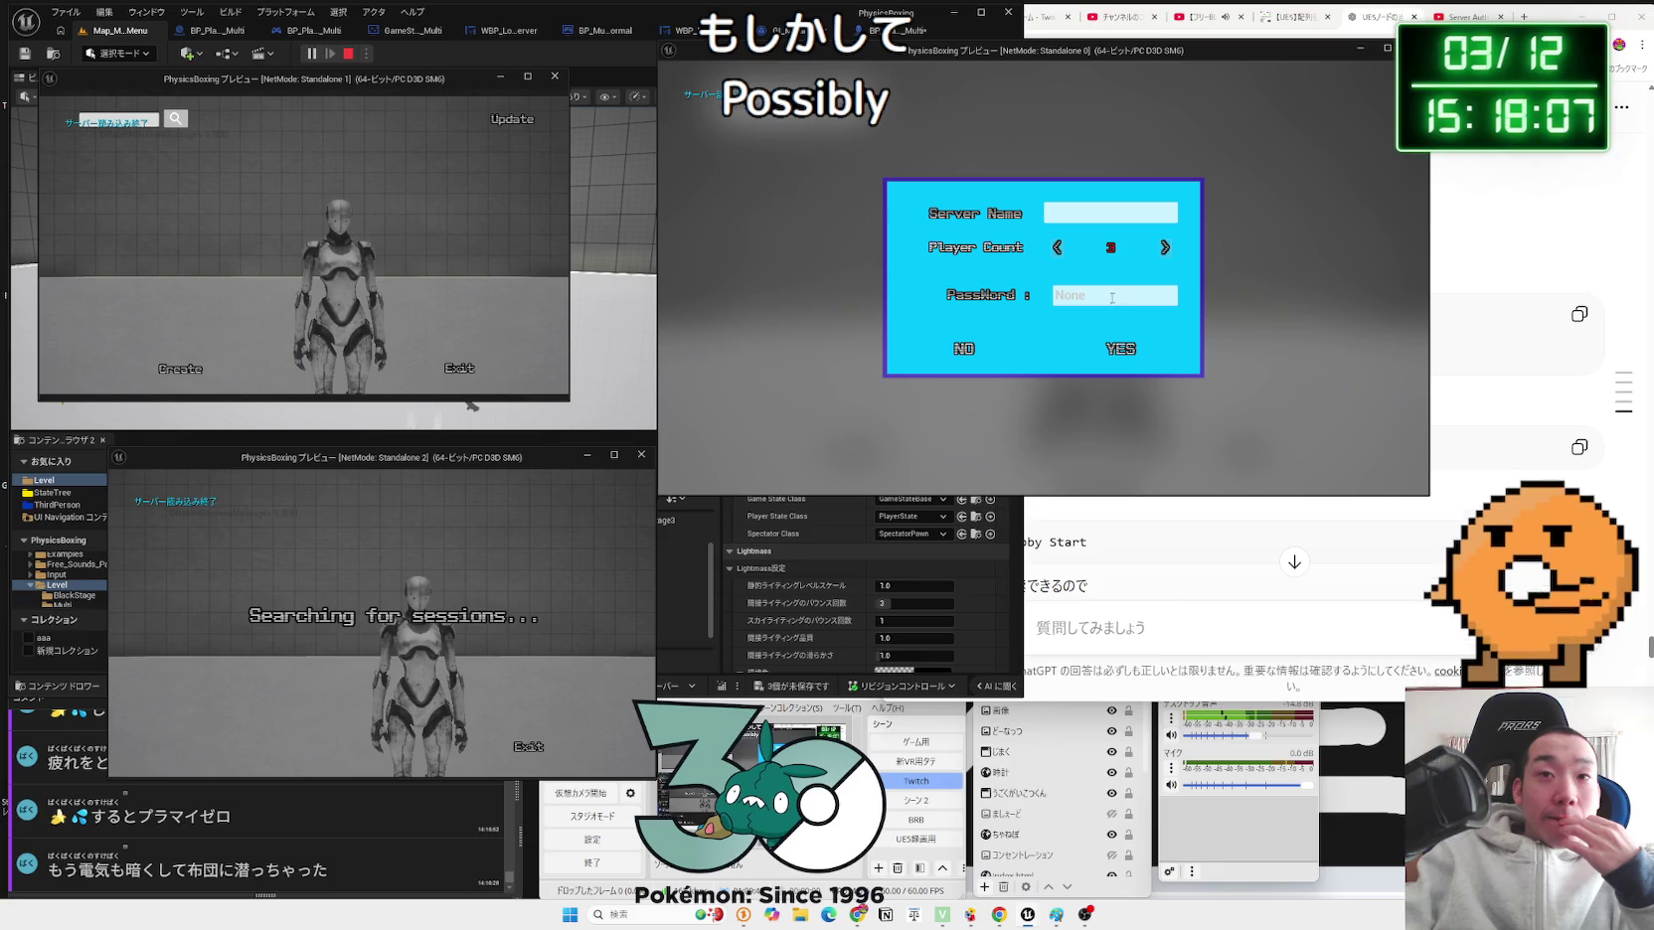
left_click(1133, 348)
key("alt+Tab")
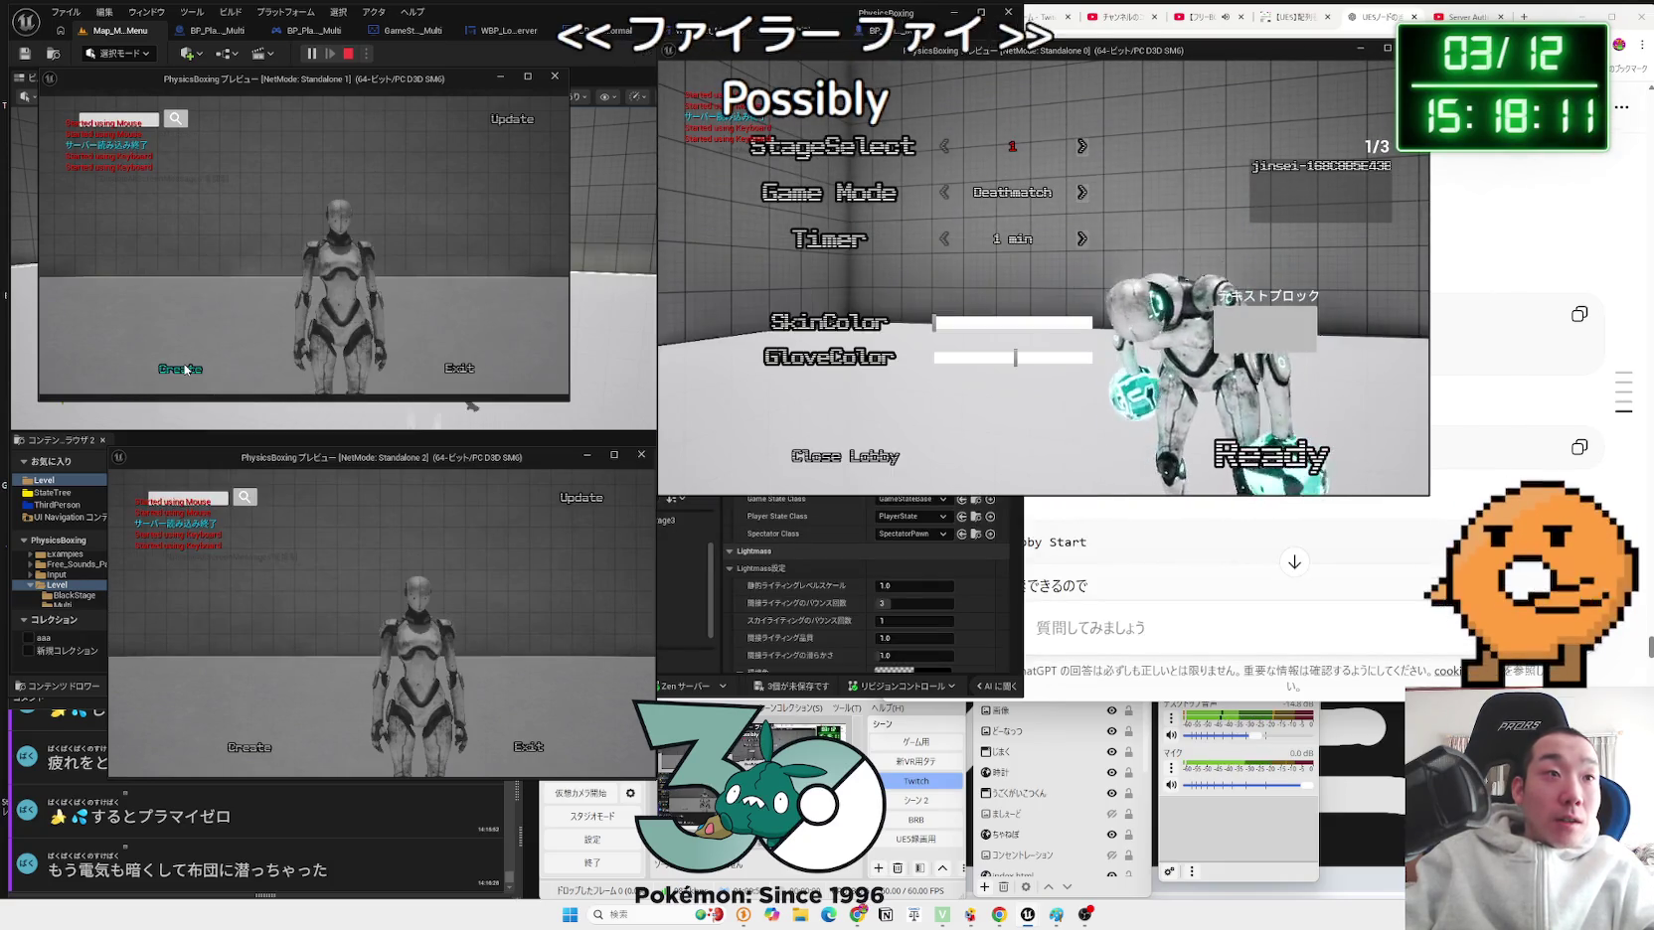
Step: Refresh sessions in both client previews, make the host's skin and gloves green, and choose One Punch
left_click(511, 119)
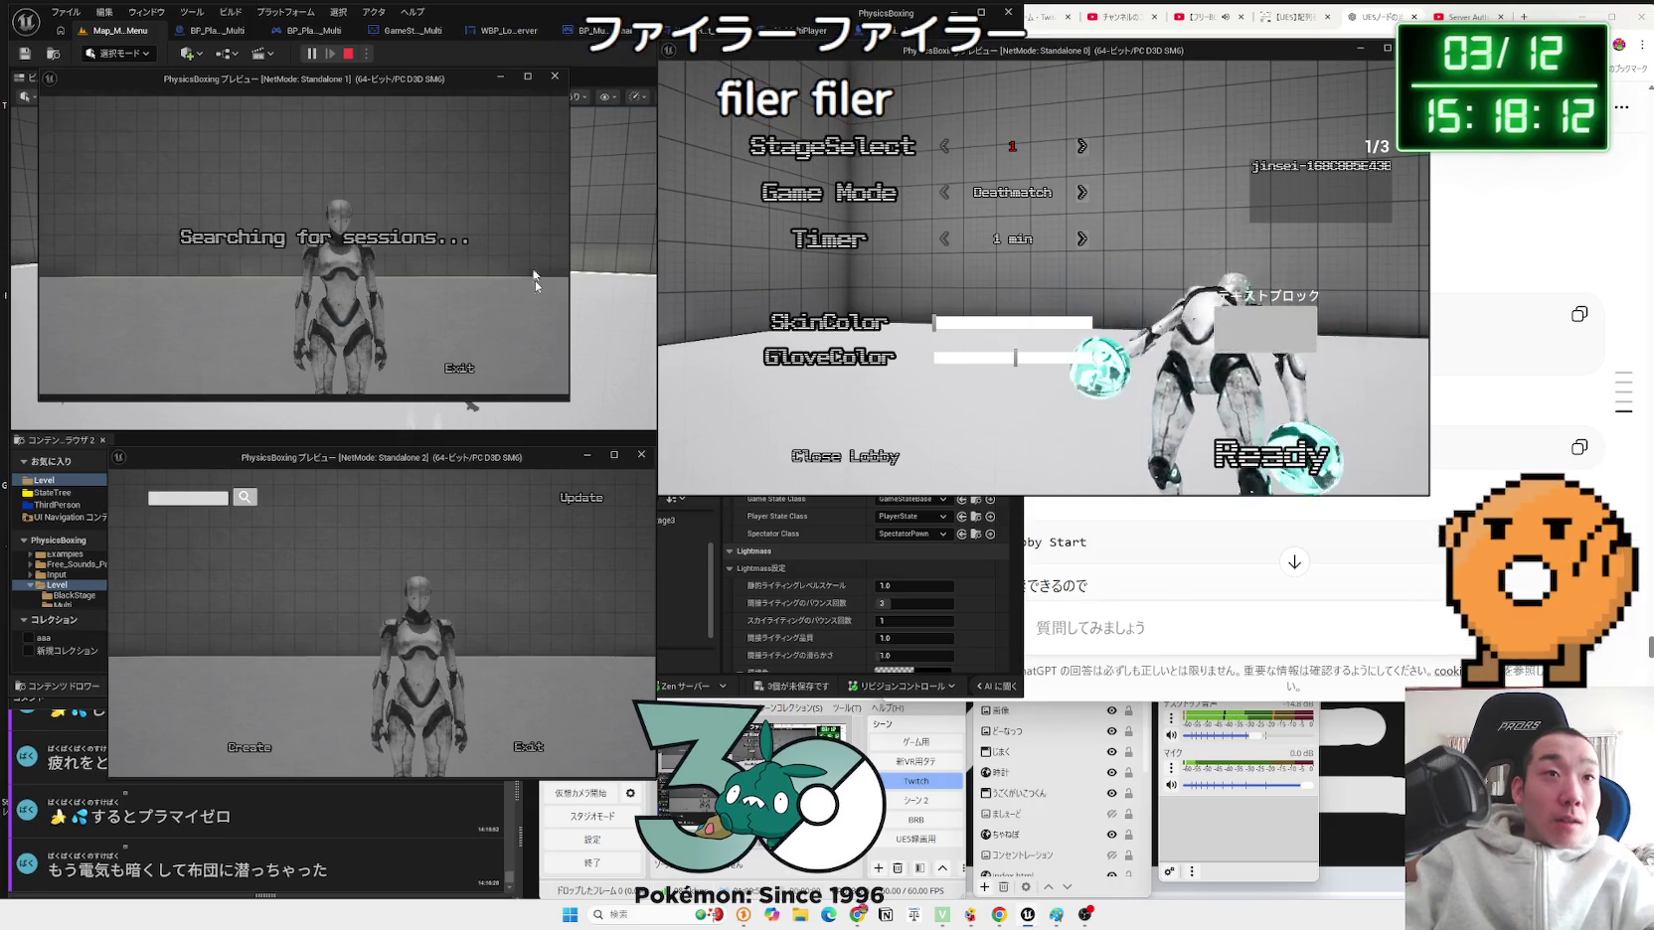
left_click(562, 500)
left_click(983, 322)
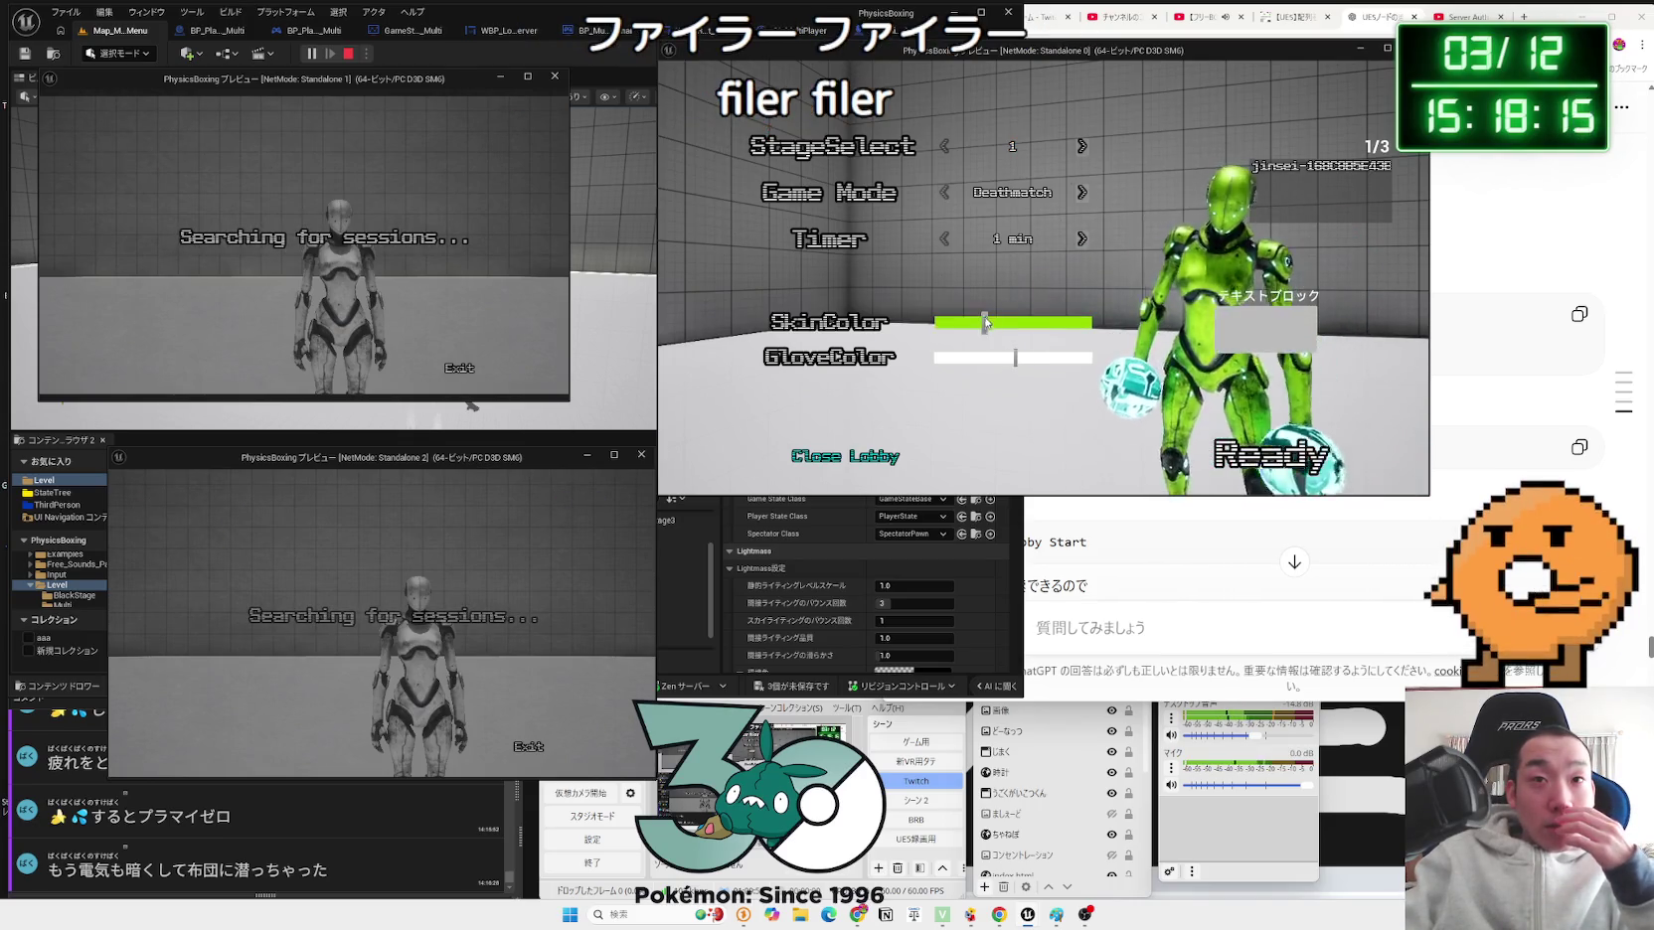
left_click(986, 358)
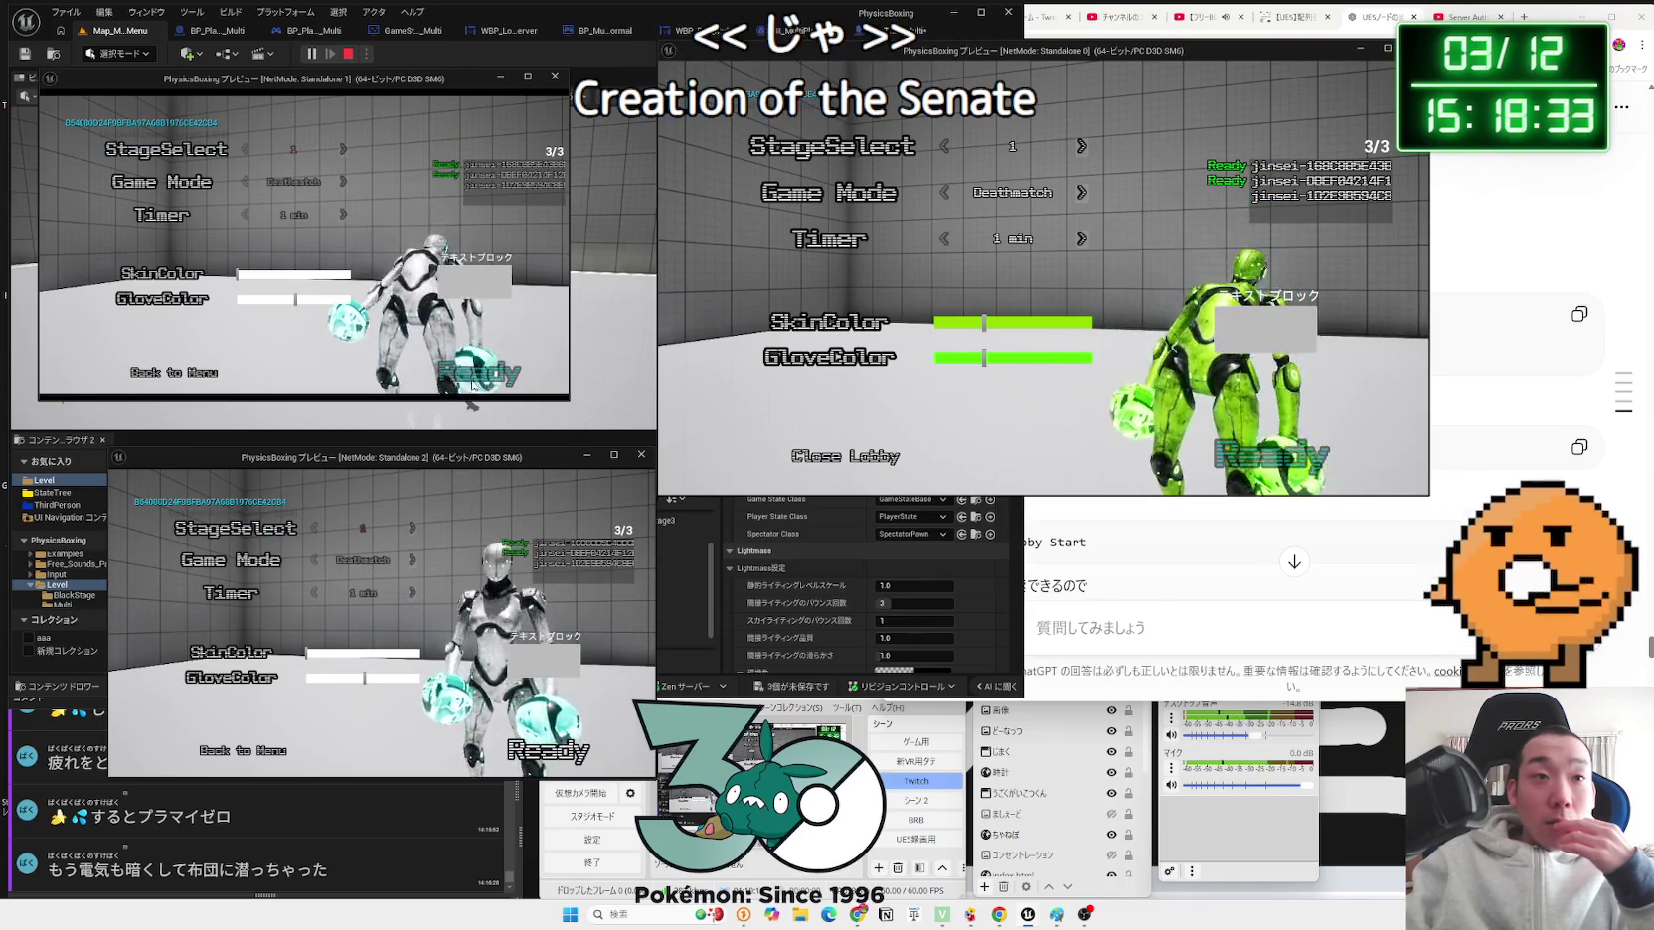
left_click(1083, 195)
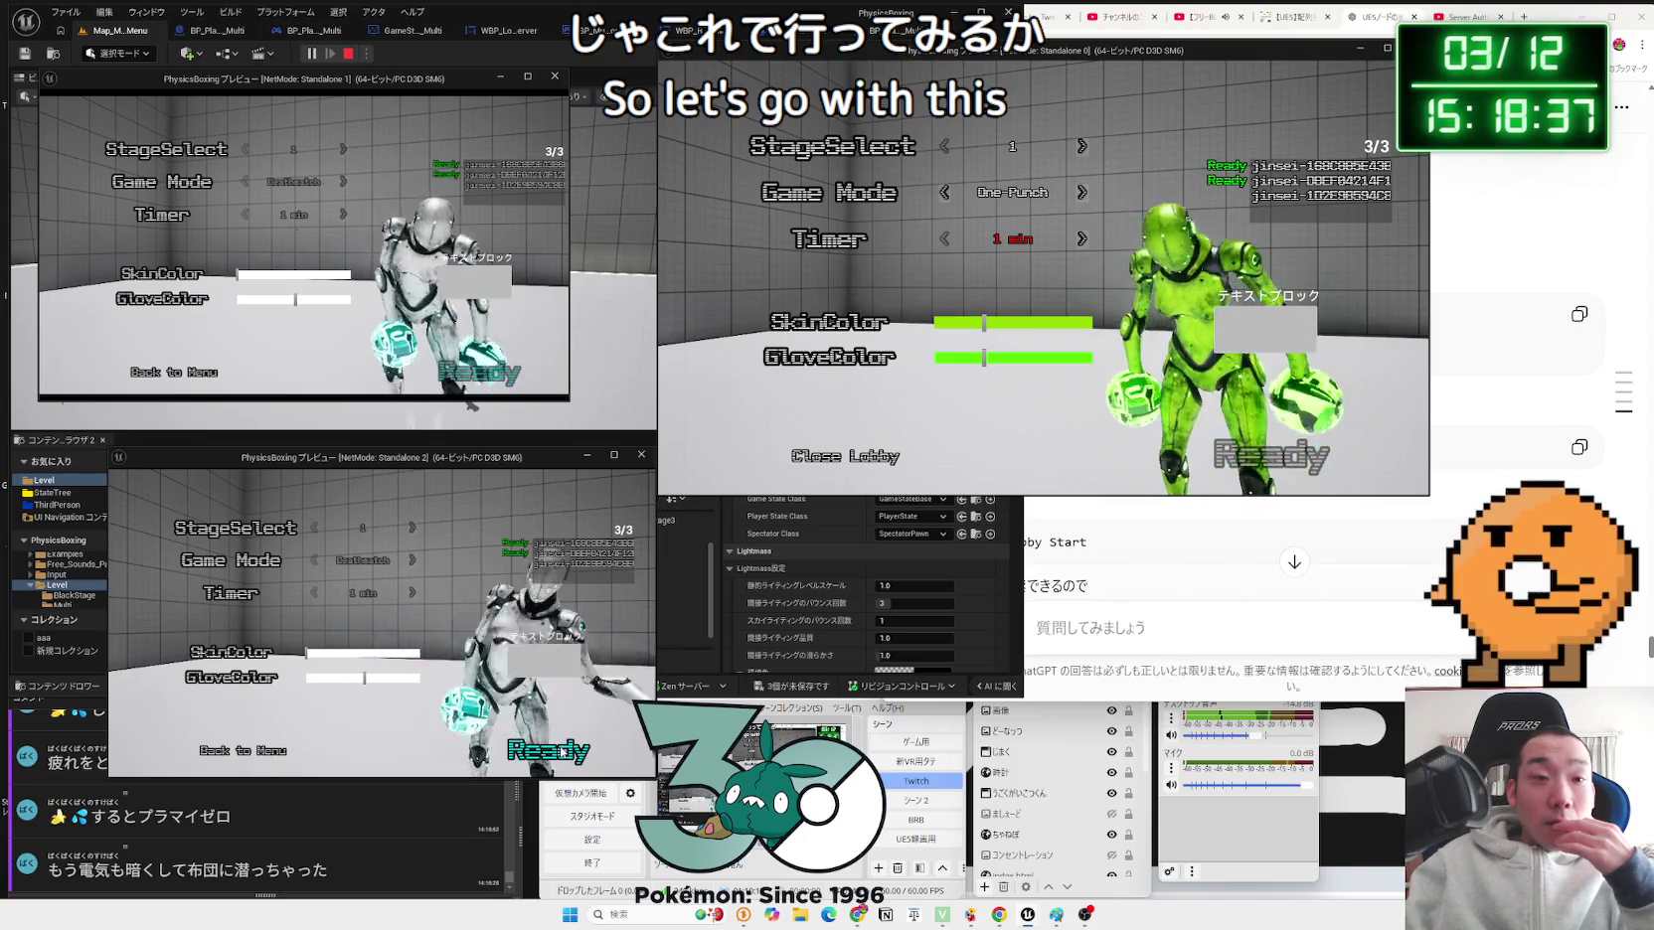
Step: Start the One Punch match with the 1-minute timer for all three lobby players
left_click(1271, 456)
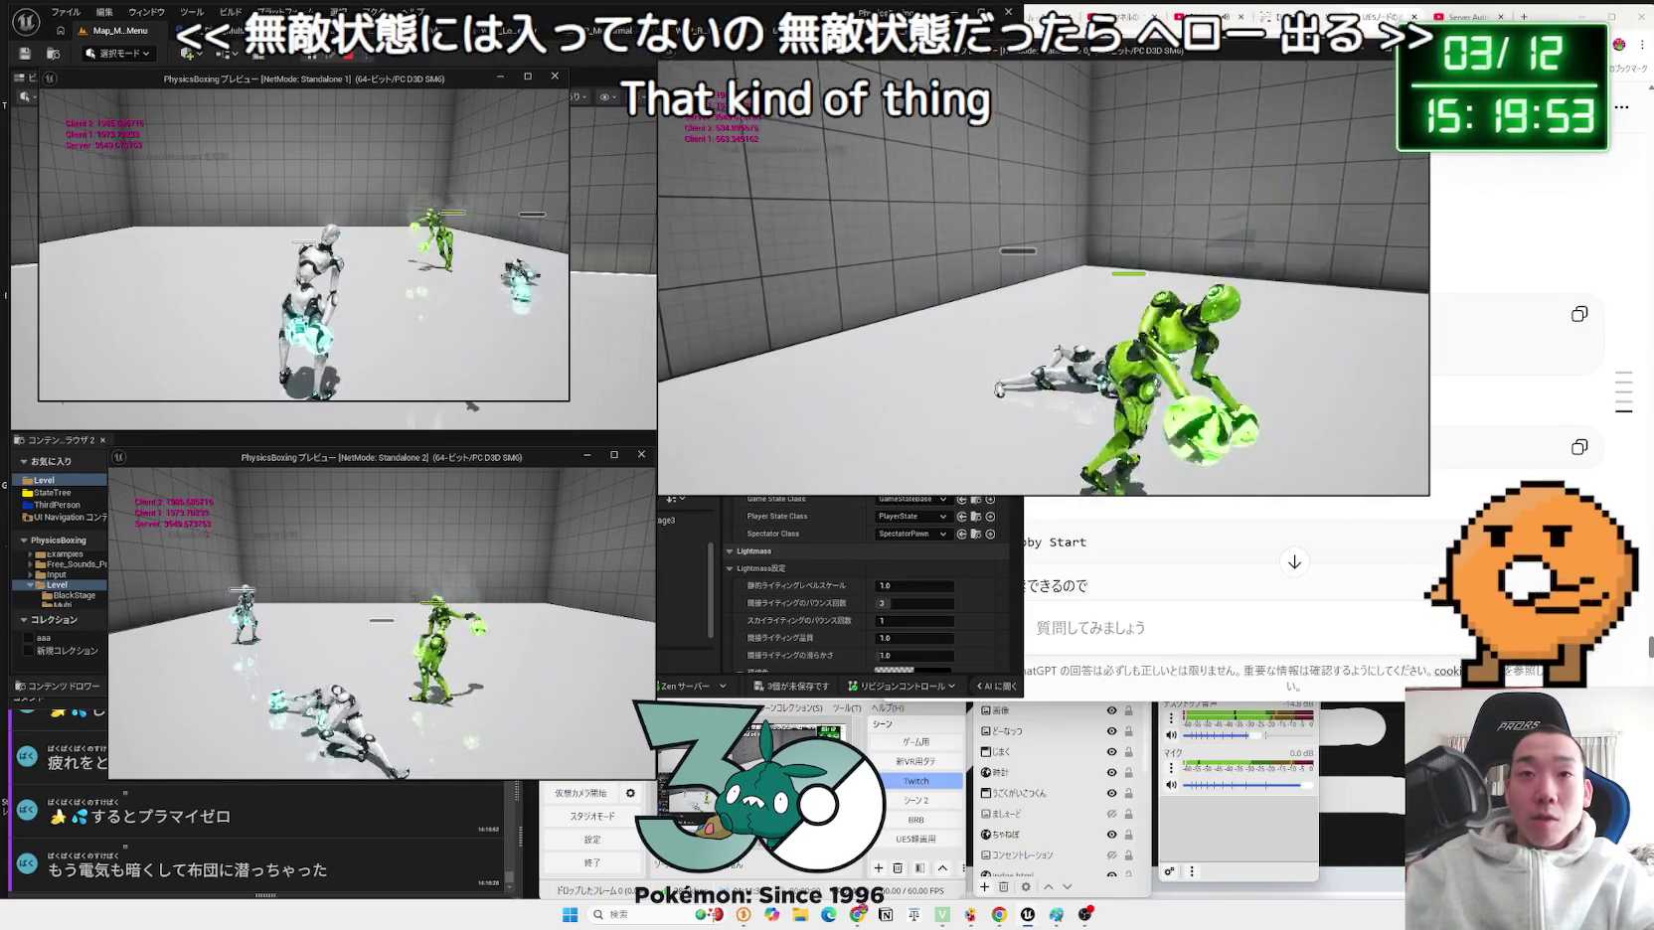
Step: Stop the running match and inspect the node setting Max Health to 2.0
key("Escape")
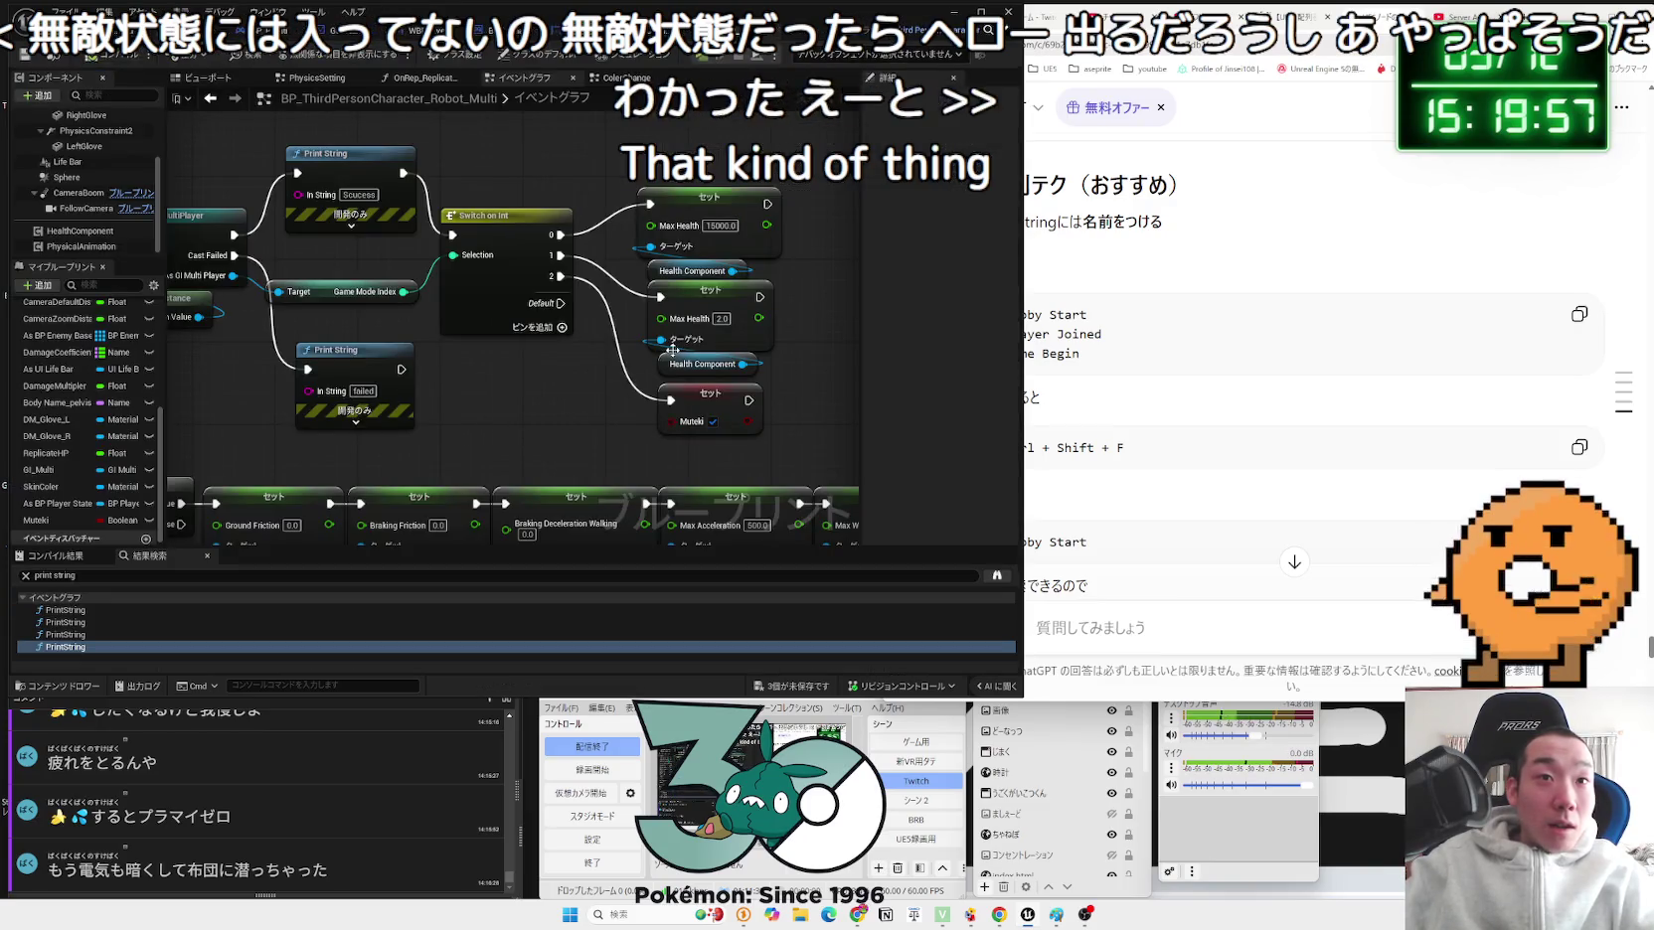
left_click(695, 323)
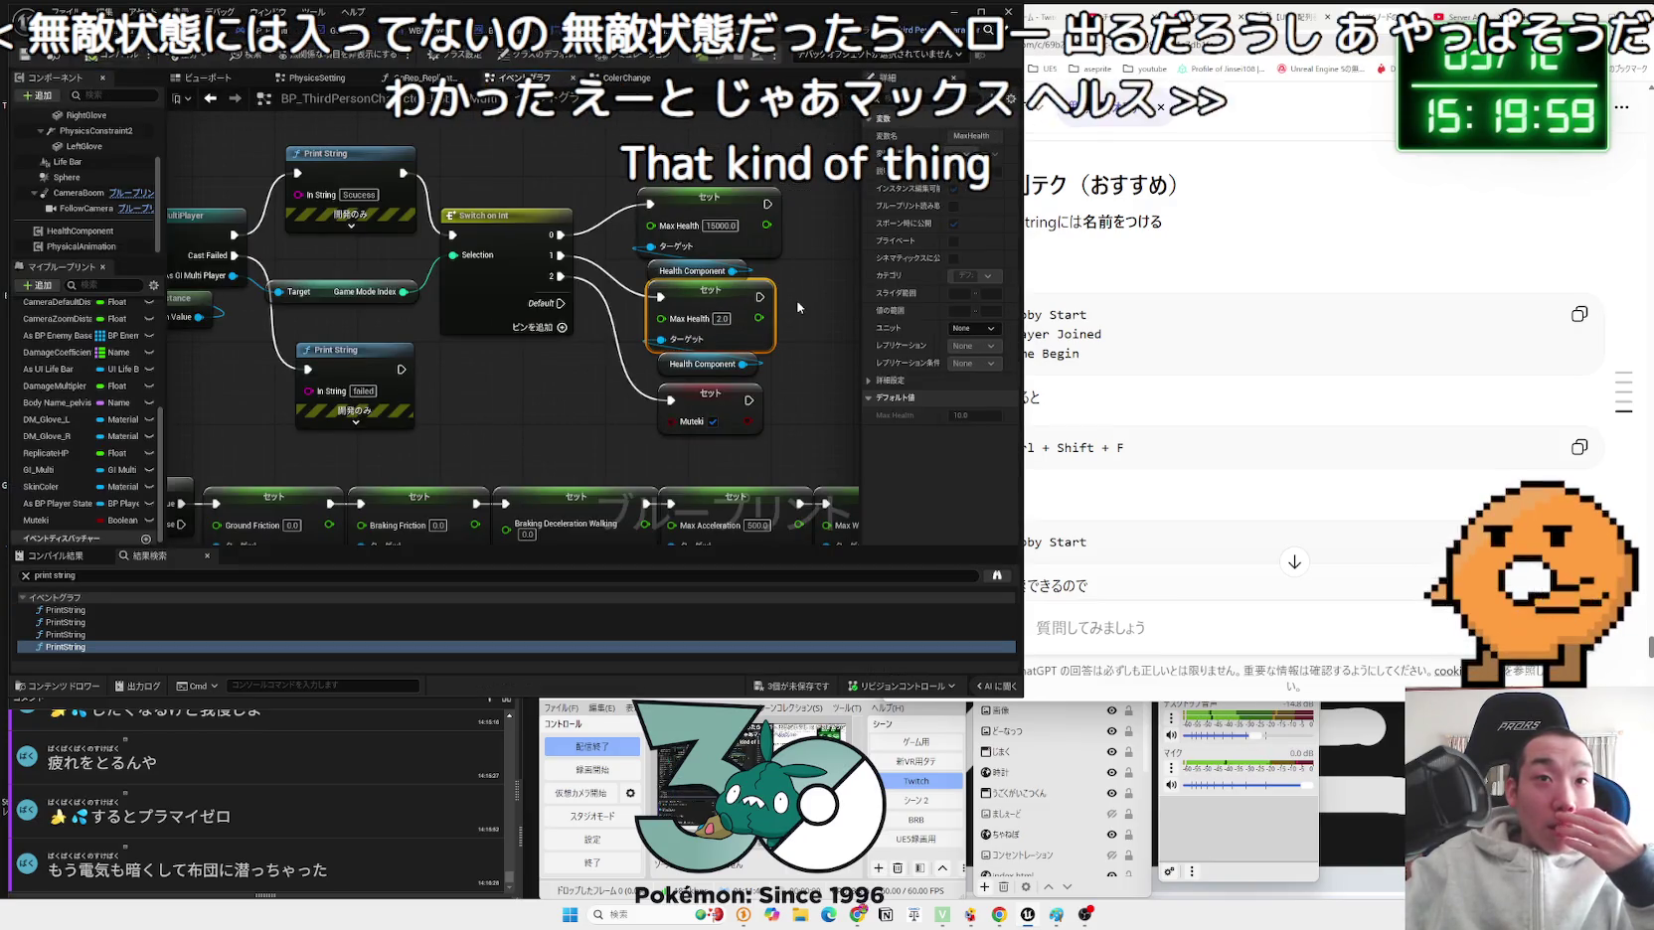
left_click_drag(295, 376, 621, 232)
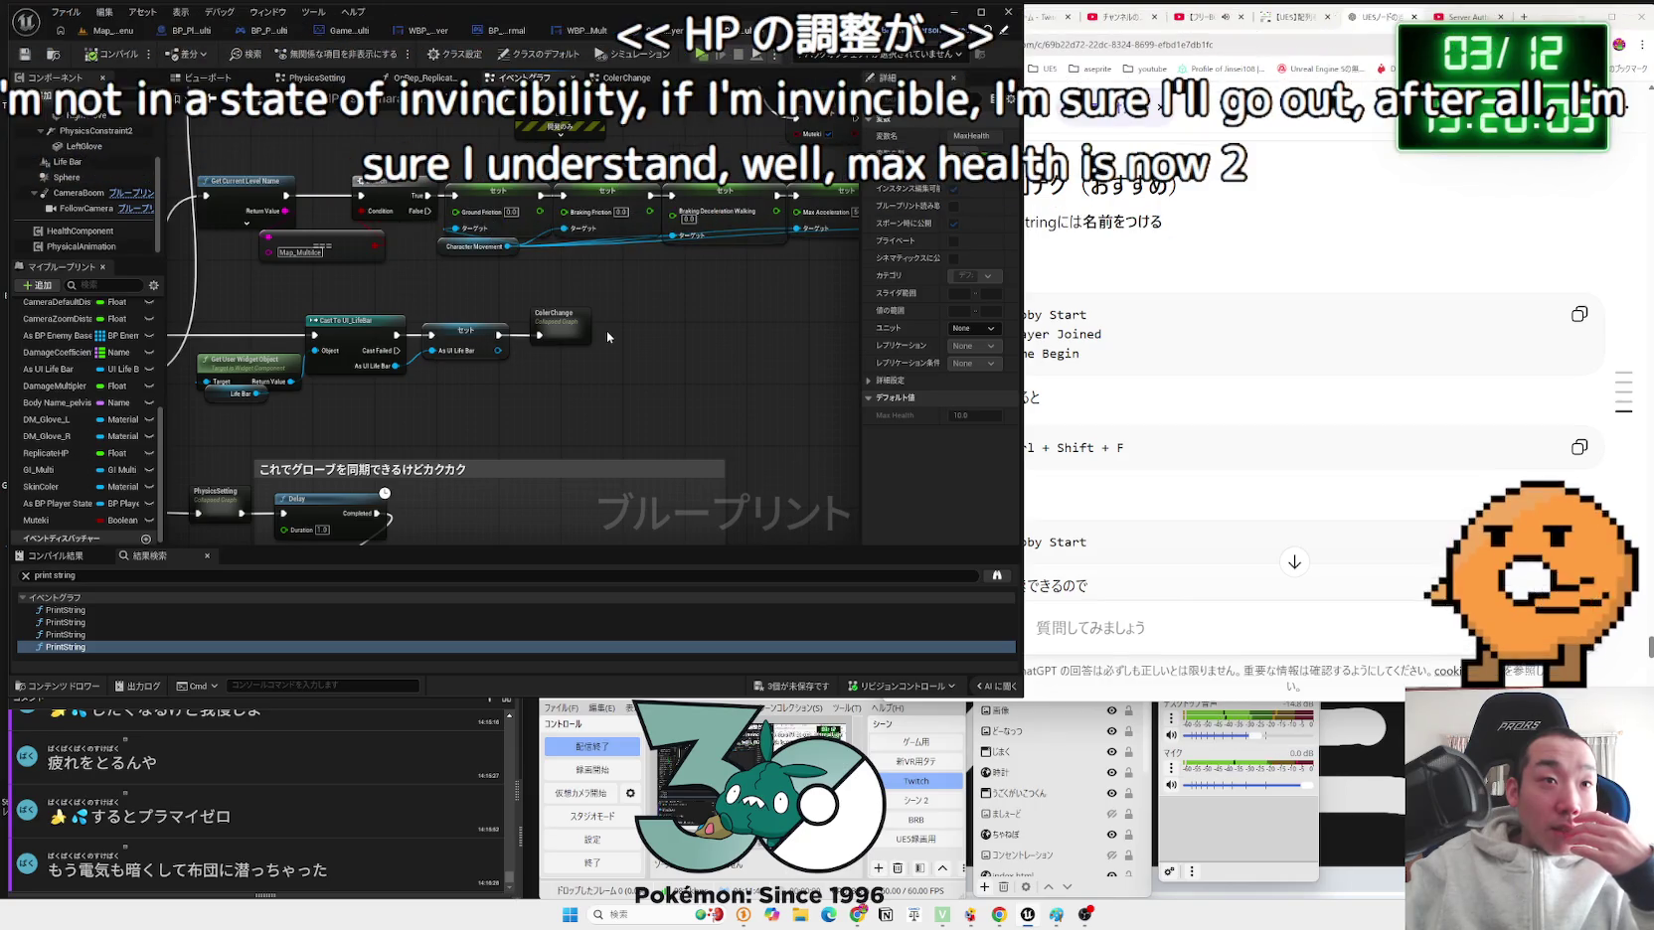
Step: Check the HealthComponent's 16000 default, then return to the Map_MainMenu level
left_click(65, 231)
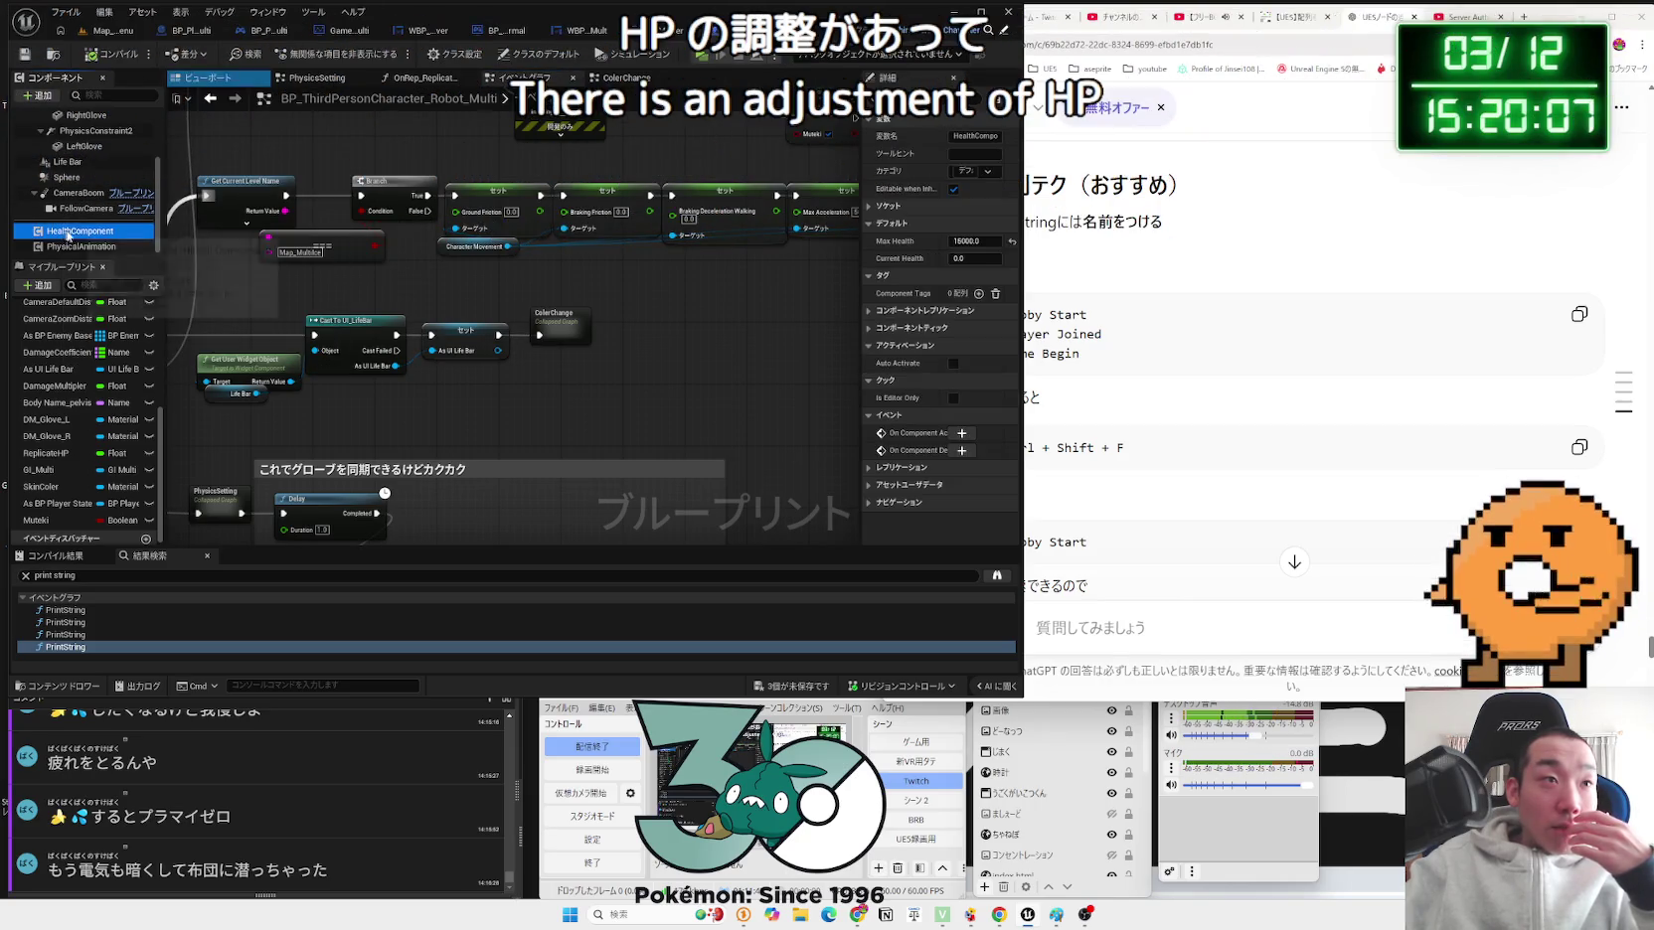
double_click(79, 232)
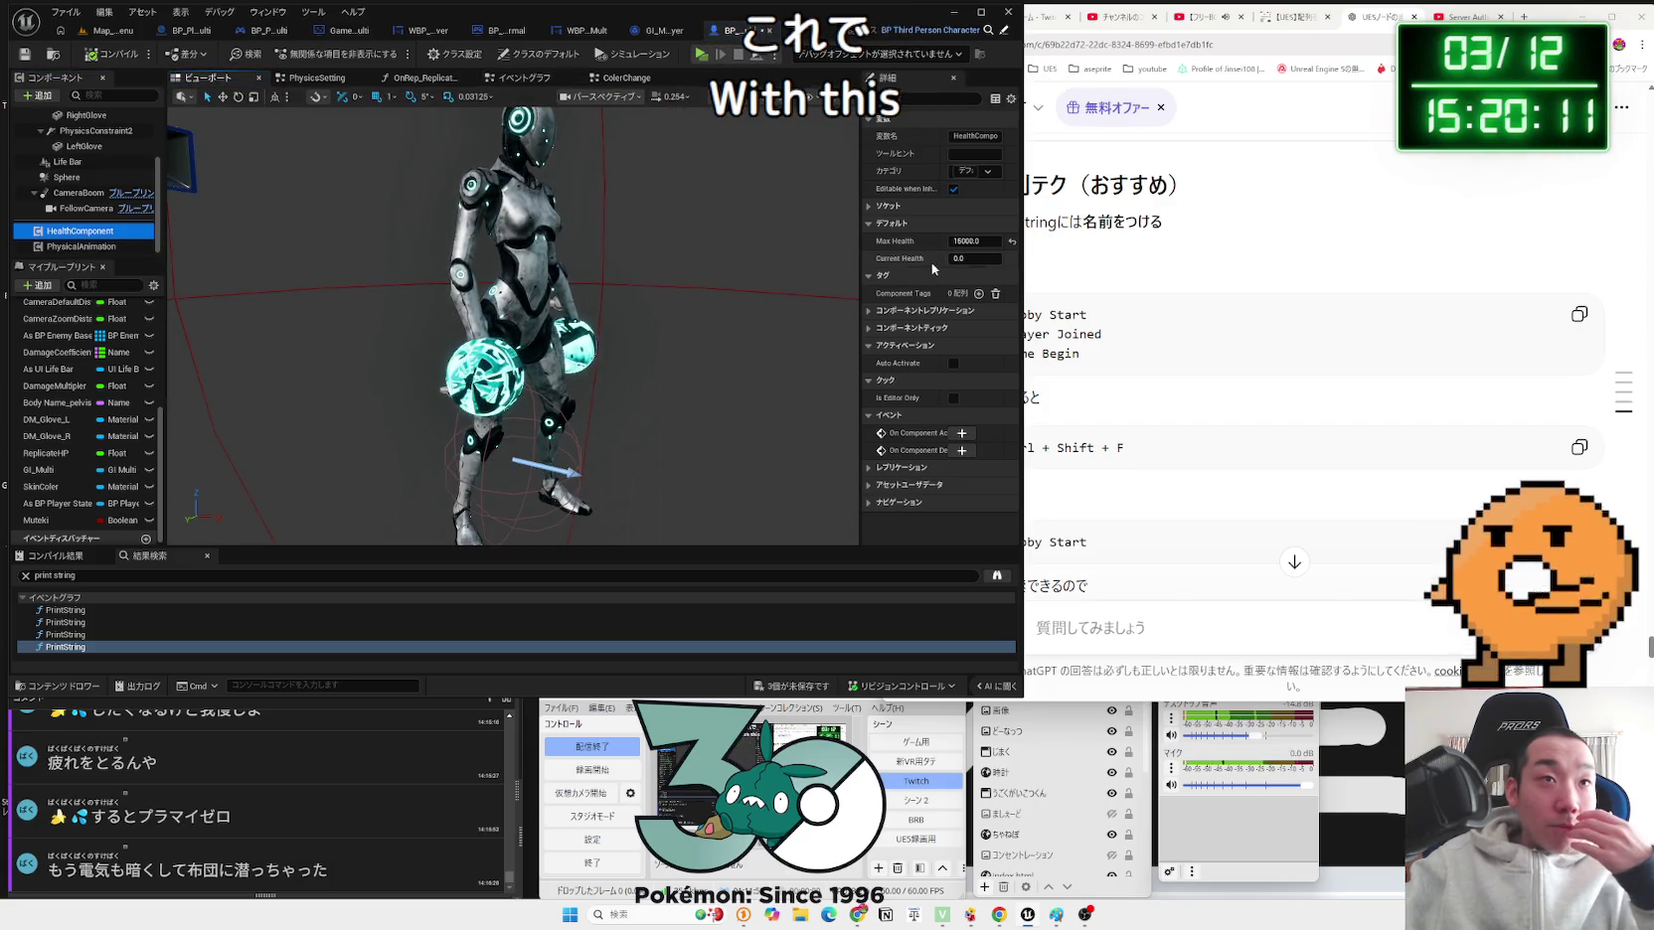
right_click(58, 231)
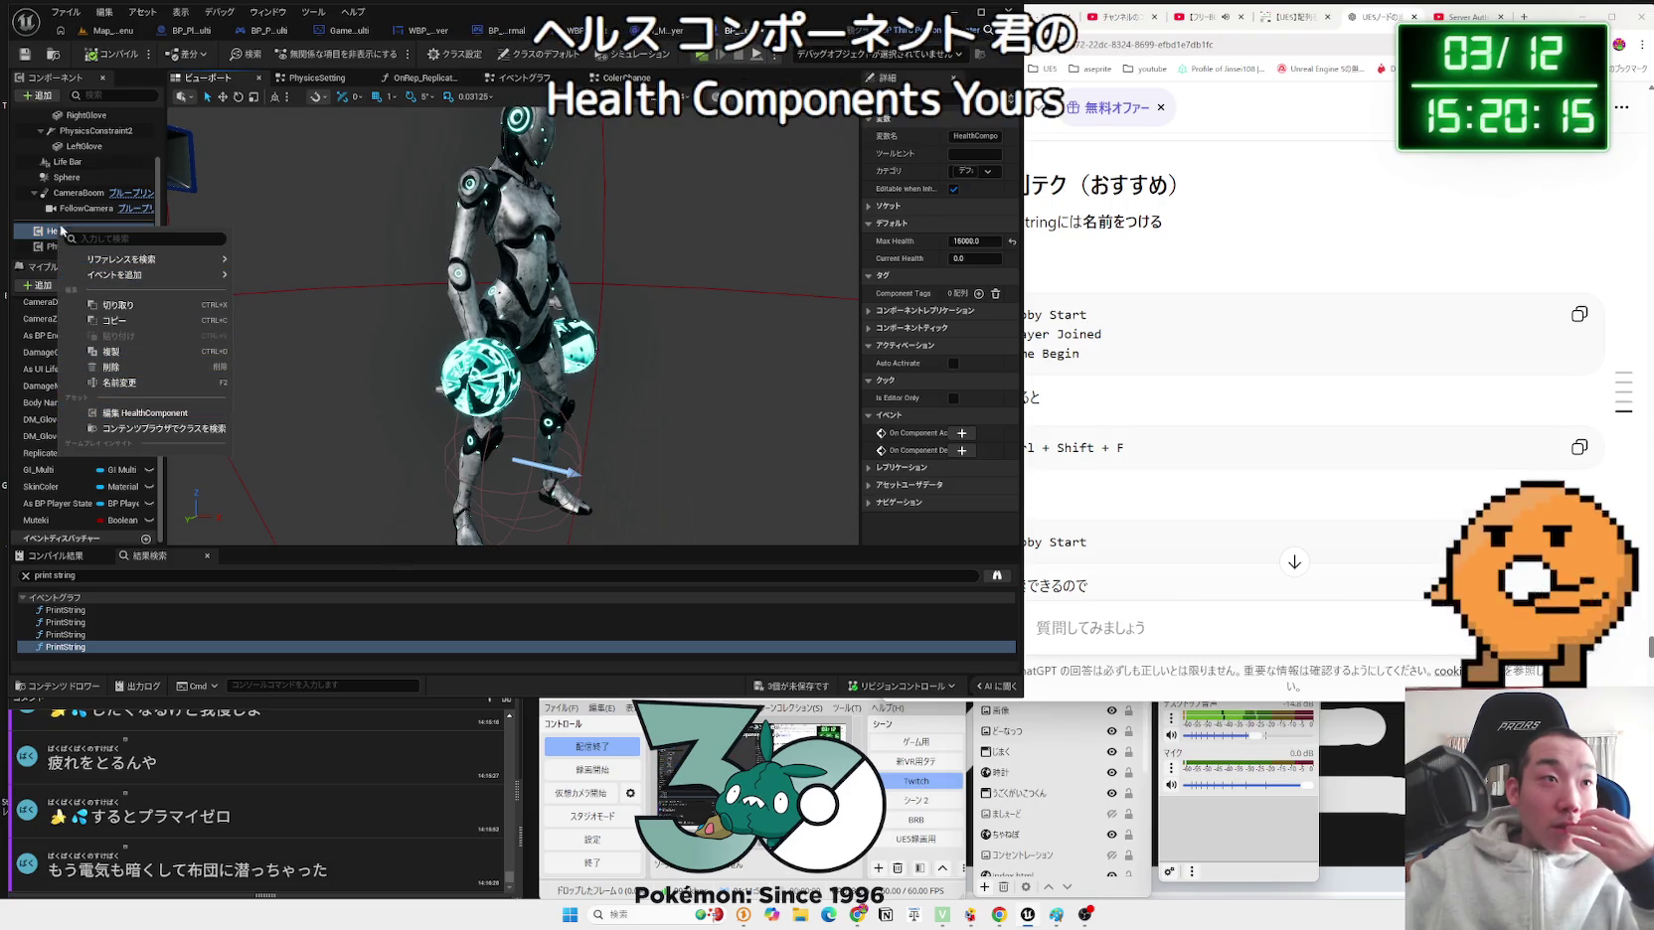
left_click(105, 34)
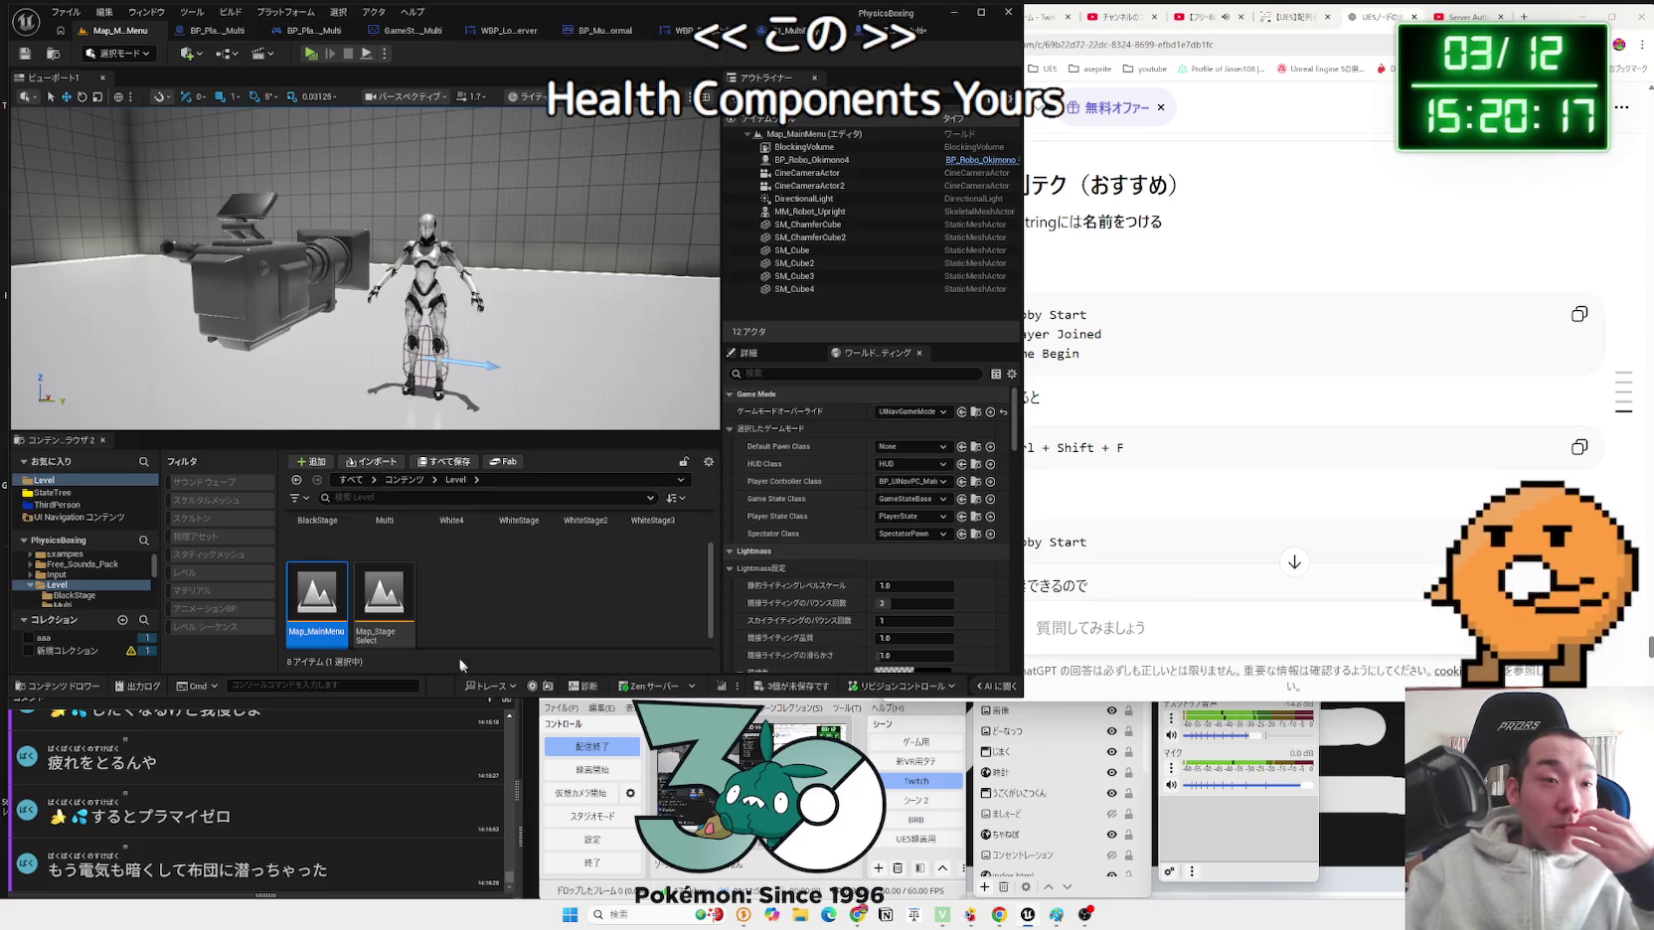
Step: Browse Content Browser folders from AdvancedPortalsSystemVFX through Robot3 to the Multi blueprints
scroll(76, 589, "up", 3)
left_click(76, 583)
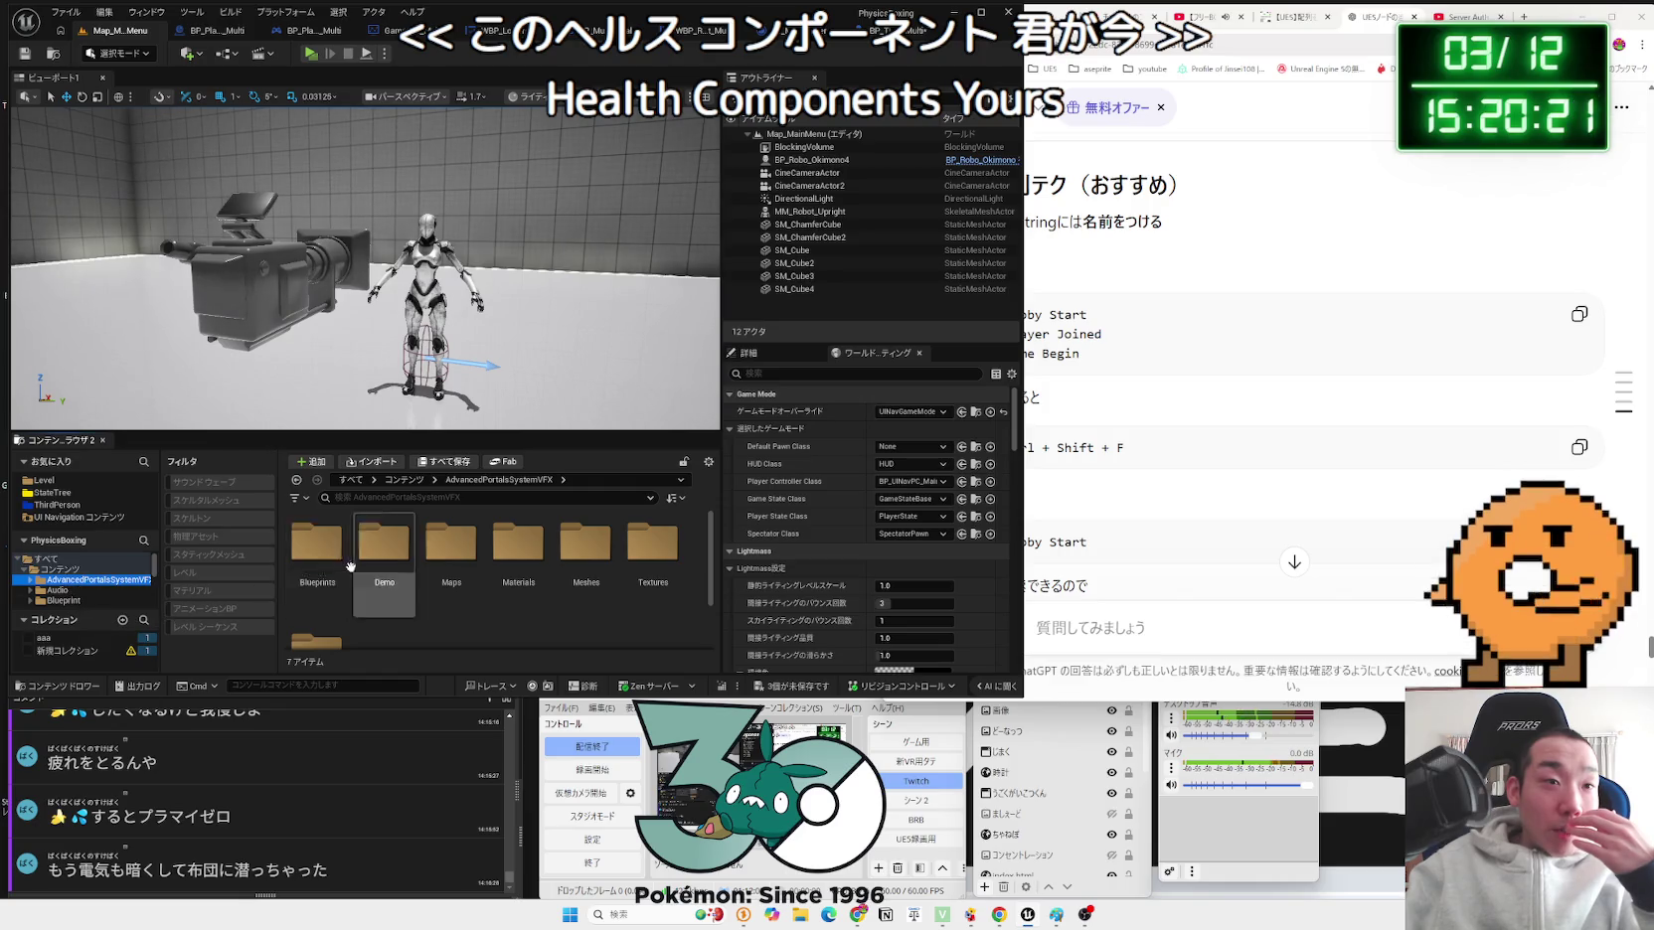
left_click(338, 563)
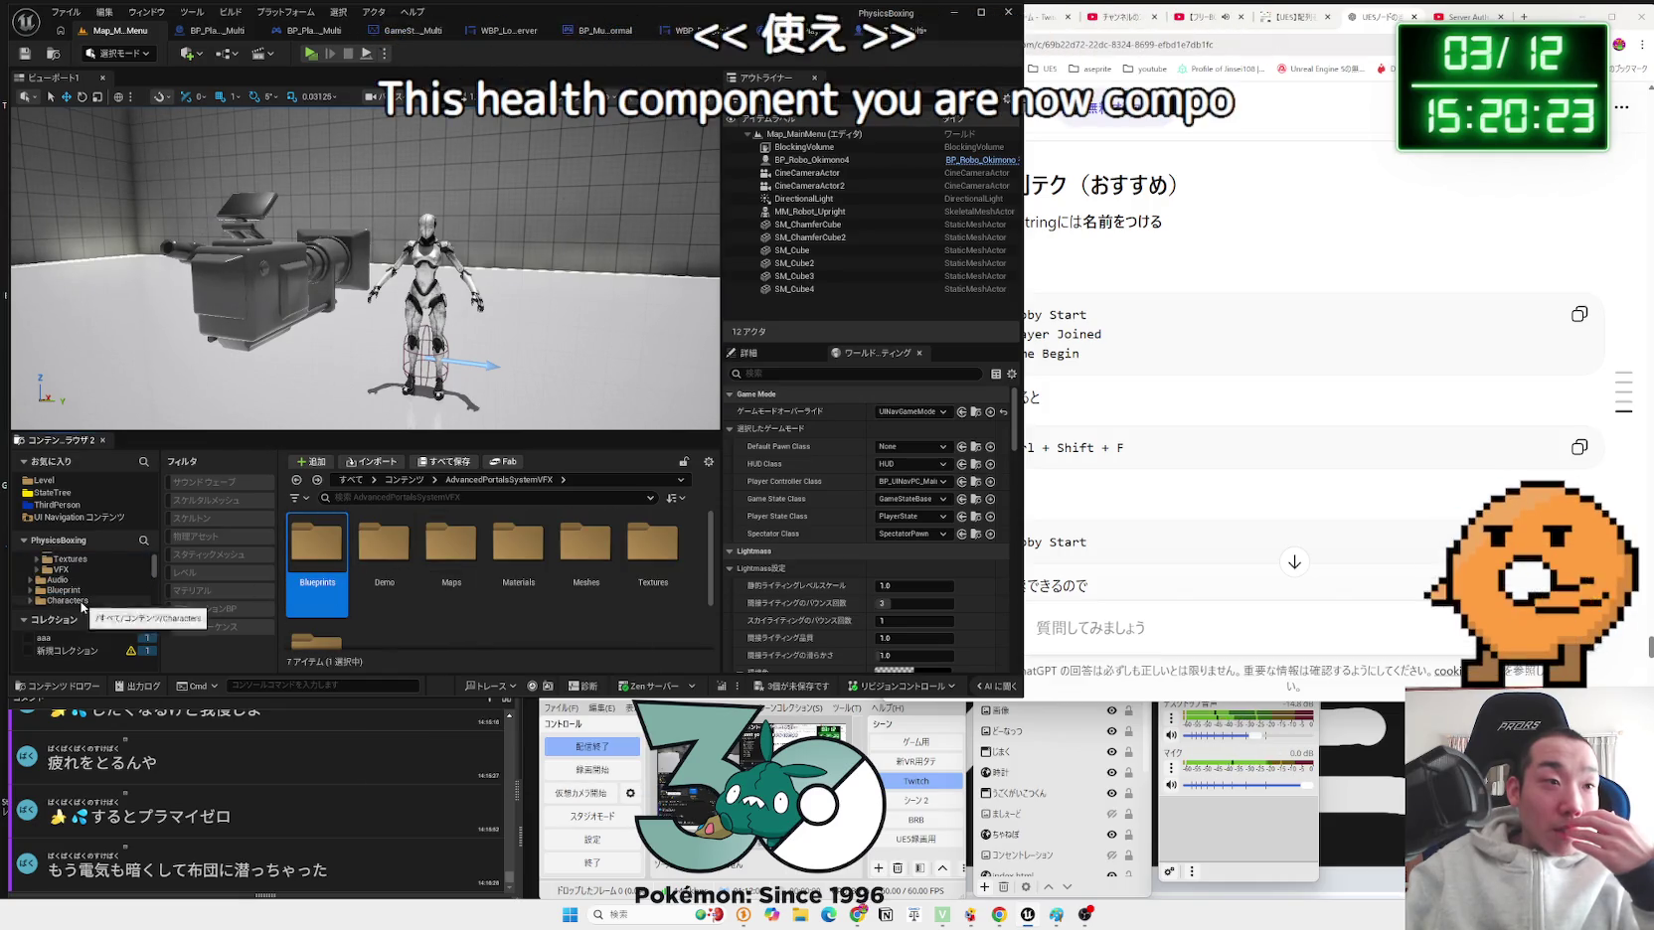
scroll(79, 596, "down", 2)
left_click(77, 591)
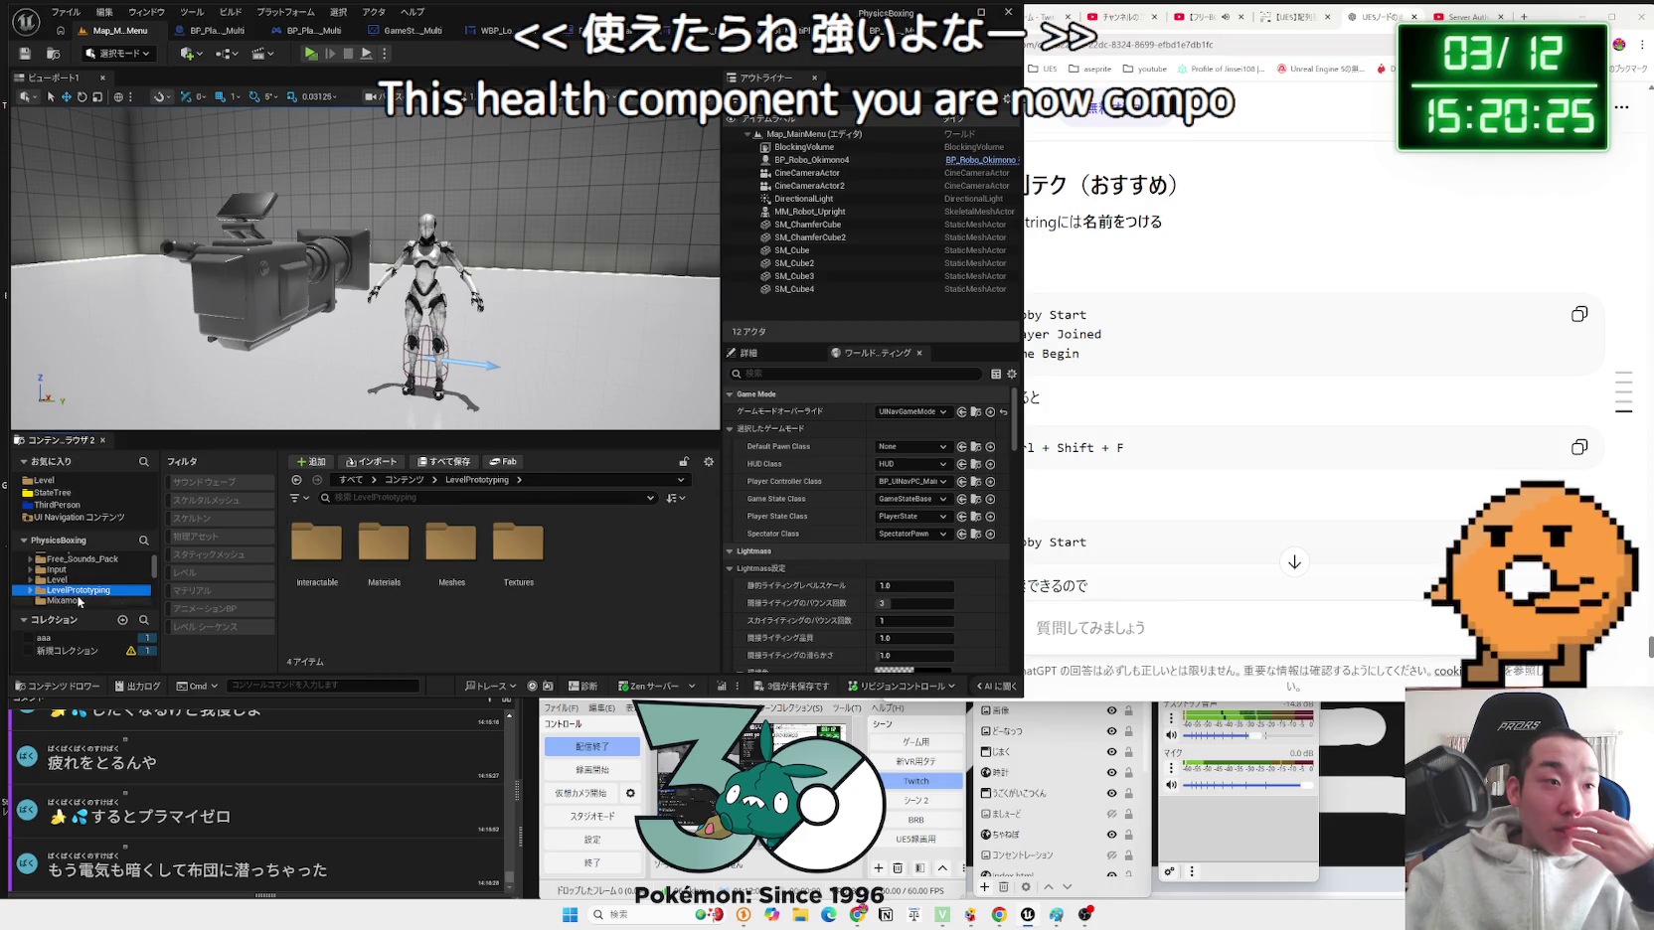
scroll(77, 597, "down", 2)
left_click(62, 581)
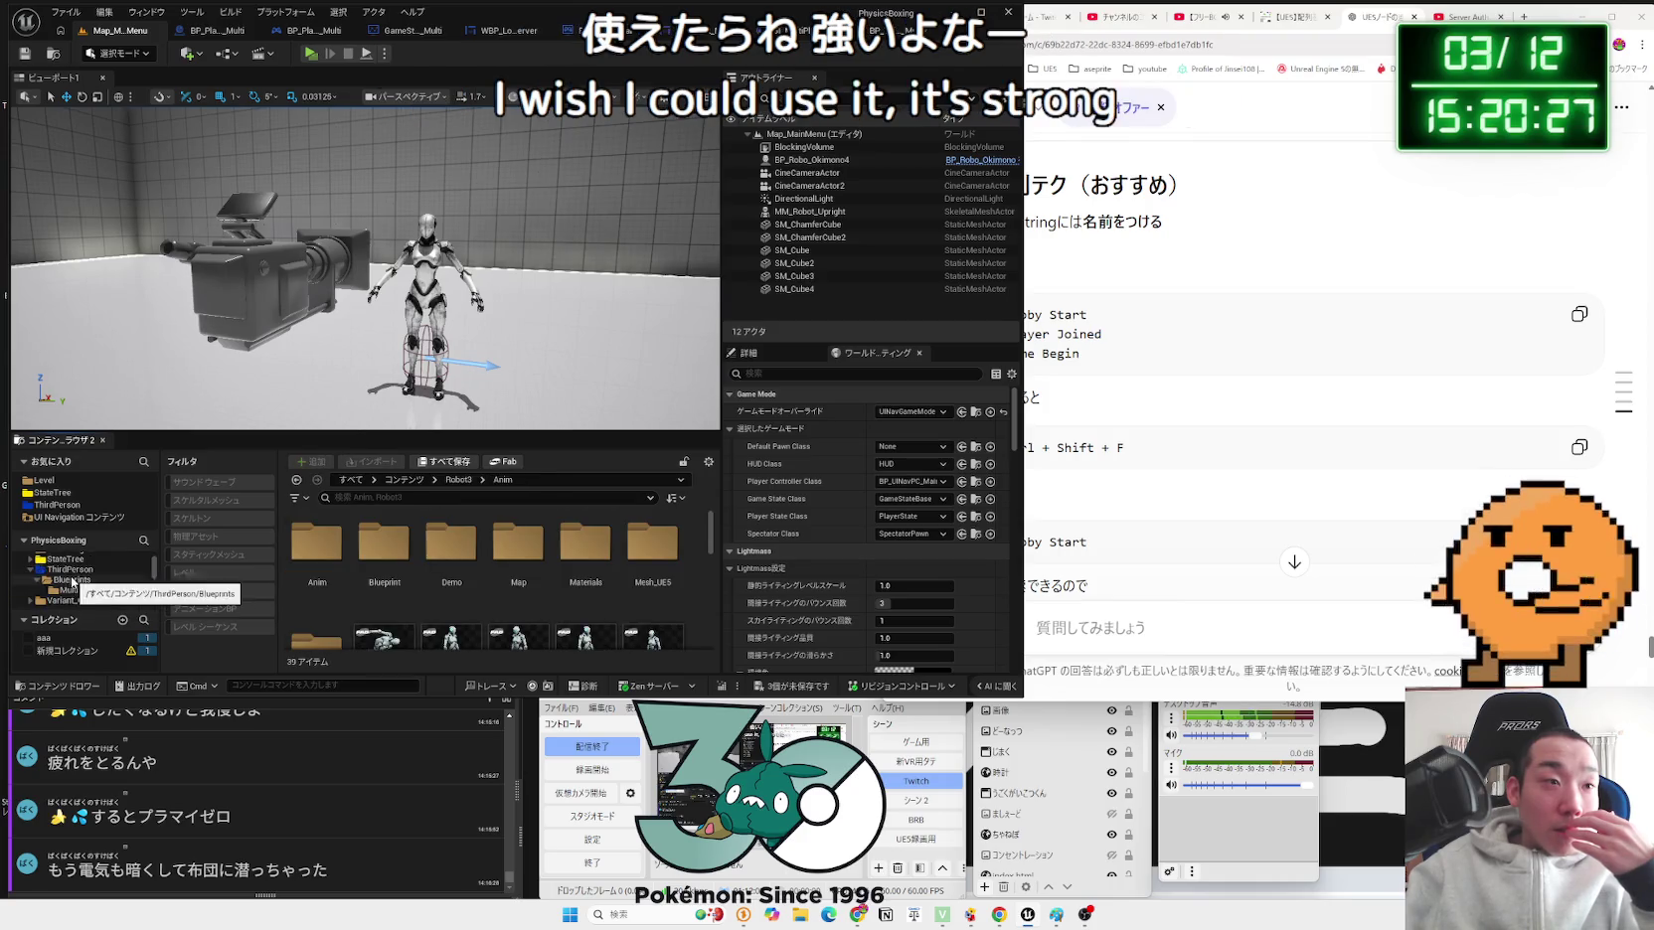
left_click(72, 582)
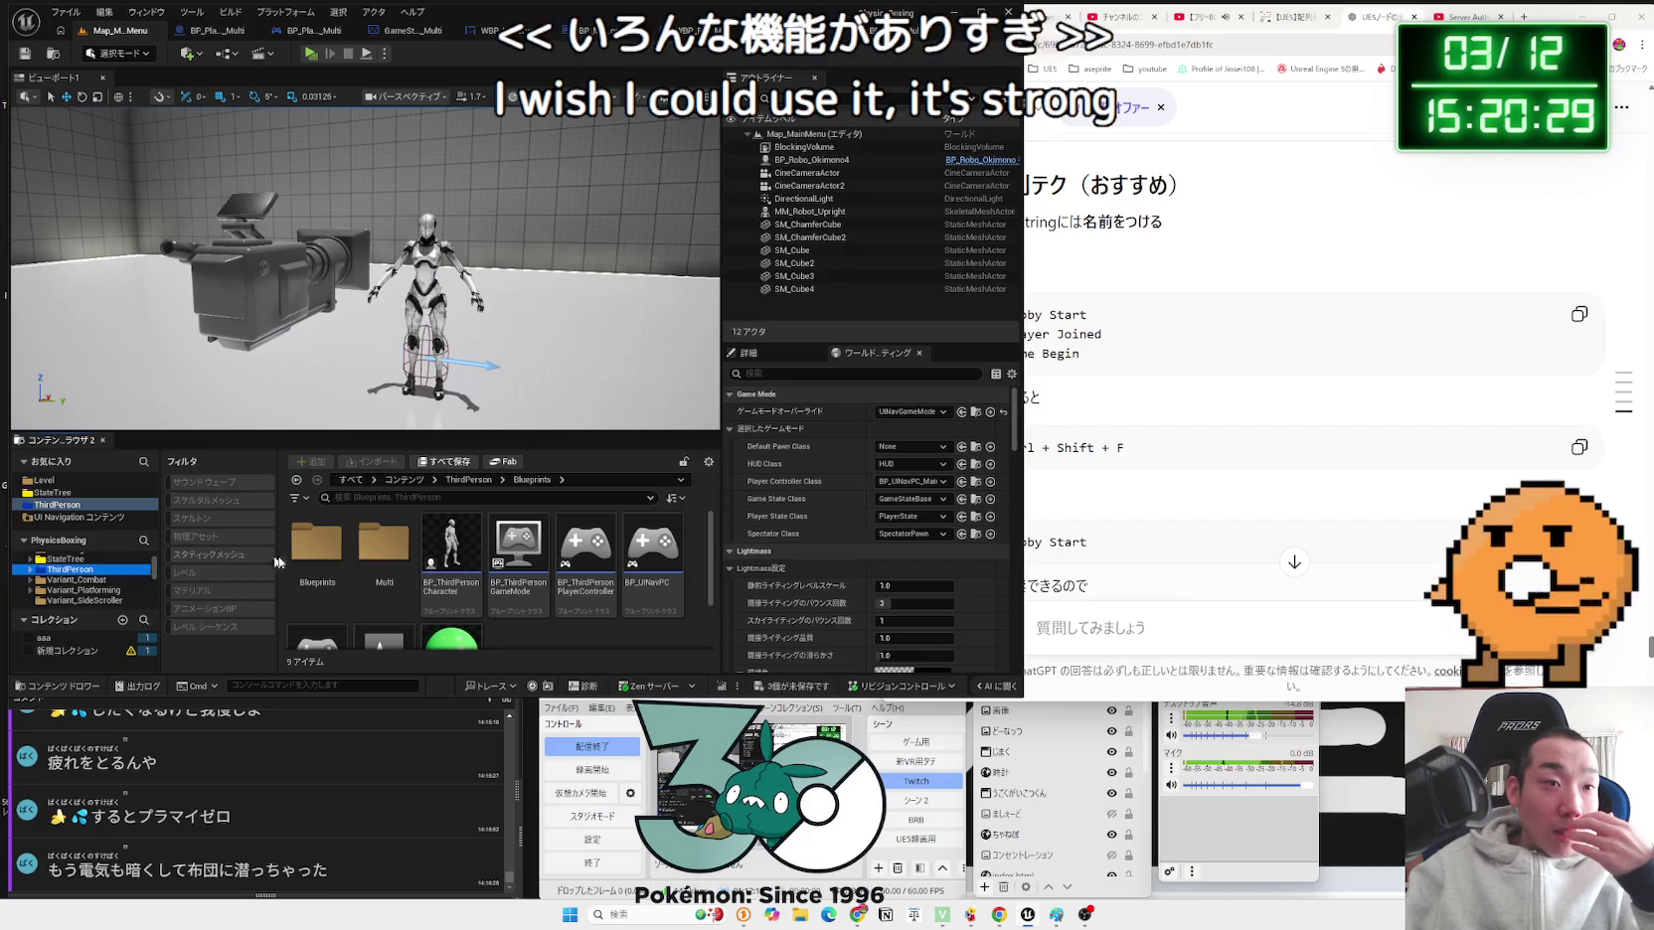
left_click(316, 552)
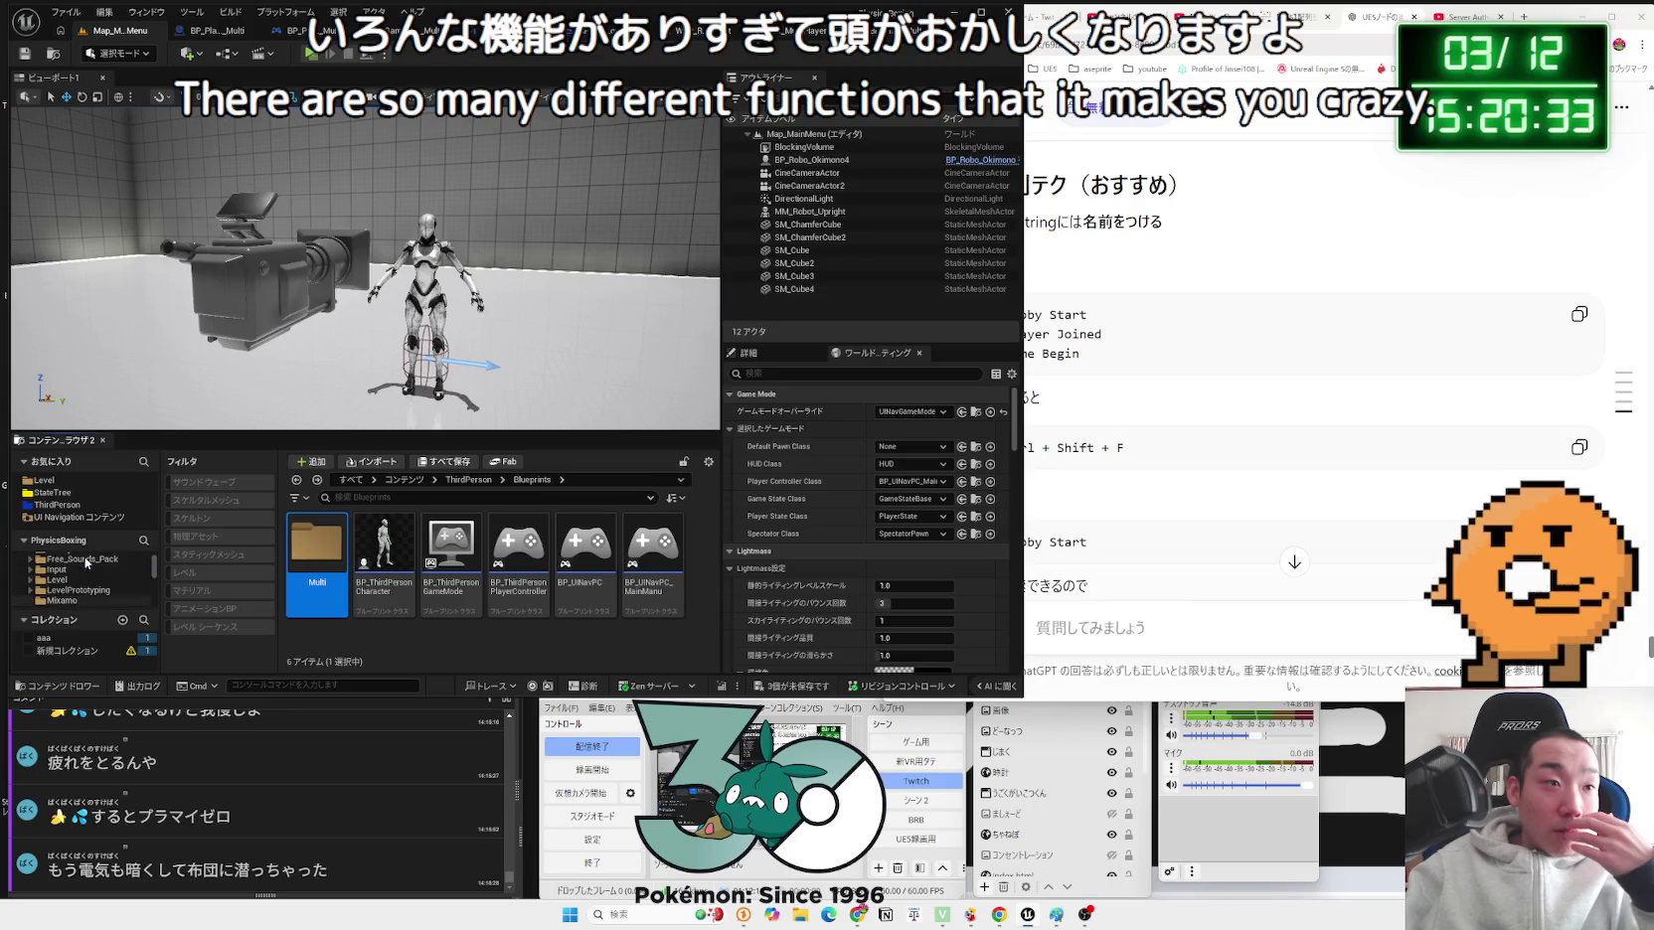
scroll(86, 562, "up", 3)
left_click(59, 570)
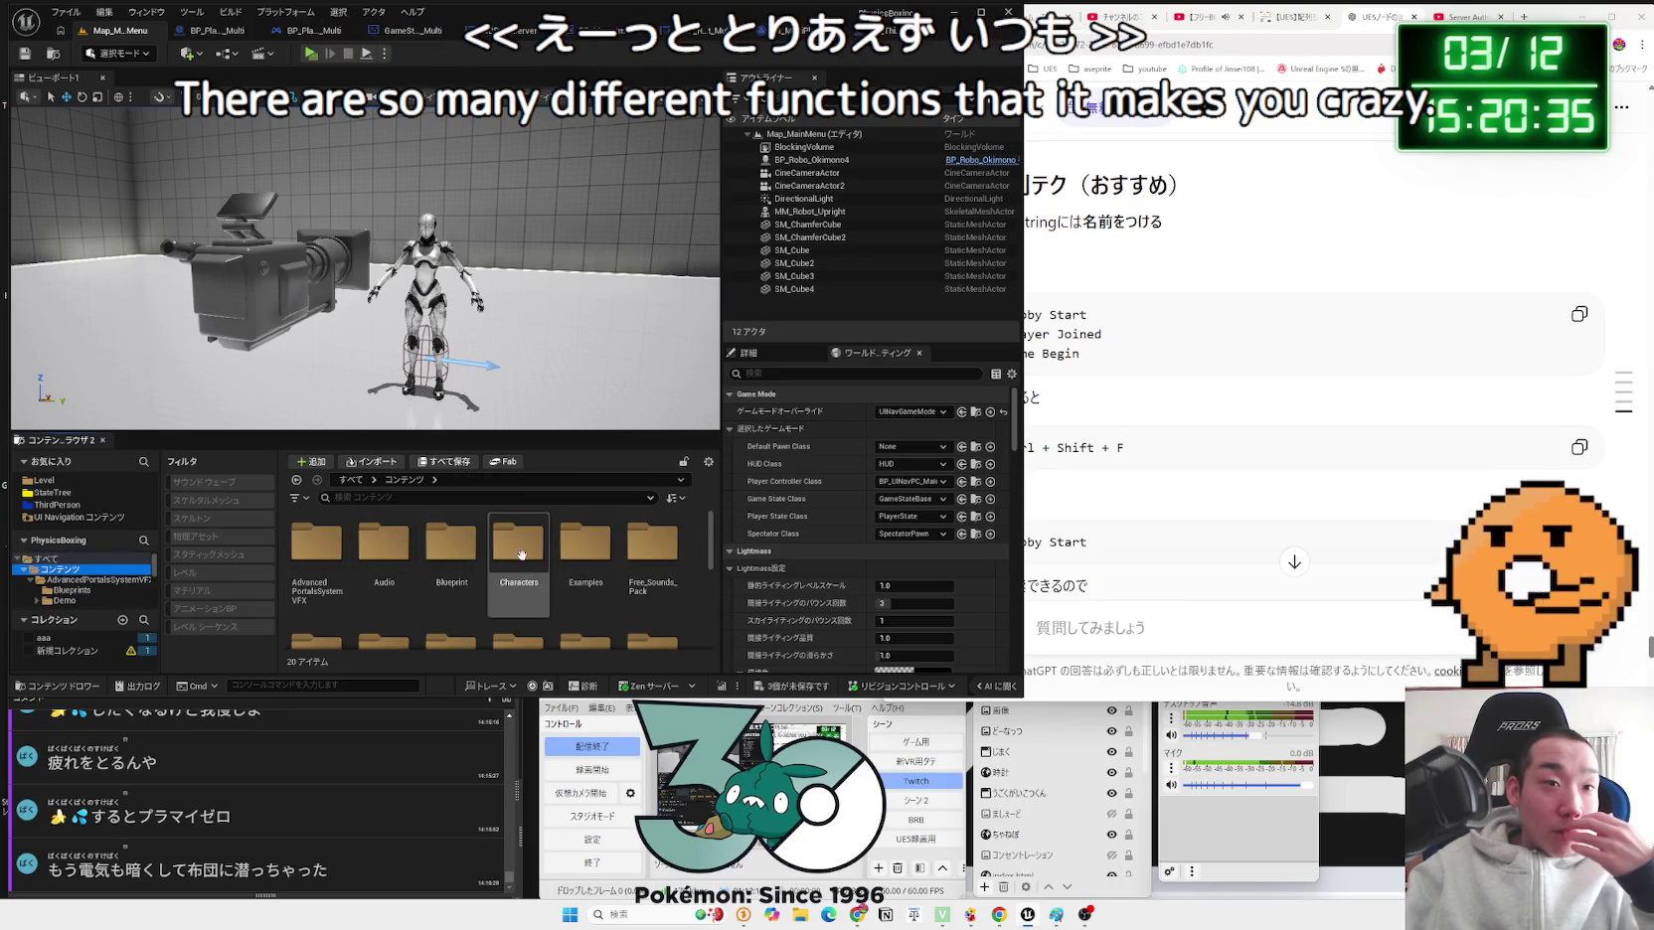
Step: Open the Health Component blueprint from Blueprint > Component and view its Current/Max Health setters
double_click(452, 541)
double_click(384, 542)
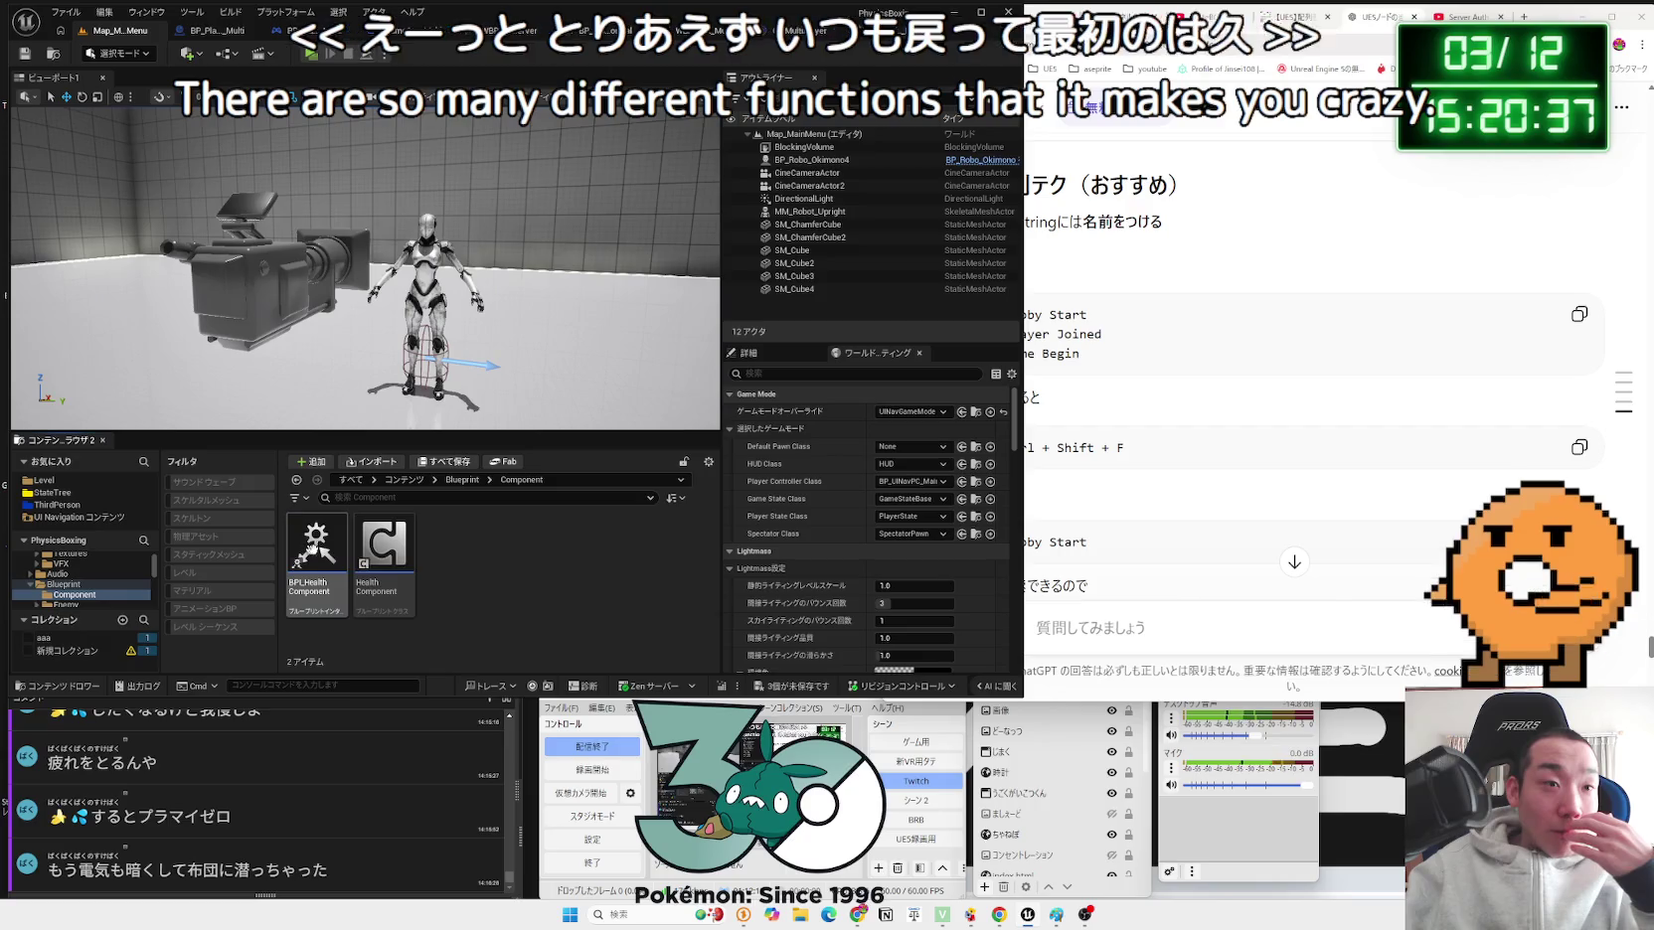
left_click(382, 542)
double_click(385, 550)
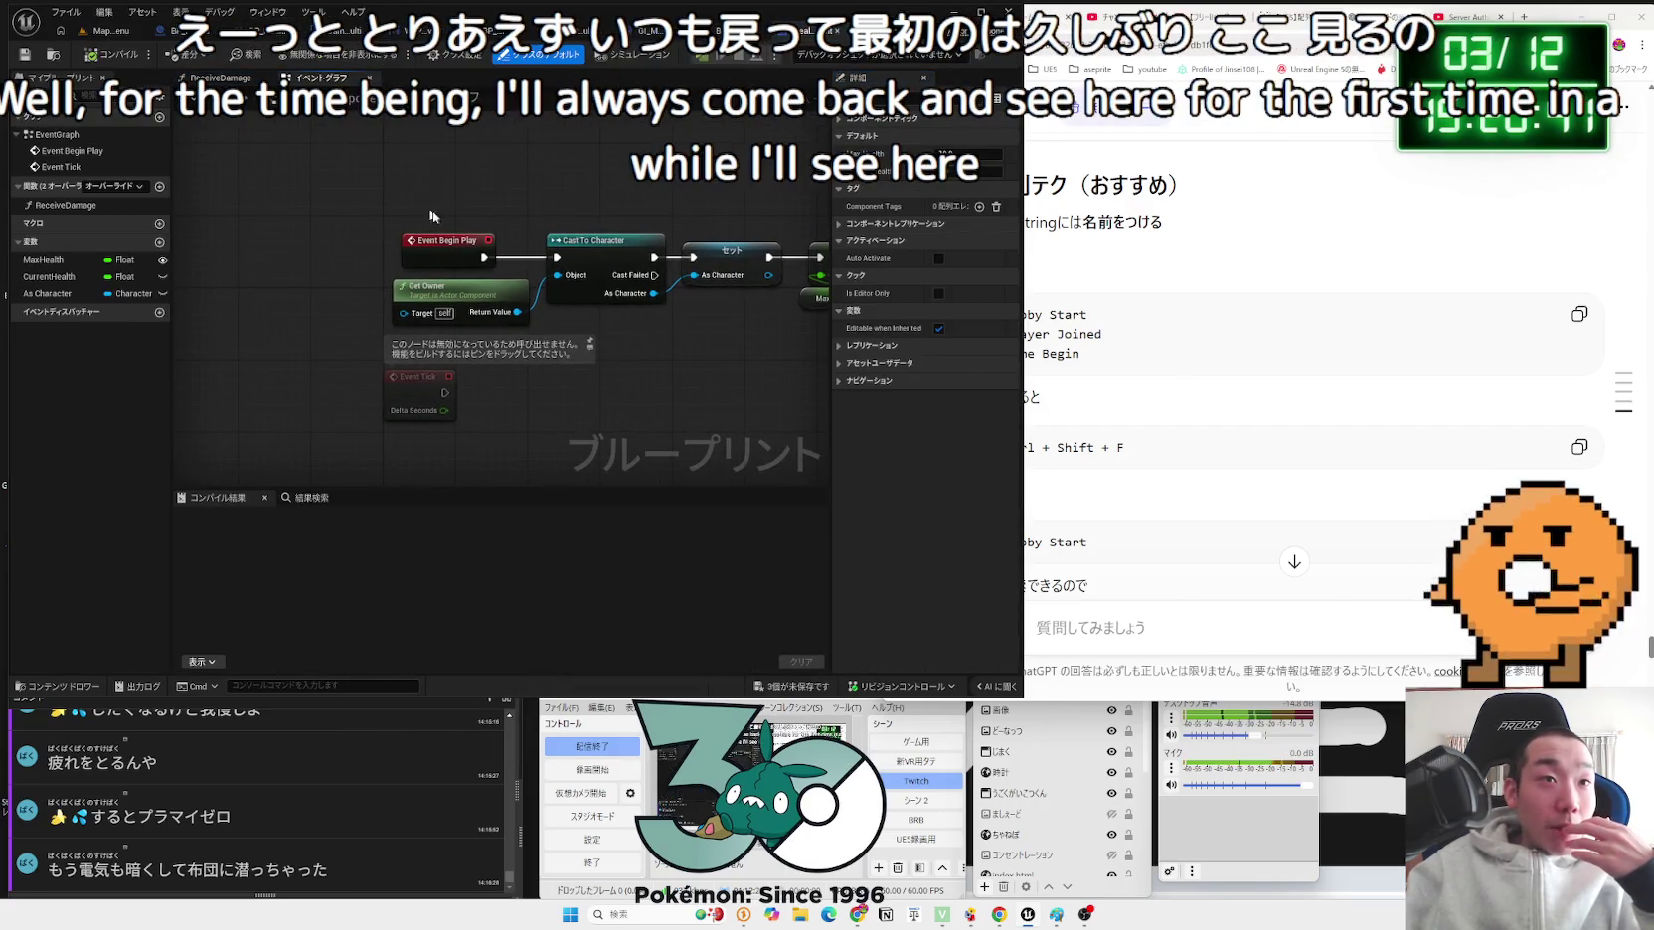
left_click_drag(426, 211, 152, 212)
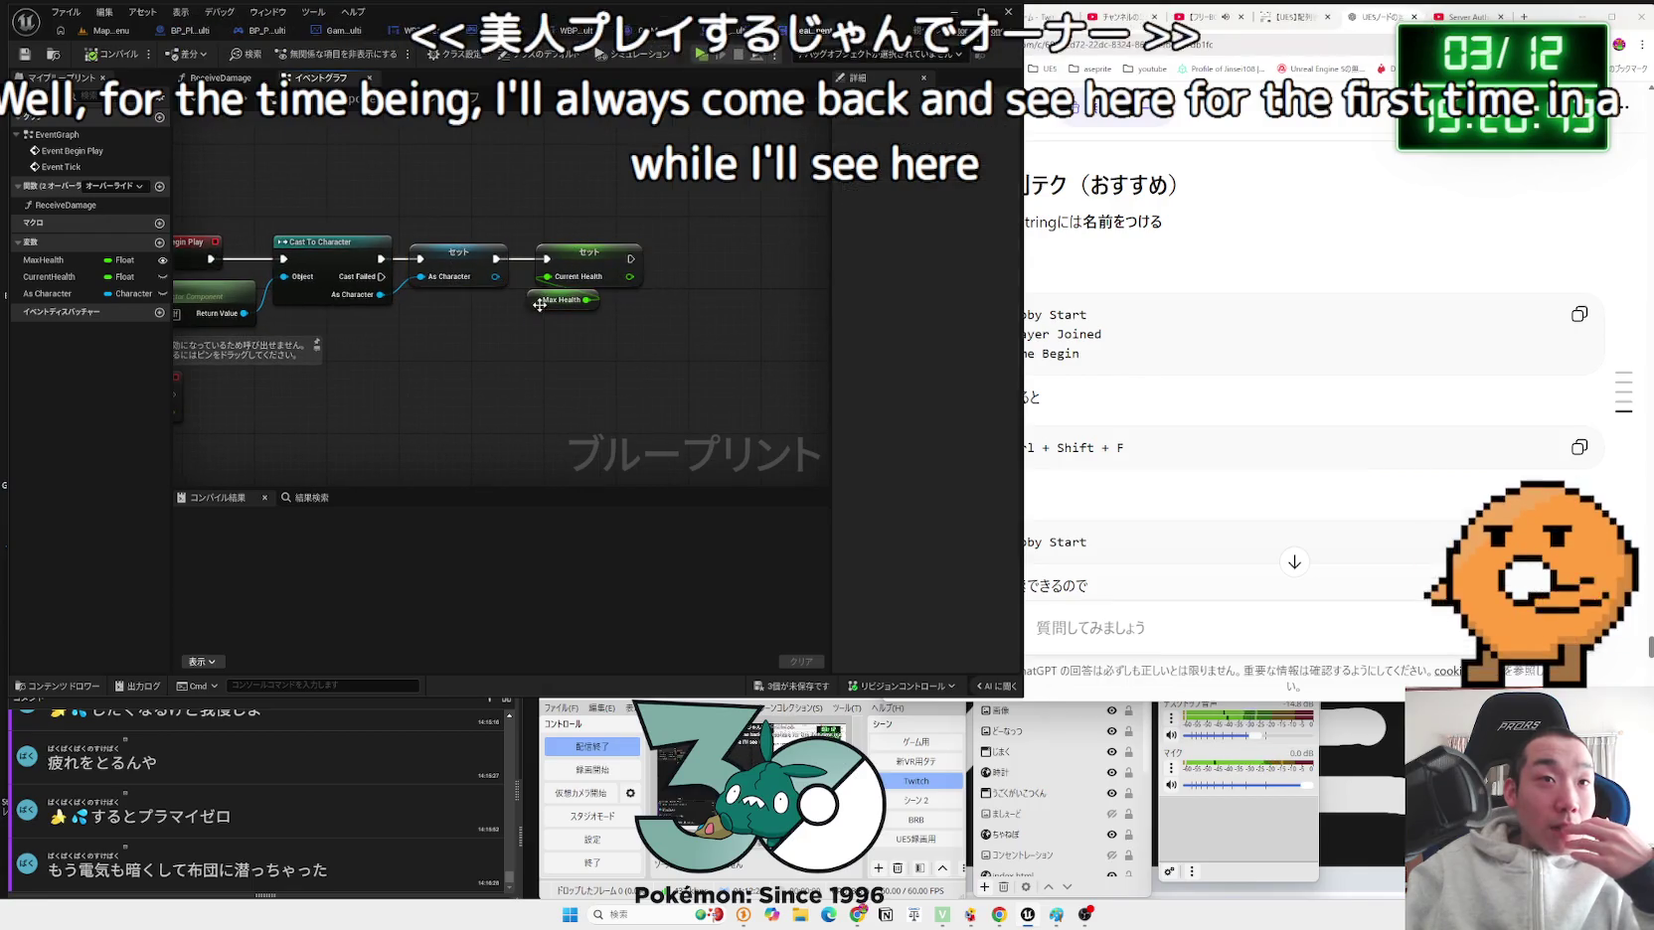
left_click_drag(649, 345, 609, 308)
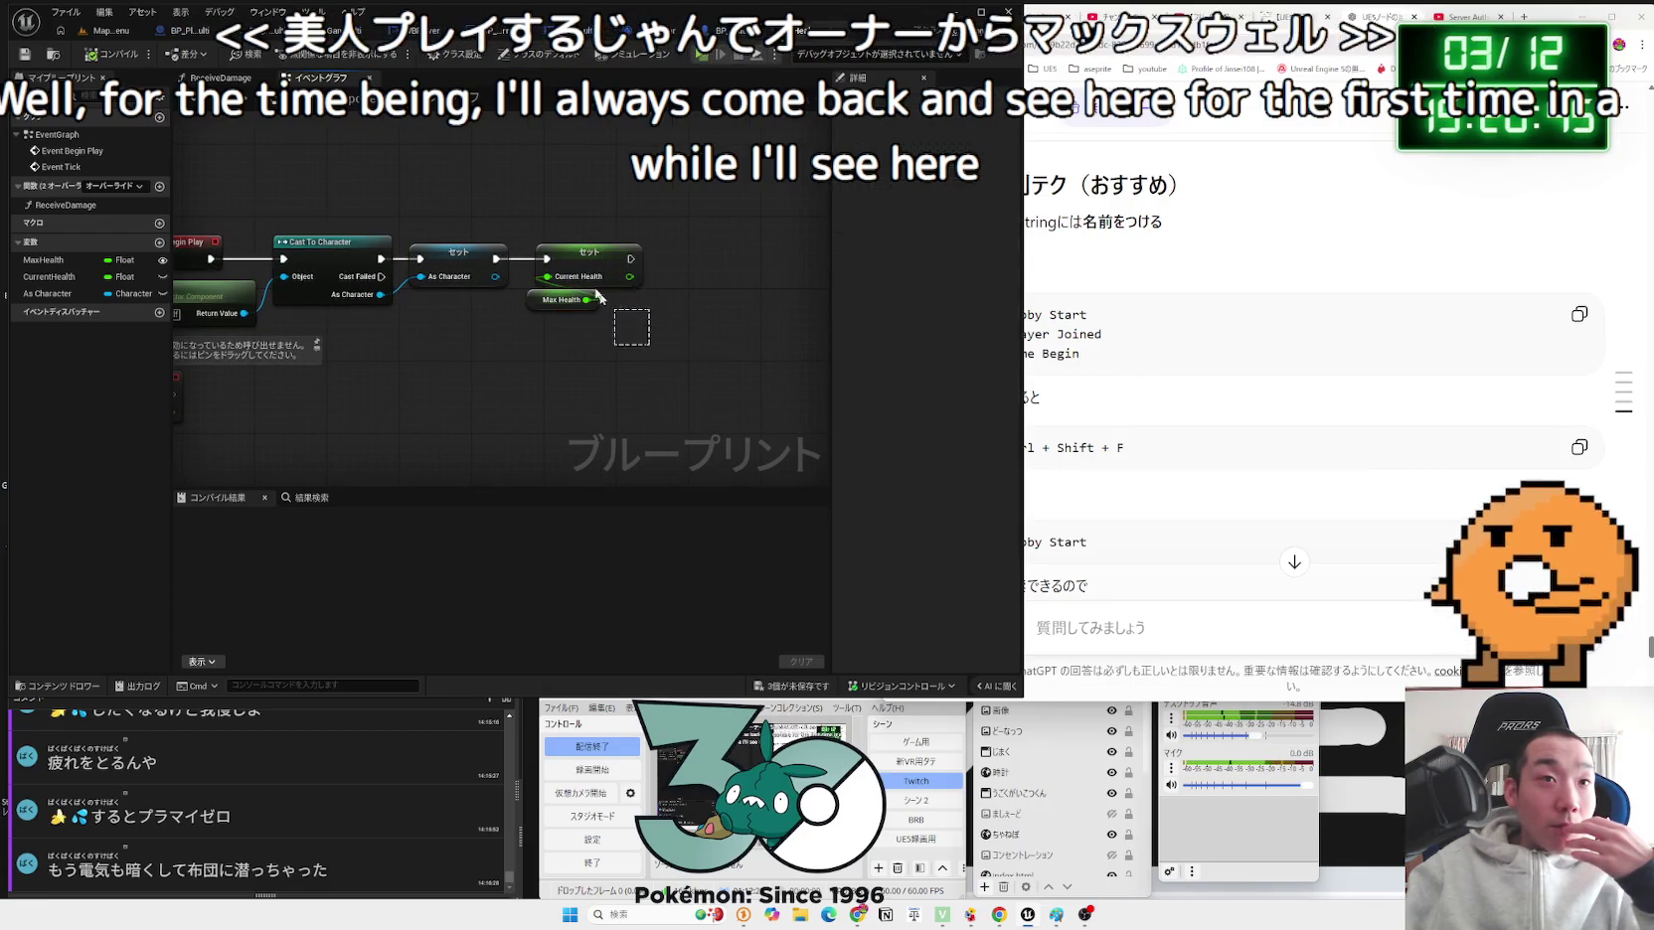
Step: Save all unsaved work and come back to the HealthComponent event graph
left_click(798, 679)
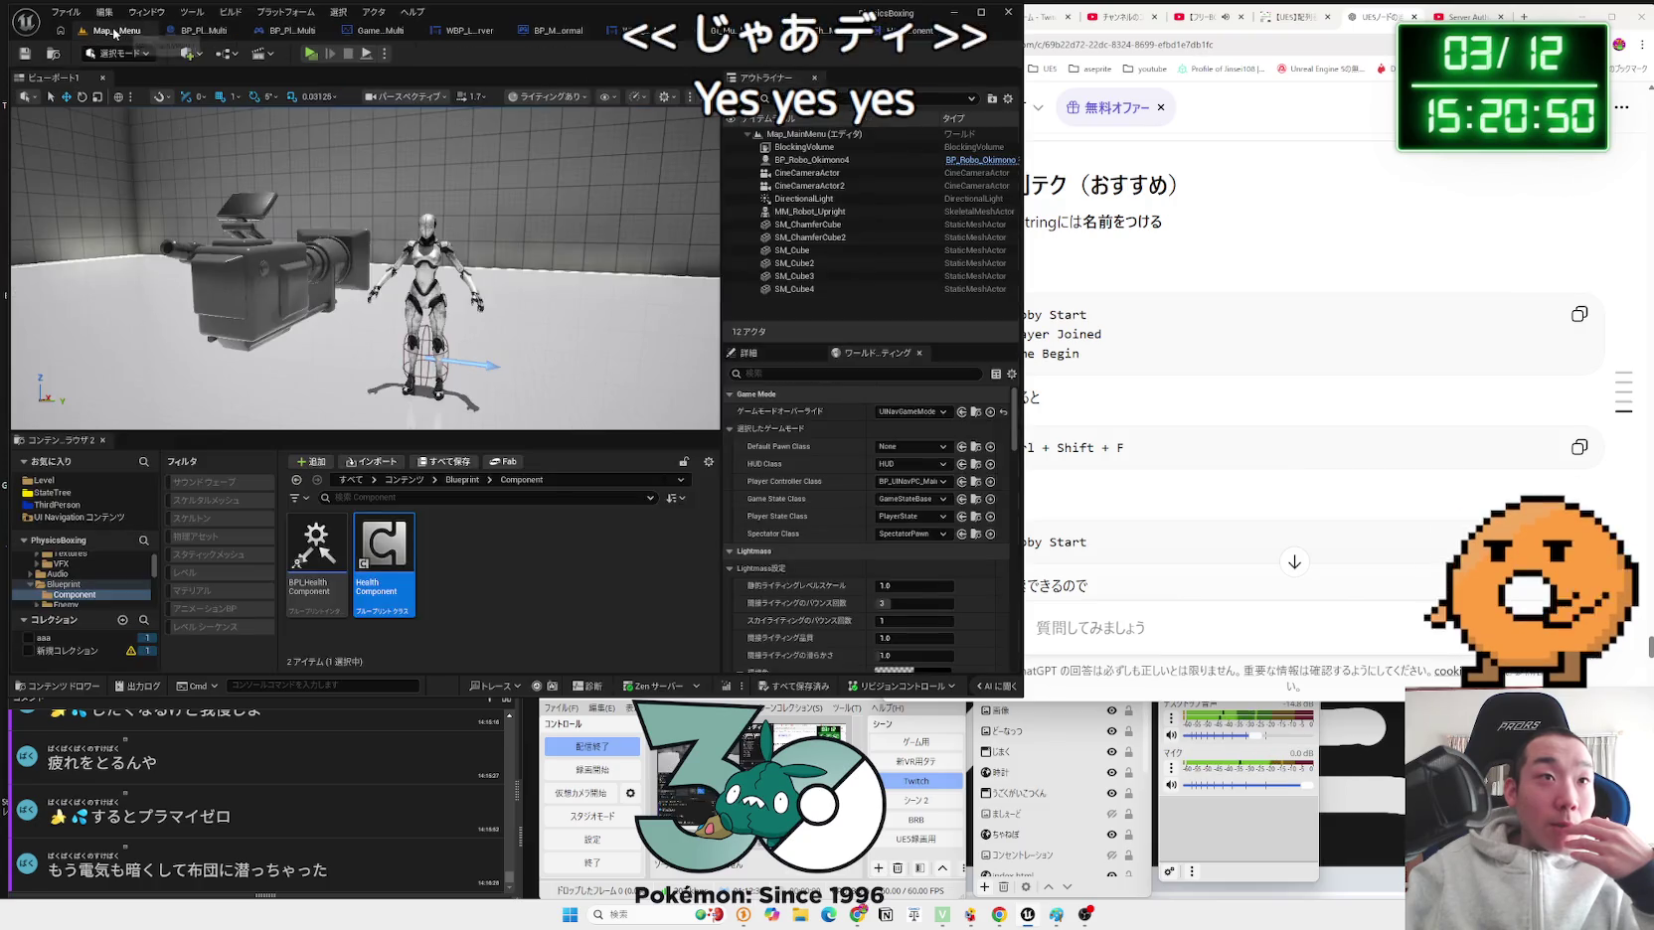
middle_click(657, 40)
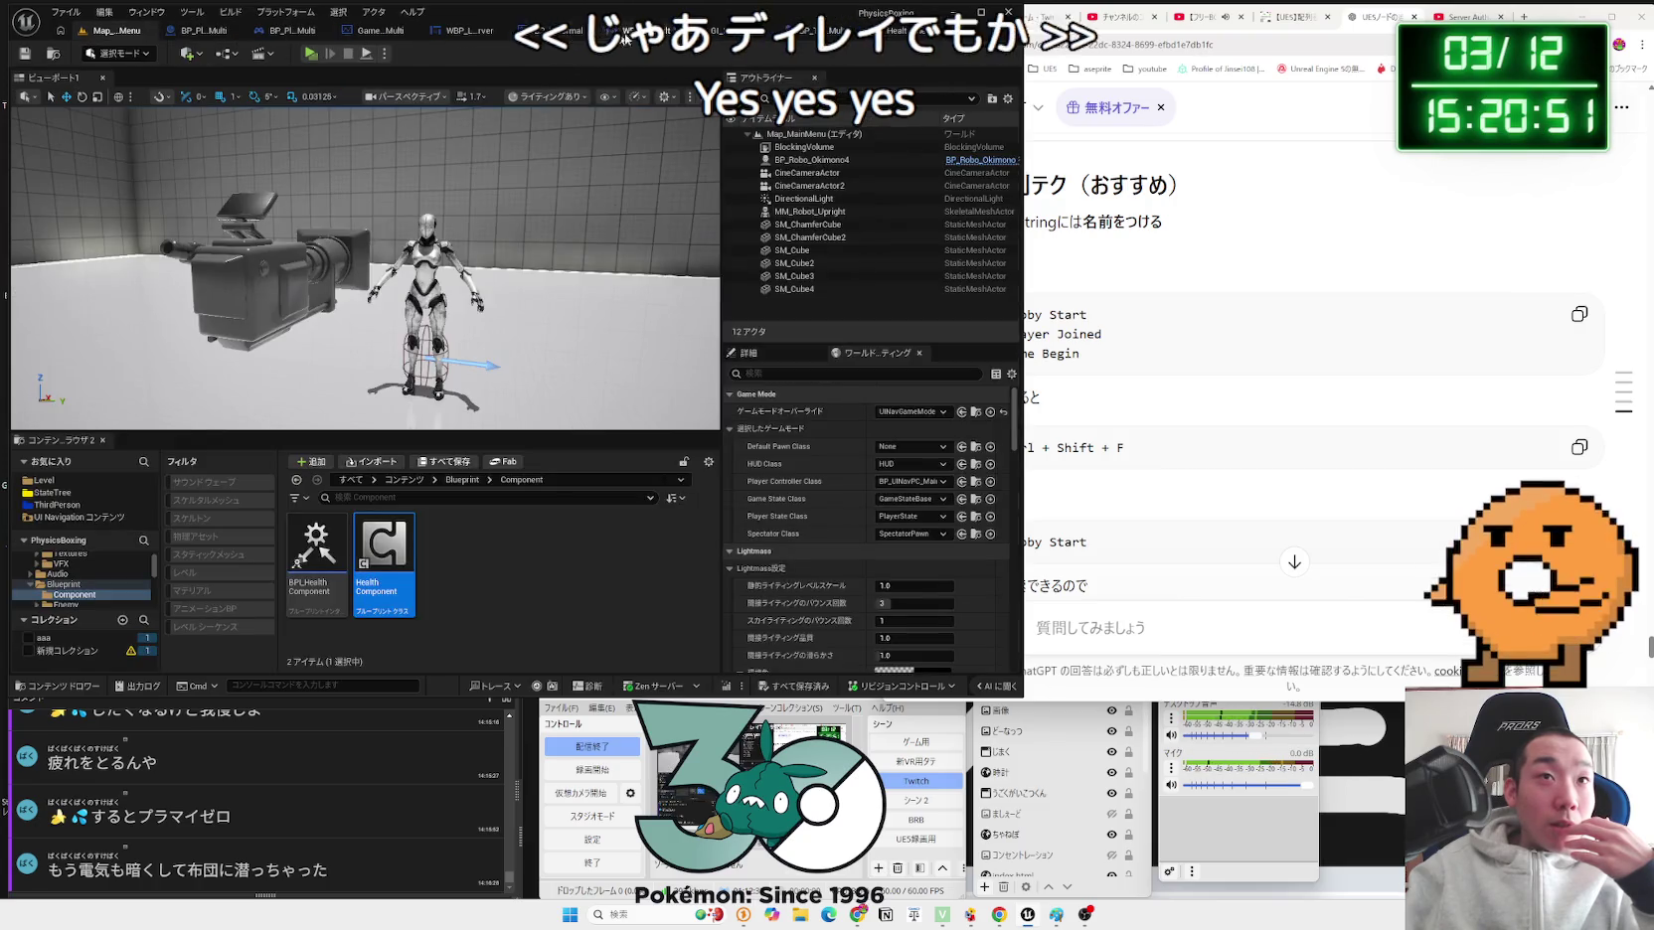
left_click(807, 38)
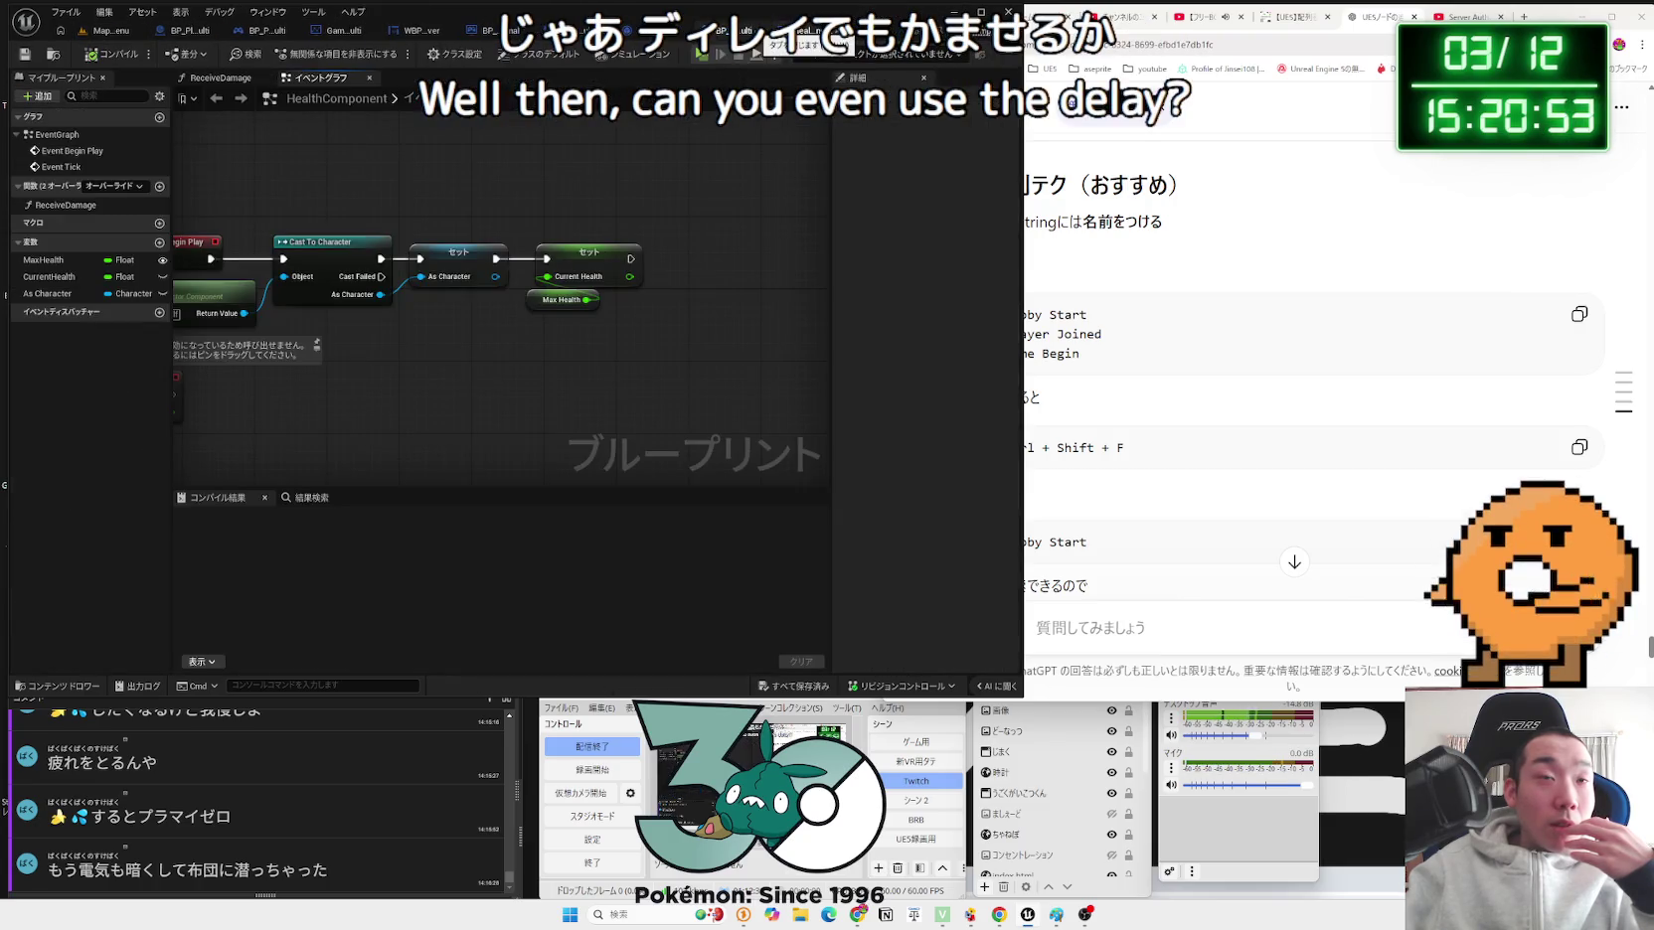
Step: Cycle through the lobby, player state, game state, game mode, result and GI_MultiPlayer blueprint tabs
left_click(419, 31)
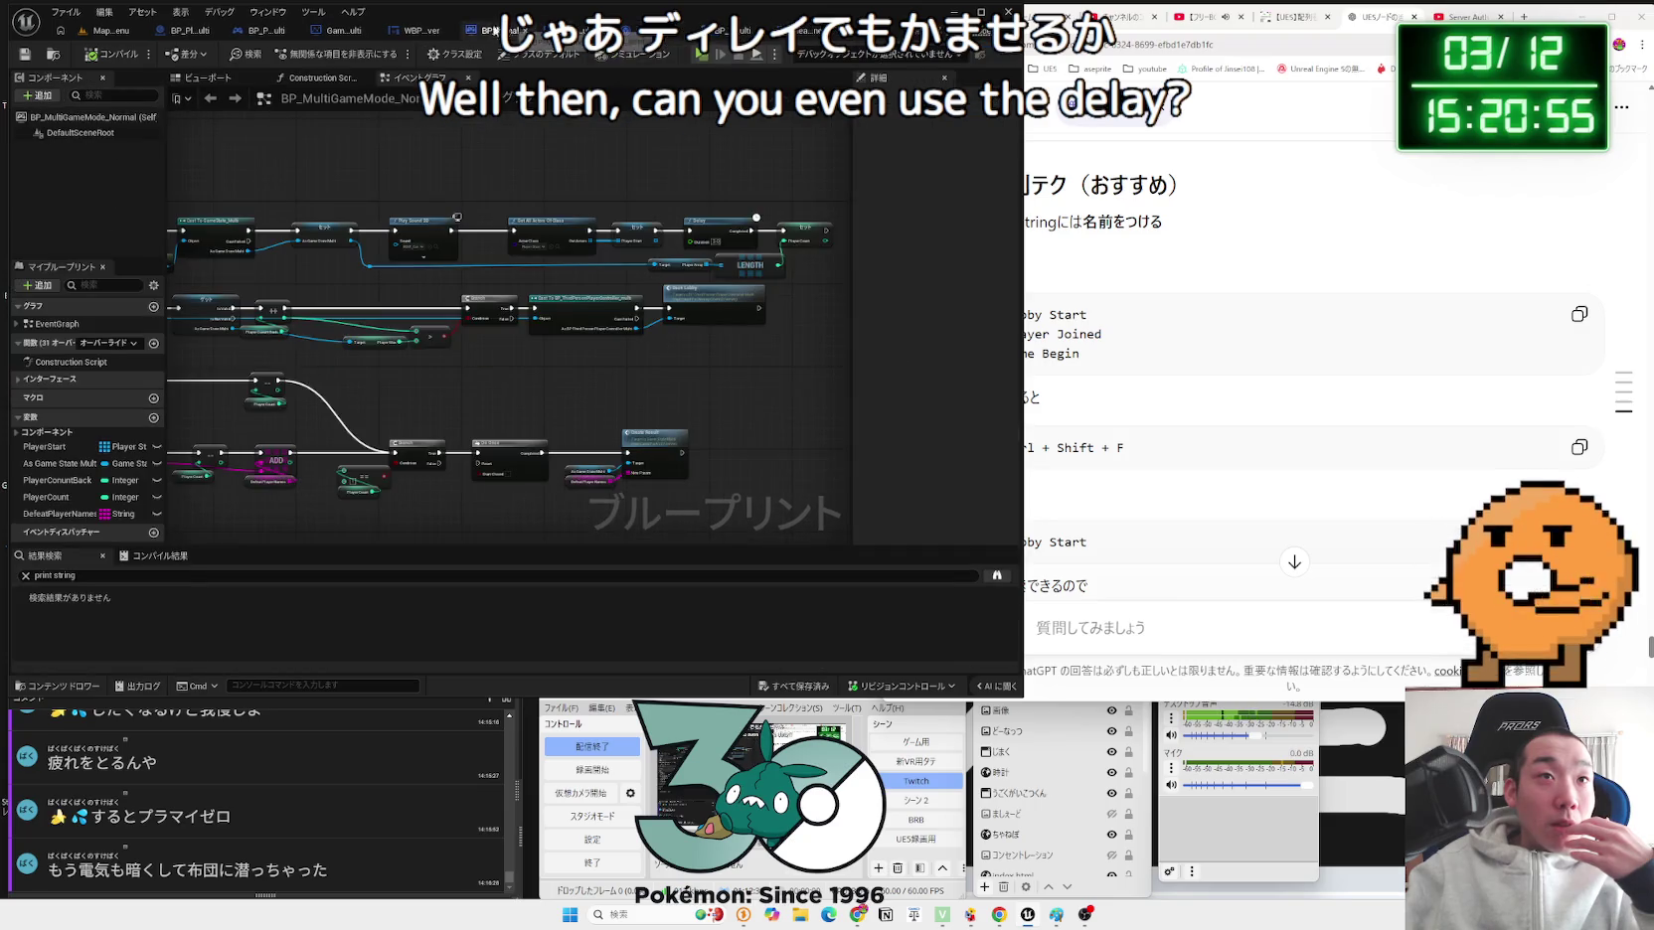
left_click(268, 31)
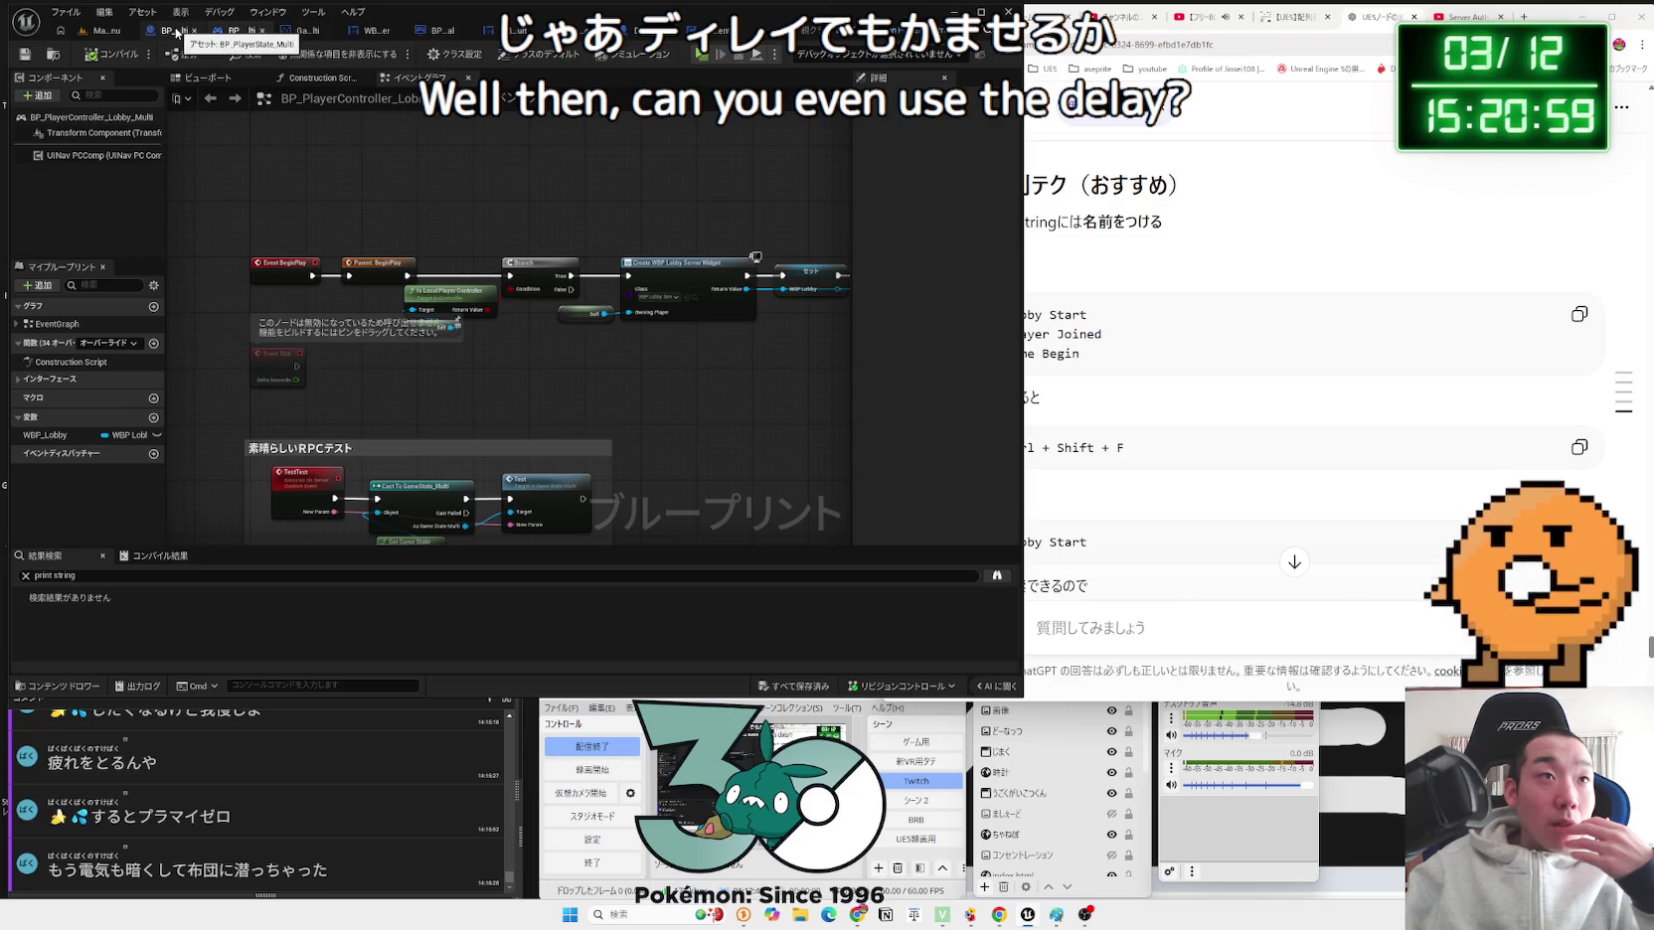
left_click(175, 31)
left_click(308, 31)
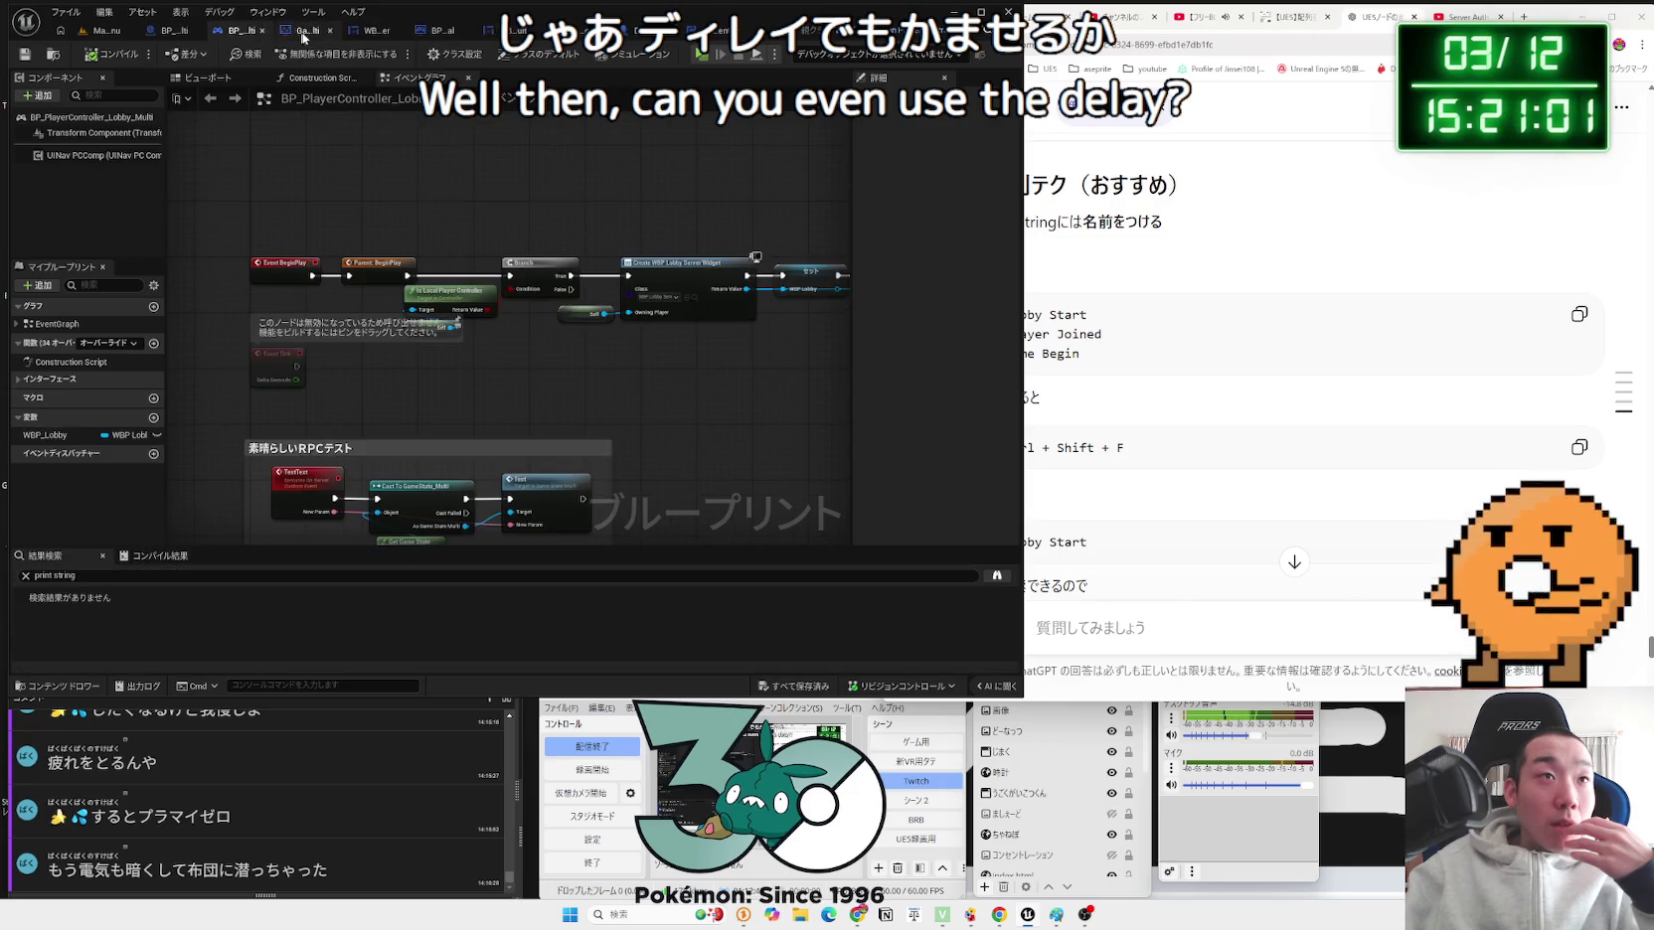
left_click(411, 33)
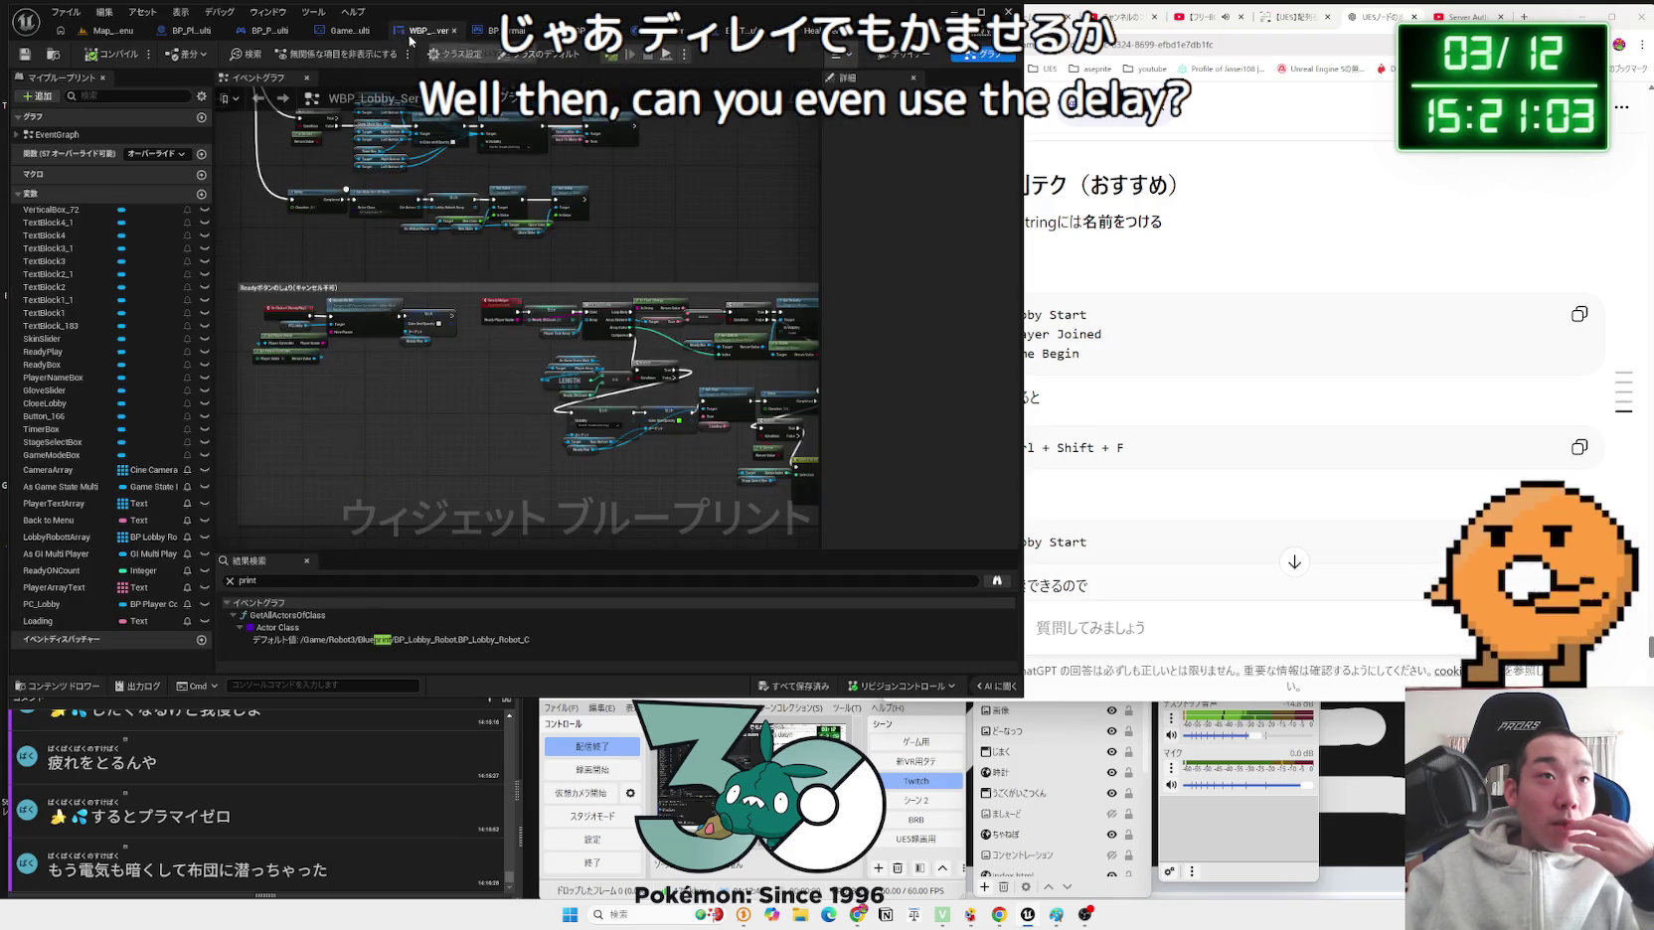
left_click(494, 30)
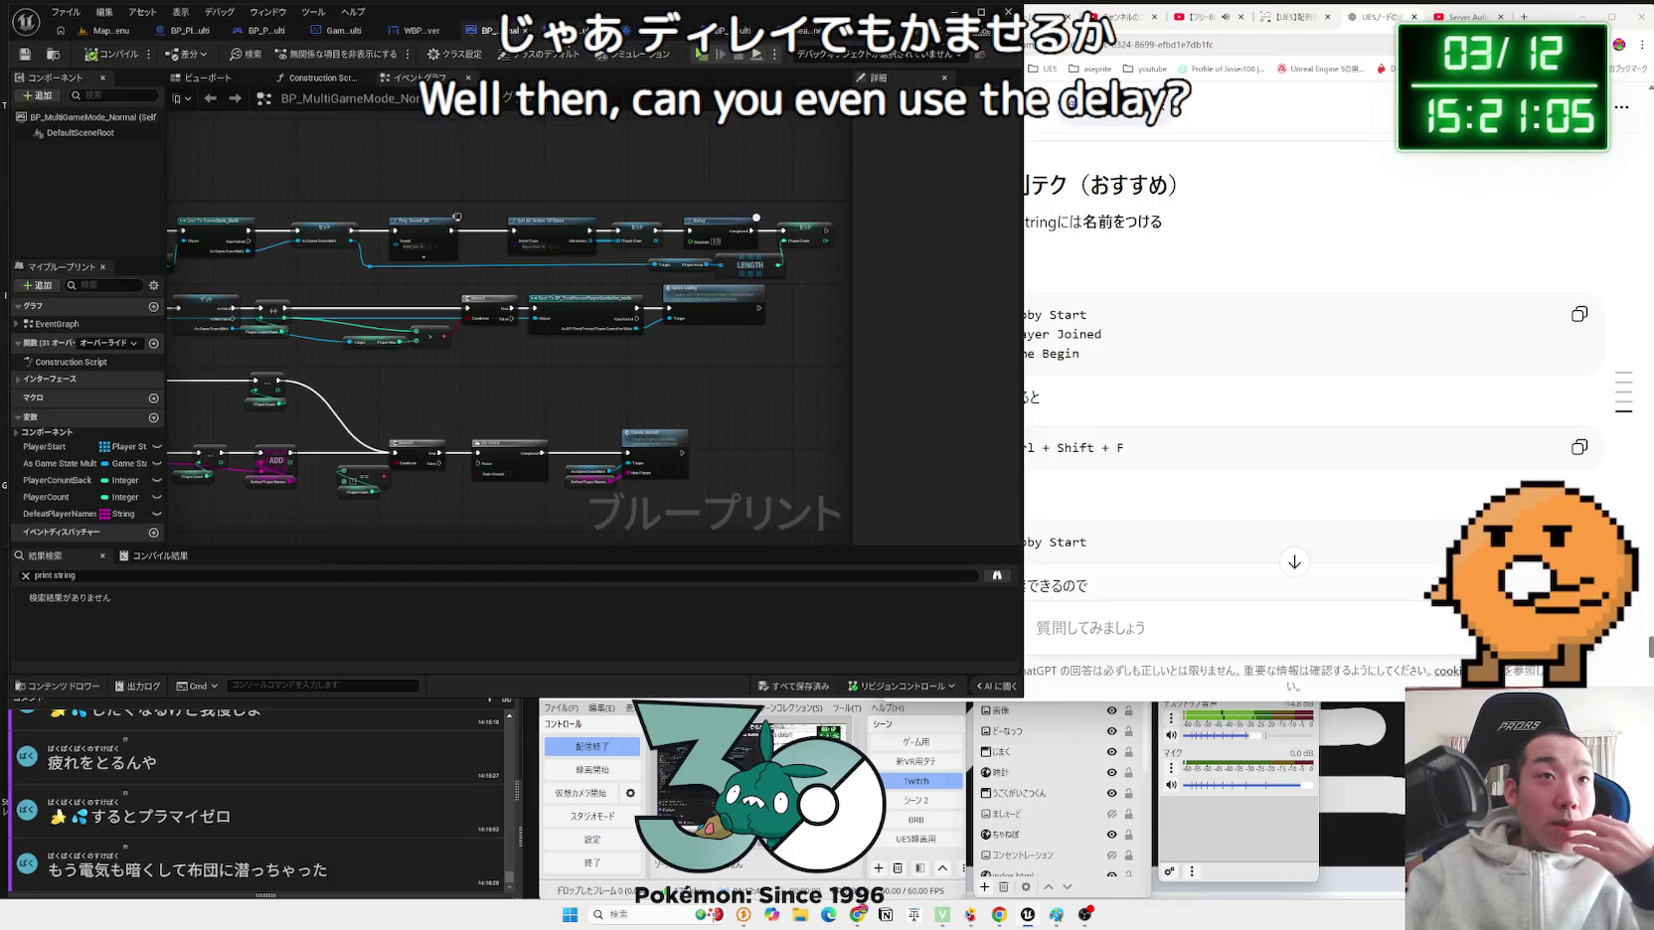
left_click(579, 31)
left_click(664, 33)
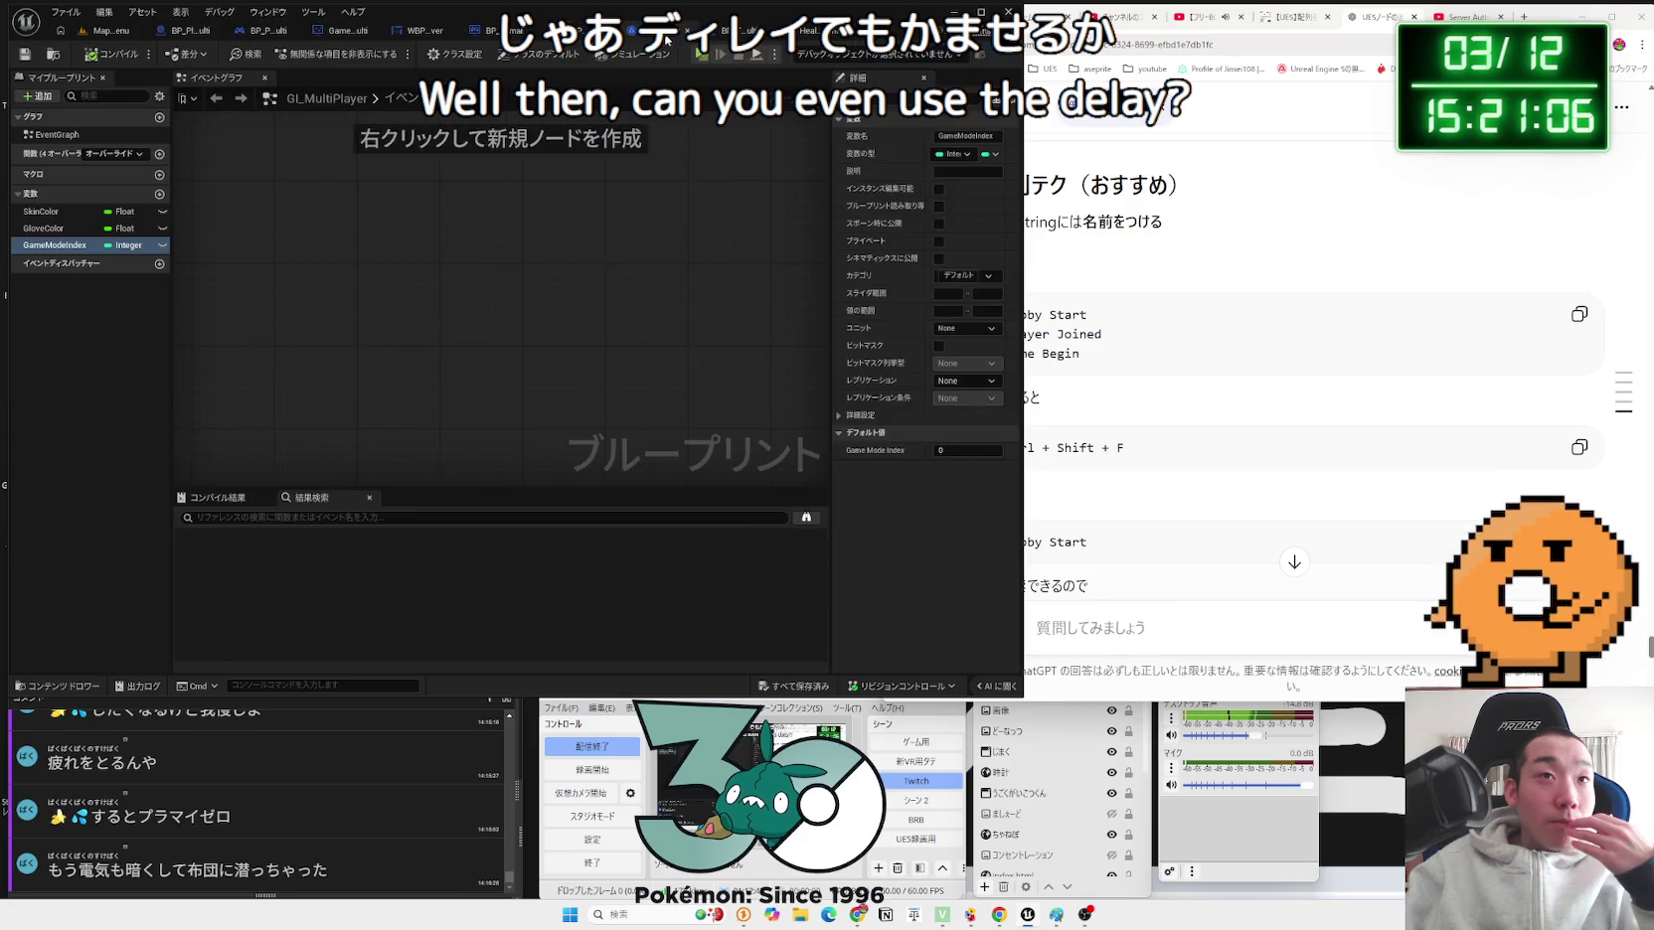
left_click(722, 33)
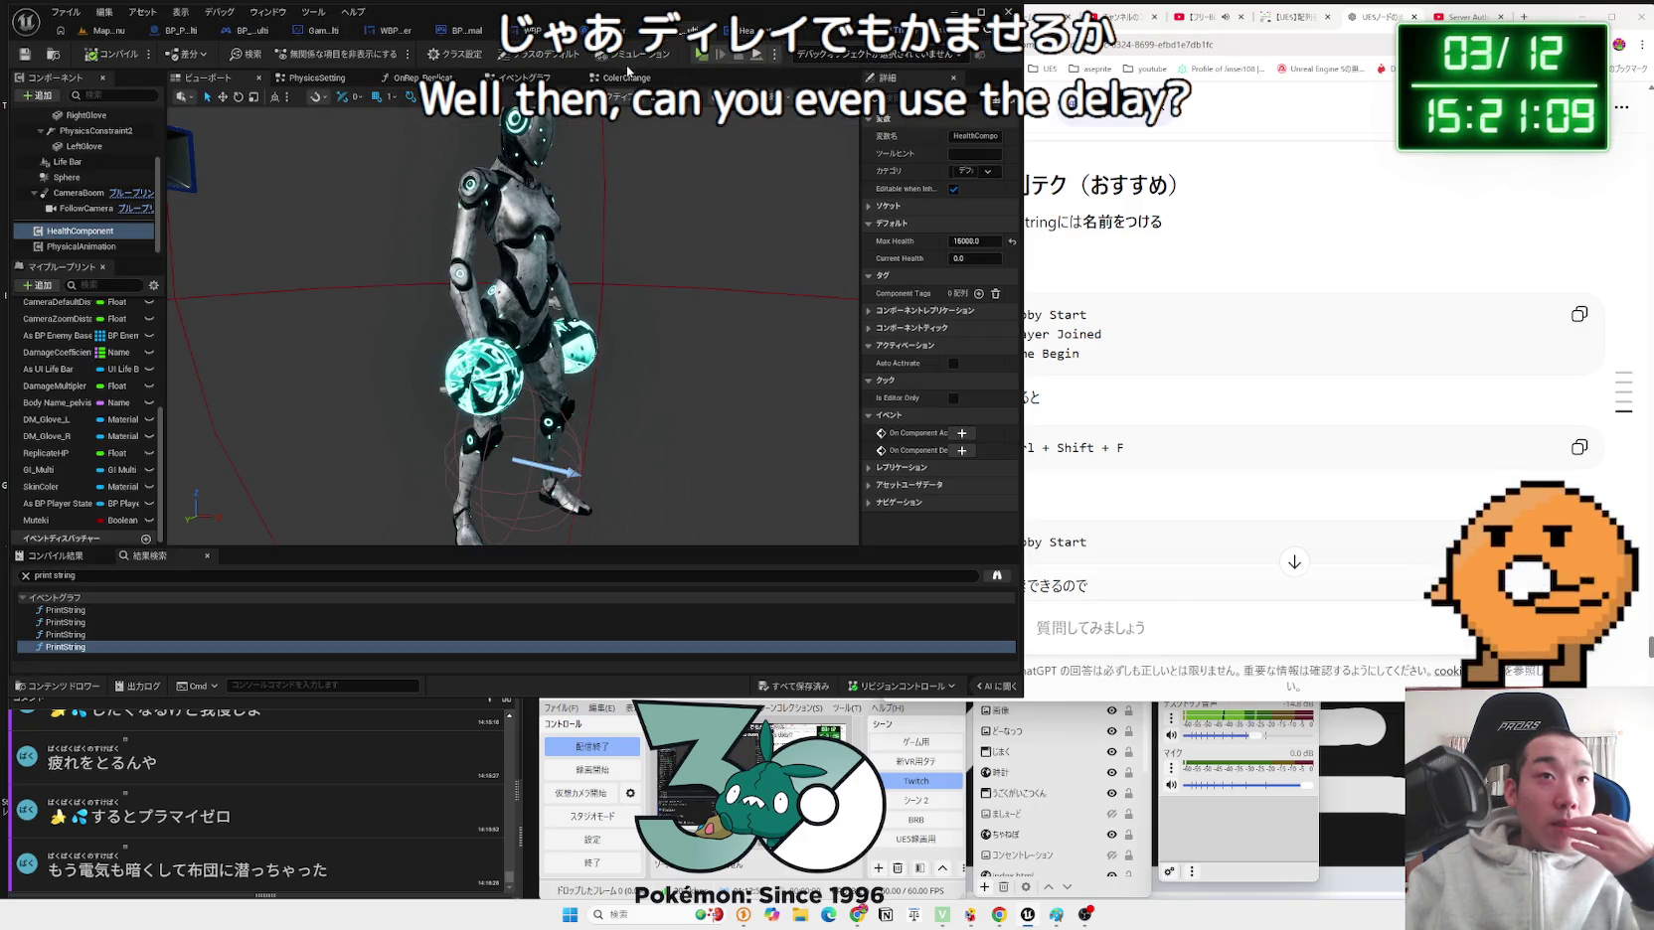
Step: Add a Delay node from Switch on Int output 1 before the 2.0 Max Health setter, then delete it
left_click(522, 78)
mouse_move(578, 151)
left_mouse_down()
mouse_move(578, 340)
mouse_move(460, 350)
left_mouse_up()
left_click(527, 313)
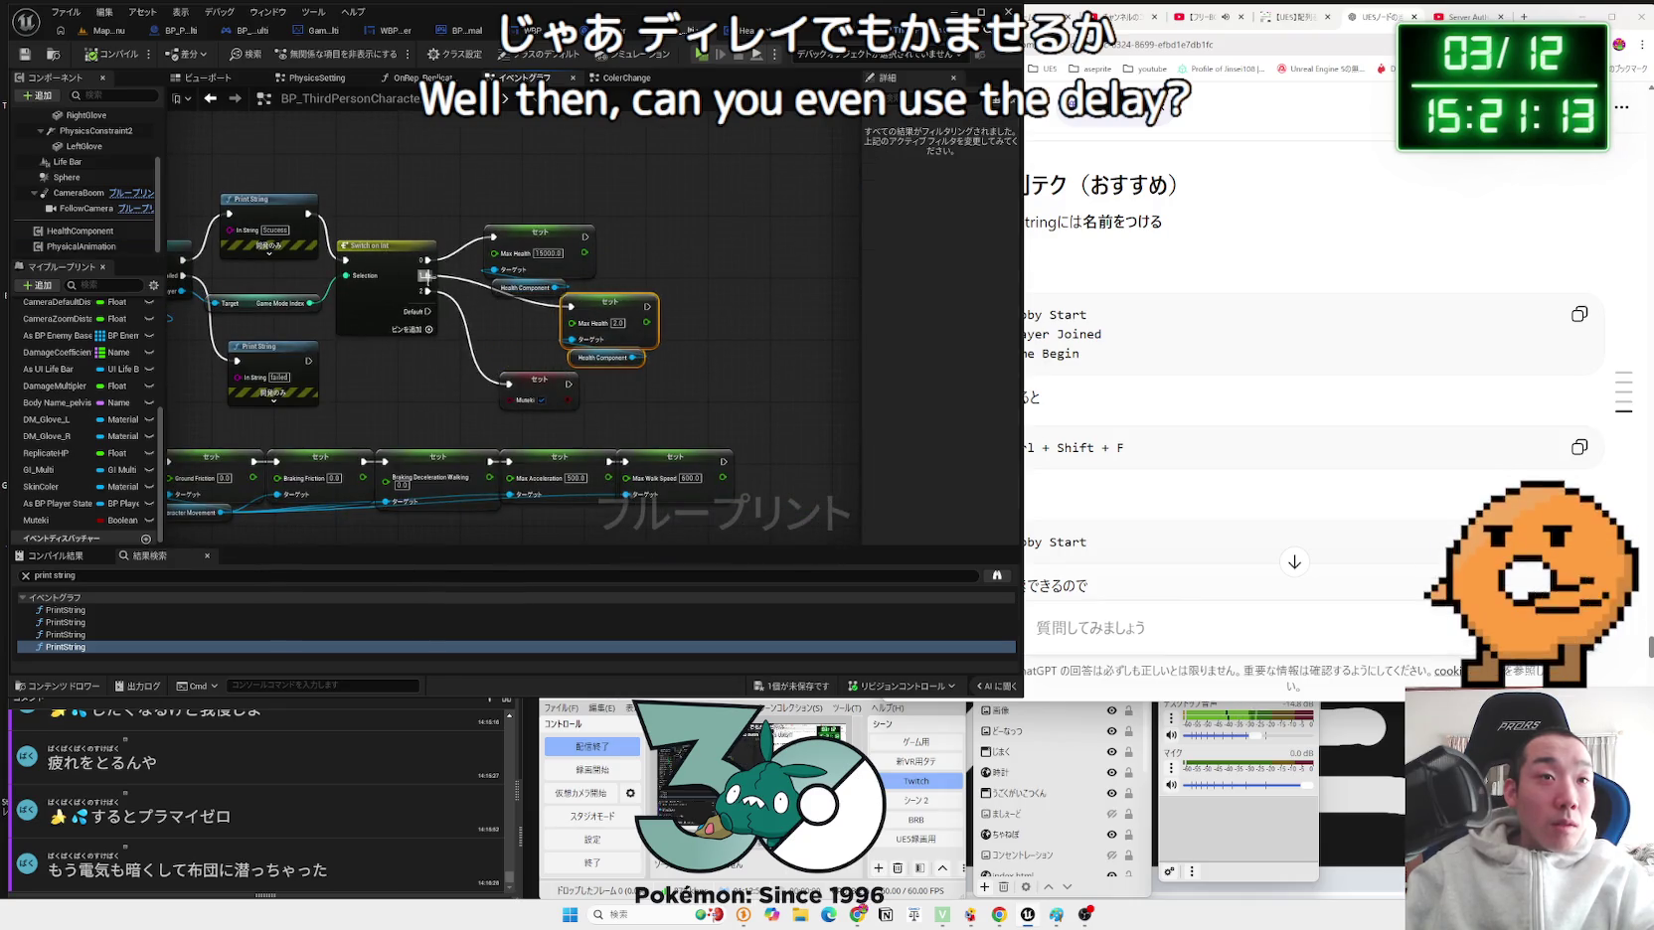
left_click_drag(425, 276, 496, 316)
type("delay")
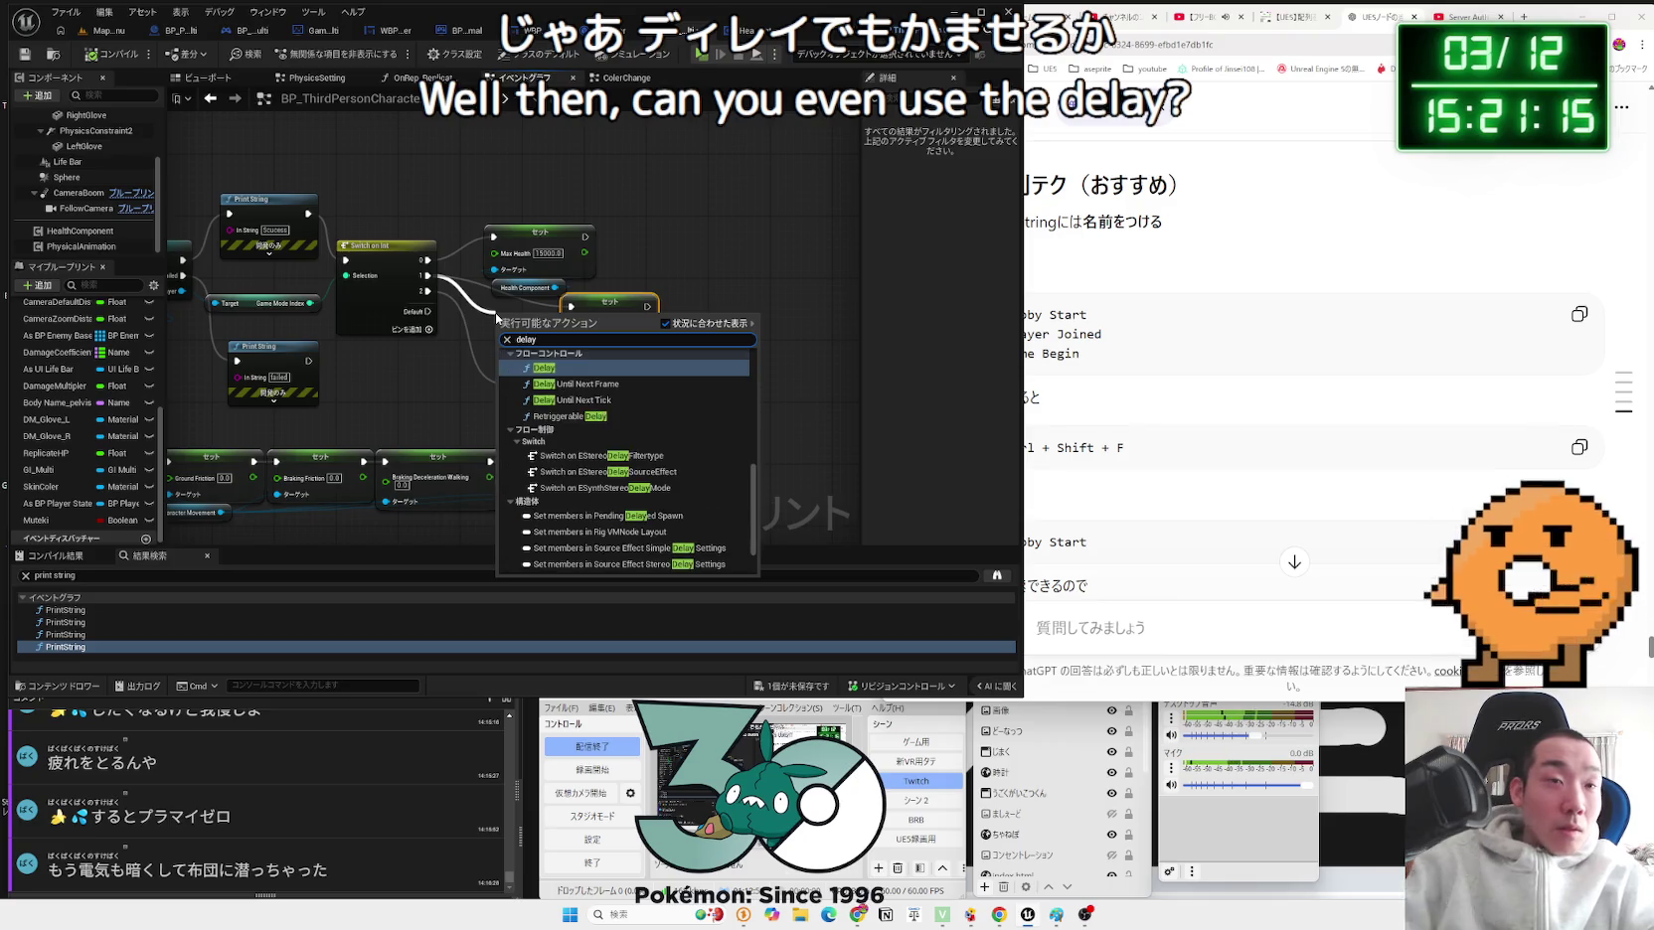
left_click(545, 369)
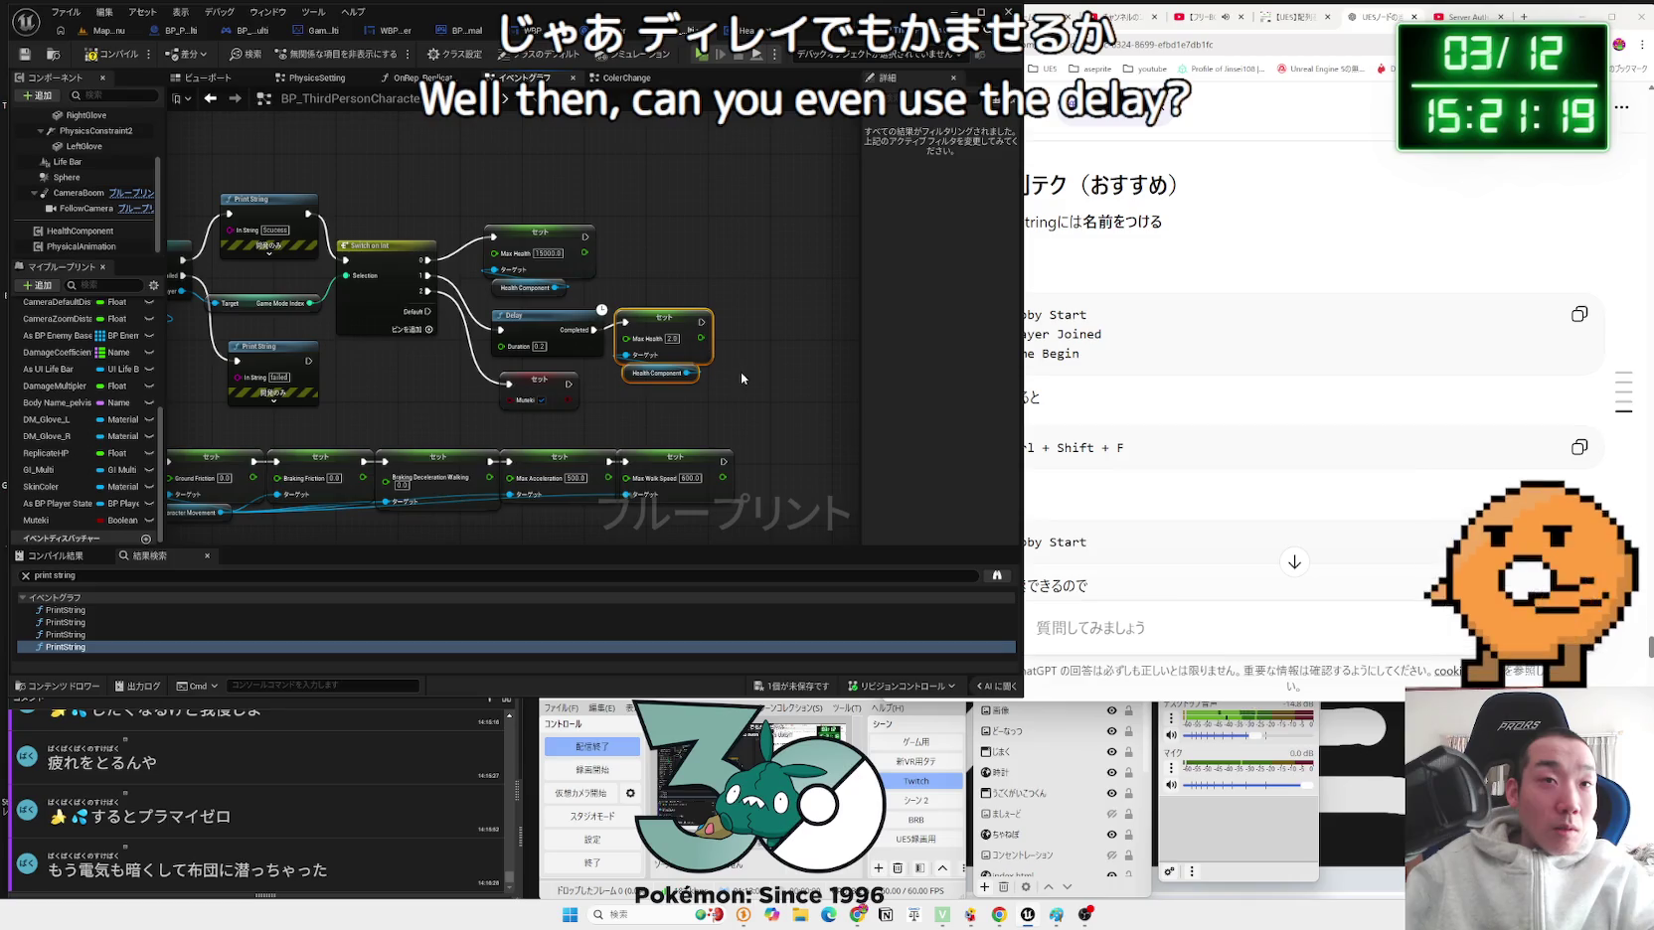
left_click(656, 314)
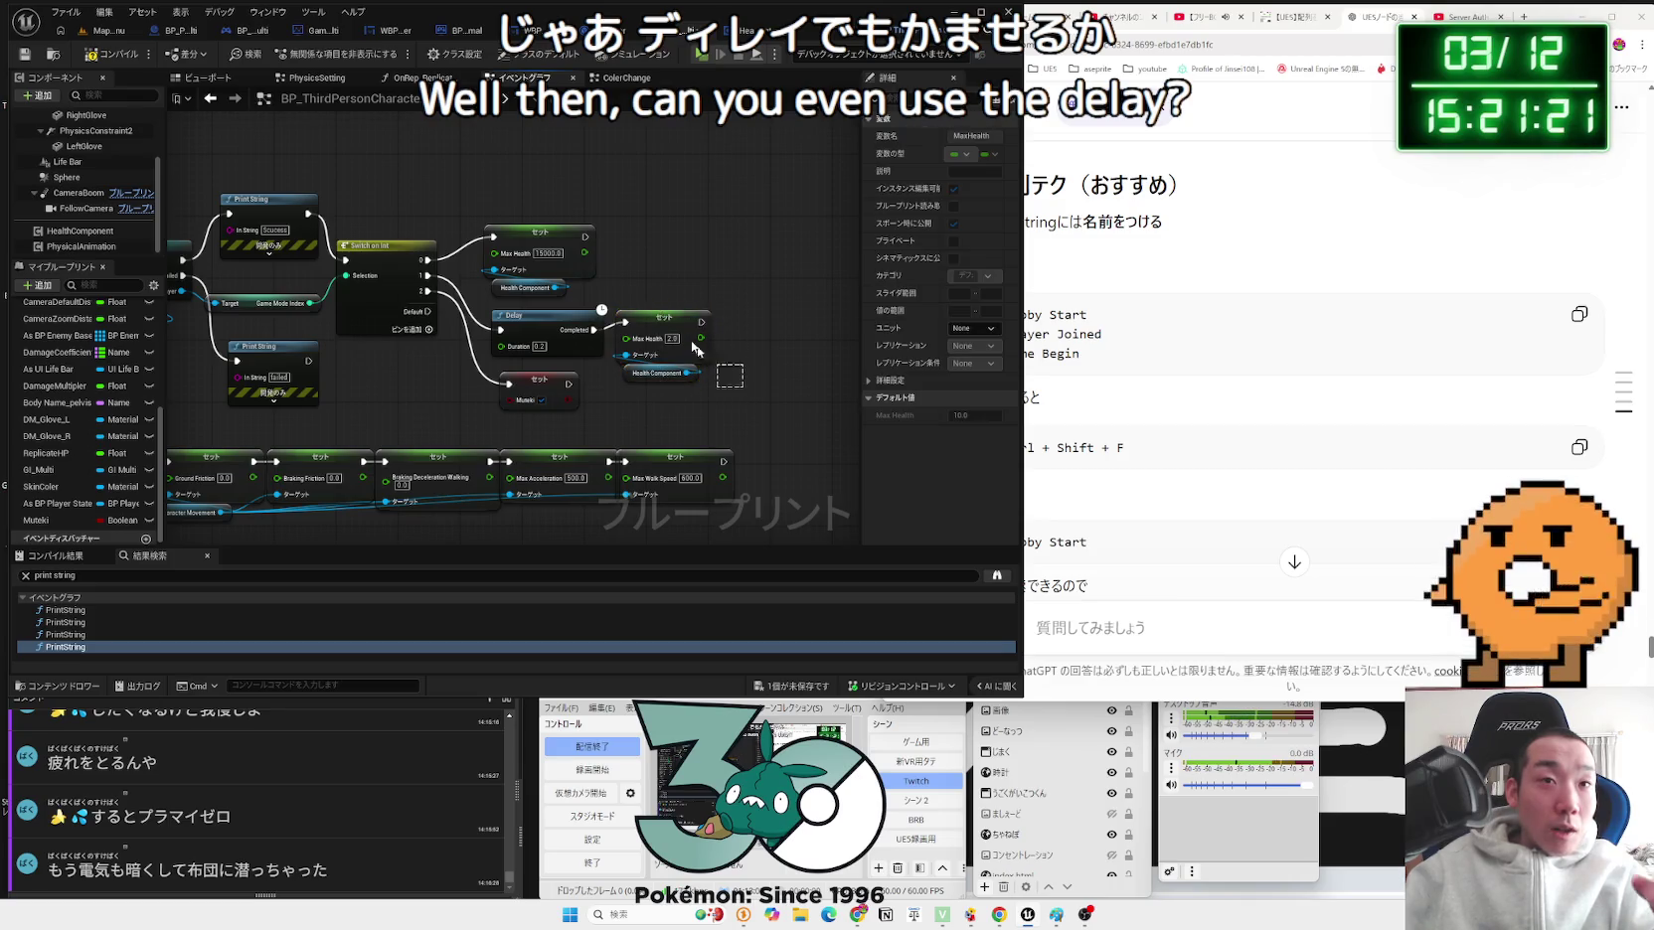
key("ctrl+z")
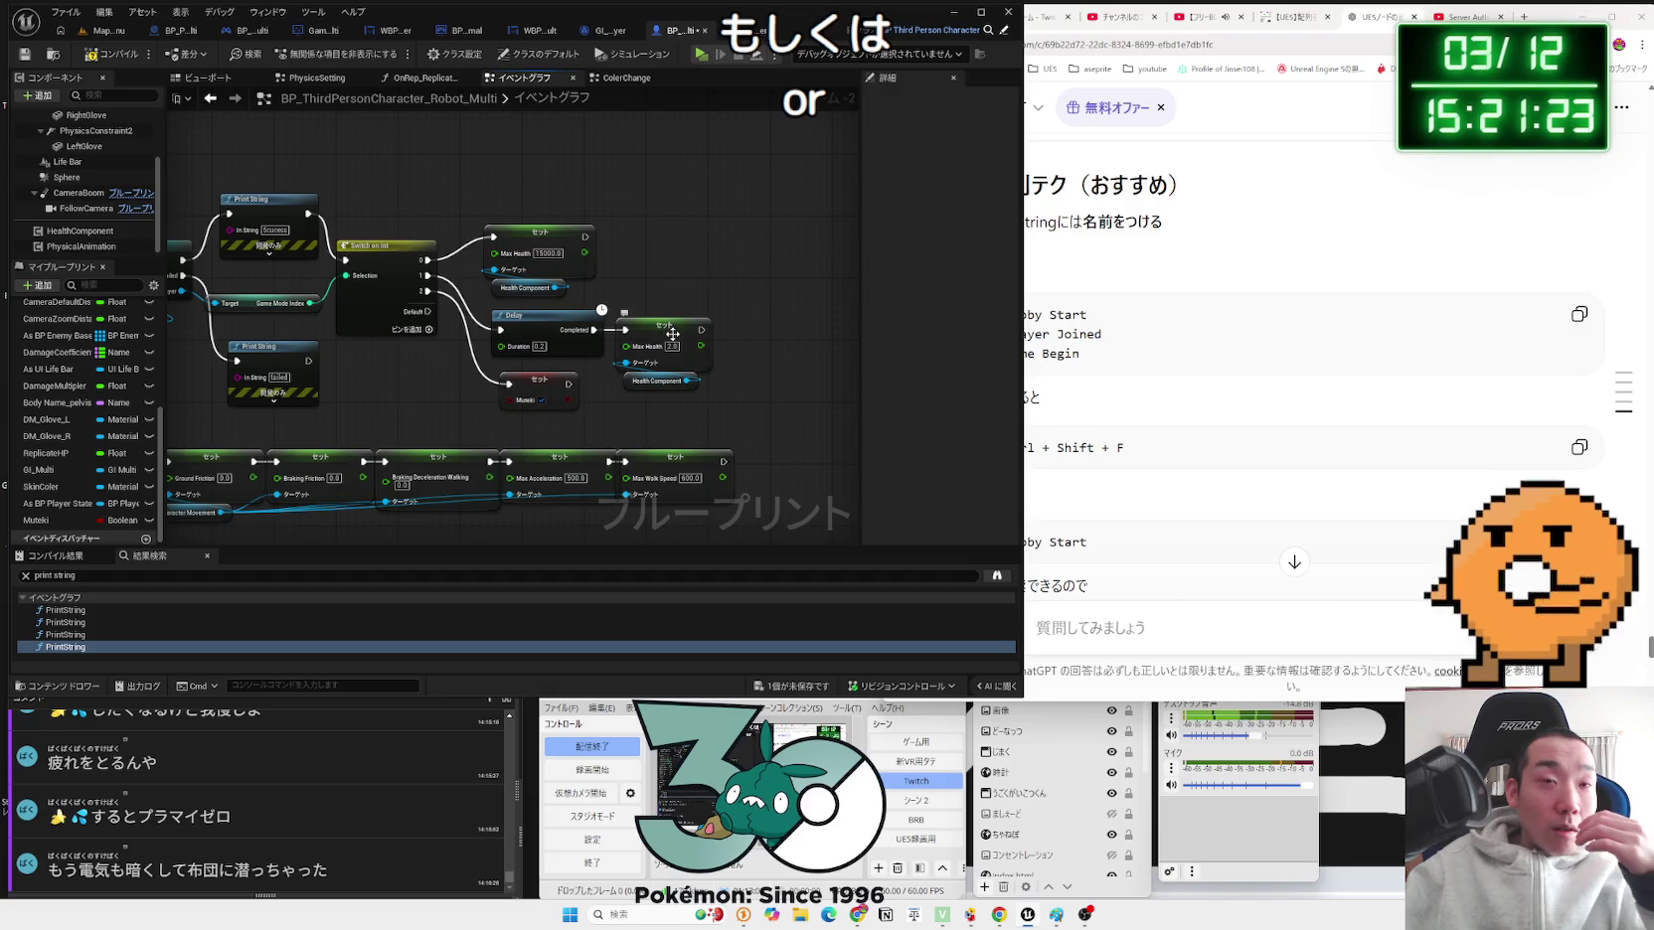
left_click(550, 330)
key("Delete")
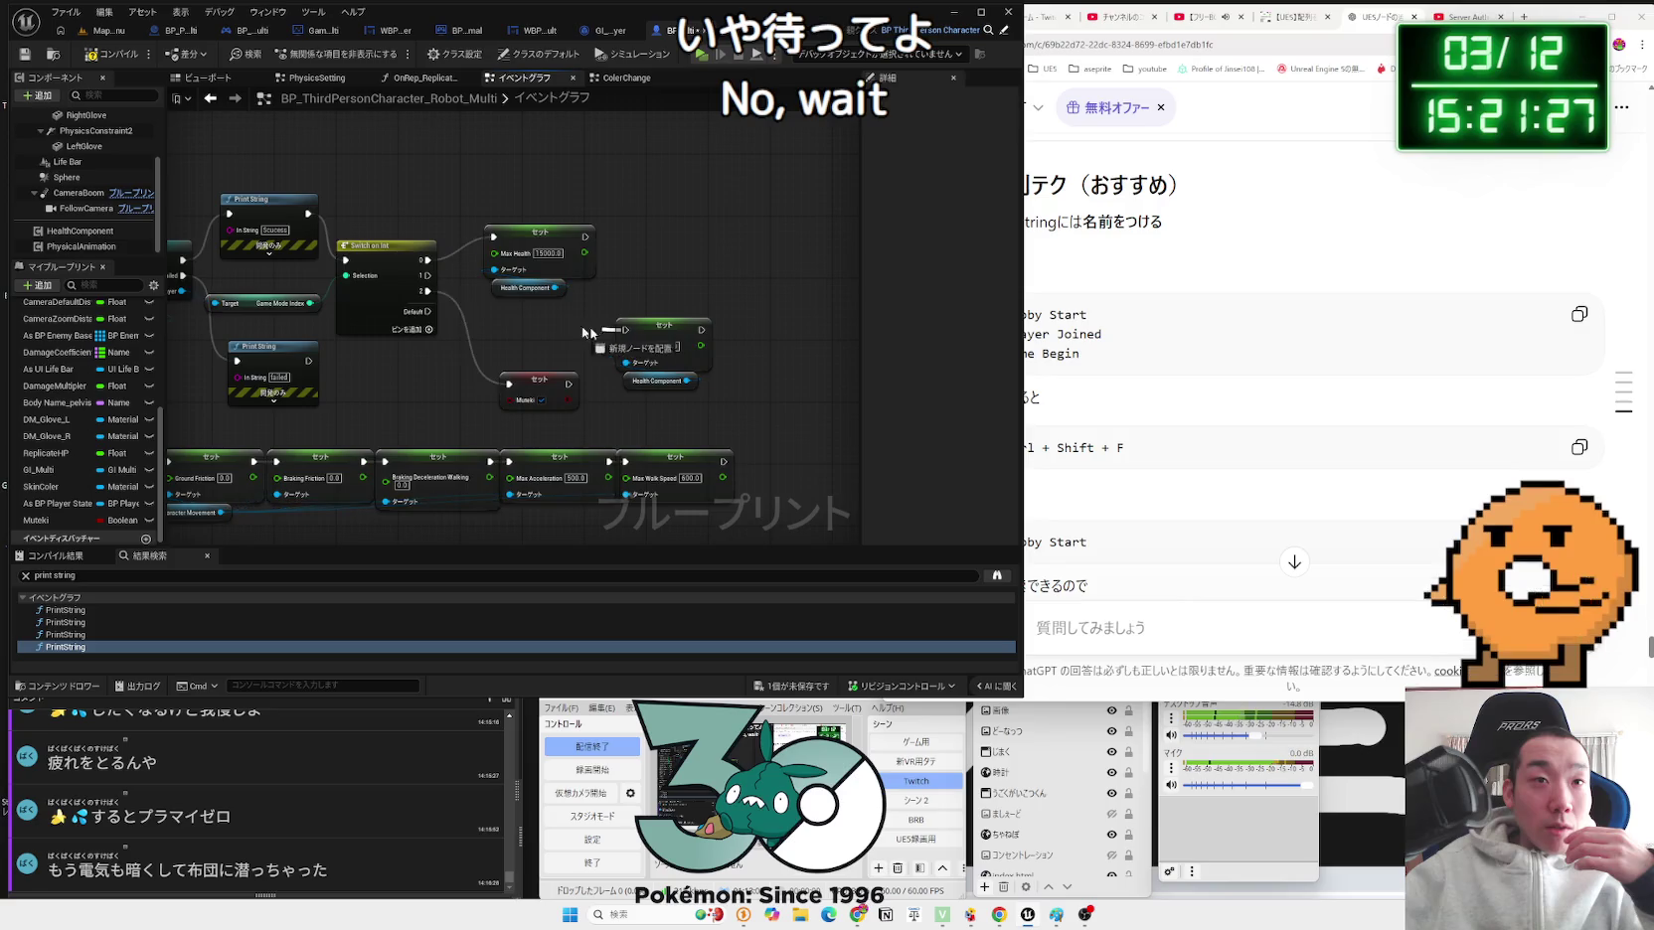
Step: Wire switch output 2 to the 2.0 Max Health setter and reposition it
left_click_drag(425, 281, 429, 292)
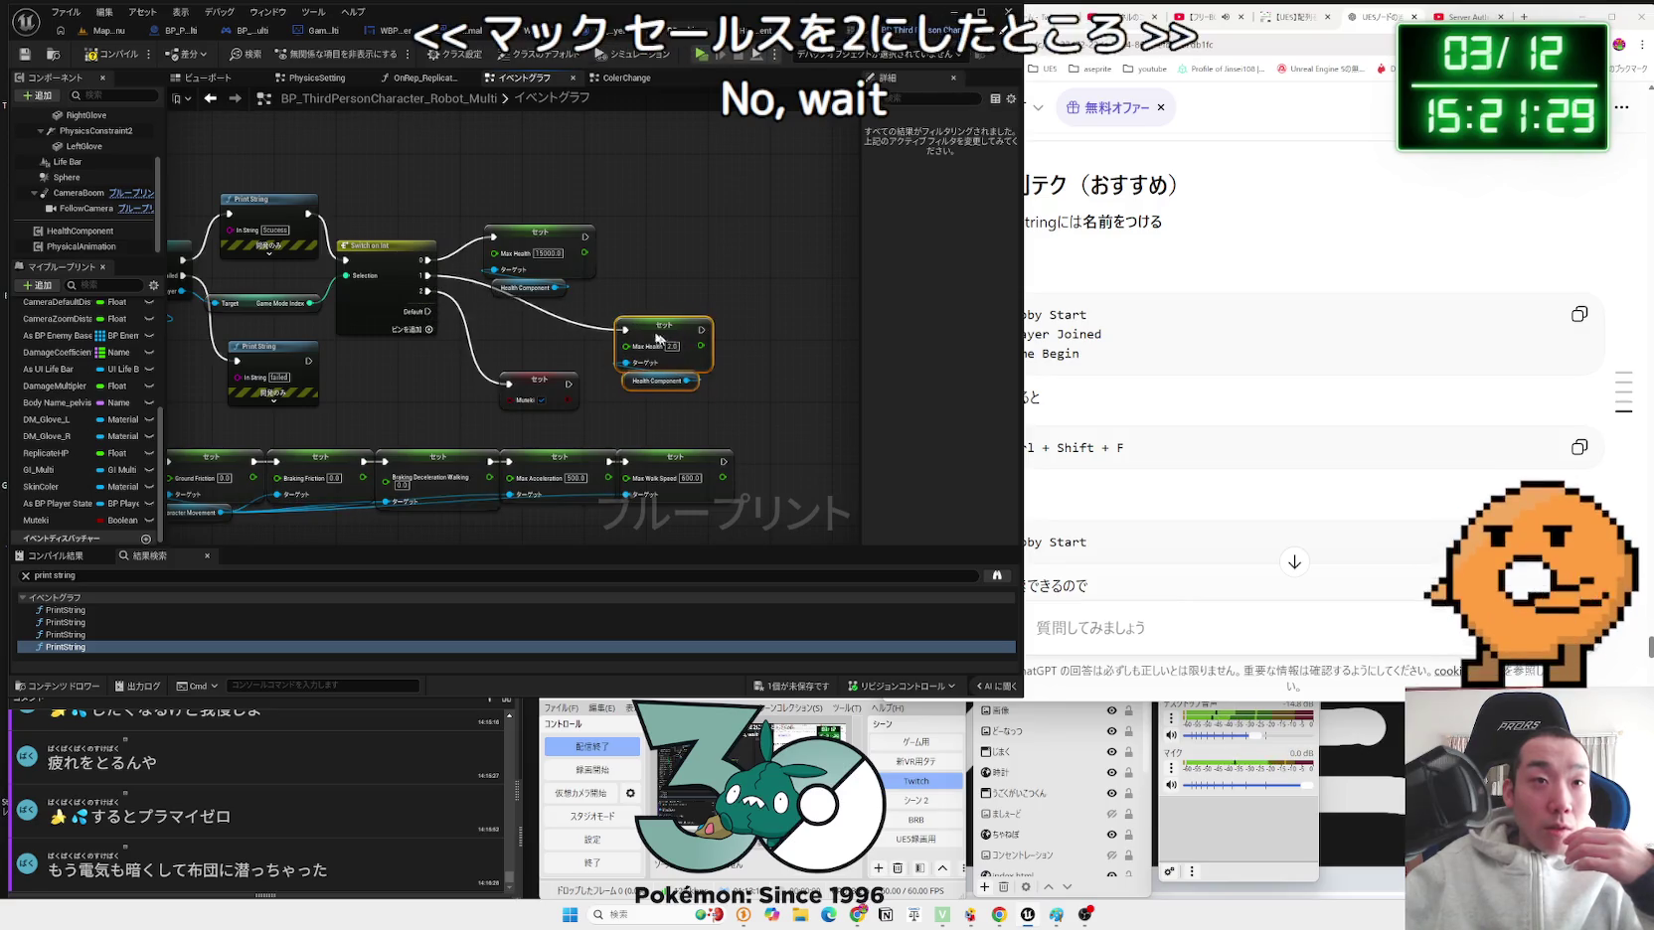
left_click_drag(676, 345, 552, 321)
left_click(603, 350)
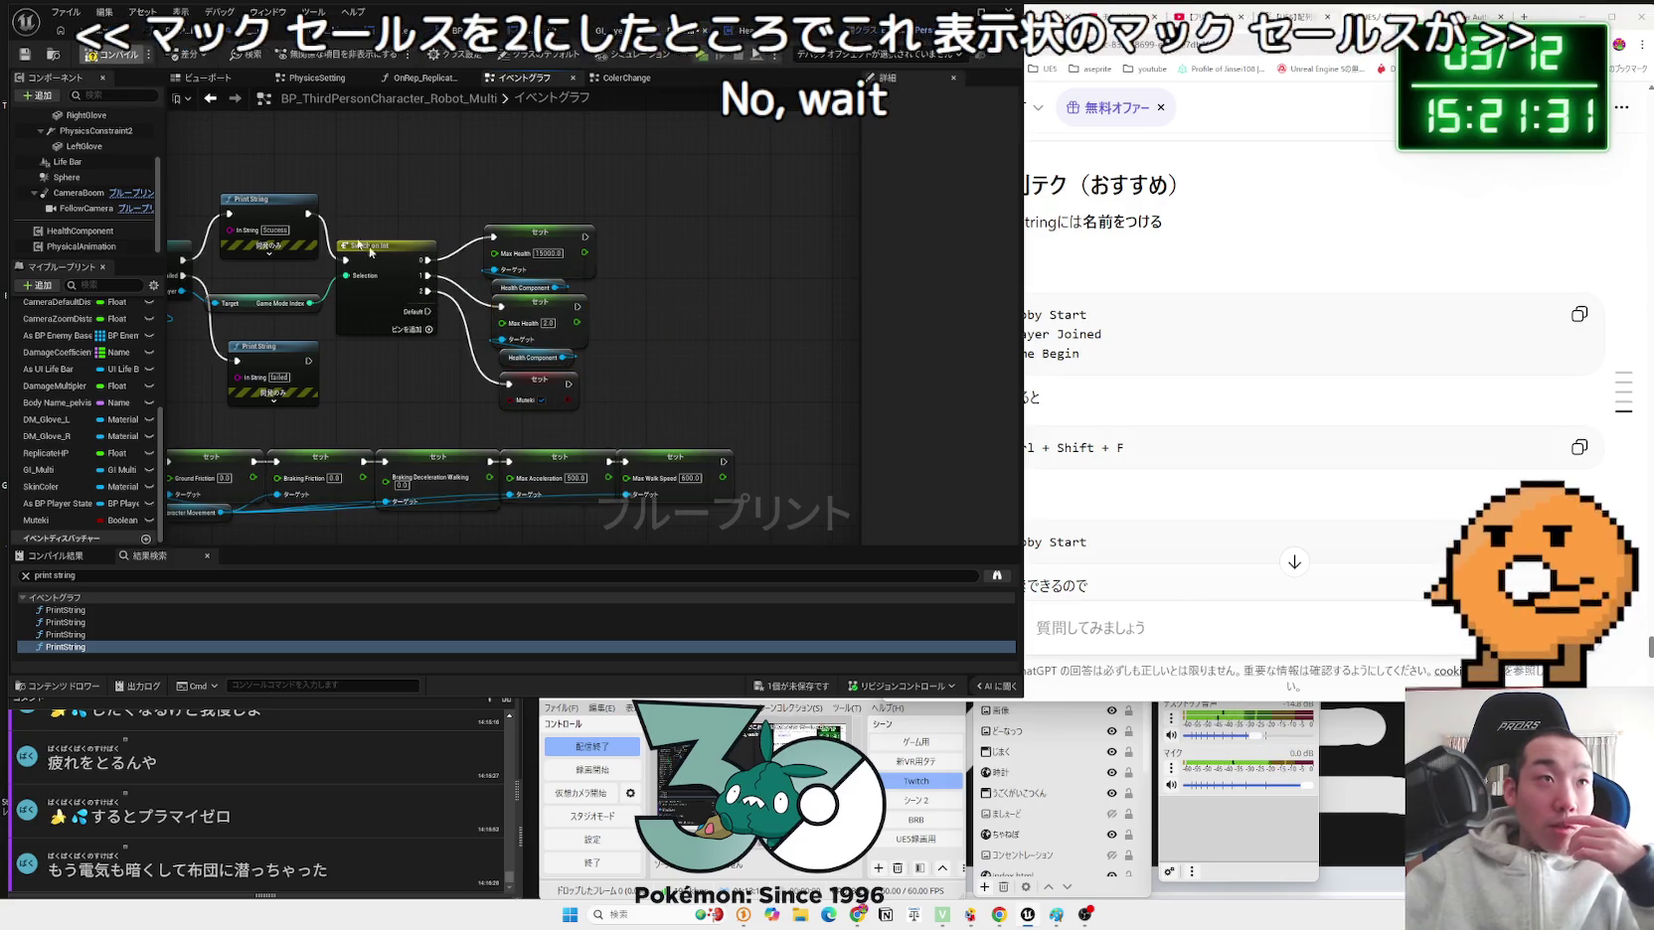
scroll(604, 349, "up", 2)
Step: Add a Set Current Health node chained after the Max Health setter and set its value
left_click_drag(565, 285, 623, 268)
type("current")
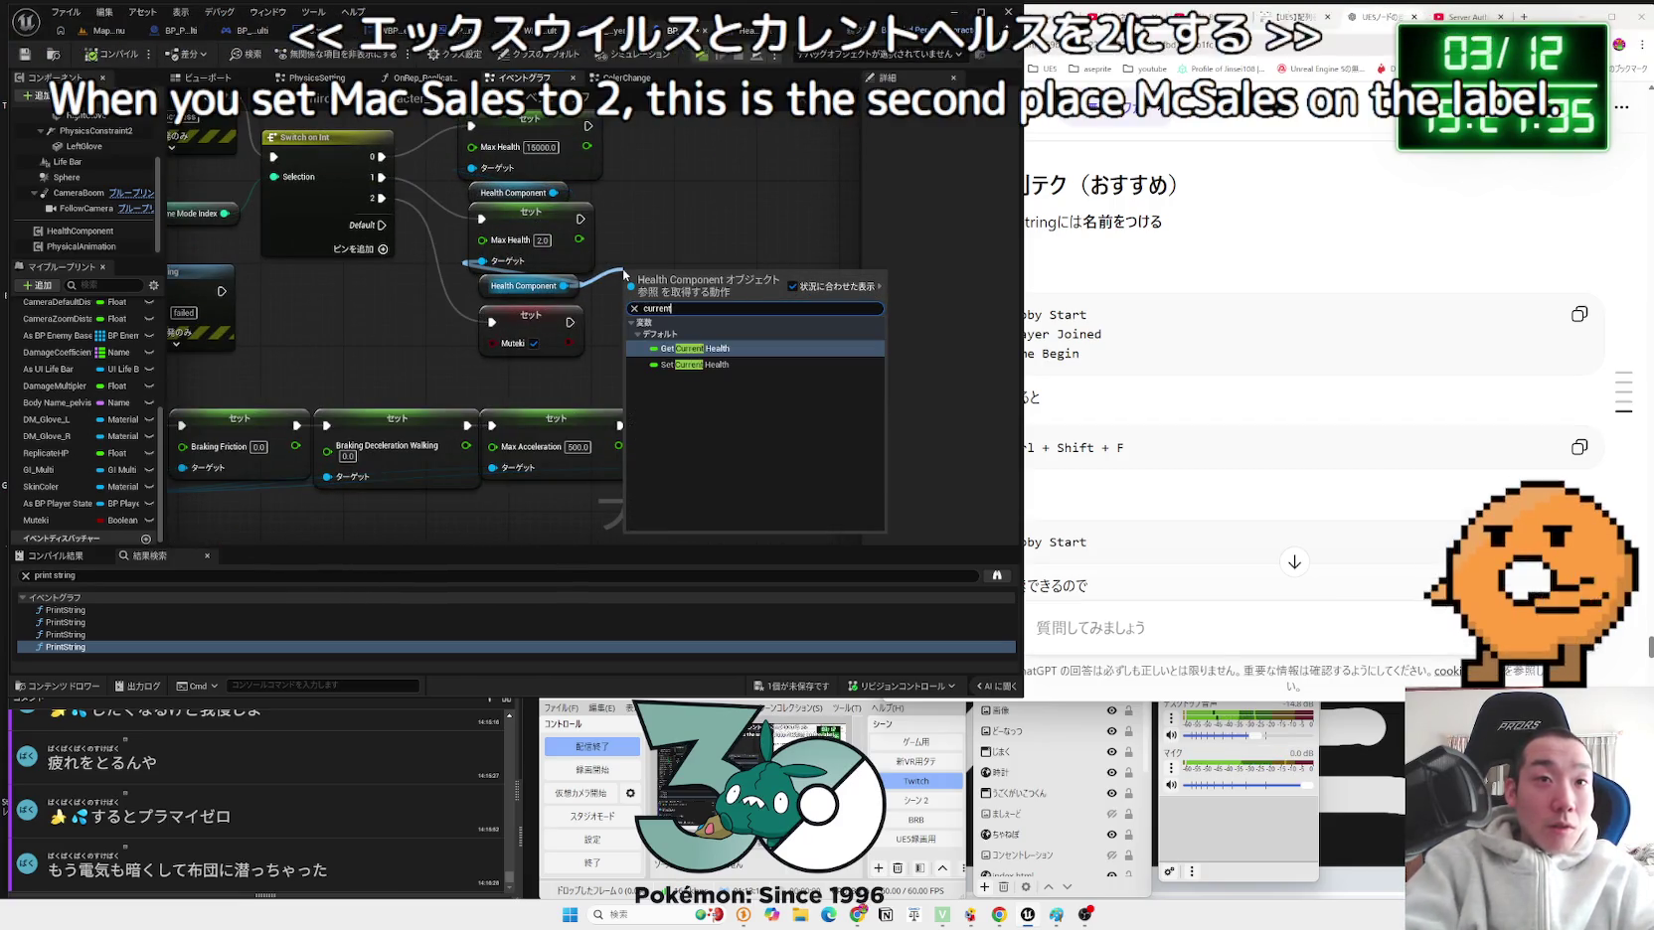
left_click(692, 349)
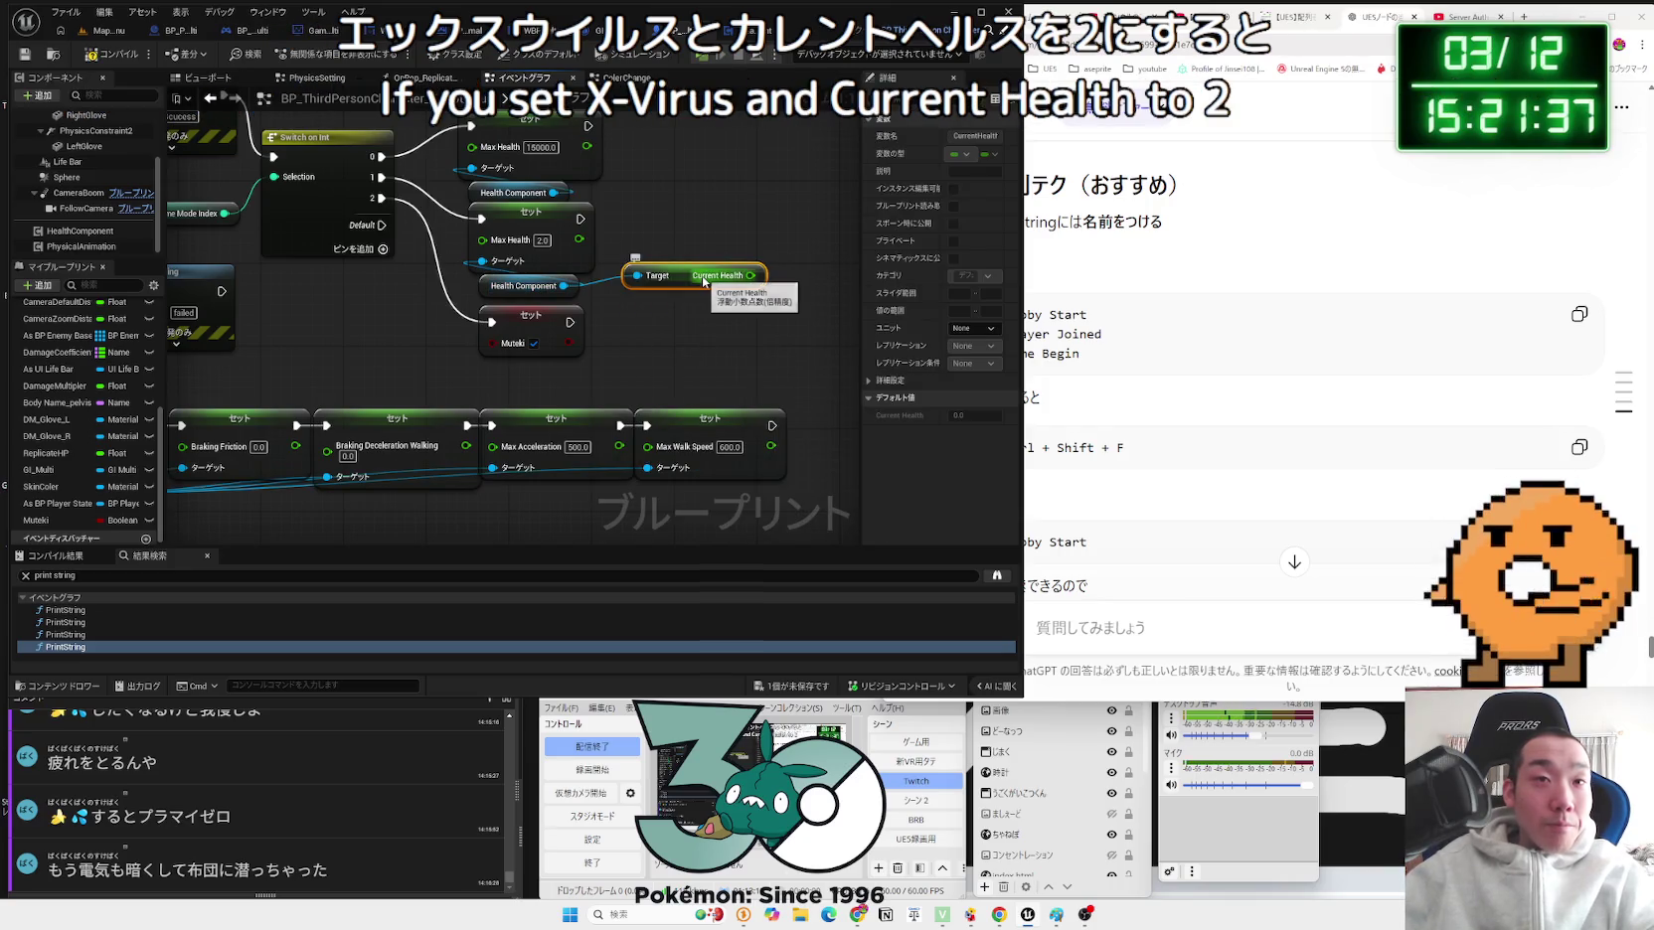
key("Delete")
left_click_drag(564, 285, 649, 279)
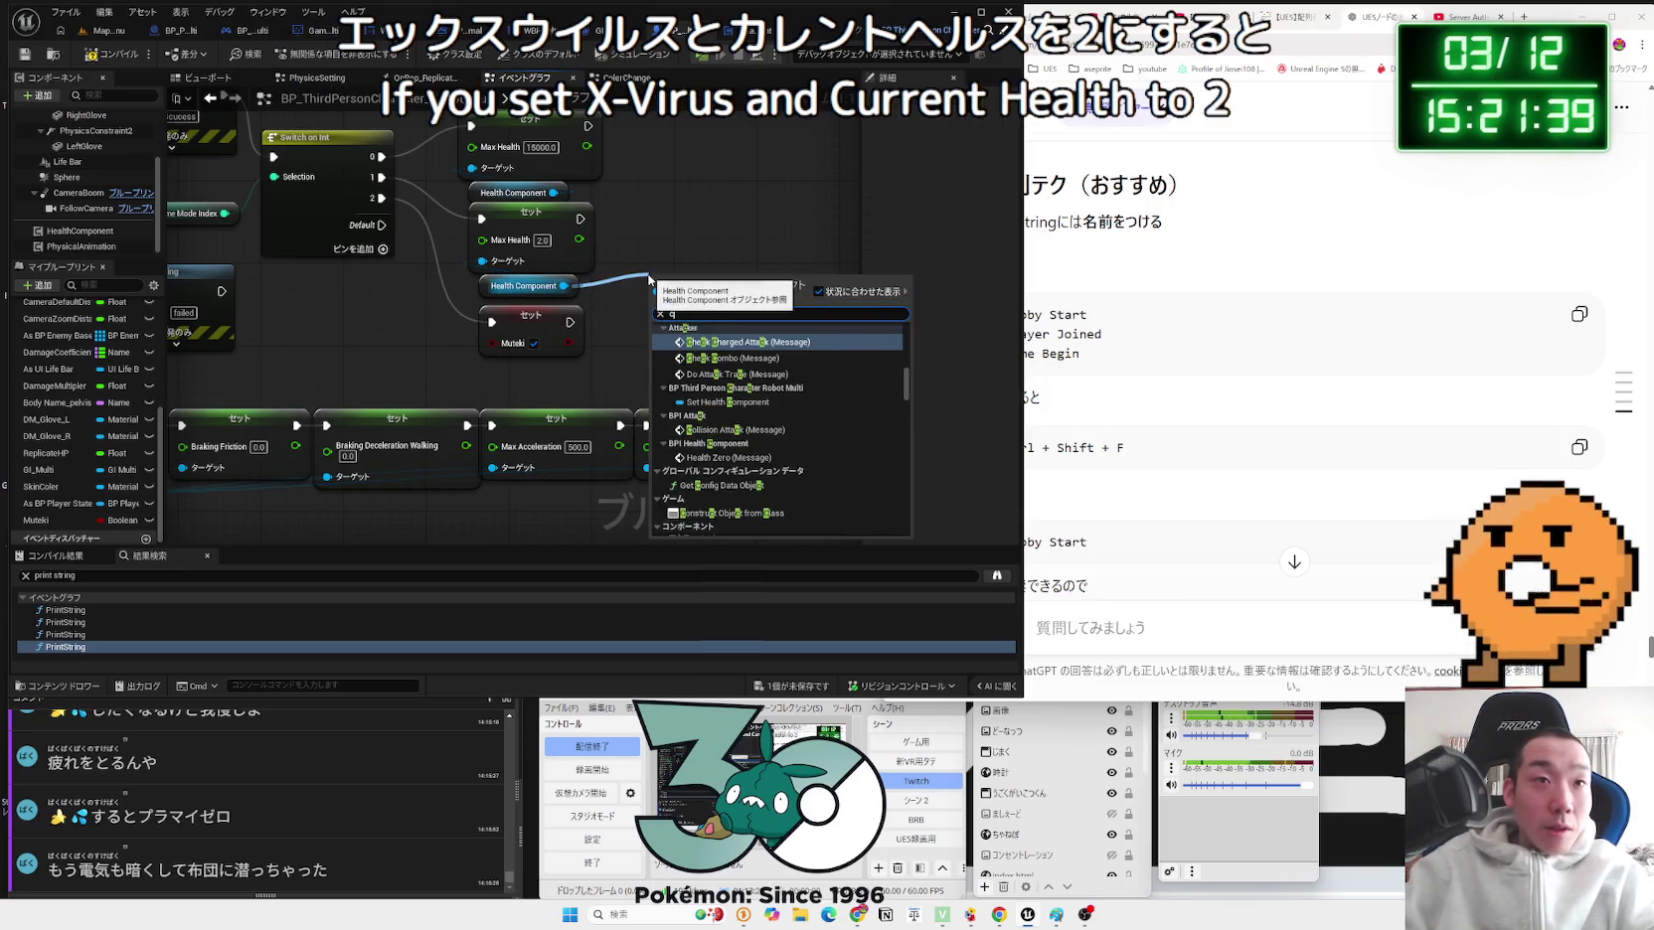
type("curre")
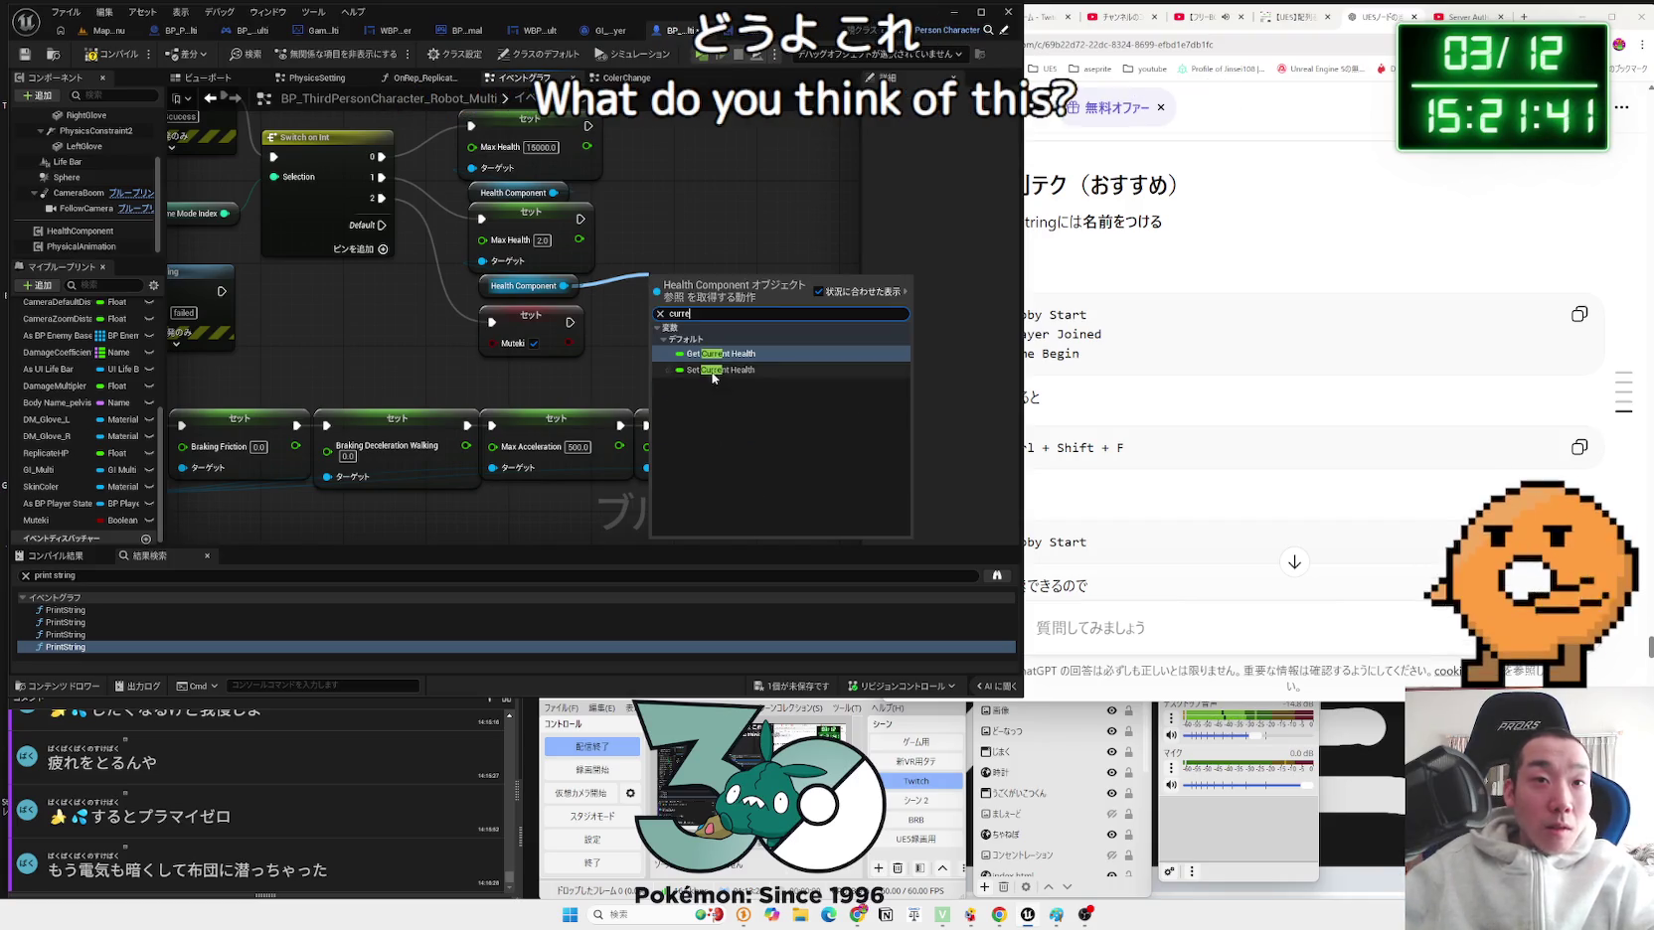
left_click(711, 370)
mouse_move(579, 218)
left_mouse_down()
mouse_move(696, 267)
mouse_move(629, 266)
mouse_move(672, 234)
left_mouse_up()
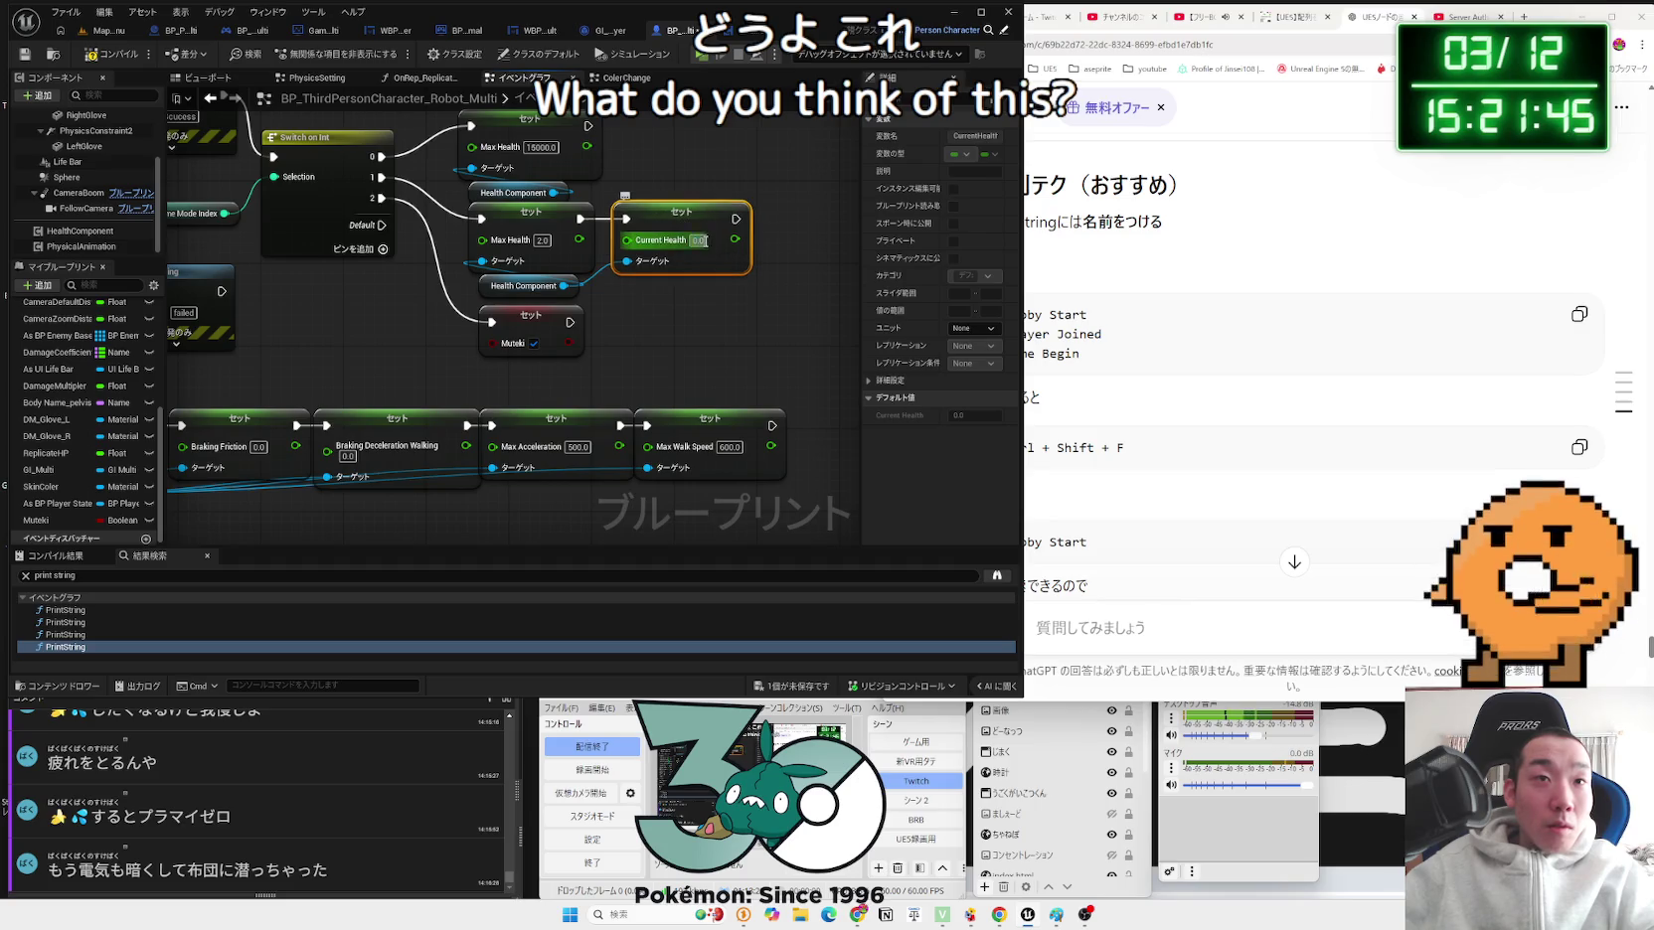
left_click(700, 240)
left_click(730, 315)
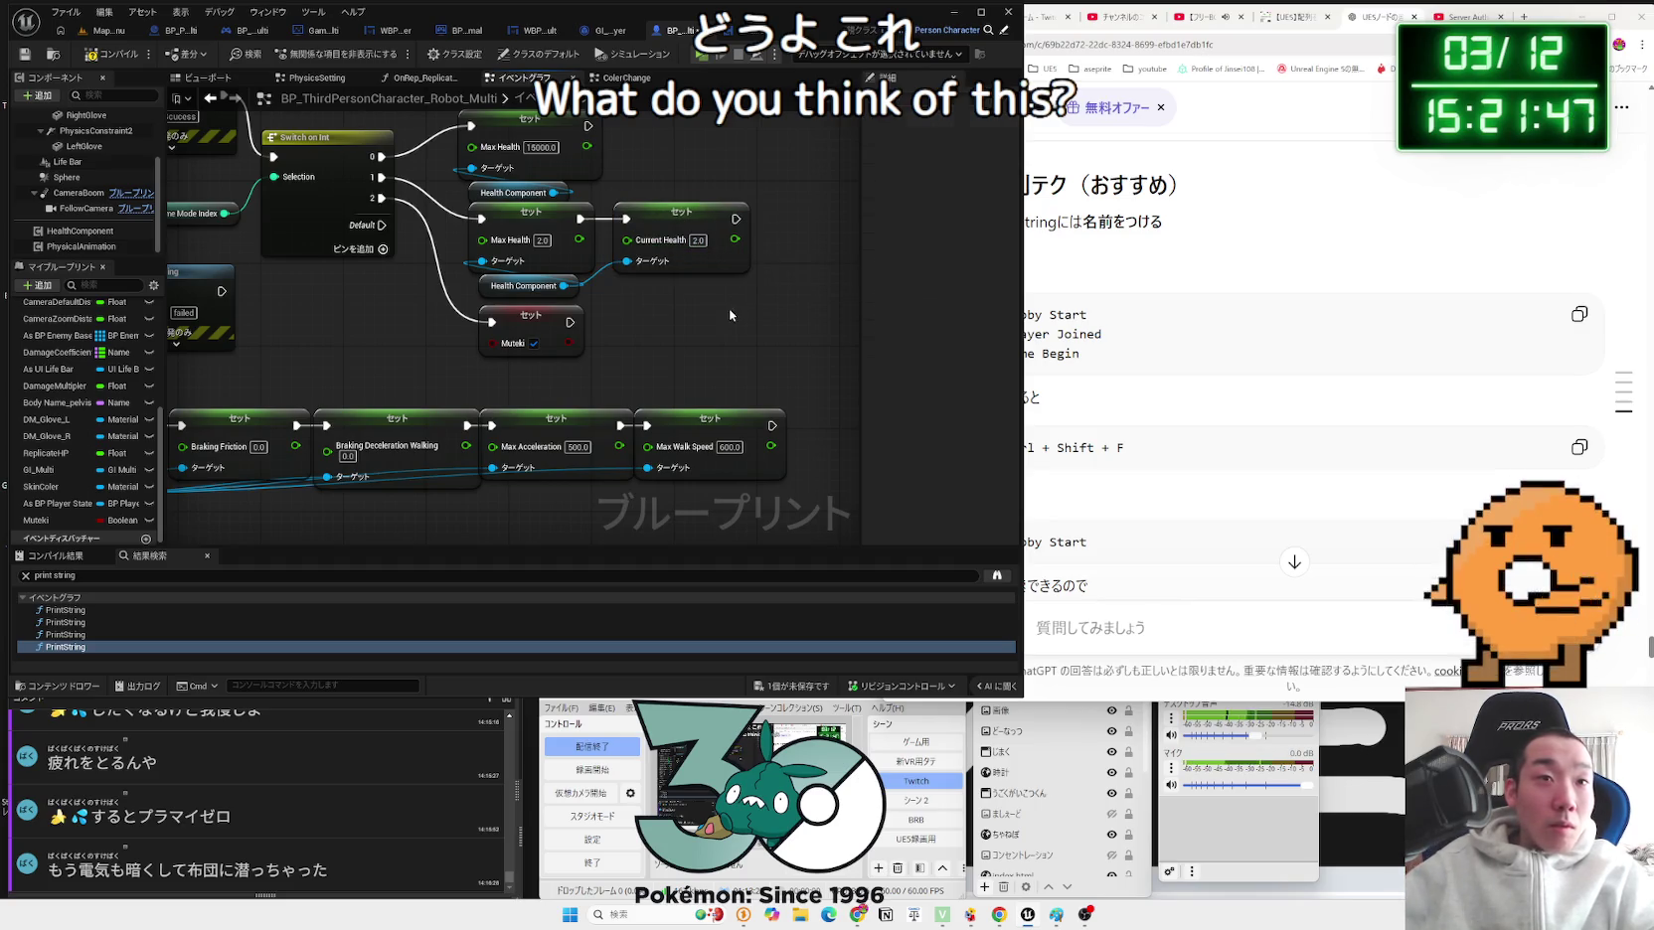
Step: Delete the Print String node and wire the Cast output directly to the switch
left_click_drag(242, 255, 592, 312)
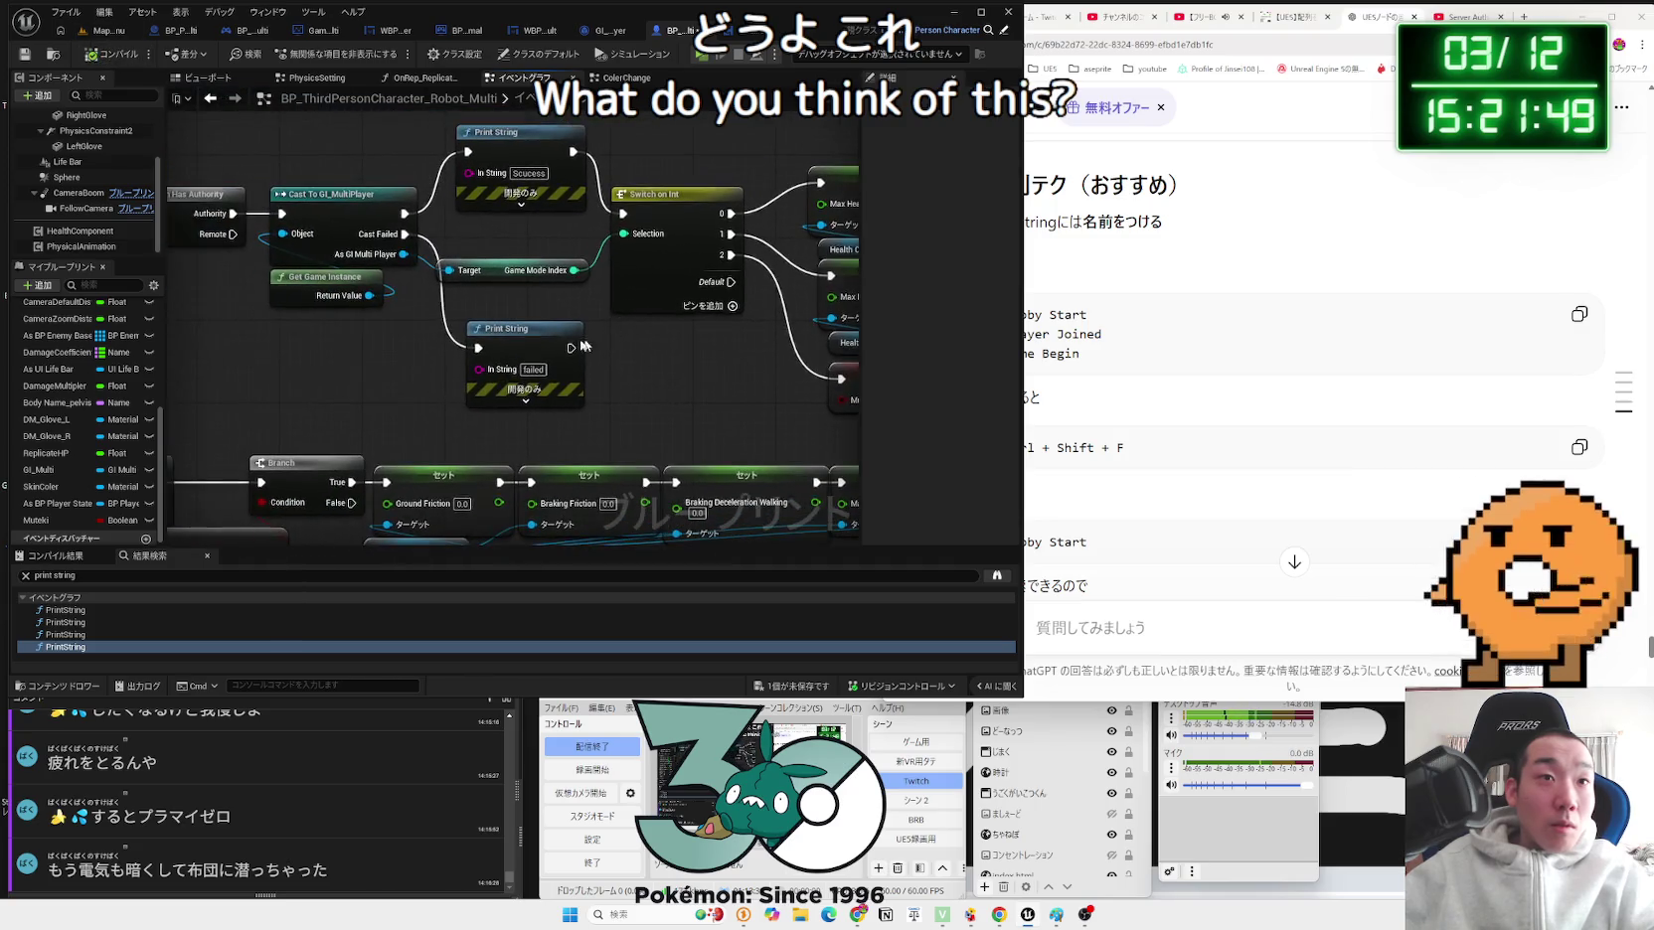
left_click(534, 130)
key("Delete")
mouse_move(404, 213)
left_mouse_down()
mouse_move(447, 233)
mouse_move(622, 214)
left_mouse_up()
scroll(563, 330, "down", 2)
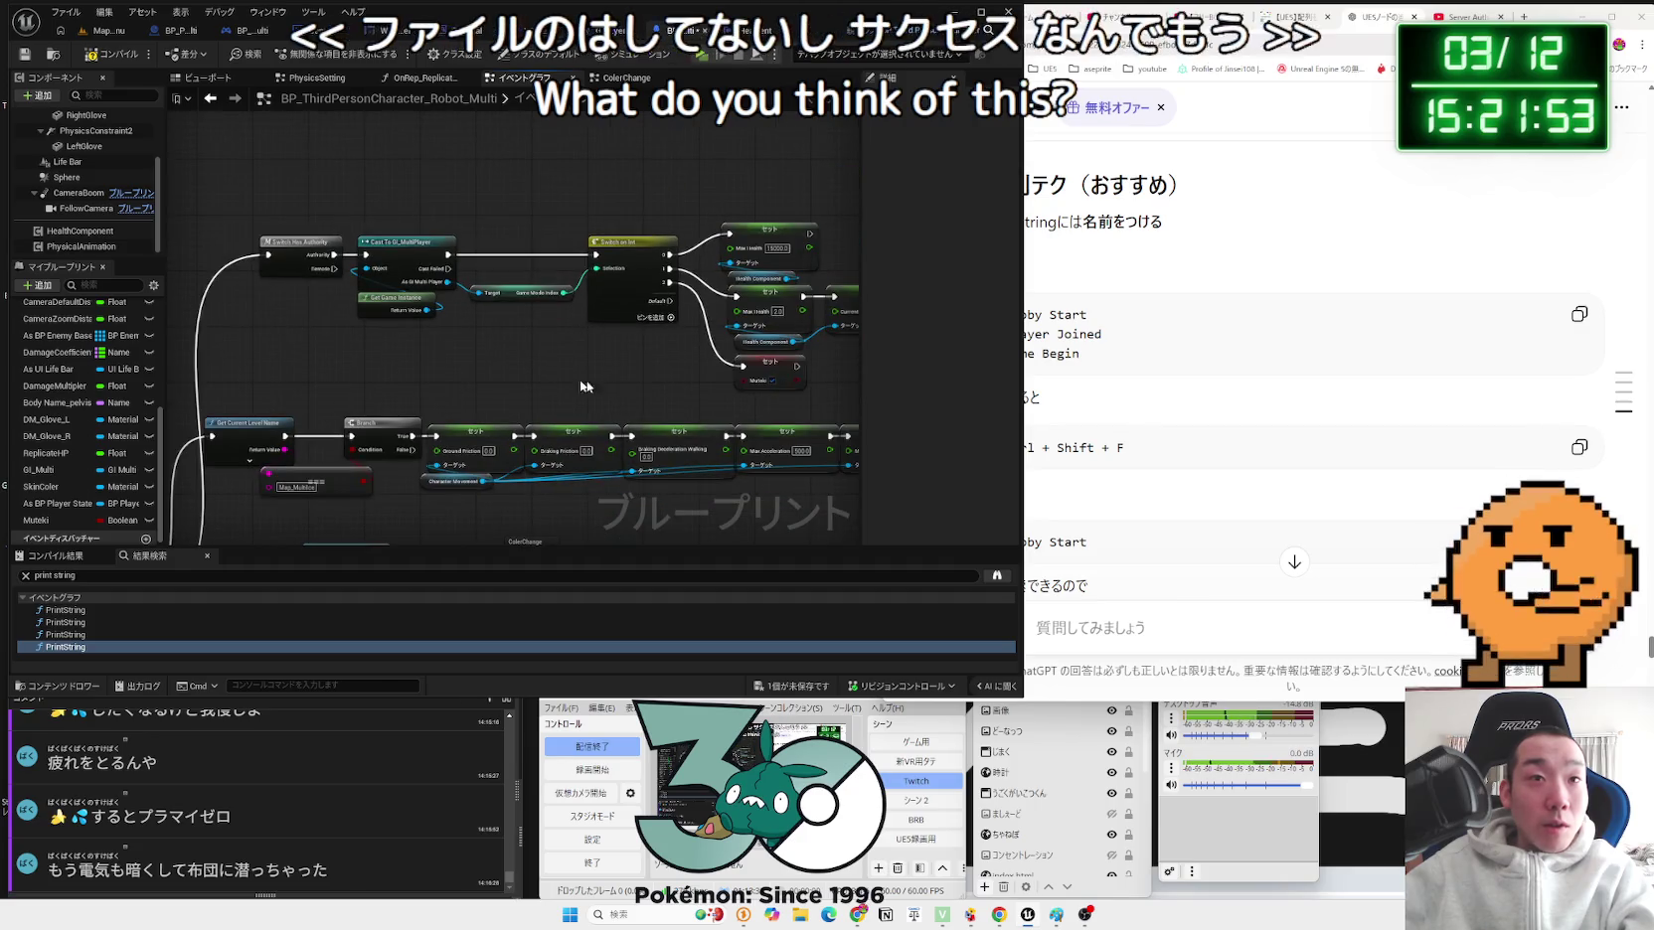
scroll(438, 208, "up", 2)
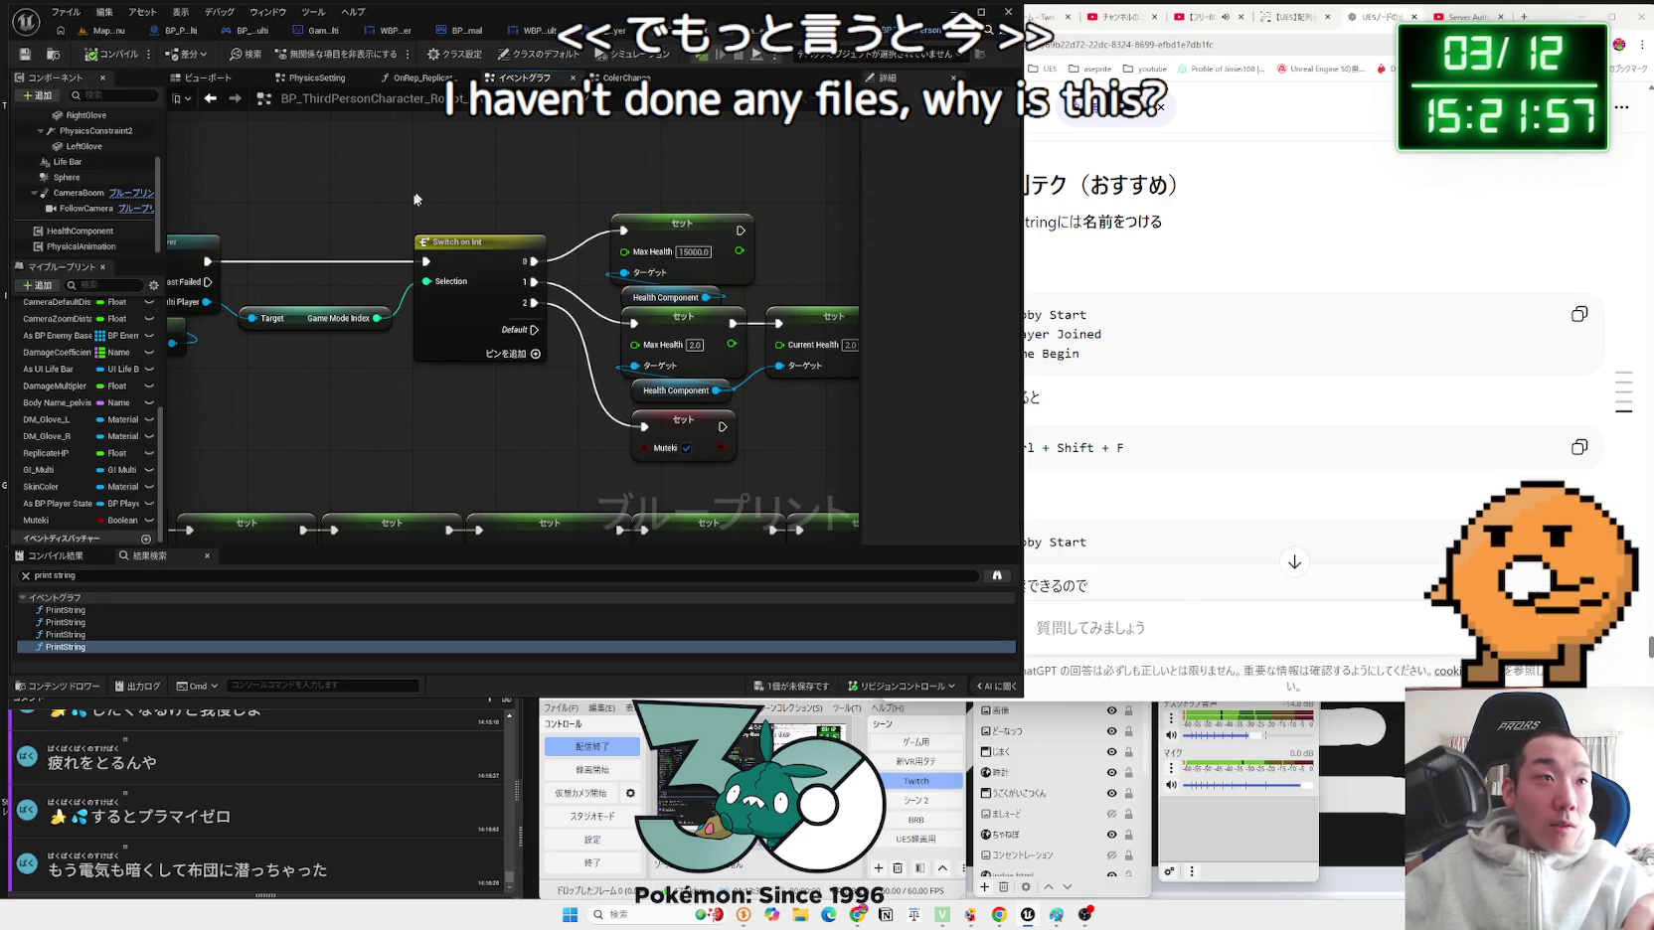
Step: Review the Health component's properties and save the BP_ThirdPersonCharacter_Robot_Multi blueprint
left_click(87, 232)
left_click_drag(660, 177, 556, 178)
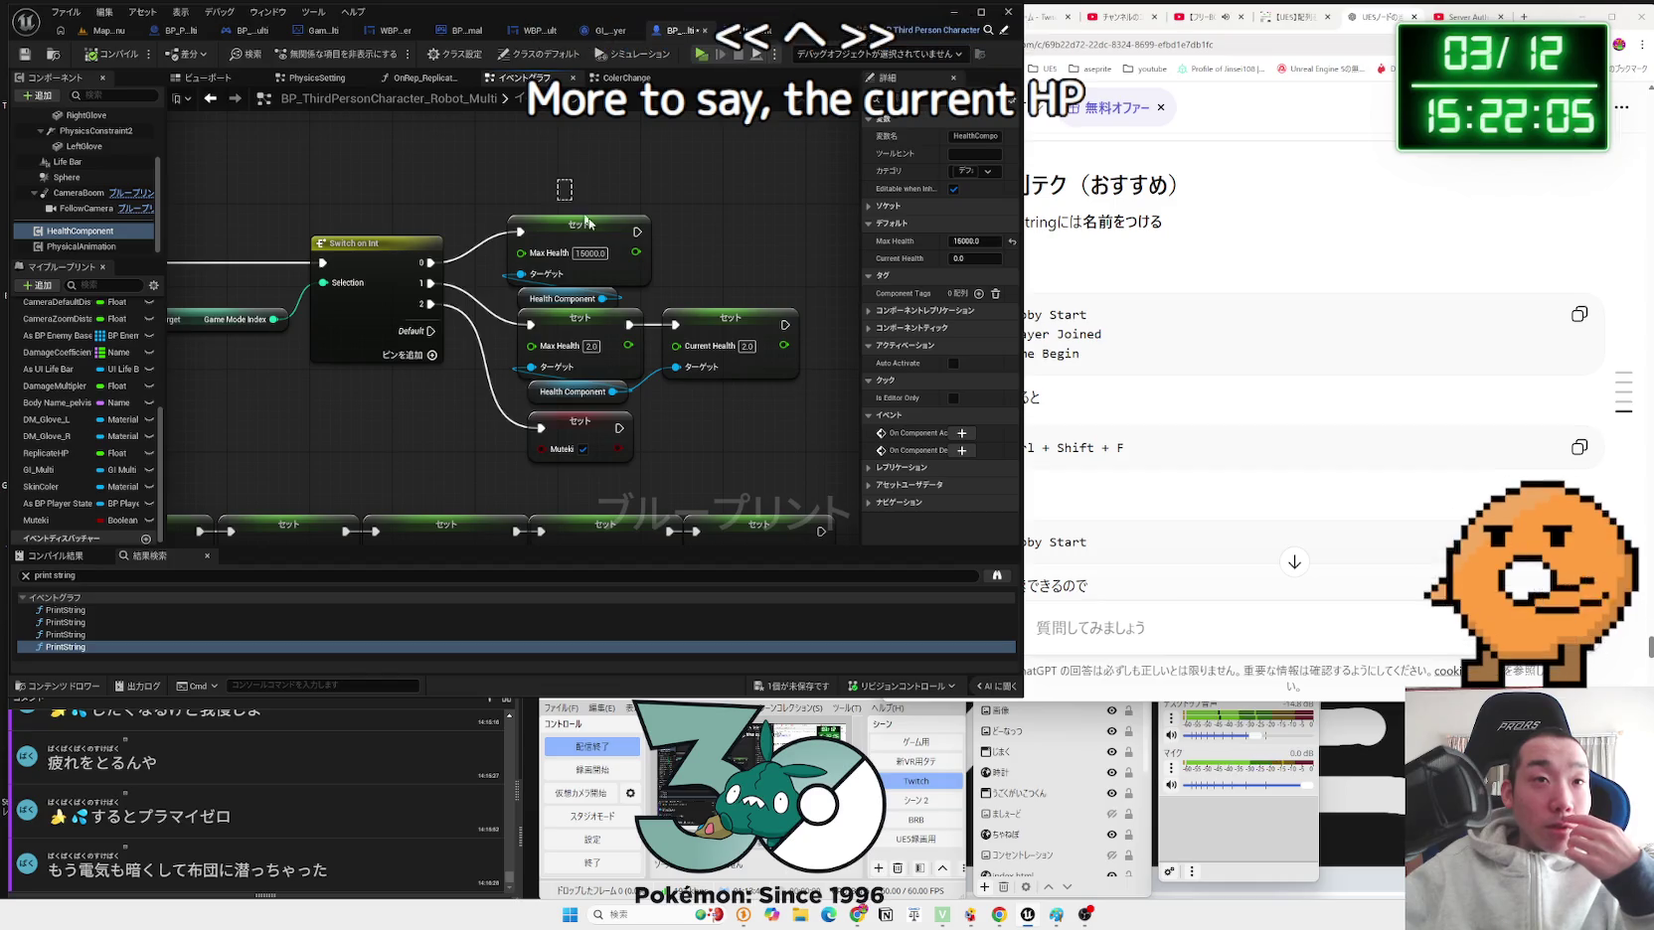
left_click(557, 185)
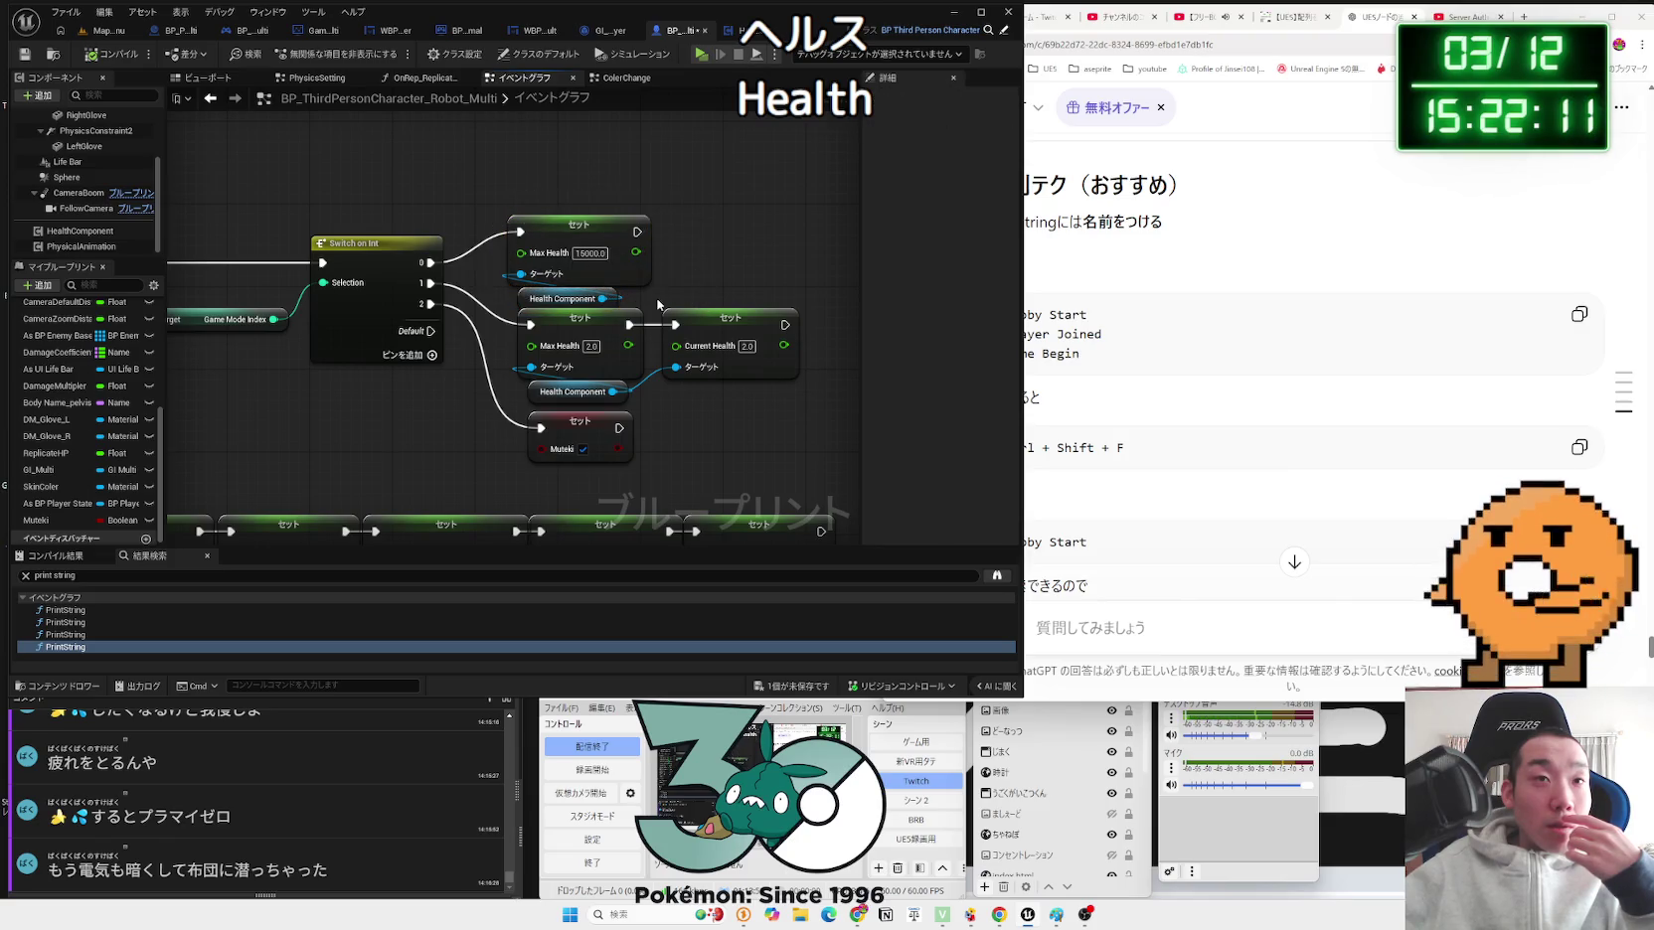
left_click(792, 687)
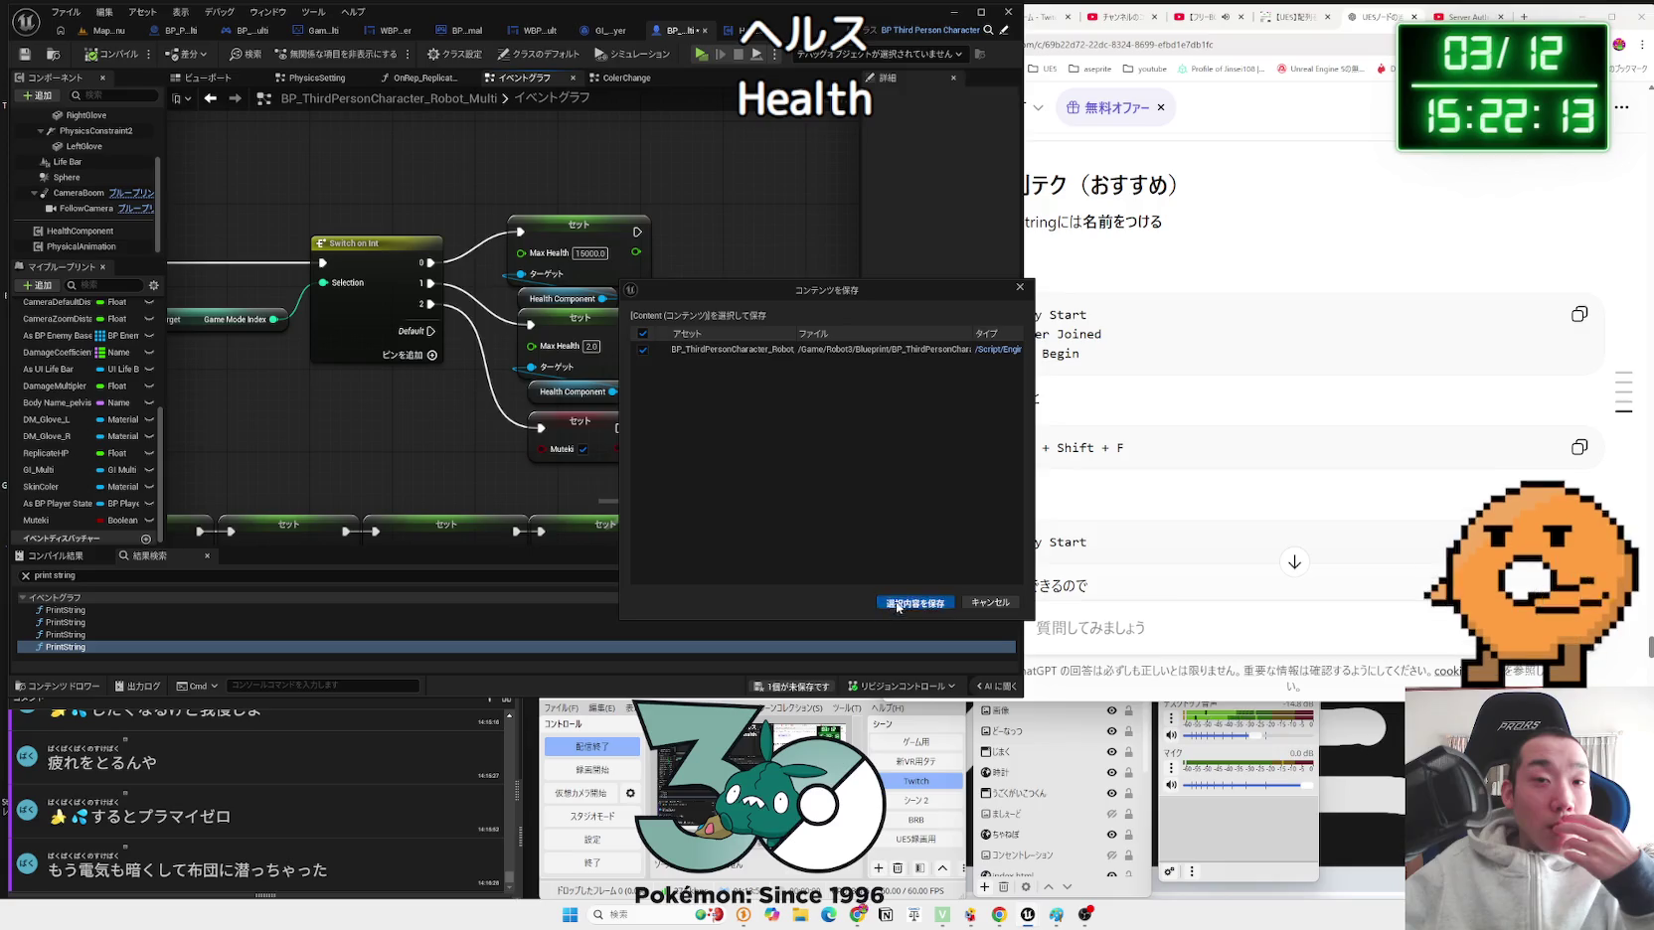
left_click(899, 604)
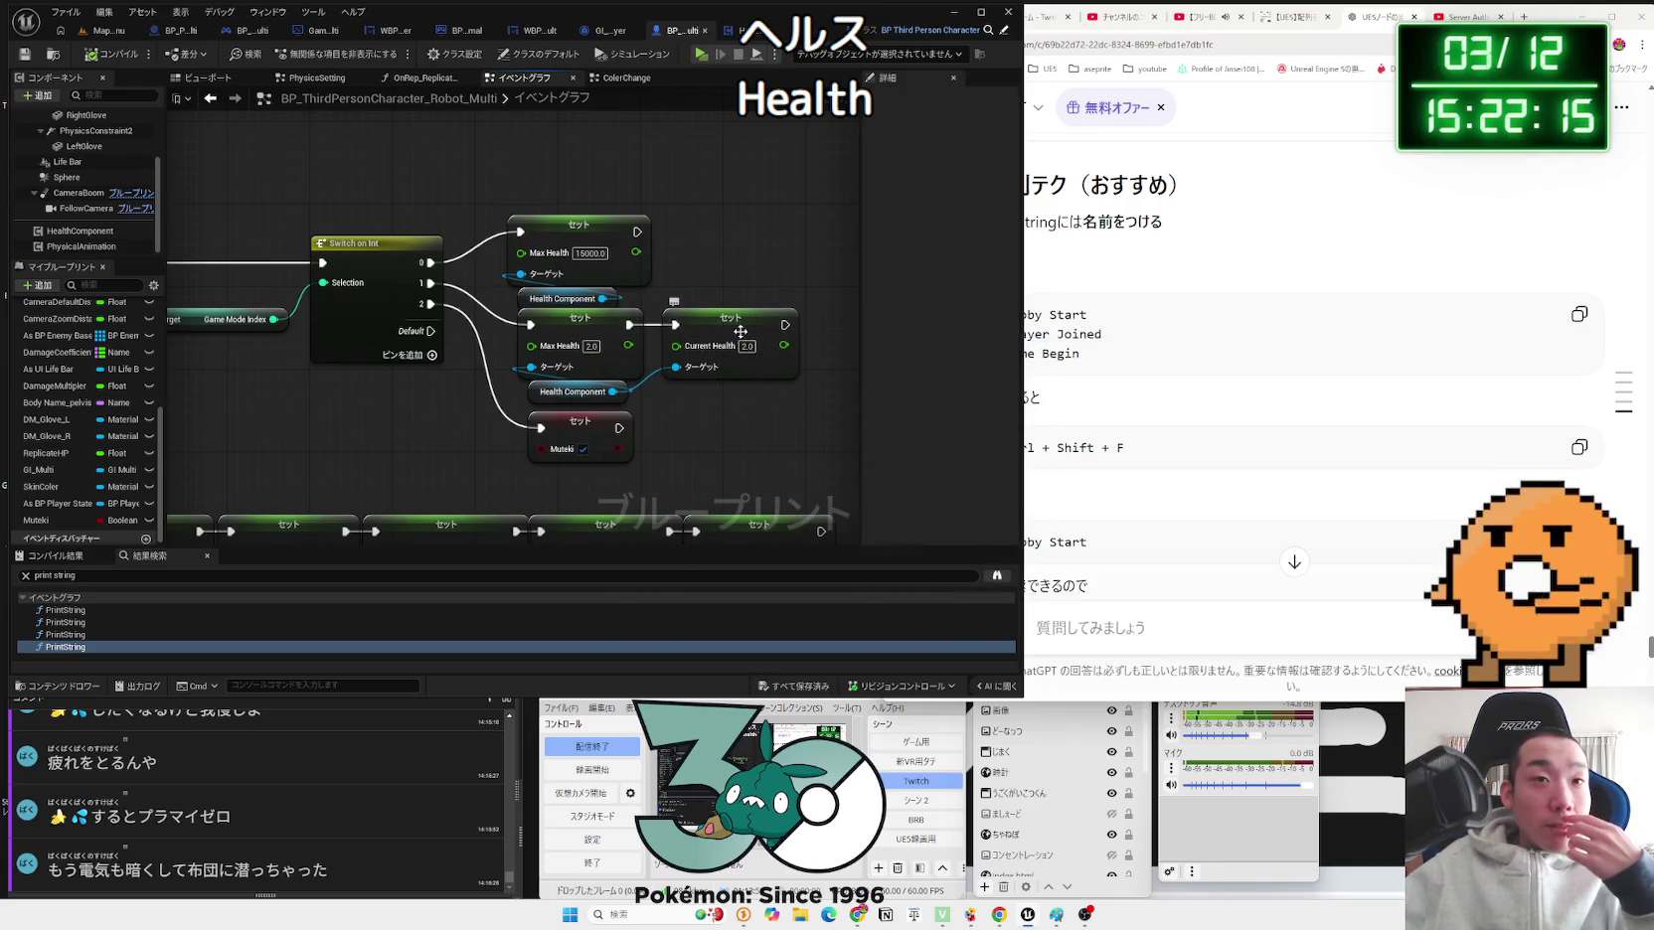
left_click(84, 33)
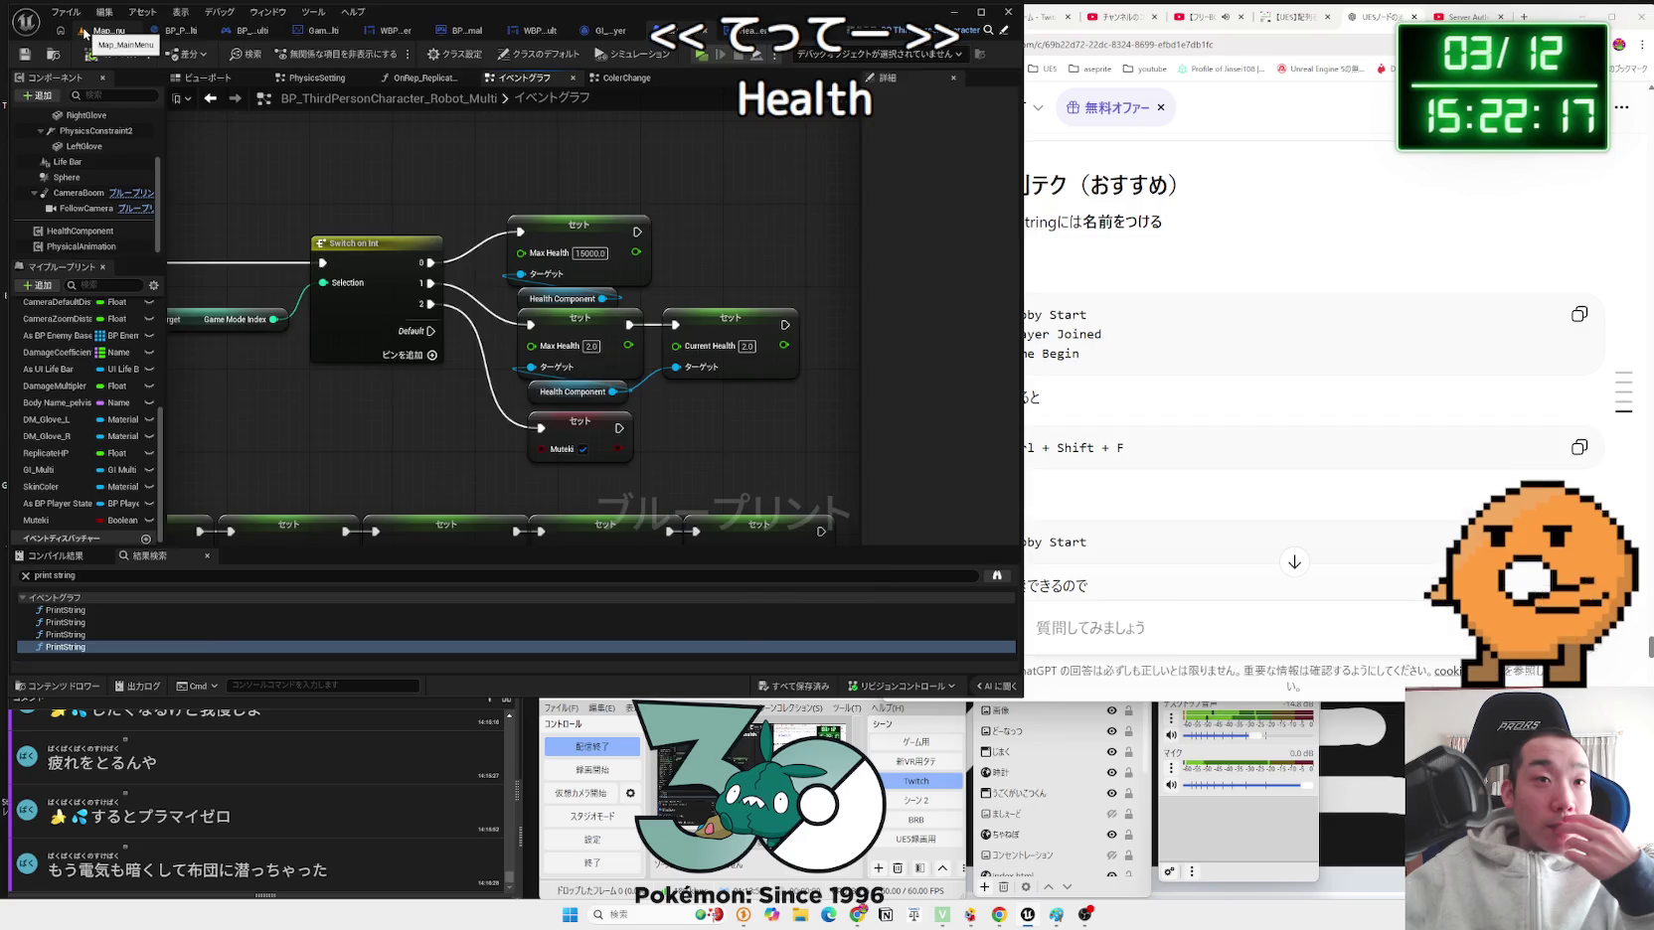
Step: Launch a three-client play test, choose Multi Player in each window, and create the host's lobby
left_click(311, 52)
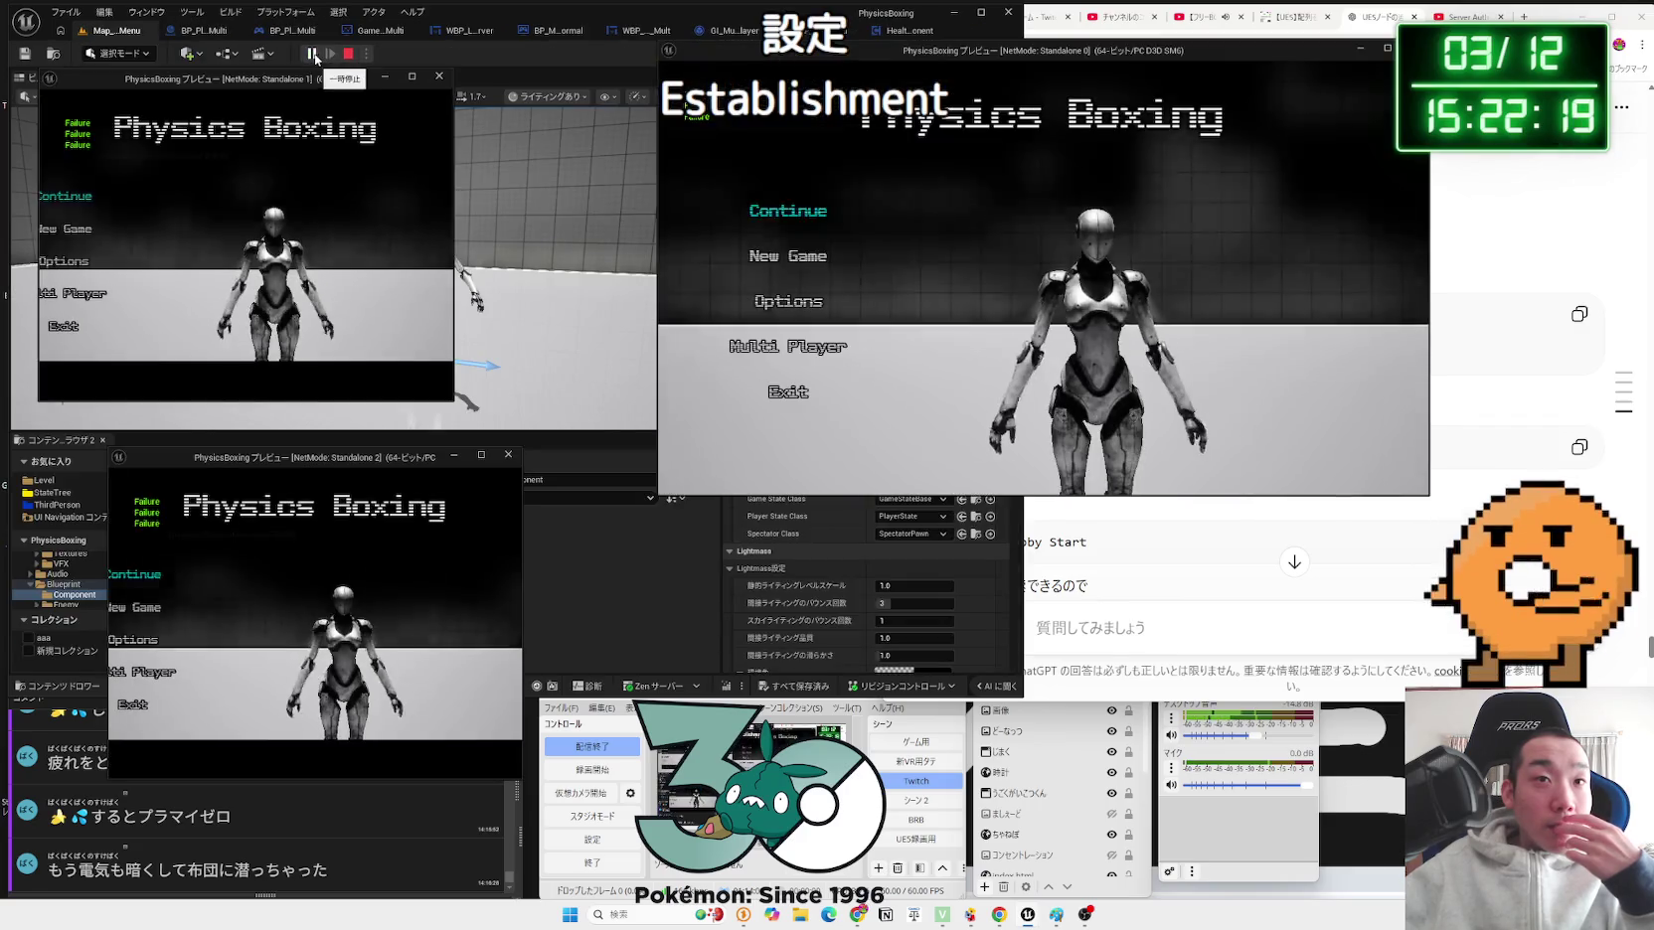
left_click(785, 350)
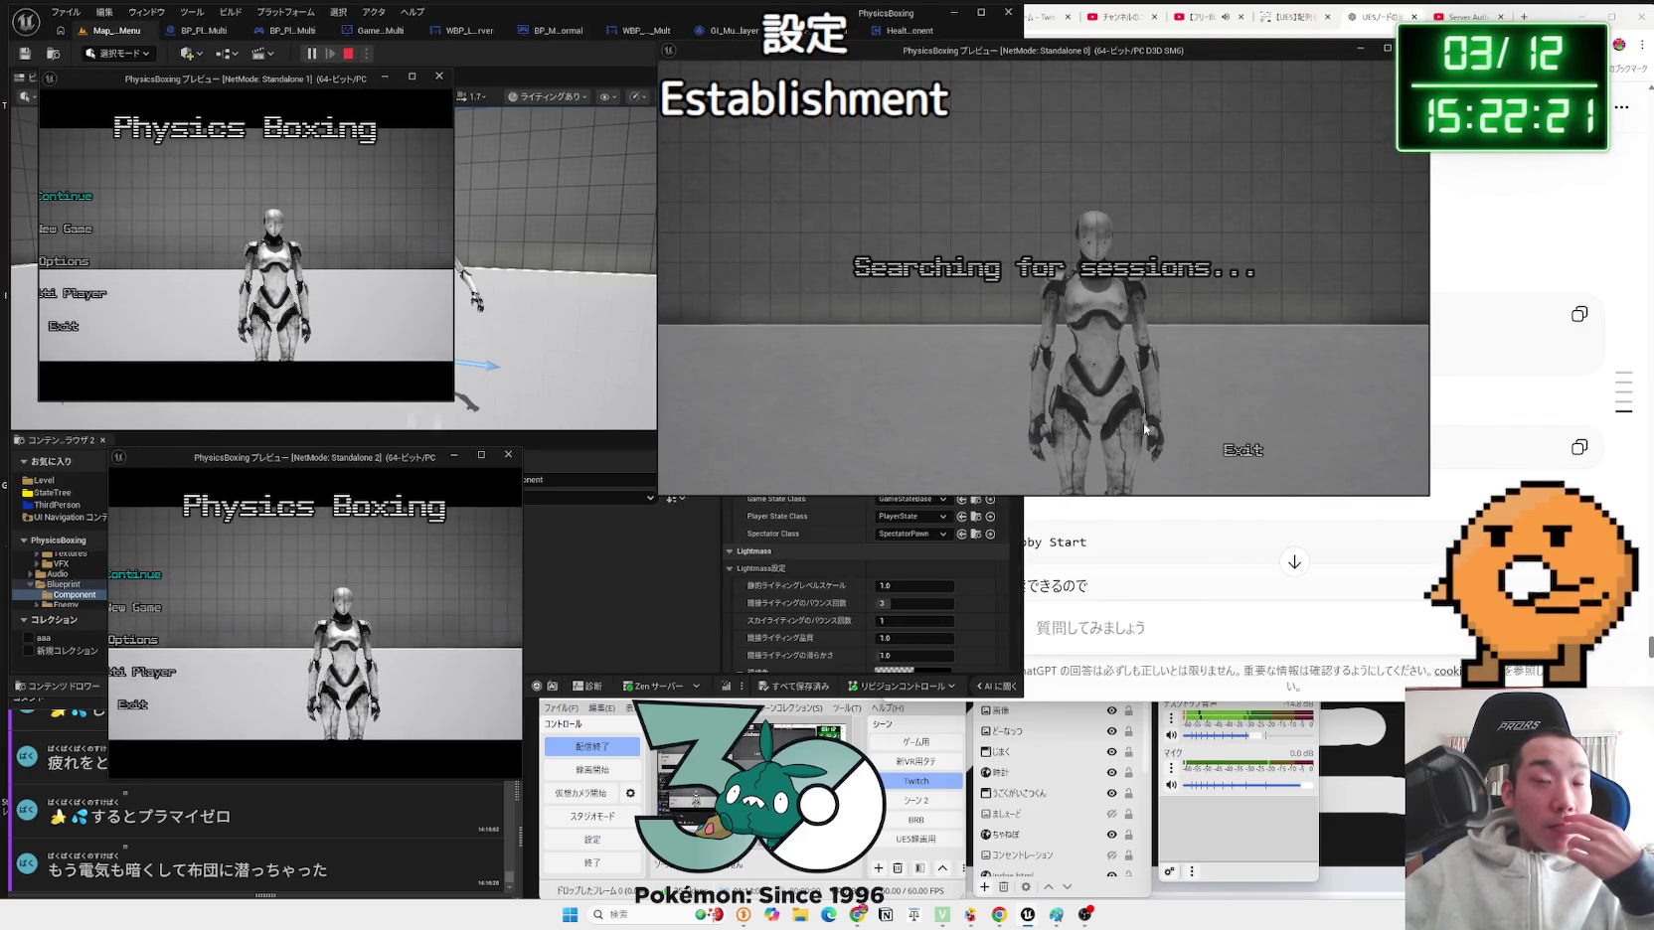
left_click_drag(453, 233, 592, 239)
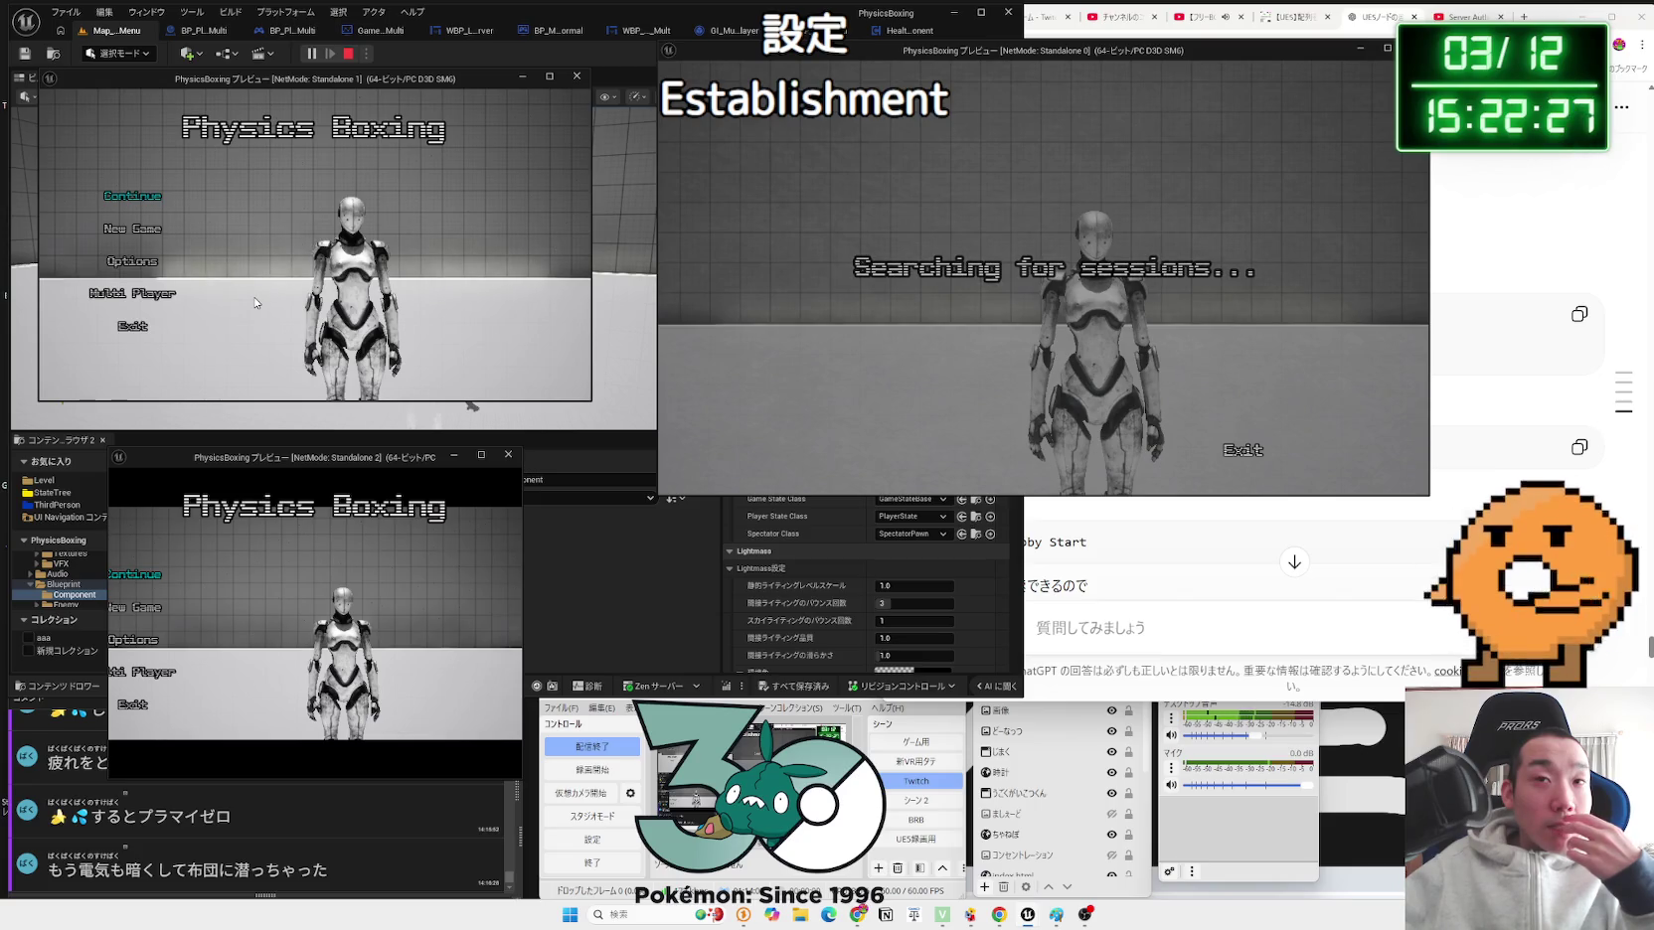
left_click(106, 296)
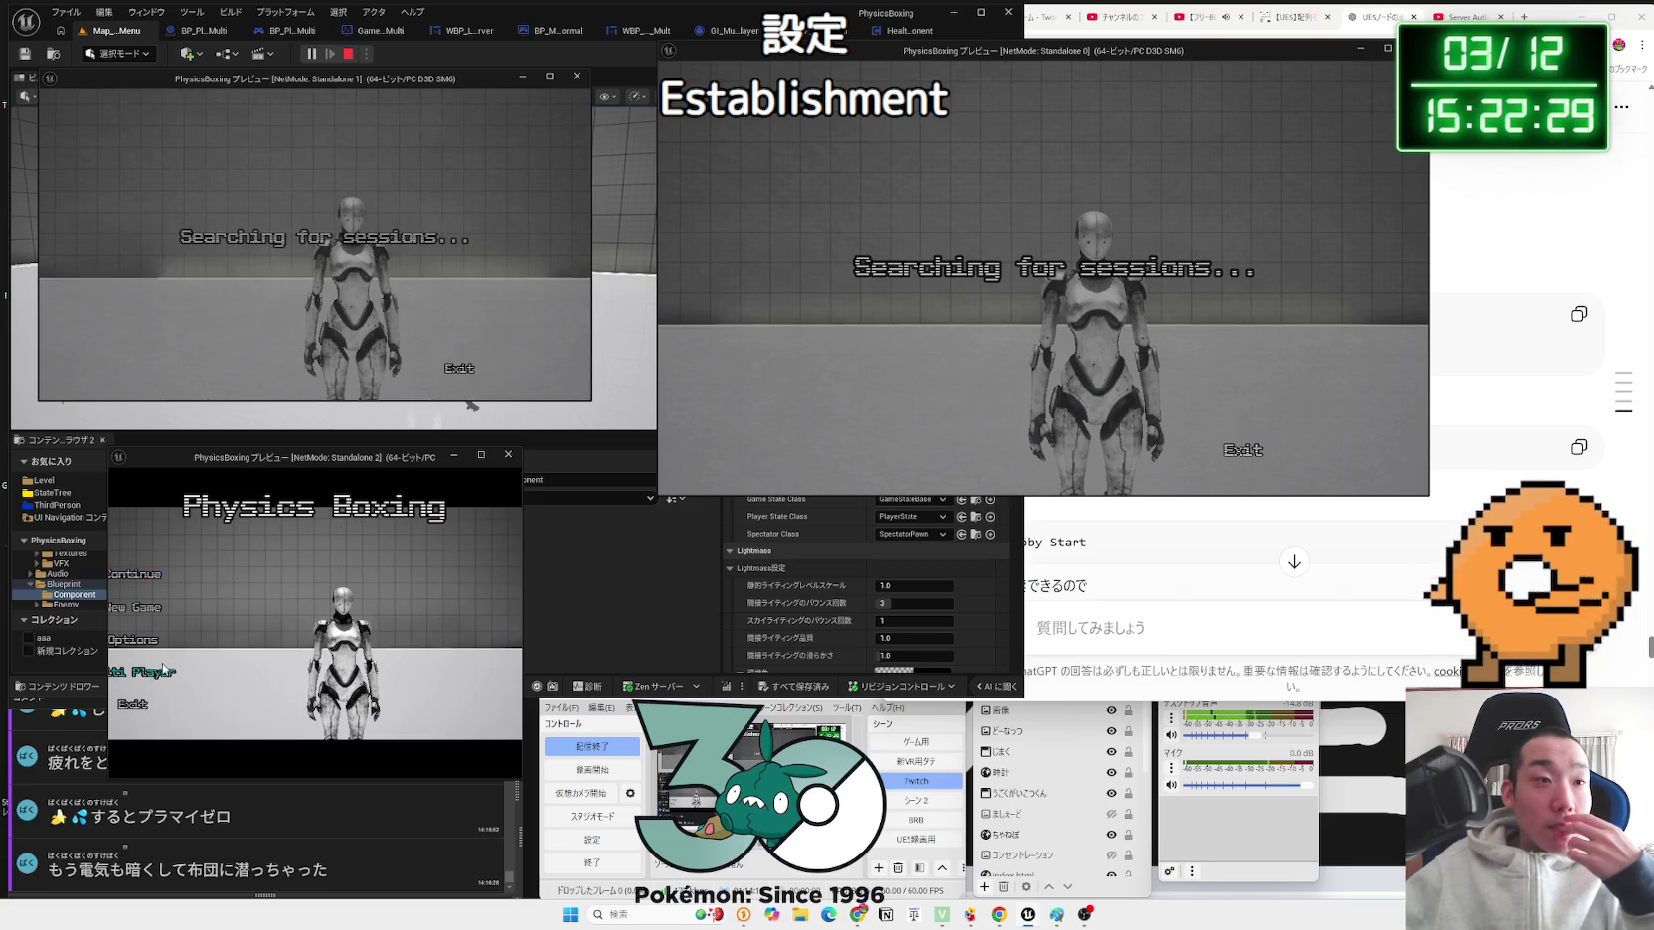
left_click(164, 668)
left_click_drag(107, 613, 2, 614)
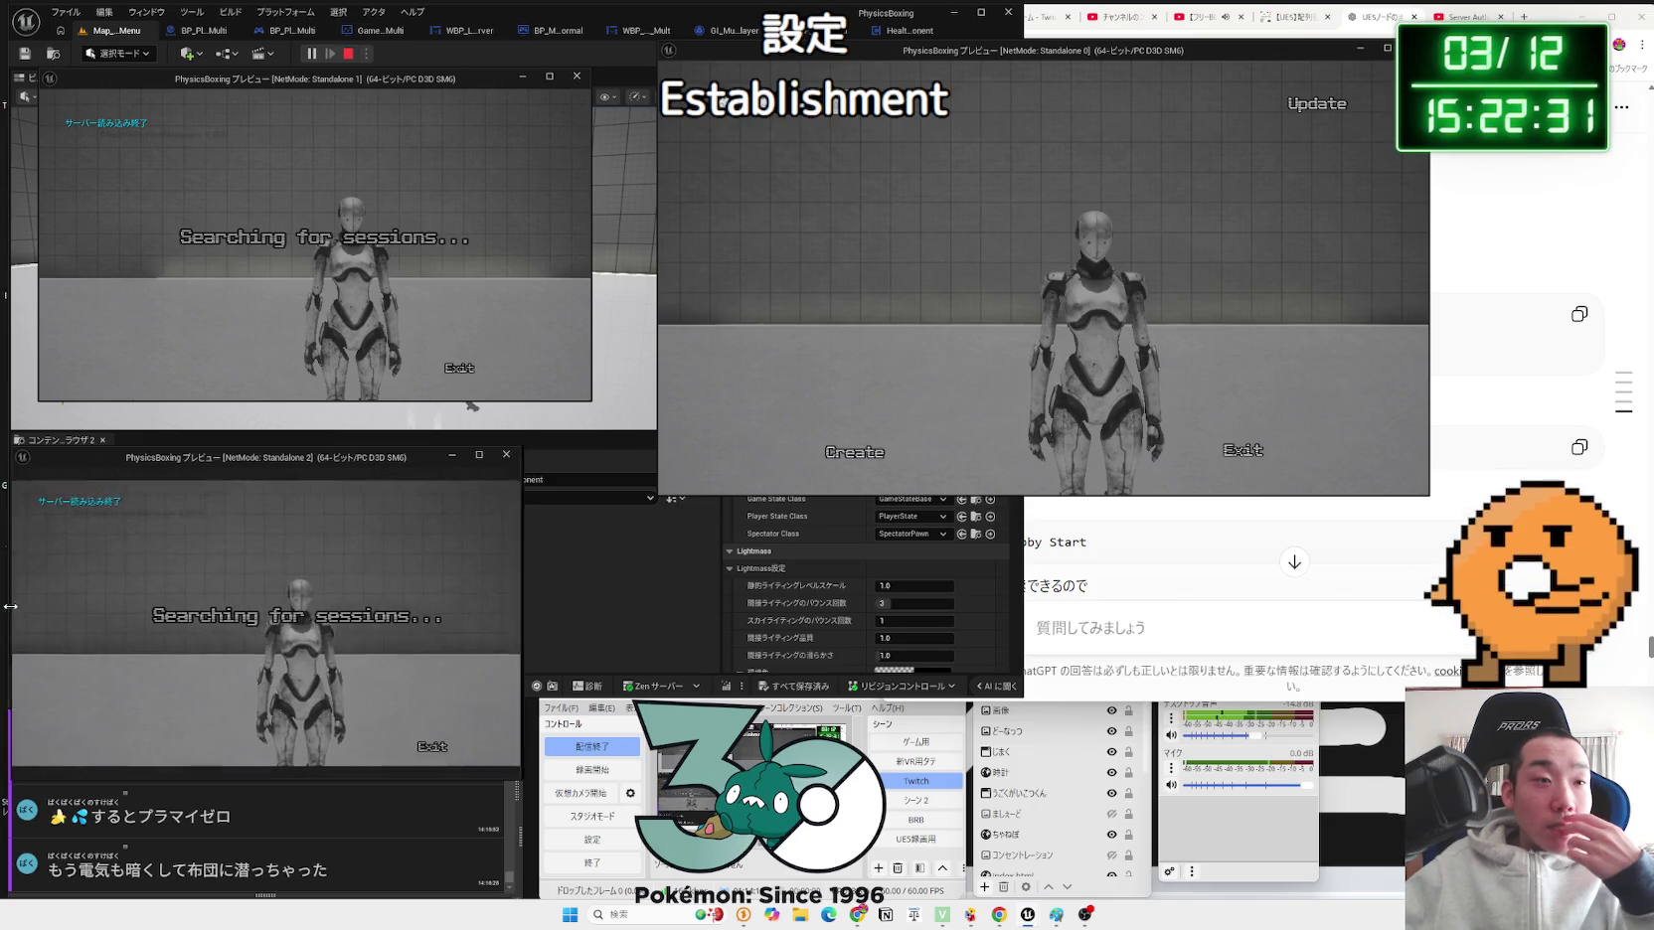
mouse_move(516, 460)
left_mouse_down()
mouse_move(537, 441)
mouse_move(591, 440)
left_mouse_up()
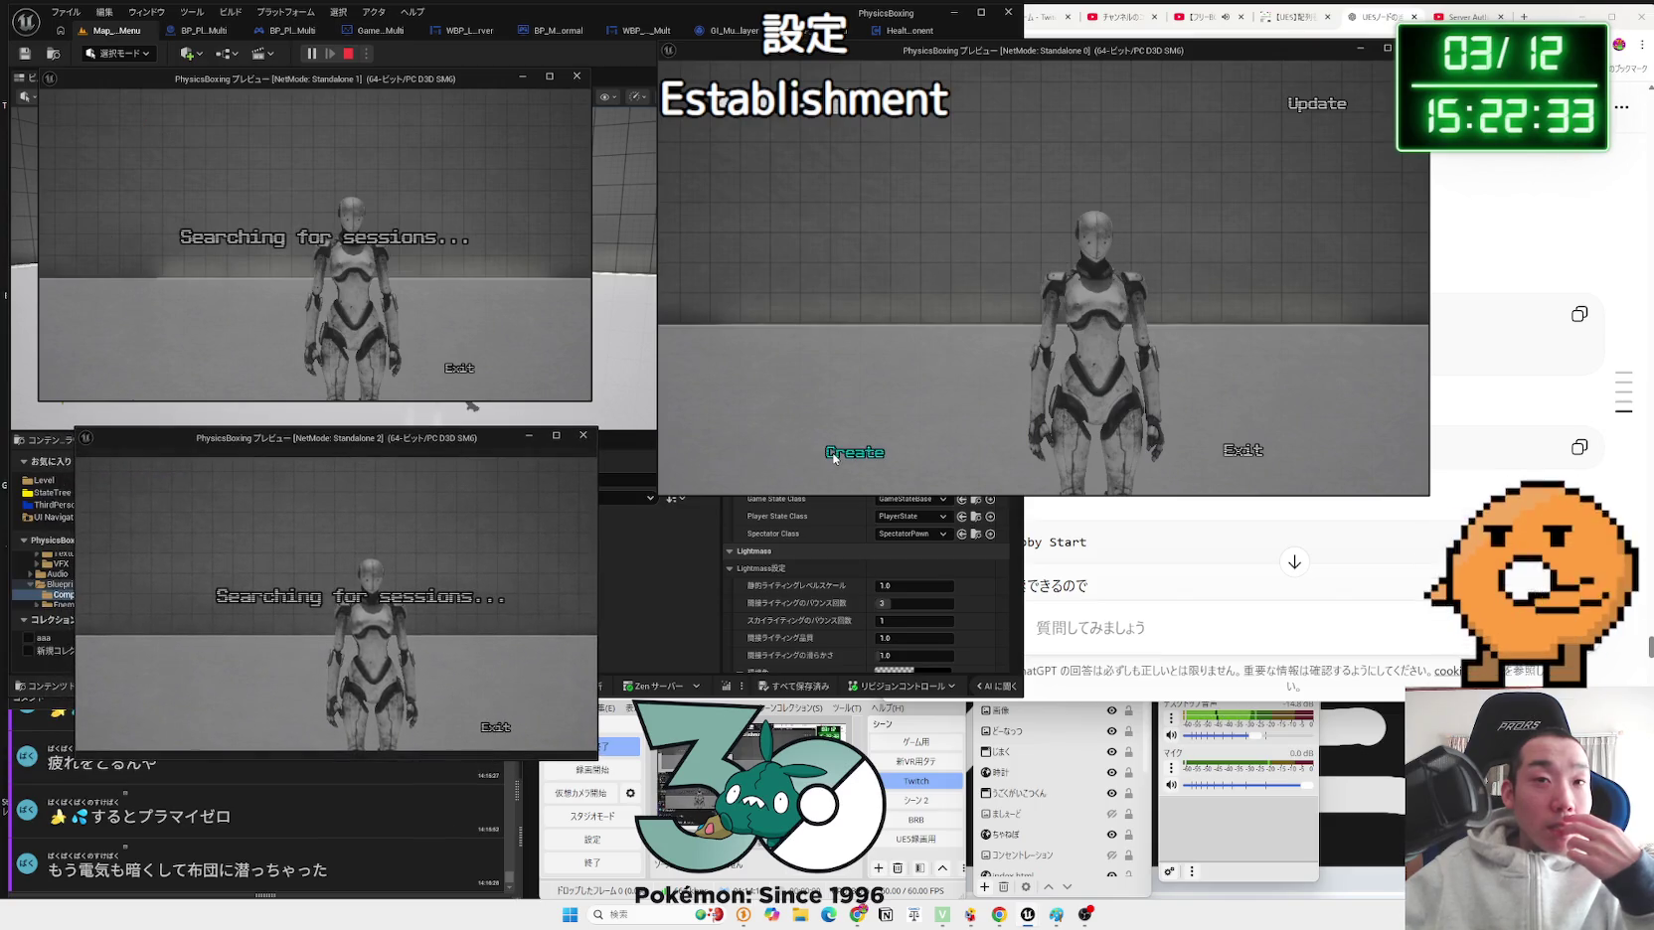
left_click(884, 448)
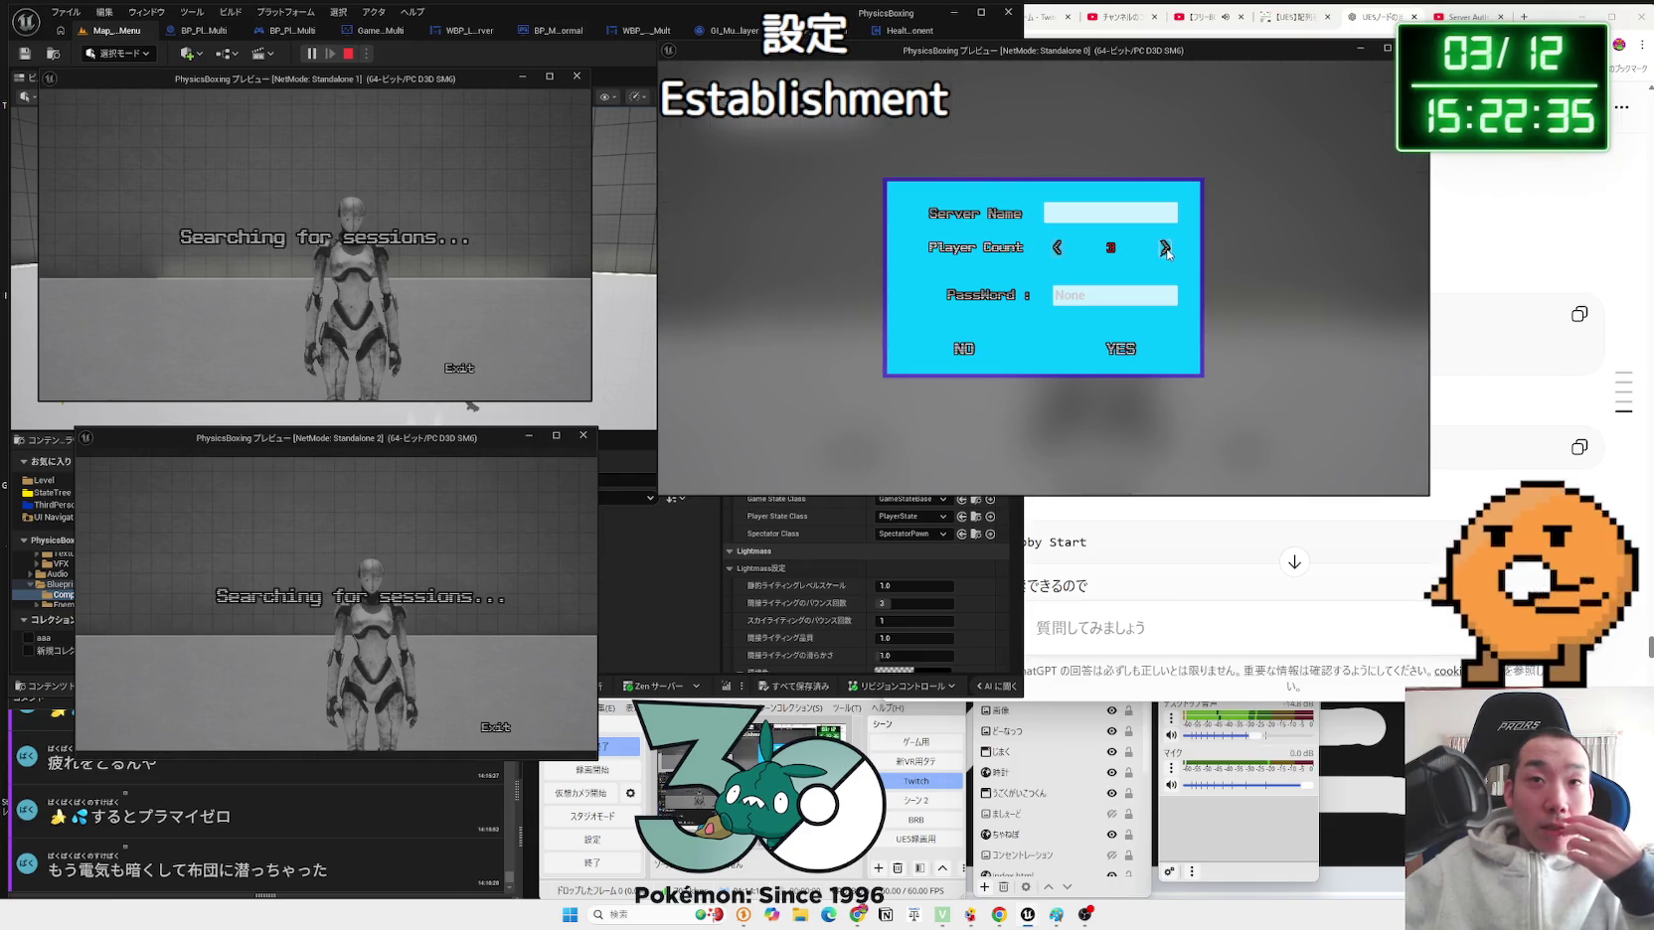
left_click(1123, 349)
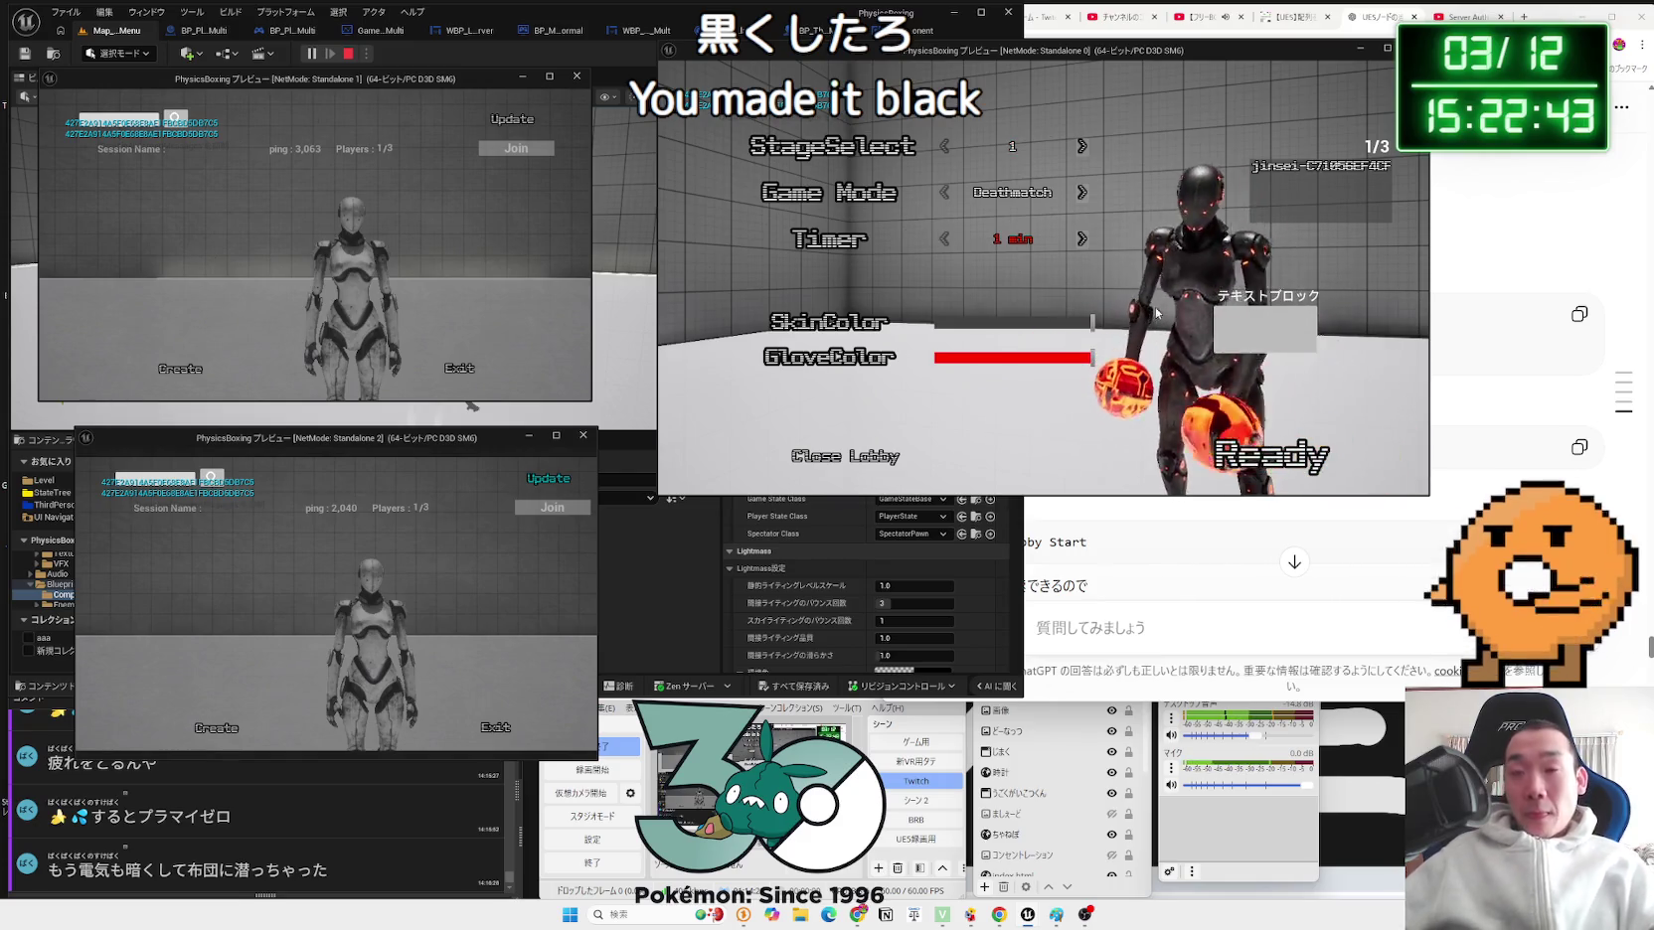
Step: Set the game mode to One Punch, ready the host, play, then return everyone to the lobby
left_click(1083, 196)
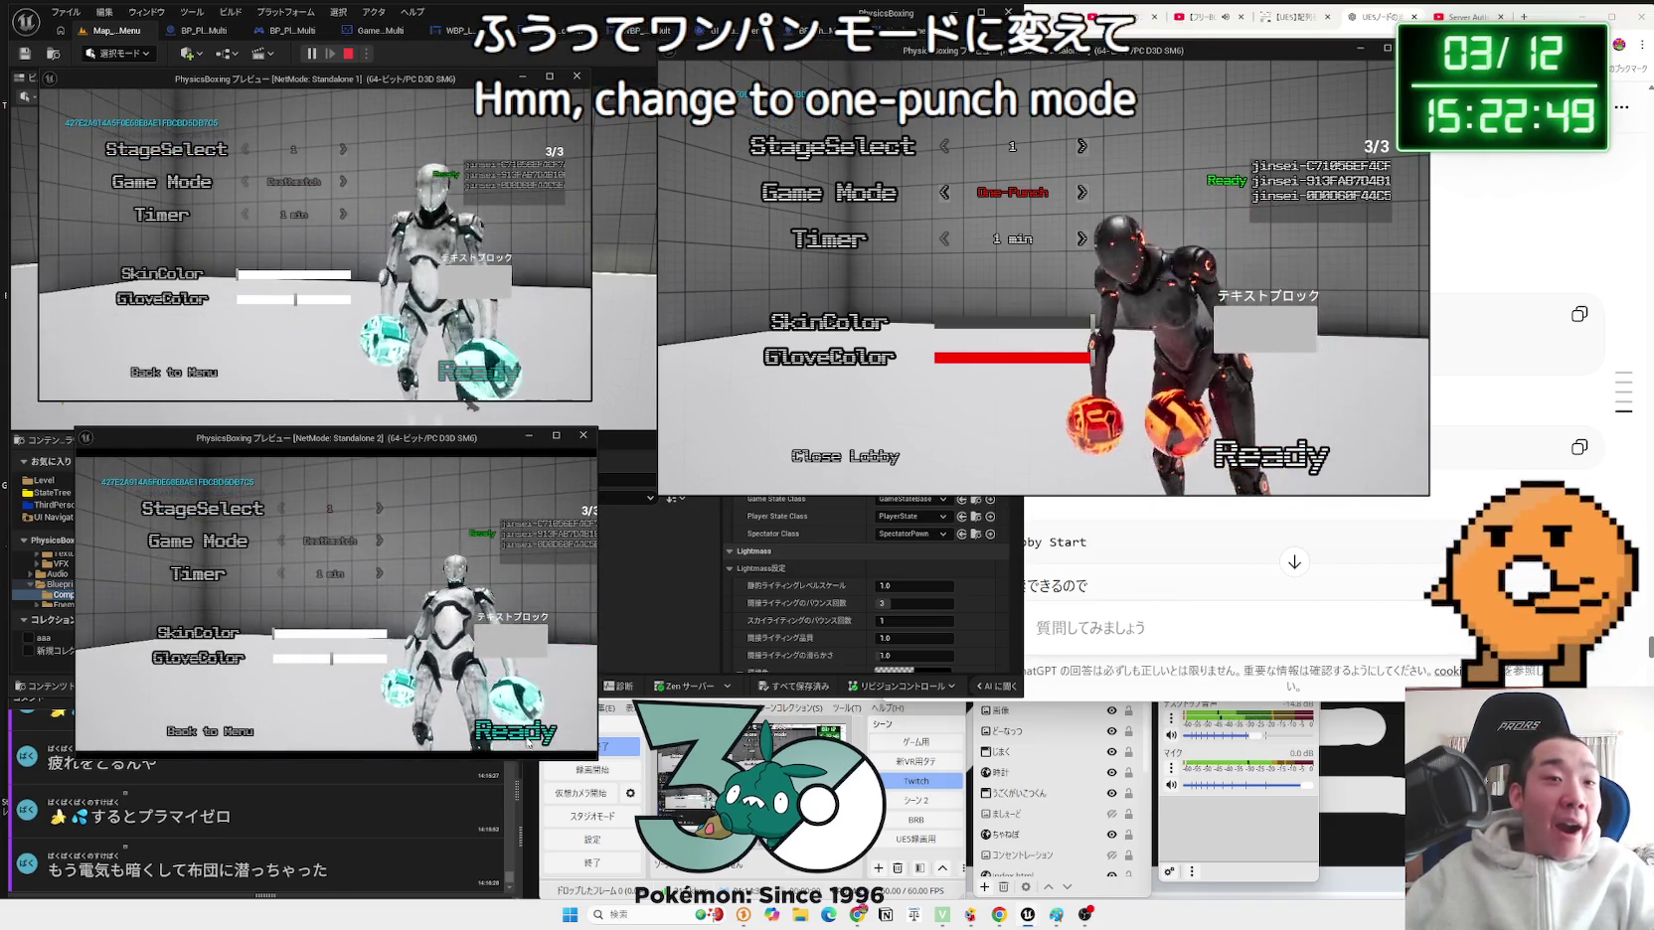
left_click(1272, 455)
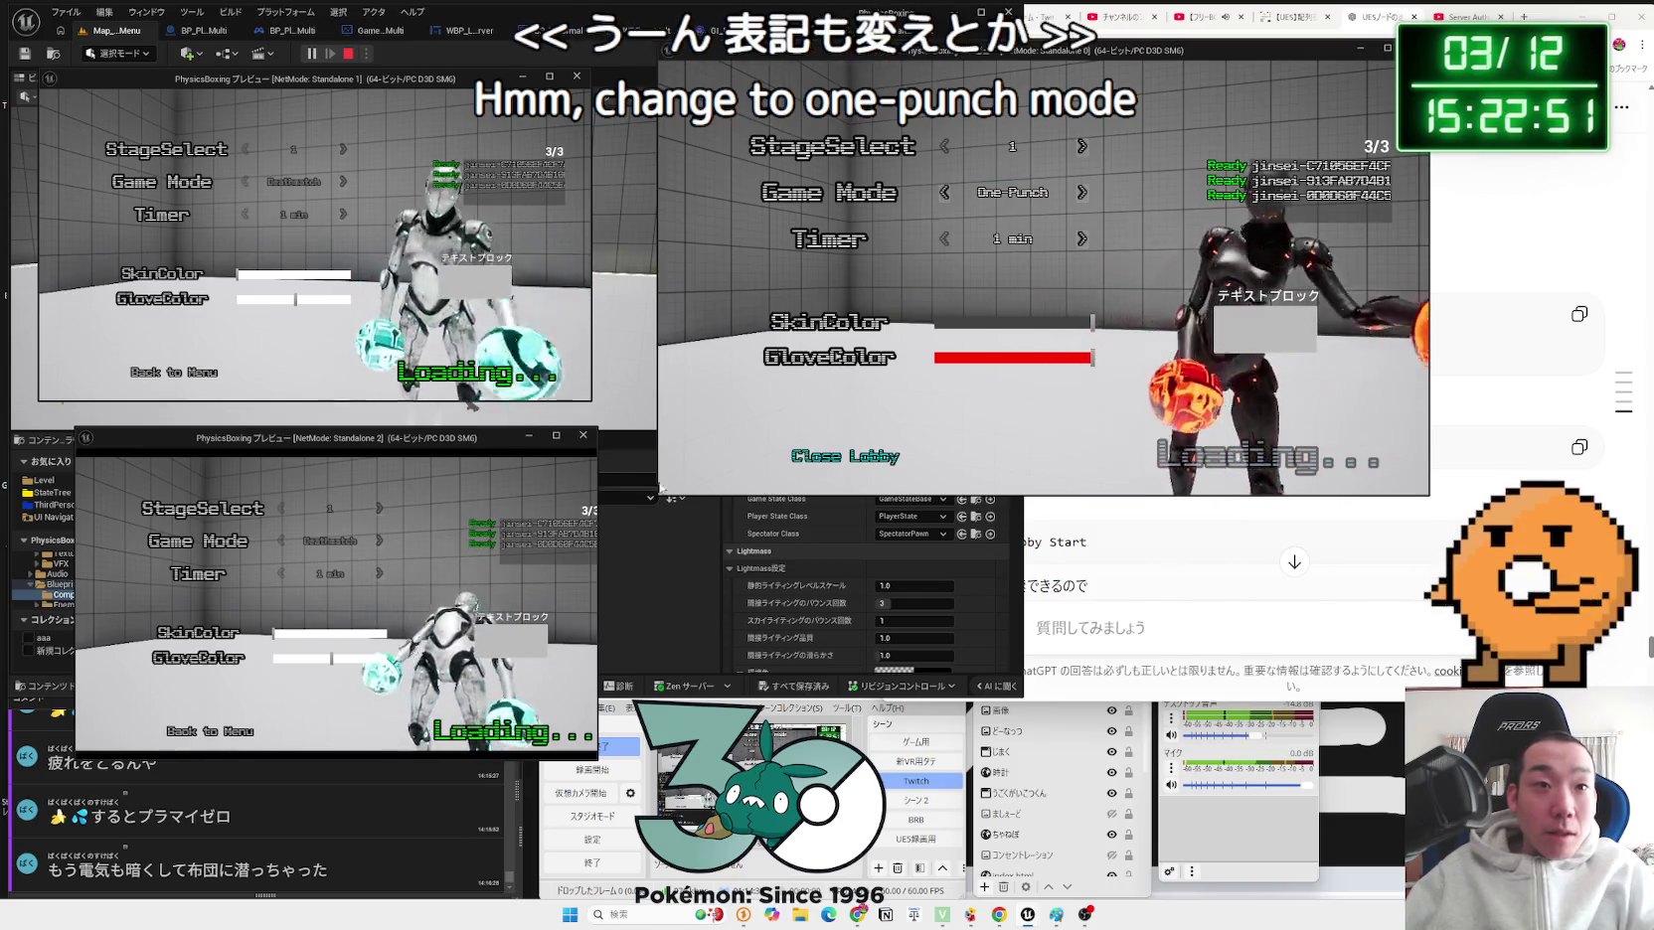
left_click_drag(600, 482, 672, 482)
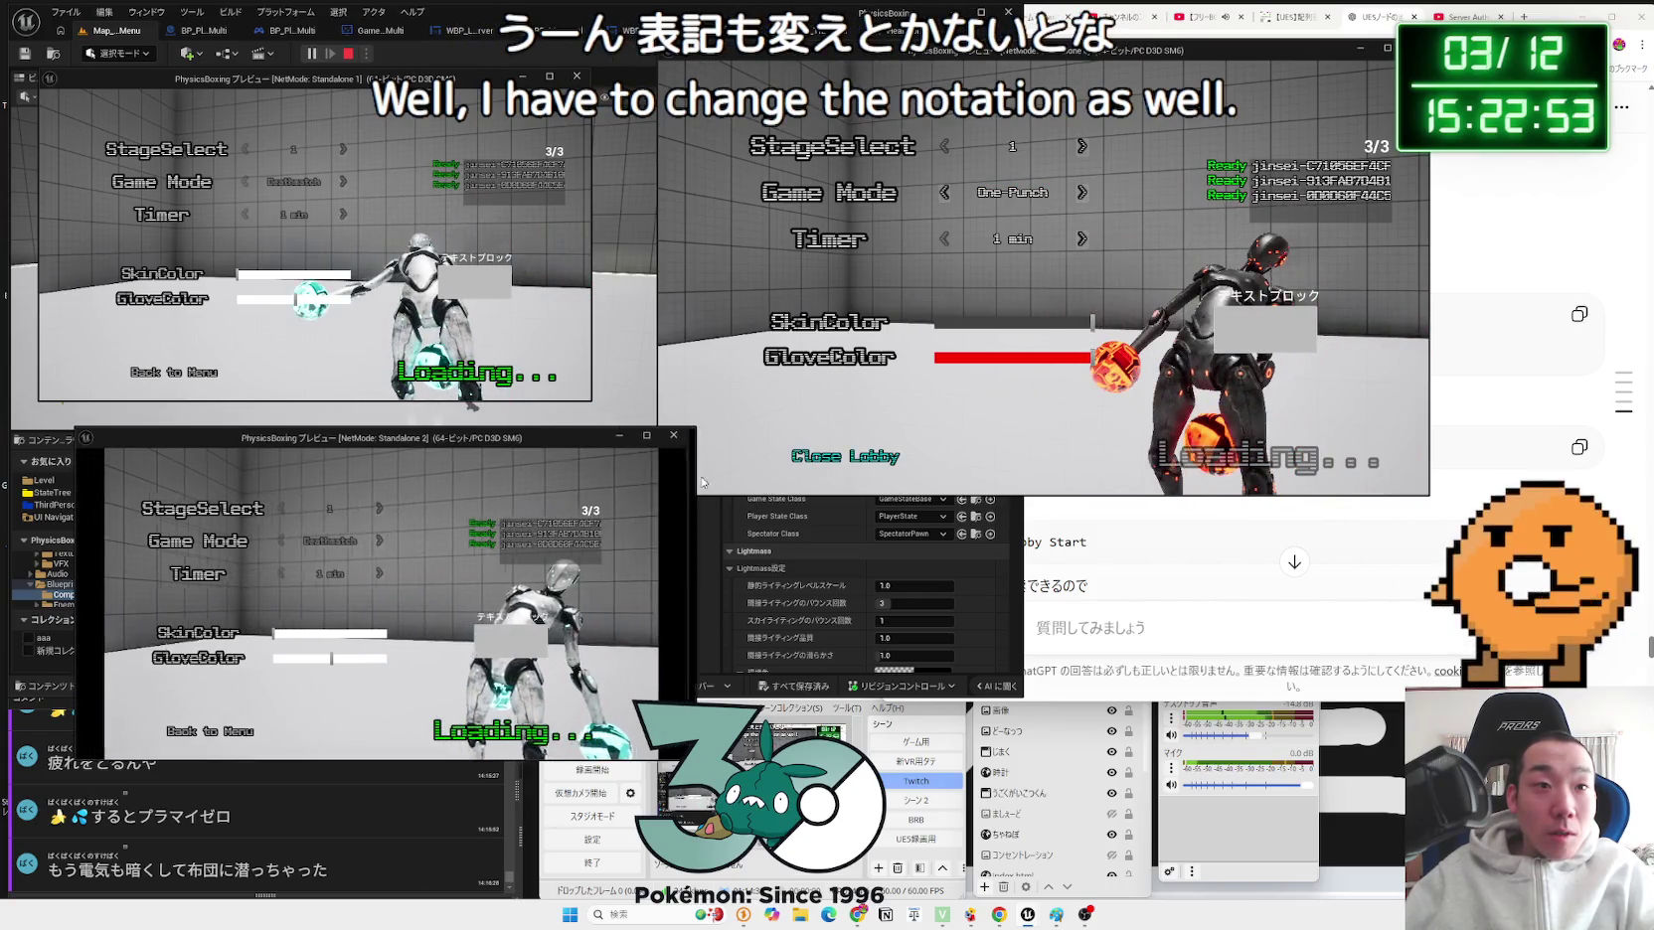
left_click_drag(567, 442, 533, 437)
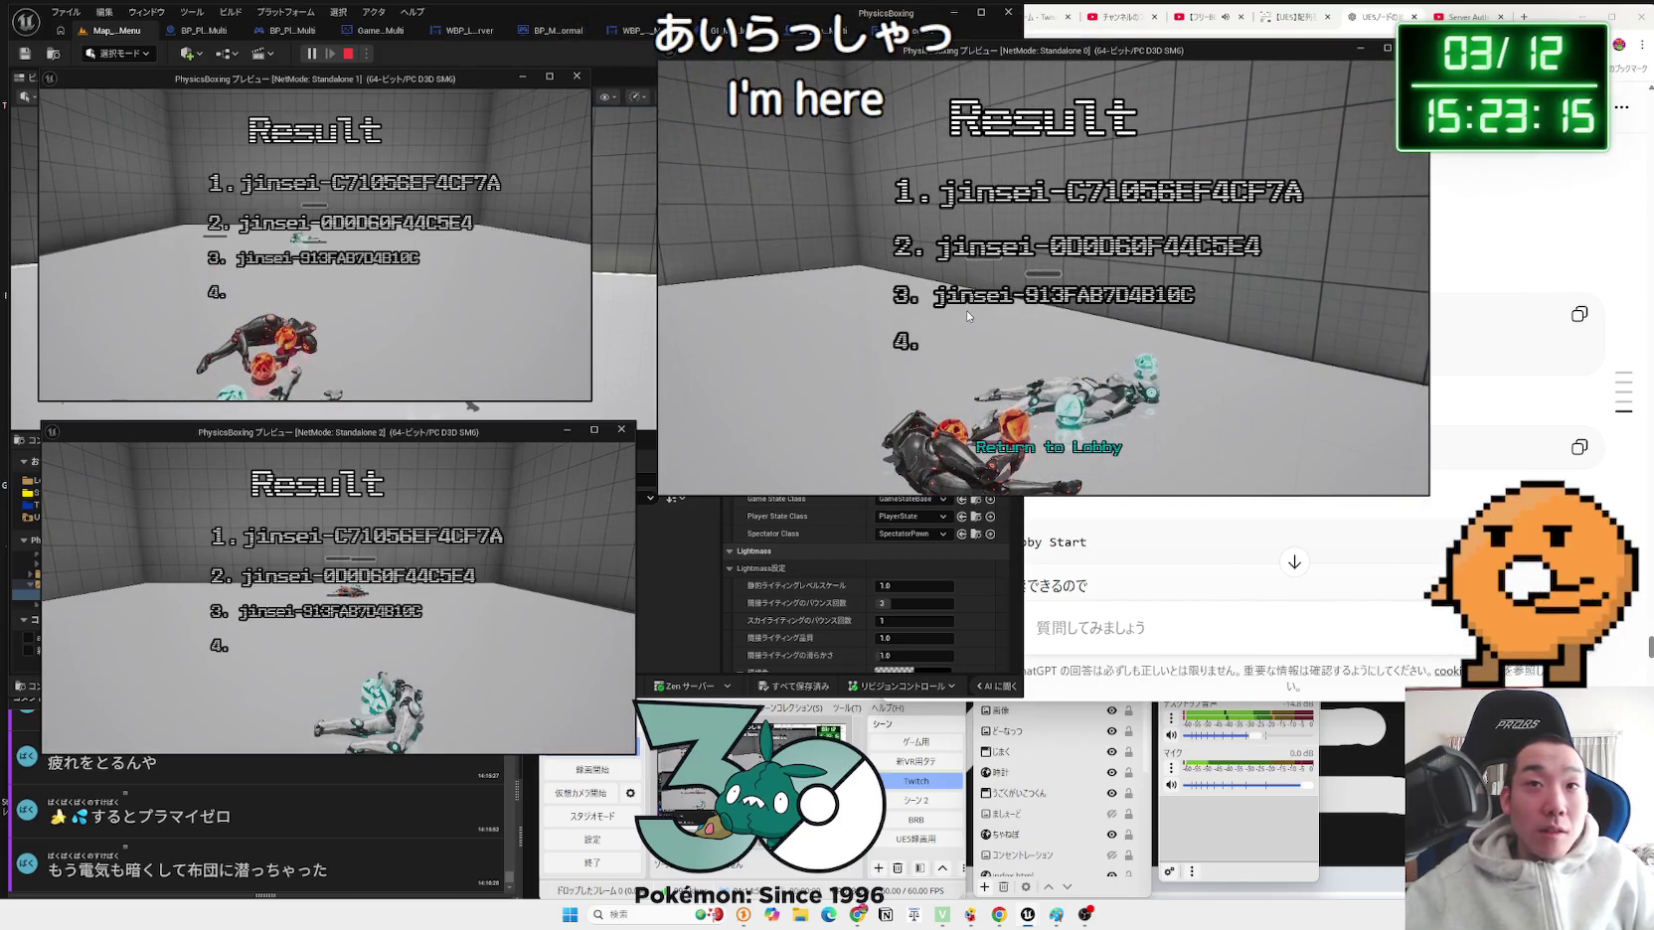
left_click(1058, 450)
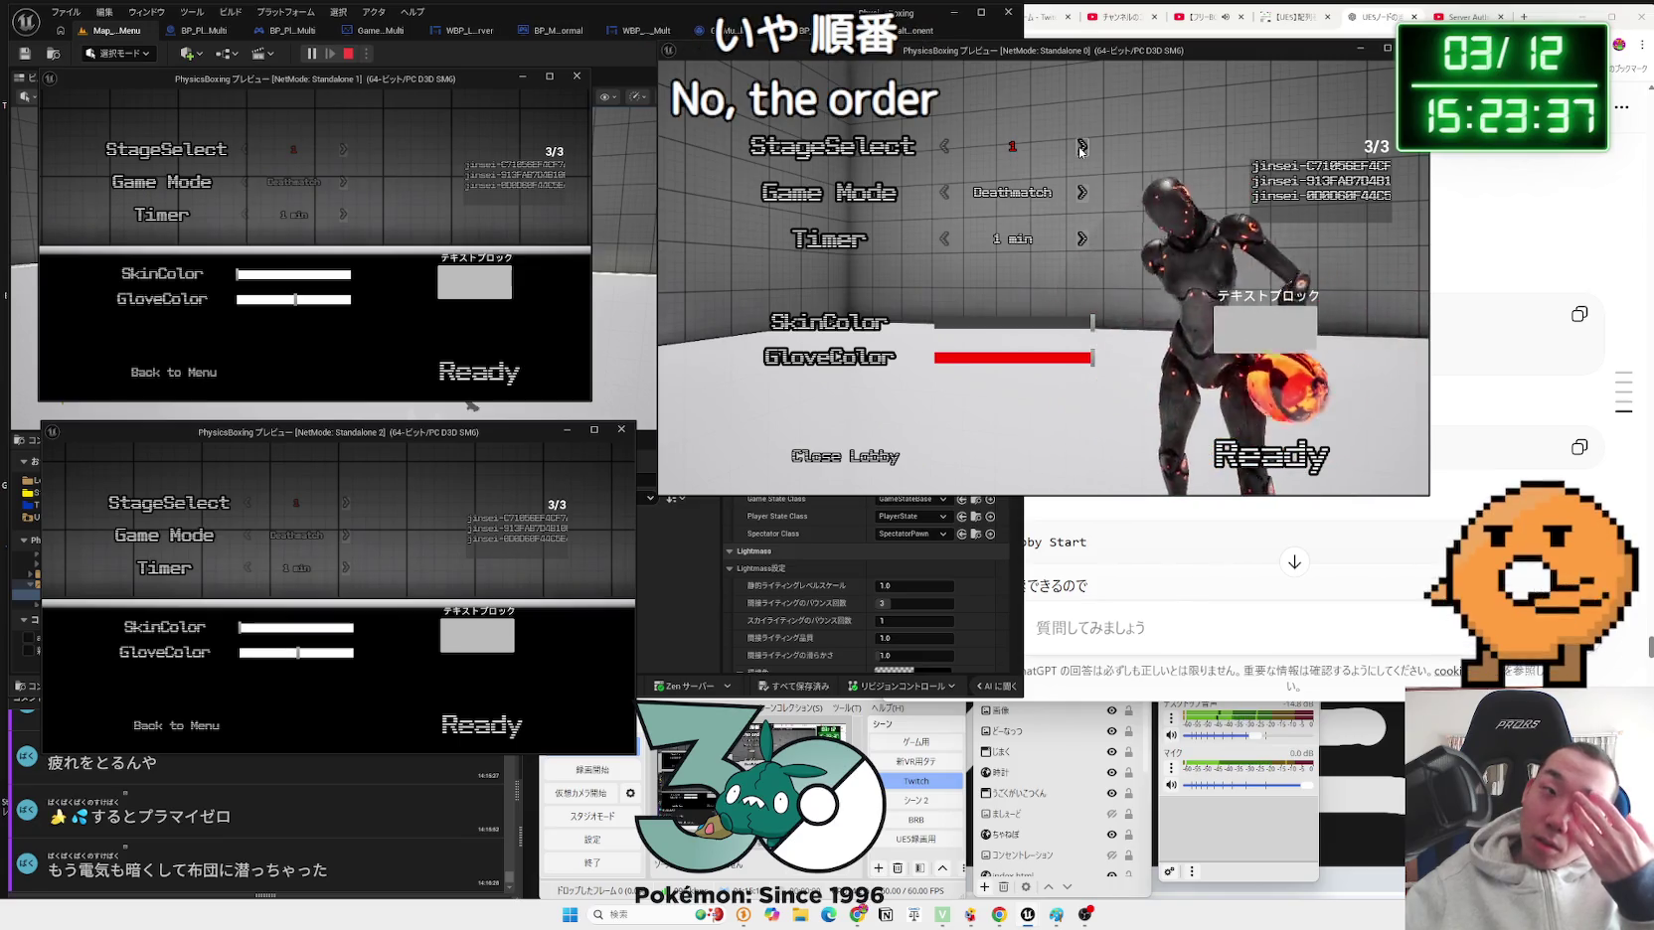
Step: Flip the stage between 1 and 2, and the mode through Damage Race back to Deathmatch
left_click(1081, 149)
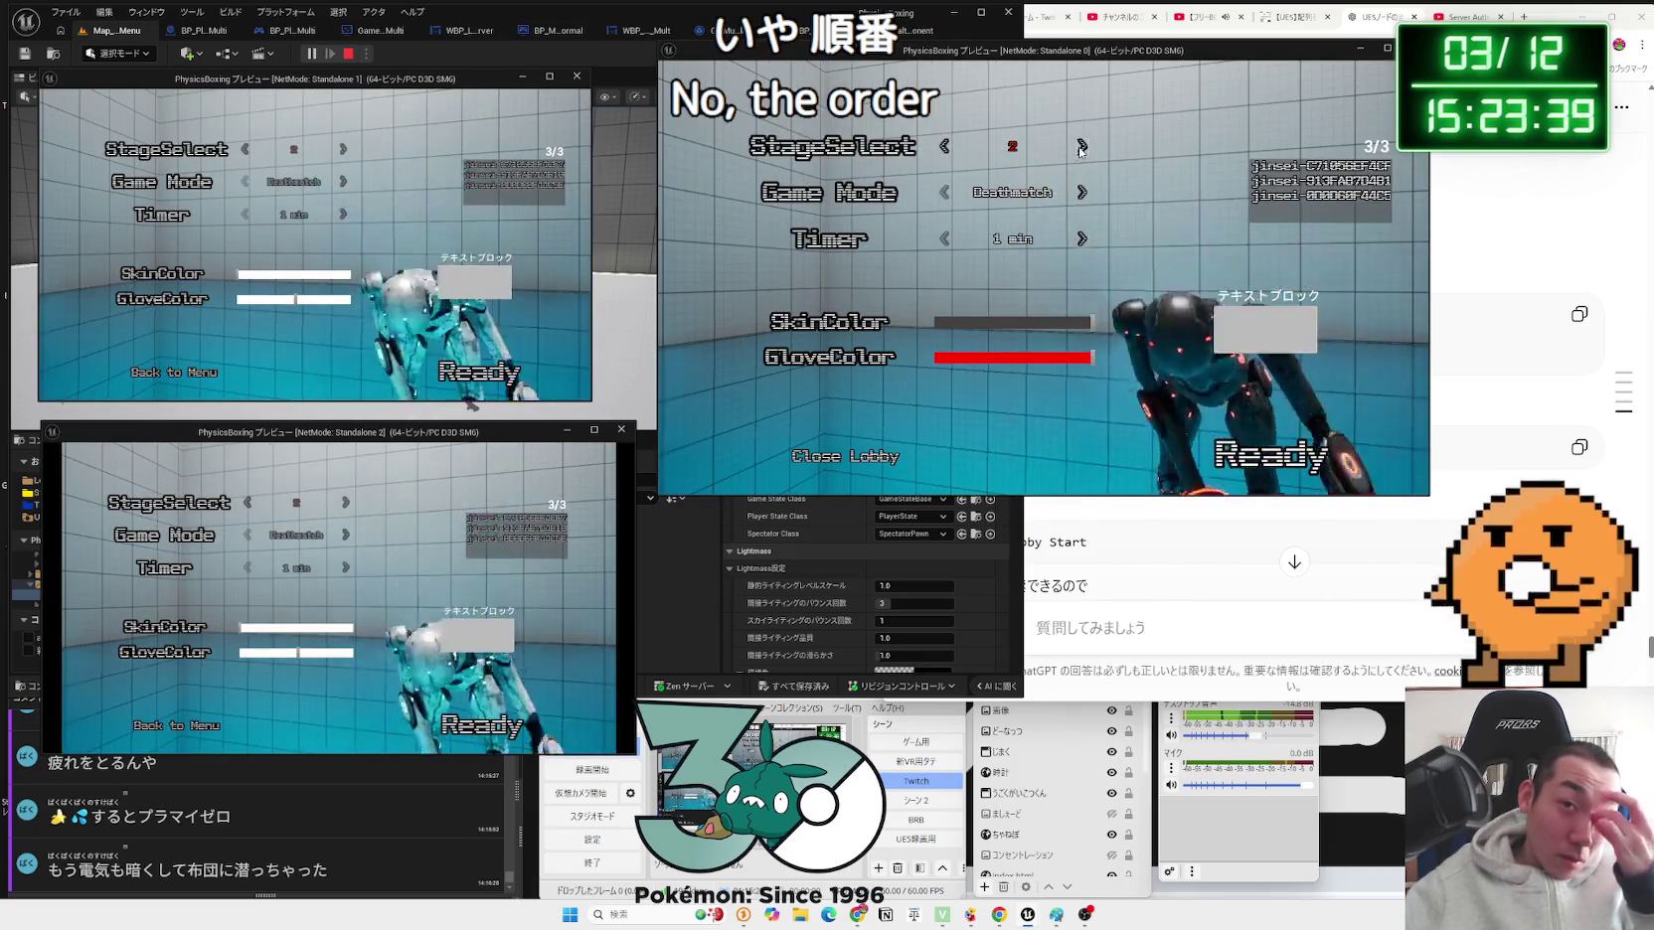
left_click(946, 148)
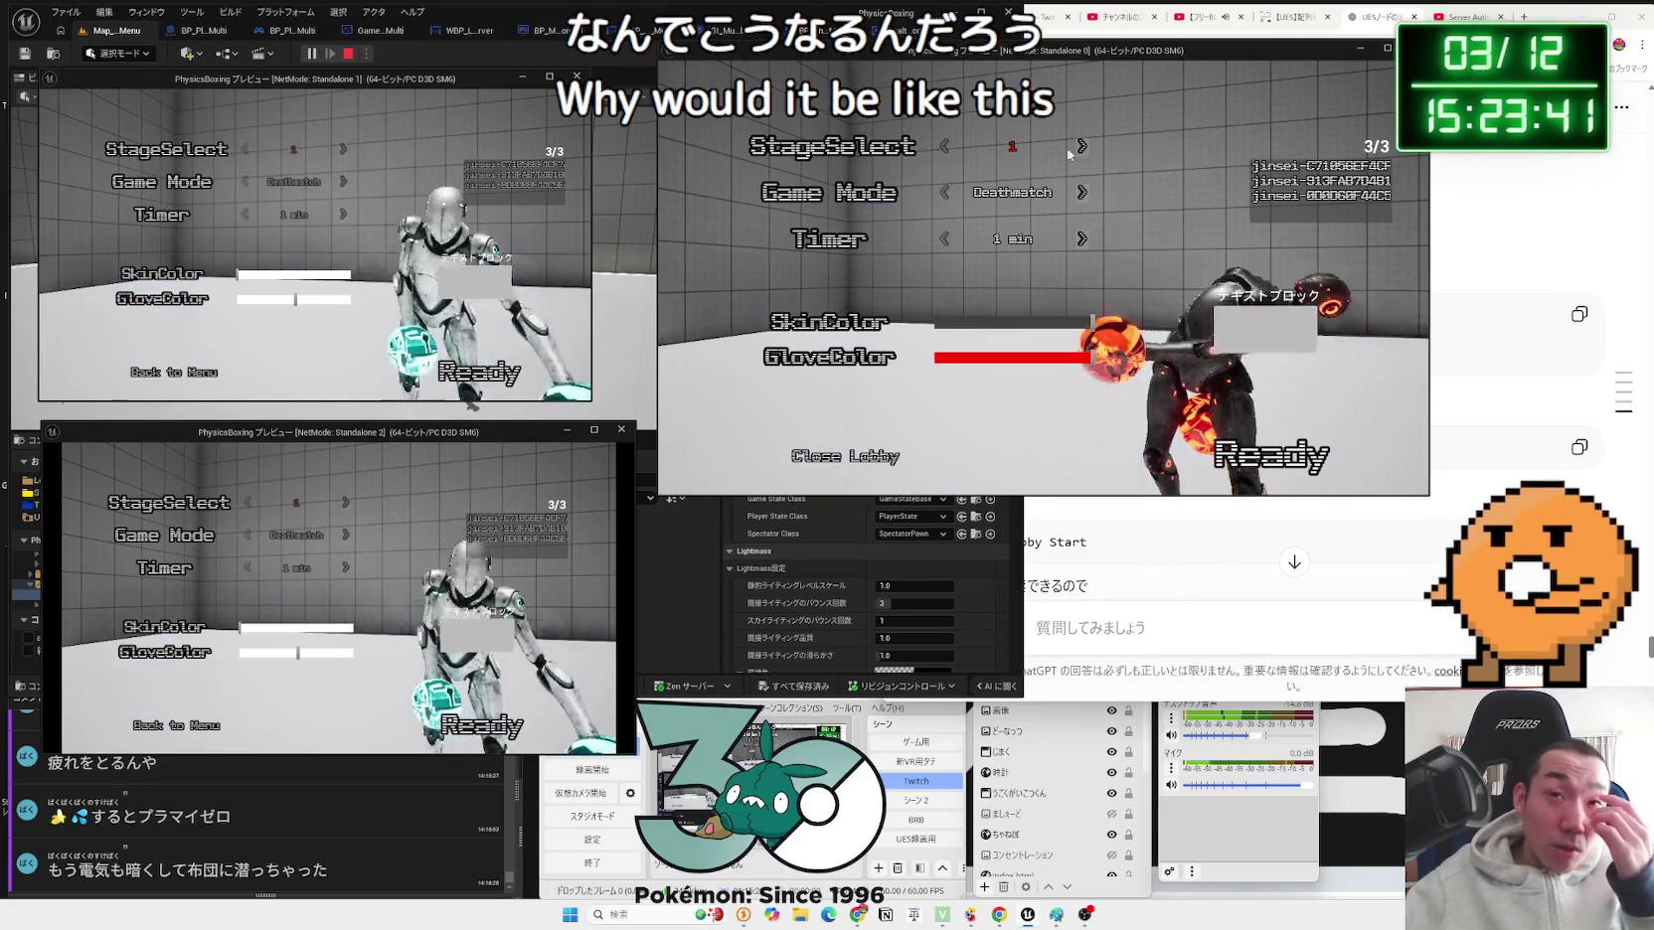
left_click(1081, 147)
left_click(944, 147)
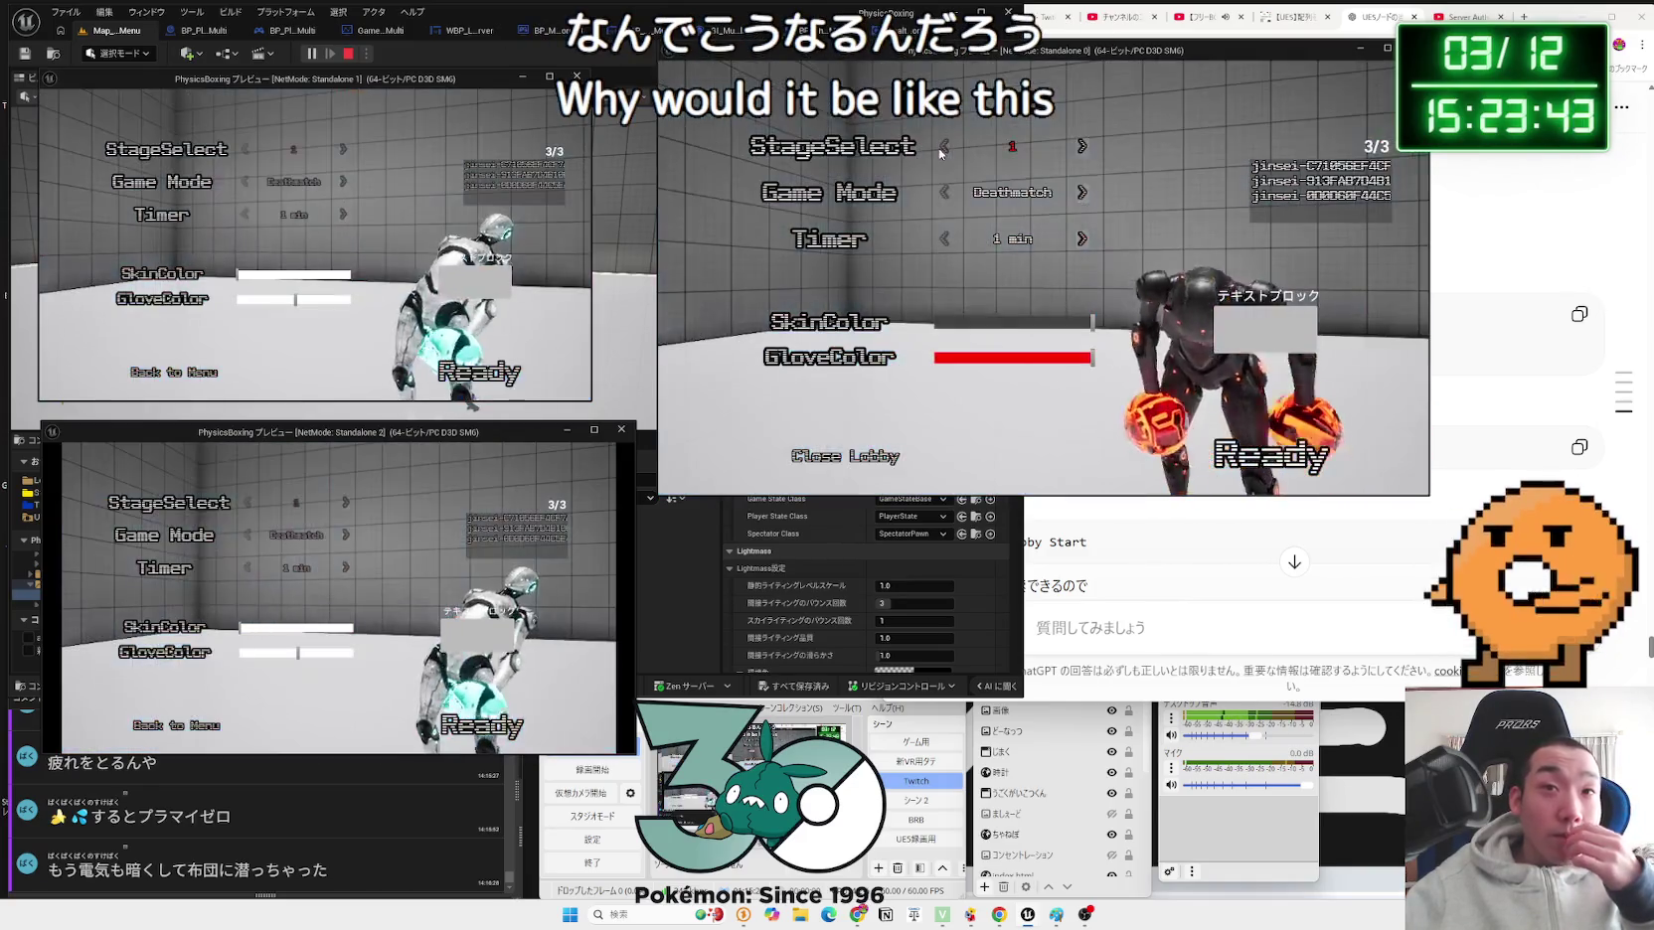
left_click(1081, 193)
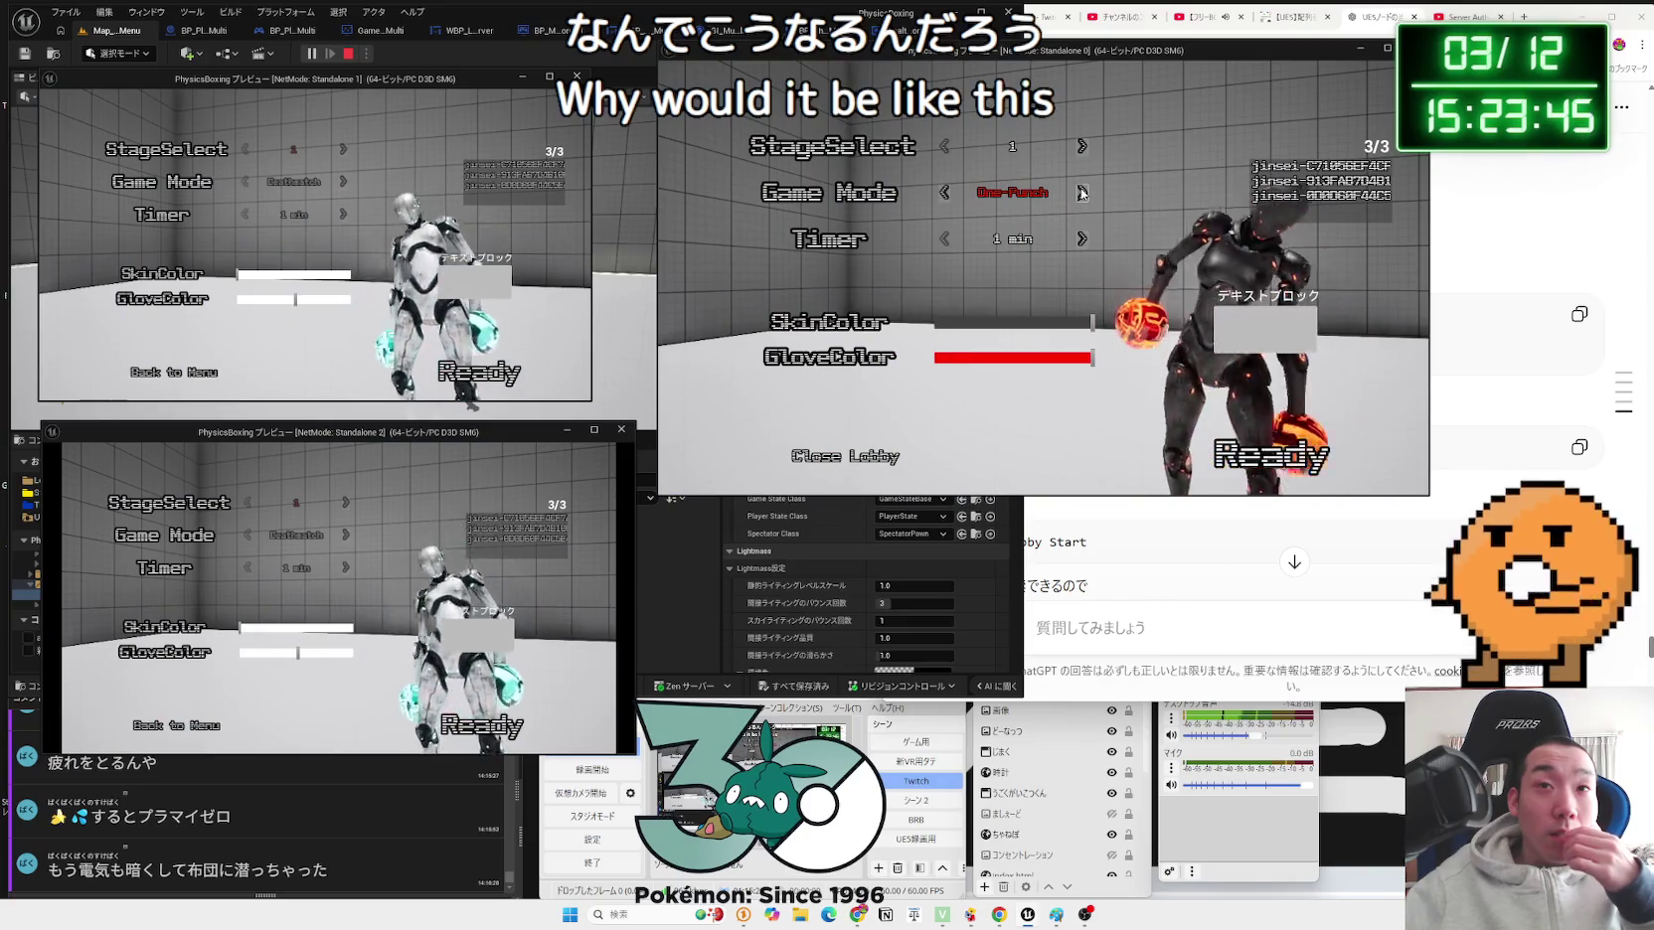
left_click(1082, 193)
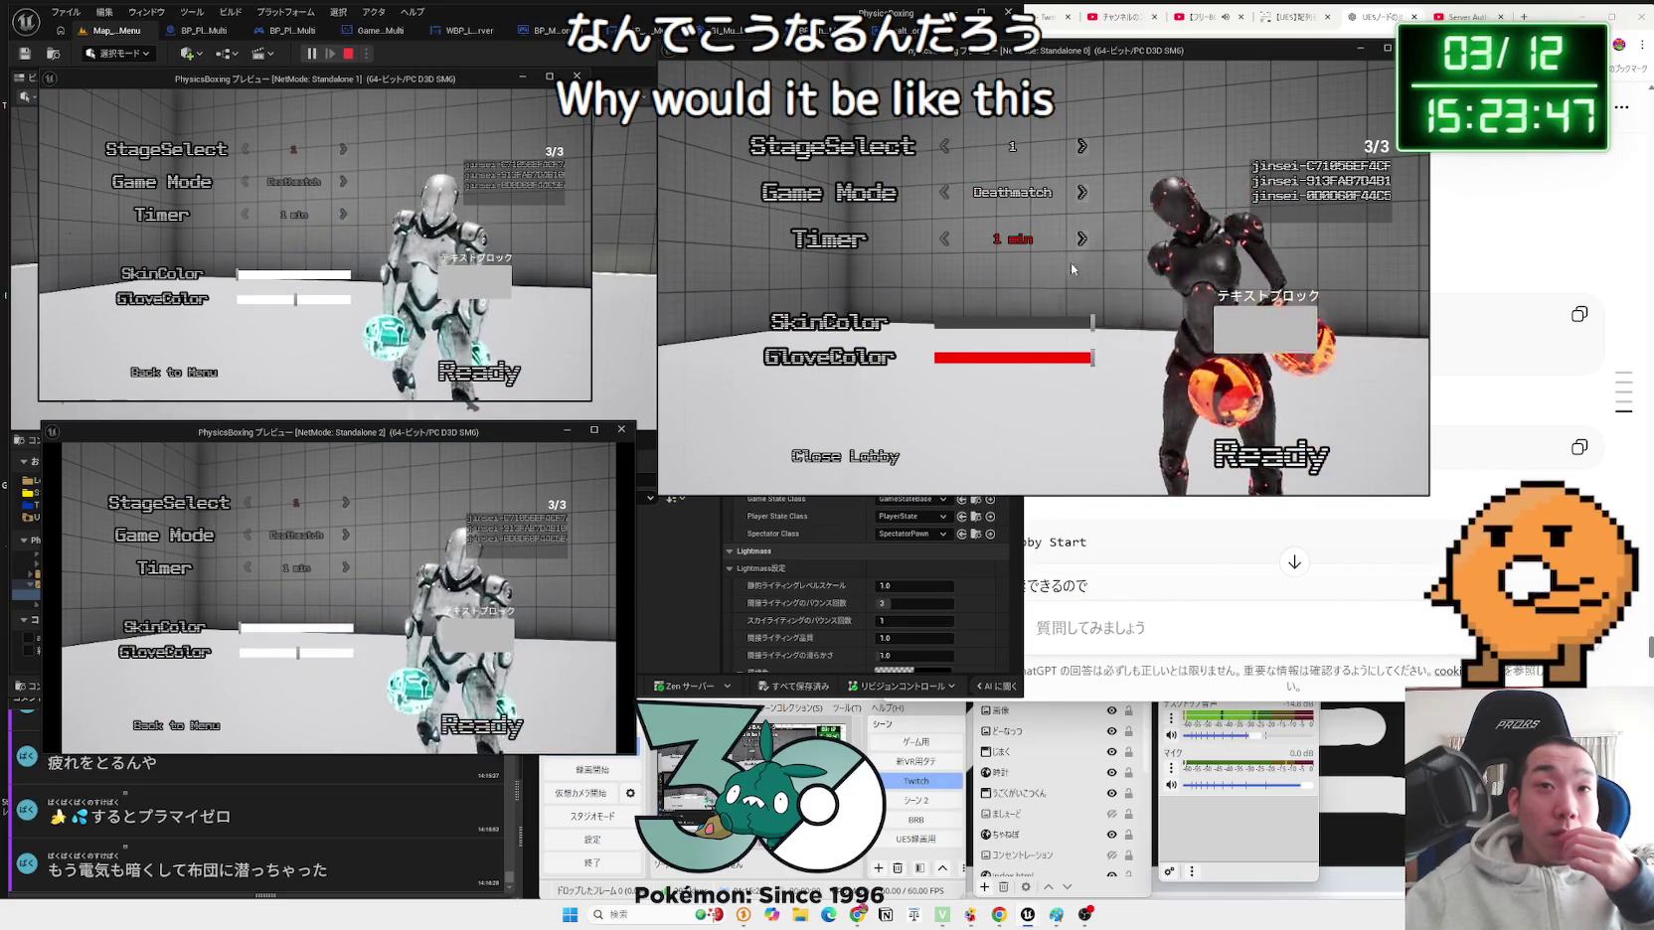
Step: Mark the host and the first client ready to start the Deathmatch
left_click(1259, 438)
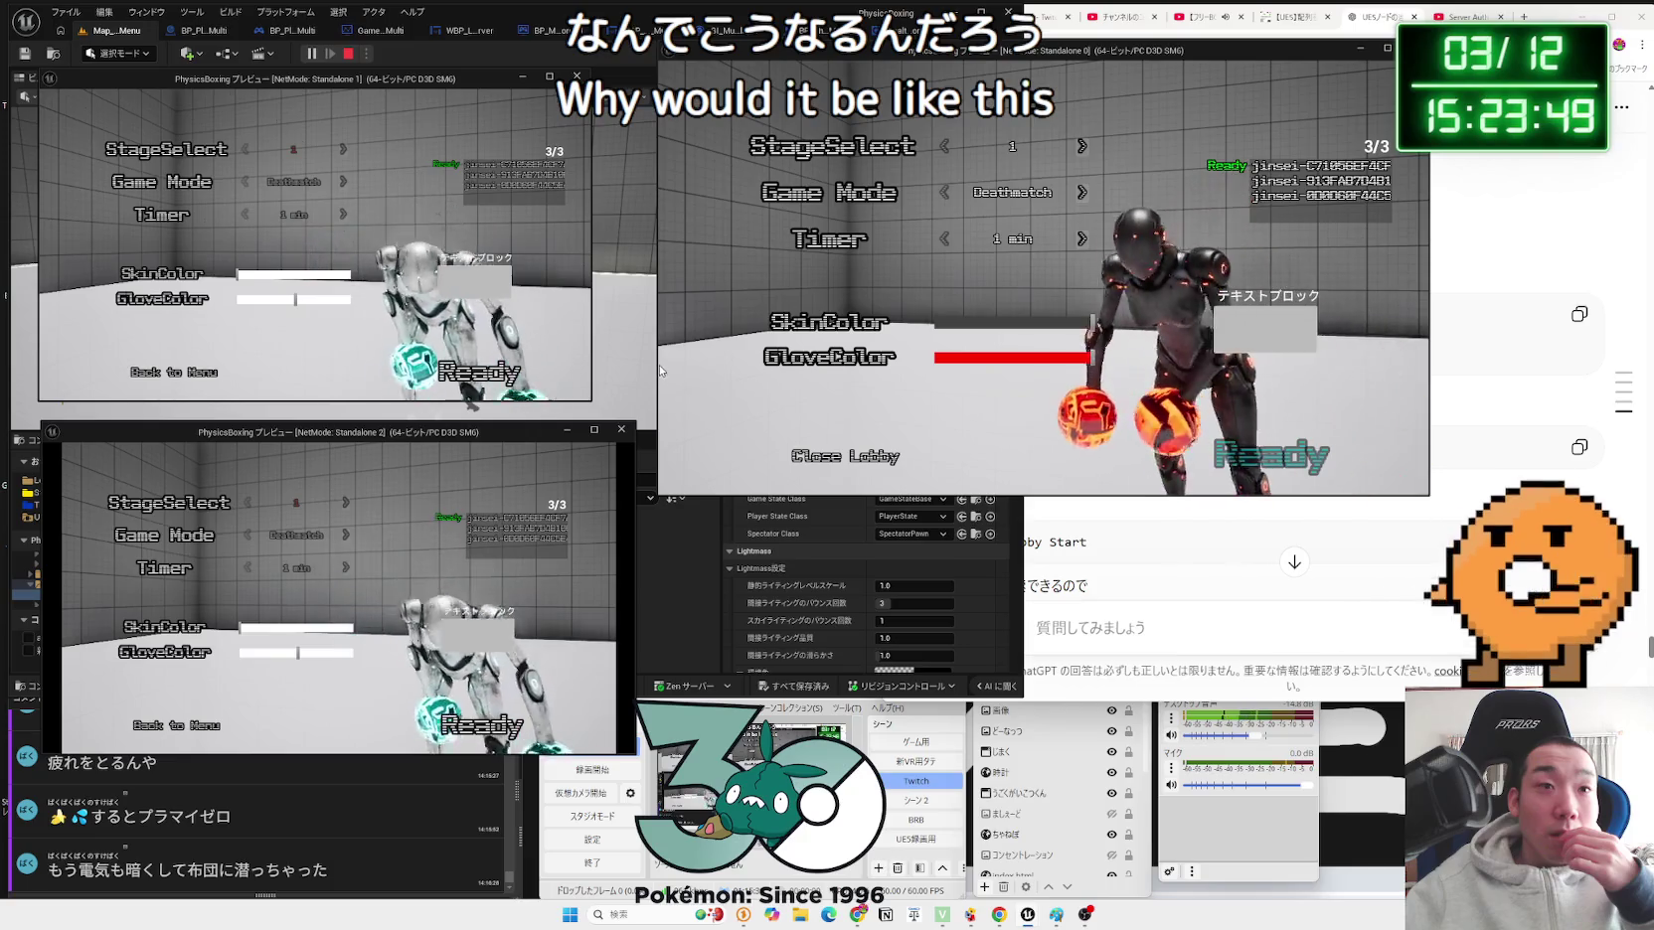
key("alt+Tab")
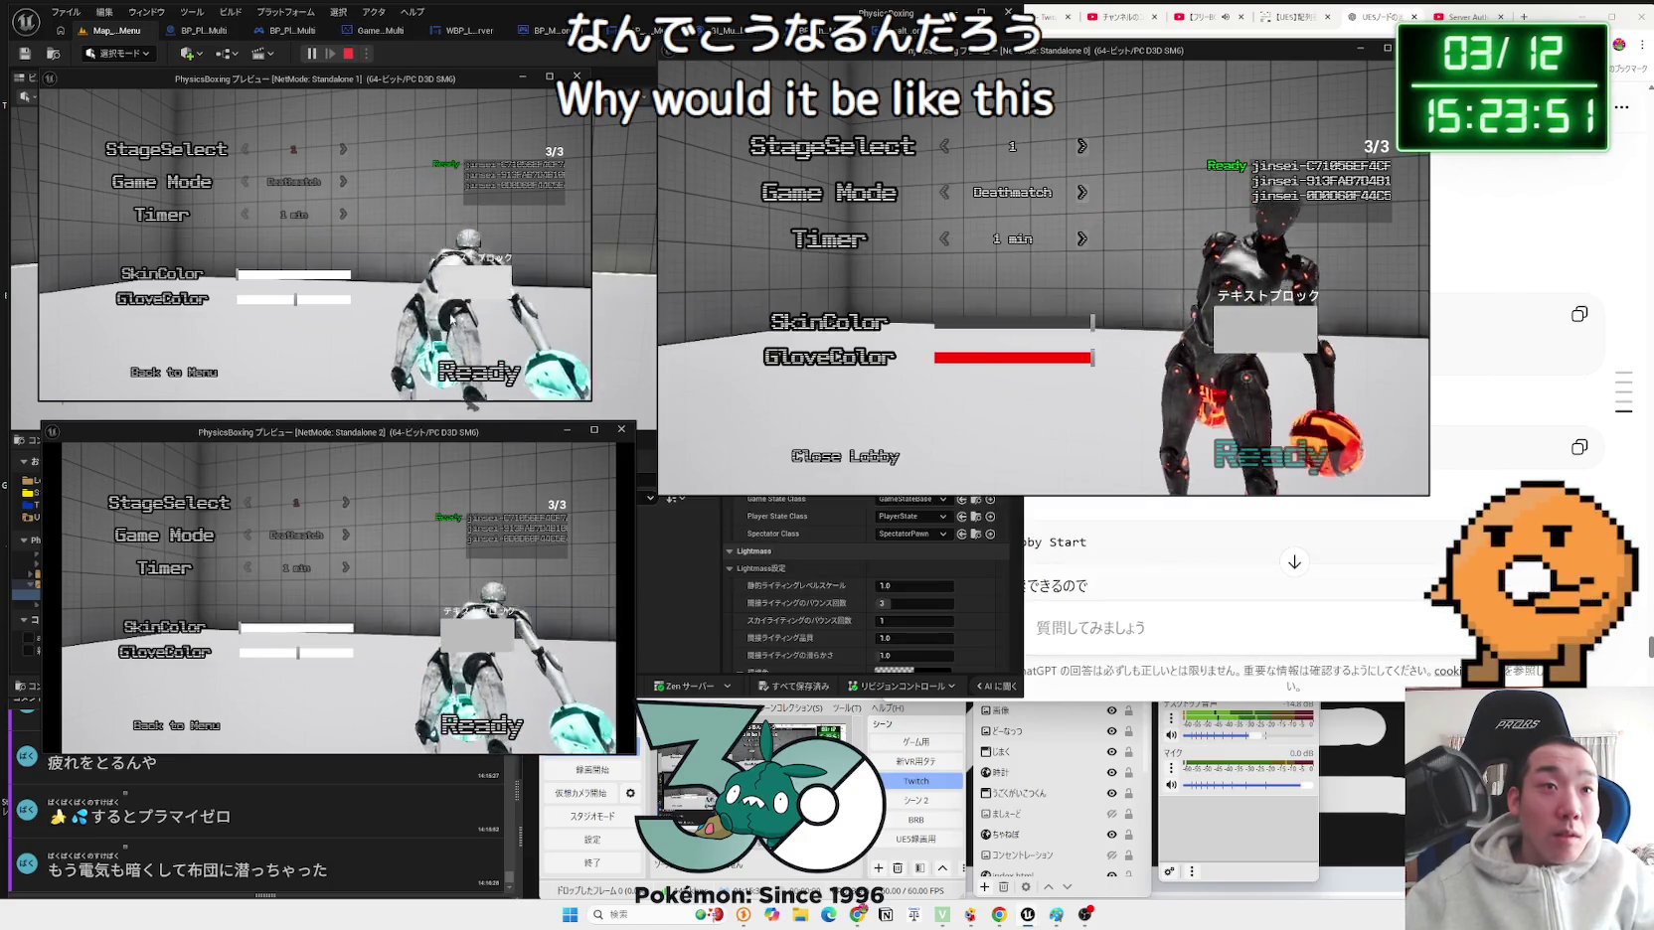
left_click(464, 391)
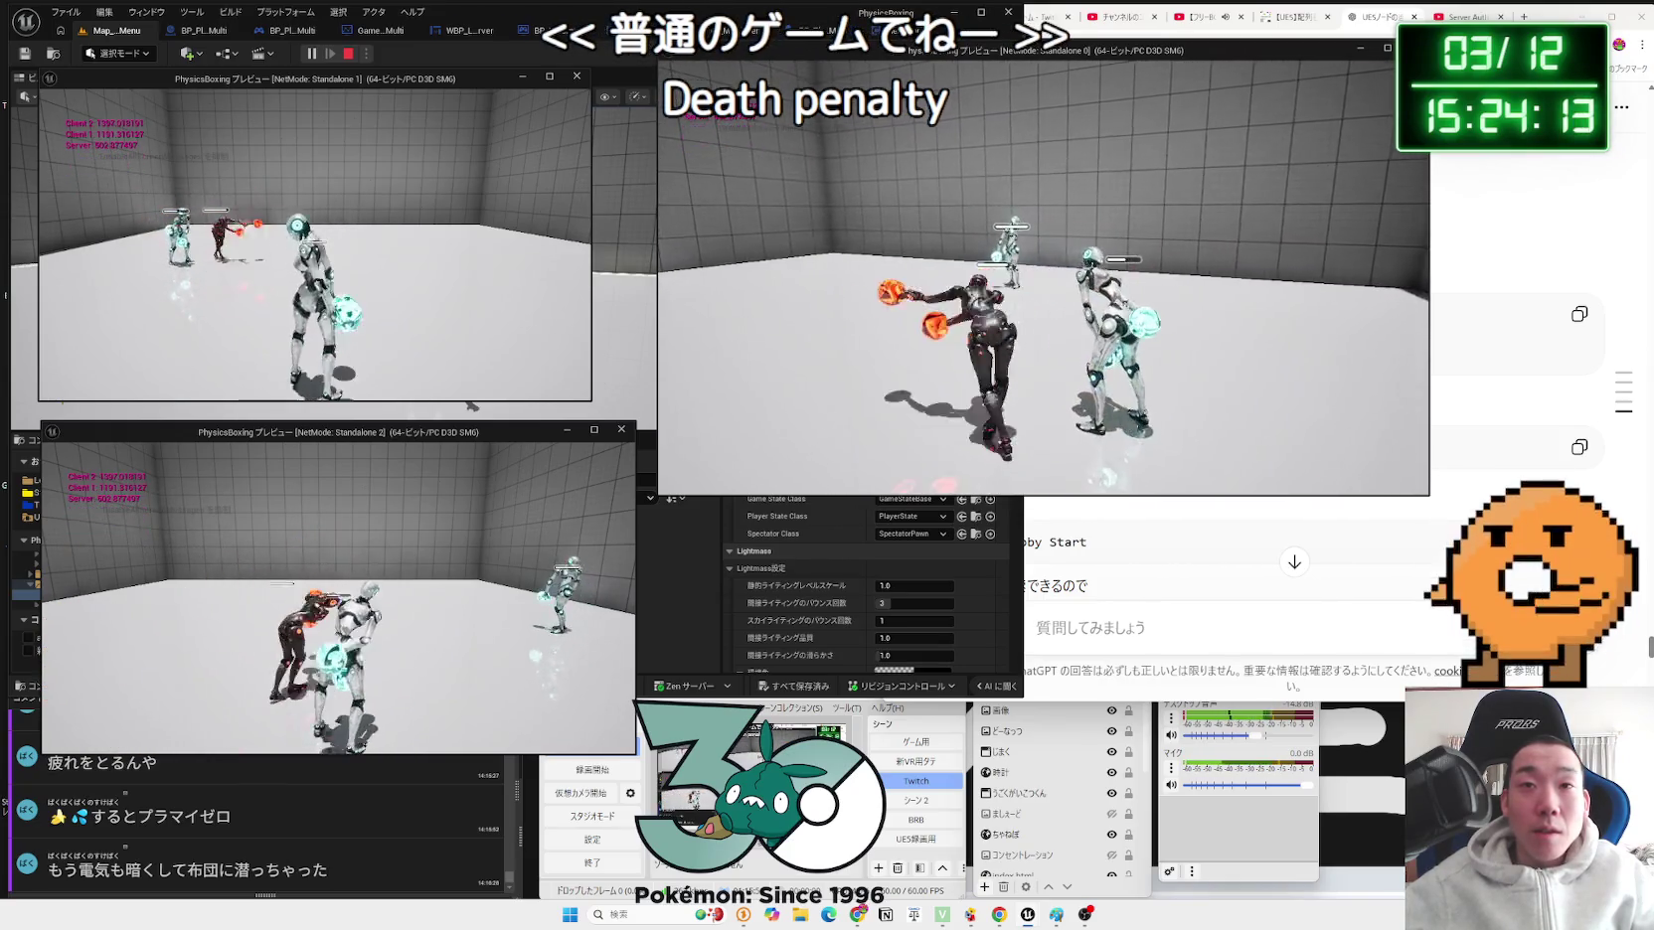
Step: Open the pause menu briefly while playing the Deathmatch round through to the results
key("Escape")
key("Escape")
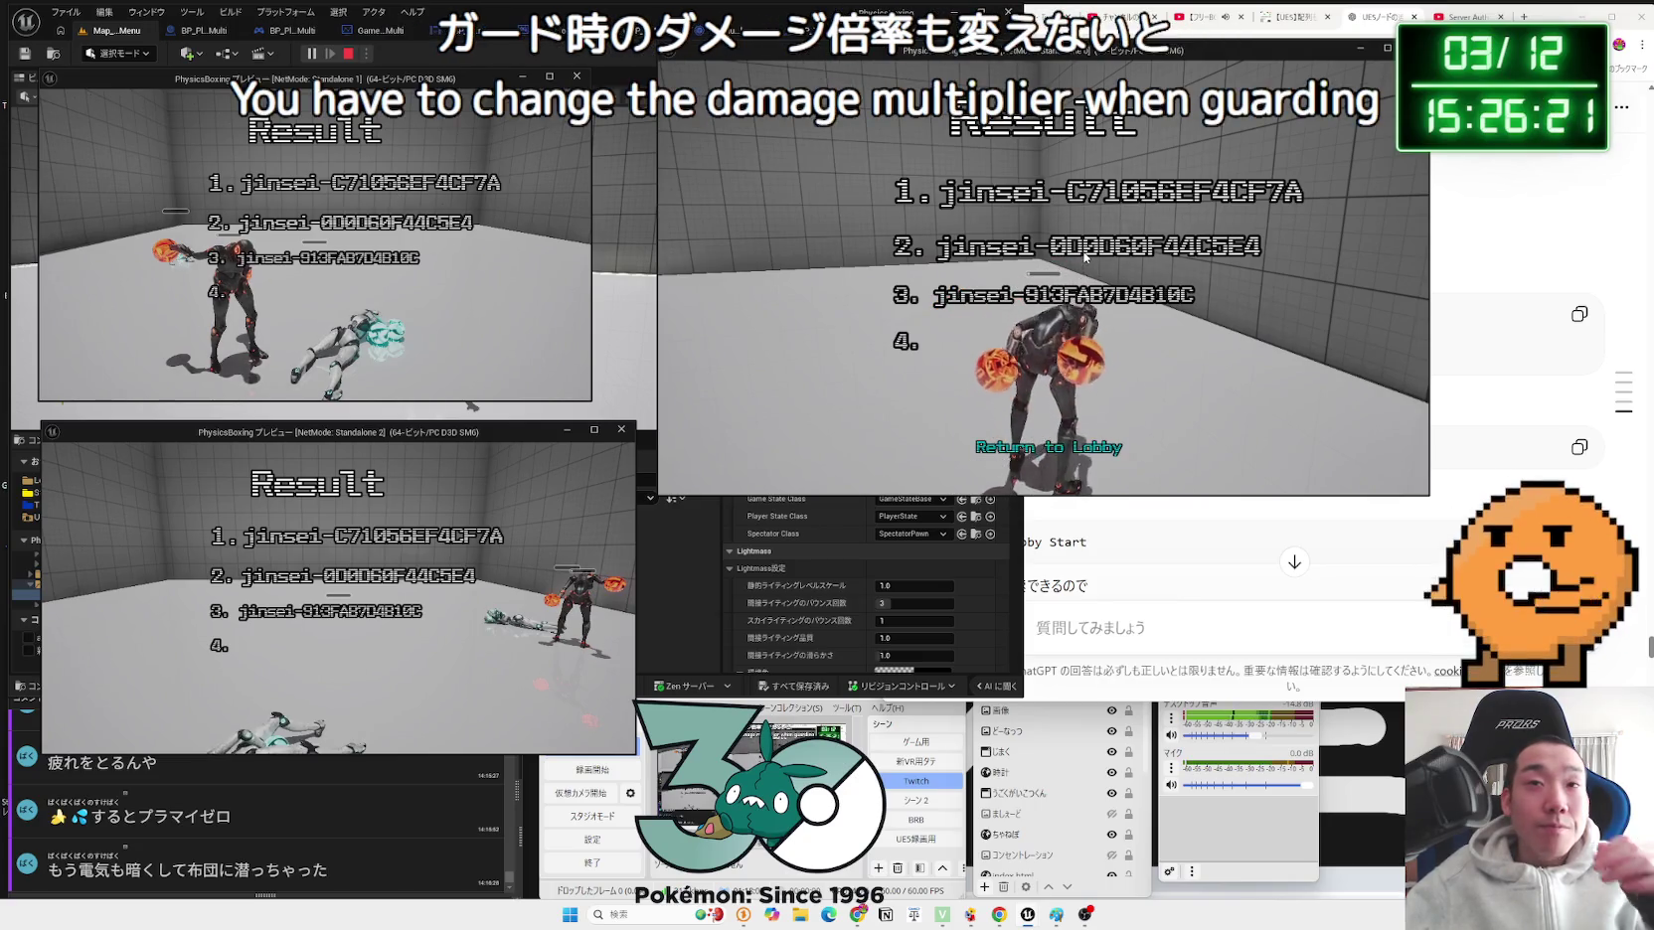
Step: Return to the lobby, pick stage 3 and Damage Race, and ready the last player to start
left_click(1051, 443)
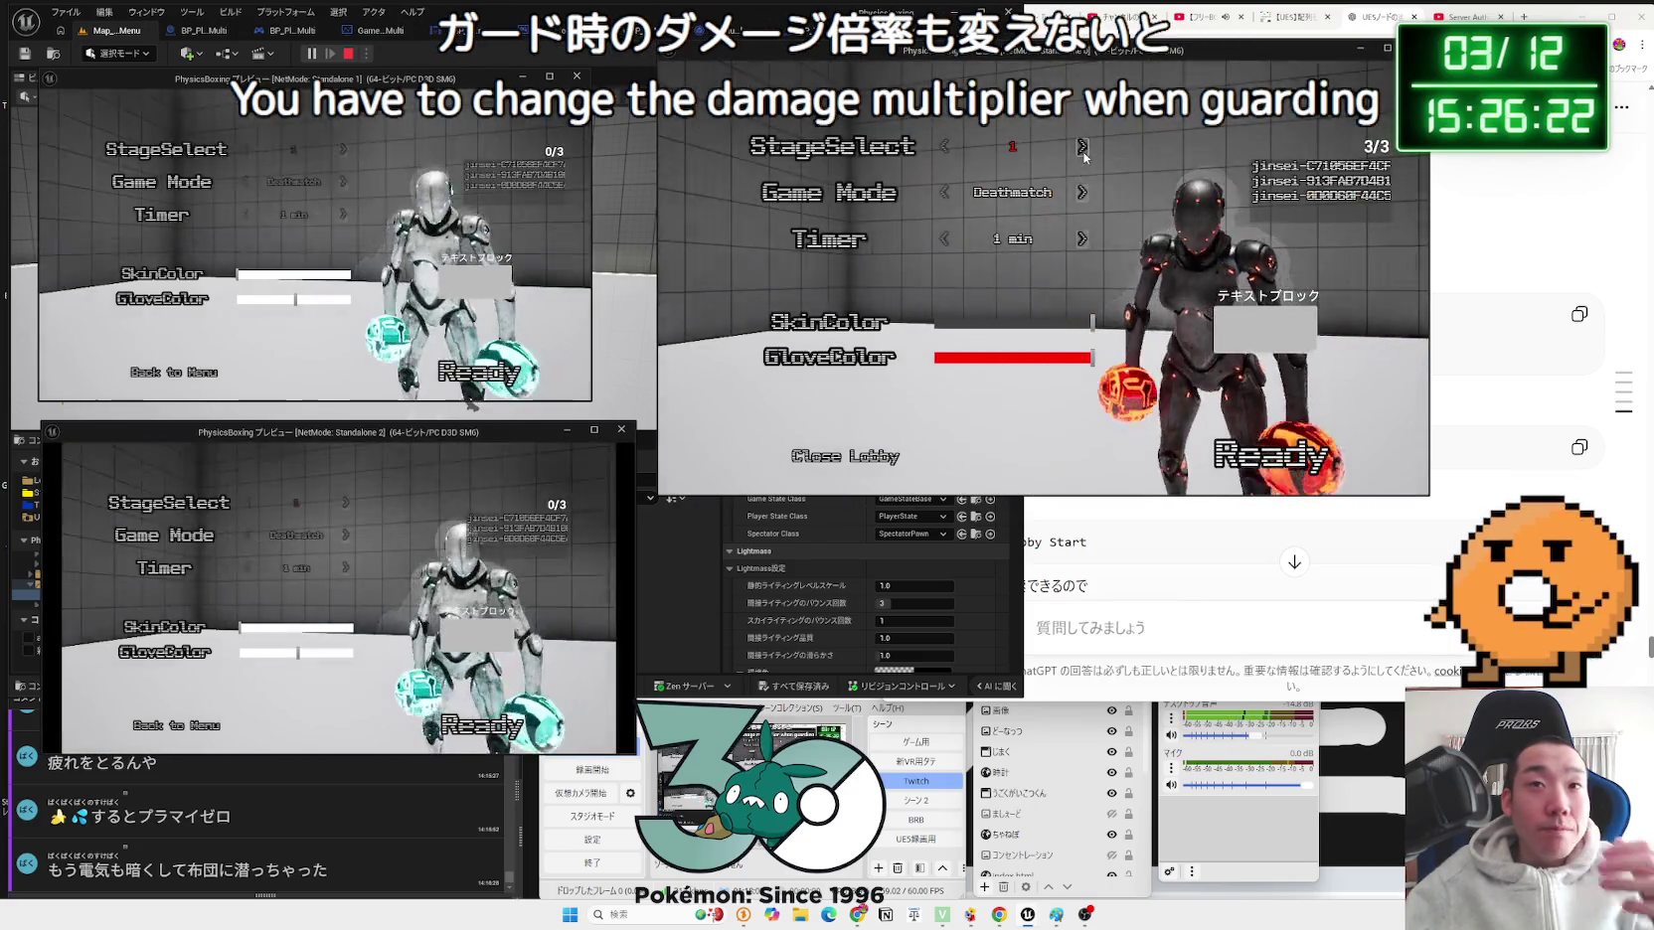
left_click(1082, 146)
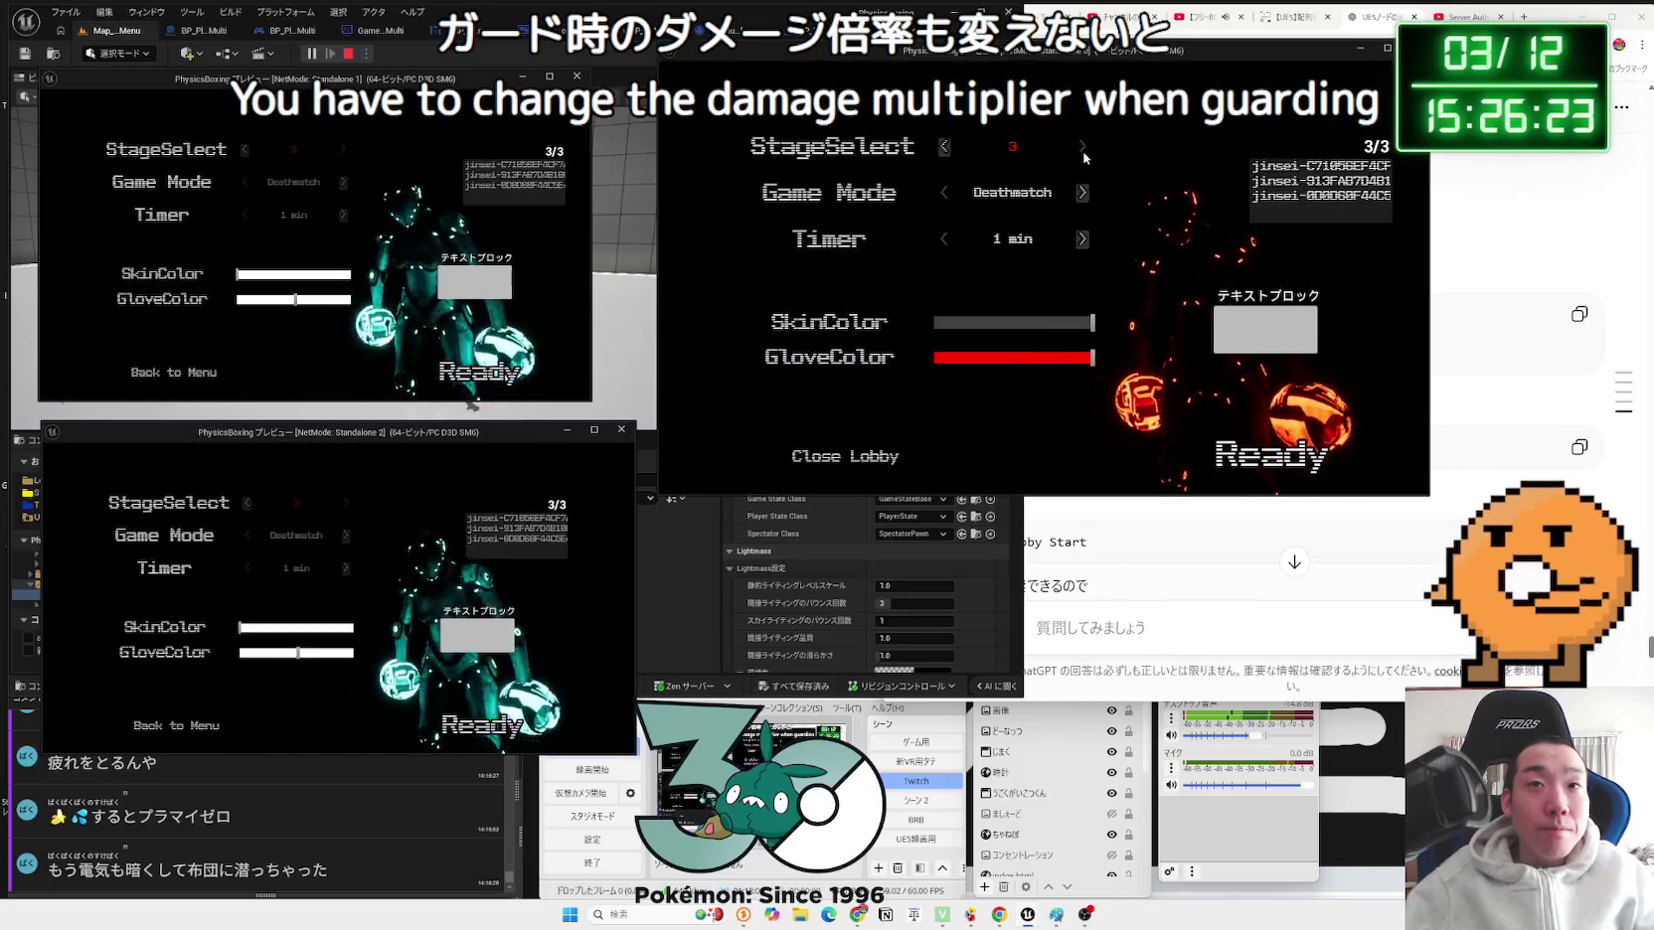
left_click(944, 147)
left_click(944, 148)
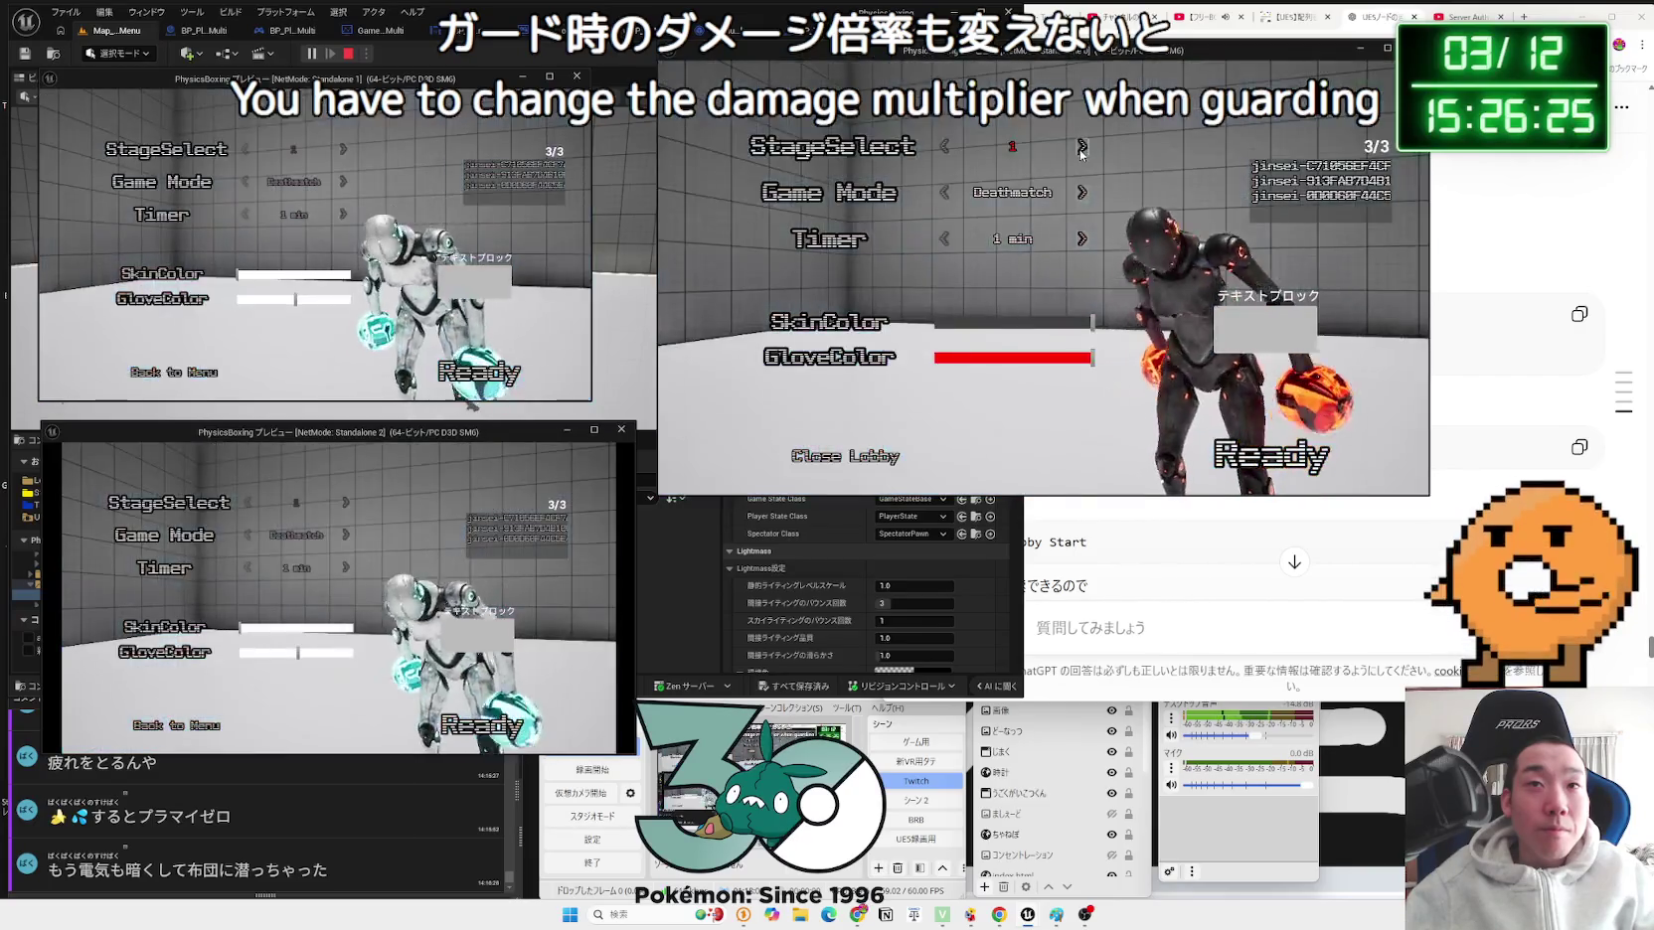
left_click(1082, 193)
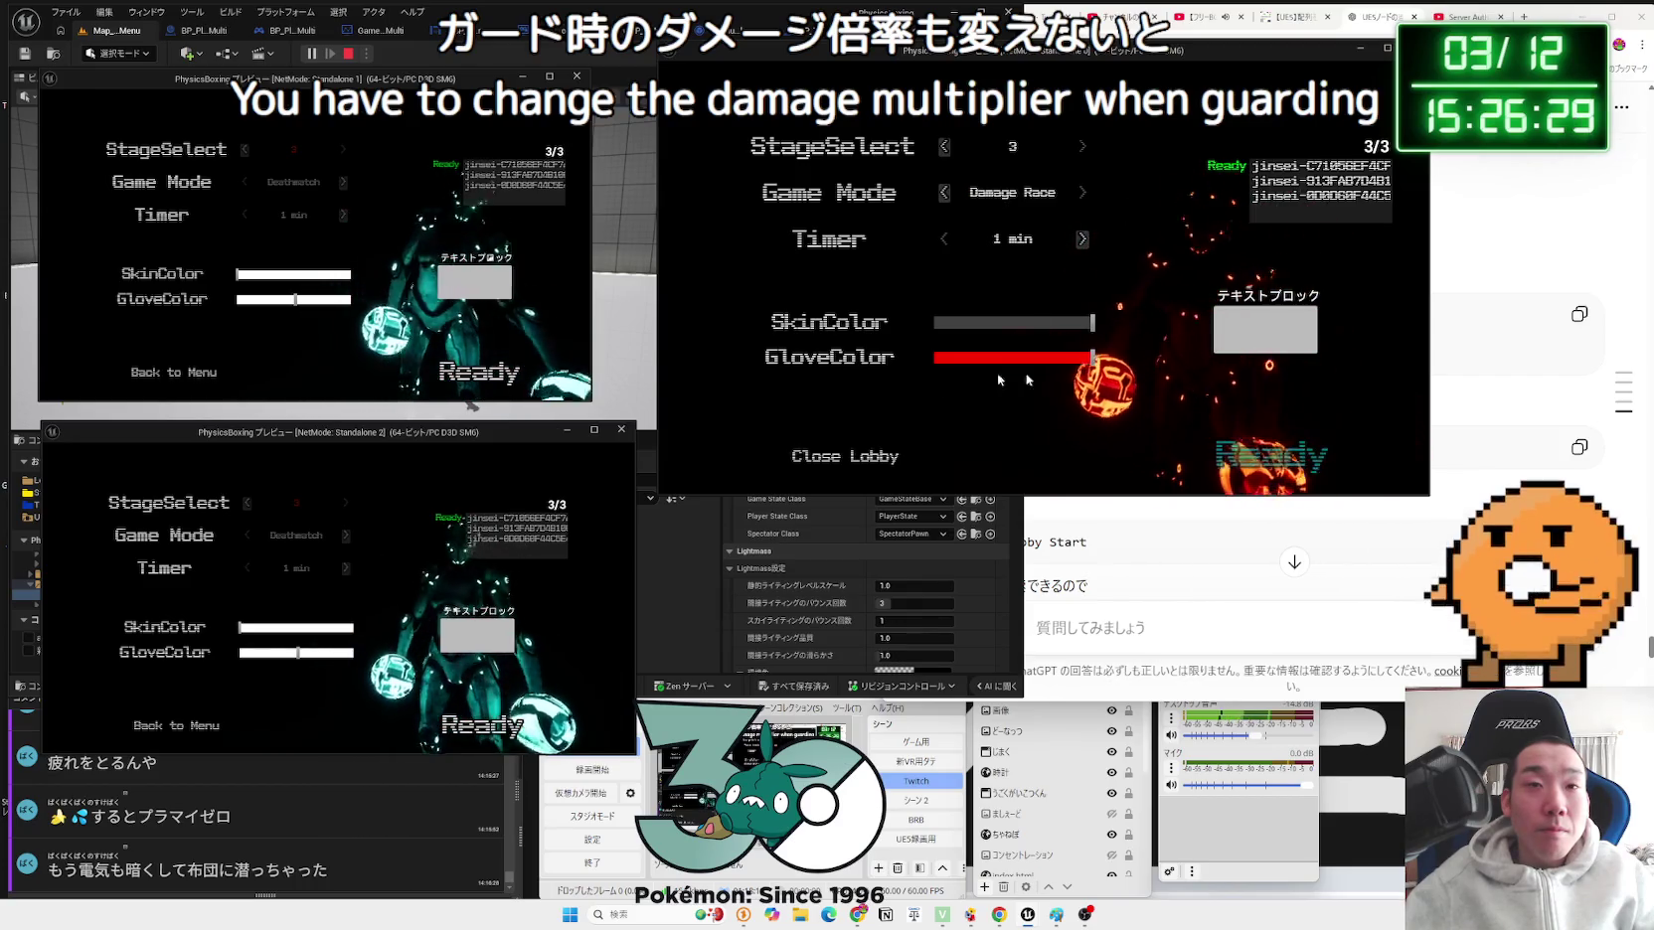
key("alt+Tab")
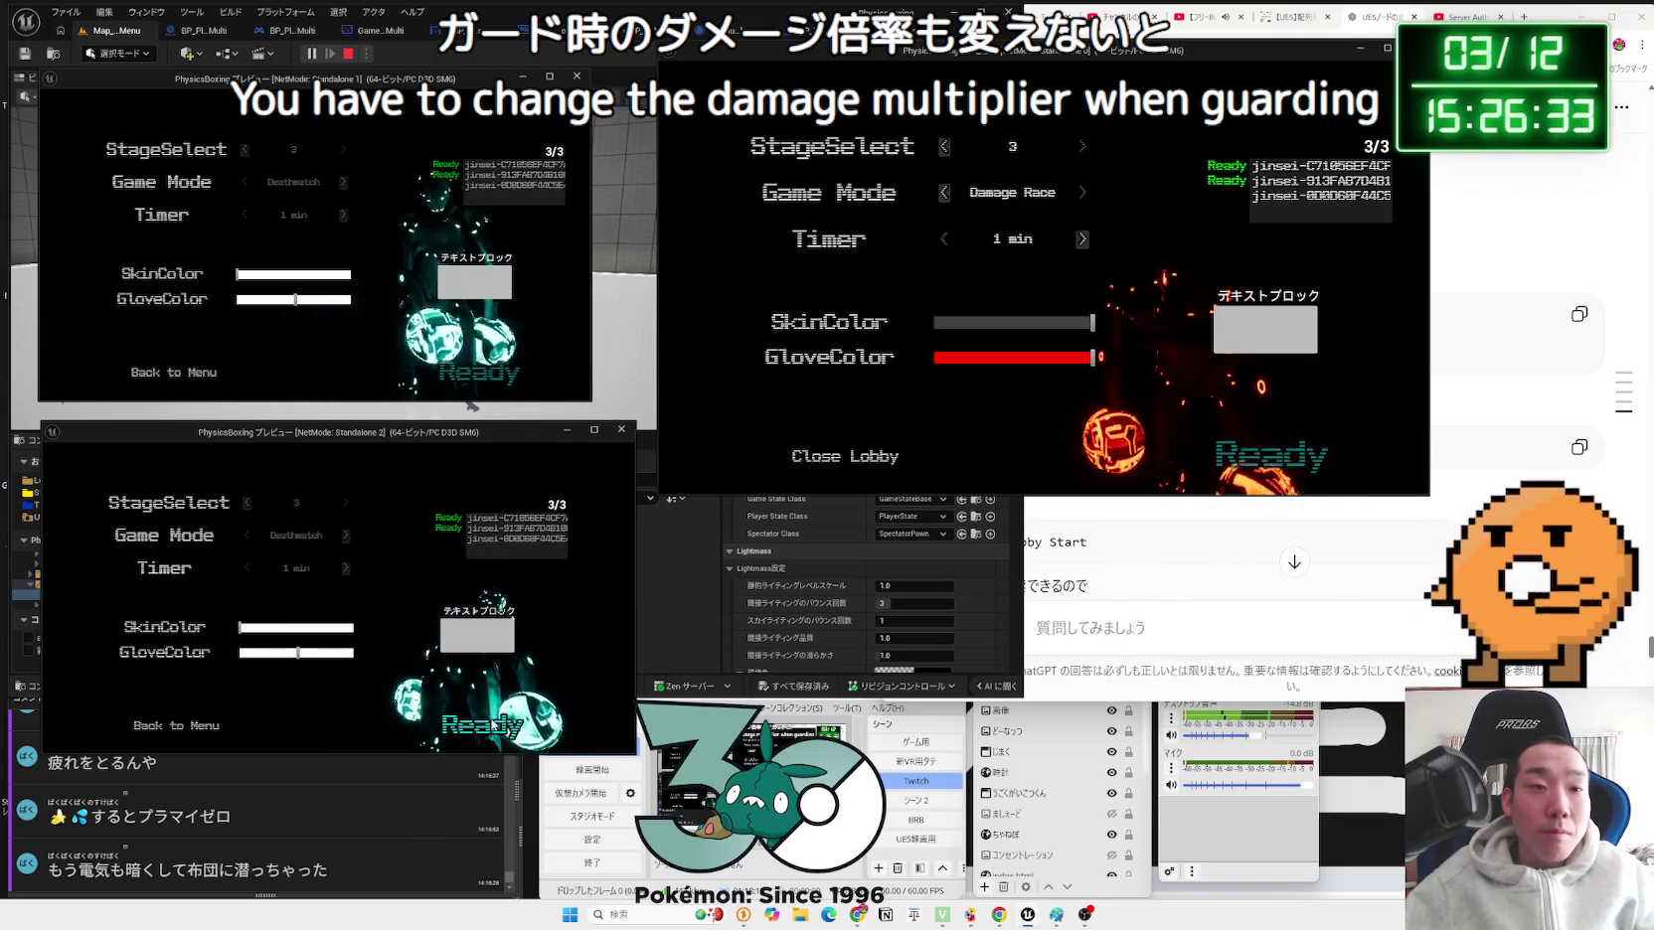
left_click(1271, 455)
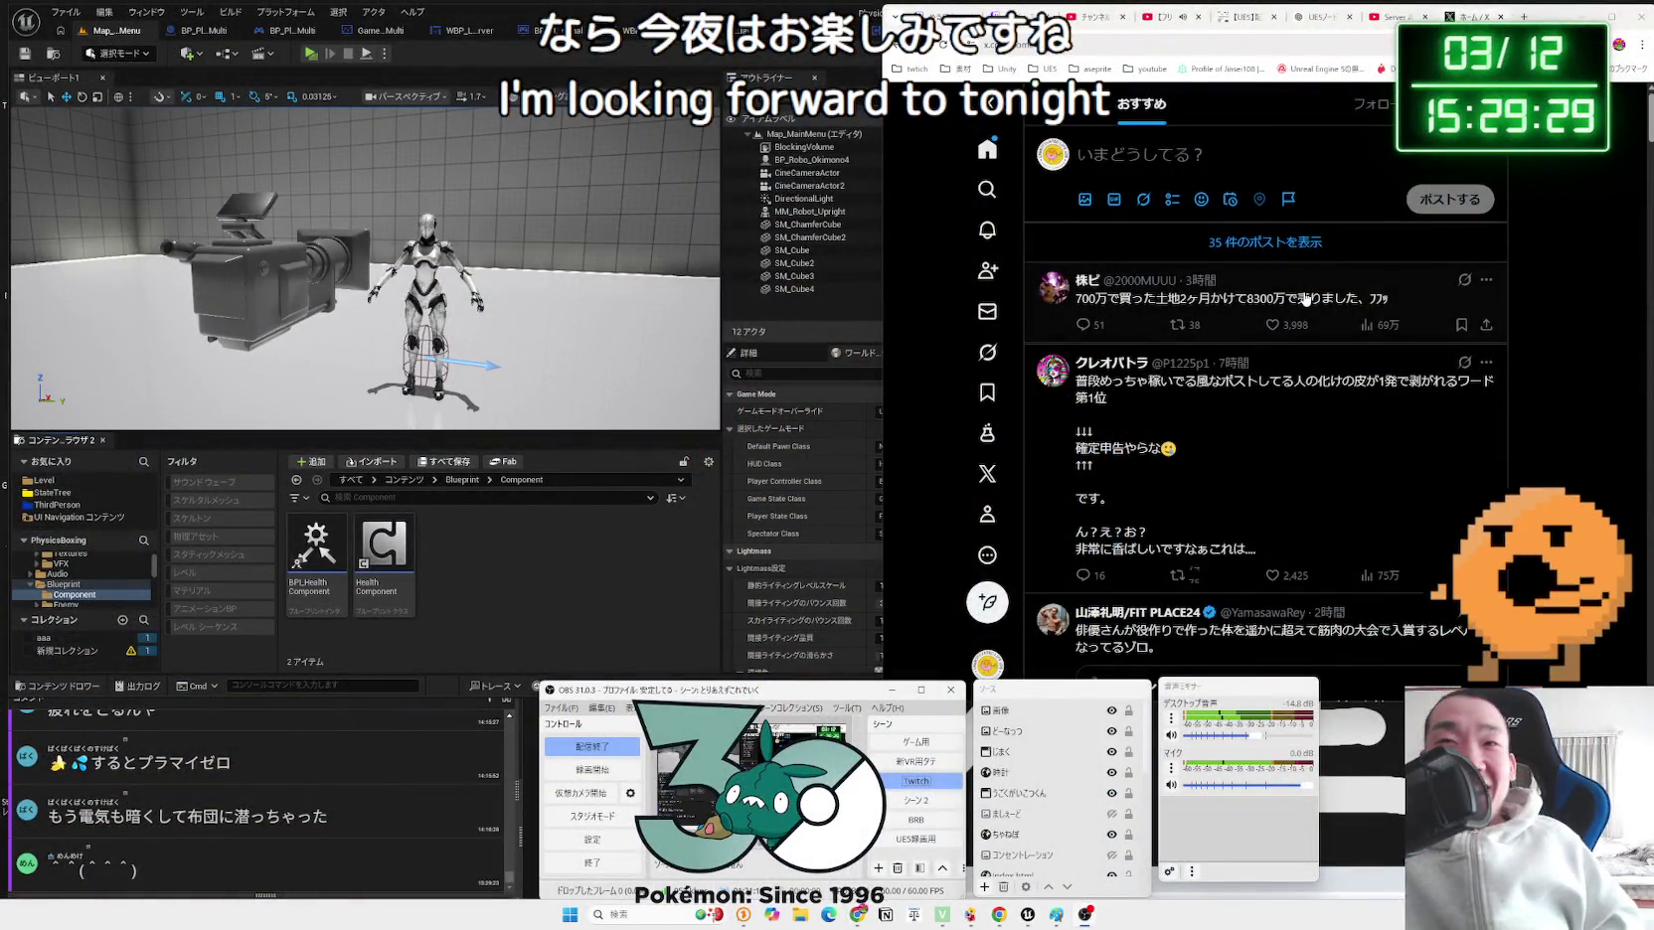
Step: Focus the browser and scroll the X home feed down to a basketball highlight video post
left_click(1316, 307)
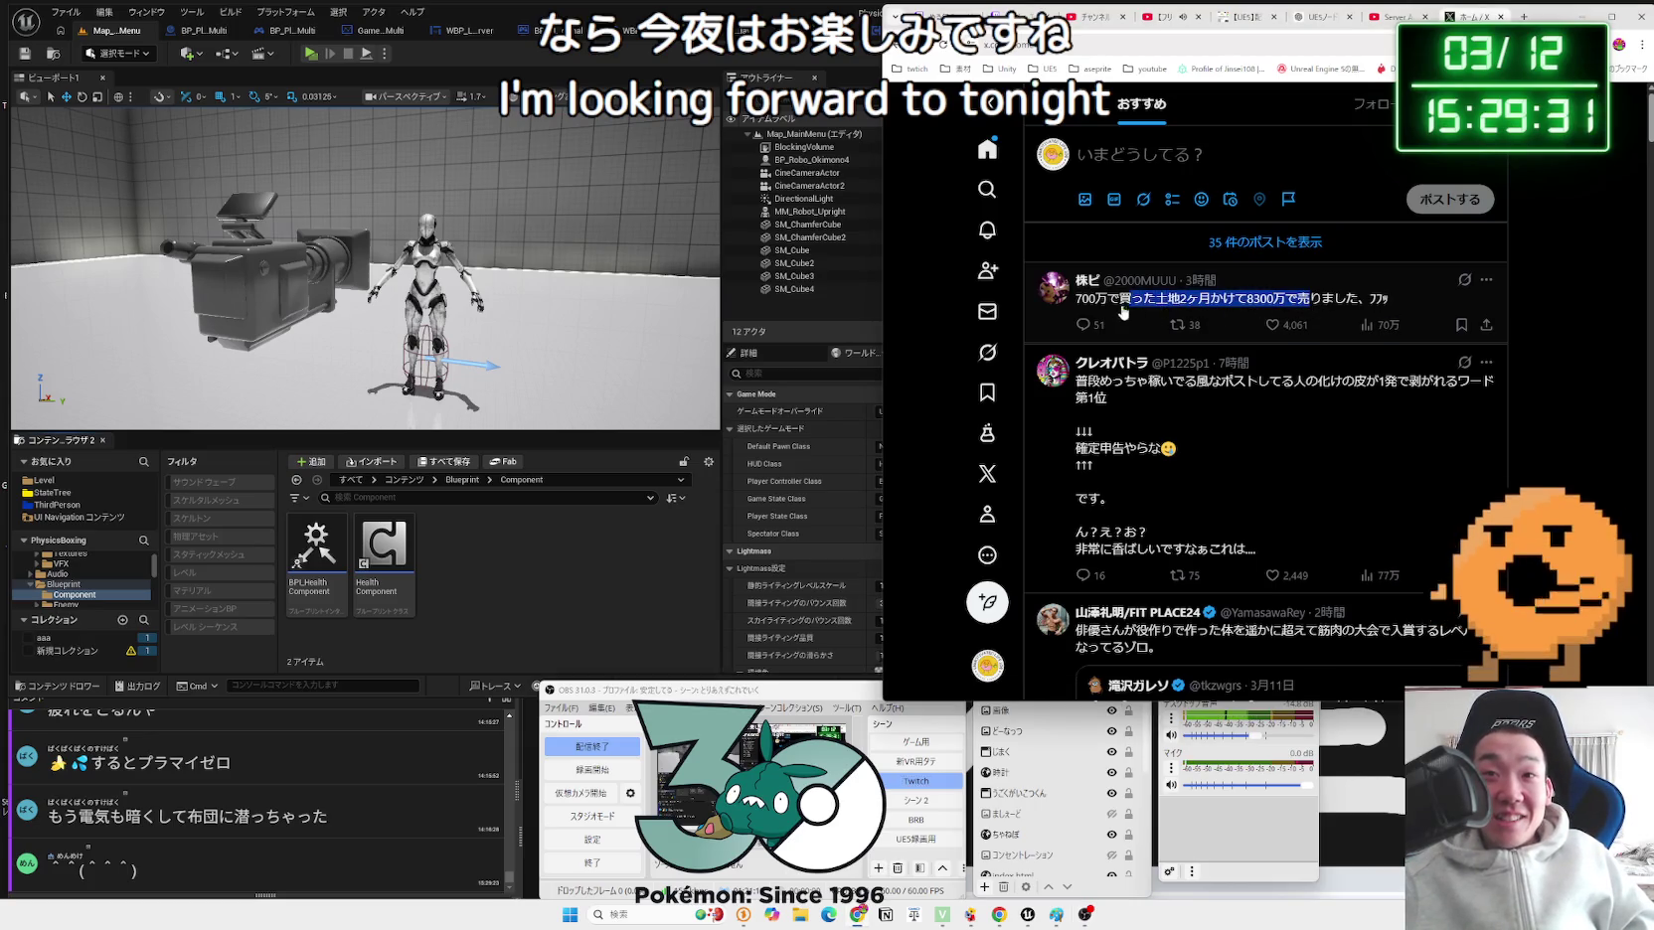
scroll(1339, 358, "down", 5)
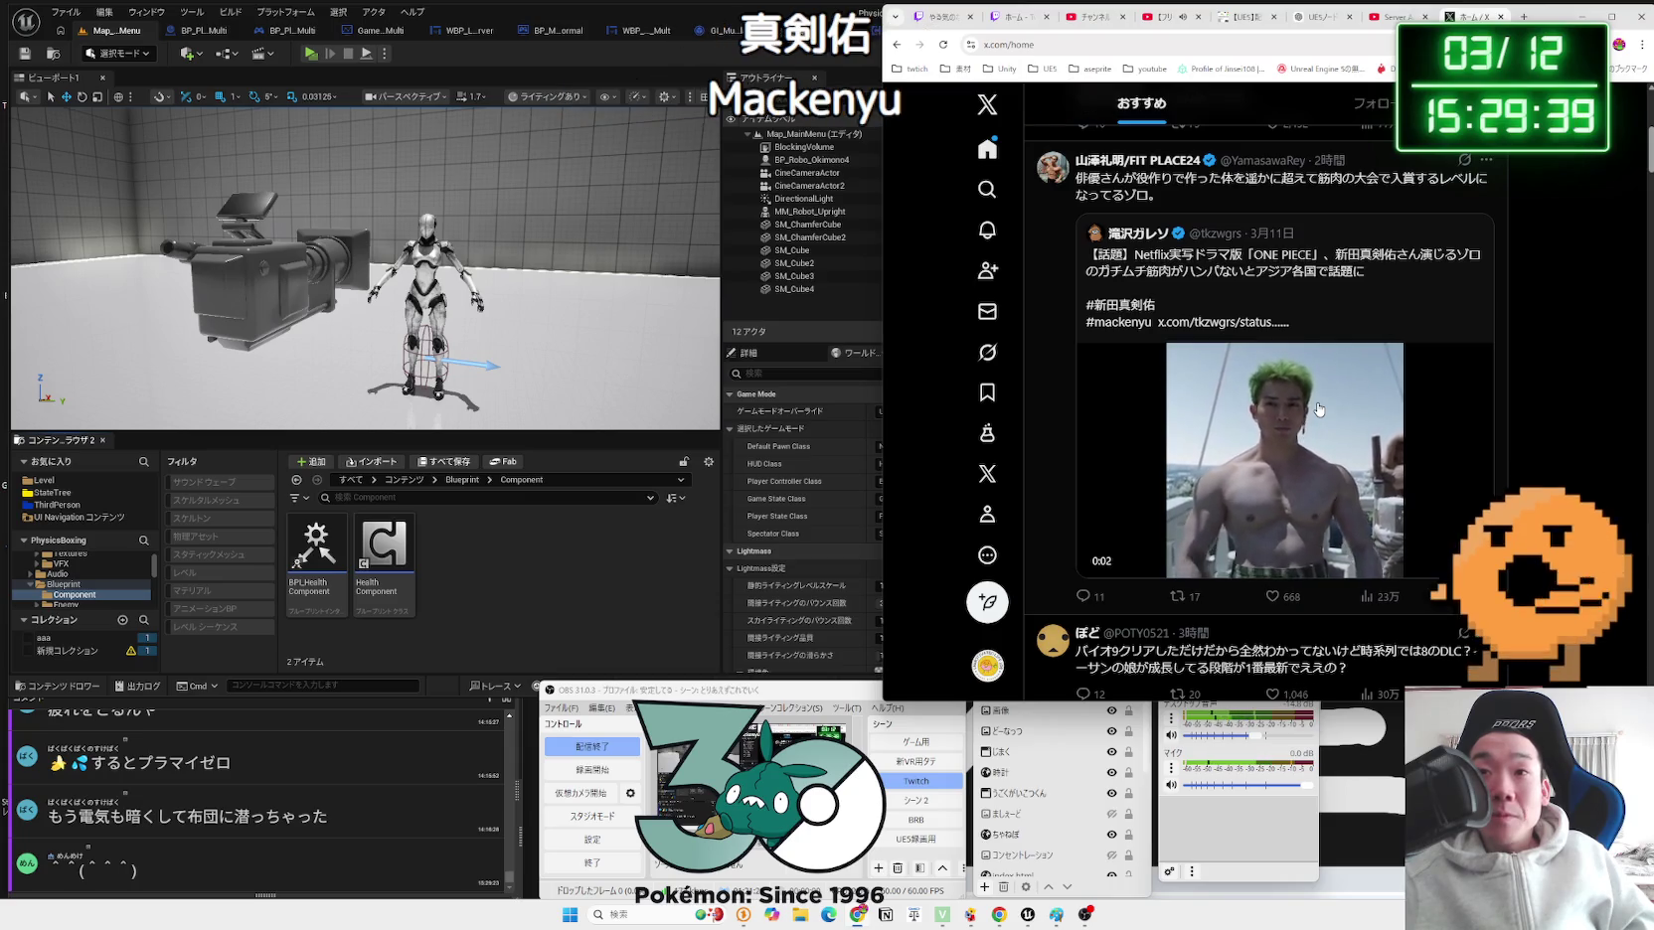
scroll(1319, 409, "down", 2)
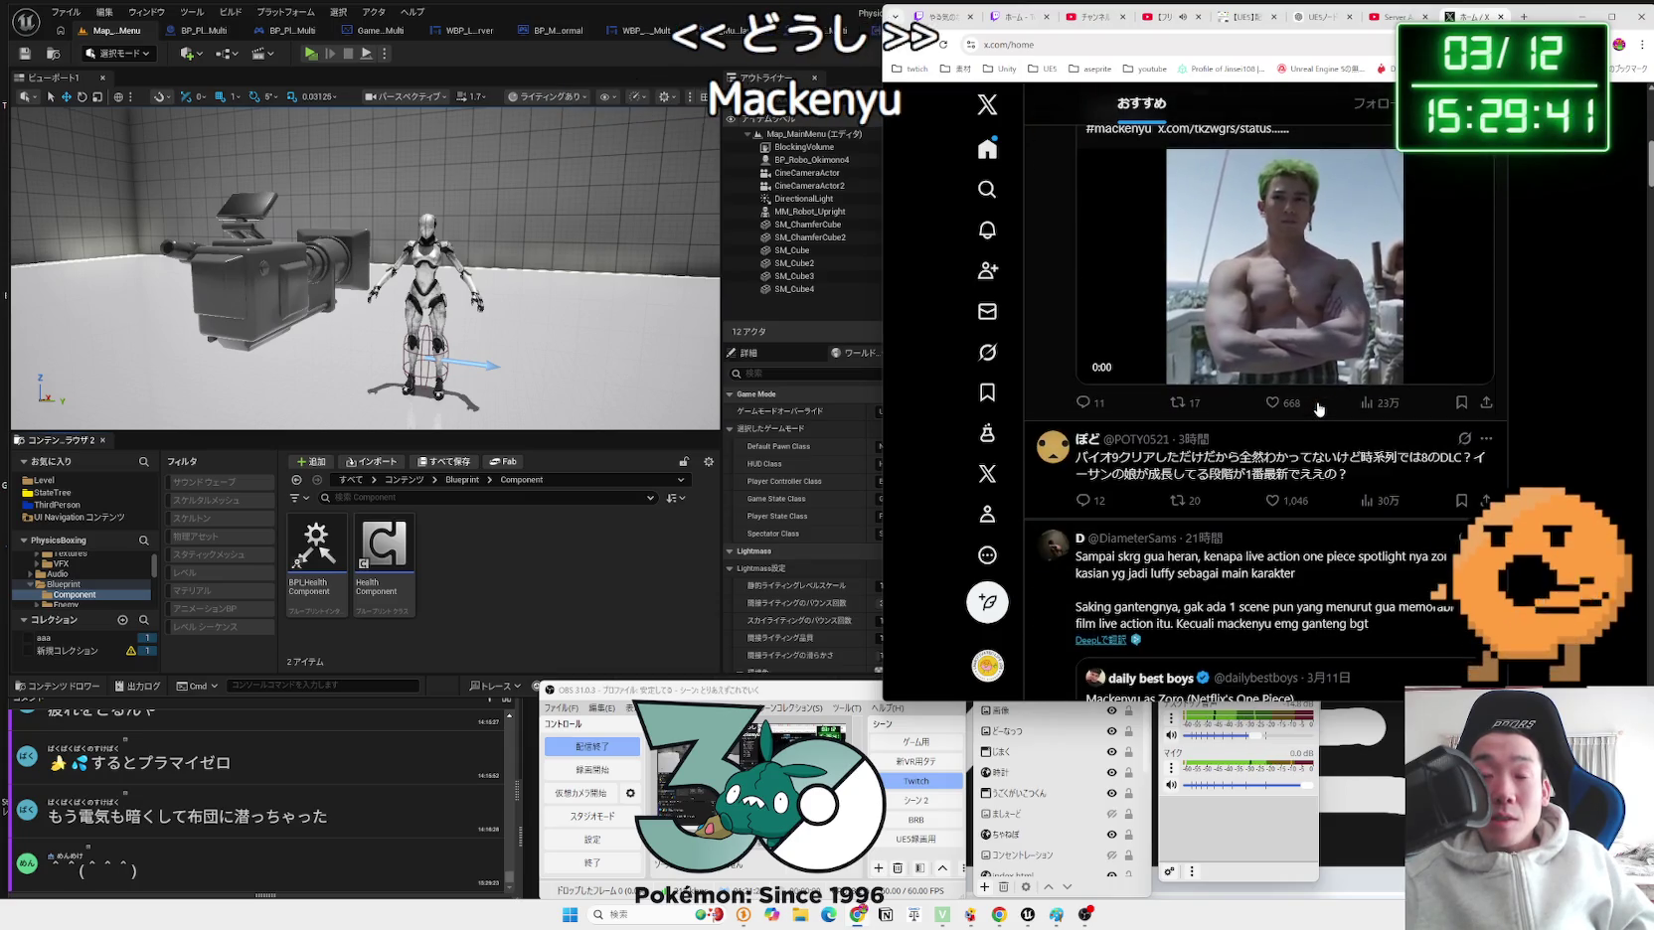
scroll(1319, 408, "down", 5)
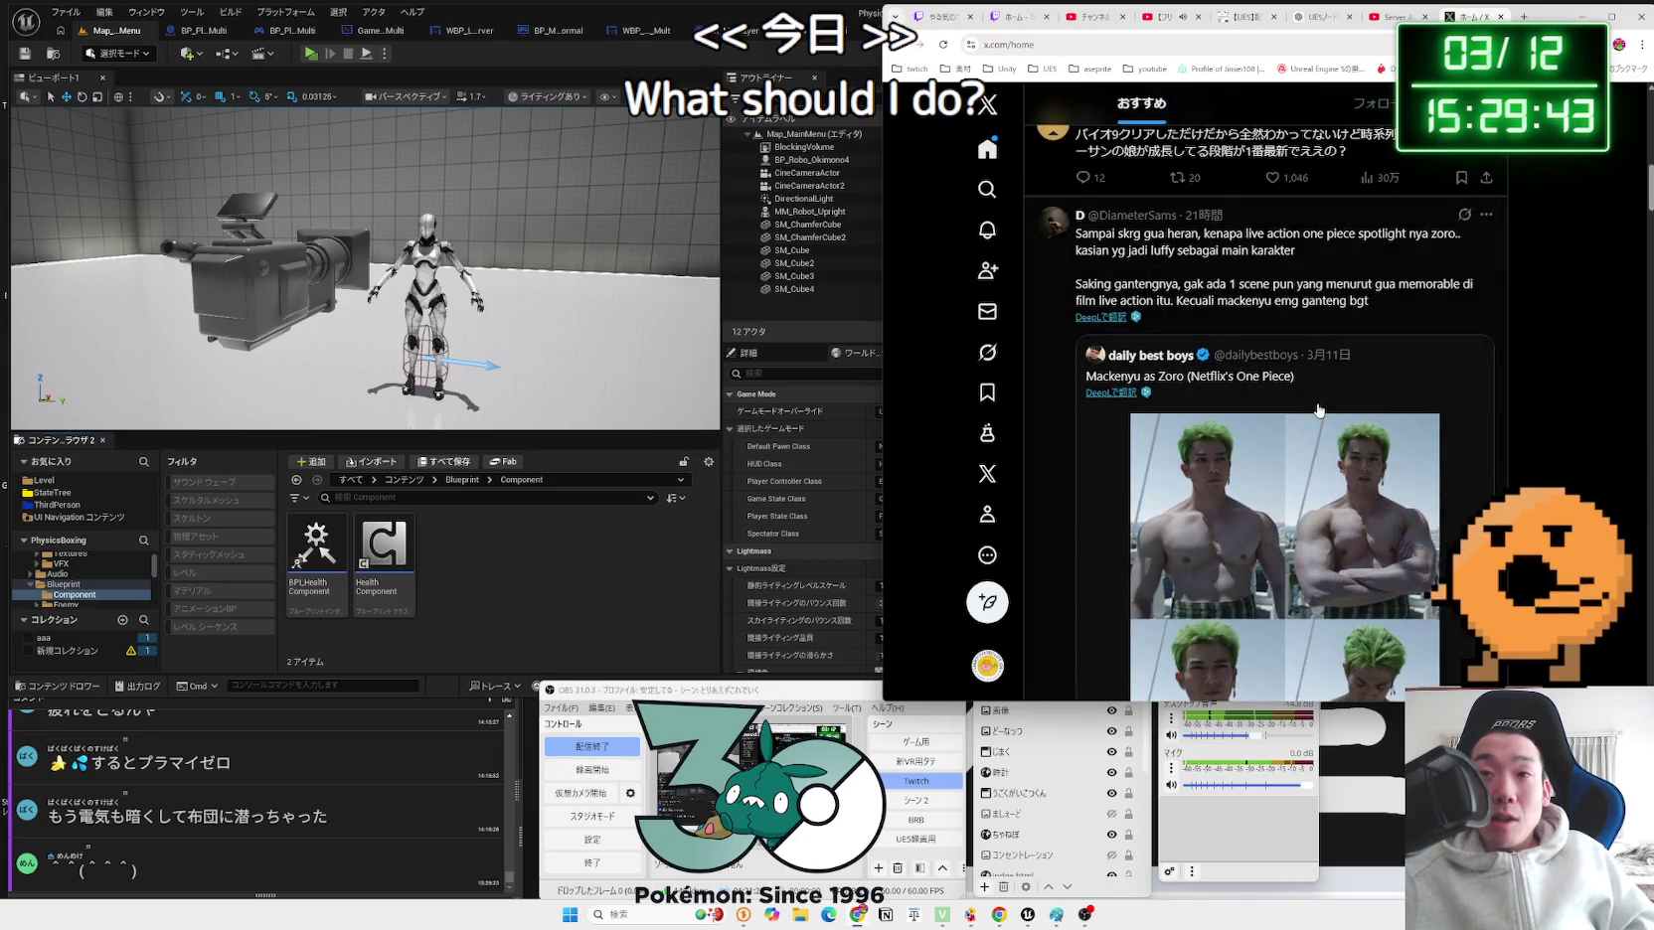
scroll(1318, 409, "down", 3)
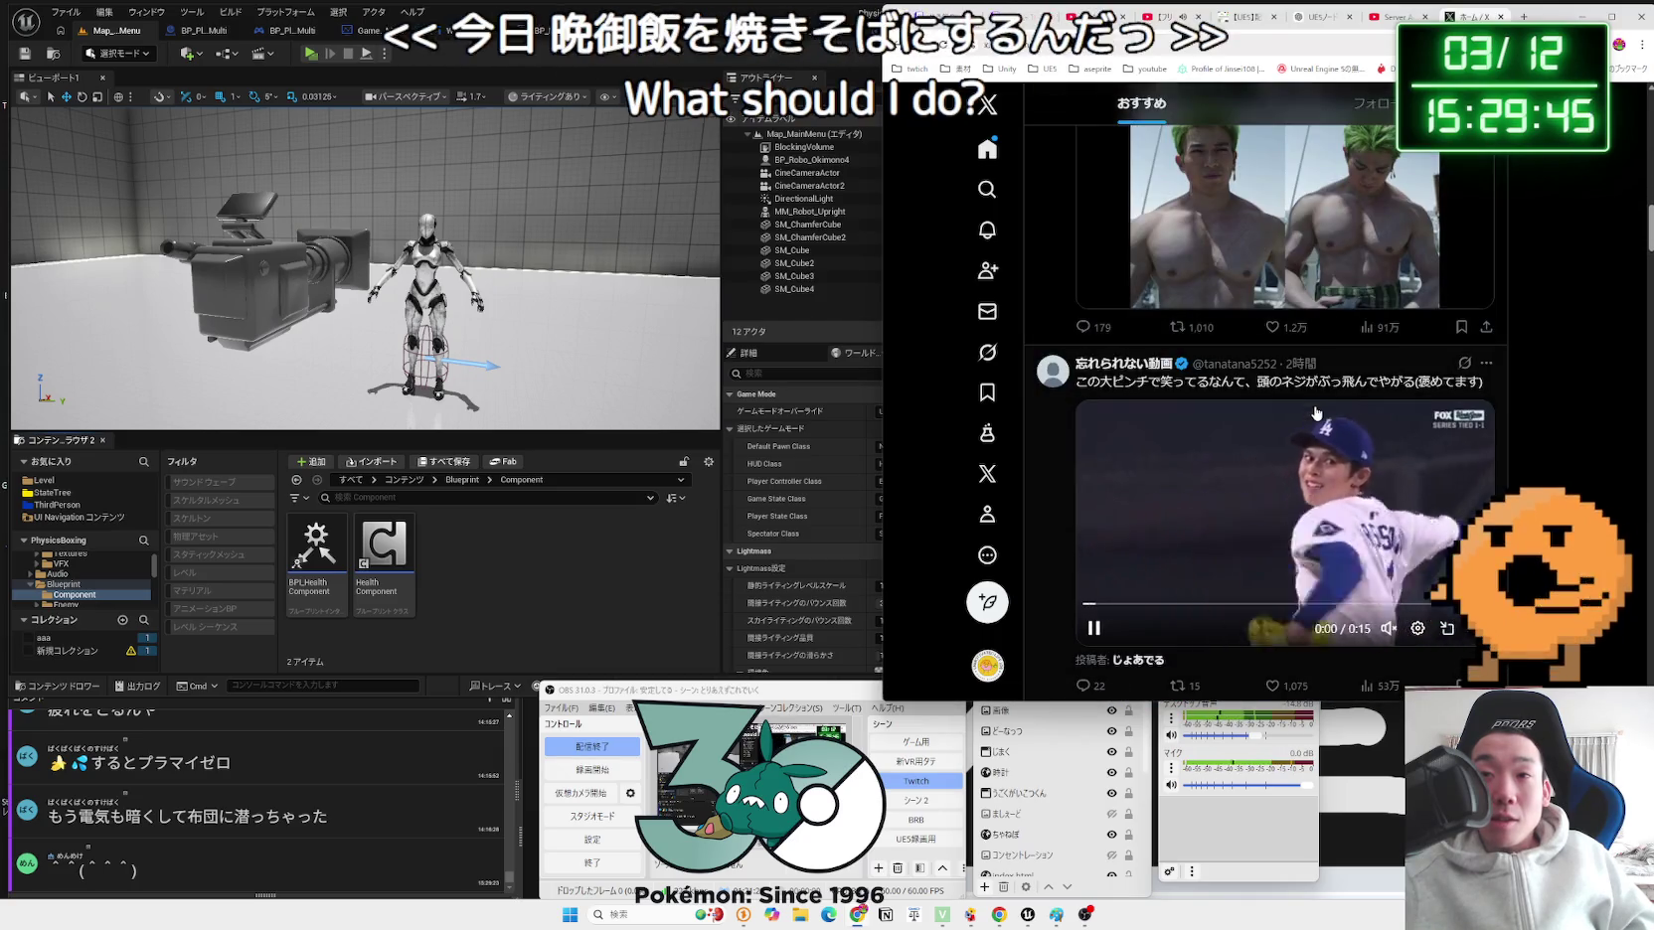
scroll(1317, 412, "down", 4)
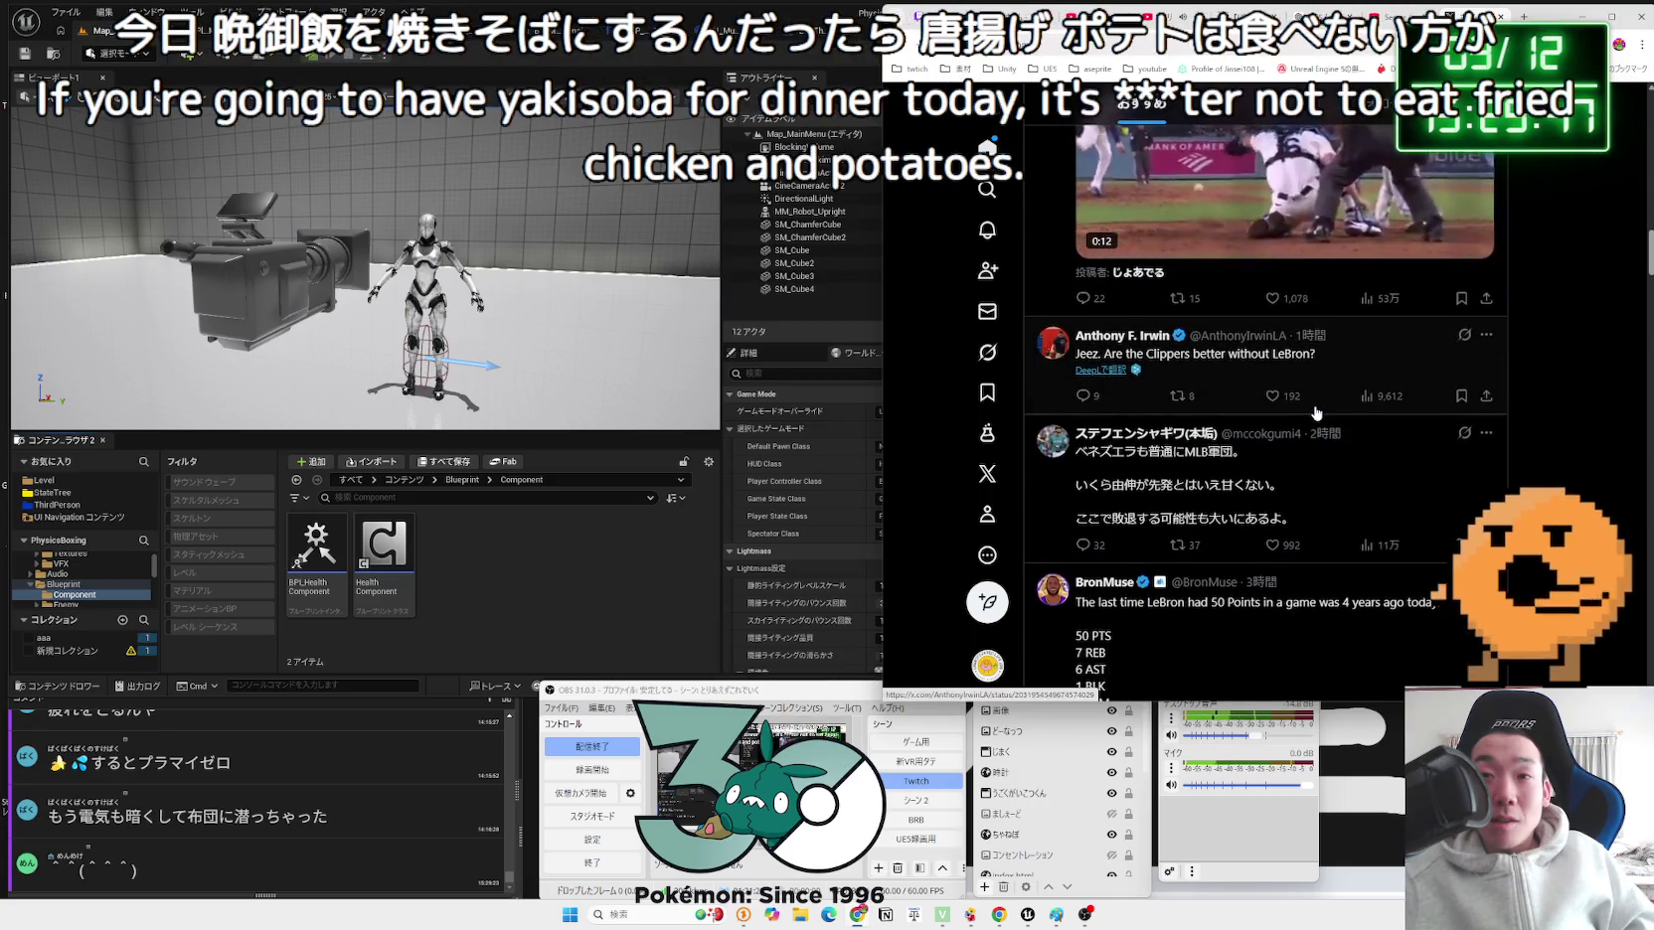
scroll(1317, 412, "down", 2)
scroll(1317, 413, "down", 1)
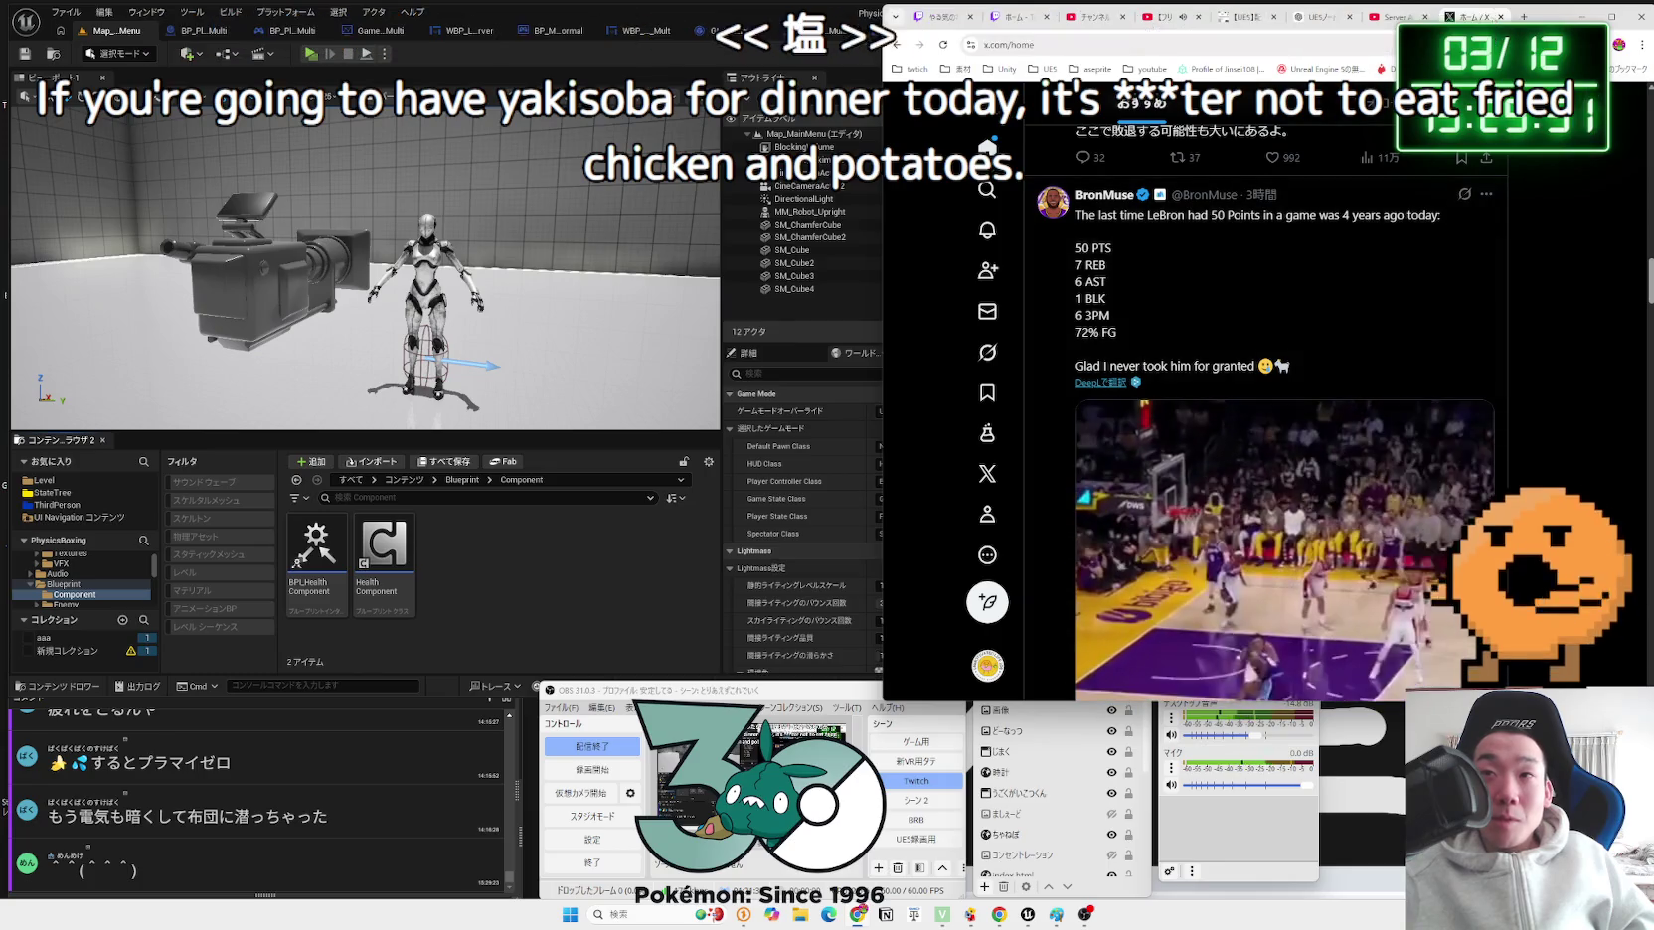
left_click(1371, 17)
Step: In a new tab, search 日清焼きそば and look over the 日清焼そば 5食パック product page
key("ctrl+t")
type("にっしんやきそば")
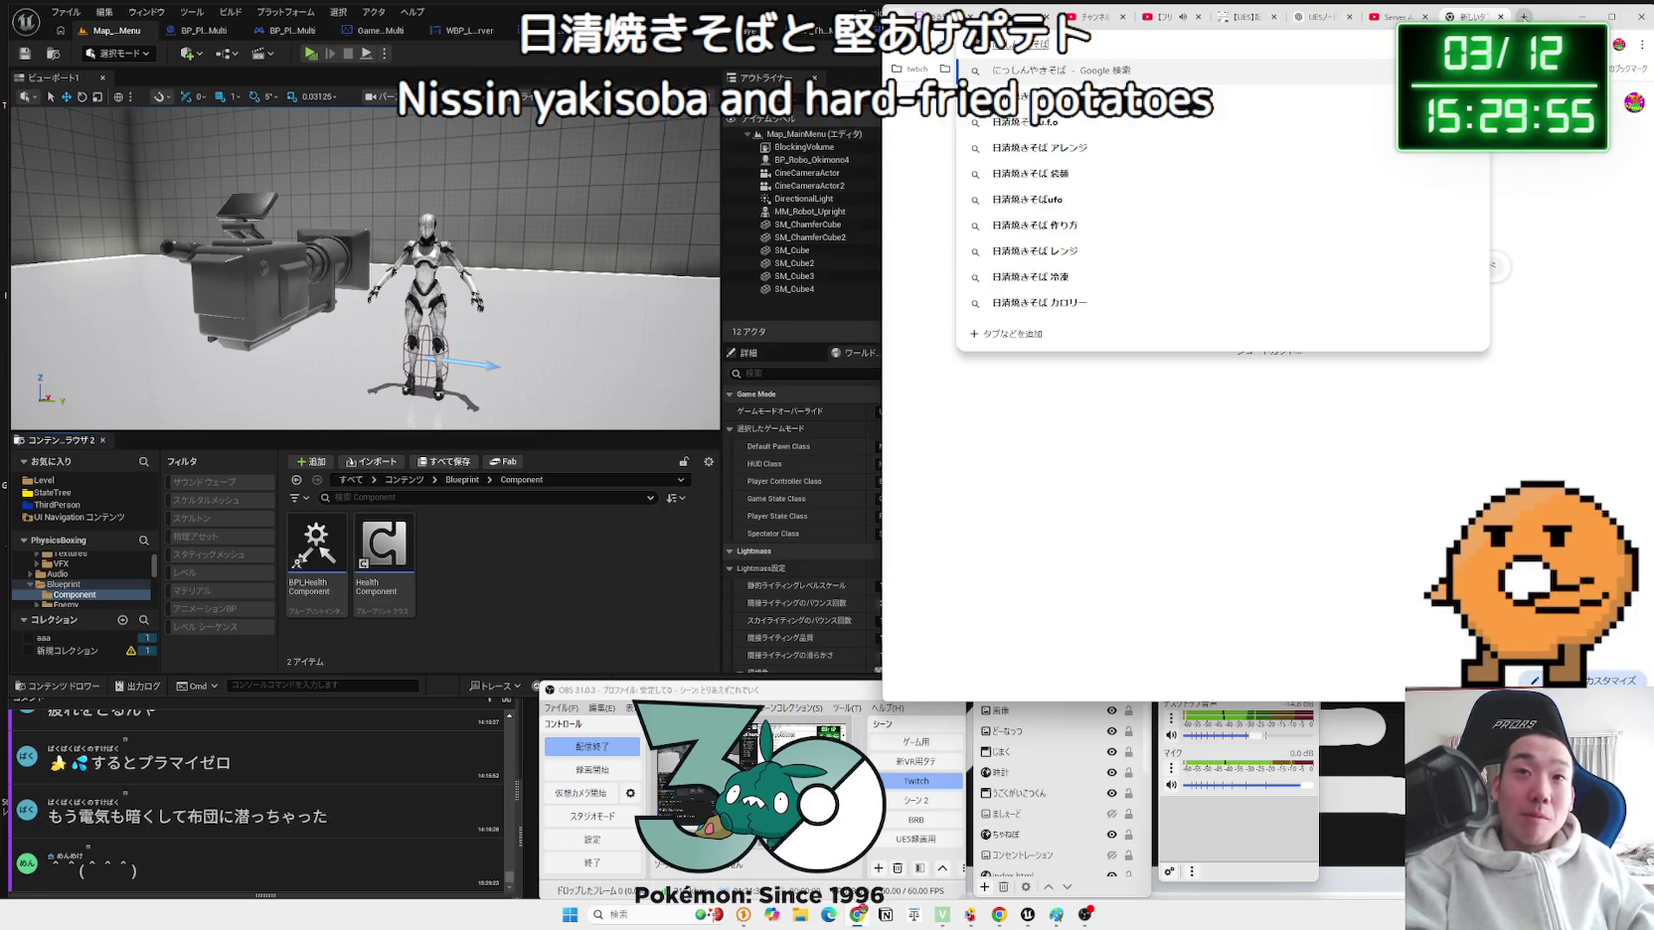
key("Return")
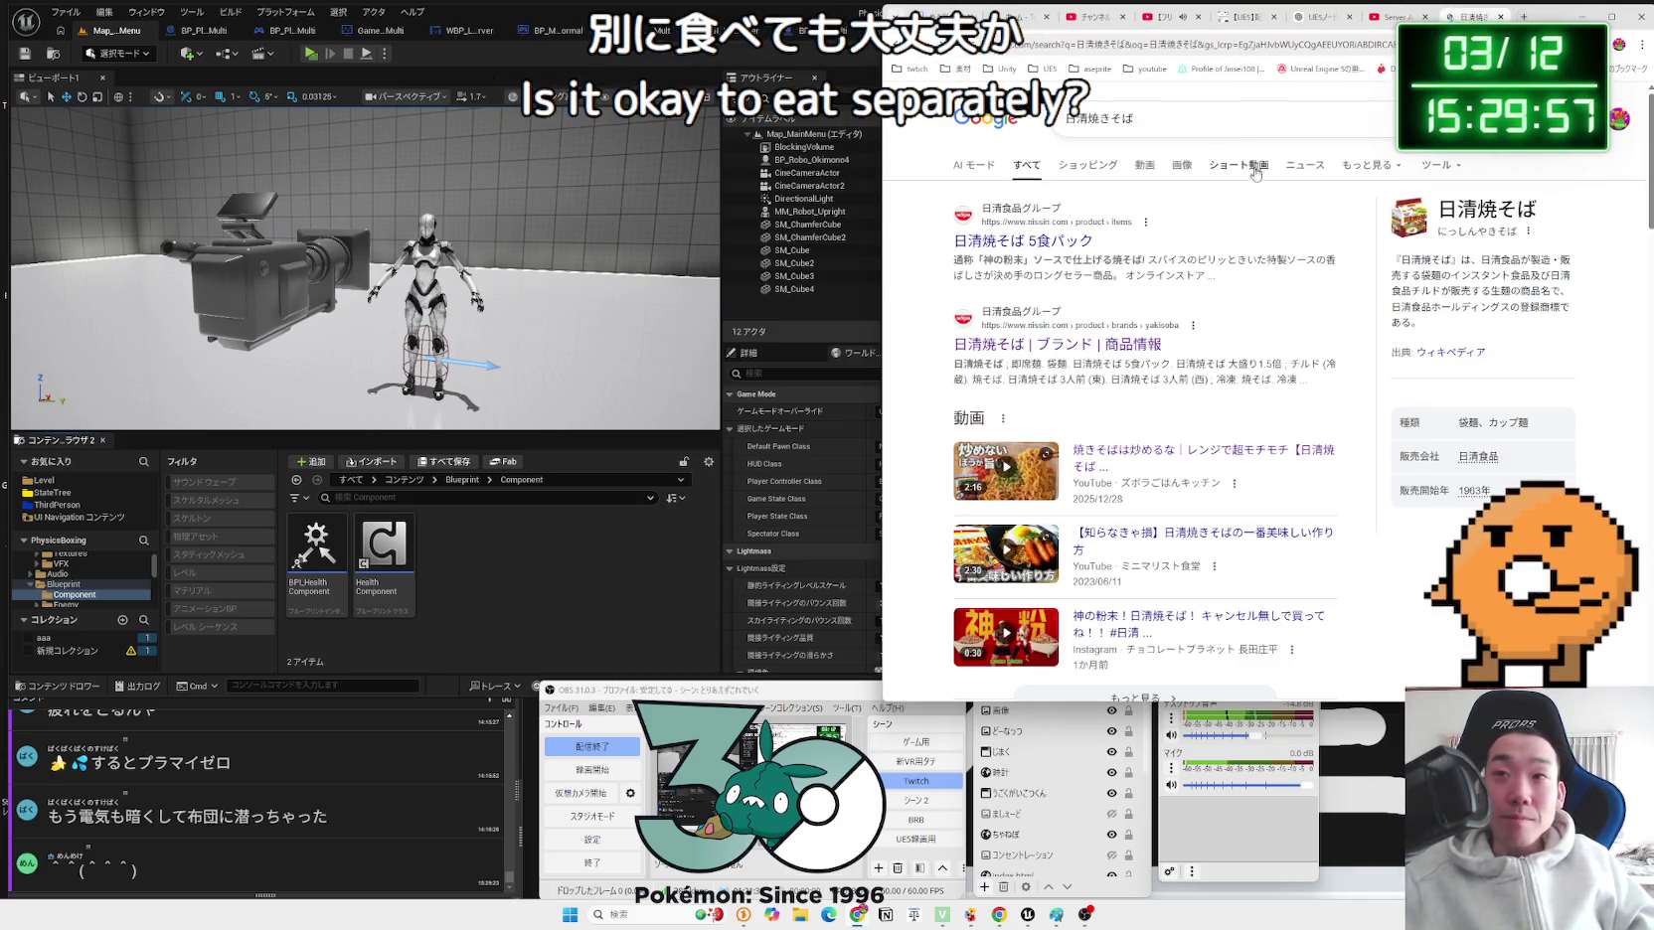
left_click(1059, 239)
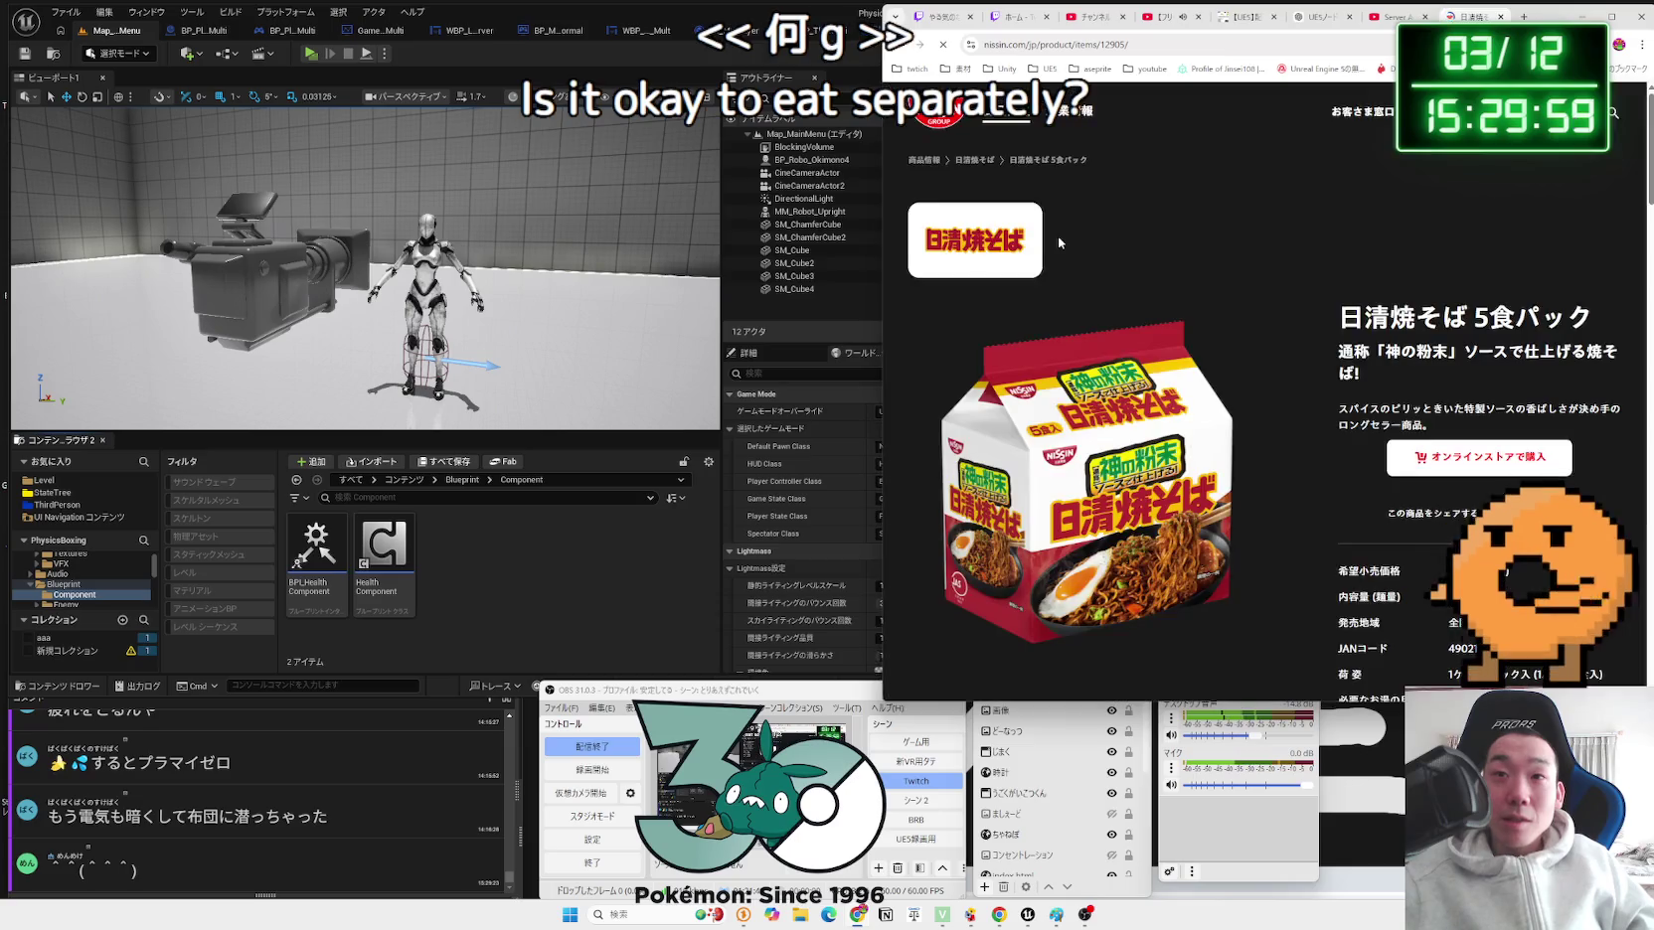
scroll(1369, 280, "down", 2)
scroll(1421, 328, "down", 8)
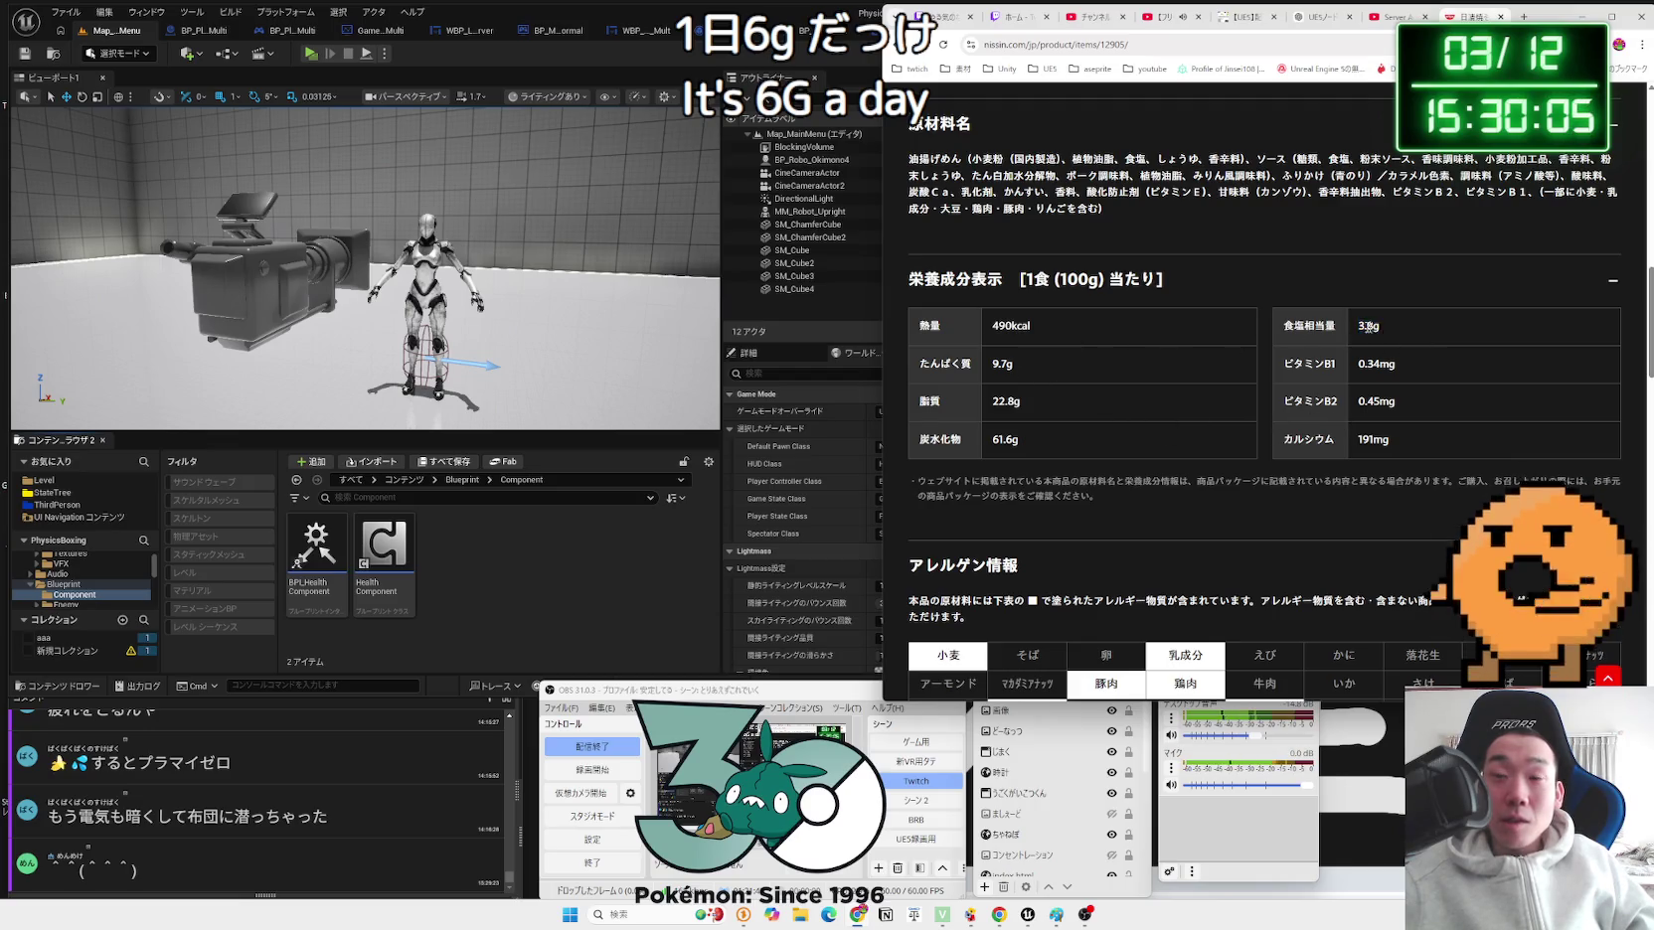
key("alt+Left")
Step: Search Google for 一日 塩分, then for 堅あげポテト 塩分
triple_click(1211, 129)
key("BackSpace")
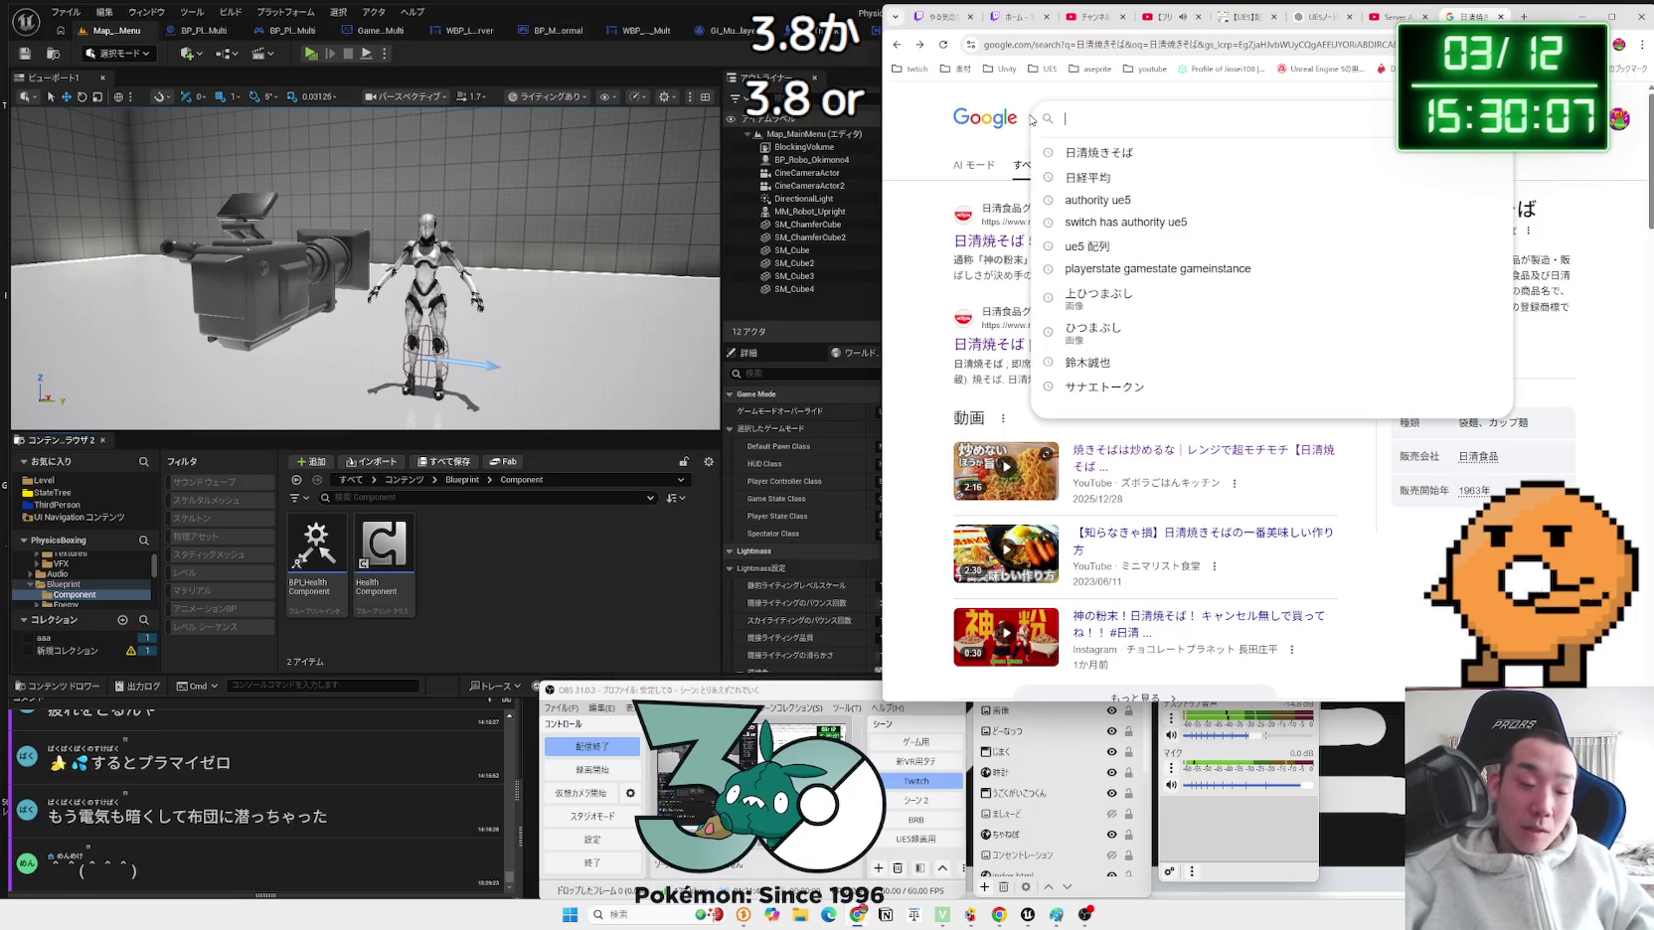
type("一日 えんぶn")
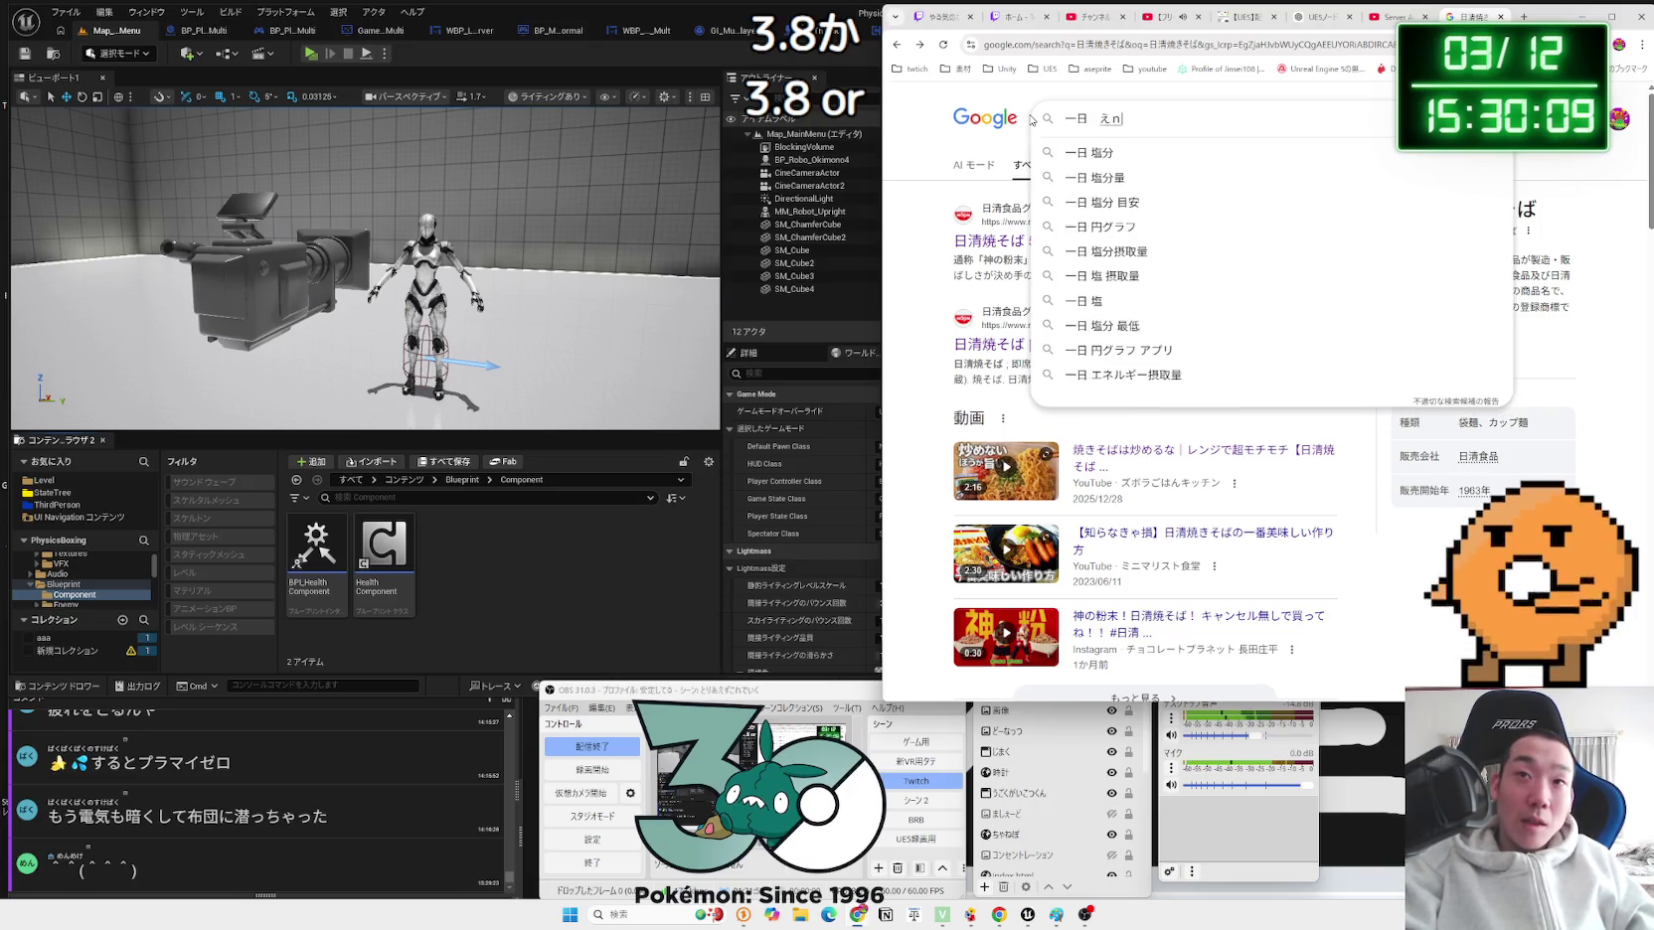
type("塩分")
key("Return")
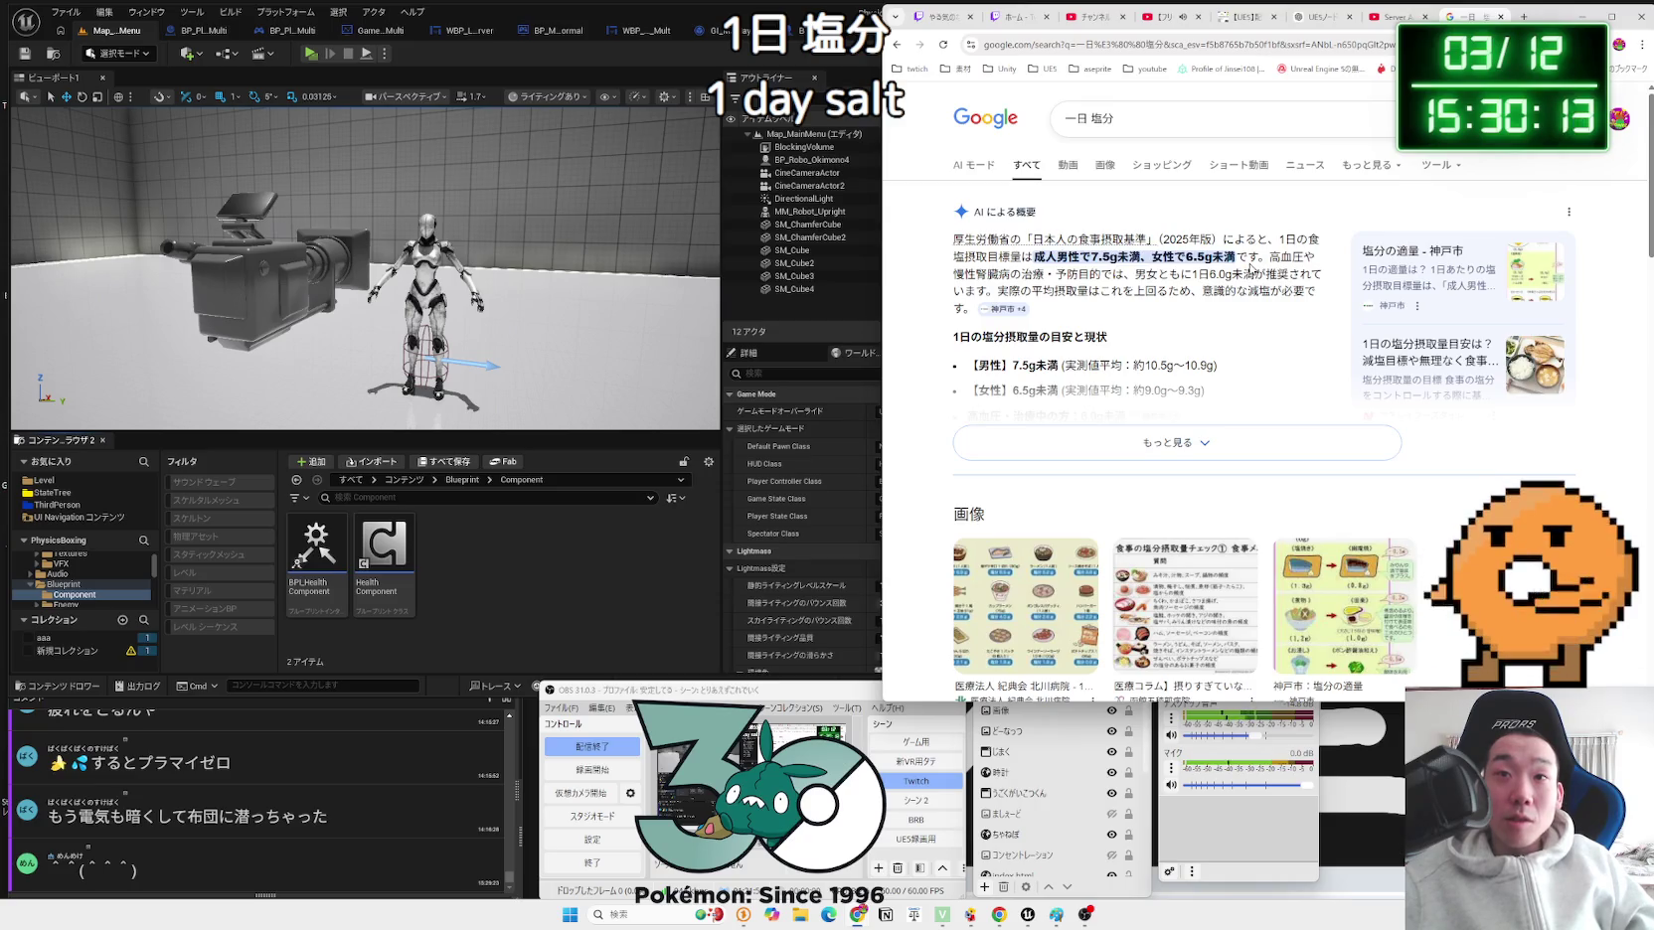
left_click_drag(1118, 118, 1021, 117)
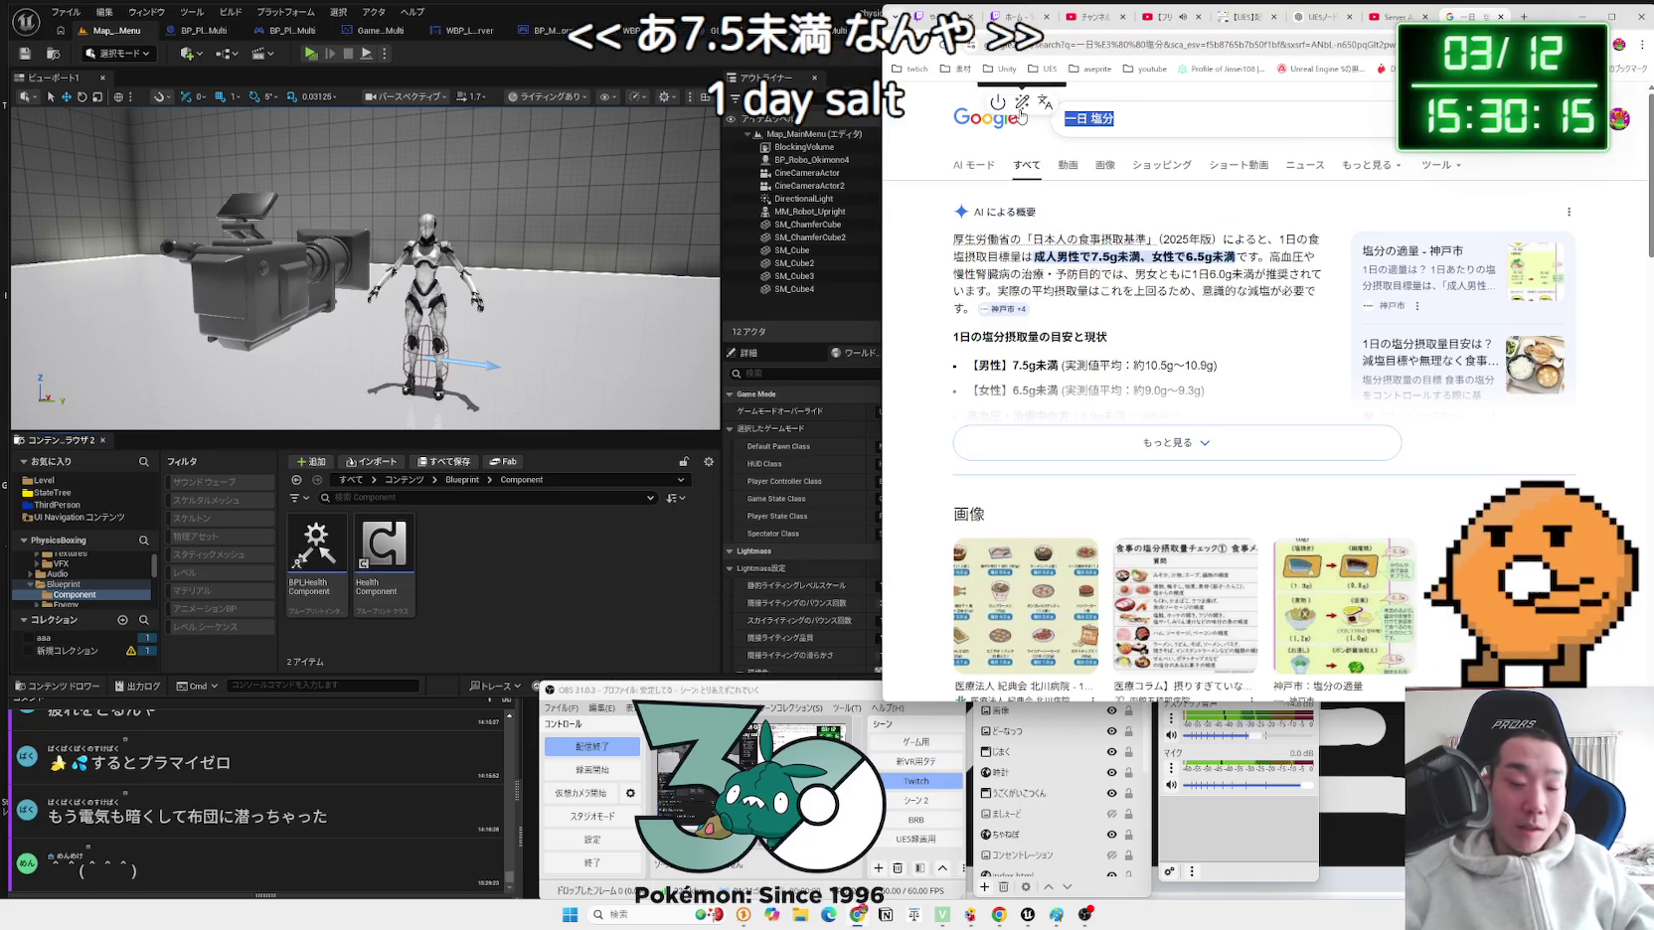
key("BackSpace")
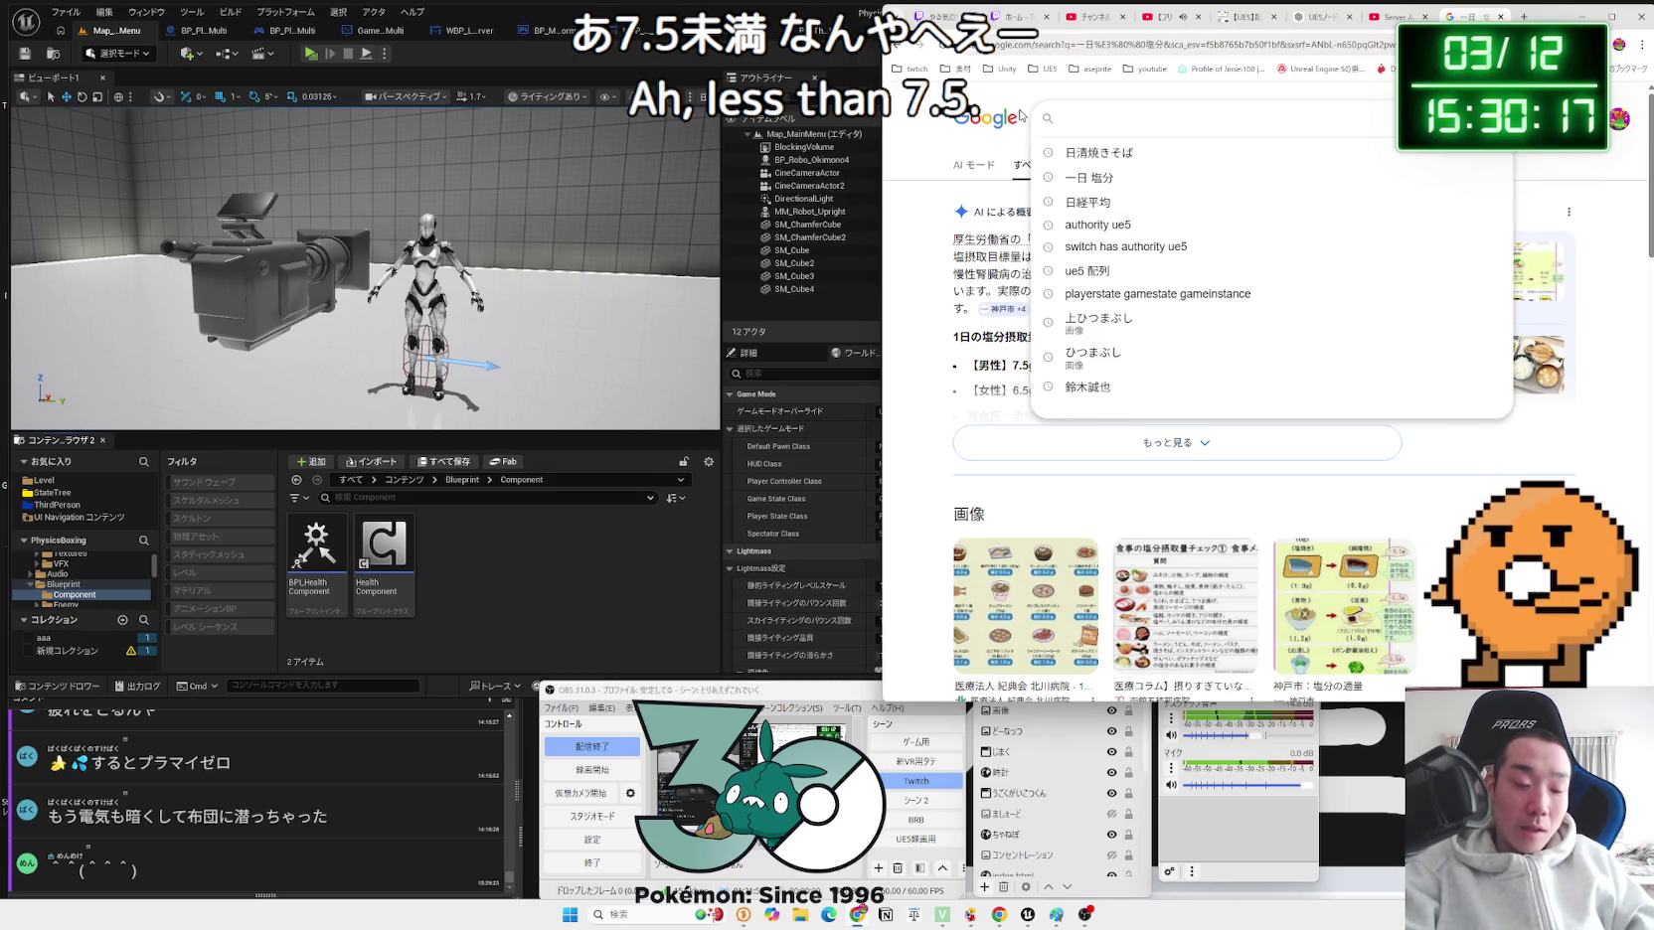
type("かた")
type("堅あげポテト えんぶn")
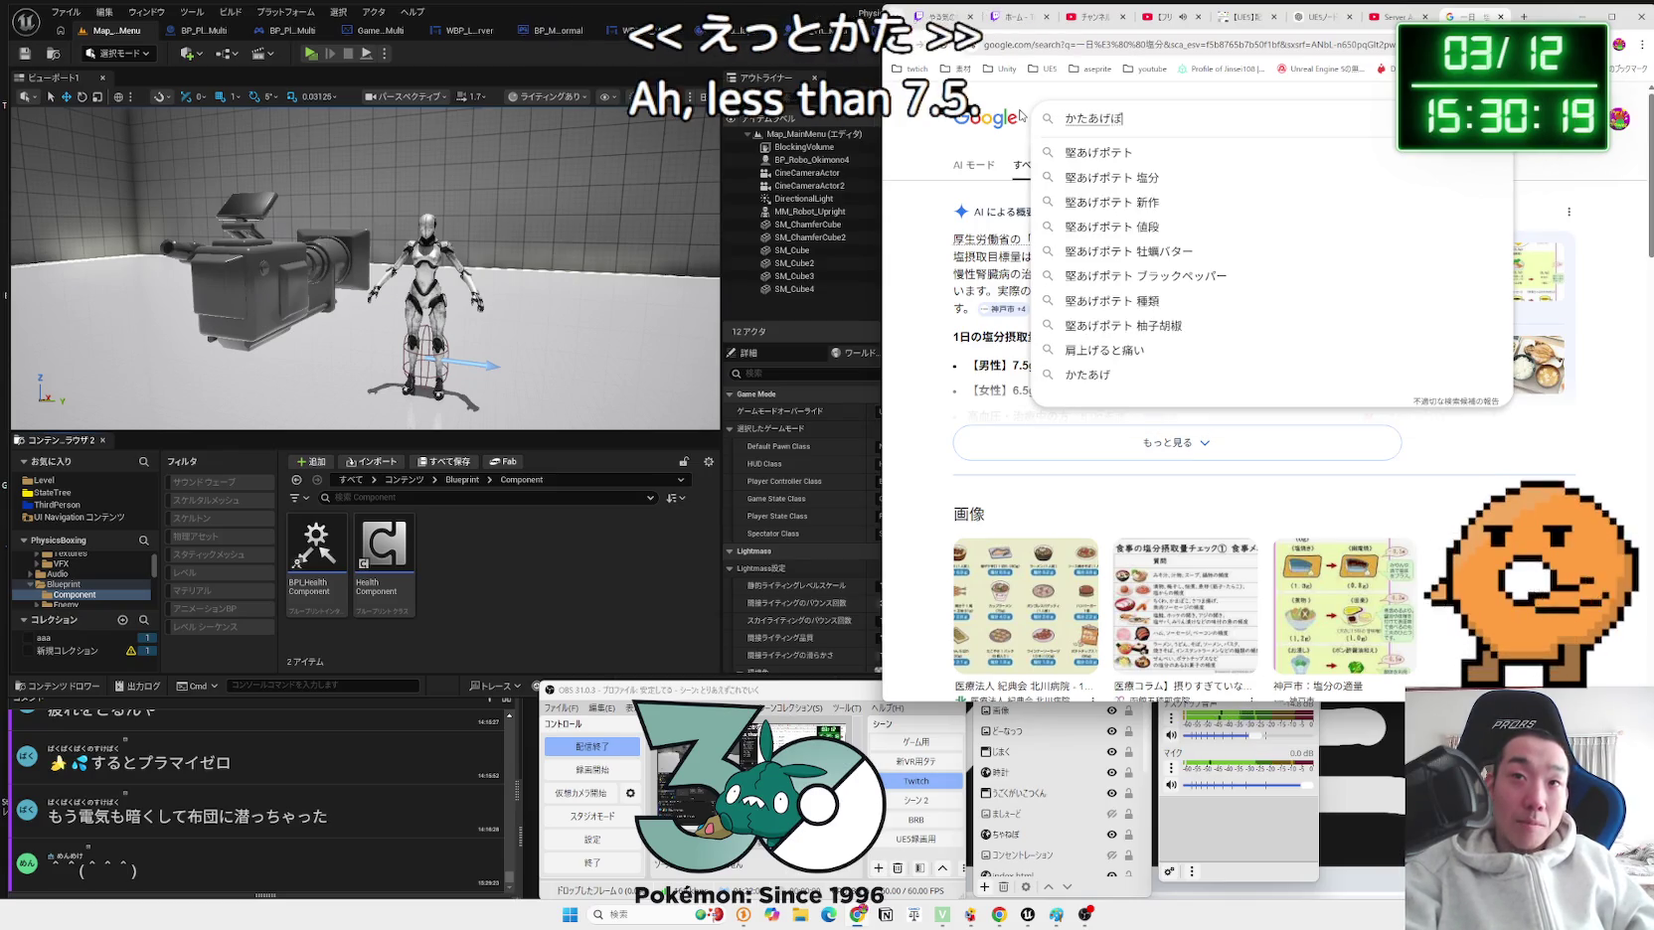
type("塩分")
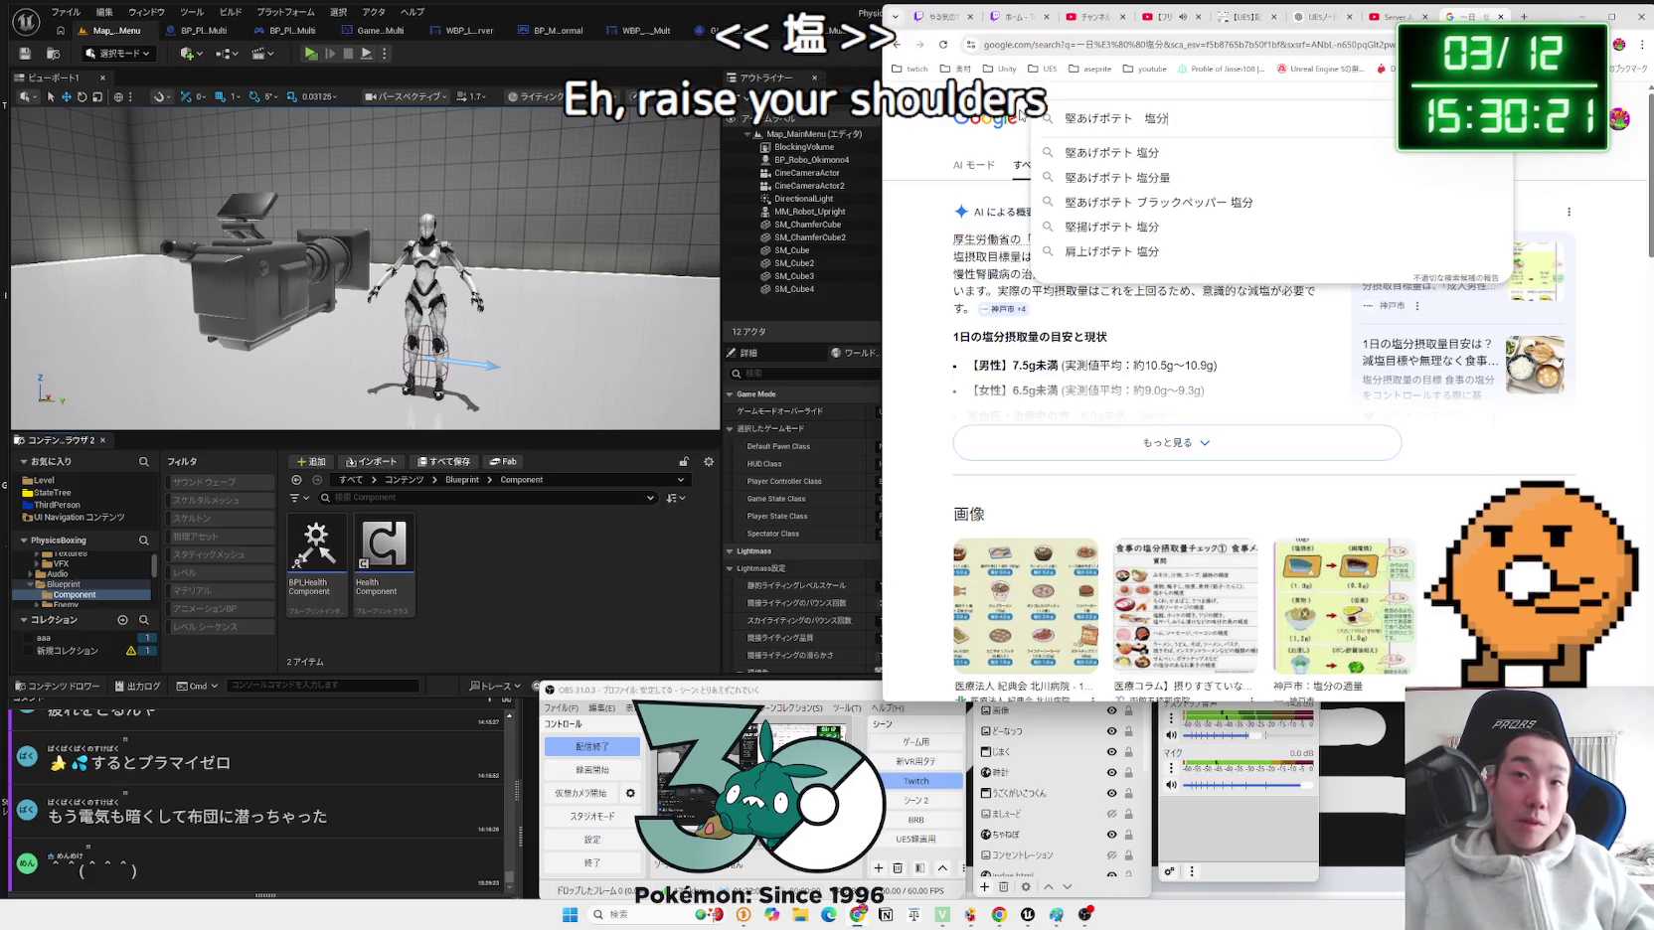
key("Return")
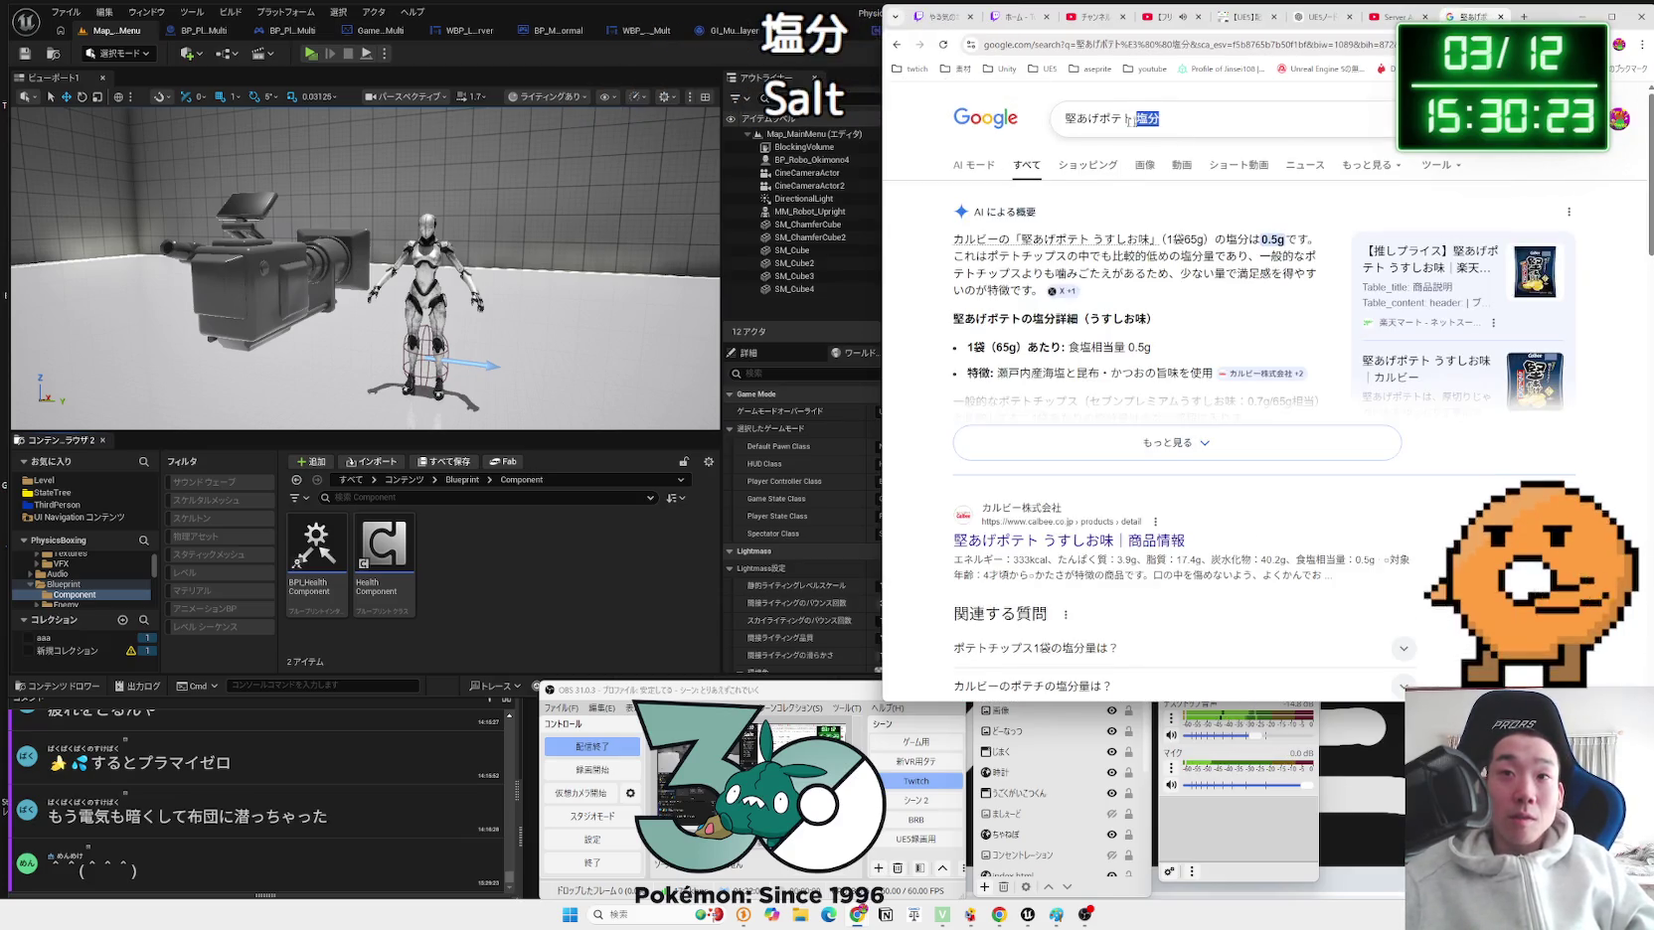
Step: Search 白ご飯 塩分, read the AI overview passage on rice salt, and close the tab
type("しろご")
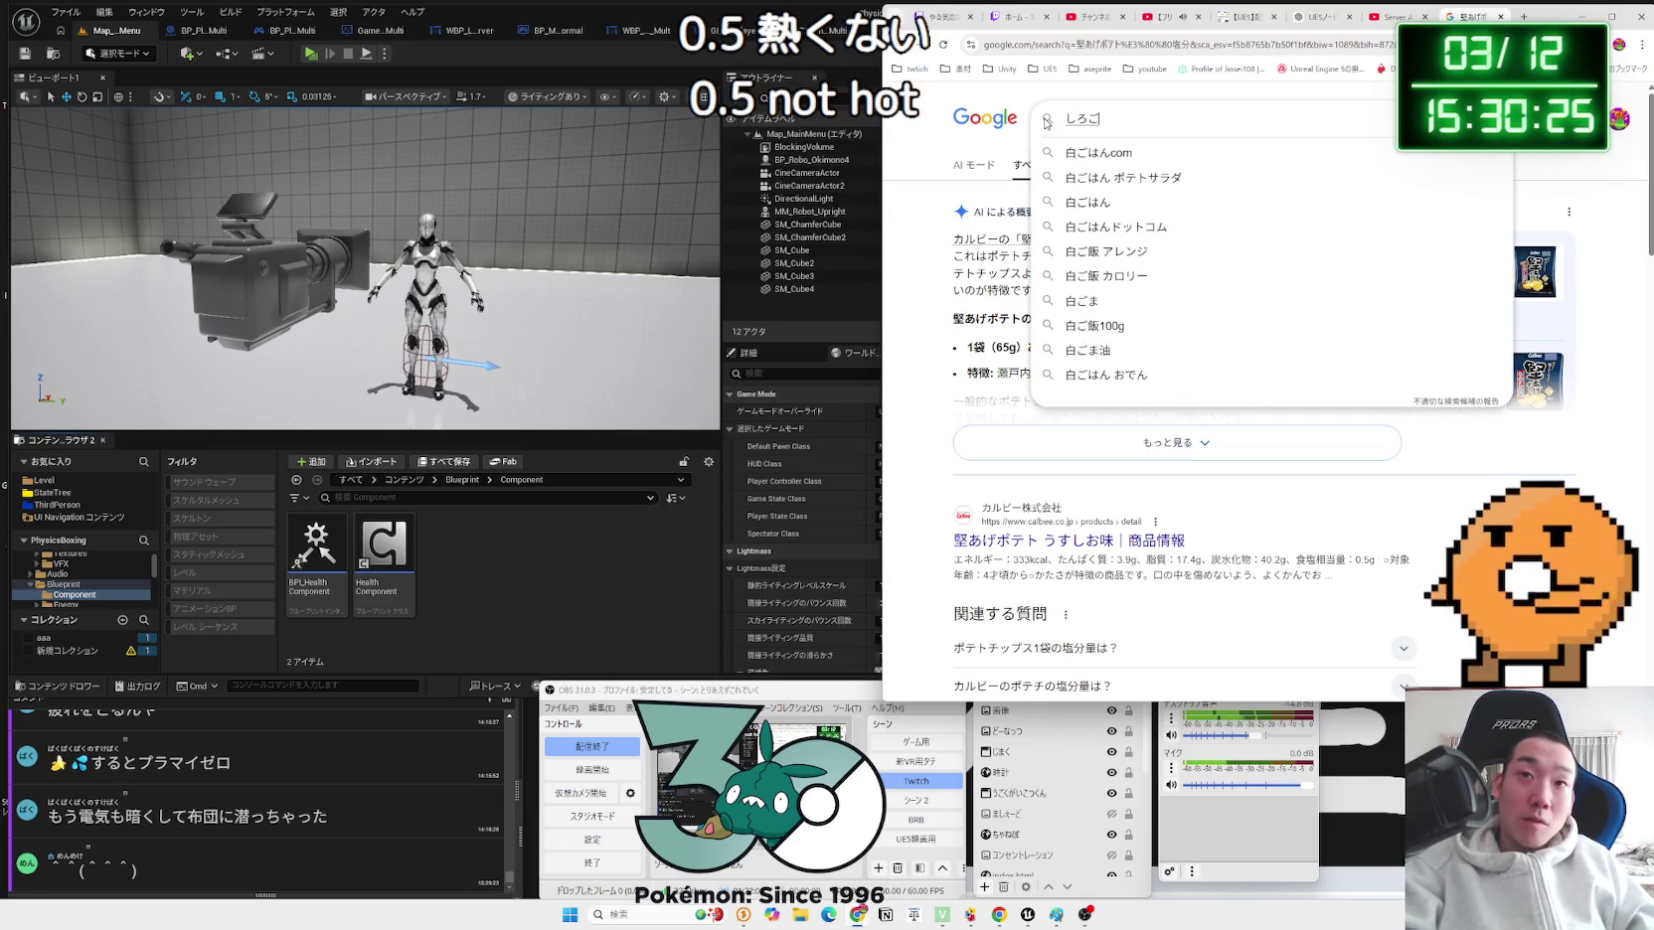
type("んぶ")
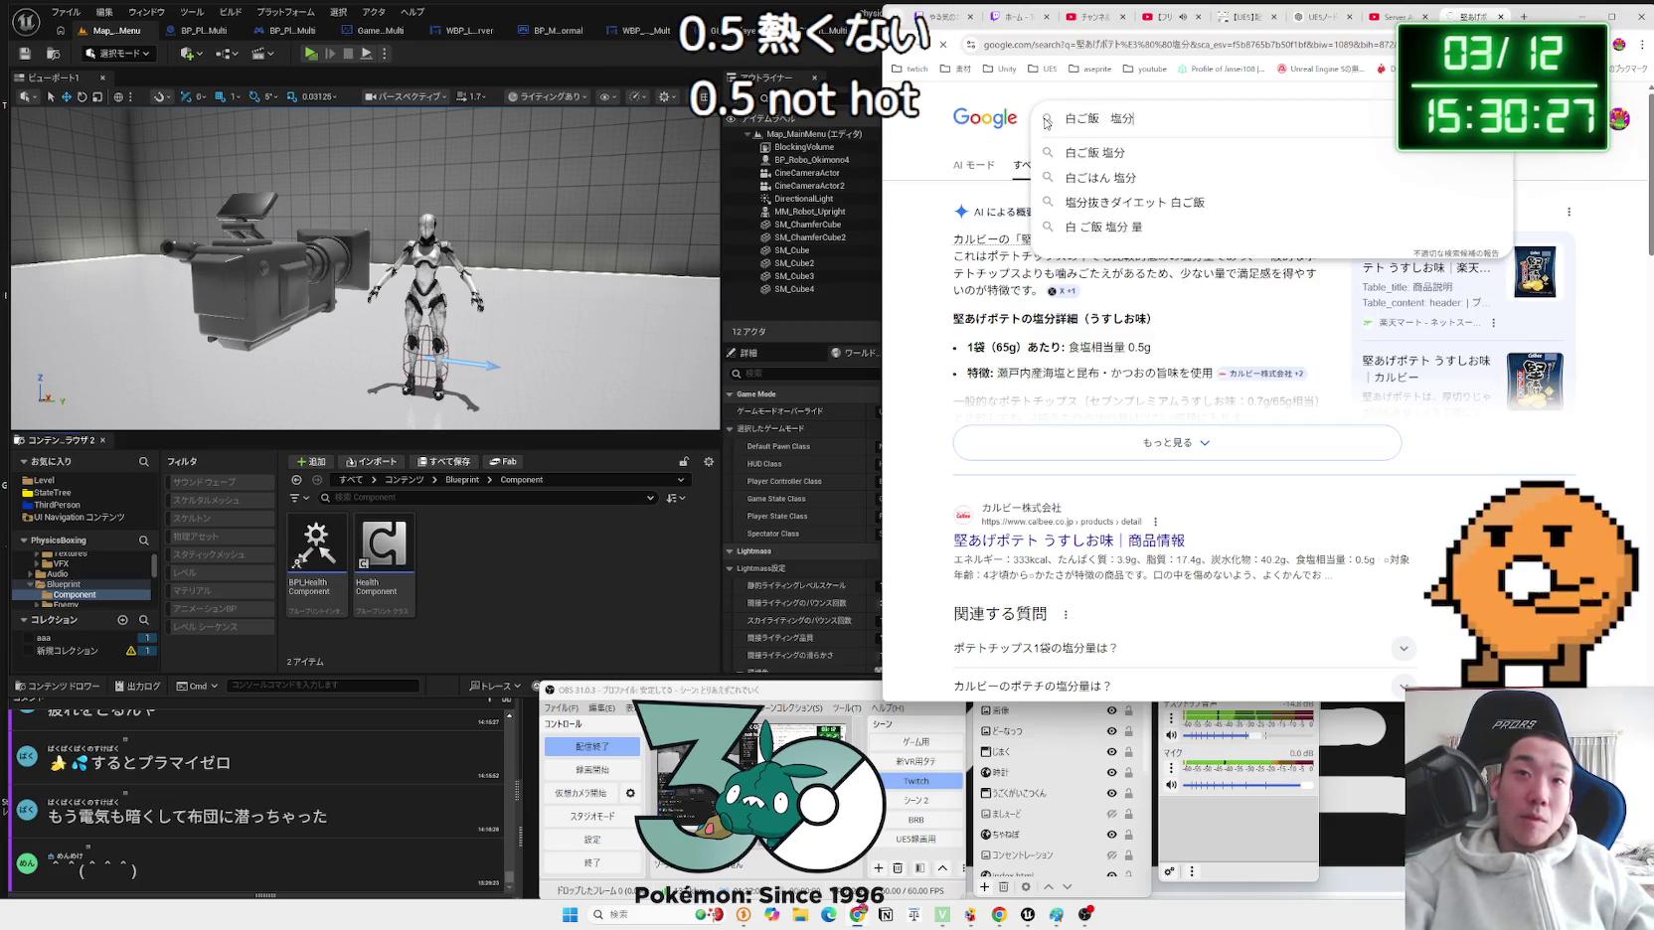
key("Return")
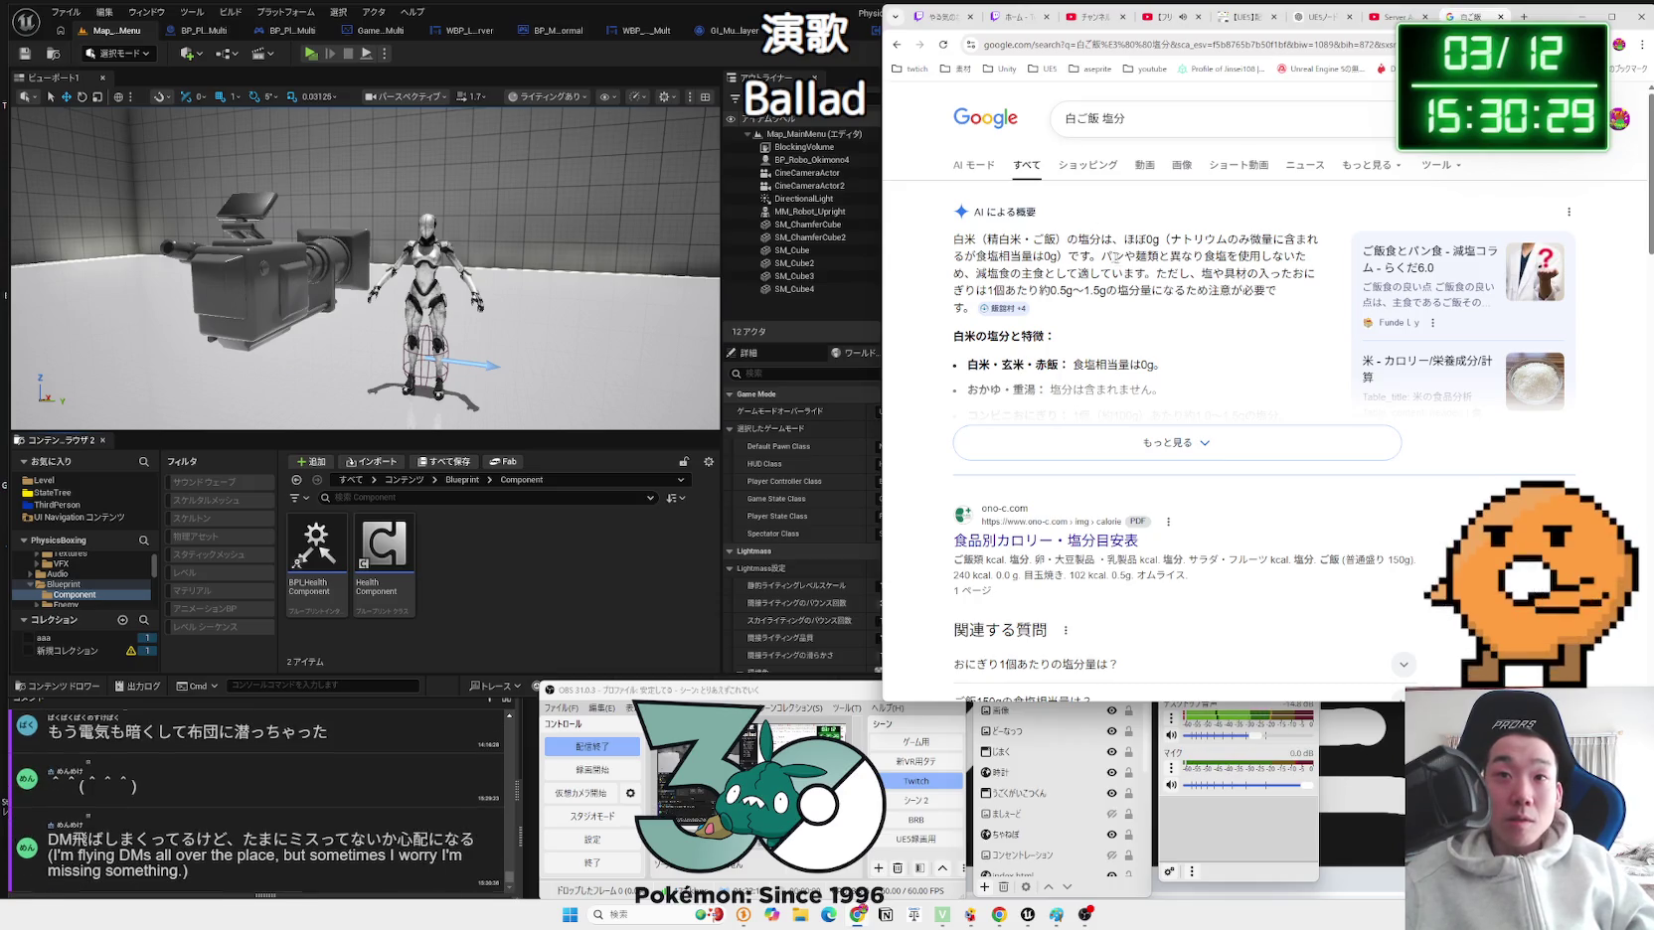
left_click_drag(1113, 256, 1323, 293)
left_click(1322, 293)
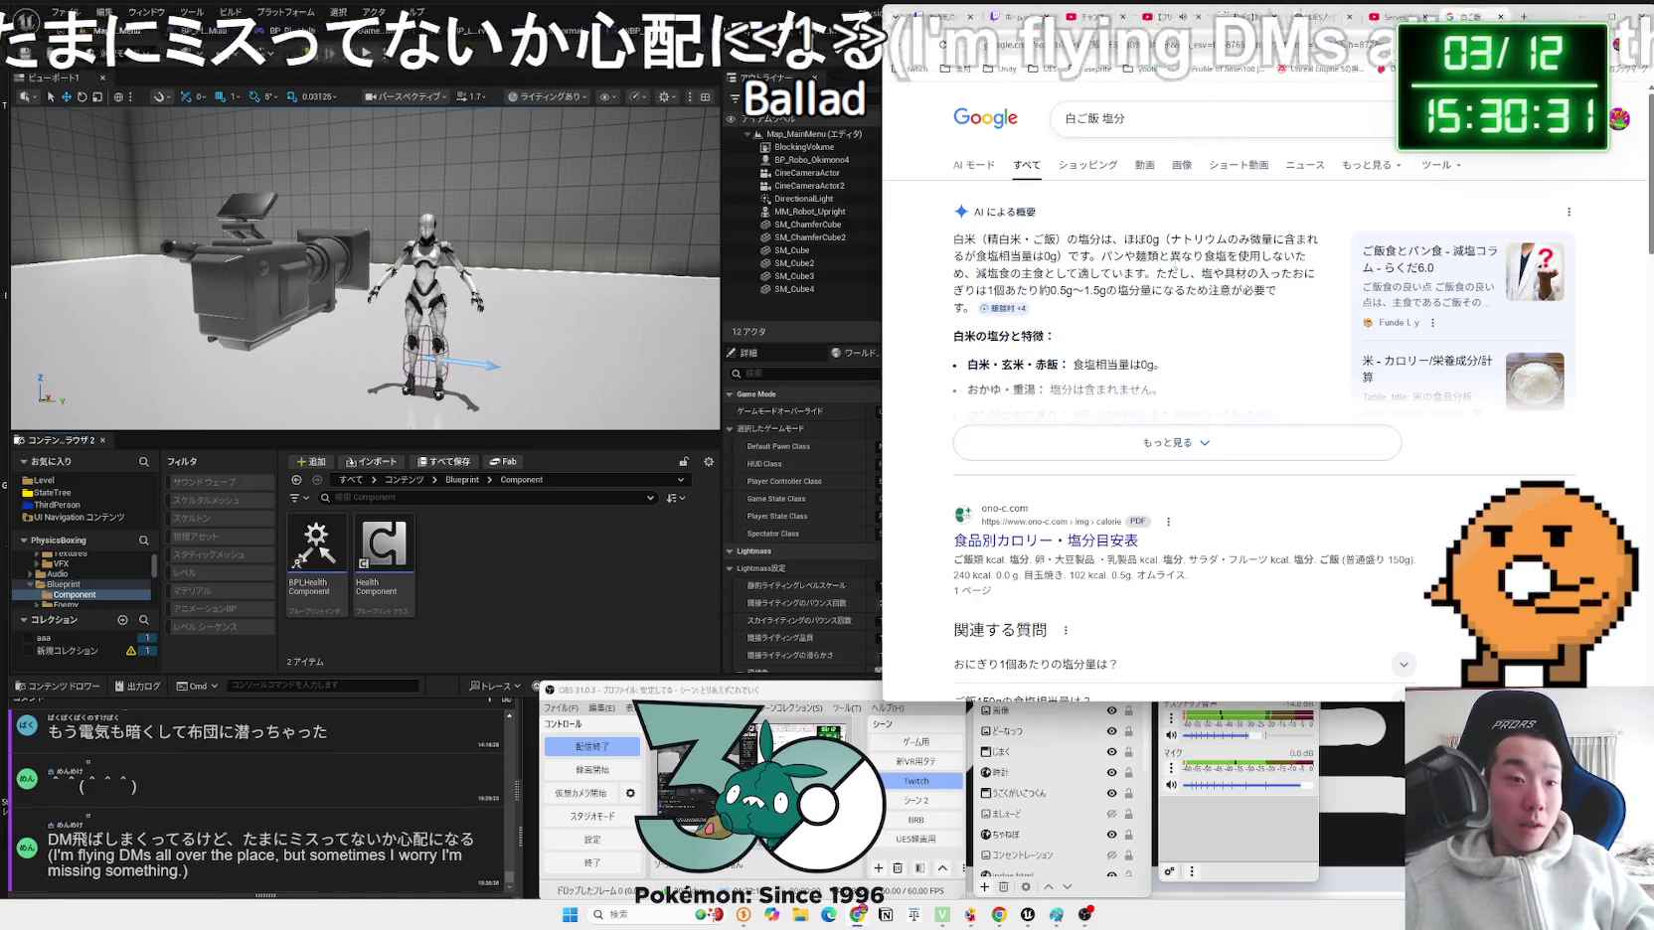
key("ctrl+w")
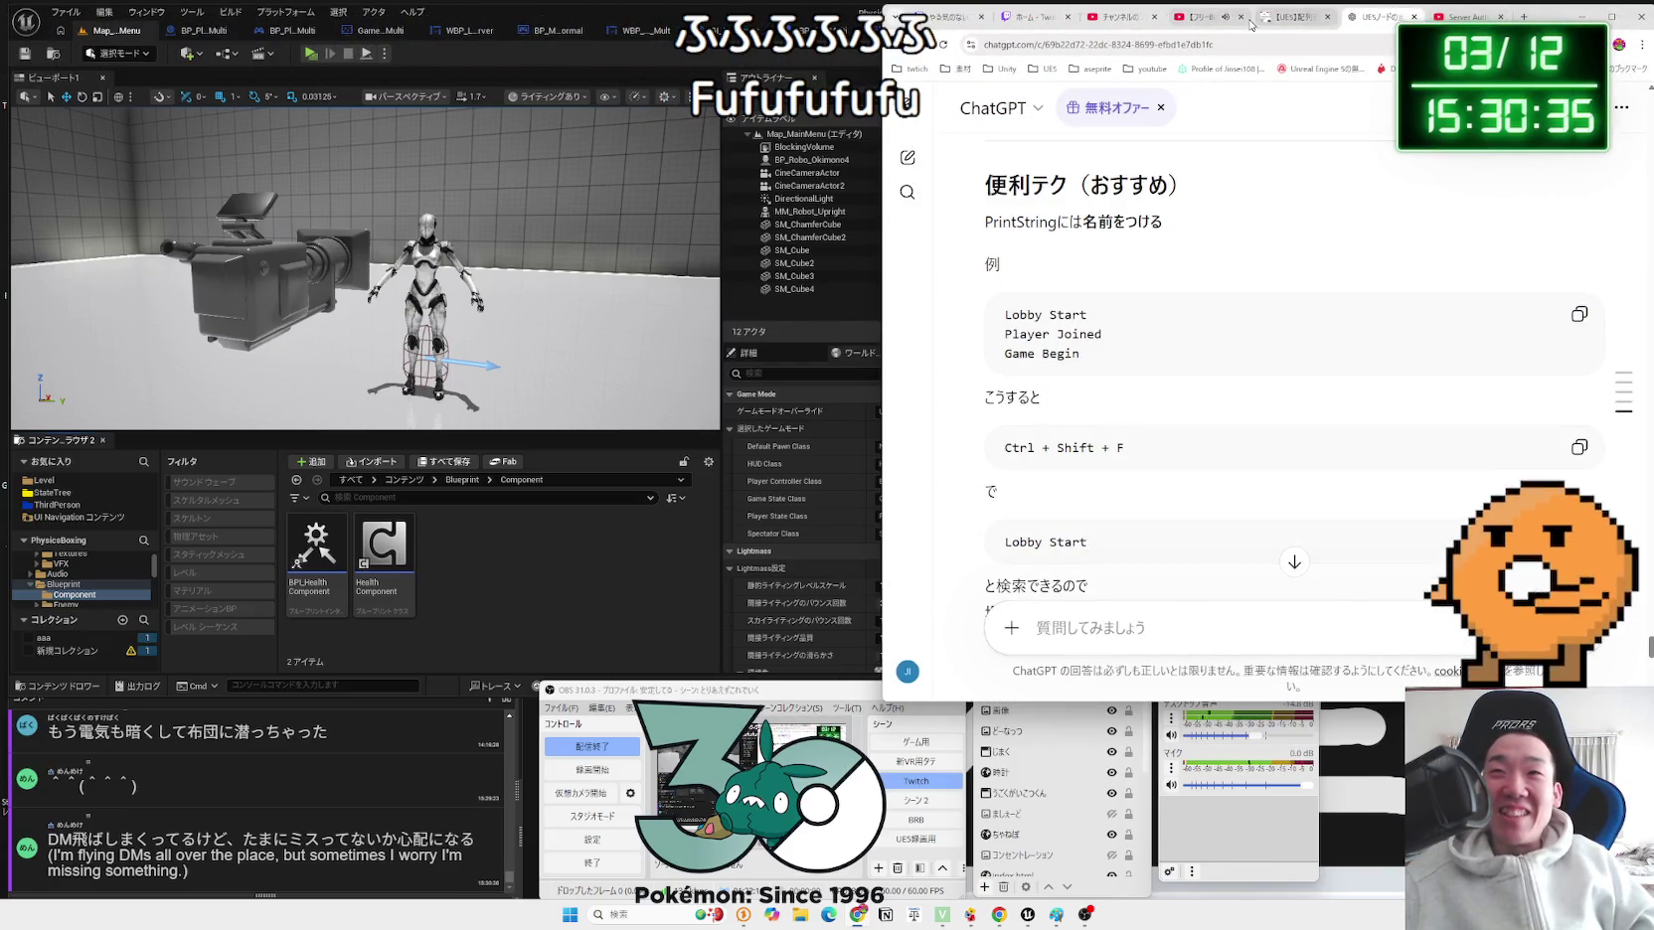
Step: Show the UE5 array nodes article tab, then bring the Unreal Editor window to the front
left_click(1303, 20)
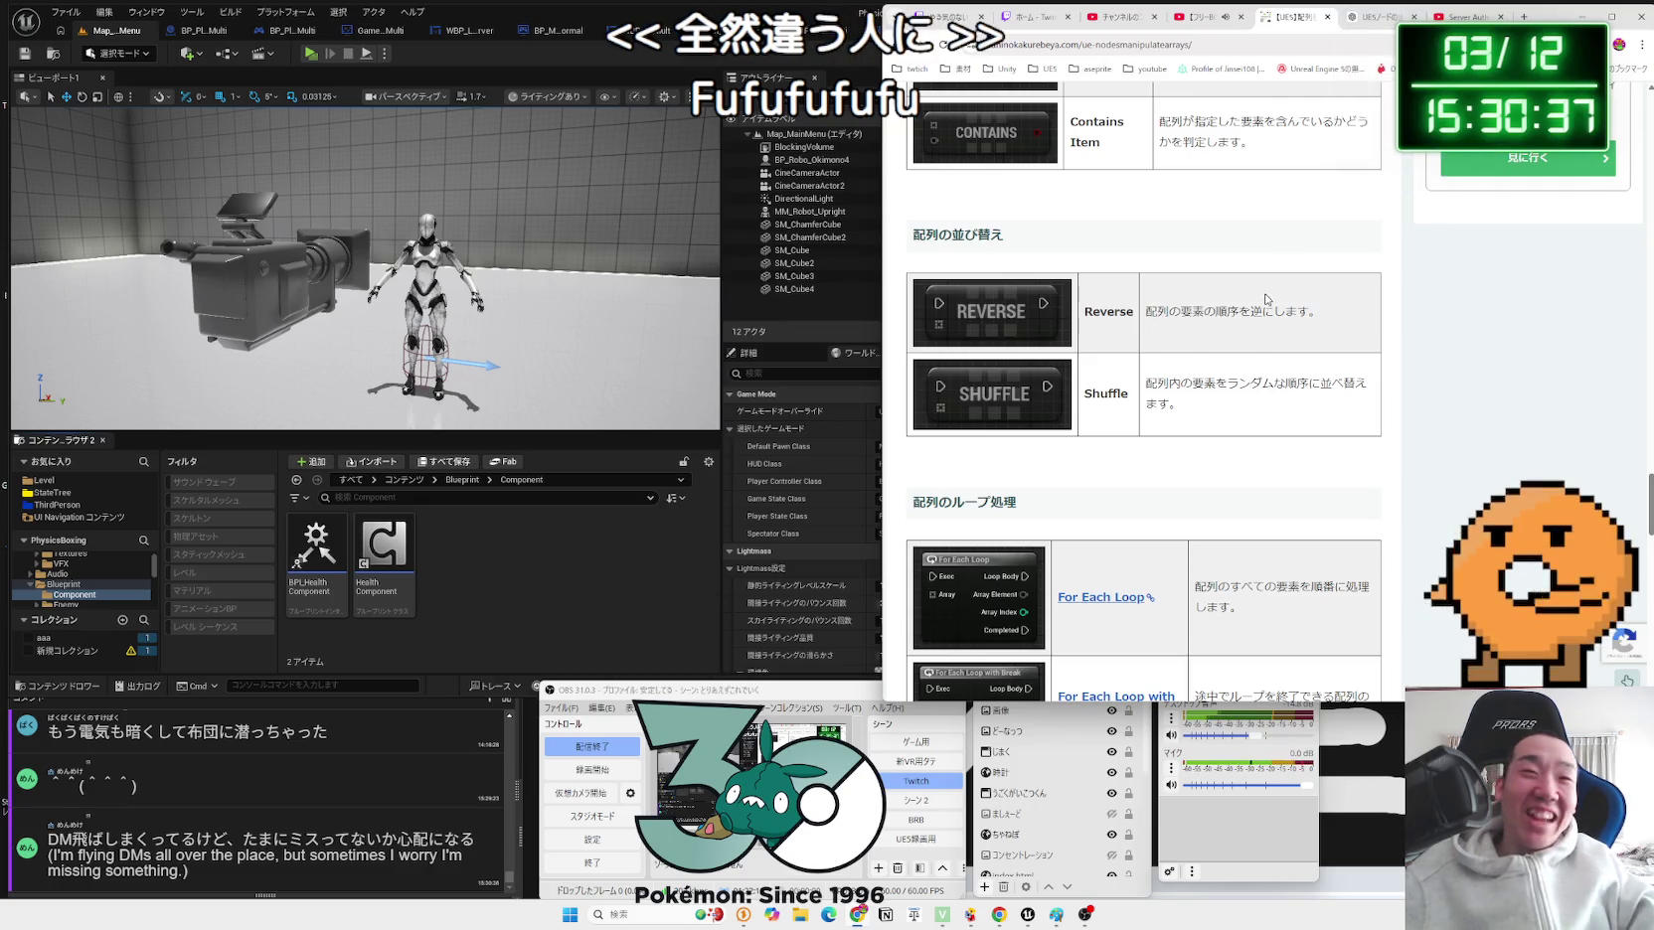
left_click(565, 599)
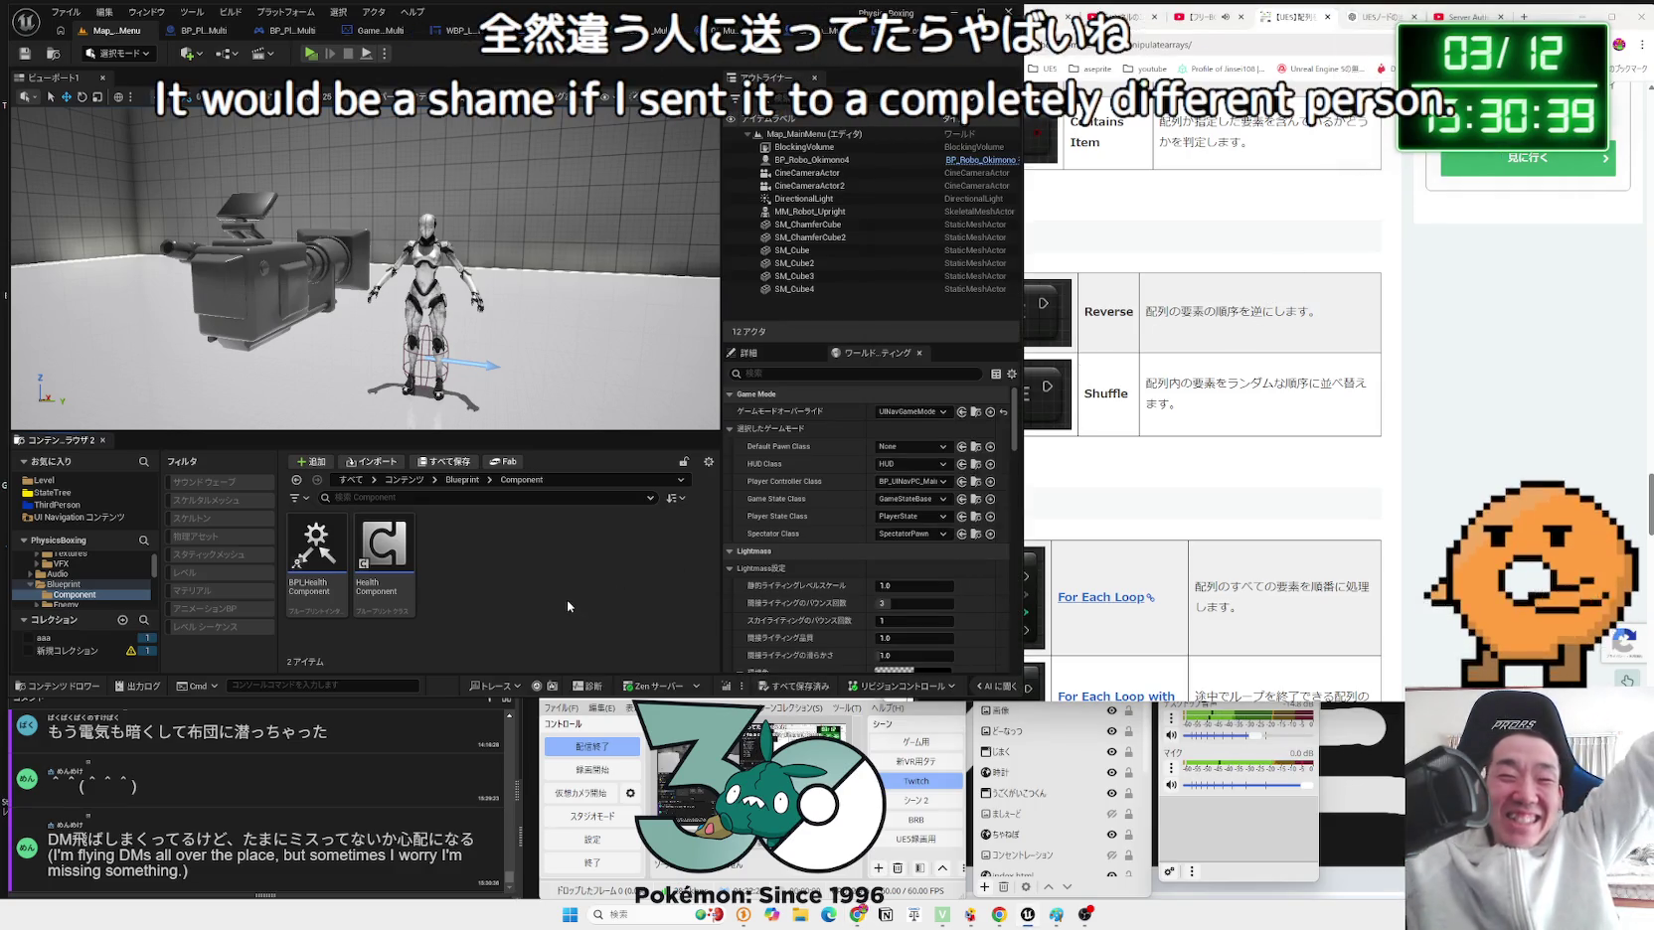
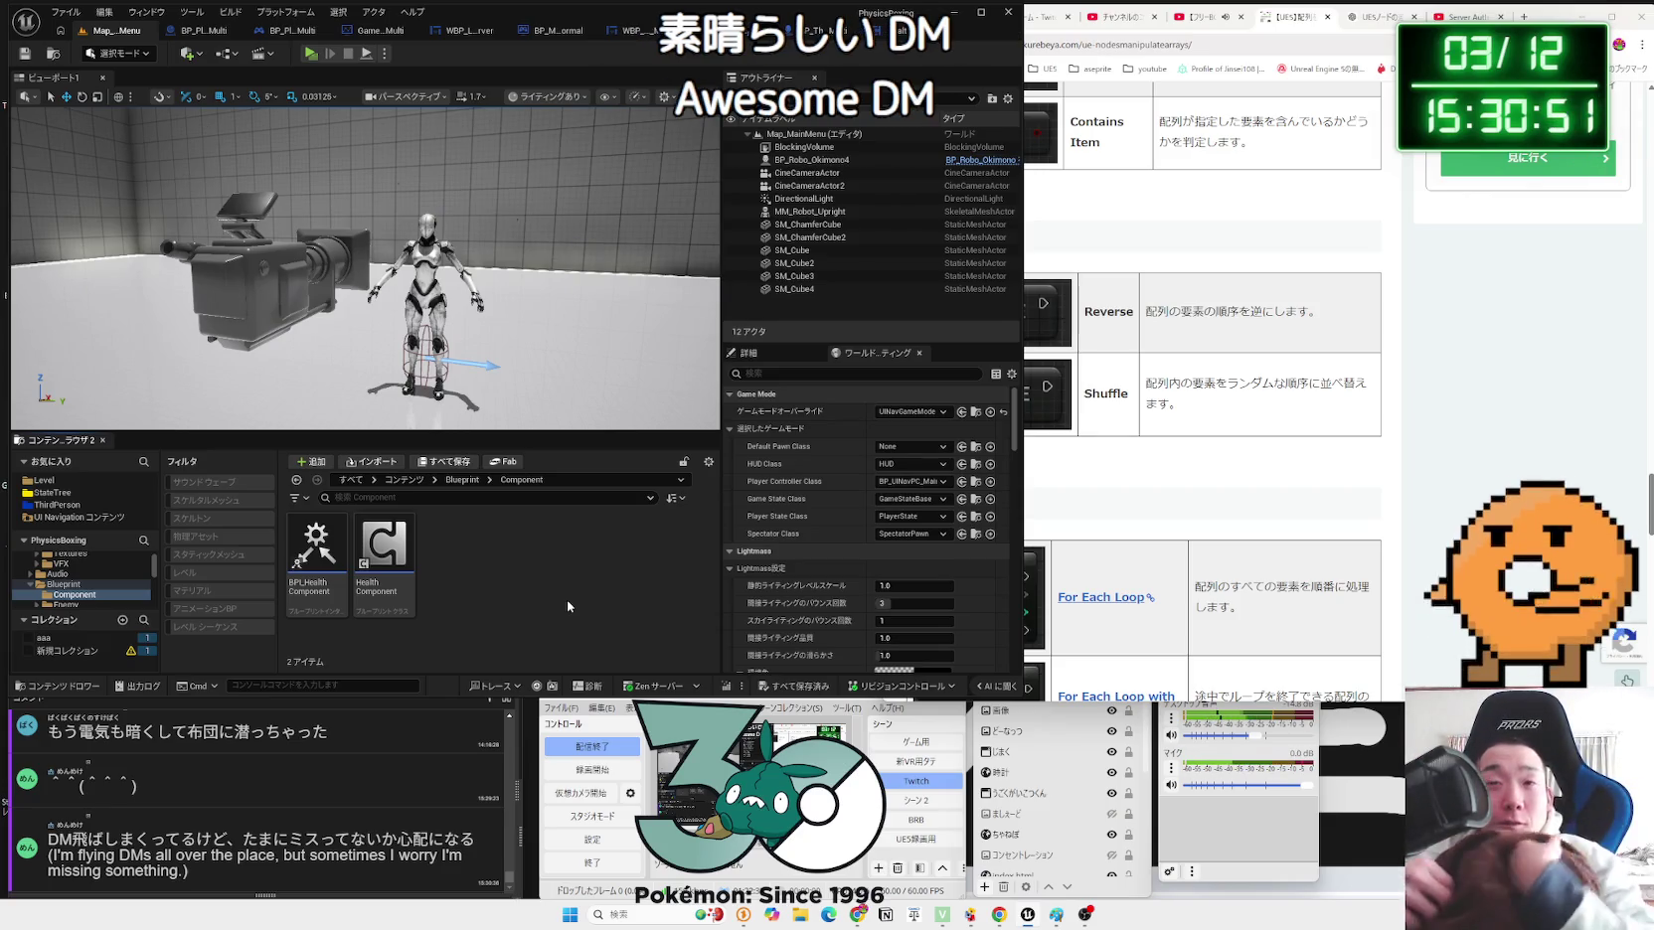
Step: Select the Shuffle description text on the Chrome array-node reference page
left_click(1133, 434)
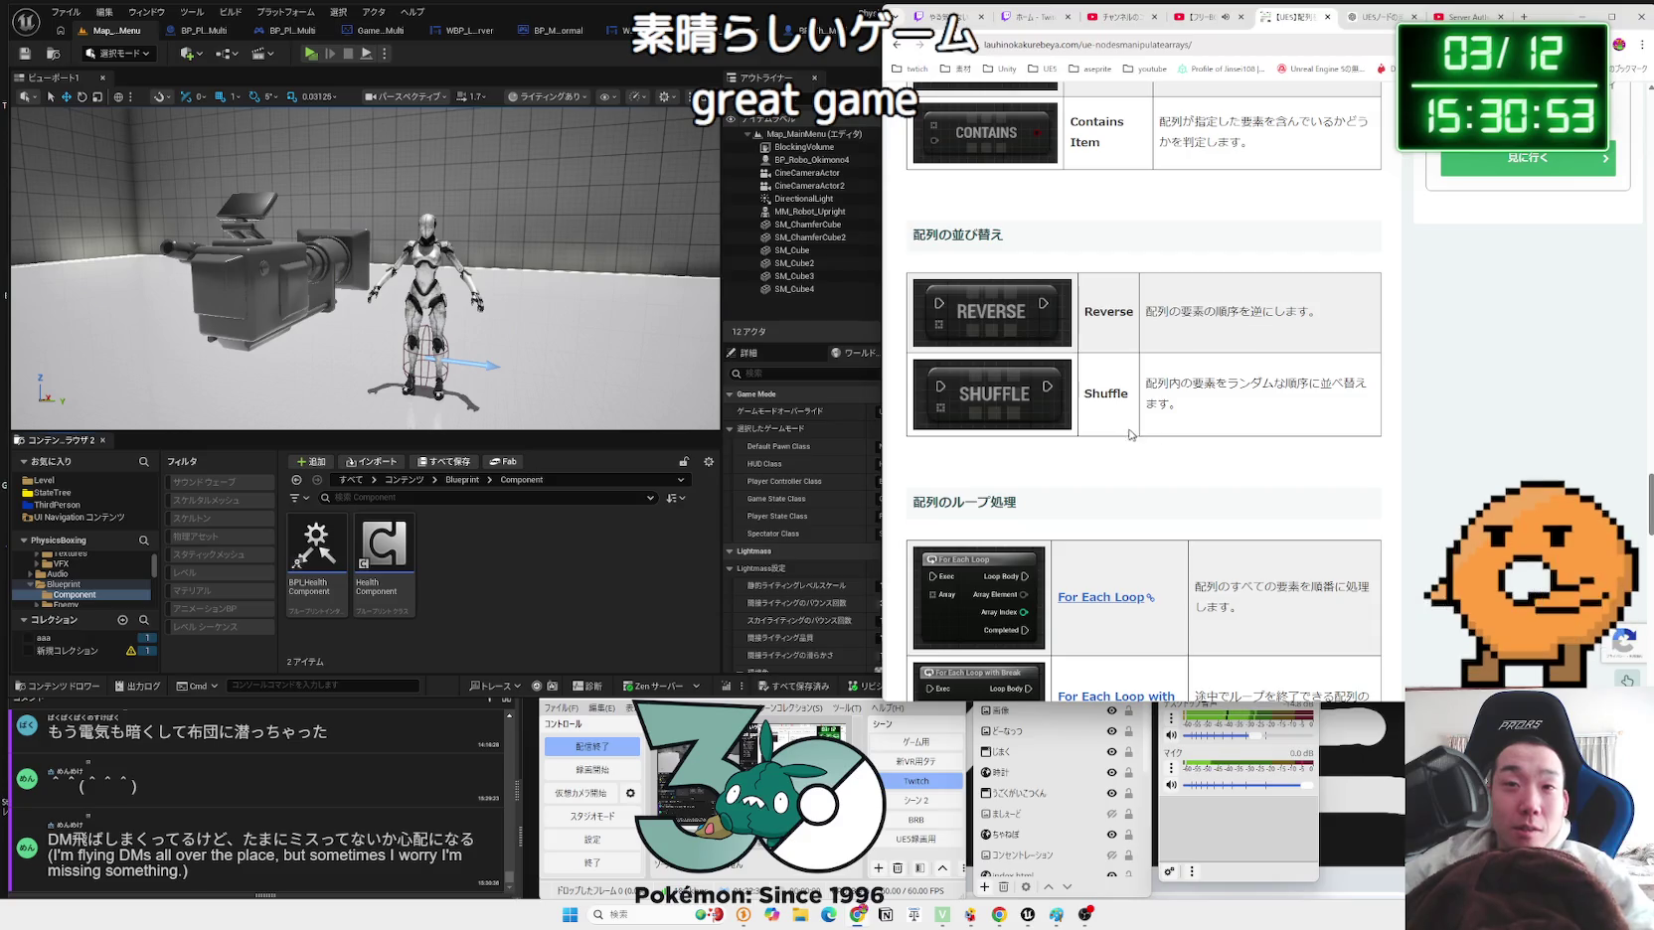
left_click_drag(1194, 397, 1292, 393)
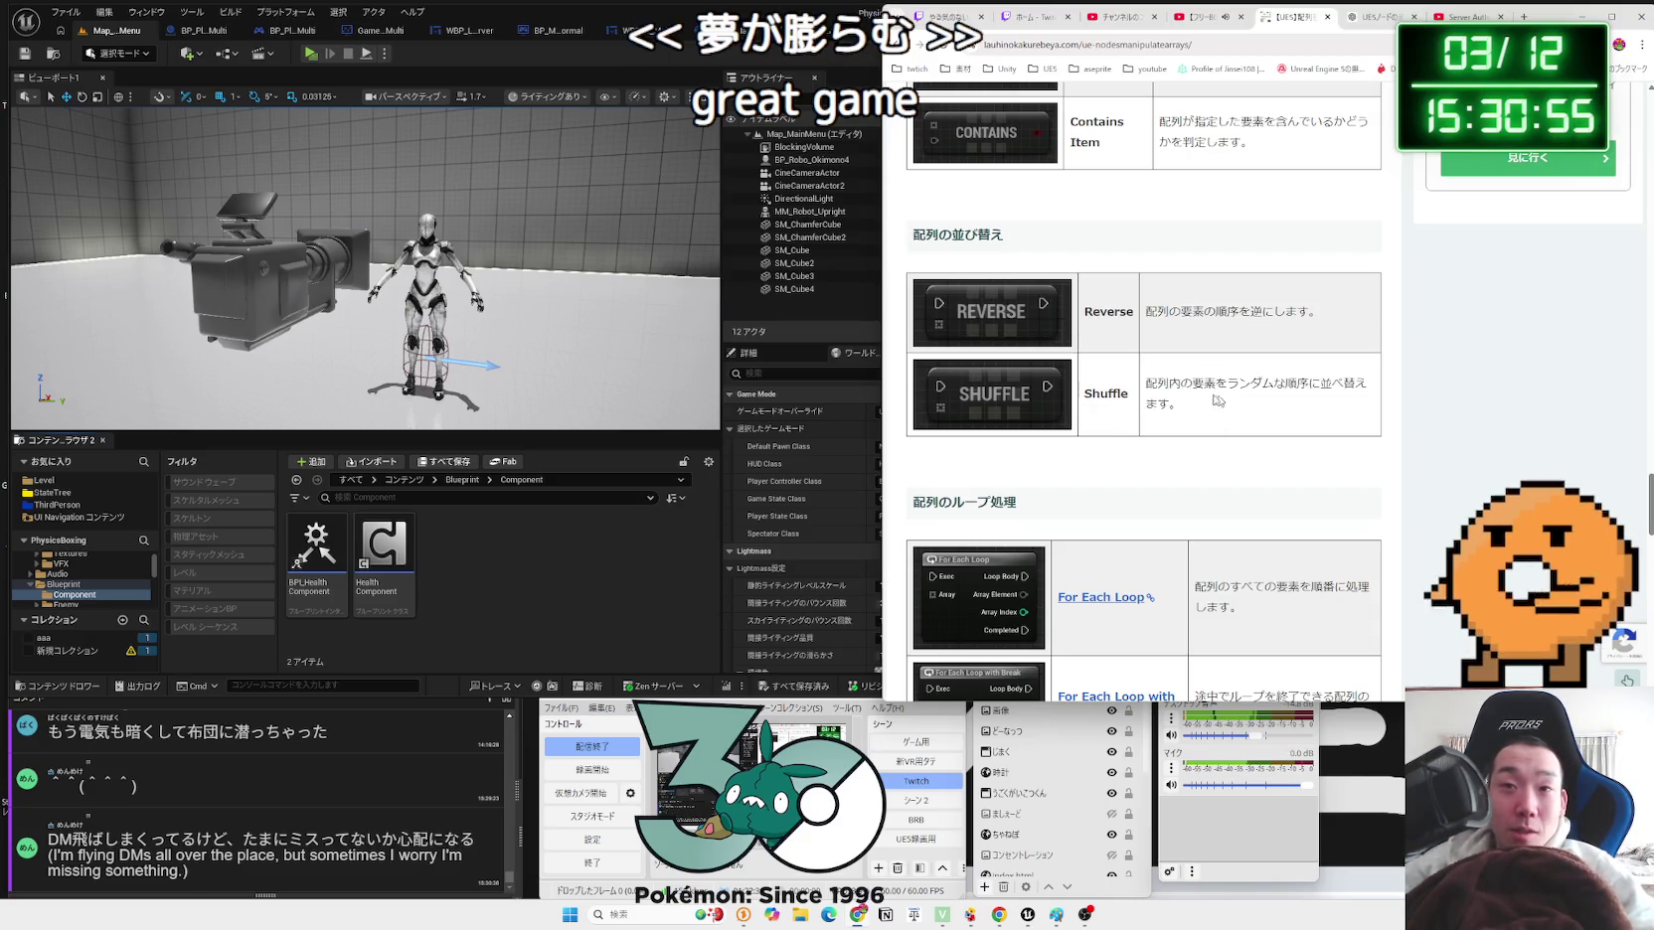
left_click_drag(1182, 406, 1112, 390)
left_click_drag(1238, 405, 1148, 366)
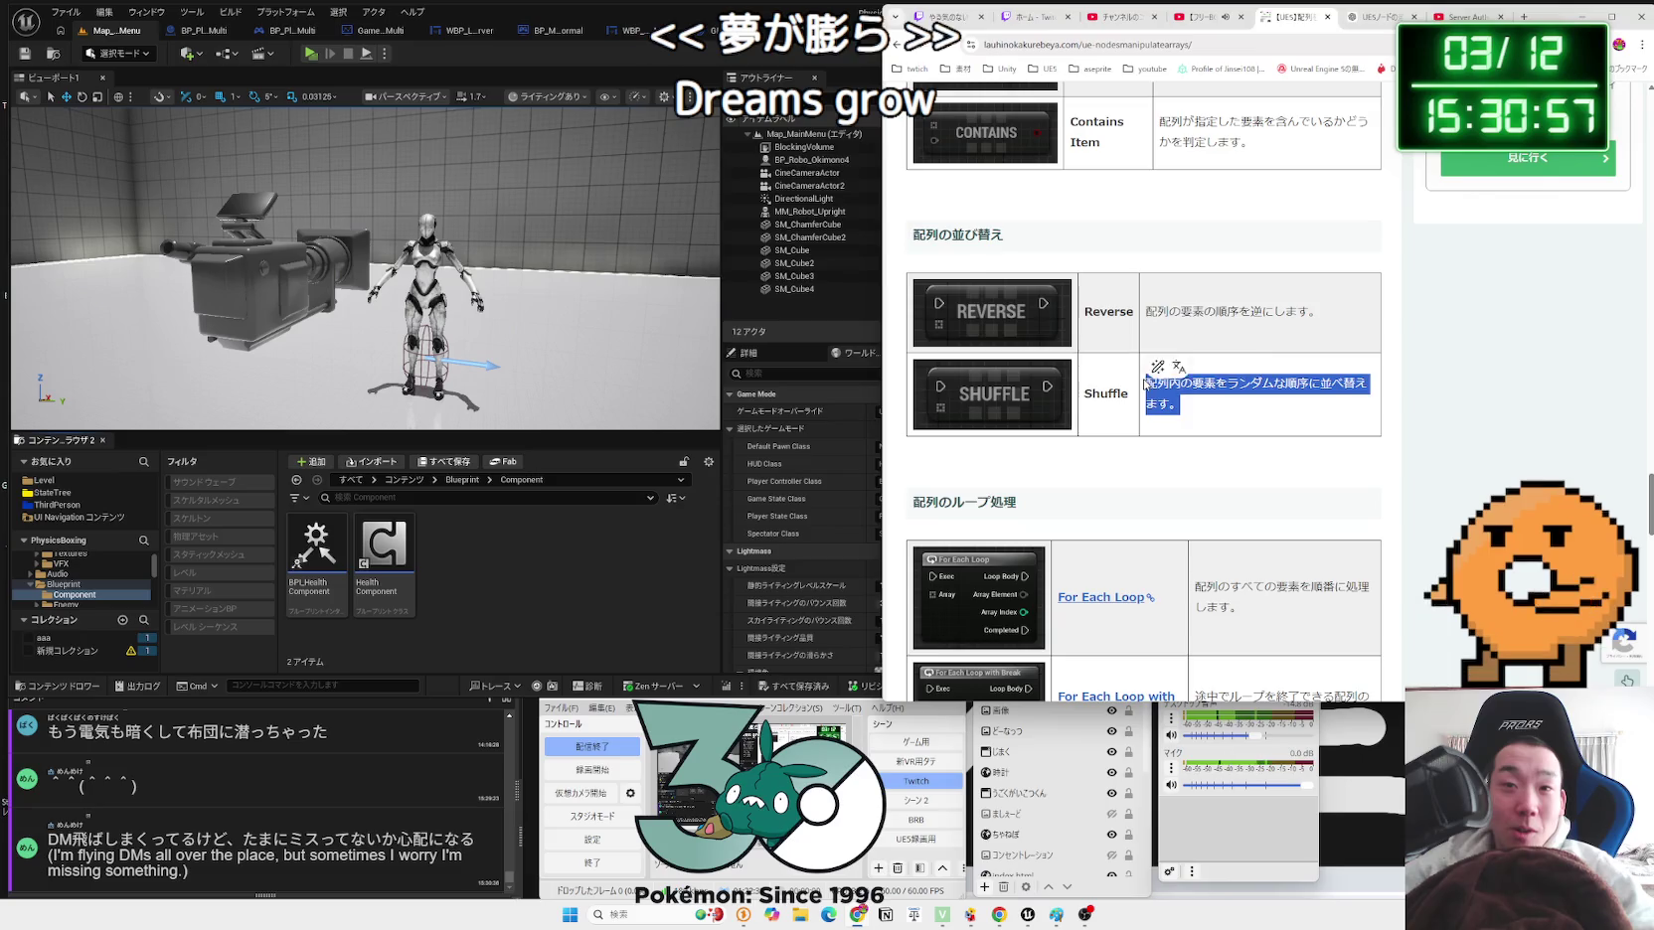
left_click(1145, 377)
Step: Scroll down to the loop section, then return to the BP_ThirdPersonCharacter_Robot_Multi event graph
scroll(1143, 383, "down", 3)
left_click(632, 630)
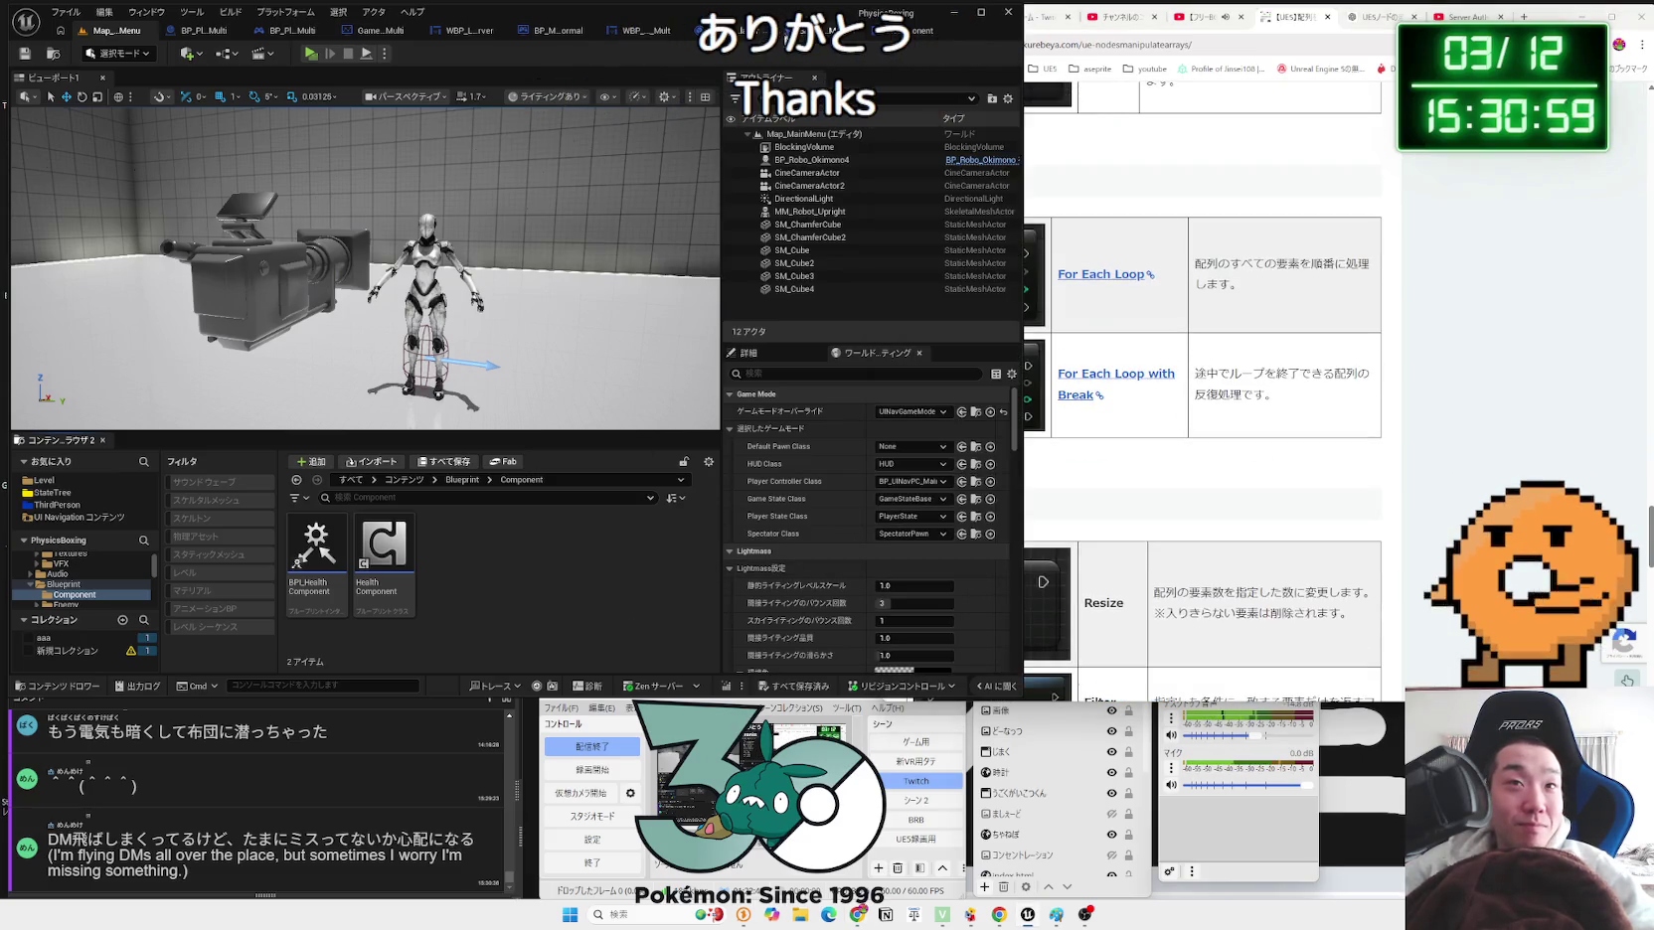
left_click(795, 30)
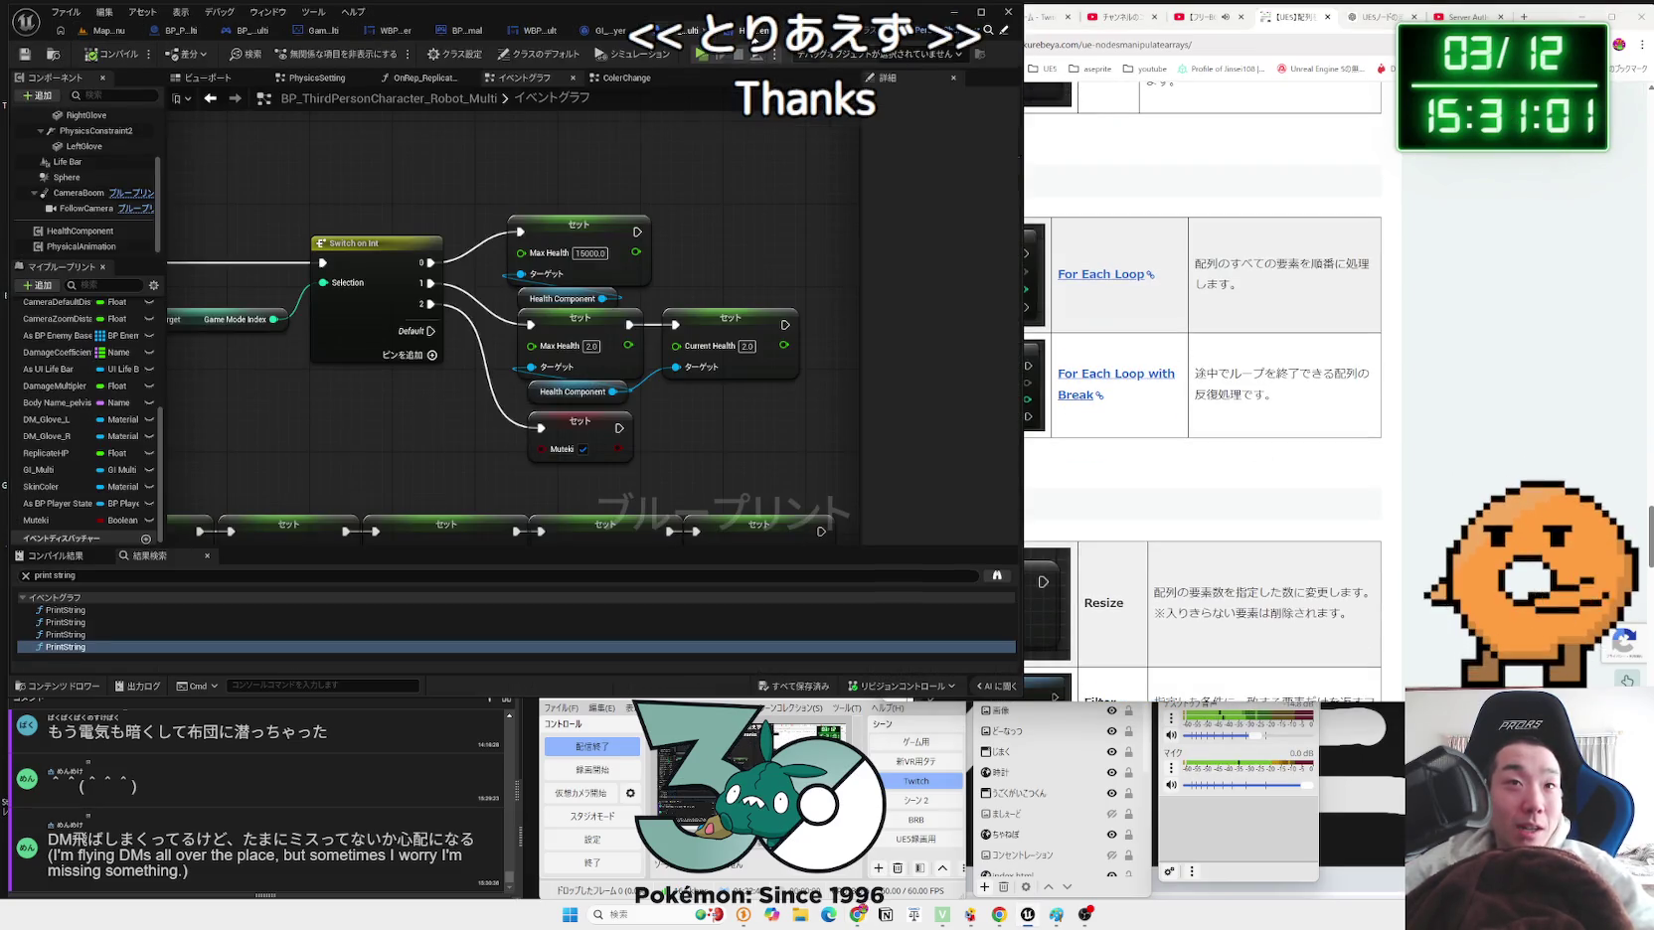
Step: Rearrange the Set, Switch on Int, cast and authority nodes in BP_ThirdPersonCharacter_Robot_Multi and save
left_click(752, 31)
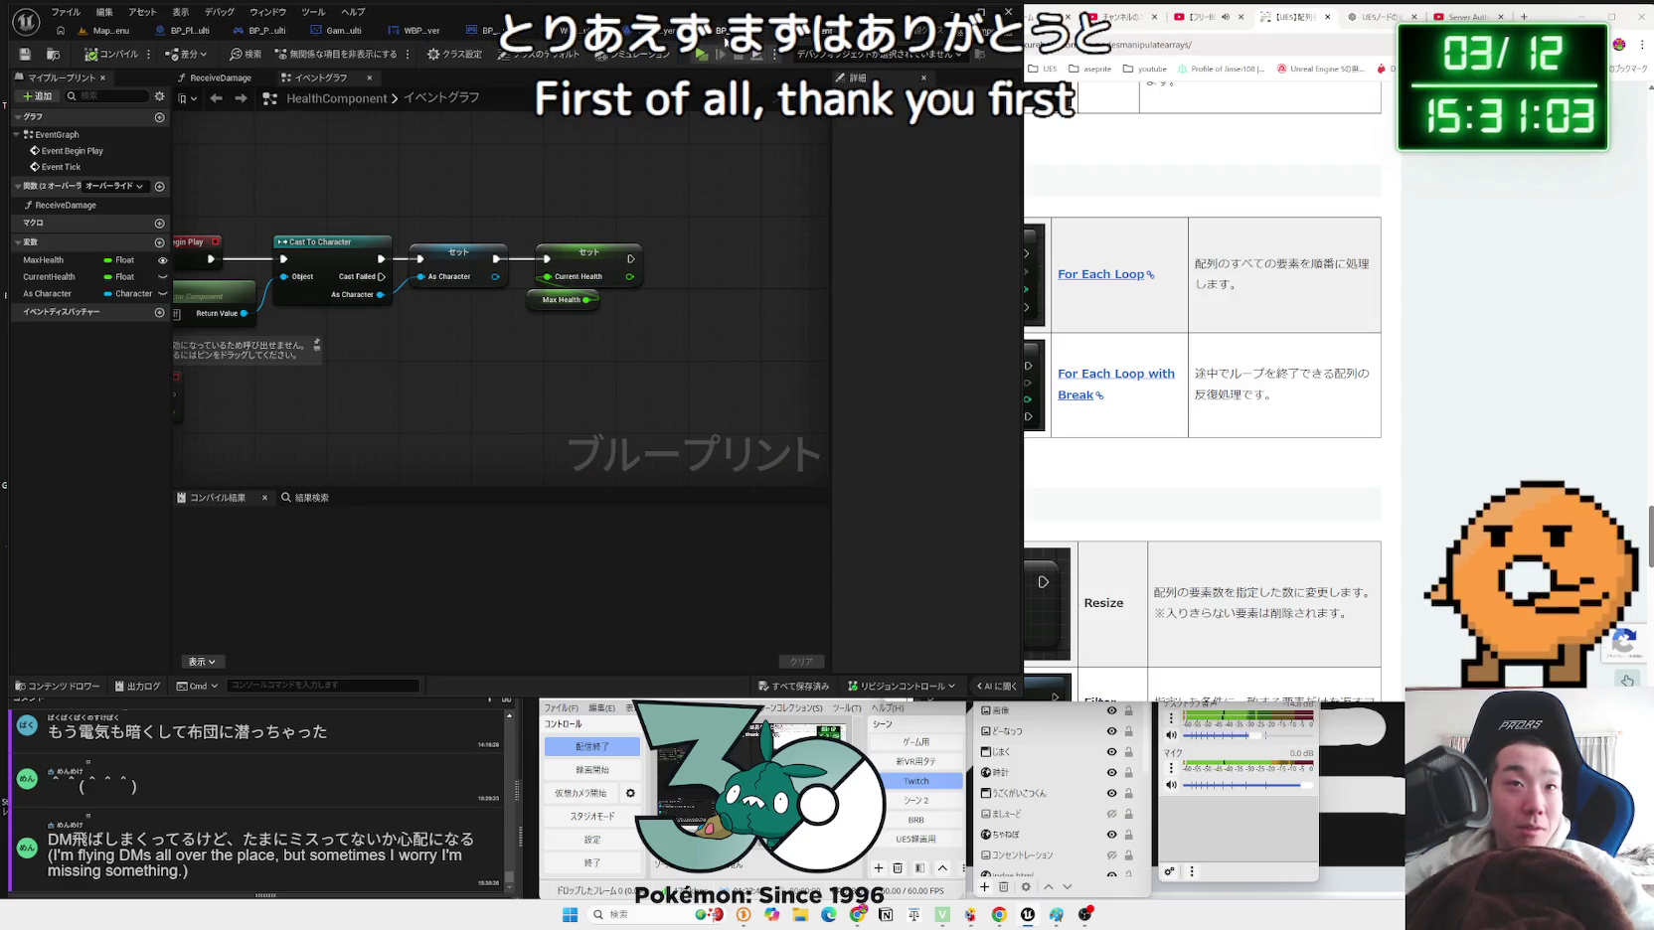
left_click(726, 31)
left_click_drag(539, 202, 693, 409)
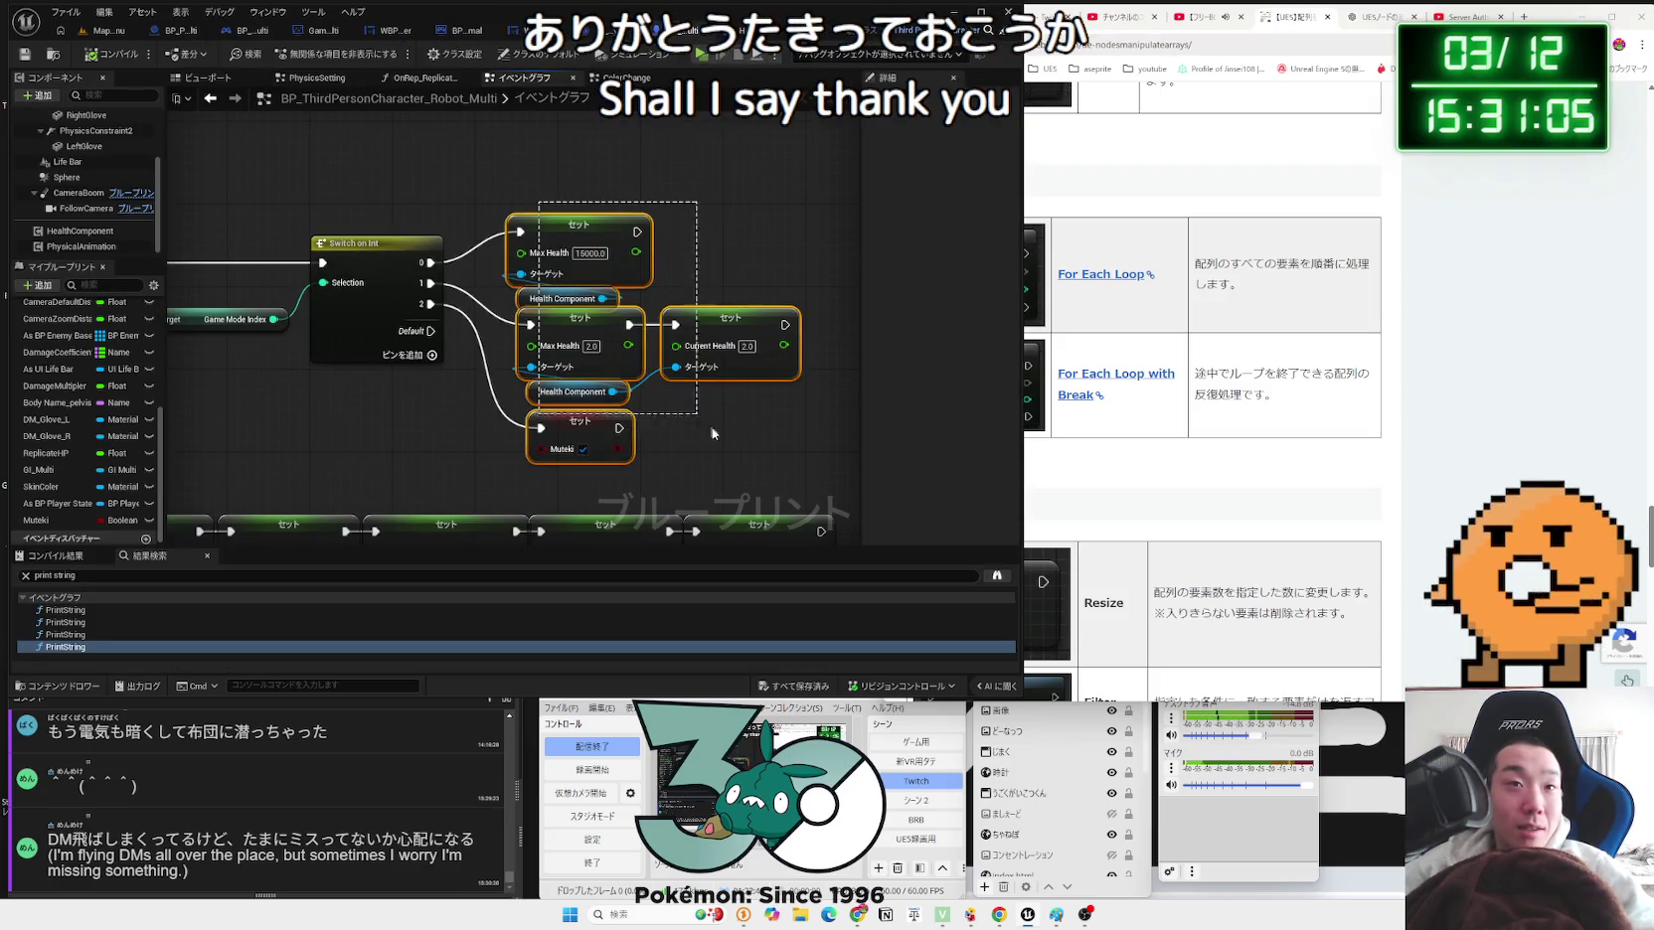
left_click_drag(745, 333, 714, 332)
left_click_drag(403, 245, 403, 216)
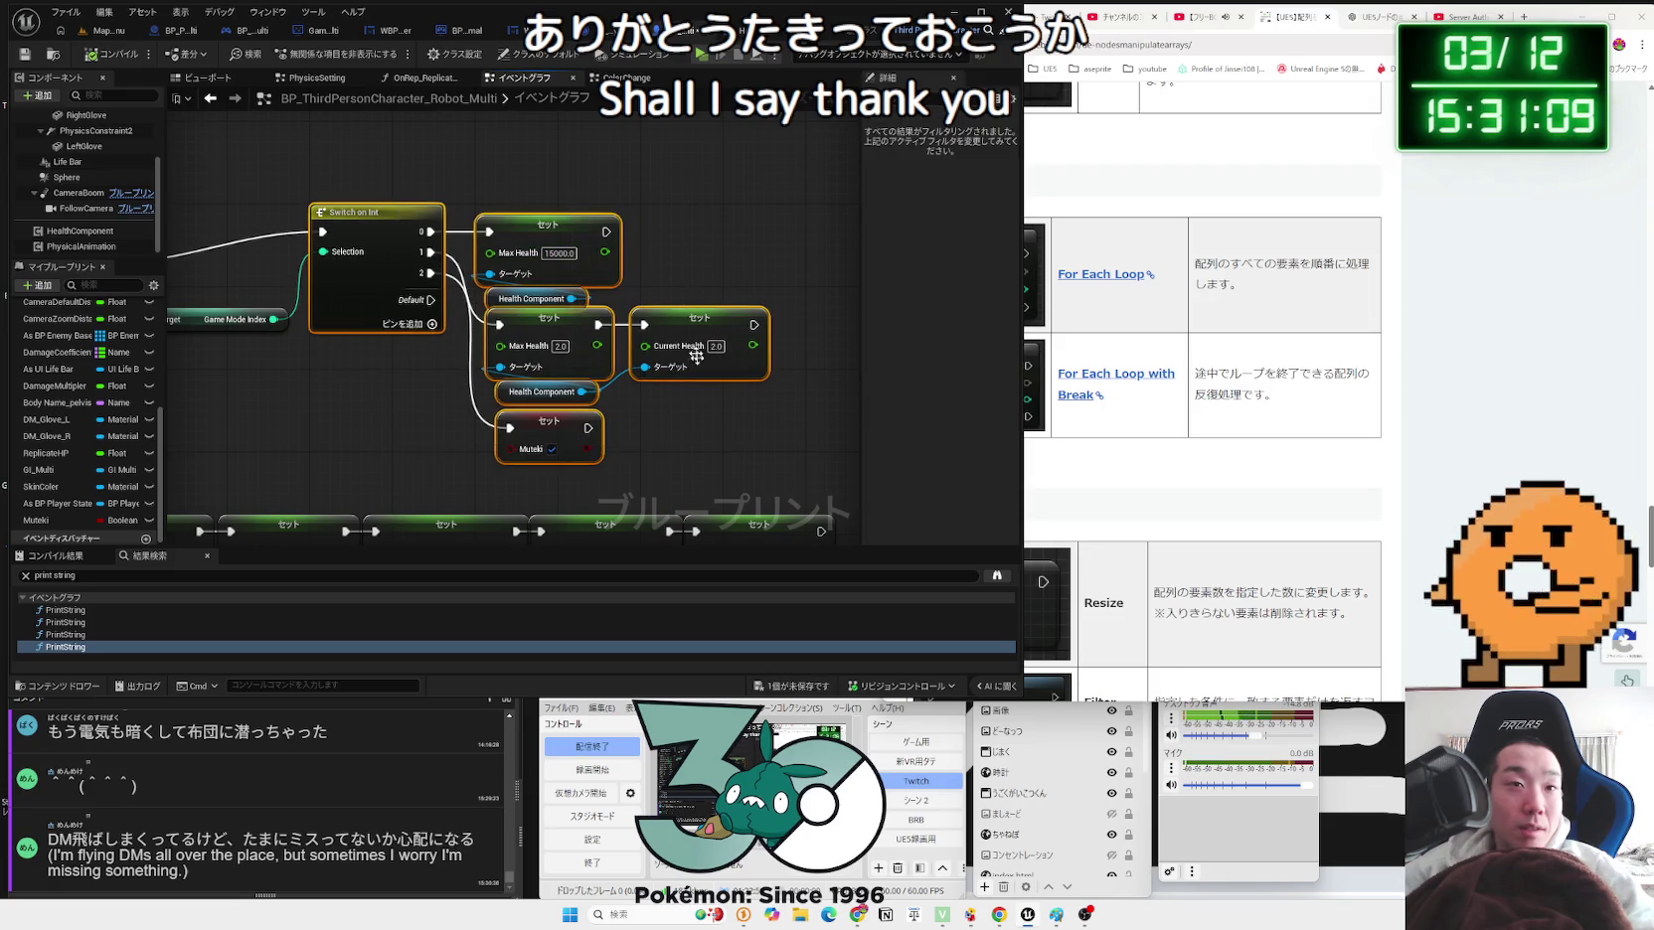
left_click_drag(168, 309, 605, 320)
scroll(605, 320, "down", 1)
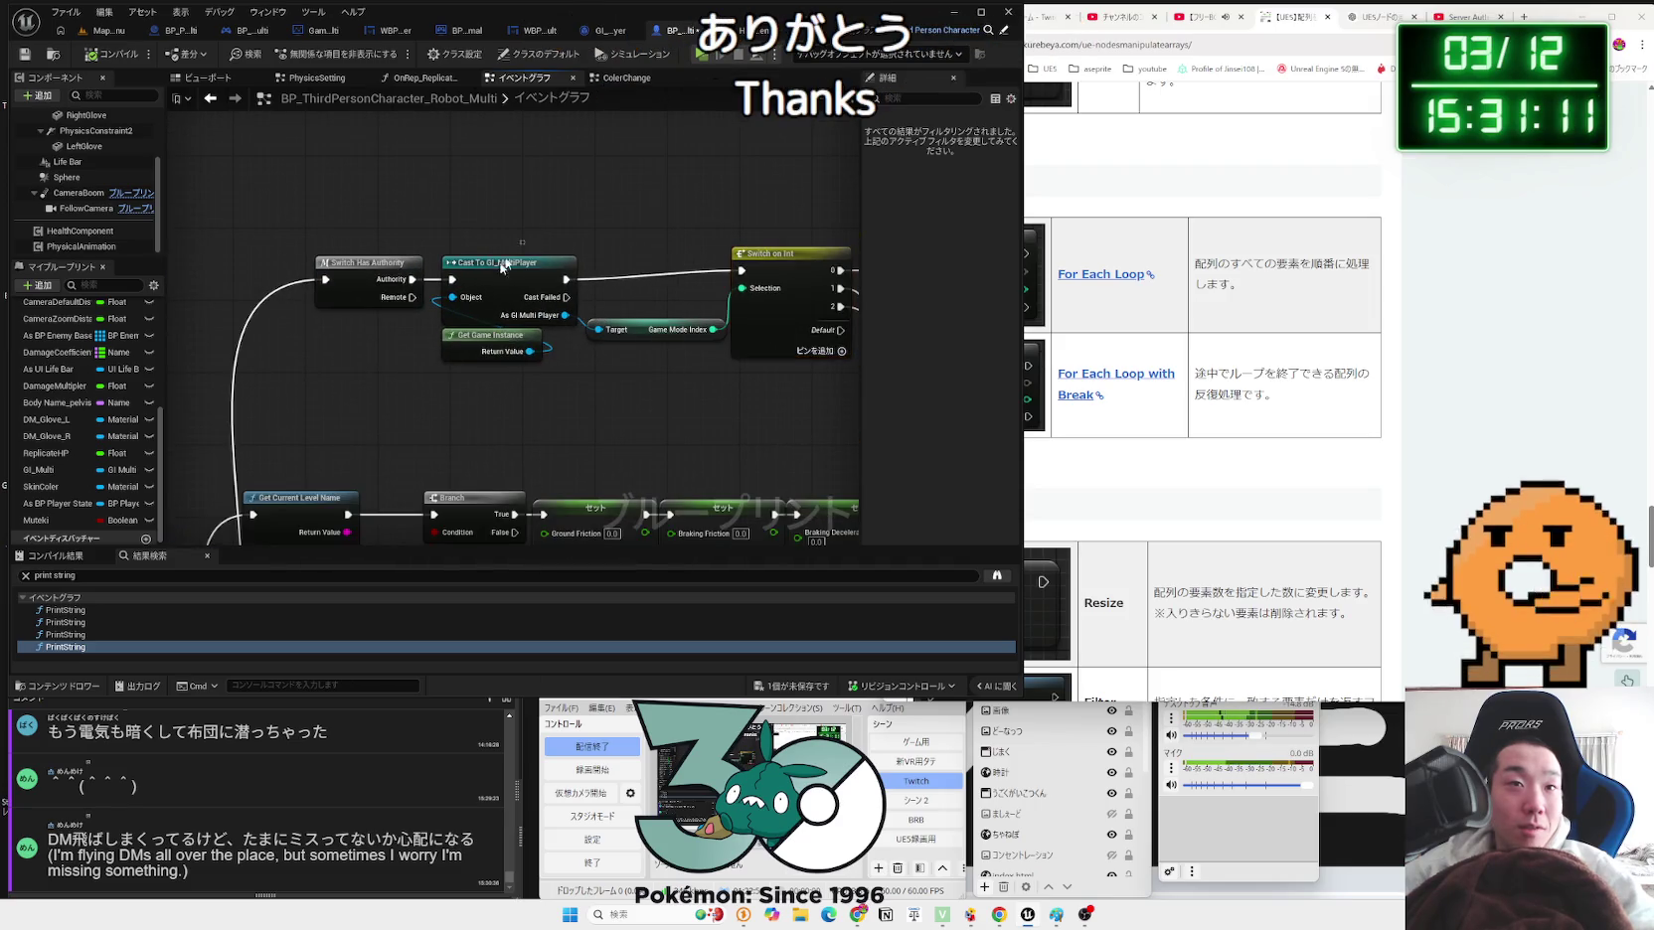
left_click_drag(497, 274, 497, 265)
left_click_drag(721, 473, 617, 466)
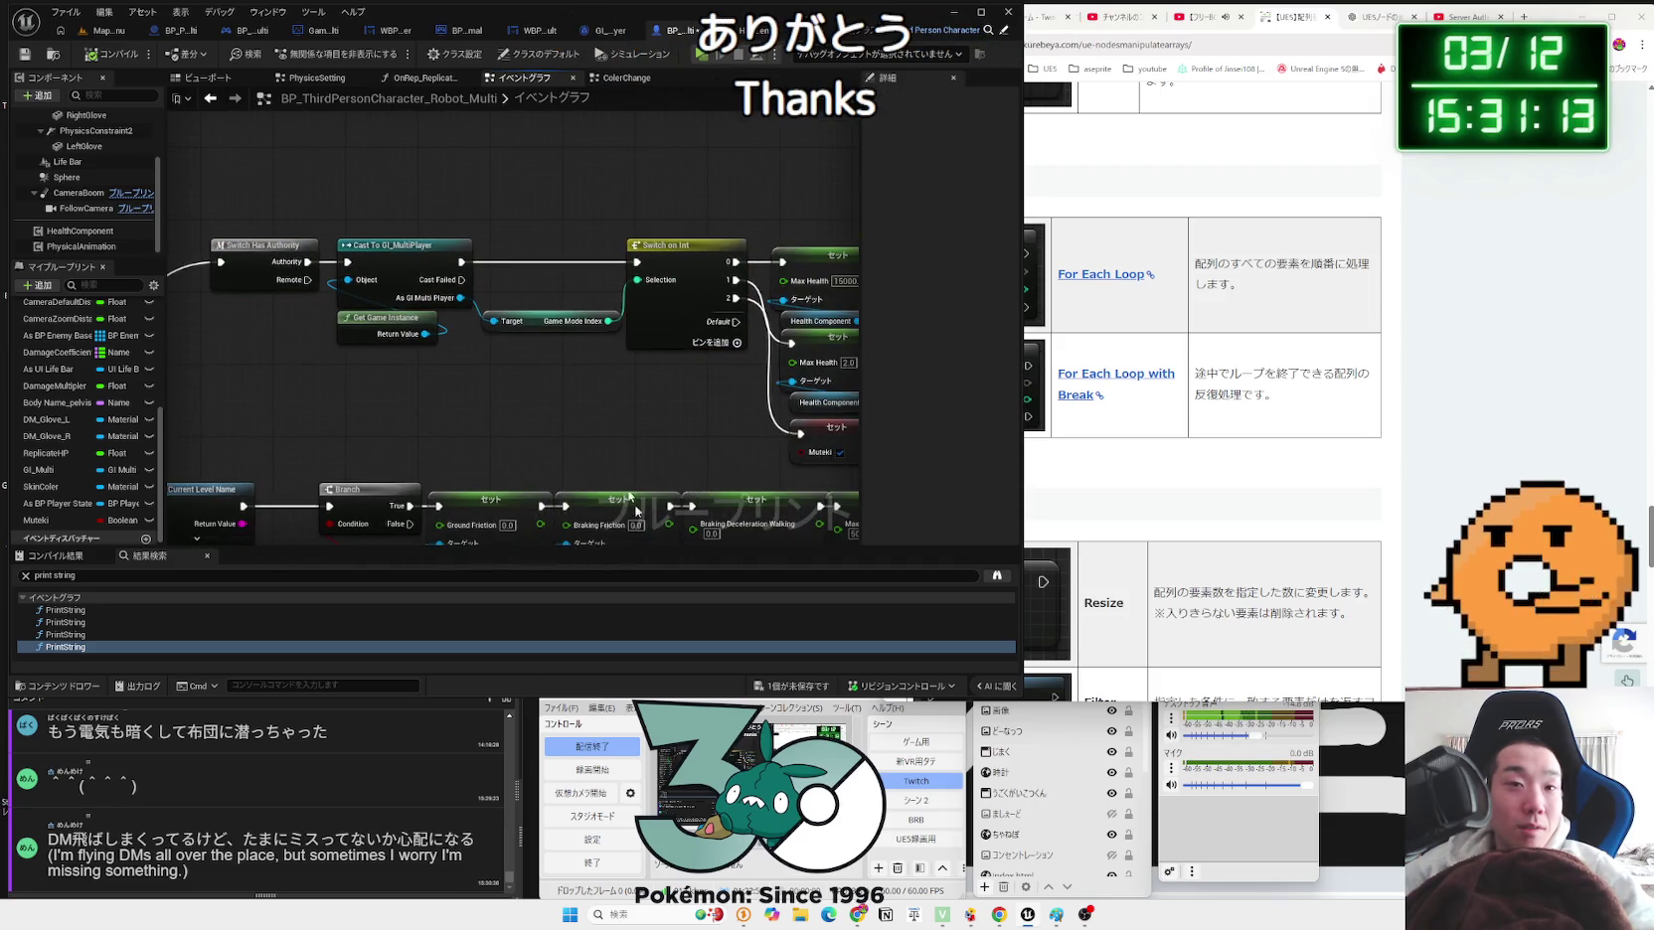
key("ctrl+s")
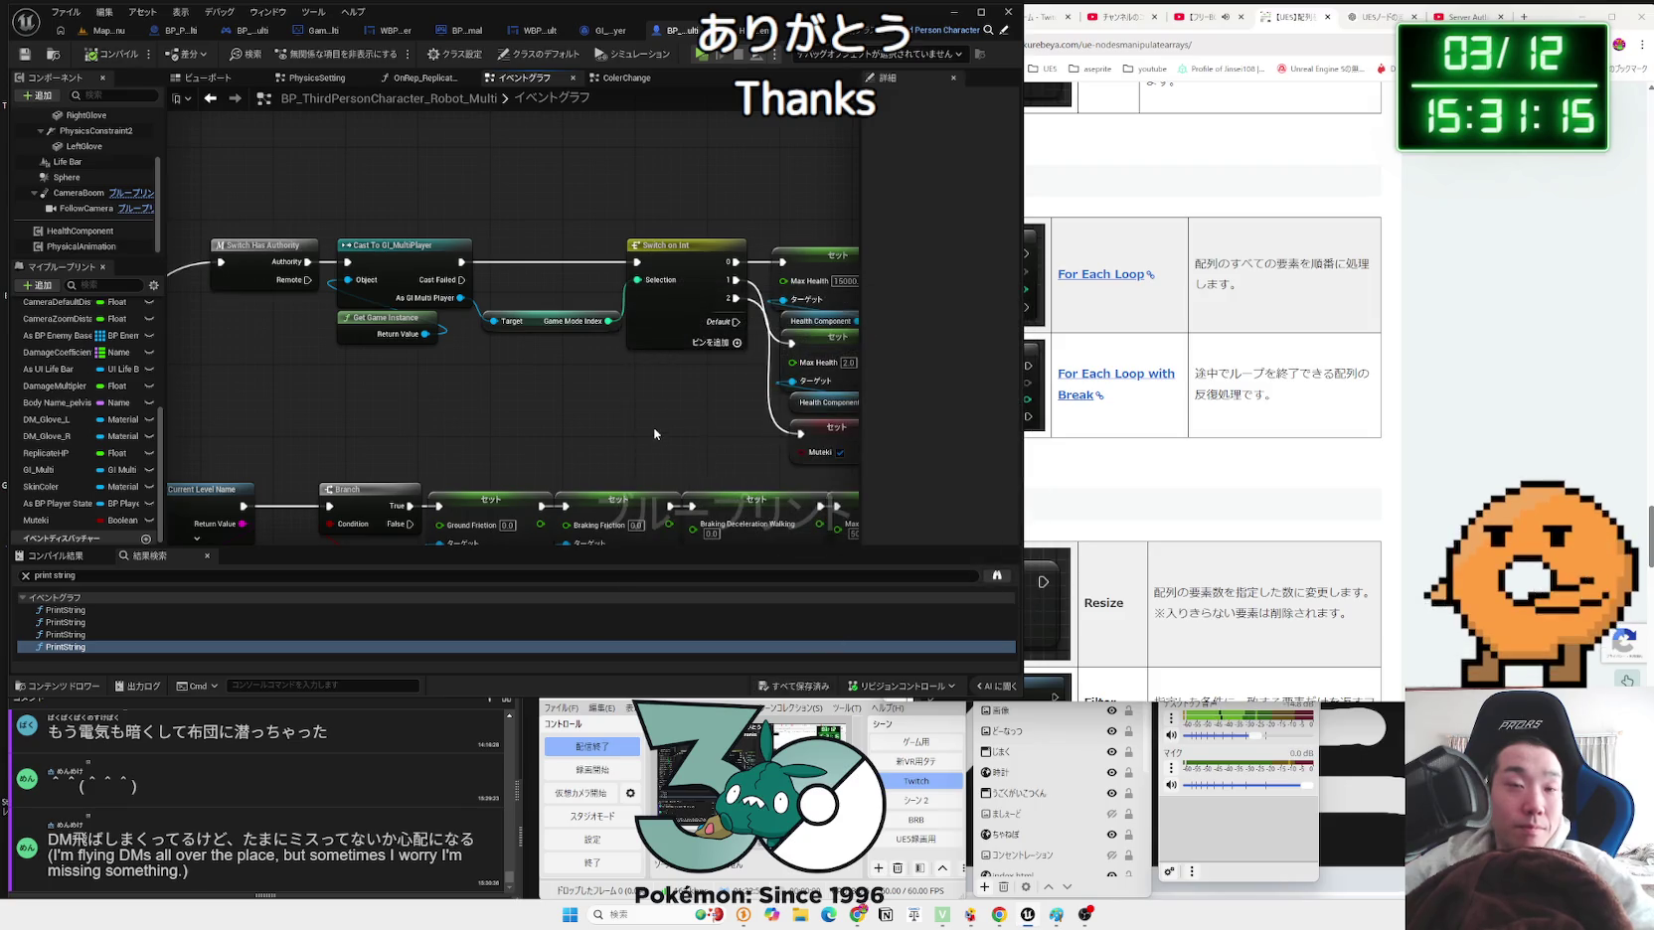
Step: Browse the HealthComponent, GI_MultiPlayer, BP_MultiGameMode_Normal and WBP_Result_Mult blueprints
scroll(572, 291, "down", 4)
scroll(571, 291, "down", 2)
scroll(656, 292, "up", 3)
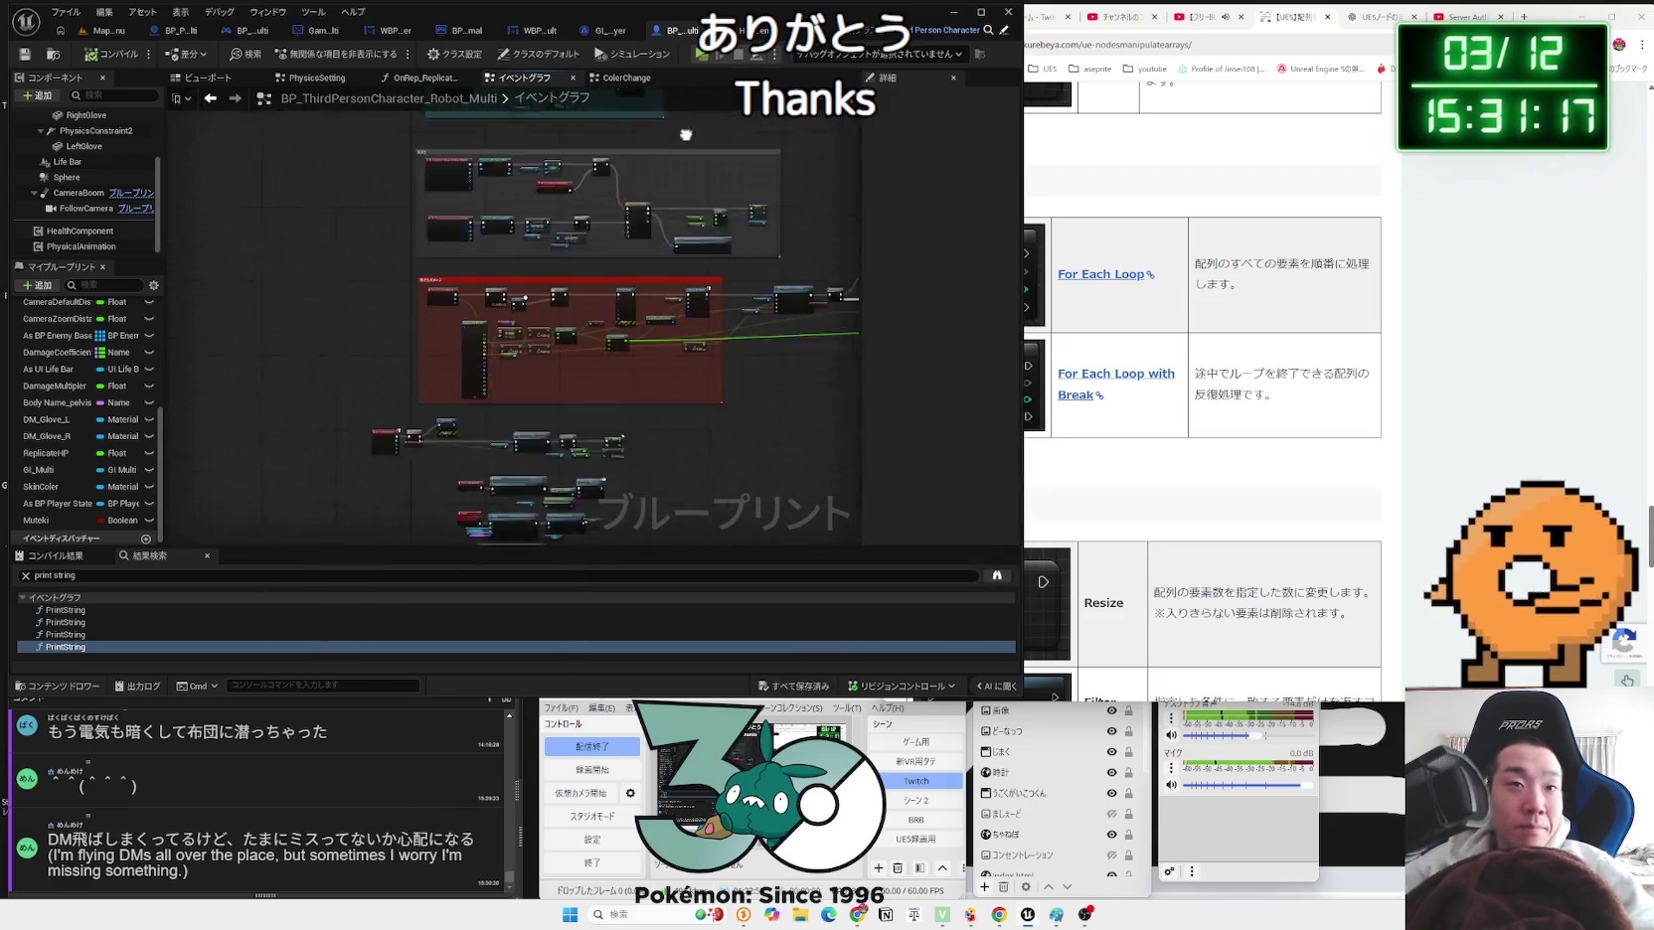
scroll(647, 358, "up", 4)
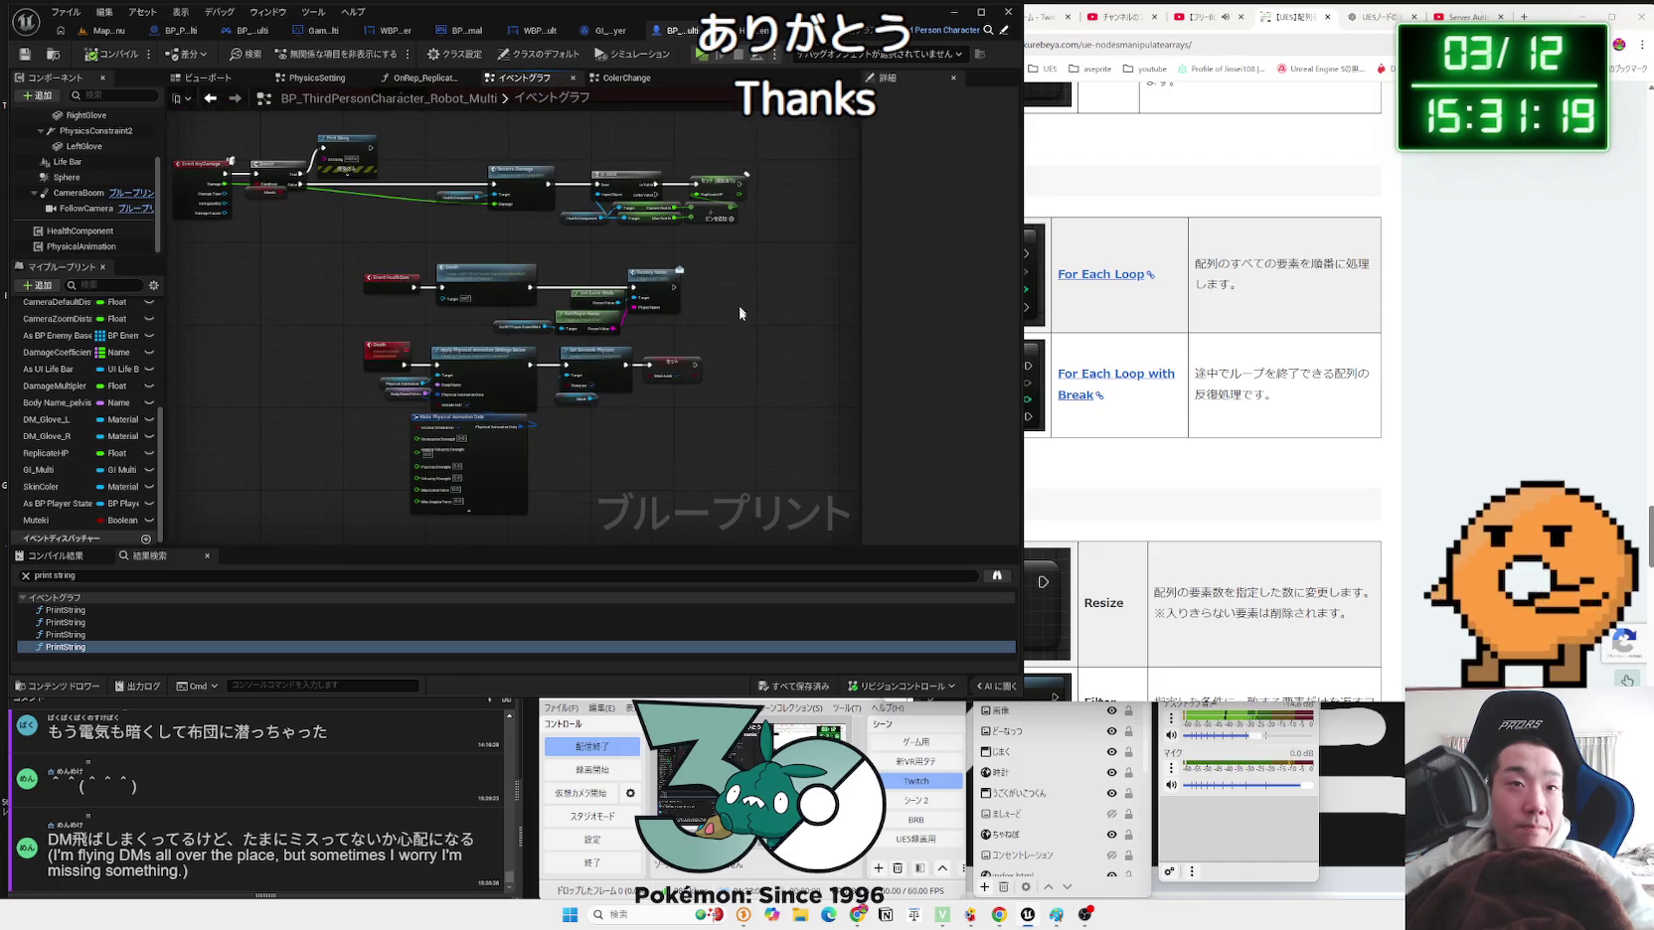
left_click_drag(600, 392, 352, 265)
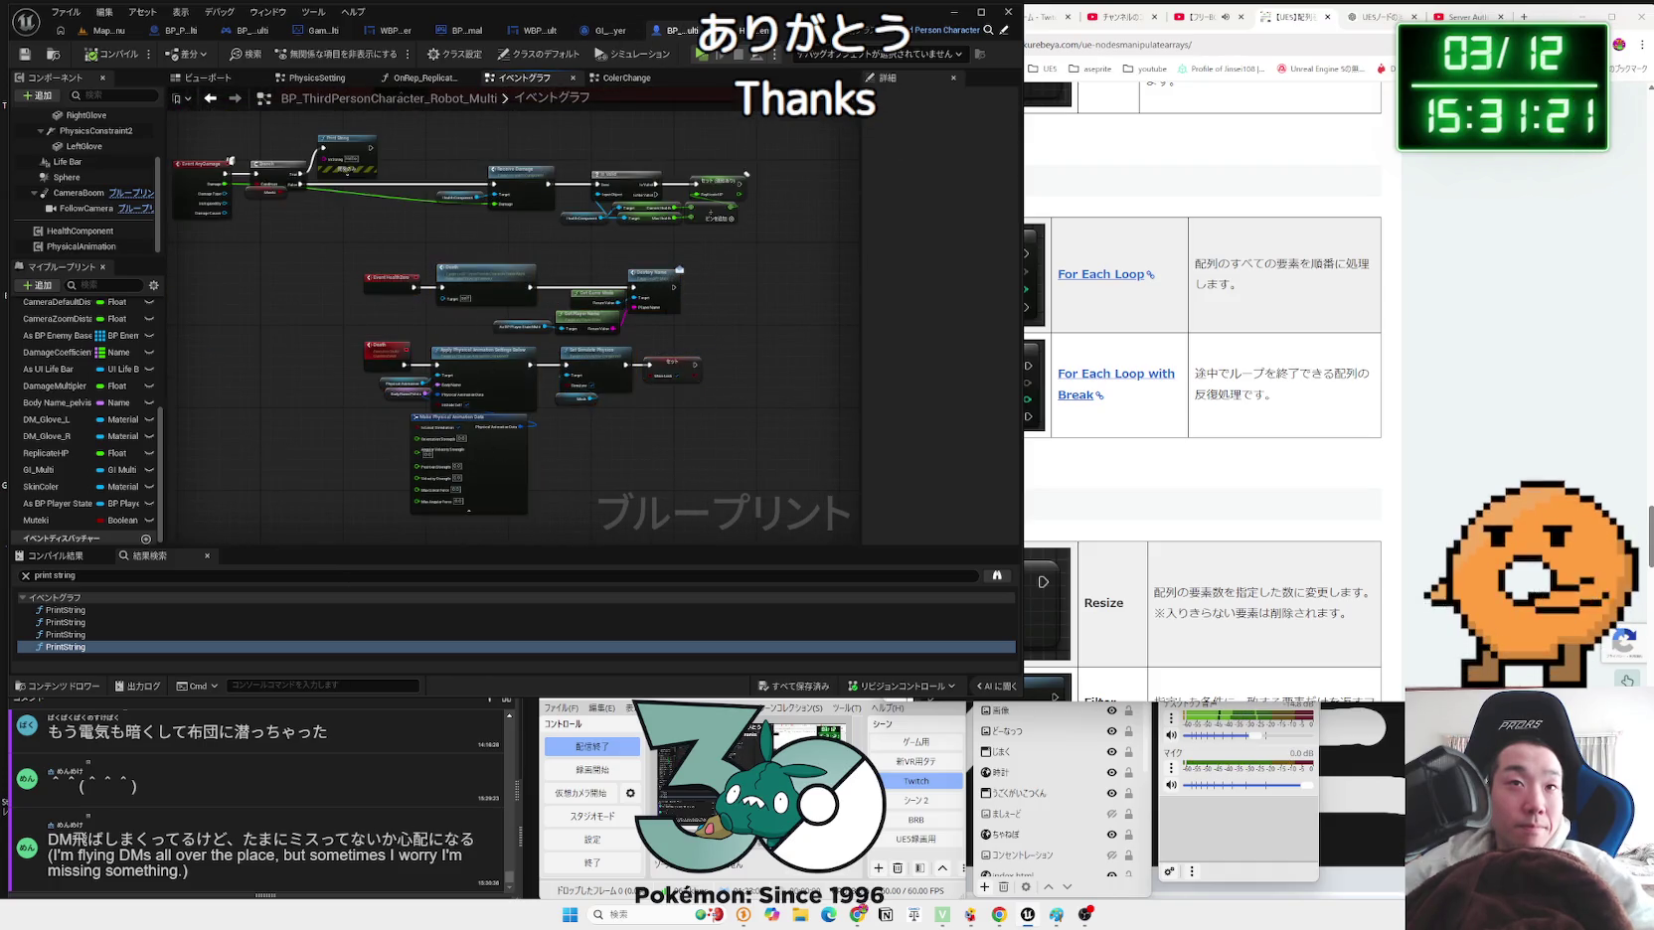
left_click(741, 31)
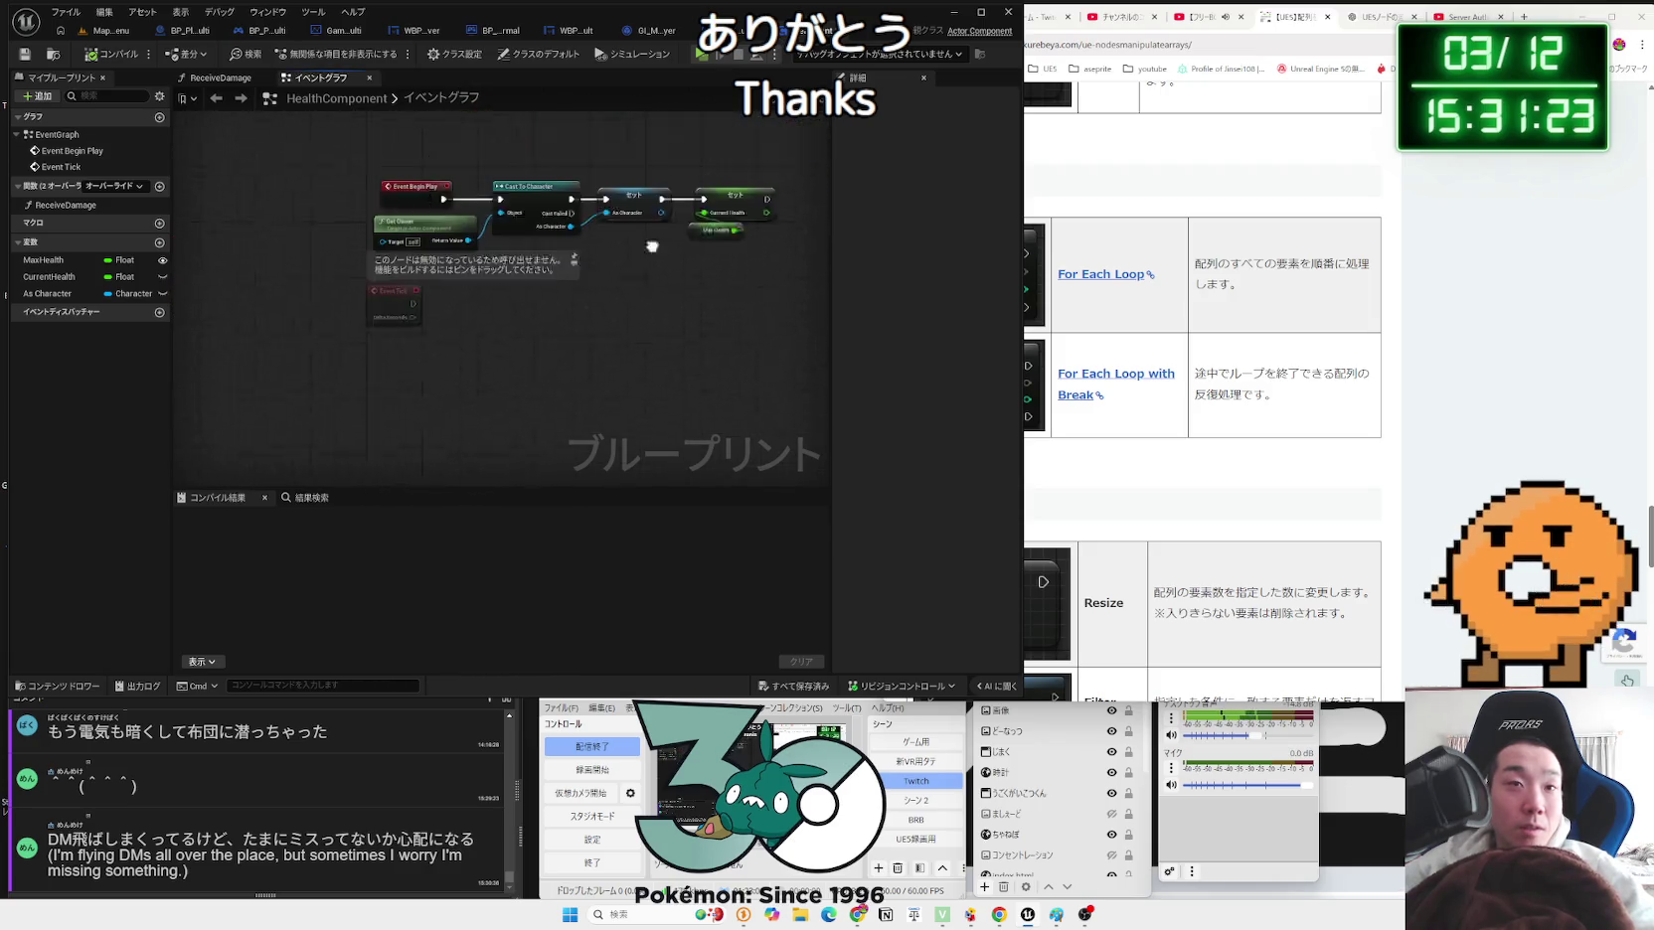
left_click(659, 36)
left_click(602, 34)
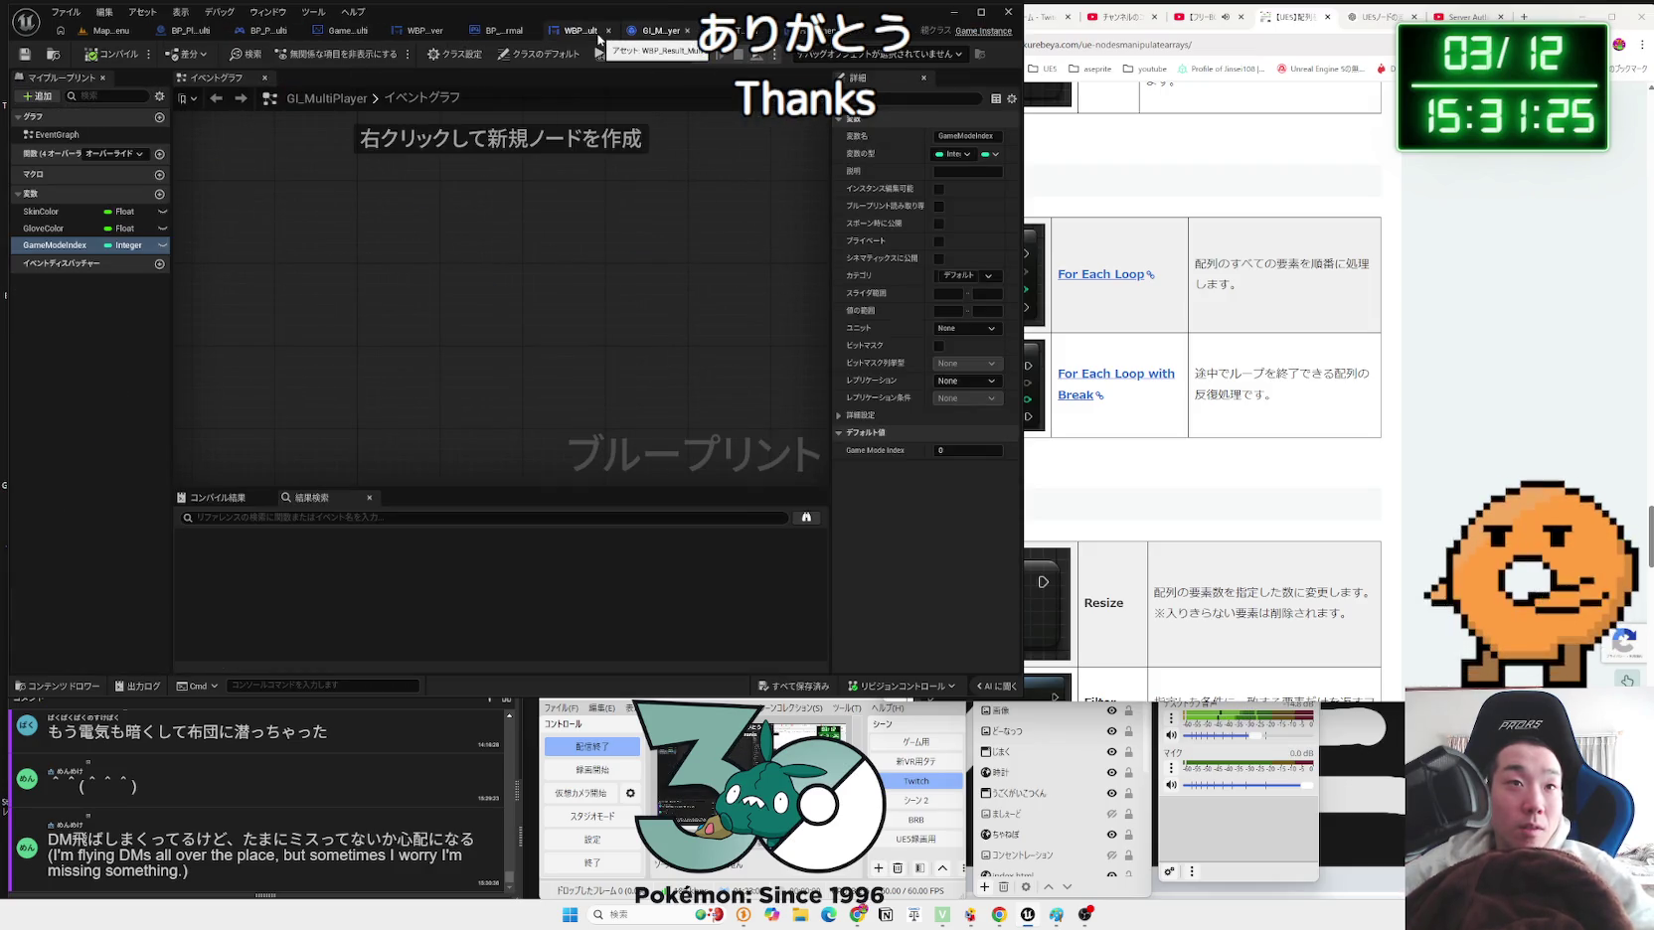
left_click(515, 33)
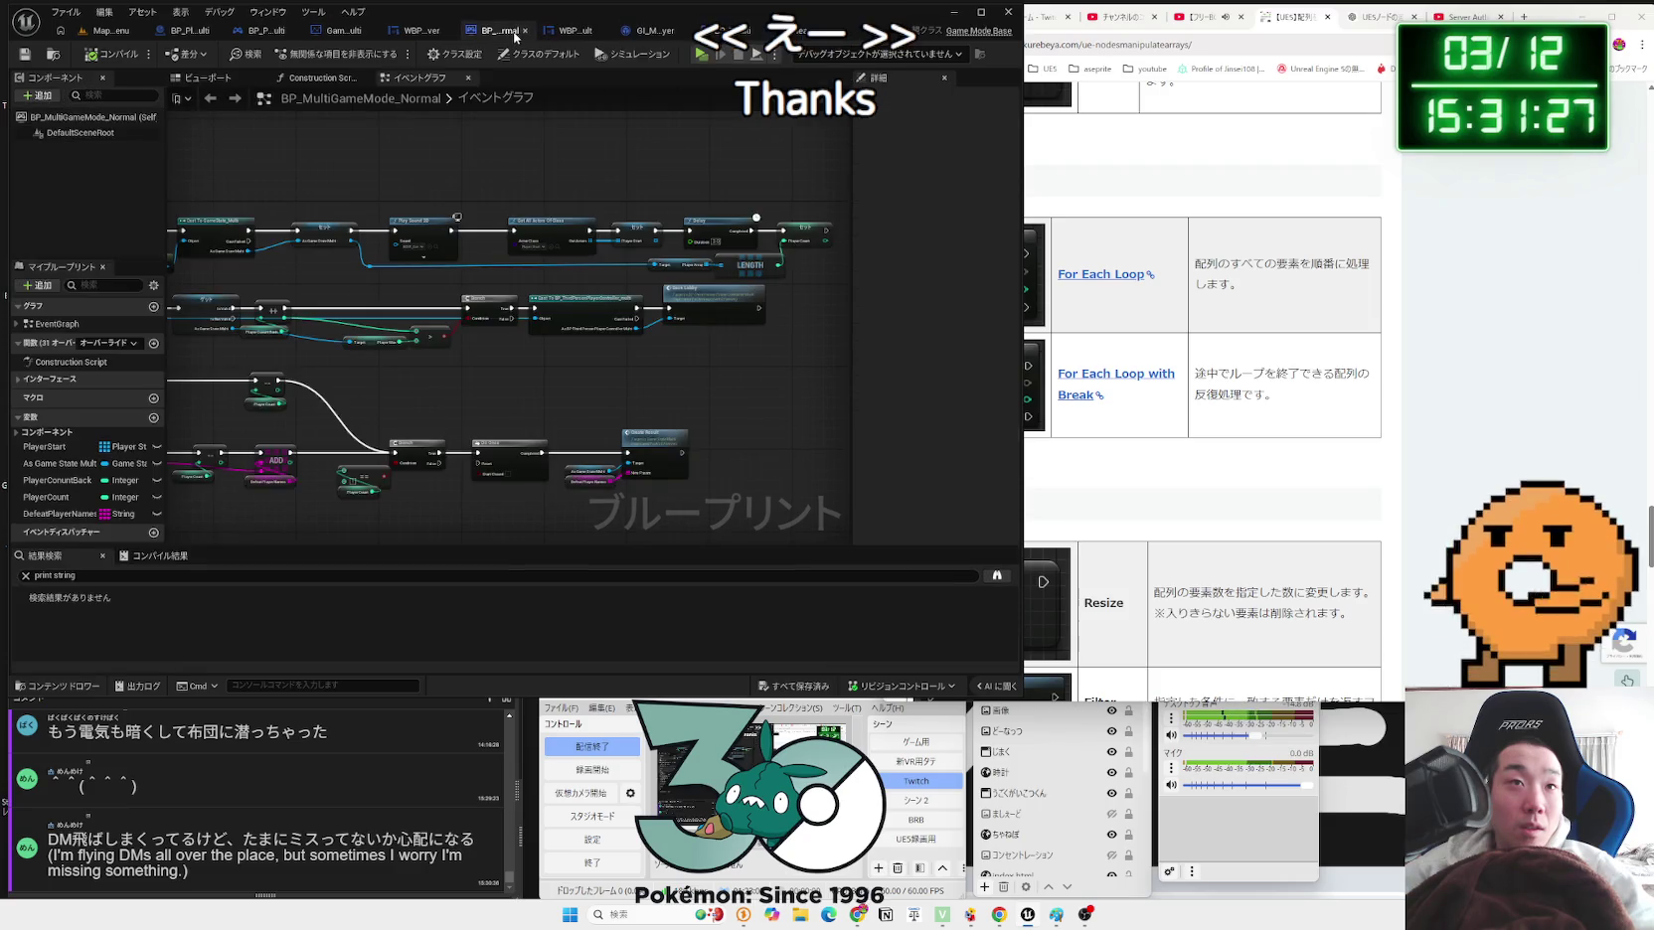
left_click(578, 35)
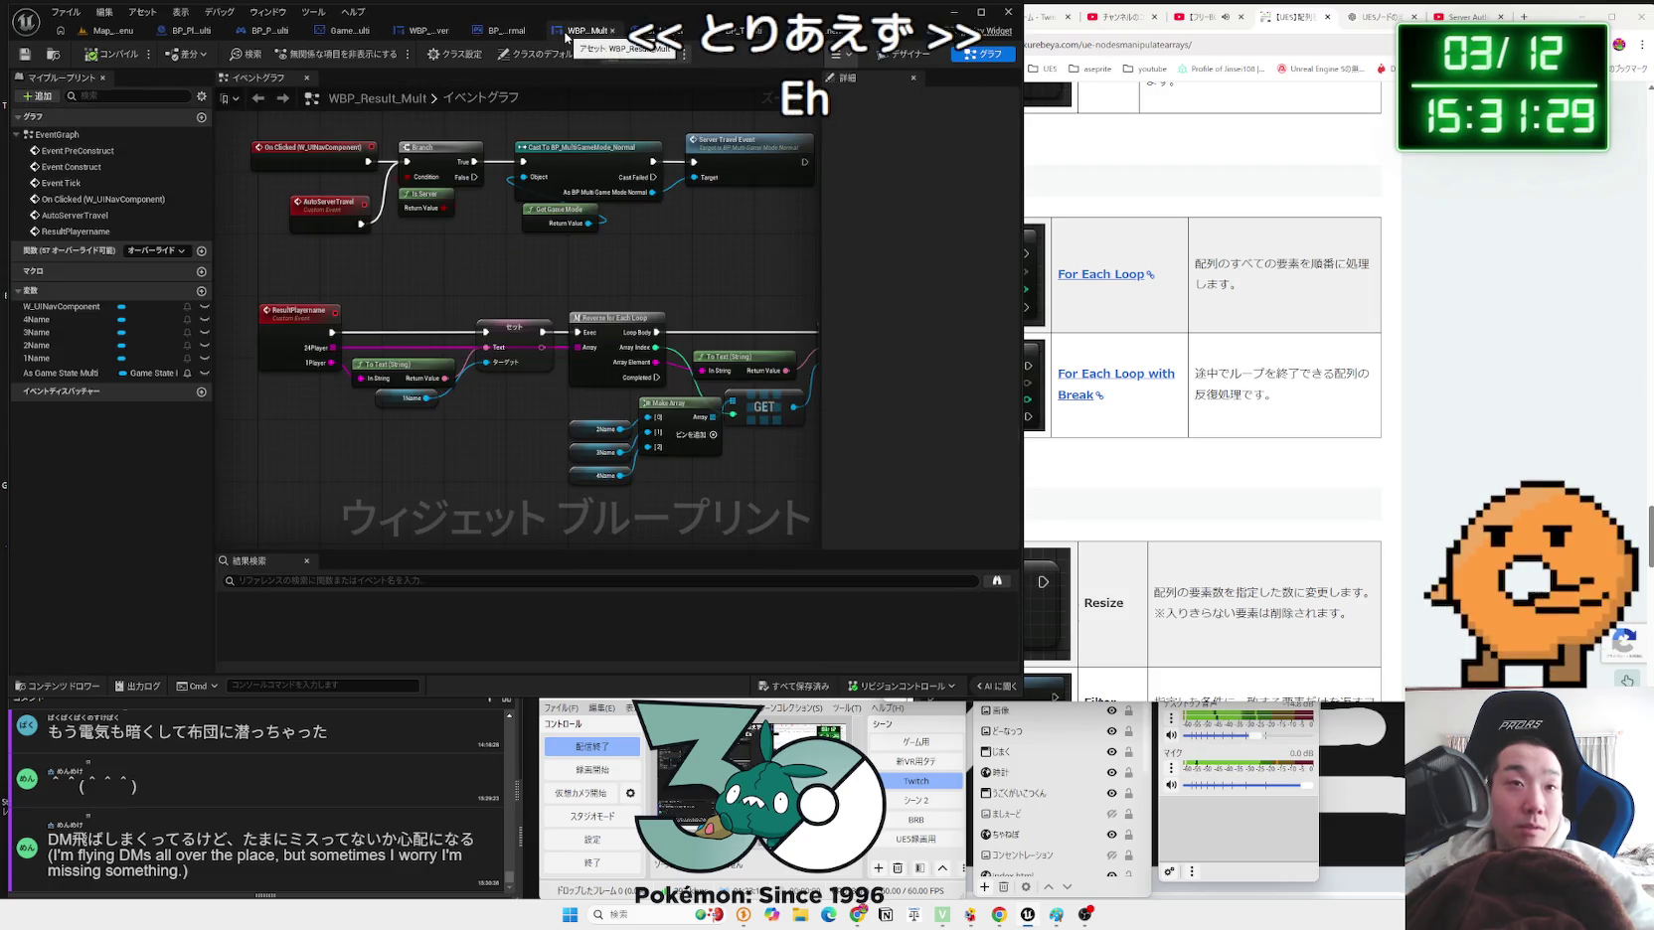
Step: Switch past the GameState_Multi tab to the WBP_Lobby_Server event graph
left_click(427, 30)
left_click(340, 33)
left_click(403, 31)
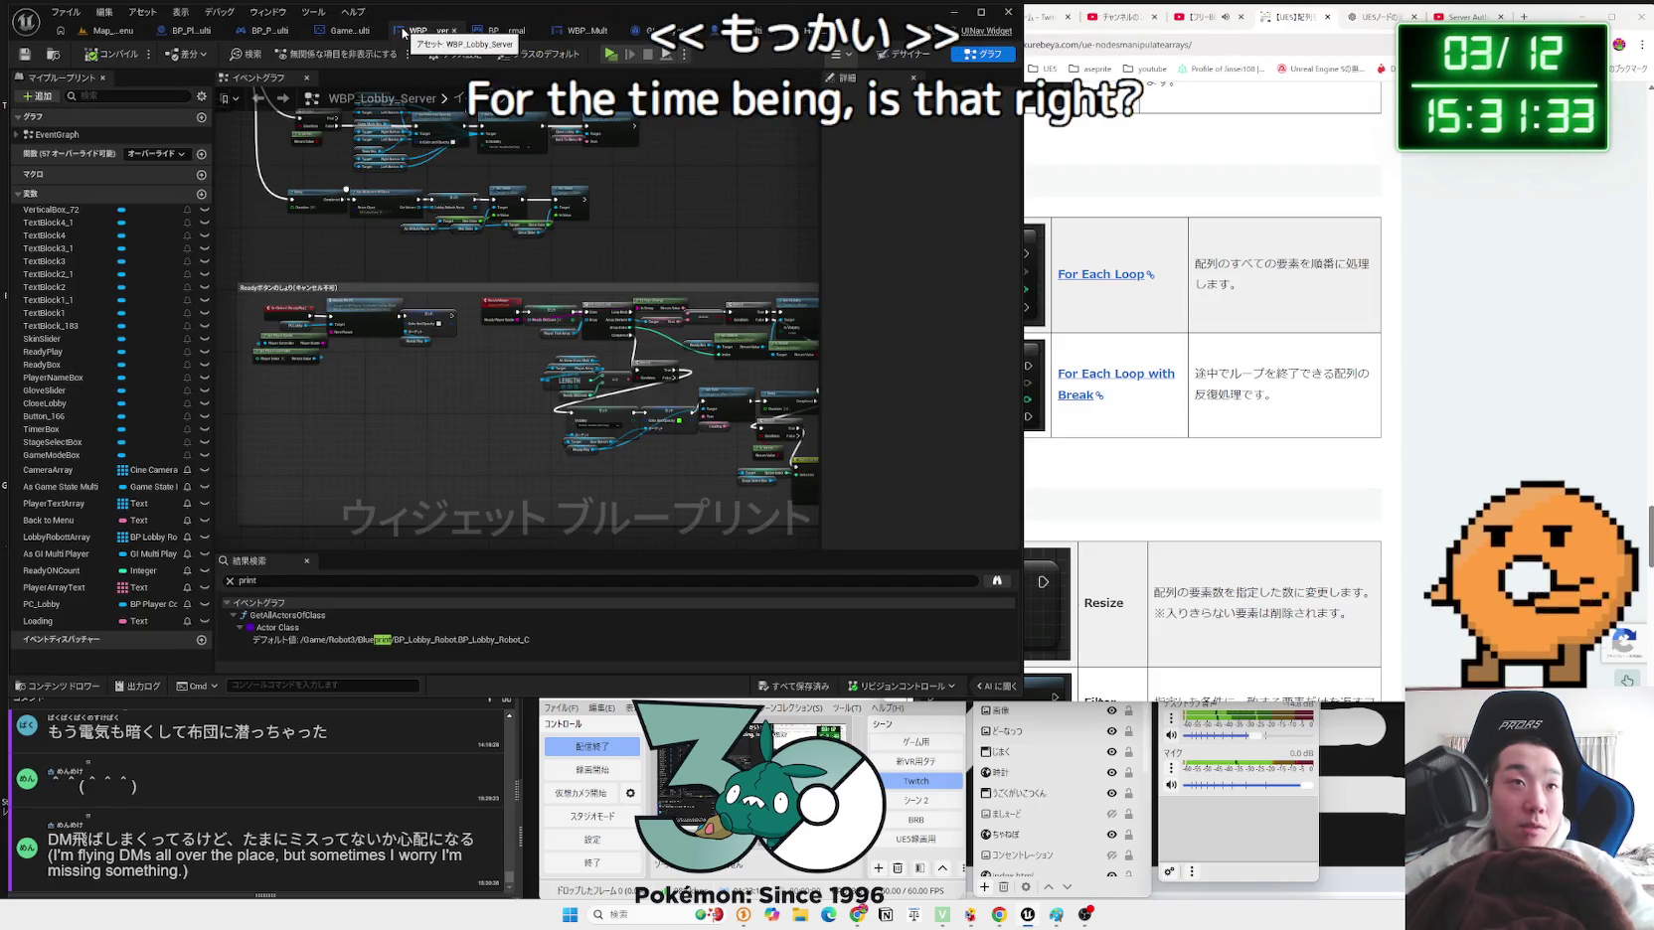
scroll(555, 398, "up", 4)
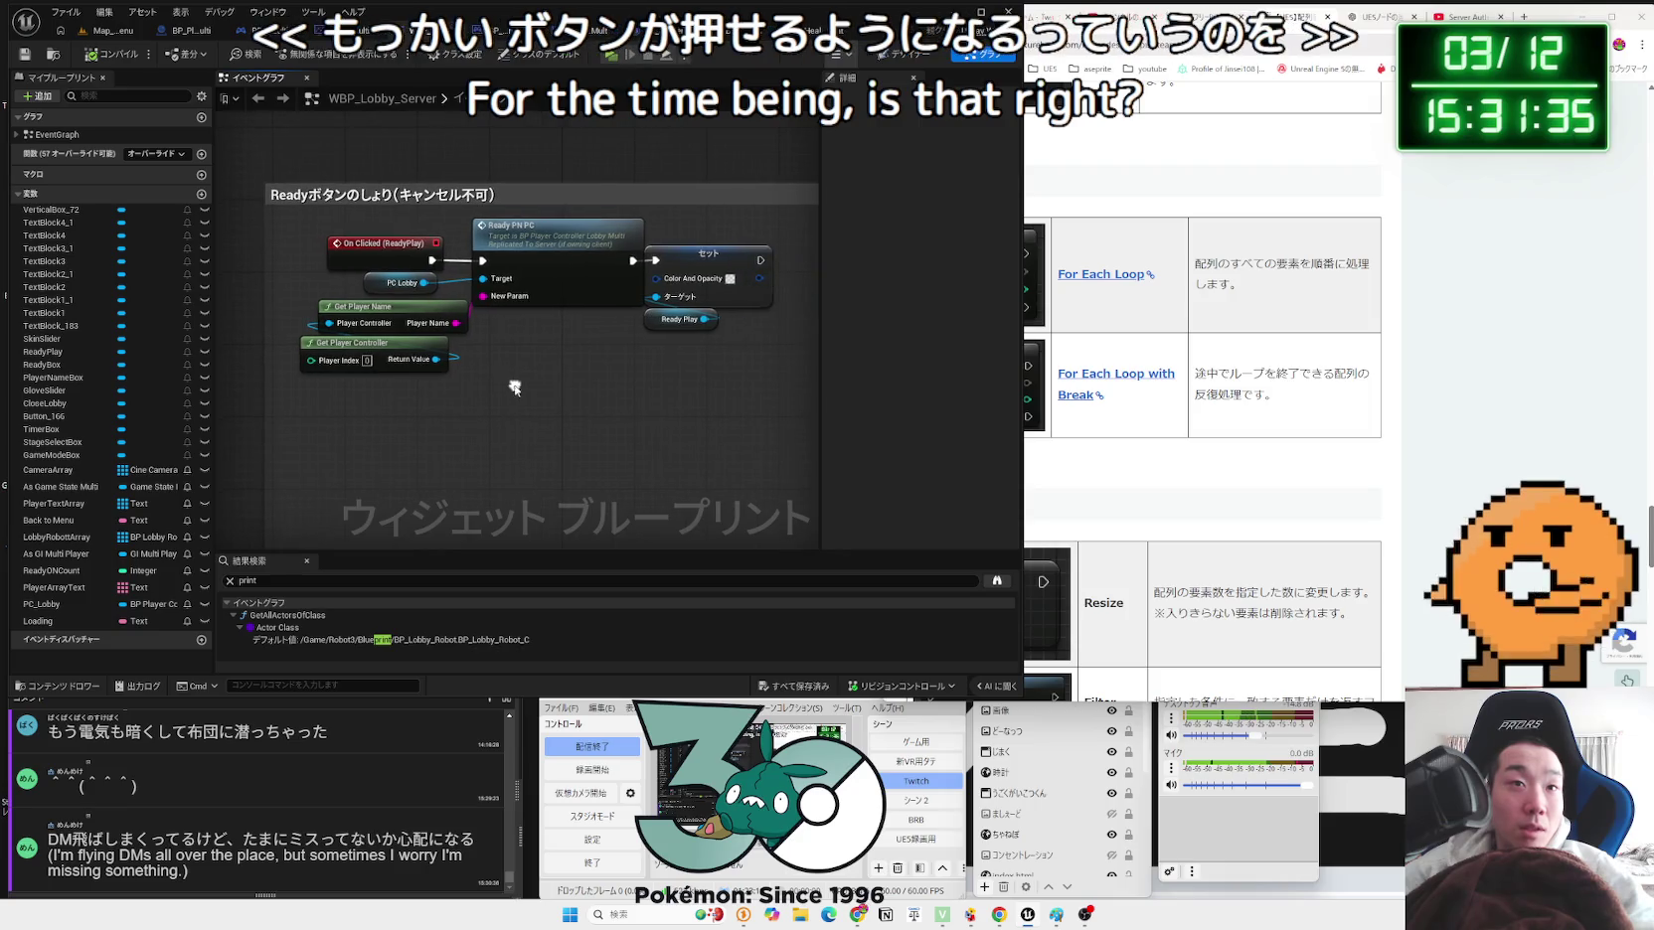
Step: Inspect the Ready button click nodes and the Not Hit-Testable Set Visibility node
left_click_drag(398, 387, 529, 266)
left_click(596, 239)
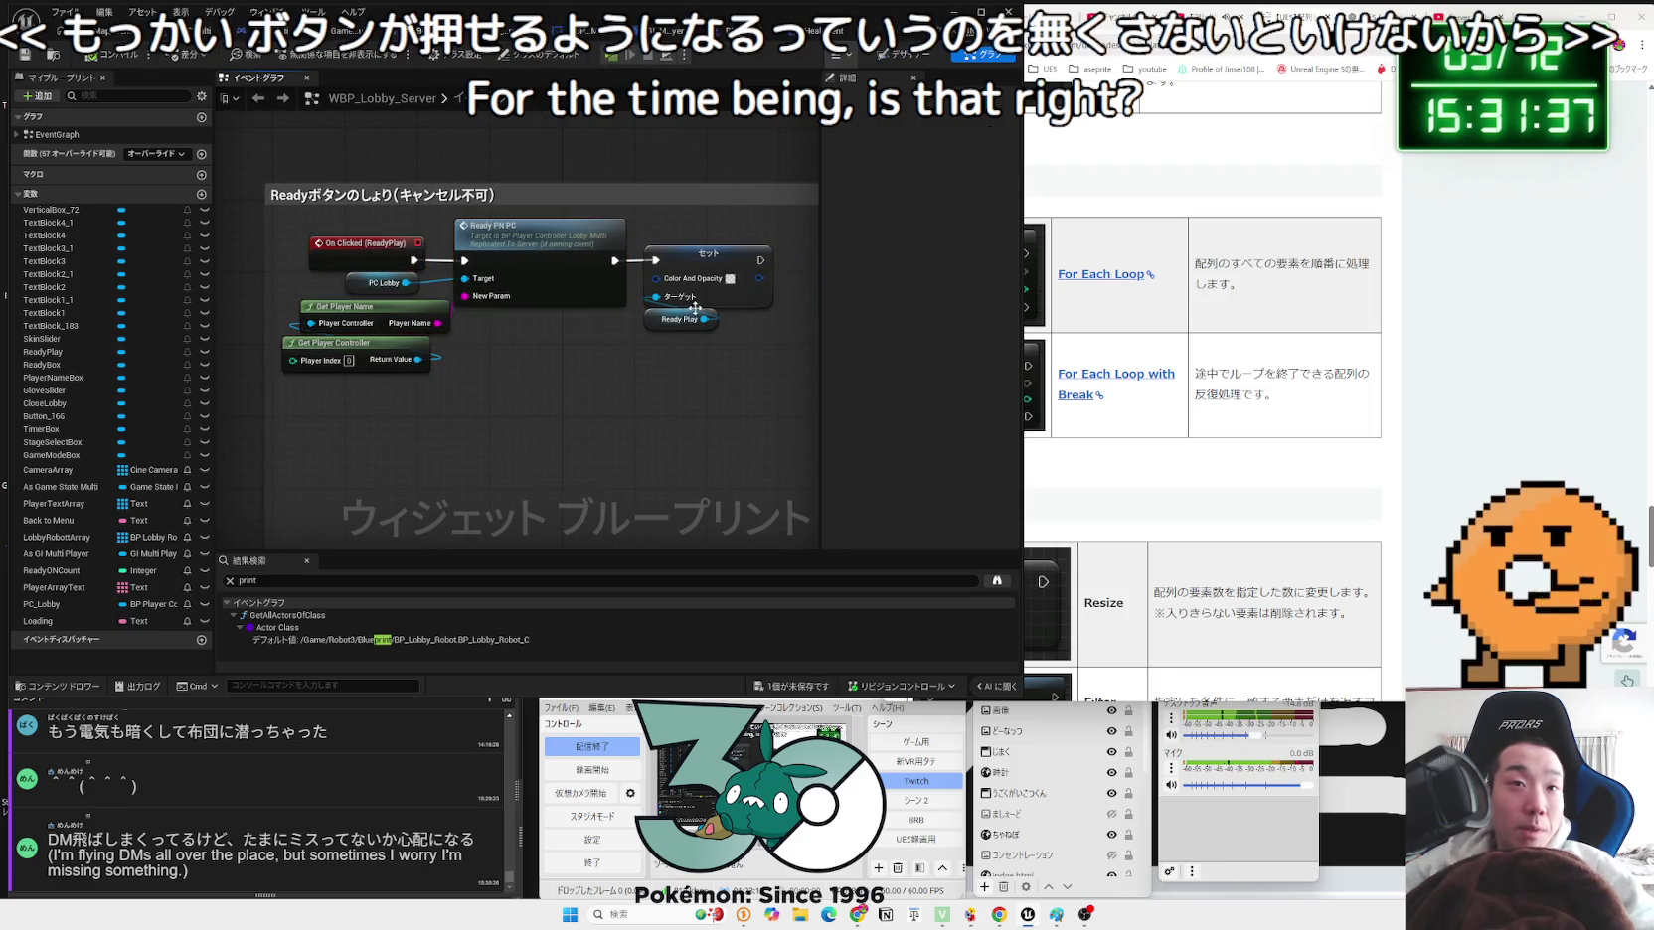
left_click_drag(652, 261, 516, 216)
left_click(530, 198)
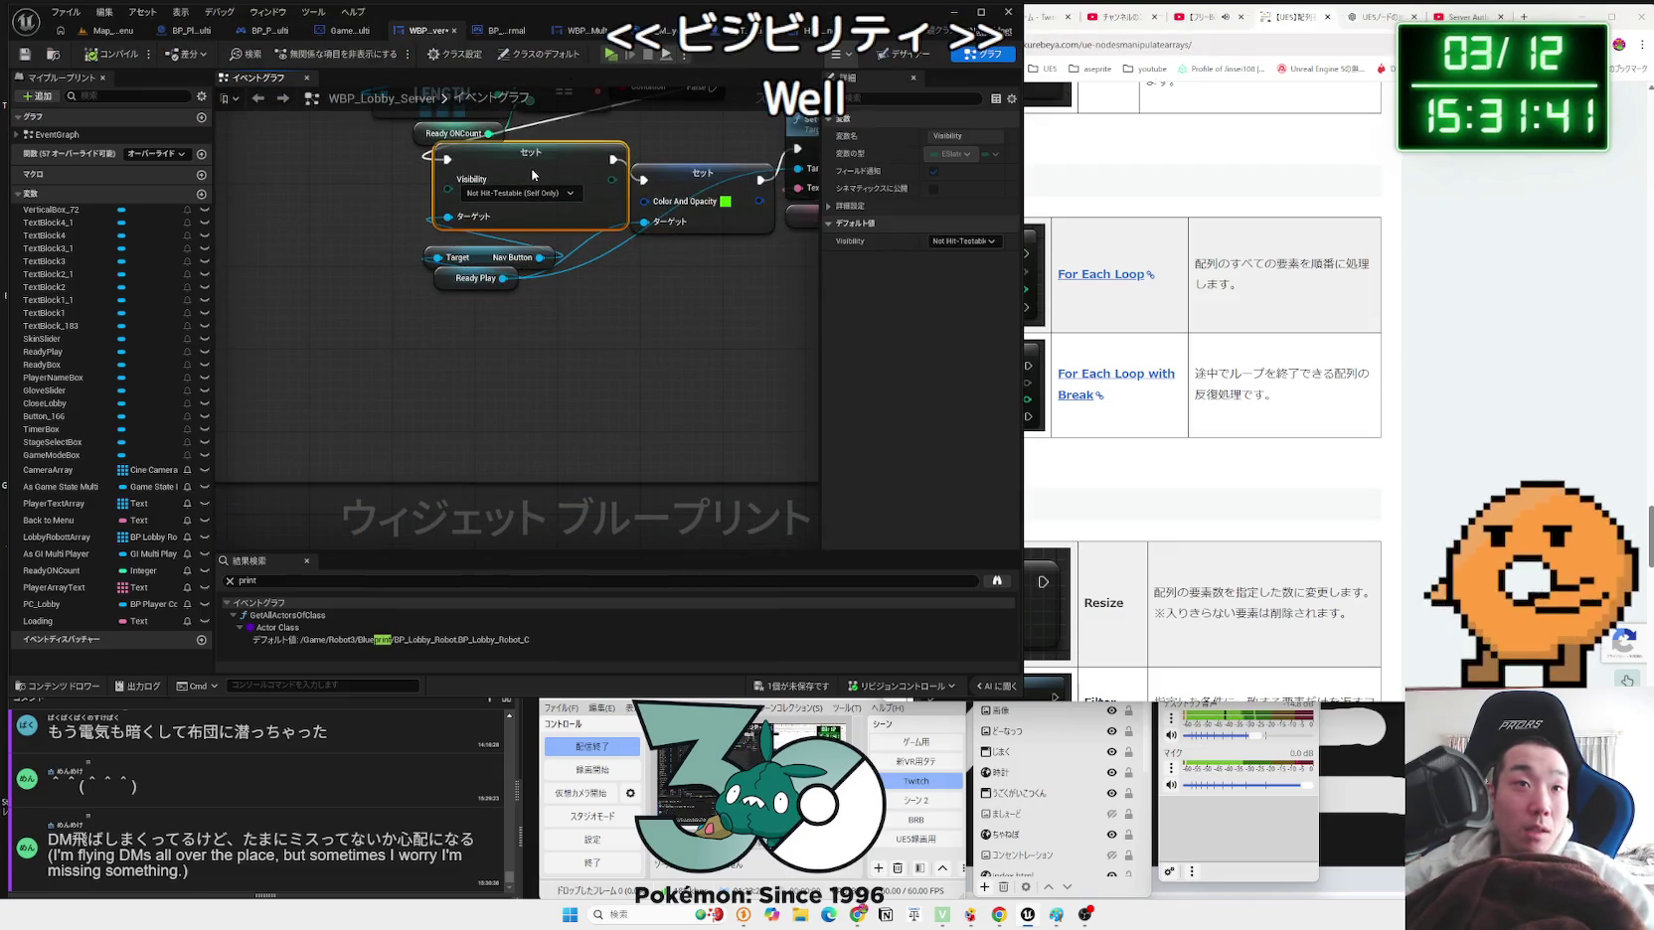
left_click(530, 280)
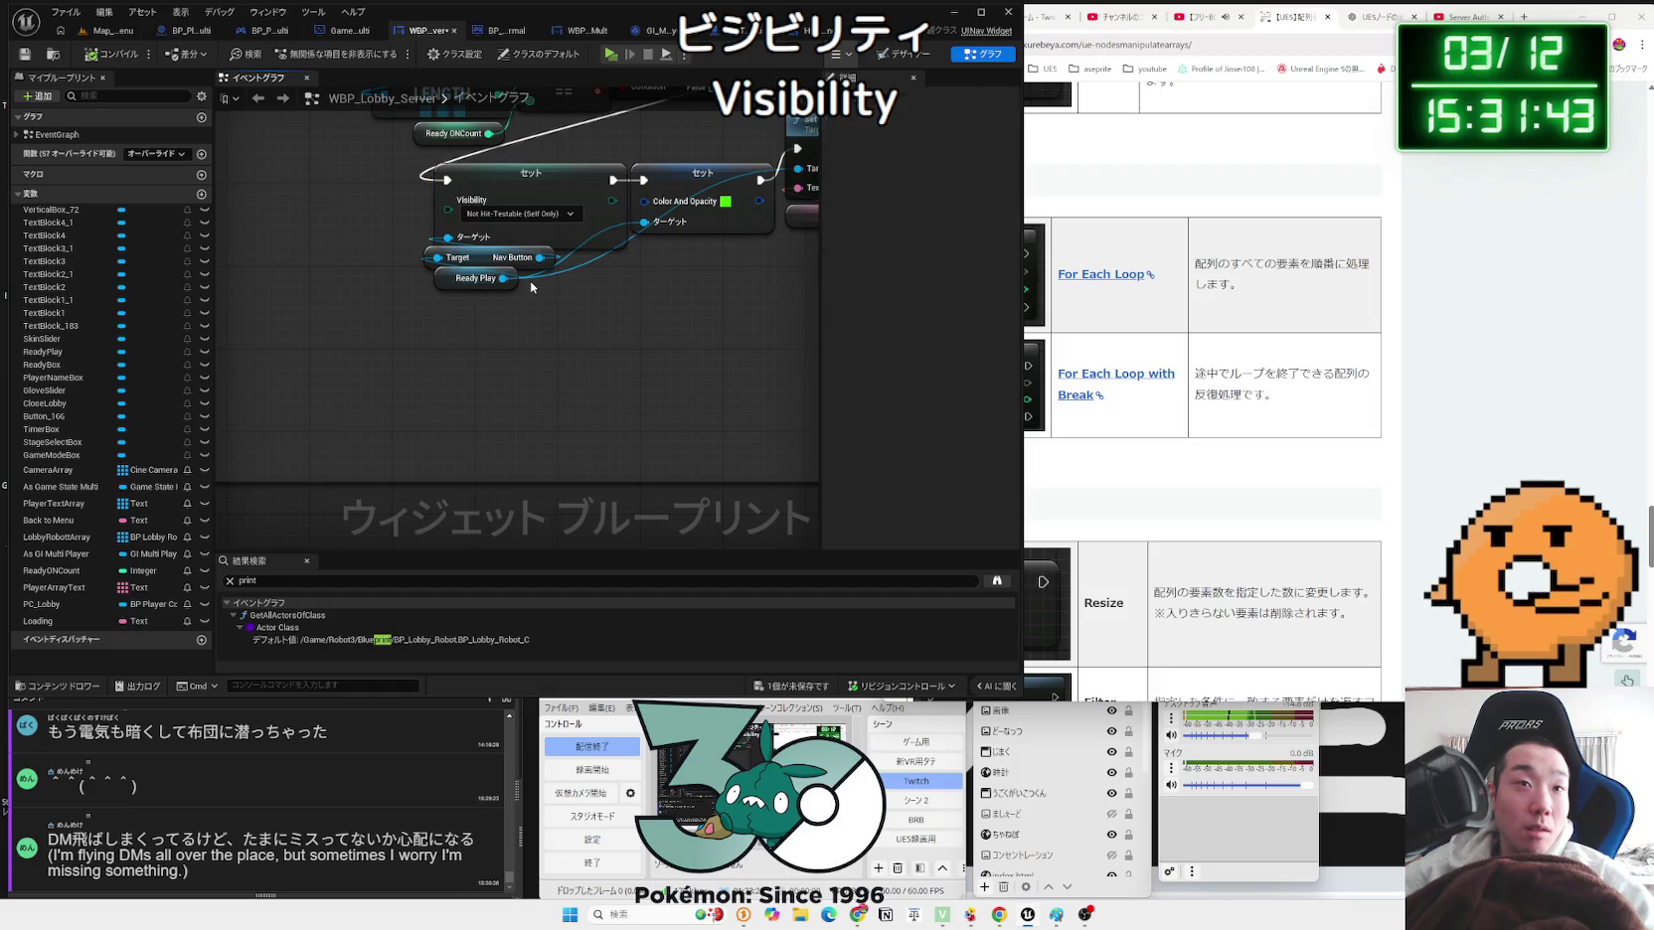
left_click_drag(530, 281, 499, 435)
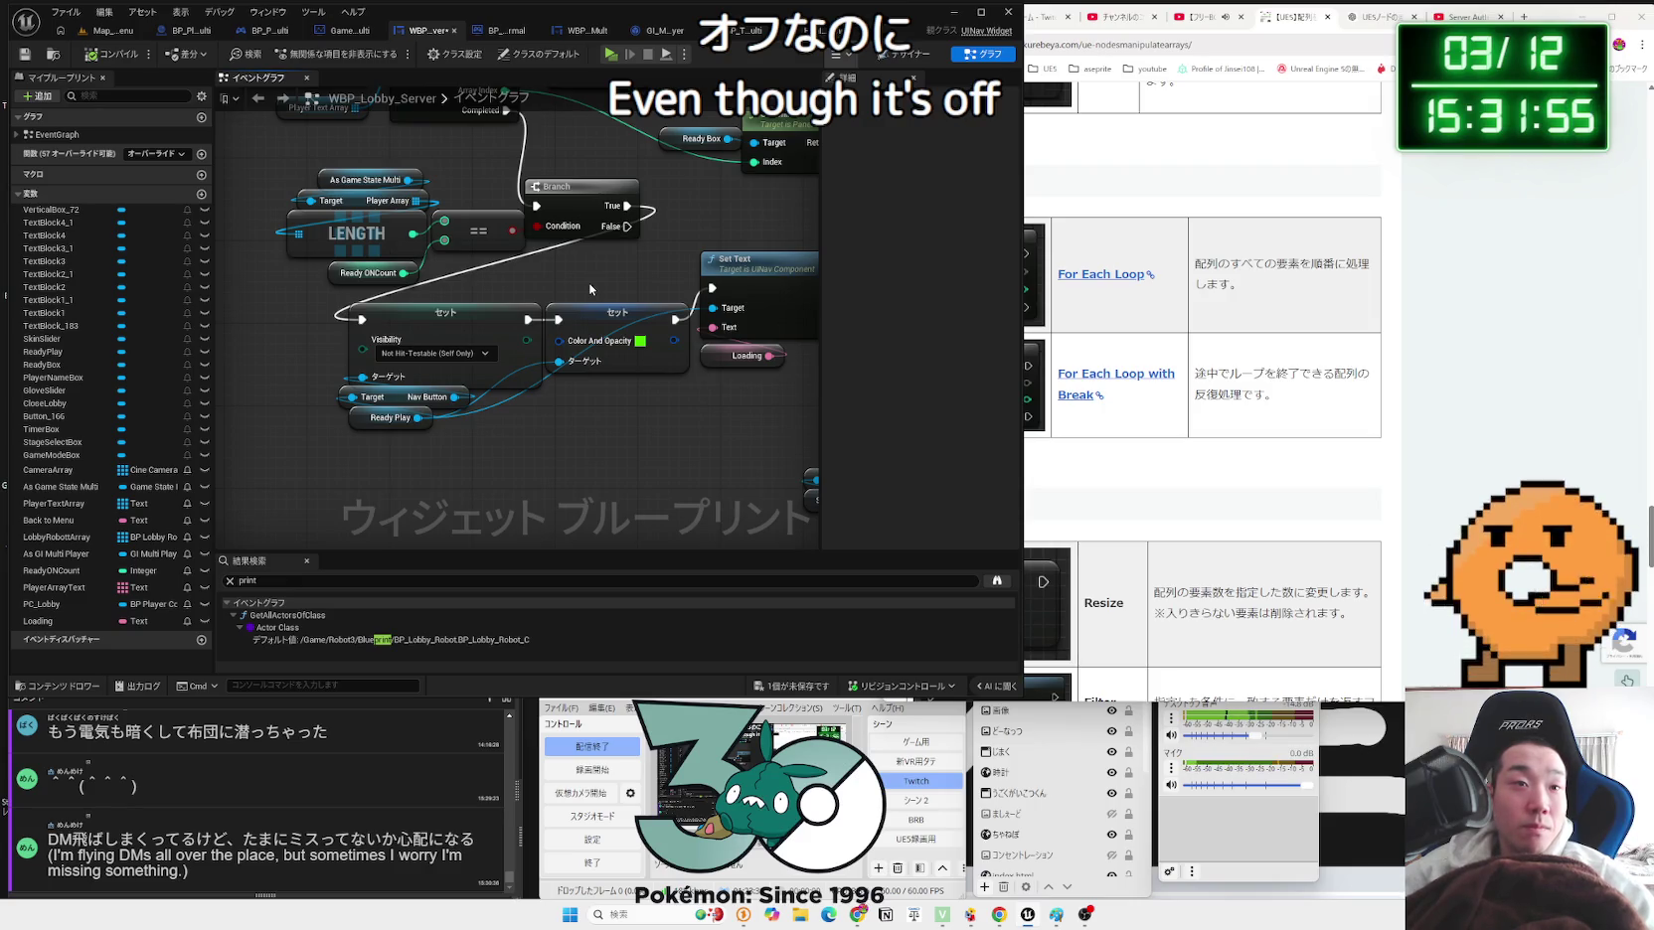
mouse_move(614, 319)
left_mouse_down()
mouse_move(562, 313)
mouse_move(666, 282)
left_mouse_up()
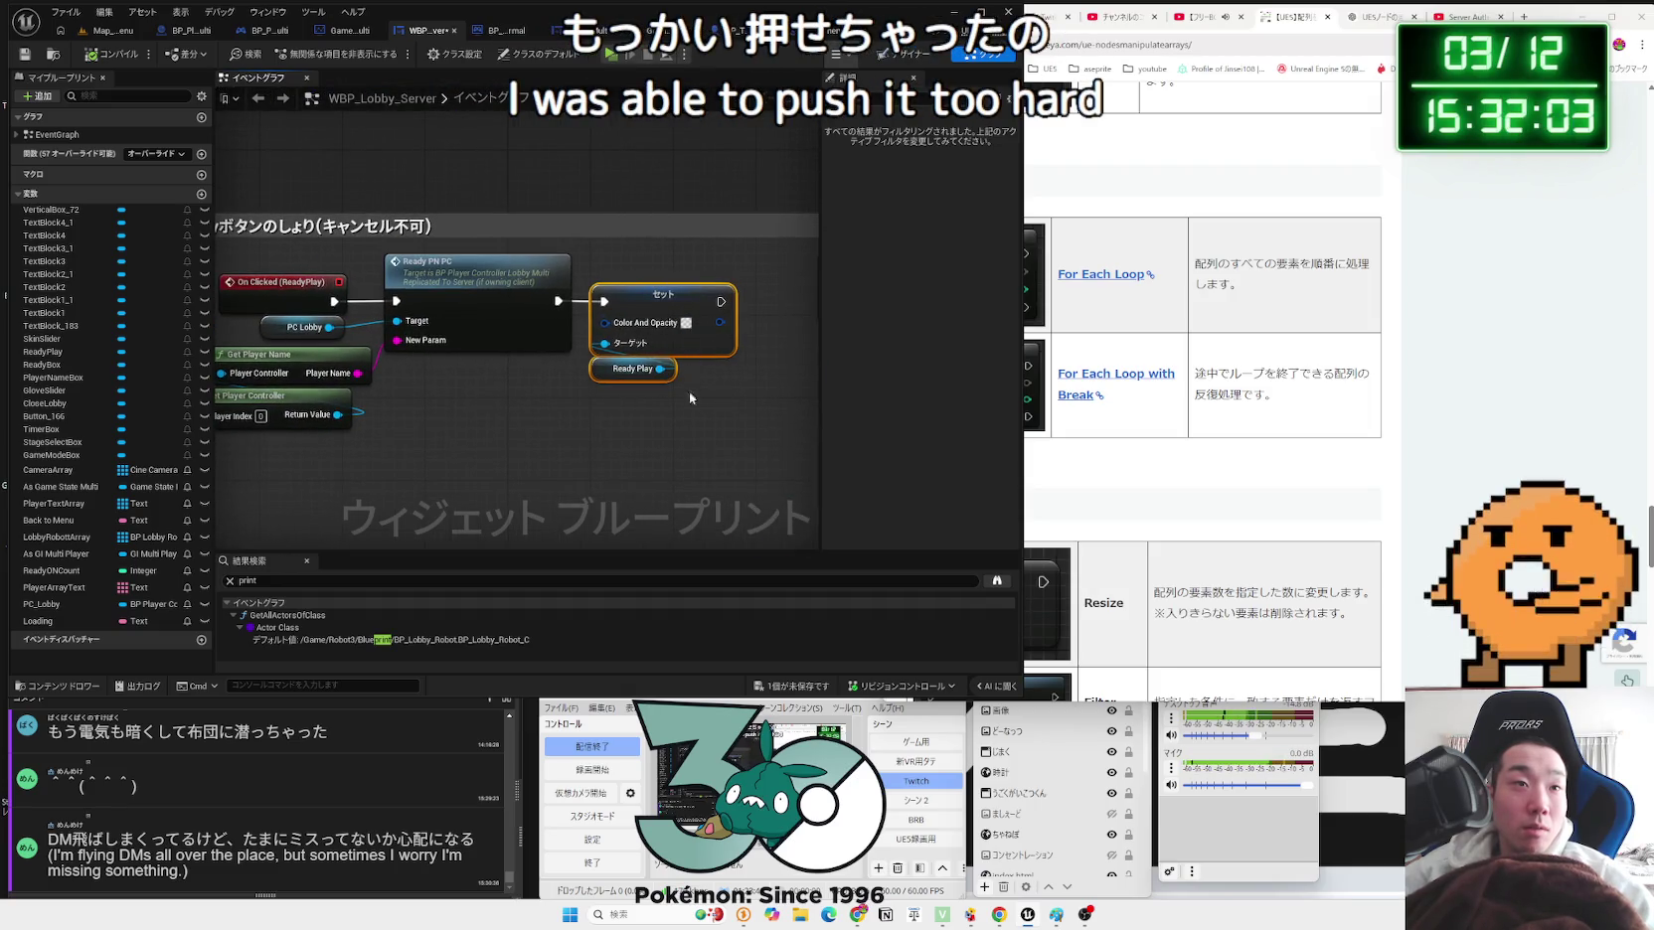
Step: Add a Set Visibility node from Ready Play using the 'visi' search
left_click_drag(691, 387, 637, 381)
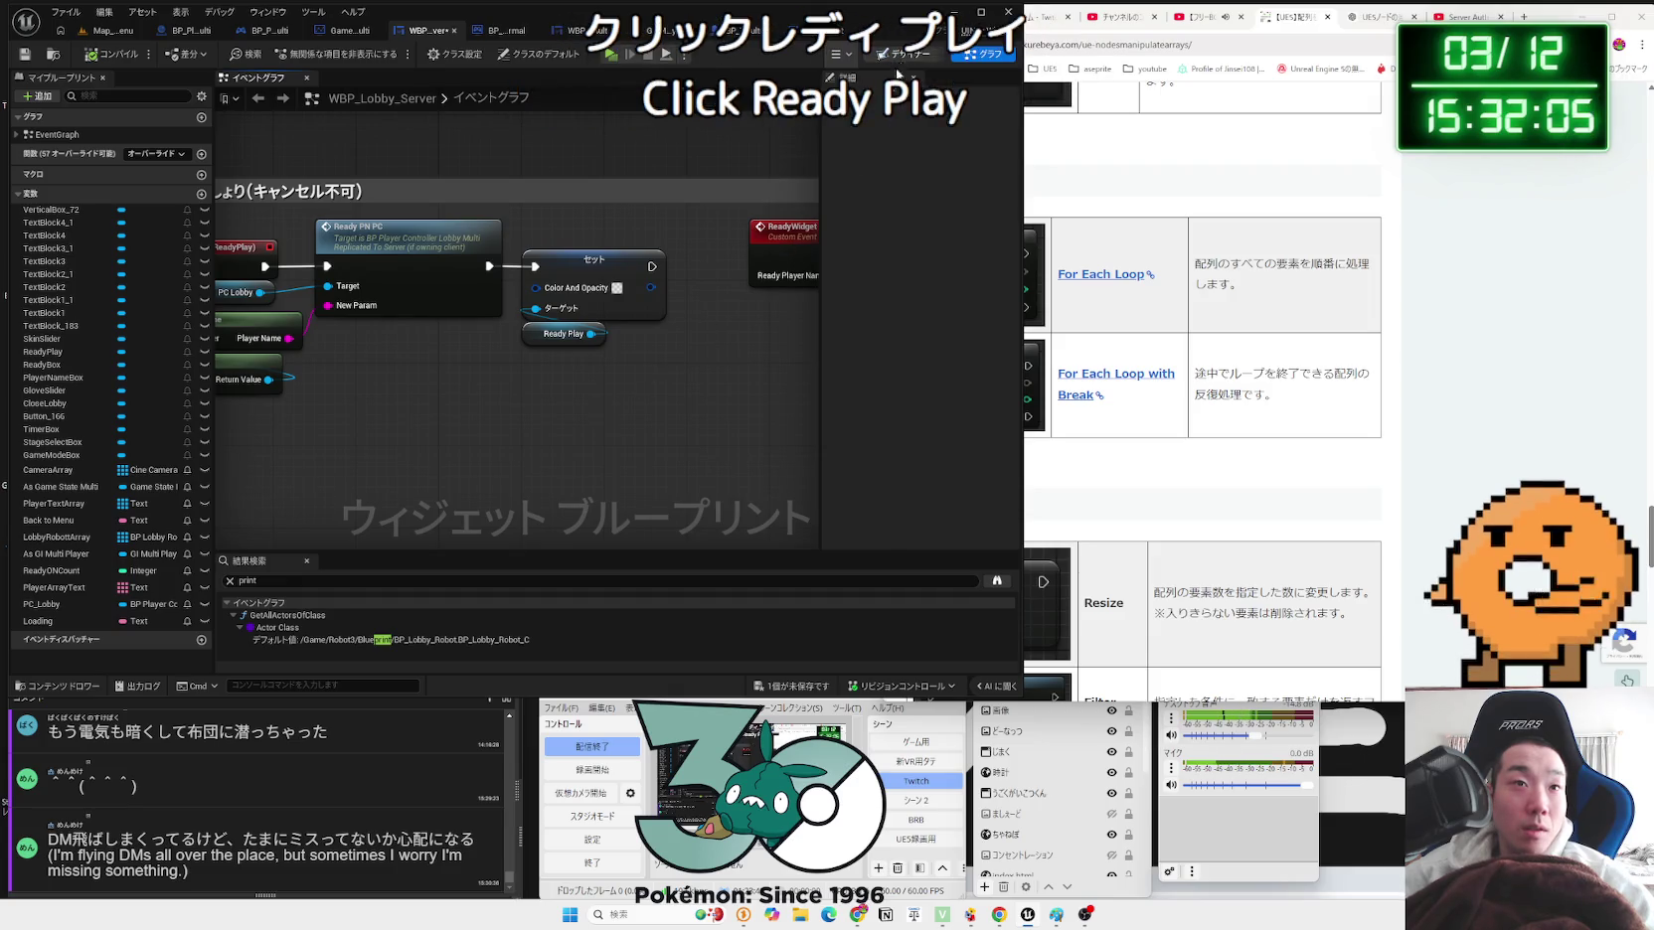
left_click_drag(572, 325, 474, 311)
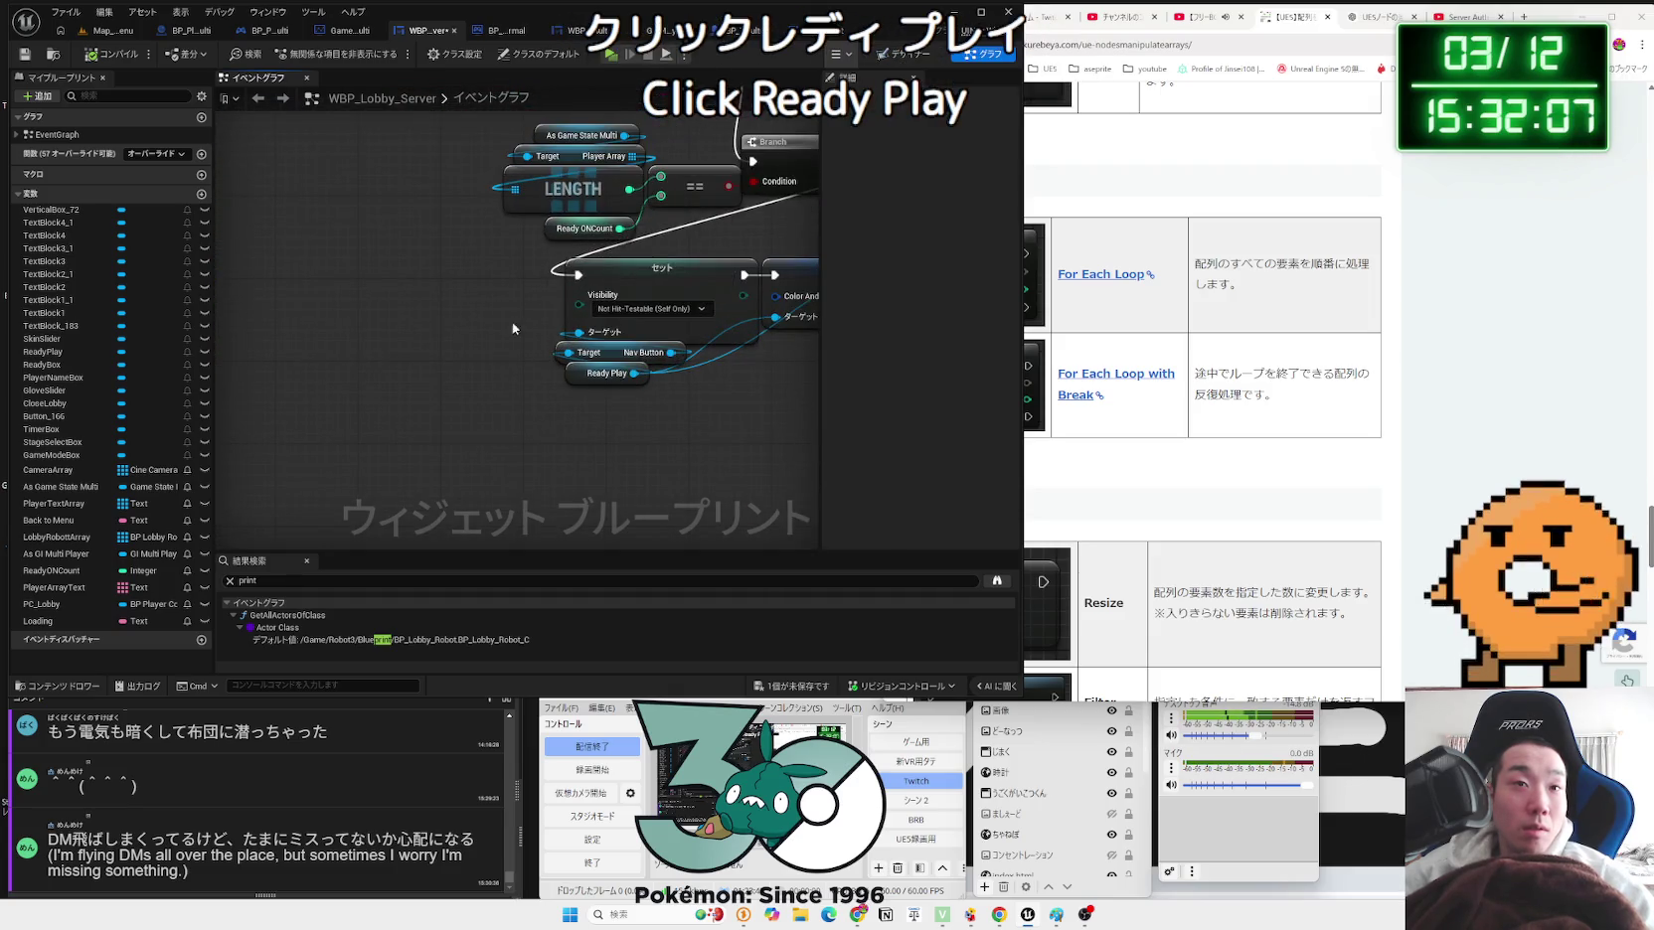
mouse_move(582, 378)
left_mouse_down()
mouse_move(552, 416)
mouse_move(627, 431)
left_mouse_up()
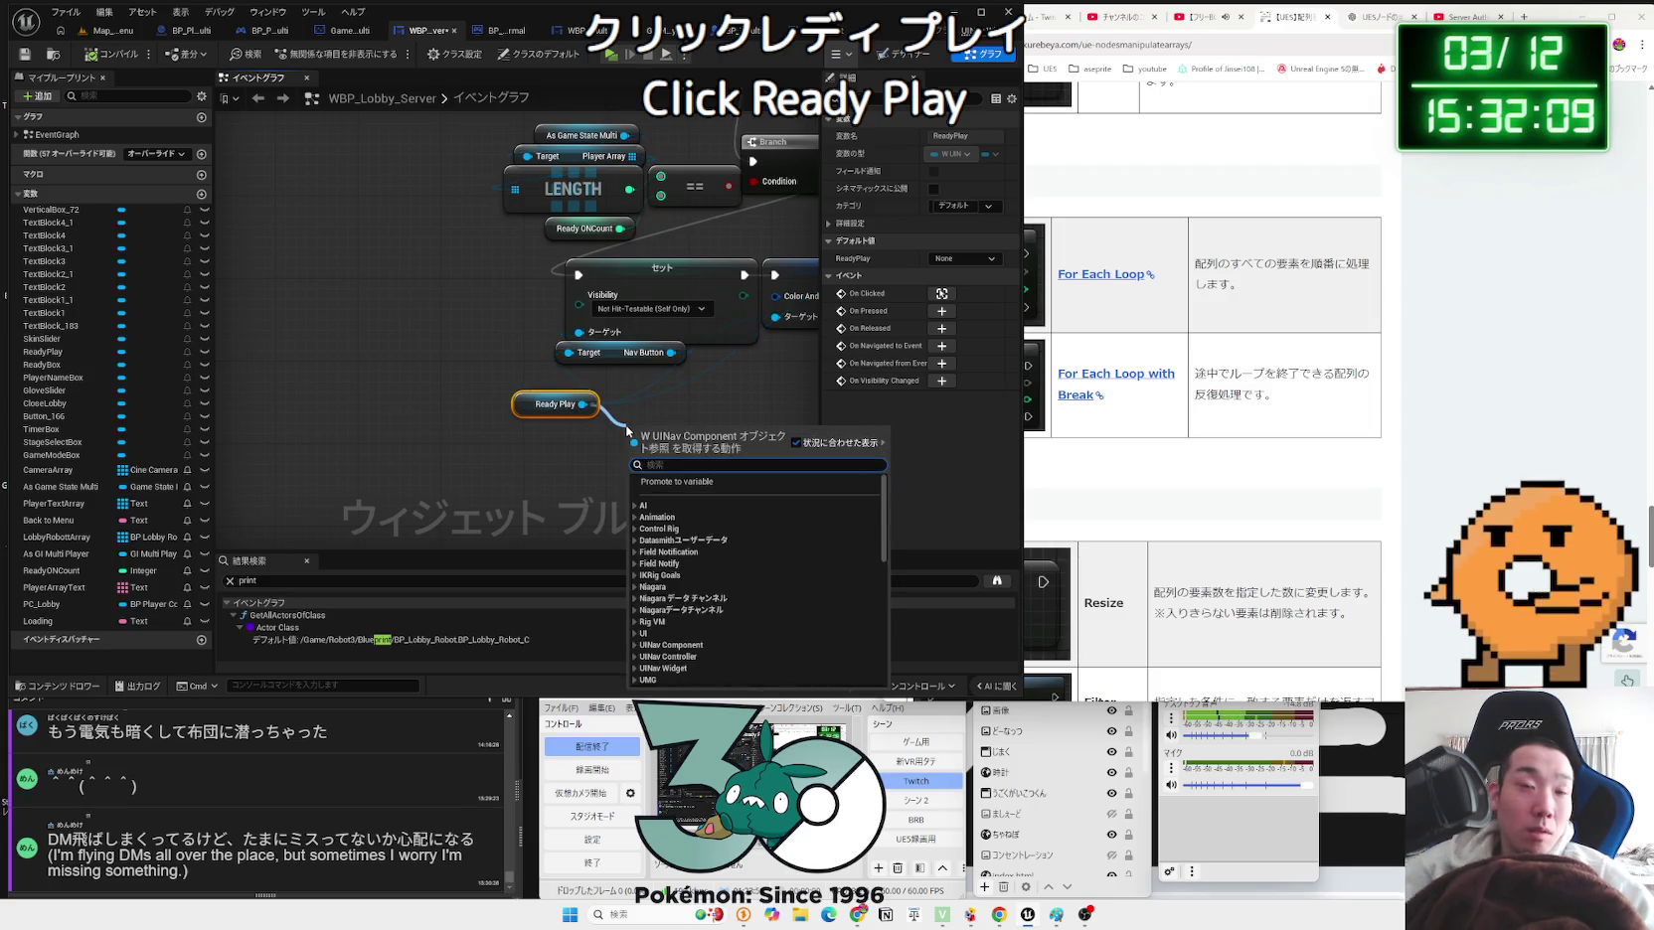
type("visi")
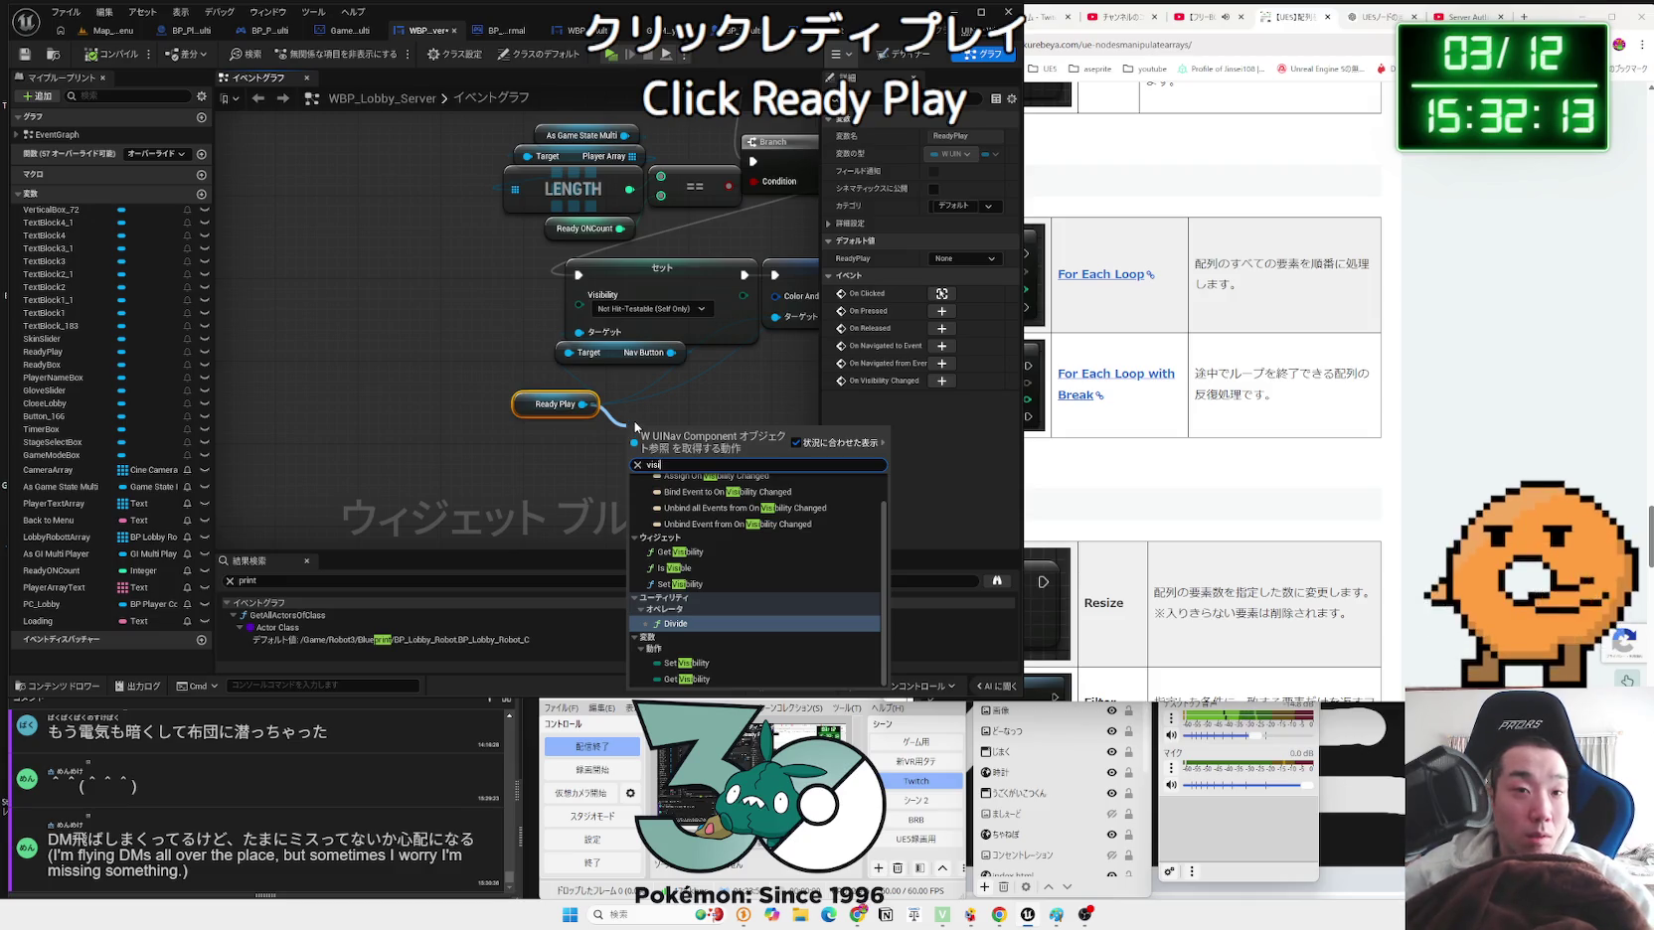
left_click(709, 585)
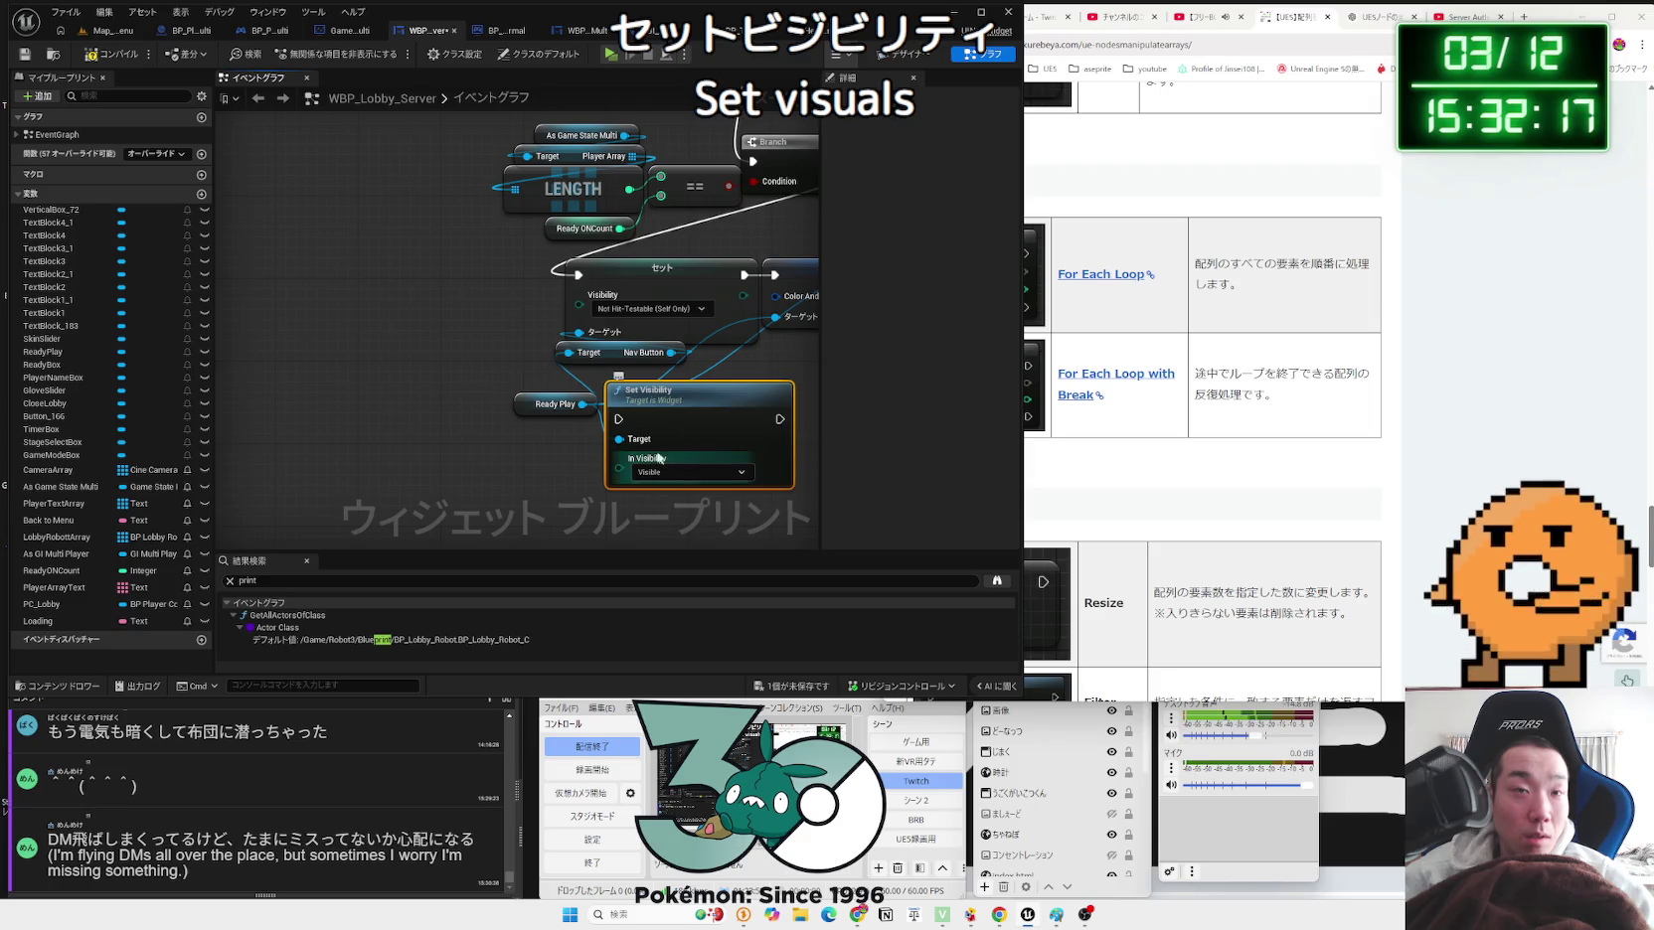
Step: Check the ReadyPlay button's Visibility property in the Designer by searching 'visi', then return to Graph
left_click(894, 57)
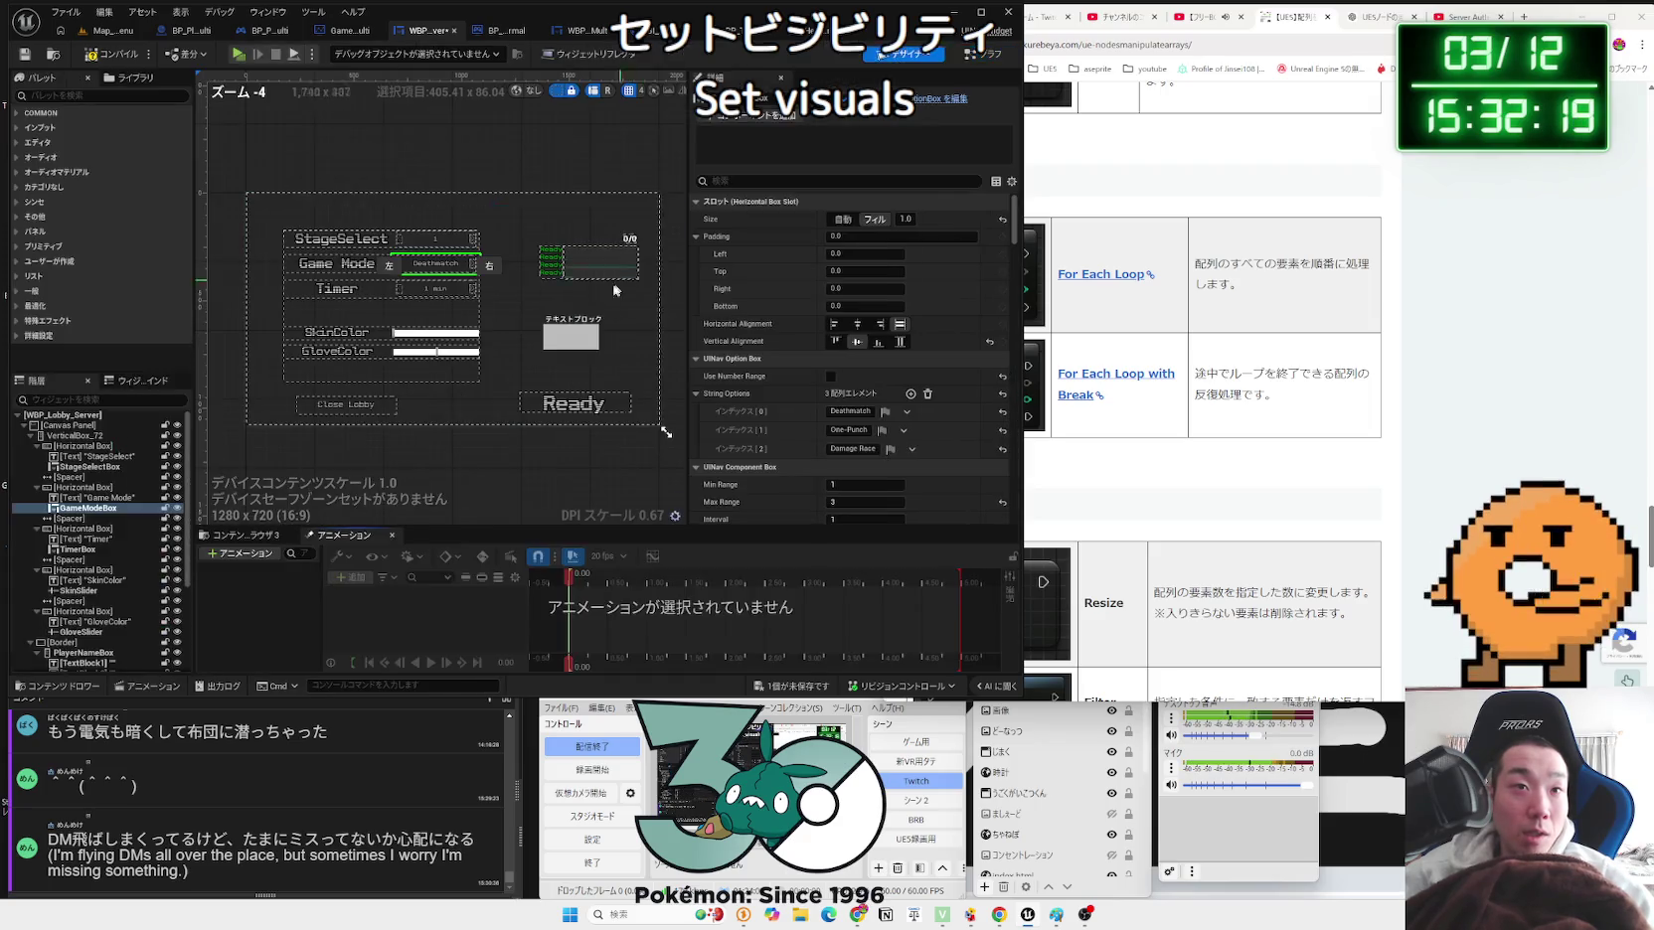
left_click(857, 181)
type("visi")
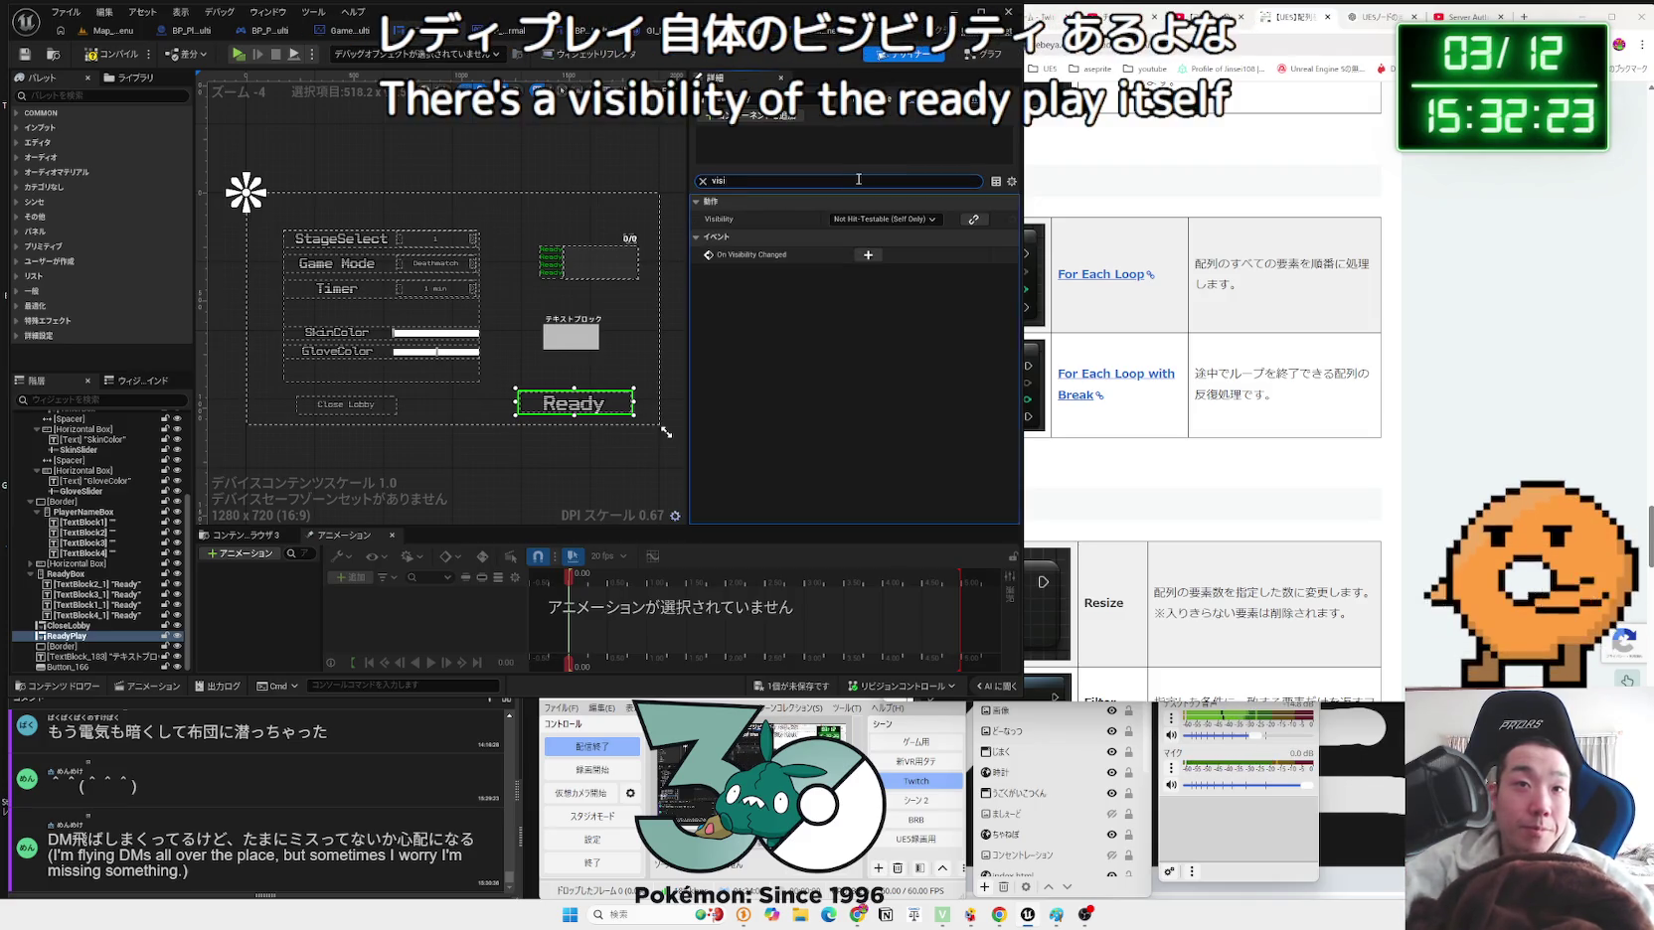
left_click(961, 61)
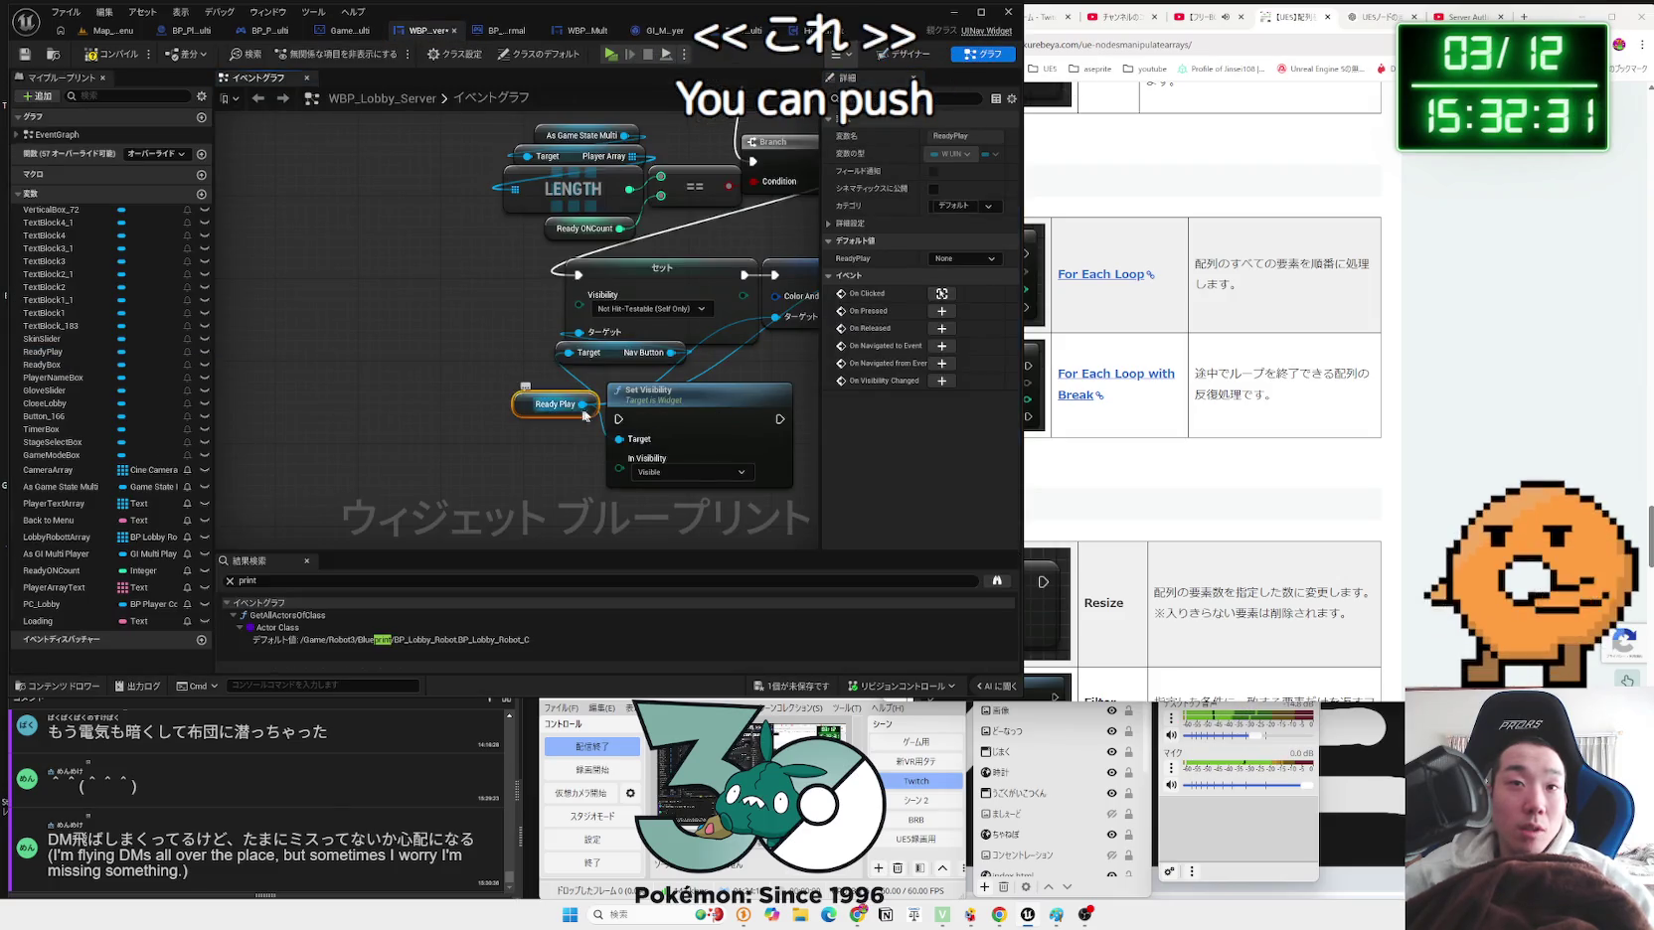
Step: Delete the duplicate Set Visibility node, reposition Ready Play, and open the '1 unsaved' save prompt
key("Delete")
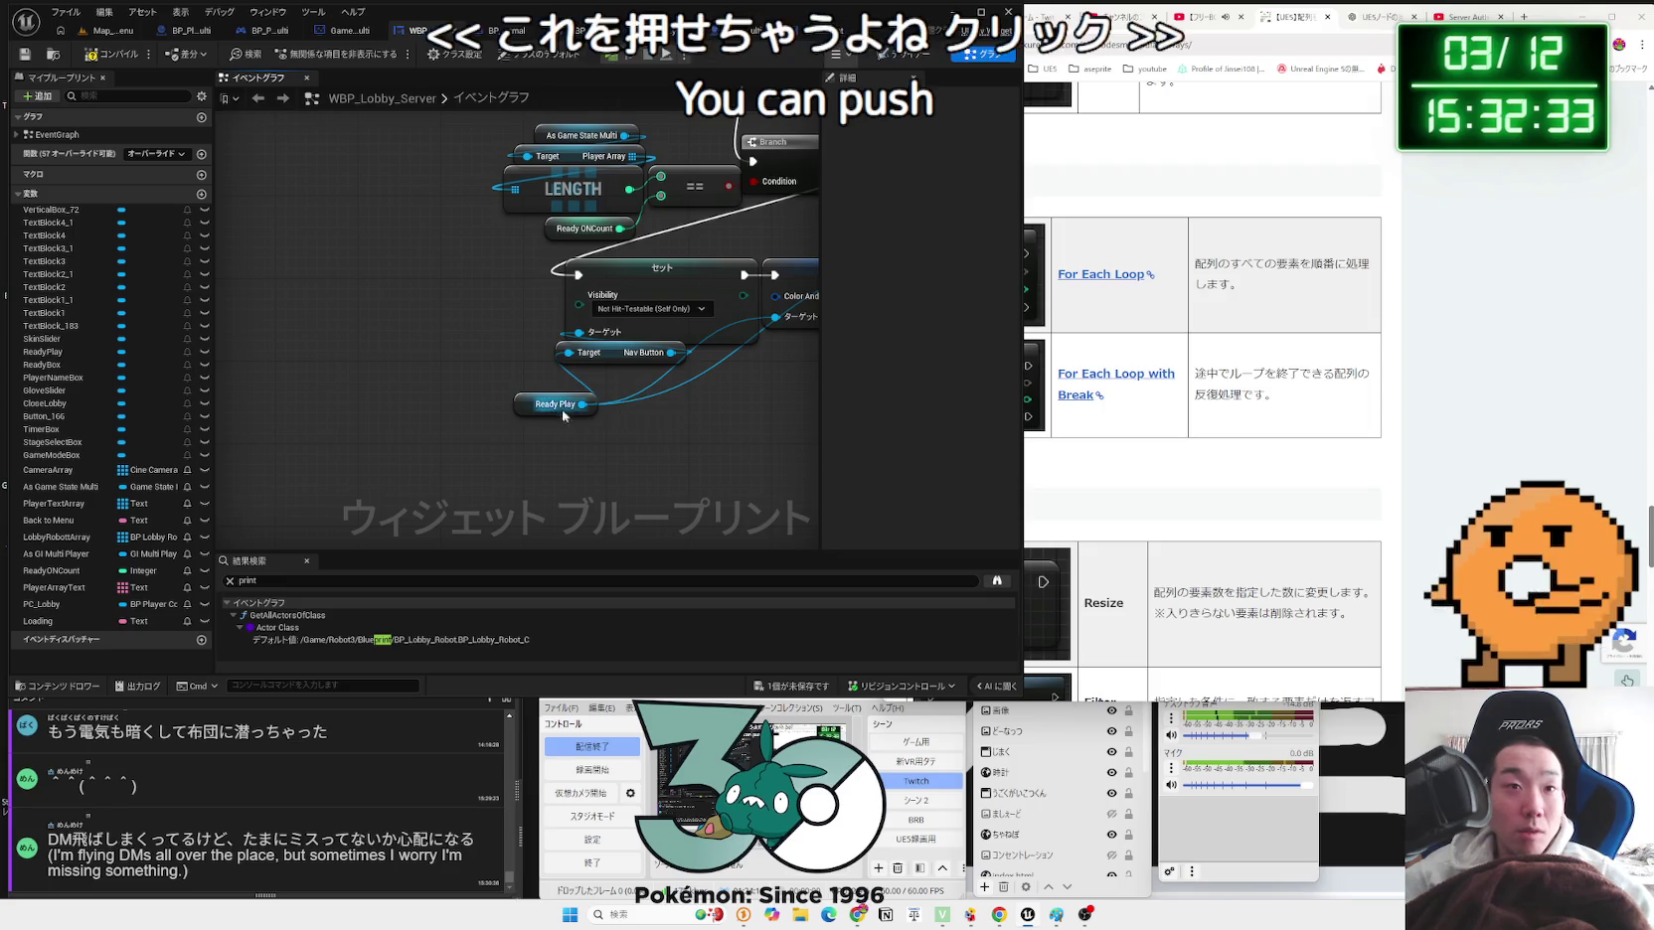
left_click_drag(550, 409, 591, 389)
left_click(514, 345)
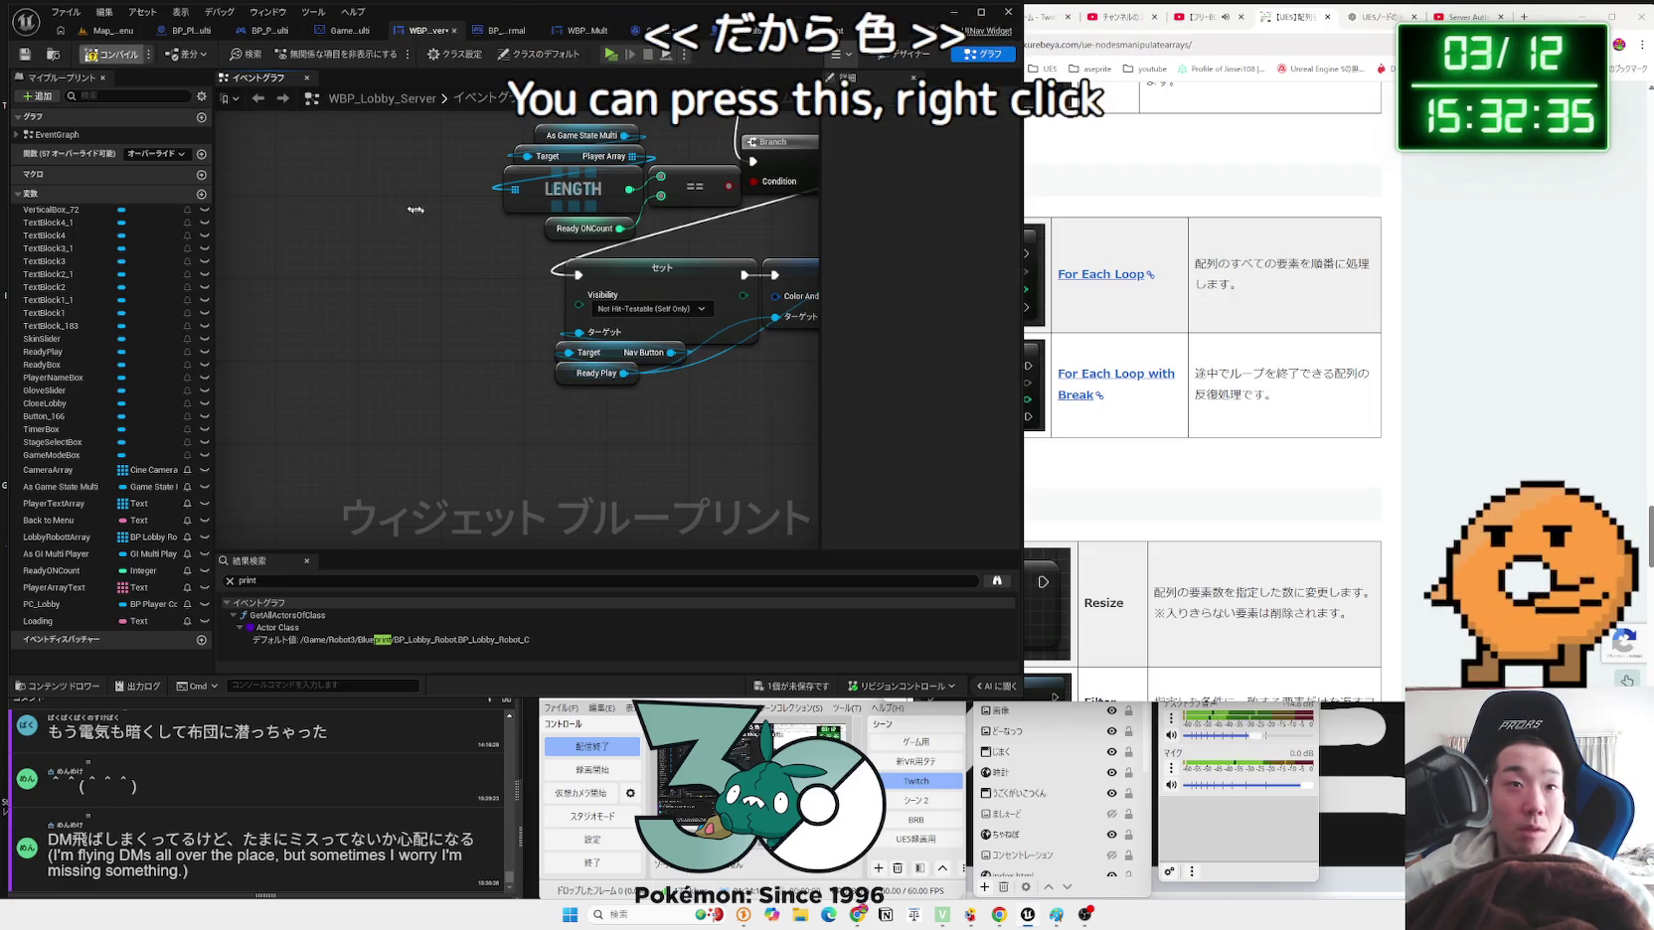
left_click(648, 277)
left_click(744, 355)
mouse_move(636, 468)
left_mouse_down()
mouse_move(744, 355)
mouse_move(357, 246)
left_mouse_up()
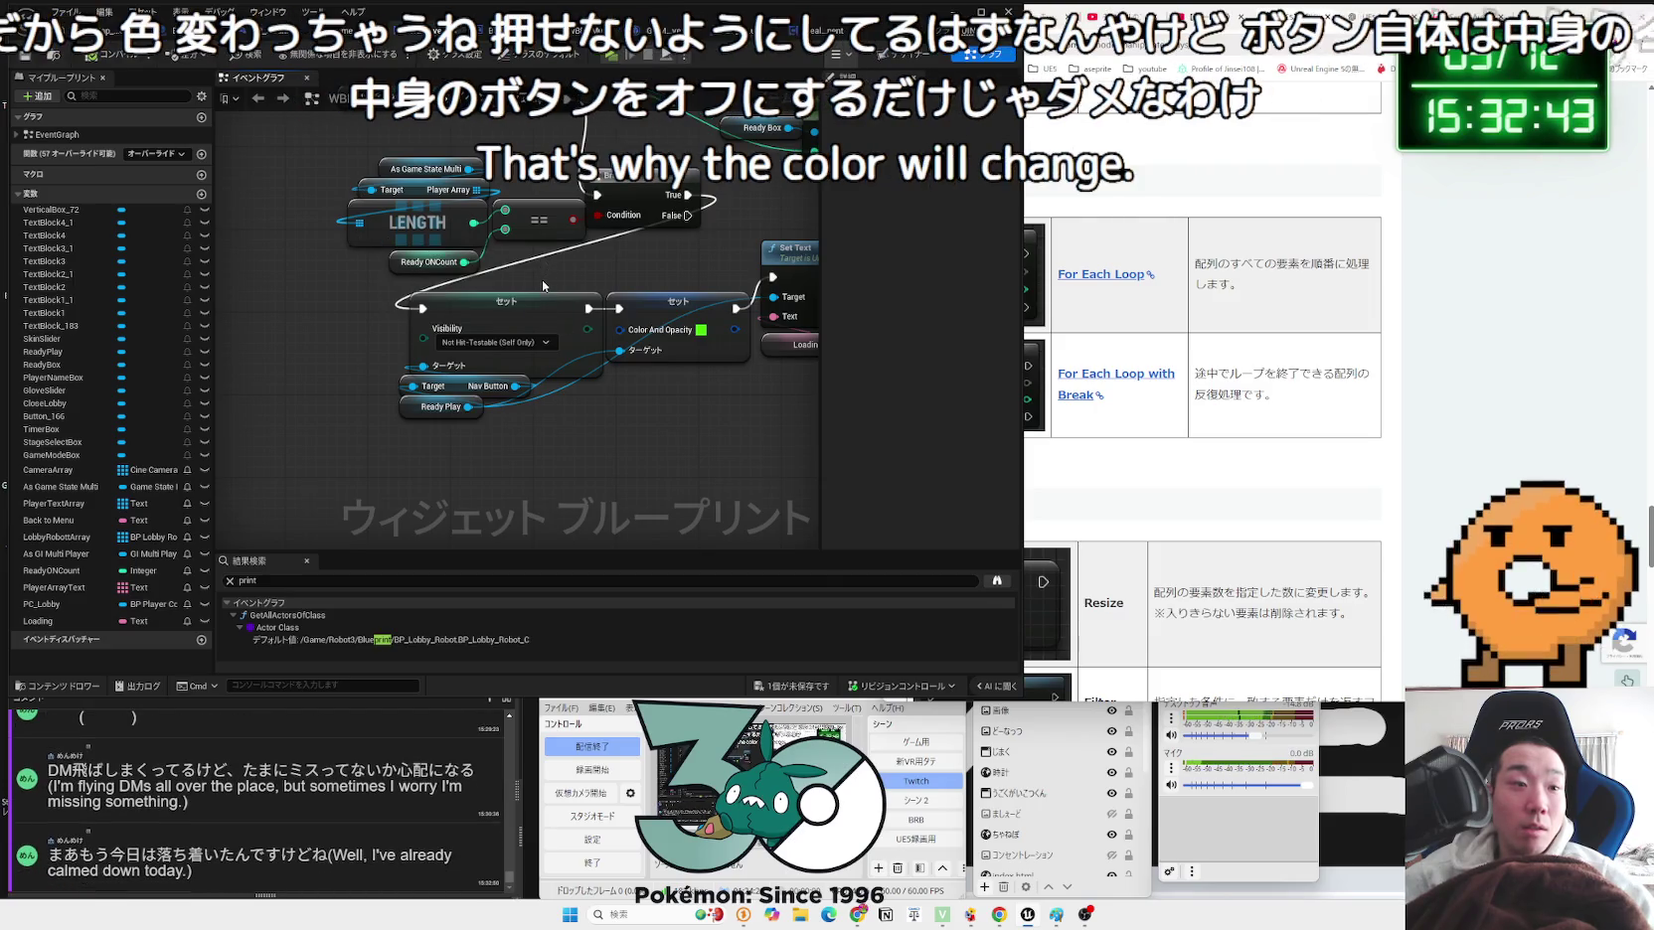
left_click(803, 682)
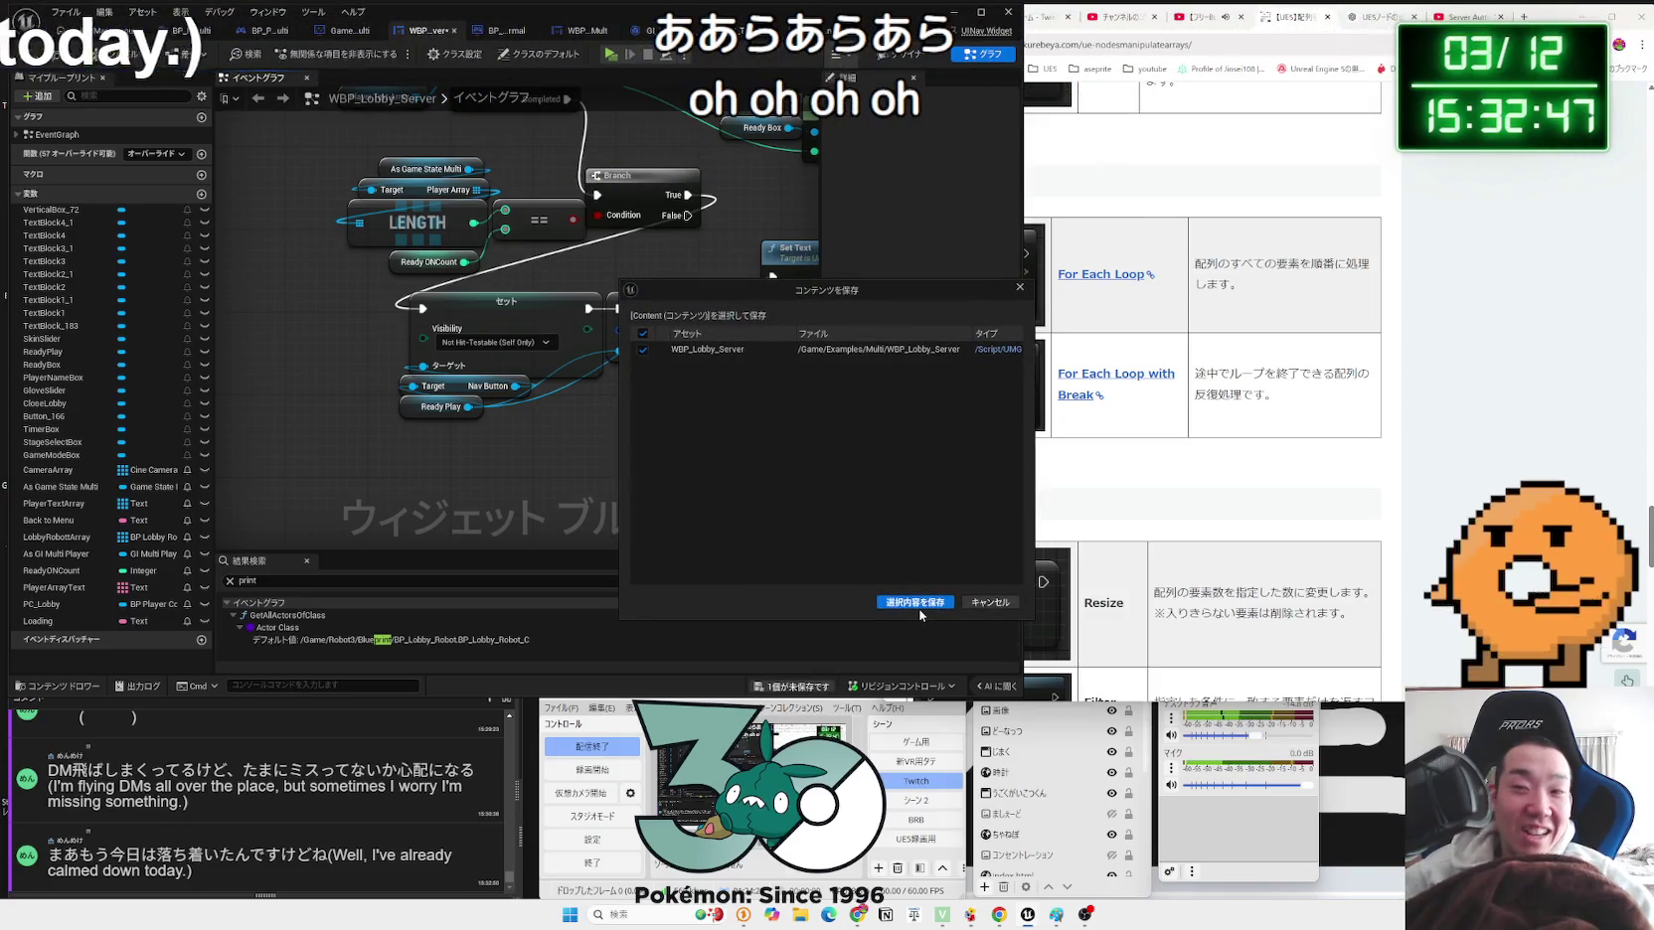
Step: Save WBP_Lobby_Server with Save Selected and box-select the Set and Ready Play nodes
left_click(915, 603)
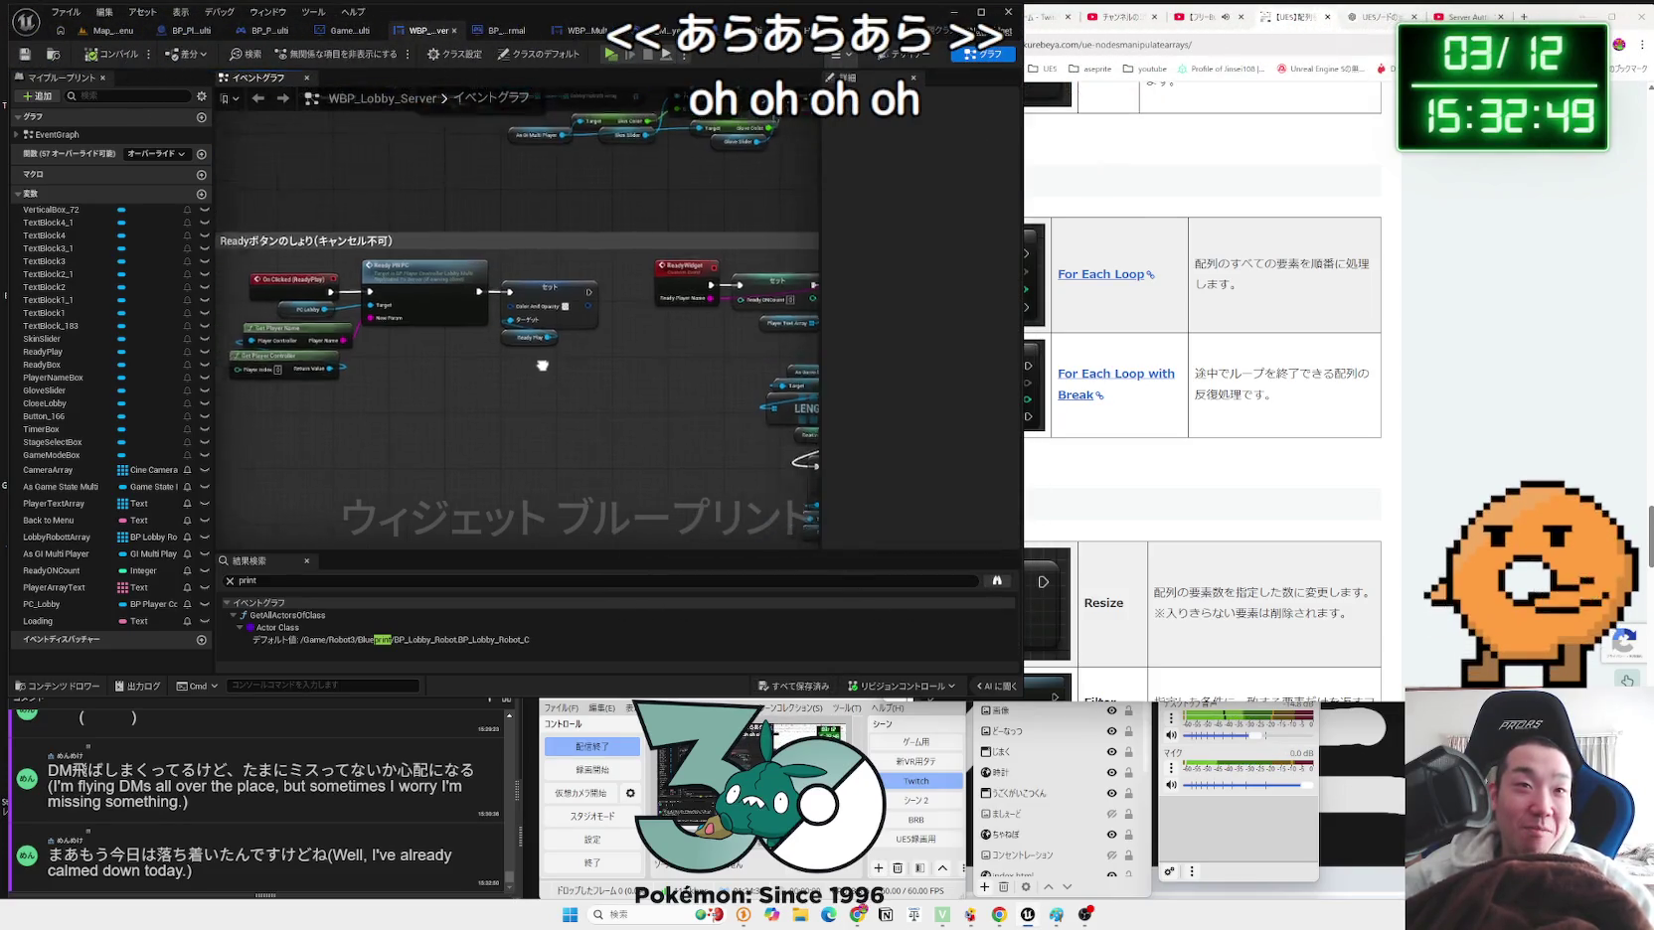
left_click_drag(691, 399, 602, 406)
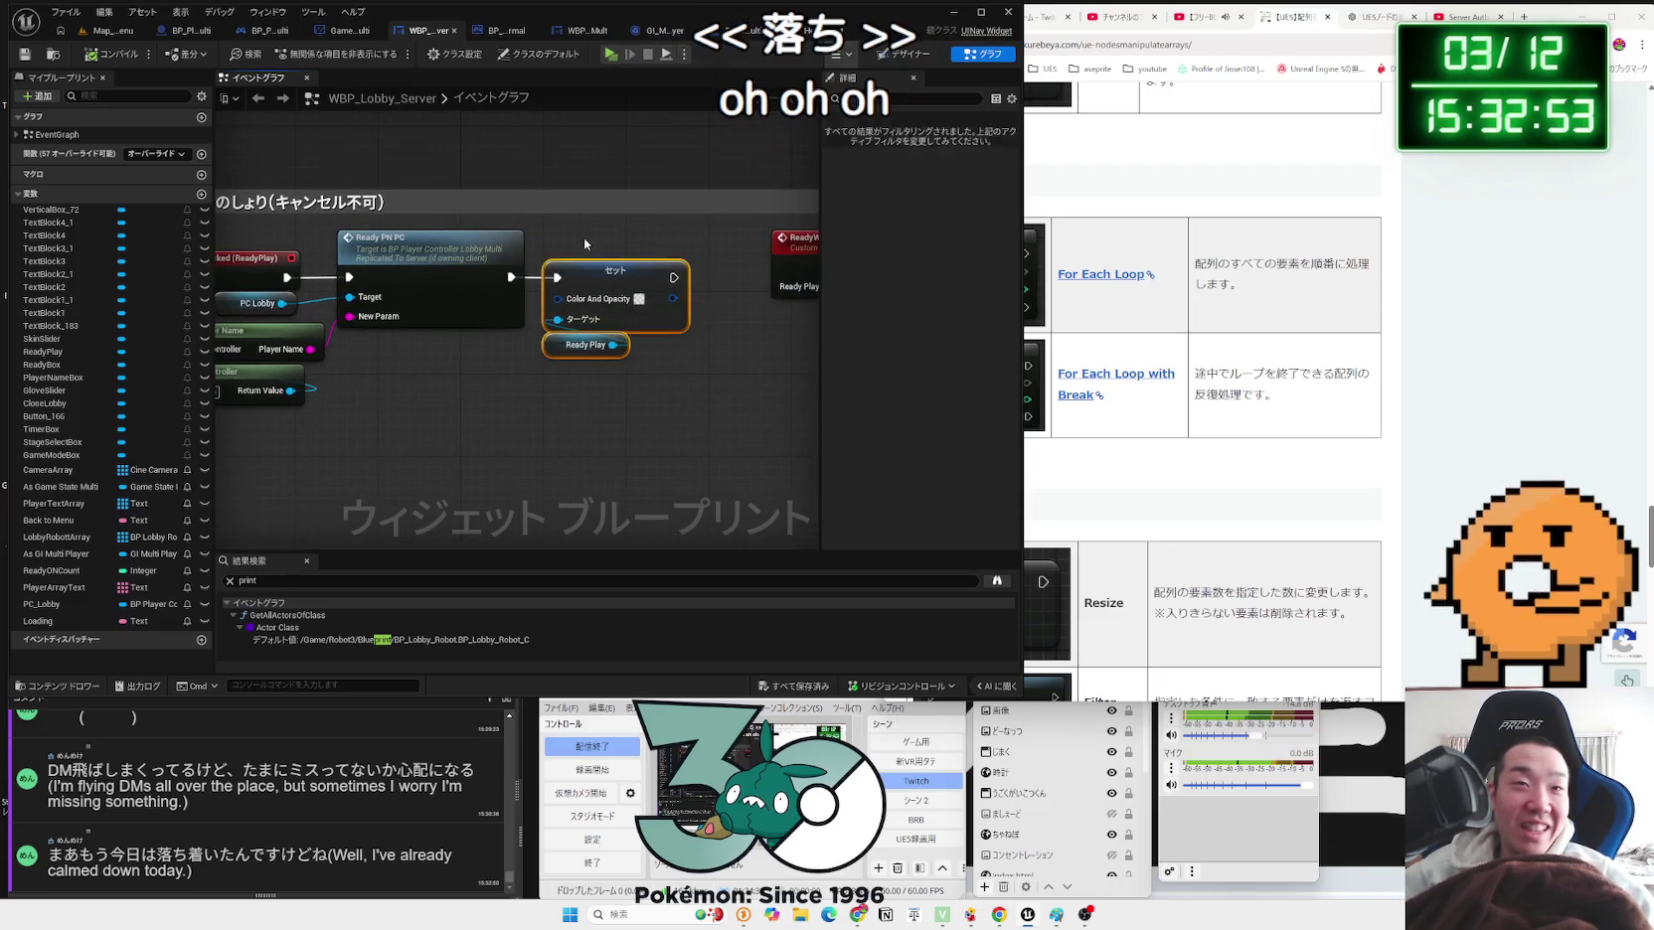
mouse_move(656, 427)
left_mouse_down()
mouse_move(522, 227)
mouse_move(396, 227)
left_mouse_up()
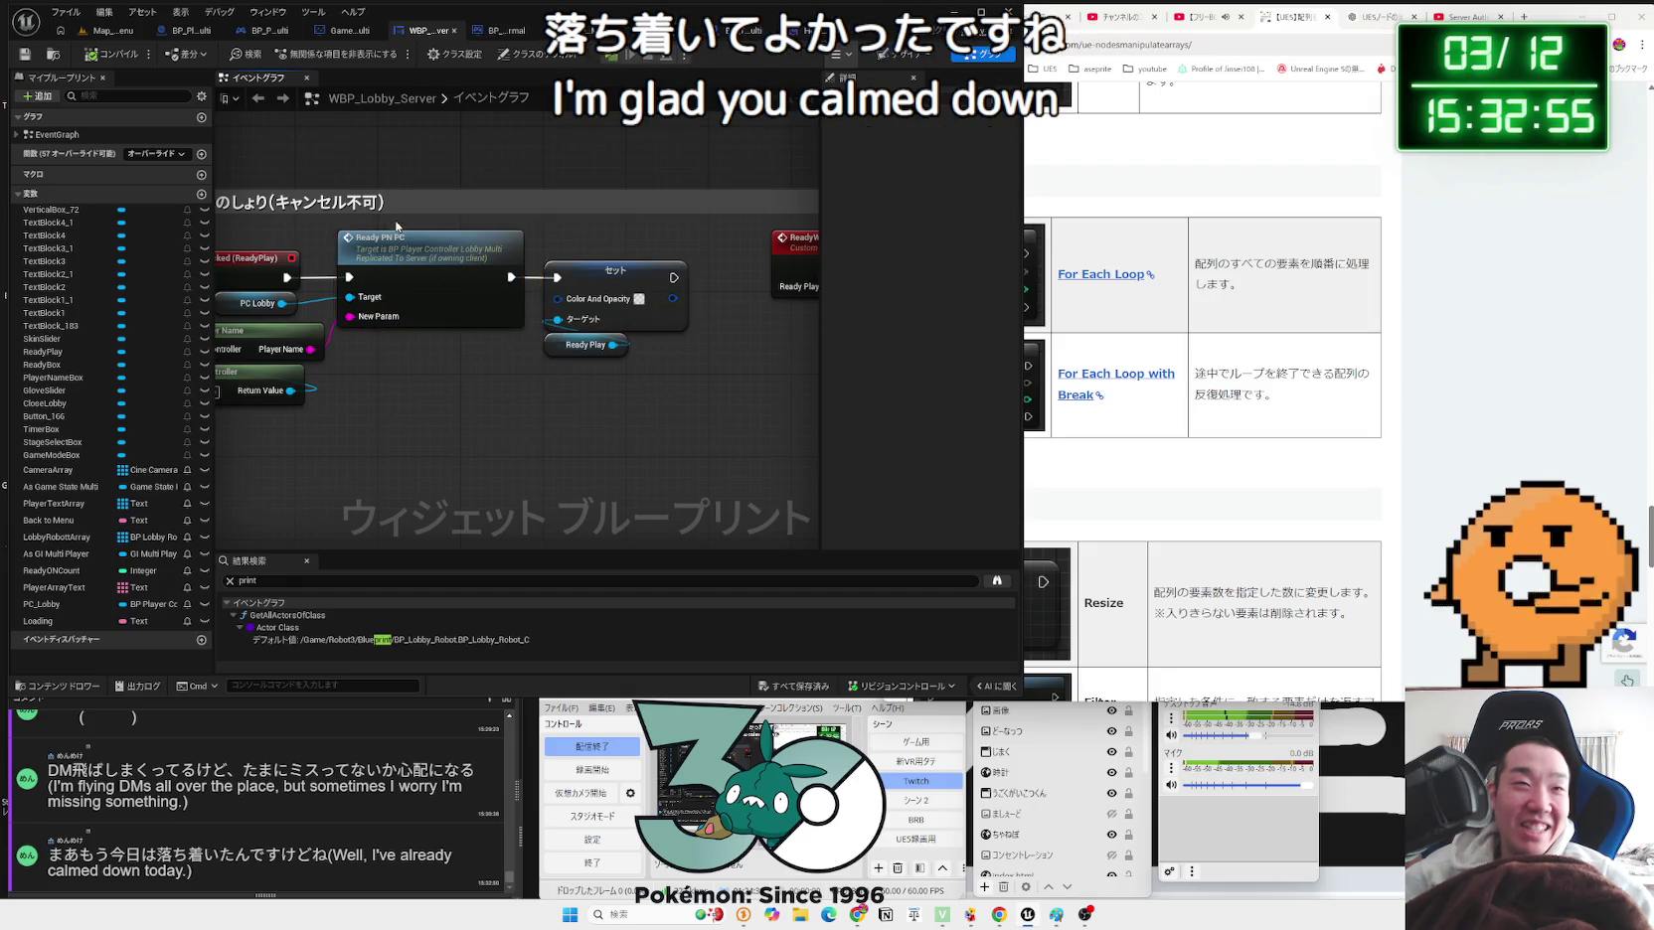
mouse_move(517, 324)
left_mouse_down()
mouse_move(669, 401)
mouse_move(417, 298)
mouse_move(248, 298)
mouse_move(370, 316)
left_mouse_up()
Step: Select the Ready button node group, inspect Ready Play's details, then return to the Branch and Set Visibility nodes
right_click(607, 430)
left_click_drag(258, 322, 513, 330)
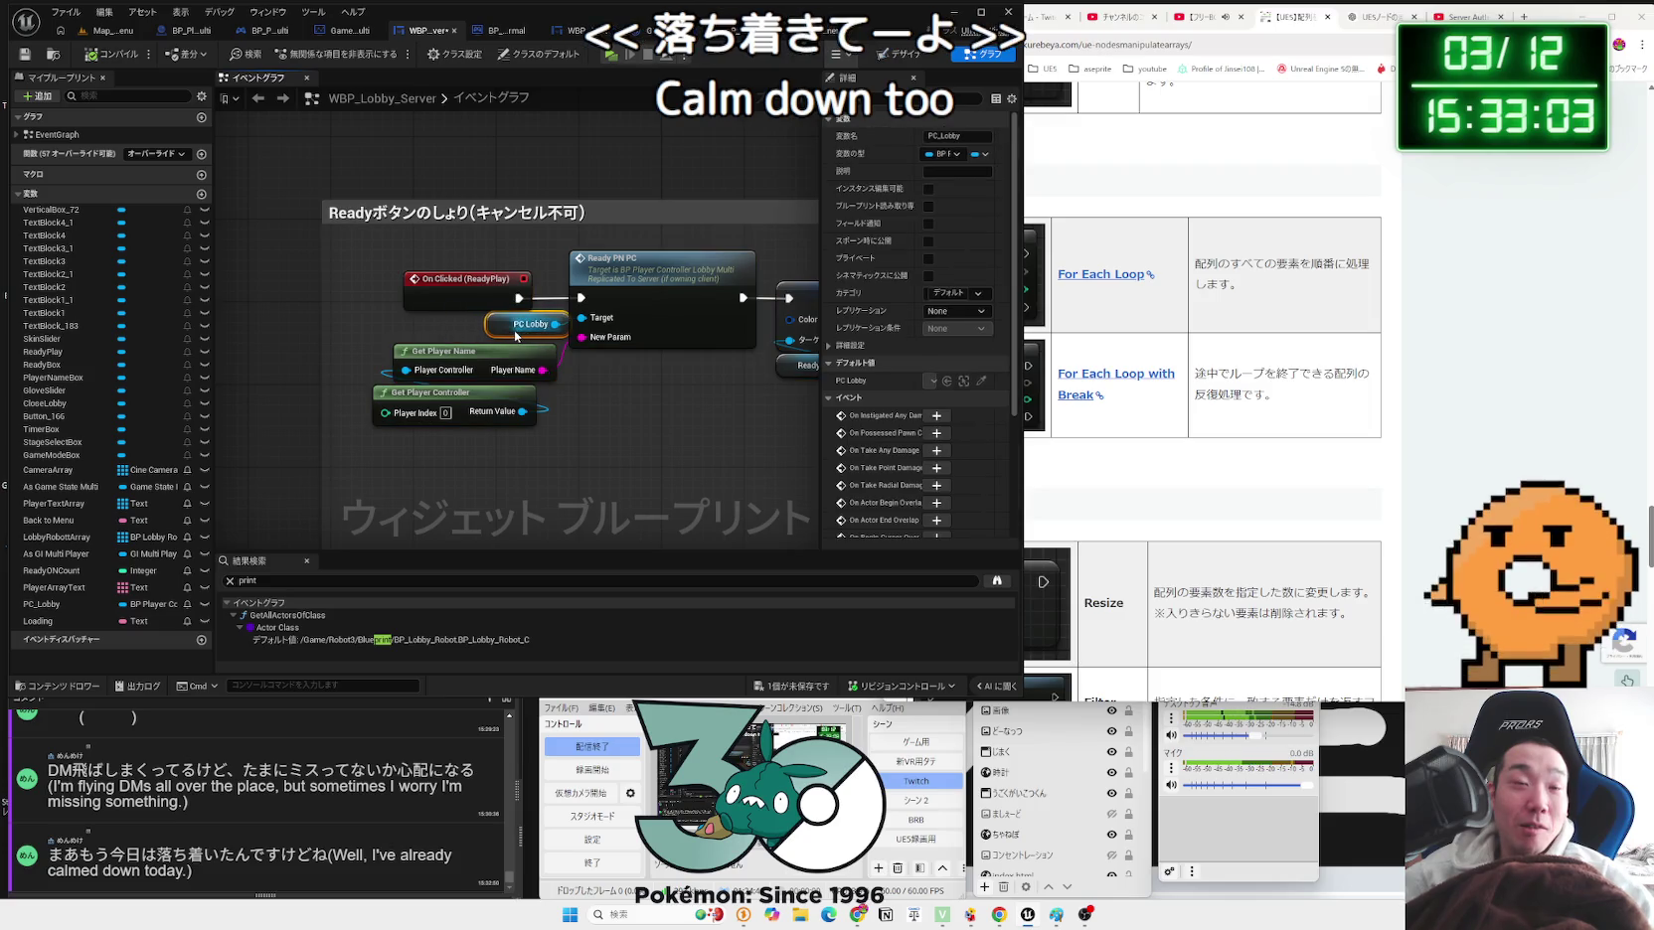
left_click_drag(805, 388, 548, 358)
left_click(582, 341)
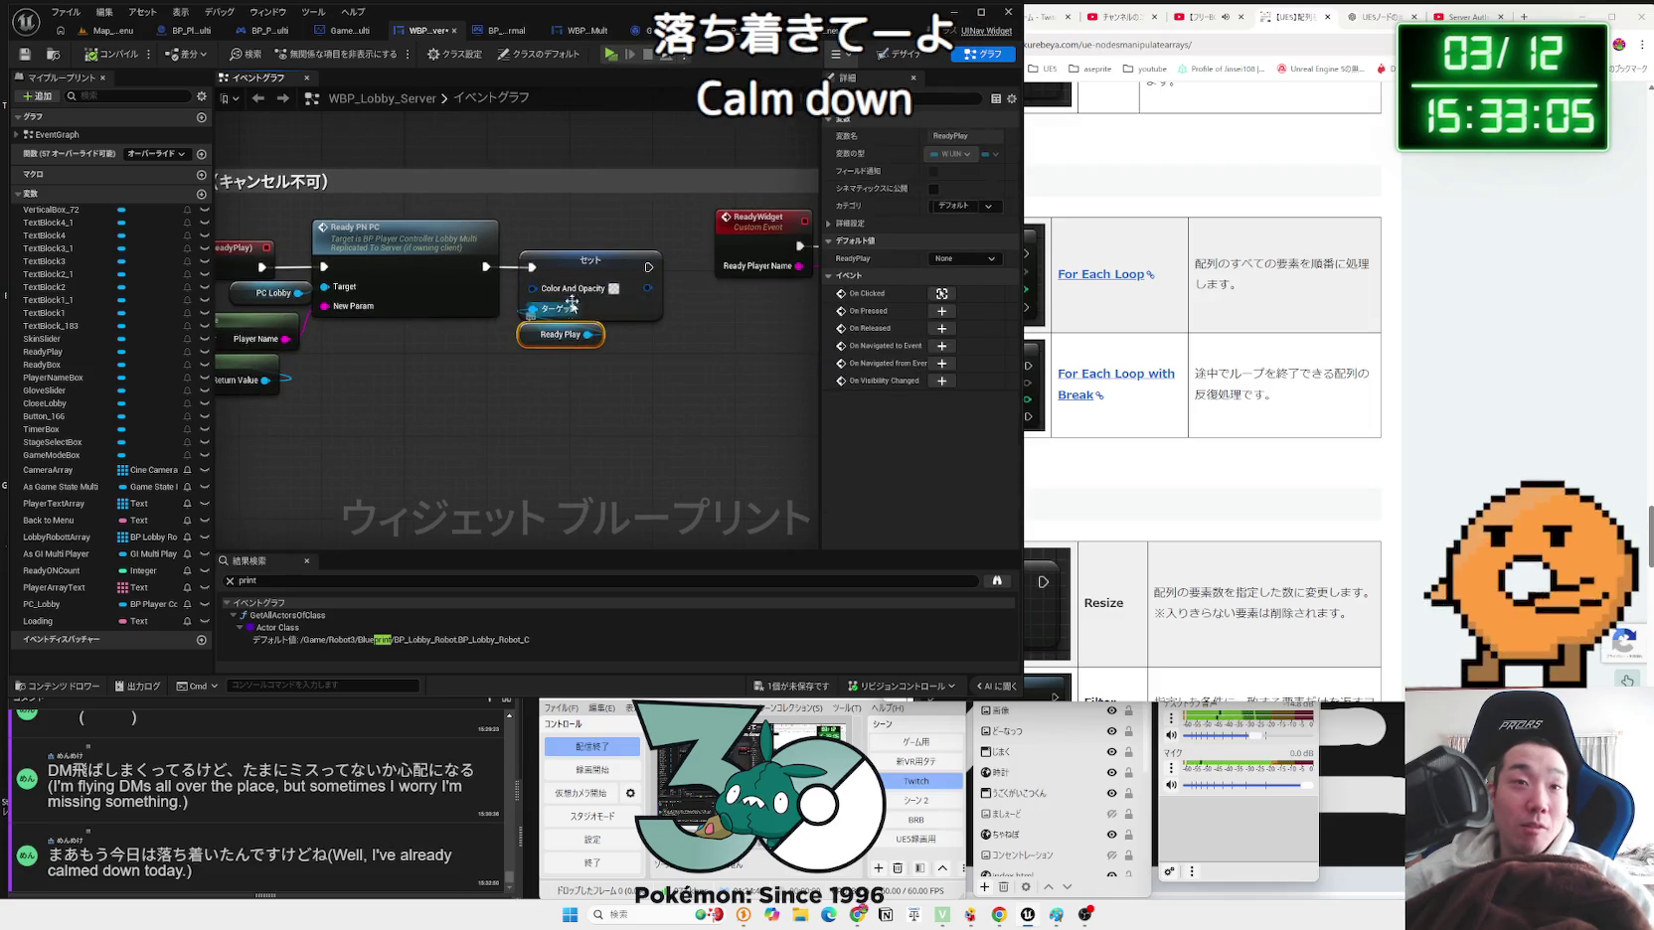
left_click(651, 369)
left_click_drag(651, 370, 464, 417)
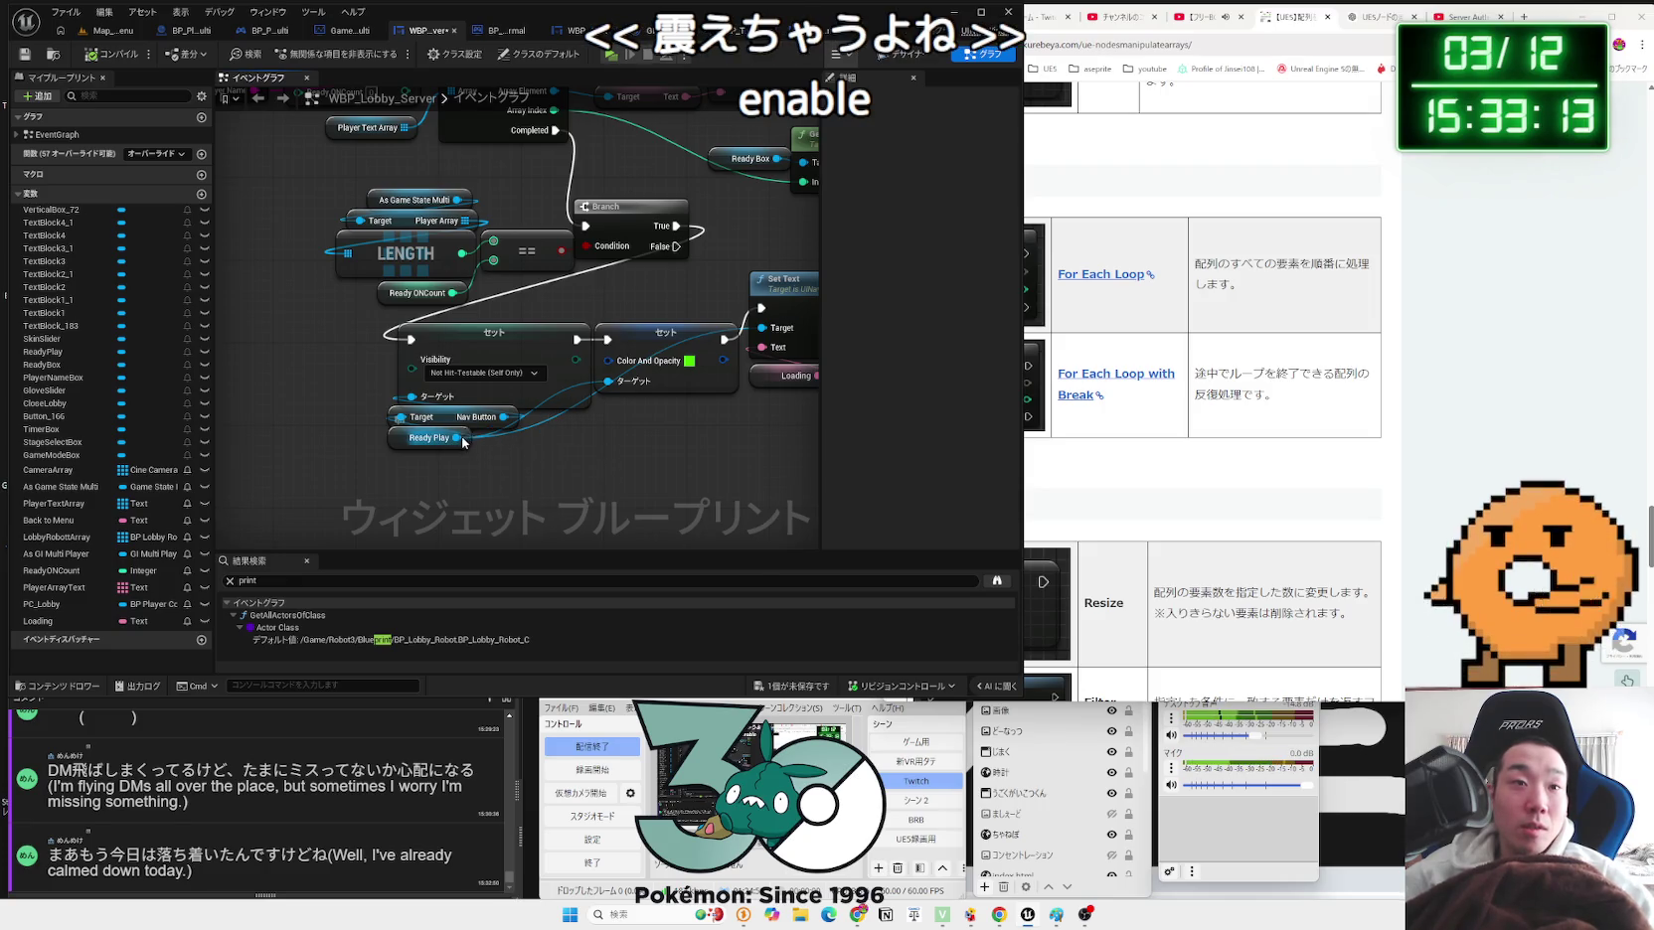
Step: Try Get Panel Widget Child and Get Visibility nodes from Ready Play's 'get' search, removing both
left_click_drag(455, 437, 505, 460)
type("get")
left_click(577, 704)
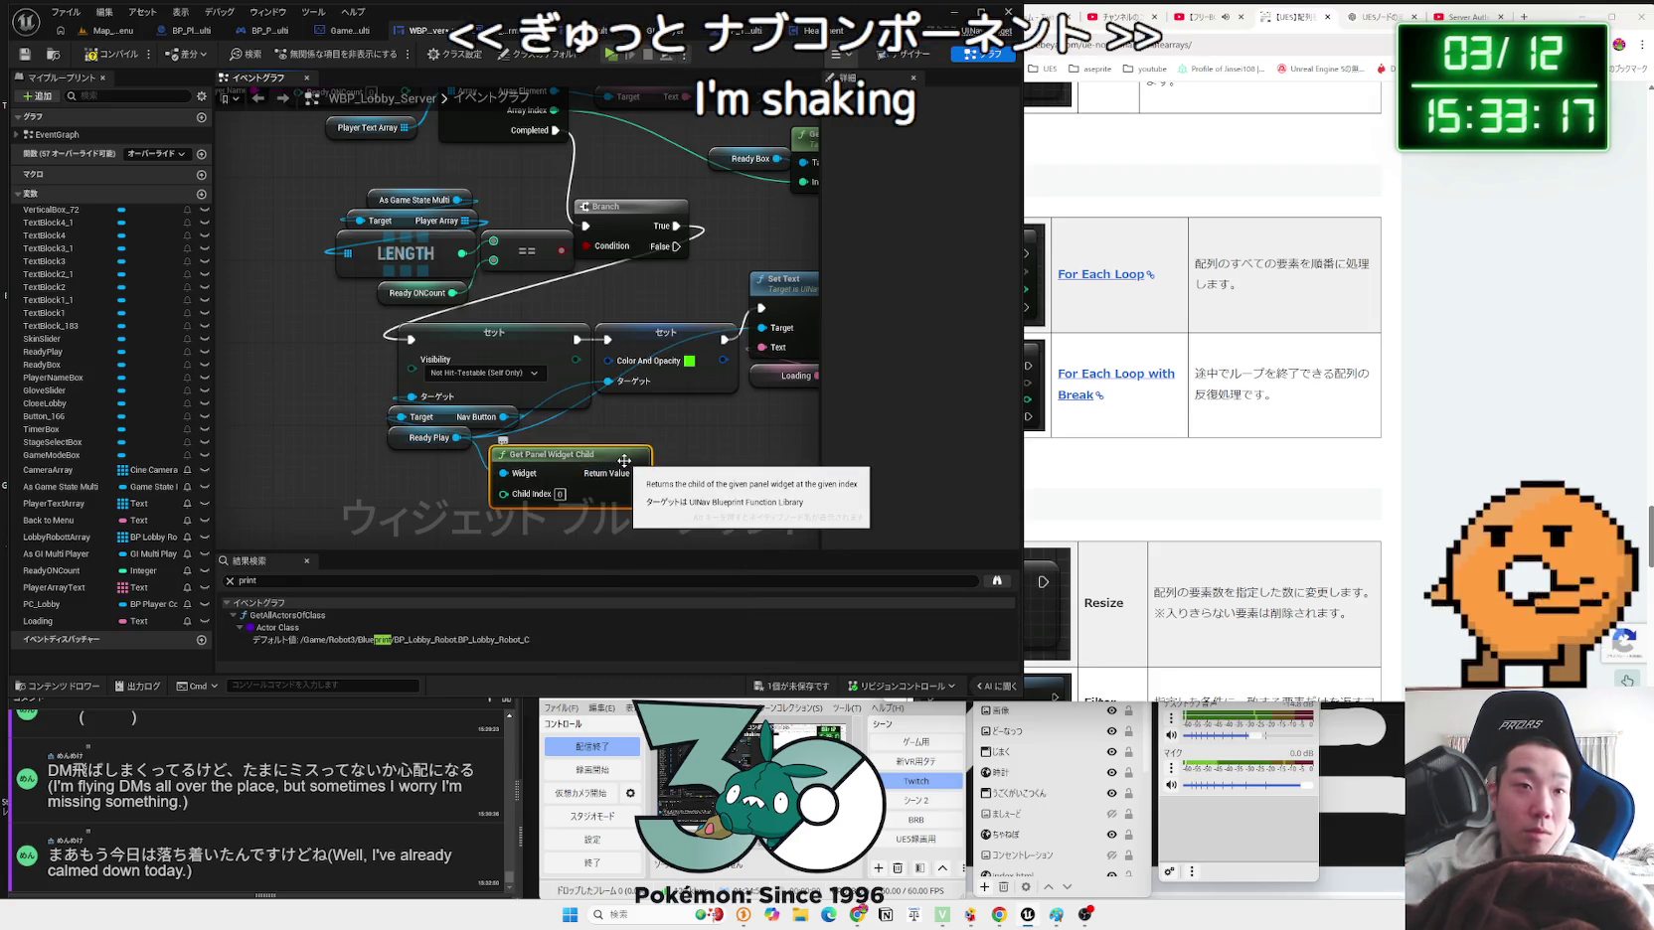
key("ctrl+z")
left_click_drag(456, 437, 505, 457)
type("get")
scroll(752, 565, "down", 2)
scroll(752, 564, "down", 10)
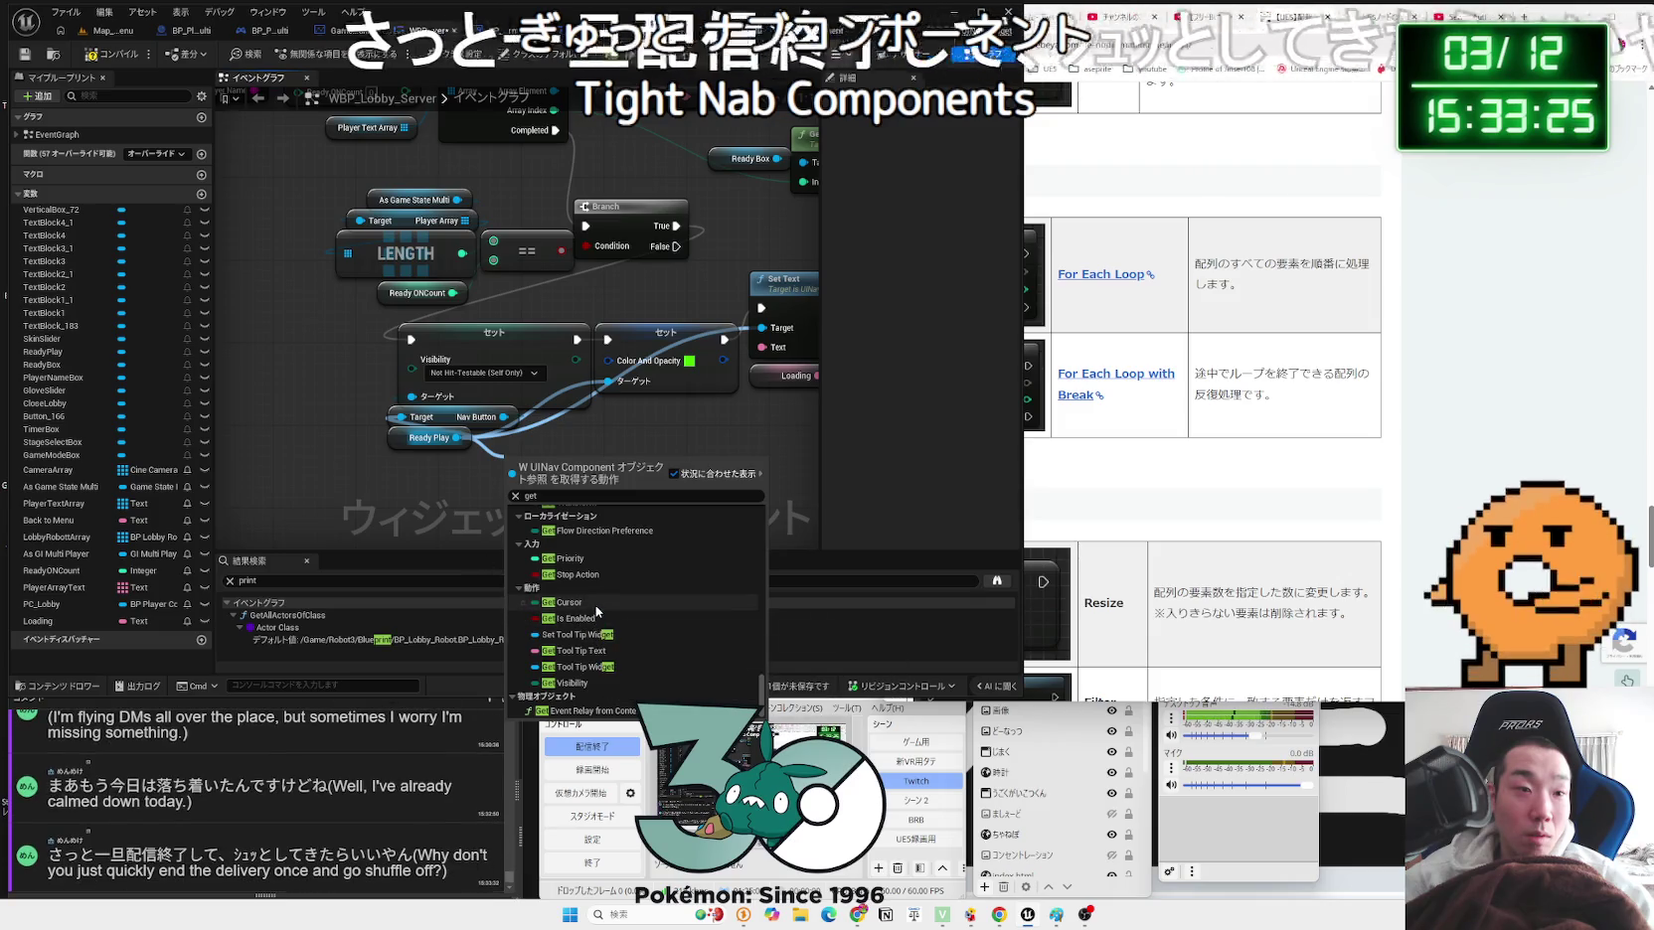
left_click(597, 682)
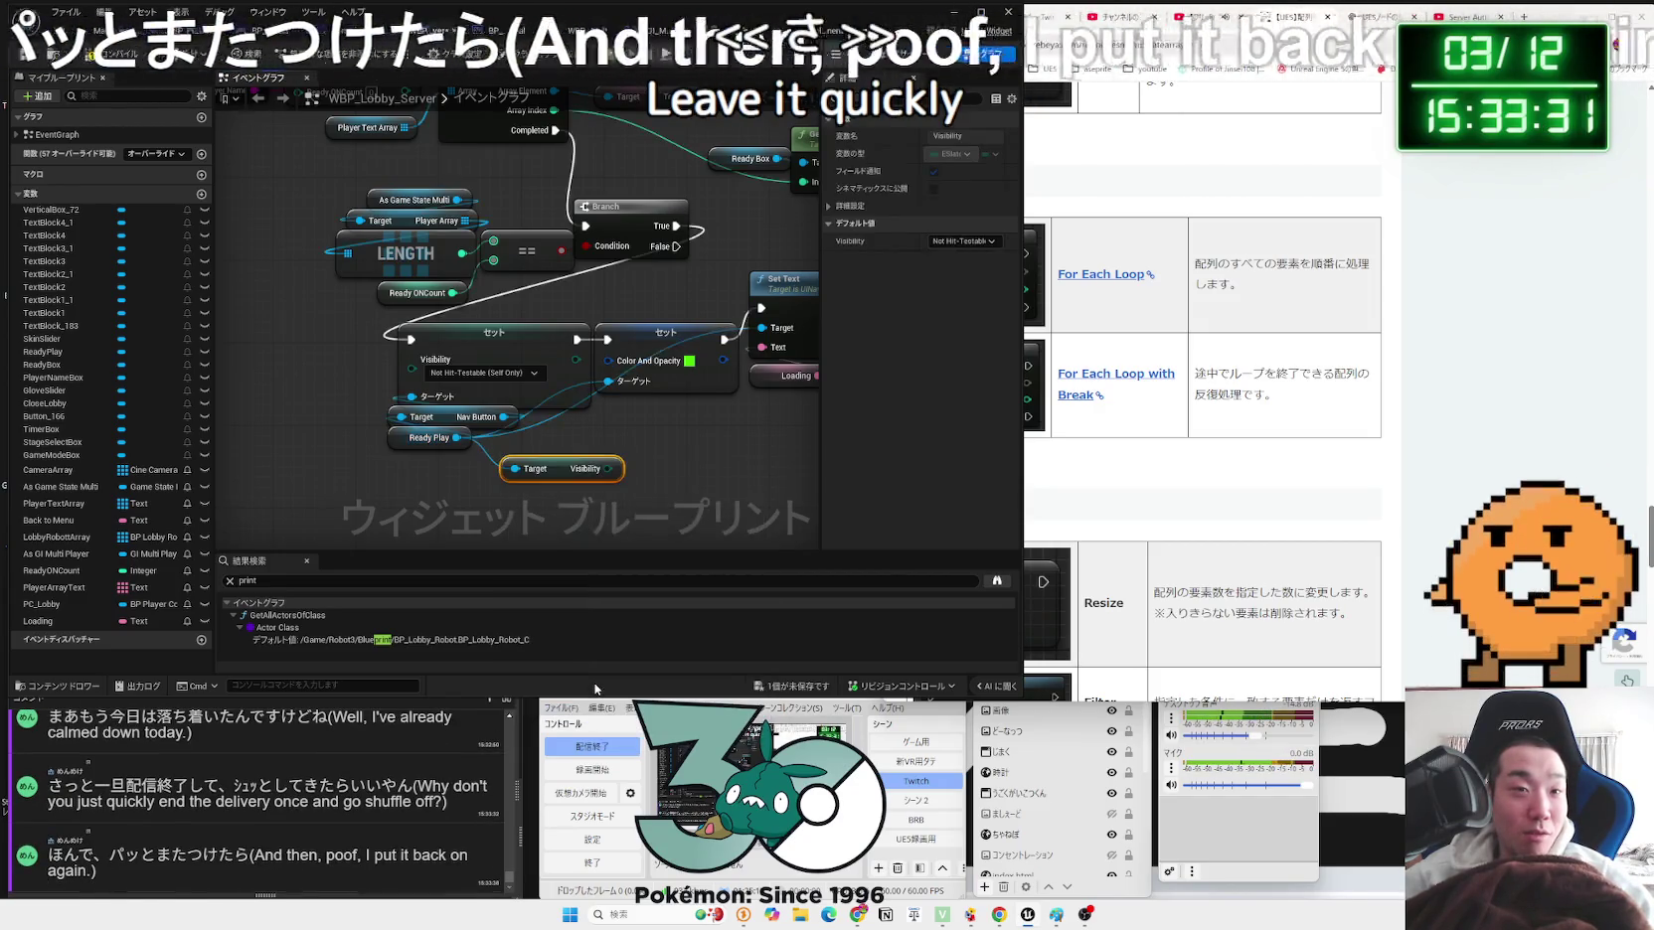
key("Delete")
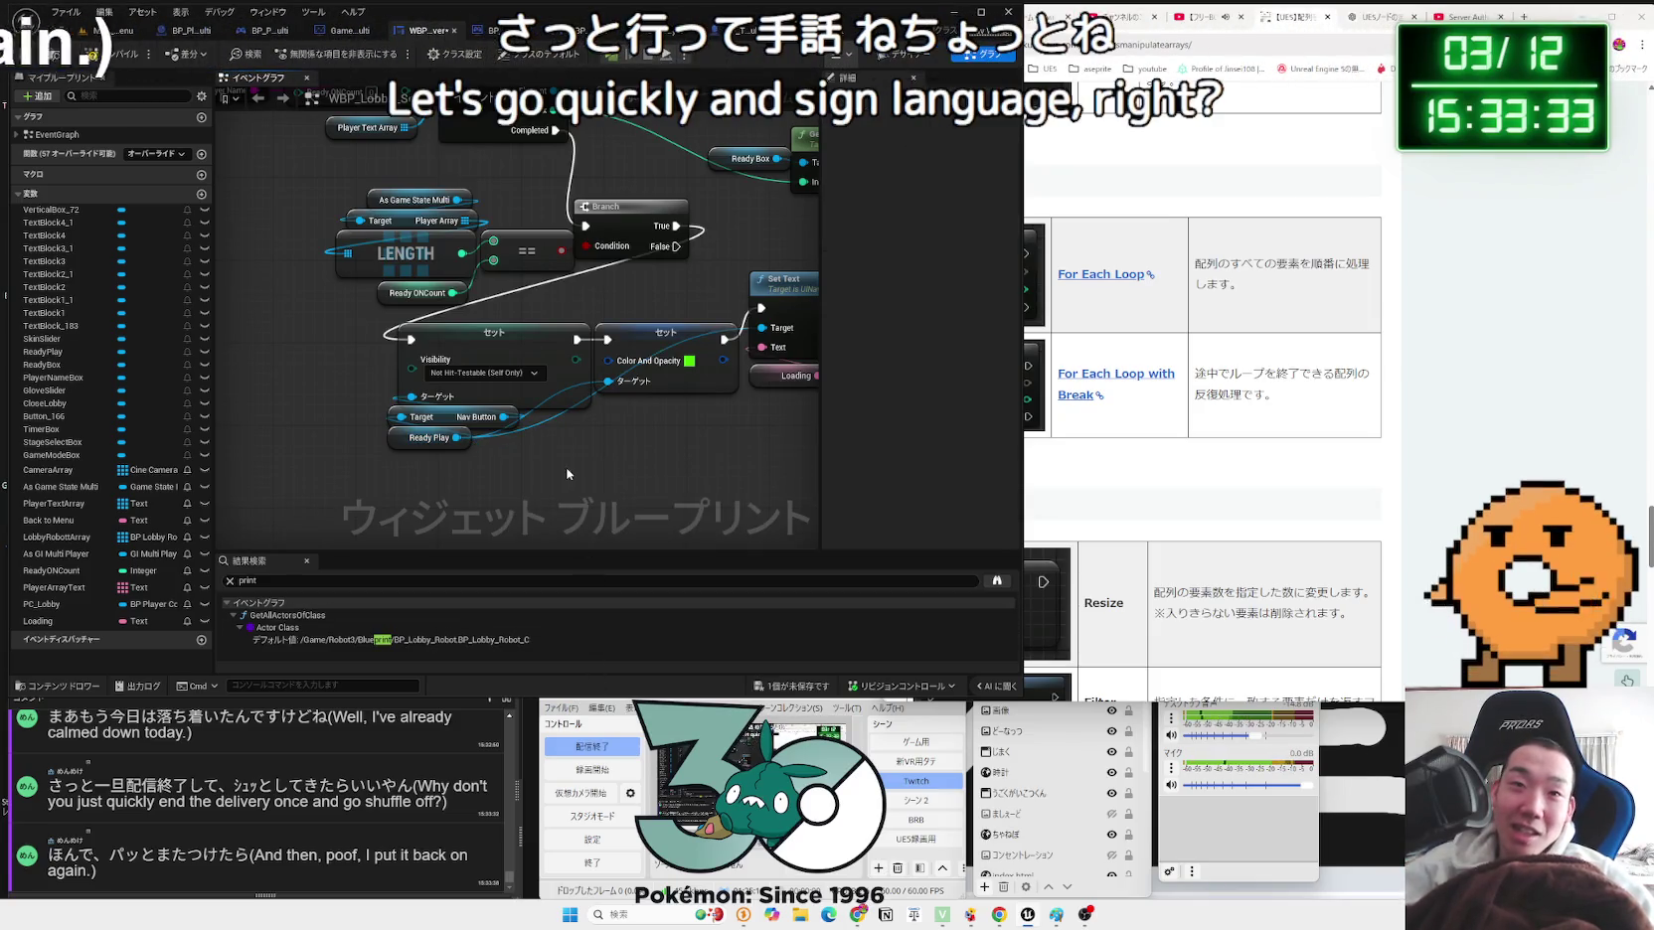
Step: Browse Ready Play's 'set' actions without adding one, then switch to the Designer view
left_click_drag(526, 467, 530, 462)
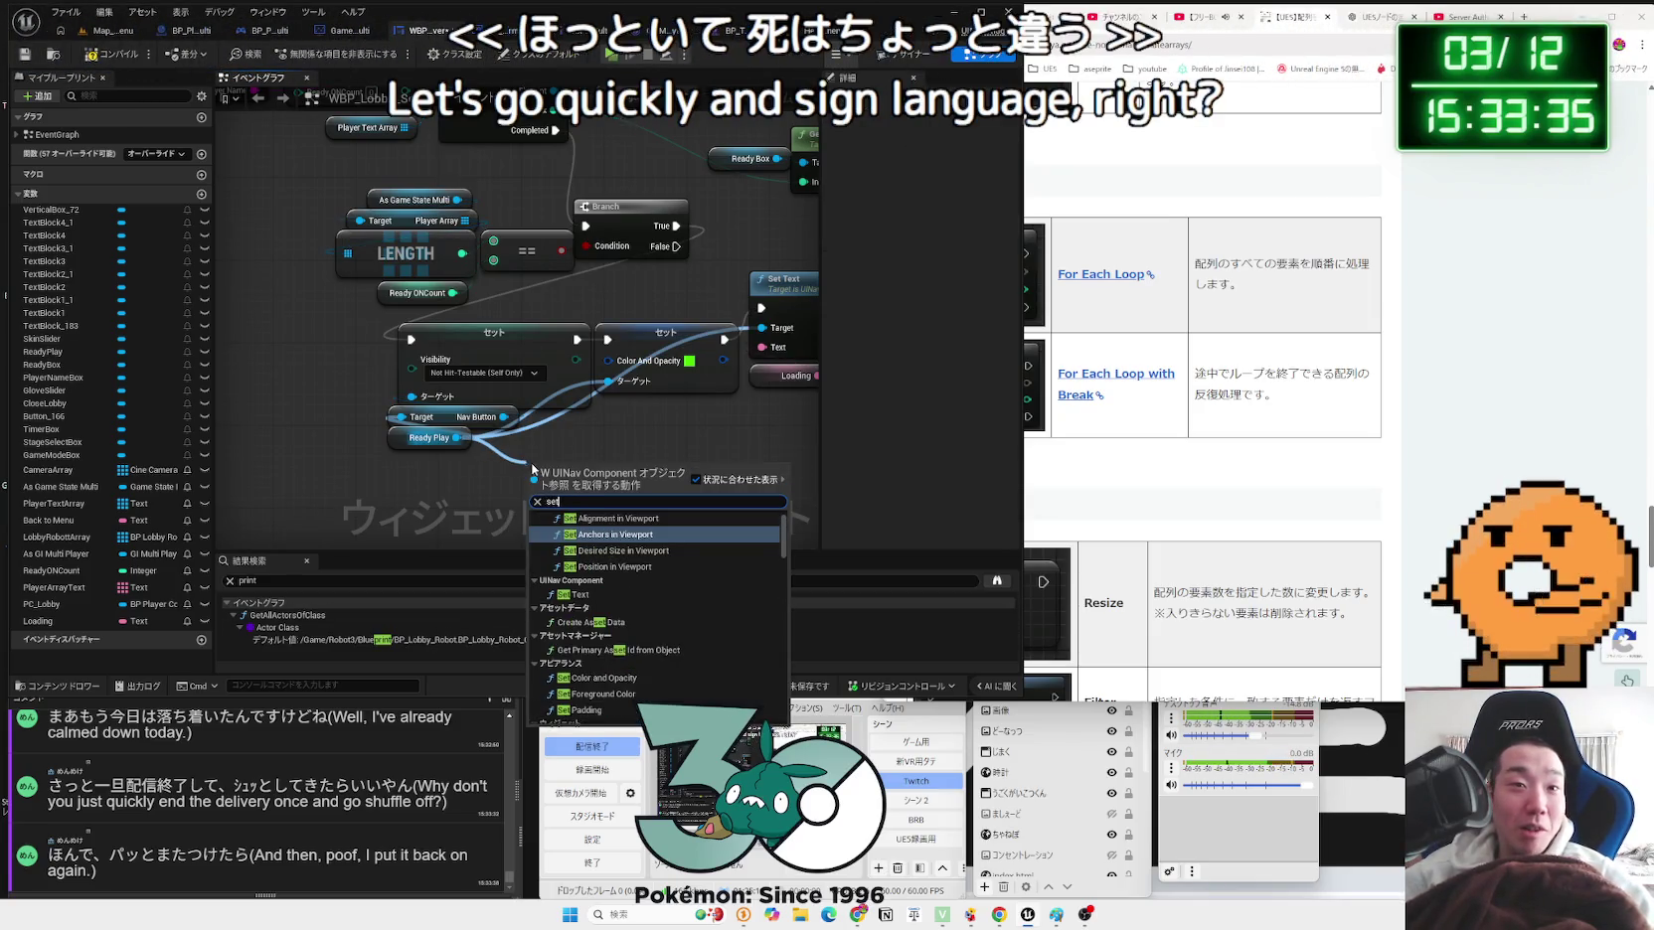
type("set")
scroll(646, 593, "down", 10)
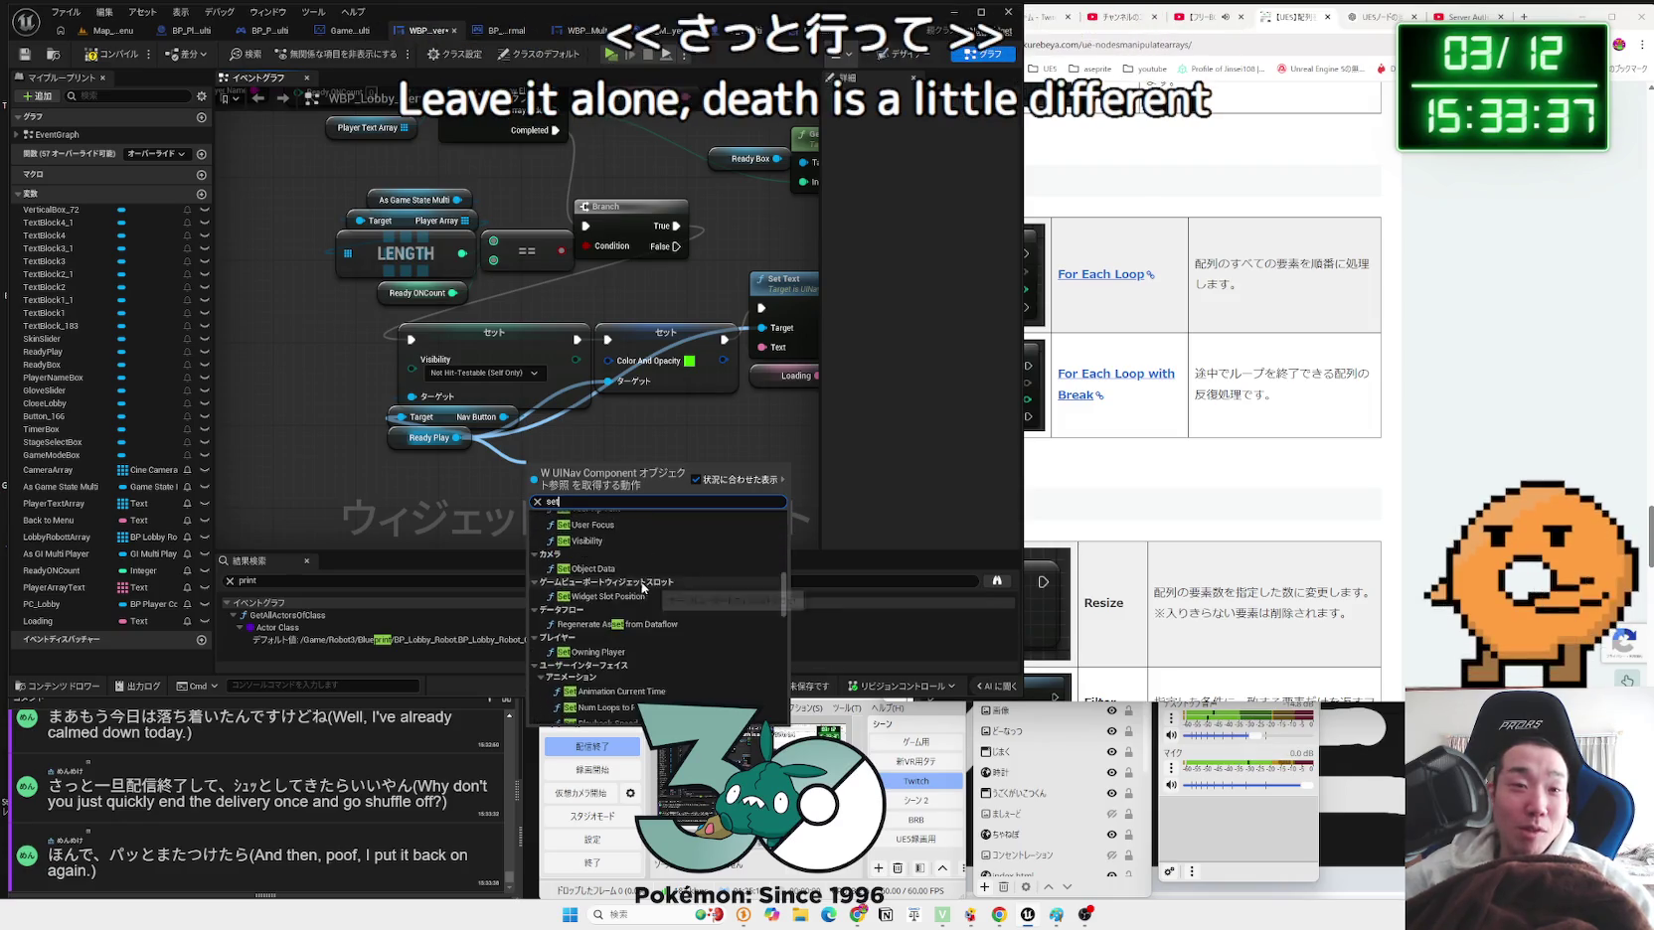
scroll(640, 581, "down", 3)
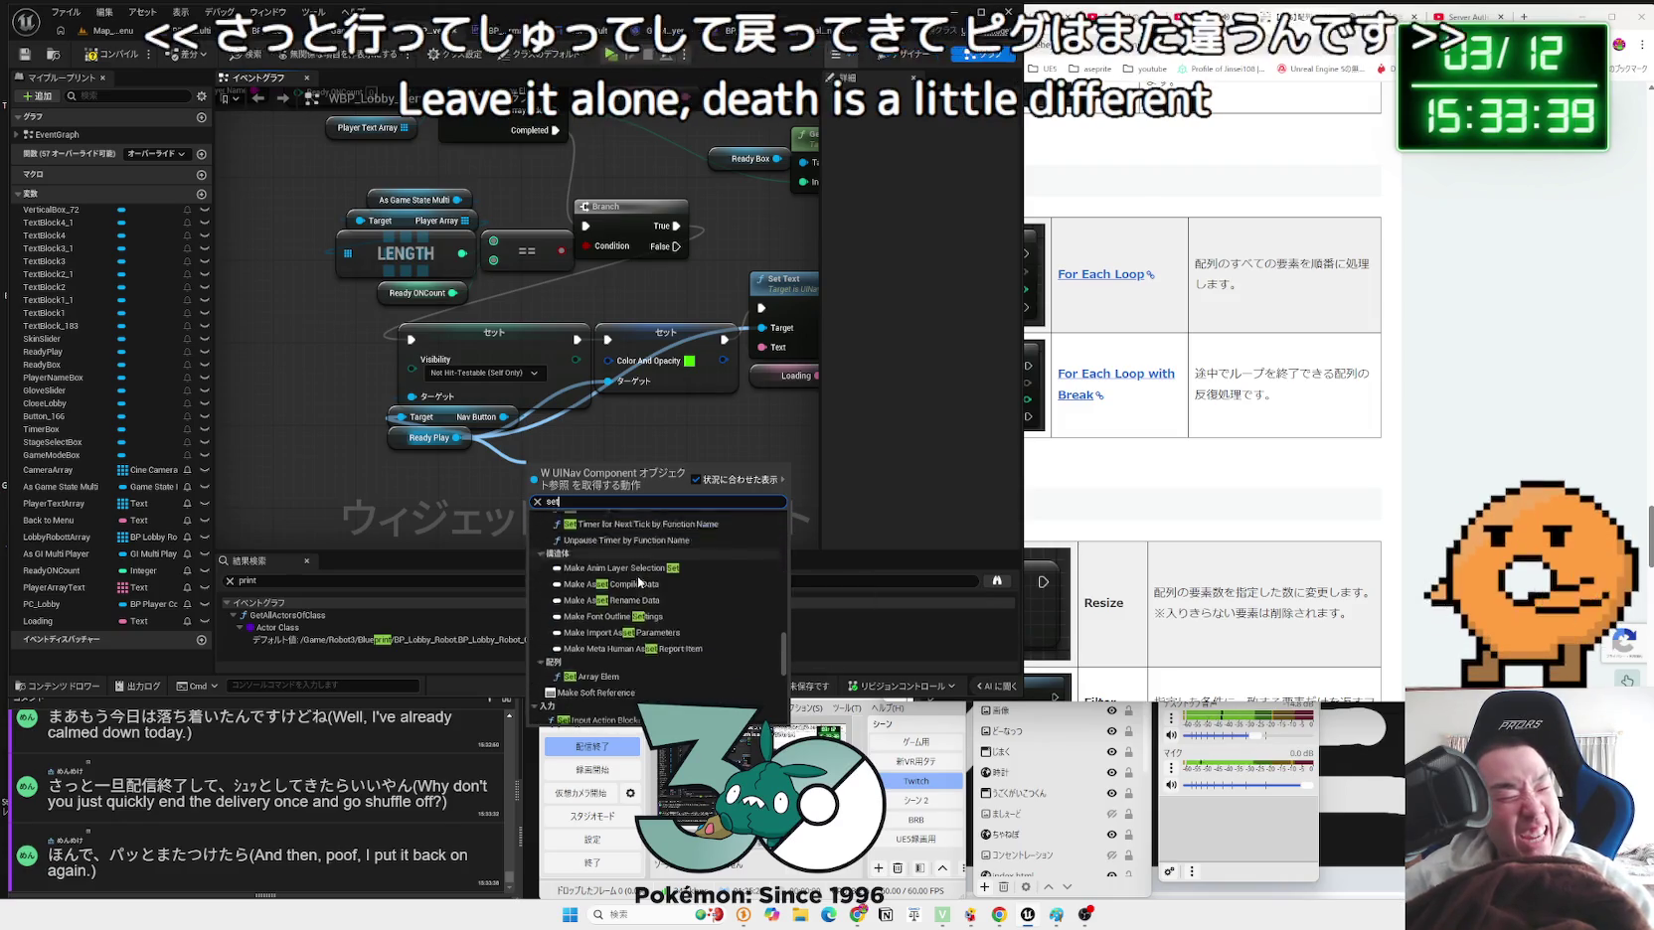
scroll(696, 626, "down", 5)
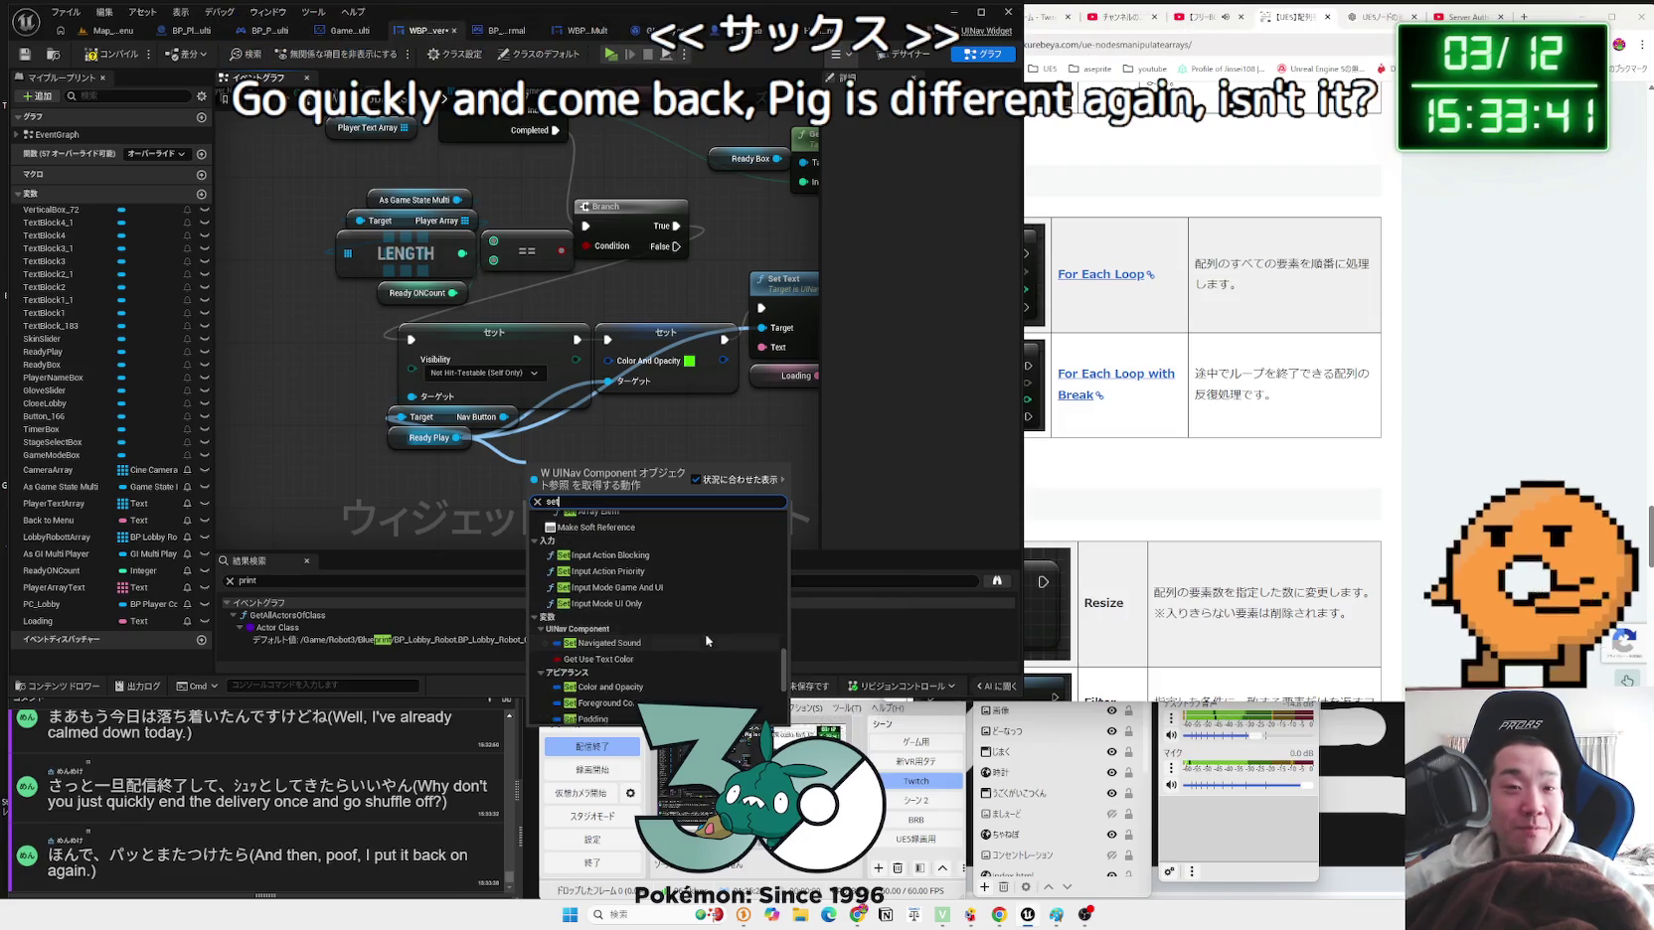
scroll(696, 626, "down", 3)
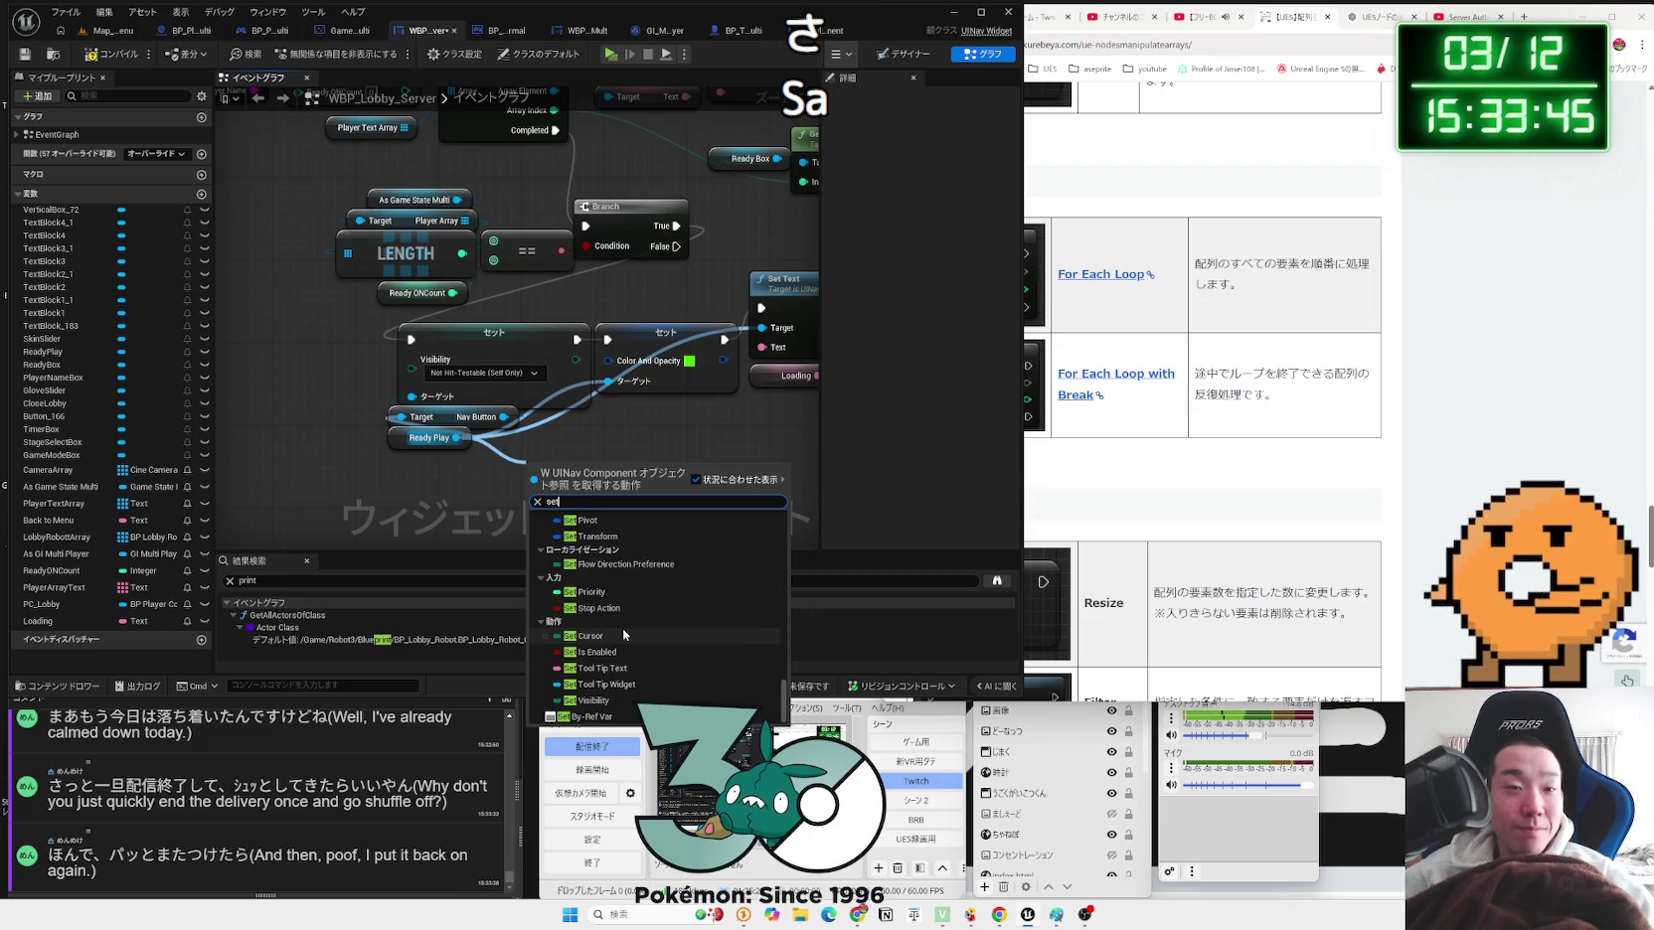
scroll(623, 634, "up", 3)
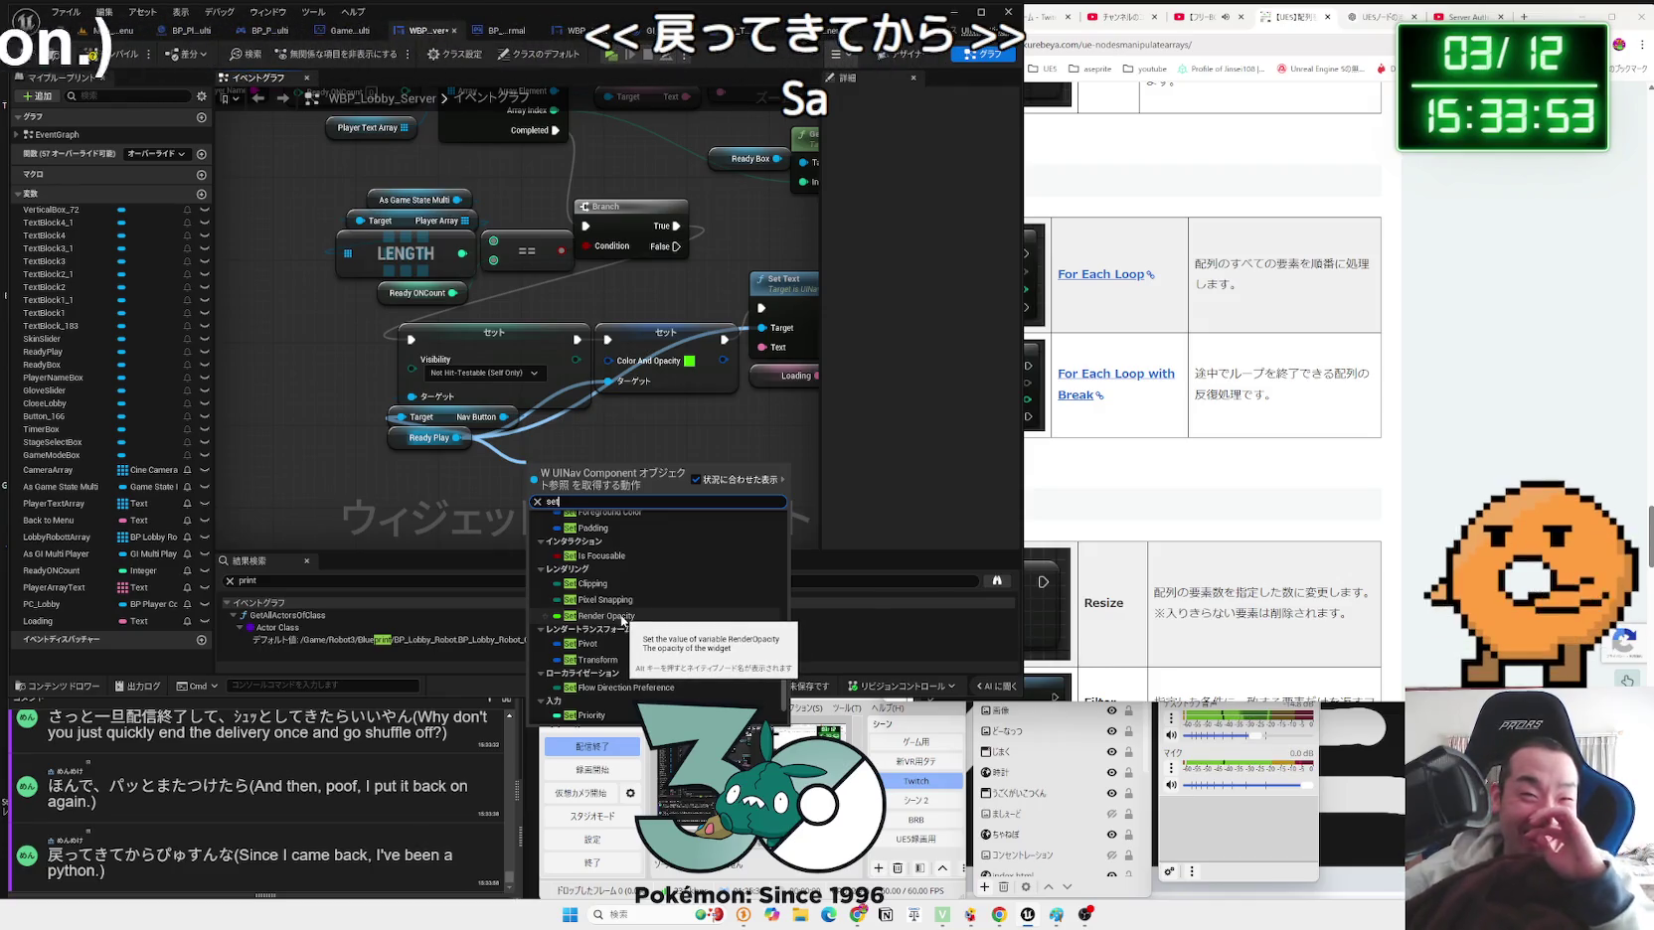
scroll(624, 618, "up", 10)
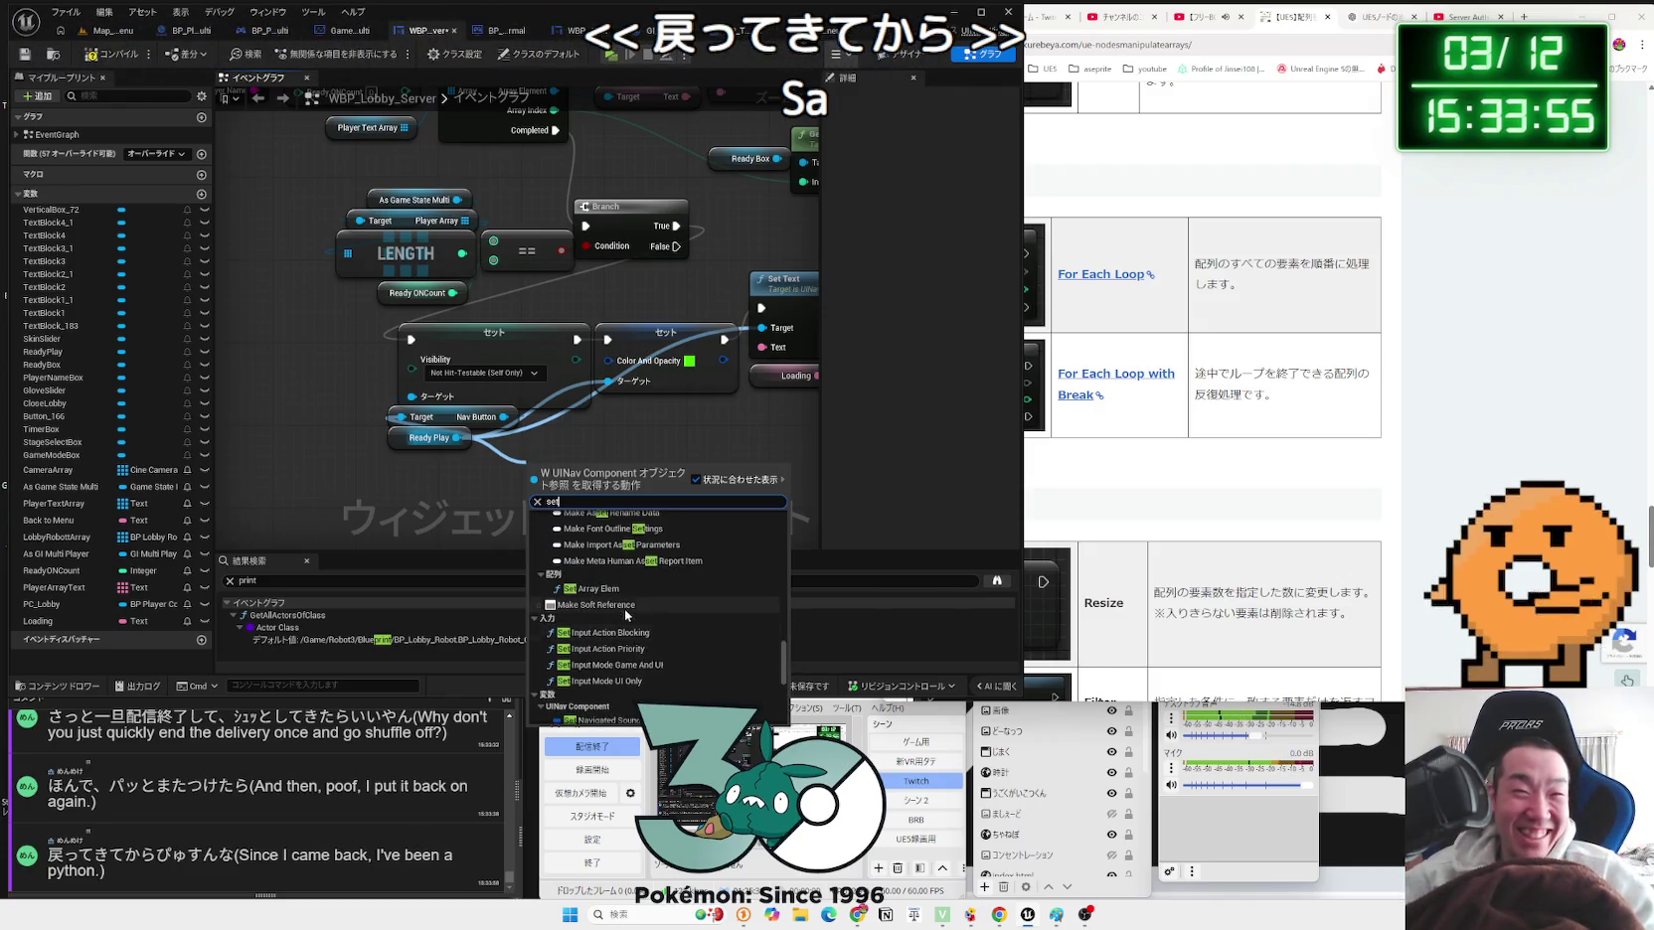
scroll(631, 612, "down", 5)
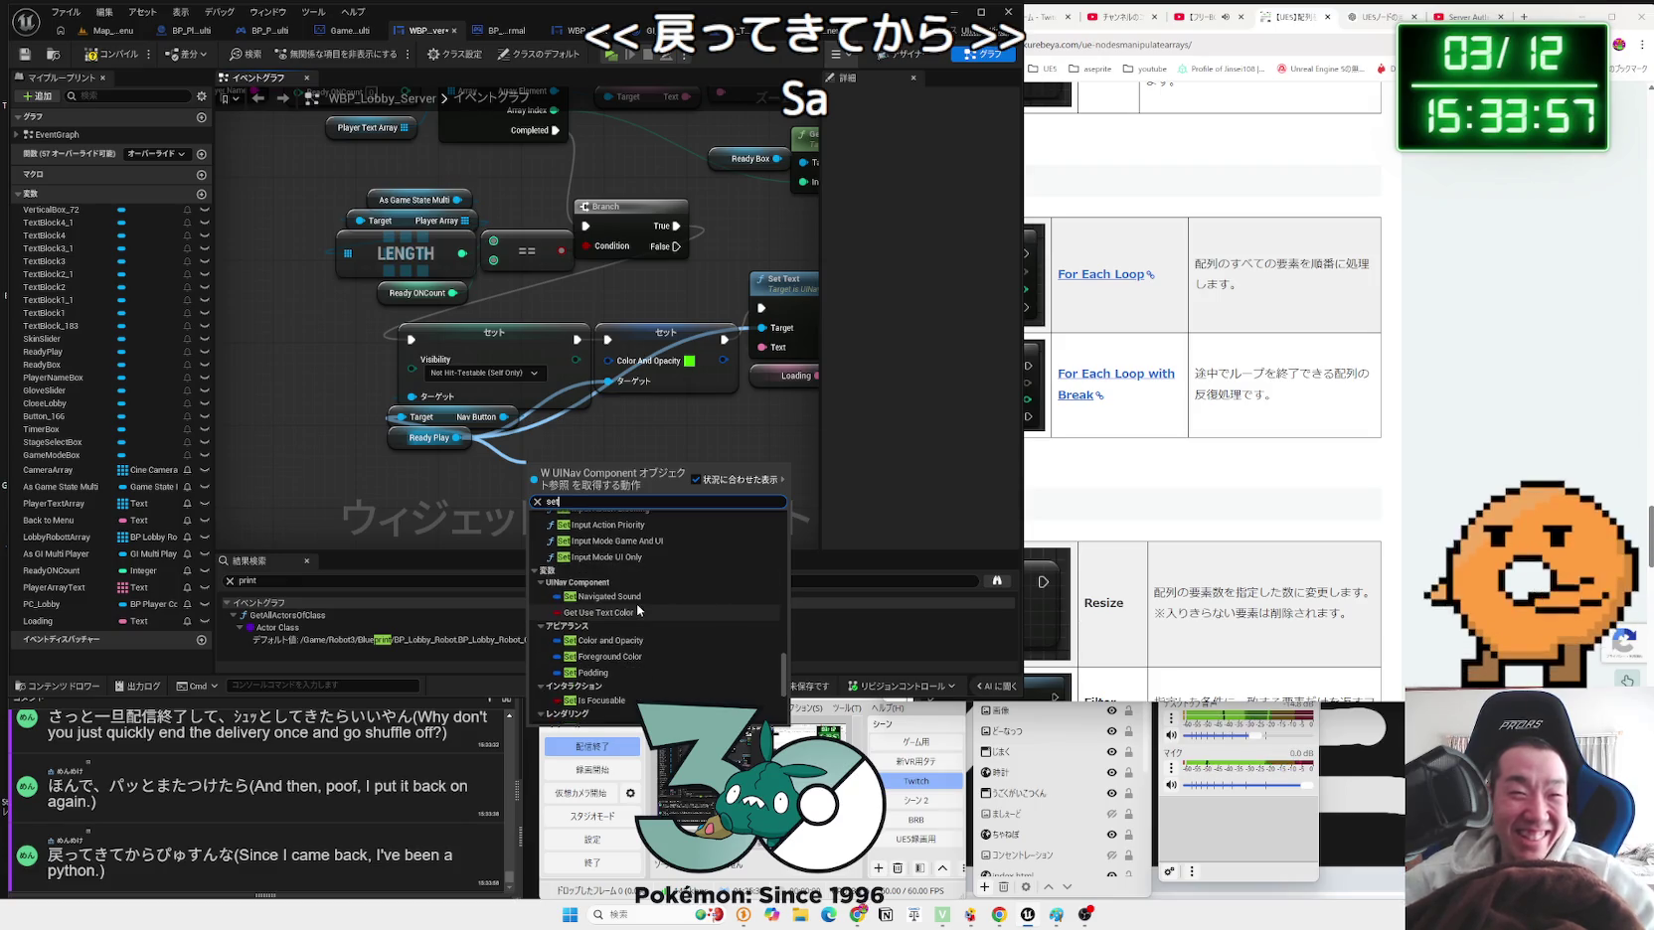
scroll(636, 608, "down", 5)
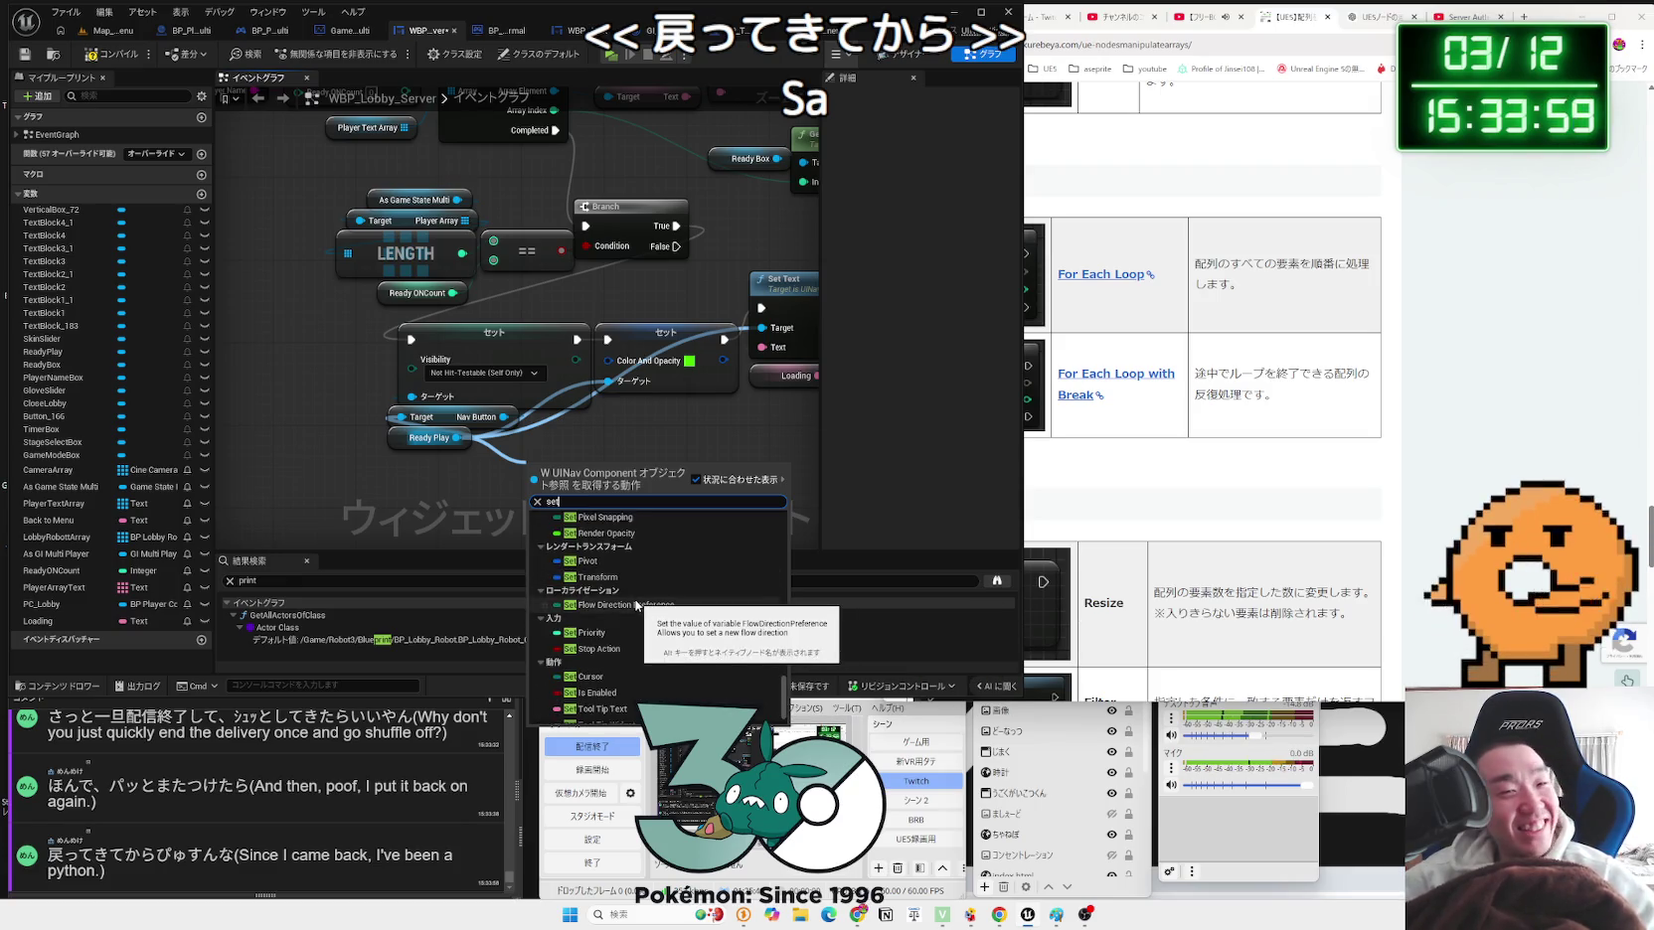
scroll(637, 606, "down", 1)
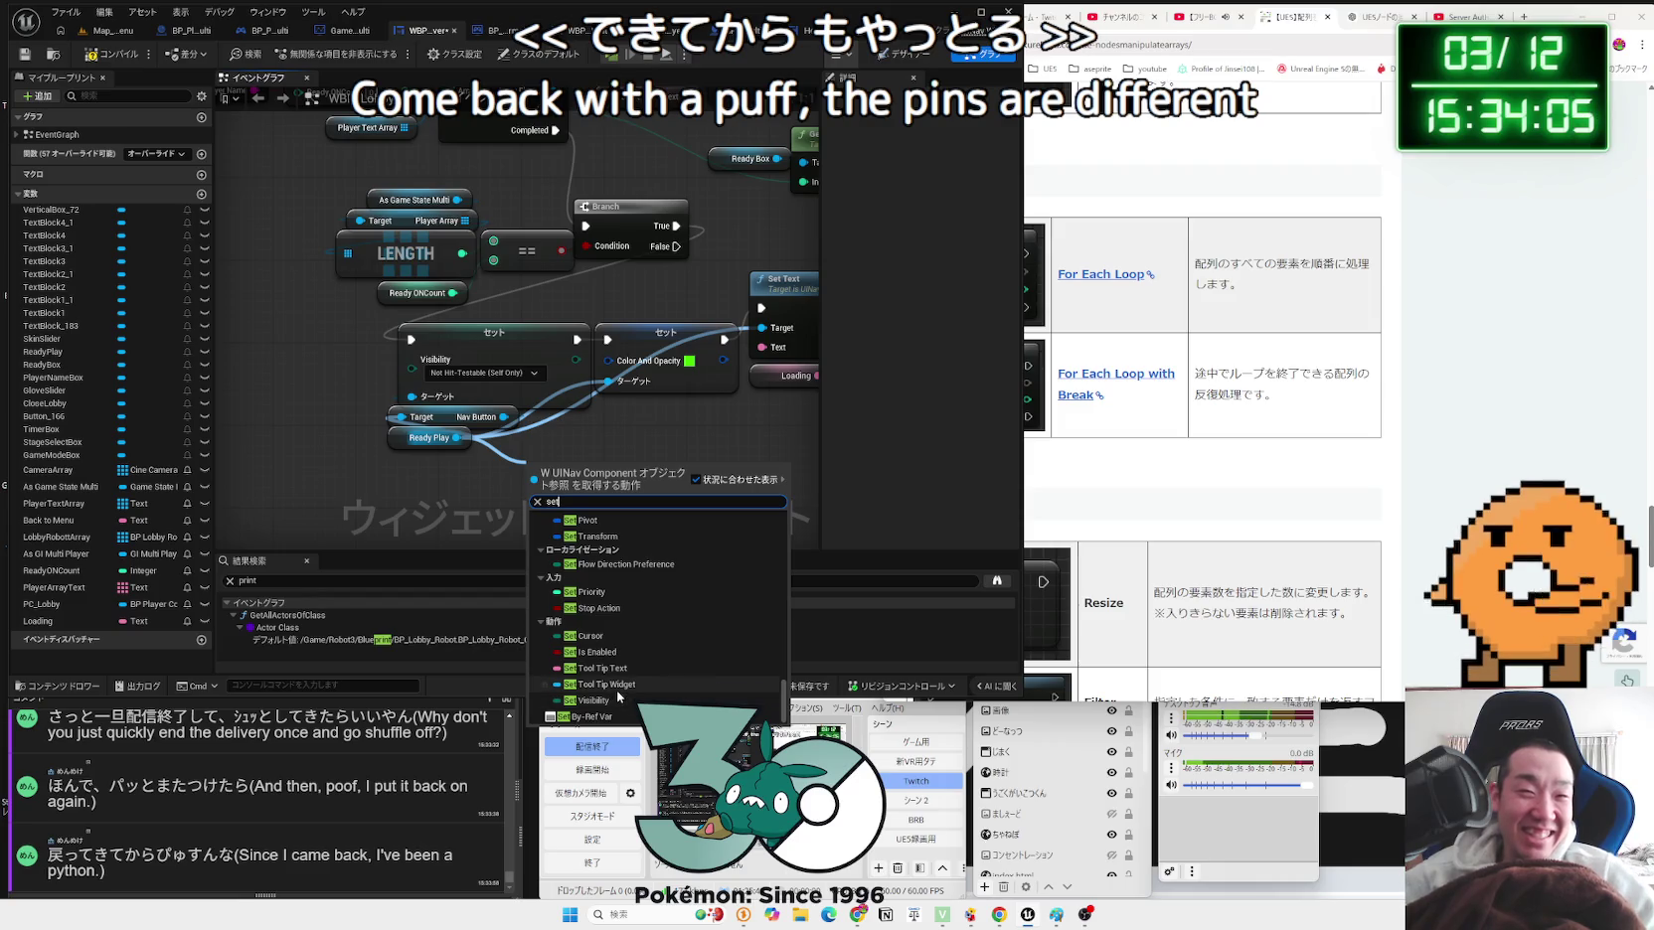
left_click(490, 518)
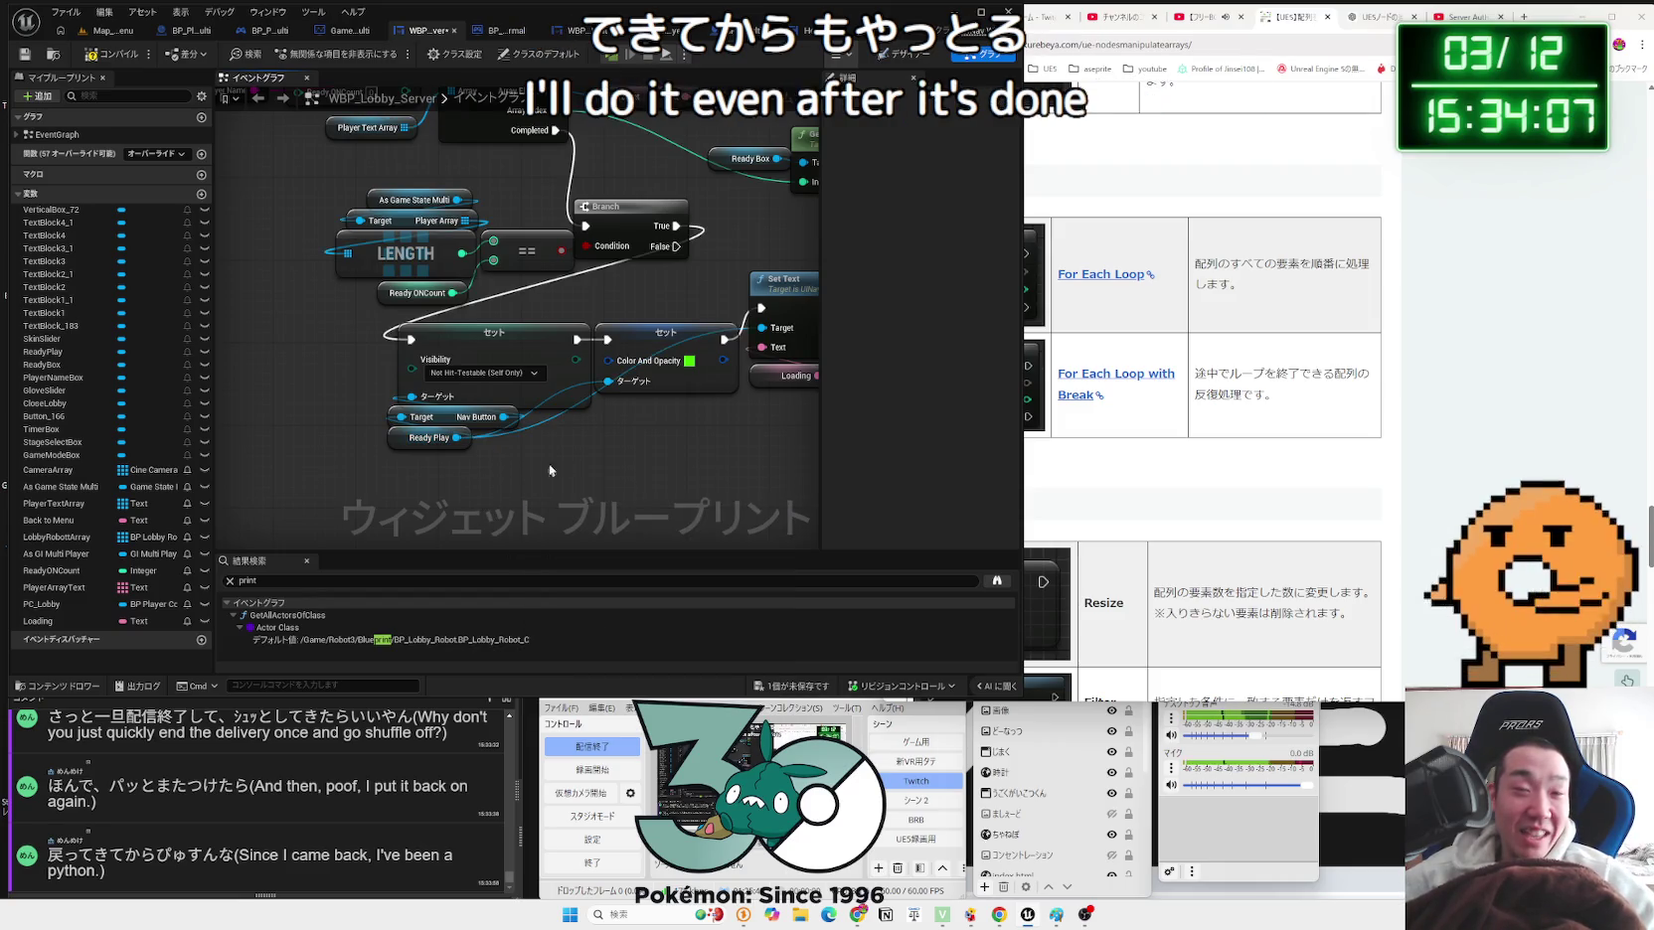
left_click(900, 57)
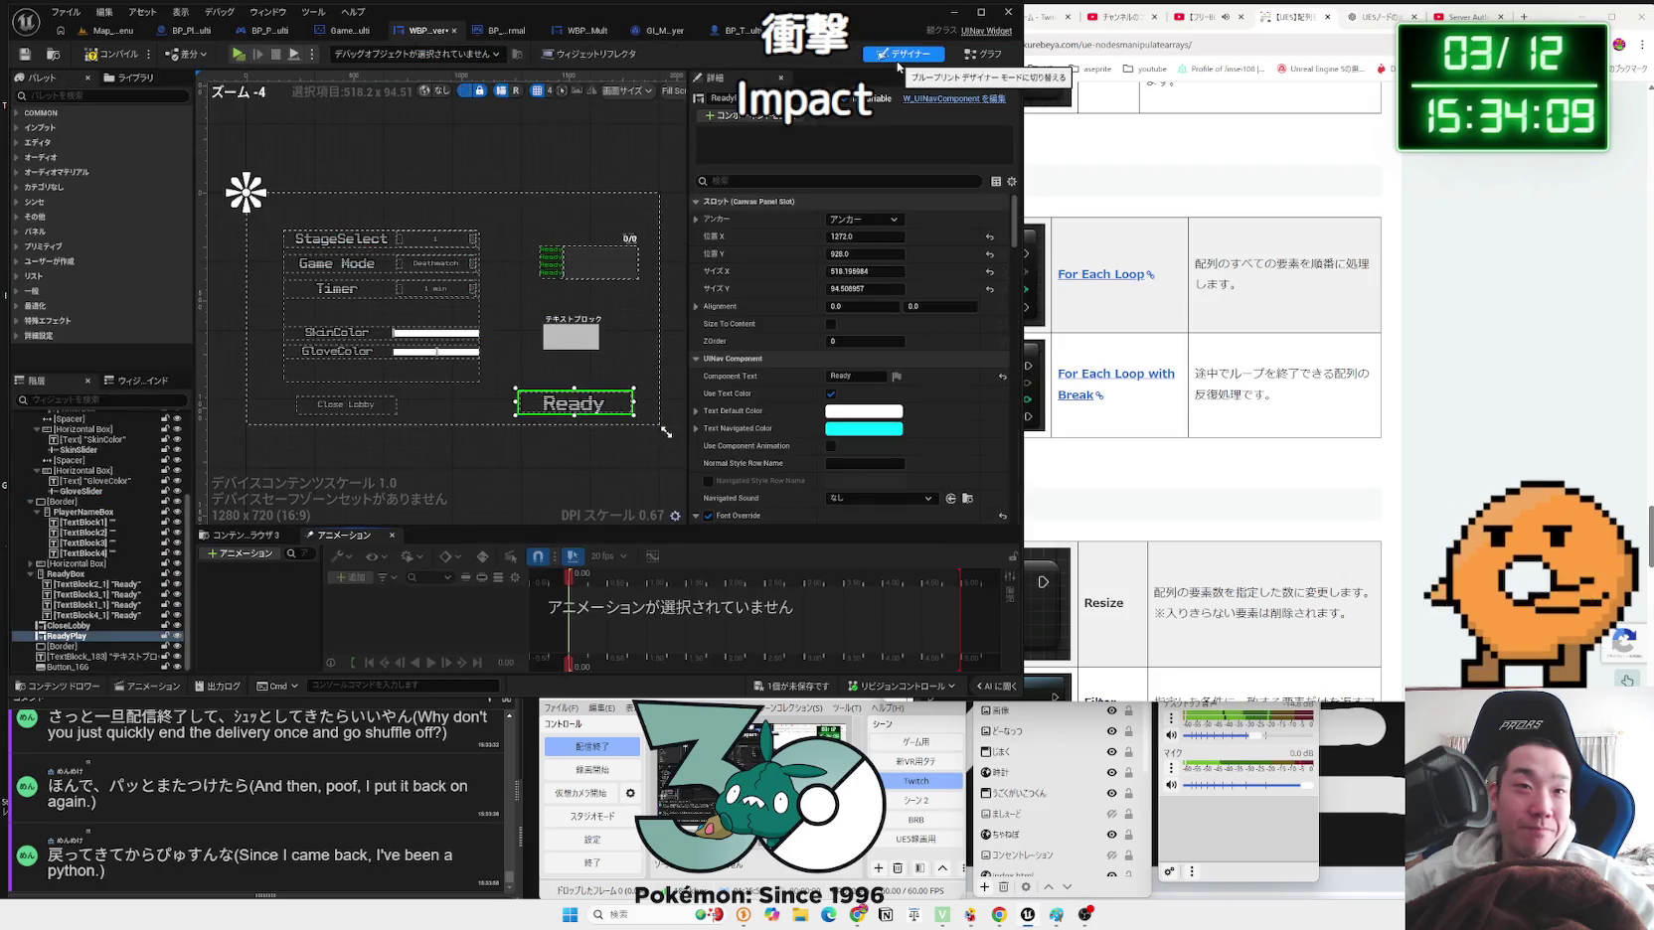
left_click(967, 57)
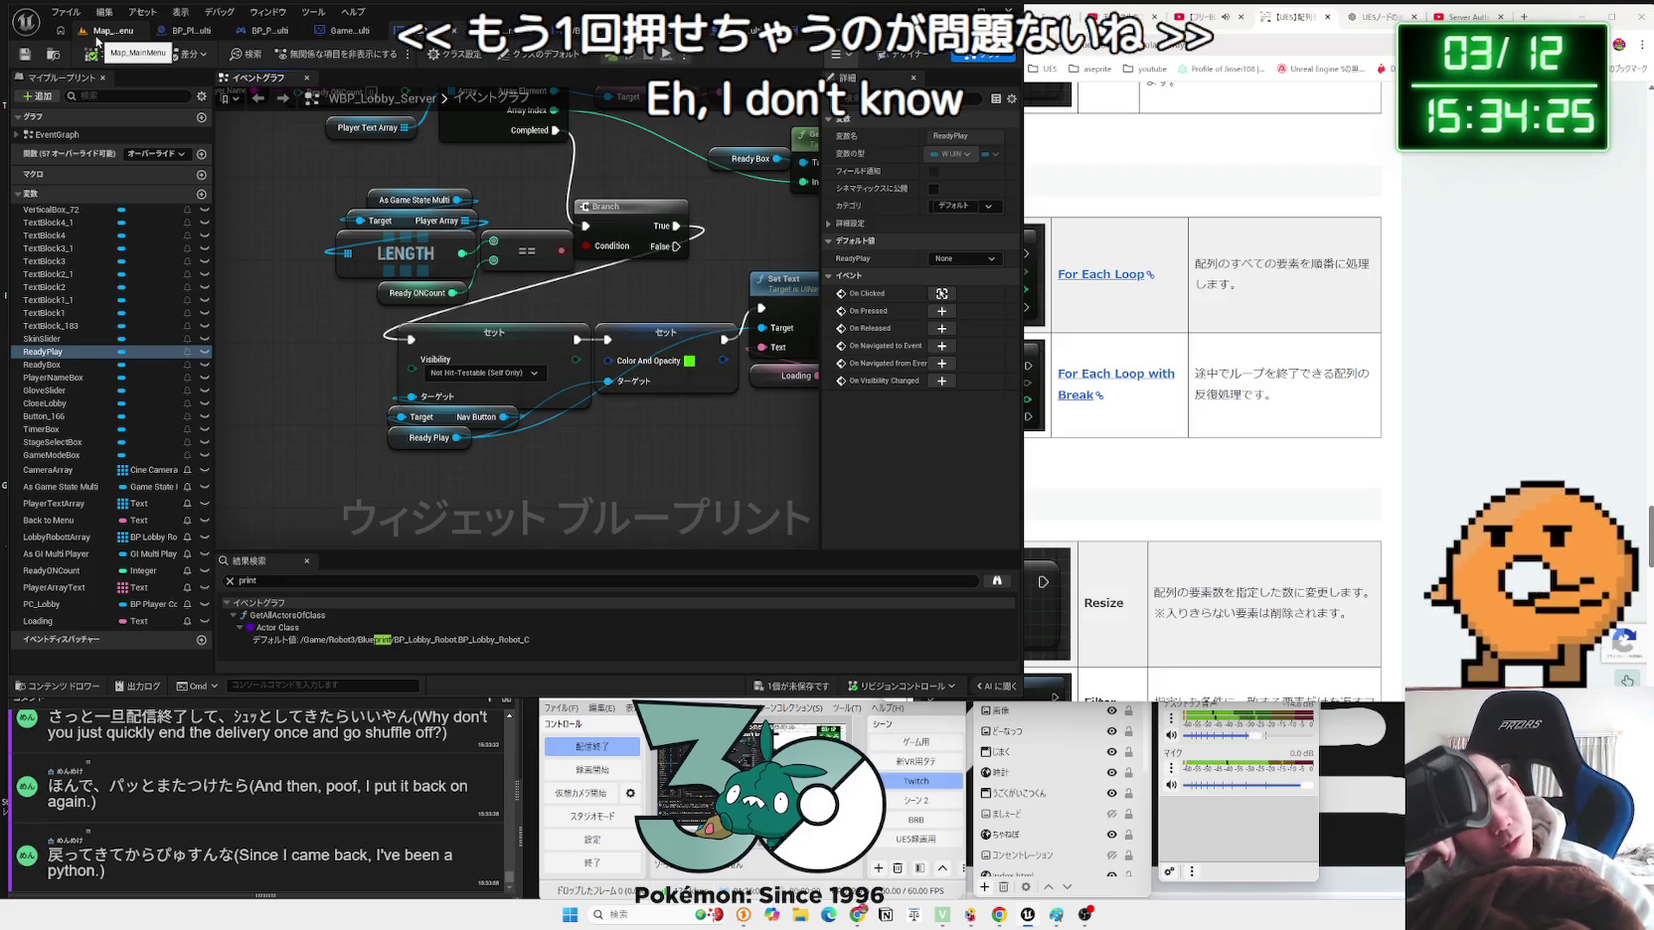
Step: Review the OnClicked (ReadyPlay), Ready PN PC, ReadyWidget, LENGTH and Branch nodes, then fit the graph
left_click_drag(233, 201, 298, 119)
left_click_drag(758, 497, 719, 366)
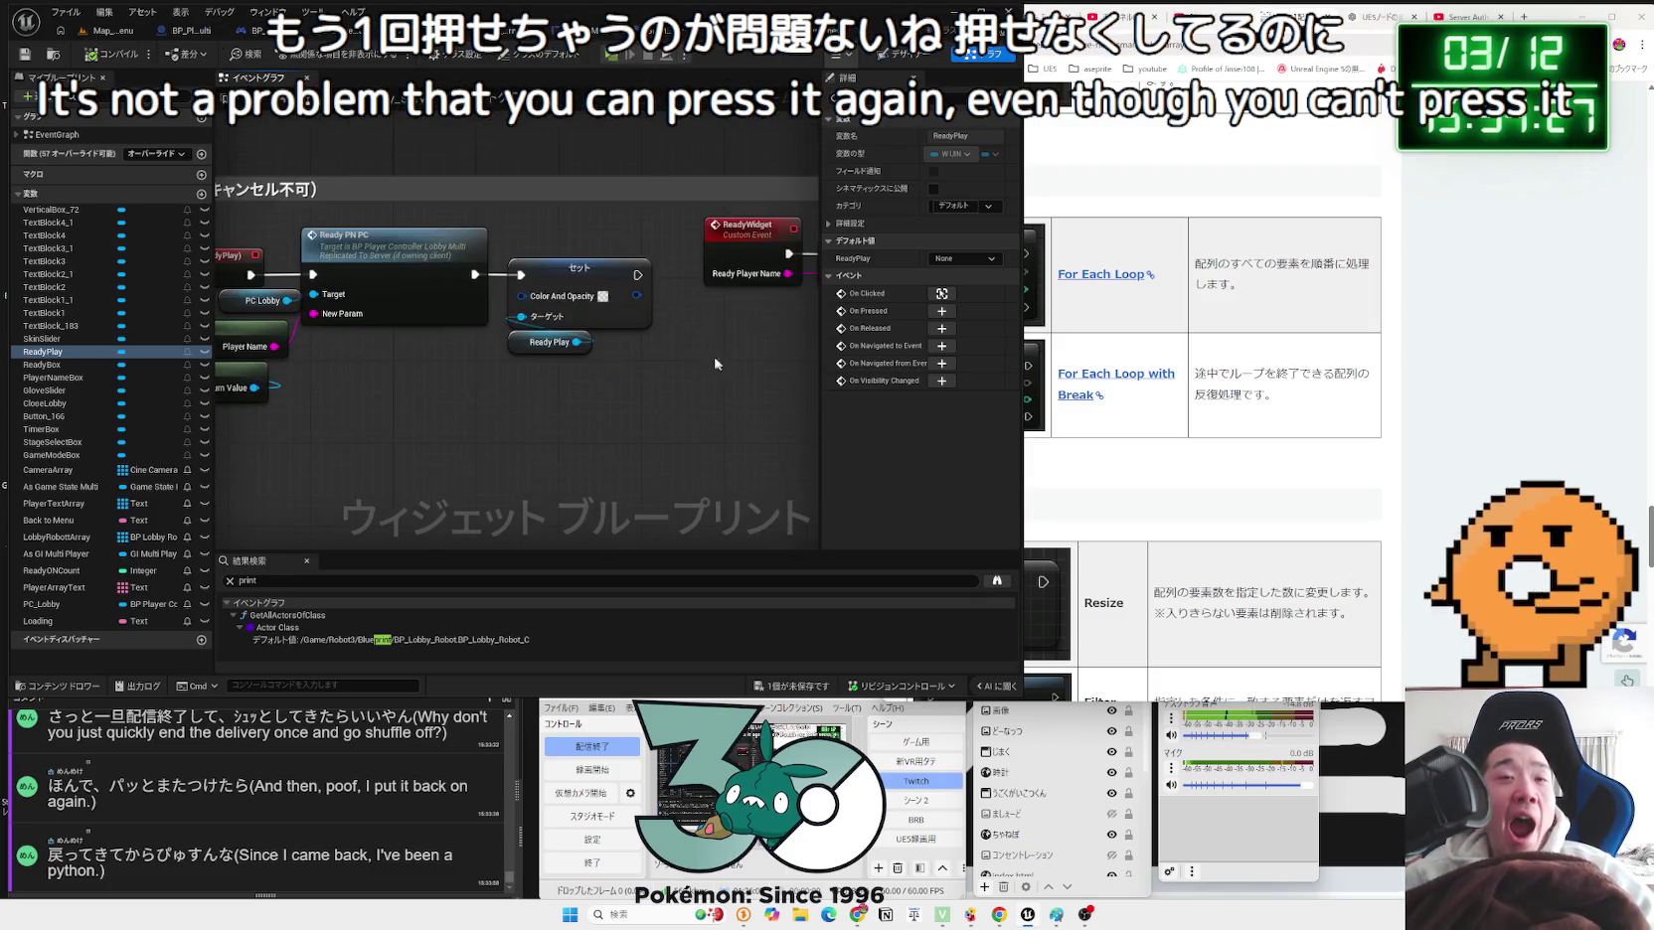
left_click(558, 282)
left_click(603, 378)
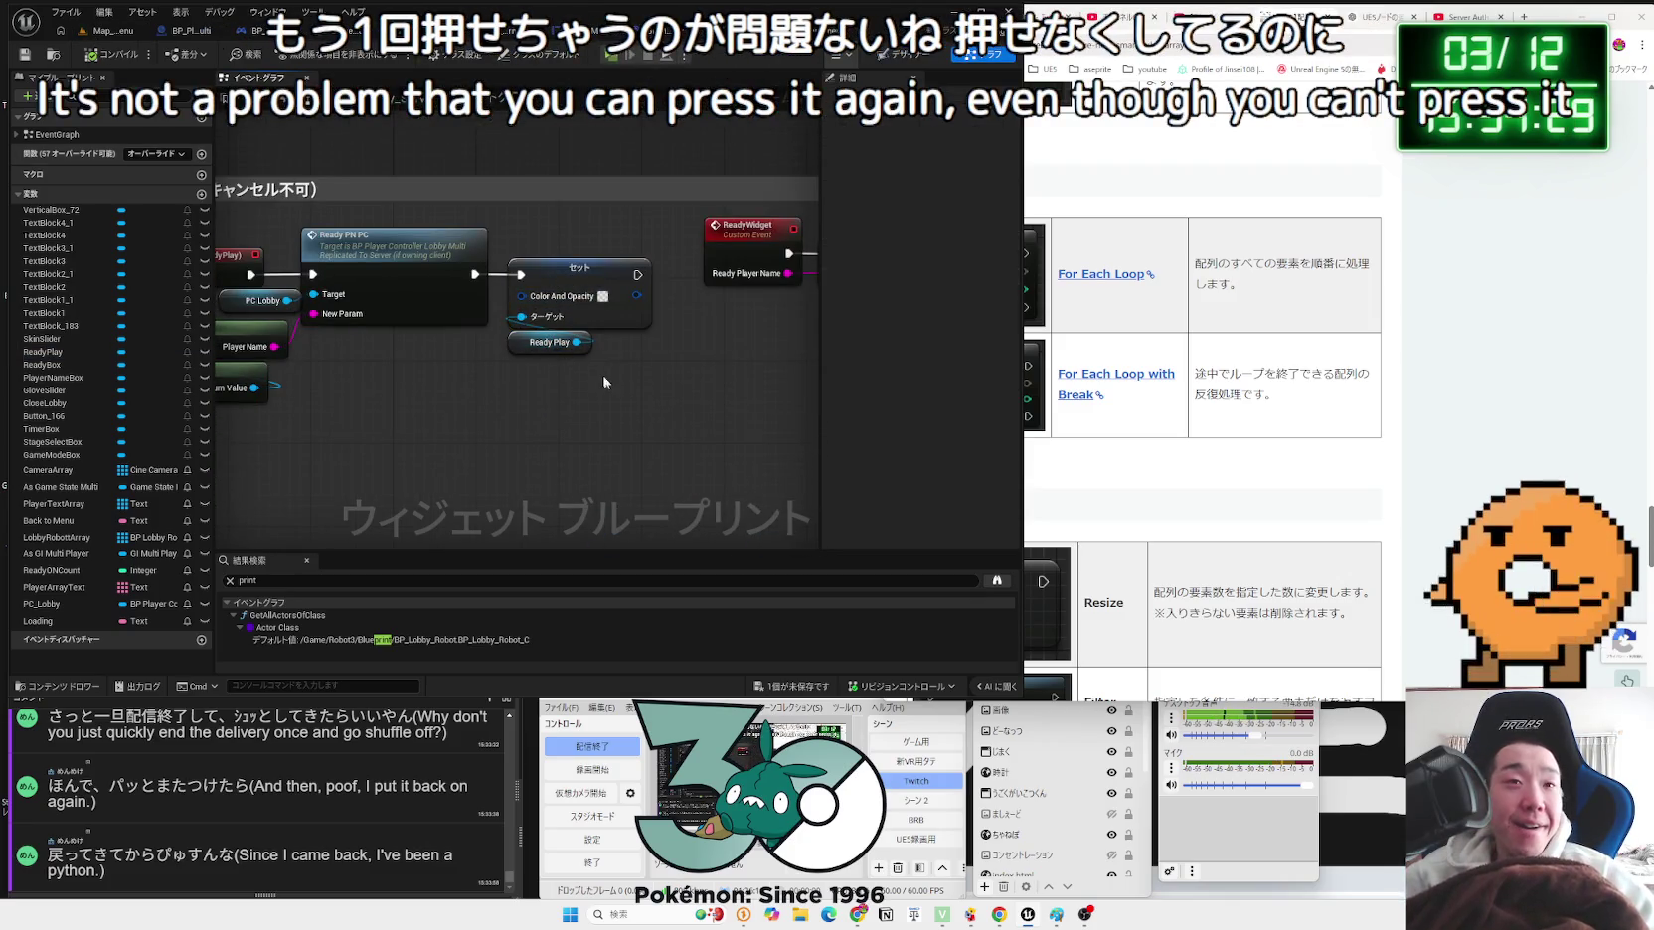
mouse_move(548, 345)
left_mouse_down()
mouse_move(497, 377)
mouse_move(725, 400)
mouse_move(647, 316)
left_mouse_up()
scroll(497, 377, "down", 1)
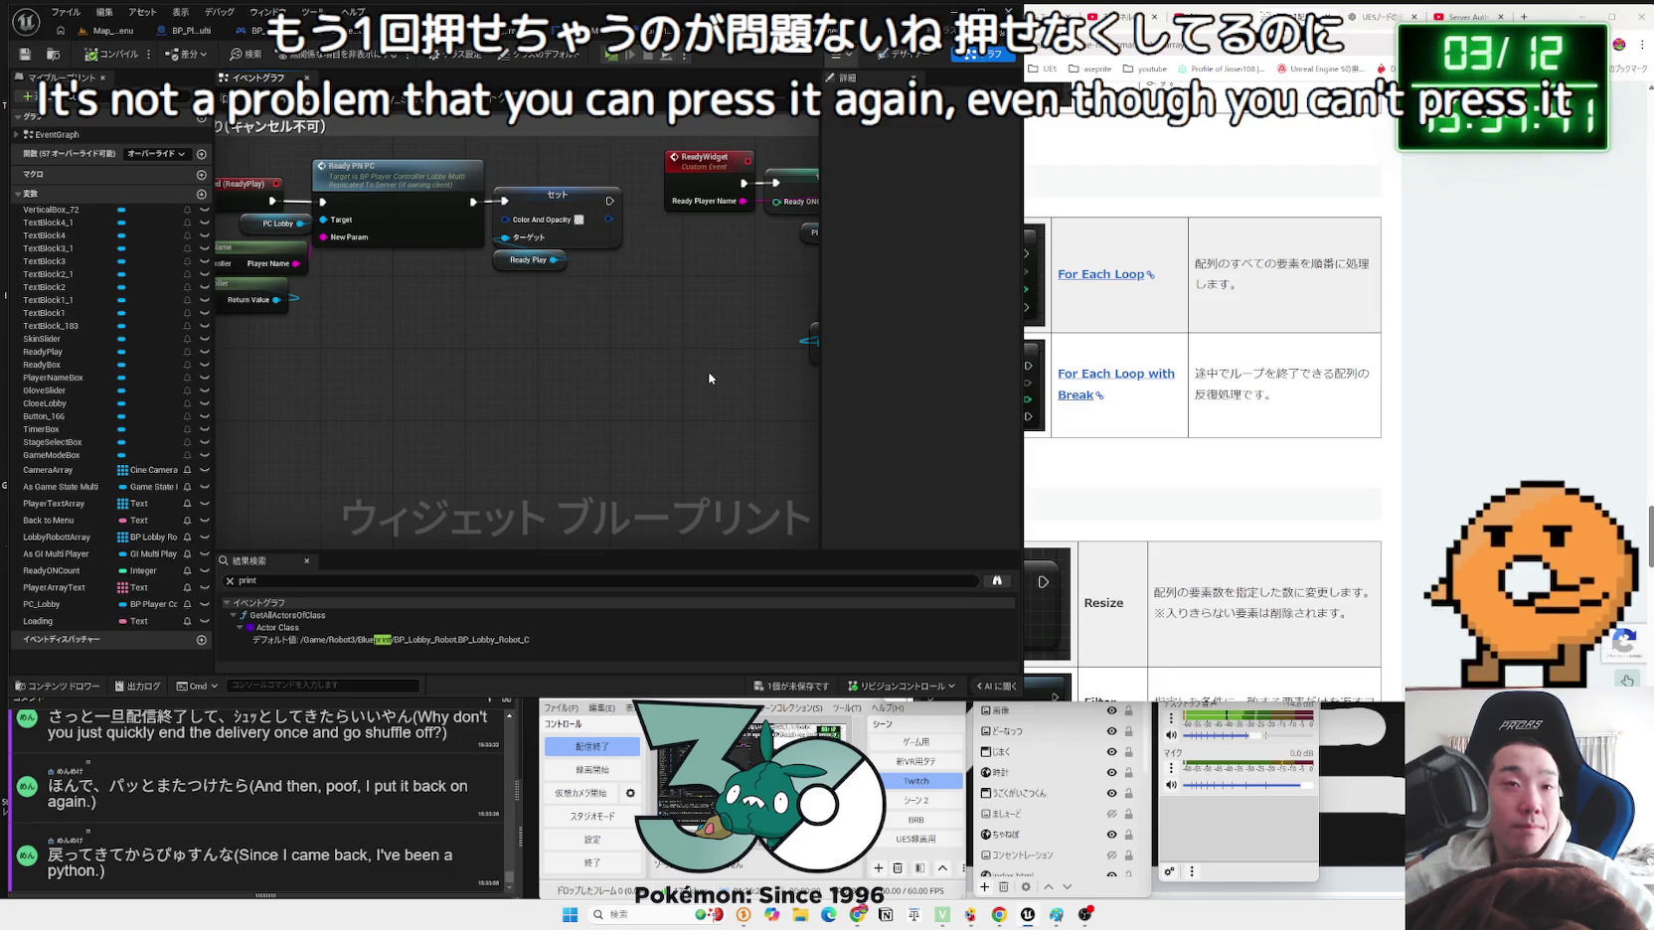
scroll(710, 379, "down", 3)
mouse_move(710, 378)
left_mouse_down()
mouse_move(592, 332)
mouse_move(455, 345)
left_mouse_up()
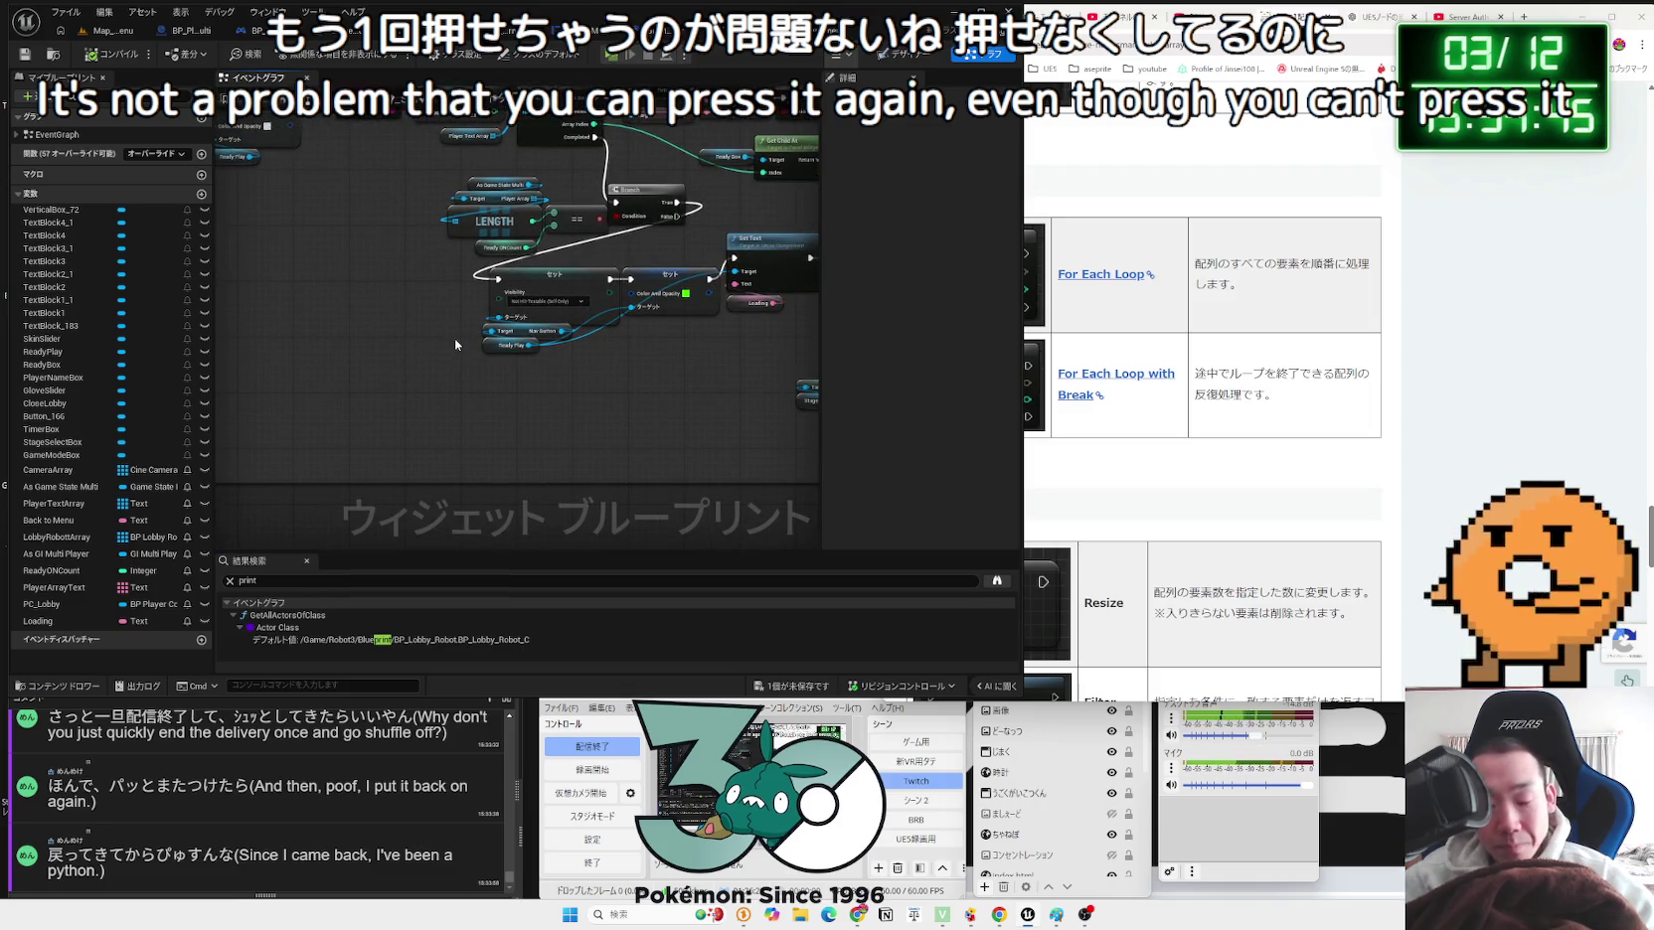
scroll(601, 339, "up", 2)
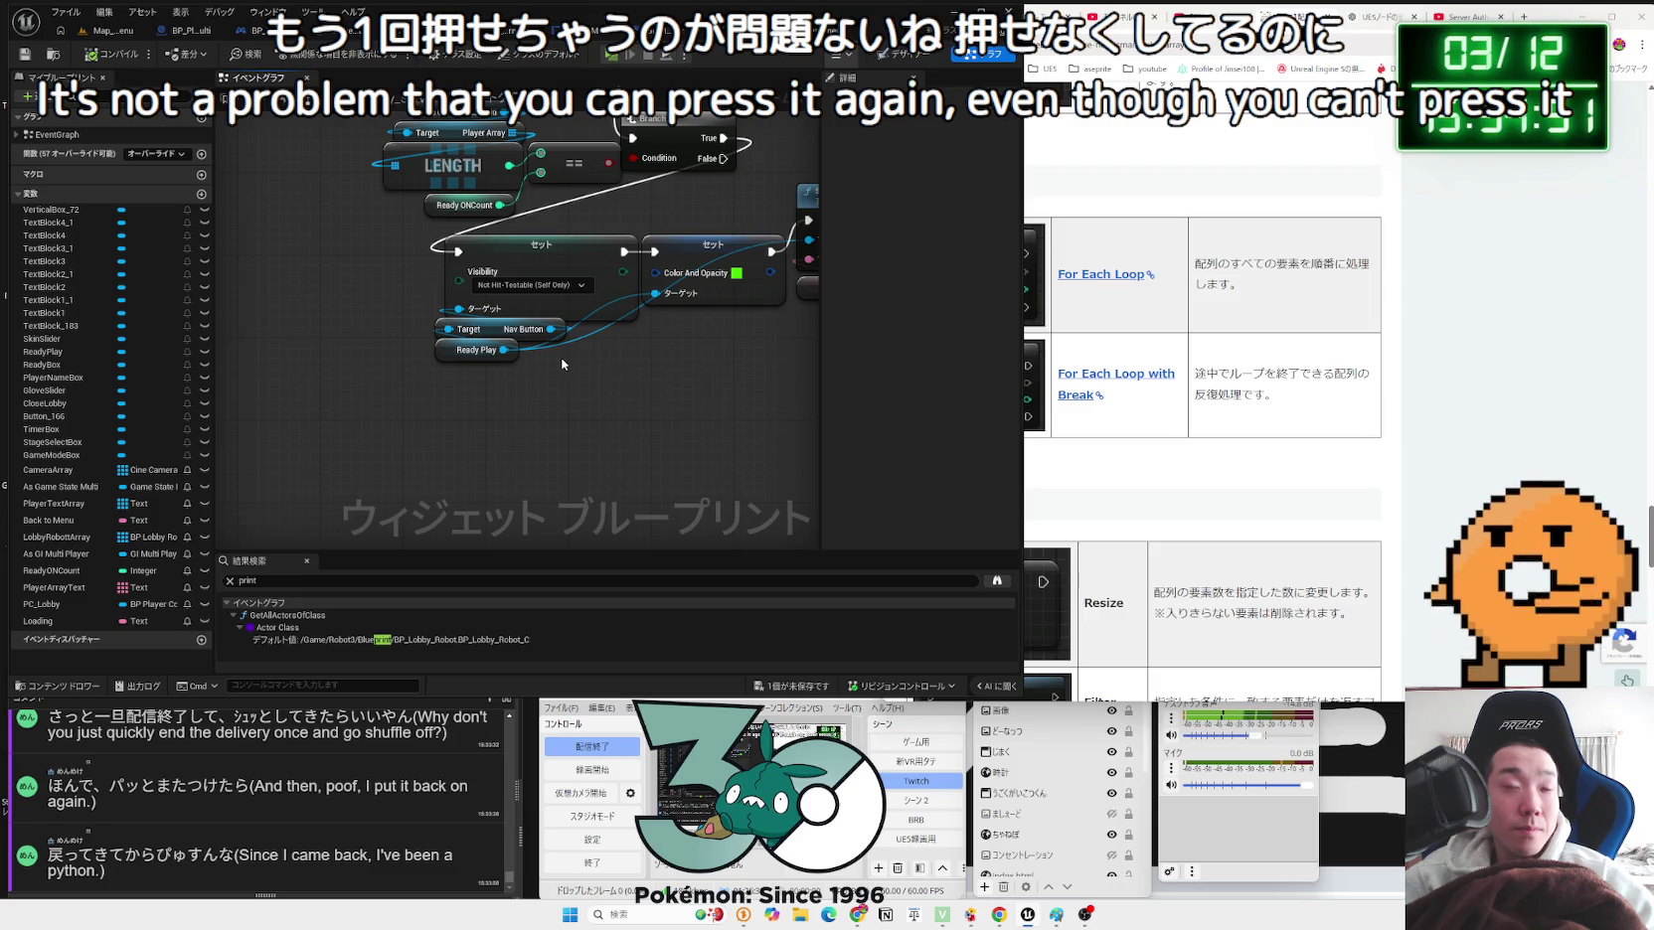
key("Home")
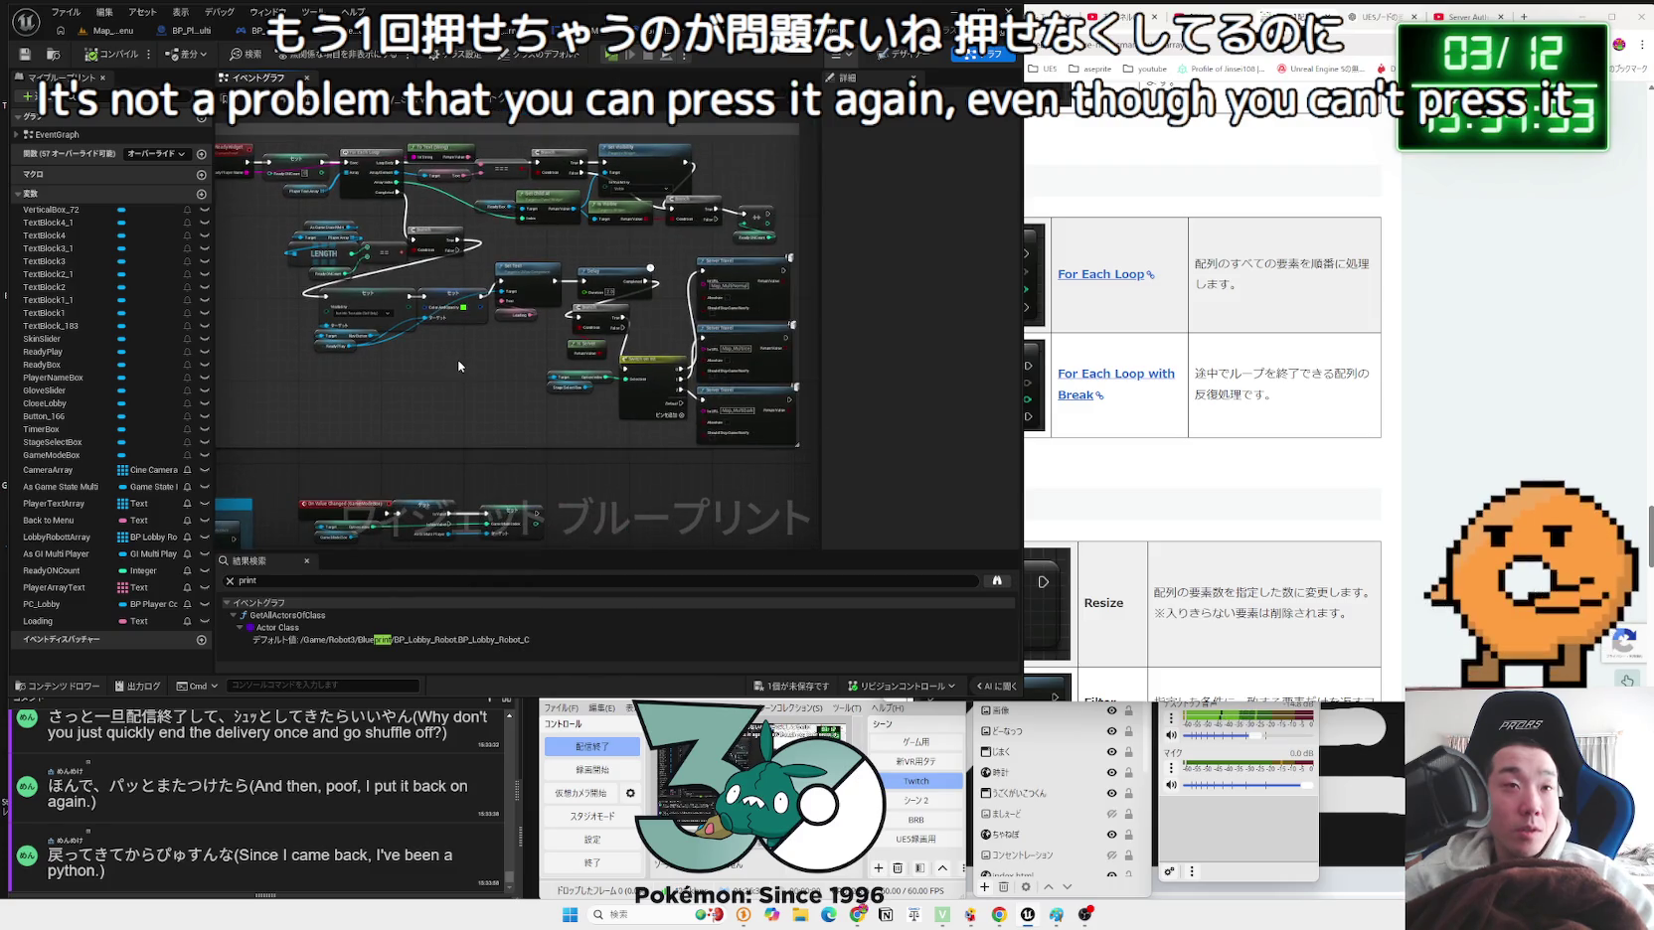
Step: Check Ready Play's visibility setter and the Server Travel nodes, then open the Twitch clip linked in chat
left_click_drag(458, 366, 594, 408)
scroll(596, 407, "up", 4)
left_click_drag(503, 321, 459, 321)
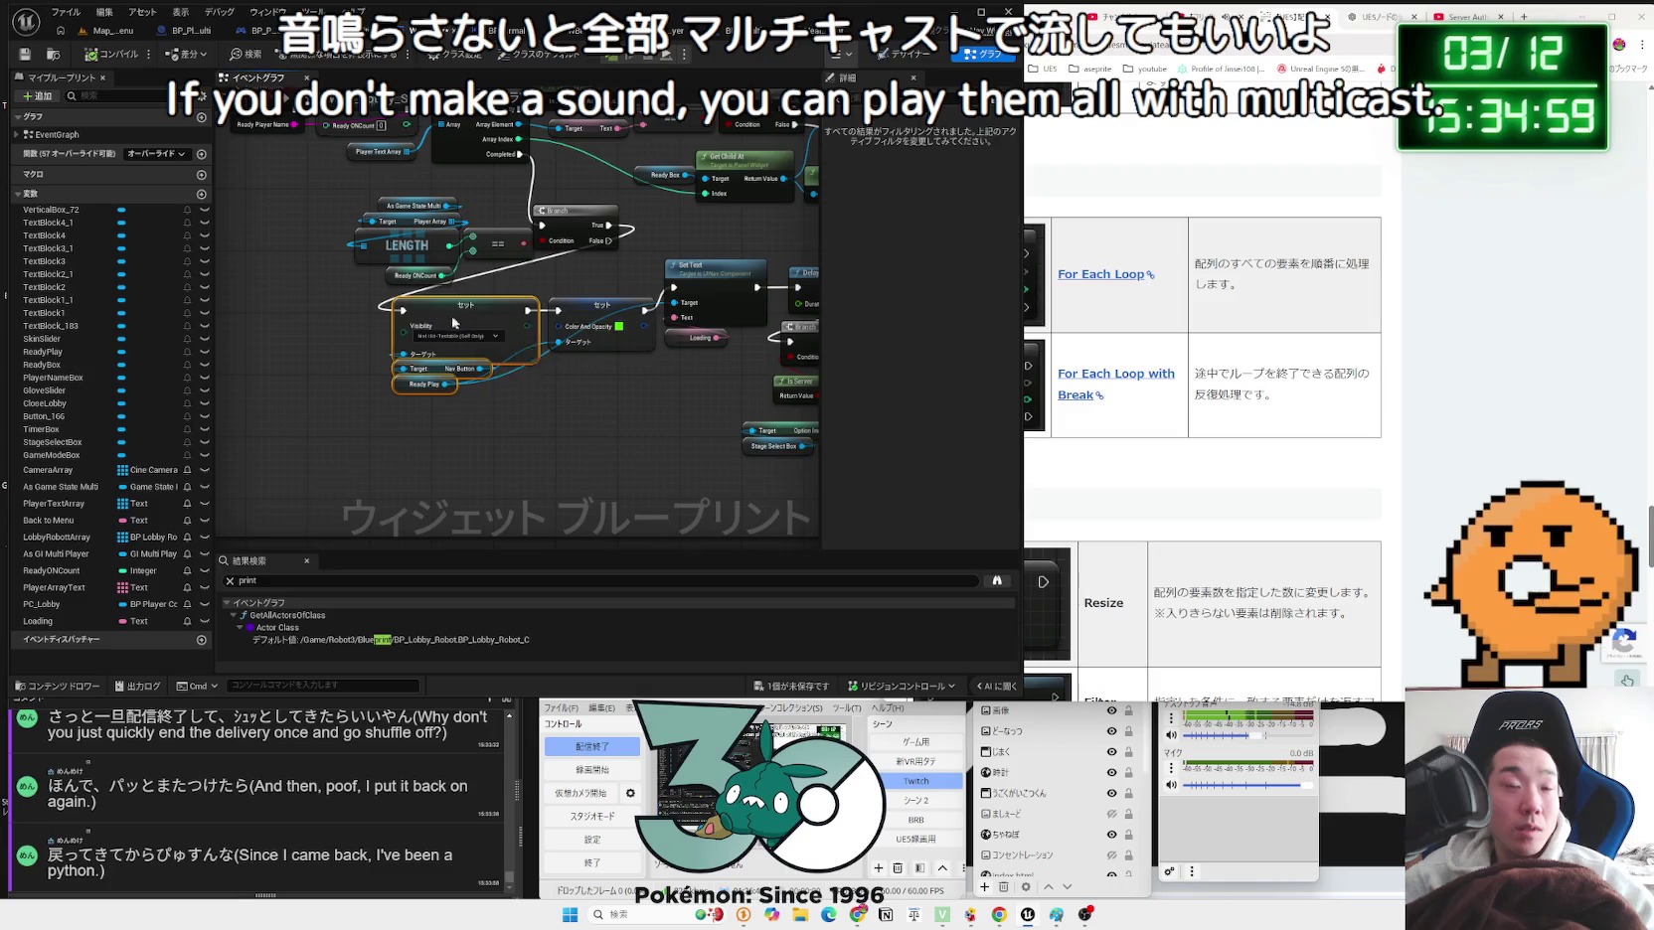
left_click(537, 415)
scroll(537, 409, "down", 5)
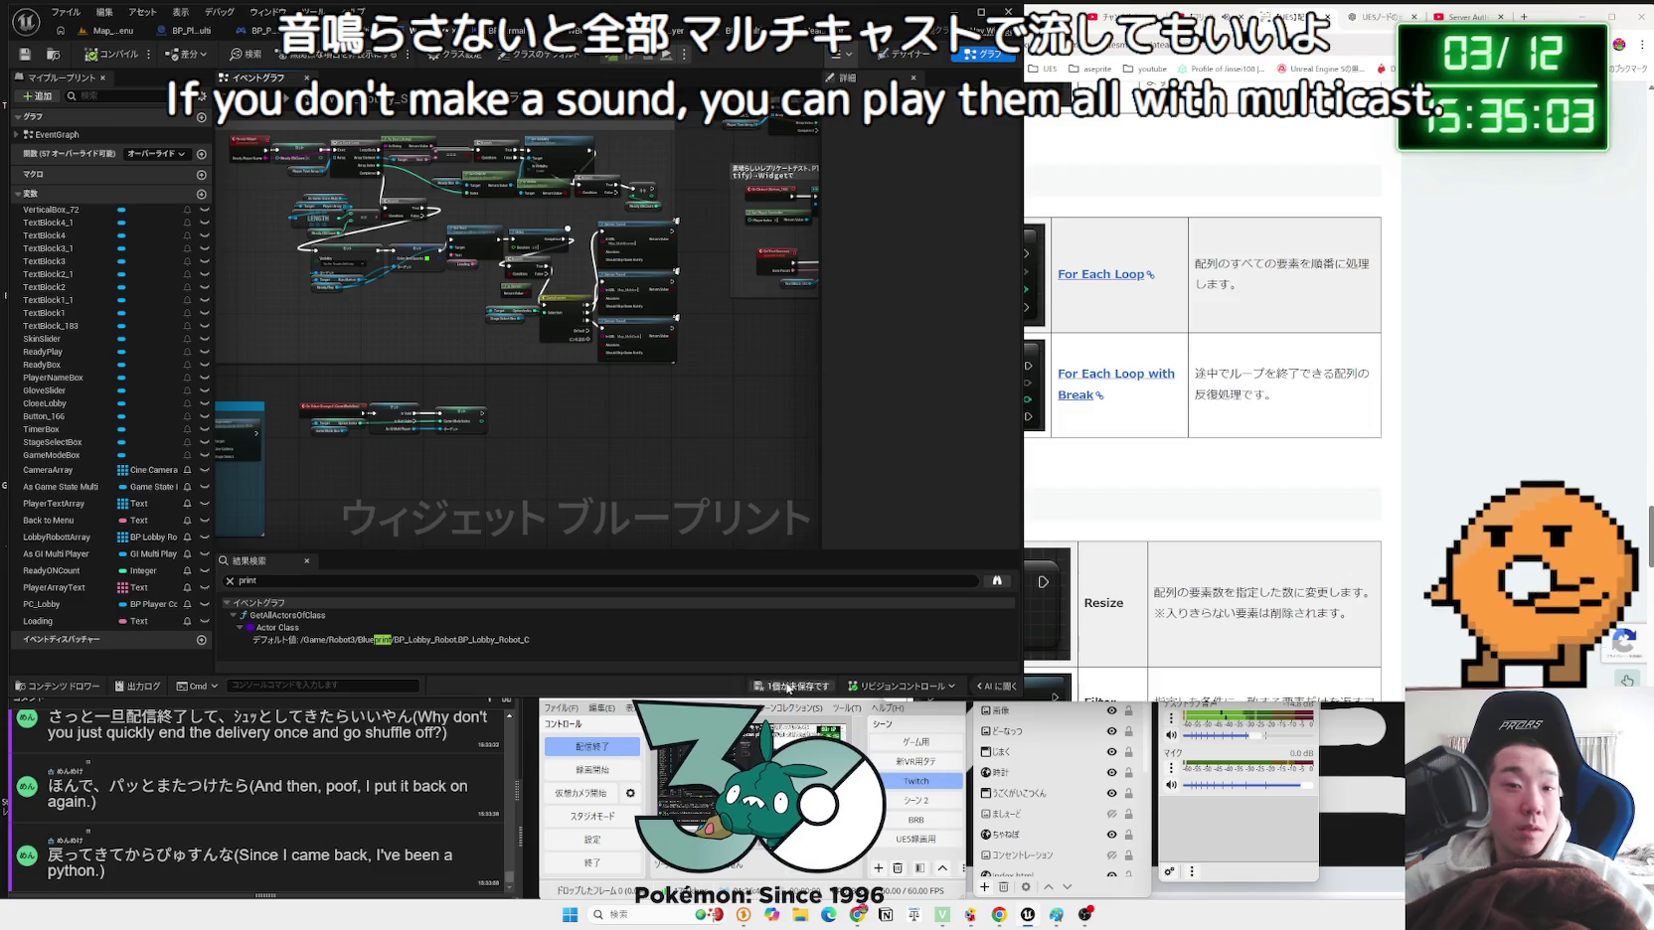
scroll(413, 345, "up", 4)
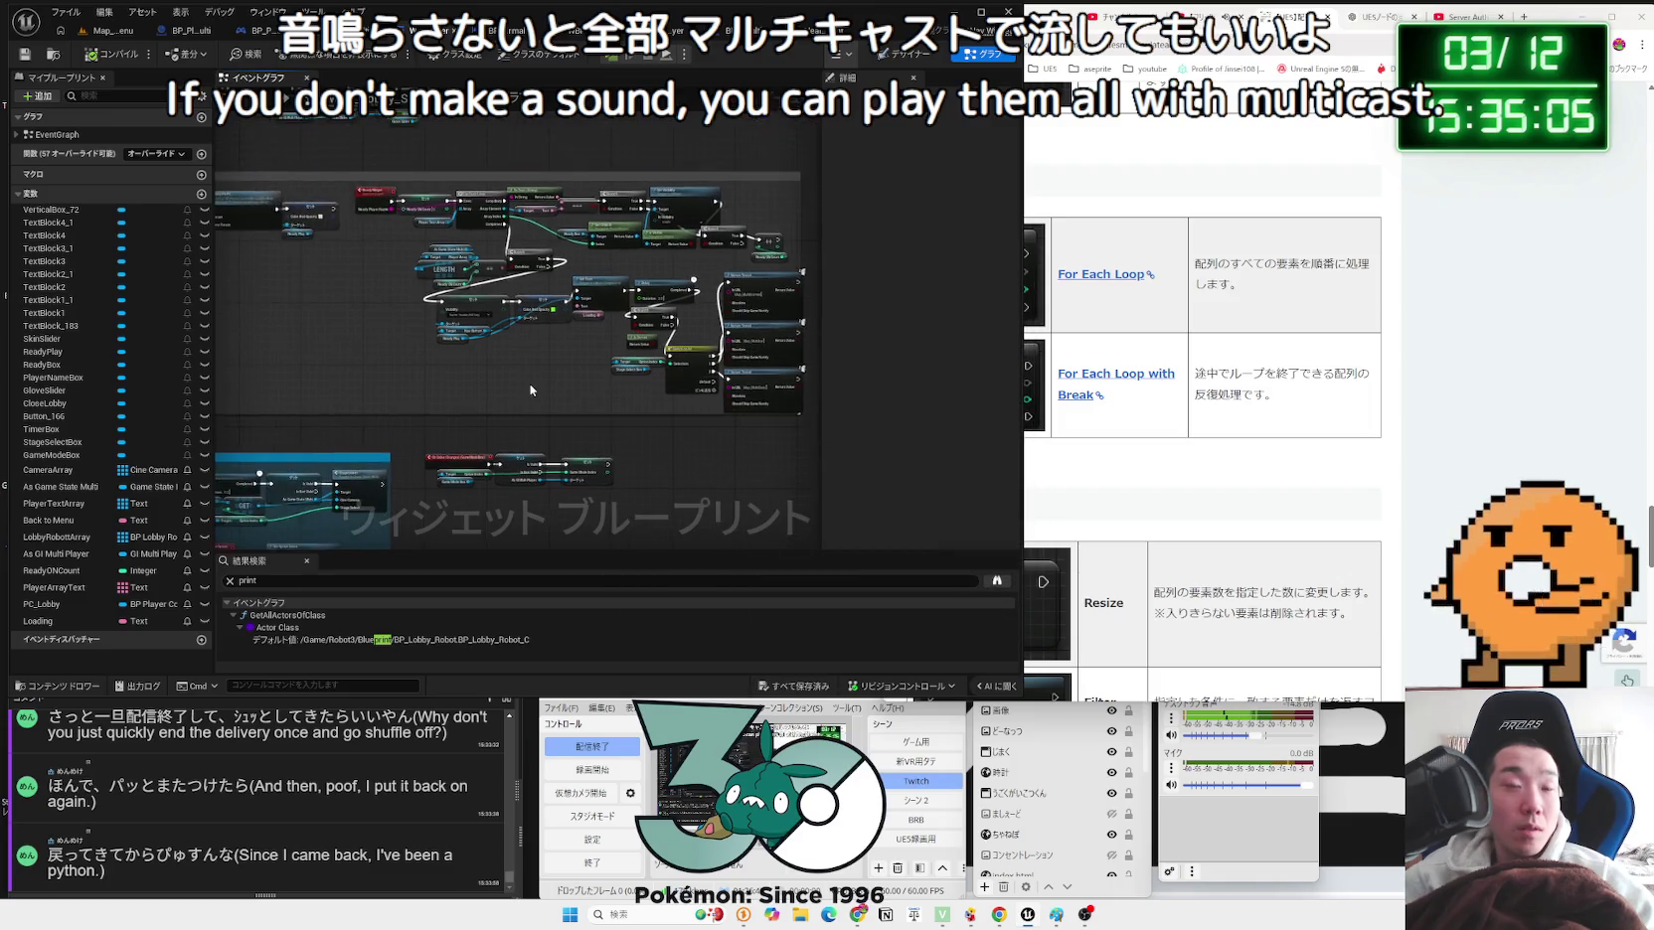
scroll(402, 390, "down", 1)
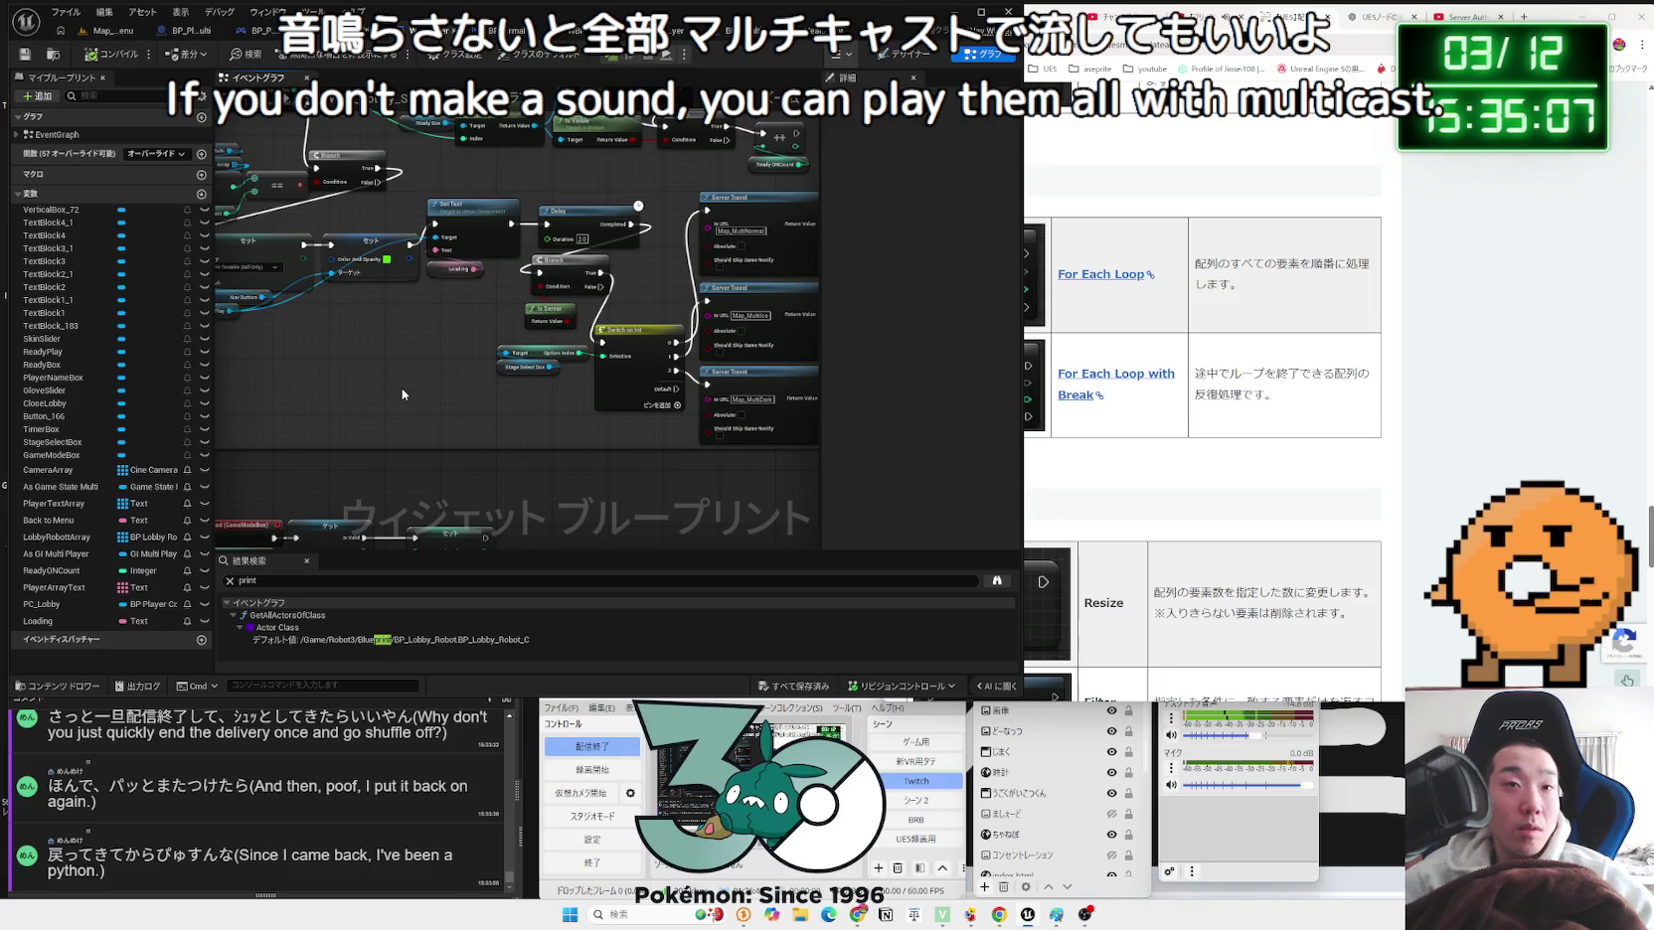
left_click_drag(402, 388, 324, 392)
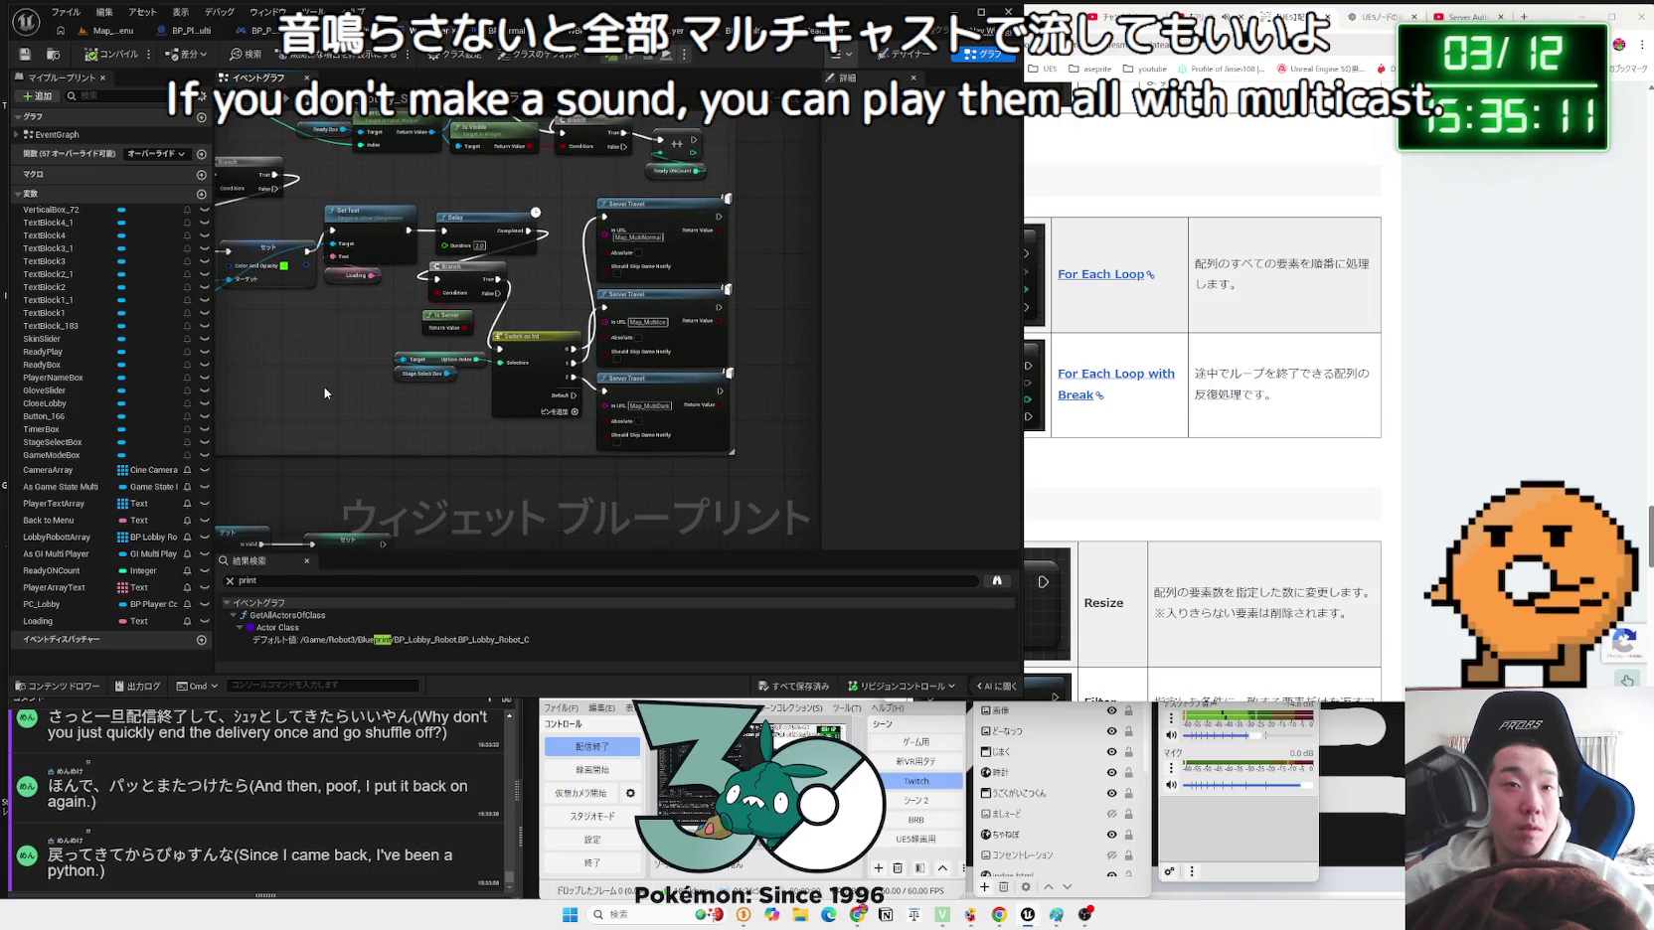
left_click_drag(324, 386, 328, 537)
left_click_drag(724, 439, 746, 411)
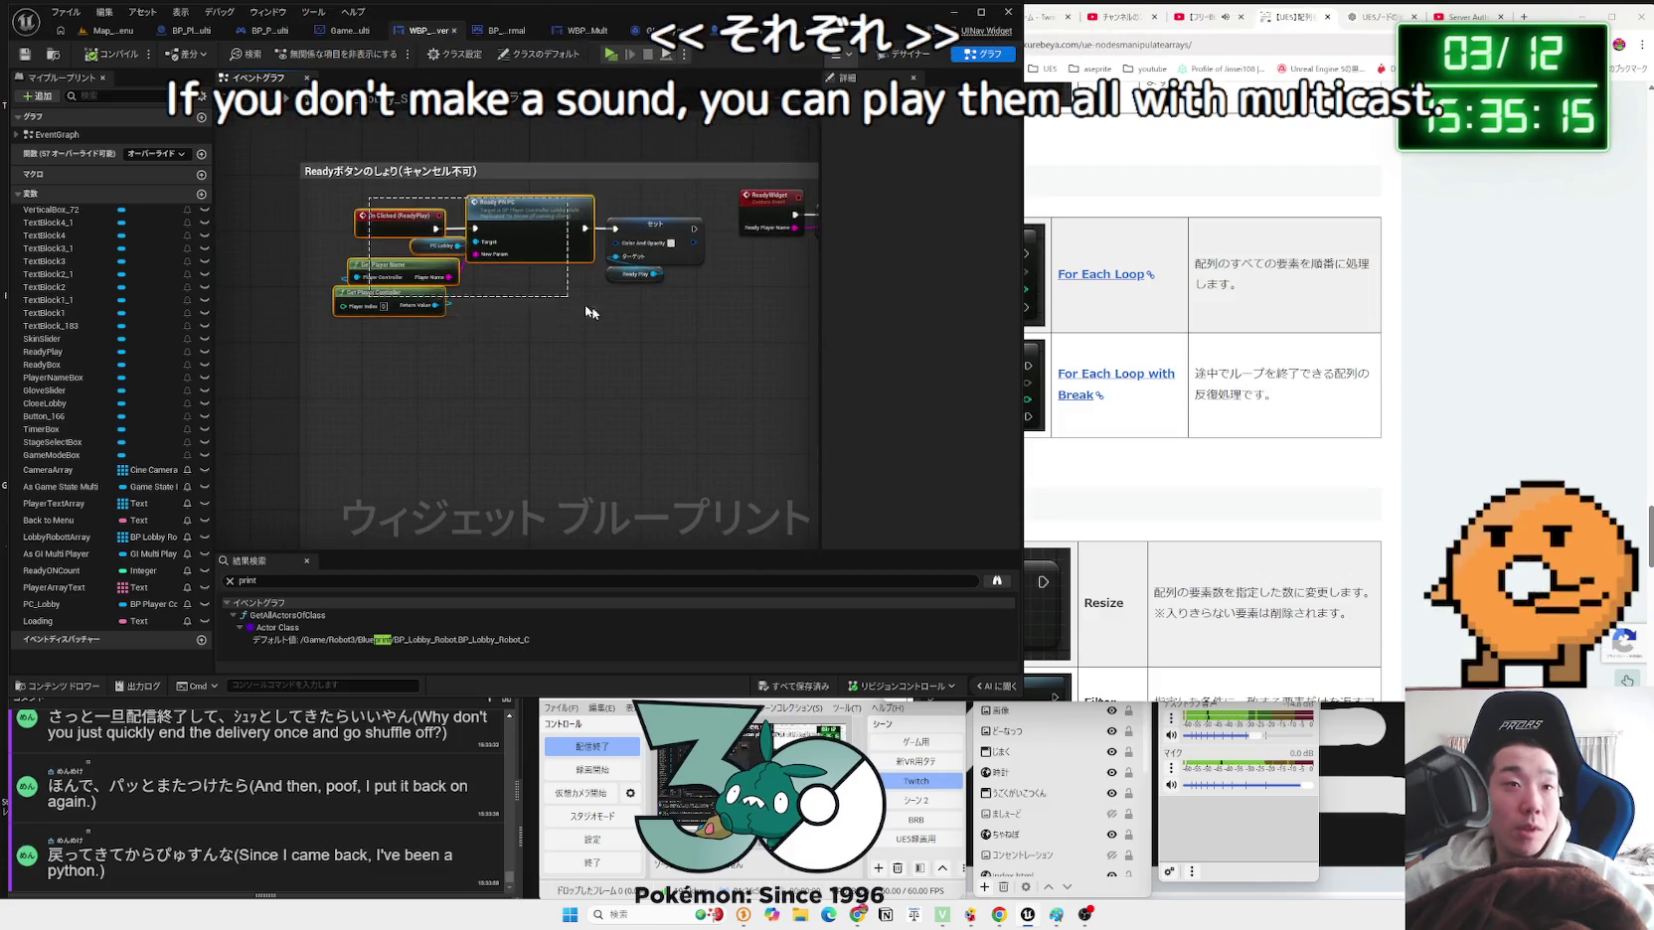
scroll(661, 325, "up", 1)
left_click(306, 174)
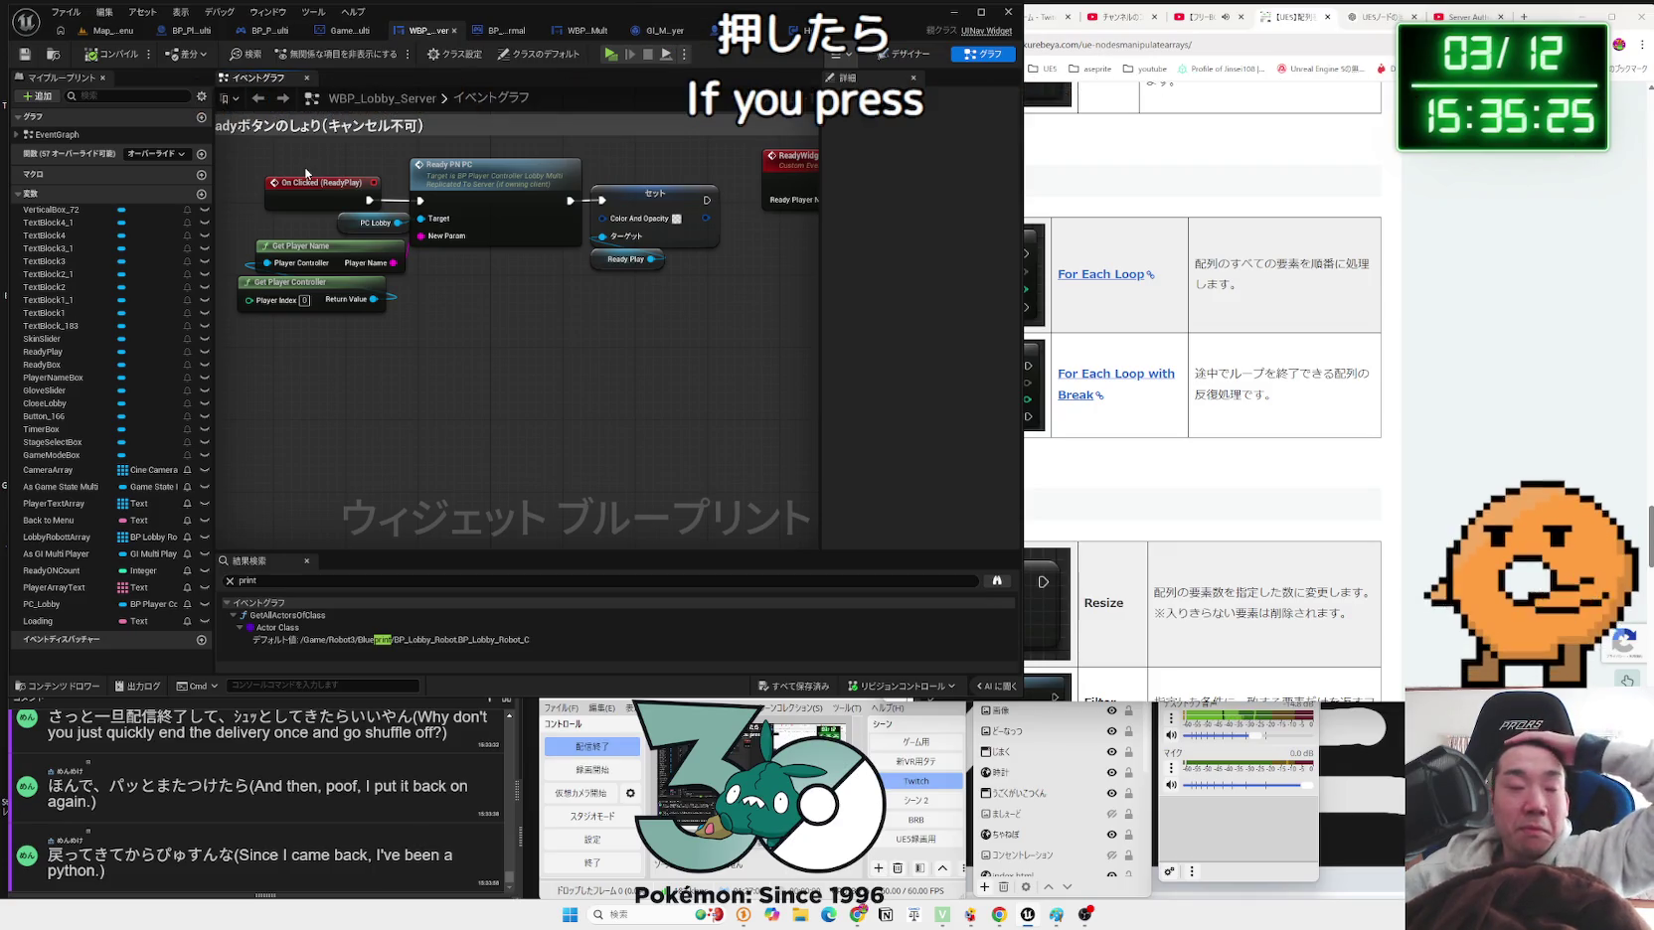
left_click(299, 825)
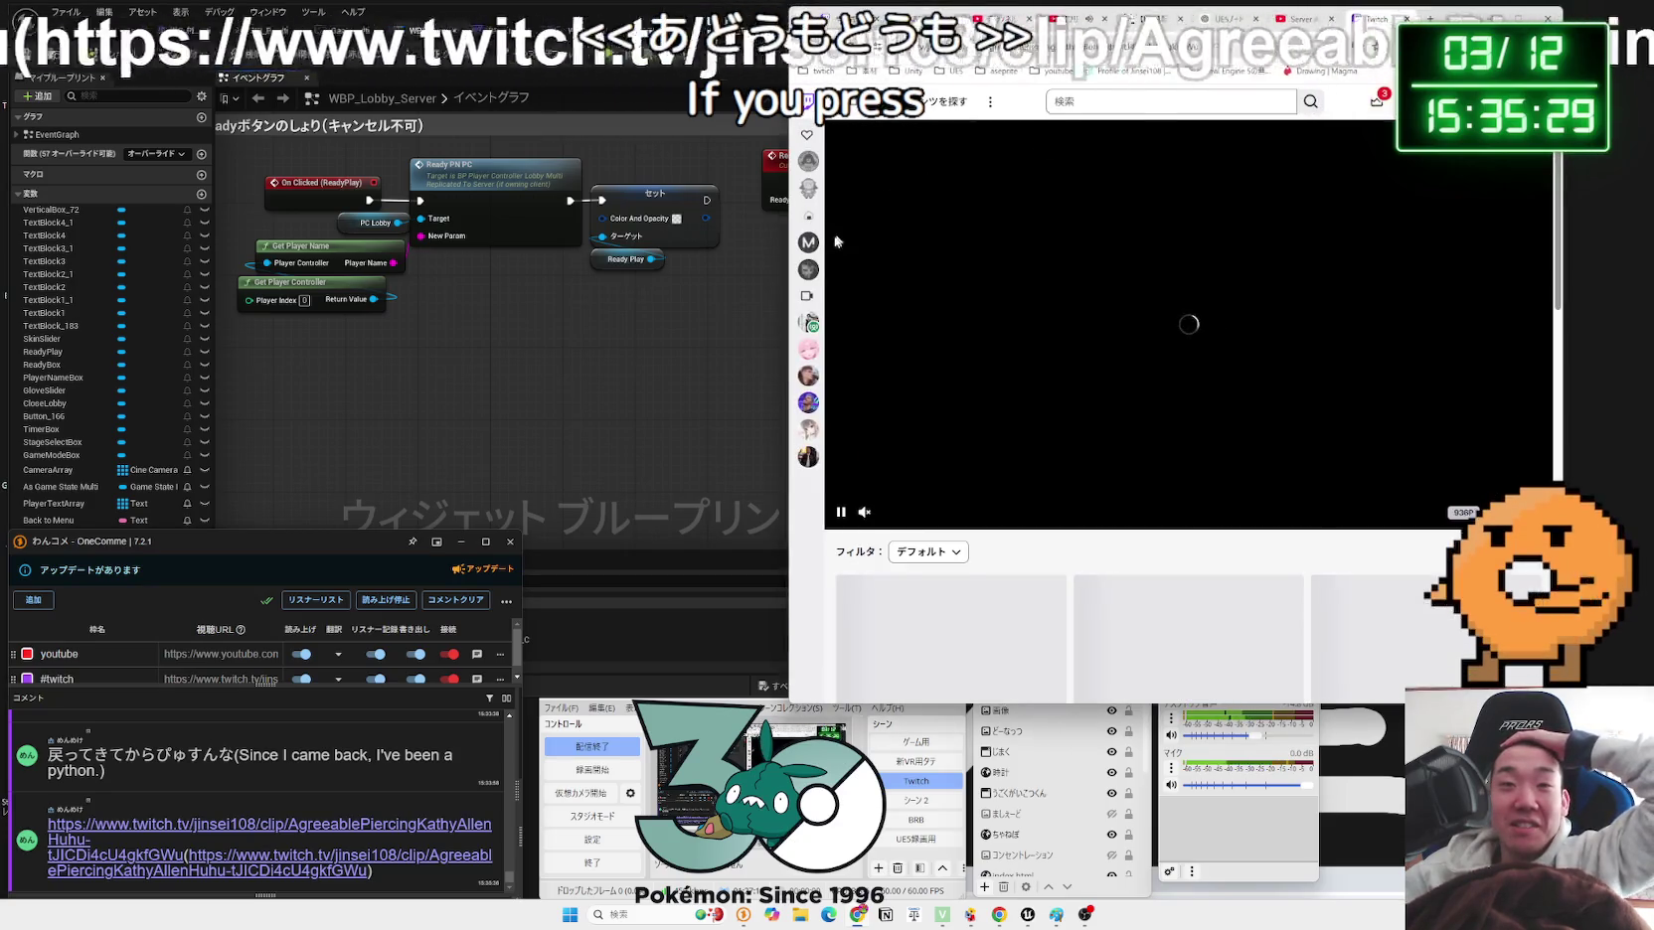
Step: Unmute the Twitch clip, widen the browser, and choose Share > YouTube to reach Export Clip
left_click(867, 514)
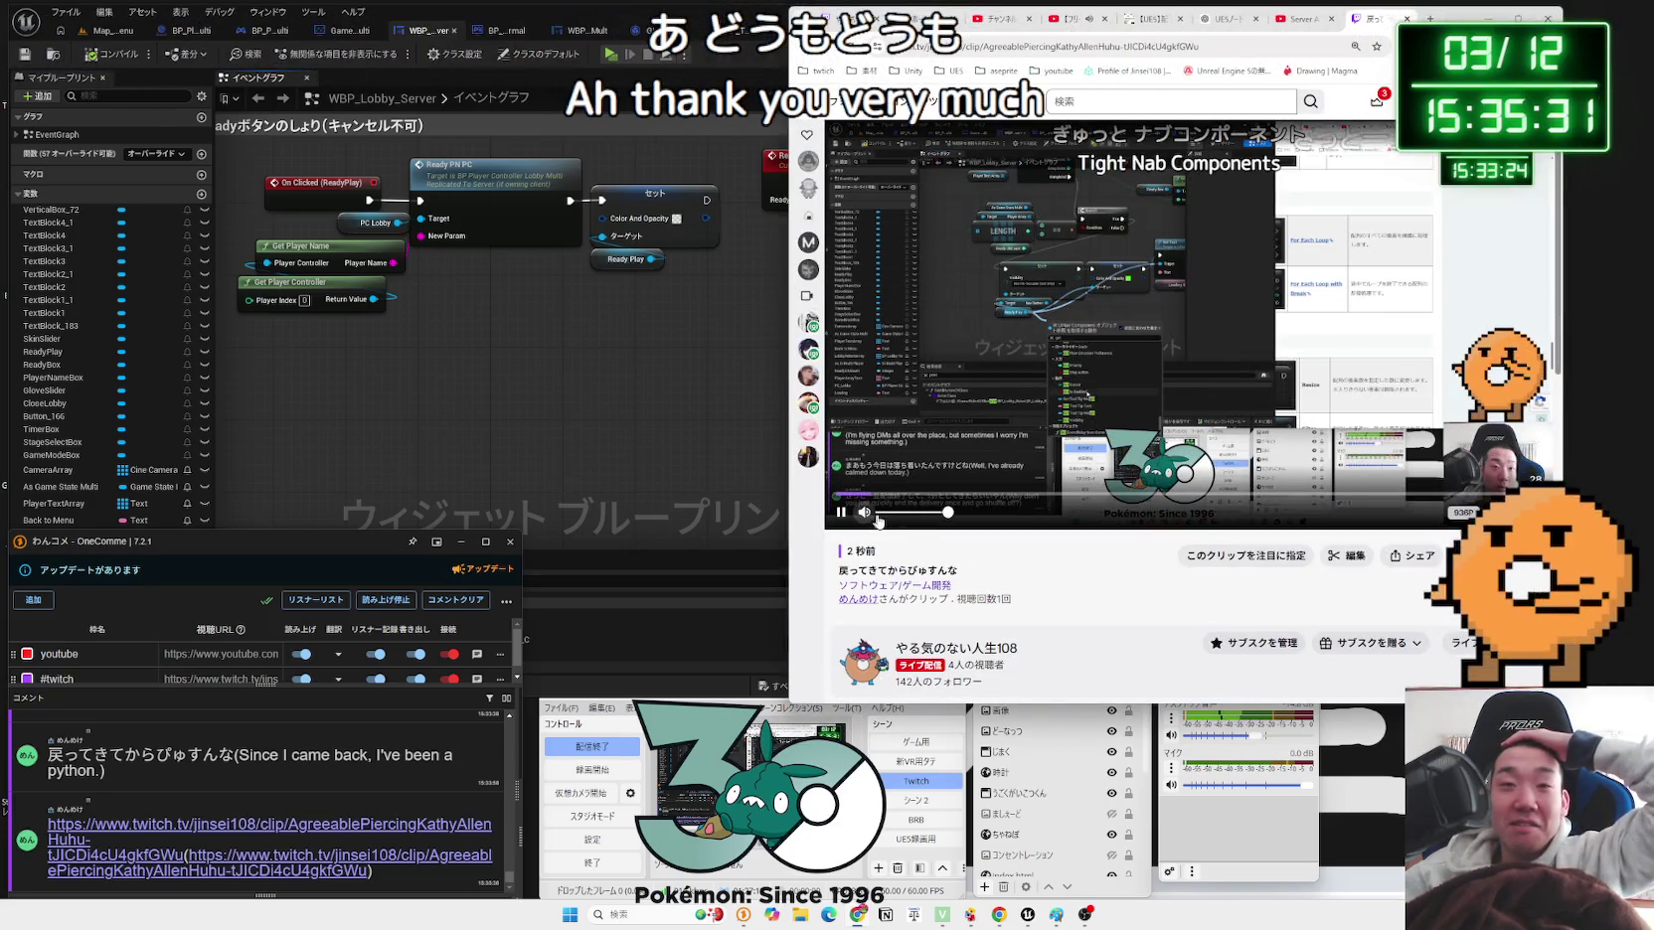
left_click_drag(790, 403, 714, 402)
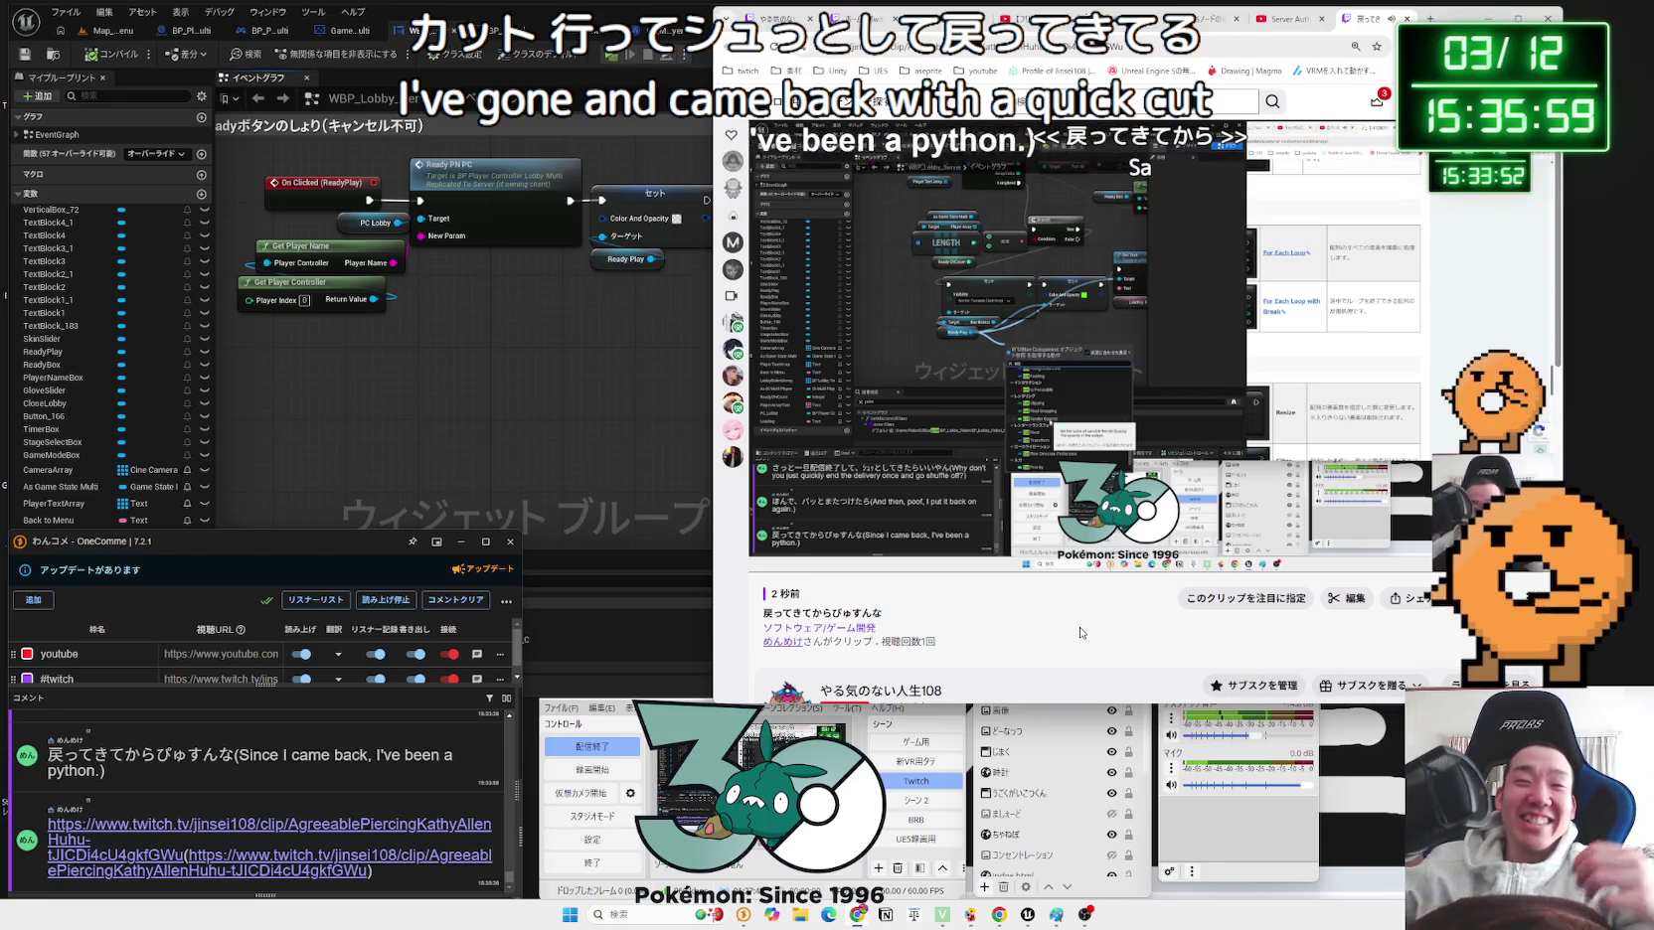
left_click(1409, 614)
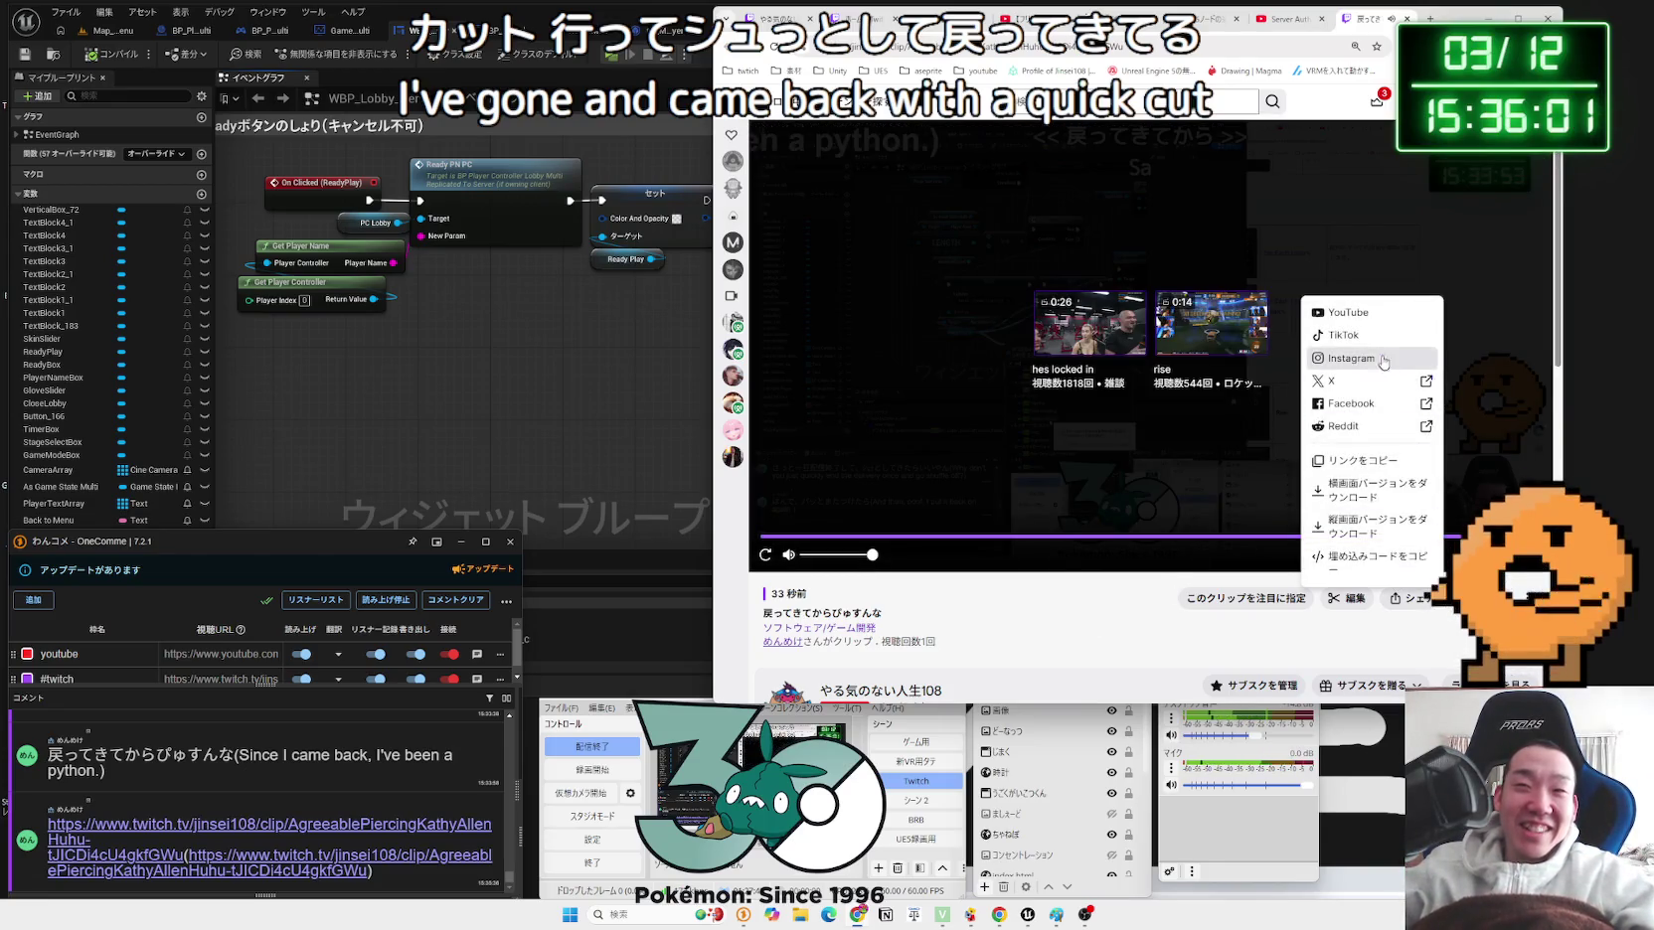
left_click(1366, 318)
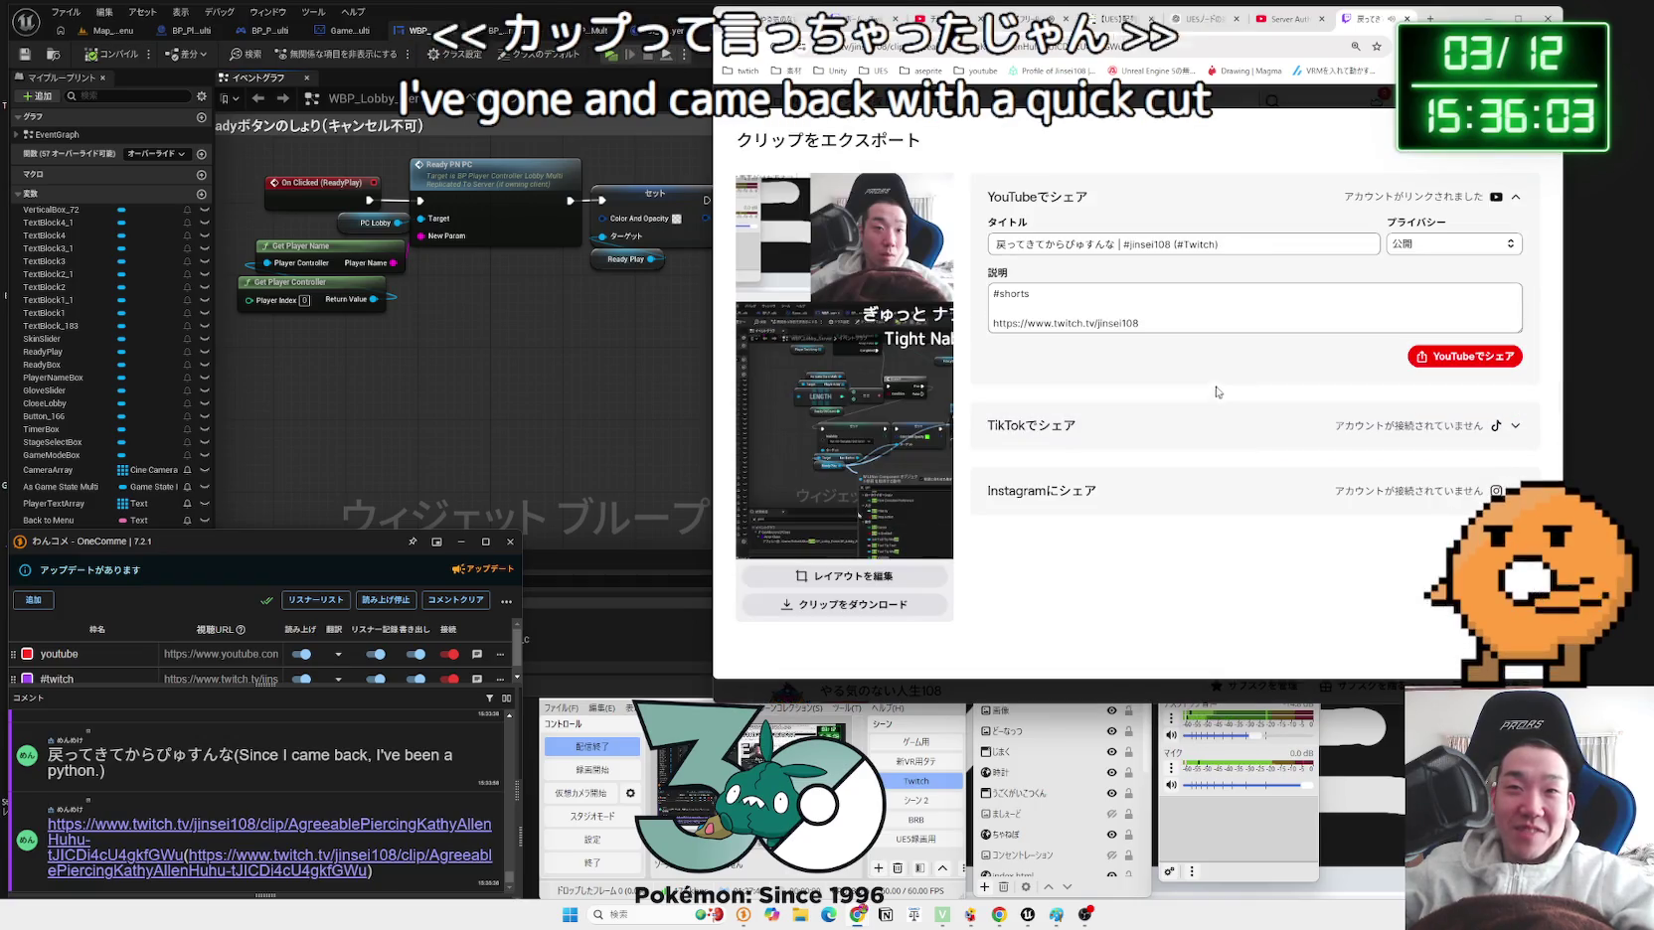
Step: Close the YouTube Shorts tab, dismiss the clip export dialog, and close the Bits price list
left_click(1449, 365)
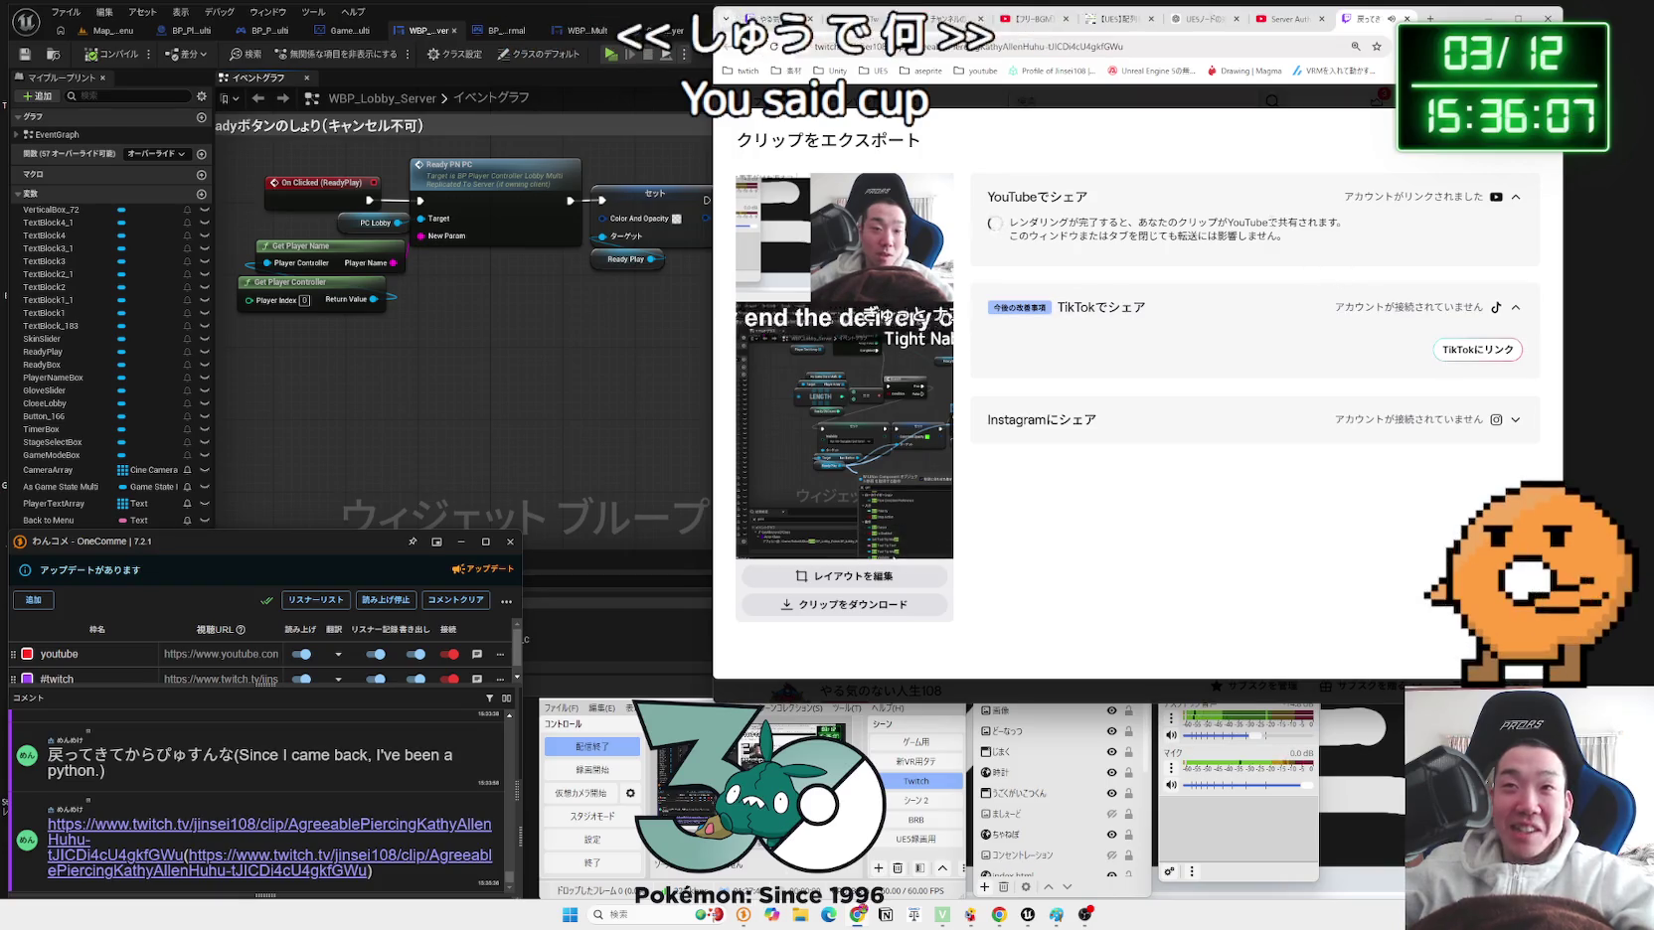
left_click(1280, 21)
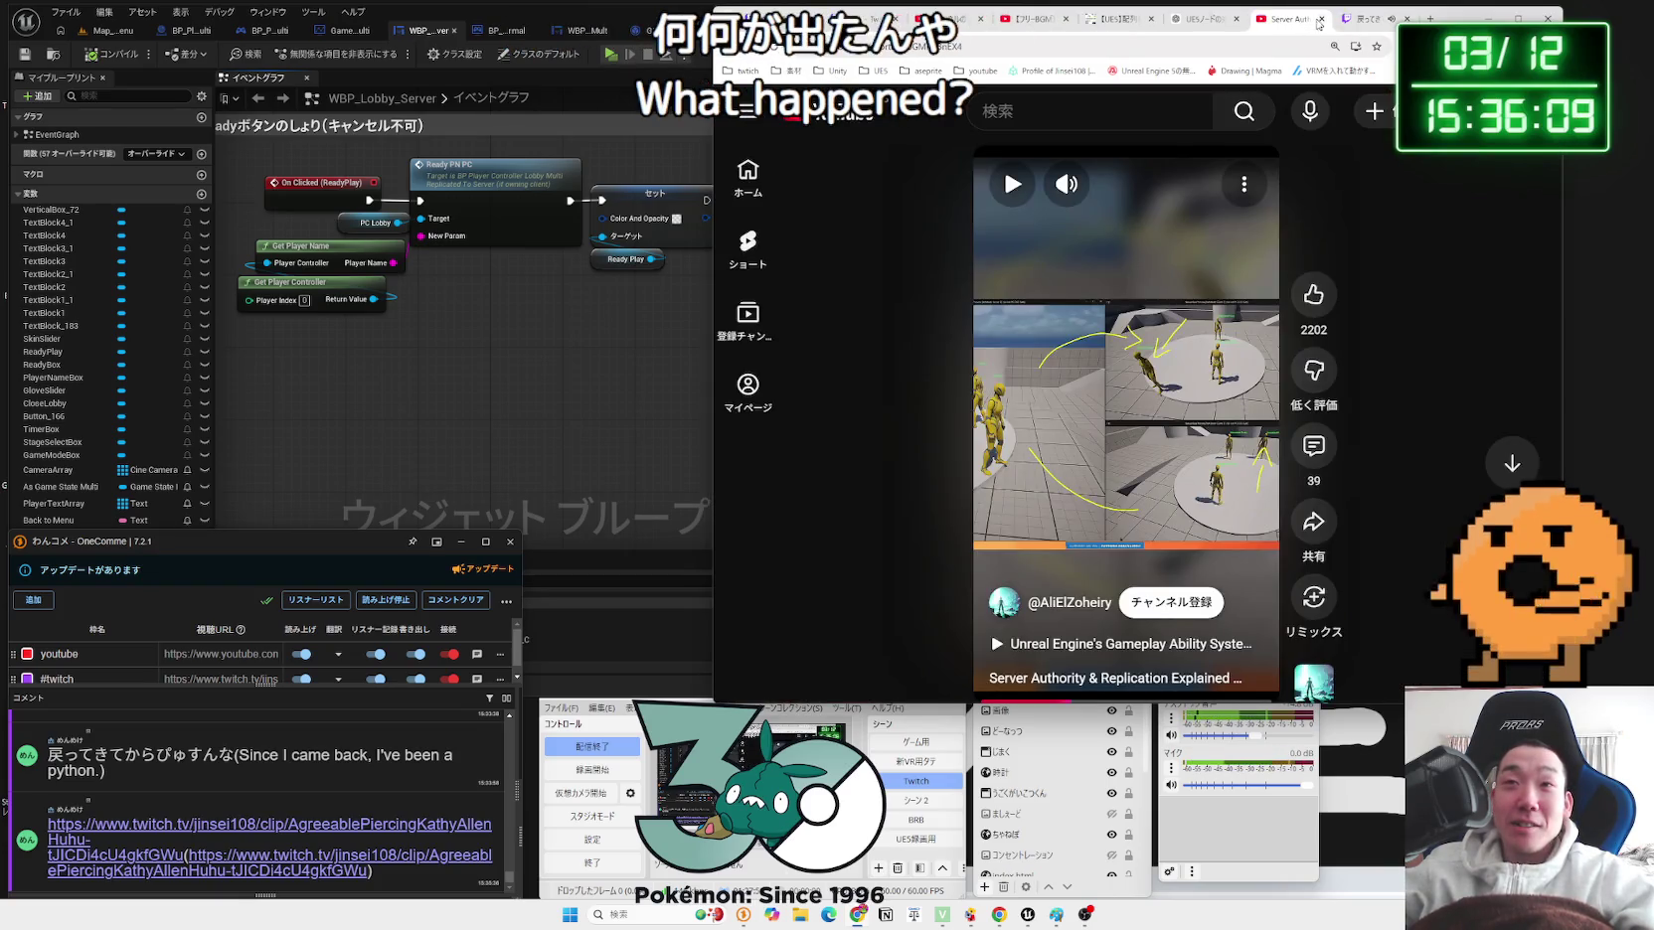
left_click(1320, 20)
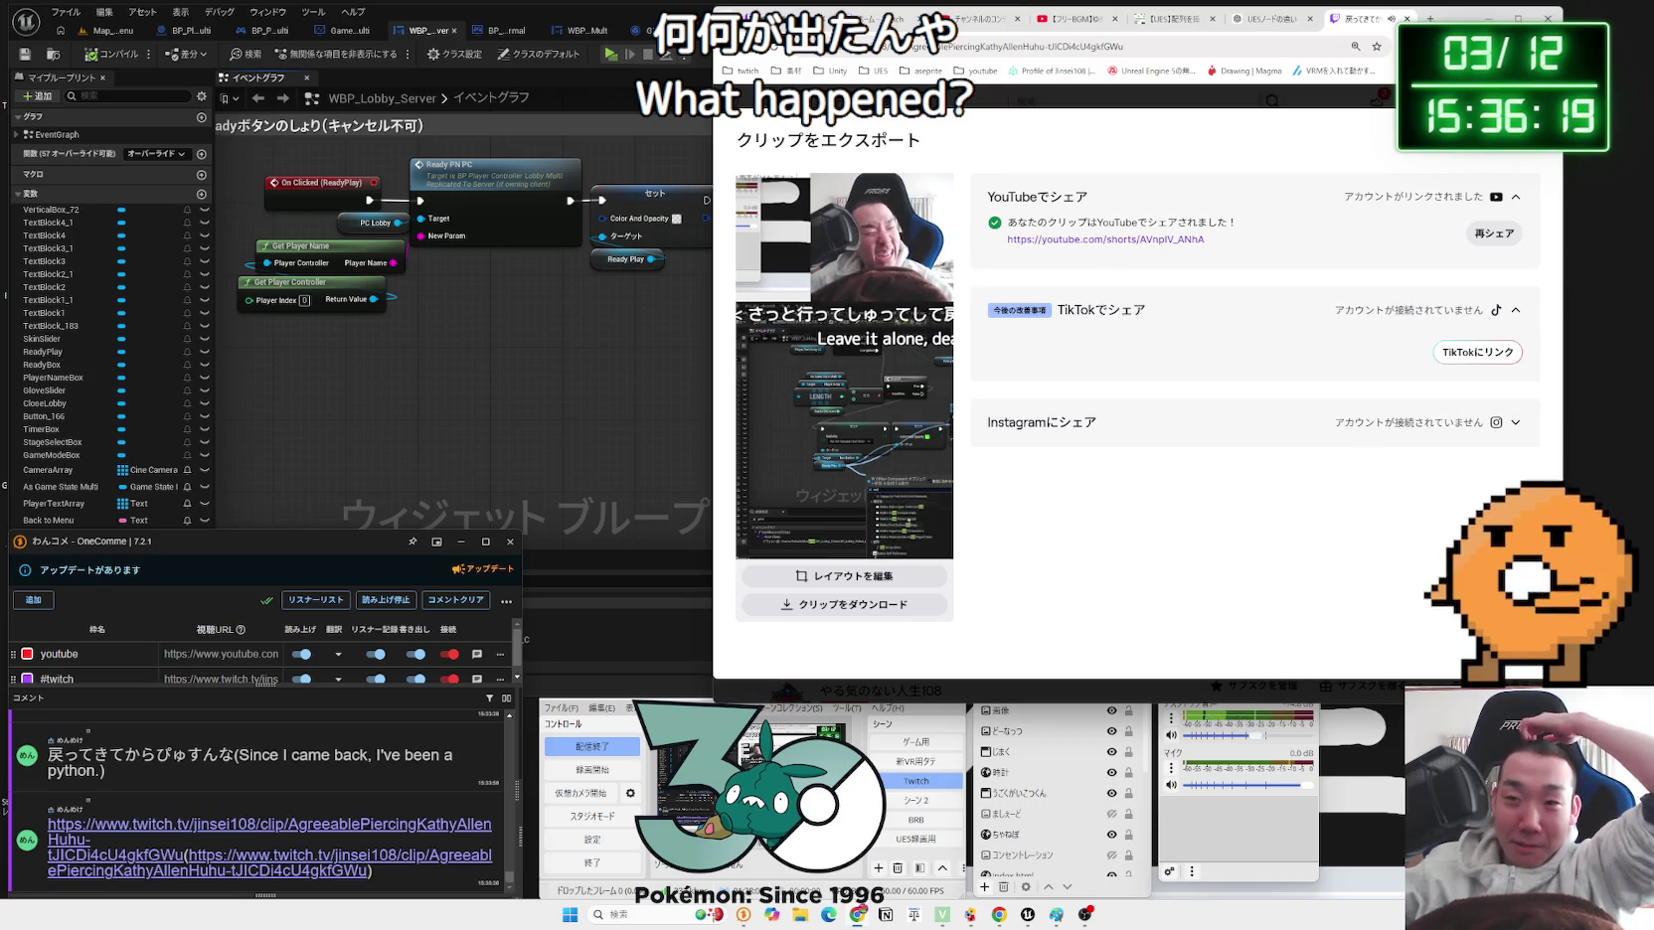
key("Escape")
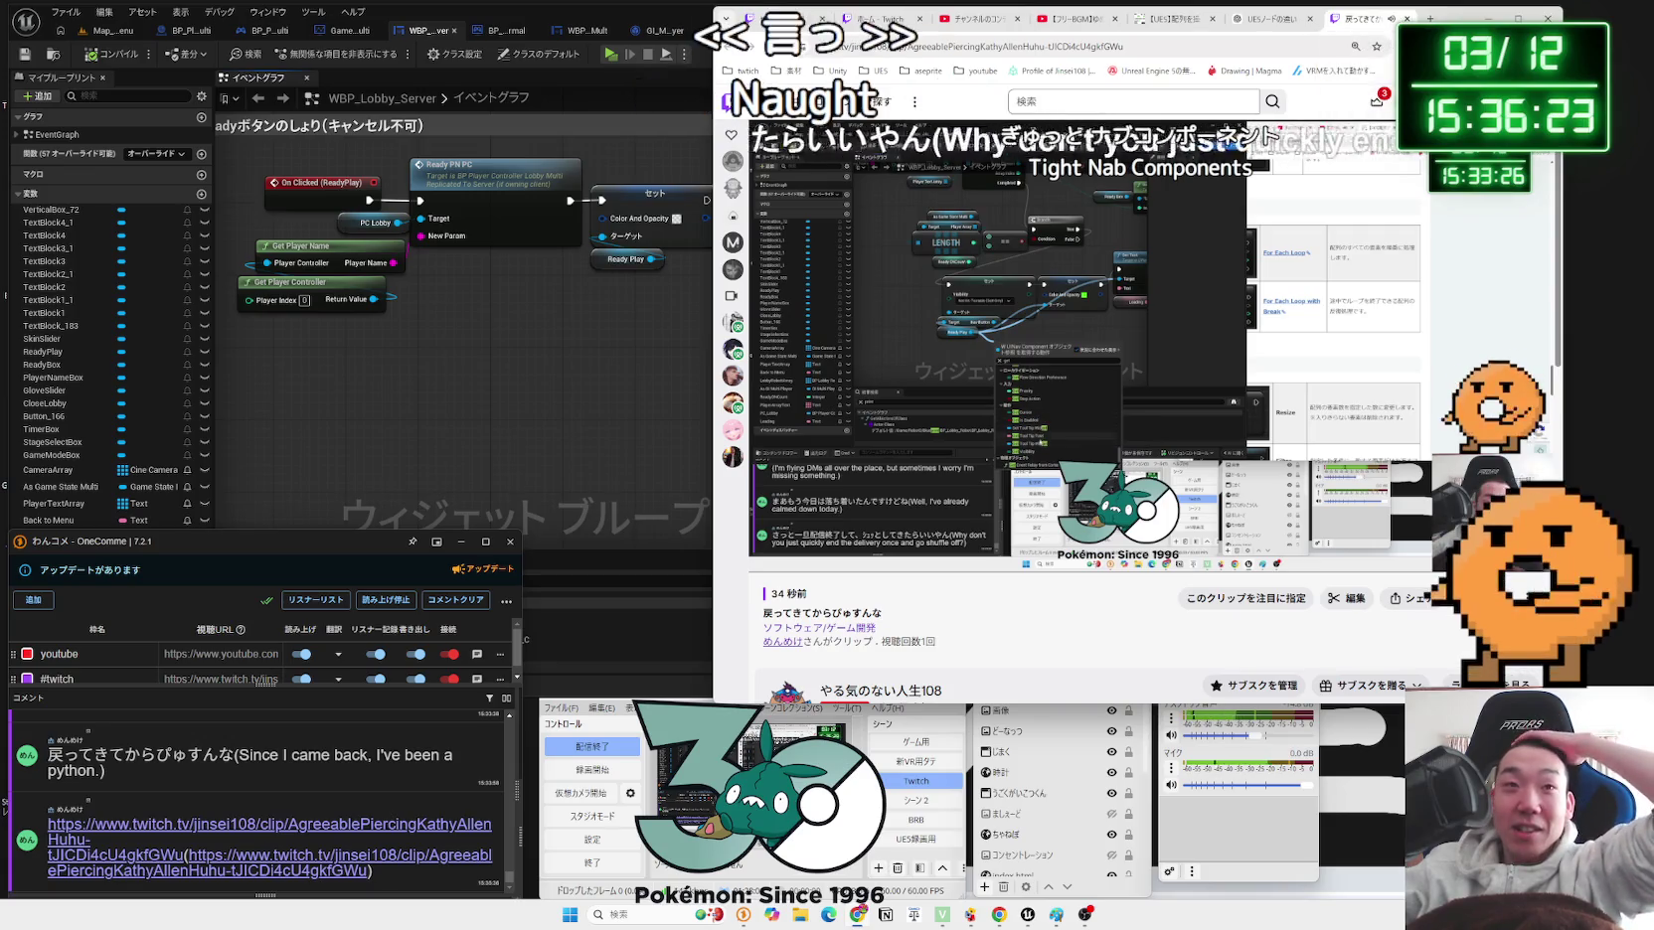
left_click(1377, 101)
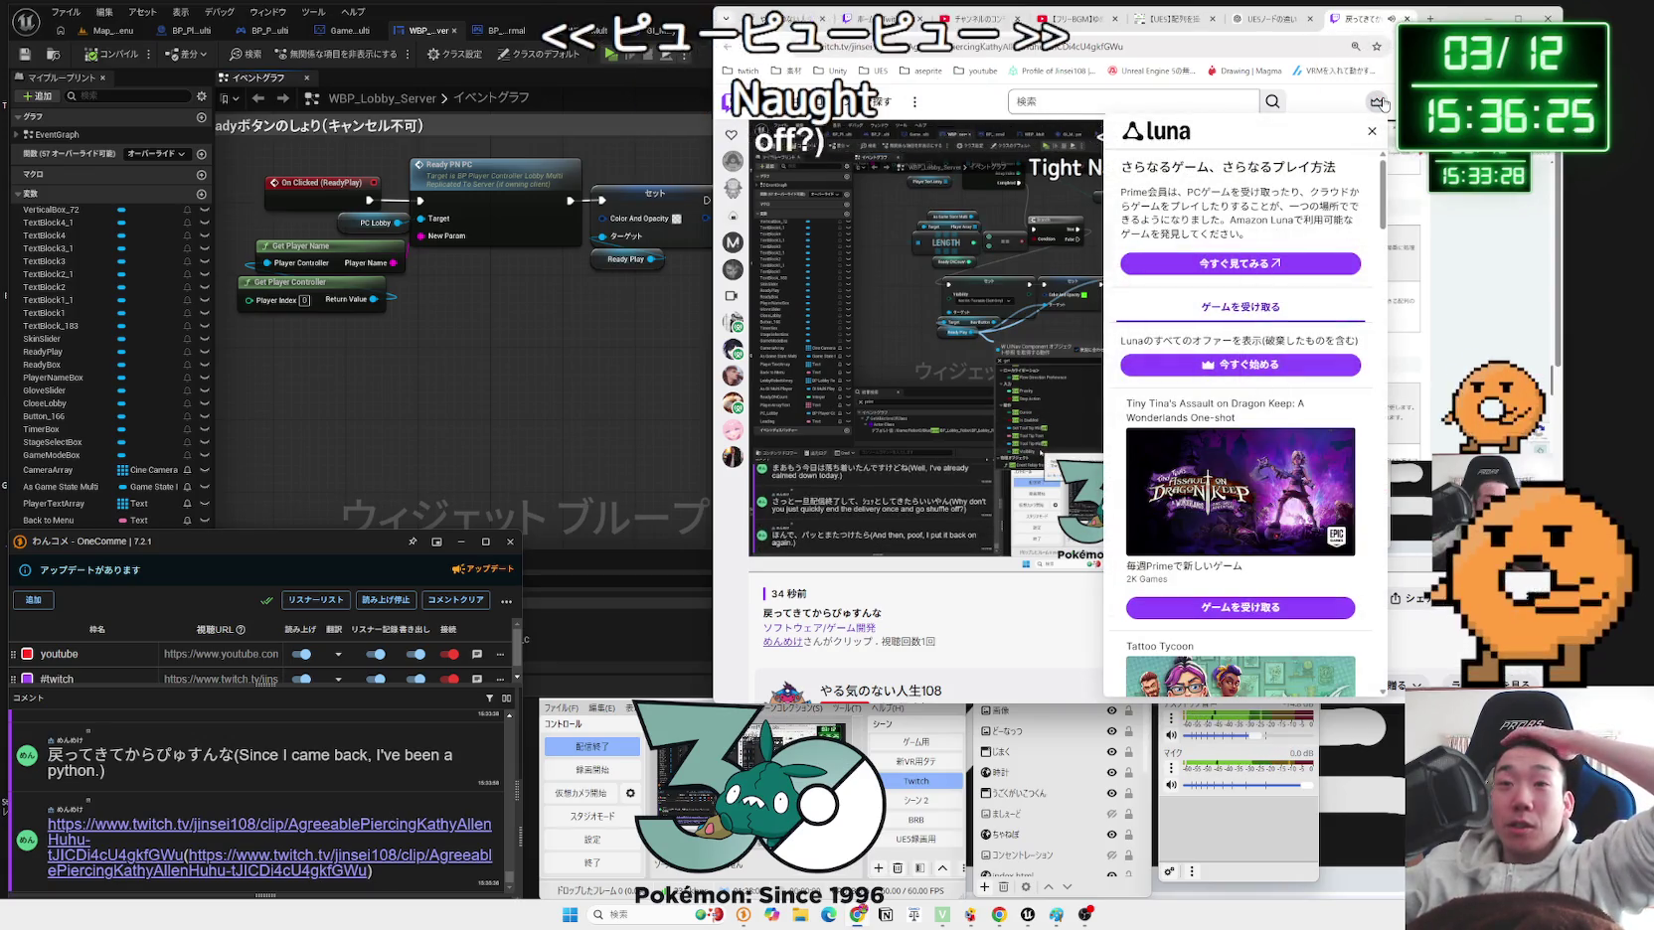
left_click(1486, 101)
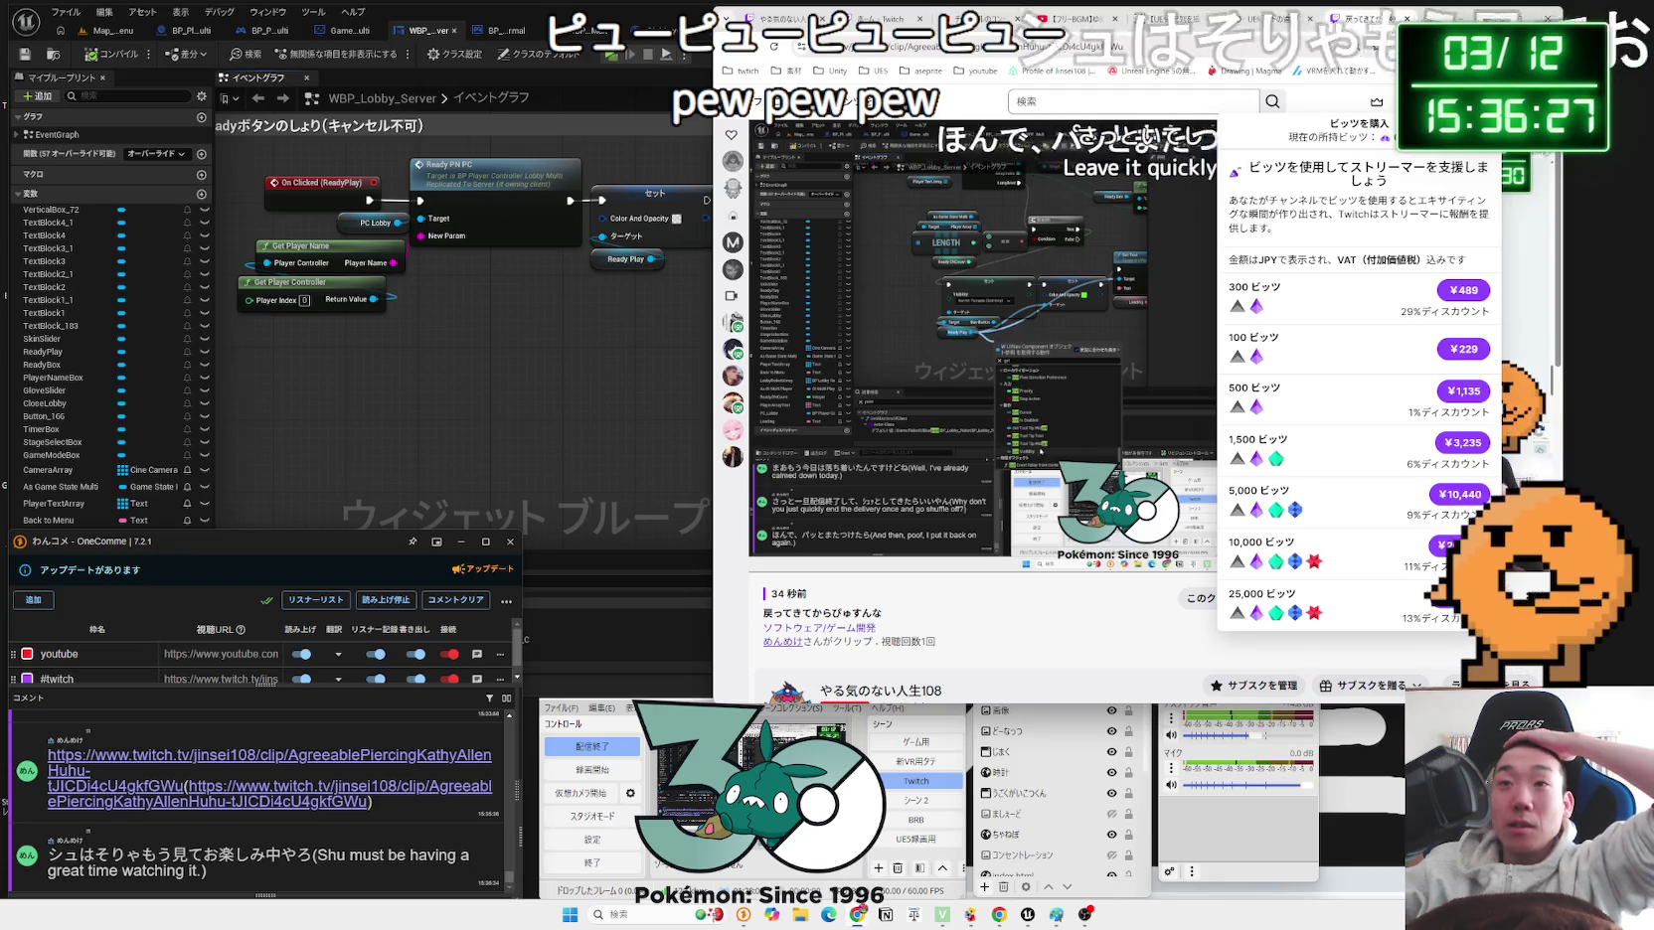
key("Escape")
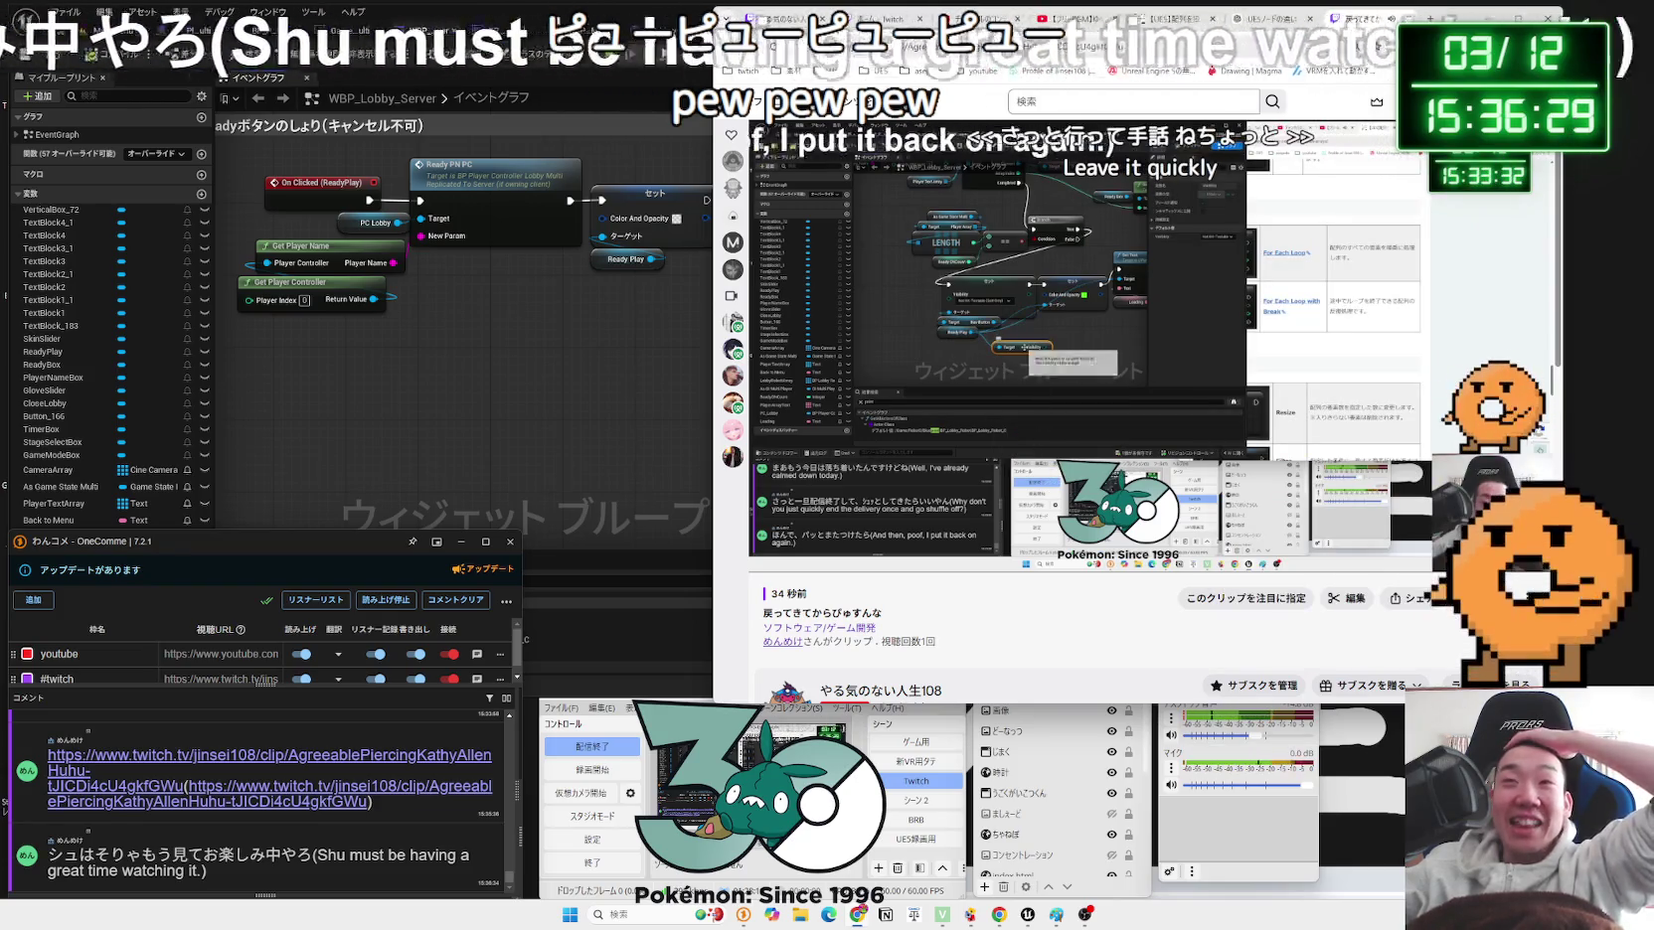
Step: Close the Twitch tab, play a suggested YouTube BGM video, and bring the Unreal blueprint back up
key("ctrl+w")
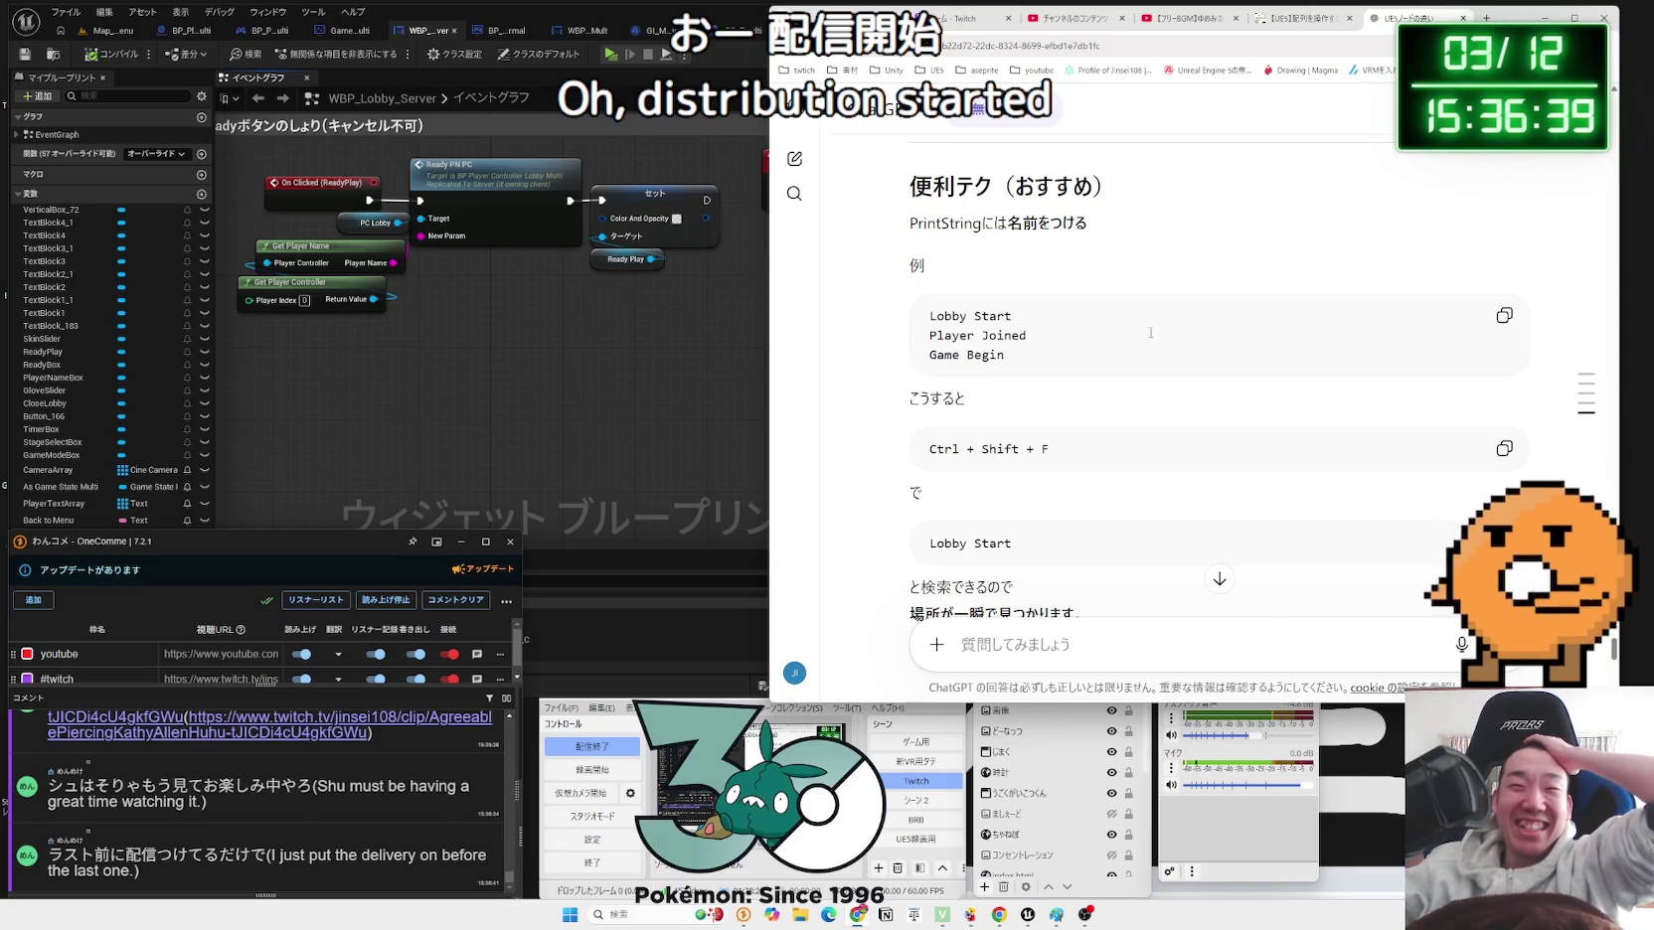
scroll(1149, 328, "down", 10)
left_click(1187, 18)
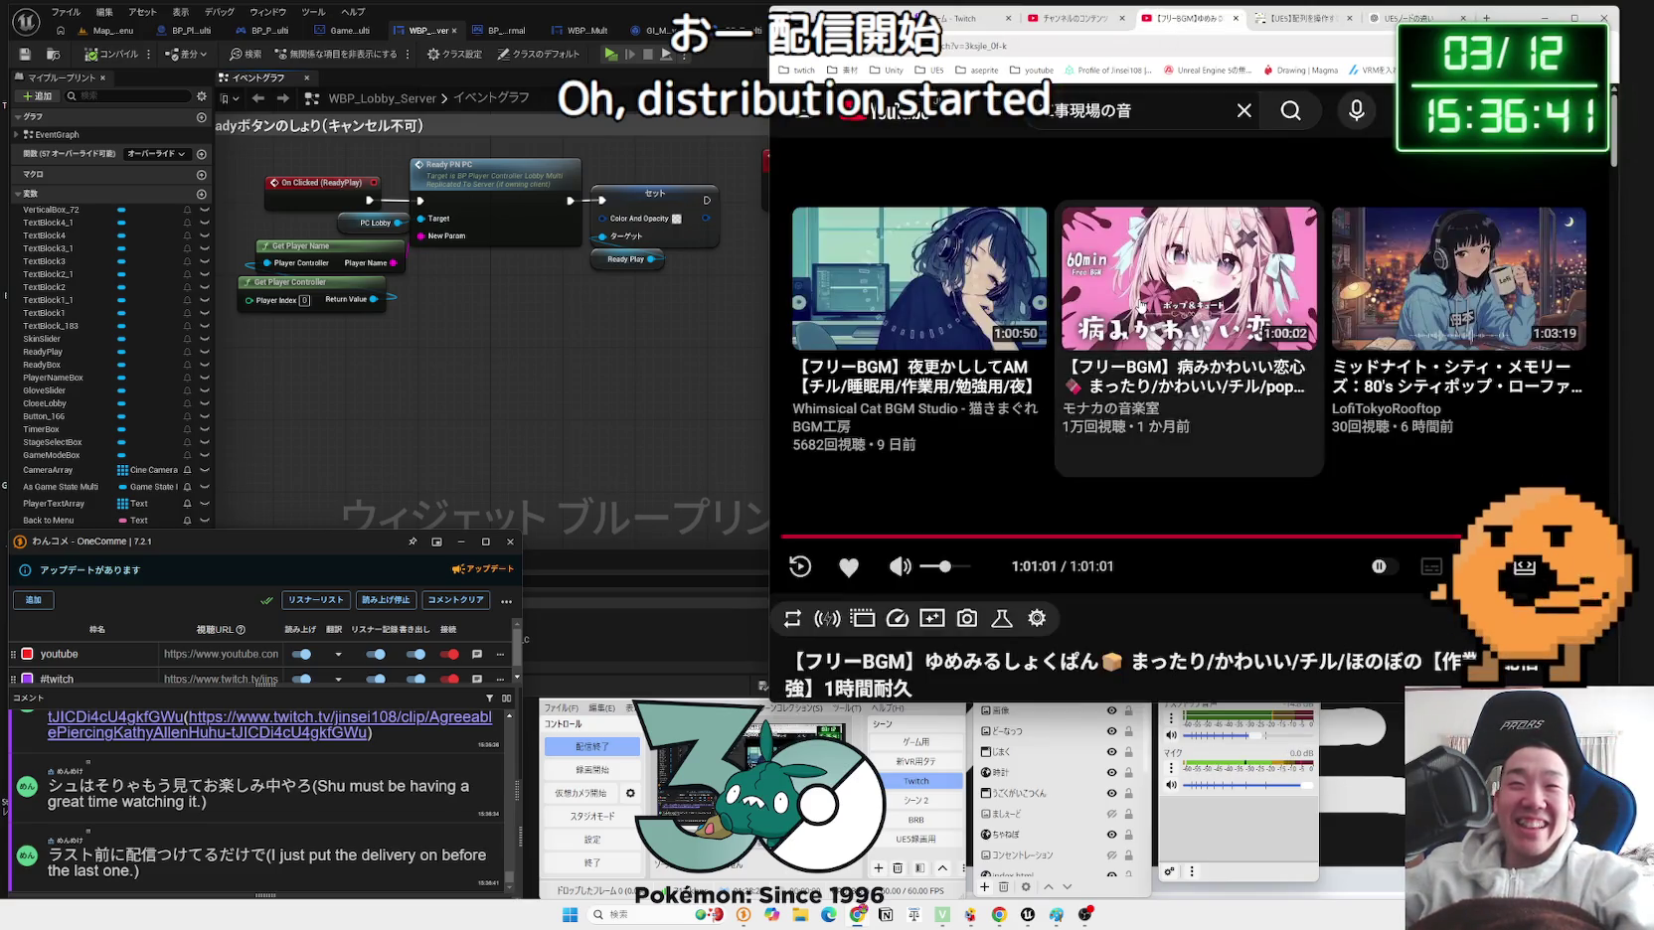
left_click(1140, 306)
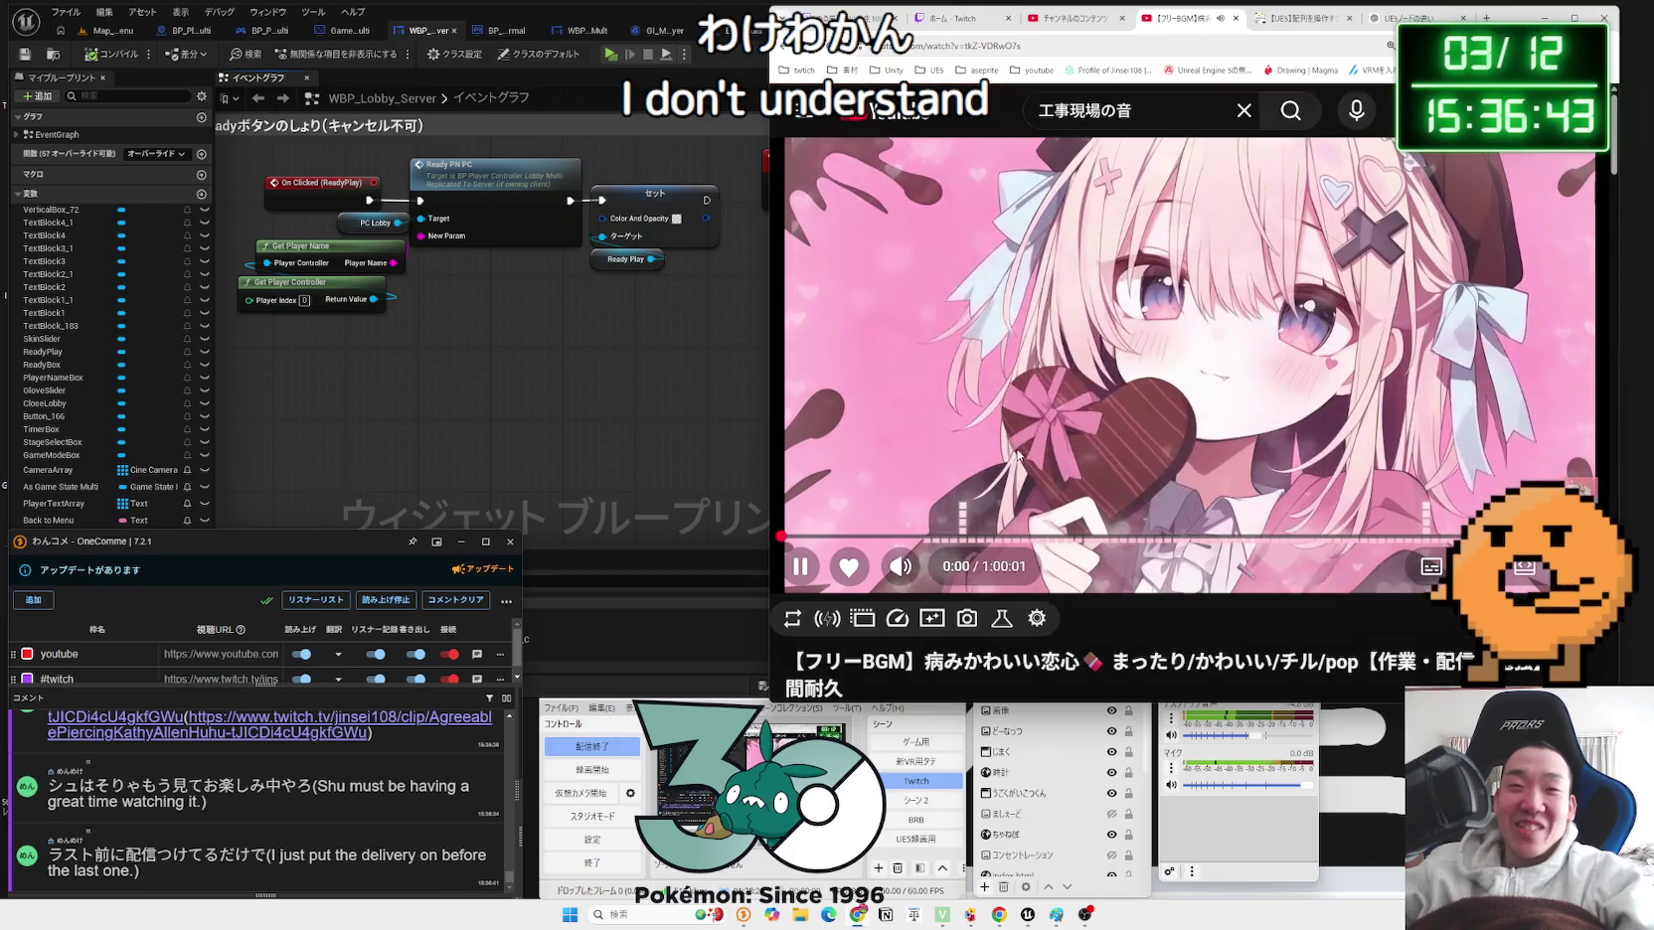
left_click(603, 303)
scroll(527, 303, "down", 3)
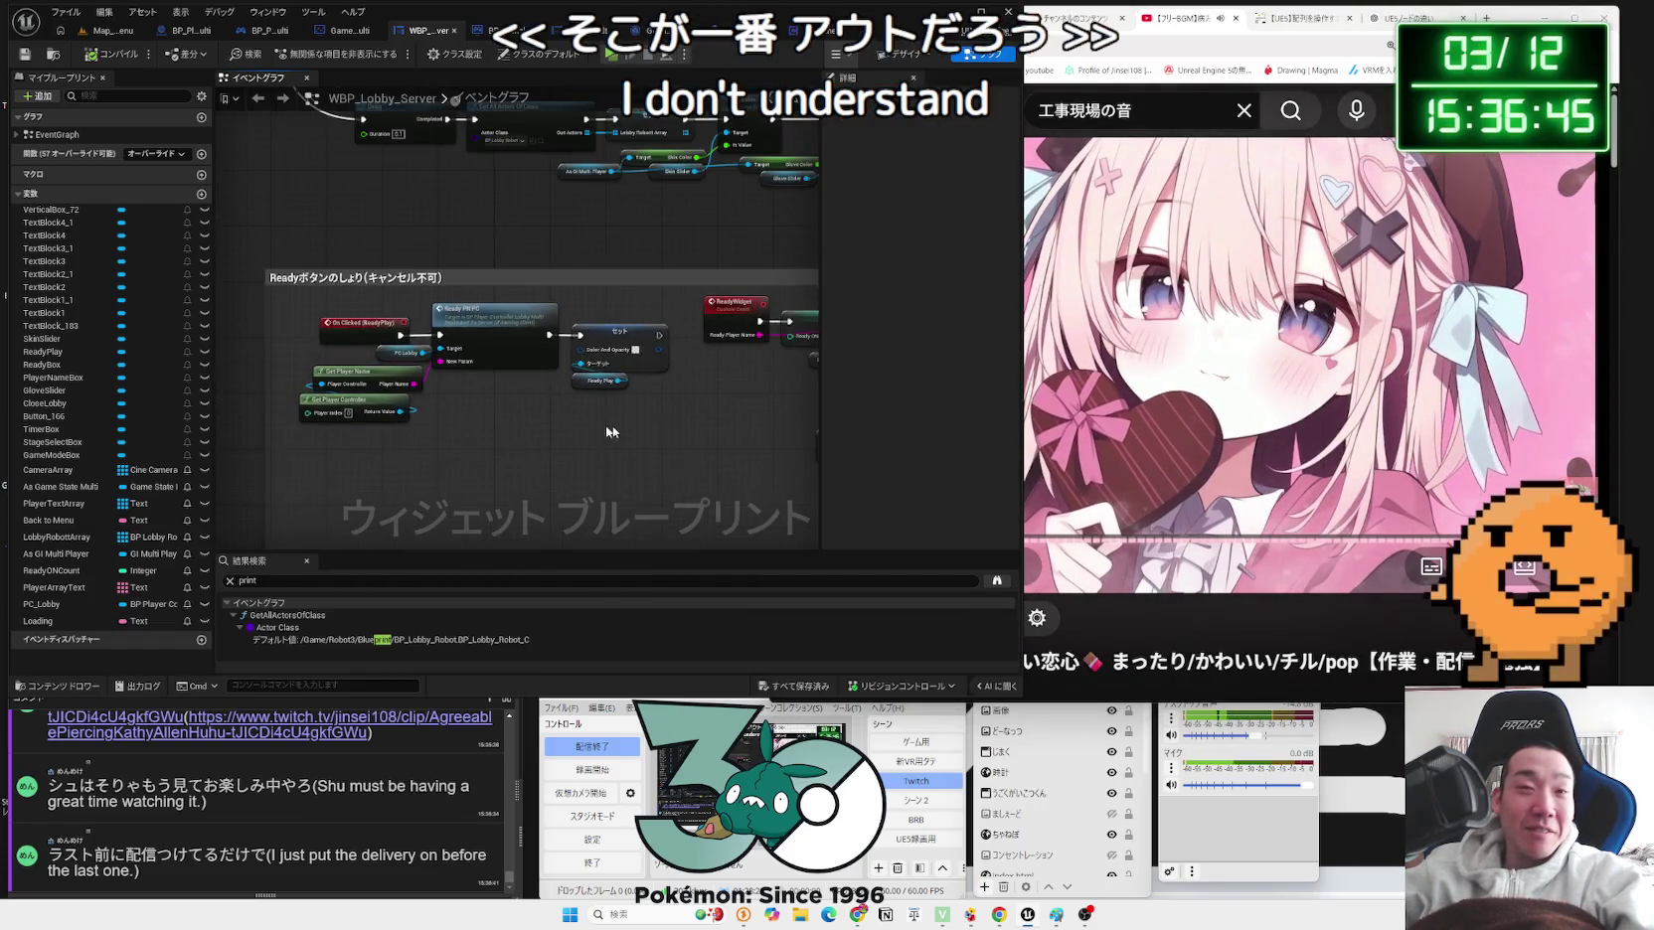
Step: Add a Set Is Enabled node from Ready Play and delete the Not Hit-Testable Set Visibility node
mouse_move(458, 307)
left_mouse_down()
mouse_move(443, 272)
mouse_move(251, 264)
left_mouse_up()
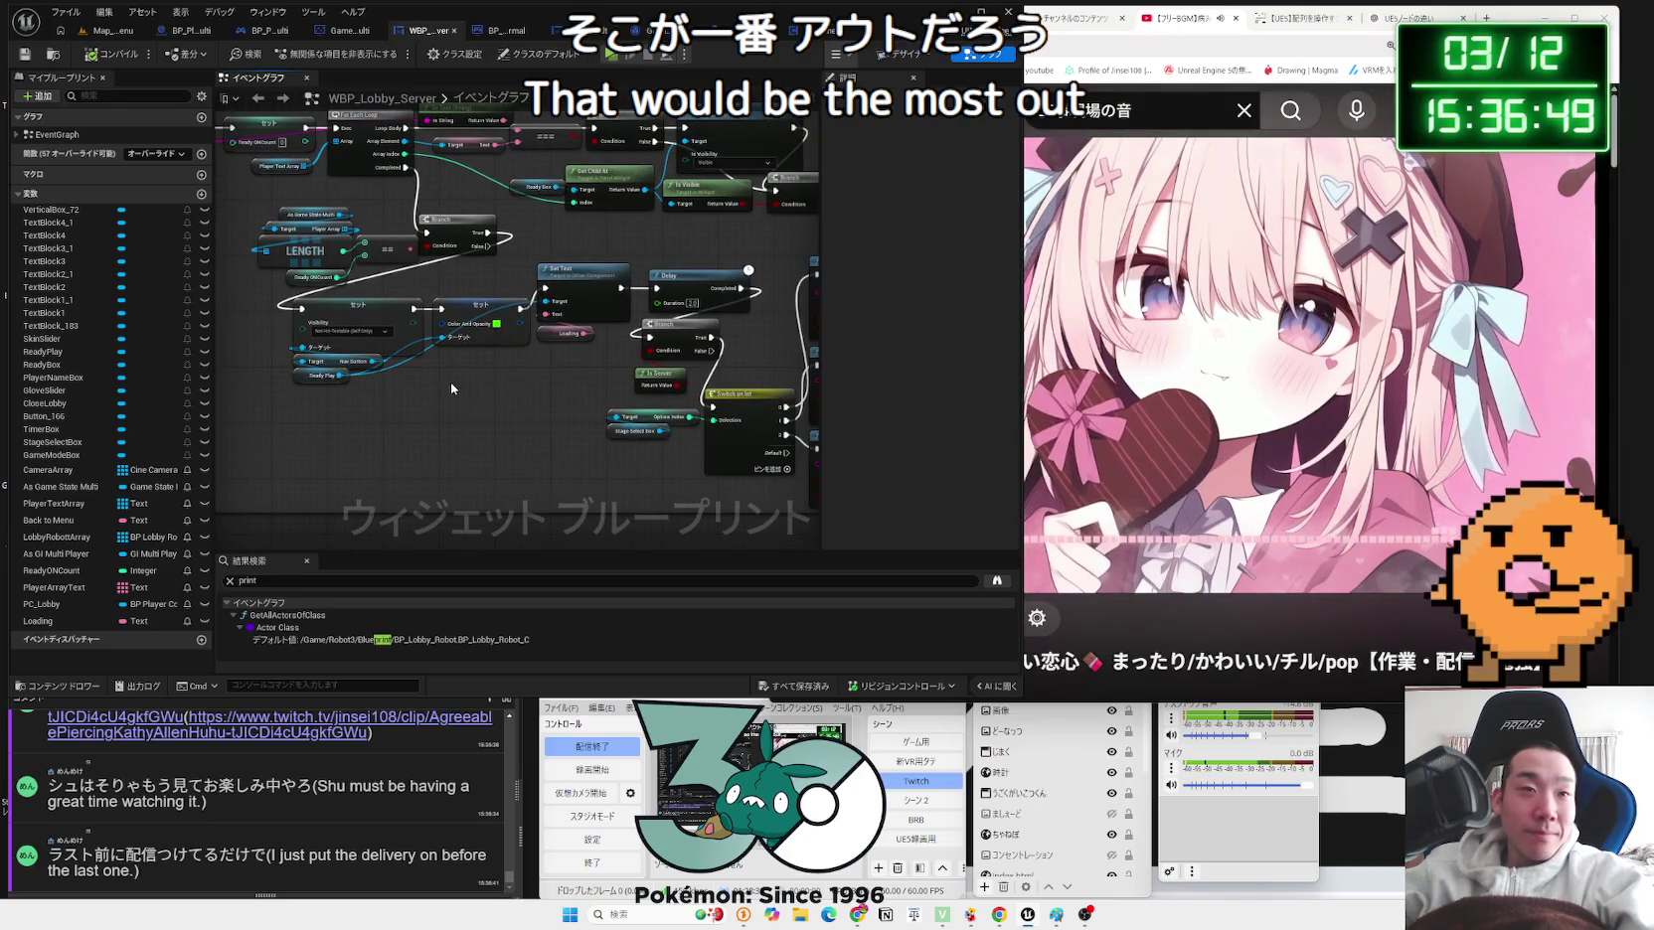
scroll(452, 387, "up", 3)
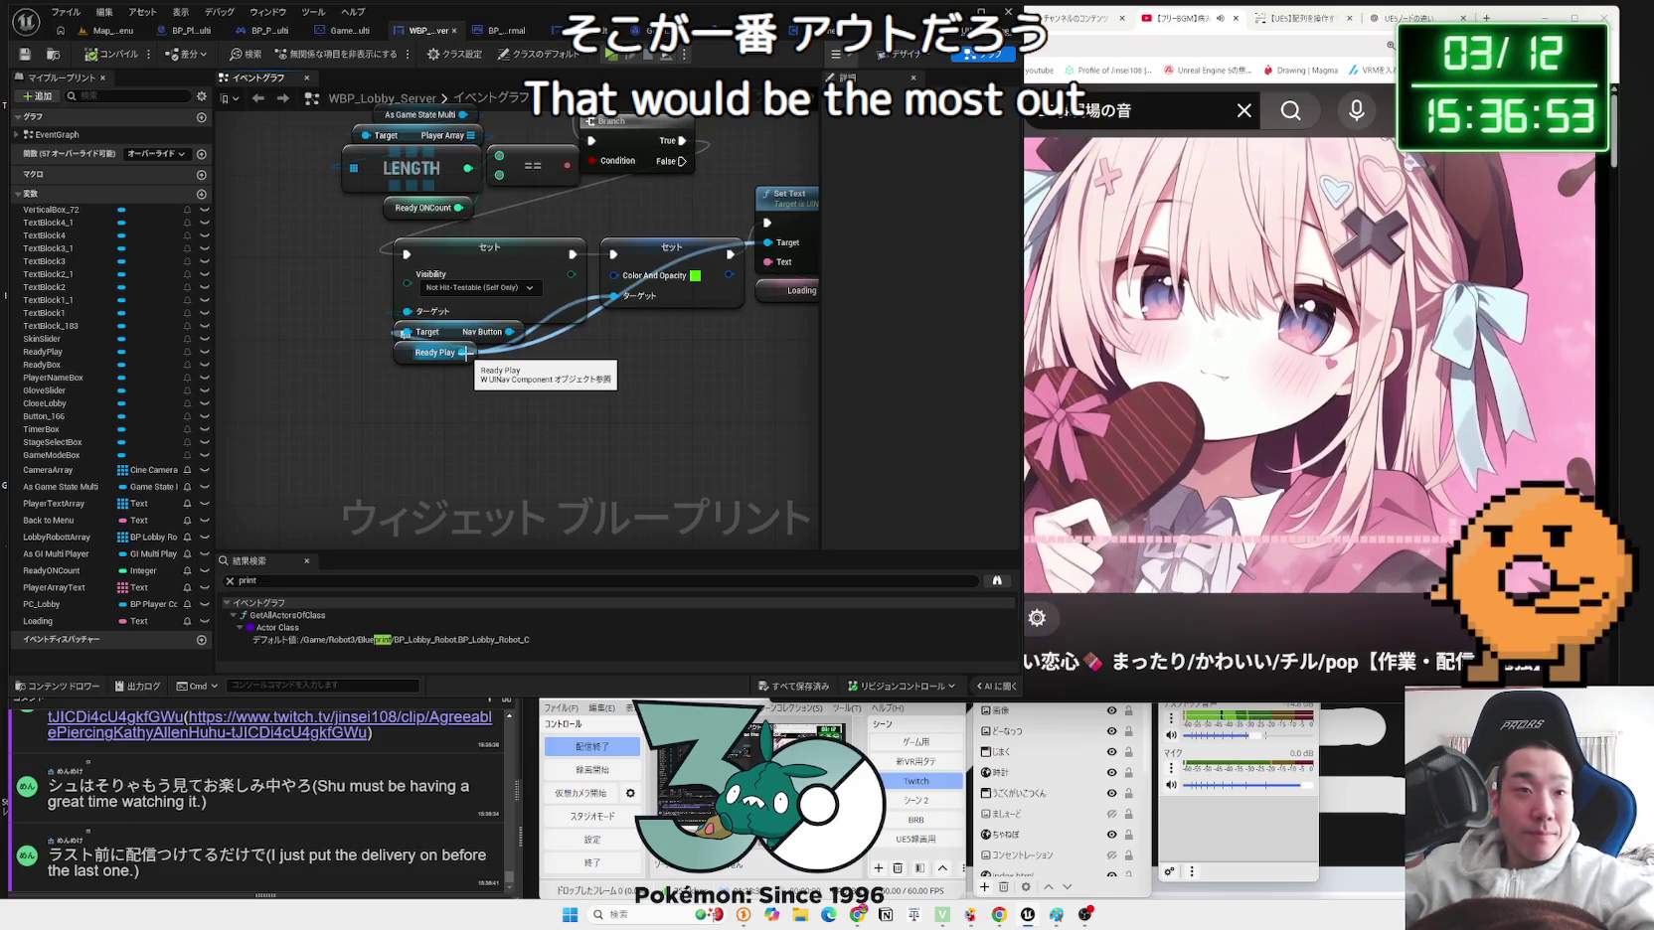
left_click_drag(465, 352, 518, 398)
type("is")
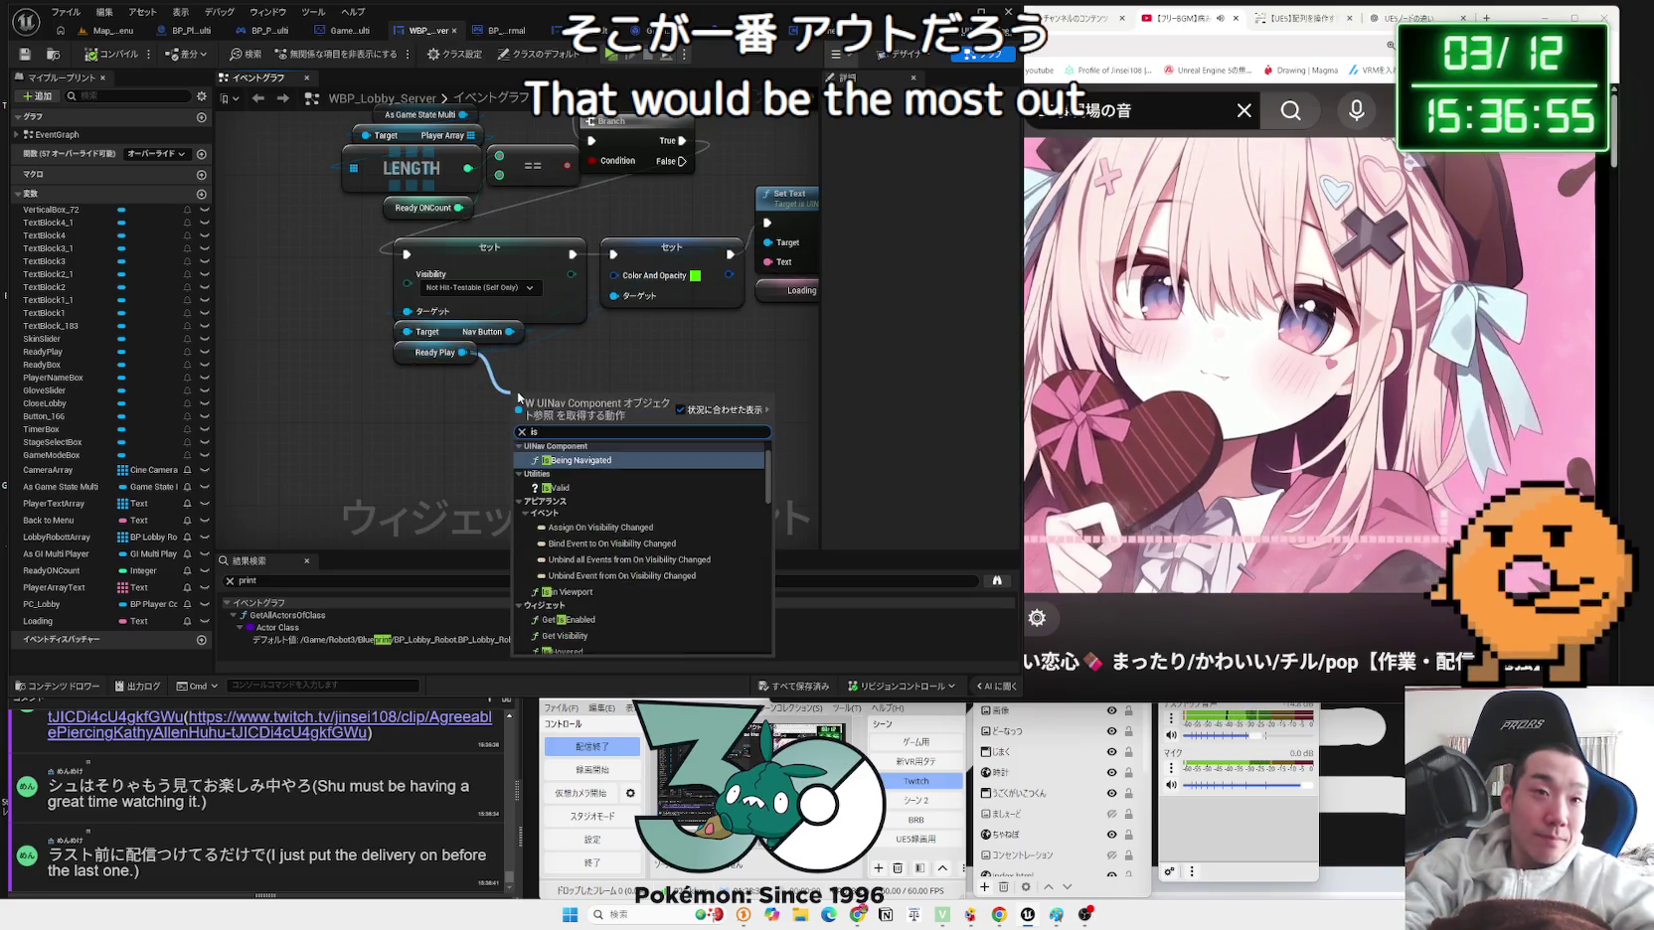
type(" enable")
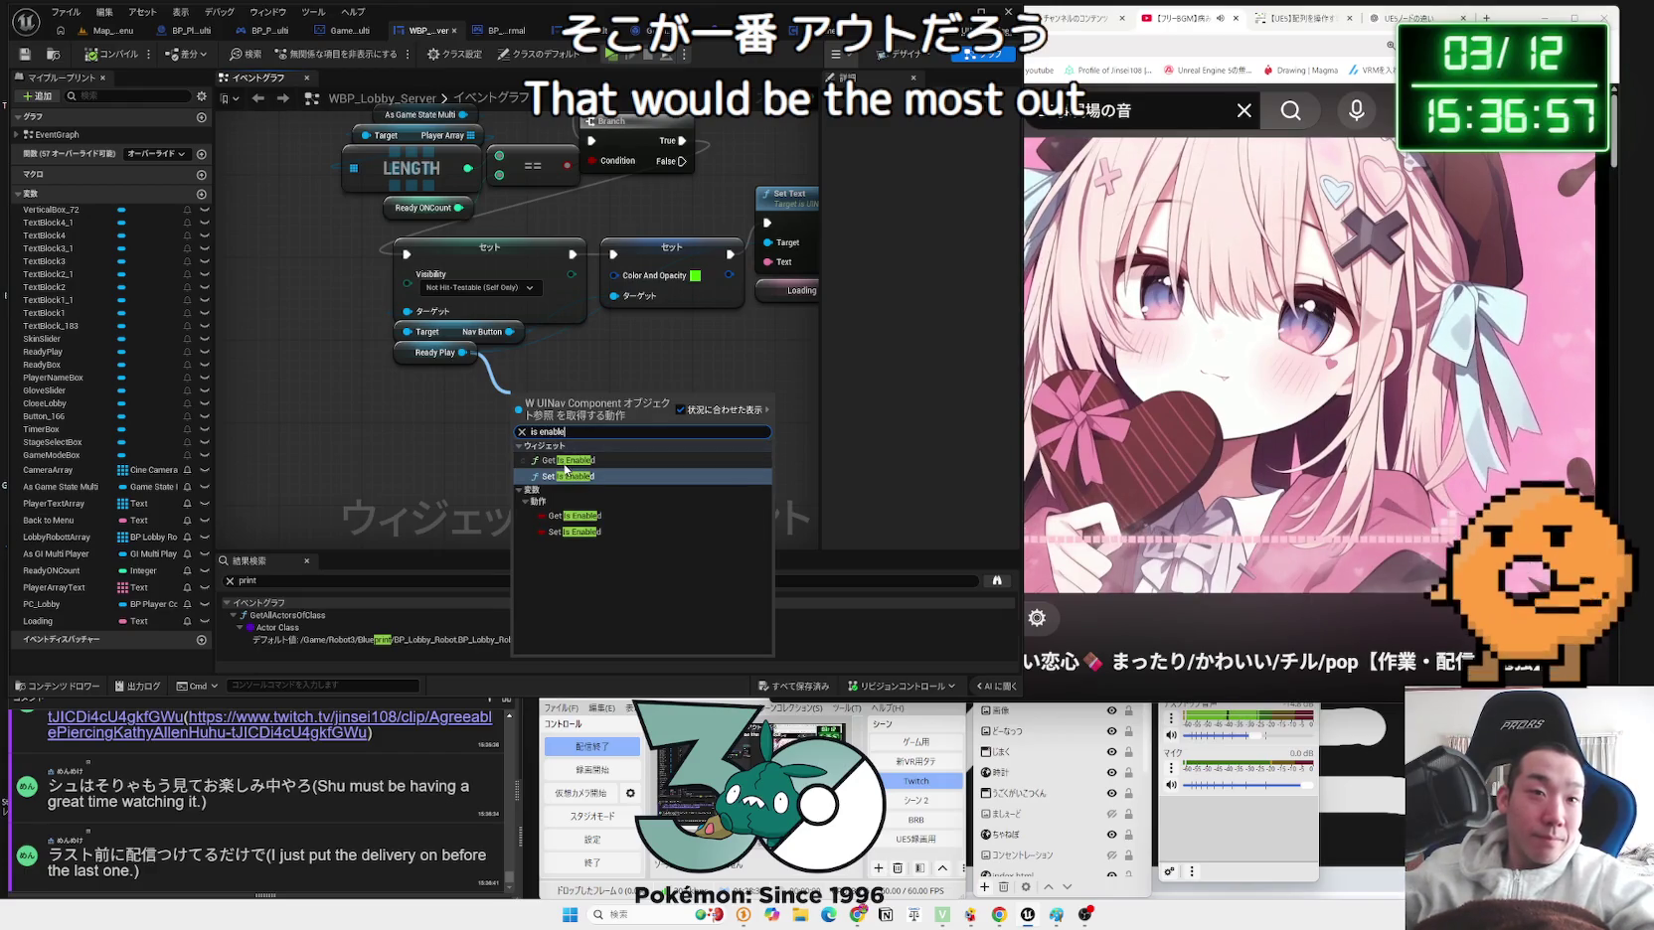
left_click(565, 476)
left_click_drag(487, 263, 433, 266)
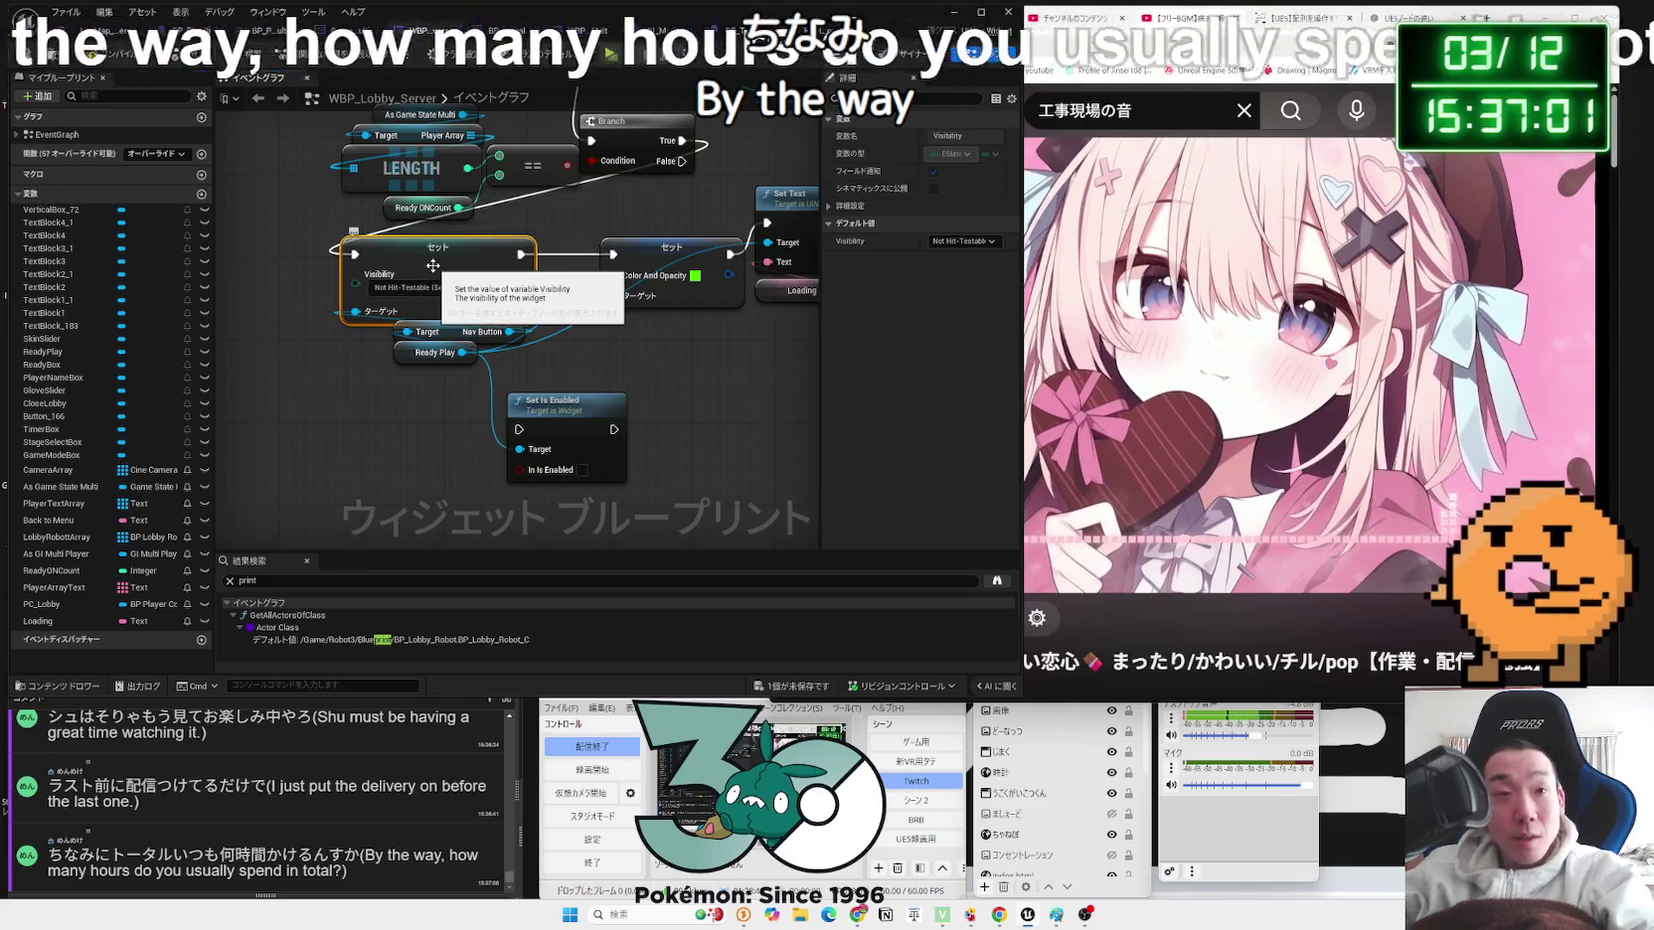
key("Delete")
Step: Wire Branch True and the Ready Play target into Set Is Enabled, removing the Nav Button getter
mouse_move(681, 140)
left_mouse_down()
mouse_move(532, 431)
mouse_move(503, 237)
mouse_move(613, 254)
left_mouse_up()
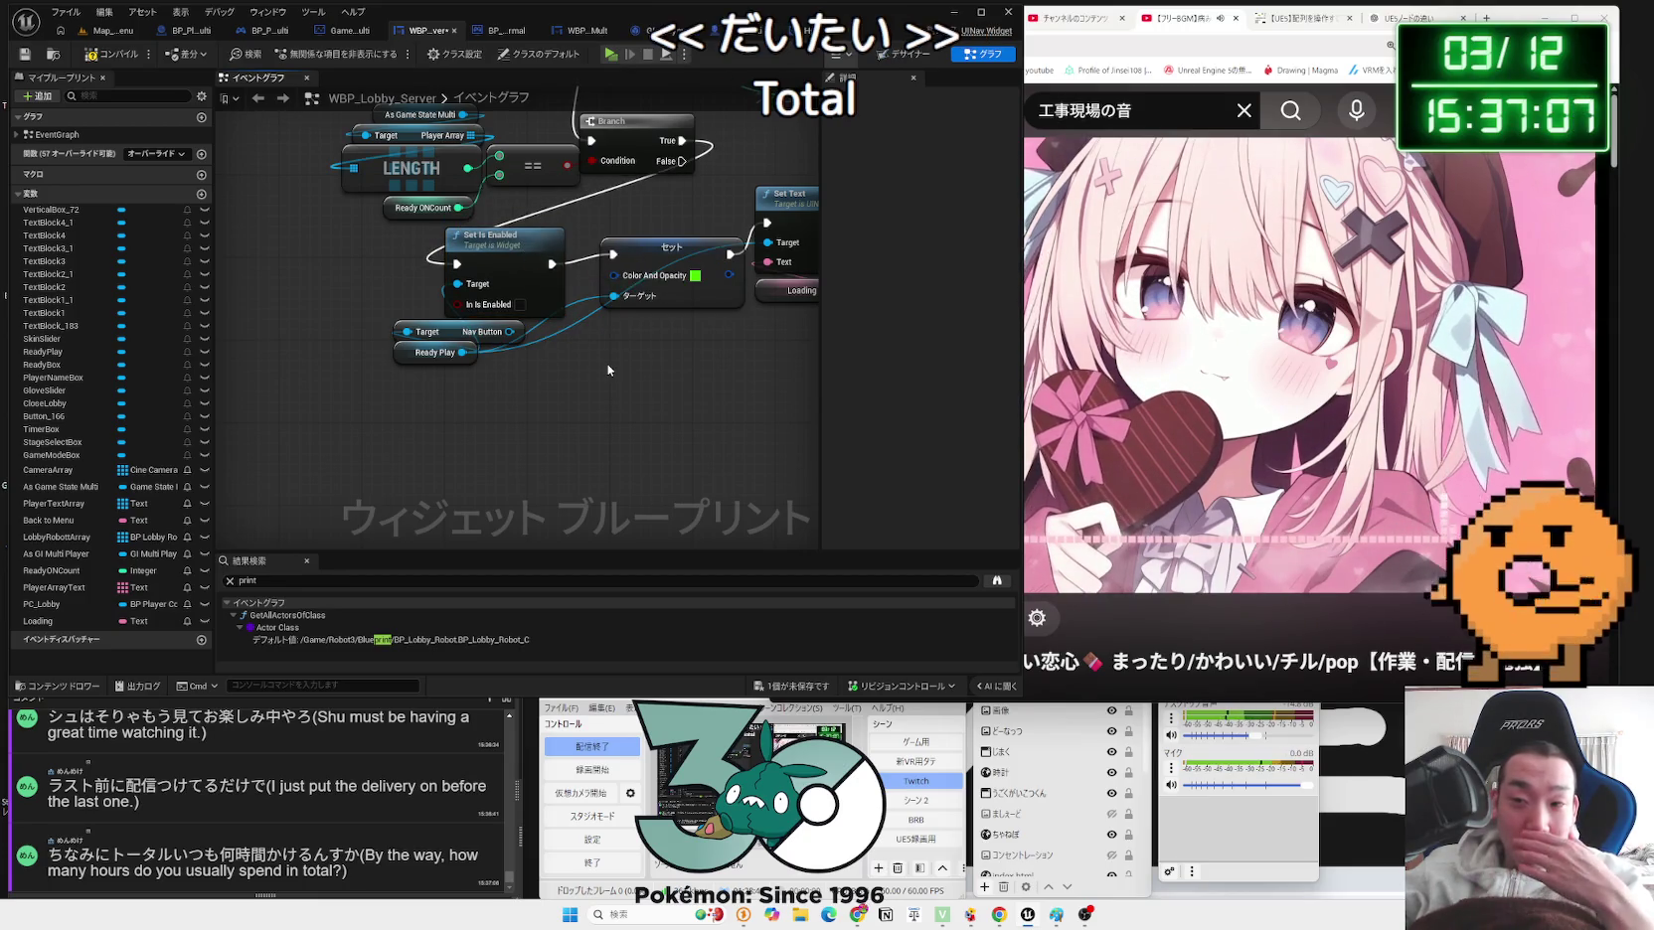
left_click_drag(578, 358, 591, 425)
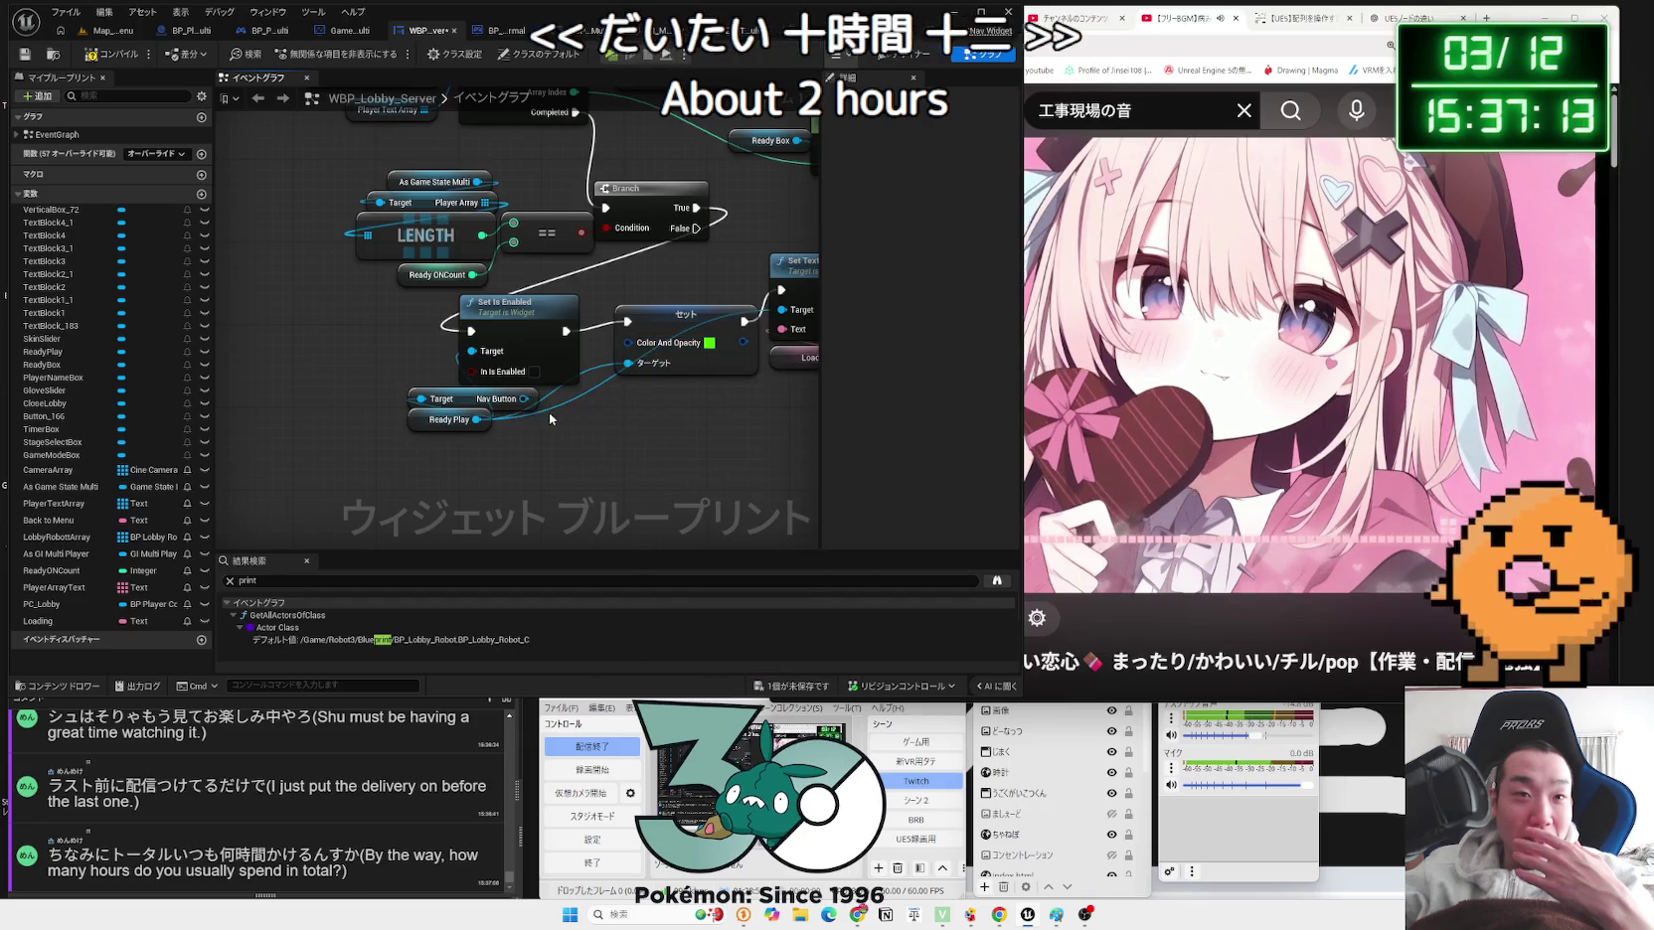
left_click(474, 401)
key("Delete")
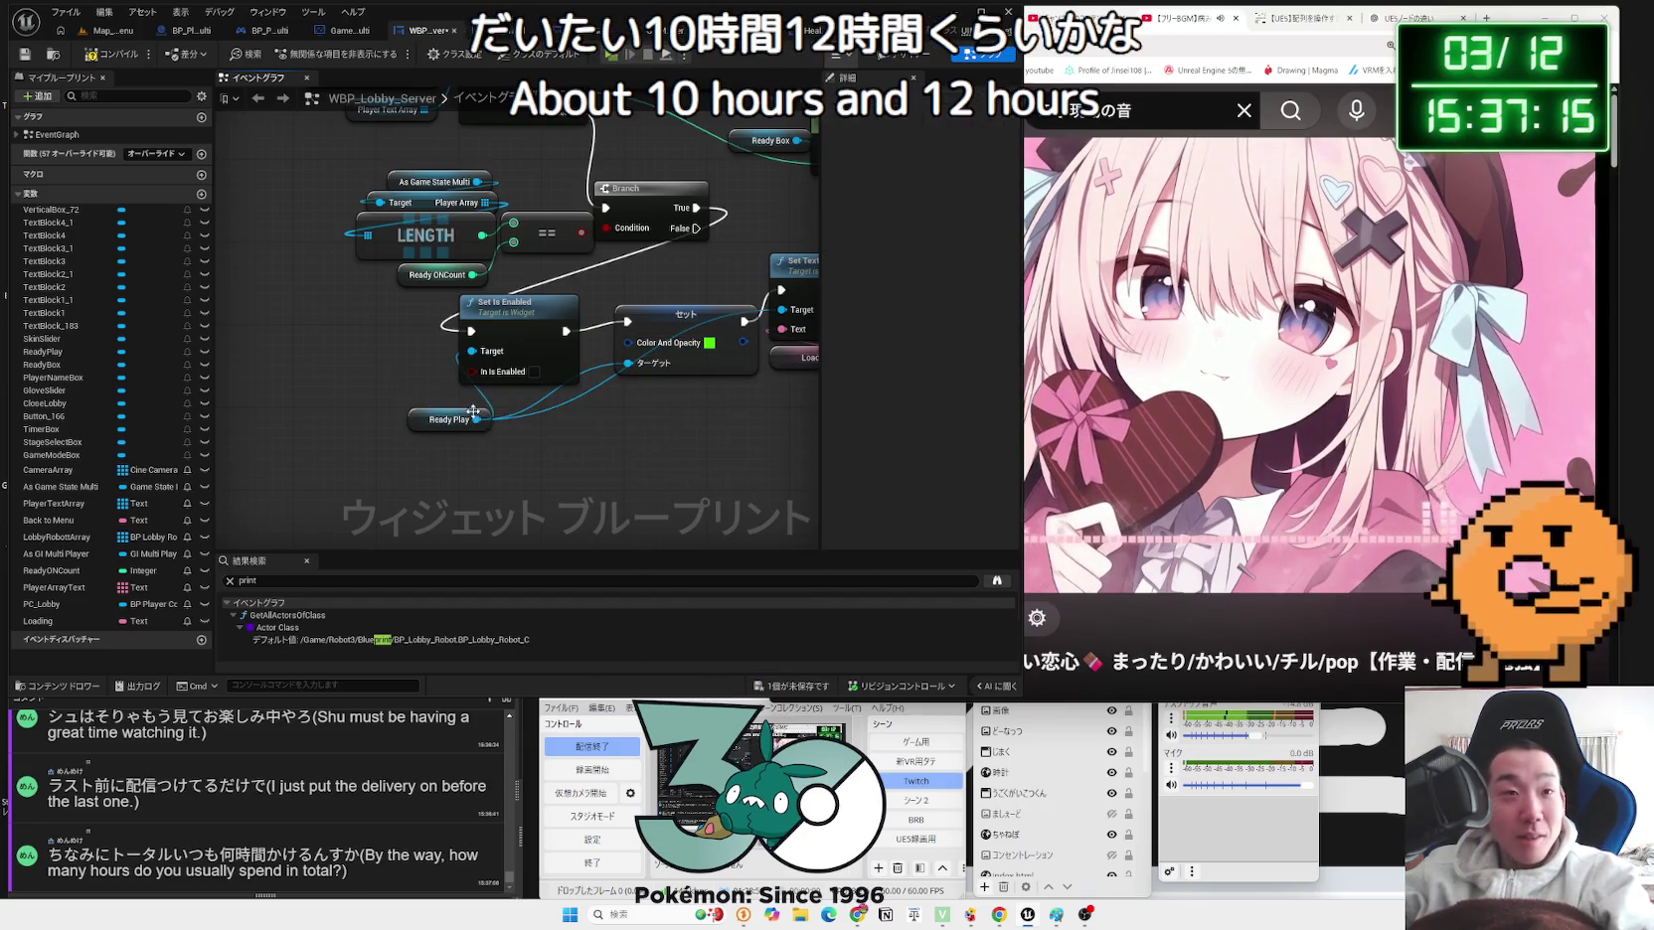
left_click_drag(452, 417, 490, 405)
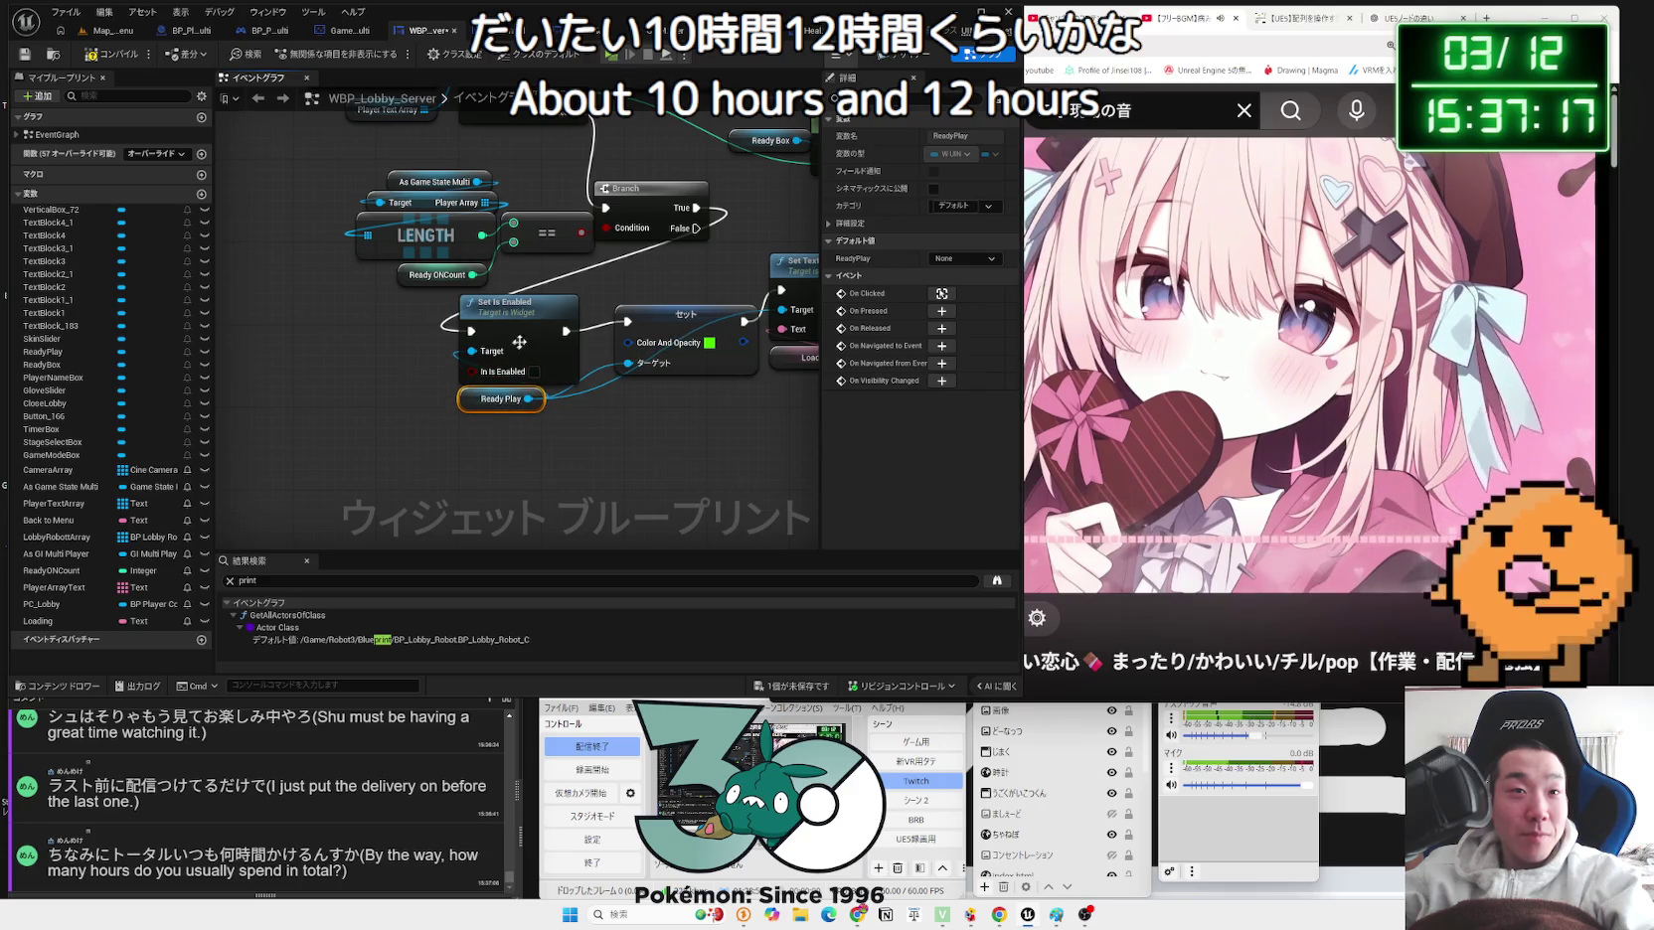
left_click_drag(687, 319, 665, 332)
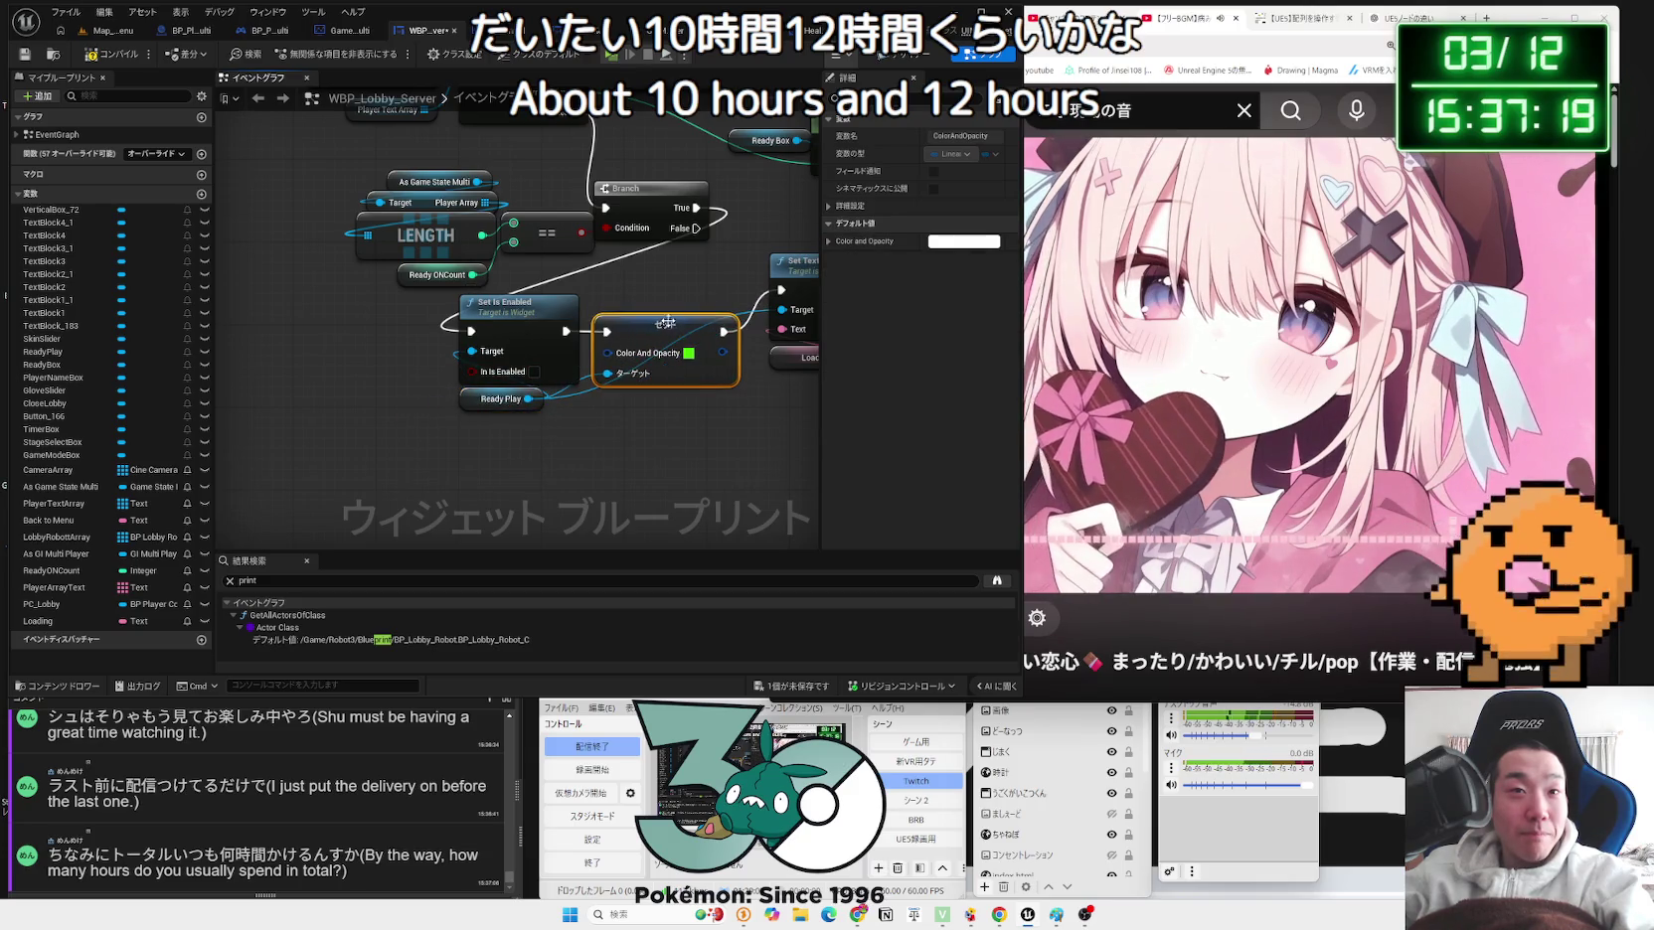
Step: Save WBP_Lobby_Server and return to the Map_MainMenu level editor
scroll(626, 460, "down", 3)
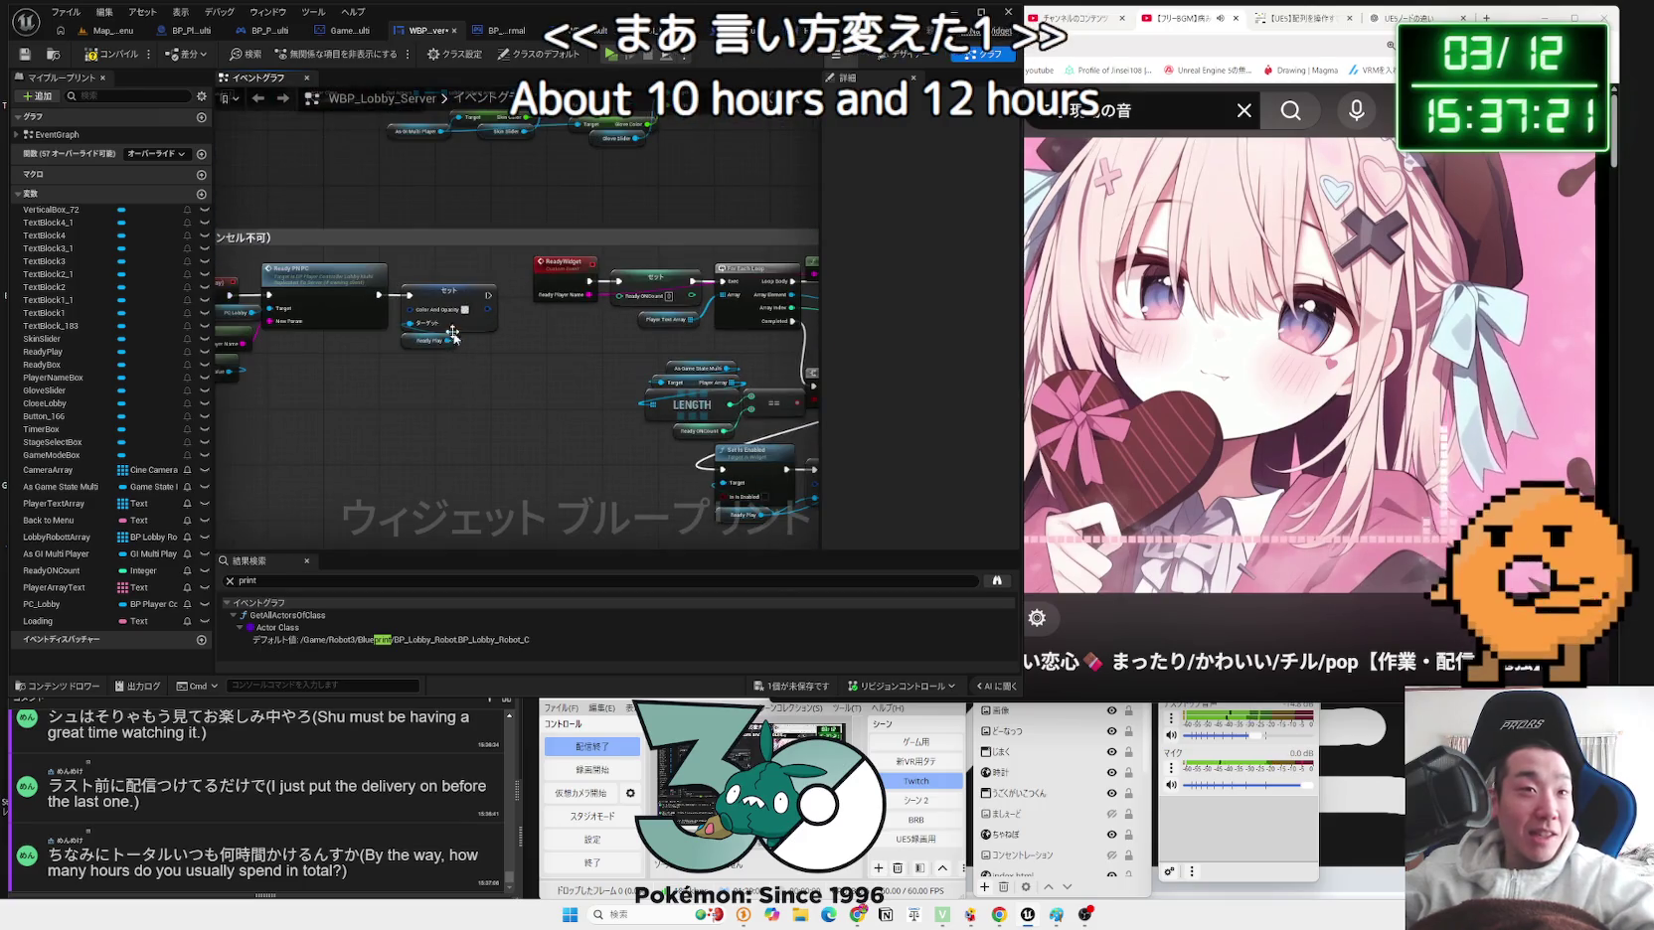
left_click(797, 687)
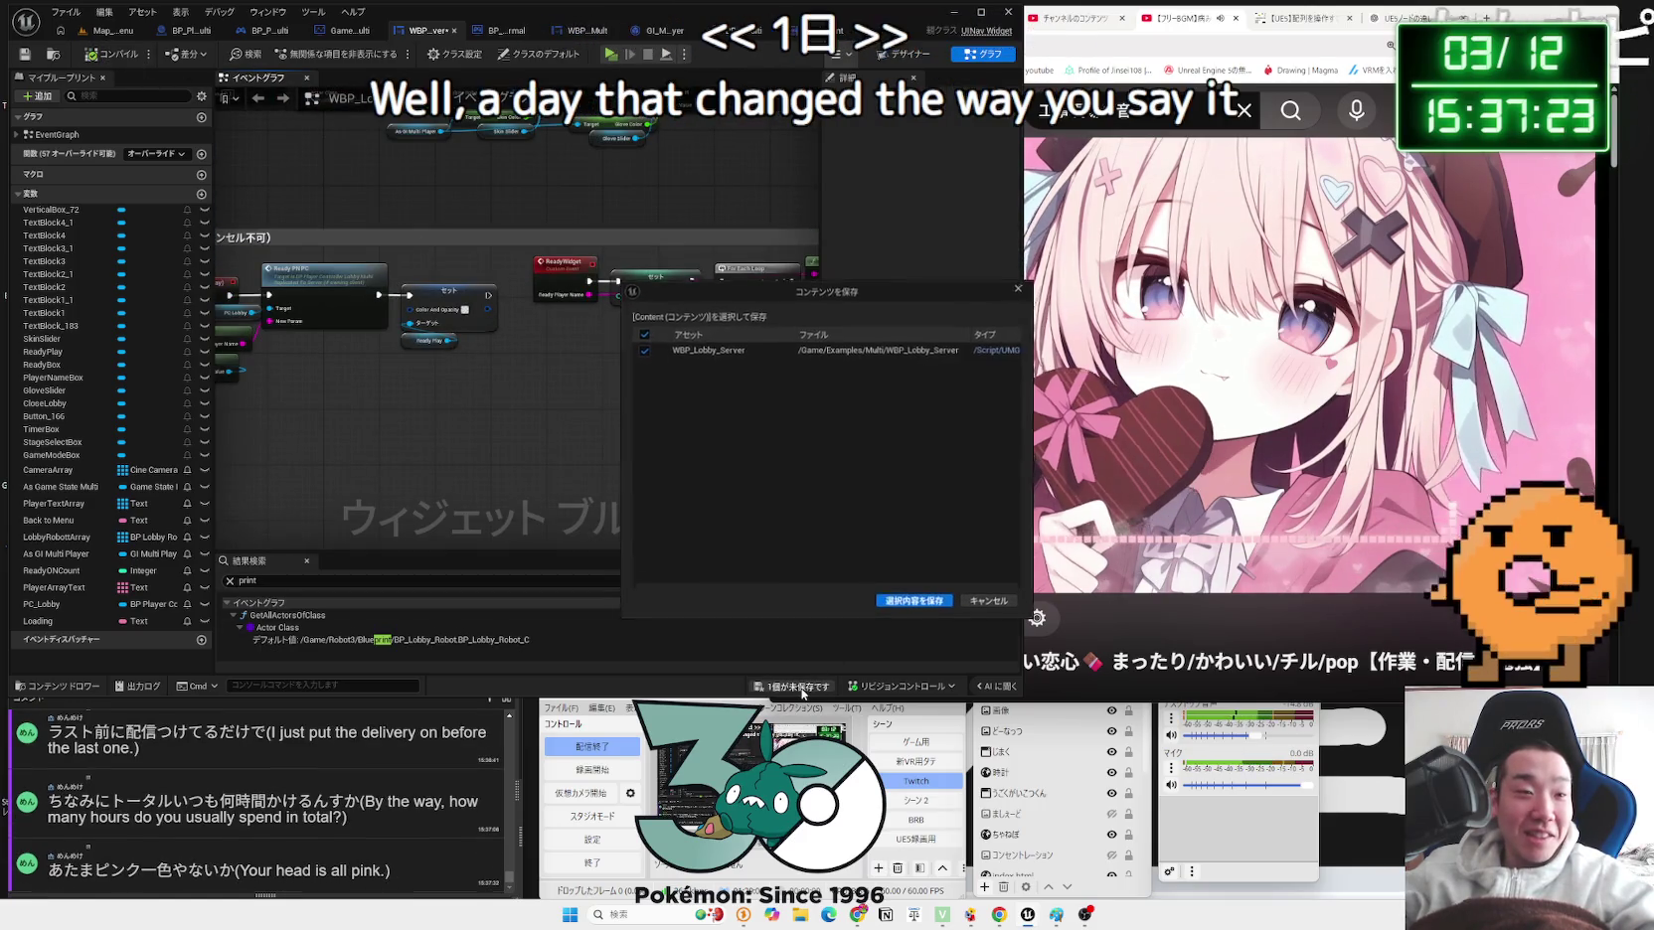
left_click(912, 599)
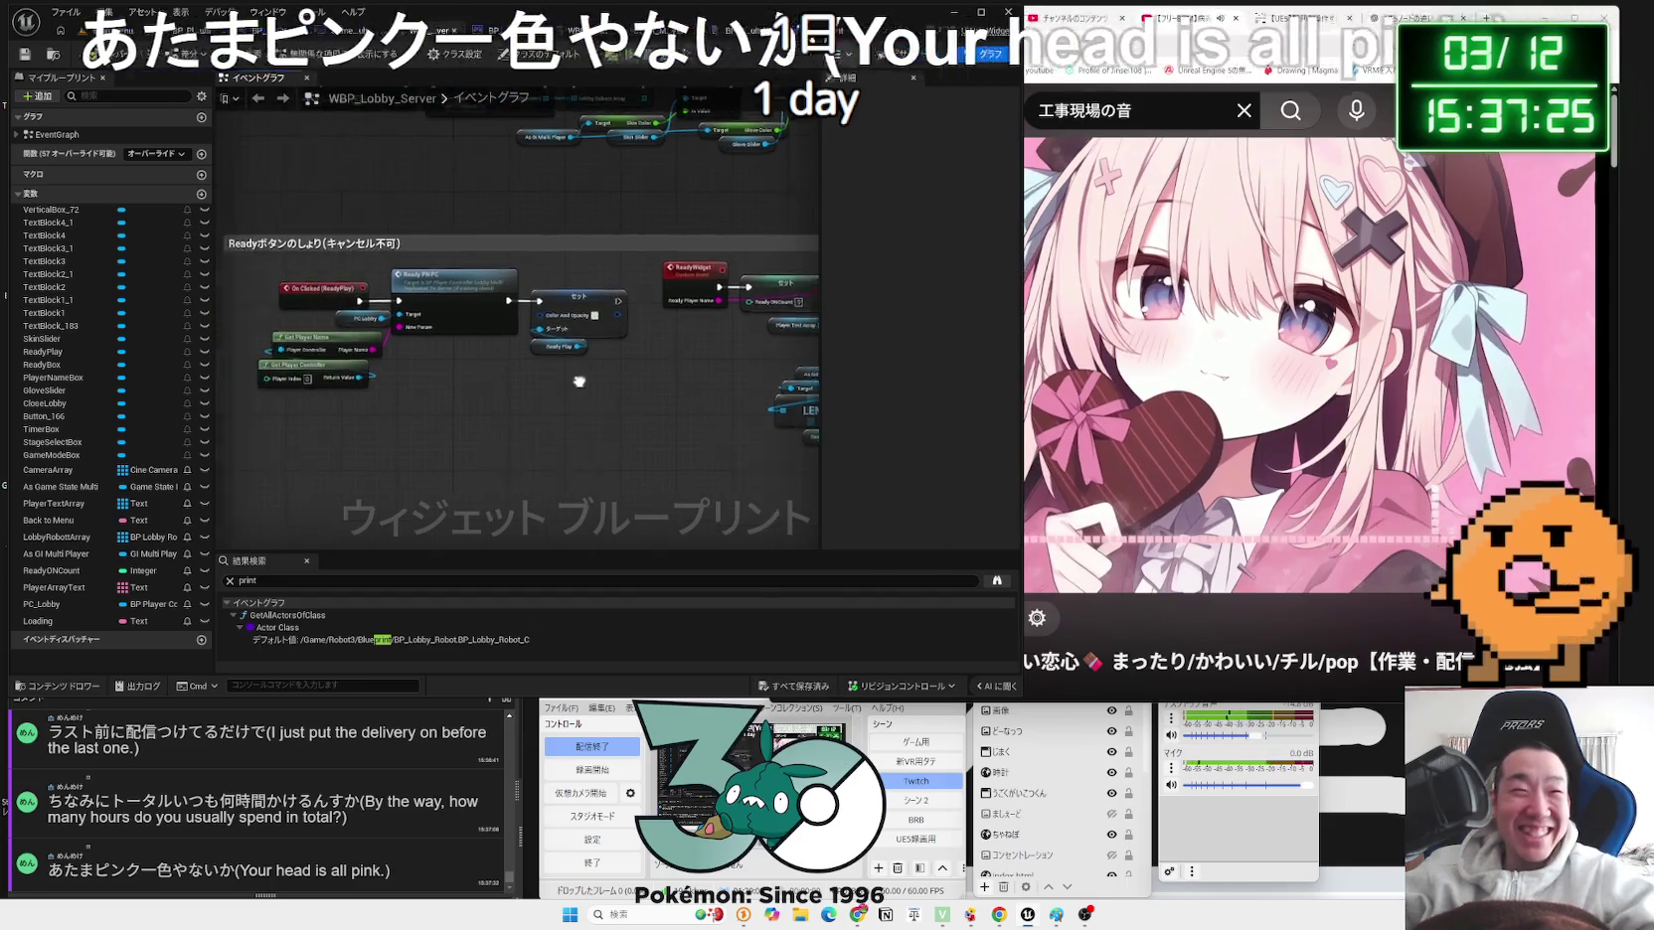
key("ctrl+Tab")
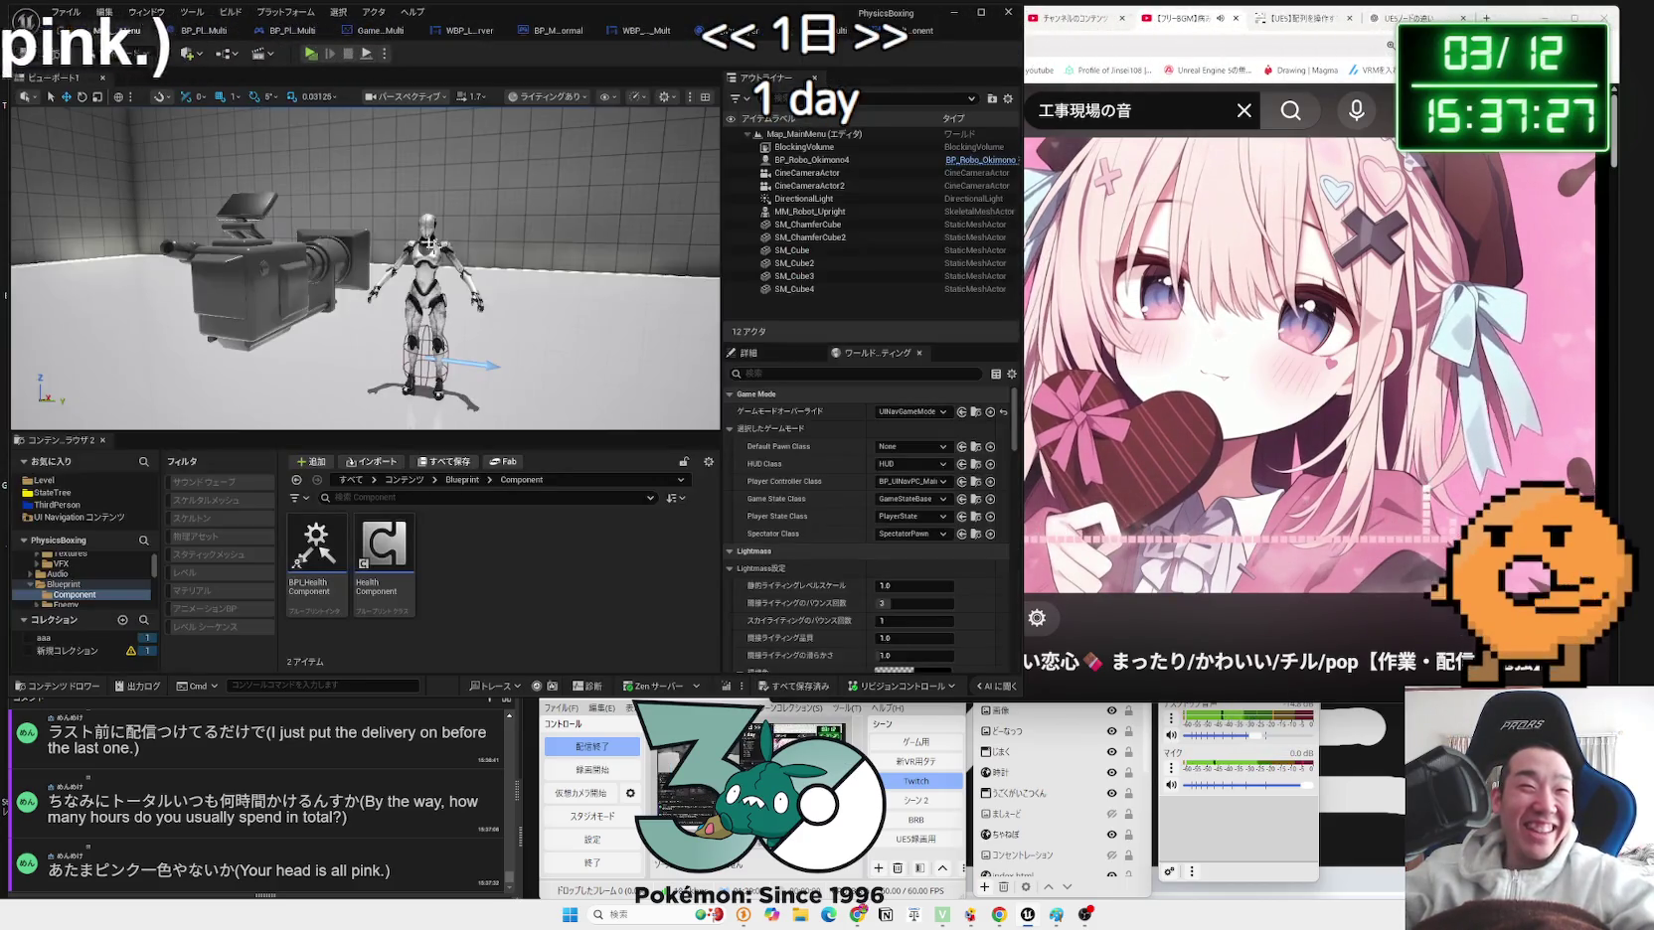
Step: Launch a three-player test session and arrange and widen the Standalone preview windows
left_click(310, 52)
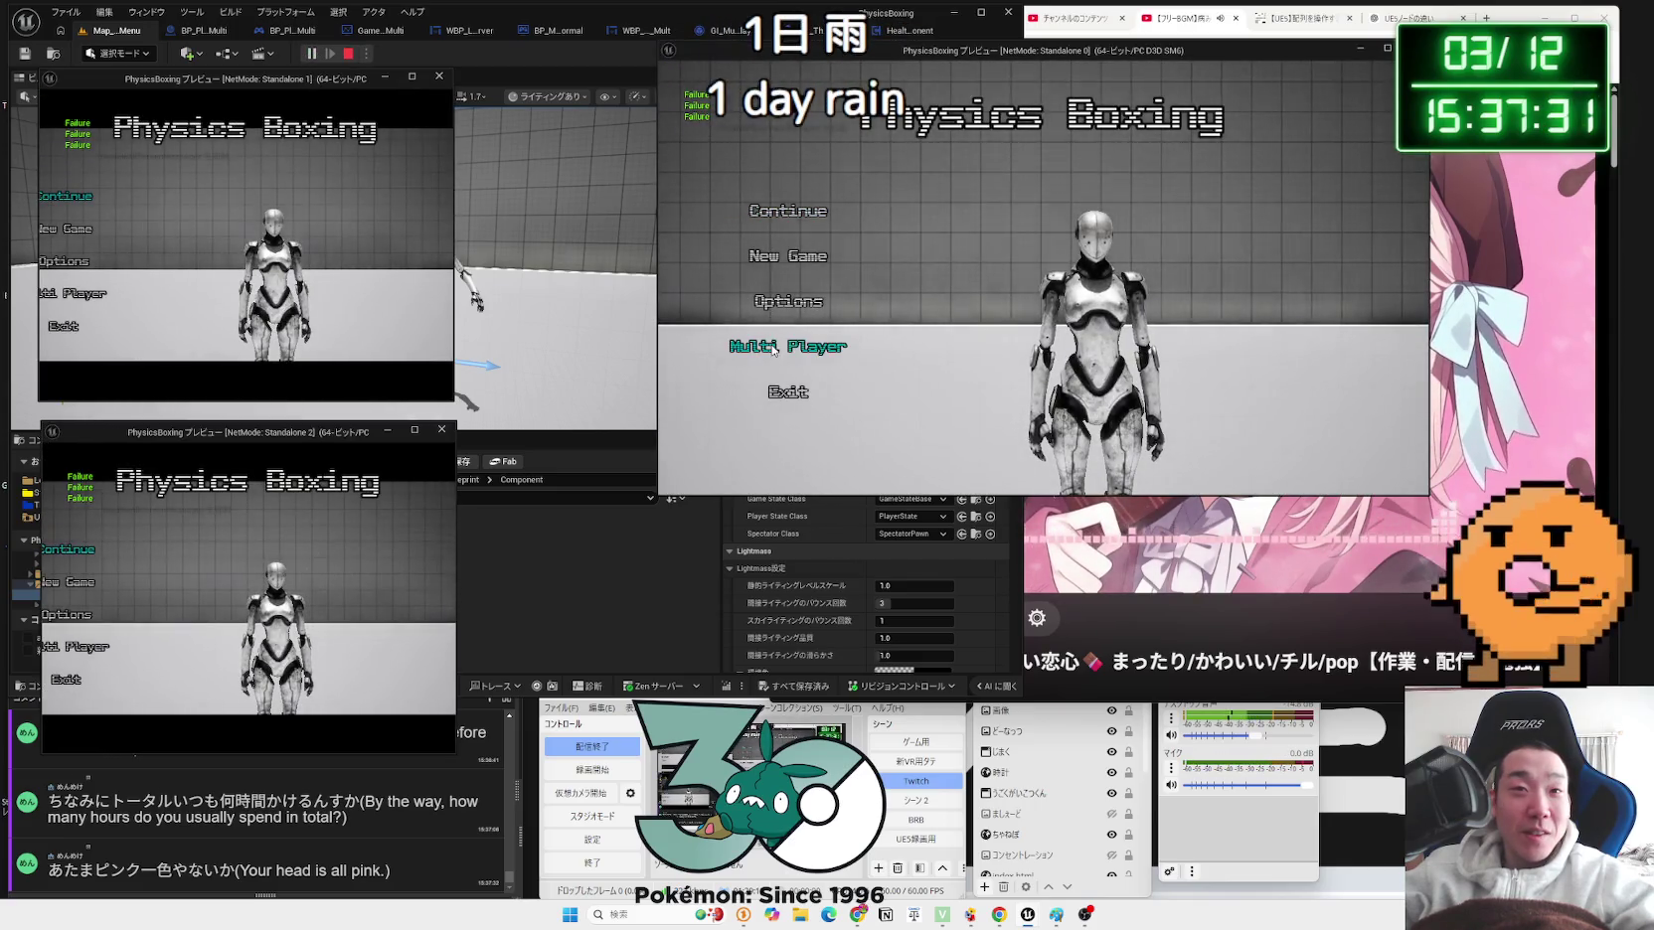
left_click(715, 343)
left_click(656, 311)
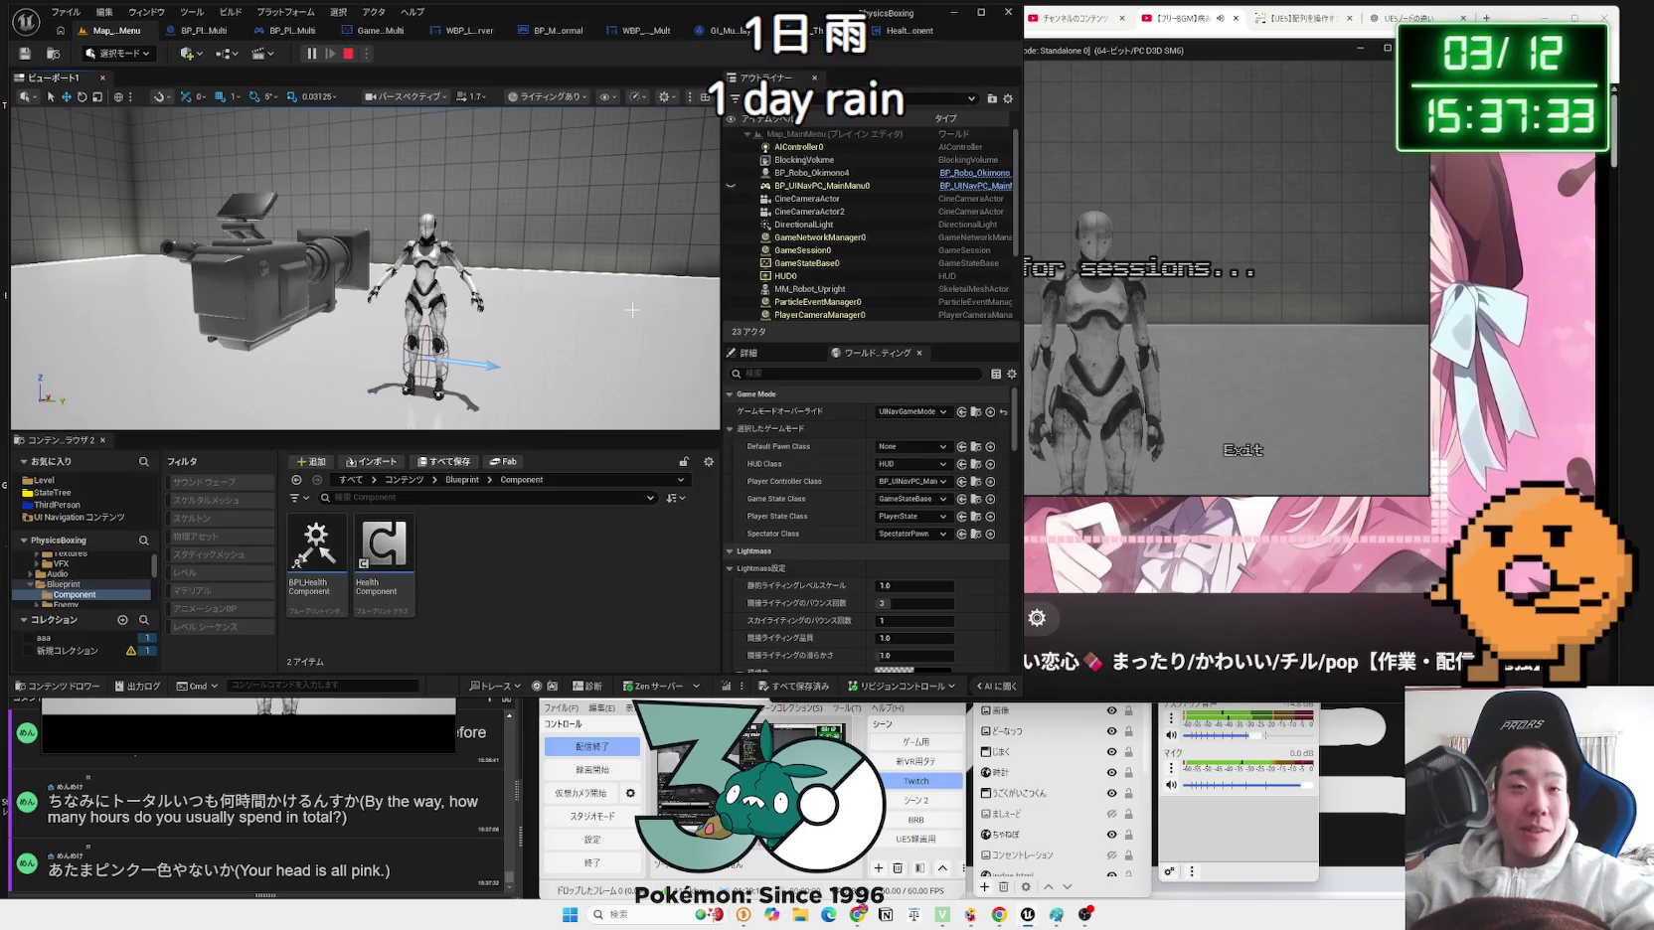
left_click_drag(1138, 56, 1238, 63)
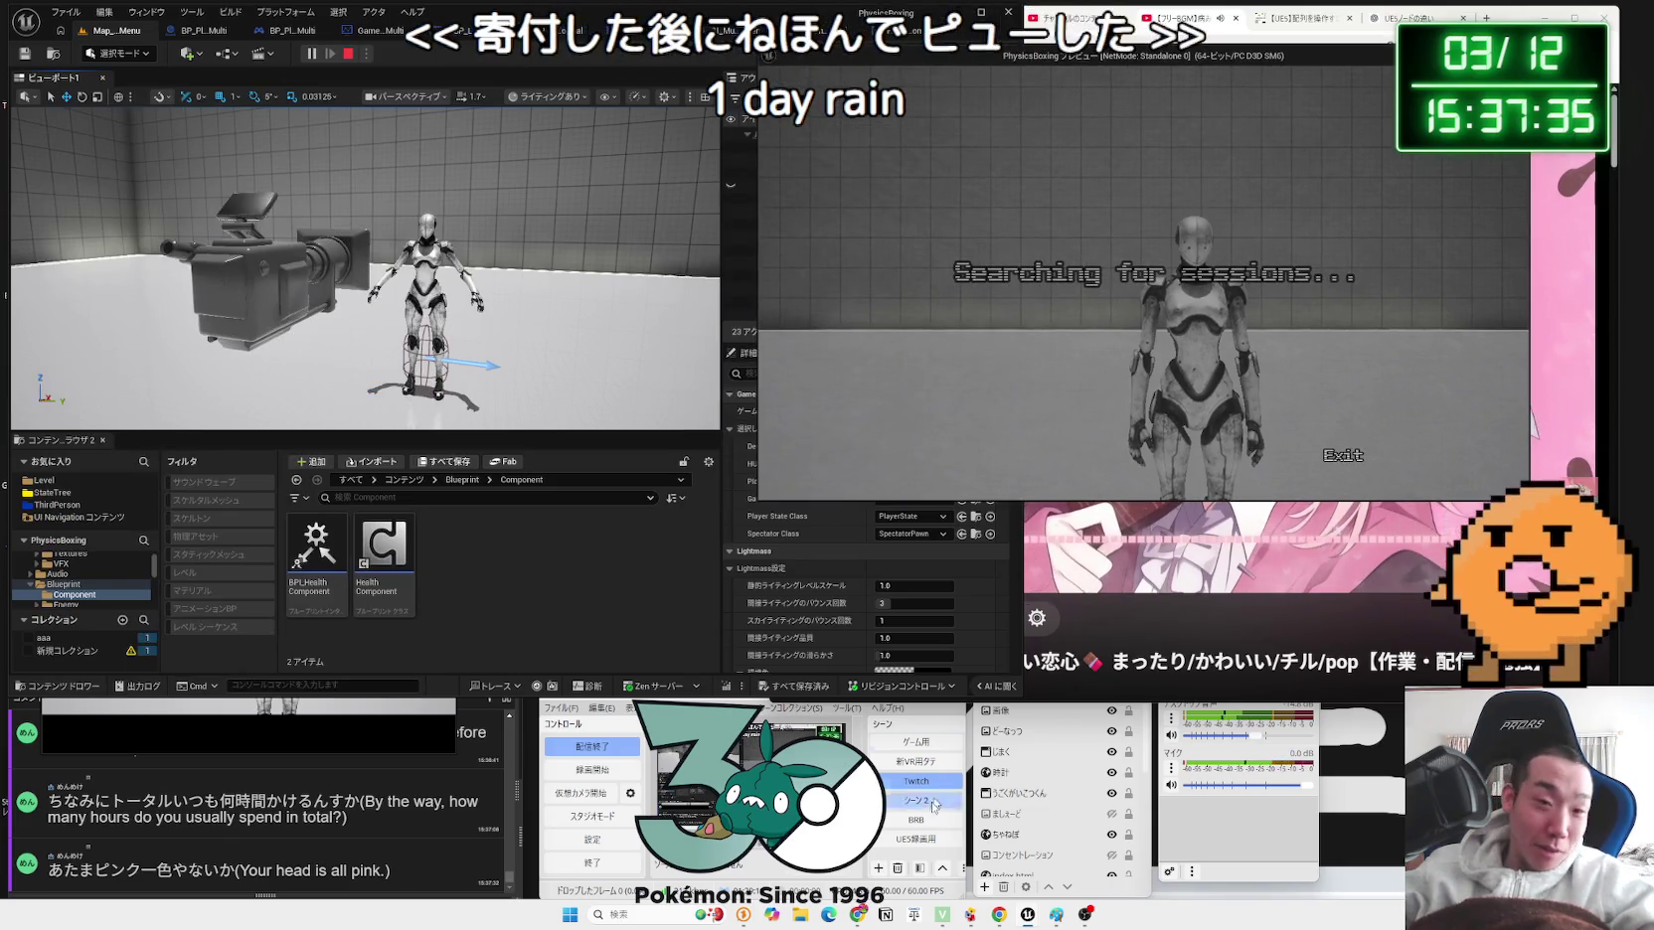
mouse_move(1039, 920)
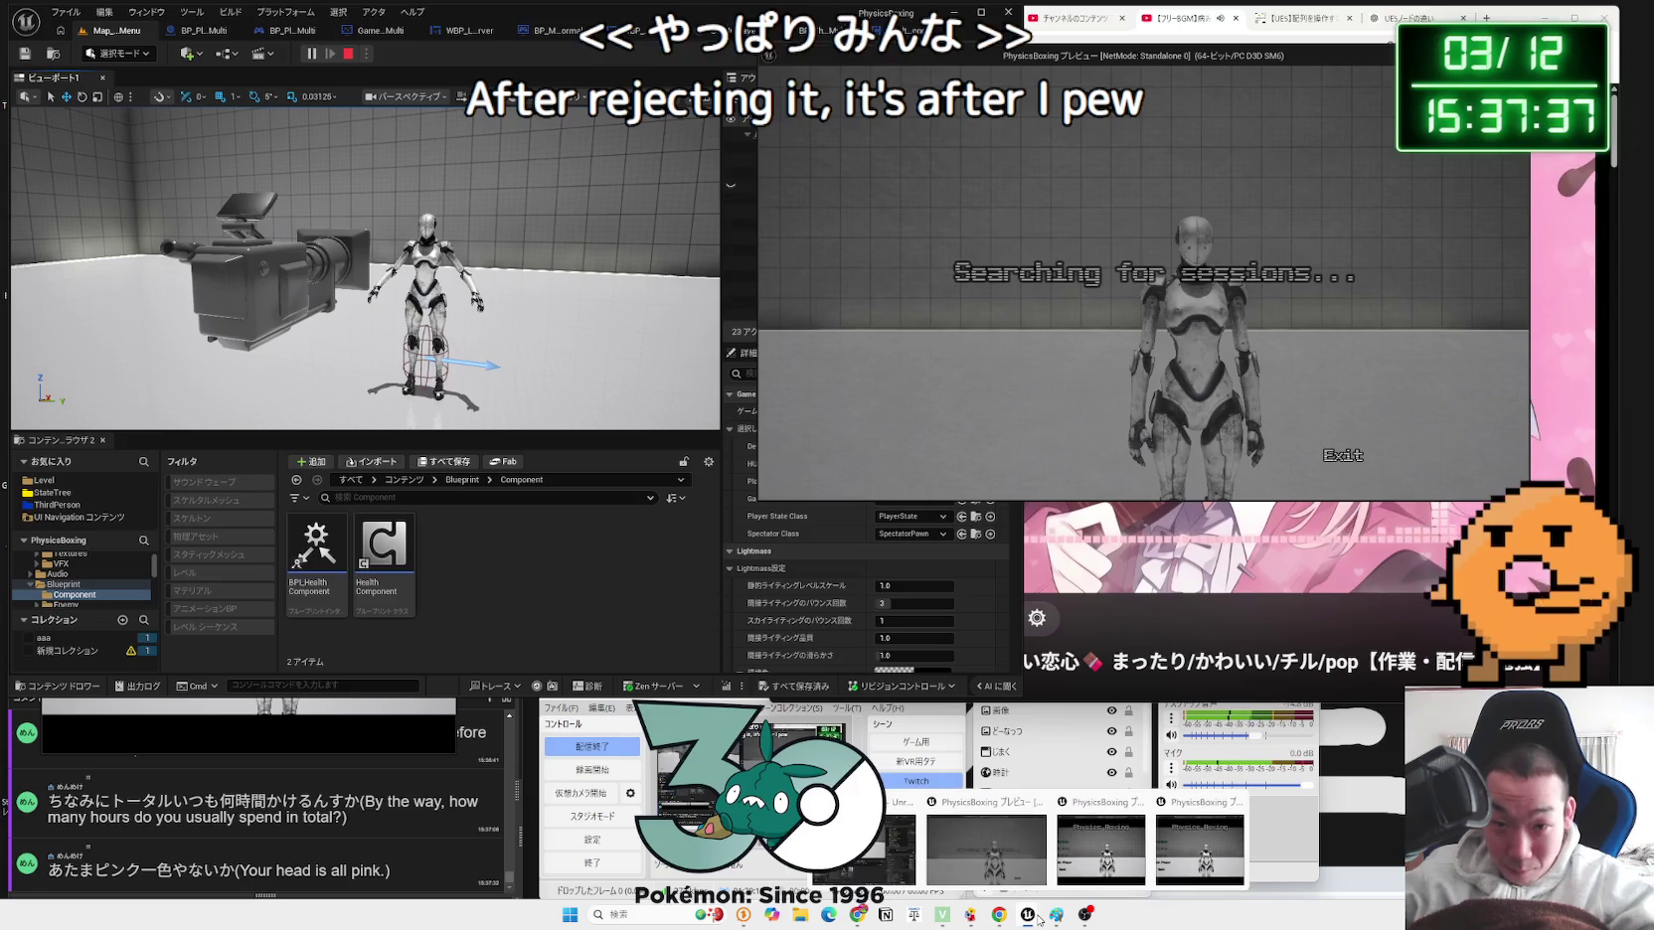
left_click(1116, 878)
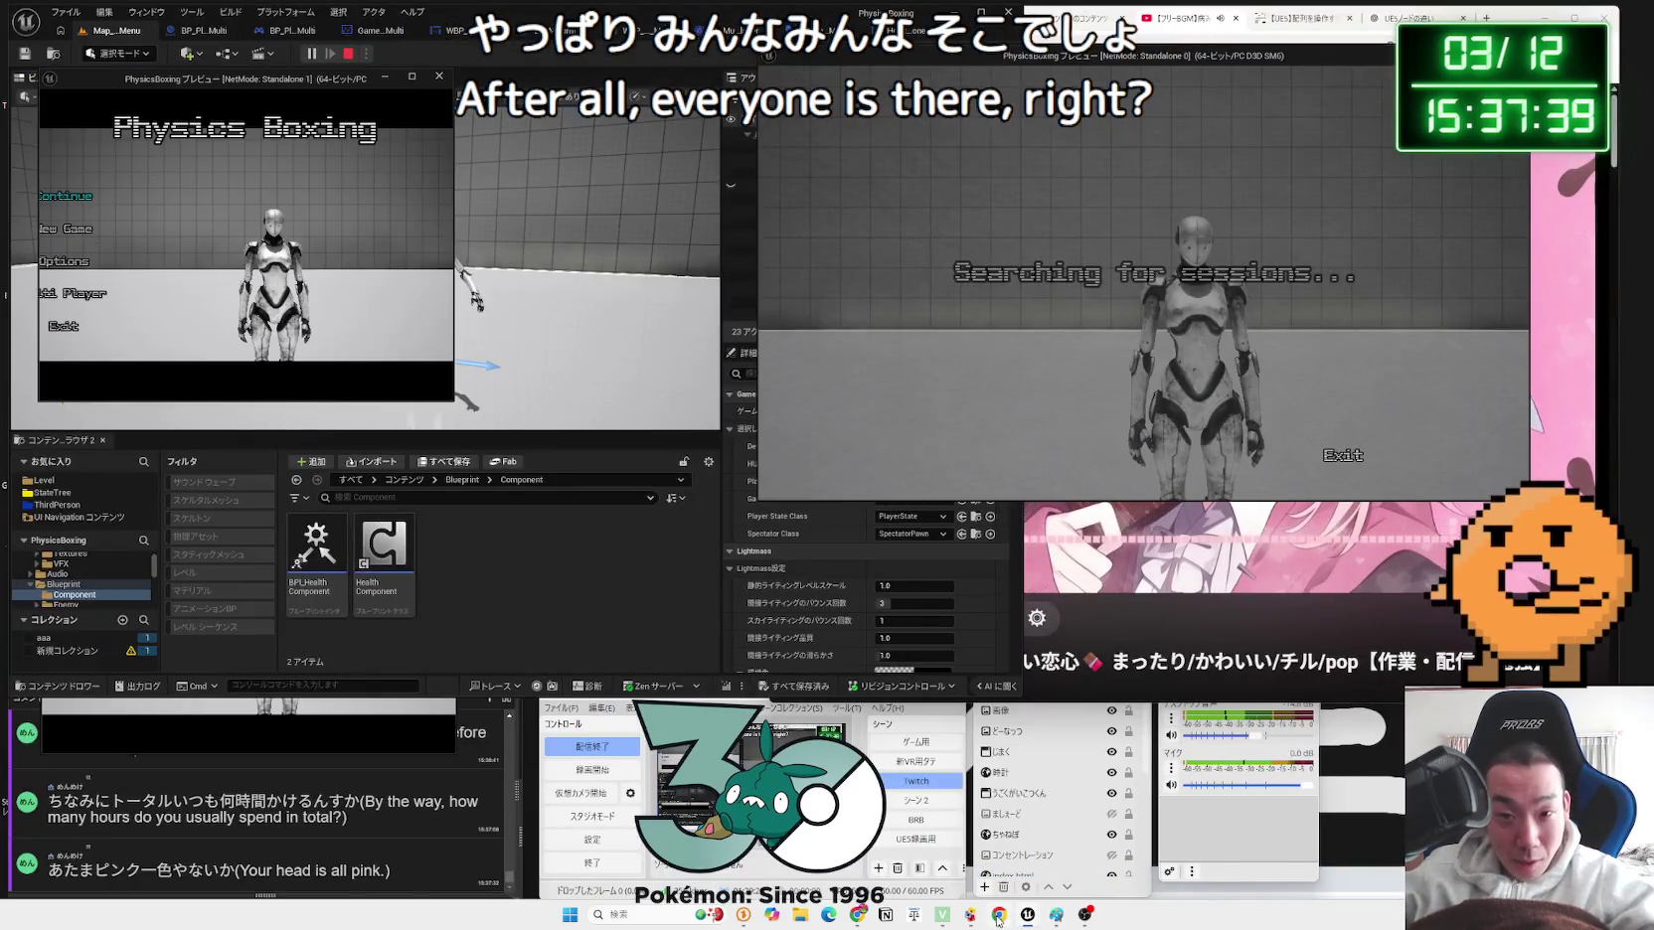
mouse_move(1028, 915)
left_click(1171, 864)
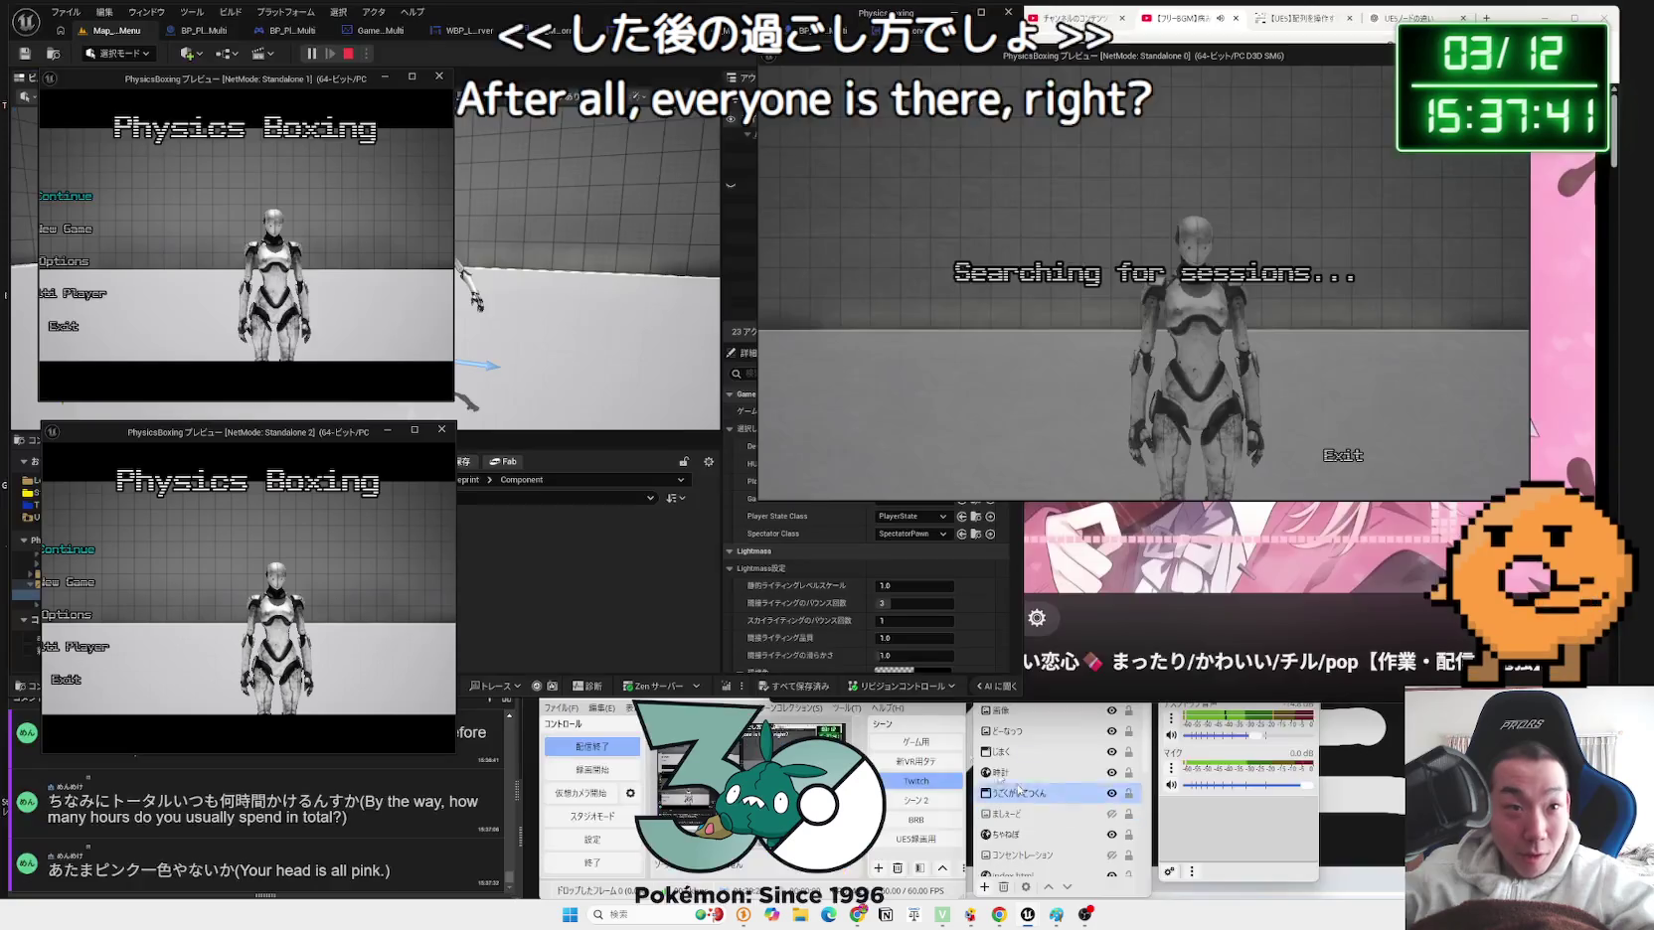
left_click_drag(457, 490, 623, 490)
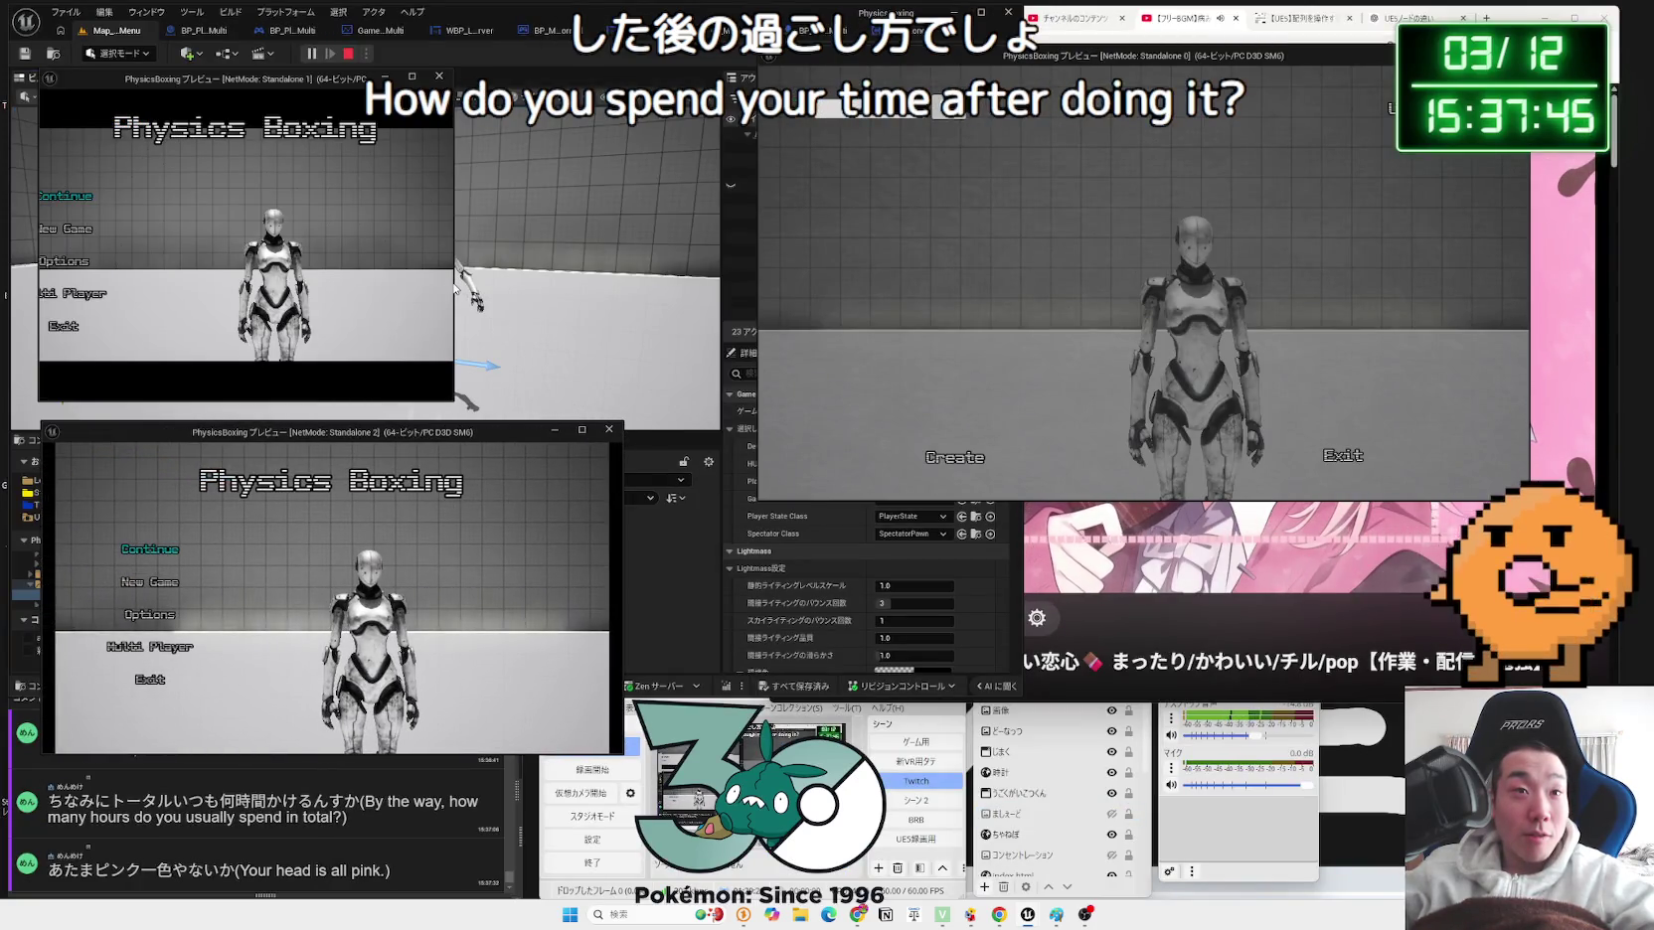
left_click_drag(461, 286, 590, 288)
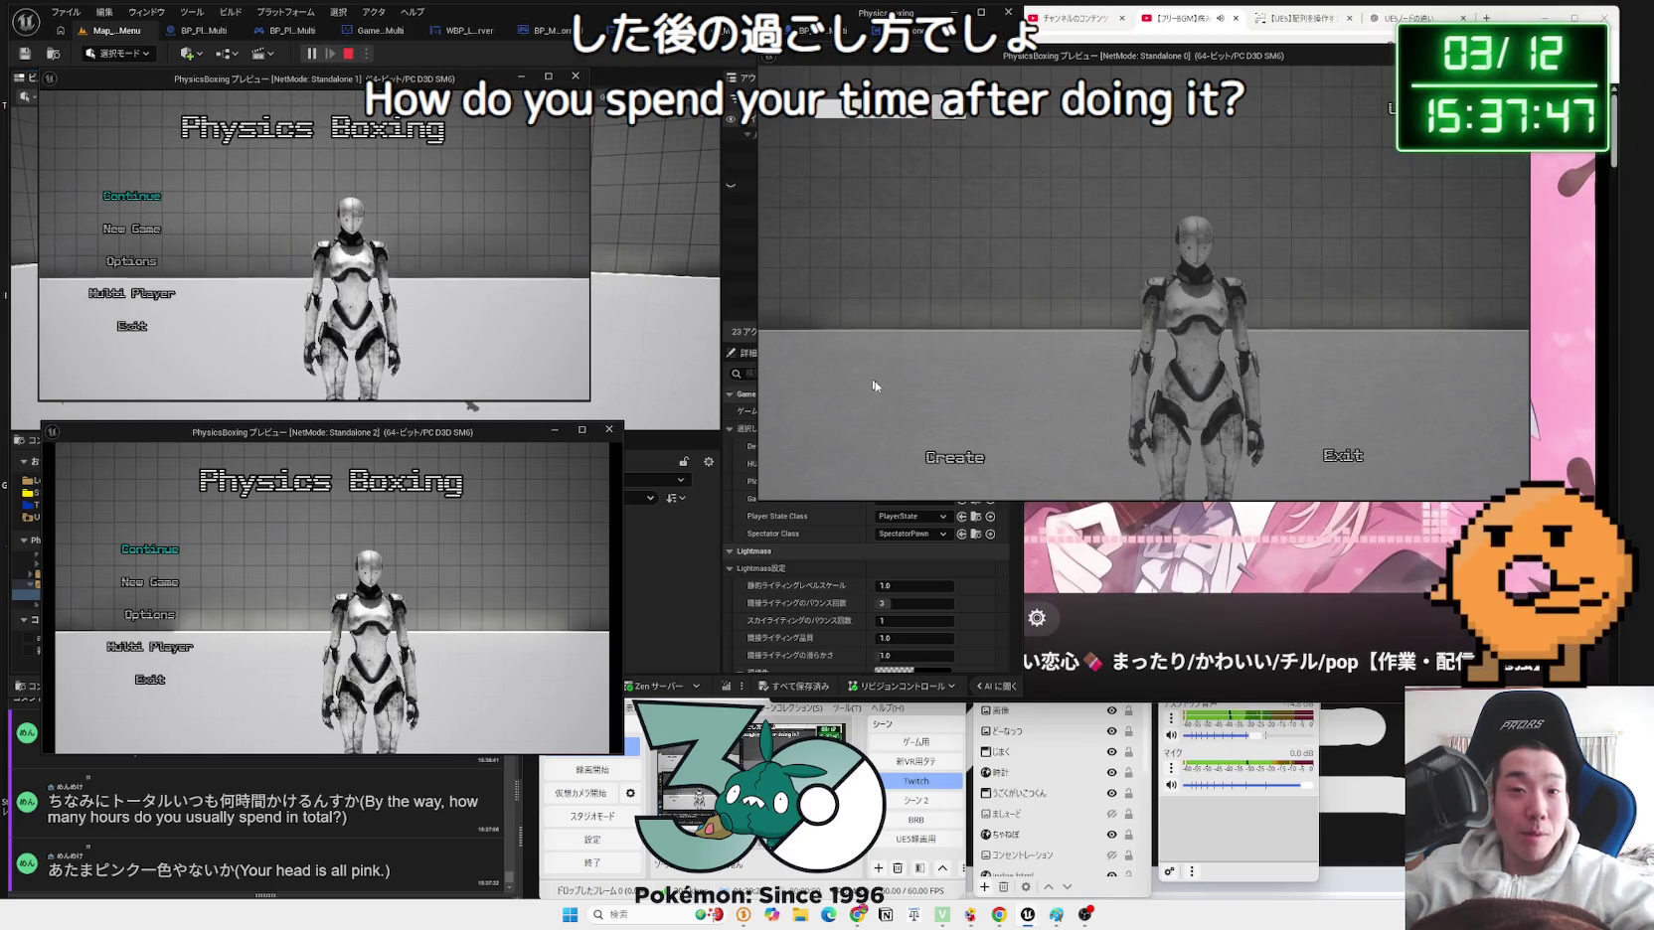
Step: Create the server session on the host and start session search in both clients
left_click(944, 459)
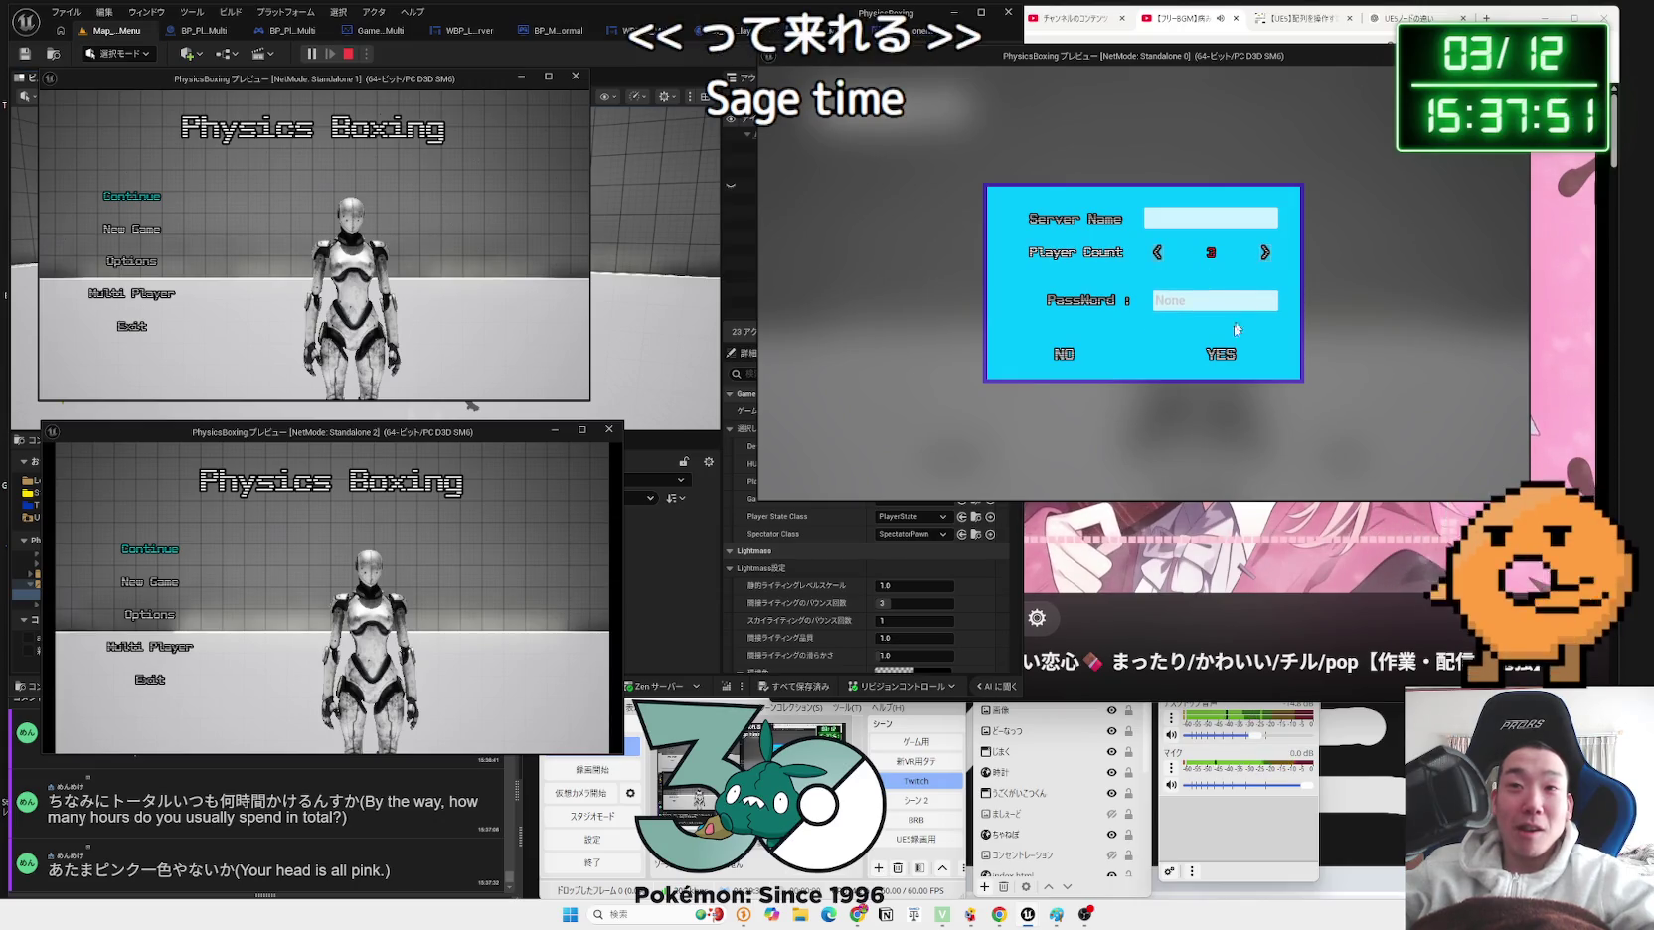
left_click(1220, 353)
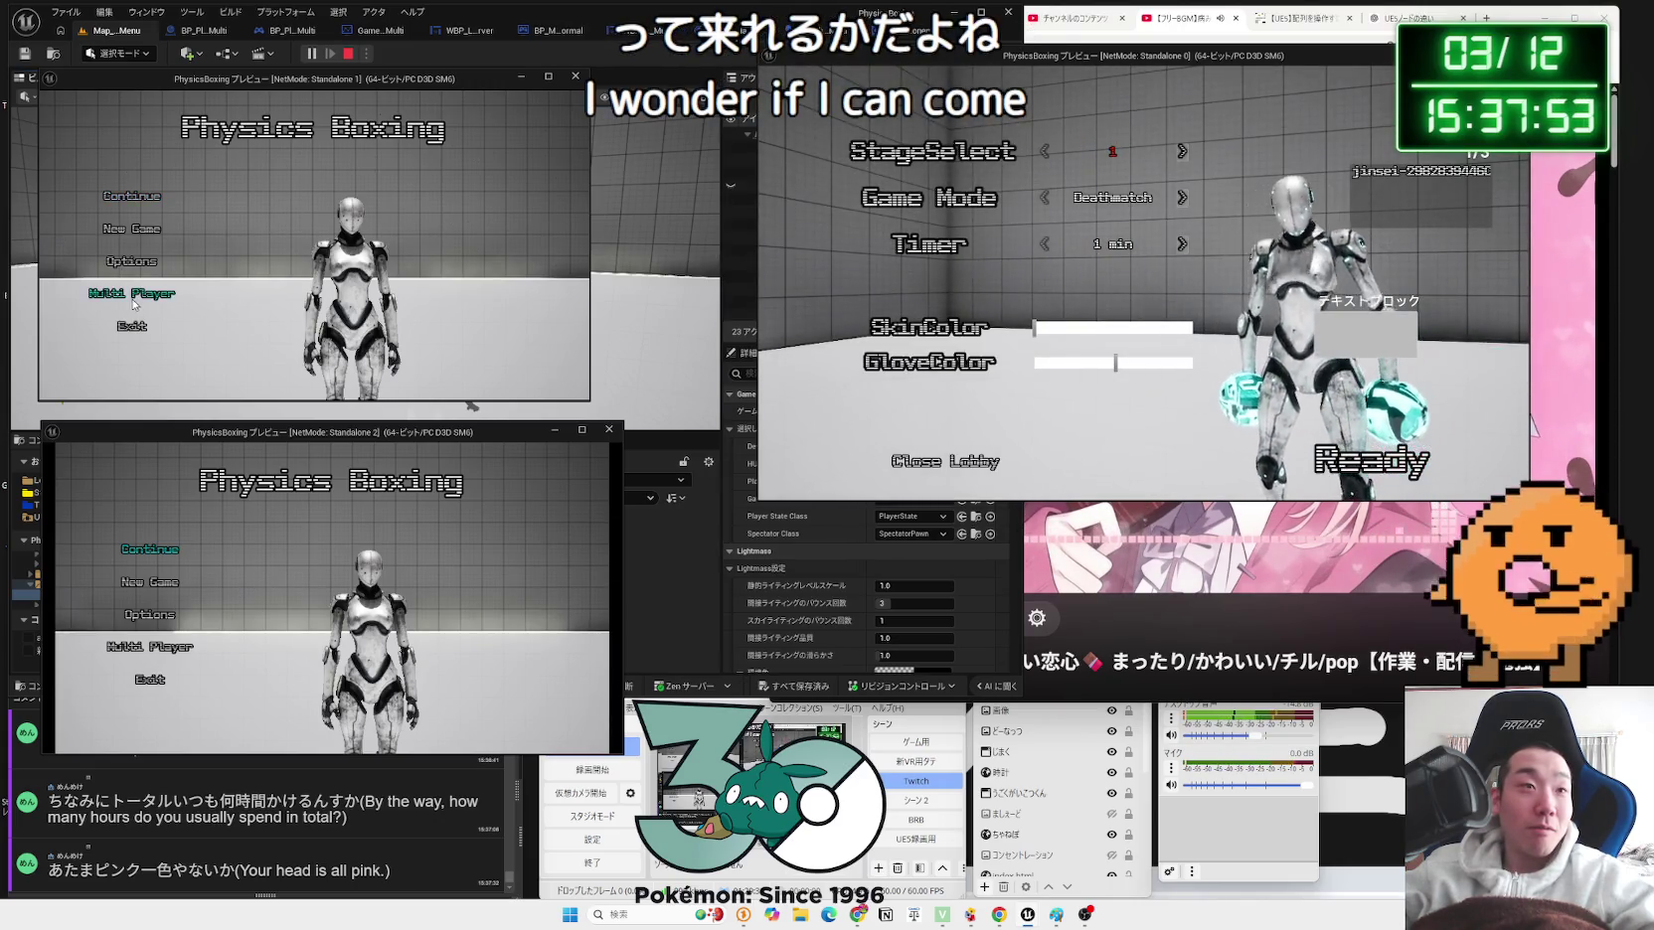
left_click(135, 300)
left_click(178, 656)
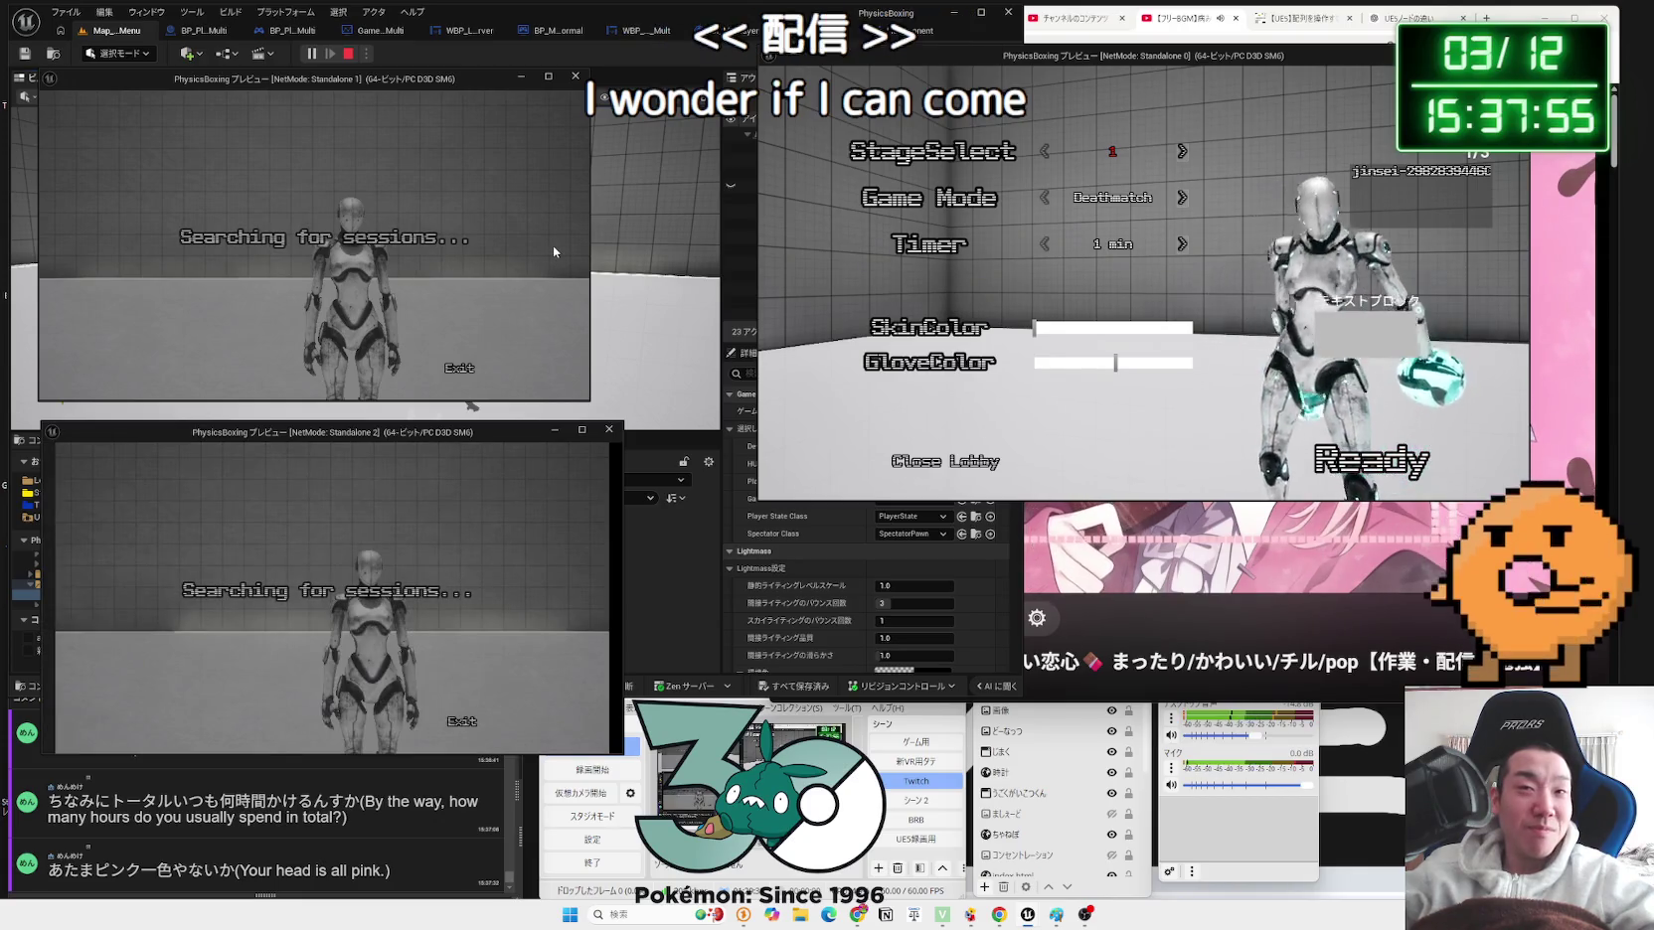
Step: Set green skin and glove colours, choose stage 2, ready up, then stop the test session
left_click(1101, 328)
left_click(1096, 361)
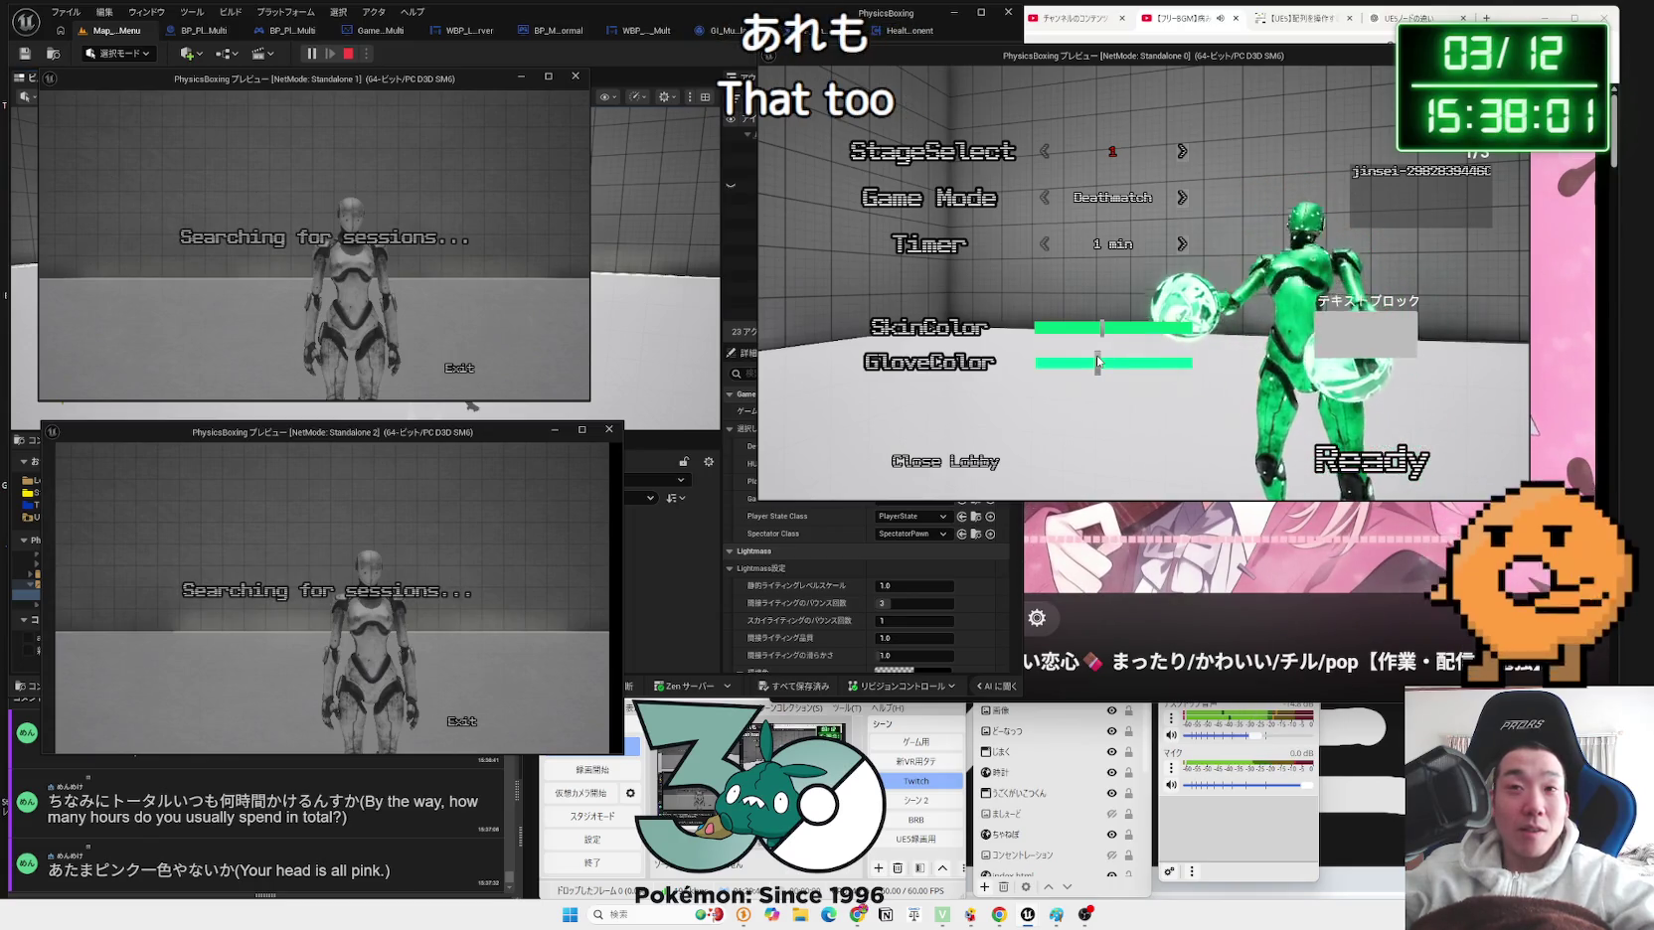
left_click(1182, 151)
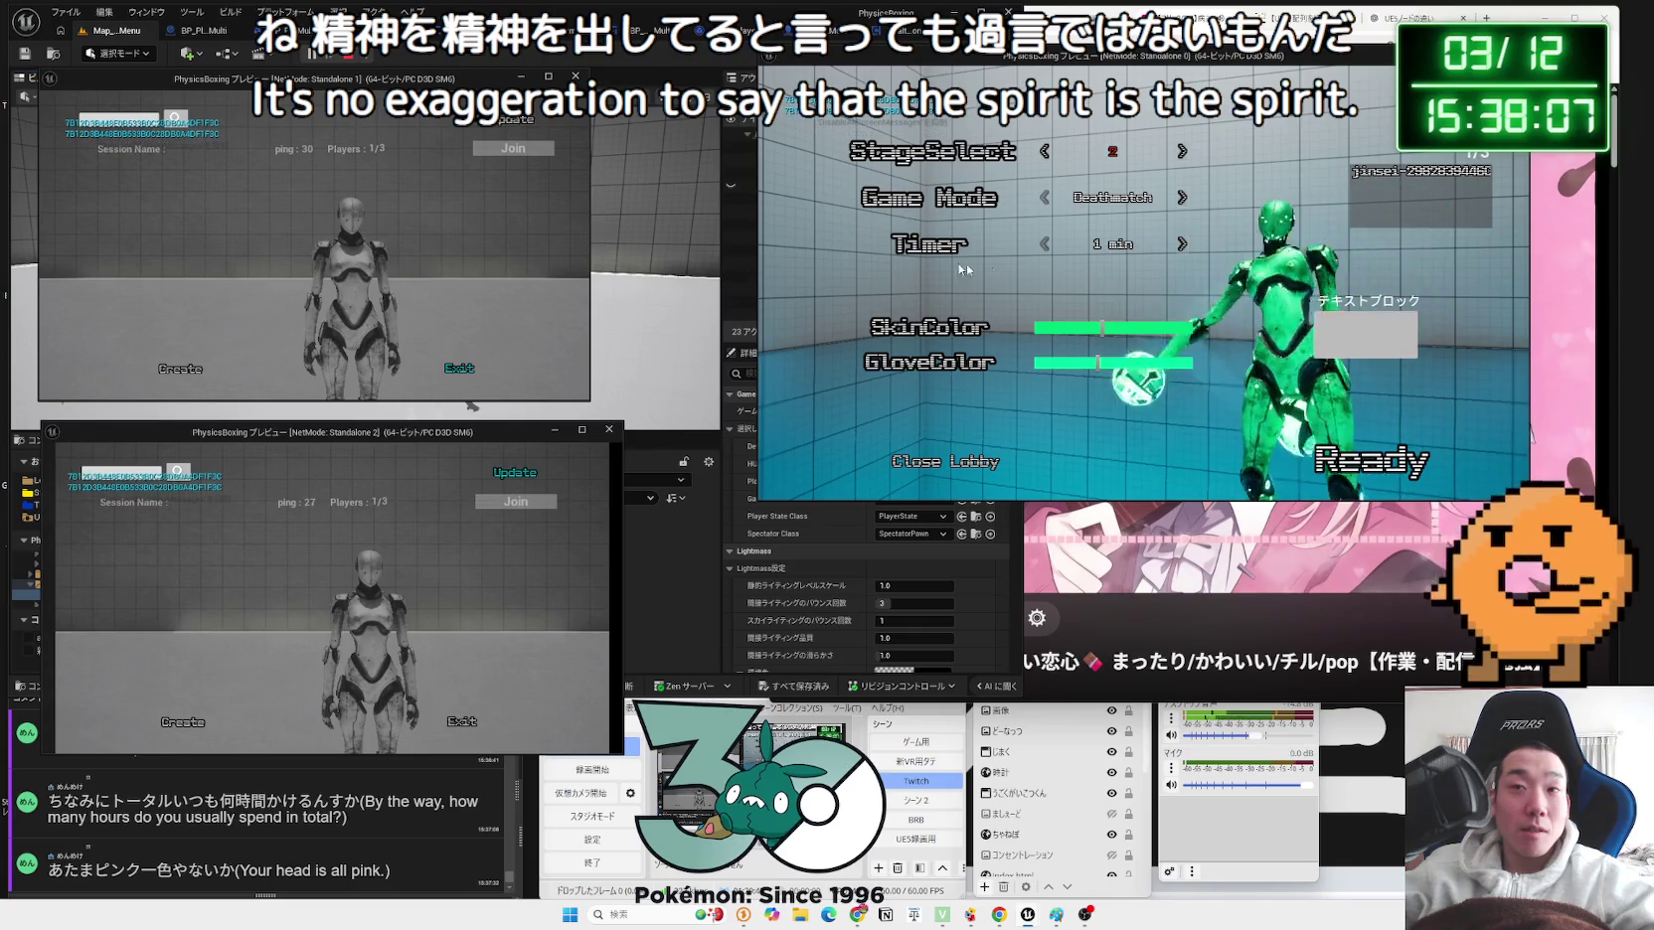
left_click(1364, 462)
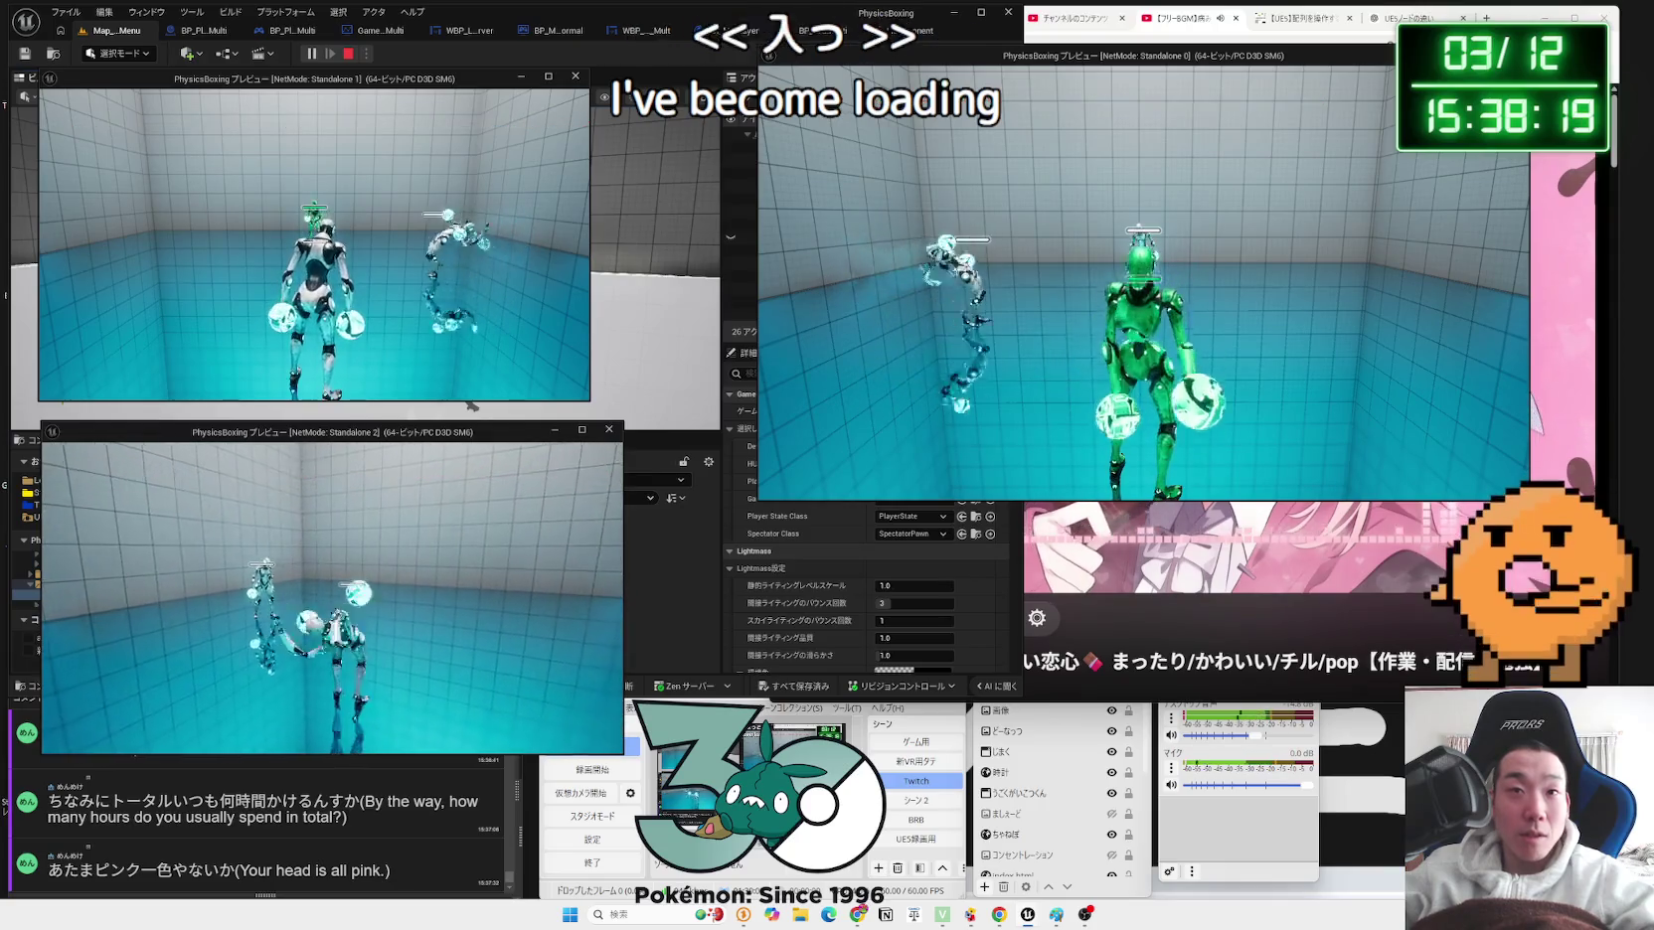
left_click(287, 64)
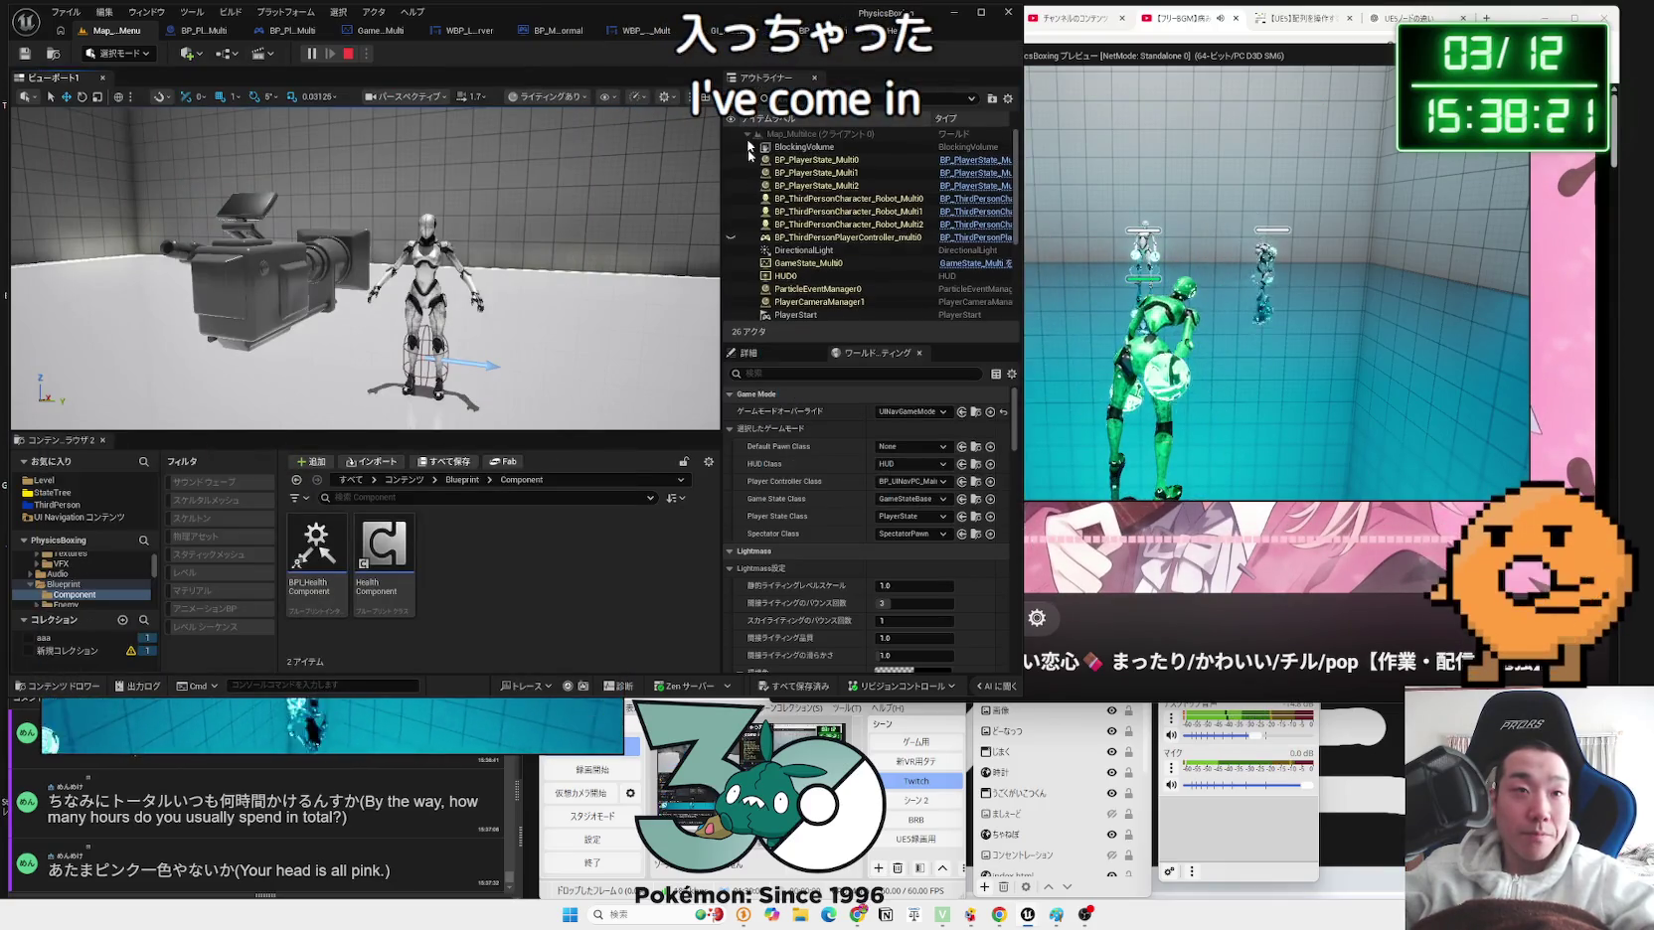
key("Escape")
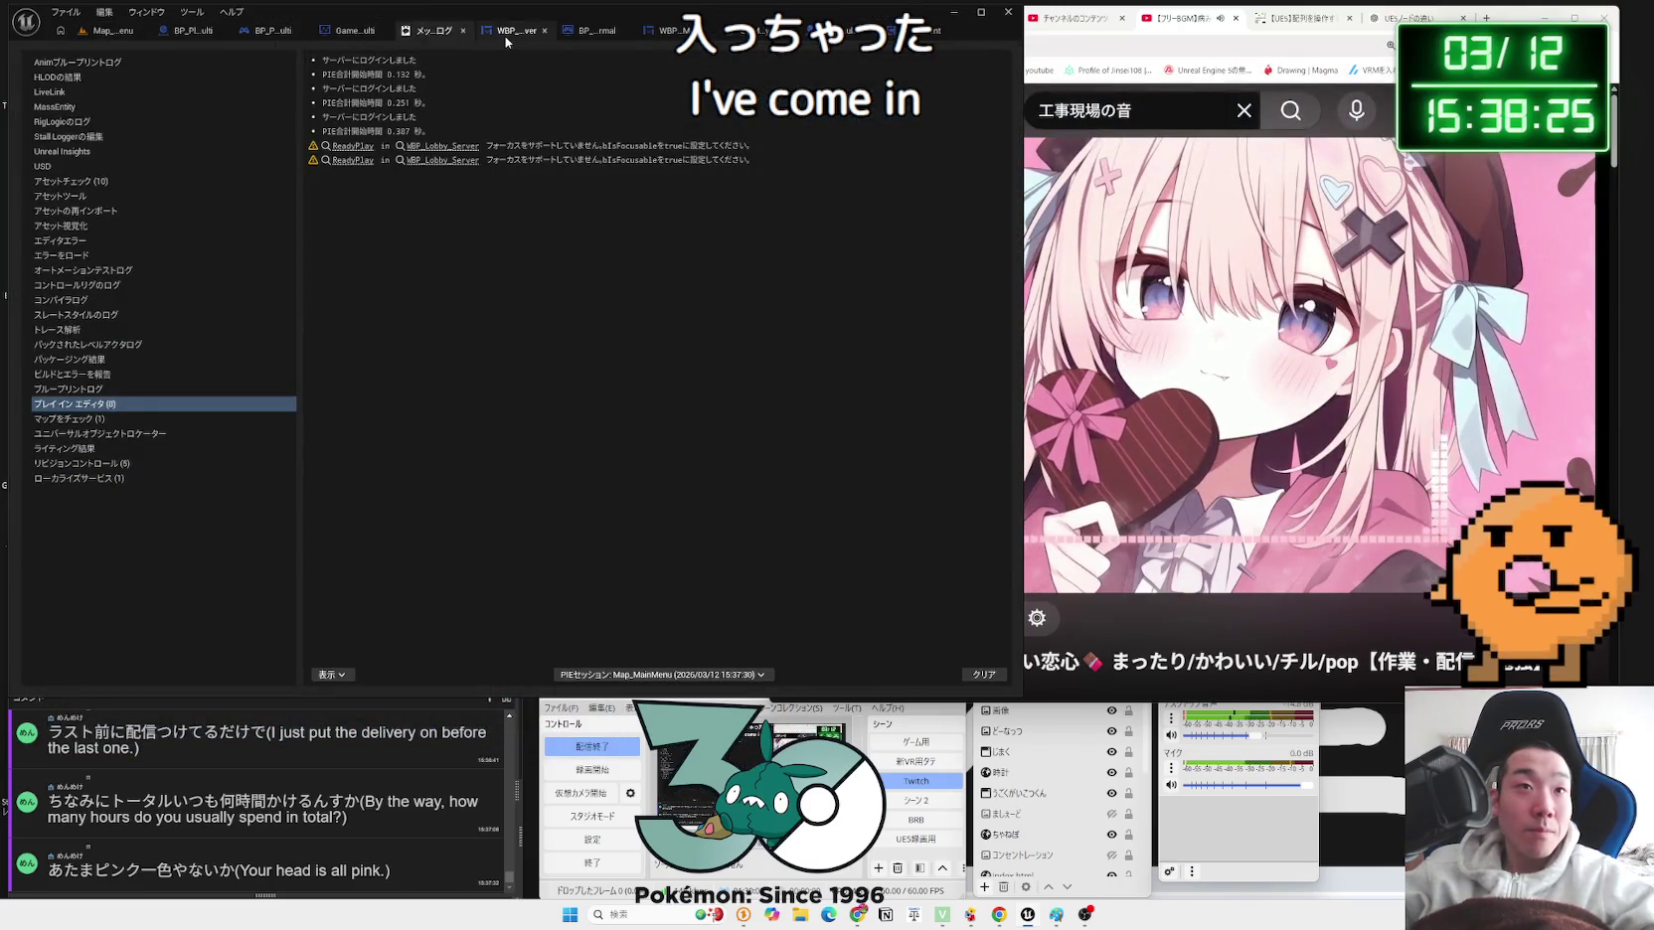
Step: Switch to the WBP_Lobby_Server graph and pan through the ReadyWidget For Each Loop logic
left_click(506, 41)
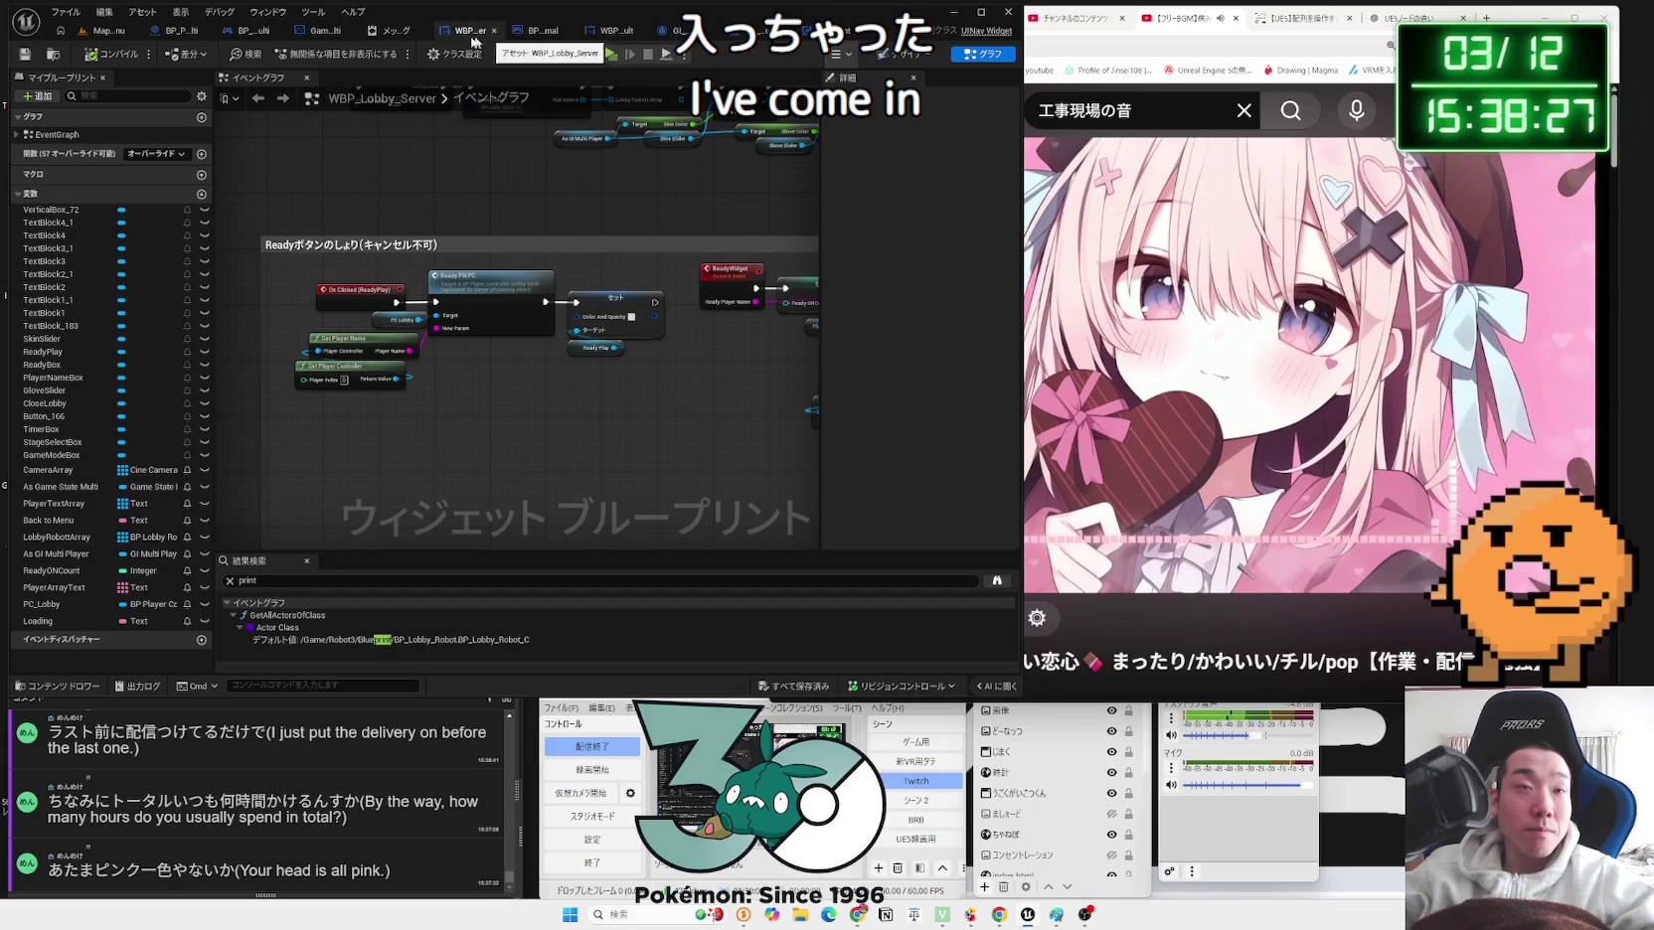
left_click(316, 31)
left_click(458, 31)
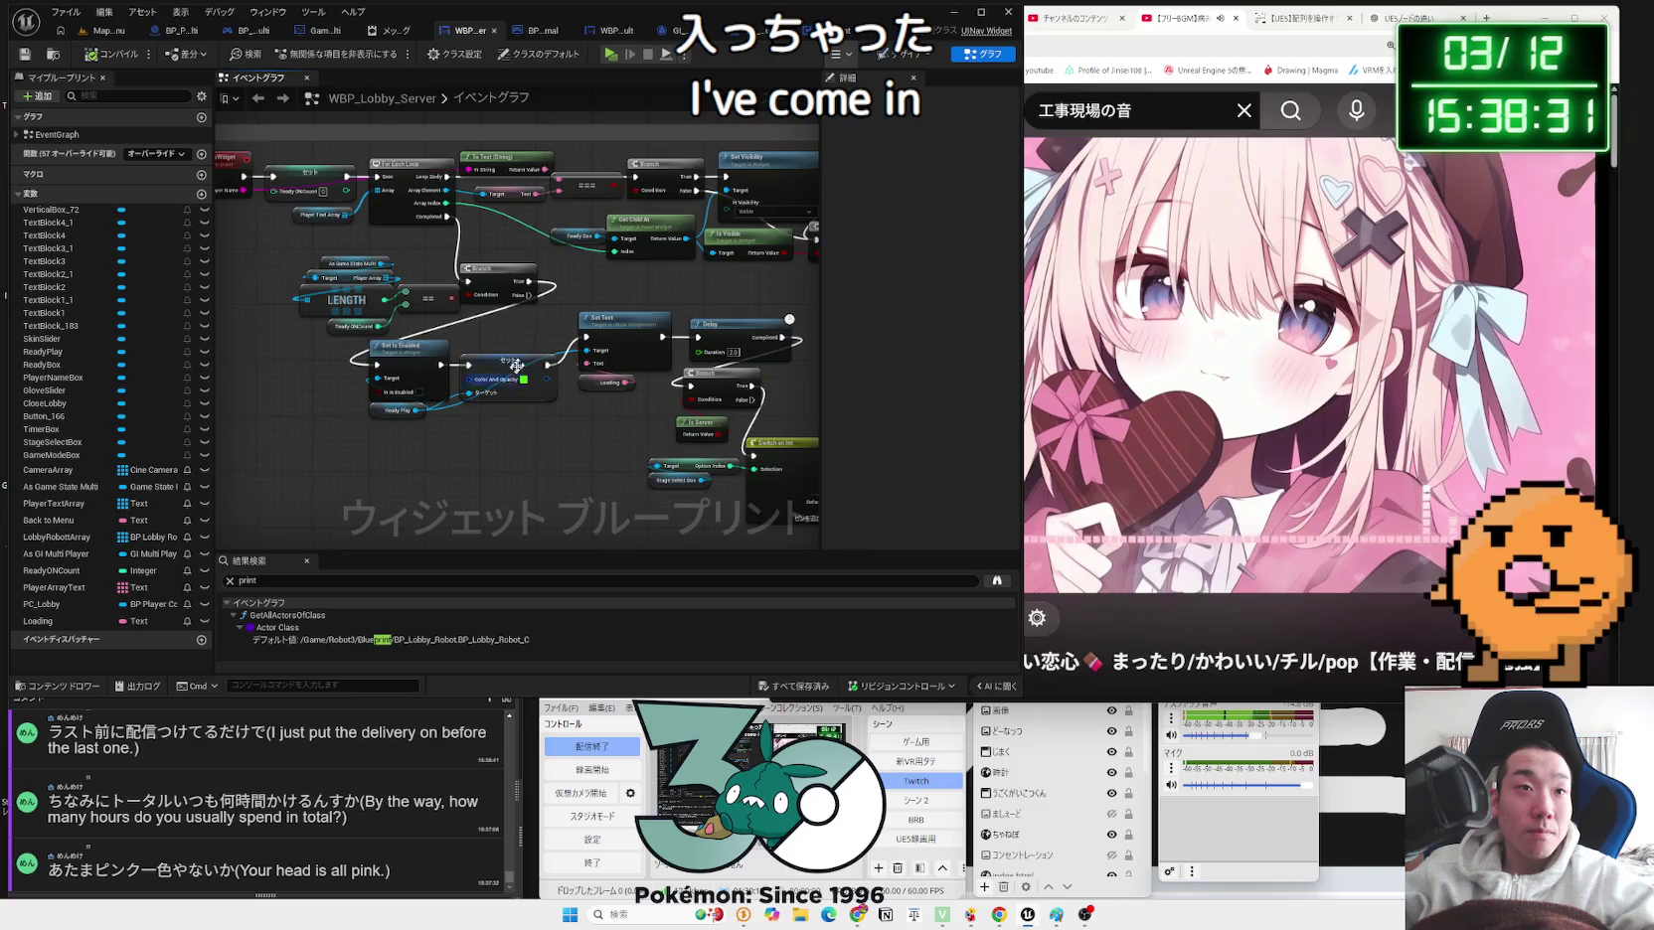
scroll(515, 376, "up", 3)
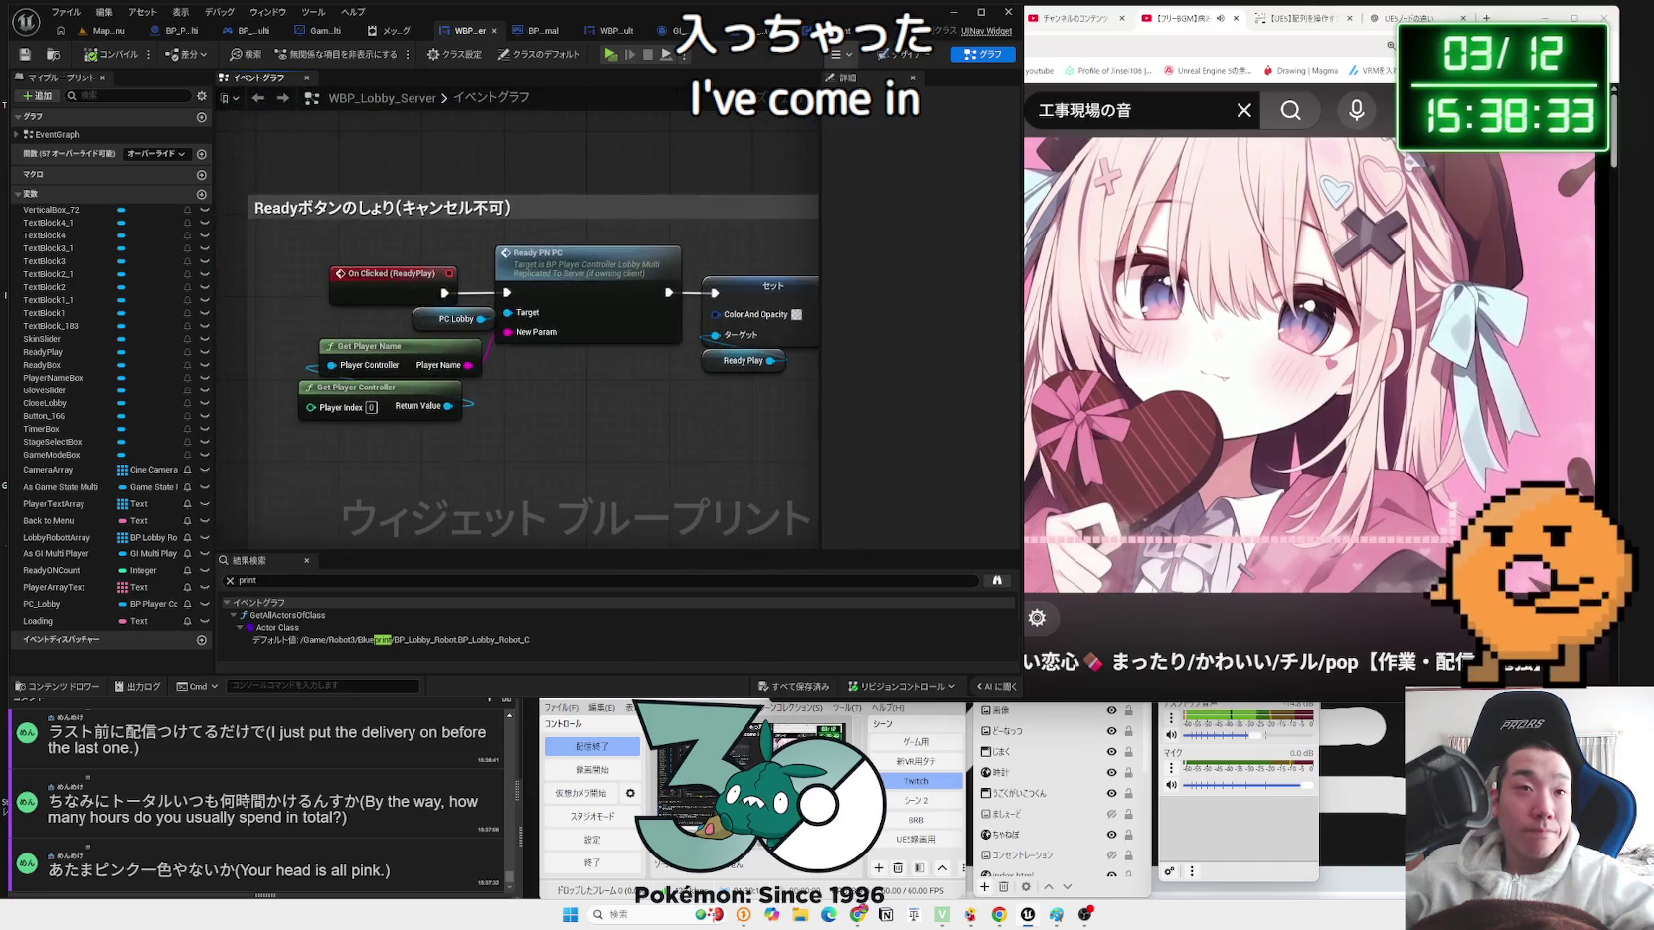
mouse_move(494, 353)
left_mouse_down()
mouse_move(651, 350)
mouse_move(561, 356)
left_mouse_up()
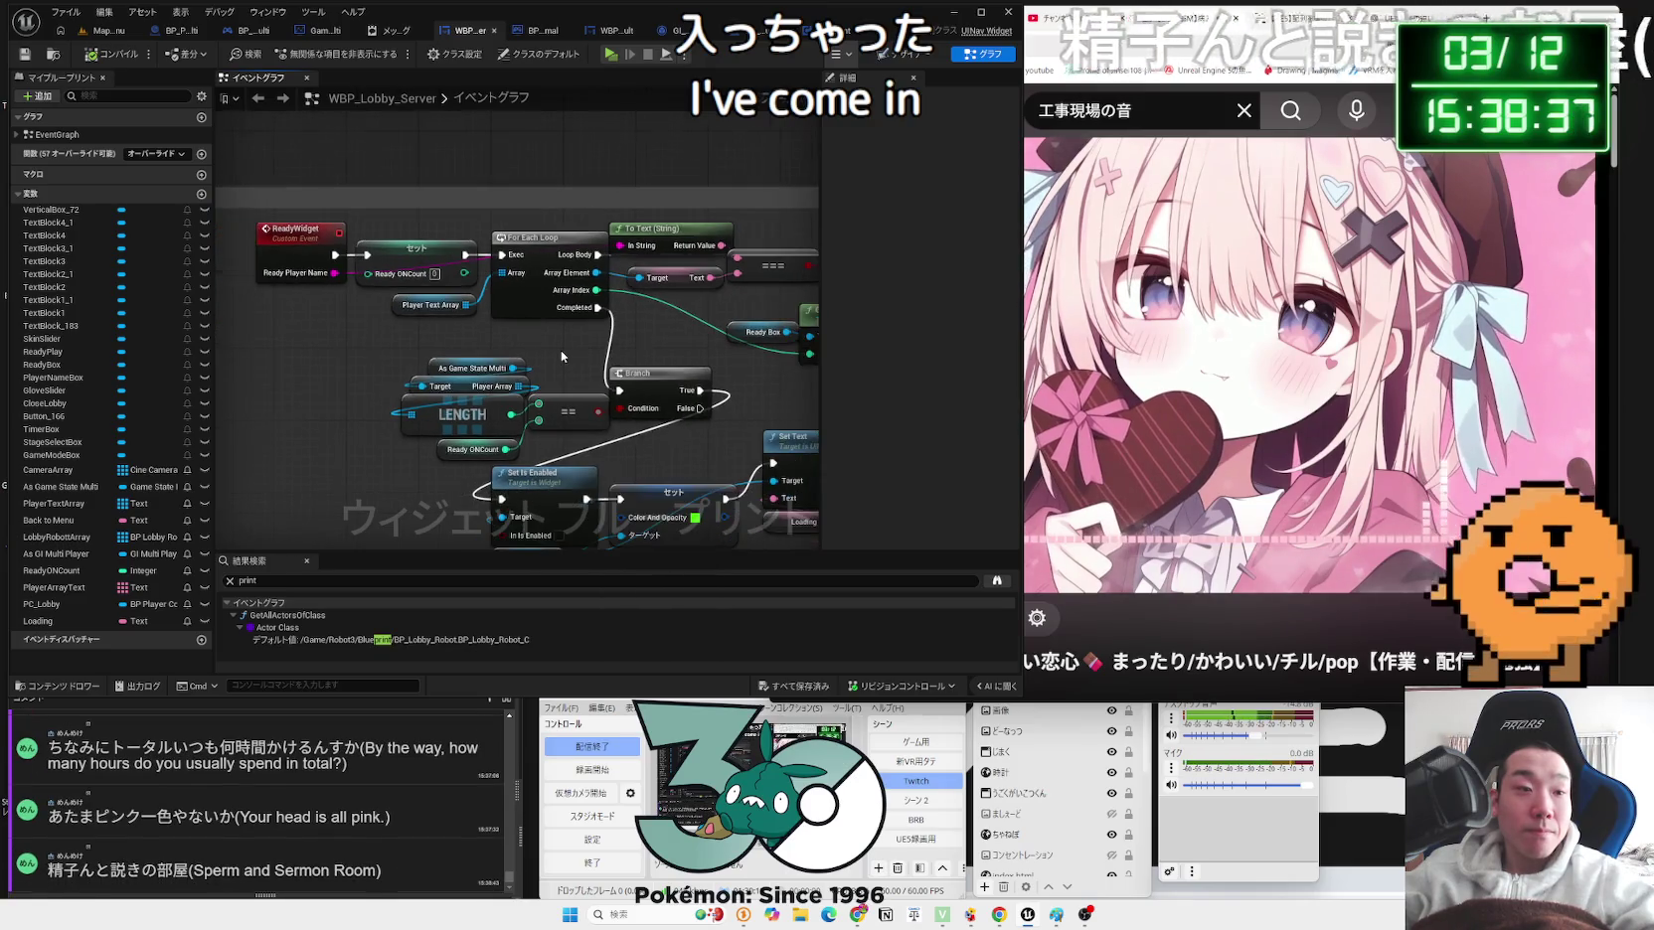
left_click_drag(727, 356, 482, 379)
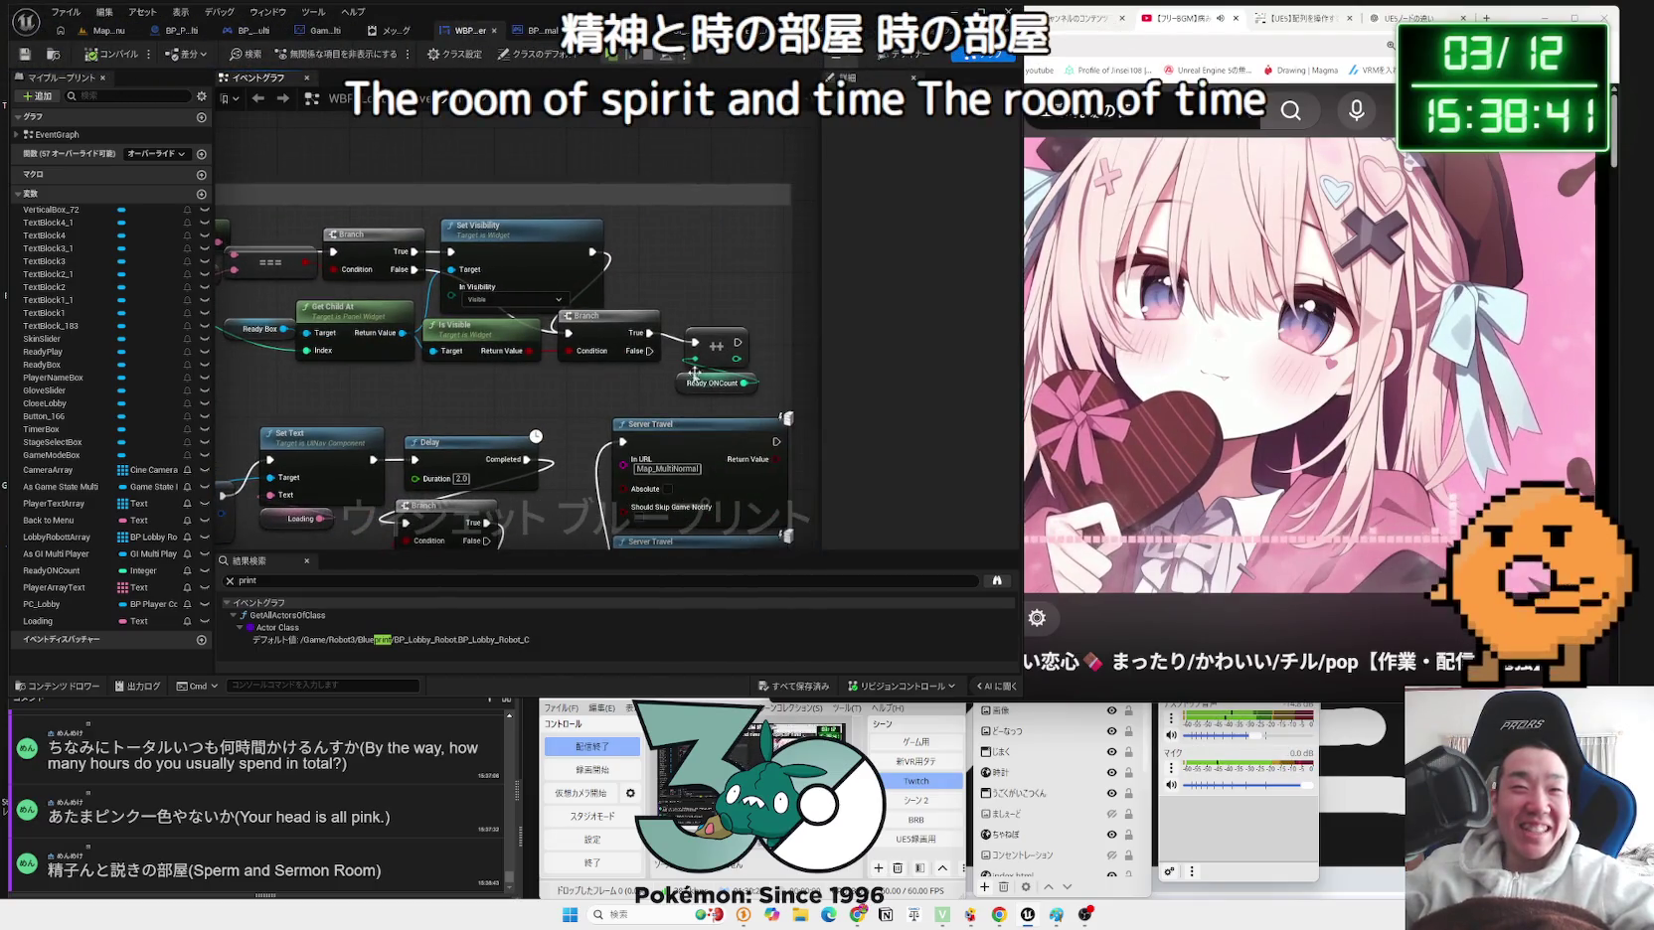
mouse_move(732, 405)
left_mouse_down()
mouse_move(683, 338)
mouse_move(765, 400)
left_mouse_up()
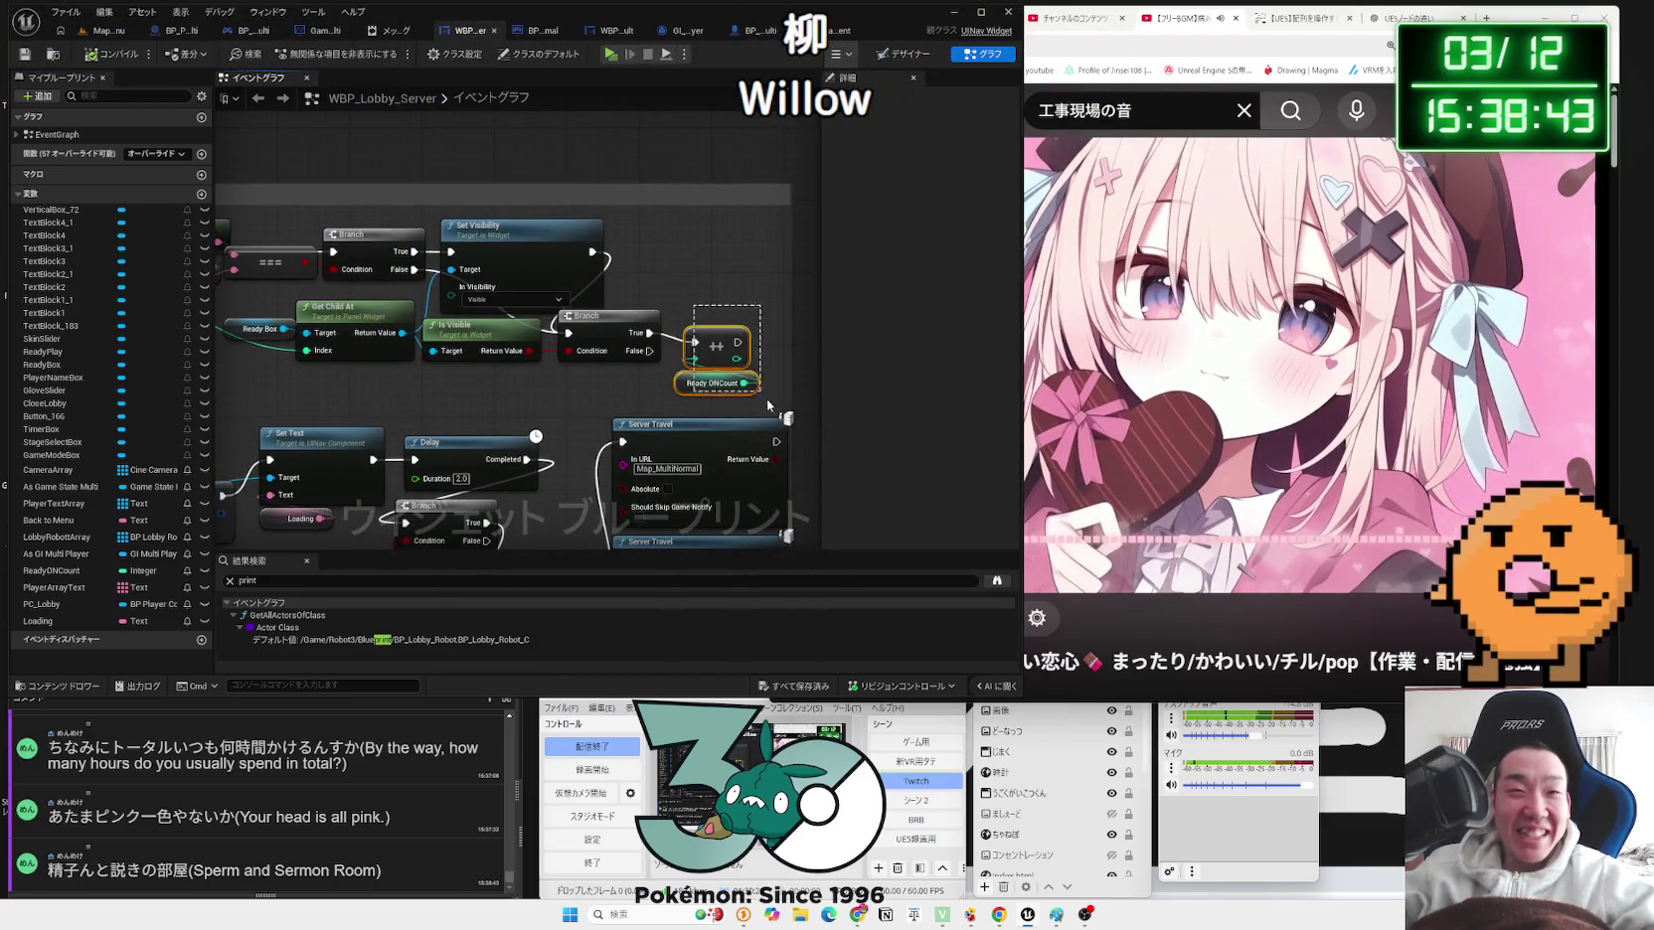
left_click_drag(614, 393, 820, 358)
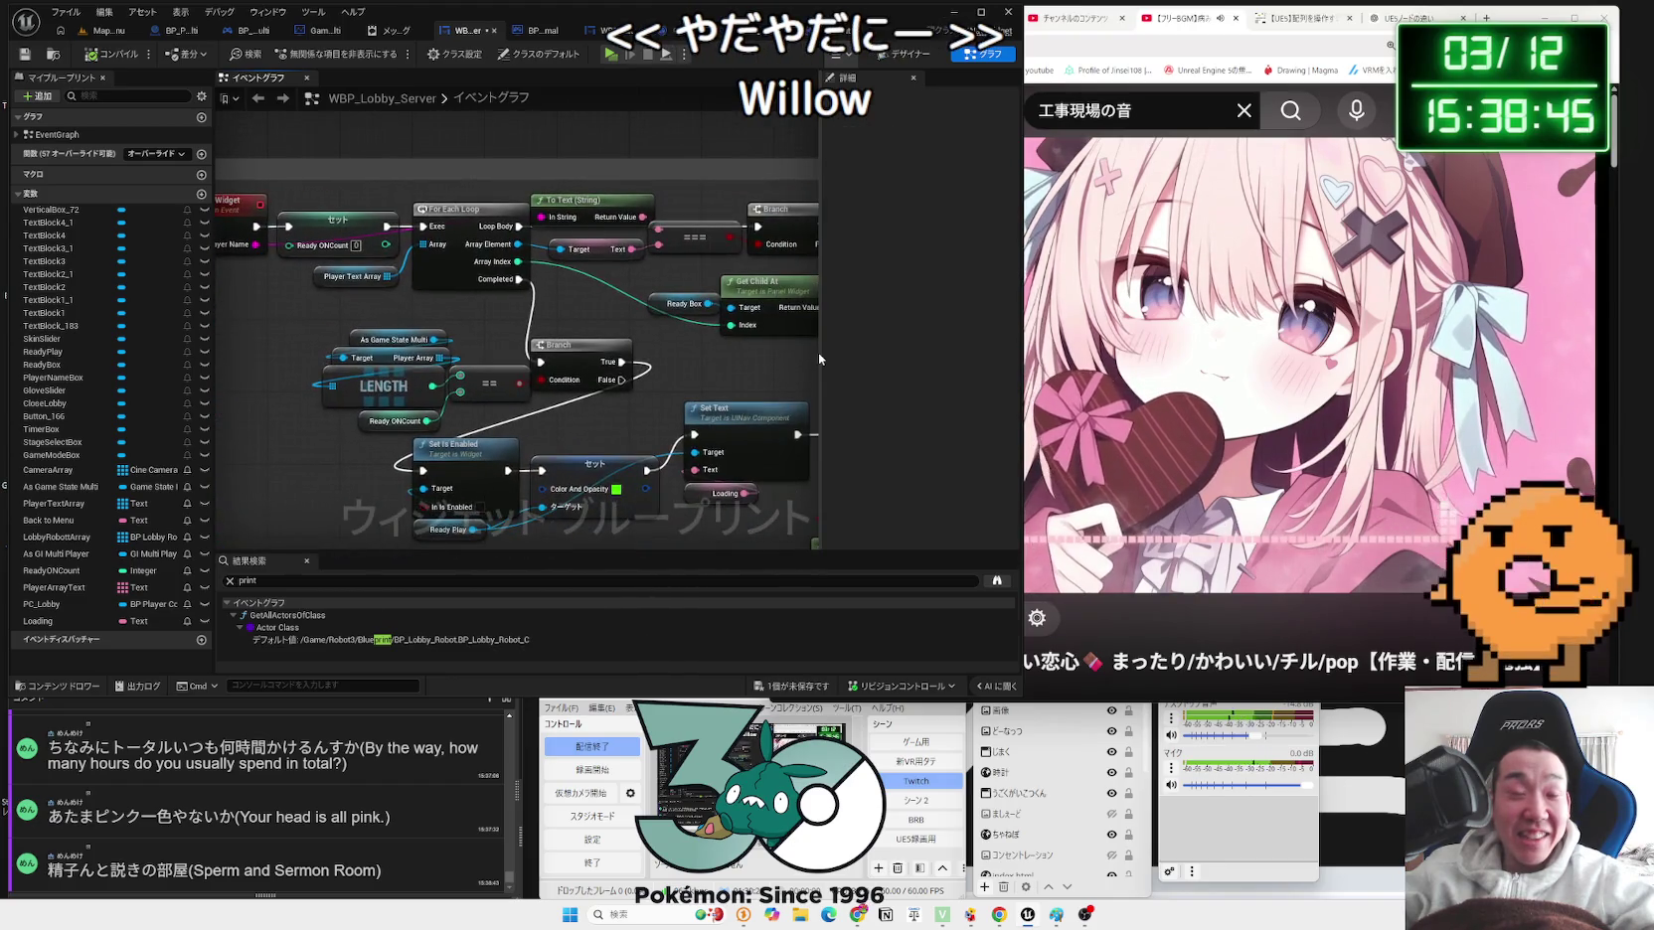
Step: Save all unsaved assets and bring the Set Is Enabled logic into view
left_click(790, 685)
left_click(915, 606)
left_click_drag(305, 337, 594, 356)
left_click(542, 232)
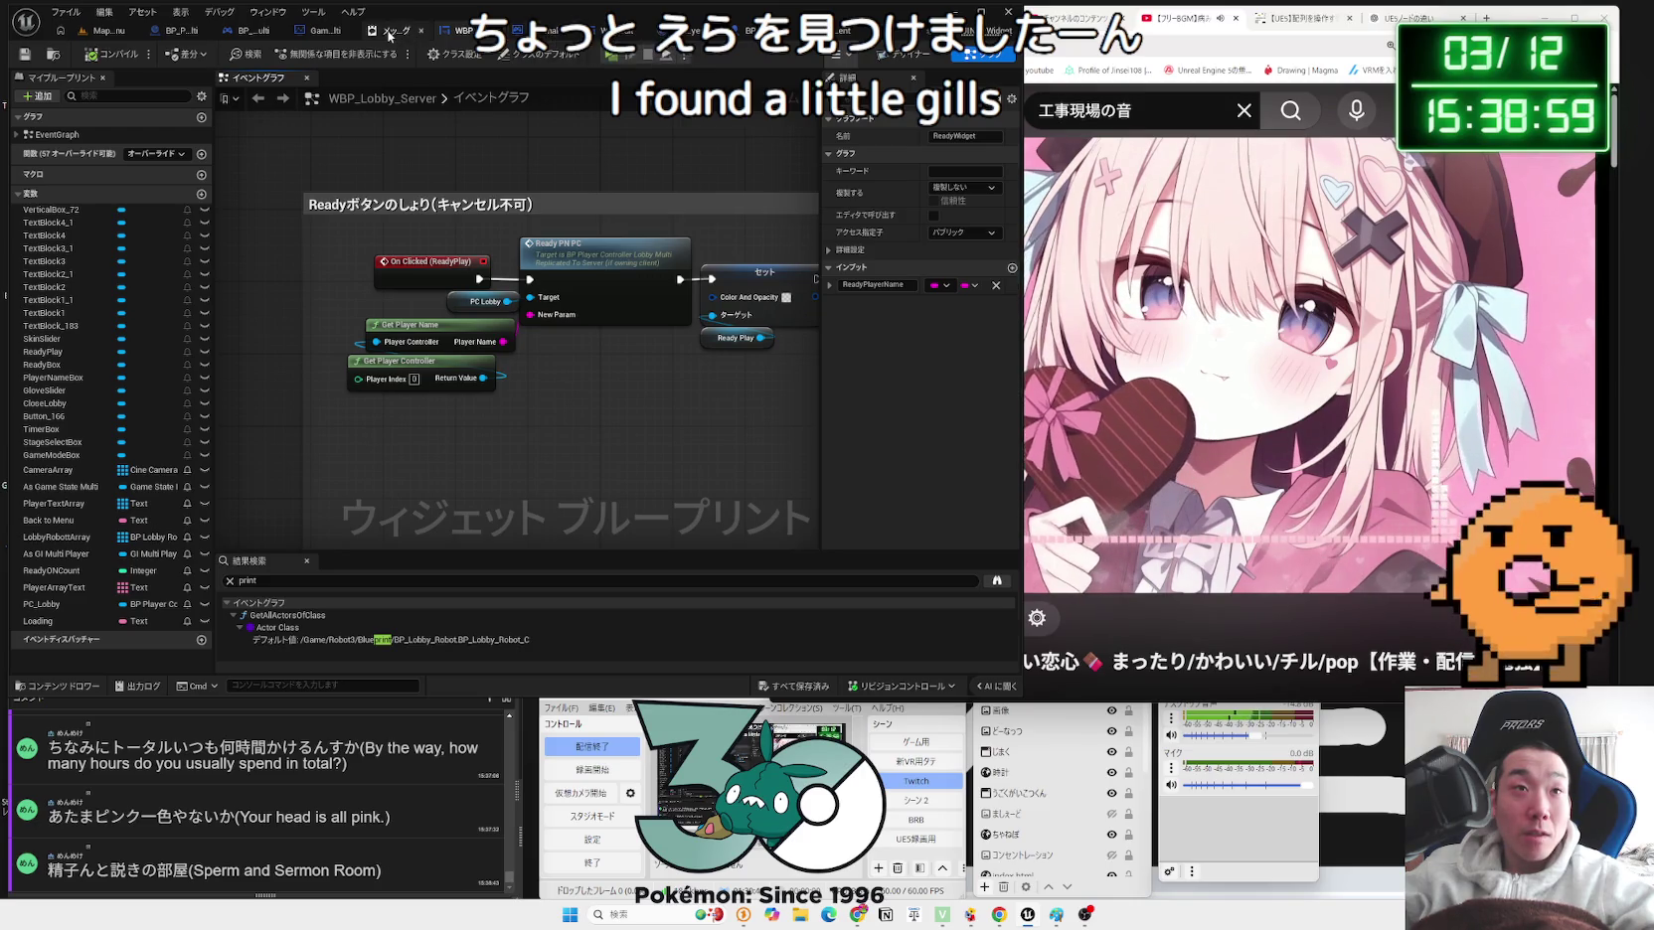
mouse_move(557, 388)
left_mouse_down()
mouse_move(349, 374)
mouse_move(350, 480)
left_mouse_up()
Step: Undo the edits until Set Visibility Not Hit-Testable with the Nav Button target returns
scroll(350, 373, "up", 1)
key("ctrl+z")
key("ctrl+z")
key("ctrl+z")
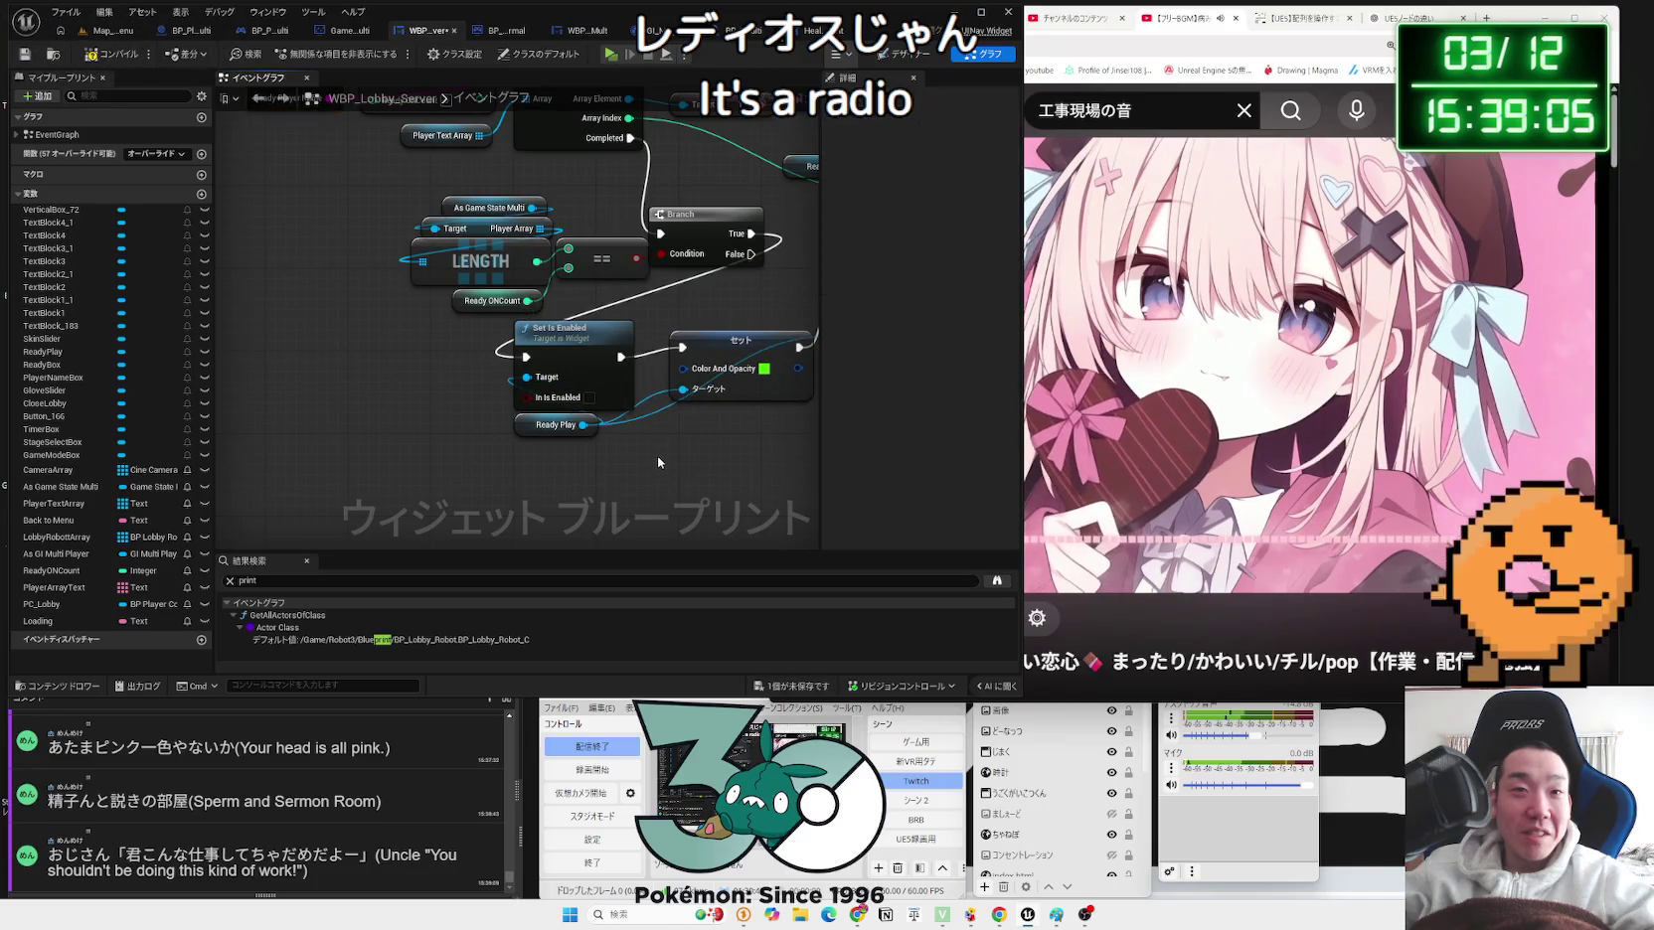
key("ctrl+z")
key("ctrl+z")
key("ctrl+z")
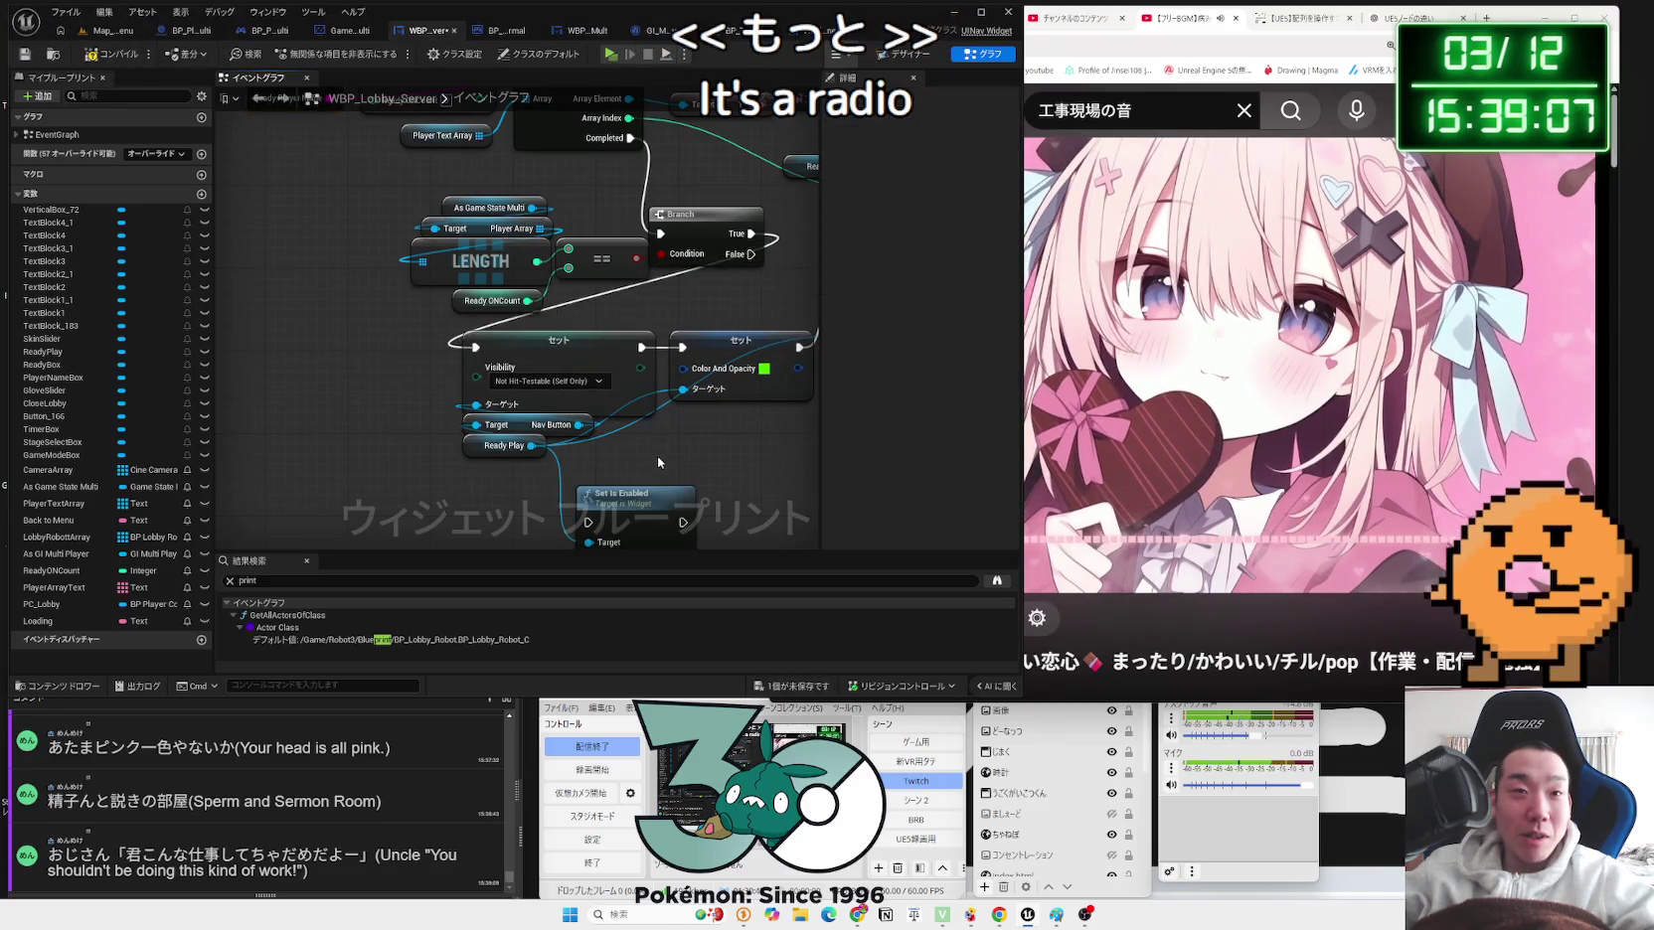
left_click(688, 435)
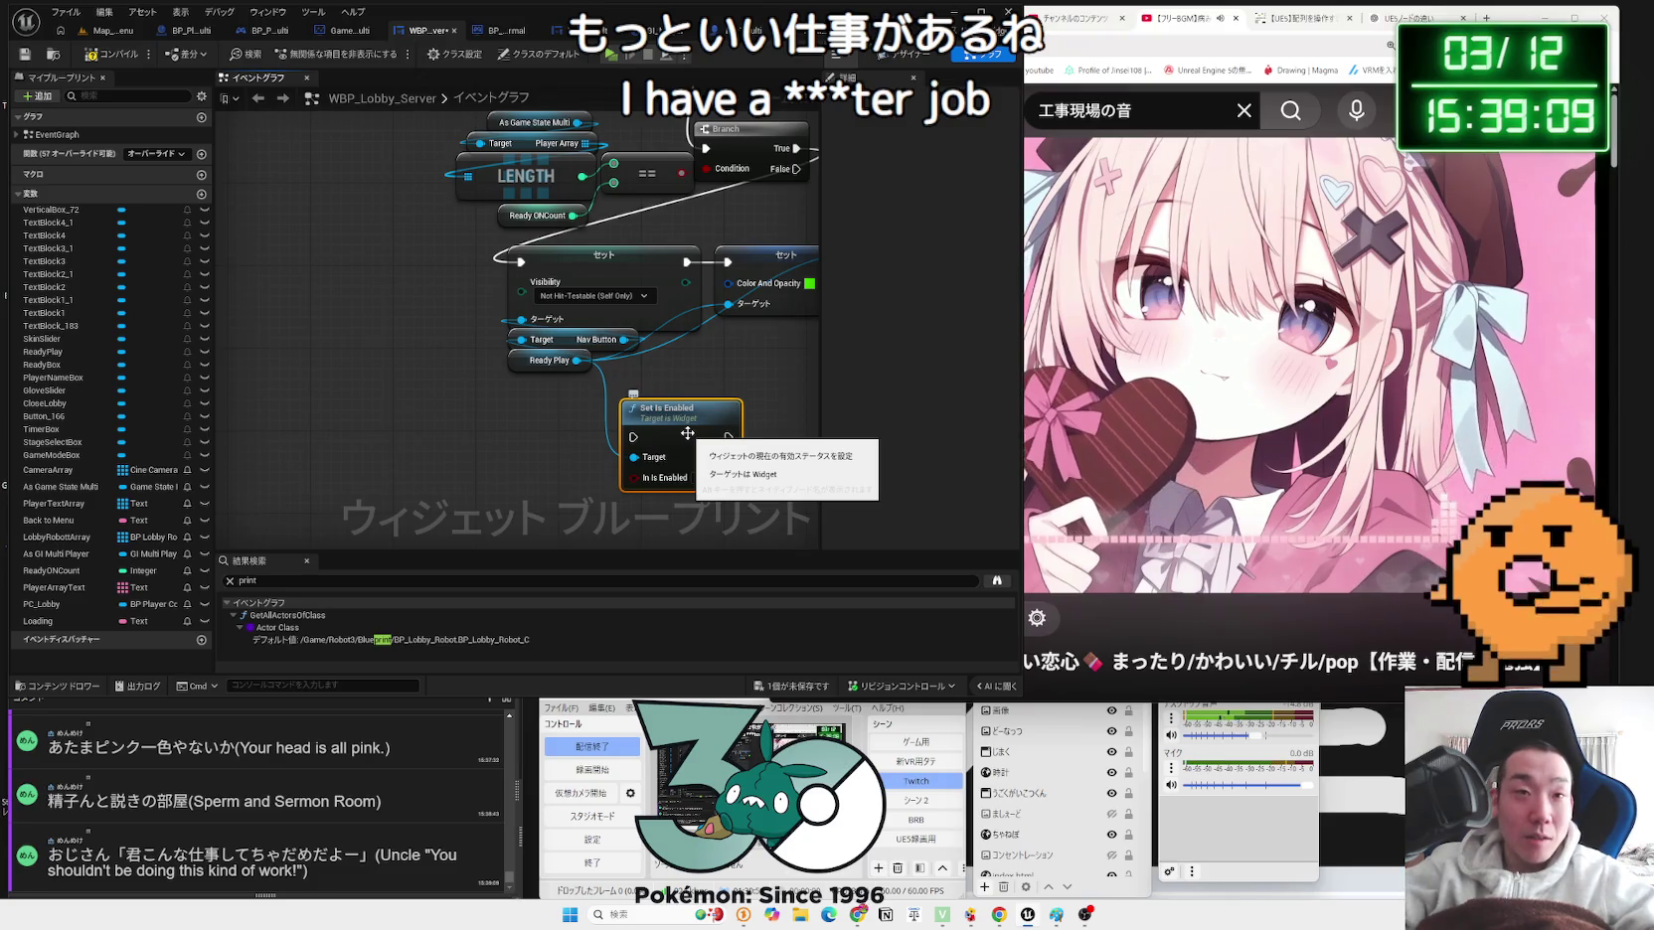
key("ctrl+z")
key("ctrl+z")
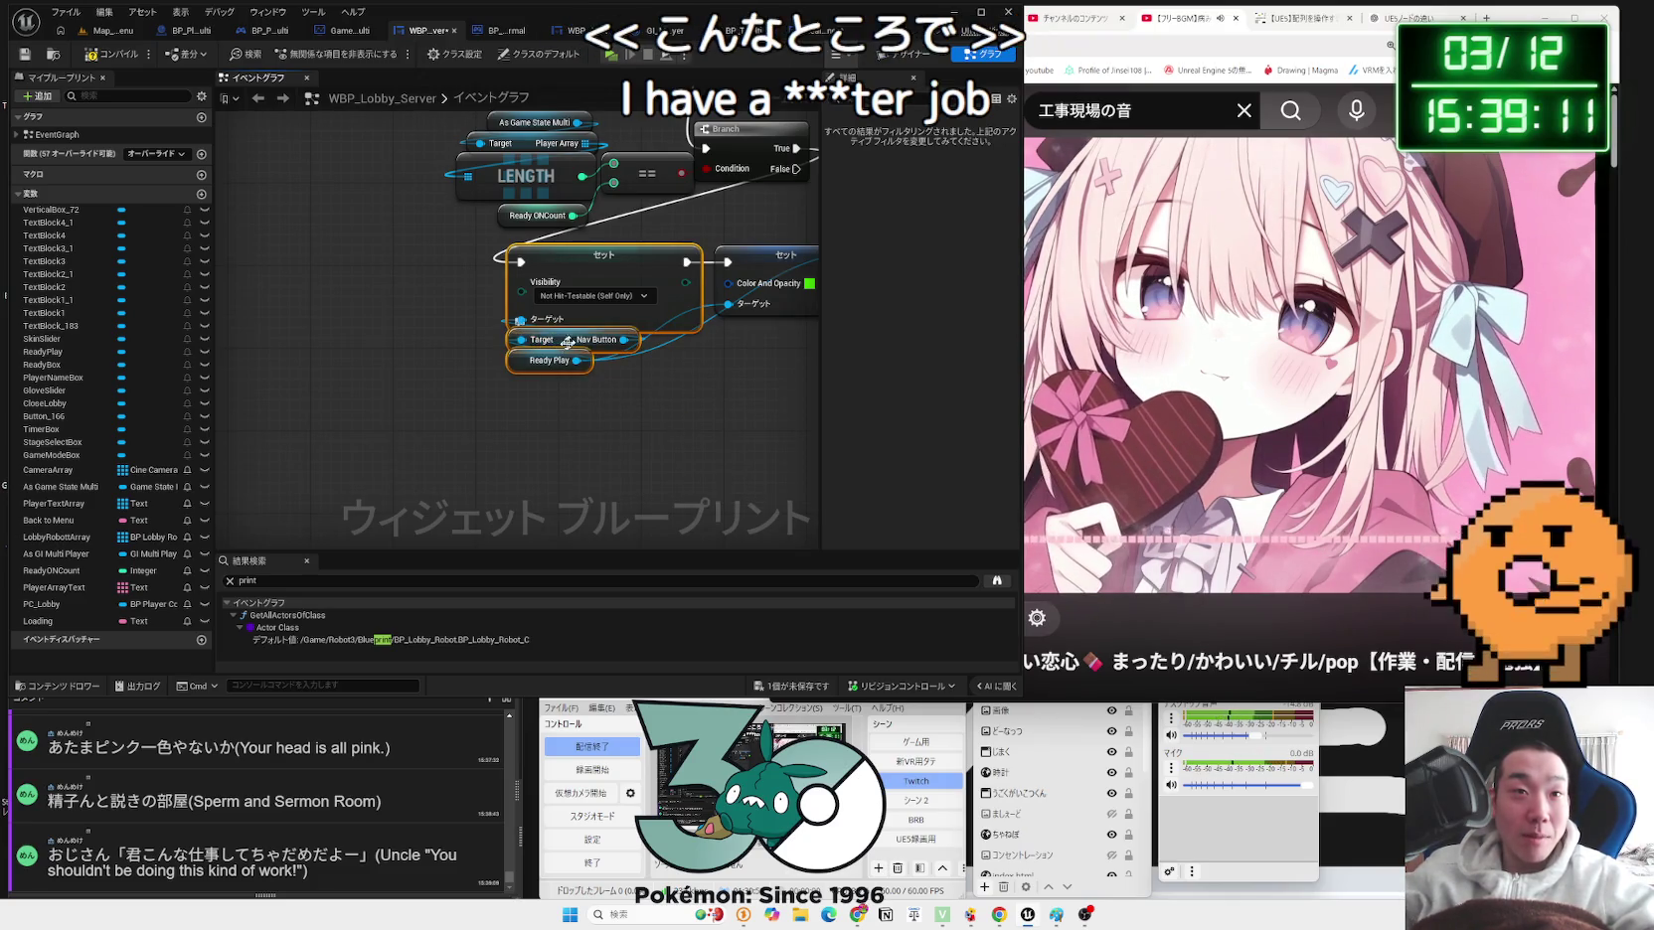
Step: Reposition the Nav Button and Ready Play nodes to tidy the Ready button handling
left_click_drag(568, 341, 565, 361)
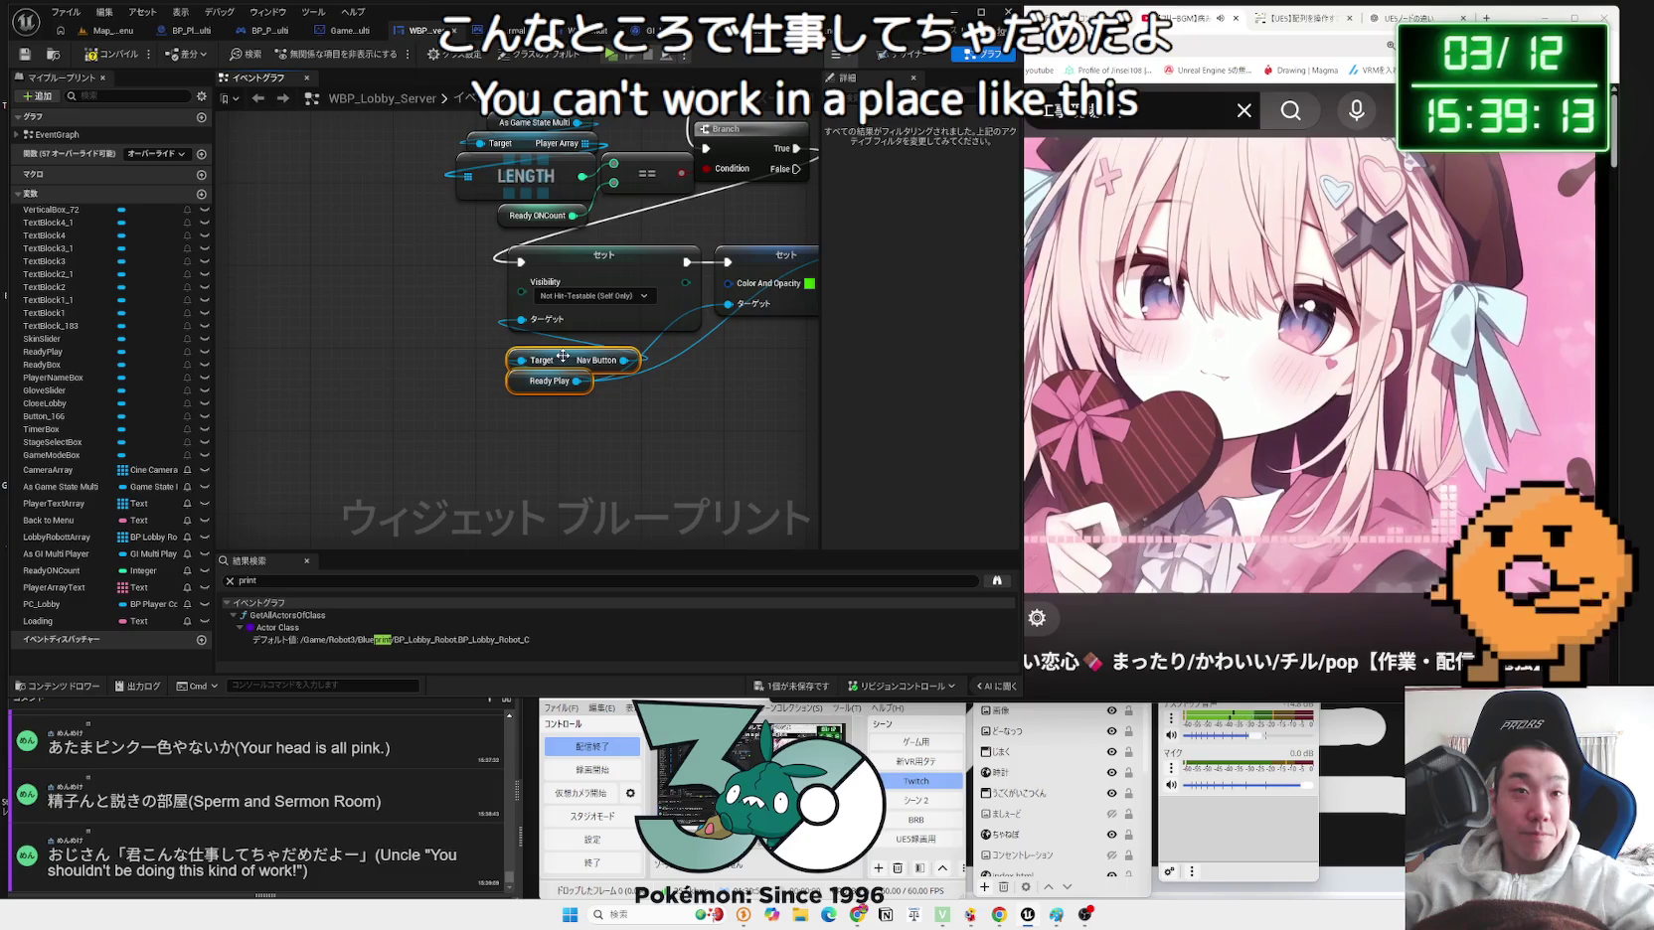
right_click(625, 359)
left_click(610, 350)
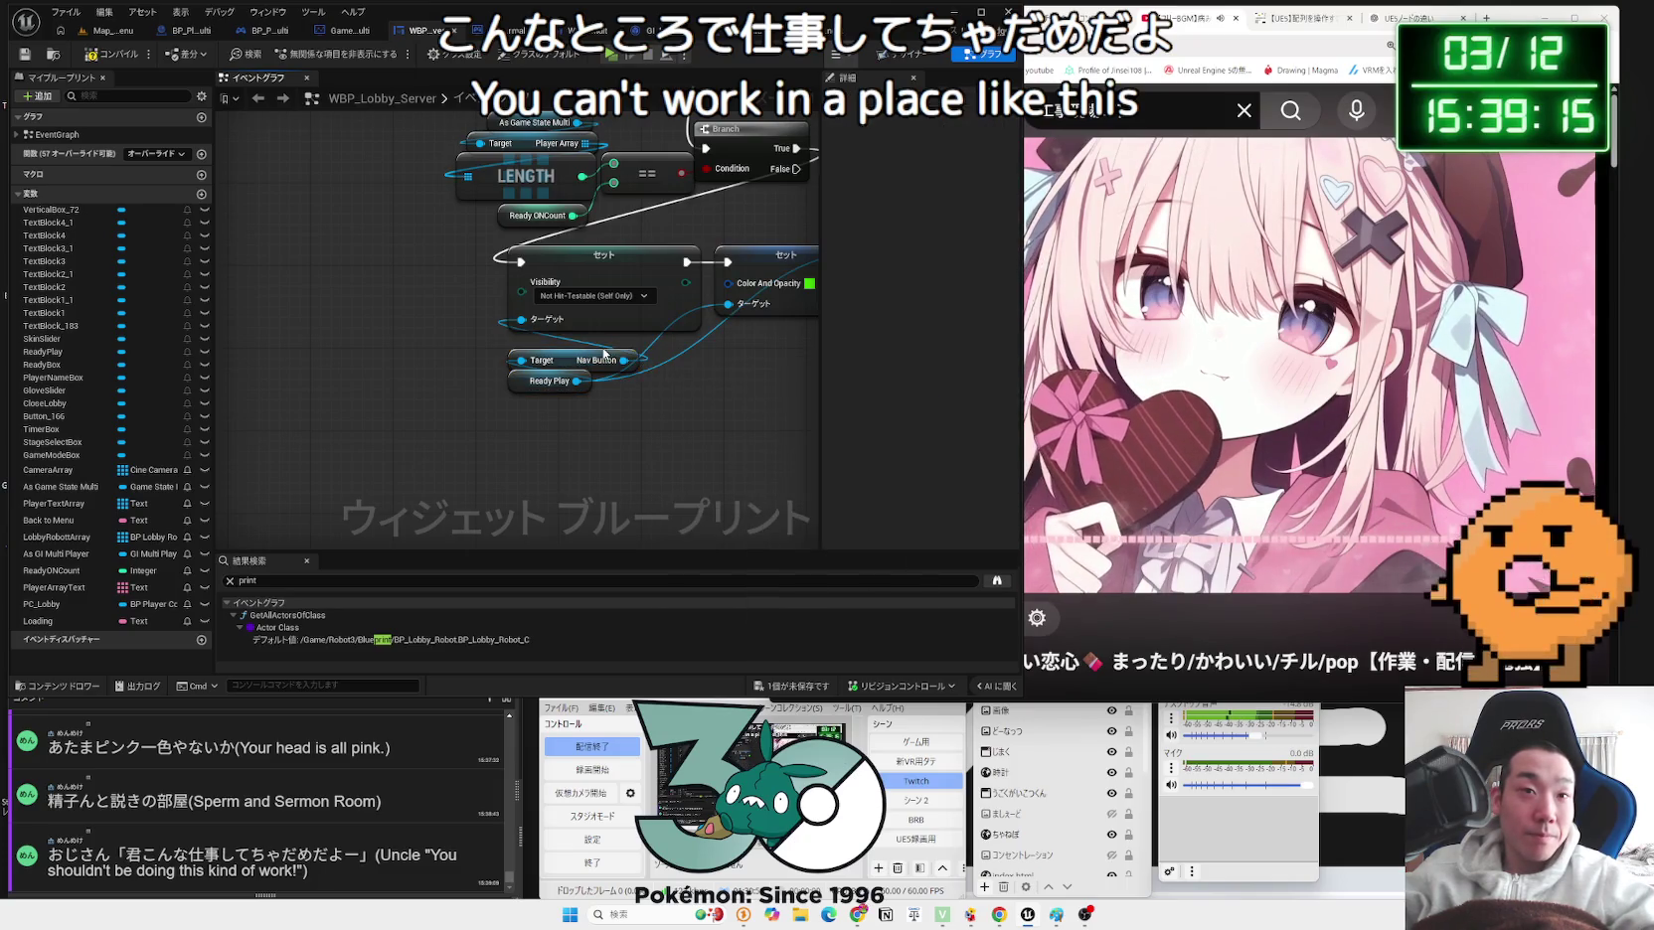
left_click(572, 352)
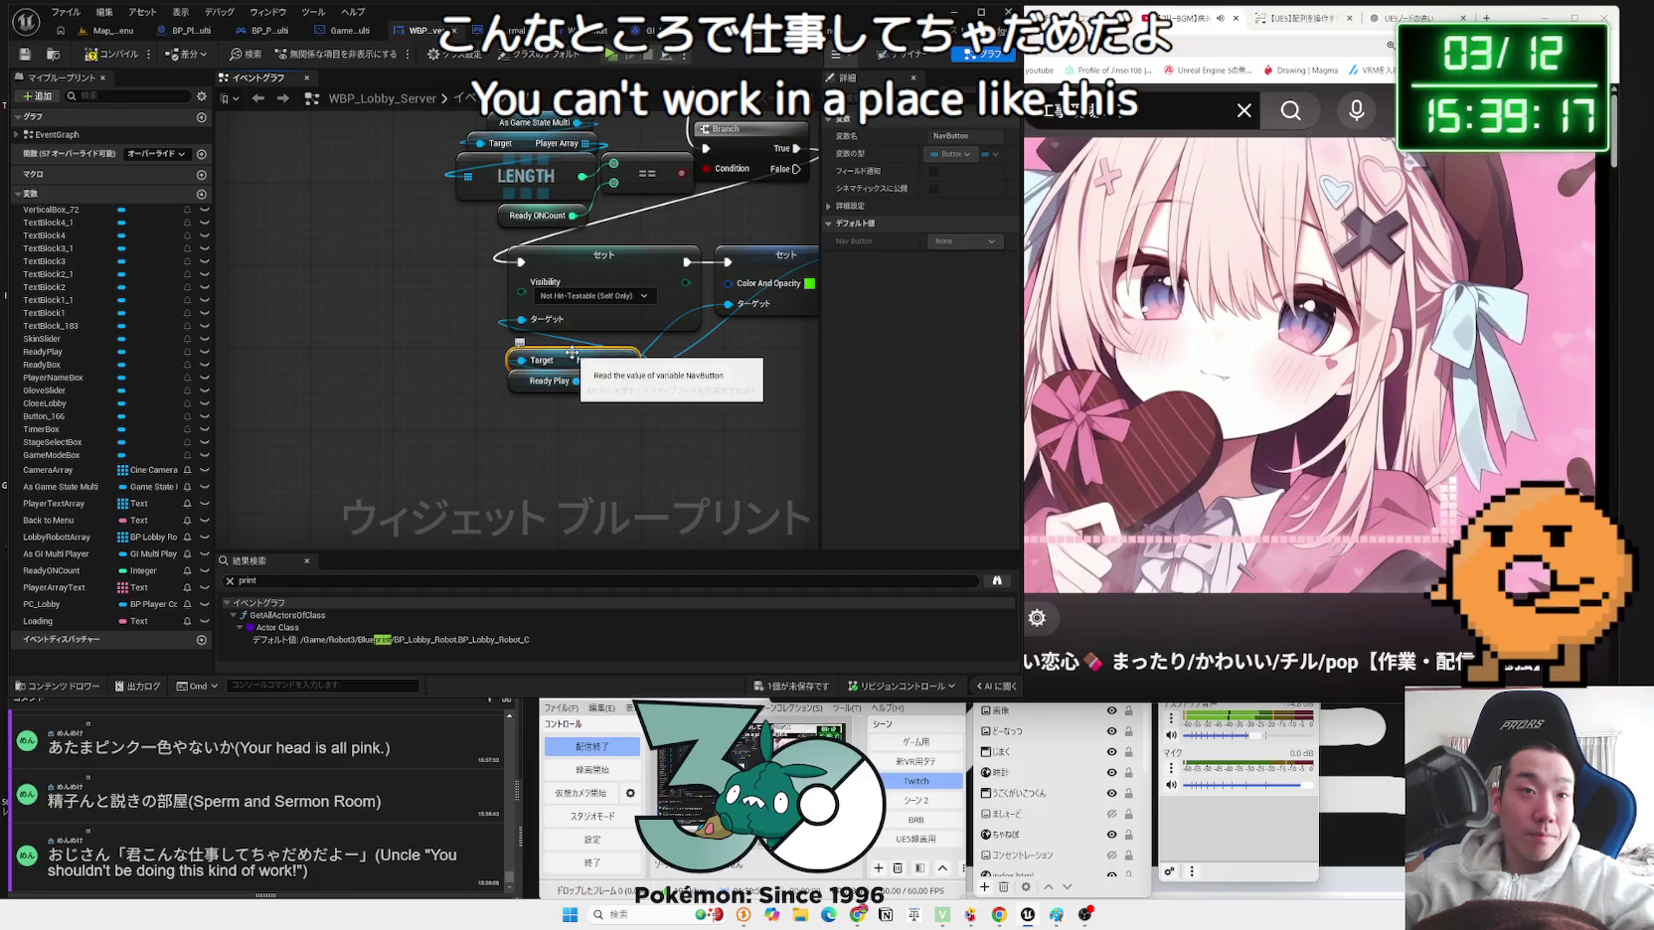
mouse_move(690, 382)
left_mouse_down()
mouse_move(536, 348)
mouse_move(569, 354)
left_mouse_up()
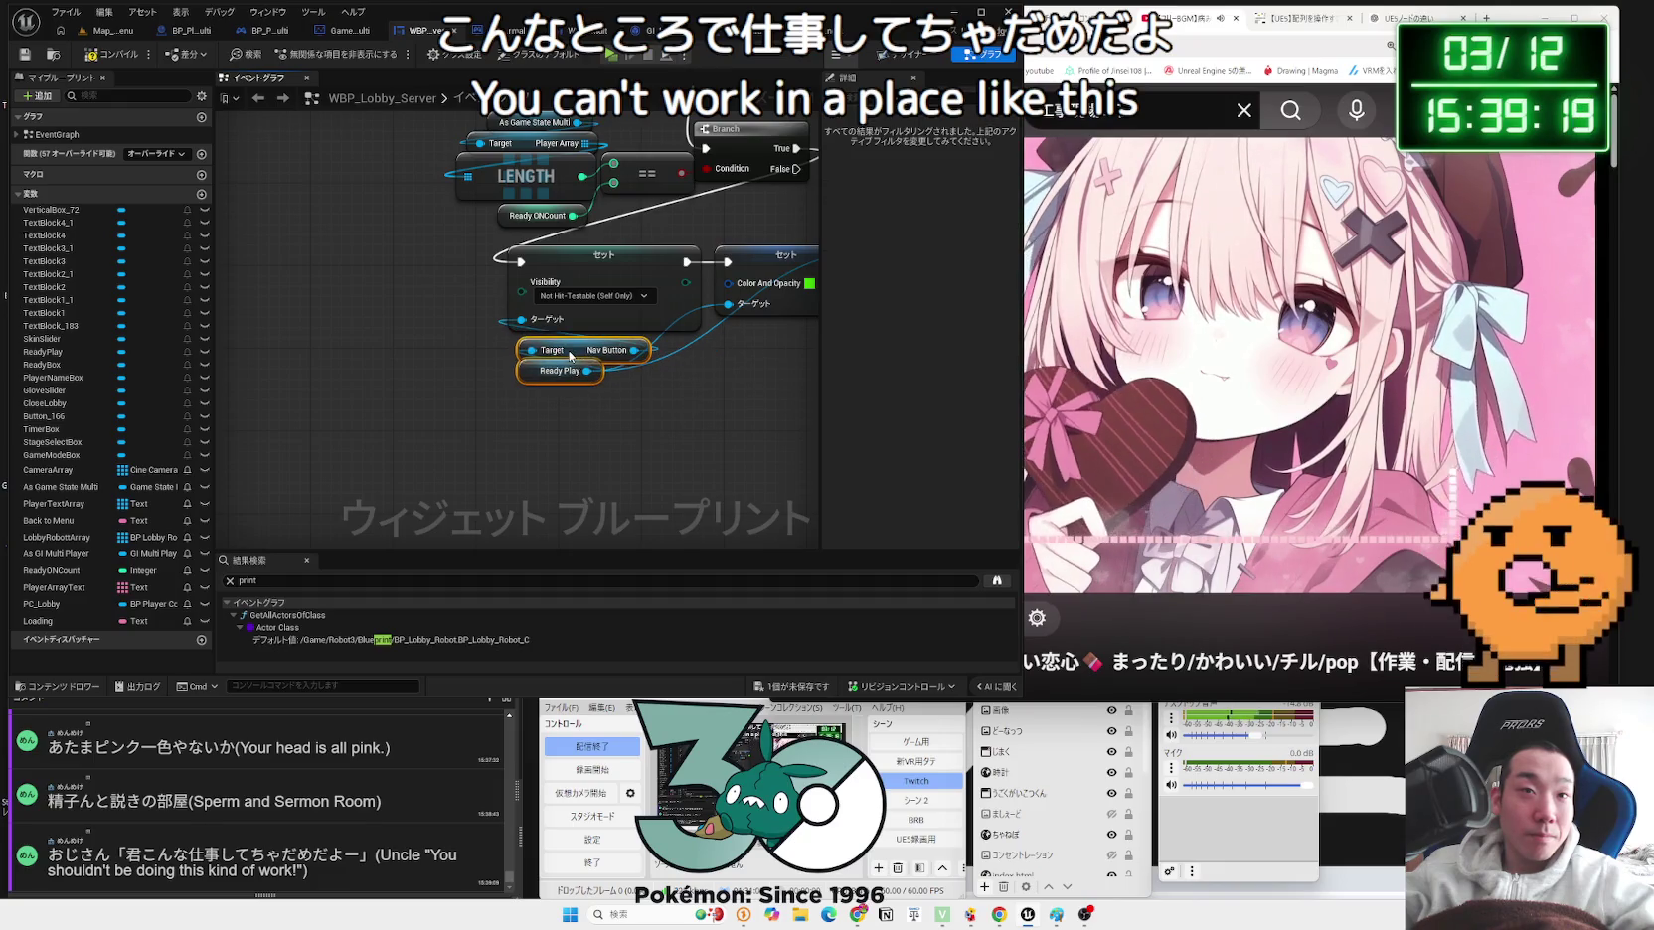
left_click_drag(358, 115, 204, 105)
mouse_move(418, 199)
left_mouse_down()
mouse_move(527, 338)
mouse_move(622, 382)
mouse_move(571, 368)
mouse_move(562, 231)
left_mouse_up()
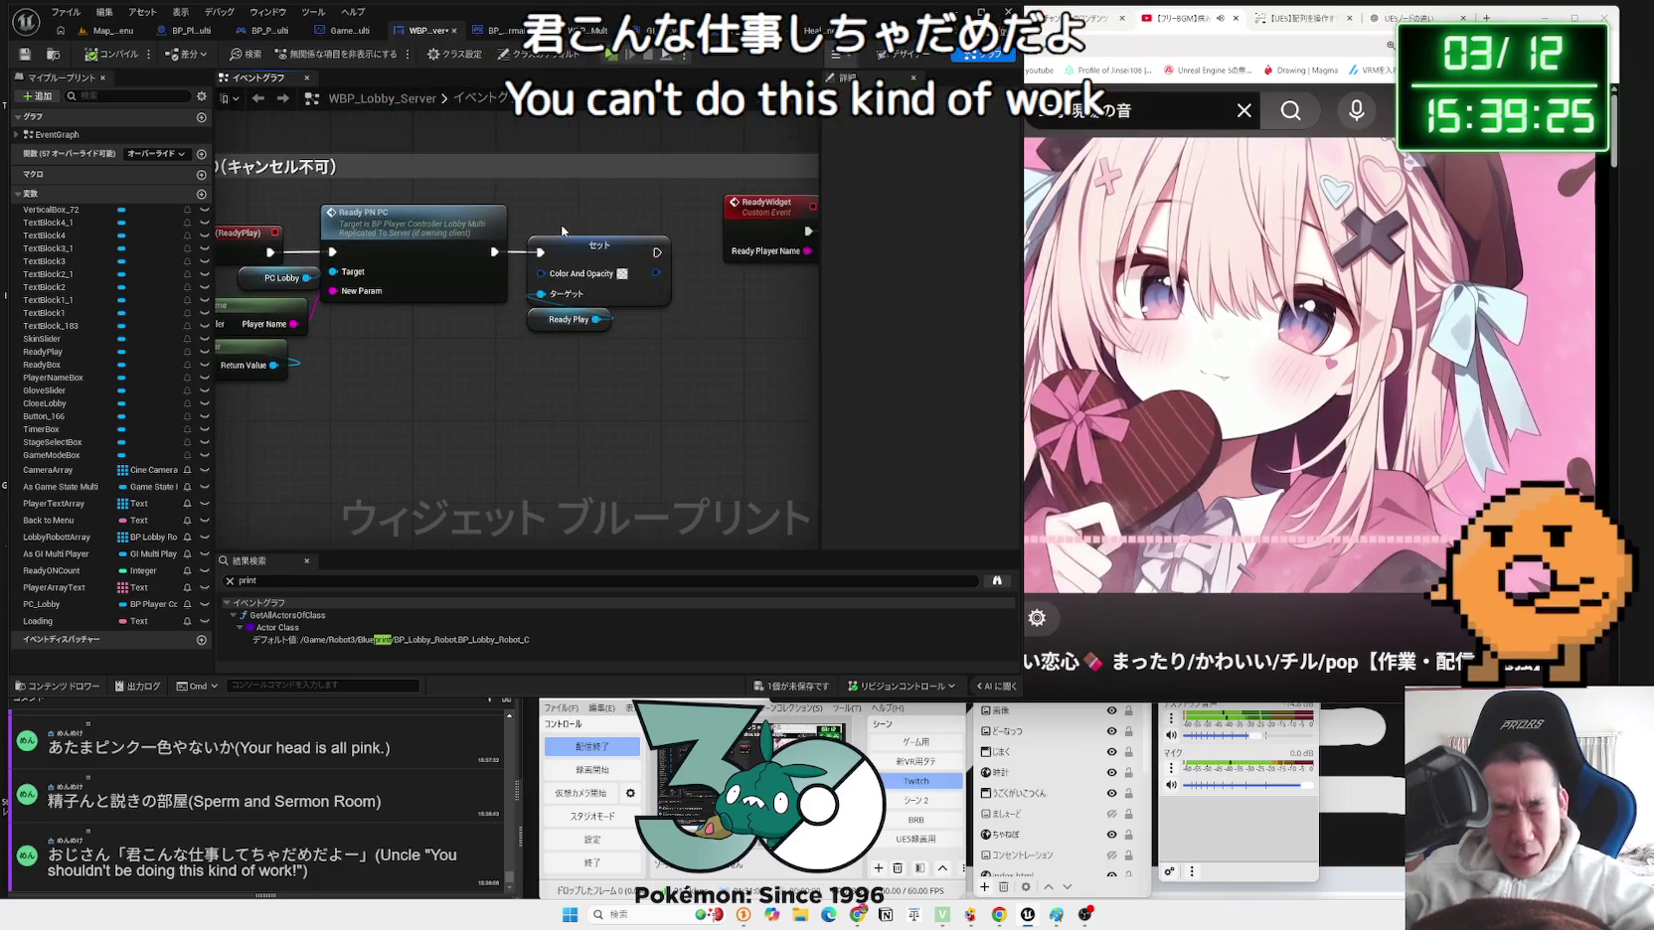
key("ctrl+s")
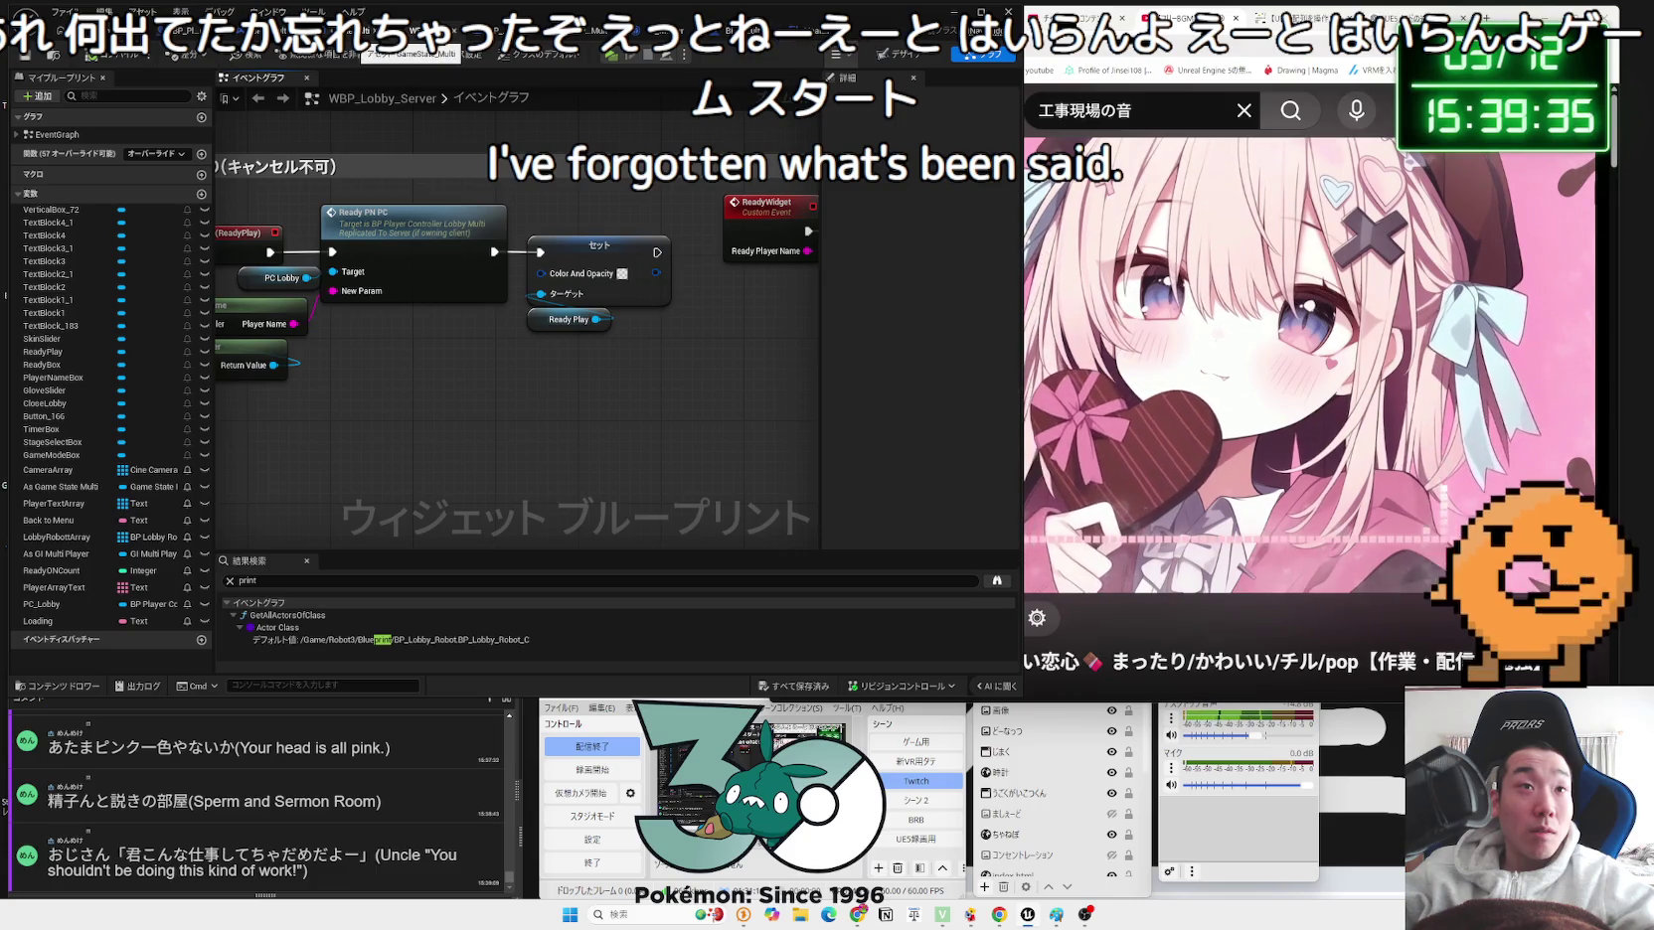
left_click(393, 31)
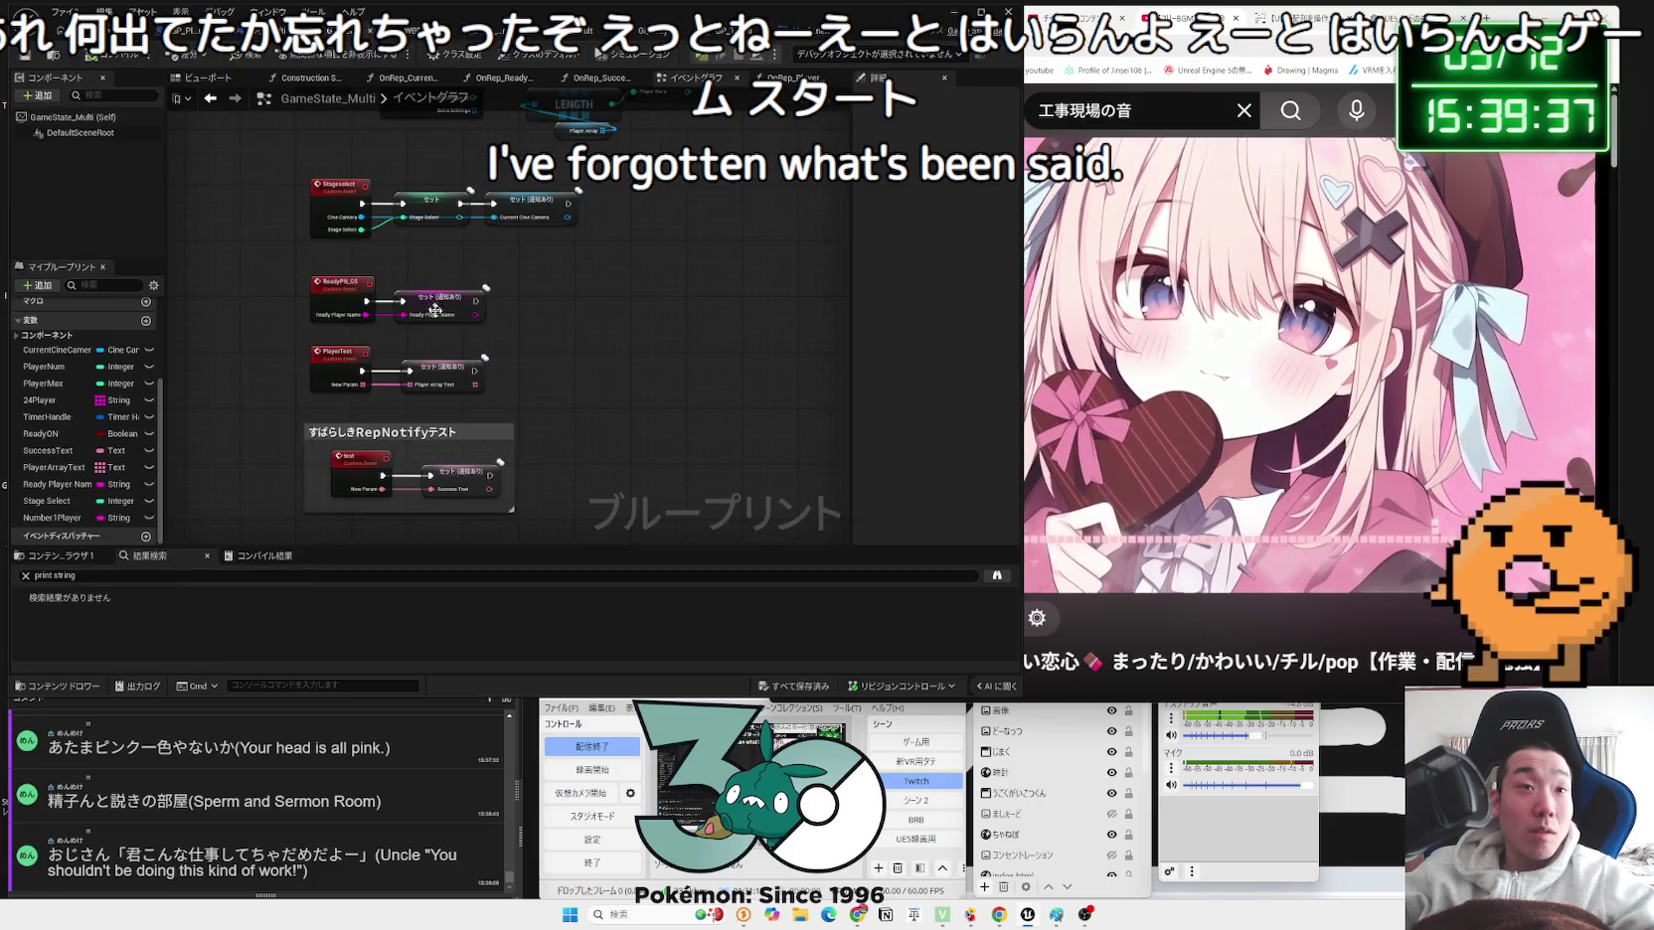
scroll(433, 340, "up", 2)
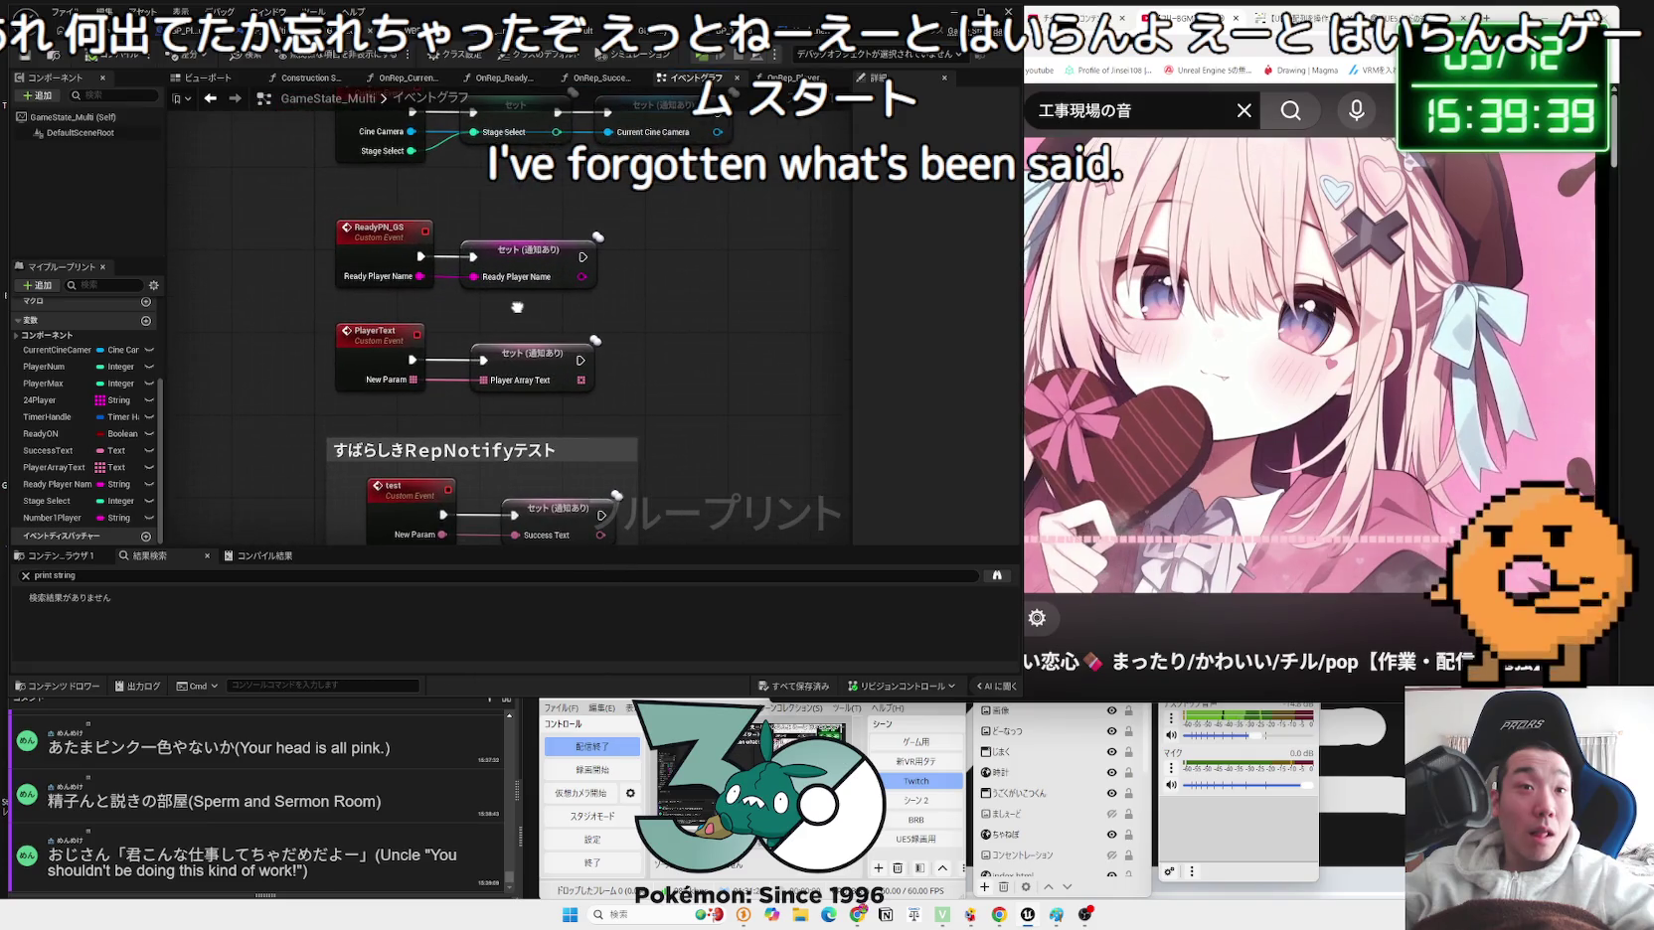
scroll(517, 307, "down", 1)
mouse_move(517, 307)
left_mouse_down()
mouse_move(517, 250)
mouse_move(758, 378)
left_mouse_up()
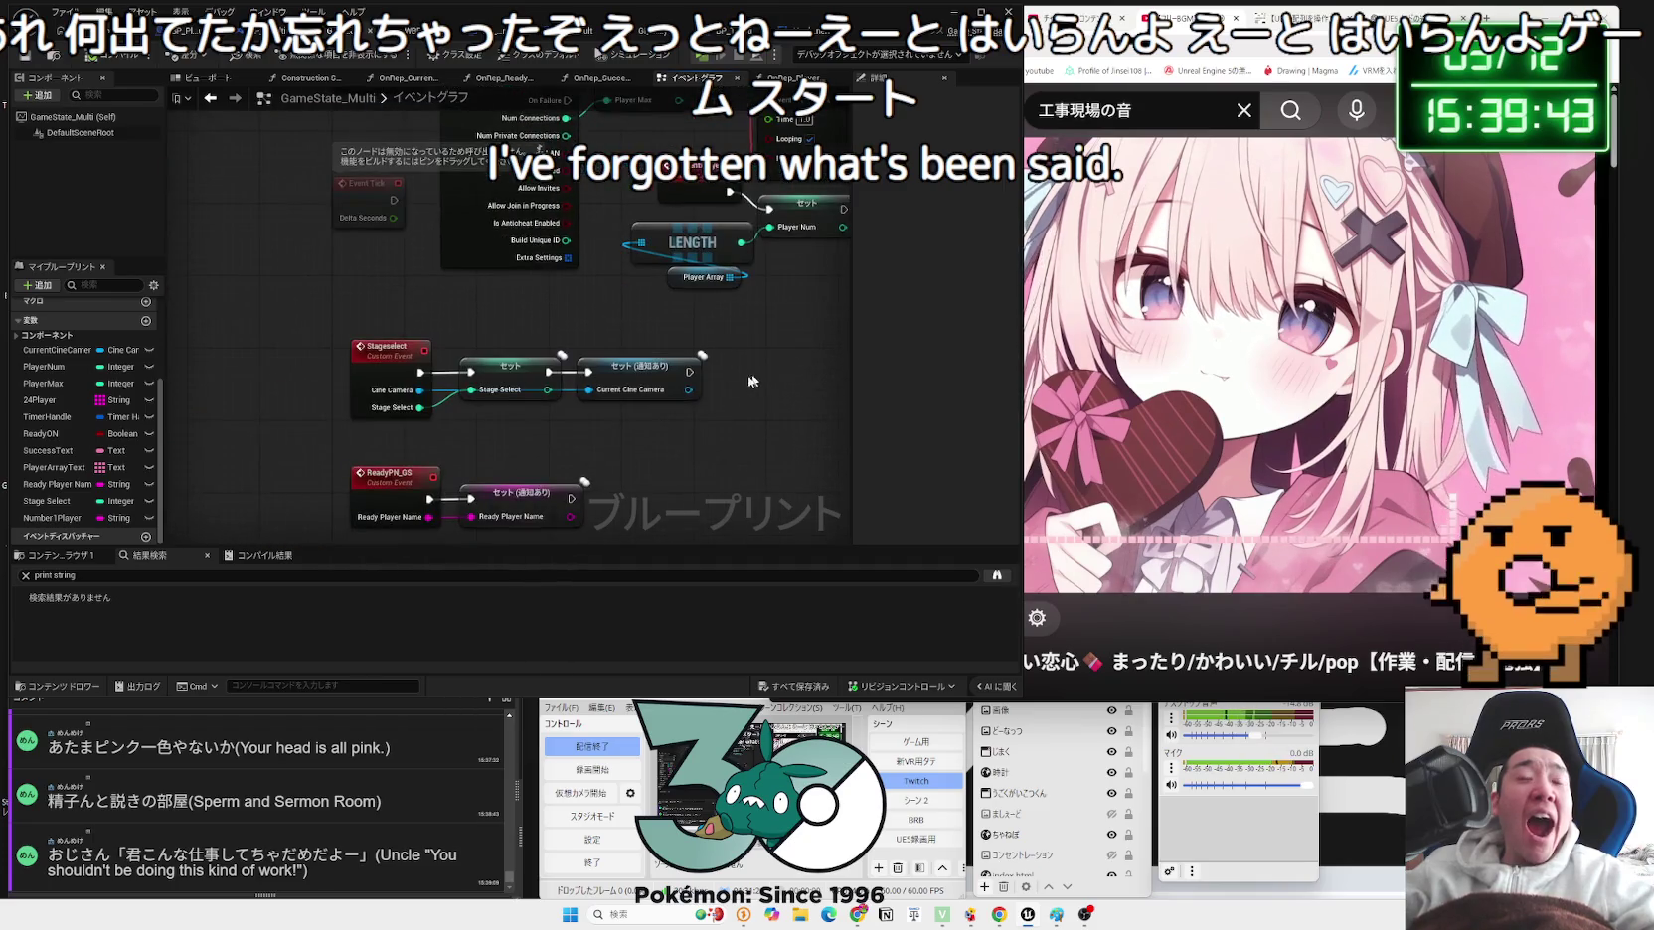
mouse_move(594, 411)
left_mouse_down()
mouse_move(562, 354)
mouse_move(566, 247)
left_mouse_up()
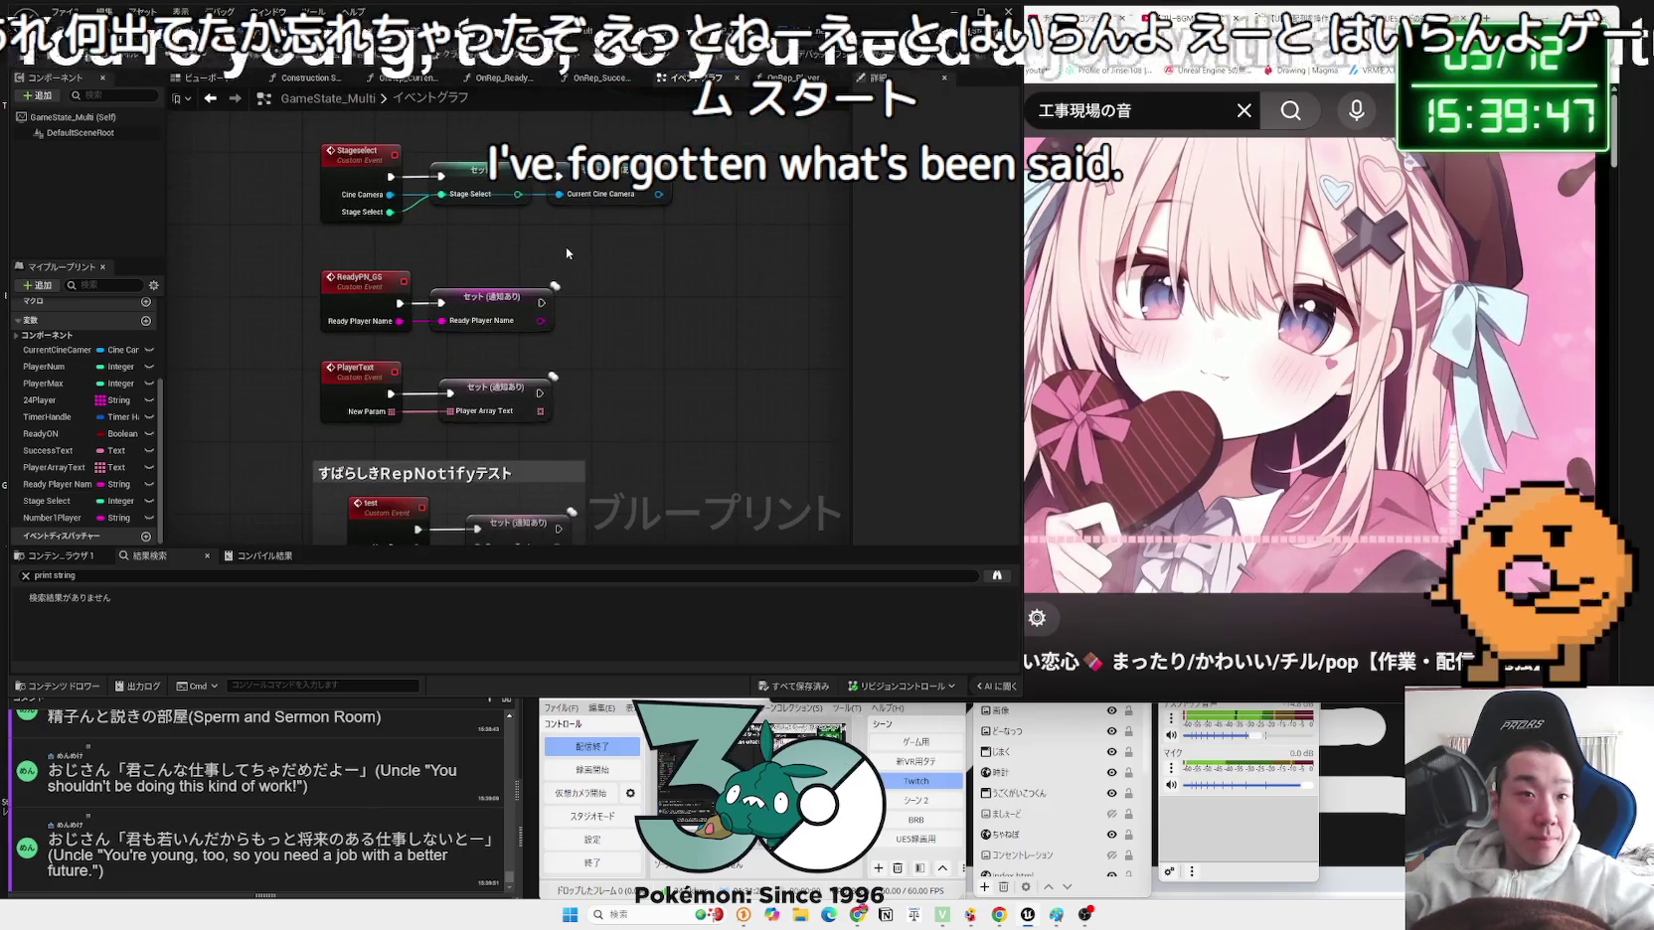
left_click_drag(709, 240, 526, 422)
scroll(525, 421, "down", 2)
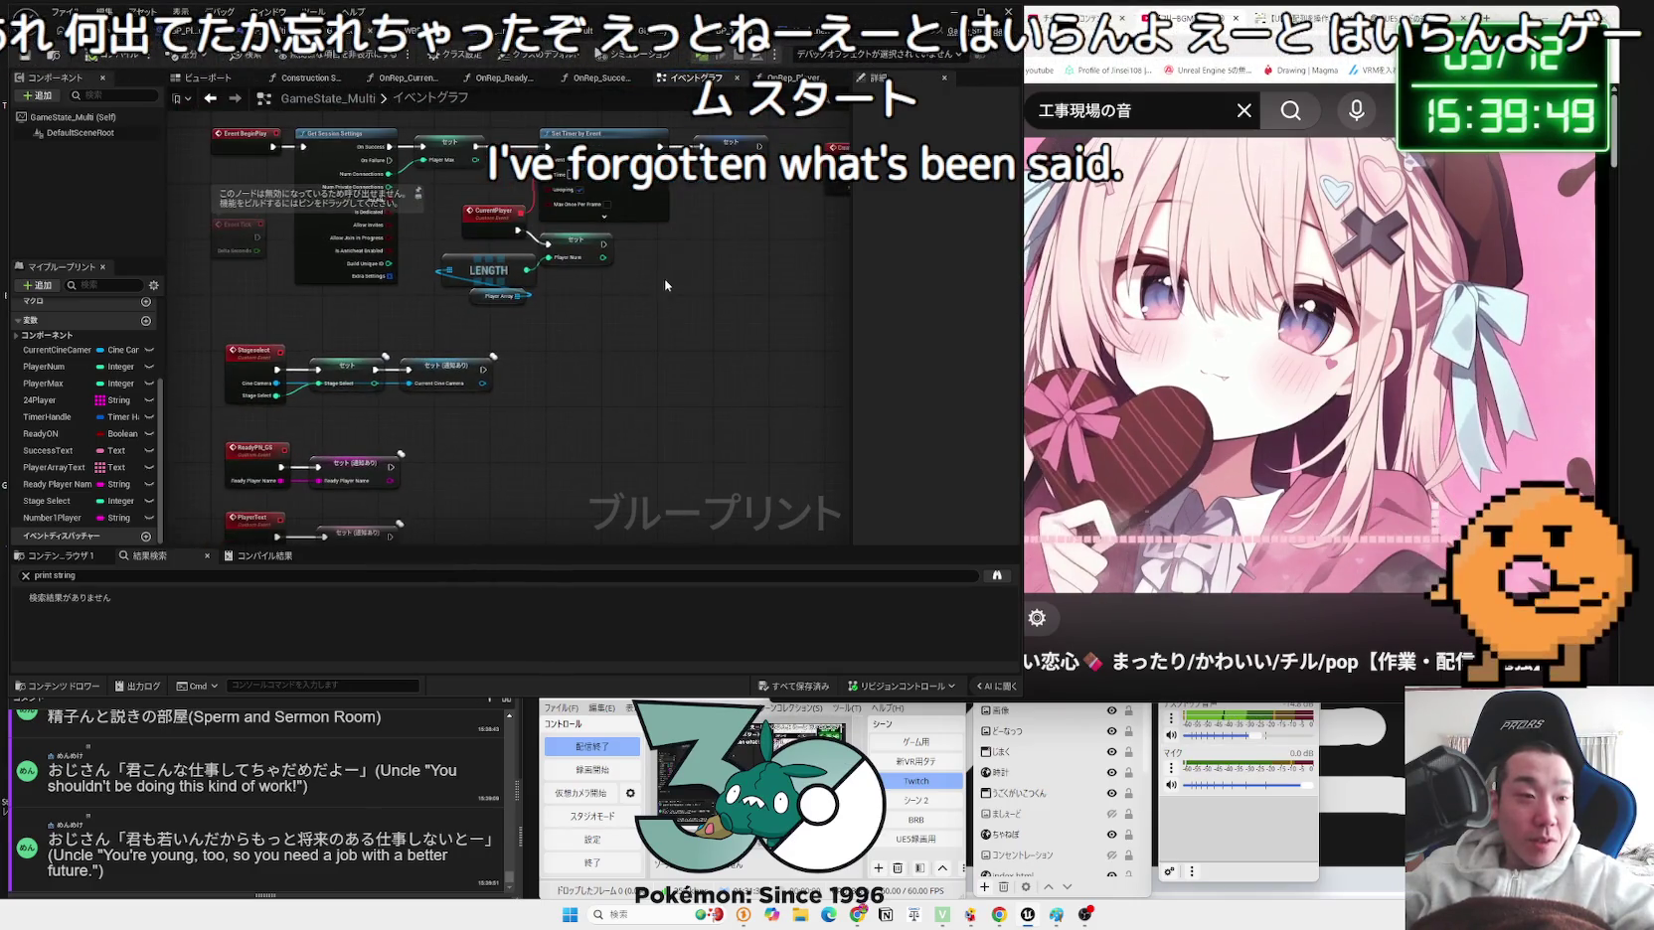
mouse_move(925, 295)
left_mouse_down()
mouse_move(714, 261)
mouse_move(676, 120)
left_mouse_up()
mouse_move(617, 335)
left_mouse_down()
mouse_move(275, 286)
mouse_move(480, 355)
left_mouse_up()
mouse_move(532, 285)
left_mouse_down()
mouse_move(248, 358)
mouse_move(439, 346)
mouse_move(364, 332)
mouse_move(764, 358)
mouse_move(716, 248)
mouse_move(695, 119)
left_mouse_up()
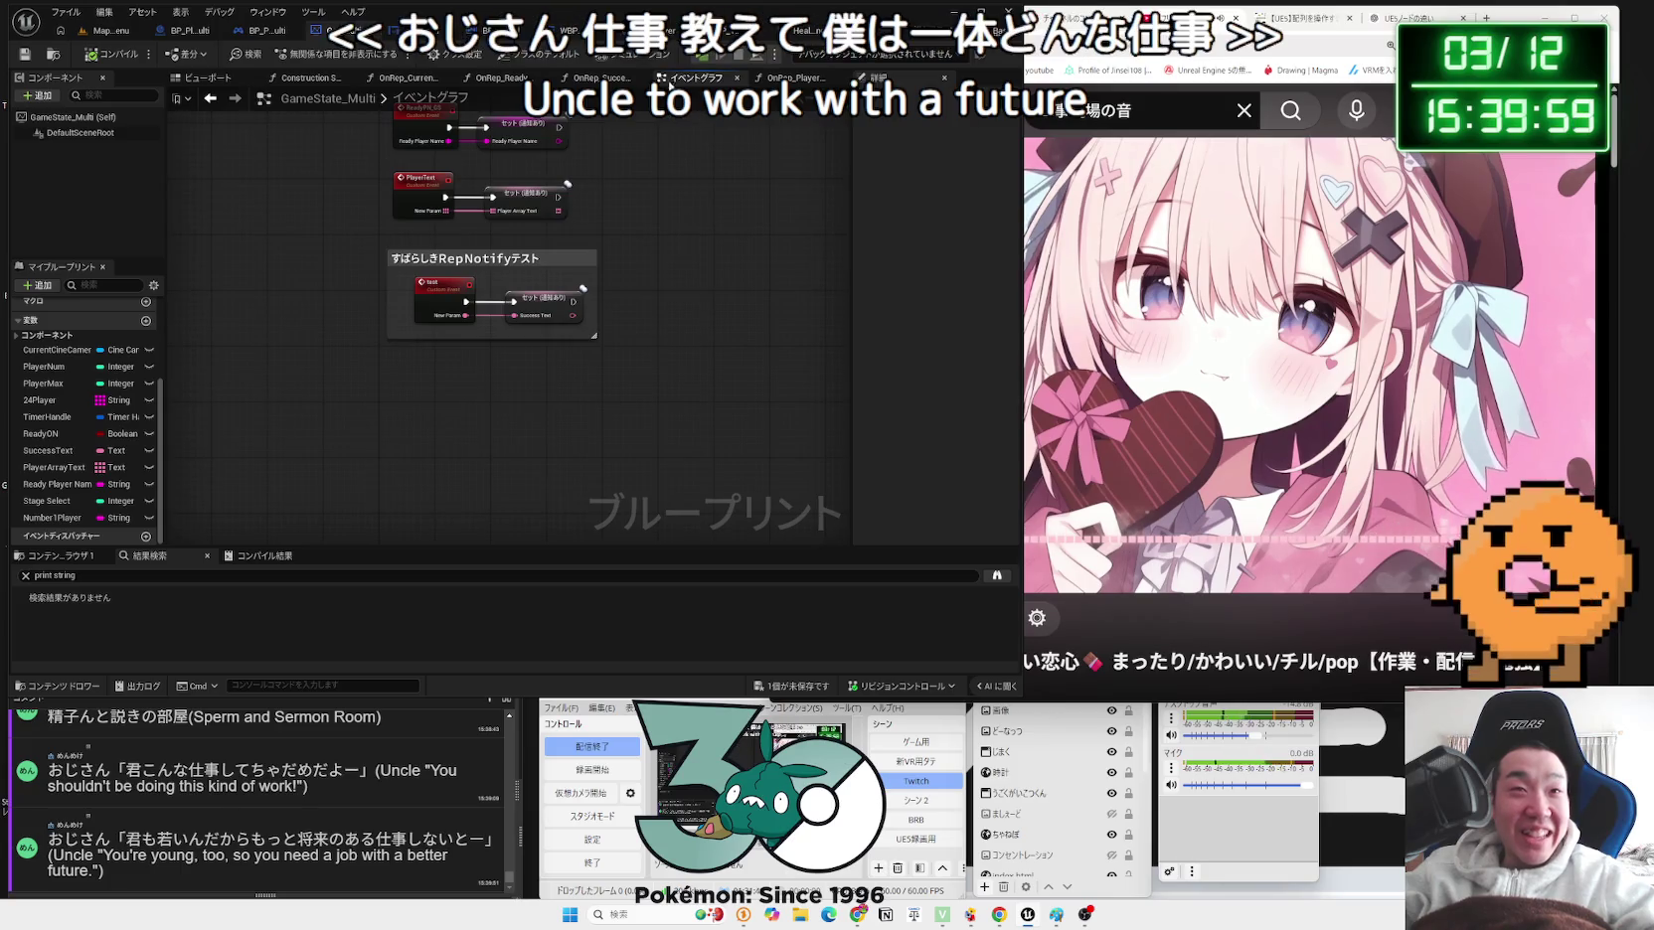
key("ctrl+Tab")
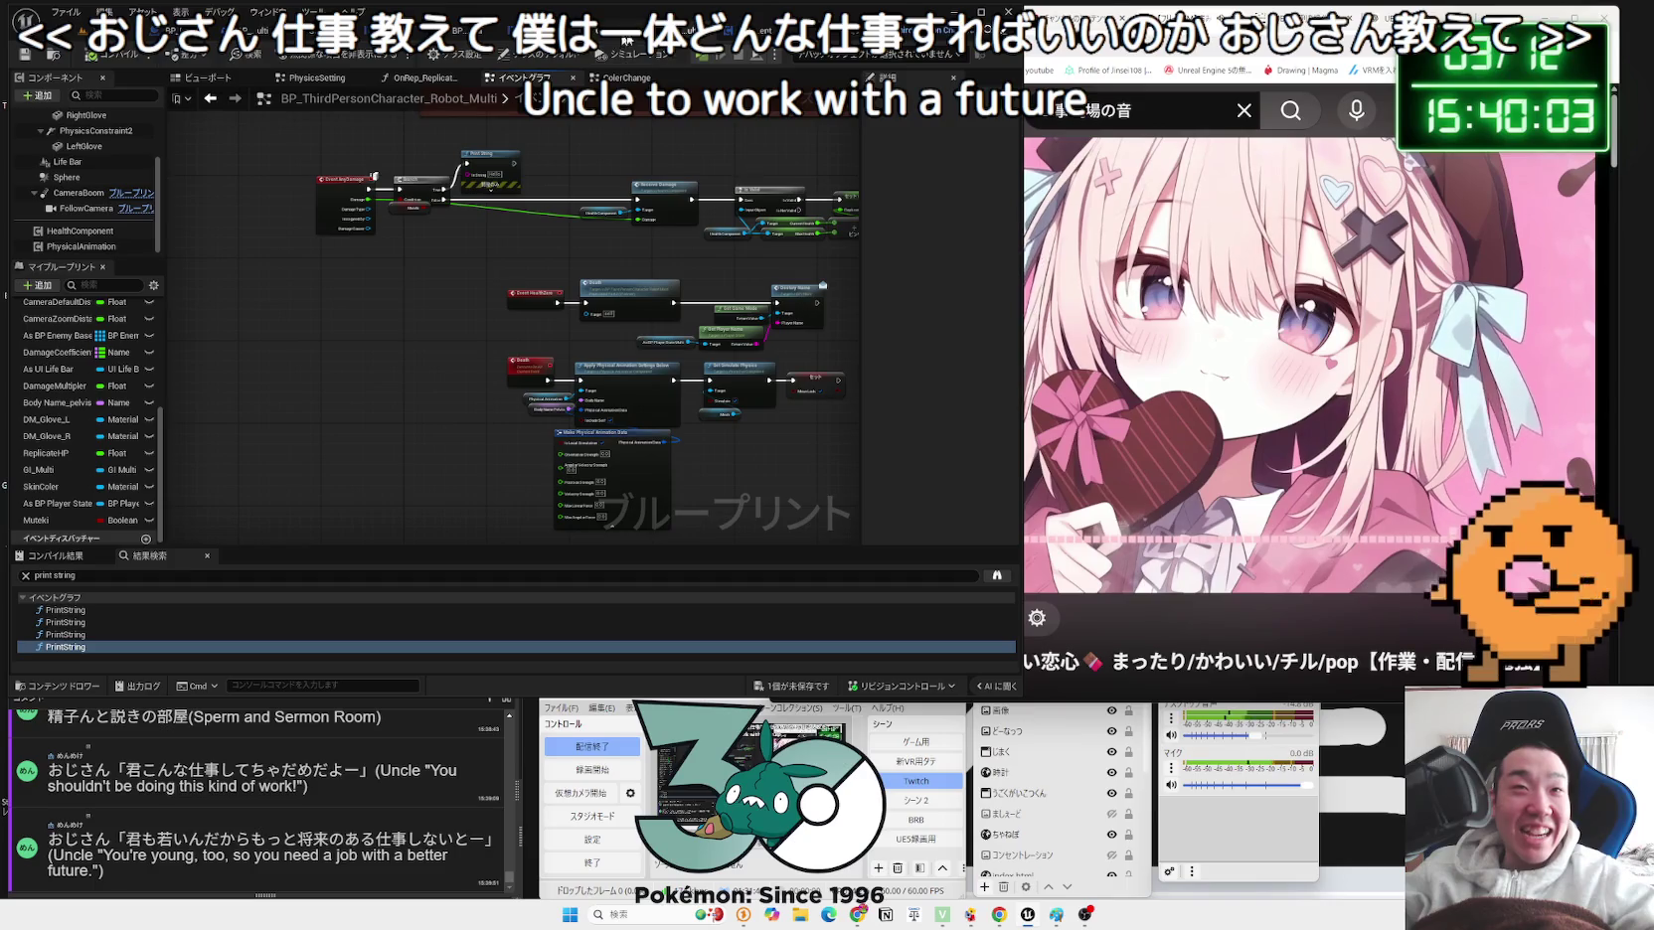
Step: Check the character, BP_MultiGameMode_Normal and WBP_Lobby_Server ReadyPlay graphs, then return to Map_MainMenu
key("ctrl+Tab")
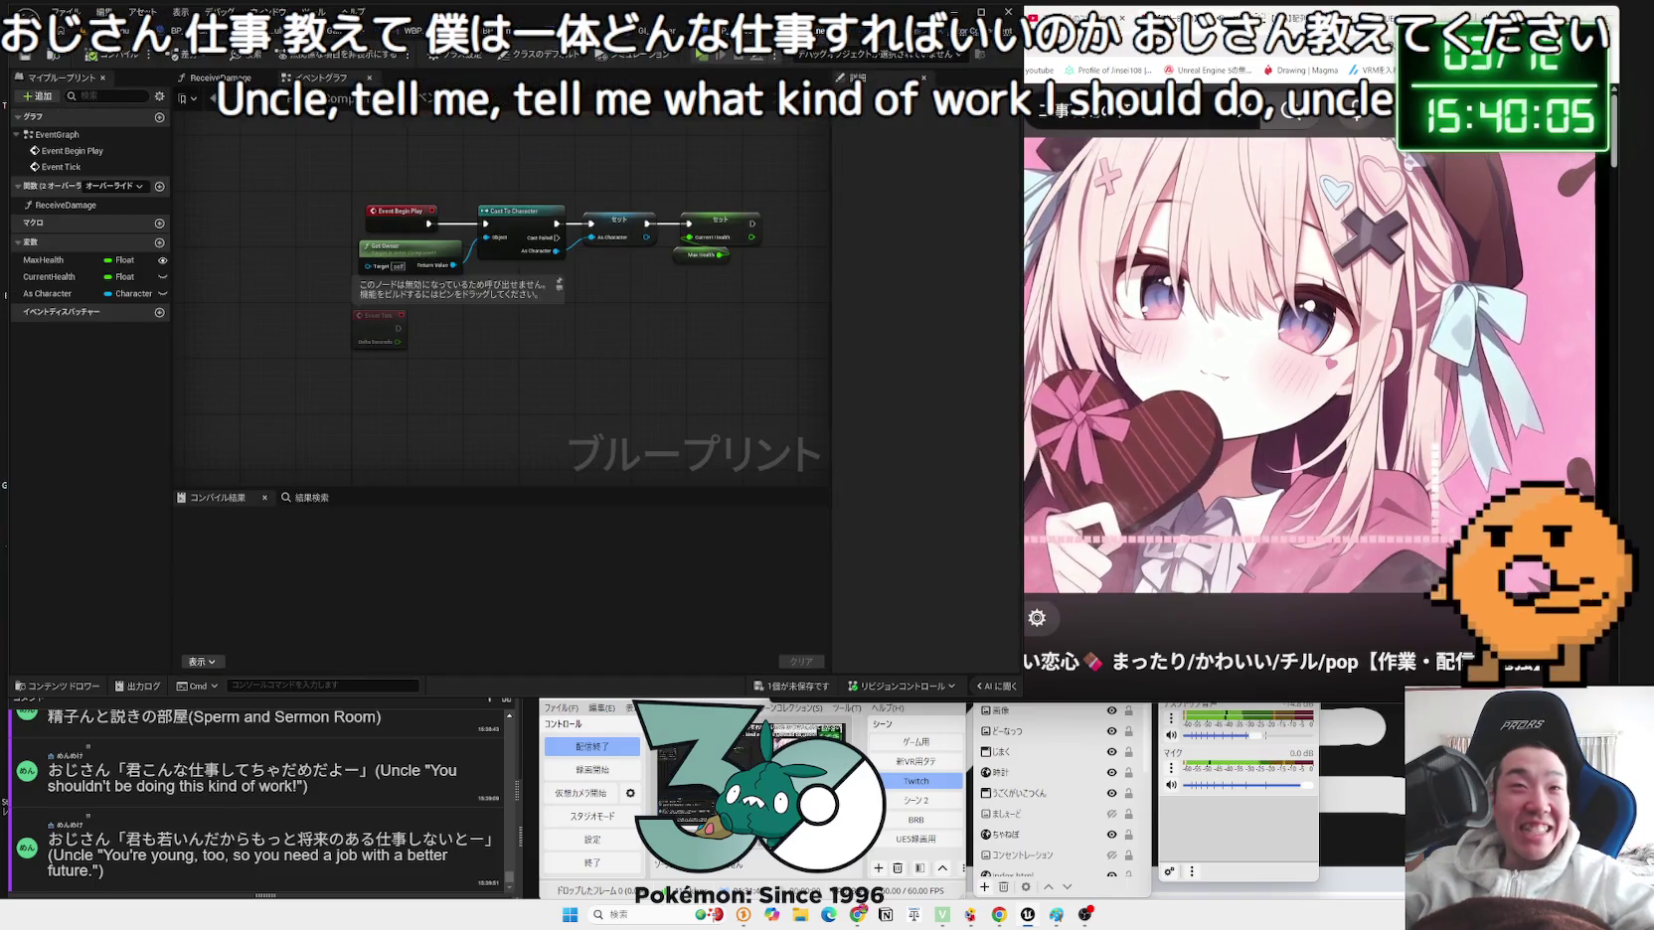
key("ctrl+Tab")
left_click(537, 31)
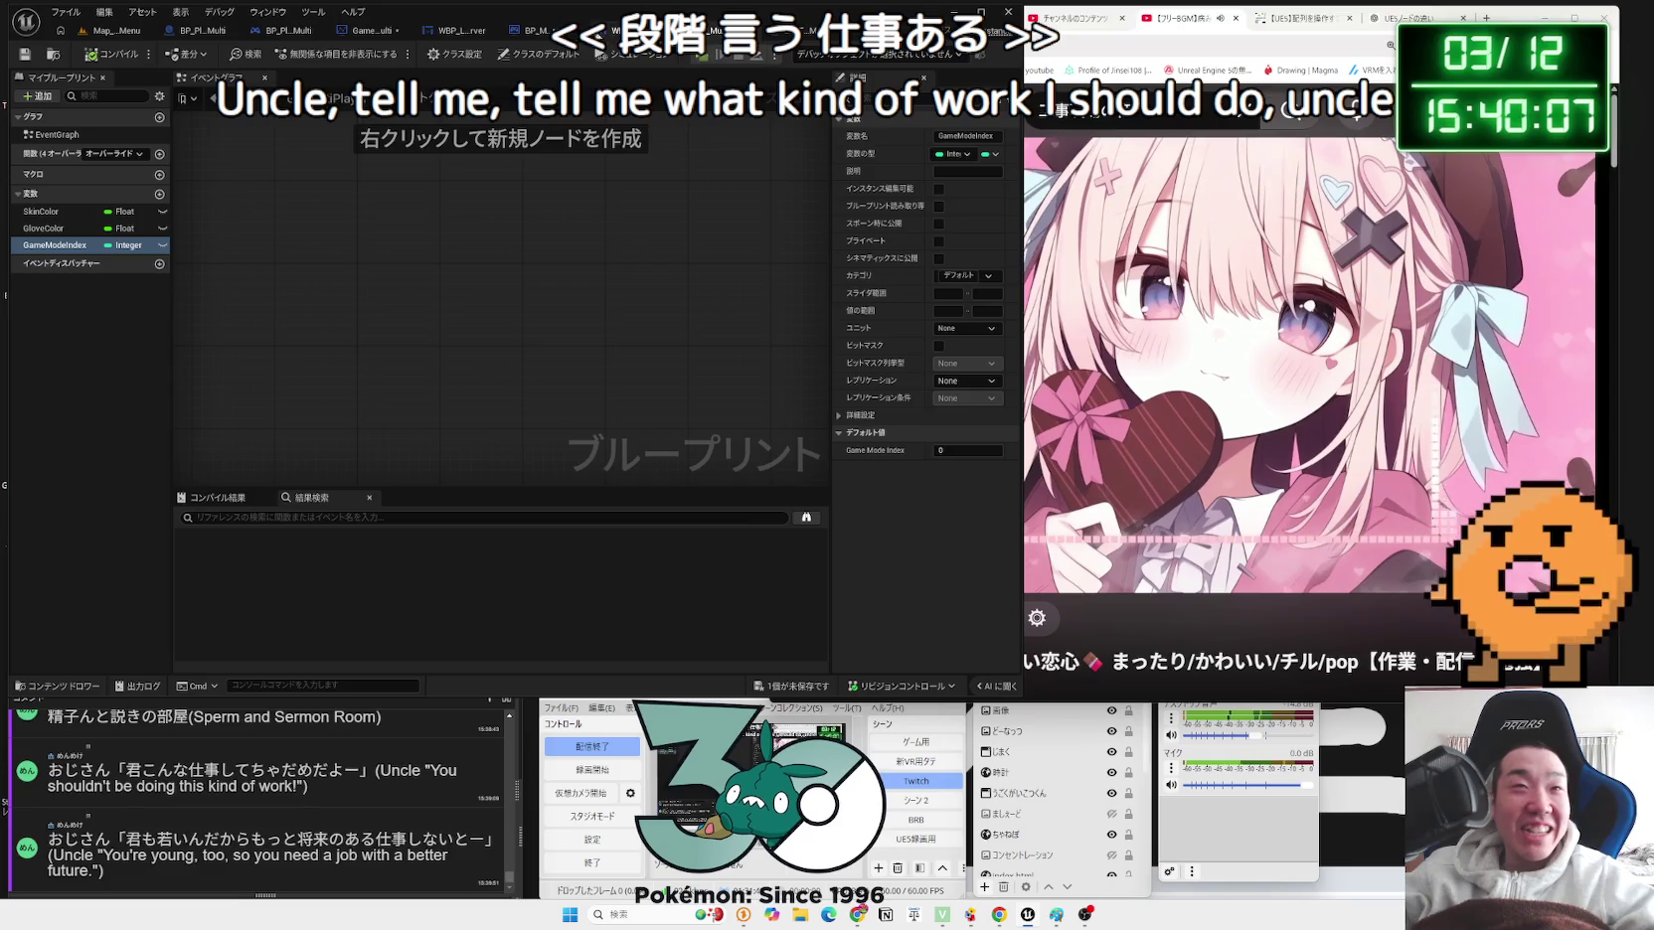
left_click(468, 32)
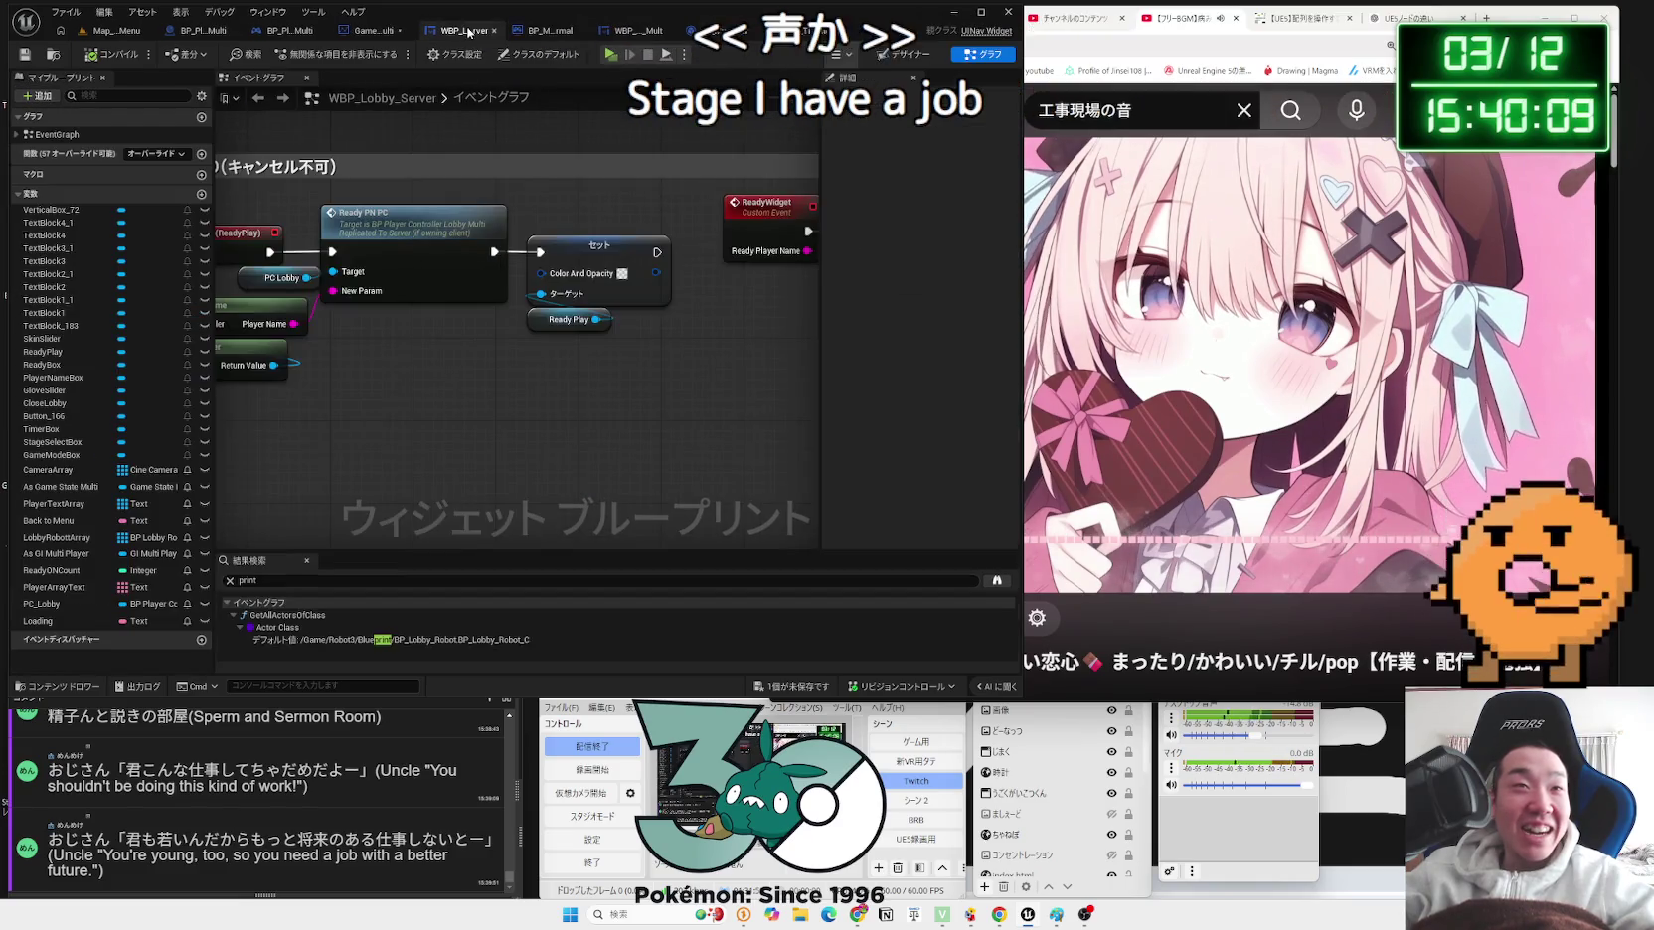
mouse_move(499, 346)
left_mouse_down()
mouse_move(784, 375)
mouse_move(348, 378)
left_mouse_up()
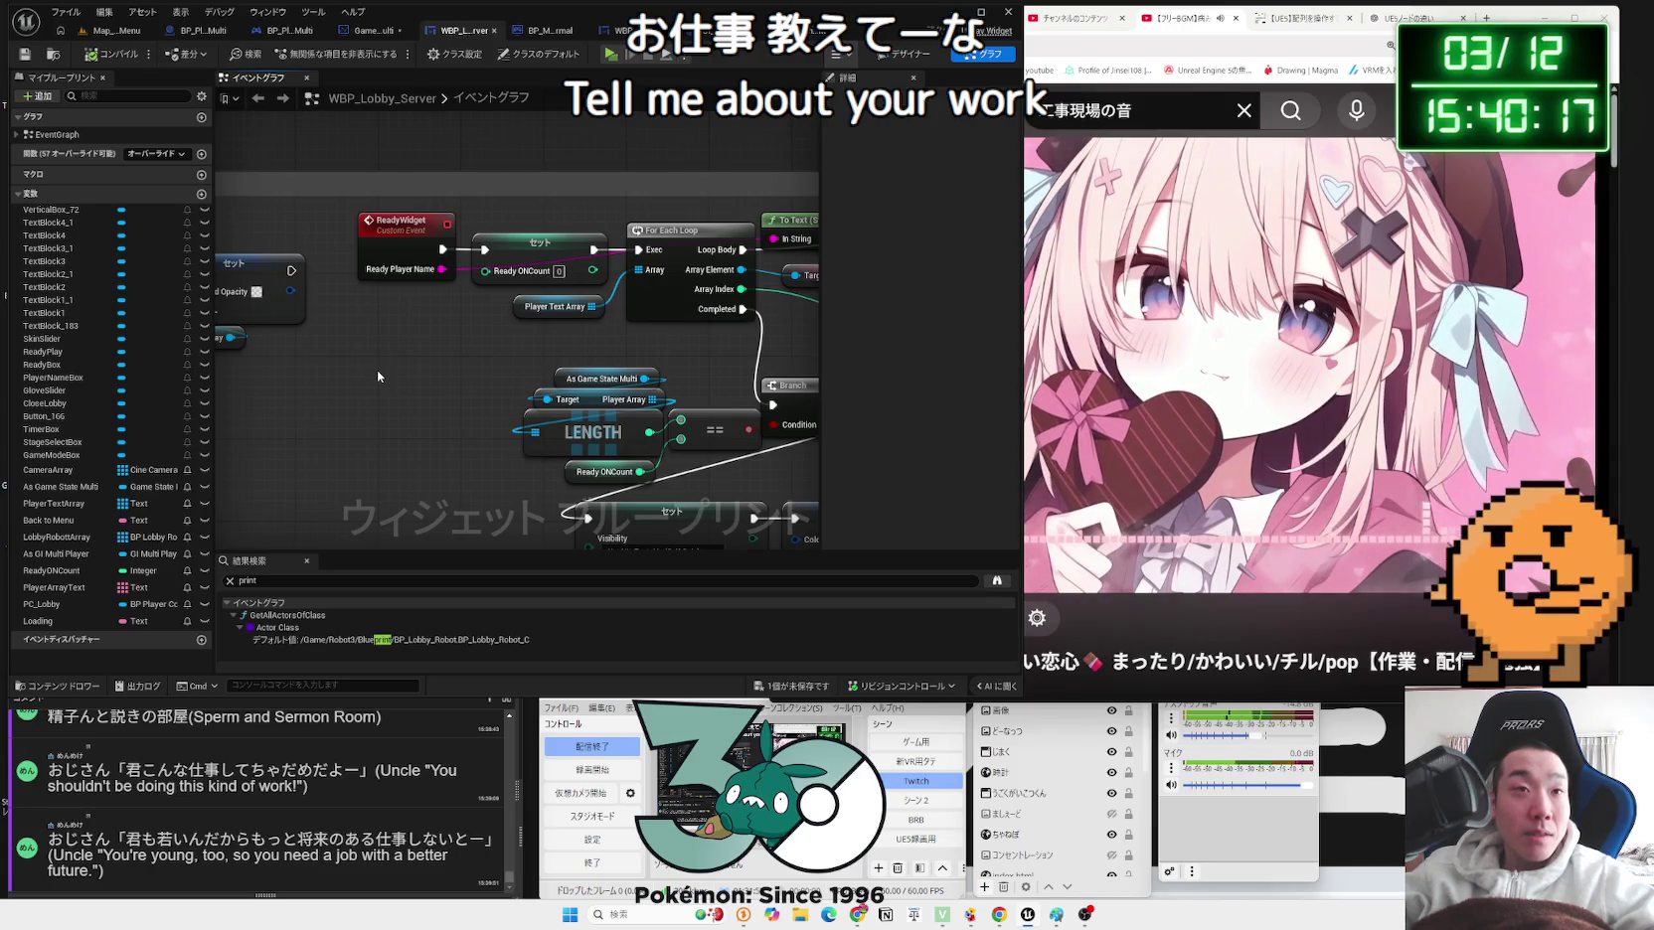
left_click(109, 34)
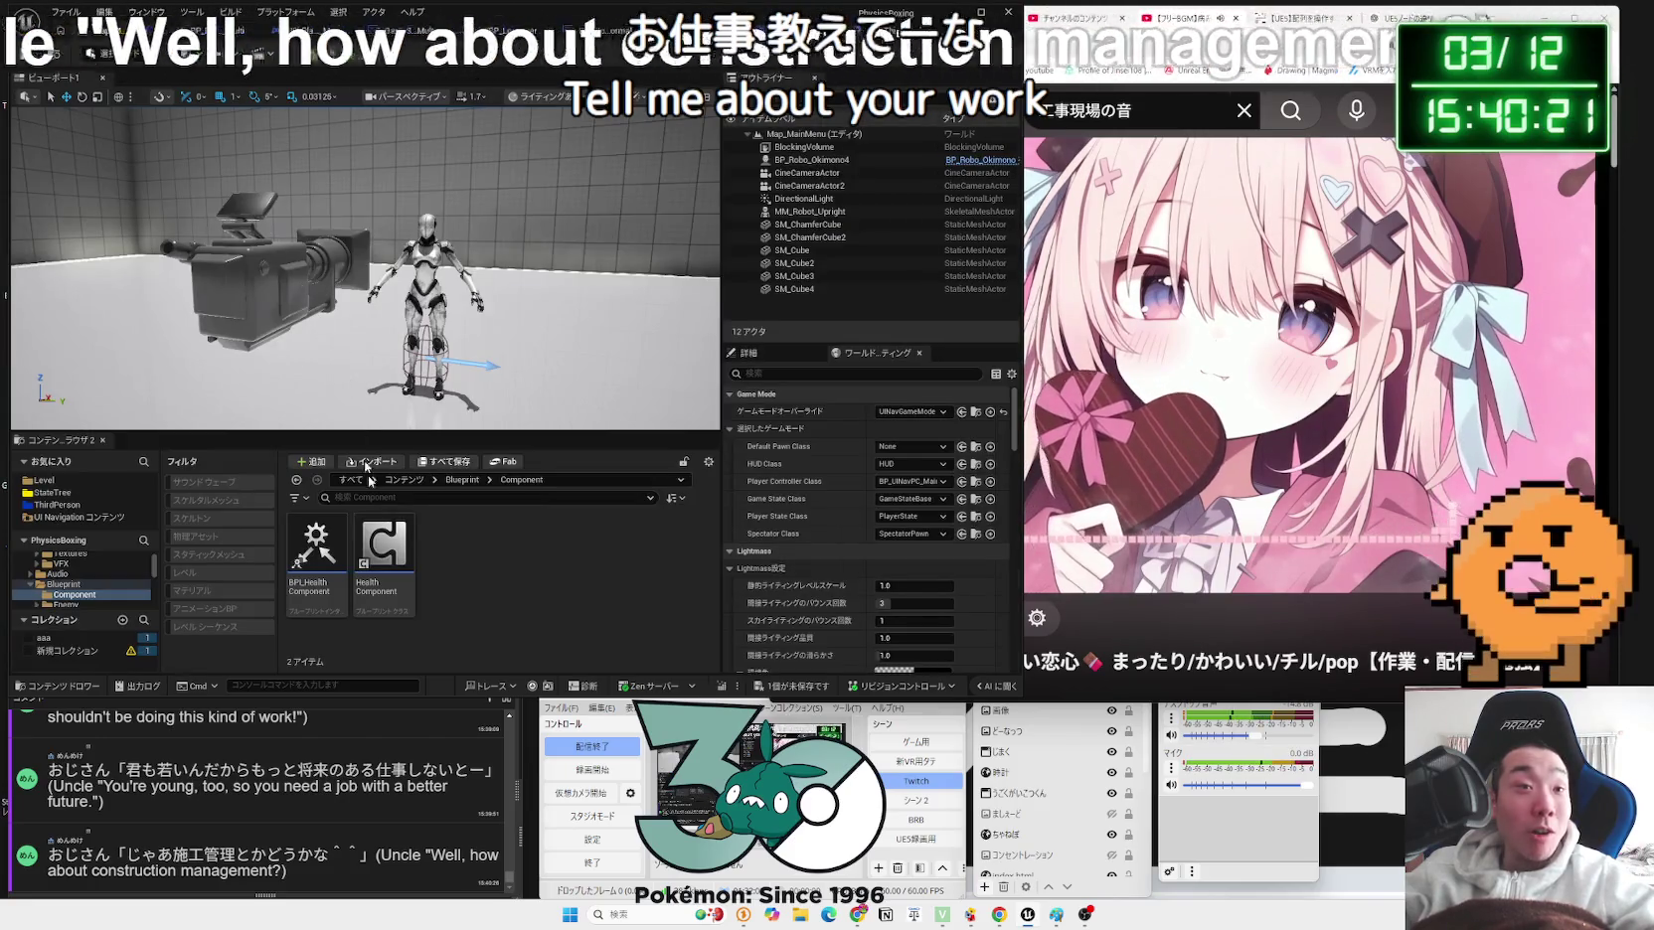
Step: Google-search the word 施工管理 taken from the chat comment
double_click(203, 854)
right_click(204, 855)
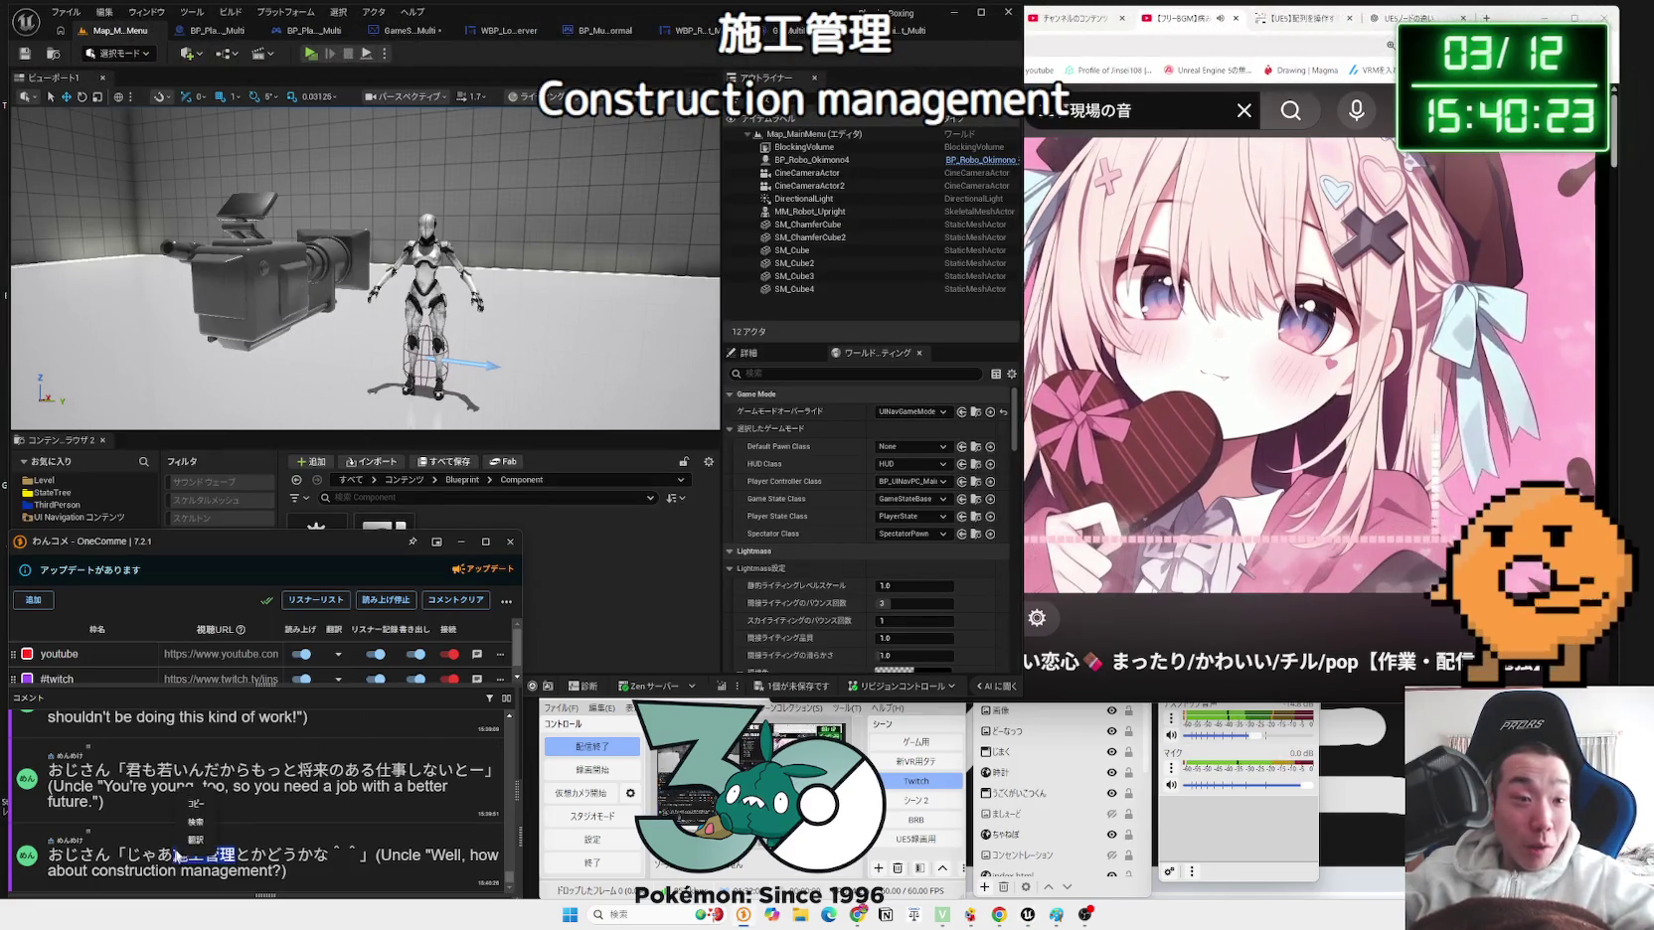
left_click(249, 880)
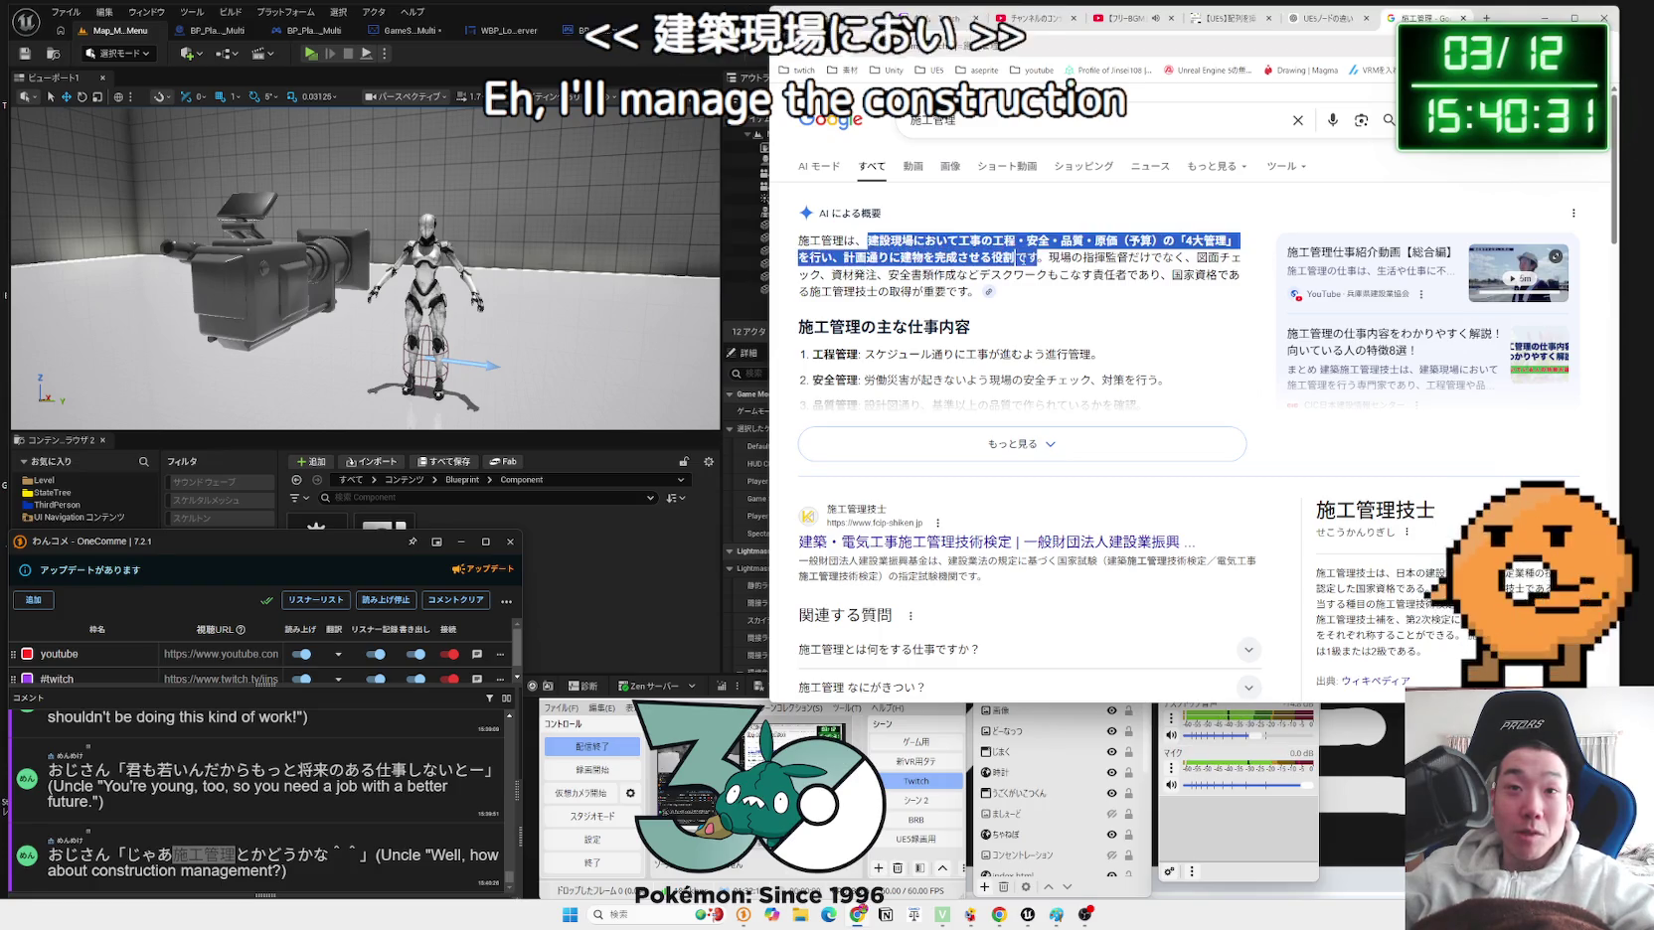
Step: Browse the 施工管理 results and open the マイナビ construction-management article
double_click(878, 240)
left_click(874, 244)
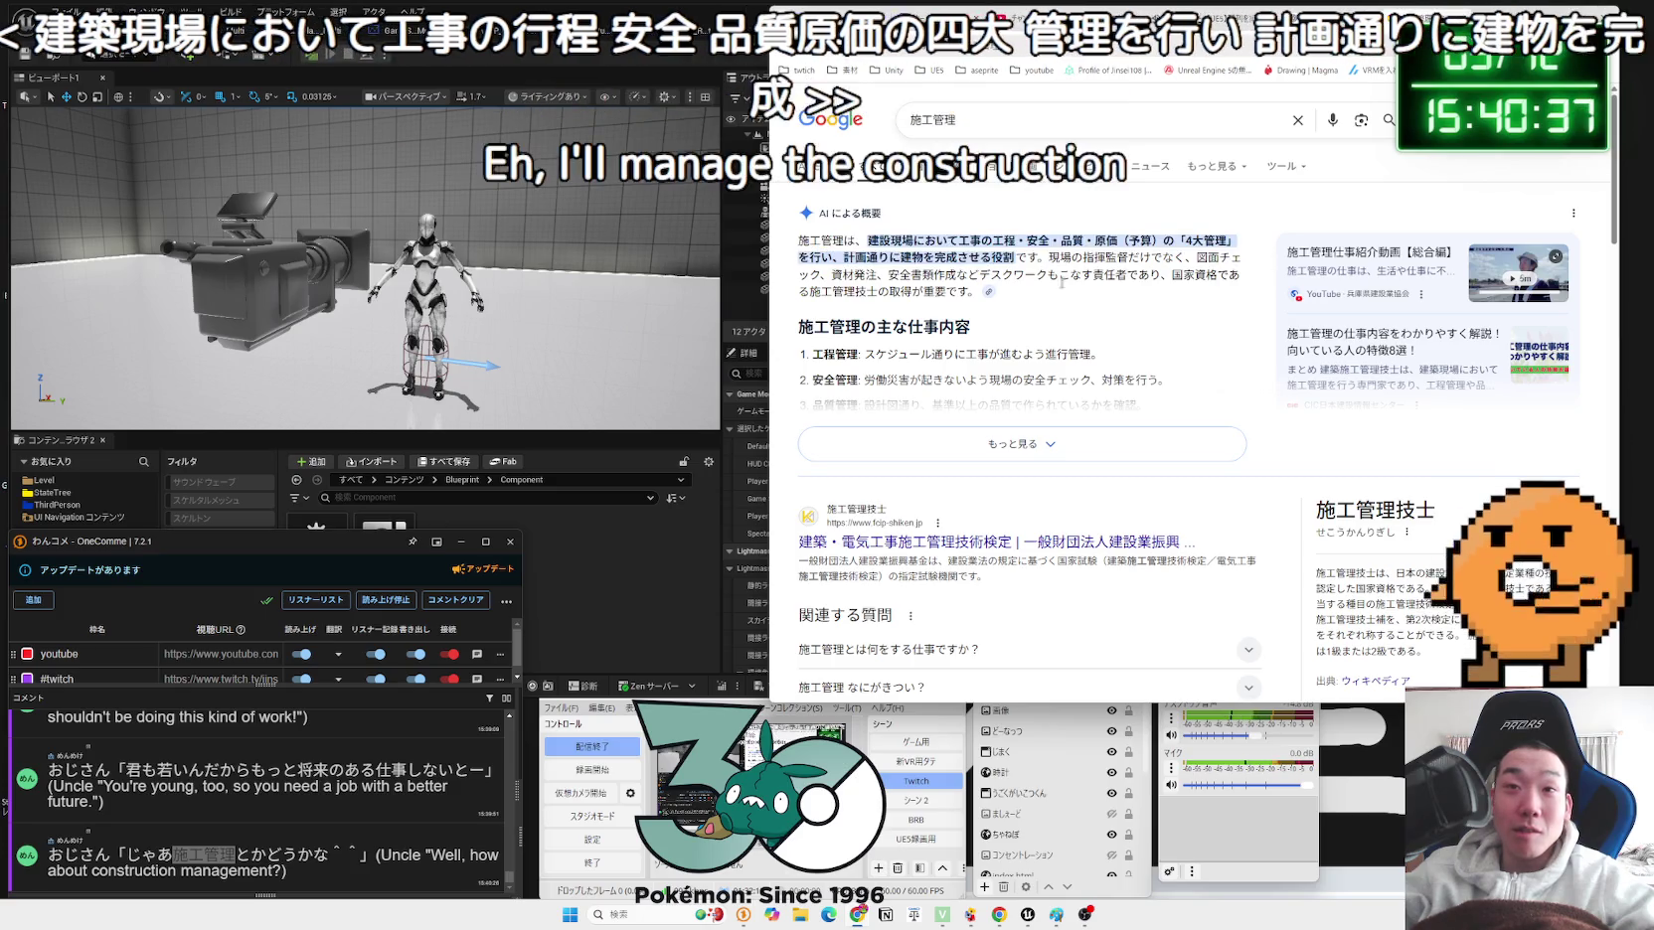
scroll(1134, 314, "down", 10)
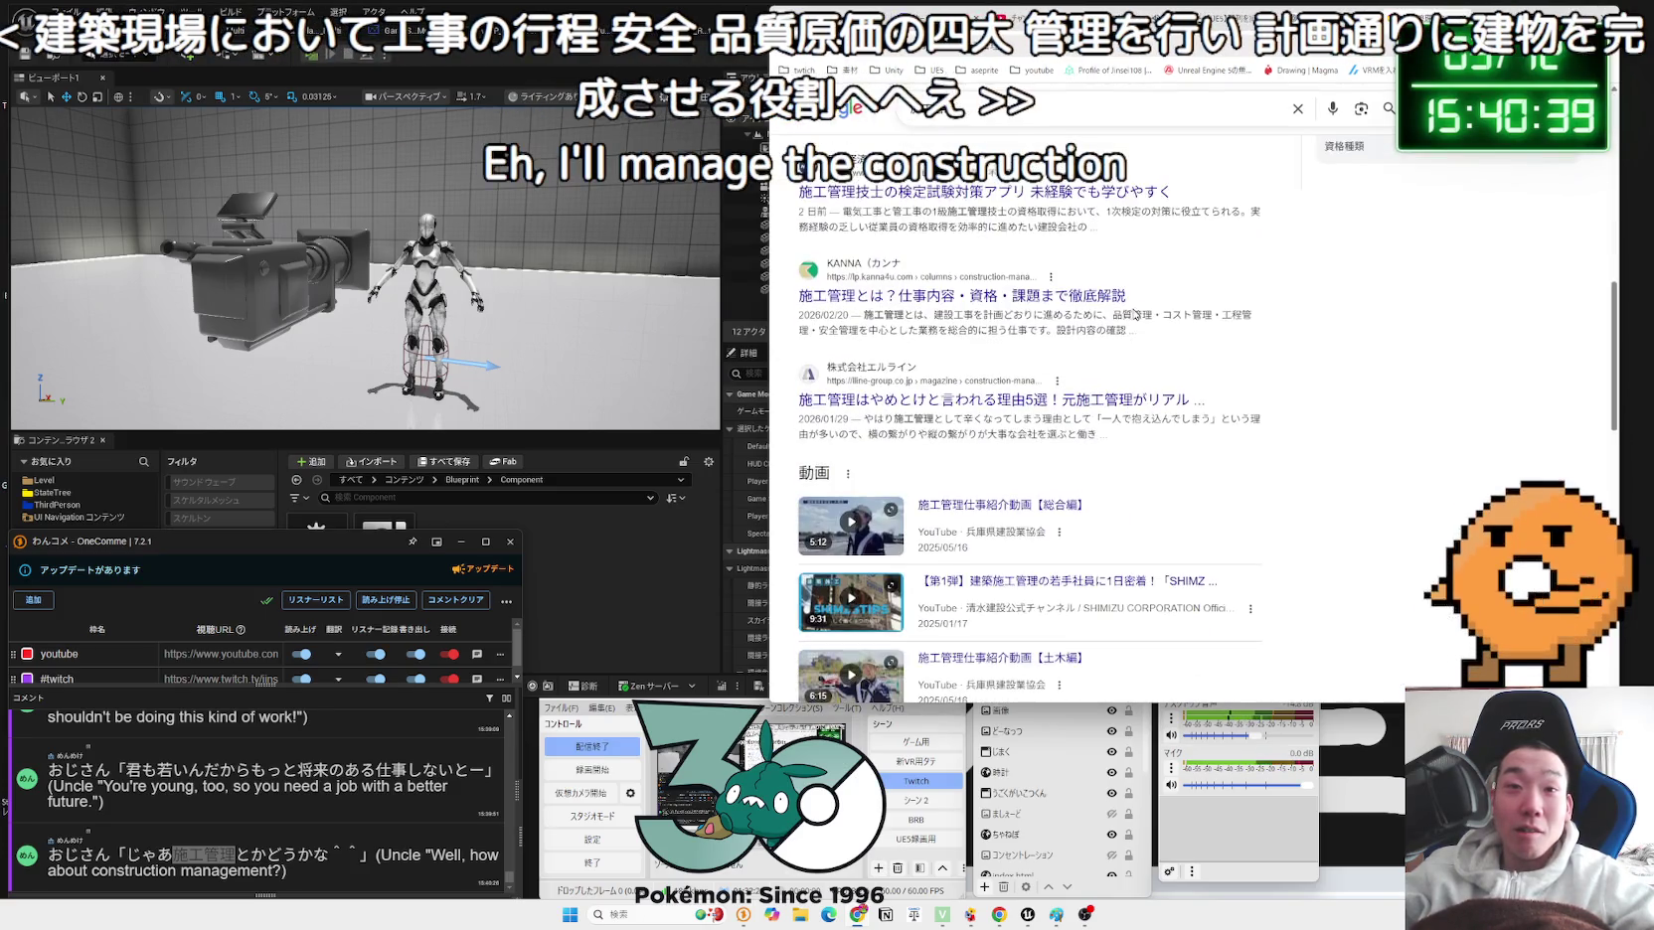
scroll(1134, 314, "up", 2)
left_click(1046, 355)
Step: Dismiss the cookie notice and highlight the salary table figures down to 532万円
scroll(1141, 339, "down", 10)
scroll(1142, 339, "down", 3)
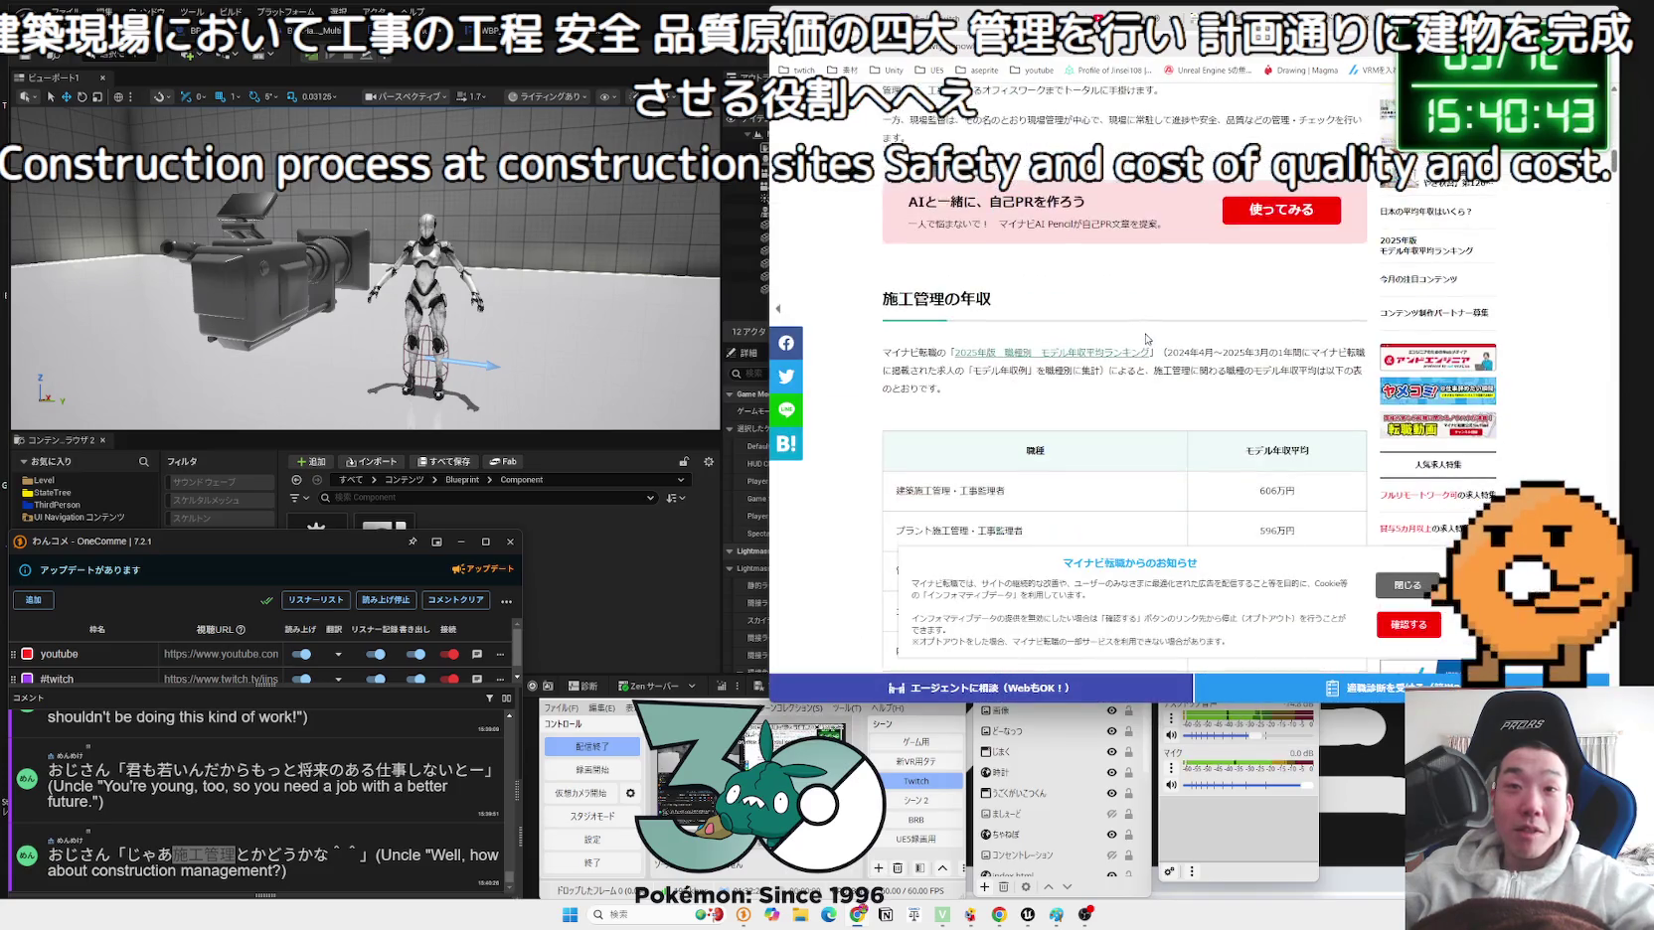
scroll(1145, 338, "down", 2)
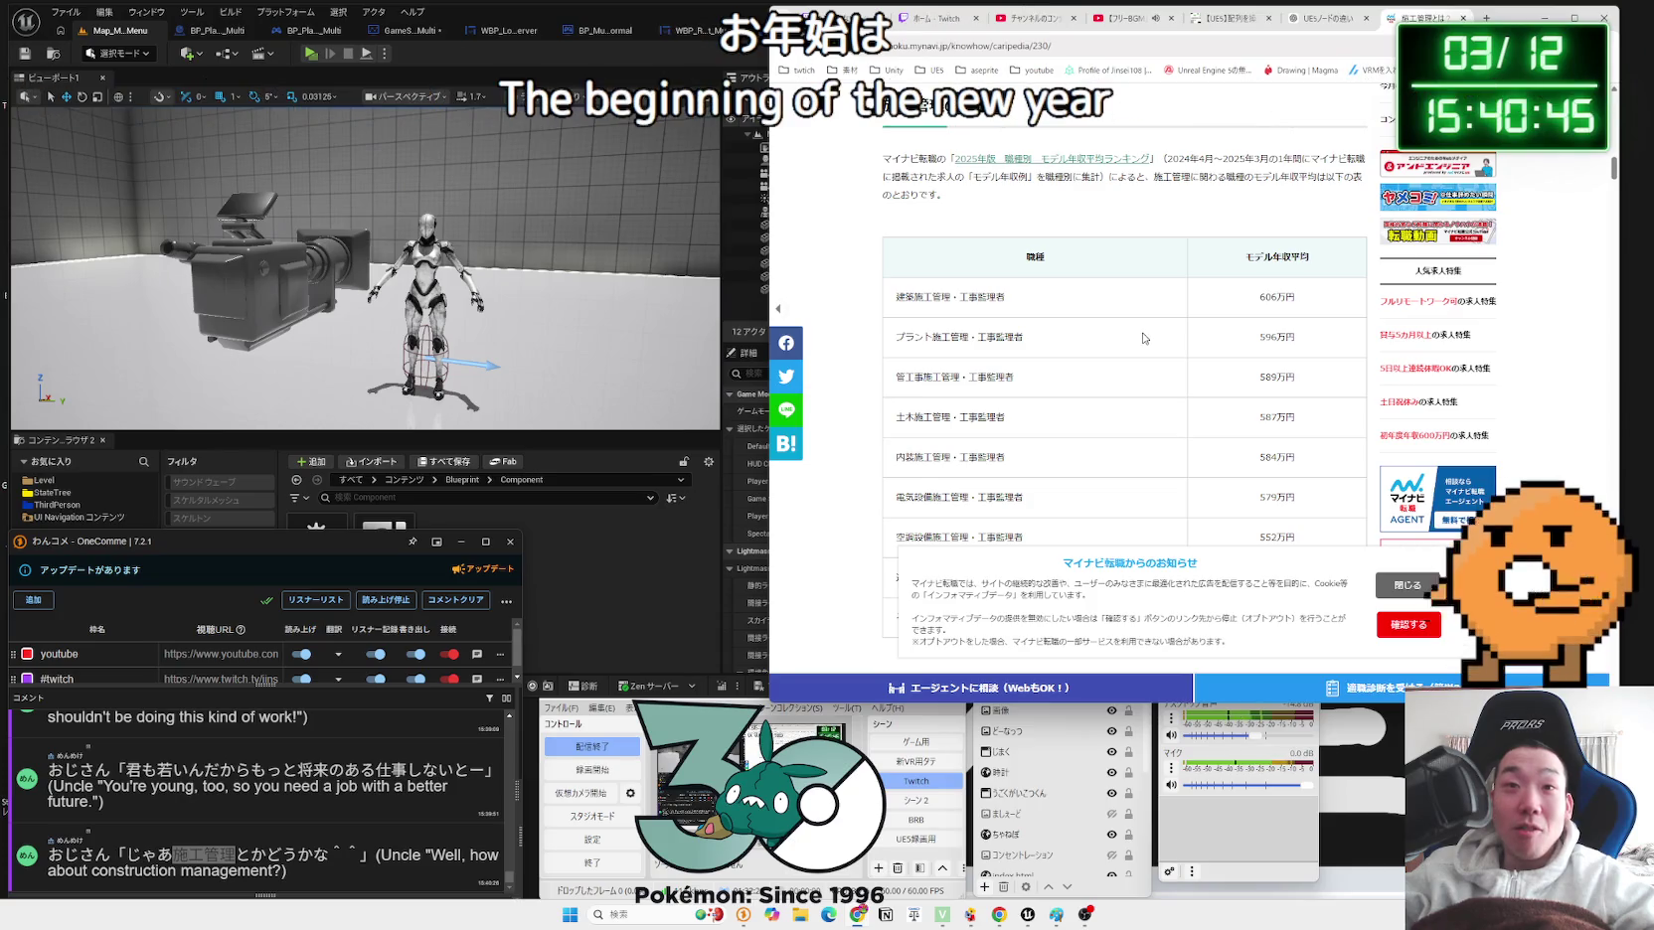
left_click(1408, 585)
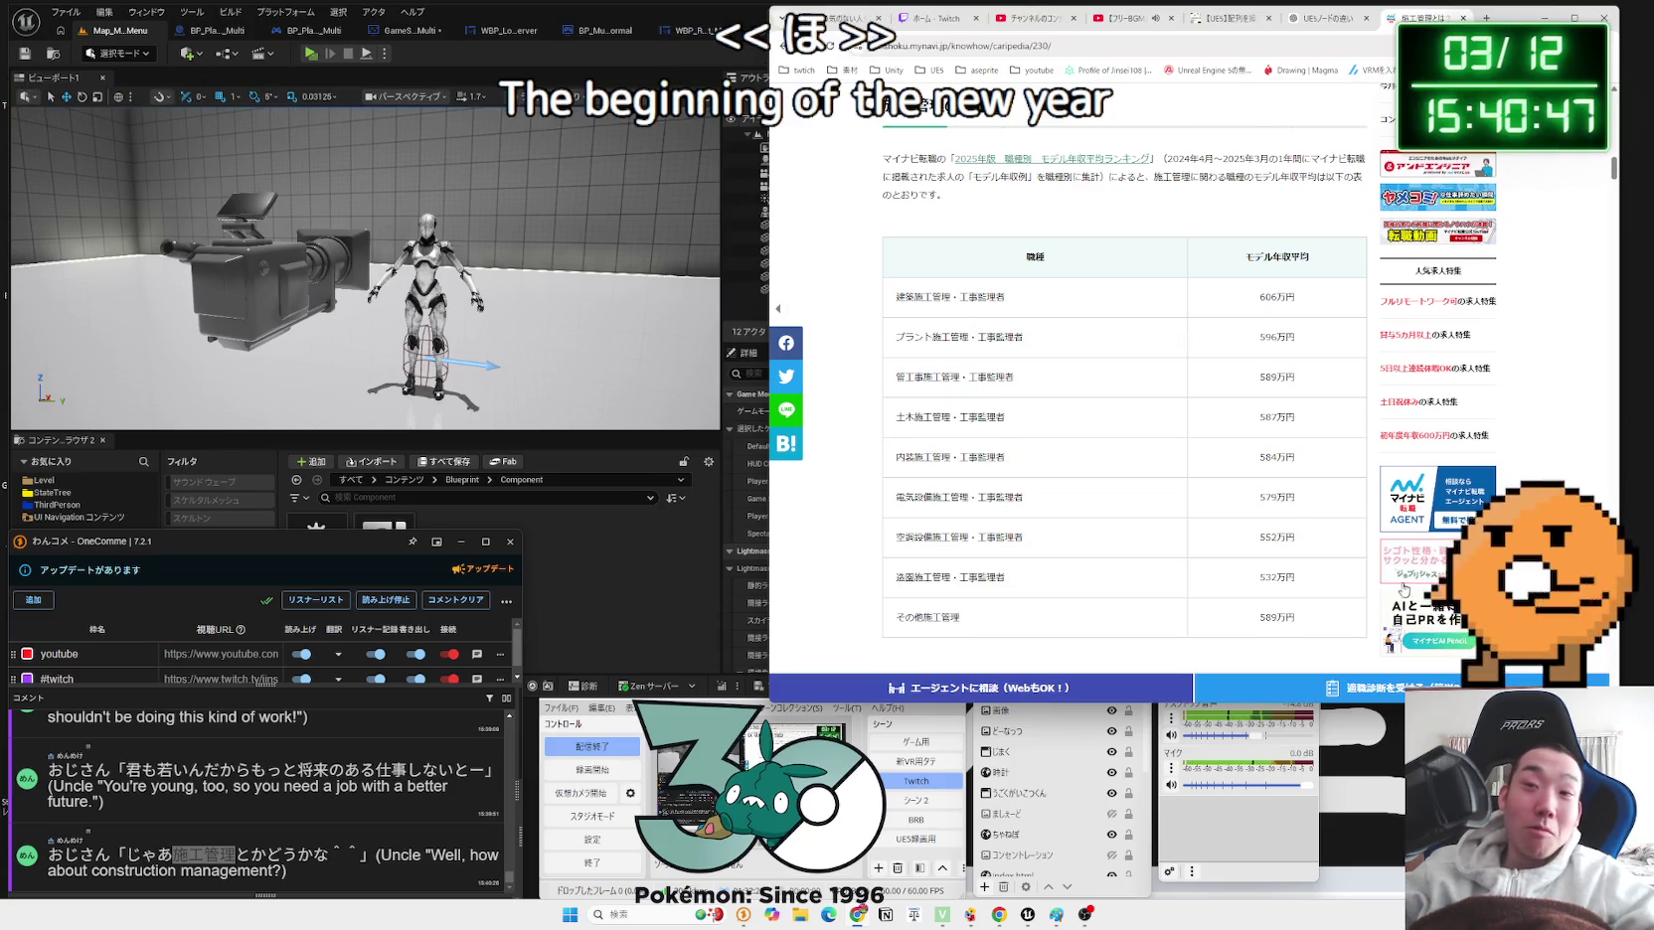
mouse_move(1314, 622)
left_mouse_down()
mouse_move(1262, 298)
mouse_move(1296, 616)
mouse_move(1269, 438)
left_mouse_up()
left_click_drag(1247, 294, 1306, 567)
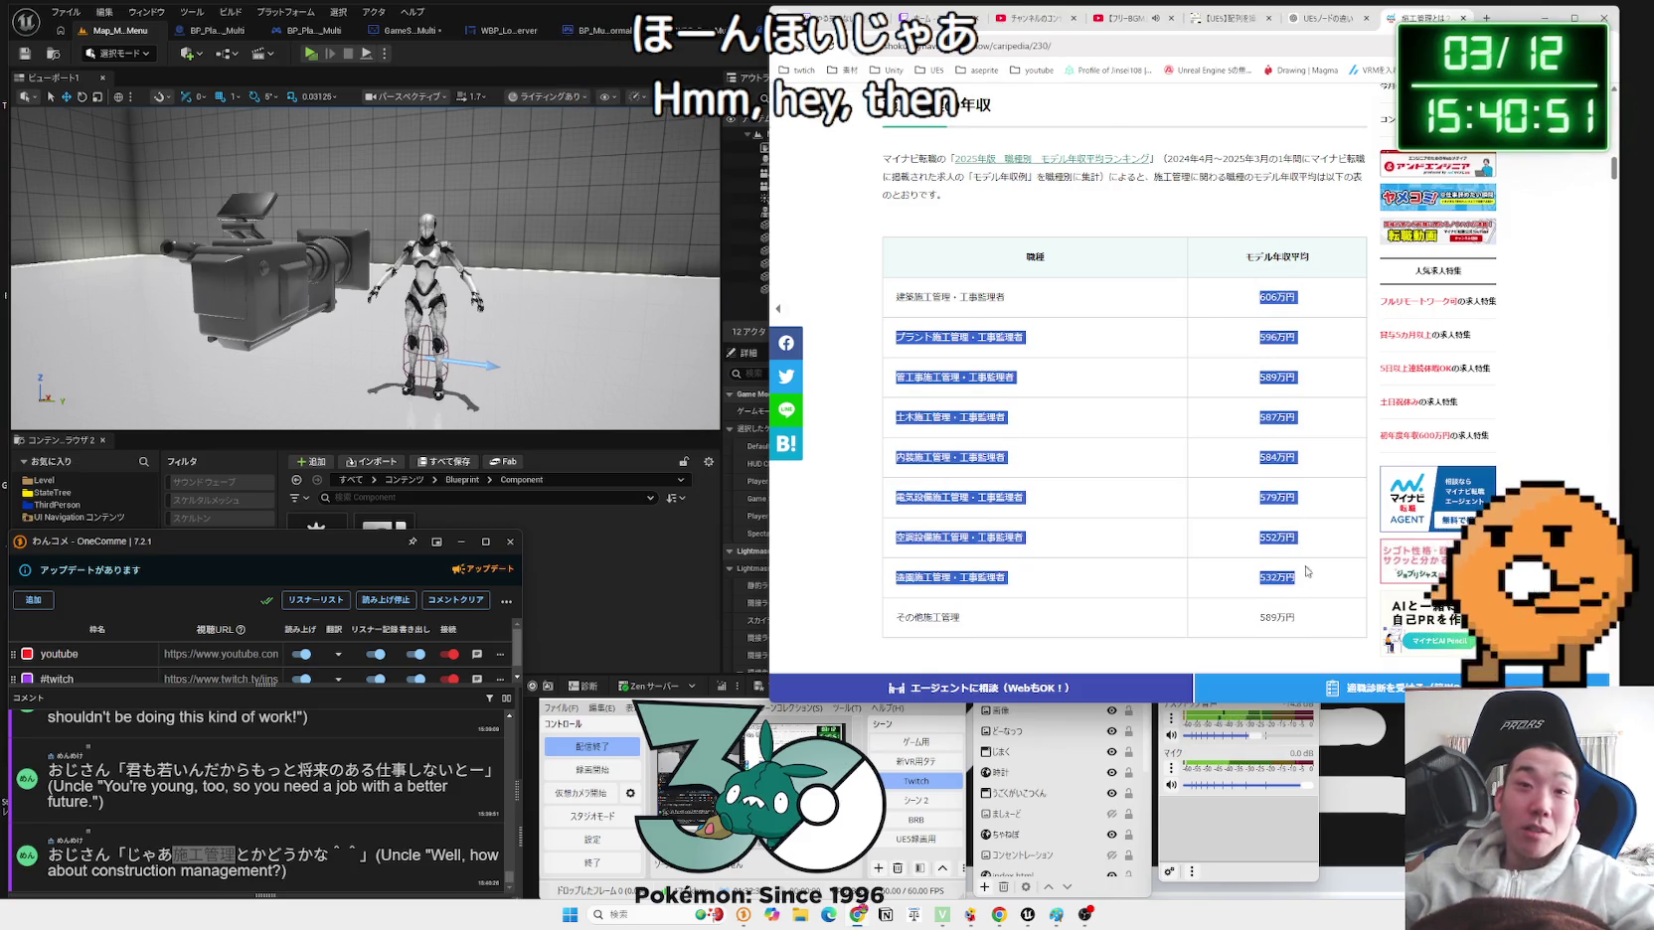
scroll(1312, 600, "down", 2)
left_click(1220, 394)
Step: Read the qualification section, then select 施工管理 やばい in the chat comment
scroll(1221, 393, "up", 2)
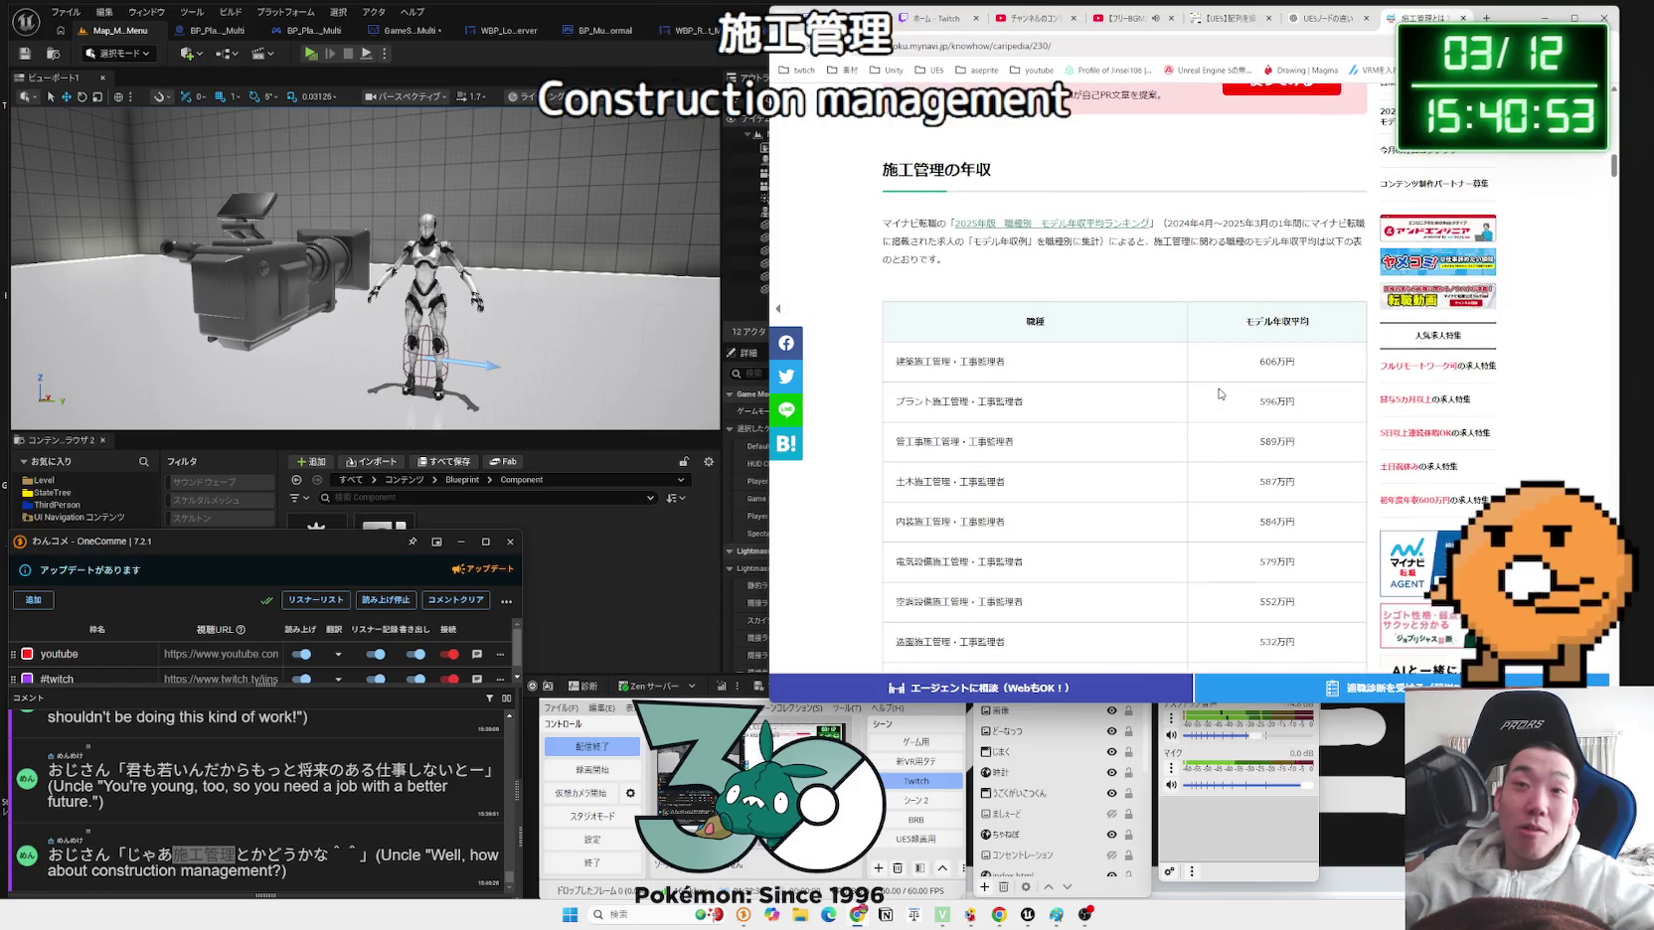
scroll(1220, 394, "down", 1)
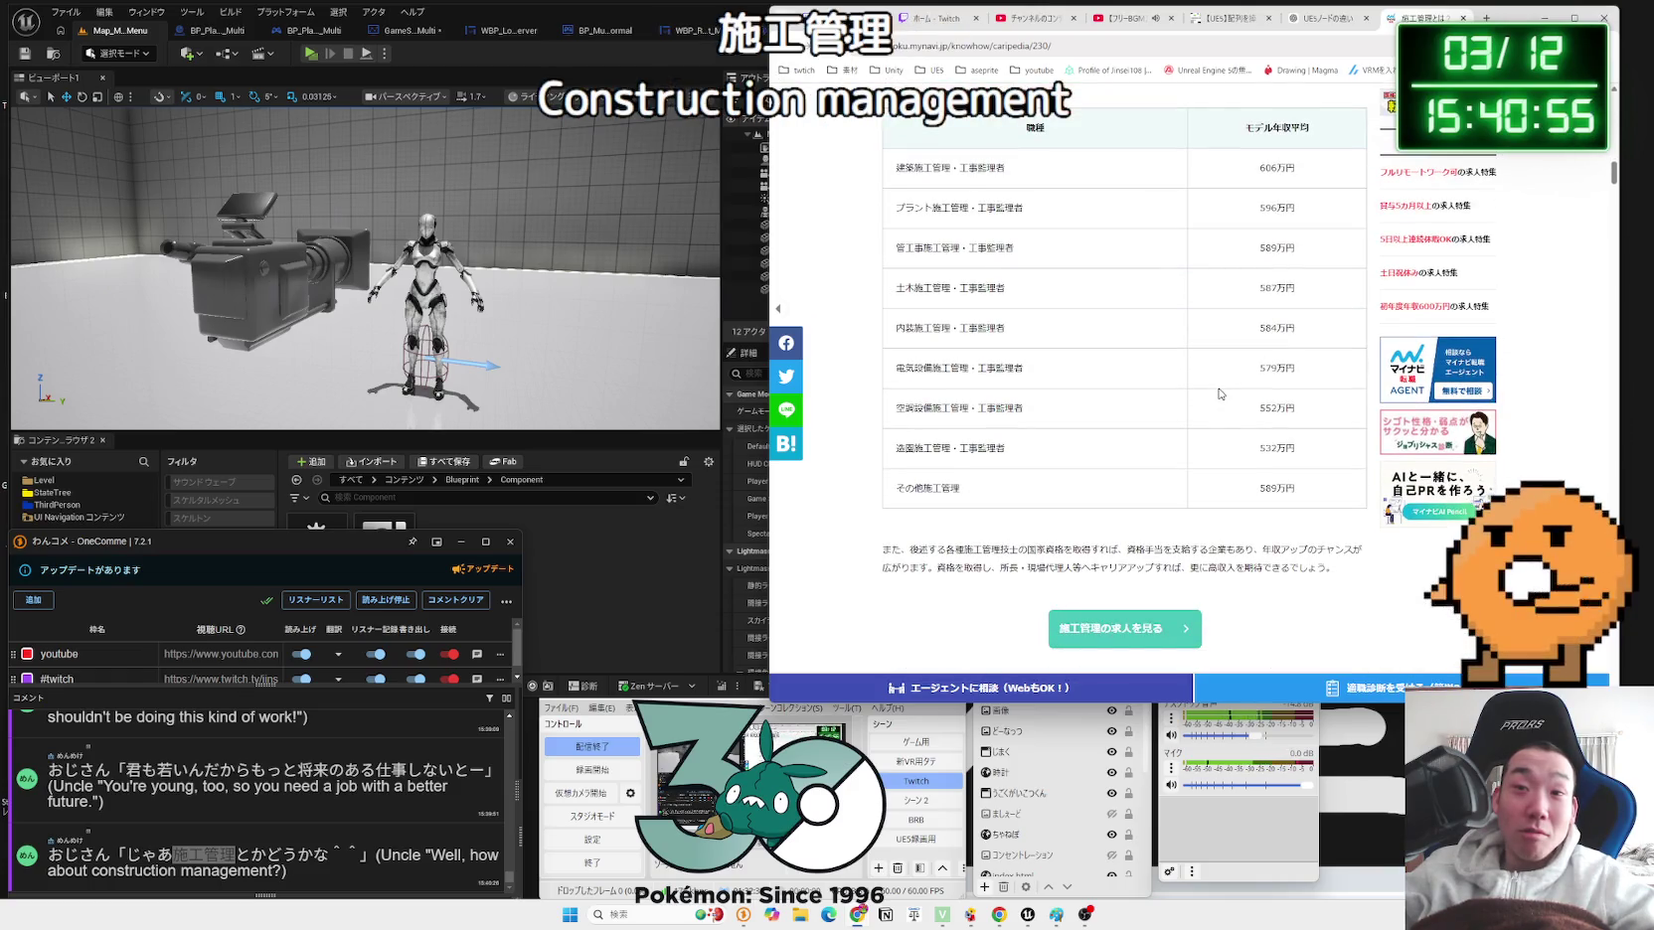
scroll(1220, 394, "down", 2)
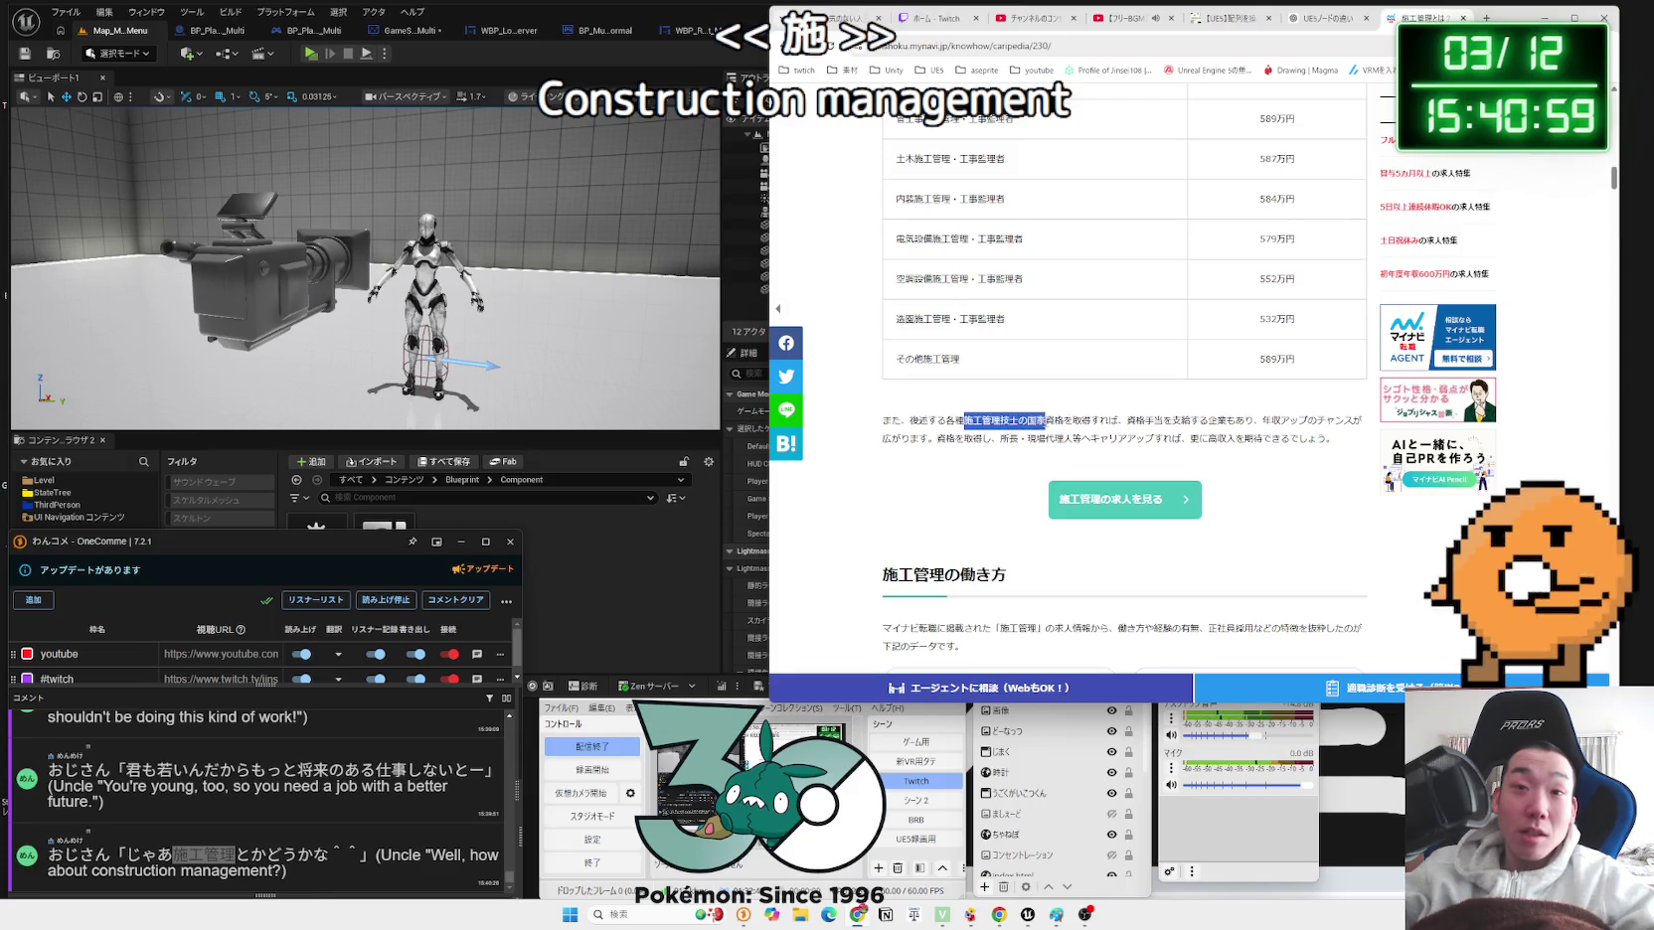
mouse_move(1227, 421)
left_mouse_down()
mouse_move(1255, 420)
mouse_move(1015, 421)
mouse_move(1292, 440)
mouse_move(1192, 439)
left_mouse_up()
left_click(1193, 439)
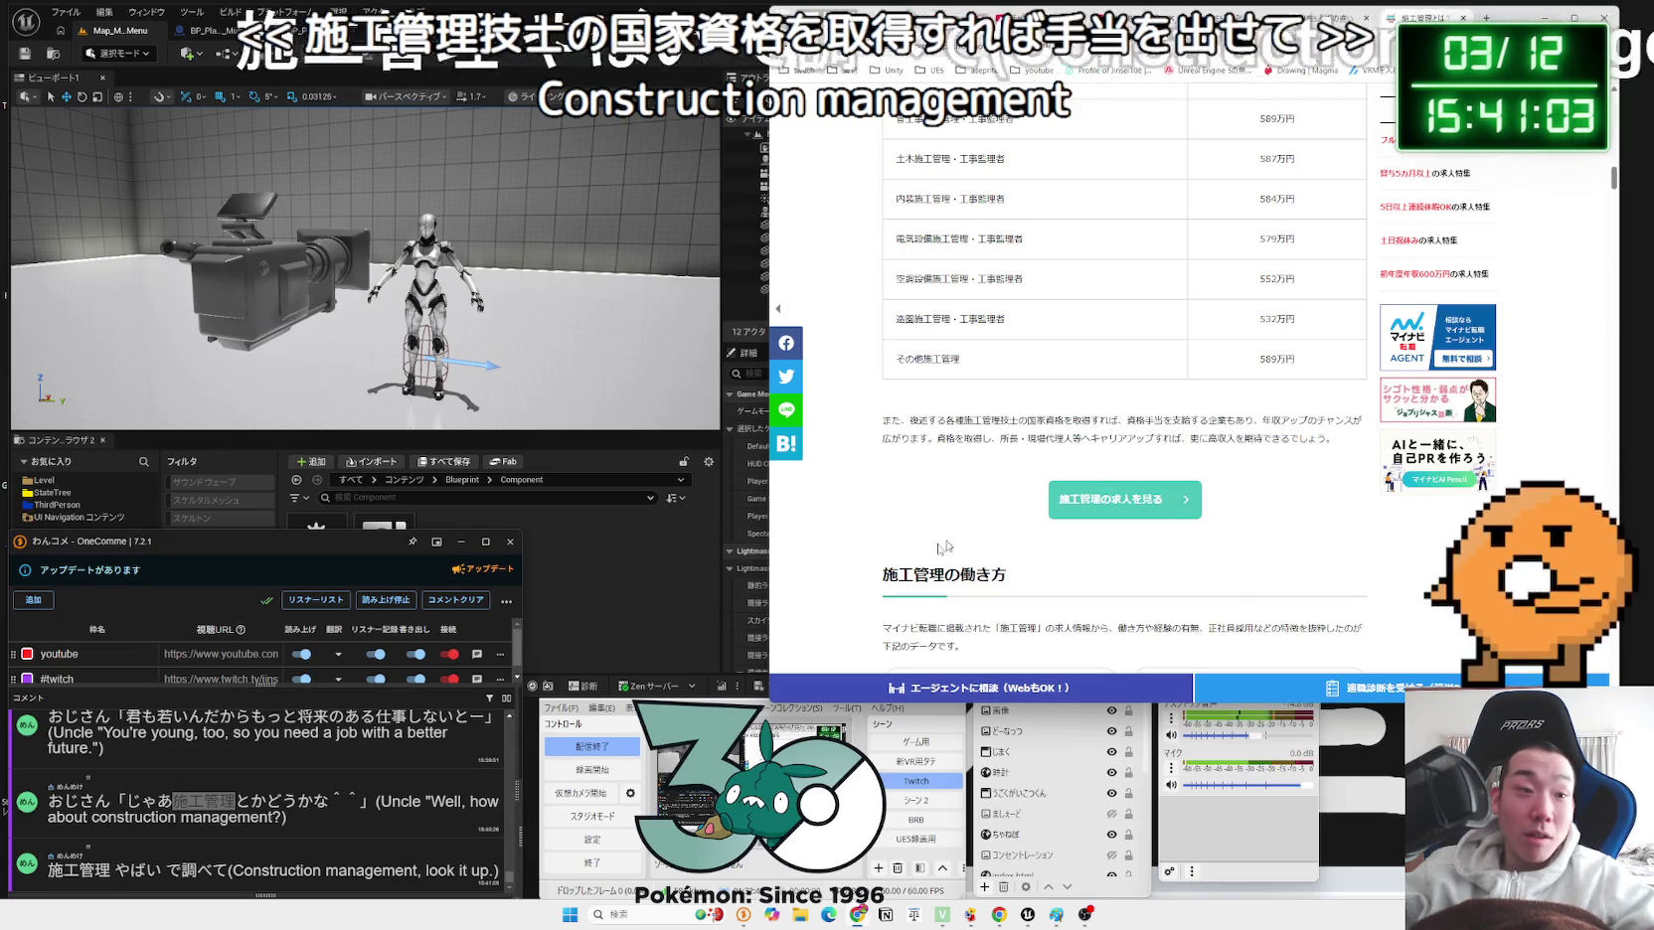
mouse_move(161, 871)
left_mouse_down()
mouse_move(50, 874)
mouse_move(849, 444)
left_mouse_up()
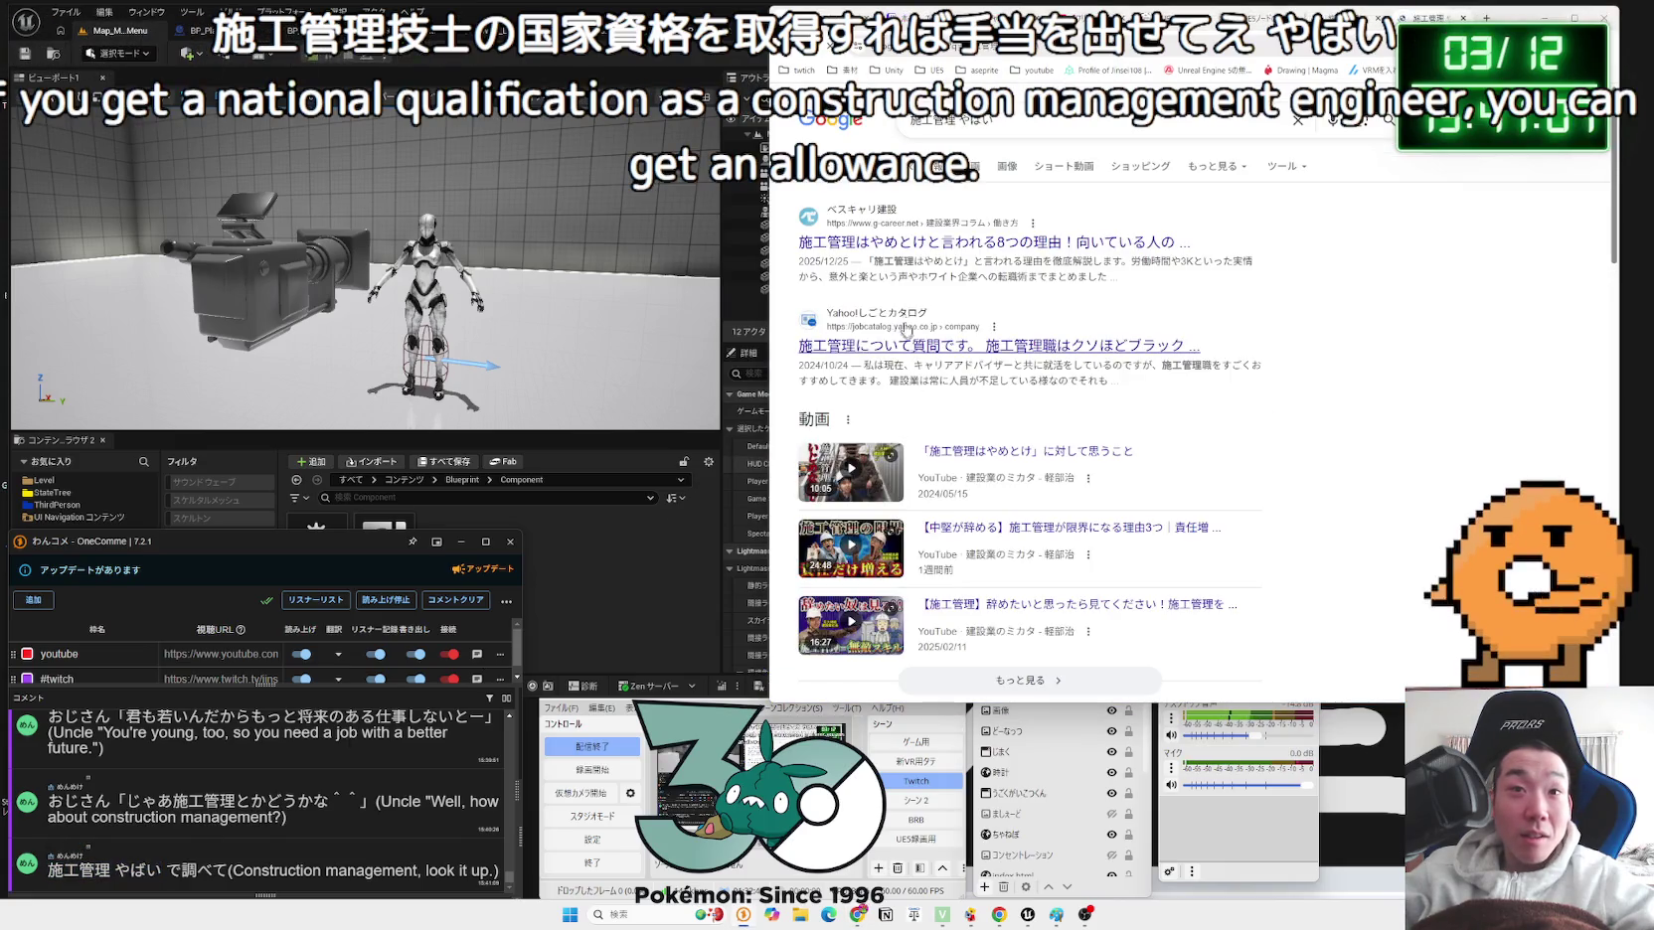
Step: Open the first 施工管理はやめとけ result and highlight the heading 1. 労働時間が長く、残業や休日出勤がある
left_click(925, 247)
scroll(972, 385, "down", 5)
scroll(972, 386, "down", 6)
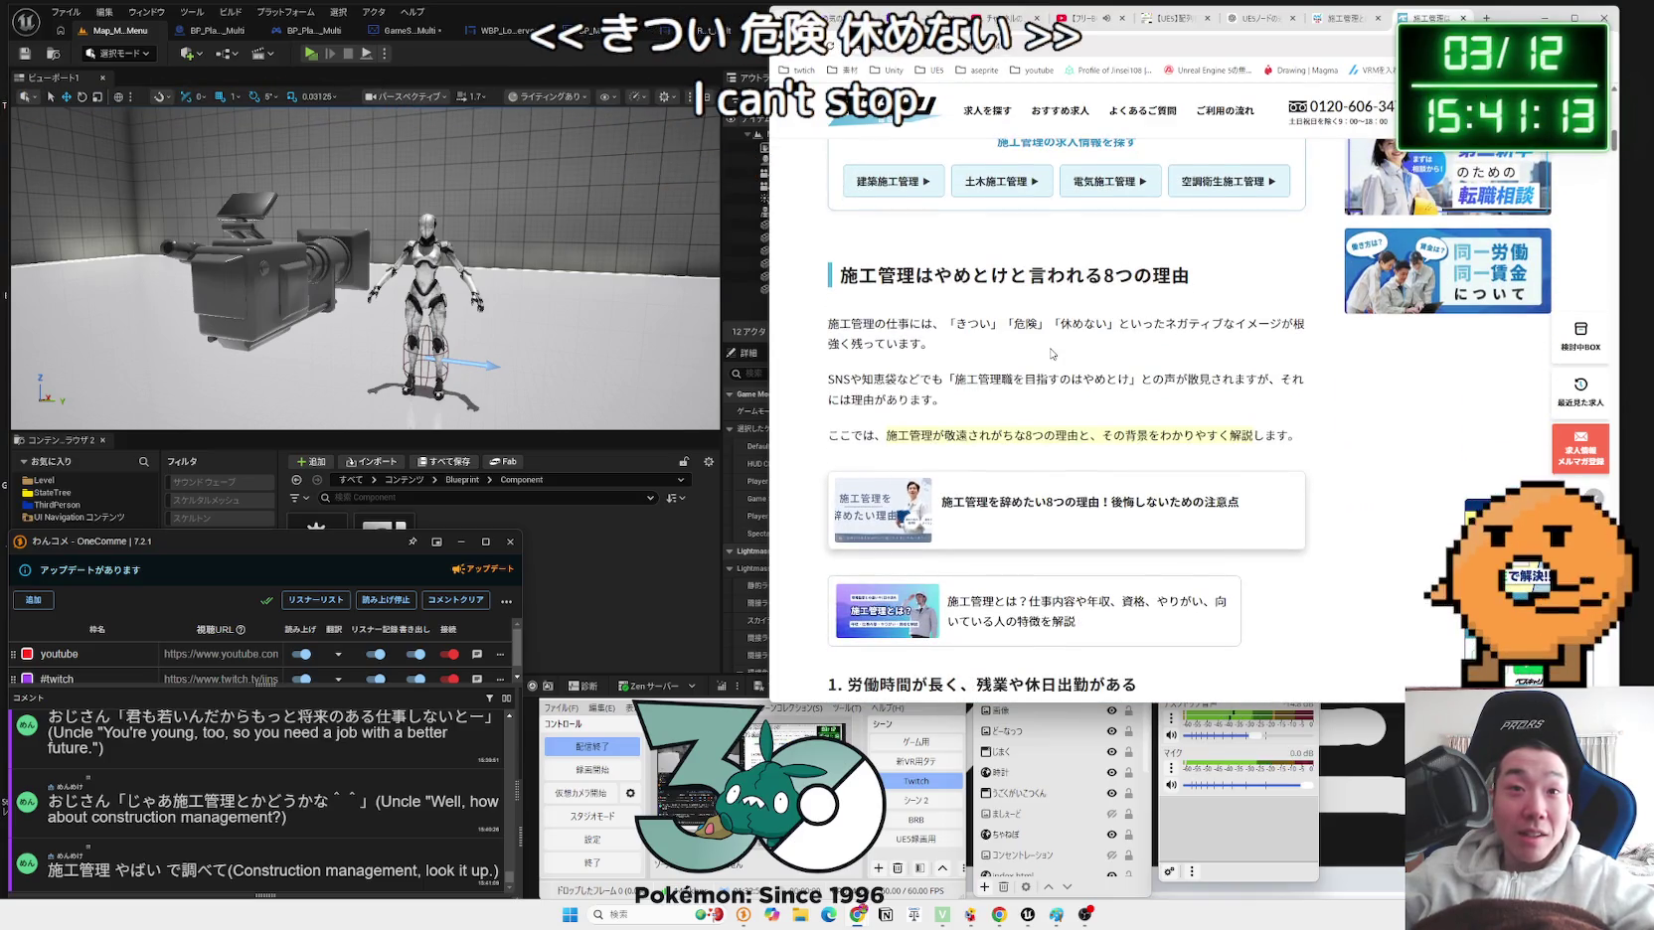
scroll(1052, 360, "down", 5)
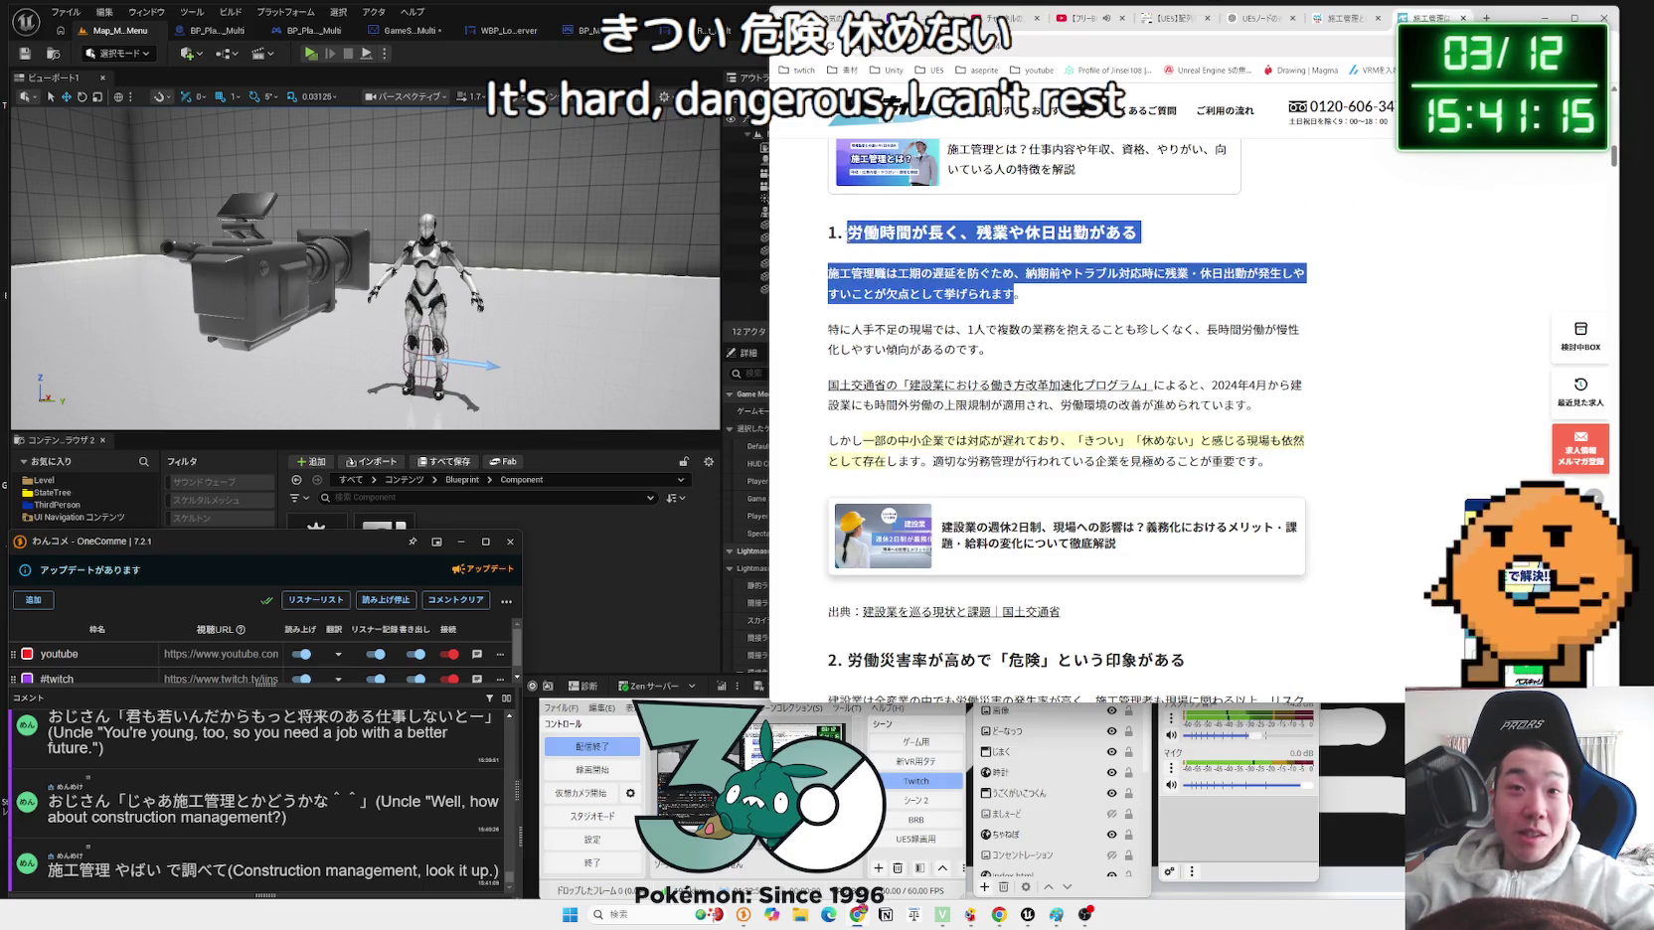
left_click_drag(1138, 232, 922, 233)
left_click_drag(1138, 232, 828, 233)
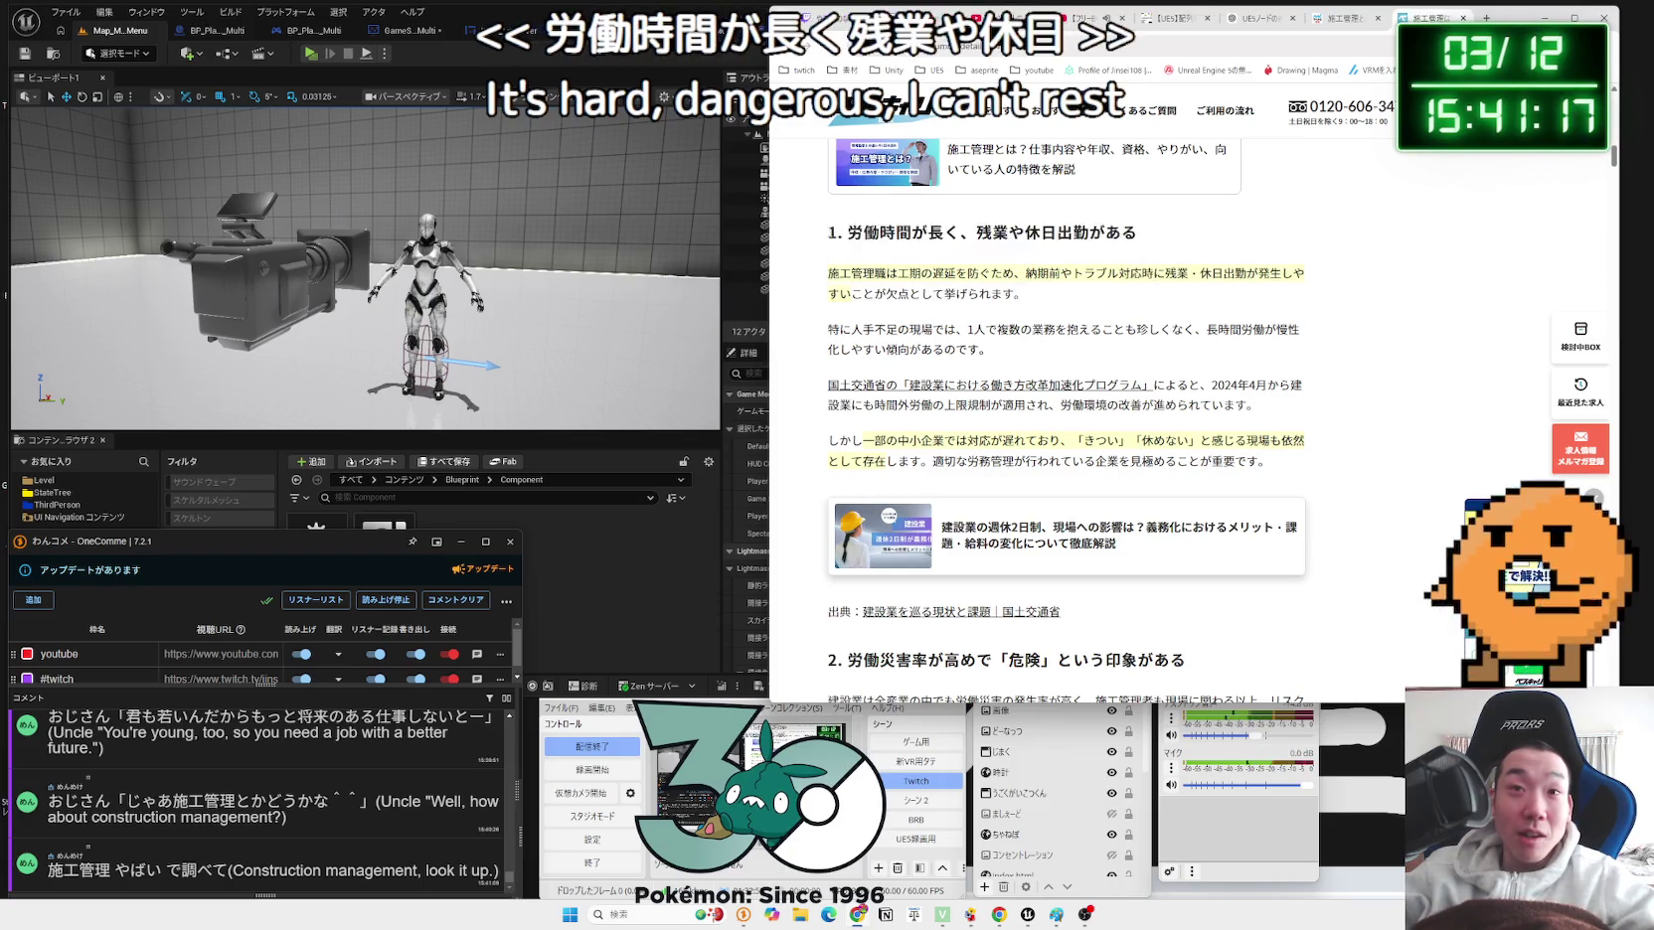